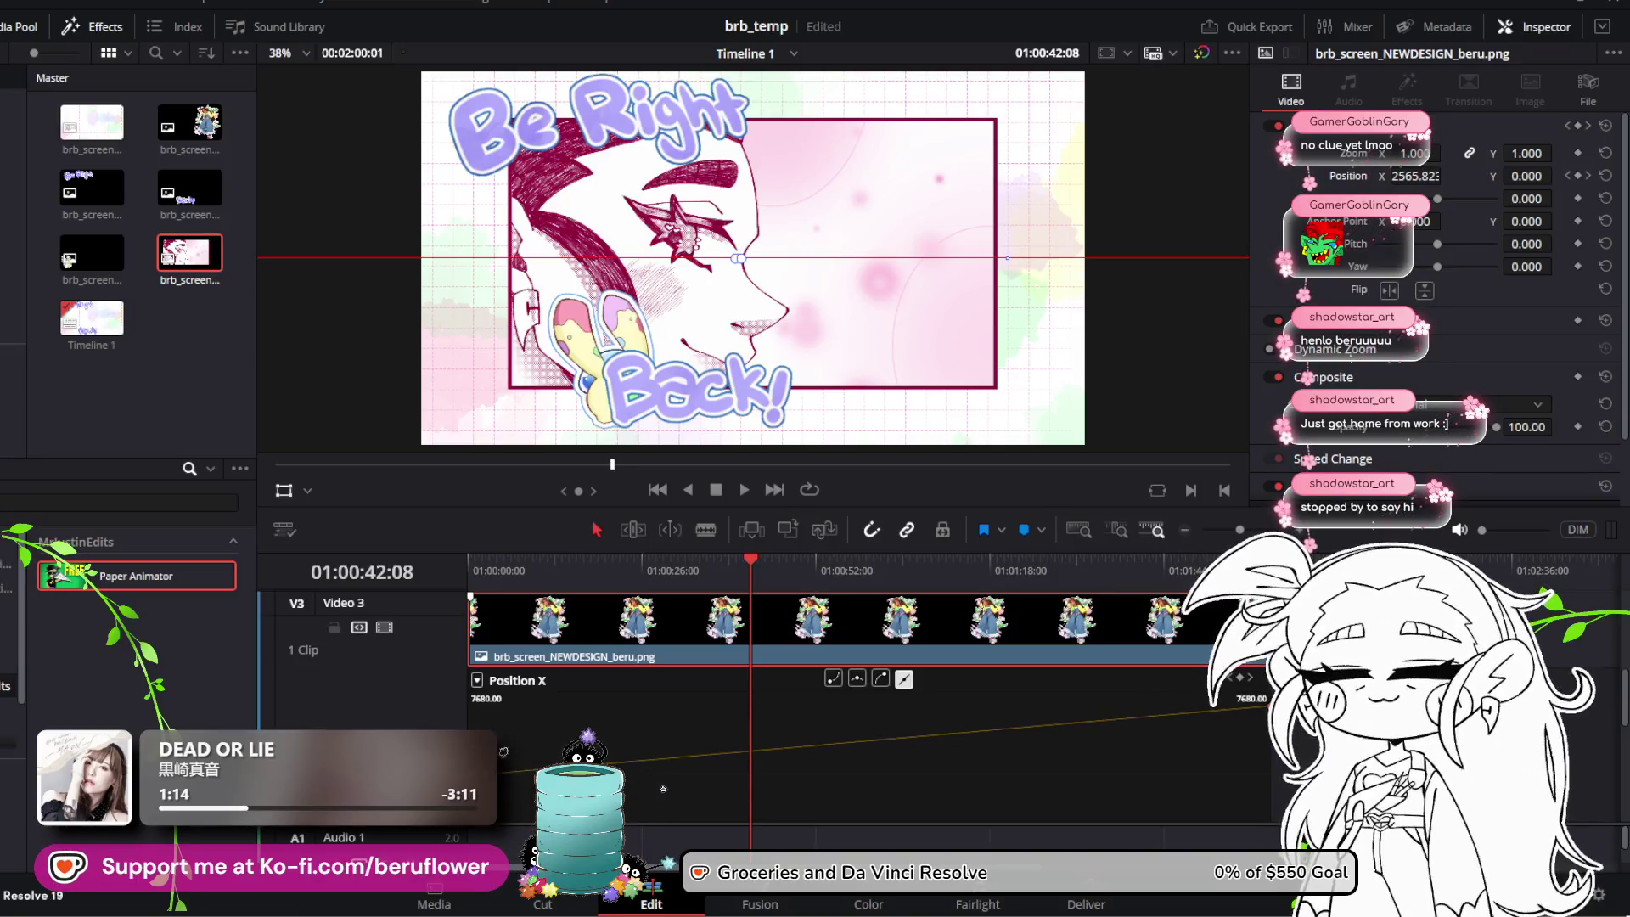
Step: Play the character's slide-in from the timeline start to review the current motion
{"action": "left_click_drag", "start_coordinate": [734, 558], "coordinate": [469, 561]}
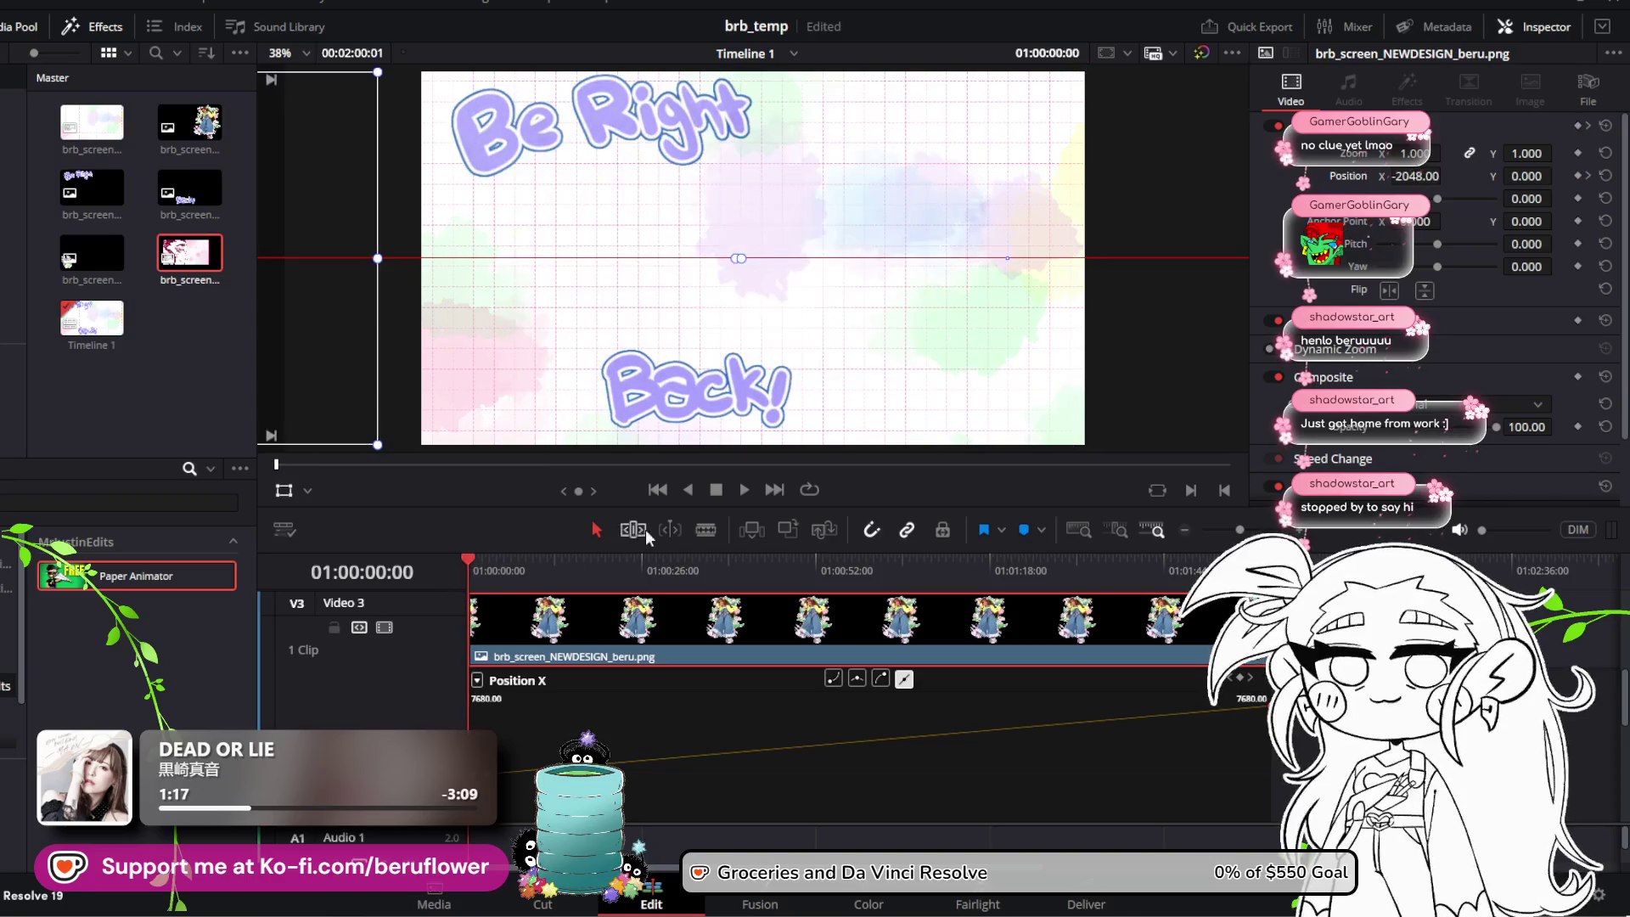
{"action": "left_click", "coordinate": [744, 490]}
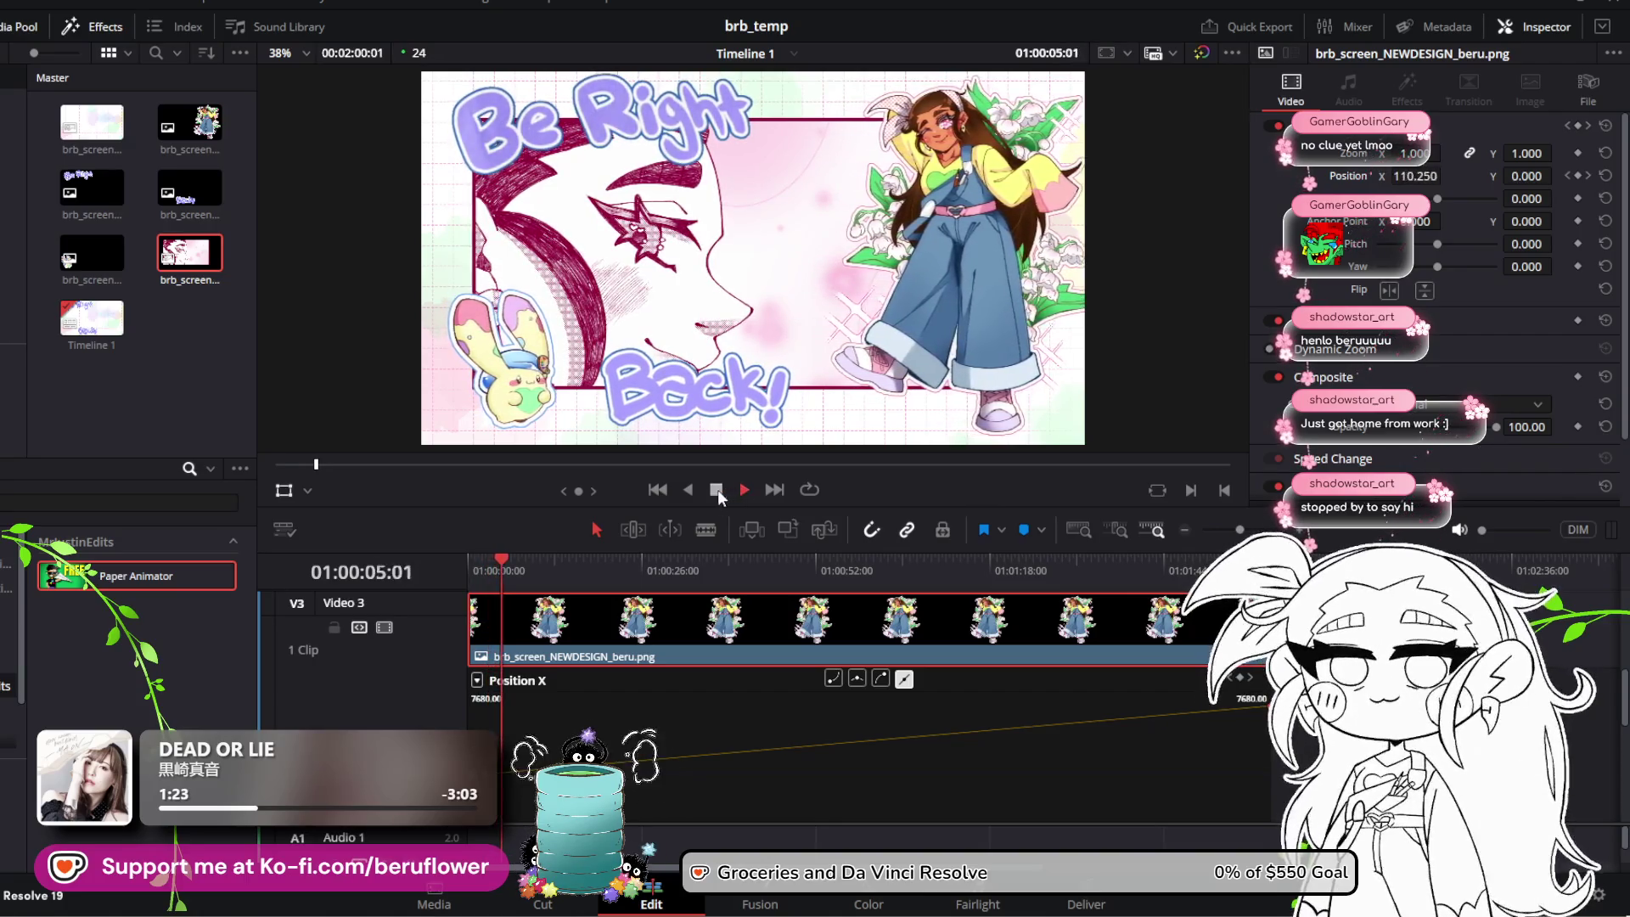
{"action": "left_click", "coordinate": [716, 489]}
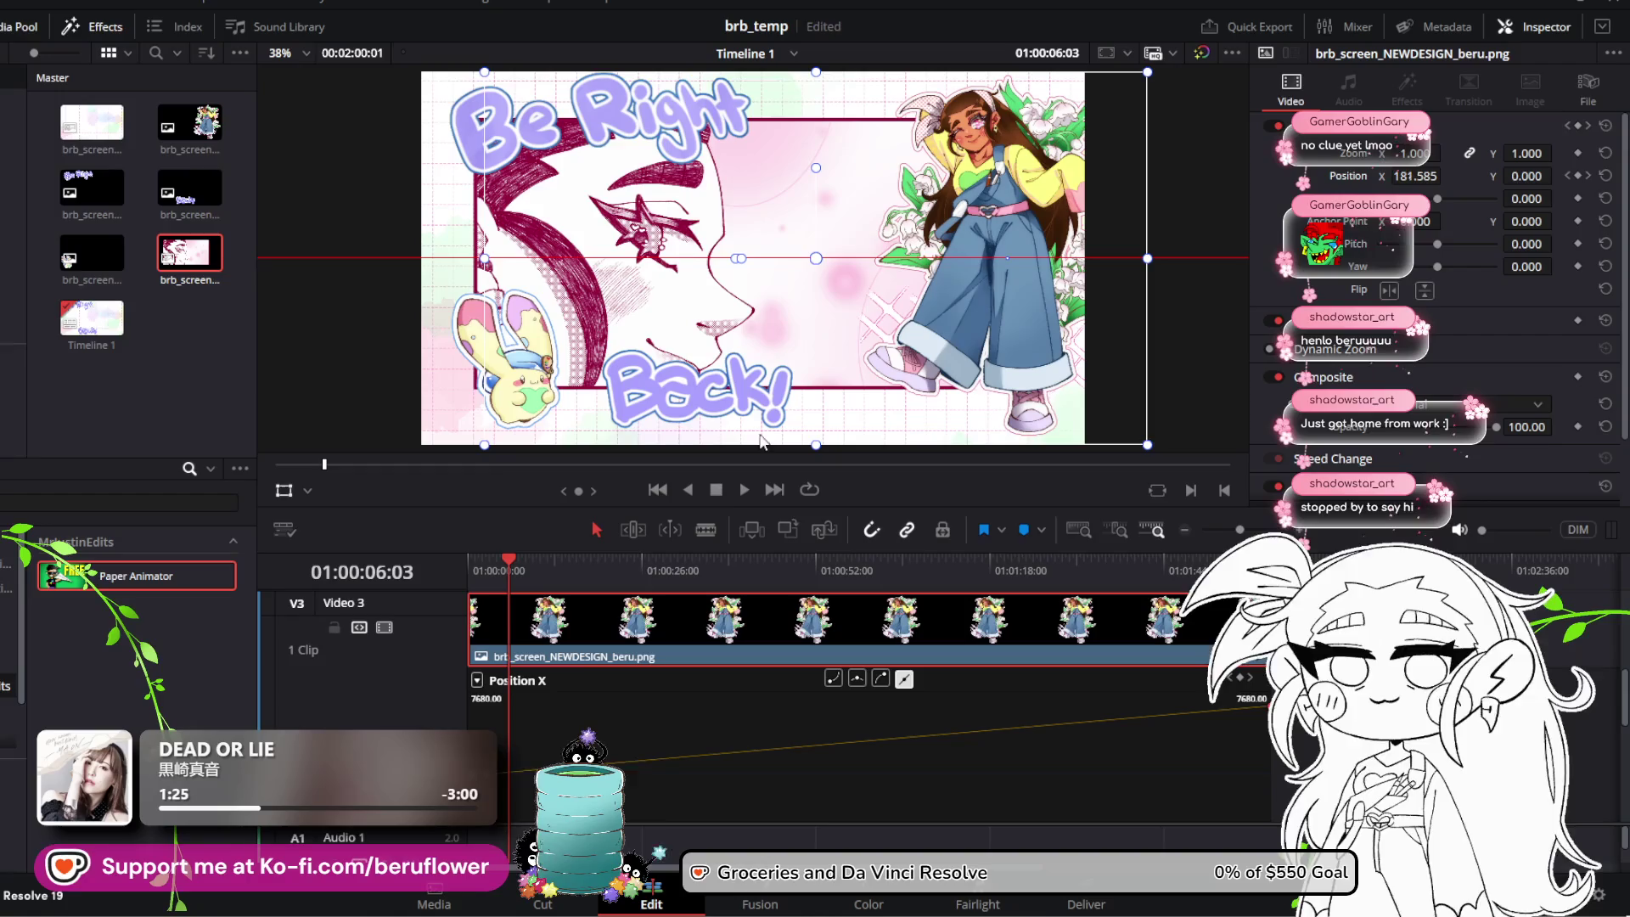
Step: Raise the exit Position X keyframe so she leaves to the right, then replay from the start
{"action": "left_click", "coordinate": [1265, 707]}
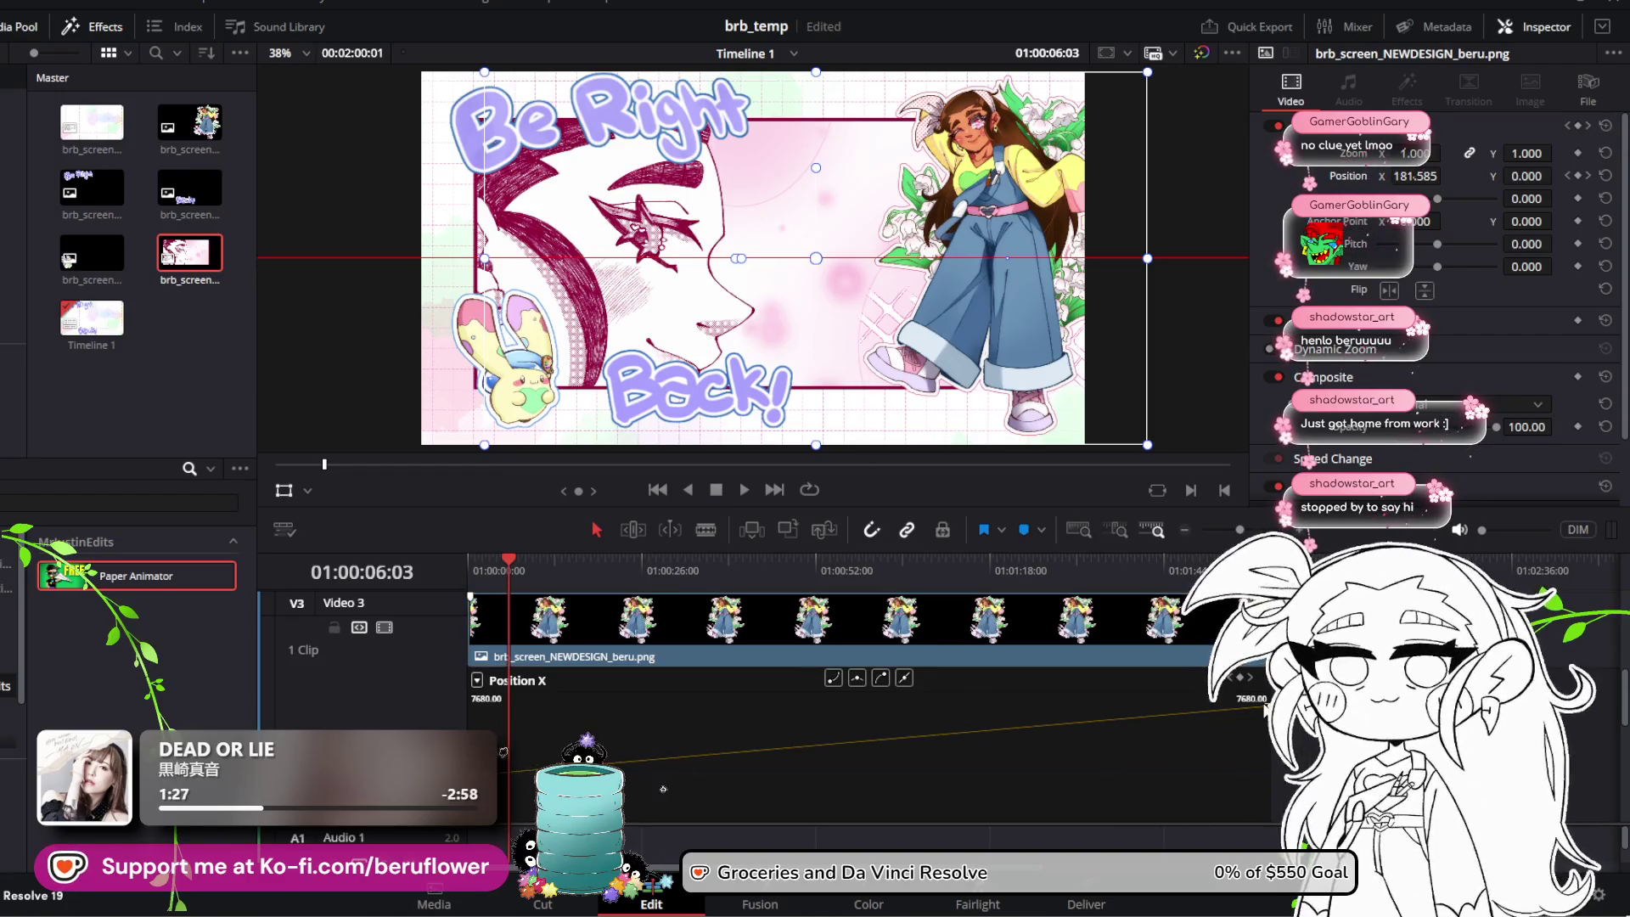
{"action": "left_click_drag", "start_coordinate": [550, 769], "coordinate": [550, 745]}
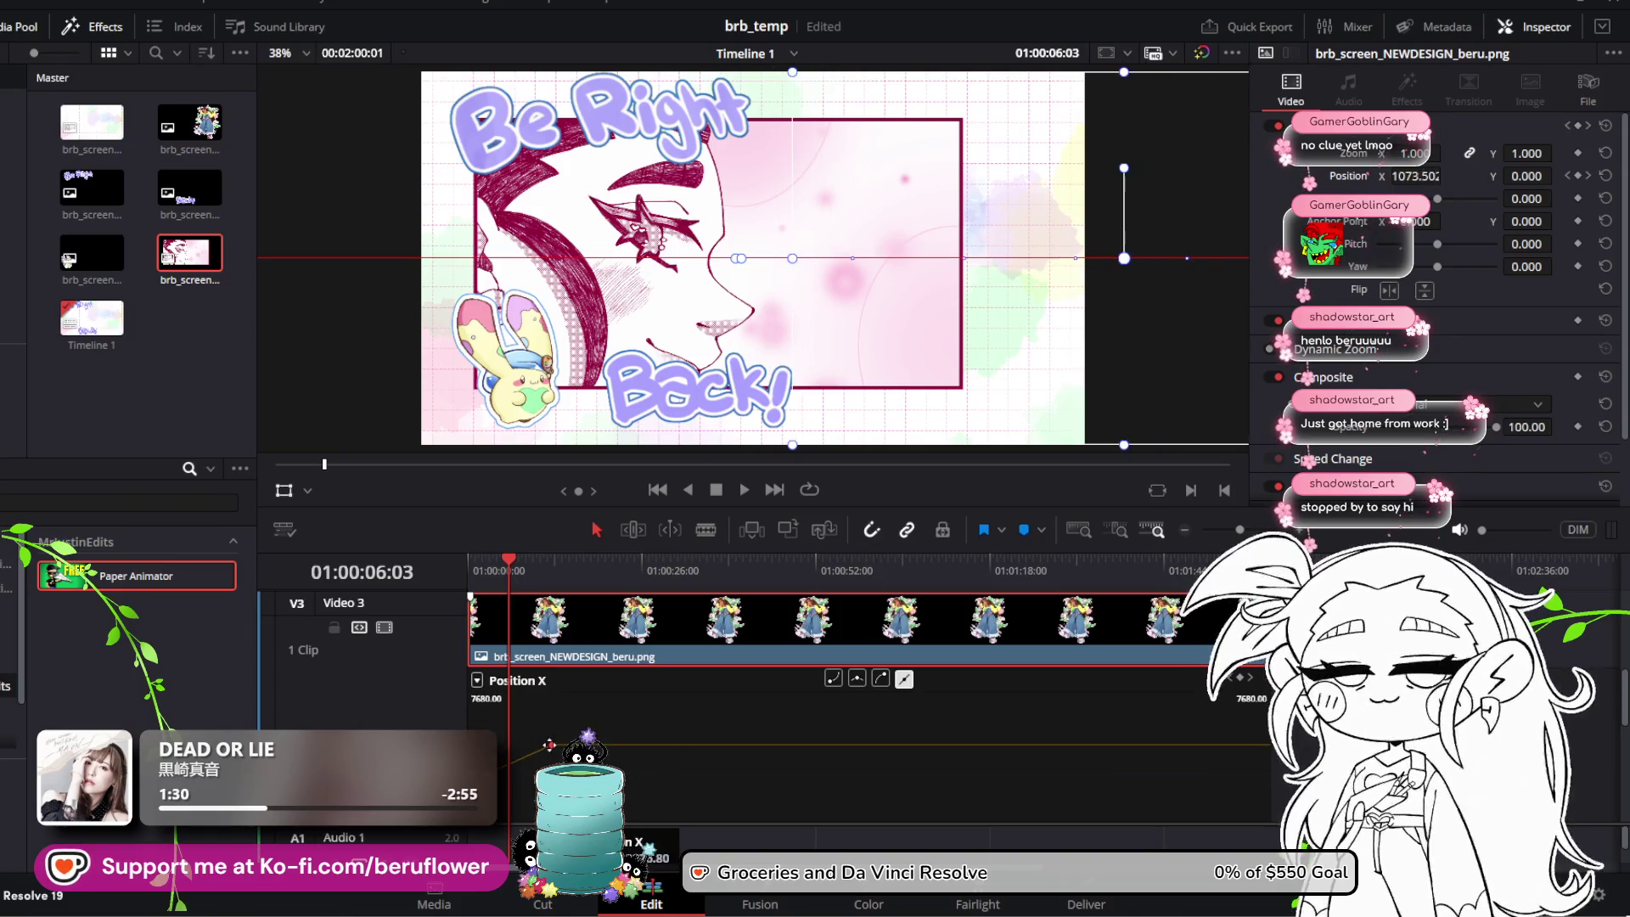
{"action": "left_click", "coordinate": [657, 492]}
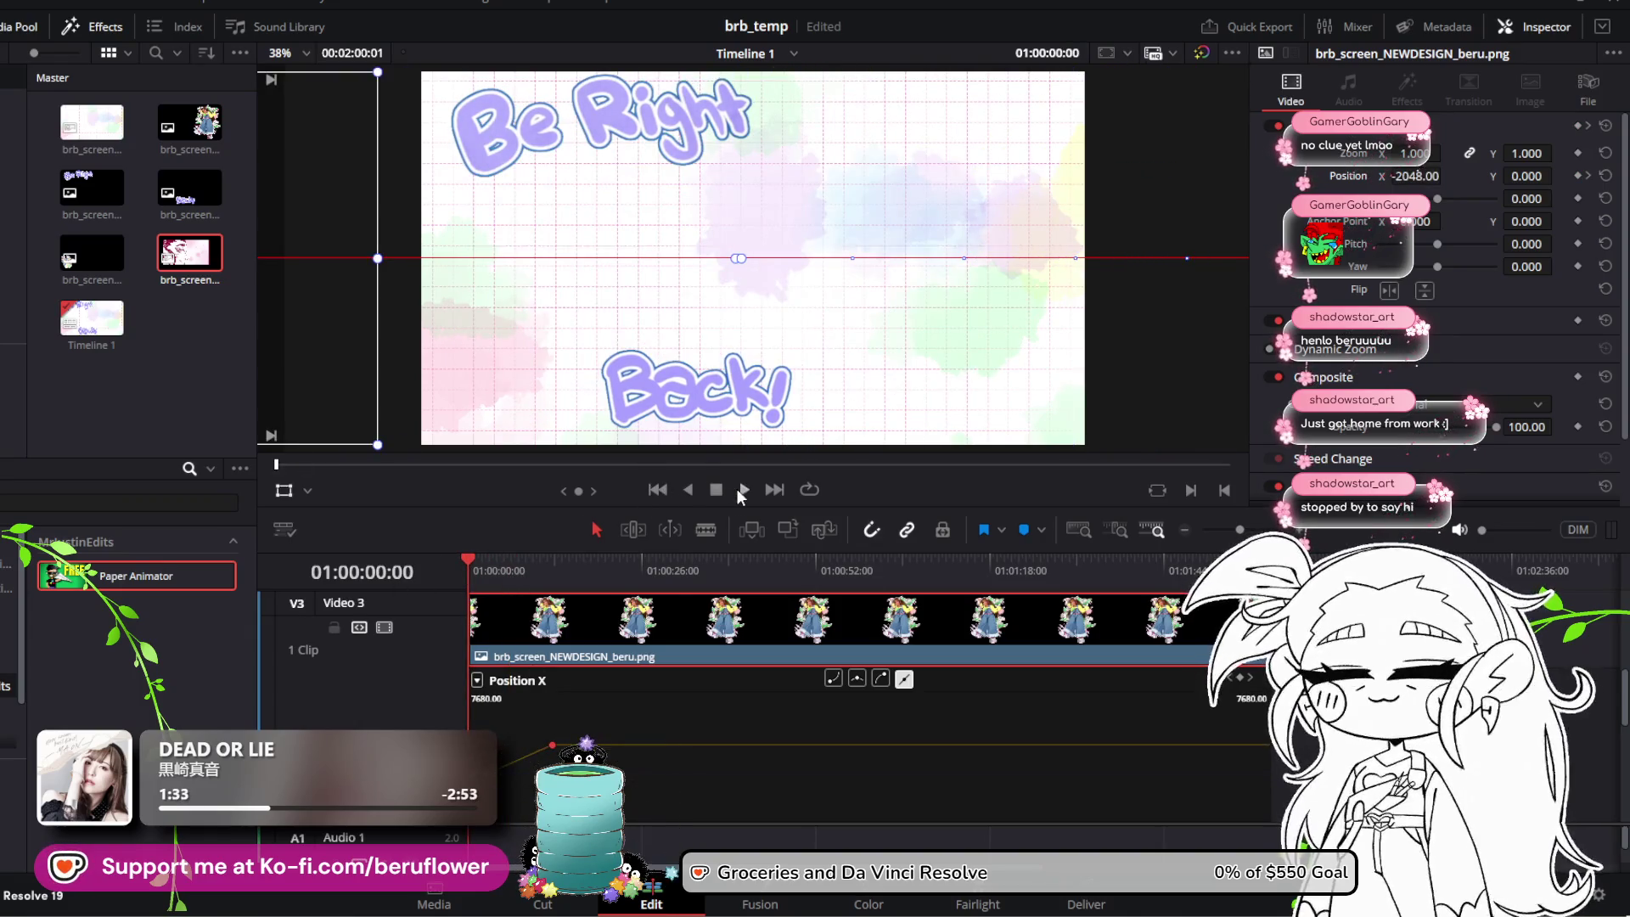
{"action": "left_click", "coordinate": [740, 491]}
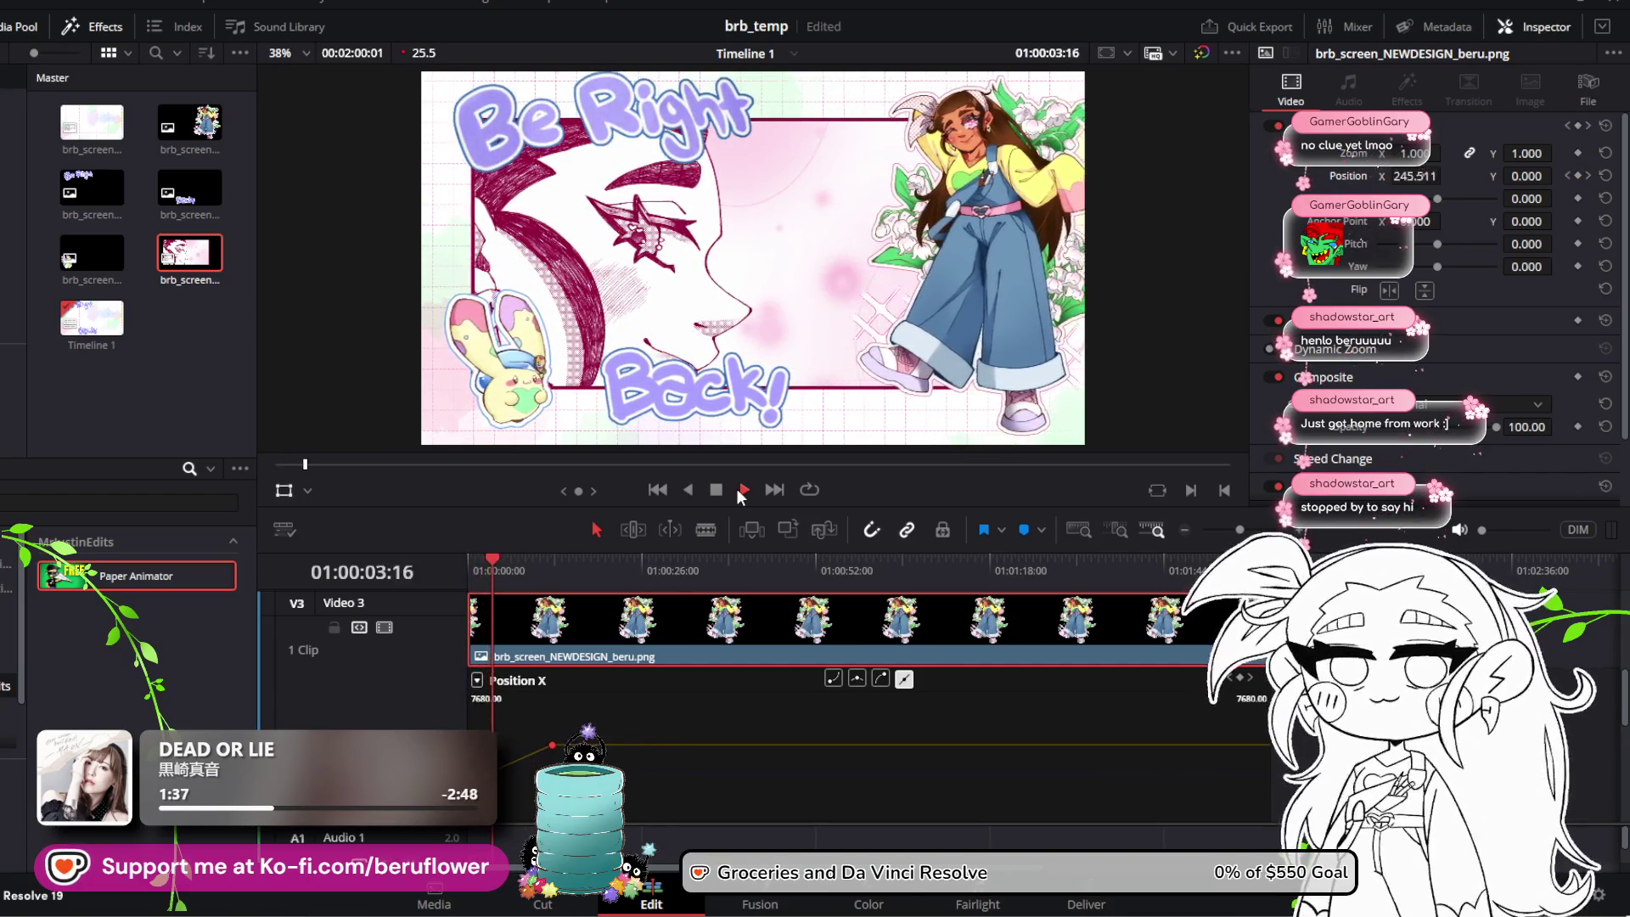
{"action": "key", "text": "space"}
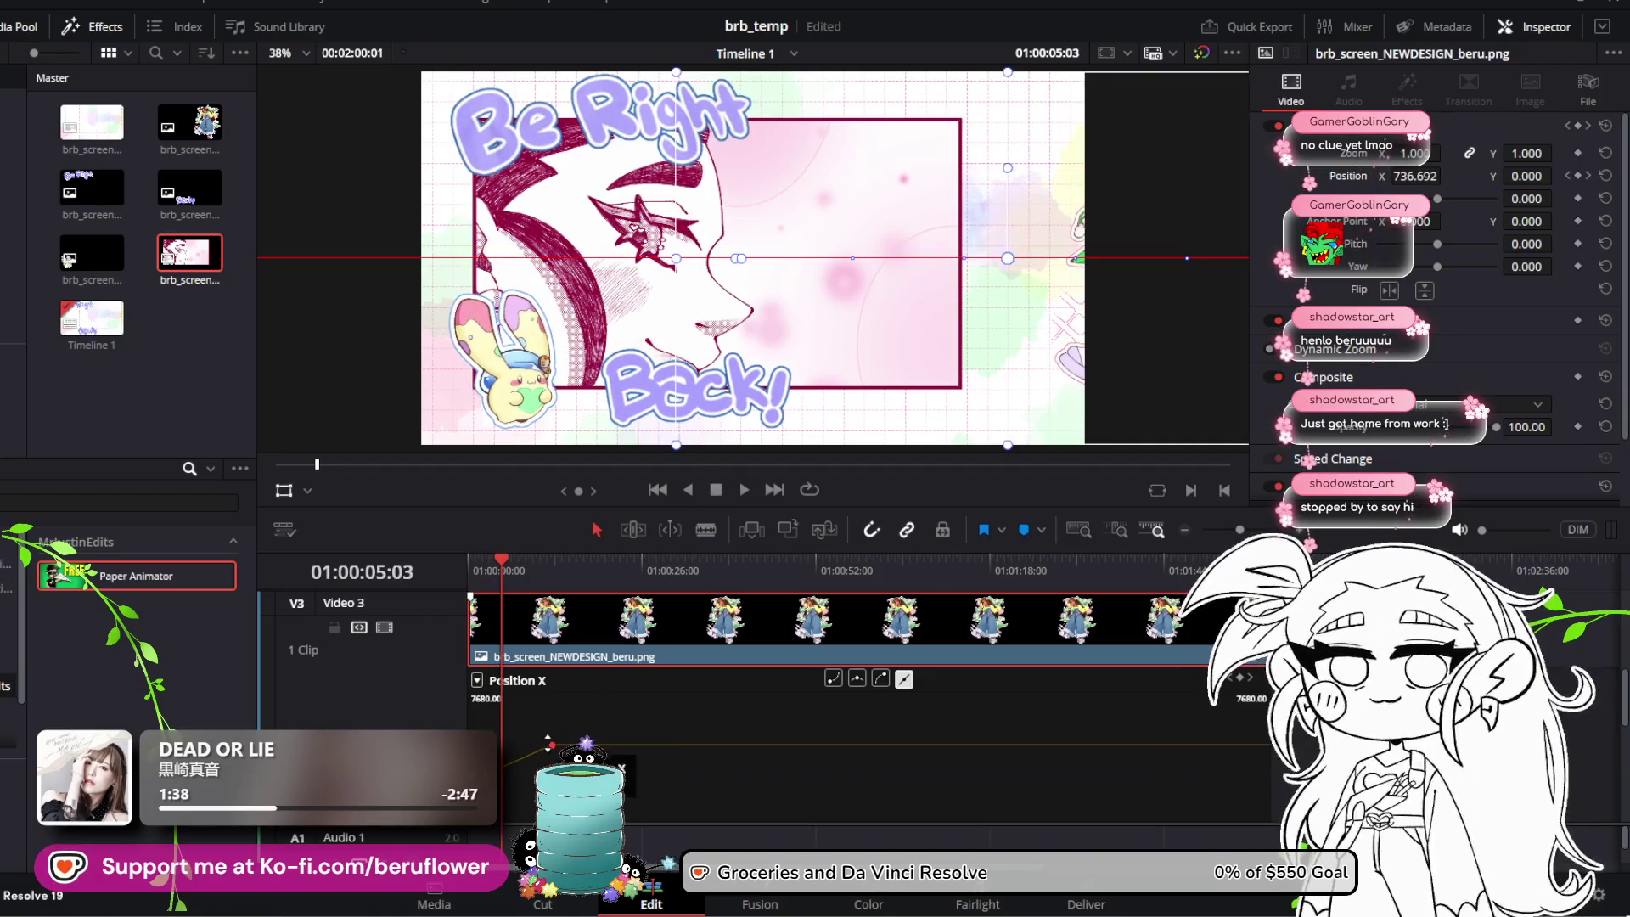
Step: Push the character further right at that keyframe and replay the animation from the start
{"action": "left_click_drag", "start_coordinate": [552, 744], "coordinate": [516, 745]}
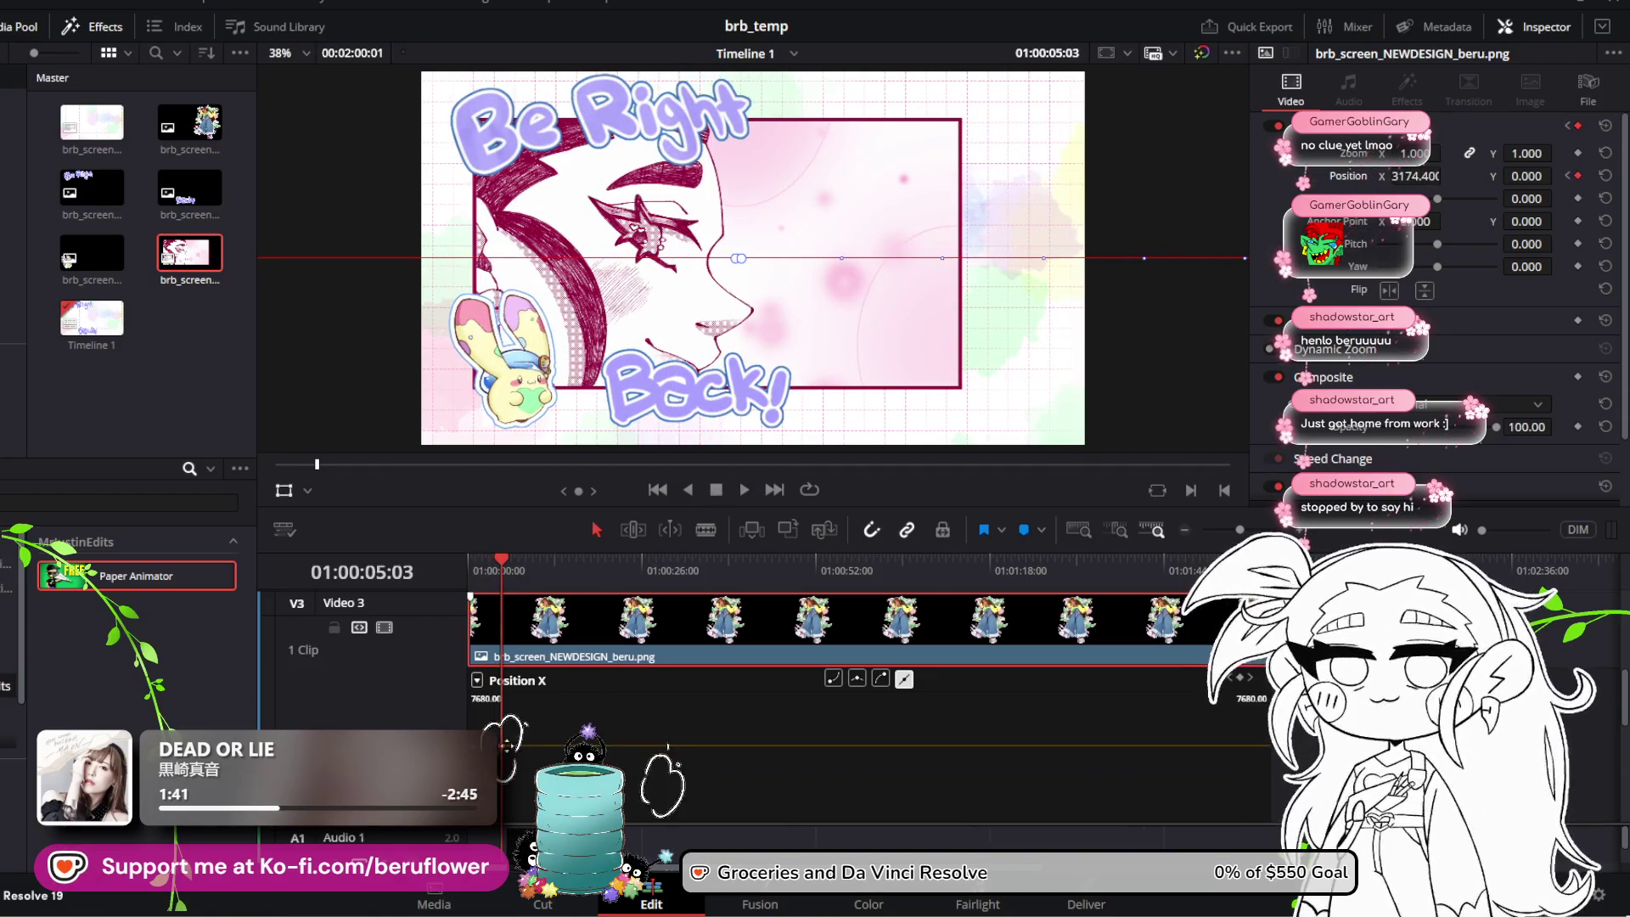
{"action": "left_click_drag", "start_coordinate": [510, 562], "coordinate": [445, 569]}
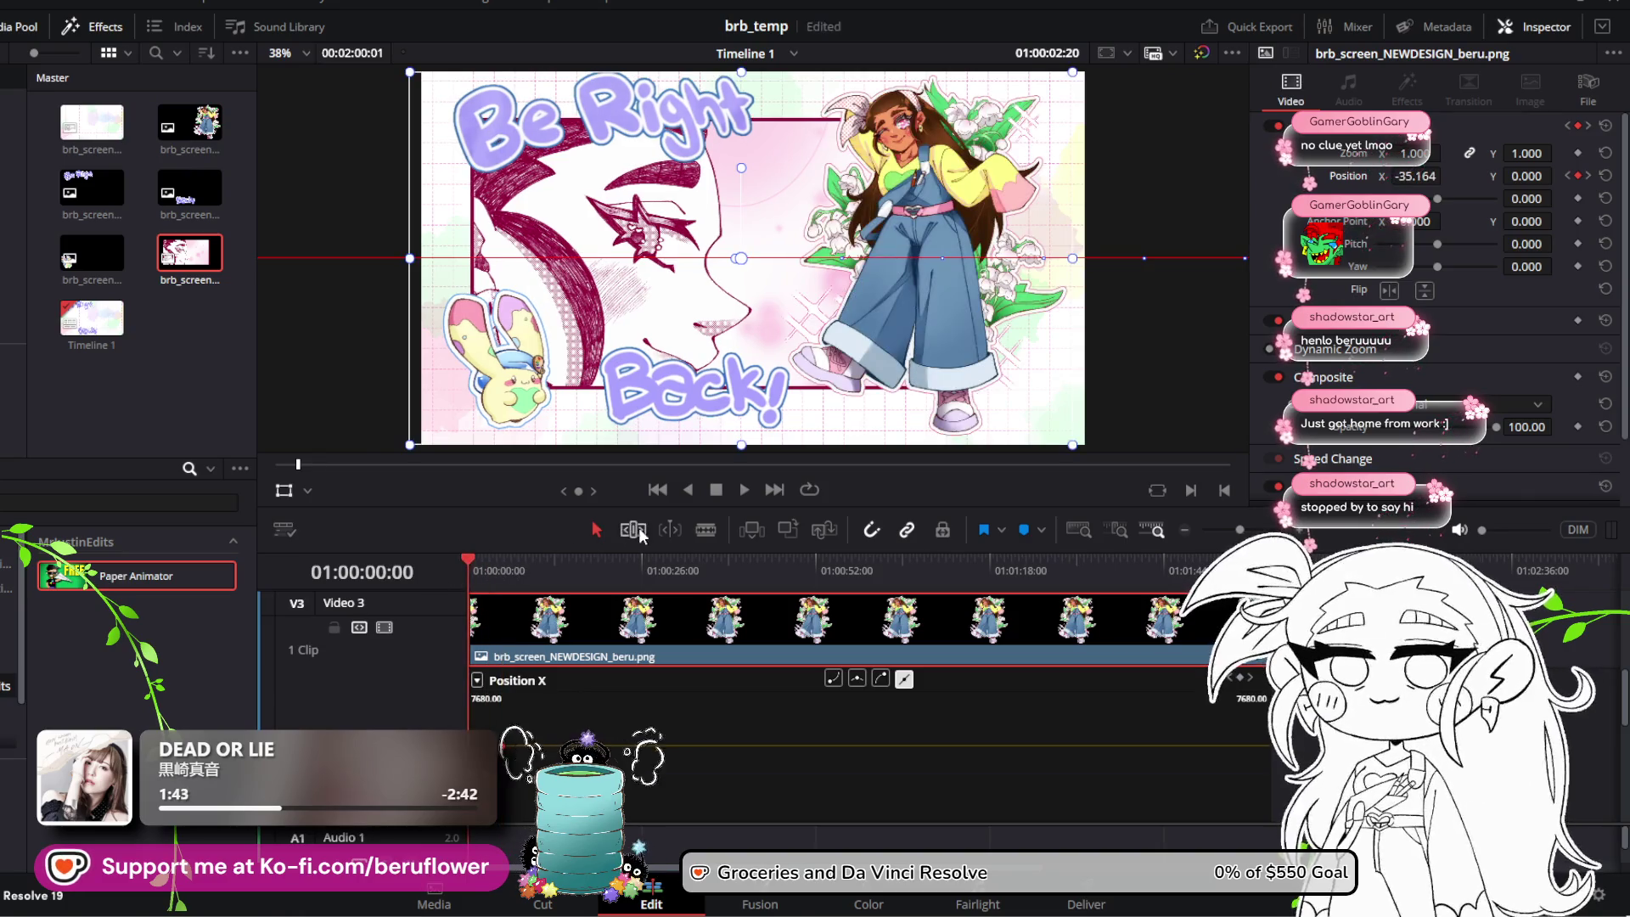
{"action": "left_click", "coordinate": [744, 491]}
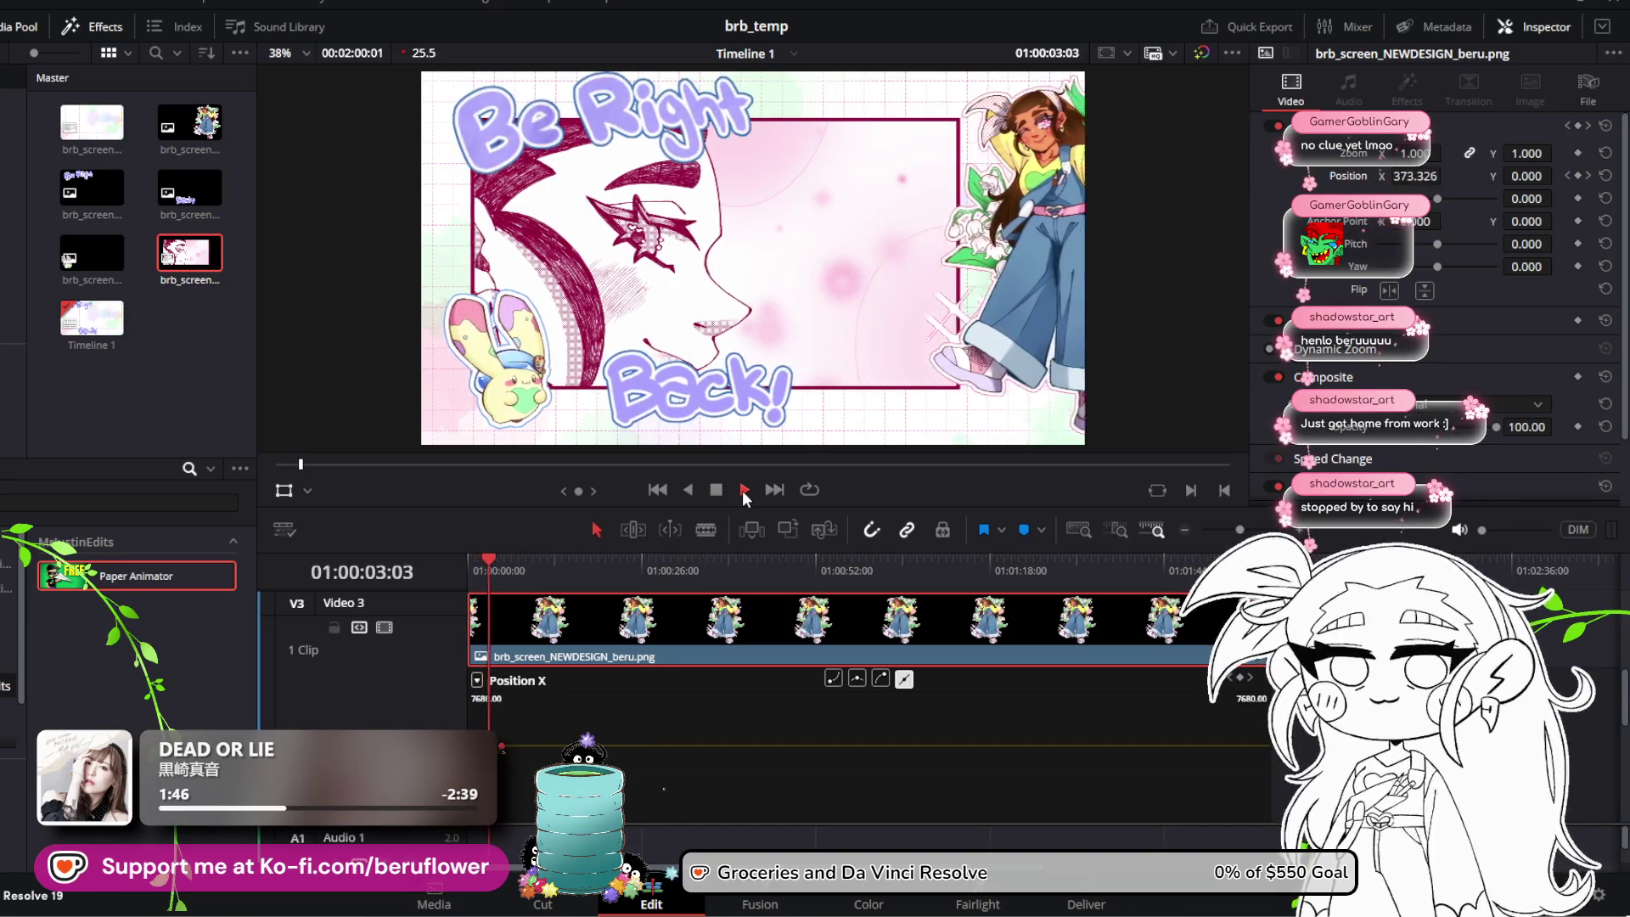
{"action": "left_click", "coordinate": [742, 491]}
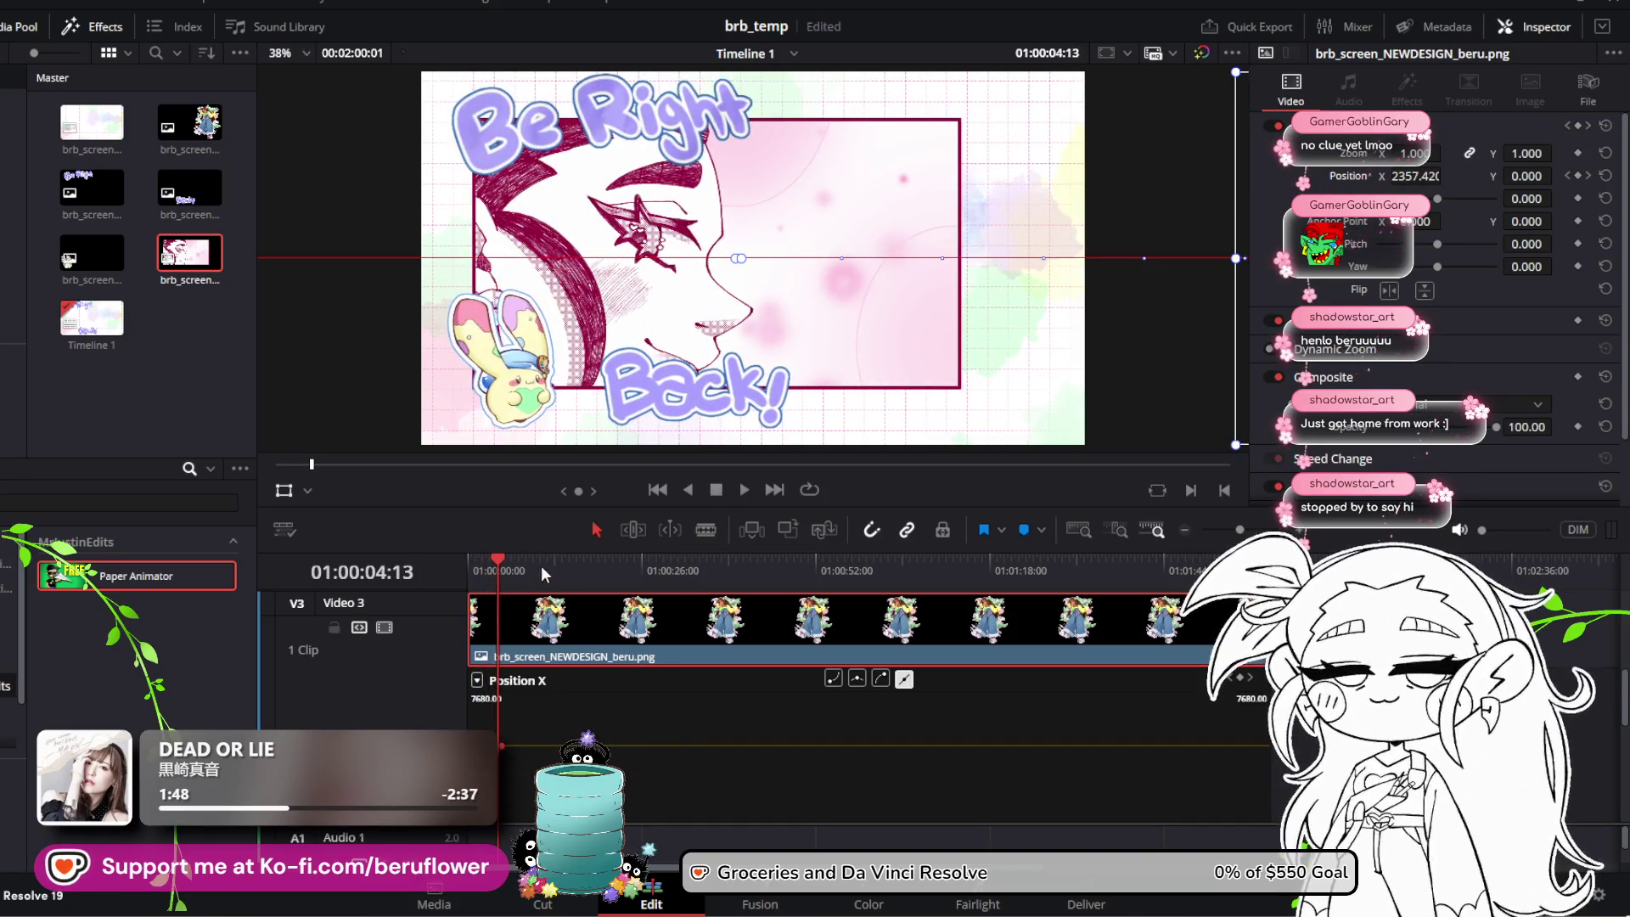
Step: Preview the slide-in again and undo an accidental keyframe nudge
{"action": "left_click_drag", "start_coordinate": [542, 566], "coordinate": [450, 567]}
{"action": "left_click", "coordinate": [743, 489]}
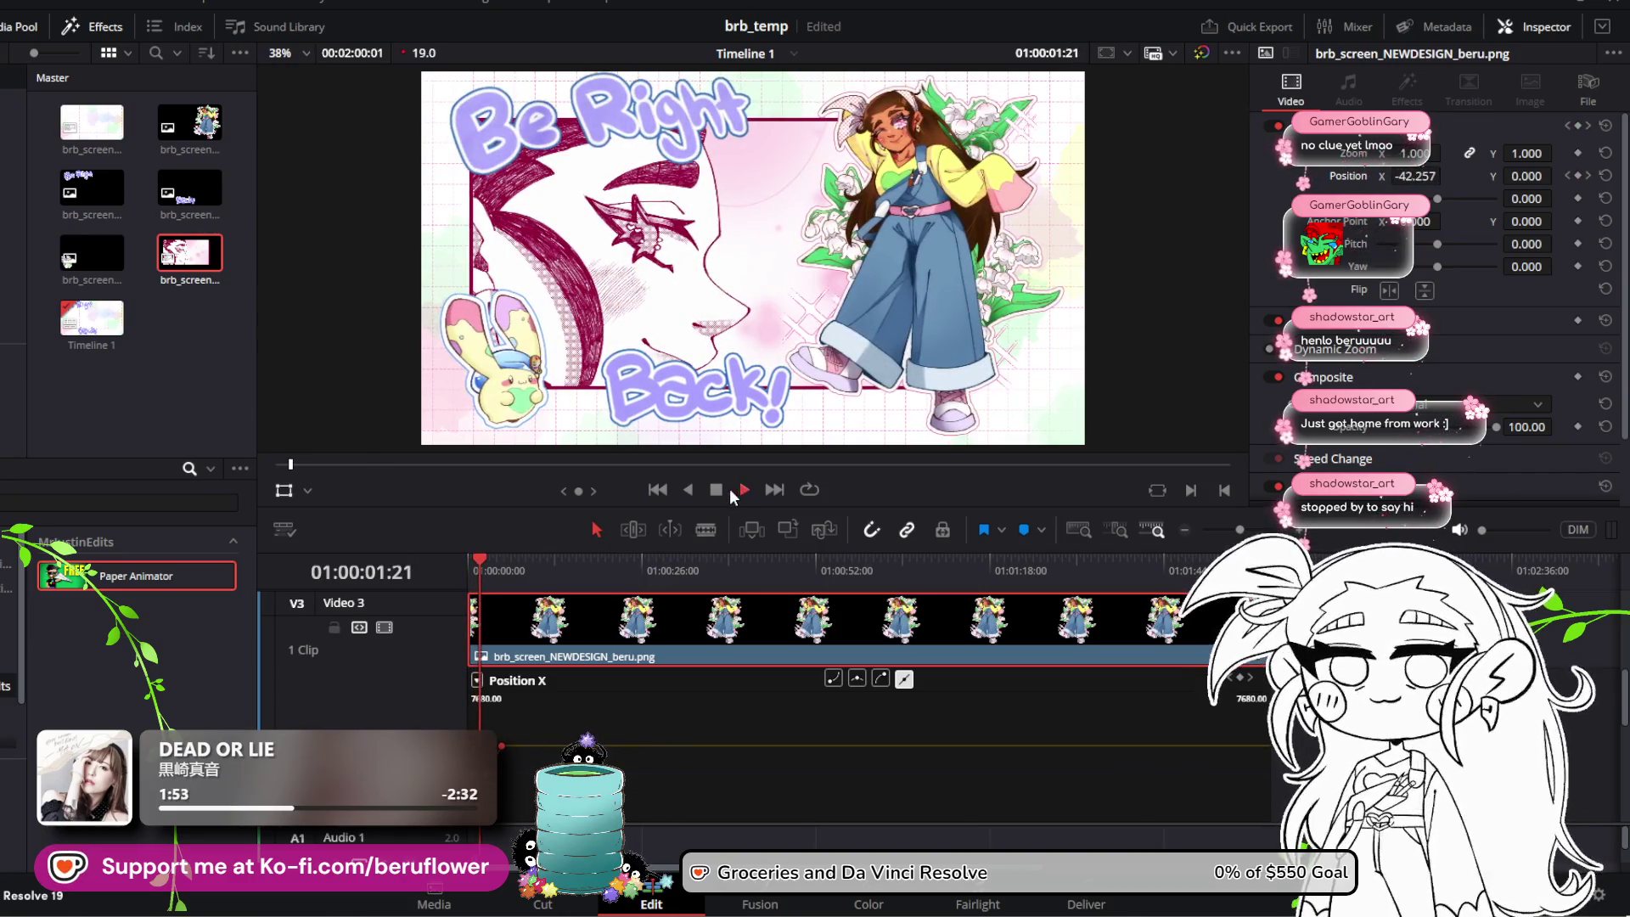
{"action": "left_click", "coordinate": [717, 491]}
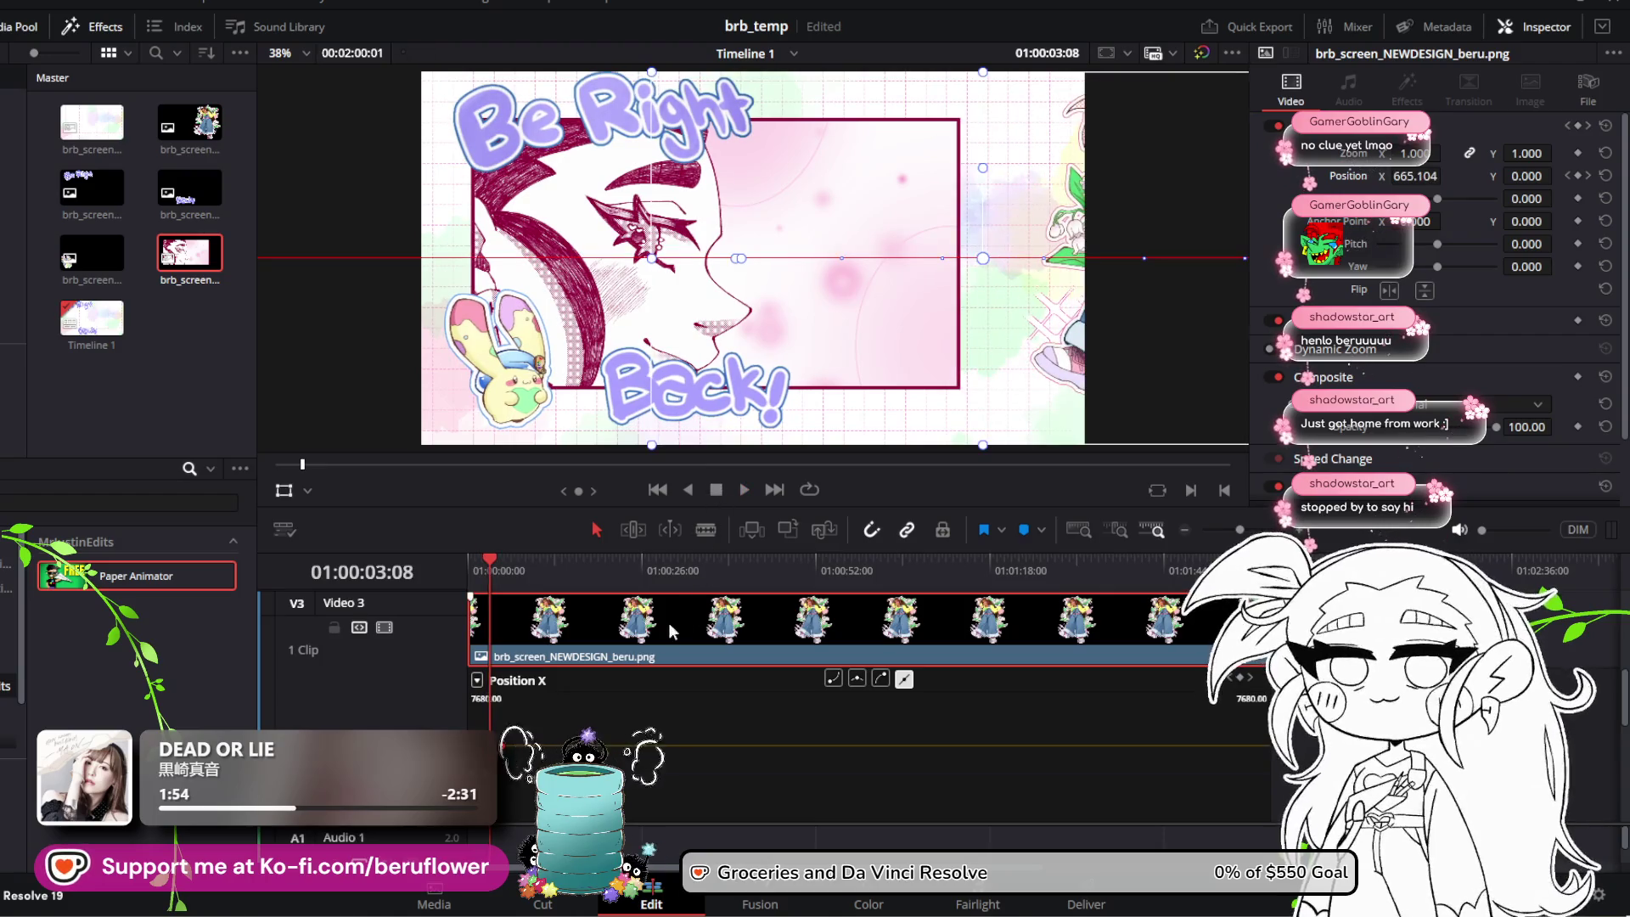
{"action": "left_click_drag", "start_coordinate": [502, 748], "coordinate": [502, 747]}
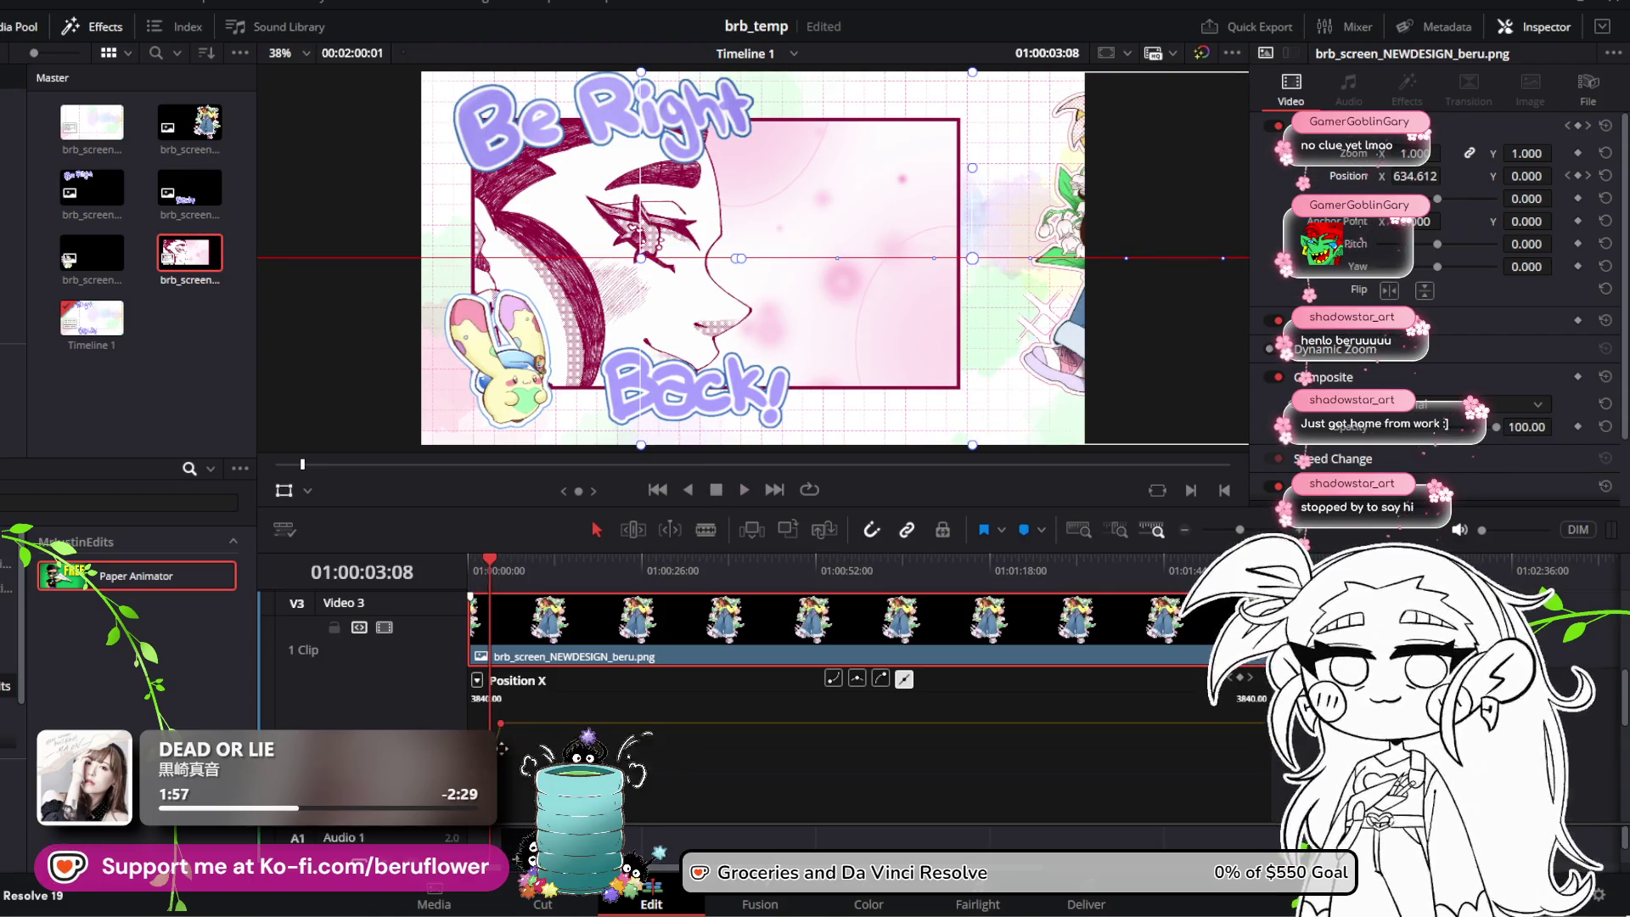
{"action": "key", "text": "ctrl+z"}
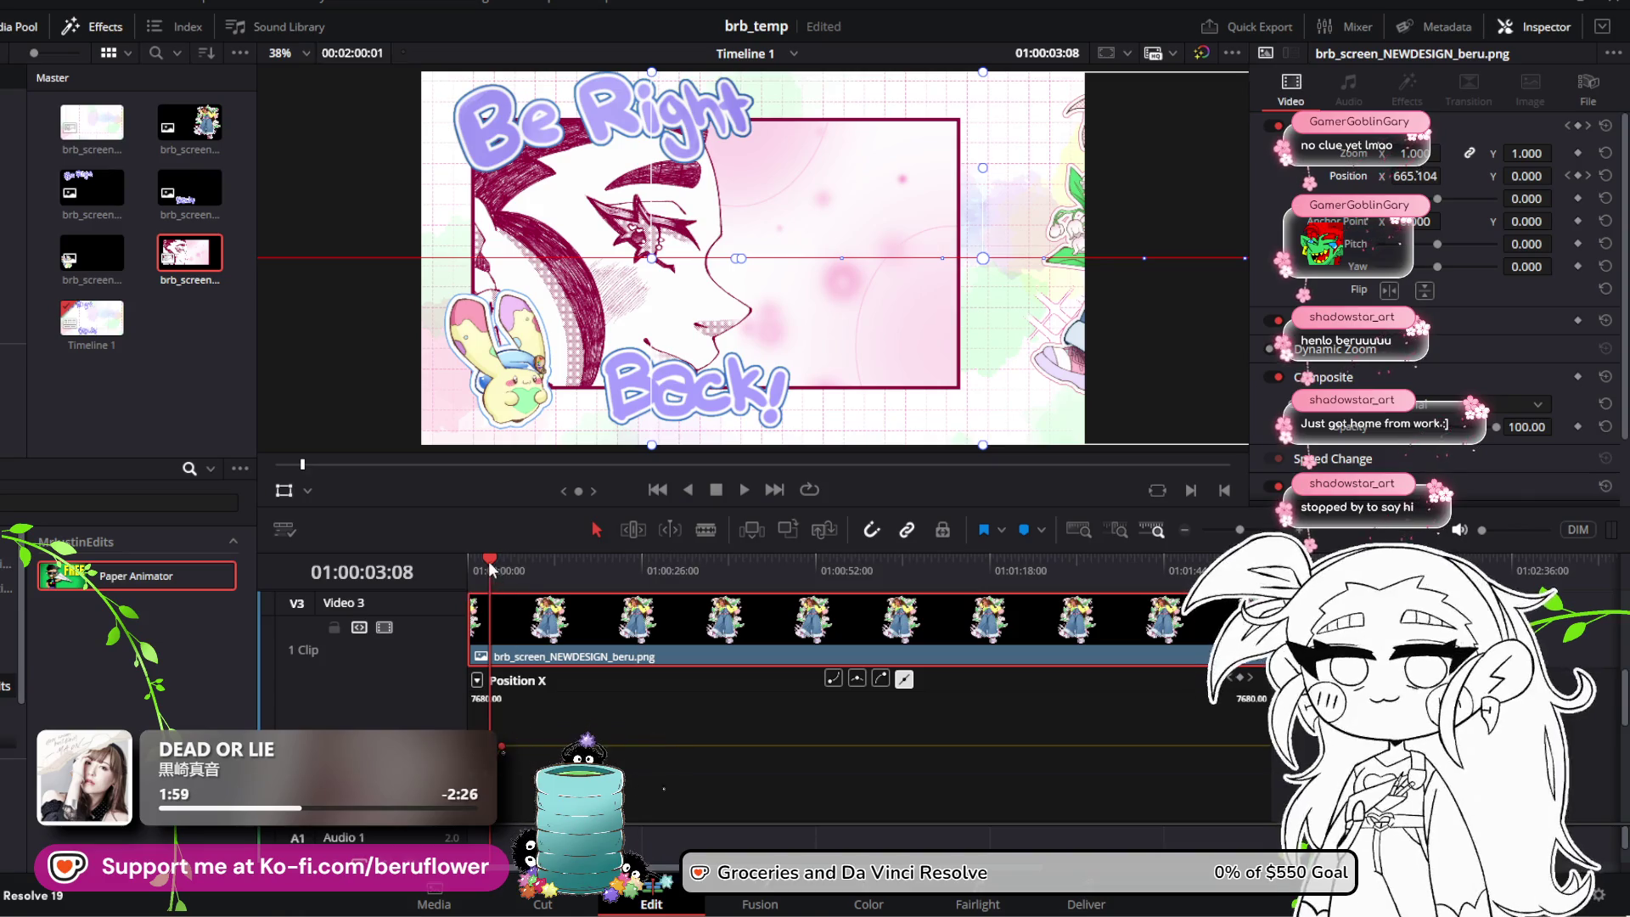
Step: Stretch the timeline to about 36 seconds, push the exit keyframe further off-screen right, and rewind
{"action": "left_click_drag", "start_coordinate": [490, 567], "coordinate": [430, 554]}
{"action": "left_click", "coordinate": [744, 490]}
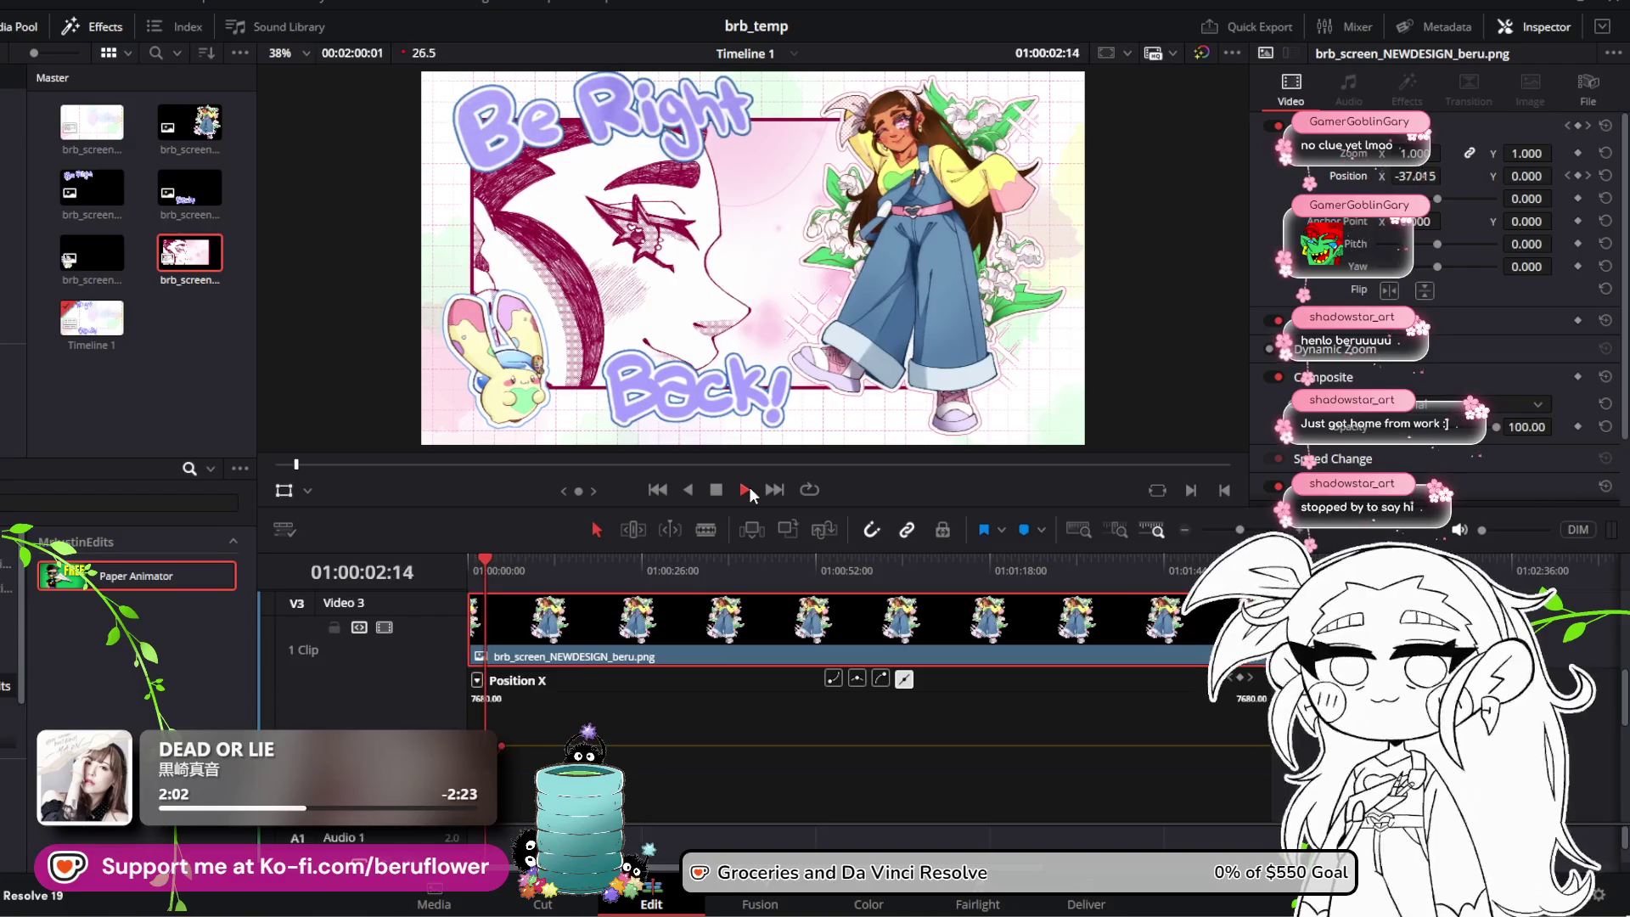
{"action": "left_click", "coordinate": [716, 488]}
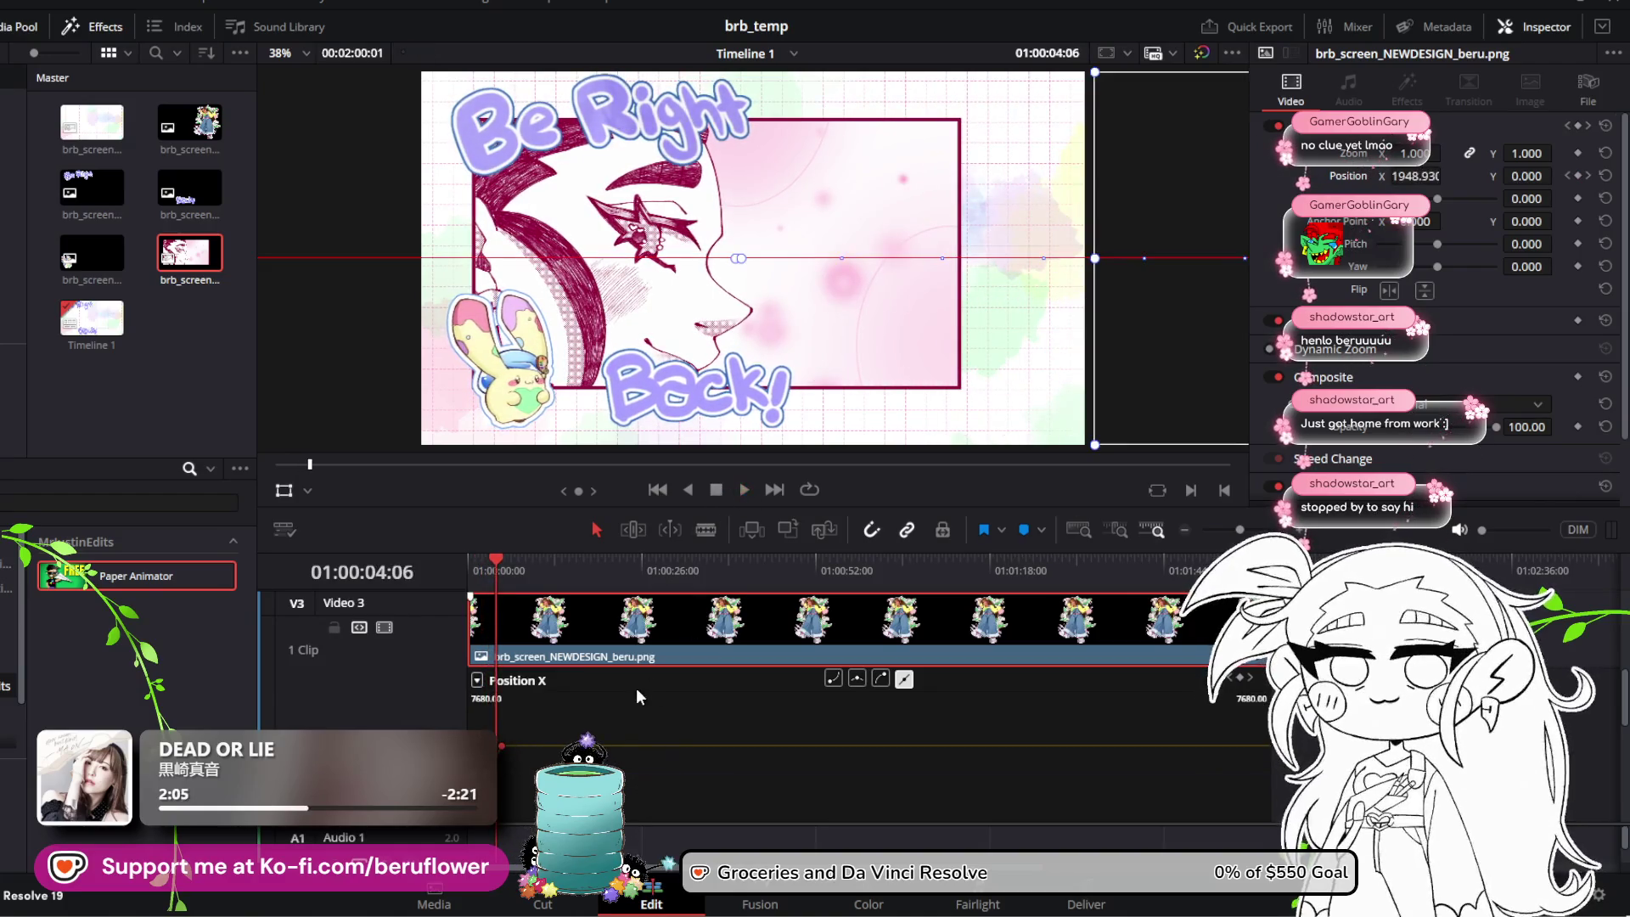
{"action": "left_click_drag", "start_coordinate": [1240, 530], "coordinate": [1250, 530]}
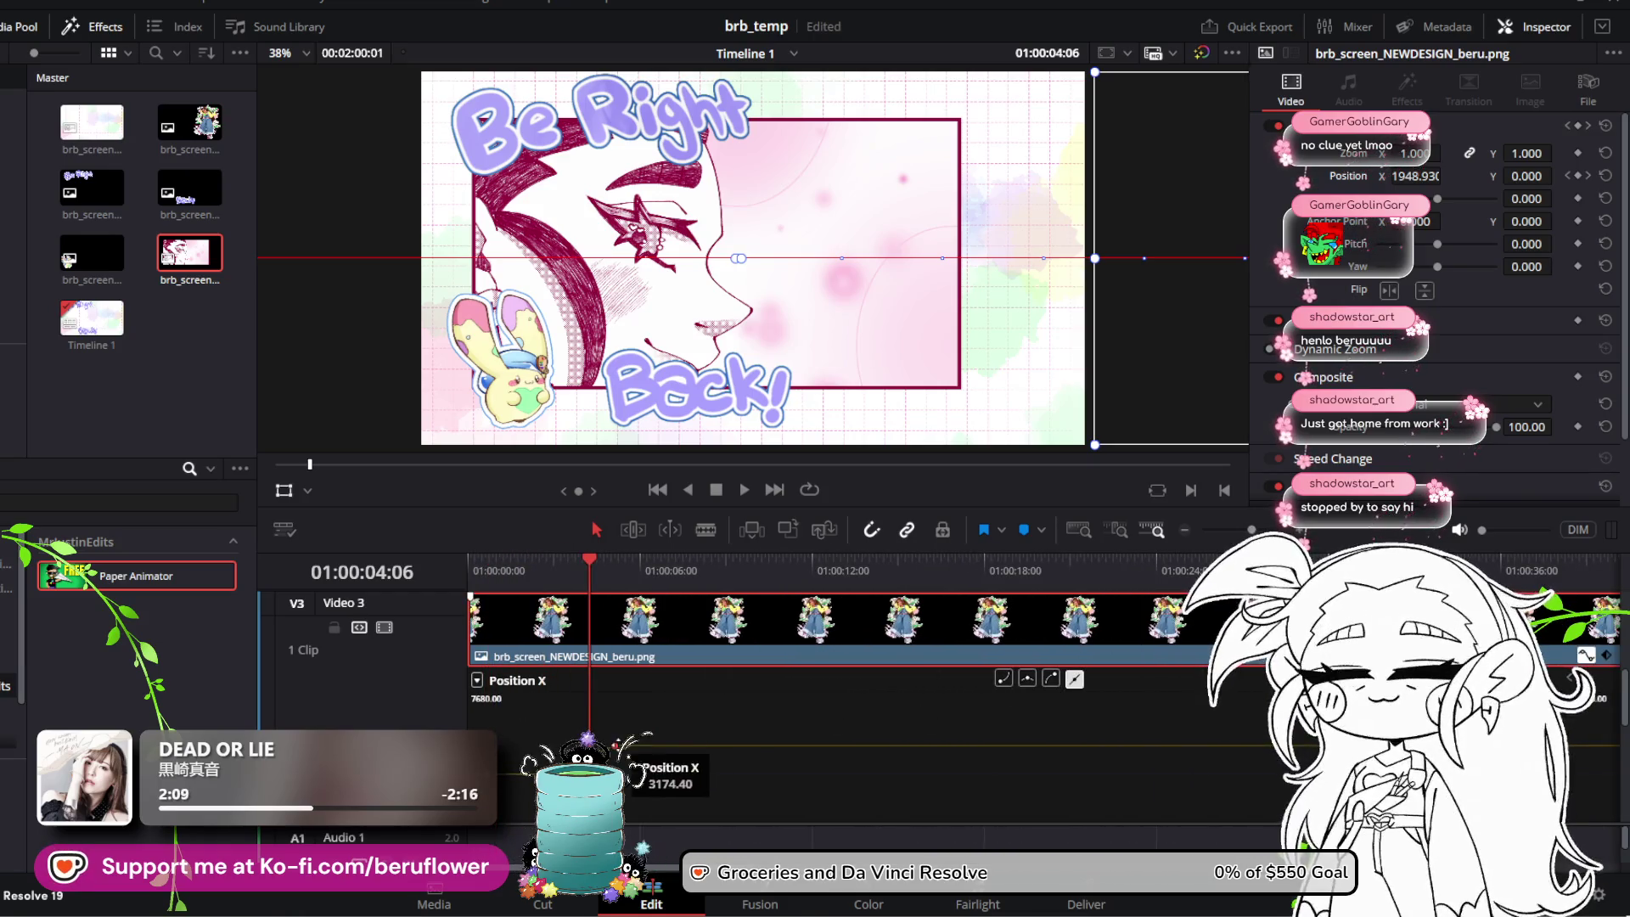
{"action": "left_click_drag", "start_coordinate": [628, 756], "coordinate": [630, 846]}
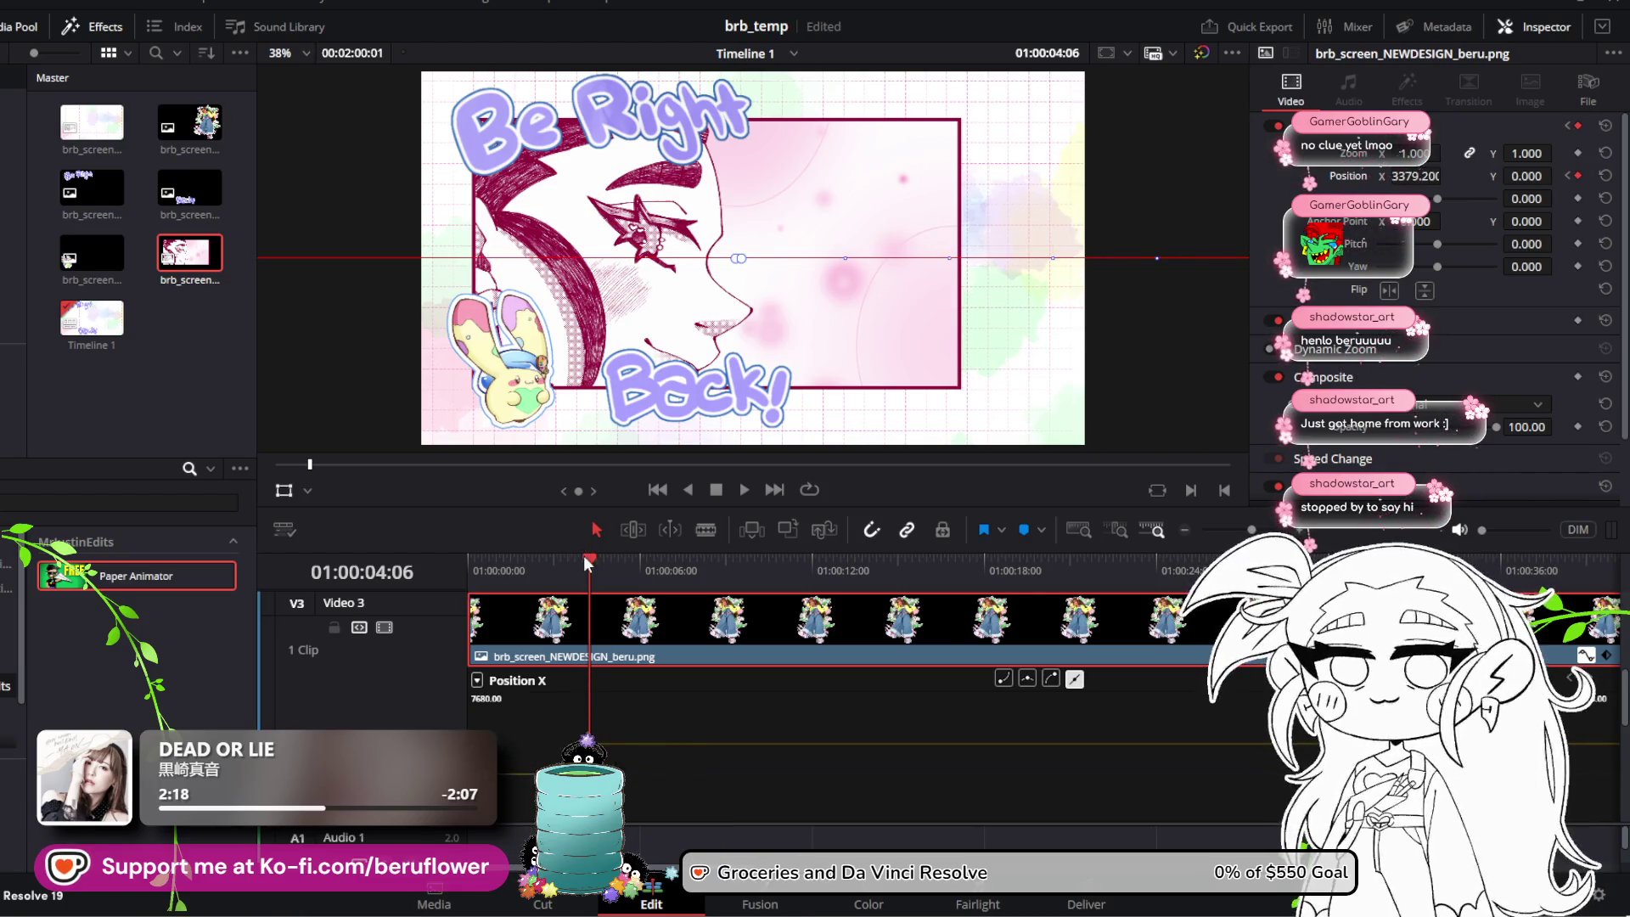
{"action": "left_click_drag", "start_coordinate": [586, 559], "coordinate": [469, 559]}
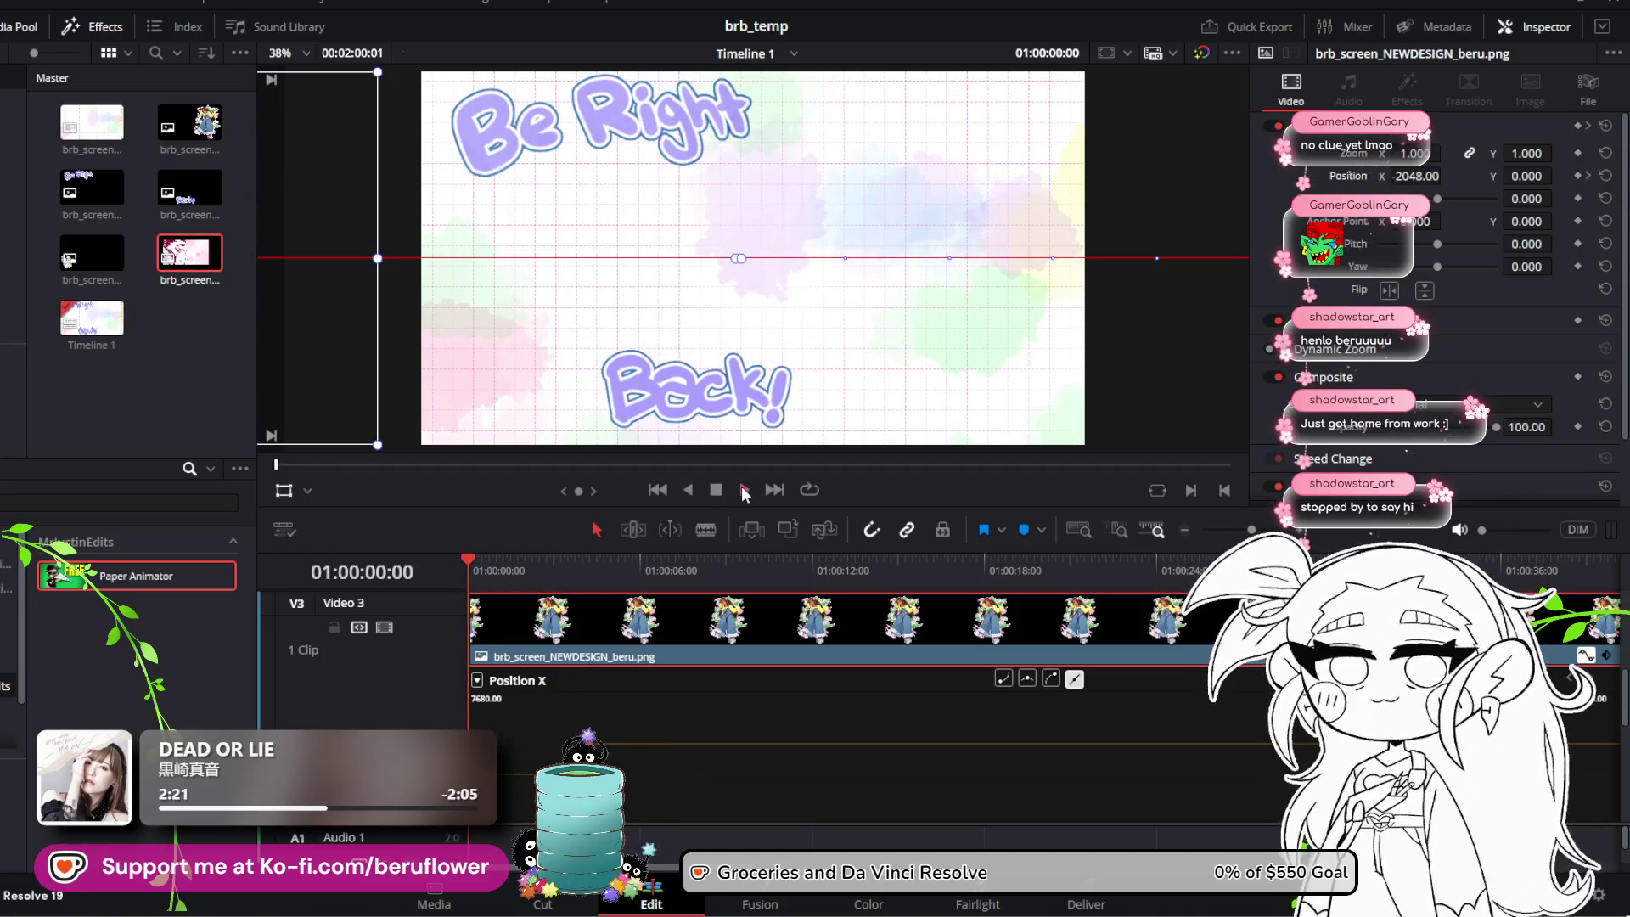
Step: Preview the mallow animation and scrub through 01:00:03:00 to the 01:00:03:18 frame
{"action": "left_click", "coordinate": [745, 490]}
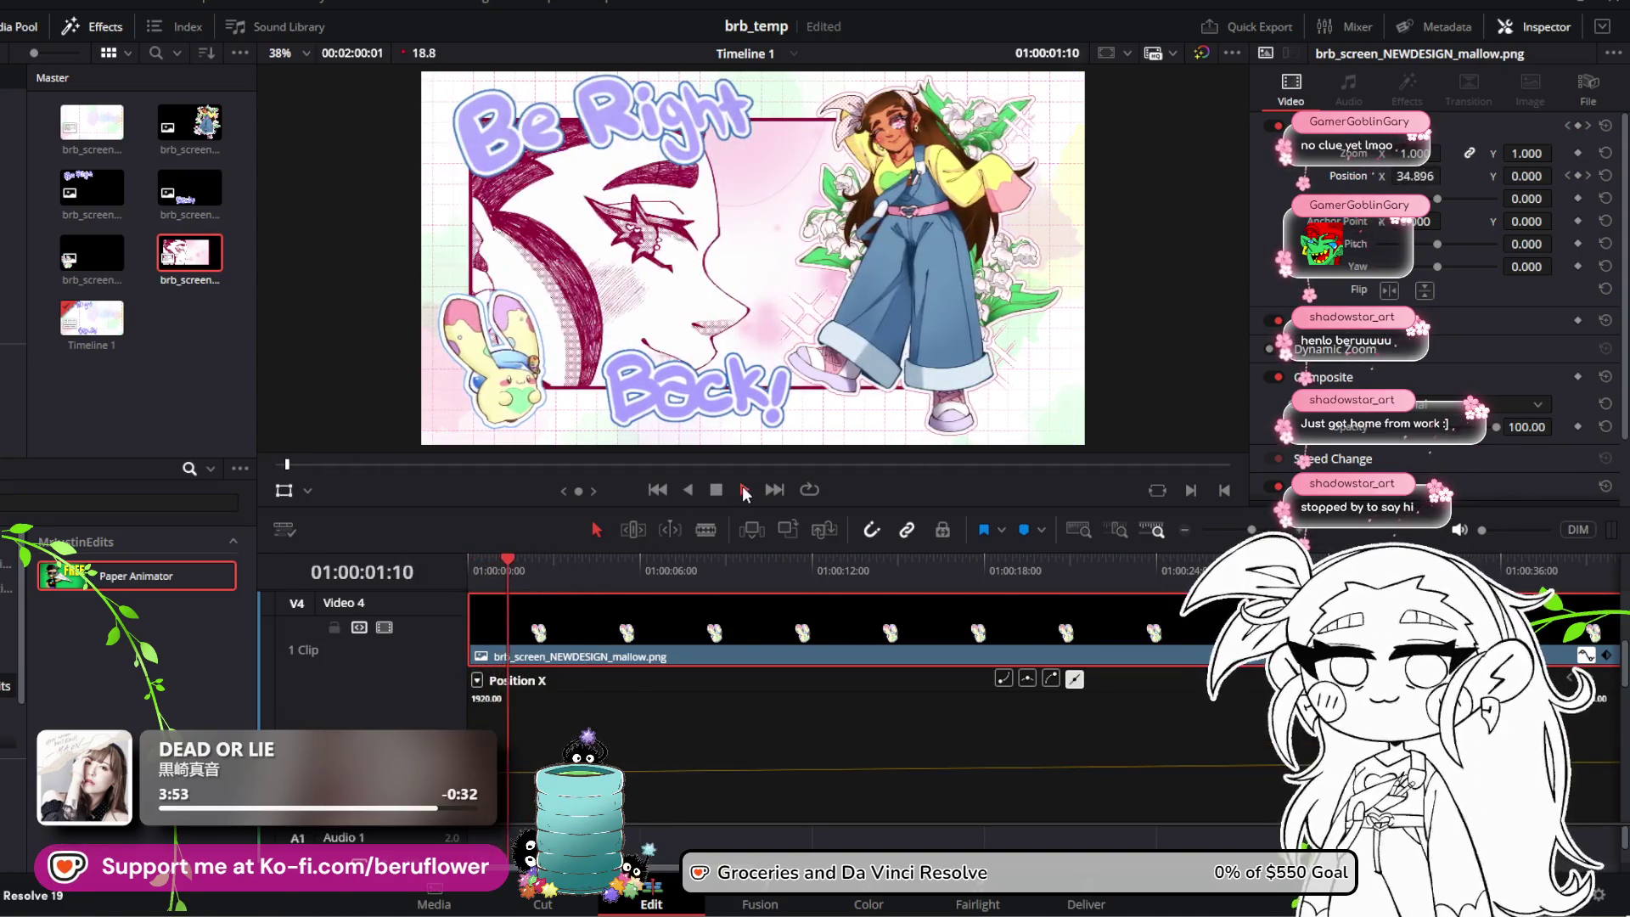
{"action": "left_click", "coordinate": [715, 492]}
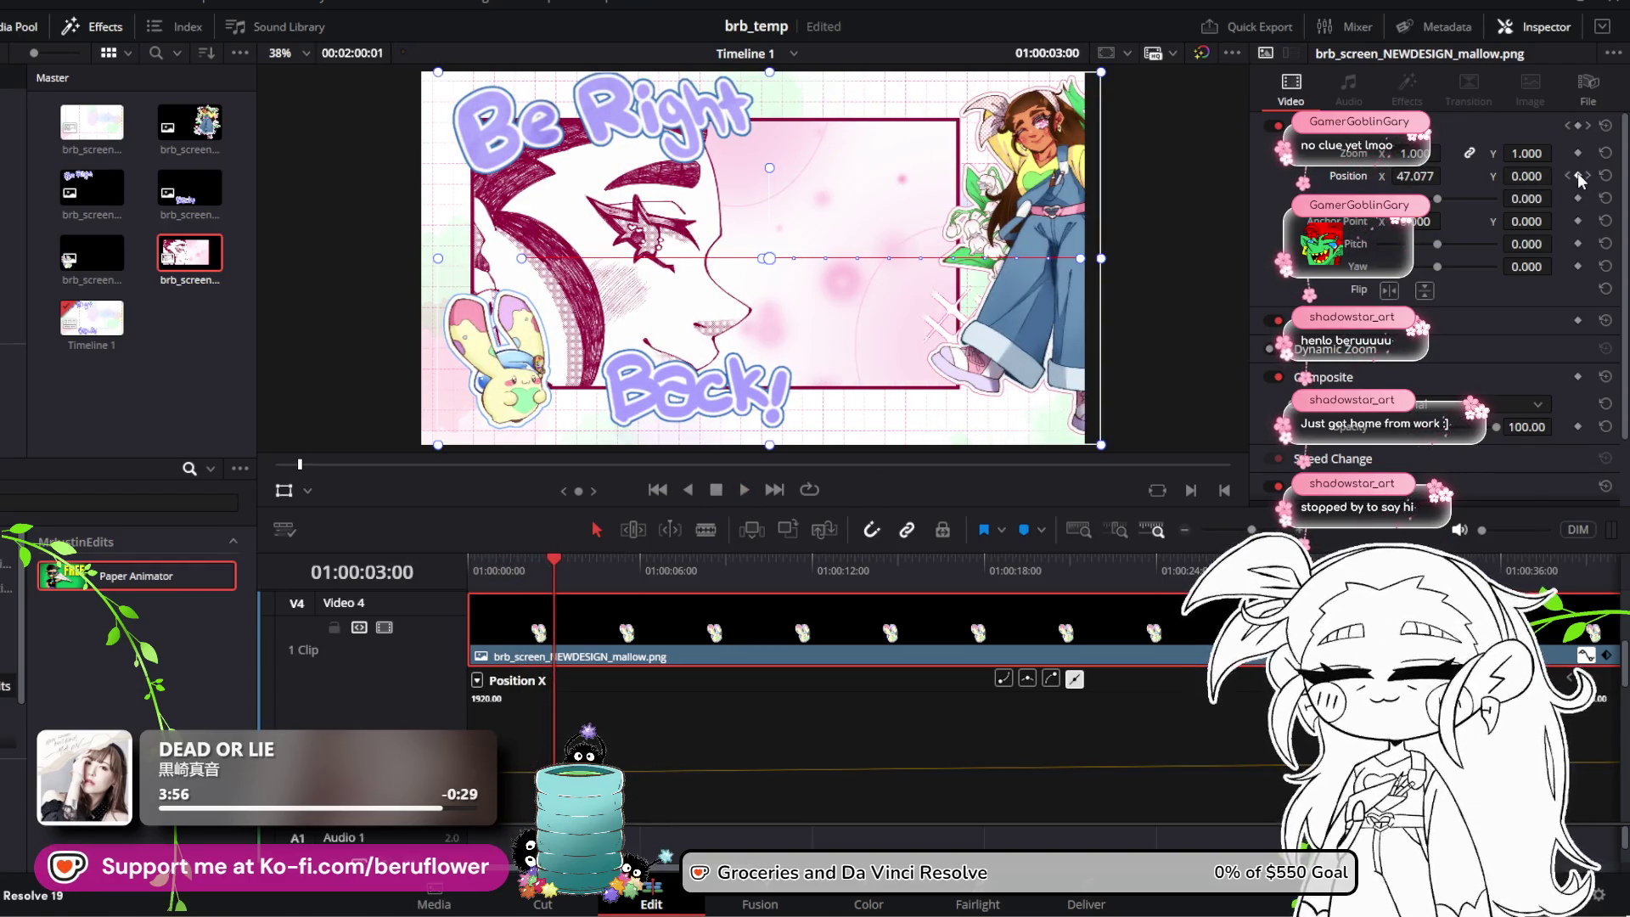
{"action": "mouse_move", "coordinate": [554, 563]}
{"action": "left_mouse_down"}
{"action": "mouse_move", "coordinate": [862, 562]}
{"action": "mouse_move", "coordinate": [491, 547]}
{"action": "mouse_move", "coordinate": [584, 551]}
{"action": "mouse_move", "coordinate": [548, 553]}
{"action": "left_mouse_up"}
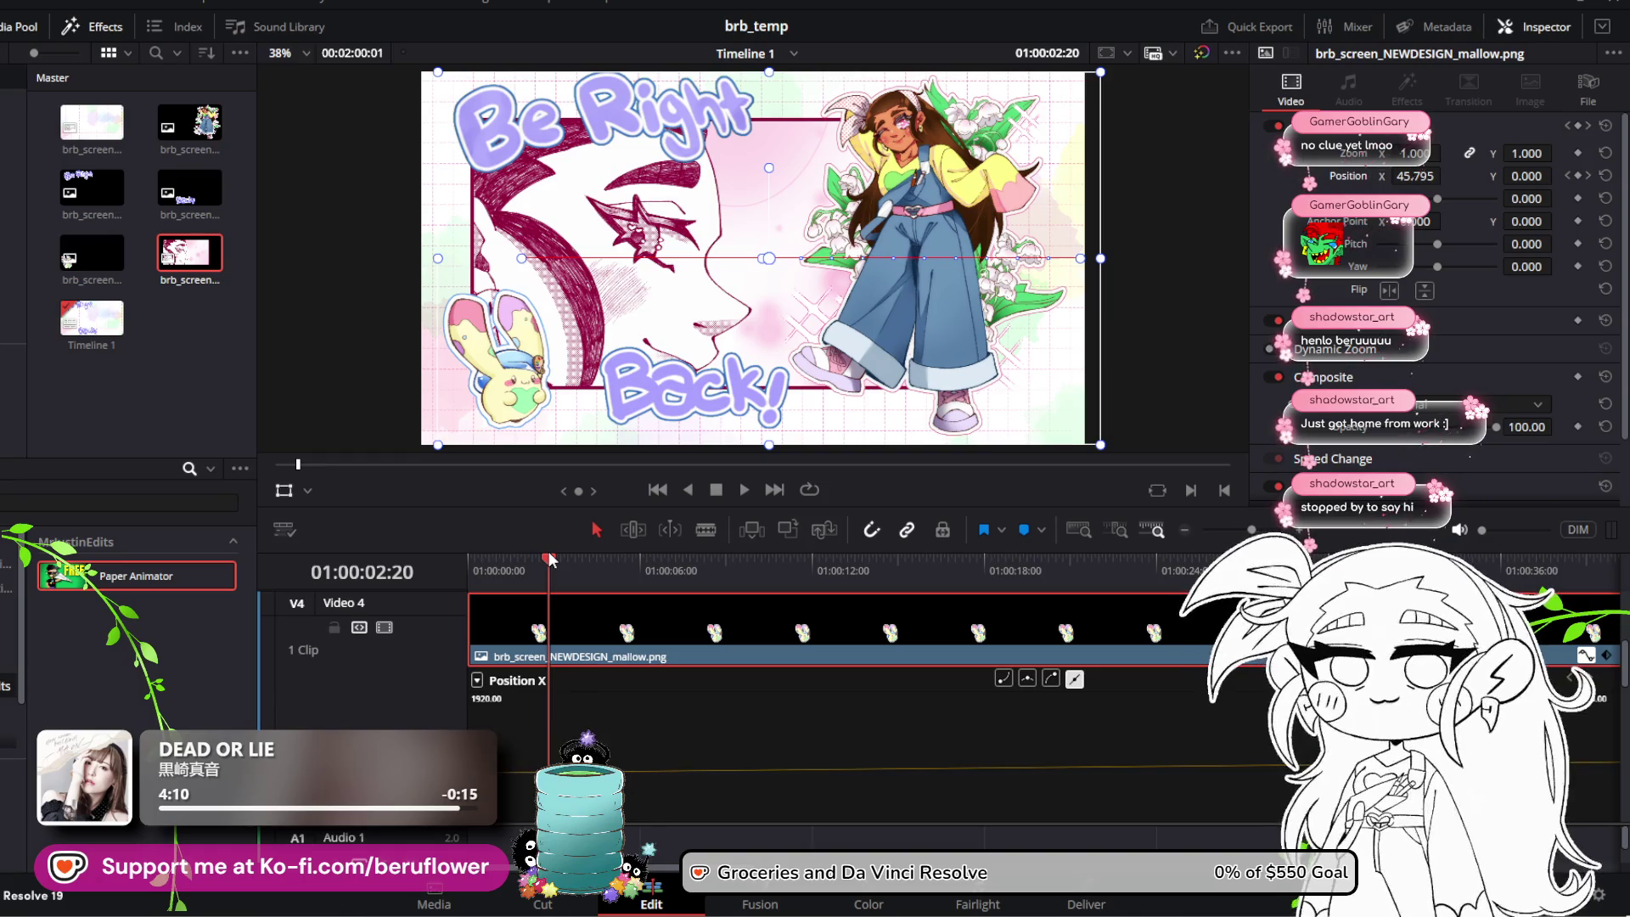
{"action": "left_click_drag", "start_coordinate": [549, 552], "coordinate": [557, 552]}
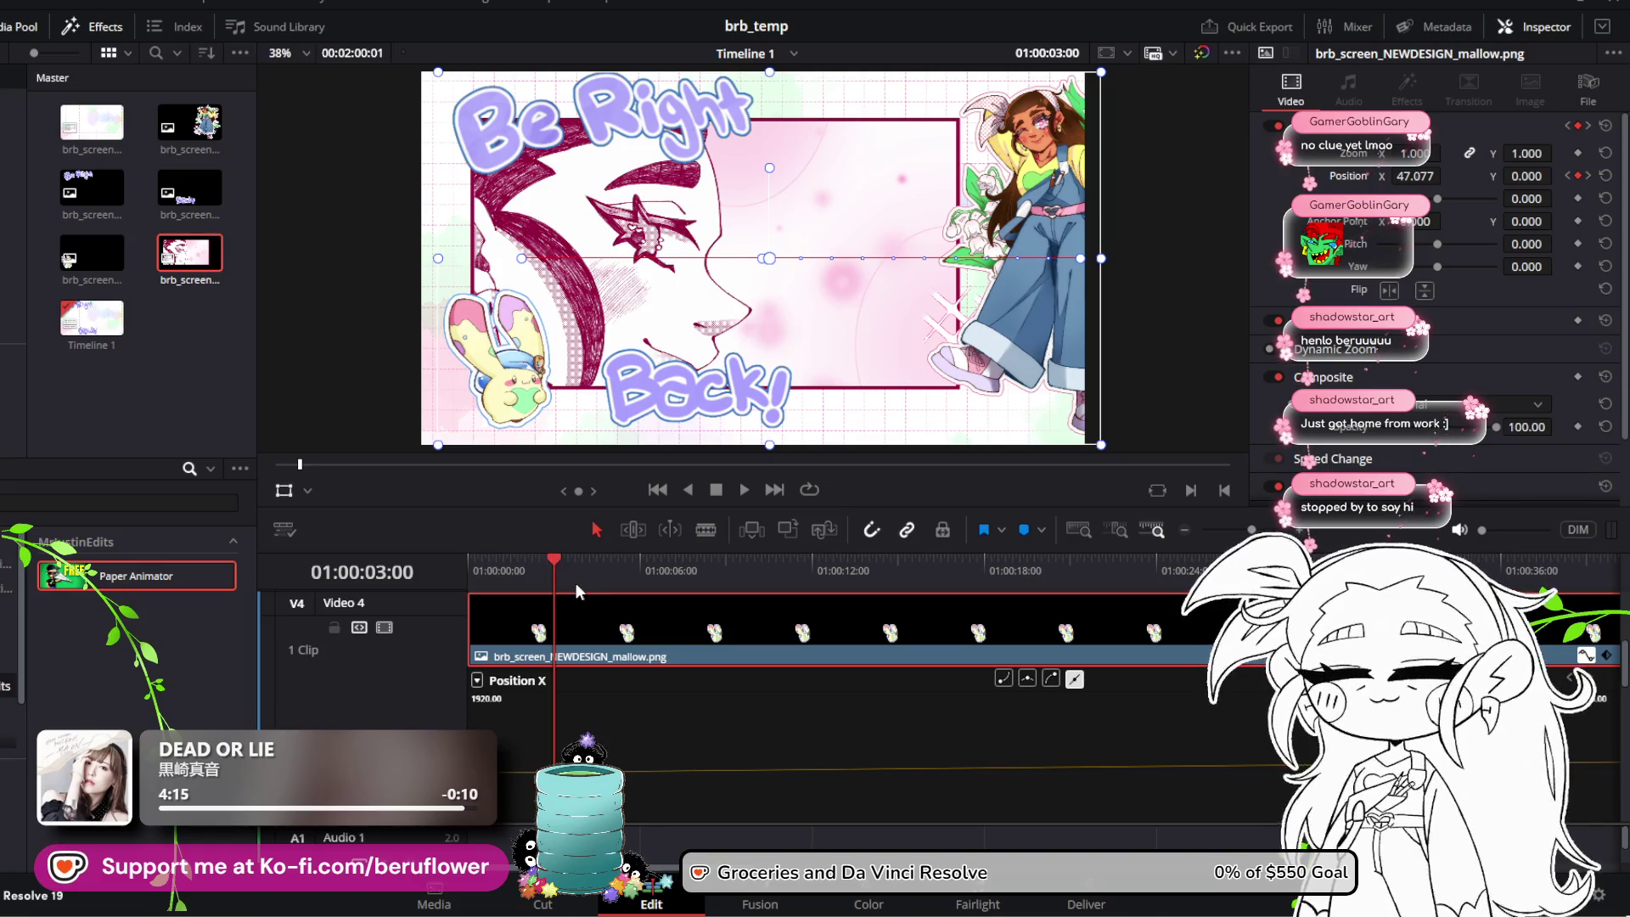
{"action": "left_click_drag", "start_coordinate": [552, 567], "coordinate": [576, 563]}
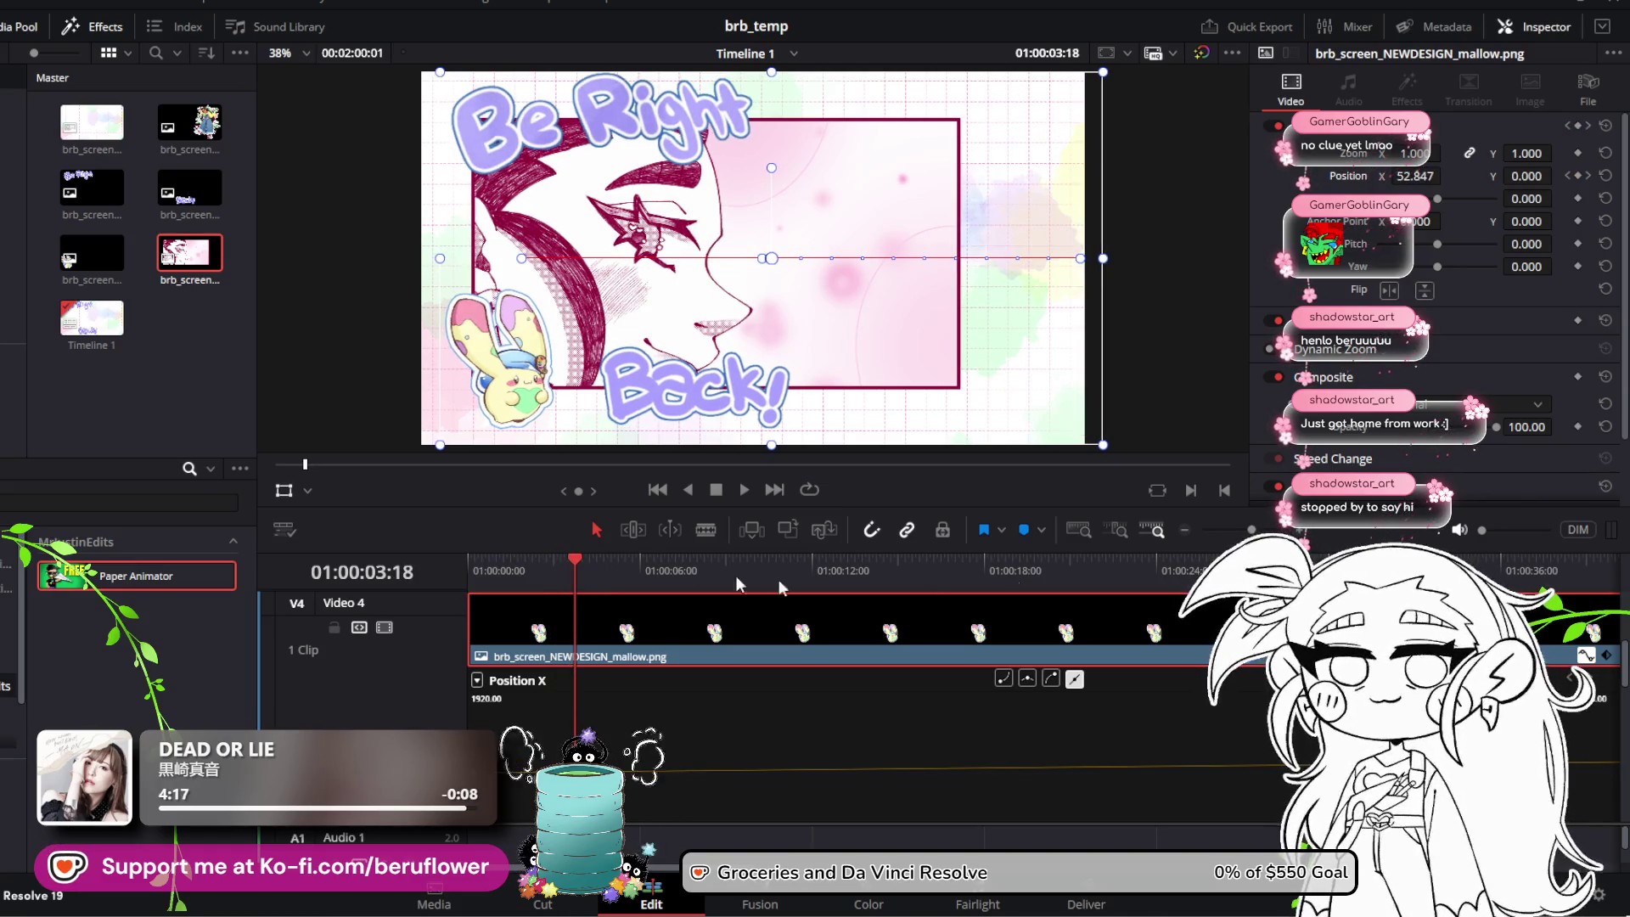
Step: Raise mallow's end Position X keyframe to about 1911, preview the slide-in, and rewind to 01:00:00:00
{"action": "left_click_drag", "start_coordinate": [1397, 176], "coordinate": [1447, 175]}
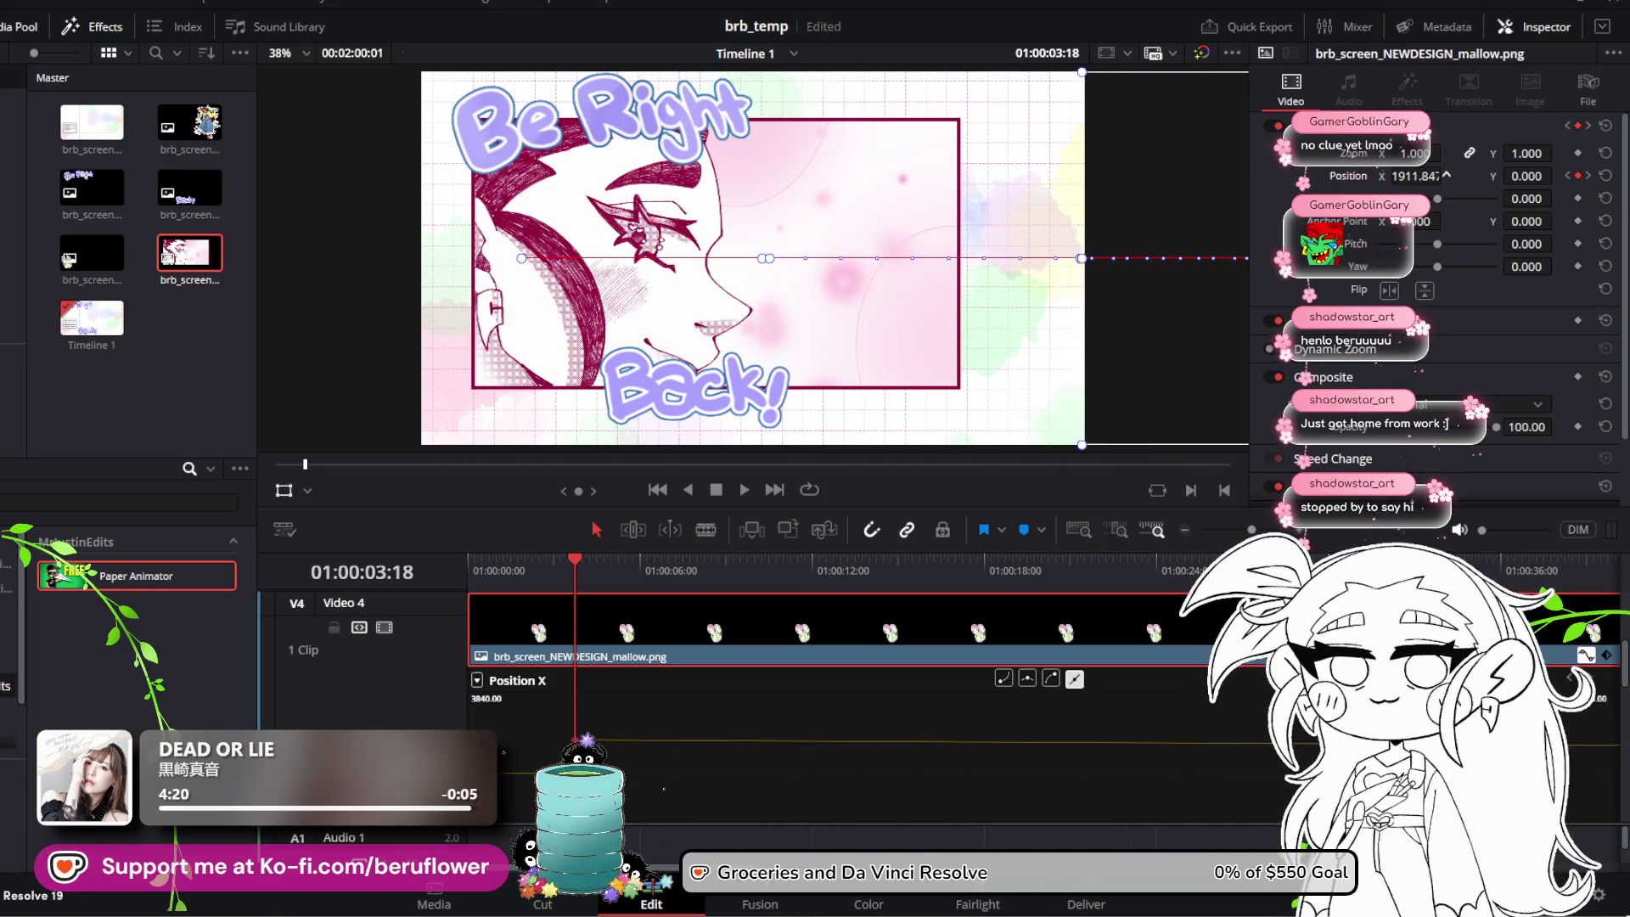
{"action": "key", "text": "Home"}
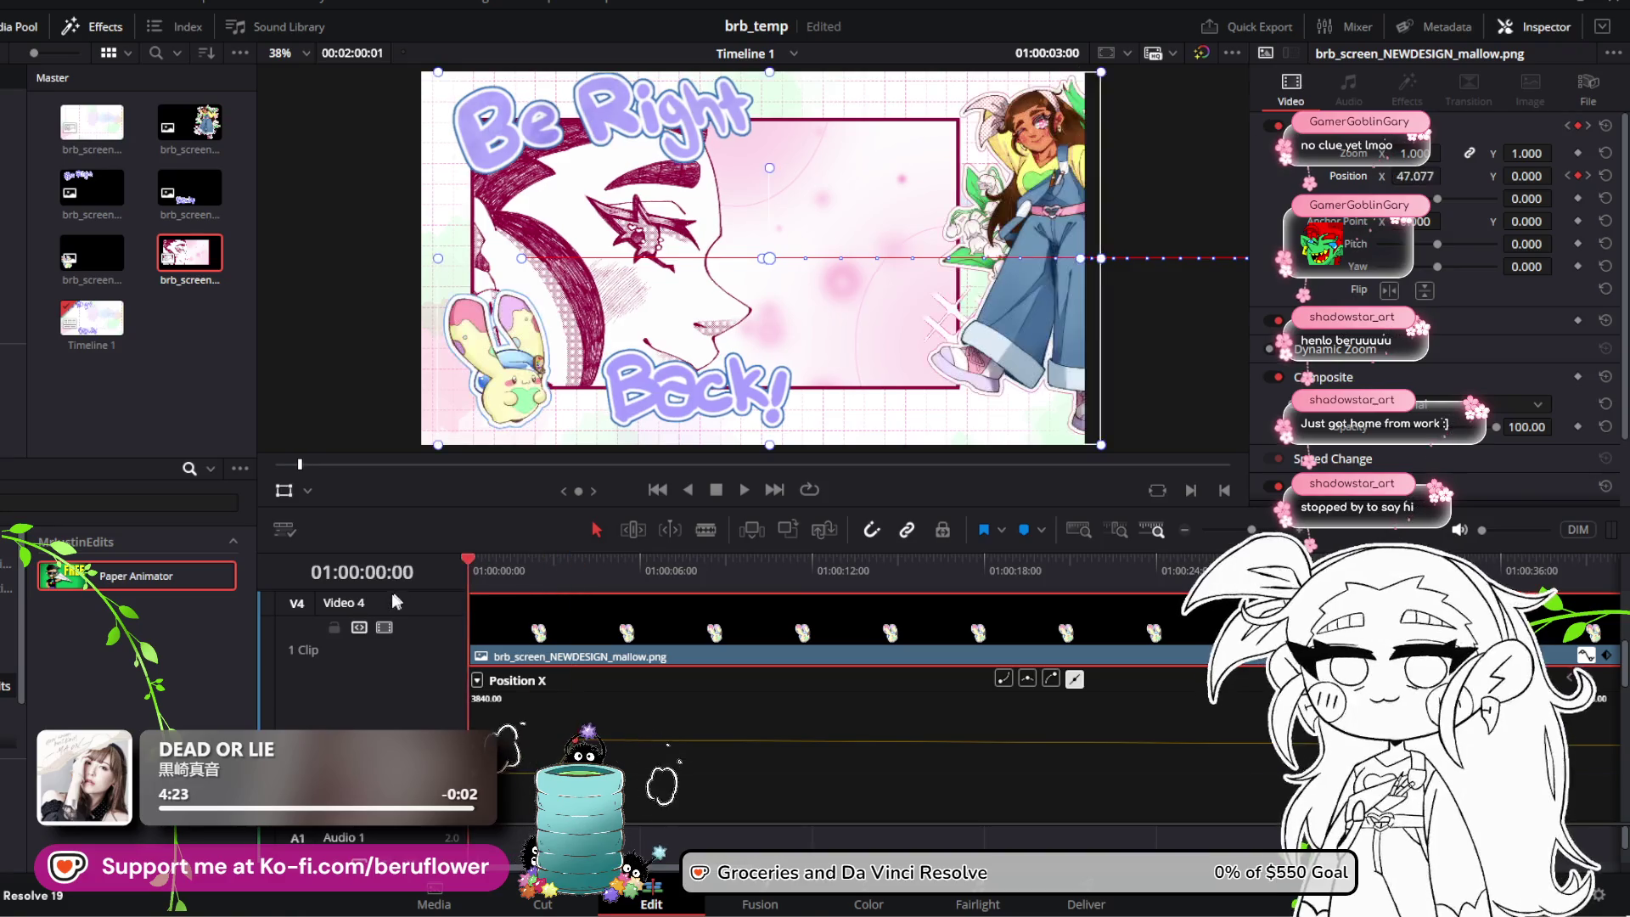
{"action": "left_click", "coordinate": [740, 492]}
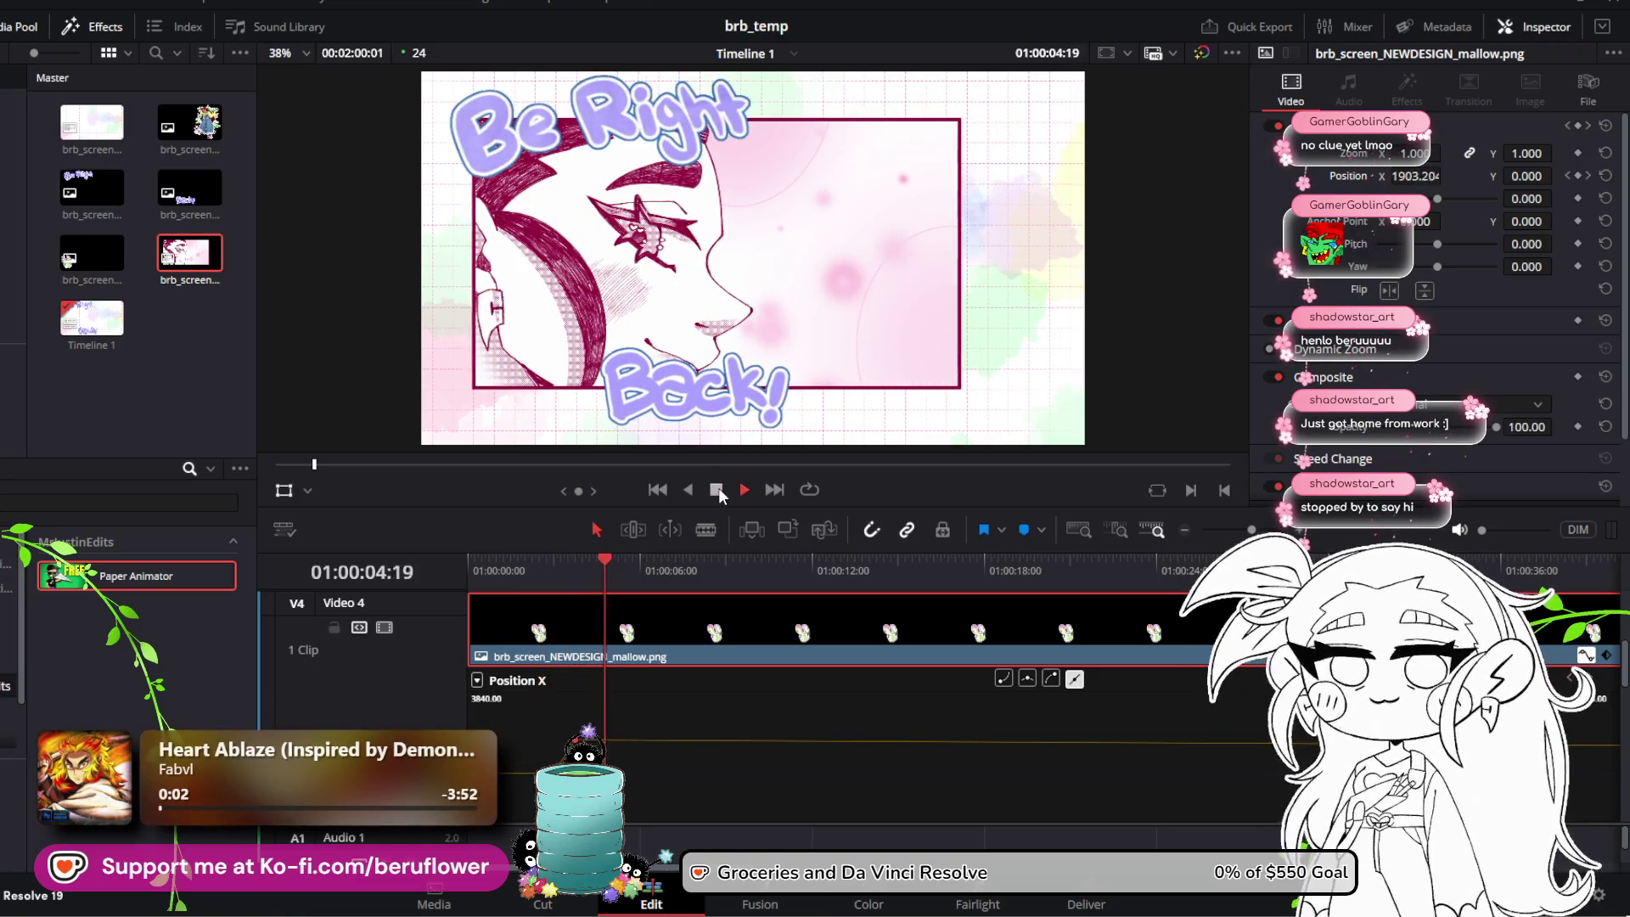
{"action": "left_click", "coordinate": [614, 566]}
{"action": "left_click_drag", "start_coordinate": [615, 566], "coordinate": [470, 566]}
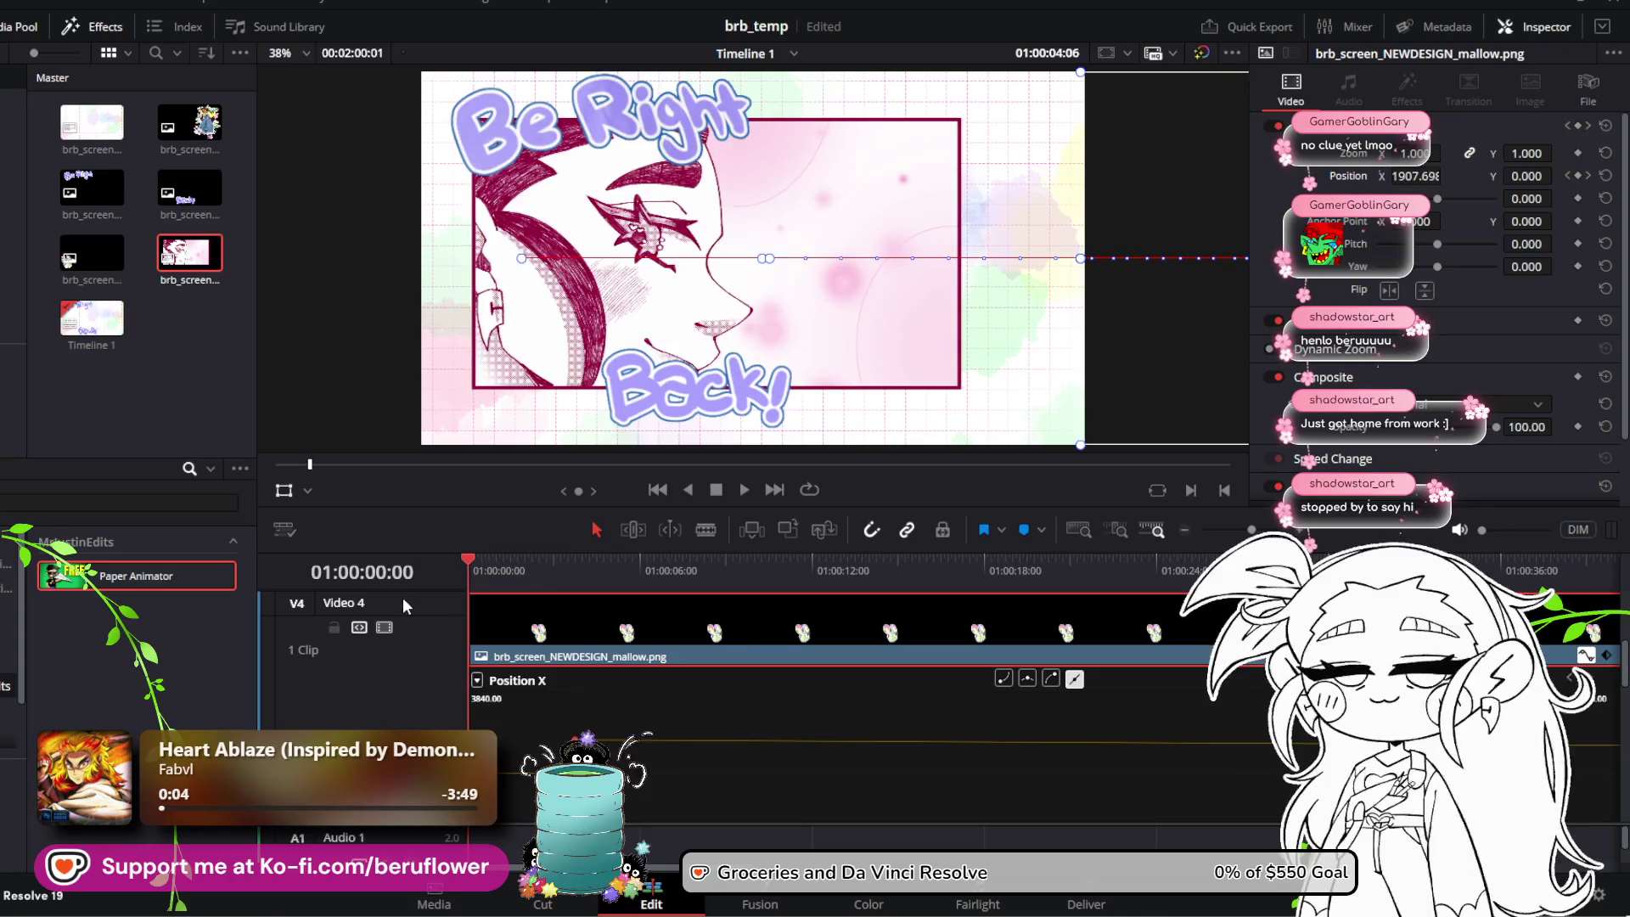
Step: Select two beru Position X keyframes, shift them later in time, and preview the slide-in
{"action": "scroll", "coordinate": [846, 705], "scroll_direction": "down", "scroll_amount": 4}
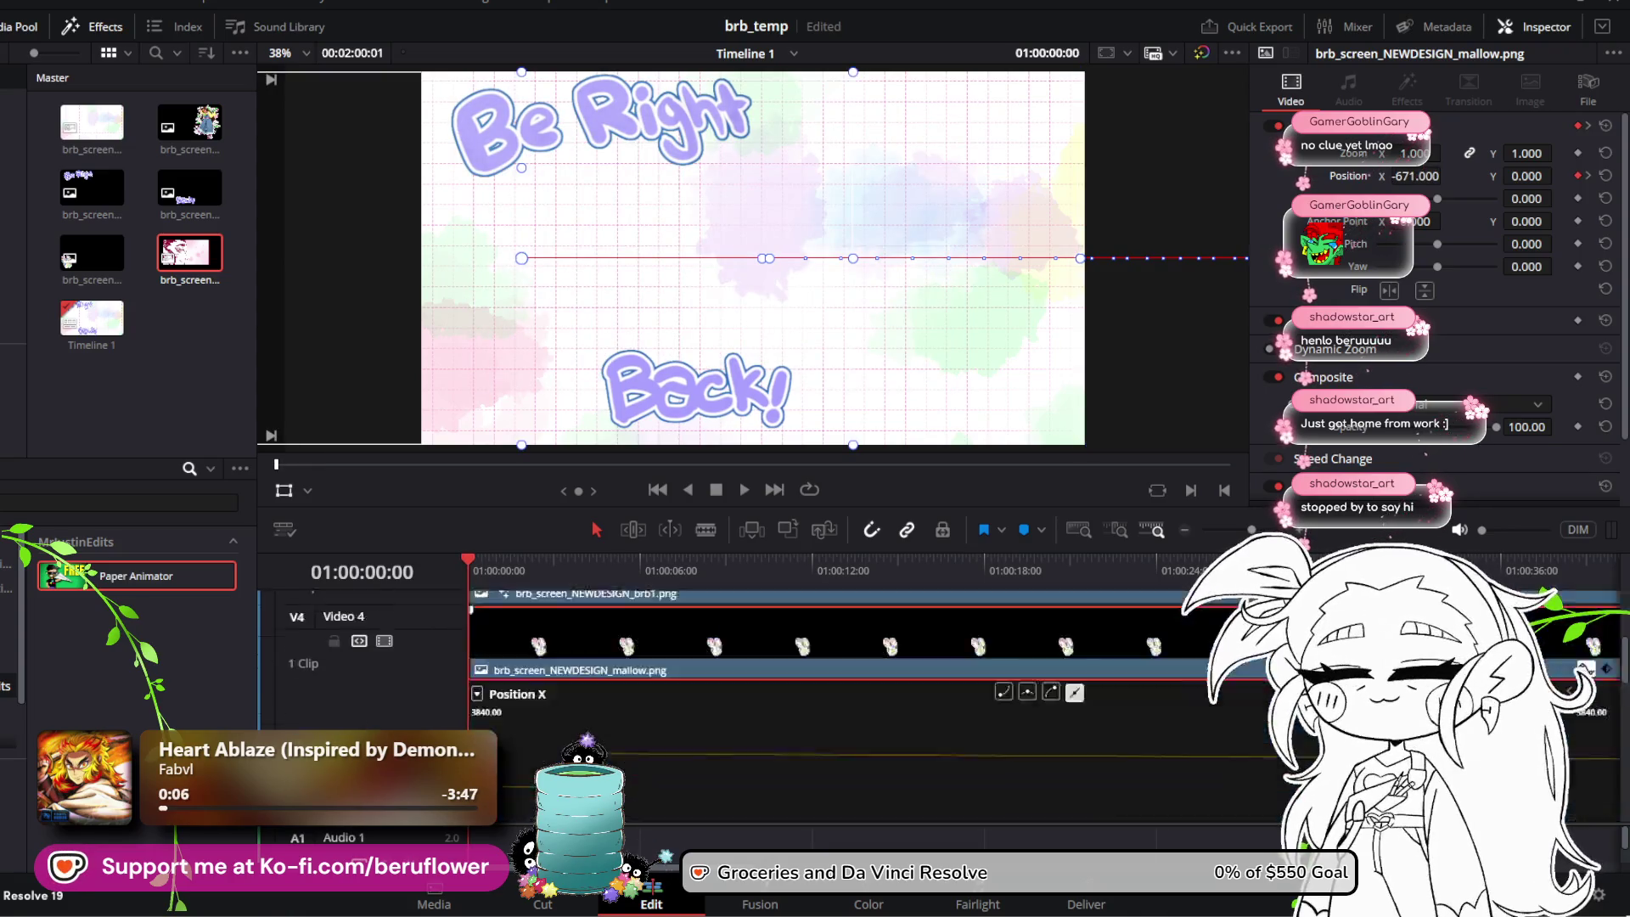
{"action": "scroll", "coordinate": [849, 687], "scroll_direction": "up", "scroll_amount": 3}
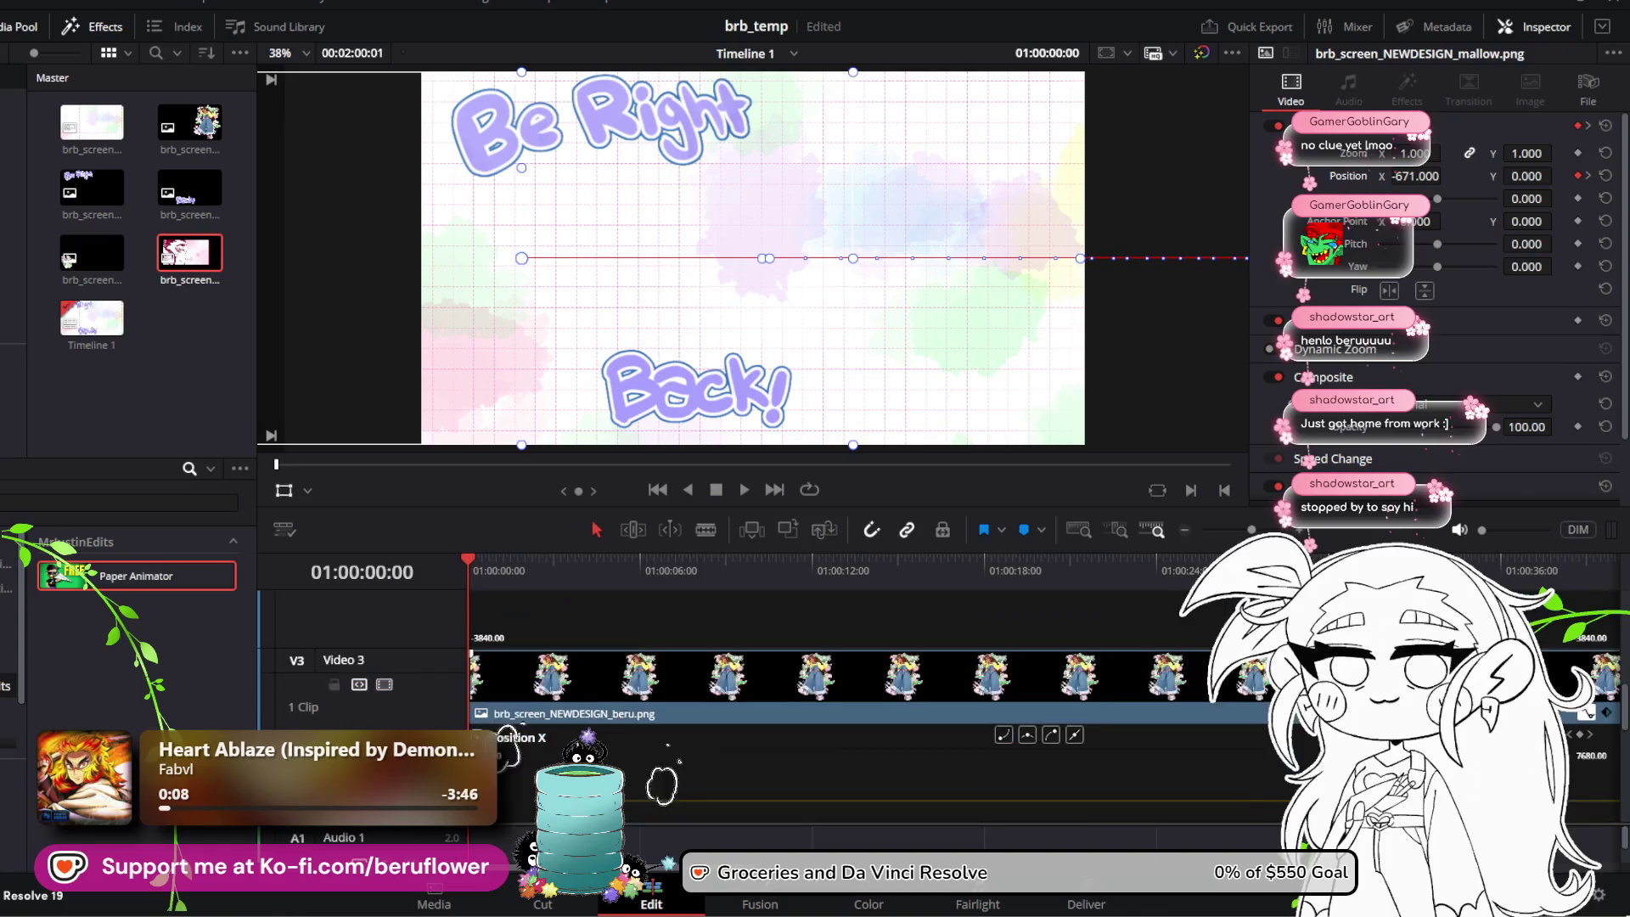
{"action": "scroll", "coordinate": [849, 688], "scroll_direction": "down", "scroll_amount": 1}
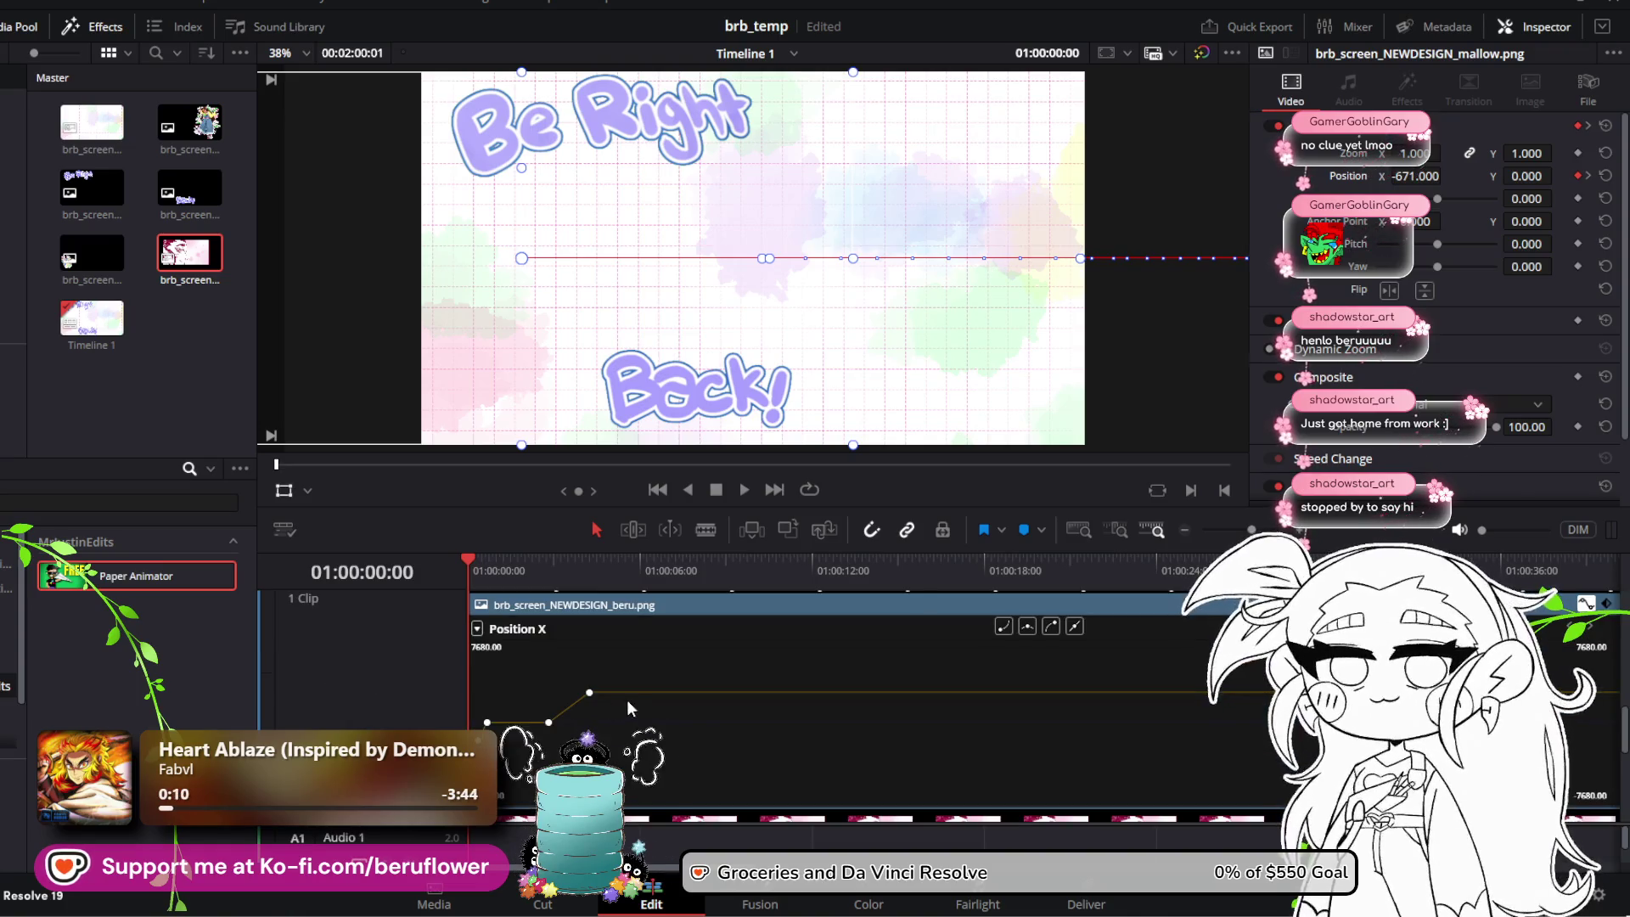
{"action": "left_click", "coordinate": [541, 664]}
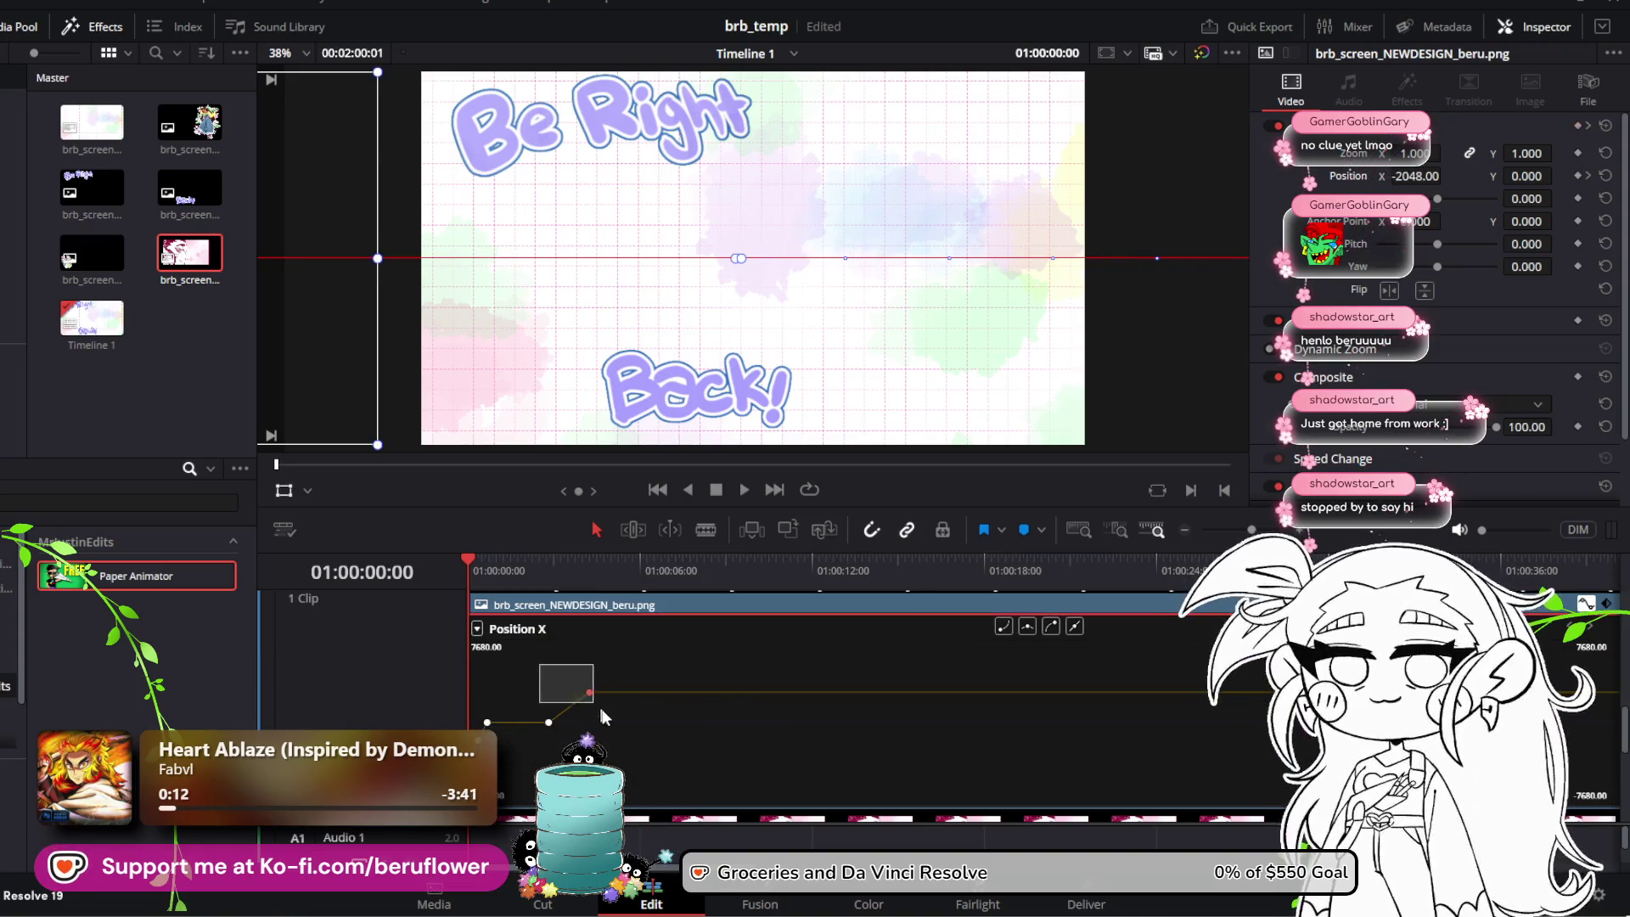
{"action": "left_click", "coordinate": [589, 693]}
{"action": "left_click_drag", "start_coordinate": [592, 693], "coordinate": [669, 693]}
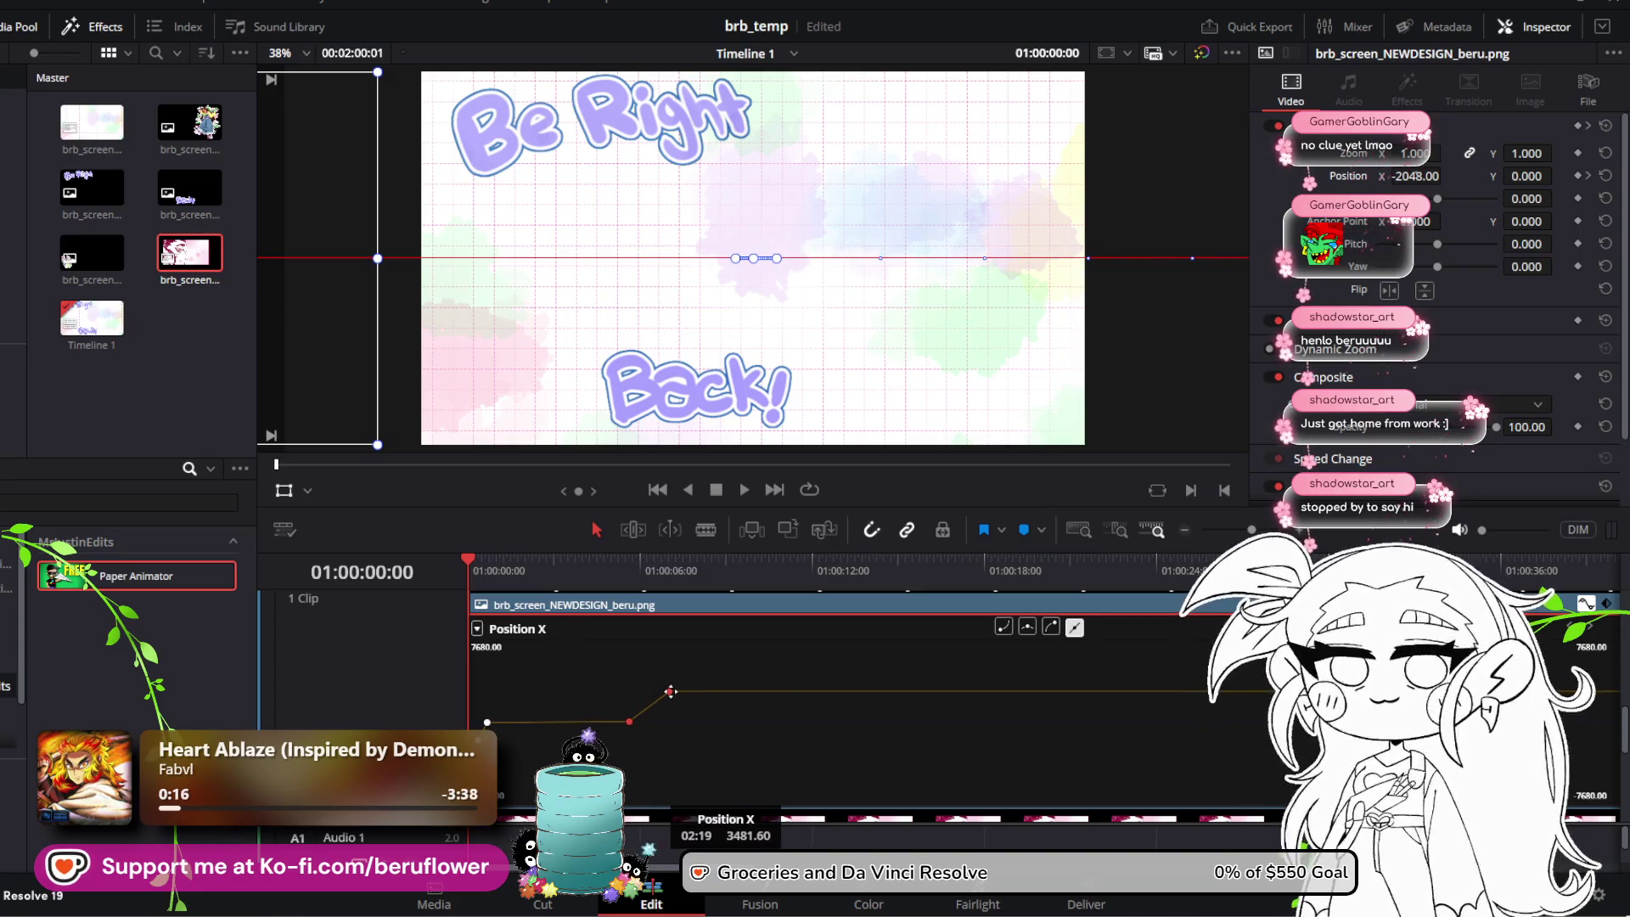
{"action": "scroll", "coordinate": [608, 685], "scroll_direction": "up", "scroll_amount": 2}
{"action": "scroll", "coordinate": [608, 685], "scroll_direction": "down", "scroll_amount": 1}
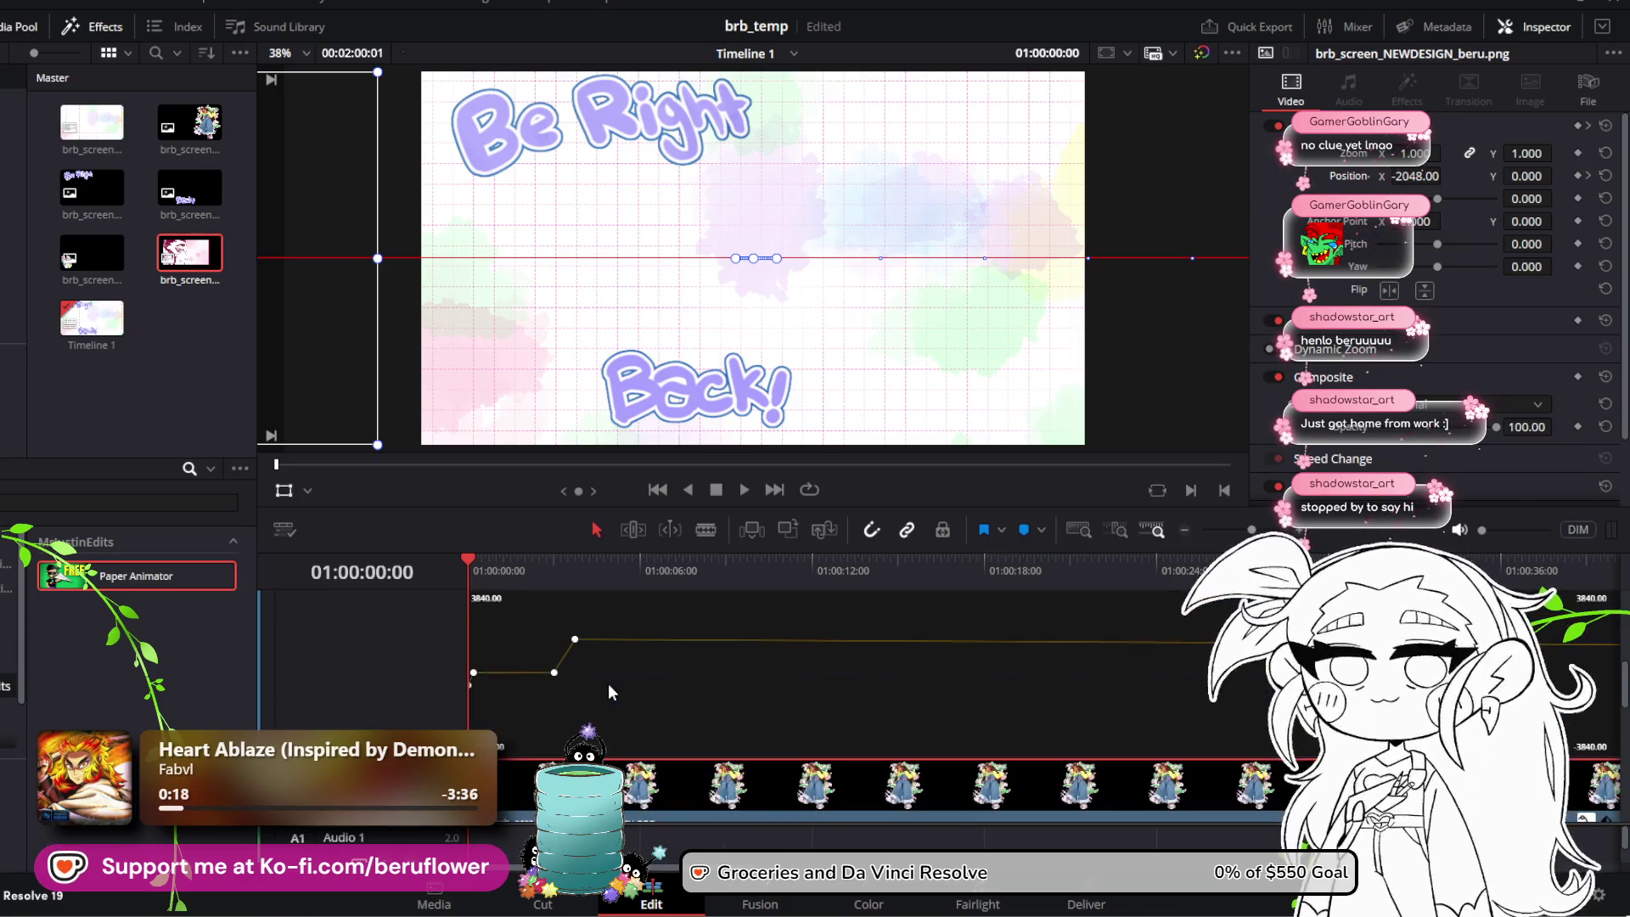
{"action": "scroll", "coordinate": [608, 684], "scroll_direction": "up", "scroll_amount": 1}
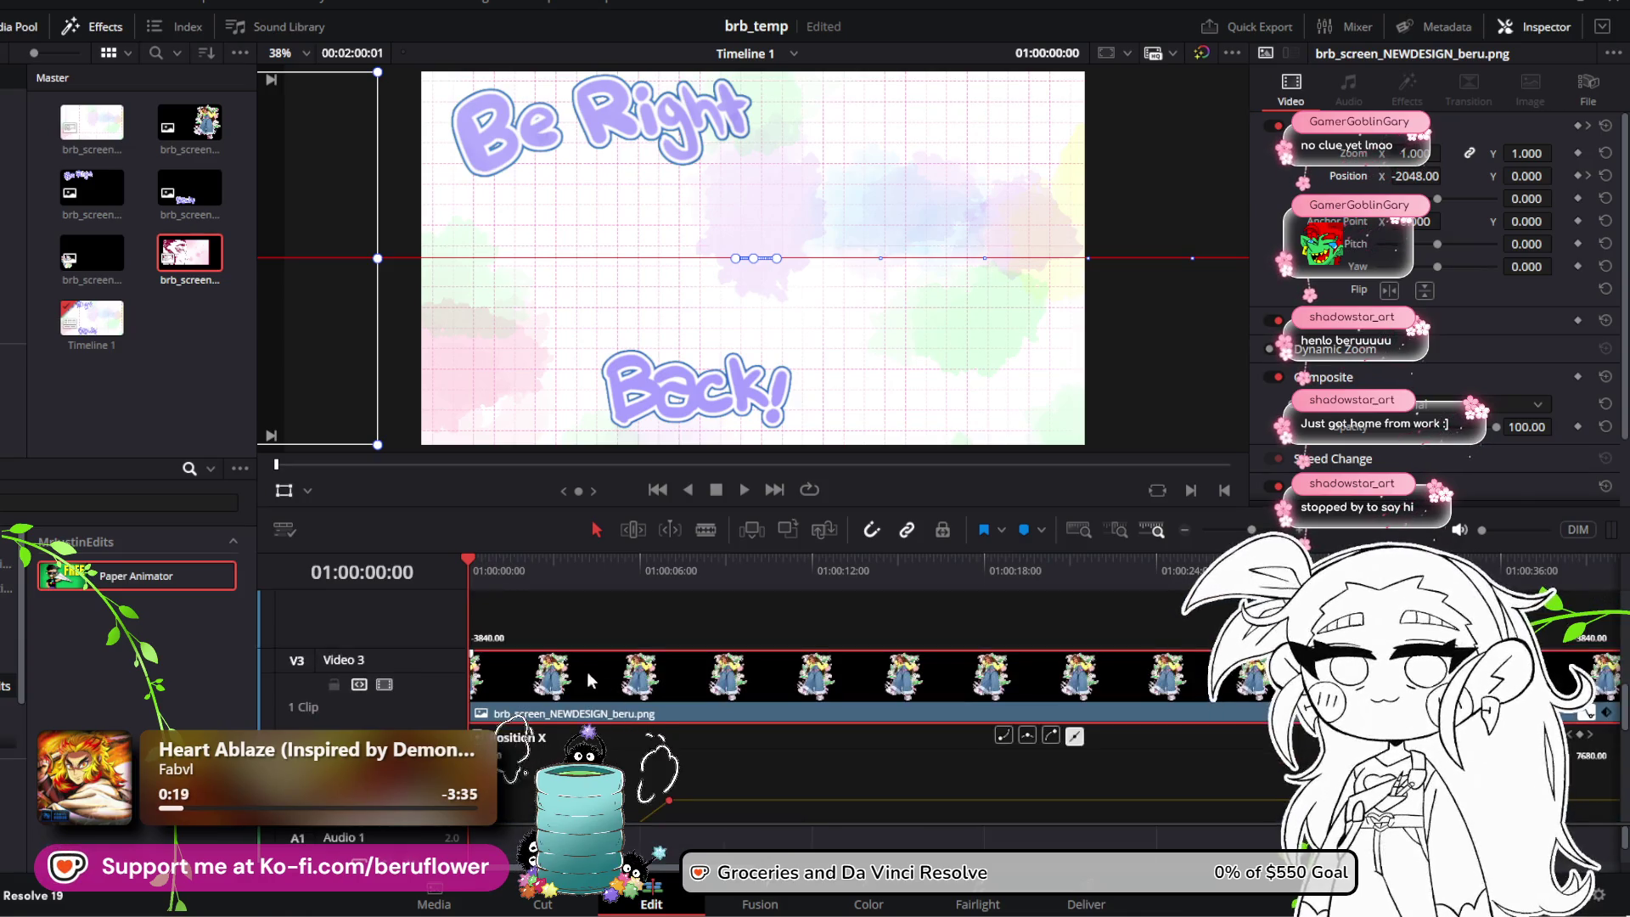
{"action": "left_click", "coordinate": [742, 493]}
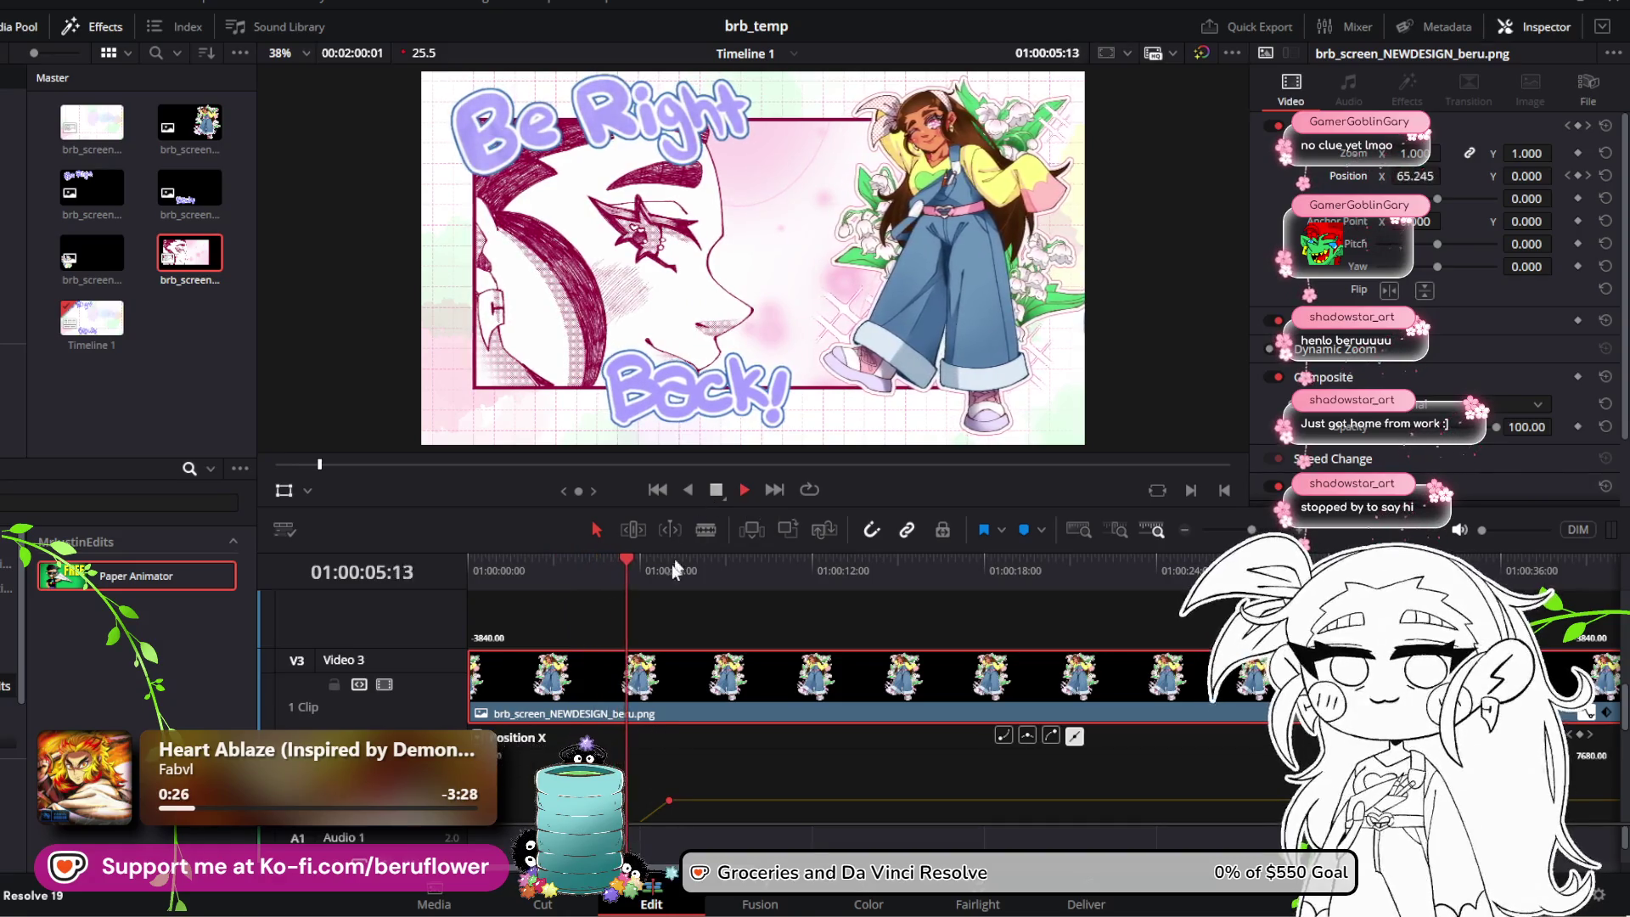
{"action": "left_click", "coordinate": [715, 491]}
Step: Move a beru Position X keyframe slightly earlier to retime the slide and replay from the start
{"action": "scroll", "coordinate": [664, 764], "scroll_direction": "down", "scroll_amount": 2}
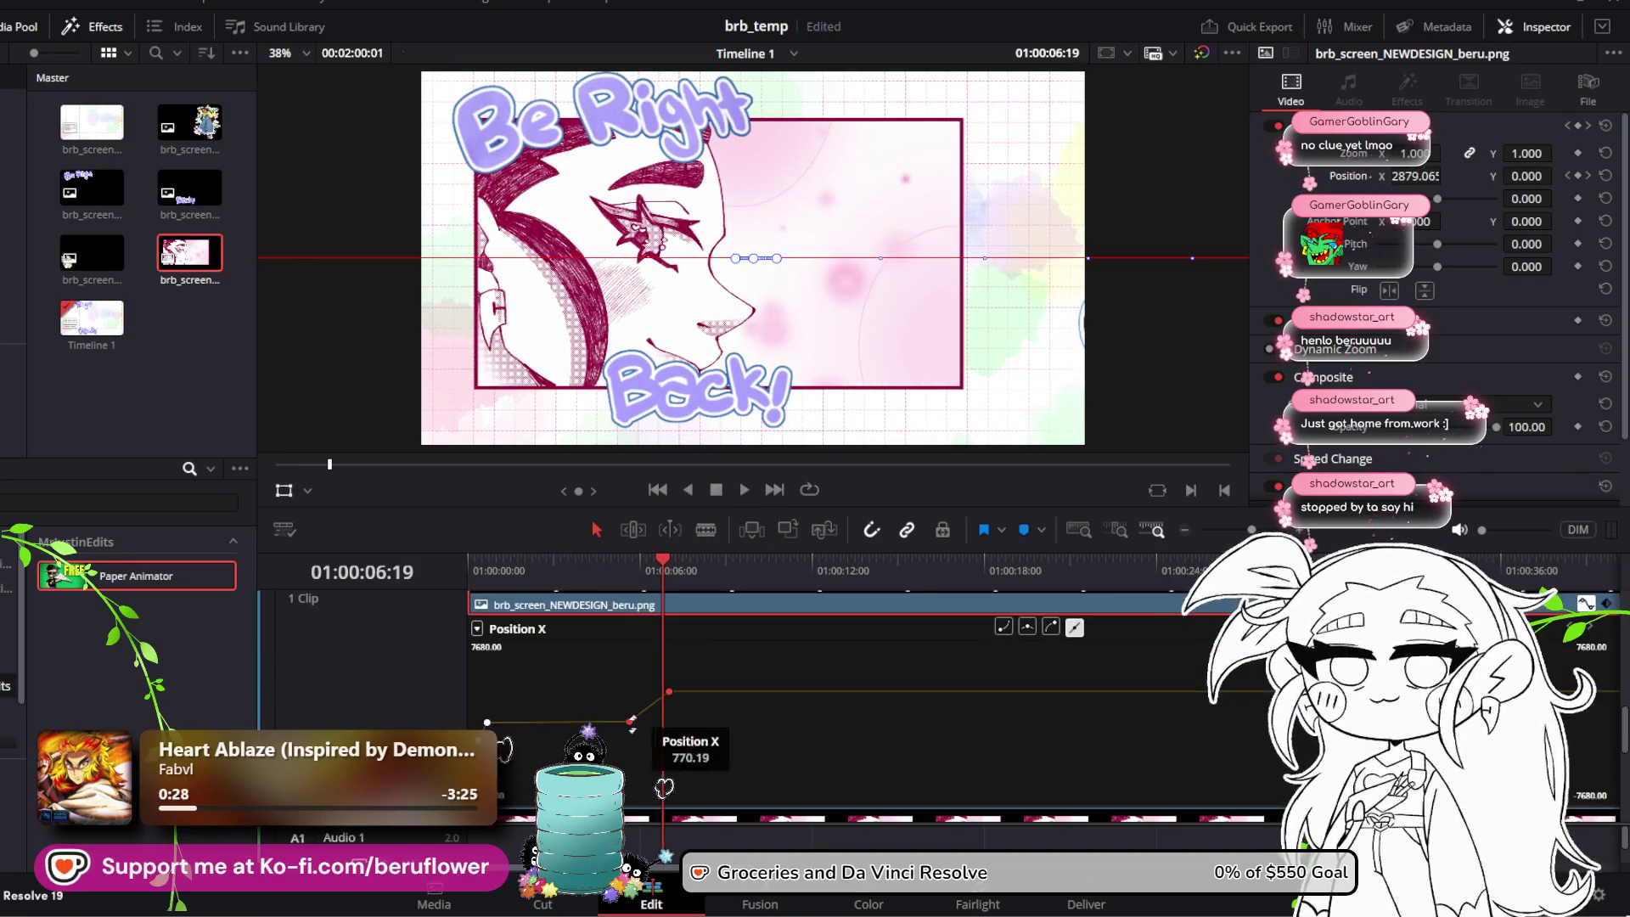
{"action": "left_click_drag", "start_coordinate": [669, 692], "coordinate": [649, 690]}
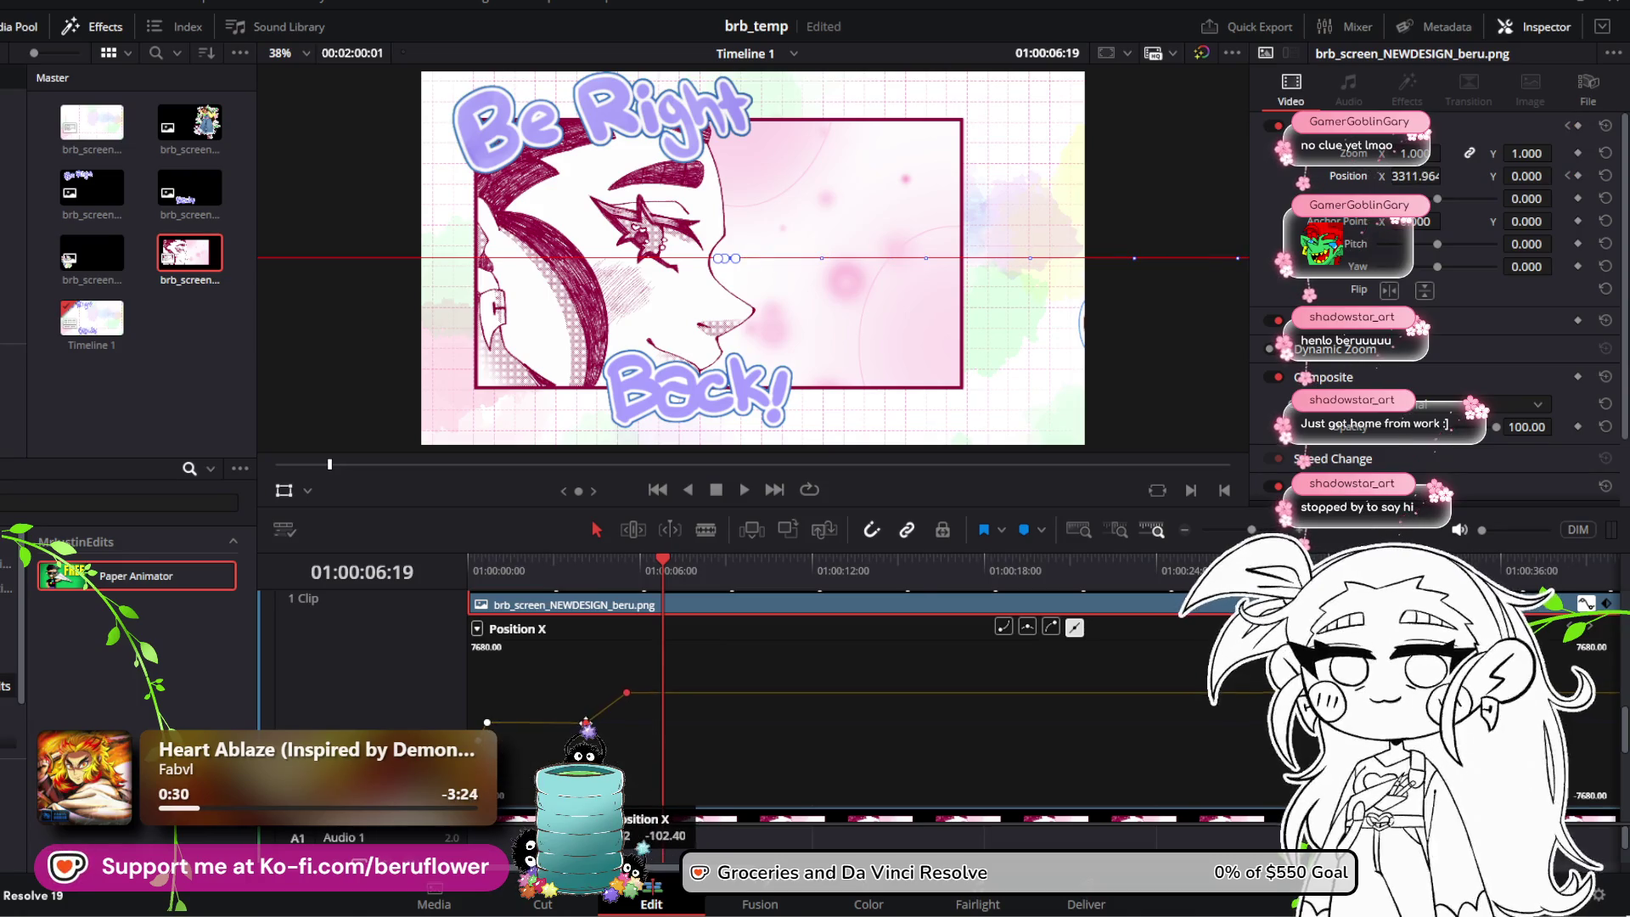
{"action": "scroll", "coordinate": [604, 664], "scroll_direction": "up", "scroll_amount": 2}
{"action": "scroll", "coordinate": [605, 665], "scroll_direction": "down", "scroll_amount": 2}
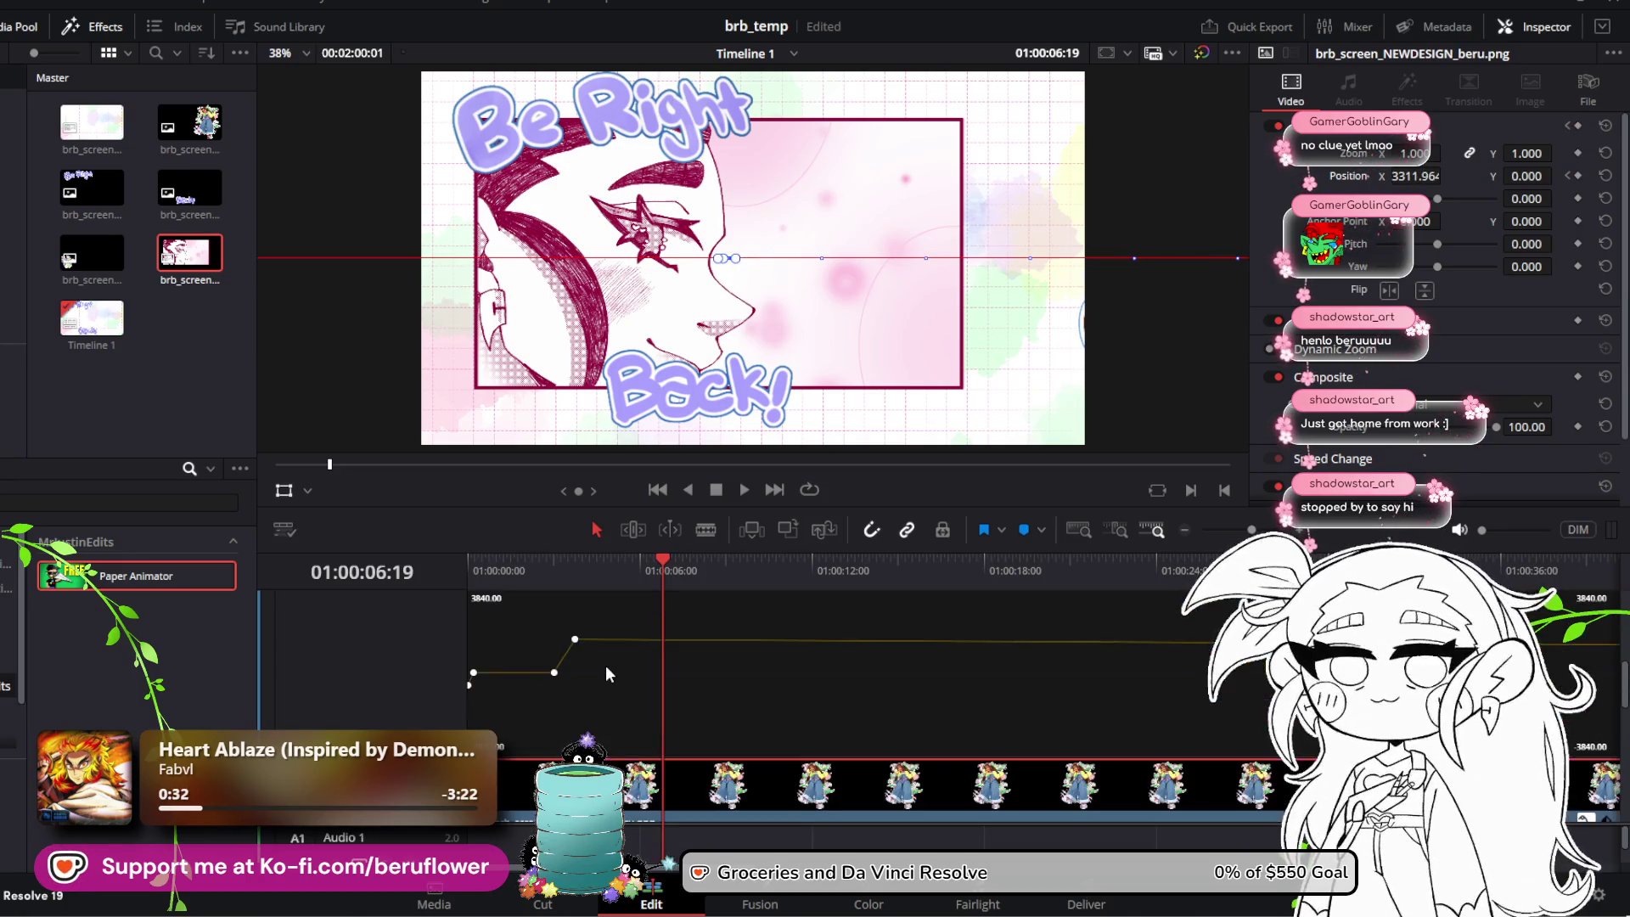
{"action": "scroll", "coordinate": [619, 630], "scroll_direction": "up", "scroll_amount": 2}
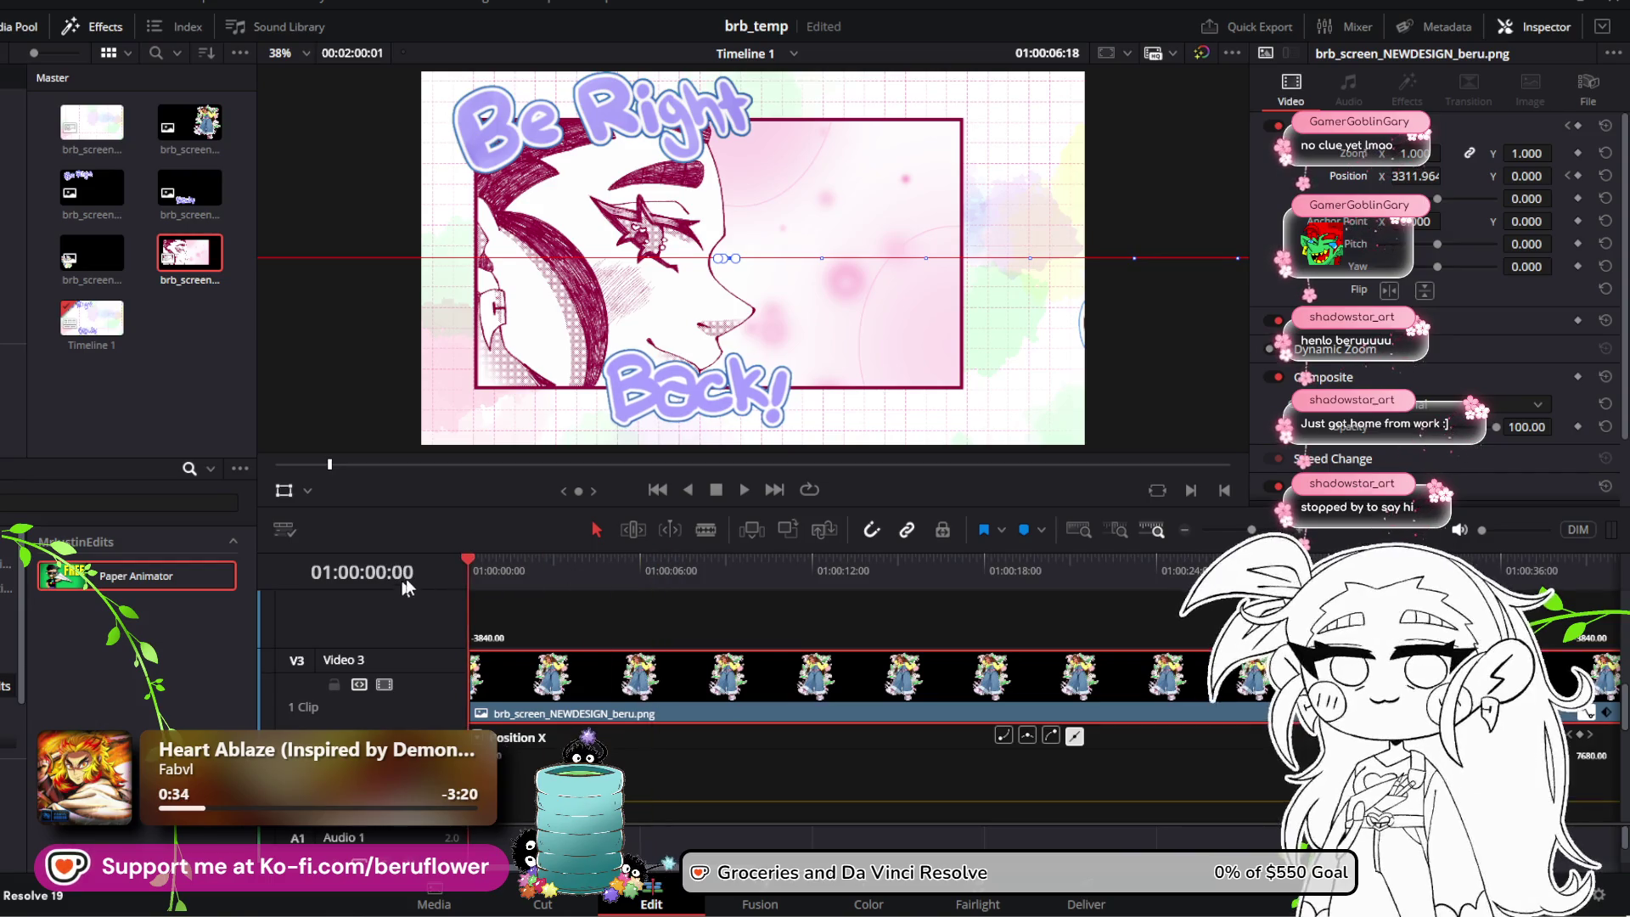
{"action": "left_click", "coordinate": [658, 490]}
{"action": "left_click", "coordinate": [744, 490]}
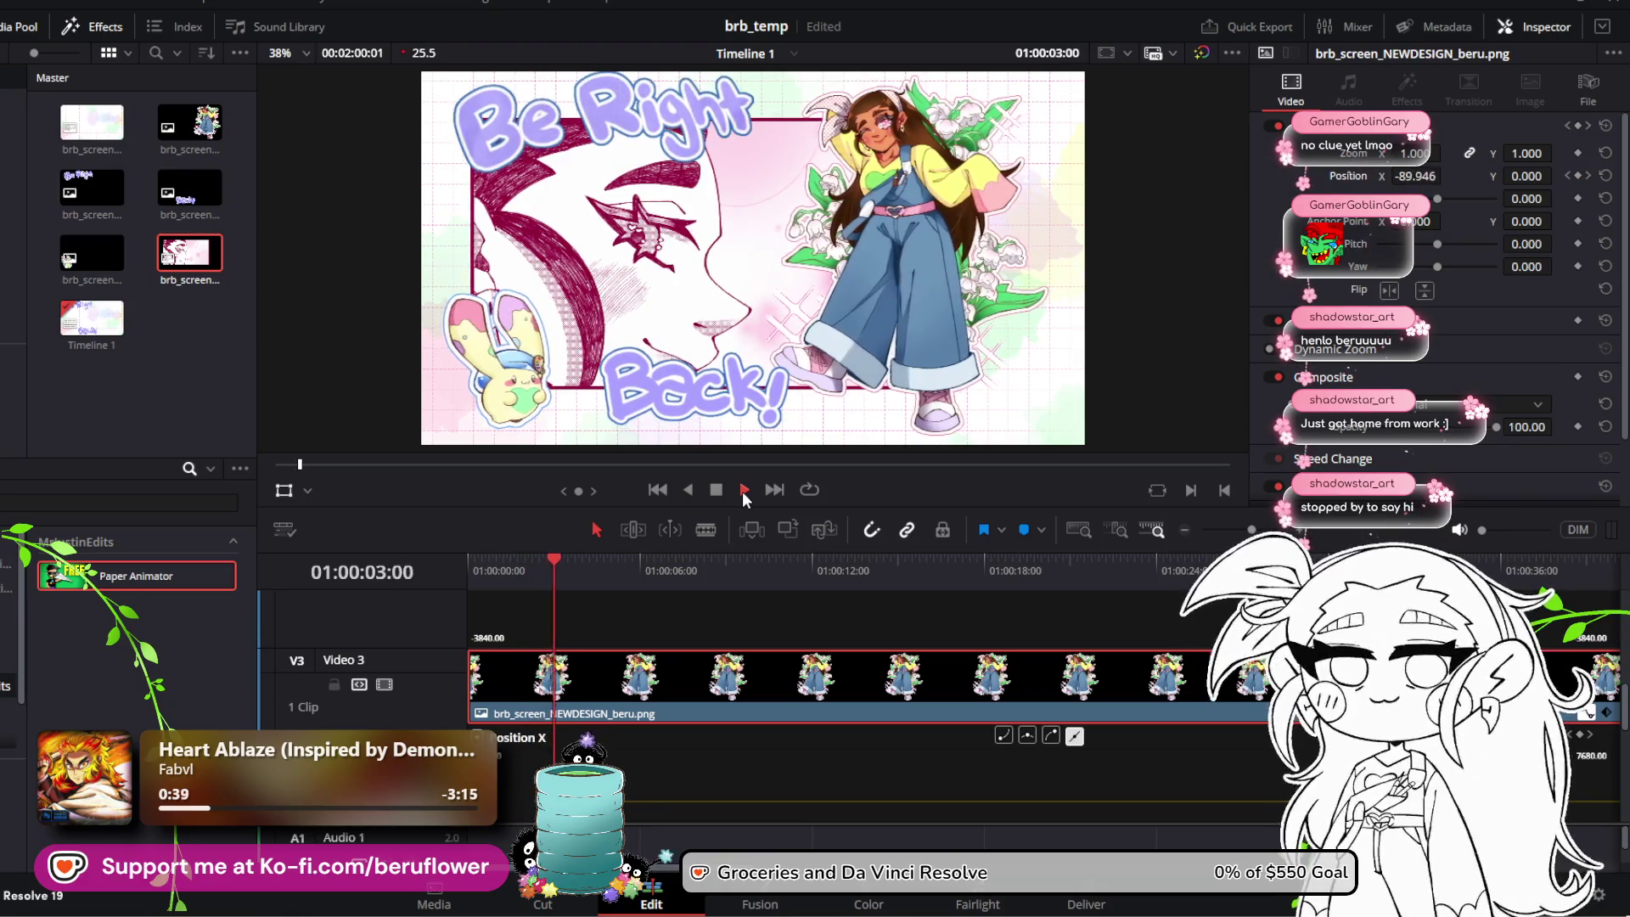
{"action": "left_click", "coordinate": [716, 490]}
Step: Raise the middle beru keyframe's Position X to about 204.8 and replay from the first frame
{"action": "scroll", "coordinate": [683, 680], "scroll_direction": "down", "scroll_amount": 3}
{"action": "scroll", "coordinate": [683, 679], "scroll_direction": "up", "scroll_amount": 3}
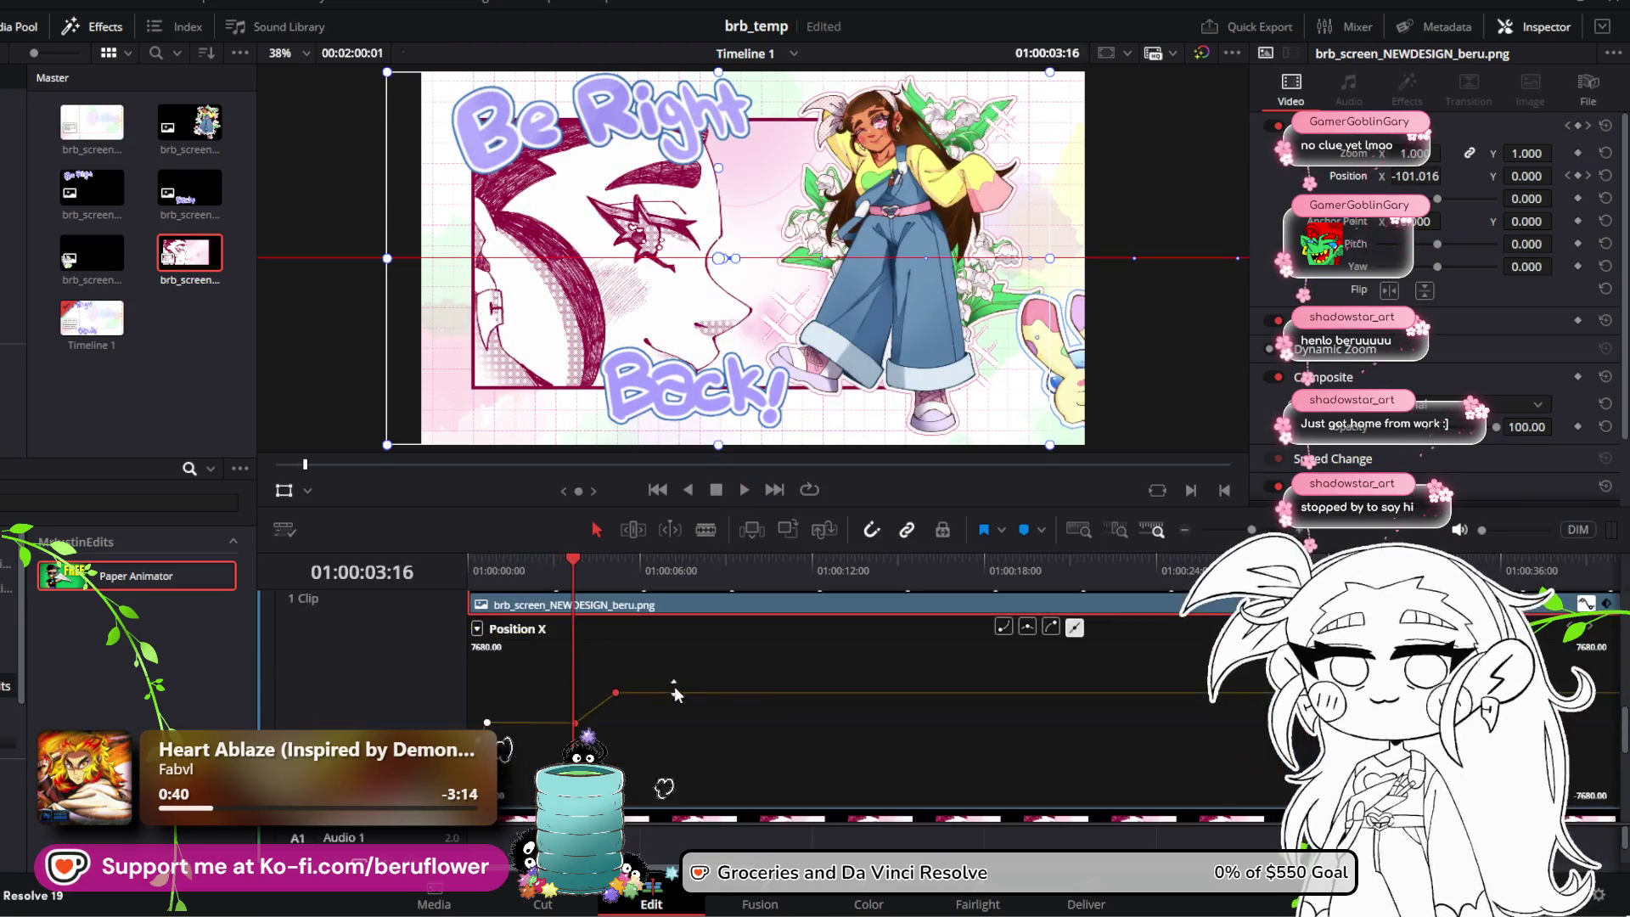
{"action": "mouse_move", "coordinate": [618, 692]}
{"action": "scroll", "coordinate": [618, 692], "scroll_direction": "down", "scroll_amount": 2}
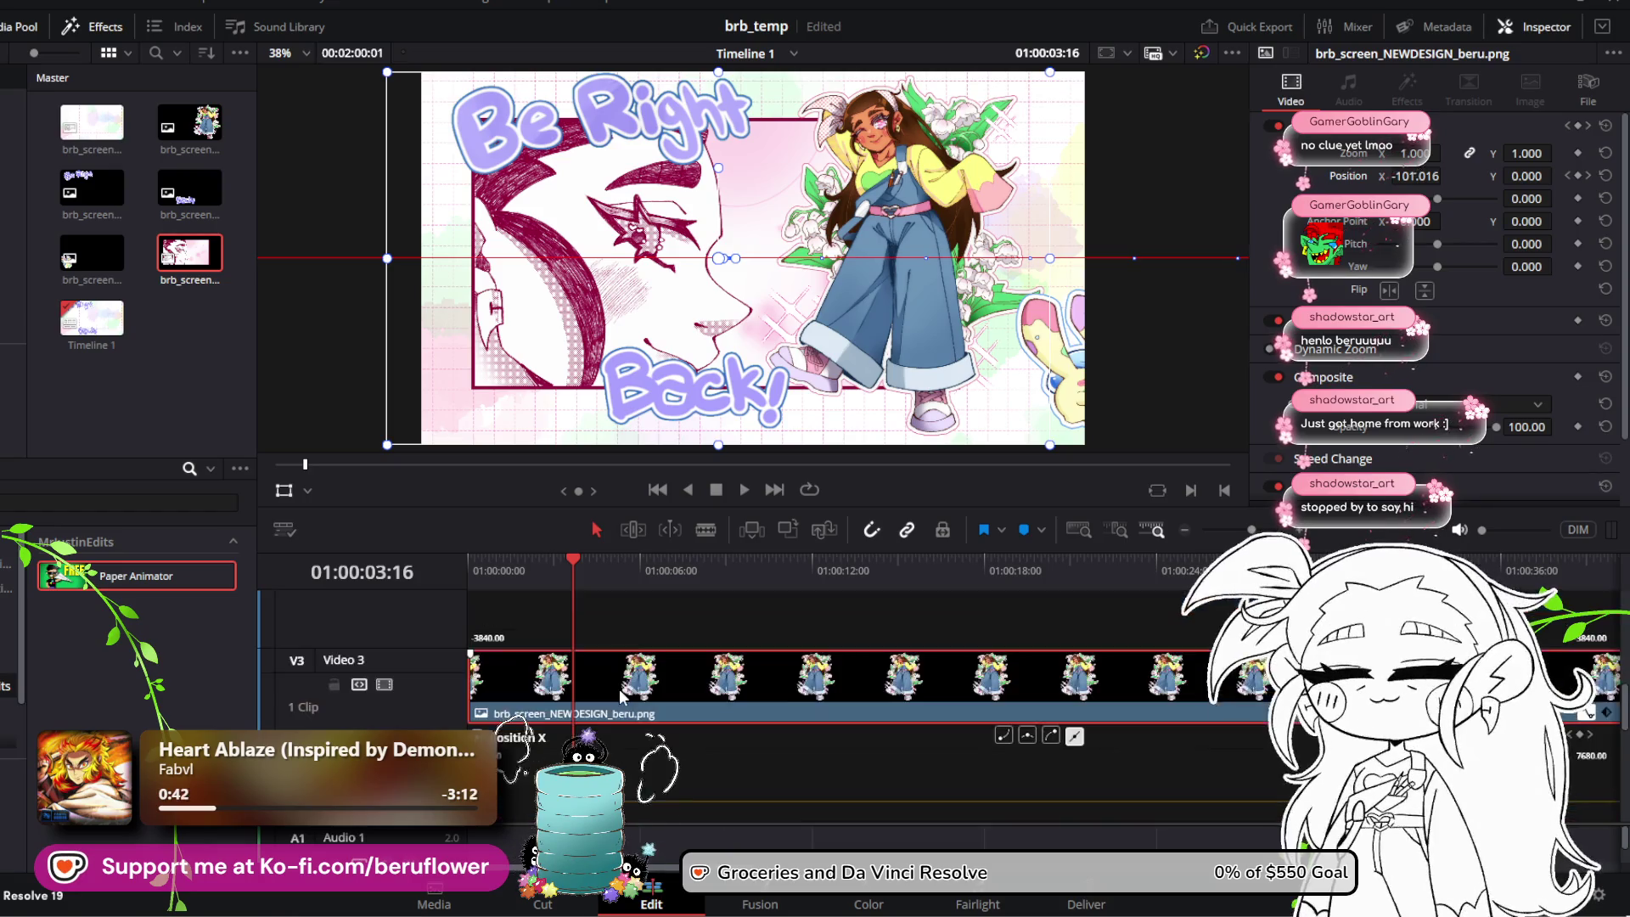
{"action": "scroll", "coordinate": [620, 690], "scroll_direction": "up", "scroll_amount": 2}
{"action": "left_click_drag", "start_coordinate": [618, 693], "coordinate": [620, 684]}
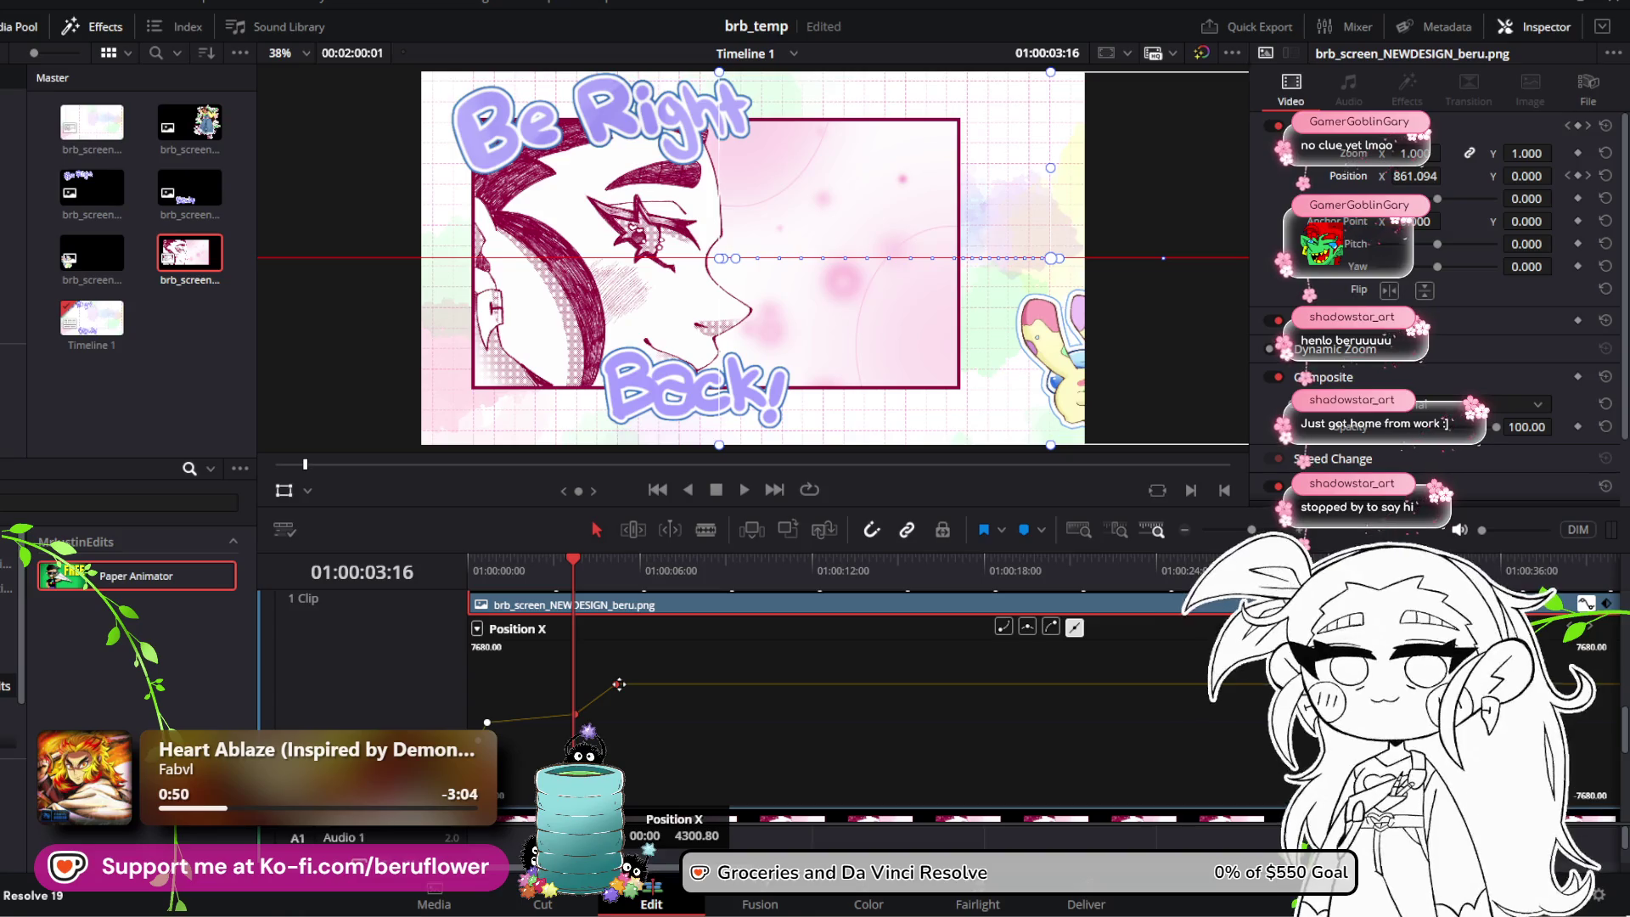
{"action": "left_click_drag", "start_coordinate": [619, 684], "coordinate": [619, 681]}
{"action": "left_click_drag", "start_coordinate": [573, 567], "coordinate": [421, 558]}
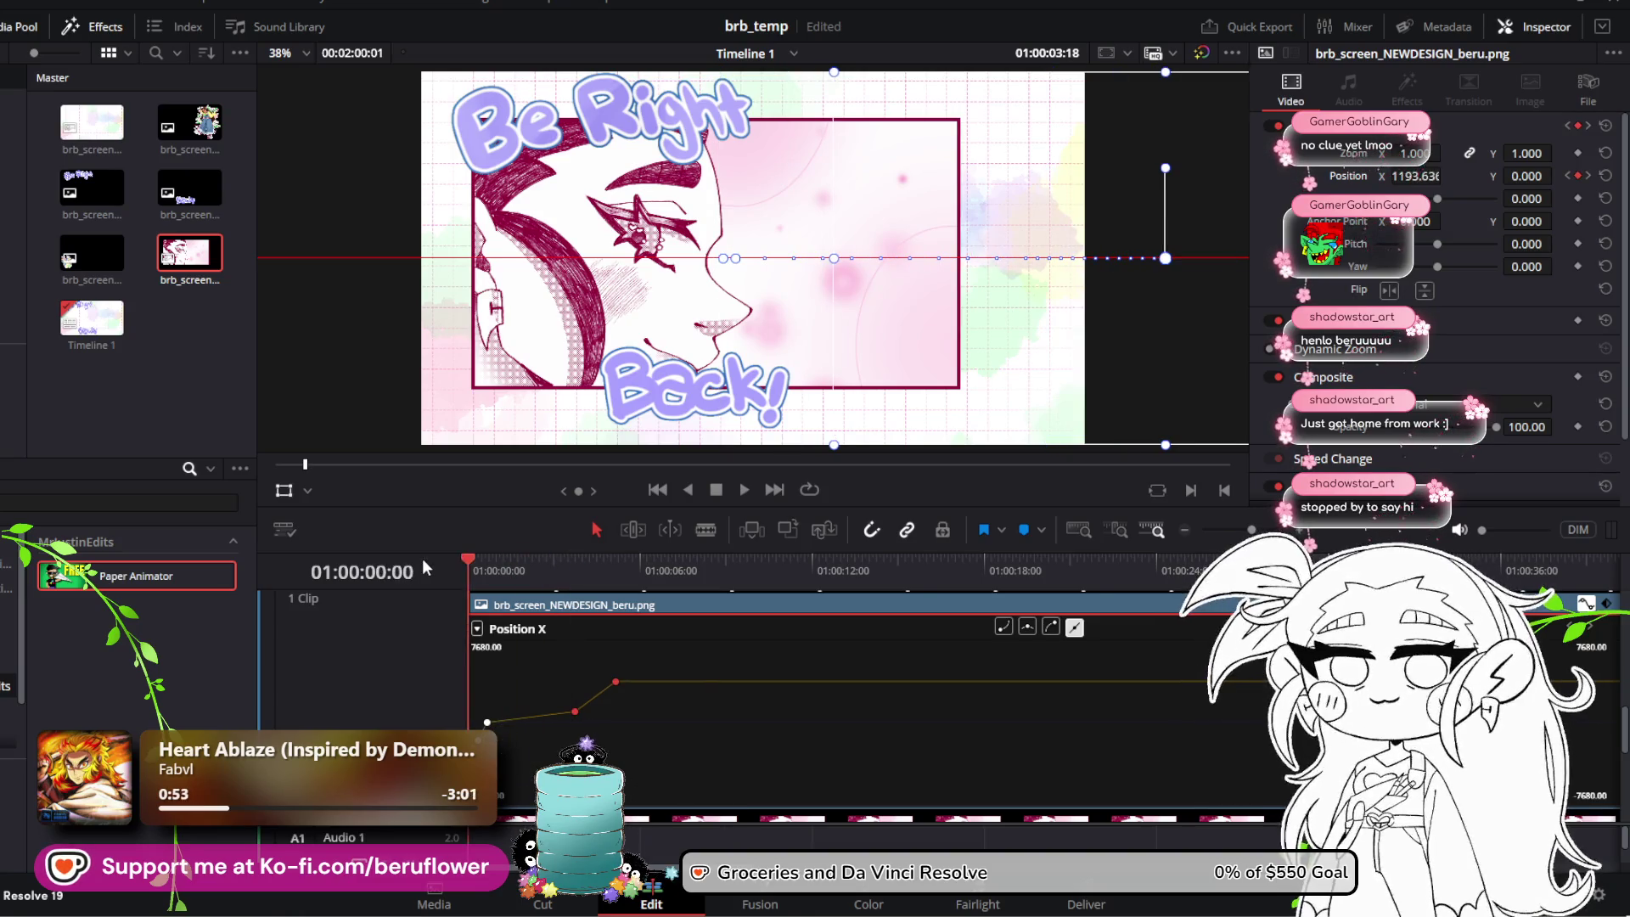
{"action": "left_click", "coordinate": [747, 491]}
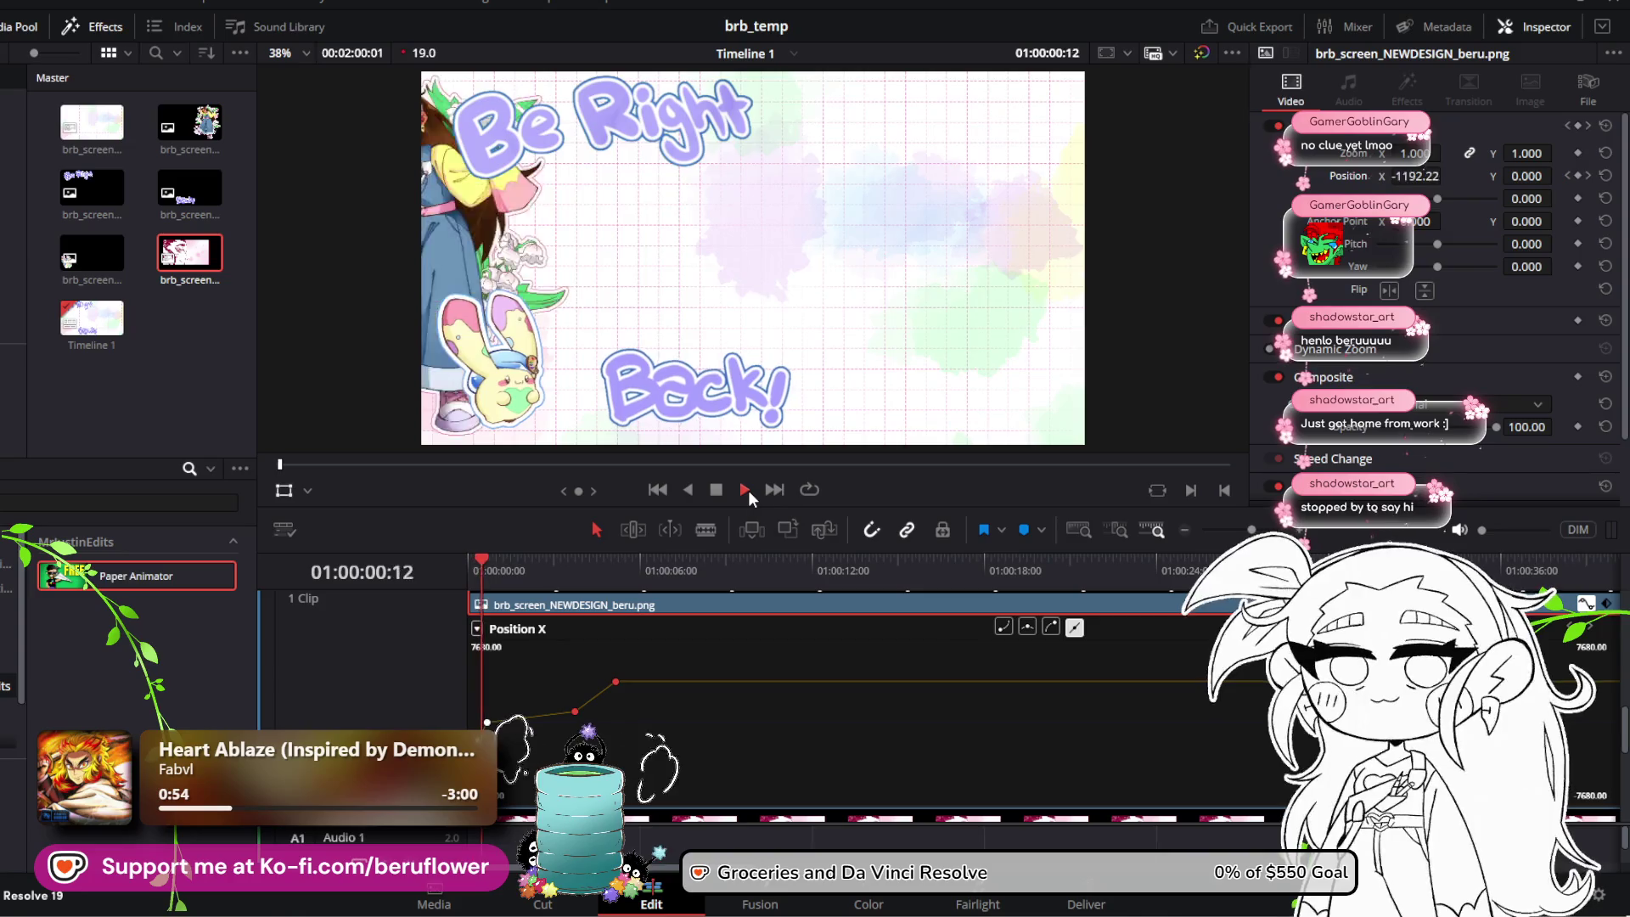
{"action": "left_click", "coordinate": [715, 491]}
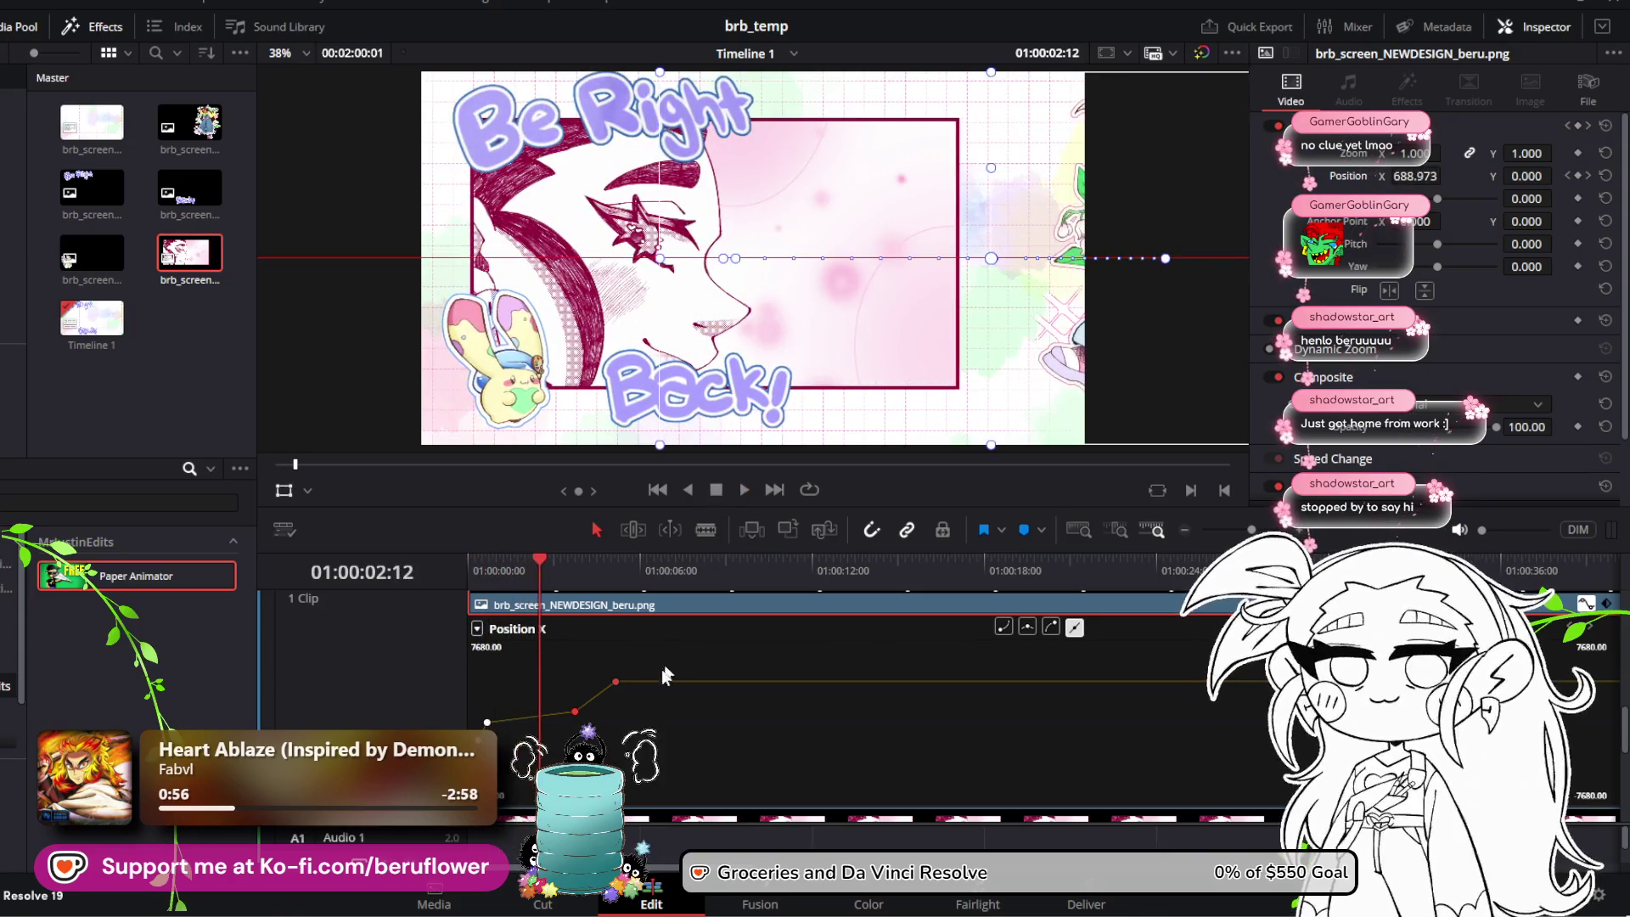
Step: Lower a beru keyframe's Position X to 0 and replay the animation to check it
{"action": "left_click_drag", "start_coordinate": [575, 713], "coordinate": [574, 723]}
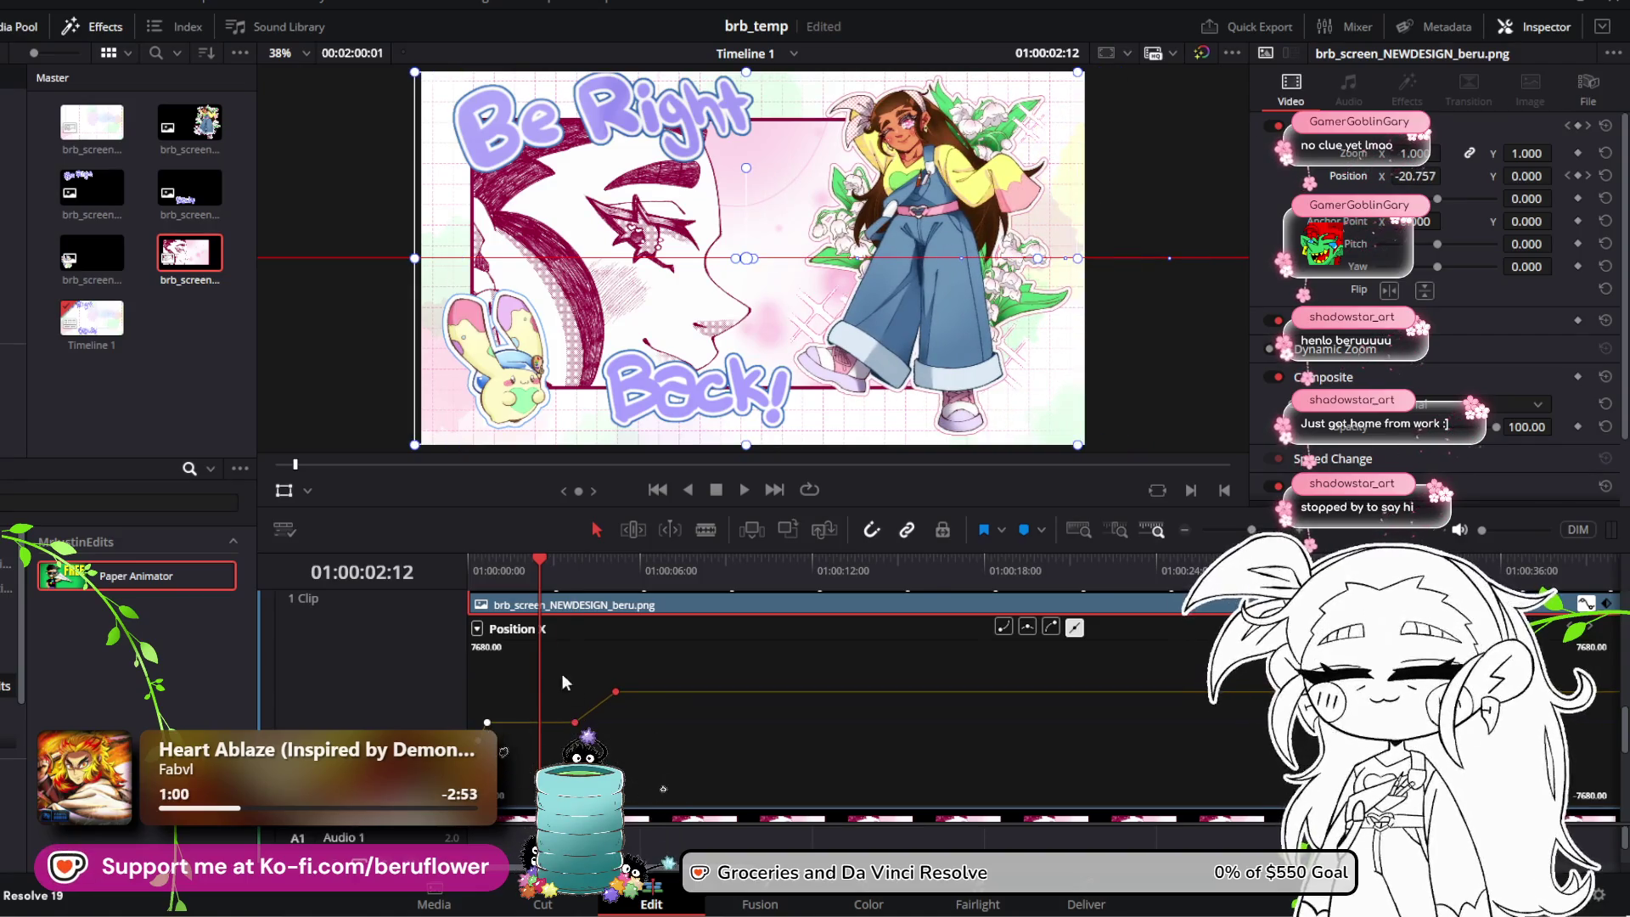
{"action": "mouse_move", "coordinate": [527, 550]}
{"action": "left_mouse_down"}
{"action": "mouse_move", "coordinate": [589, 574]}
{"action": "mouse_move", "coordinate": [445, 581]}
{"action": "left_mouse_up"}
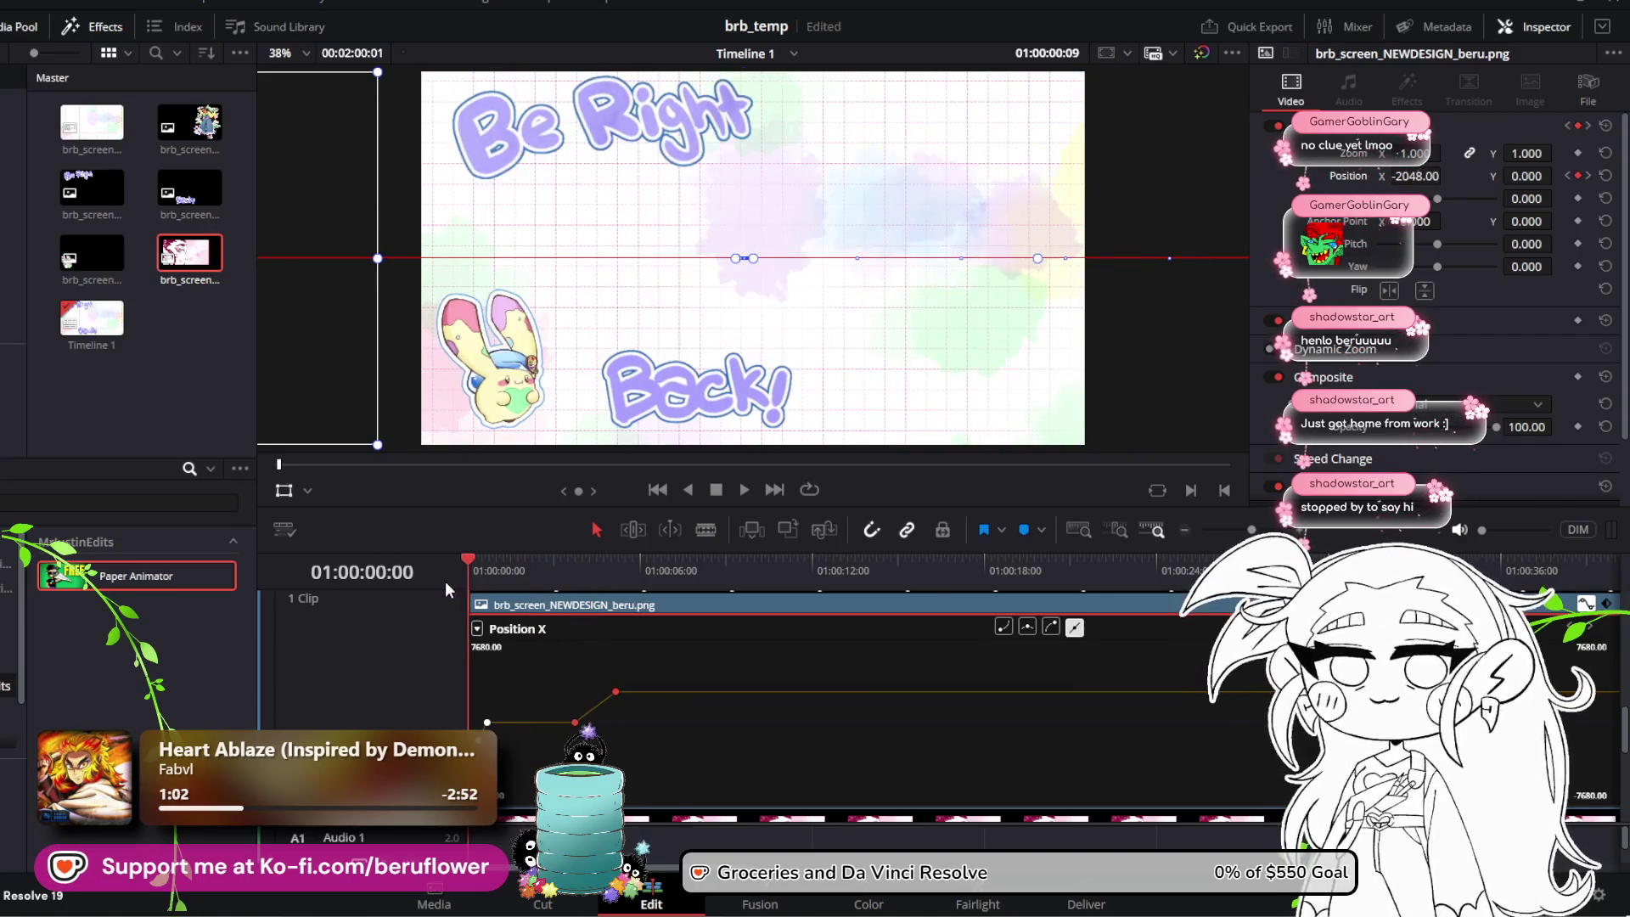
{"action": "left_click", "coordinate": [750, 487]}
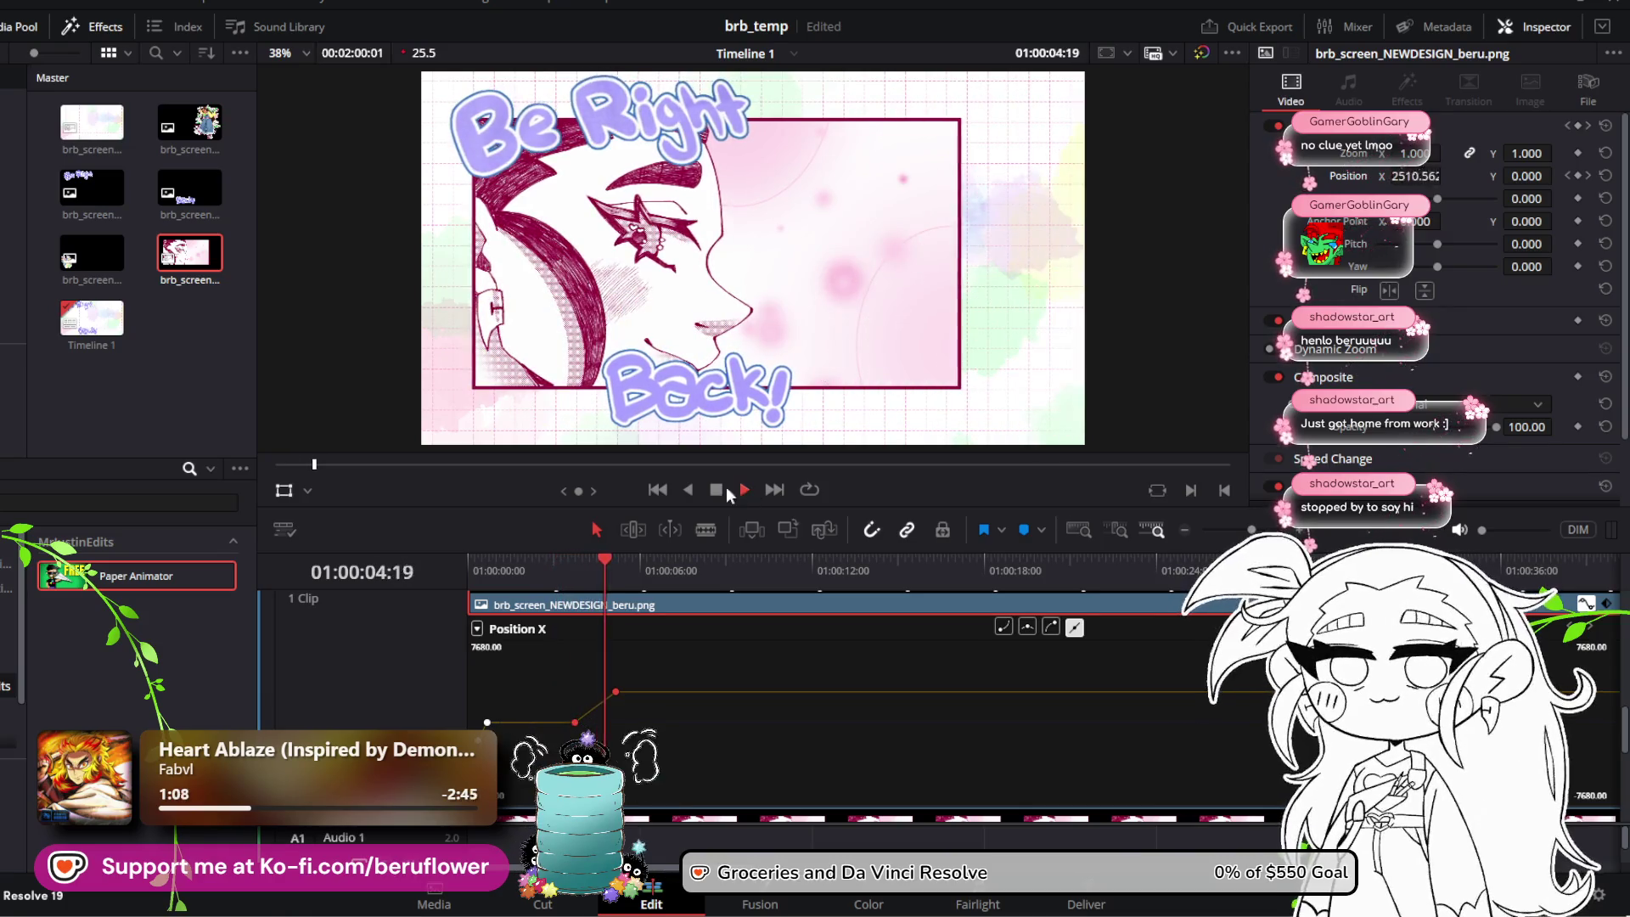
{"action": "key", "text": "space"}
Step: Zoom the timeline, select the mallow clip, and scrub to check her mid-slide position
{"action": "scroll", "coordinate": [689, 610], "scroll_direction": "down", "scroll_amount": 3}
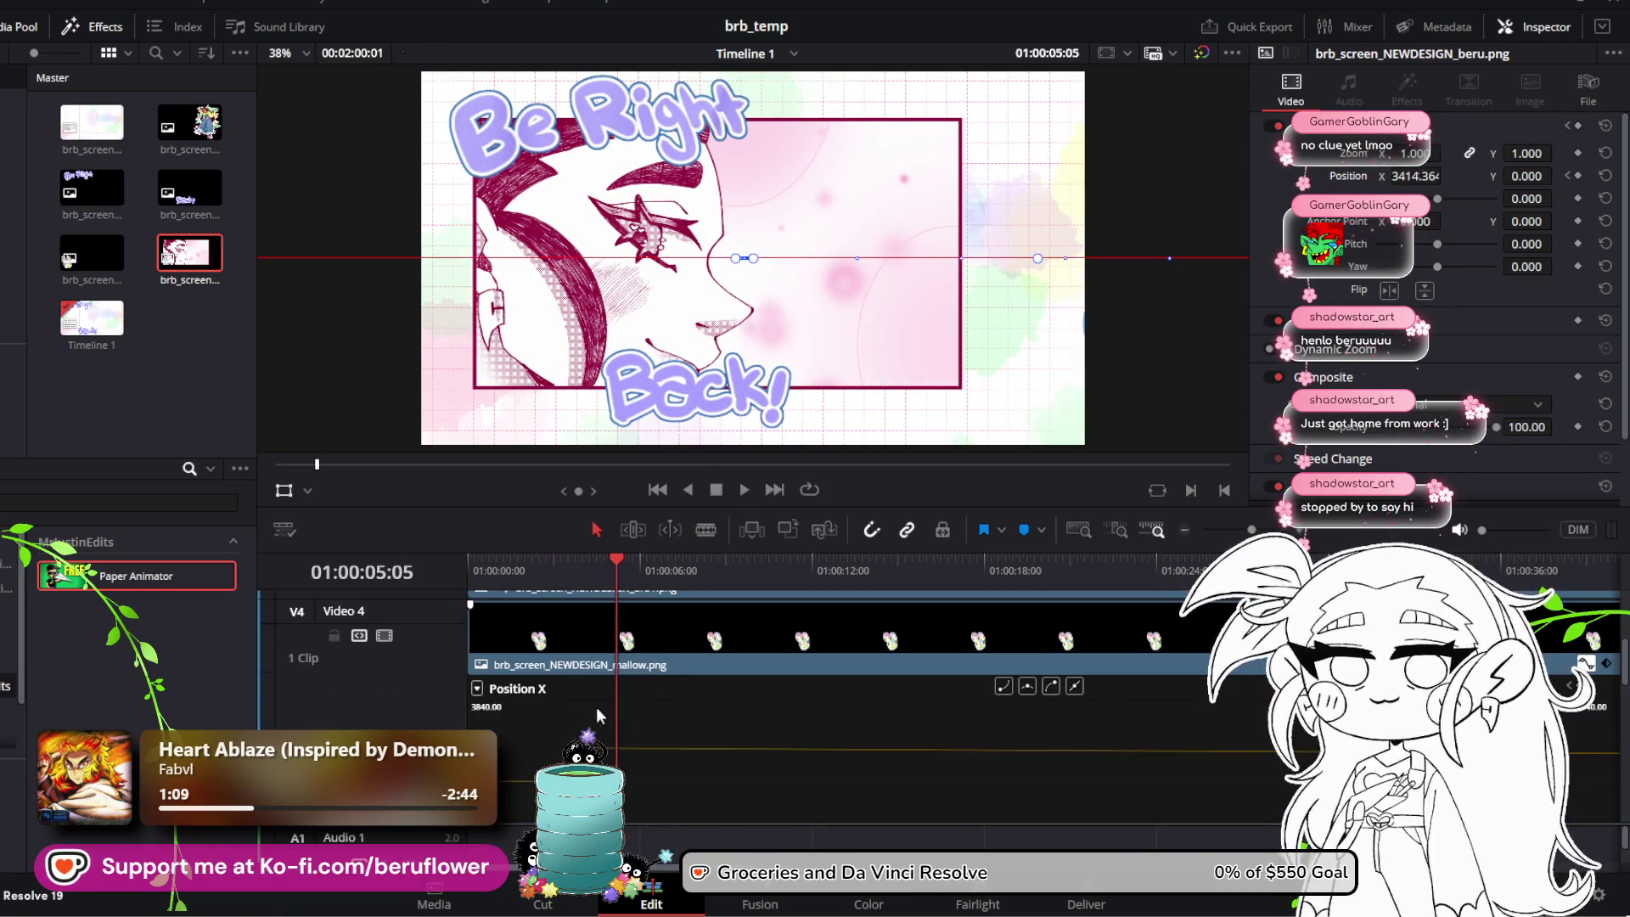
{"action": "left_click_drag", "start_coordinate": [593, 588], "coordinate": [537, 594]}
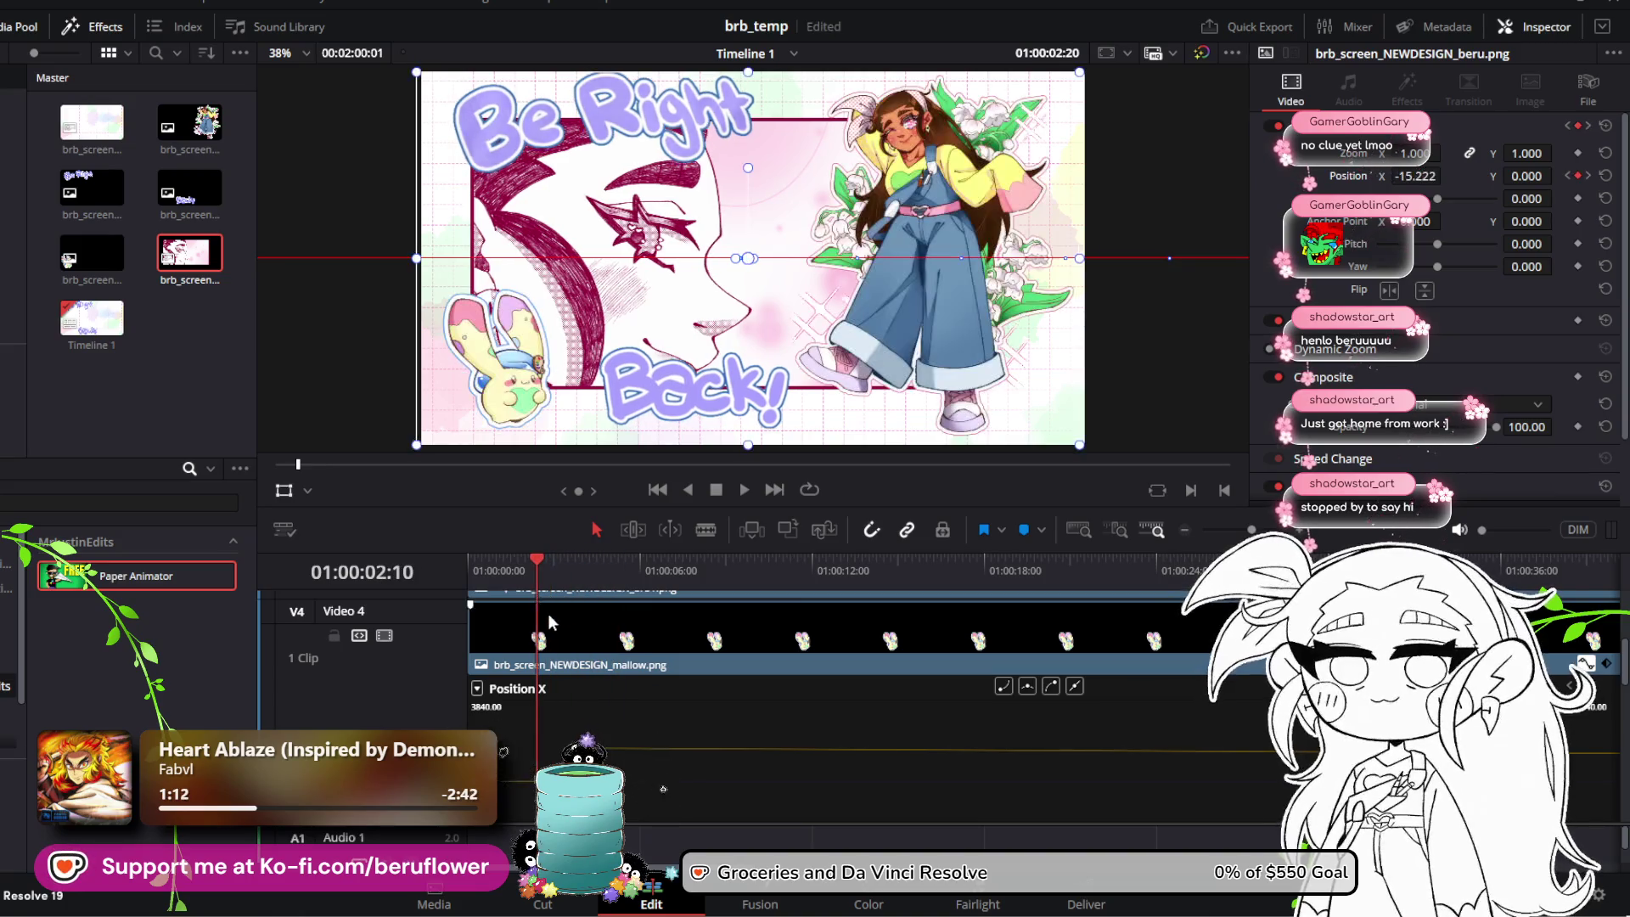
{"action": "scroll", "coordinate": [588, 630], "scroll_direction": "up", "scroll_amount": 3}
{"action": "scroll", "coordinate": [587, 631], "scroll_direction": "down", "scroll_amount": 3}
{"action": "scroll", "coordinate": [588, 630], "scroll_direction": "up", "scroll_amount": 3}
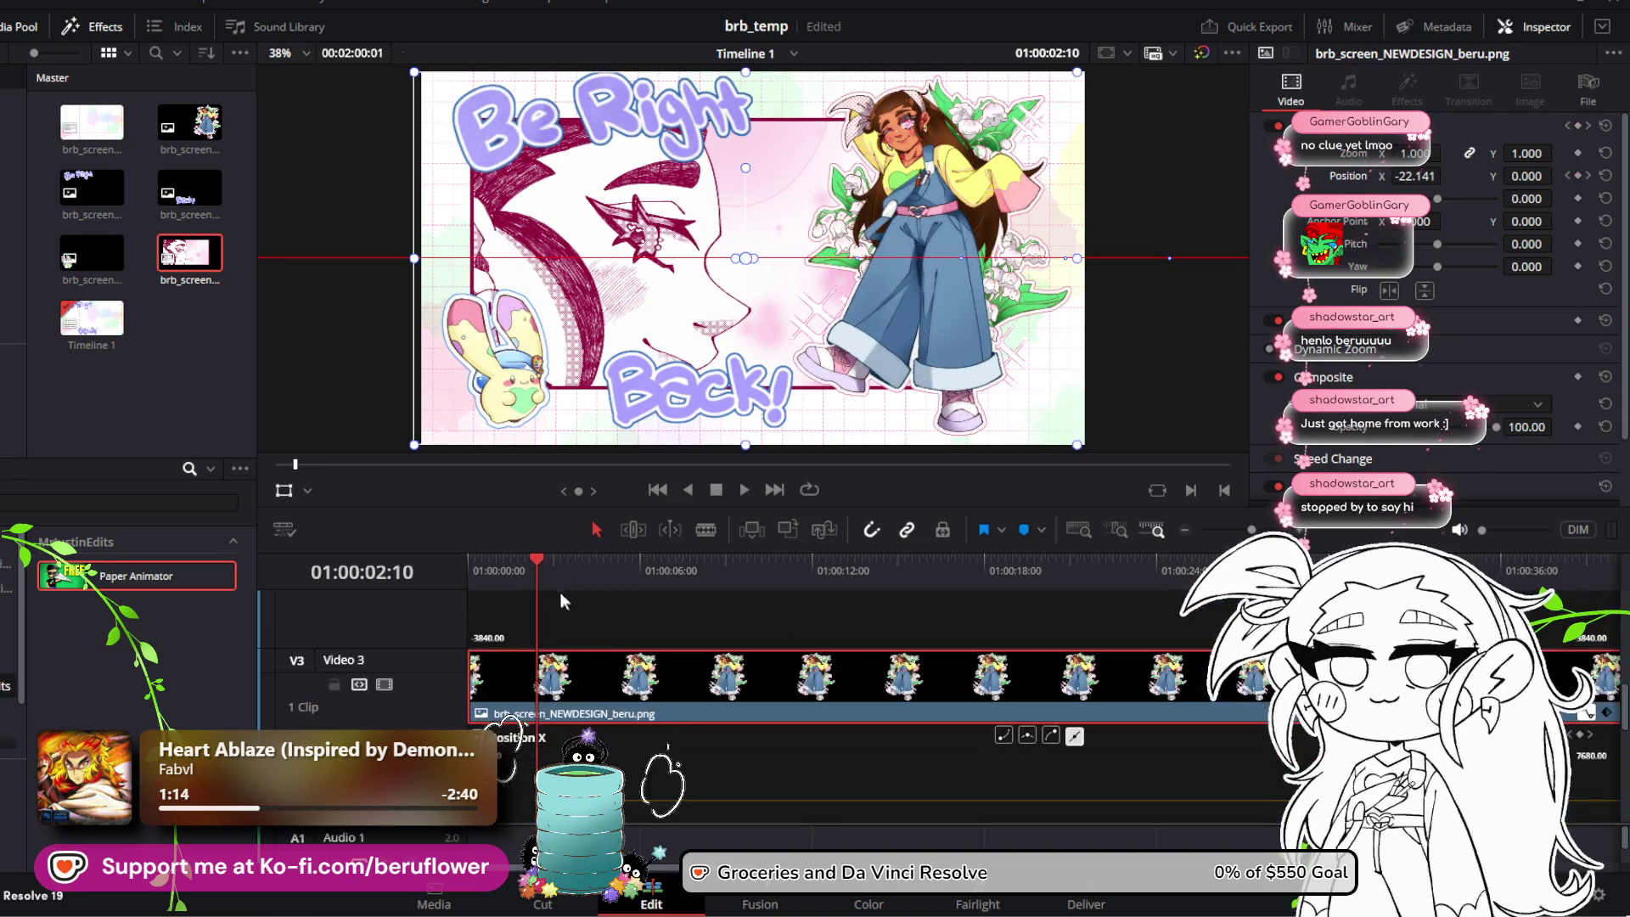
{"action": "left_click_drag", "start_coordinate": [544, 562], "coordinate": [554, 559]}
{"action": "scroll", "coordinate": [634, 649], "scroll_direction": "up", "scroll_amount": 3}
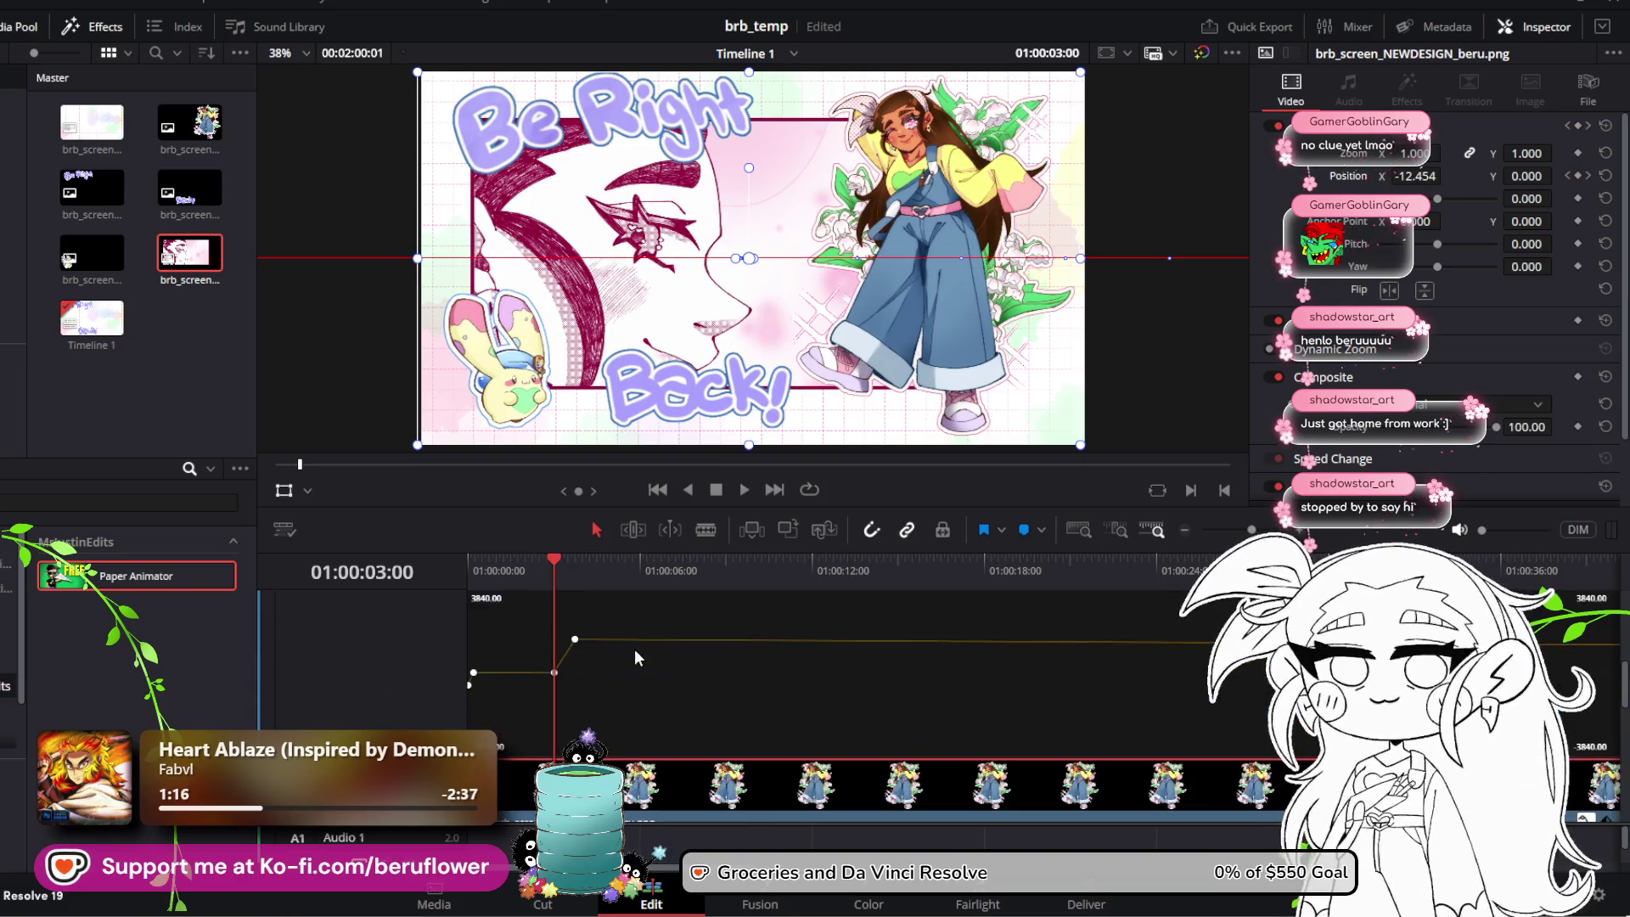
{"action": "scroll", "coordinate": [609, 686], "scroll_direction": "down", "scroll_amount": 3}
{"action": "scroll", "coordinate": [610, 686], "scroll_direction": "up", "scroll_amount": 3}
{"action": "scroll", "coordinate": [609, 686], "scroll_direction": "down", "scroll_amount": 3}
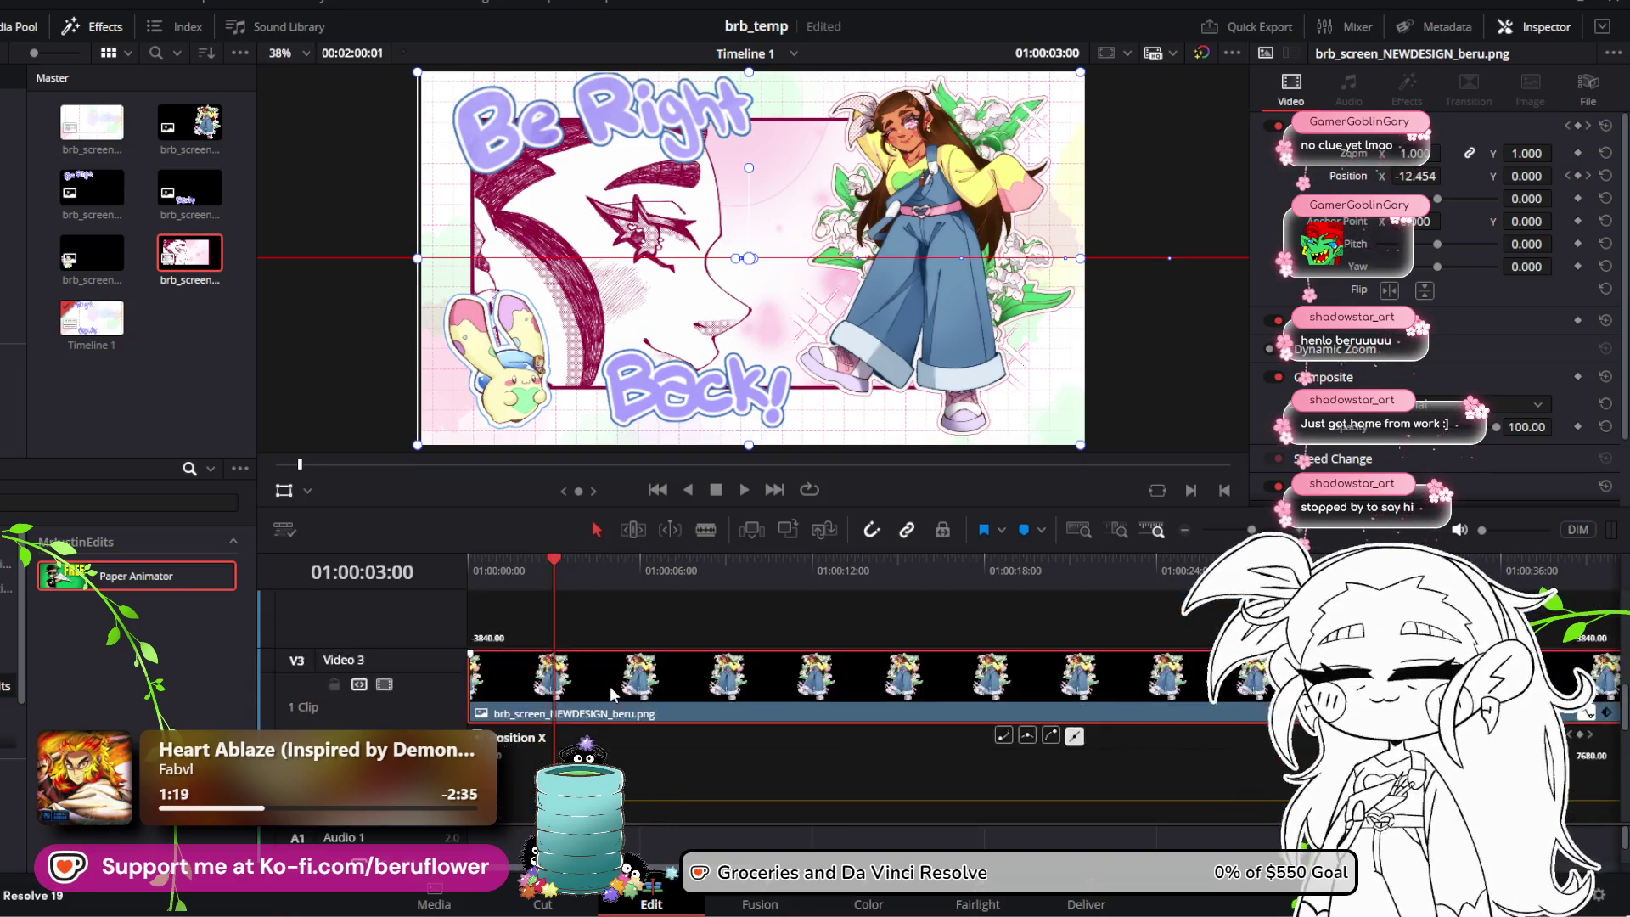
{"action": "scroll", "coordinate": [609, 687], "scroll_direction": "up", "scroll_amount": 3}
{"action": "left_click", "coordinate": [609, 637]}
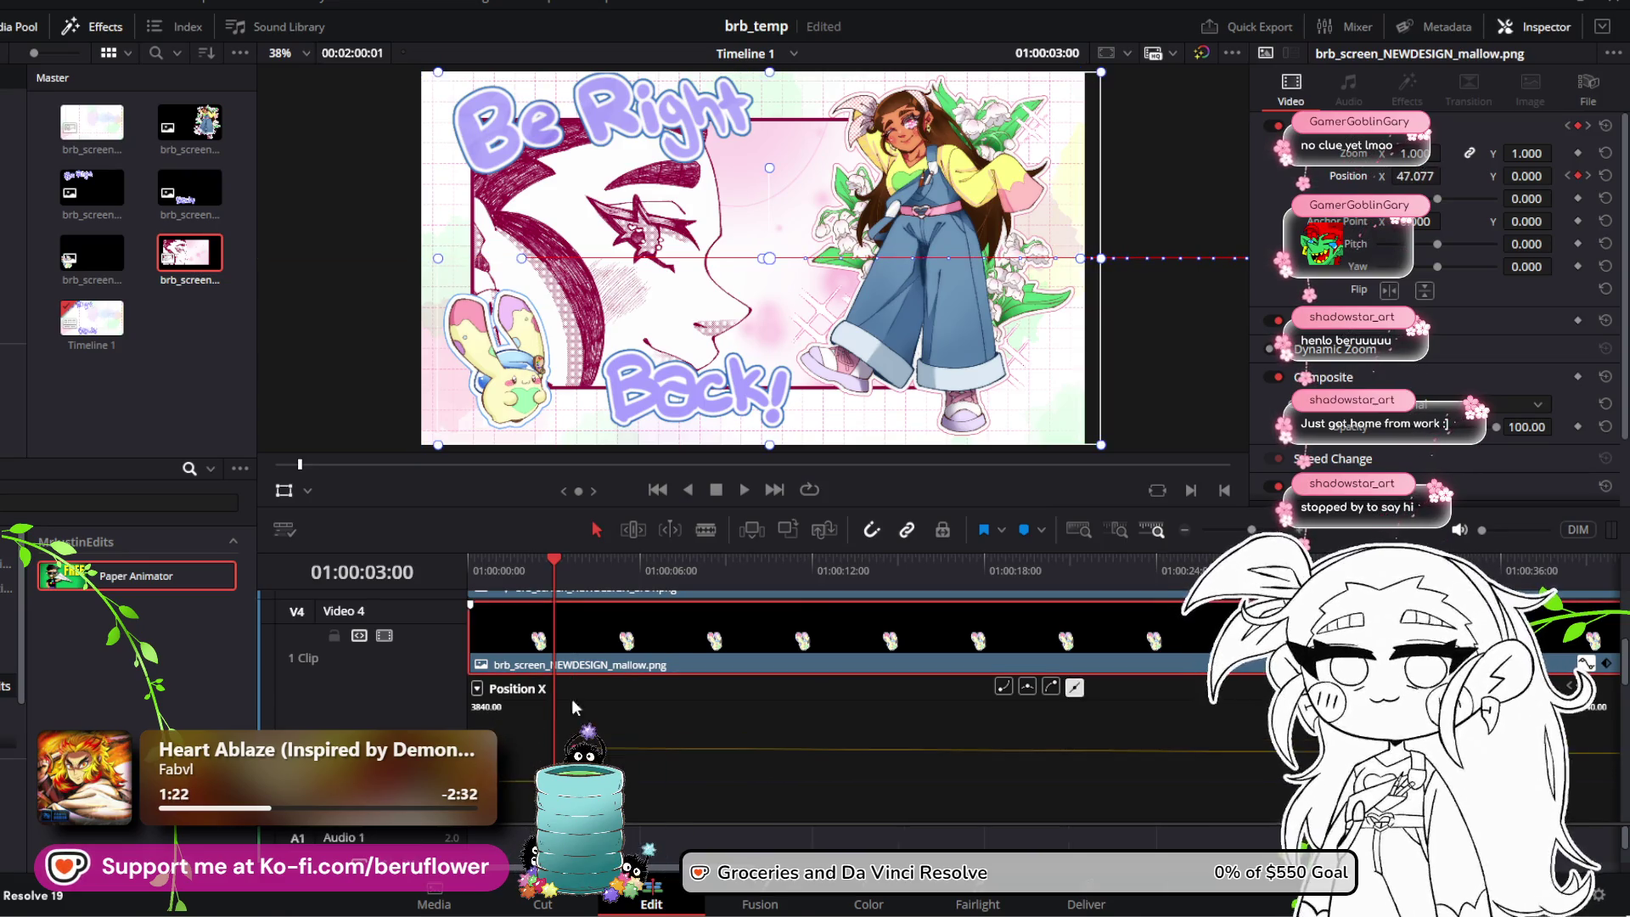
{"action": "left_click_drag", "start_coordinate": [558, 558], "coordinate": [563, 568]}
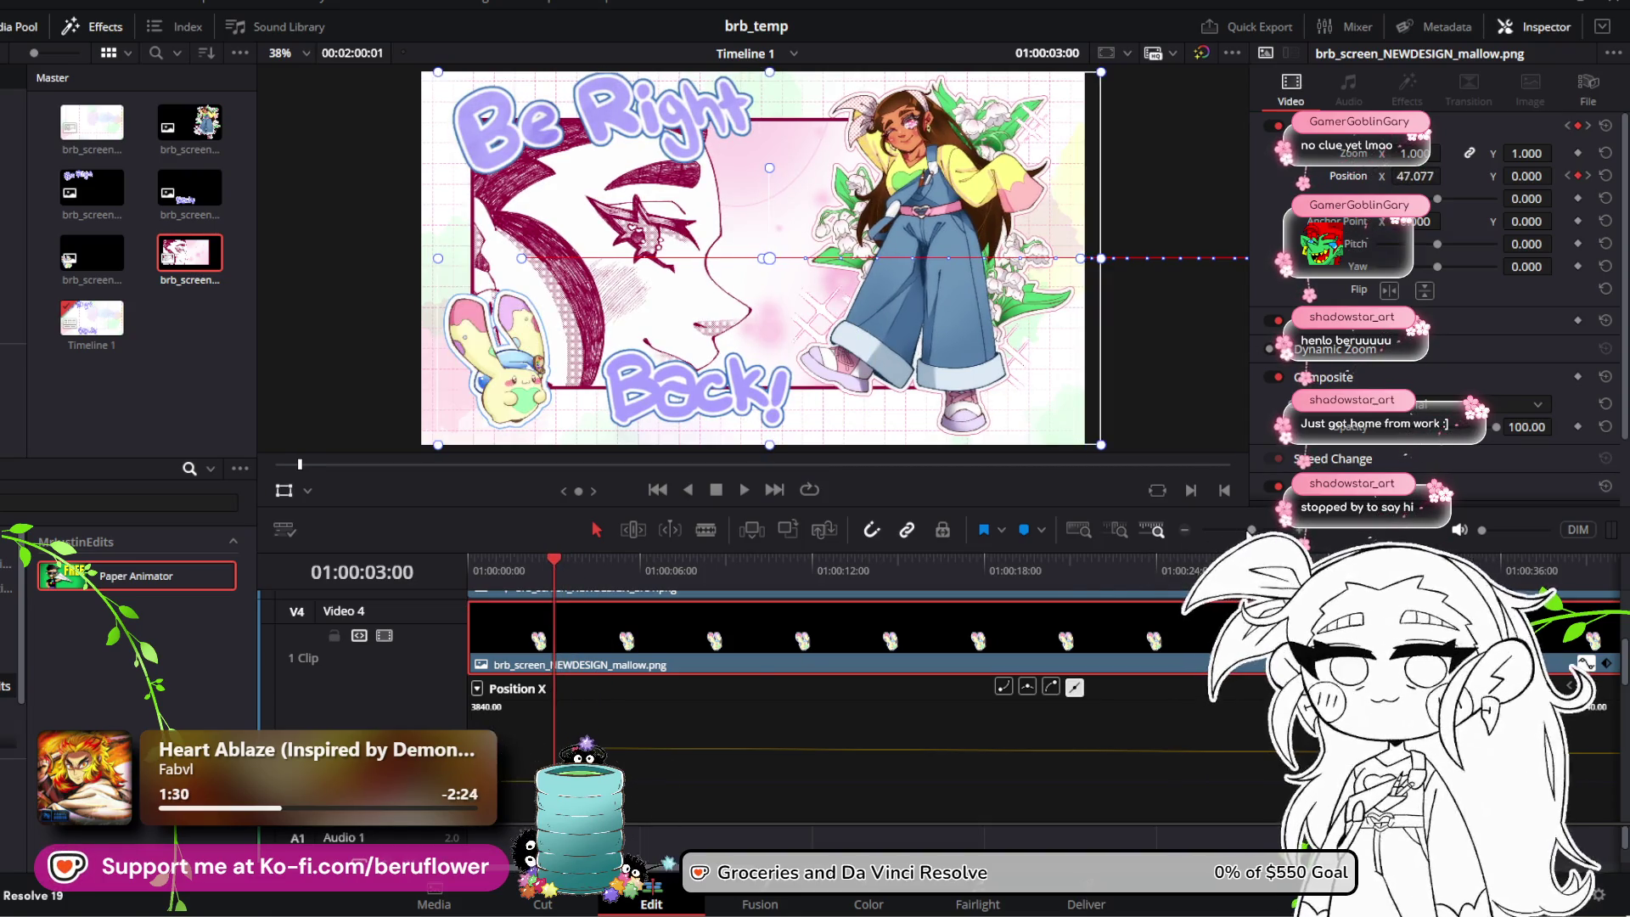
Step: Raise mallow's upper Position X keyframe to about 2764.8 and play the slide-in from the start
{"action": "scroll", "coordinate": [871, 748], "scroll_direction": "up", "scroll_amount": 2}
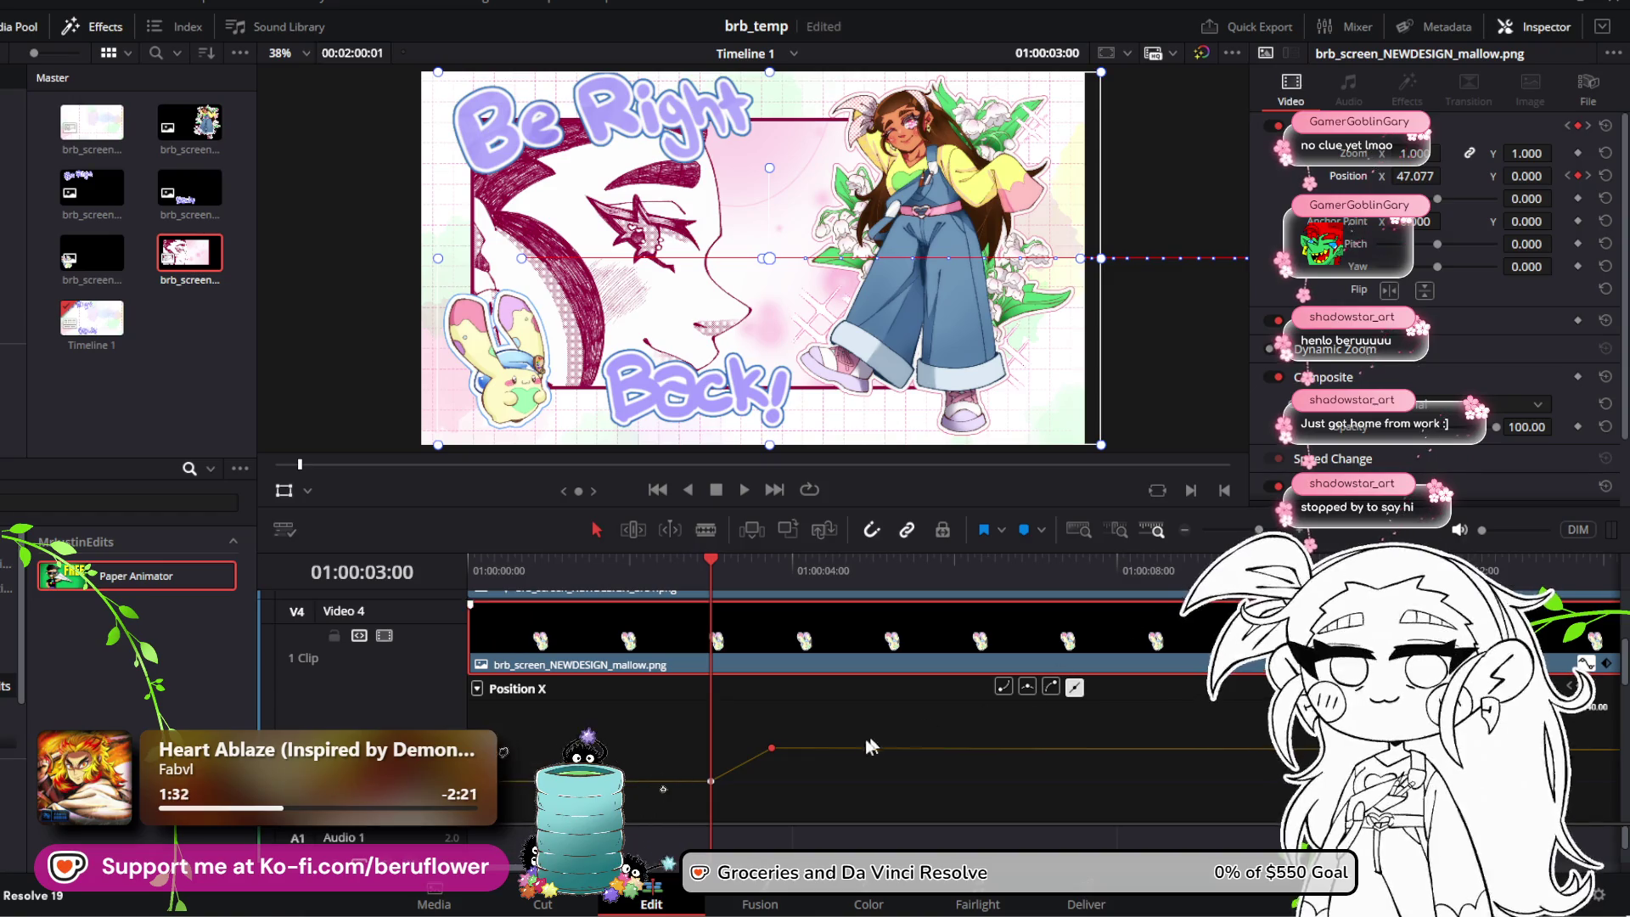
{"action": "left_click_drag", "start_coordinate": [771, 748], "coordinate": [771, 733]}
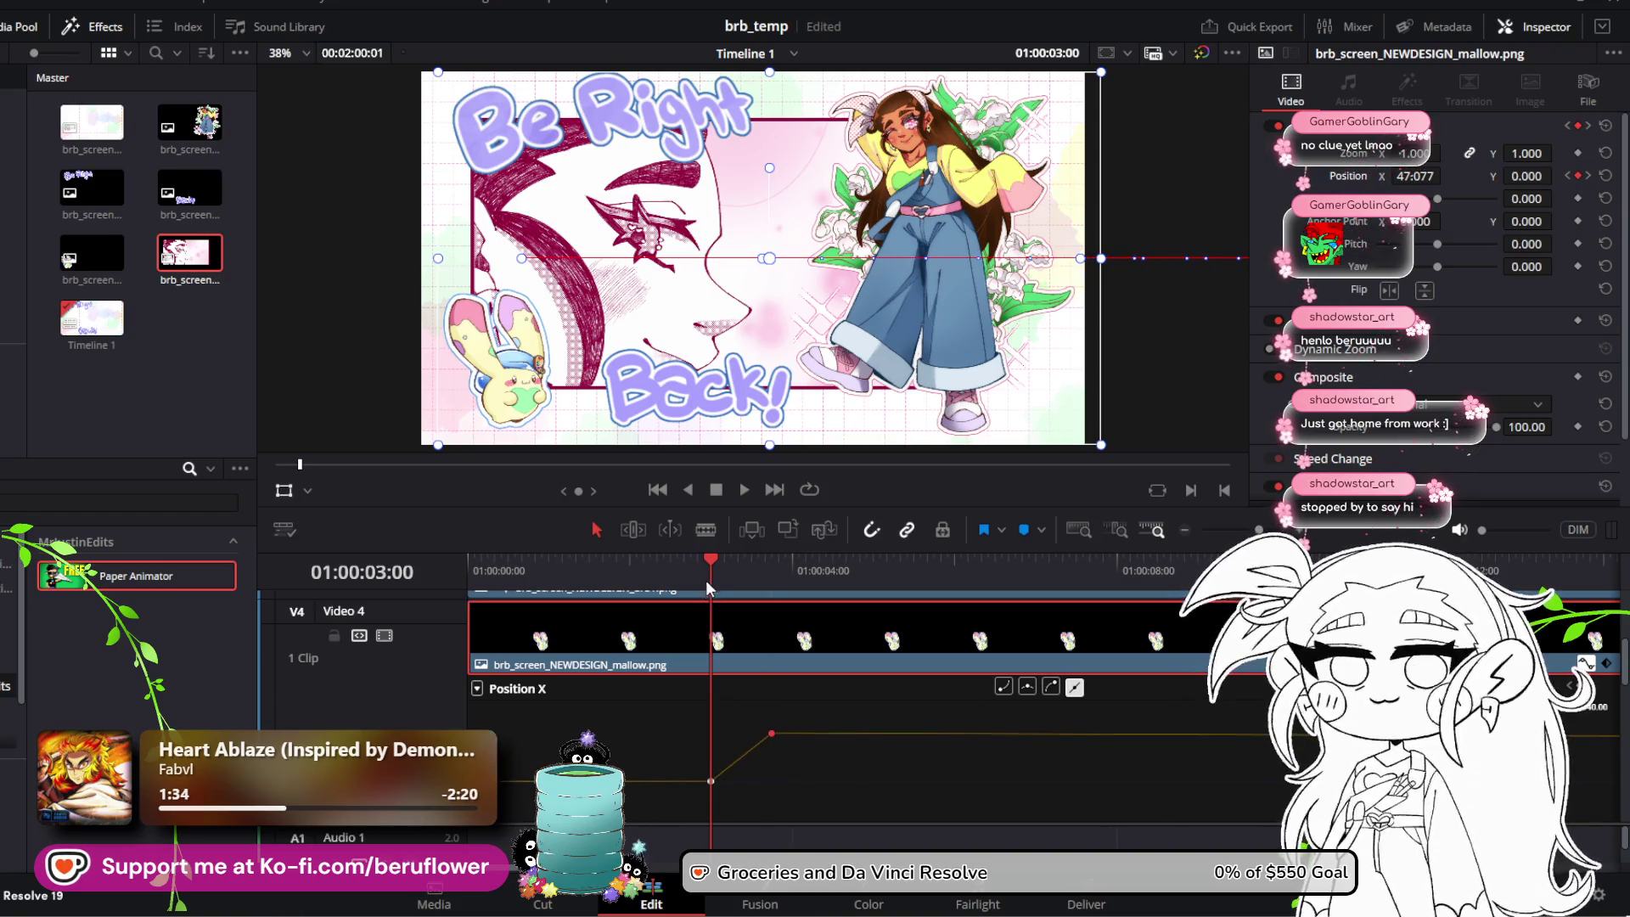
{"action": "left_click_drag", "start_coordinate": [713, 565], "coordinate": [732, 558]}
{"action": "left_click_drag", "start_coordinate": [733, 563], "coordinate": [470, 563]}
{"action": "left_click", "coordinate": [745, 493]}
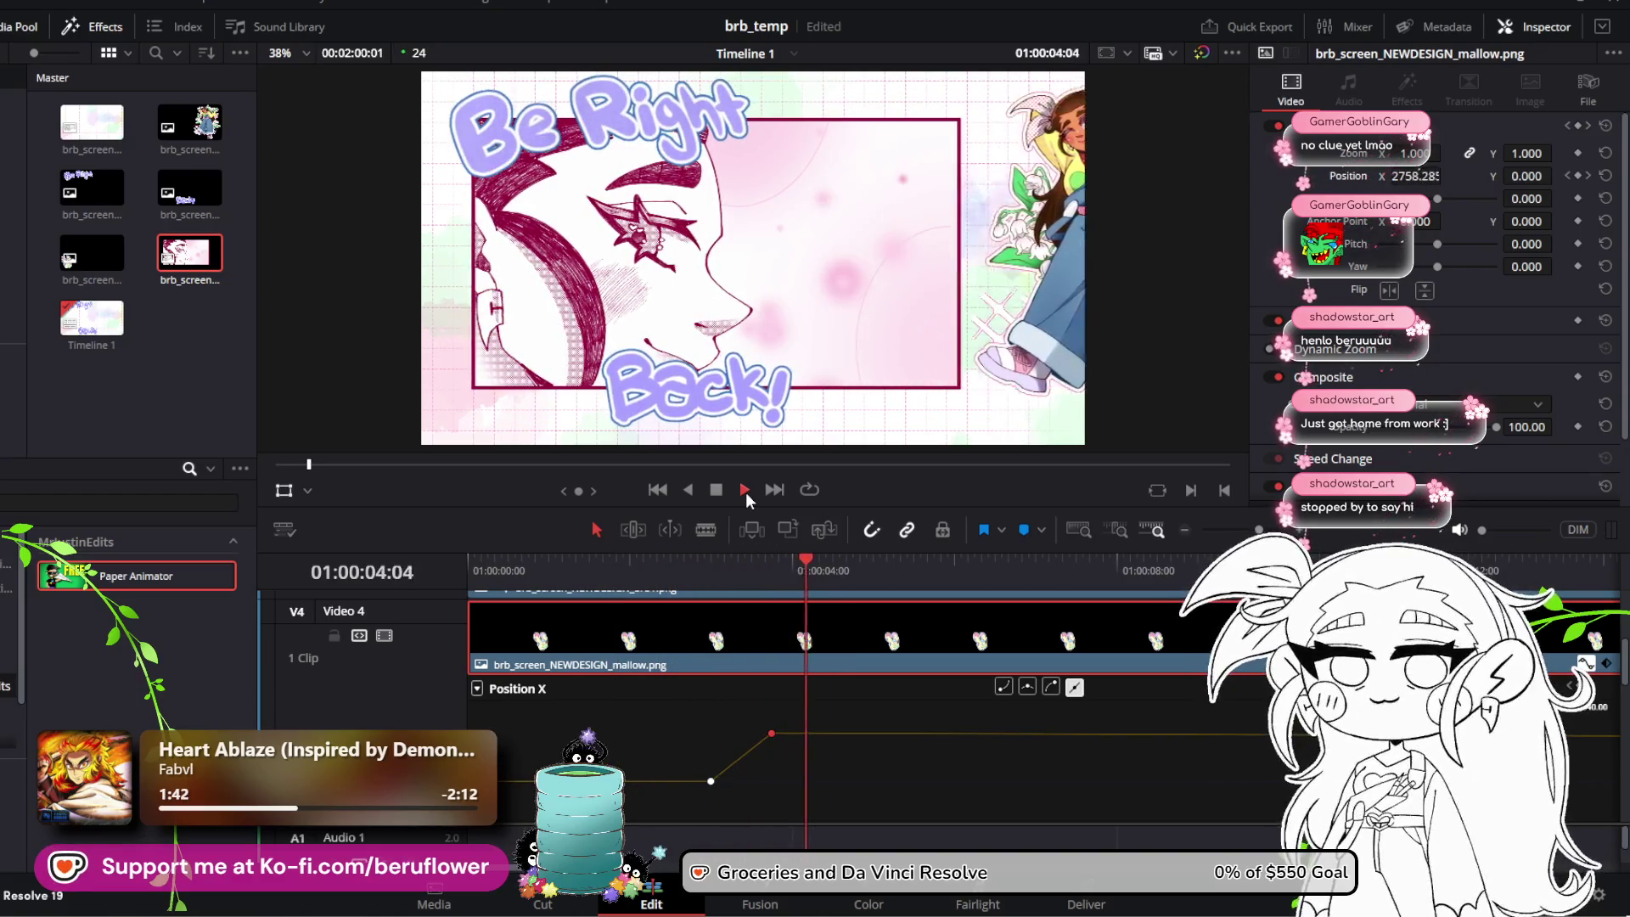
{"action": "left_click", "coordinate": [716, 490]}
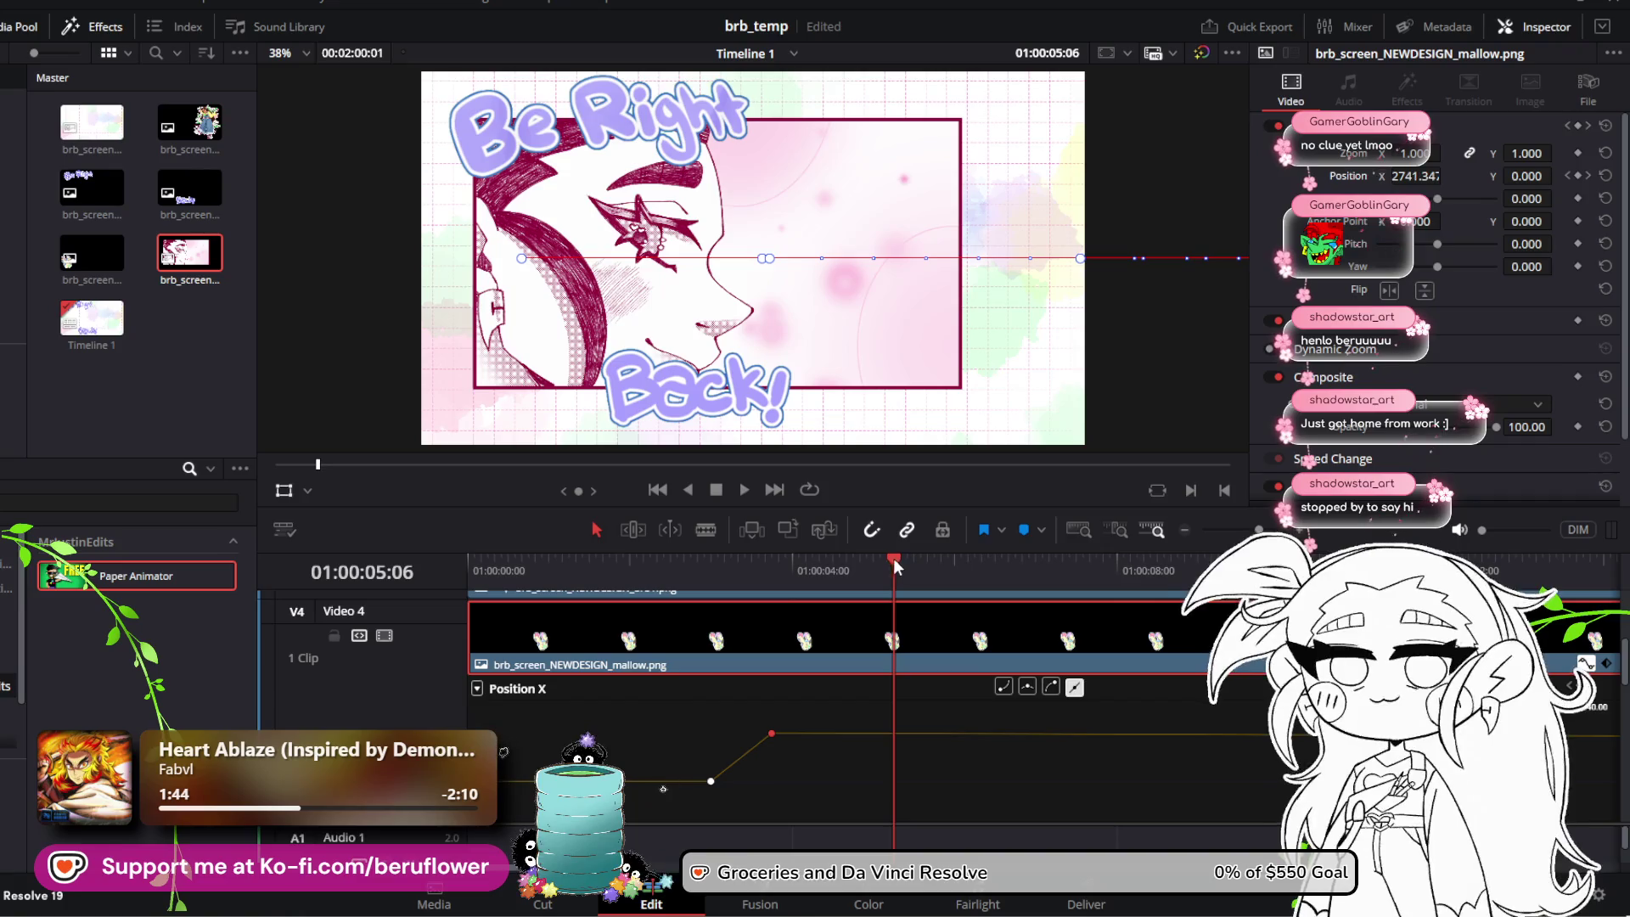
Step: Replay from near the start, park just past three seconds, and scroll to the beru.png curve
{"action": "left_click_drag", "start_coordinate": [904, 573], "coordinate": [484, 570]}
{"action": "key", "text": "space"}
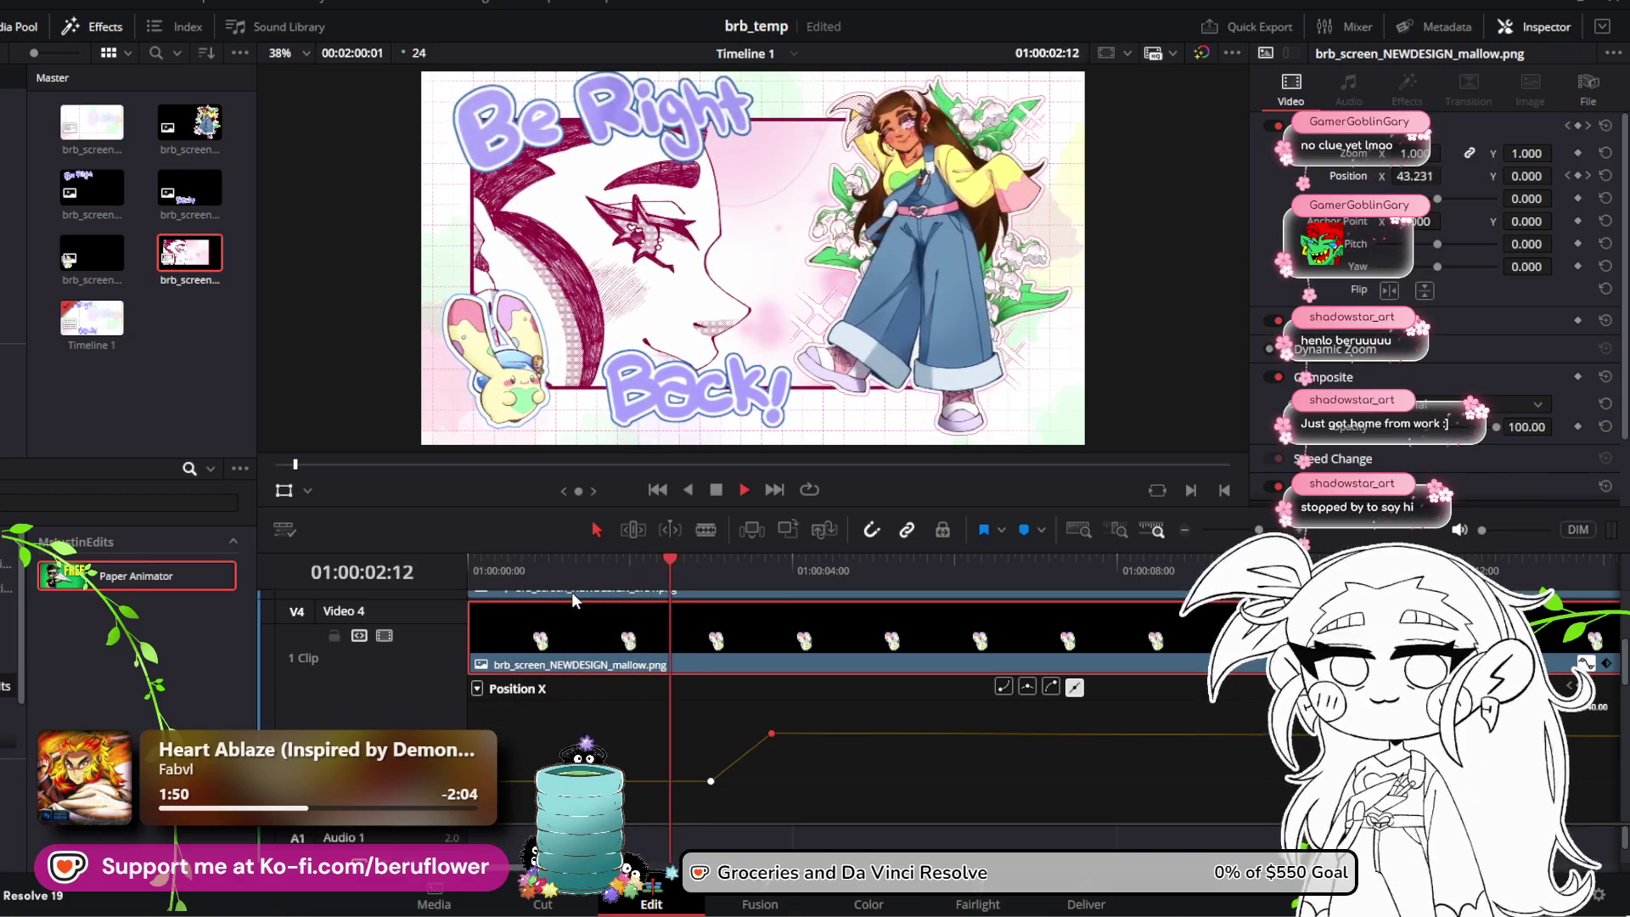
{"action": "key", "text": "space"}
{"action": "left_click_drag", "start_coordinate": [707, 563], "coordinate": [725, 562]}
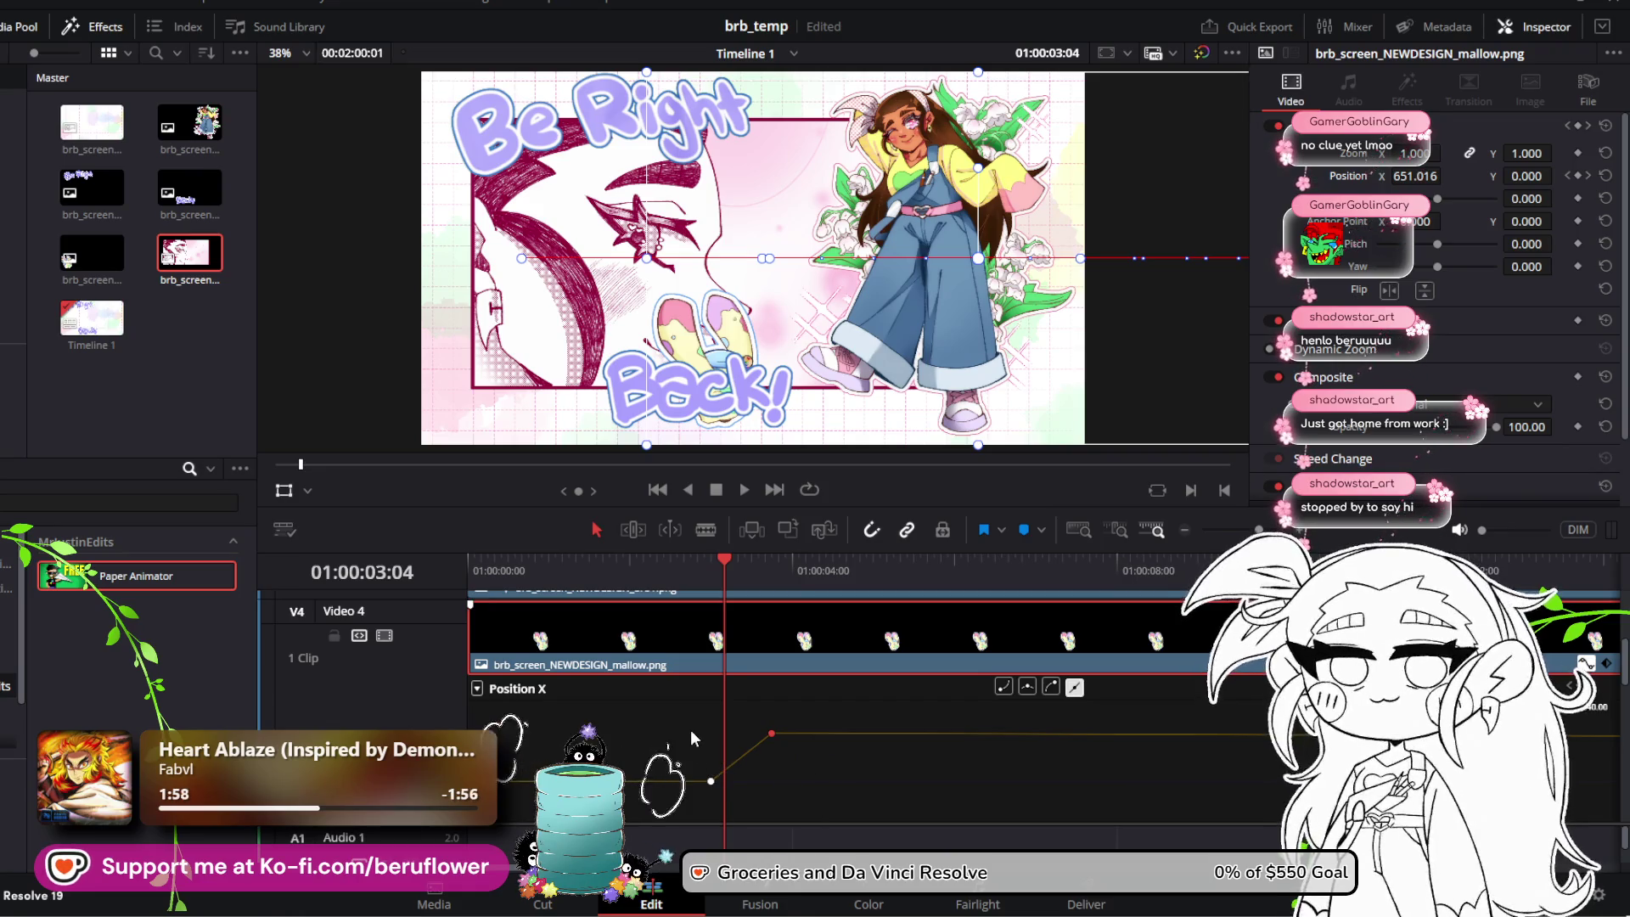
{"action": "scroll", "coordinate": [690, 730], "scroll_direction": "down", "scroll_amount": 3}
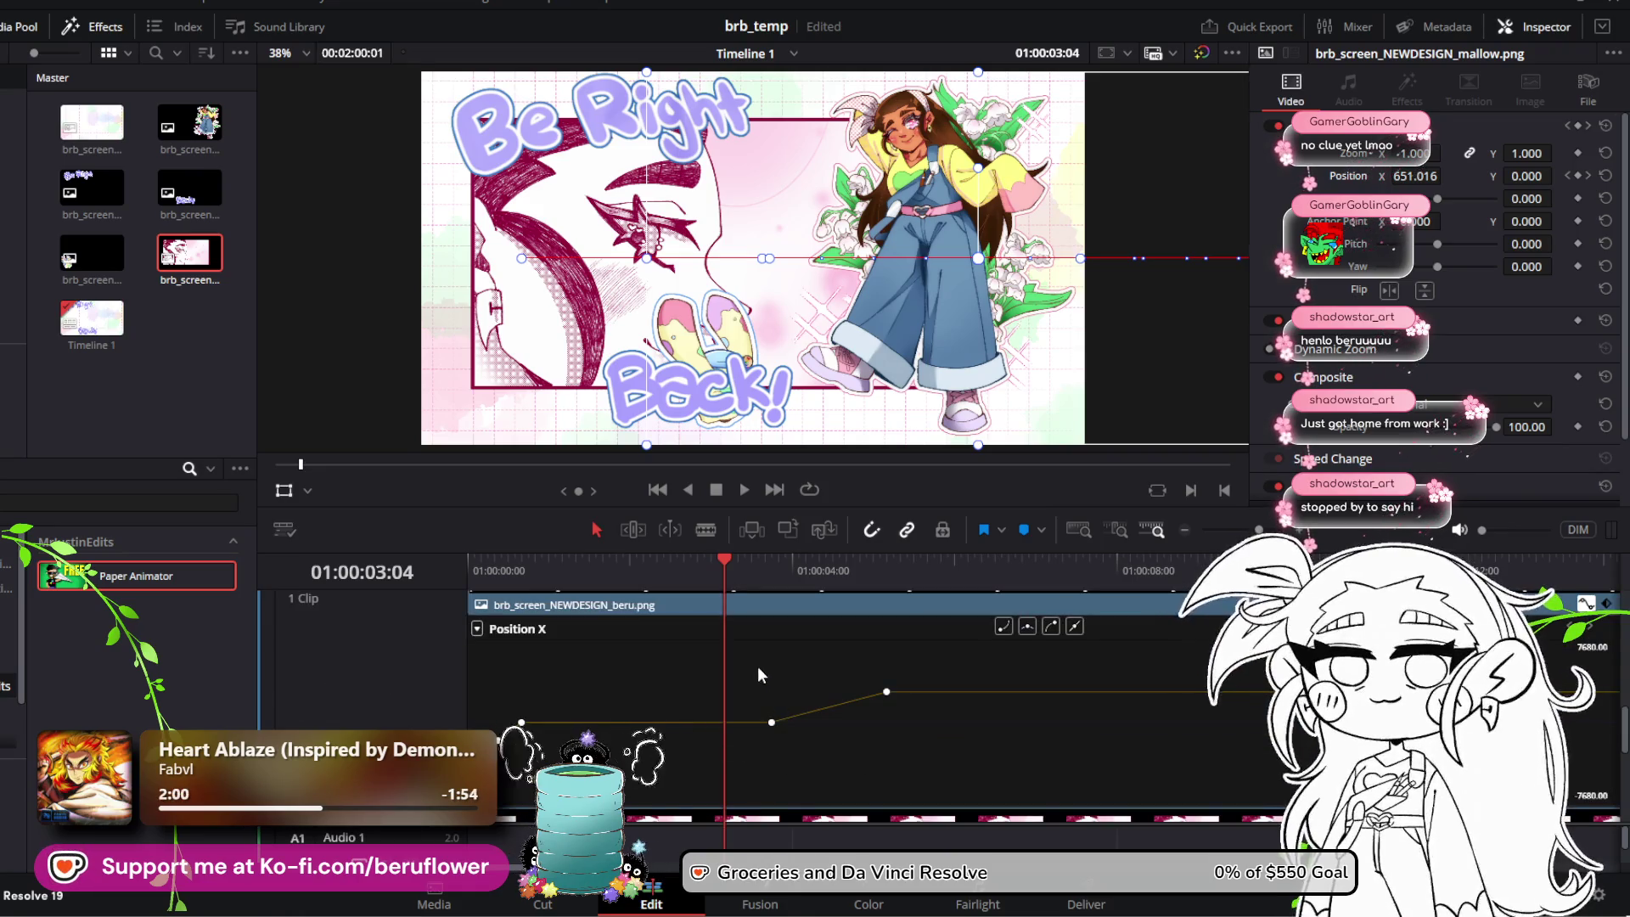
Step: Marquee-select both beru Position X keyframes, move them to the current time, and preview the slide
{"action": "left_click_drag", "start_coordinate": [758, 666], "coordinate": [961, 753]}
{"action": "left_click_drag", "start_coordinate": [771, 723], "coordinate": [725, 722]}
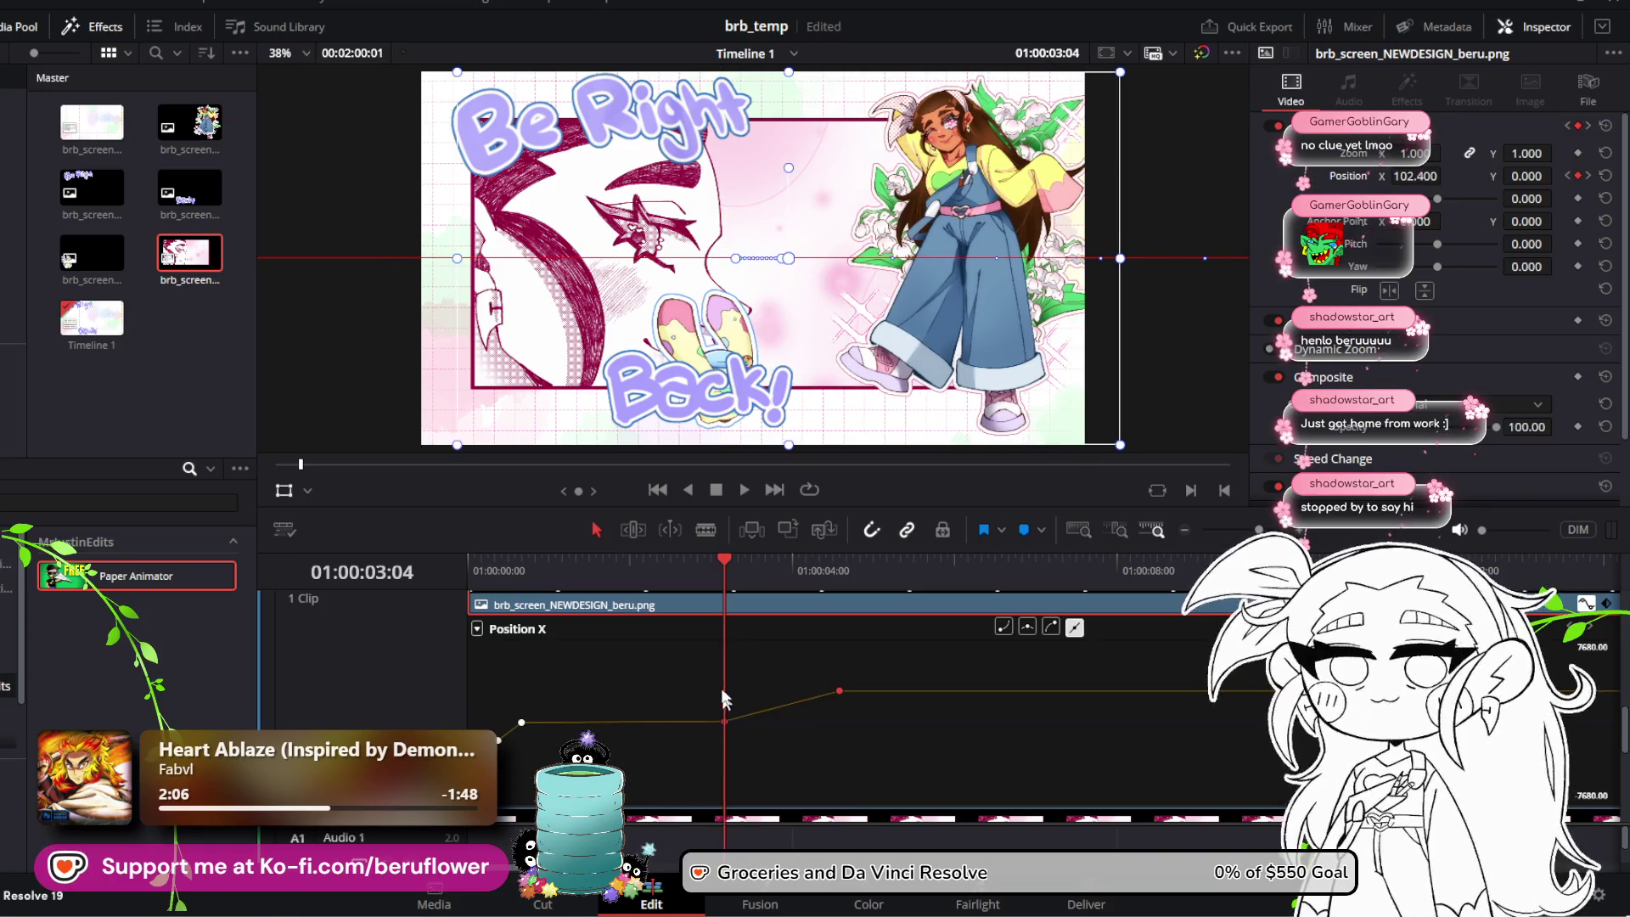
{"action": "scroll", "coordinate": [724, 699], "scroll_direction": "up", "scroll_amount": 2}
{"action": "scroll", "coordinate": [726, 686], "scroll_direction": "up", "scroll_amount": 2}
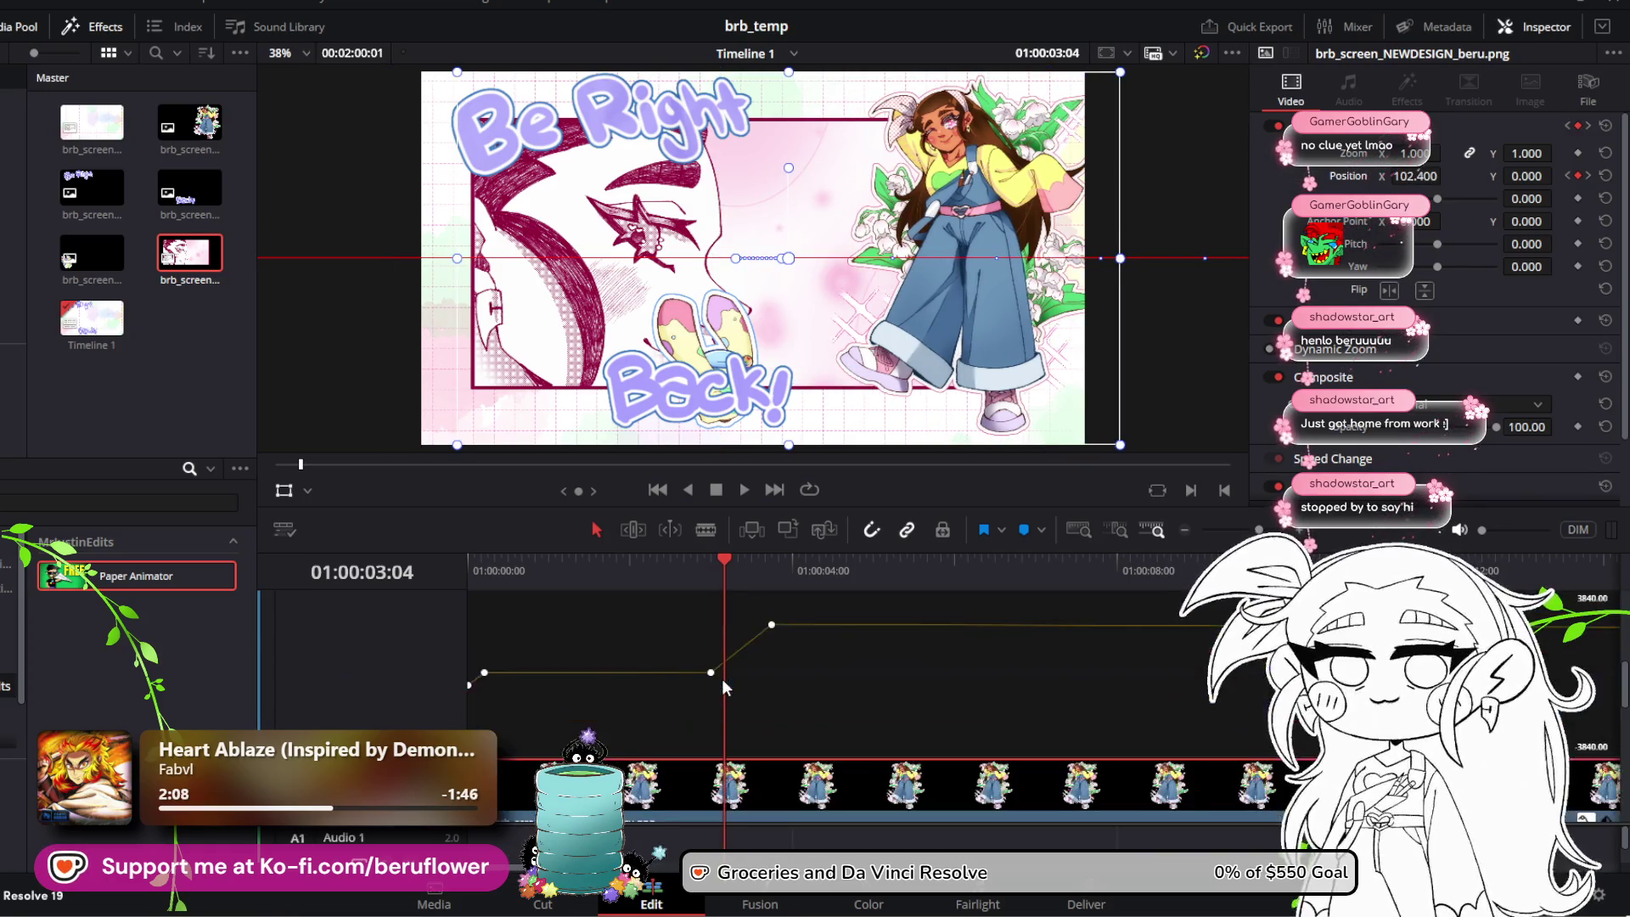
{"action": "scroll", "coordinate": [724, 686], "scroll_direction": "down", "scroll_amount": 2}
{"action": "left_click", "coordinate": [745, 490]}
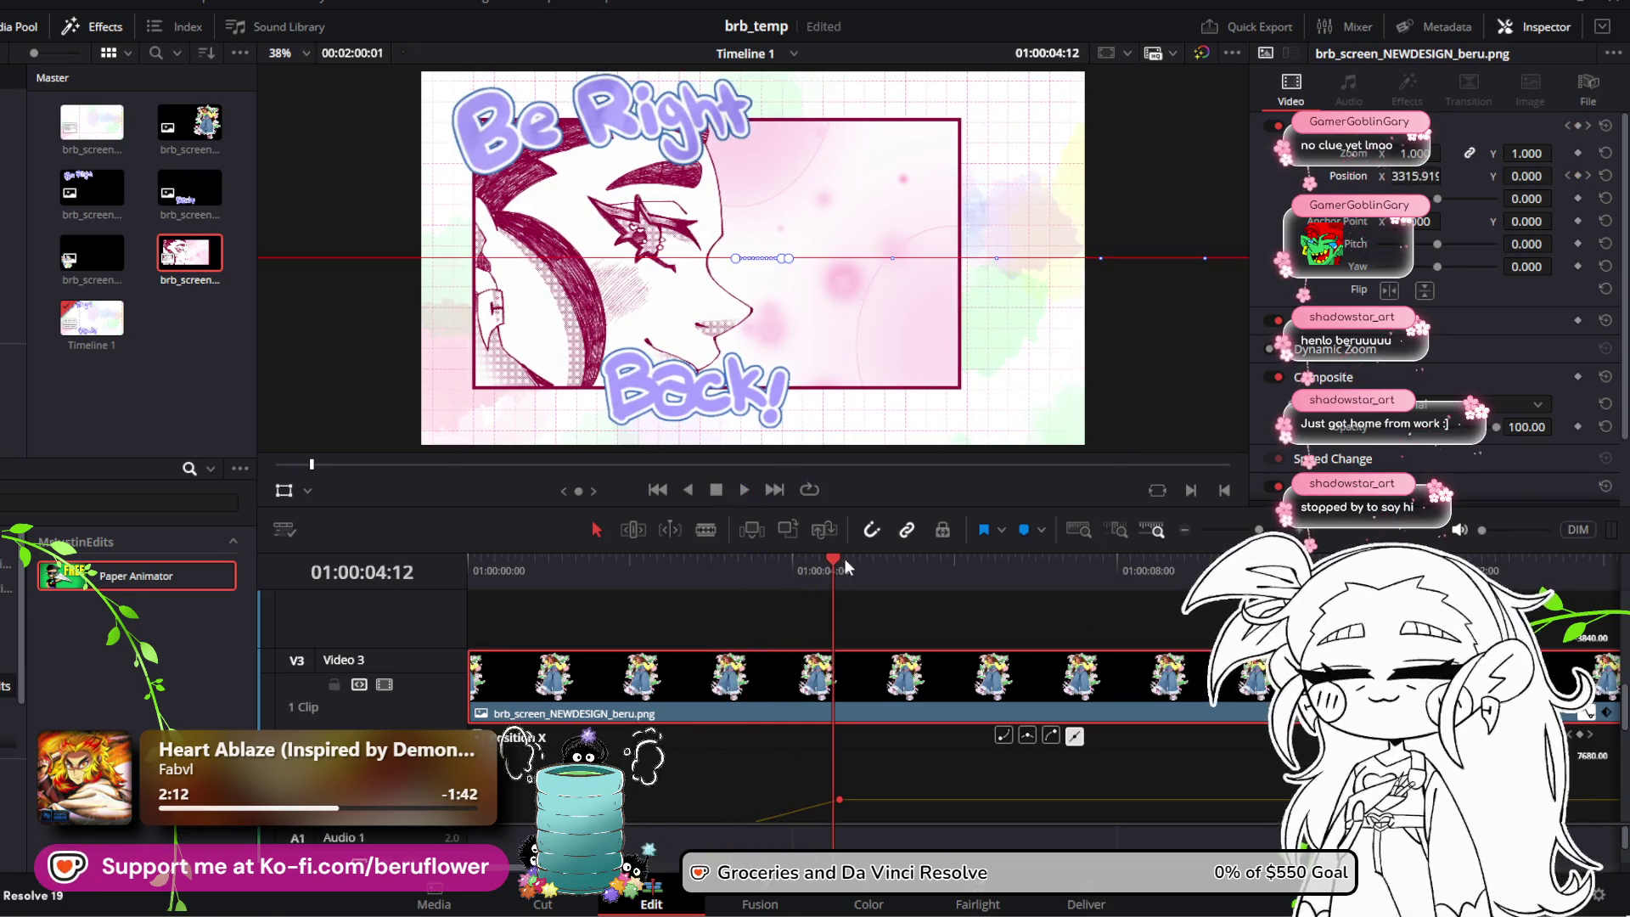
{"action": "left_click_drag", "start_coordinate": [684, 575], "coordinate": [411, 572]}
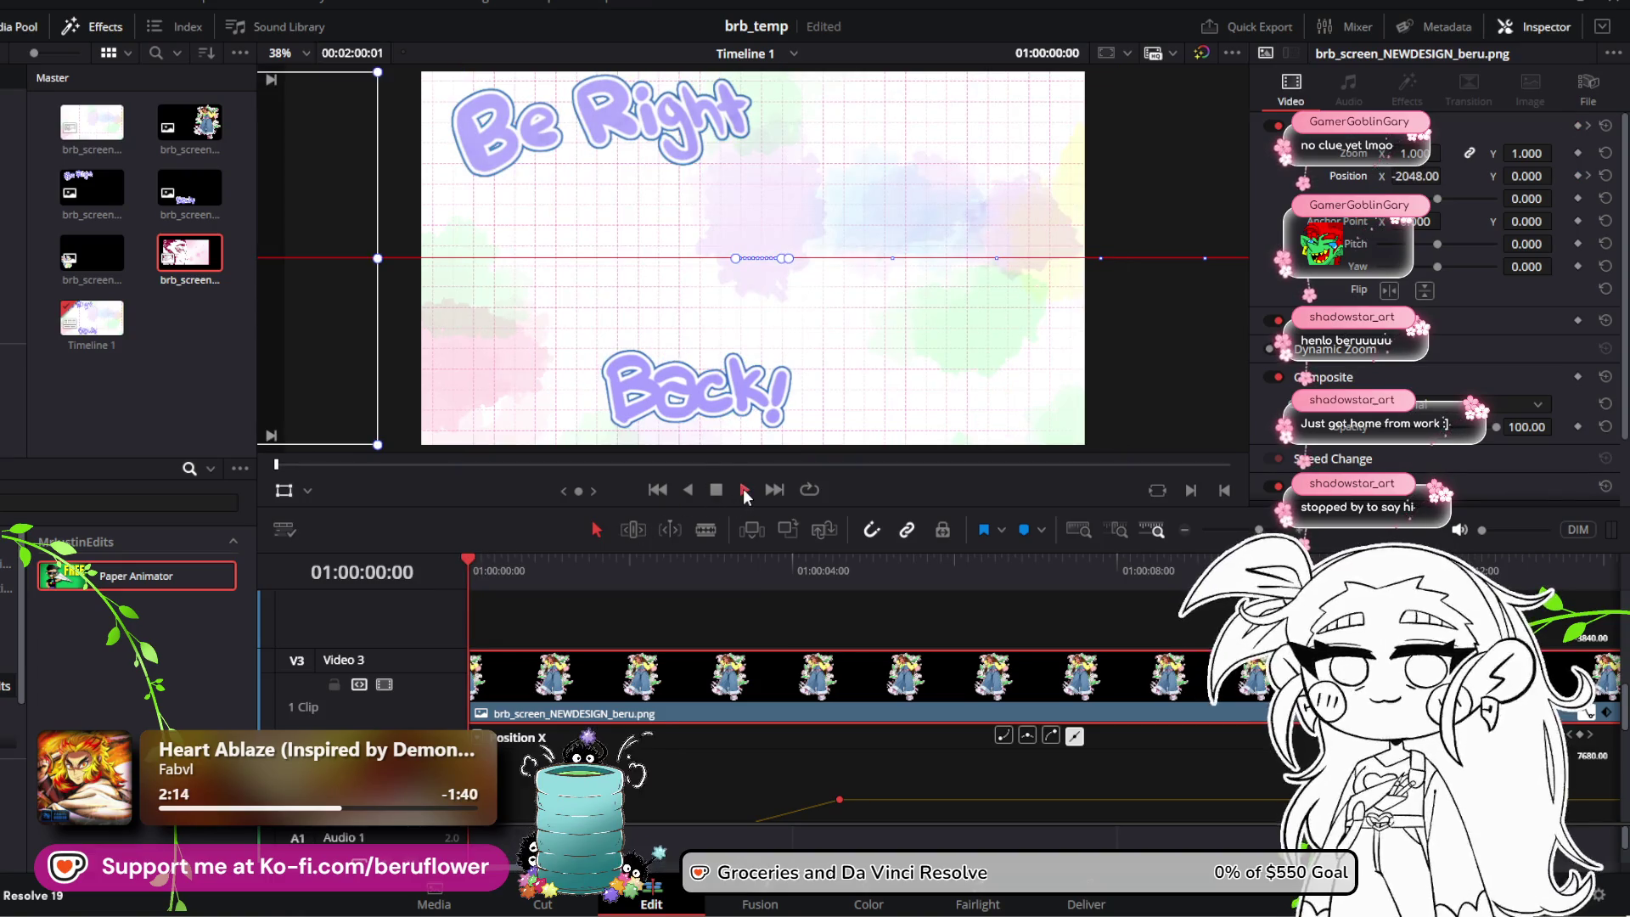
{"action": "left_click", "coordinate": [743, 487]}
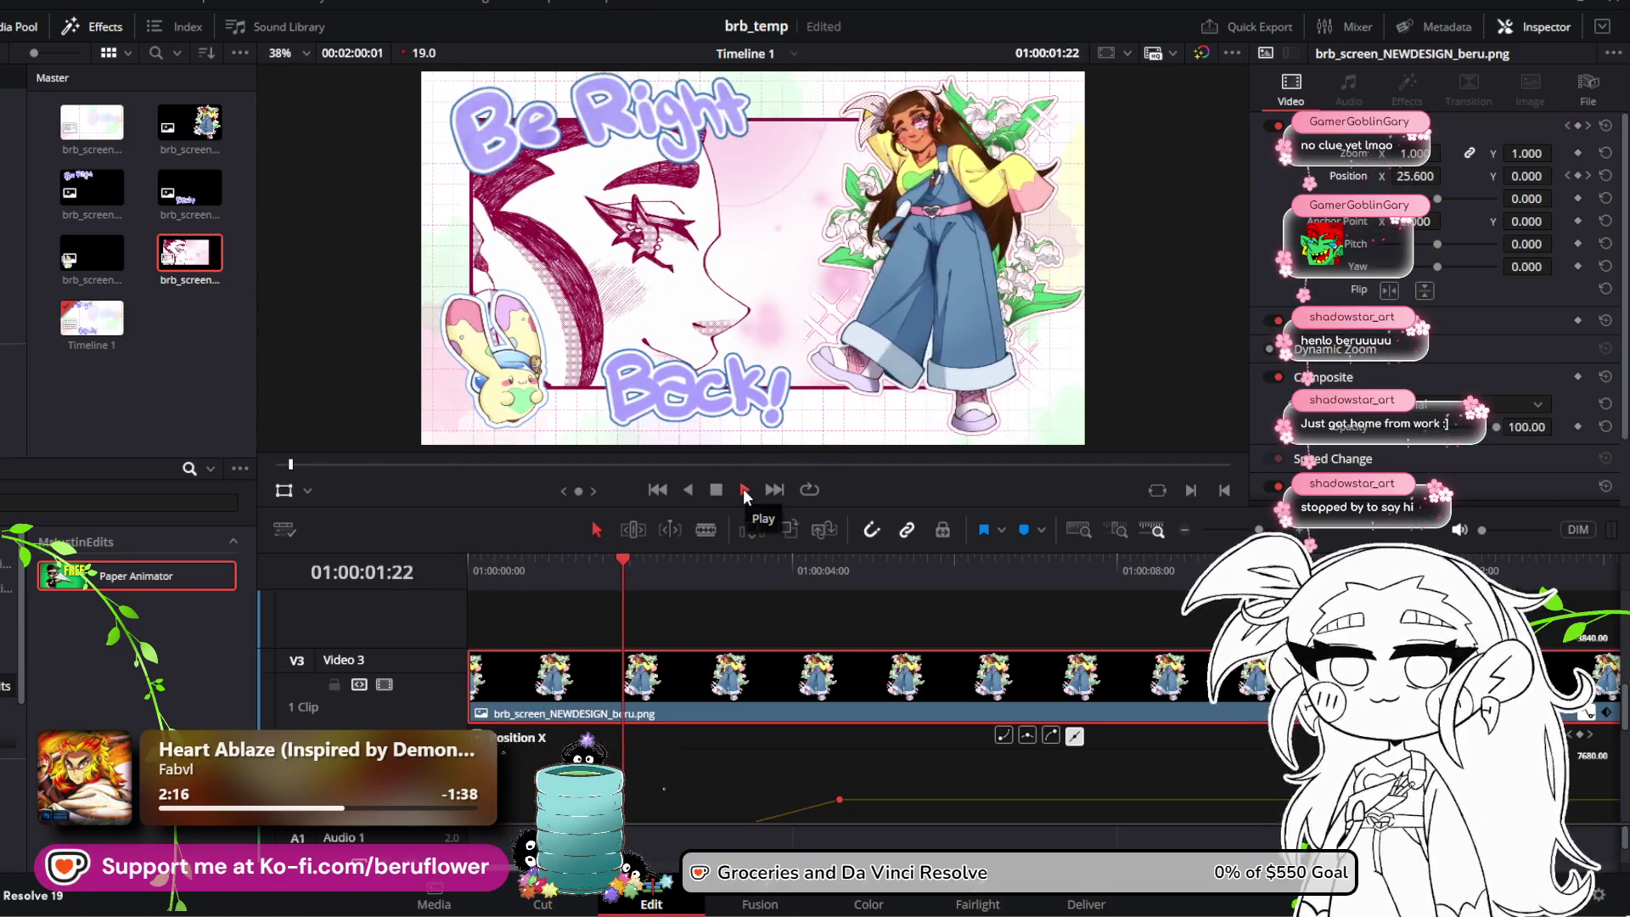
{"action": "left_click", "coordinate": [715, 490]}
Step: Undo a stray keyframe change, then shift one keyframe near the playhead and the later one earlier
{"action": "scroll", "coordinate": [756, 701], "scroll_direction": "down", "scroll_amount": 2}
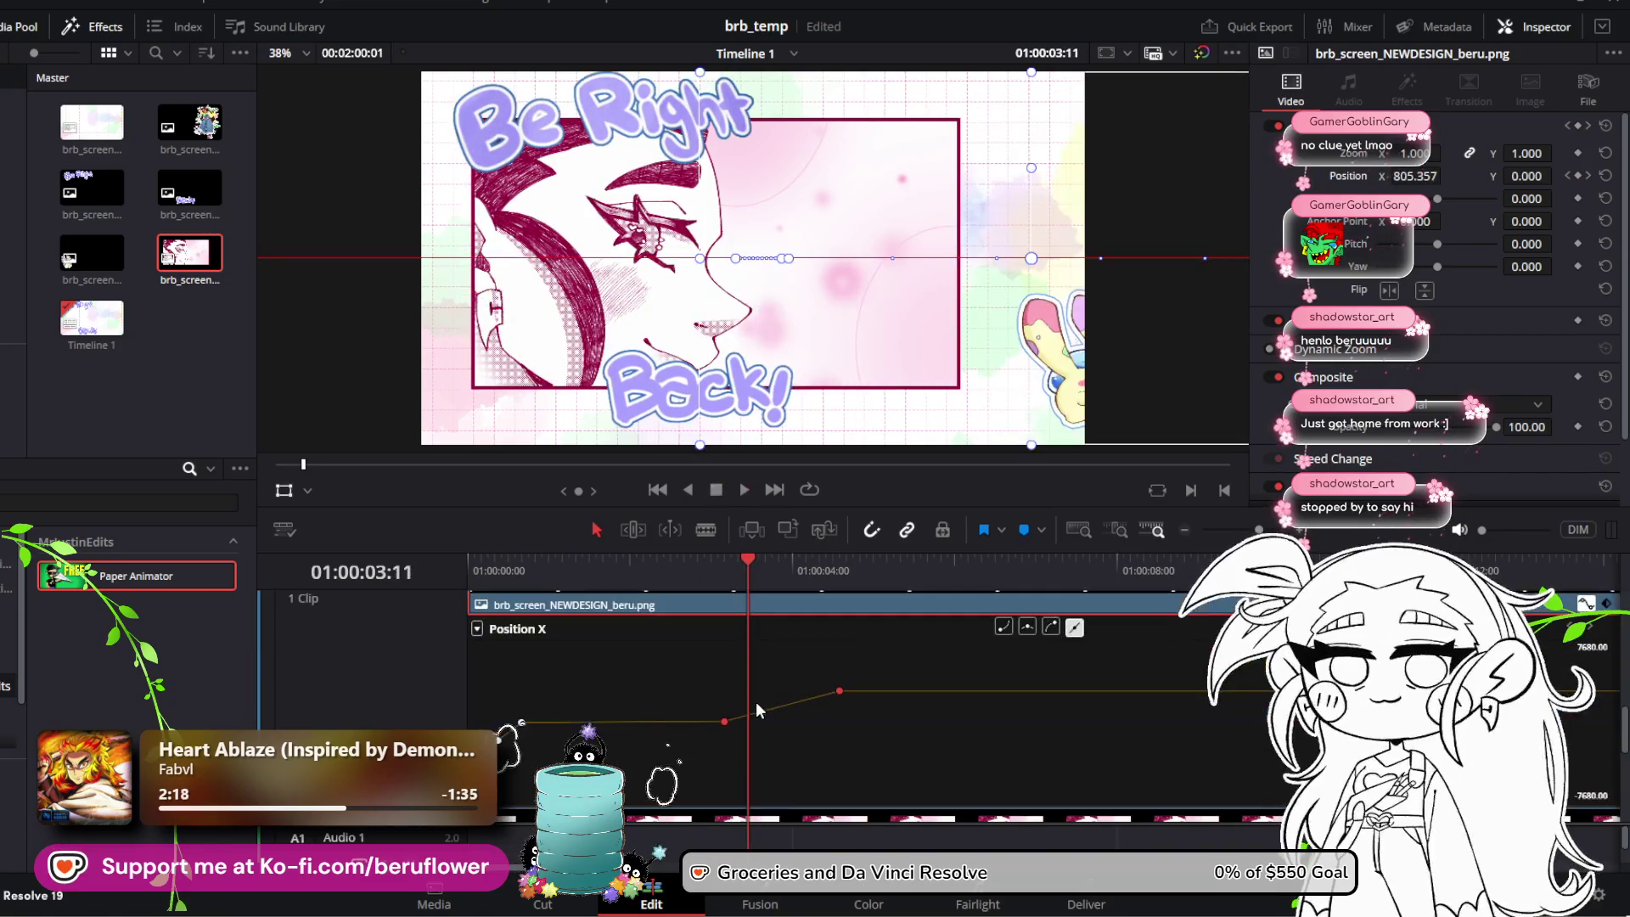
{"action": "left_click_drag", "start_coordinate": [842, 701], "coordinate": [840, 698]}
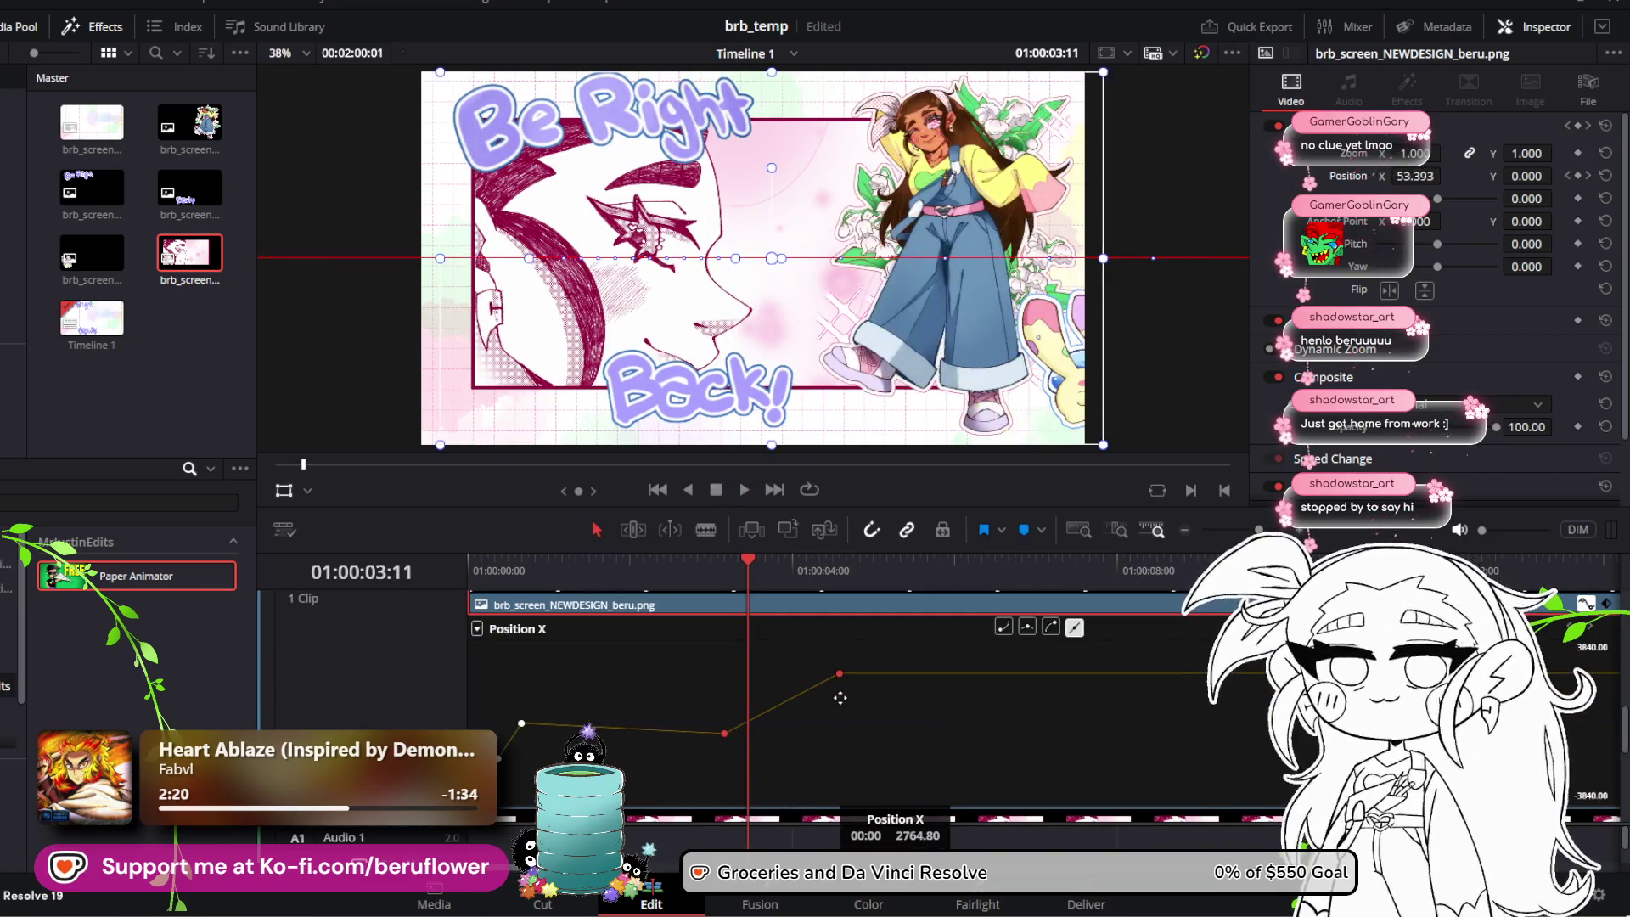
{"action": "key", "text": "ctrl+z"}
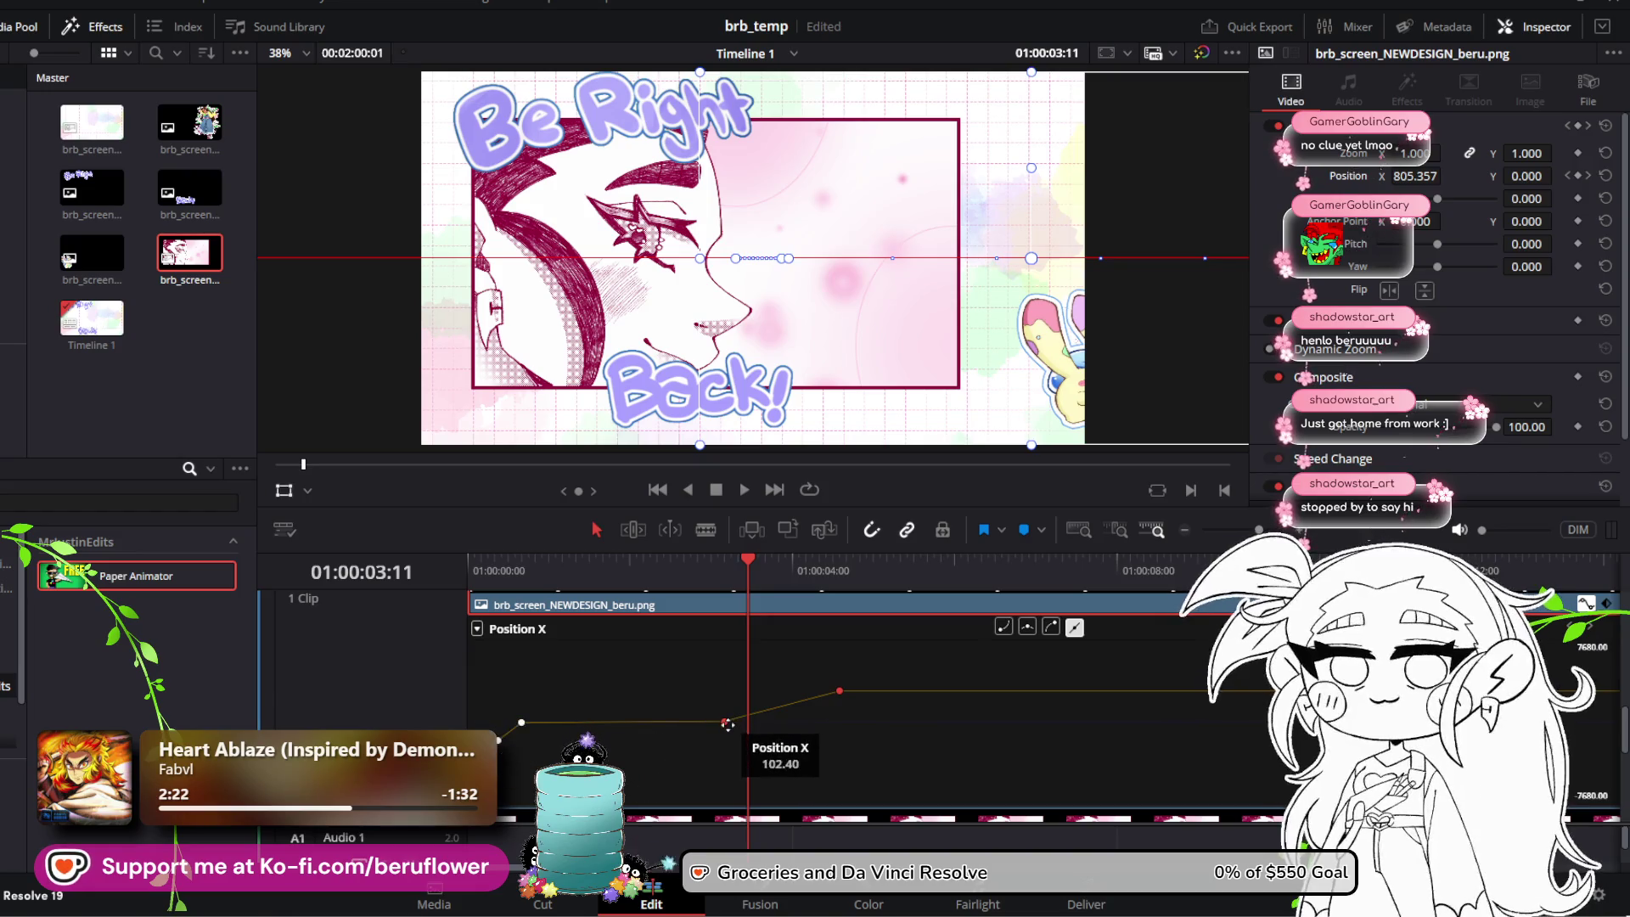
{"action": "left_click_drag", "start_coordinate": [727, 724], "coordinate": [726, 723]}
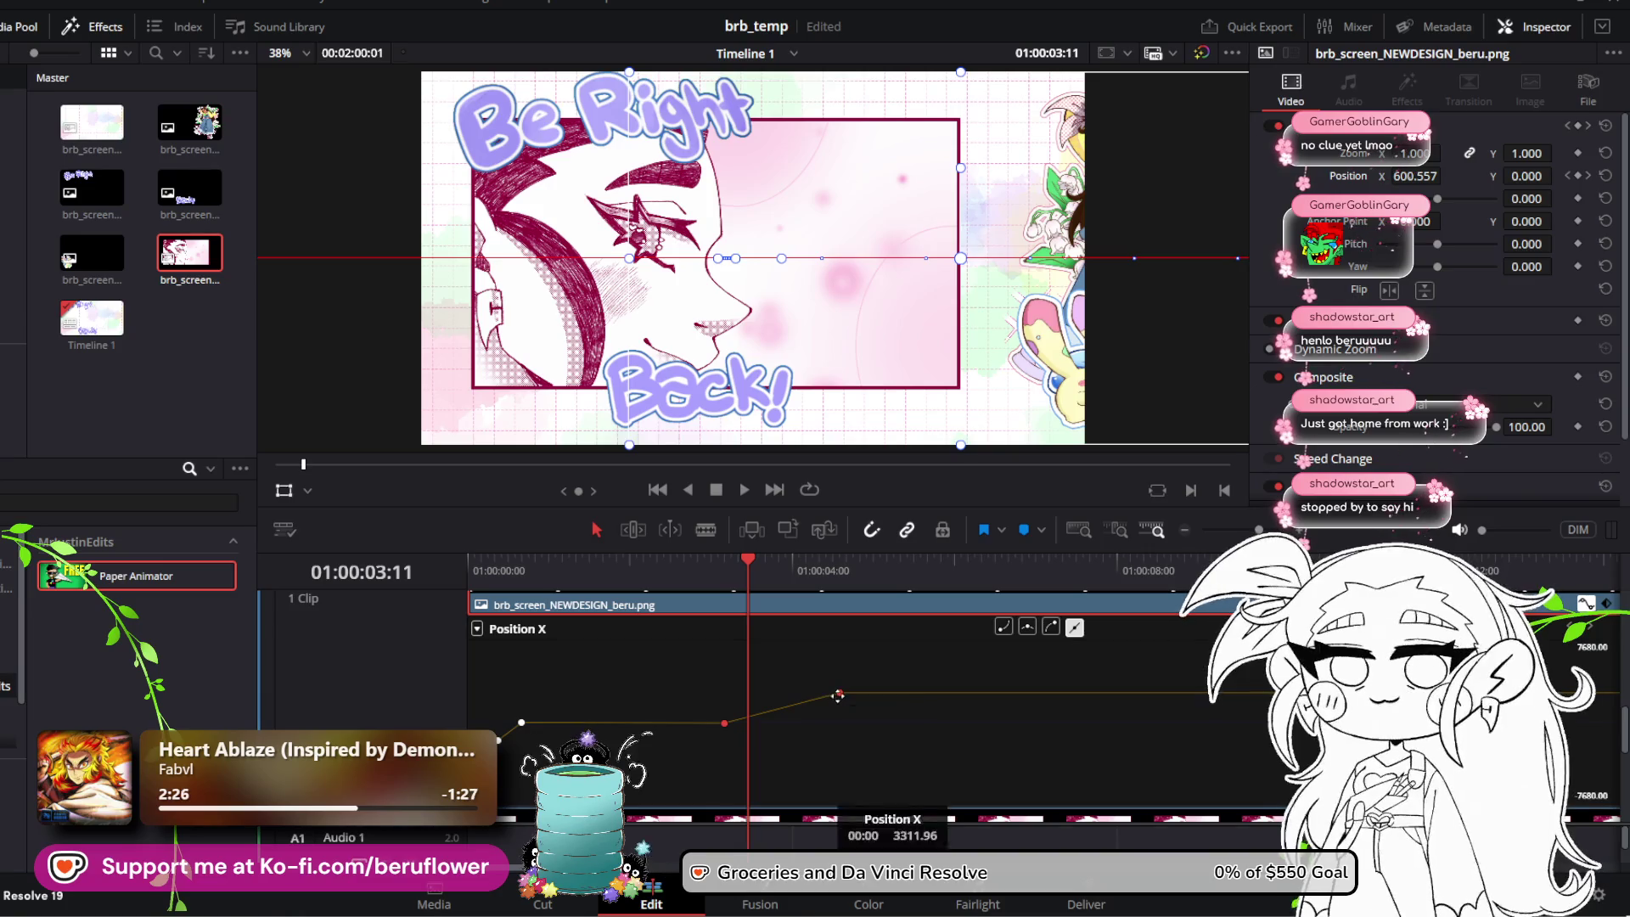
{"action": "left_click_drag", "start_coordinate": [837, 690], "coordinate": [798, 688]}
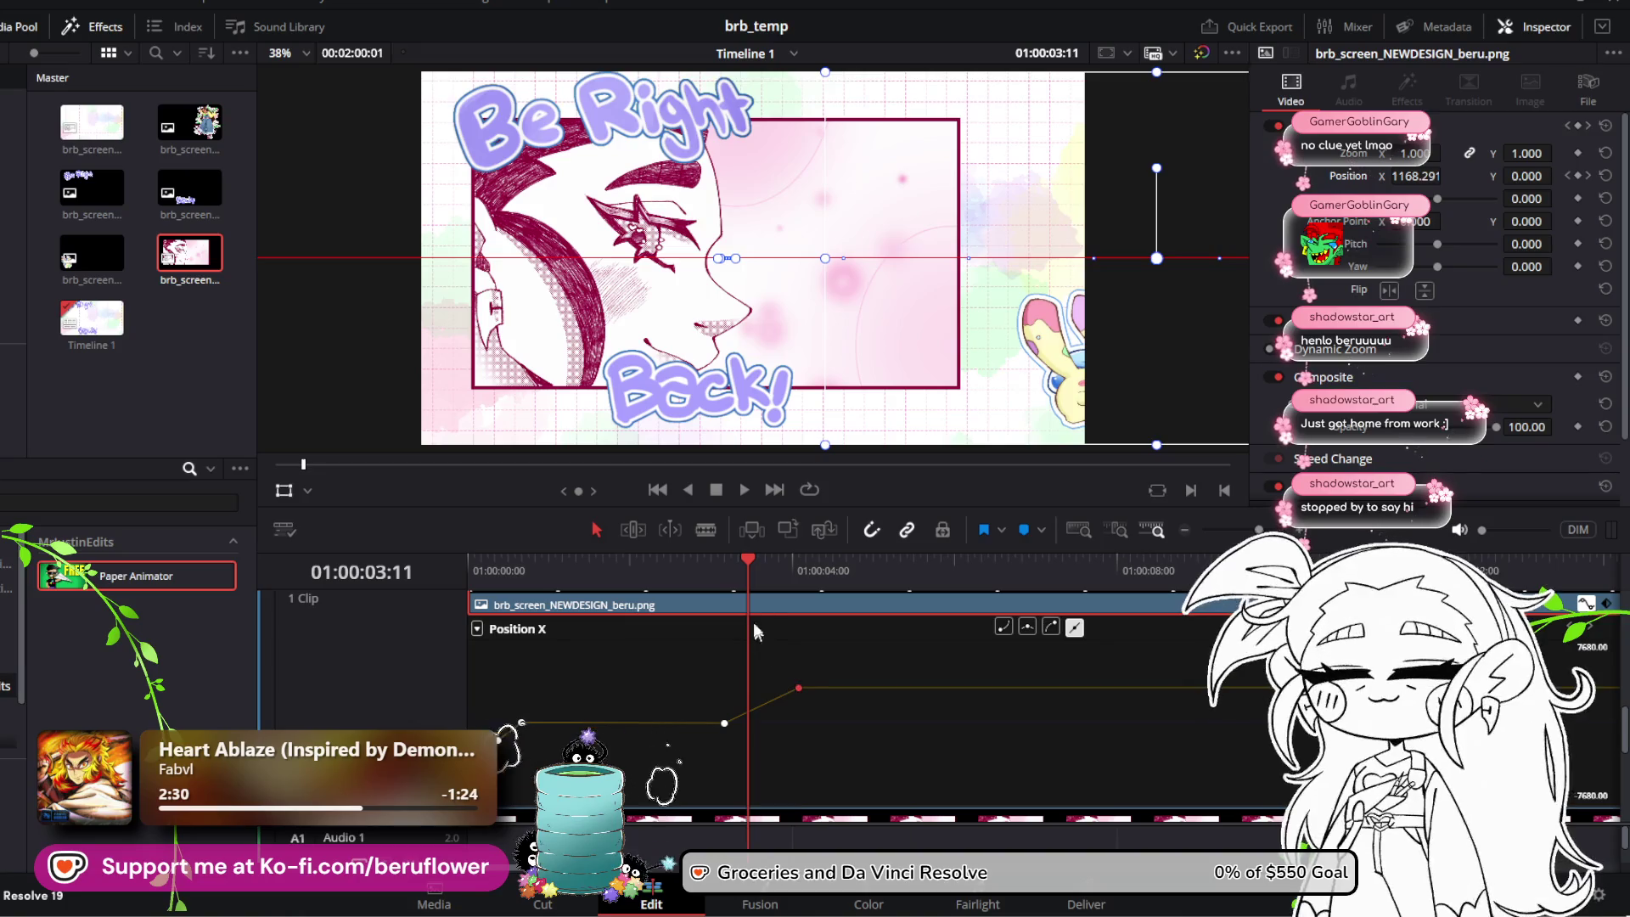
Step: Replay the beru slide-in and fine-tune the lower Position X keyframe to 0.00 around two seconds
{"action": "left_click_drag", "start_coordinate": [738, 564], "coordinate": [468, 565]}
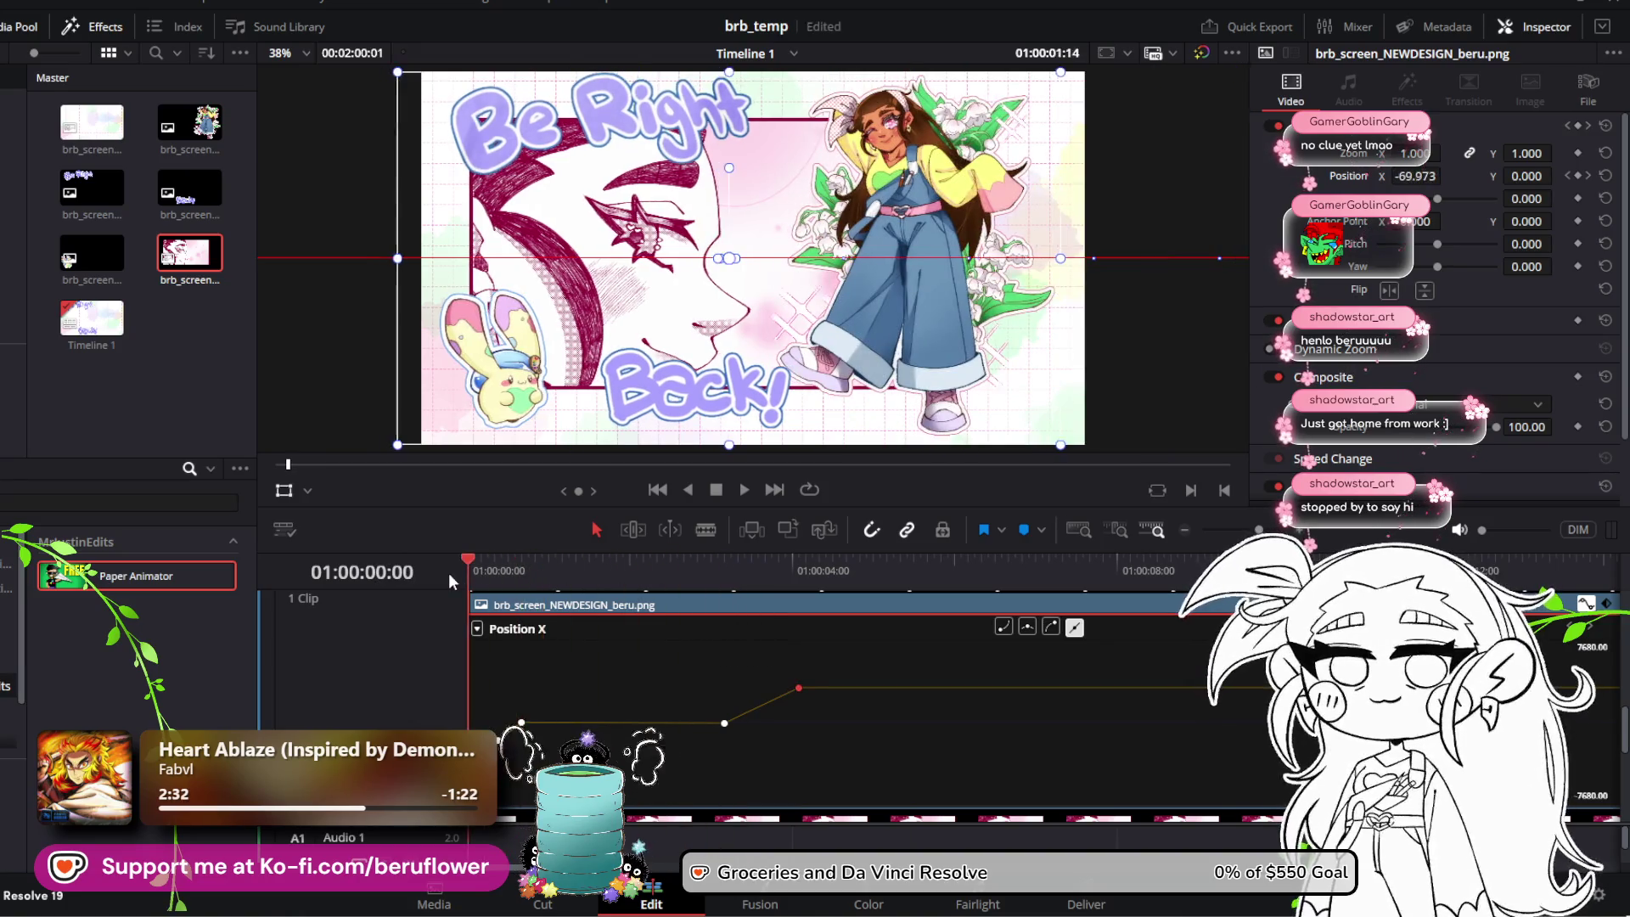
{"action": "left_click", "coordinate": [746, 490]}
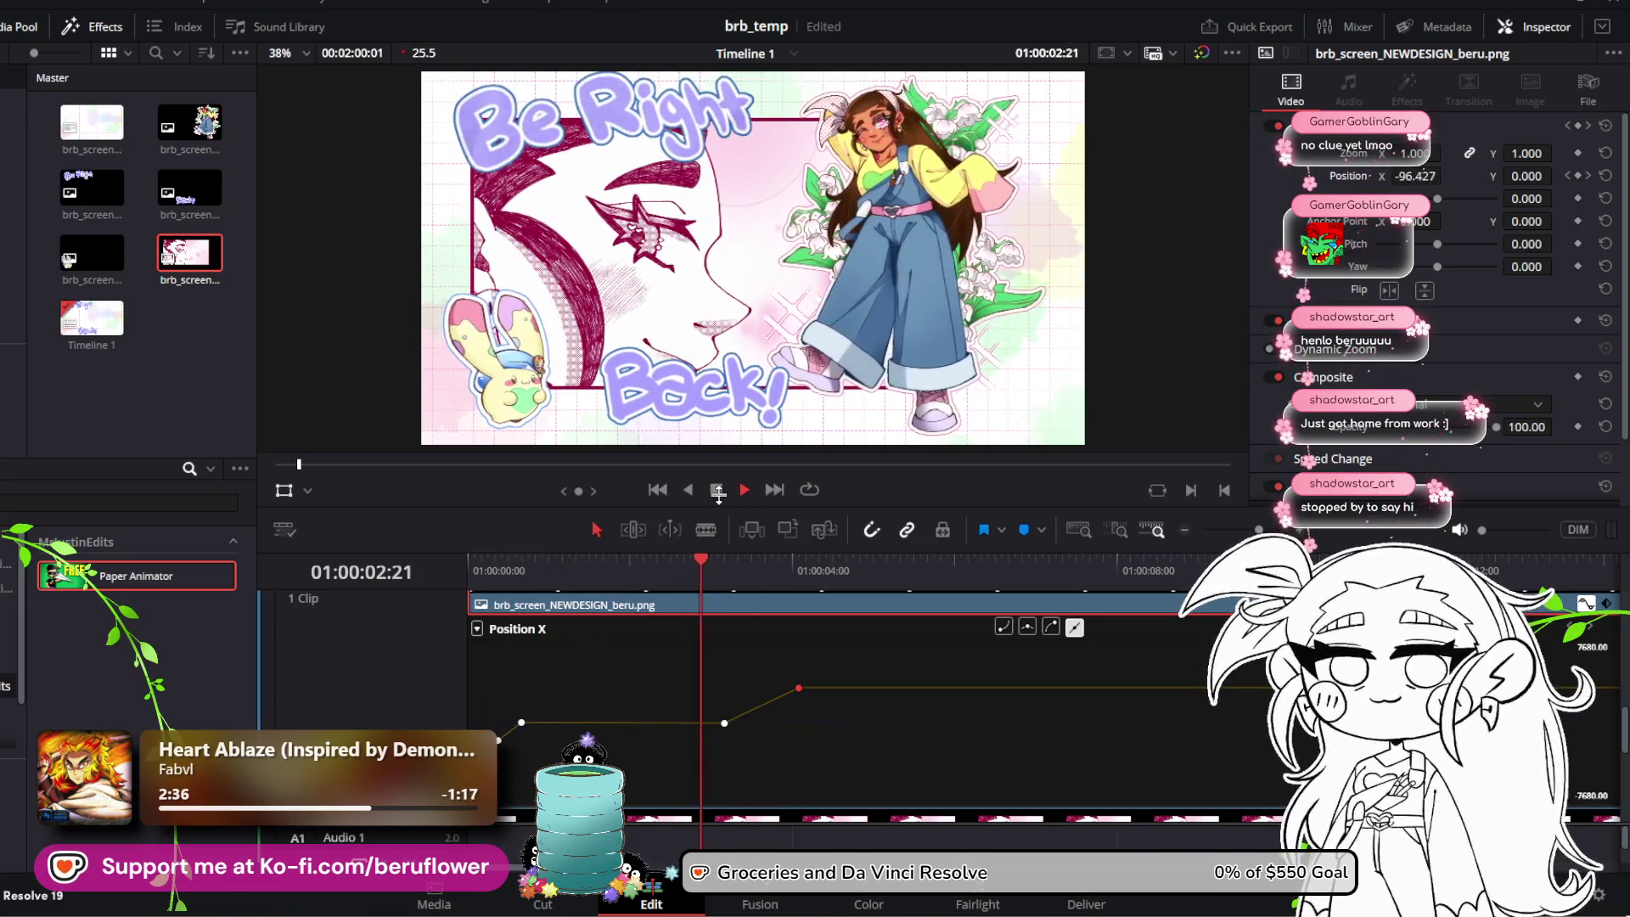
{"action": "left_click", "coordinate": [746, 490]}
{"action": "left_click_drag", "start_coordinate": [726, 566], "coordinate": [669, 567]}
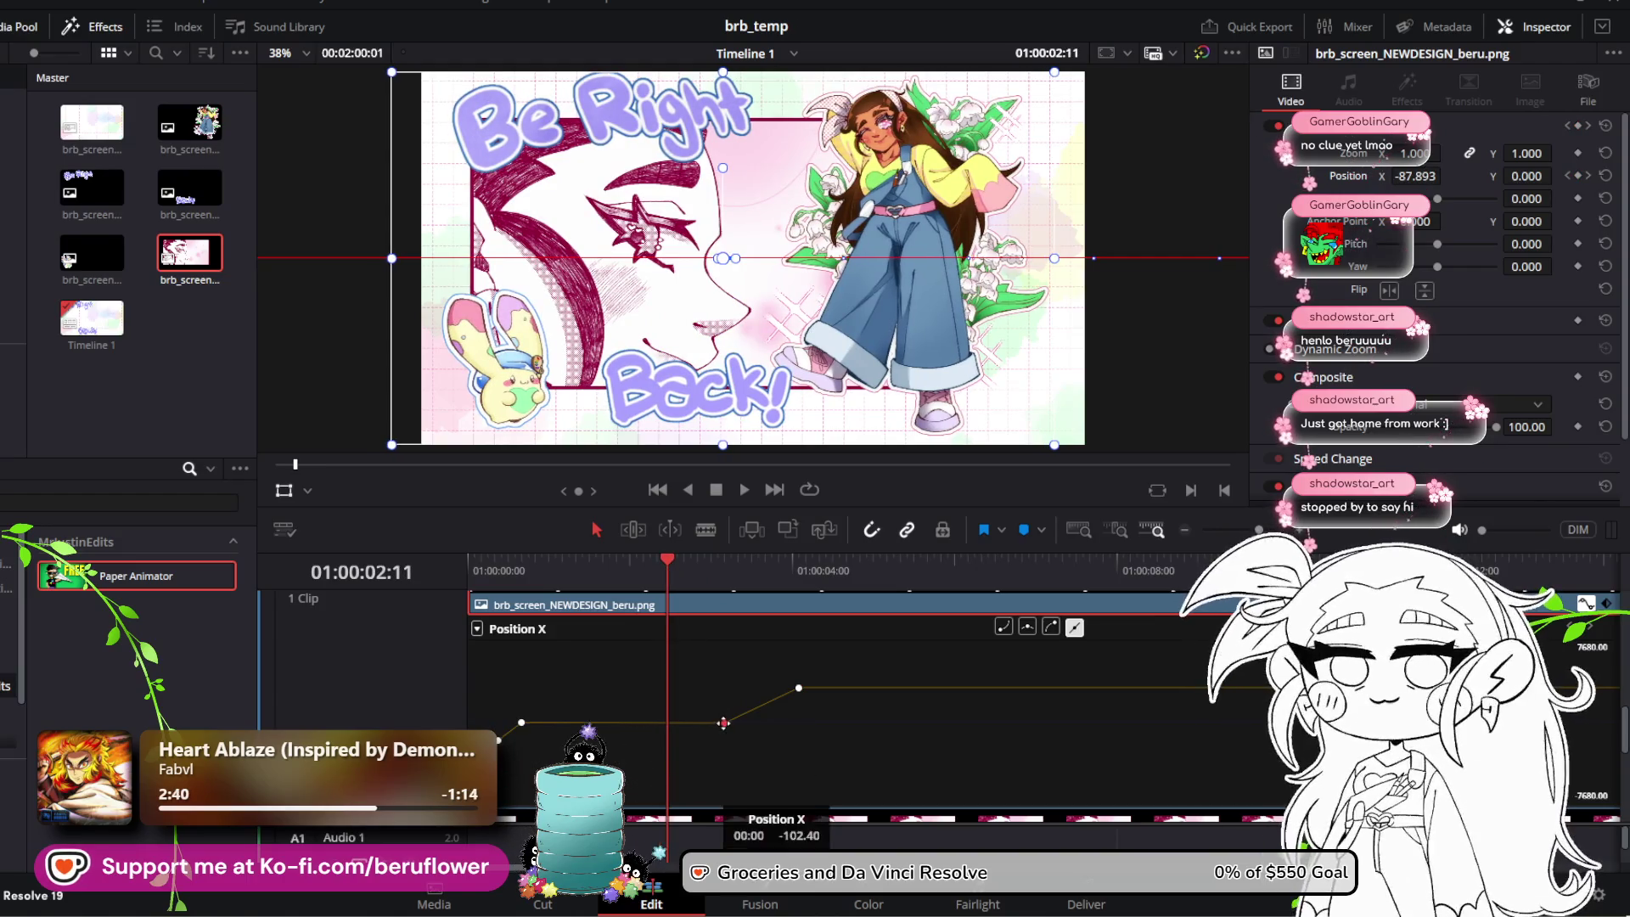
{"action": "left_click_drag", "start_coordinate": [725, 723], "coordinate": [723, 722]}
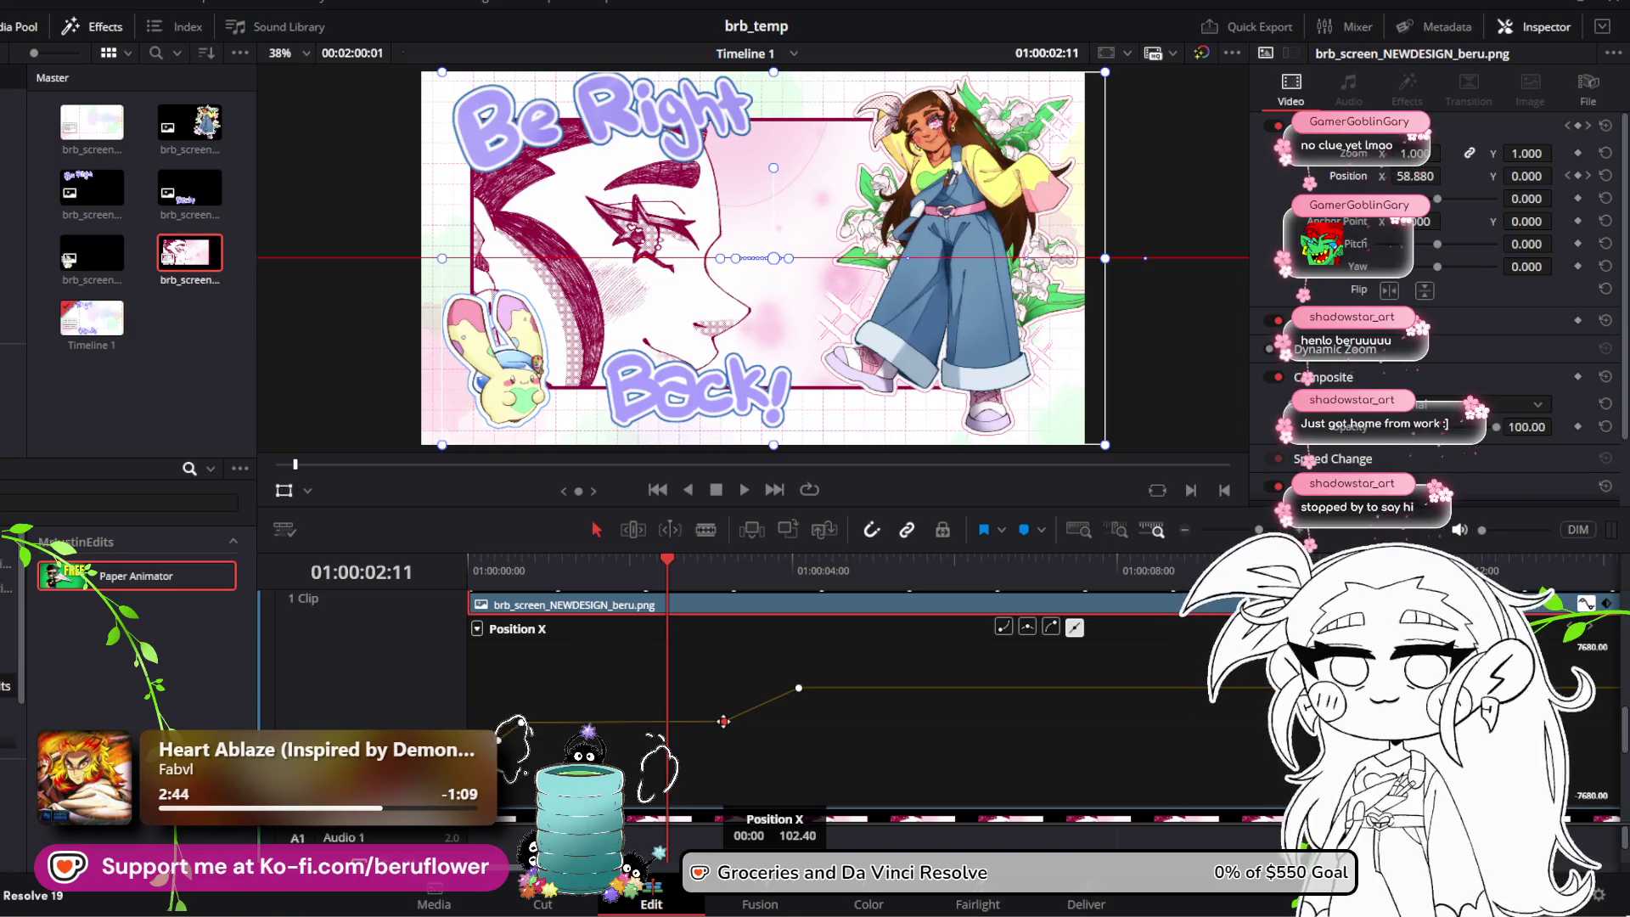
{"action": "left_click_drag", "start_coordinate": [724, 722], "coordinate": [723, 723]}
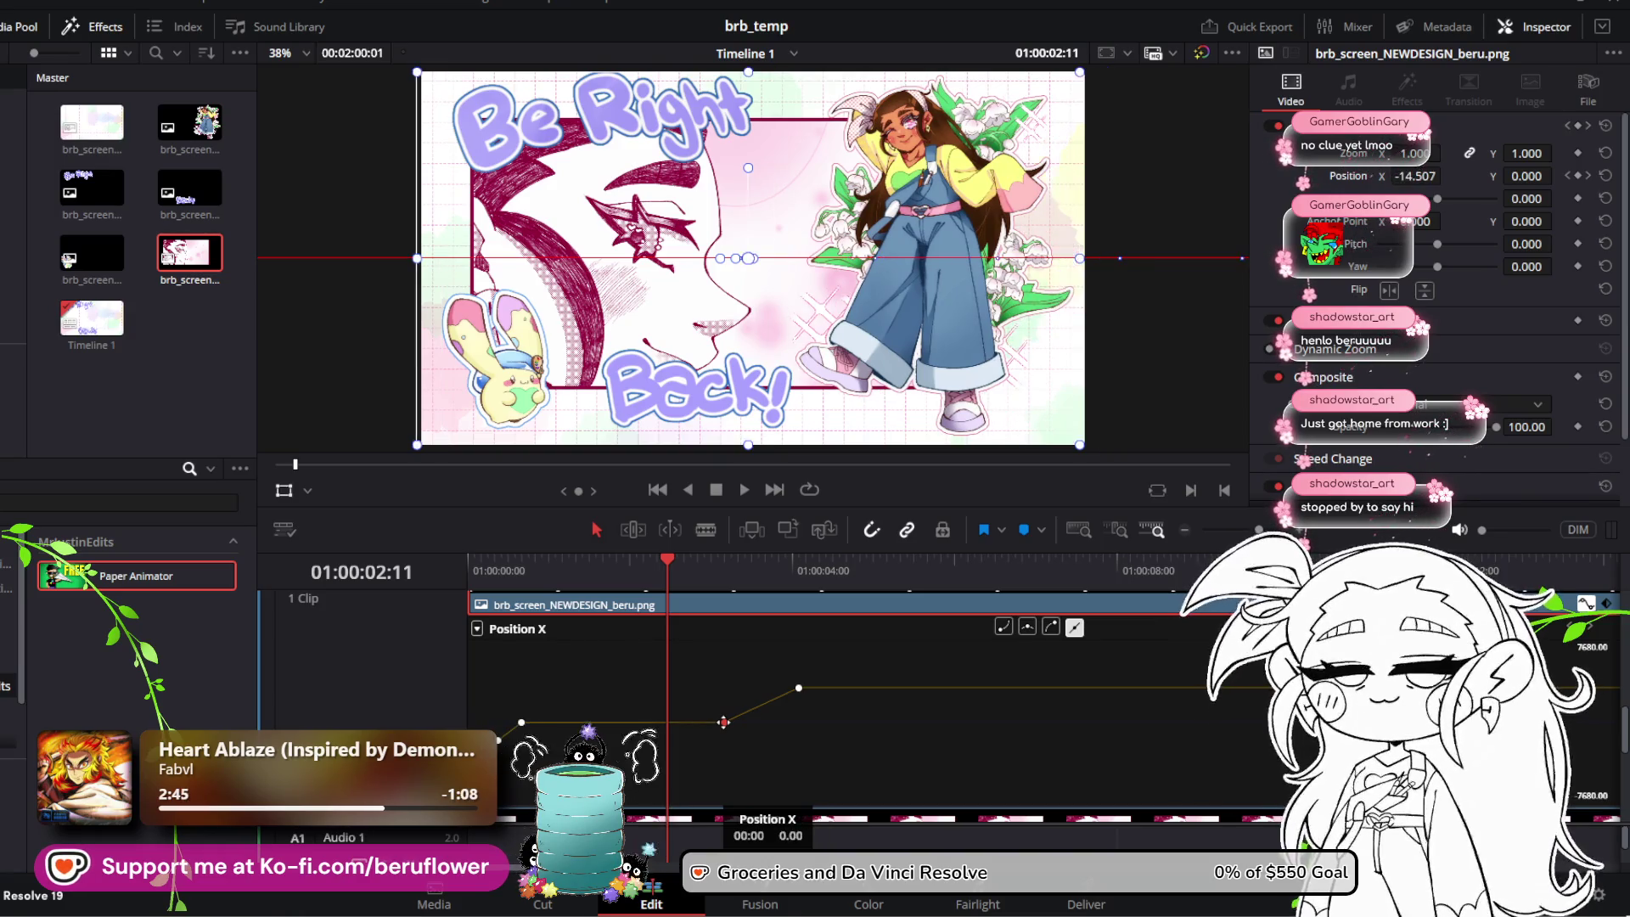
{"action": "mouse_move", "coordinate": [671, 577]}
{"action": "left_mouse_down"}
{"action": "mouse_move", "coordinate": [457, 579]}
{"action": "mouse_move", "coordinate": [787, 613]}
{"action": "mouse_move", "coordinate": [675, 626]}
{"action": "left_mouse_up"}
Step: Replay from the start, undo moving a keyframe earlier, and select the next Position X keyframe
{"action": "key", "text": "Home"}
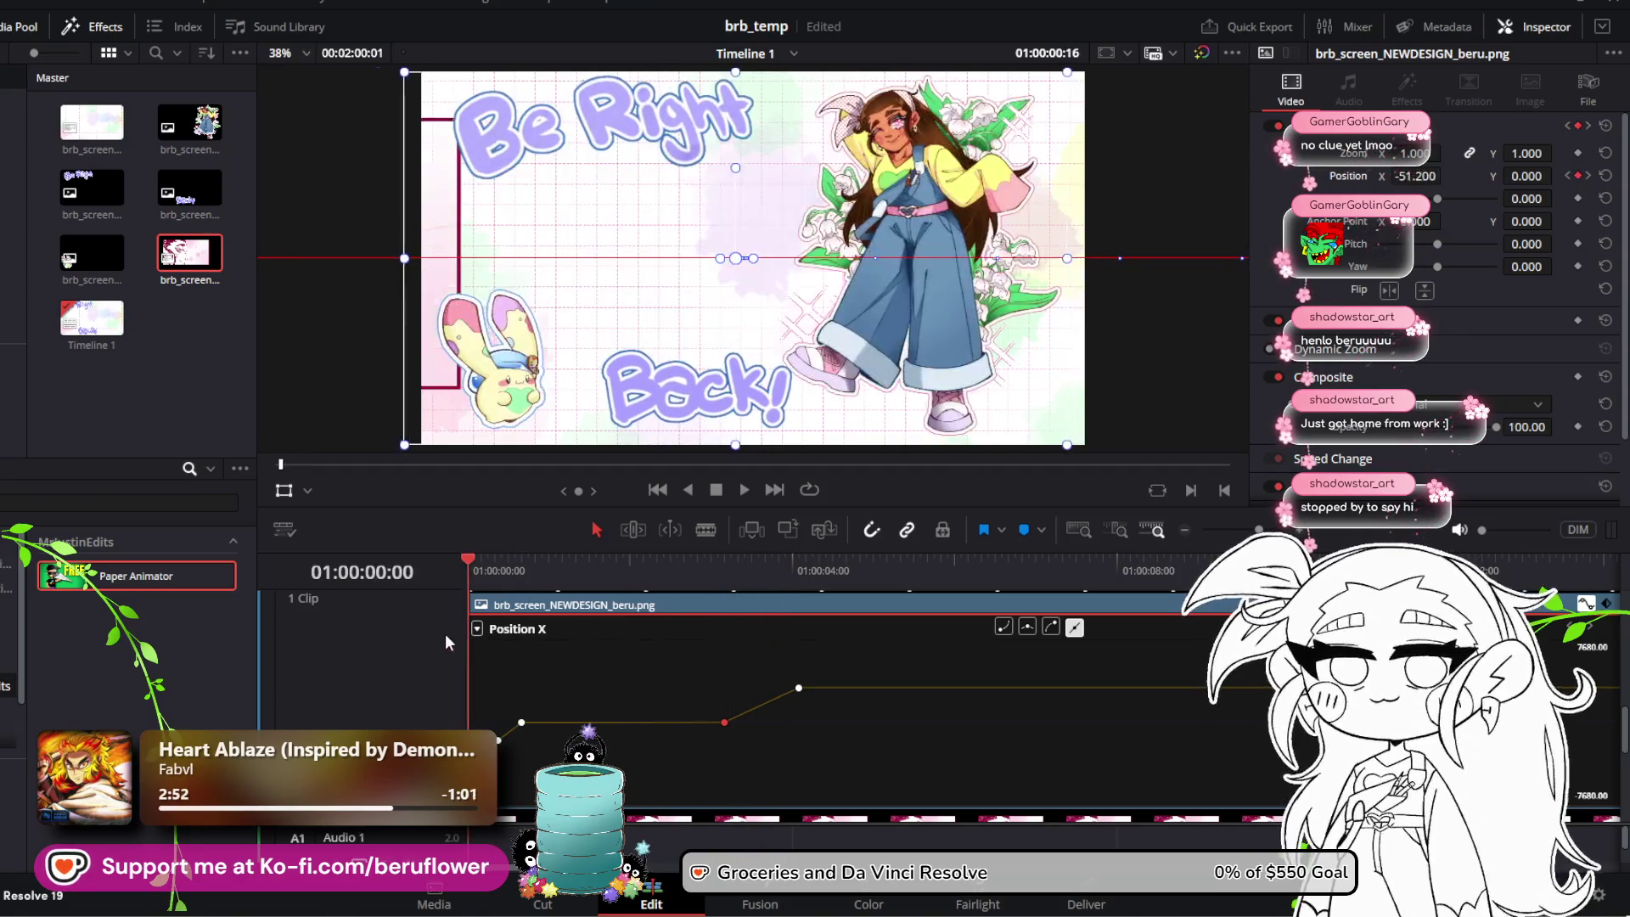
{"action": "left_click", "coordinate": [747, 492]}
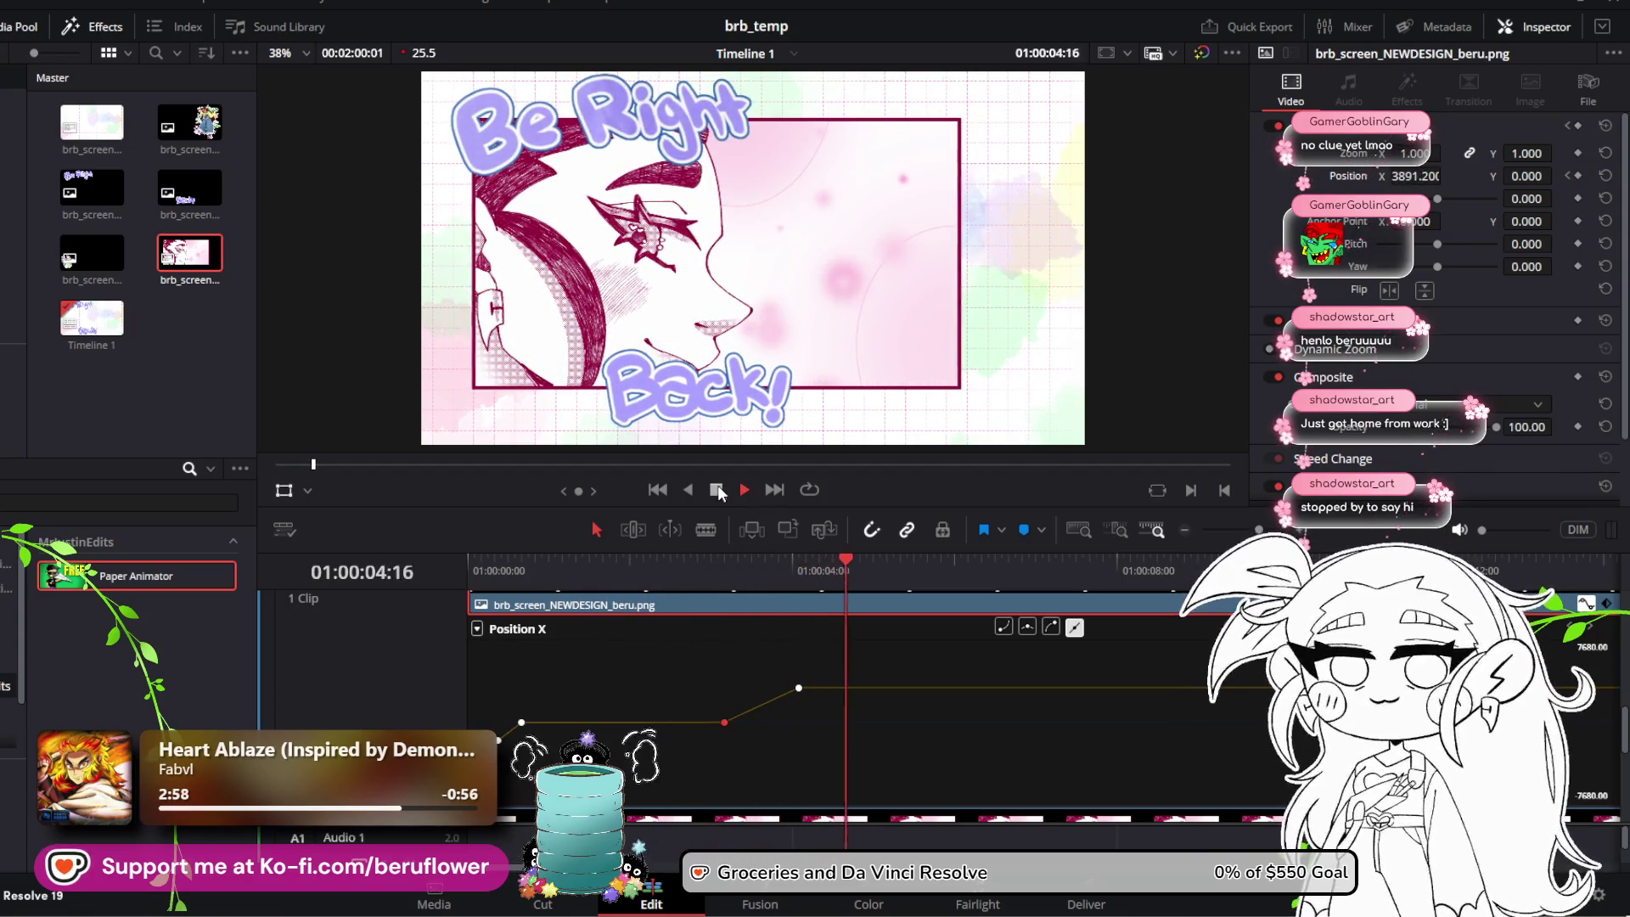
{"action": "key", "text": "space"}
{"action": "left_click_drag", "start_coordinate": [858, 564], "coordinate": [722, 569]}
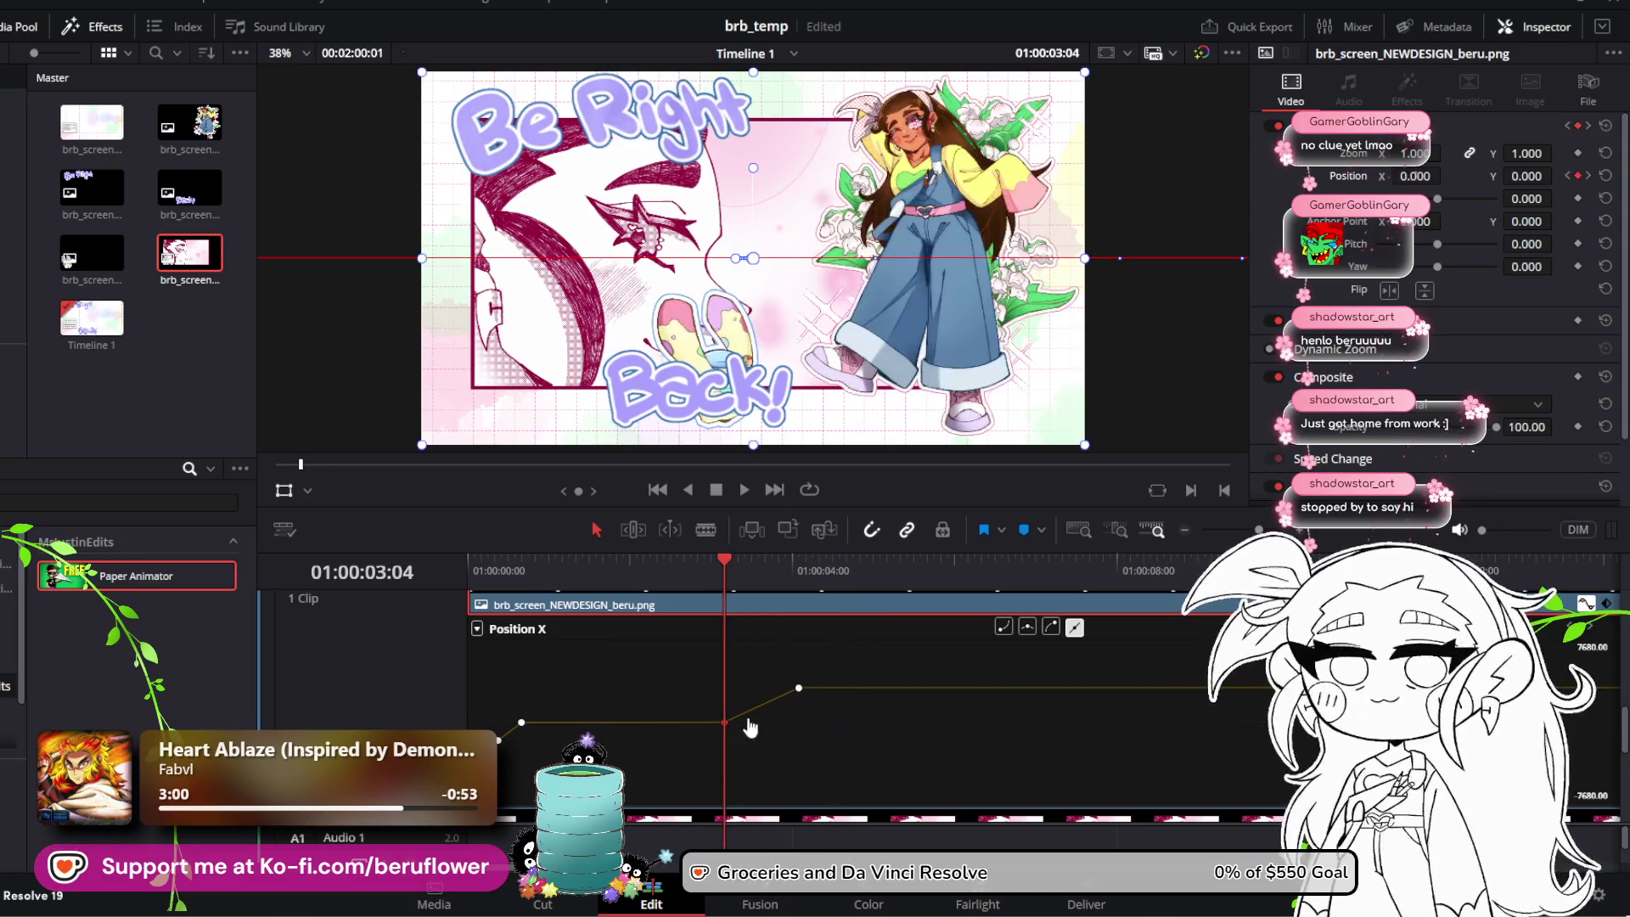
{"action": "left_click_drag", "start_coordinate": [724, 722], "coordinate": [701, 724]}
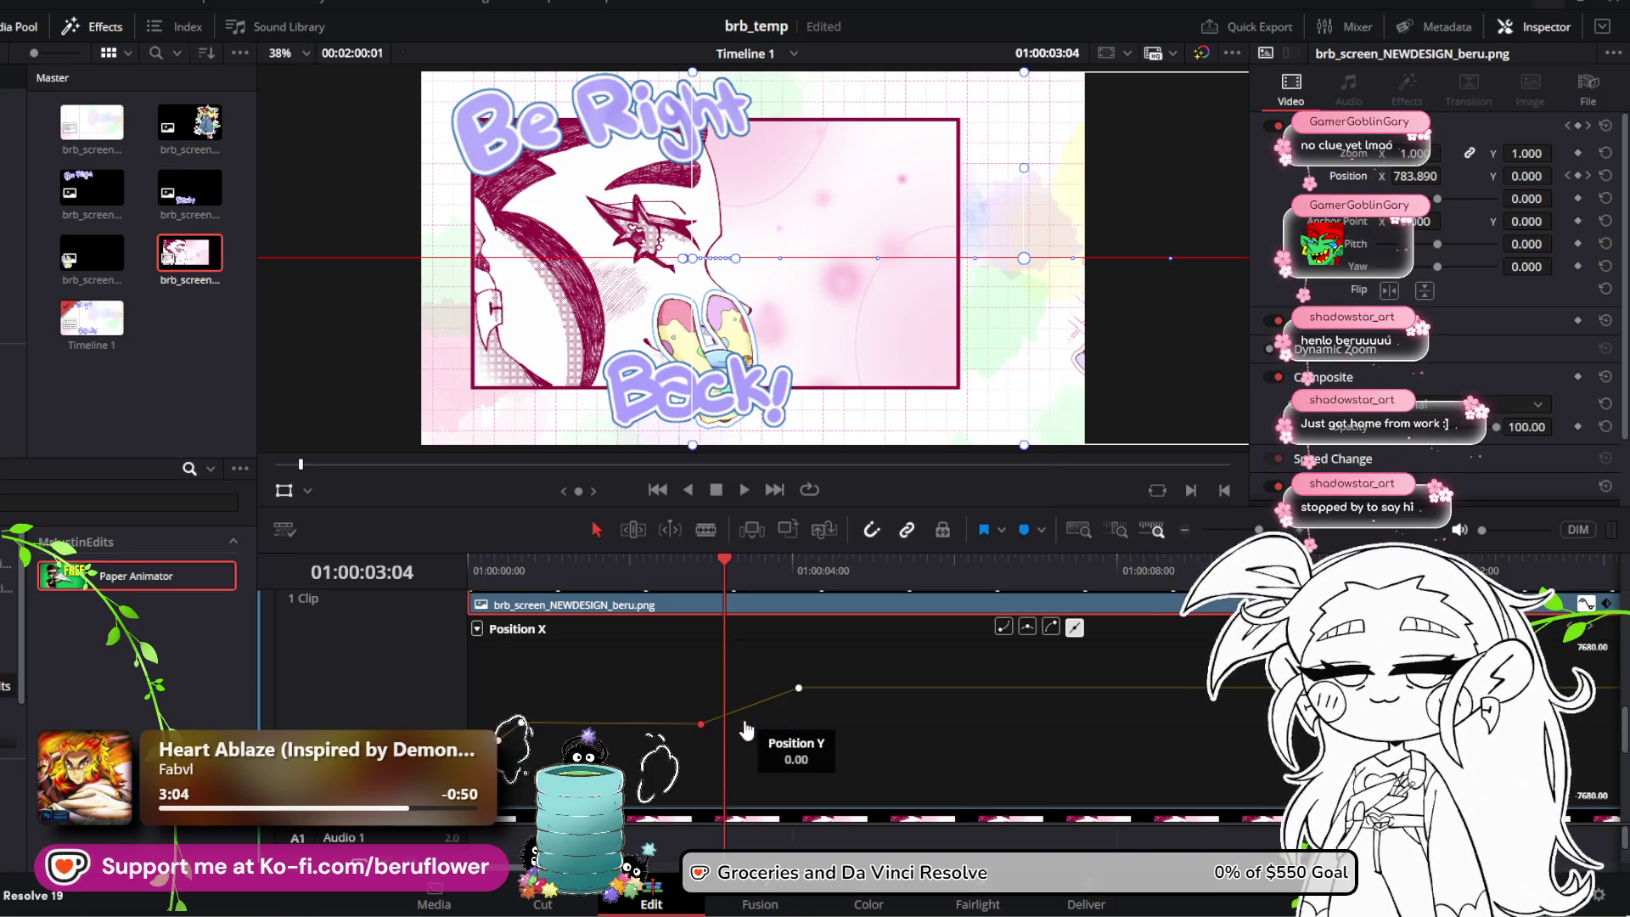
{"action": "key", "text": "ctrl+z"}
{"action": "mouse_move", "coordinate": [692, 644]}
{"action": "left_mouse_down"}
{"action": "mouse_move", "coordinate": [815, 704]}
{"action": "mouse_move", "coordinate": [772, 730]}
{"action": "mouse_move", "coordinate": [698, 721]}
{"action": "left_mouse_up"}
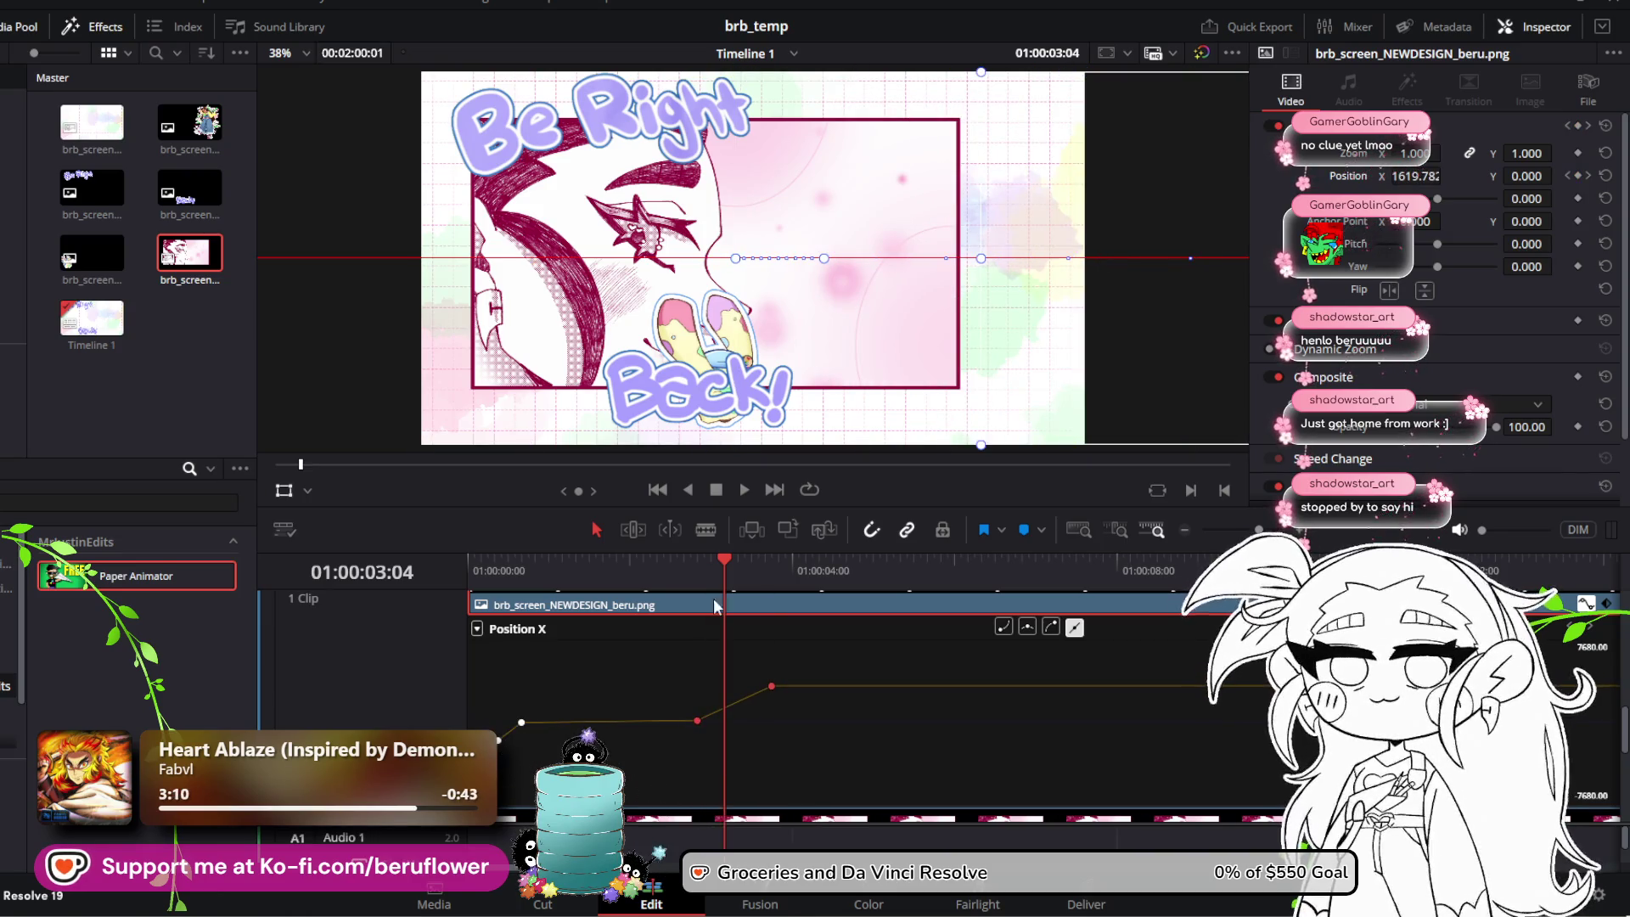
Step: Lower that keyframe to shift the character left and replay from the start
{"action": "key", "text": "Home"}
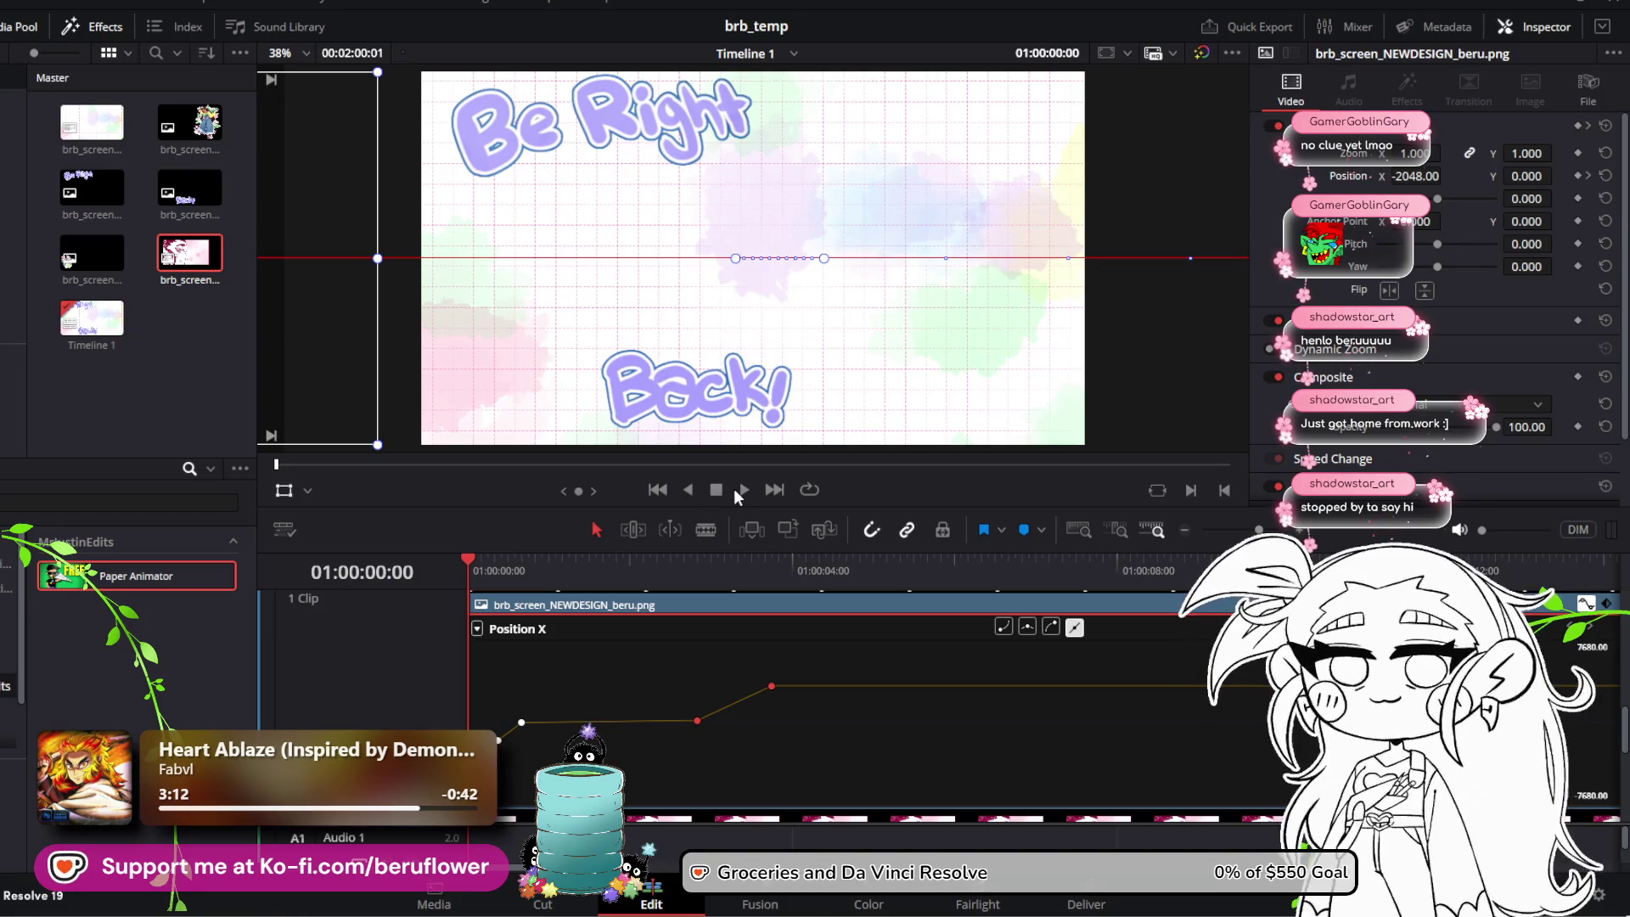
{"action": "left_click", "coordinate": [735, 490]}
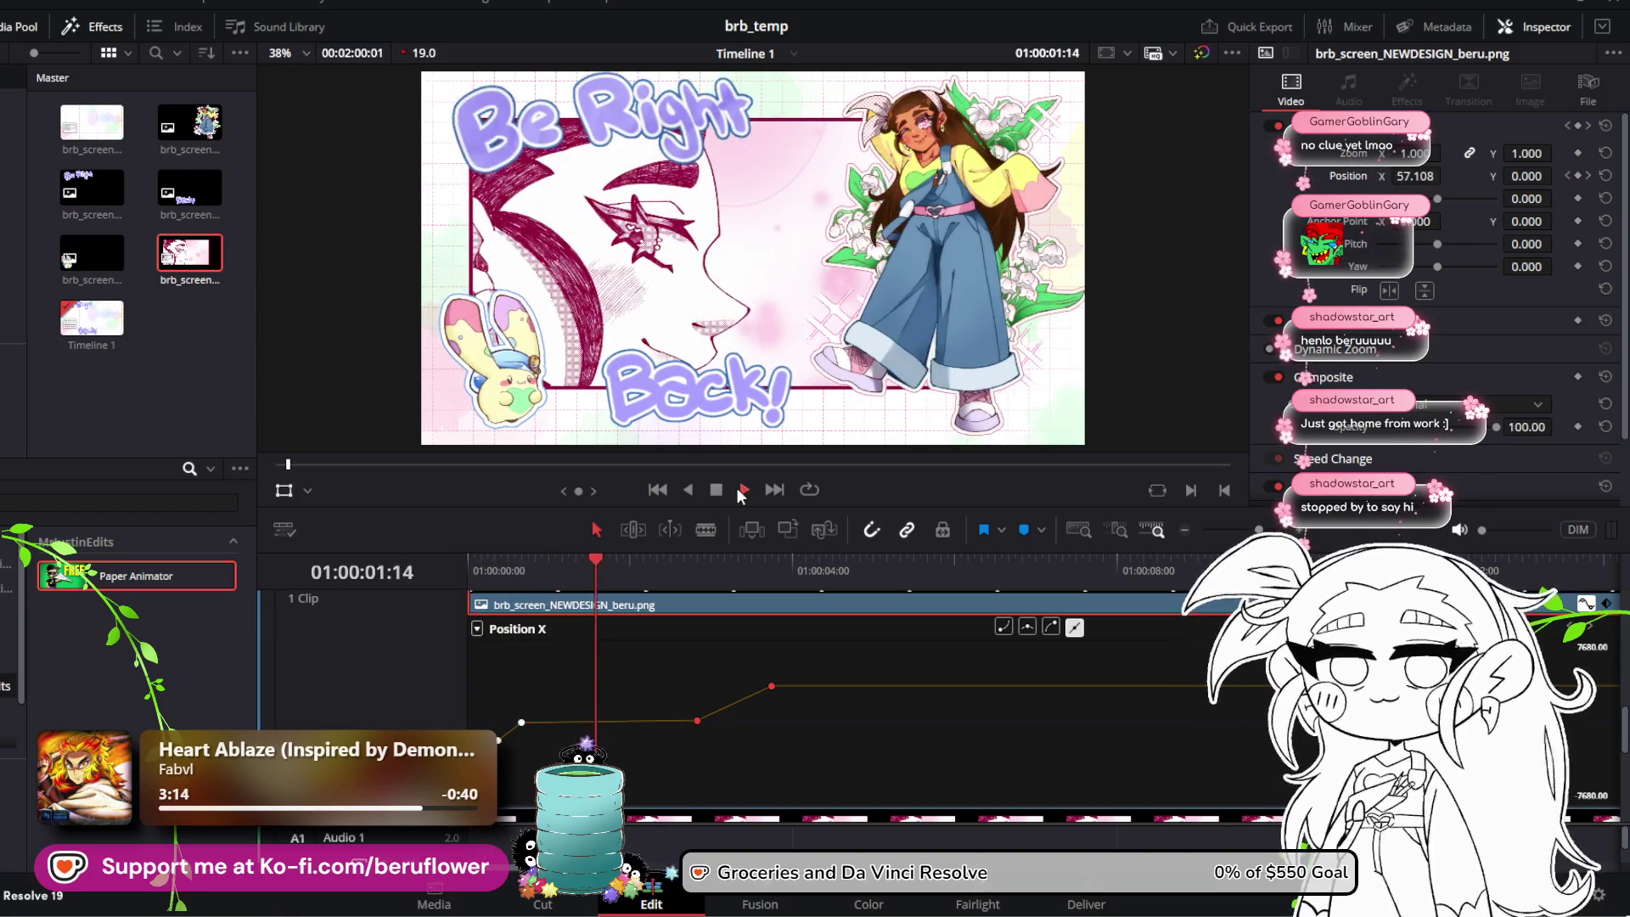
{"action": "left_click", "coordinate": [722, 491]}
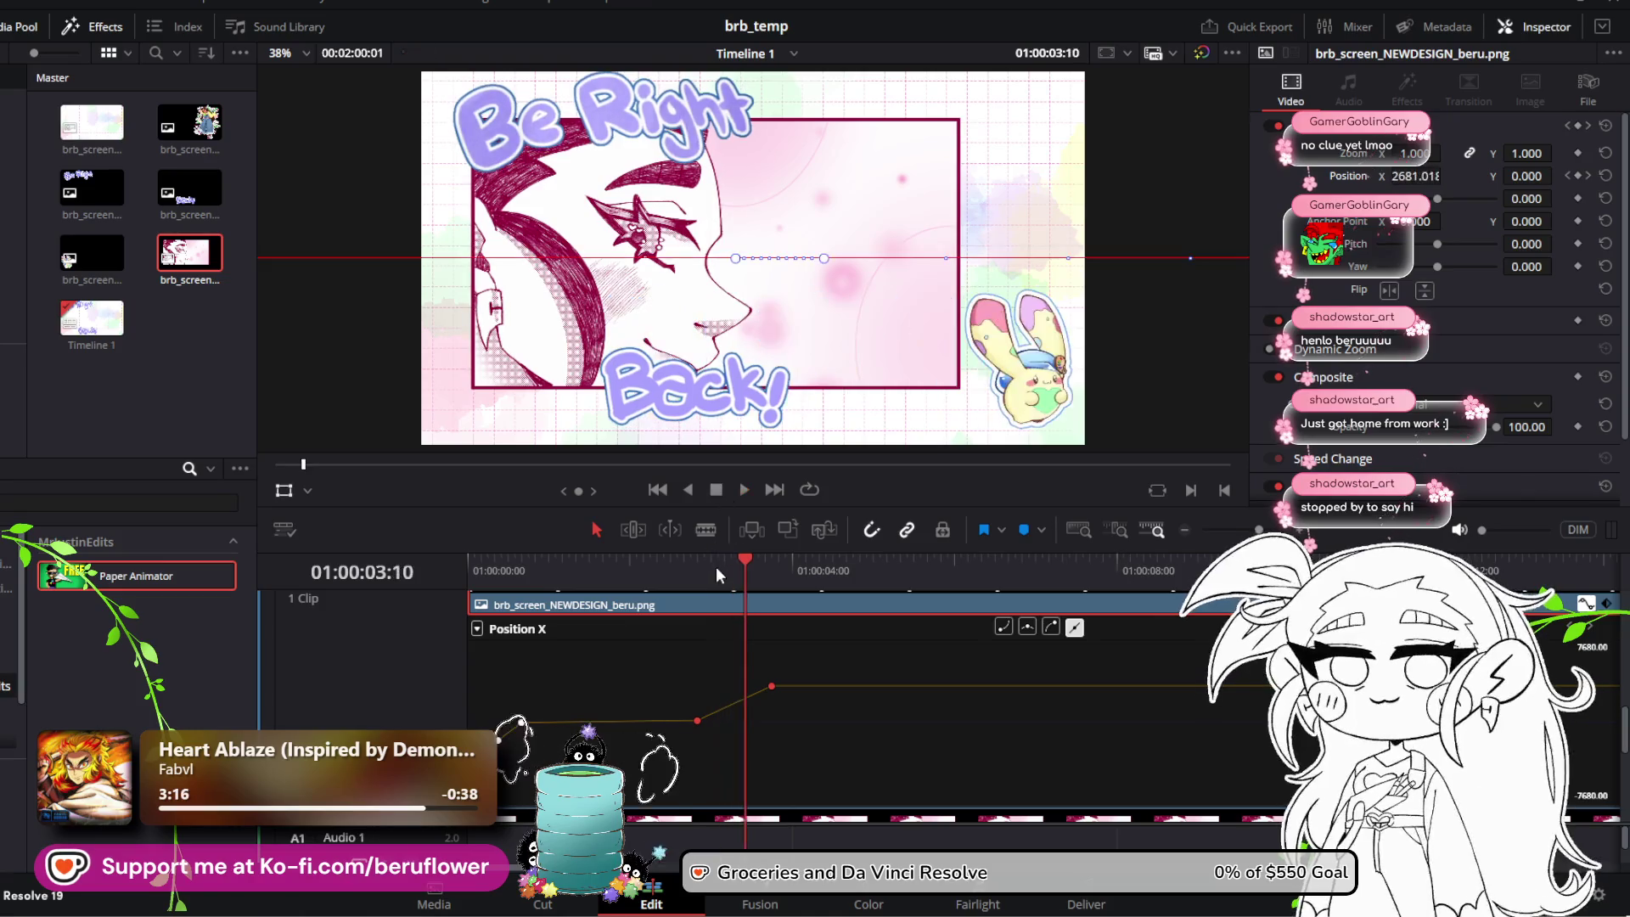
{"action": "mouse_move", "coordinate": [740, 557]}
{"action": "left_mouse_down"}
{"action": "mouse_move", "coordinate": [676, 583]}
{"action": "mouse_move", "coordinate": [654, 557]}
{"action": "left_mouse_up"}
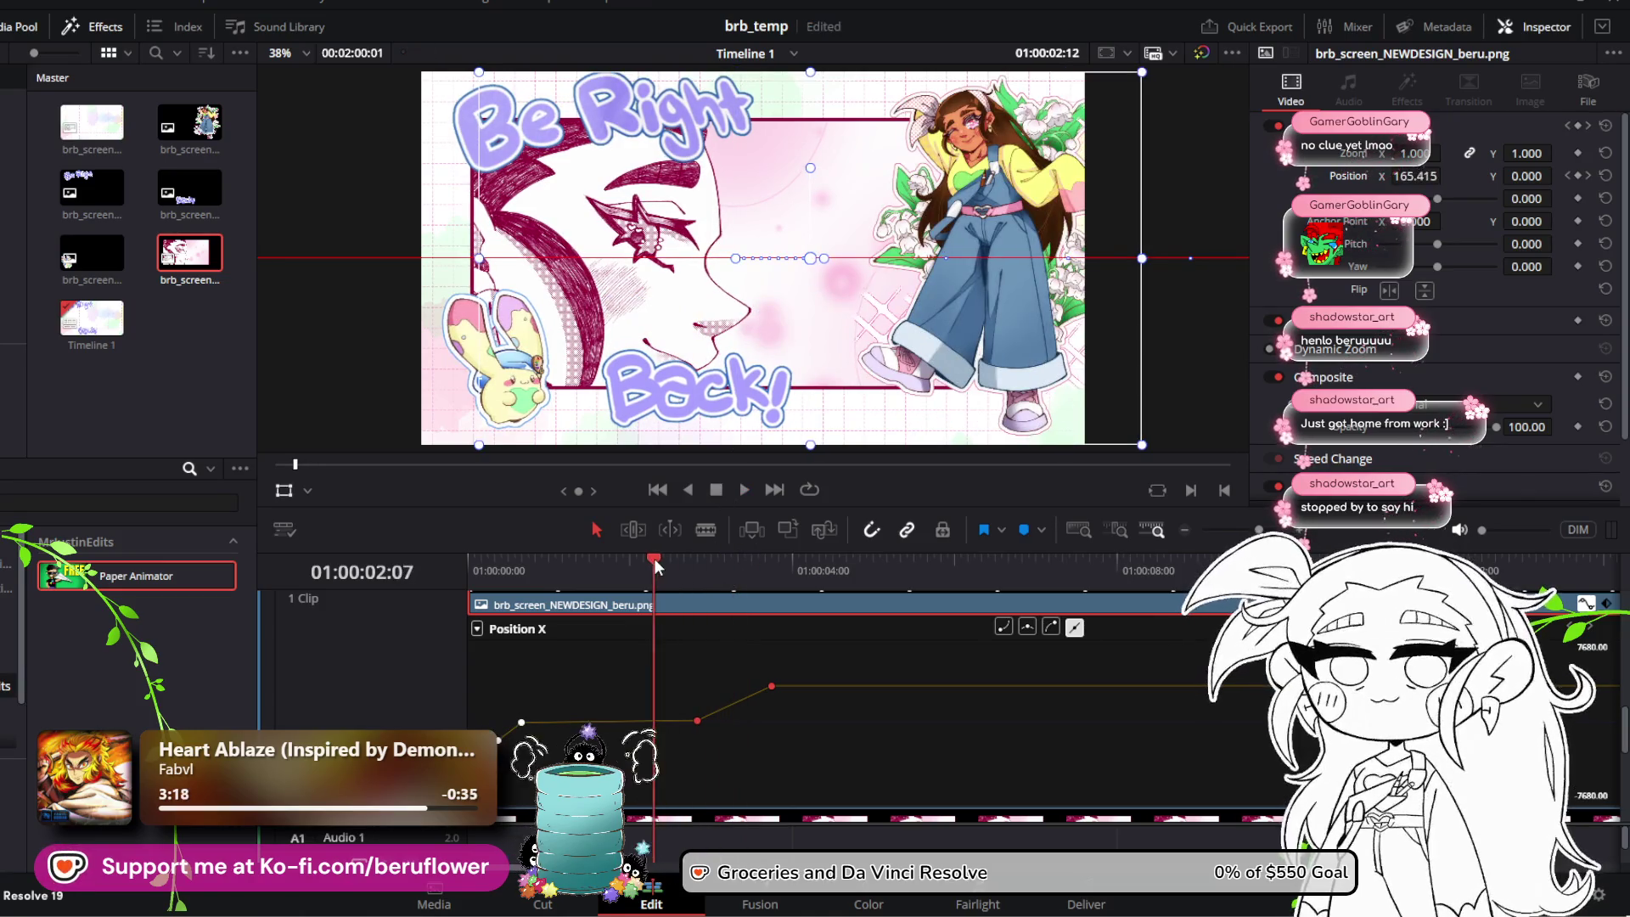
{"action": "left_click_drag", "start_coordinate": [697, 721], "coordinate": [698, 723]}
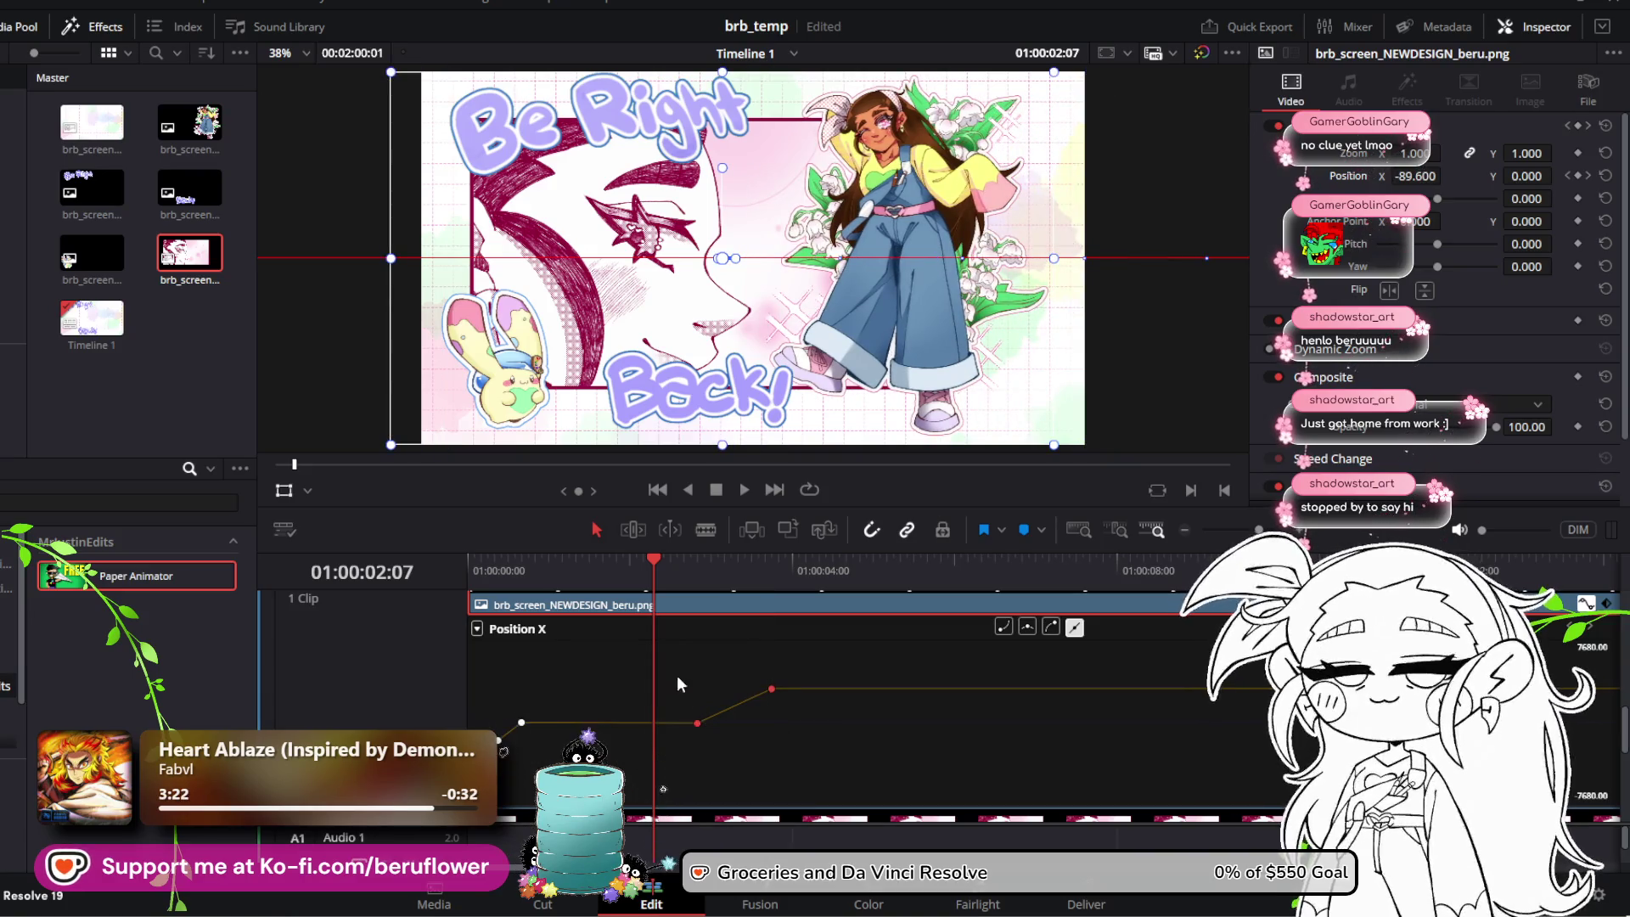
{"action": "left_click_drag", "start_coordinate": [649, 568], "coordinate": [455, 566]}
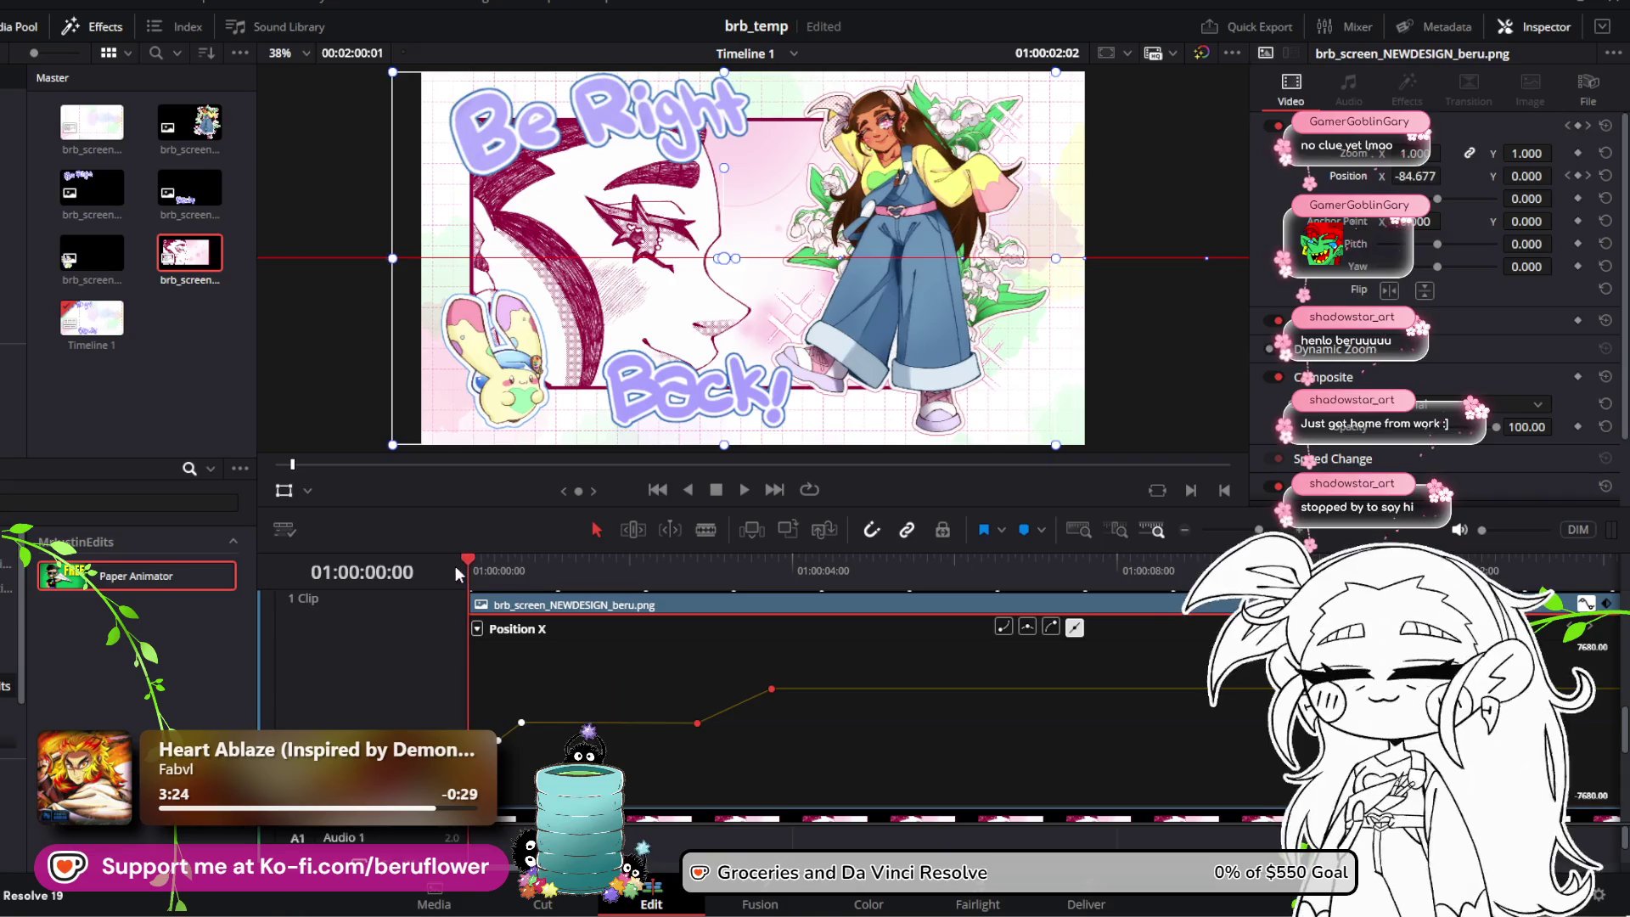
{"action": "key", "text": "space"}
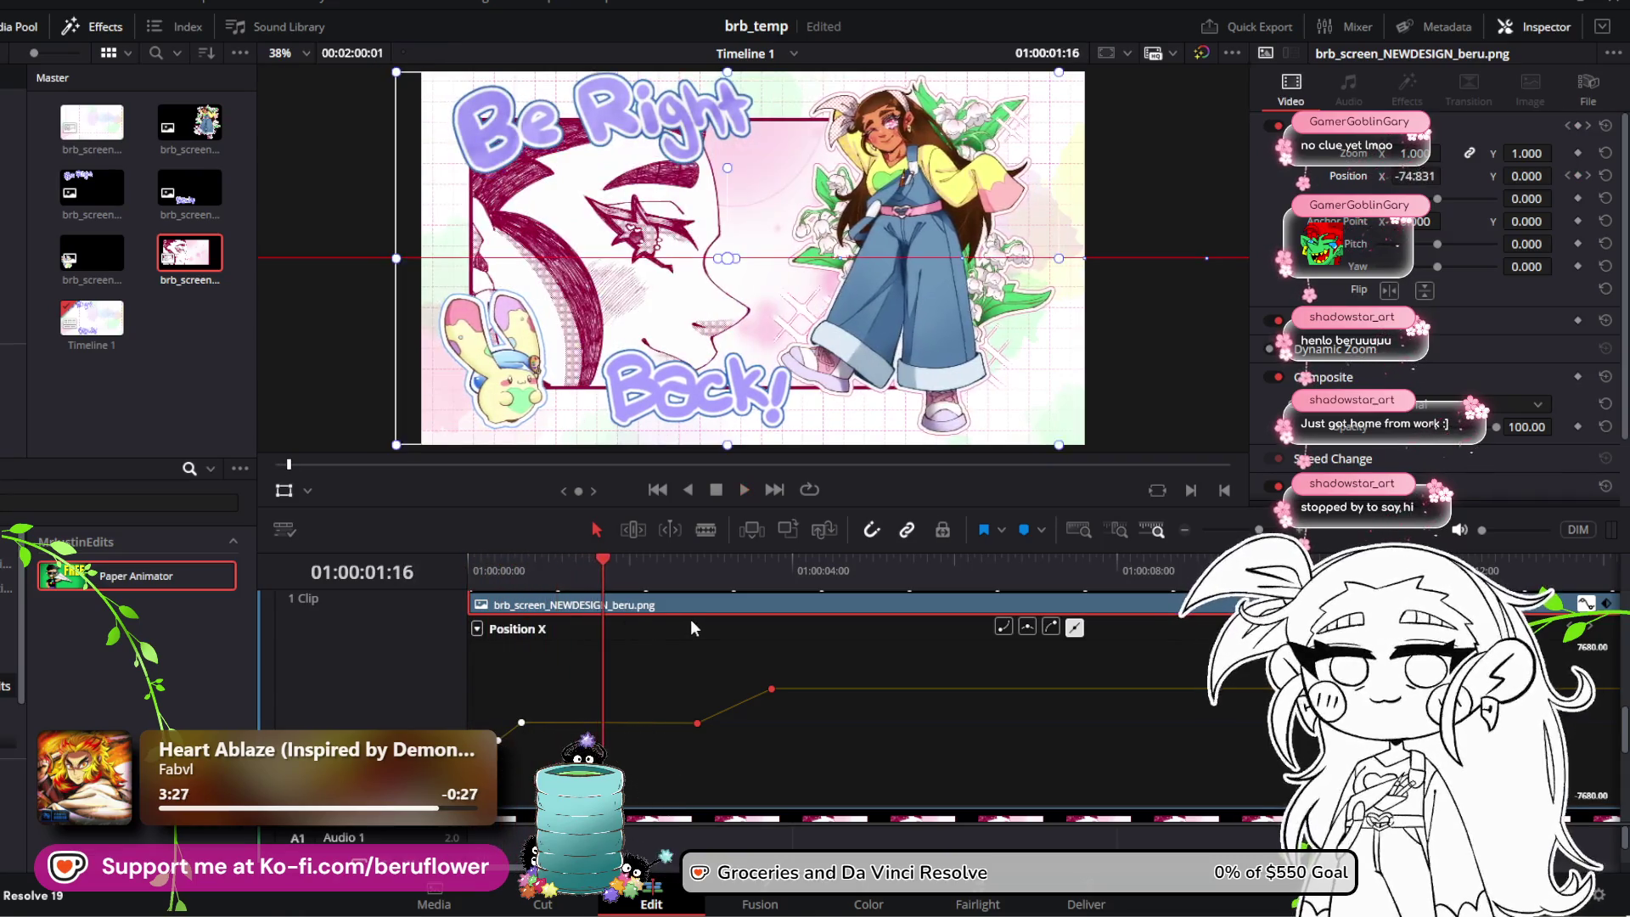
Step: Try raising the keyframe to shift her right, undo it, and replay to compare
{"action": "left_click_drag", "start_coordinate": [697, 722], "coordinate": [698, 721]}
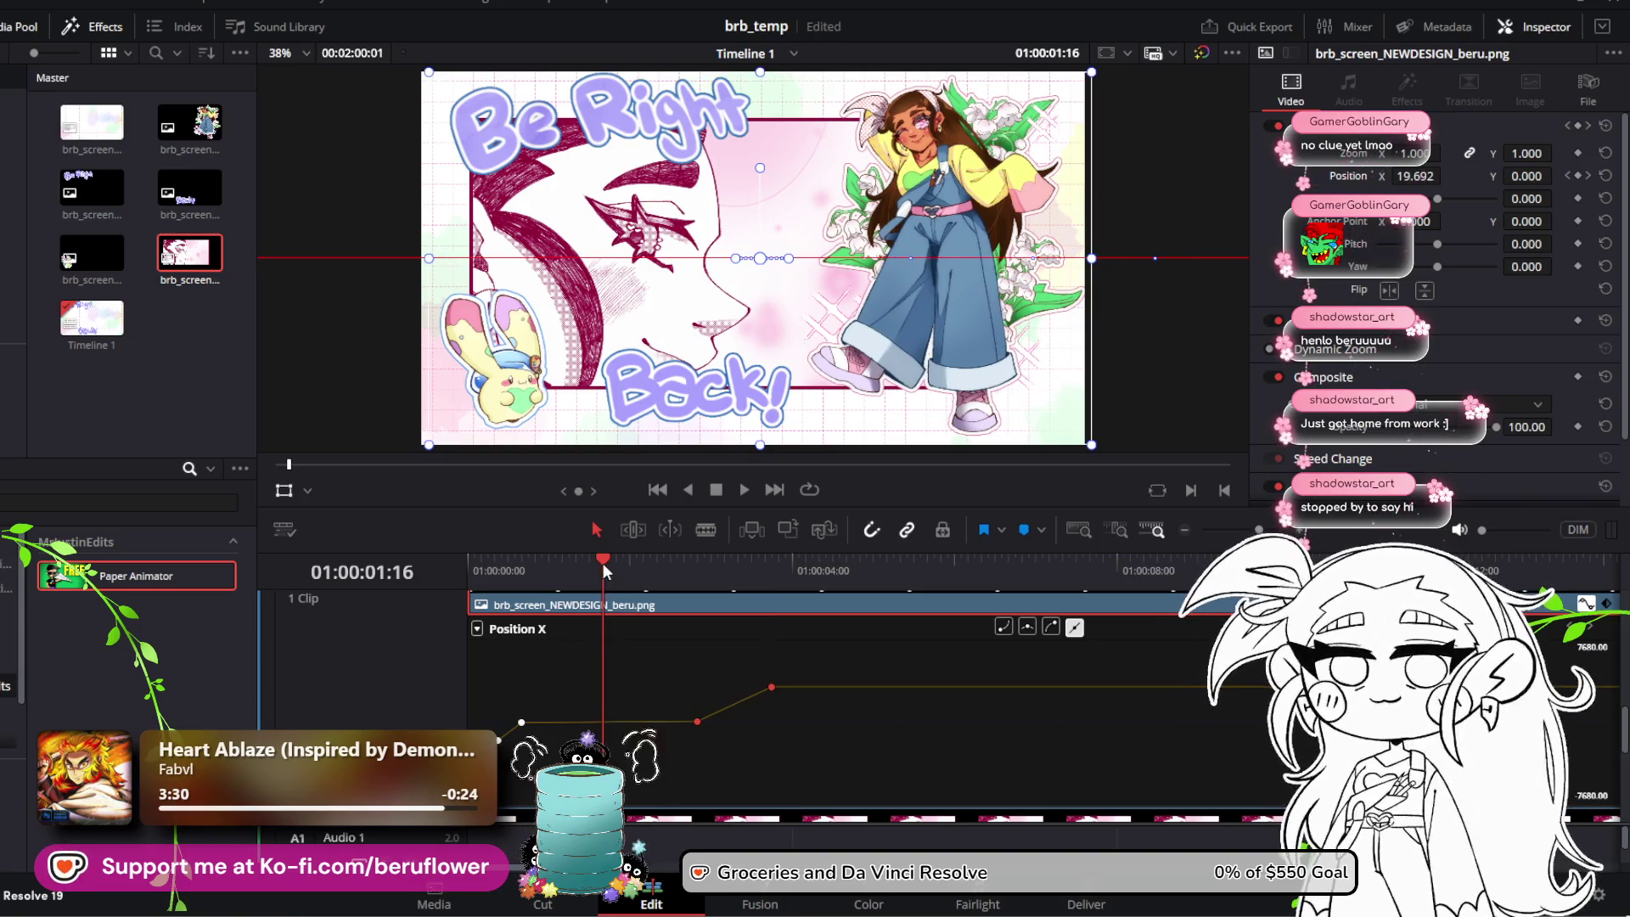
{"action": "key", "text": "Home"}
{"action": "key", "text": "space"}
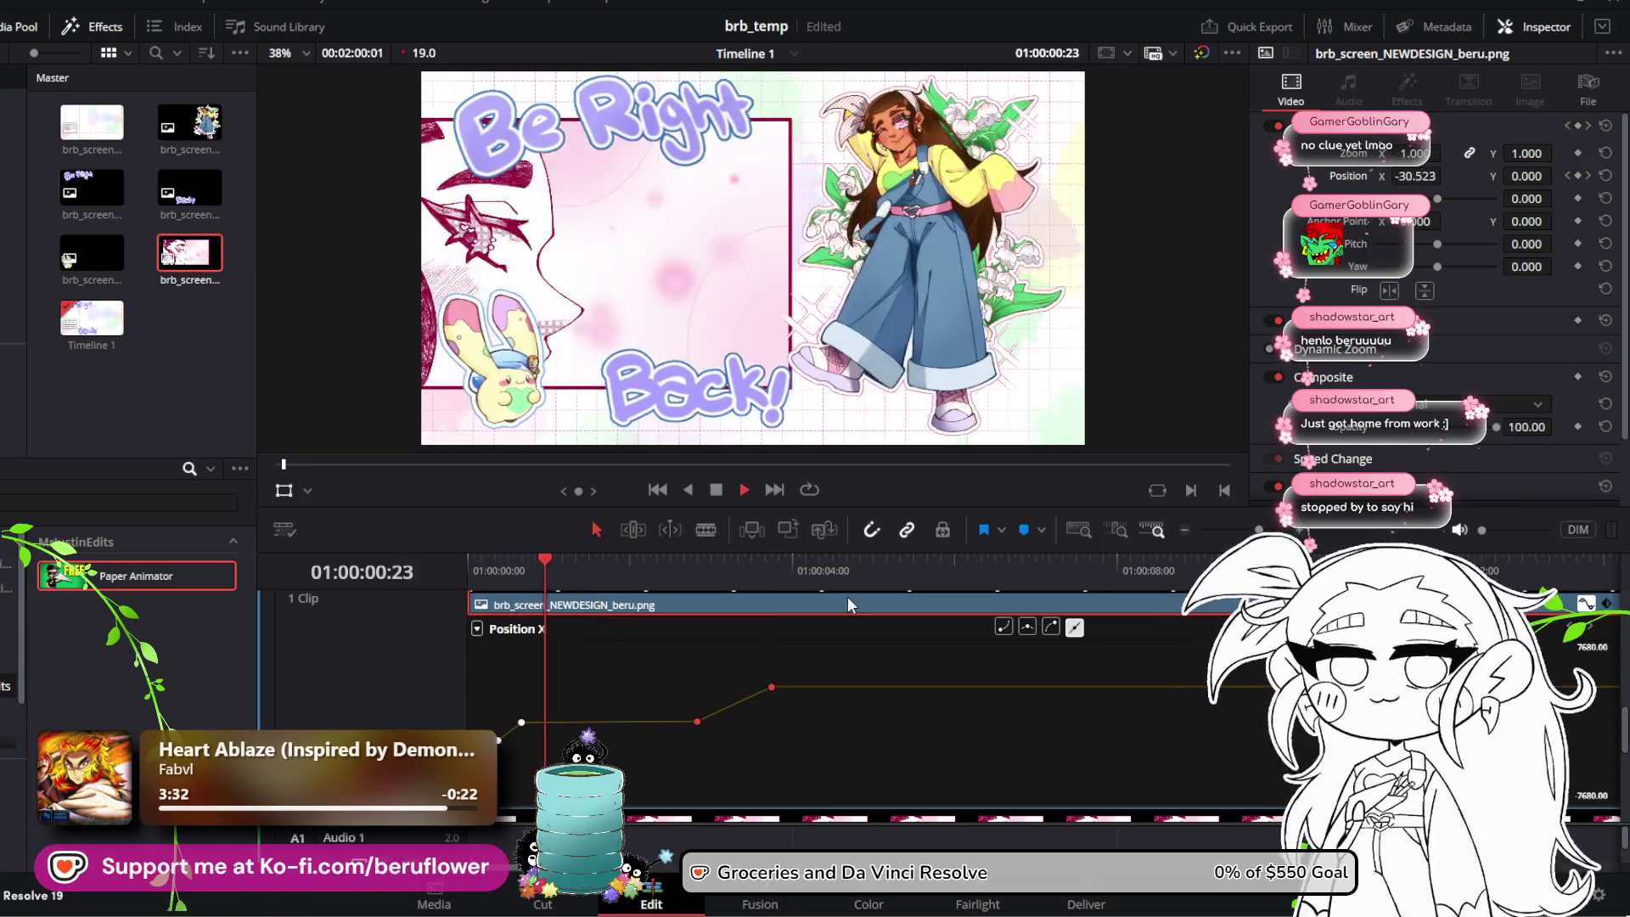
{"action": "key", "text": "space"}
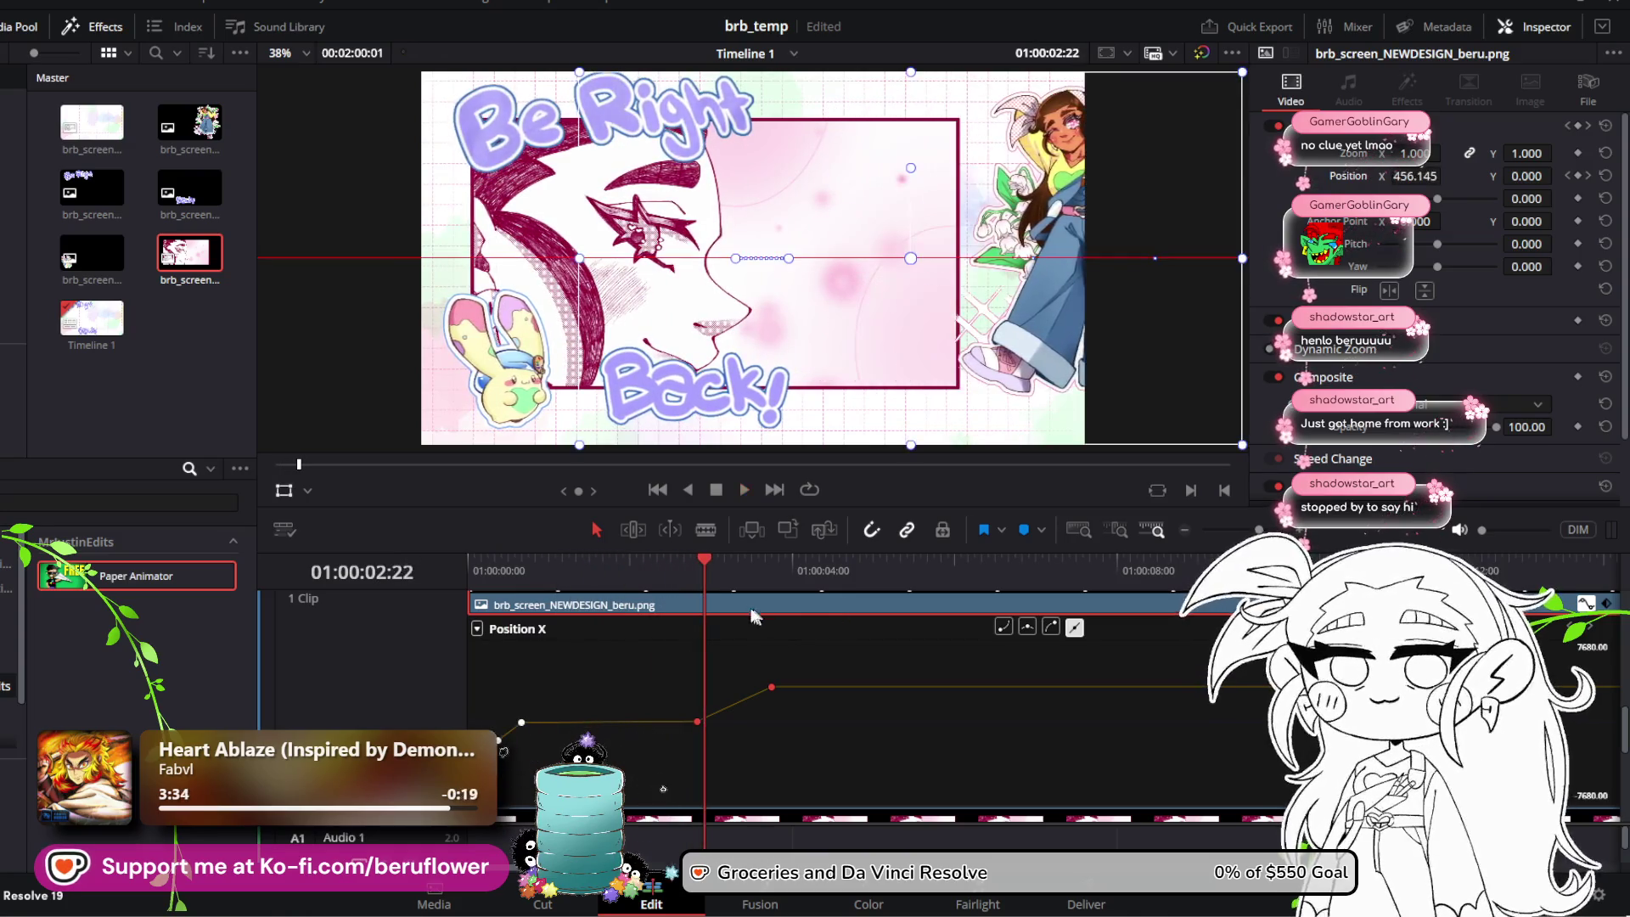
{"action": "left_click_drag", "start_coordinate": [706, 558], "coordinate": [556, 564]}
{"action": "key", "text": "ctrl+z"}
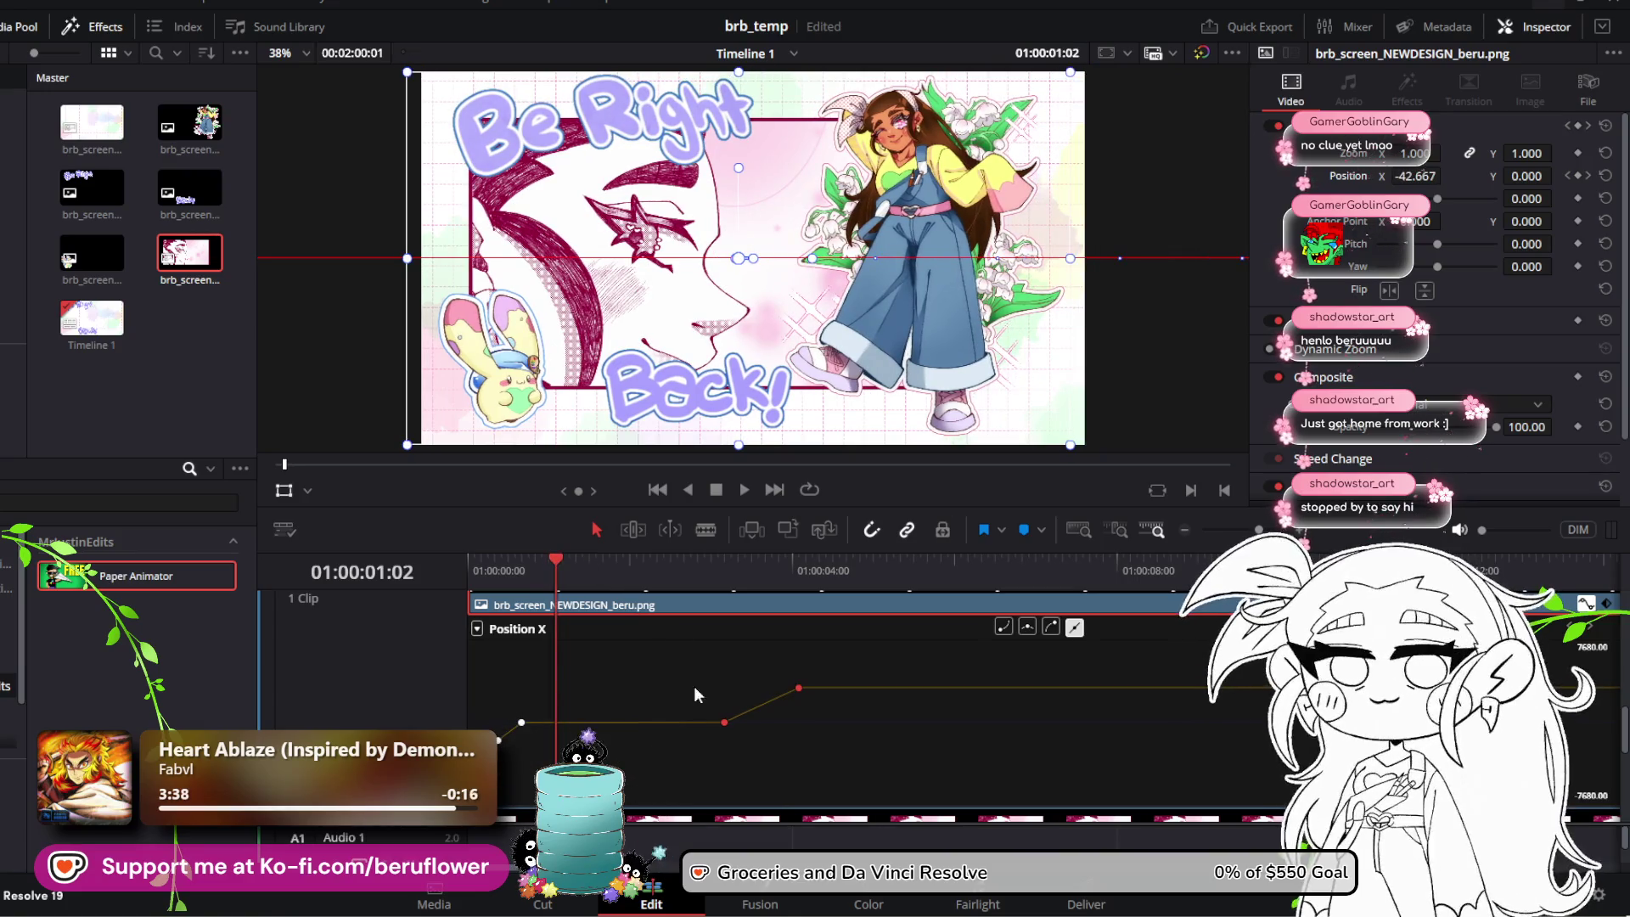
{"action": "key", "text": "space"}
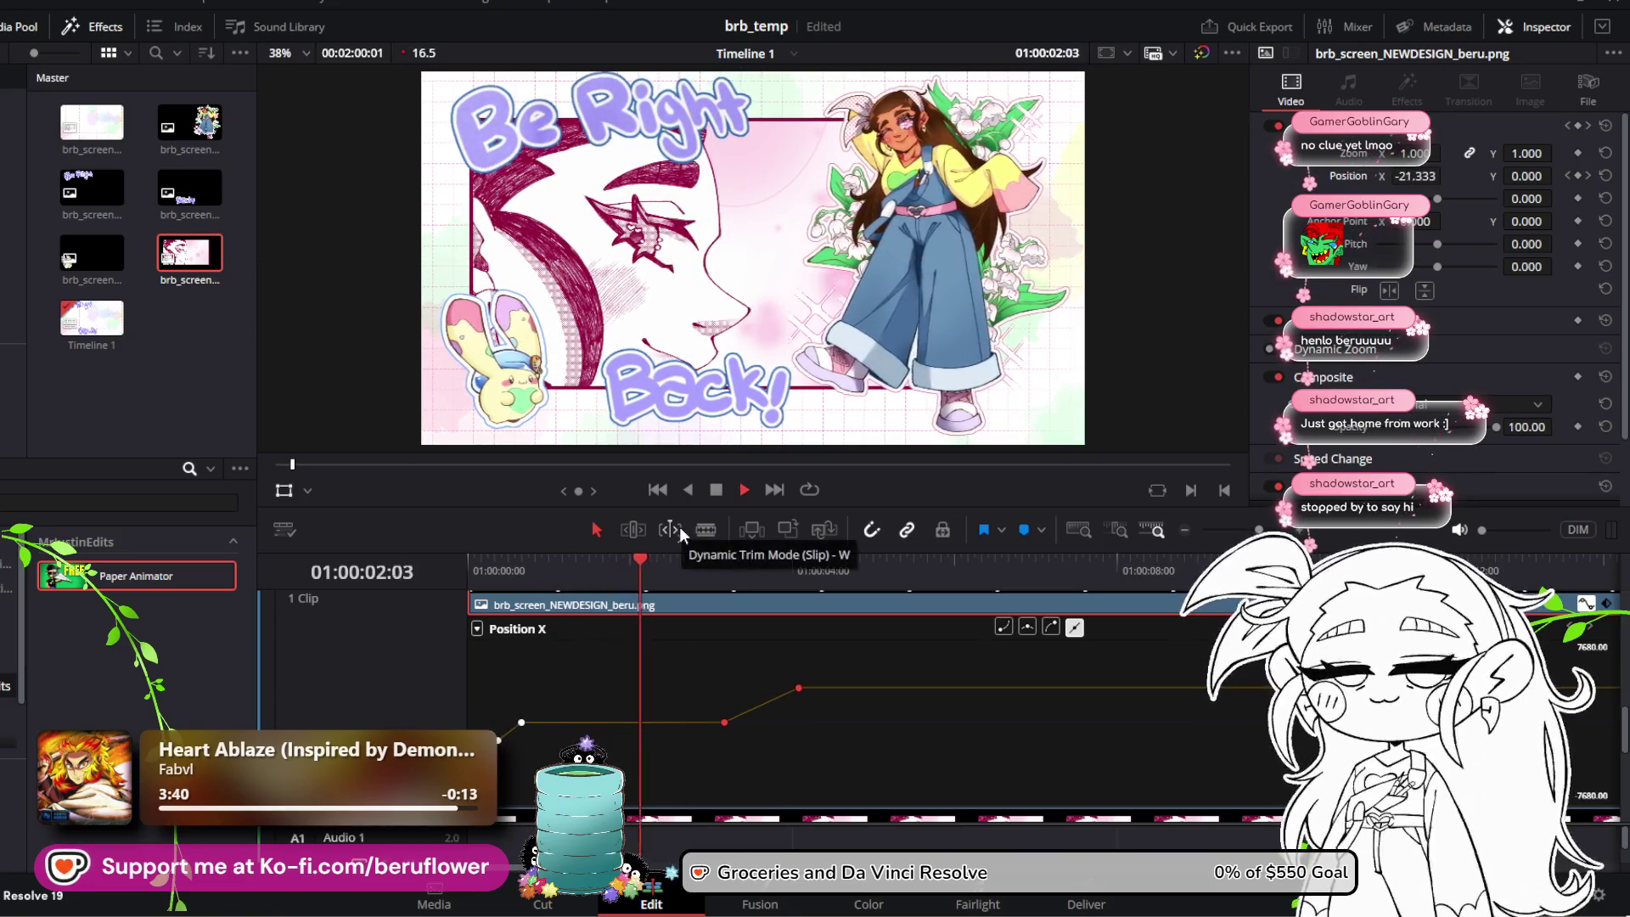
{"action": "key", "text": "space"}
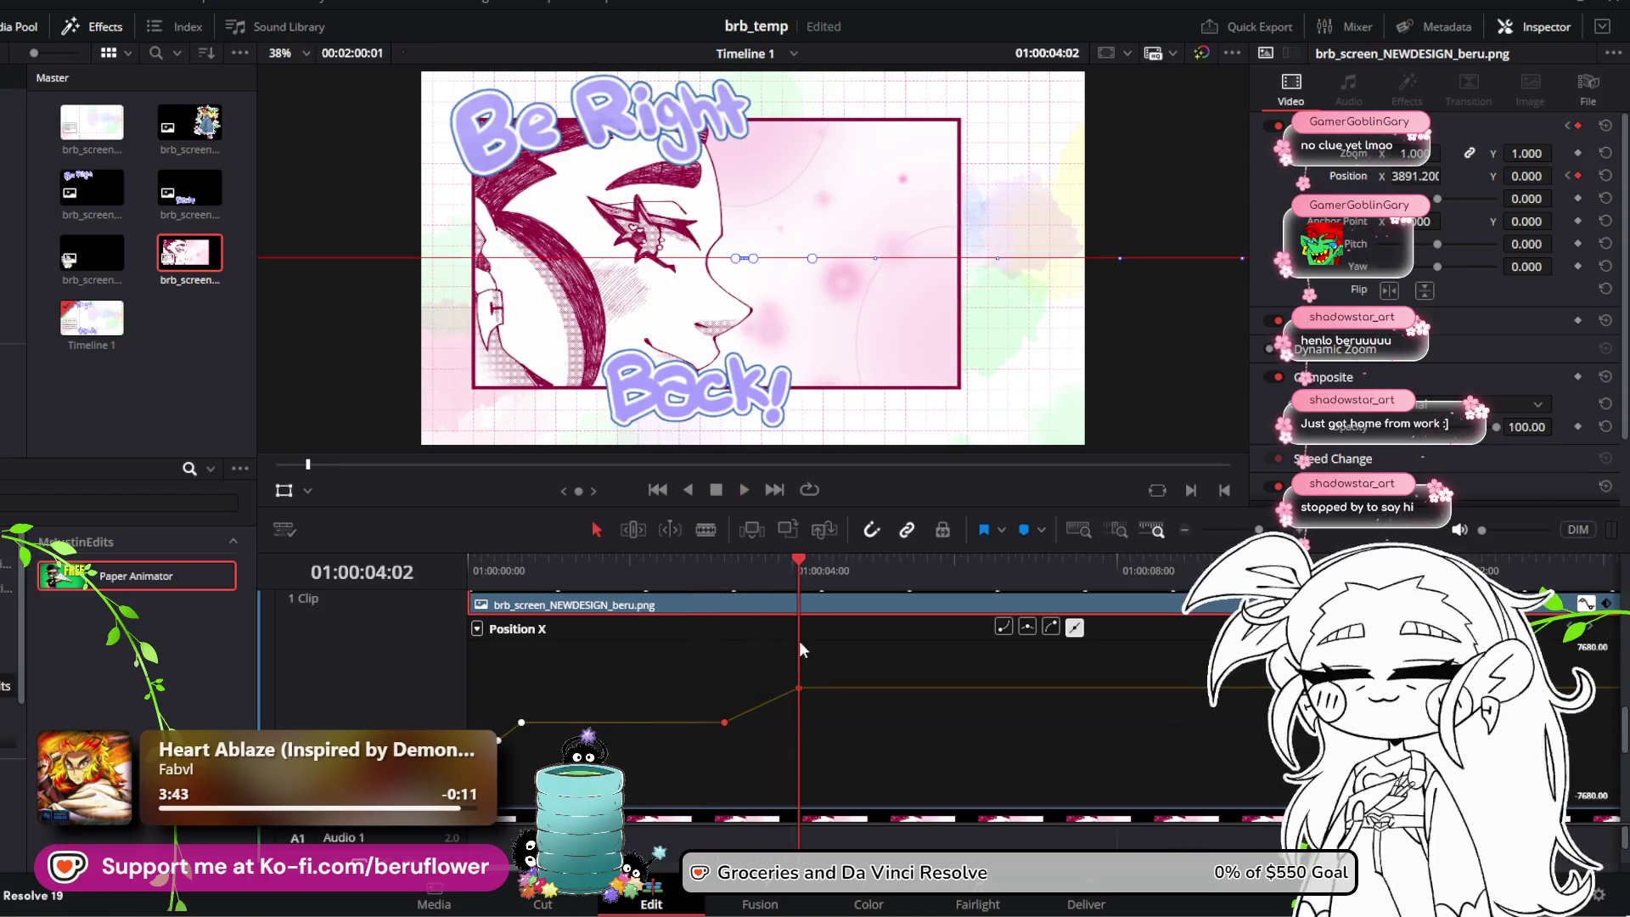
Step: Replay the slide-in twice from the start to confirm where the character lands
{"action": "left_click_drag", "start_coordinate": [802, 558], "coordinate": [473, 562]}
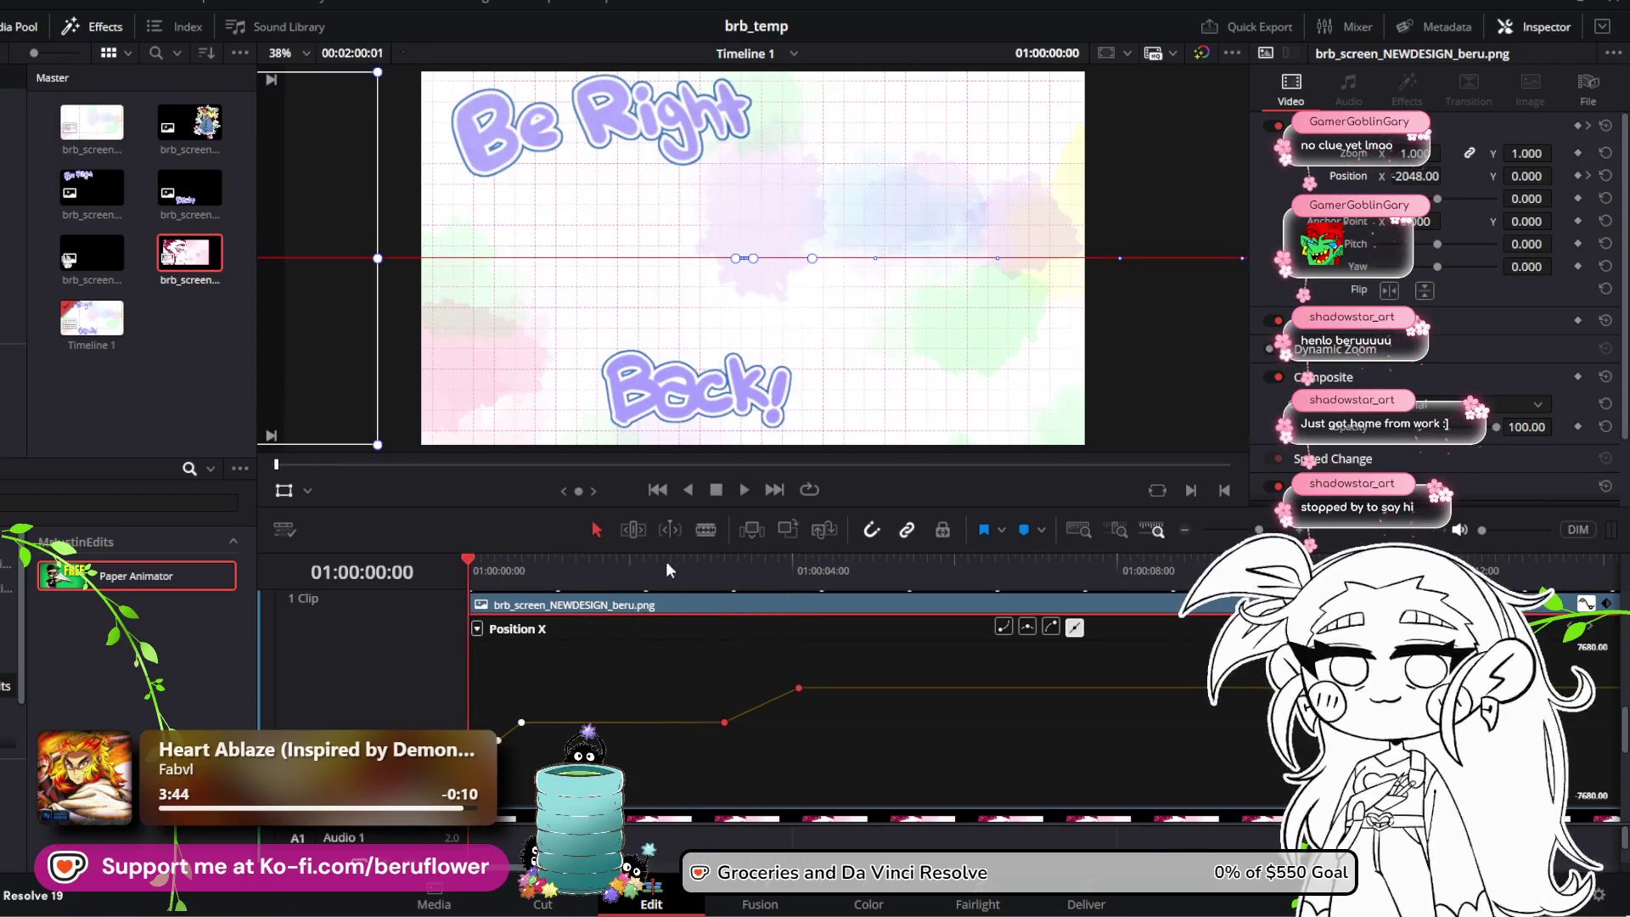
{"action": "key", "text": "space"}
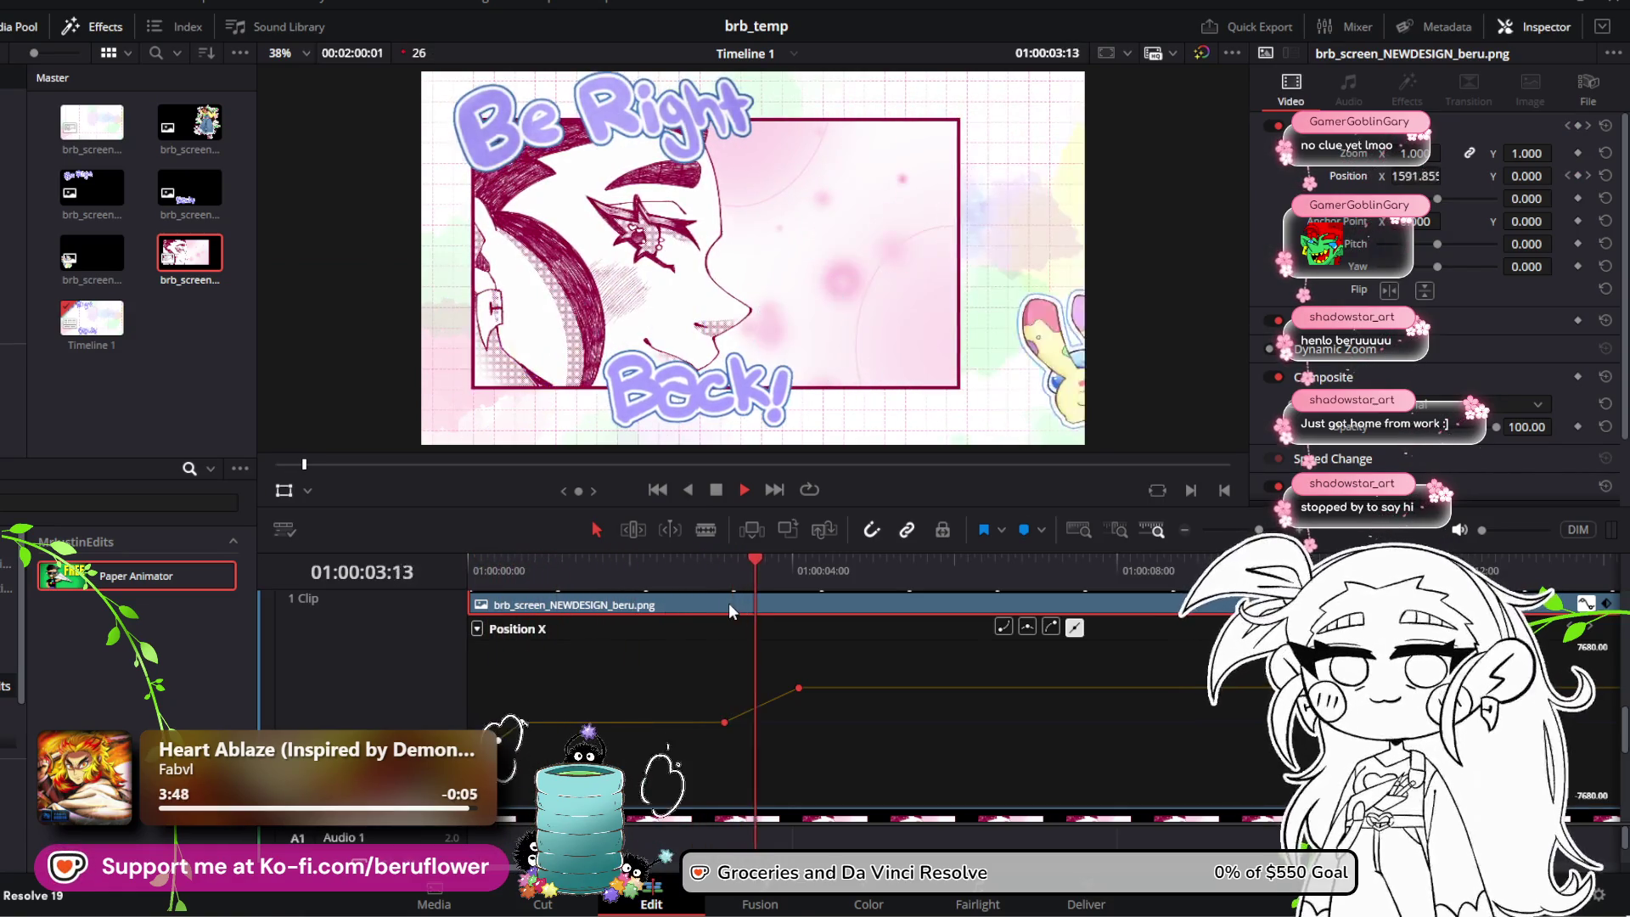
{"action": "key", "text": "space"}
{"action": "left_click_drag", "start_coordinate": [769, 573], "coordinate": [465, 586]}
{"action": "key", "text": "space"}
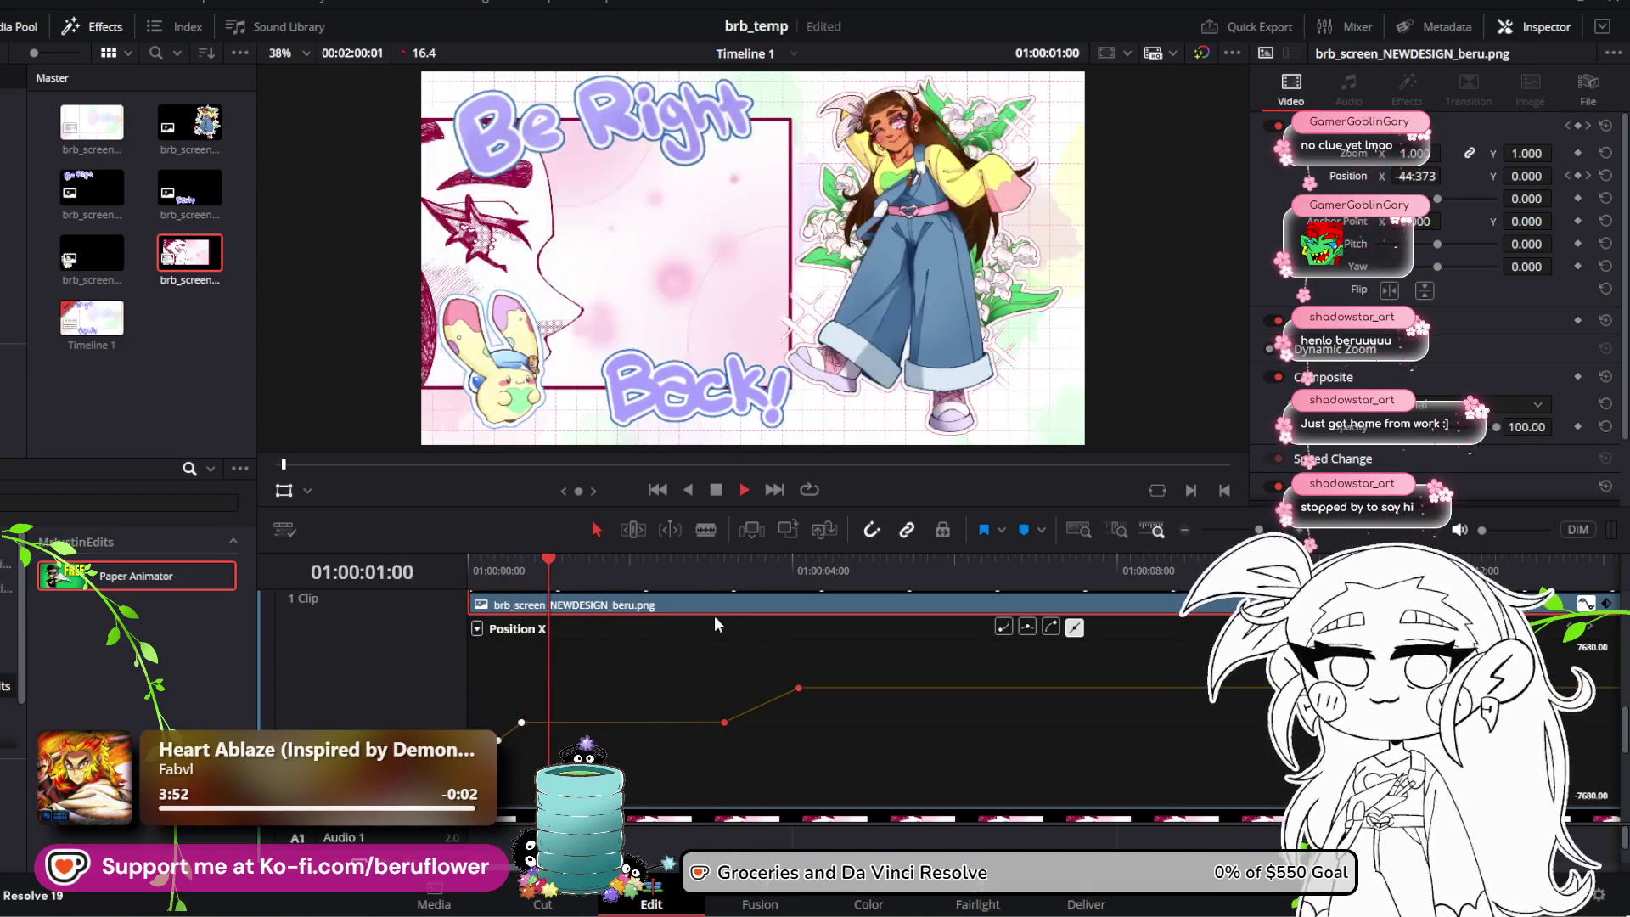
{"action": "key", "text": "space"}
Step: Select the bunny's Position X keyframe and preview its slide-in from the timeline start
{"action": "scroll", "coordinate": [748, 703], "scroll_direction": "up", "scroll_amount": 1}
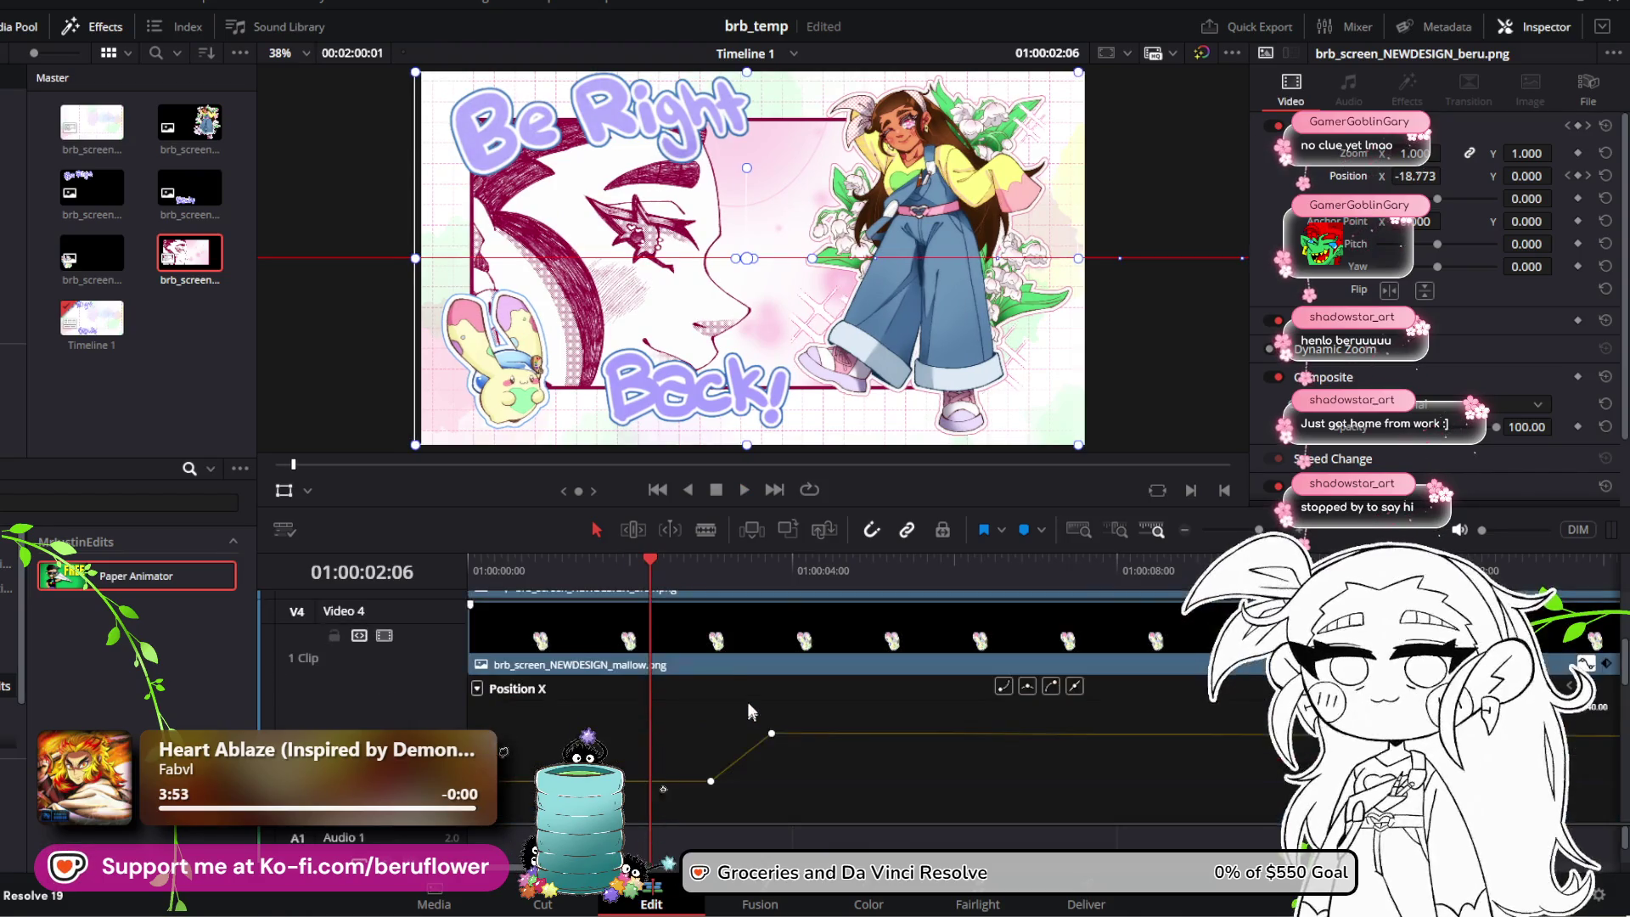
{"action": "mouse_move", "coordinate": [697, 715]}
{"action": "left_mouse_down"}
{"action": "mouse_move", "coordinate": [702, 738]}
{"action": "mouse_move", "coordinate": [780, 769]}
{"action": "mouse_move", "coordinate": [645, 782]}
{"action": "left_mouse_up"}
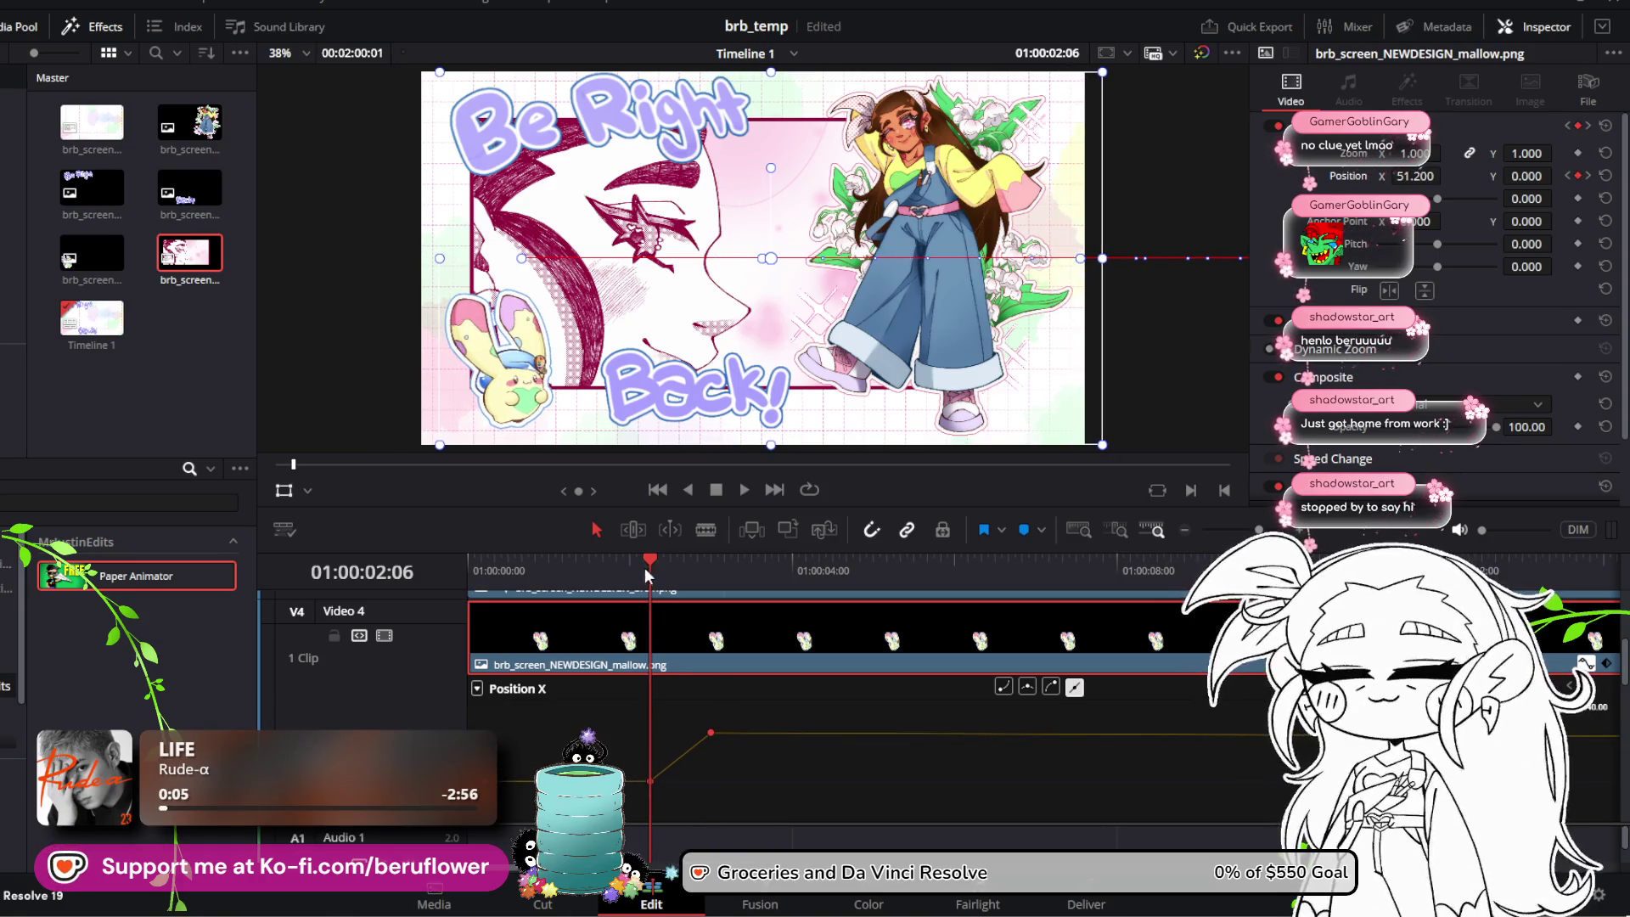
{"action": "left_click_drag", "start_coordinate": [644, 568], "coordinate": [450, 569]}
{"action": "left_click", "coordinate": [744, 490]}
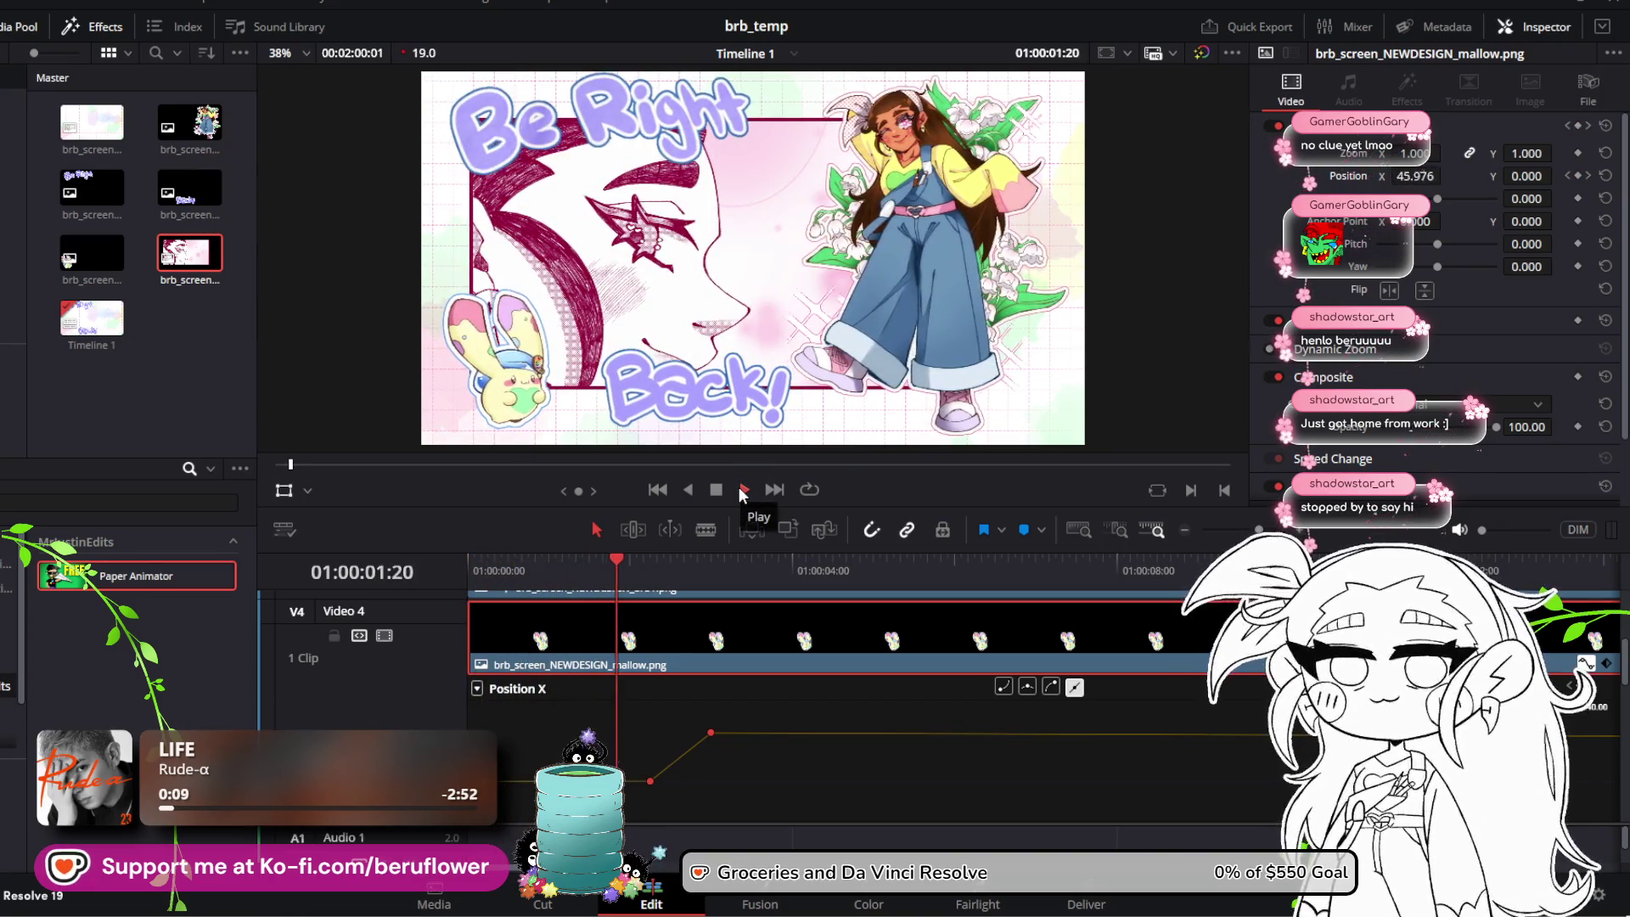
{"action": "left_click", "coordinate": [742, 494]}
Step: Push the bunny's keyframe slightly further right and replay the animation
{"action": "scroll", "coordinate": [726, 685], "scroll_direction": "down", "scroll_amount": 3}
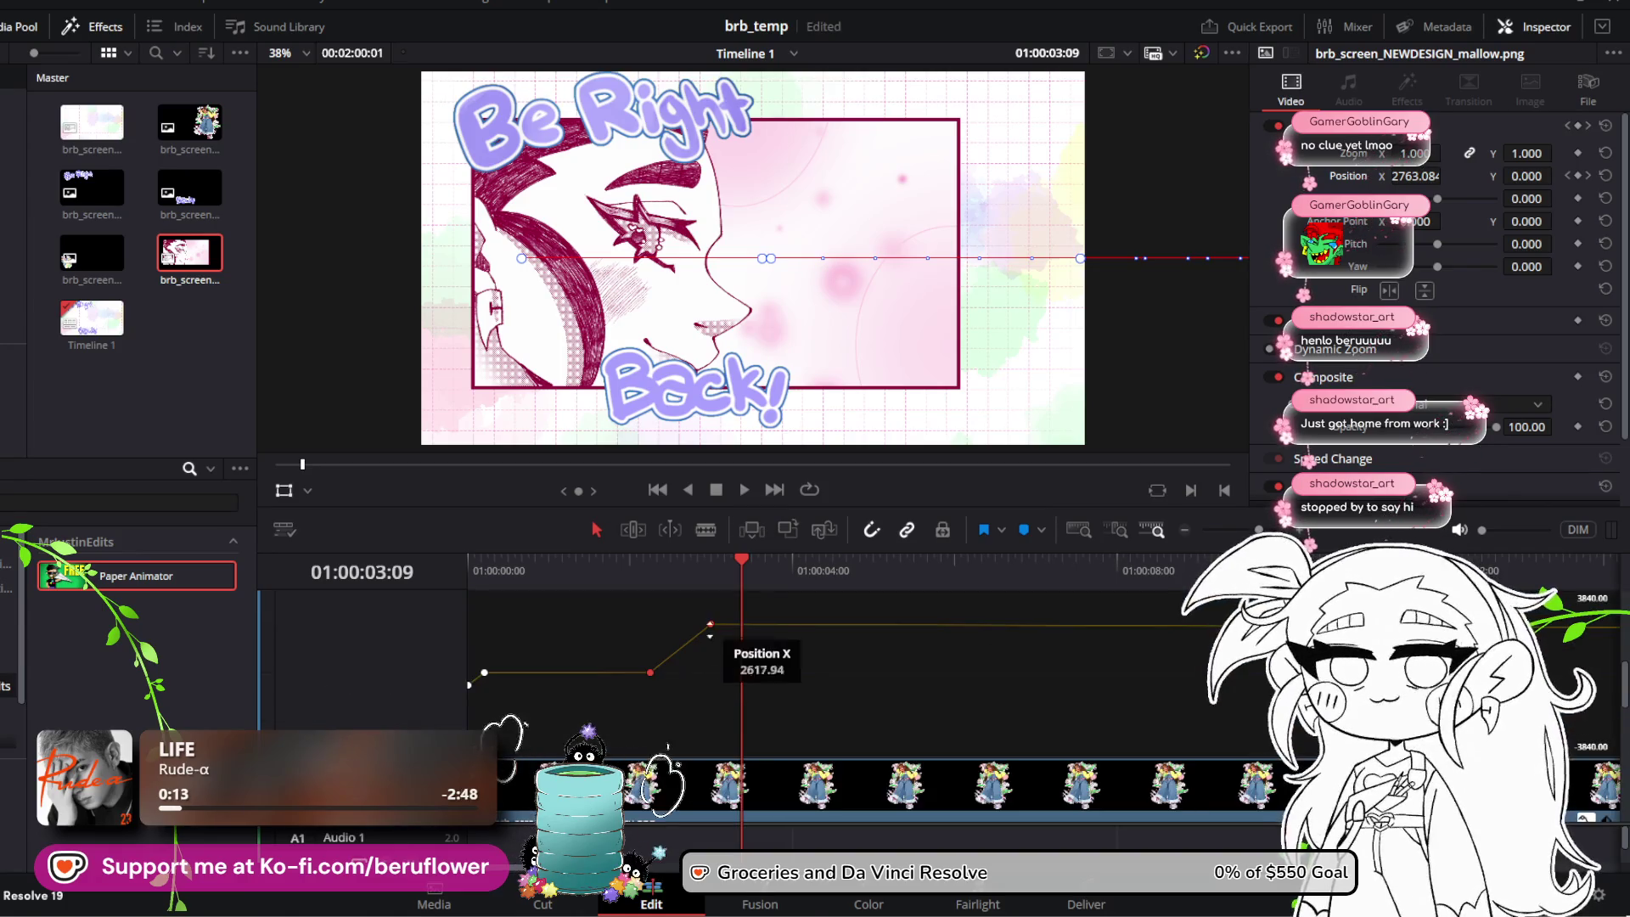
{"action": "left_click_drag", "start_coordinate": [711, 624], "coordinate": [719, 623]}
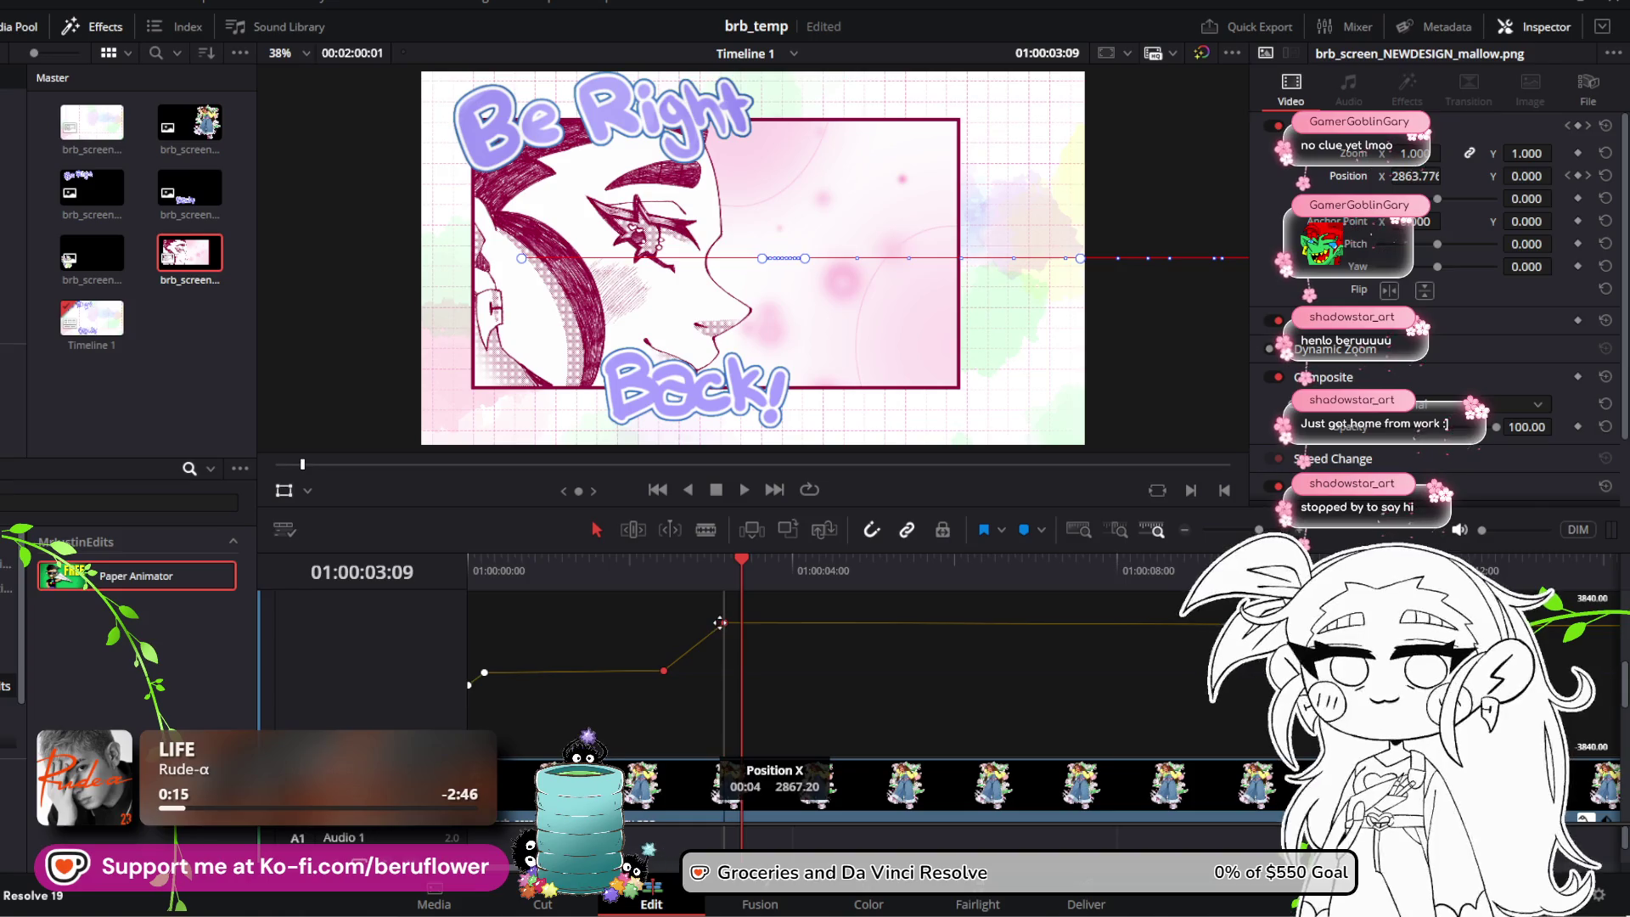
{"action": "scroll", "coordinate": [722, 671], "scroll_direction": "up", "scroll_amount": 3}
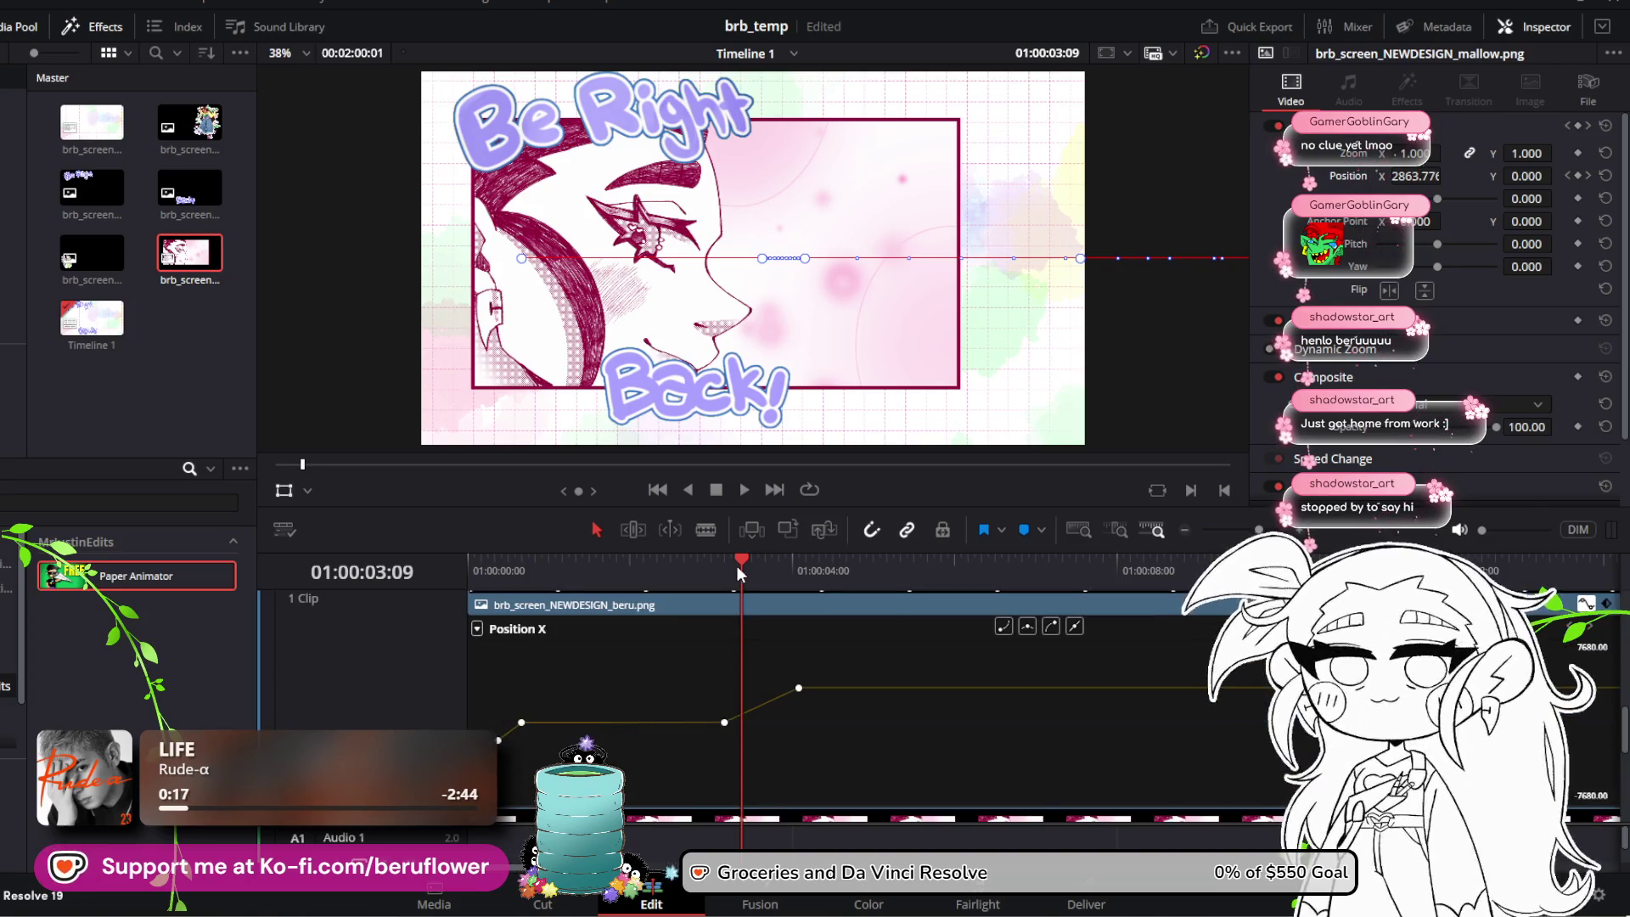
{"action": "left_click_drag", "start_coordinate": [737, 565], "coordinate": [473, 561]}
{"action": "scroll", "coordinate": [720, 680], "scroll_direction": "up", "scroll_amount": 3}
{"action": "key", "text": "space"}
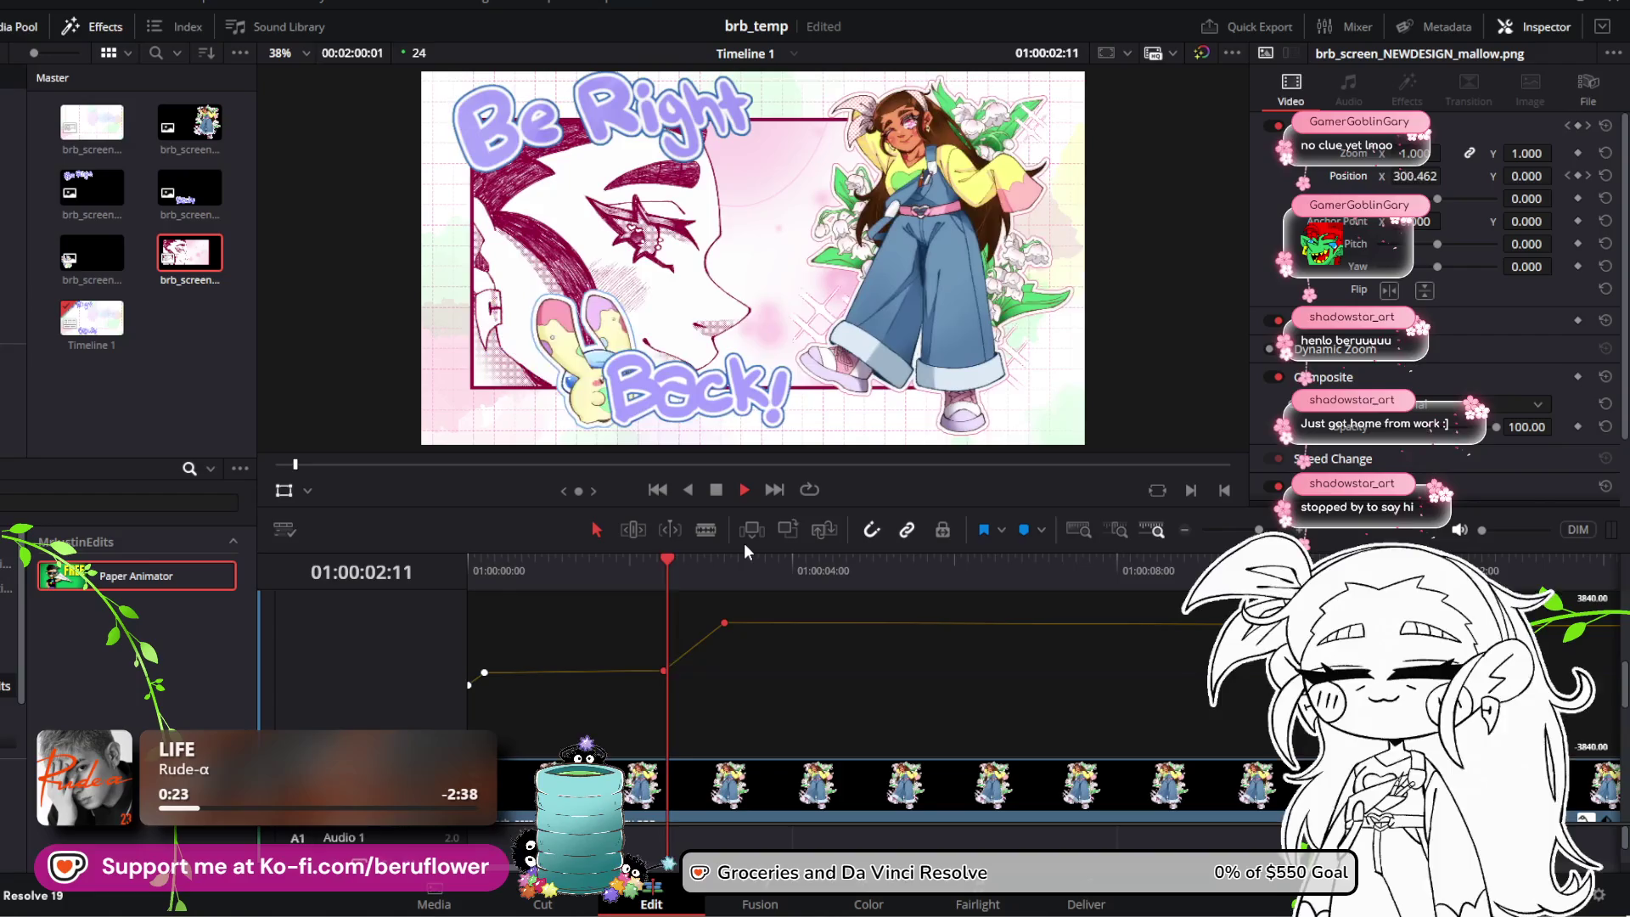
{"action": "key", "text": "space"}
Step: Retime the bunny's starting motion keyframe, preview it, then adjust the final Position X keyframe
{"action": "left_click", "coordinate": [665, 671]}
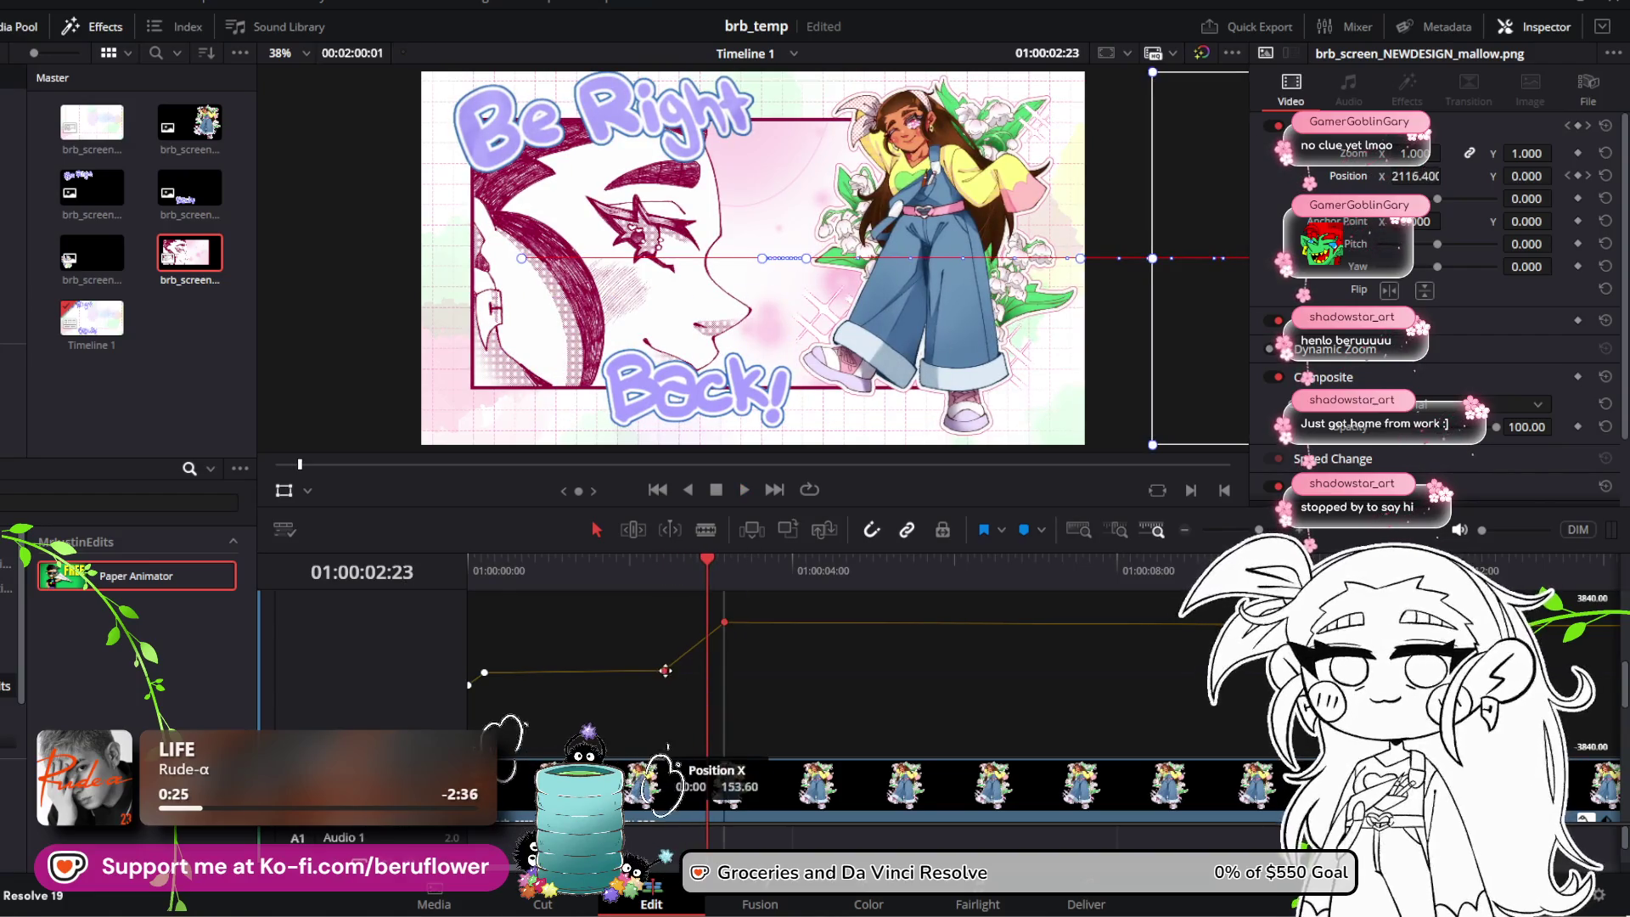
{"action": "left_click_drag", "start_coordinate": [670, 671], "coordinate": [694, 672]}
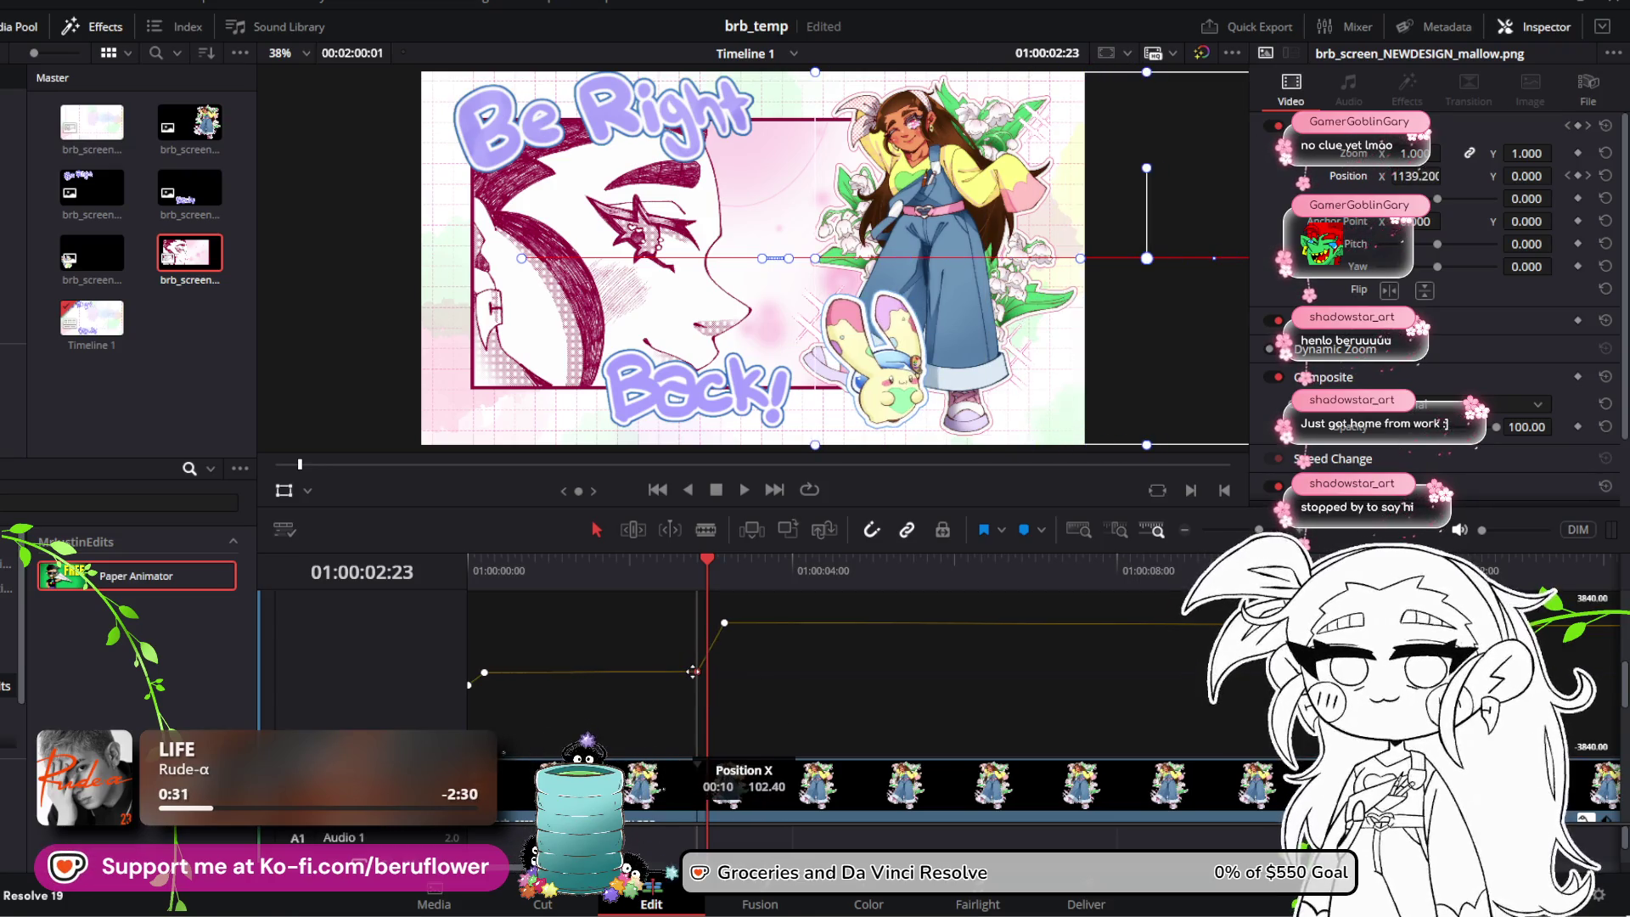
{"action": "mouse_move", "coordinate": [712, 578]}
{"action": "left_mouse_down"}
{"action": "mouse_move", "coordinate": [701, 557]}
{"action": "mouse_move", "coordinate": [464, 569]}
{"action": "left_mouse_up"}
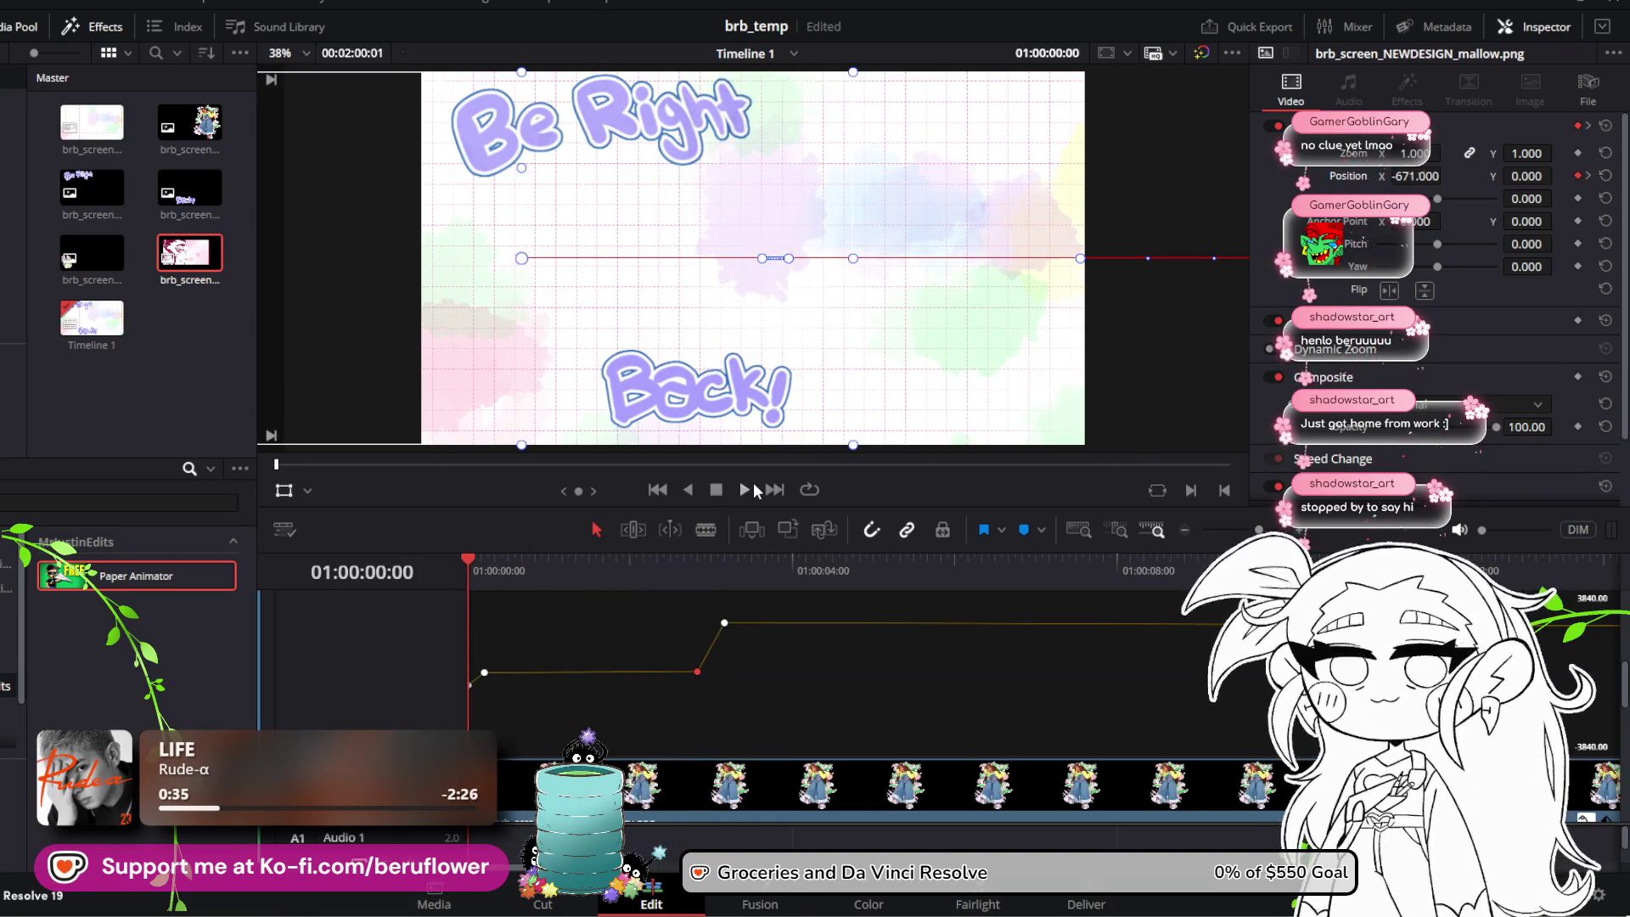
{"action": "left_click", "coordinate": [745, 489]}
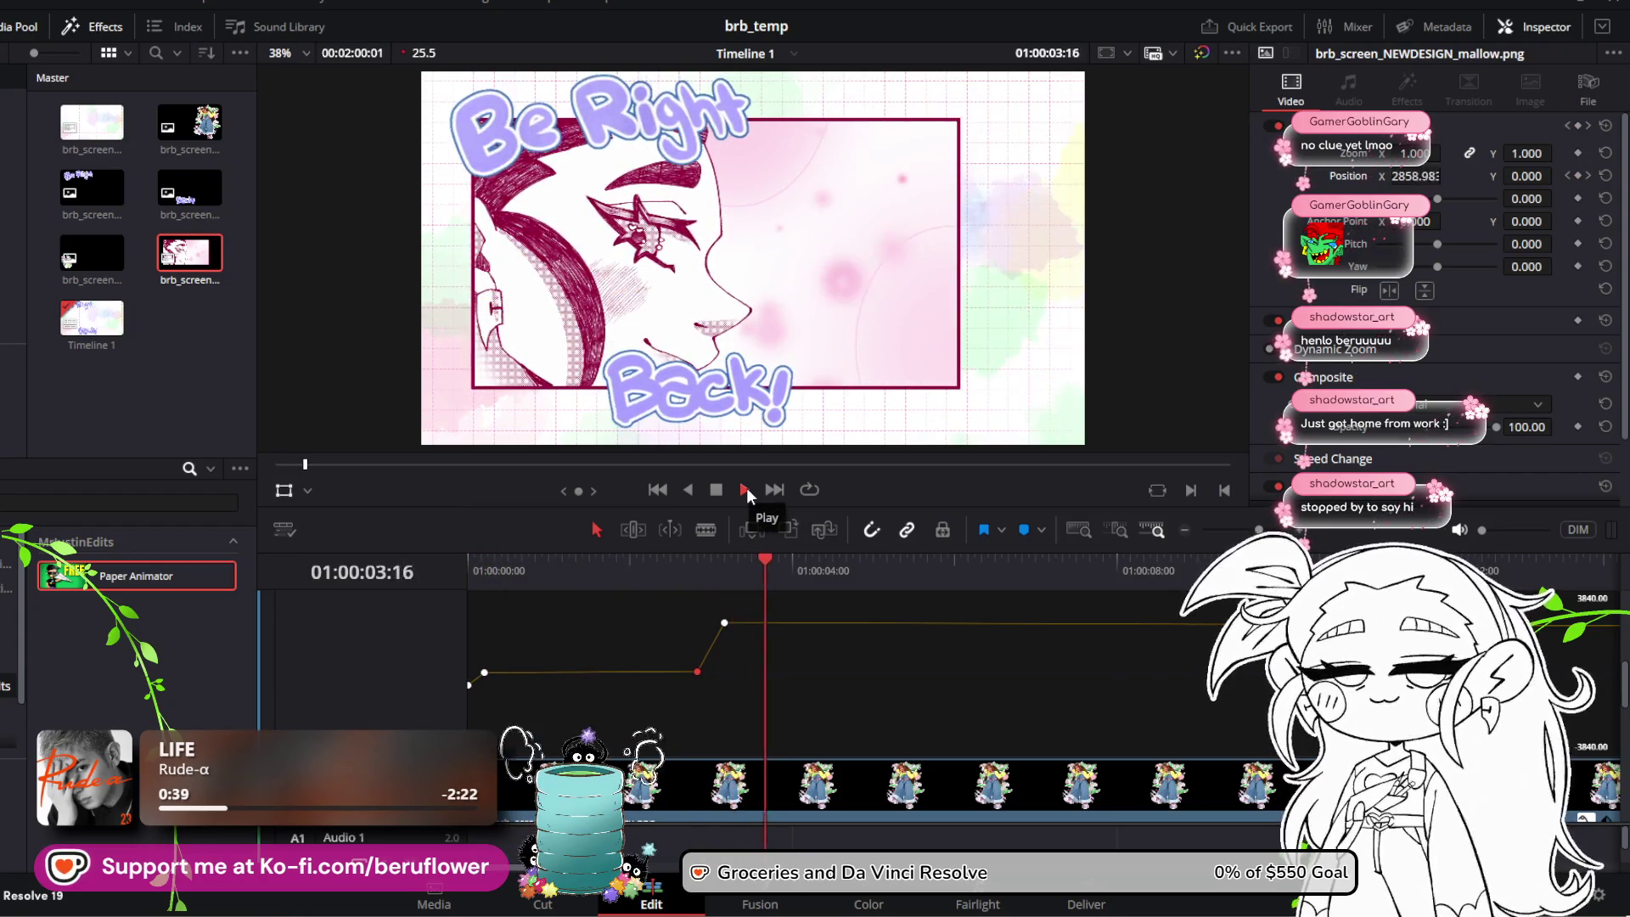
{"action": "left_click", "coordinate": [744, 490]}
{"action": "mouse_move", "coordinate": [725, 624]}
{"action": "left_mouse_down"}
{"action": "mouse_move", "coordinate": [791, 595]}
{"action": "mouse_move", "coordinate": [764, 561]}
{"action": "mouse_move", "coordinate": [421, 552]}
{"action": "left_mouse_up"}
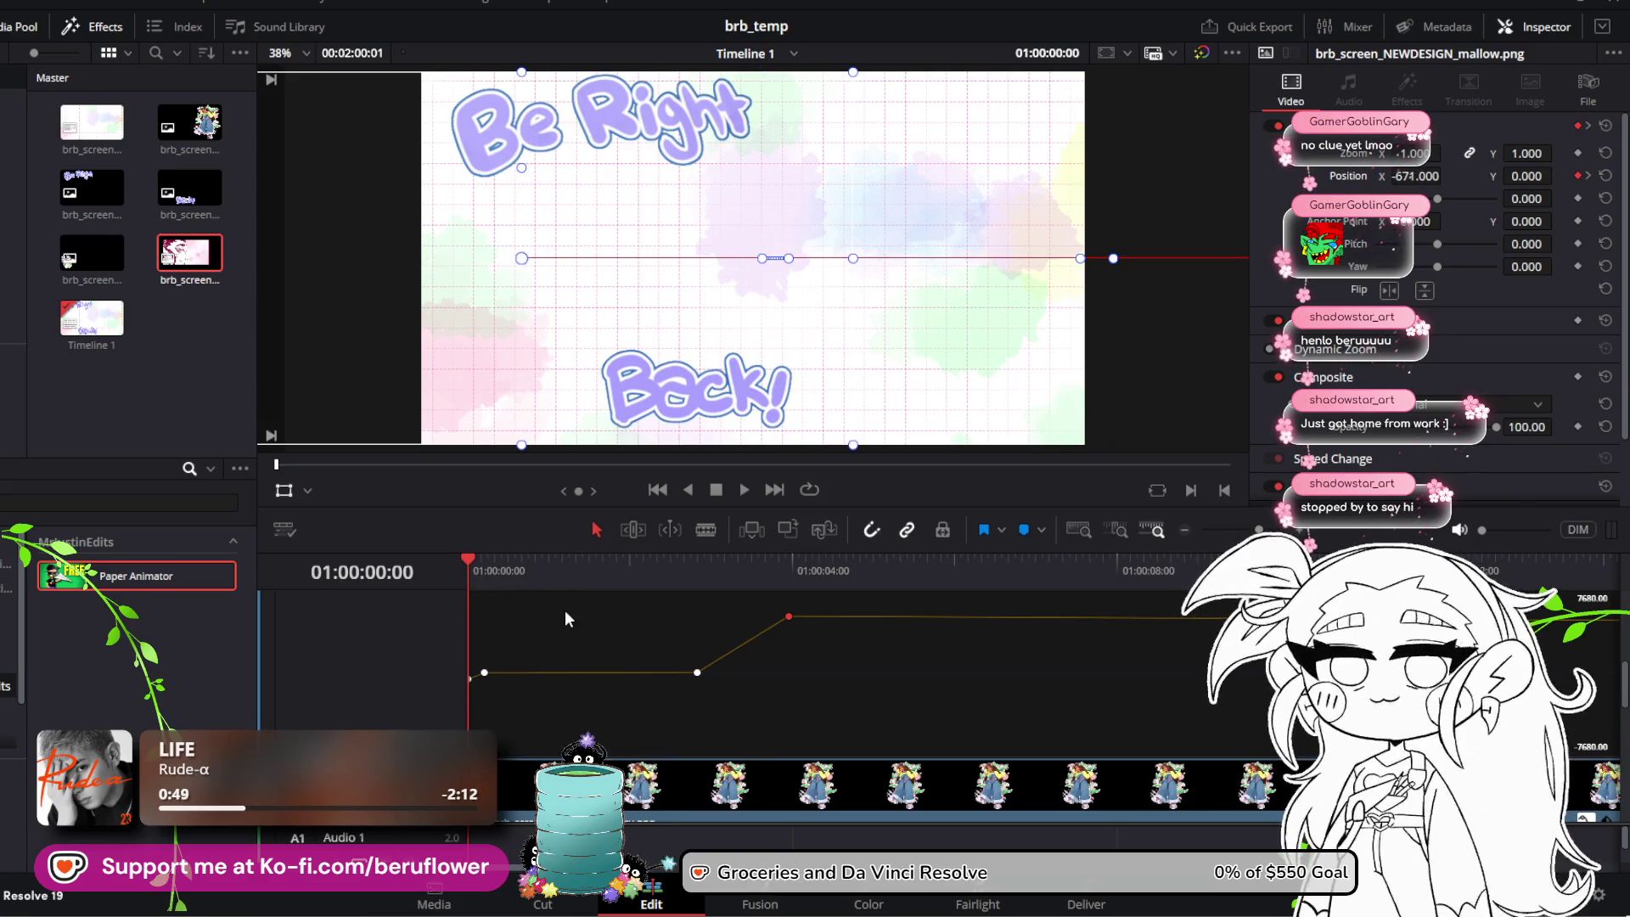
Step: Preview the animation, undo the last change, and move the lower Position X keyframe earlier
{"action": "left_click", "coordinate": [751, 487]}
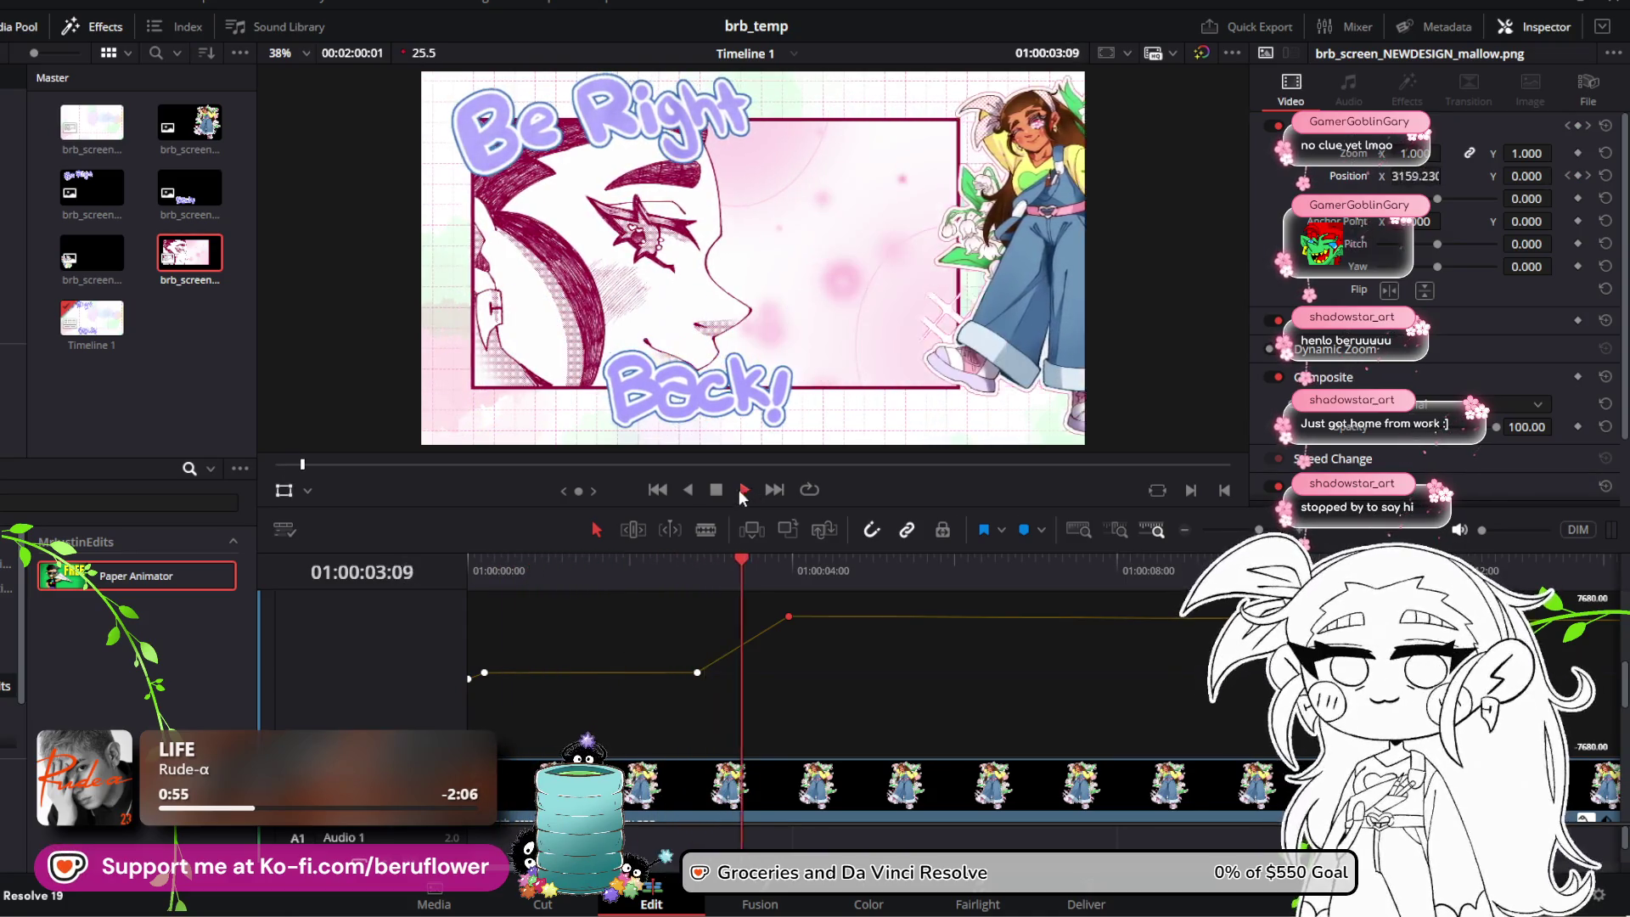
{"action": "left_click", "coordinate": [744, 491]}
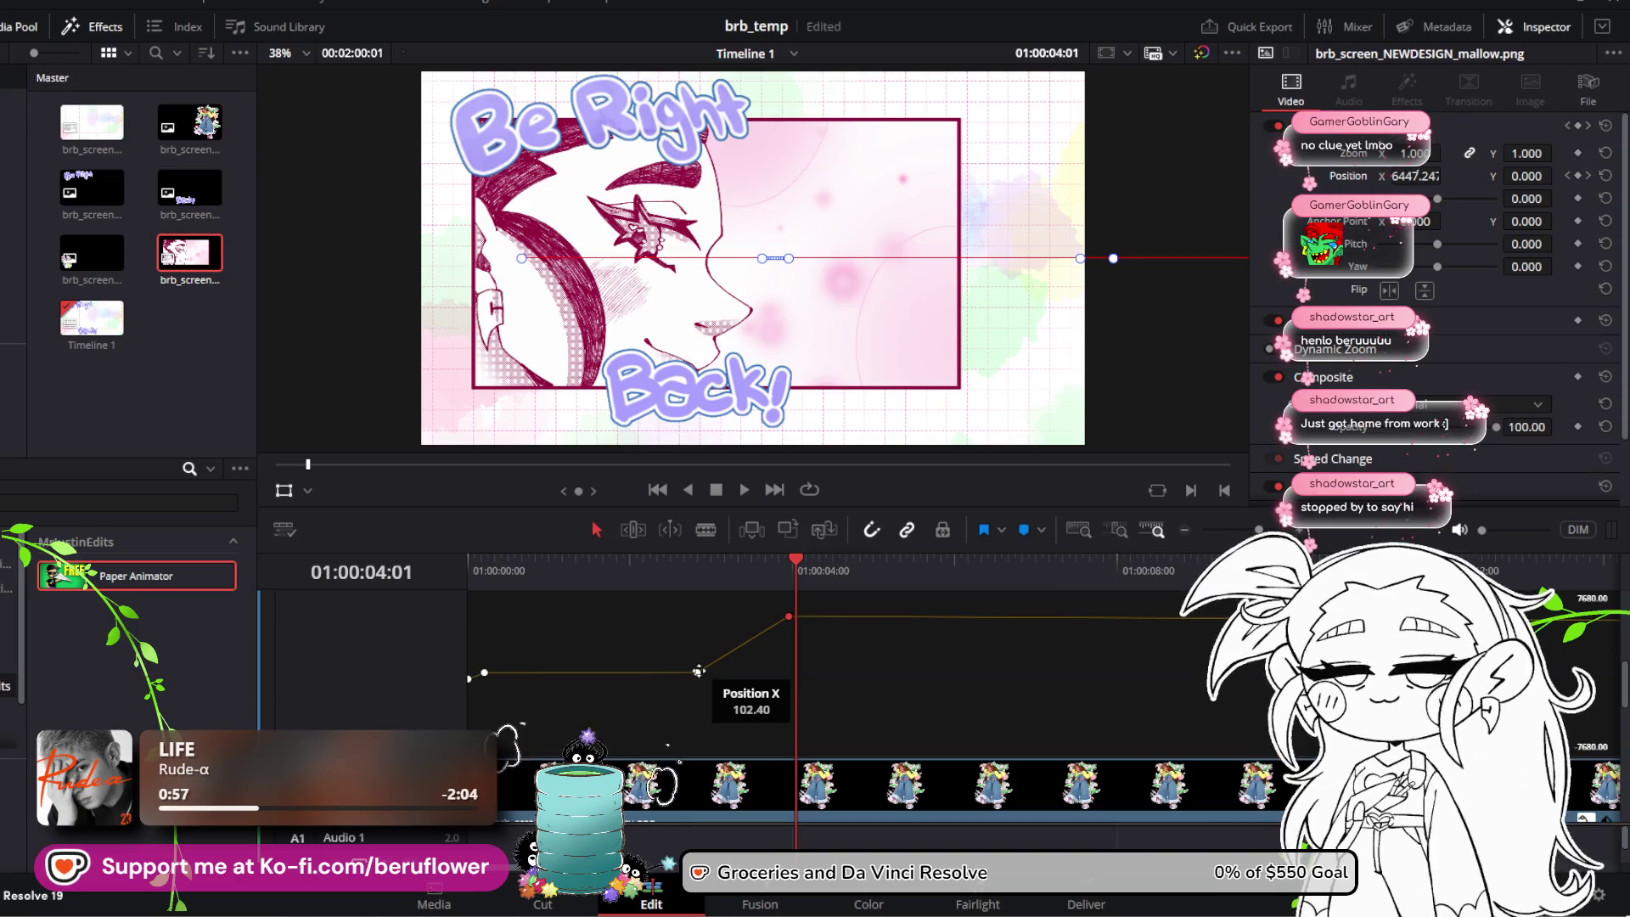
{"action": "key", "text": "ctrl+z"}
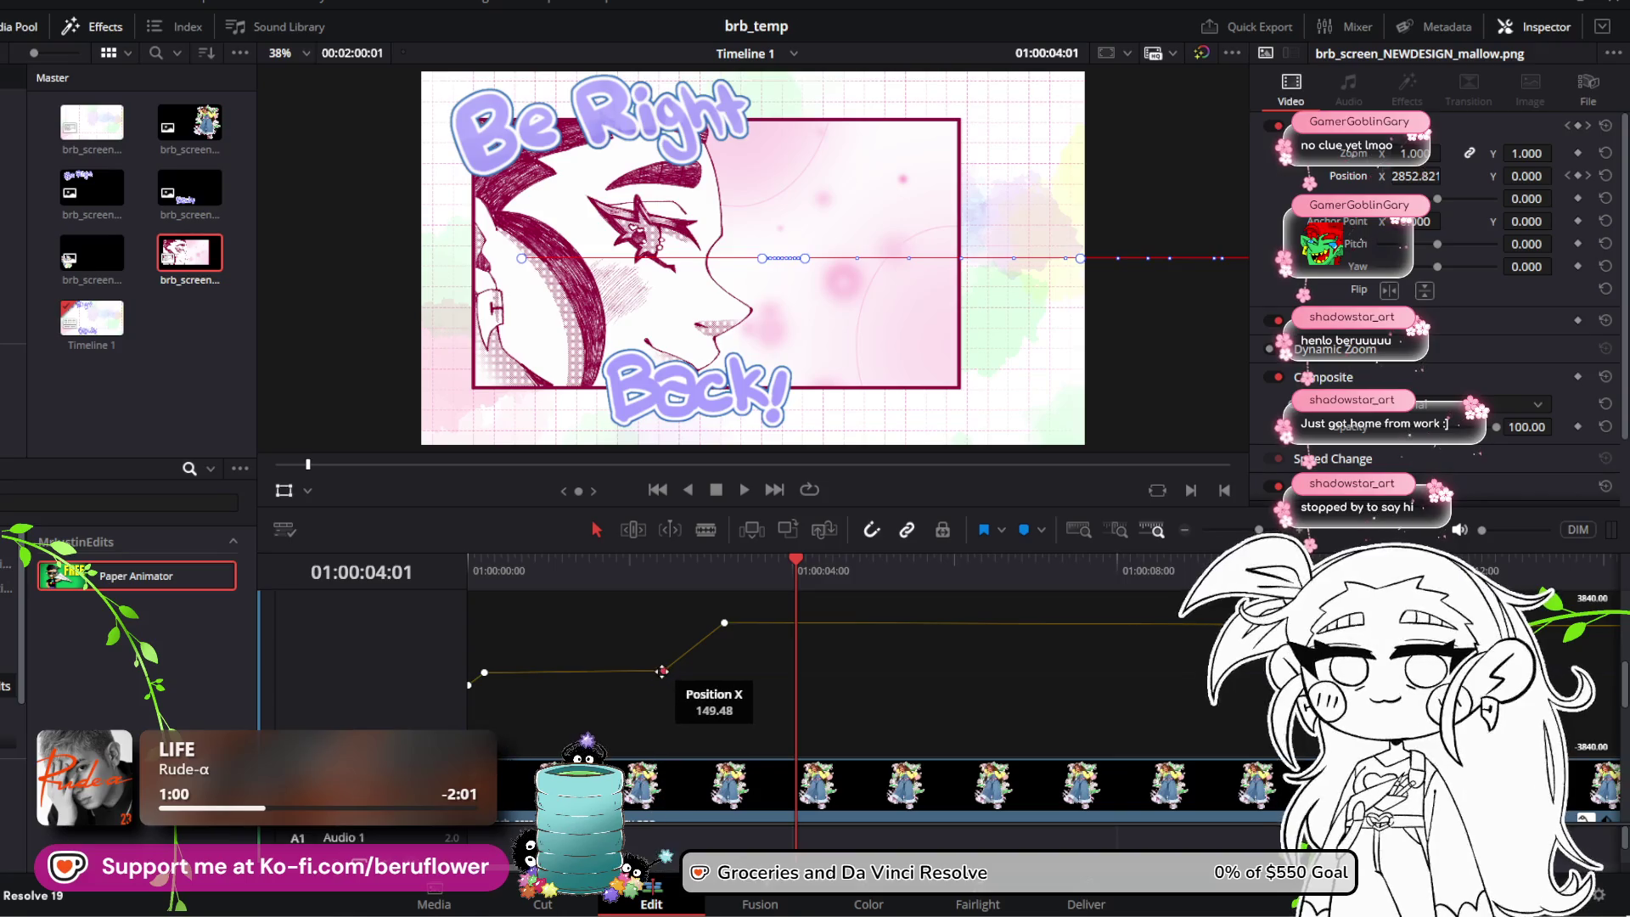
{"action": "left_click_drag", "start_coordinate": [666, 674], "coordinate": [623, 674]}
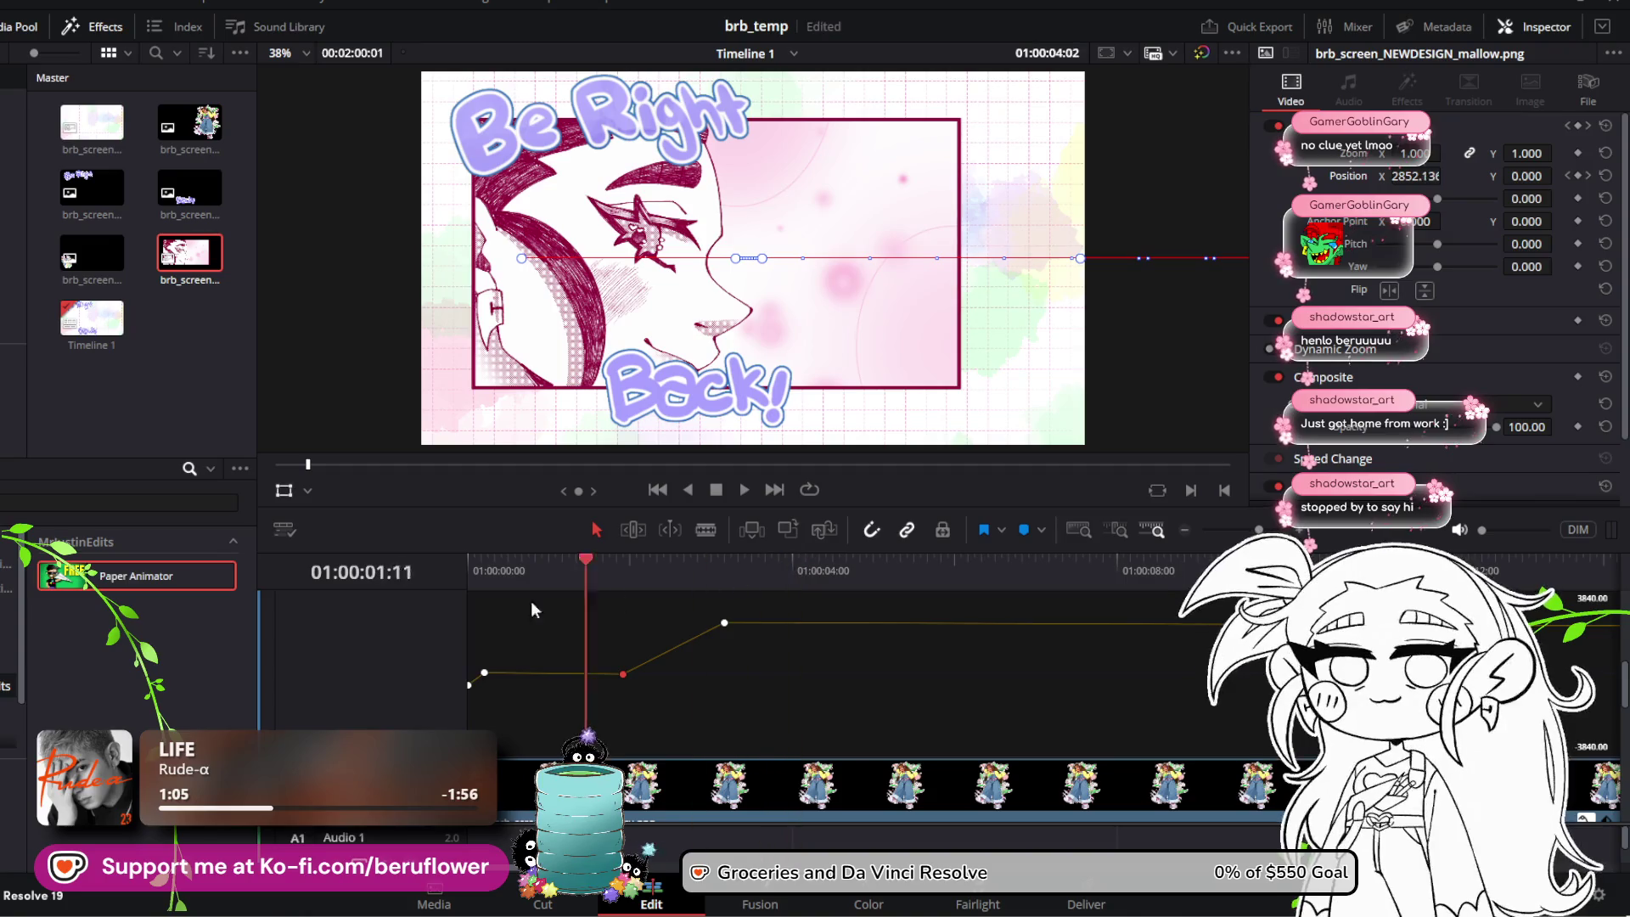
Step: Replay from the start, then pull the lower keyframe earlier again and raise its value slightly
{"action": "key", "text": "Home"}
{"action": "left_click", "coordinate": [742, 490]}
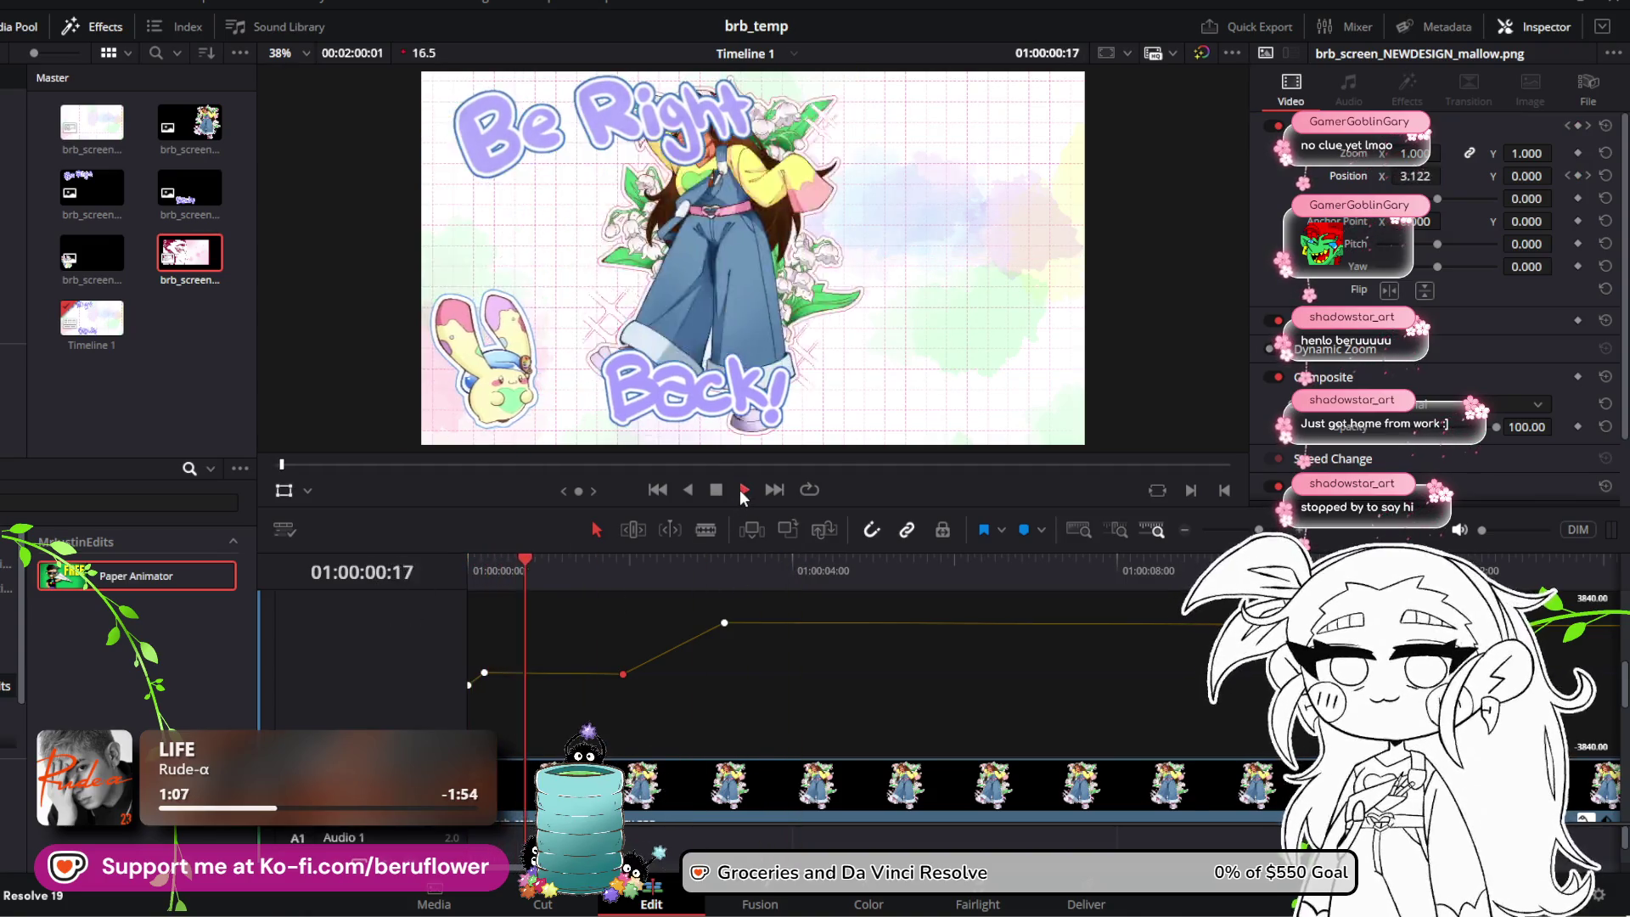
{"action": "left_click", "coordinate": [716, 490]}
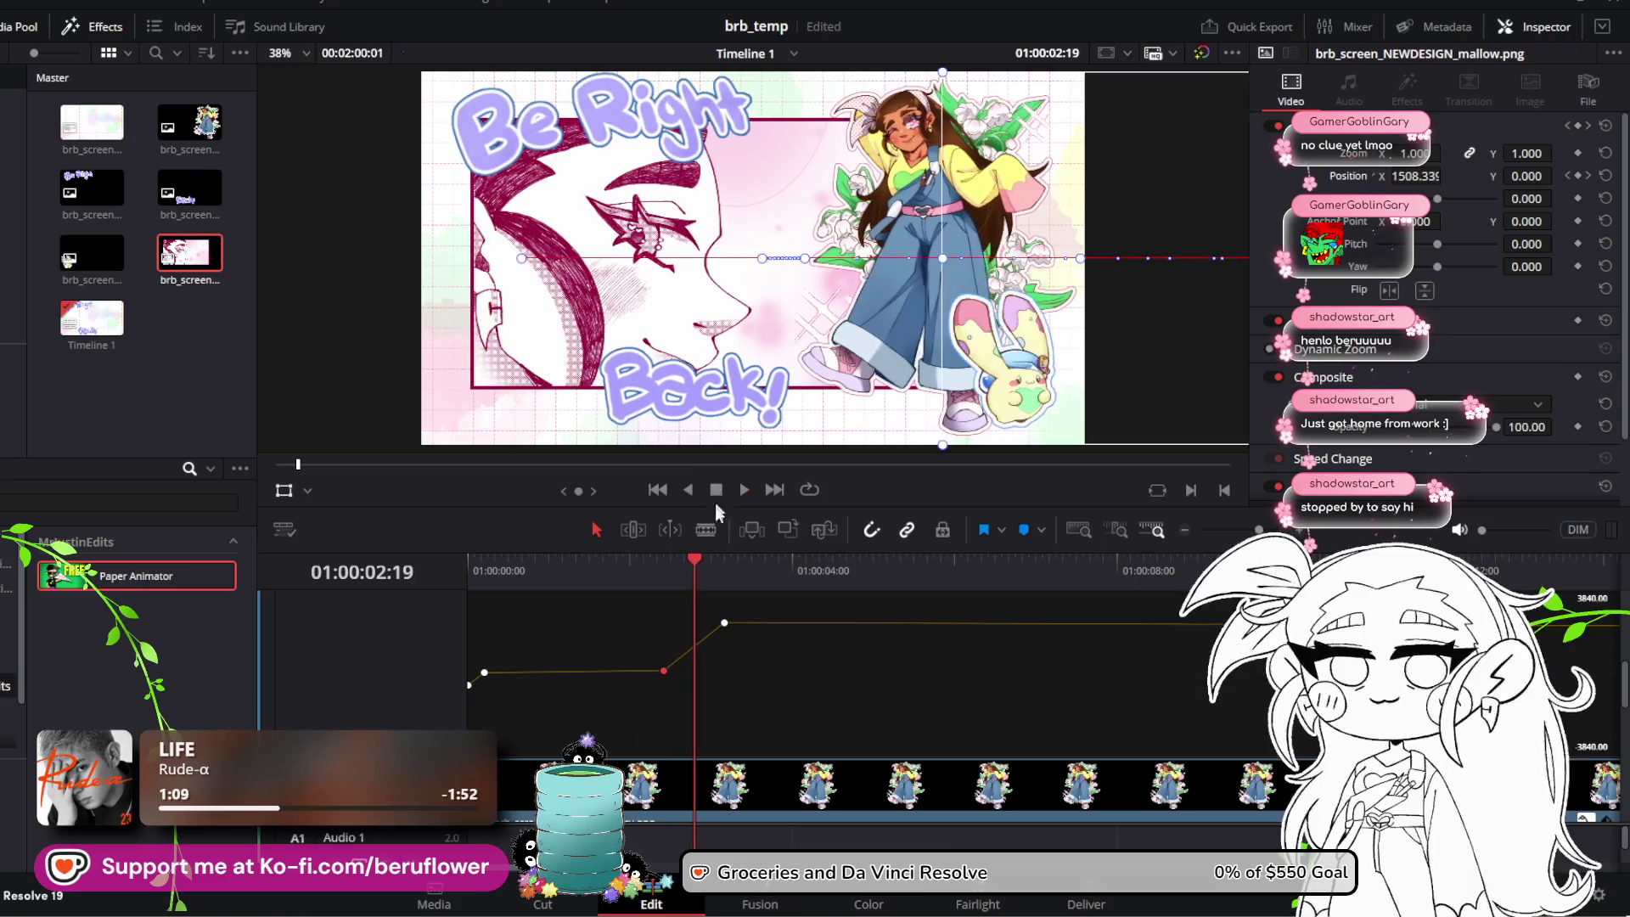
{"action": "left_click_drag", "start_coordinate": [696, 560], "coordinate": [410, 582]}
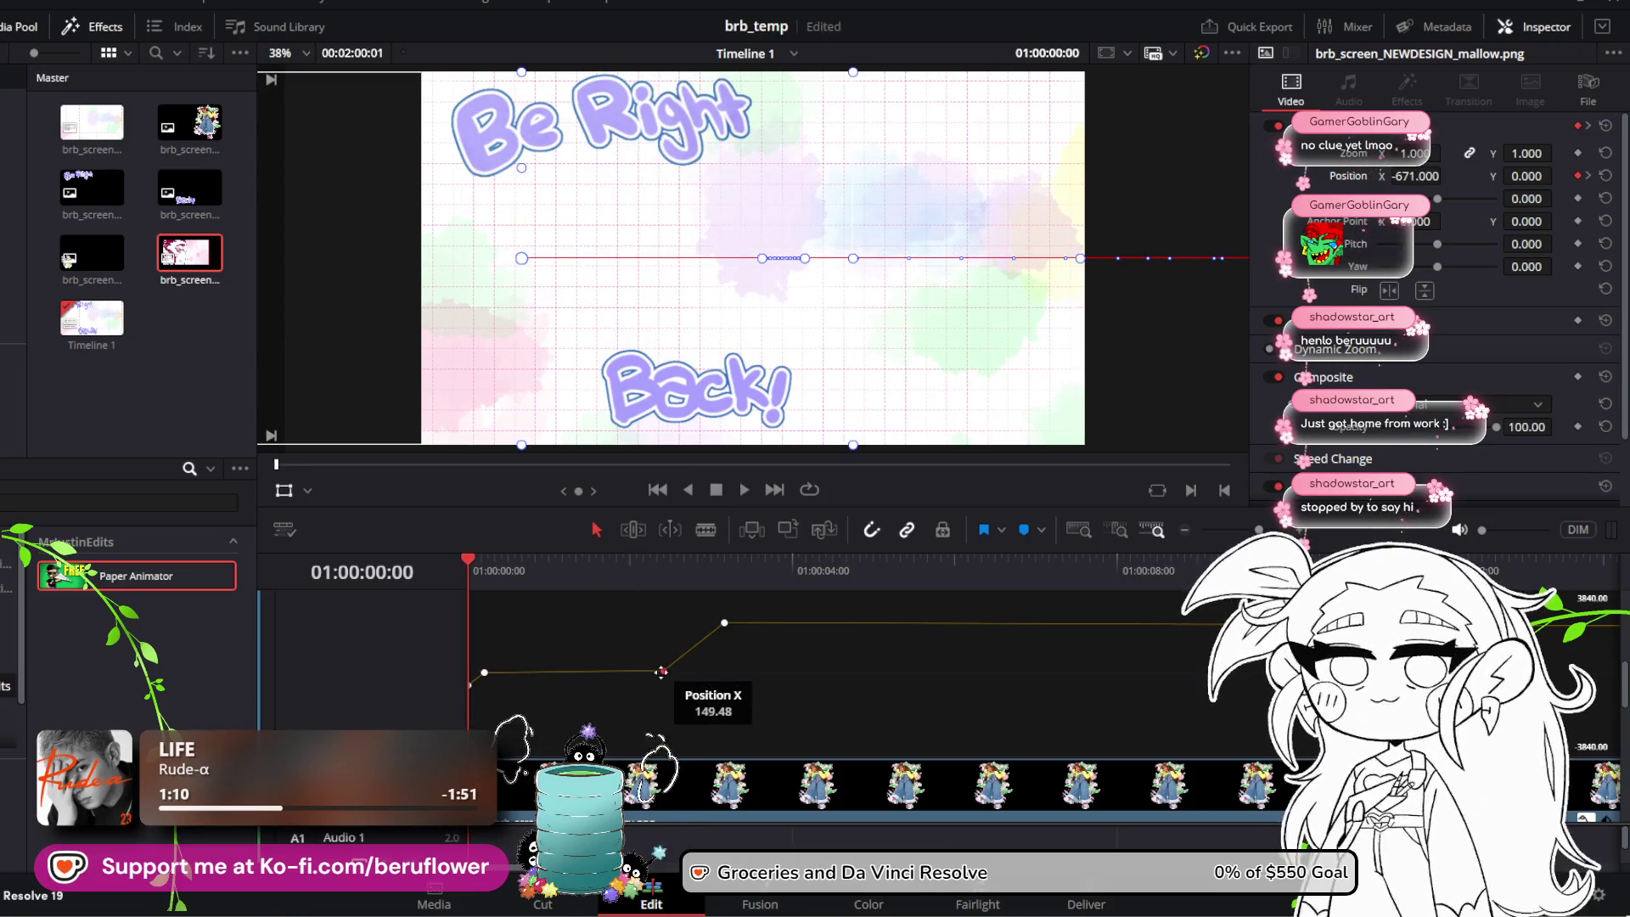
{"action": "left_click_drag", "start_coordinate": [661, 672], "coordinate": [619, 672]}
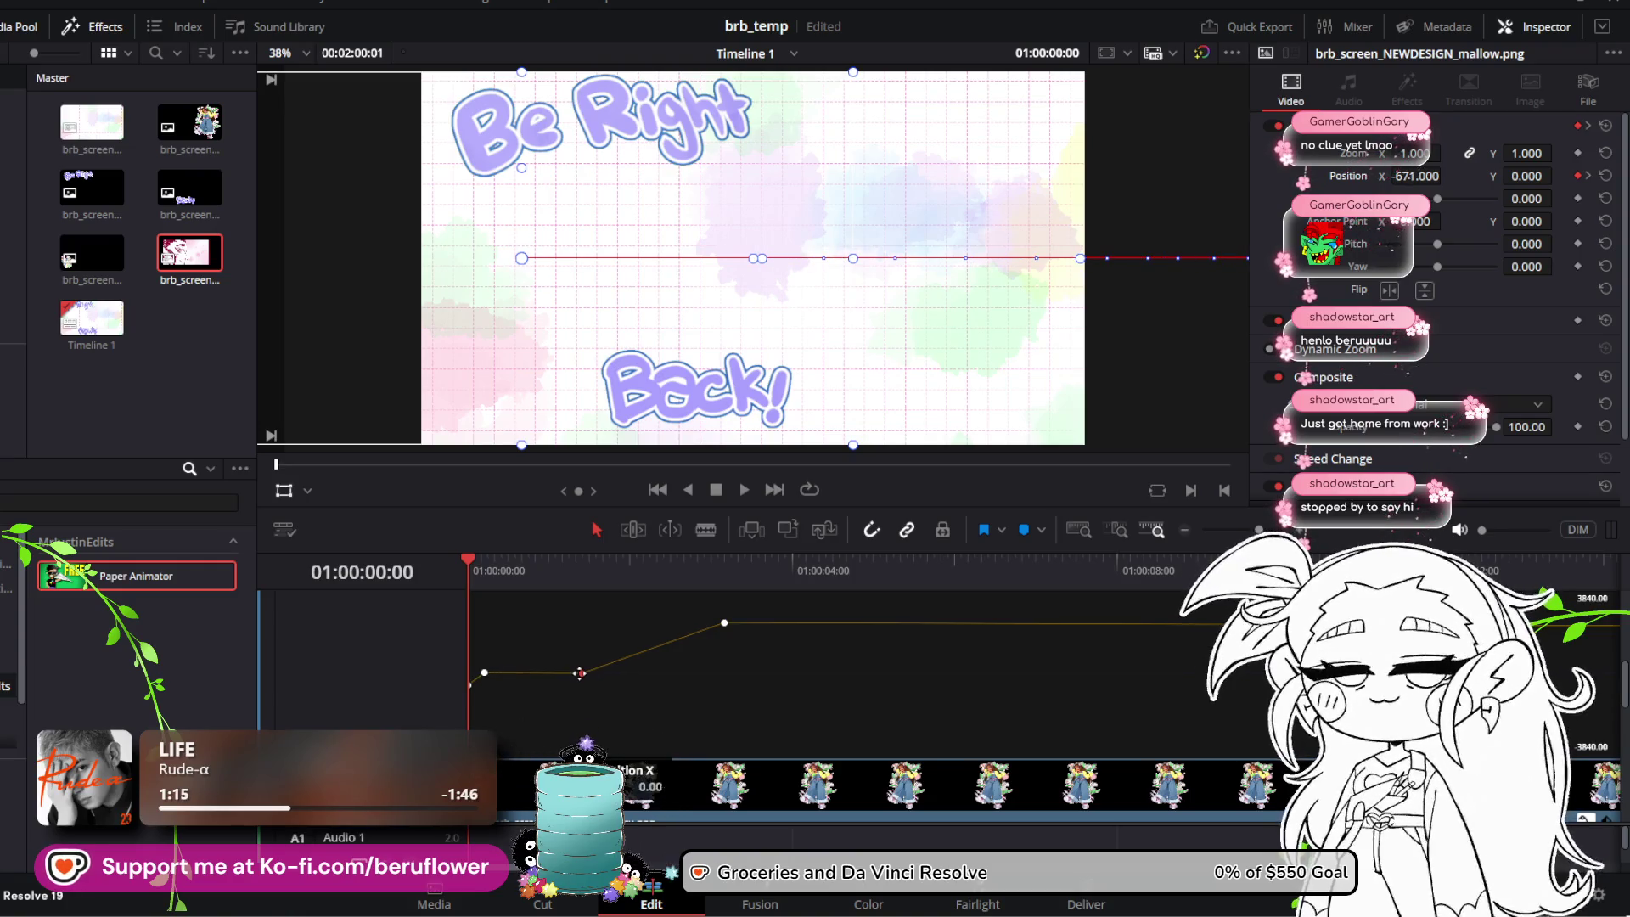
{"action": "key", "text": "space"}
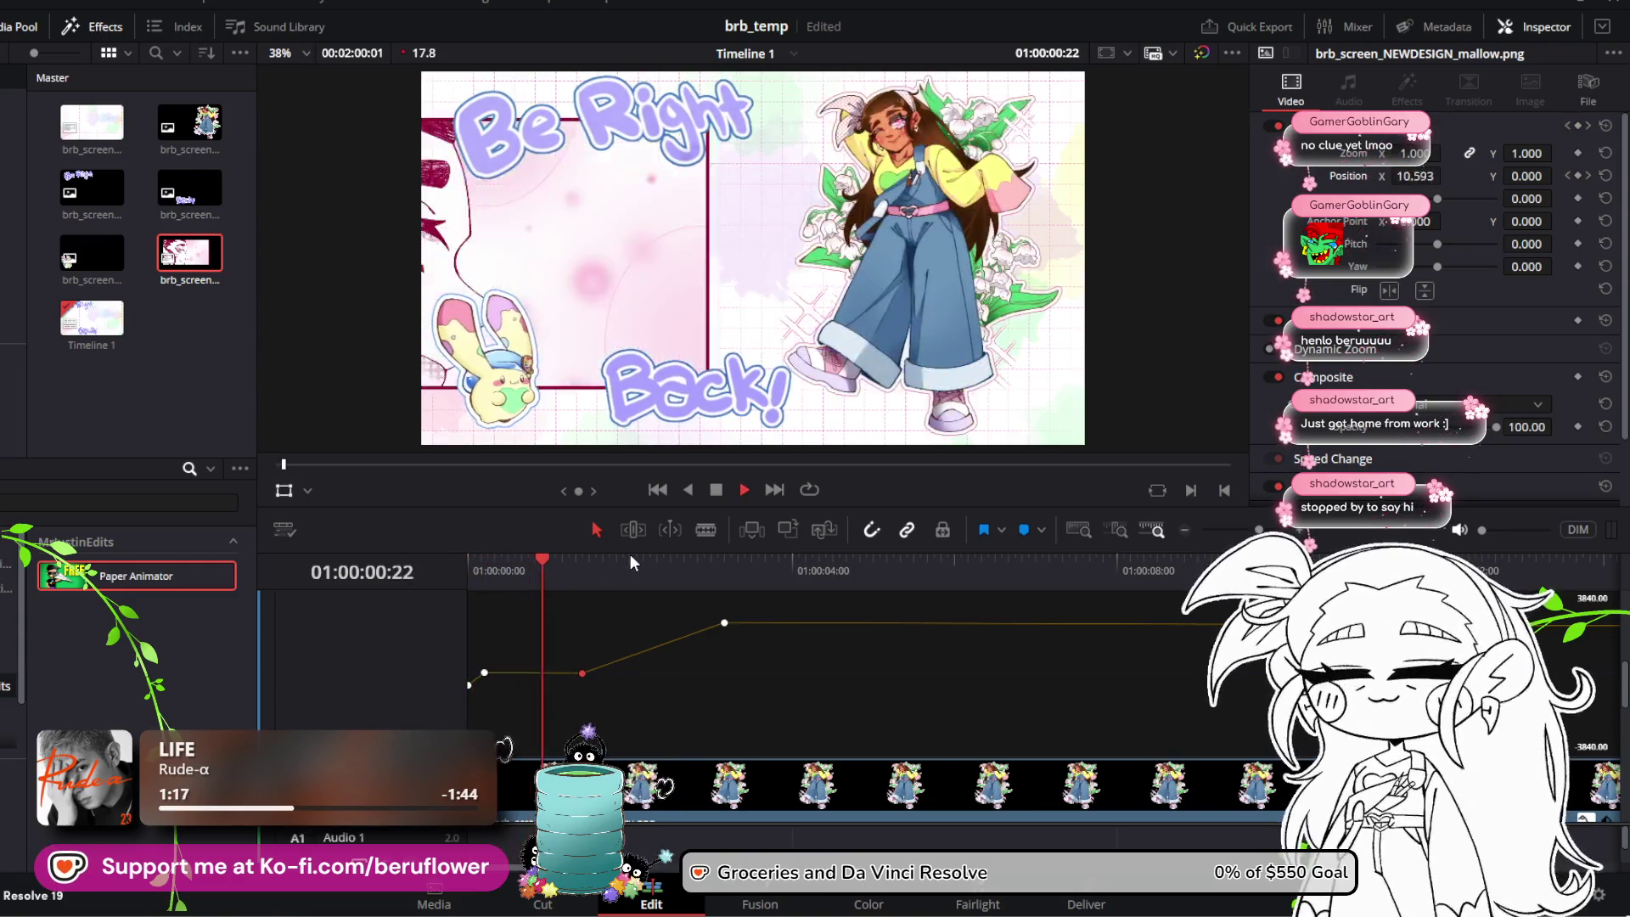
{"action": "left_click_drag", "start_coordinate": [583, 673], "coordinate": [583, 671]}
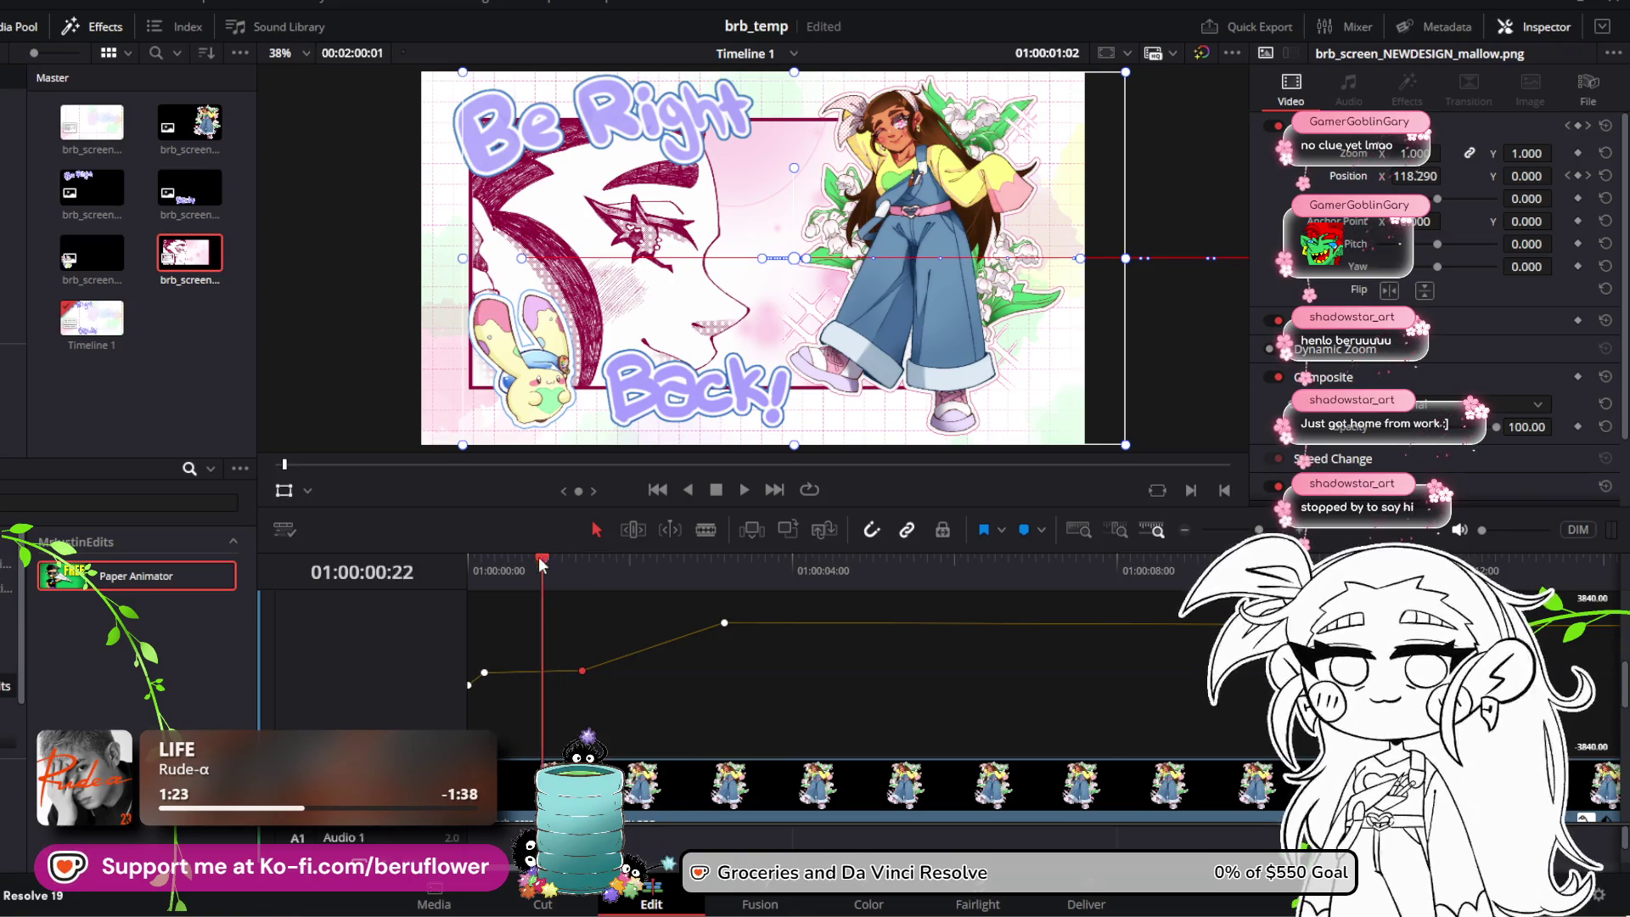
Step: Replay the slide-in, undo the last keyframe nudge, and save the project
{"action": "left_click_drag", "start_coordinate": [540, 565], "coordinate": [470, 565]}
{"action": "left_click", "coordinate": [744, 490]}
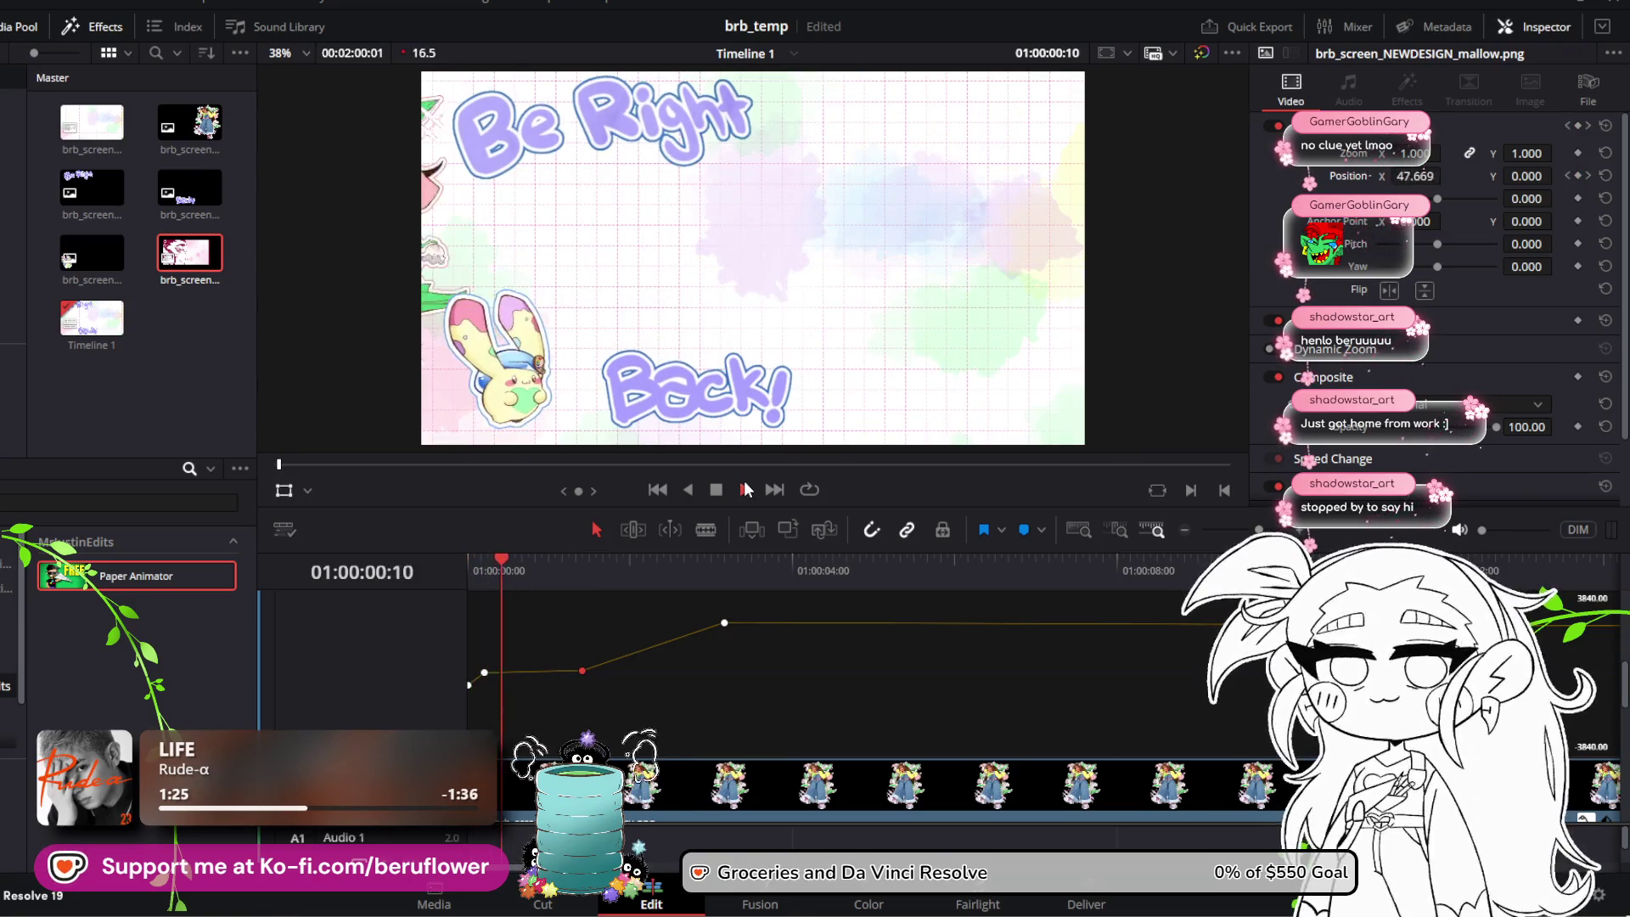
{"action": "left_click", "coordinate": [716, 490]}
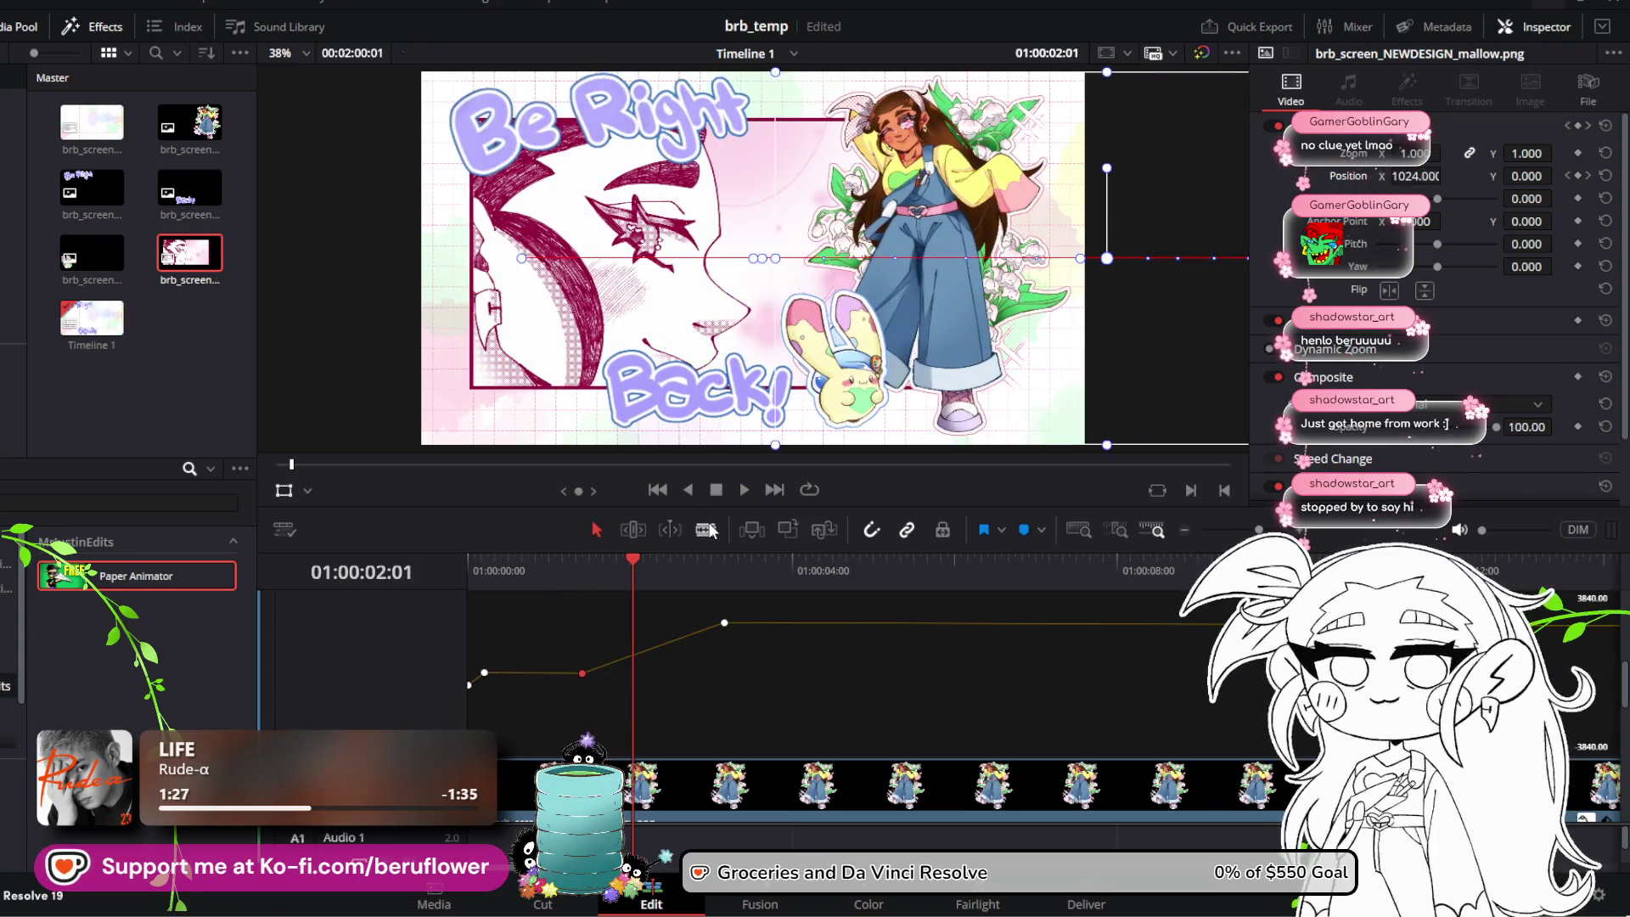
{"action": "key", "text": "ctrl+z"}
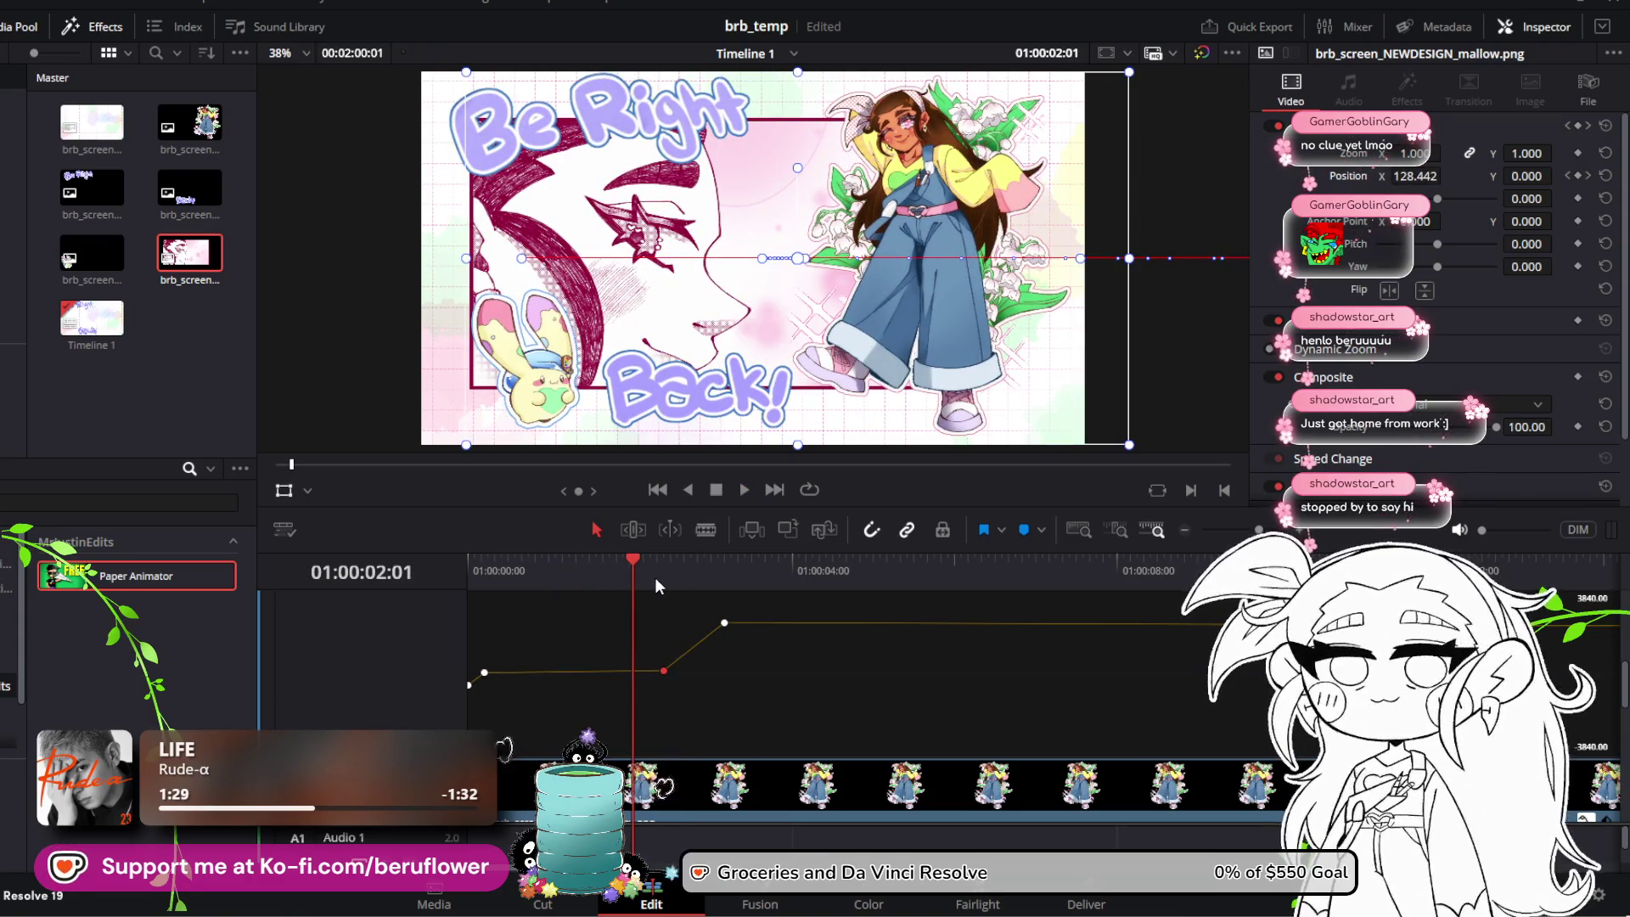
{"action": "key", "text": "ctrl+s"}
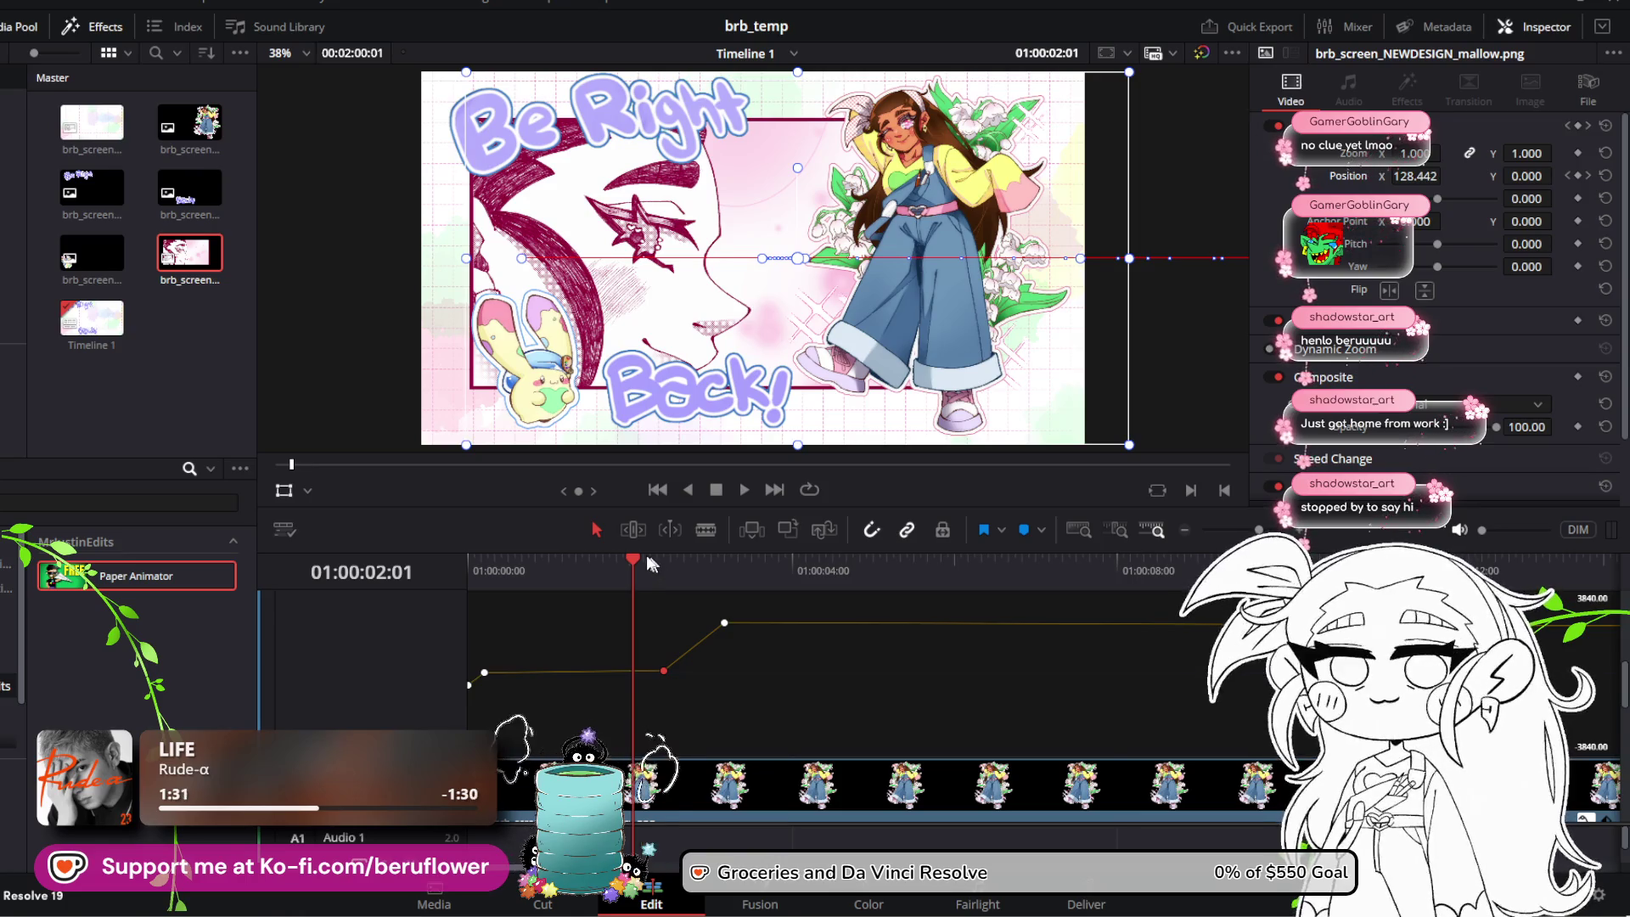
Step: Replay the retimed animation from the start and return near the beginning
{"action": "left_click_drag", "start_coordinate": [635, 555], "coordinate": [383, 595]}
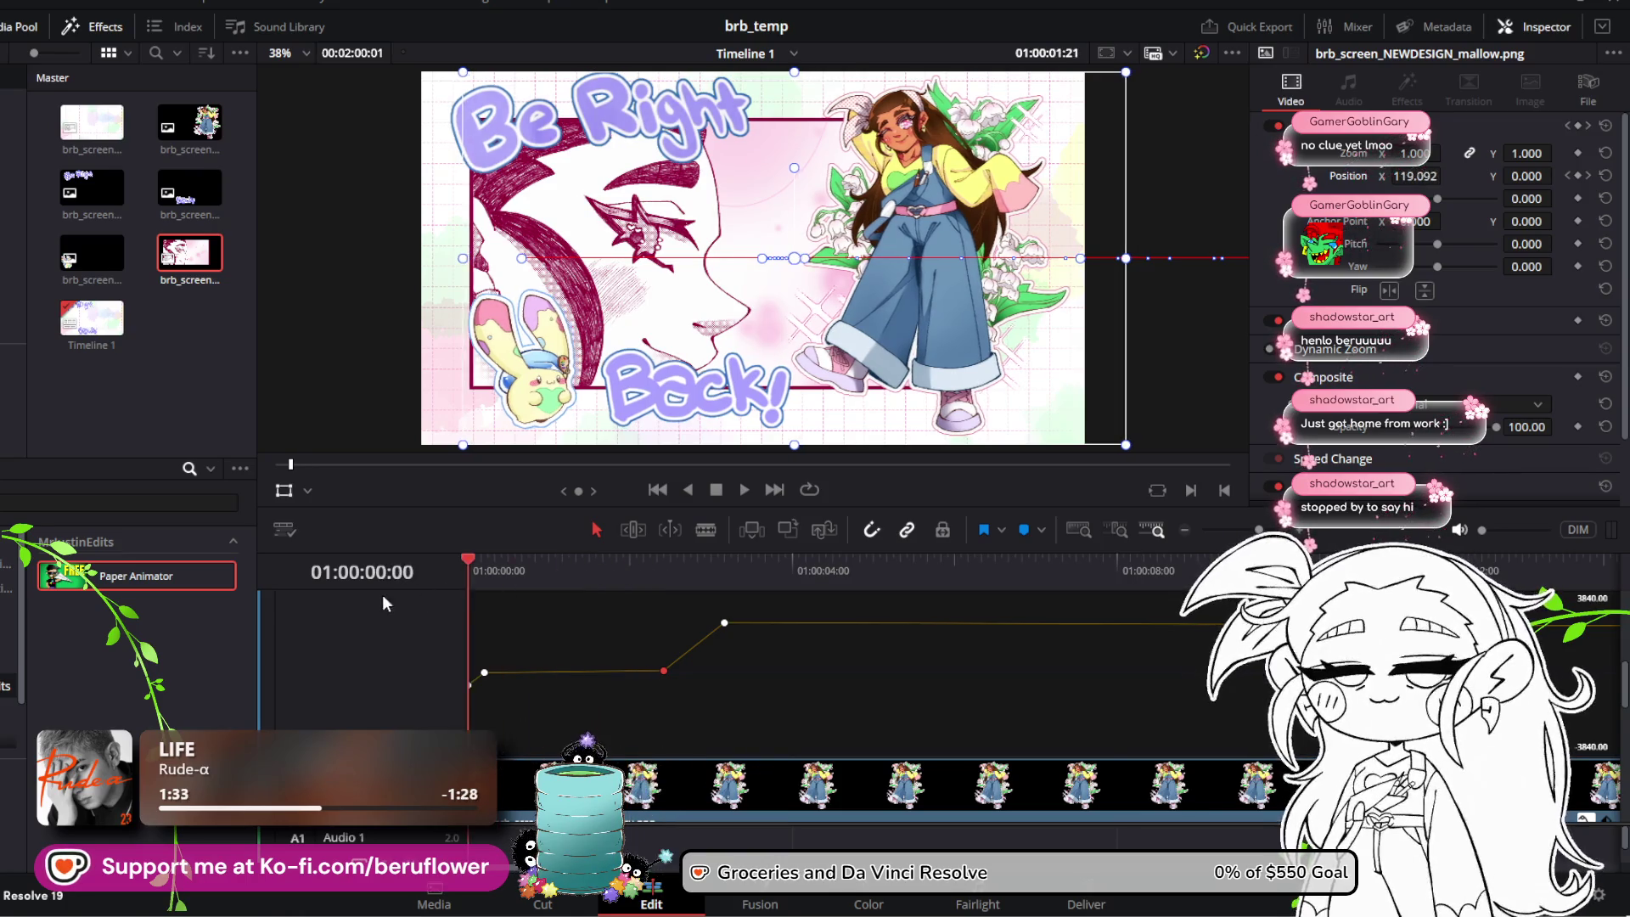
{"action": "left_click", "coordinate": [745, 486]}
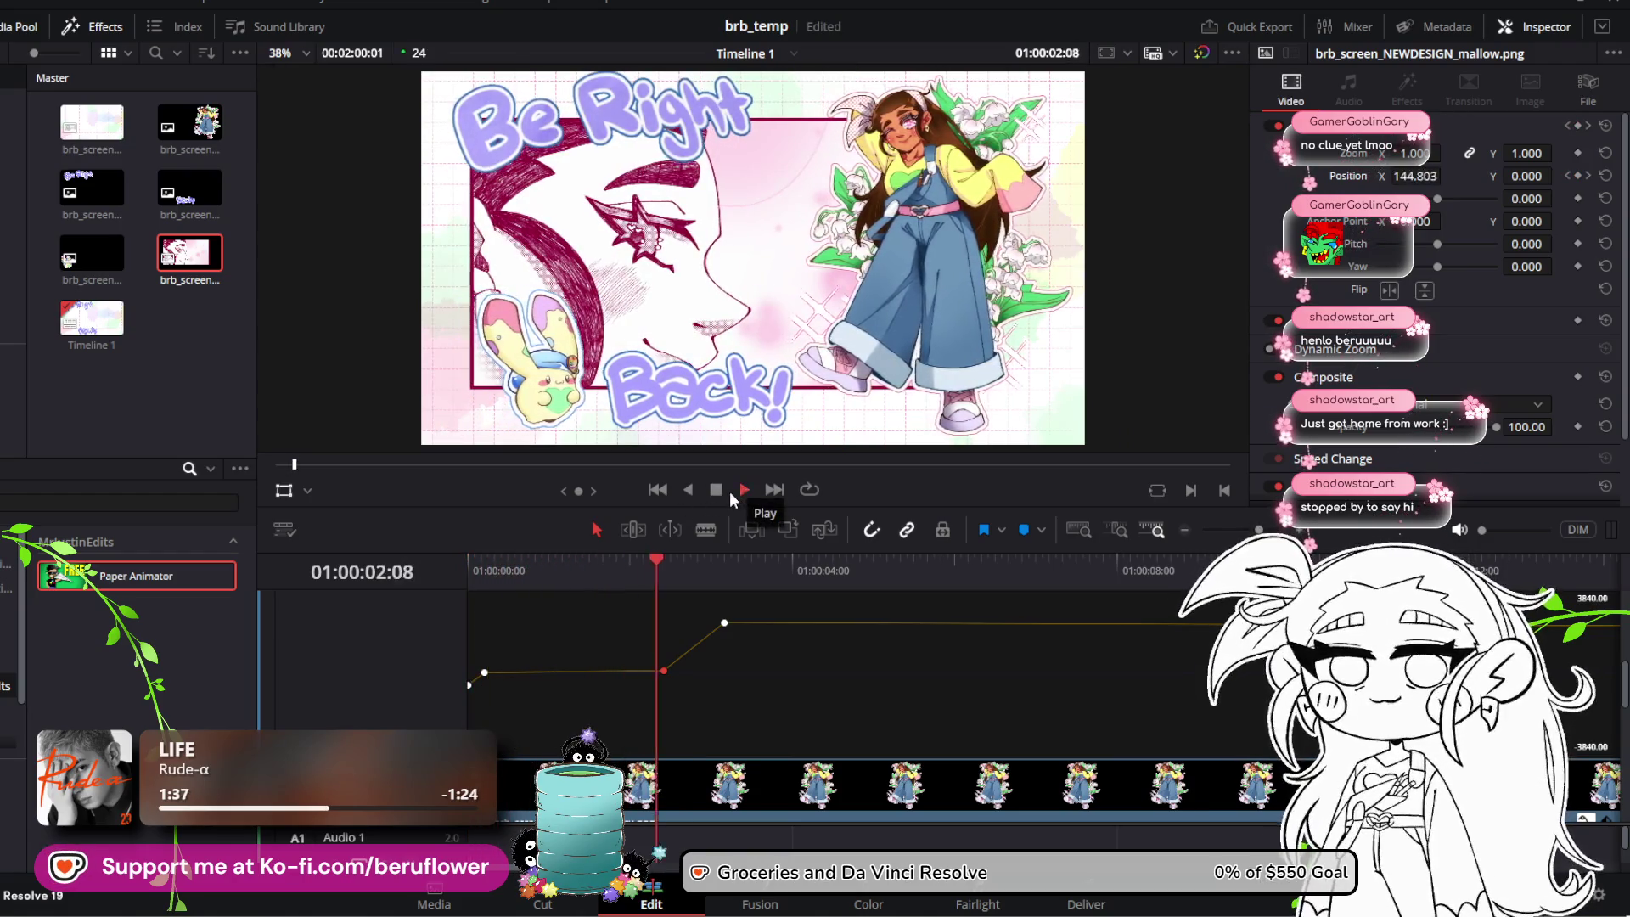
{"action": "left_click", "coordinate": [716, 490]}
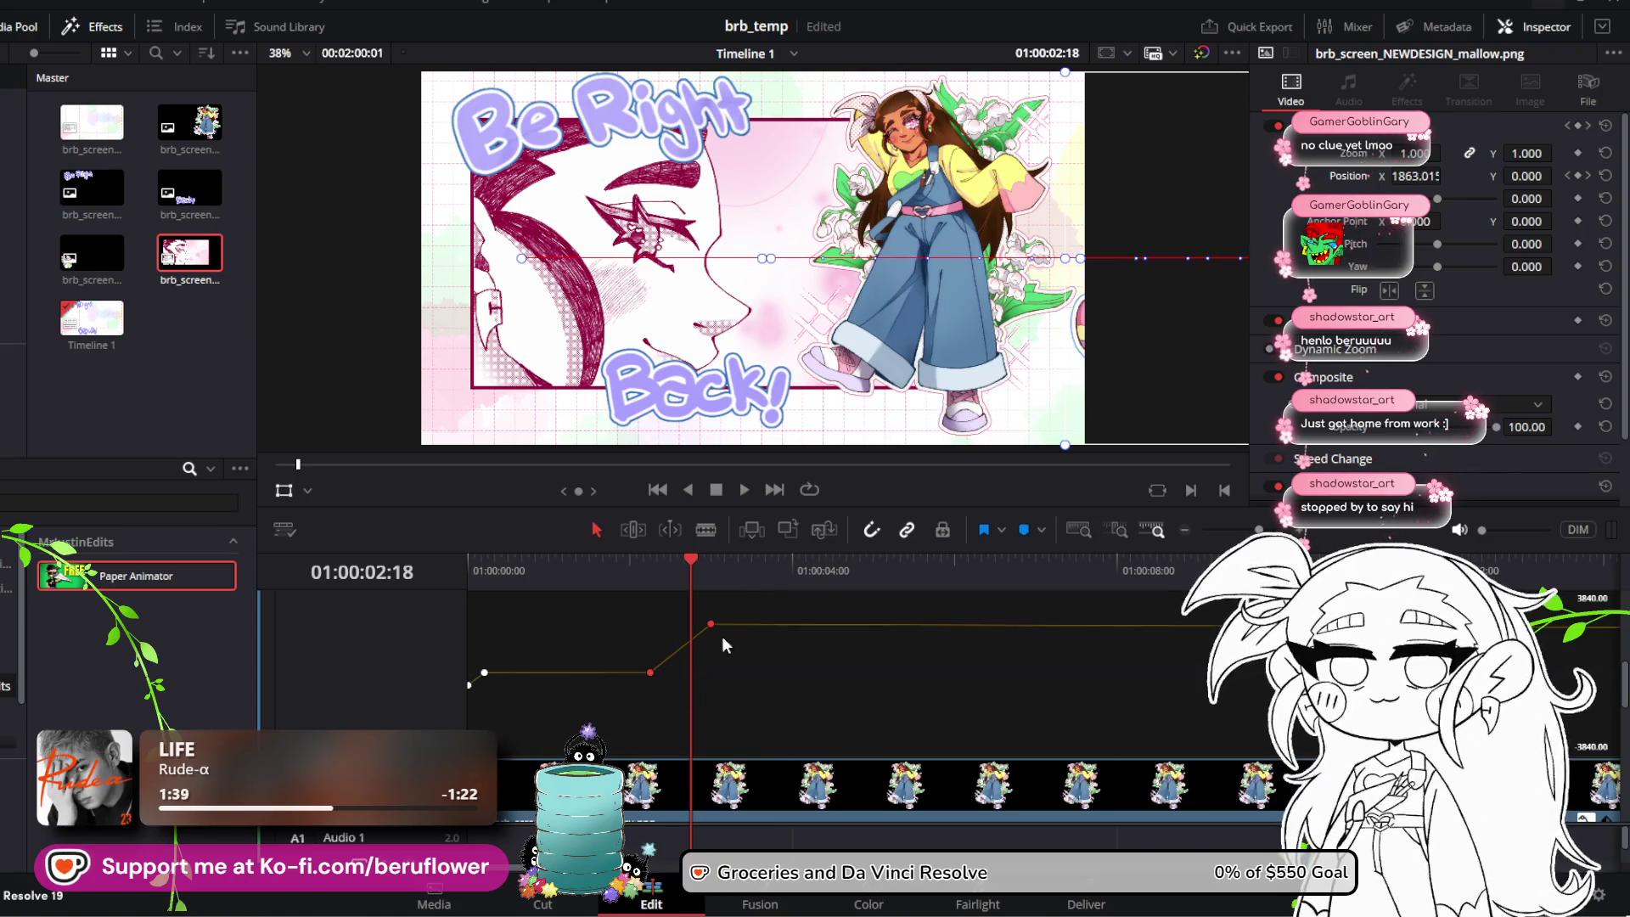
{"action": "left_click_drag", "start_coordinate": [691, 561], "coordinate": [458, 569]}
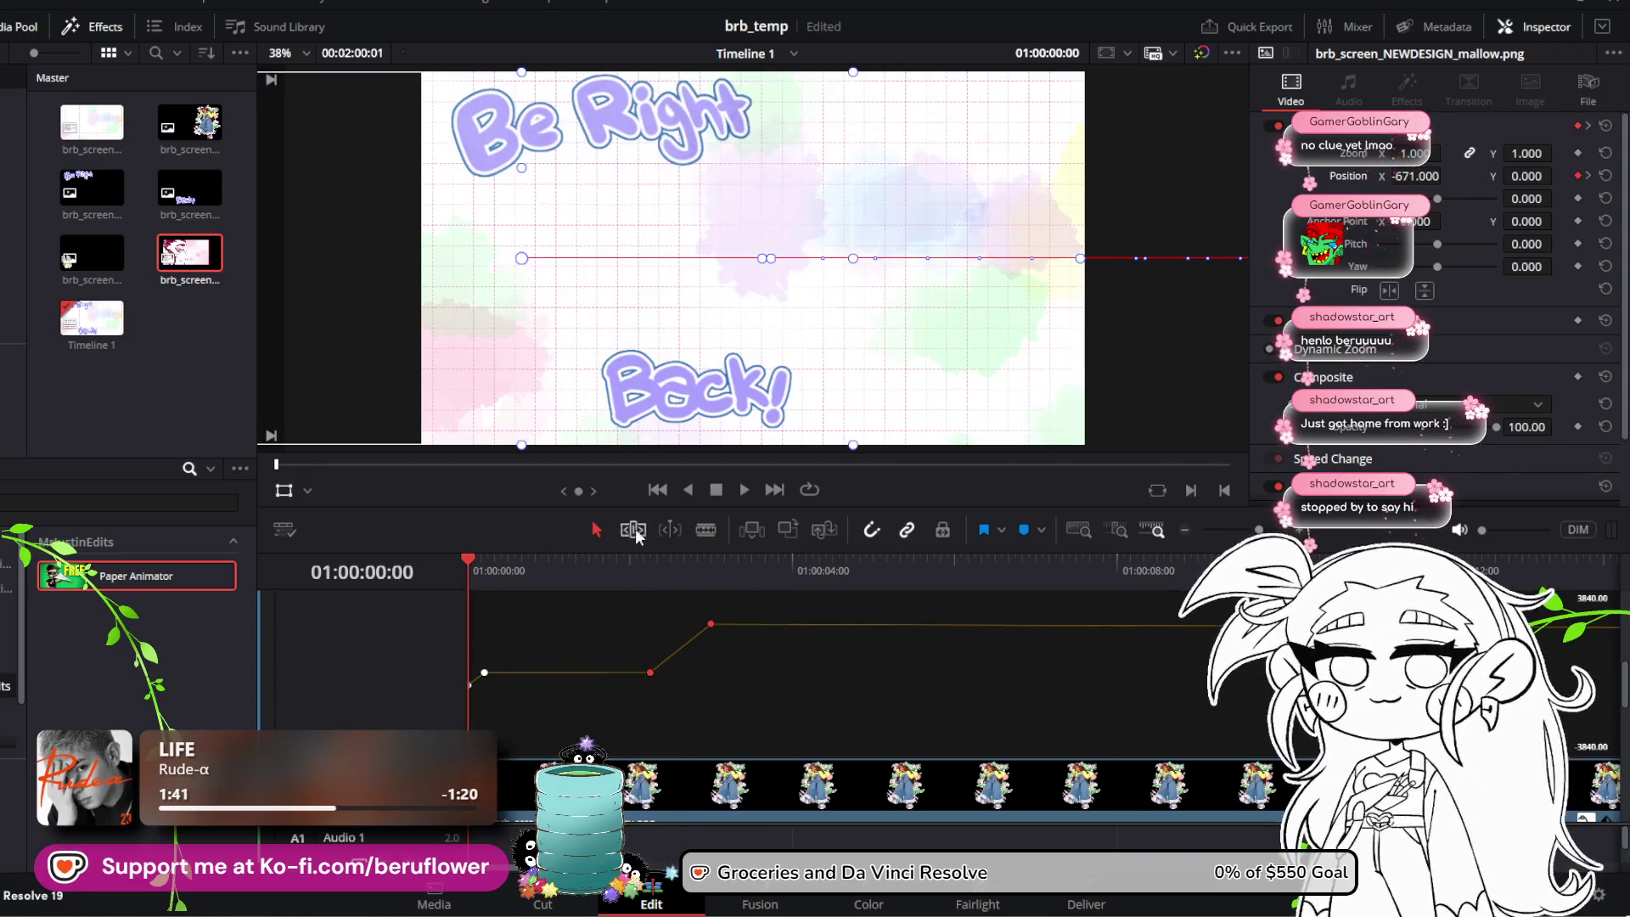
Step: Replay the girl's slide-in animation from the start of the timeline
{"action": "left_click", "coordinate": [739, 490]}
{"action": "key", "text": "space"}
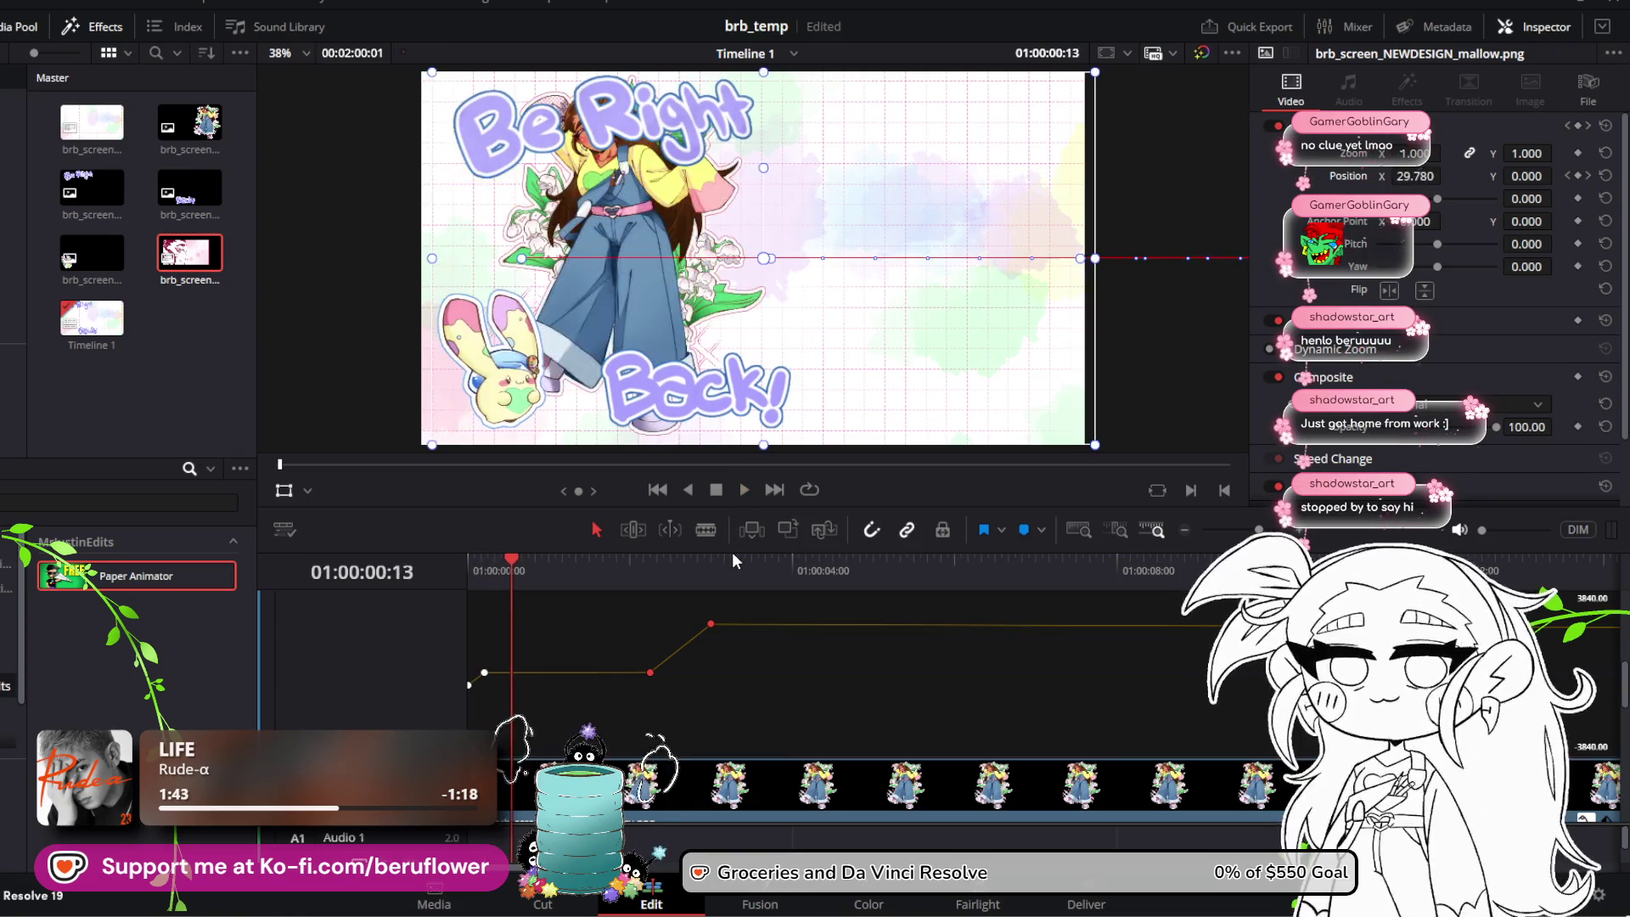
{"action": "key", "text": "Home"}
{"action": "key", "text": "space"}
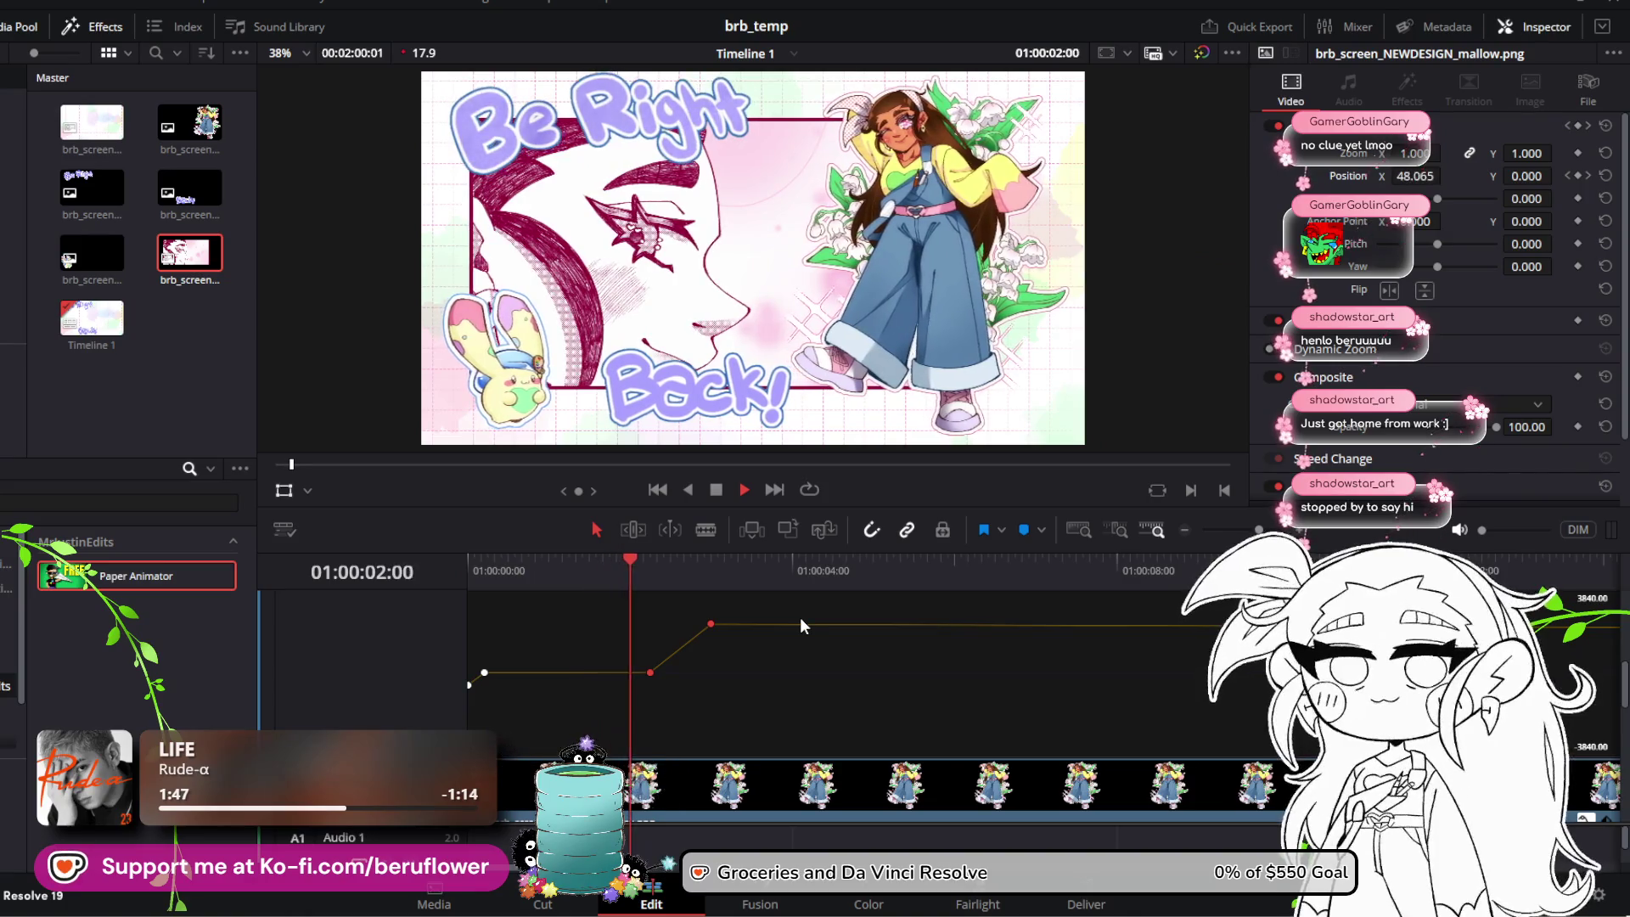
{"action": "left_click_drag", "start_coordinate": [741, 573], "coordinate": [524, 574]}
{"action": "key", "text": "space"}
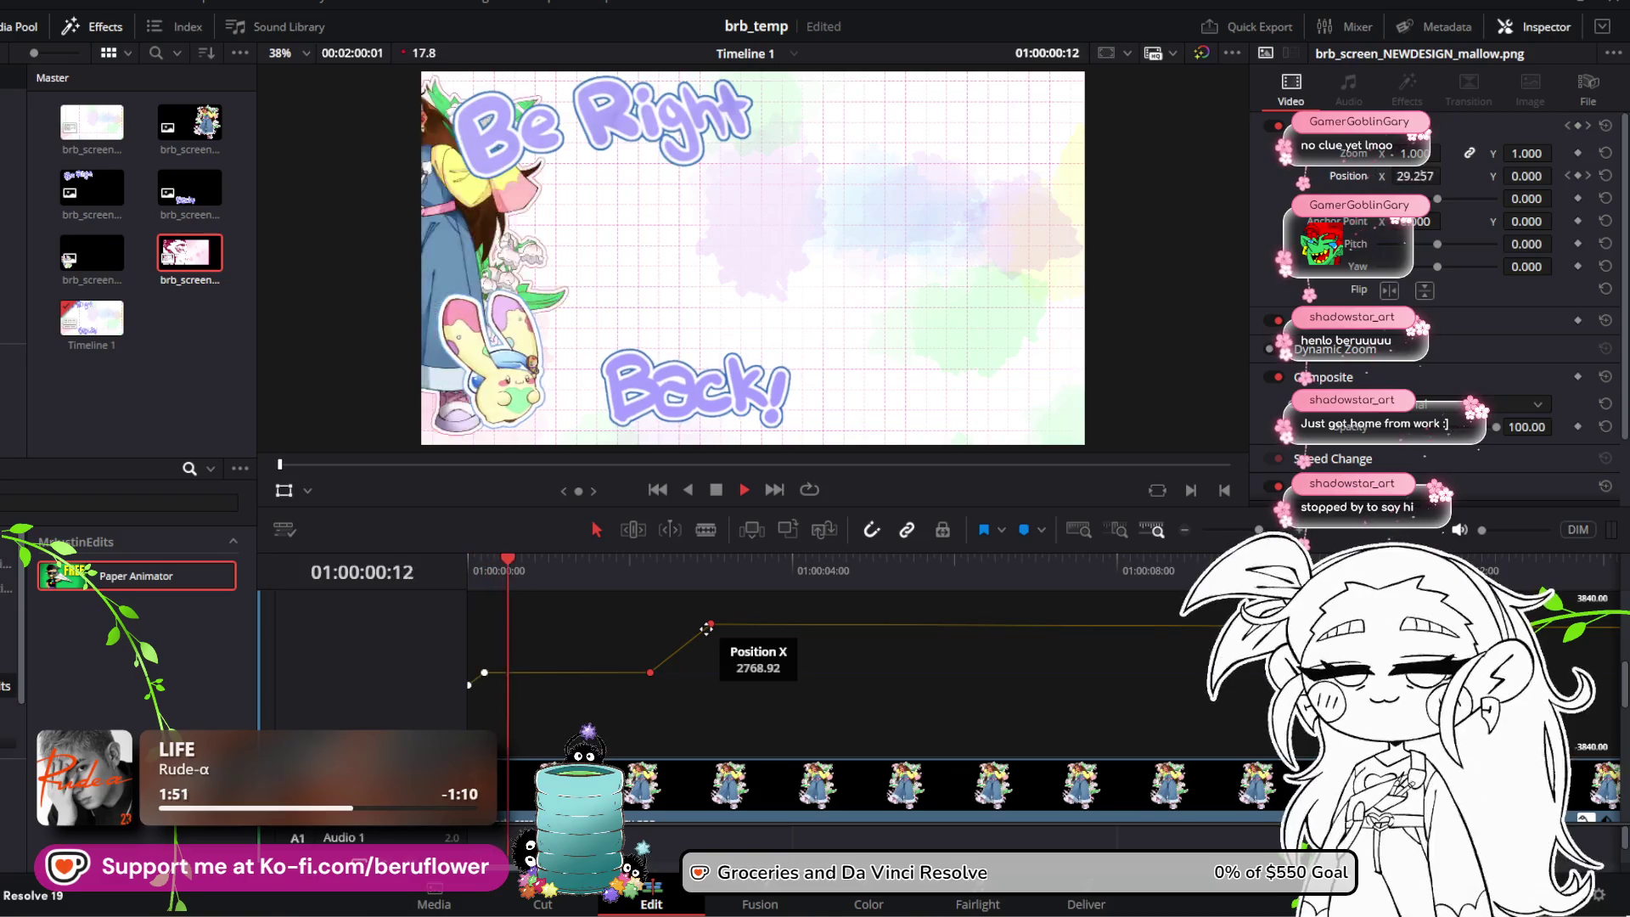
{"action": "key", "text": "space"}
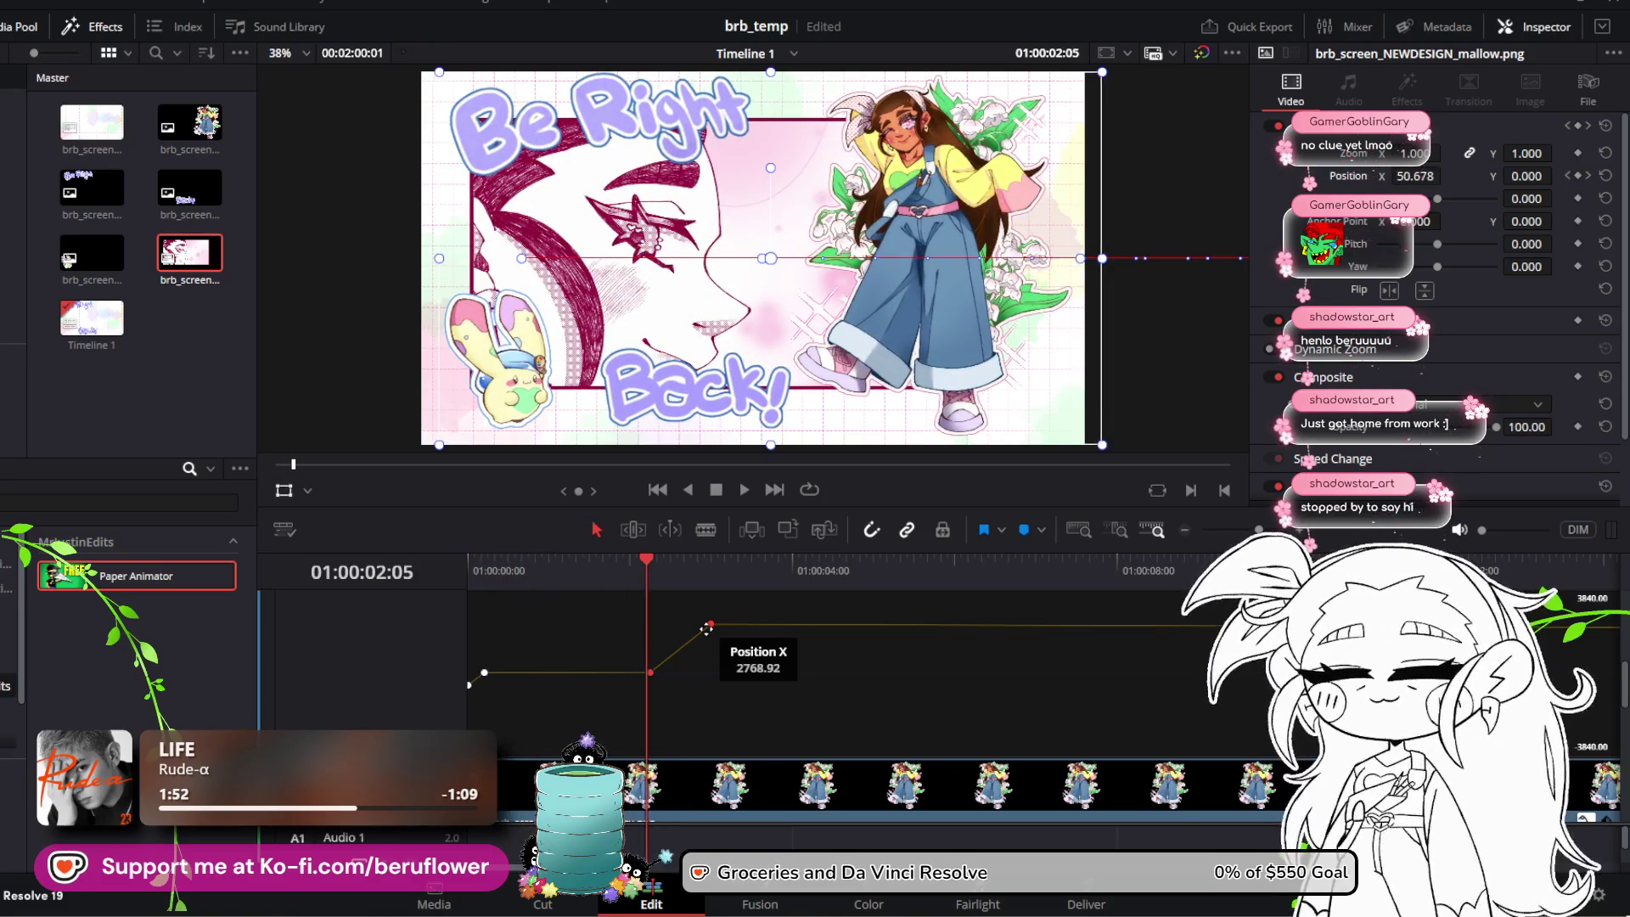
Step: Review the motion again from about one second in, ending at frame 01:00:02:06
{"action": "key", "text": "space"}
{"action": "left_click_drag", "start_coordinate": [685, 578], "coordinate": [579, 564]}
{"action": "key", "text": "space"}
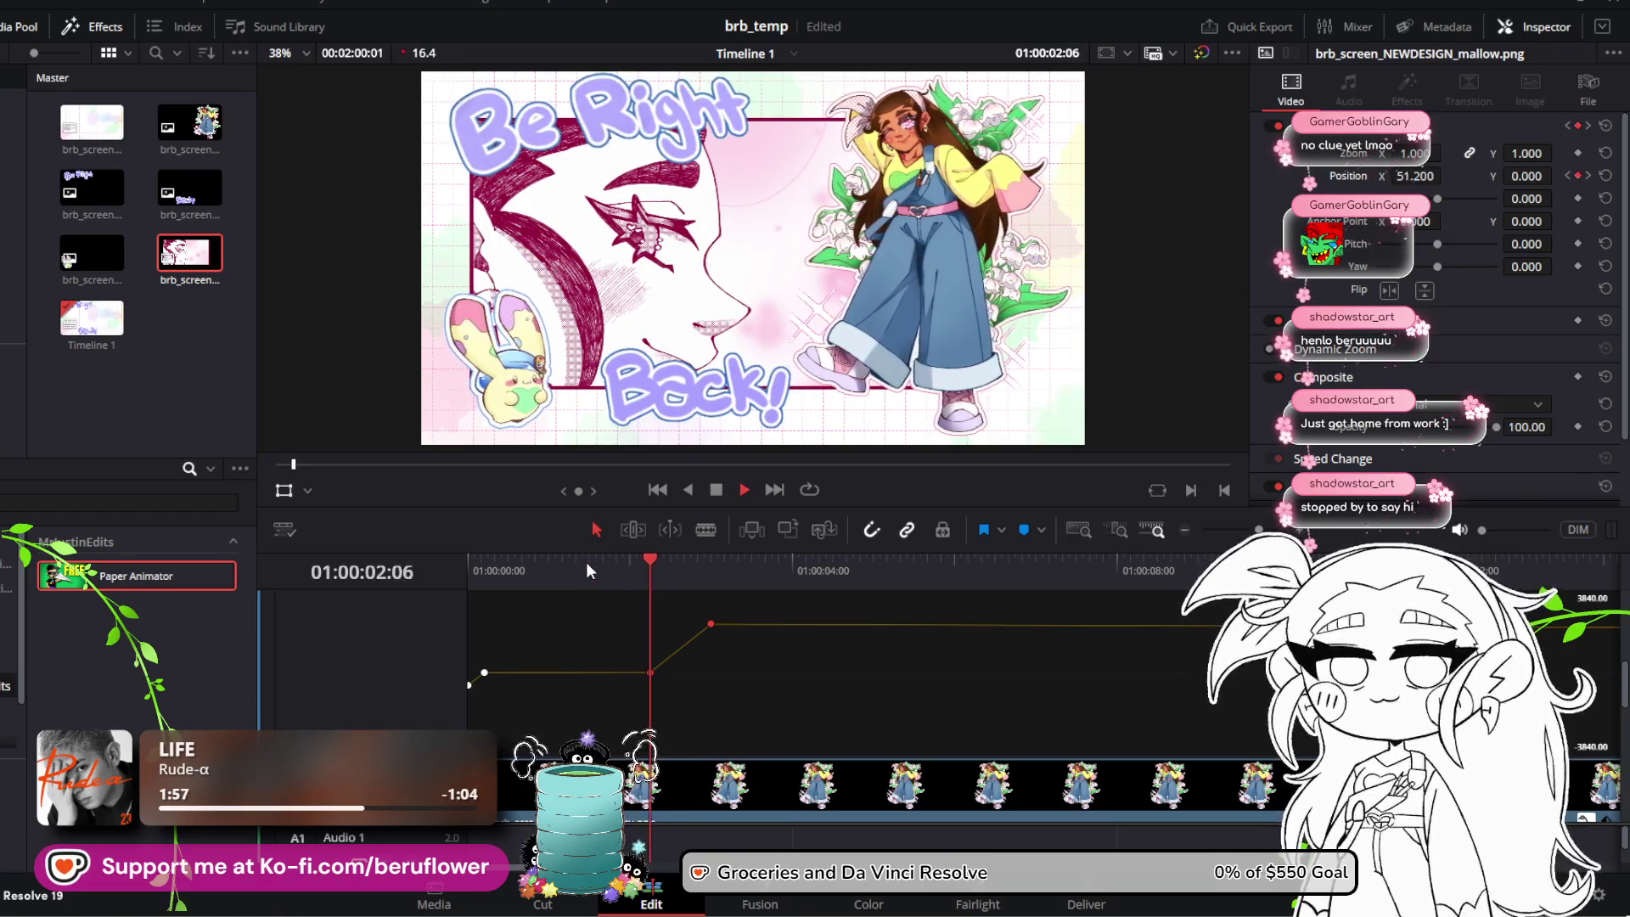
{"action": "key", "text": "space"}
{"action": "mouse_move", "coordinate": [709, 562]}
{"action": "left_mouse_down"}
{"action": "mouse_move", "coordinate": [542, 569]}
{"action": "mouse_move", "coordinate": [667, 592]}
{"action": "mouse_move", "coordinate": [620, 593]}
{"action": "mouse_move", "coordinate": [642, 592]}
{"action": "left_mouse_up"}
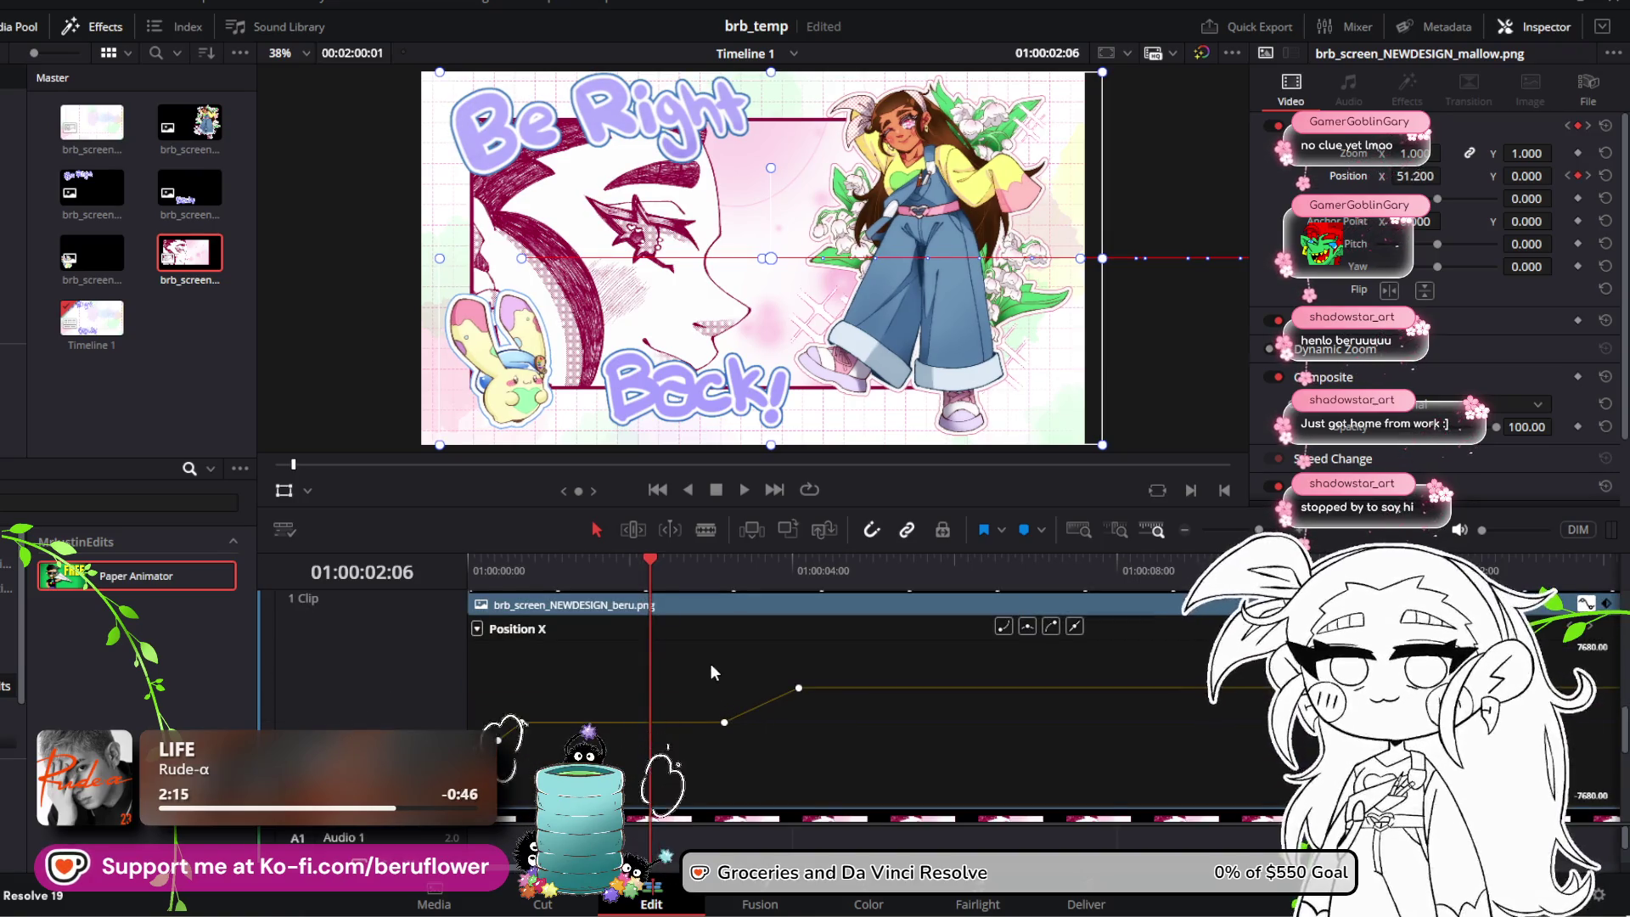
Step: Drag beru's middle Position X keyframe (204.8) left to 01:00:02:06, 16 frames earlier
{"action": "left_click", "coordinate": [723, 720]}
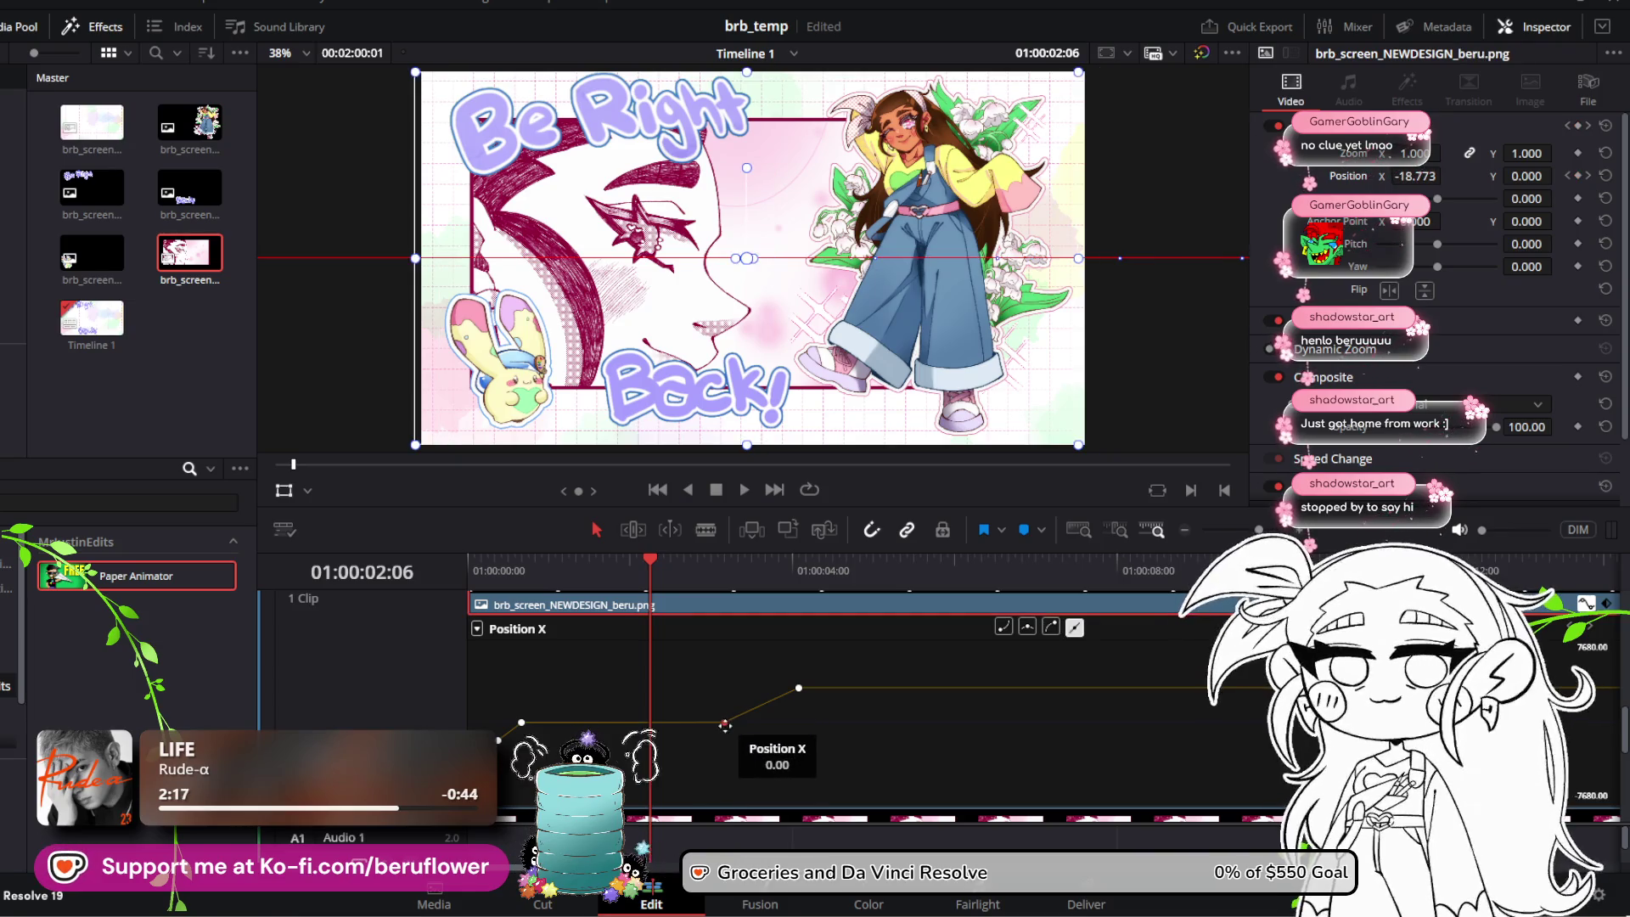
{"action": "left_click_drag", "start_coordinate": [725, 724], "coordinate": [655, 723]}
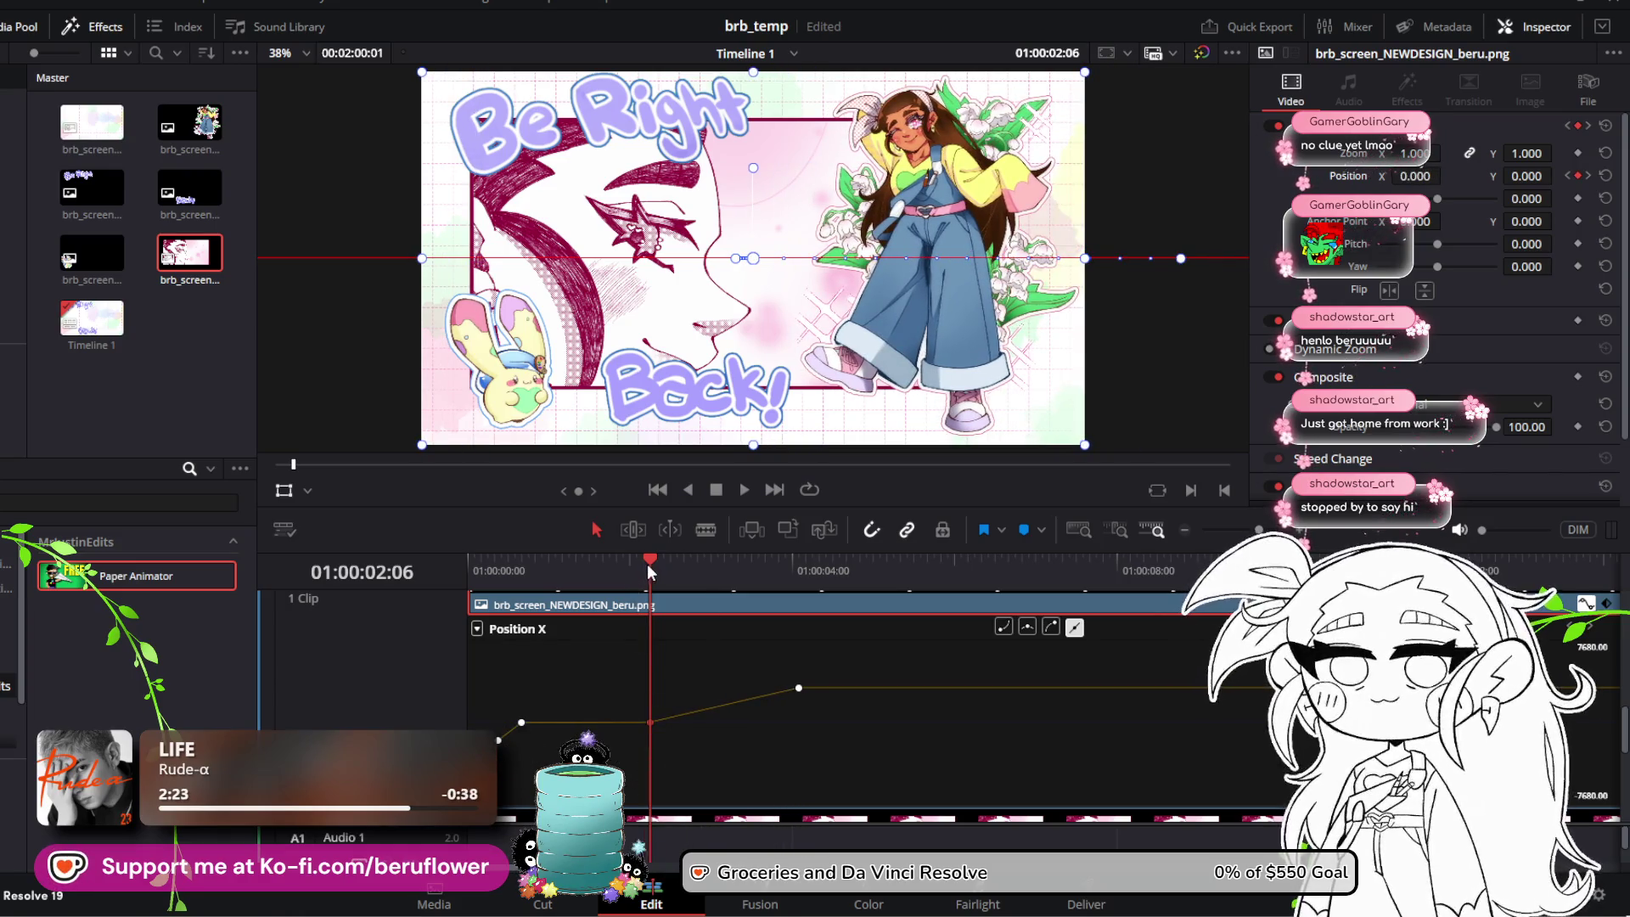
{"action": "mouse_move", "coordinate": [647, 564]}
{"action": "left_mouse_down"}
{"action": "mouse_move", "coordinate": [524, 568]}
{"action": "mouse_move", "coordinate": [741, 619]}
{"action": "mouse_move", "coordinate": [486, 618]}
{"action": "left_mouse_up"}
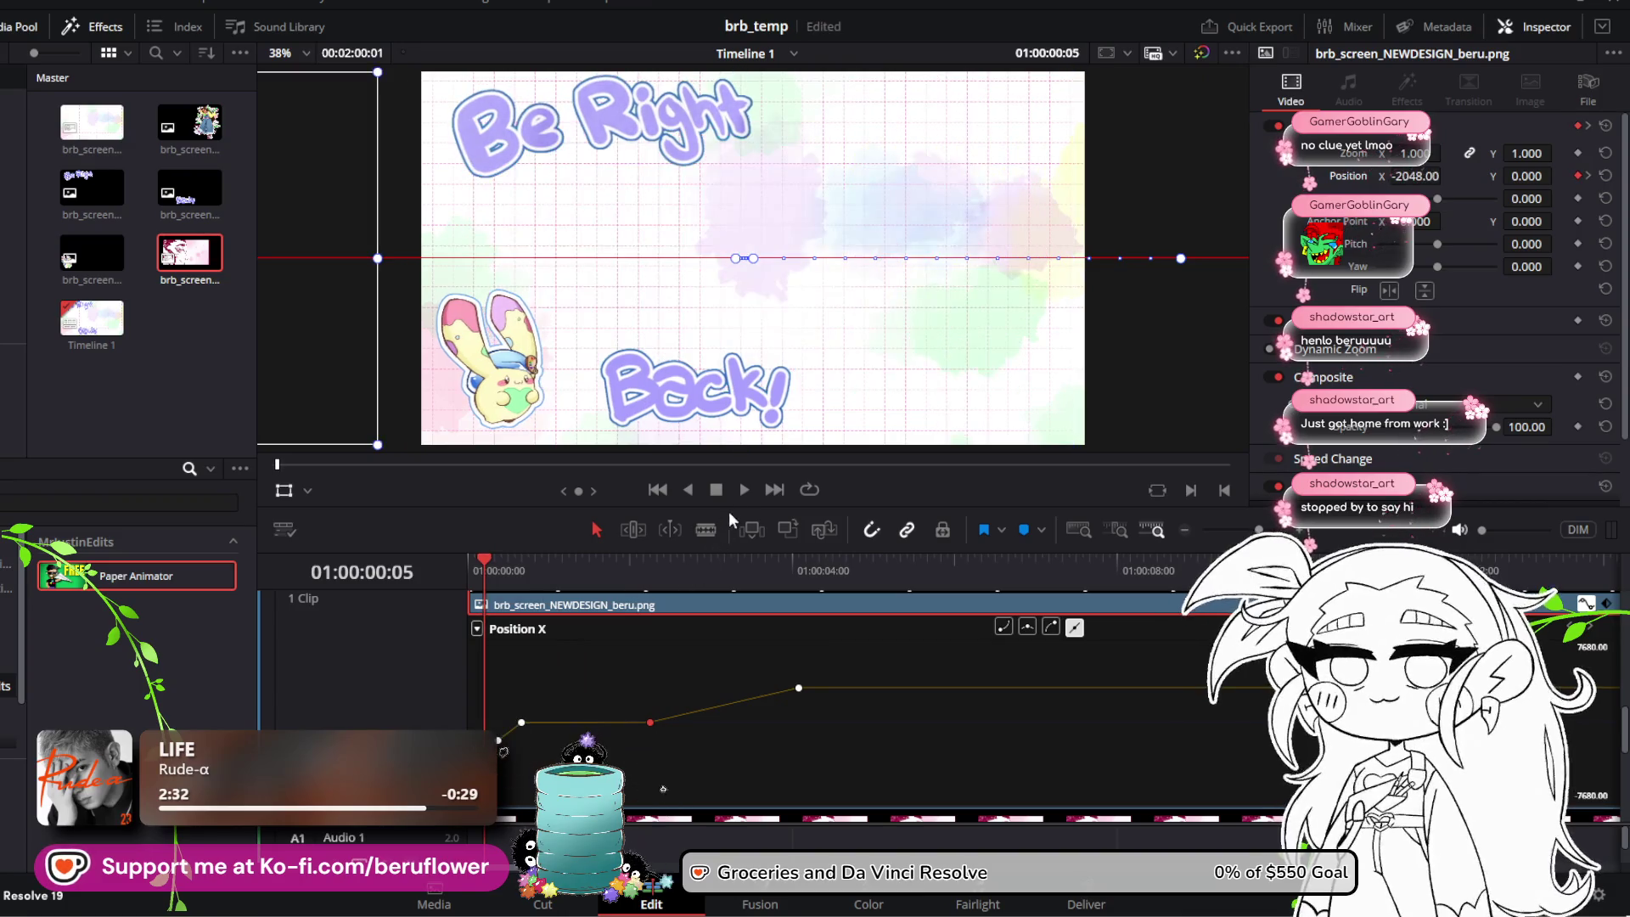
{"action": "left_click", "coordinate": [743, 490]}
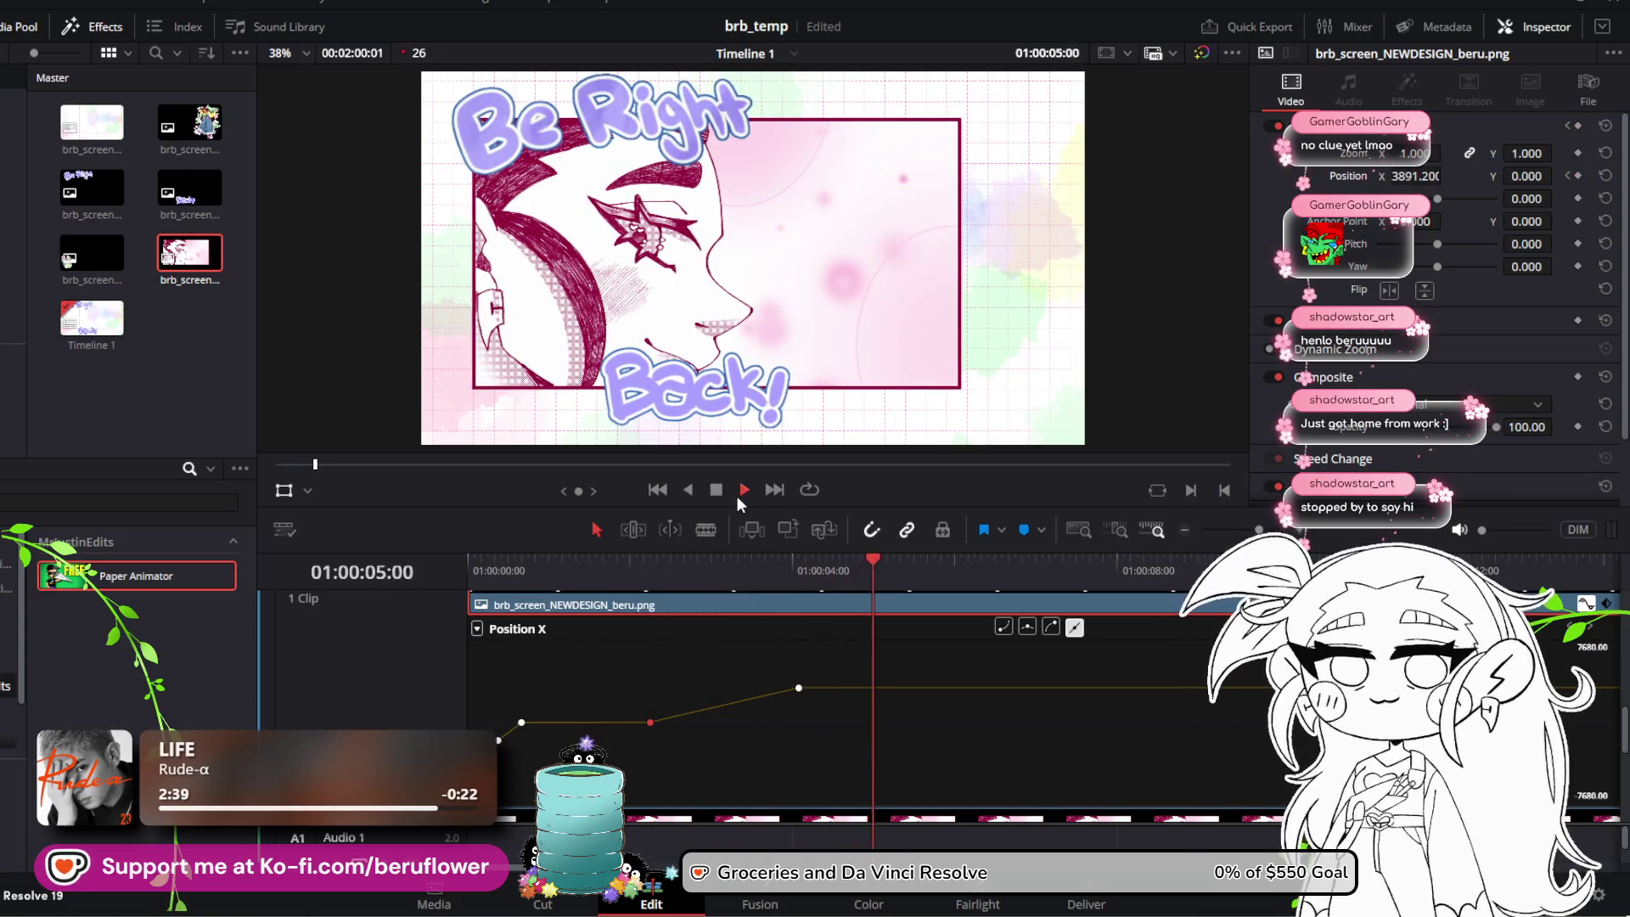
{"action": "left_click", "coordinate": [741, 493]}
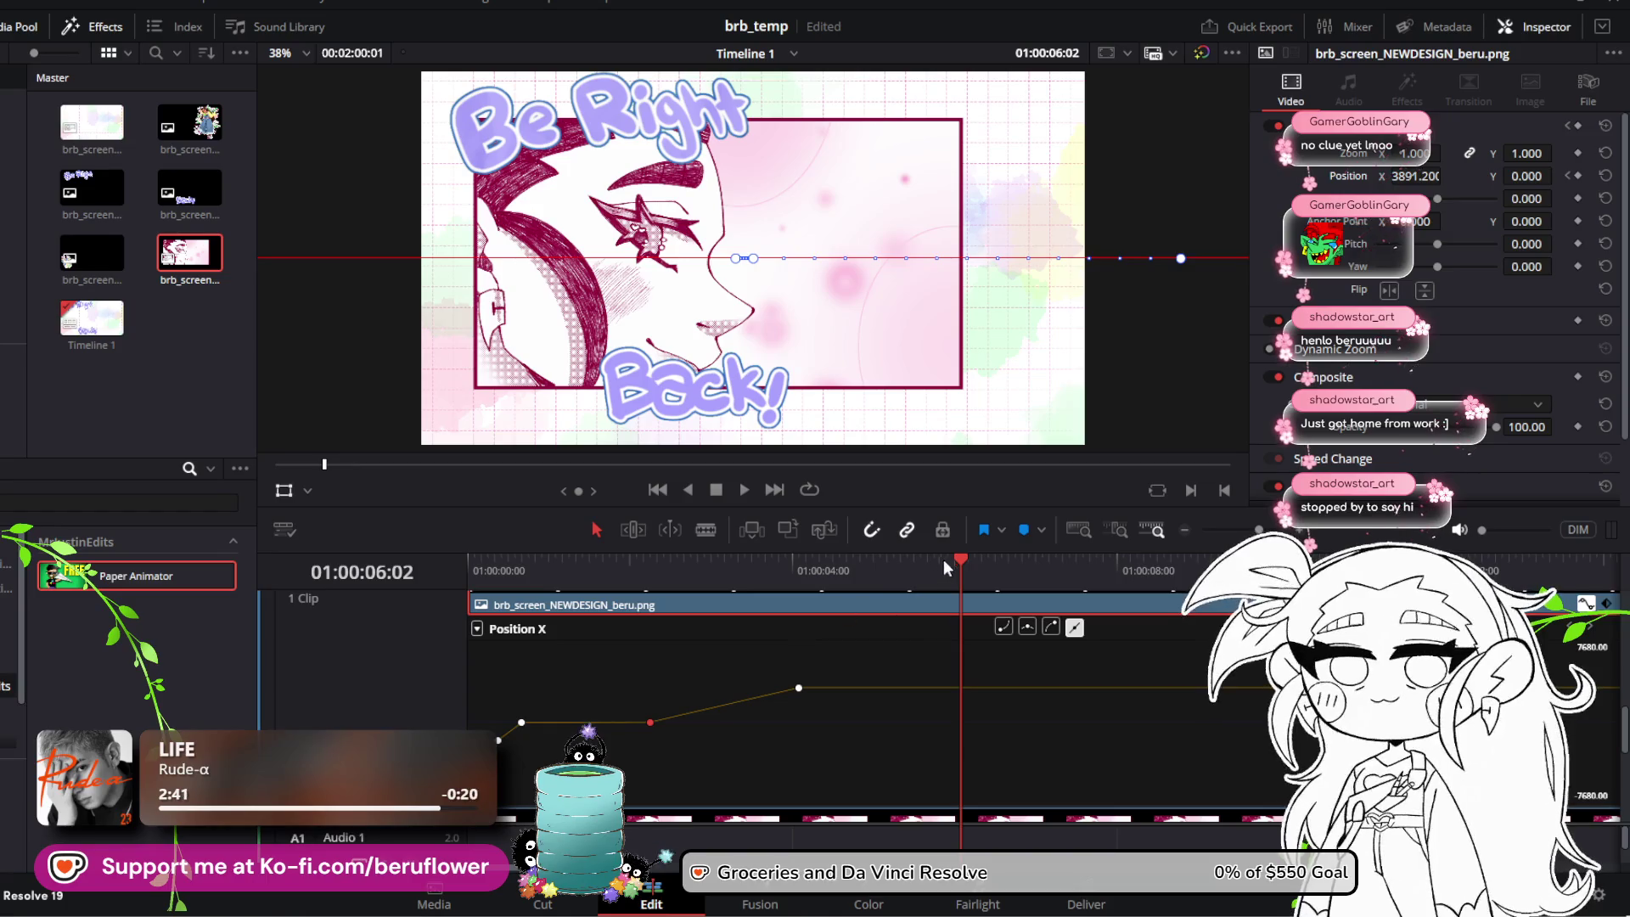
{"action": "key", "text": "Home"}
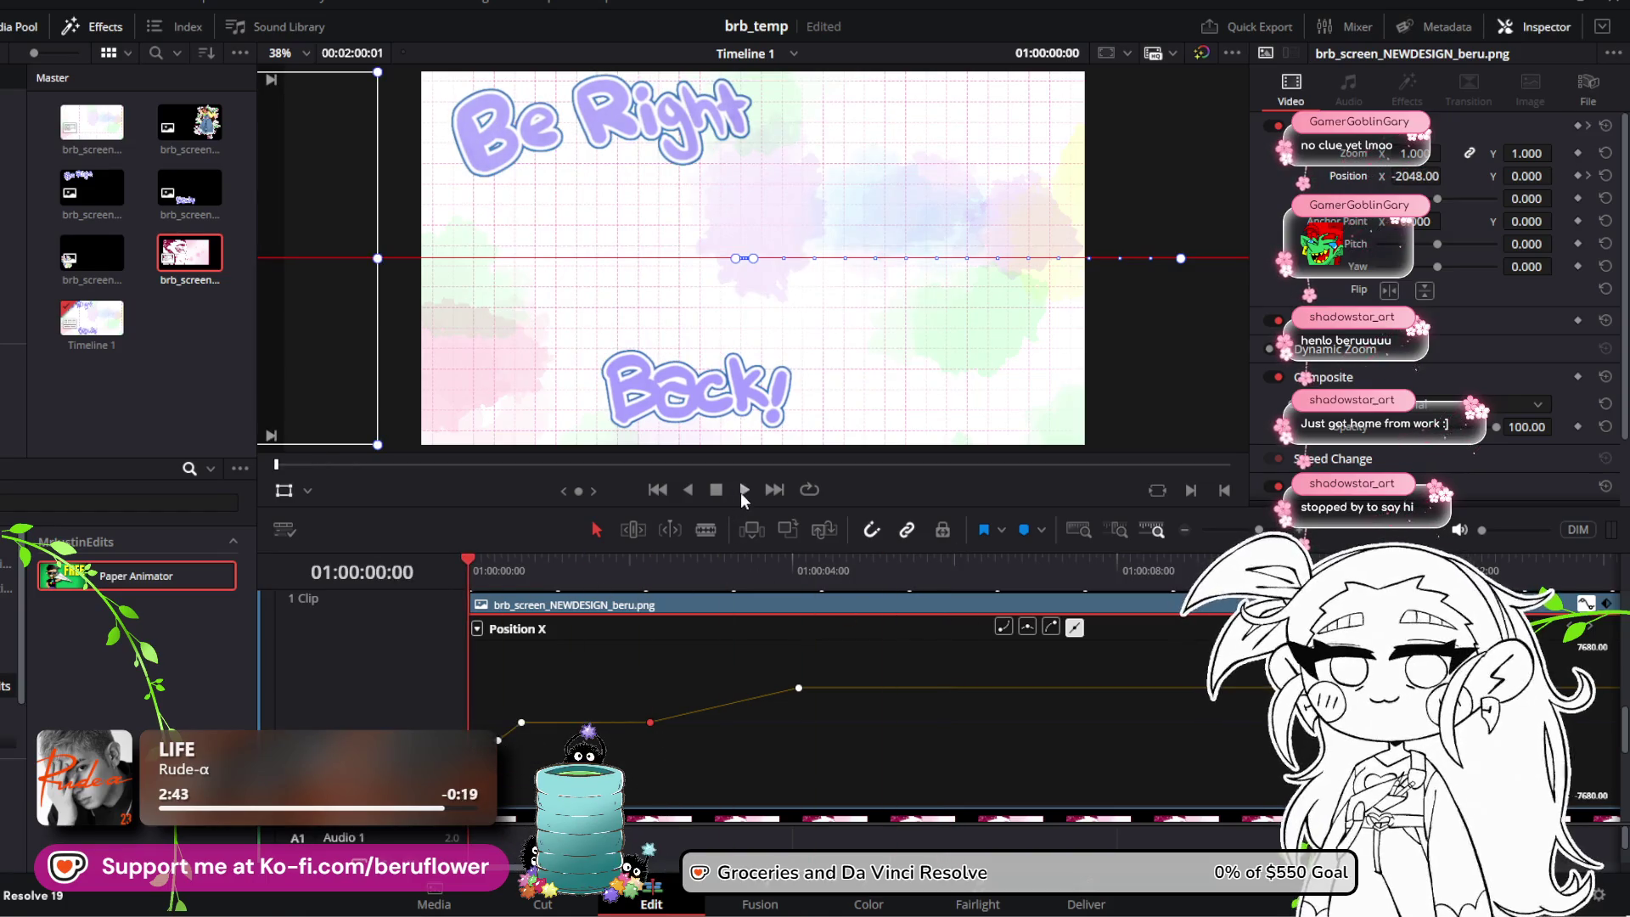
{"action": "left_click", "coordinate": [741, 492]}
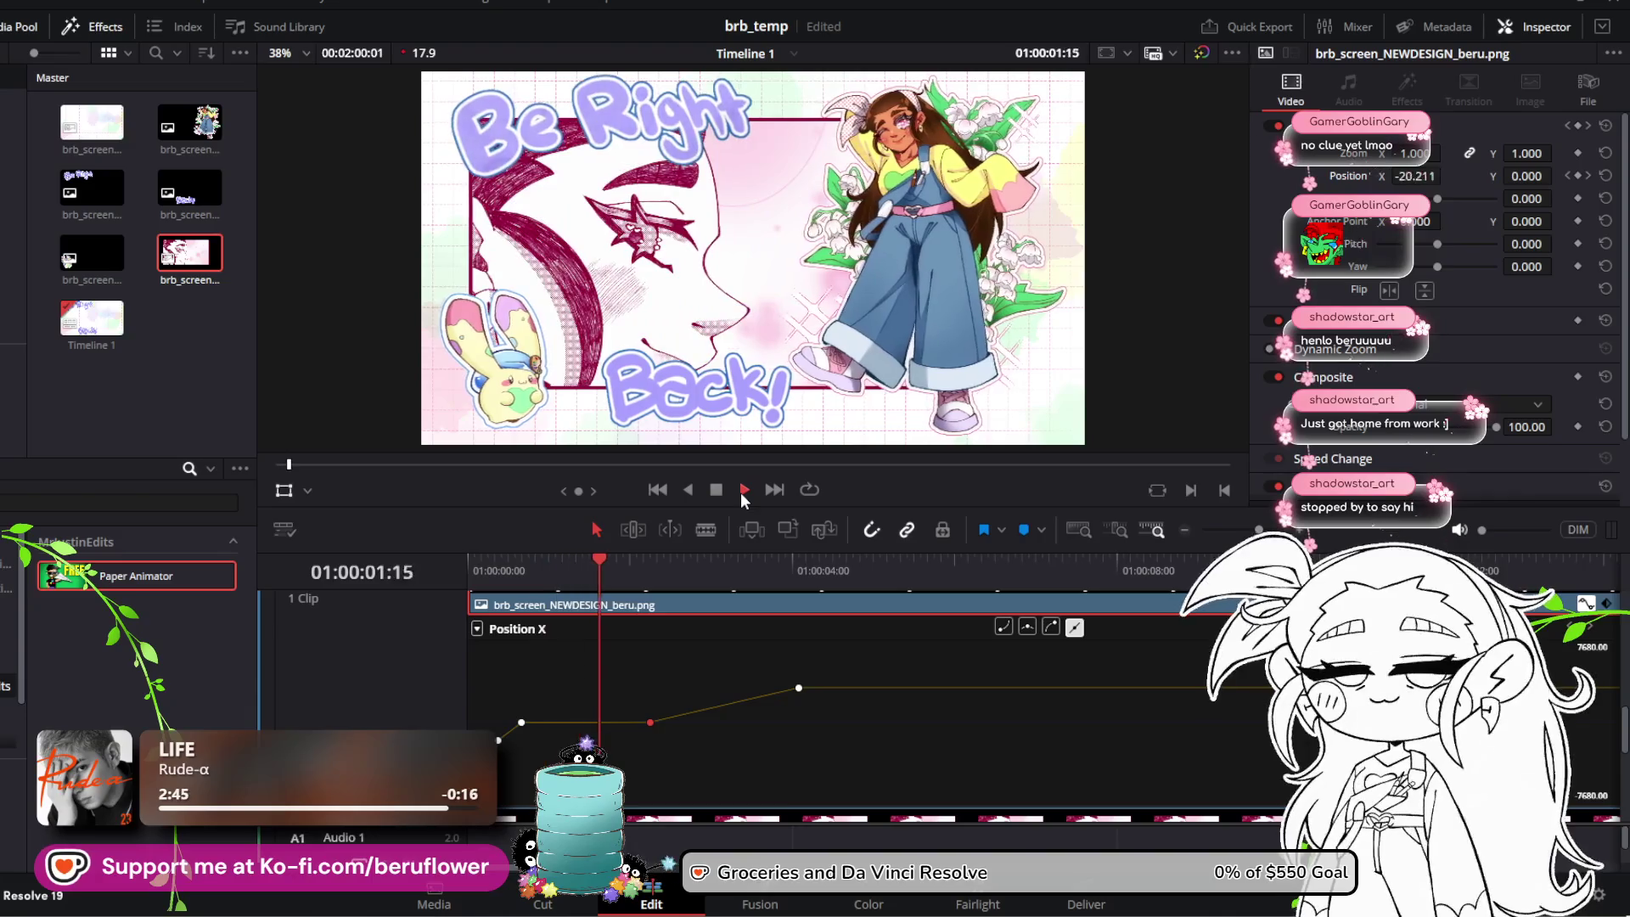
{"action": "key", "text": "space"}
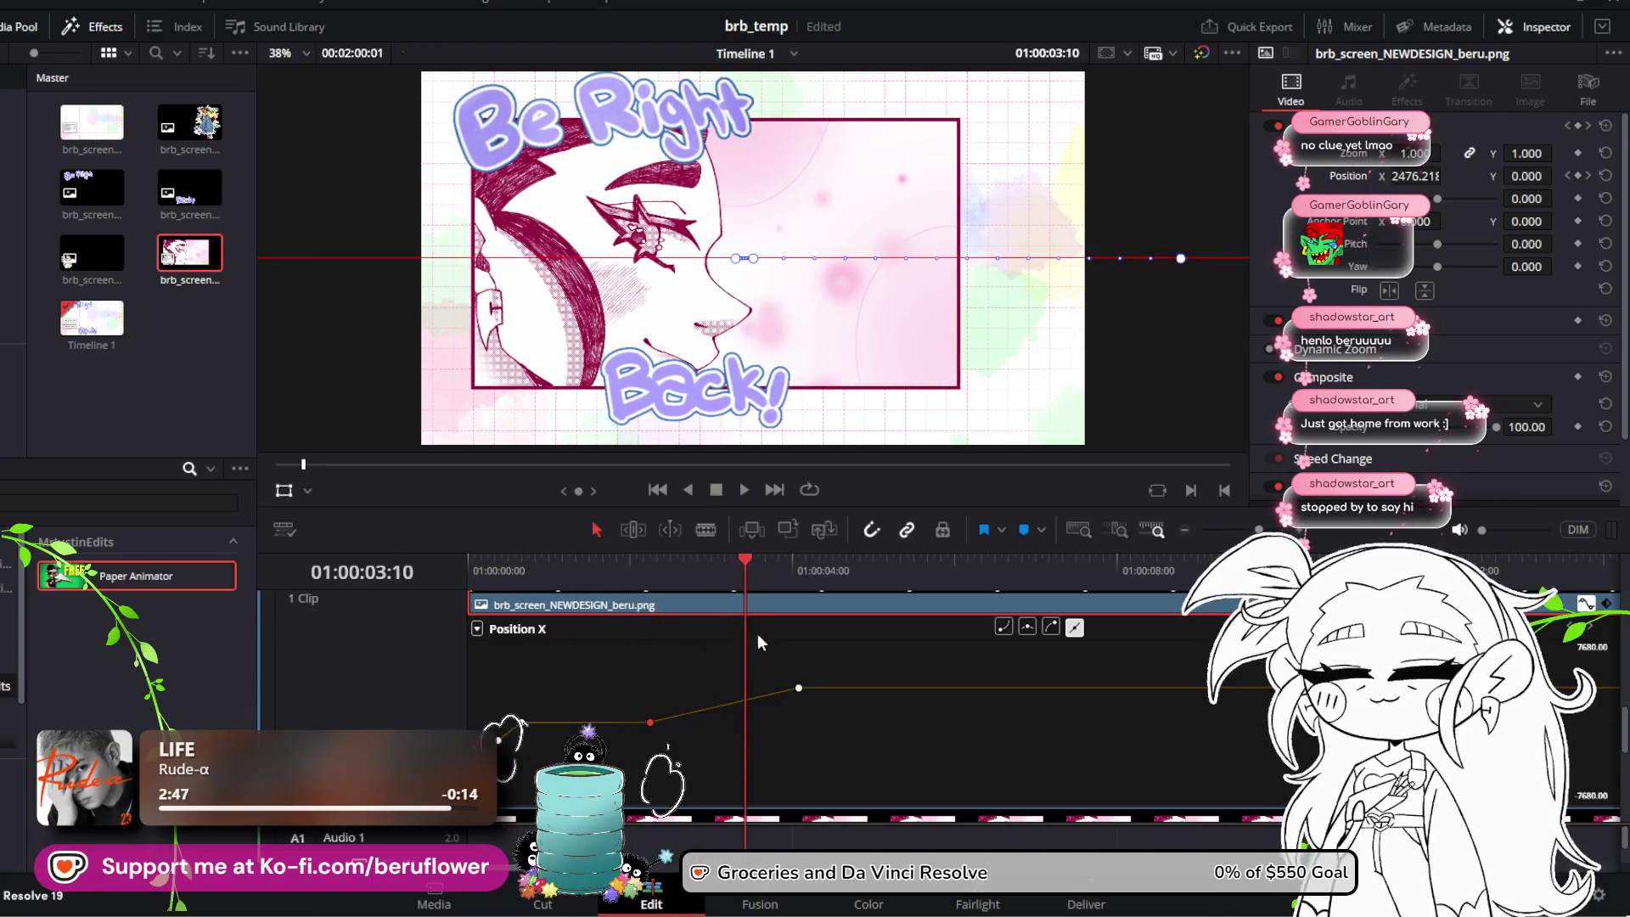
{"action": "left_click_drag", "start_coordinate": [736, 559], "coordinate": [645, 569]}
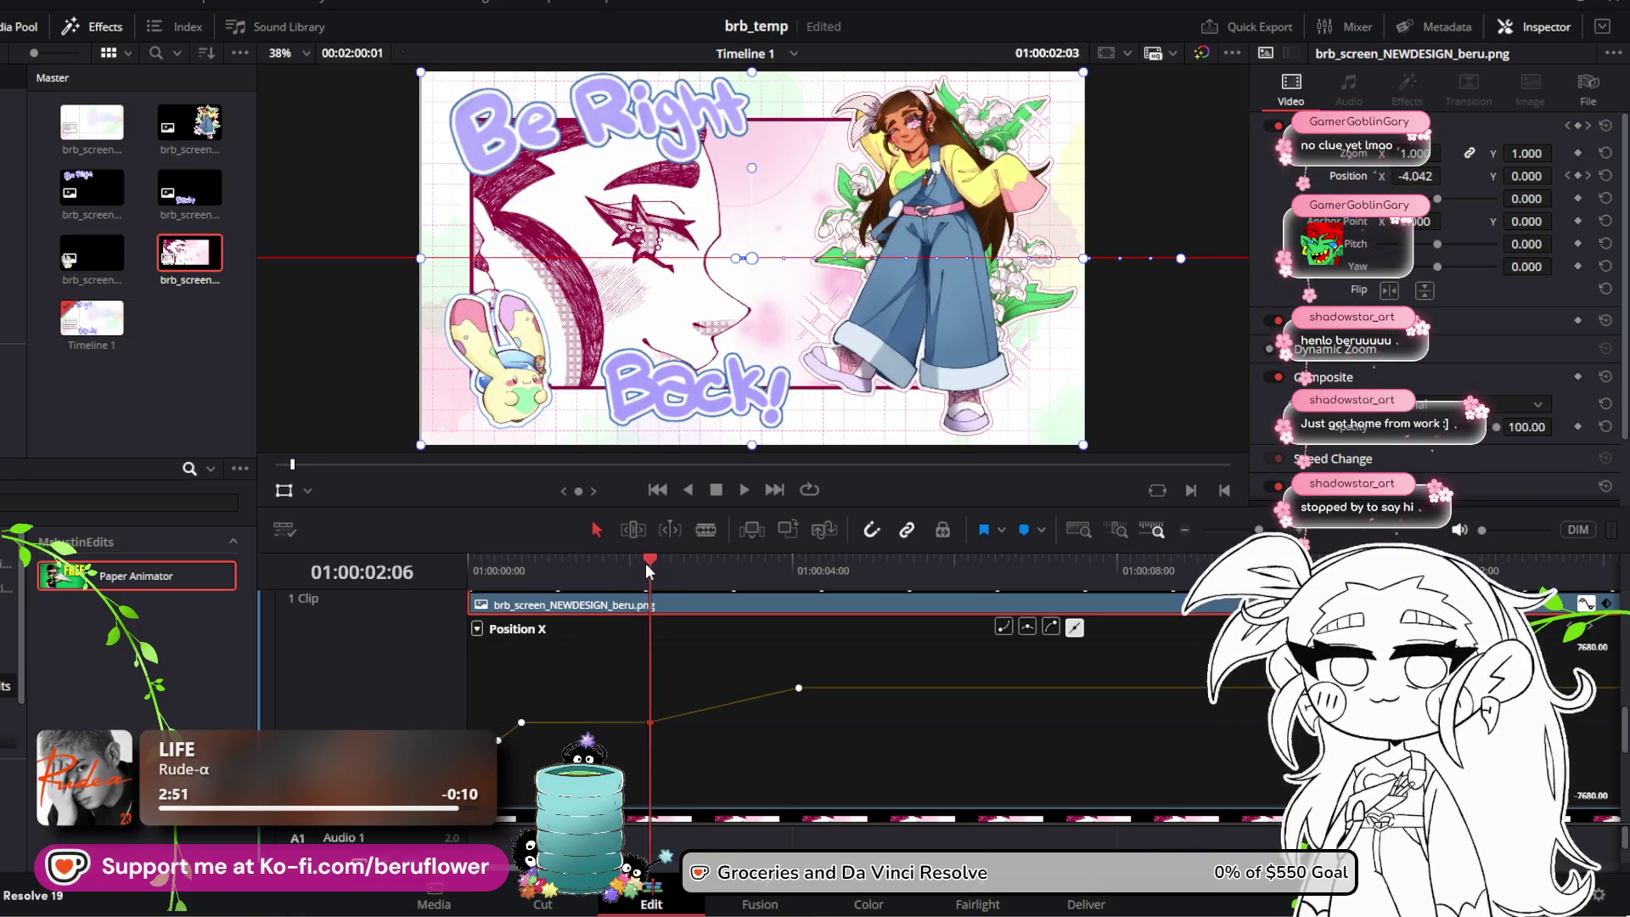
Step: Move the beru clip's exit keyframe slightly earlier and lower, then replay the animation
{"action": "left_click", "coordinate": [799, 687]}
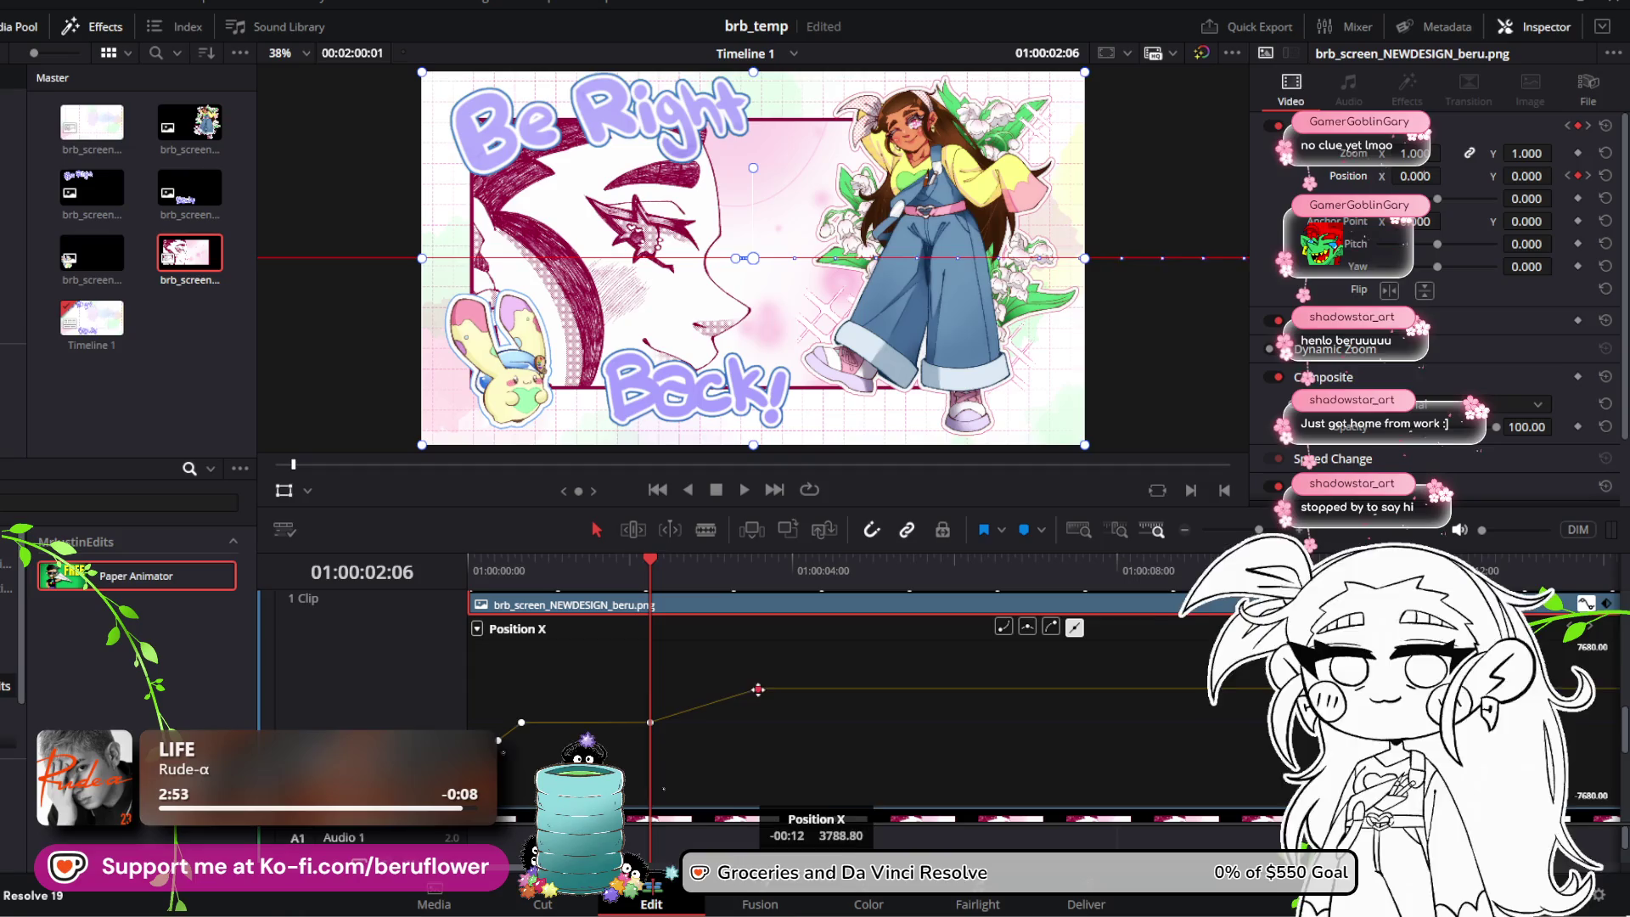
{"action": "left_click_drag", "start_coordinate": [740, 693], "coordinate": [729, 697]}
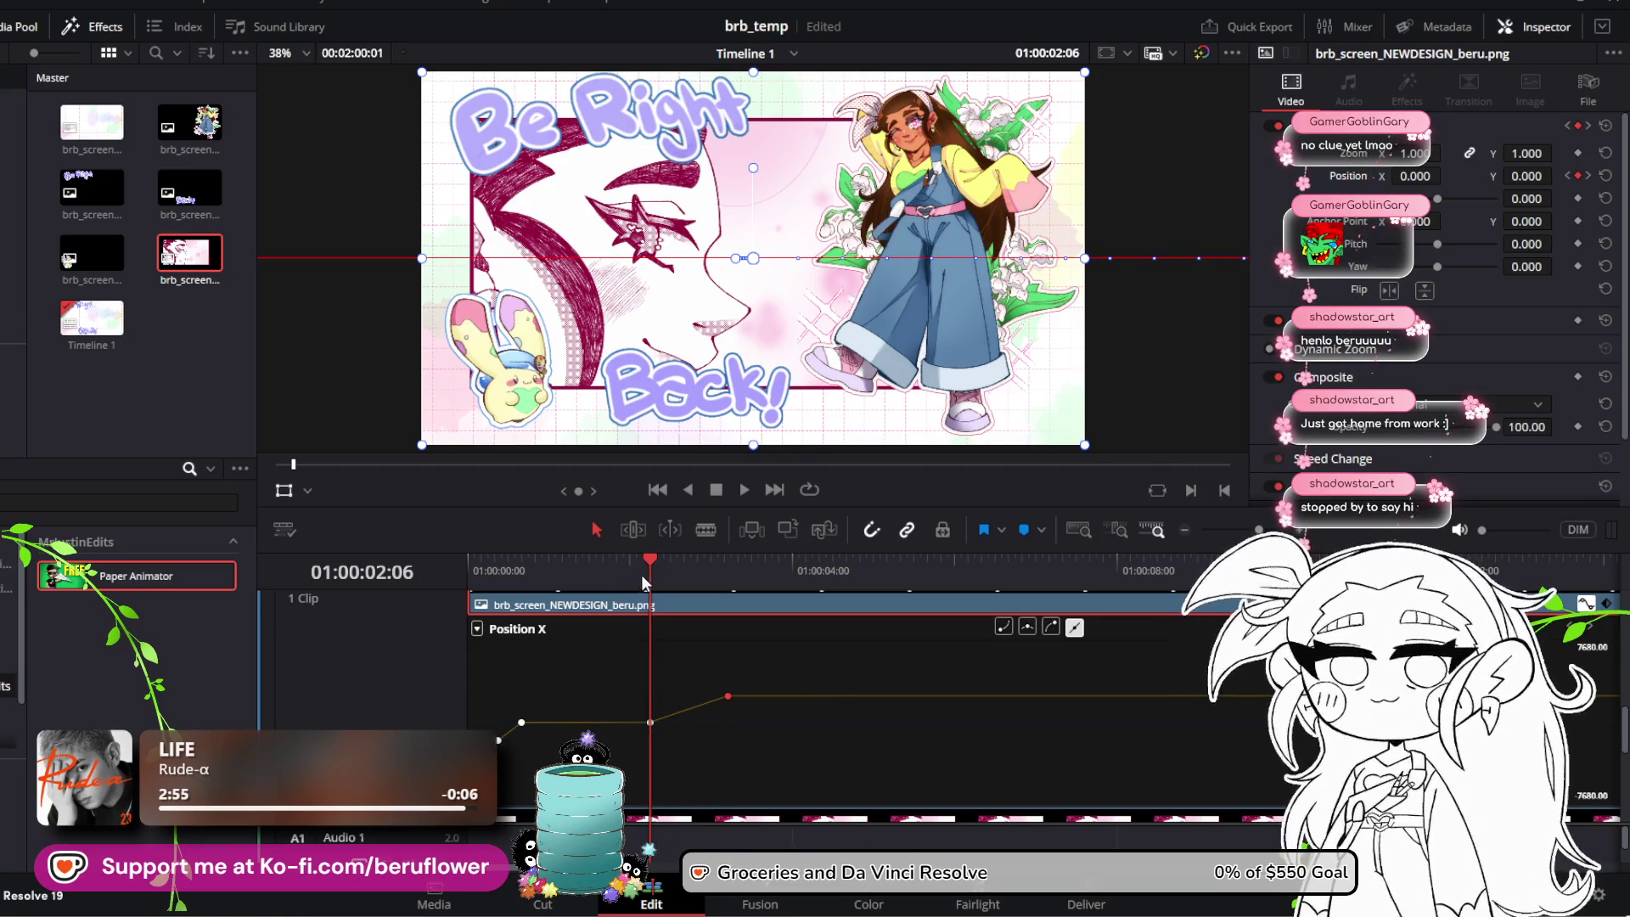
{"action": "key", "text": "j"}
{"action": "key", "text": "j"}
{"action": "key", "text": "space"}
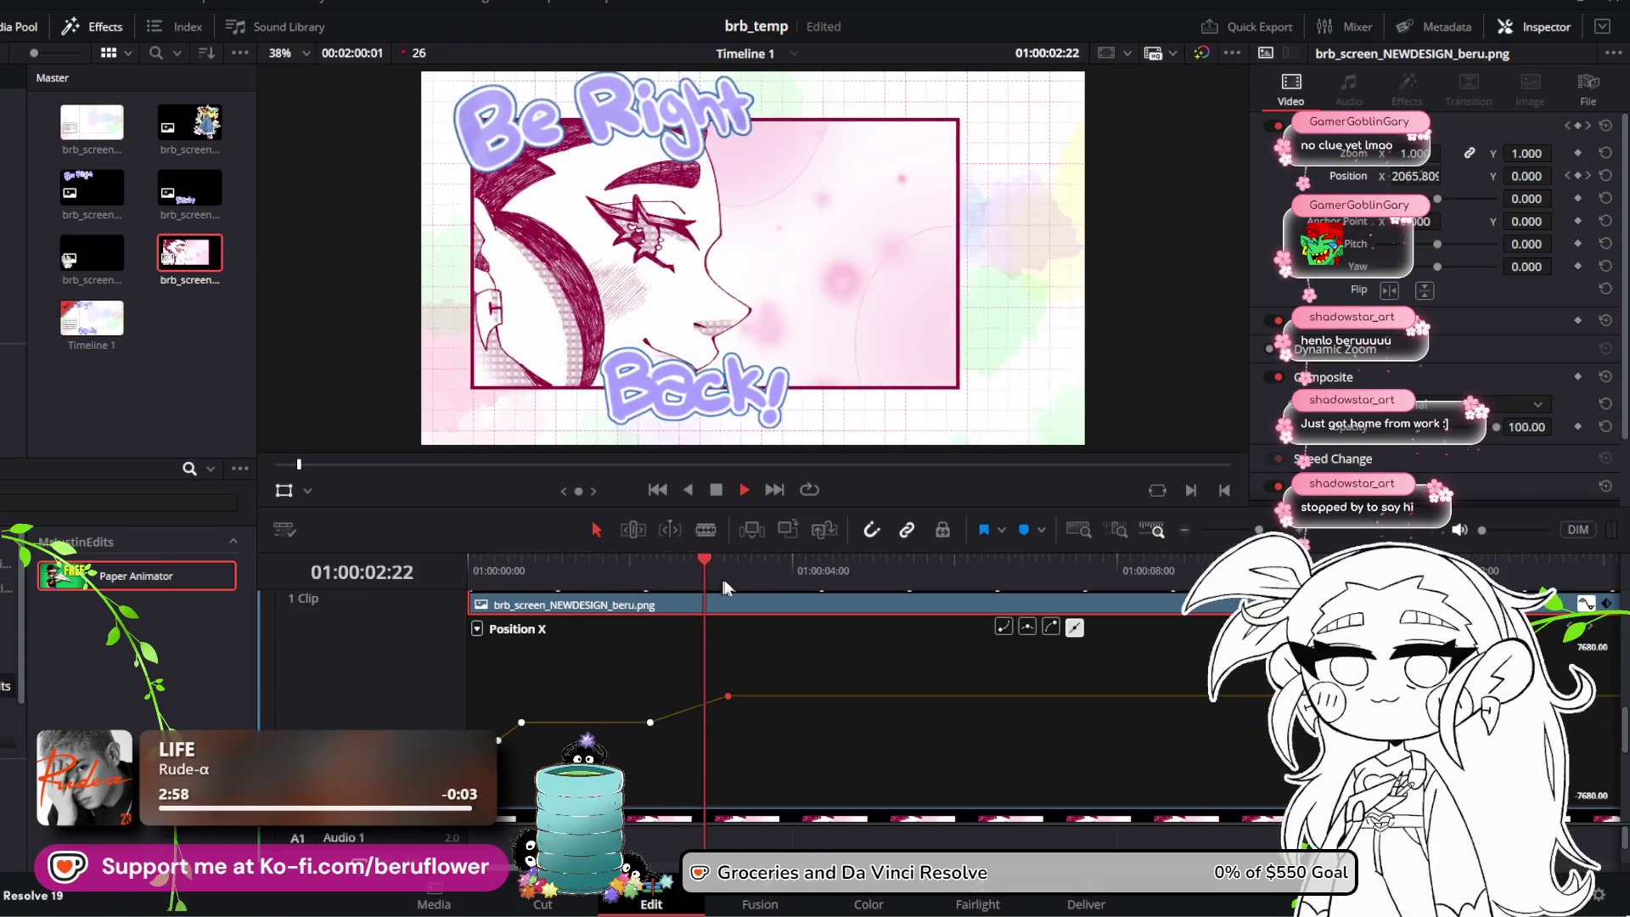
{"action": "mouse_move", "coordinate": [702, 557]}
{"action": "left_mouse_down"}
{"action": "mouse_move", "coordinate": [527, 581]}
{"action": "mouse_move", "coordinate": [480, 569]}
{"action": "left_mouse_up"}
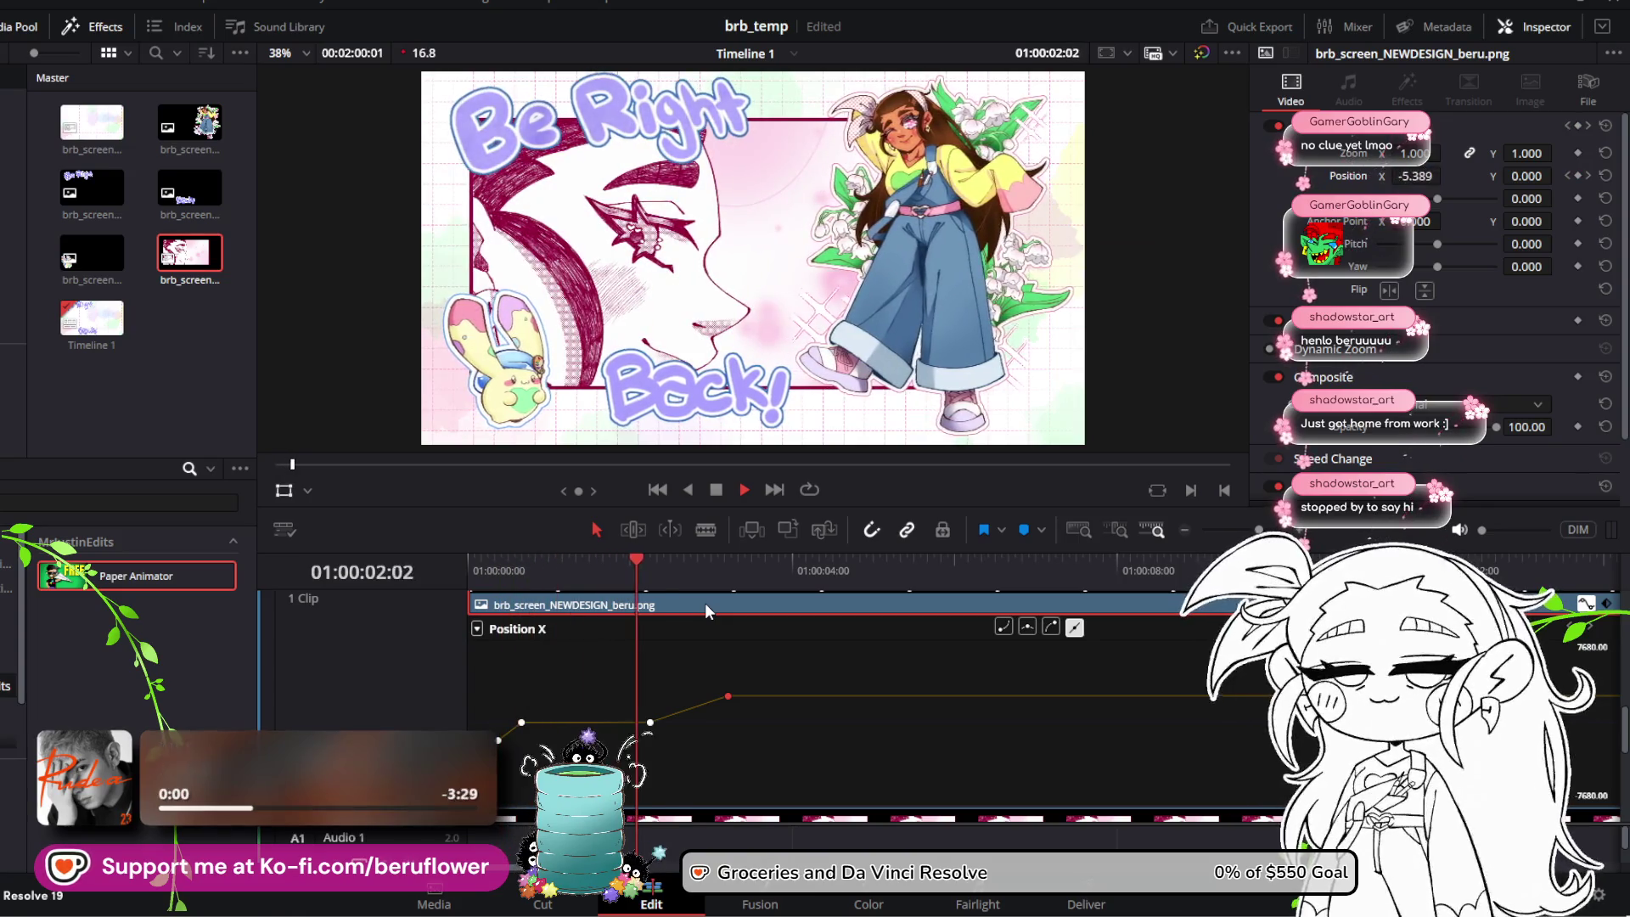
{"action": "key", "text": "space"}
Step: Replay the animation from the beginning, stopping around three seconds
{"action": "left_click_drag", "start_coordinate": [716, 559], "coordinate": [600, 567]}
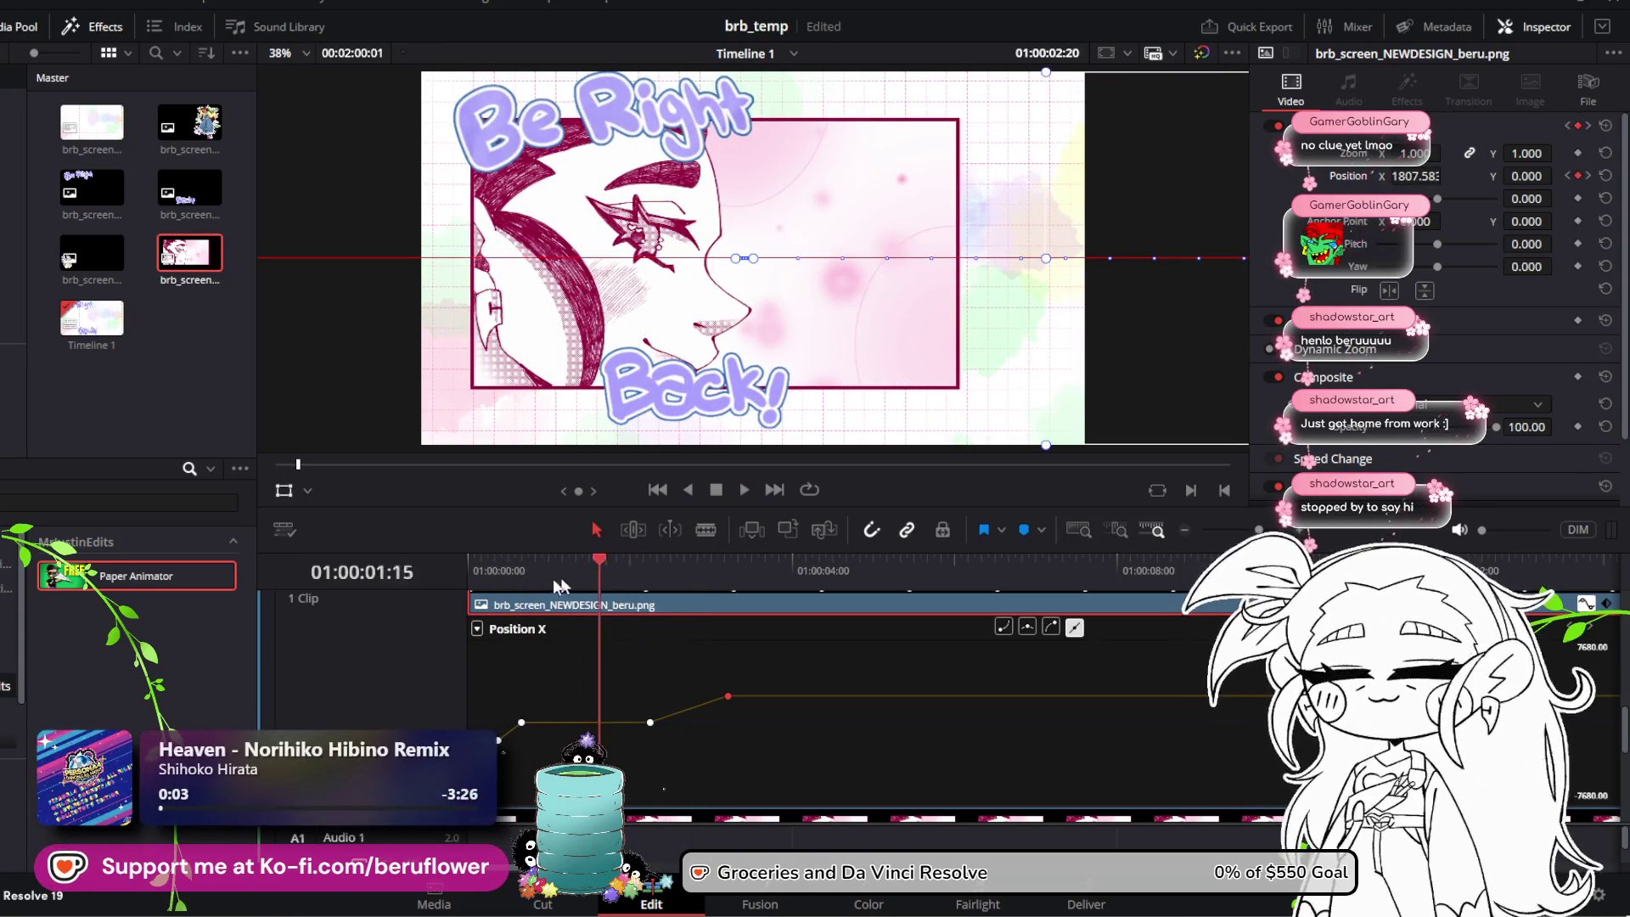
{"action": "key", "text": "Home"}
{"action": "key", "text": "space"}
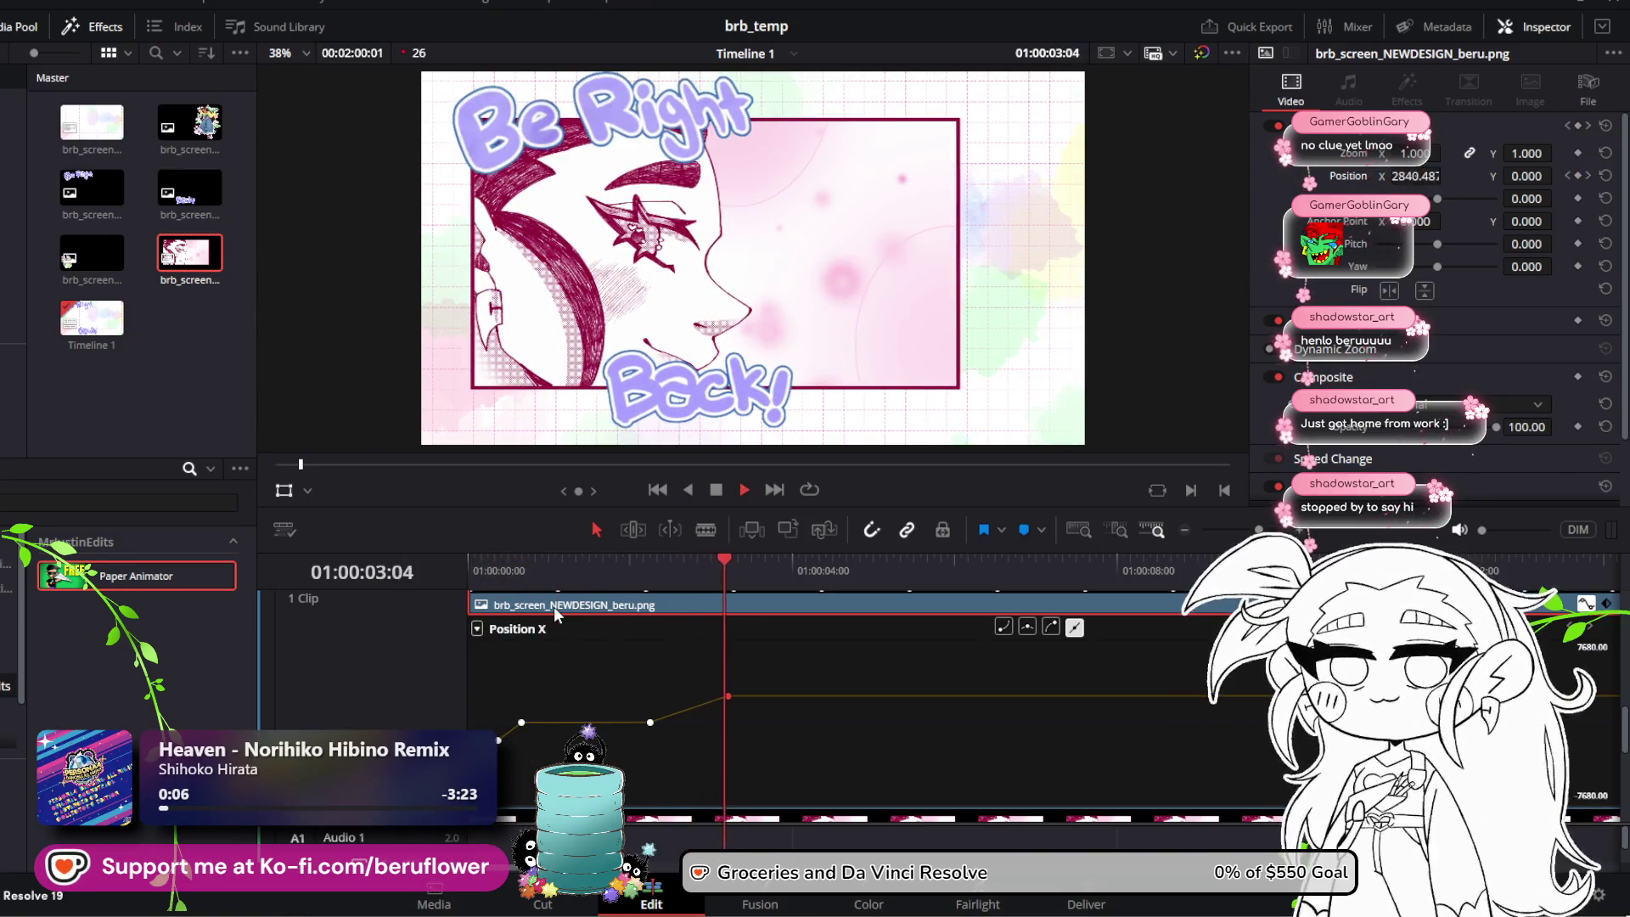
{"action": "key", "text": "space"}
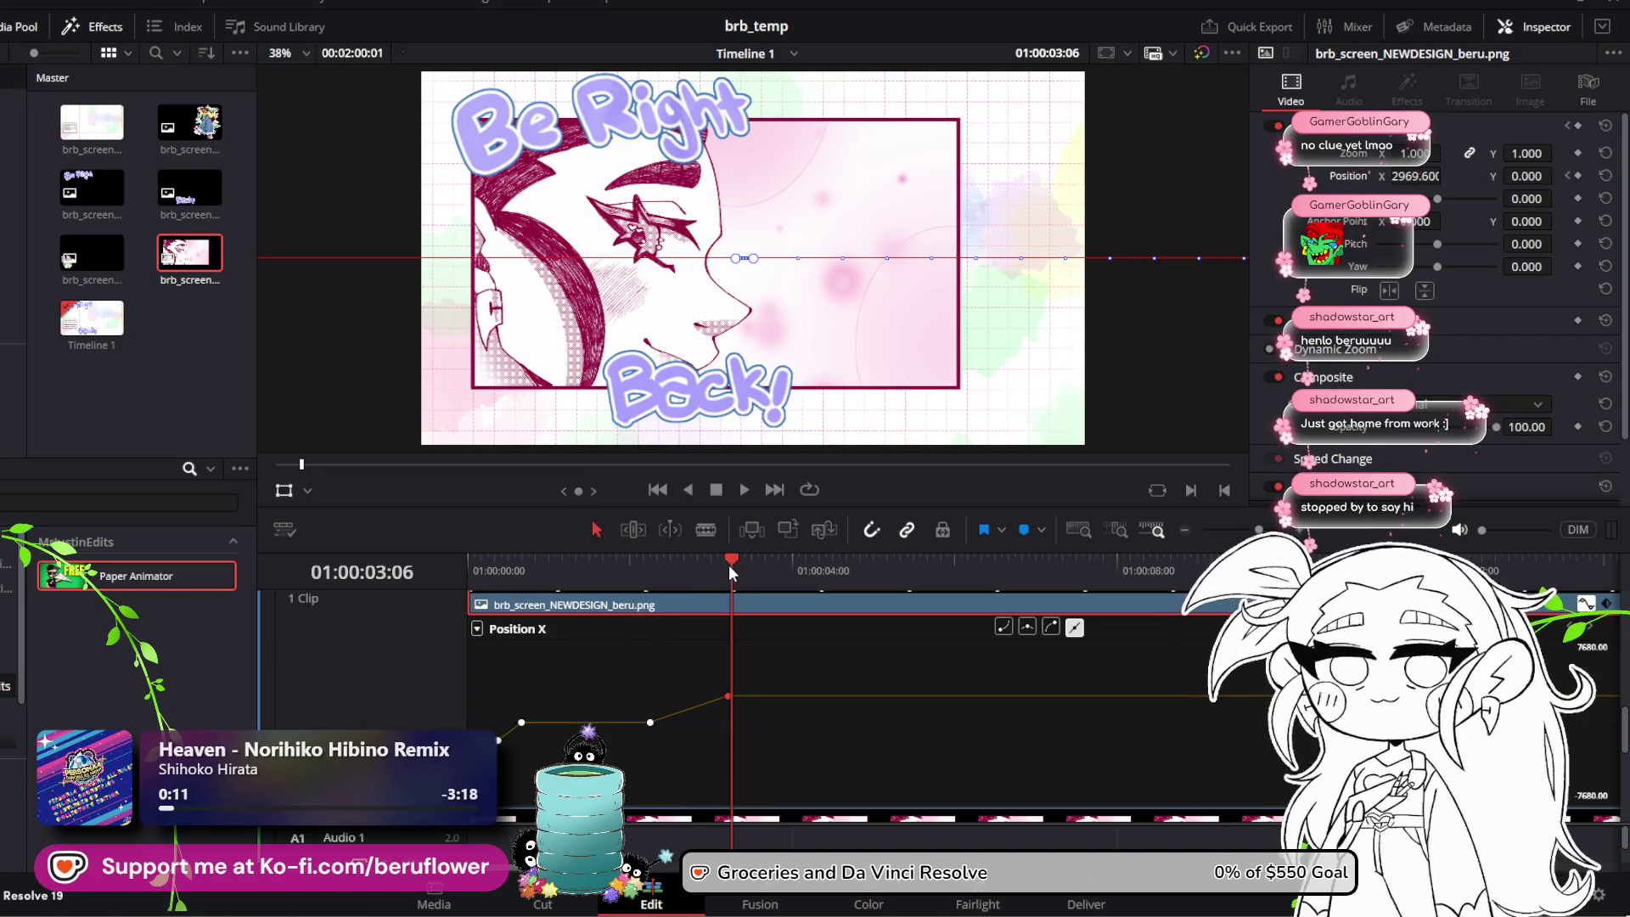
Step: Box-select the hold and exit keyframes and shift them later, to about 04:03
{"action": "left_click_drag", "start_coordinate": [728, 564], "coordinate": [468, 564]}
{"action": "left_click", "coordinate": [740, 493]}
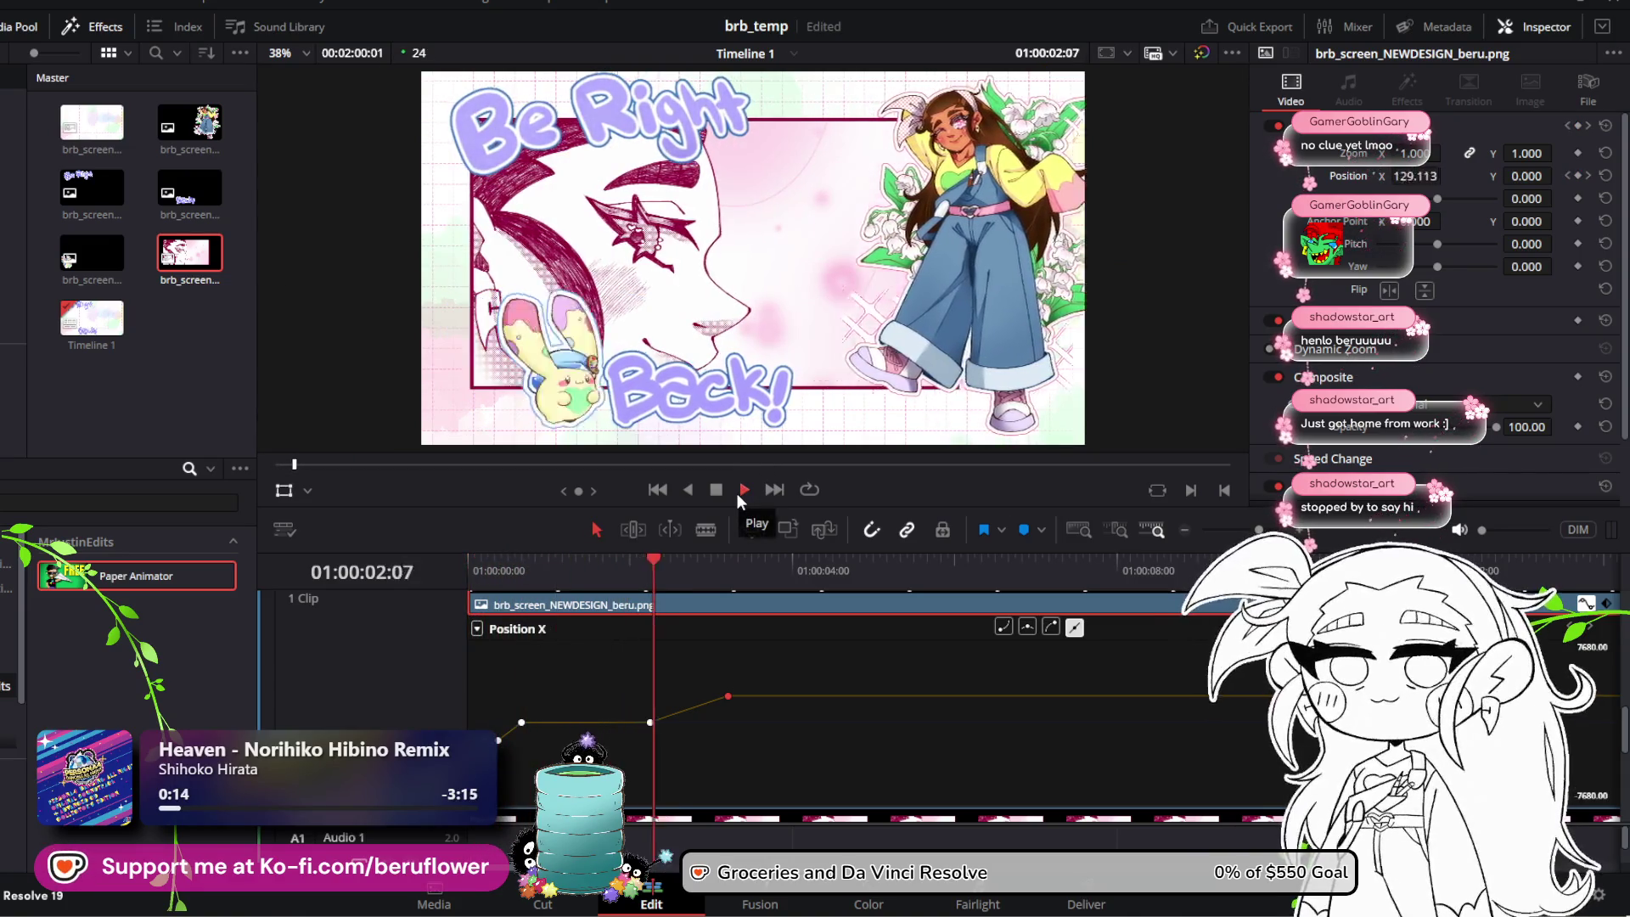
{"action": "key", "text": "space"}
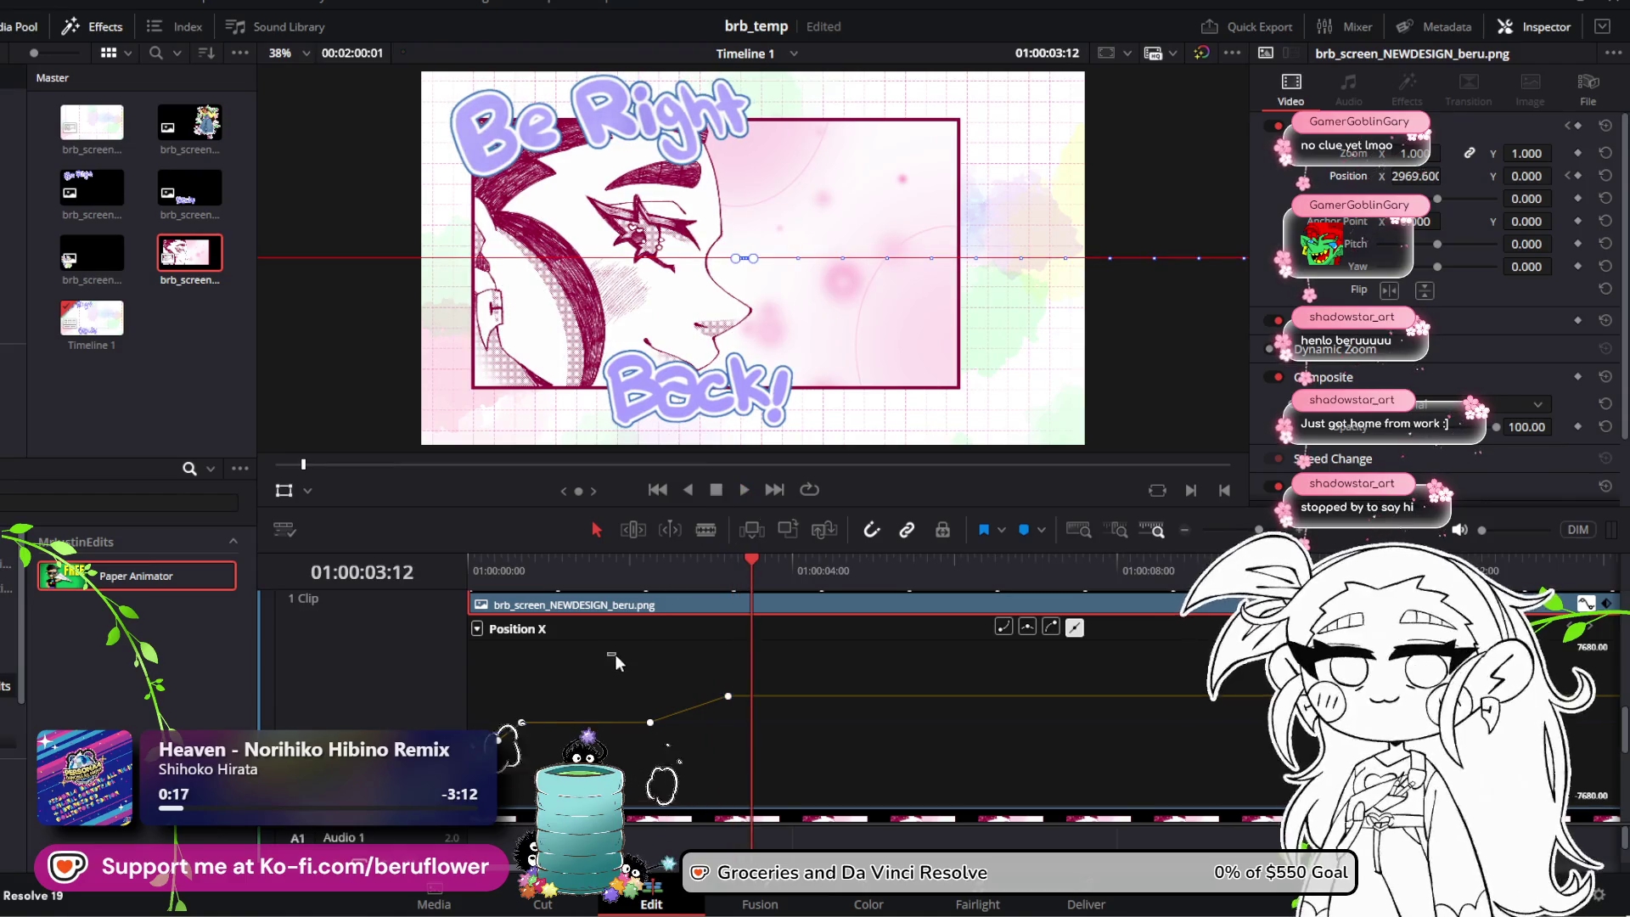
{"action": "left_click_drag", "start_coordinate": [615, 654], "coordinate": [817, 754]}
{"action": "left_click_drag", "start_coordinate": [729, 697], "coordinate": [1070, 693]}
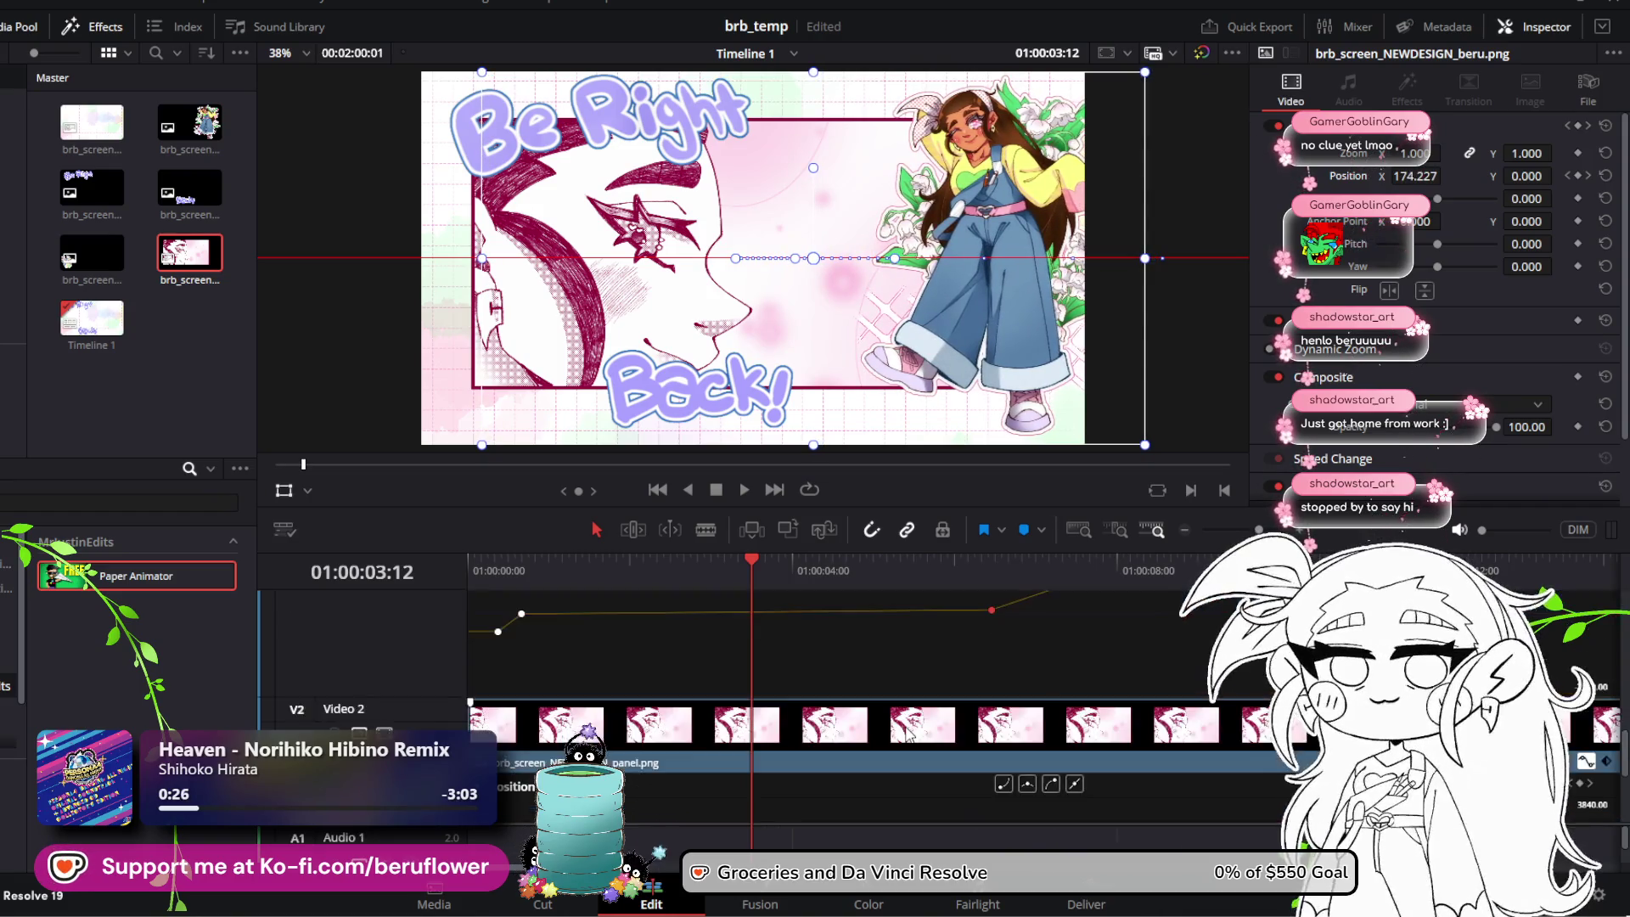
Step: Preview the slide-in, then try dragging a late Position X keyframe and undo it
{"action": "left_click_drag", "start_coordinate": [749, 574], "coordinate": [468, 569]}
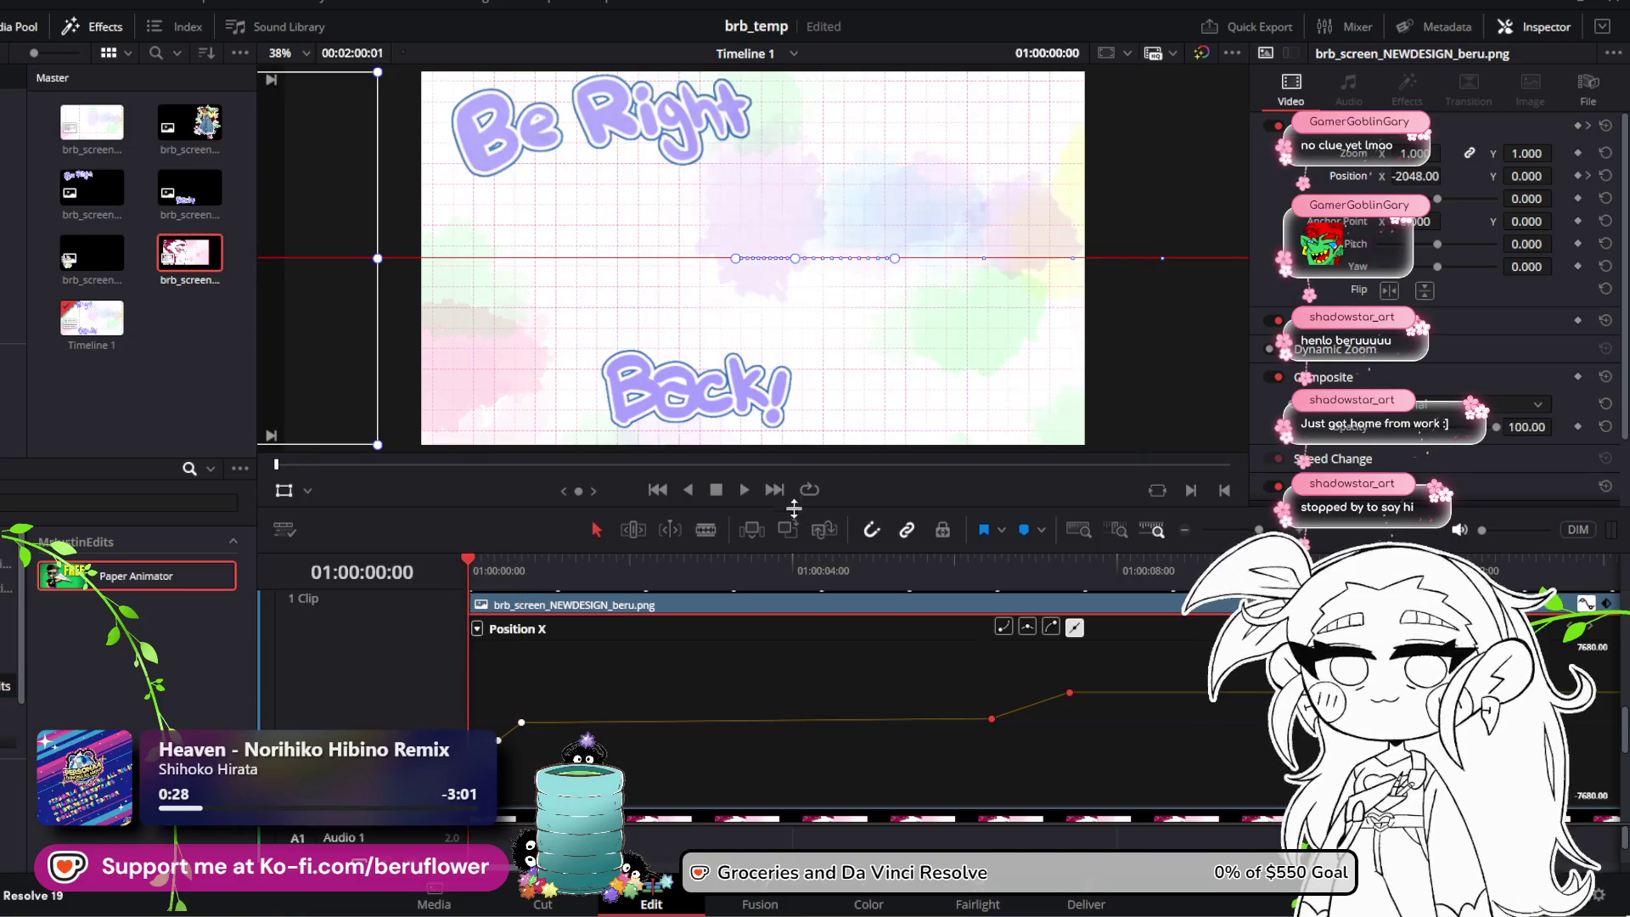
{"action": "left_click", "coordinate": [746, 493]}
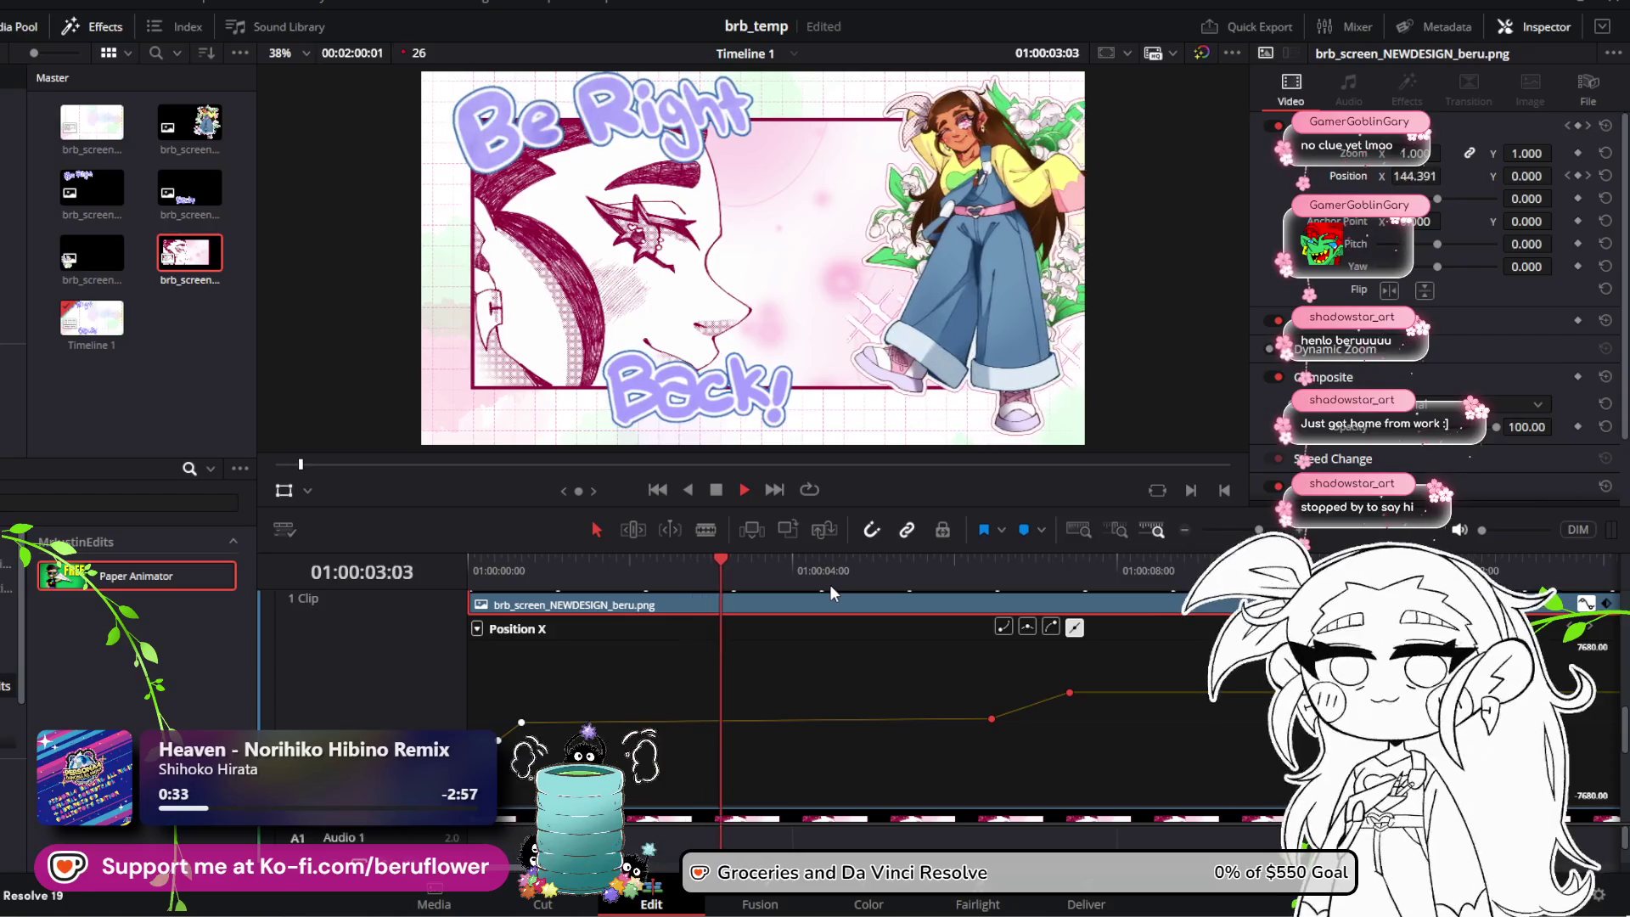
{"action": "key", "text": "space"}
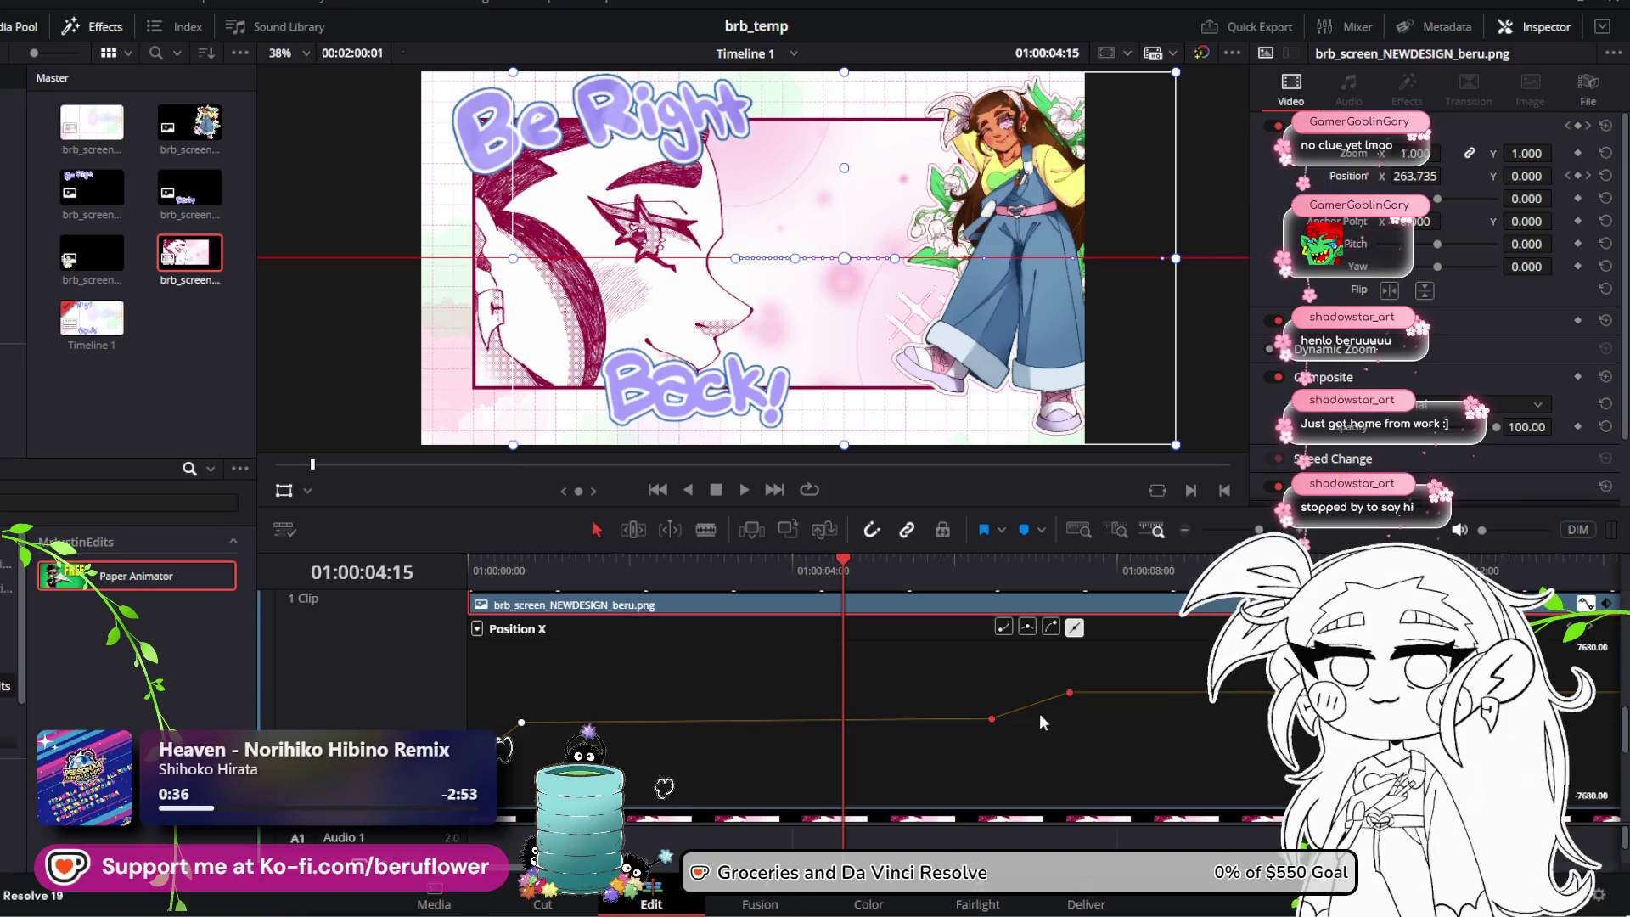
{"action": "mouse_move", "coordinate": [994, 719]}
{"action": "left_mouse_down"}
{"action": "mouse_move", "coordinate": [991, 738]}
{"action": "mouse_move", "coordinate": [991, 696]}
{"action": "mouse_move", "coordinate": [986, 723]}
{"action": "mouse_move", "coordinate": [747, 724]}
{"action": "mouse_move", "coordinate": [1010, 723]}
{"action": "mouse_move", "coordinate": [1099, 681]}
{"action": "mouse_move", "coordinate": [1238, 684]}
{"action": "left_mouse_up"}
{"action": "key", "text": "ctrl+z"}
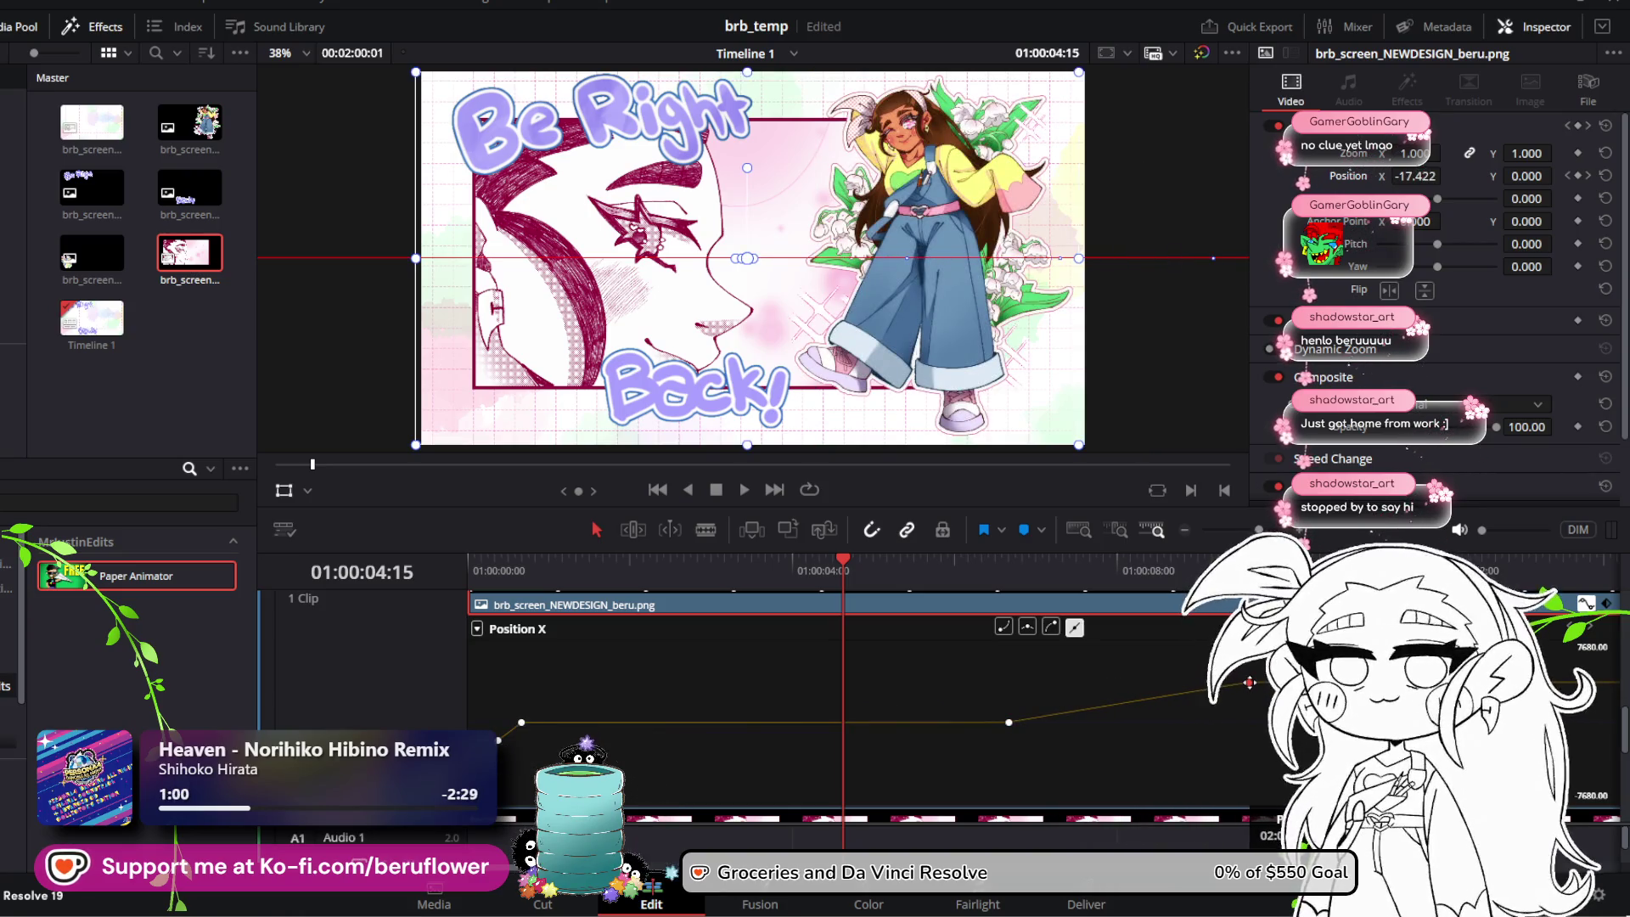
Step: Replay from about 3.5 seconds, then play the whole in-and-out animation from the start
{"action": "left_click", "coordinate": [767, 569]}
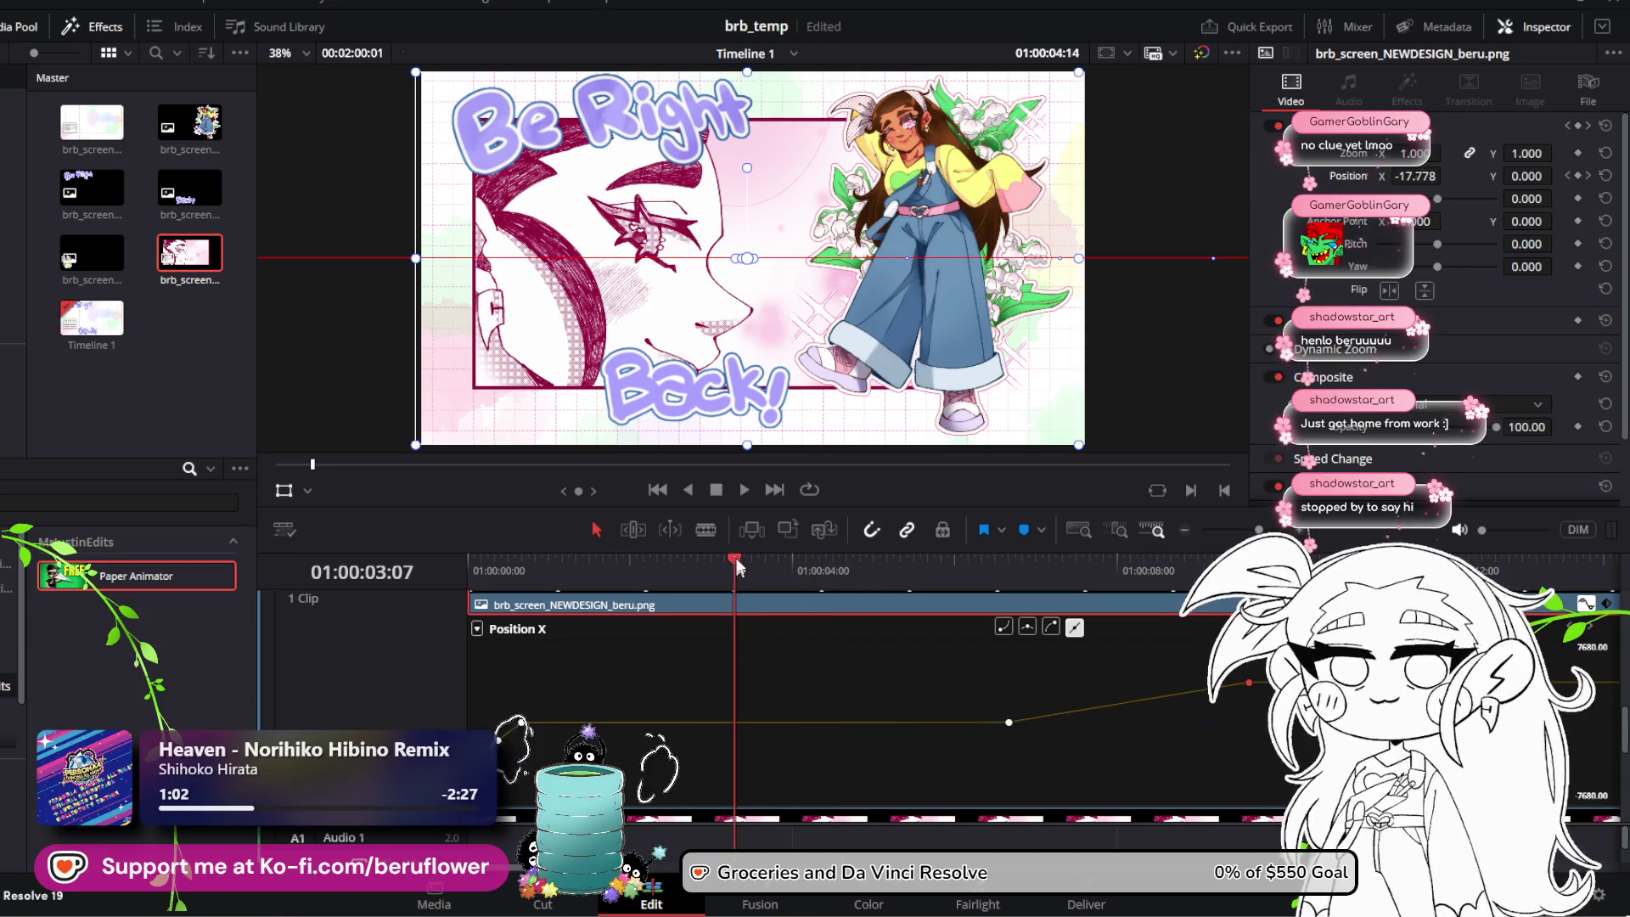
{"action": "left_click", "coordinate": [743, 490]}
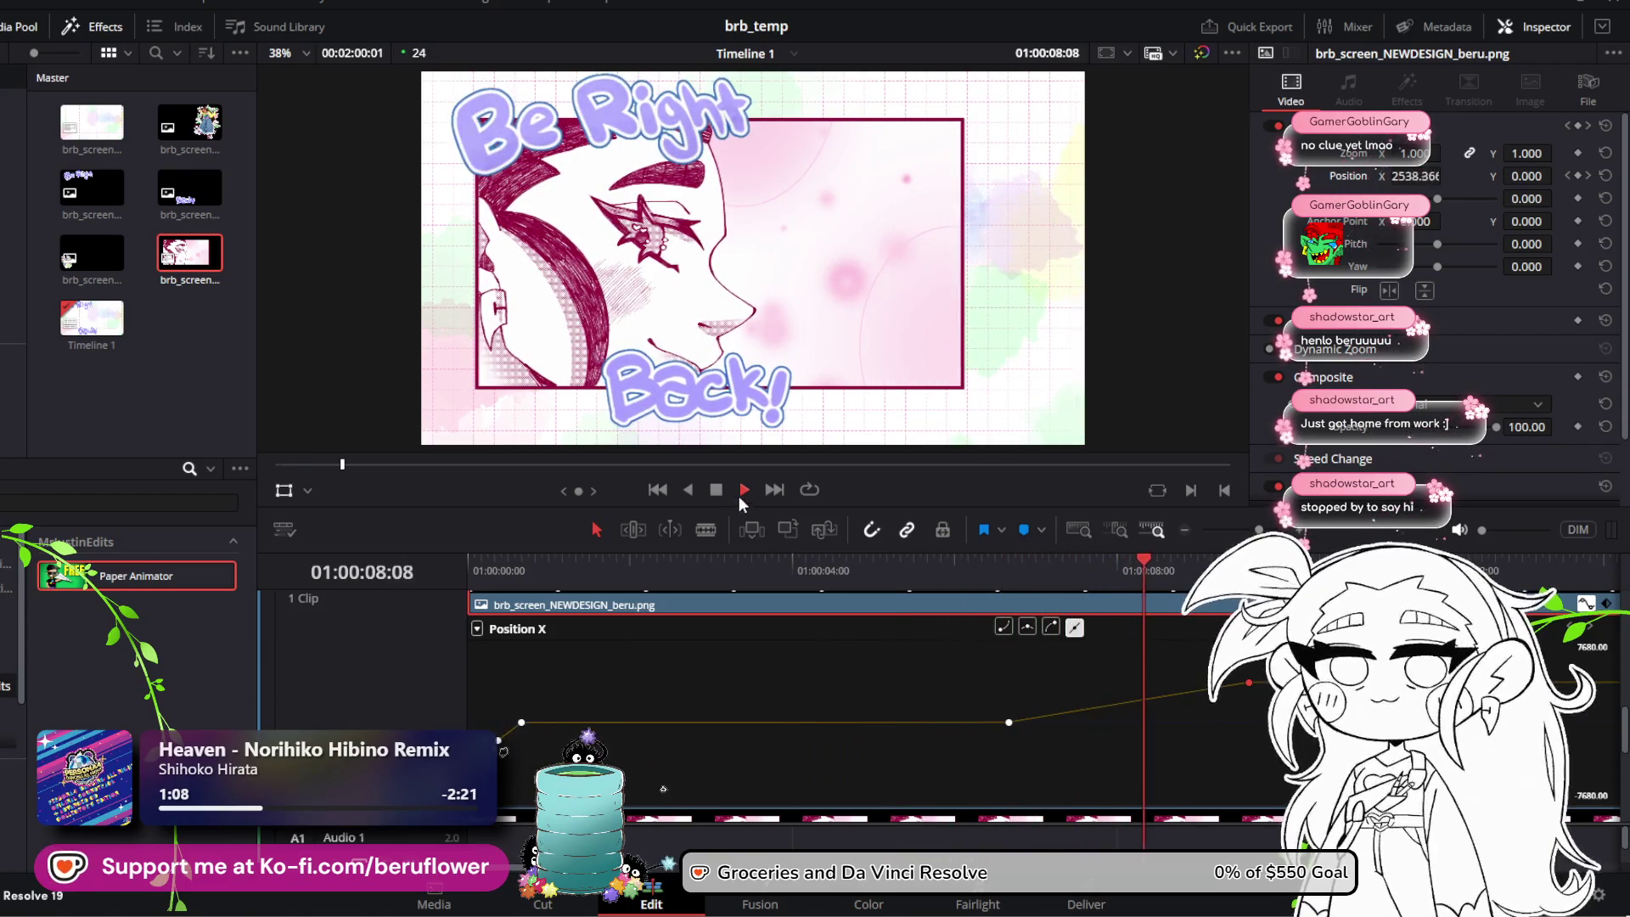
{"action": "key", "text": "space"}
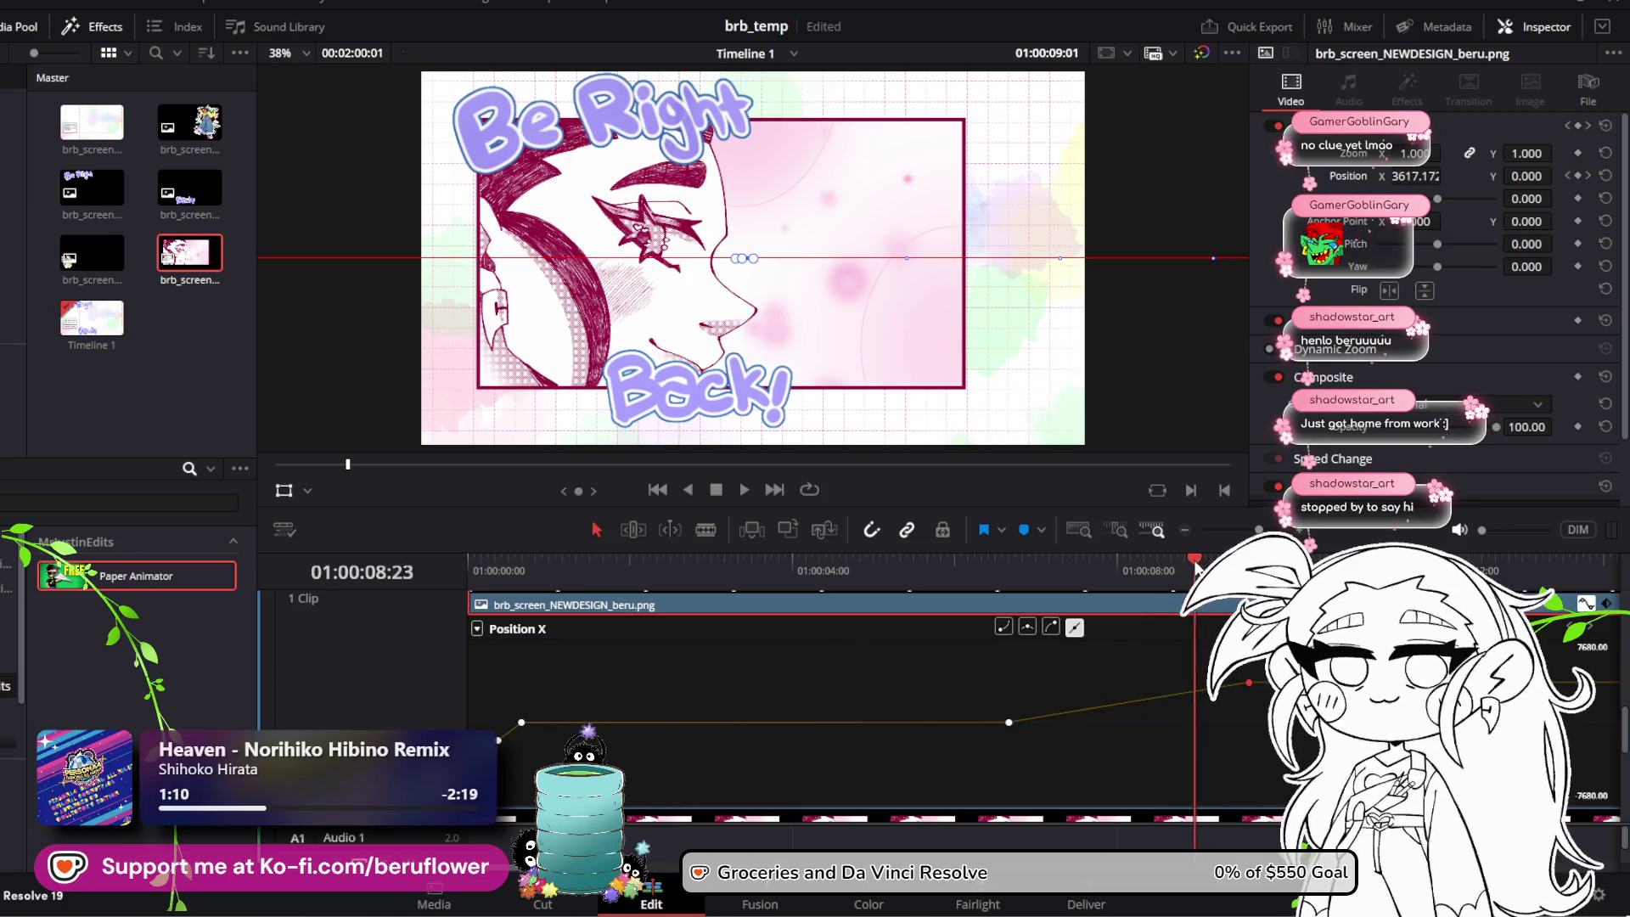
{"action": "key", "text": "j"}
{"action": "key", "text": "j"}
{"action": "key", "text": "j"}
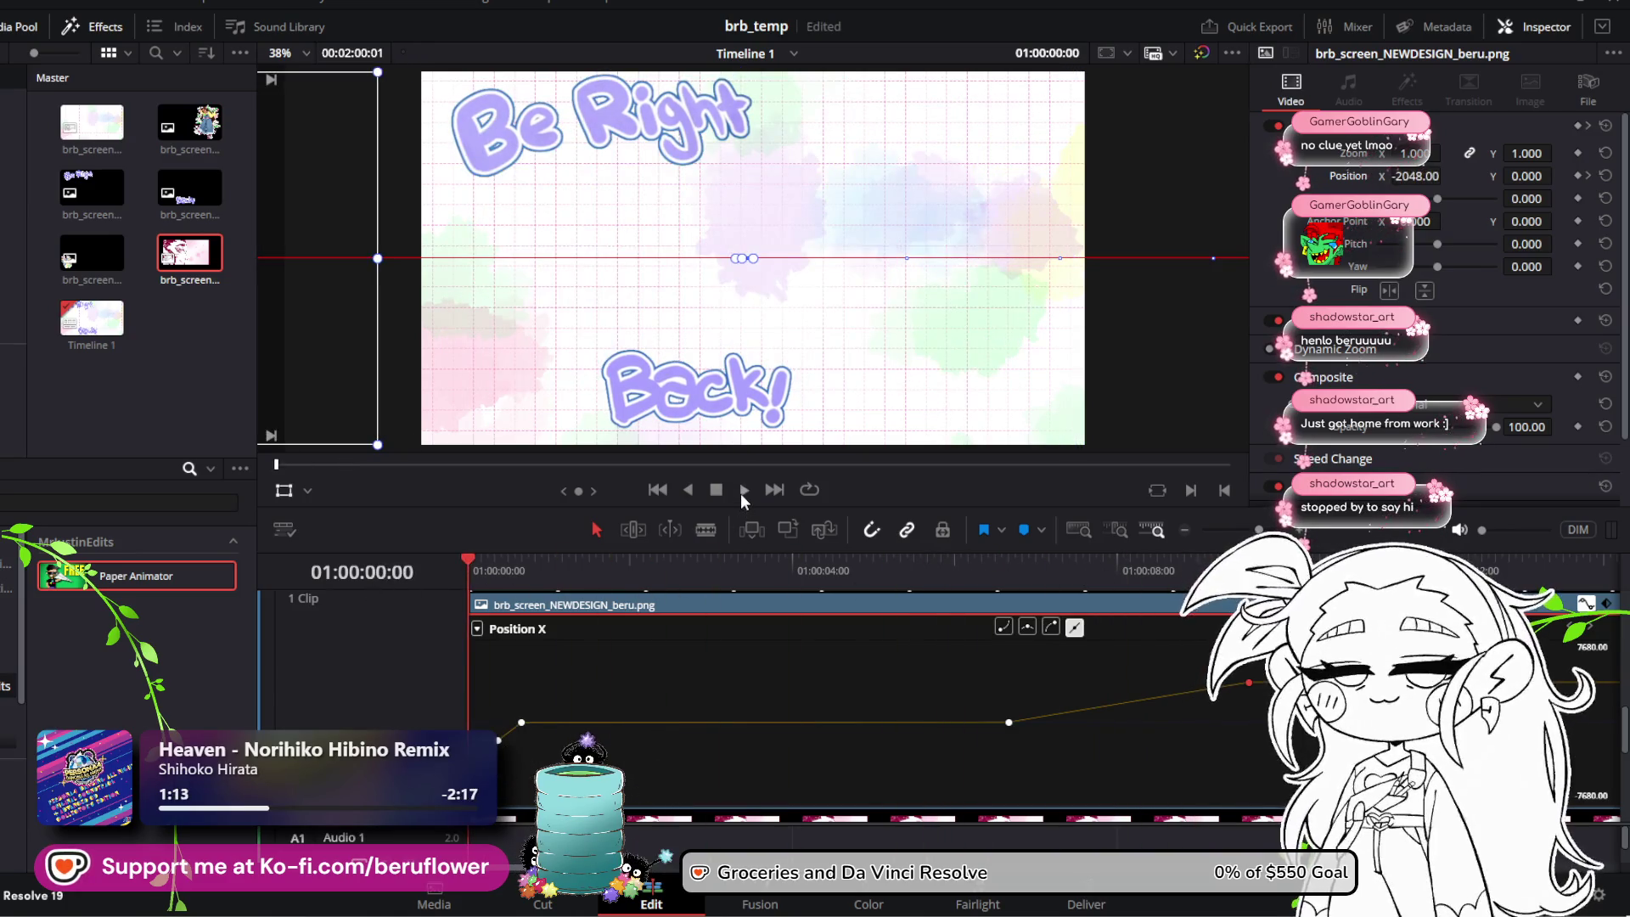
{"action": "left_click", "coordinate": [742, 491]}
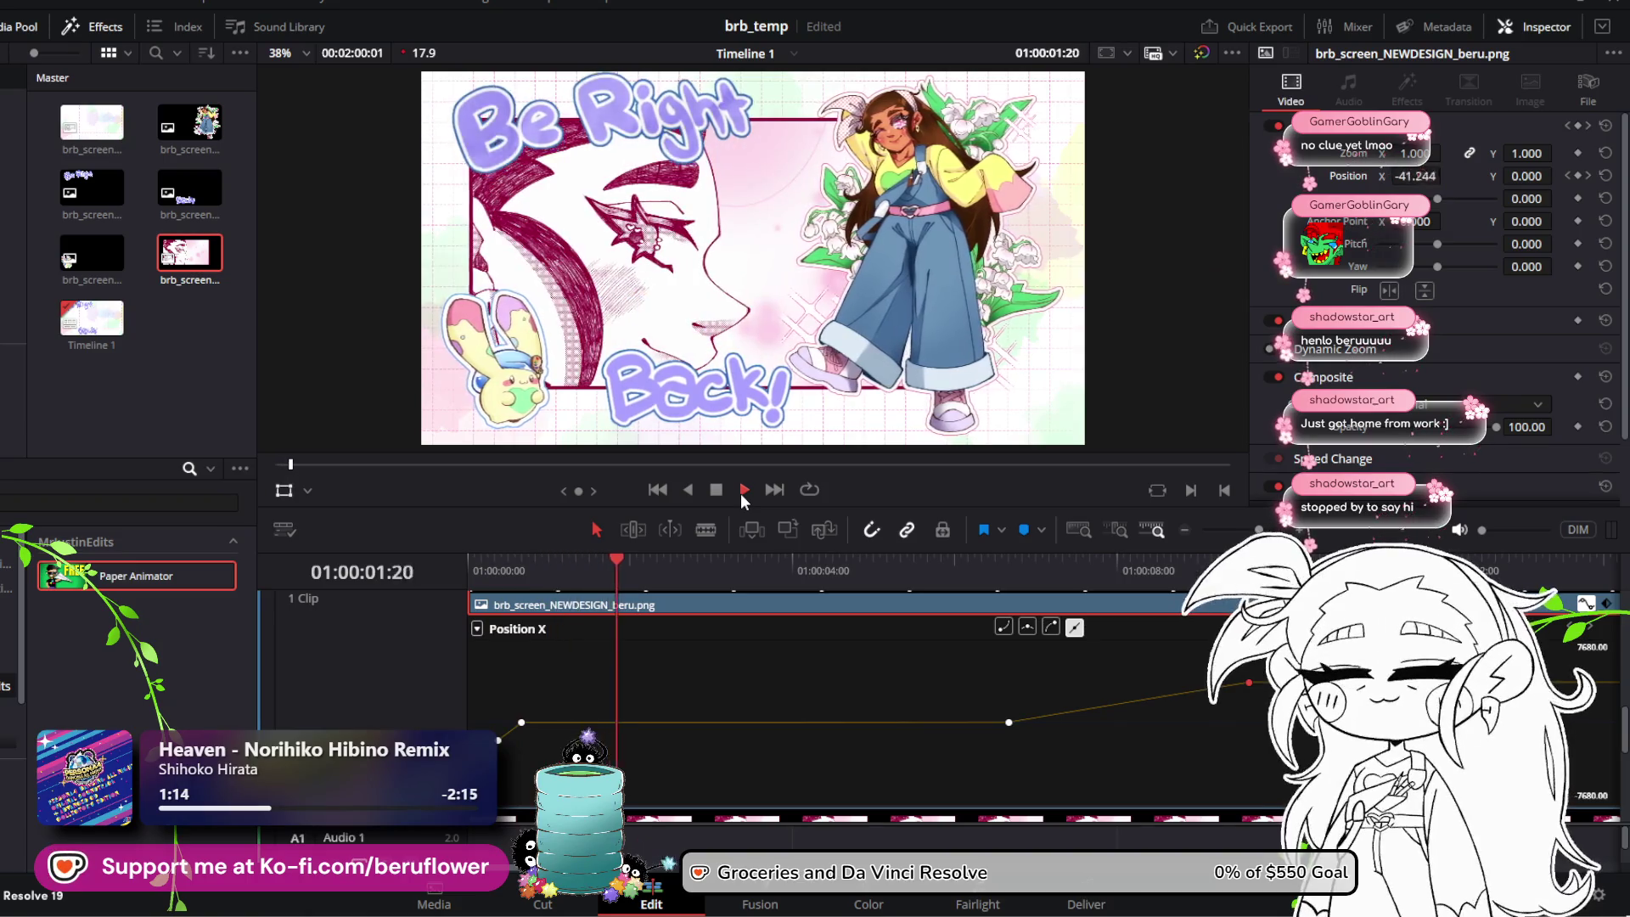
{"action": "left_click", "coordinate": [742, 491]}
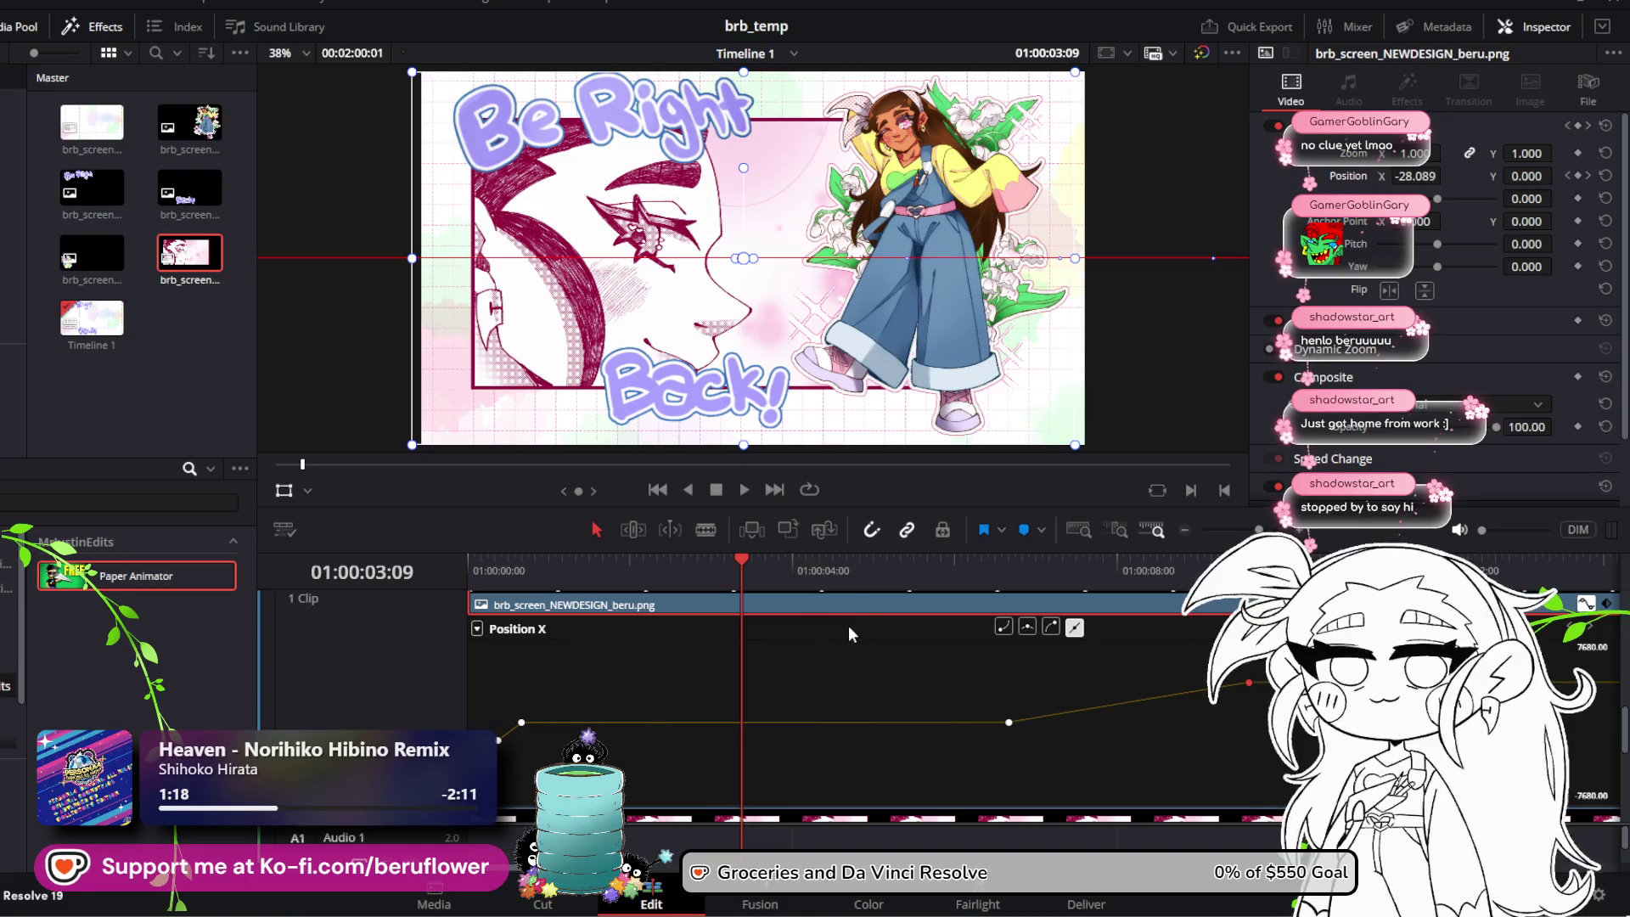
{"action": "left_click", "coordinate": [732, 567]}
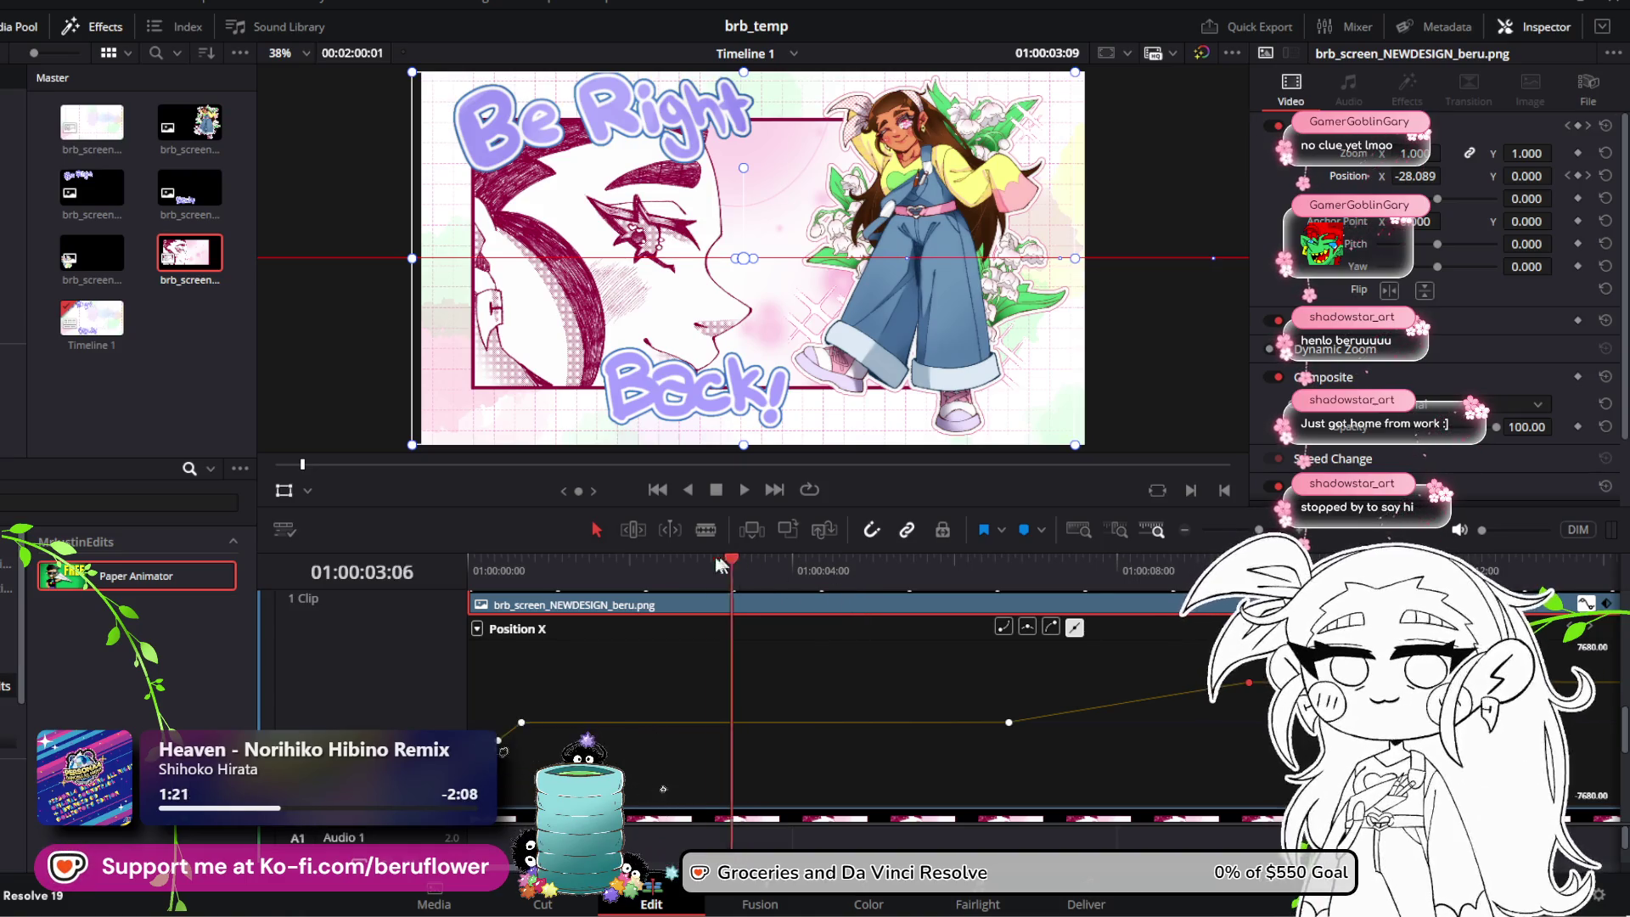
{"action": "scroll", "coordinate": [568, 647], "scroll_direction": "up", "scroll_amount": 3}
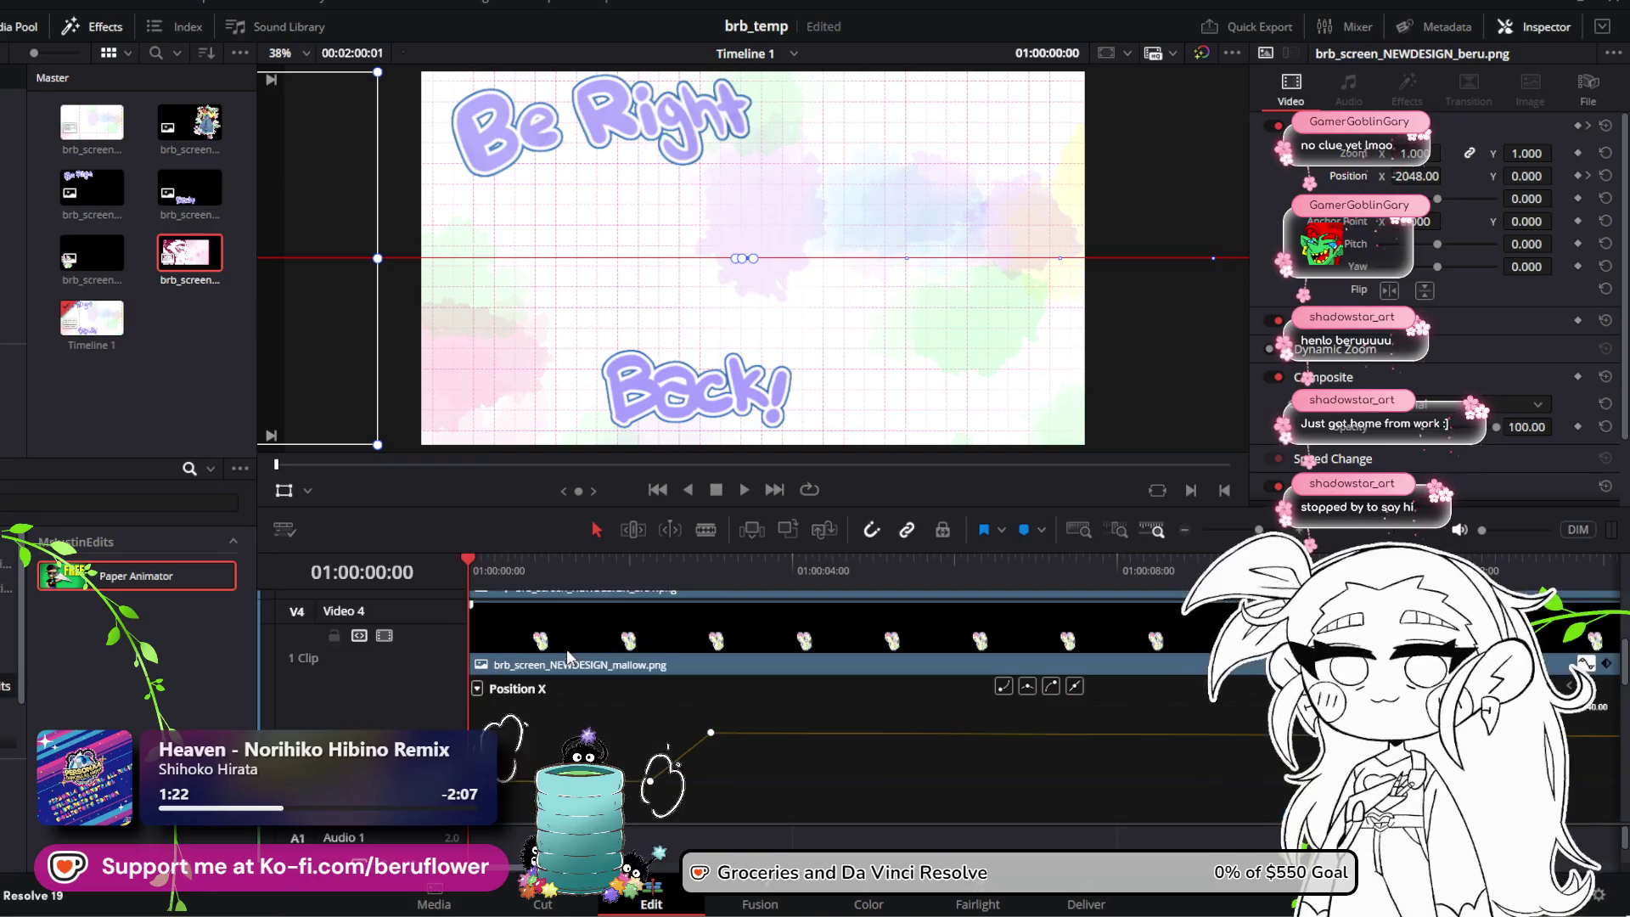
Step: Select the brb2 clip on the upper track and play the animation including the mallow clip
{"action": "scroll", "coordinate": [567, 649], "scroll_direction": "up", "scroll_amount": 3}
{"action": "left_click", "coordinate": [604, 712]}
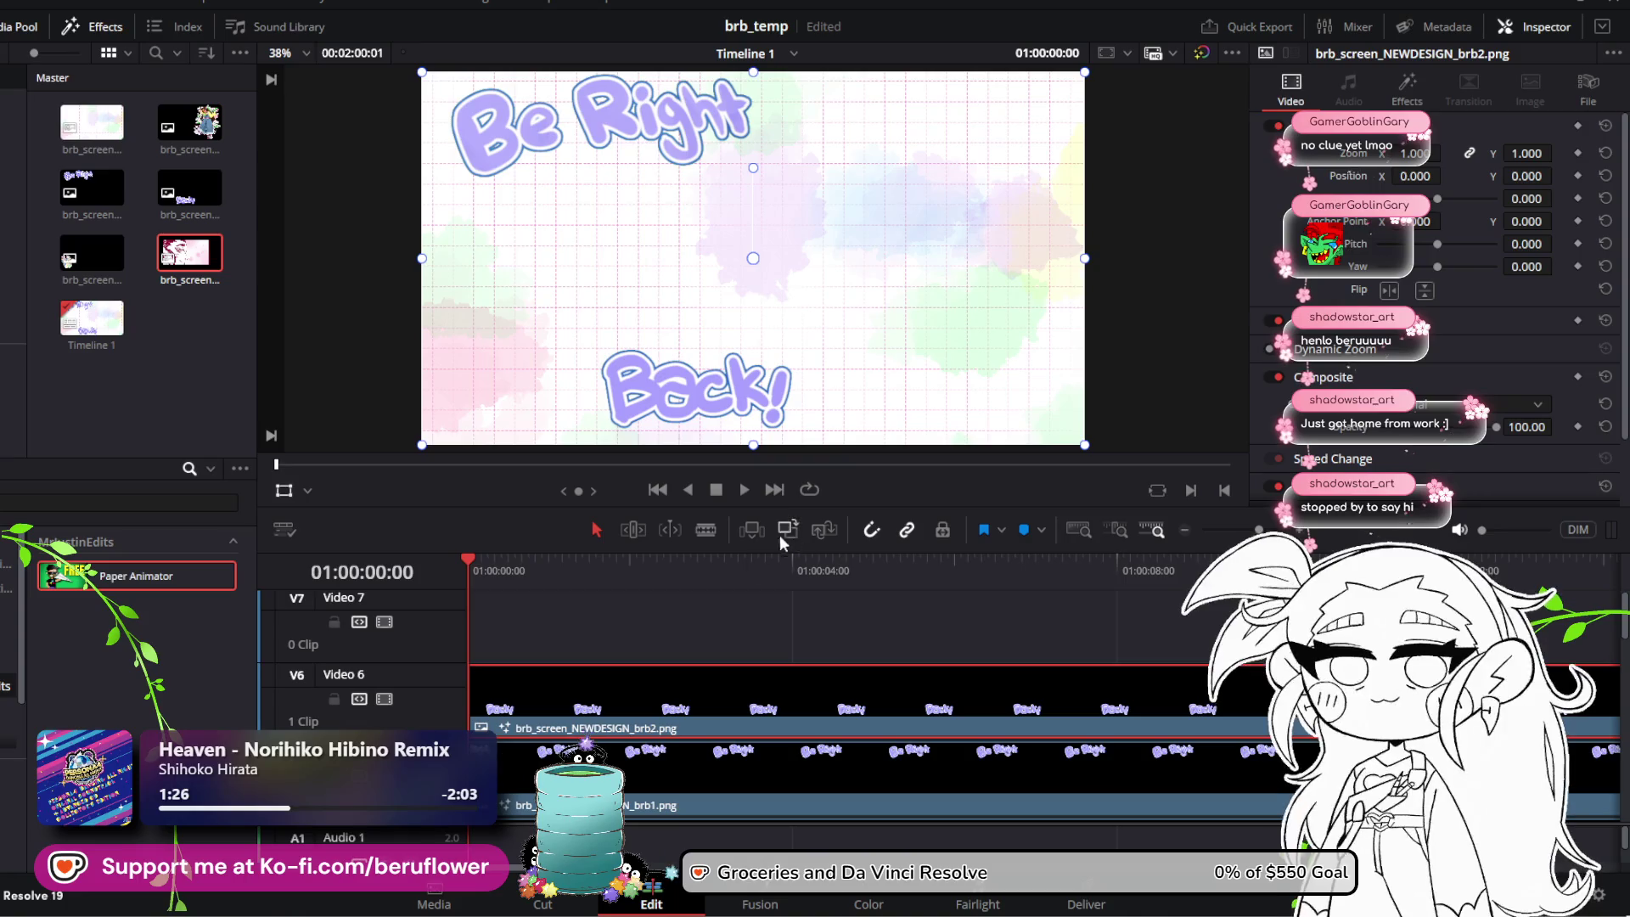
{"action": "scroll", "coordinate": [717, 598], "scroll_direction": "down", "scroll_amount": 5}
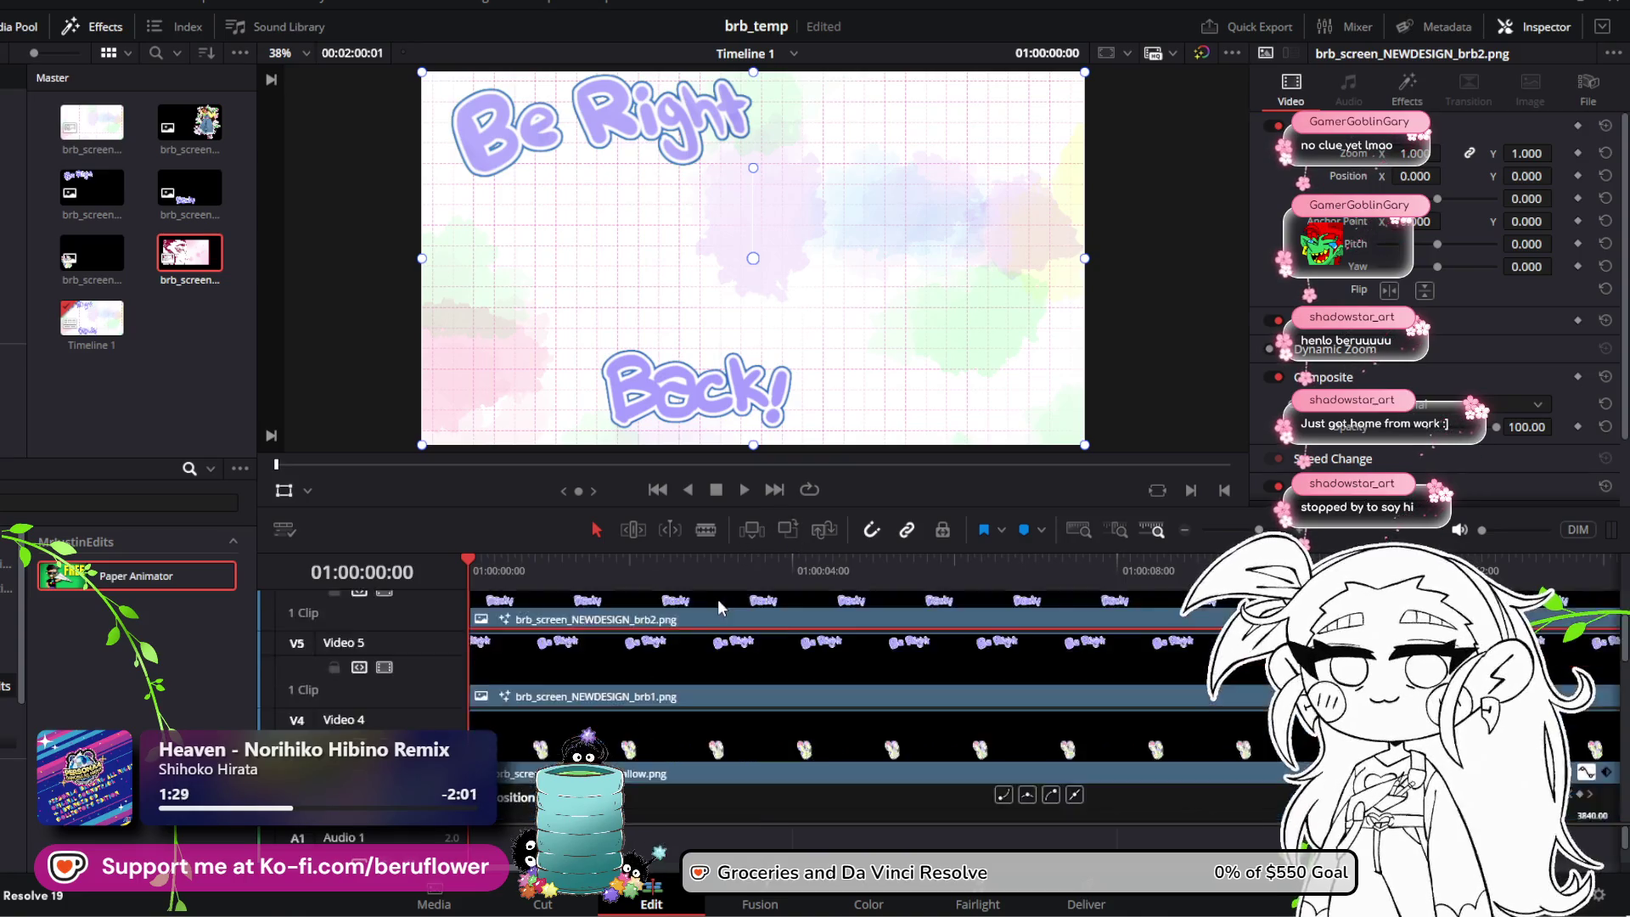
{"action": "left_click", "coordinate": [749, 487]}
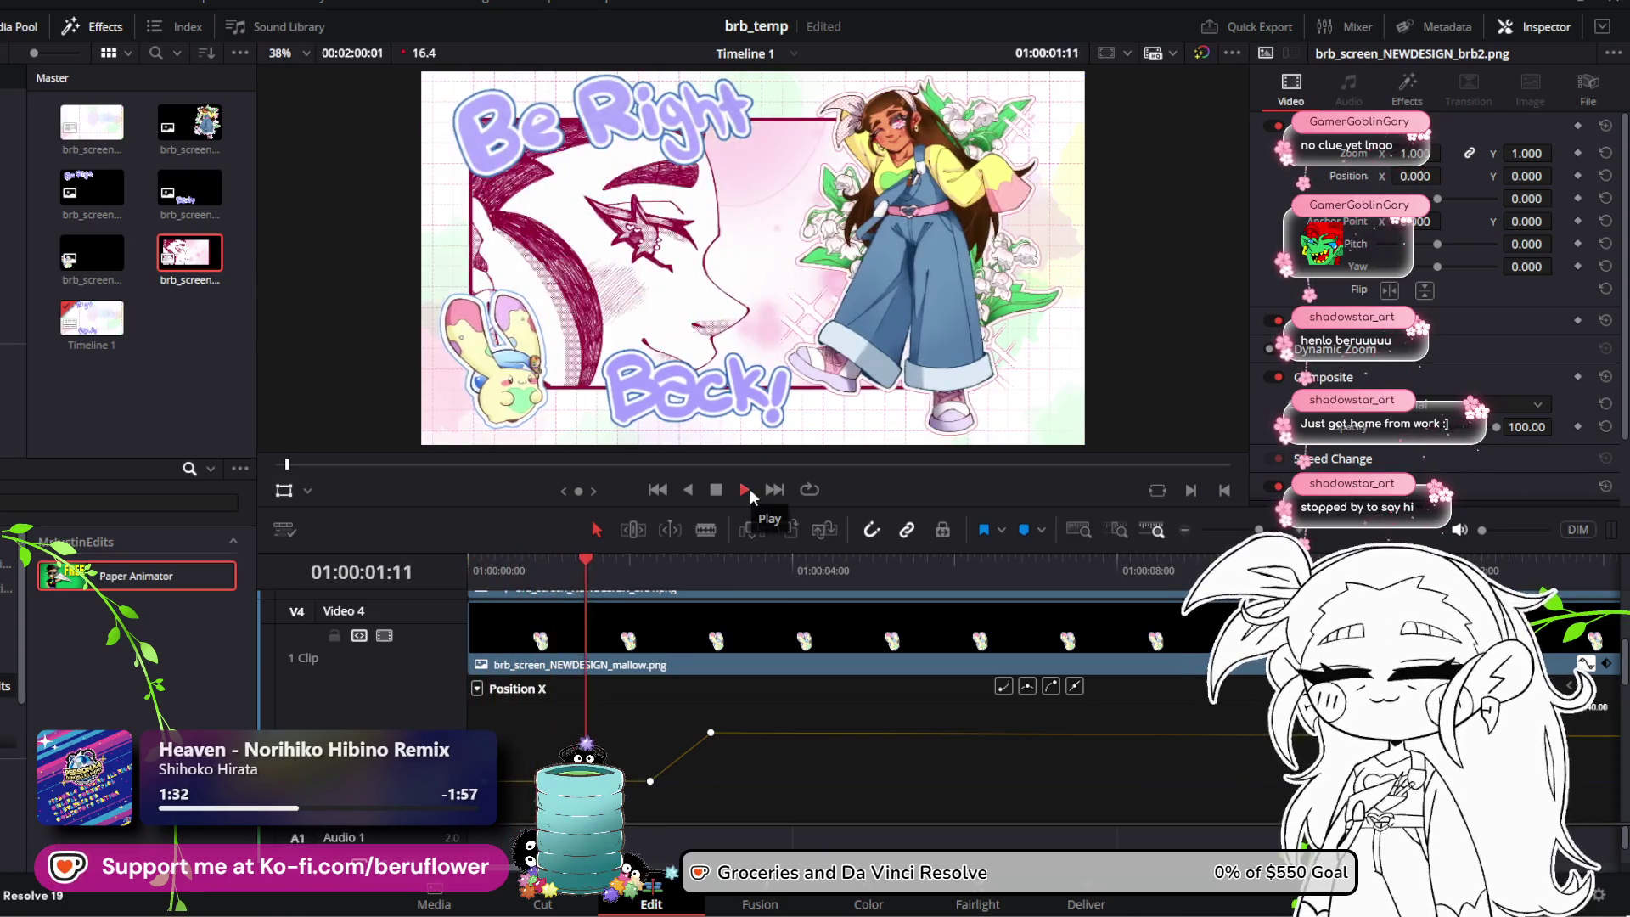
{"action": "key", "text": "space"}
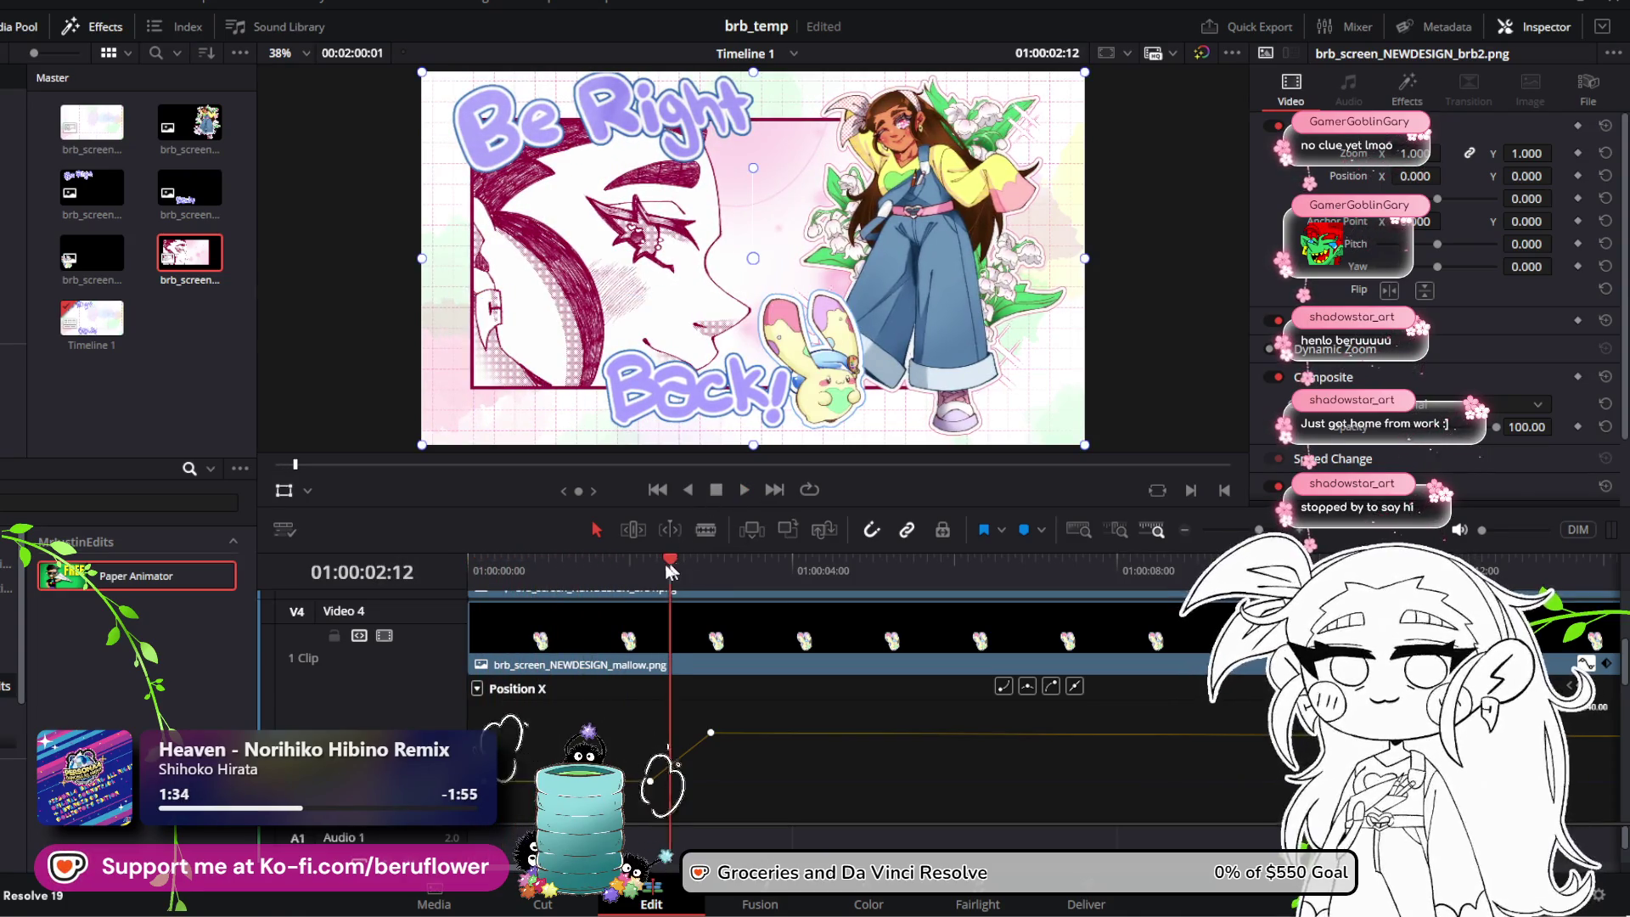
{"action": "key", "text": "Home"}
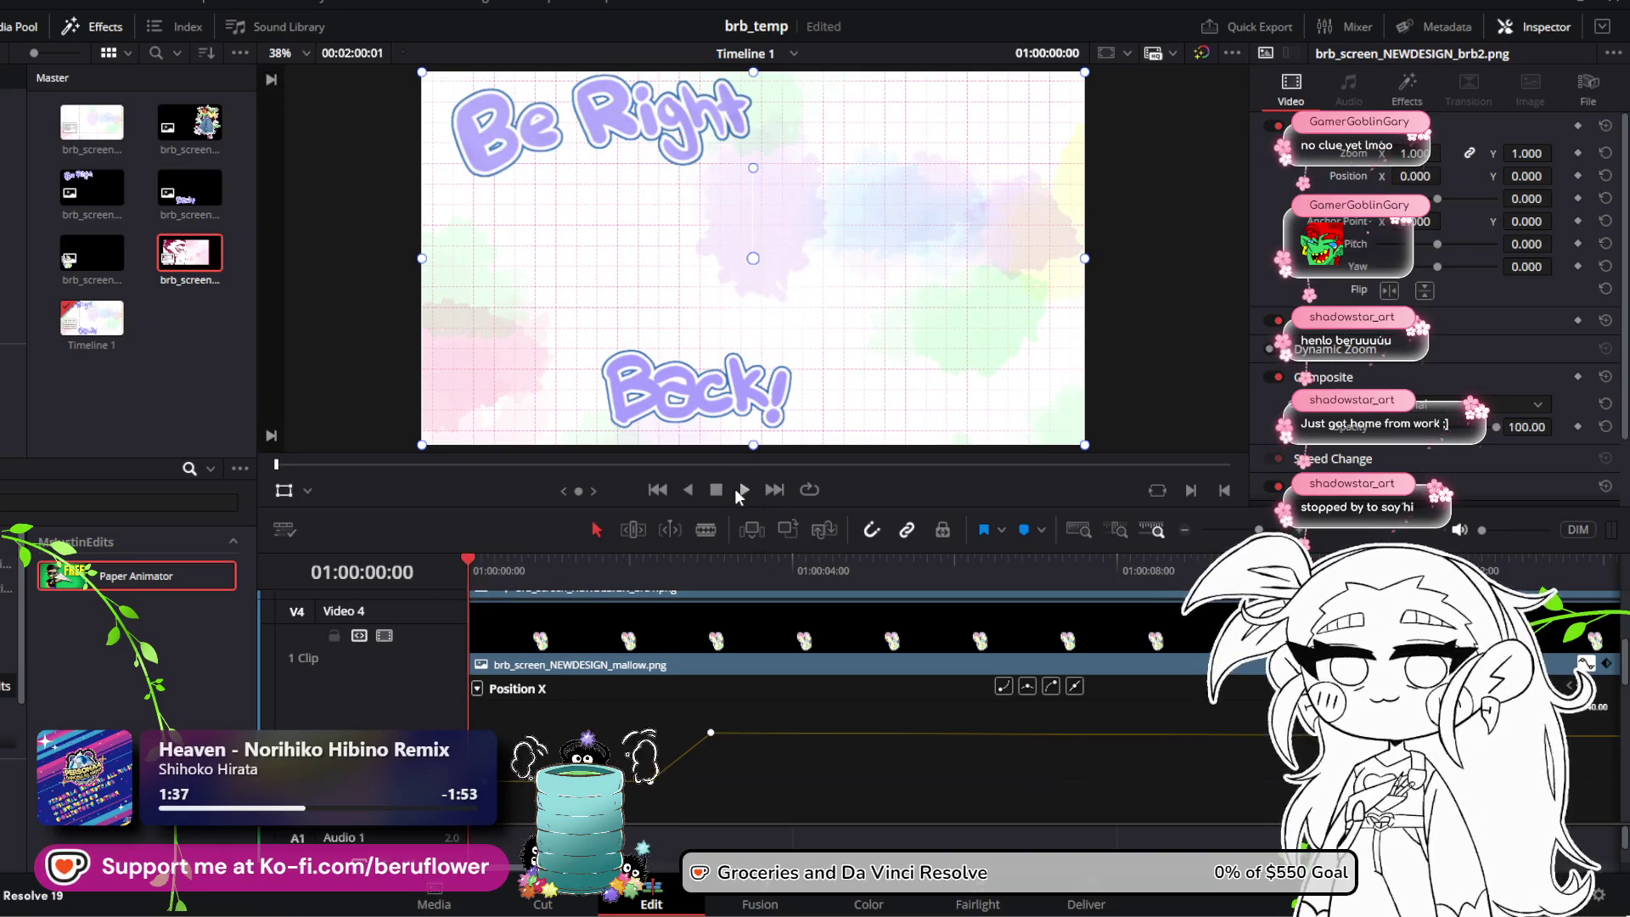
{"action": "left_click", "coordinate": [737, 489]}
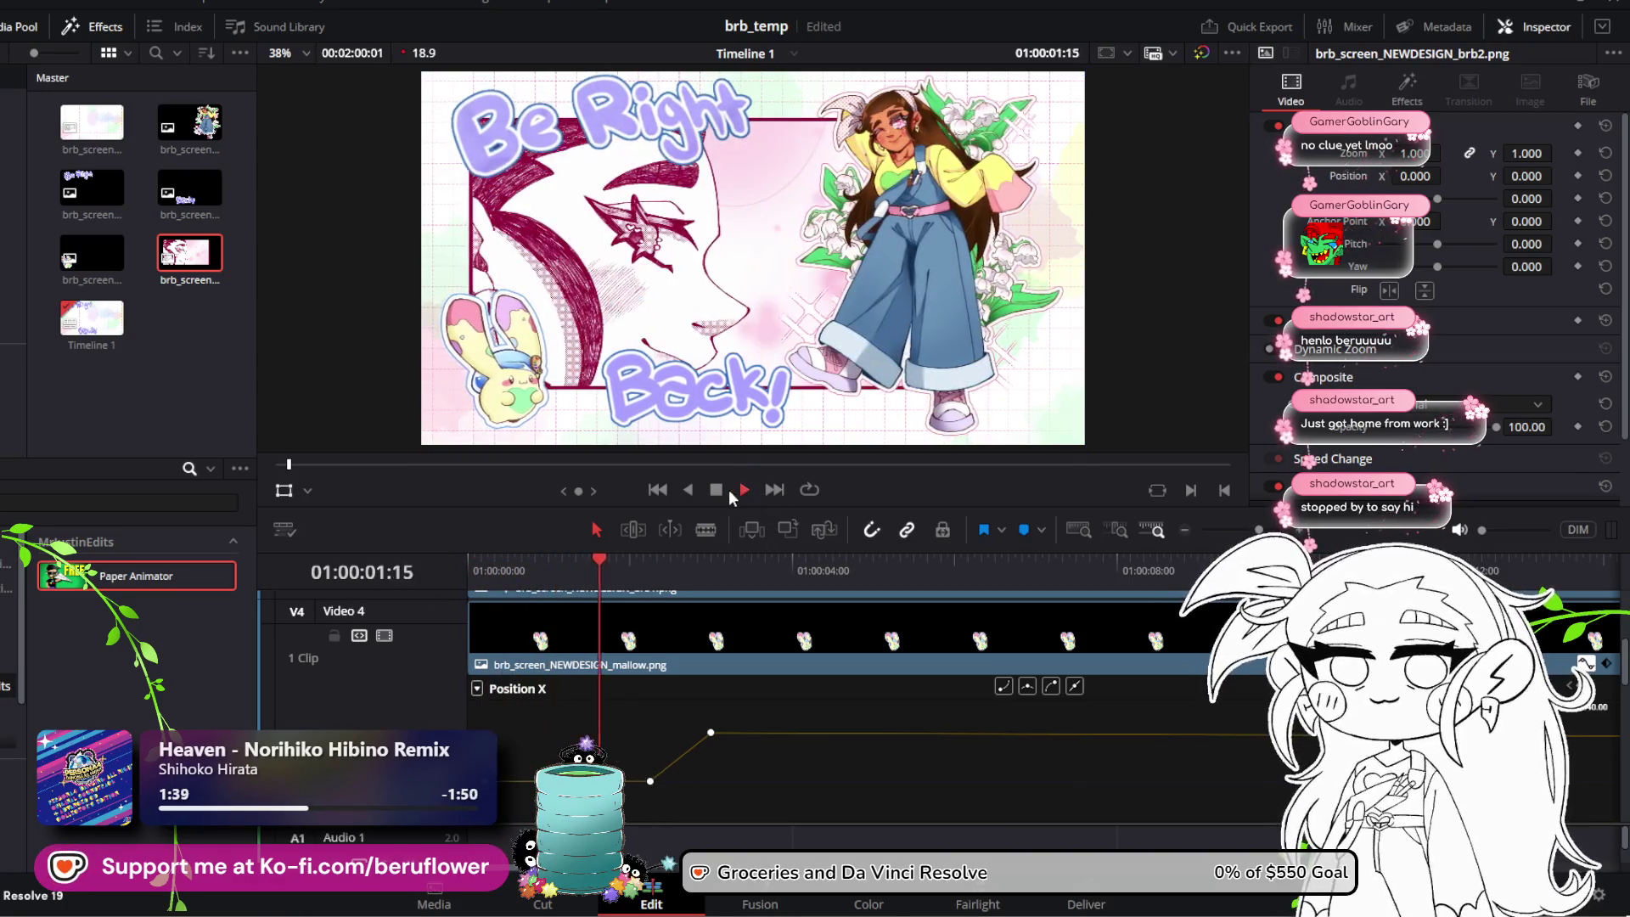
{"action": "left_click", "coordinate": [715, 489]}
Step: Replay from the start to the two-second mark, then marquee-select the mallow clip's Position X keyframes
{"action": "left_click", "coordinate": [541, 562]}
{"action": "key", "text": "Home"}
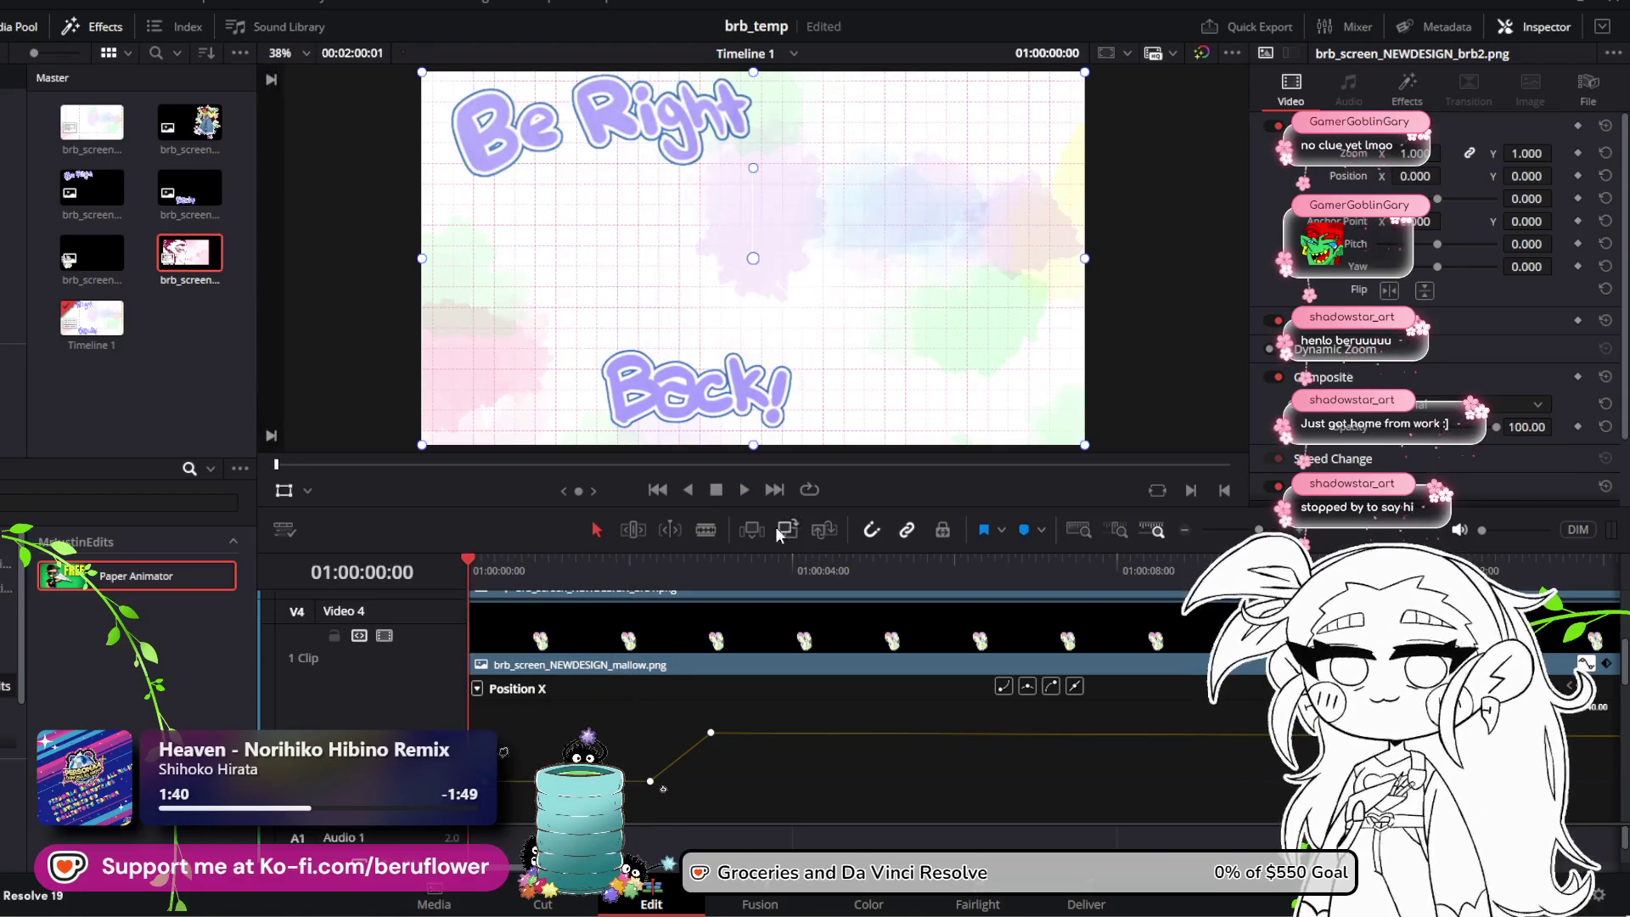
{"action": "left_click", "coordinate": [746, 491]}
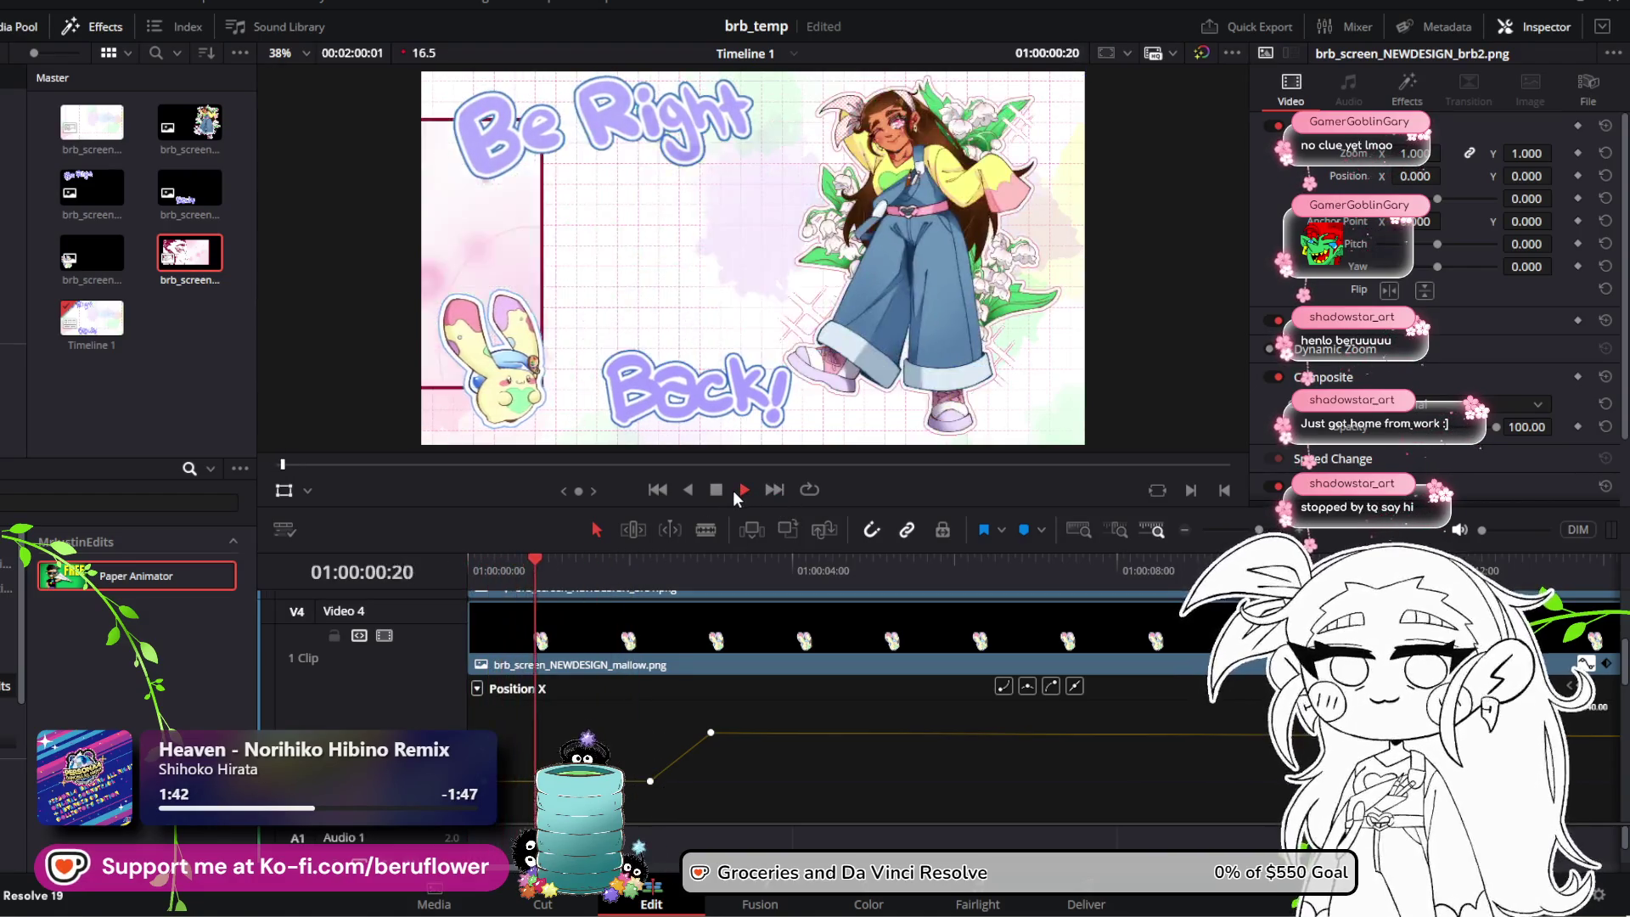
{"action": "left_click", "coordinate": [721, 491]}
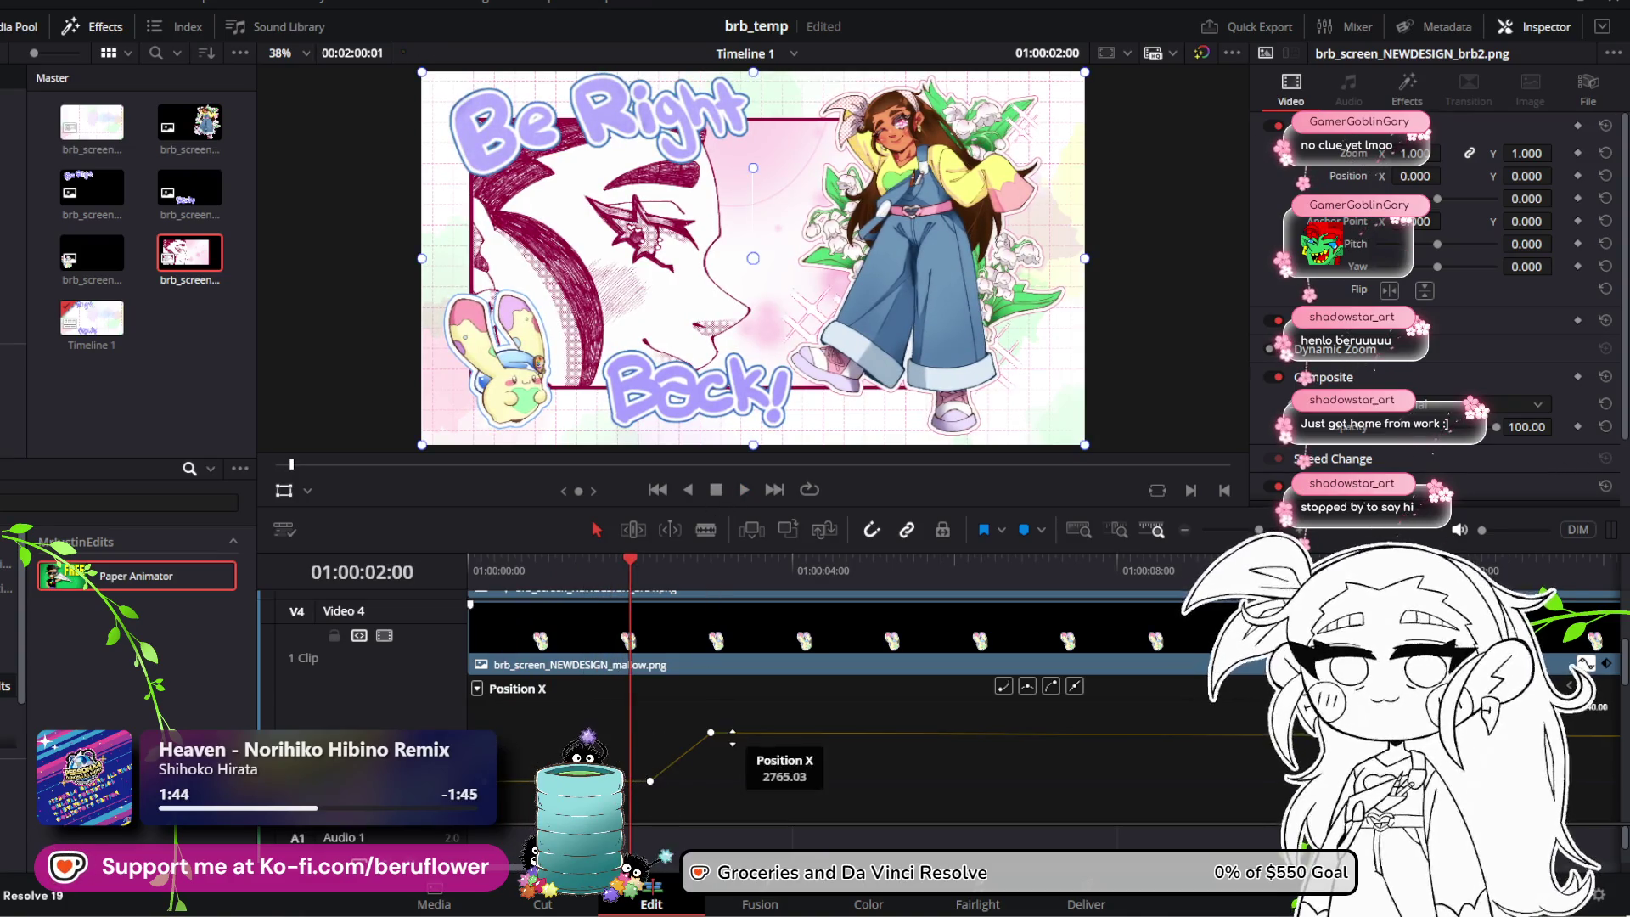
{"action": "scroll", "coordinate": [732, 737], "scroll_direction": "down", "scroll_amount": 2}
{"action": "scroll", "coordinate": [732, 737], "scroll_direction": "up", "scroll_amount": 2}
{"action": "left_click_drag", "start_coordinate": [600, 606], "coordinate": [833, 735]}
{"action": "scroll", "coordinate": [841, 730], "scroll_direction": "up", "scroll_amount": 2}
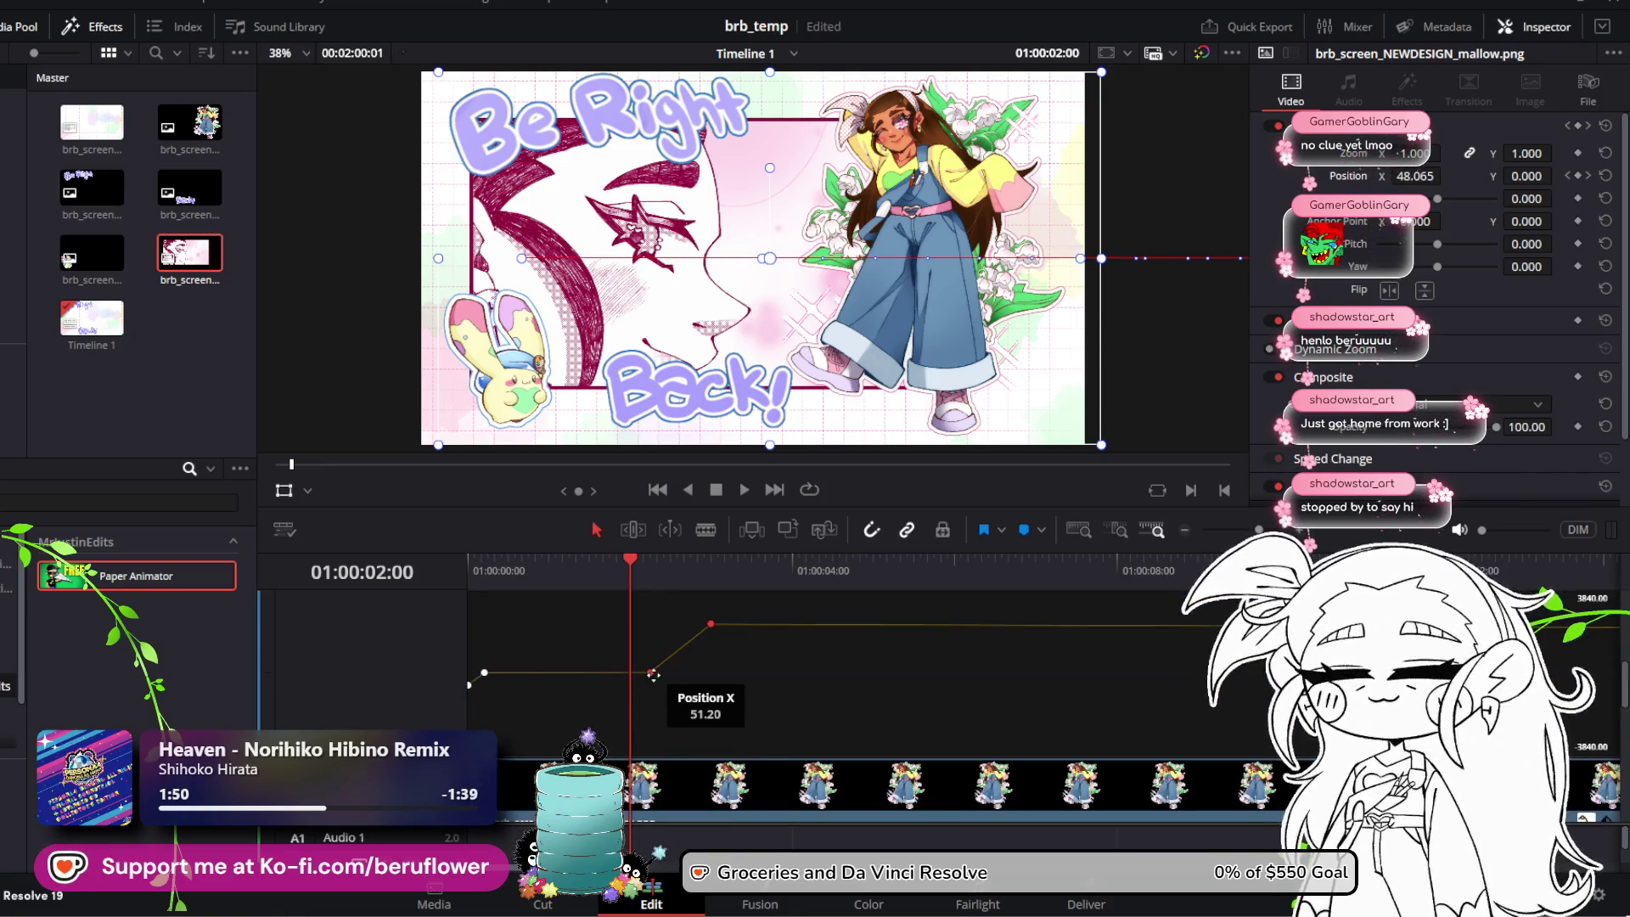
Step: Lower one mallow Position X keyframe, move the top keyframe later, and replay
{"action": "mouse_move", "coordinate": [684, 626]}
{"action": "left_mouse_down"}
{"action": "mouse_move", "coordinate": [689, 673]}
{"action": "mouse_move", "coordinate": [932, 674]}
{"action": "left_mouse_up"}
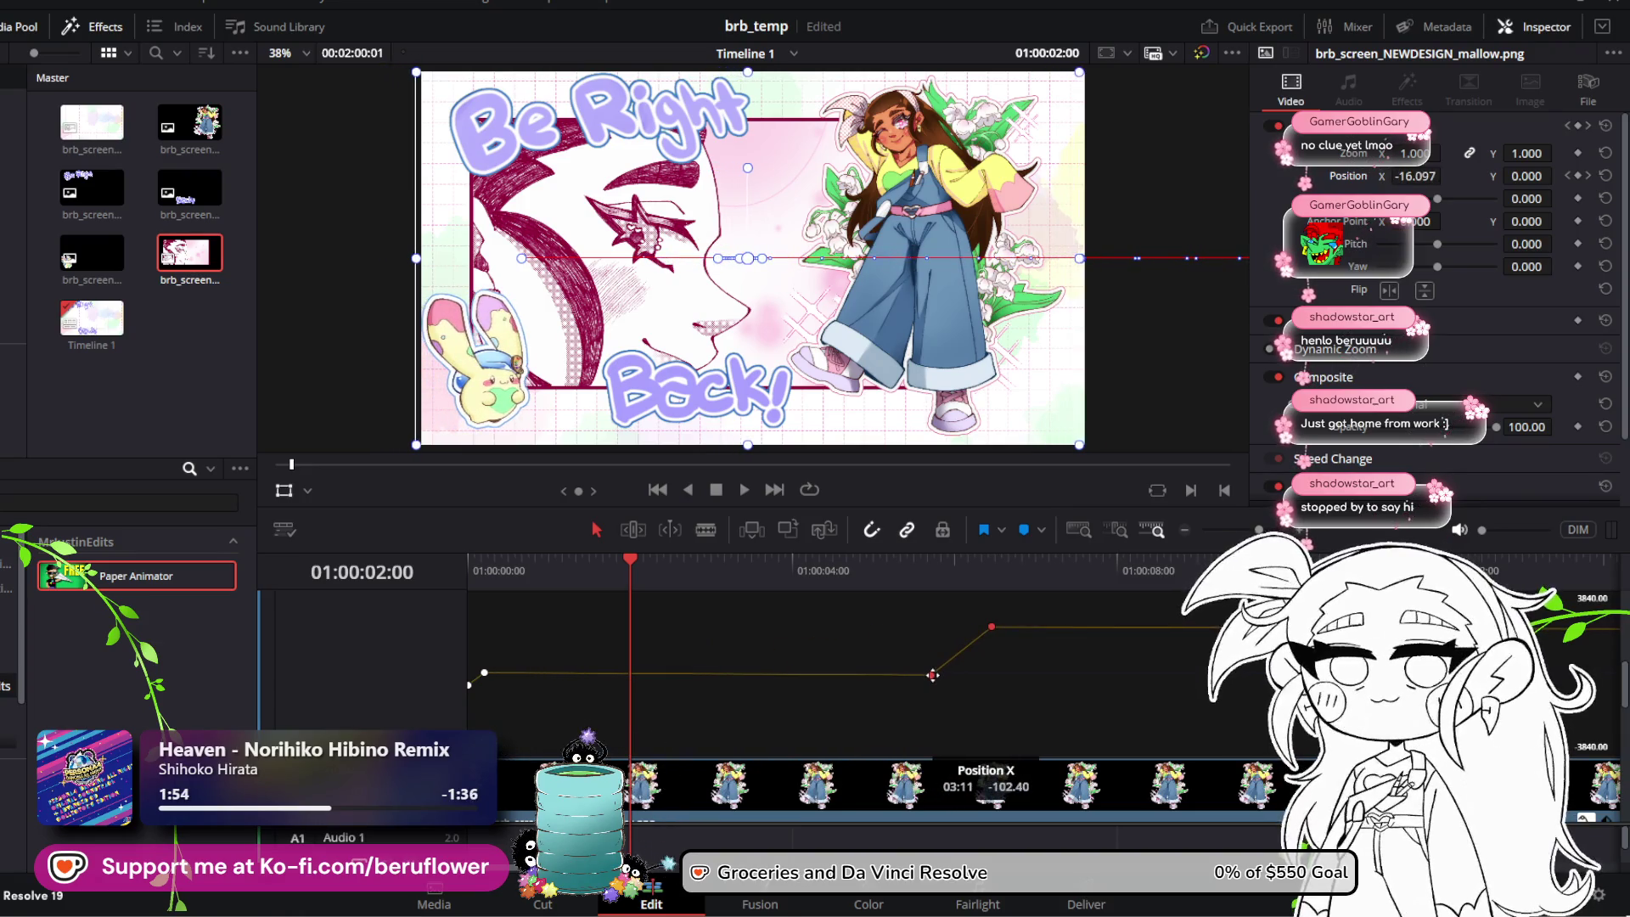
{"action": "left_click", "coordinate": [991, 626]}
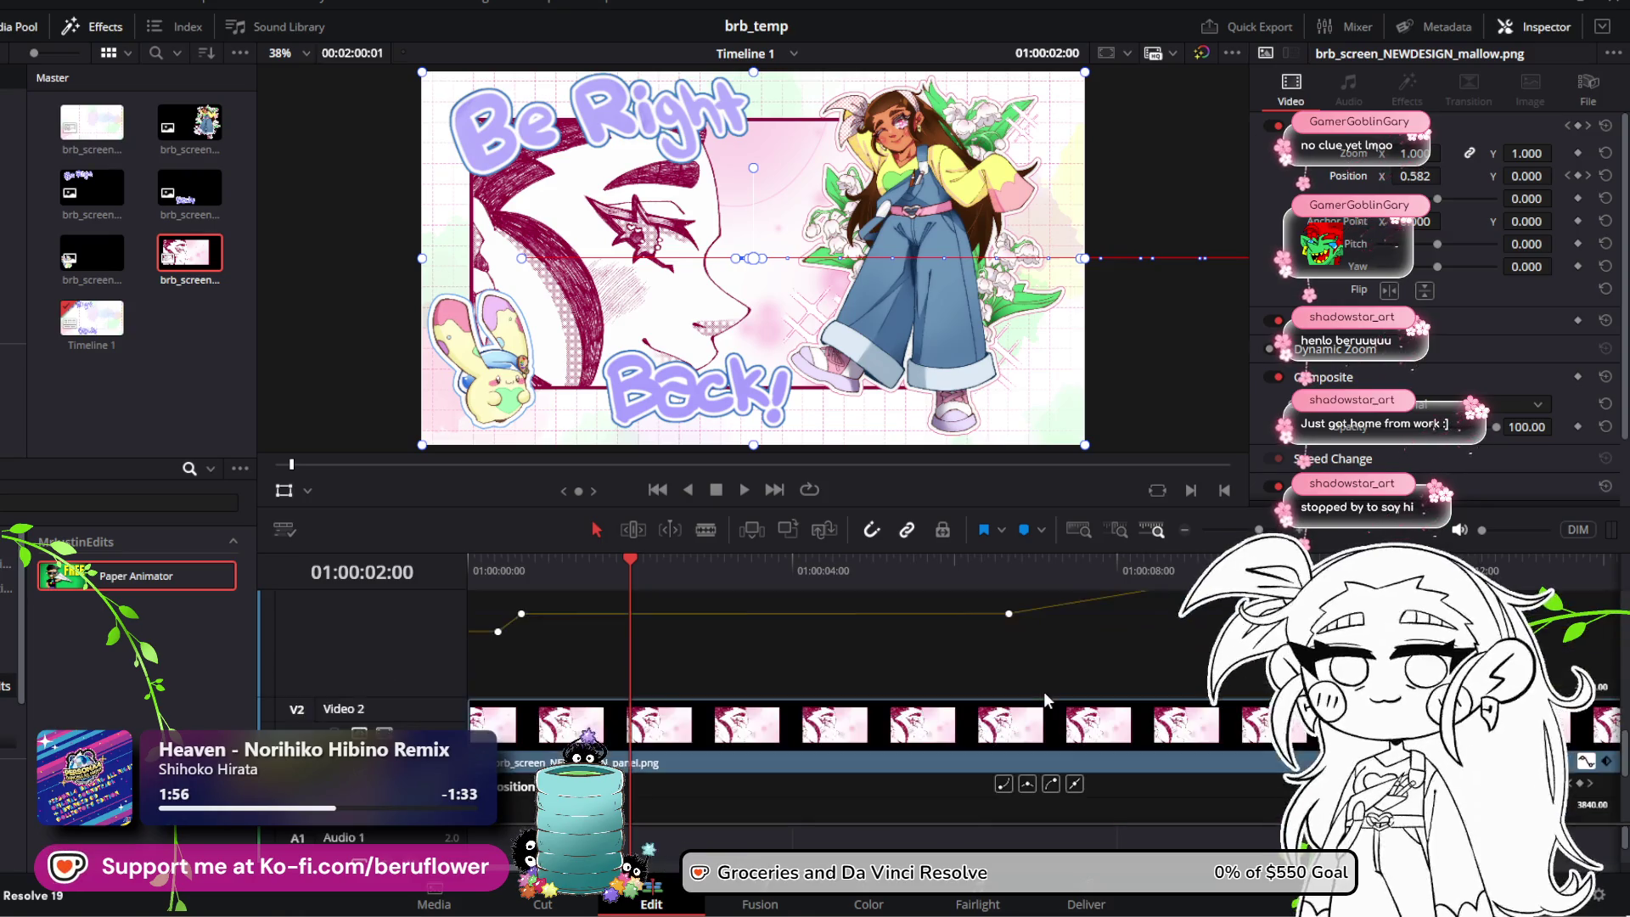
{"action": "scroll", "coordinate": [1043, 691], "scroll_direction": "up", "scroll_amount": 3}
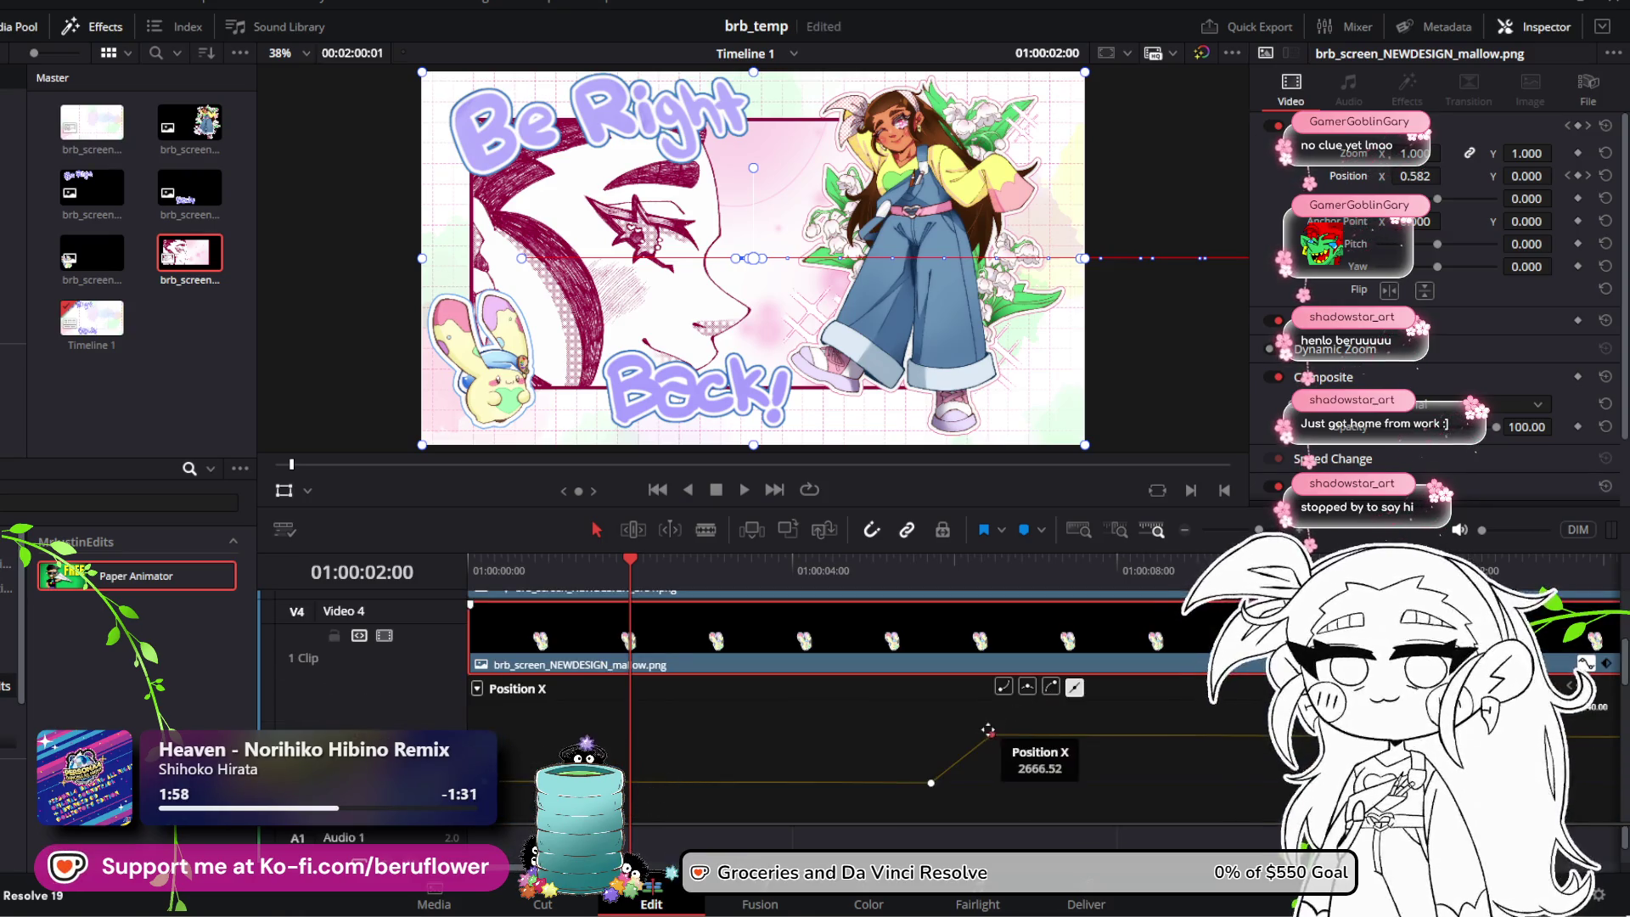
{"action": "left_click_drag", "start_coordinate": [988, 728], "coordinate": [1202, 714]}
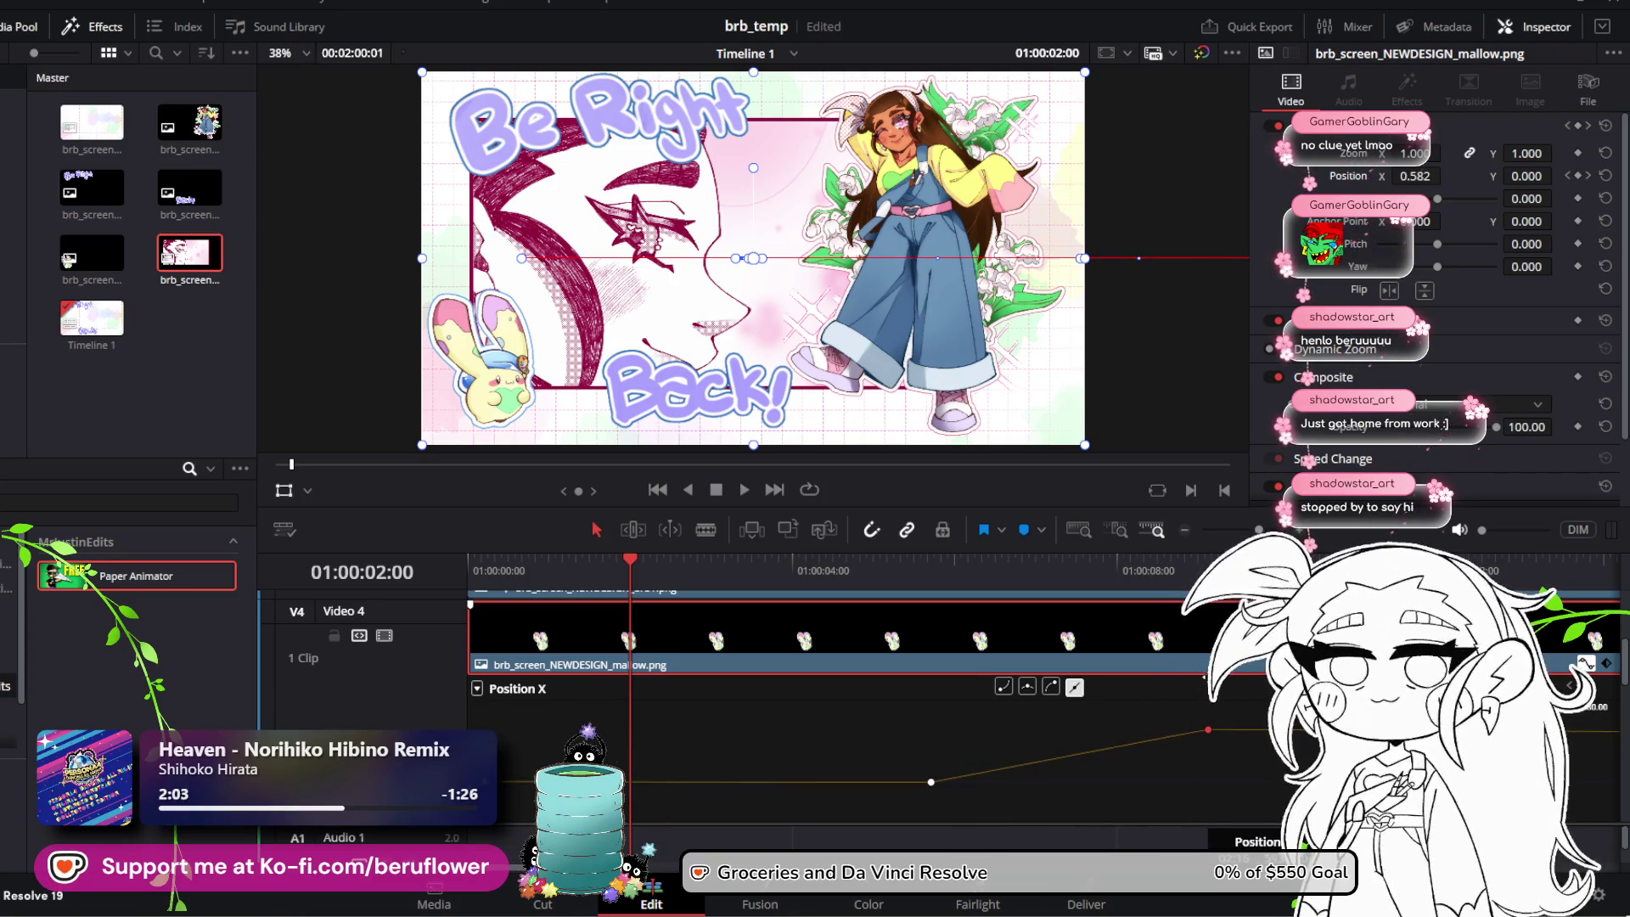
{"action": "left_click_drag", "start_coordinate": [628, 562], "coordinate": [405, 579]}
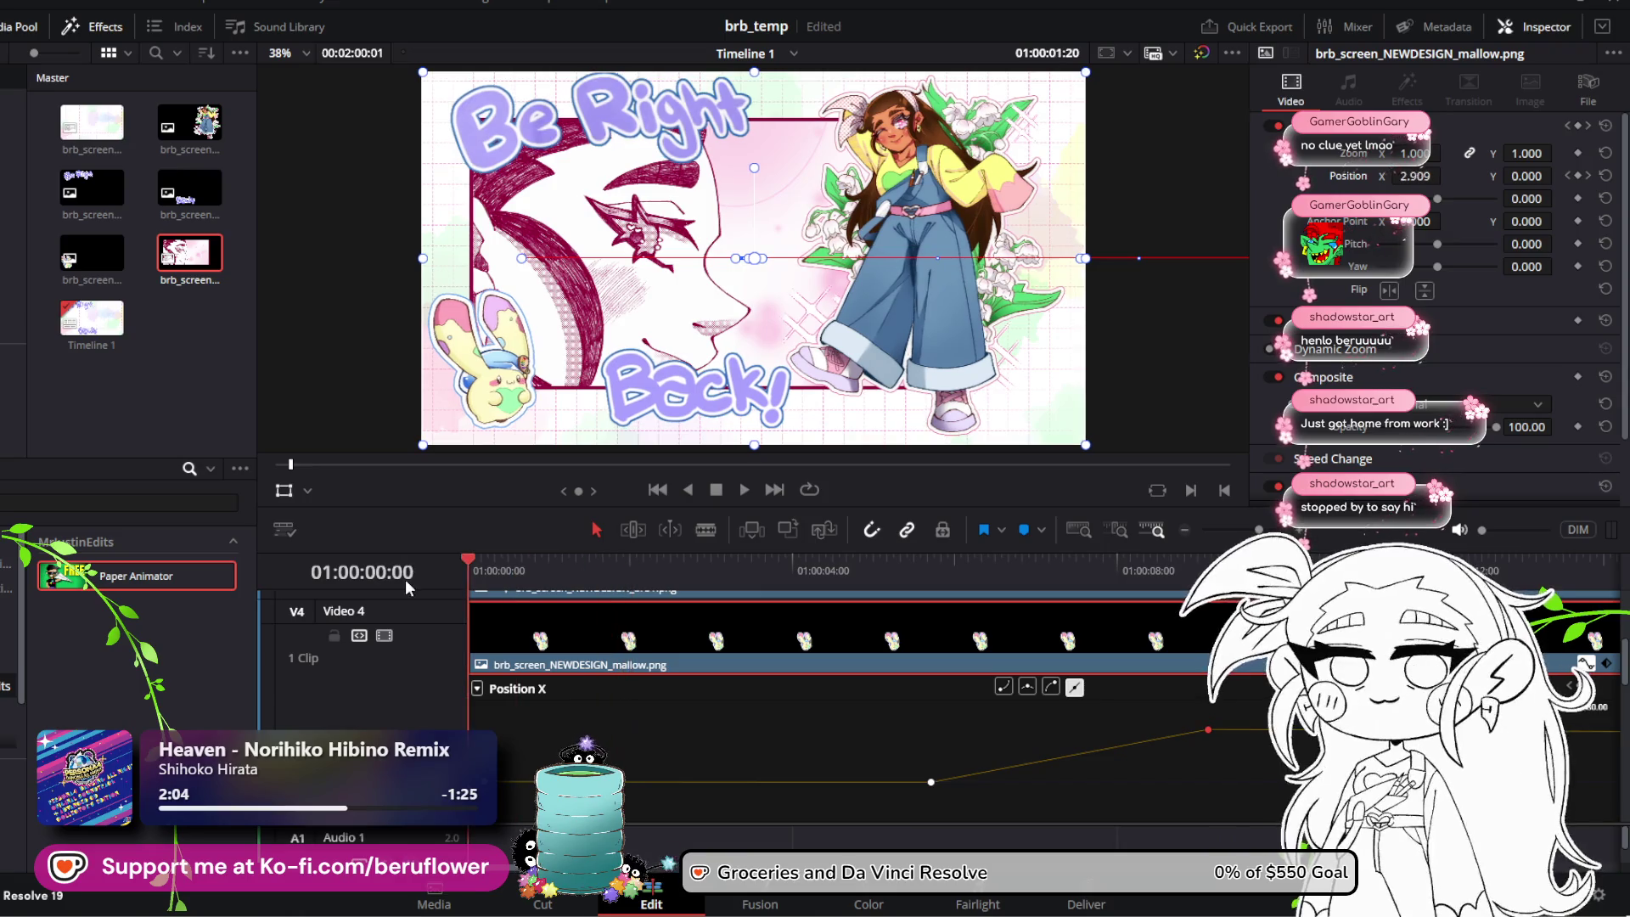
{"action": "left_click", "coordinate": [745, 490]}
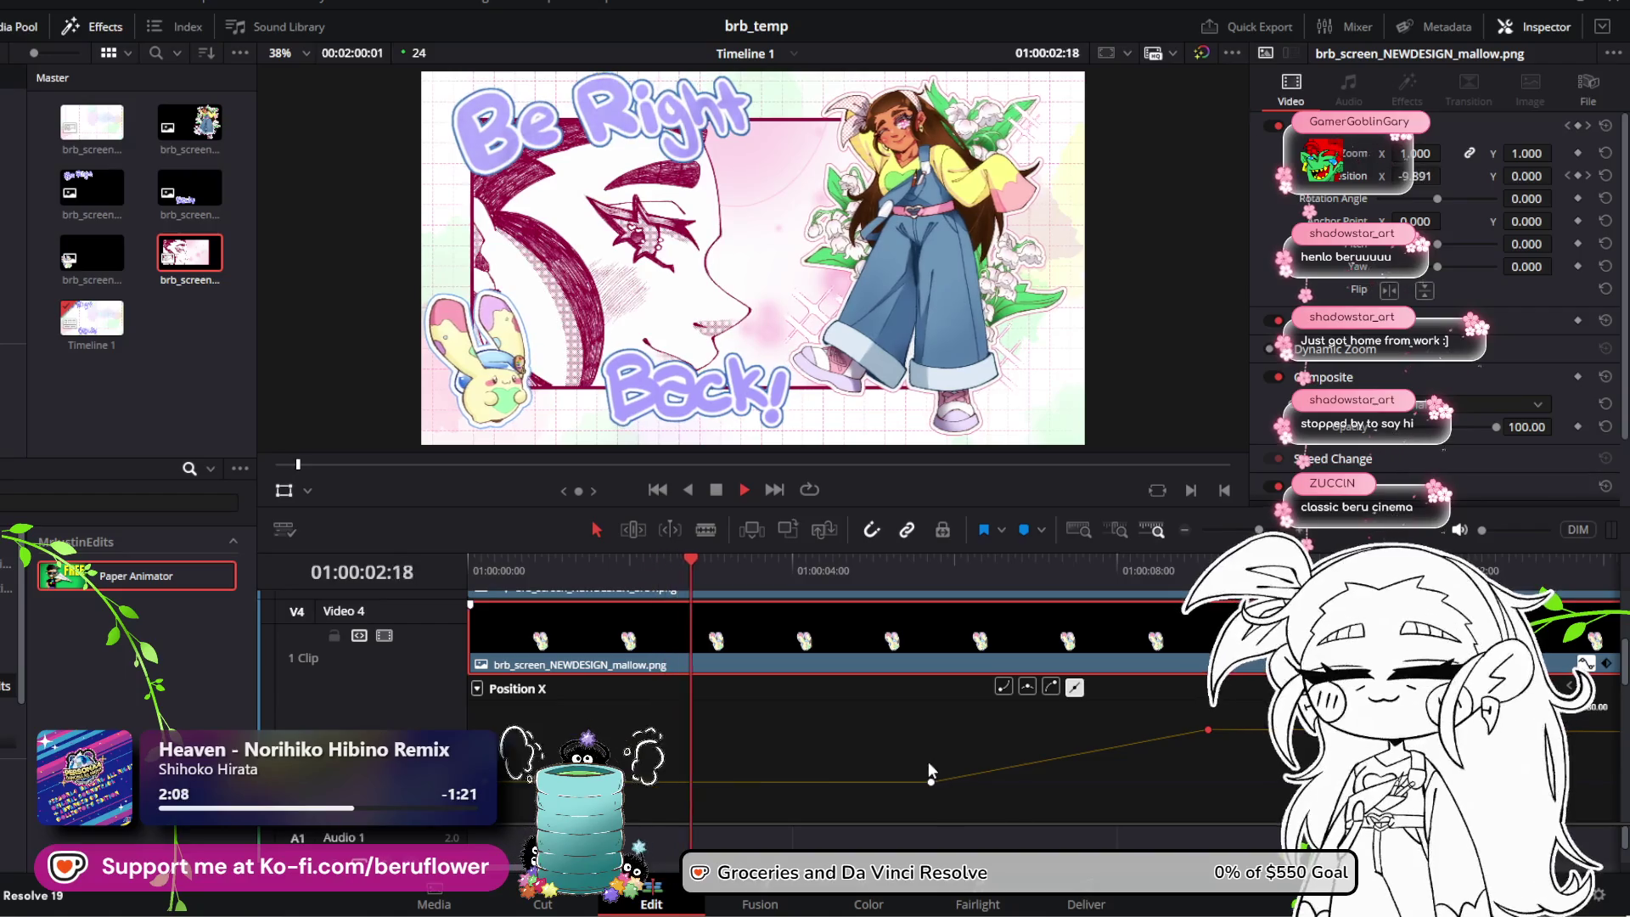
{"action": "key", "text": "space"}
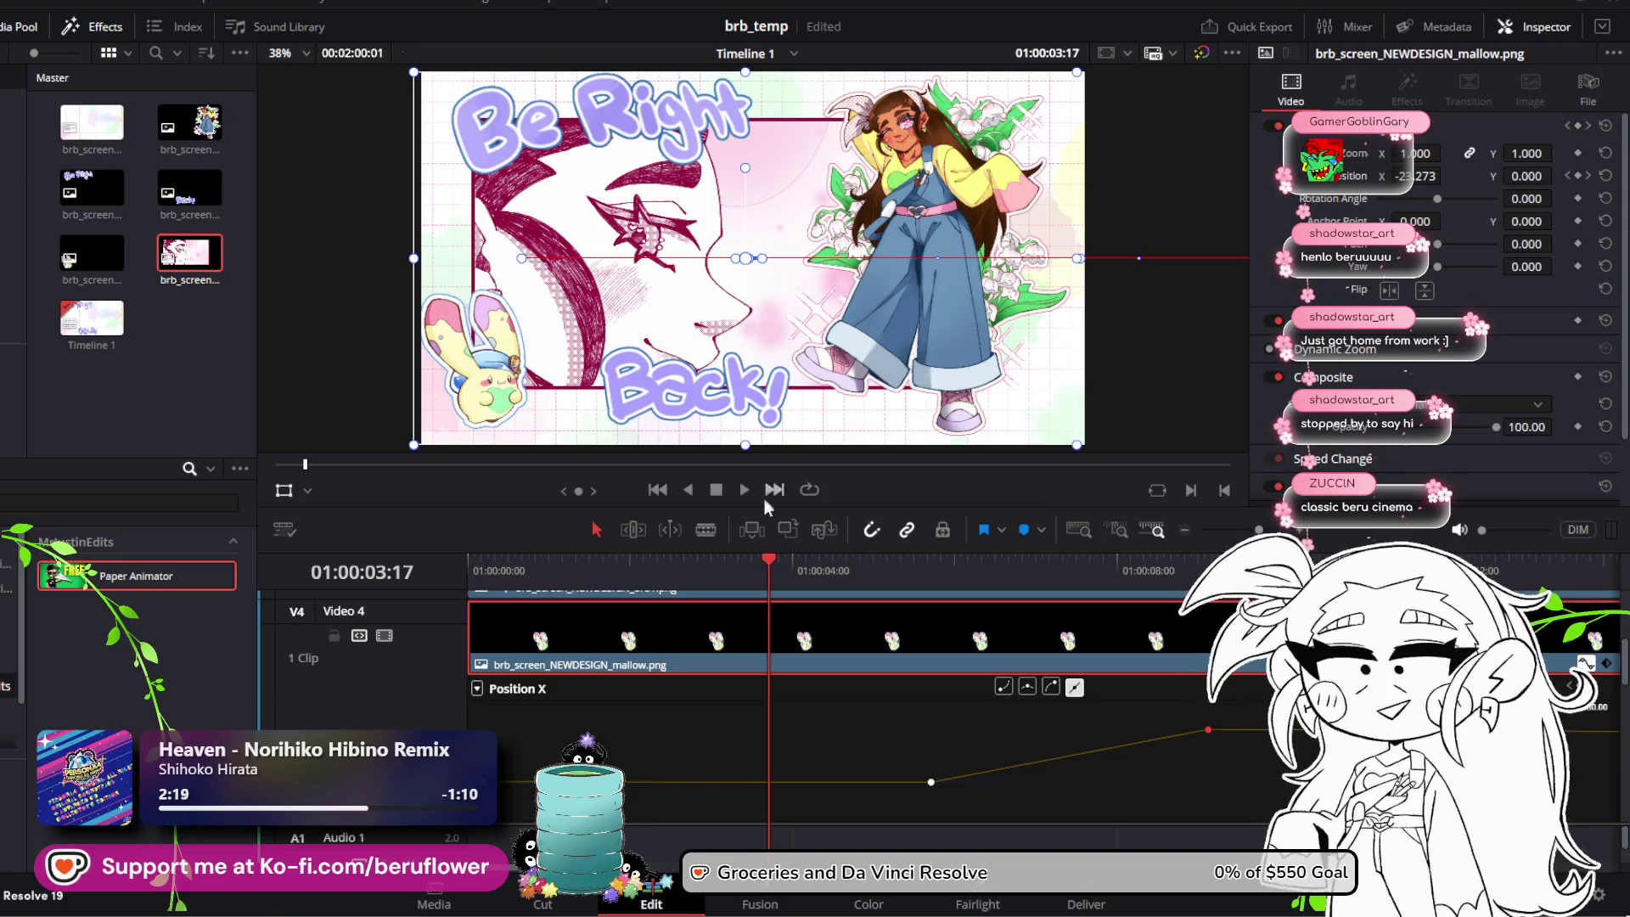
Step: Add a new Position X keyframe at about five seconds, raise it, and preview
{"action": "left_click", "coordinate": [927, 756]}
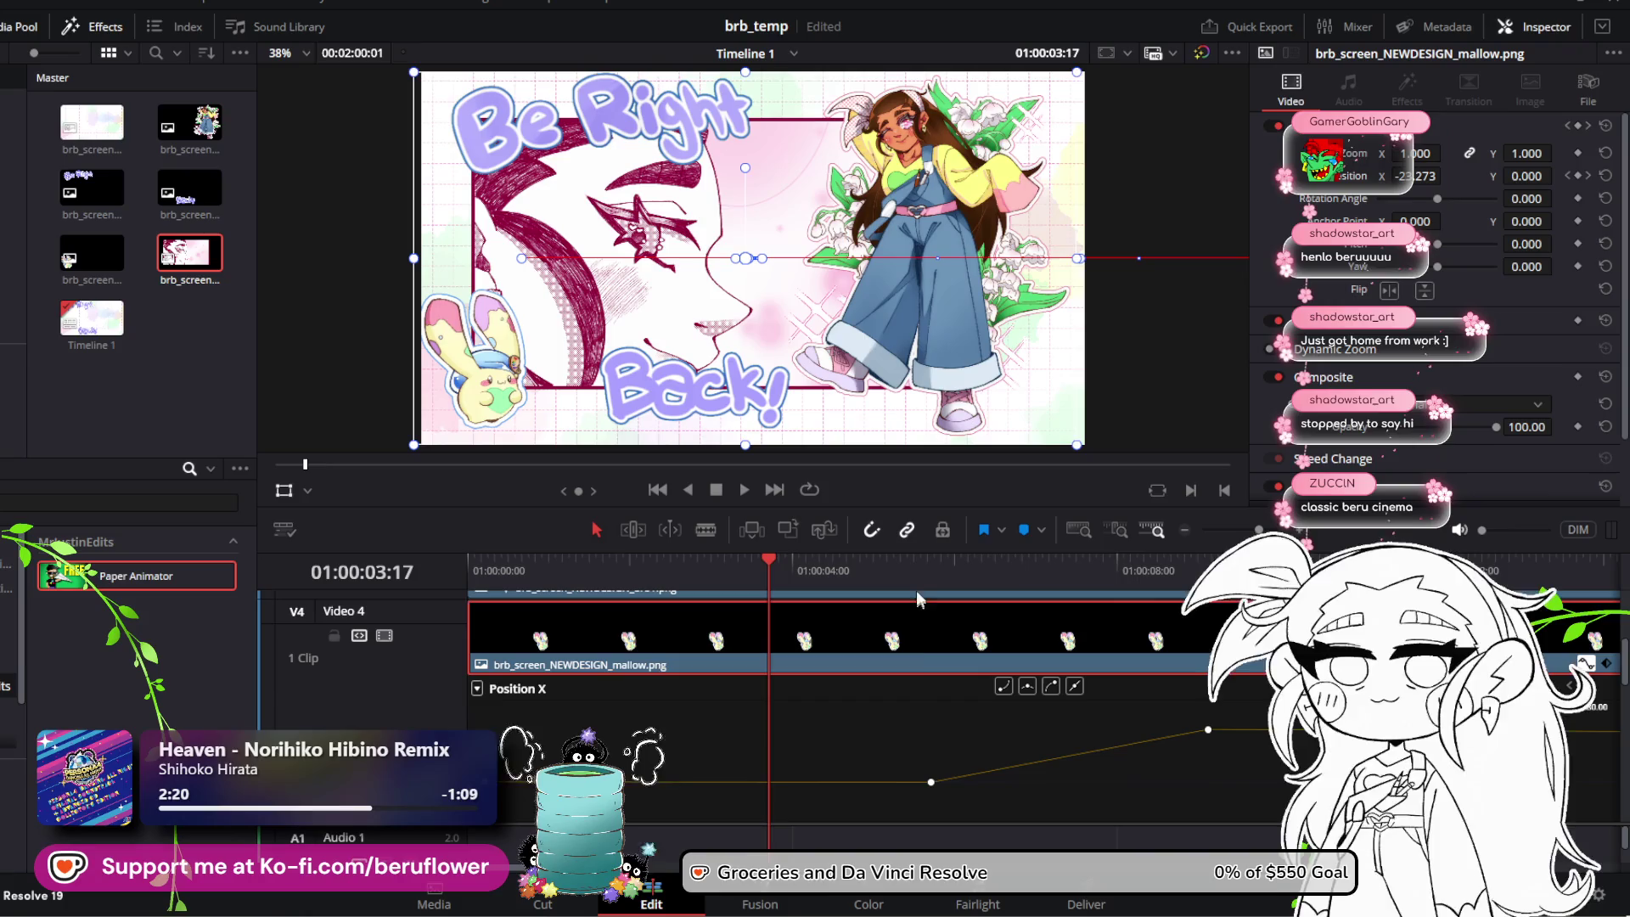
{"action": "left_click_drag", "start_coordinate": [924, 567], "coordinate": [908, 564]}
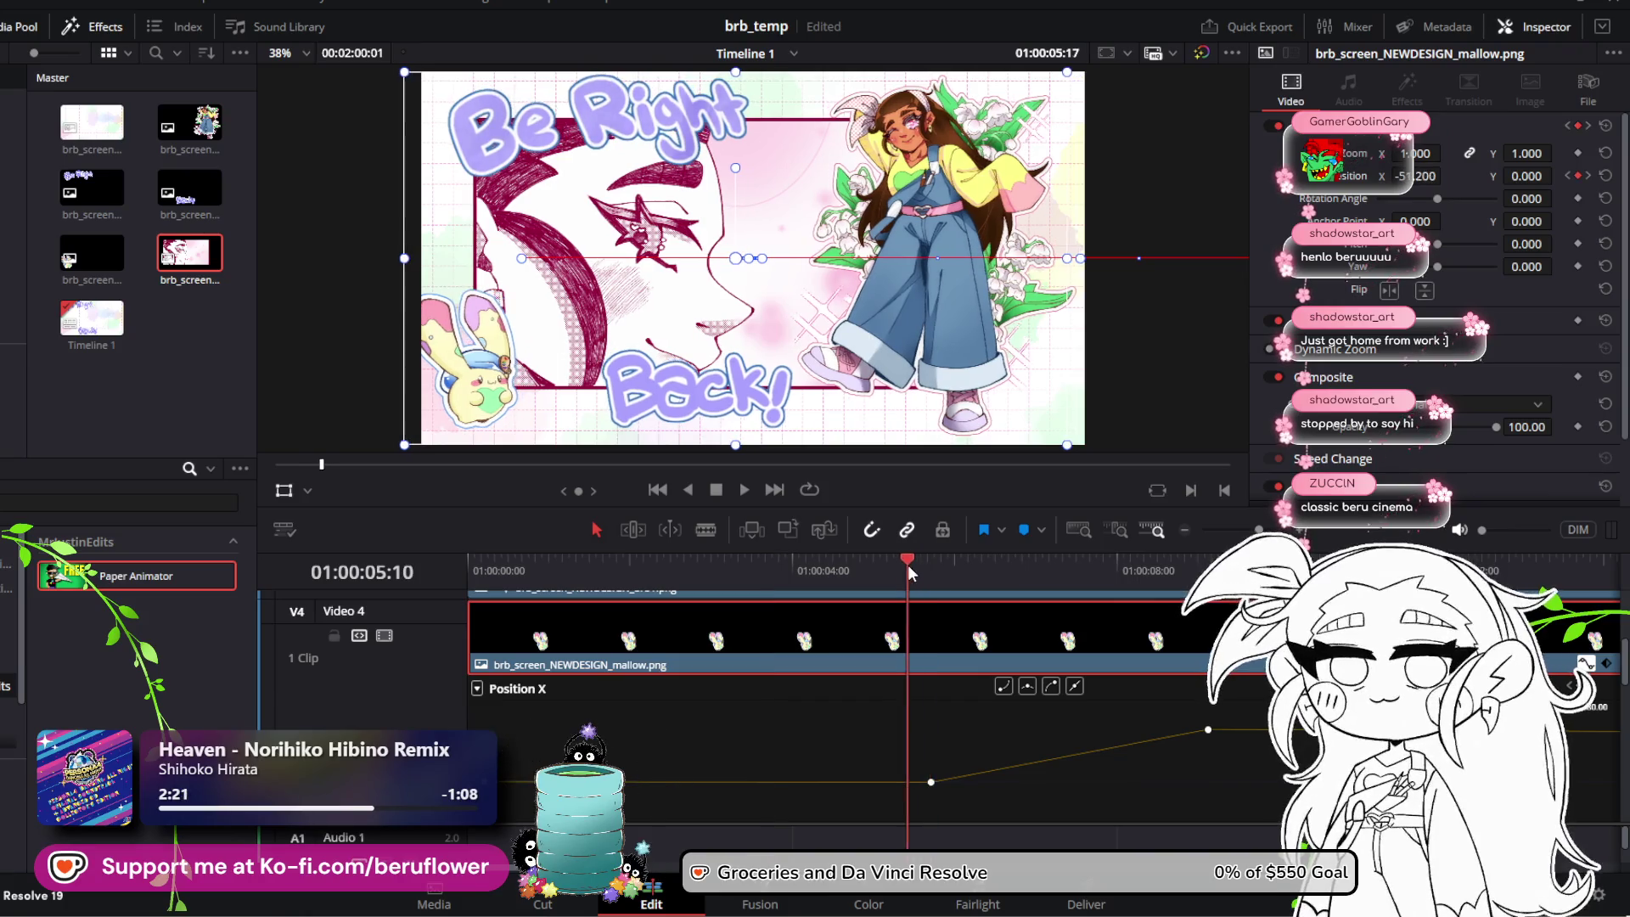
{"action": "left_click", "coordinate": [930, 781], "text": "alt"}
{"action": "left_click_drag", "start_coordinate": [933, 782], "coordinate": [933, 779]}
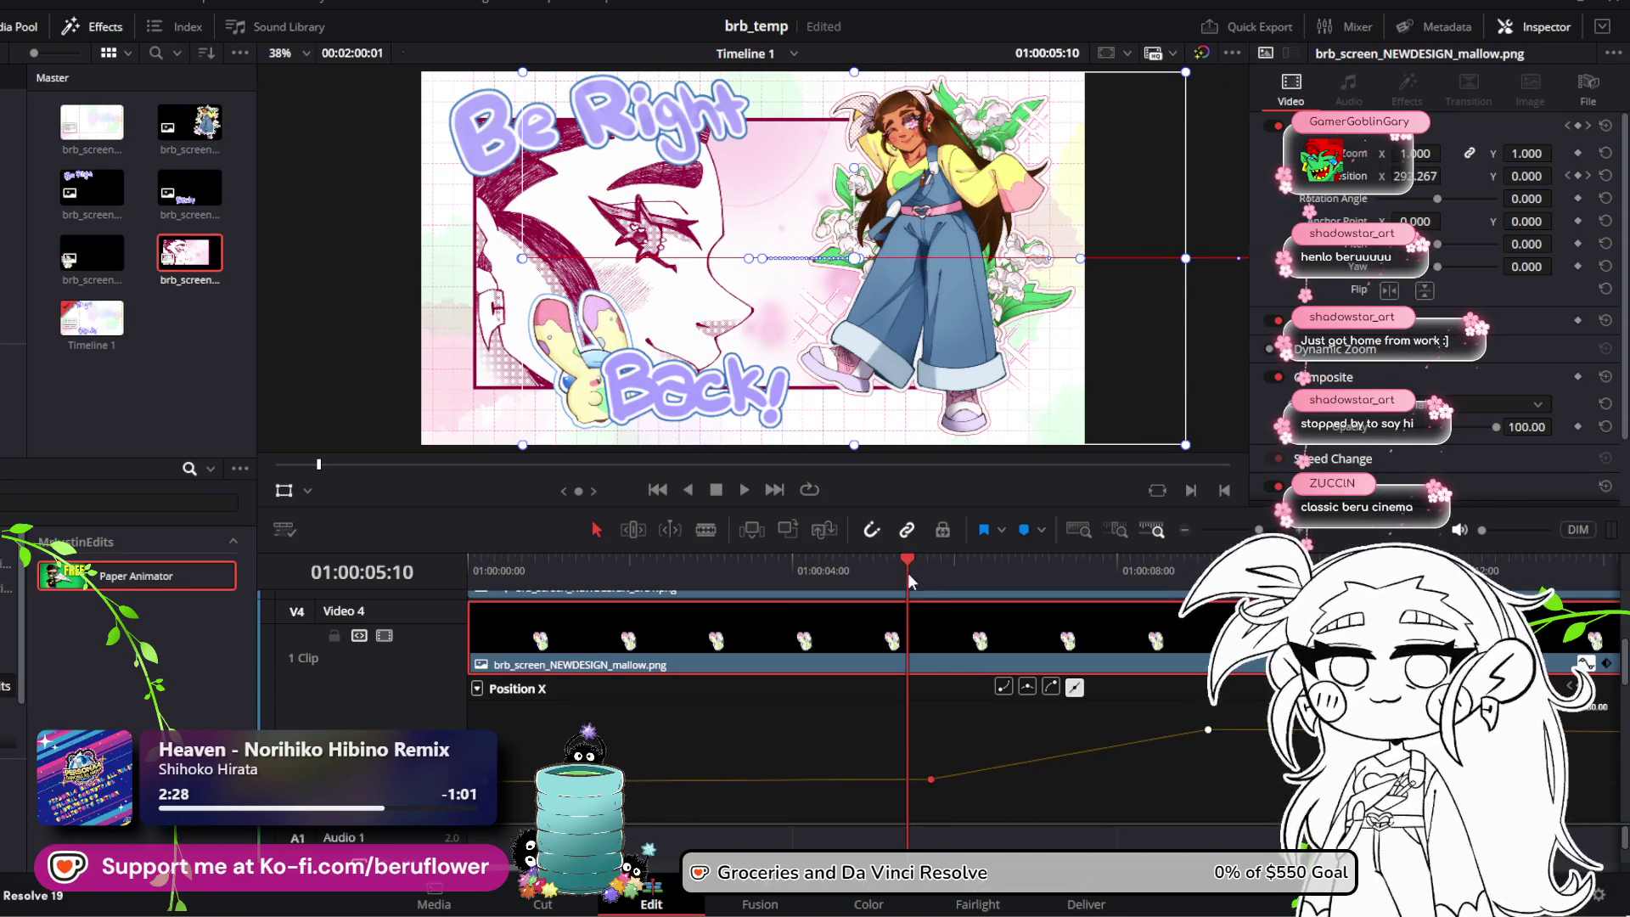
{"action": "left_click_drag", "start_coordinate": [891, 560], "coordinate": [472, 561]}
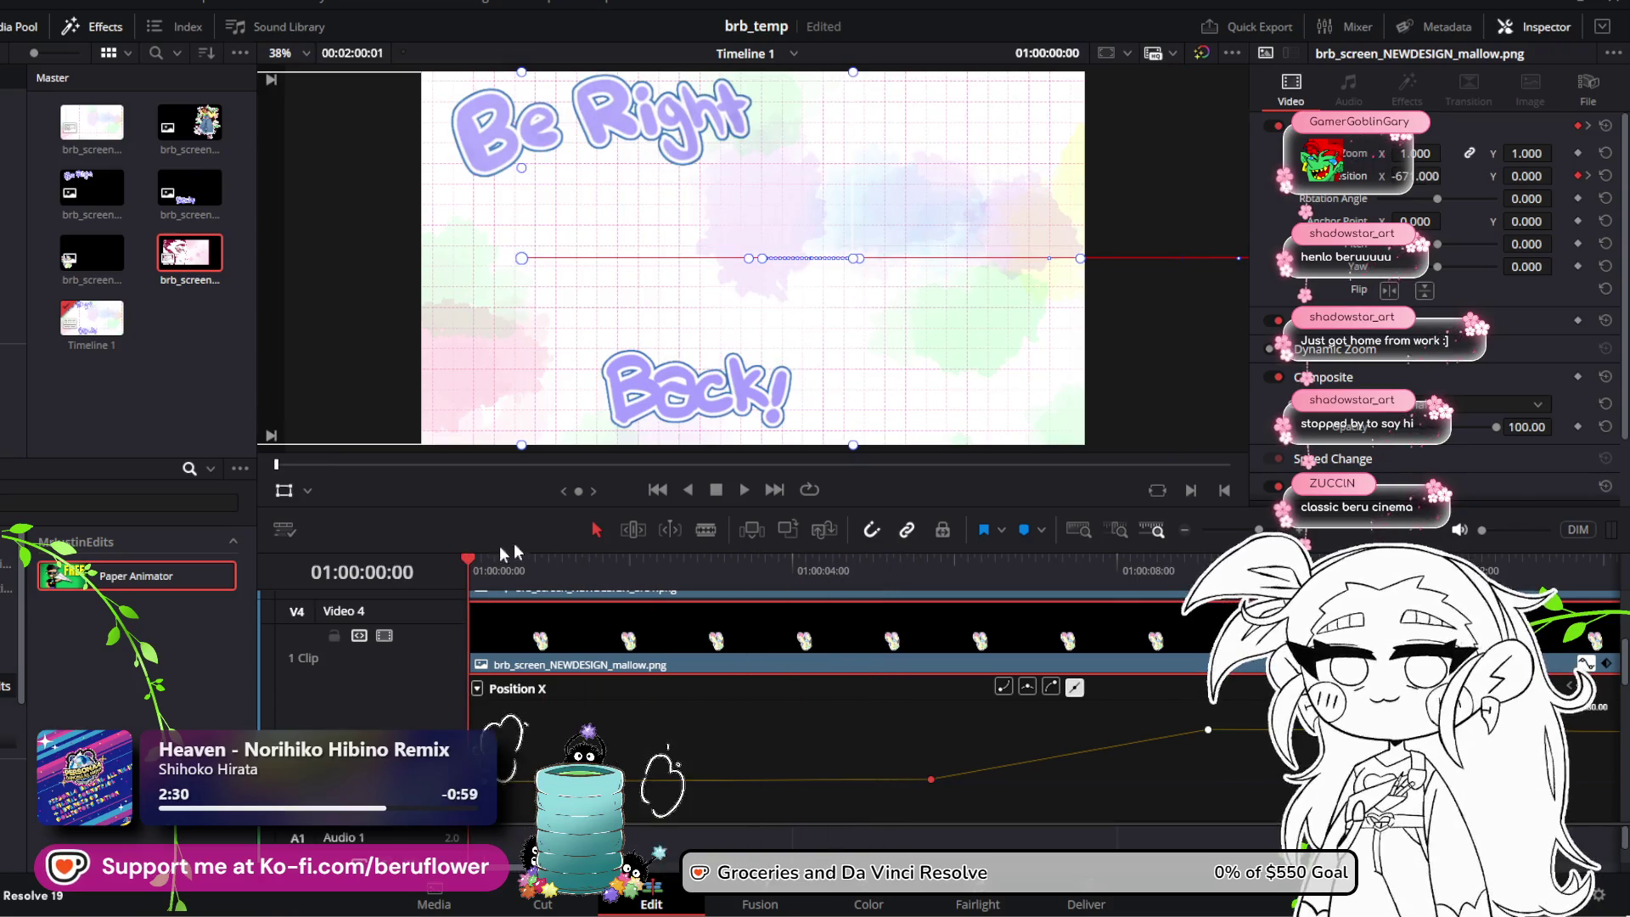
{"action": "left_click", "coordinate": [744, 490]}
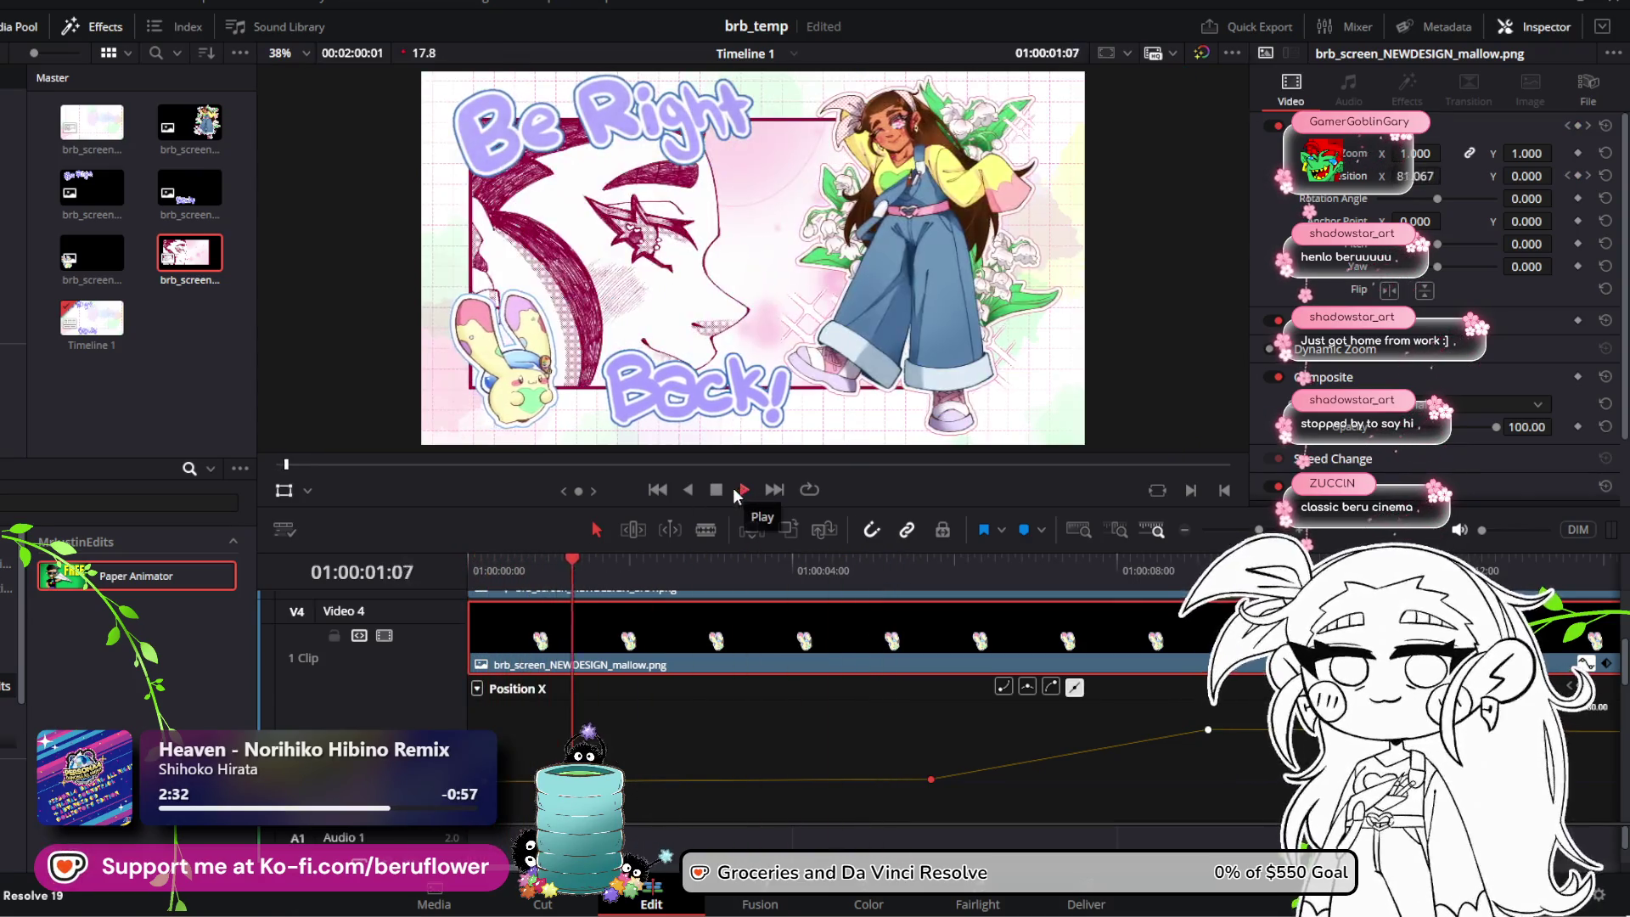
{"action": "left_click", "coordinate": [715, 490]}
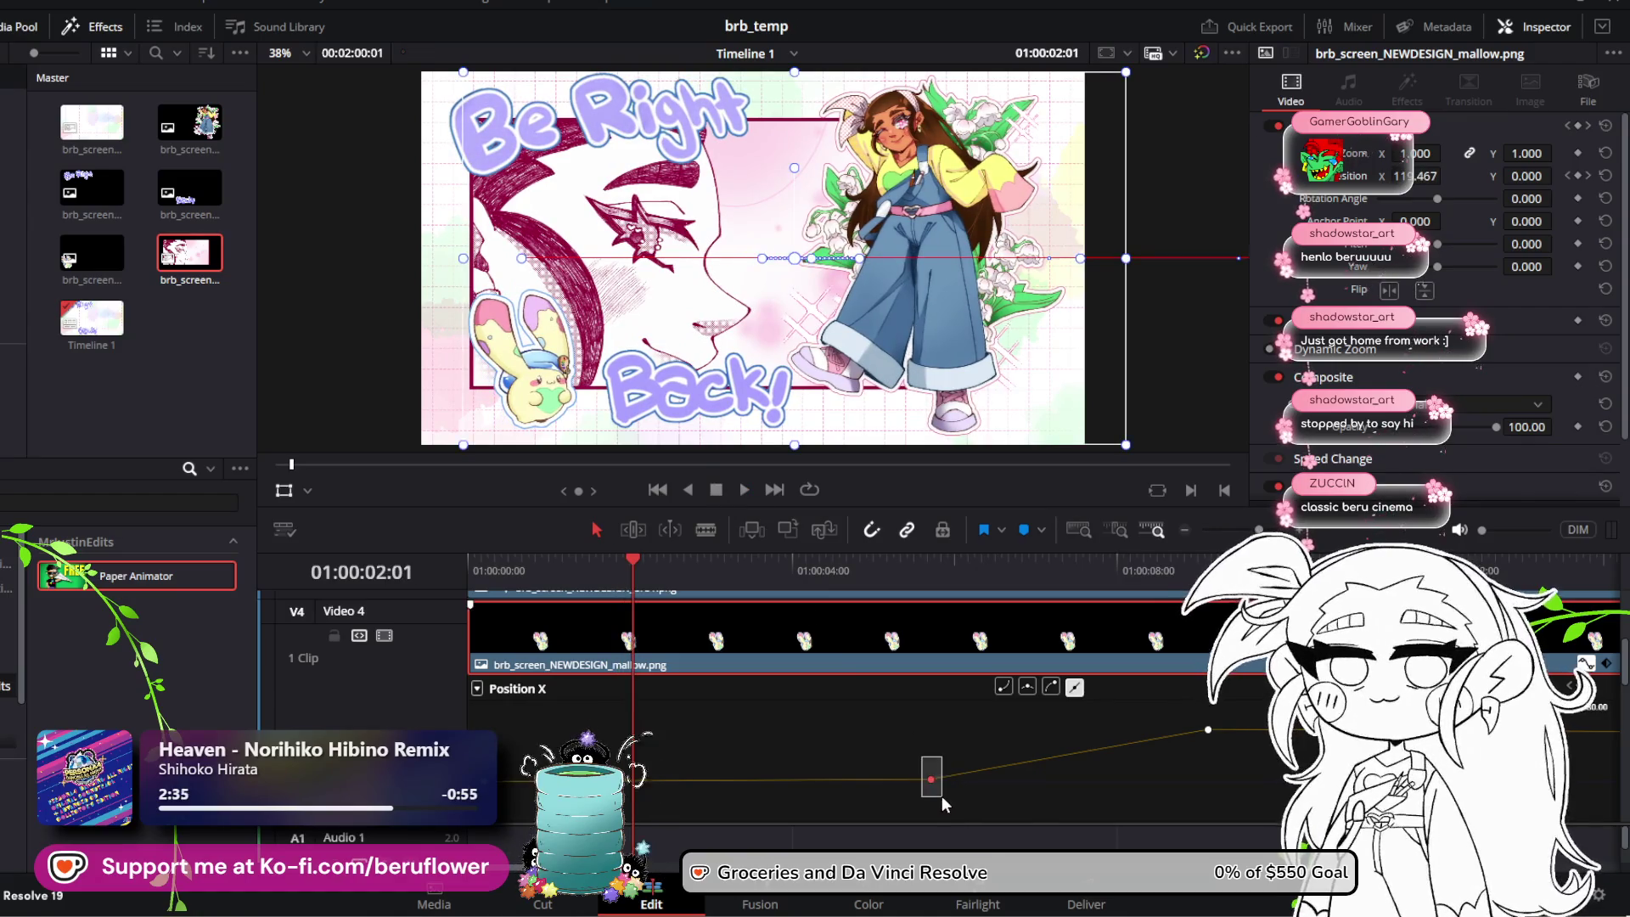
Step: Lower the new keyframe slightly and replay the animation from the start
{"action": "left_click_drag", "start_coordinate": [931, 778], "coordinate": [933, 780]}
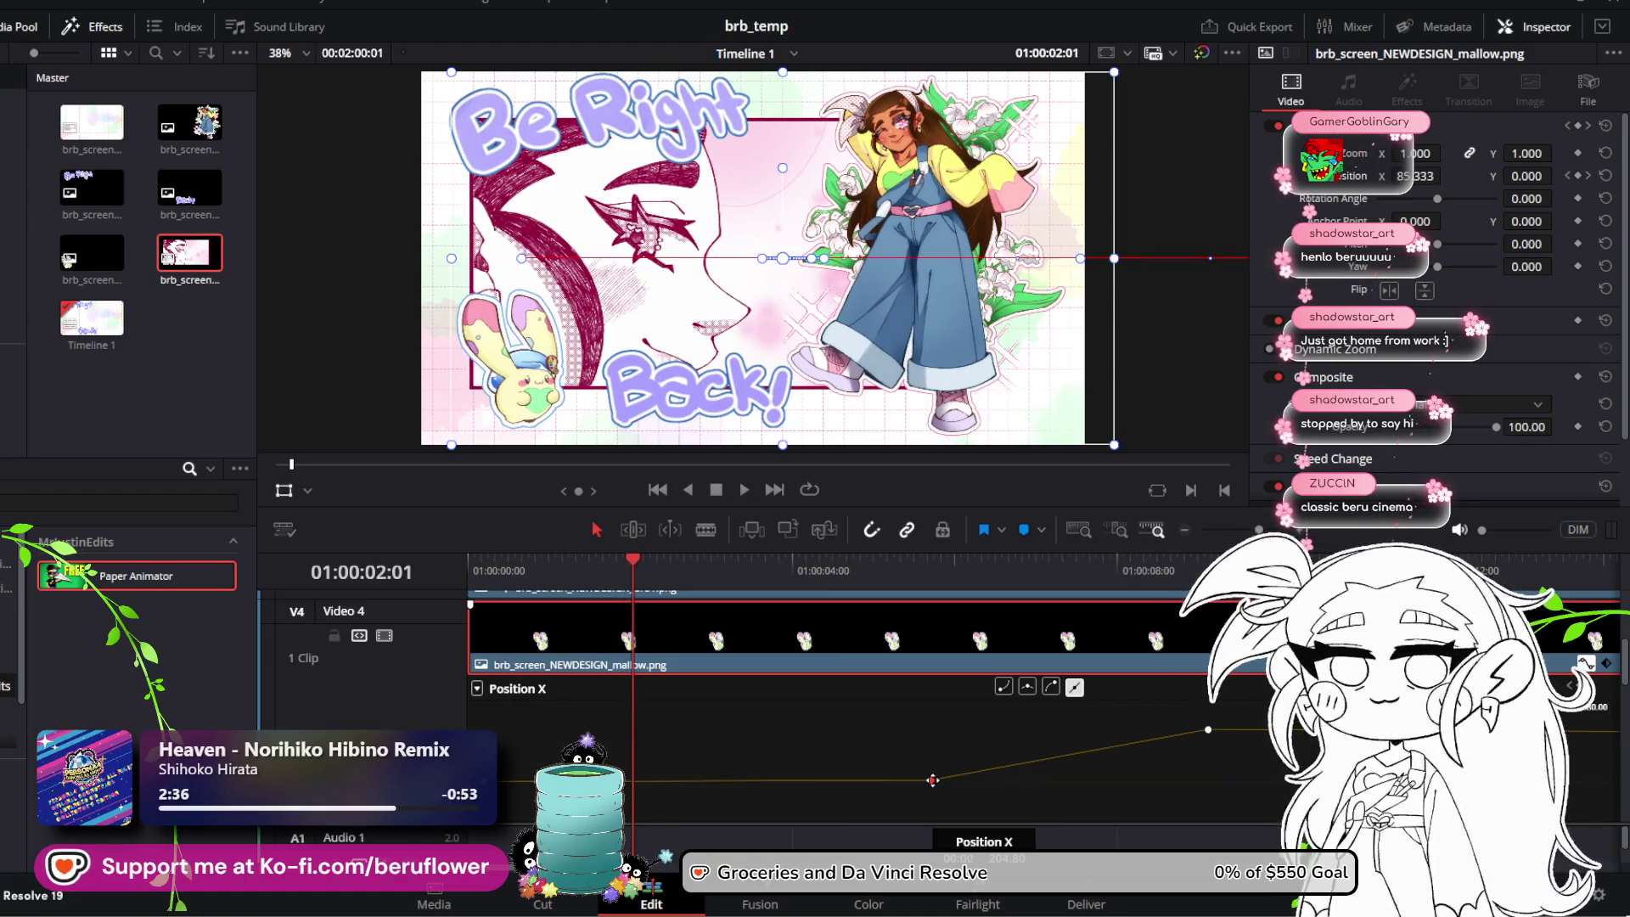
{"action": "mouse_move", "coordinate": [618, 561]}
{"action": "left_mouse_down"}
{"action": "mouse_move", "coordinate": [810, 563]}
{"action": "mouse_move", "coordinate": [688, 562]}
{"action": "left_mouse_up"}
{"action": "key", "text": "Home"}
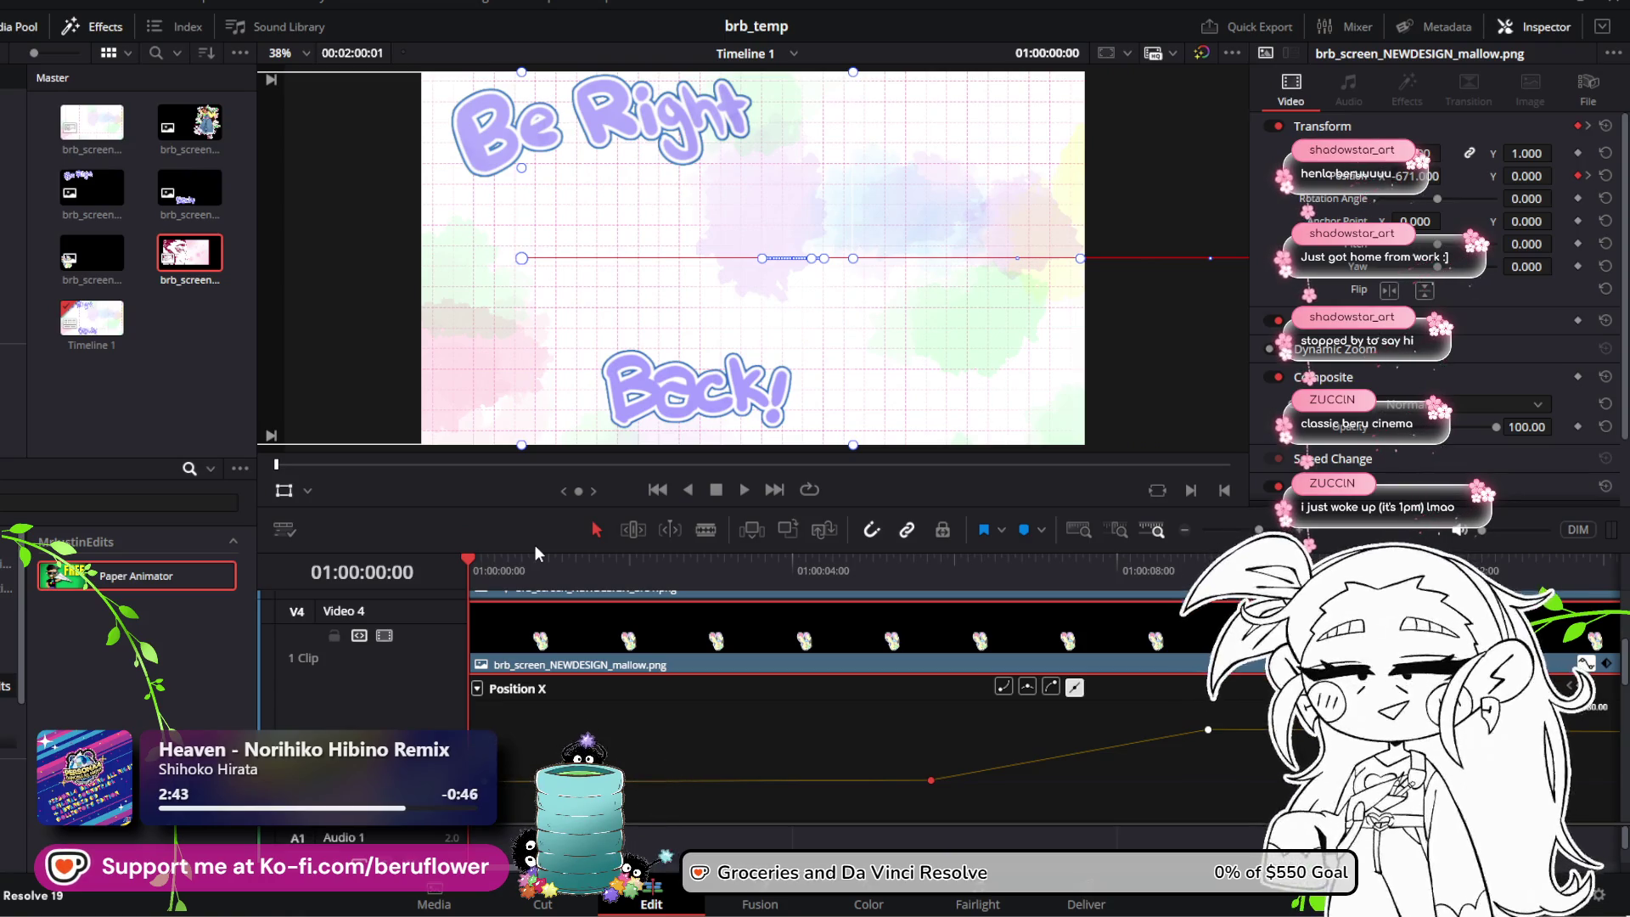
{"action": "left_click", "coordinate": [744, 490]}
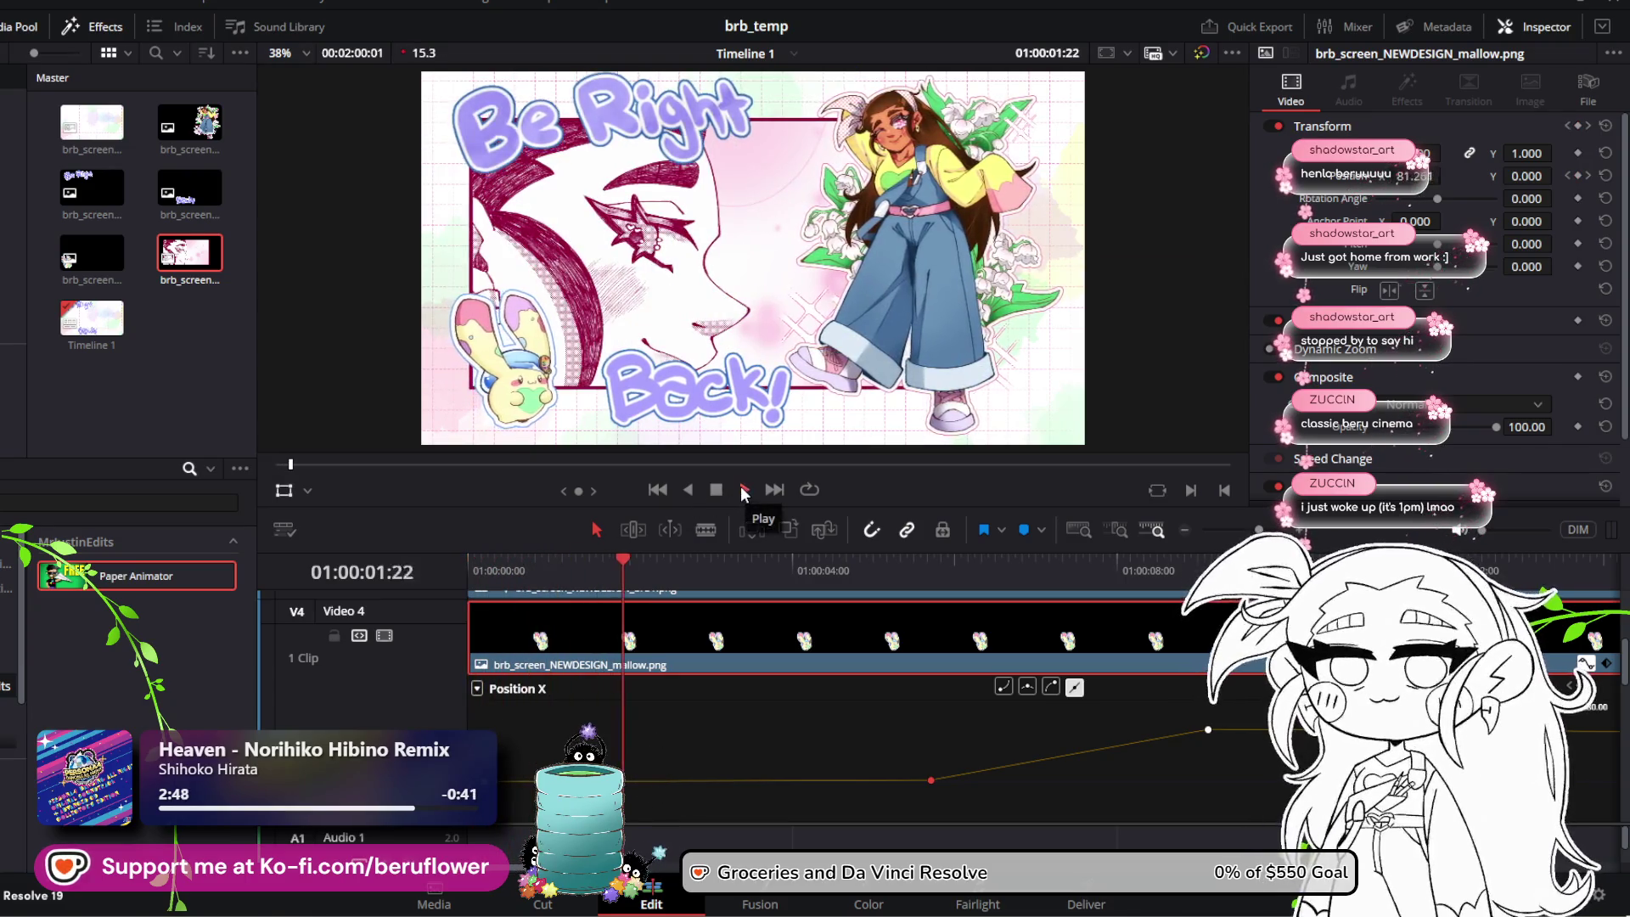
{"action": "left_click", "coordinate": [717, 490]}
Step: Drag the beru clip's Position X keyframe later on Video 3 and play to check timing
{"action": "scroll", "coordinate": [891, 746], "scroll_direction": "down", "scroll_amount": 2}
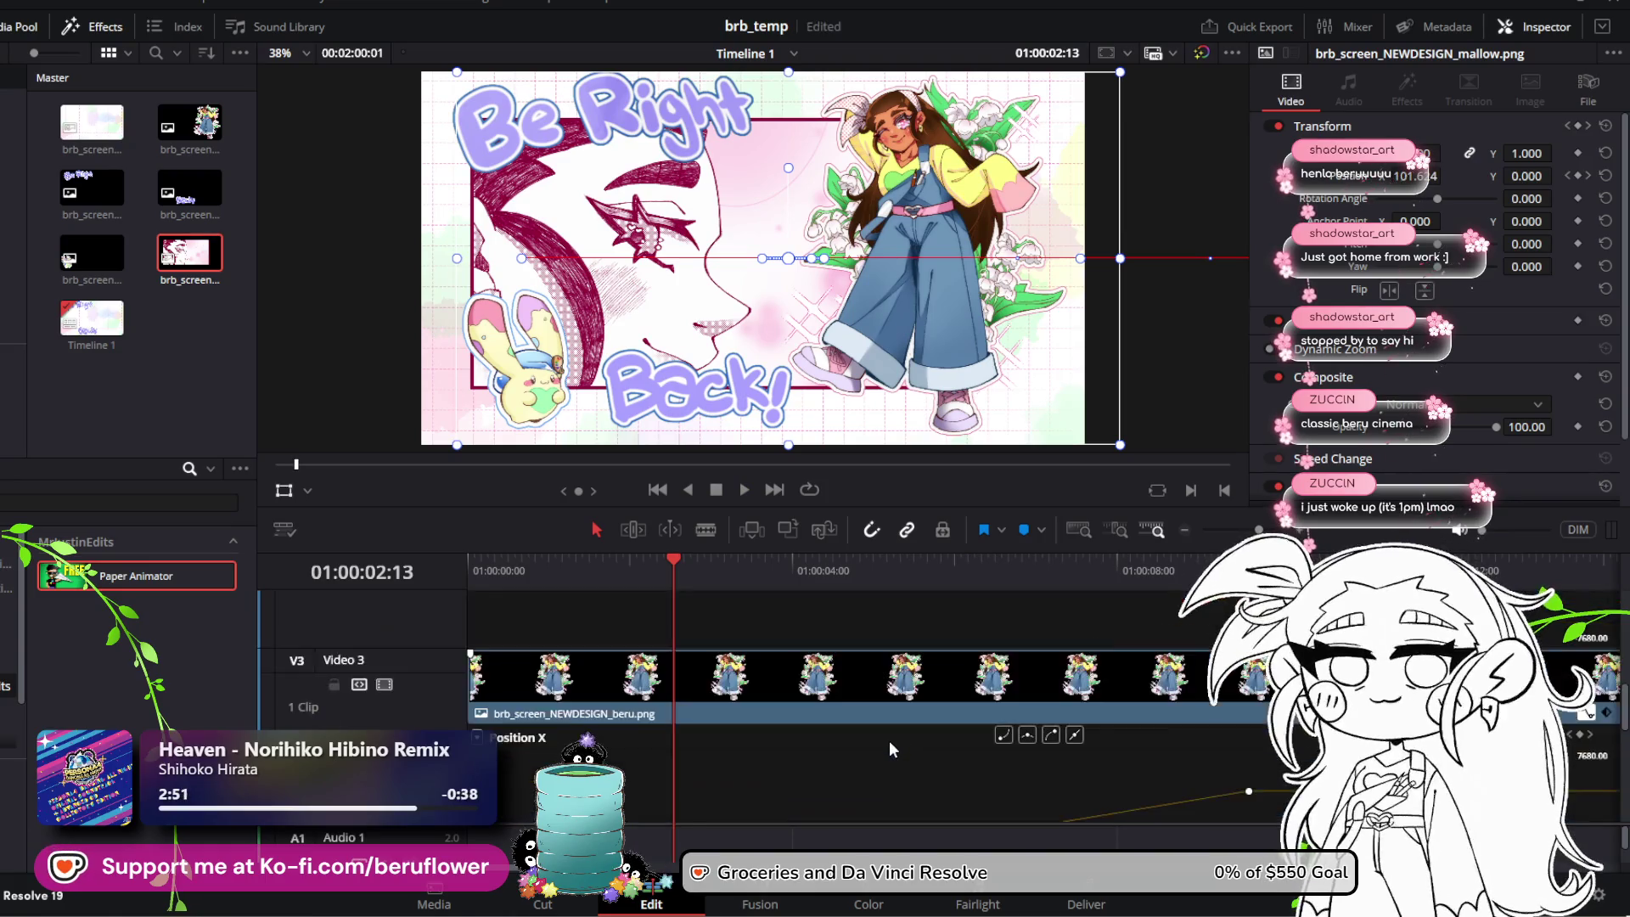
{"action": "scroll", "coordinate": [889, 741], "scroll_direction": "down", "scroll_amount": 1}
{"action": "scroll", "coordinate": [1041, 770], "scroll_direction": "up", "scroll_amount": 1}
{"action": "scroll", "coordinate": [1042, 769], "scroll_direction": "up", "scroll_amount": 1}
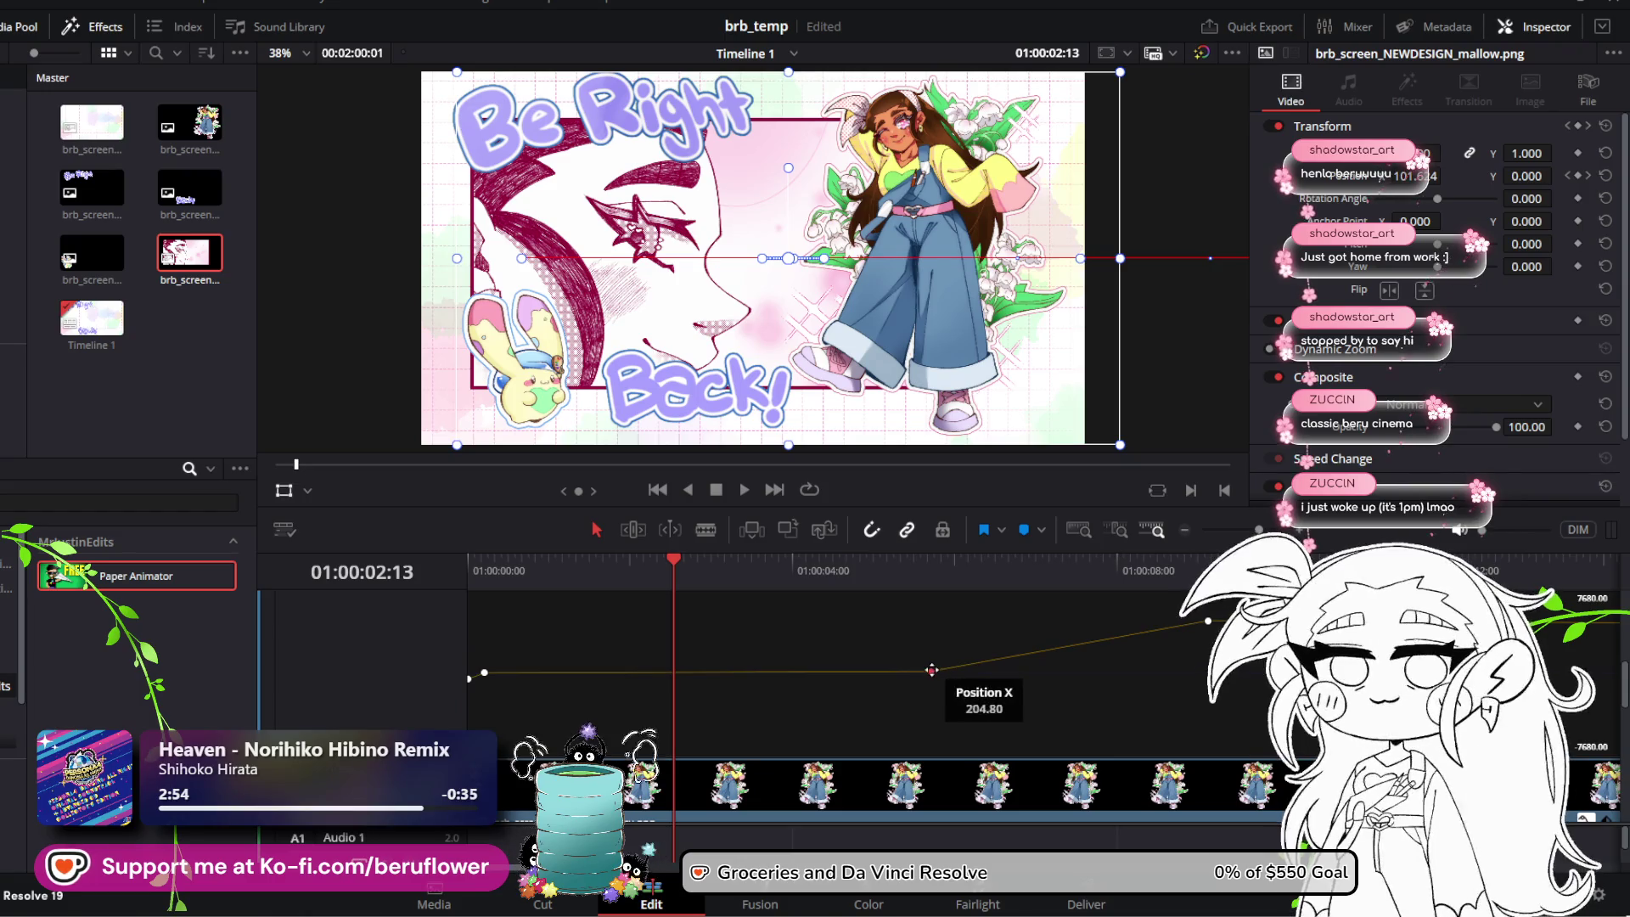
{"action": "left_click_drag", "start_coordinate": [931, 670], "coordinate": [1201, 671]}
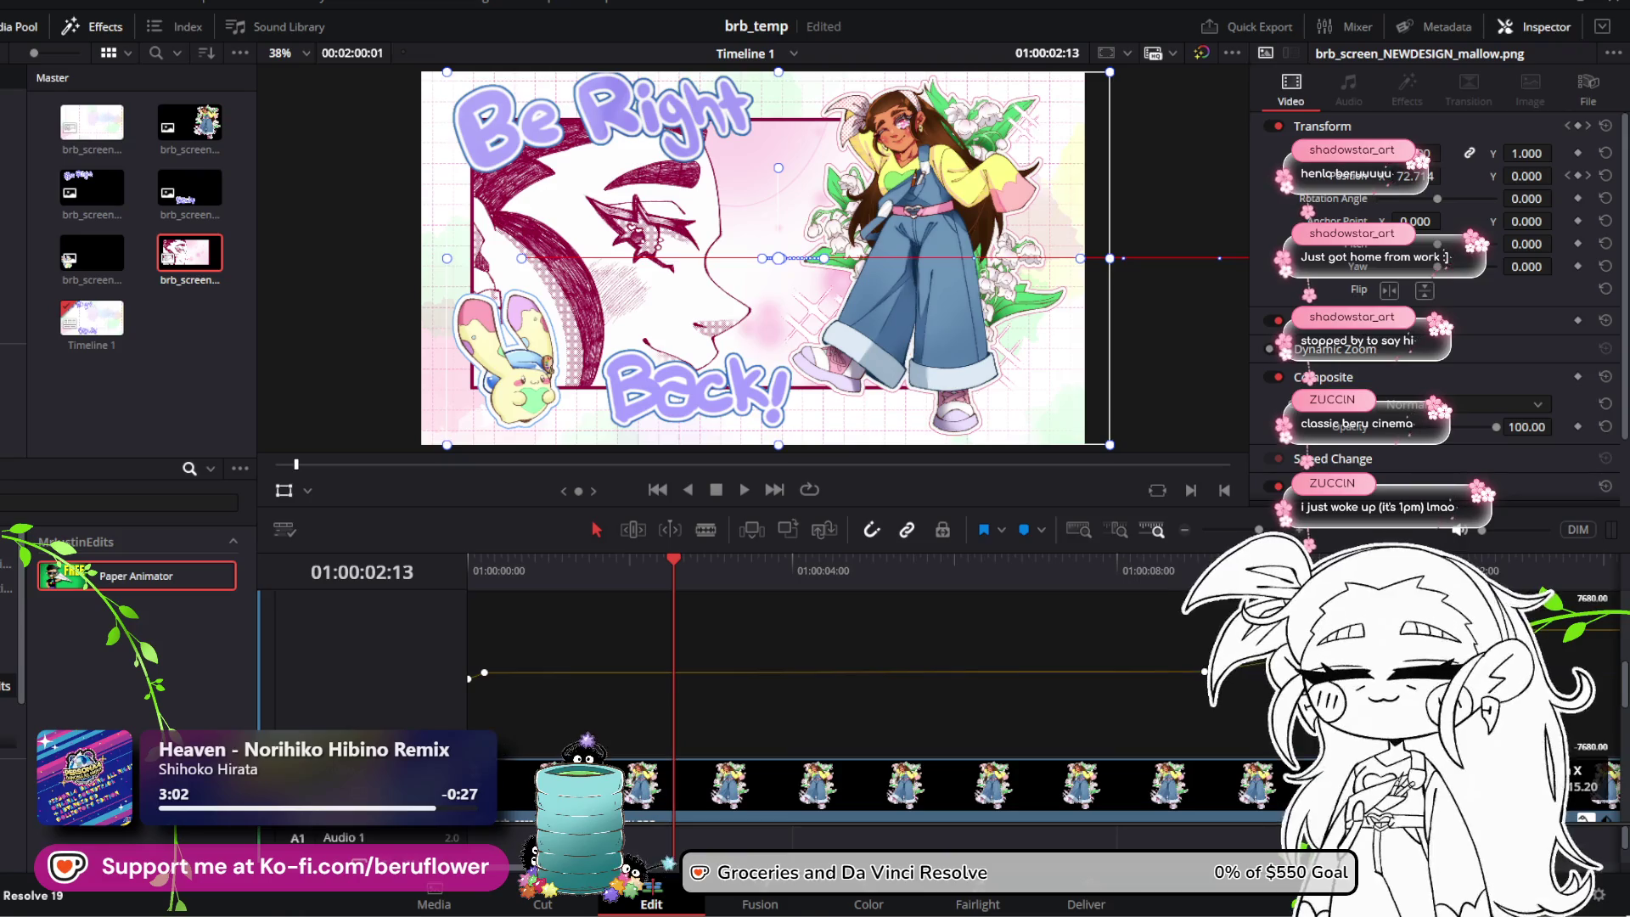
{"action": "left_click", "coordinate": [743, 492]}
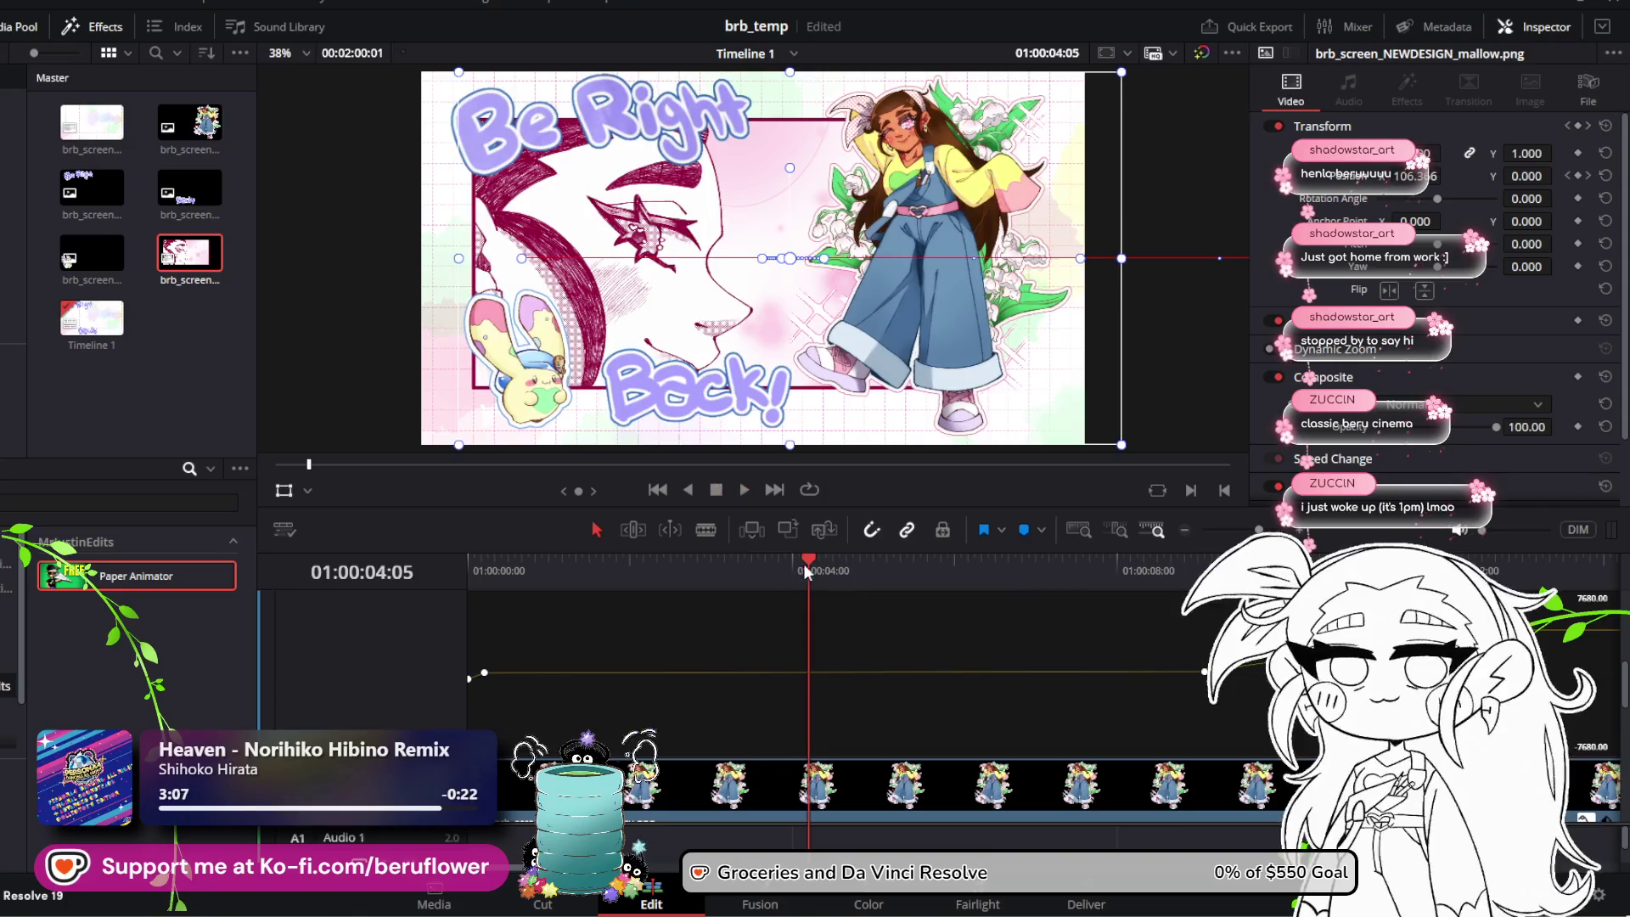
{"action": "key", "text": "space"}
Step: Replay from the start and shift the illustration left to about -16.7 at 01:00:03:19
{"action": "key", "text": "Home"}
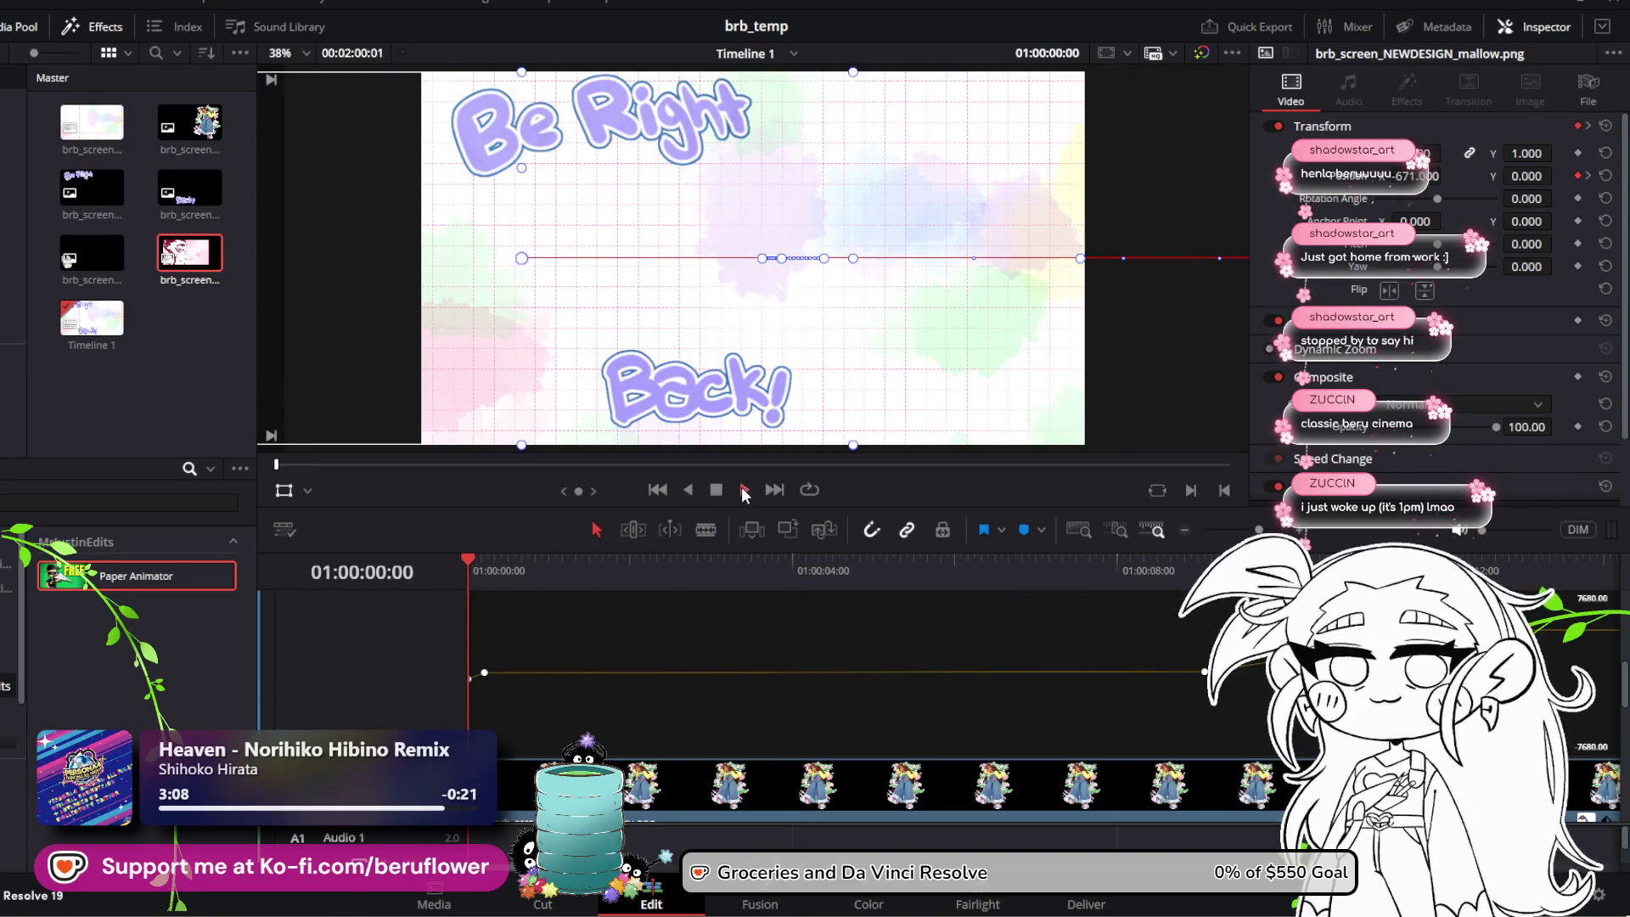
{"action": "left_click", "coordinate": [743, 490]}
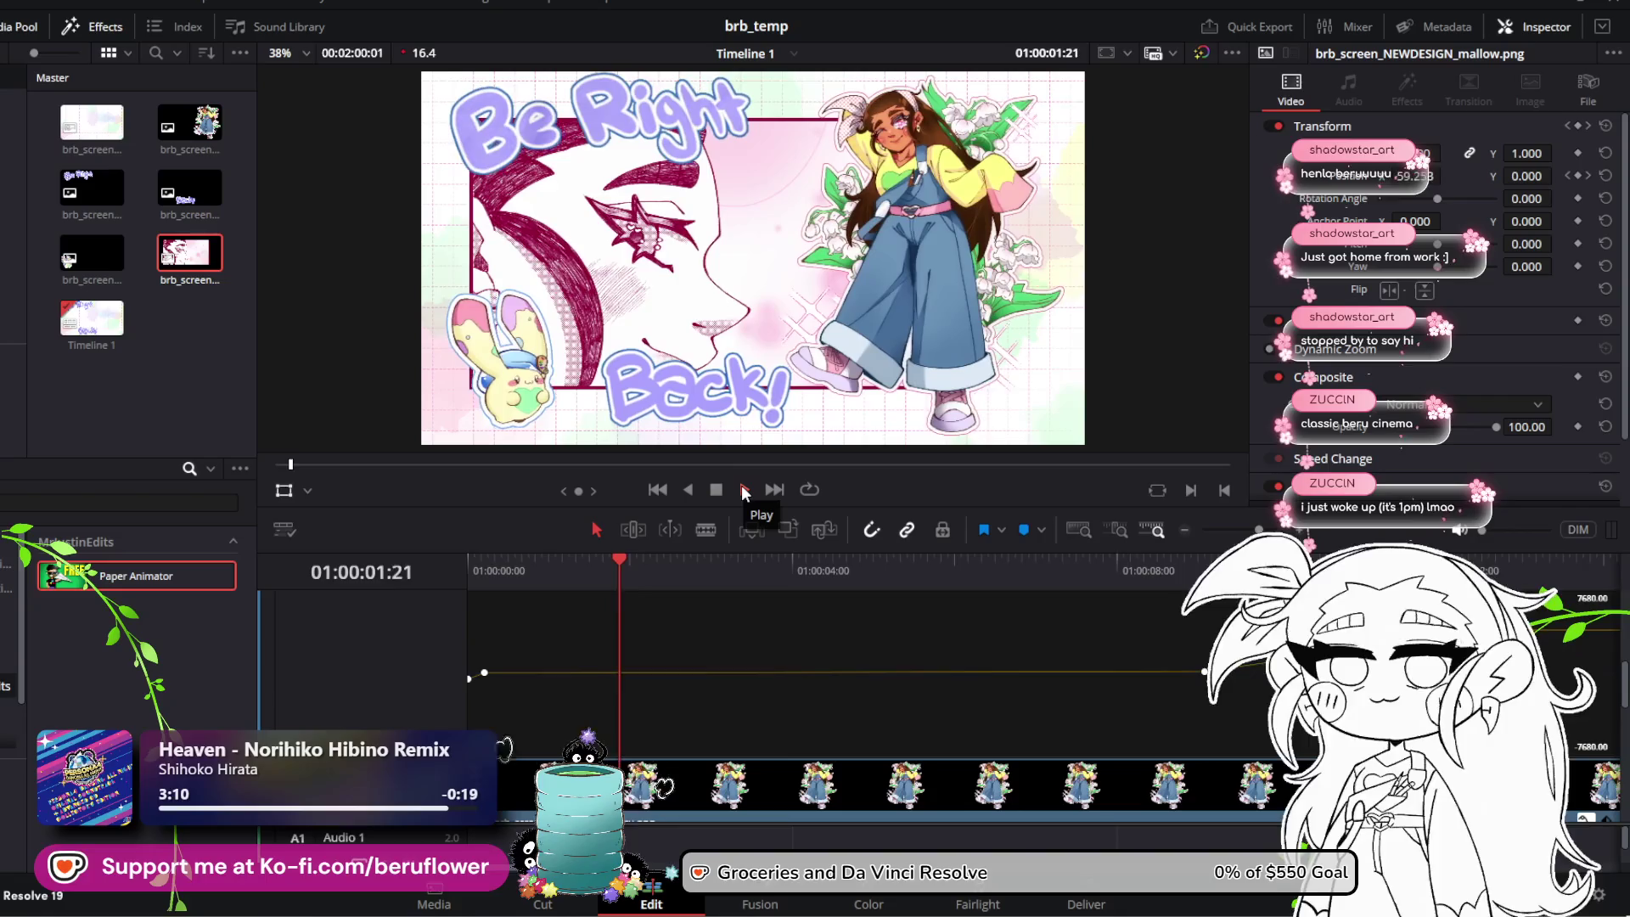
{"action": "left_click", "coordinate": [730, 490]}
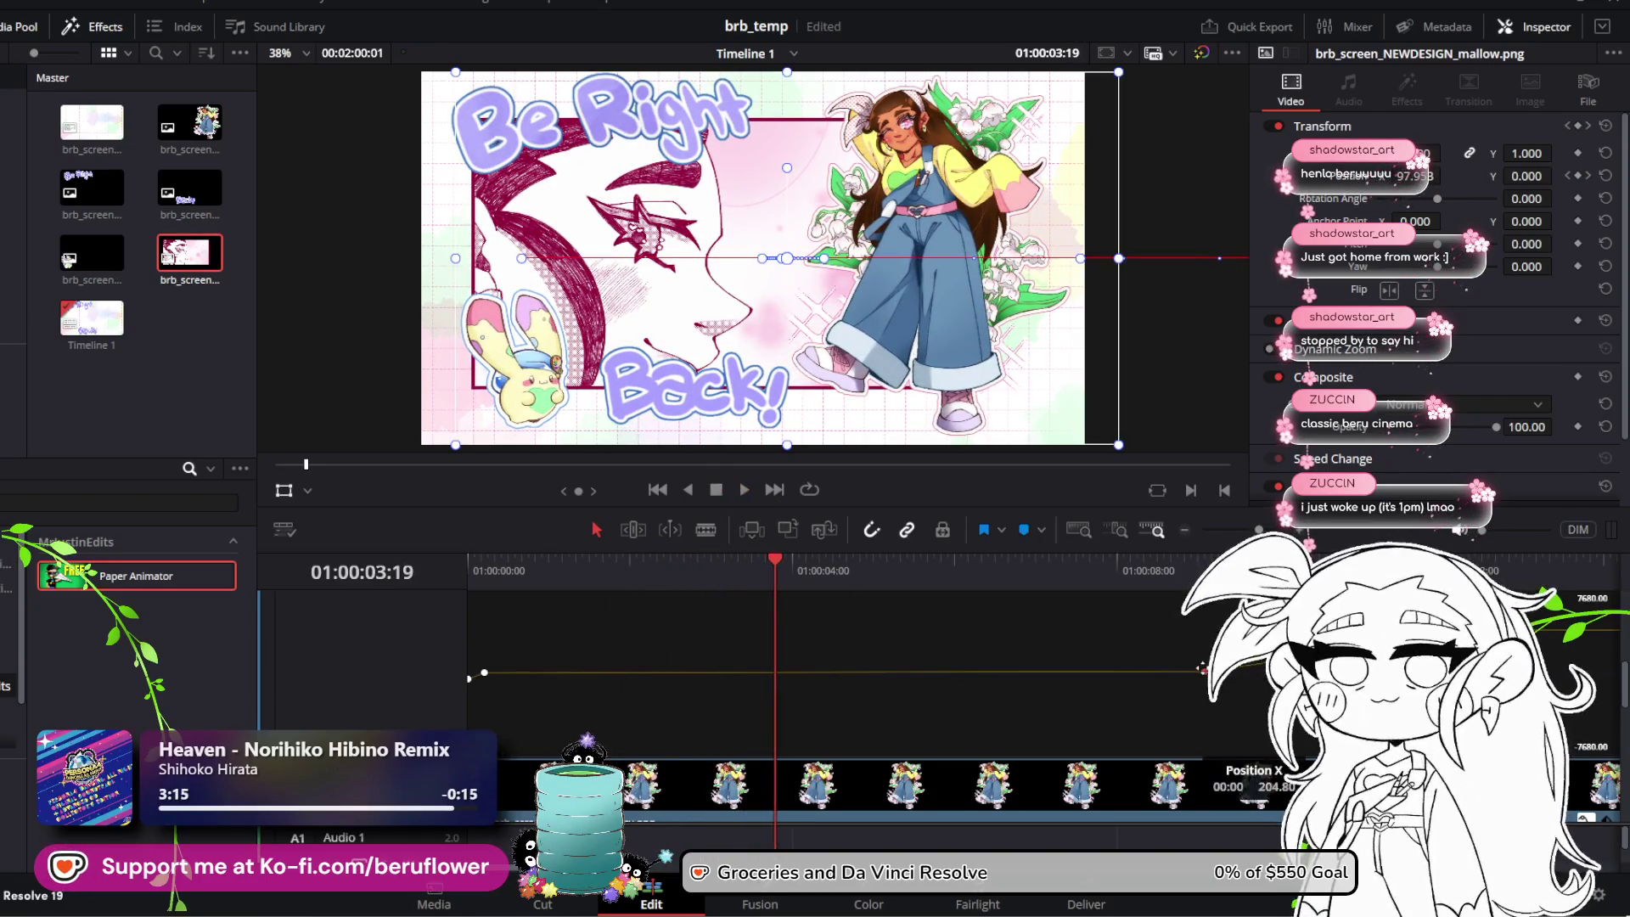
{"action": "left_click_drag", "start_coordinate": [1410, 175], "coordinate": [1385, 176]}
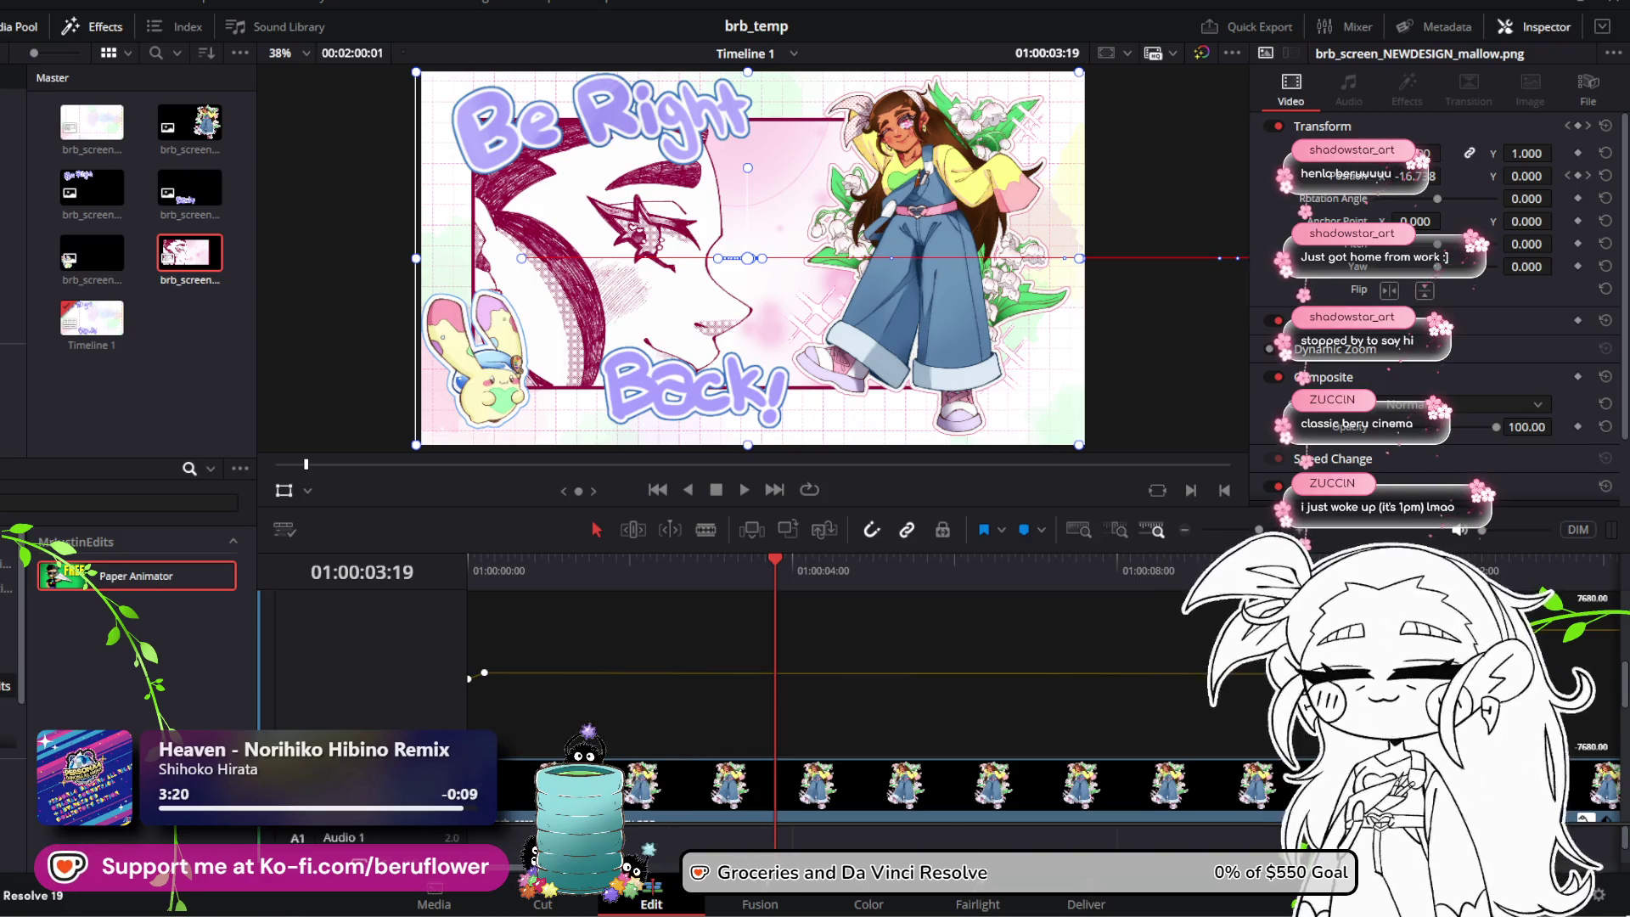
Step: Drag the slide-out Position X keyframe later in time and preview the exit
{"action": "scroll", "coordinate": [764, 671], "scroll_direction": "right", "scroll_amount": 10}
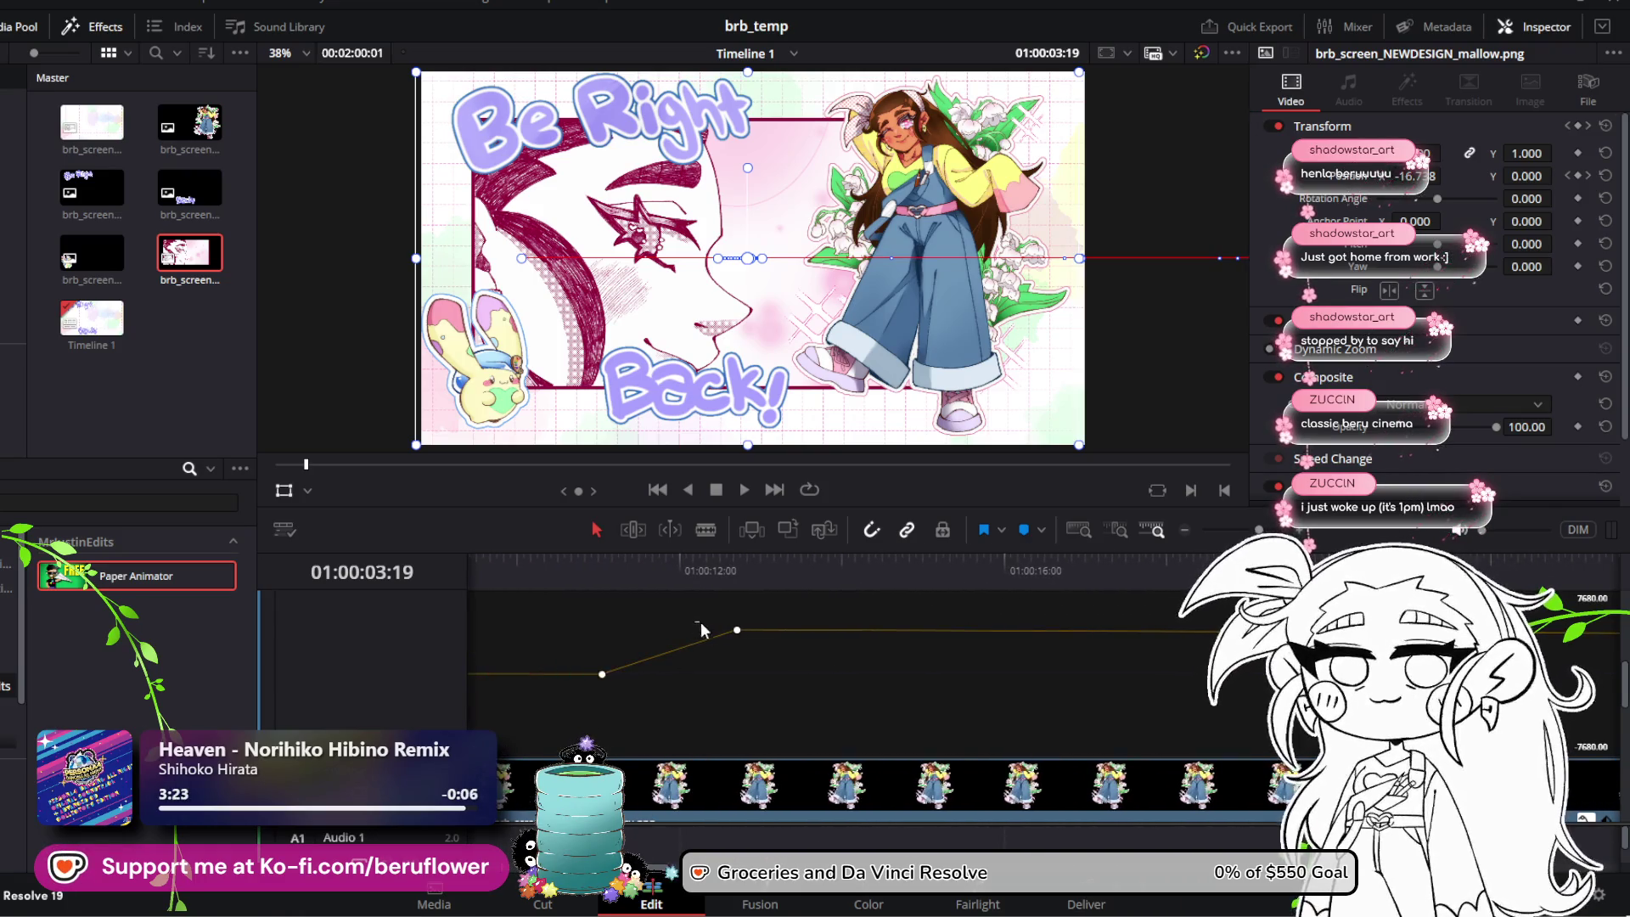
{"action": "left_click_drag", "start_coordinate": [738, 630], "coordinate": [1218, 625]}
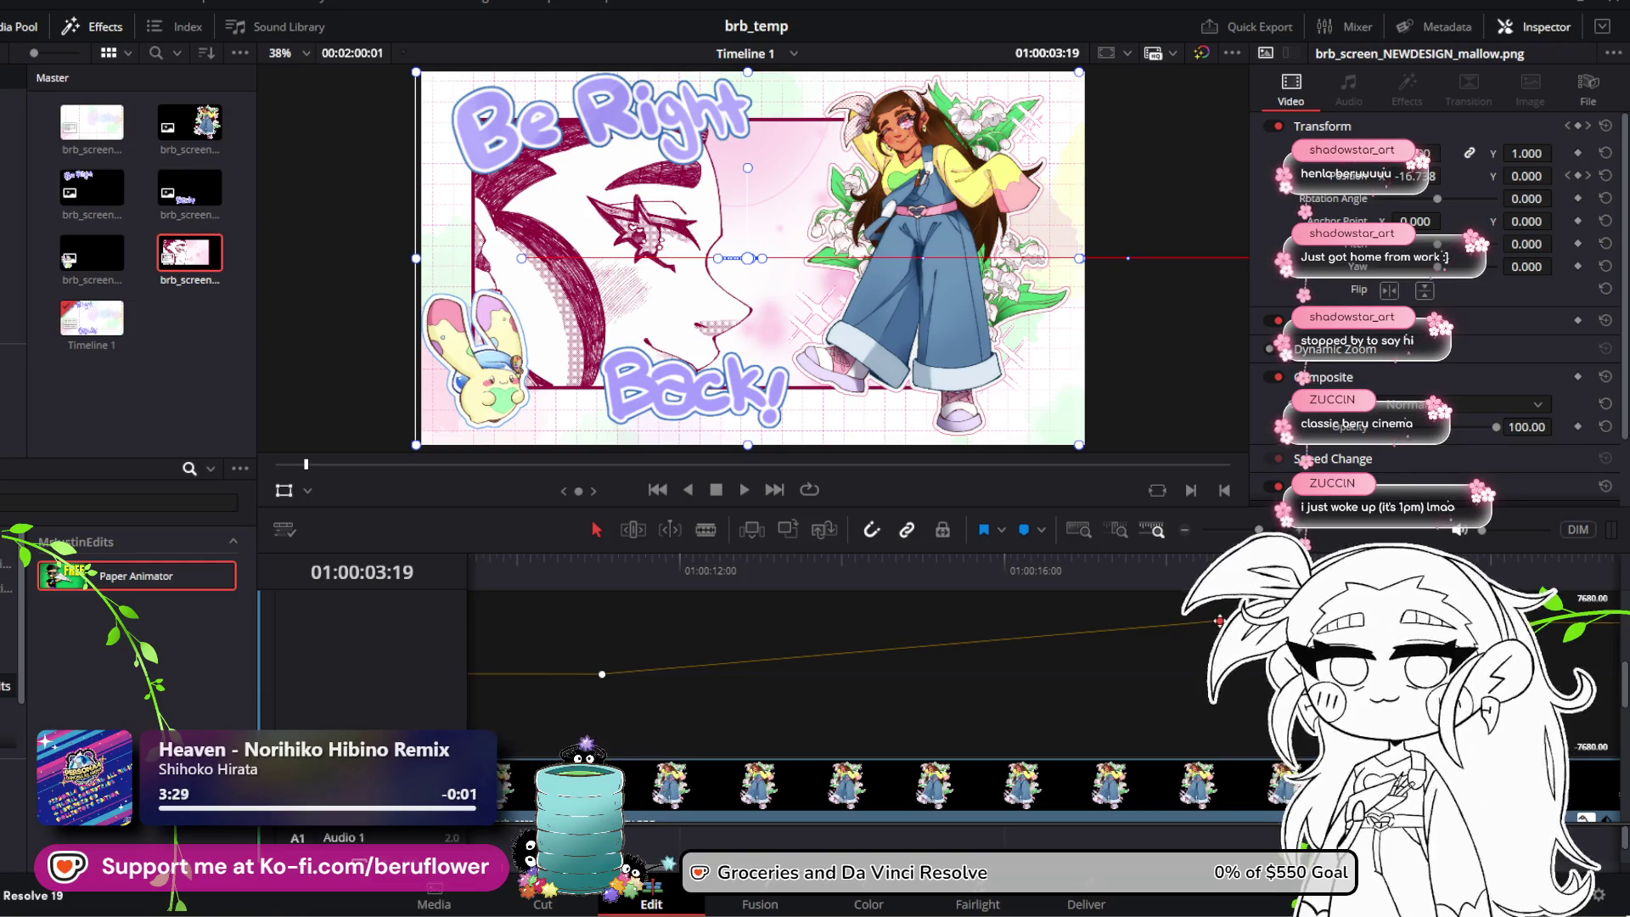
{"action": "left_click", "coordinate": [1204, 560]}
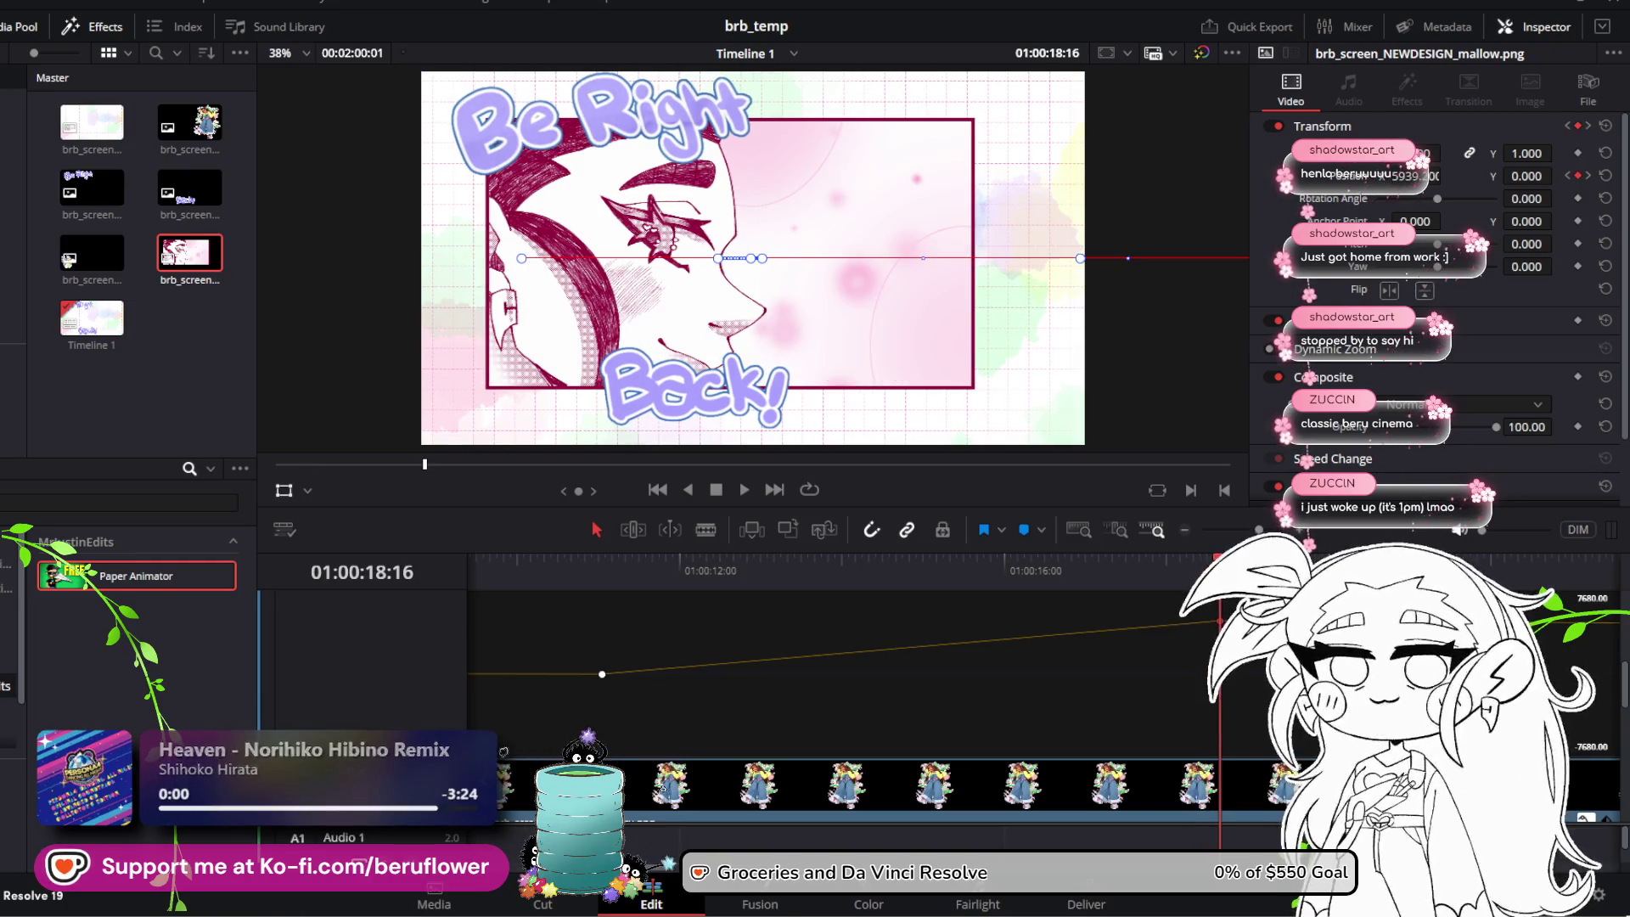
{"action": "mouse_move", "coordinate": [1205, 594]}
{"action": "left_mouse_down"}
{"action": "mouse_move", "coordinate": [1221, 599]}
{"action": "mouse_move", "coordinate": [526, 632]}
{"action": "left_mouse_up"}
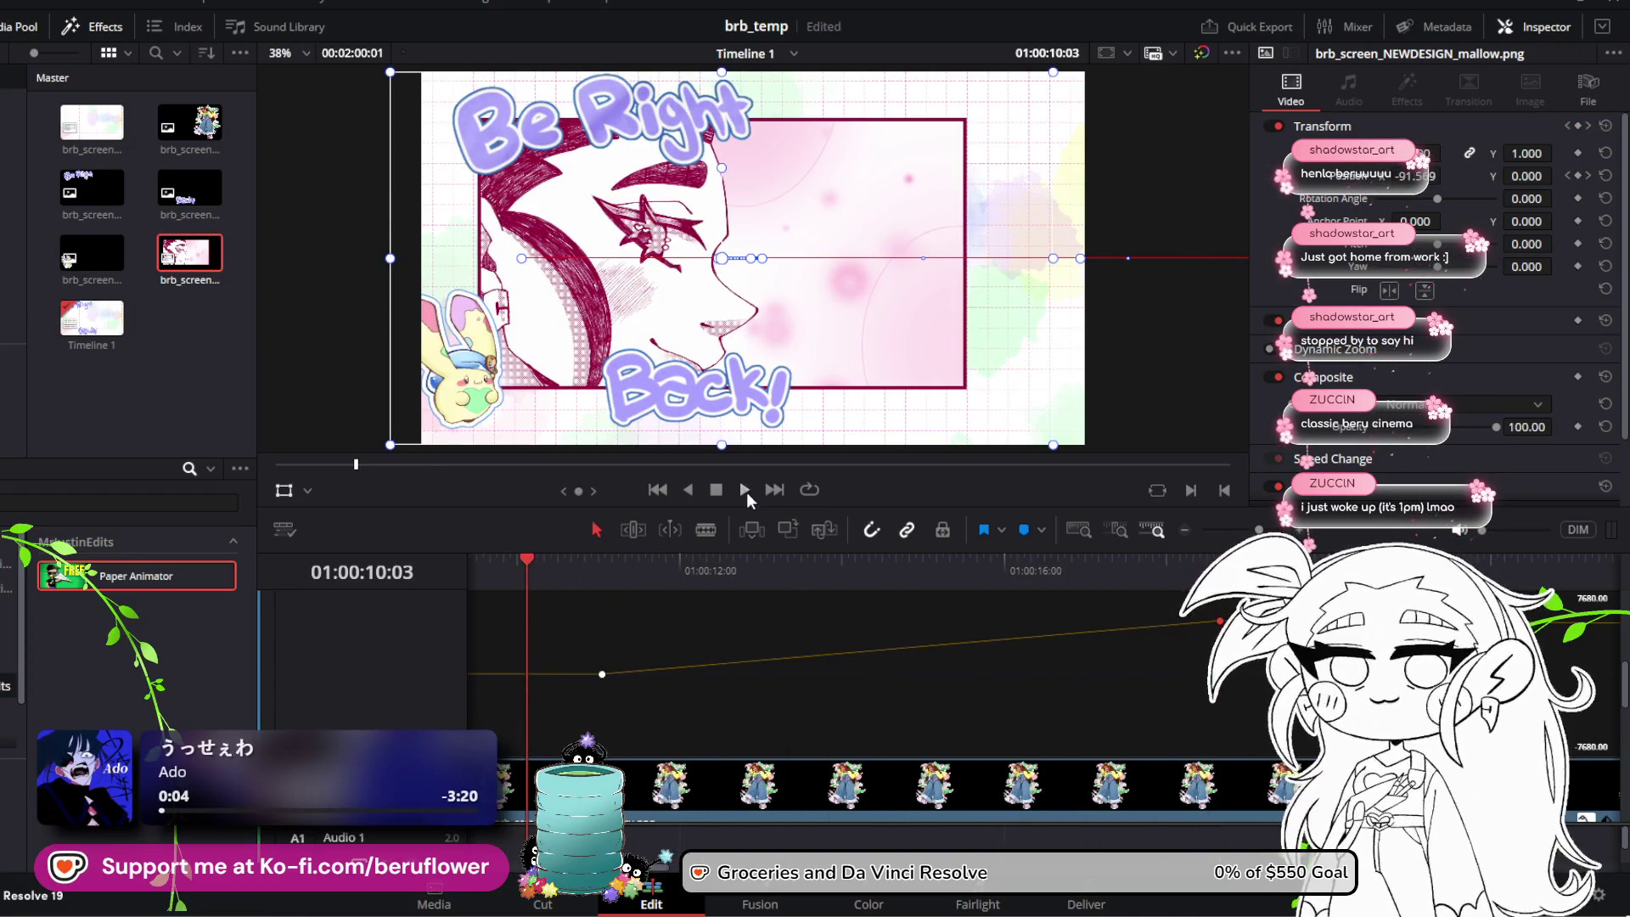
{"action": "left_click", "coordinate": [745, 491]}
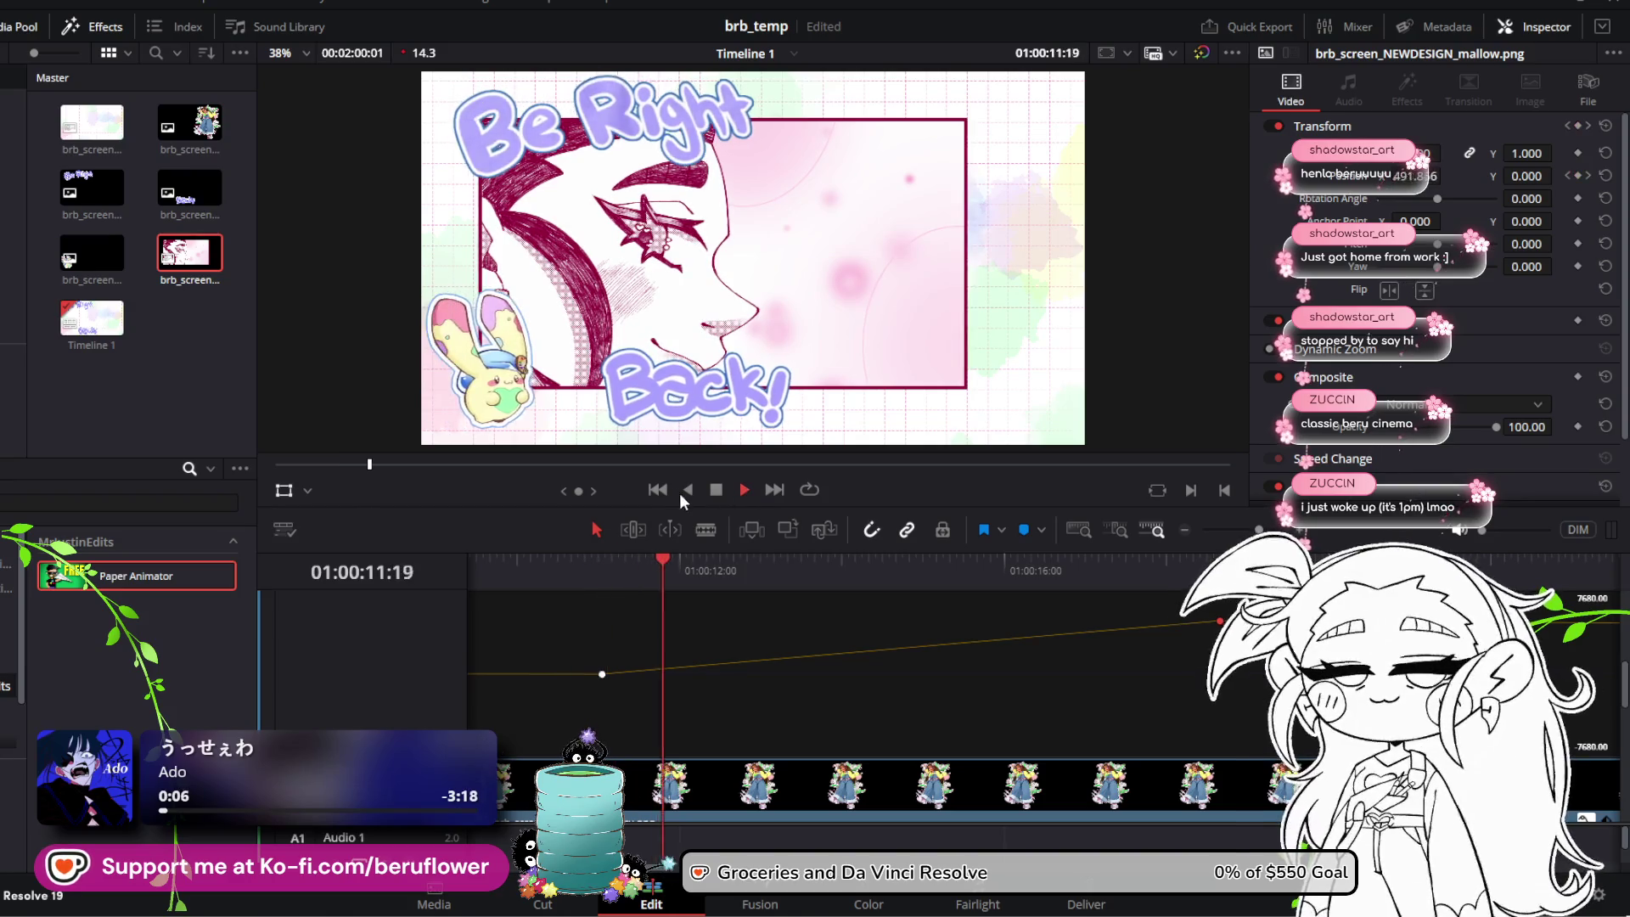
{"action": "key", "text": "space"}
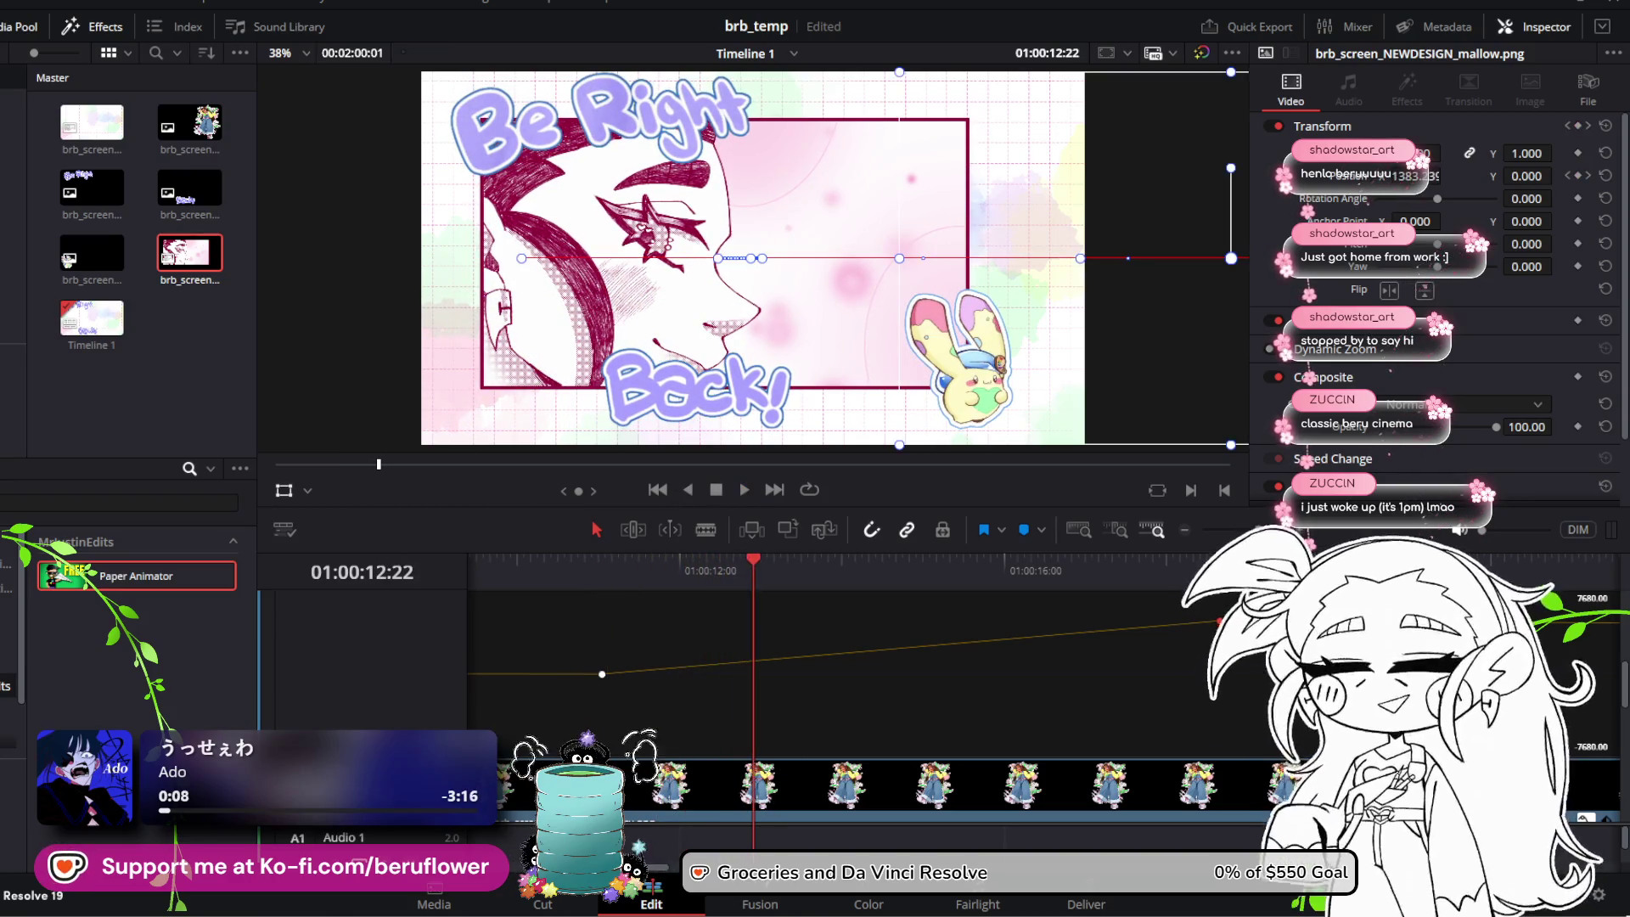
Step: Nudge the illustration's horizontal position to about 59 at 01:00:04:22 and scrub to review
{"action": "scroll", "coordinate": [1123, 594], "scroll_direction": "left", "scroll_amount": 5}
{"action": "mouse_move", "coordinate": [1123, 578]}
{"action": "left_mouse_down"}
{"action": "mouse_move", "coordinate": [462, 588]}
{"action": "mouse_move", "coordinate": [866, 614]}
{"action": "left_mouse_up"}
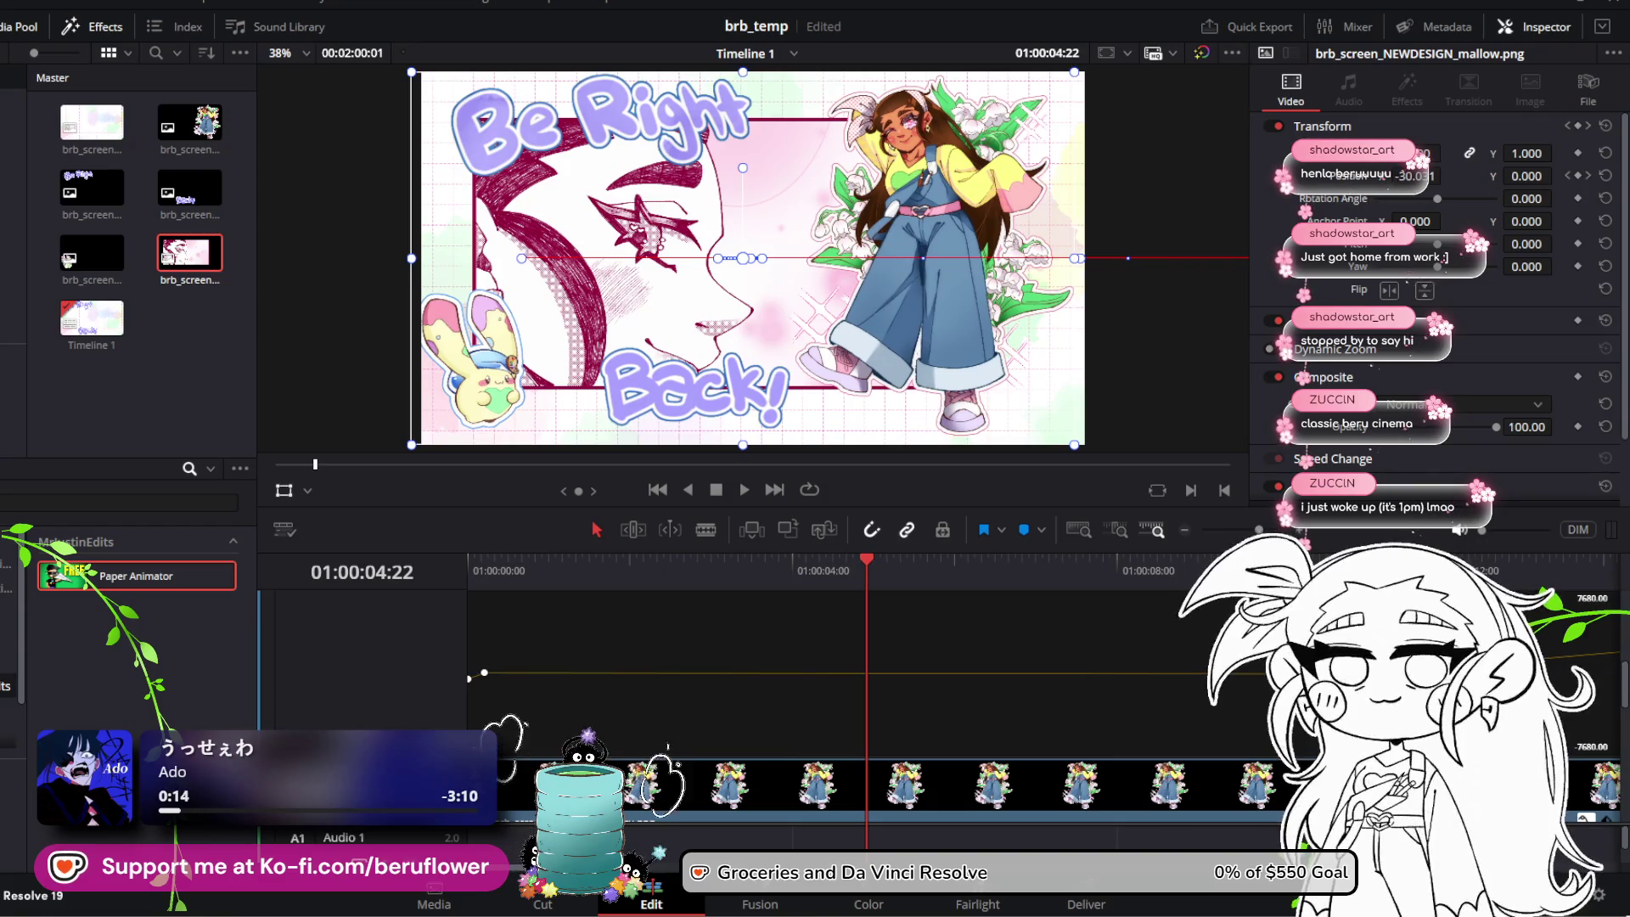
{"action": "mouse_move", "coordinate": [471, 357]}
{"action": "left_mouse_down"}
{"action": "mouse_move", "coordinate": [579, 357]}
{"action": "mouse_move", "coordinate": [501, 357]}
{"action": "left_mouse_up"}
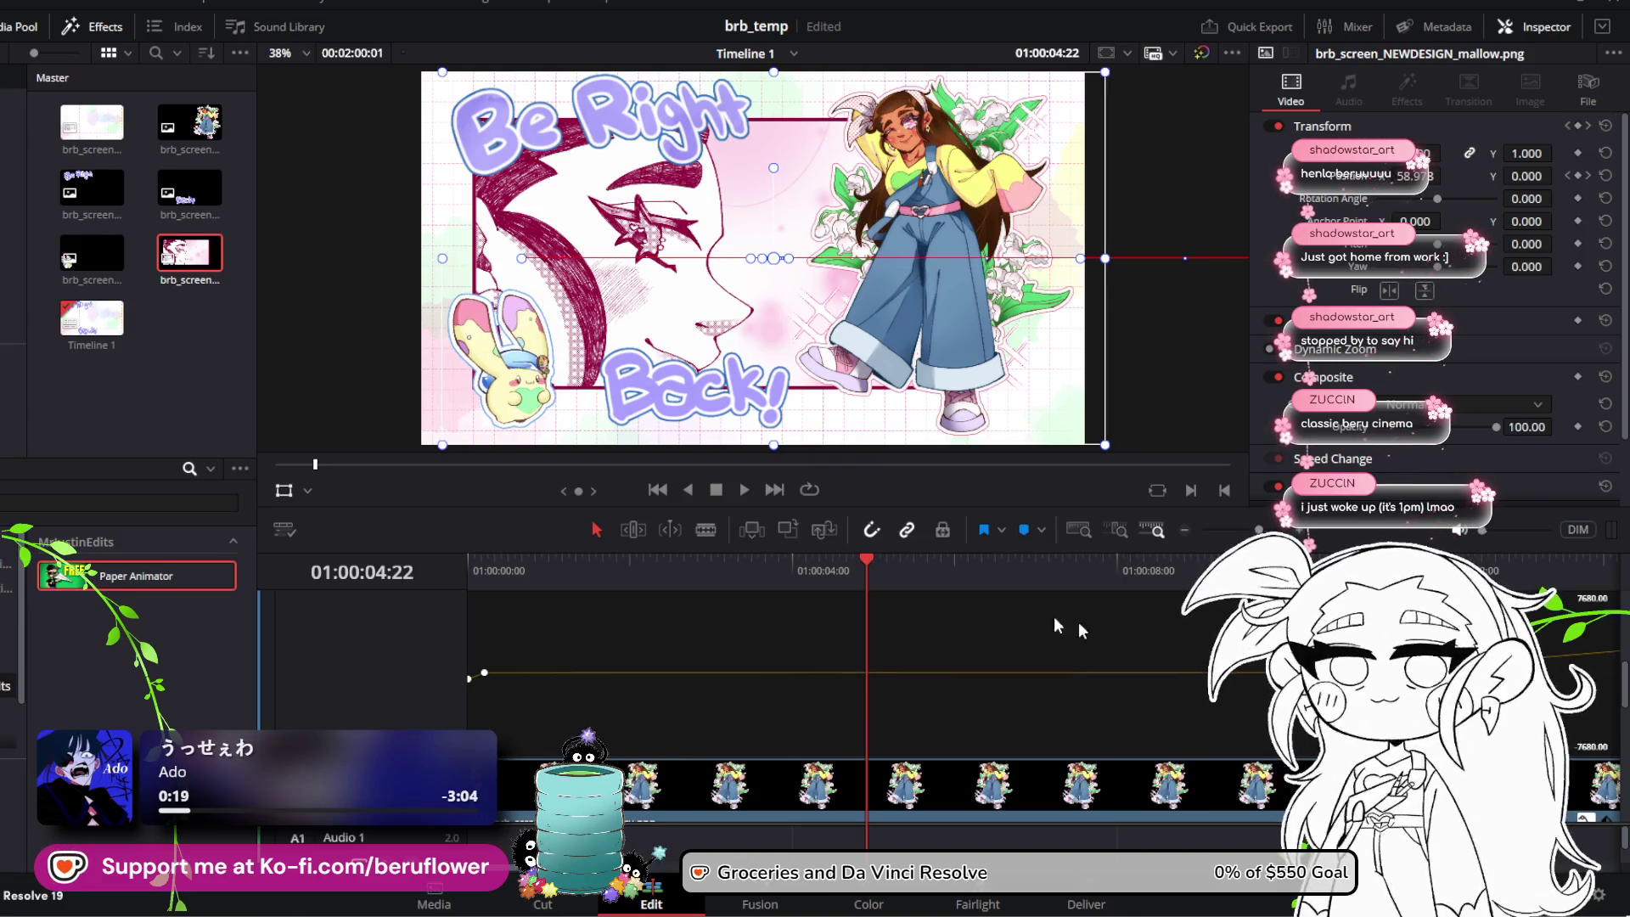
{"action": "mouse_move", "coordinate": [871, 567]}
{"action": "left_mouse_down"}
{"action": "mouse_move", "coordinate": [1325, 567]}
{"action": "mouse_move", "coordinate": [924, 567]}
{"action": "mouse_move", "coordinate": [503, 616]}
{"action": "mouse_move", "coordinate": [807, 641]}
{"action": "mouse_move", "coordinate": [456, 642]}
{"action": "left_mouse_up"}
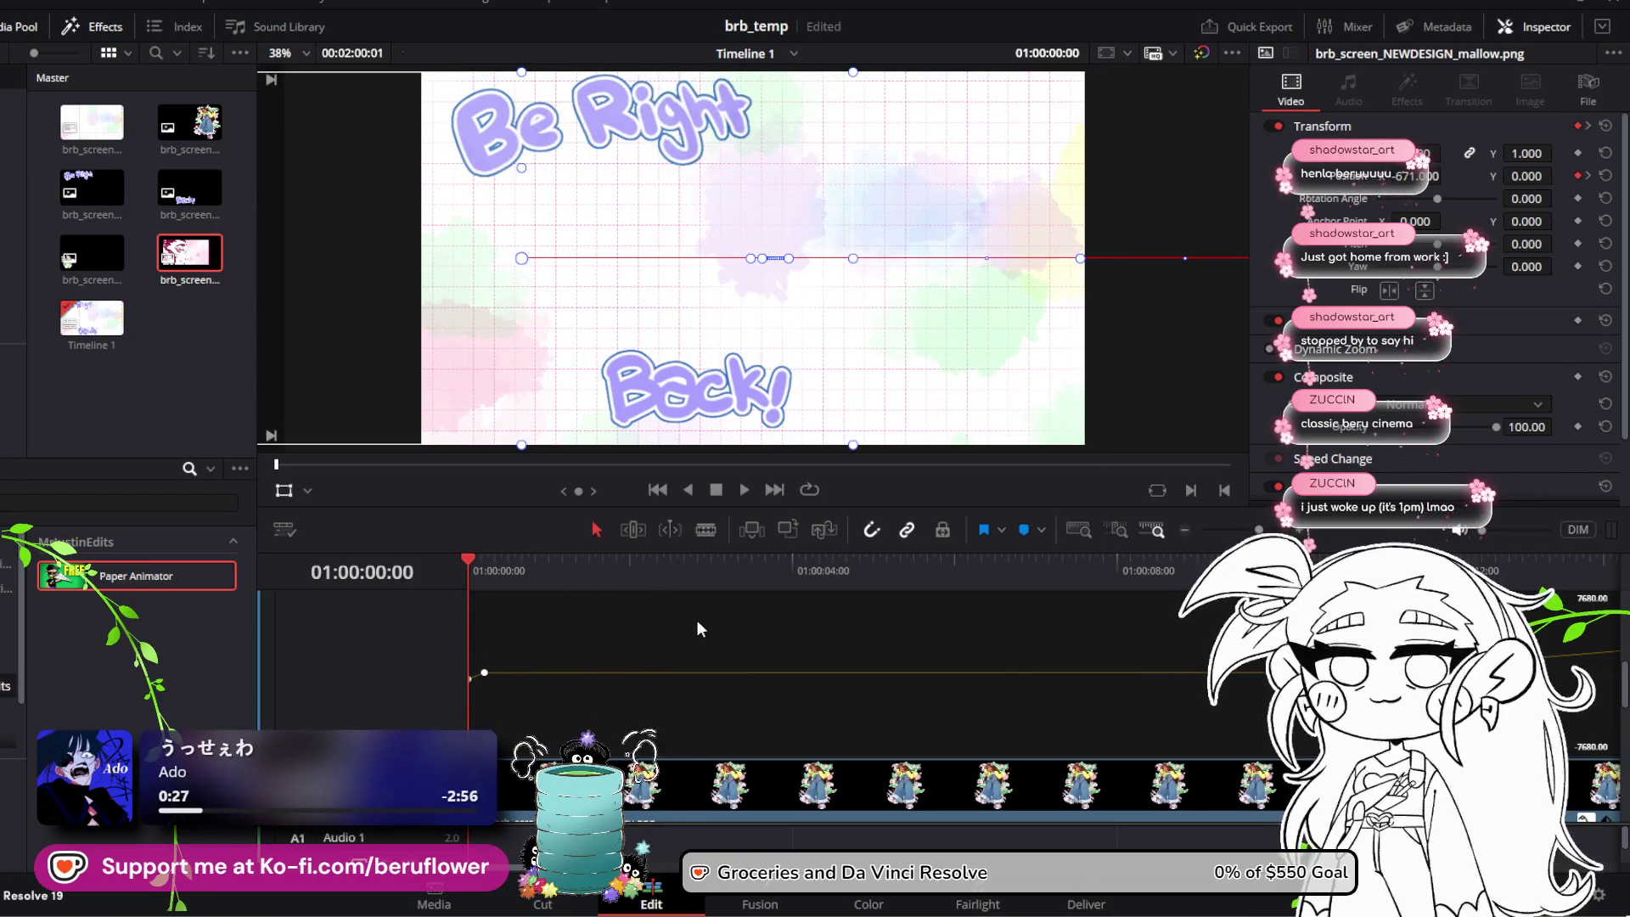
Step: Save the project and play the animation, stopping around the 8-second mark
{"action": "key", "text": "ctrl+s"}
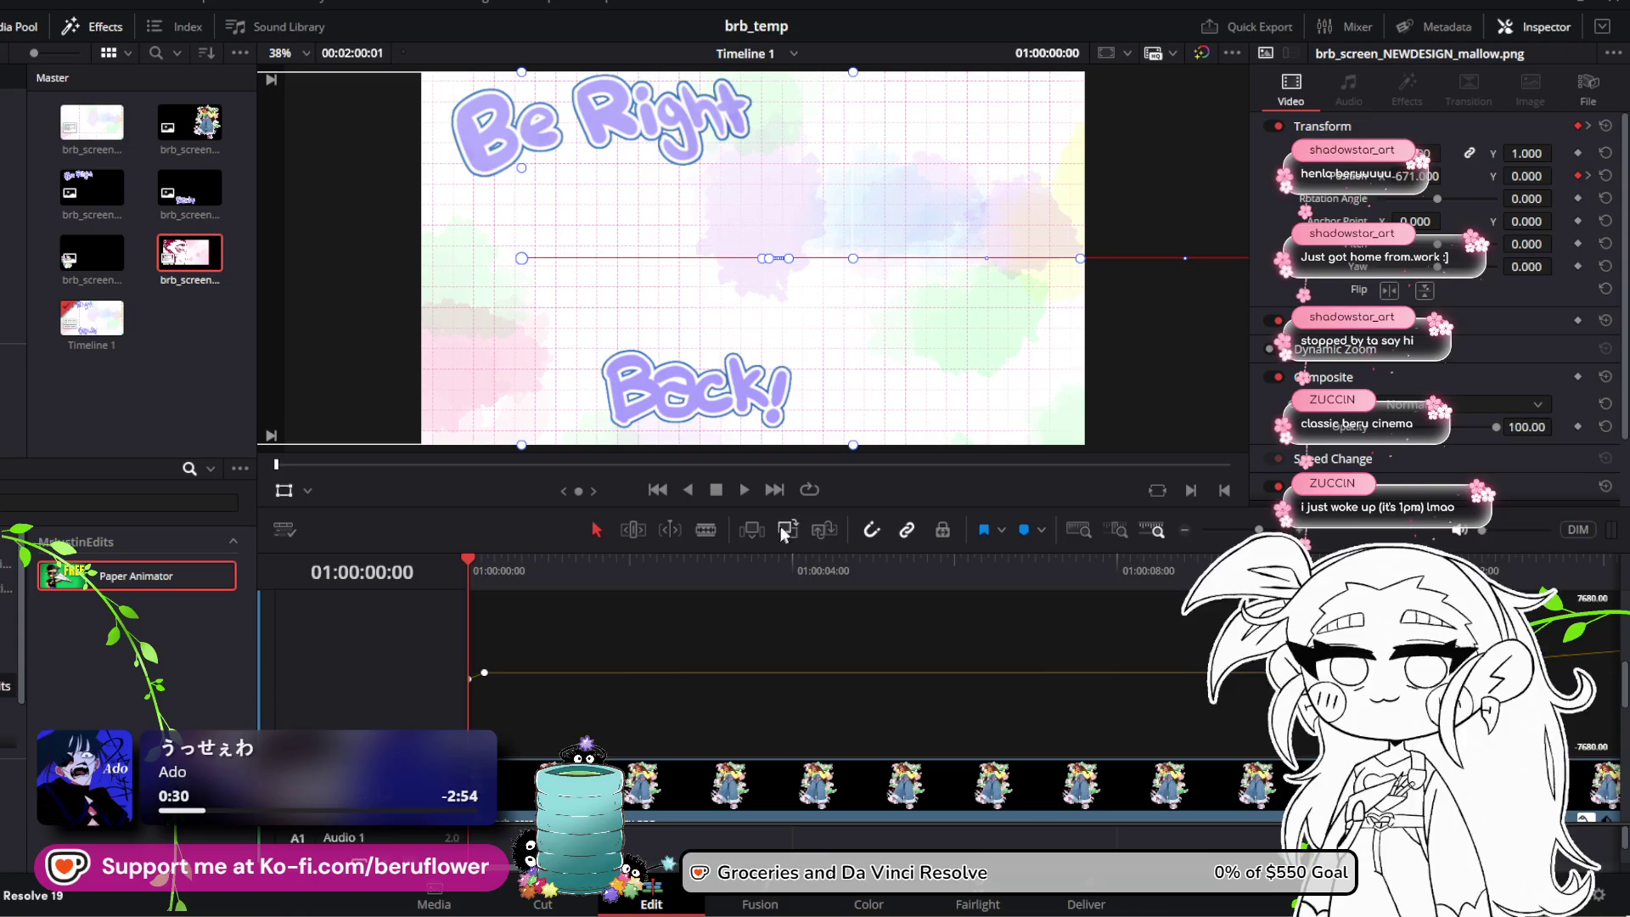
{"action": "left_click", "coordinate": [741, 490]}
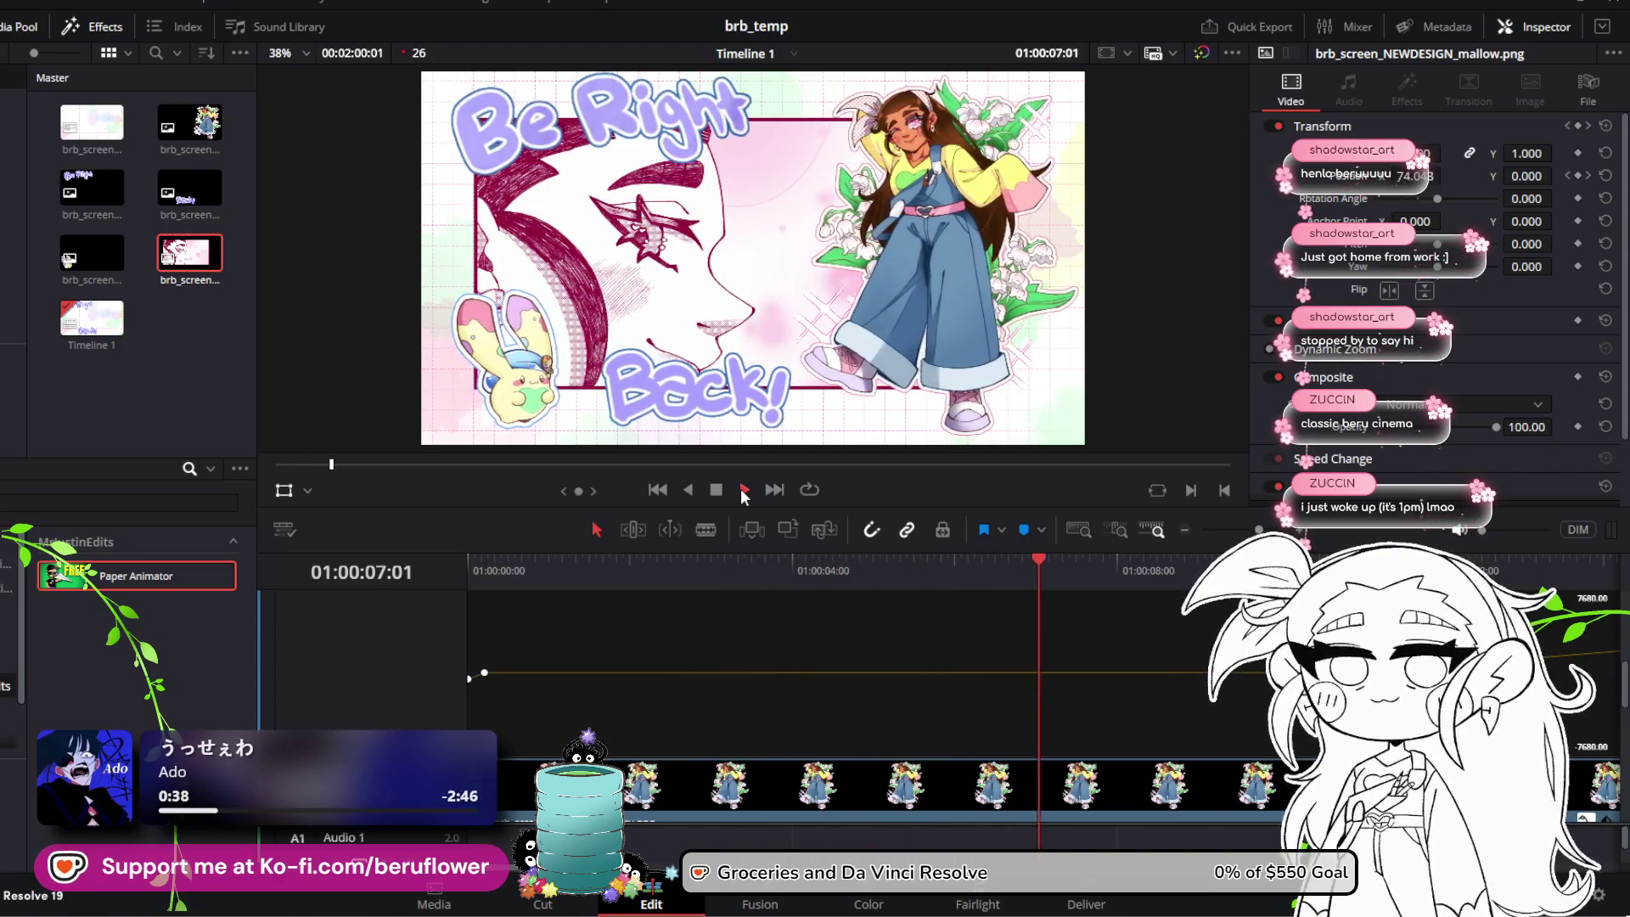
{"action": "left_click", "coordinate": [716, 490]}
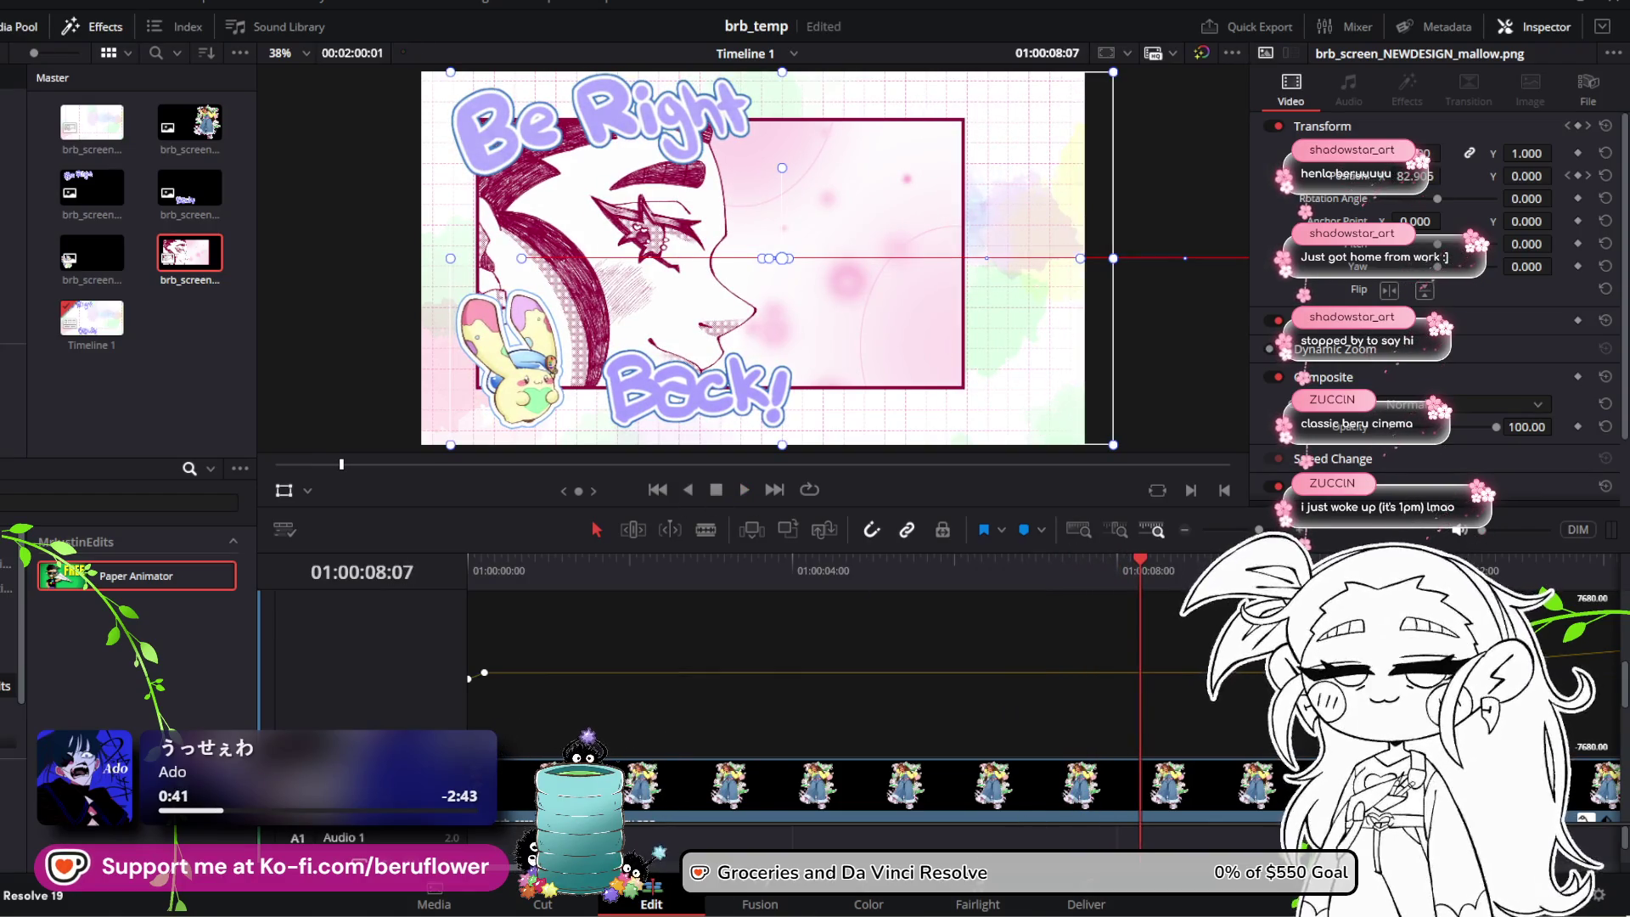
Step: Drag the Position X slide-out keyframe earlier to about 01:00:08:07 (value 102.40)
{"action": "scroll", "coordinate": [610, 631], "scroll_direction": "right", "scroll_amount": 5}
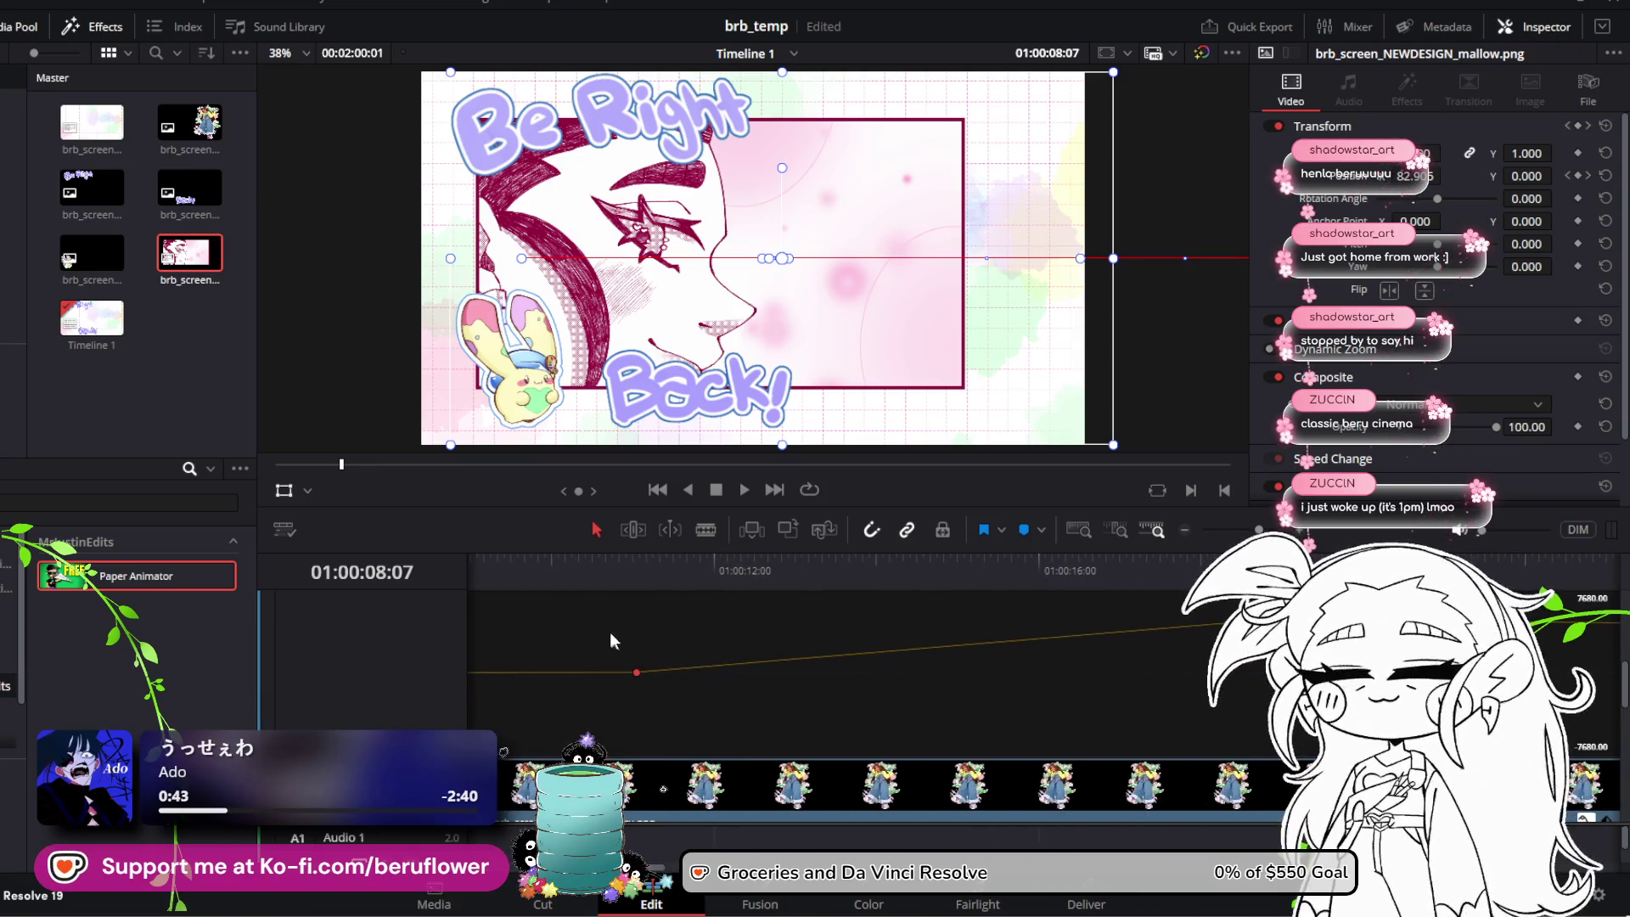
{"action": "mouse_move", "coordinate": [631, 606]}
{"action": "left_mouse_down"}
{"action": "mouse_move", "coordinate": [838, 673]}
{"action": "mouse_move", "coordinate": [1214, 707]}
{"action": "left_mouse_up"}
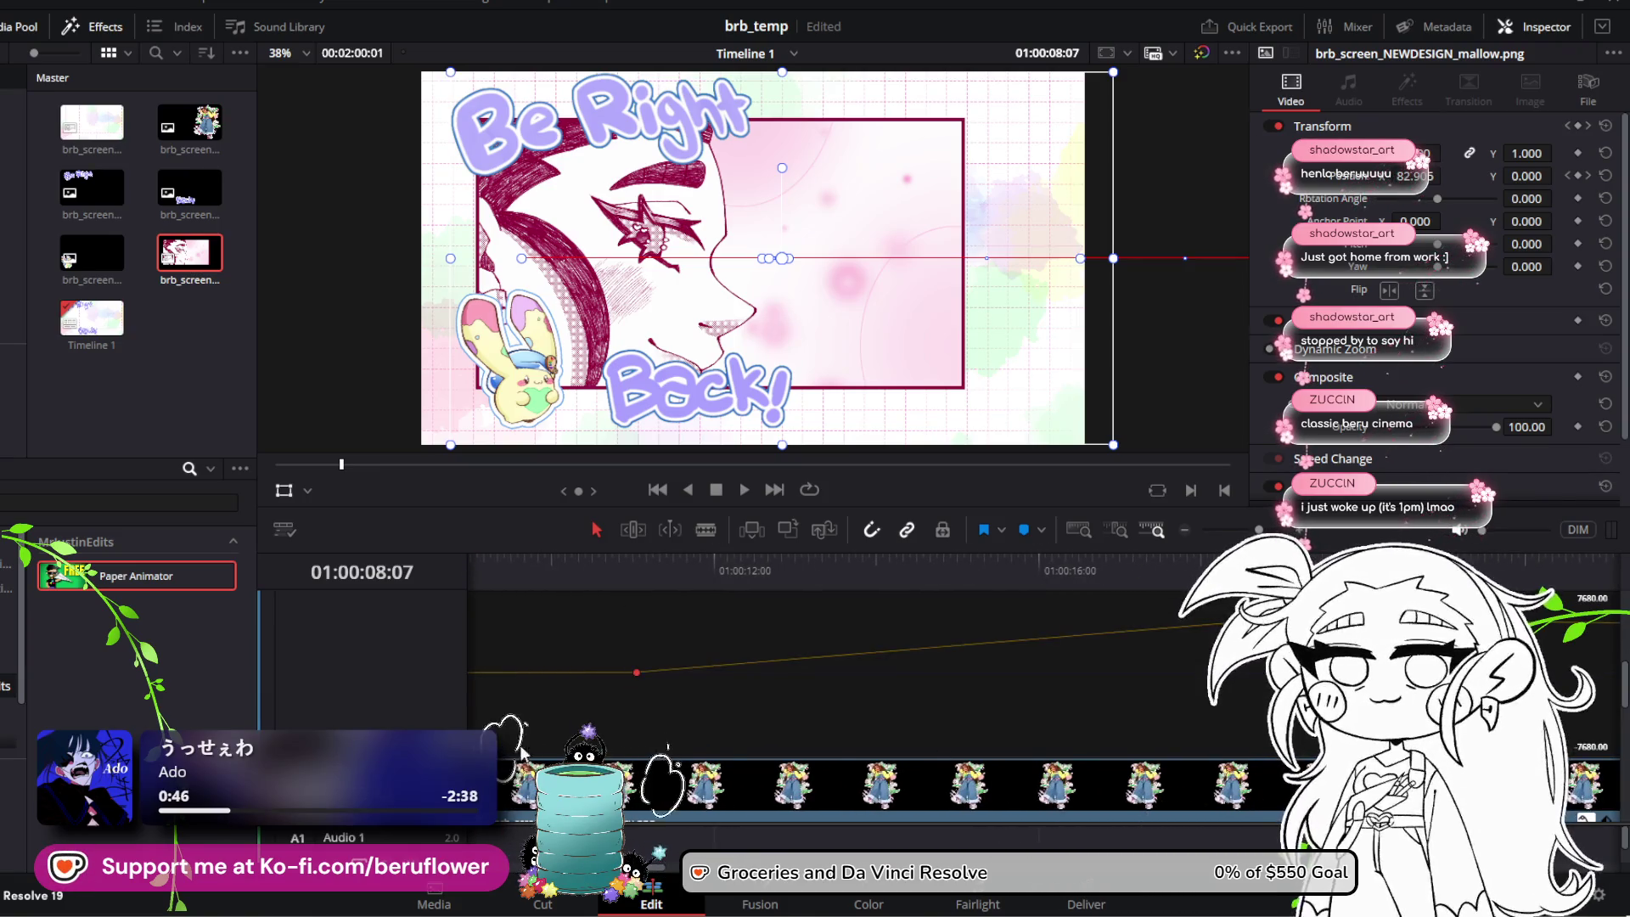
{"action": "scroll", "coordinate": [834, 750], "scroll_direction": "left", "scroll_amount": 3}
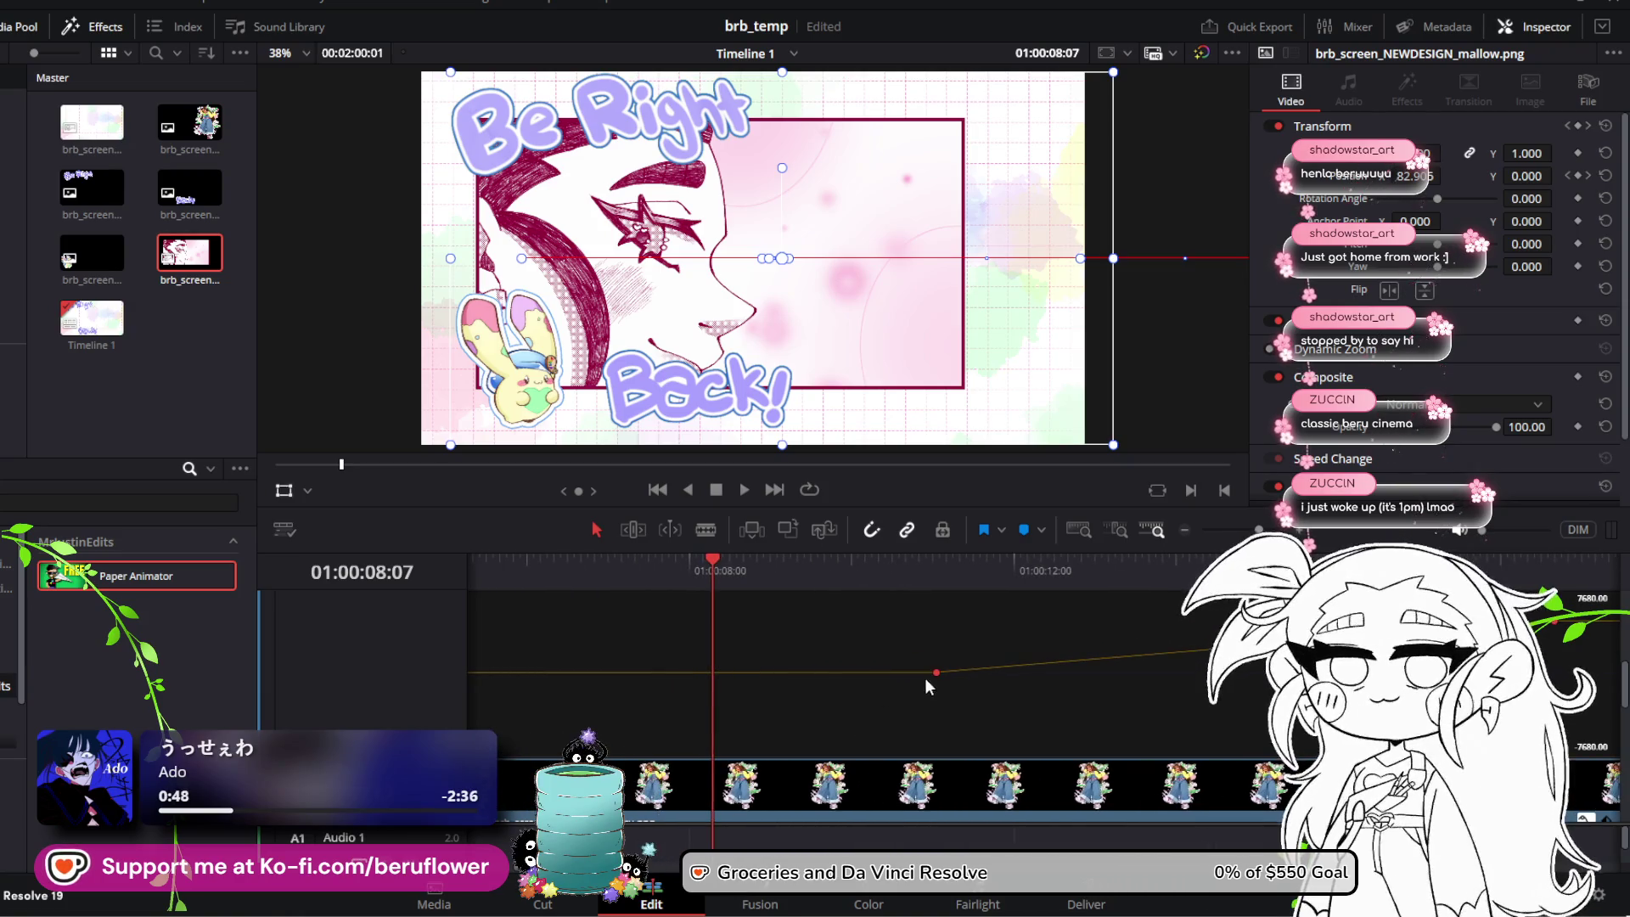
{"action": "left_click_drag", "start_coordinate": [936, 674], "coordinate": [714, 672]}
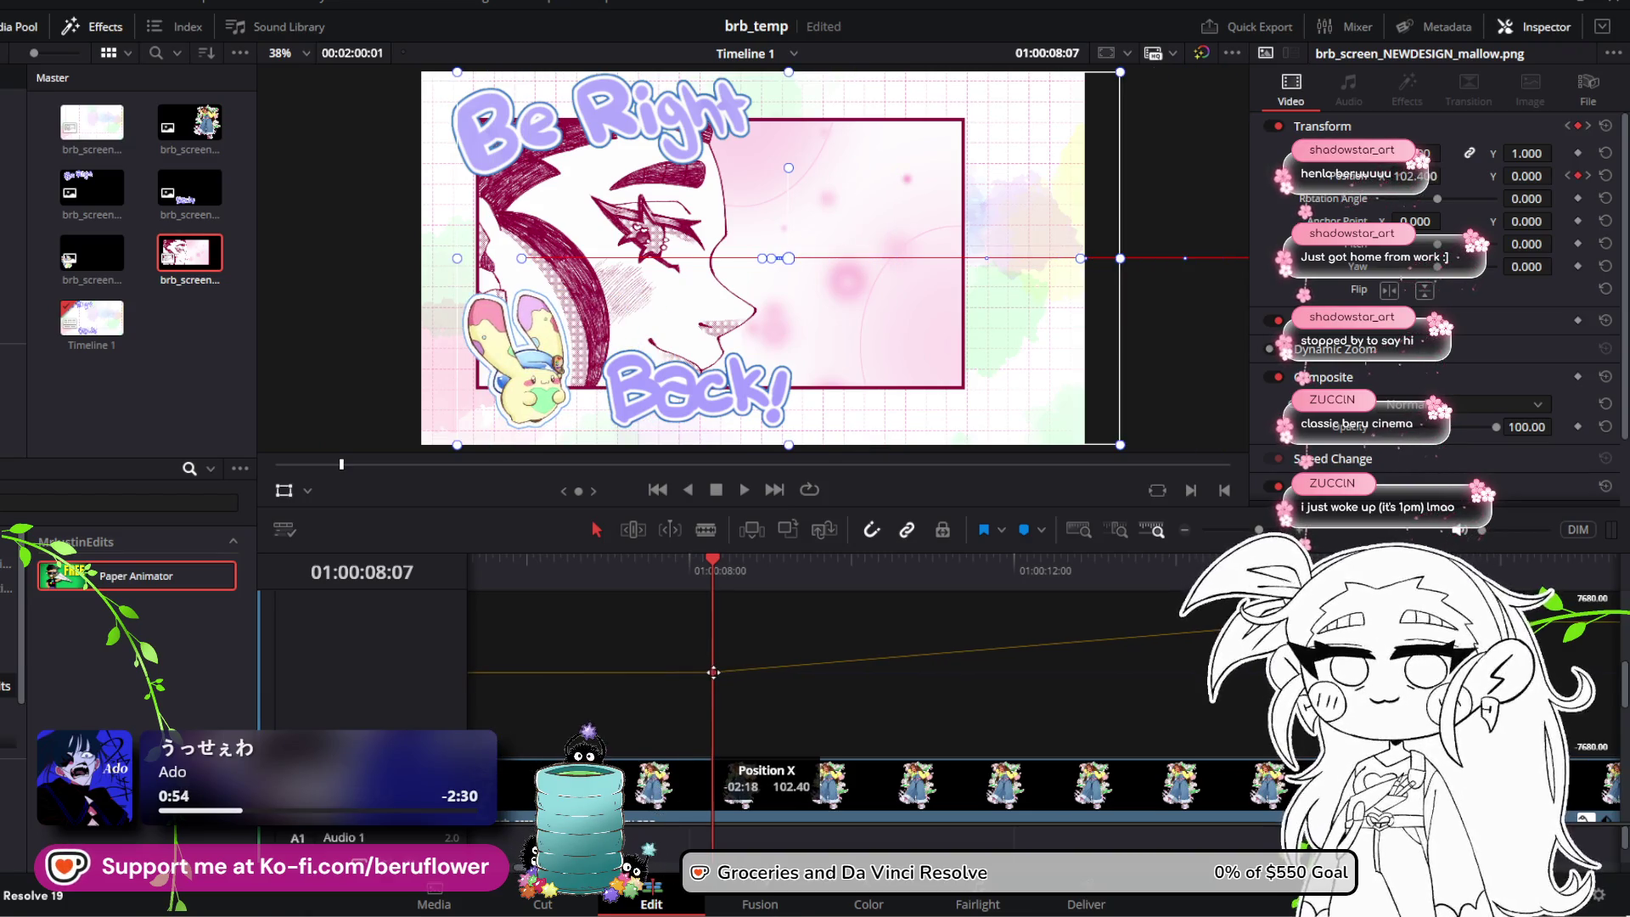
Step: Scrub and play the bunny's exit to check it, then return to the timeline start
{"action": "mouse_move", "coordinate": [706, 565]}
{"action": "left_mouse_down"}
{"action": "mouse_move", "coordinate": [563, 566]}
{"action": "mouse_move", "coordinate": [907, 625]}
{"action": "mouse_move", "coordinate": [1120, 632]}
{"action": "mouse_move", "coordinate": [721, 639]}
{"action": "left_mouse_up"}
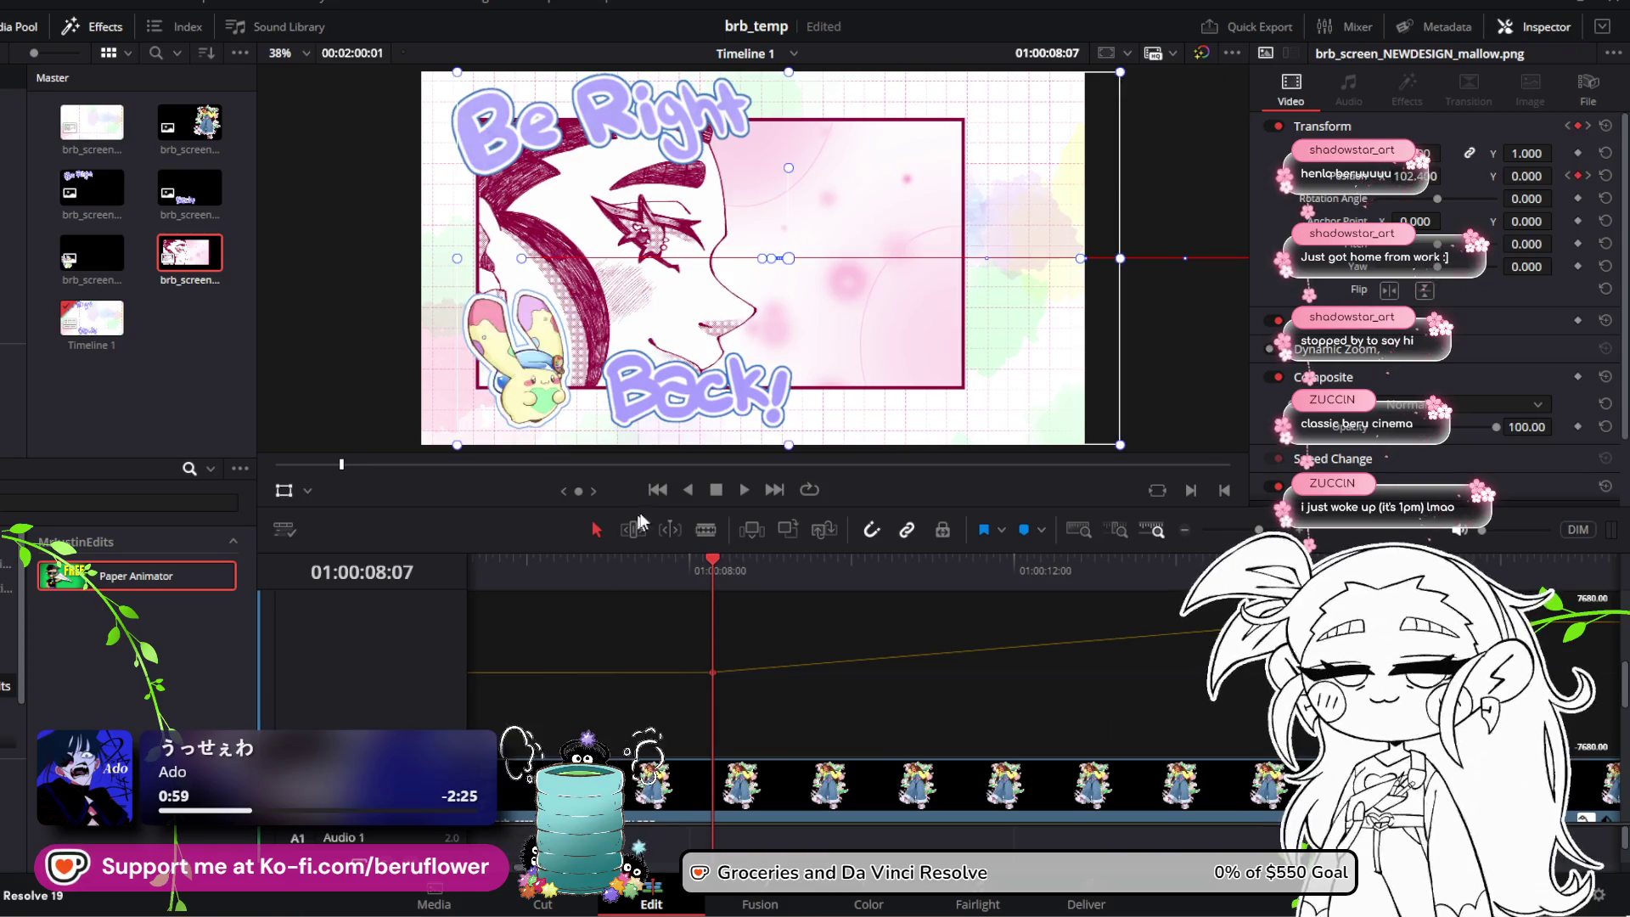
{"action": "left_click", "coordinate": [740, 490]}
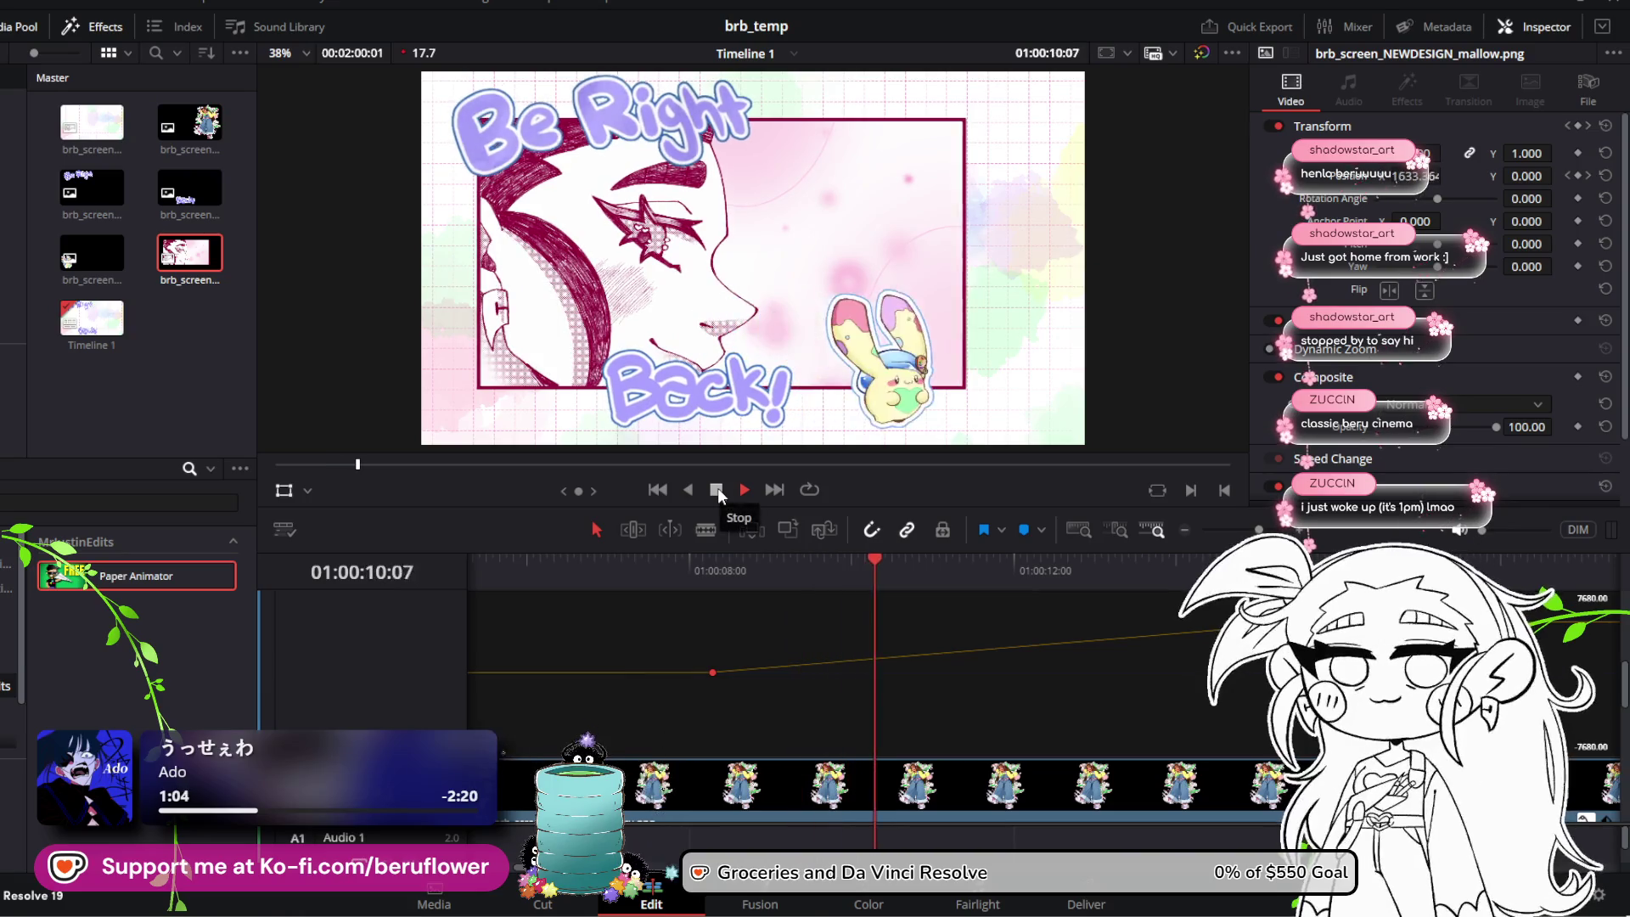
{"action": "left_click", "coordinate": [716, 490]}
{"action": "left_click_drag", "start_coordinate": [907, 553], "coordinate": [410, 573]}
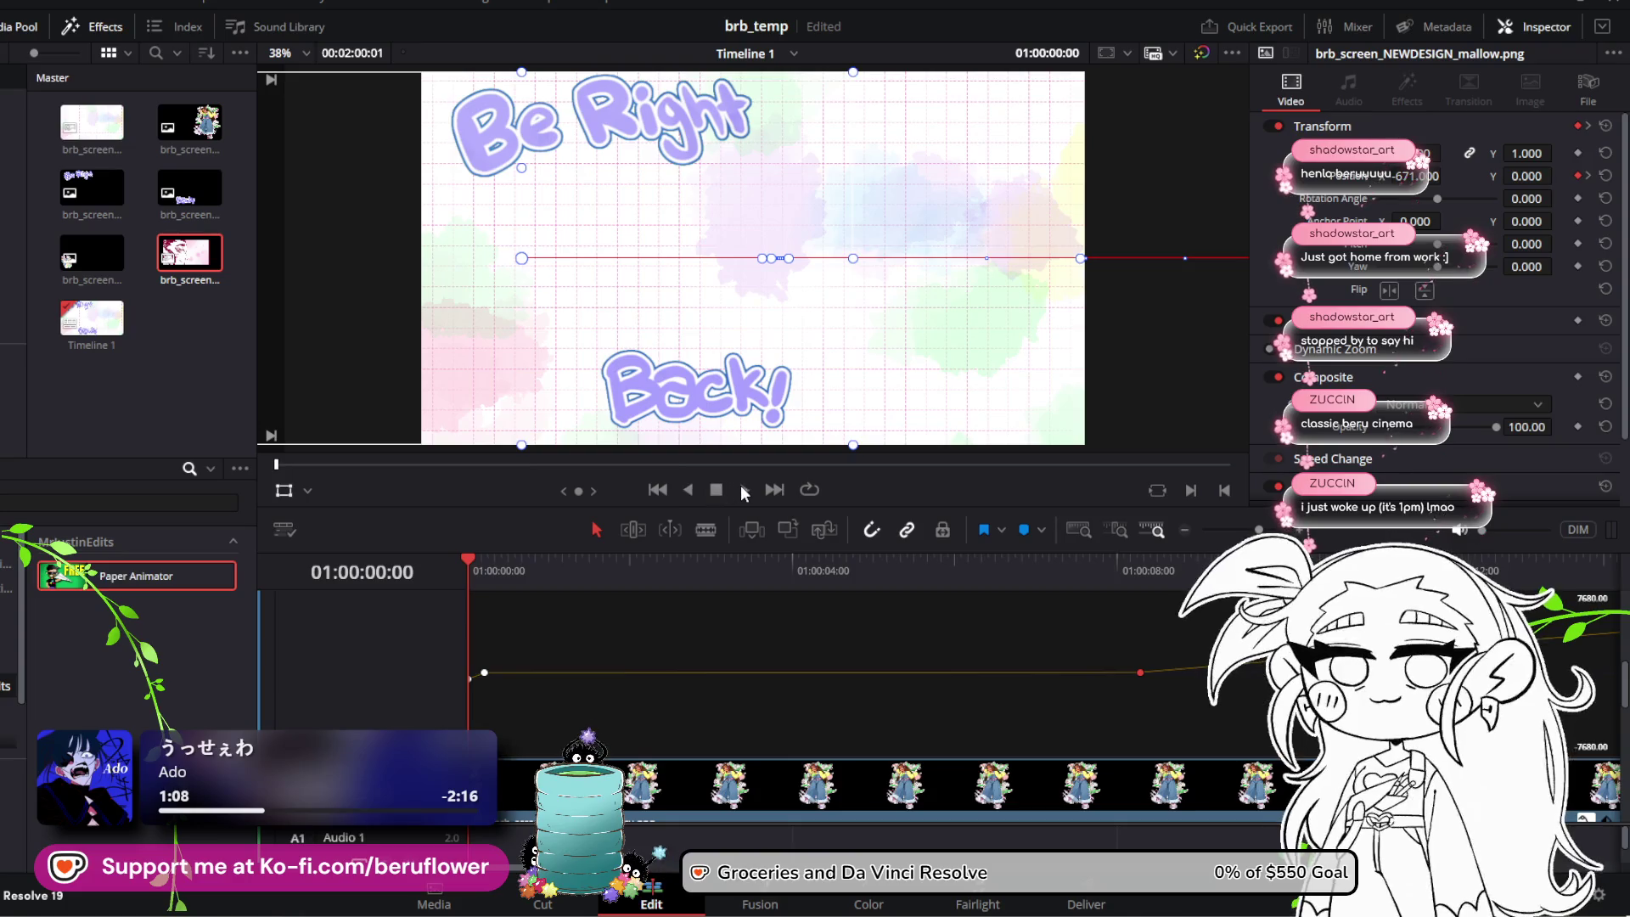
Step: Play the animation, pausing near 5 seconds to inspect the slide-in
{"action": "left_click", "coordinate": [744, 491]}
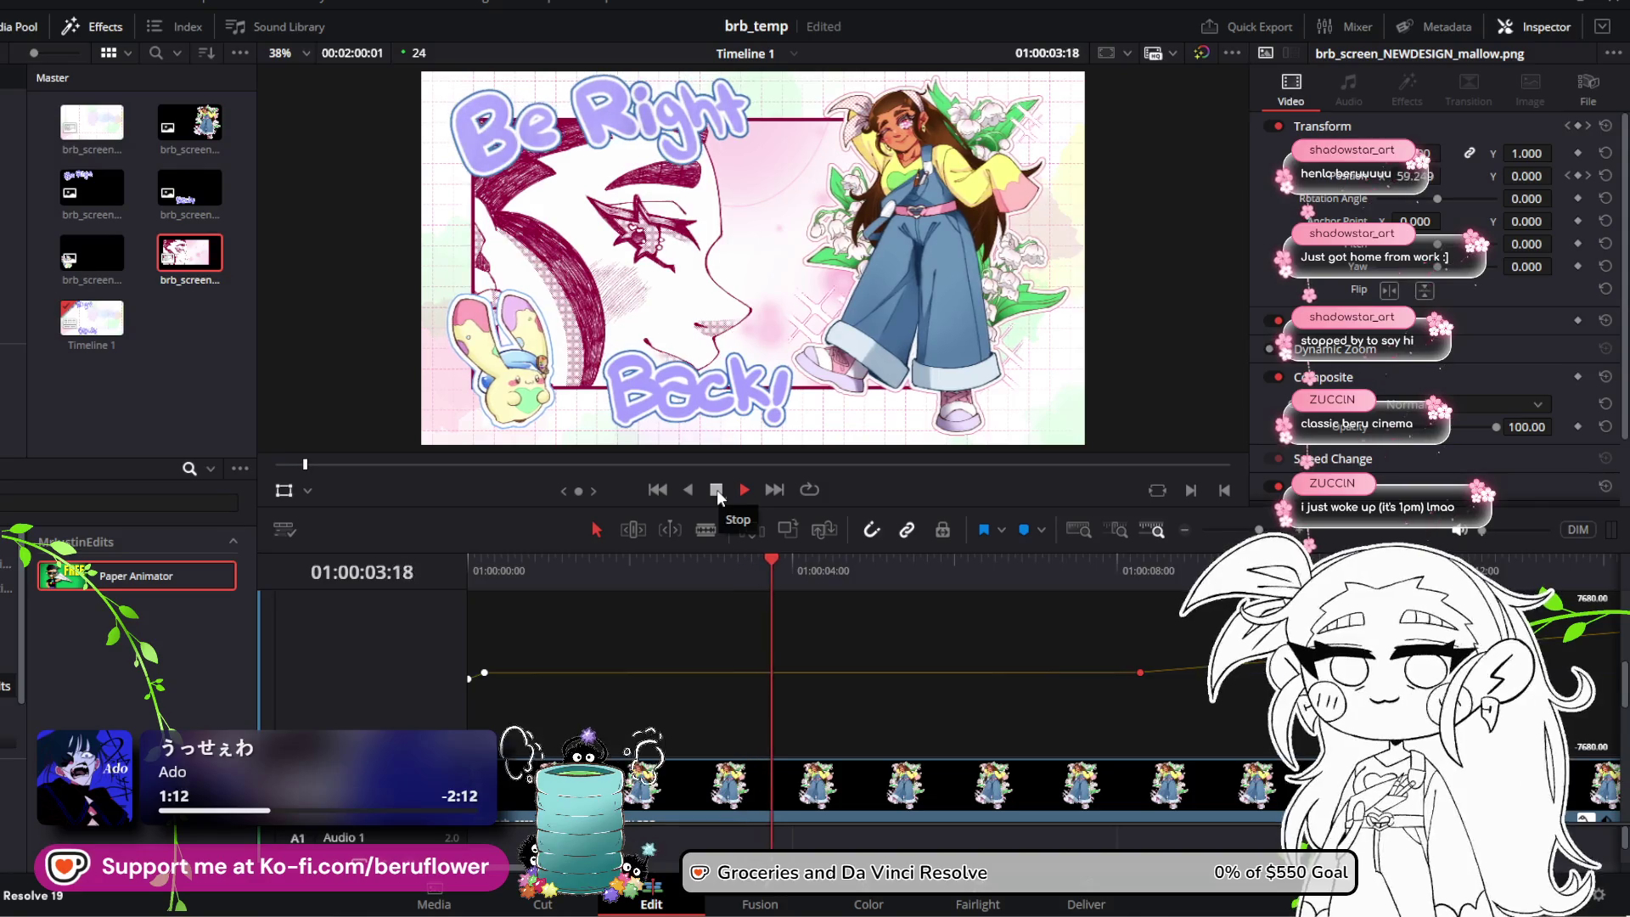
{"action": "left_click", "coordinate": [717, 489]}
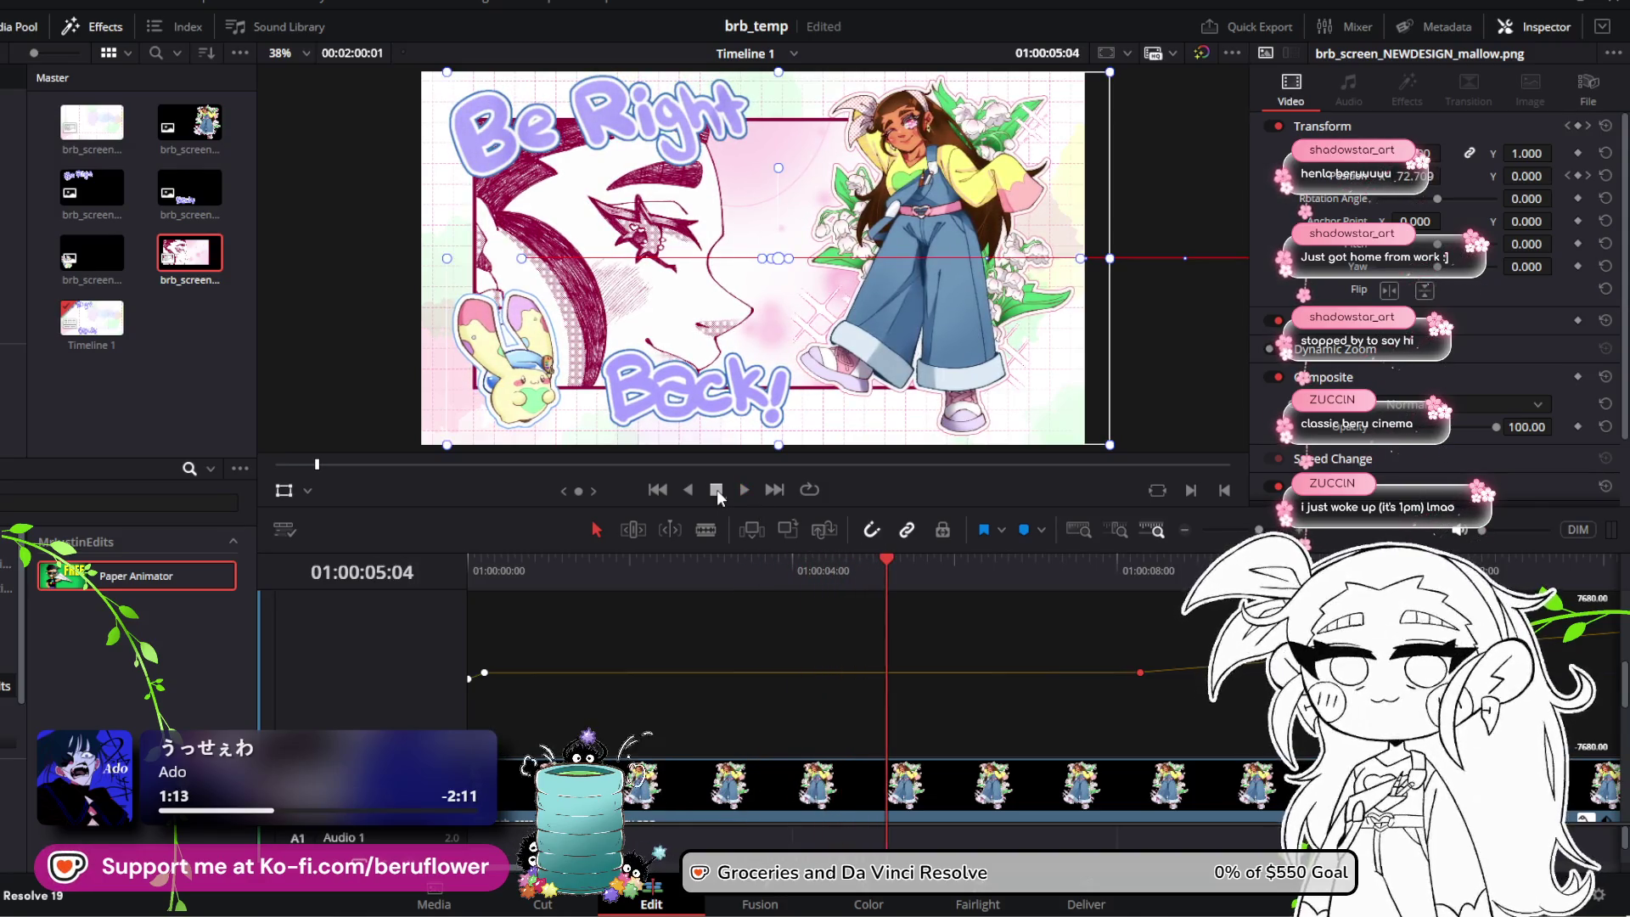
{"action": "key", "text": "space"}
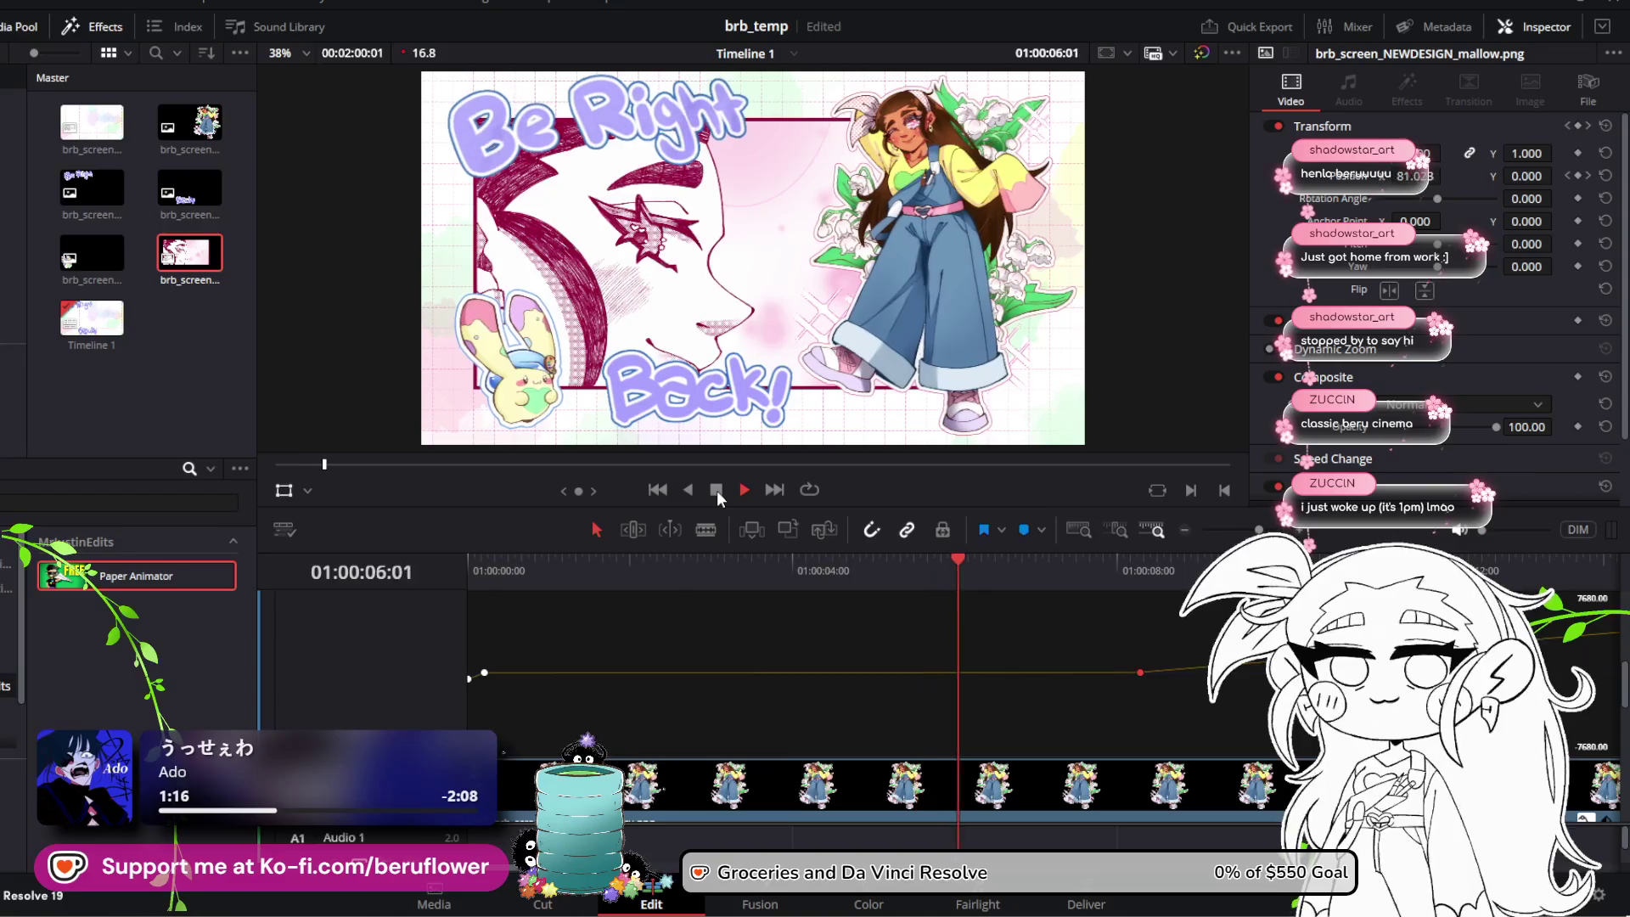
Step: Move the upper Position X keyframe later and higher to about 5017.60, then replay from the start
{"action": "left_click_drag", "start_coordinate": [1036, 671], "coordinate": [1034, 636]}
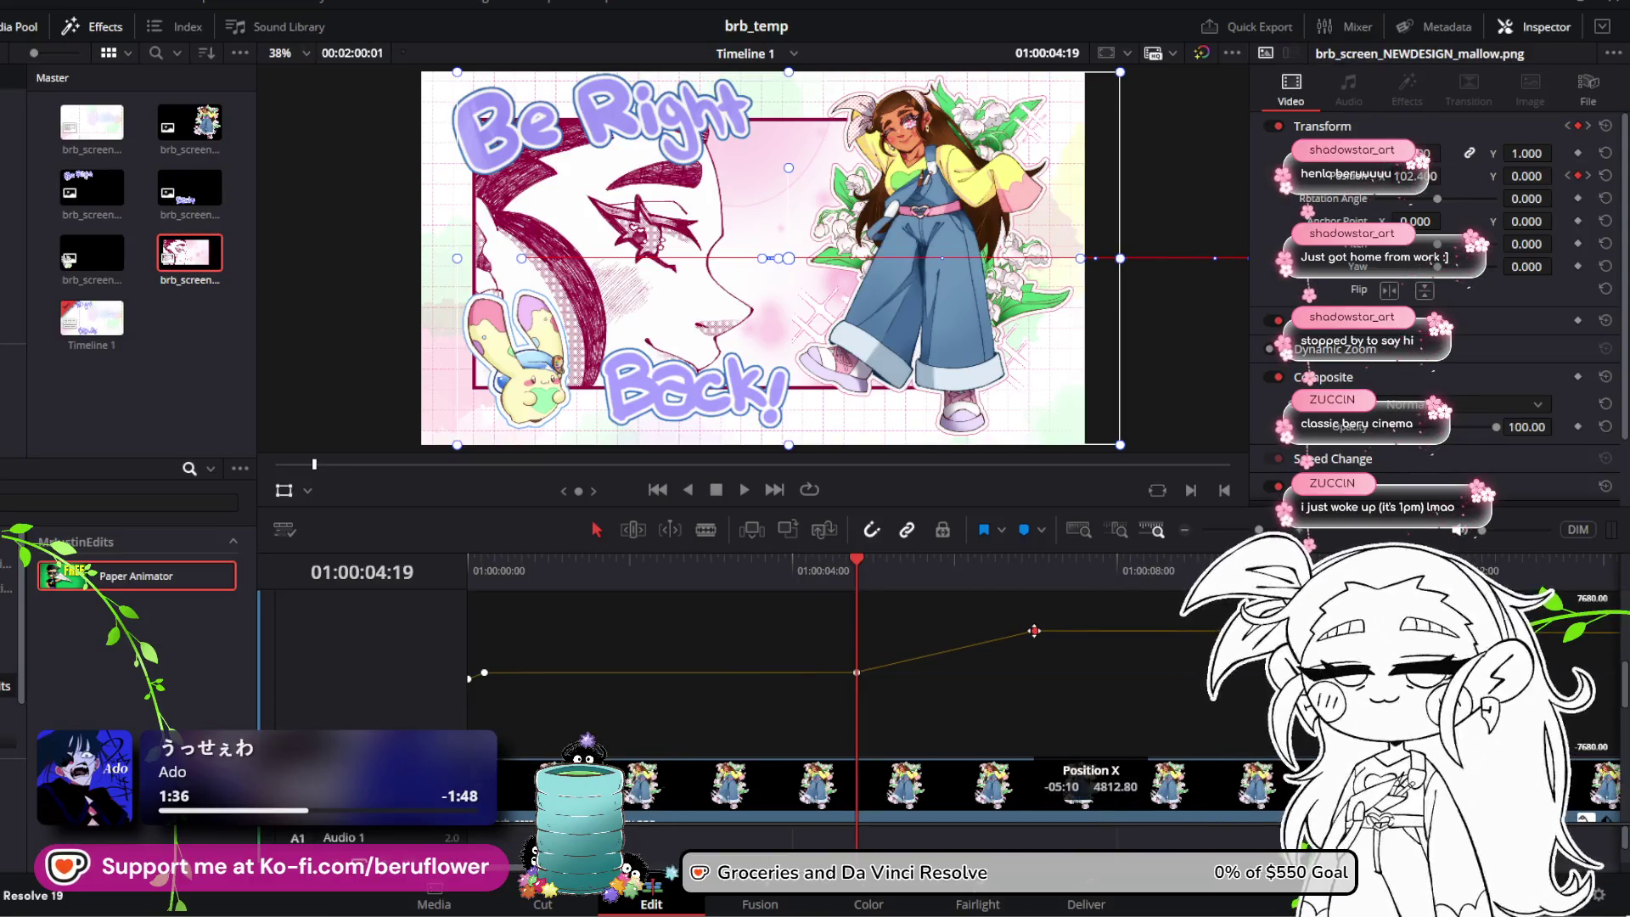
{"action": "mouse_move", "coordinate": [859, 558]}
{"action": "left_mouse_down"}
{"action": "mouse_move", "coordinate": [900, 564]}
{"action": "mouse_move", "coordinate": [697, 578]}
{"action": "mouse_move", "coordinate": [876, 586]}
{"action": "left_mouse_up"}
{"action": "scroll", "coordinate": [975, 616], "scroll_direction": "up", "scroll_amount": 1}
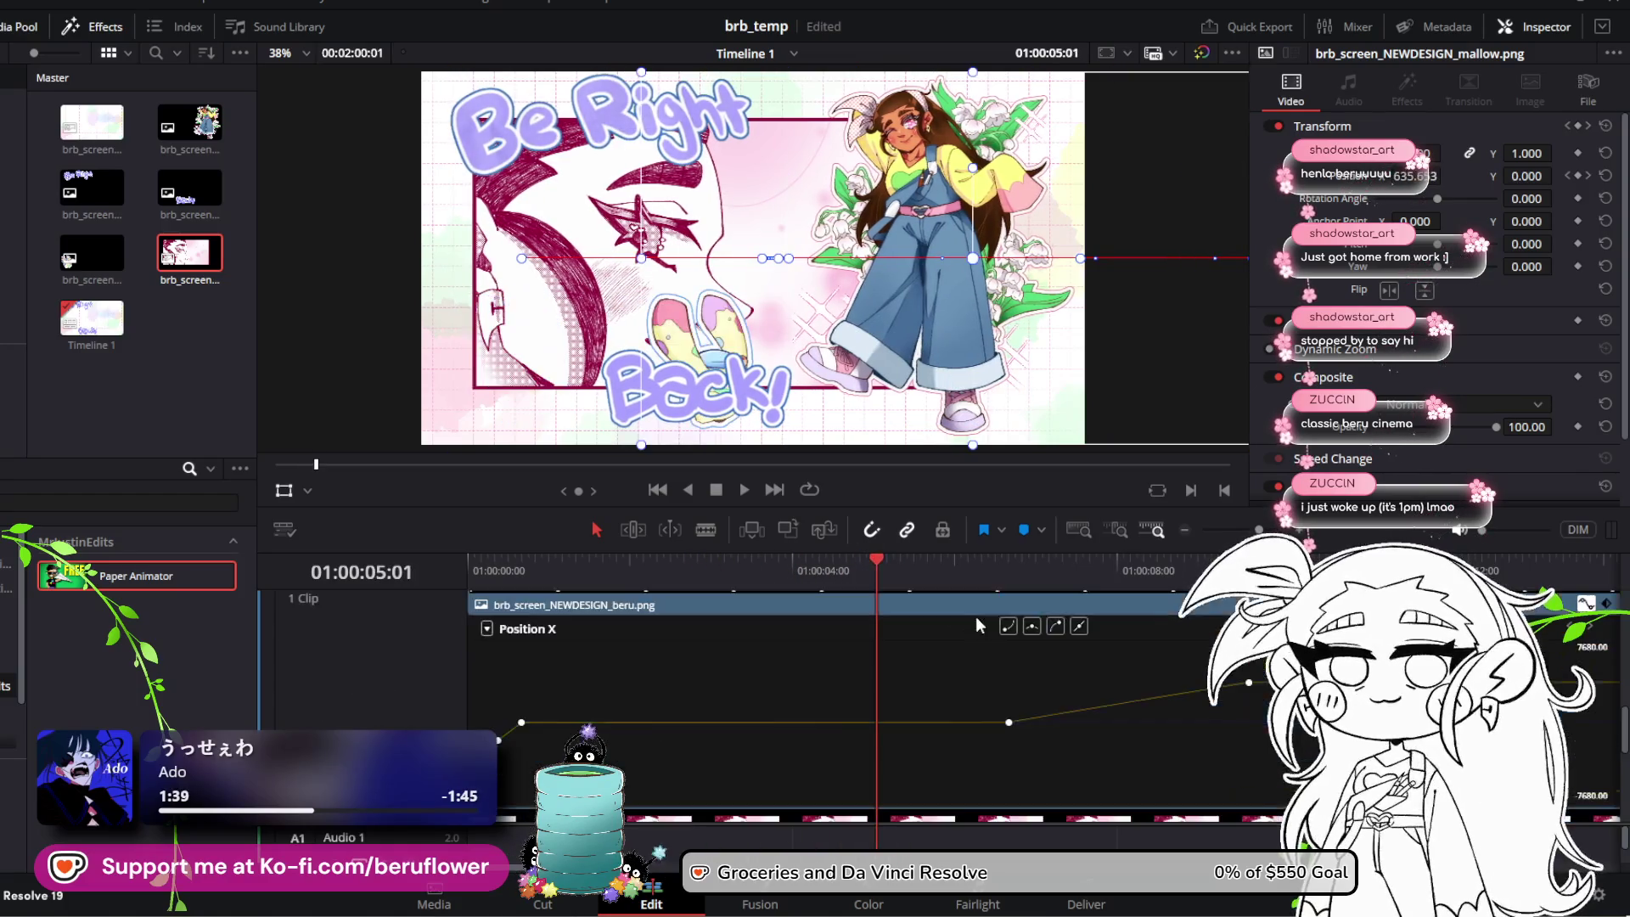
{"action": "scroll", "coordinate": [991, 619], "scroll_direction": "down", "scroll_amount": 3}
{"action": "scroll", "coordinate": [992, 621], "scroll_direction": "up", "scroll_amount": 2}
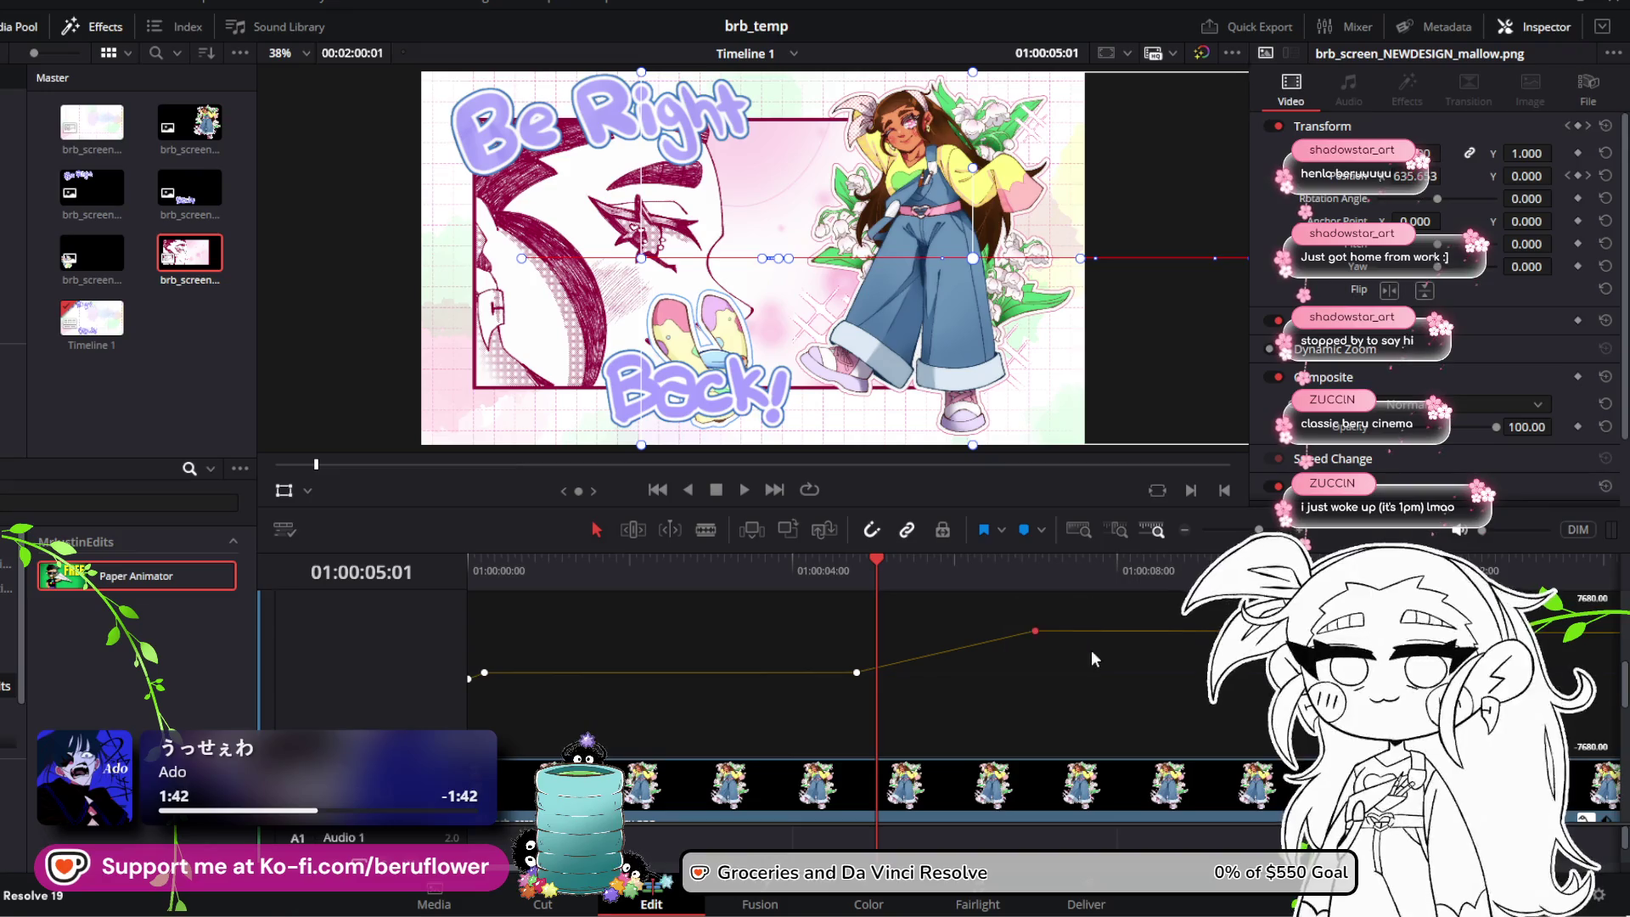
{"action": "left_click_drag", "start_coordinate": [1031, 630], "coordinate": [1121, 631]}
{"action": "key", "text": "Home"}
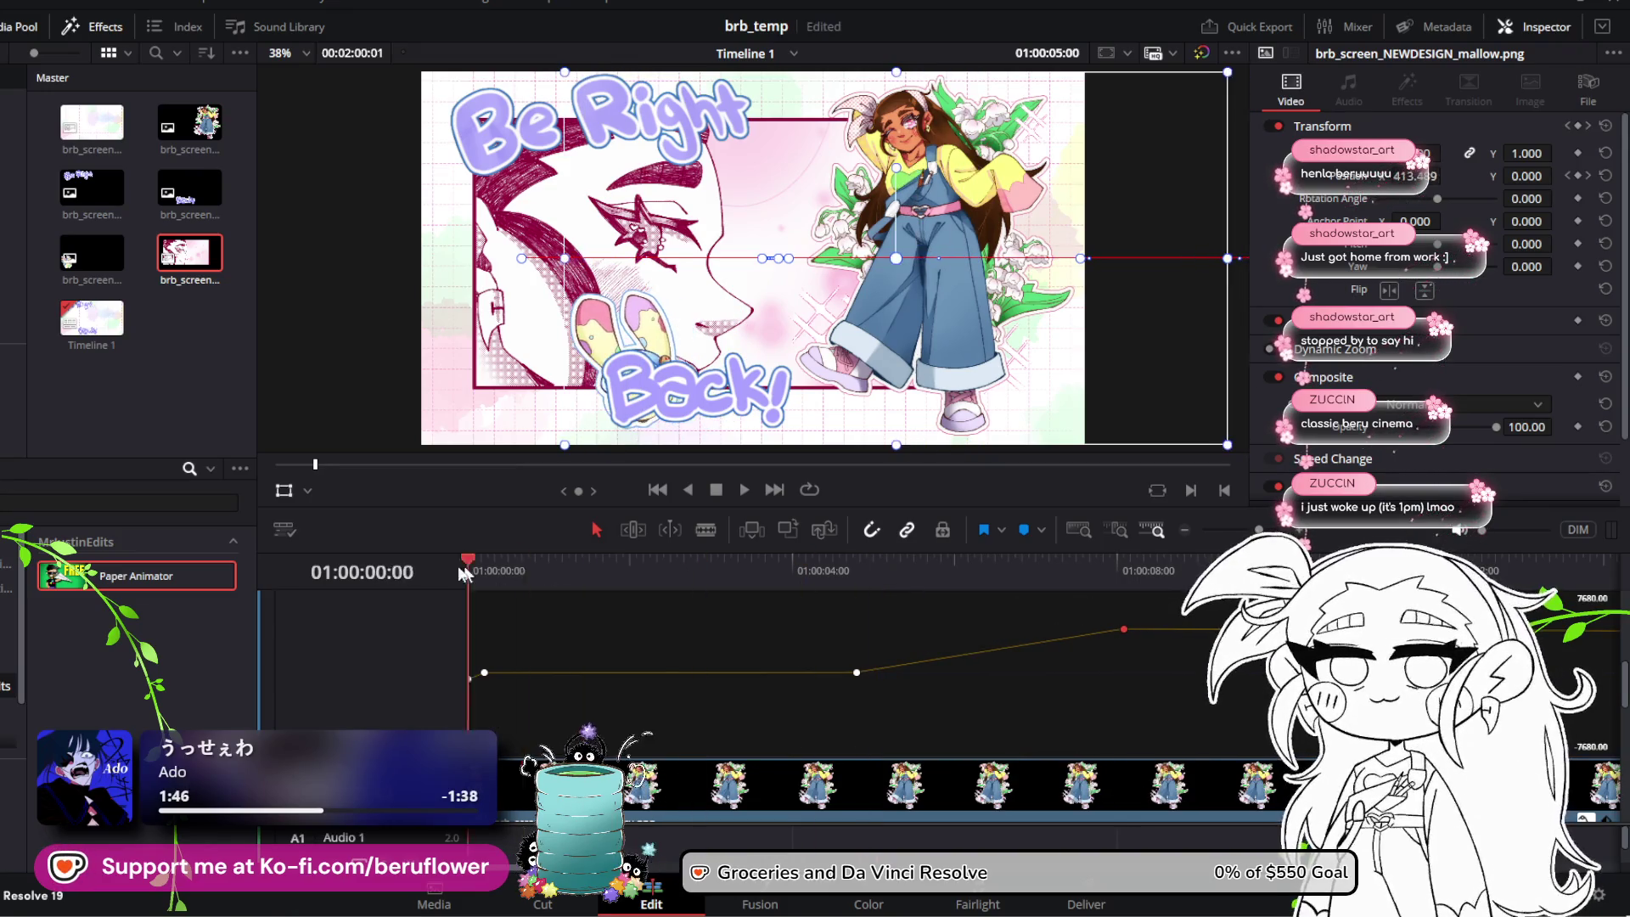
{"action": "left_click", "coordinate": [744, 491]}
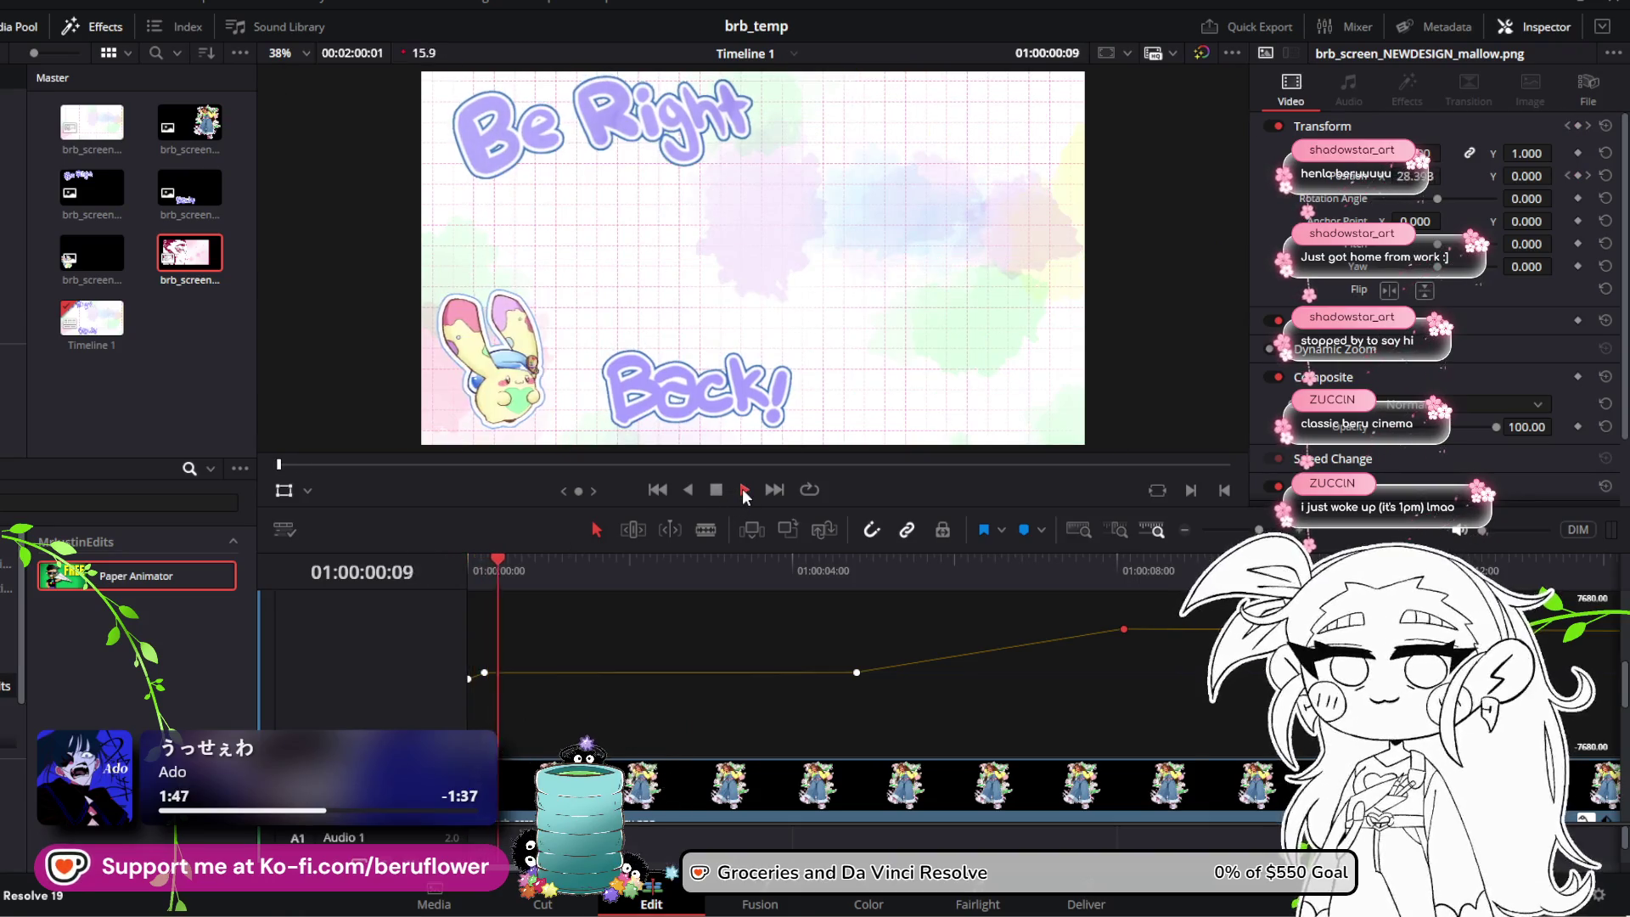
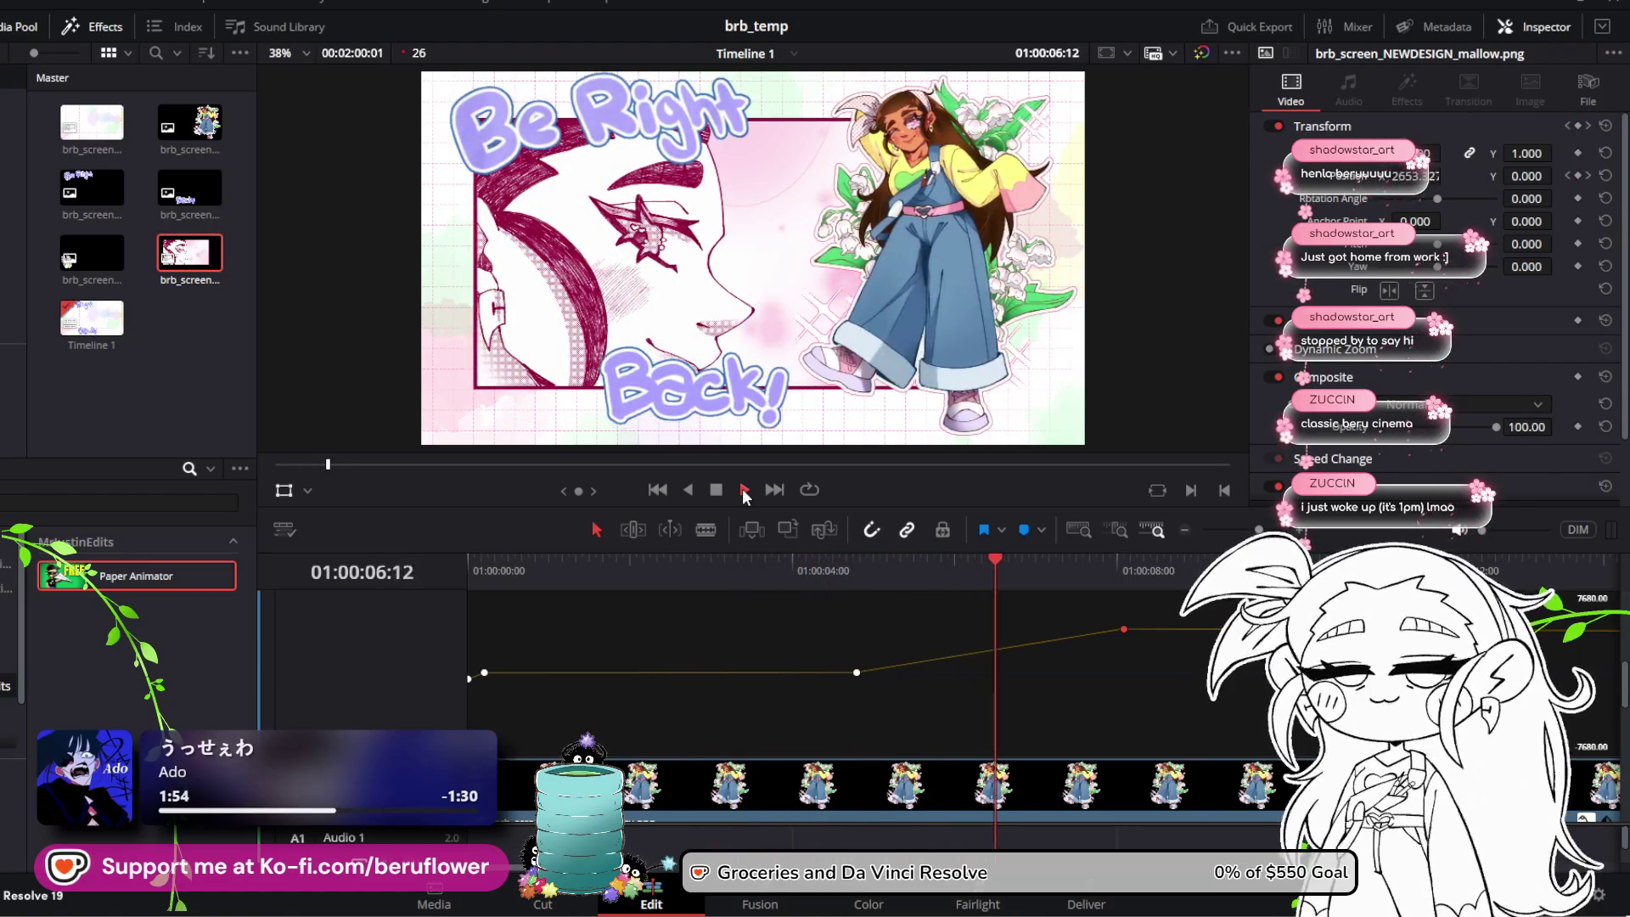
Step: Stop the preview and drag the mascot's Position X keyframe to the current frame
{"action": "left_click", "coordinate": [744, 491]}
{"action": "left_click", "coordinate": [1003, 643]}
{"action": "scroll", "coordinate": [1055, 649], "scroll_direction": "down", "scroll_amount": 3}
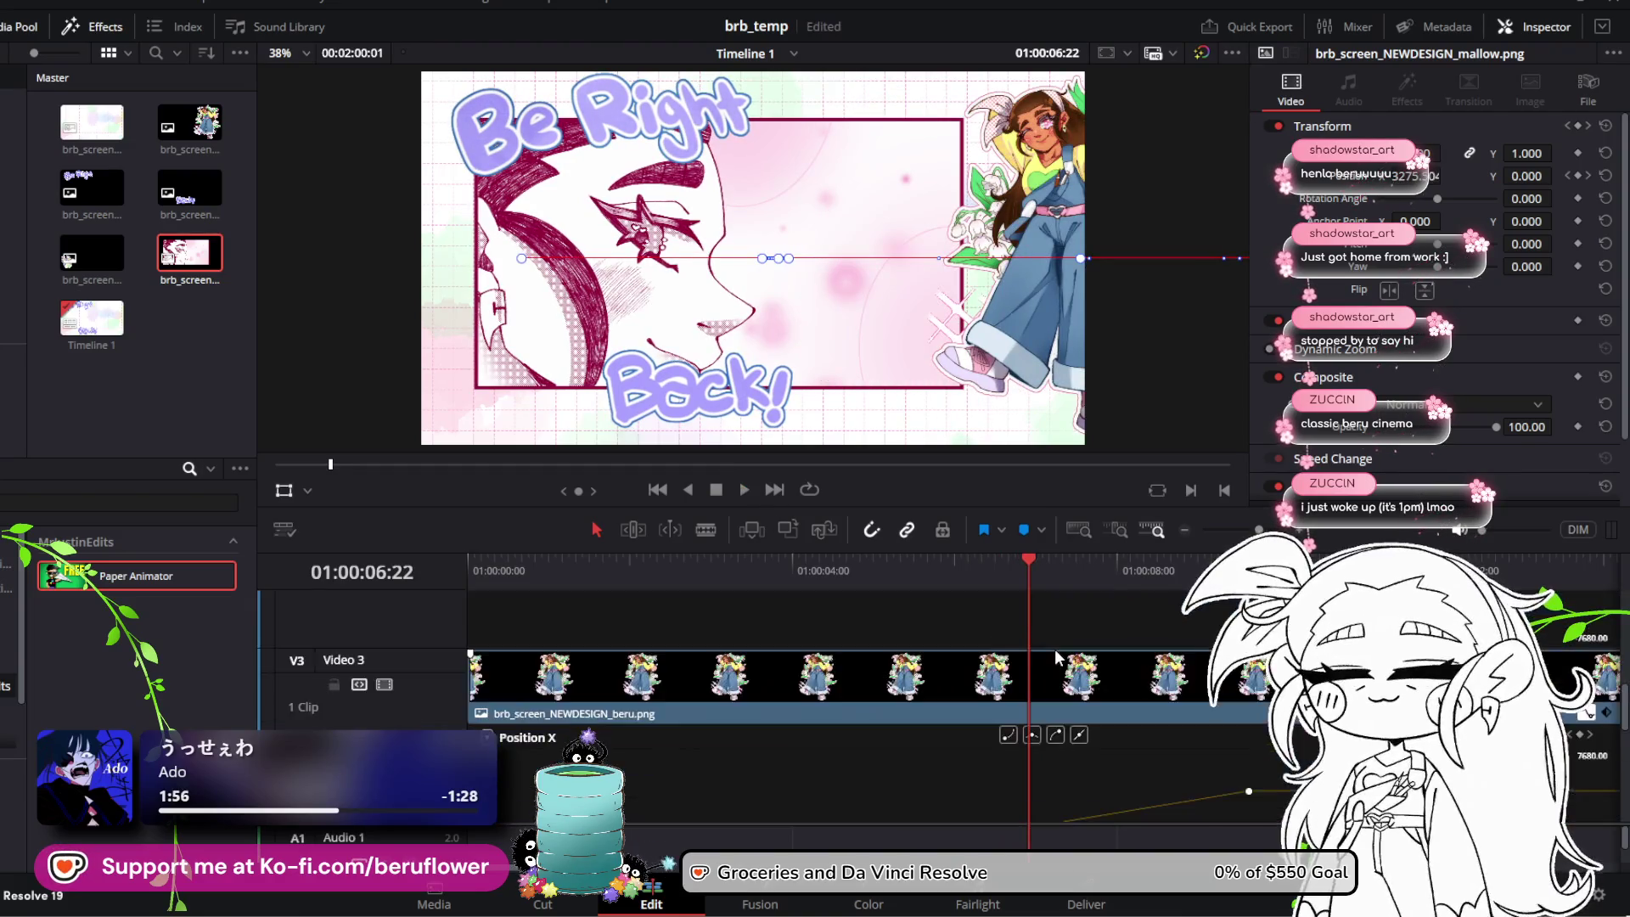
{"action": "scroll", "coordinate": [1054, 649], "scroll_direction": "up", "scroll_amount": 3}
{"action": "scroll", "coordinate": [1055, 649], "scroll_direction": "down", "scroll_amount": 3}
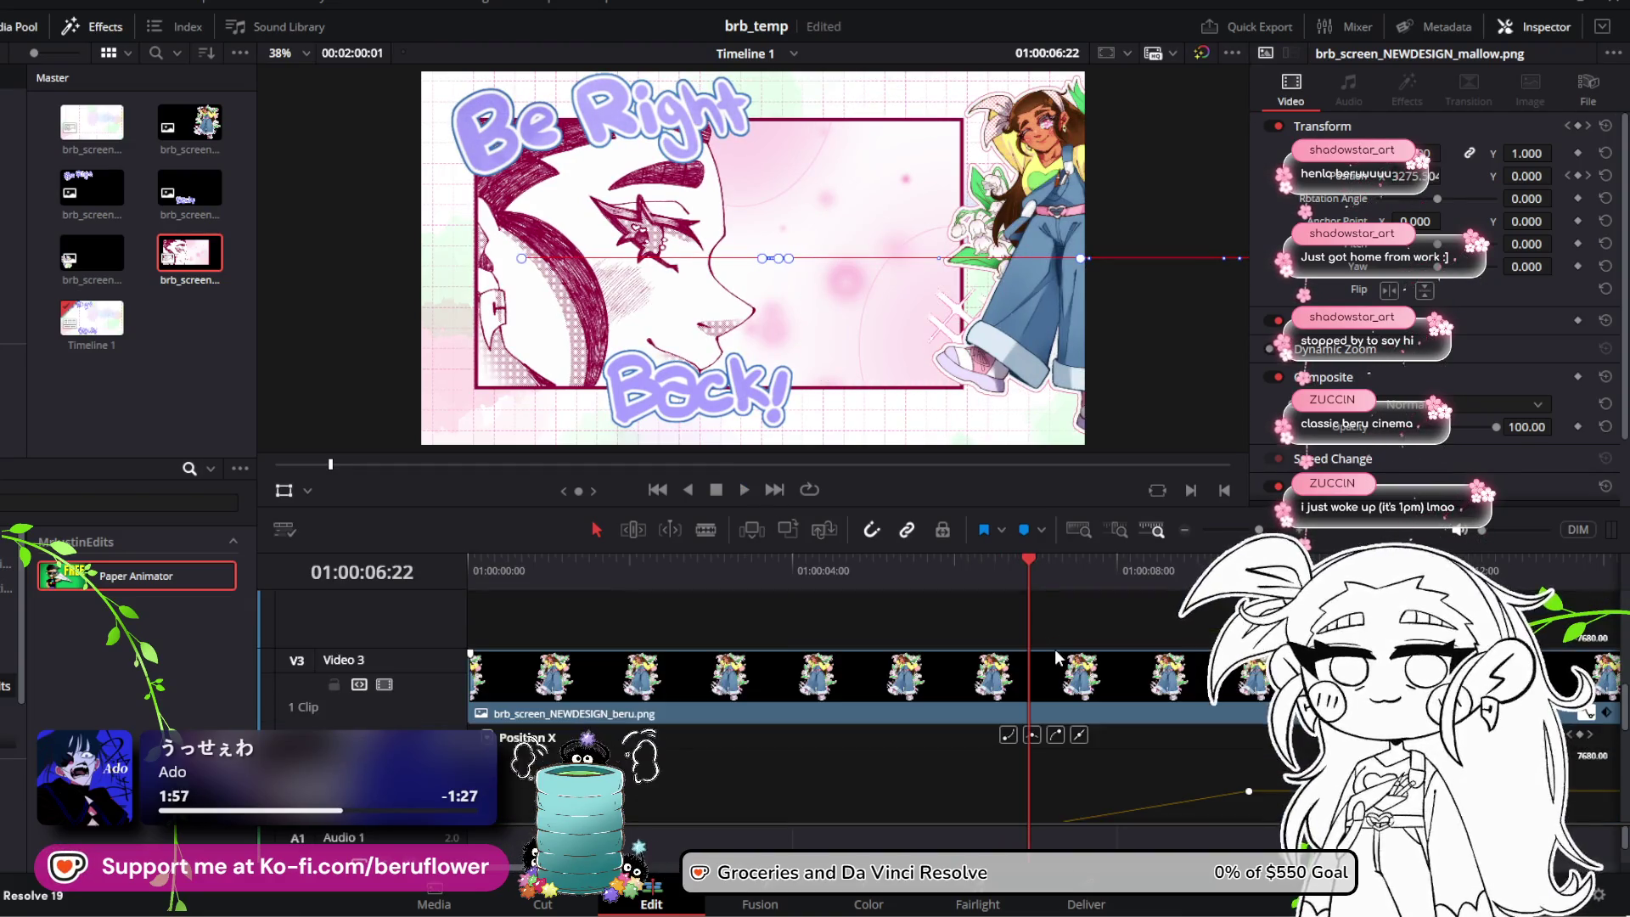
{"action": "scroll", "coordinate": [1055, 649], "scroll_direction": "up", "scroll_amount": 3}
{"action": "mouse_move", "coordinate": [1122, 630]}
{"action": "left_click_drag", "start_coordinate": [1122, 630], "coordinate": [1030, 640]}
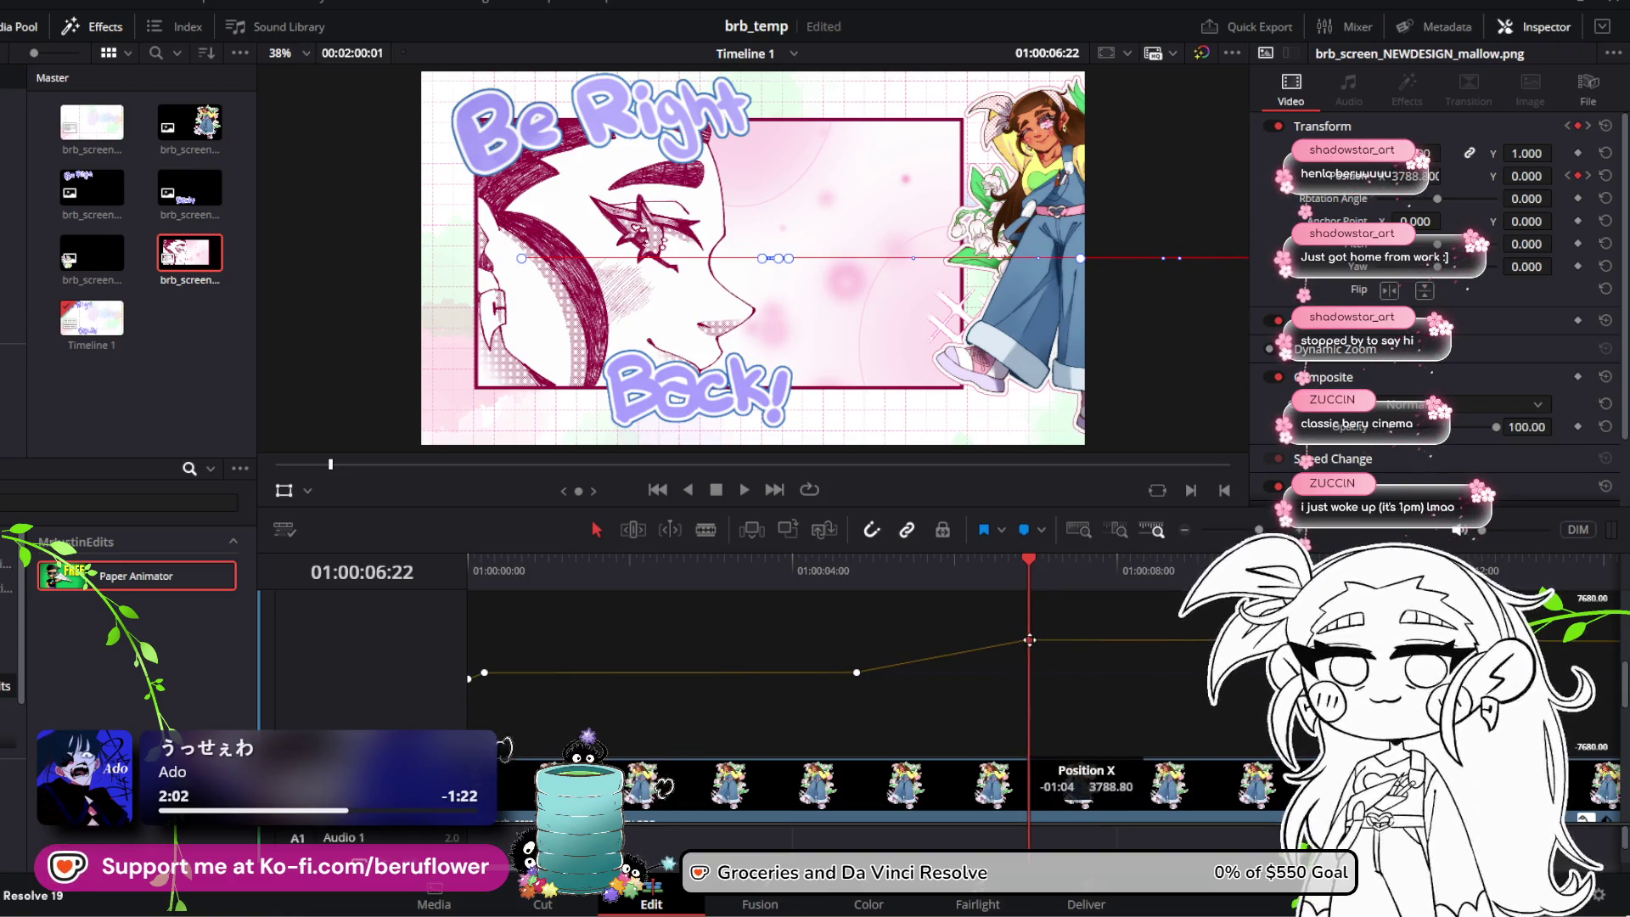
Step: Preview the slide-in from an earlier point, then move the mascot's keyframe later along the curve
{"action": "left_click_drag", "start_coordinate": [1028, 574], "coordinate": [757, 566]}
{"action": "left_click", "coordinate": [744, 490]}
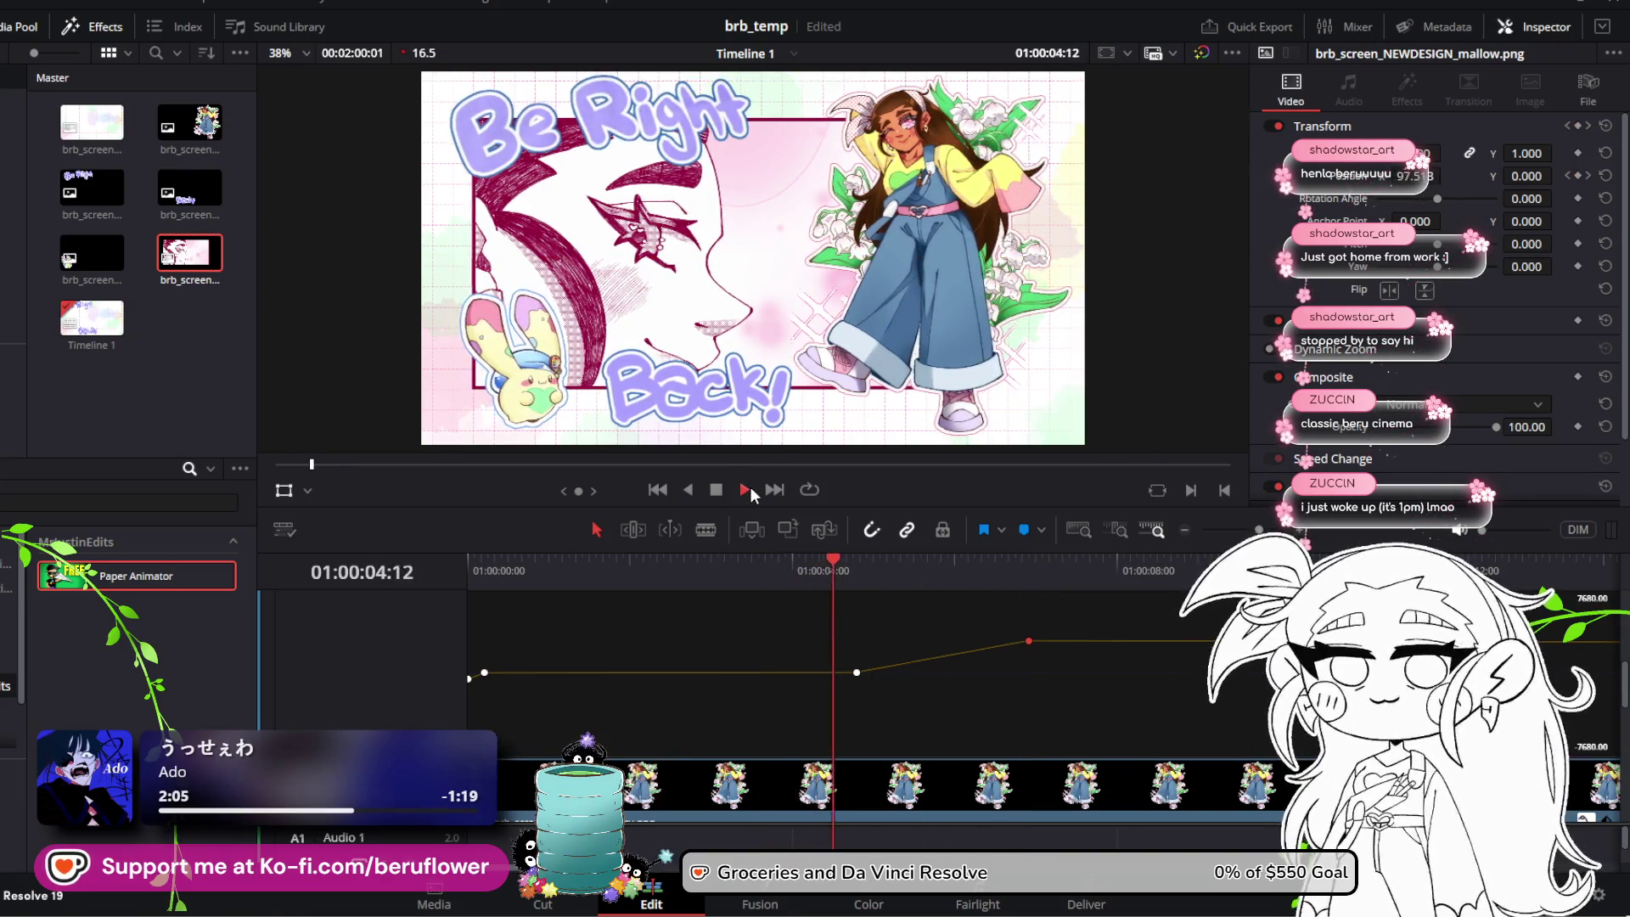
{"action": "left_click", "coordinate": [724, 491]}
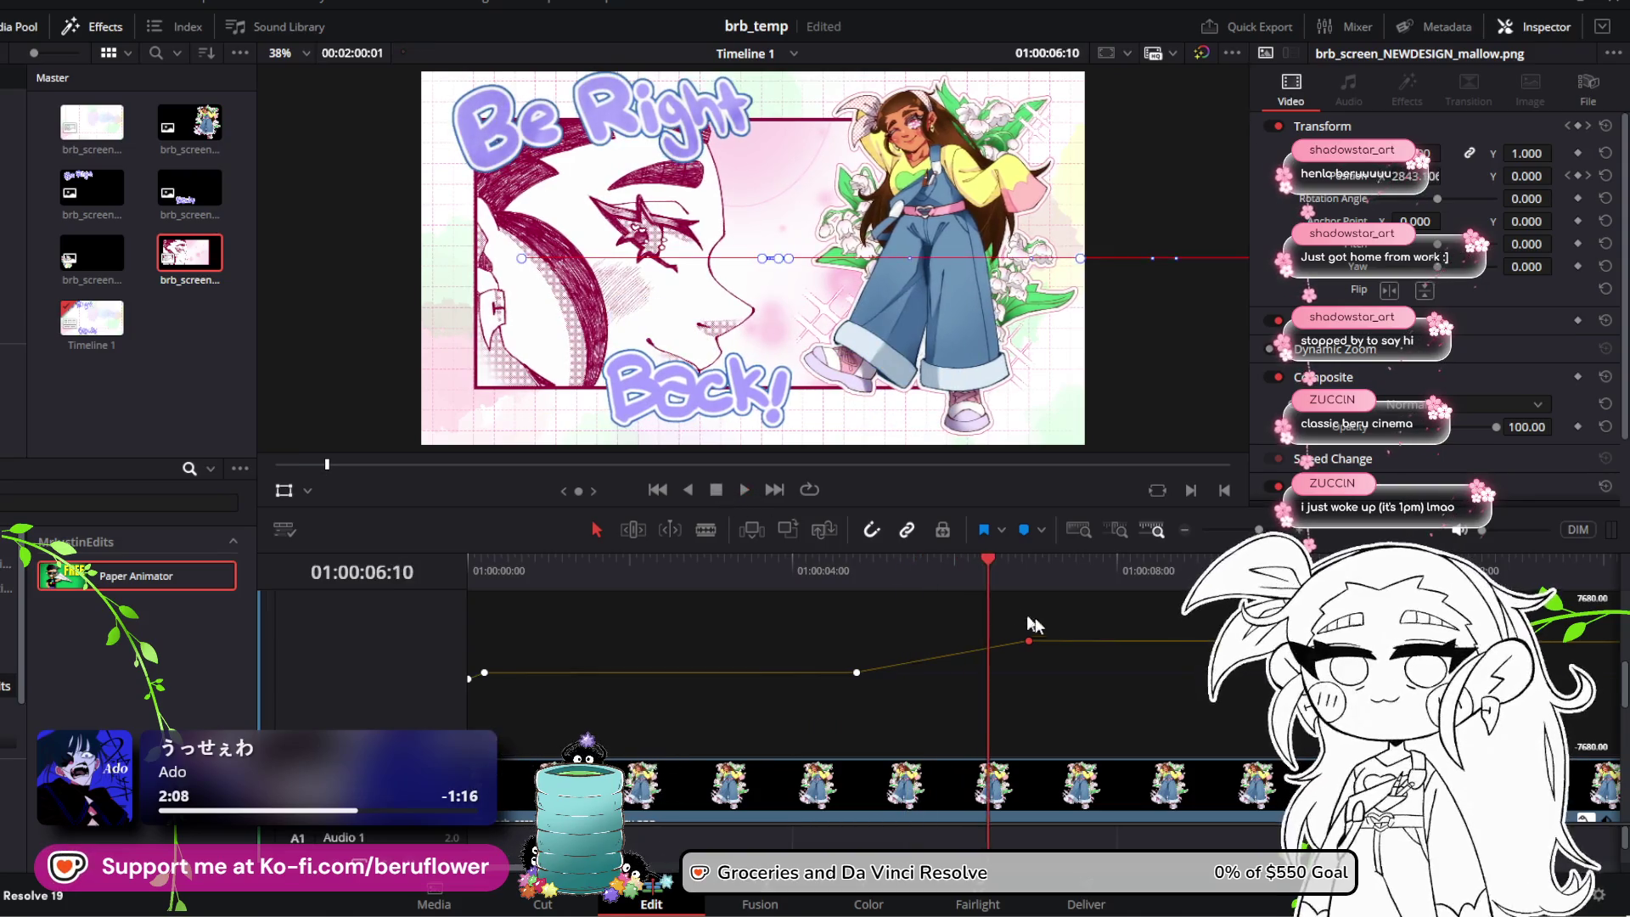
{"action": "mouse_move", "coordinate": [1026, 639]}
{"action": "left_mouse_down"}
{"action": "mouse_move", "coordinate": [1210, 635]}
{"action": "mouse_move", "coordinate": [1273, 671]}
{"action": "left_mouse_up"}
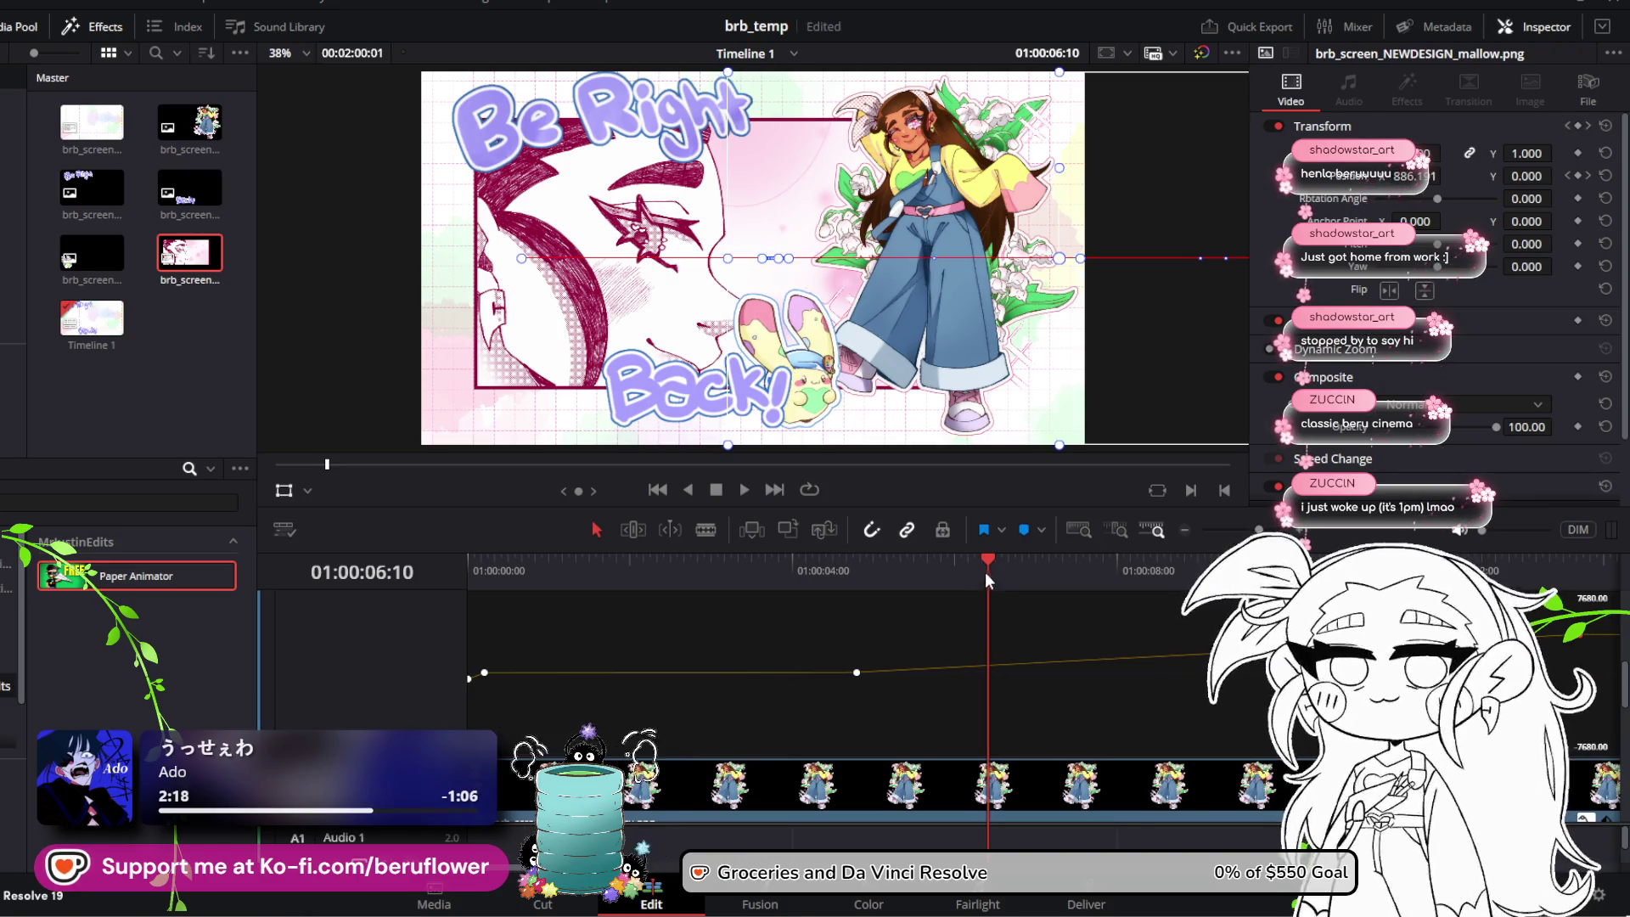
Step: Preview again and move the mascot's keyframe about four seconds earlier
{"action": "mouse_move", "coordinate": [987, 577]}
{"action": "left_mouse_down"}
{"action": "mouse_move", "coordinate": [1050, 574]}
{"action": "mouse_move", "coordinate": [858, 583]}
{"action": "left_mouse_up"}
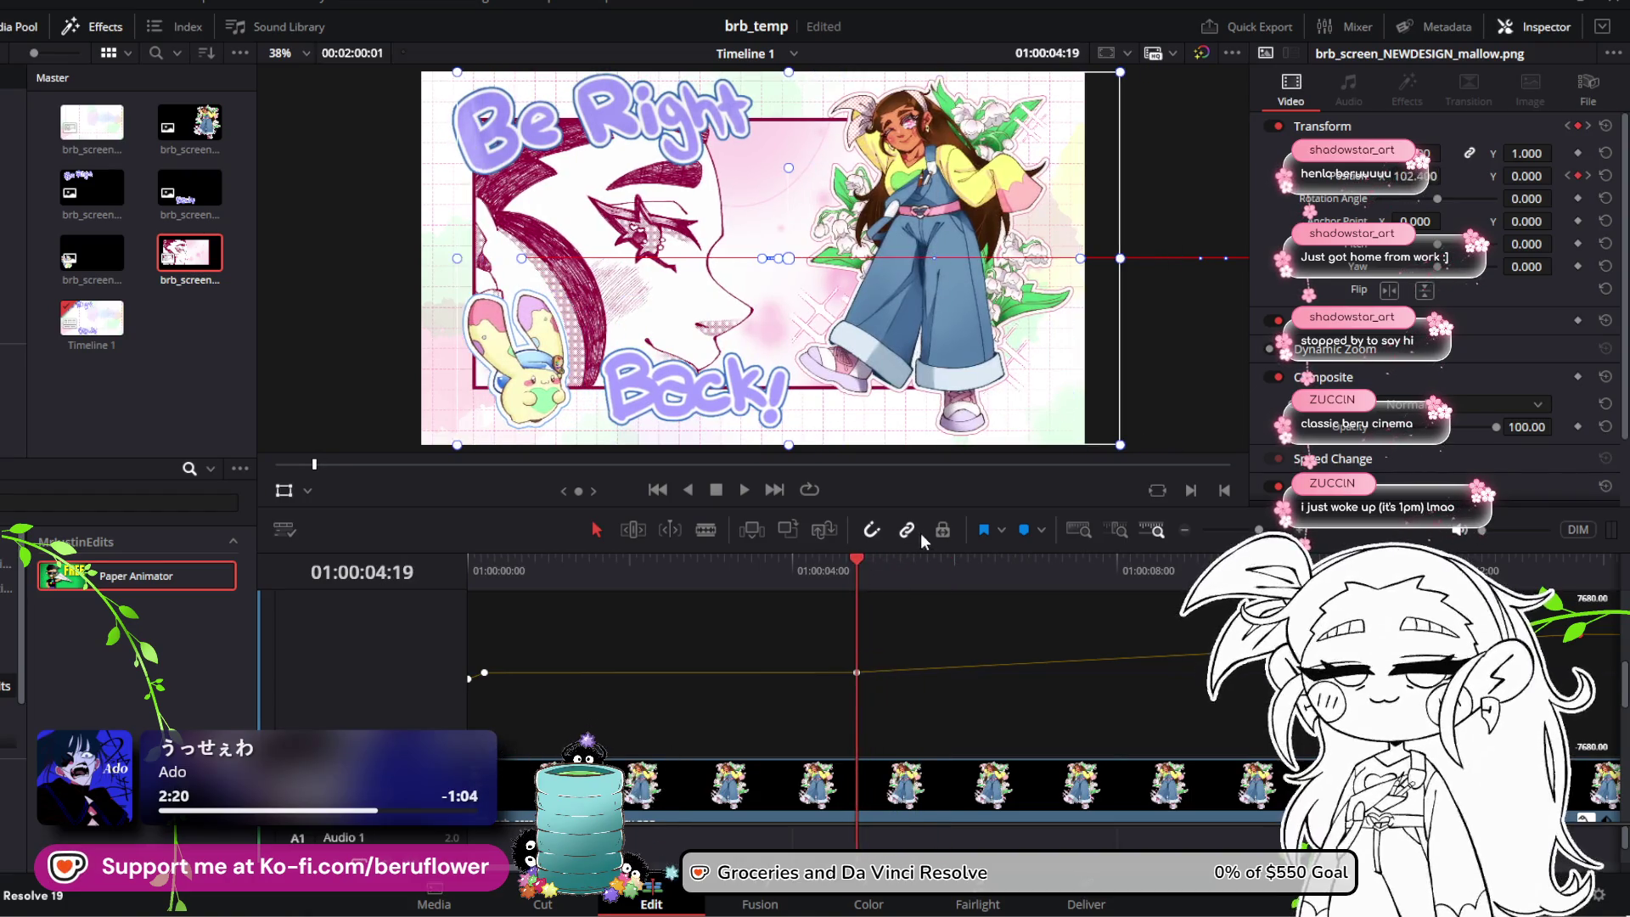
{"action": "left_click", "coordinate": [751, 493]}
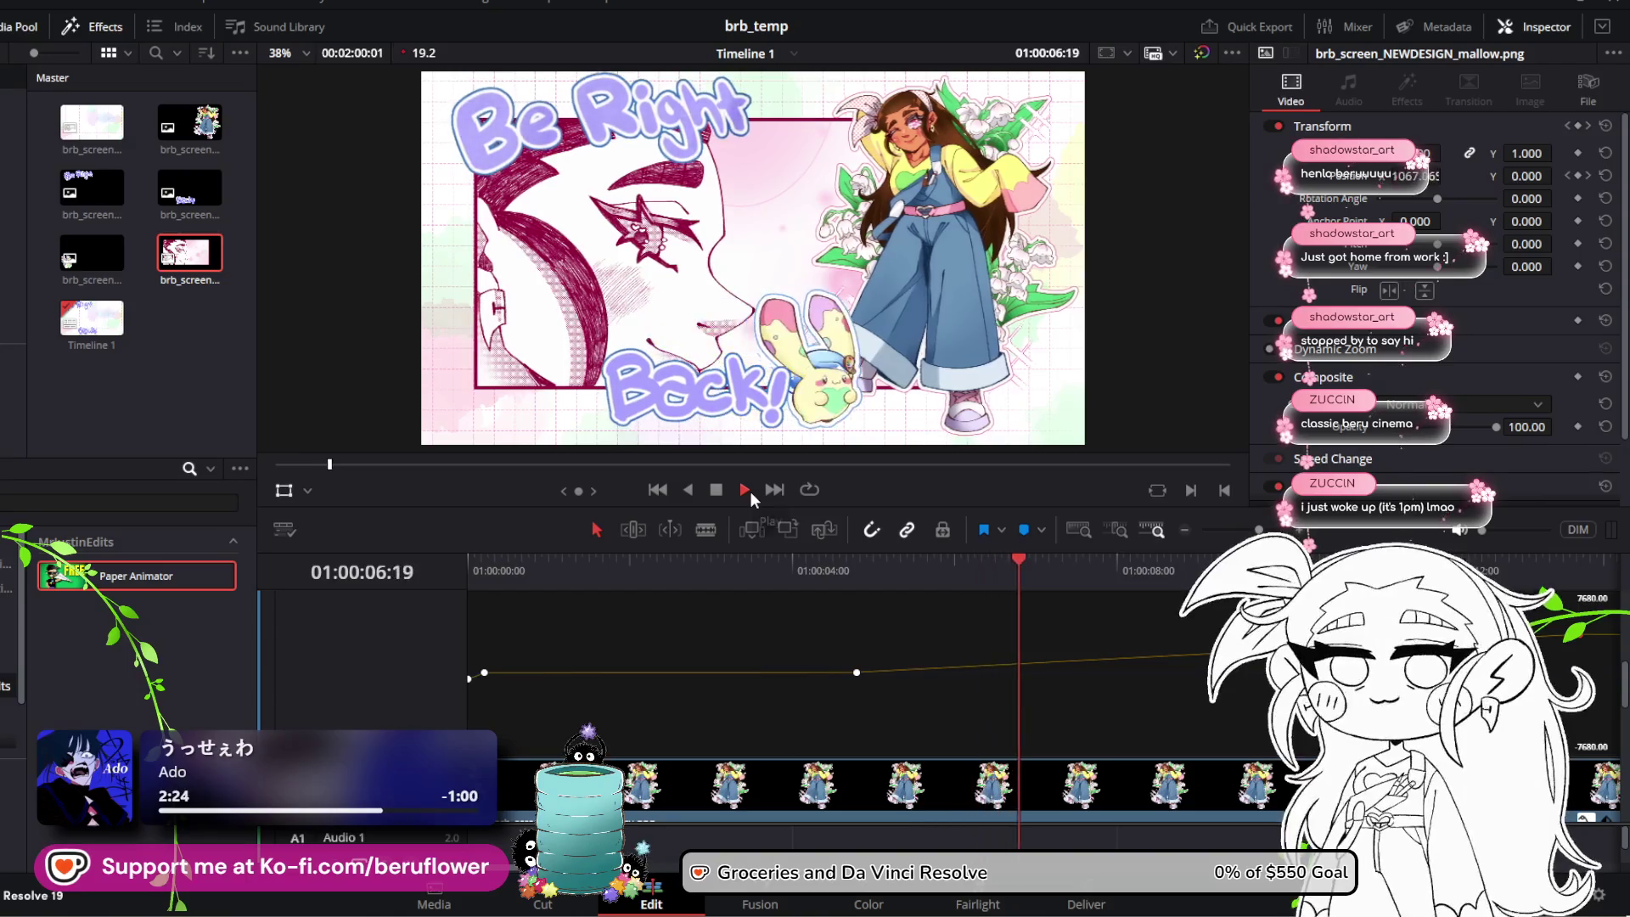
{"action": "left_click", "coordinate": [724, 488]}
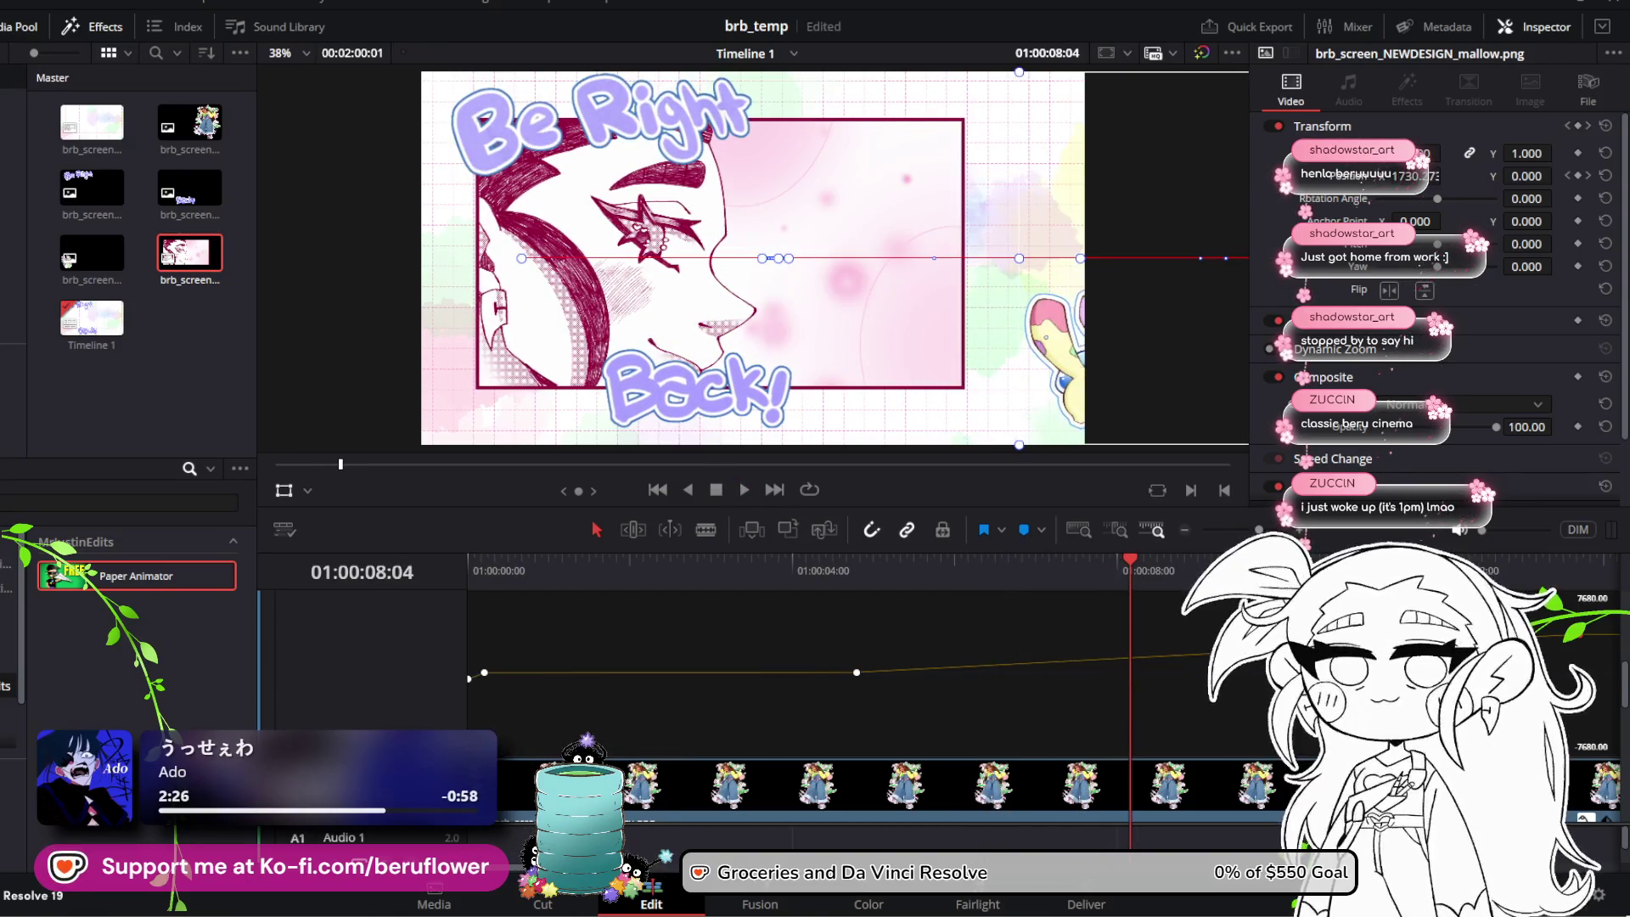
{"action": "left_click_drag", "start_coordinate": [1584, 636], "coordinate": [1247, 635]}
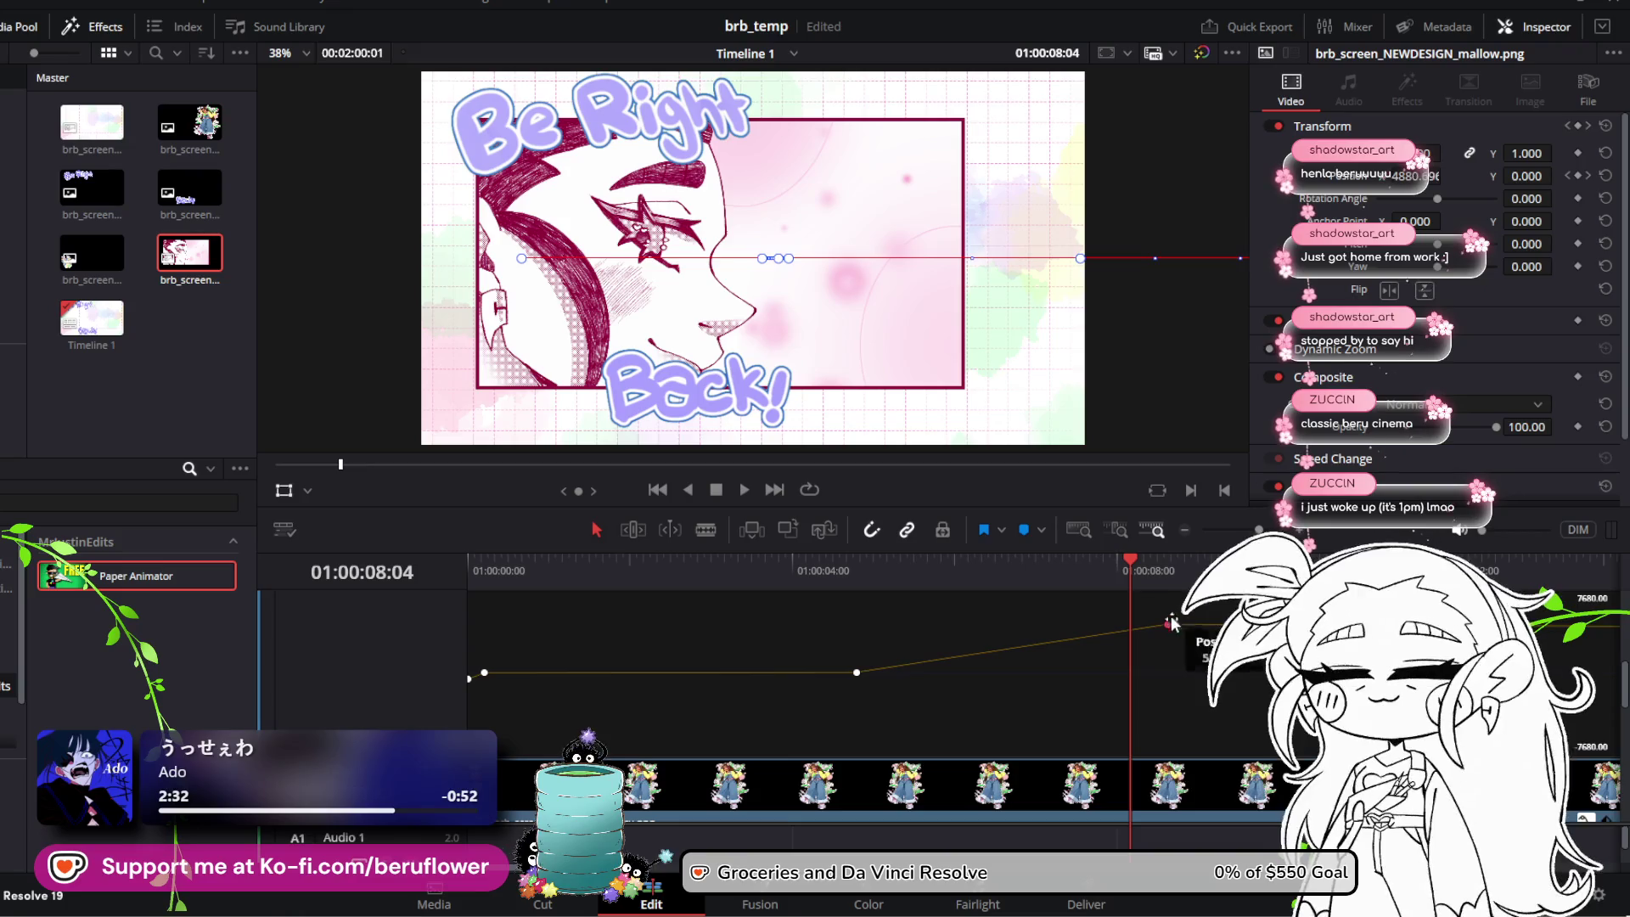
Step: Drag the mallow and beru Position X keyframes earlier on the curve, then replay from the start
{"action": "mouse_move", "coordinate": [1152, 568]}
{"action": "left_mouse_down"}
{"action": "mouse_move", "coordinate": [1166, 567]}
{"action": "mouse_move", "coordinate": [783, 572]}
{"action": "mouse_move", "coordinate": [936, 583]}
{"action": "mouse_move", "coordinate": [970, 568]}
{"action": "mouse_move", "coordinate": [908, 573]}
{"action": "left_mouse_up"}
{"action": "mouse_move", "coordinate": [1165, 626]}
{"action": "left_mouse_down"}
{"action": "mouse_move", "coordinate": [974, 646]}
{"action": "mouse_move", "coordinate": [982, 678]}
{"action": "mouse_move", "coordinate": [1189, 762]}
{"action": "left_mouse_up"}
{"action": "scroll", "coordinate": [996, 688], "scroll_direction": "up", "scroll_amount": 3}
{"action": "left_click_drag", "start_coordinate": [1003, 721], "coordinate": [945, 722]}
{"action": "mouse_move", "coordinate": [911, 568]}
{"action": "left_mouse_down"}
{"action": "mouse_move", "coordinate": [968, 566]}
{"action": "mouse_move", "coordinate": [480, 568]}
{"action": "left_mouse_up"}
{"action": "left_click", "coordinate": [744, 490]}
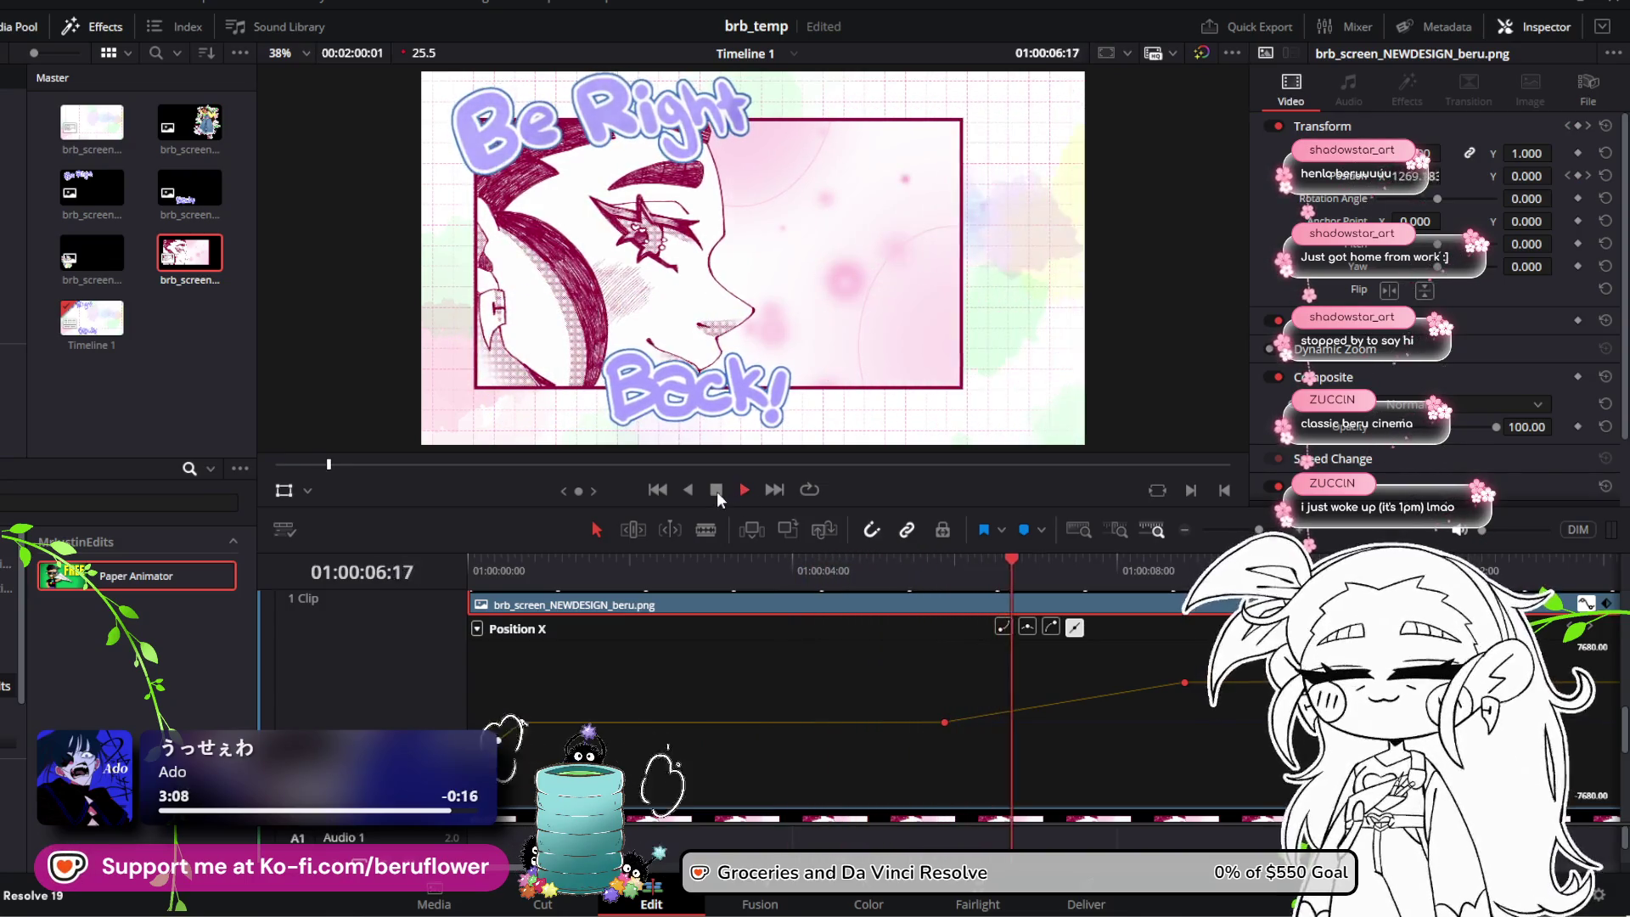
{"action": "left_click", "coordinate": [717, 490]}
{"action": "scroll", "coordinate": [847, 660], "scroll_direction": "up", "scroll_amount": 2}
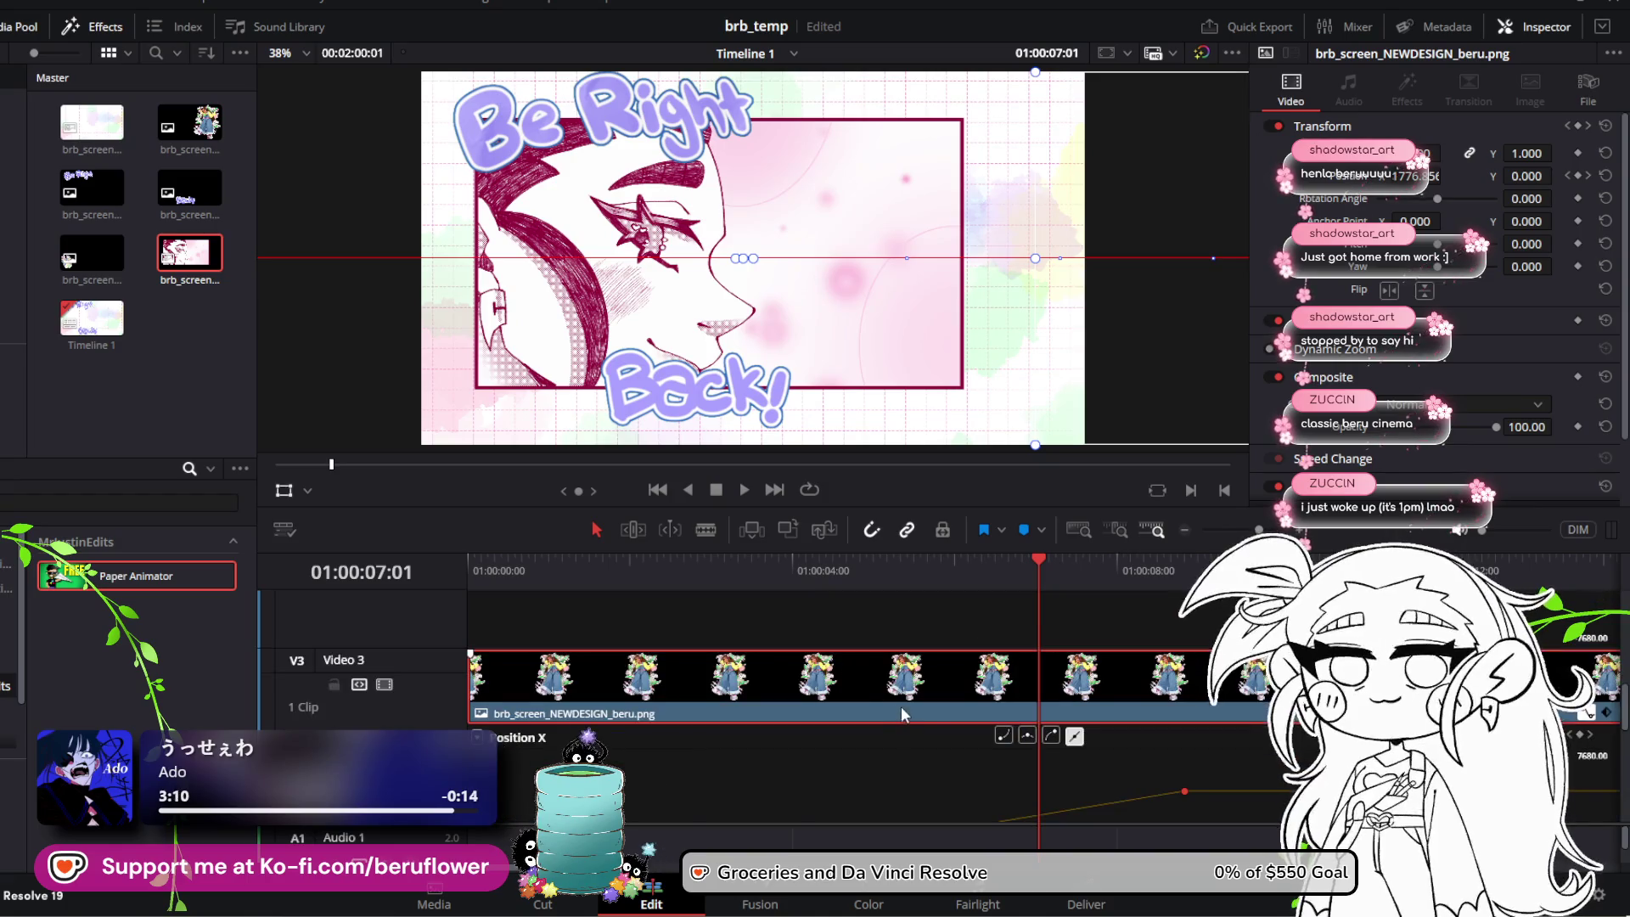
{"action": "scroll", "coordinate": [905, 713], "scroll_direction": "down", "scroll_amount": 2}
{"action": "scroll", "coordinate": [943, 683], "scroll_direction": "up", "scroll_amount": 2}
{"action": "left_click", "coordinate": [1011, 565]}
{"action": "mouse_move", "coordinate": [995, 569]}
{"action": "left_mouse_down"}
{"action": "mouse_move", "coordinate": [767, 578]}
{"action": "mouse_move", "coordinate": [965, 610]}
{"action": "mouse_move", "coordinate": [950, 616]}
{"action": "left_mouse_up"}
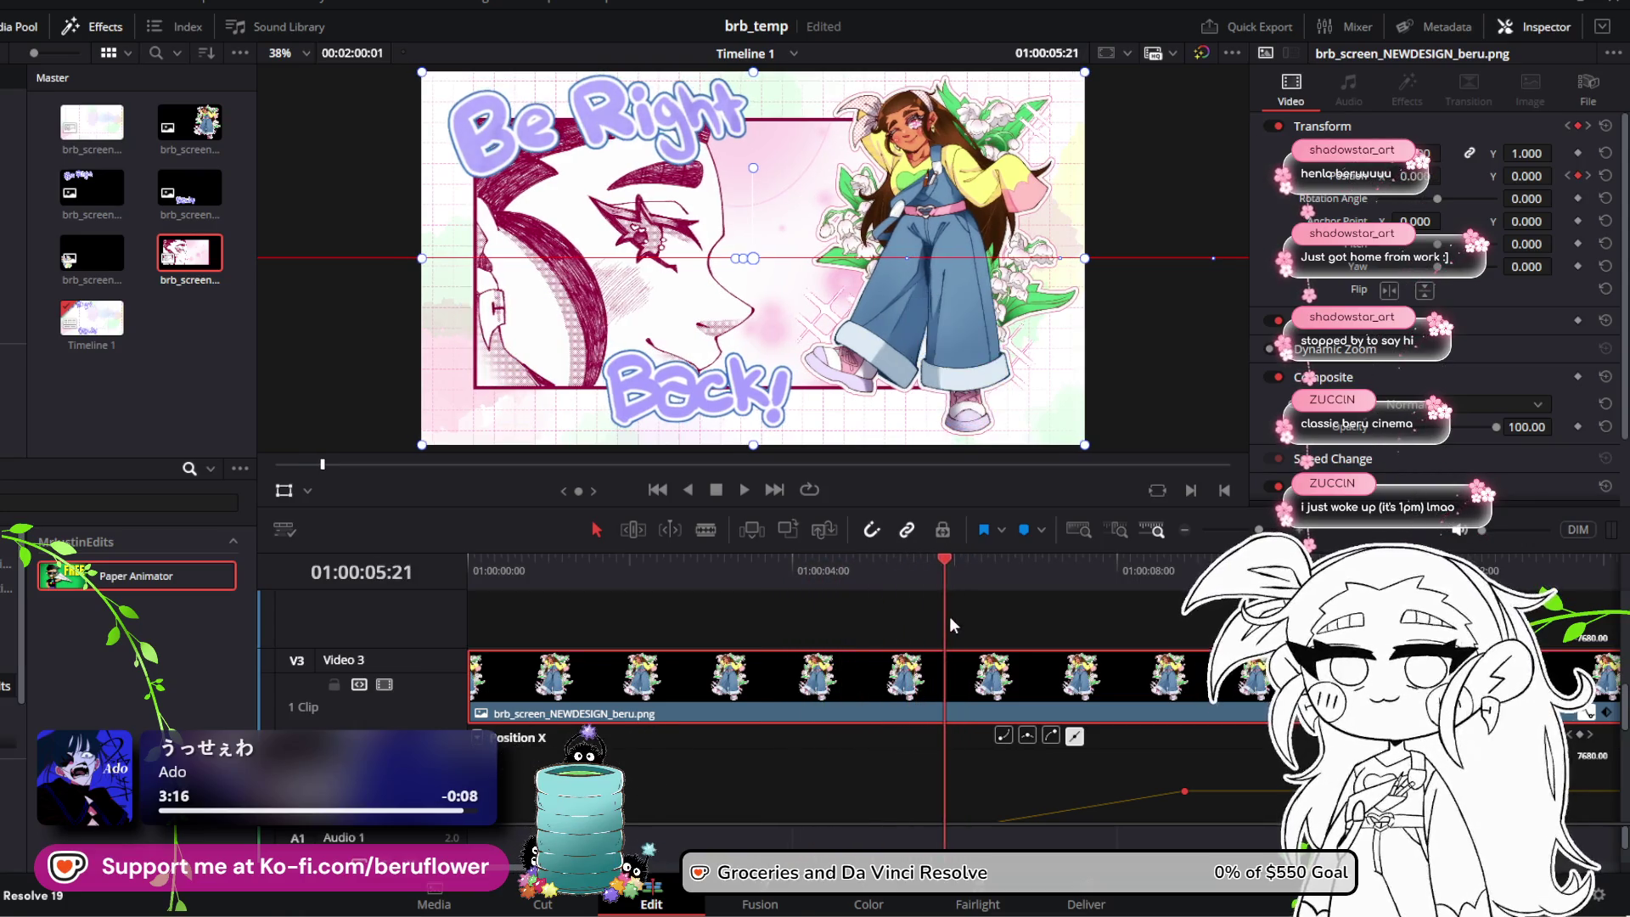
{"action": "scroll", "coordinate": [1012, 656], "scroll_direction": "up", "scroll_amount": 2}
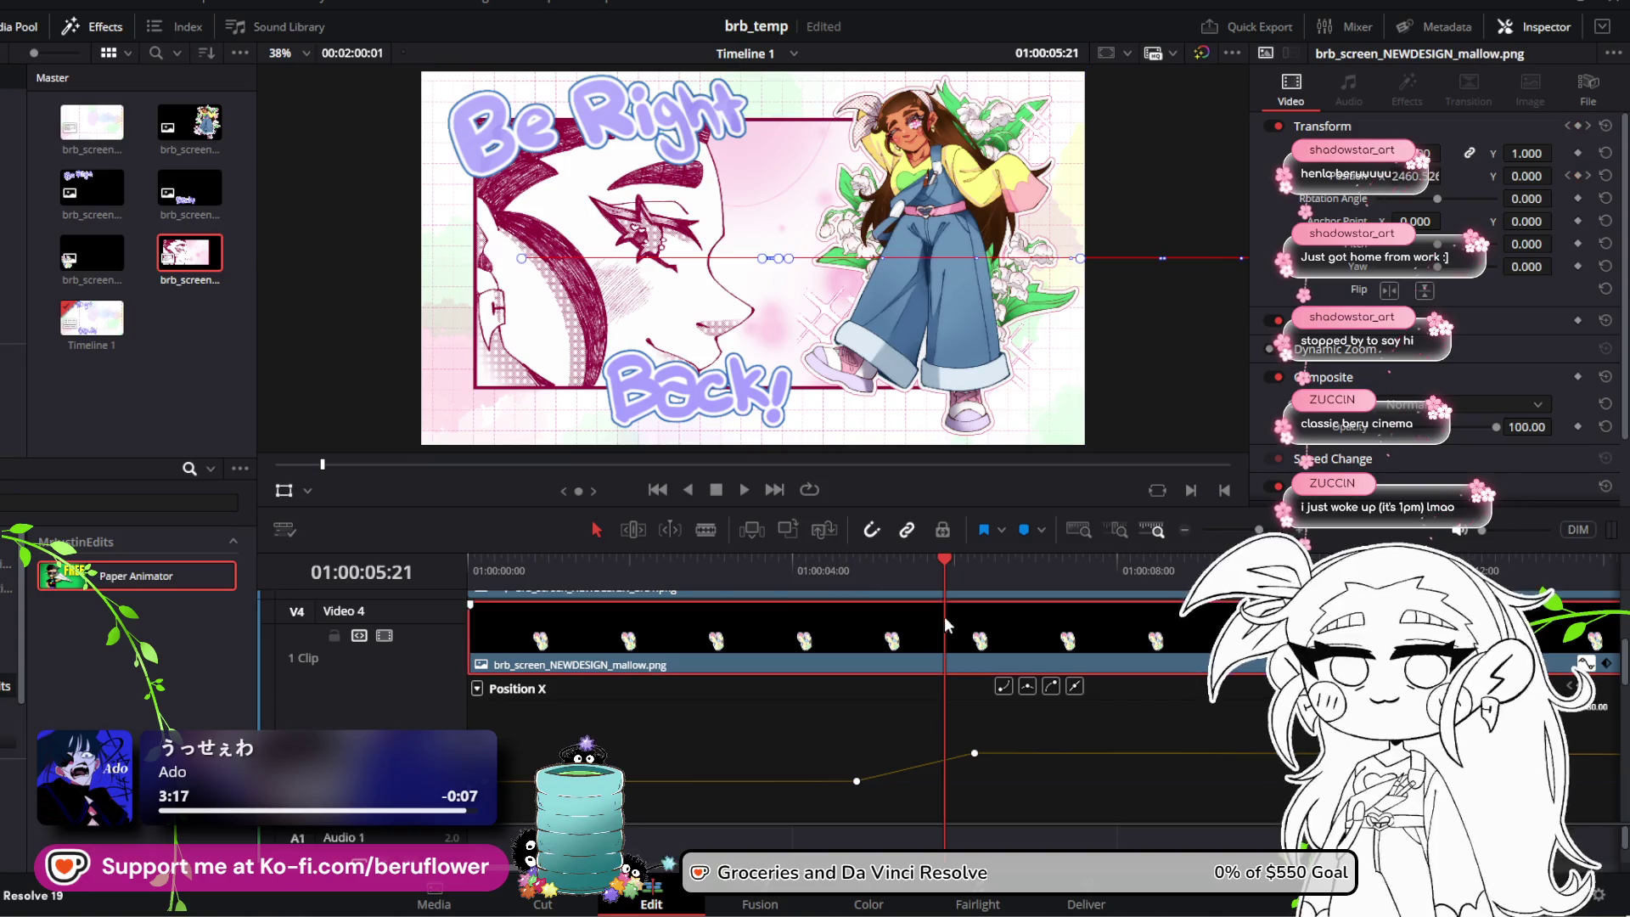
{"action": "mouse_move", "coordinate": [945, 562]}
{"action": "left_mouse_down"}
{"action": "mouse_move", "coordinate": [860, 582]}
{"action": "mouse_move", "coordinate": [888, 583]}
{"action": "left_mouse_up"}
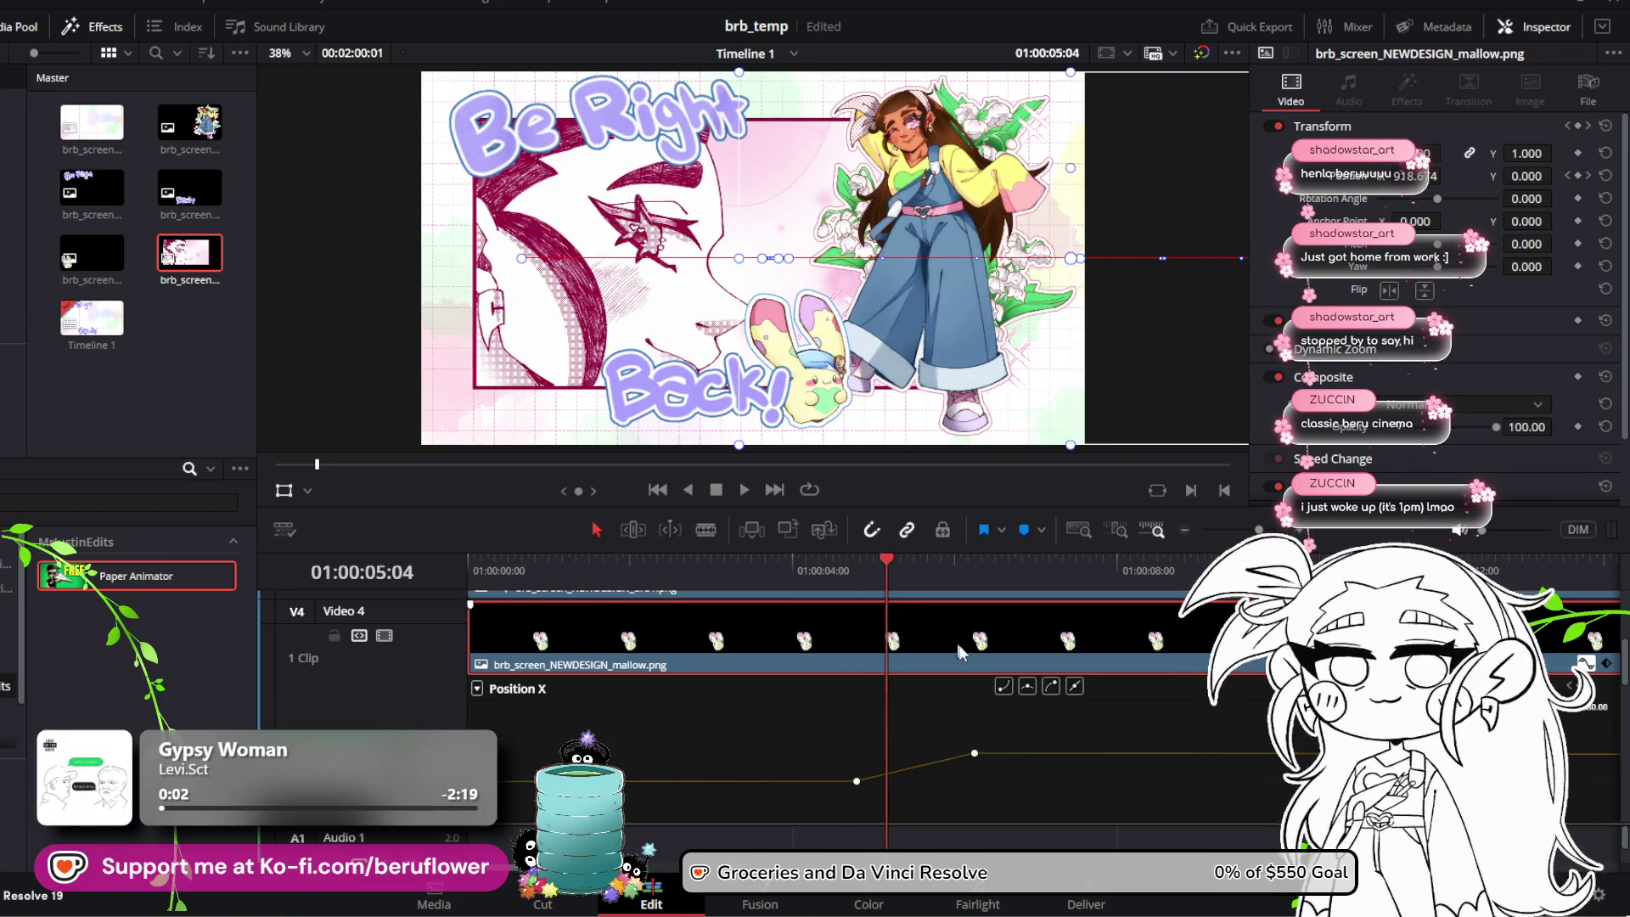
Step: Box-select both of the character's Position X keyframes and shift them about 17 frames earlier
{"action": "scroll", "coordinate": [958, 643], "scroll_direction": "down", "scroll_amount": 4}
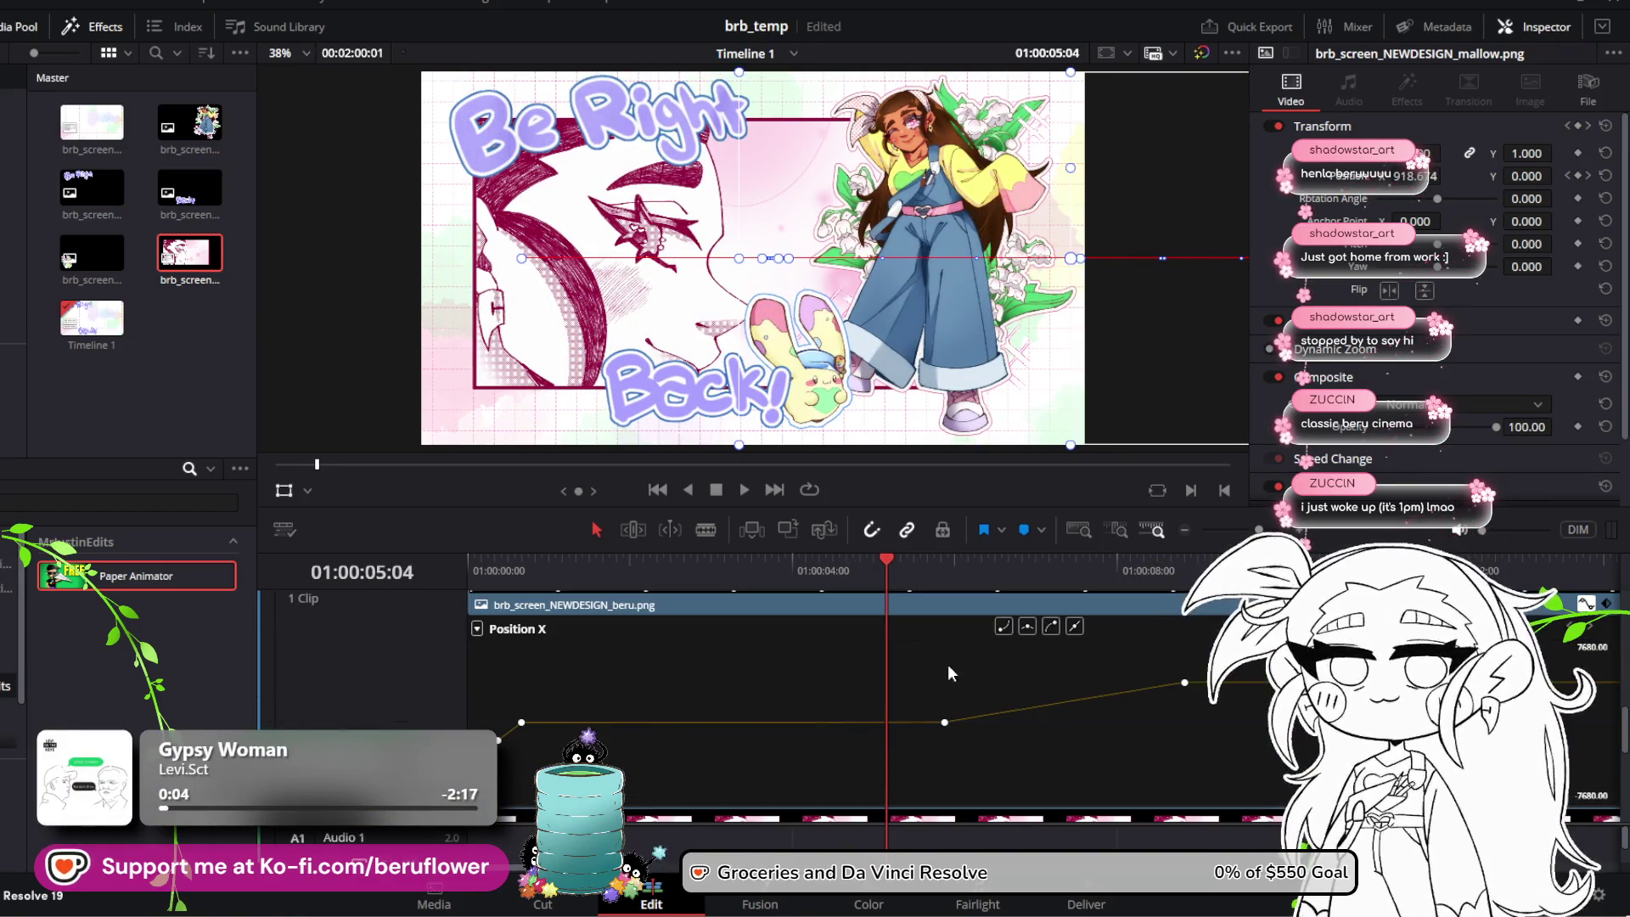
{"action": "mouse_move", "coordinate": [928, 652]}
{"action": "left_mouse_down"}
{"action": "mouse_move", "coordinate": [956, 676]}
{"action": "mouse_move", "coordinate": [1261, 752]}
{"action": "mouse_move", "coordinate": [1208, 792]}
{"action": "left_mouse_up"}
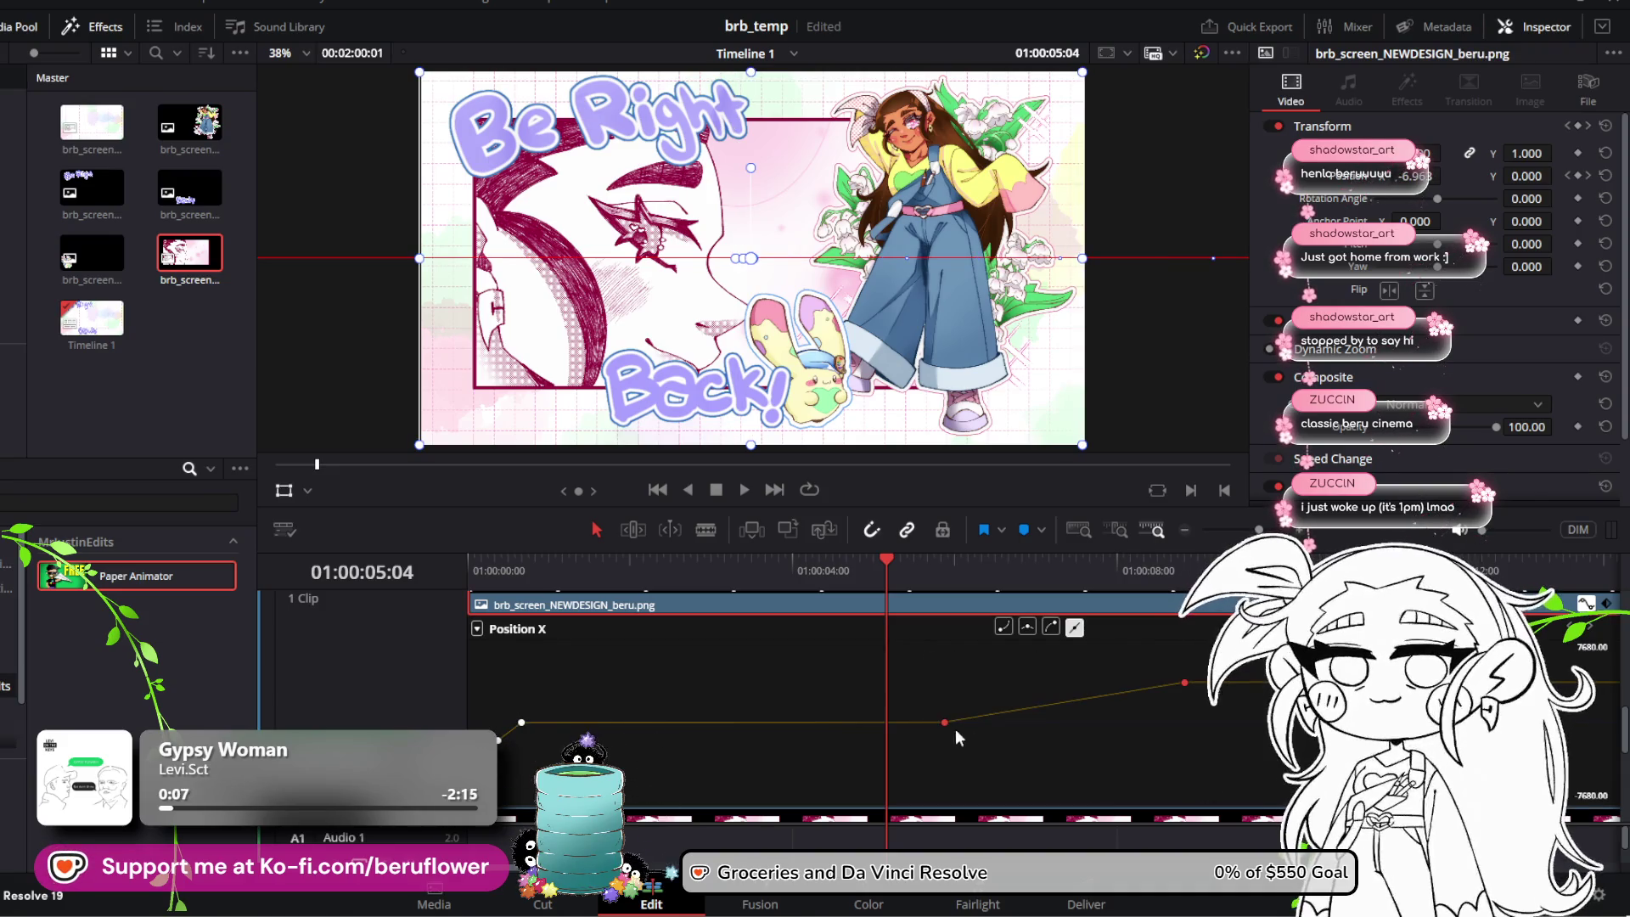
{"action": "left_click_drag", "start_coordinate": [946, 720], "coordinate": [892, 722]}
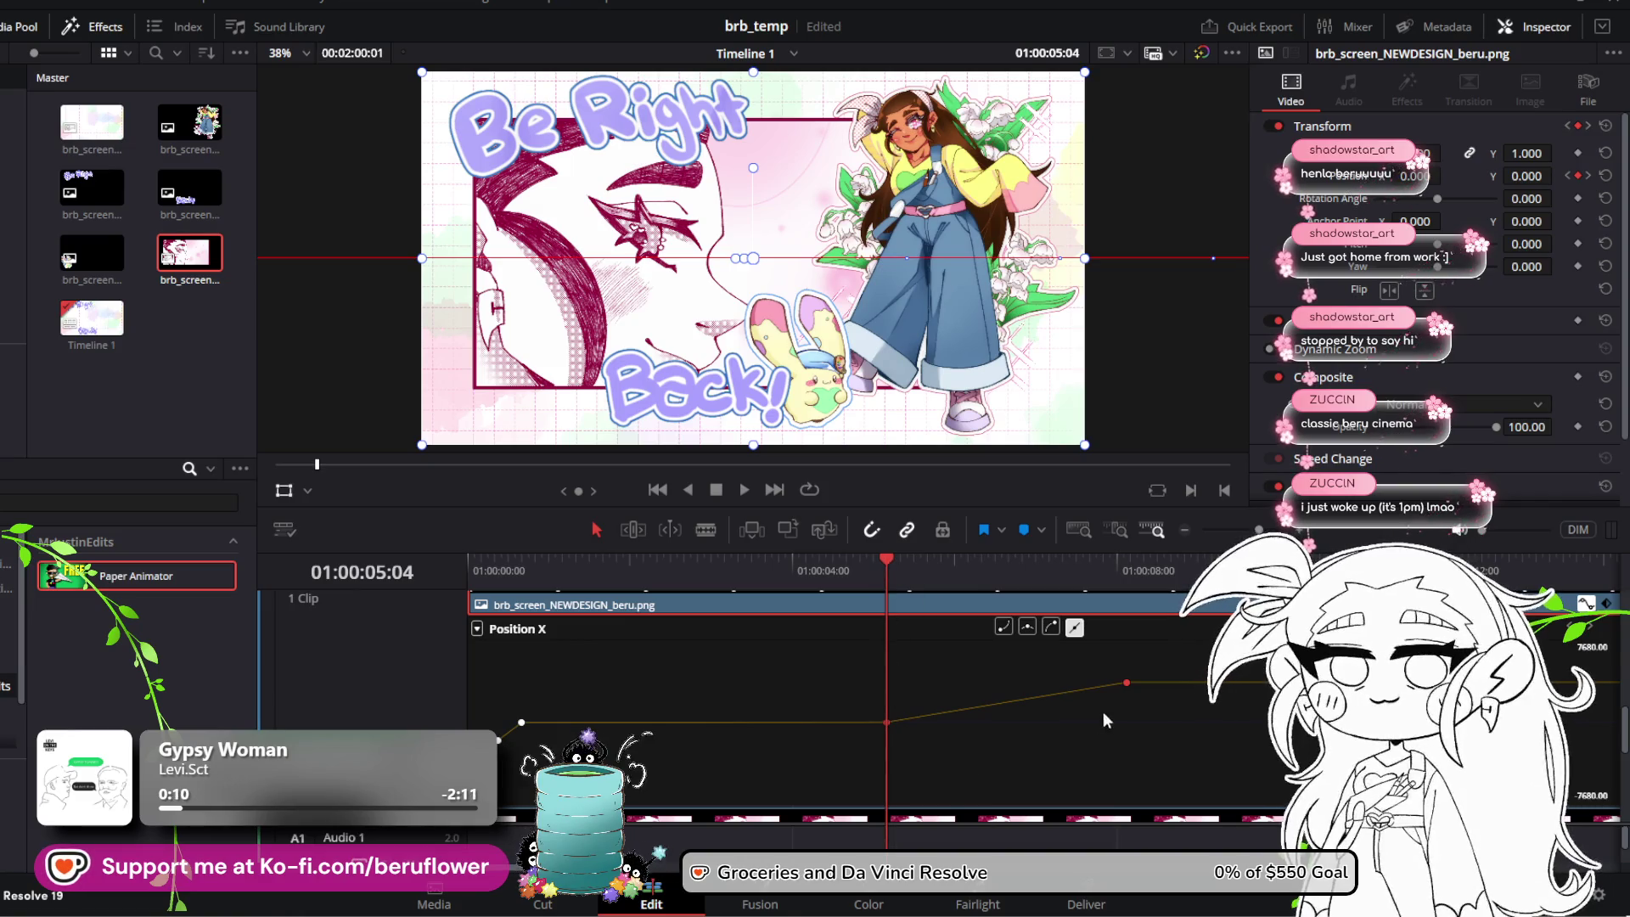
{"action": "left_click_drag", "start_coordinate": [1106, 720], "coordinate": [1143, 710]}
Step: Move the end keyframe nine frames earlier, undo it, then move it twenty frames earlier instead
{"action": "scroll", "coordinate": [1143, 709], "scroll_direction": "down", "scroll_amount": 2}
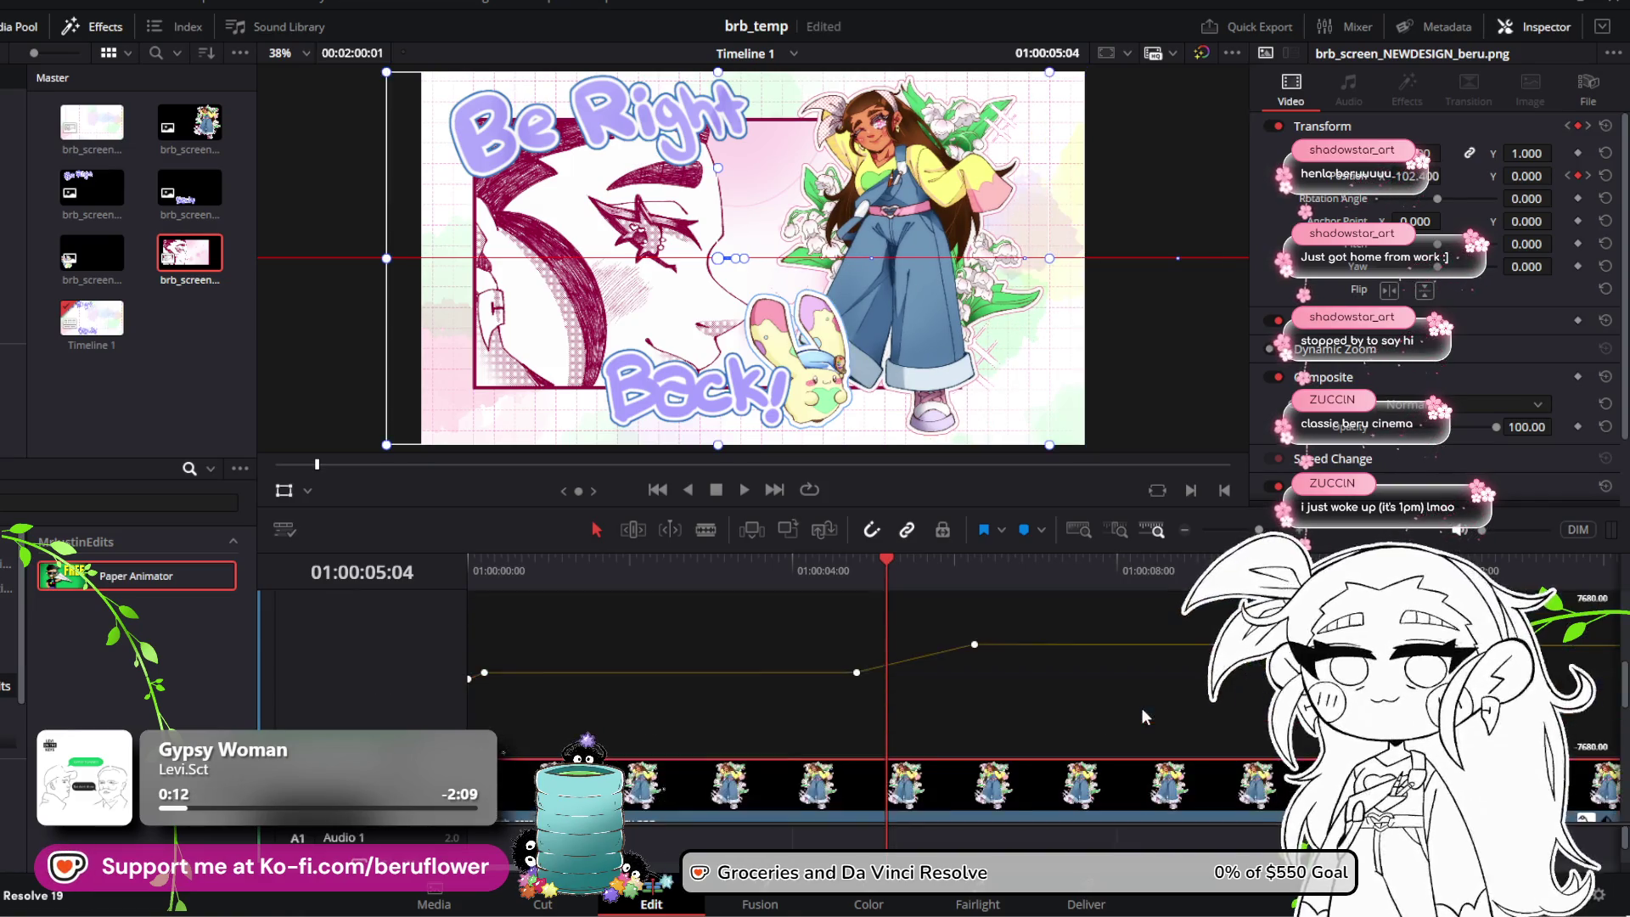
{"action": "scroll", "coordinate": [1143, 709], "scroll_direction": "down", "scroll_amount": 2}
{"action": "scroll", "coordinate": [1138, 777], "scroll_direction": "down", "scroll_amount": 2}
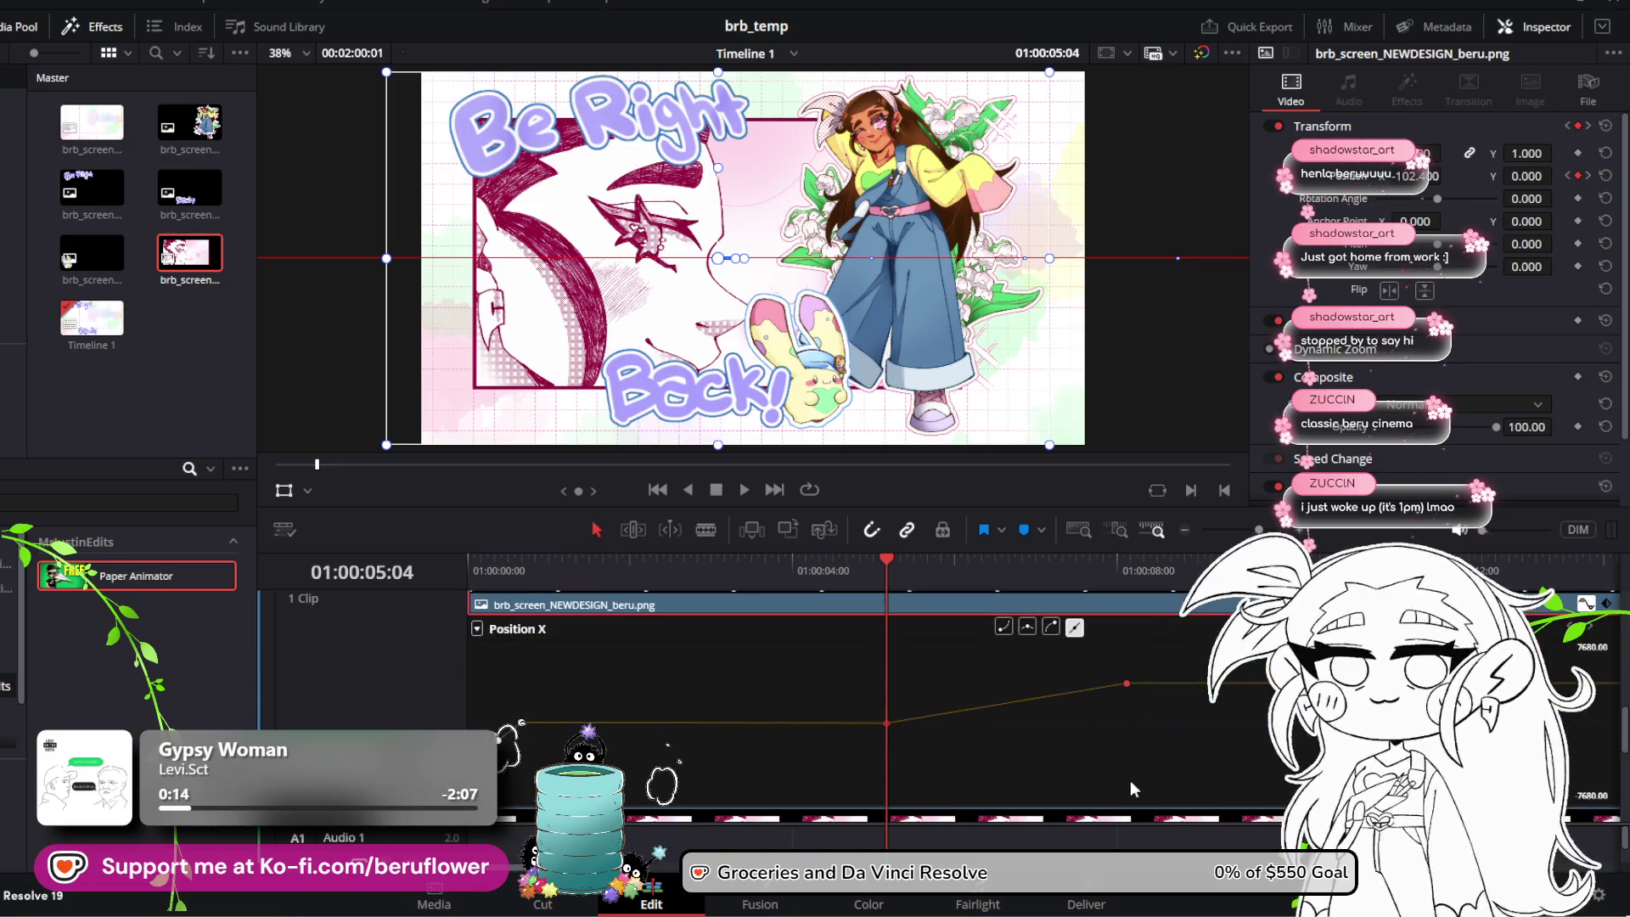
{"action": "mouse_move", "coordinate": [1126, 684]}
{"action": "left_mouse_down"}
{"action": "mouse_move", "coordinate": [1093, 687]}
{"action": "mouse_move", "coordinate": [1096, 727]}
{"action": "left_mouse_up"}
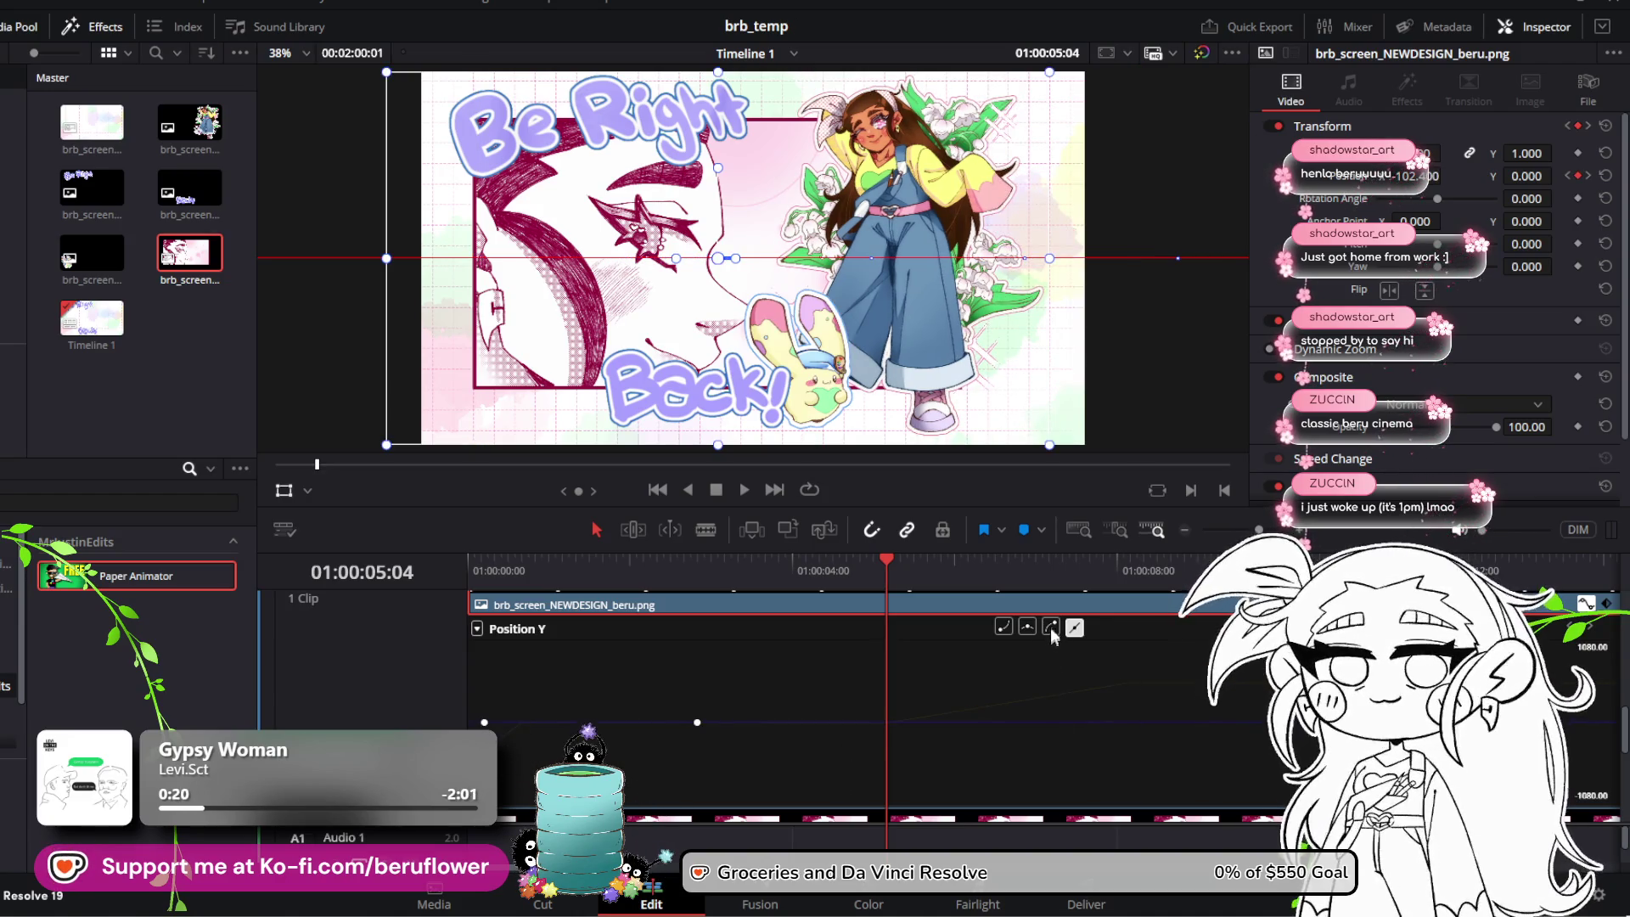
{"action": "key", "text": "ctrl+z"}
{"action": "key", "text": "ctrl+z"}
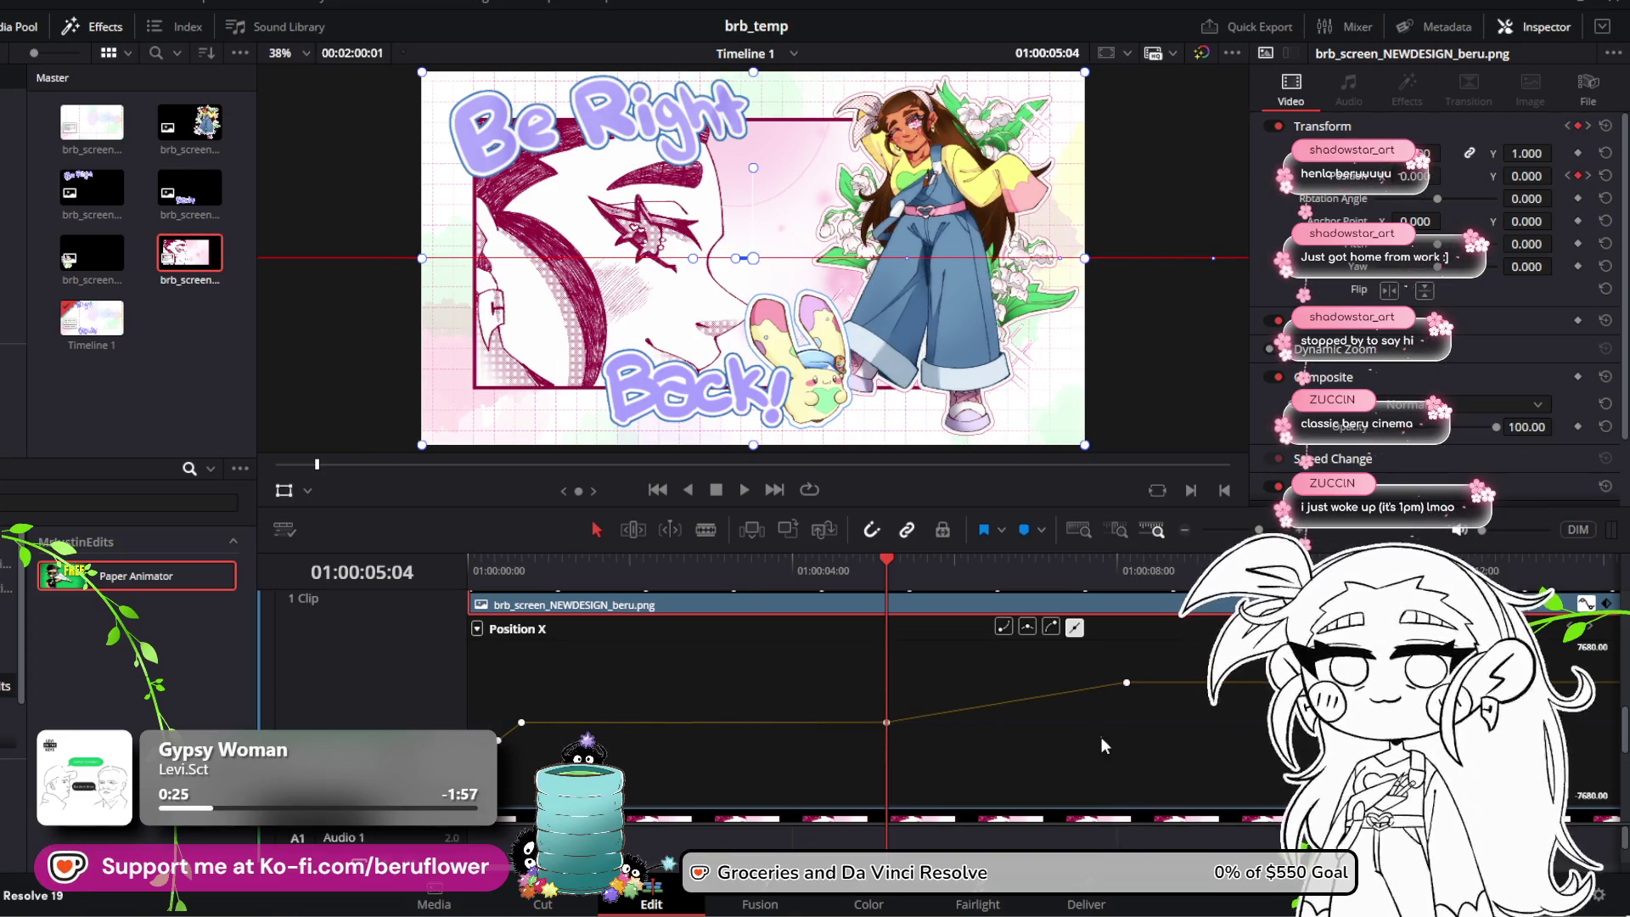
{"action": "left_click_drag", "start_coordinate": [1129, 681], "coordinate": [1057, 690]}
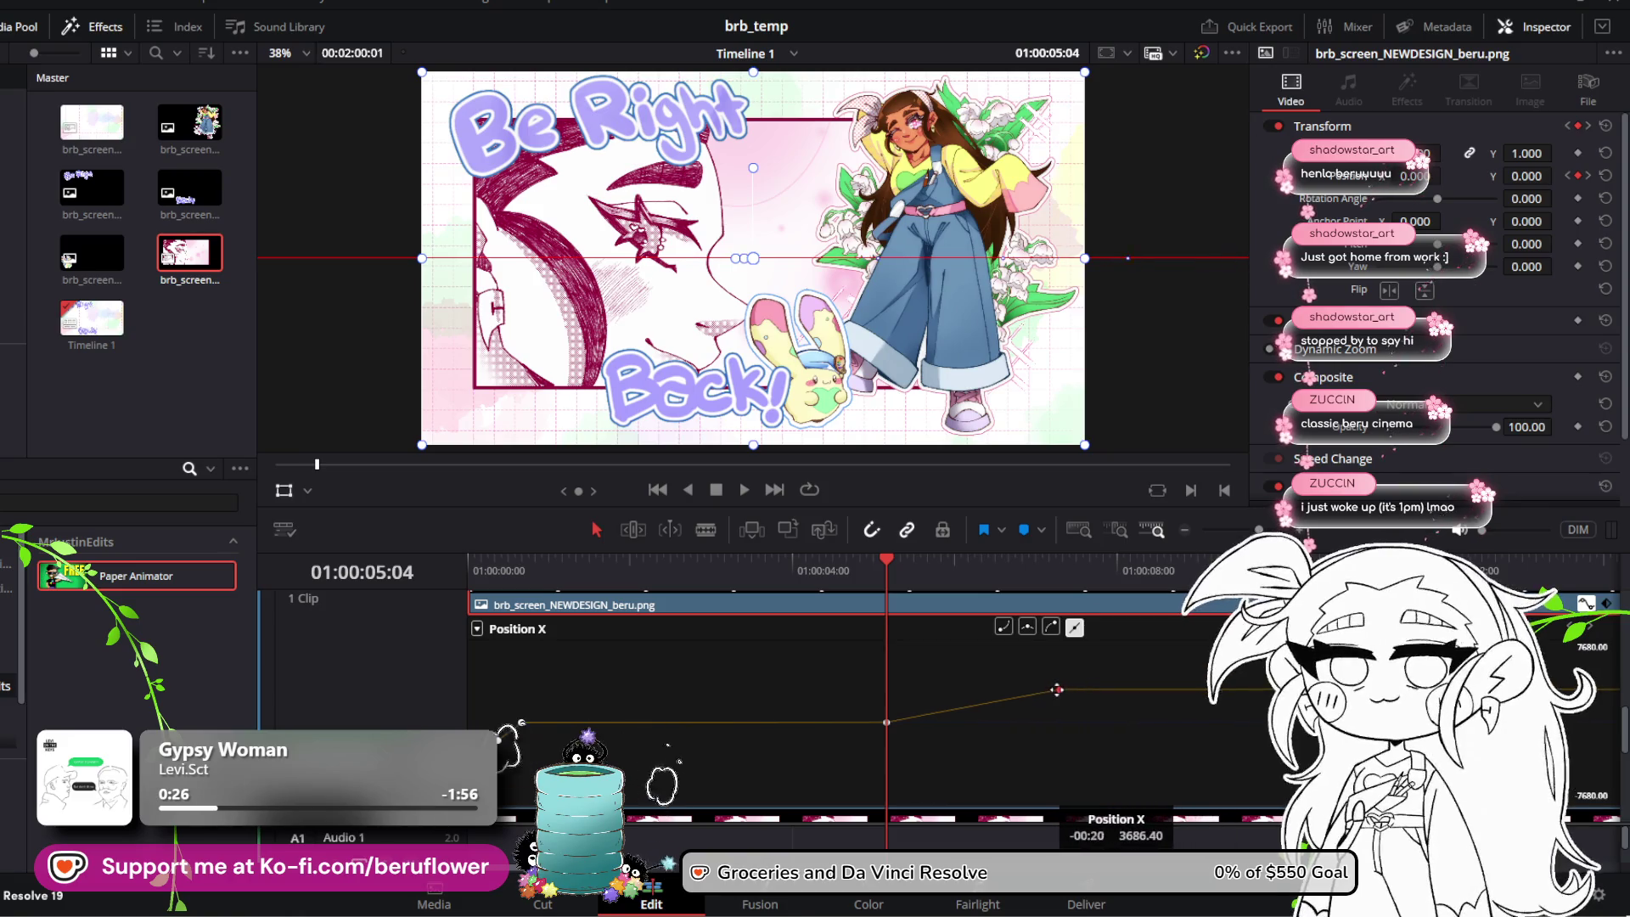
Step: Play back from just before the slide-in and scrub back to review her entrance
{"action": "scroll", "coordinate": [1034, 699], "scroll_direction": "up", "scroll_amount": 2}
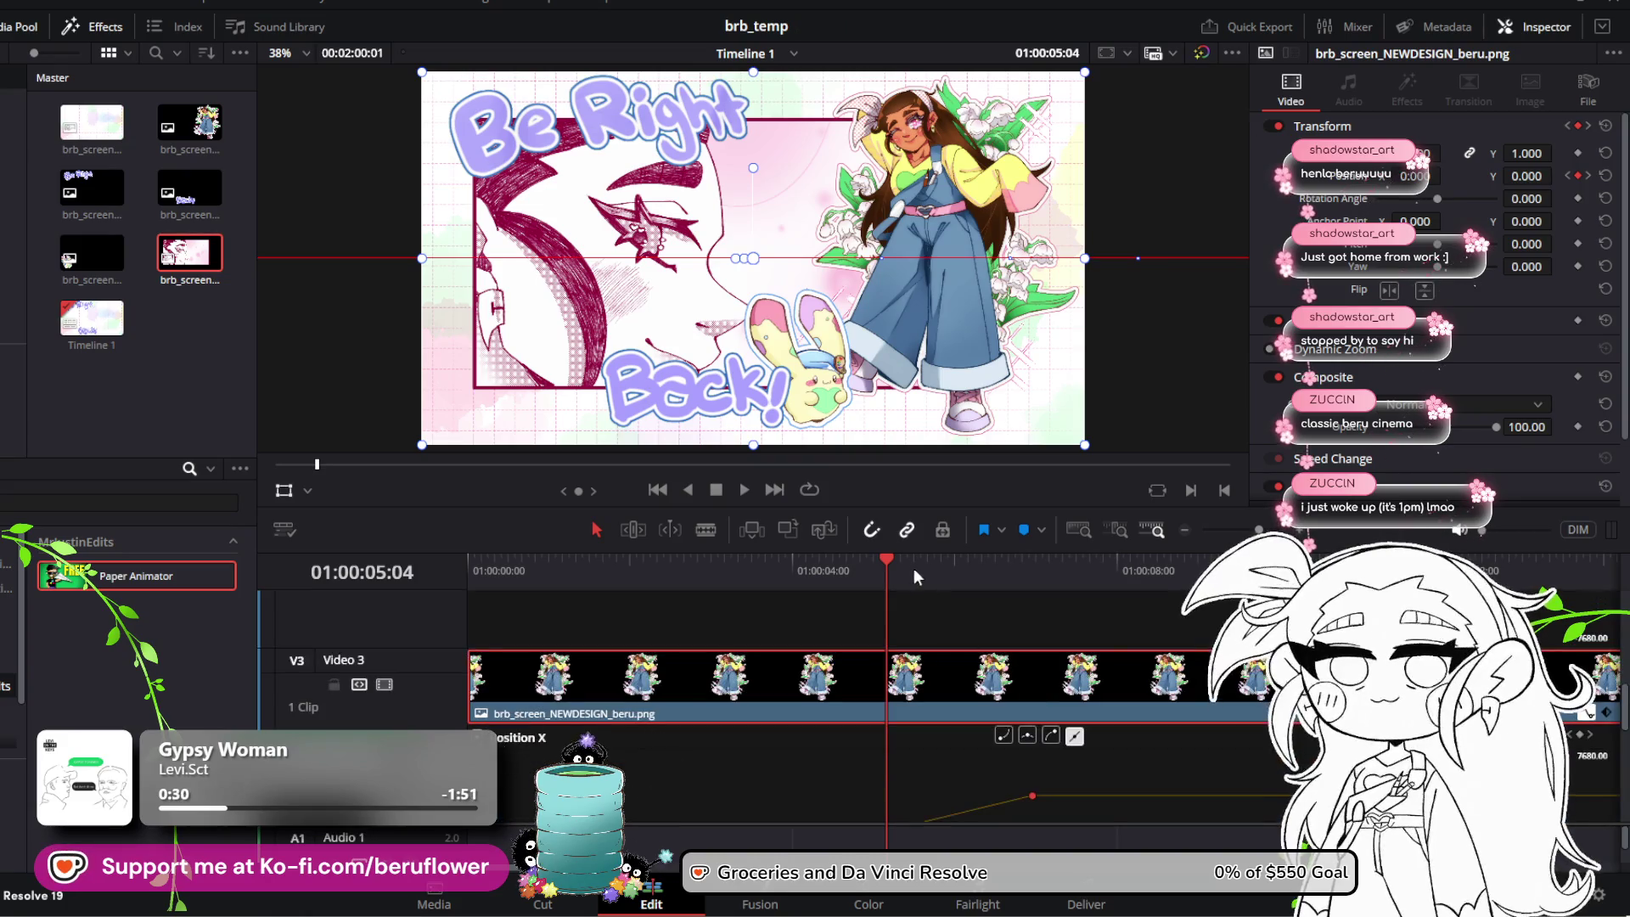
{"action": "left_click", "coordinate": [820, 562]}
{"action": "left_click", "coordinate": [746, 490]}
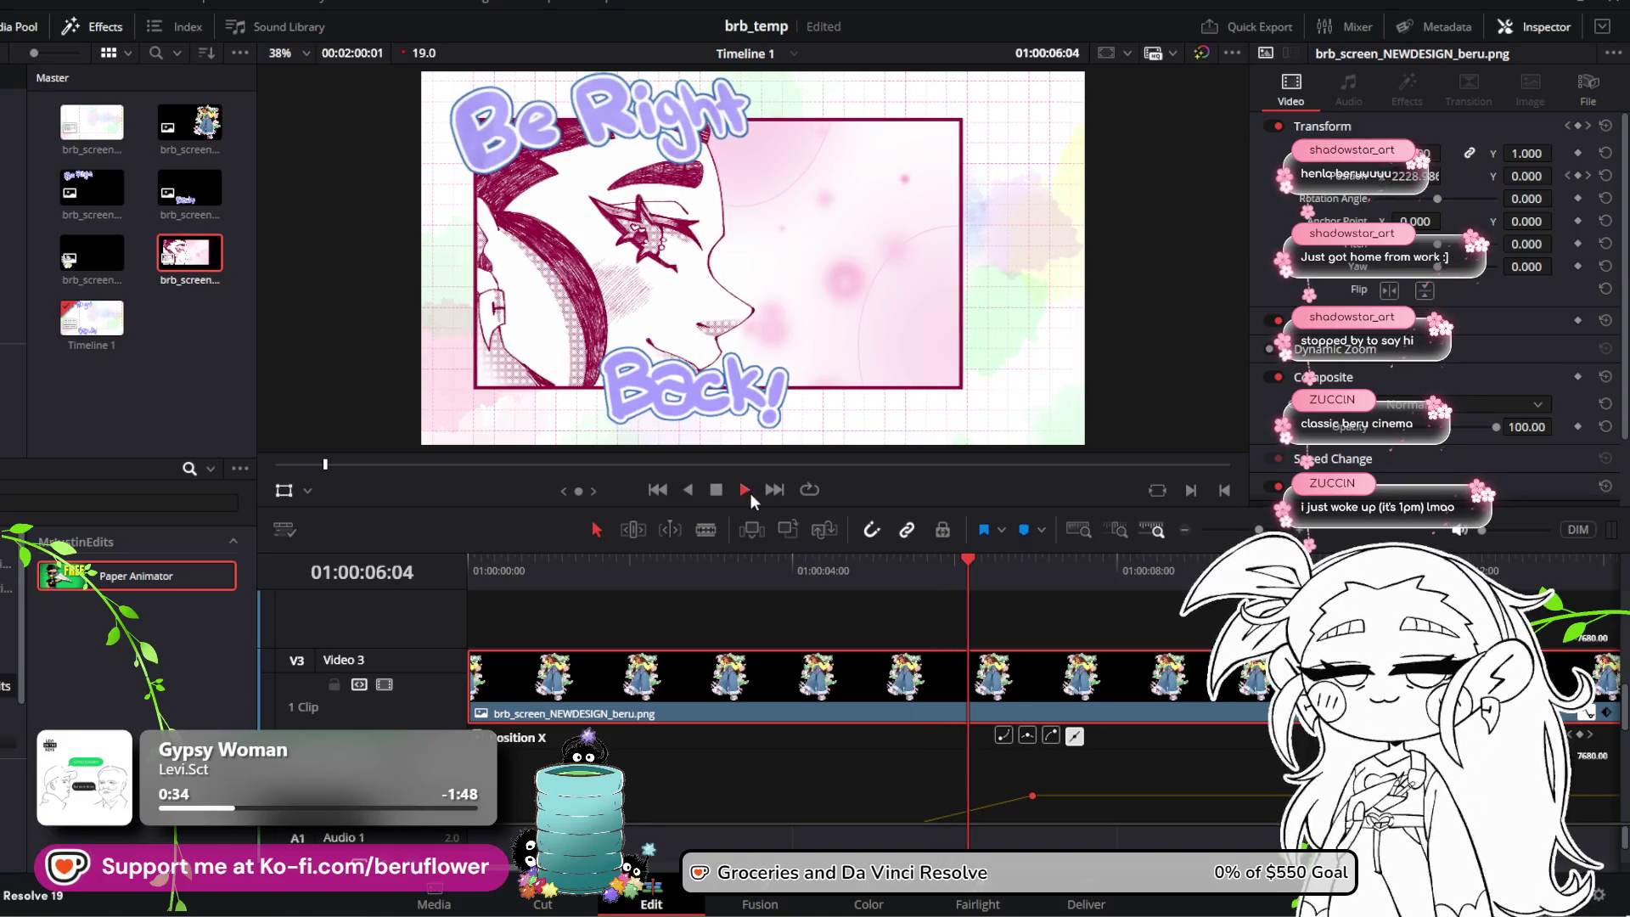
{"action": "left_click", "coordinate": [716, 490]}
{"action": "scroll", "coordinate": [1059, 785], "scroll_direction": "down", "scroll_amount": 3}
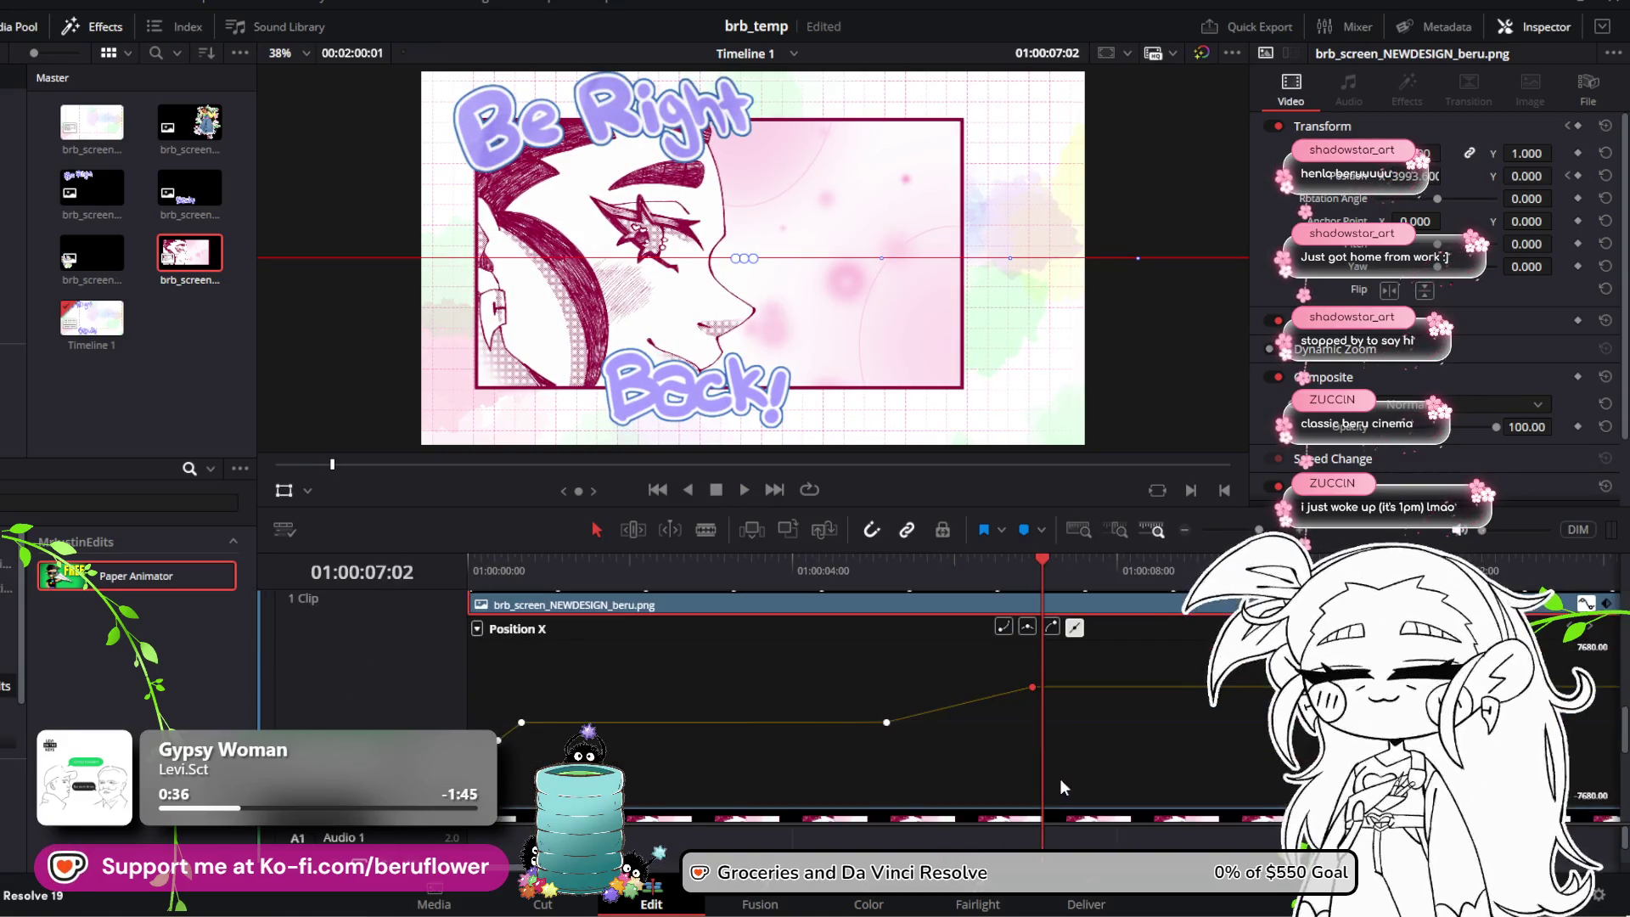
{"action": "mouse_move", "coordinate": [1030, 687]}
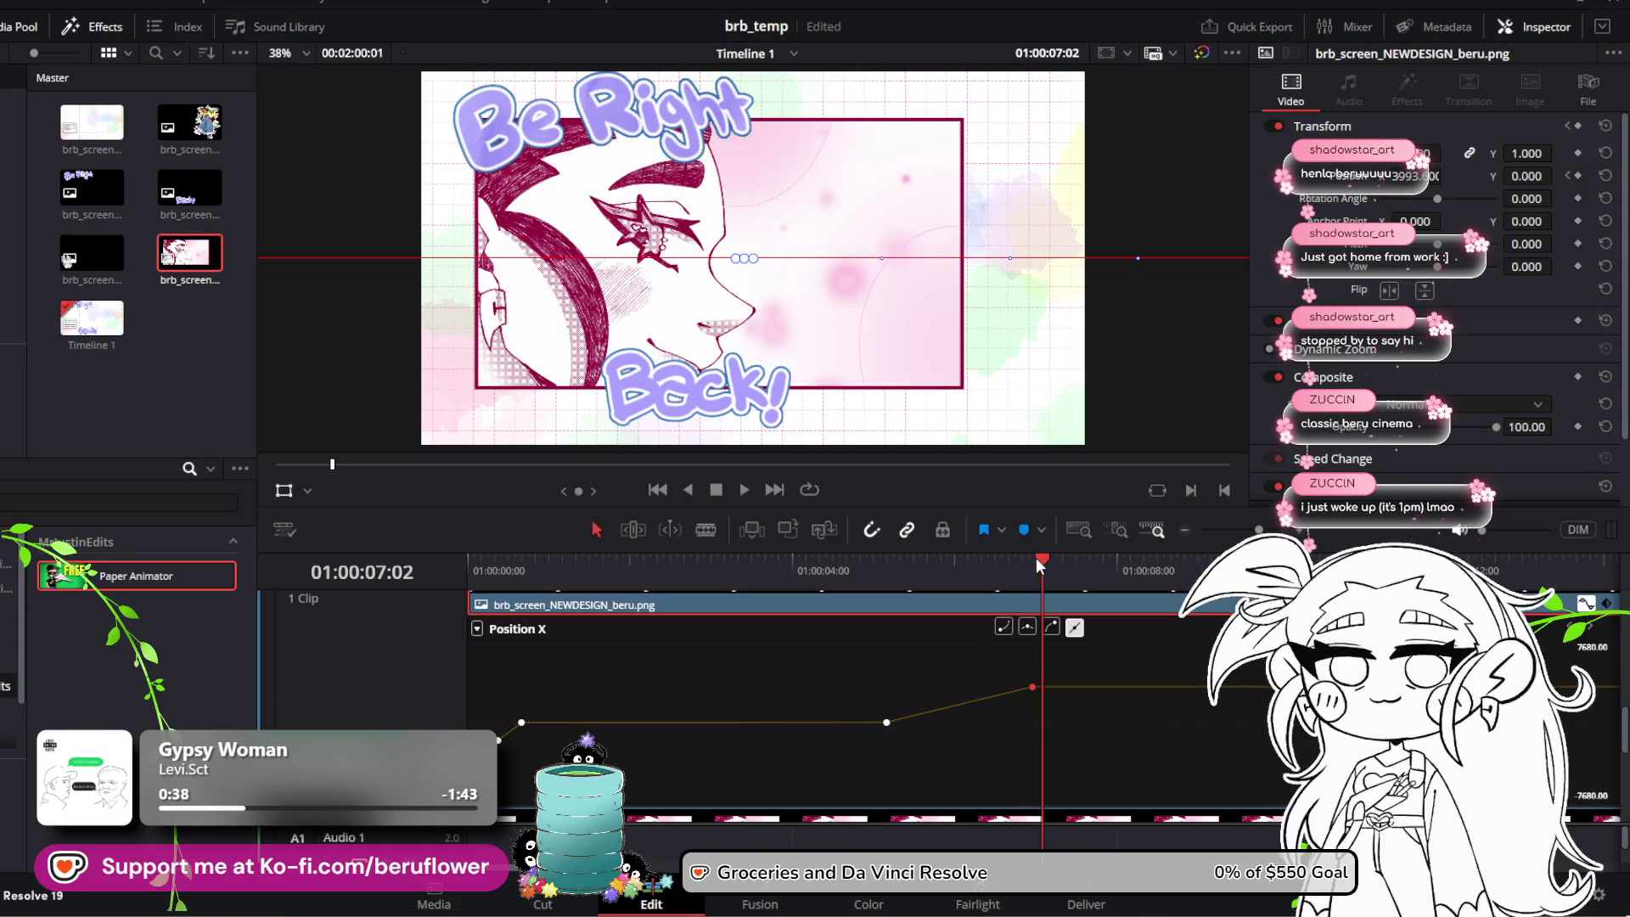
{"action": "left_click_drag", "start_coordinate": [1036, 557], "coordinate": [869, 573]}
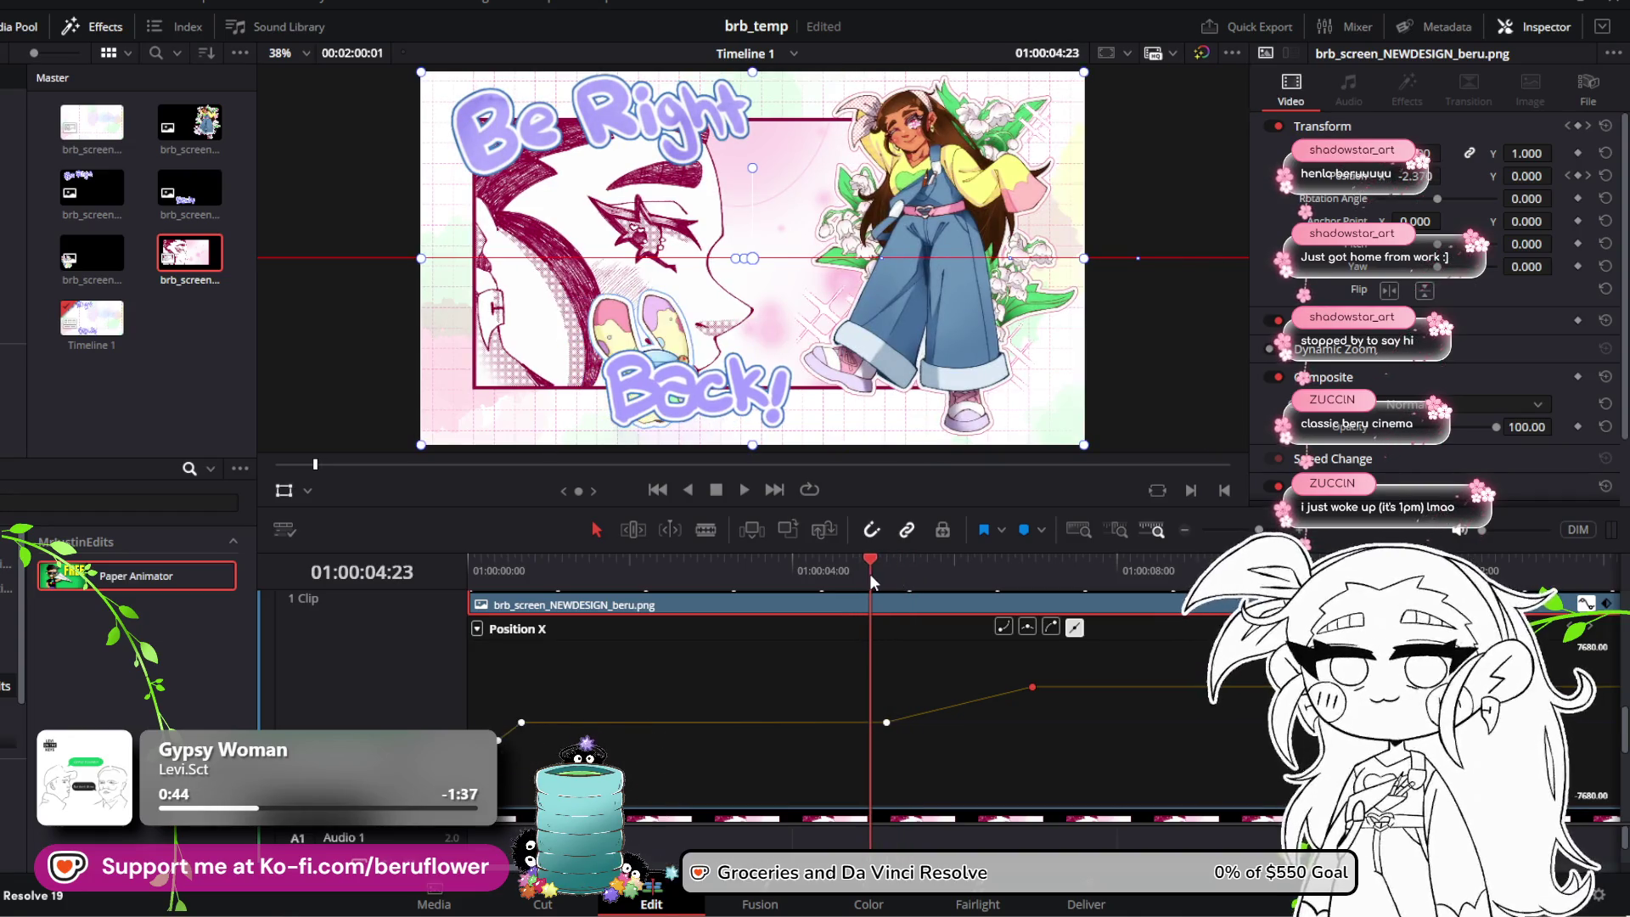
Step: Raise a keyframe's Position X to 102.40 and move the end keyframe earlier
{"action": "scroll", "coordinate": [924, 718], "scroll_direction": "up", "scroll_amount": 3}
{"action": "scroll", "coordinate": [924, 710], "scroll_direction": "down", "scroll_amount": 4}
{"action": "scroll", "coordinate": [925, 710], "scroll_direction": "up", "scroll_amount": 4}
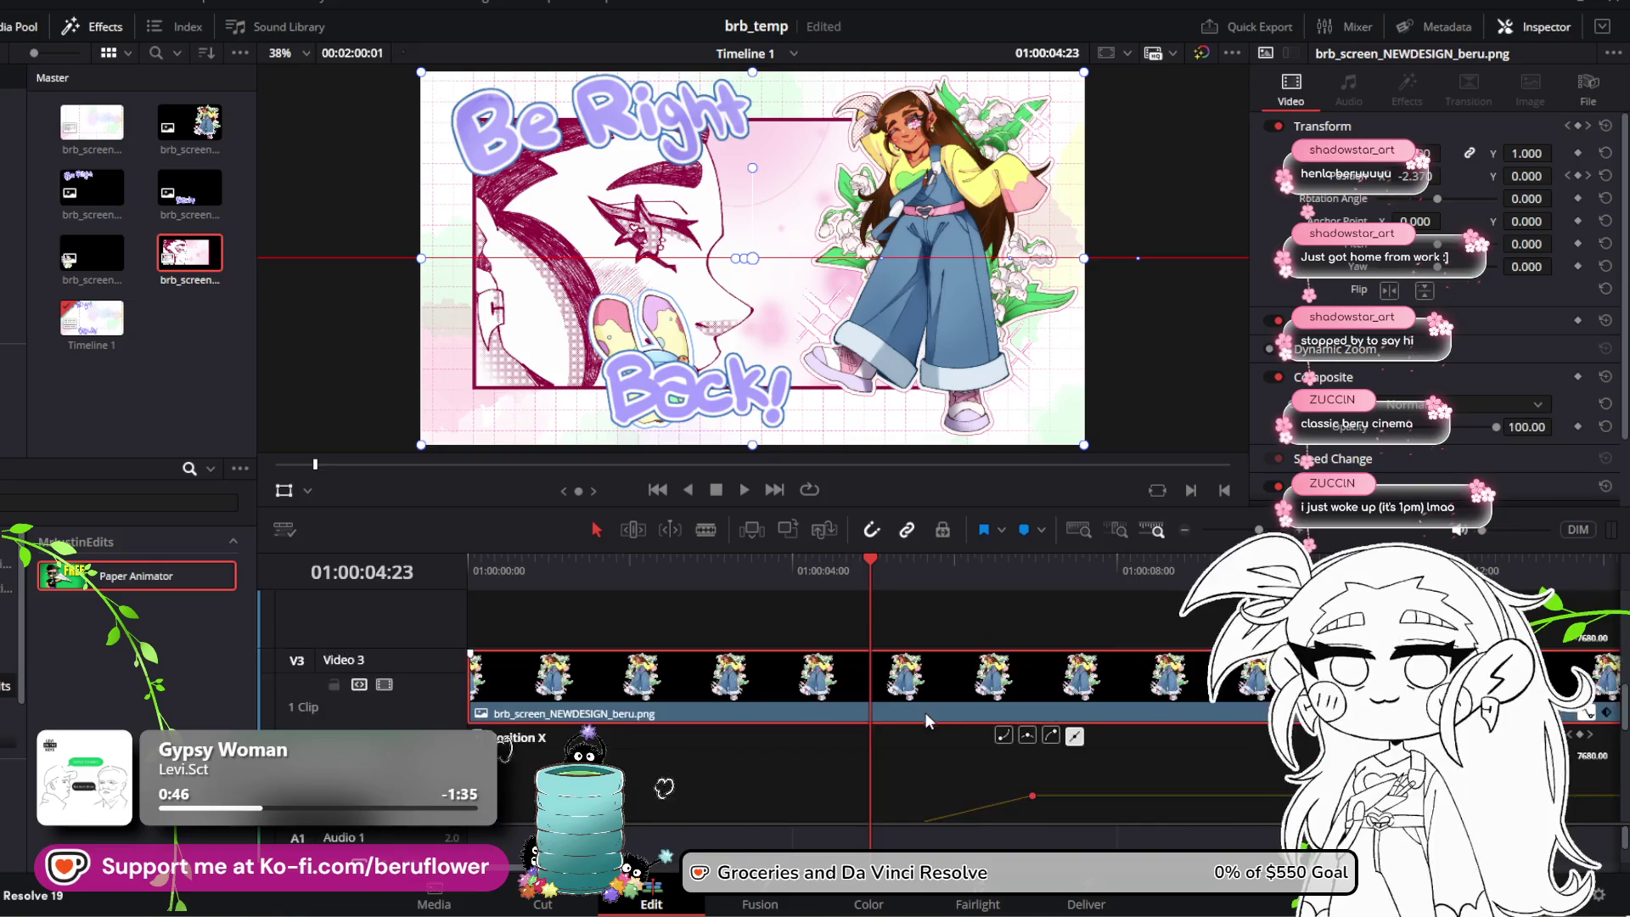
{"action": "scroll", "coordinate": [925, 712], "scroll_direction": "down", "scroll_amount": 3}
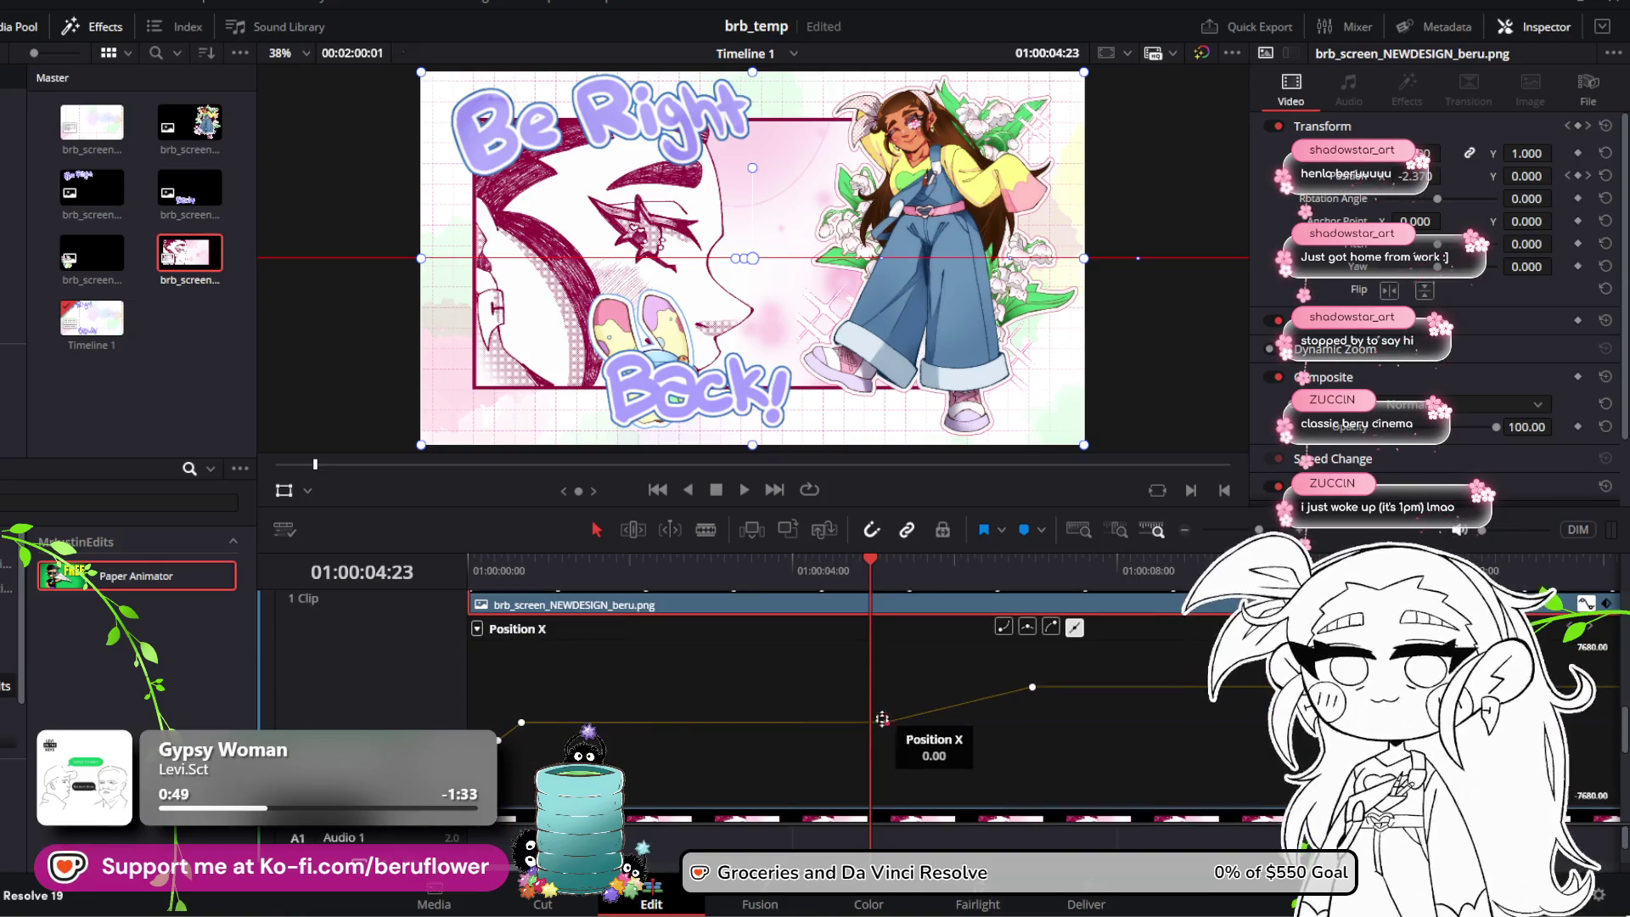
{"action": "left_click_drag", "start_coordinate": [887, 726], "coordinate": [874, 721]}
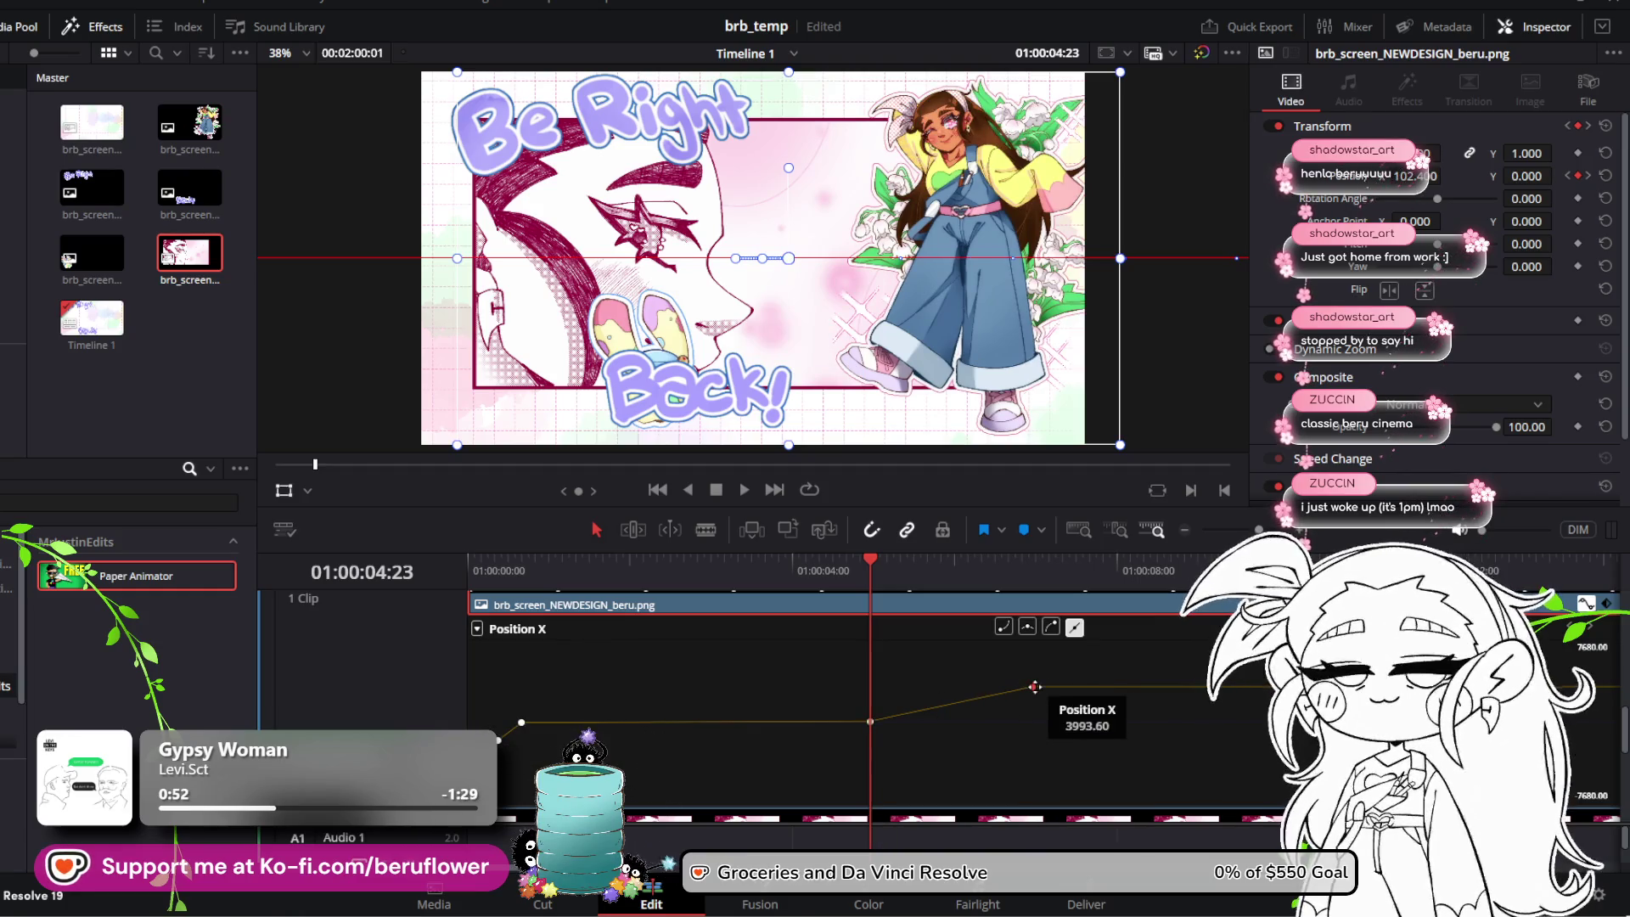
{"action": "left_click_drag", "start_coordinate": [1036, 688], "coordinate": [975, 690]}
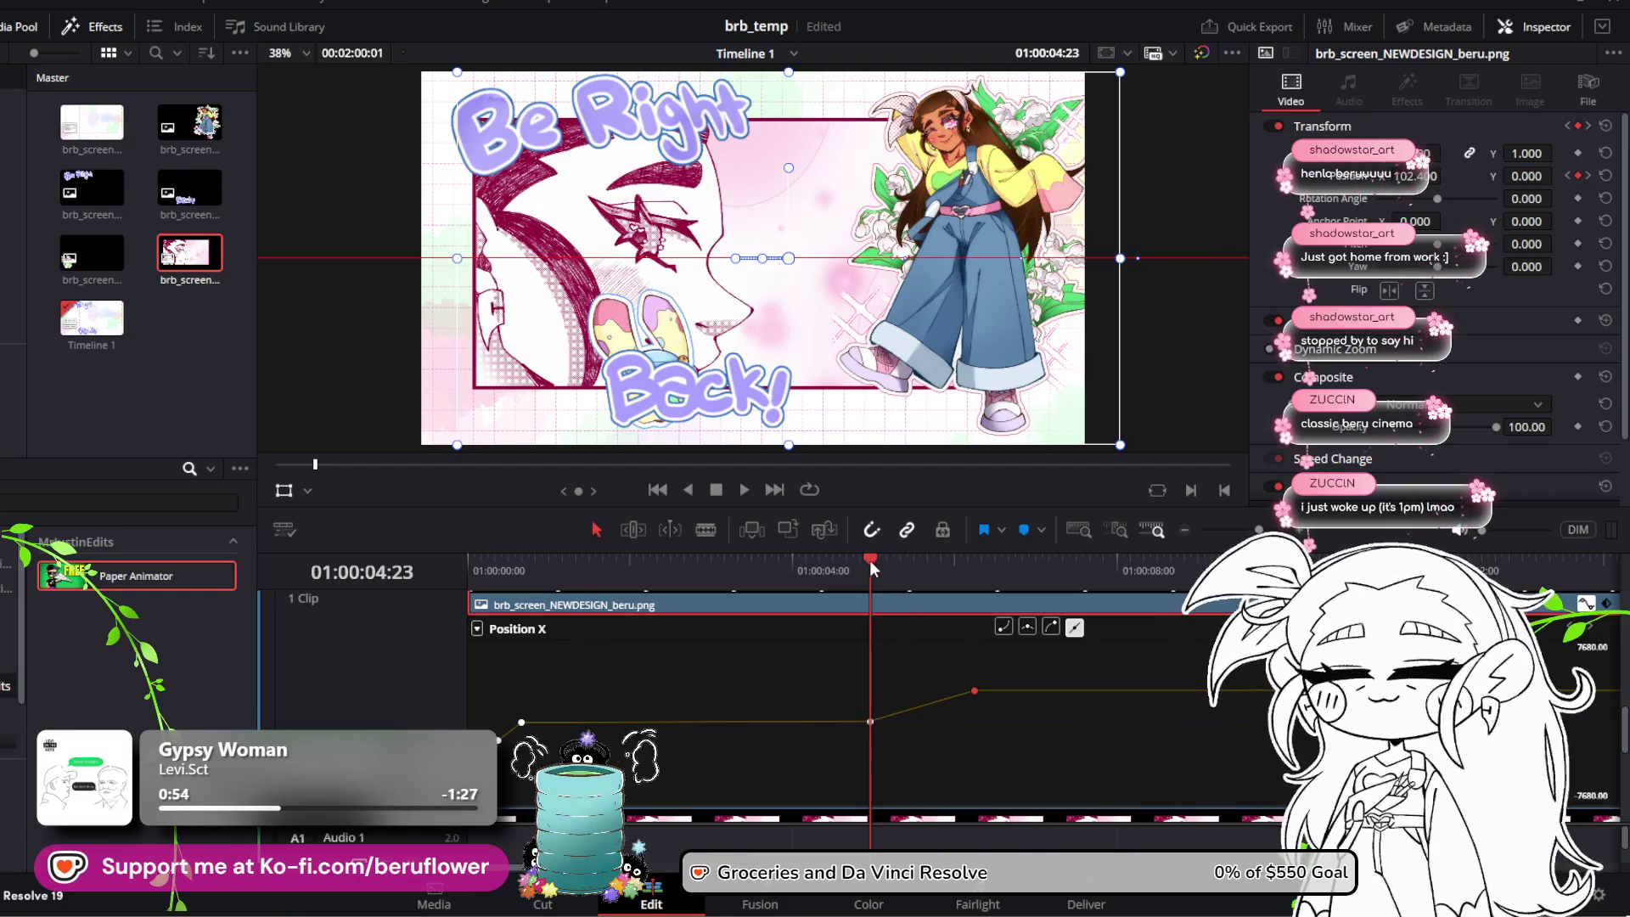
Step: Preview the slide-in, then push the ending Position X keyframe later, near 01:00:08:00
{"action": "mouse_move", "coordinate": [869, 559]}
{"action": "left_mouse_down"}
{"action": "mouse_move", "coordinate": [889, 564]}
{"action": "mouse_move", "coordinate": [458, 584]}
{"action": "left_mouse_up"}
{"action": "left_click", "coordinate": [745, 491]}
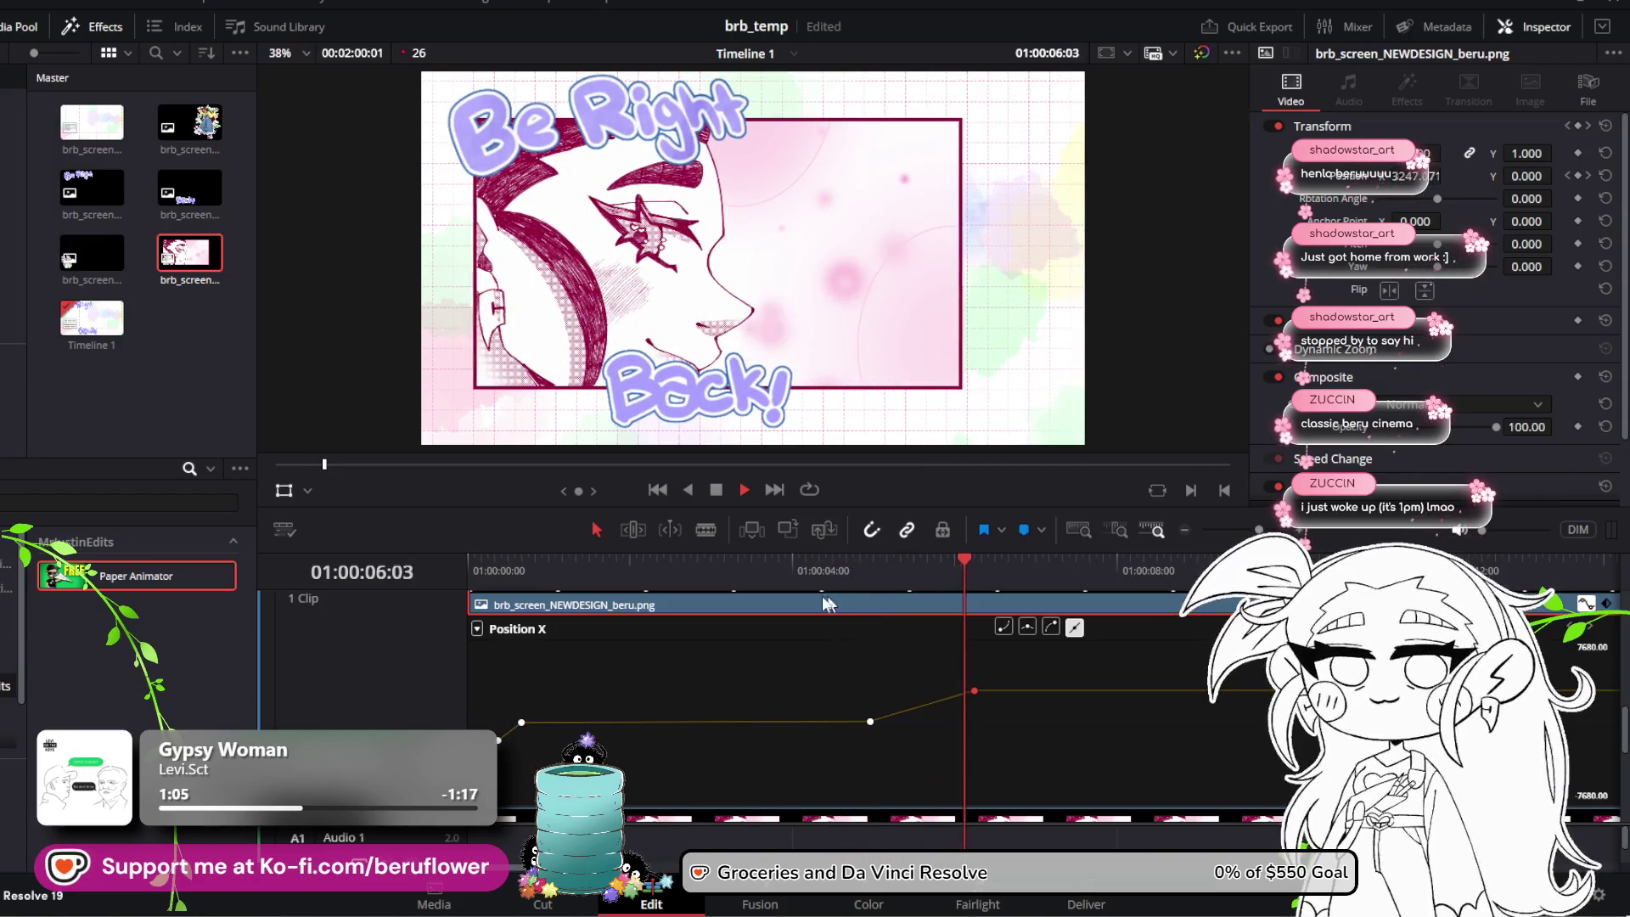
{"action": "left_click", "coordinate": [718, 493]}
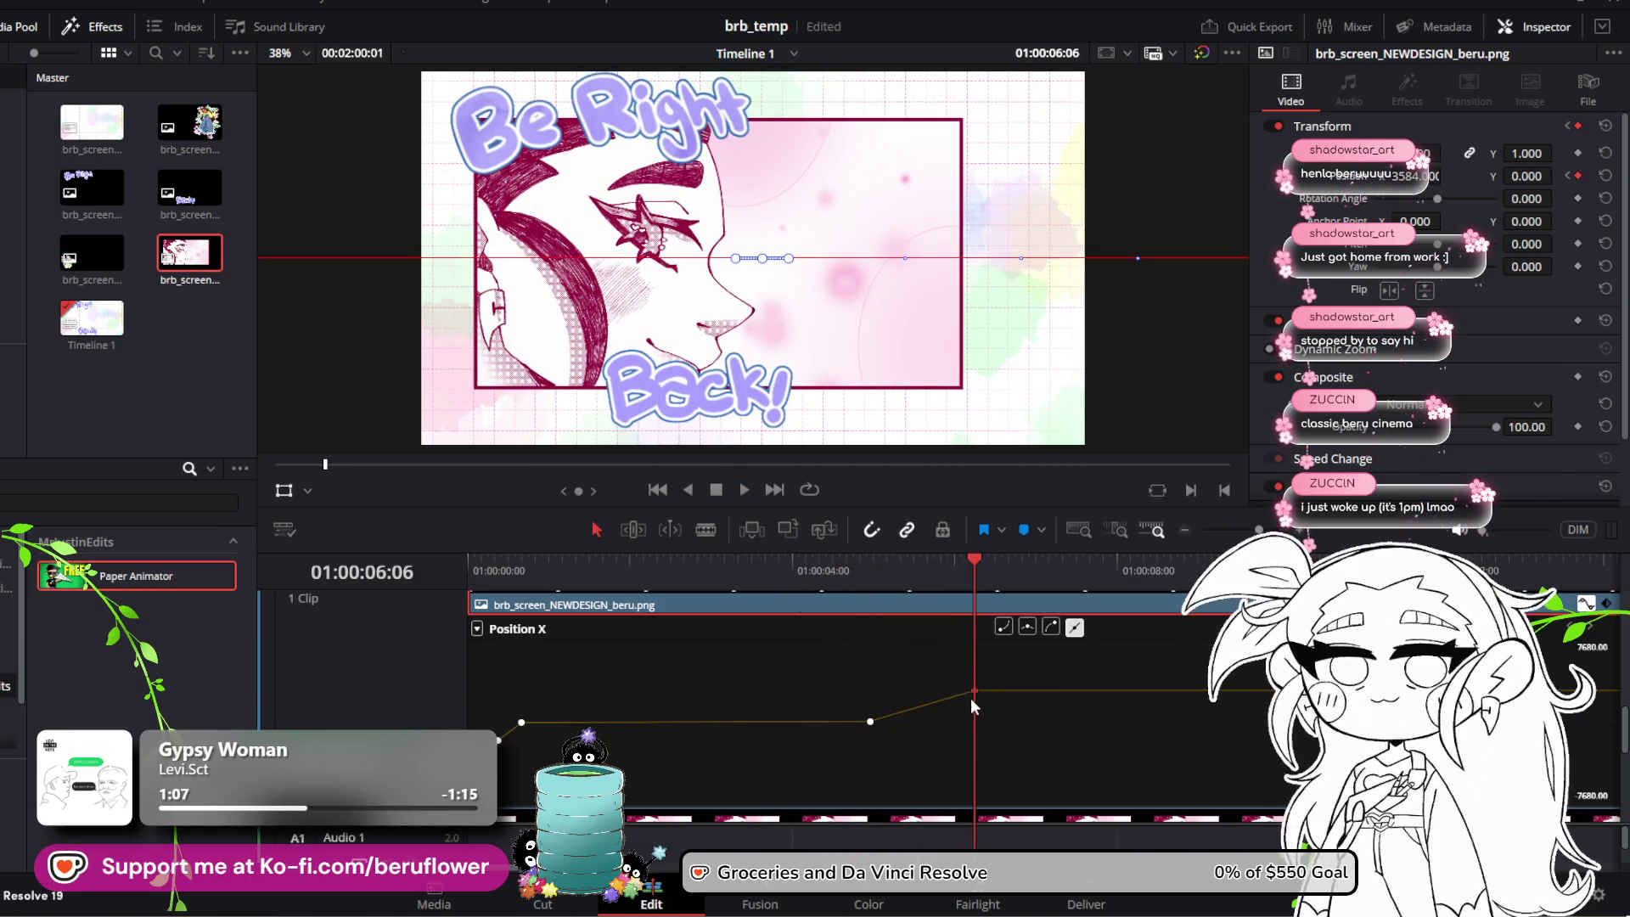
{"action": "left_click_drag", "start_coordinate": [975, 565], "coordinate": [925, 566]}
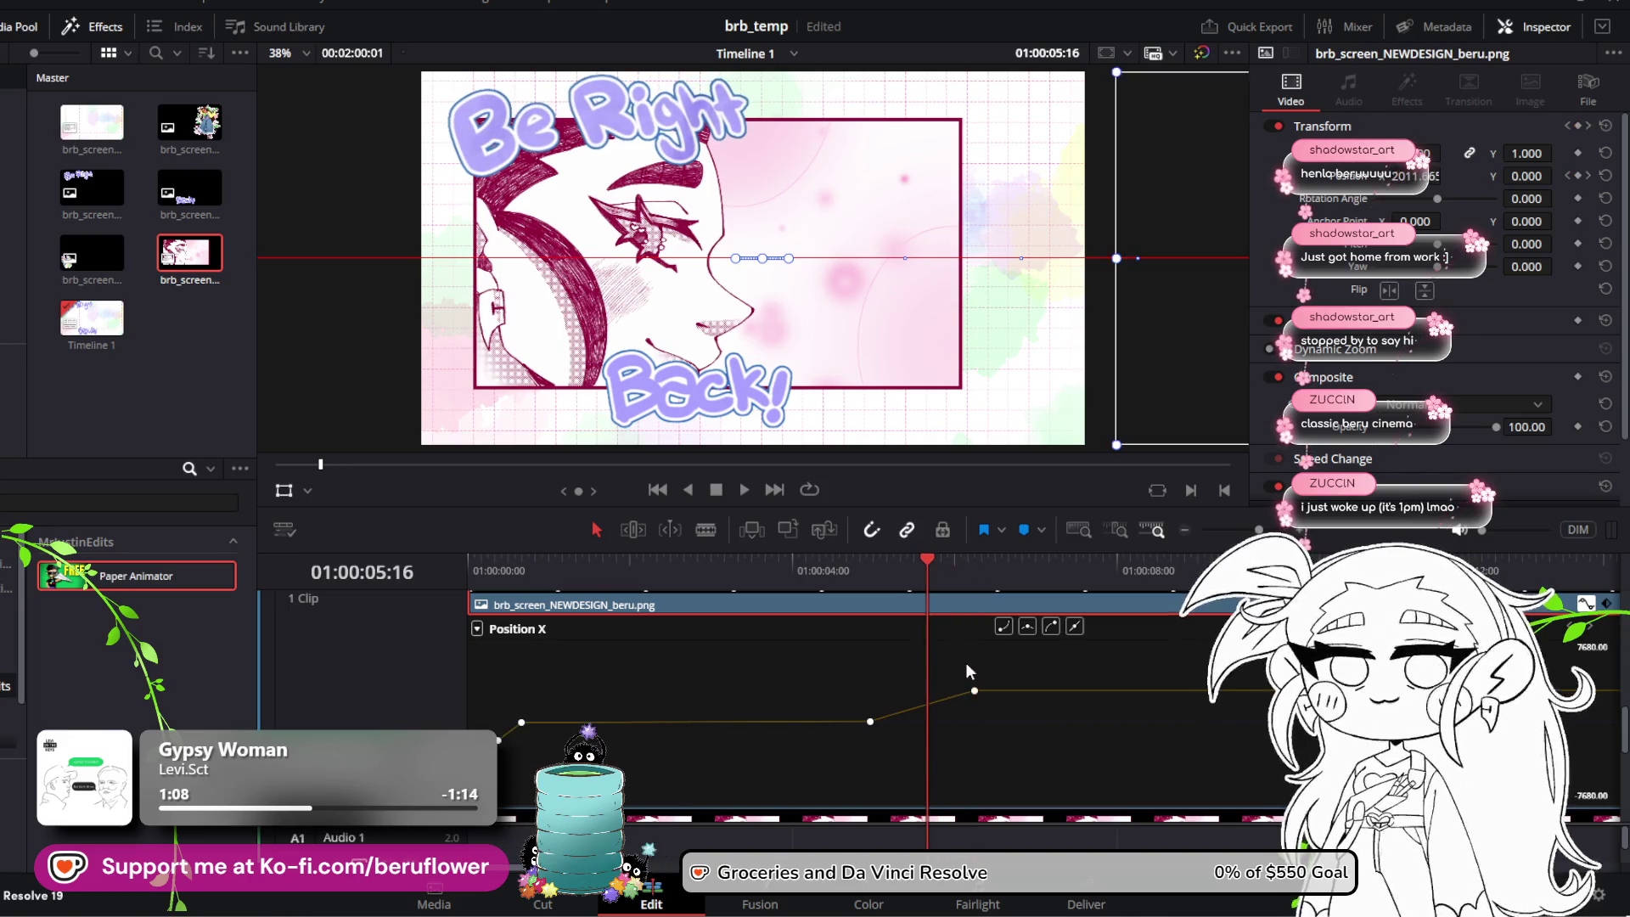
{"action": "mouse_move", "coordinate": [974, 691]}
{"action": "left_mouse_down"}
{"action": "mouse_move", "coordinate": [1183, 686]}
{"action": "mouse_move", "coordinate": [1127, 683]}
{"action": "left_mouse_up"}
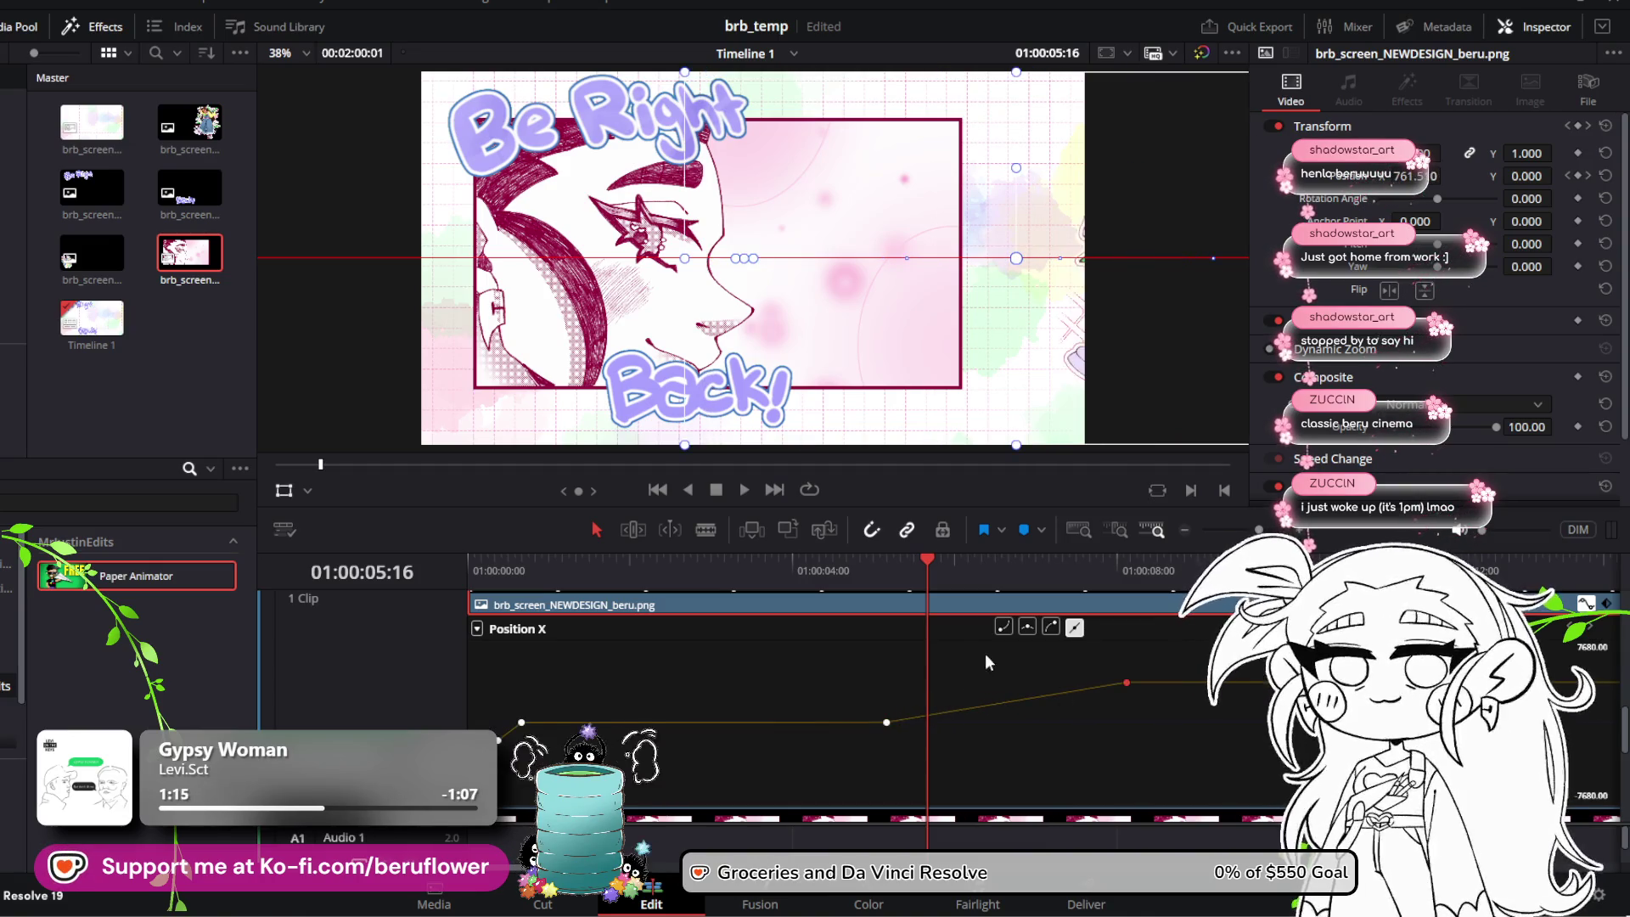
{"action": "left_click_drag", "start_coordinate": [885, 567], "coordinate": [857, 564]}
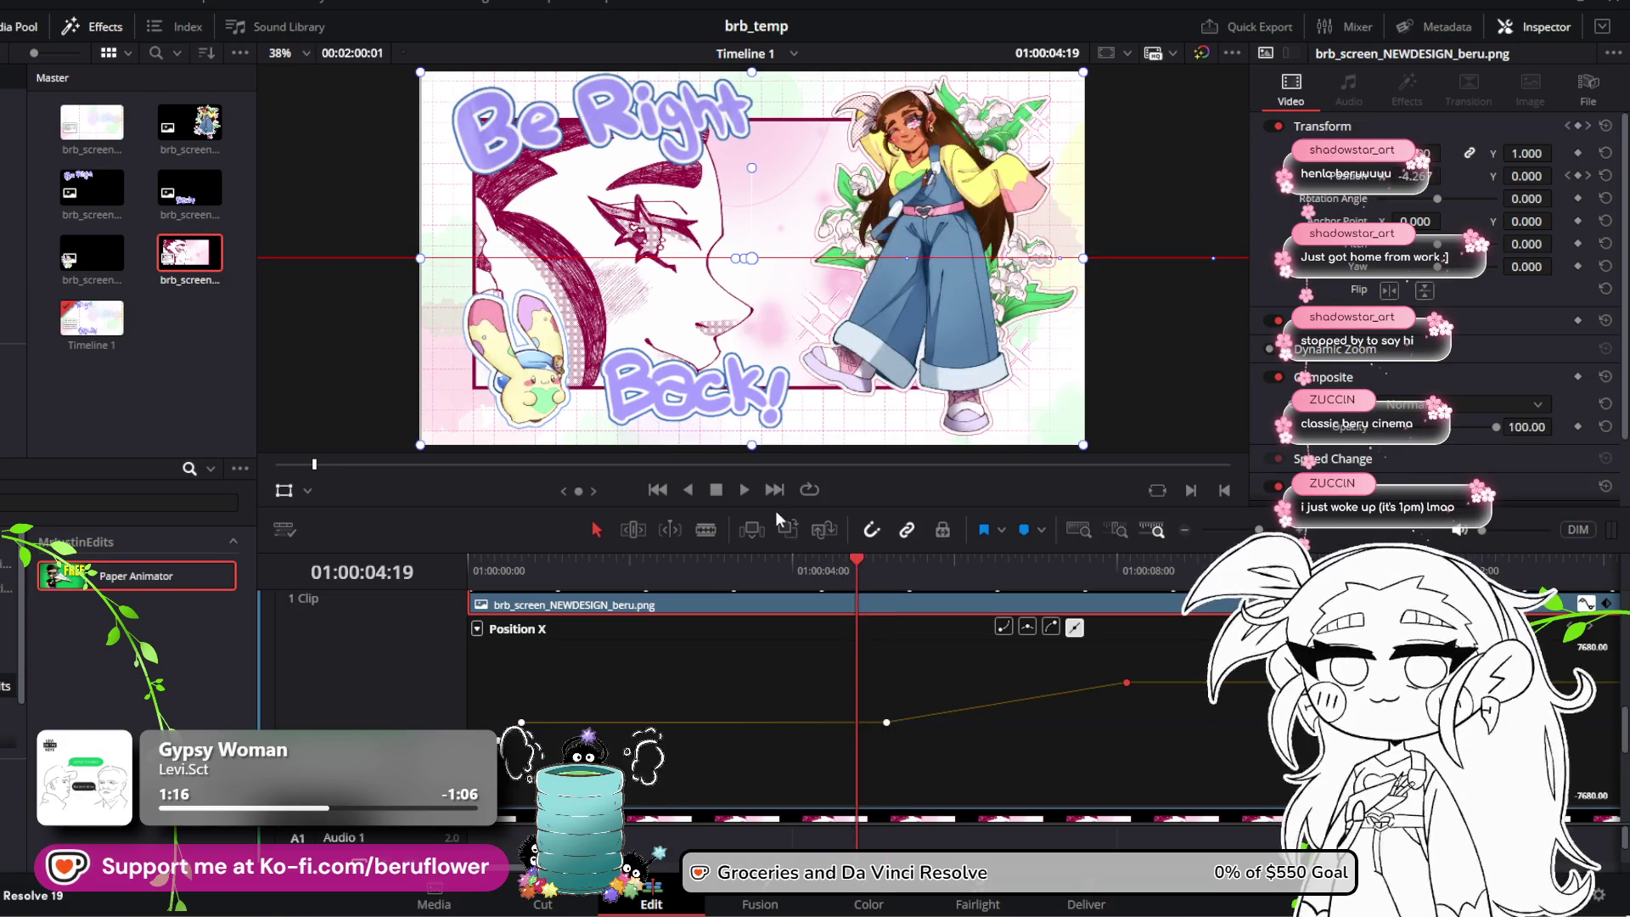
{"action": "left_click", "coordinate": [737, 492]}
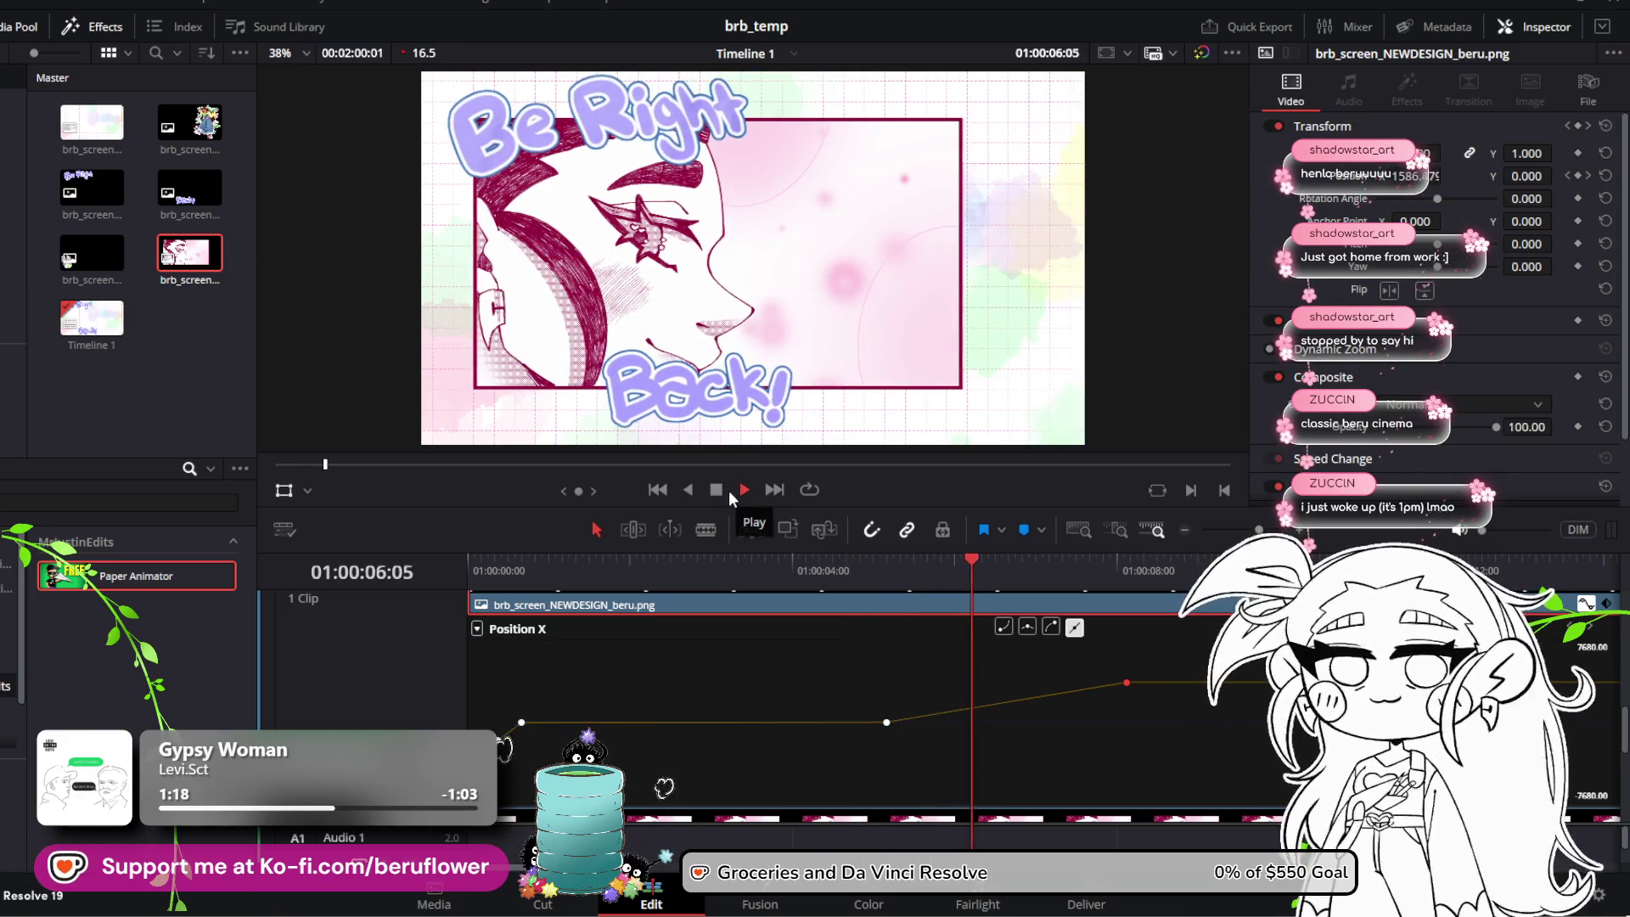
{"action": "left_click", "coordinate": [734, 490]}
{"action": "left_click", "coordinate": [887, 565]}
{"action": "left_click", "coordinate": [515, 577]}
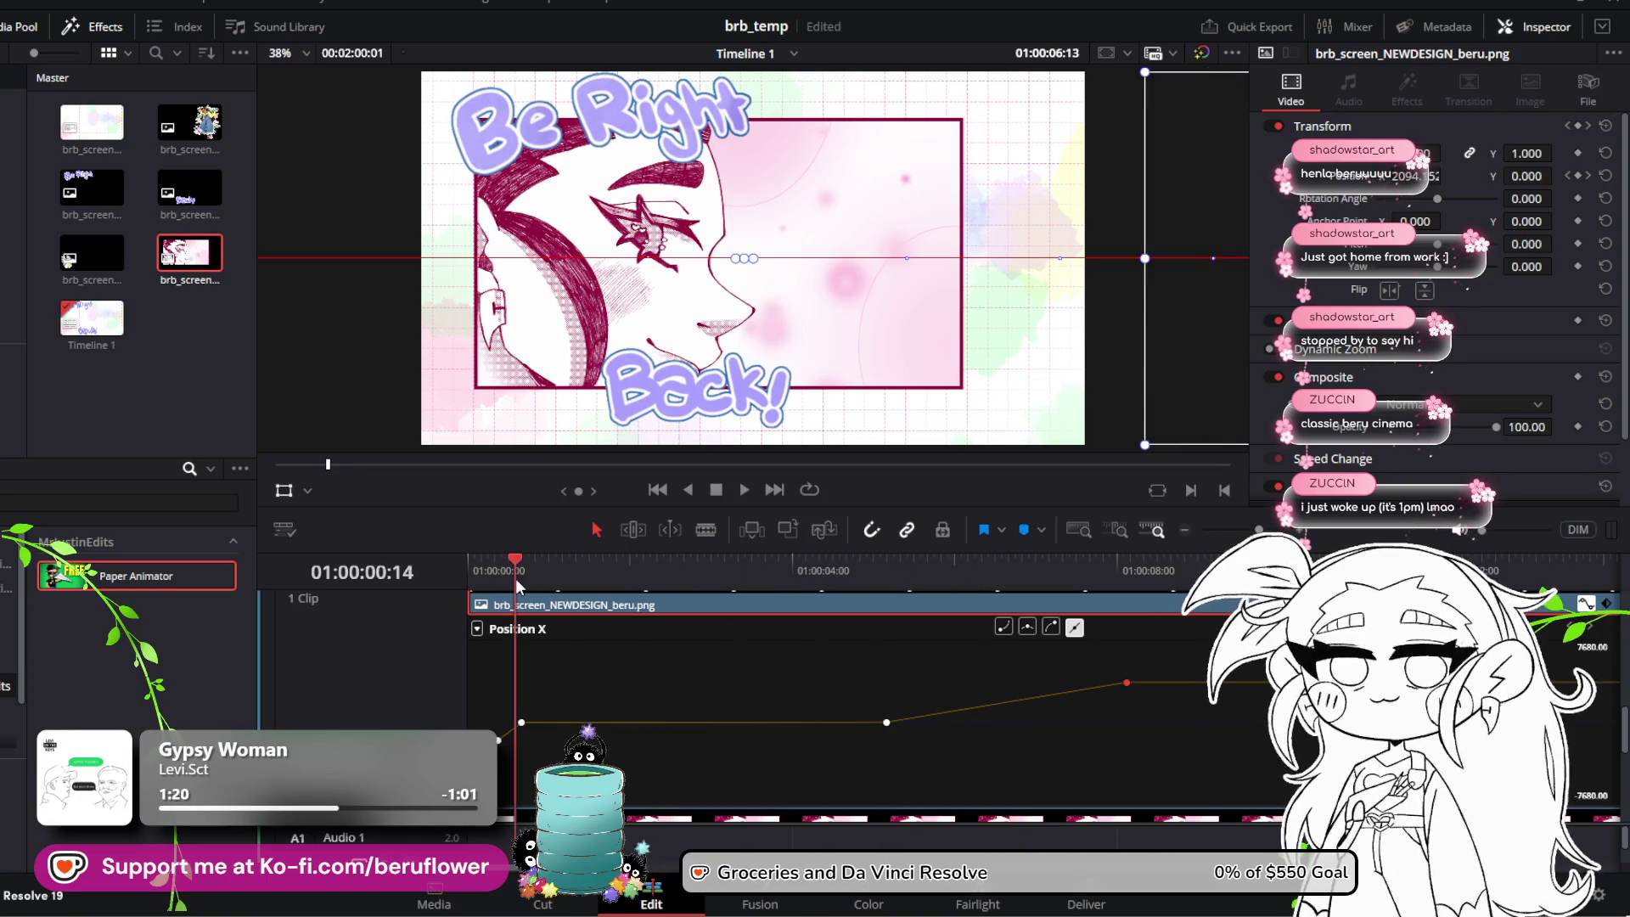
{"action": "left_click", "coordinate": [745, 490]}
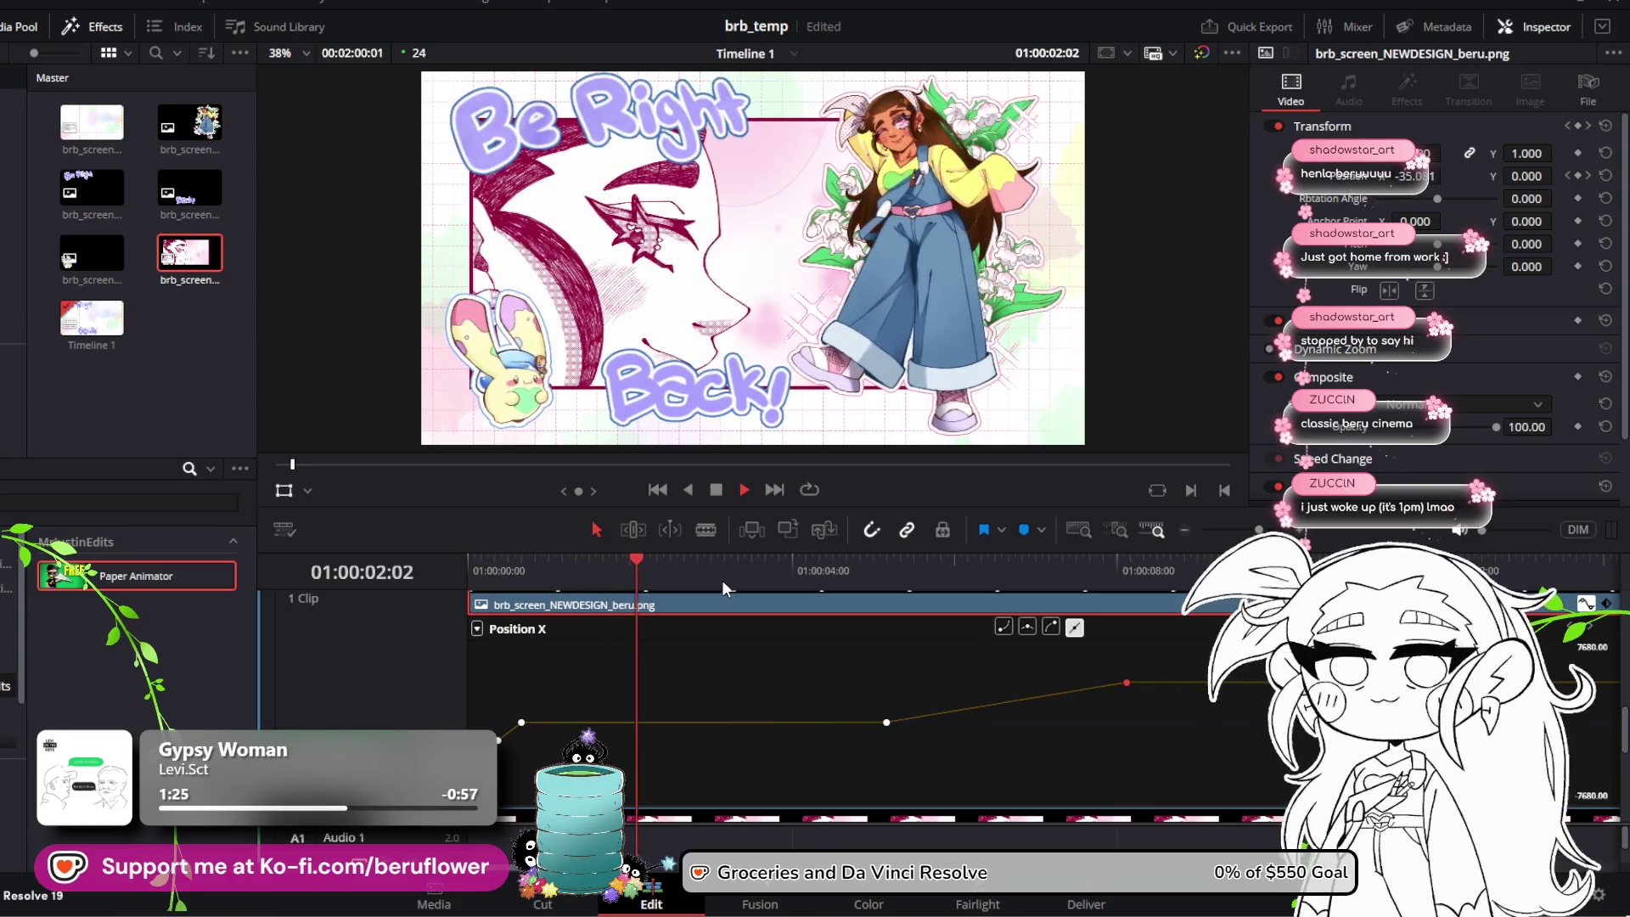
{"action": "left_click", "coordinate": [716, 489]}
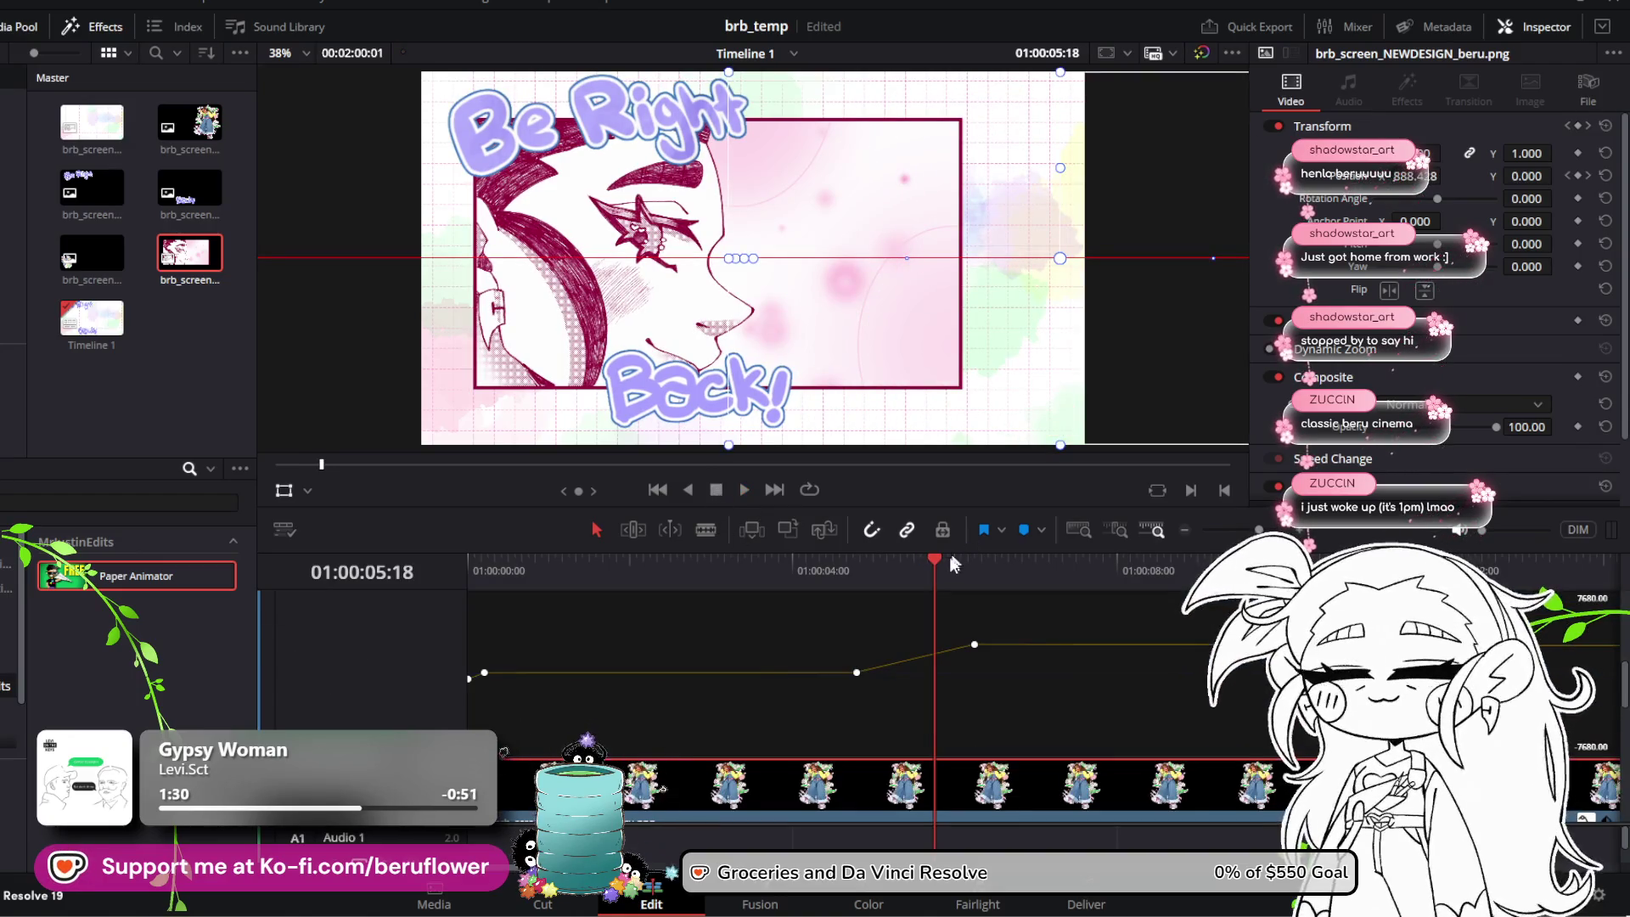
{"action": "left_click_drag", "start_coordinate": [938, 559], "coordinate": [711, 568]}
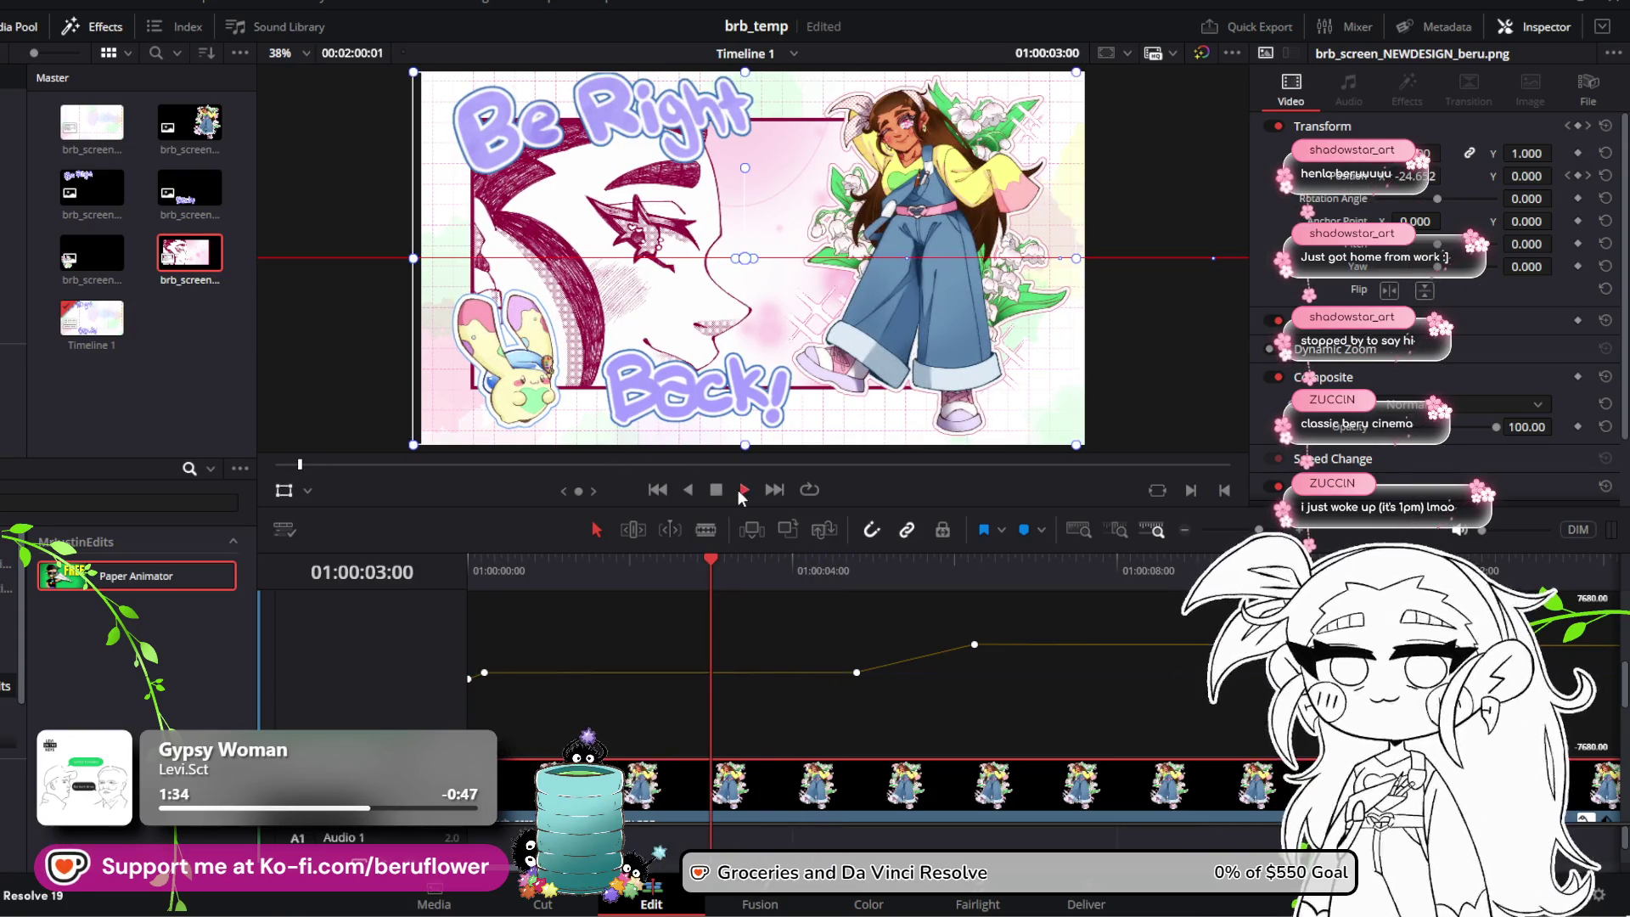
{"action": "left_click", "coordinate": [716, 491]}
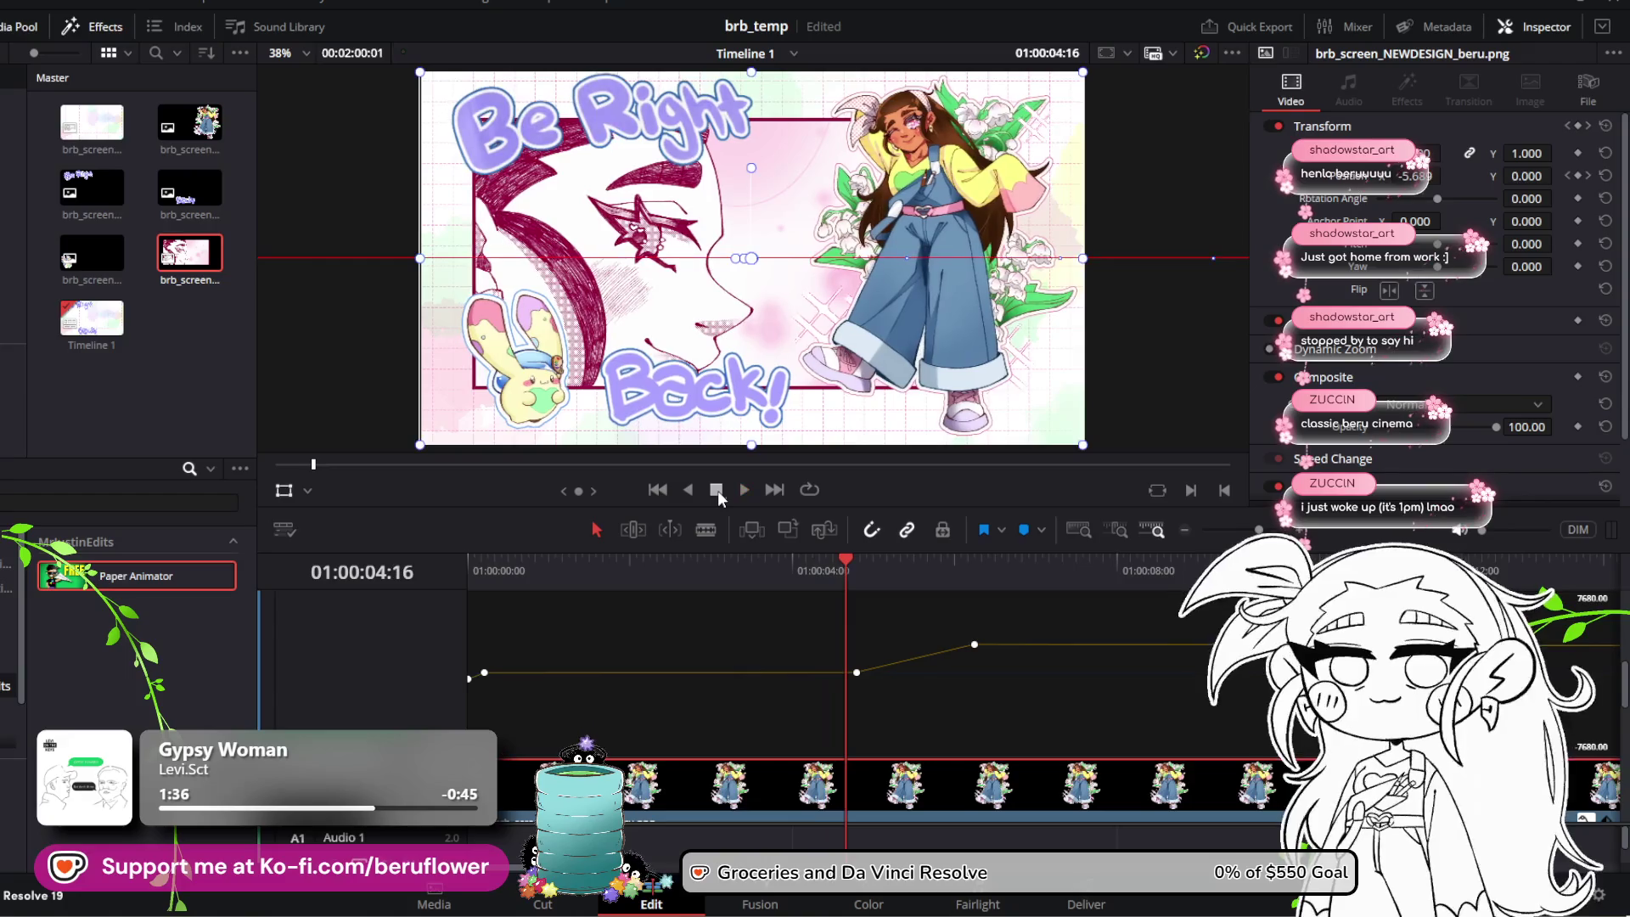
{"action": "left_click_drag", "start_coordinate": [845, 567], "coordinate": [634, 582]}
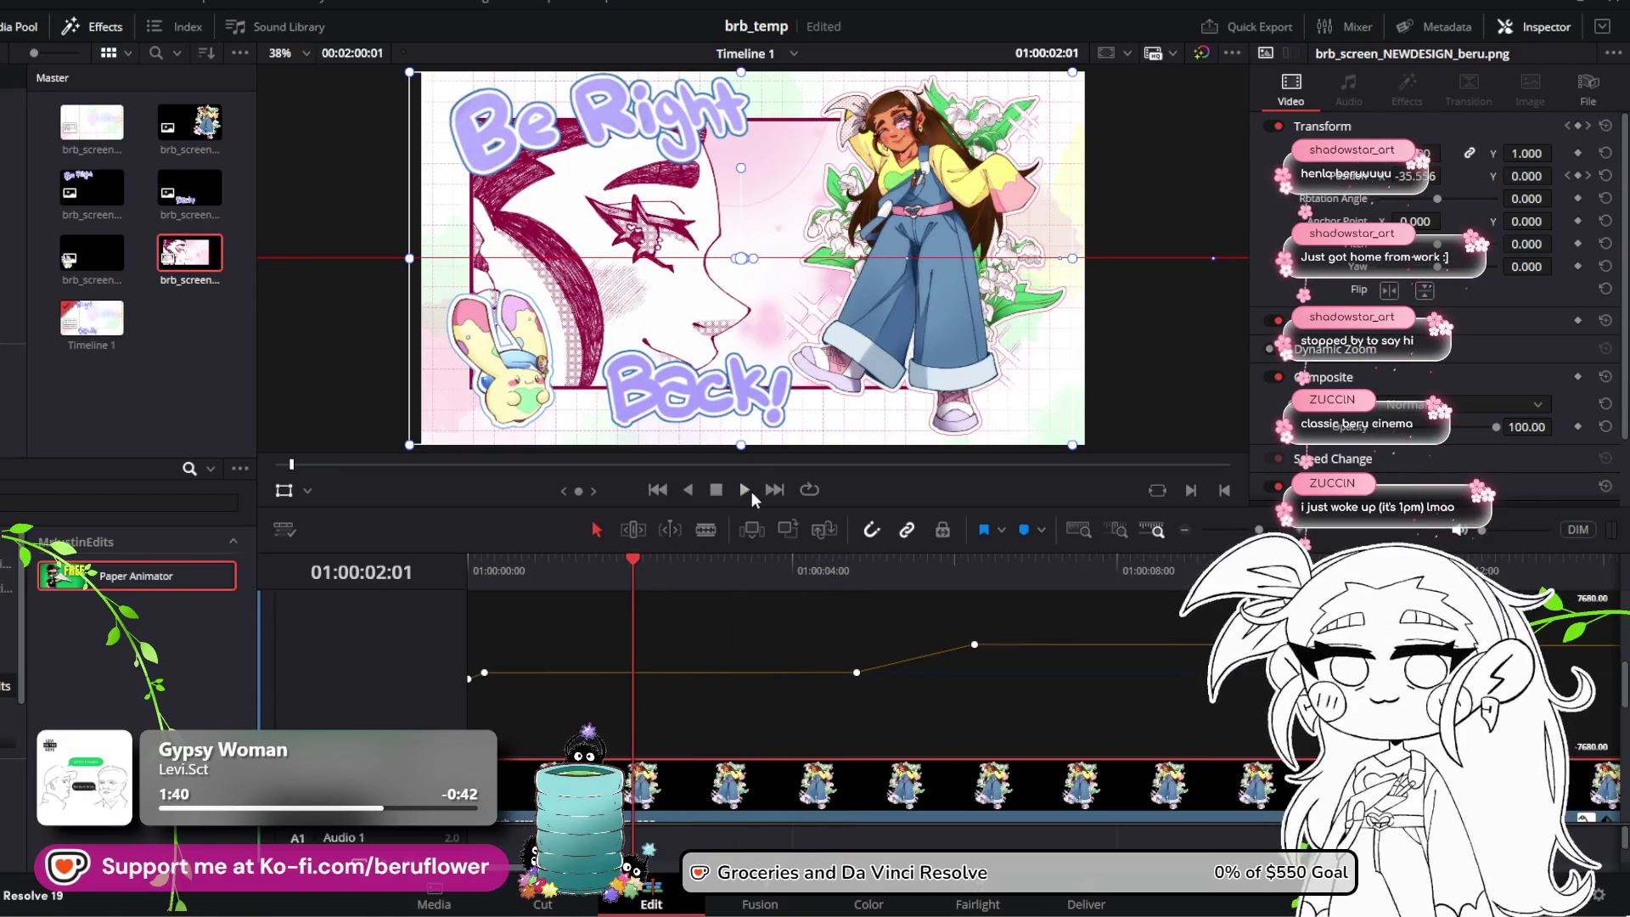
{"action": "left_click", "coordinate": [750, 490]}
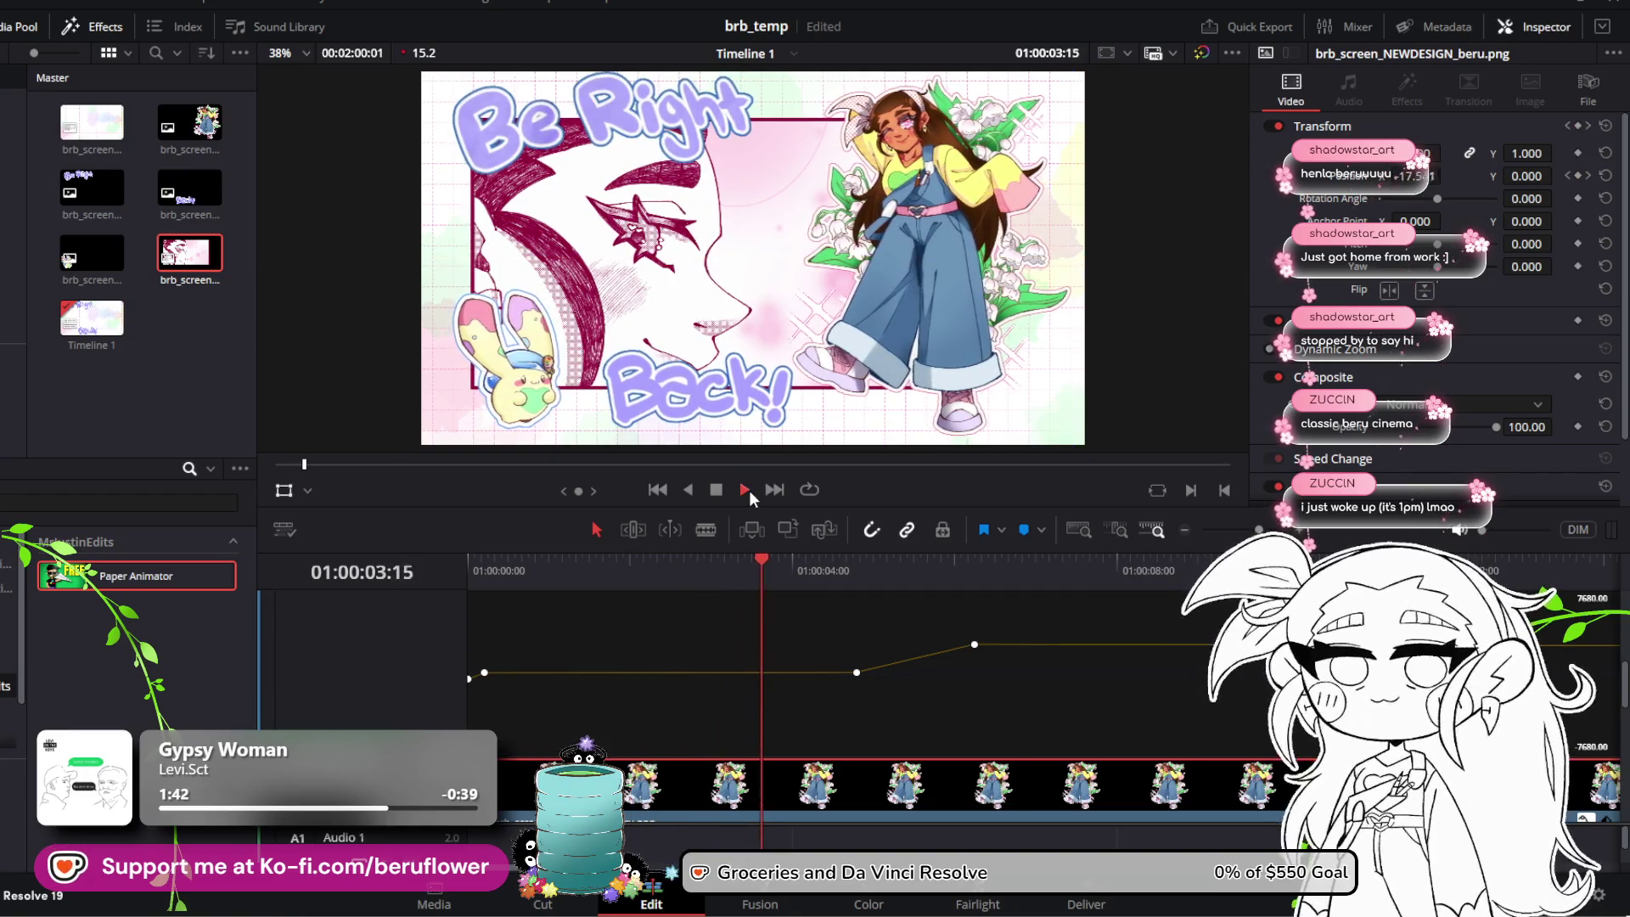
{"action": "left_click", "coordinate": [718, 490]}
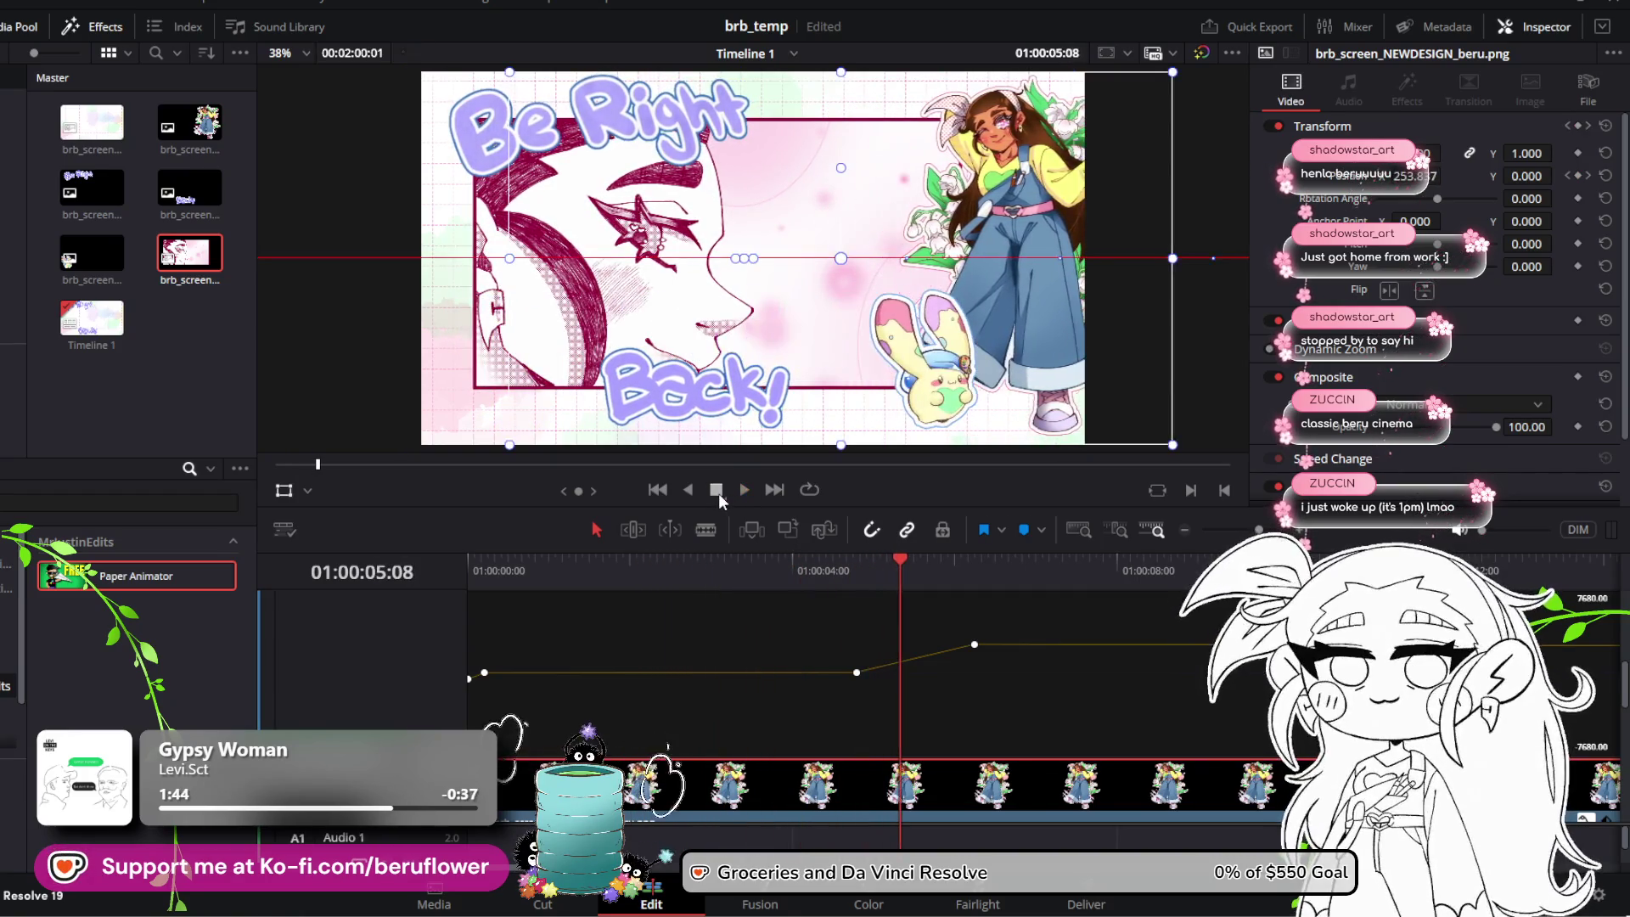
{"action": "left_click_drag", "start_coordinate": [900, 561], "coordinate": [880, 563]}
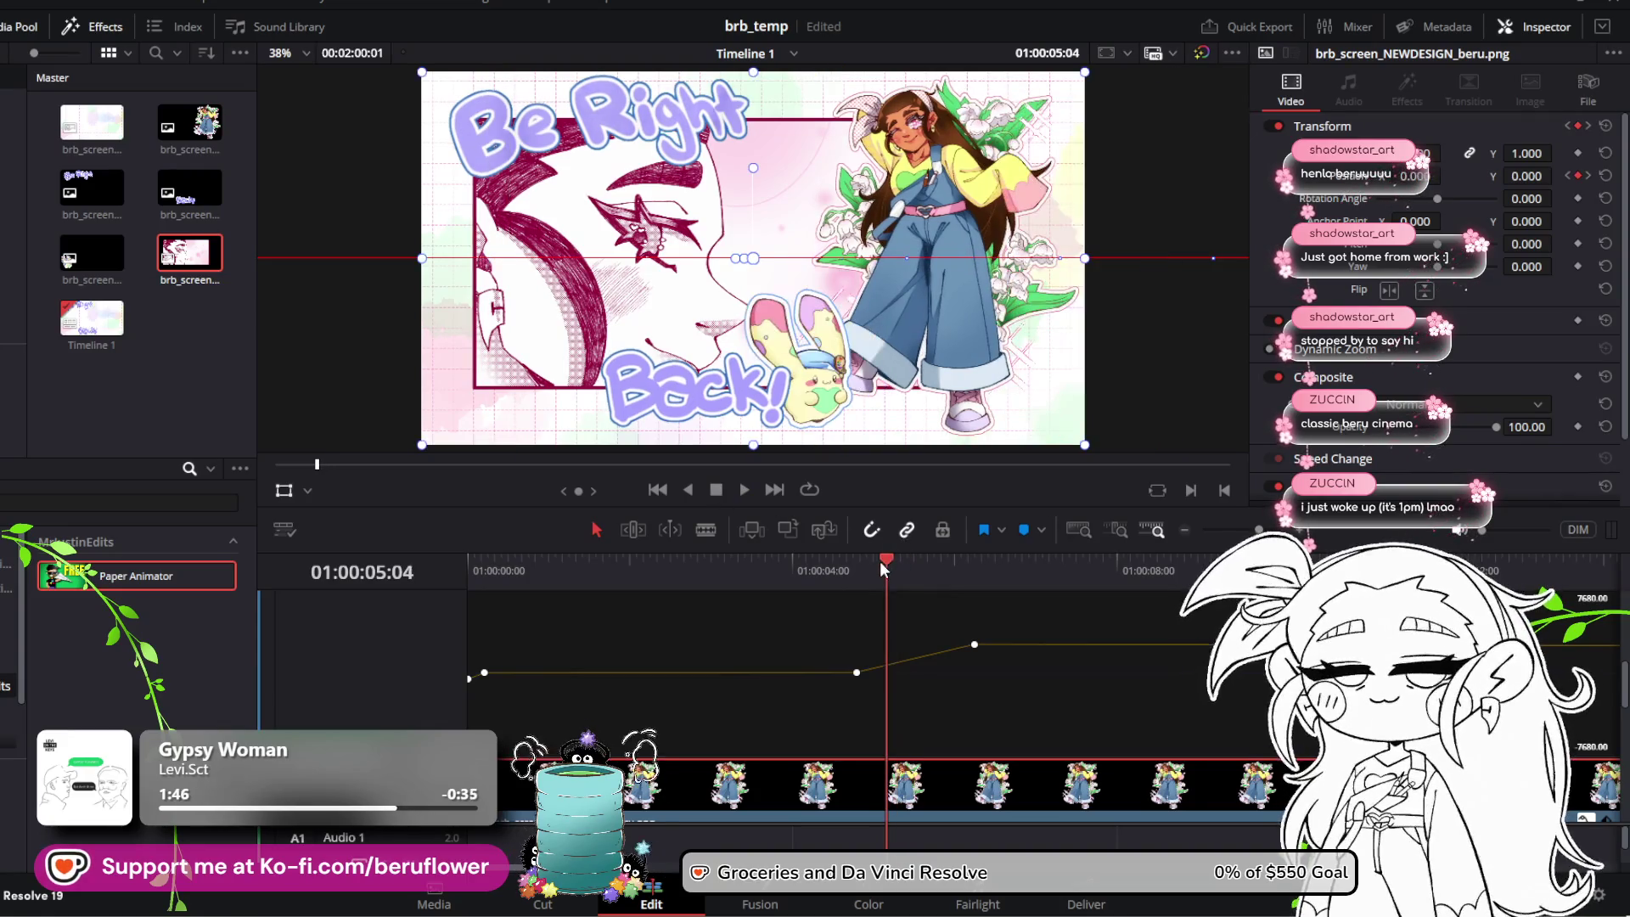
{"action": "mouse_move", "coordinate": [974, 644]}
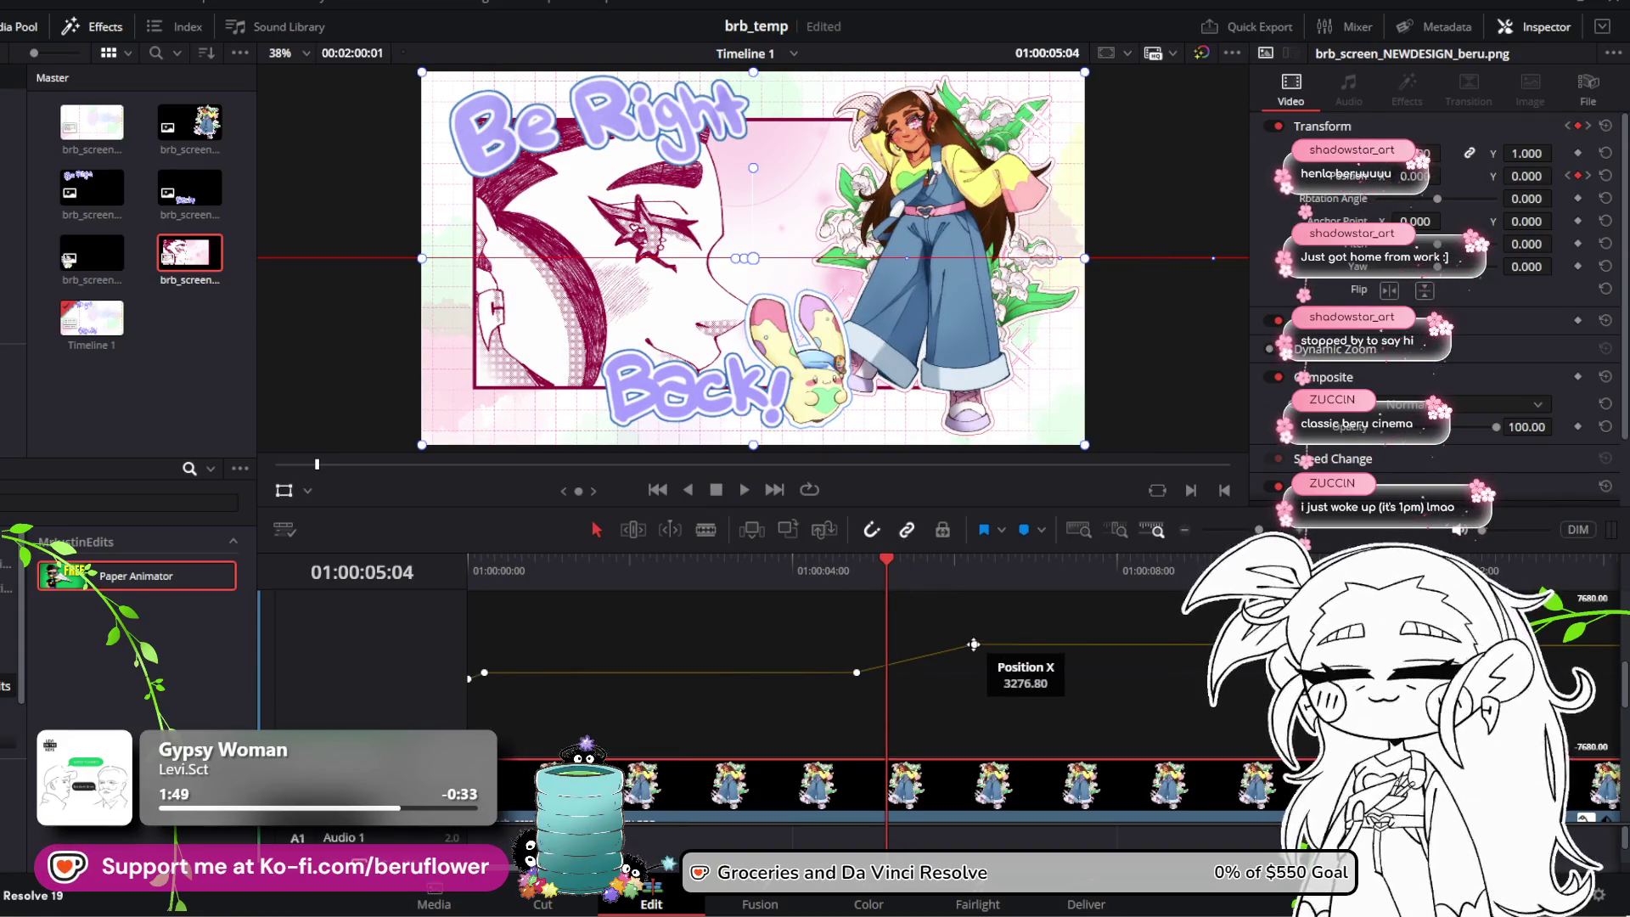
Step: Pull the mascot's end keyframe earlier and move the panel's end keyframe three frames earlier
{"action": "left_click_drag", "start_coordinate": [974, 644], "coordinate": [920, 644]}
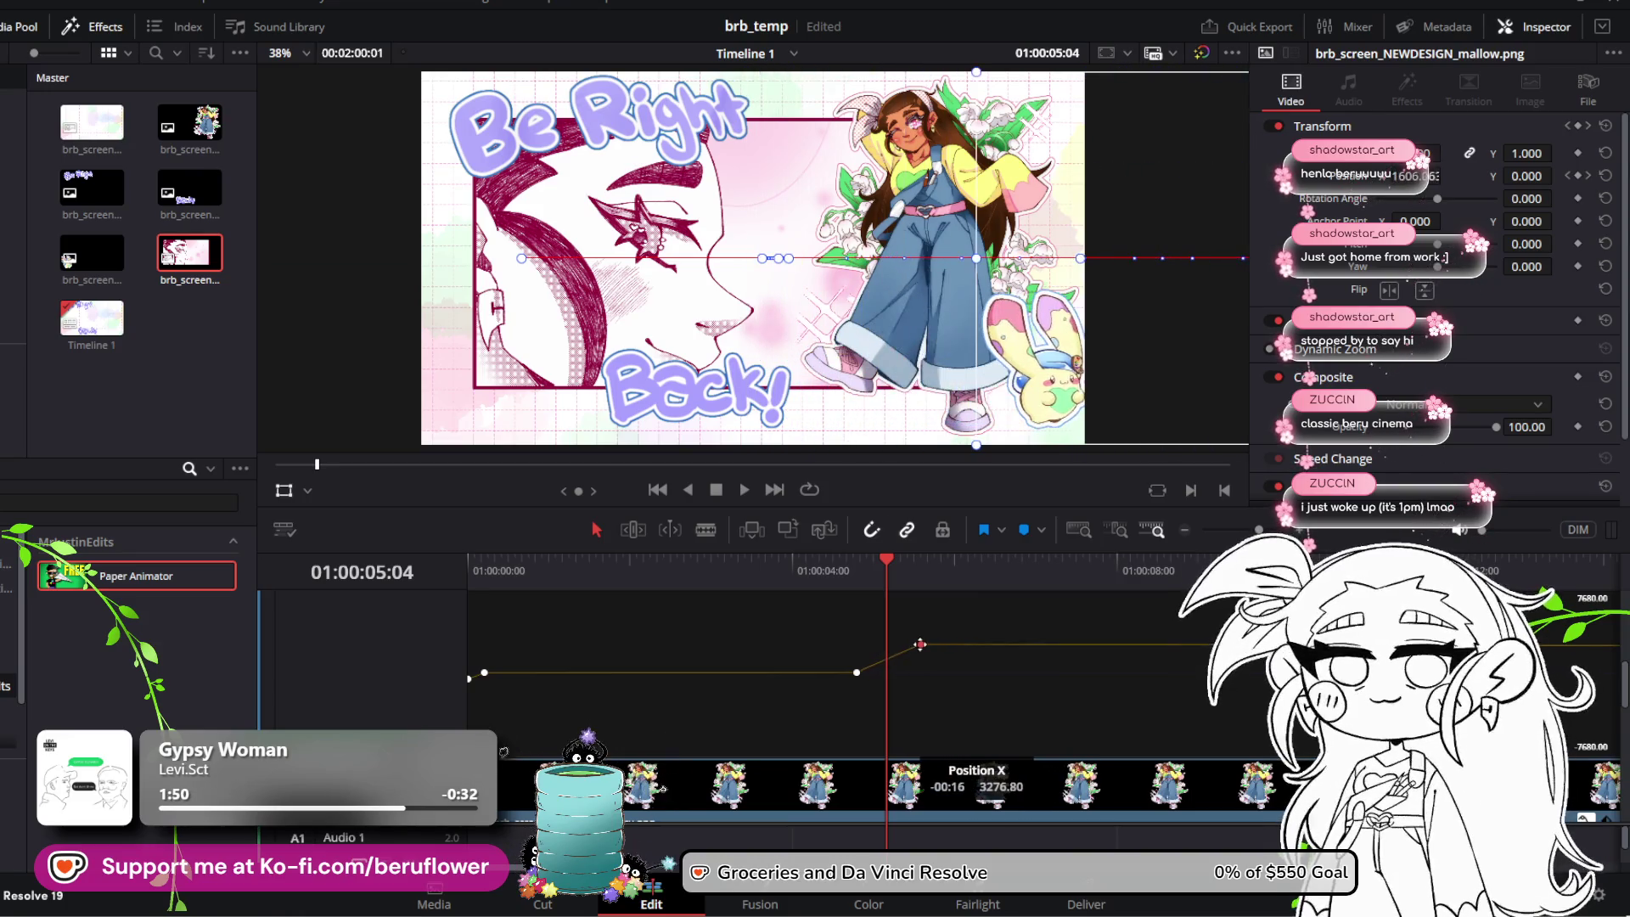
{"action": "scroll", "coordinate": [919, 693], "scroll_direction": "down", "scroll_amount": 5}
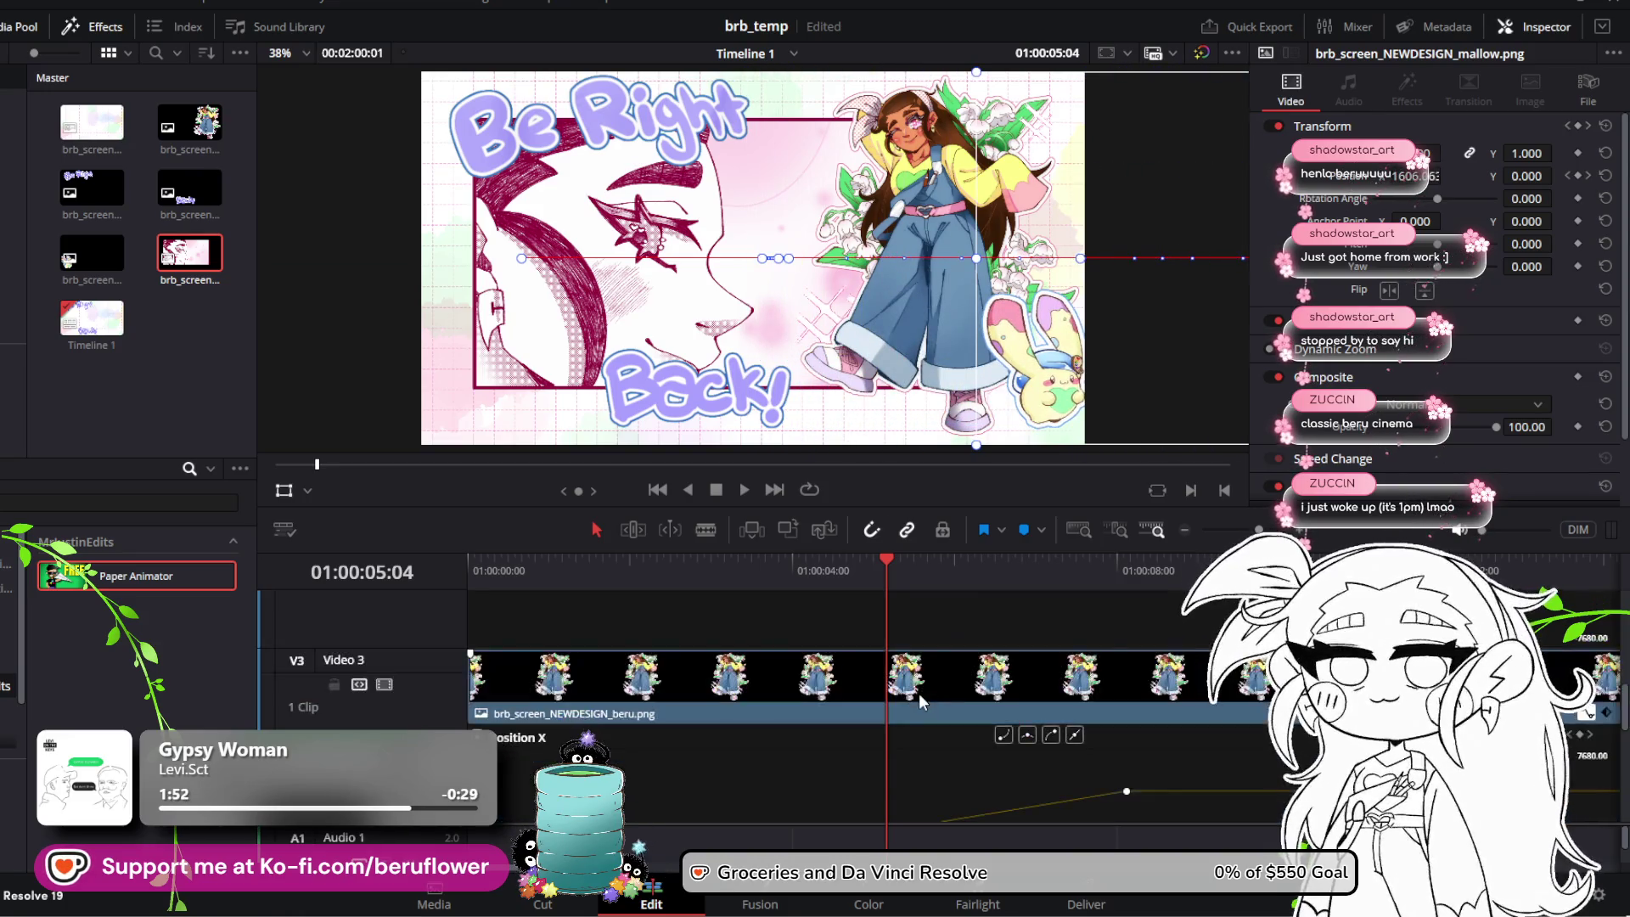
{"action": "mouse_move", "coordinate": [1100, 686]}
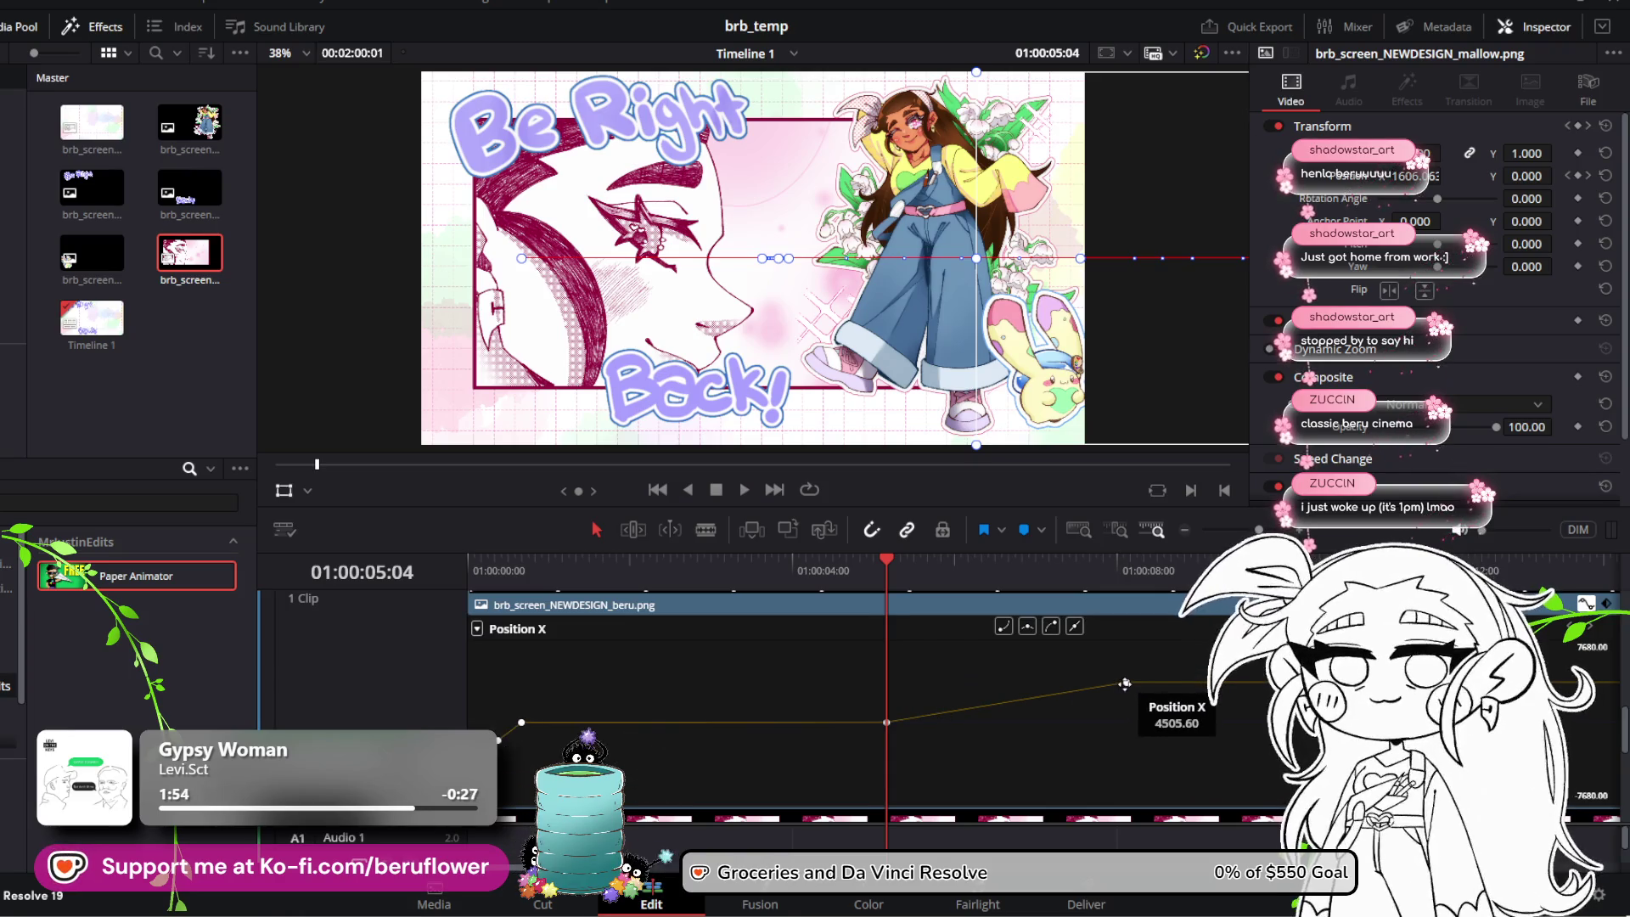
{"action": "left_click_drag", "start_coordinate": [1125, 684], "coordinate": [1127, 683]}
{"action": "left_click_drag", "start_coordinate": [905, 557], "coordinate": [890, 560]}
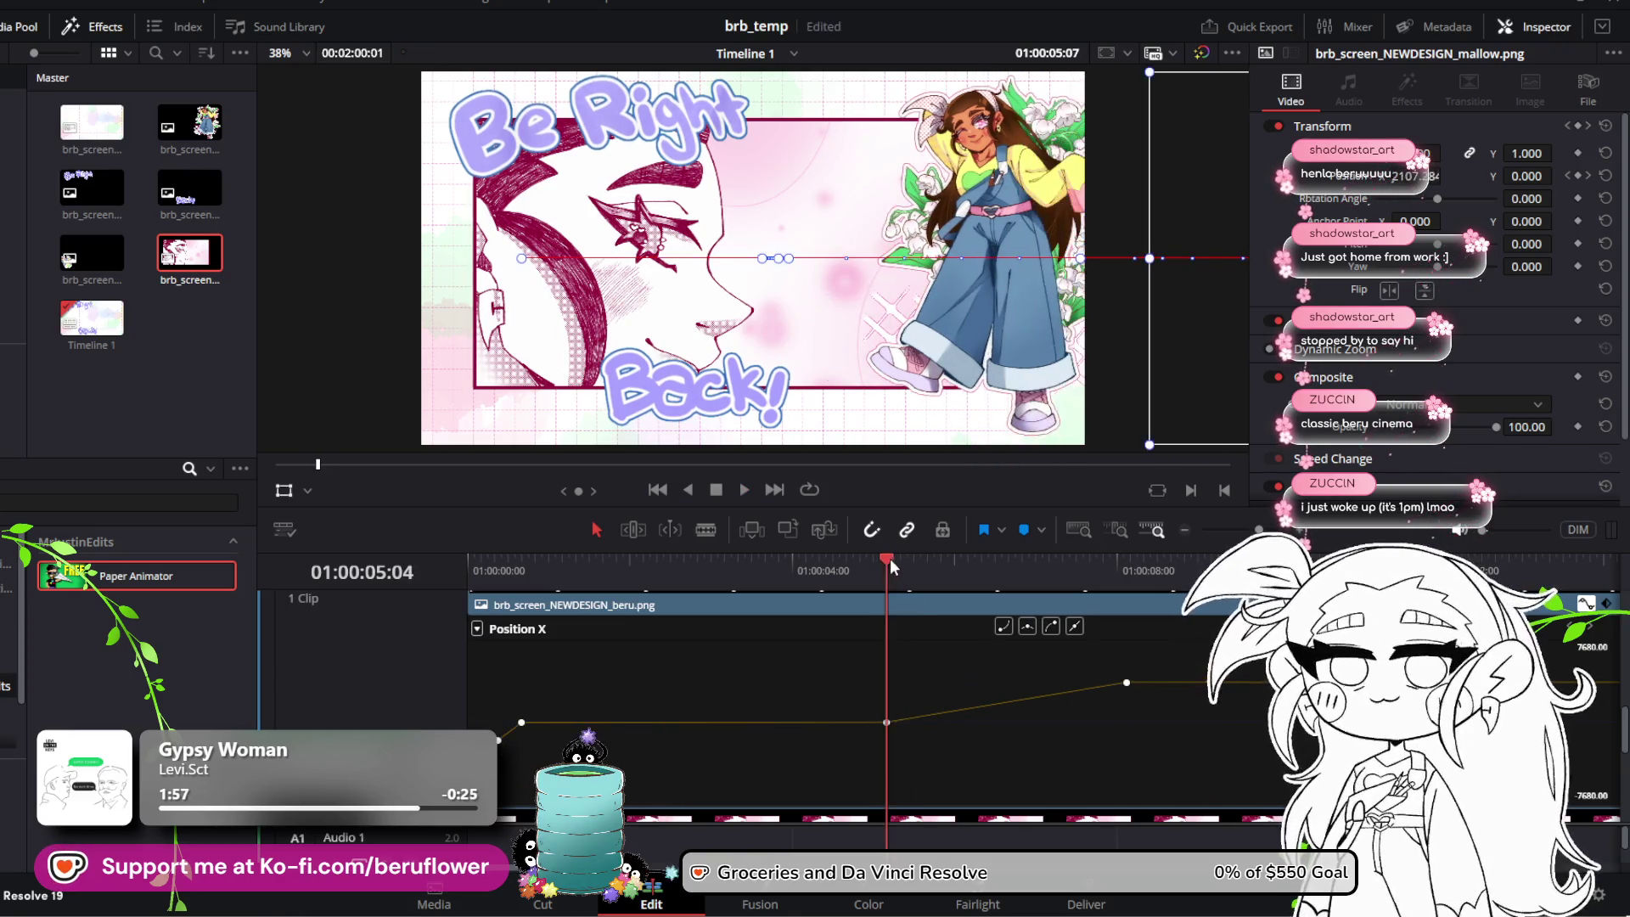
{"action": "left_click_drag", "start_coordinate": [1127, 683], "coordinate": [1116, 683]}
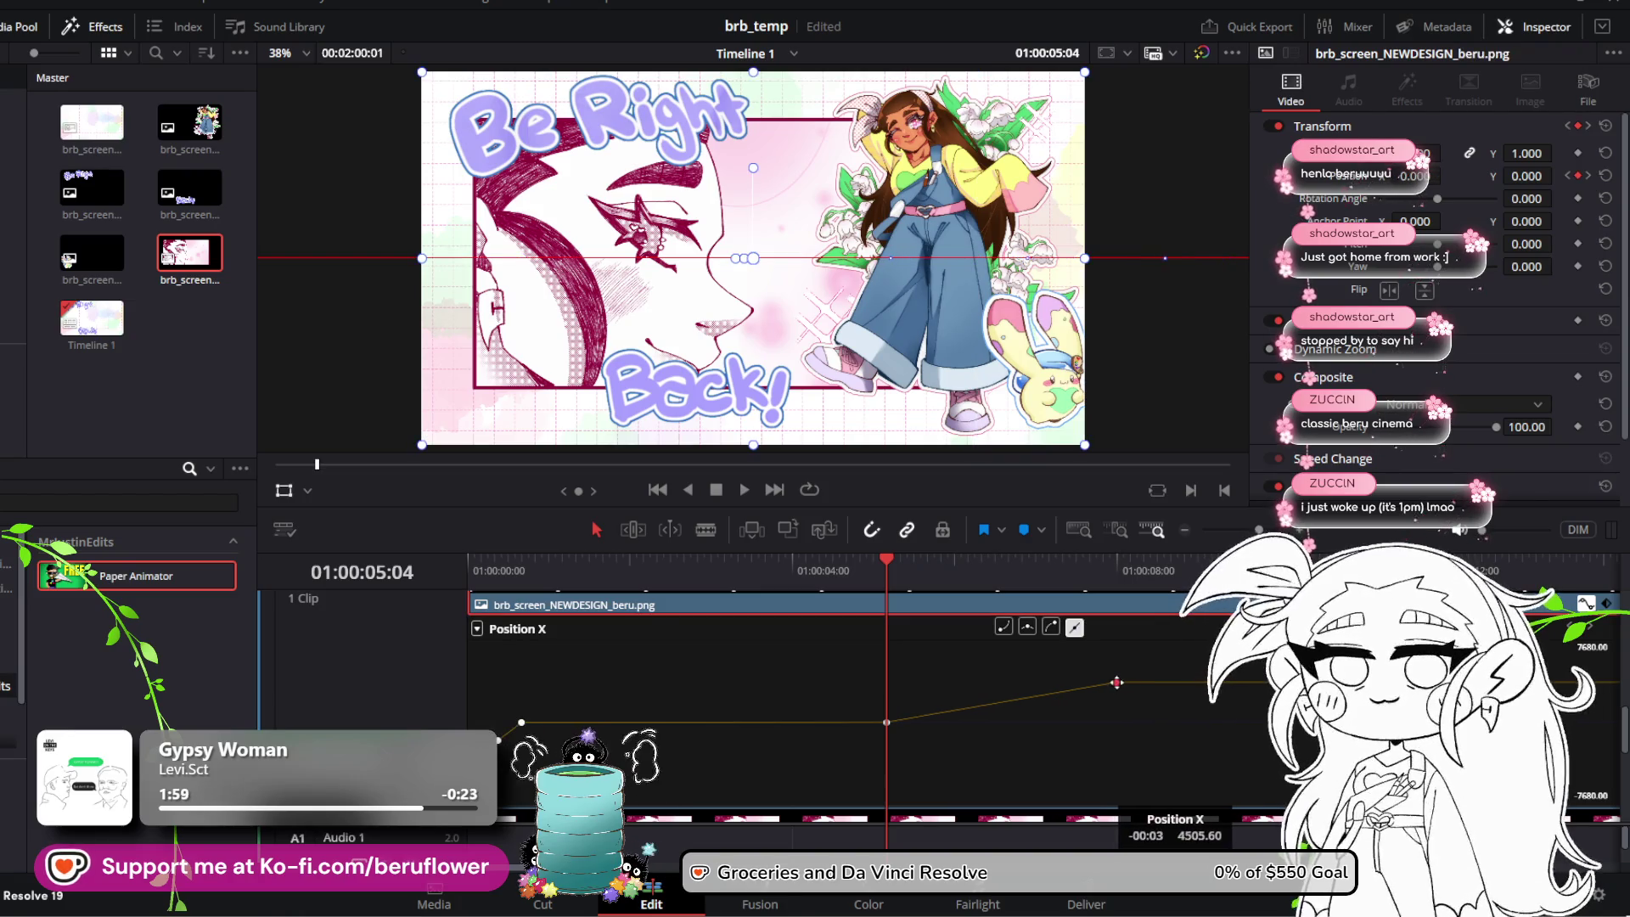
{"action": "left_click_drag", "start_coordinate": [886, 562], "coordinate": [915, 564]}
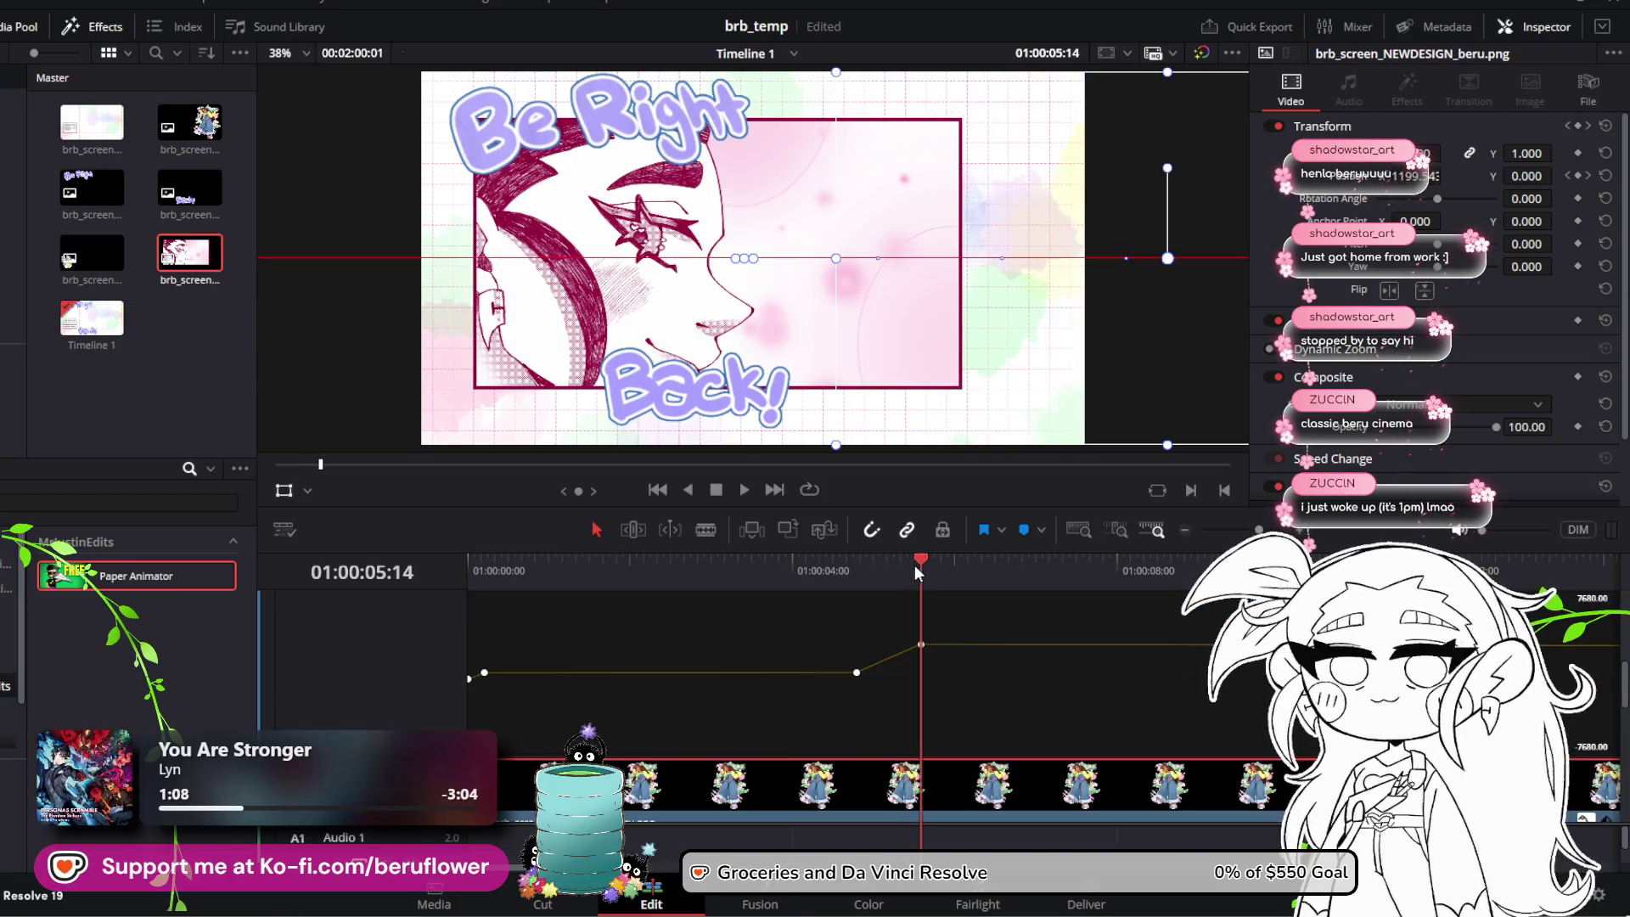
Step: Select the panel's last Position X keyframe, retime it and lower its value
{"action": "scroll", "coordinate": [950, 671], "scroll_direction": "up", "scroll_amount": 2}
{"action": "left_click", "coordinate": [1006, 686]}
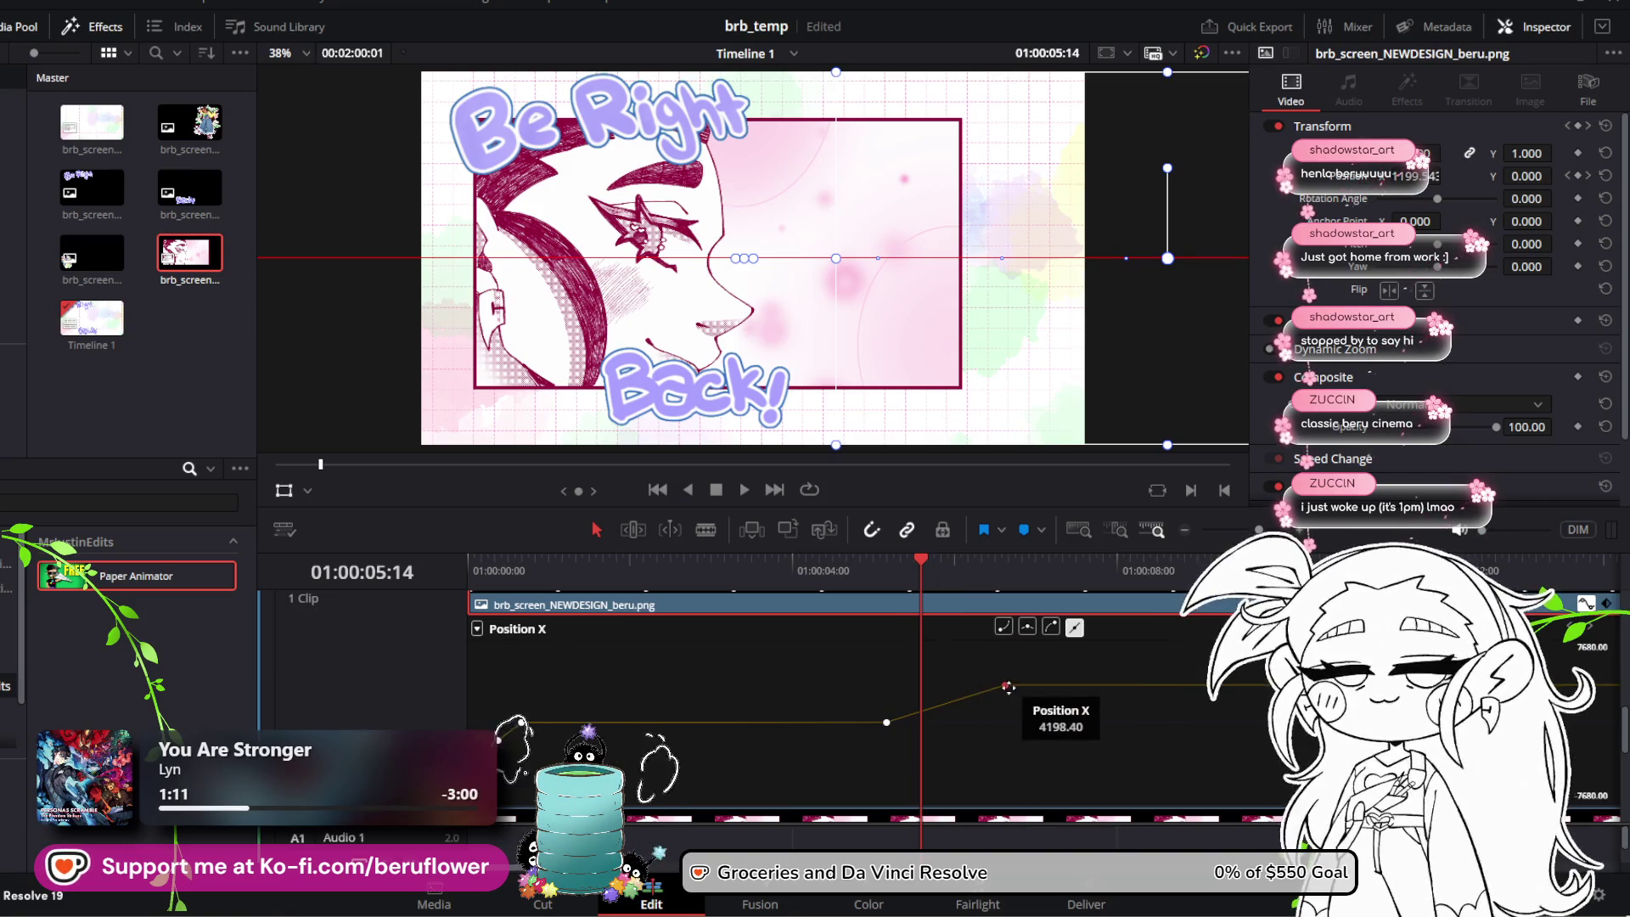
{"action": "left_click_drag", "start_coordinate": [1005, 685], "coordinate": [1006, 689]}
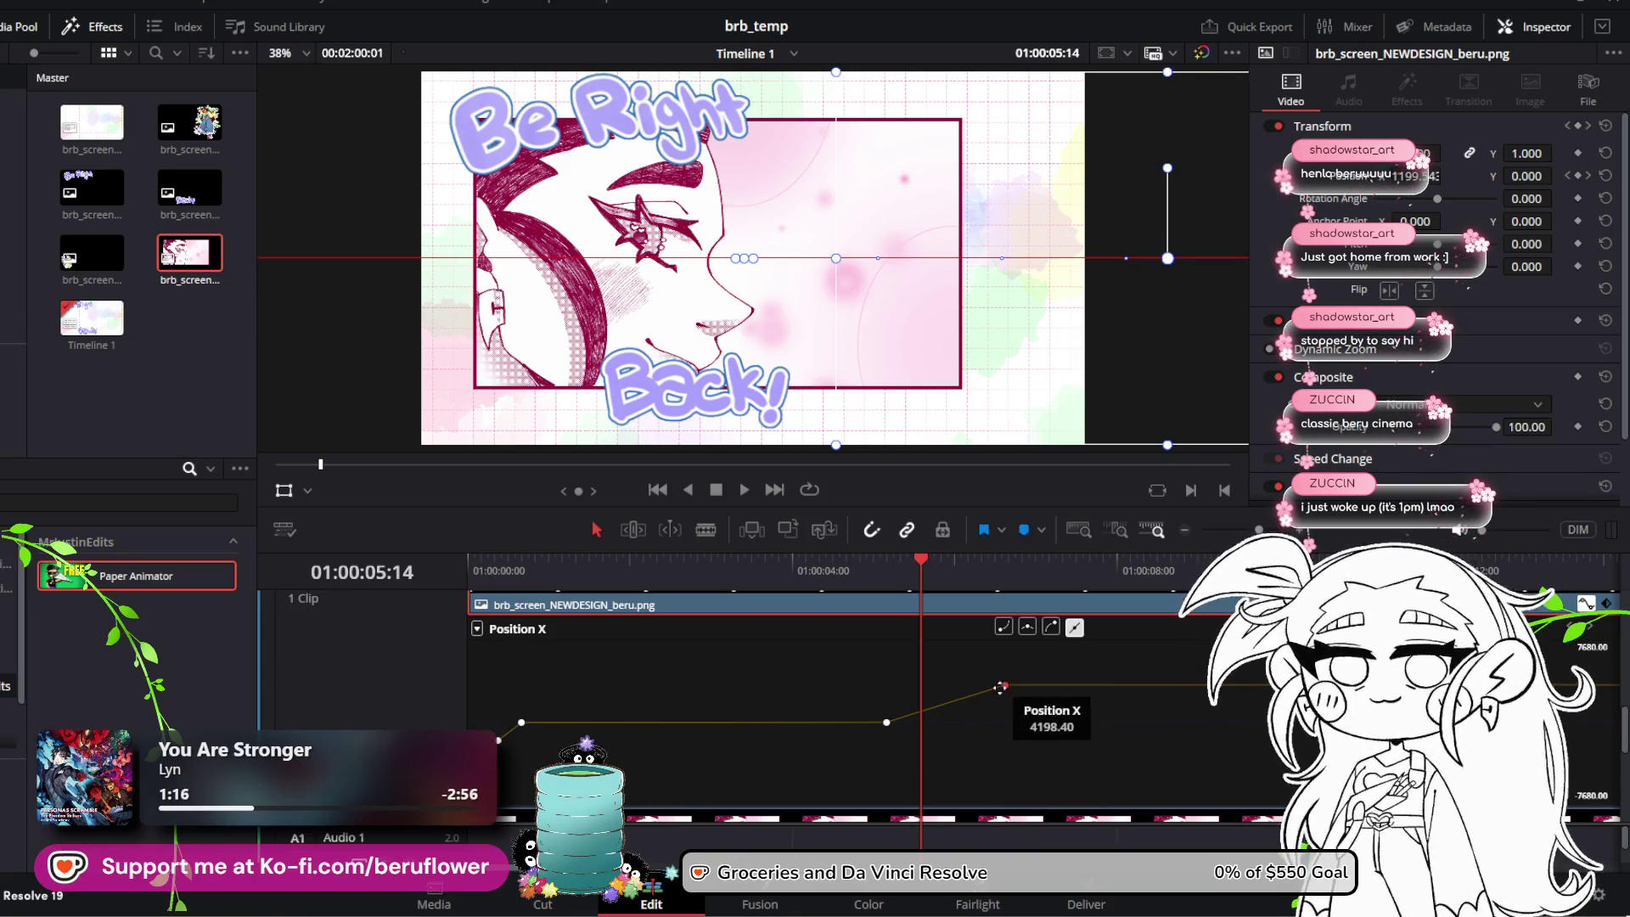
{"action": "scroll", "coordinate": [1006, 690], "scroll_direction": "up", "scroll_amount": 2}
{"action": "scroll", "coordinate": [1006, 689], "scroll_direction": "down", "scroll_amount": 2}
{"action": "mouse_move", "coordinate": [1005, 687]}
{"action": "left_mouse_down"}
{"action": "mouse_move", "coordinate": [984, 684]}
{"action": "mouse_move", "coordinate": [1061, 689]}
{"action": "mouse_move", "coordinate": [1042, 690]}
{"action": "left_mouse_up"}
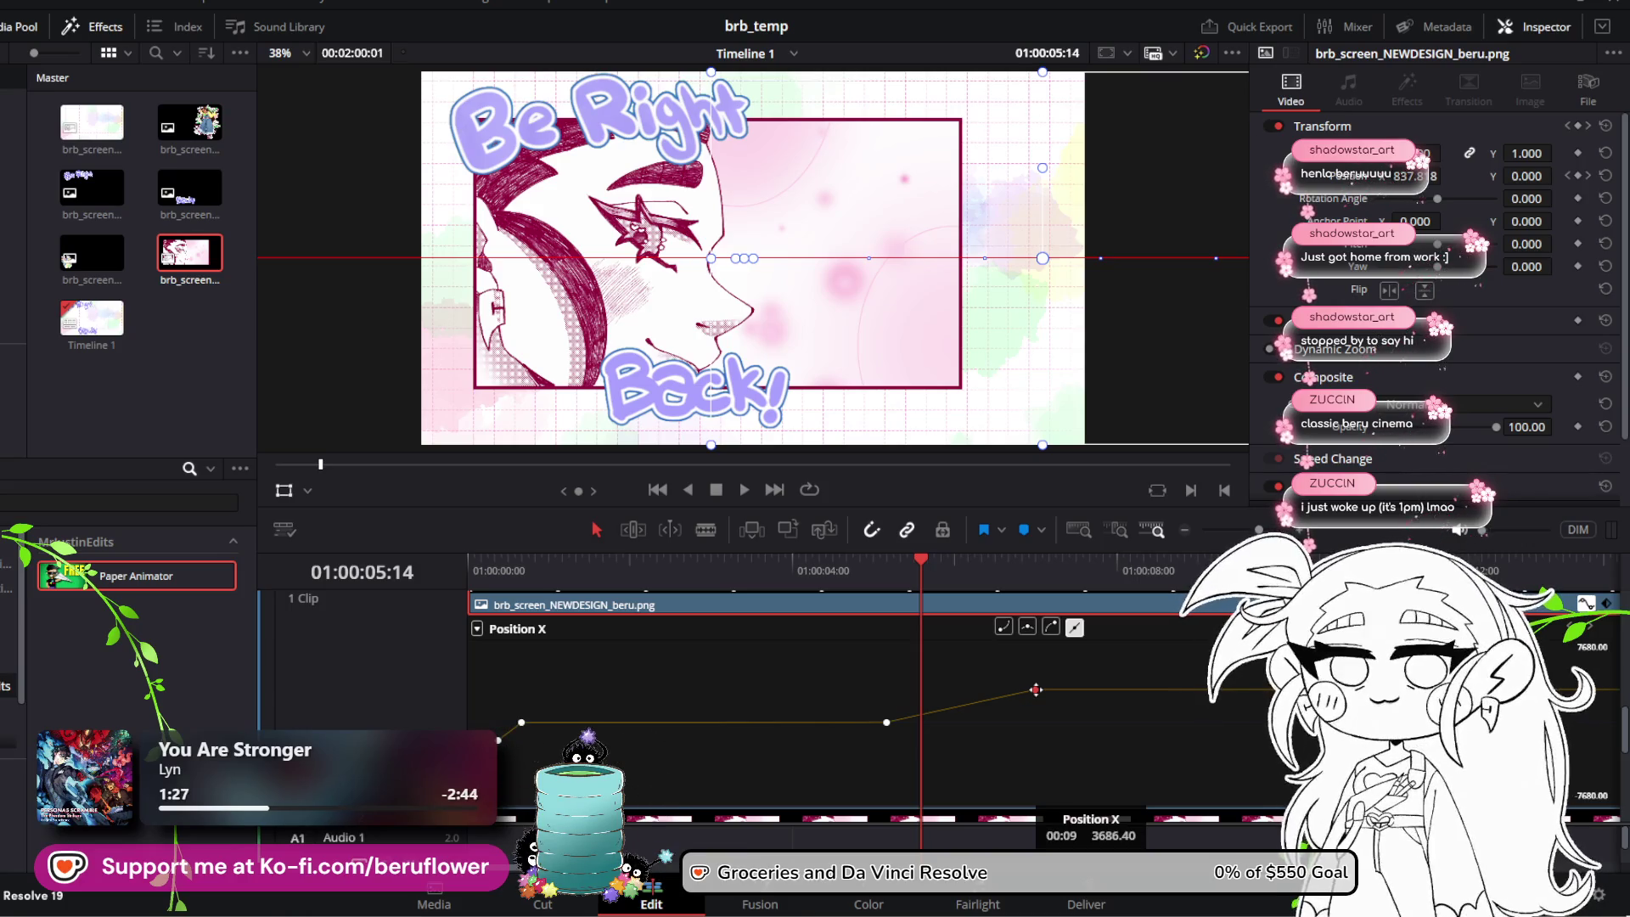
Step: Rewind and play the animation to review the current slide-in
{"action": "left_click", "coordinate": [768, 563]}
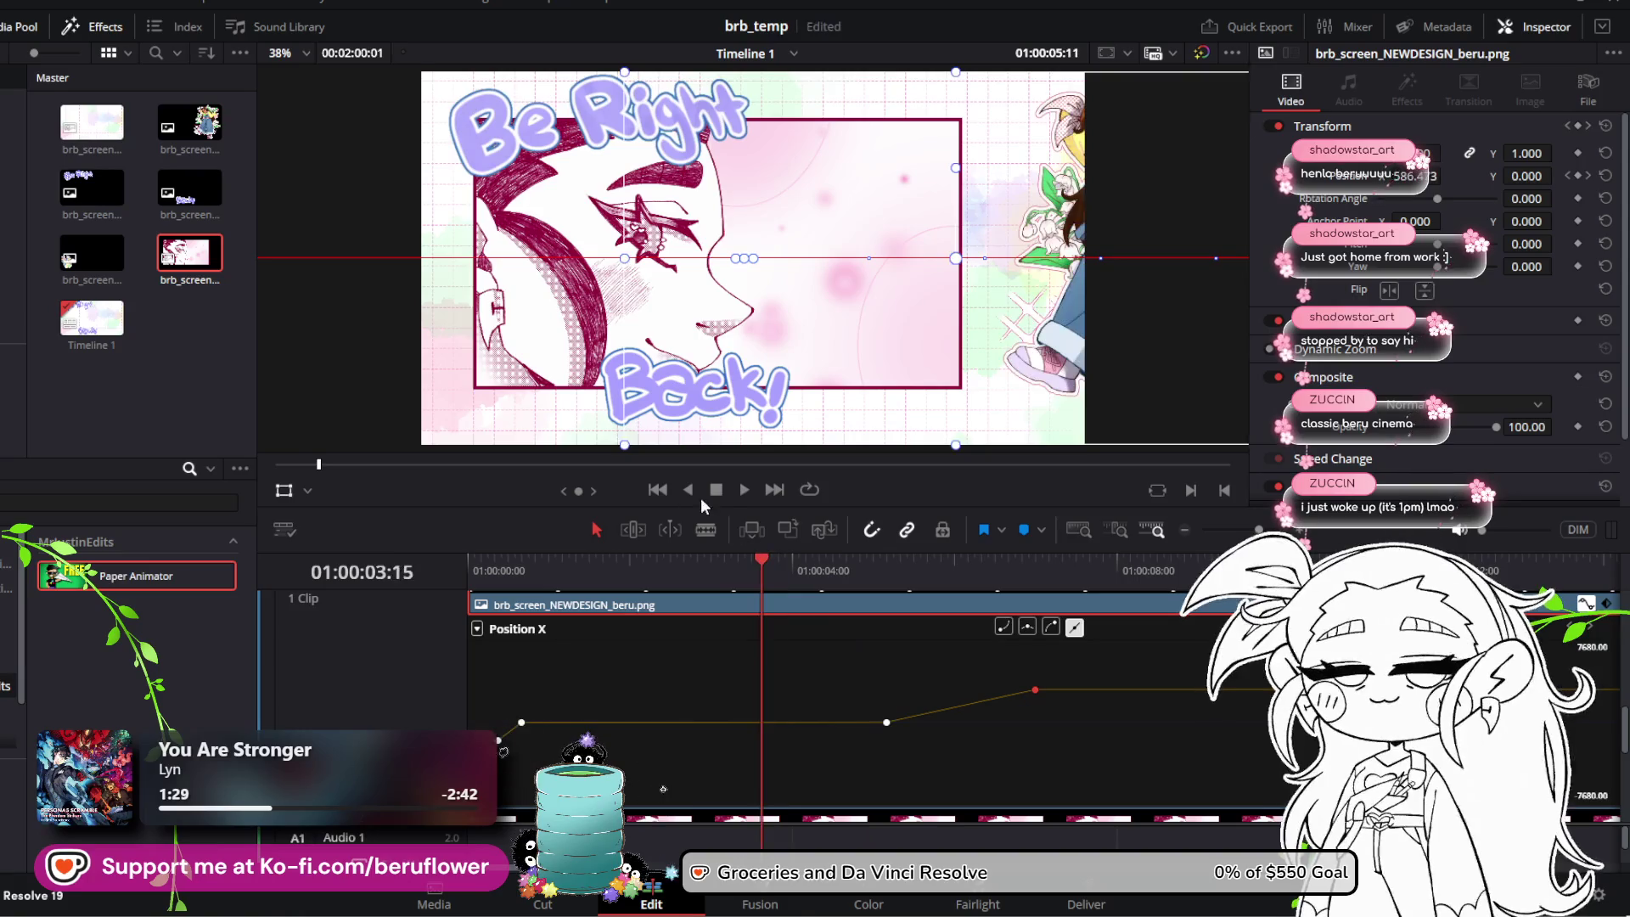
{"action": "left_click", "coordinate": [745, 490]}
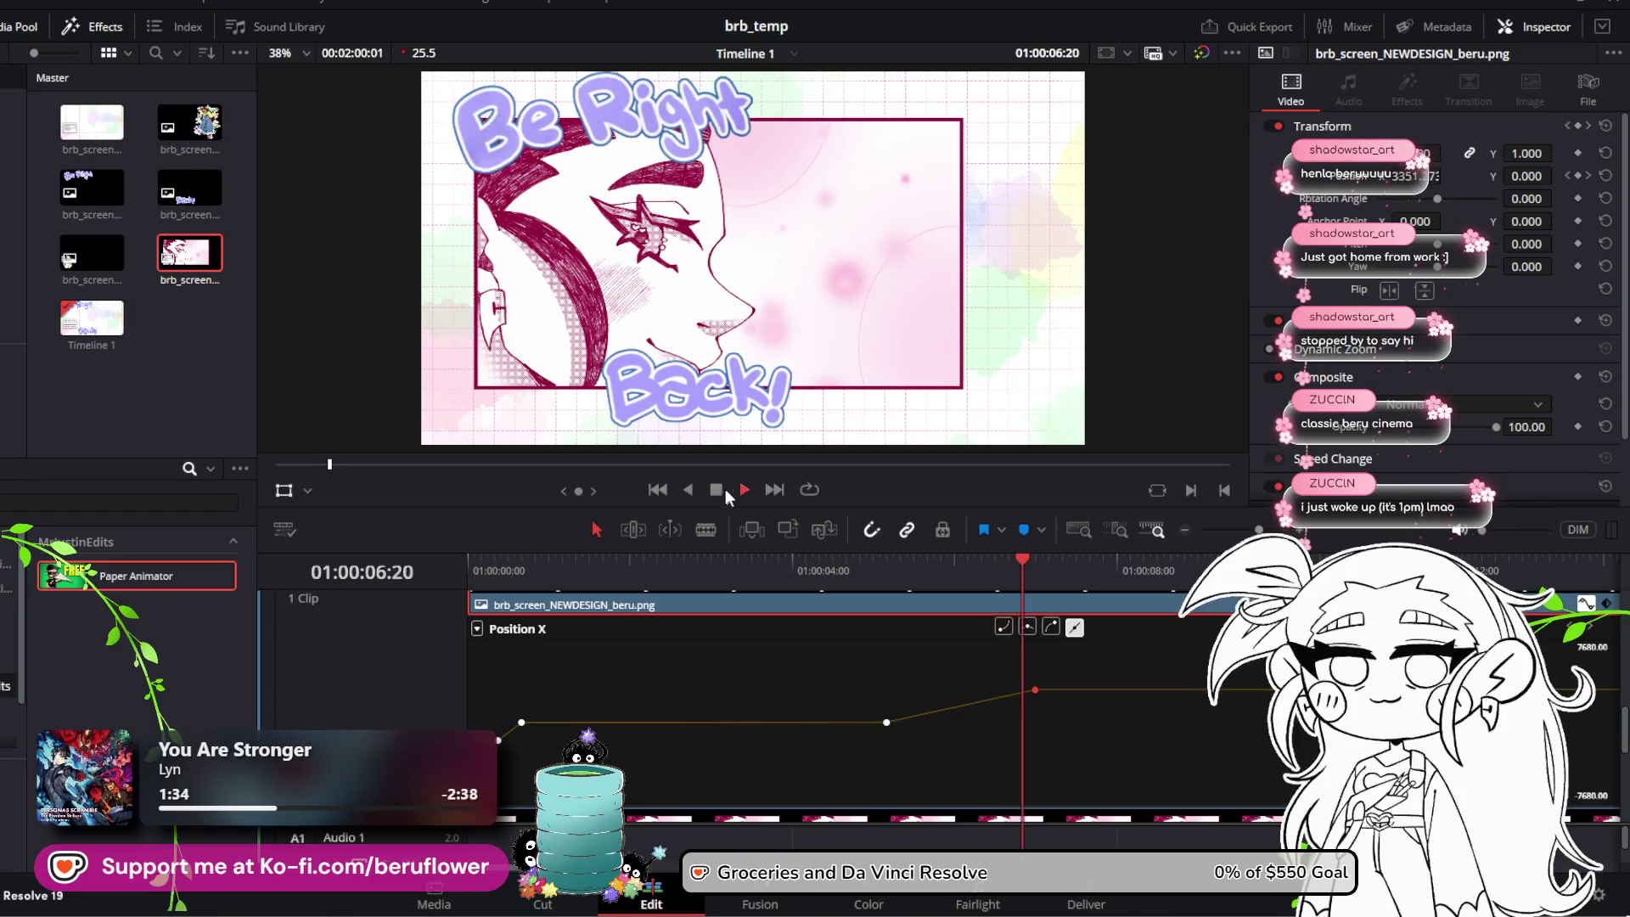
{"action": "left_click", "coordinate": [721, 490]}
{"action": "left_click", "coordinate": [1011, 564]}
Step: Replay from 05:04, then select both later Position X keyframes and shift them 12 frames earlier
{"action": "left_click_drag", "start_coordinate": [997, 559], "coordinate": [886, 561]}
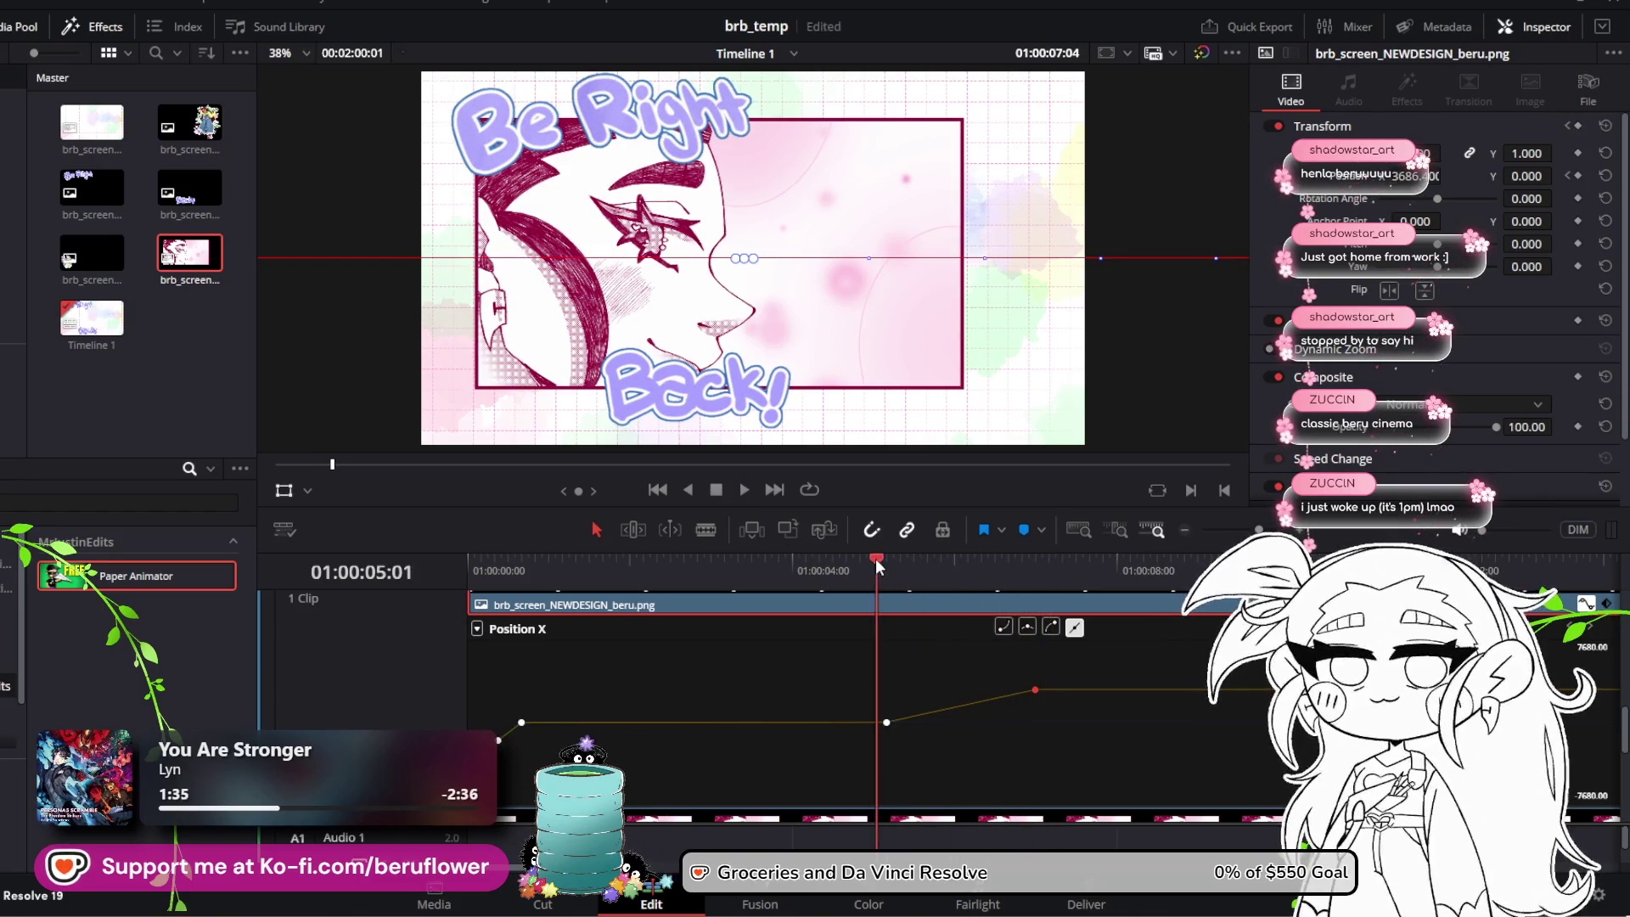
{"action": "left_click", "coordinate": [745, 490]}
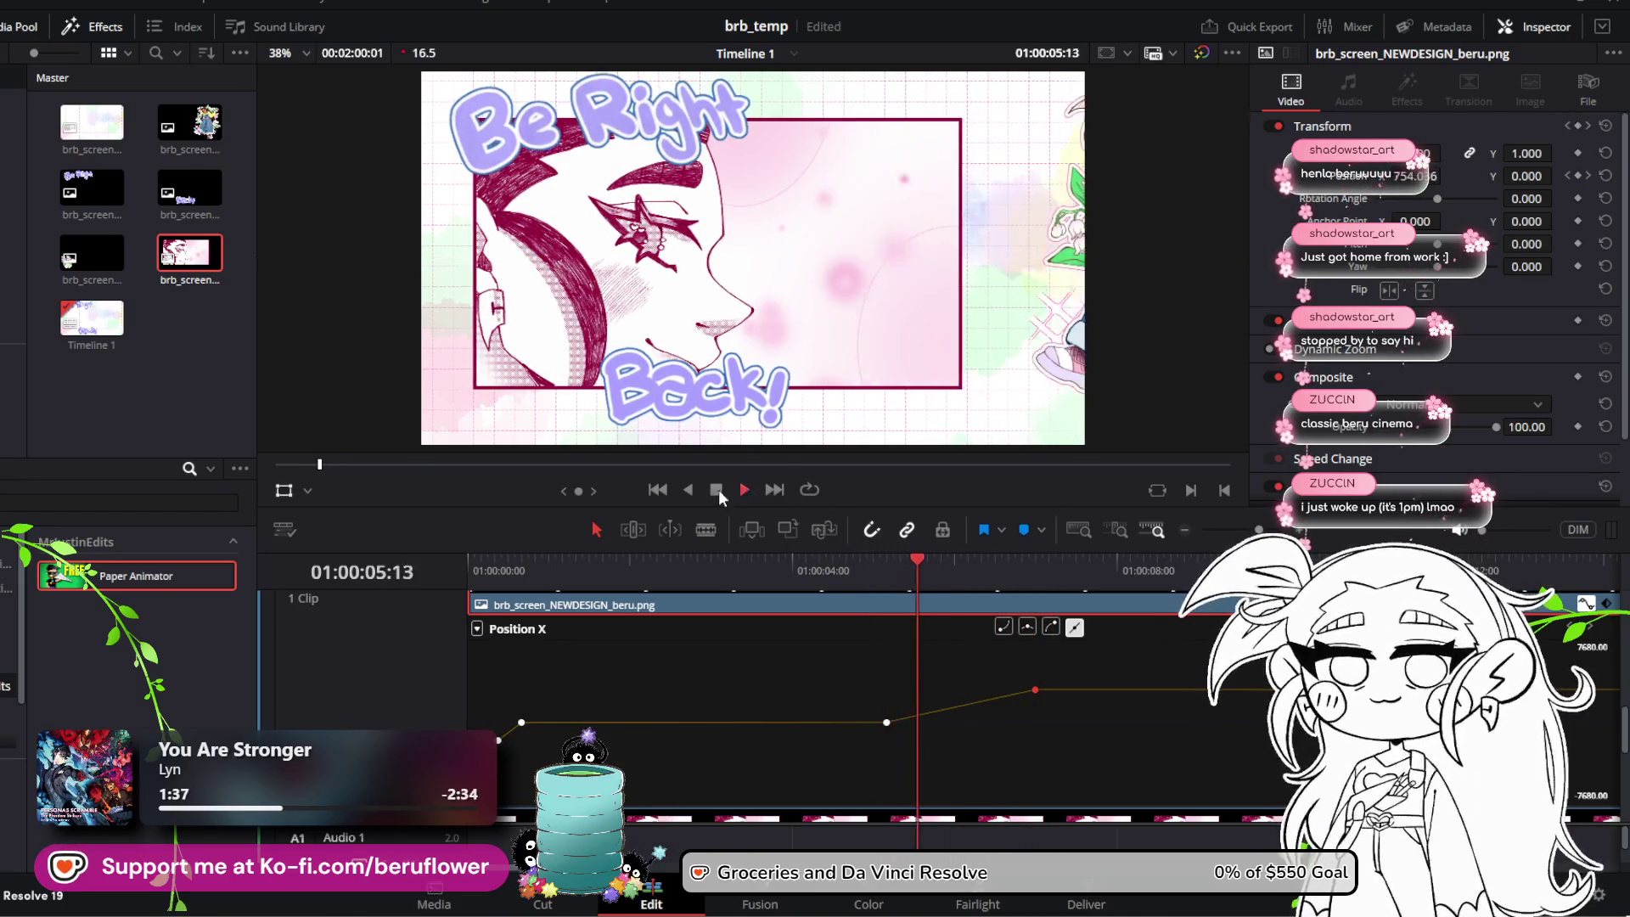
{"action": "left_click", "coordinate": [719, 489]}
{"action": "mouse_move", "coordinate": [957, 567]}
{"action": "left_mouse_down"}
{"action": "mouse_move", "coordinate": [1001, 564]}
{"action": "mouse_move", "coordinate": [971, 564]}
{"action": "left_mouse_up"}
{"action": "left_click_drag", "start_coordinate": [850, 652], "coordinate": [1150, 791]}
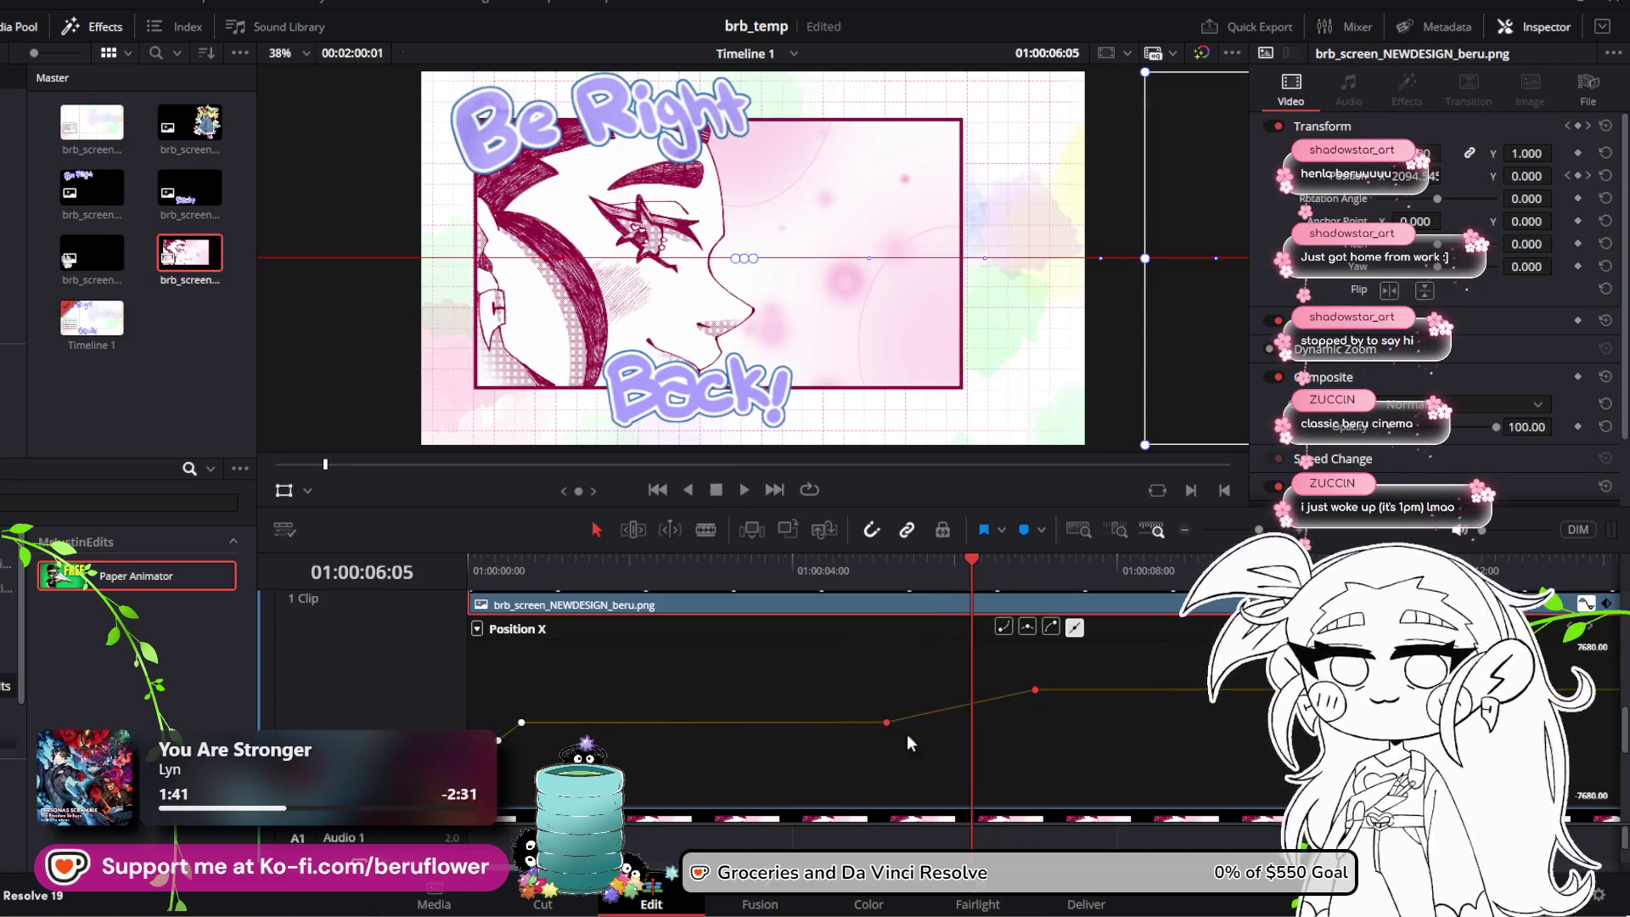
{"action": "left_click_drag", "start_coordinate": [888, 723], "coordinate": [826, 721]}
Step: Box-select the Position X keyframes, shift them later, nudge them slightly earlier, and replay
{"action": "scroll", "coordinate": [785, 595], "scroll_direction": "up", "scroll_amount": 1}
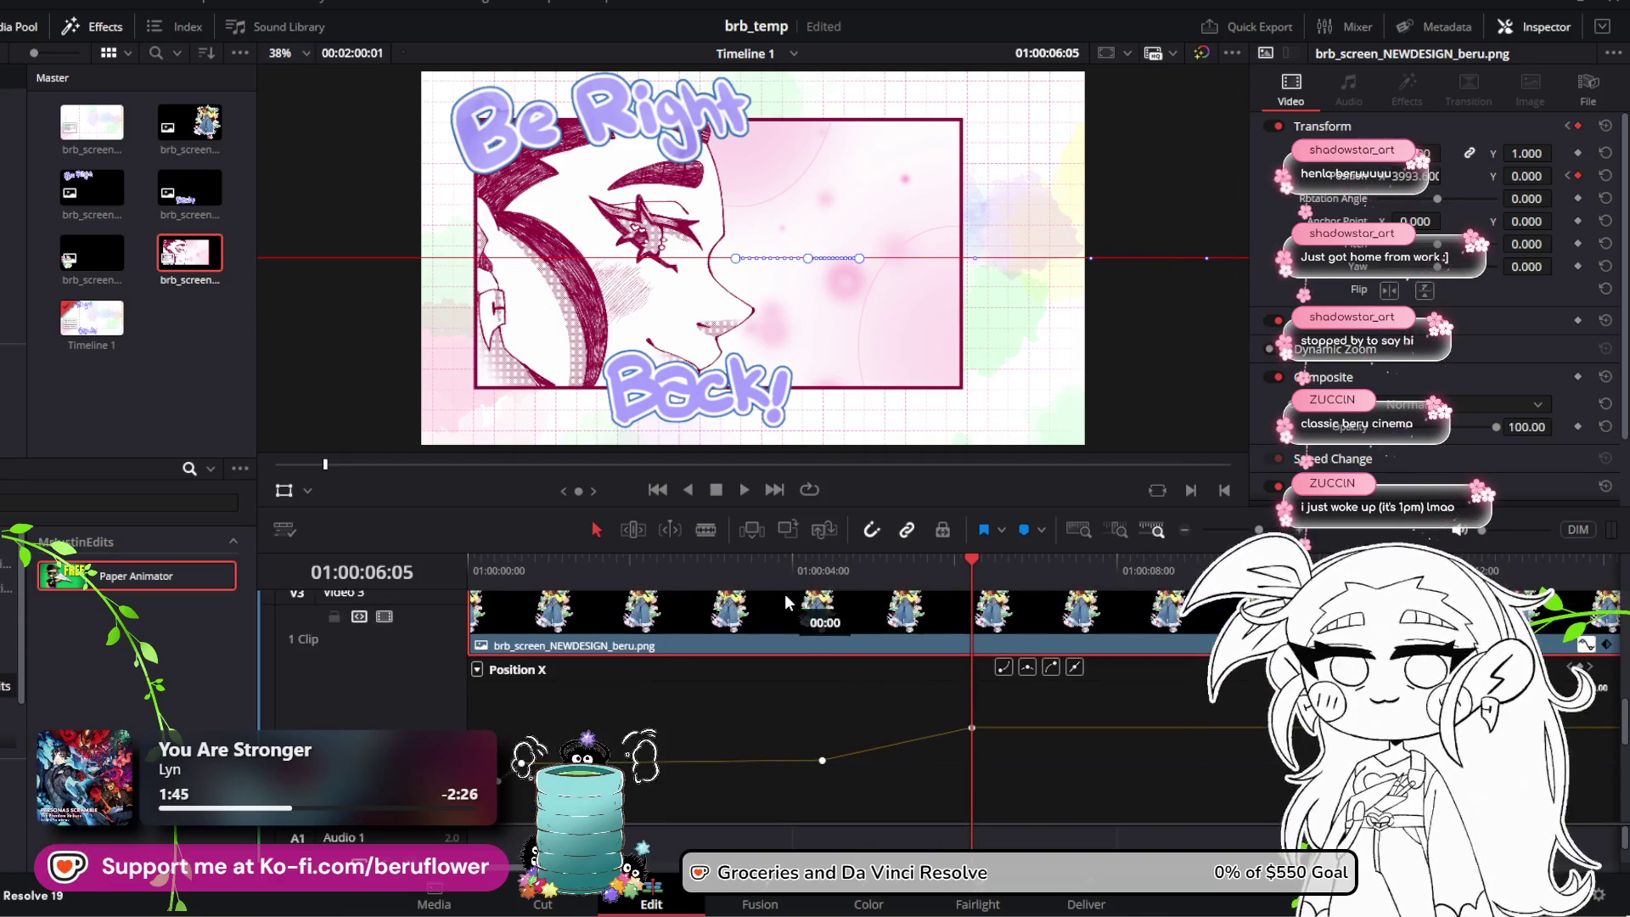
{"action": "left_click_drag", "start_coordinate": [971, 561], "coordinate": [571, 561]}
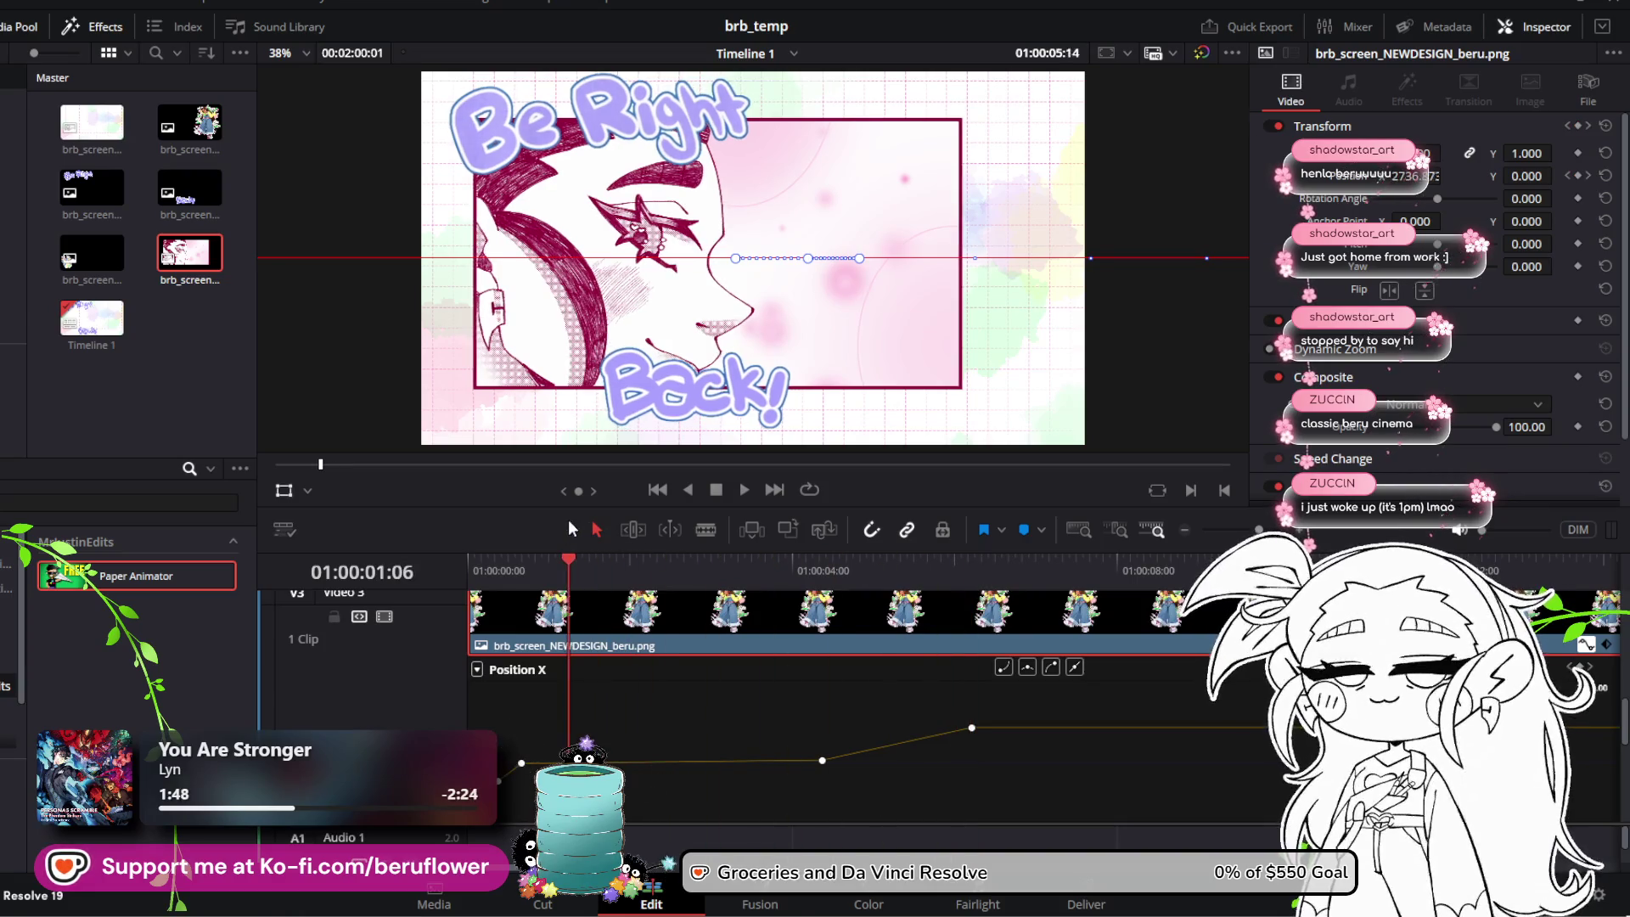
{"action": "key", "text": "space"}
{"action": "key", "text": "space"}
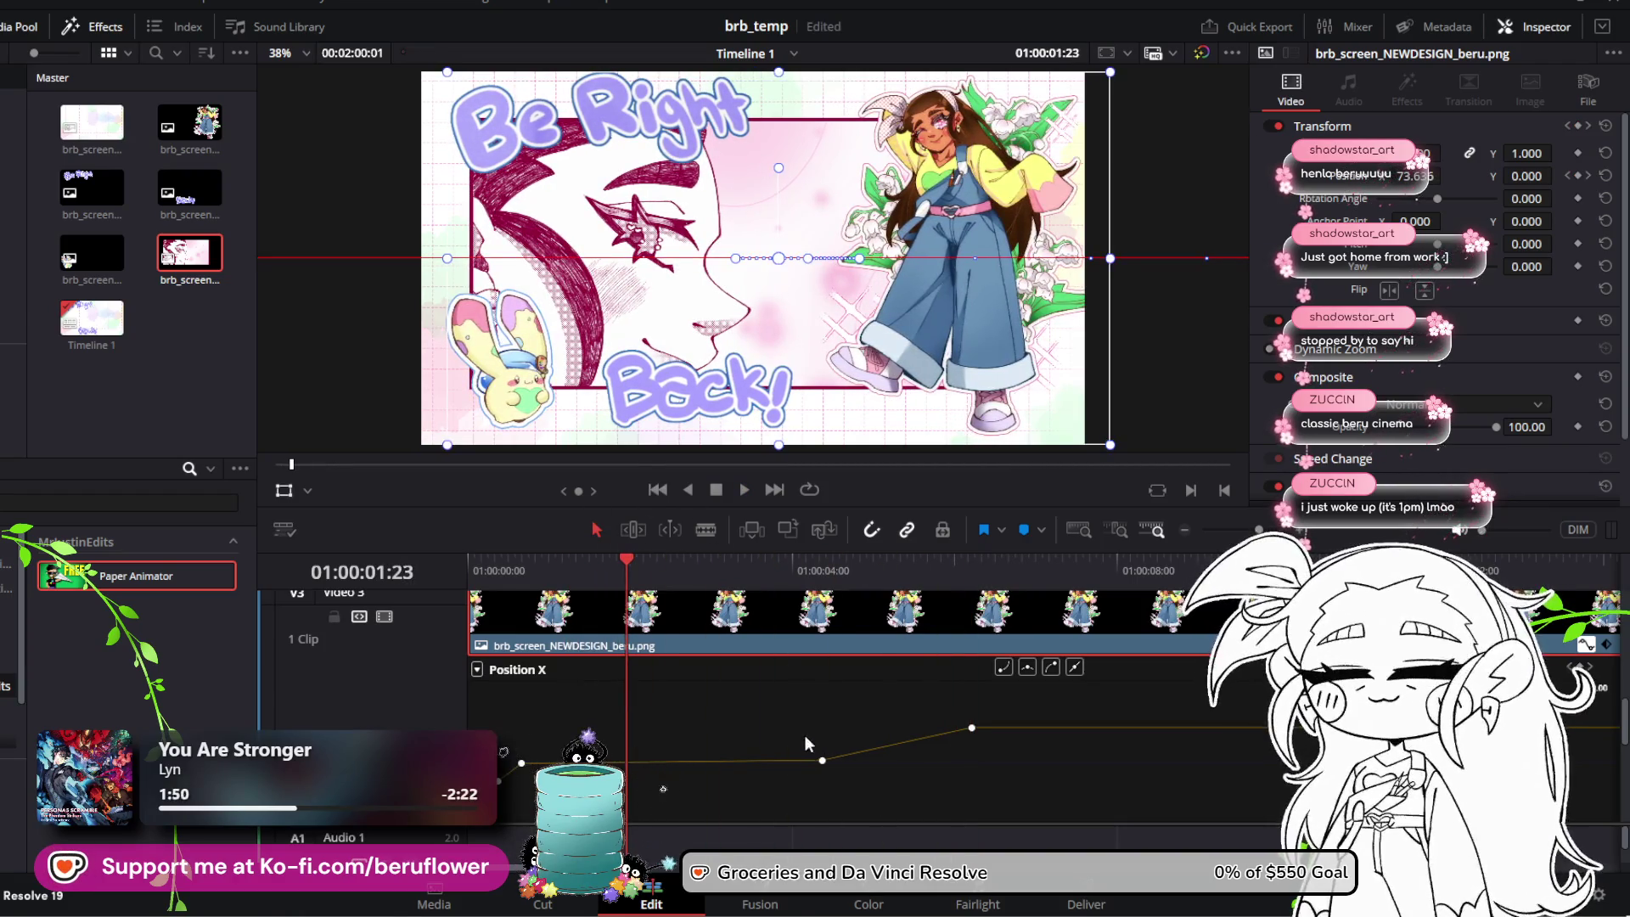
{"action": "left_click_drag", "start_coordinate": [805, 735], "coordinate": [1087, 823]}
{"action": "mouse_move", "coordinate": [923, 770]}
{"action": "left_mouse_down"}
{"action": "mouse_move", "coordinate": [868, 740]}
{"action": "mouse_move", "coordinate": [1117, 821]}
{"action": "left_mouse_up"}
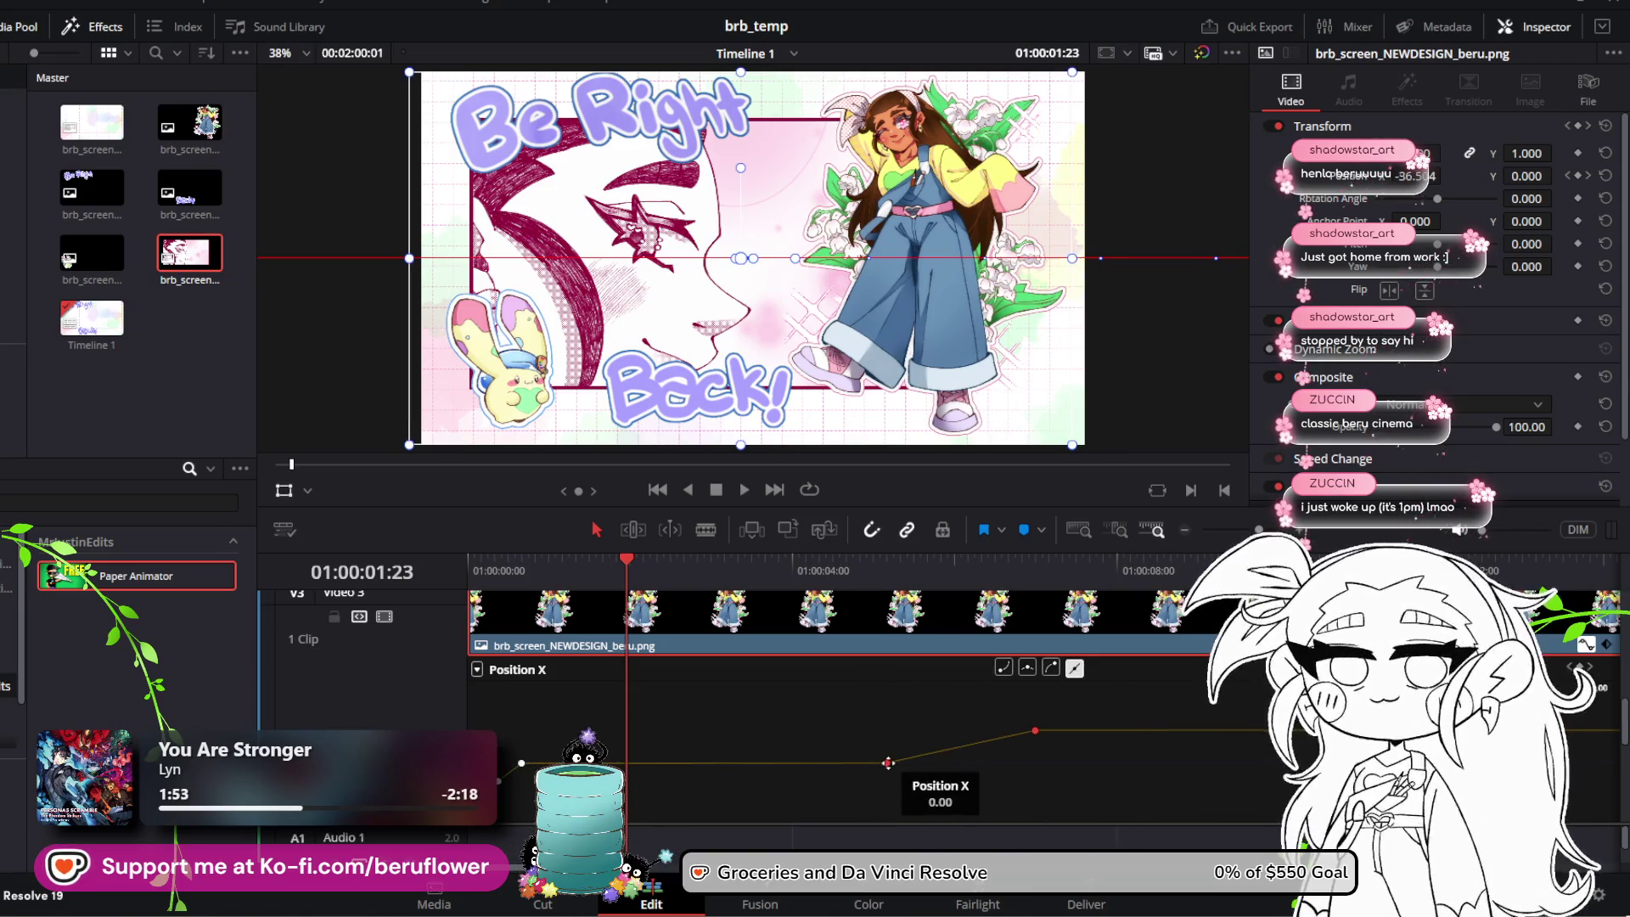
{"action": "left_click_drag", "start_coordinate": [889, 763], "coordinate": [857, 762]}
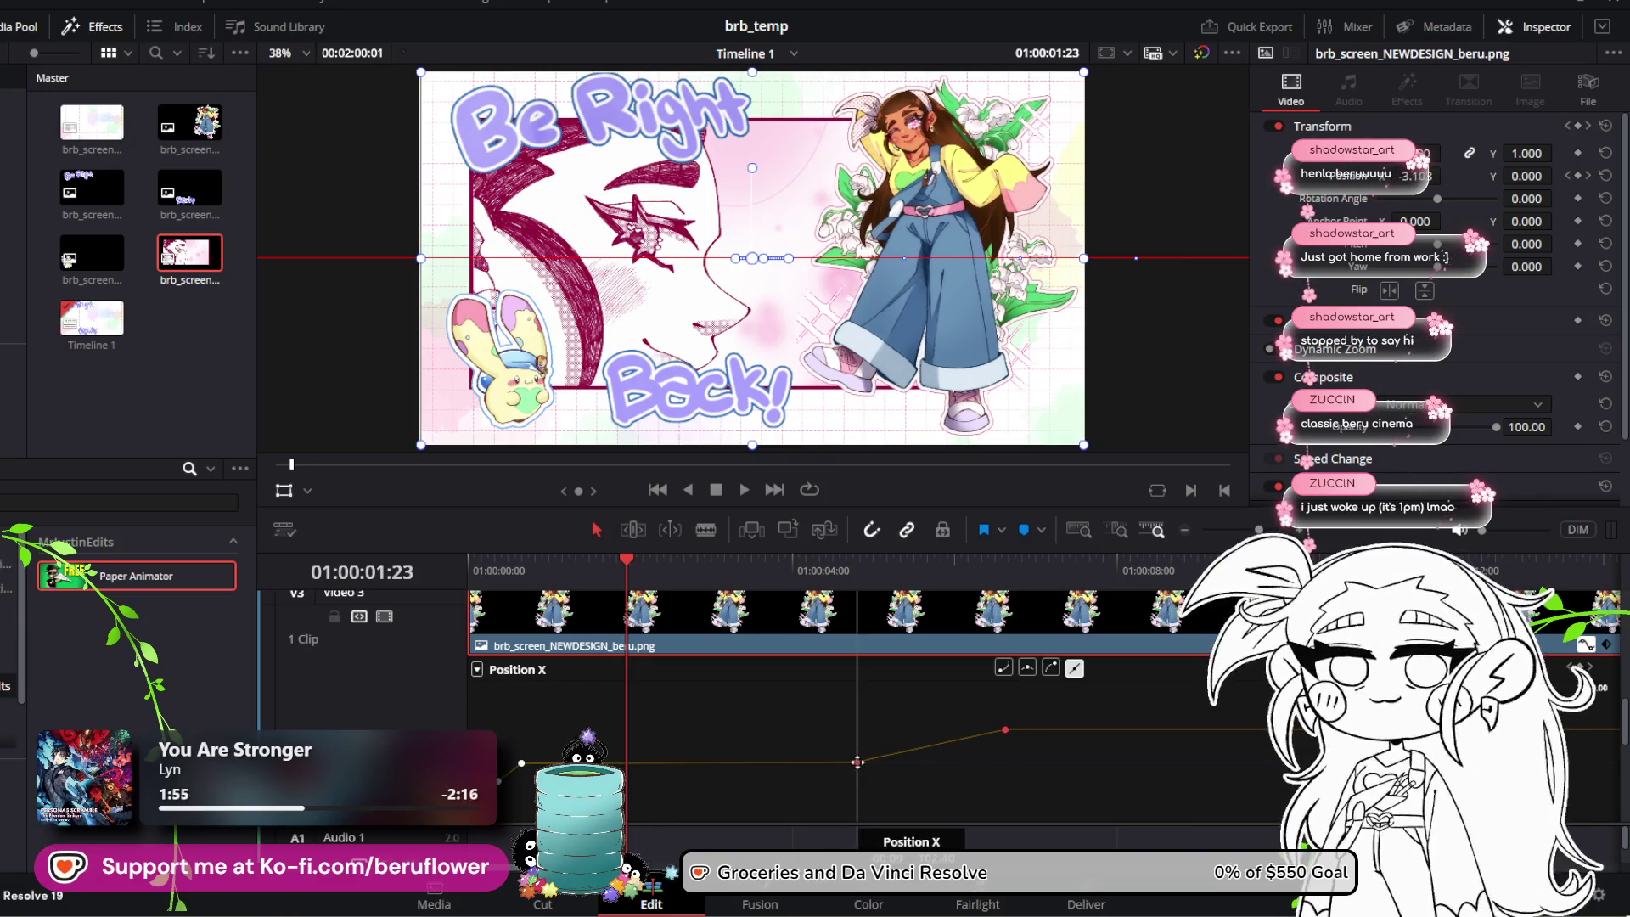
{"action": "key", "text": "space"}
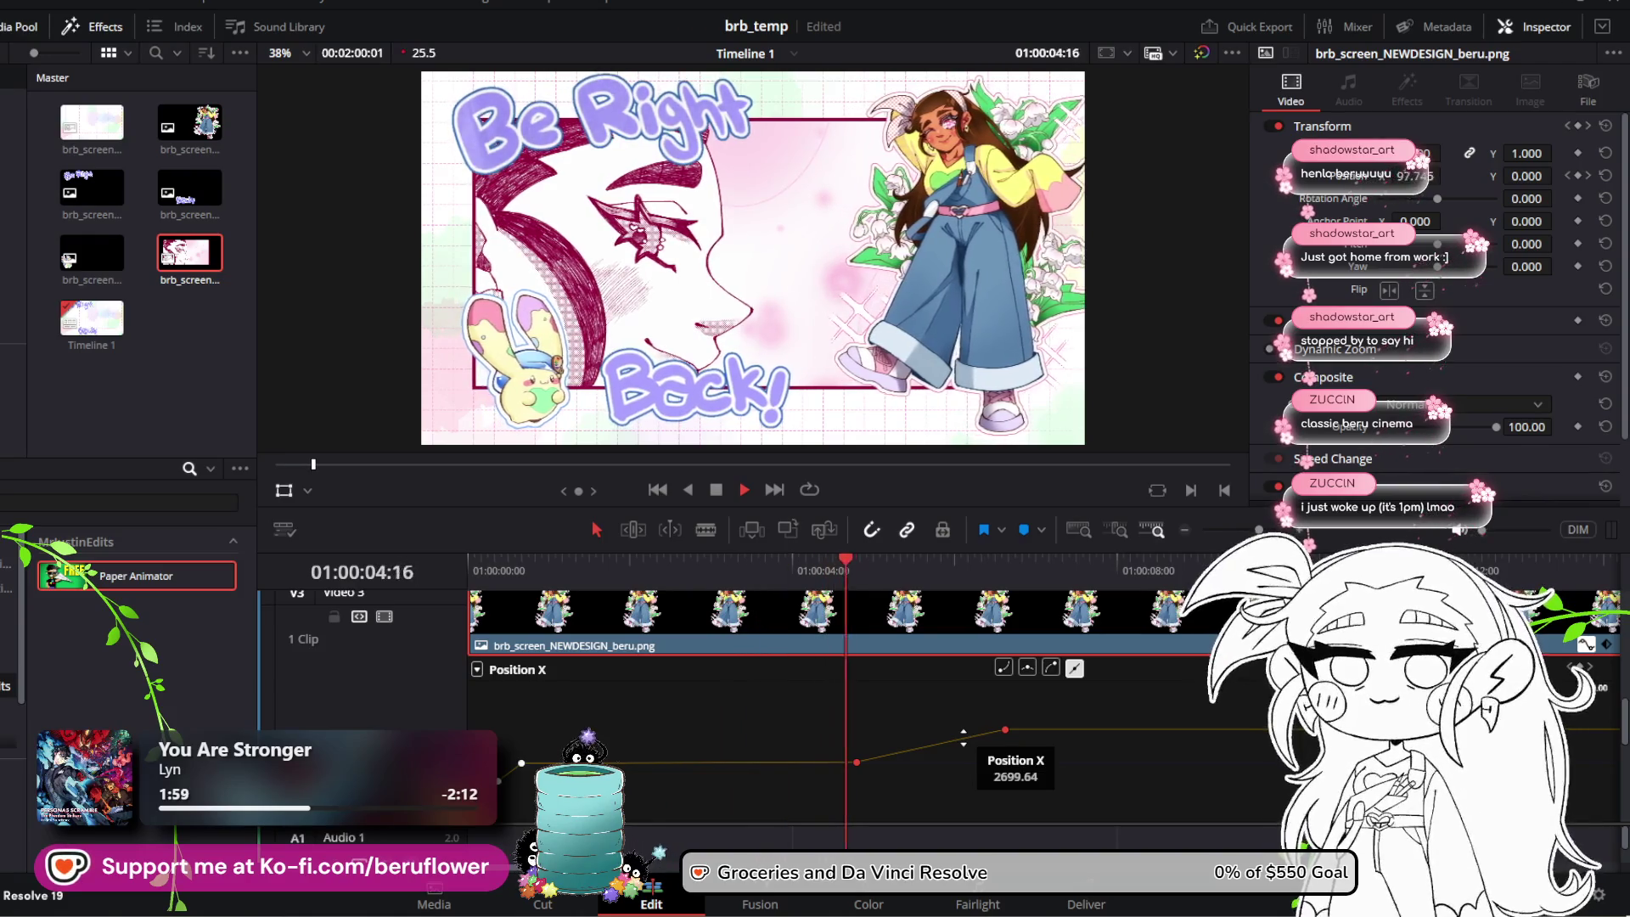
{"action": "key", "text": "space"}
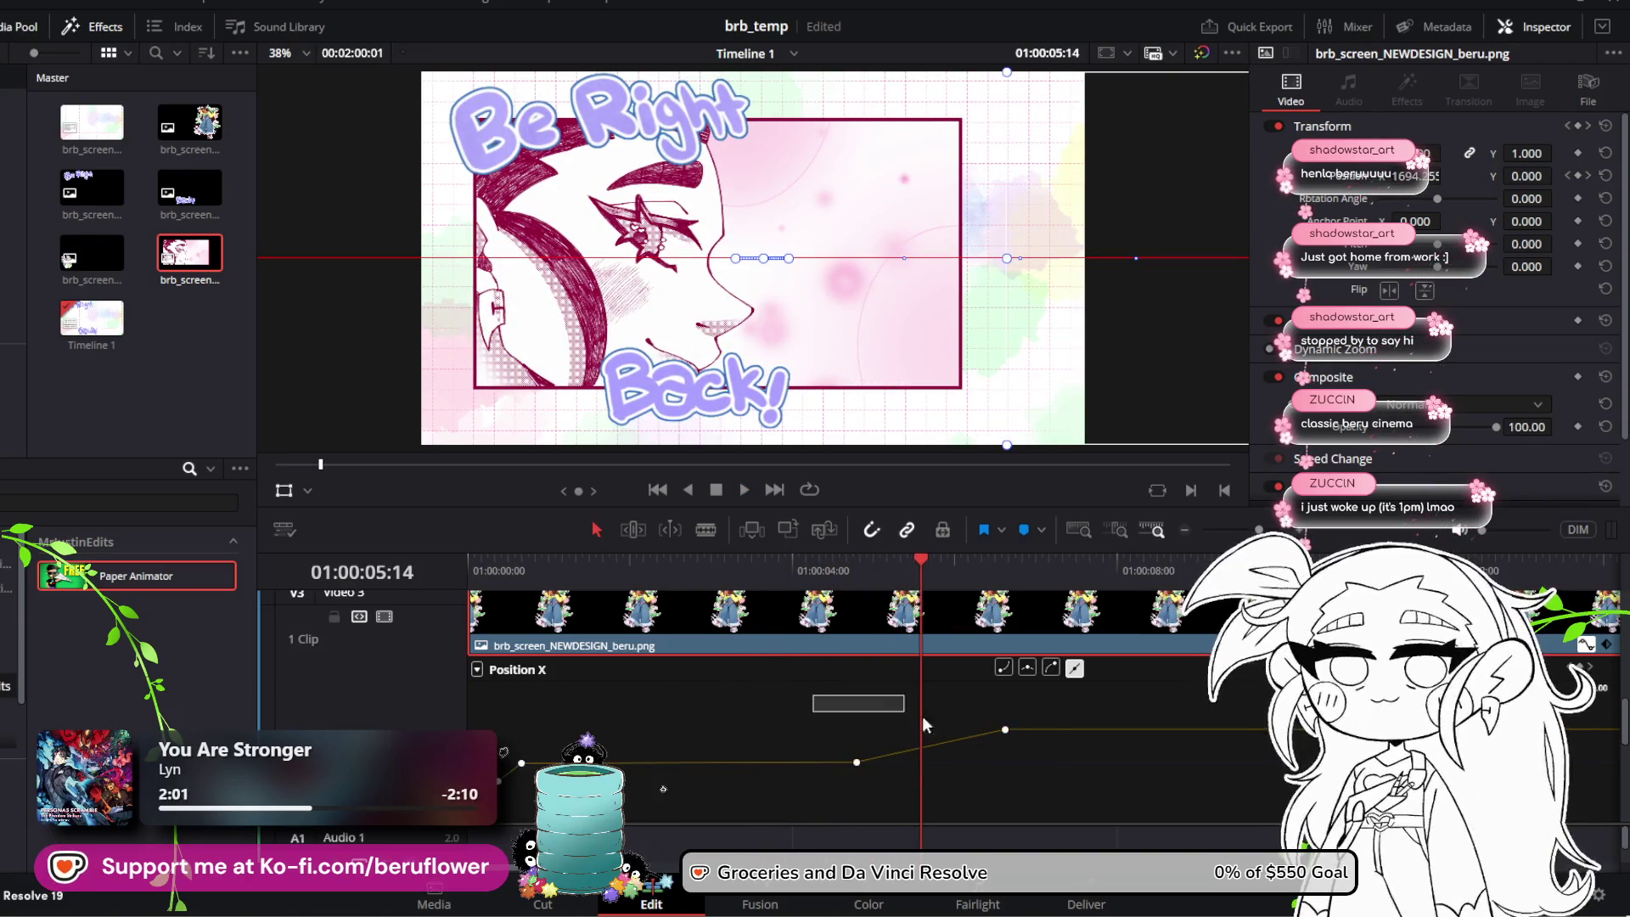
Step: Move the two later Position X keyframes slightly earlier and replay from the start
{"action": "left_click_drag", "start_coordinate": [815, 696], "coordinate": [1057, 774]}
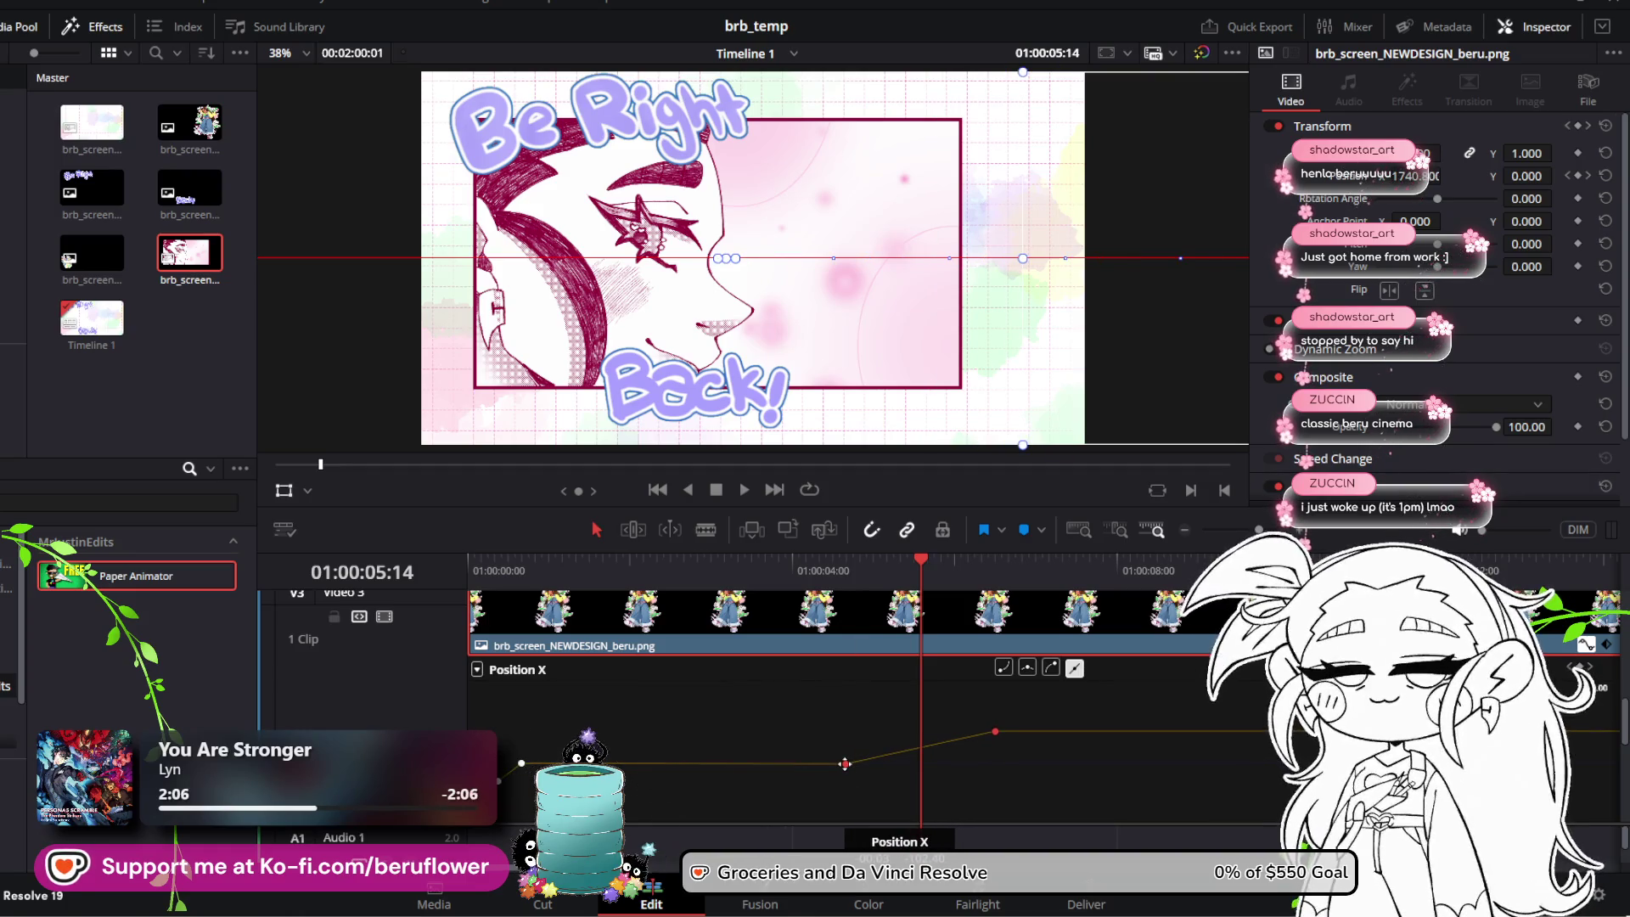
{"action": "left_click_drag", "start_coordinate": [845, 764], "coordinate": [843, 764]}
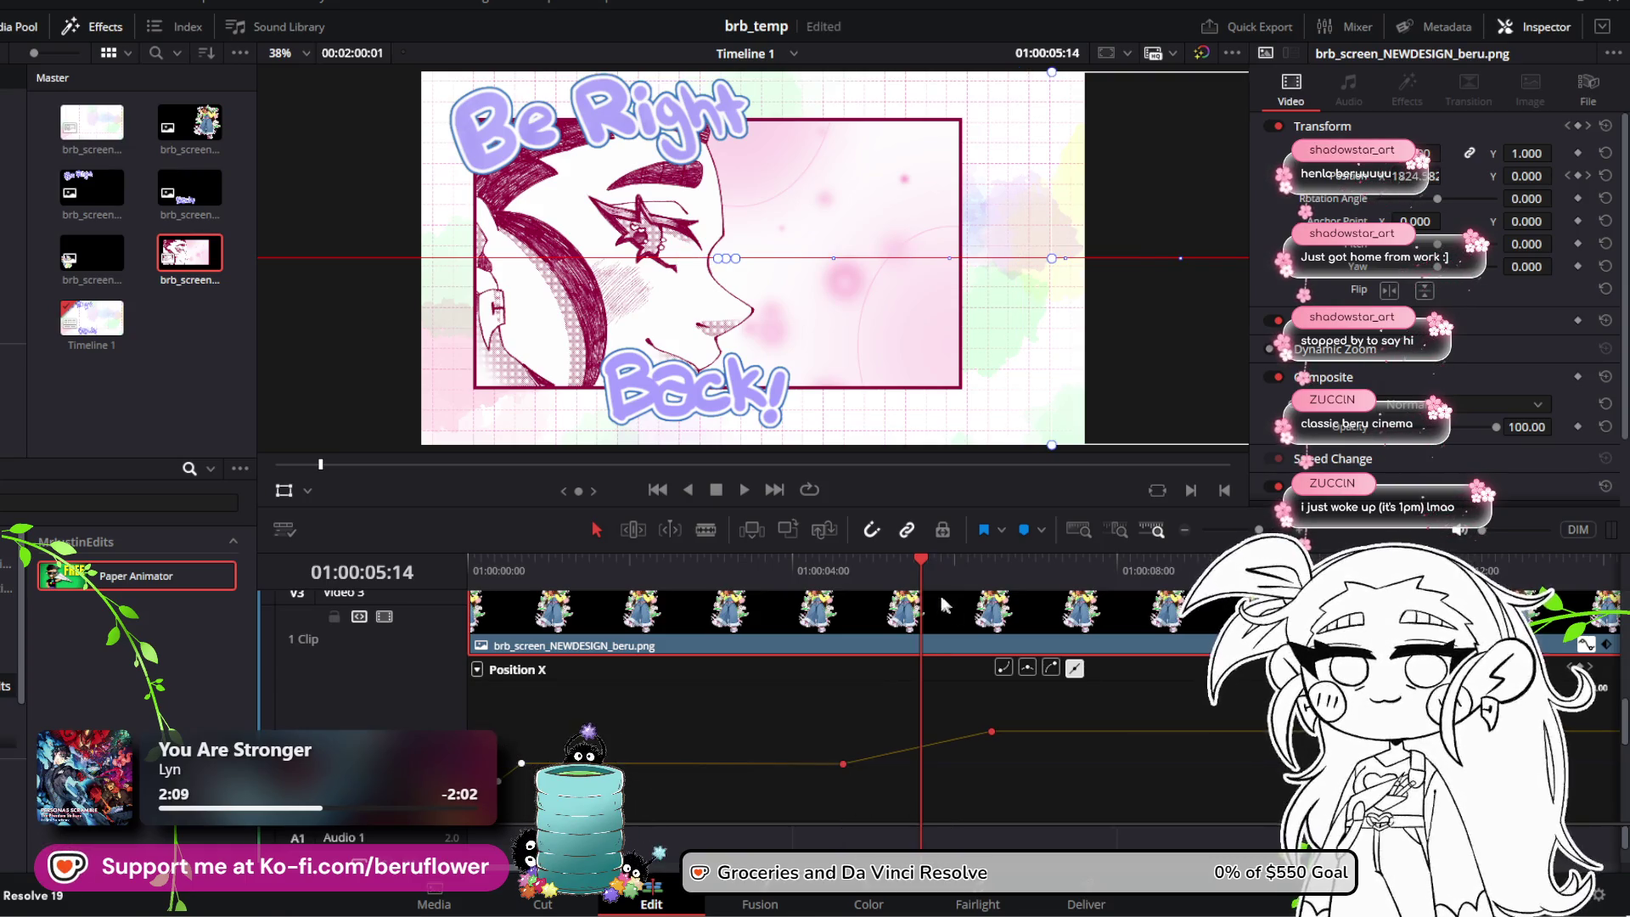
{"action": "left_click_drag", "start_coordinate": [921, 565], "coordinate": [473, 562]}
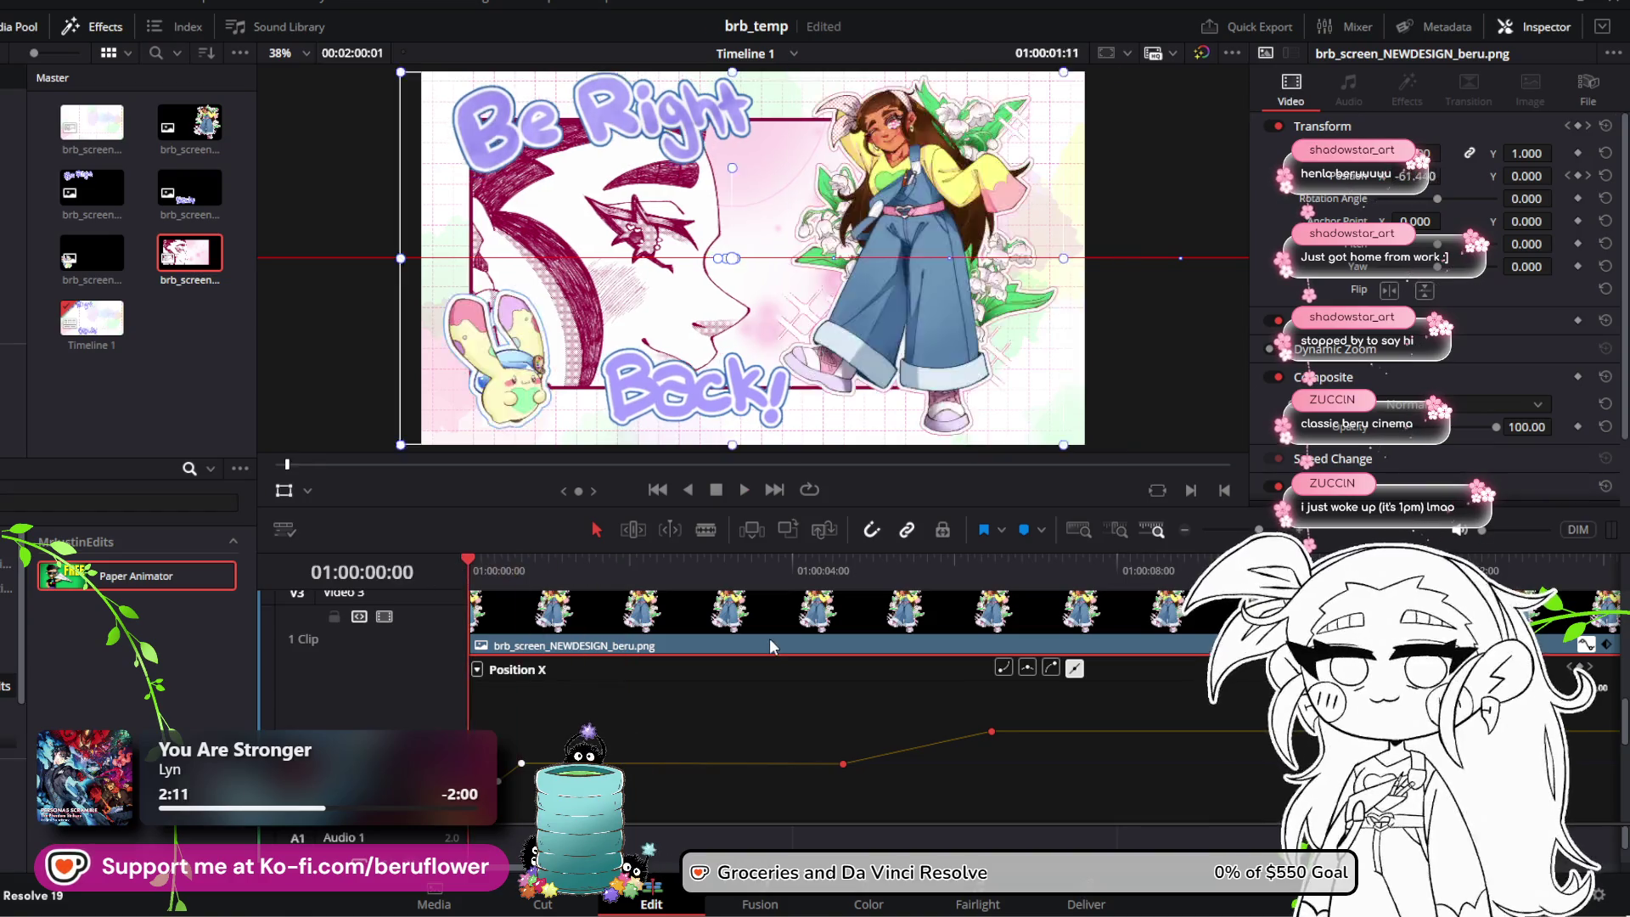
{"action": "key", "text": "space"}
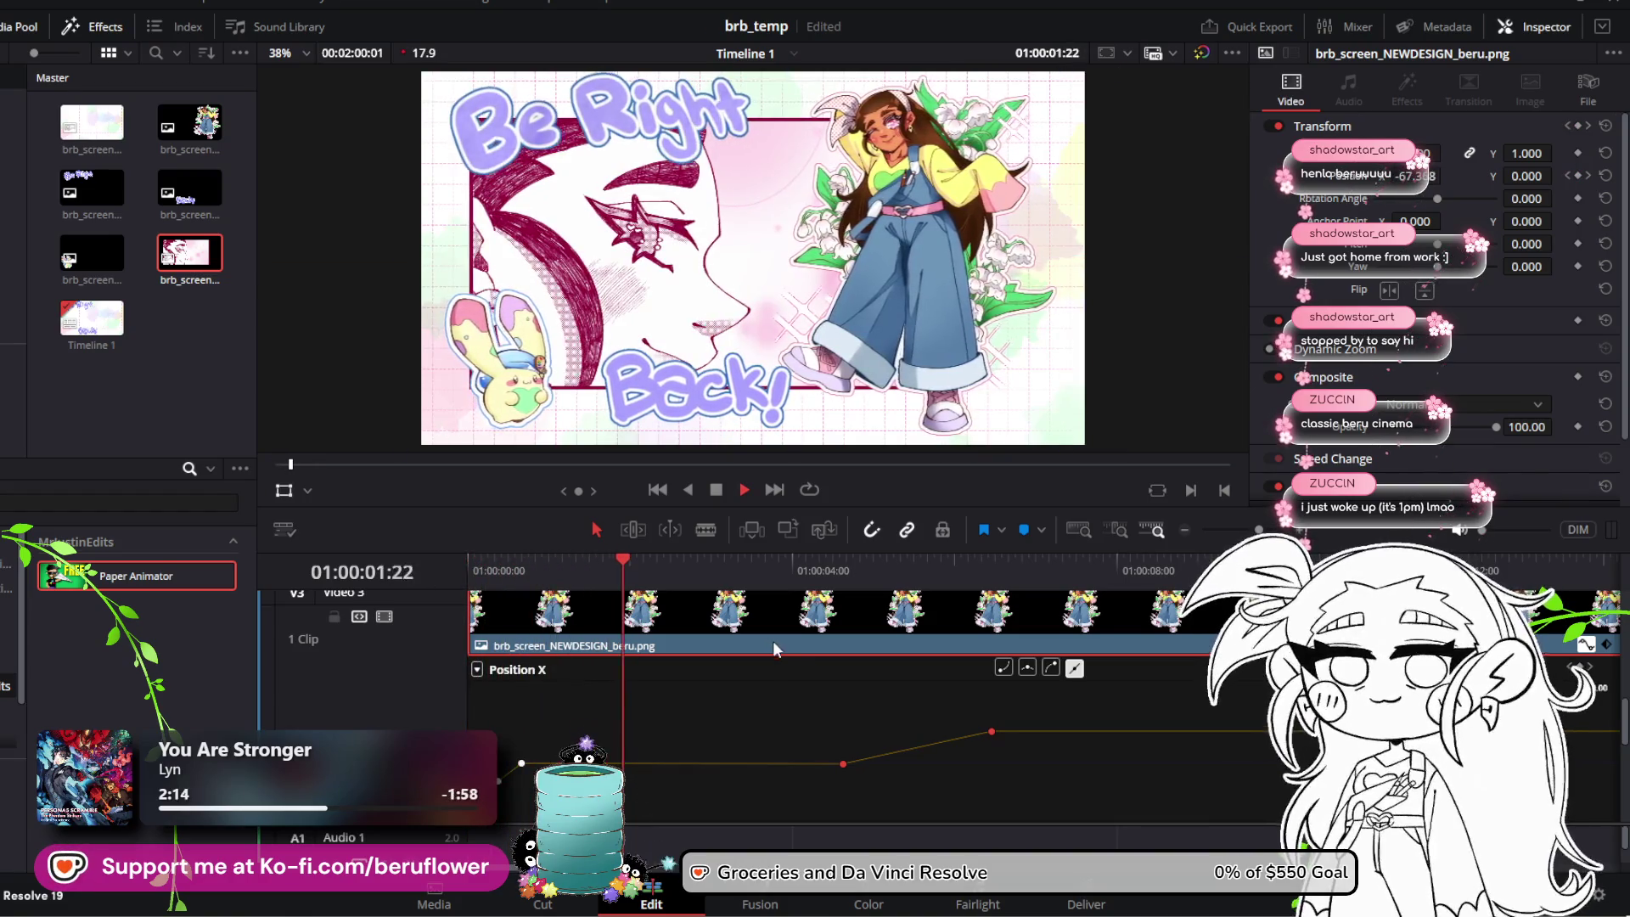
{"action": "key", "text": "space"}
Step: Raise the first Position X keyframe's value and review the motion around 03:08
{"action": "left_click", "coordinate": [839, 763]}
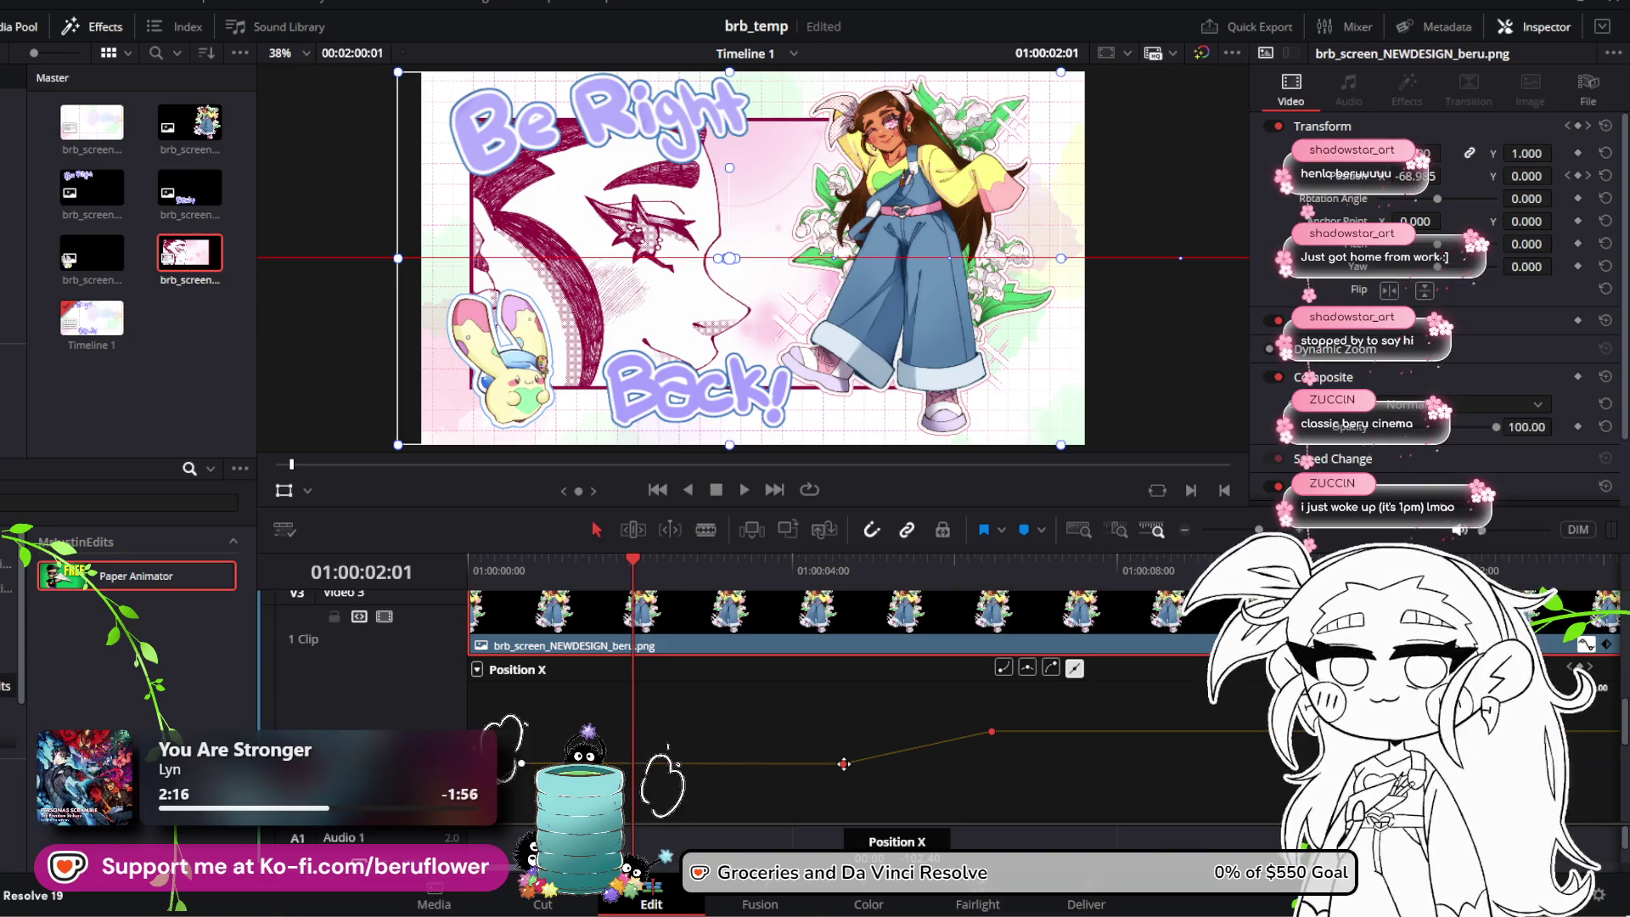
{"action": "left_click_drag", "start_coordinate": [843, 764], "coordinate": [843, 764]}
{"action": "key", "text": "space"}
{"action": "key", "text": "space"}
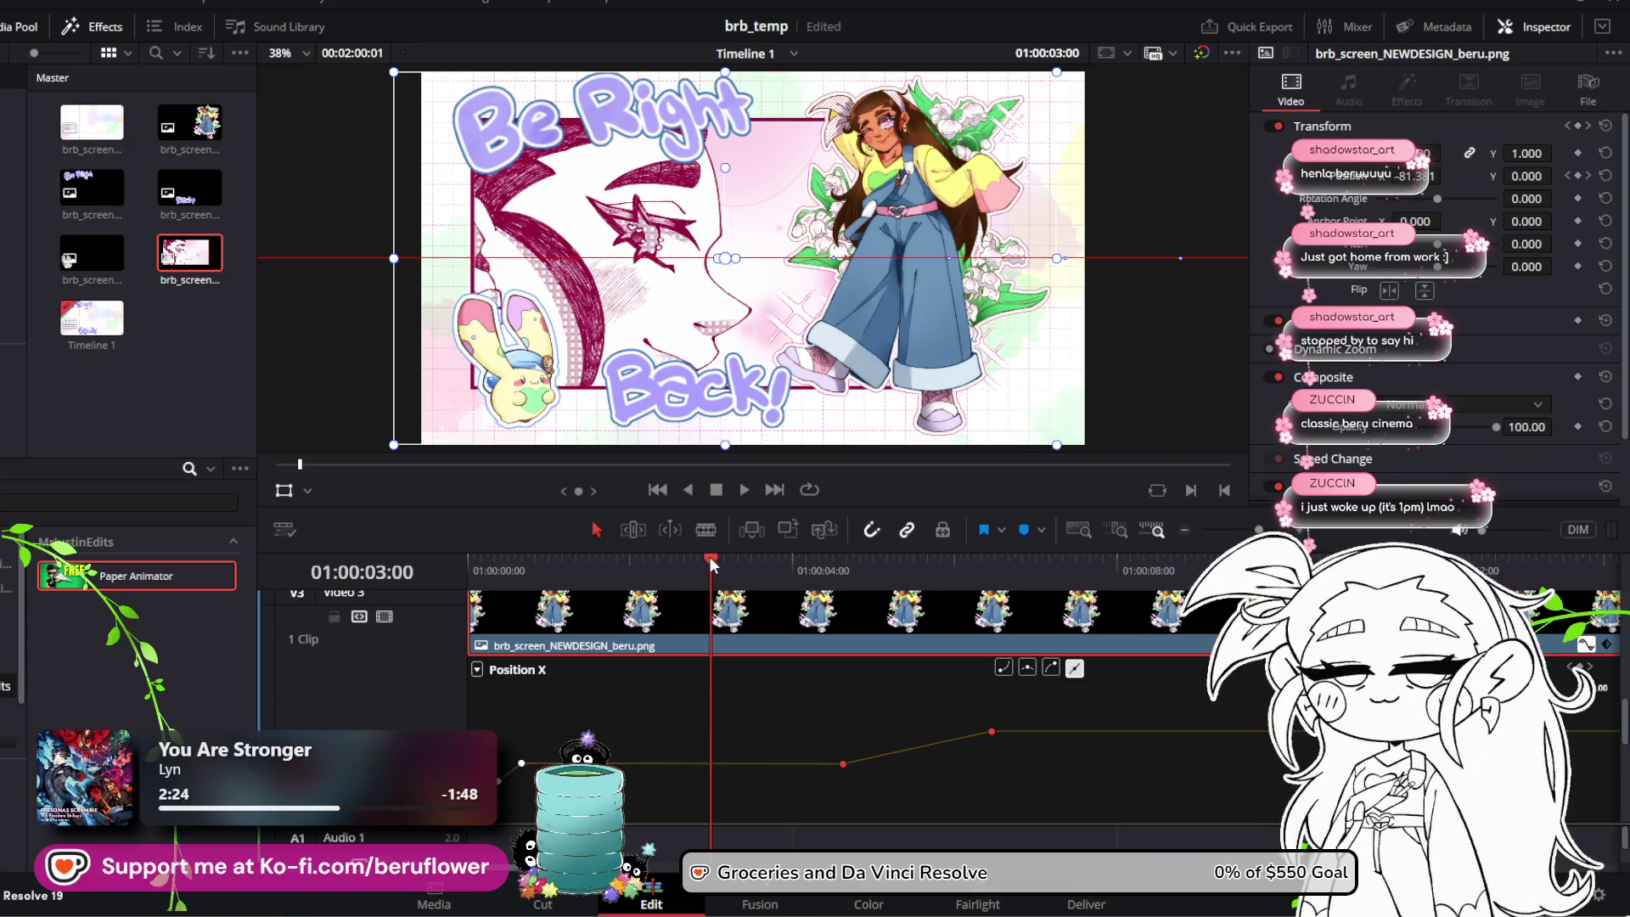
{"action": "left_click", "coordinate": [739, 567]}
{"action": "left_click_drag", "start_coordinate": [740, 567], "coordinate": [603, 563]}
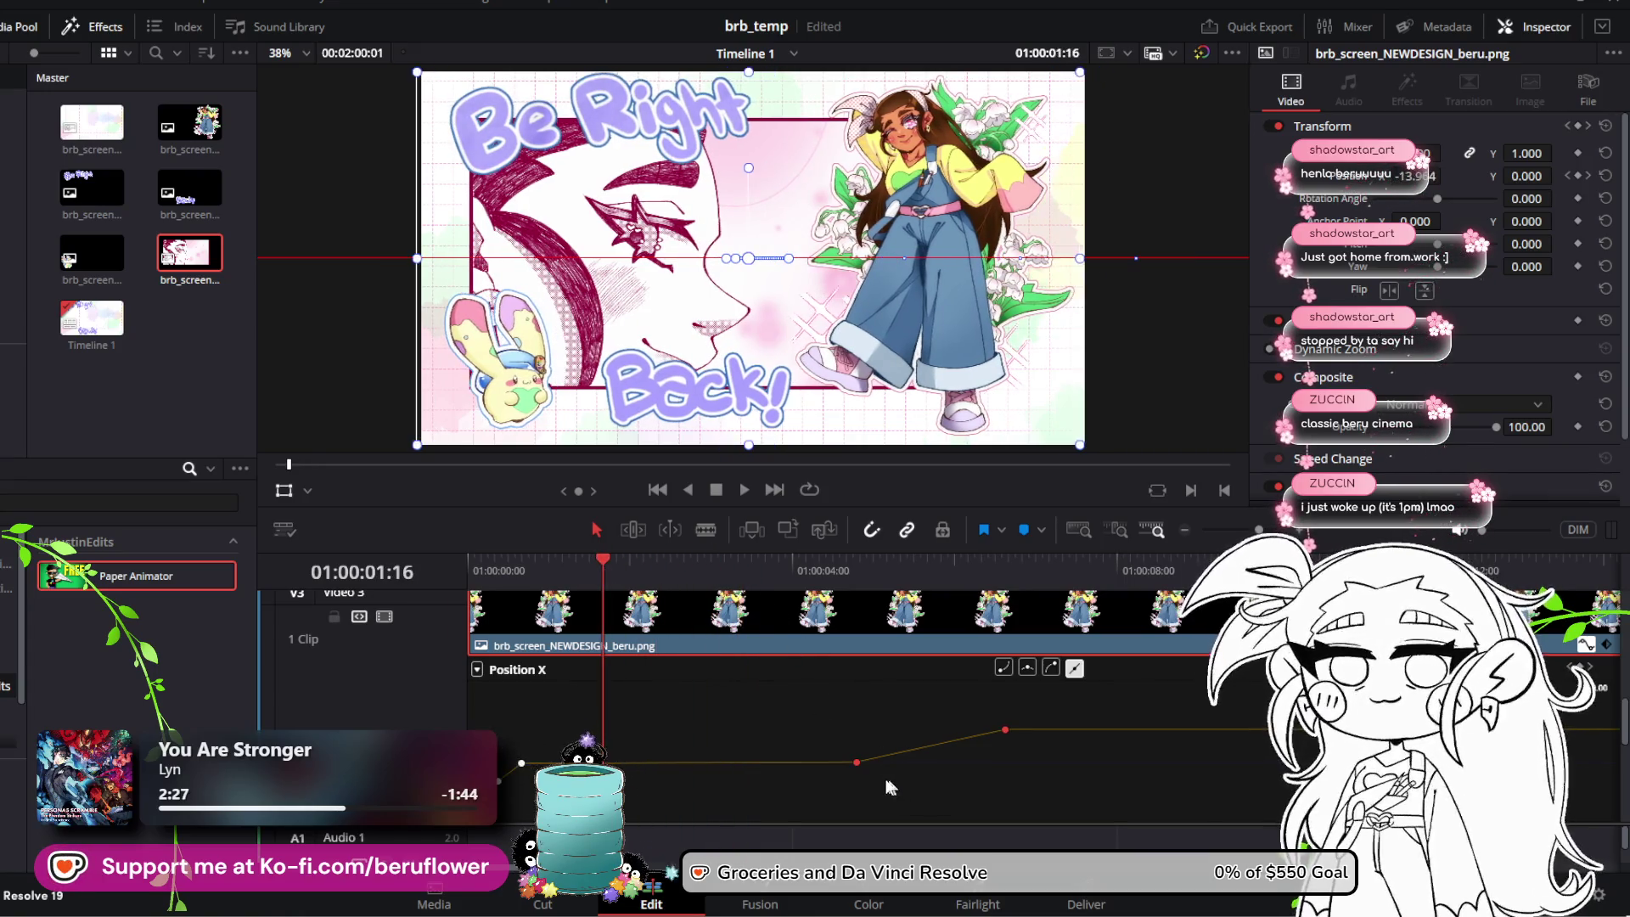
Step: Save, set the character's keyframe Position X to -102.40, preview, and save again
{"action": "key", "text": "ctrl+s"}
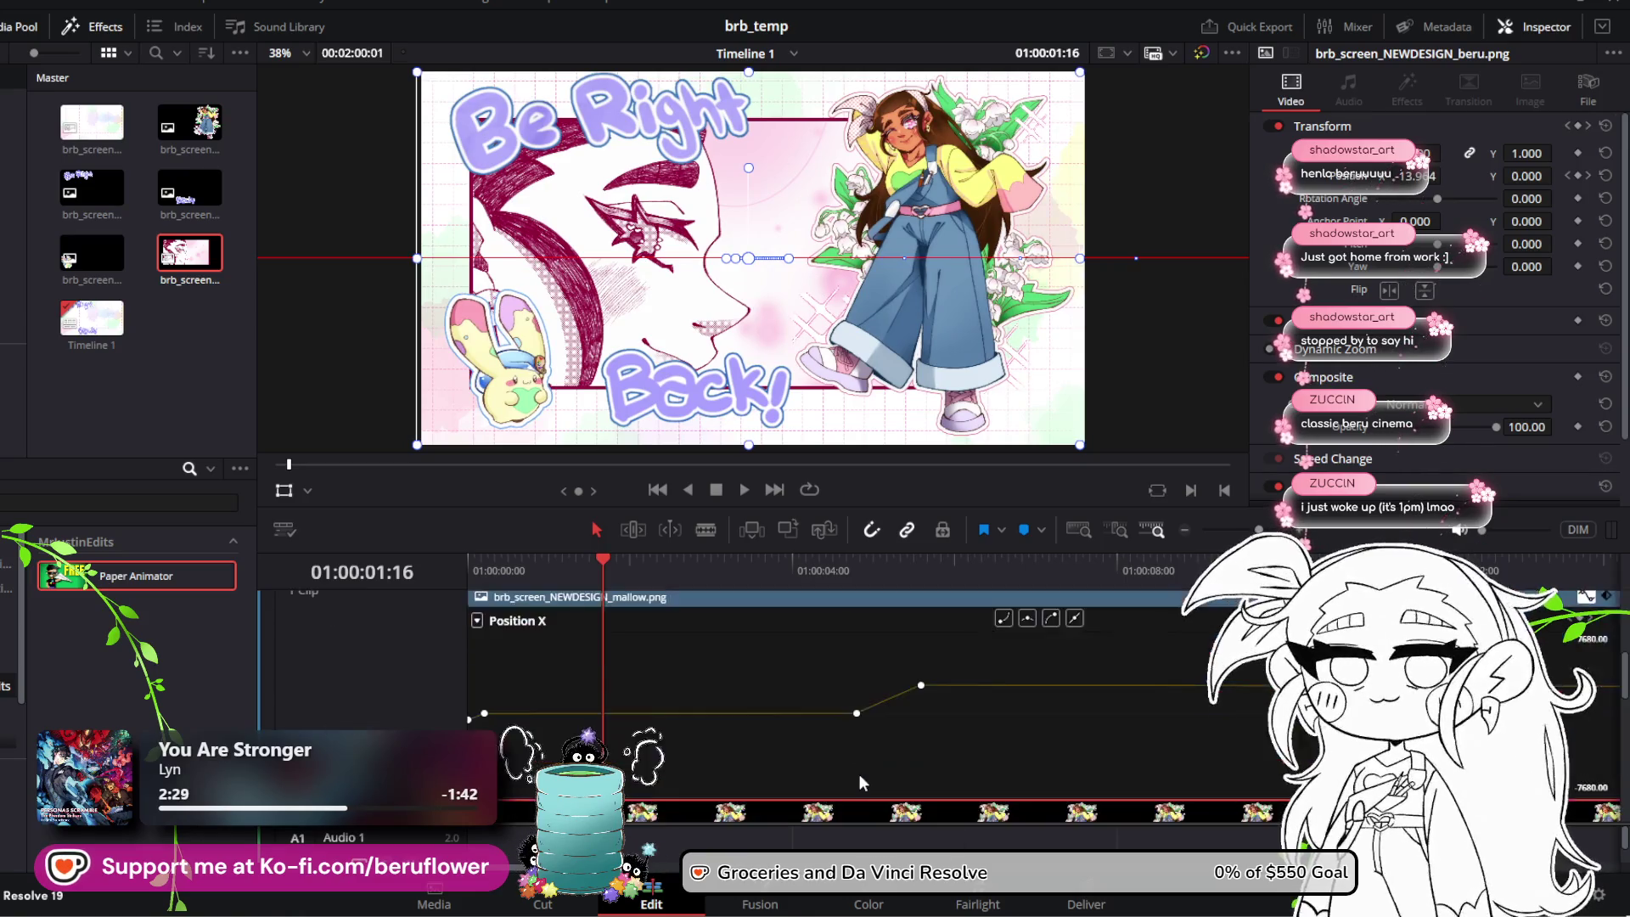
{"action": "scroll", "coordinate": [866, 777], "scroll_direction": "down", "scroll_amount": 2}
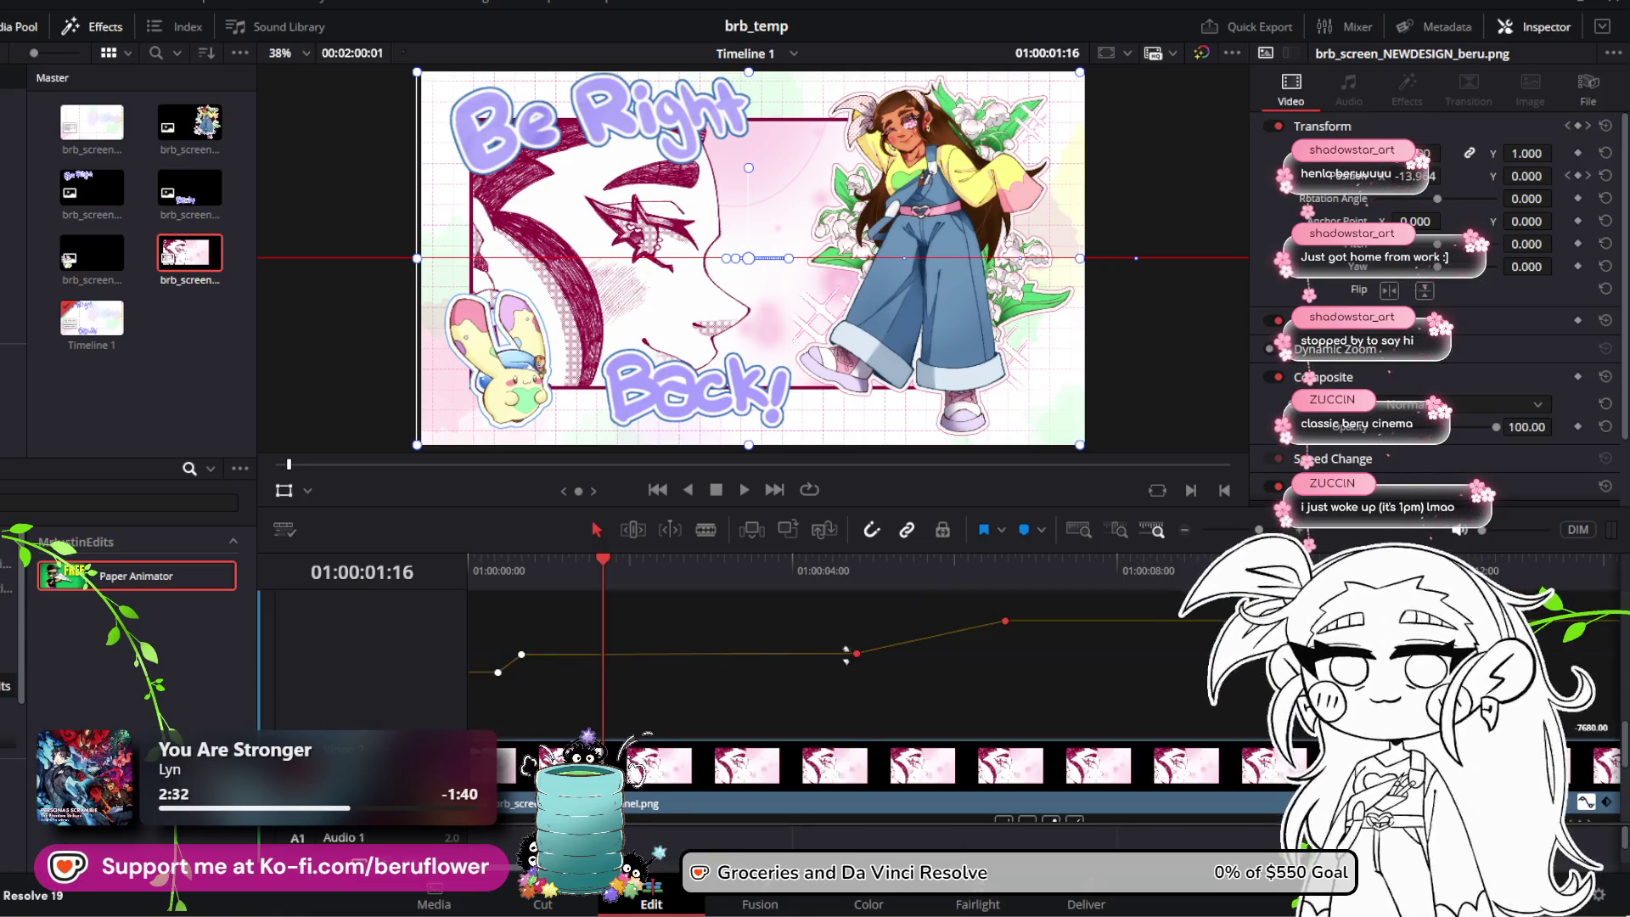
{"action": "left_click_drag", "start_coordinate": [855, 654], "coordinate": [845, 652]}
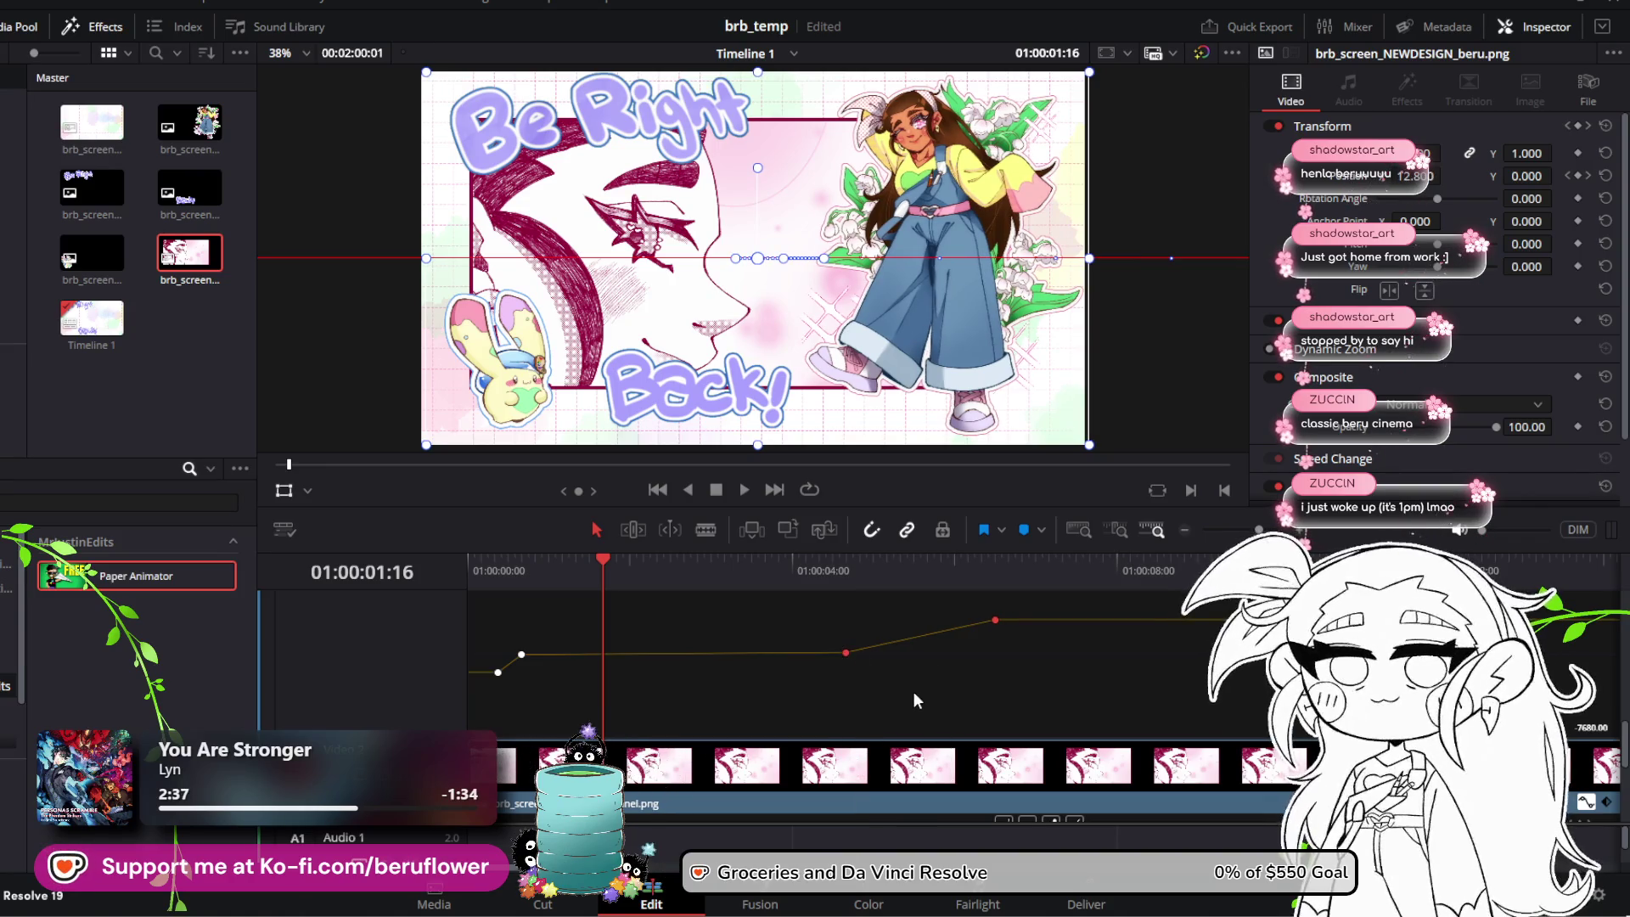
{"action": "key", "text": "space"}
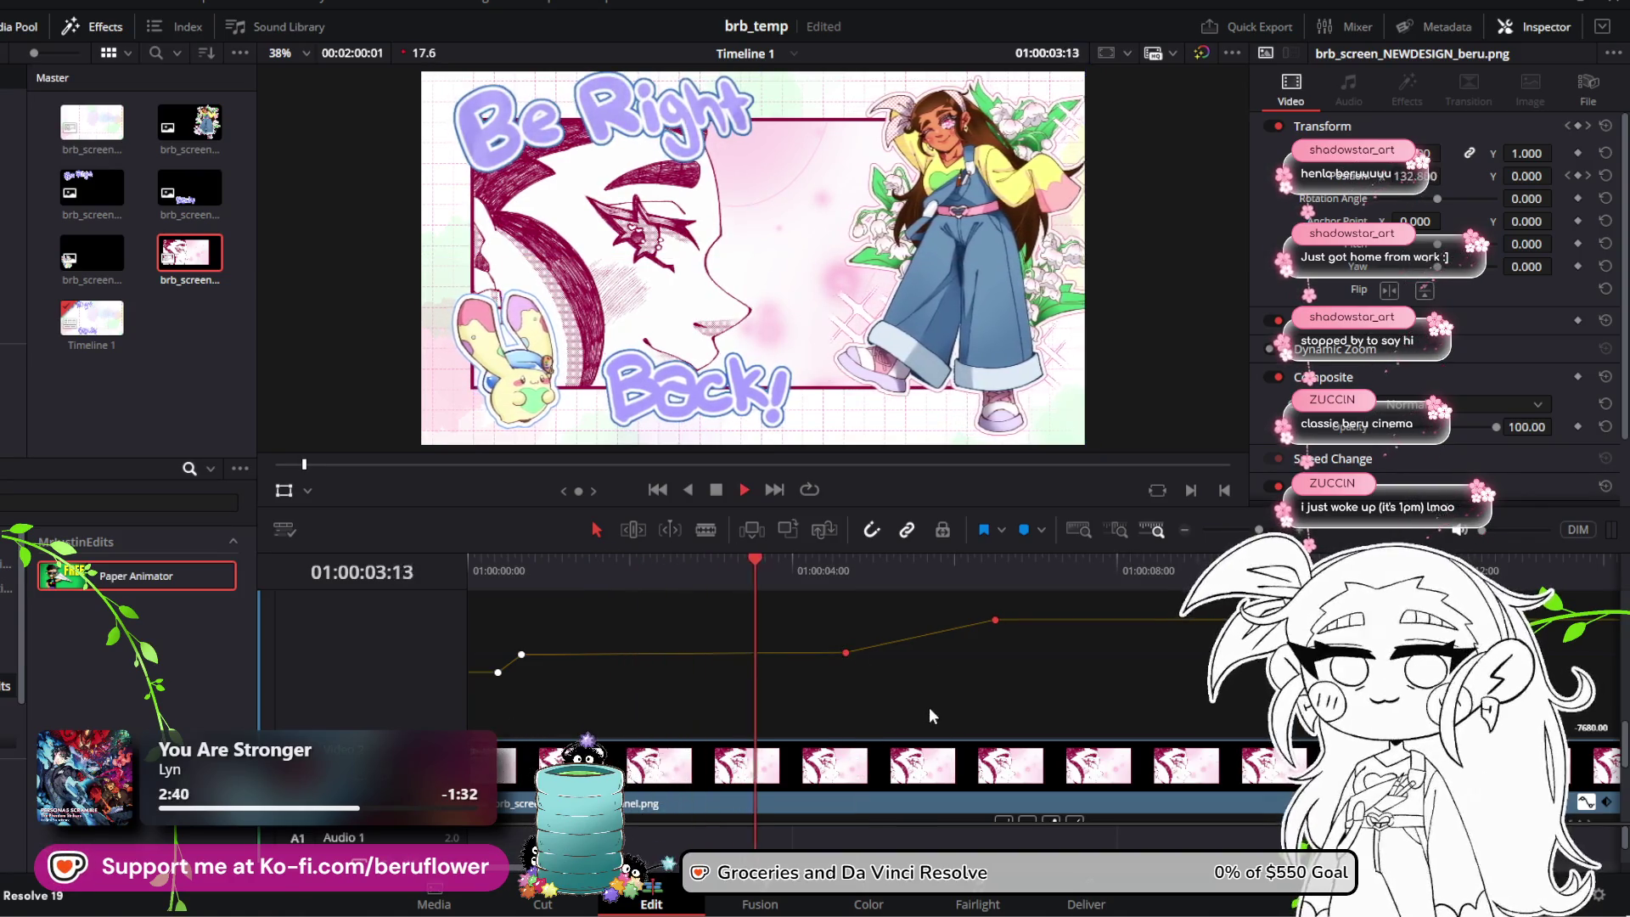
{"action": "key", "text": "space"}
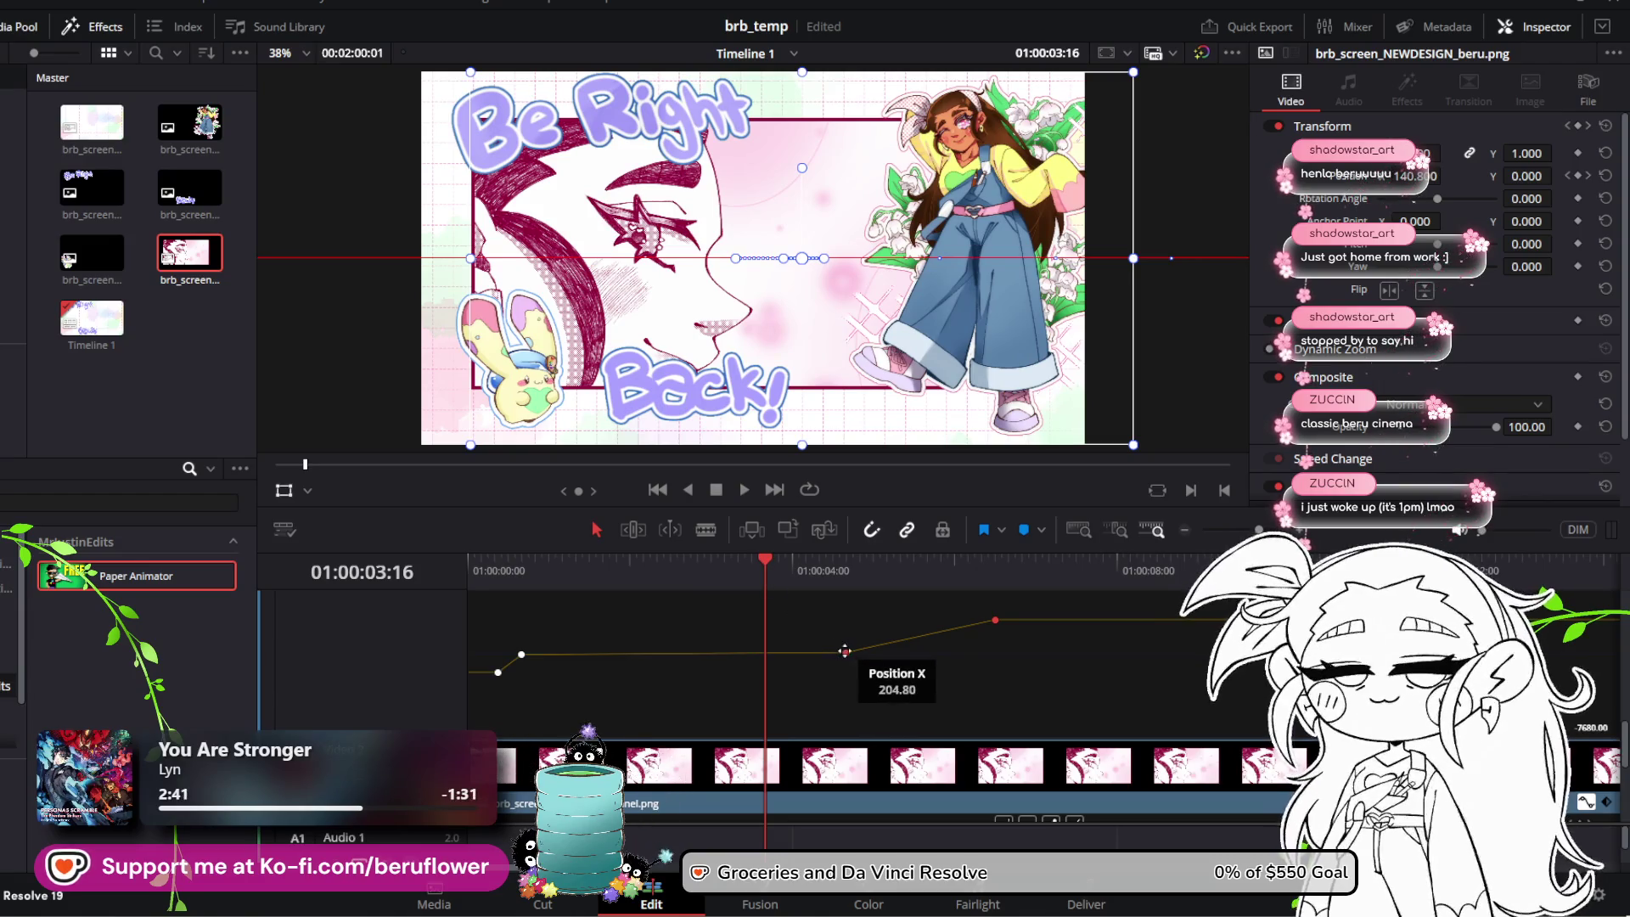
{"action": "key", "text": "ctrl+s"}
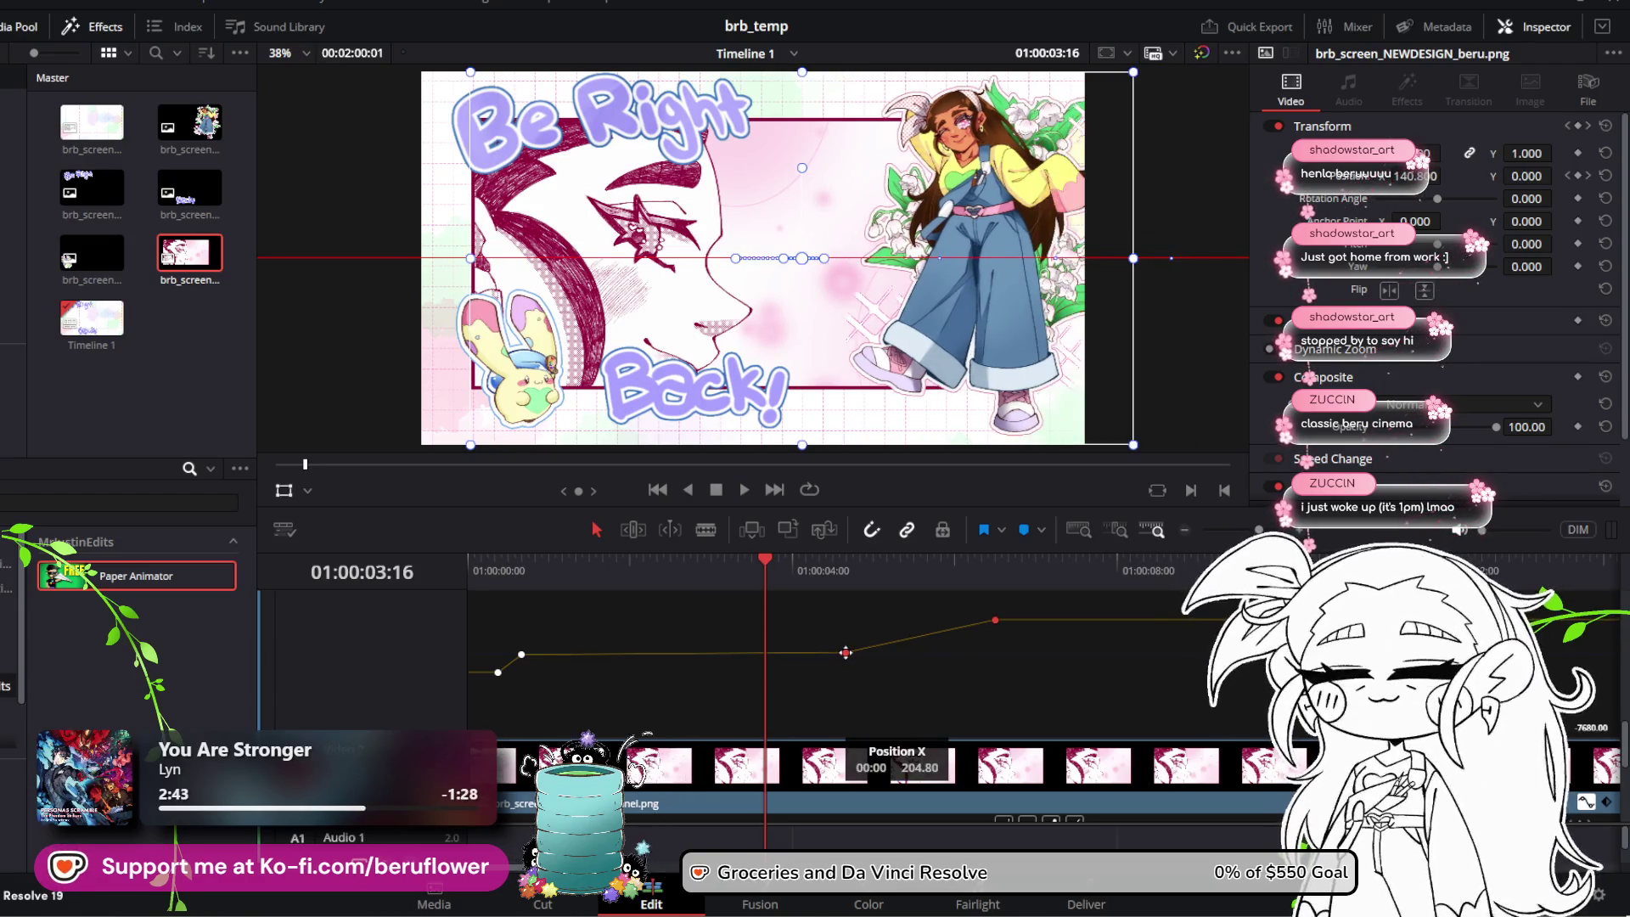
Step: Replay from the start, save, then re-drag the keyframe to -102.40 and play back
{"action": "key", "text": "Home"}
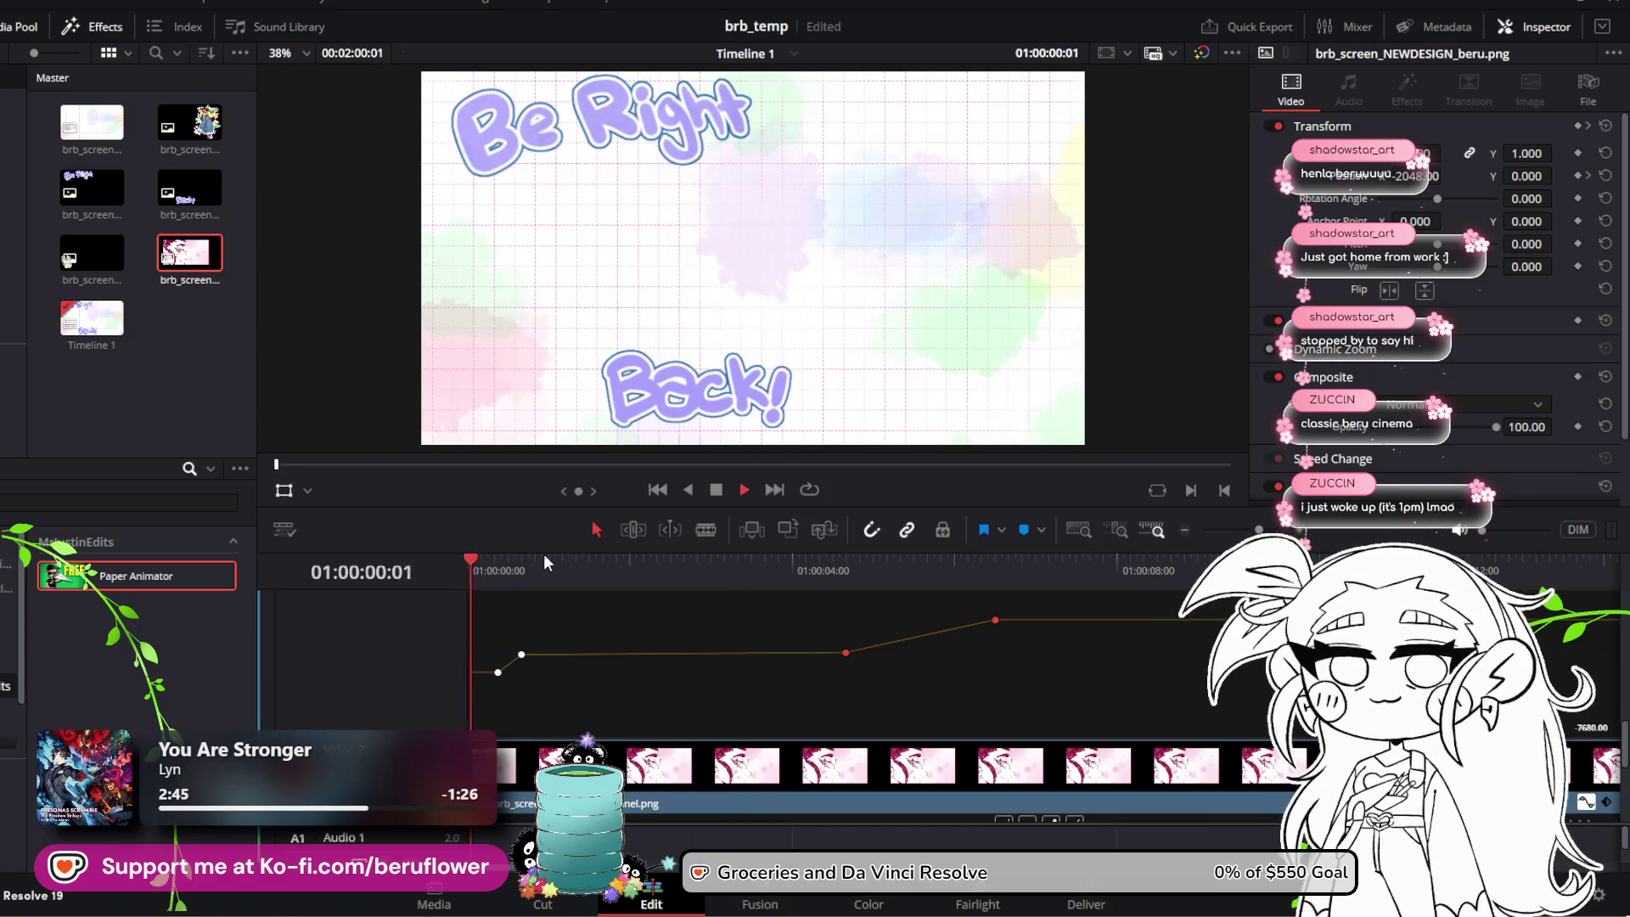
{"action": "key", "text": "space"}
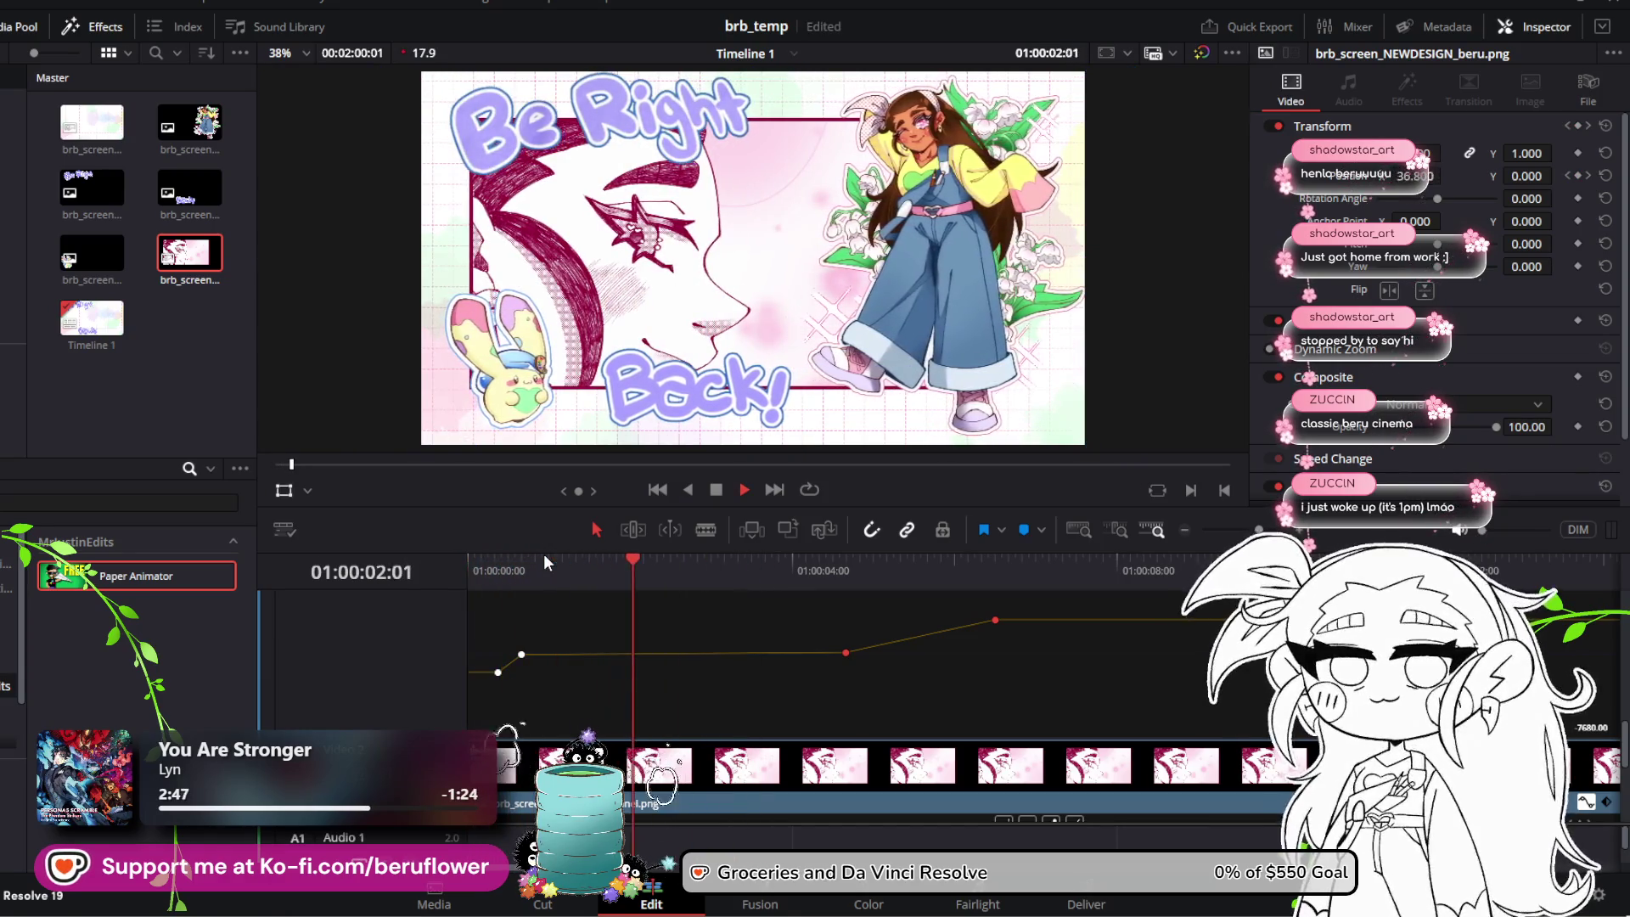
{"action": "key", "text": "space"}
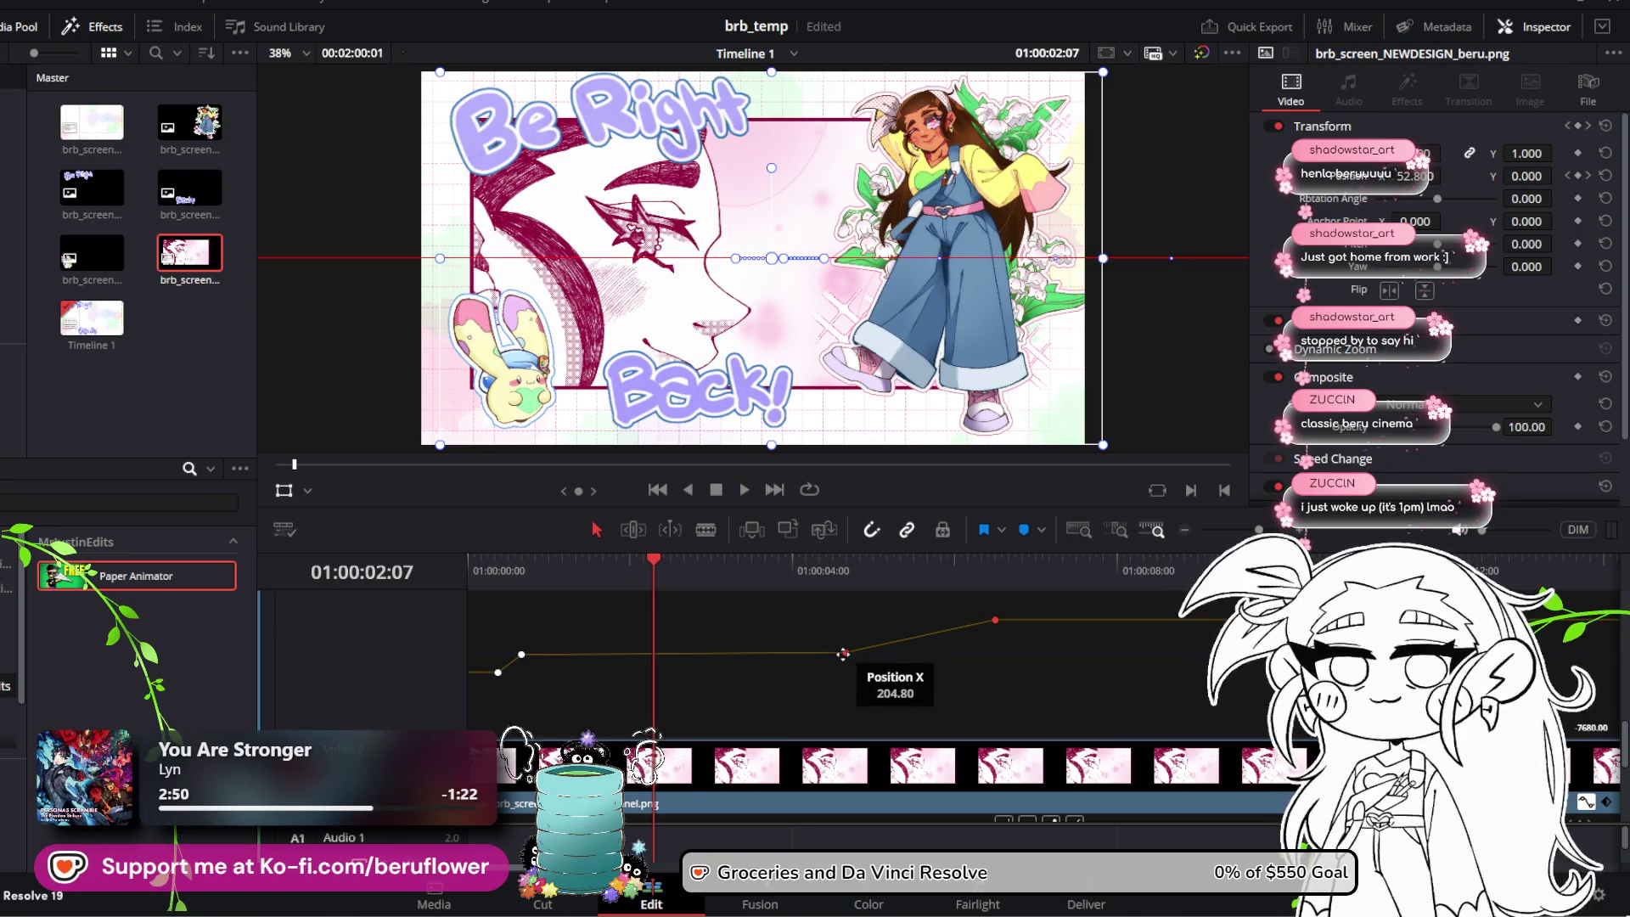
{"action": "key", "text": "ctrl+s"}
{"action": "left_click_drag", "start_coordinate": [843, 653], "coordinate": [852, 647]}
{"action": "key", "text": "space"}
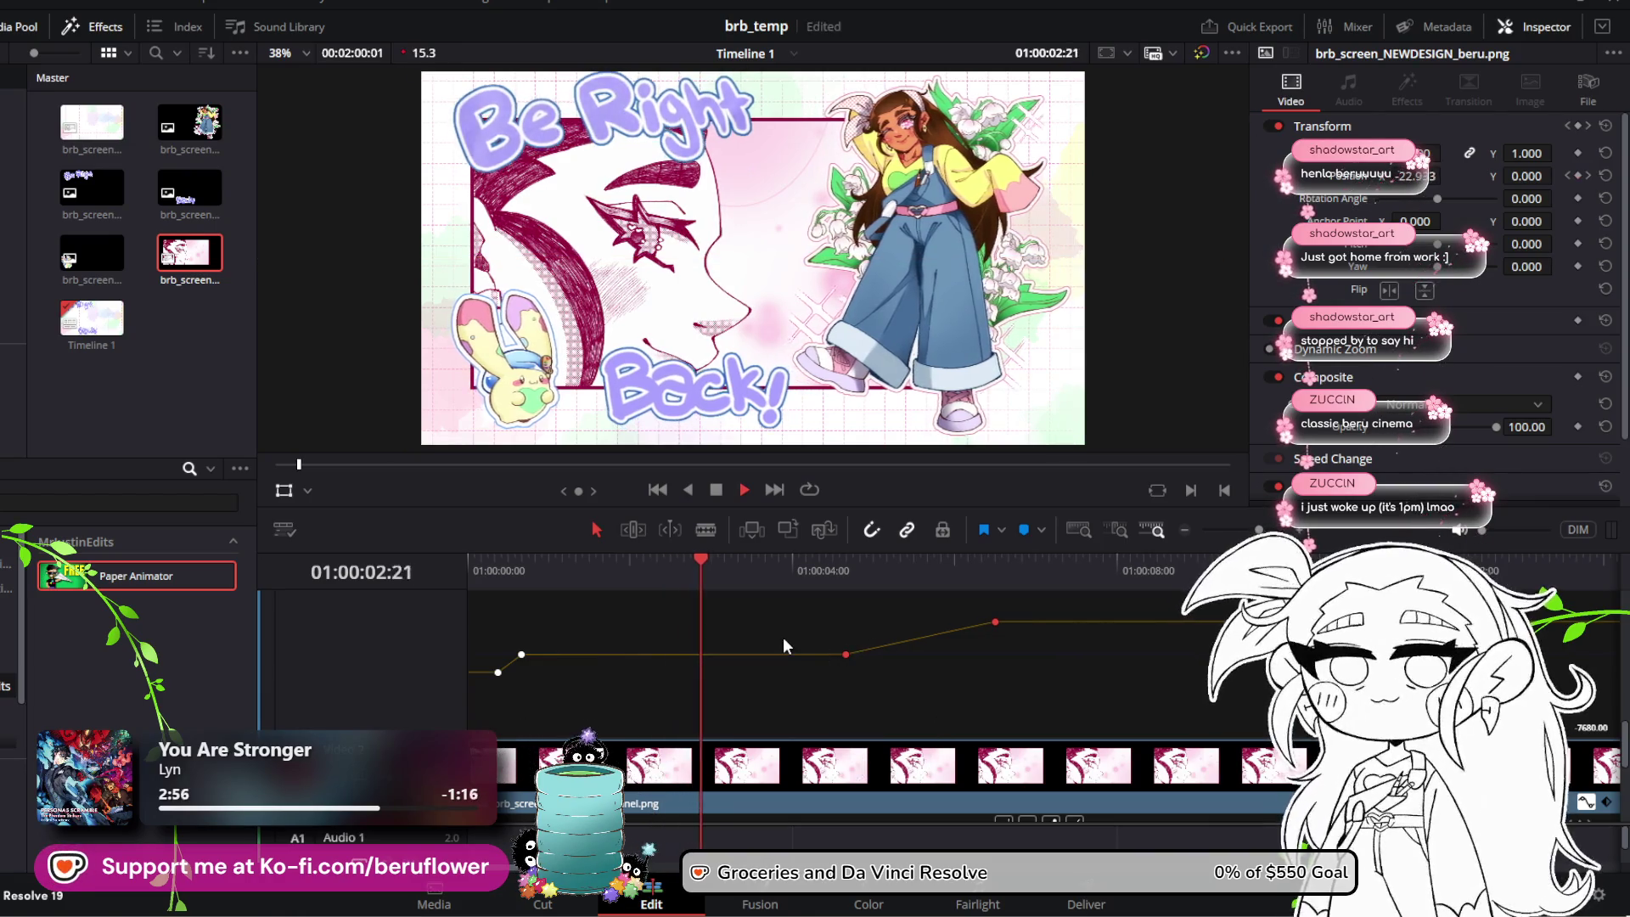
Step: Replay the animation from the start, save, and review playback around 04:06–05:02
{"action": "key", "text": "space"}
{"action": "key", "text": "Home"}
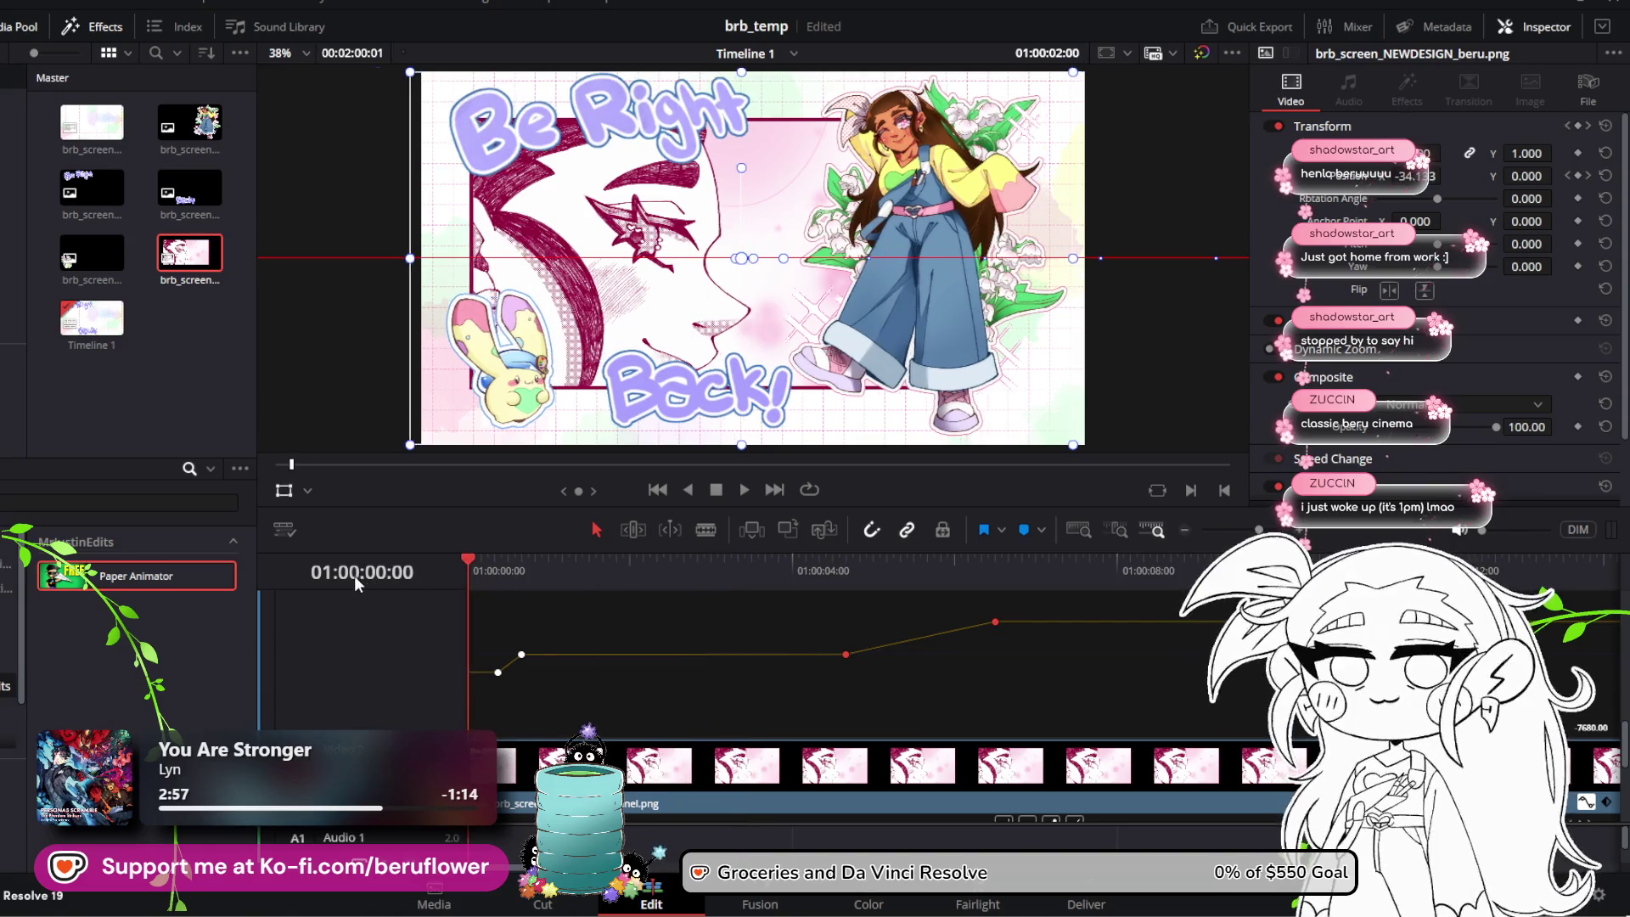
{"action": "key", "text": "space"}
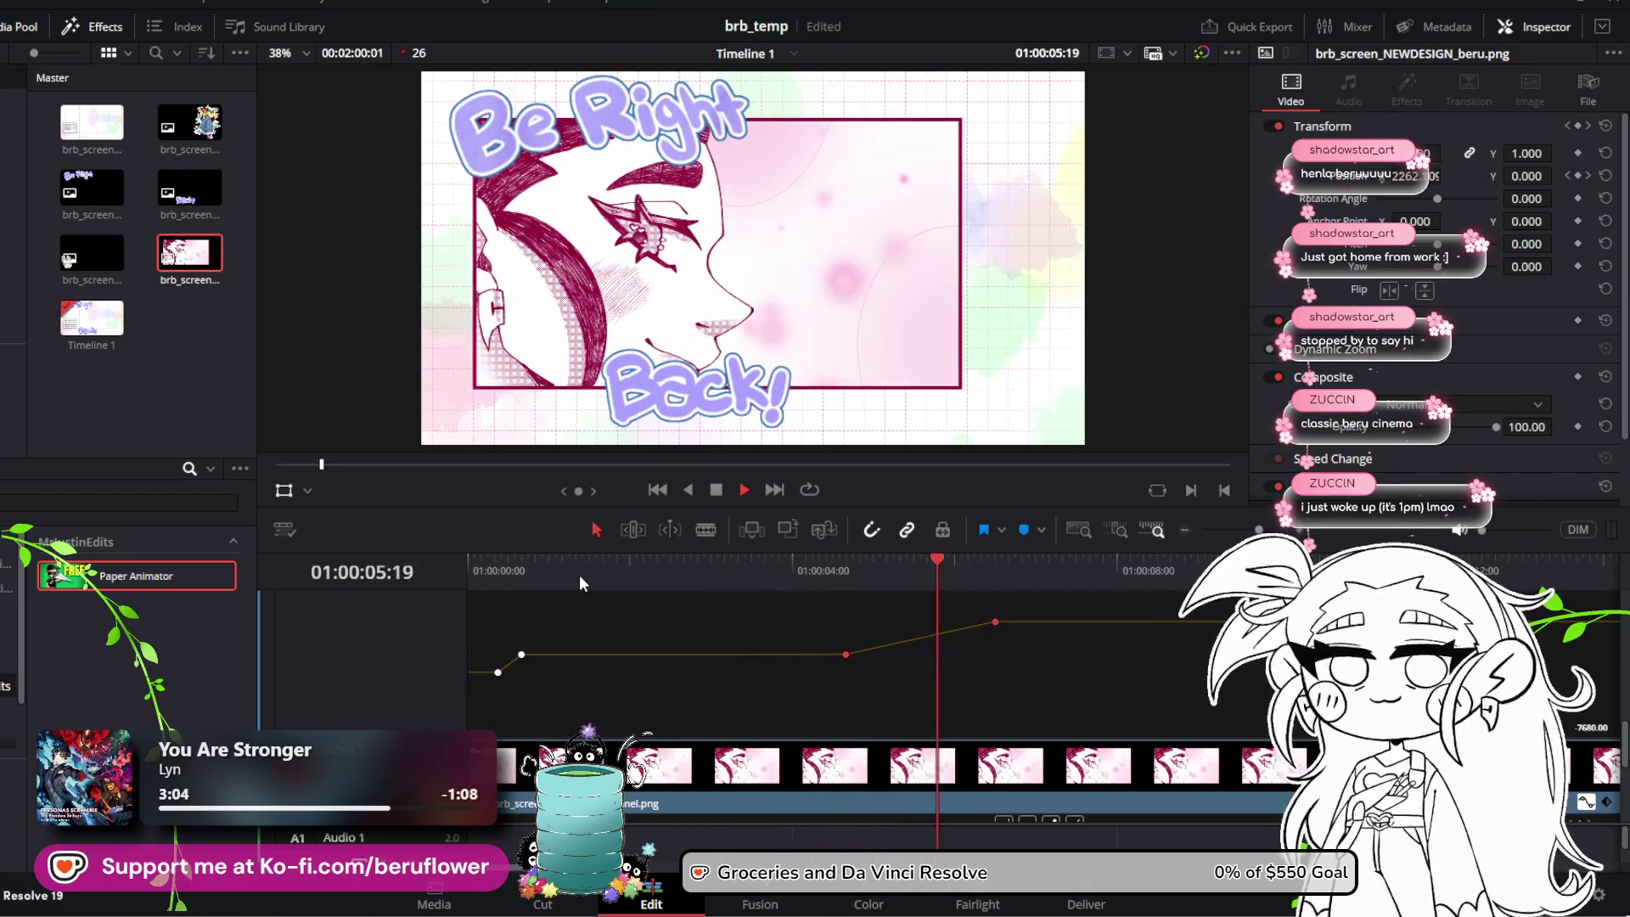
{"action": "key", "text": "space"}
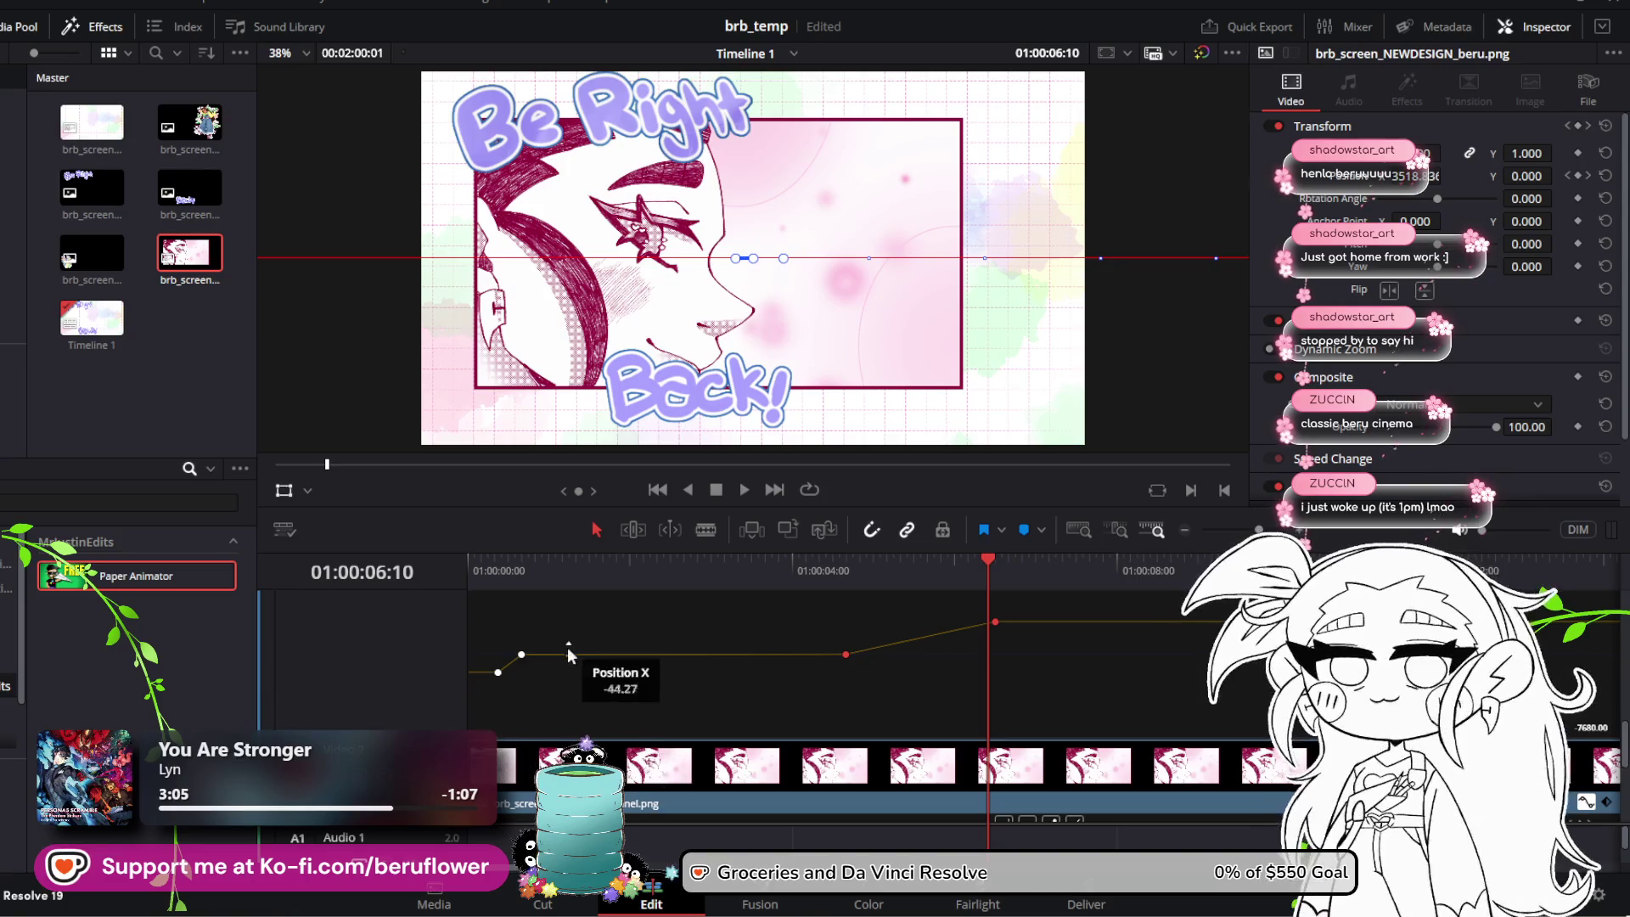
{"action": "key", "text": "ctrl+s"}
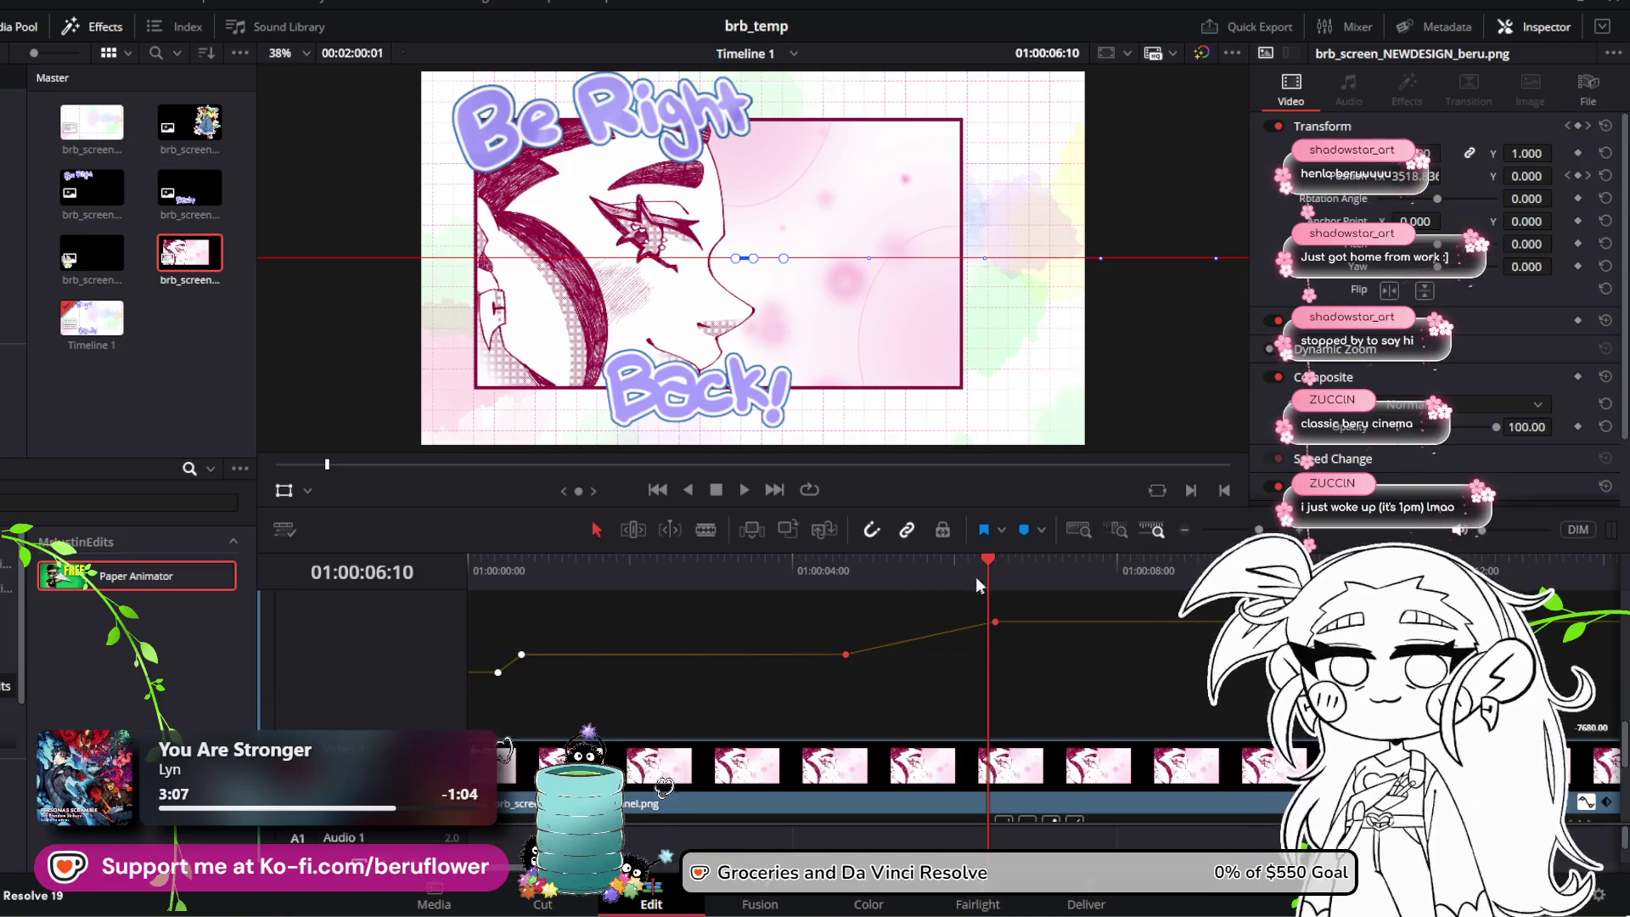
{"action": "left_click_drag", "start_coordinate": [983, 557], "coordinate": [811, 581]}
{"action": "key", "text": "space"}
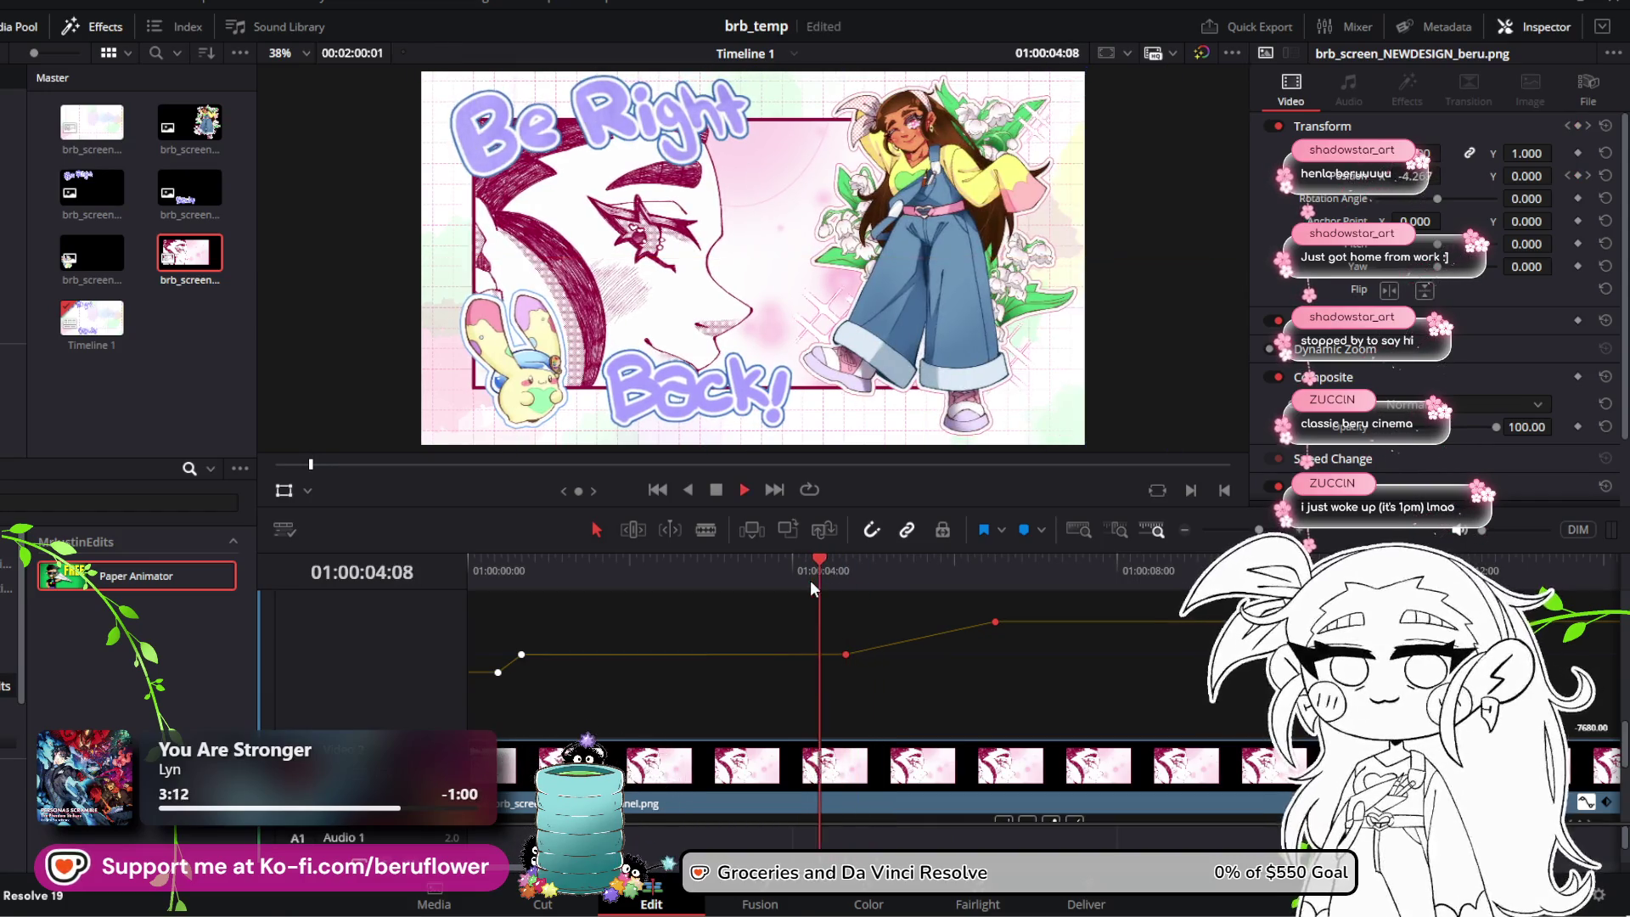
{"action": "key", "text": "space"}
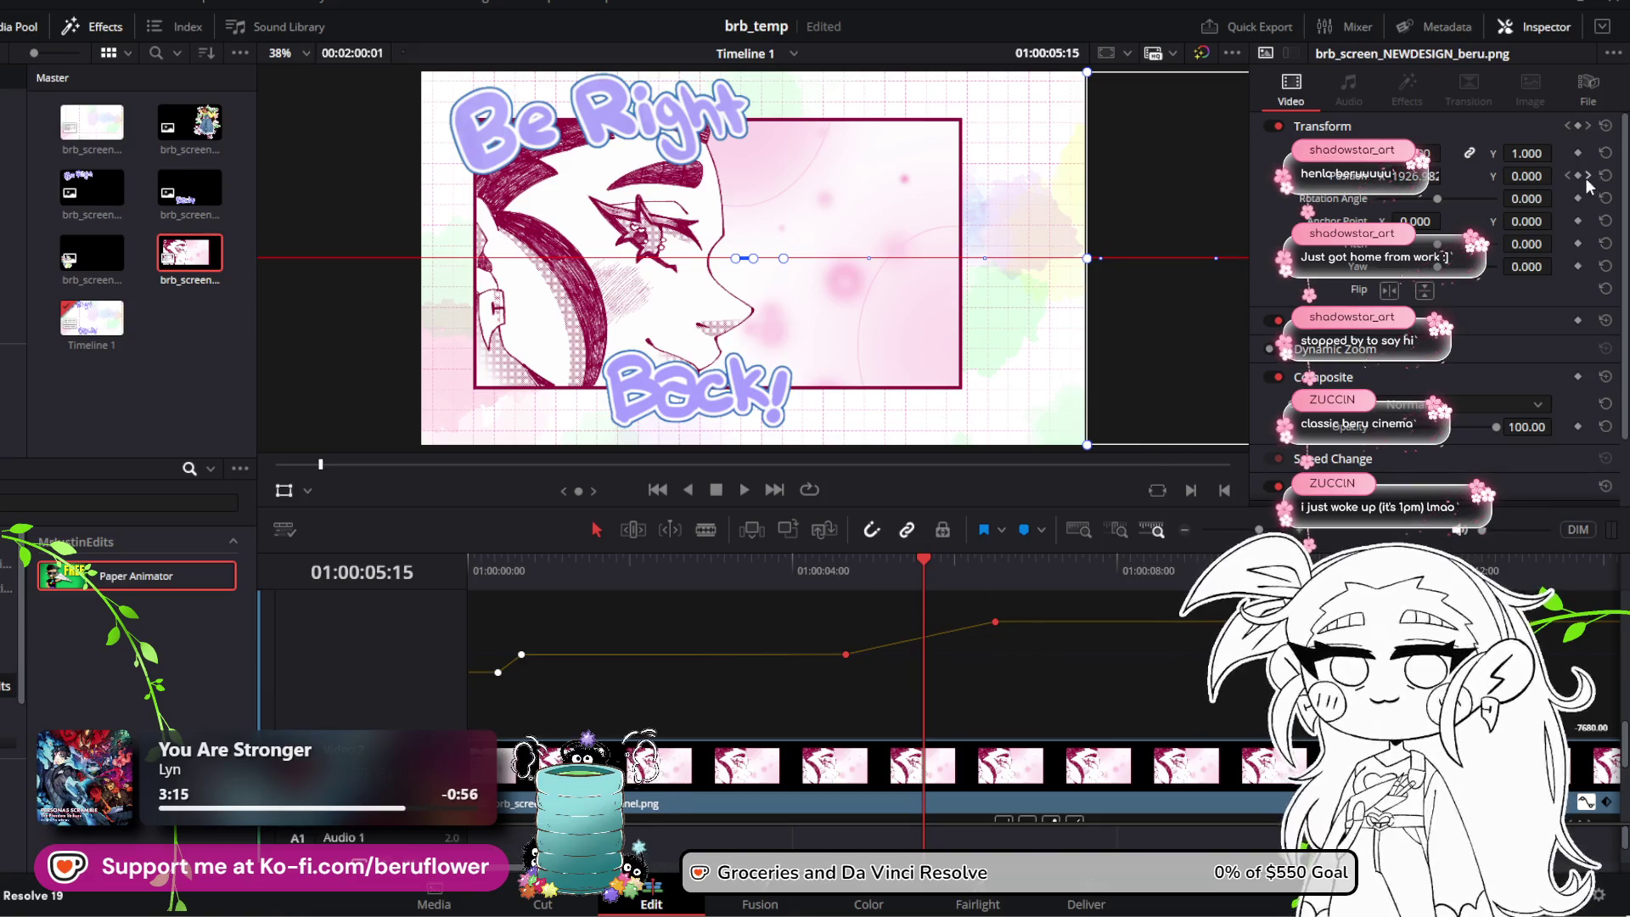
Step: Delete the last Position X keyframe and preview the motion around 04:13–05:05
{"action": "left_click", "coordinate": [997, 621]}
{"action": "key", "text": "Delete"}
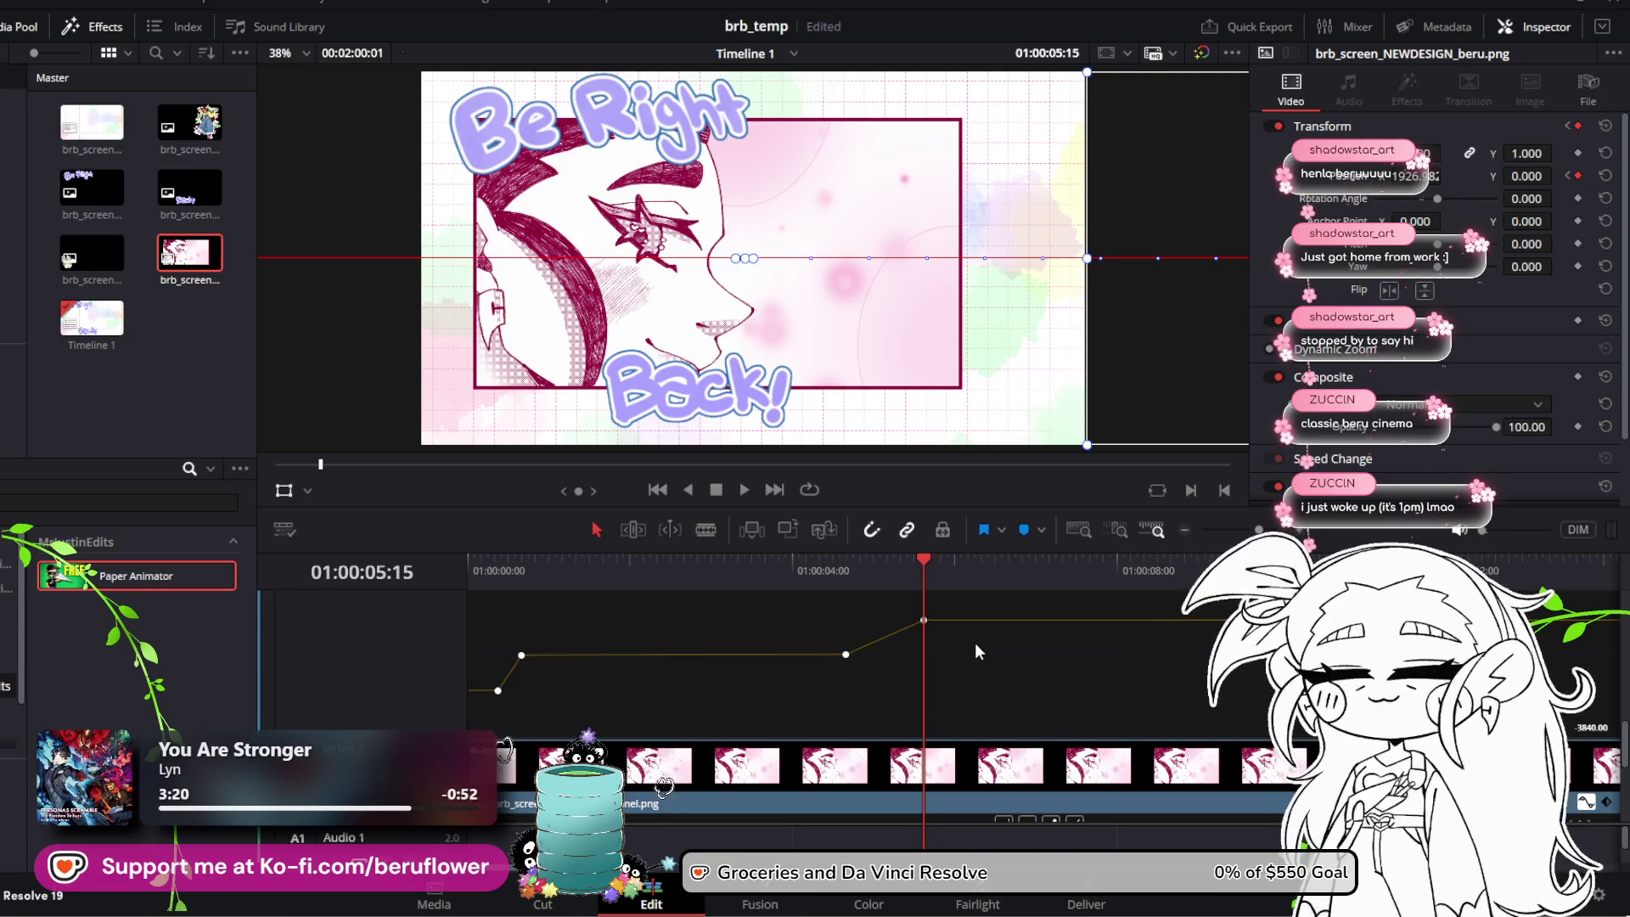
{"action": "left_click_drag", "start_coordinate": [931, 562], "coordinate": [837, 570]}
{"action": "left_click", "coordinate": [745, 490]}
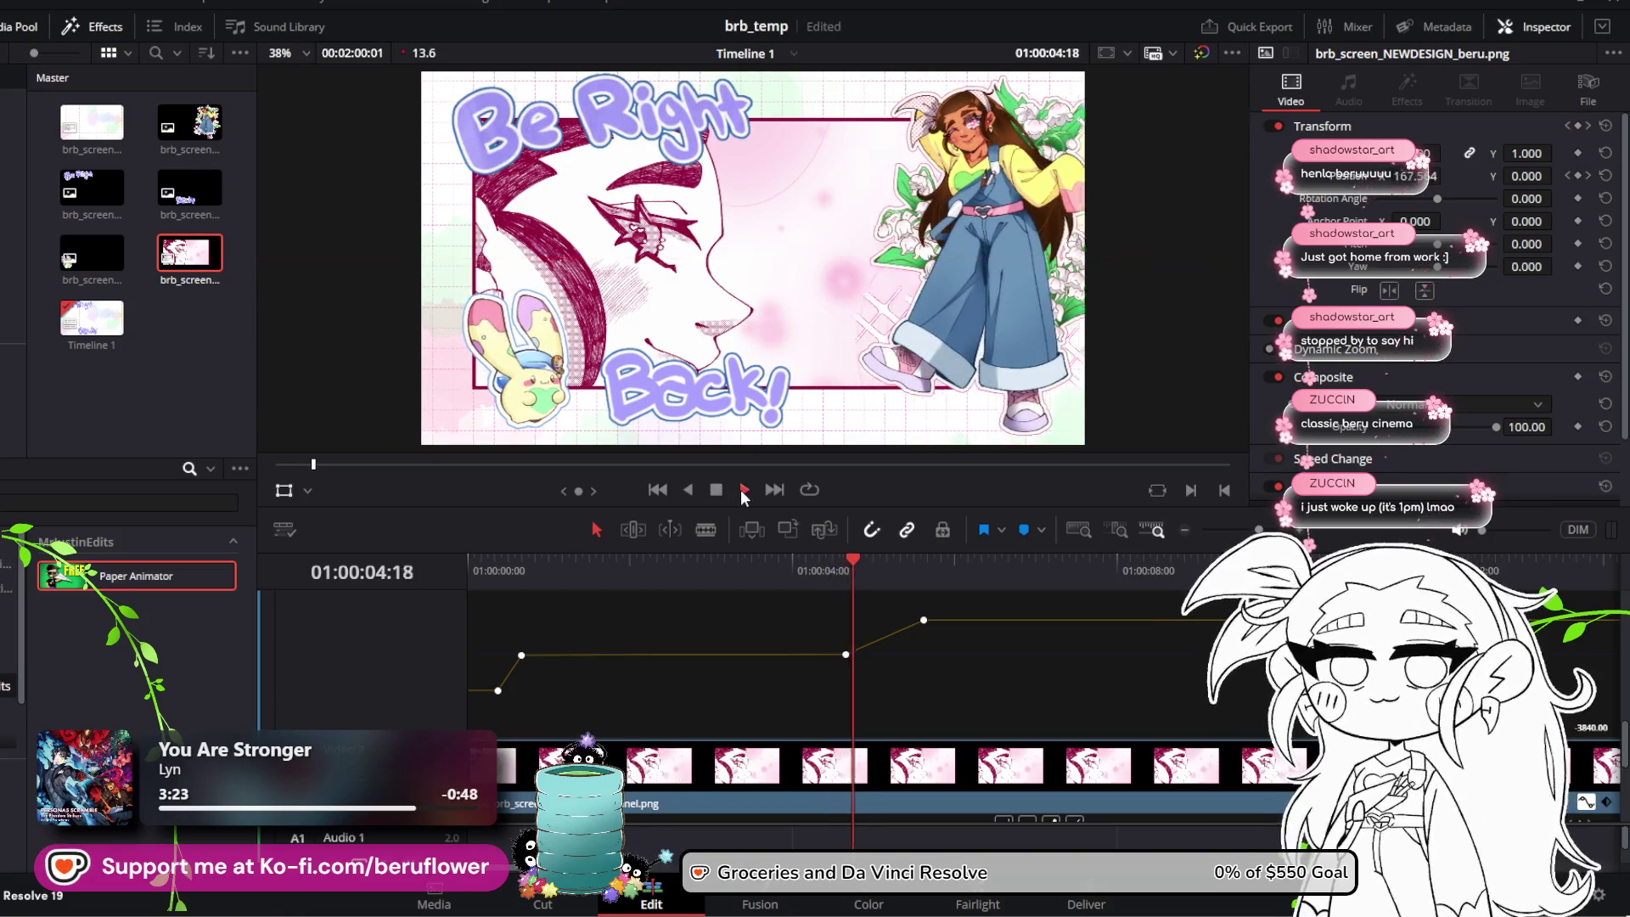
{"action": "left_click", "coordinate": [718, 490]}
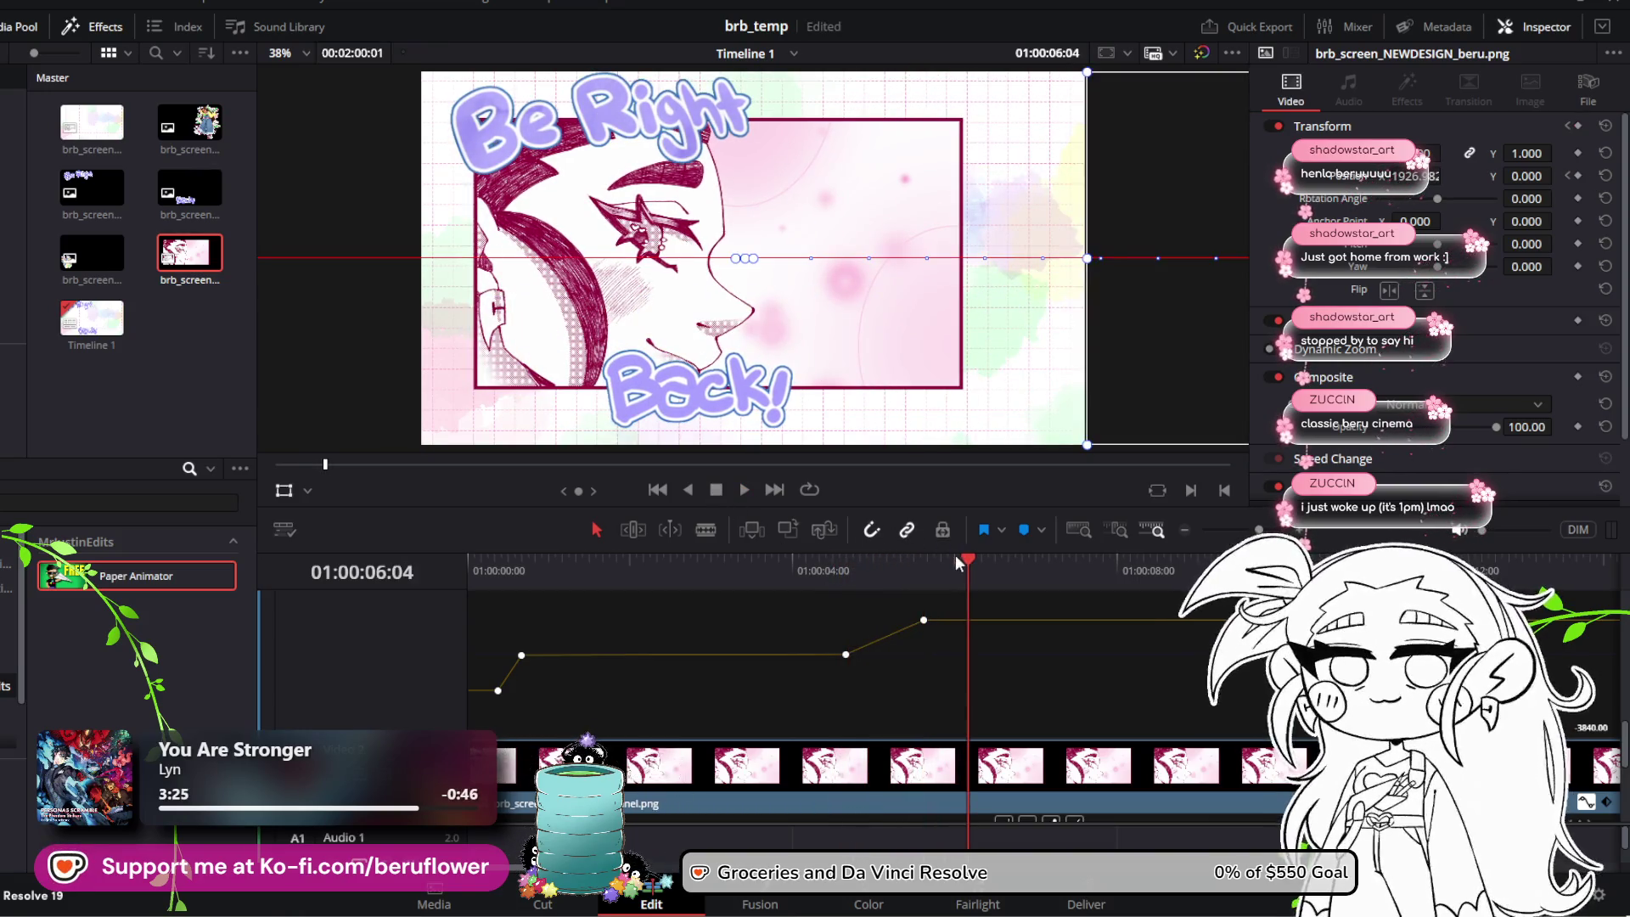
{"action": "mouse_move", "coordinate": [964, 562]}
{"action": "left_mouse_down"}
{"action": "mouse_move", "coordinate": [851, 559]}
{"action": "mouse_move", "coordinate": [880, 562]}
{"action": "left_mouse_up"}
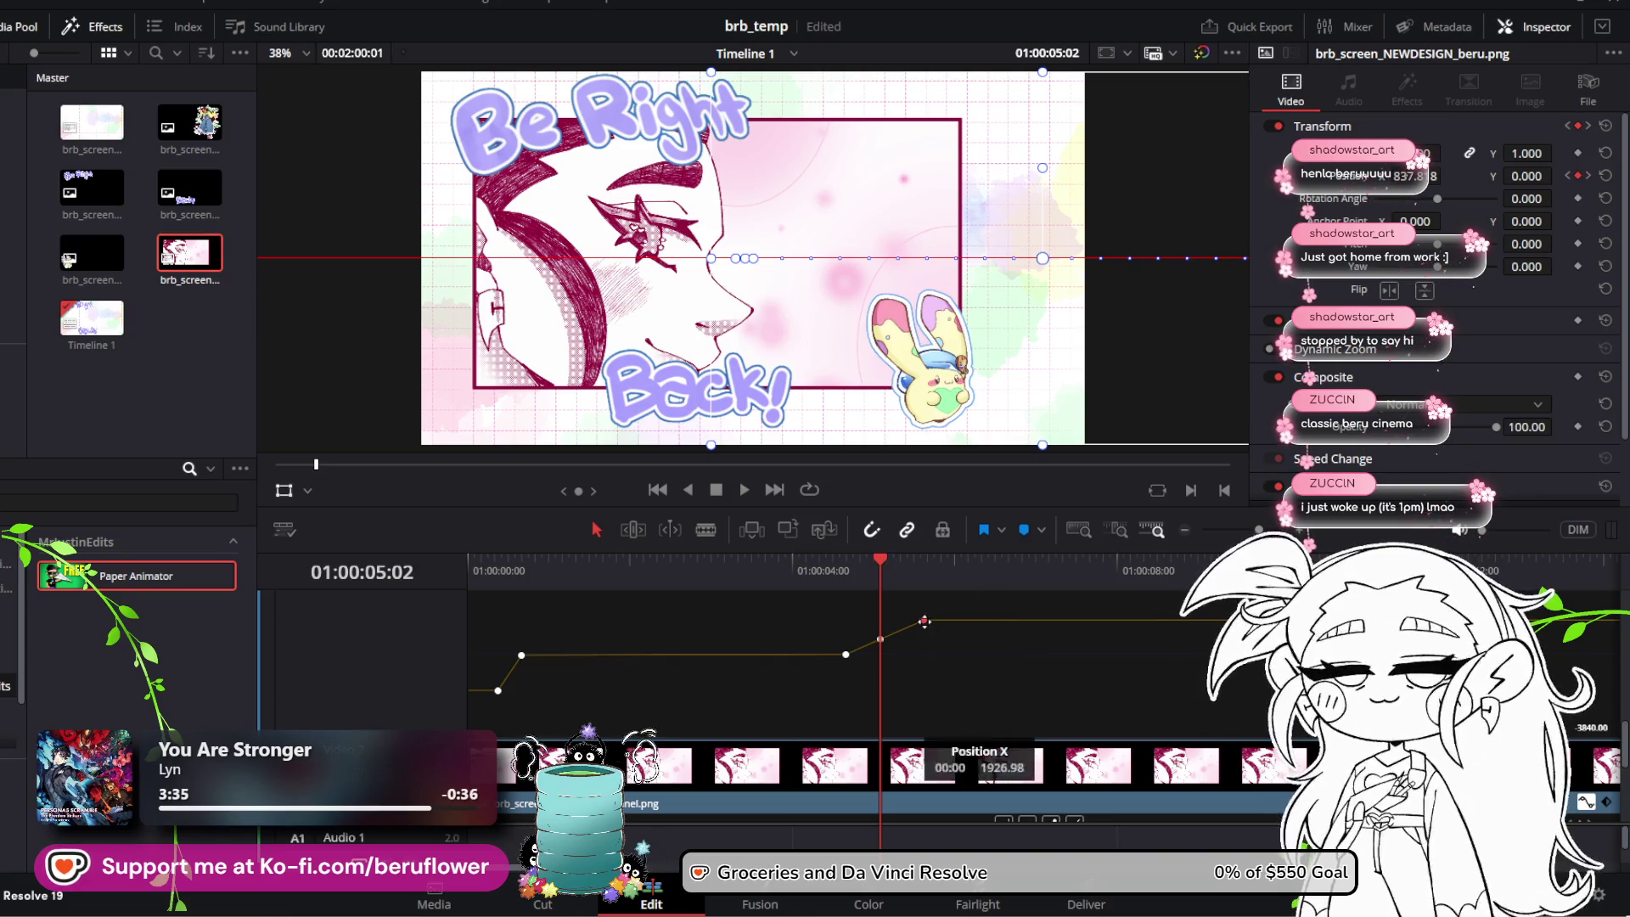
Step: Level off the Position X curve at its end and preview the character's frame
{"action": "left_click_drag", "start_coordinate": [924, 619], "coordinate": [928, 627]}
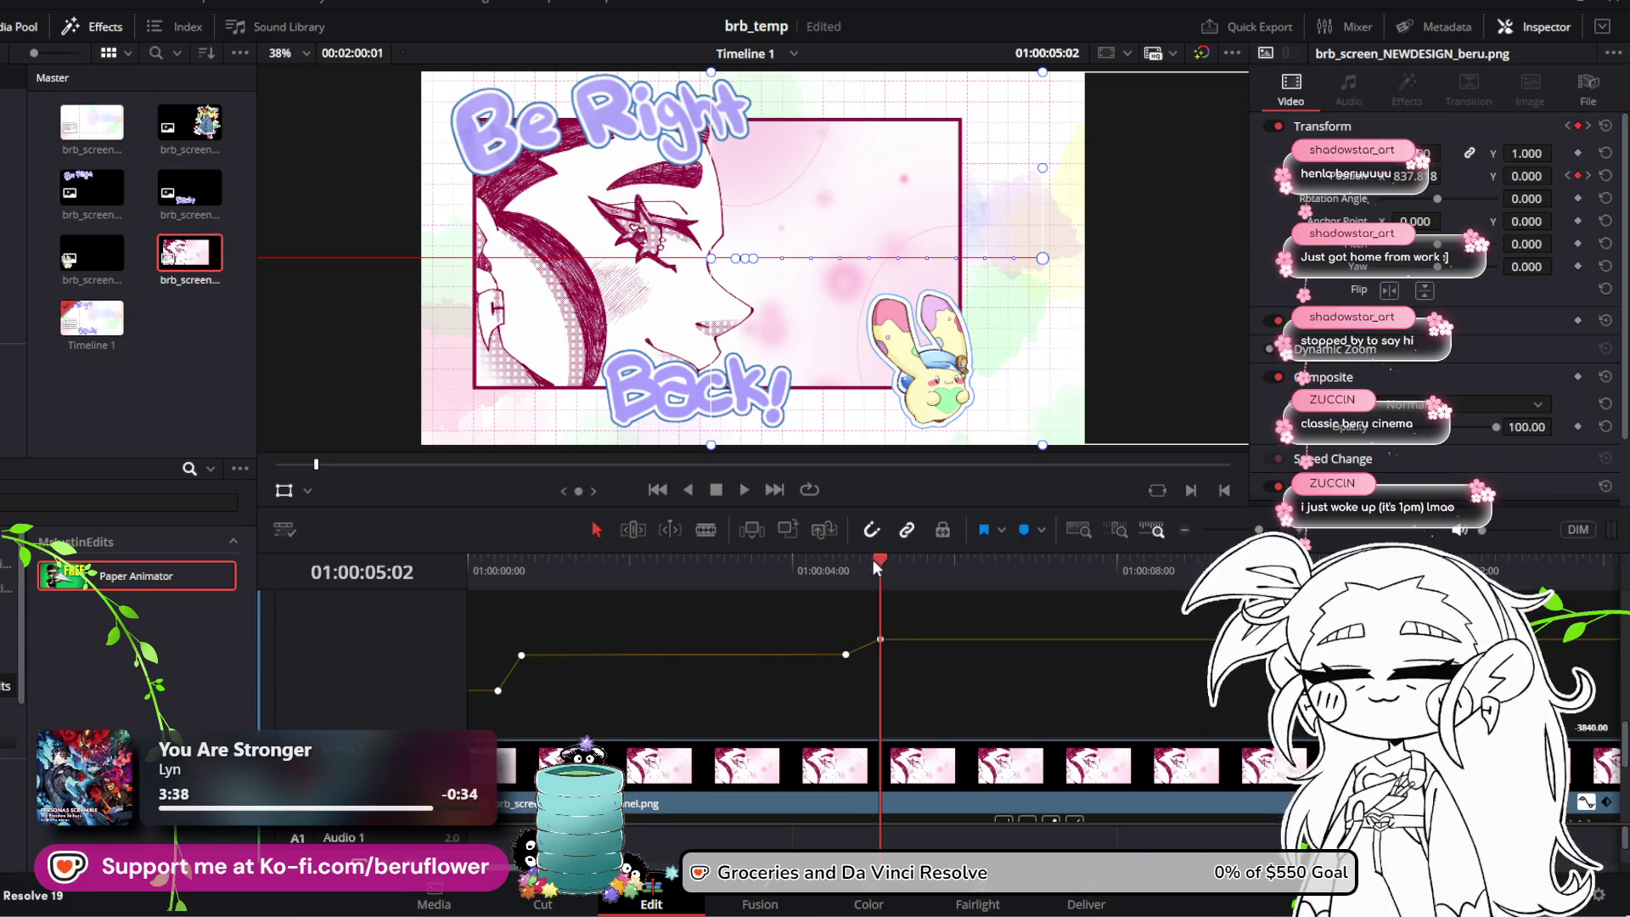
{"action": "left_click_drag", "start_coordinate": [880, 560], "coordinate": [820, 563]}
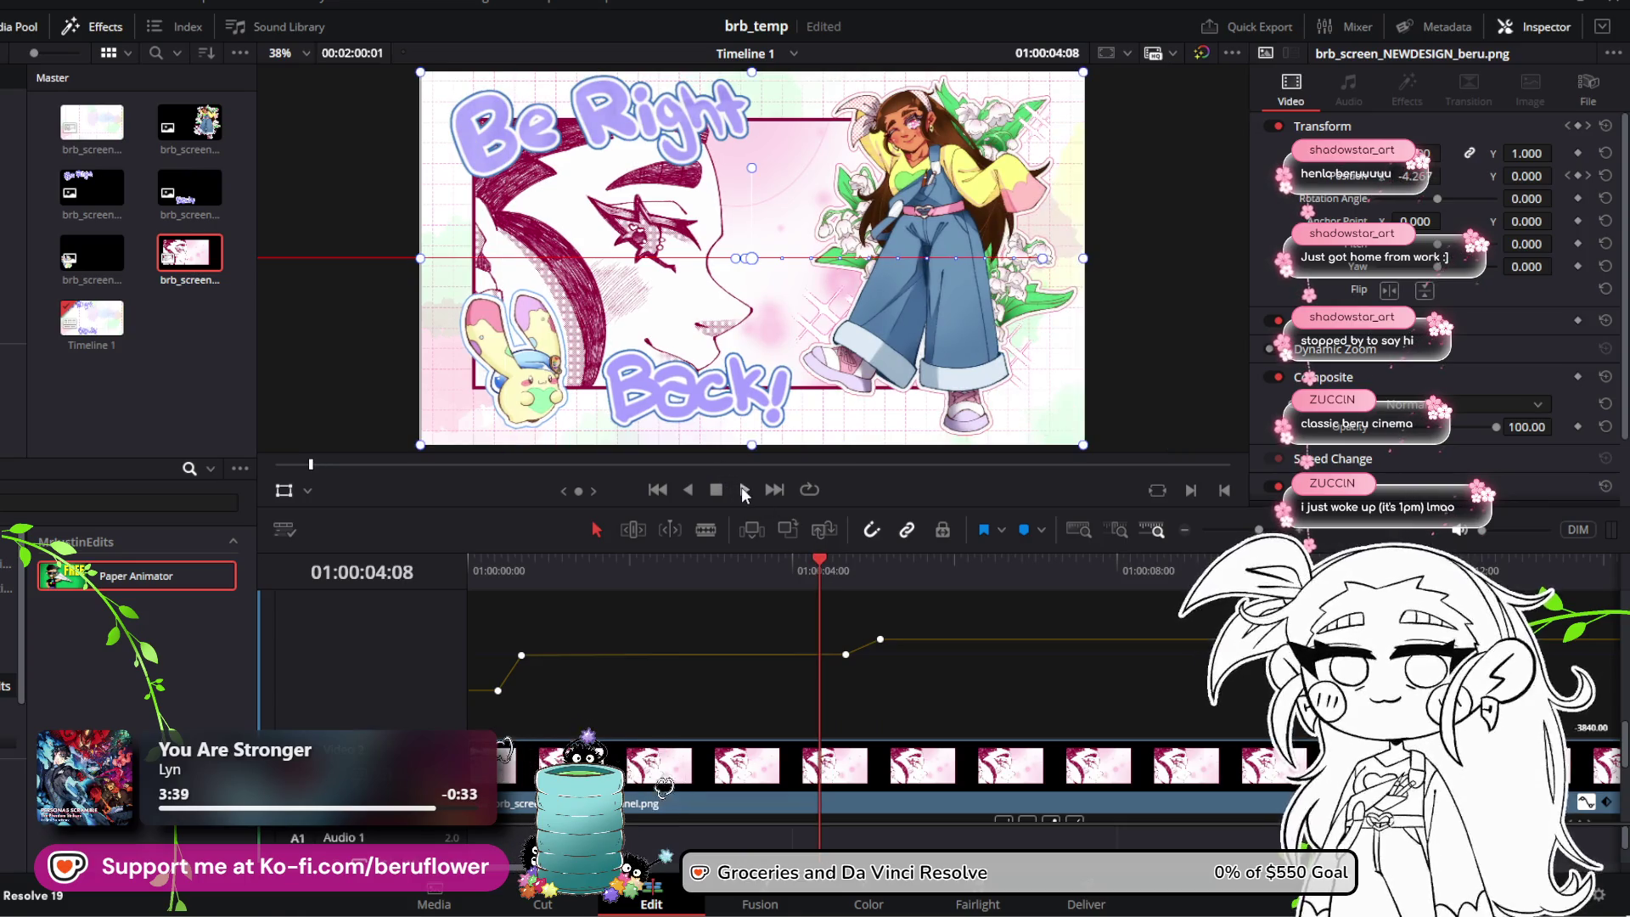
{"action": "left_click", "coordinate": [744, 491]}
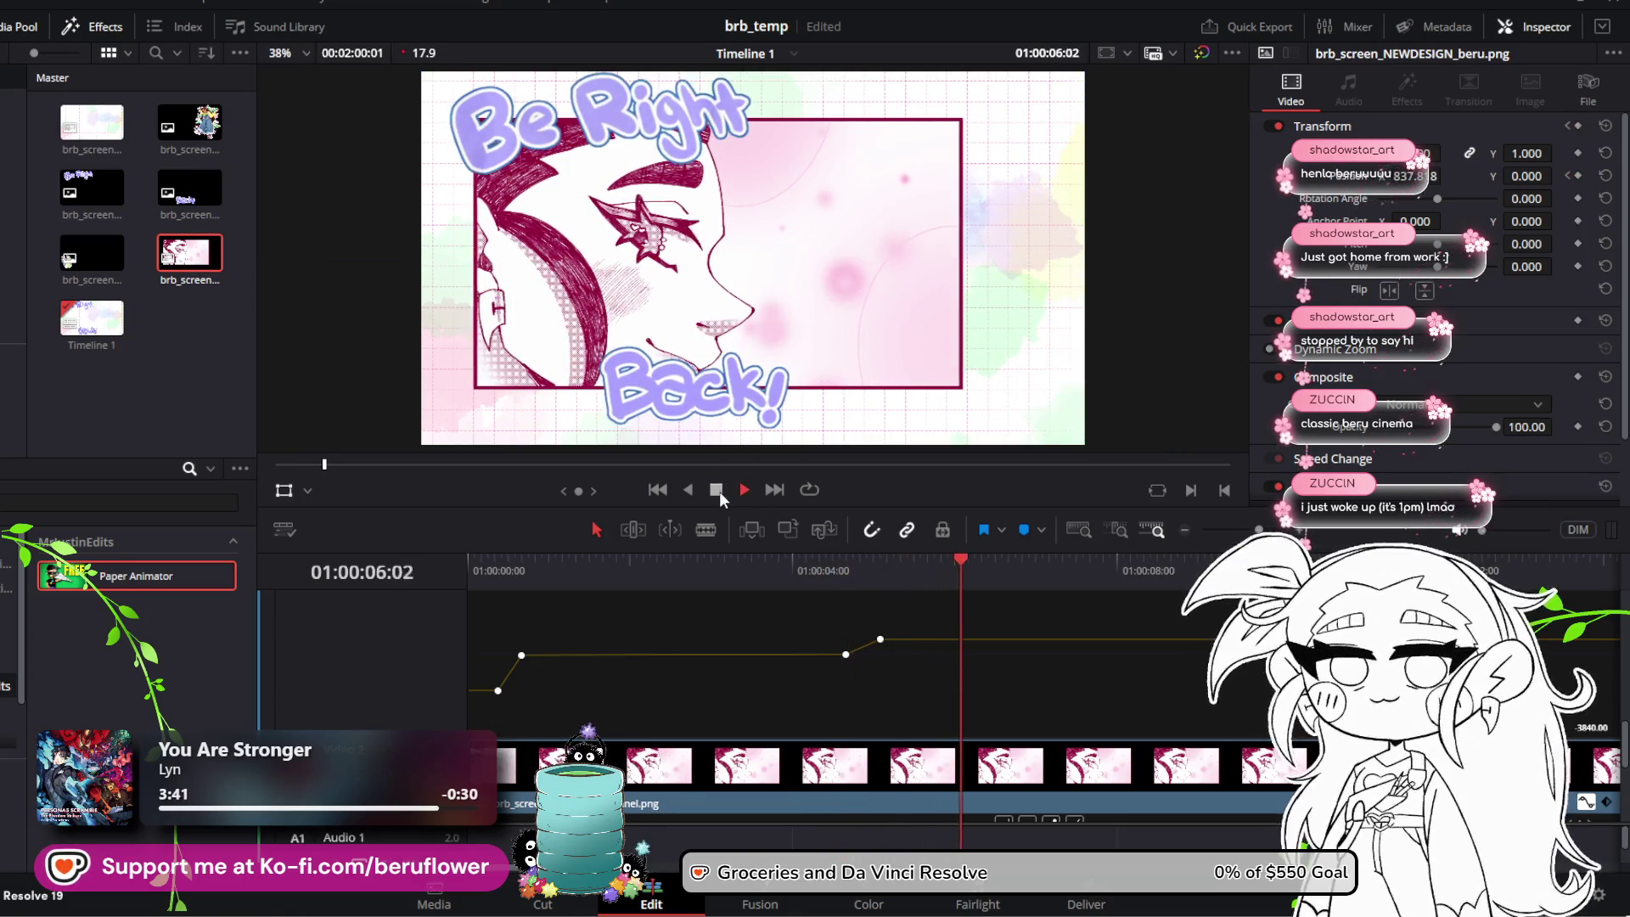
{"action": "left_click", "coordinate": [718, 490]}
Step: Replay the animation from the beginning and return to the frame at 04:09
{"action": "left_click_drag", "start_coordinate": [989, 563], "coordinate": [645, 562]}
{"action": "key", "text": "space"}
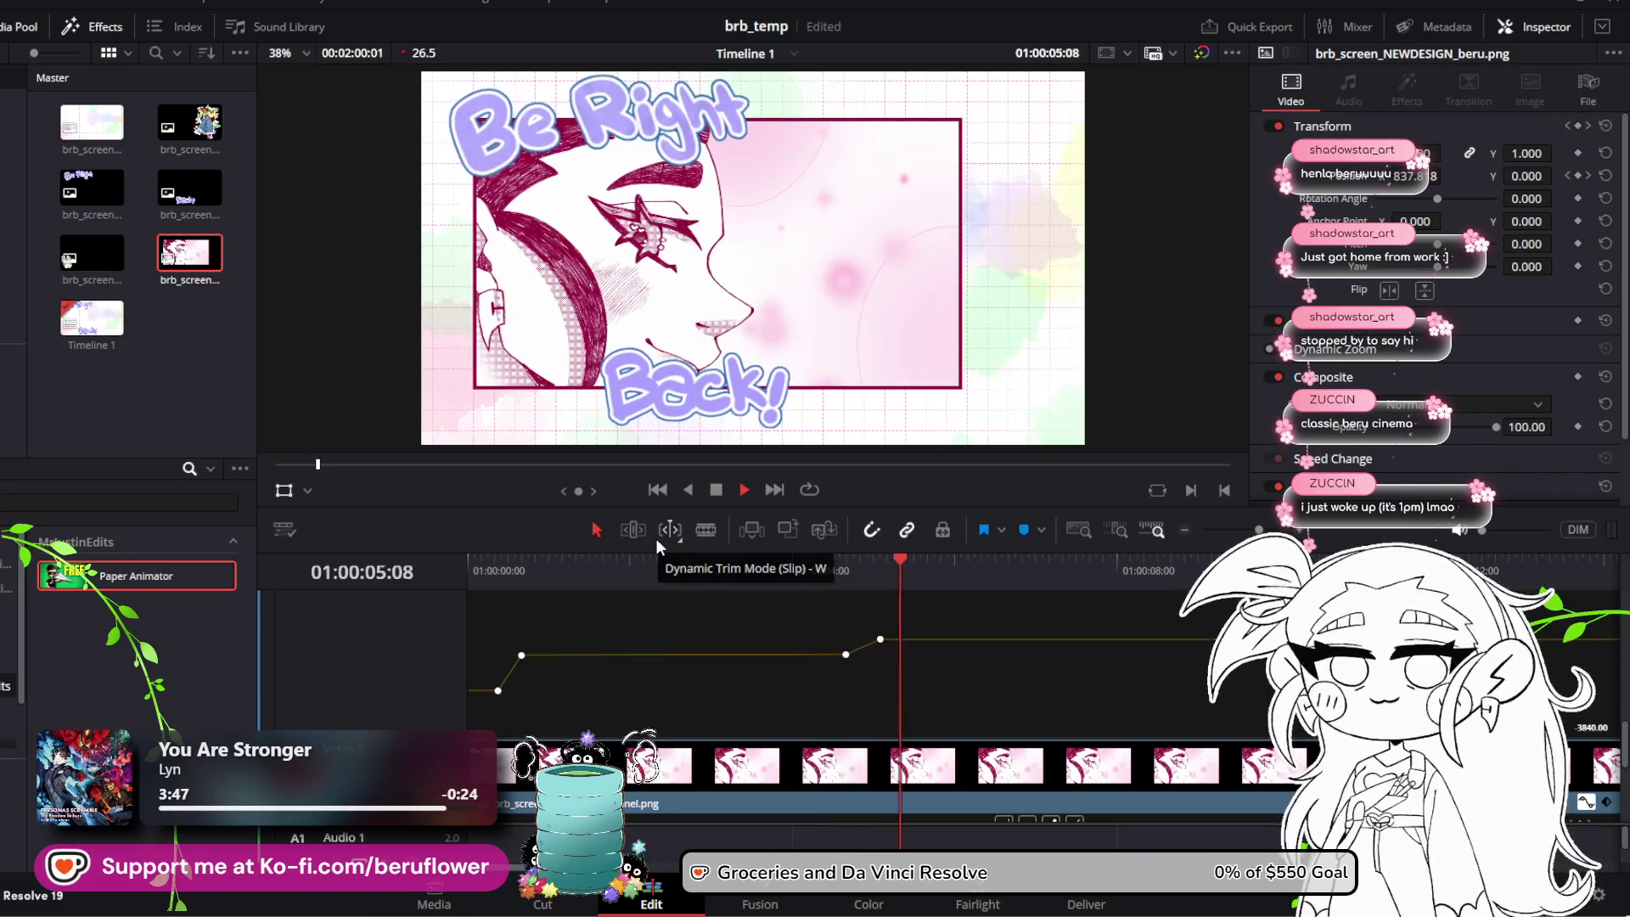
{"action": "key", "text": "space"}
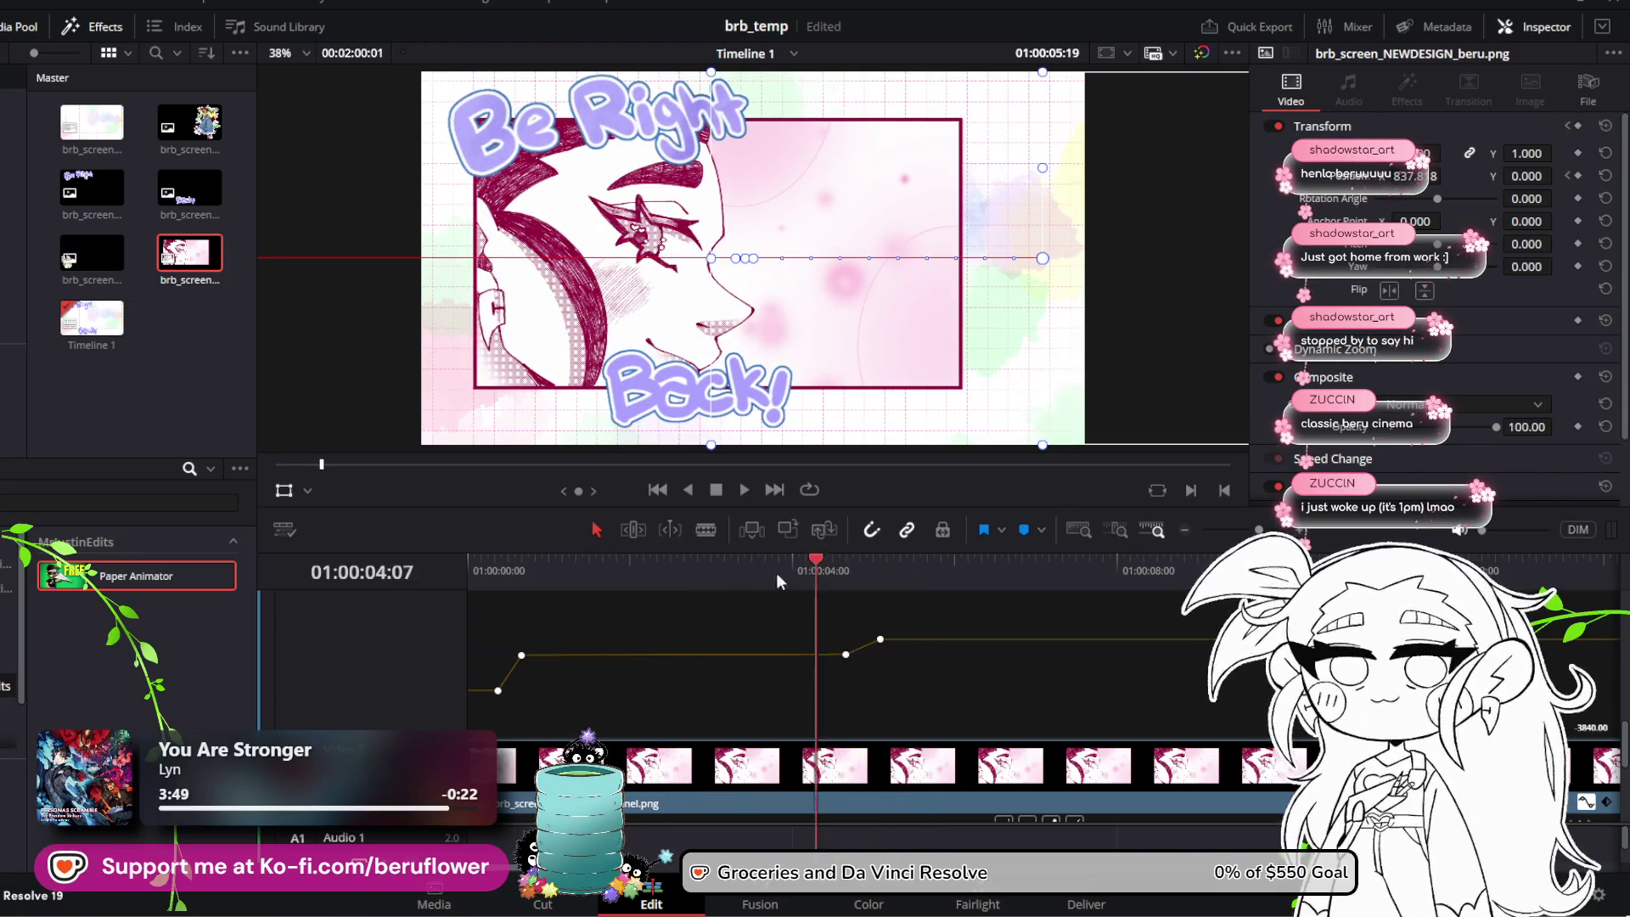
{"action": "left_click_drag", "start_coordinate": [776, 572], "coordinate": [474, 574]}
{"action": "key", "text": "space"}
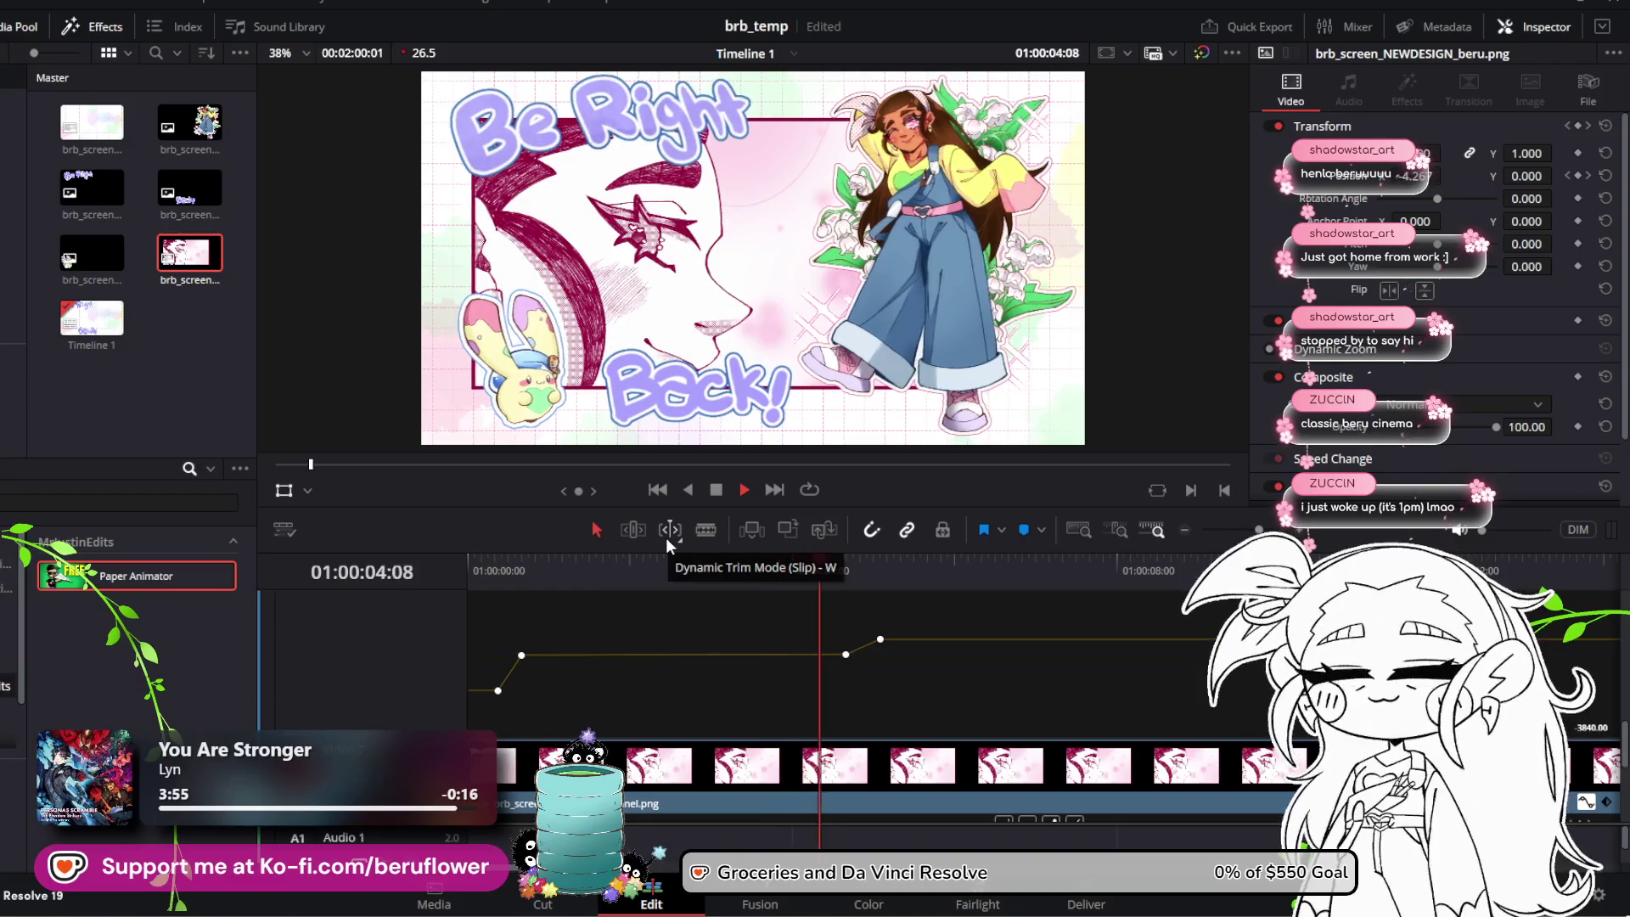
{"action": "key", "text": "space"}
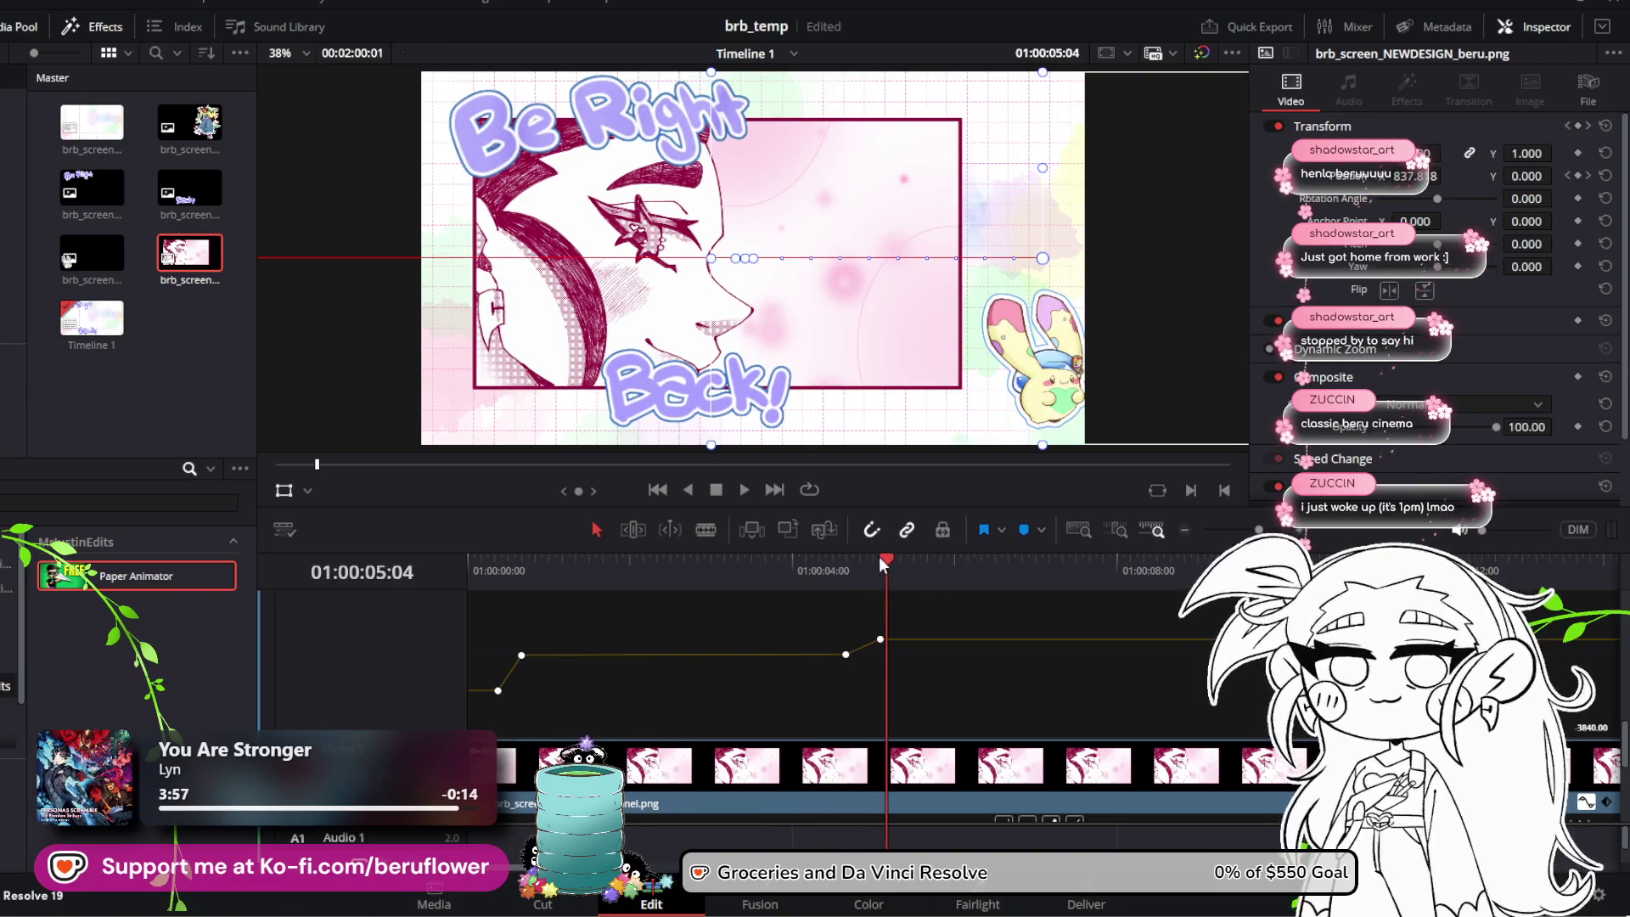
{"action": "left_click_drag", "start_coordinate": [880, 559], "coordinate": [823, 564]}
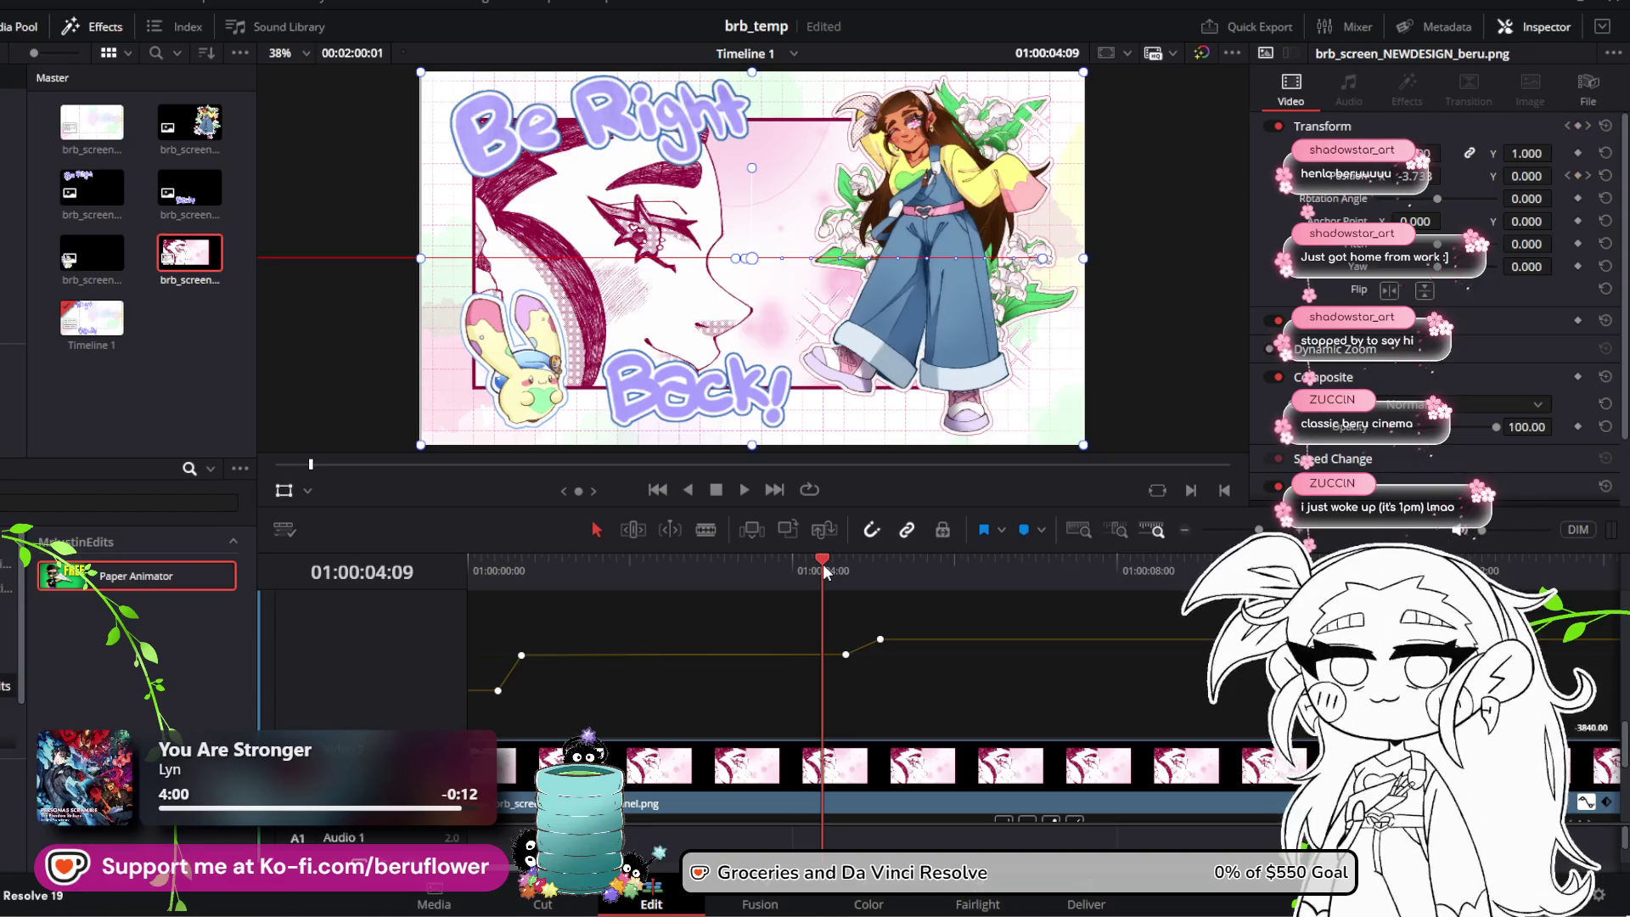
Step: Add an Opacity keyframe at 100 on the character clip and move to a later frame
{"action": "scroll", "coordinate": [859, 632], "scroll_direction": "up", "scroll_amount": 3}
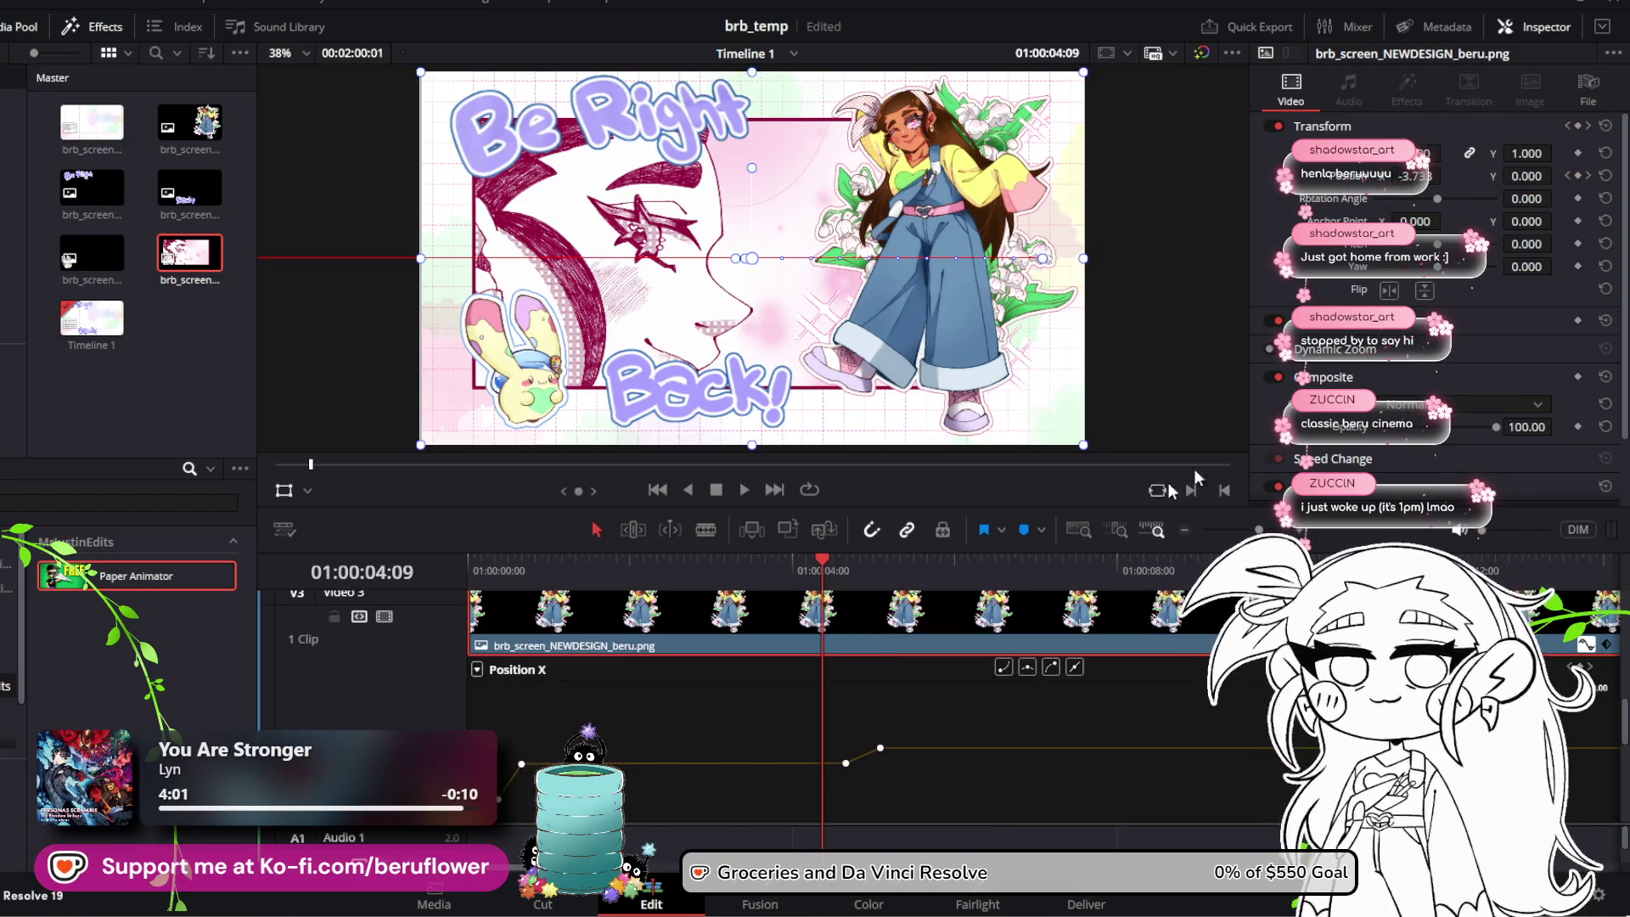
{"action": "scroll", "coordinate": [1461, 320], "scroll_direction": "down", "scroll_amount": 2}
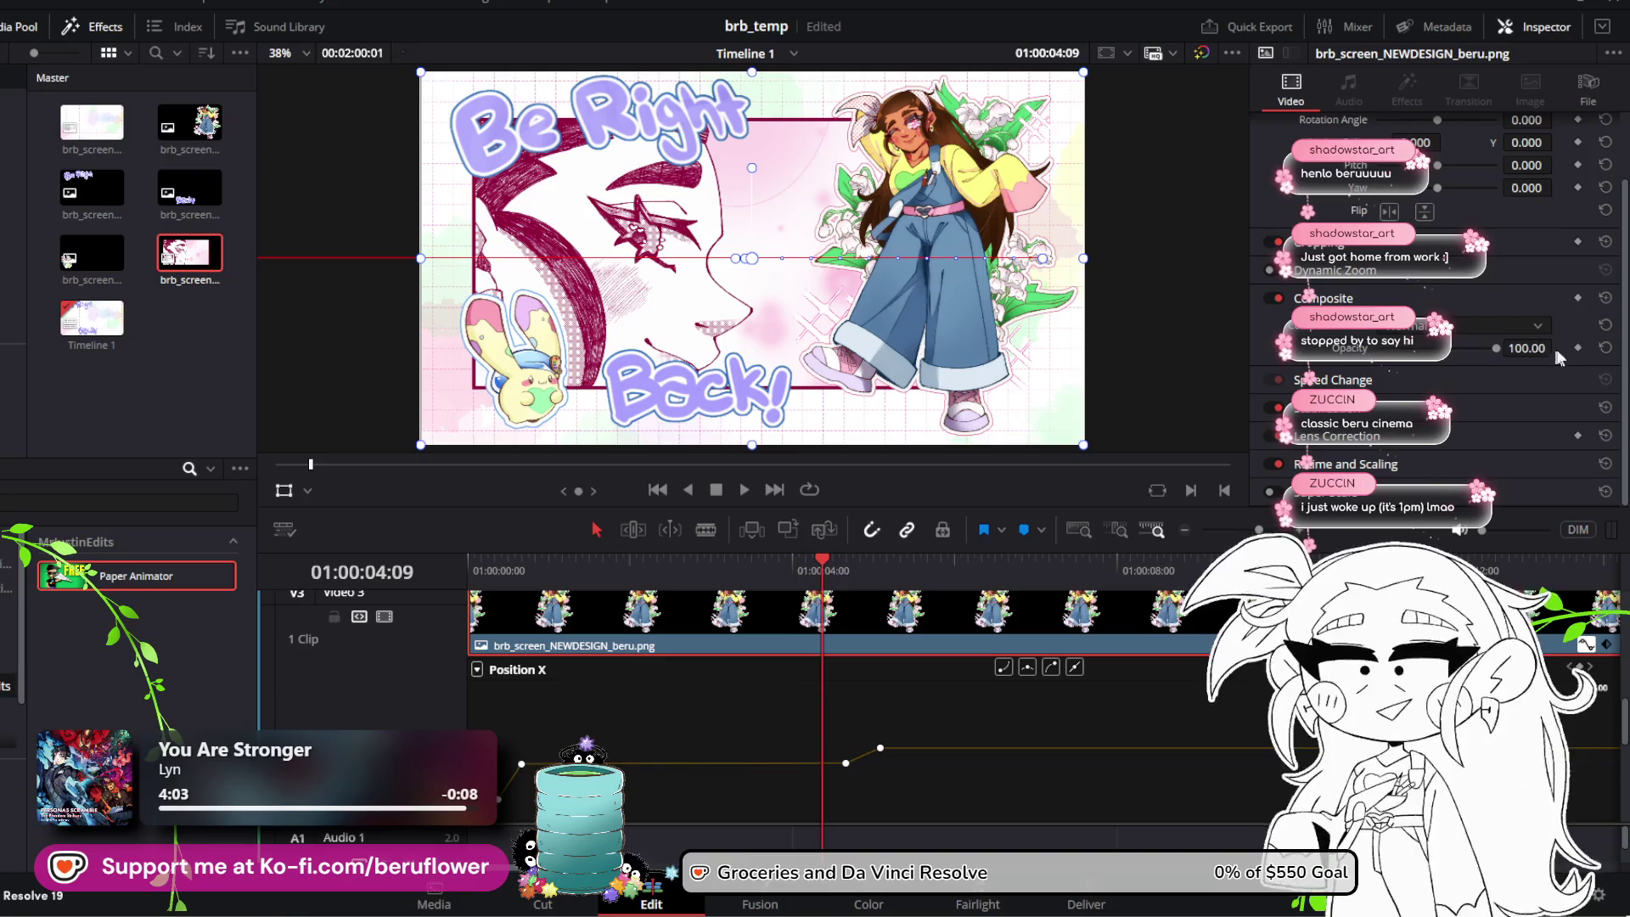
{"action": "left_click", "coordinate": [1578, 348]}
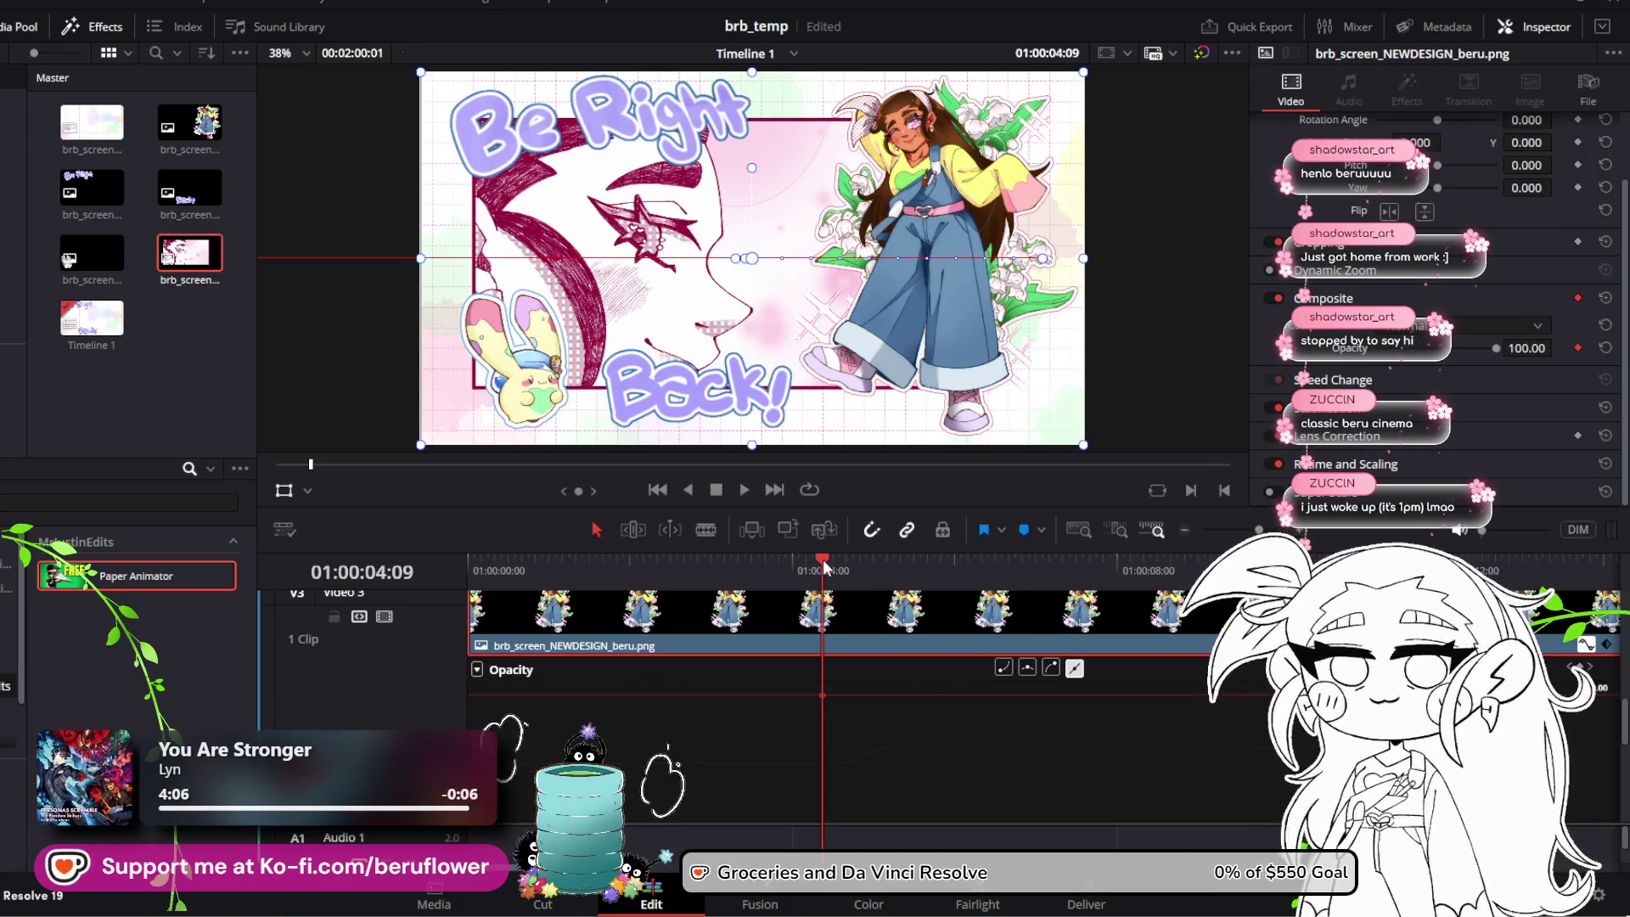
{"action": "mouse_move", "coordinate": [823, 559]}
{"action": "left_mouse_down"}
{"action": "mouse_move", "coordinate": [959, 558]}
{"action": "mouse_move", "coordinate": [802, 549]}
{"action": "mouse_move", "coordinate": [821, 549]}
{"action": "left_mouse_up"}
Step: Move that keyframe earlier, set Opacity to 0, and check a partially faded frame
{"action": "left_click_drag", "start_coordinate": [823, 694], "coordinate": [774, 695]}
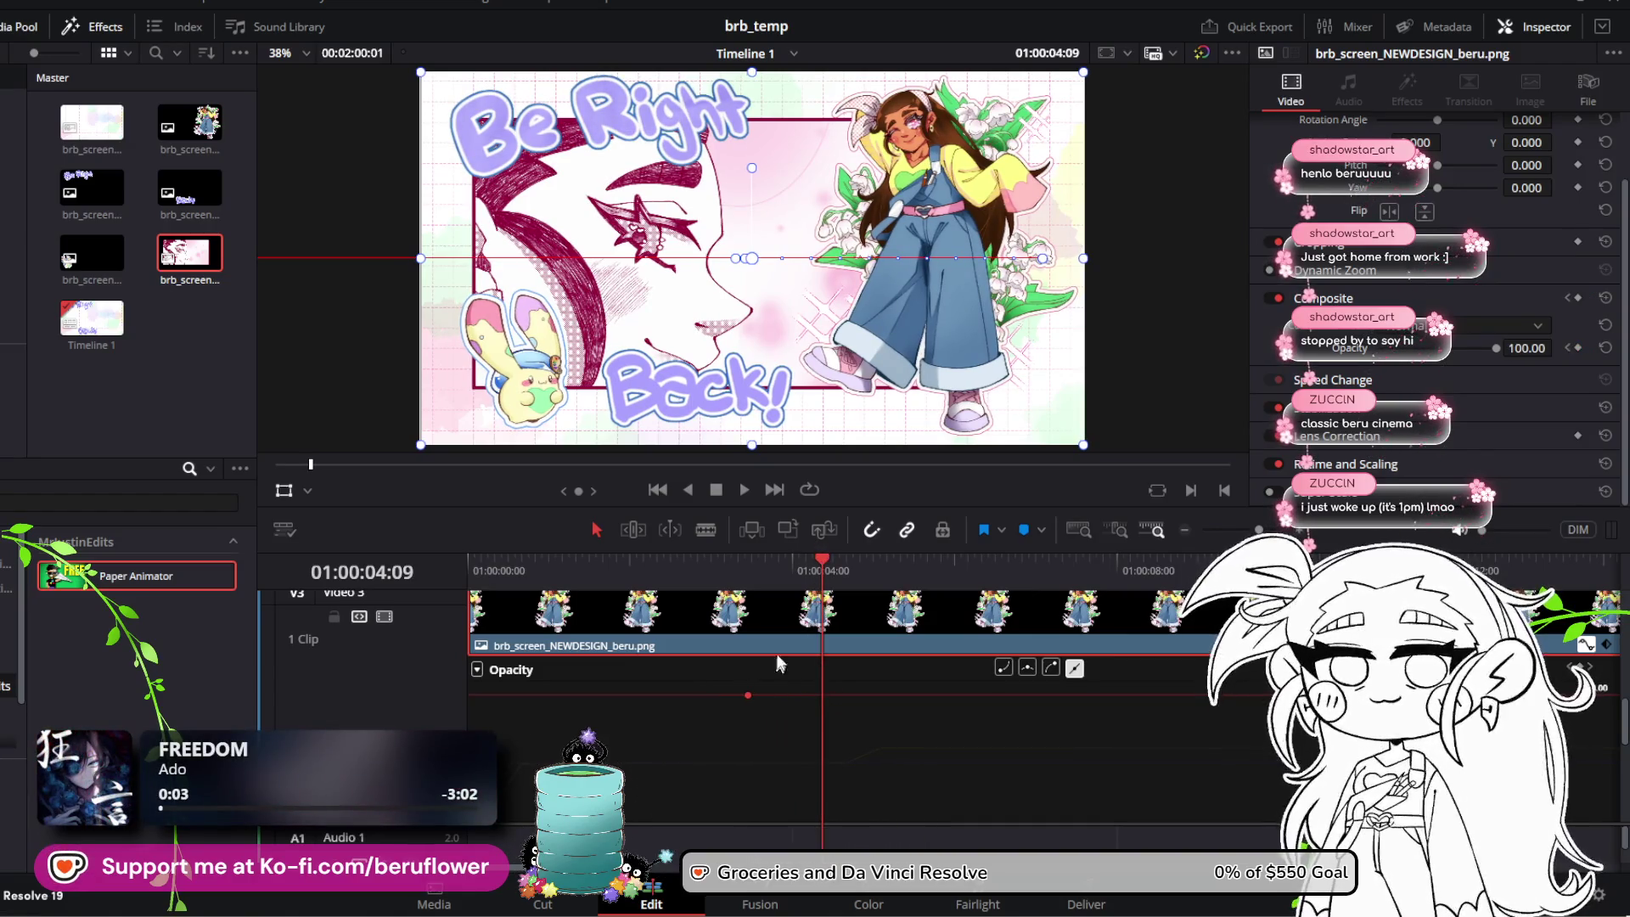
{"action": "mouse_move", "coordinate": [824, 563]}
{"action": "left_mouse_down"}
{"action": "mouse_move", "coordinate": [737, 563]}
{"action": "mouse_move", "coordinate": [854, 574]}
{"action": "left_mouse_up"}
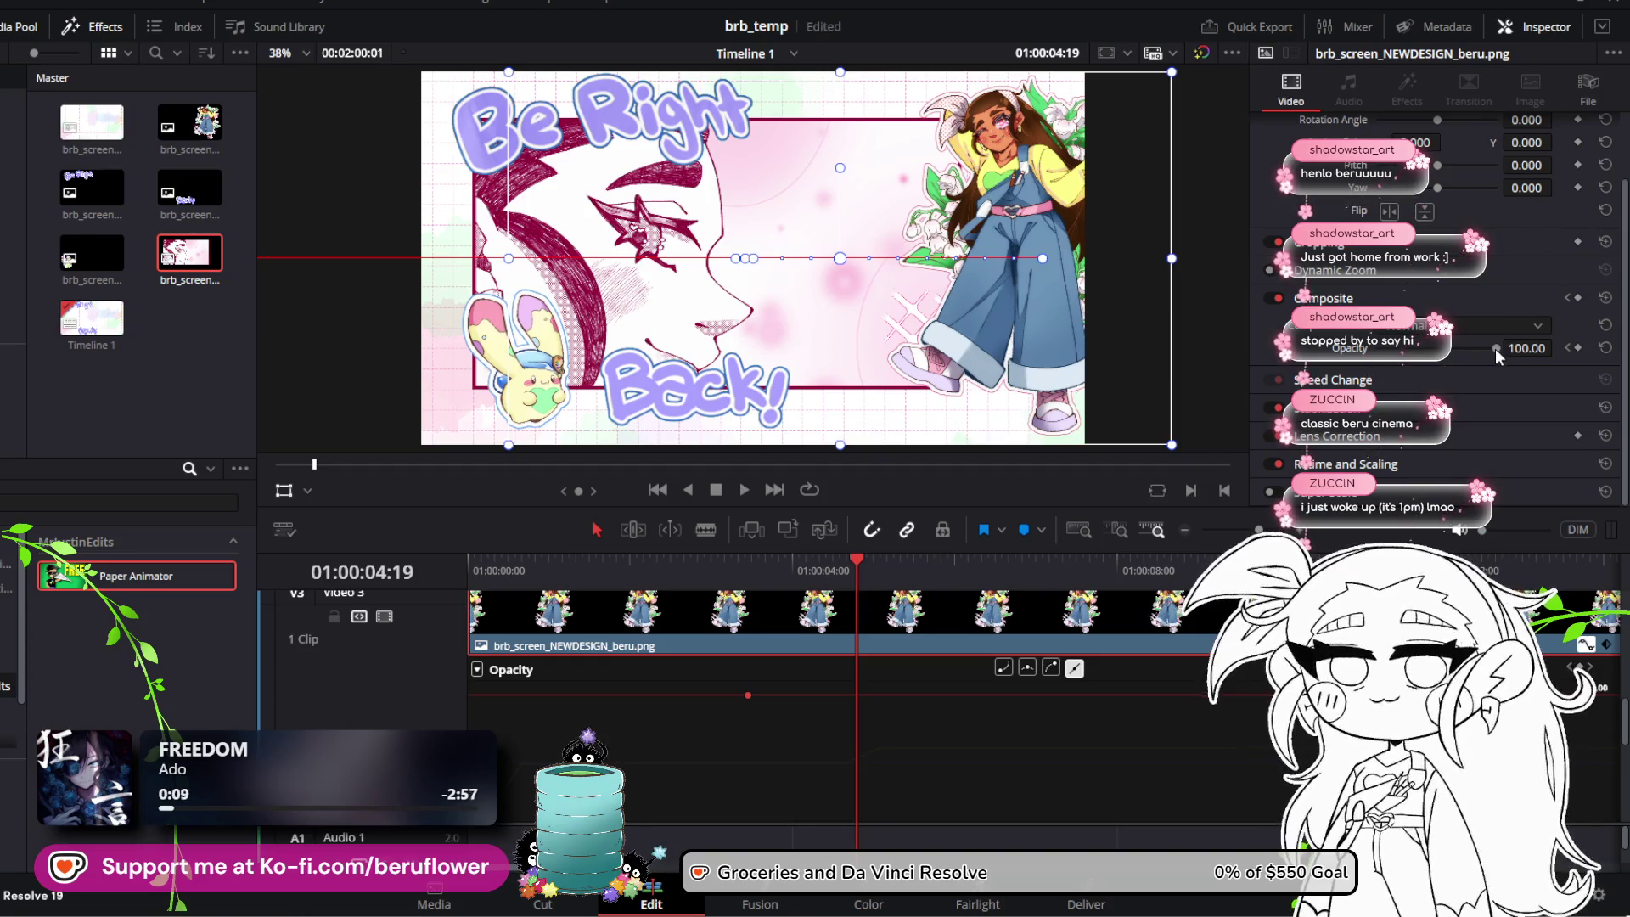
{"action": "left_click_drag", "start_coordinate": [1475, 355], "coordinate": [1224, 355]}
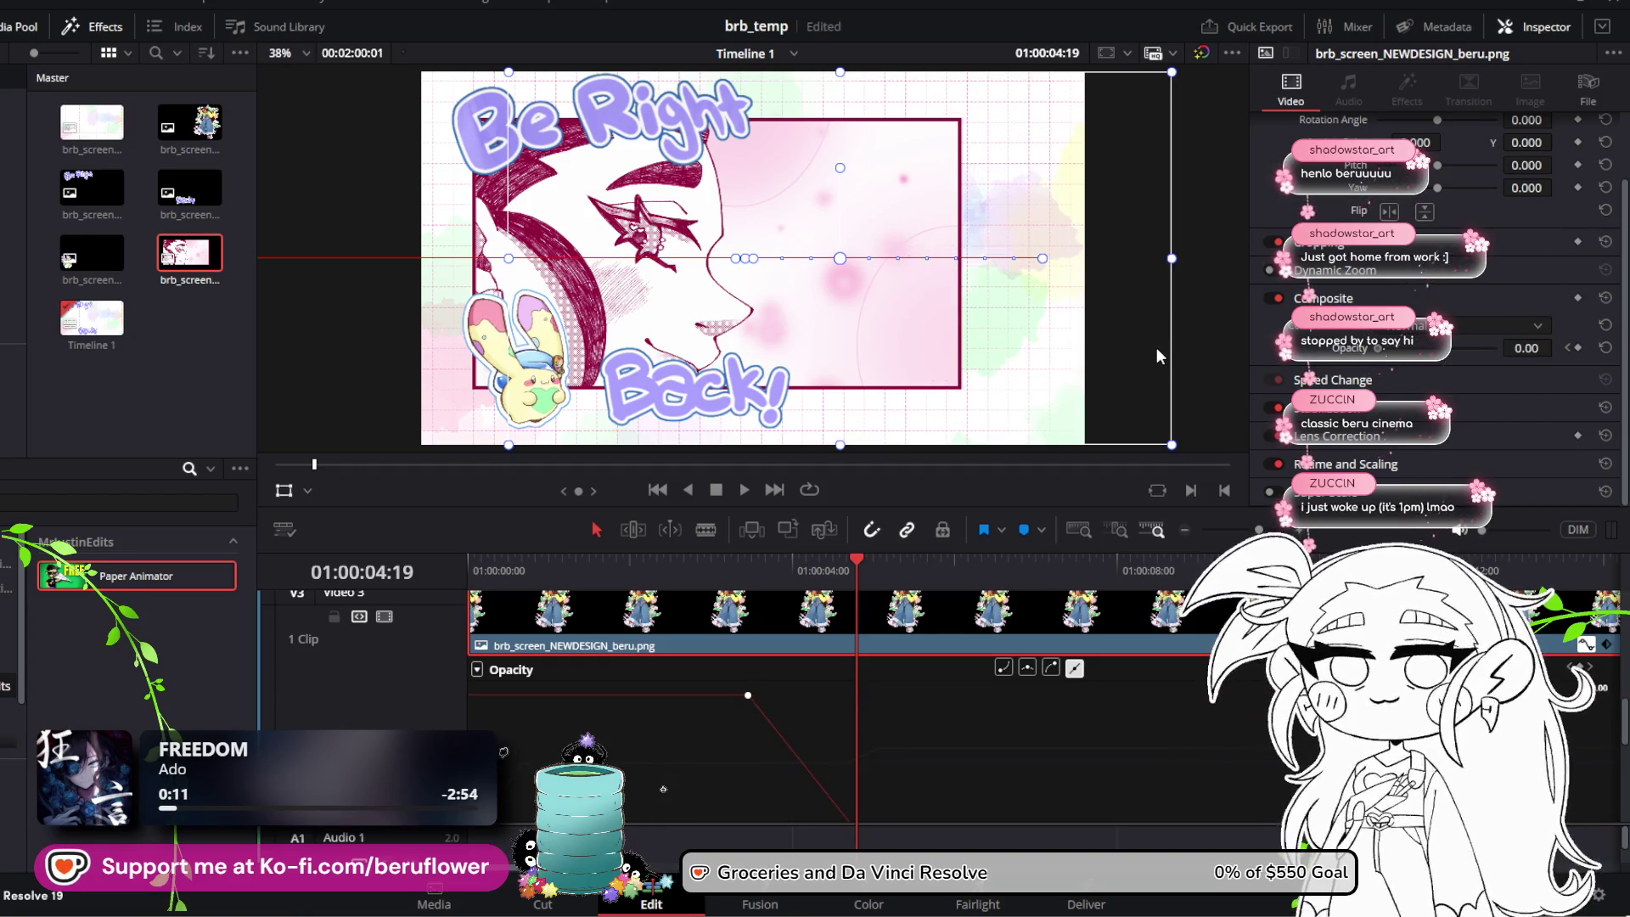
{"action": "scroll", "coordinate": [961, 695], "scroll_direction": "up", "scroll_amount": 2}
{"action": "scroll", "coordinate": [956, 692], "scroll_direction": "down", "scroll_amount": 2}
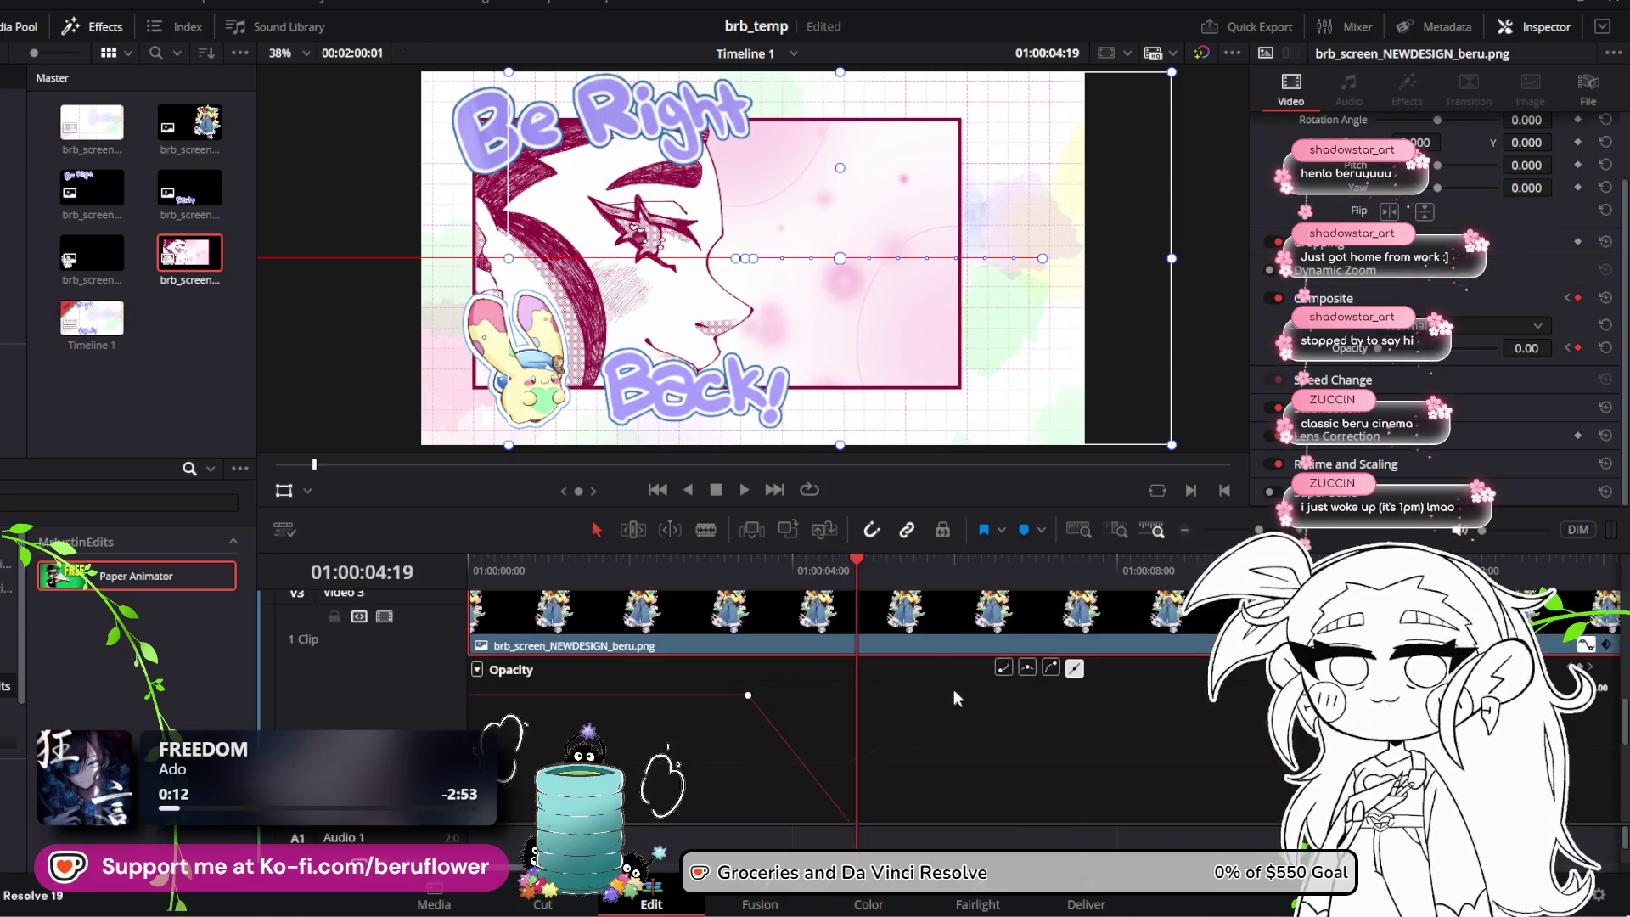
{"action": "left_click_drag", "start_coordinate": [861, 566], "coordinate": [666, 562]}
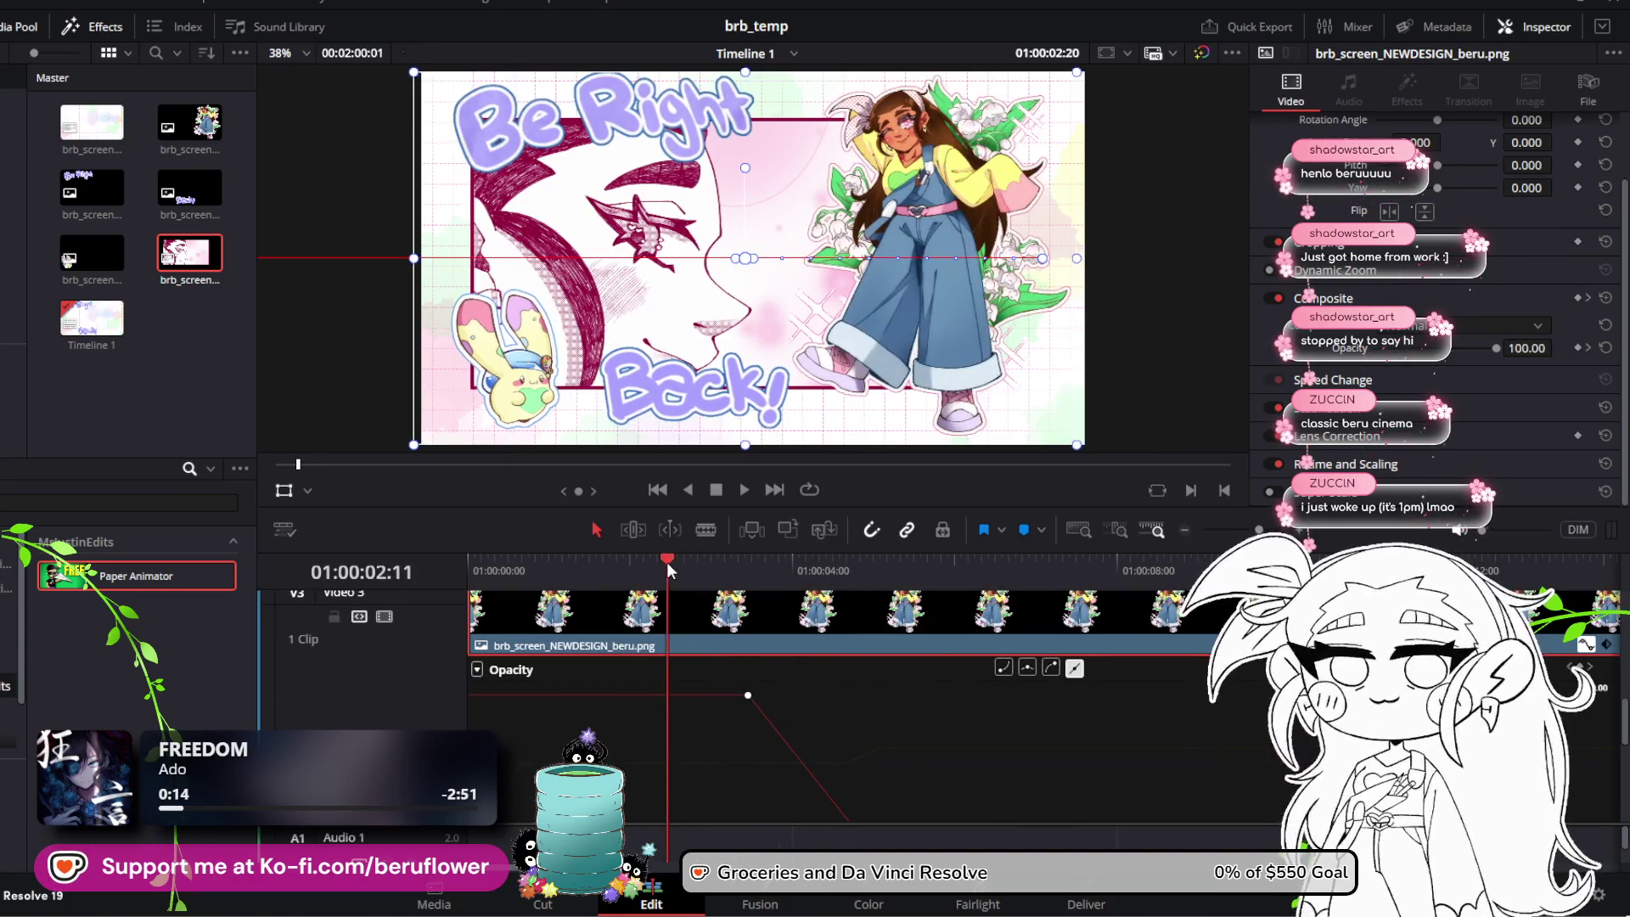
Step: Preview the fade, raise the mid-fade opacity and shift the full-opacity keyframe later
{"action": "key", "text": "space"}
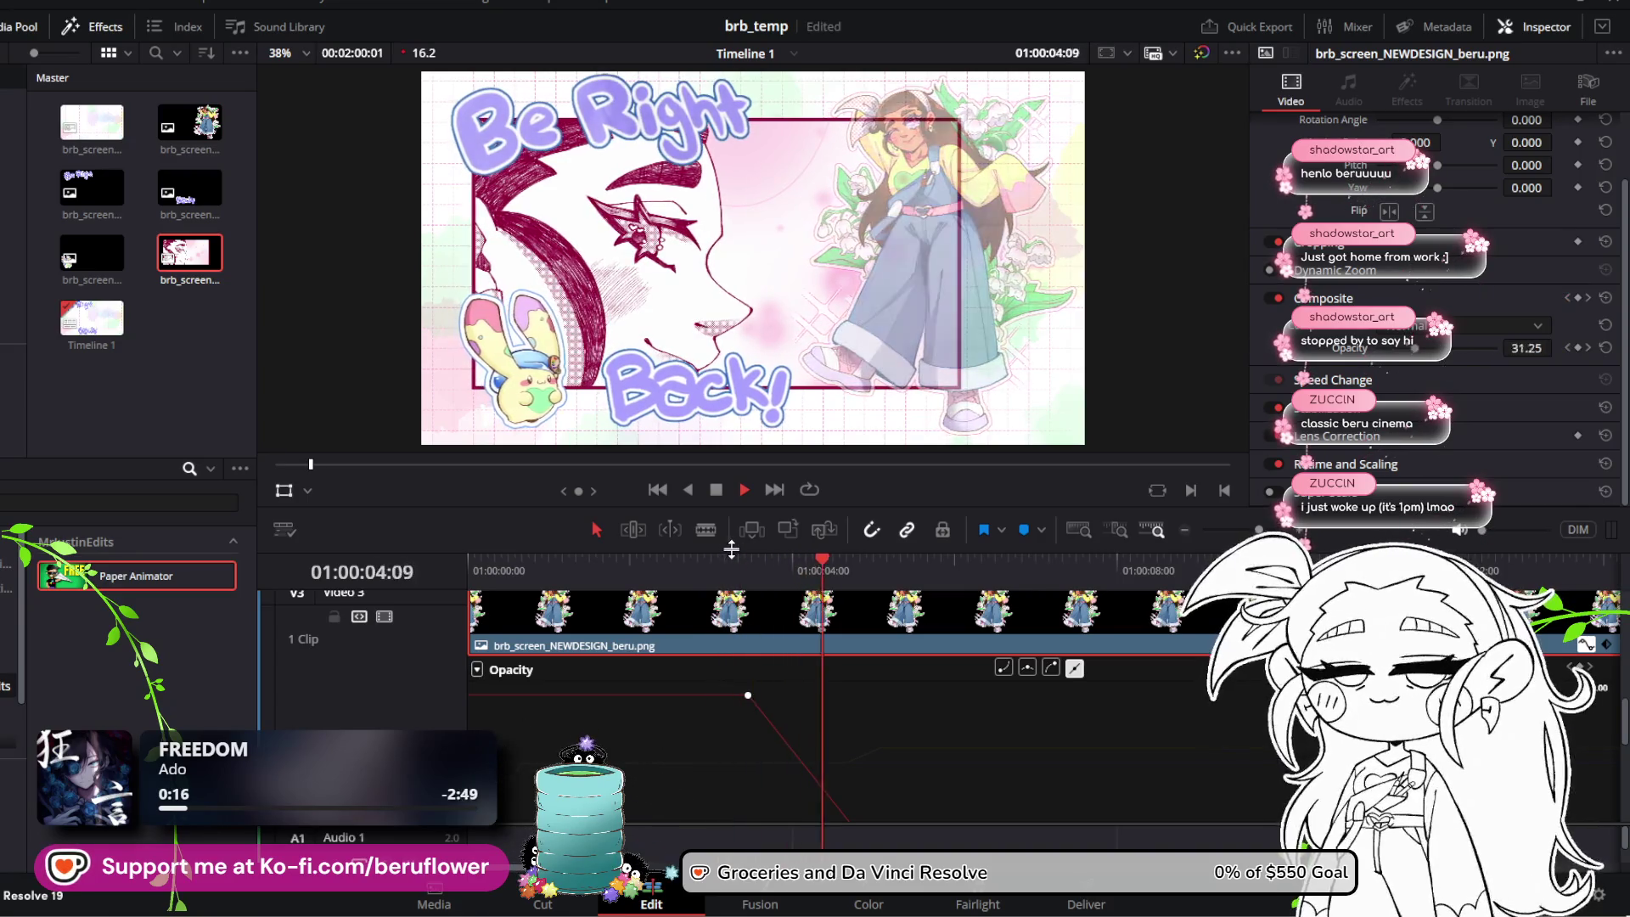
{"action": "key", "text": "space"}
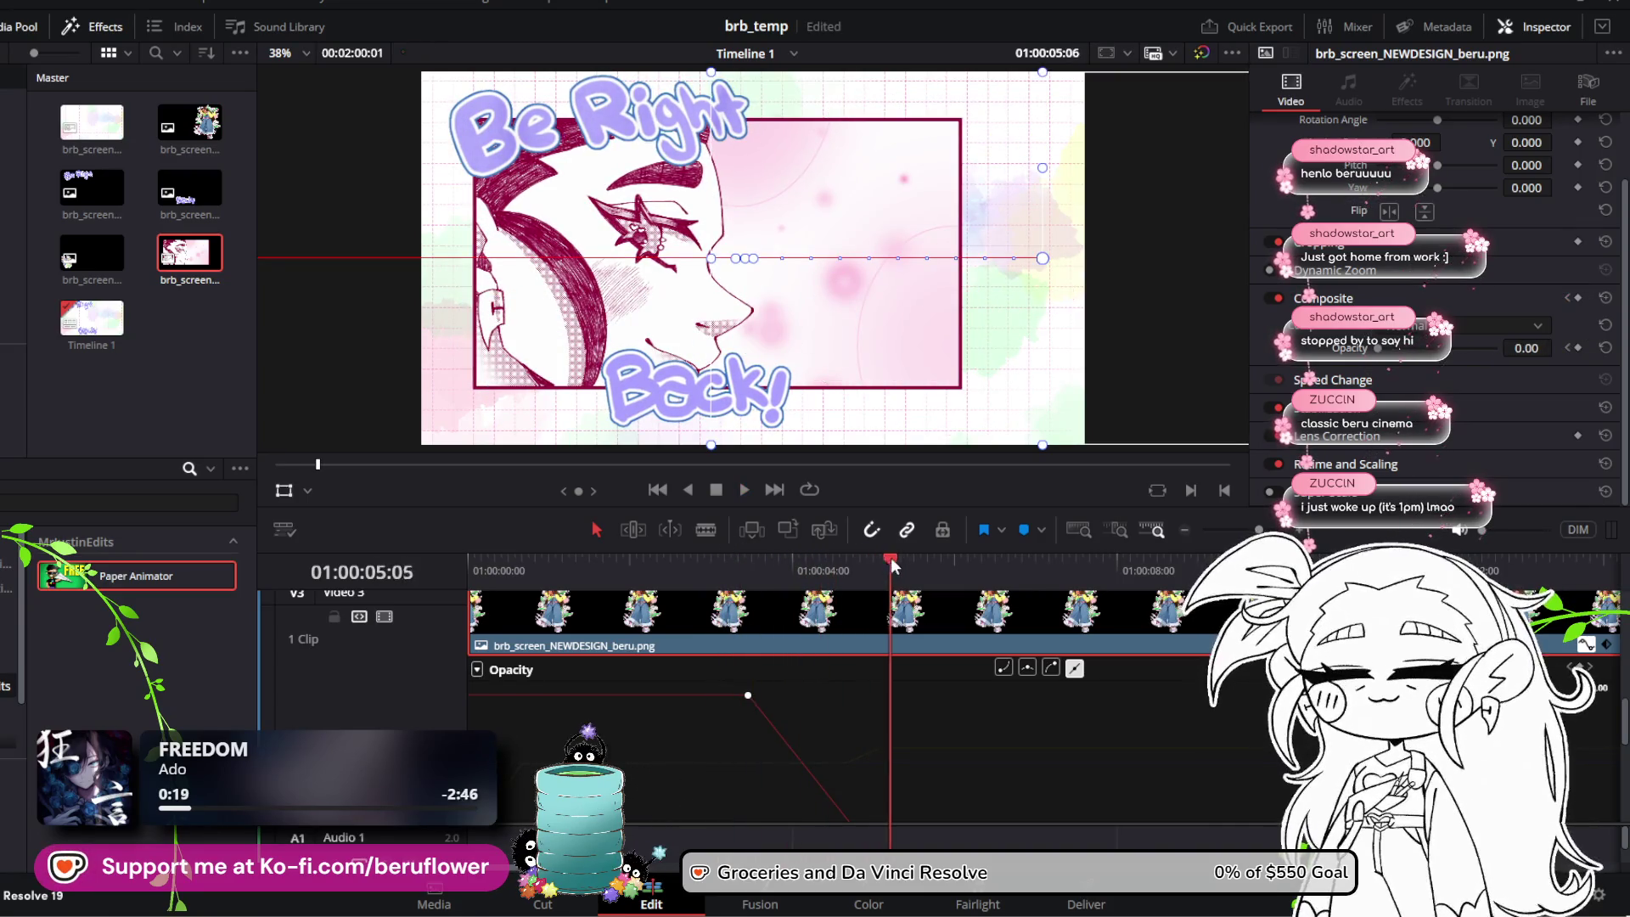
{"action": "left_click", "coordinate": [826, 567]}
{"action": "scroll", "coordinate": [875, 625], "scroll_direction": "up", "scroll_amount": 3}
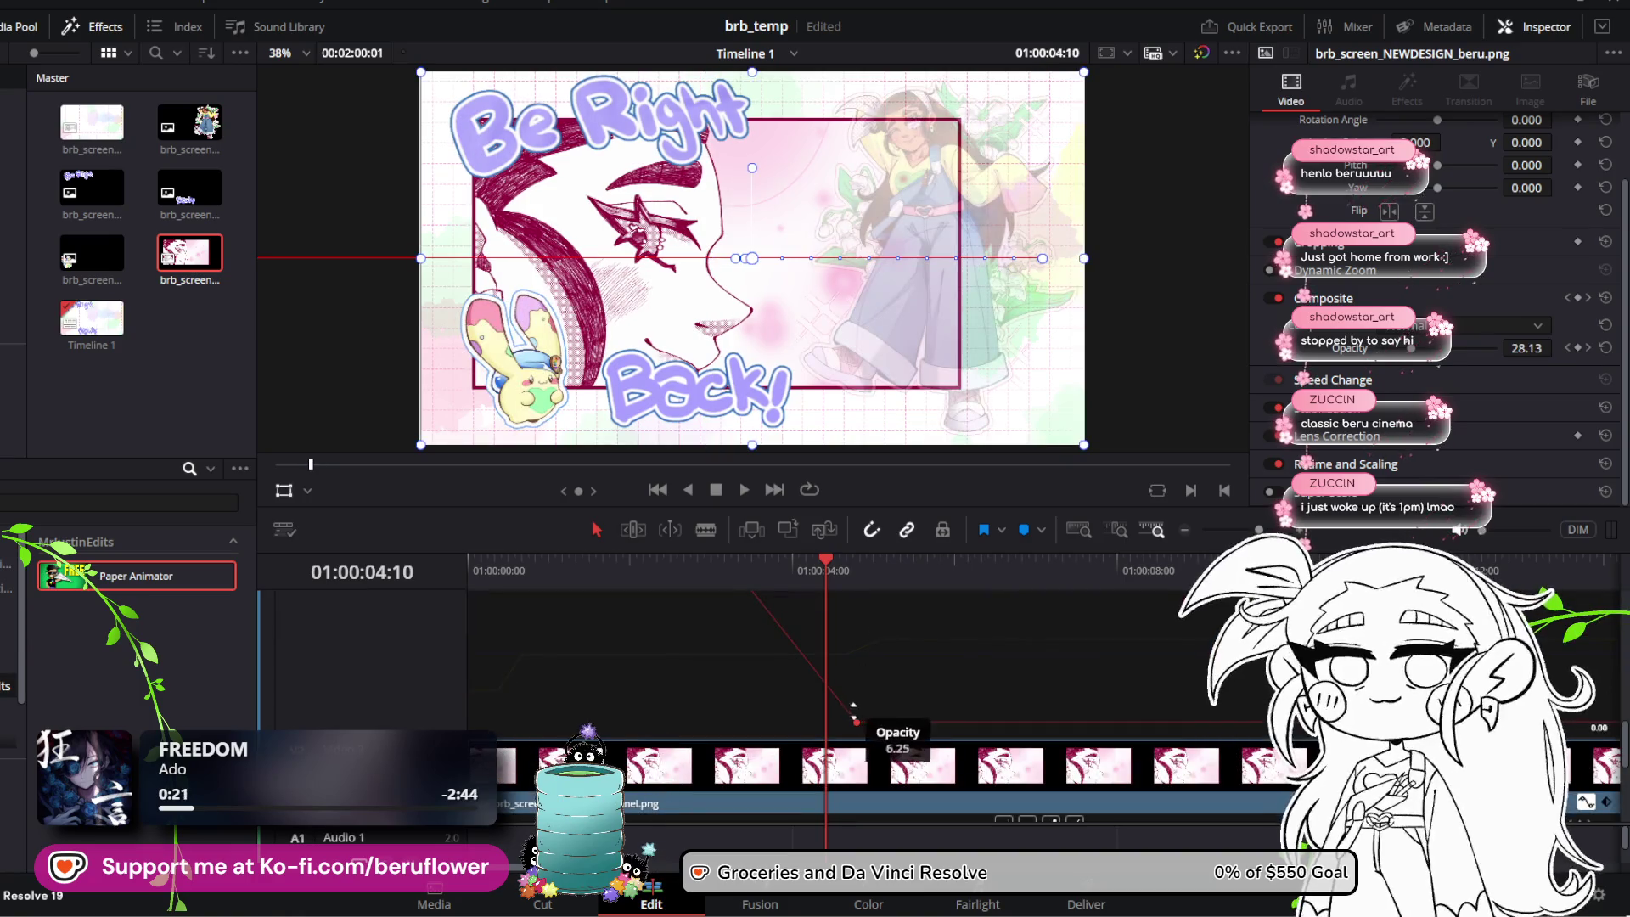
{"action": "left_click_drag", "start_coordinate": [858, 720], "coordinate": [921, 663]}
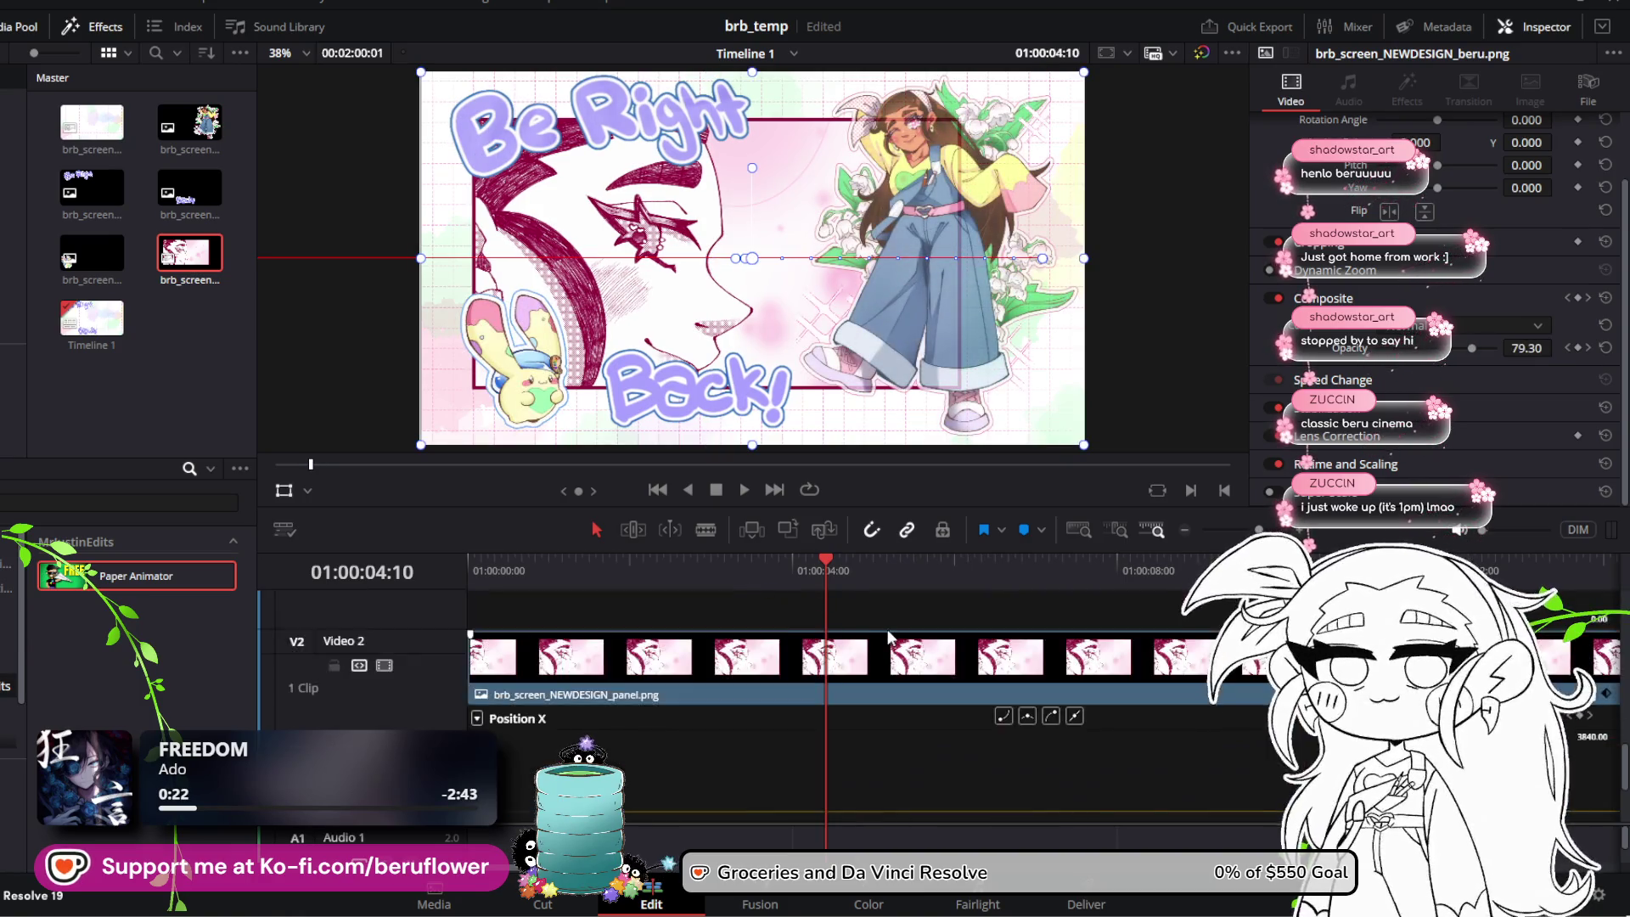
{"action": "scroll", "coordinate": [888, 633], "scroll_direction": "down", "scroll_amount": 3}
{"action": "mouse_move", "coordinate": [744, 694]}
{"action": "left_mouse_down"}
{"action": "mouse_move", "coordinate": [858, 696]}
{"action": "mouse_move", "coordinate": [953, 738]}
{"action": "mouse_move", "coordinate": [935, 742]}
{"action": "mouse_move", "coordinate": [975, 741]}
{"action": "left_mouse_up"}
Step: Restore the keyframe to full opacity and drop the low opacity keyframe to 2%
{"action": "mouse_move", "coordinate": [828, 561]}
{"action": "left_mouse_down"}
{"action": "mouse_move", "coordinate": [890, 559]}
{"action": "mouse_move", "coordinate": [822, 564]}
{"action": "left_mouse_up"}
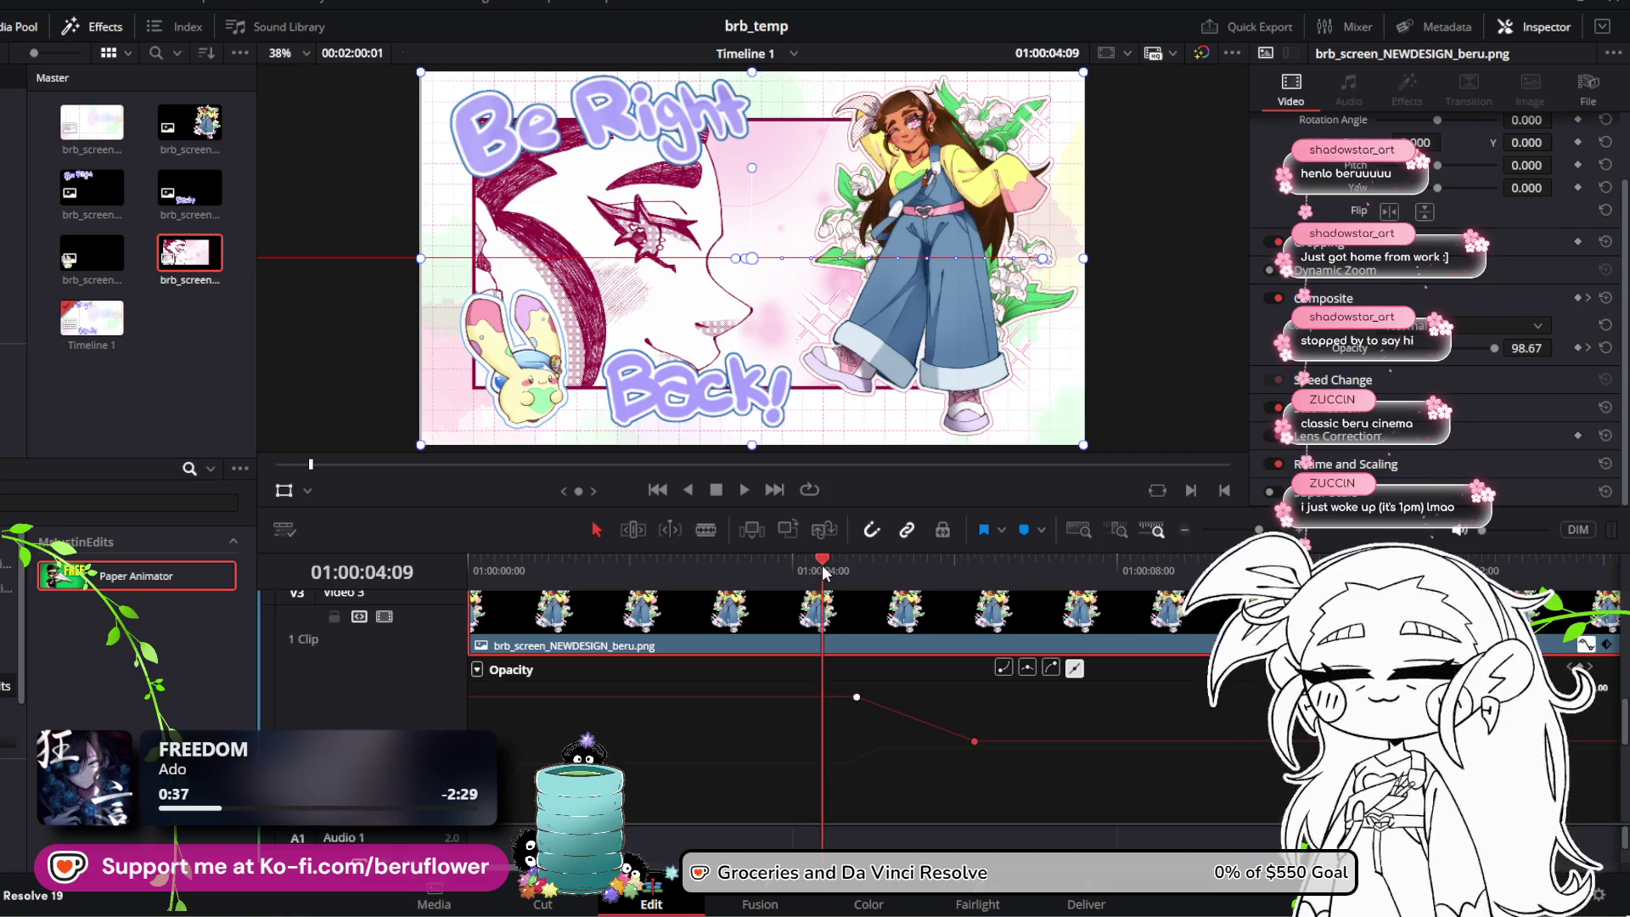
{"action": "left_click_drag", "start_coordinate": [856, 695], "coordinate": [836, 692]}
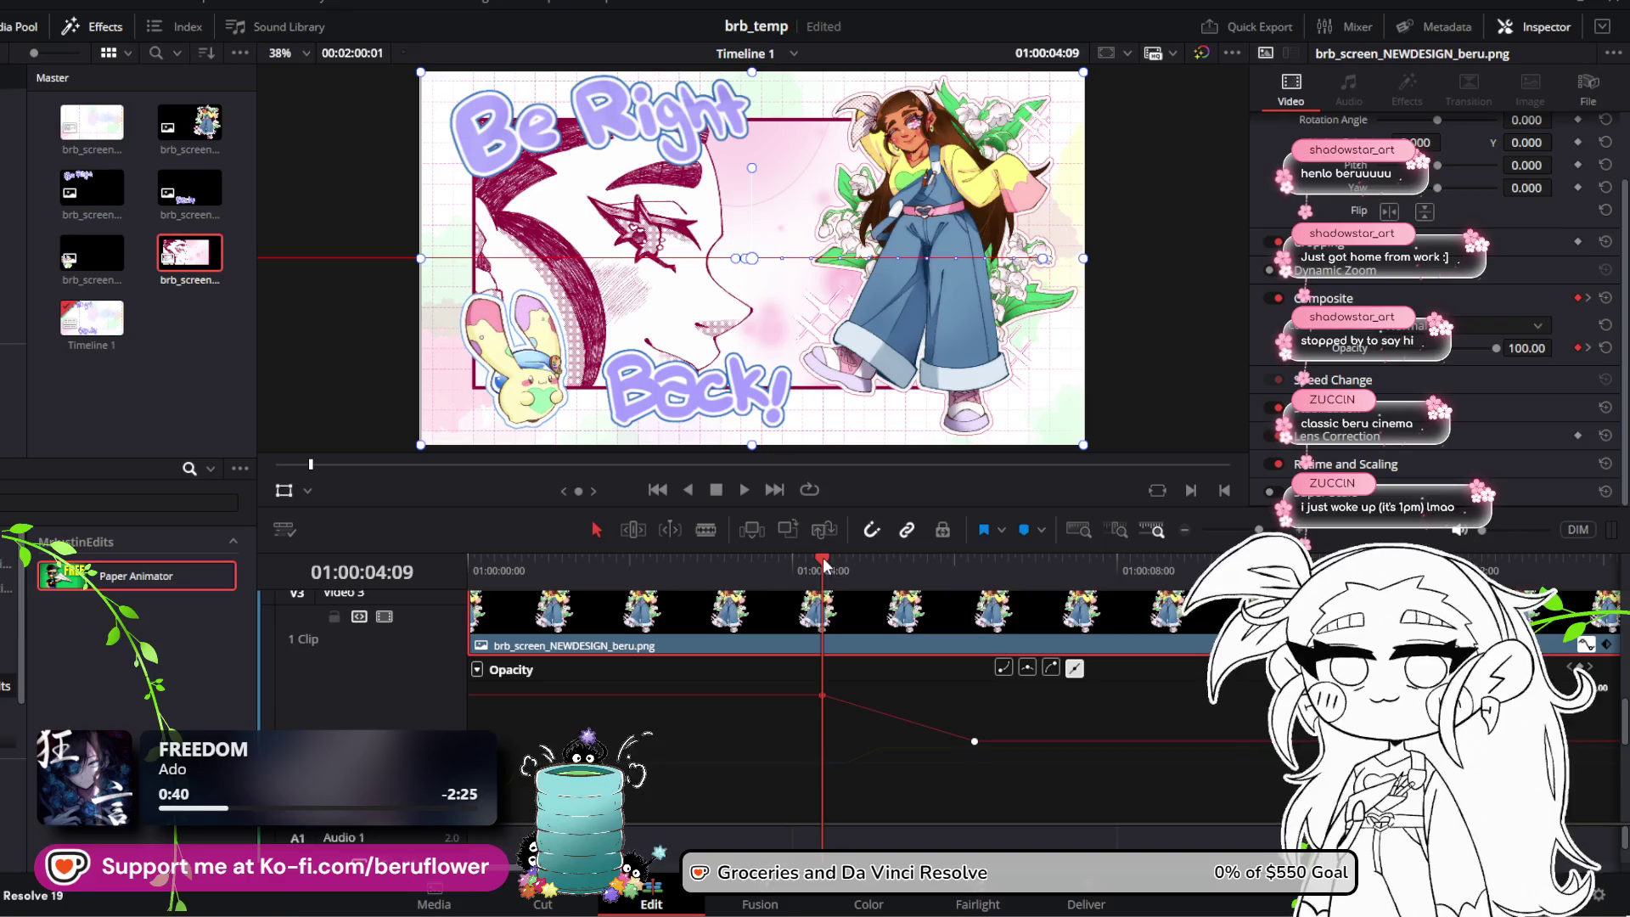
{"action": "left_click_drag", "start_coordinate": [822, 565], "coordinate": [857, 568]}
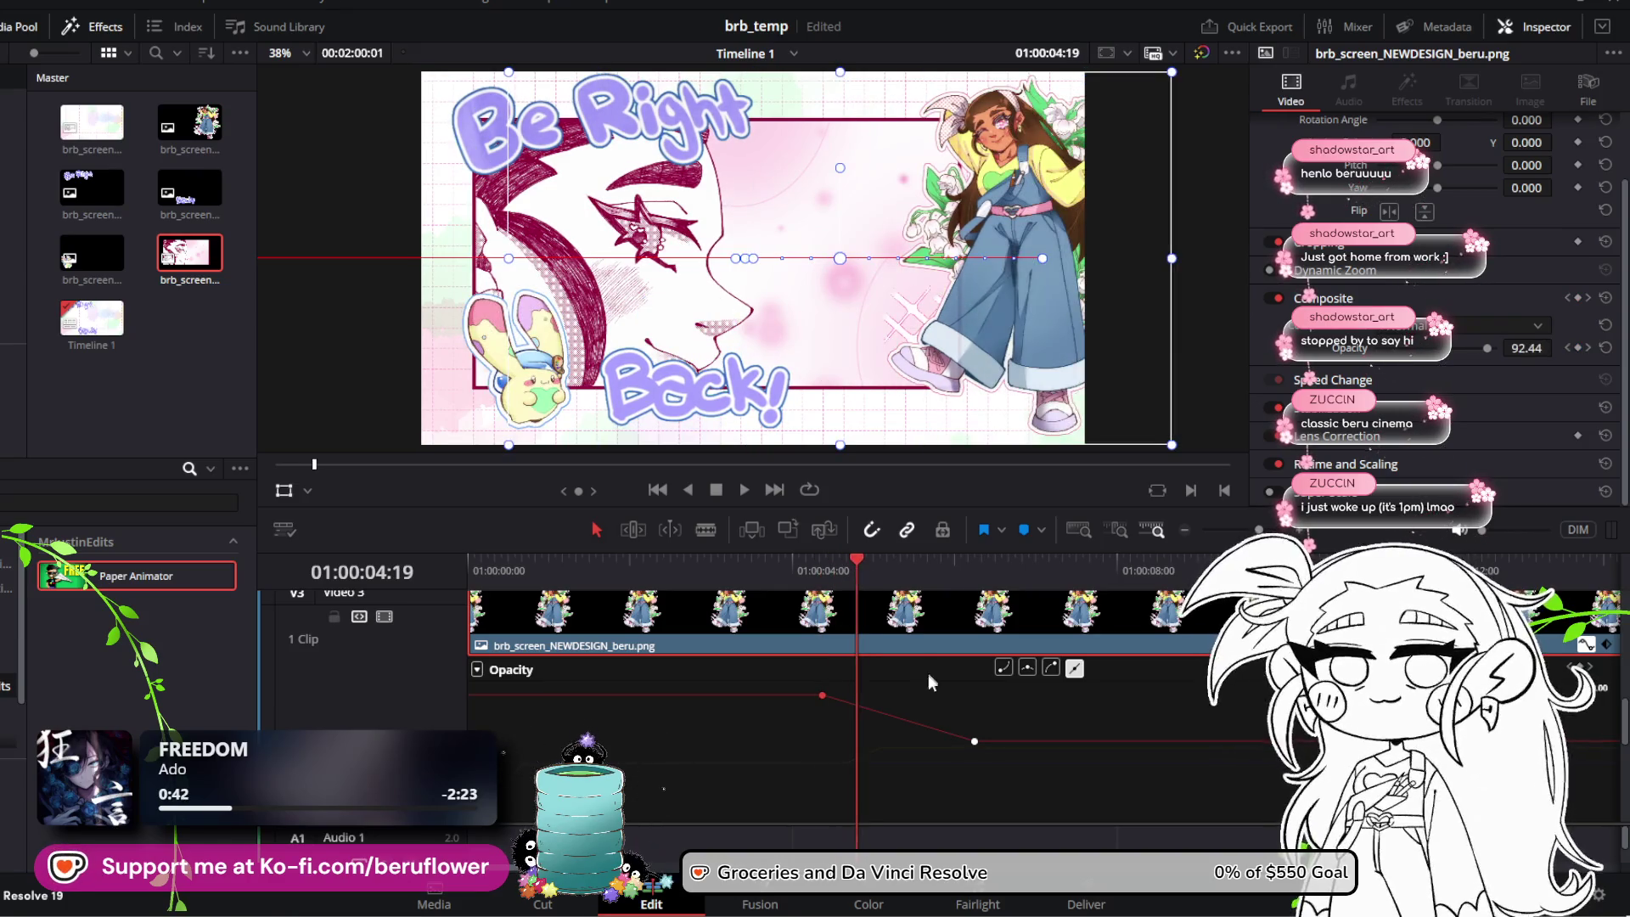
{"action": "mouse_move", "coordinate": [975, 741]}
{"action": "left_mouse_down"}
{"action": "mouse_move", "coordinate": [840, 703]}
{"action": "mouse_move", "coordinate": [860, 731]}
{"action": "mouse_move", "coordinate": [861, 831]}
{"action": "left_mouse_up"}
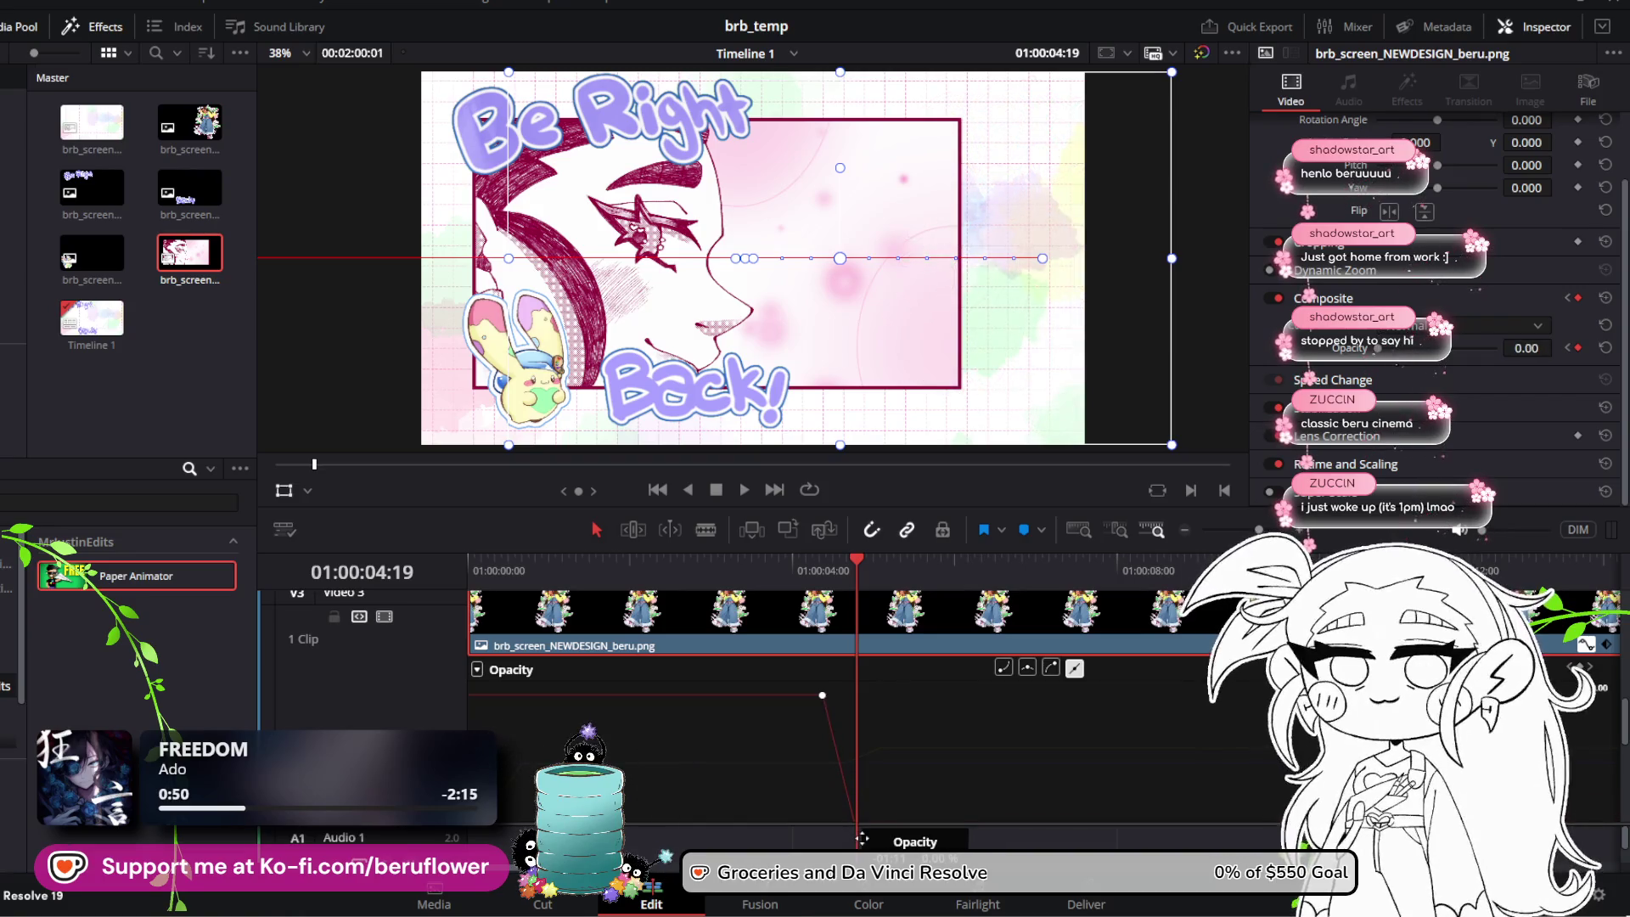
Step: Rewind to 01:00:02:11, before the fade, and play it back
{"action": "scroll", "coordinate": [913, 799], "scroll_direction": "down", "scroll_amount": 2}
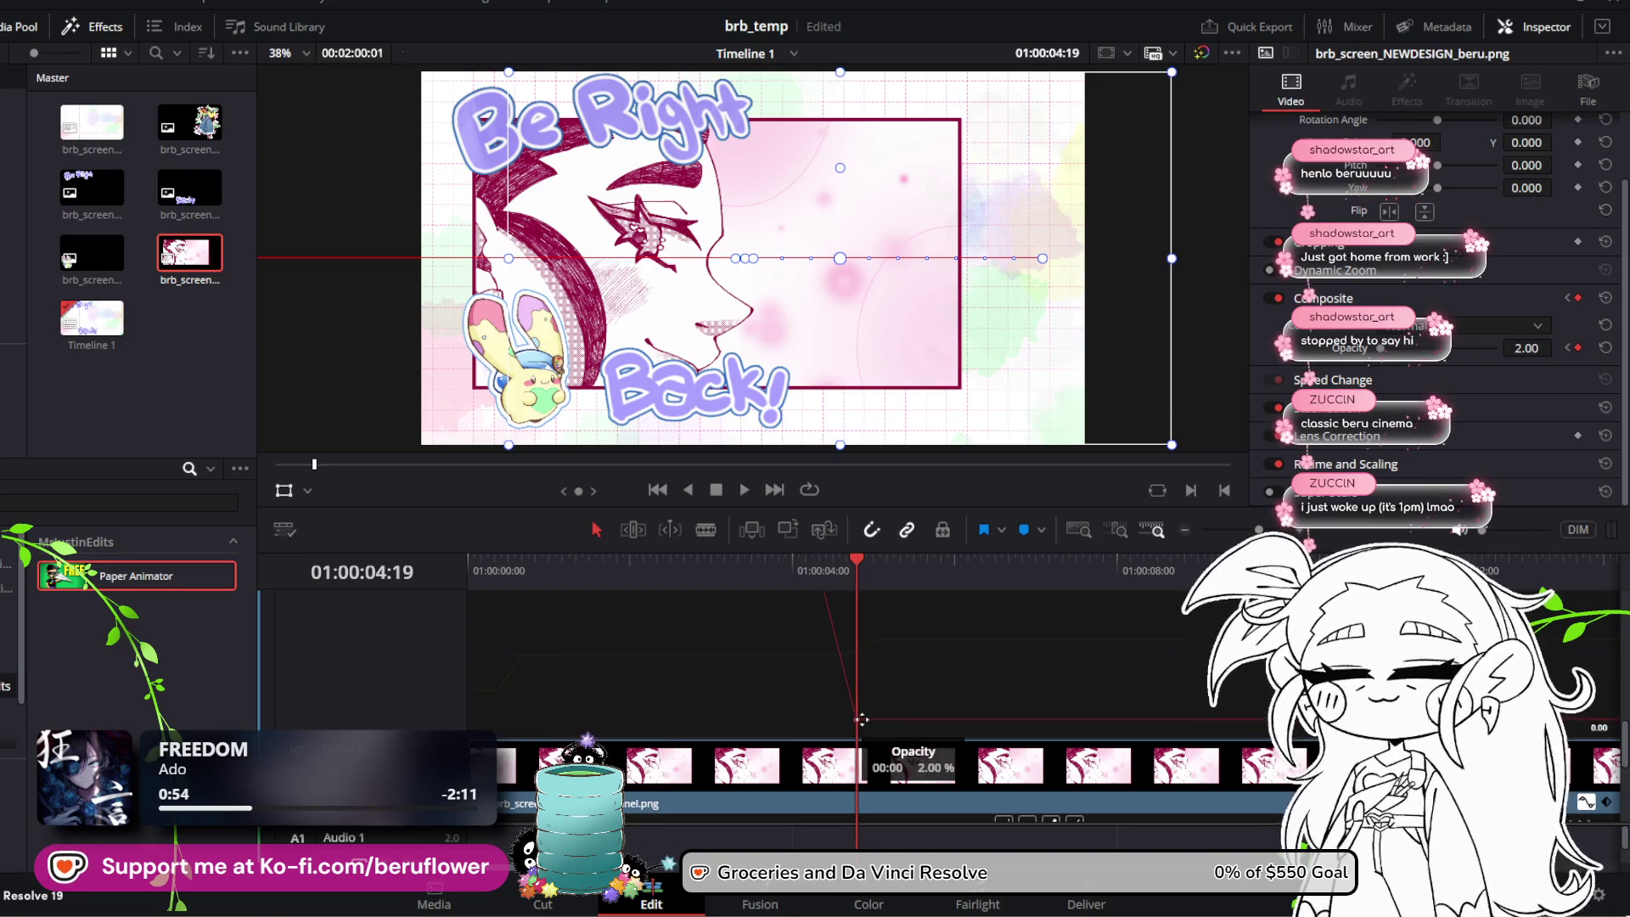
{"action": "scroll", "coordinate": [900, 649], "scroll_direction": "up", "scroll_amount": 2}
{"action": "scroll", "coordinate": [900, 649], "scroll_direction": "down", "scroll_amount": 2}
{"action": "scroll", "coordinate": [900, 649], "scroll_direction": "up", "scroll_amount": 2}
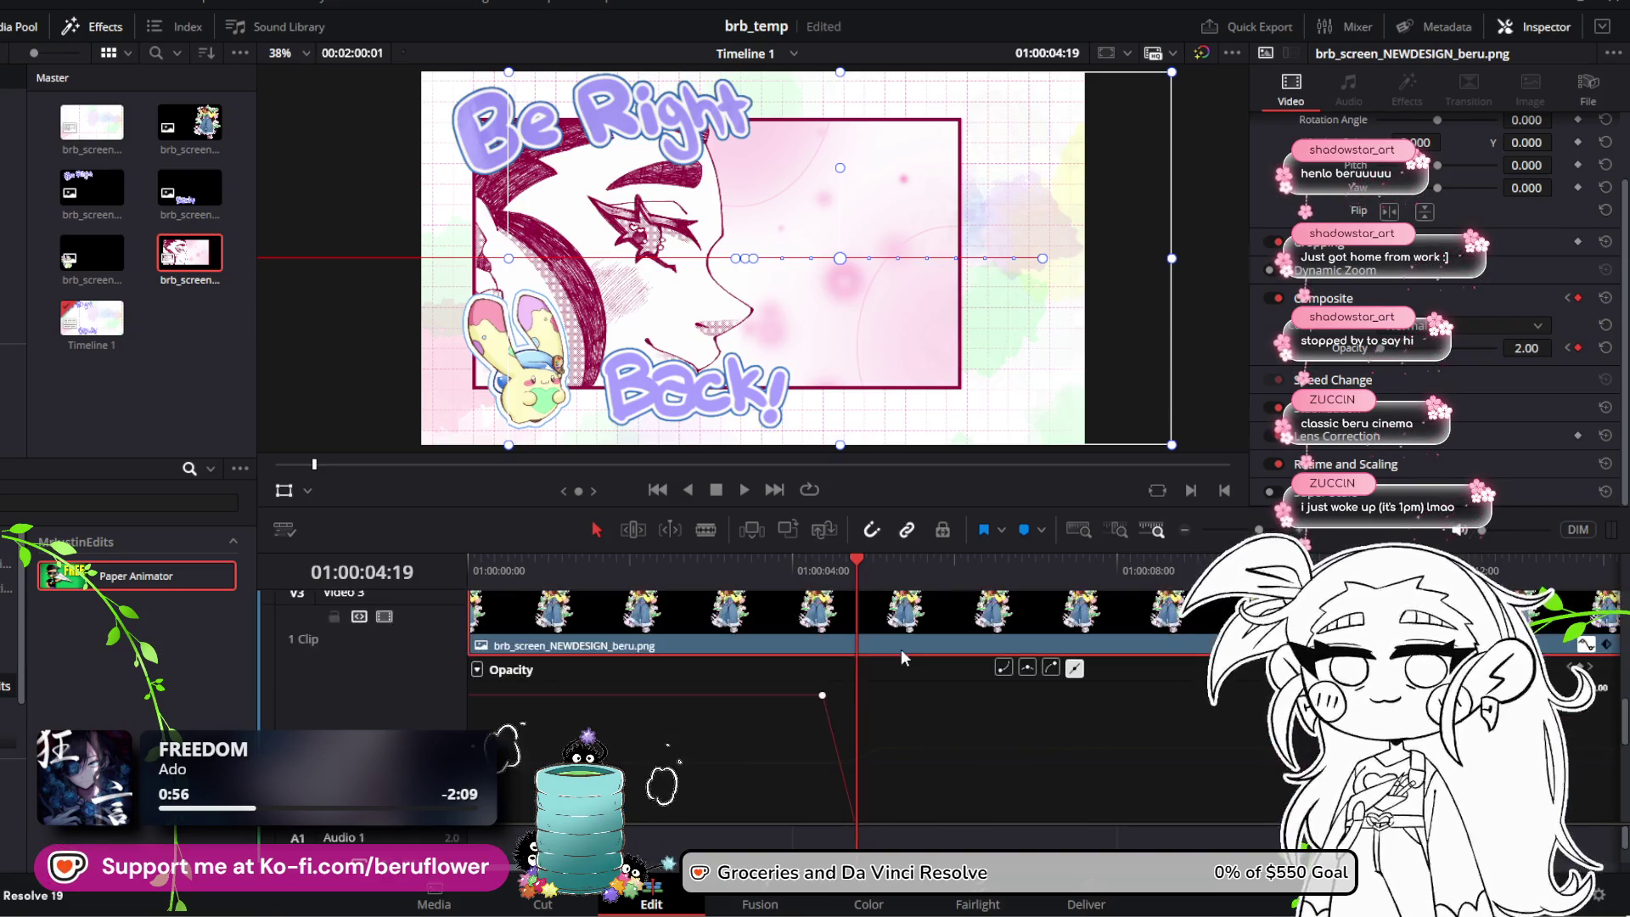
{"action": "left_click_drag", "start_coordinate": [860, 559], "coordinate": [674, 577]}
{"action": "key", "text": "space"}
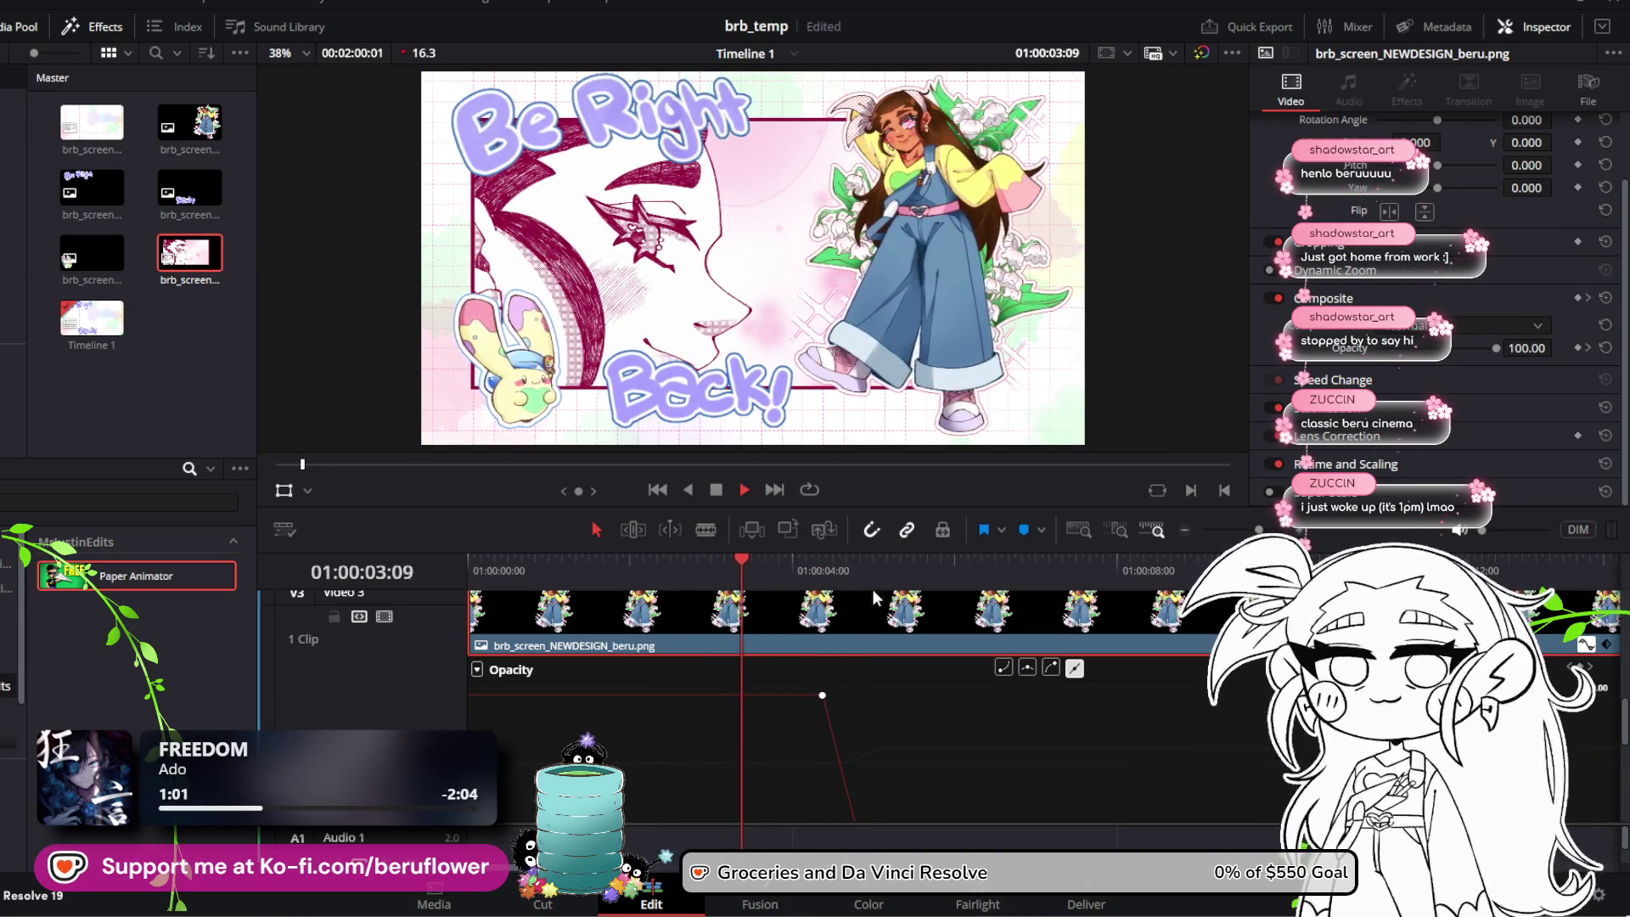
Step: Nudge the low opacity keyframe and retime the character's opacity keyframe around 01:00:04:19
{"action": "key", "text": "space"}
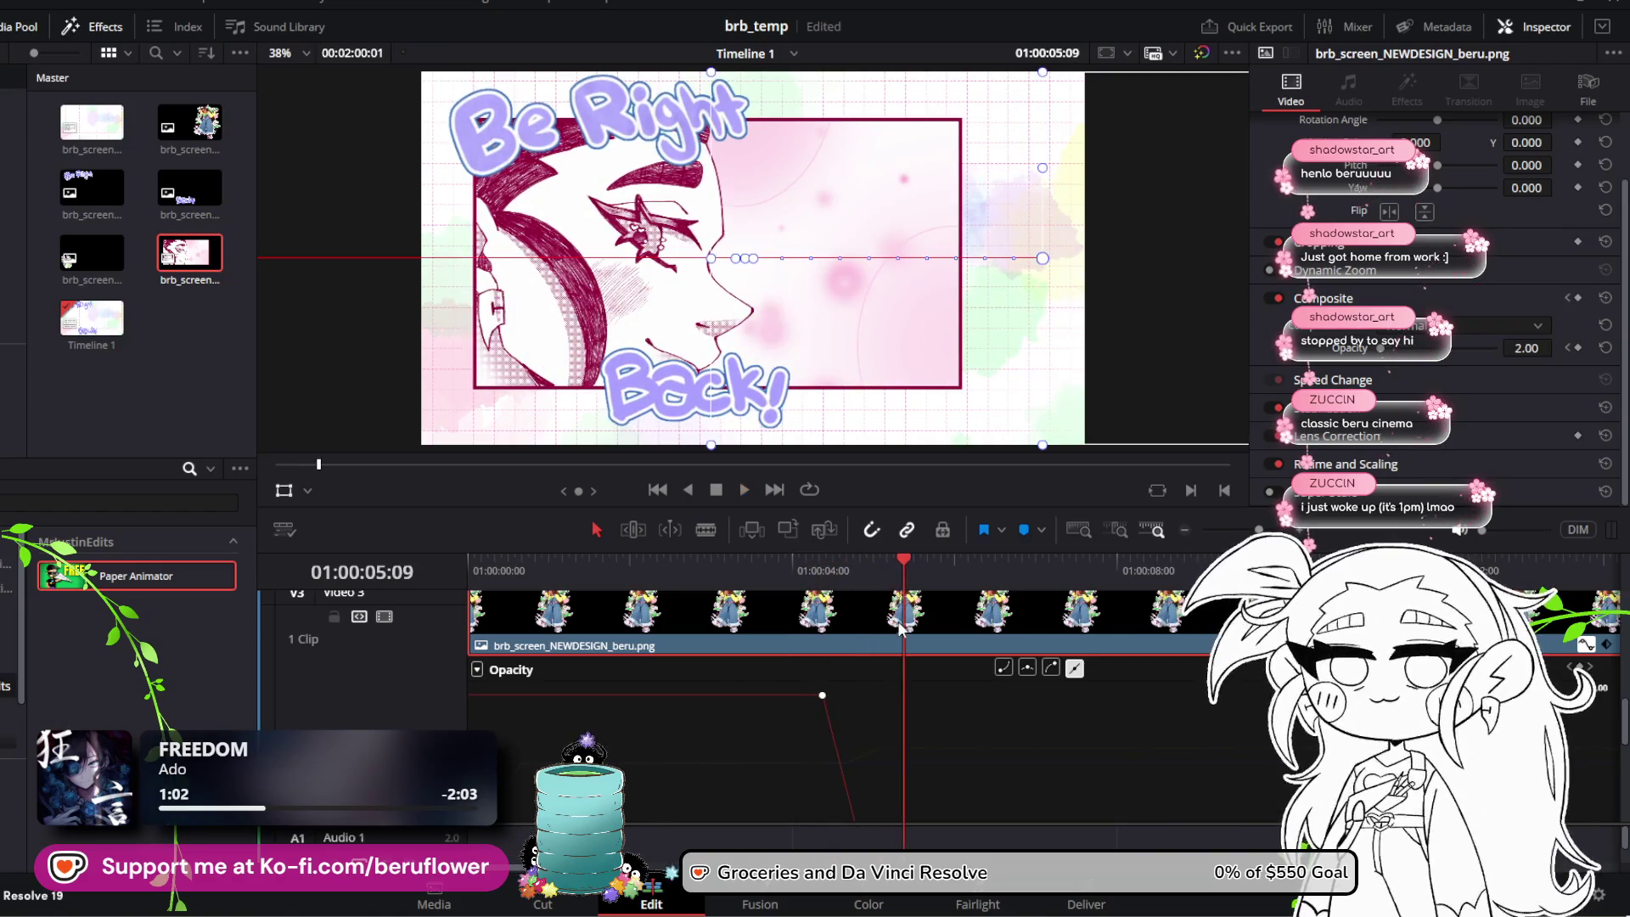
{"action": "scroll", "coordinate": [909, 680], "scroll_direction": "down", "scroll_amount": 2}
{"action": "left_click_drag", "start_coordinate": [858, 720], "coordinate": [866, 719]}
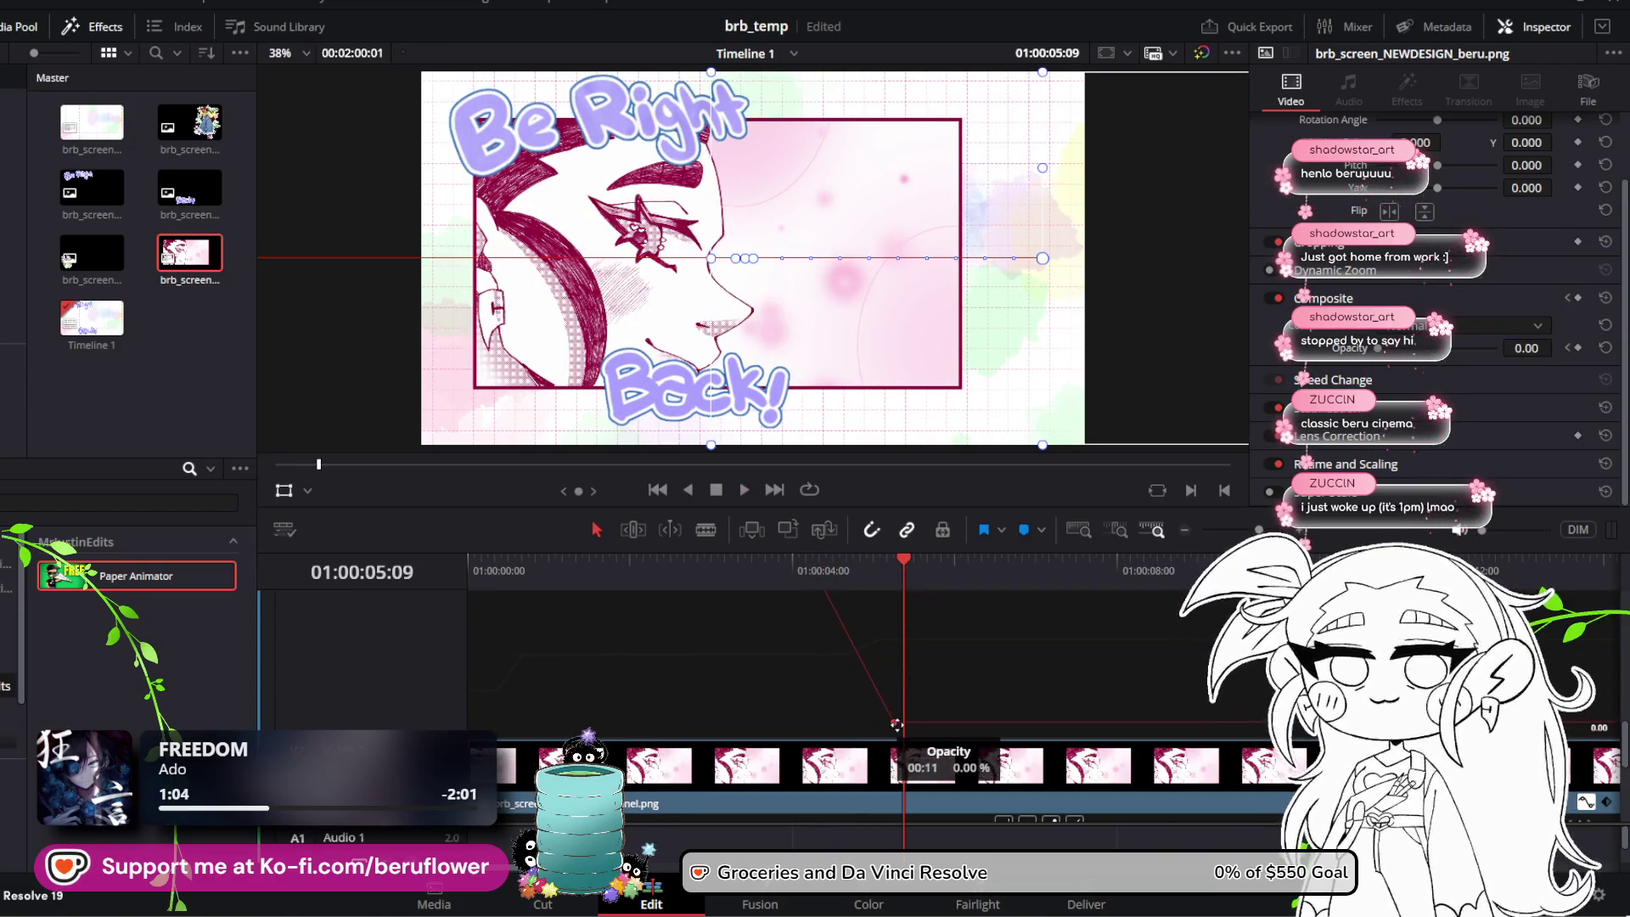
{"action": "scroll", "coordinate": [950, 685], "scroll_direction": "up", "scroll_amount": 3}
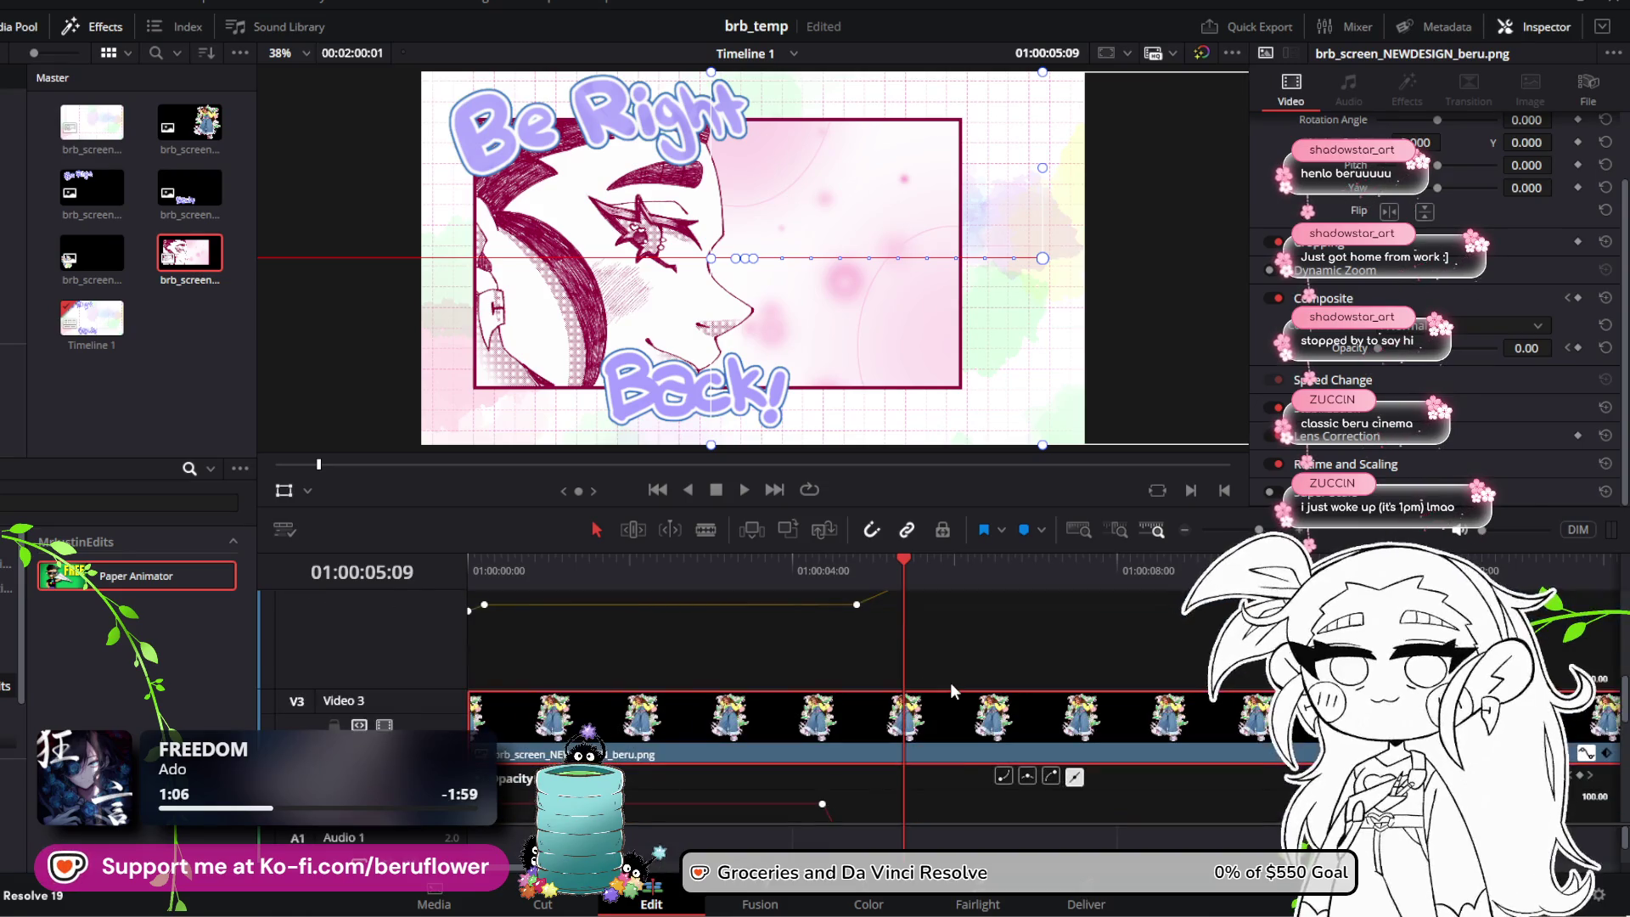
{"action": "scroll", "coordinate": [950, 681], "scroll_direction": "up", "scroll_amount": 2}
{"action": "left_click_drag", "start_coordinate": [902, 551], "coordinate": [858, 574]}
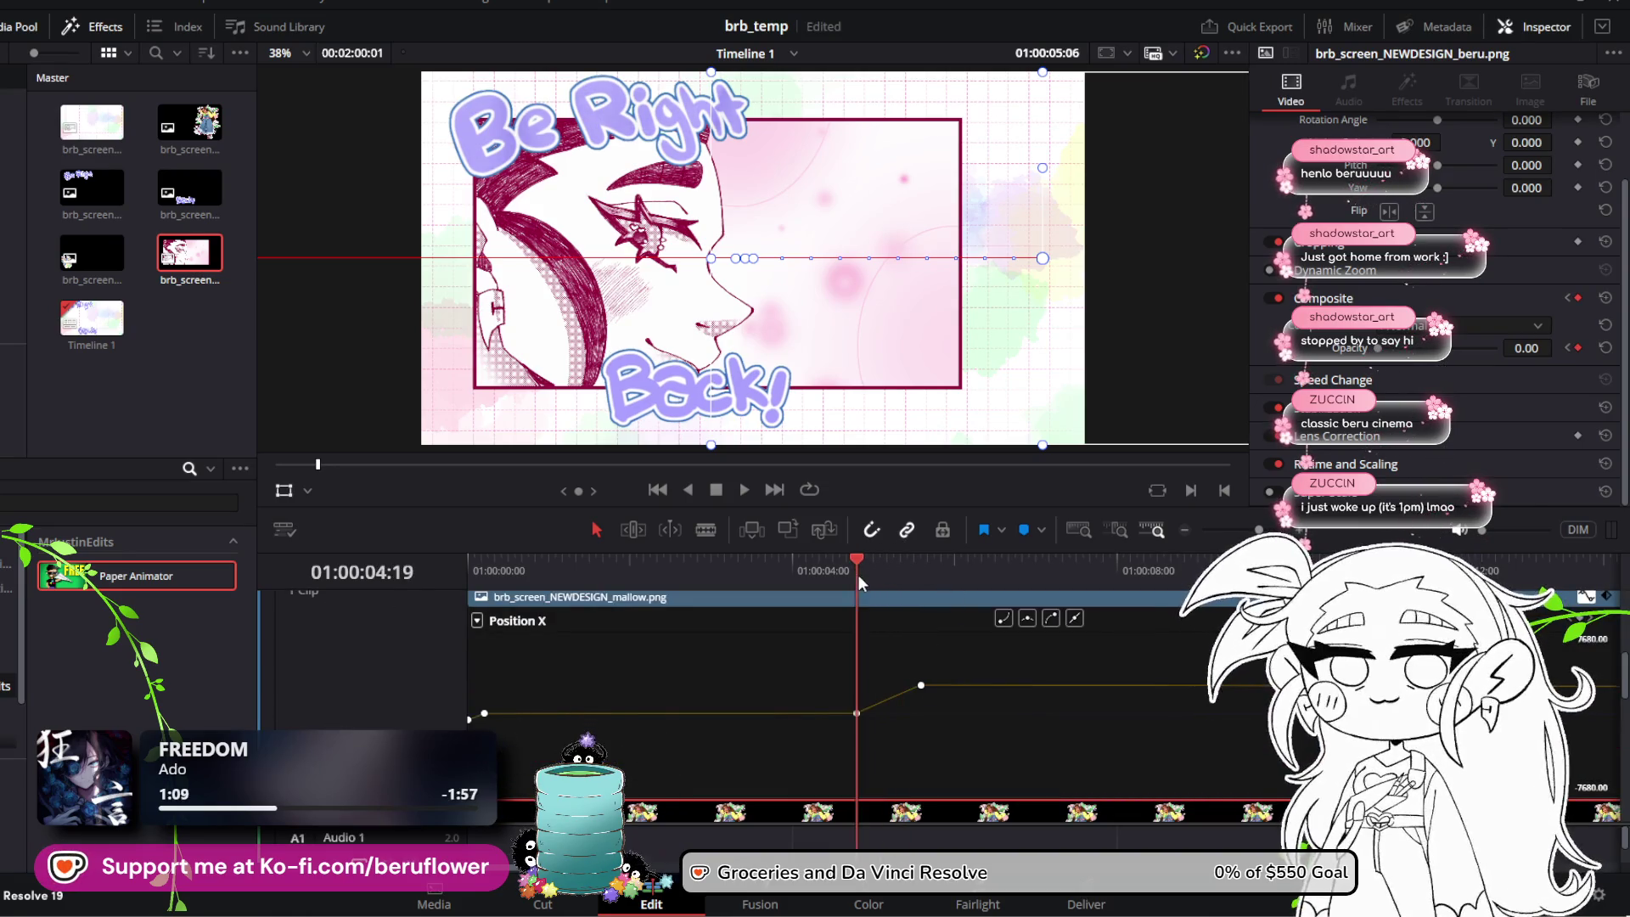
{"action": "scroll", "coordinate": [934, 656], "scroll_direction": "down", "scroll_amount": 2}
{"action": "mouse_move", "coordinate": [821, 696]}
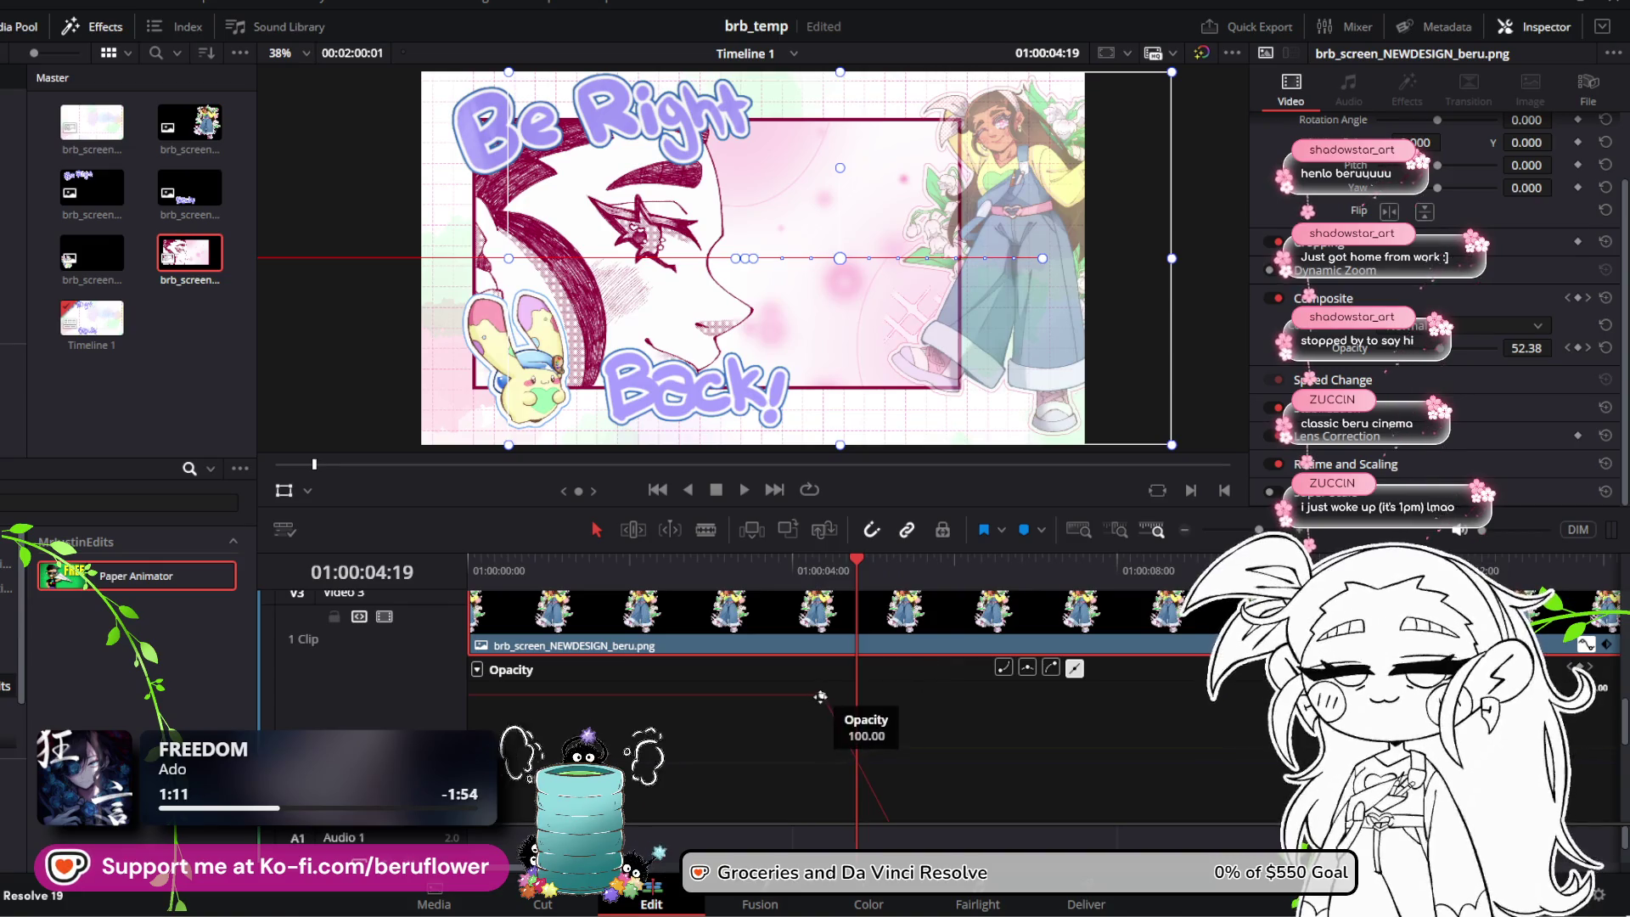
{"action": "left_click_drag", "start_coordinate": [821, 696], "coordinate": [769, 695]}
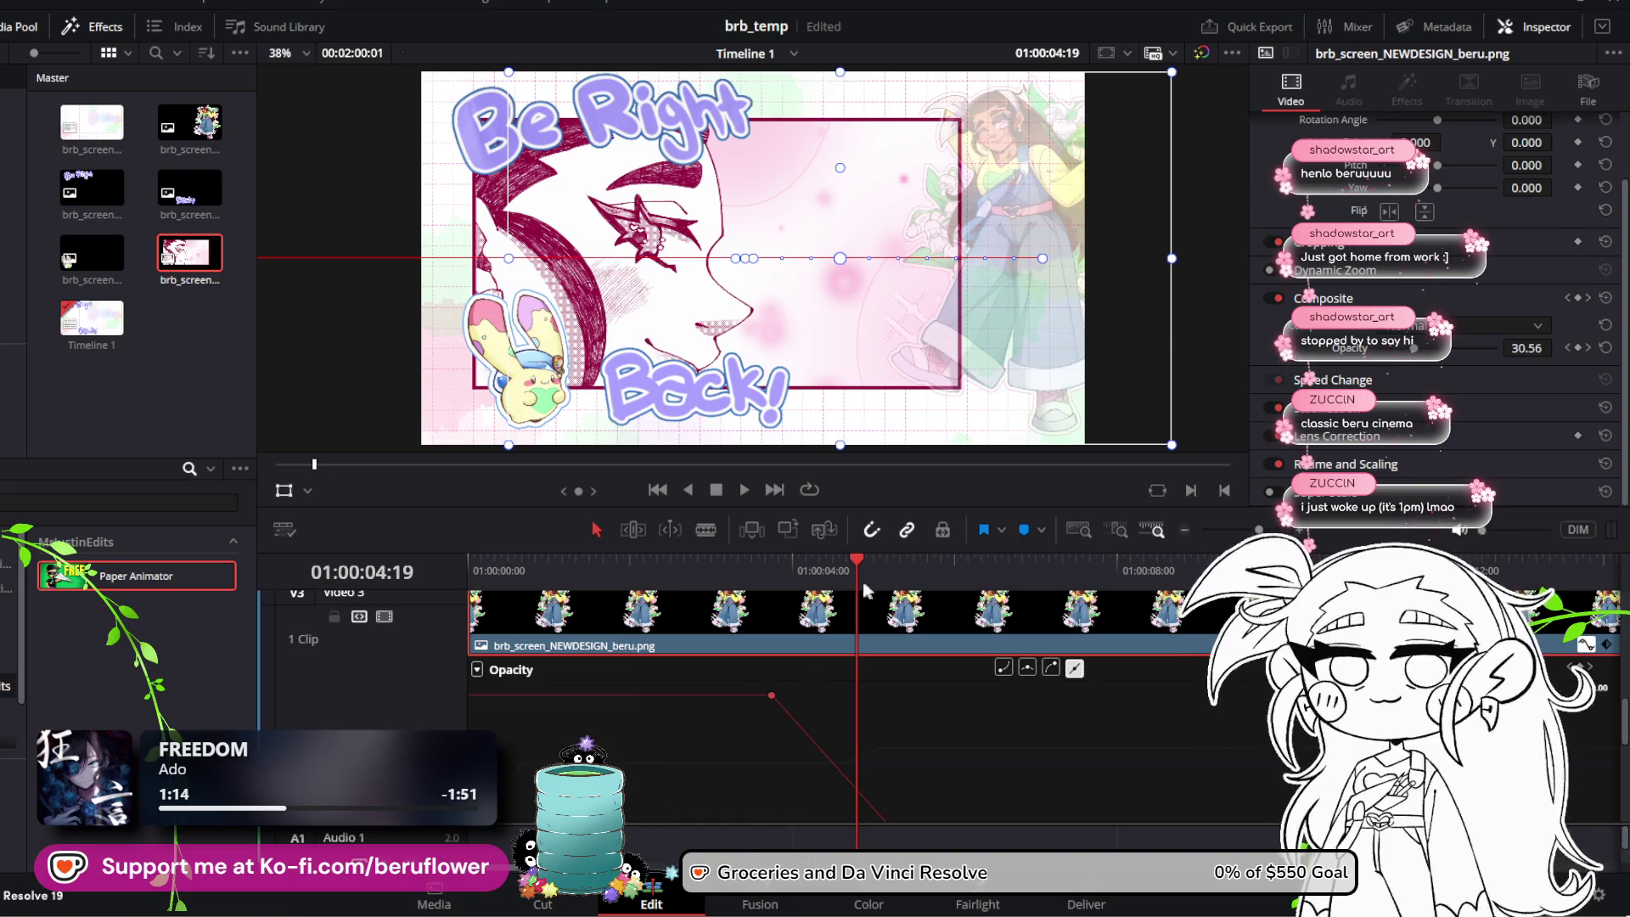
Step: Play back the opacity change, then return to 01:00:05:02 to check the fade
{"action": "left_click_drag", "start_coordinate": [863, 583], "coordinate": [740, 564]}
{"action": "left_click", "coordinate": [746, 492]}
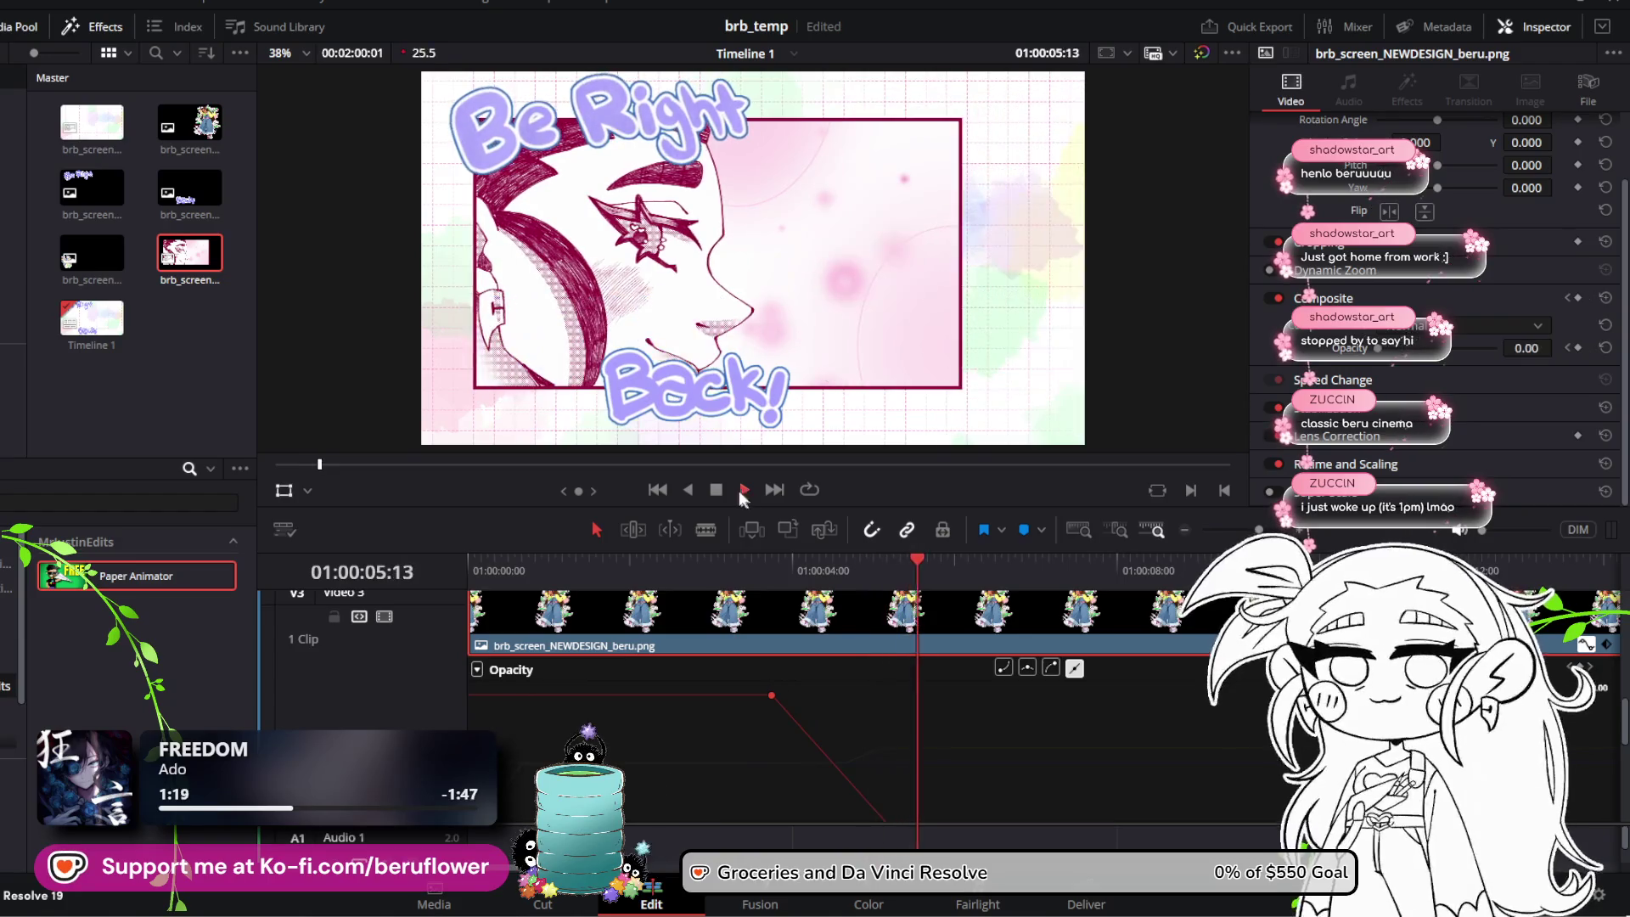
{"action": "left_click", "coordinate": [716, 490]}
{"action": "left_click", "coordinate": [880, 564]}
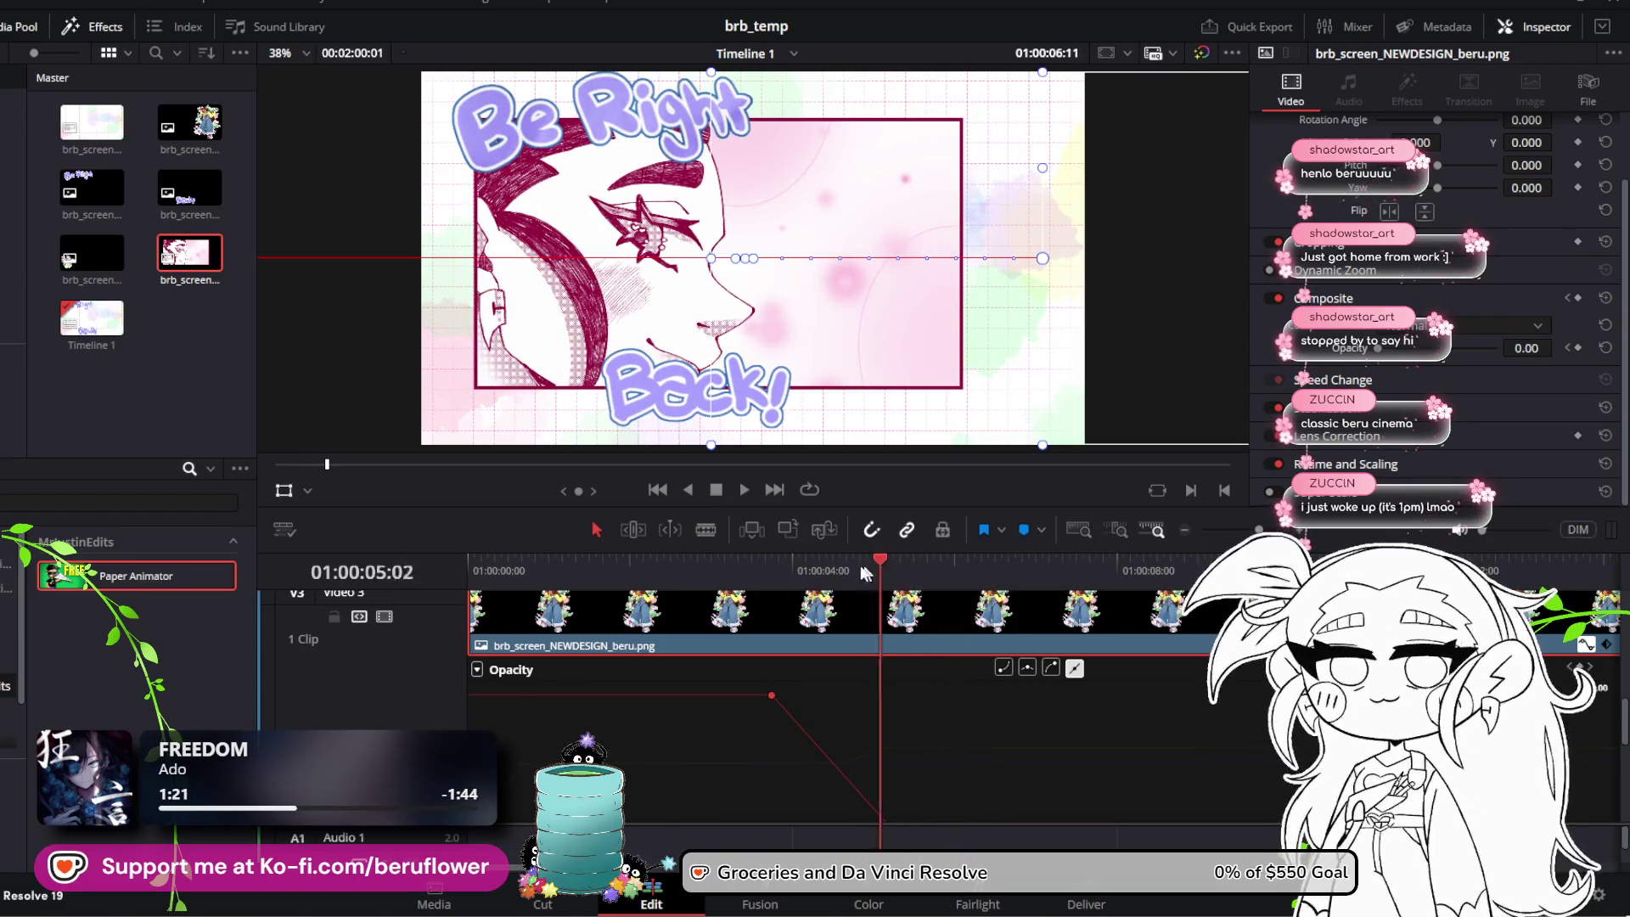
{"action": "mouse_move", "coordinate": [864, 574]}
{"action": "left_mouse_down"}
{"action": "mouse_move", "coordinate": [771, 568]}
{"action": "mouse_move", "coordinate": [857, 568]}
{"action": "left_mouse_up"}
{"action": "scroll", "coordinate": [853, 654], "scroll_direction": "up", "scroll_amount": 3}
{"action": "scroll", "coordinate": [820, 782], "scroll_direction": "down", "scroll_amount": 3}
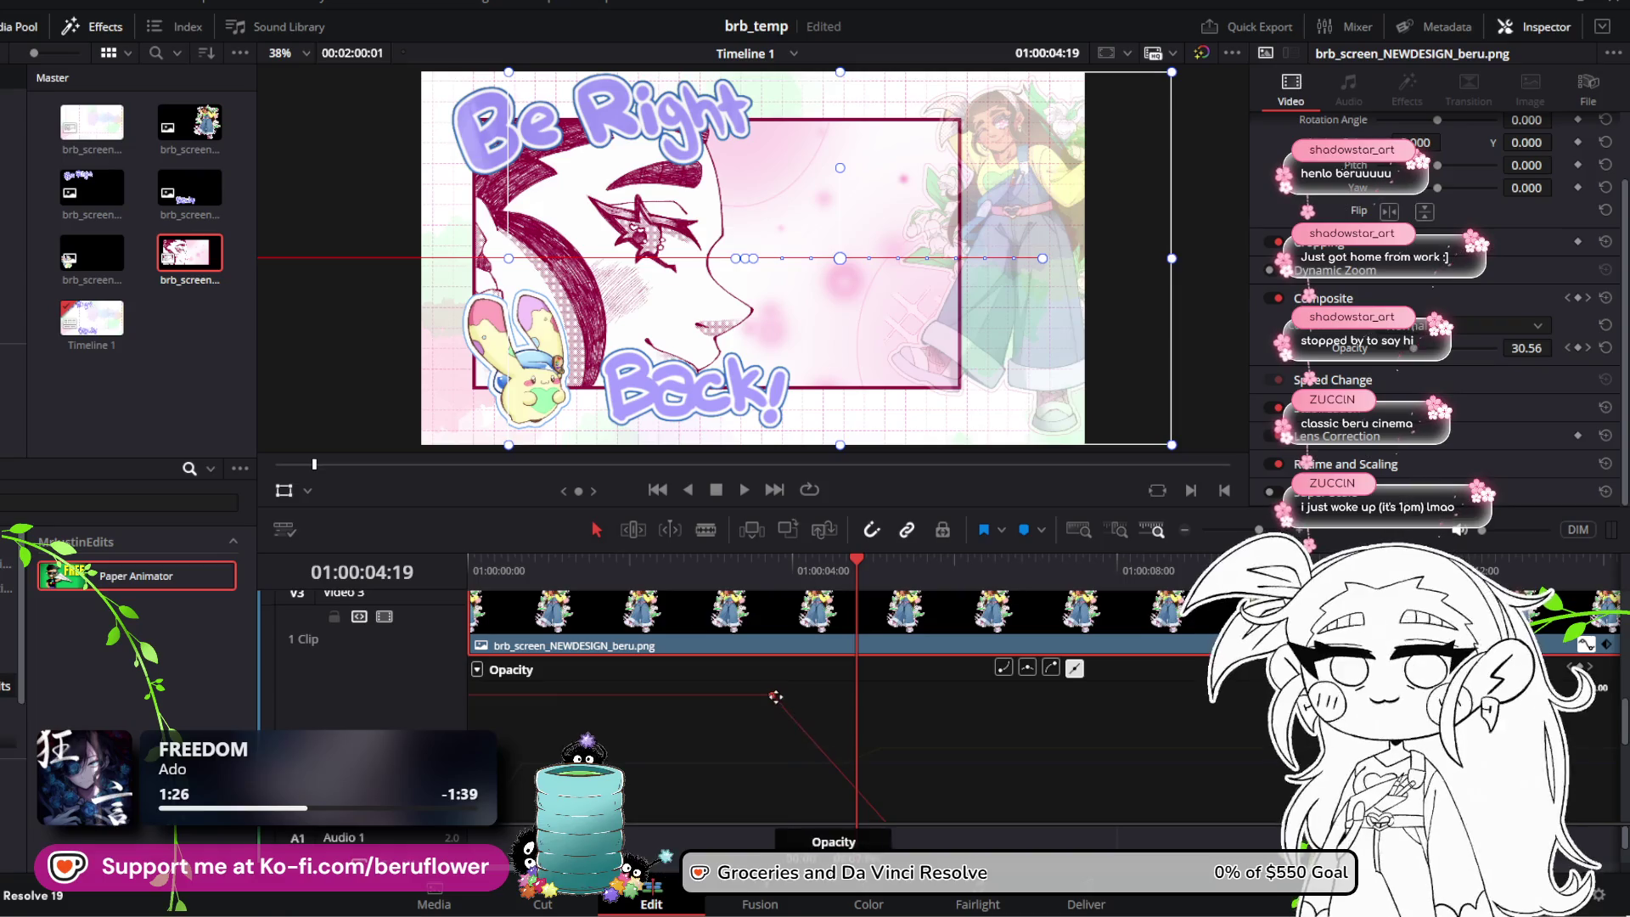
Step: Put the full-opacity keyframe at 01:00:04:19, move the zero-opacity keyframe later, and replay
{"action": "left_click_drag", "start_coordinate": [775, 697], "coordinate": [856, 685]}
{"action": "scroll", "coordinate": [916, 700], "scroll_direction": "down", "scroll_amount": 3}
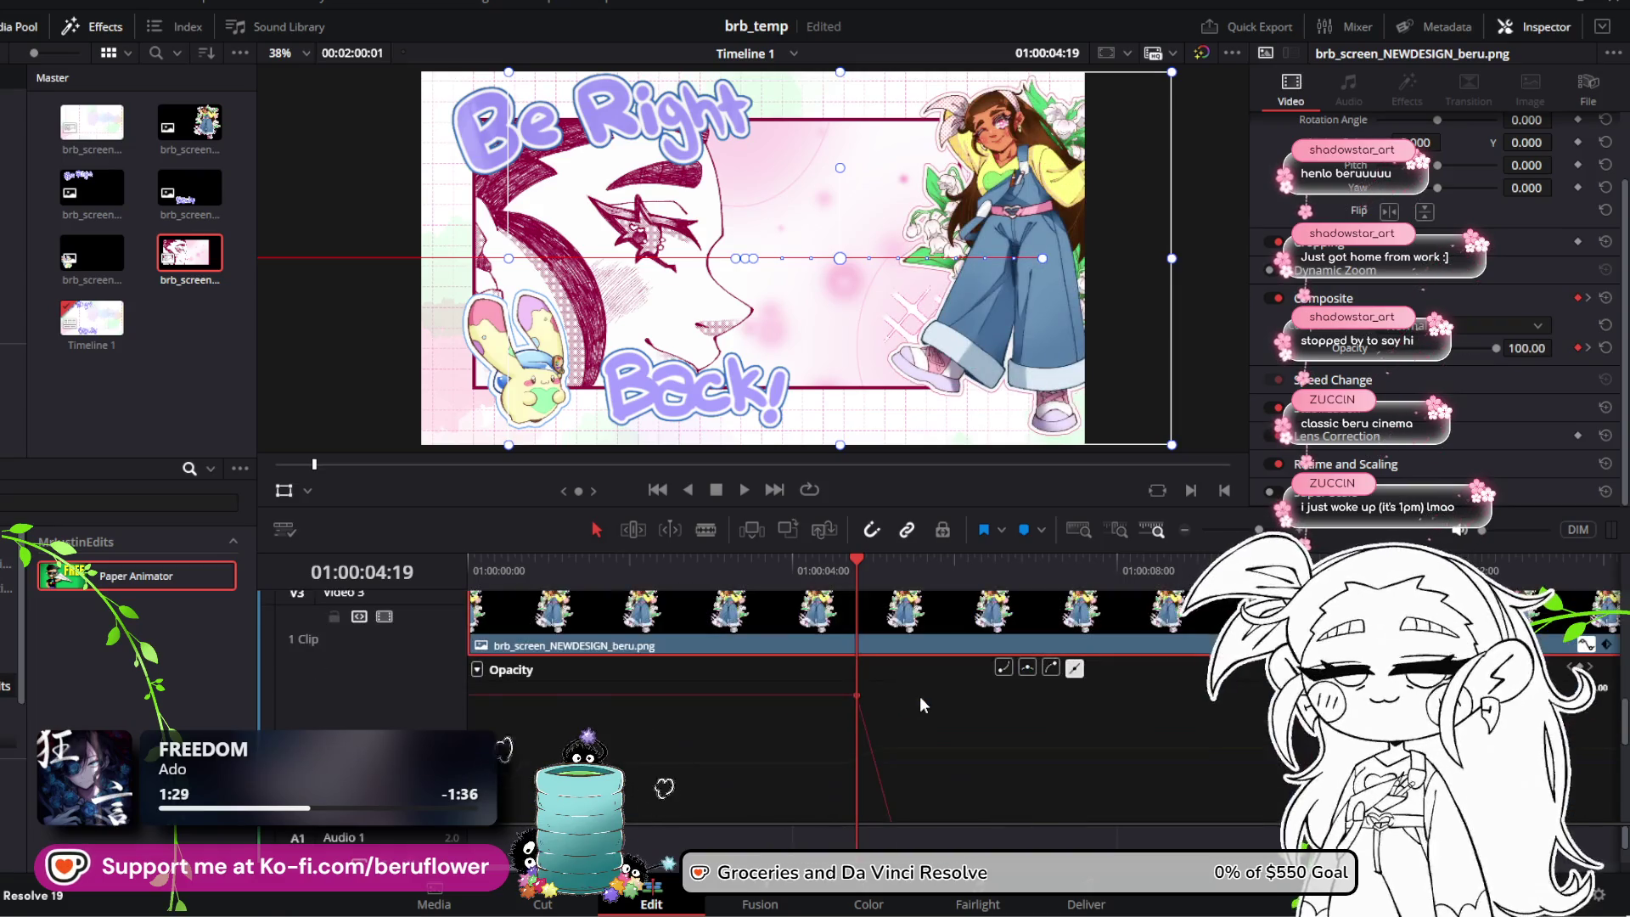
{"action": "mouse_move", "coordinate": [892, 722]}
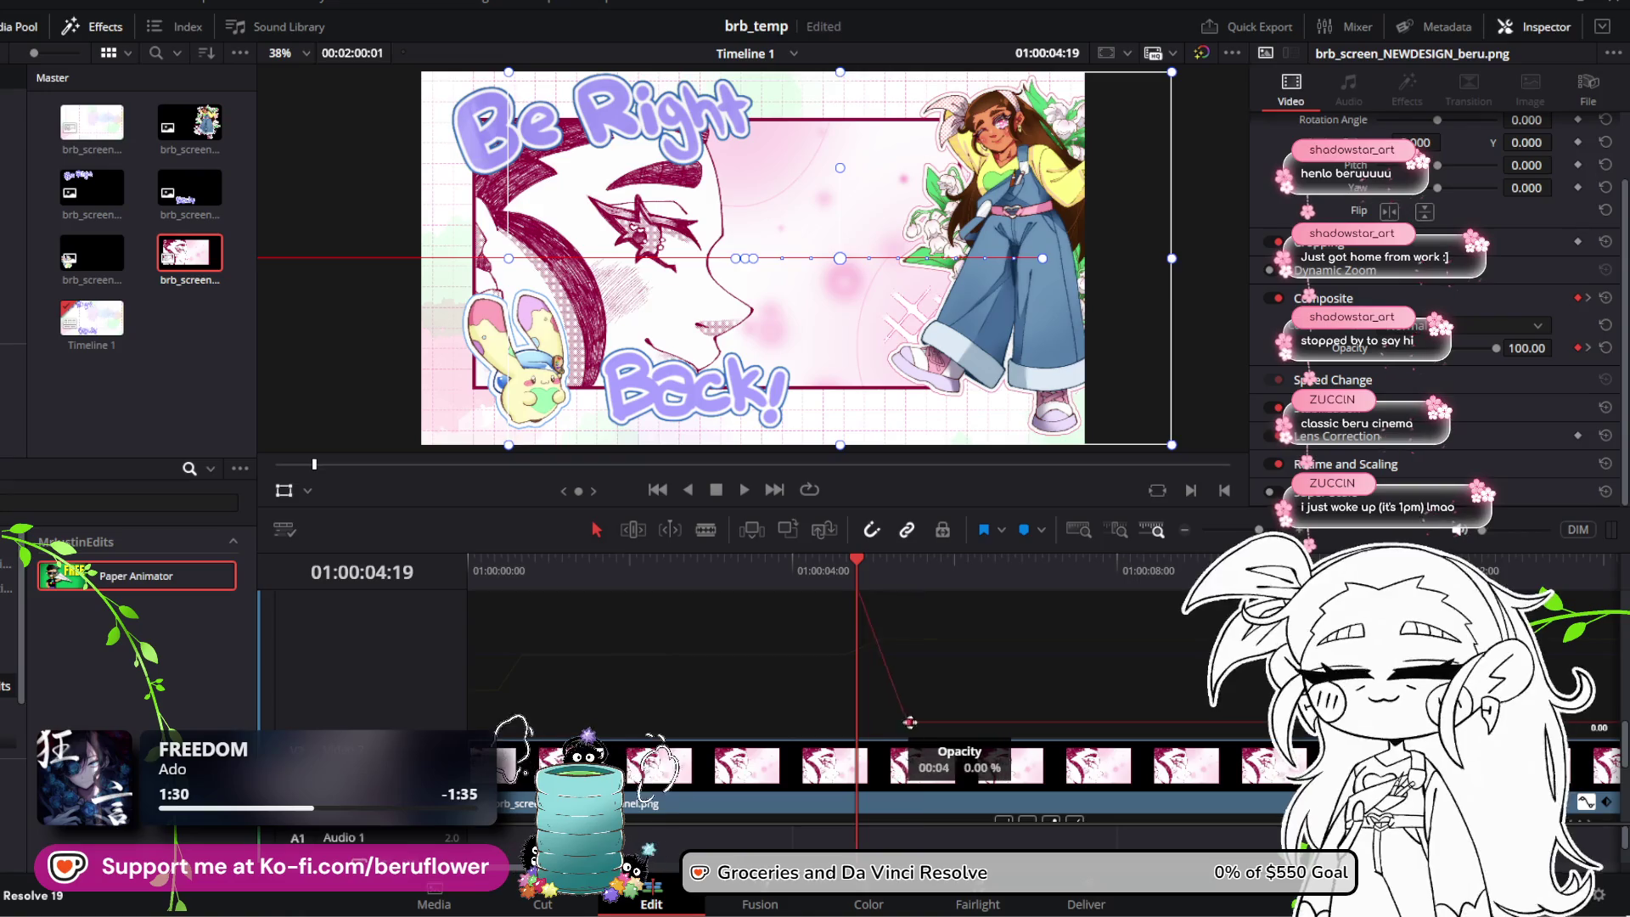
{"action": "left_click_drag", "start_coordinate": [910, 723], "coordinate": [964, 723]}
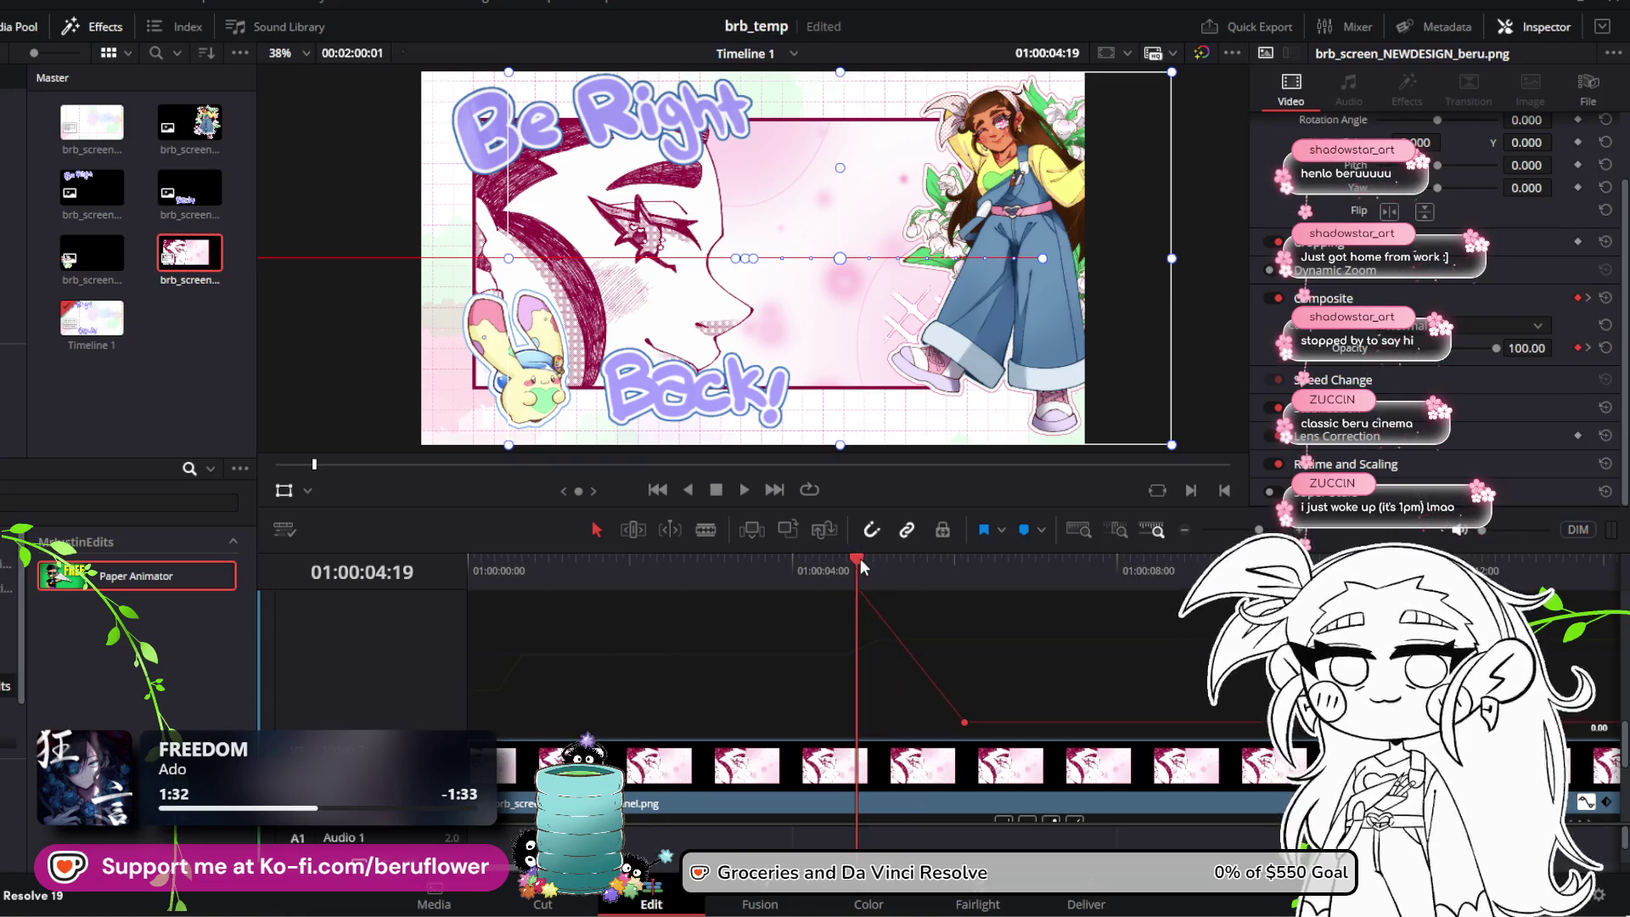
{"action": "left_click_drag", "start_coordinate": [861, 567], "coordinate": [736, 572]}
{"action": "key", "text": "space"}
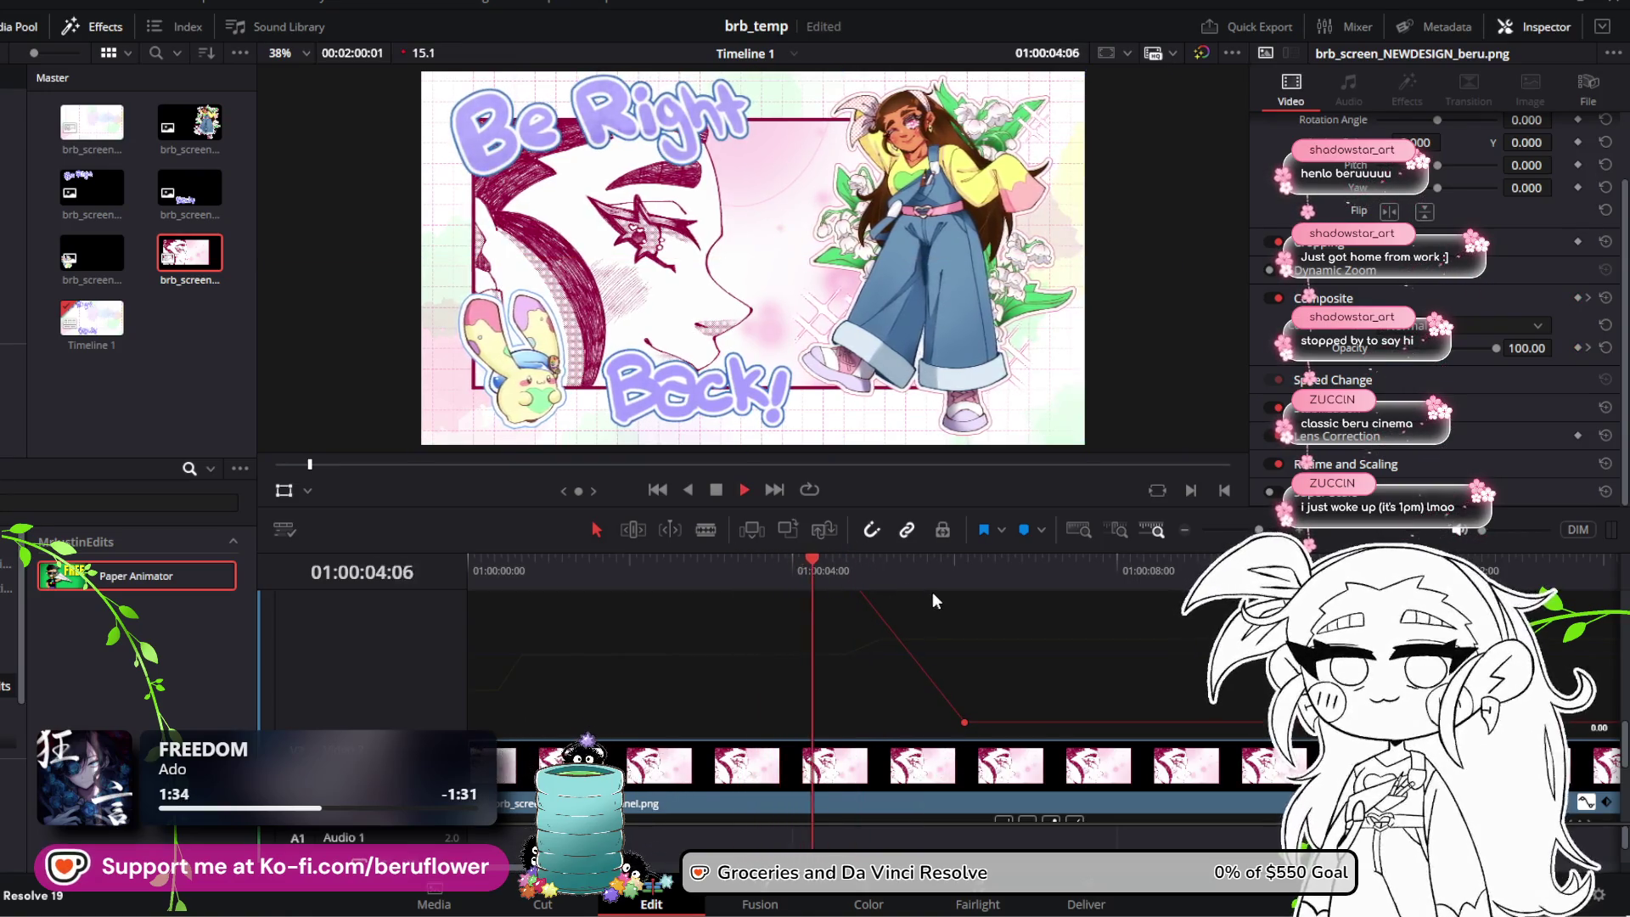
Step: Try moving the opacity keyframe earlier, undo it, and replay the restored fade
{"action": "key", "text": "space"}
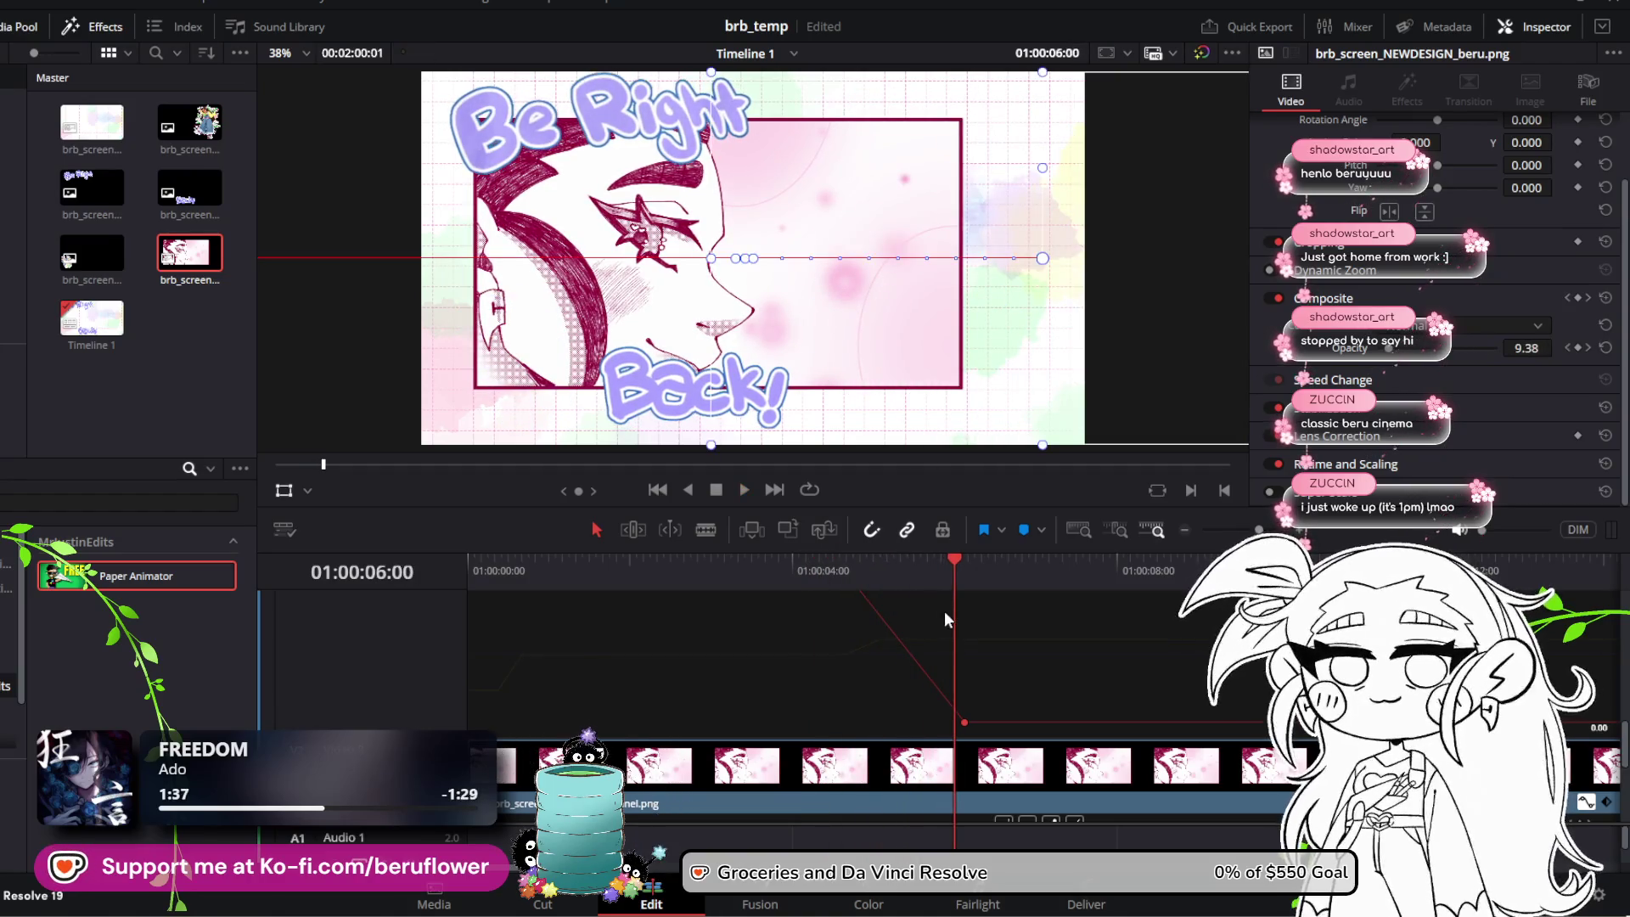
{"action": "scroll", "coordinate": [944, 610], "scroll_direction": "up", "scroll_amount": 3}
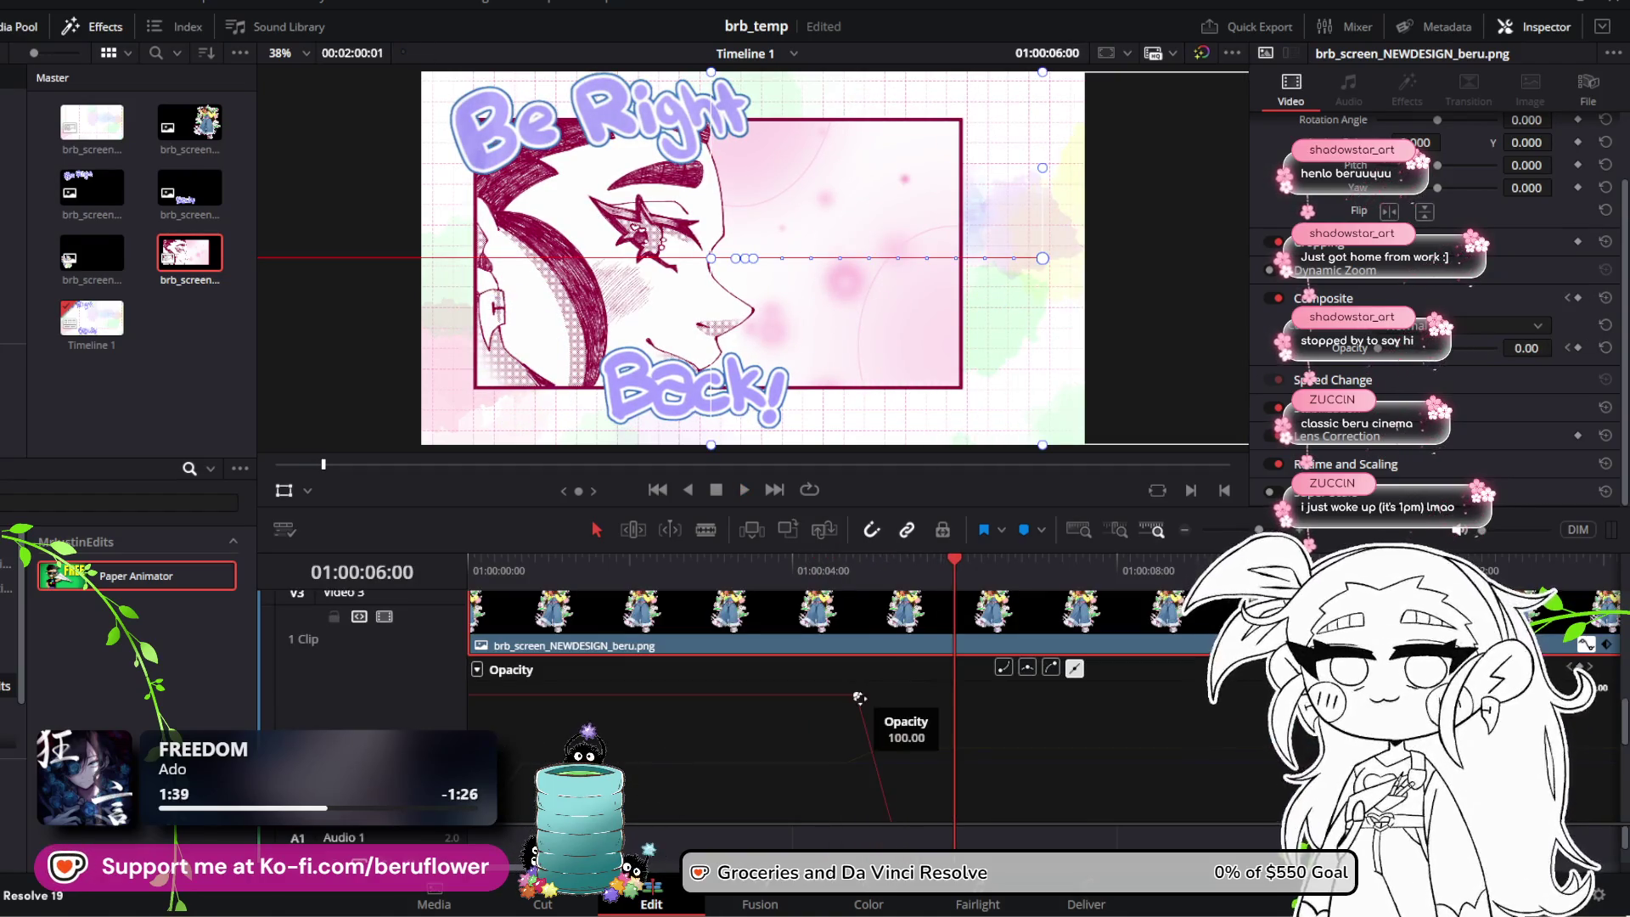
{"action": "mouse_move", "coordinate": [860, 698]}
{"action": "left_mouse_down"}
{"action": "mouse_move", "coordinate": [748, 686]}
{"action": "mouse_move", "coordinate": [791, 658]}
{"action": "mouse_move", "coordinate": [863, 675]}
{"action": "left_mouse_up"}
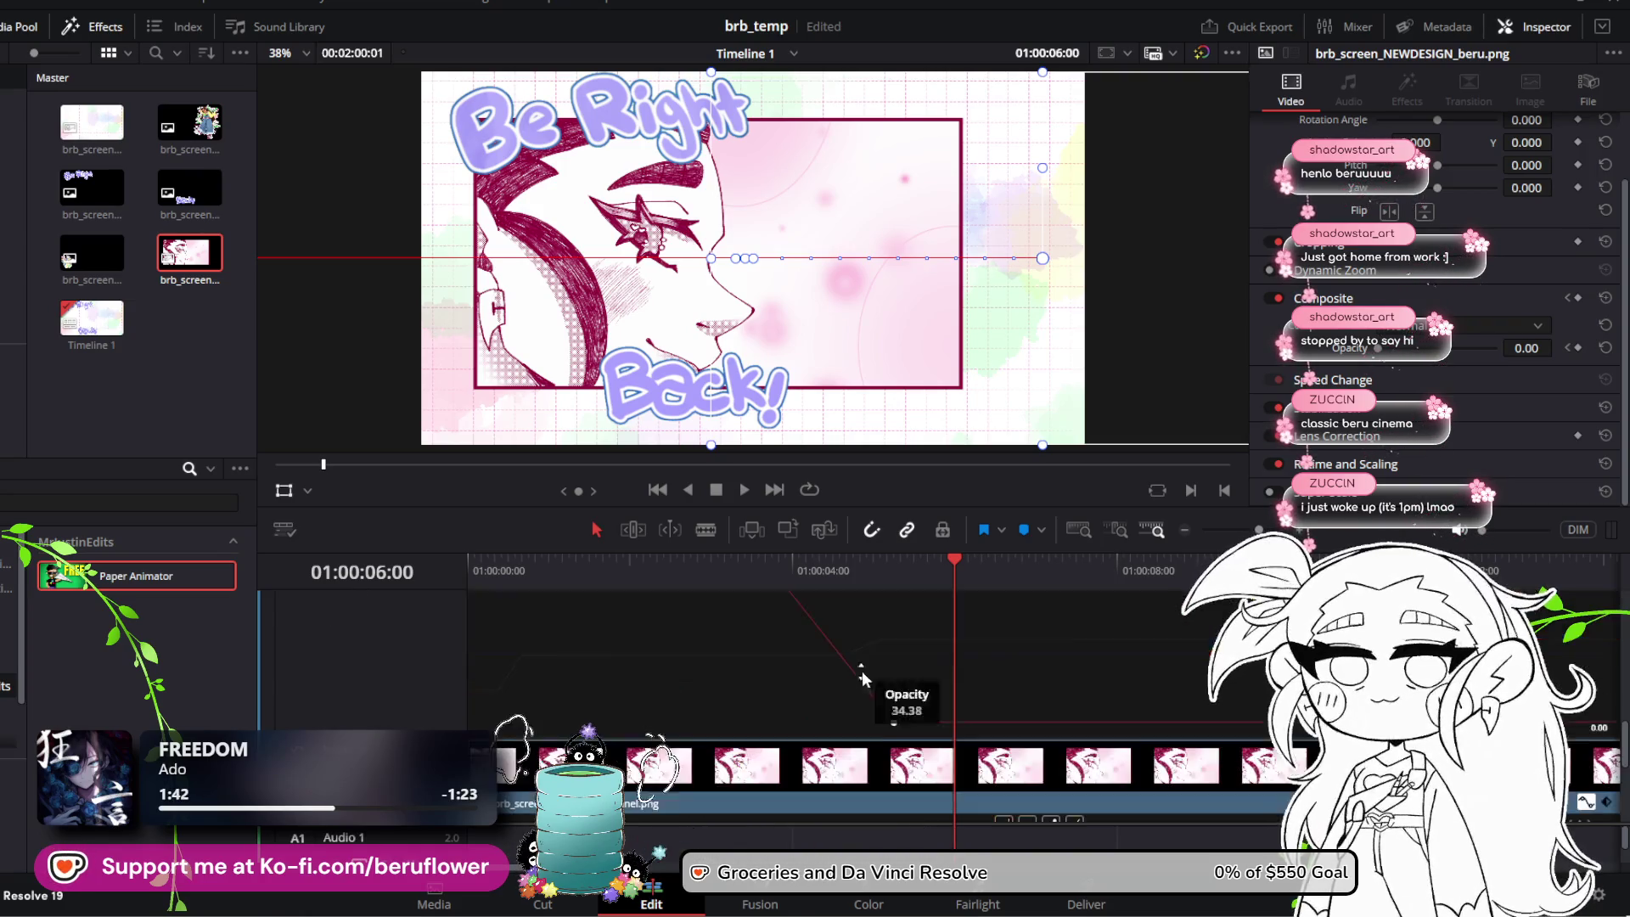
{"action": "left_click_drag", "start_coordinate": [969, 562], "coordinate": [830, 573]}
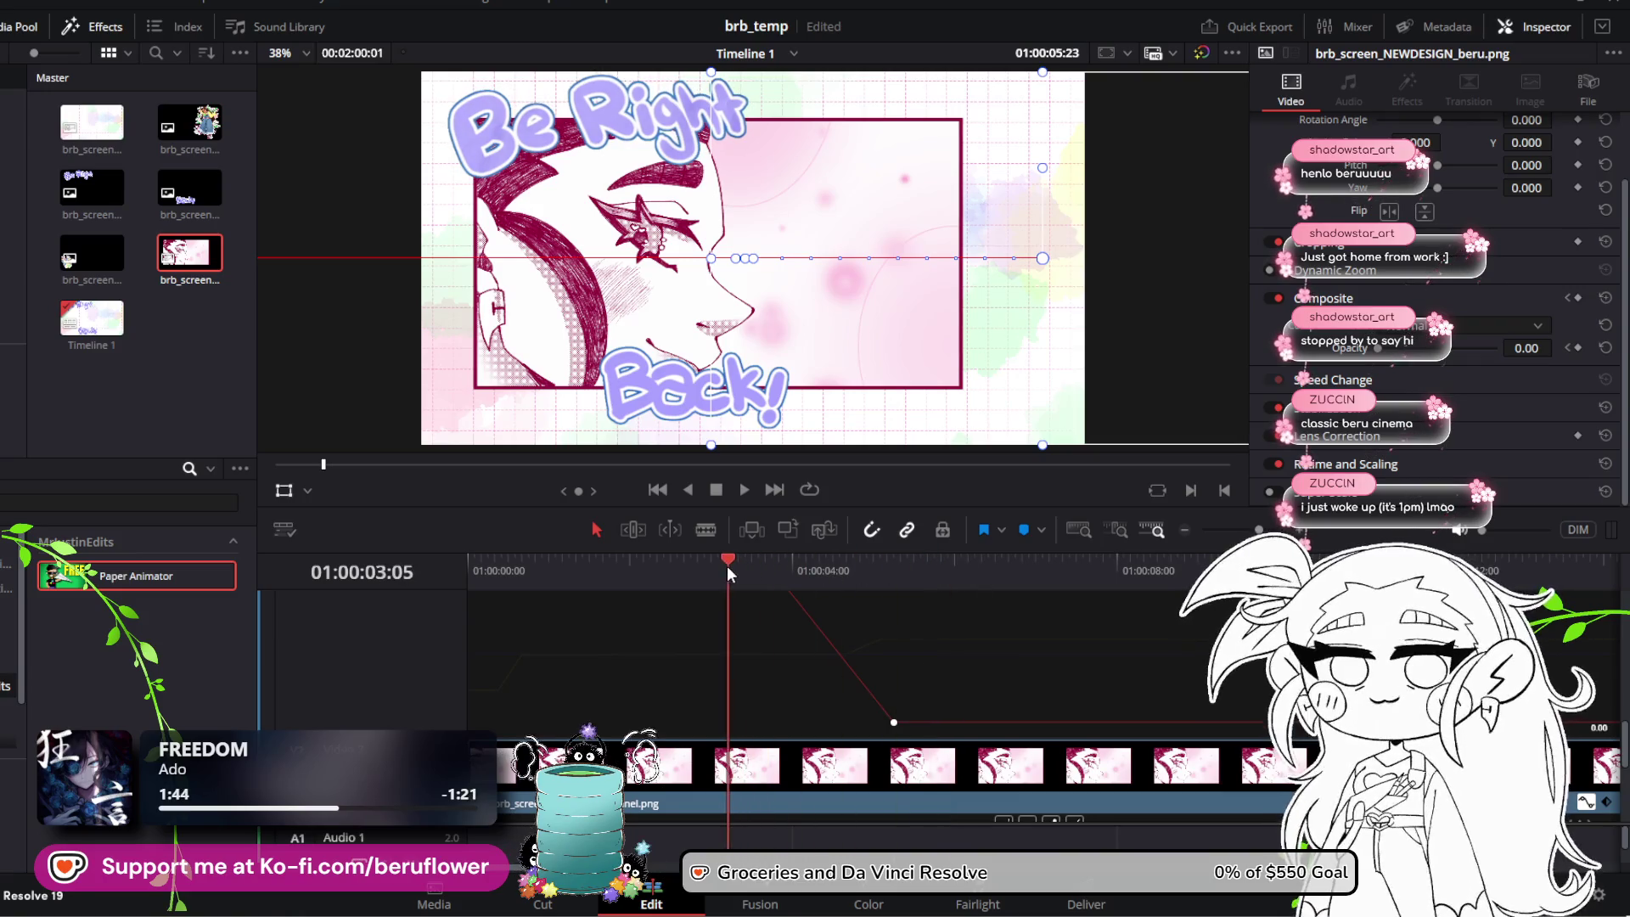
{"action": "key", "text": "ctrl+z"}
{"action": "key", "text": "space"}
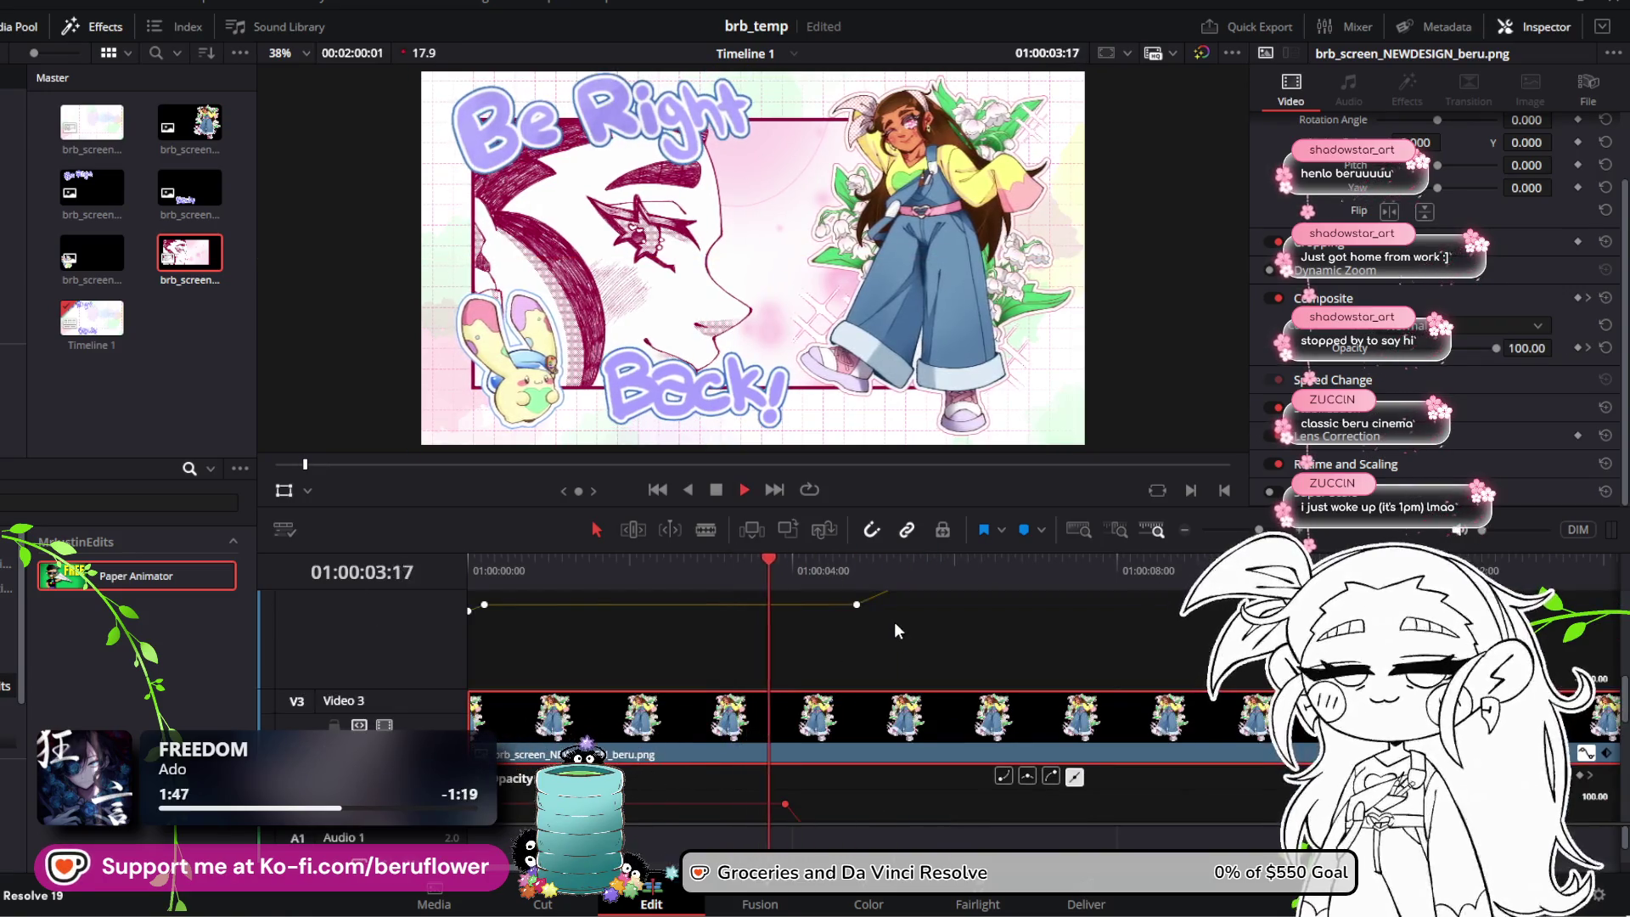
{"action": "key", "text": "space"}
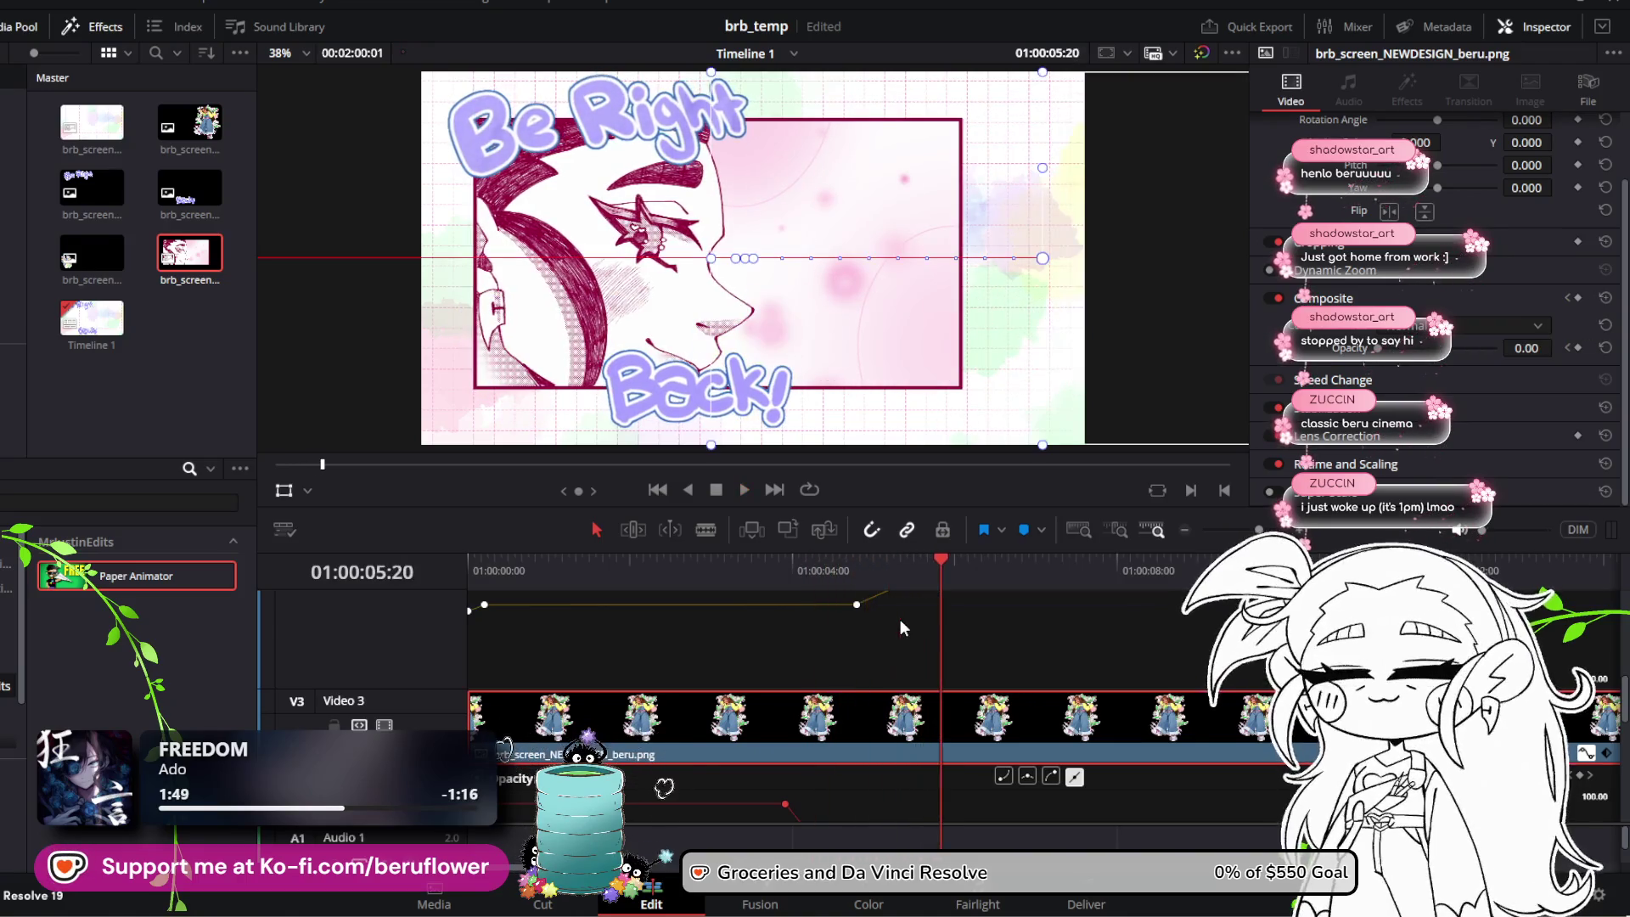
Step: Add an opacity keyframe at 01:00:04:09 and raise it to full opacity
{"action": "scroll", "coordinate": [912, 666], "scroll_direction": "down", "scroll_amount": 3}
{"action": "left_click_drag", "start_coordinate": [941, 567], "coordinate": [751, 562]}
{"action": "key", "text": "space"}
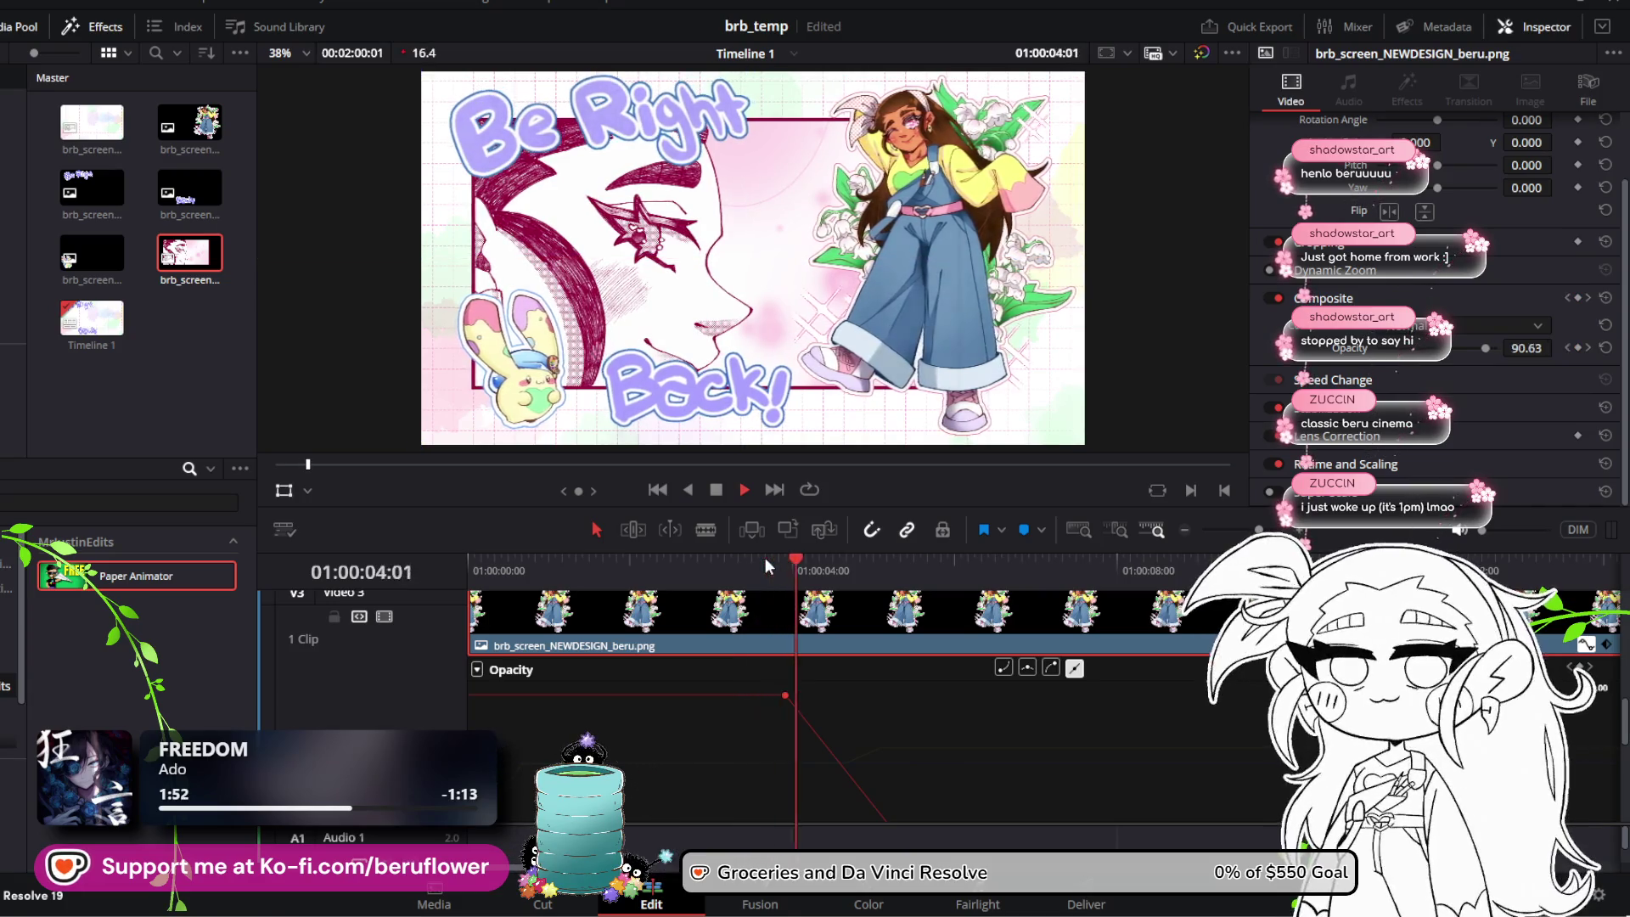
{"action": "key", "text": "space"}
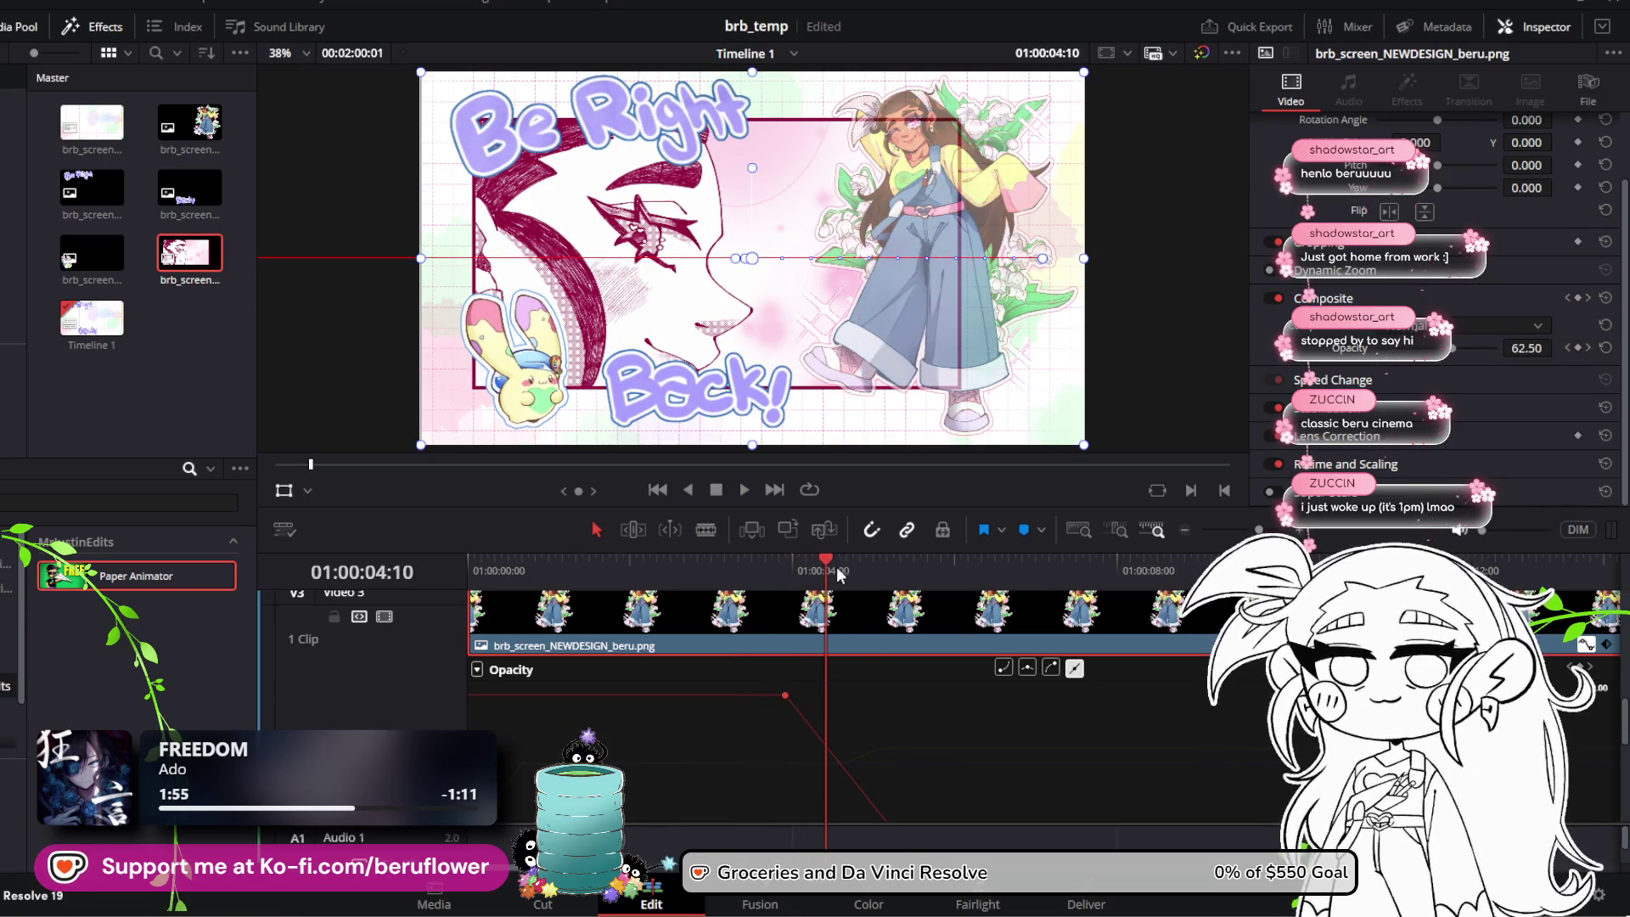
{"action": "left_click_drag", "start_coordinate": [839, 574], "coordinate": [822, 557]}
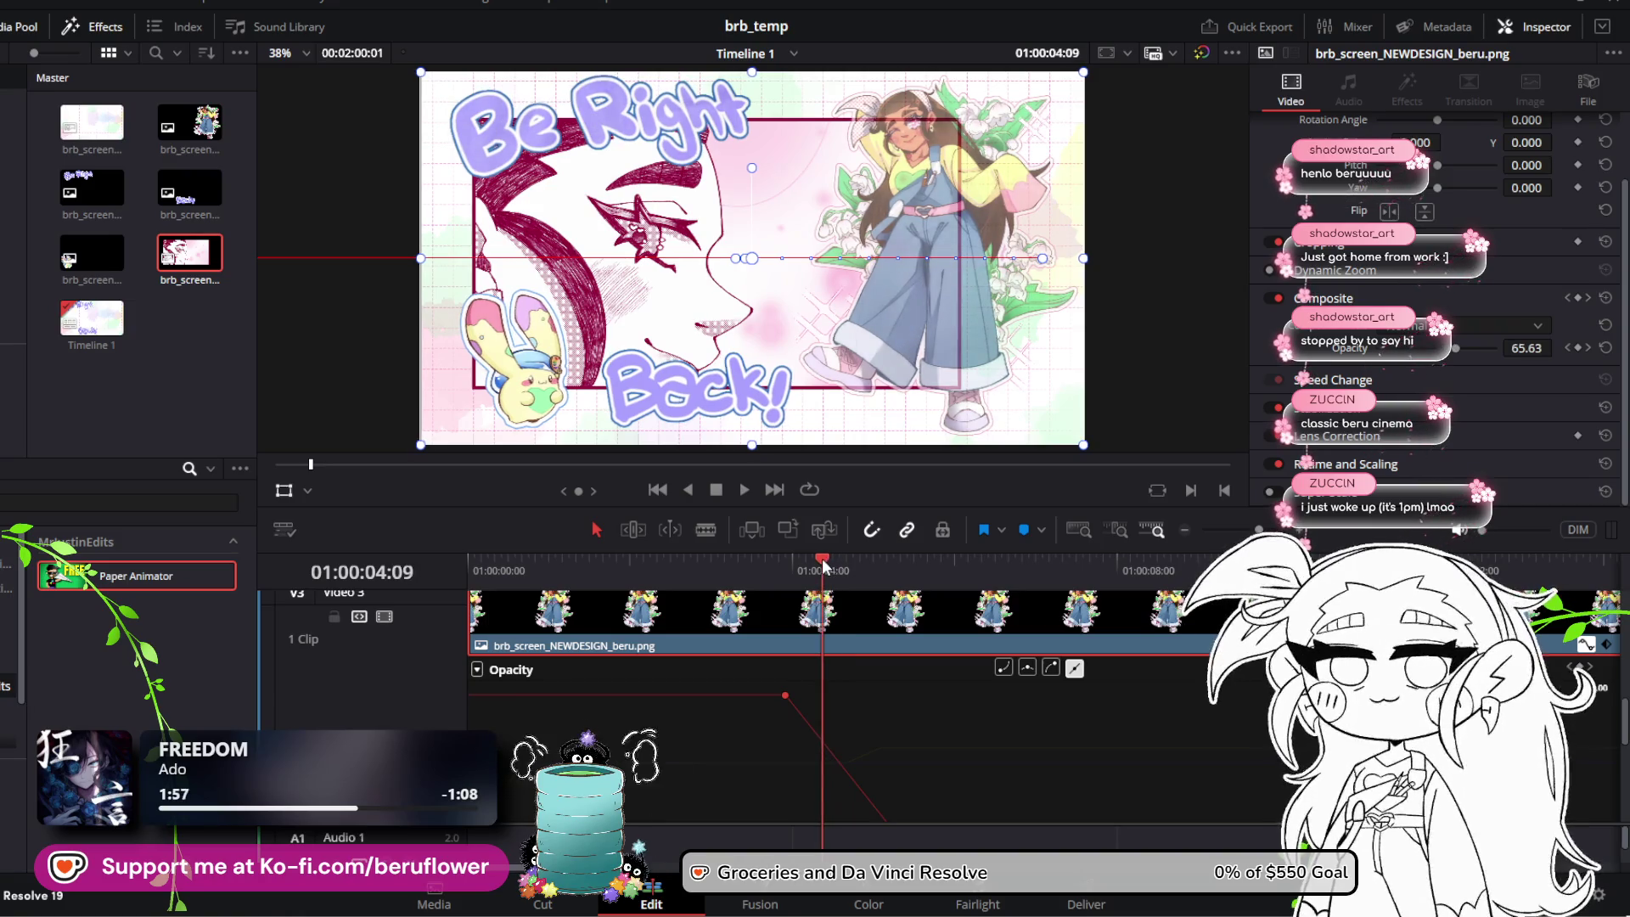
{"action": "left_click_drag", "start_coordinate": [785, 695], "coordinate": [681, 695]}
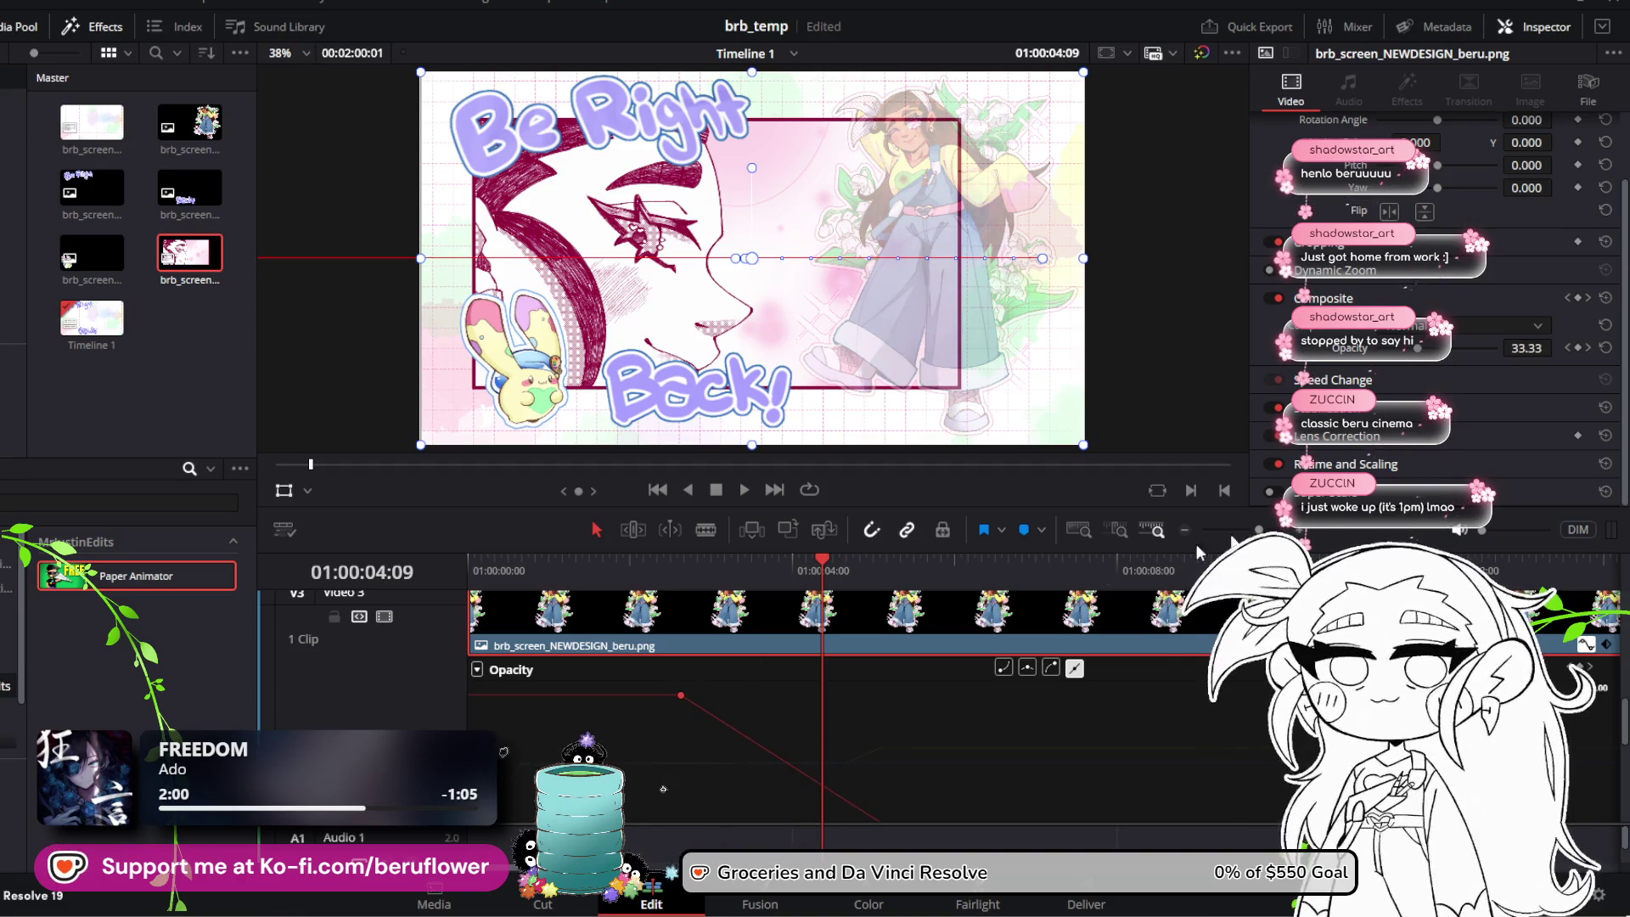
{"action": "left_click", "coordinate": [1577, 348]}
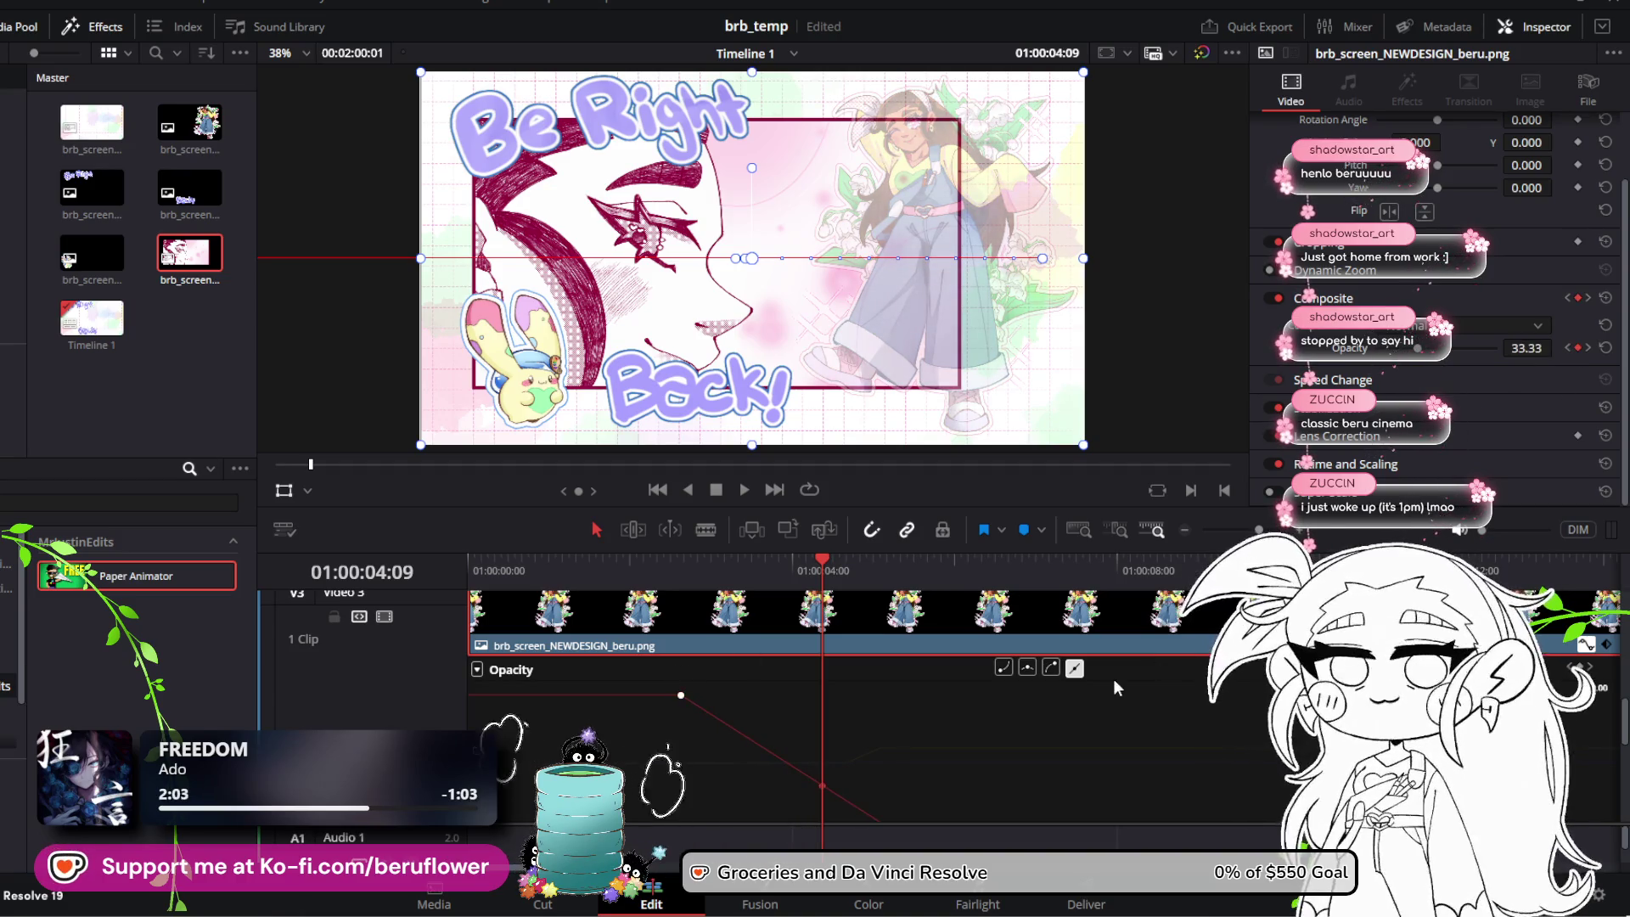
{"action": "left_click_drag", "start_coordinate": [834, 787], "coordinate": [866, 692]}
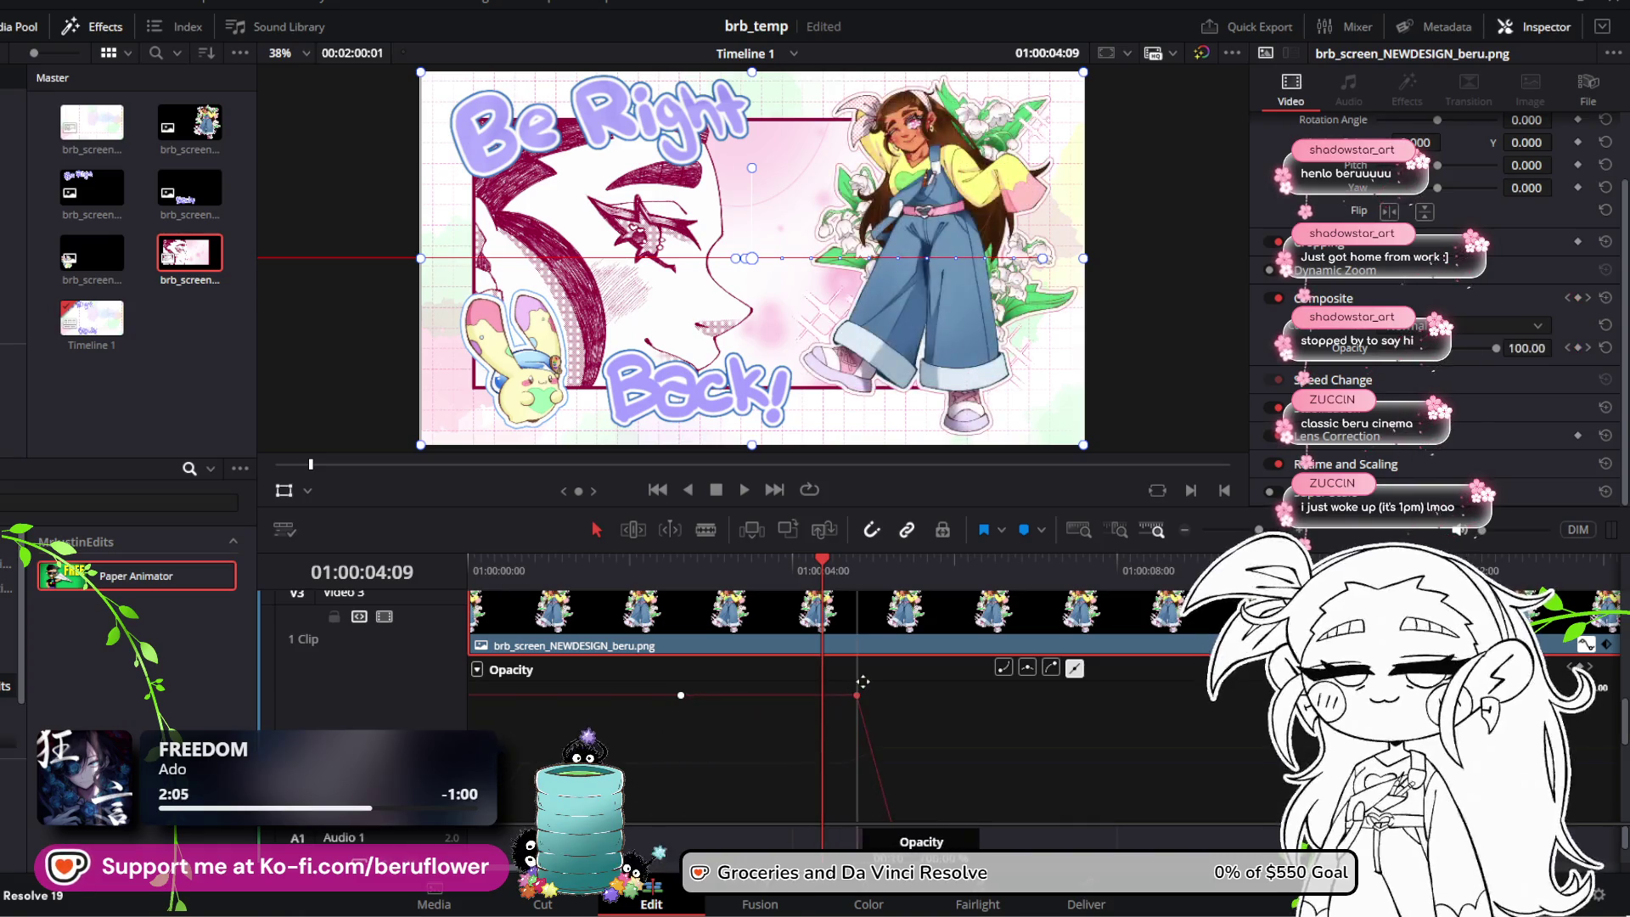
Step: Preview the fade forward from 01:00:02:10 and backwards with J
{"action": "left_click", "coordinate": [659, 564]}
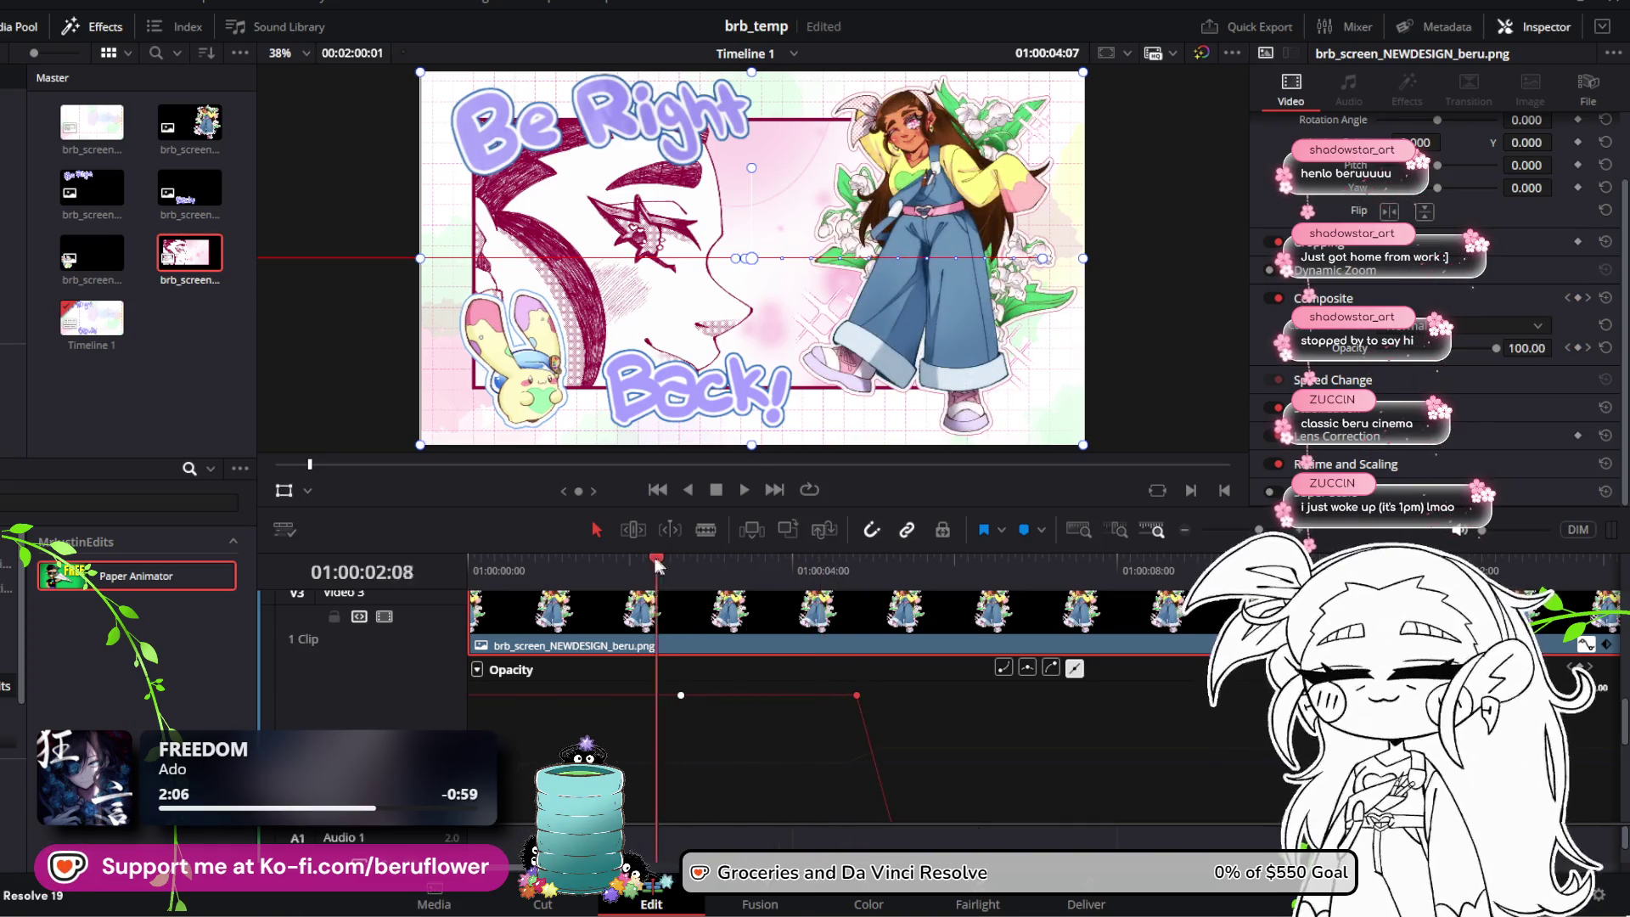
{"action": "key", "text": "space"}
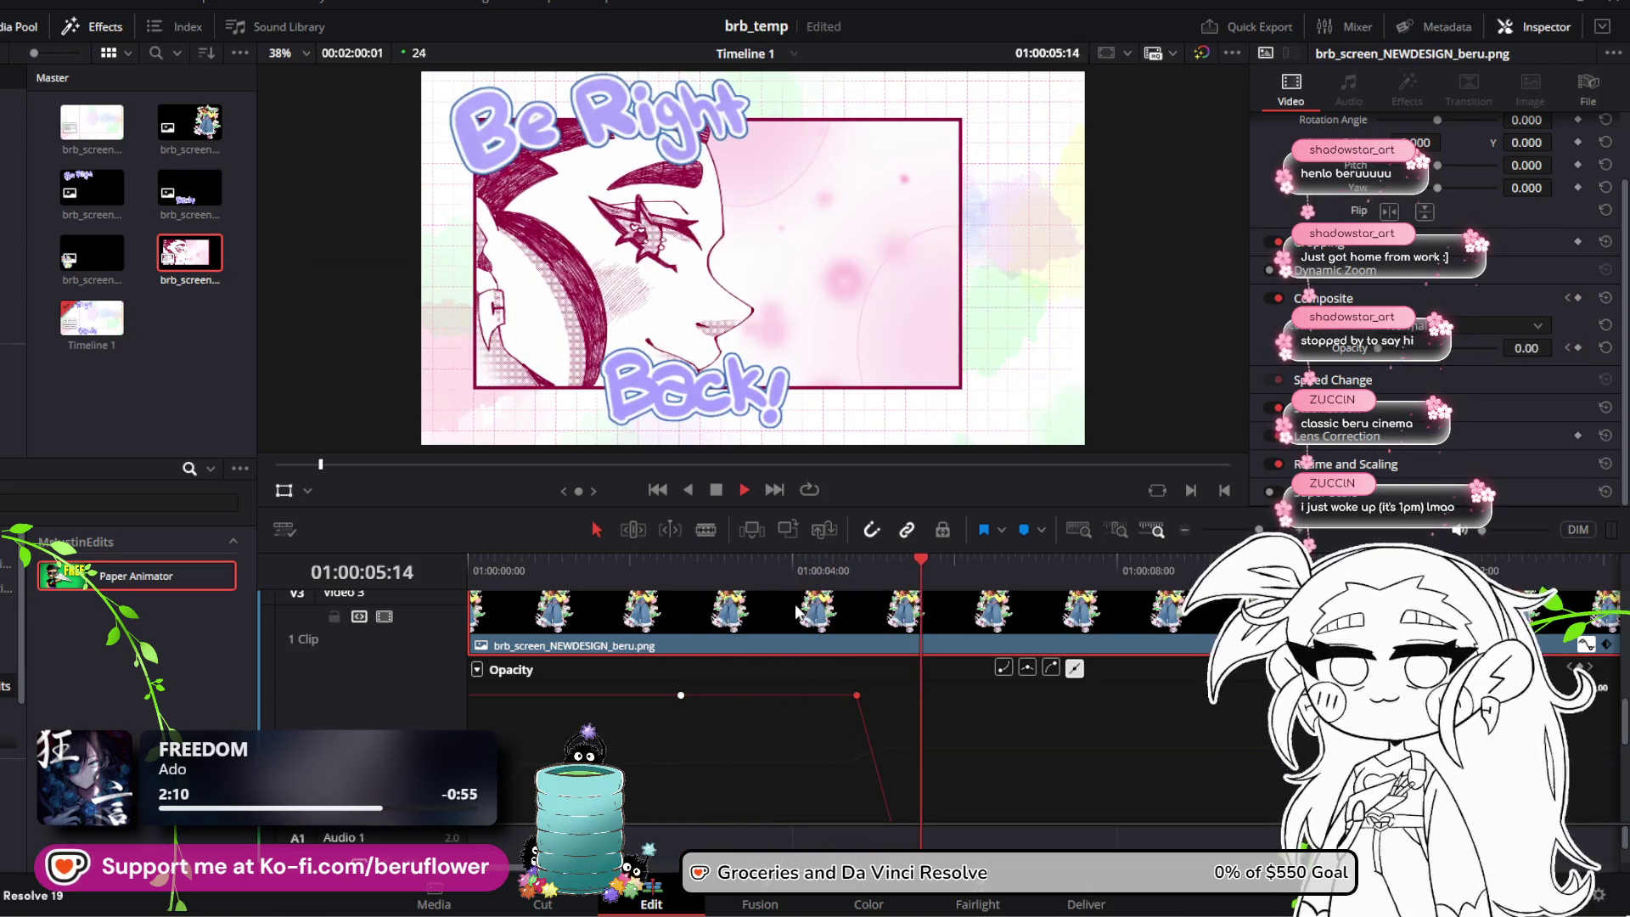
{"action": "key", "text": "space"}
{"action": "scroll", "coordinate": [941, 718], "scroll_direction": "down", "scroll_amount": 2}
{"action": "mouse_move", "coordinate": [896, 722]}
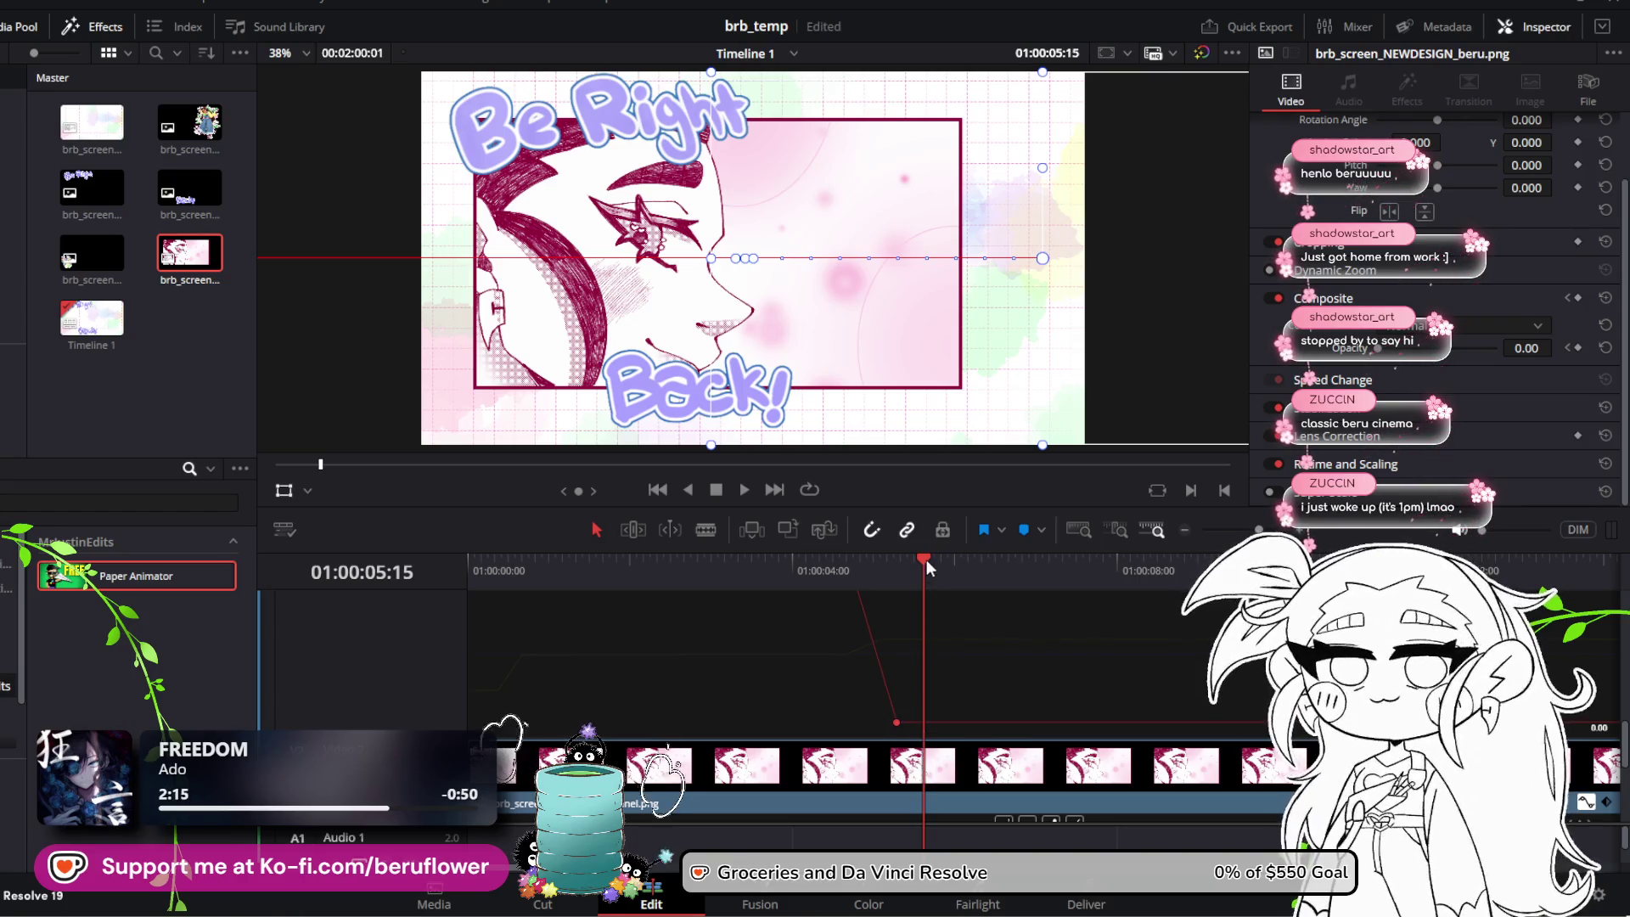
{"action": "key", "text": "j"}
{"action": "scroll", "coordinate": [899, 649], "scroll_direction": "up", "scroll_amount": 2}
{"action": "key", "text": "space"}
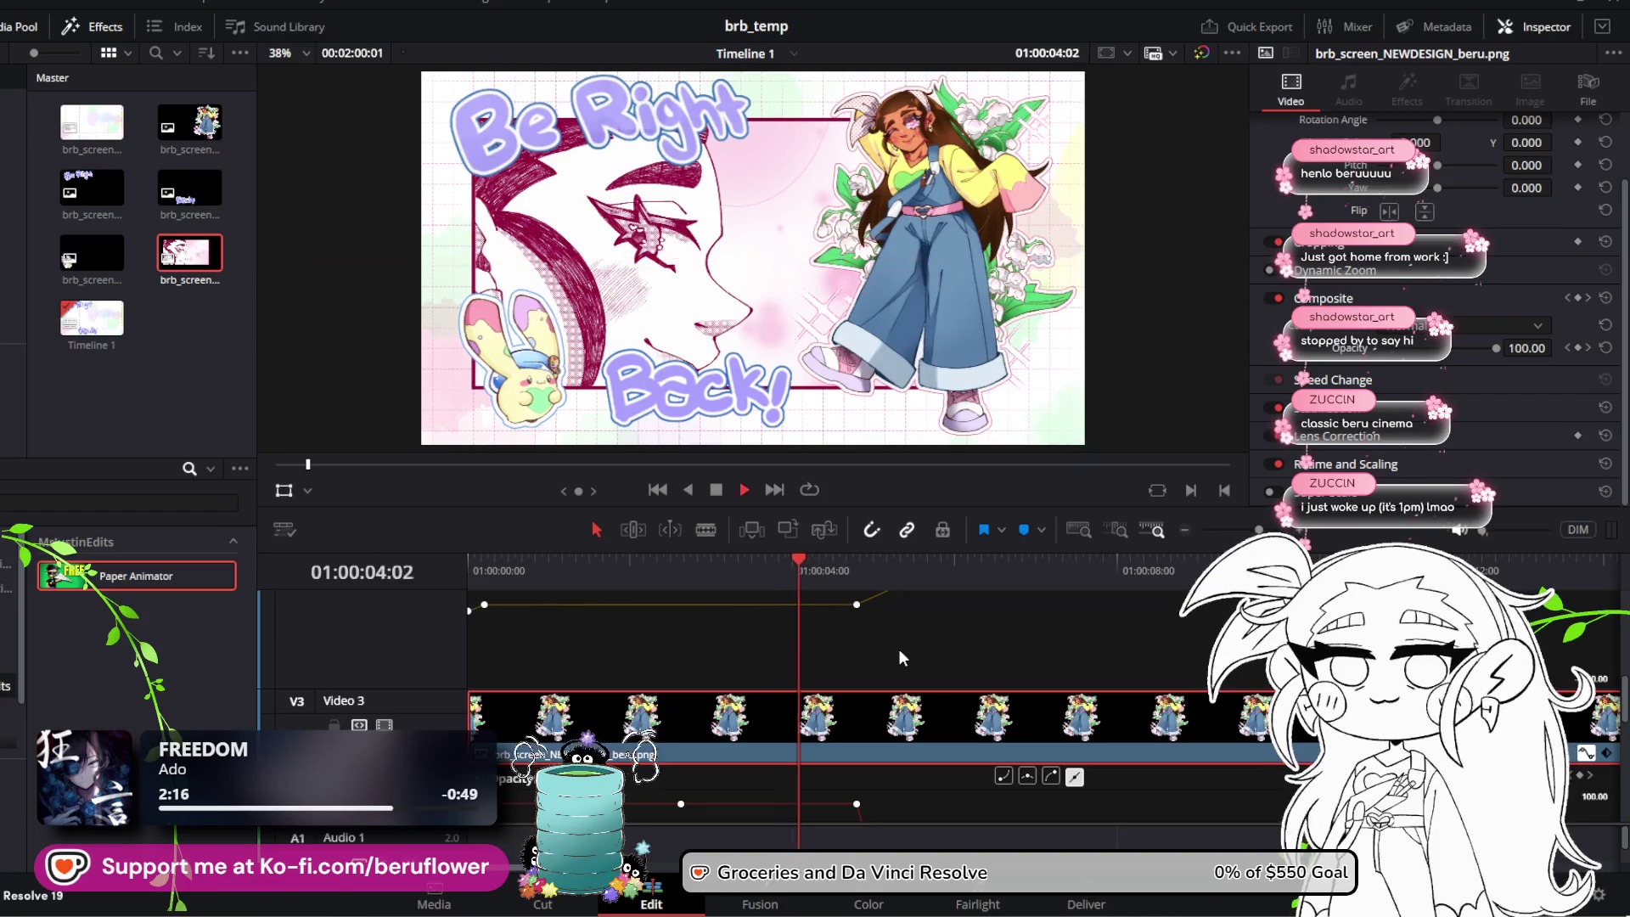
{"action": "key", "text": "space"}
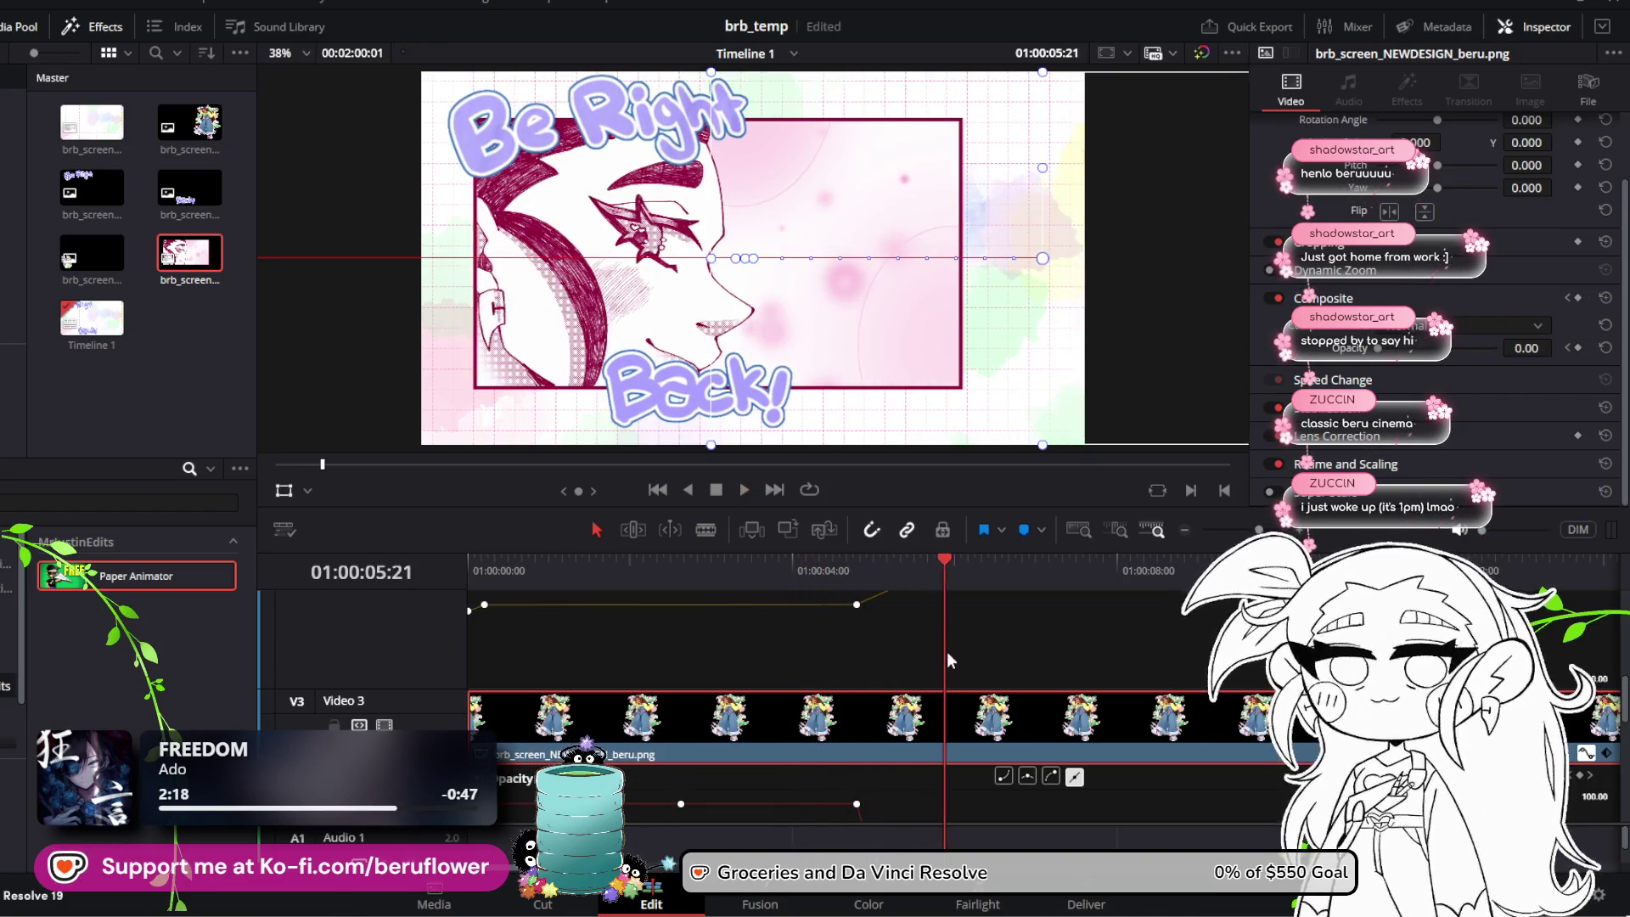
{"action": "scroll", "coordinate": [946, 654], "scroll_direction": "down", "scroll_amount": 2}
Step: Move the opacity keyframe earlier, nudge it slightly later, and preview from 01:00:02:15
{"action": "left_click_drag", "start_coordinate": [941, 563], "coordinate": [684, 568]}
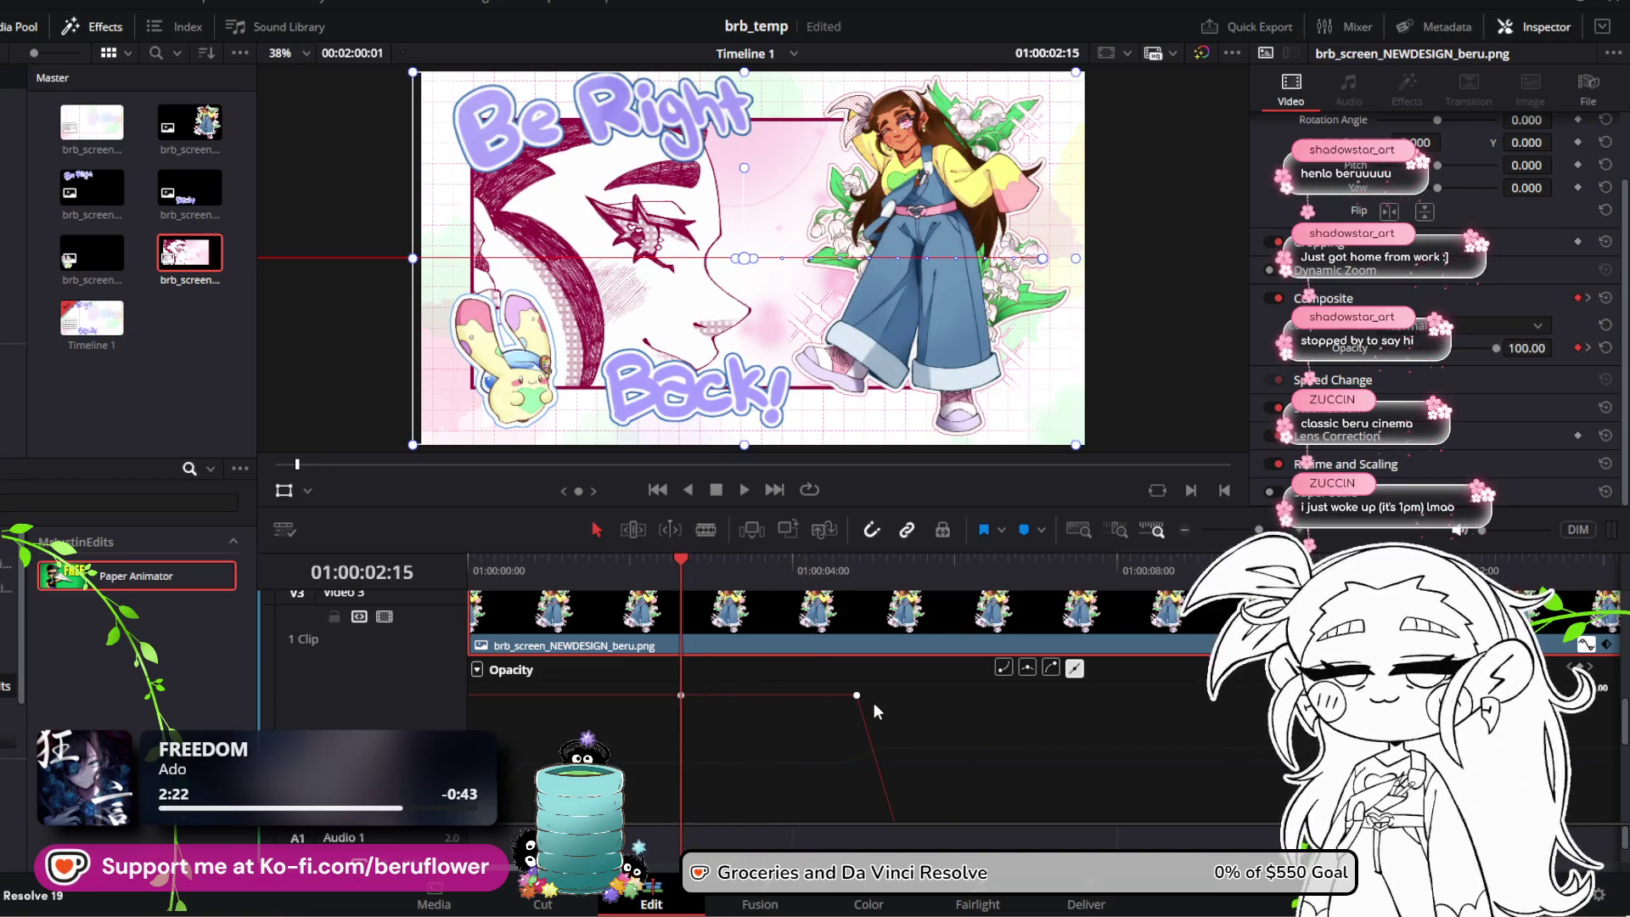
{"action": "left_click_drag", "start_coordinate": [859, 696], "coordinate": [759, 689]}
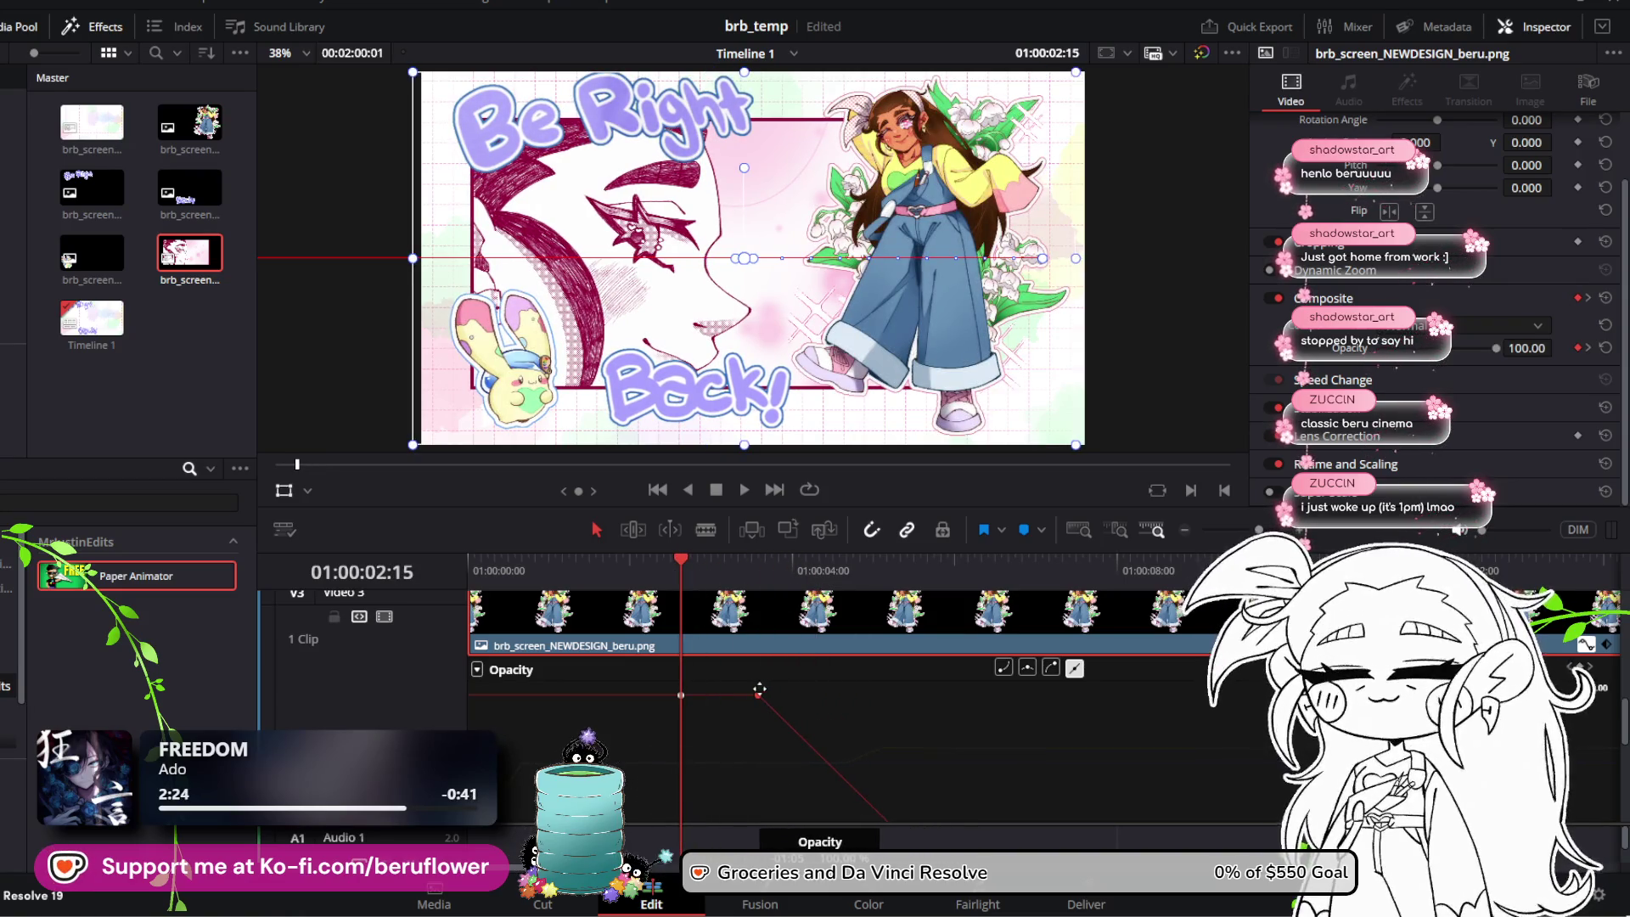
{"action": "key", "text": "space"}
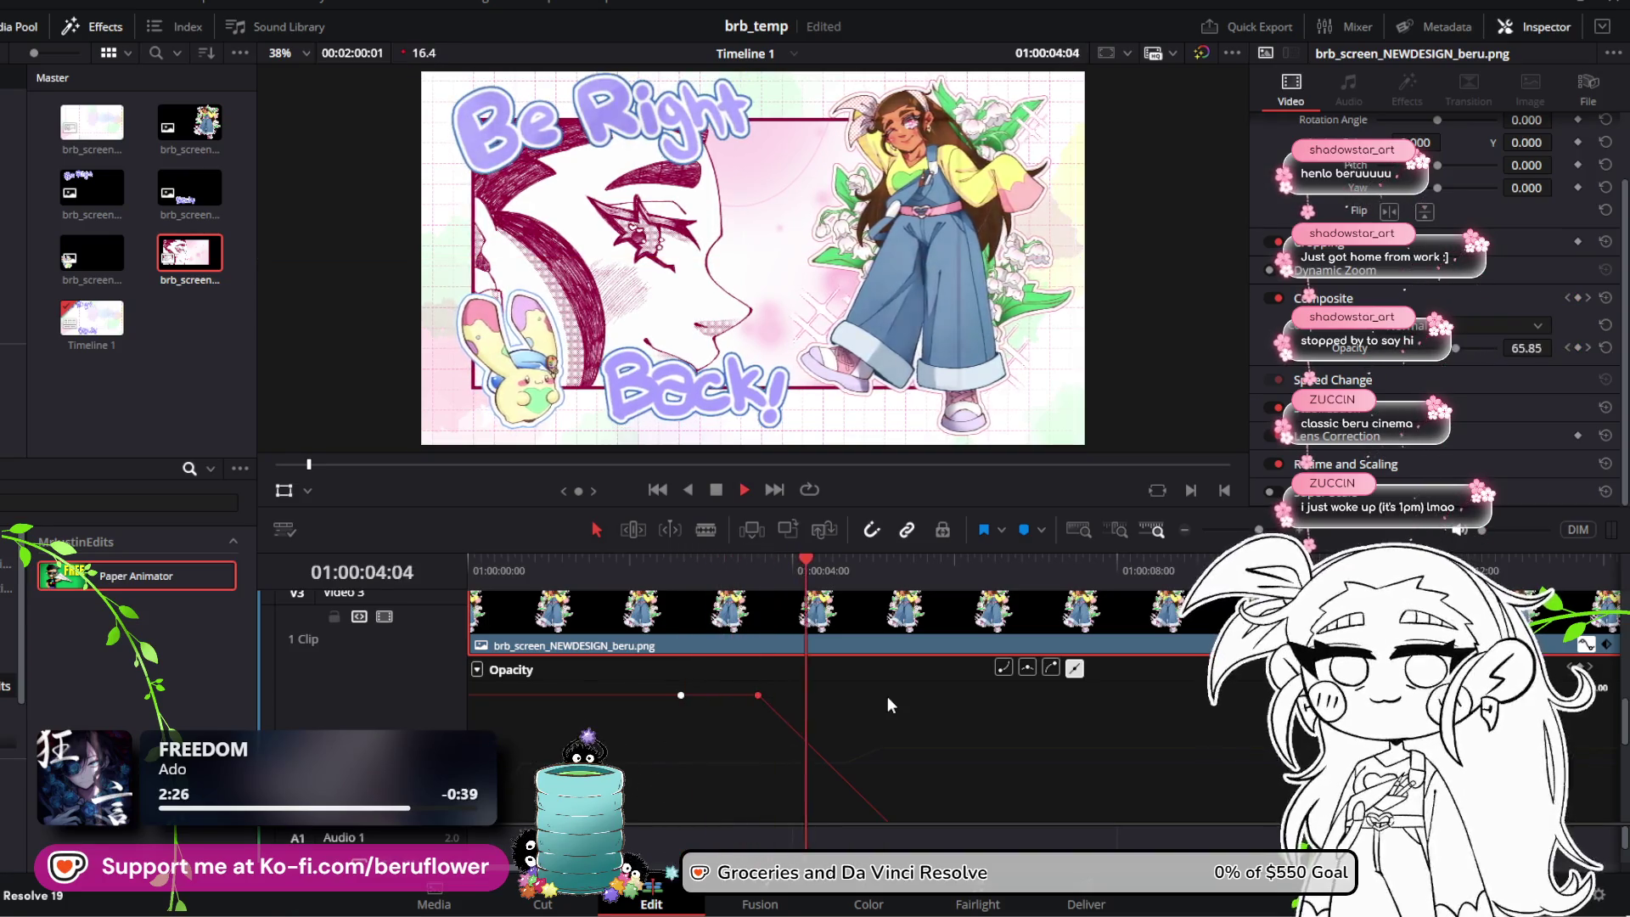
{"action": "key", "text": "space"}
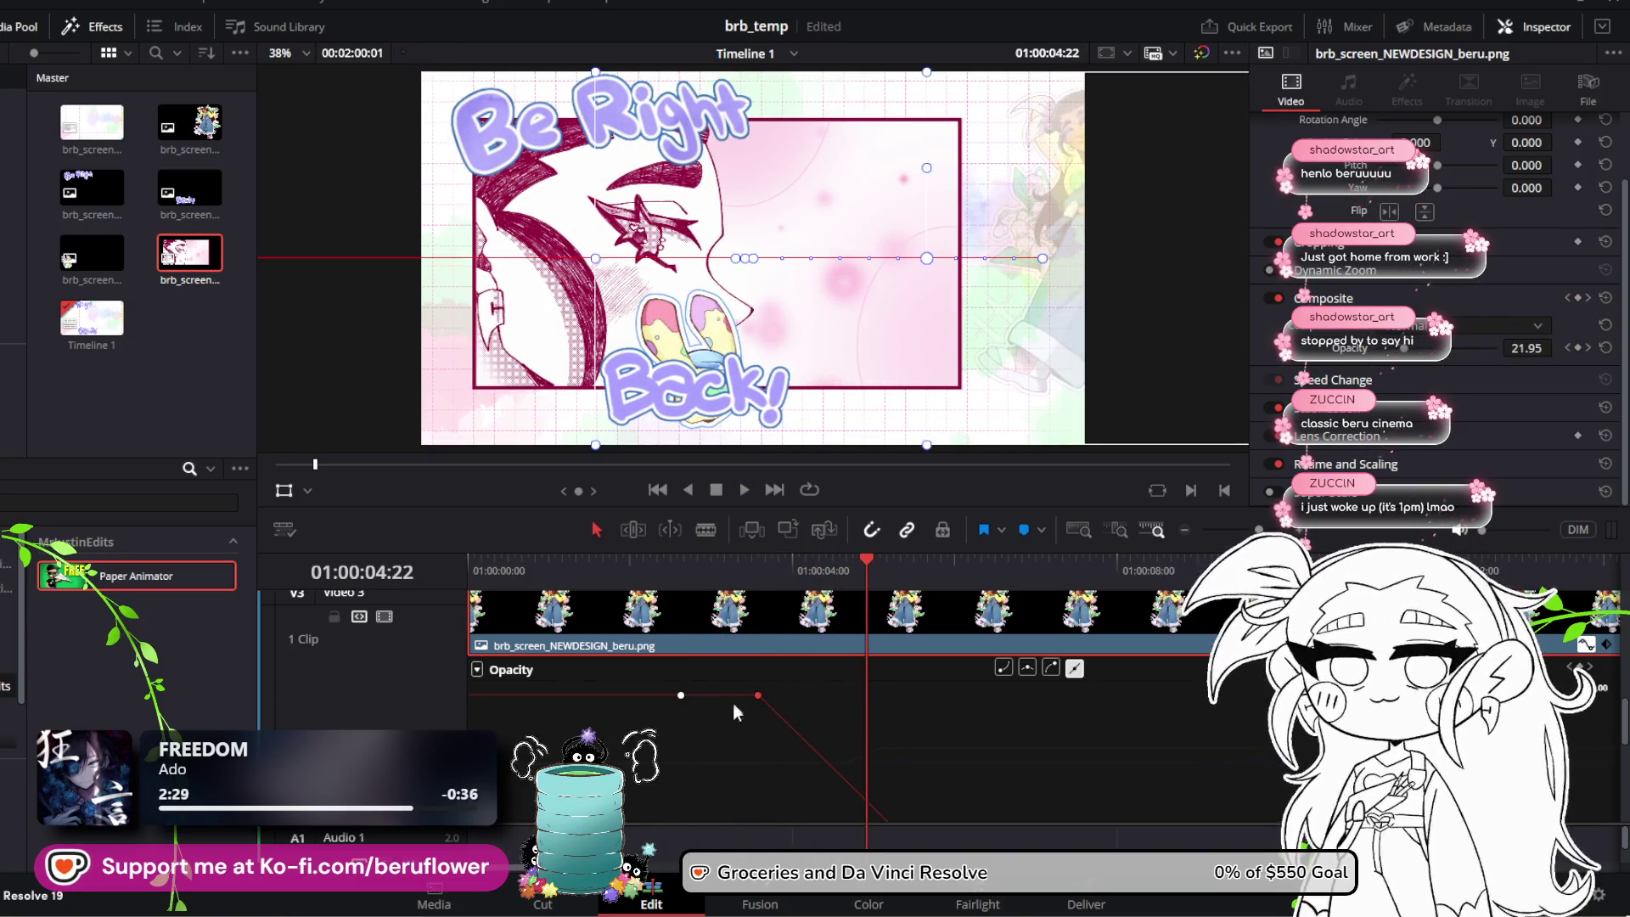
{"action": "left_click_drag", "start_coordinate": [758, 696], "coordinate": [770, 695]}
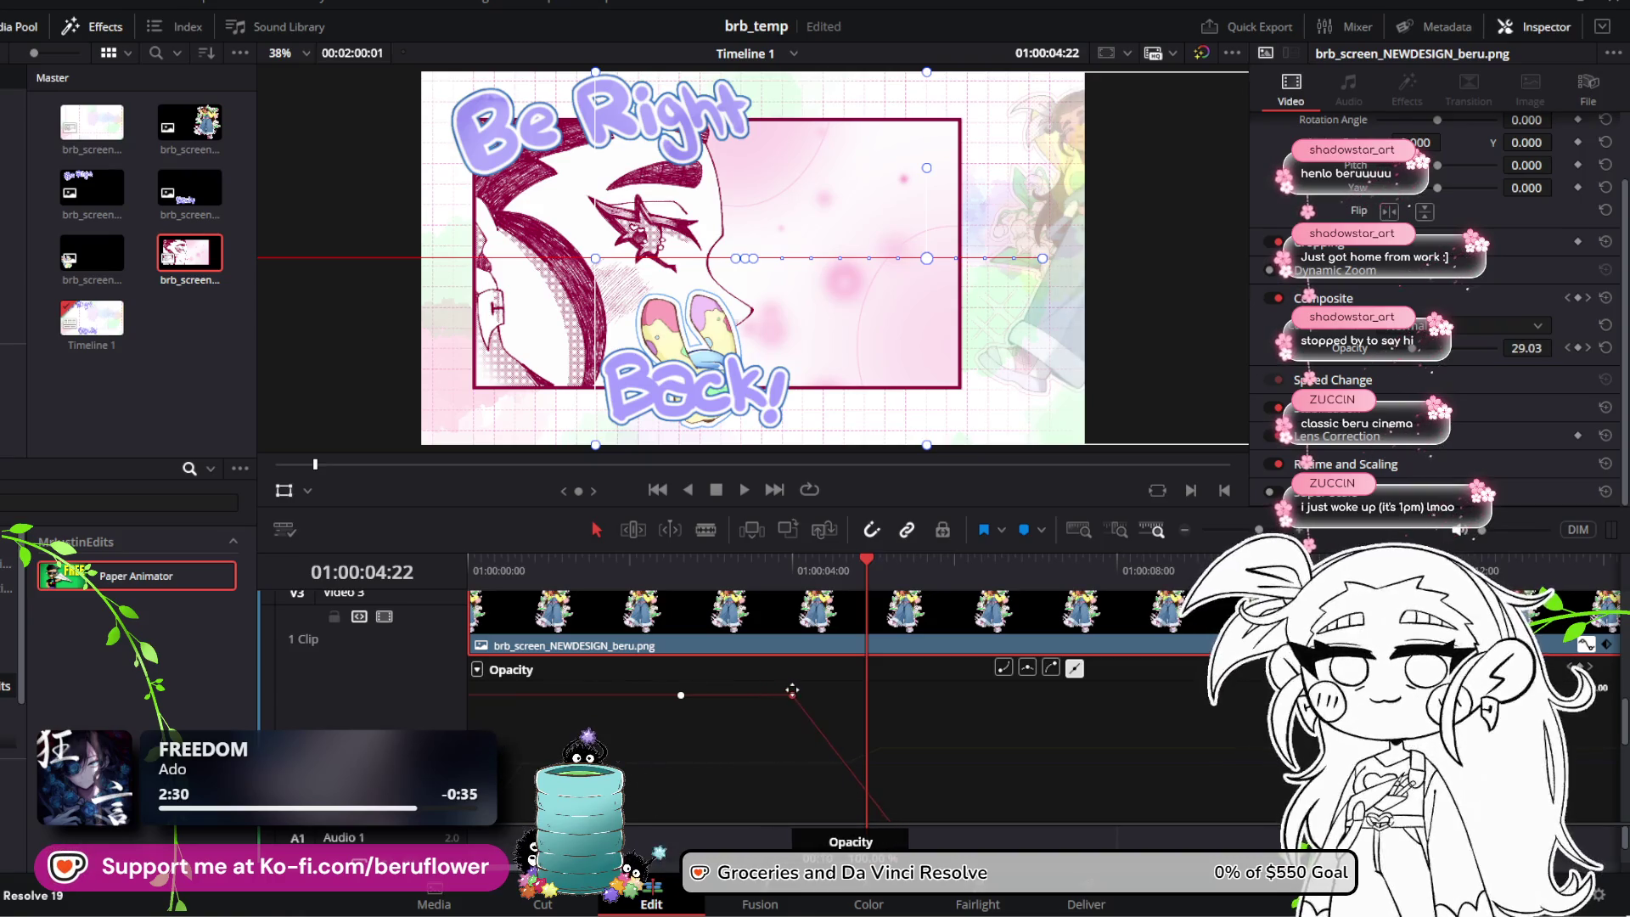
{"action": "left_click_drag", "start_coordinate": [870, 564], "coordinate": [685, 564]}
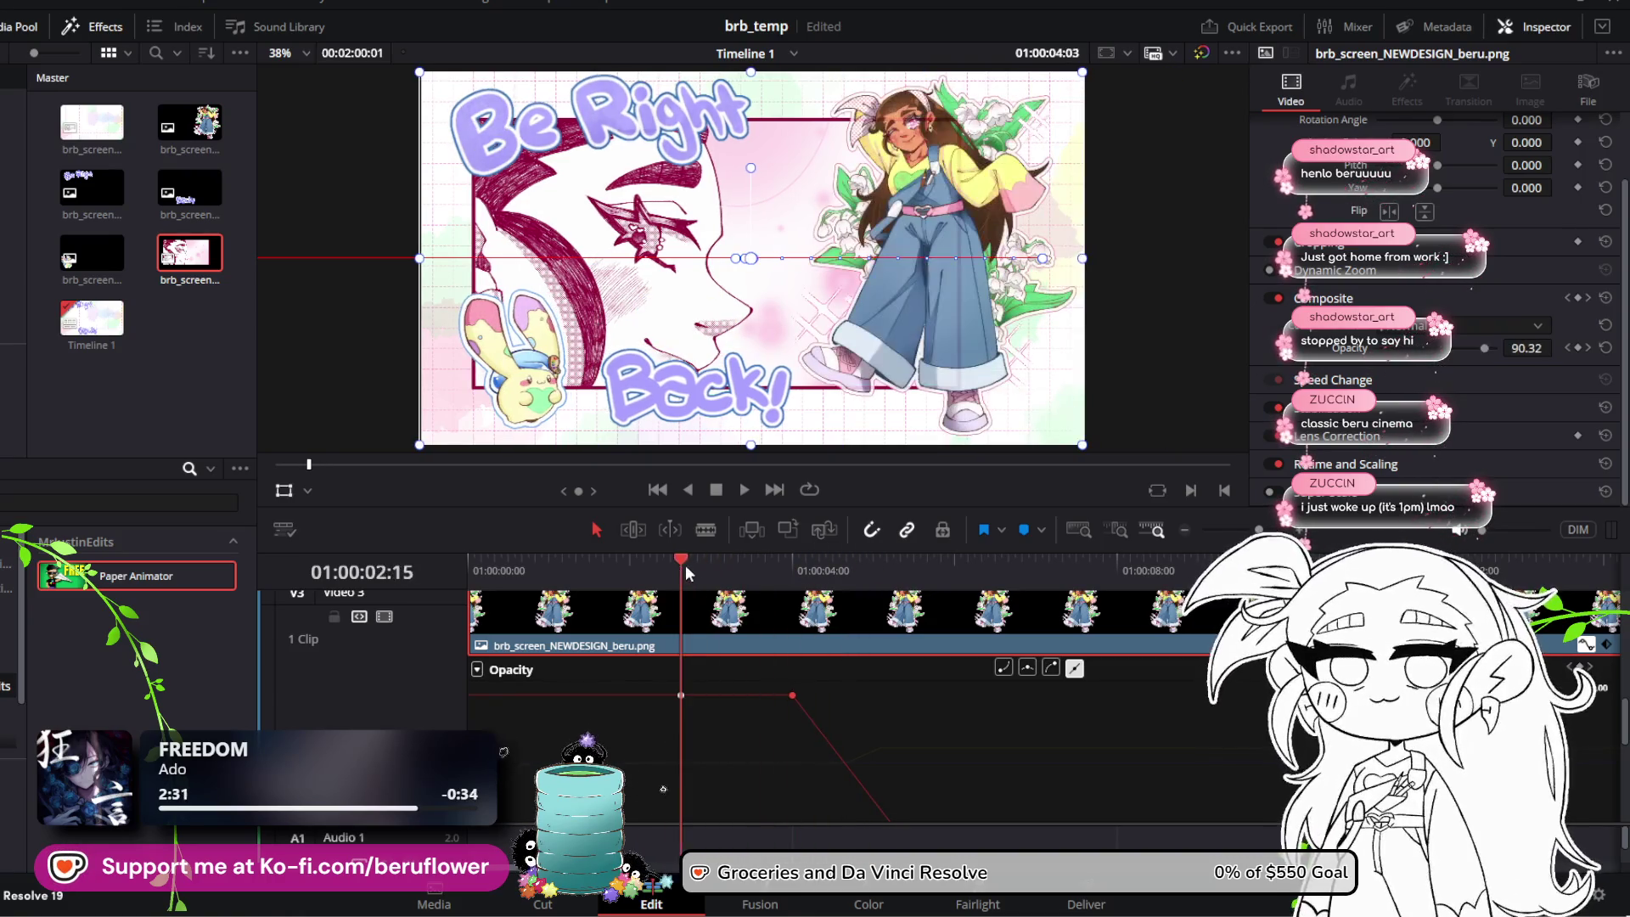
{"action": "key", "text": "space"}
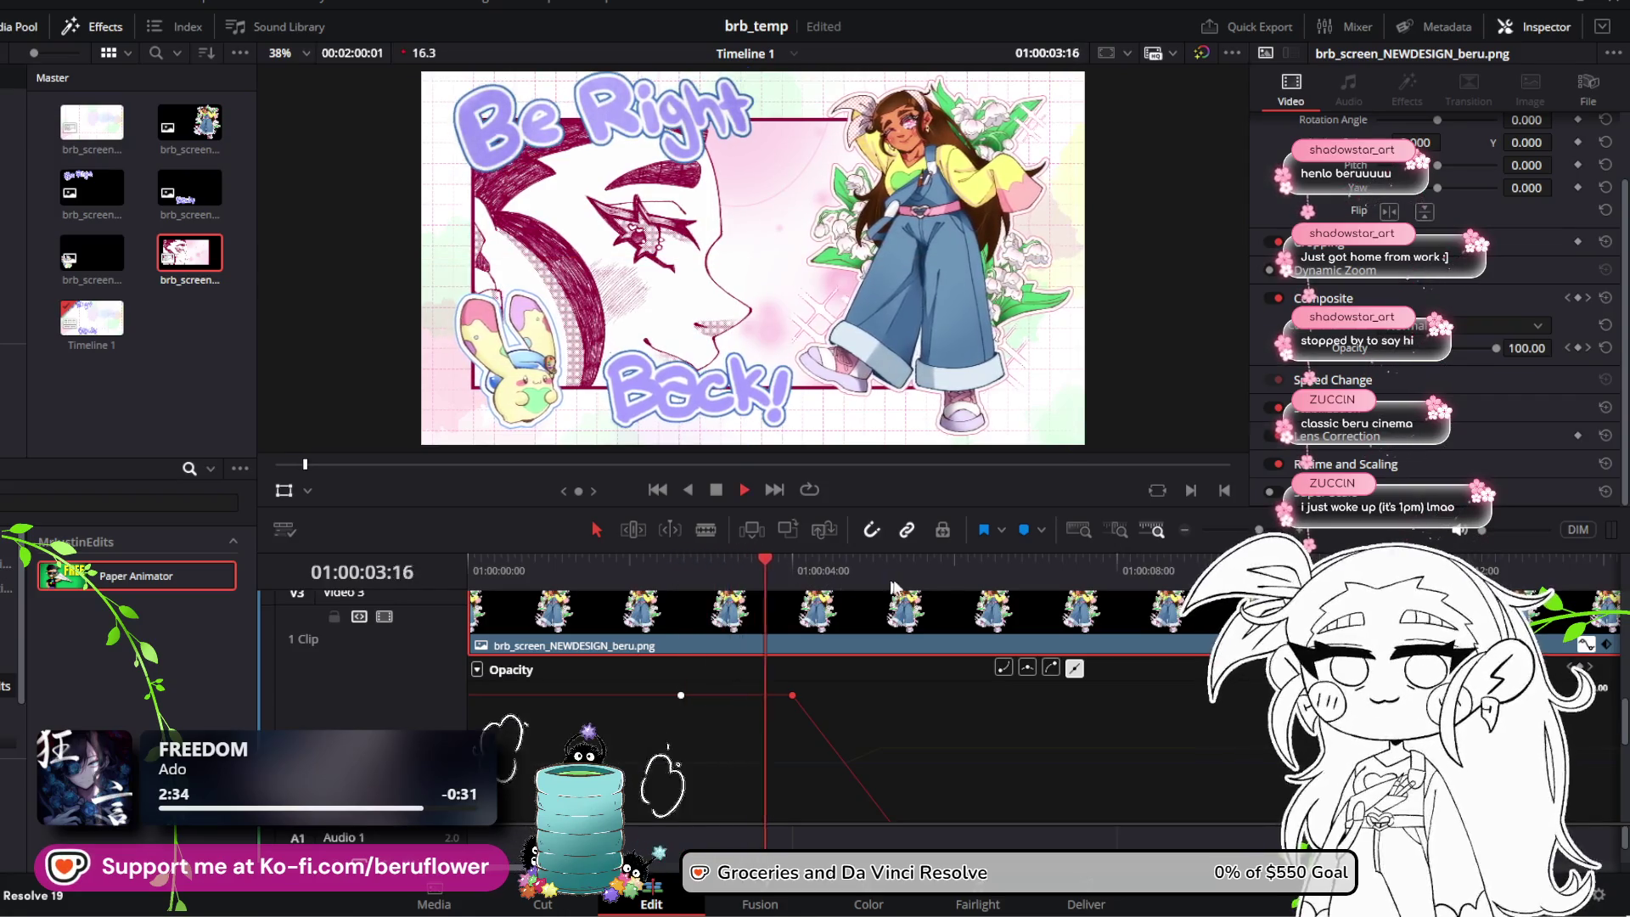
{"action": "key", "text": "space"}
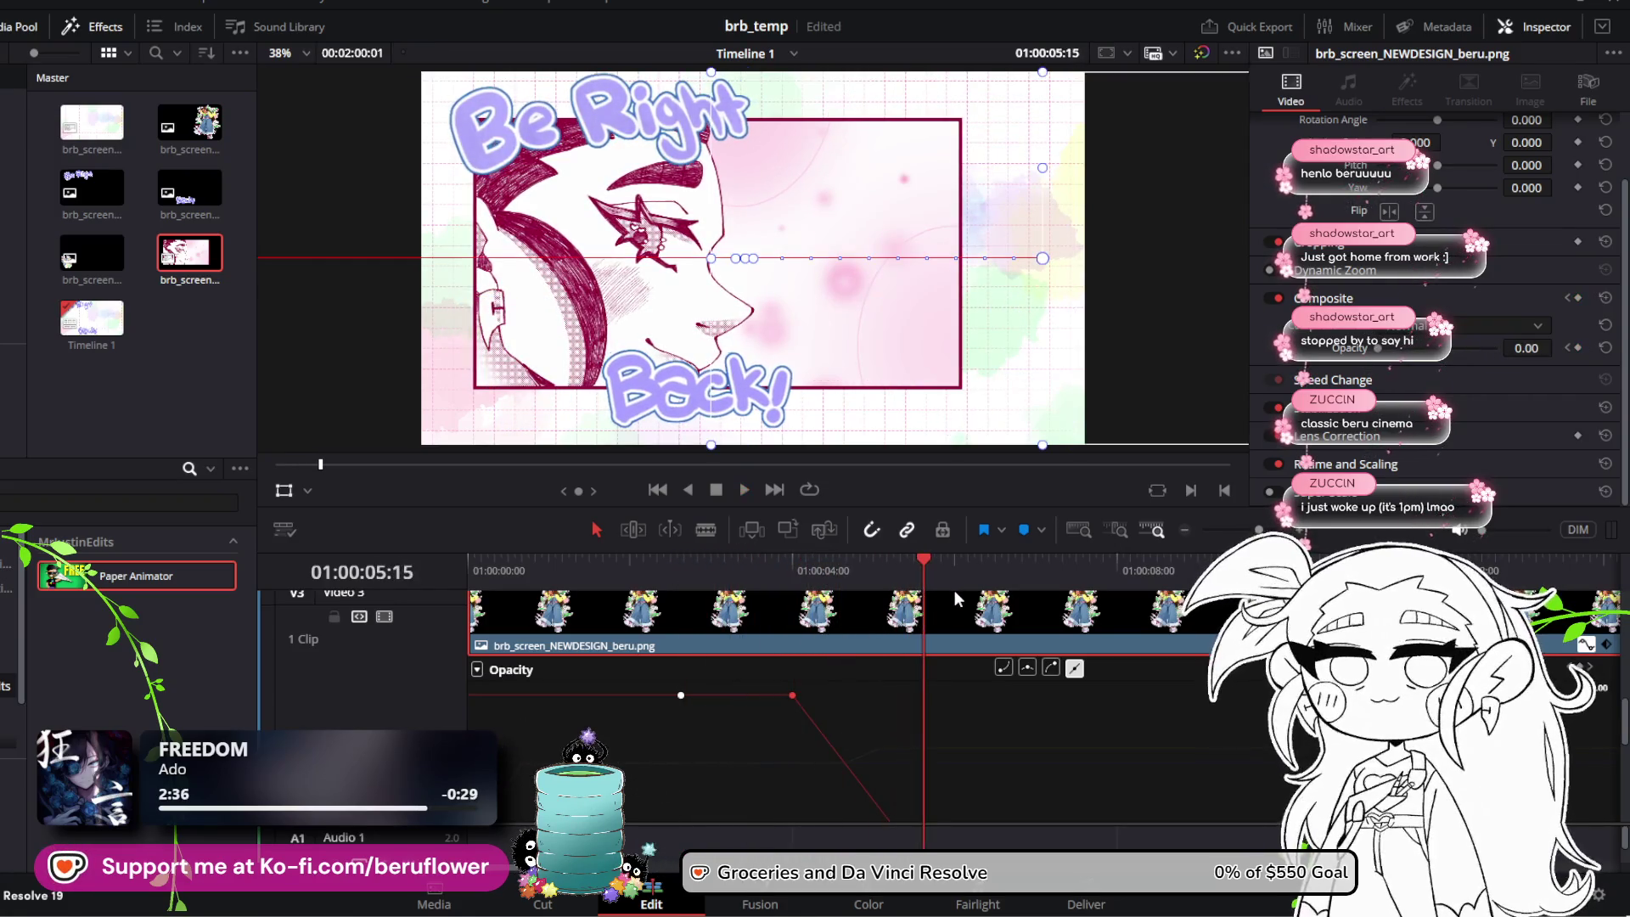
Step: Save the project and replay the fade-out, then the whole animation from the start
{"action": "key", "text": "ctrl+s"}
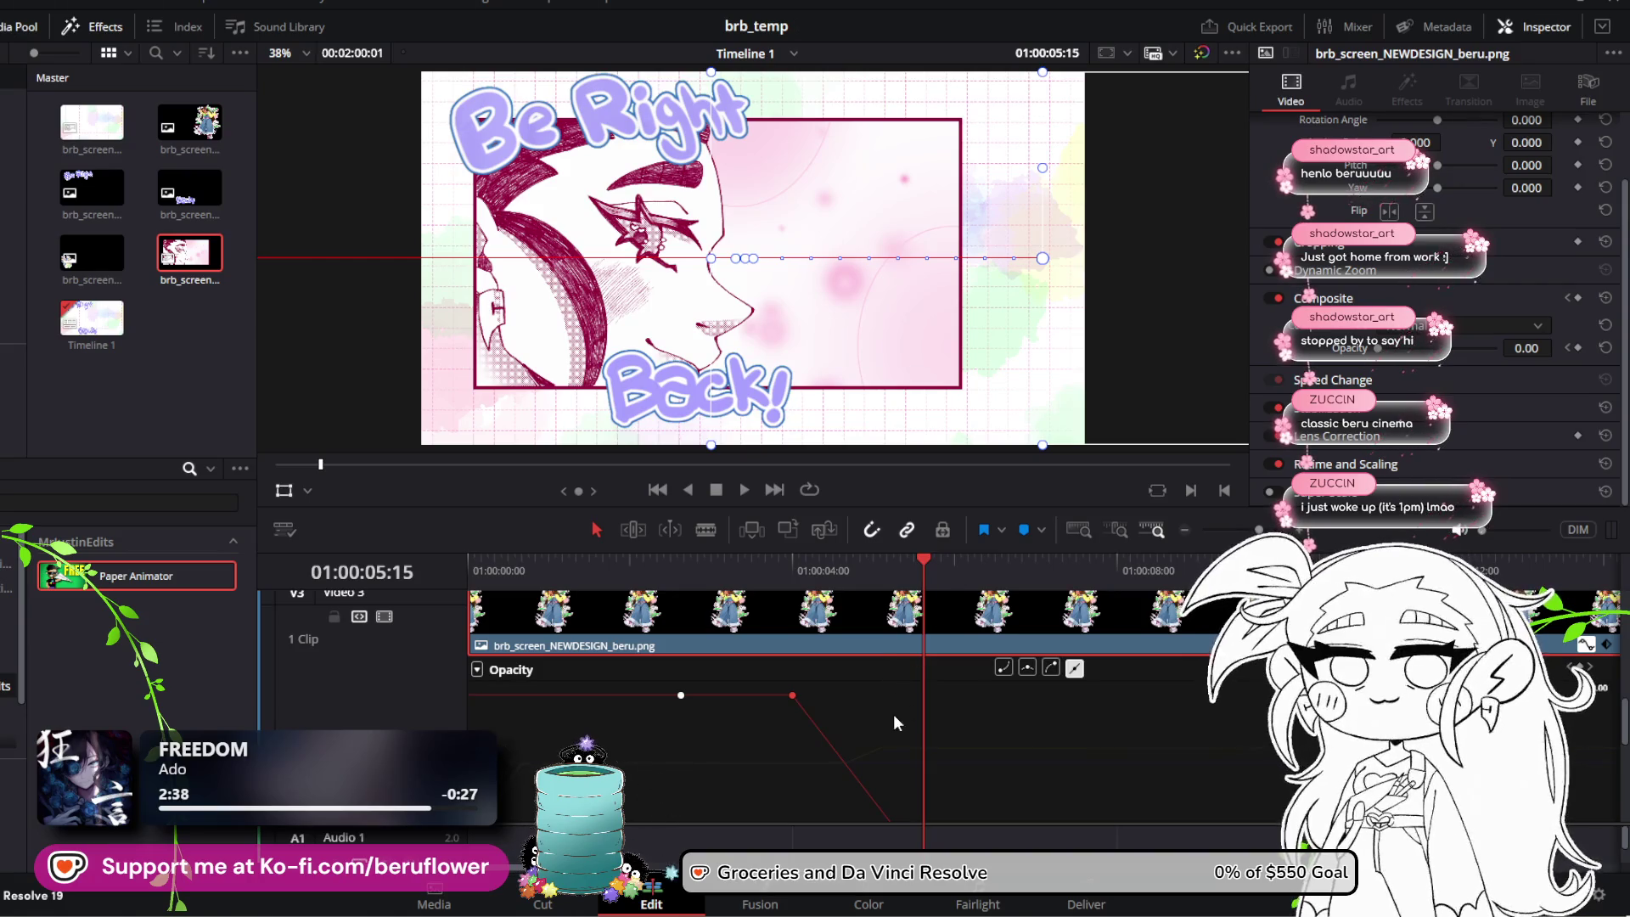
{"action": "left_click_drag", "start_coordinate": [922, 559], "coordinate": [765, 566]}
{"action": "key", "text": "space"}
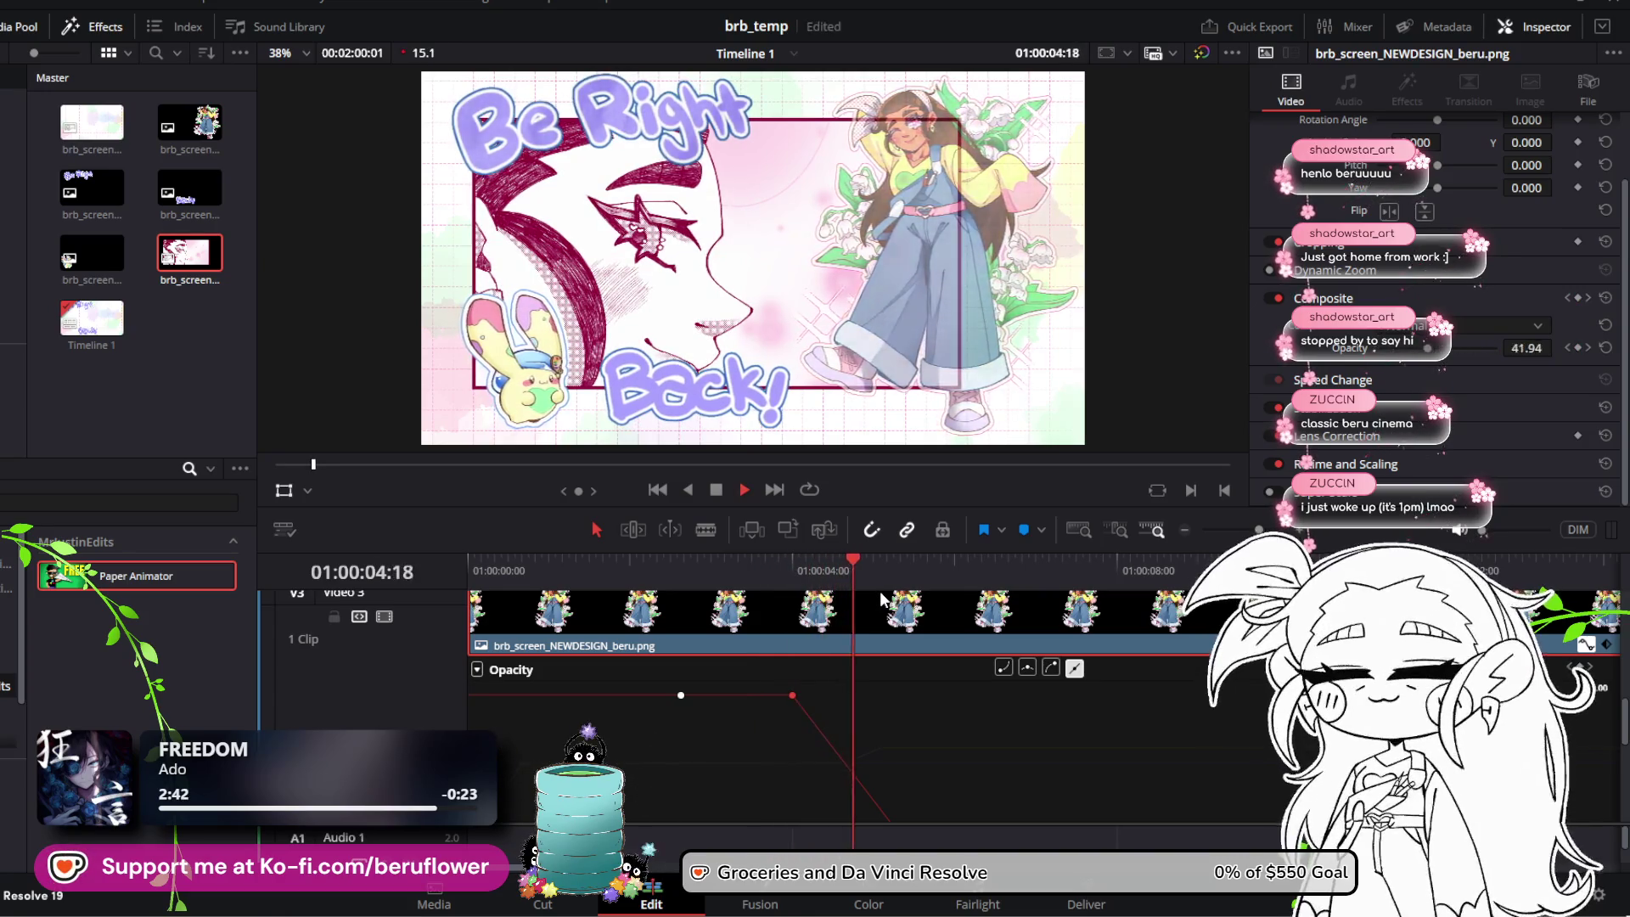
{"action": "key", "text": "space"}
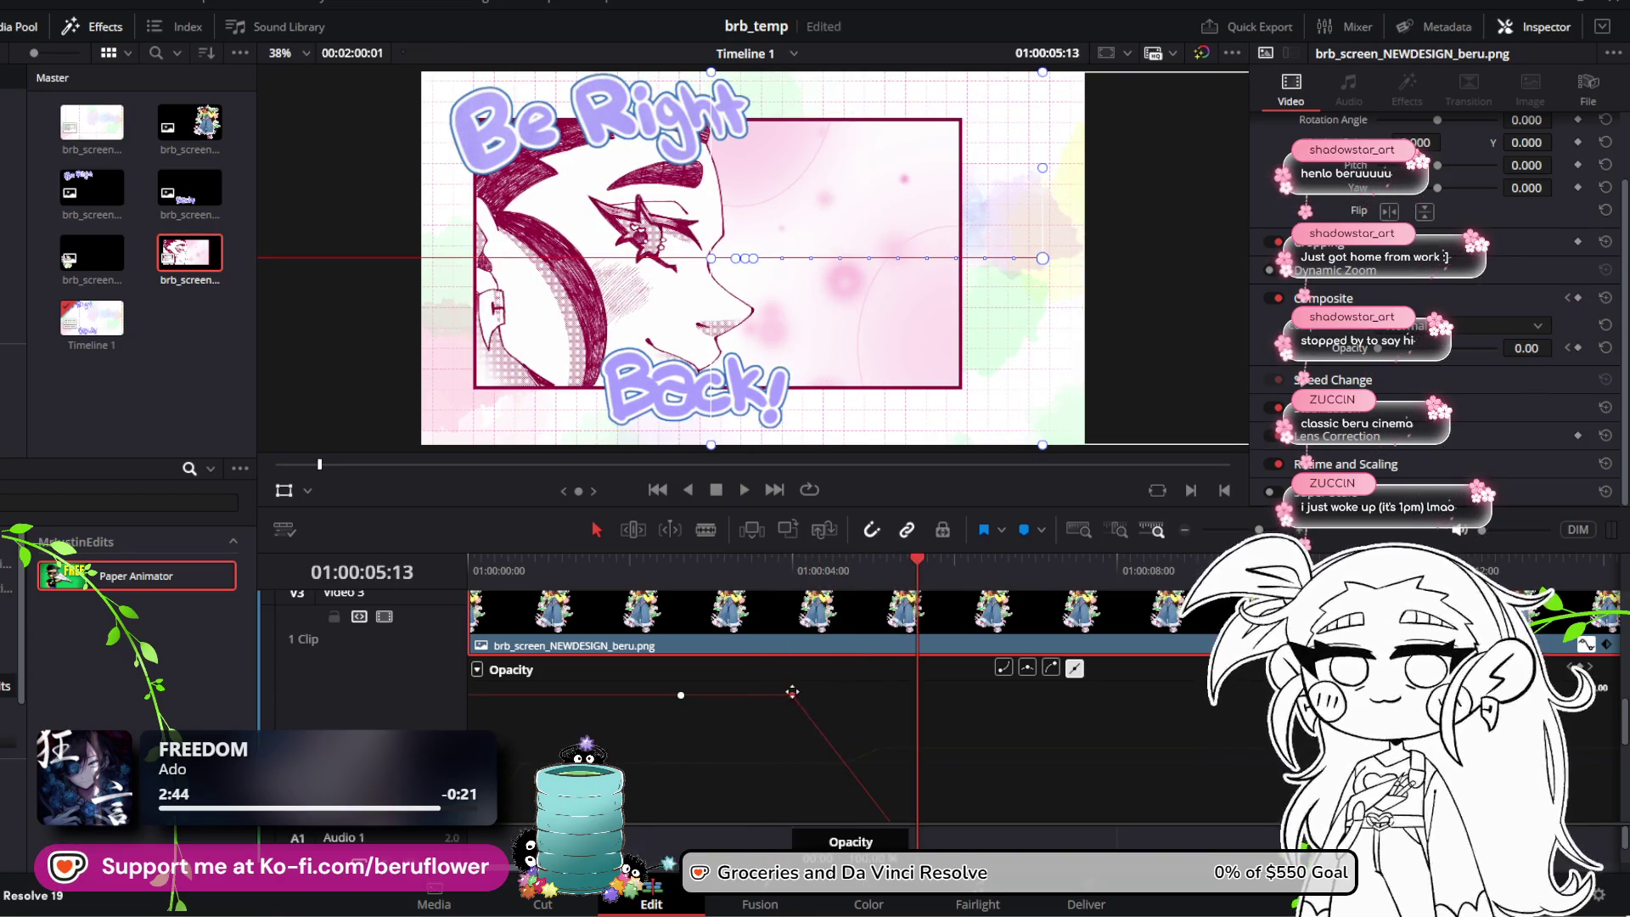
{"action": "left_click_drag", "start_coordinate": [915, 589], "coordinate": [445, 597]}
{"action": "left_click", "coordinate": [744, 489]}
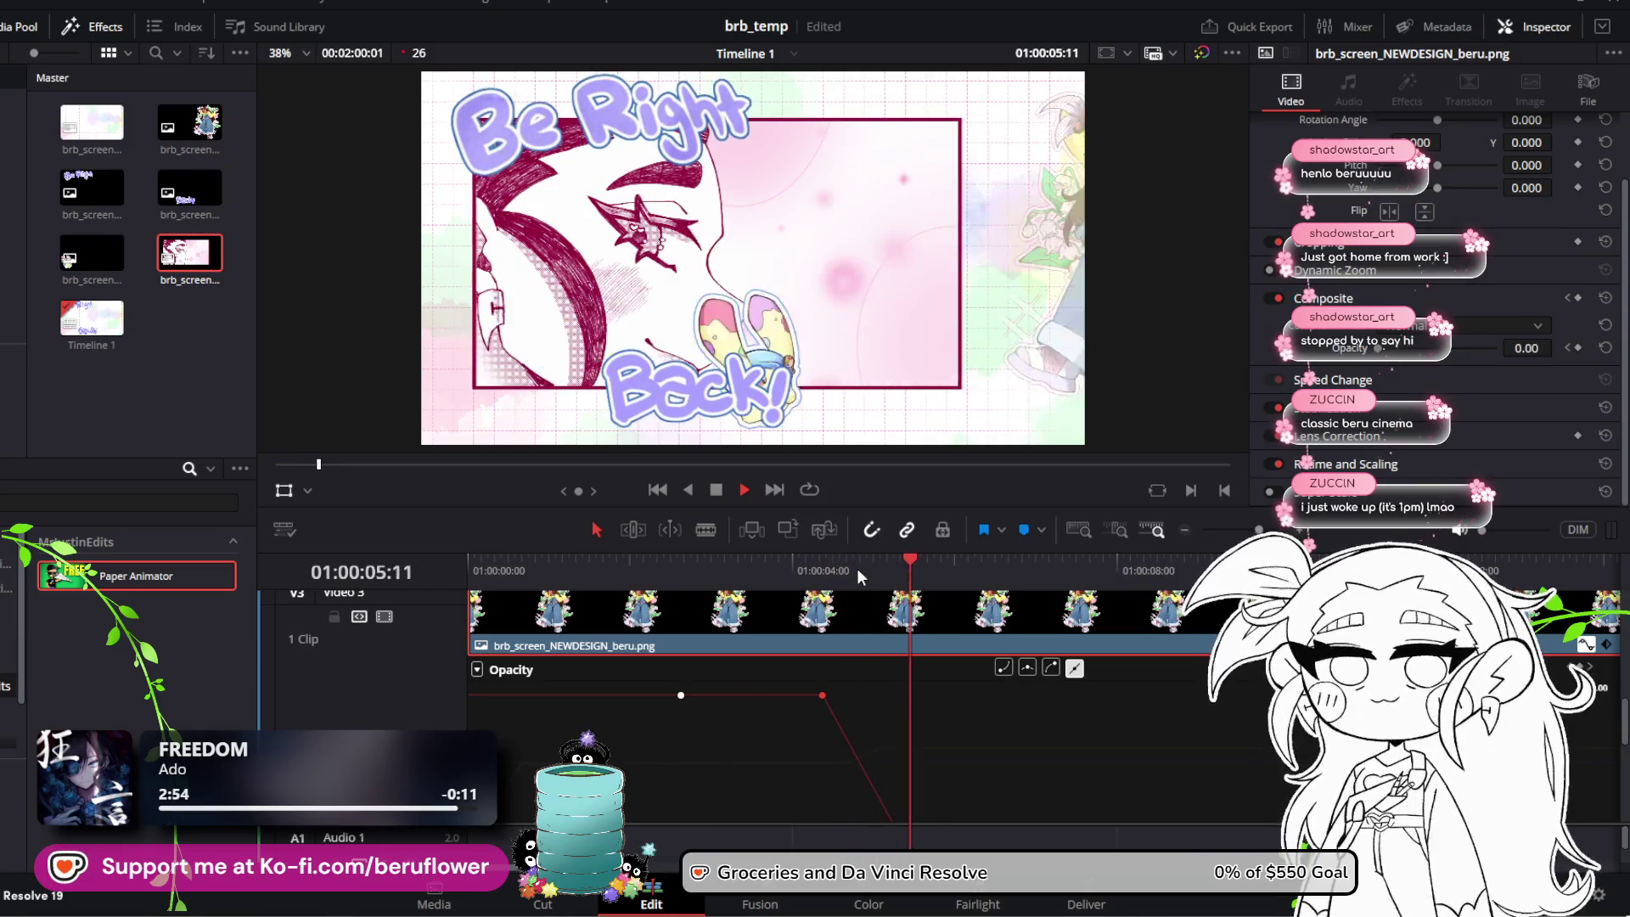
{"action": "key", "text": "space"}
Step: Drag the zero-opacity keyframe later and play back the revised fade-out
{"action": "scroll", "coordinate": [900, 719], "scroll_direction": "up", "scroll_amount": 3}
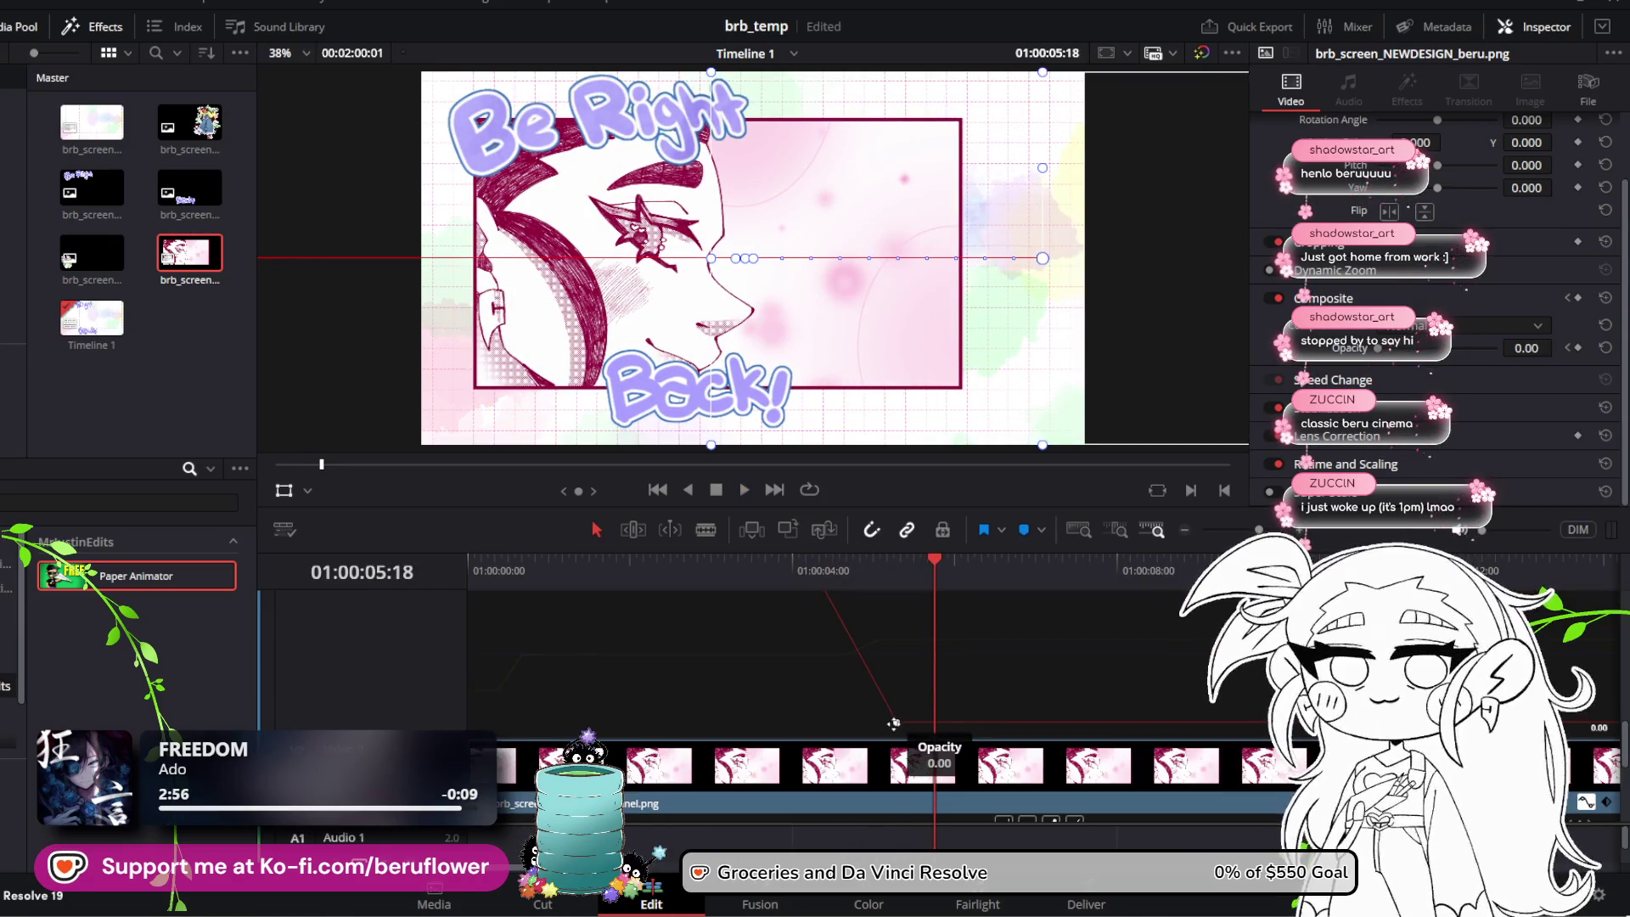
{"action": "mouse_move", "coordinate": [909, 720]}
{"action": "left_mouse_down"}
{"action": "mouse_move", "coordinate": [908, 747]}
{"action": "mouse_move", "coordinate": [815, 761]}
{"action": "mouse_move", "coordinate": [857, 771]}
{"action": "left_mouse_up"}
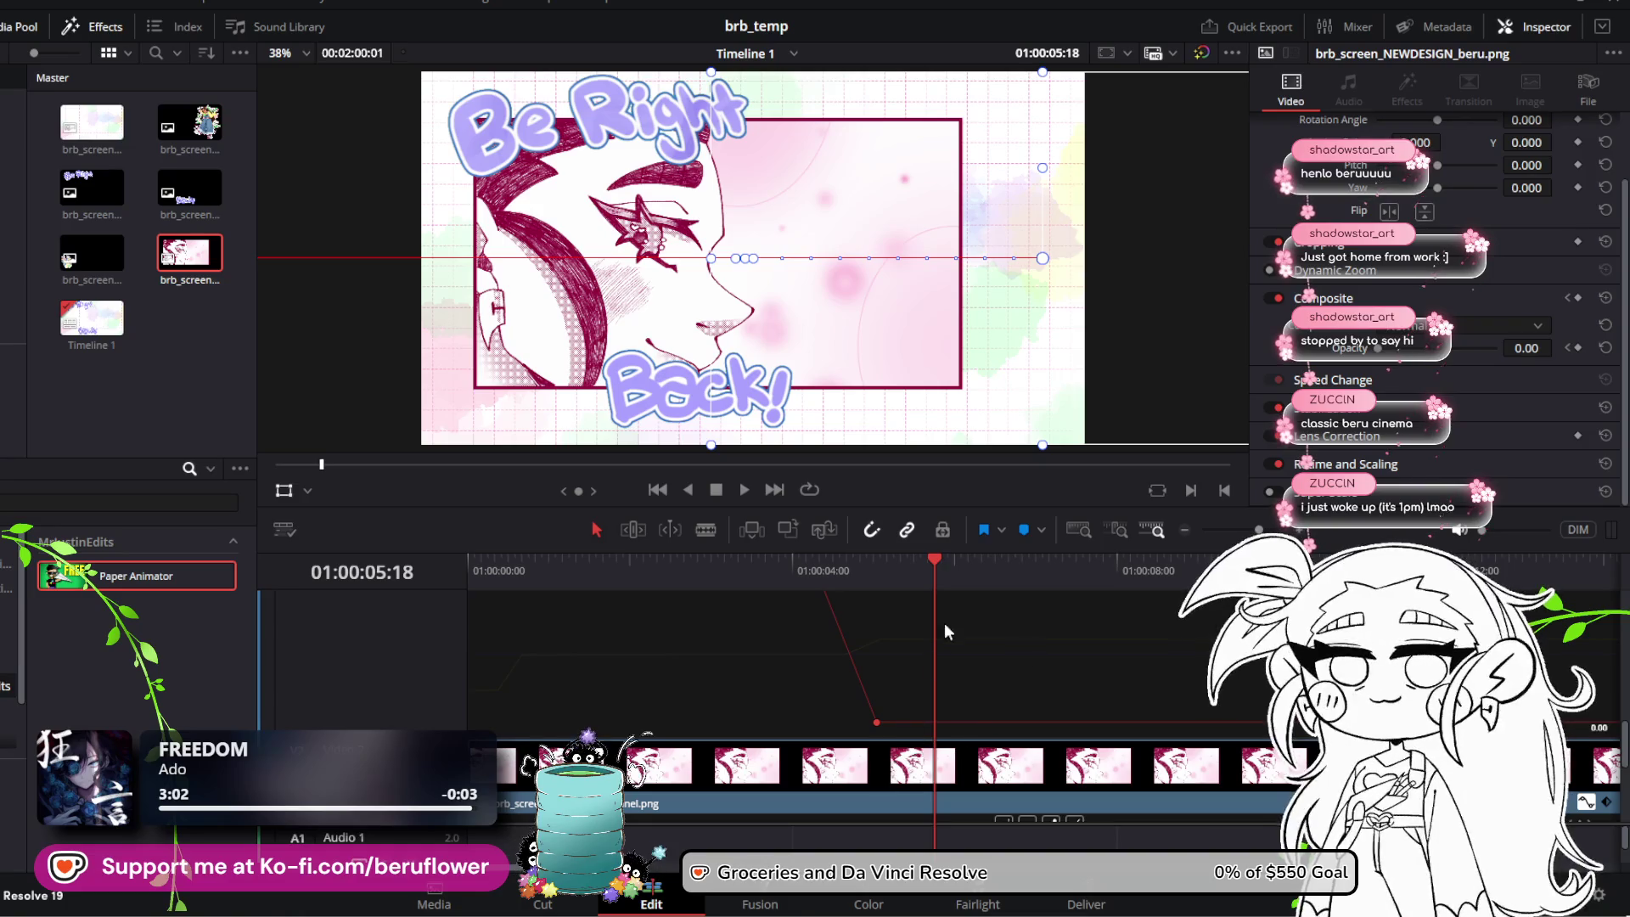
{"action": "mouse_move", "coordinate": [935, 562]}
{"action": "left_mouse_down"}
{"action": "mouse_move", "coordinate": [766, 569]}
{"action": "mouse_move", "coordinate": [834, 587]}
{"action": "mouse_move", "coordinate": [811, 573]}
{"action": "left_mouse_up"}
{"action": "scroll", "coordinate": [903, 618], "scroll_direction": "down", "scroll_amount": 3}
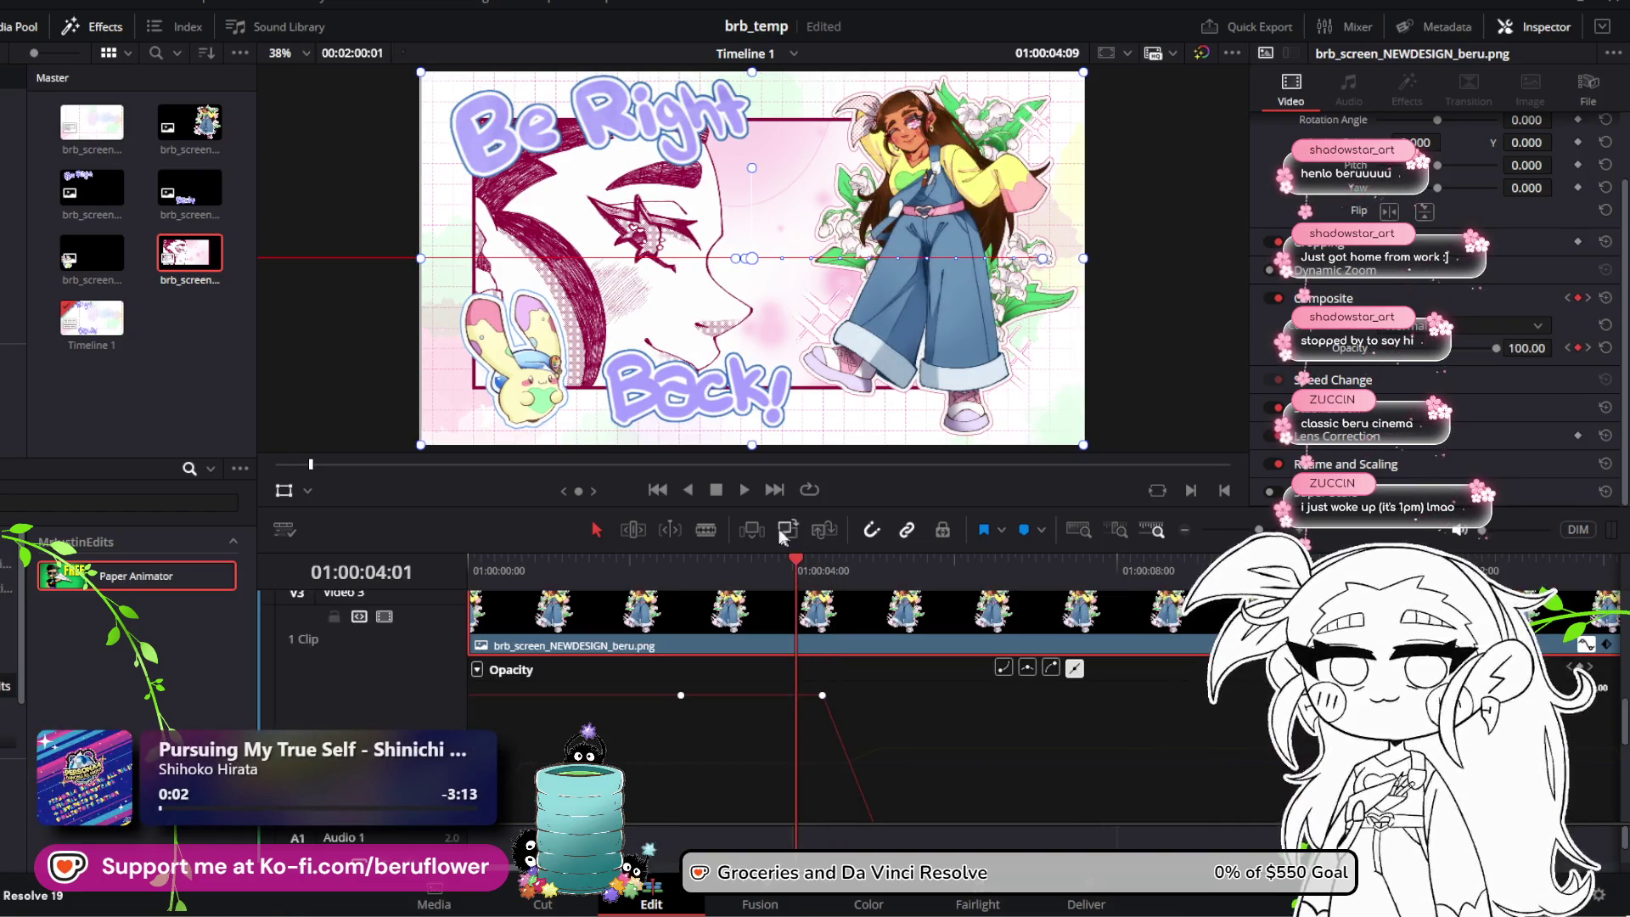
{"action": "left_click", "coordinate": [738, 494]}
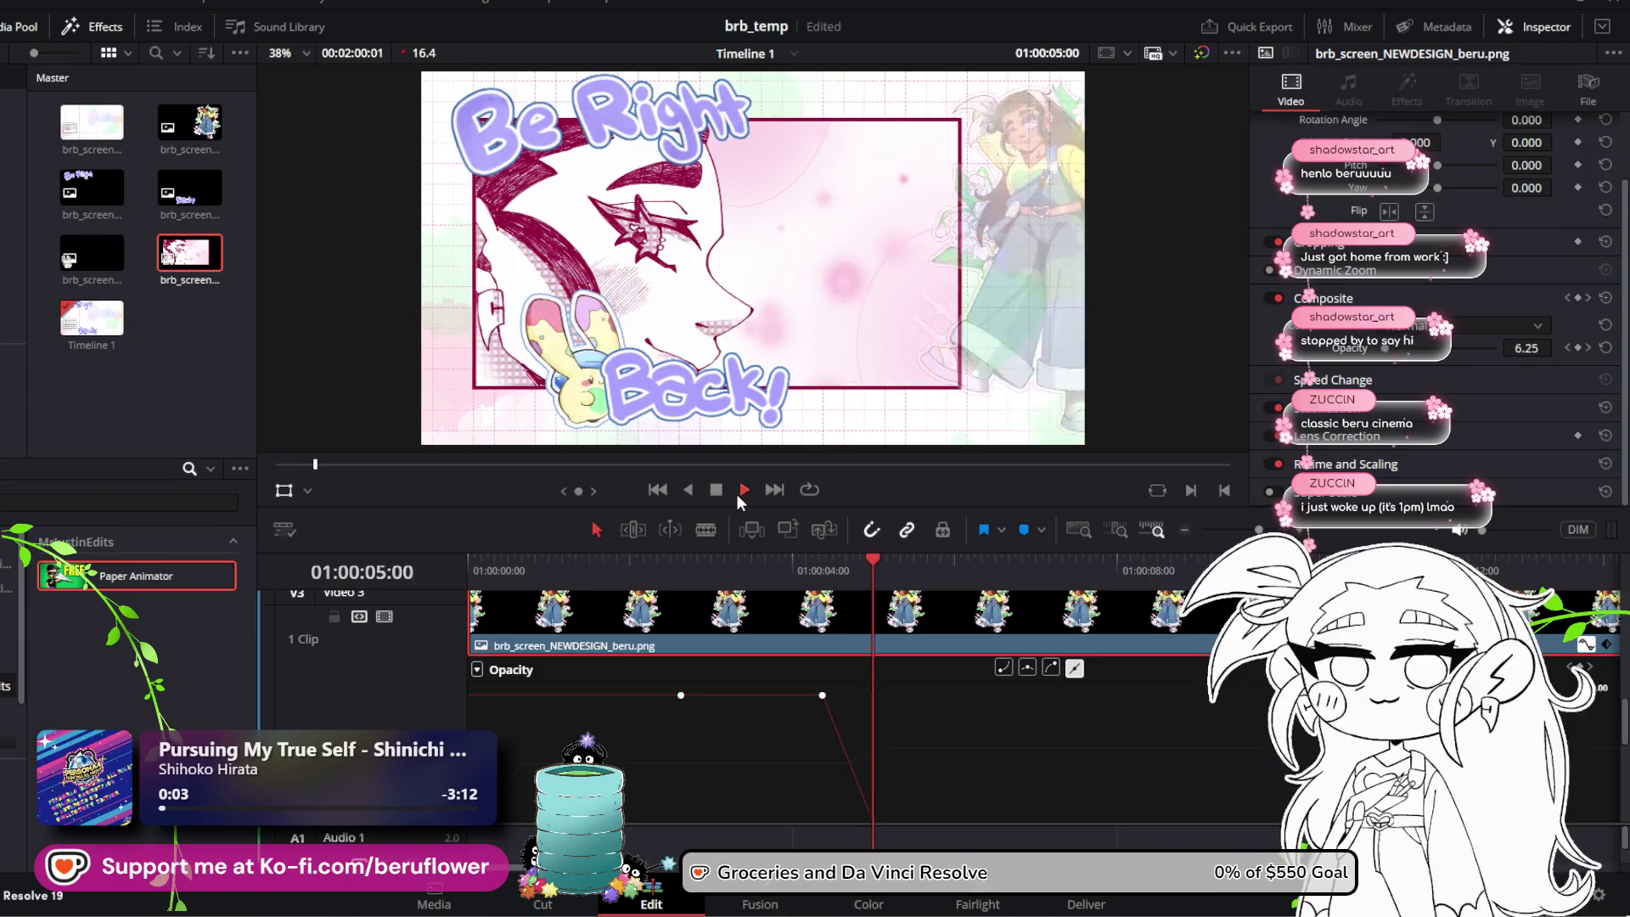
{"action": "left_click", "coordinate": [715, 491]}
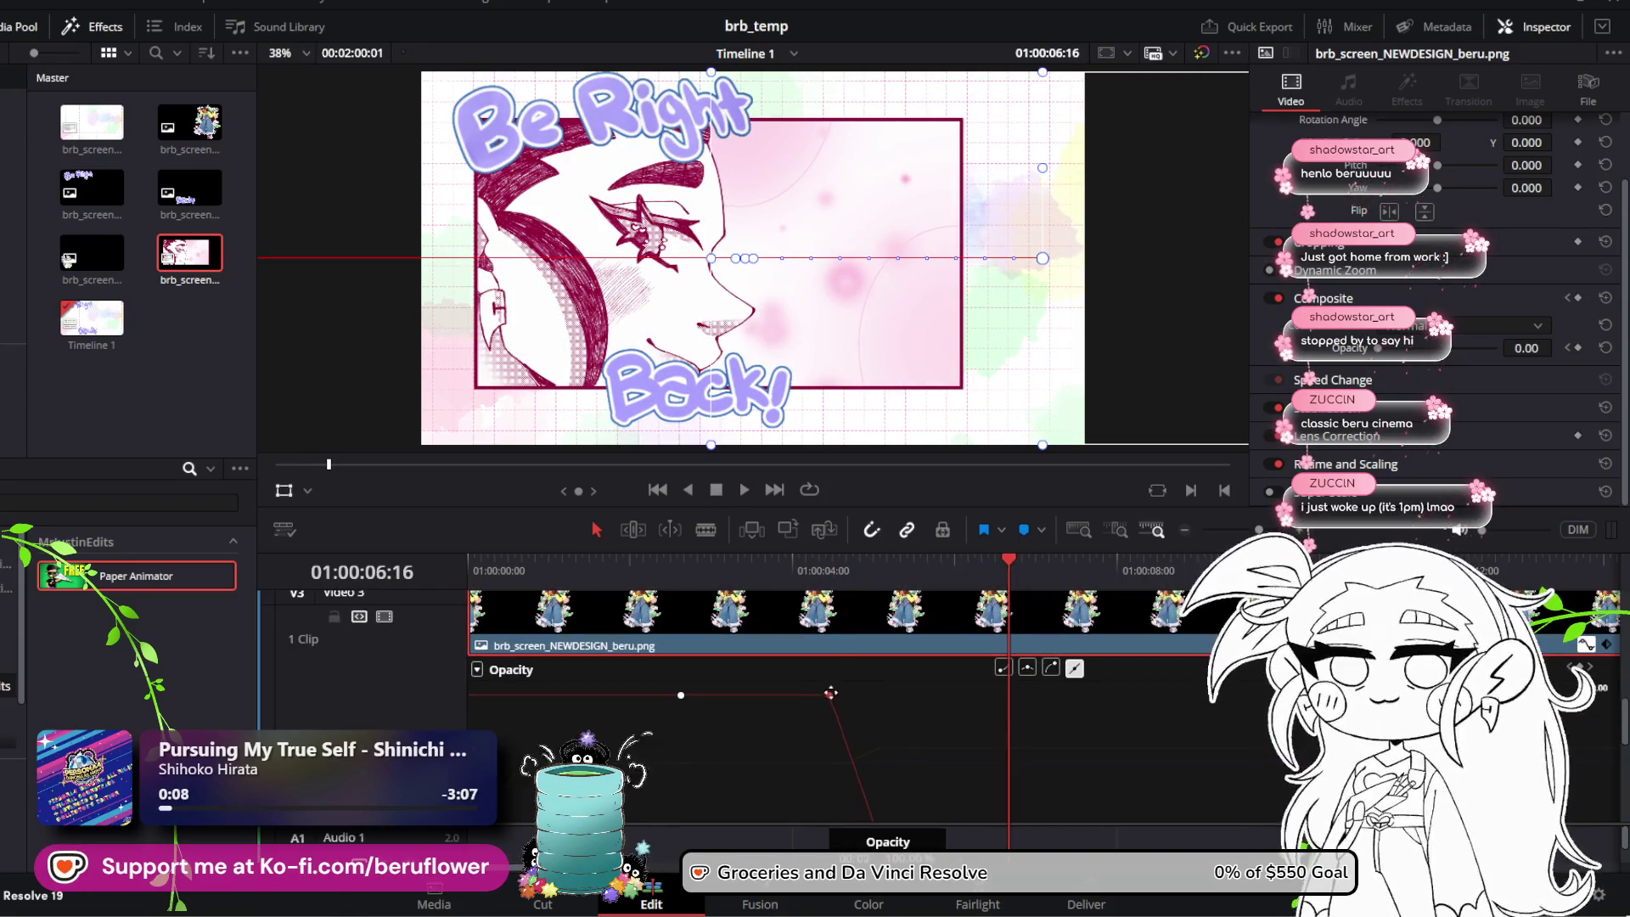
Step: Replay the fade-out from the 3-second mark, then return to the timeline start
{"action": "left_click_drag", "start_coordinate": [1007, 562], "coordinate": [710, 567]}
{"action": "left_click", "coordinate": [740, 491]}
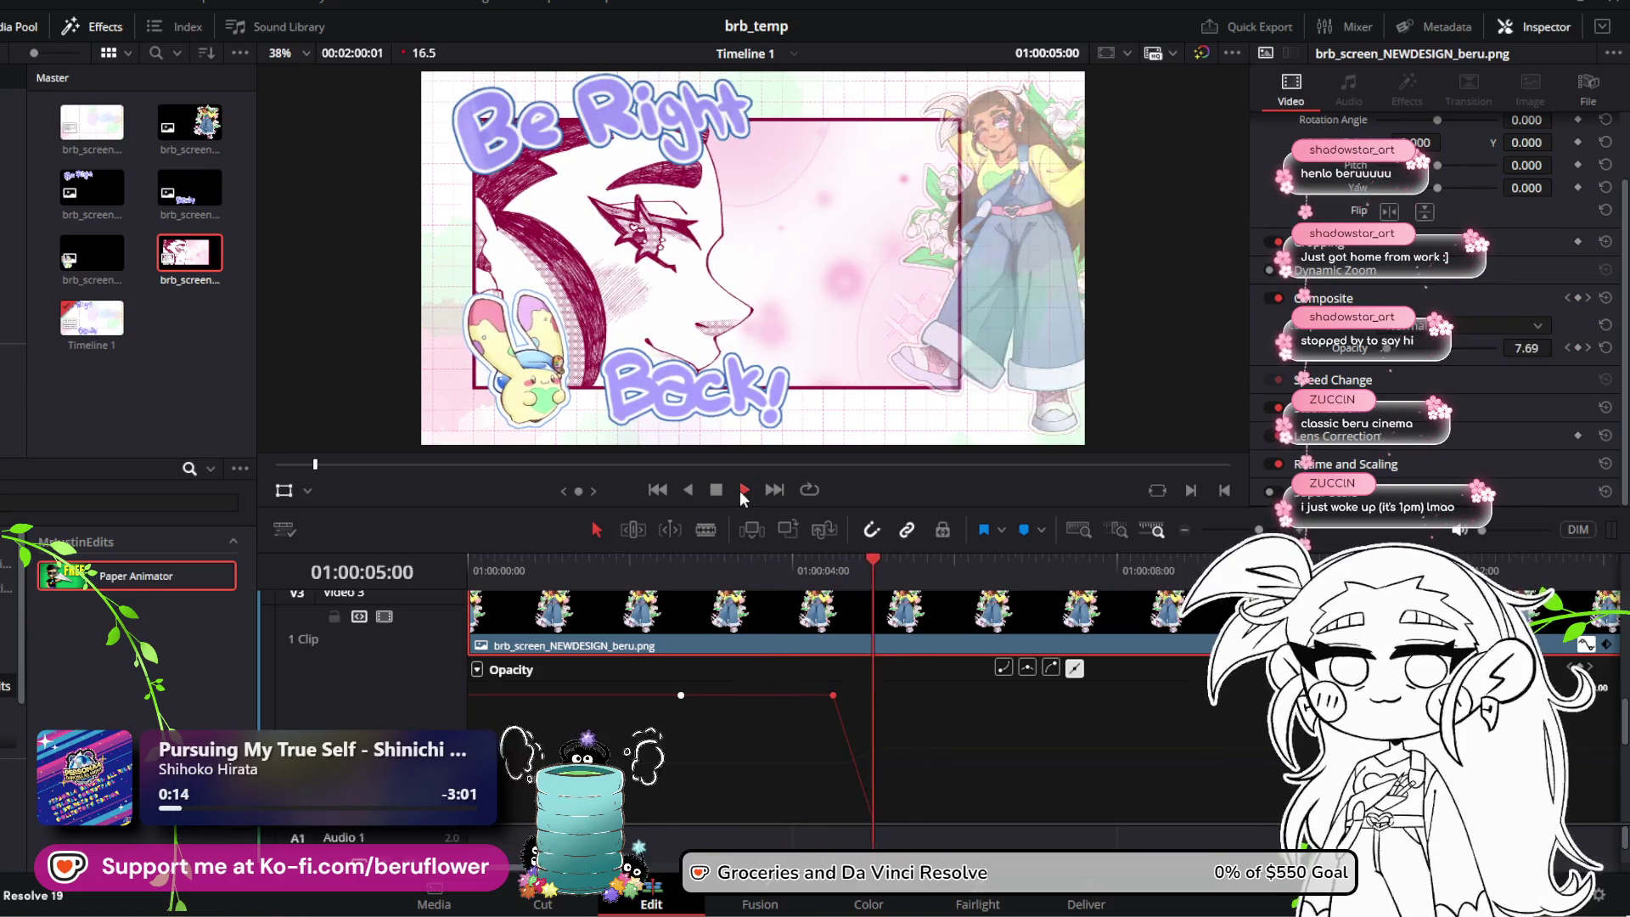
{"action": "left_click", "coordinate": [715, 493]}
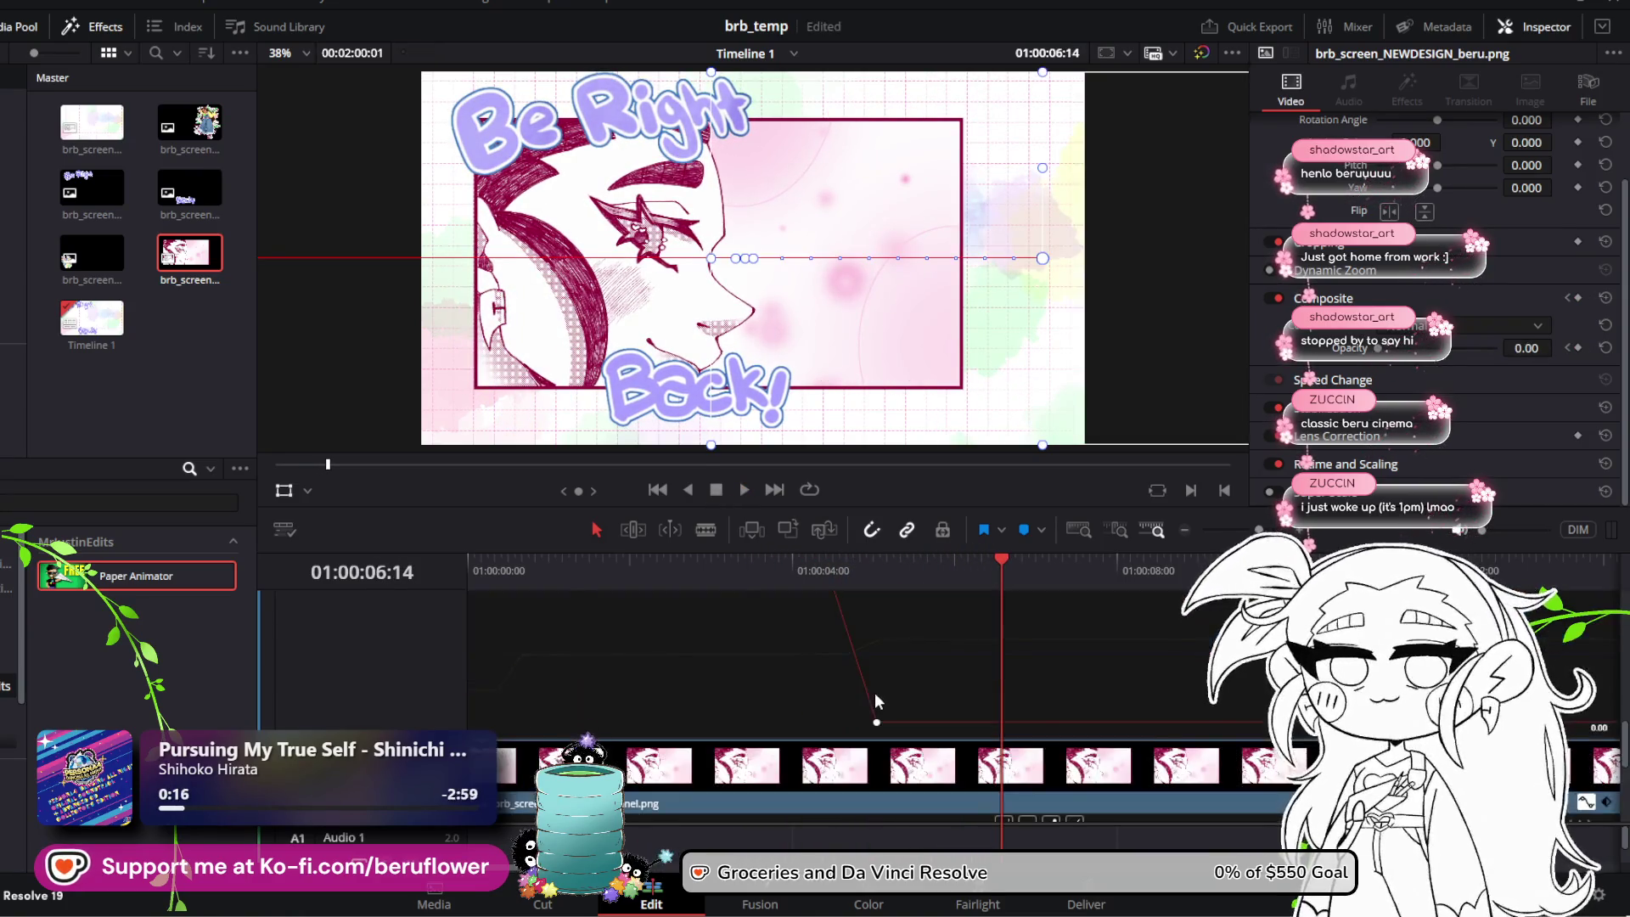
{"action": "left_click_drag", "start_coordinate": [995, 561], "coordinate": [468, 561]}
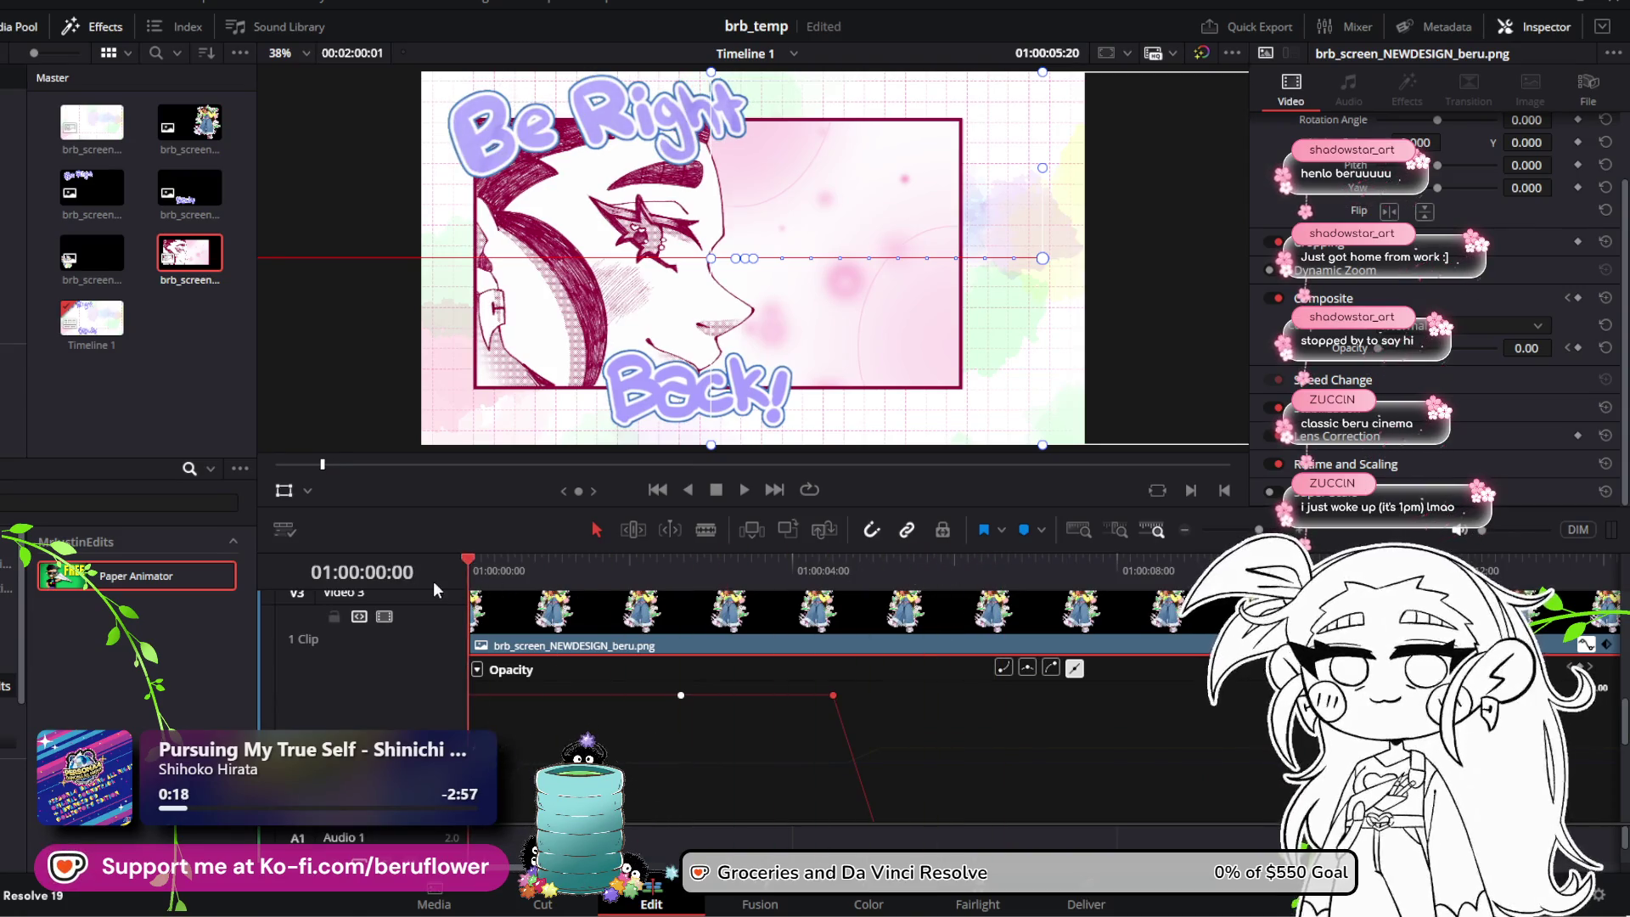
Step: Select the mallow bunny clip on V4 and key its Opacity at 0 on frame 0
{"action": "scroll", "coordinate": [598, 664], "scroll_direction": "down", "scroll_amount": 3}
{"action": "scroll", "coordinate": [600, 667], "scroll_direction": "up", "scroll_amount": 3}
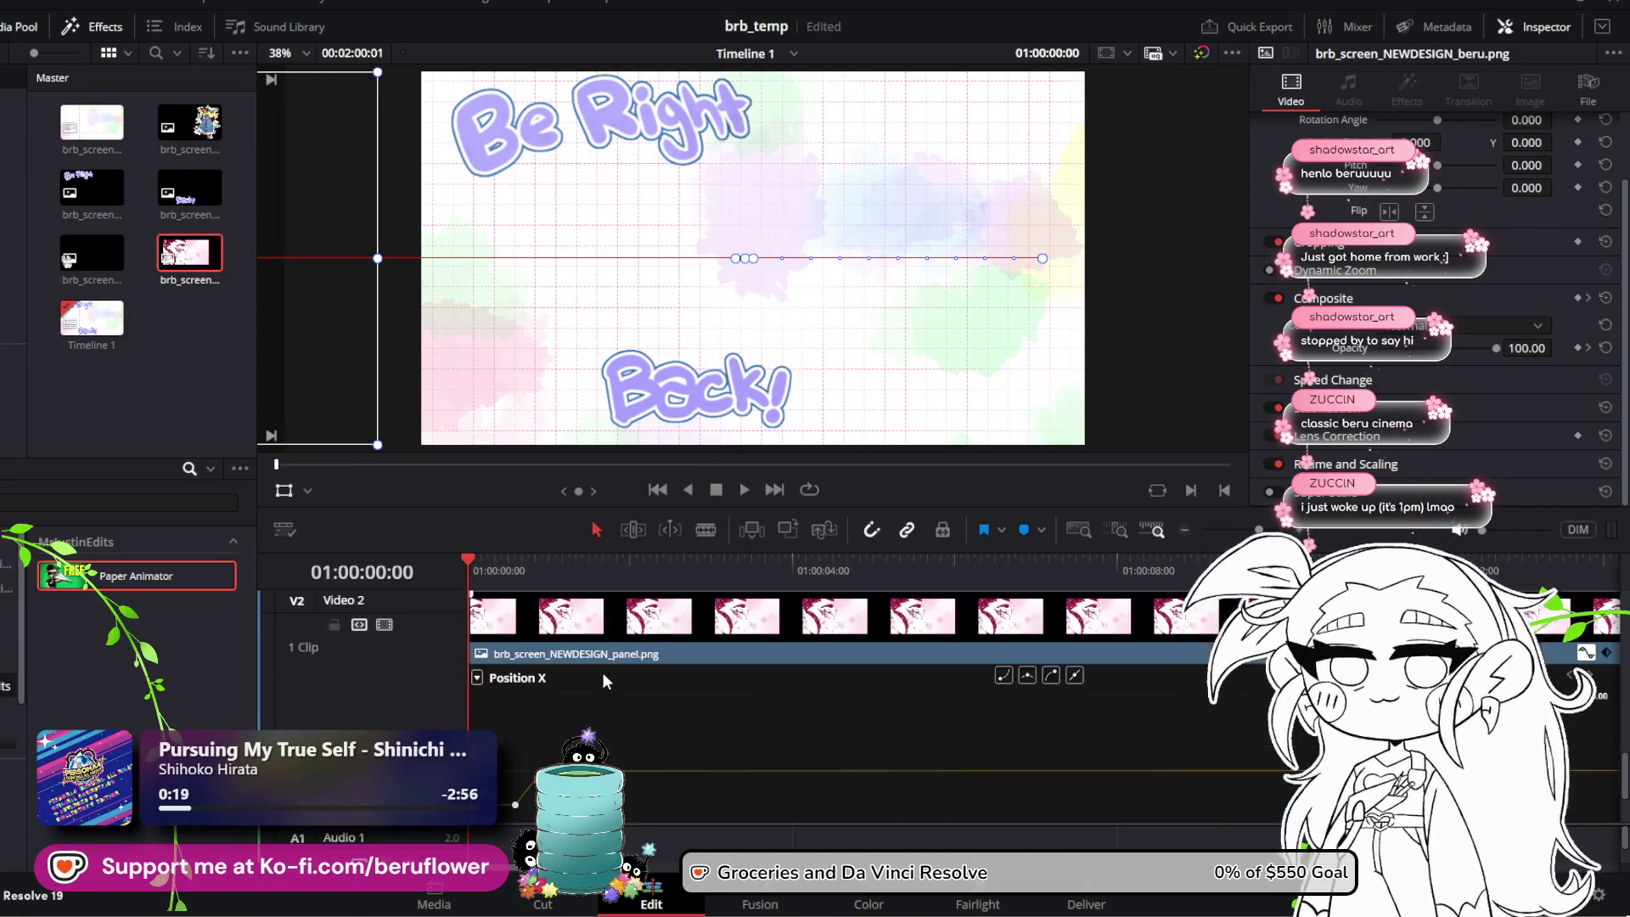
{"action": "scroll", "coordinate": [703, 688], "scroll_direction": "up", "scroll_amount": 3}
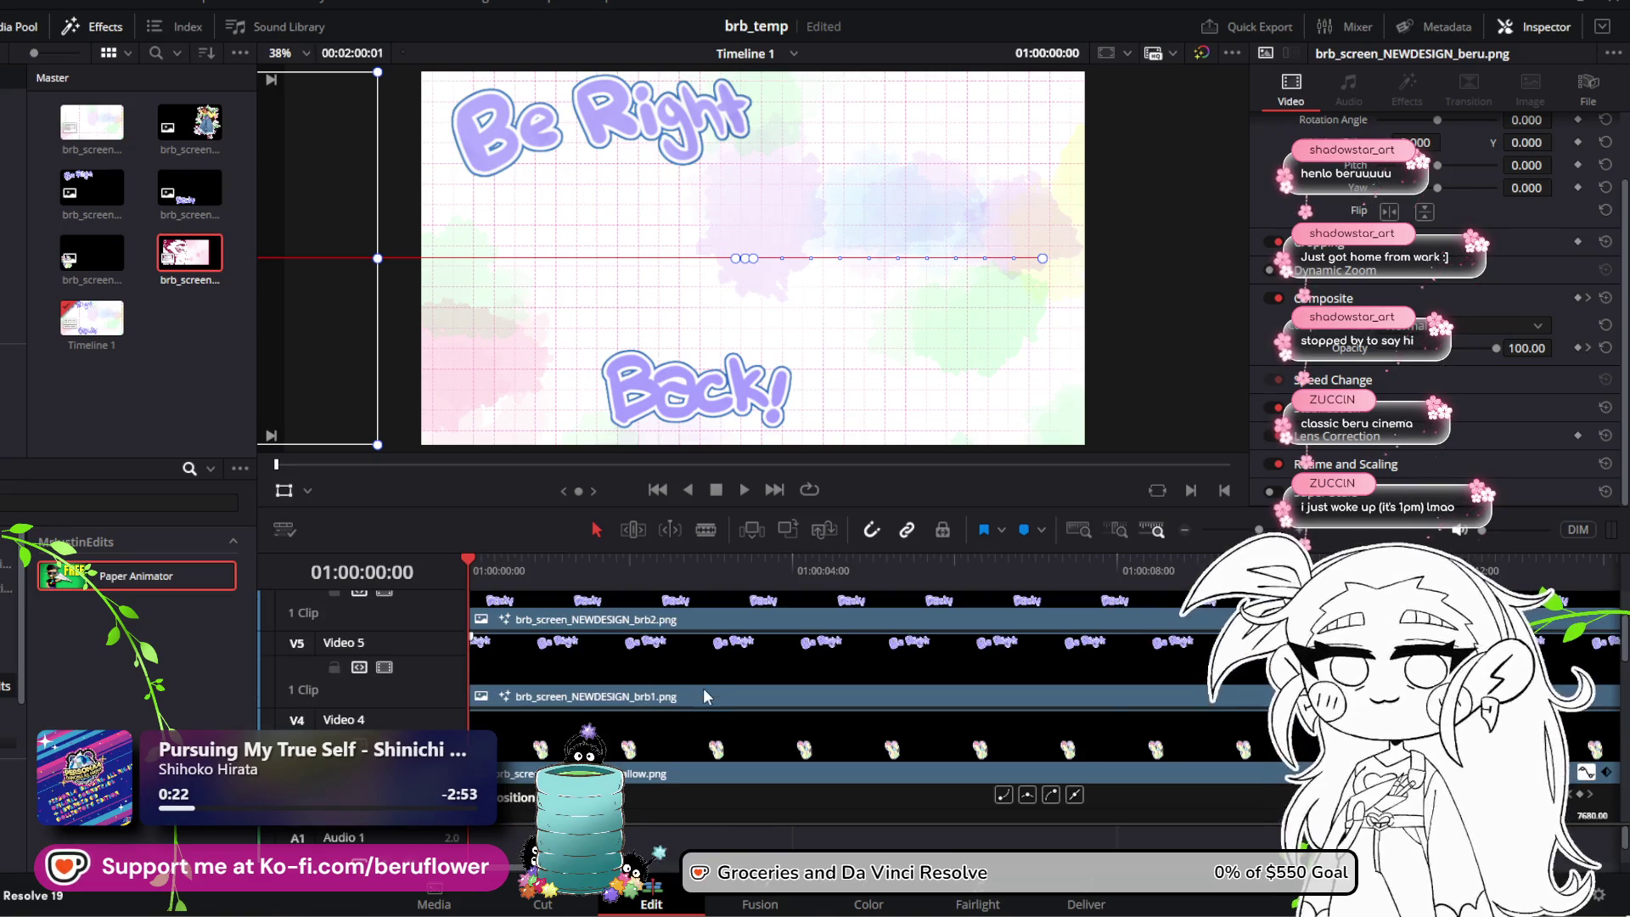
{"action": "scroll", "coordinate": [692, 686], "scroll_direction": "down", "scroll_amount": 3}
{"action": "left_click", "coordinate": [592, 601]}
{"action": "mouse_move", "coordinate": [475, 571]}
{"action": "left_mouse_down"}
{"action": "mouse_move", "coordinate": [537, 567]}
{"action": "mouse_move", "coordinate": [456, 581]}
{"action": "left_mouse_up"}
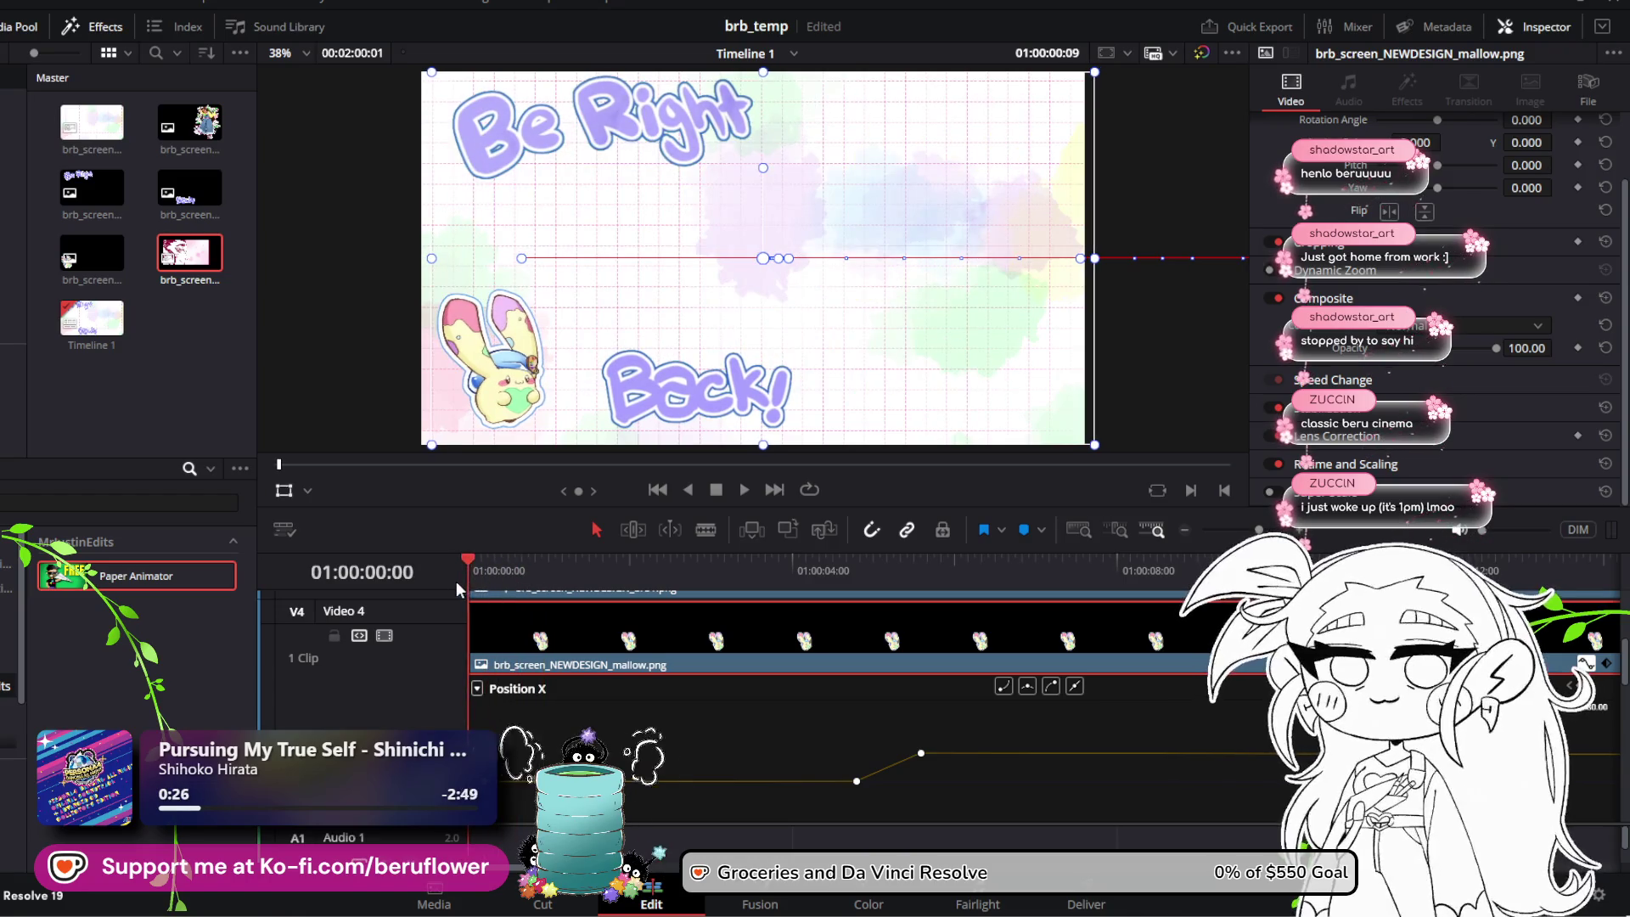
{"action": "scroll", "coordinate": [603, 686], "scroll_direction": "down", "scroll_amount": 3}
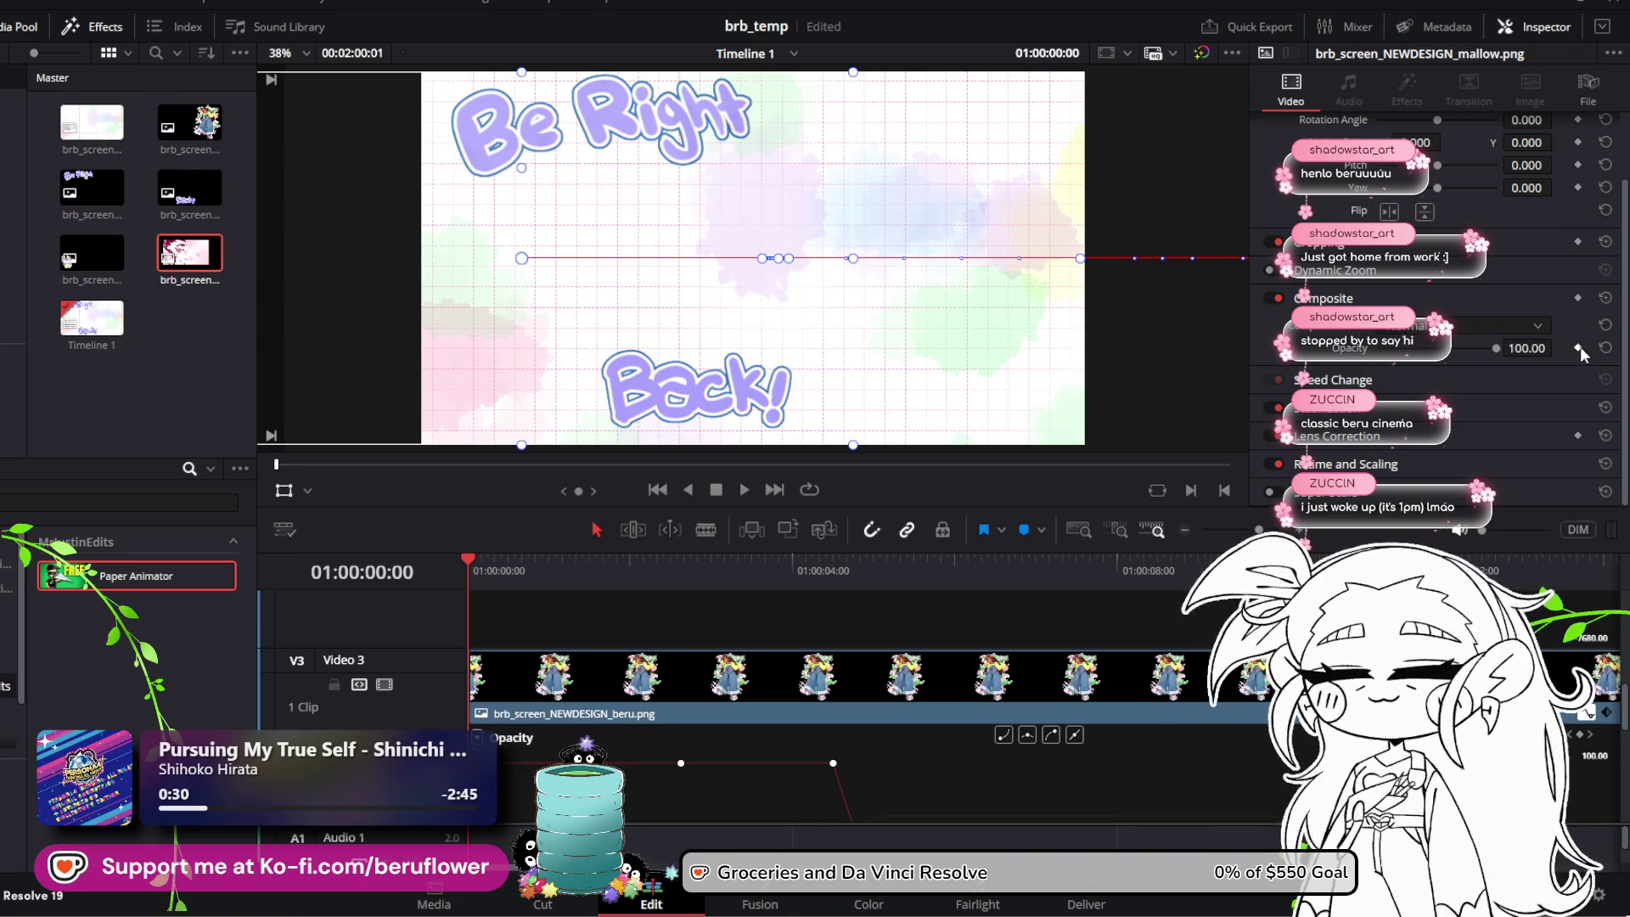
{"action": "left_click_drag", "start_coordinate": [1499, 352], "coordinate": [1256, 353]}
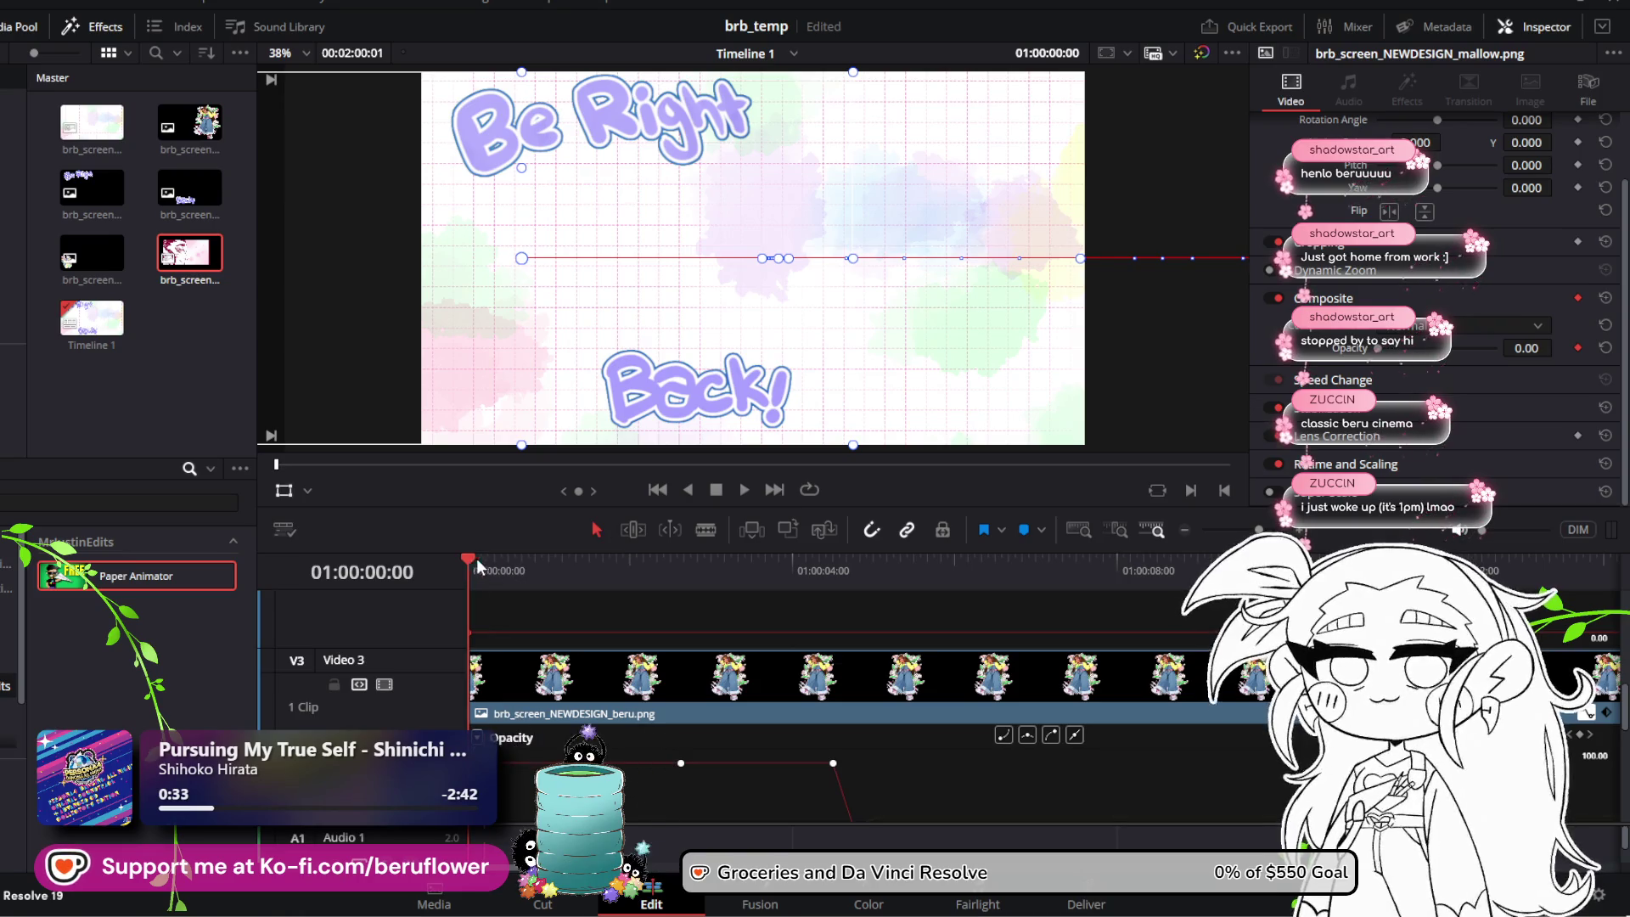
Step: Set the bunny's Opacity to 100 at frame 14
{"action": "left_click_drag", "start_coordinate": [477, 566], "coordinate": [513, 562]}
{"action": "scroll", "coordinate": [577, 632], "scroll_direction": "up", "scroll_amount": 2}
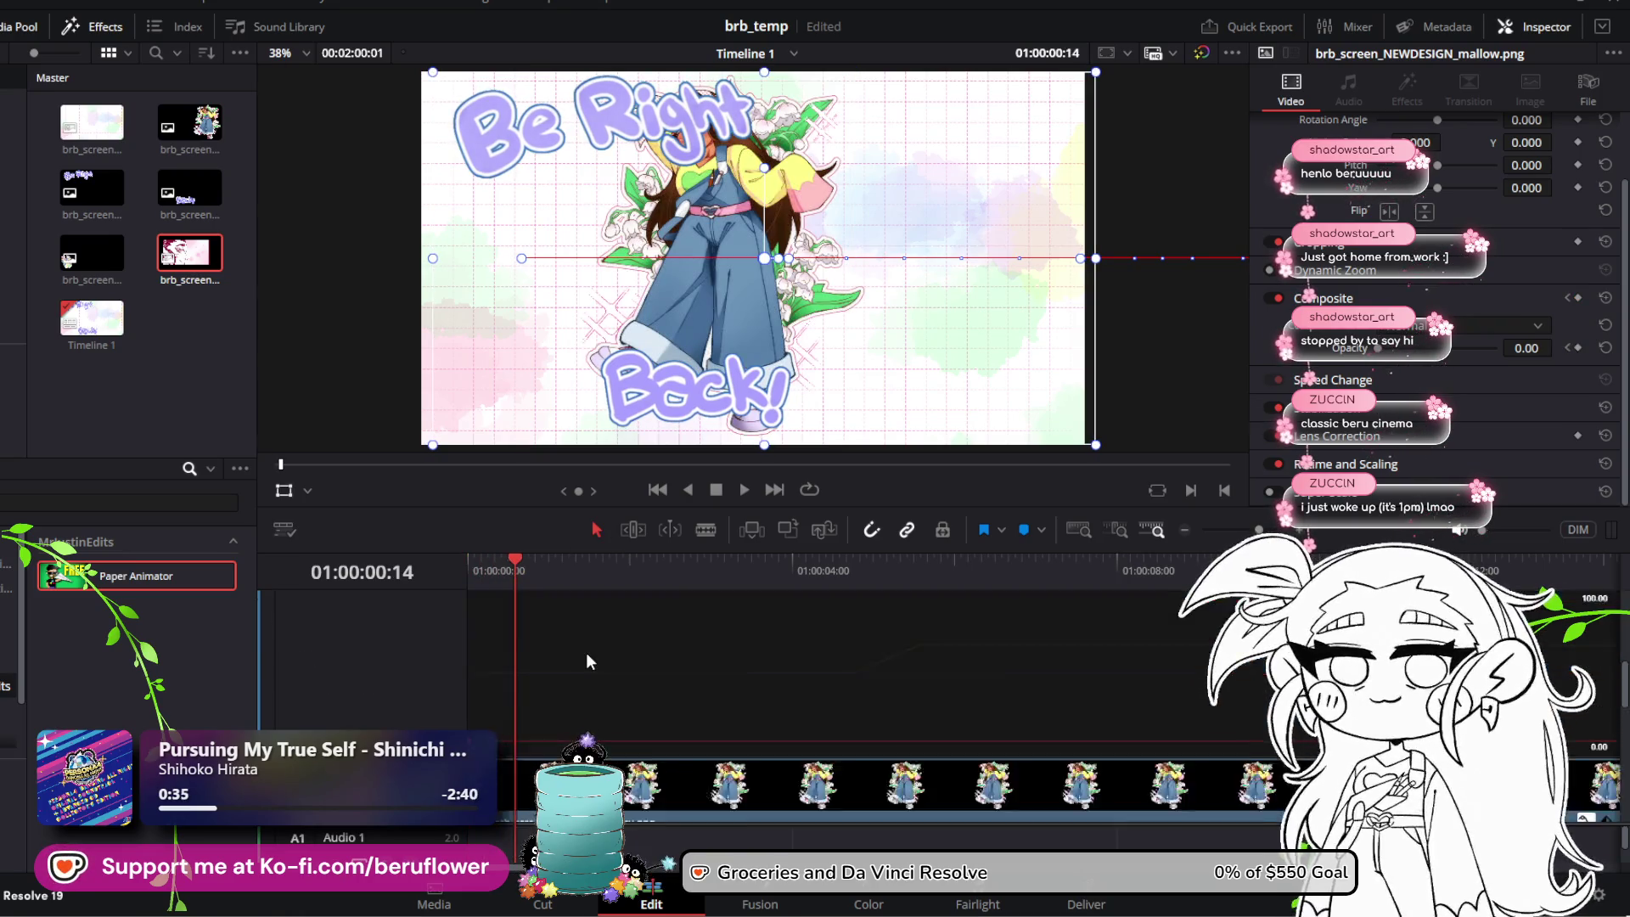
{"action": "scroll", "coordinate": [587, 662], "scroll_direction": "up", "scroll_amount": 2}
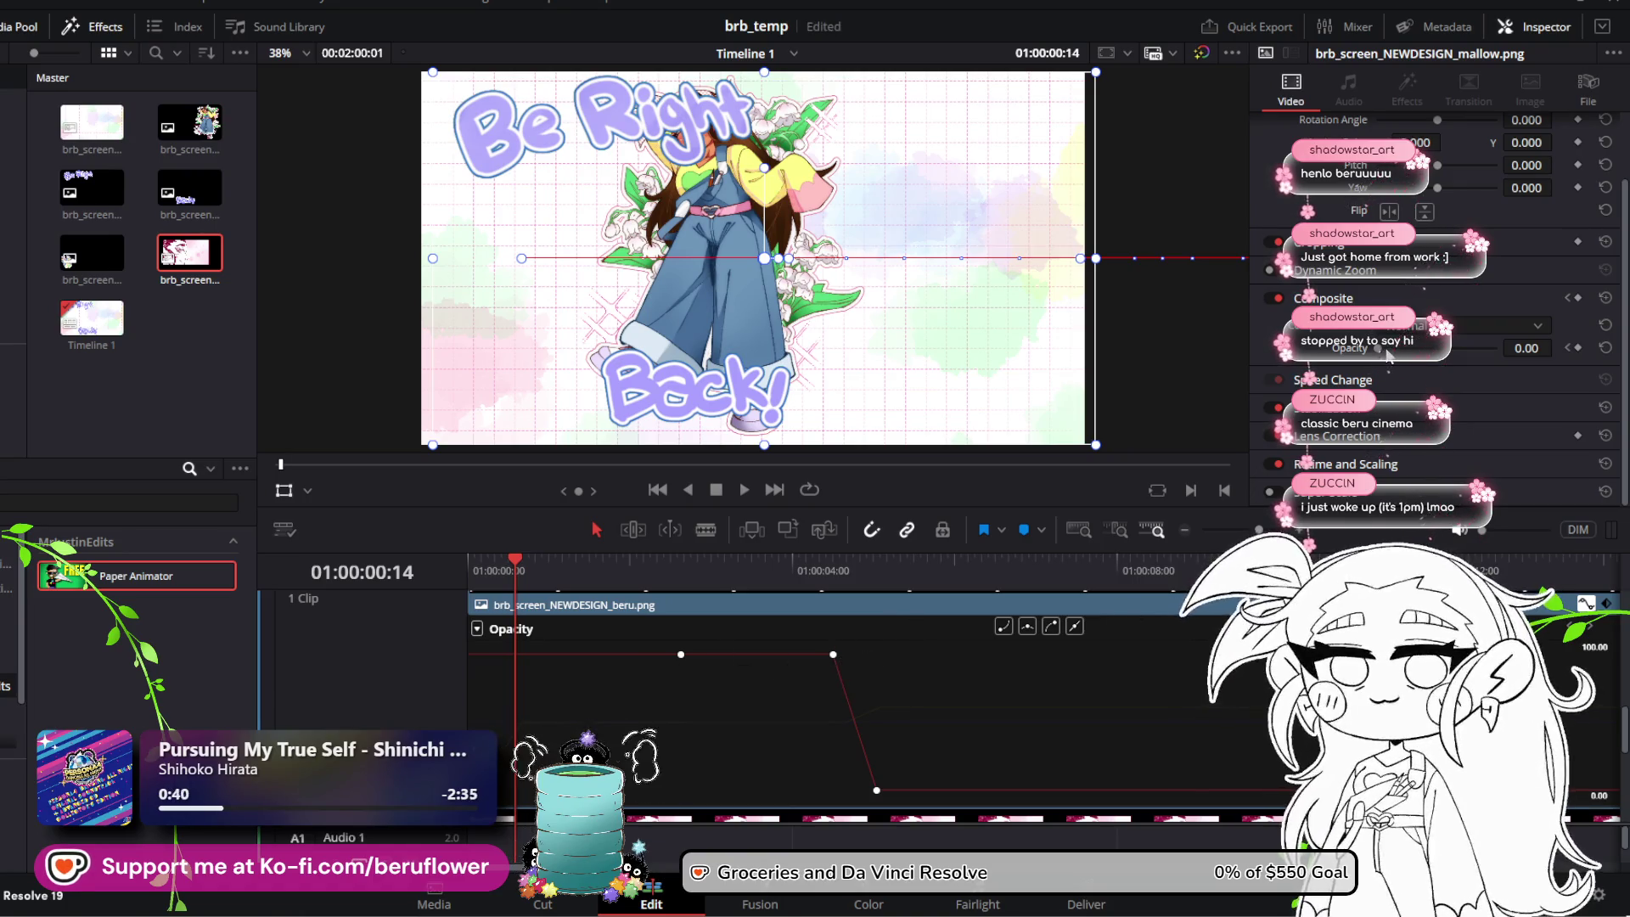
{"action": "left_click_drag", "start_coordinate": [1389, 355], "coordinate": [1496, 348]}
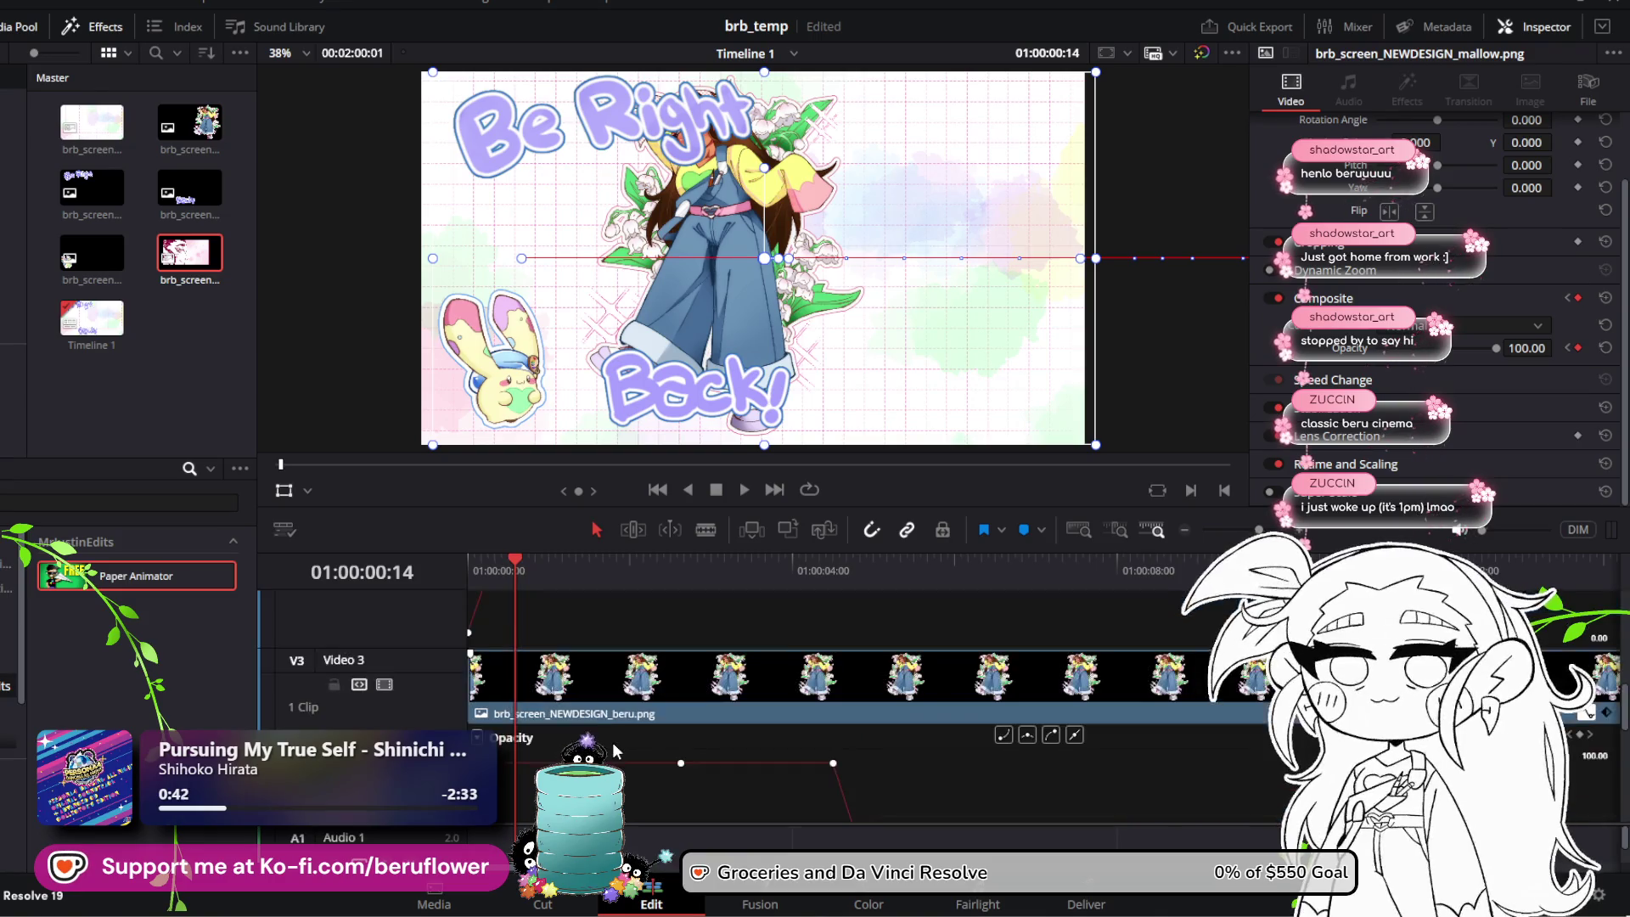
{"action": "scroll", "coordinate": [614, 742], "scroll_direction": "up", "scroll_amount": 5}
Step: Shift the bunny's full-opacity keyframe slightly later and replay the opening fade-in
{"action": "scroll", "coordinate": [613, 743], "scroll_direction": "up", "scroll_amount": 3}
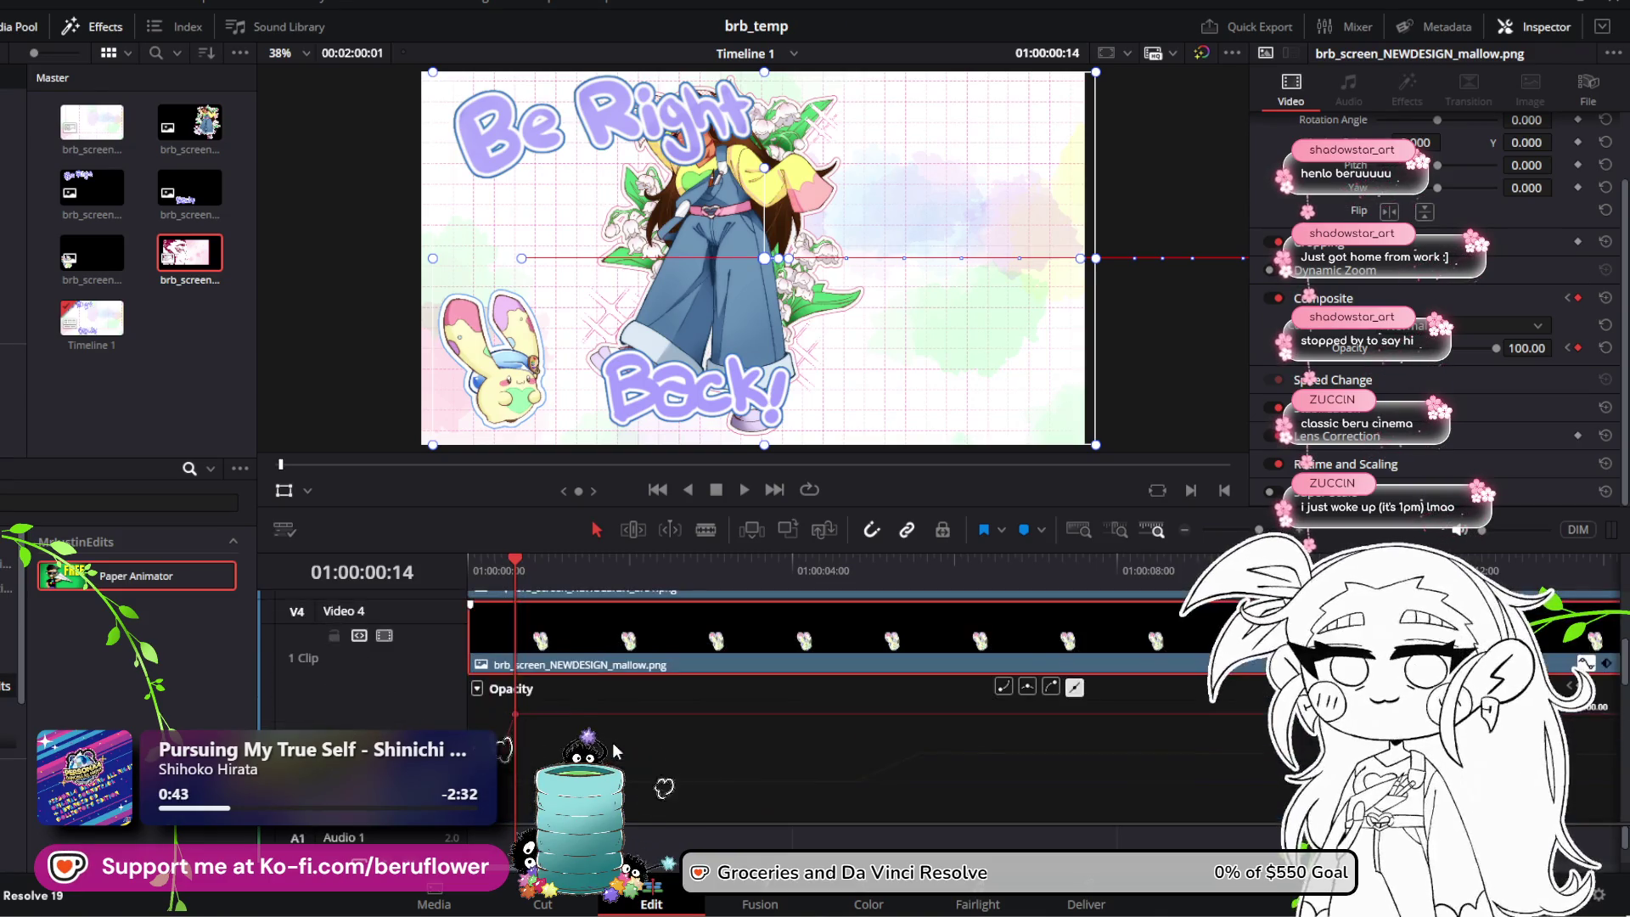
{"action": "left_click_drag", "start_coordinate": [511, 564], "coordinate": [459, 567]}
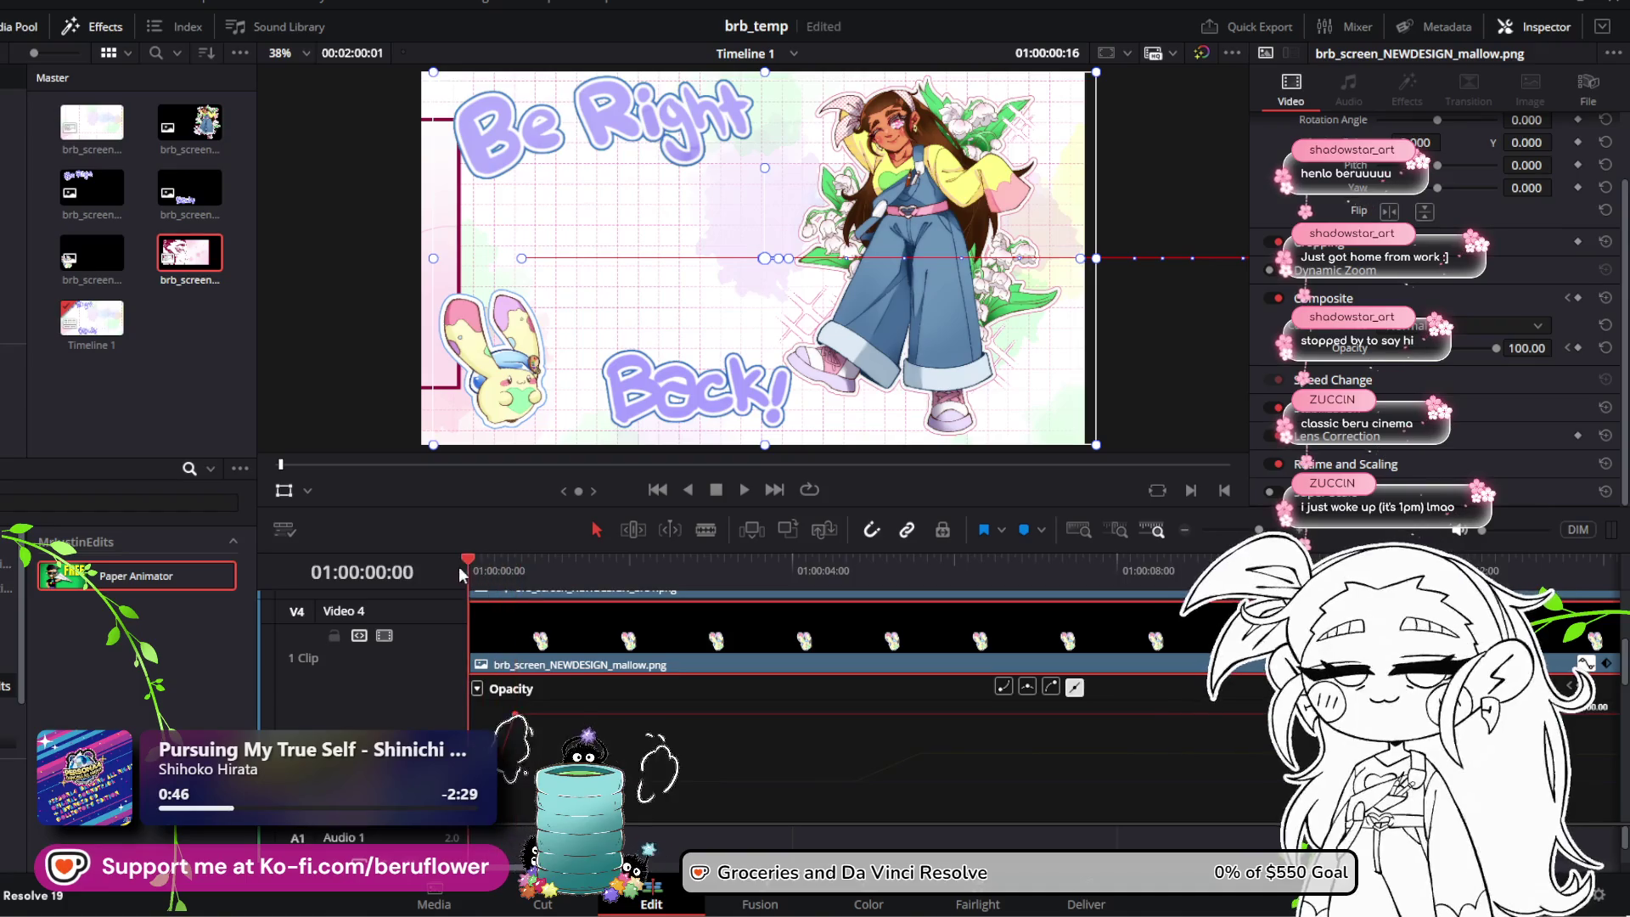
{"action": "key", "text": "space"}
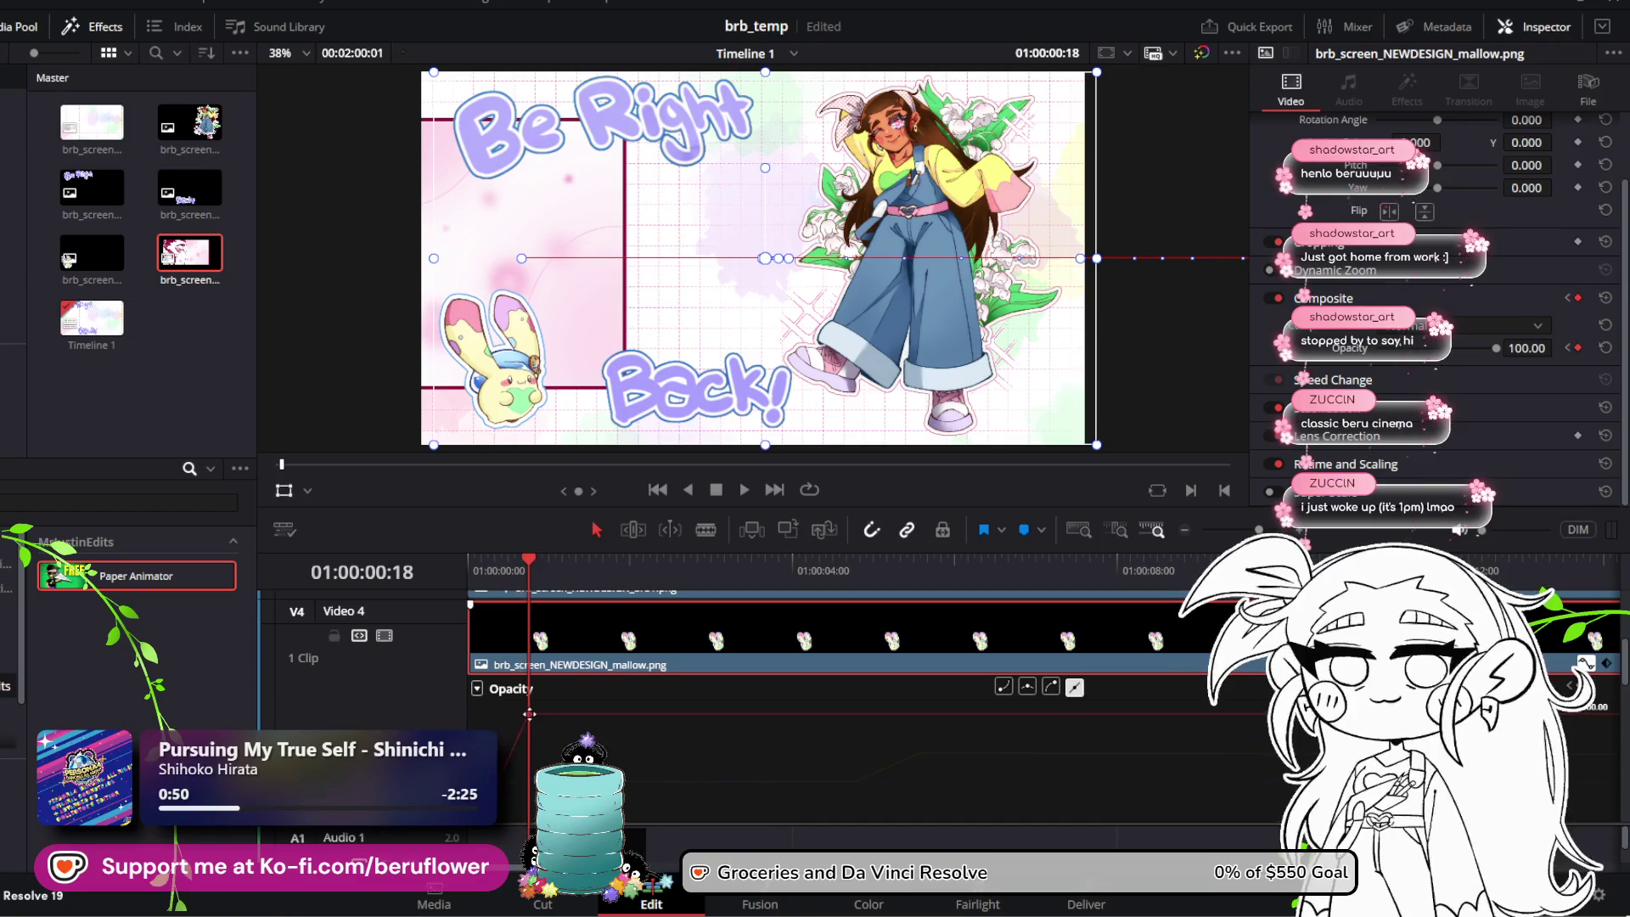
{"action": "left_click_drag", "start_coordinate": [529, 713], "coordinate": [547, 704]}
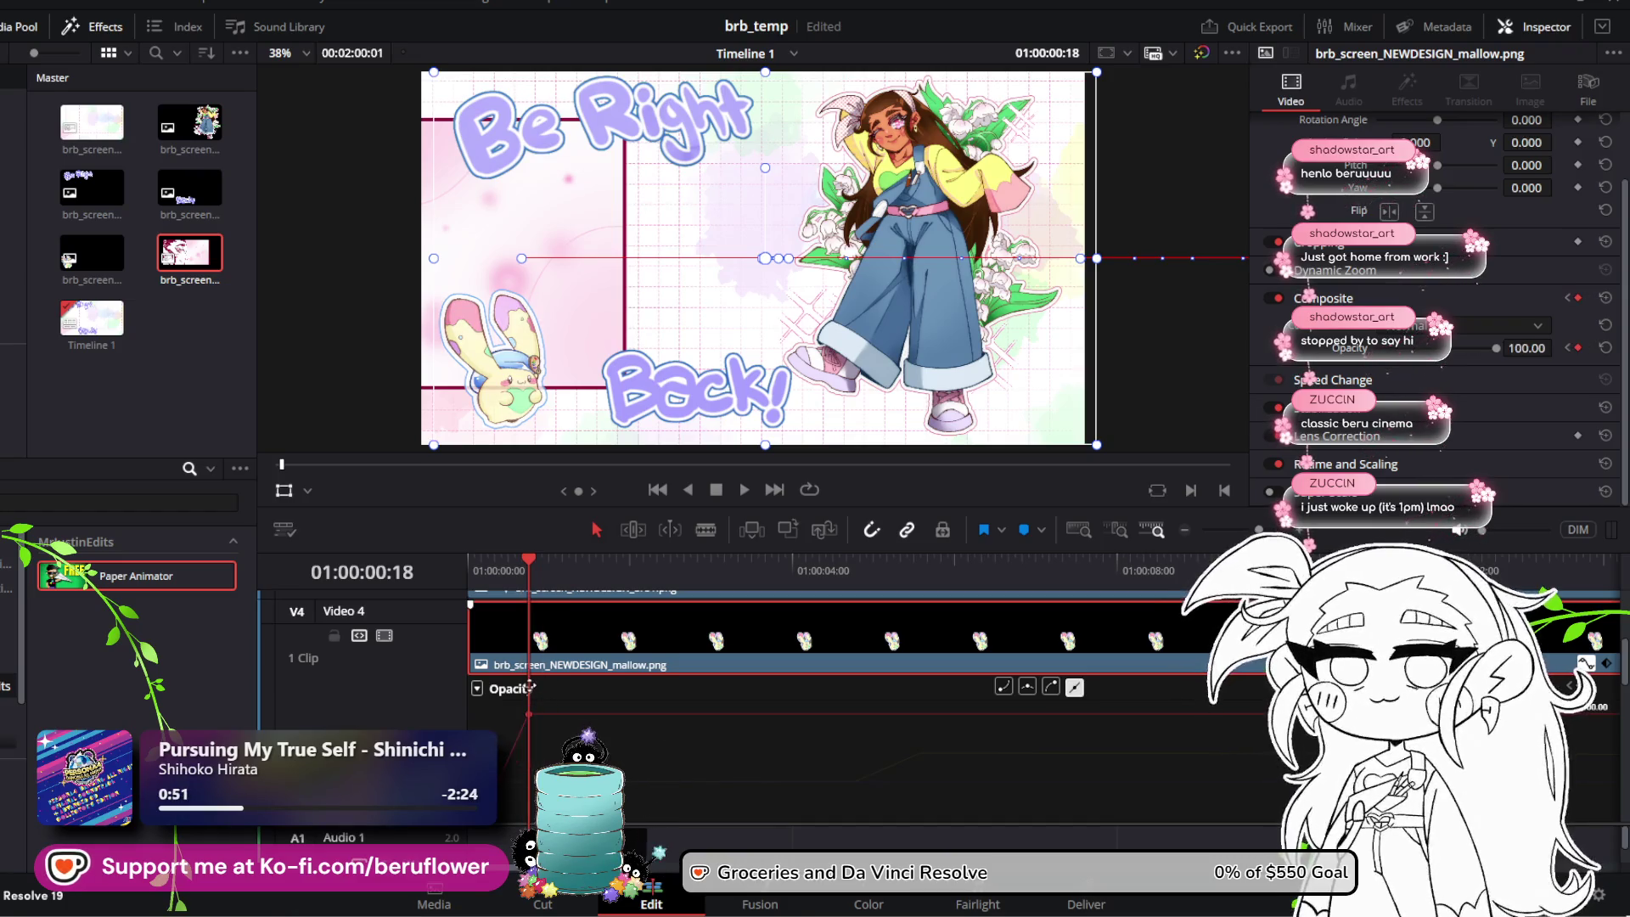
{"action": "key", "text": "Home"}
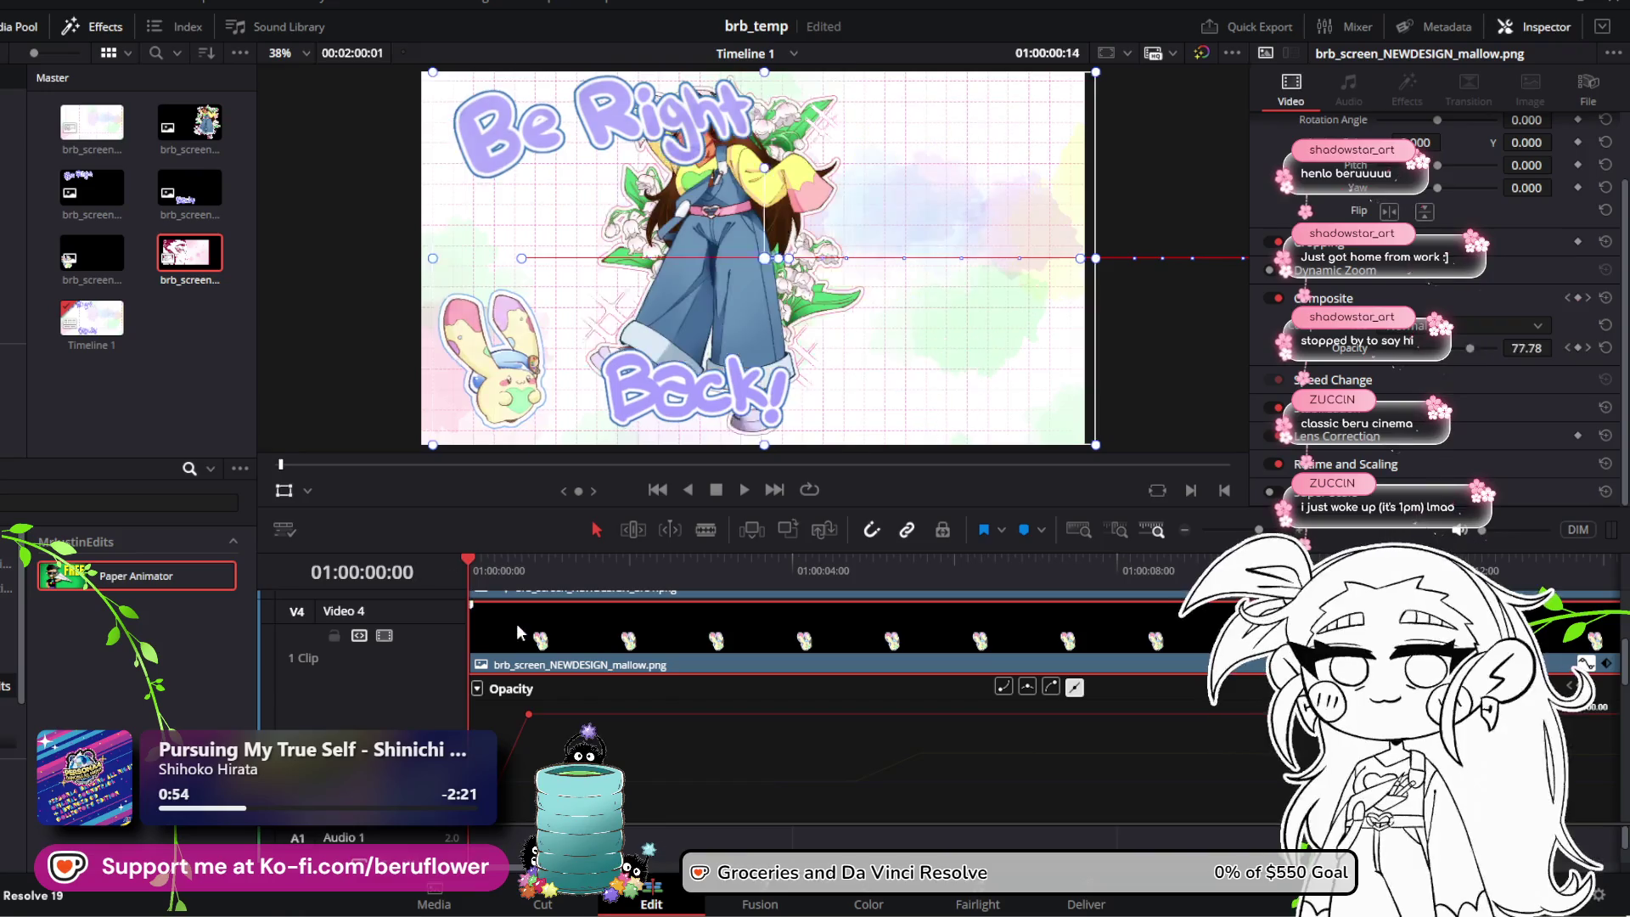
{"action": "key", "text": "space"}
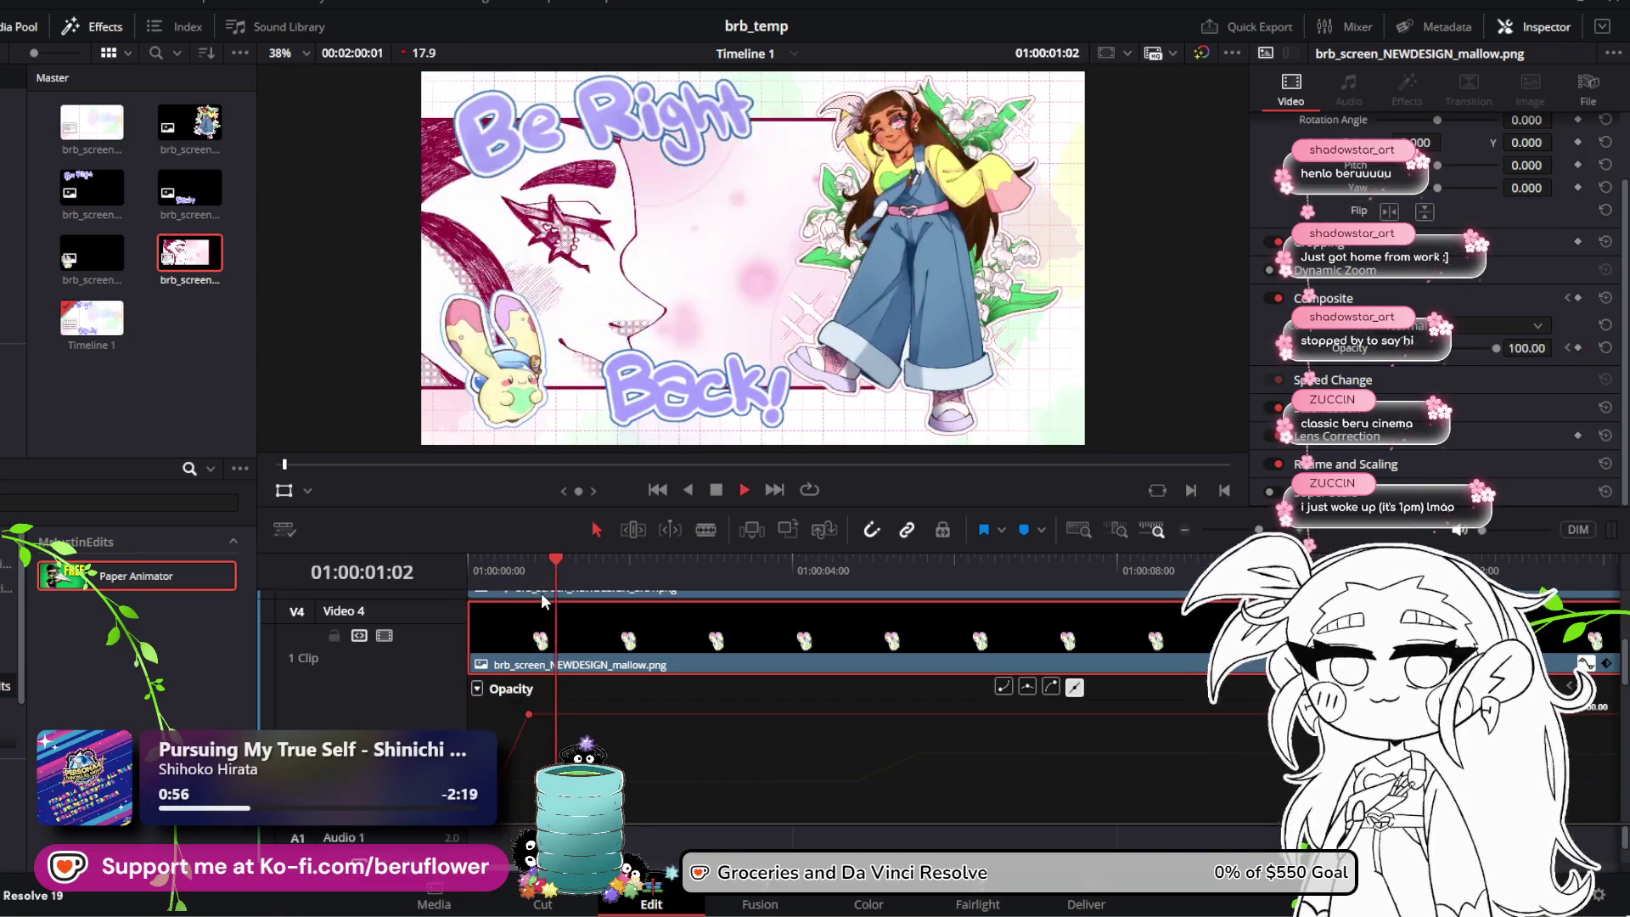
{"action": "key", "text": "space"}
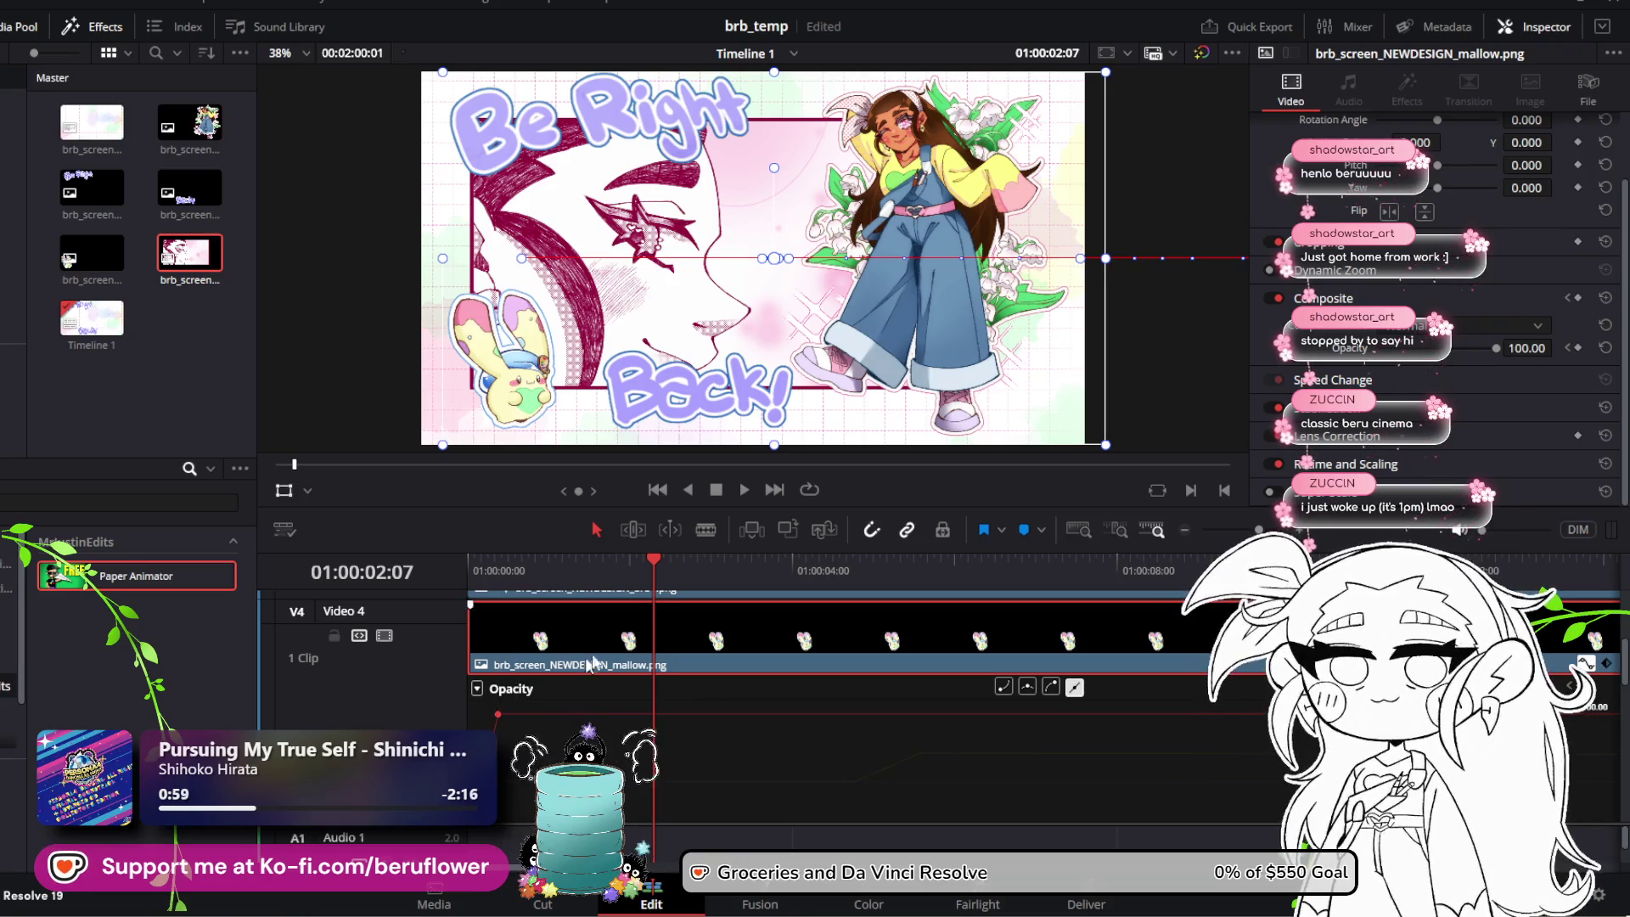
{"action": "key", "text": "Home"}
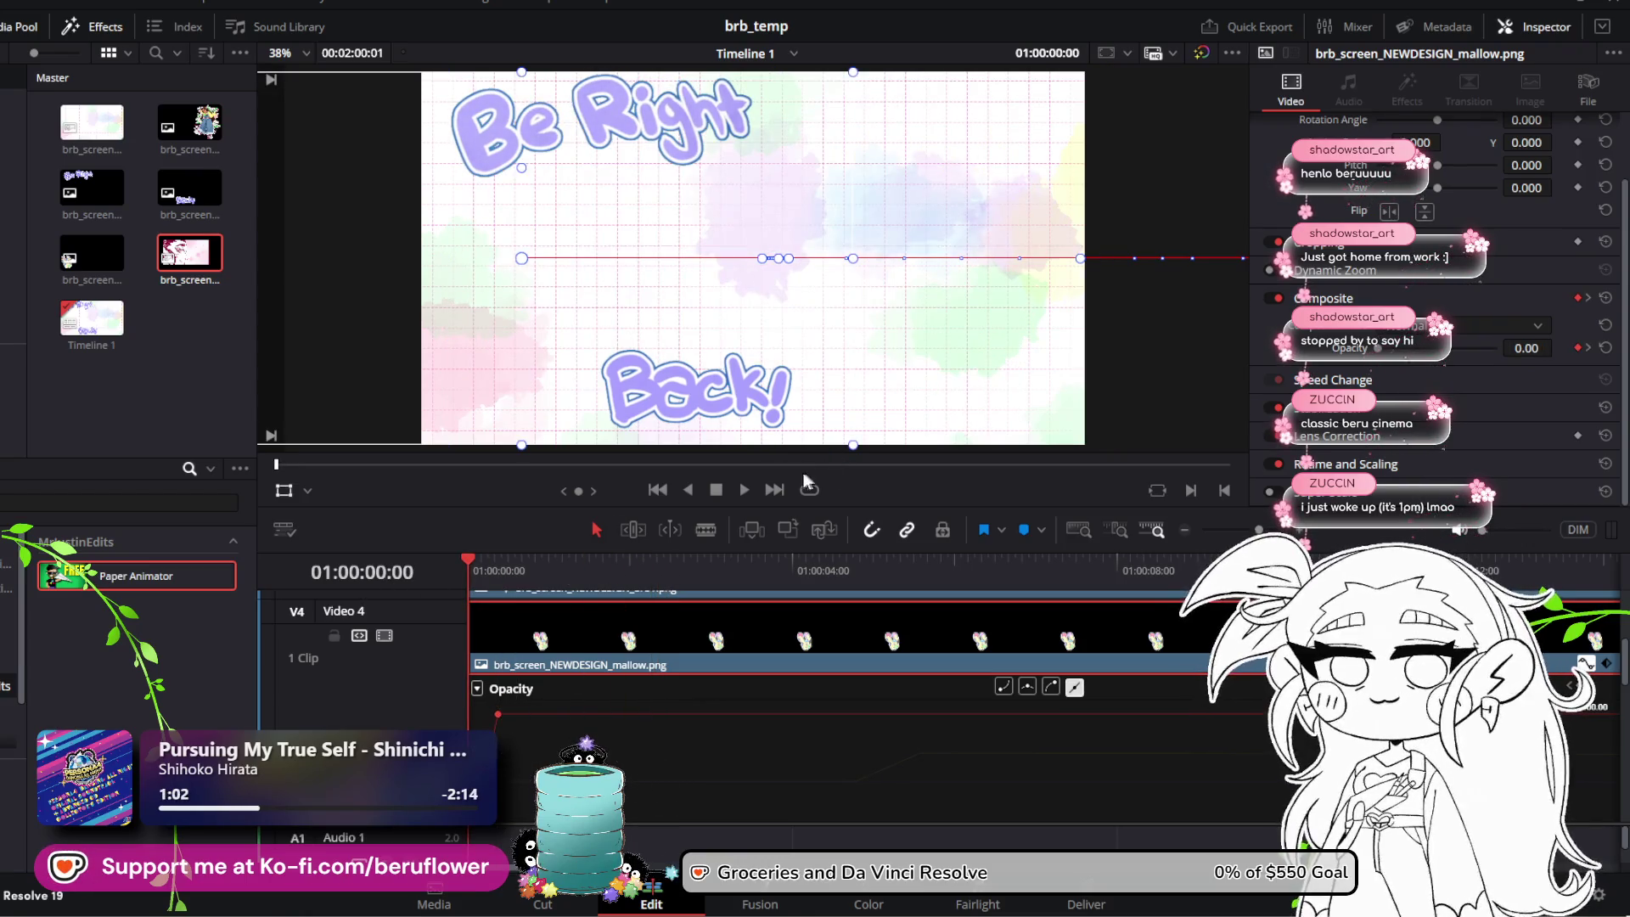
{"action": "left_click", "coordinate": [745, 490]}
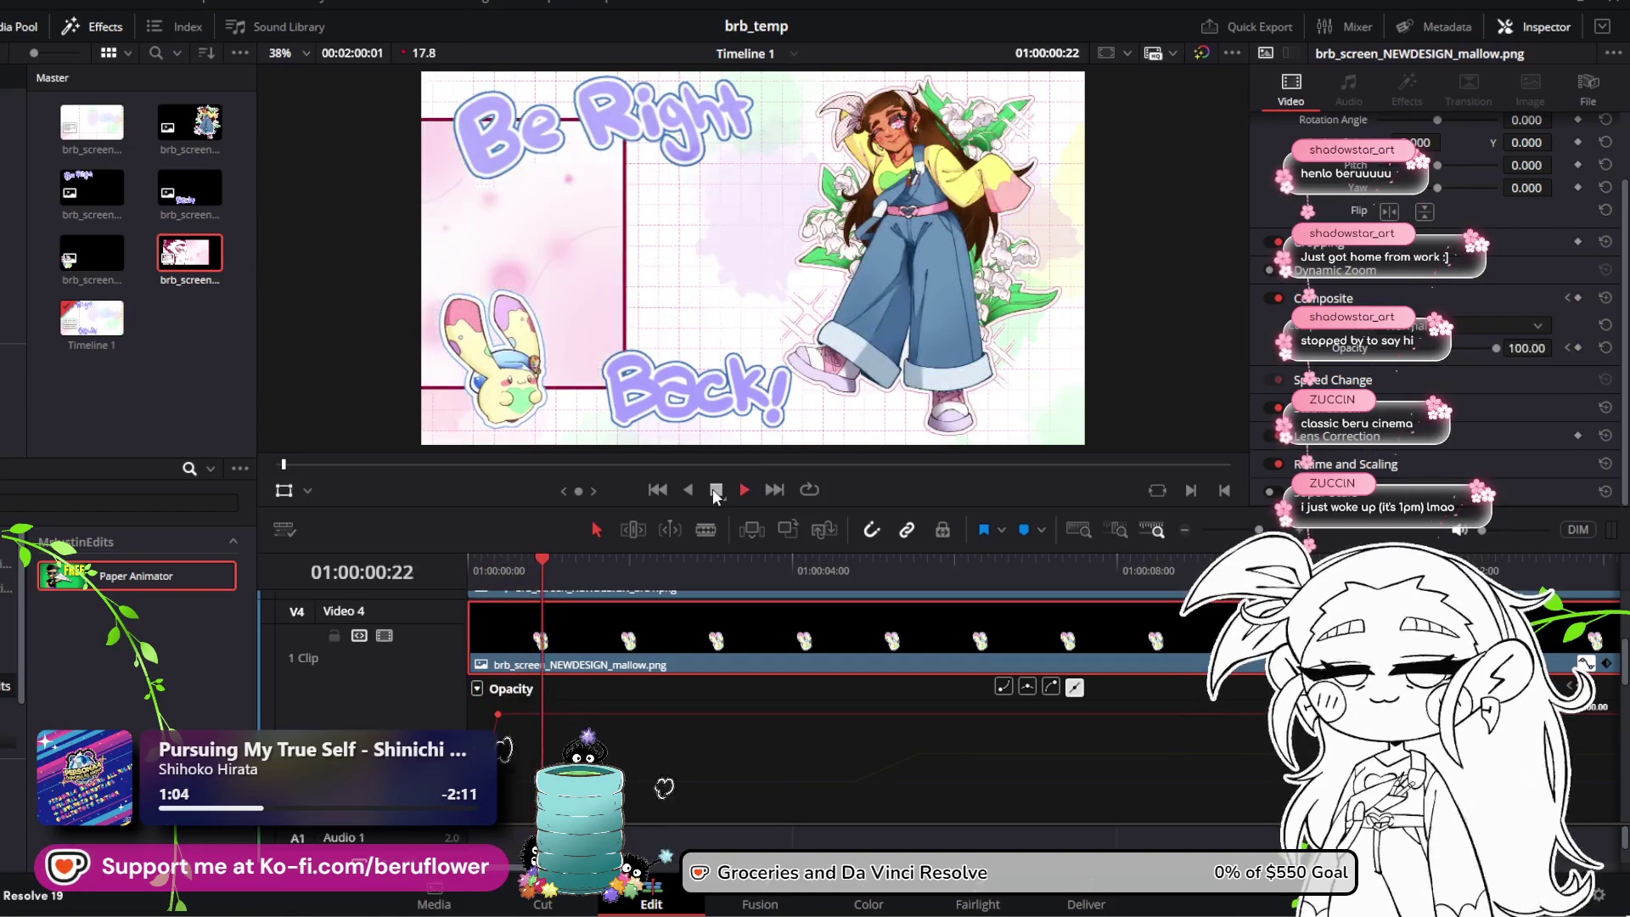
{"action": "left_click", "coordinate": [713, 491]}
Step: Select the beru character clip, key its Opacity at 0 at the start, and save
{"action": "scroll", "coordinate": [699, 684], "scroll_direction": "down", "scroll_amount": 3}
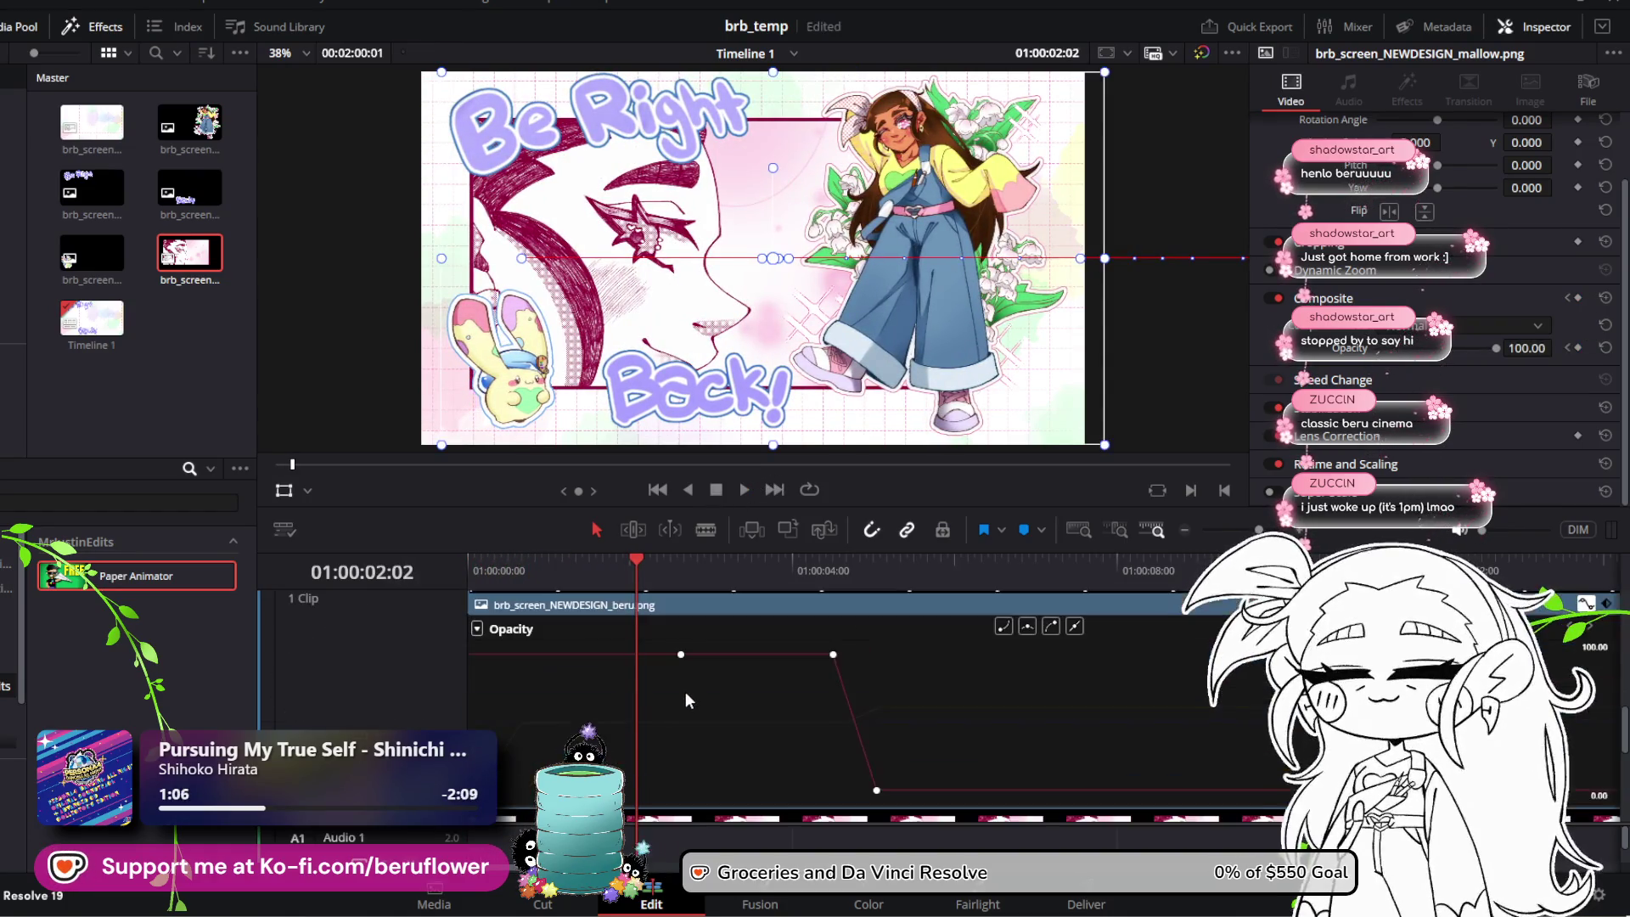
{"action": "left_click", "coordinate": [613, 674]}
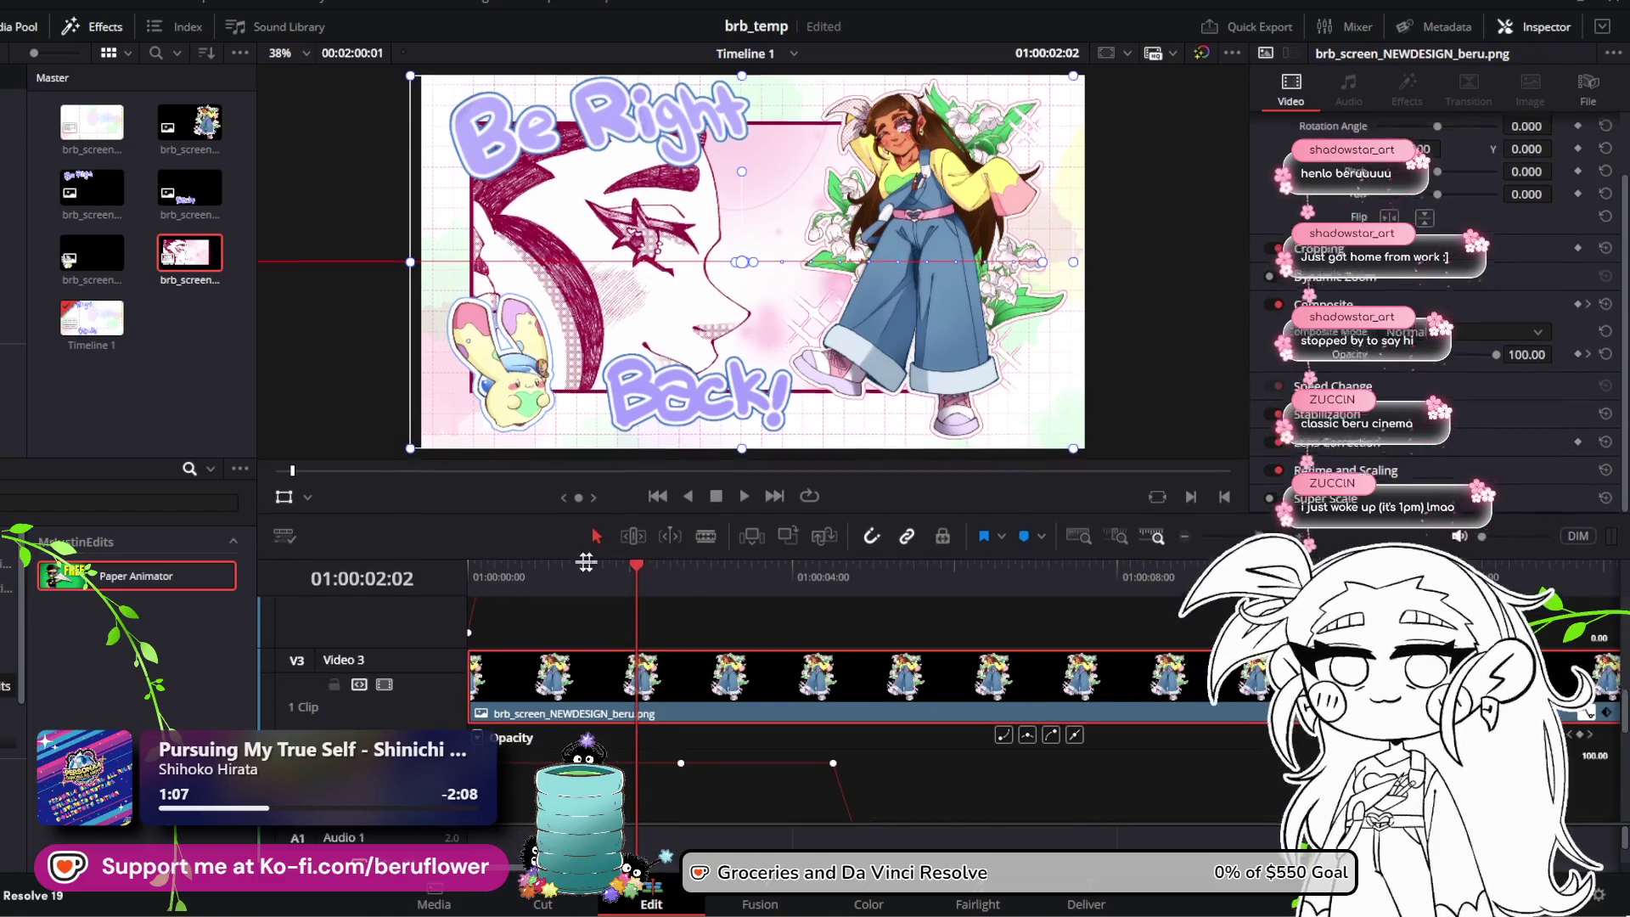
{"action": "left_click_drag", "start_coordinate": [492, 530], "coordinate": [508, 504]}
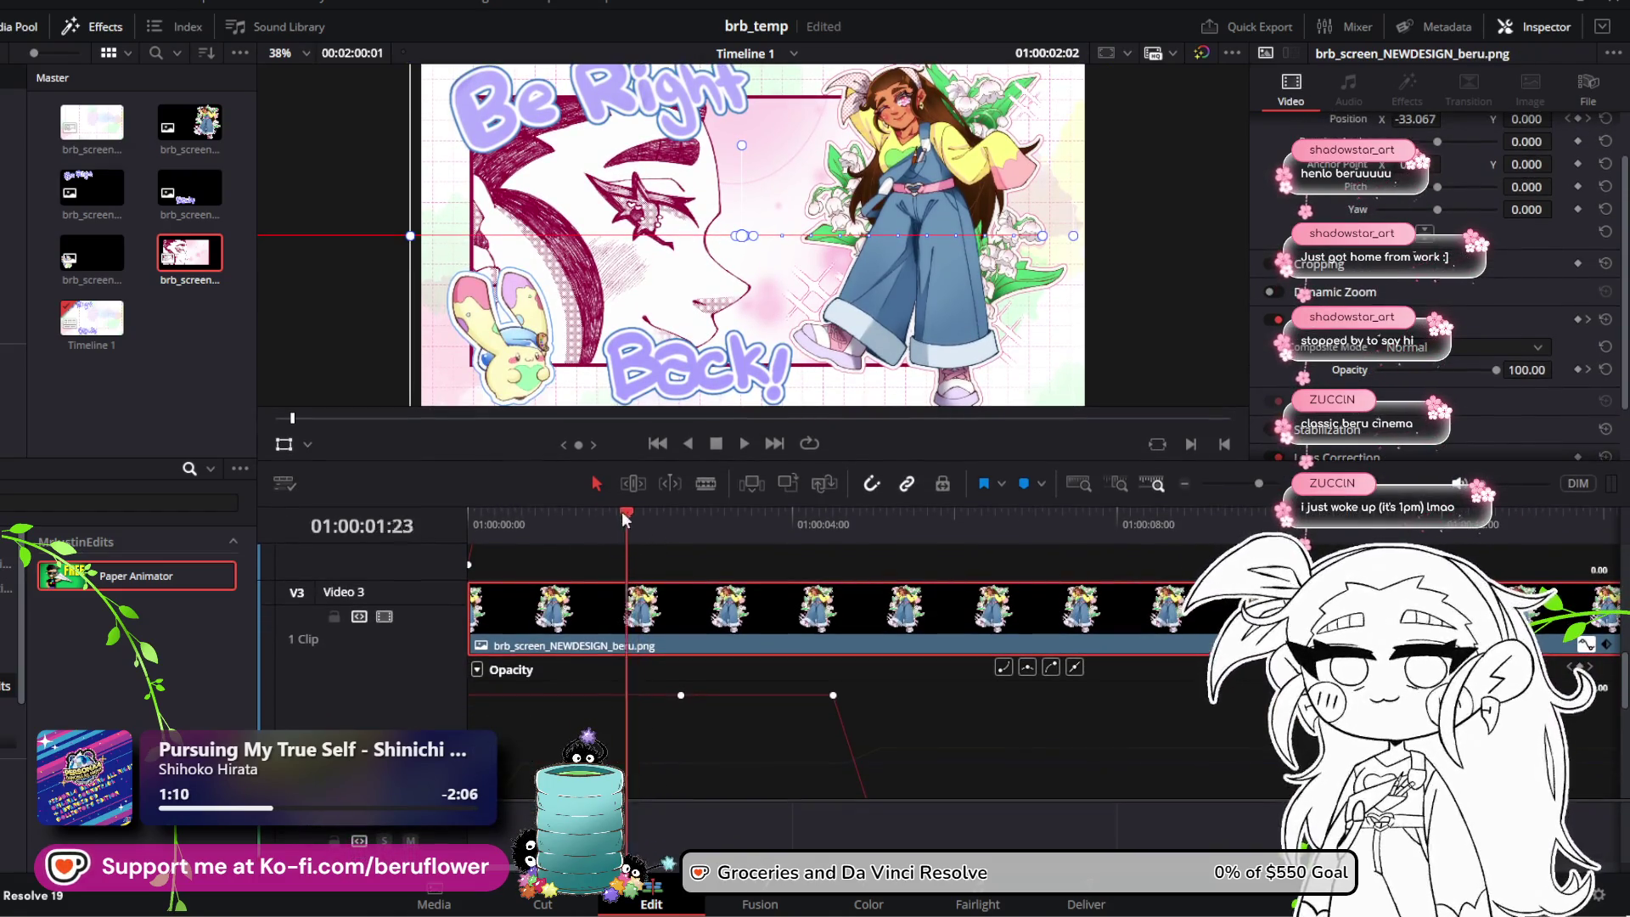
{"action": "key", "text": "Home"}
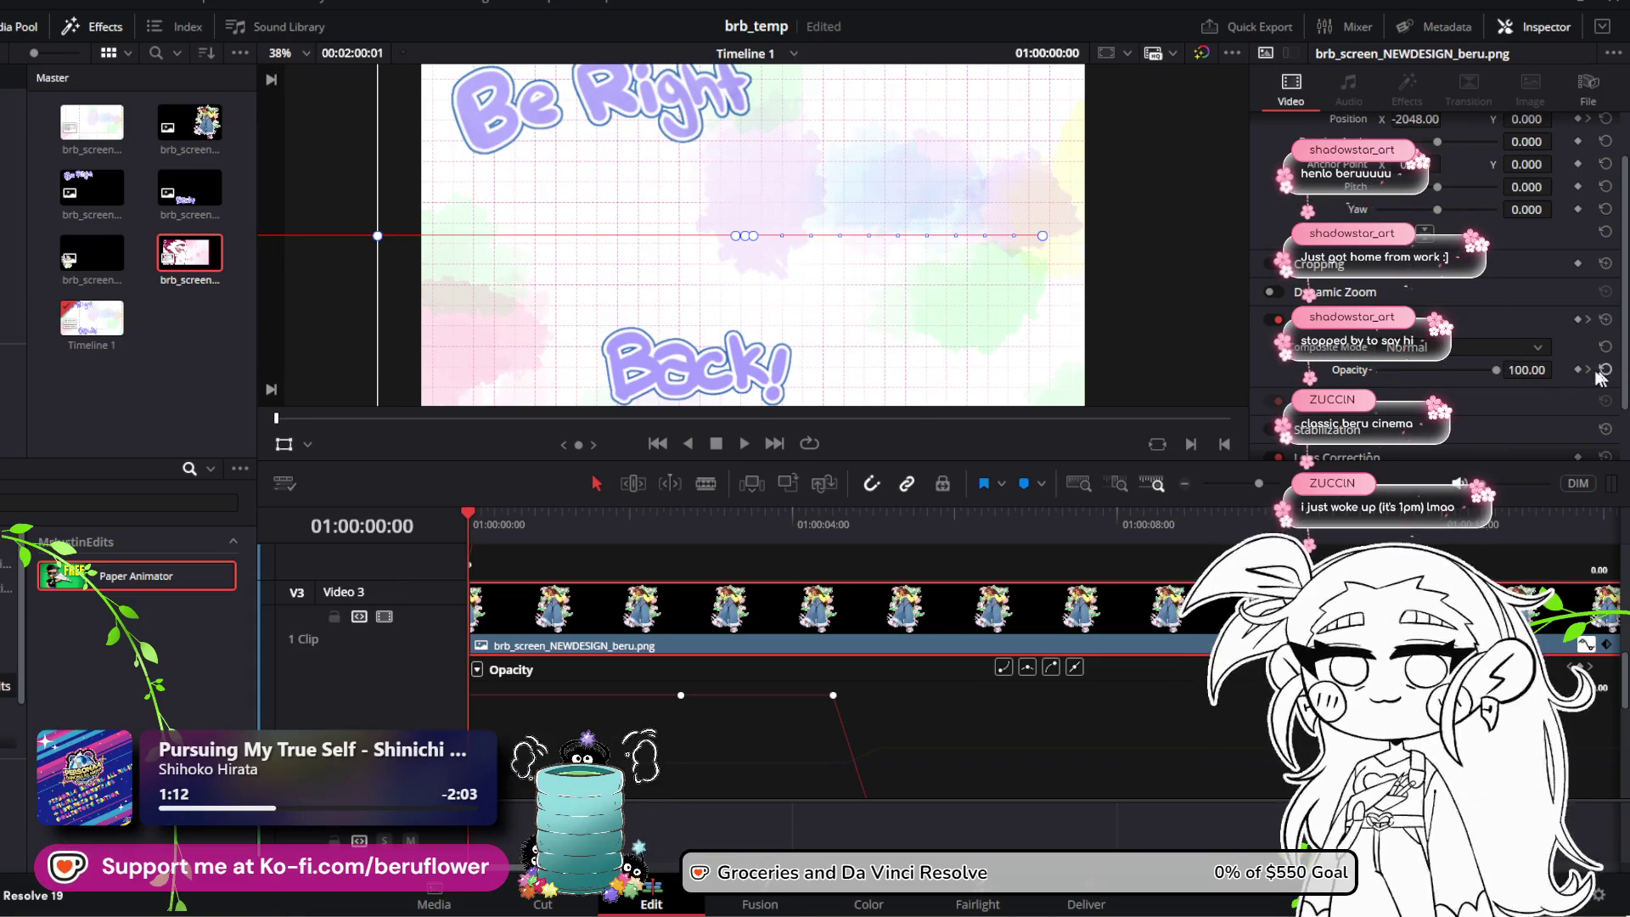
{"action": "left_click_drag", "start_coordinate": [1497, 371], "coordinate": [1289, 389]}
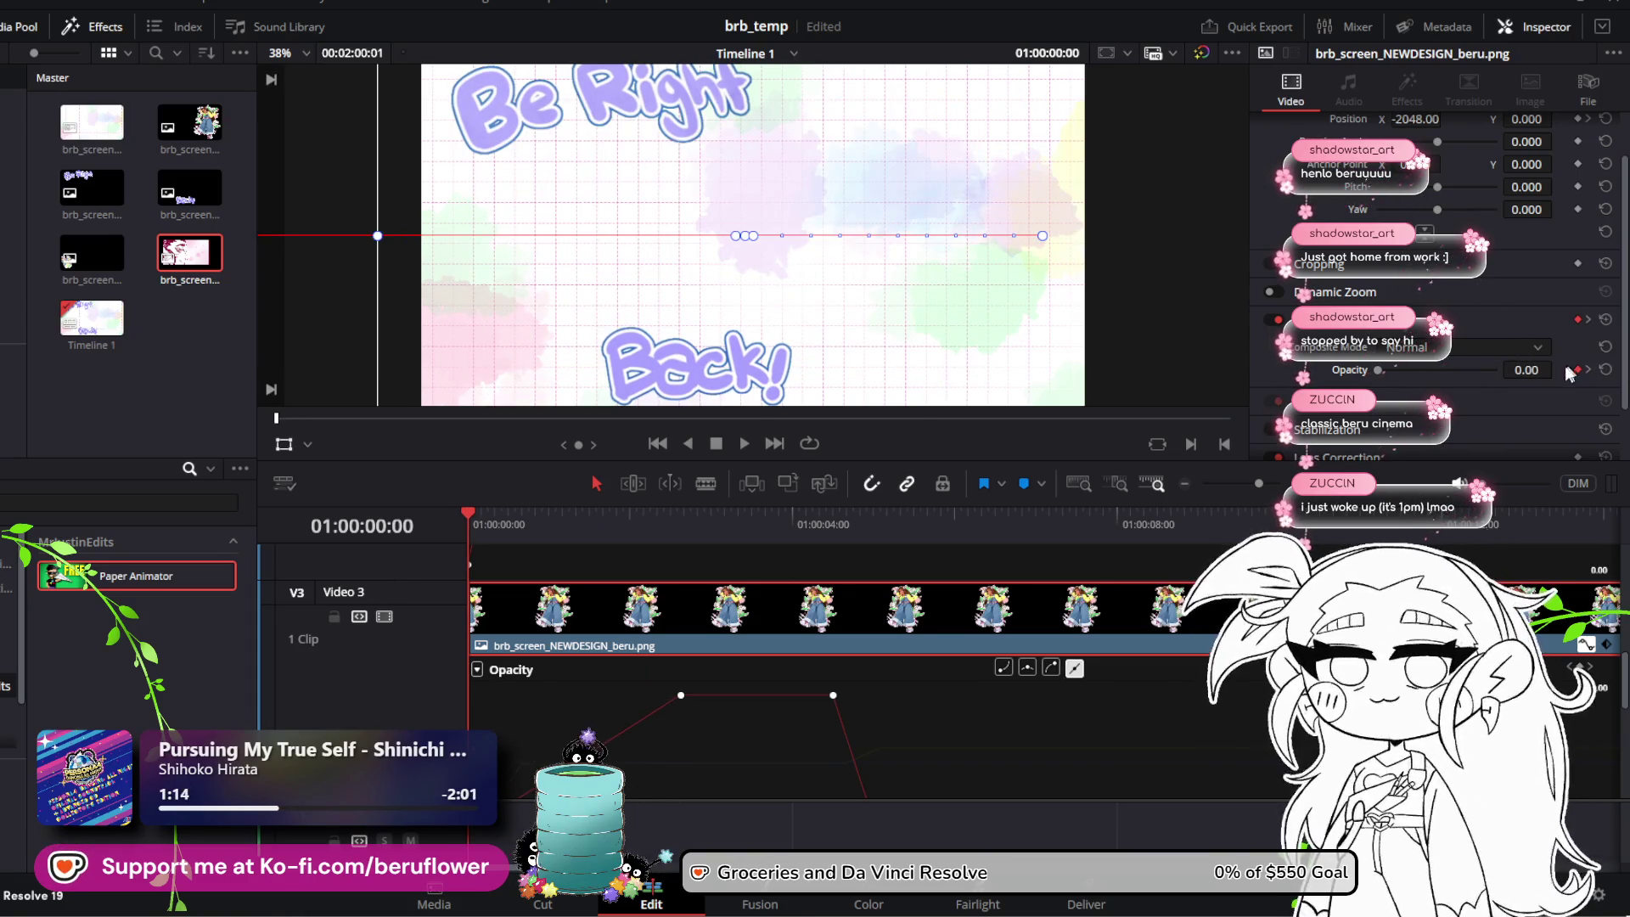
{"action": "key", "text": "ctrl+s"}
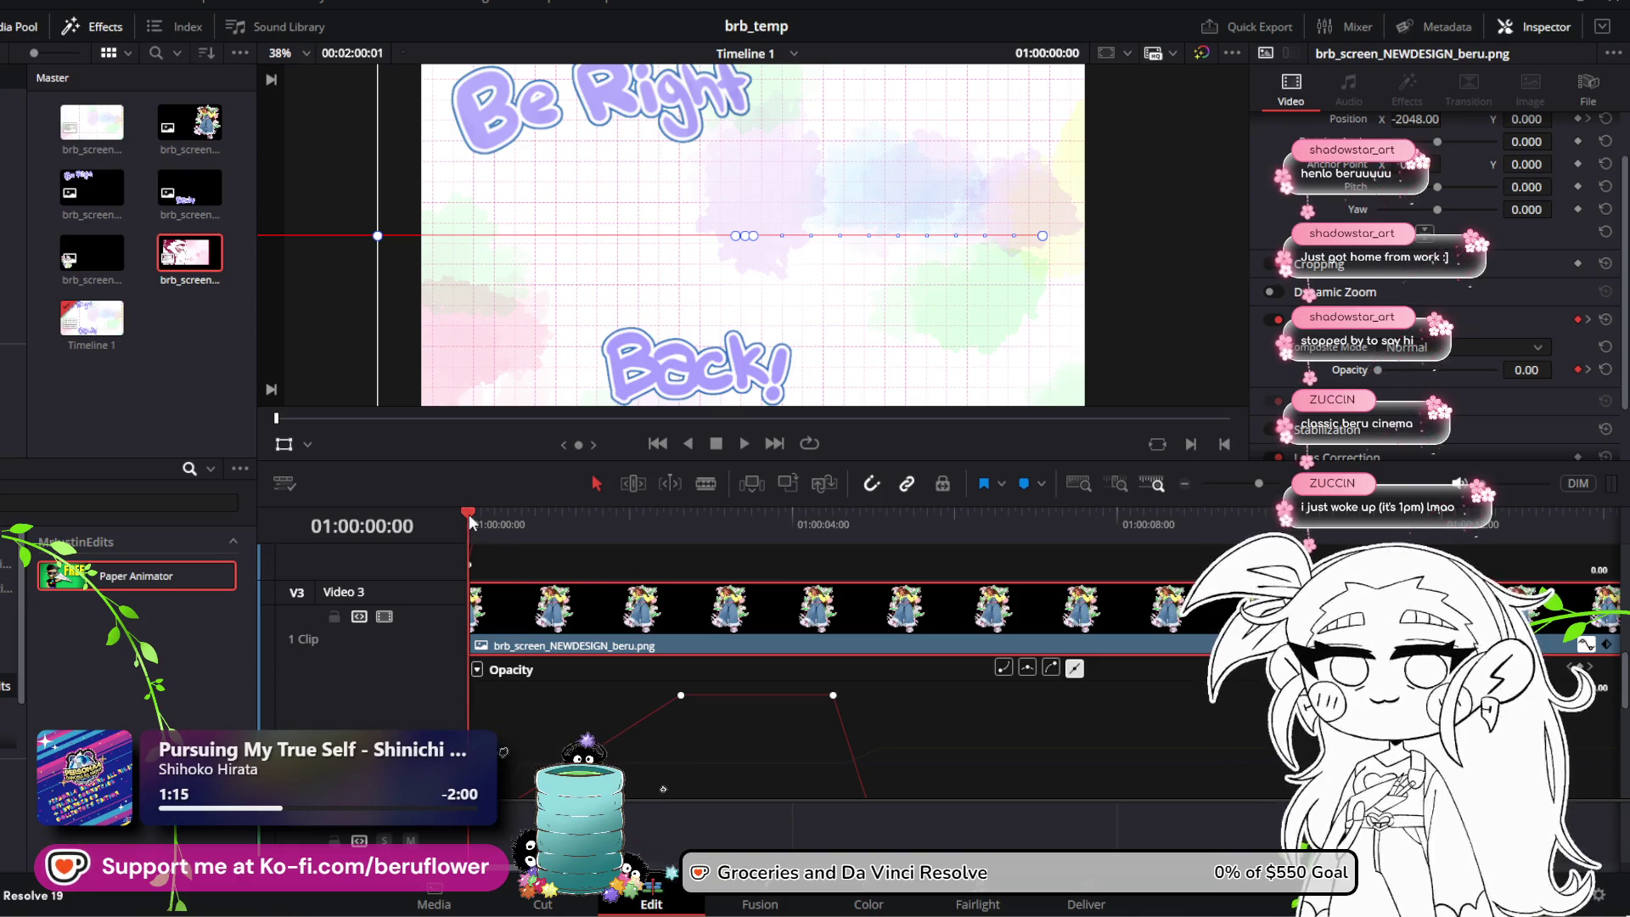
Step: Key the character at full opacity a few frames in and play the fade-in
{"action": "left_click_drag", "start_coordinate": [468, 513], "coordinate": [545, 526]}
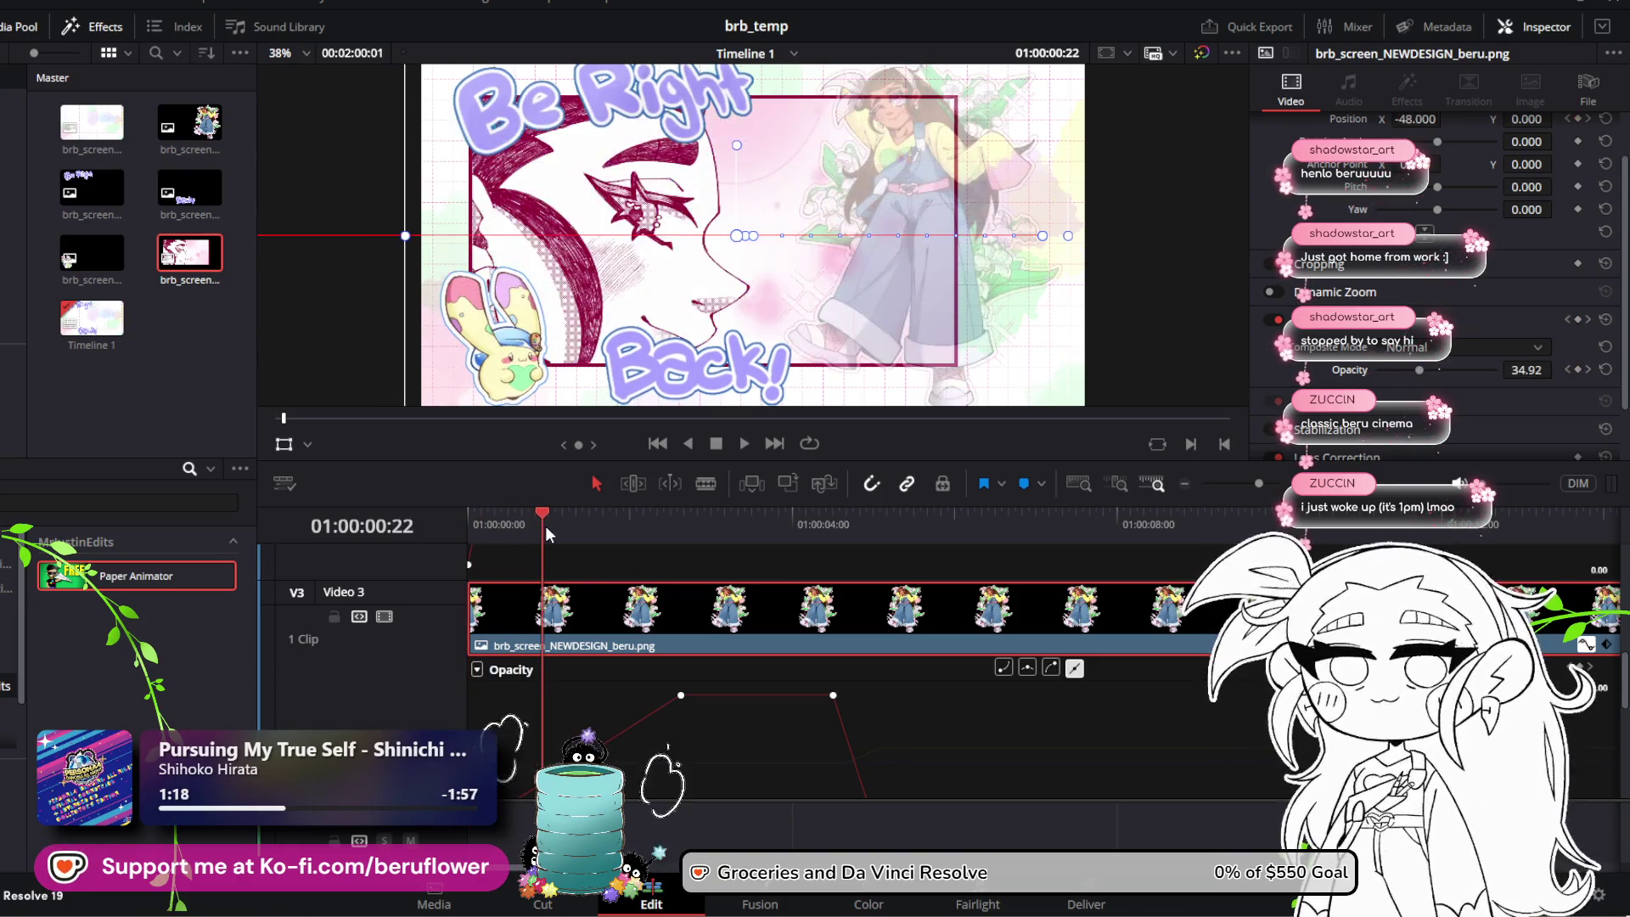
{"action": "scroll", "coordinate": [625, 647], "scroll_direction": "down", "scroll_amount": 2}
{"action": "scroll", "coordinate": [625, 647], "scroll_direction": "up", "scroll_amount": 2}
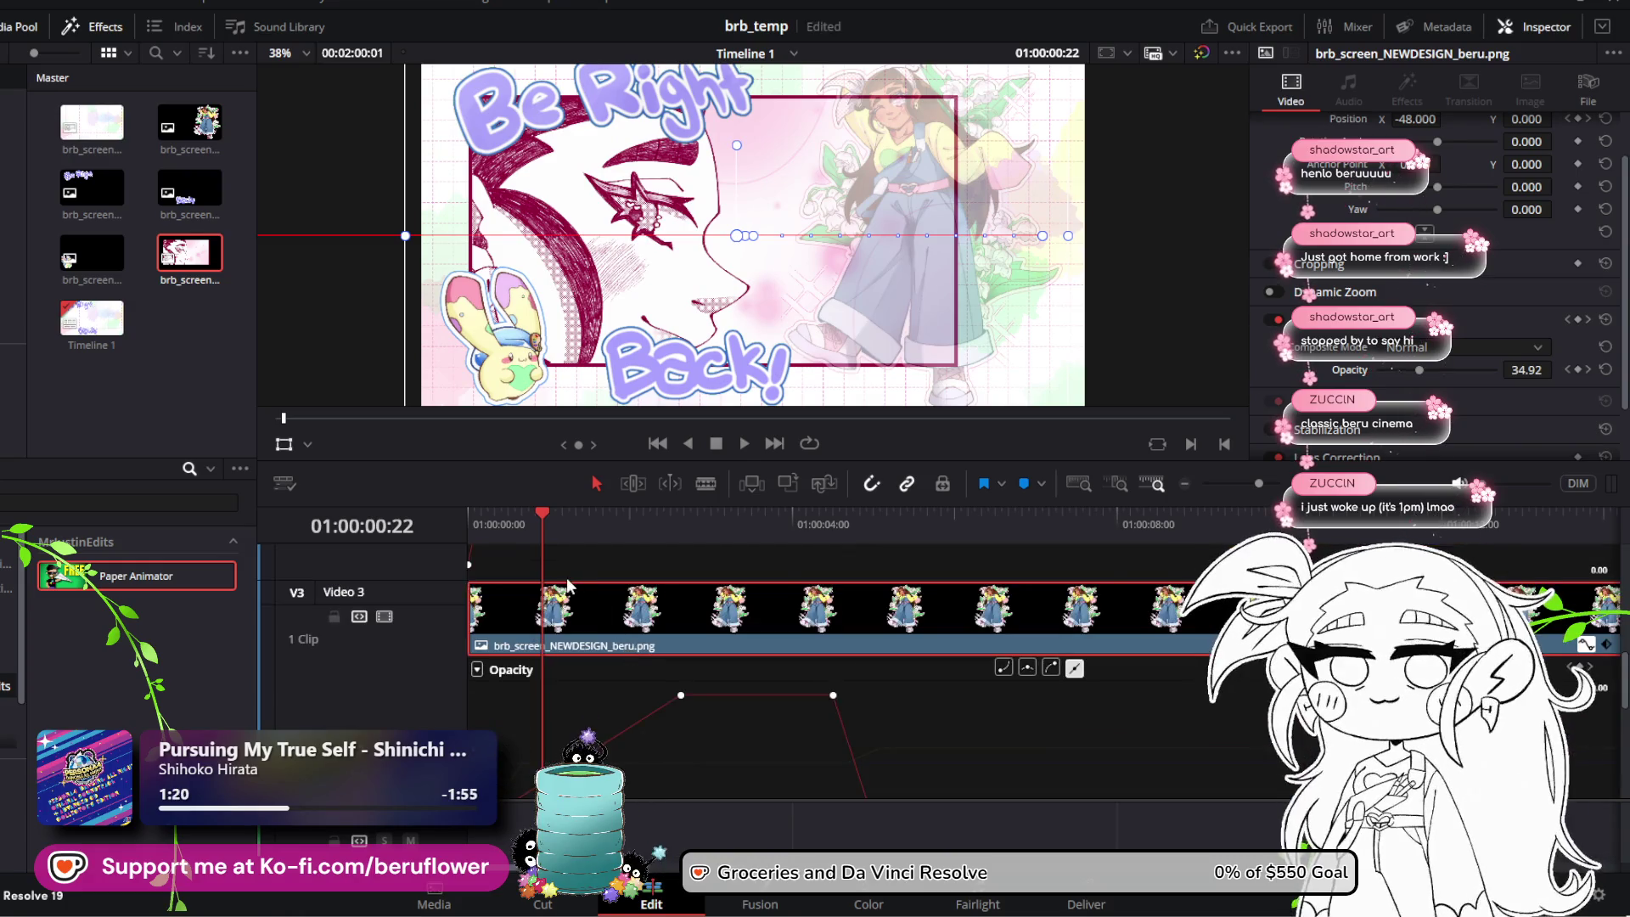
{"action": "mouse_move", "coordinate": [542, 515]}
{"action": "left_mouse_down"}
{"action": "mouse_move", "coordinate": [461, 513]}
{"action": "mouse_move", "coordinate": [493, 523]}
{"action": "left_mouse_up"}
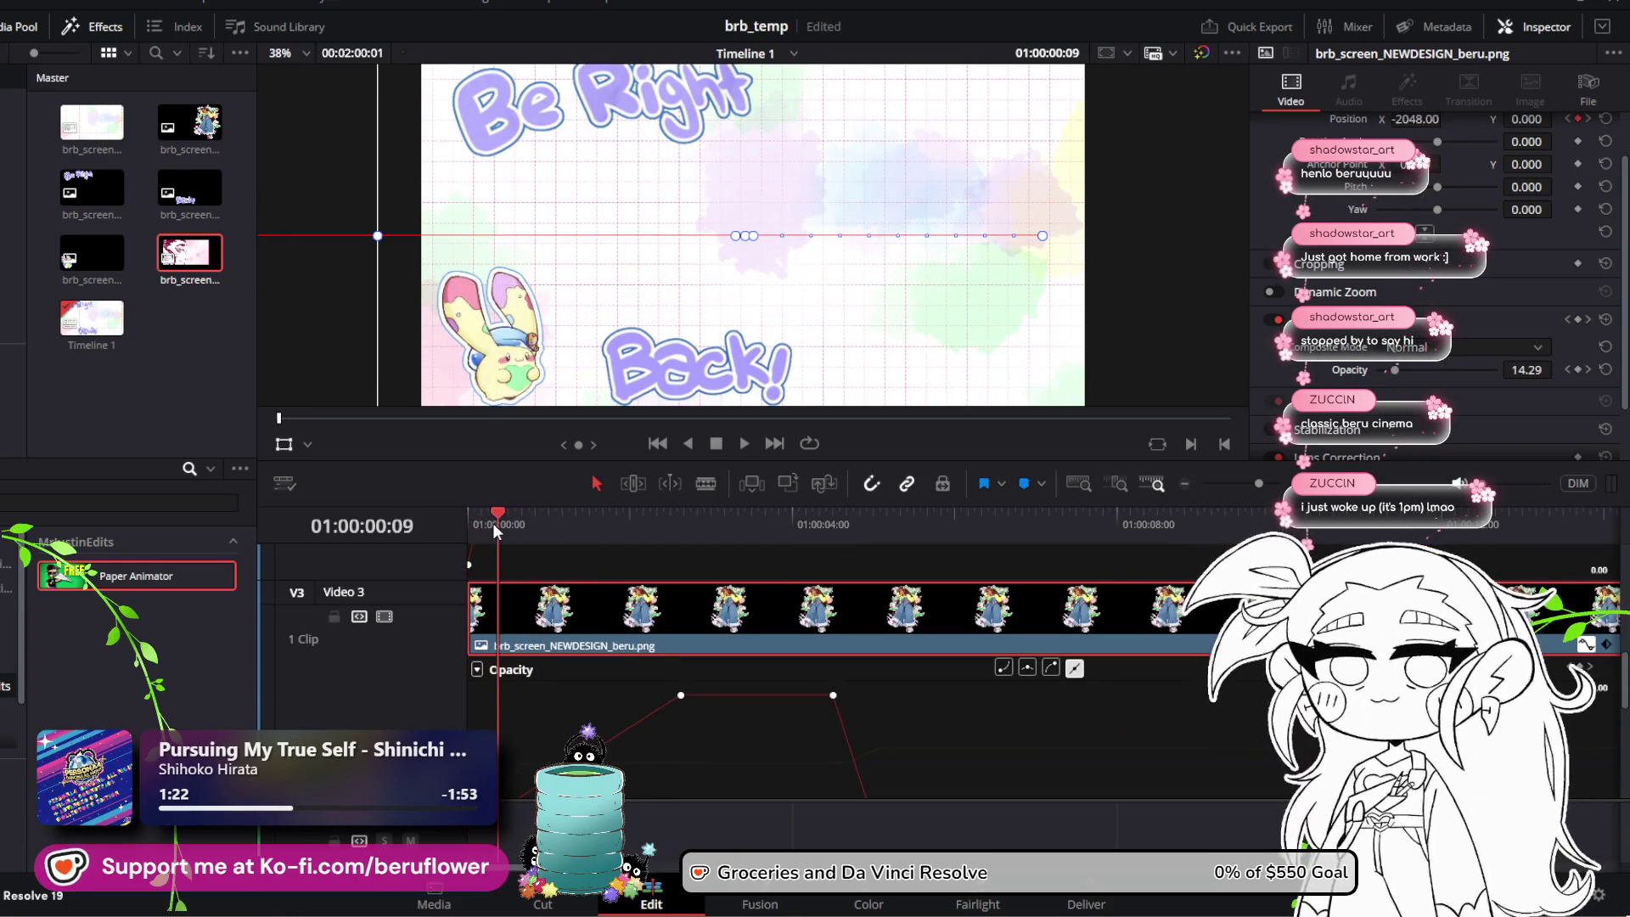
{"action": "double_click", "coordinate": [1397, 371]}
{"action": "scroll", "coordinate": [924, 581], "scroll_direction": "up", "scroll_amount": 1}
{"action": "scroll", "coordinate": [914, 650], "scroll_direction": "down", "scroll_amount": 1}
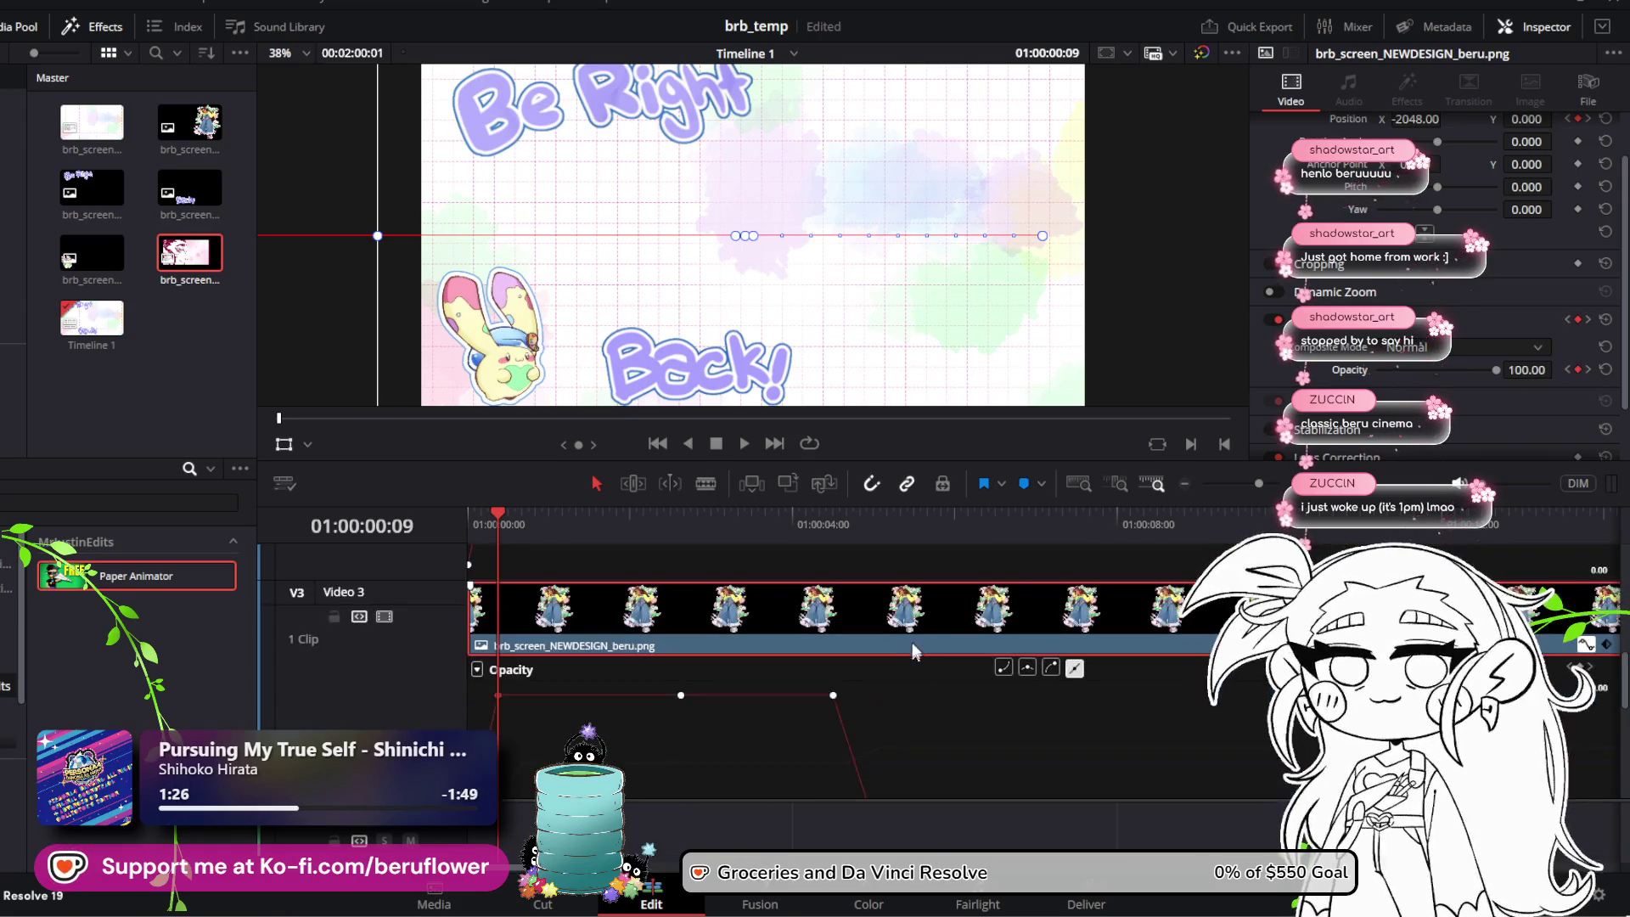
{"action": "left_click_drag", "start_coordinate": [496, 516], "coordinate": [410, 512]}
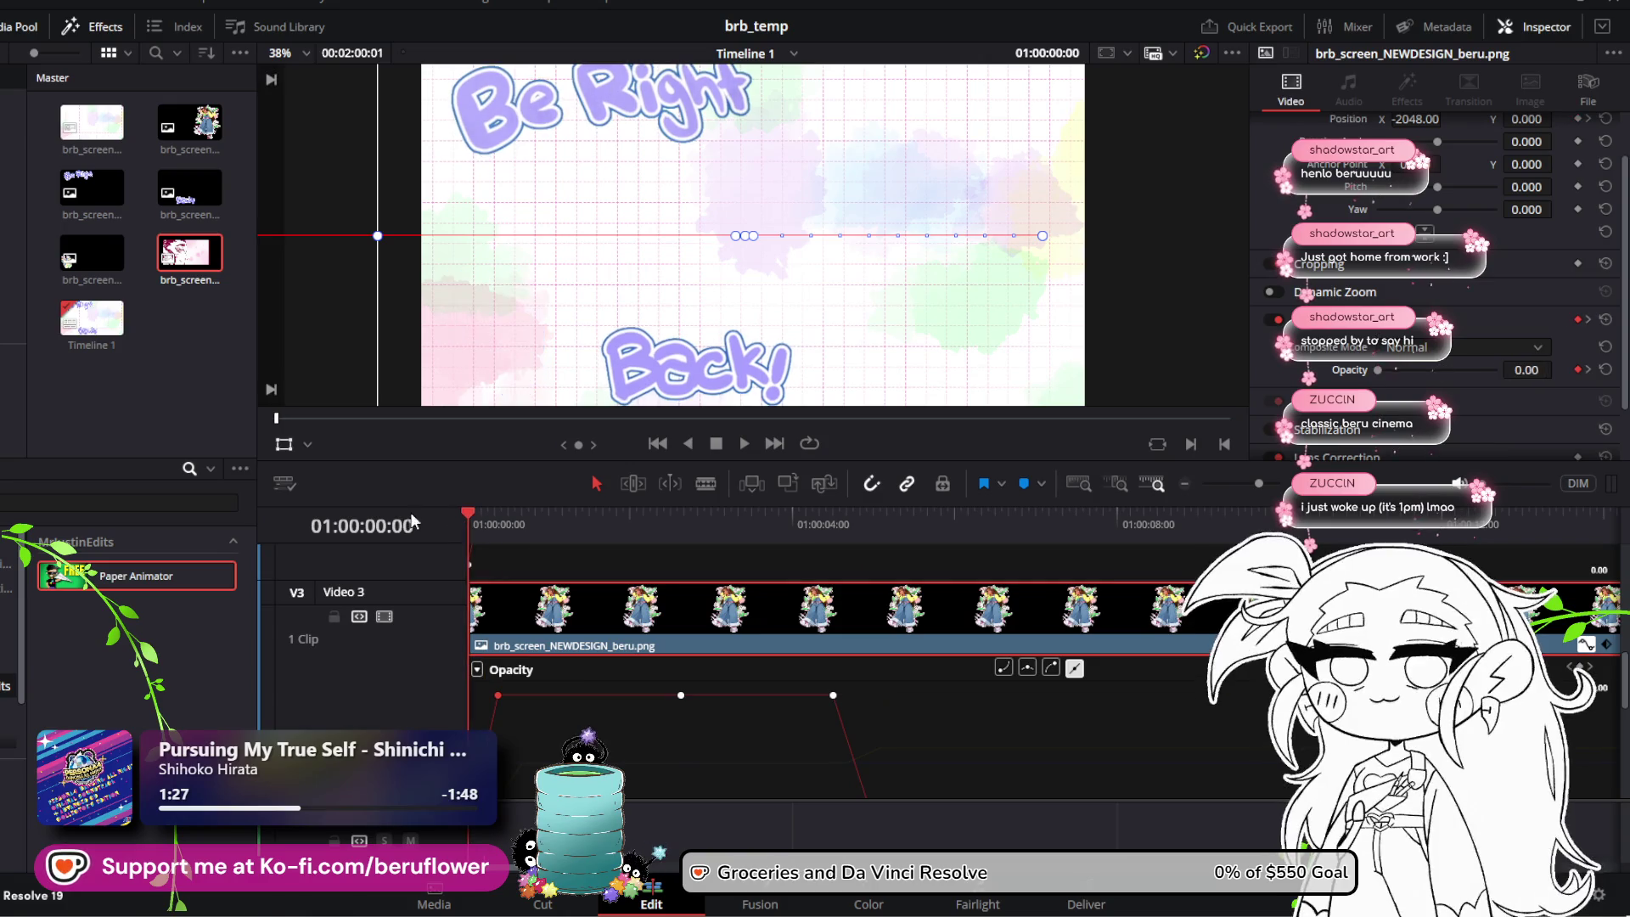
{"action": "left_click", "coordinate": [737, 442]}
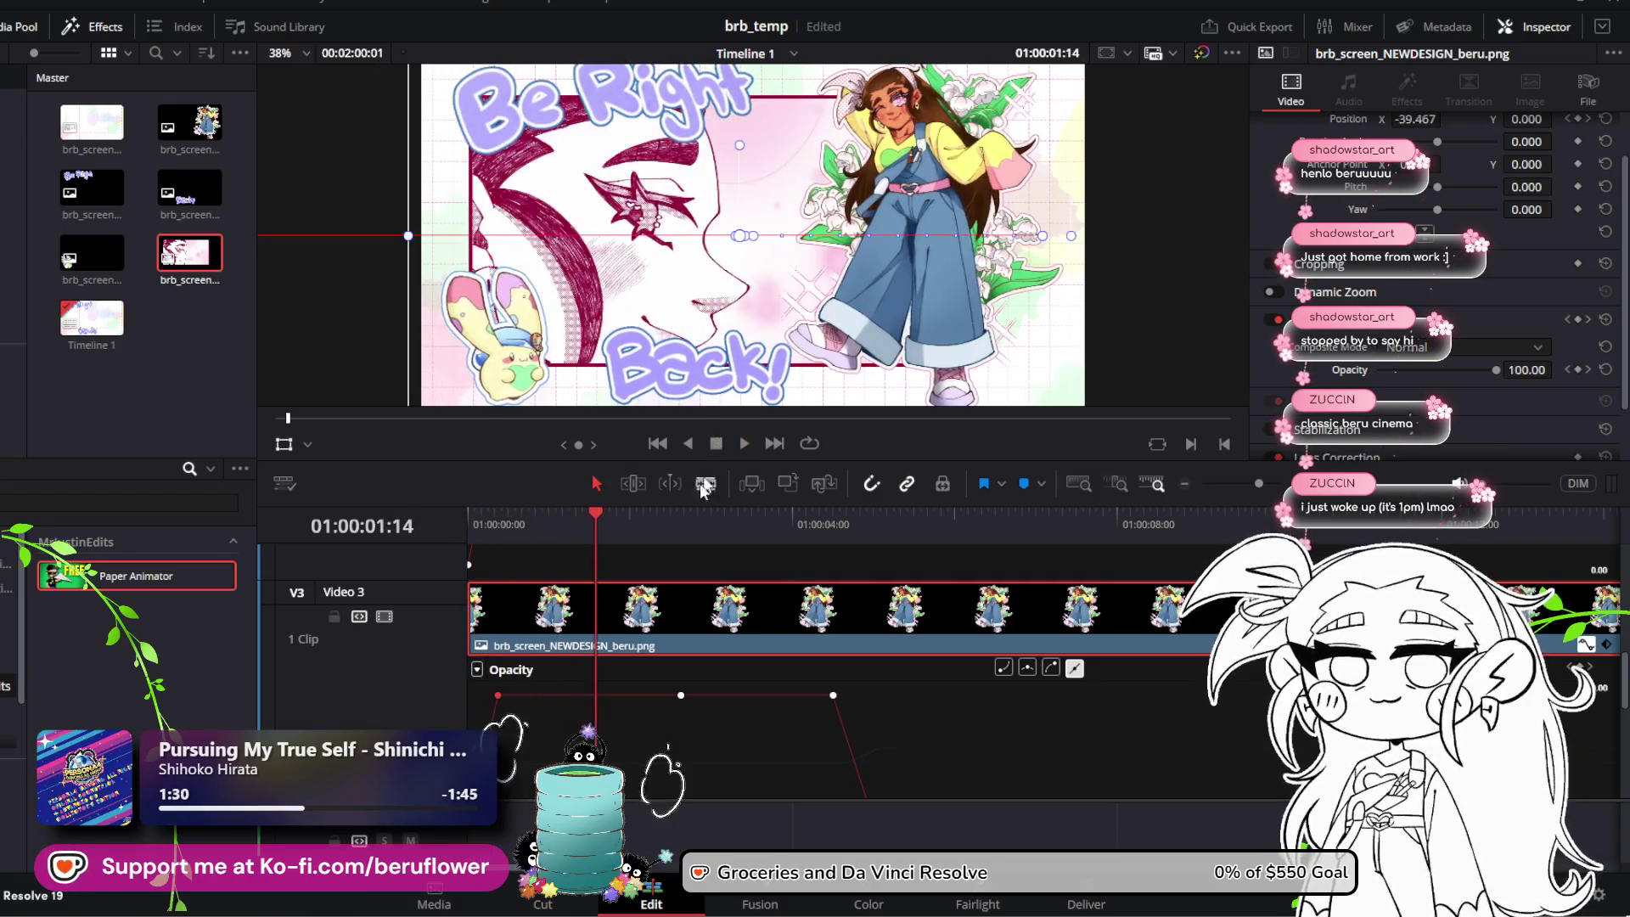
Step: Move the character's full-opacity keyframe earlier for a quicker fade and replay it
{"action": "left_click_drag", "start_coordinate": [520, 694], "coordinate": [557, 689]}
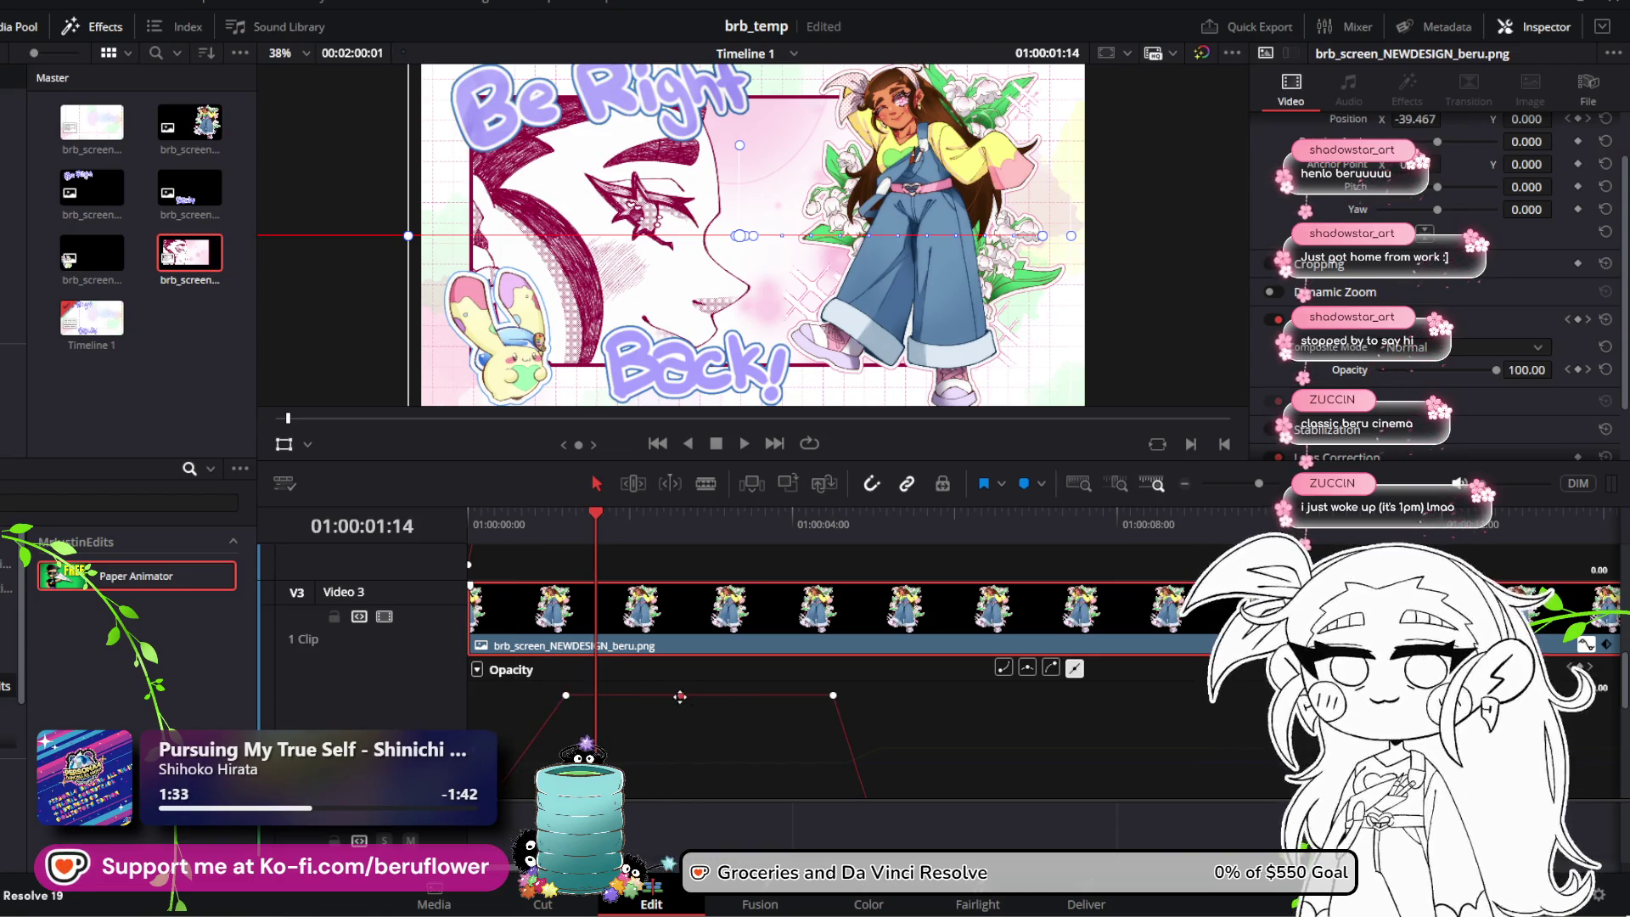
{"action": "mouse_move", "coordinate": [597, 527]}
{"action": "left_mouse_down"}
{"action": "mouse_move", "coordinate": [592, 472]}
{"action": "mouse_move", "coordinate": [389, 530]}
{"action": "left_mouse_up"}
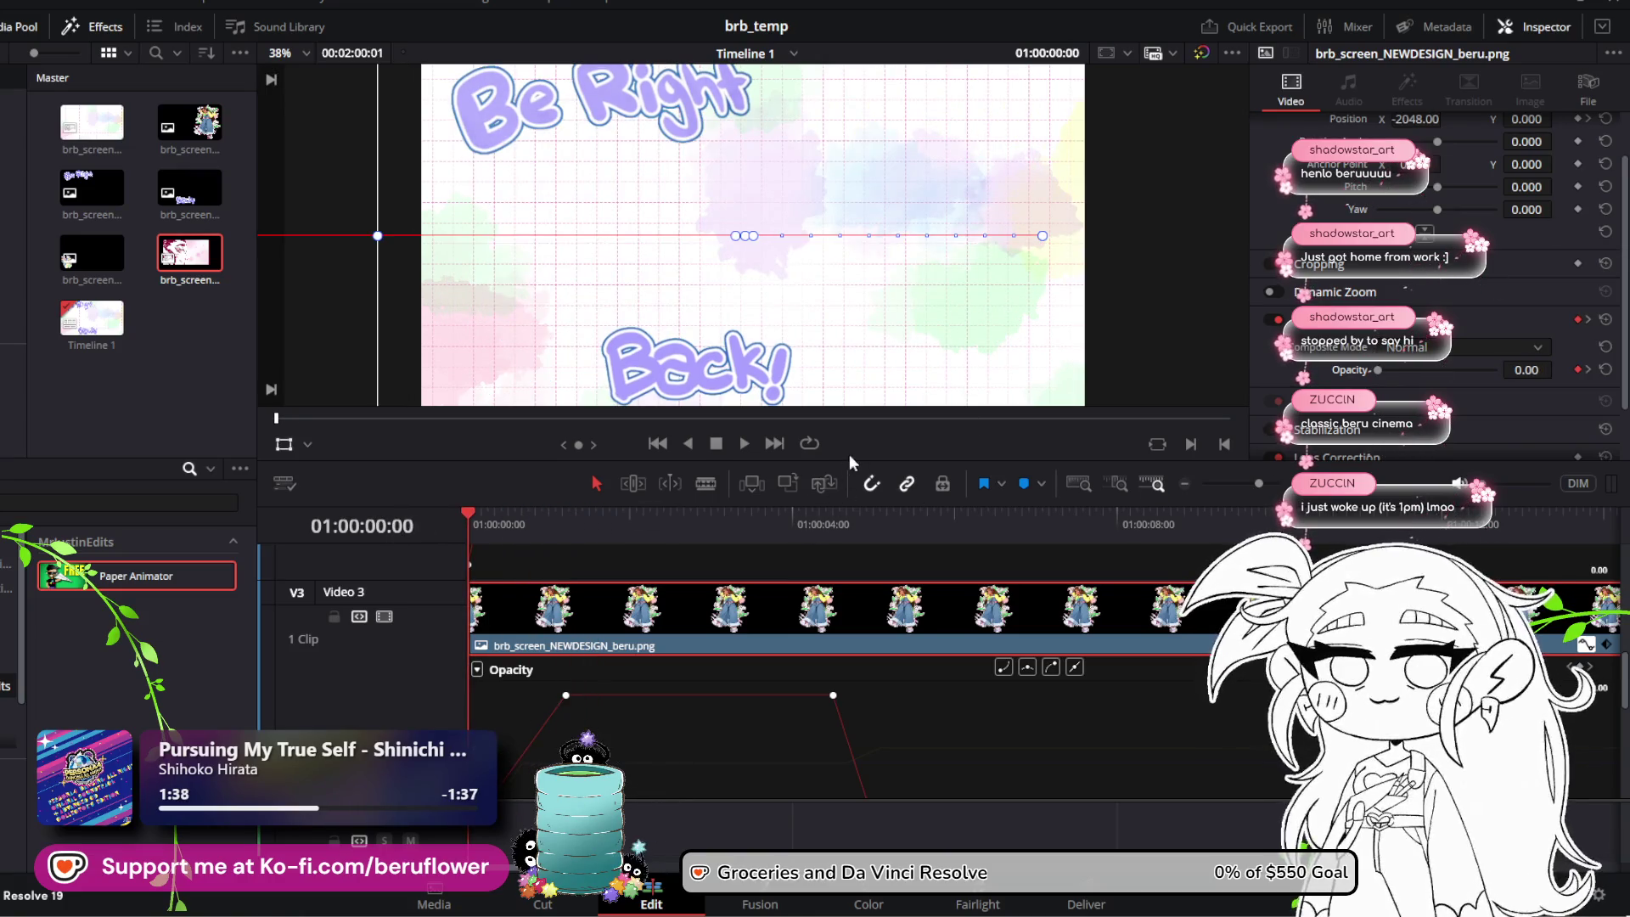
{"action": "left_click", "coordinate": [744, 443]}
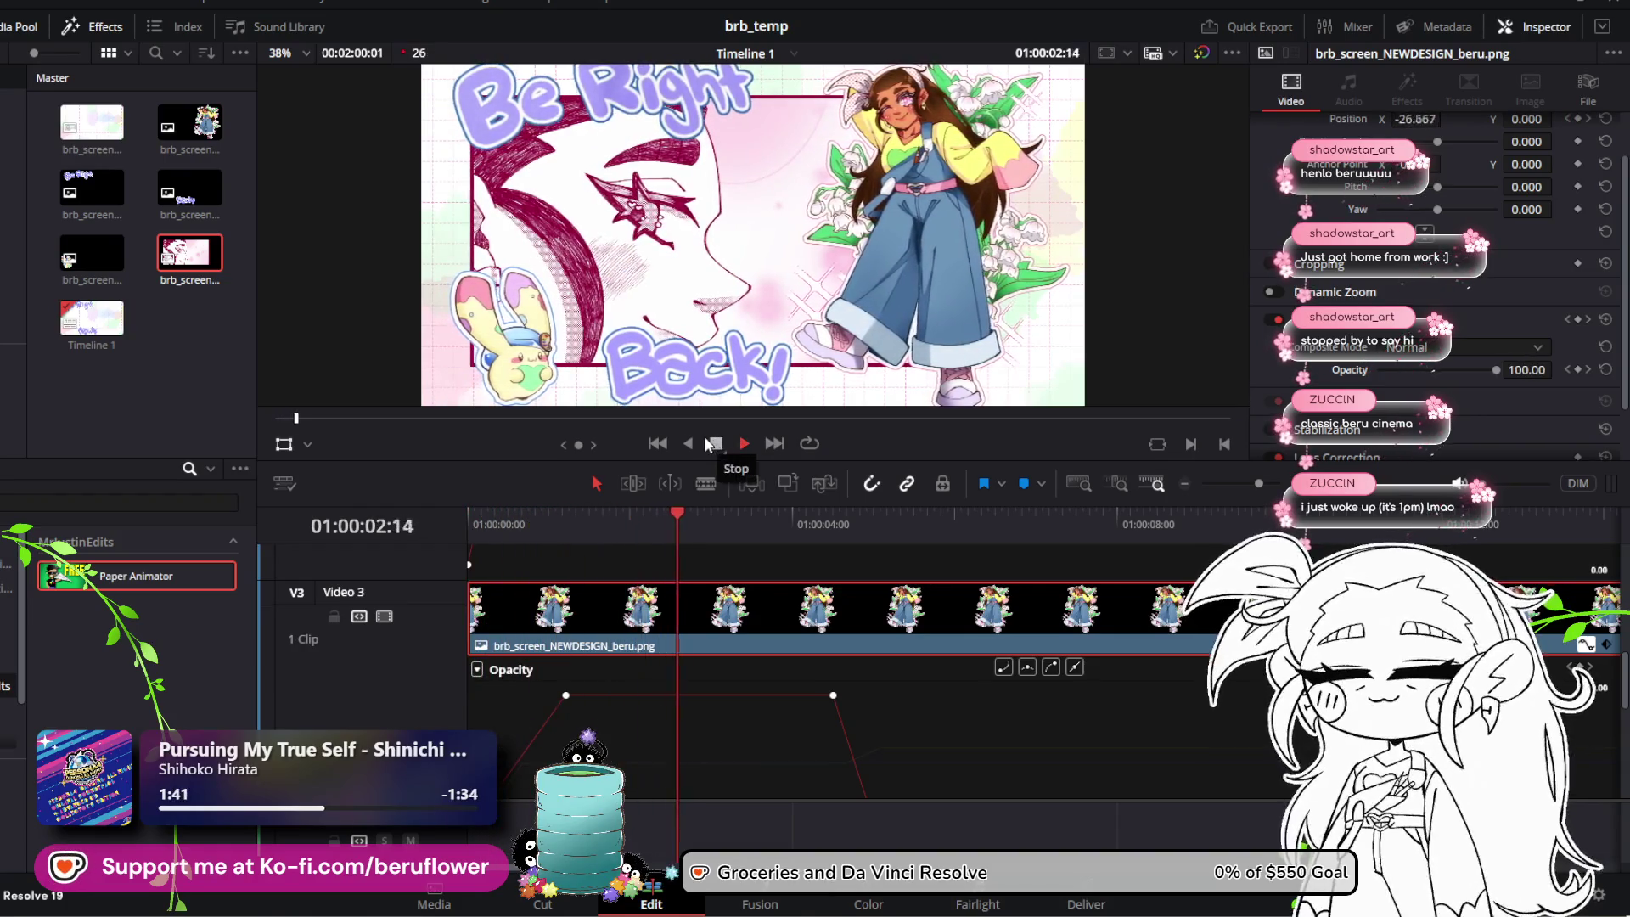
{"action": "left_click", "coordinate": [716, 445]}
{"action": "left_click_drag", "start_coordinate": [736, 515], "coordinate": [467, 514]}
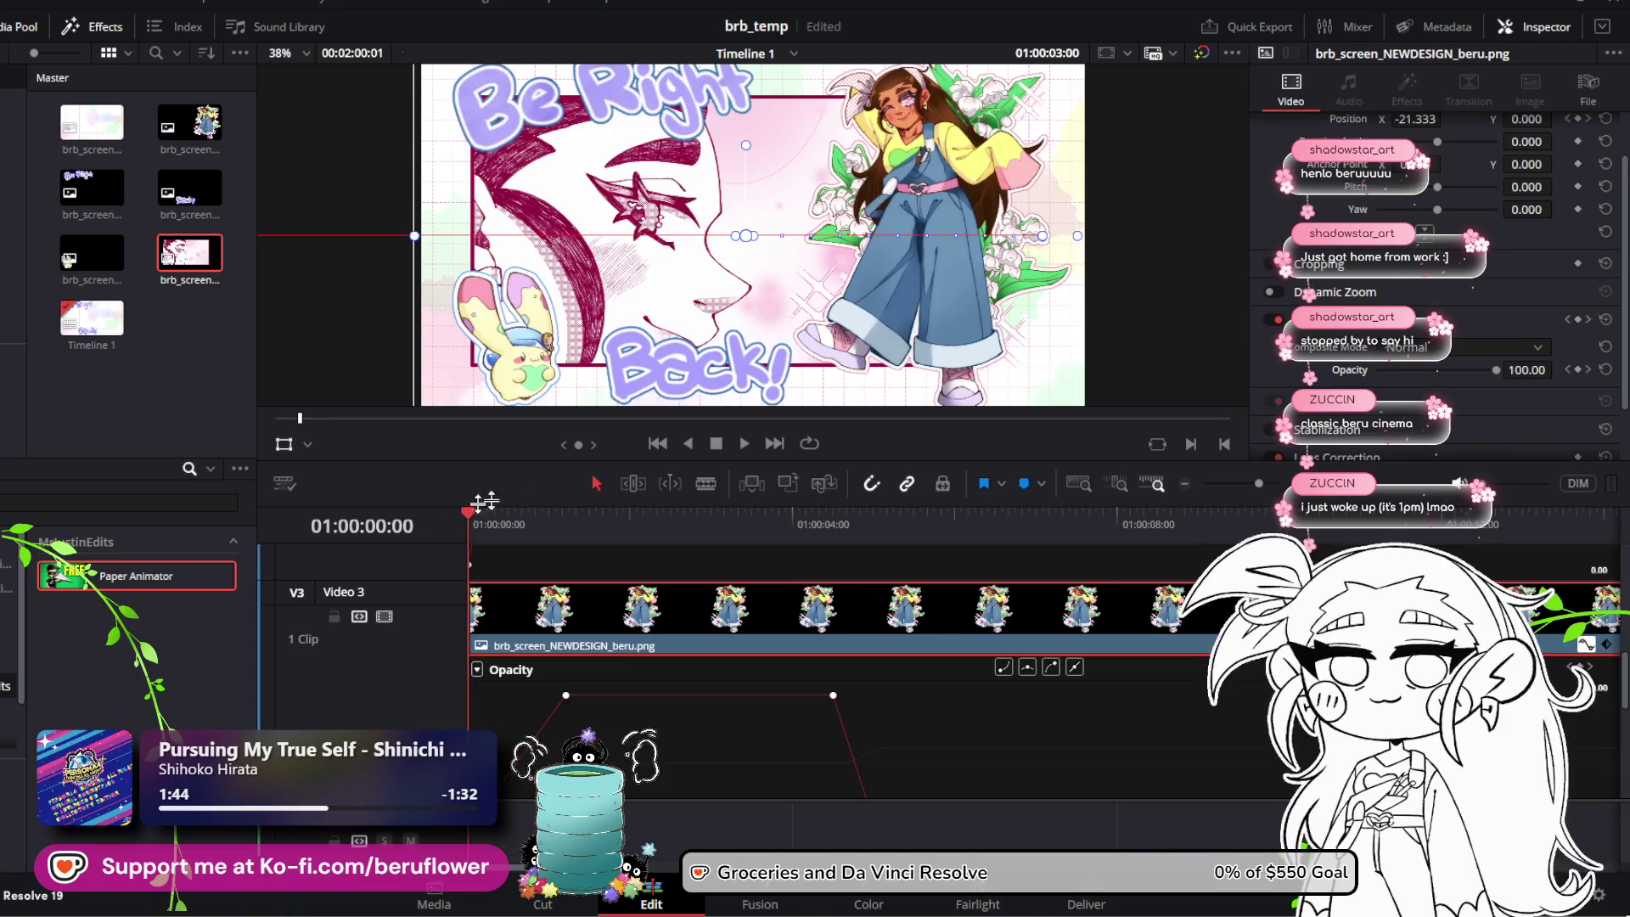
{"action": "left_click", "coordinate": [741, 443]}
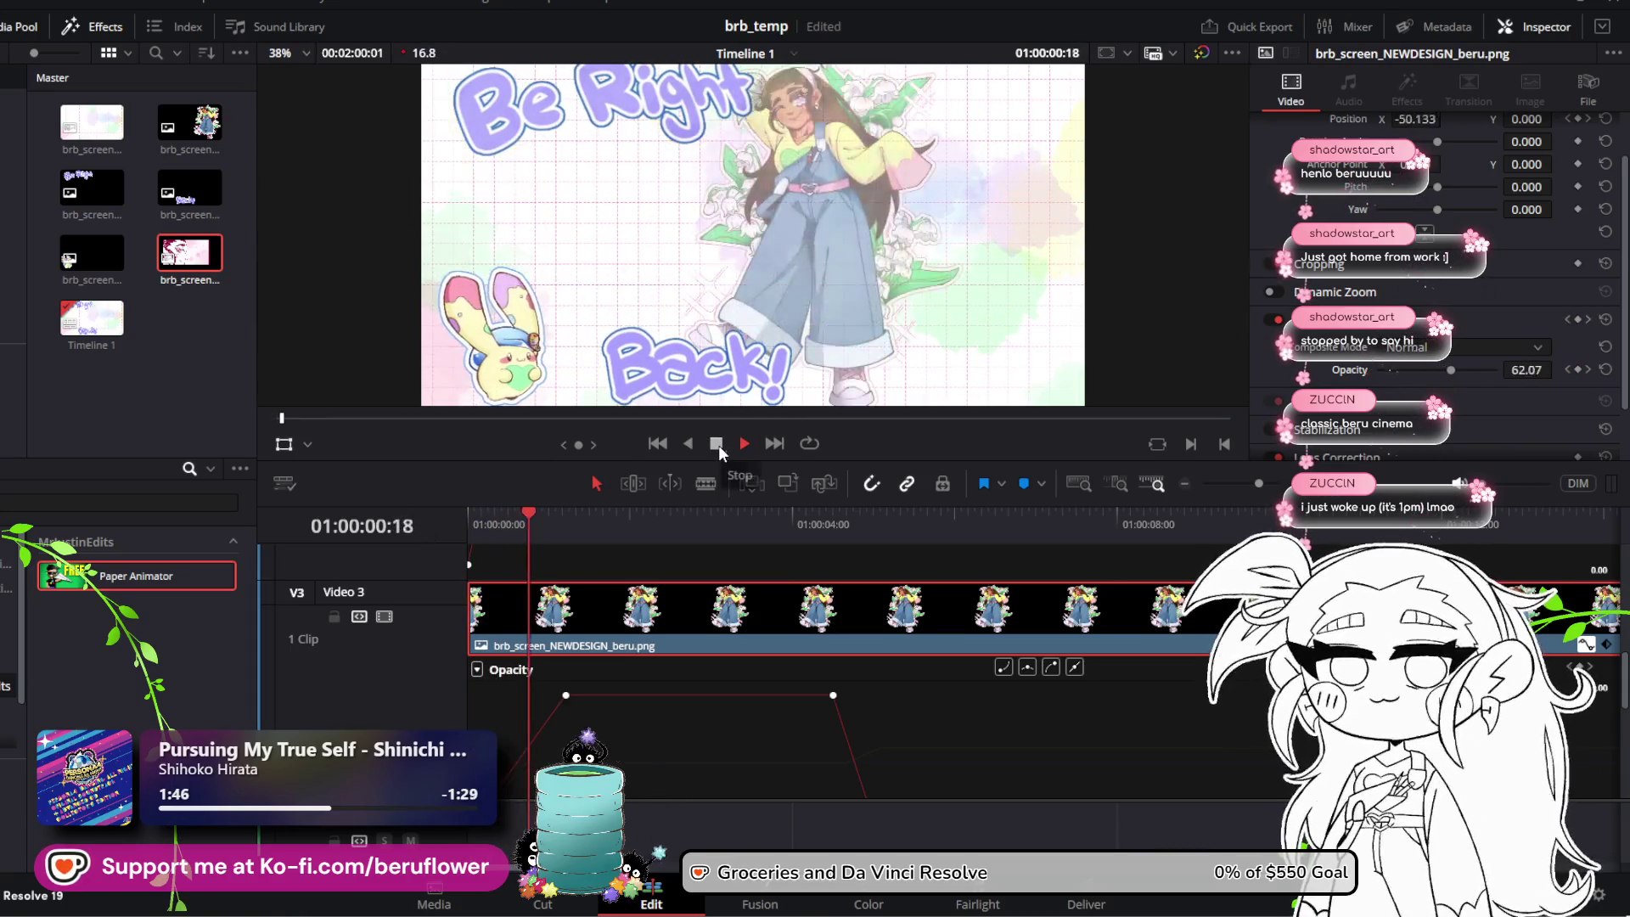
Step: Nudge the full-opacity keyframe slightly earlier again and replay the fade-in from the start
{"action": "left_click", "coordinate": [718, 445]}
{"action": "left_click_drag", "start_coordinate": [566, 695], "coordinate": [559, 695]}
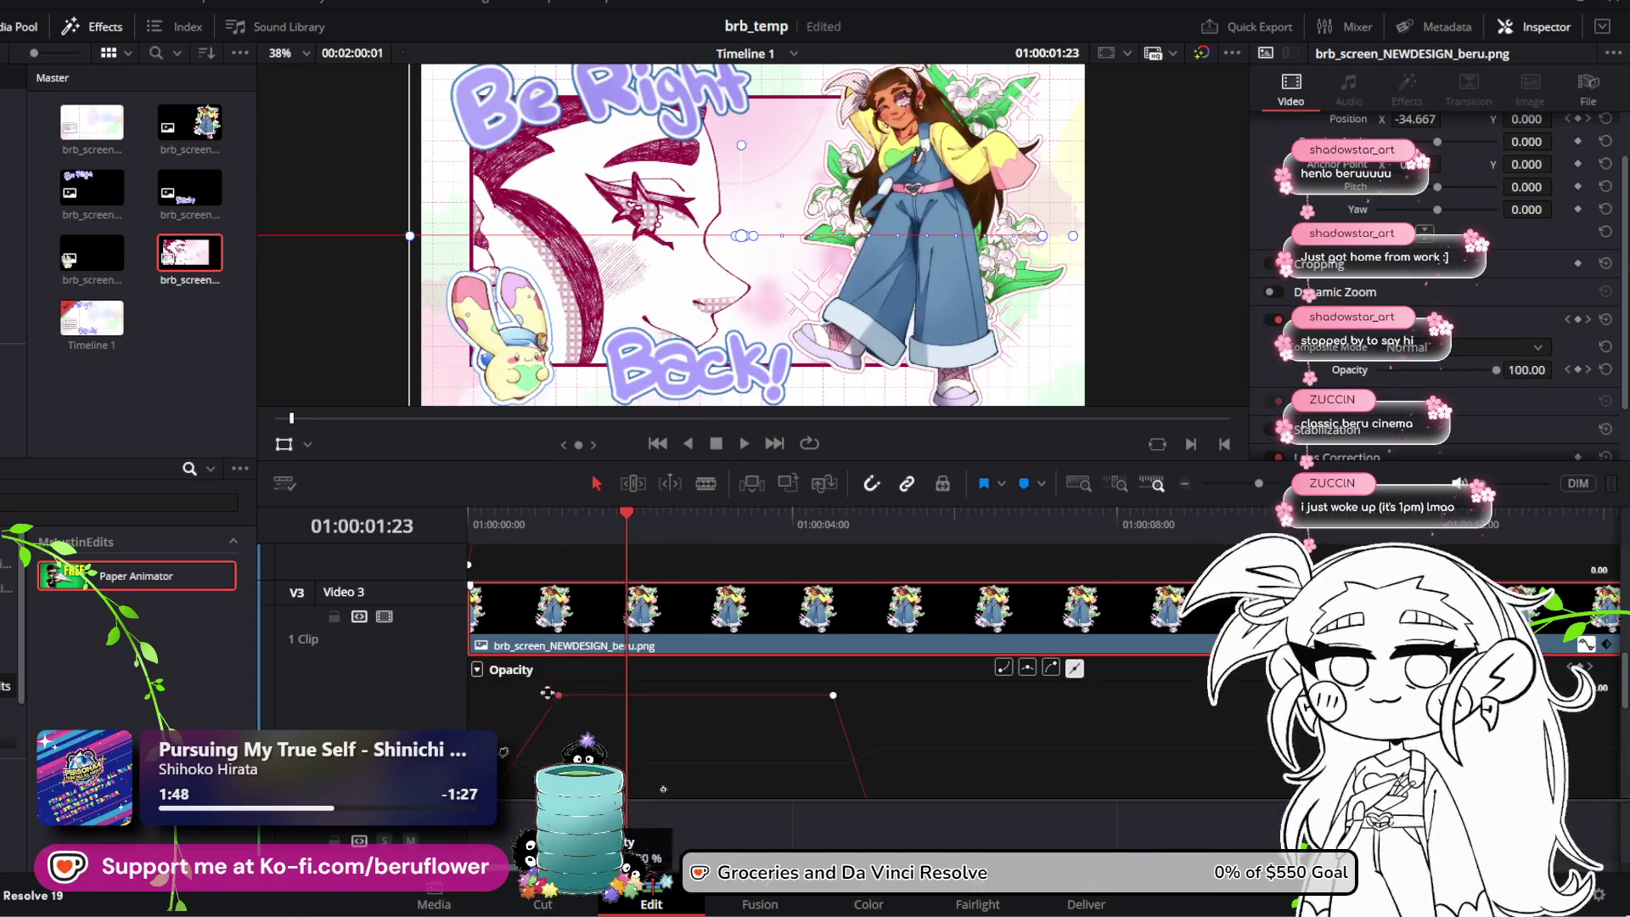
{"action": "left_click_drag", "start_coordinate": [633, 521], "coordinate": [468, 517]}
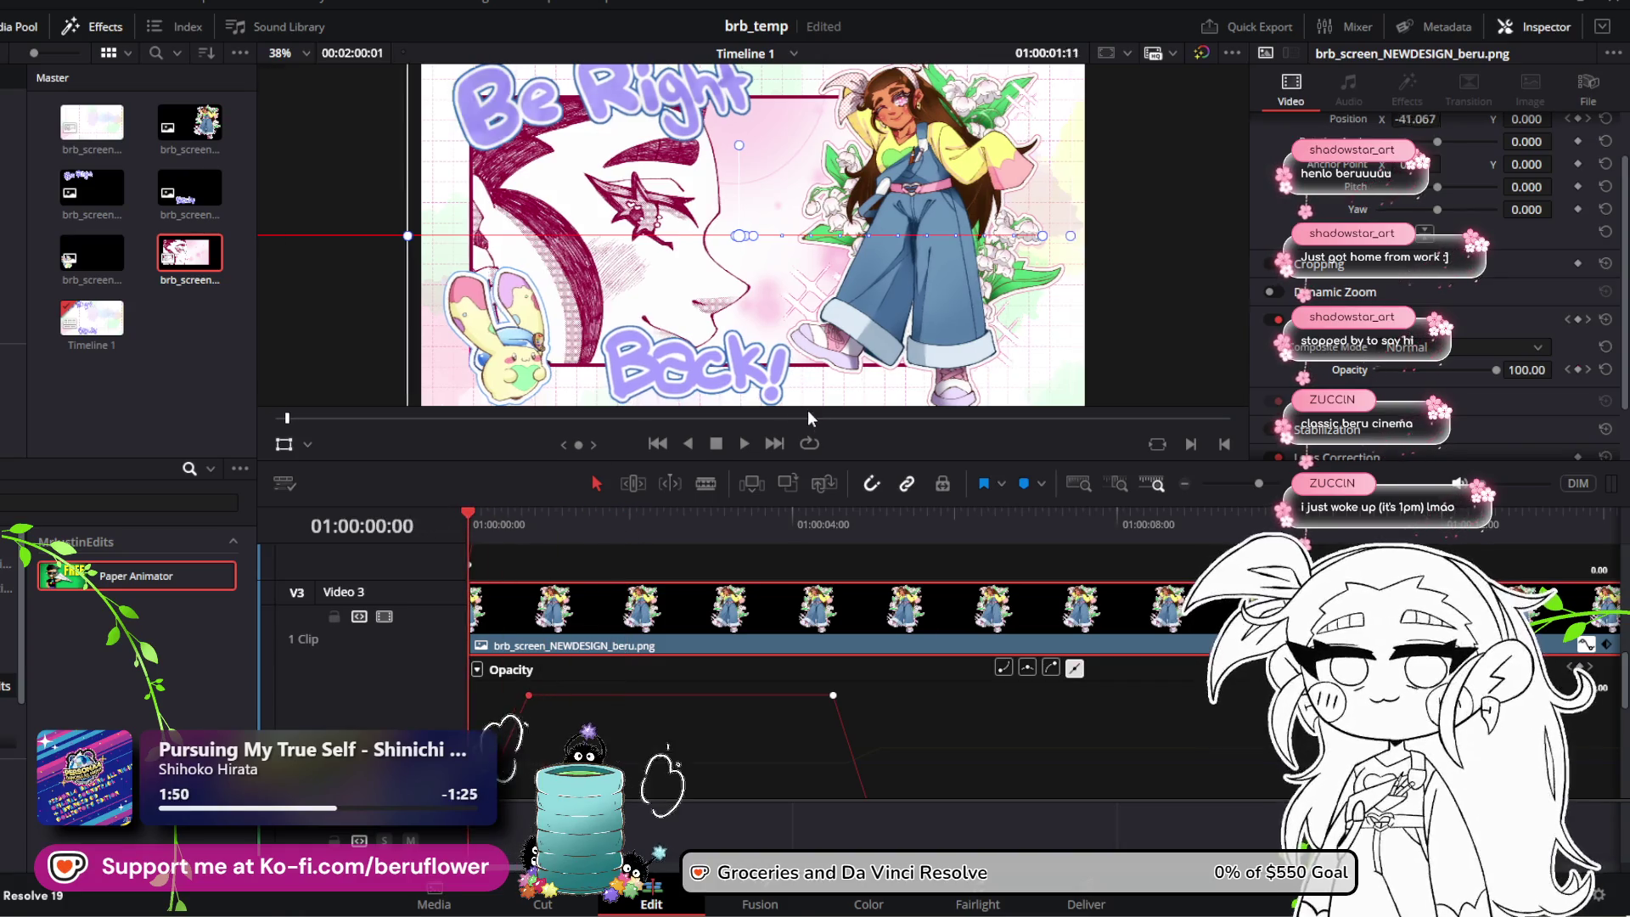
{"action": "left_click", "coordinate": [742, 444]}
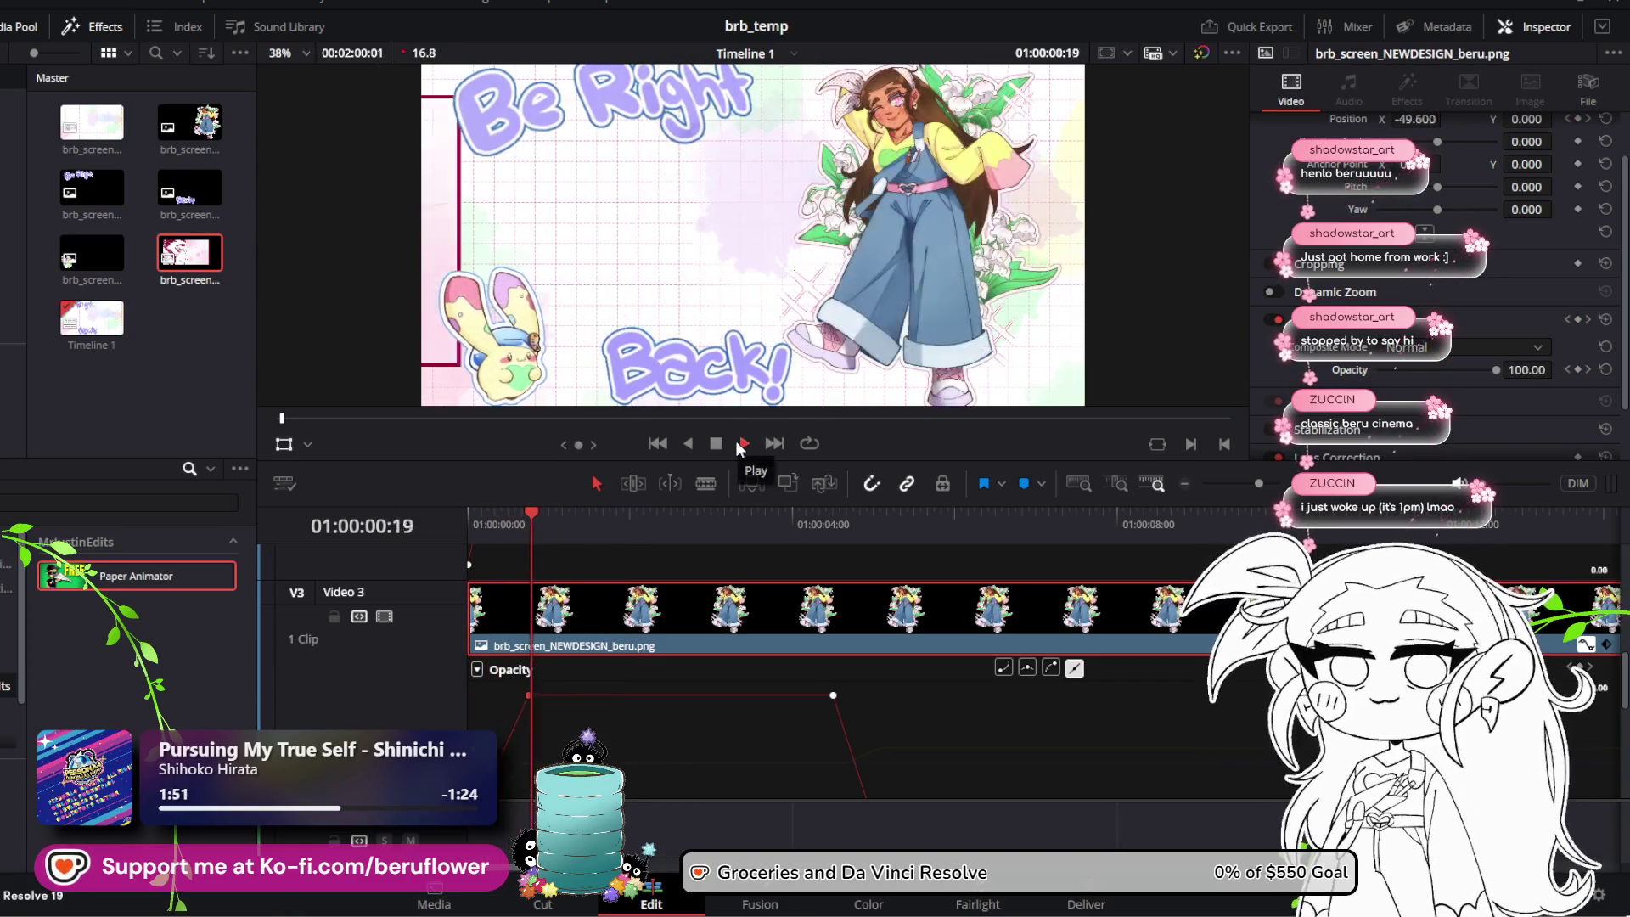
{"action": "left_click", "coordinate": [716, 445]}
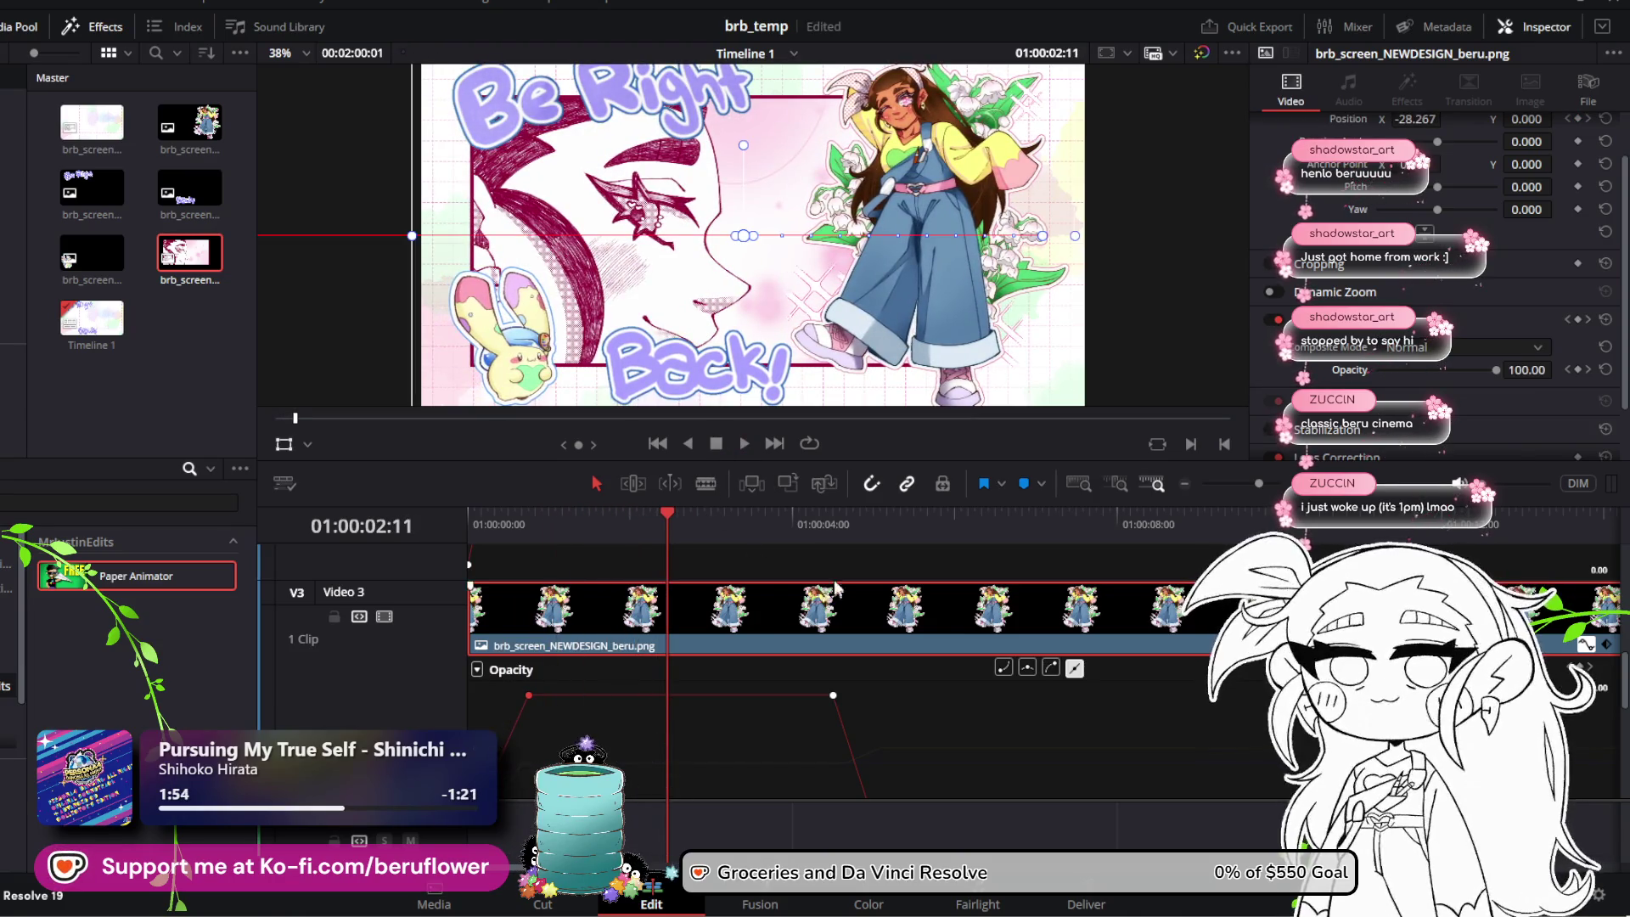
{"action": "scroll", "coordinate": [771, 639], "scroll_direction": "down", "scroll_amount": 3}
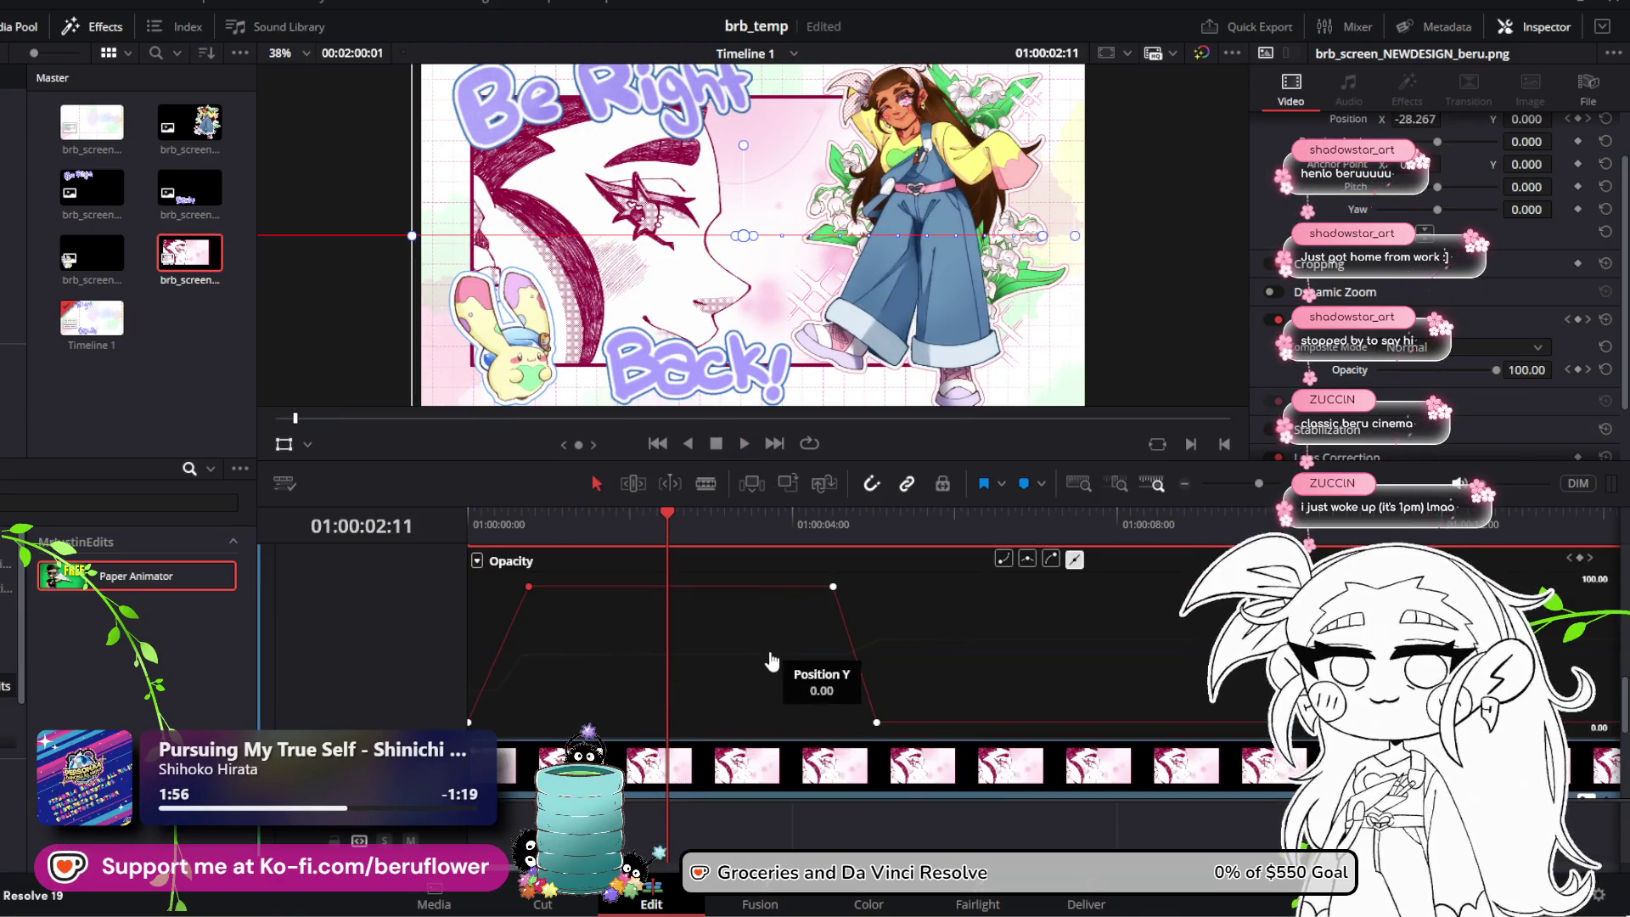
{"action": "scroll", "coordinate": [755, 671], "scroll_direction": "down", "scroll_amount": 3}
Step: Select the panel clip on V2 and keyframe its Opacity at 0 at the timeline start
{"action": "left_click", "coordinate": [726, 686]}
{"action": "left_click_drag", "start_coordinate": [594, 463], "coordinate": [552, 418]}
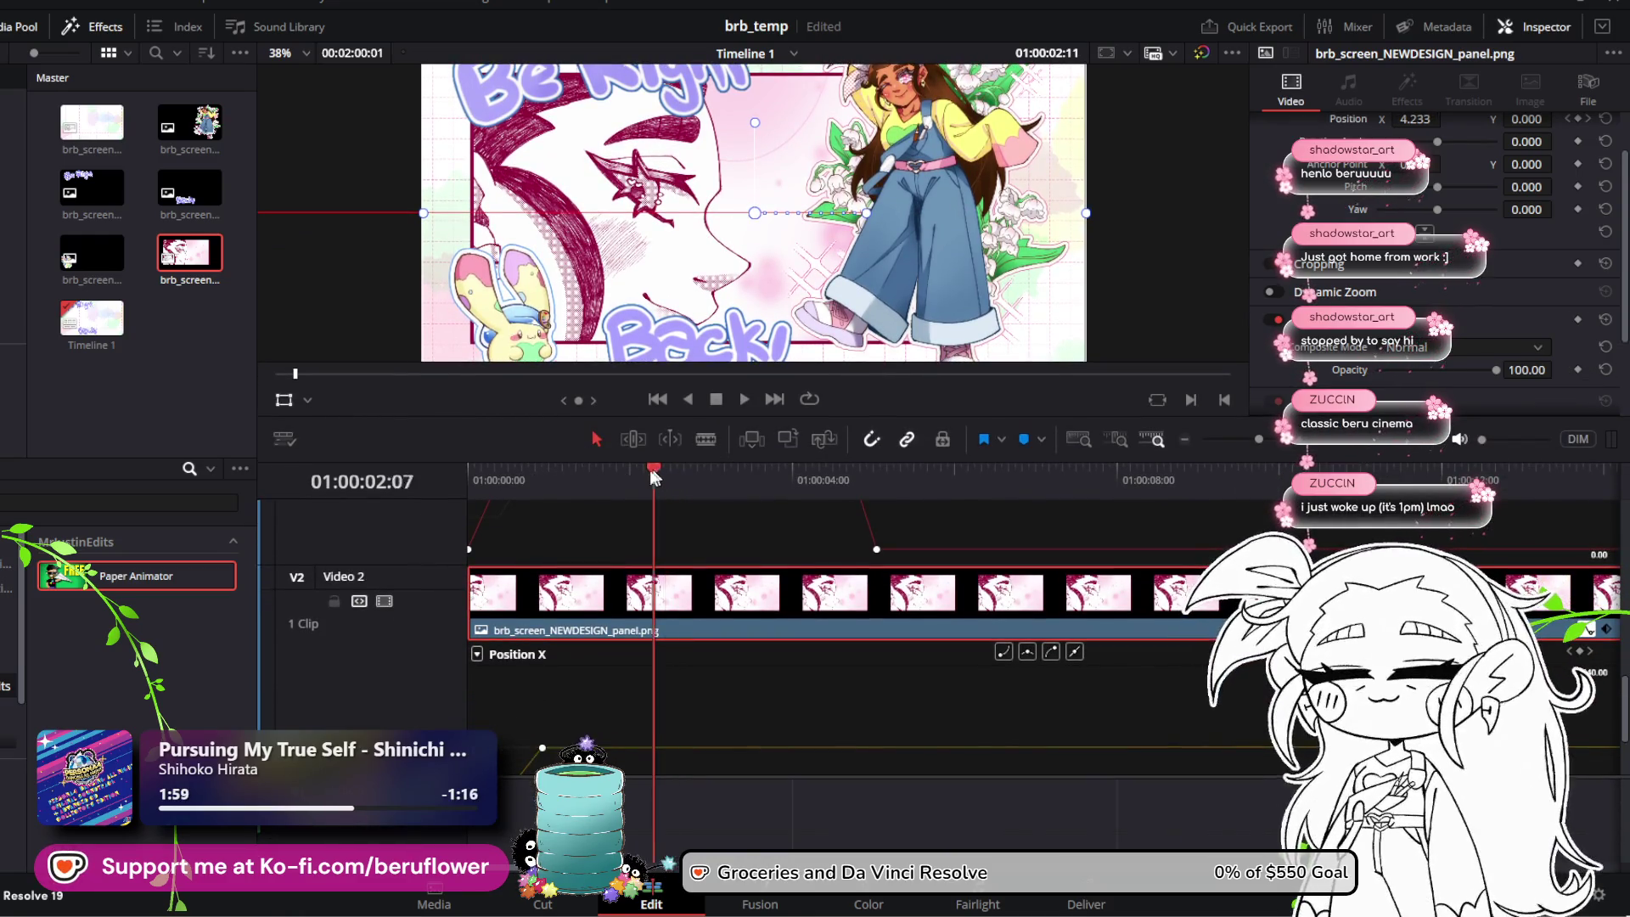
{"action": "key", "text": "Home"}
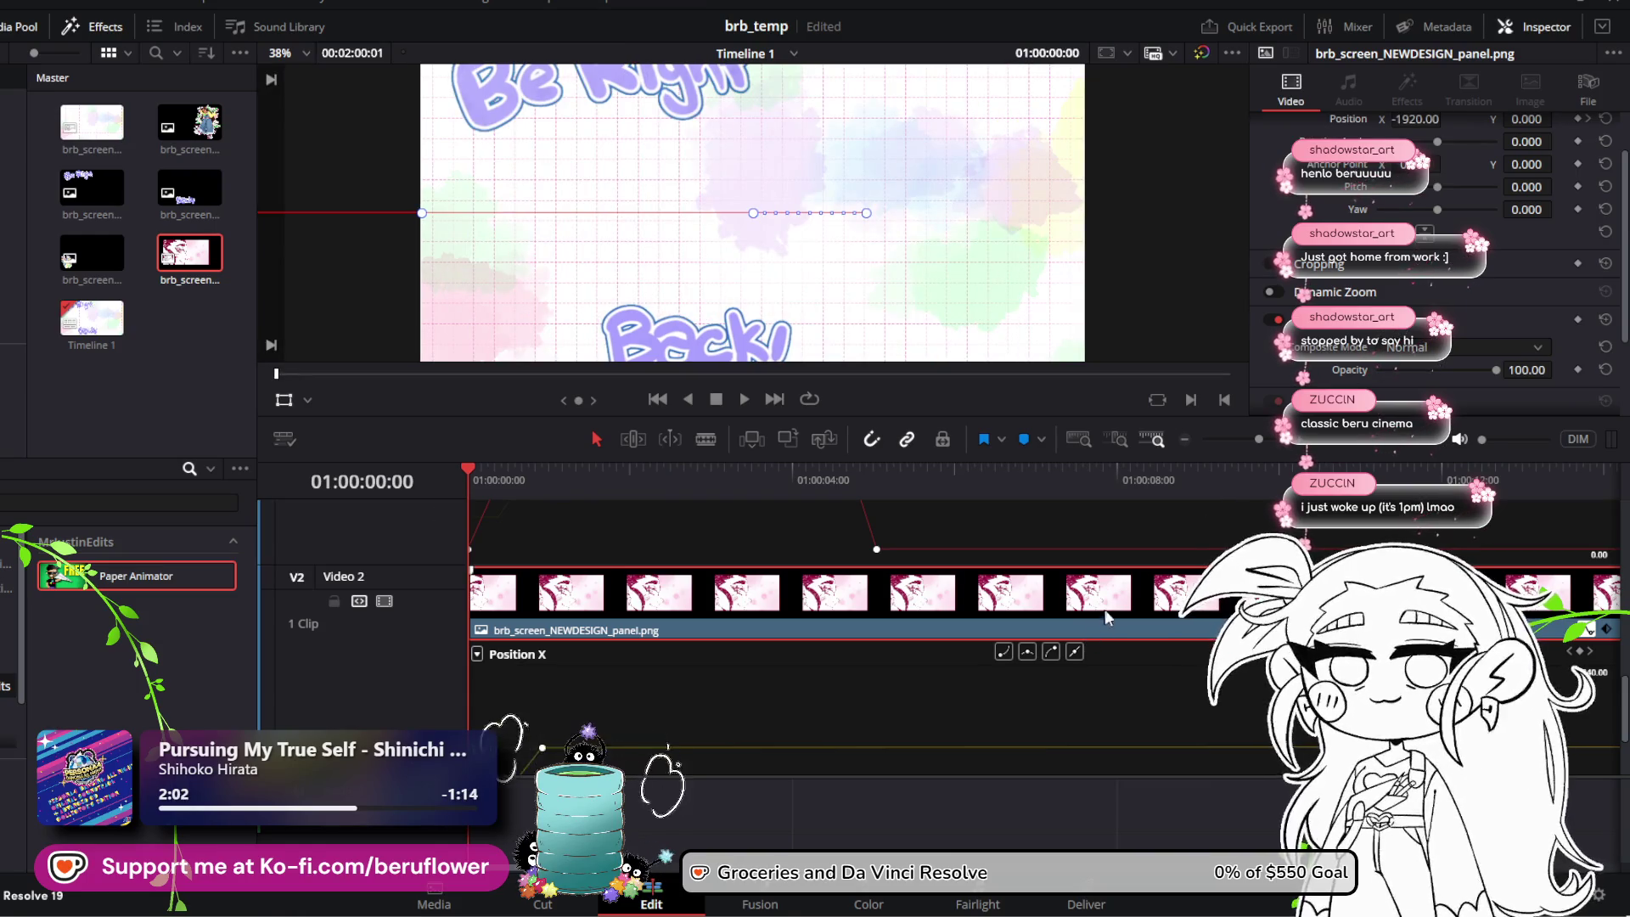
{"action": "scroll", "coordinate": [1396, 347], "scroll_direction": "down", "scroll_amount": 2}
{"action": "left_click_drag", "start_coordinate": [1484, 324], "coordinate": [1486, 319]}
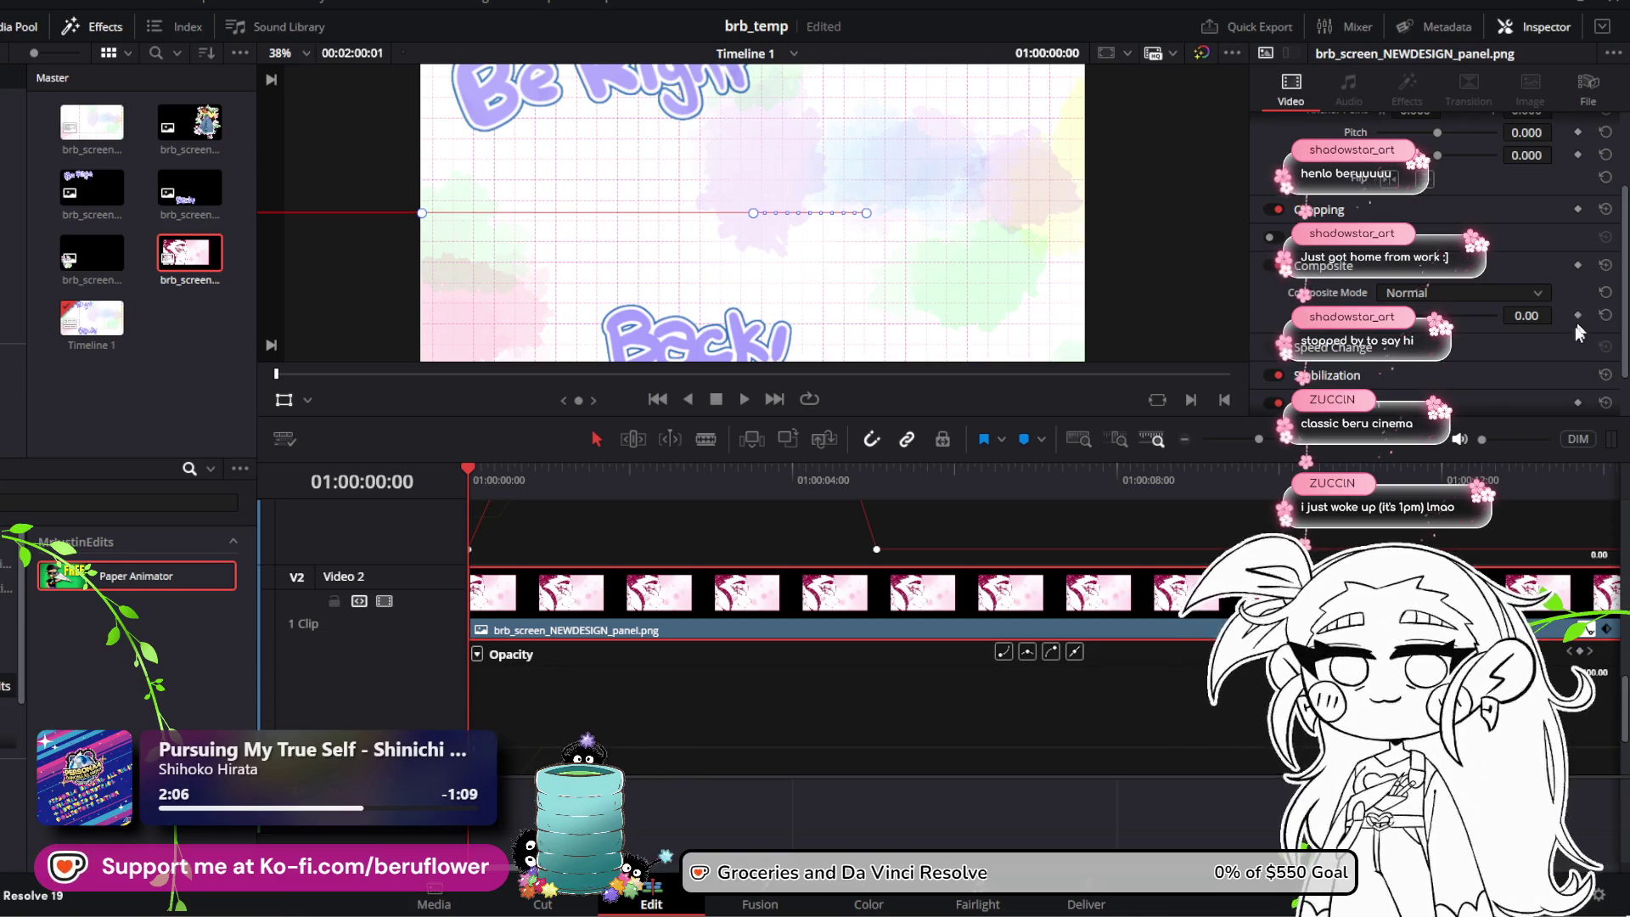
{"action": "key", "text": "ctrl+s"}
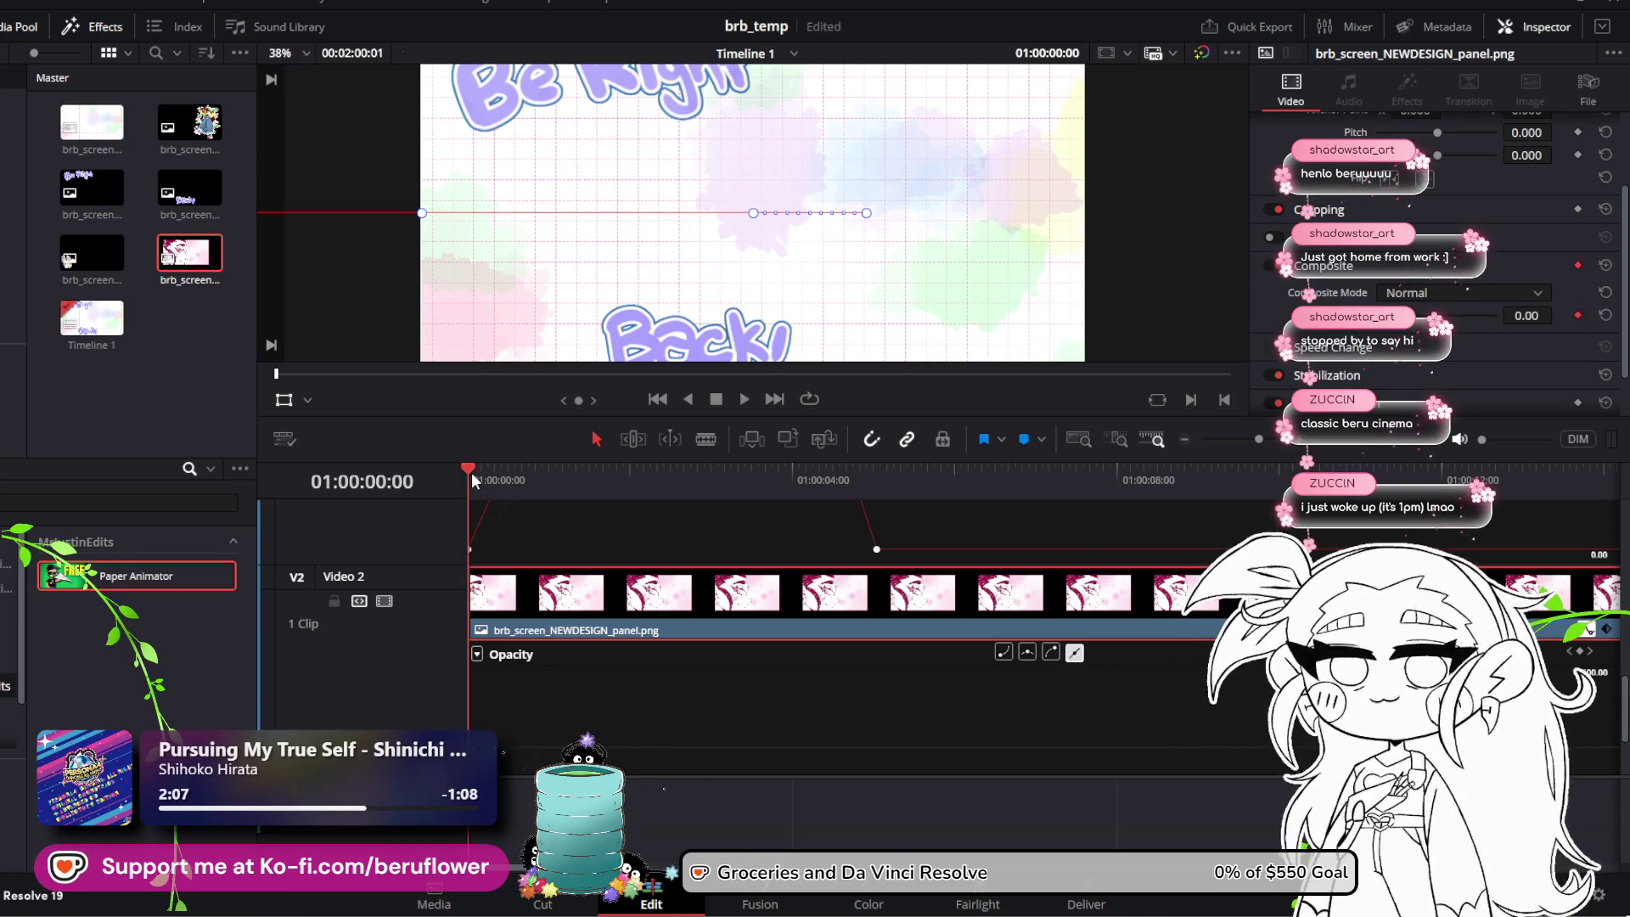
Step: Add a 100 Opacity keyframe on the panel clip at 01:00:02:03
{"action": "left_click_drag", "start_coordinate": [472, 472], "coordinate": [640, 492]}
{"action": "scroll", "coordinate": [702, 632], "scroll_direction": "down", "scroll_amount": 2}
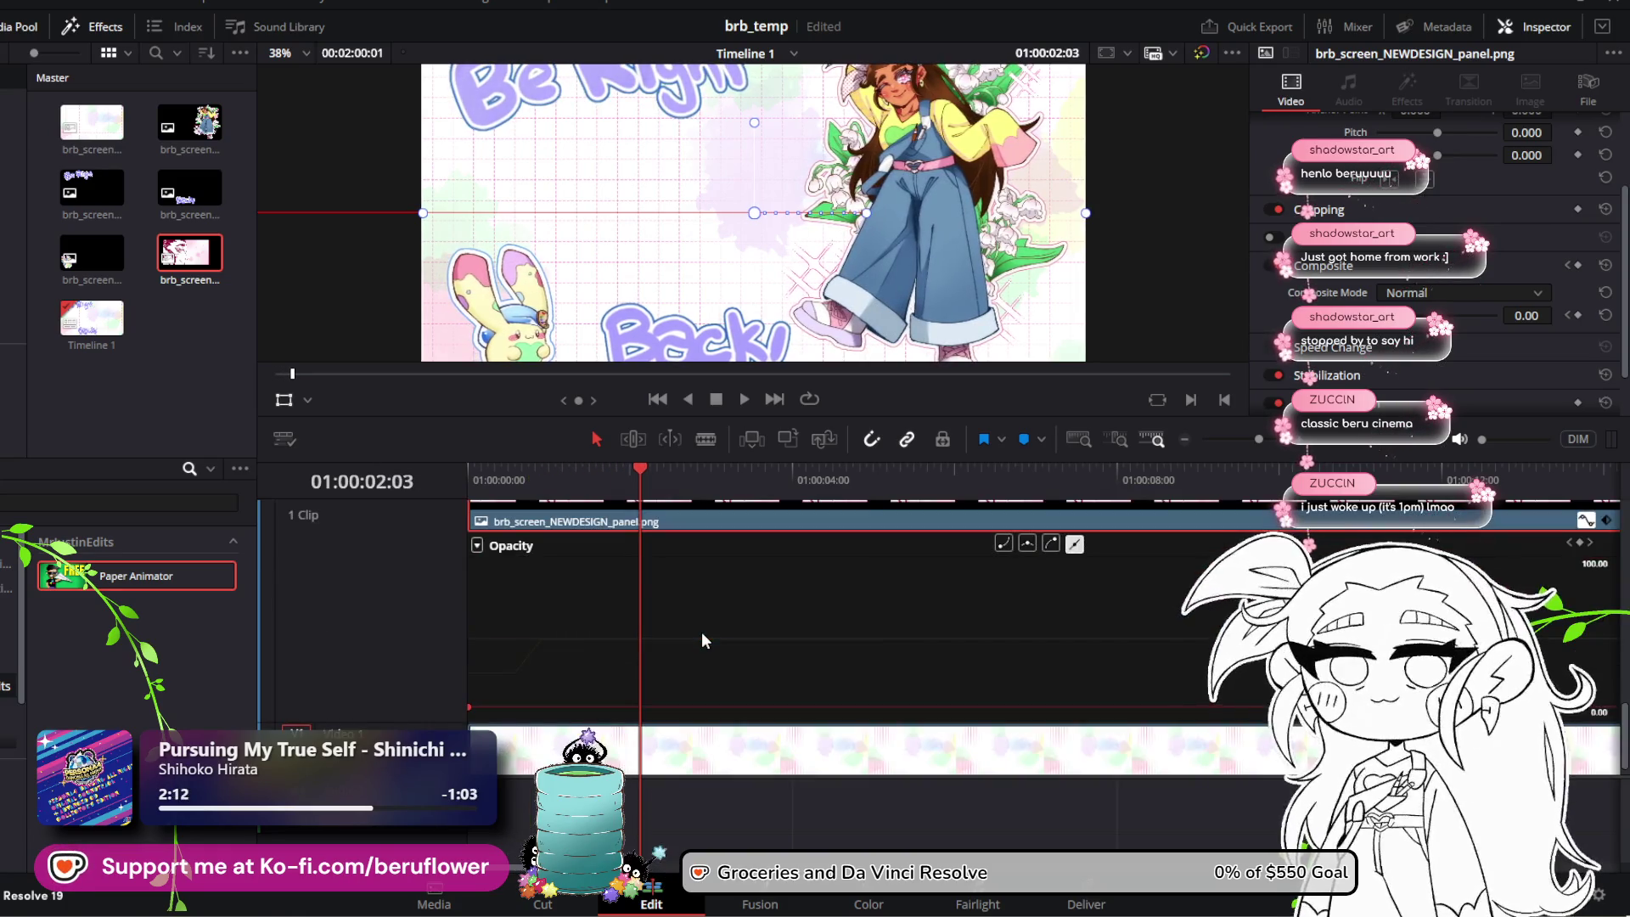
{"action": "scroll", "coordinate": [701, 632], "scroll_direction": "up", "scroll_amount": 2}
{"action": "key", "text": "ctrl+s"}
{"action": "left_click", "coordinate": [1606, 315]}
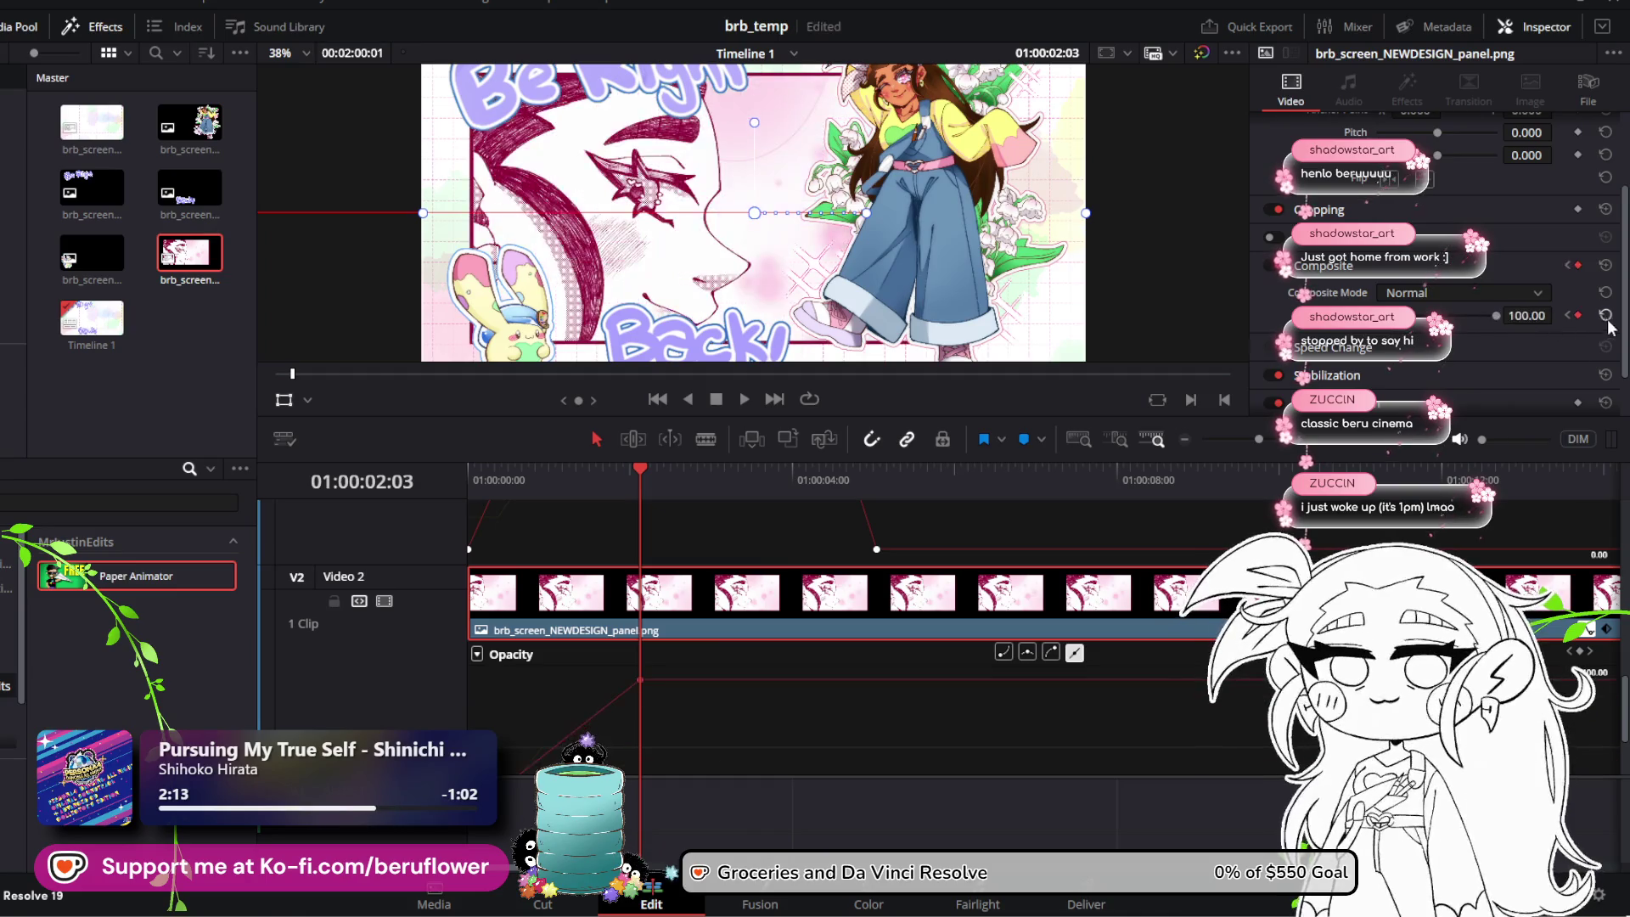
Step: Rewind to the start, save, and play back the panel fade-in
{"action": "left_click_drag", "start_coordinate": [621, 470], "coordinate": [438, 484]}
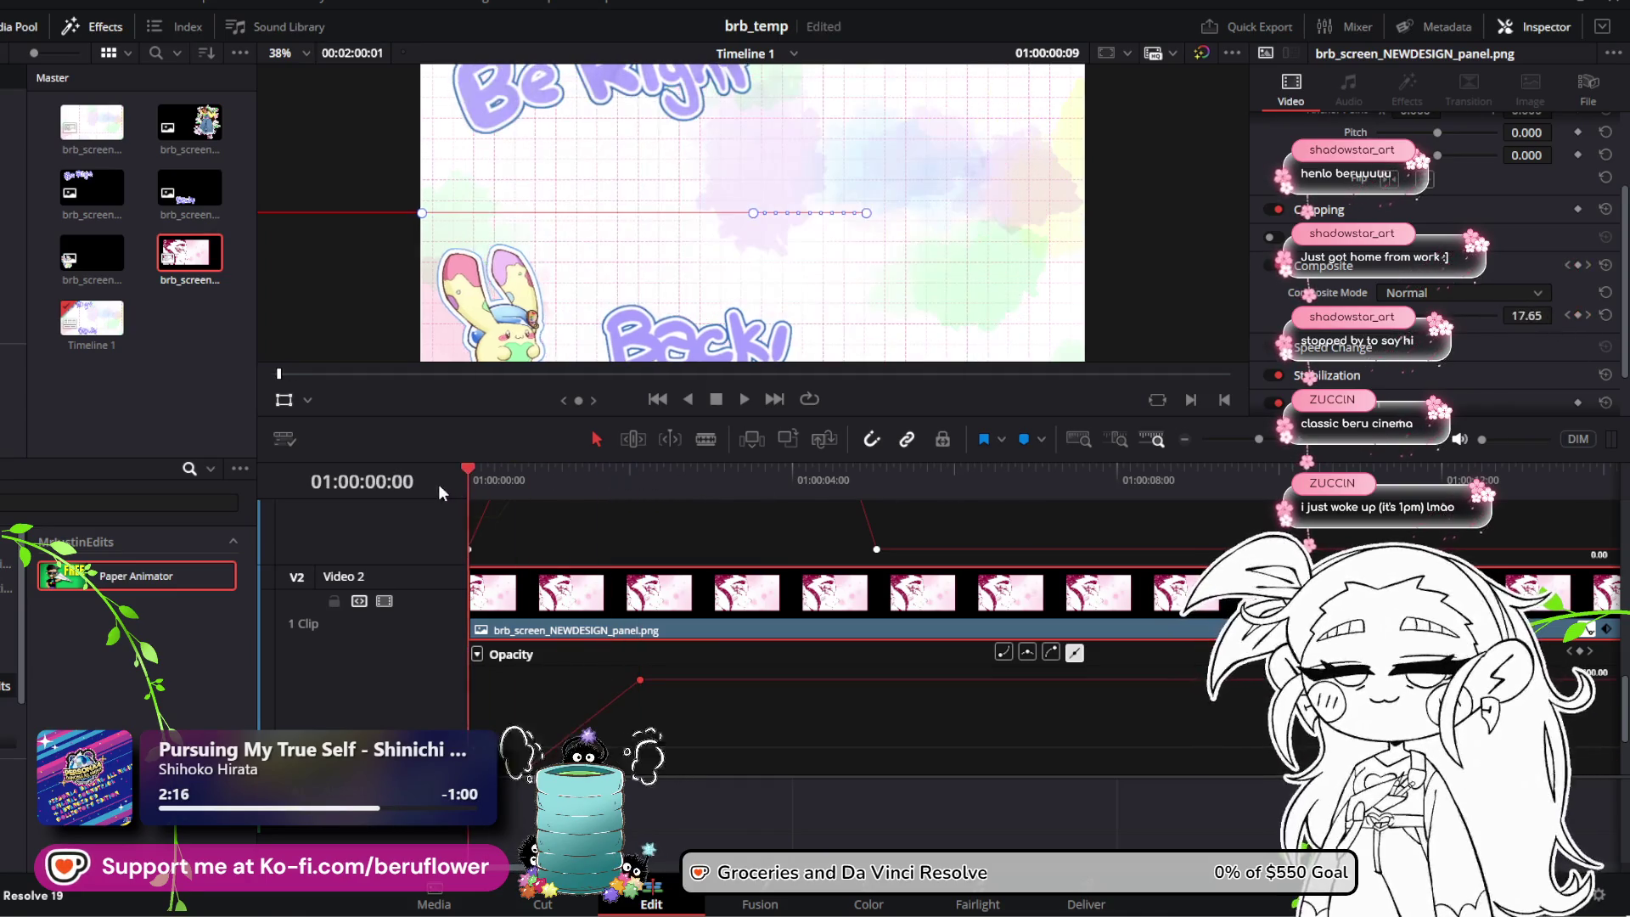
{"action": "key", "text": "ctrl+s"}
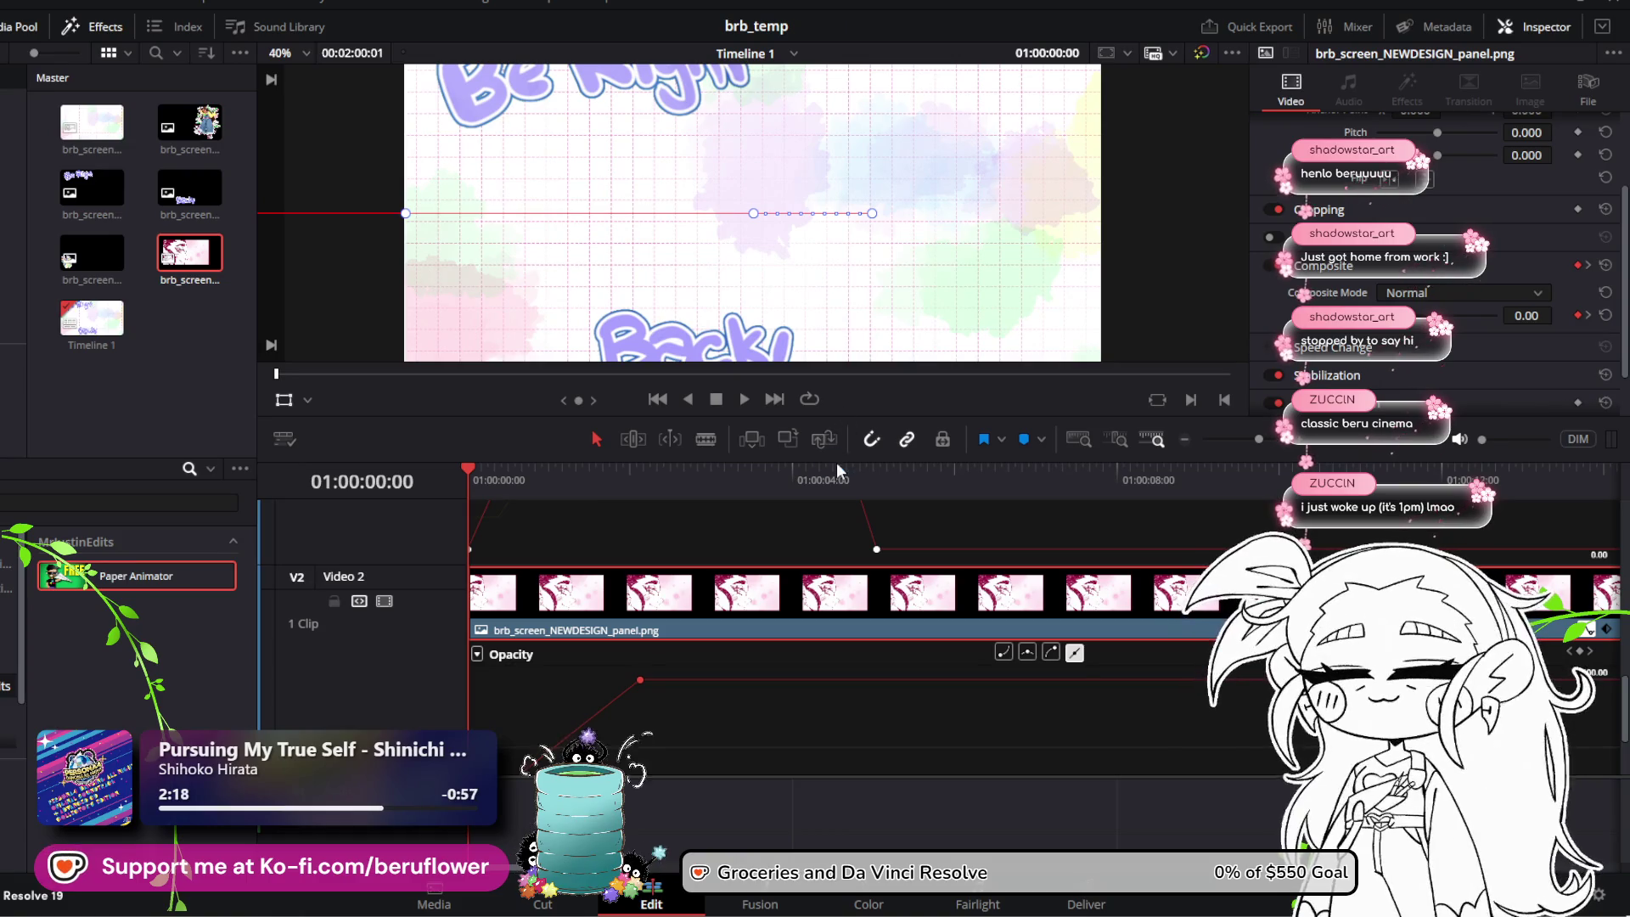
{"action": "left_click_drag", "start_coordinate": [837, 462], "coordinate": [831, 521]}
{"action": "left_click", "coordinate": [747, 460]}
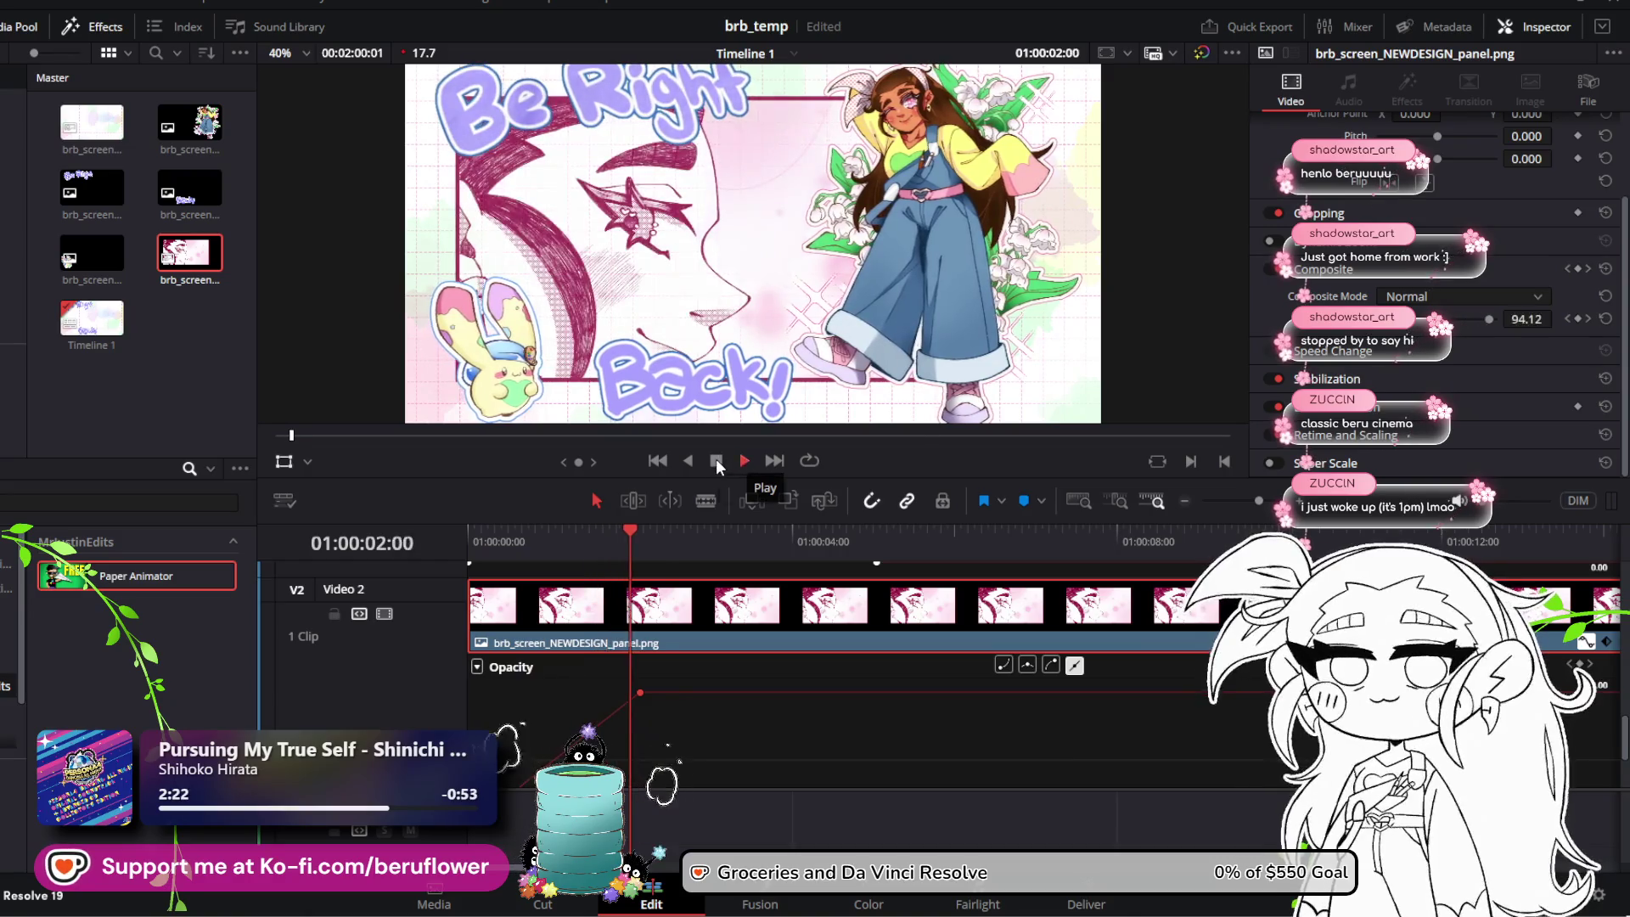
Step: Stop playback and move the panel's full-opacity keyframe slightly earlier
{"action": "left_click", "coordinate": [716, 460]}
{"action": "left_click_drag", "start_coordinate": [663, 533], "coordinate": [530, 535]}
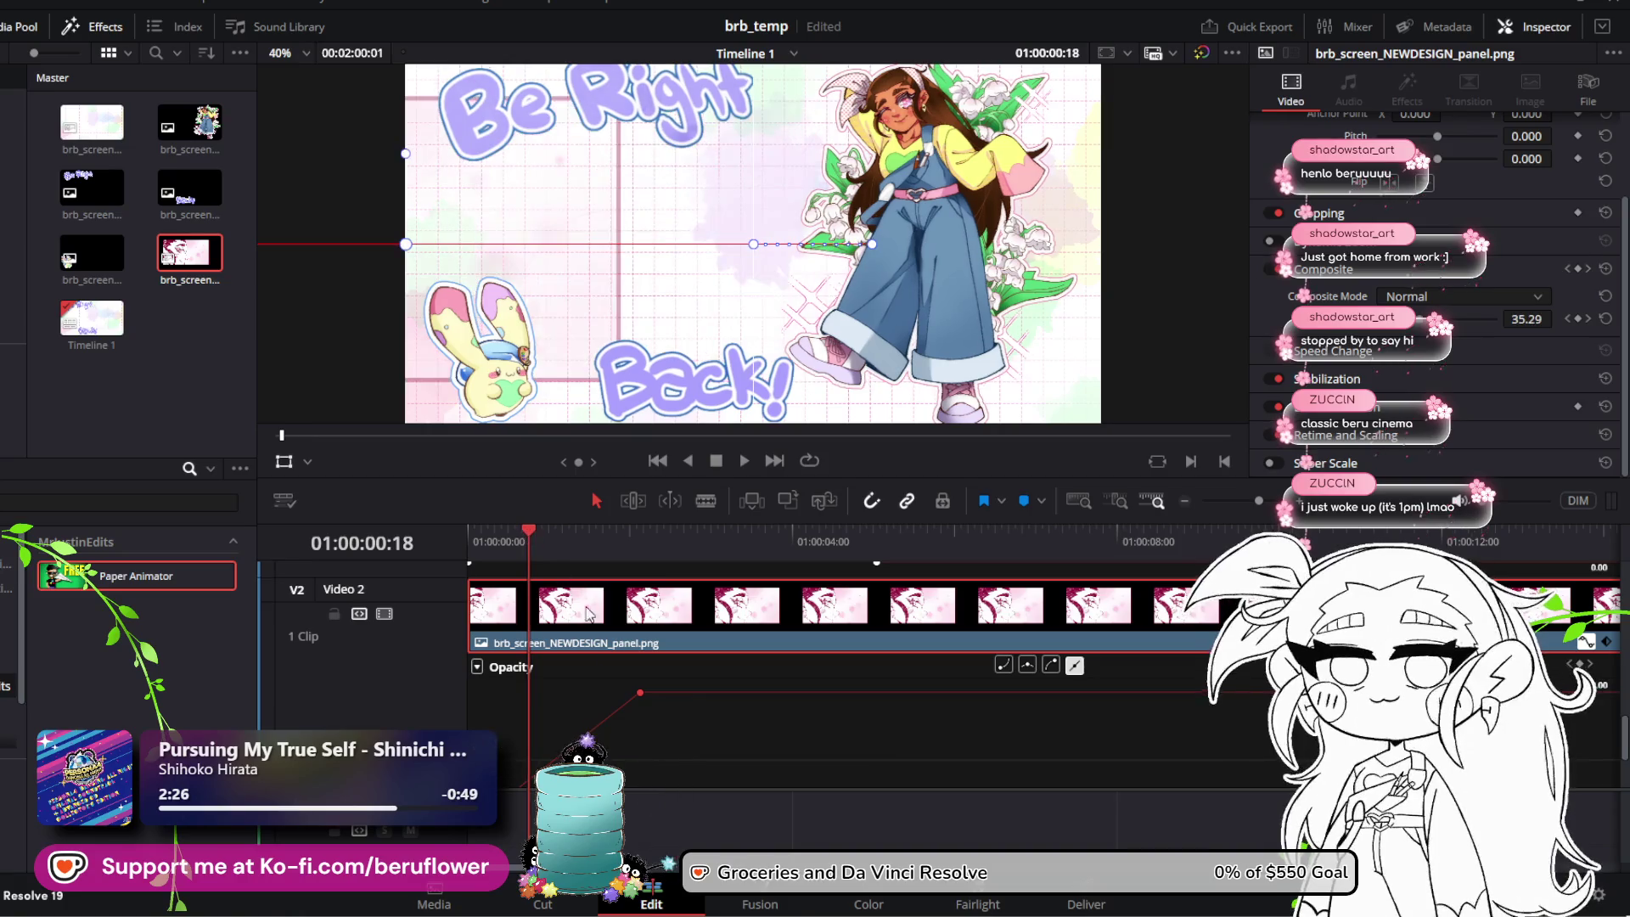
{"action": "left_click_drag", "start_coordinate": [643, 696], "coordinate": [629, 690]}
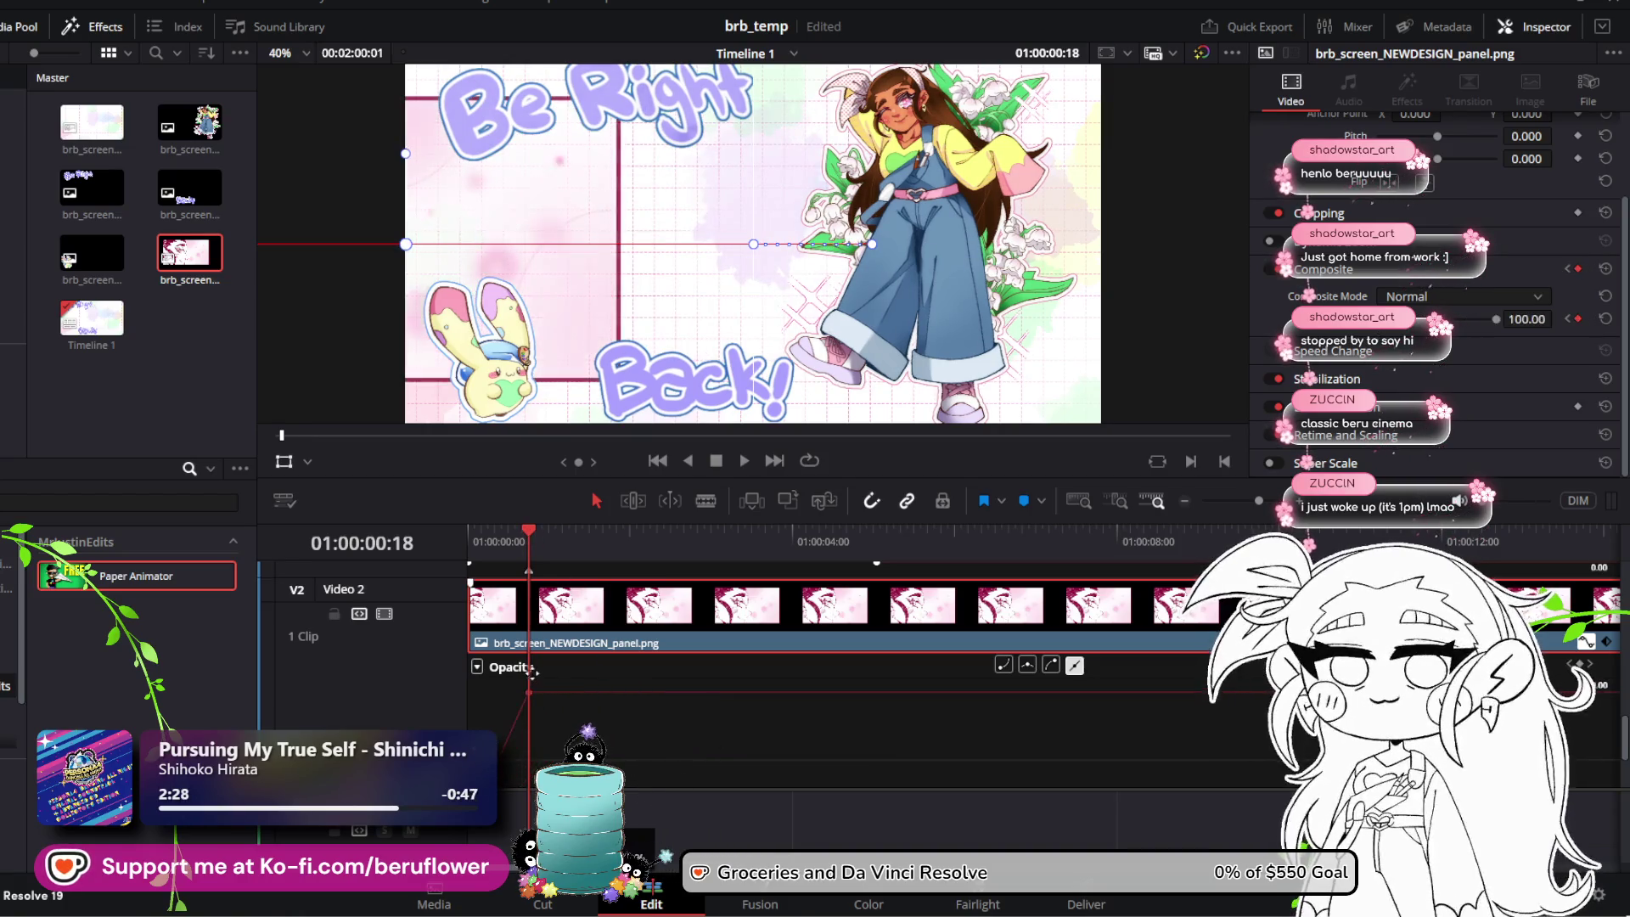
{"action": "left_click_drag", "start_coordinate": [530, 541], "coordinate": [456, 524]}
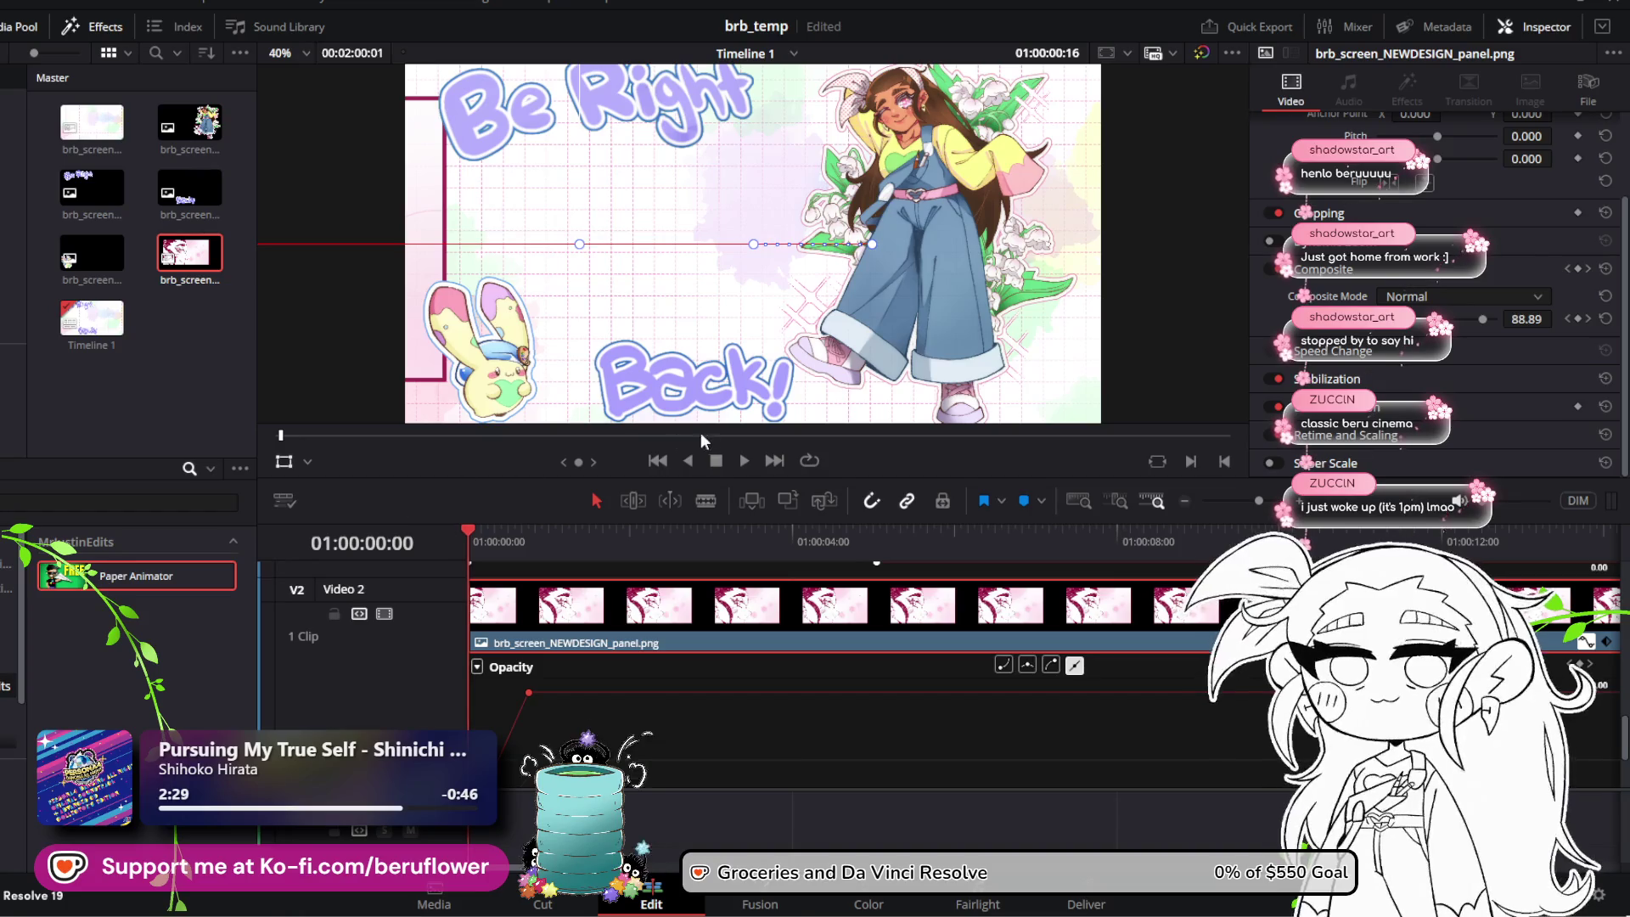
Step: Replay the panel fade-in from the start, checking the frame at 01:00:01:22, then save
{"action": "left_click", "coordinate": [745, 460]}
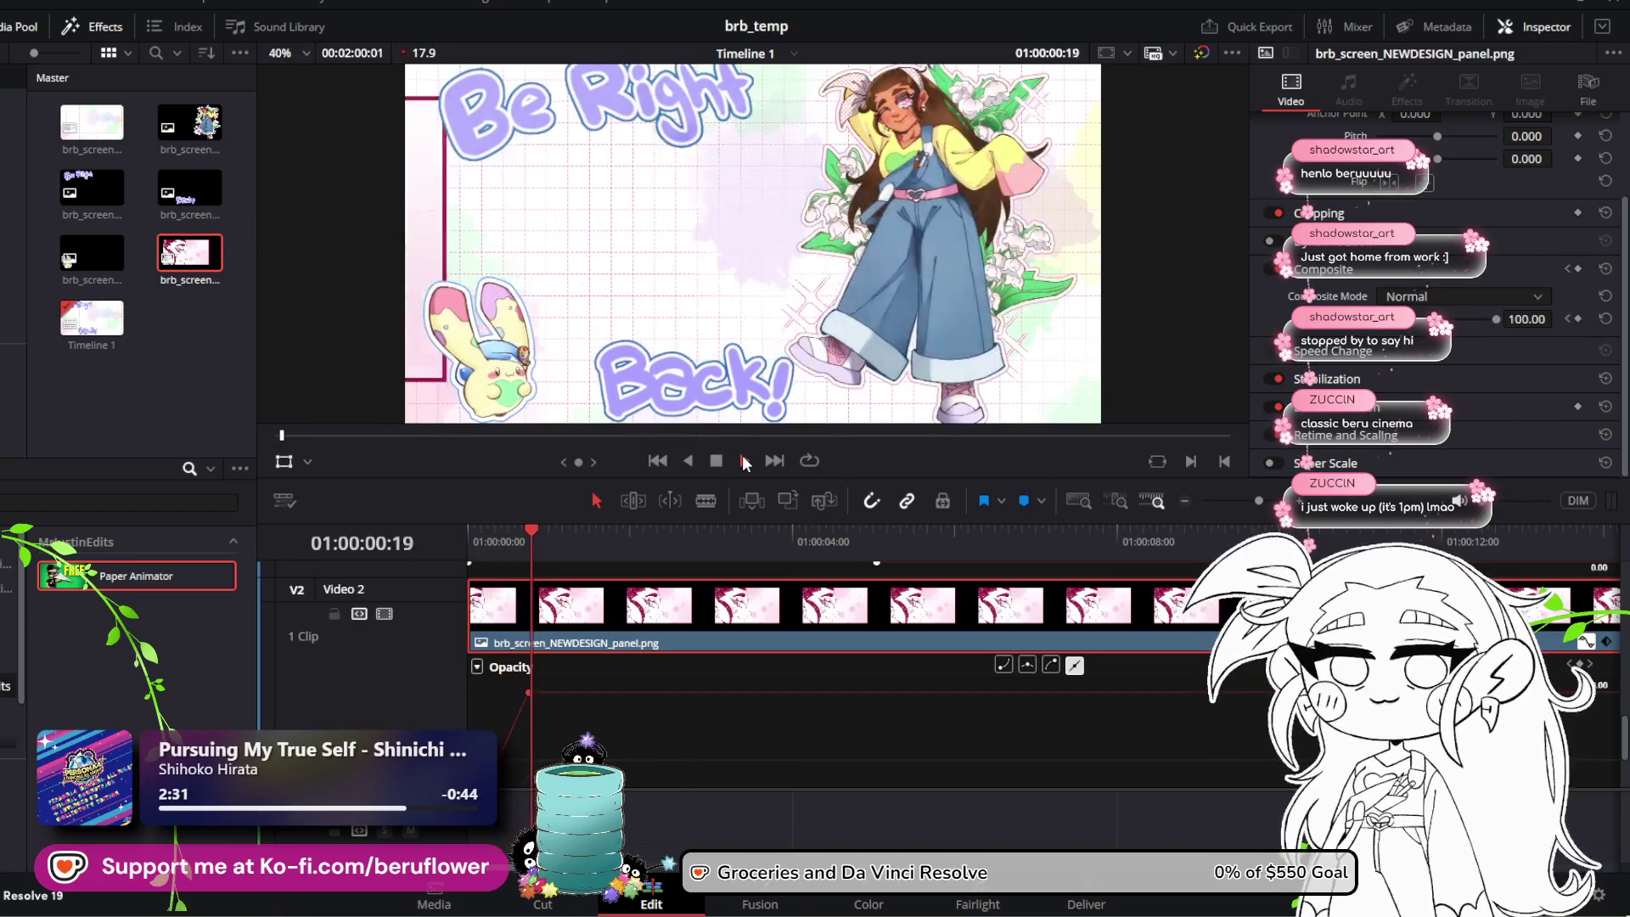
{"action": "key", "text": "space"}
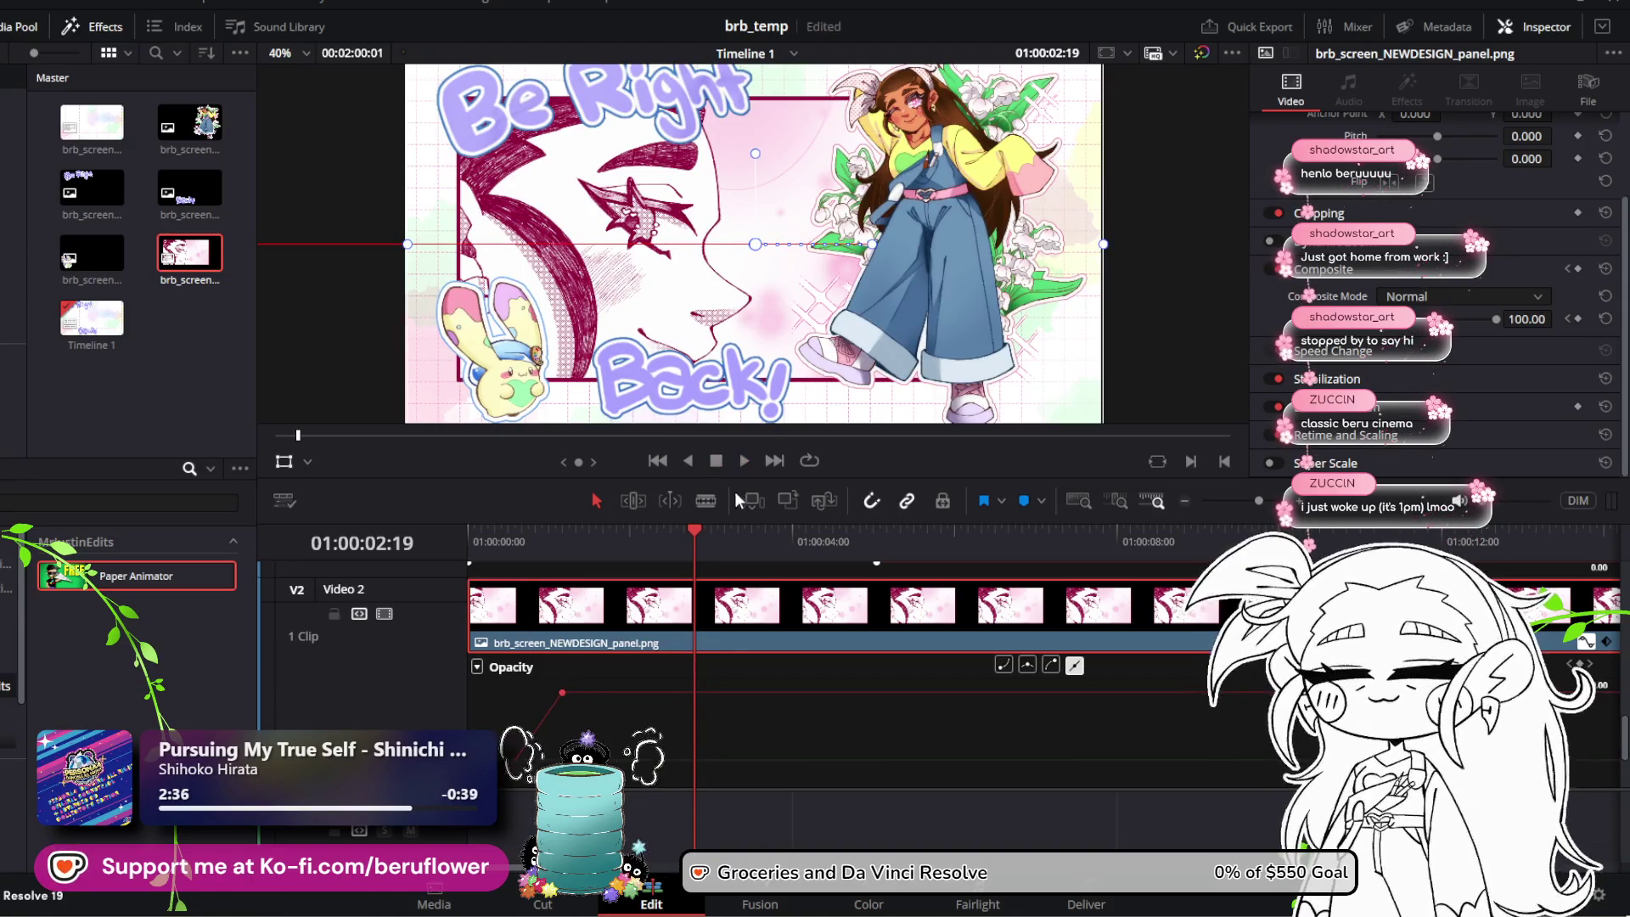
{"action": "left_click_drag", "start_coordinate": [696, 537], "coordinate": [466, 541]}
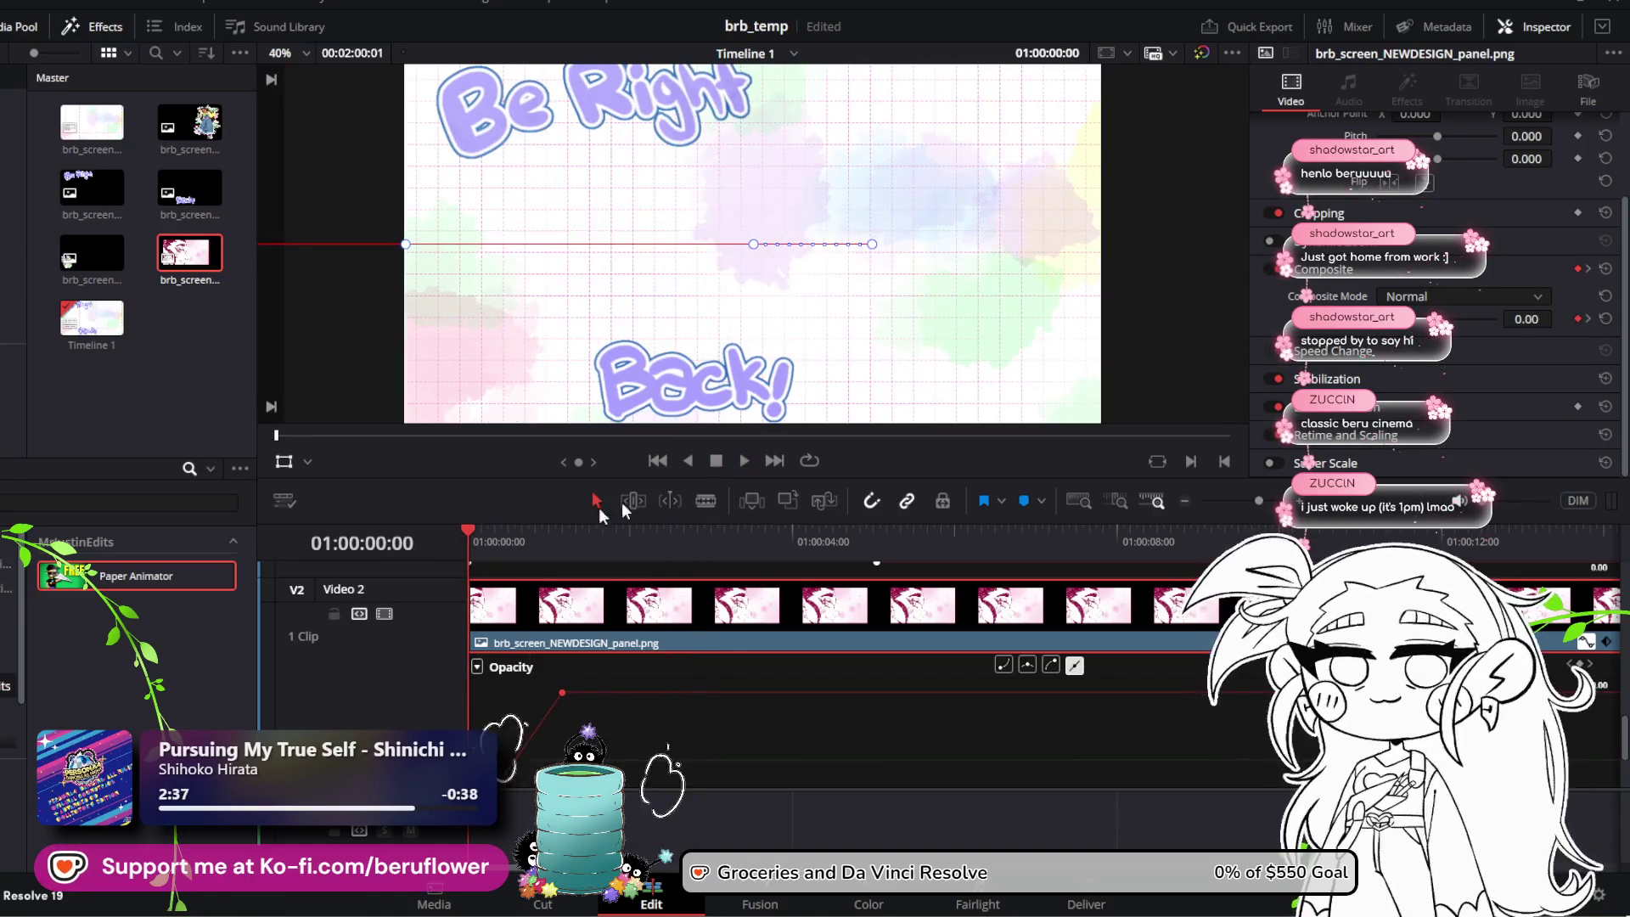
{"action": "left_click", "coordinate": [735, 460]}
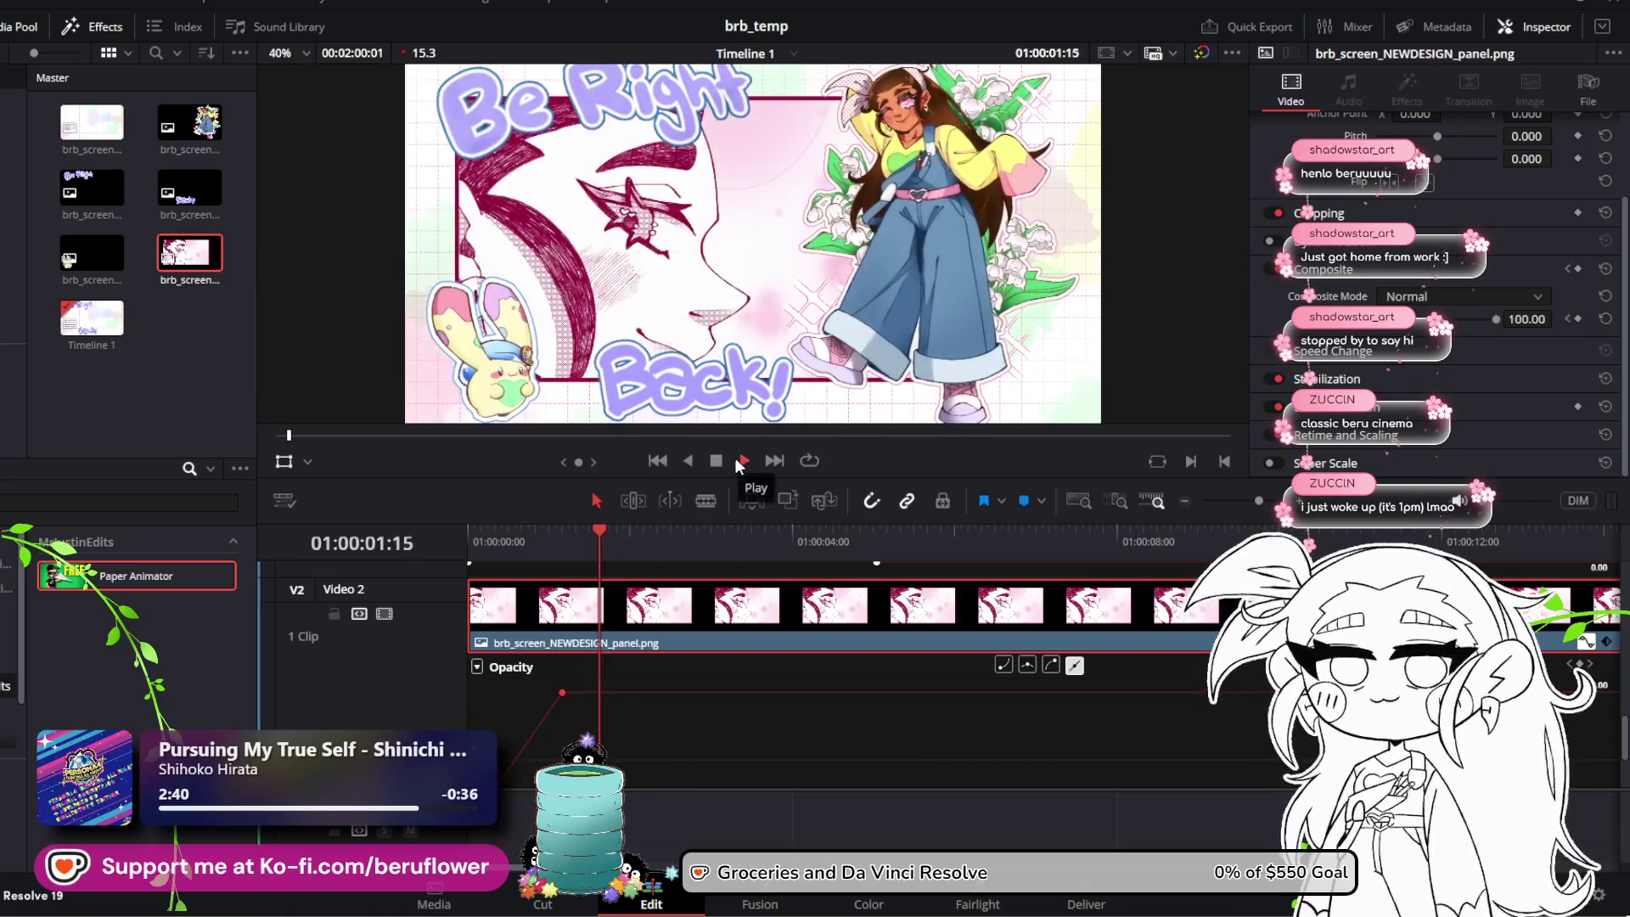
{"action": "left_click", "coordinate": [717, 460]}
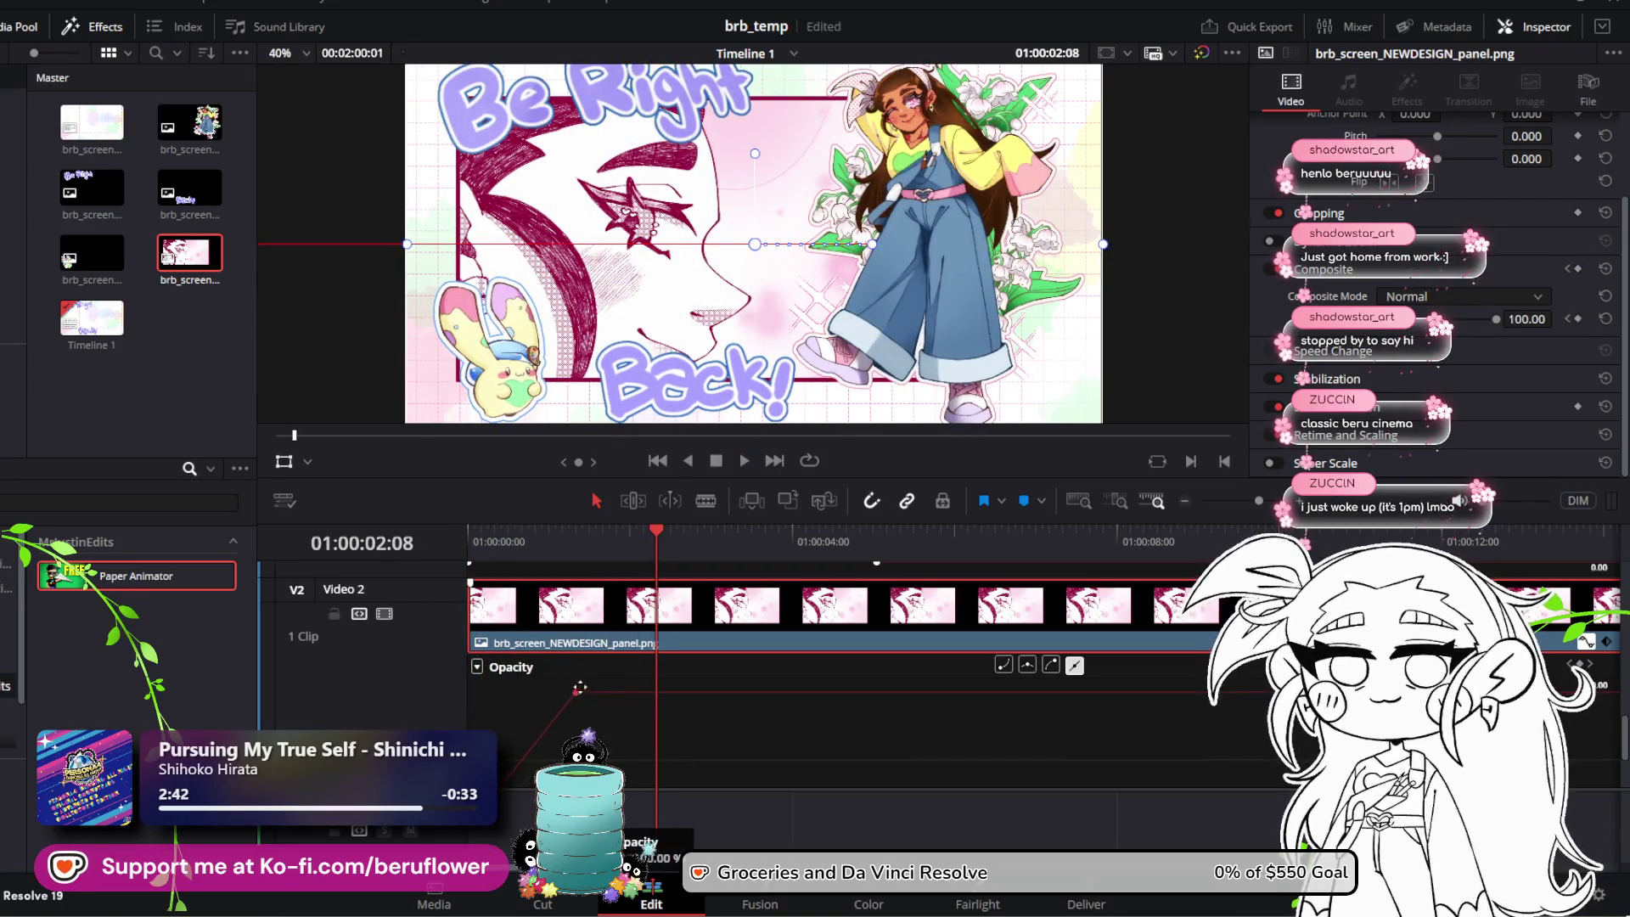
{"action": "left_click", "coordinate": [621, 535]}
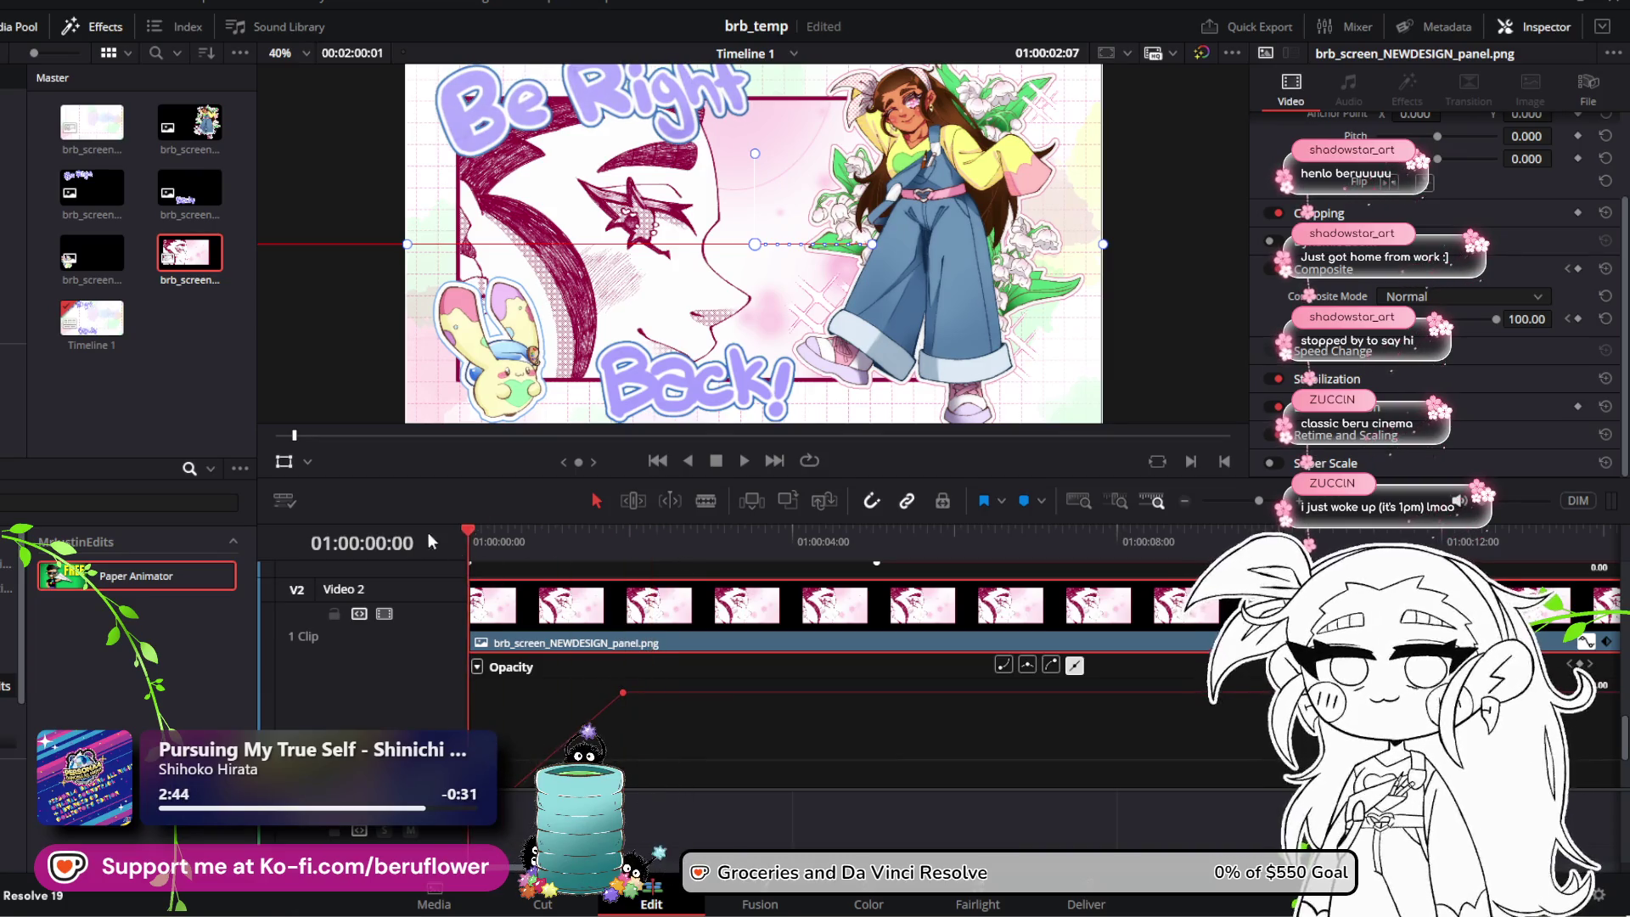
{"action": "left_click", "coordinate": [742, 461]}
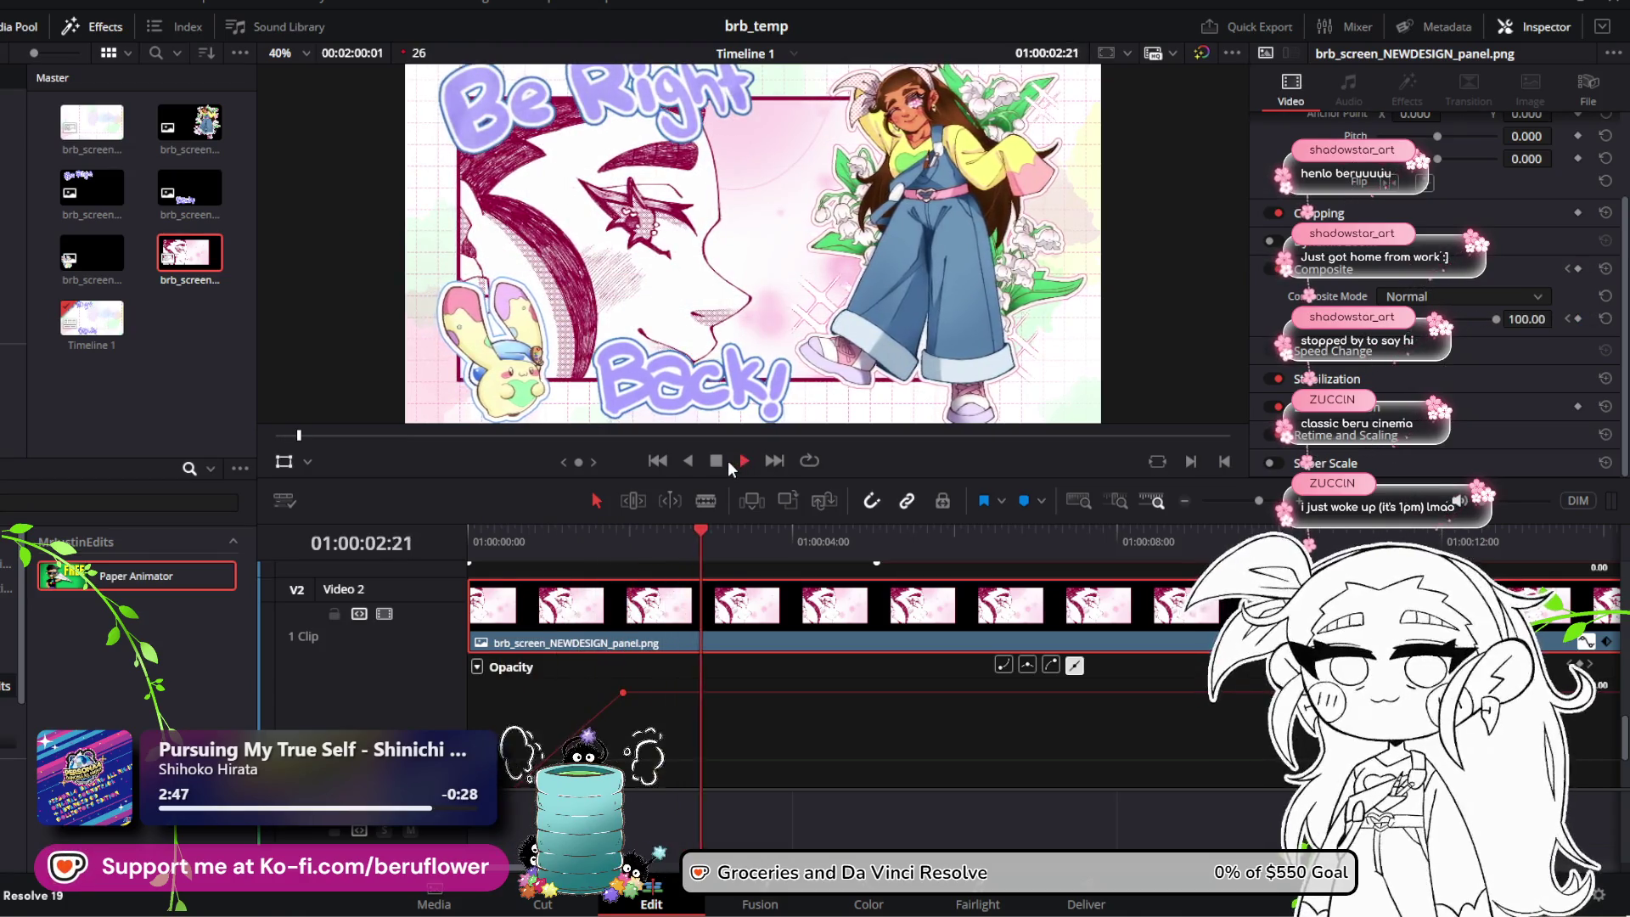
{"action": "left_click", "coordinate": [719, 458]}
{"action": "mouse_move", "coordinate": [623, 693]}
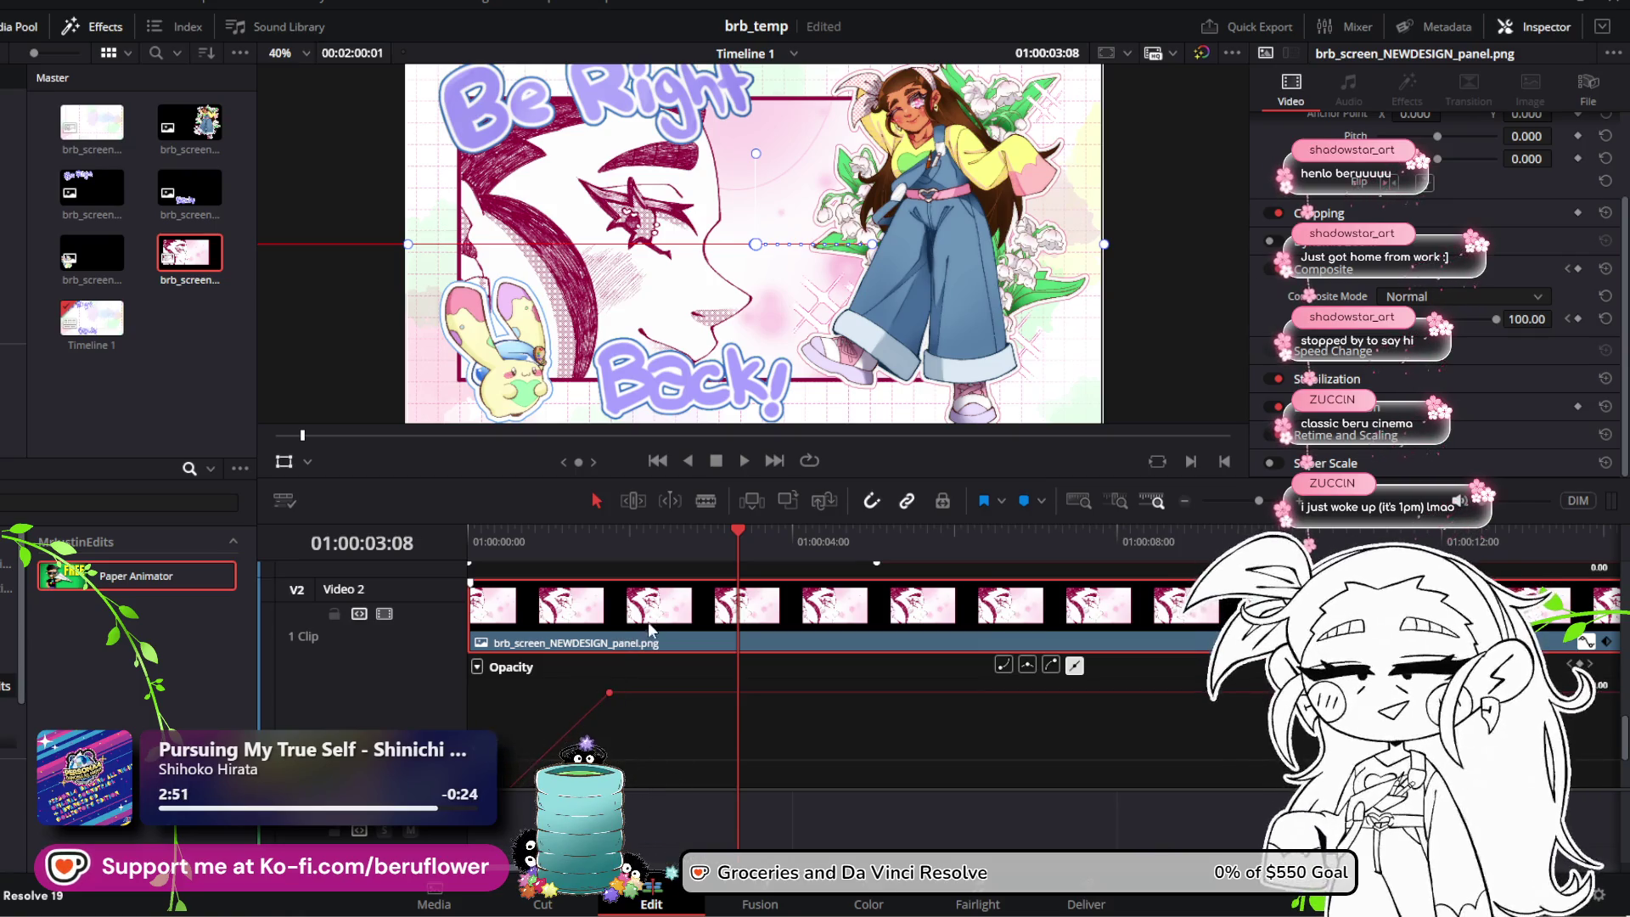
{"action": "key", "text": "ctrl+s"}
Step: Watch the panel fade in again from about one second and from the first frame
{"action": "left_click_drag", "start_coordinate": [735, 537], "coordinate": [531, 573]}
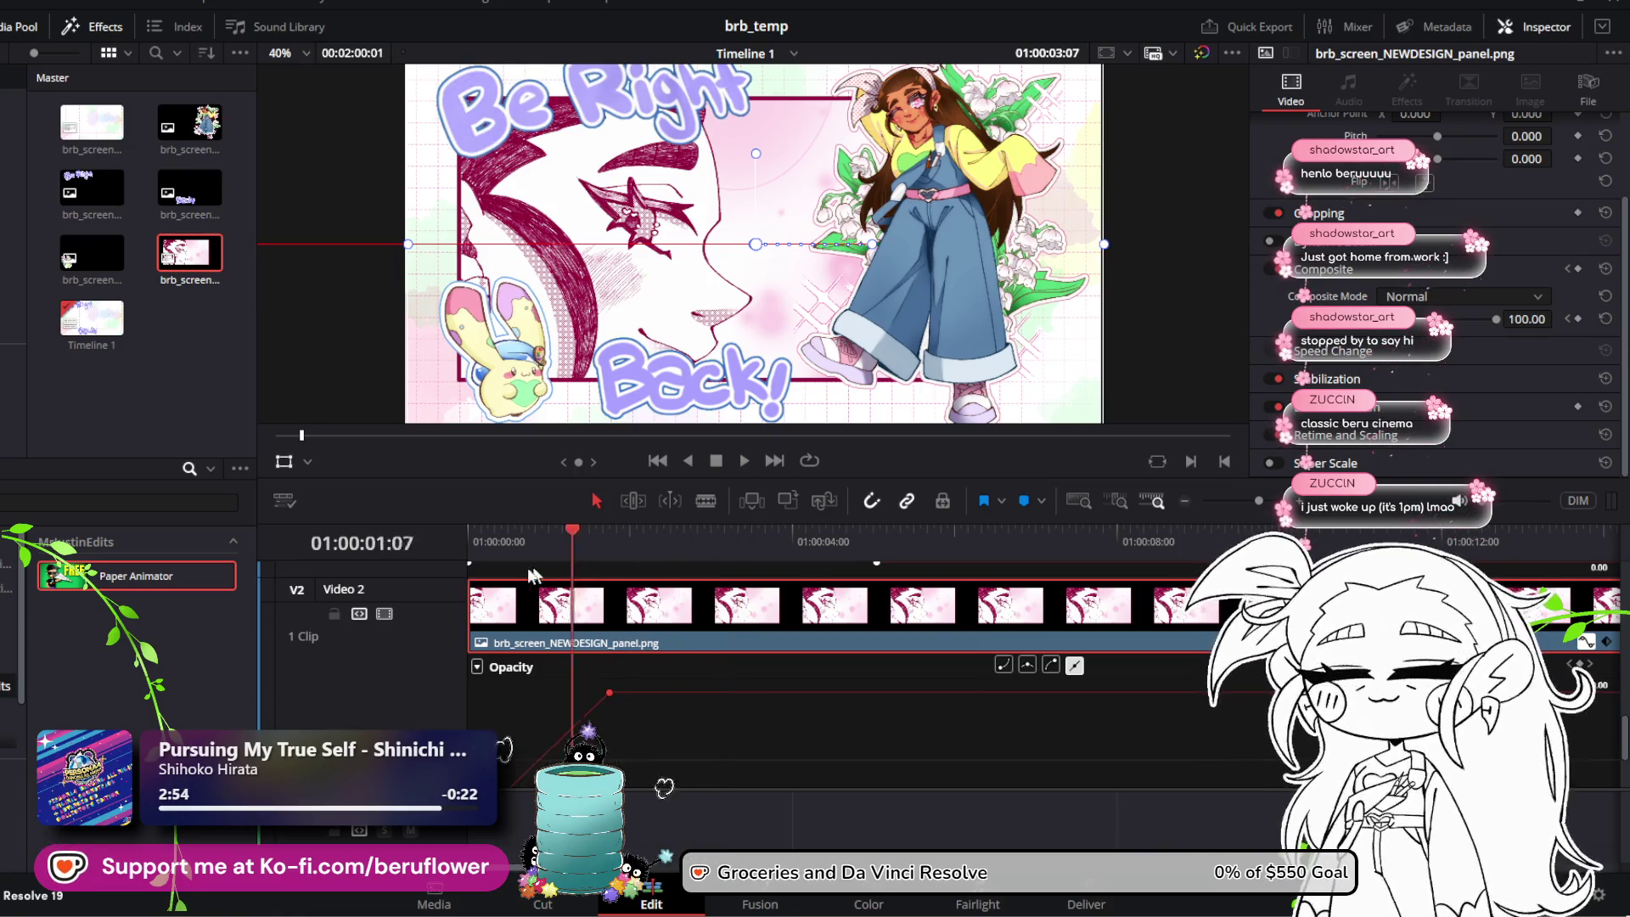
{"action": "left_click", "coordinate": [743, 462]}
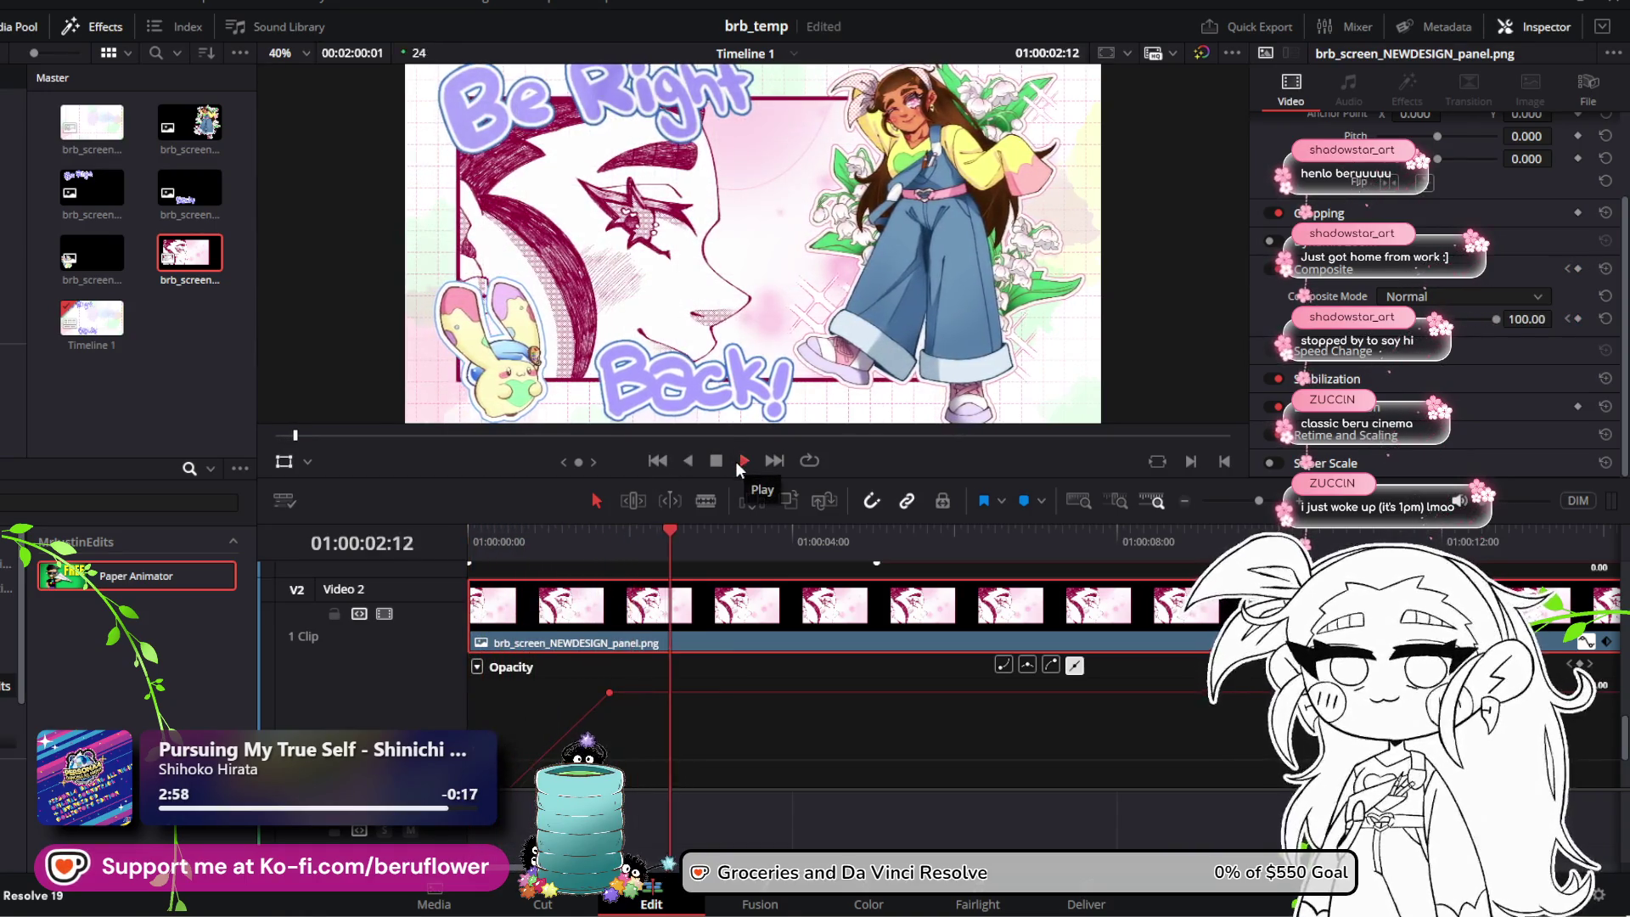
{"action": "left_click", "coordinate": [720, 460]}
{"action": "scroll", "coordinate": [659, 649], "scroll_direction": "up", "scroll_amount": 3}
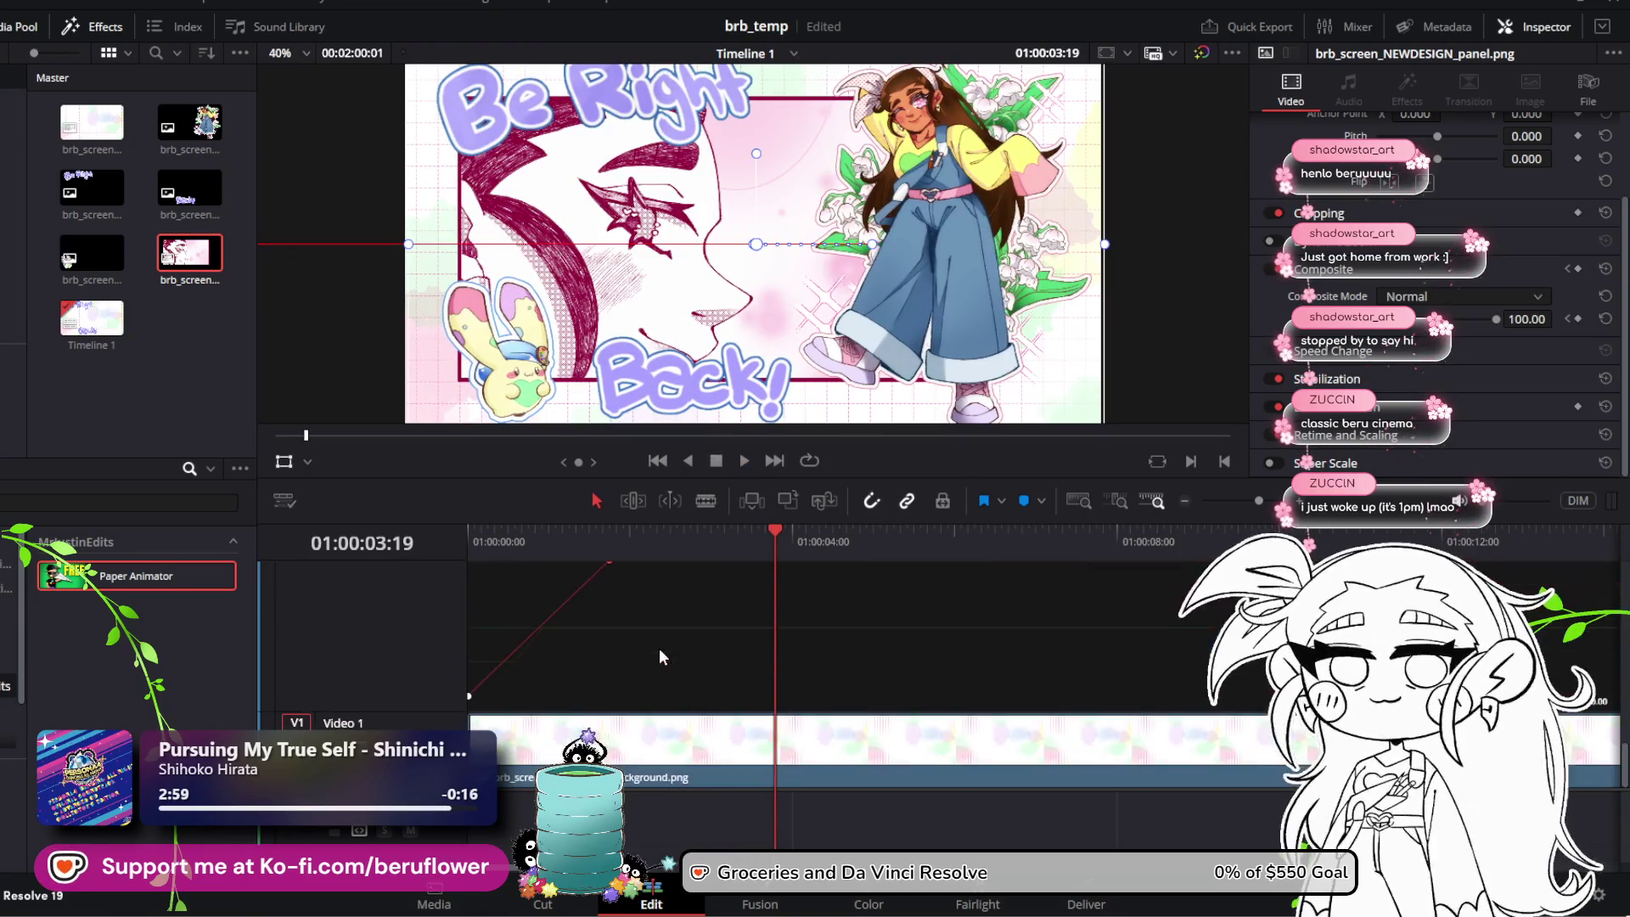
{"action": "scroll", "coordinate": [659, 649], "scroll_direction": "down", "scroll_amount": 3}
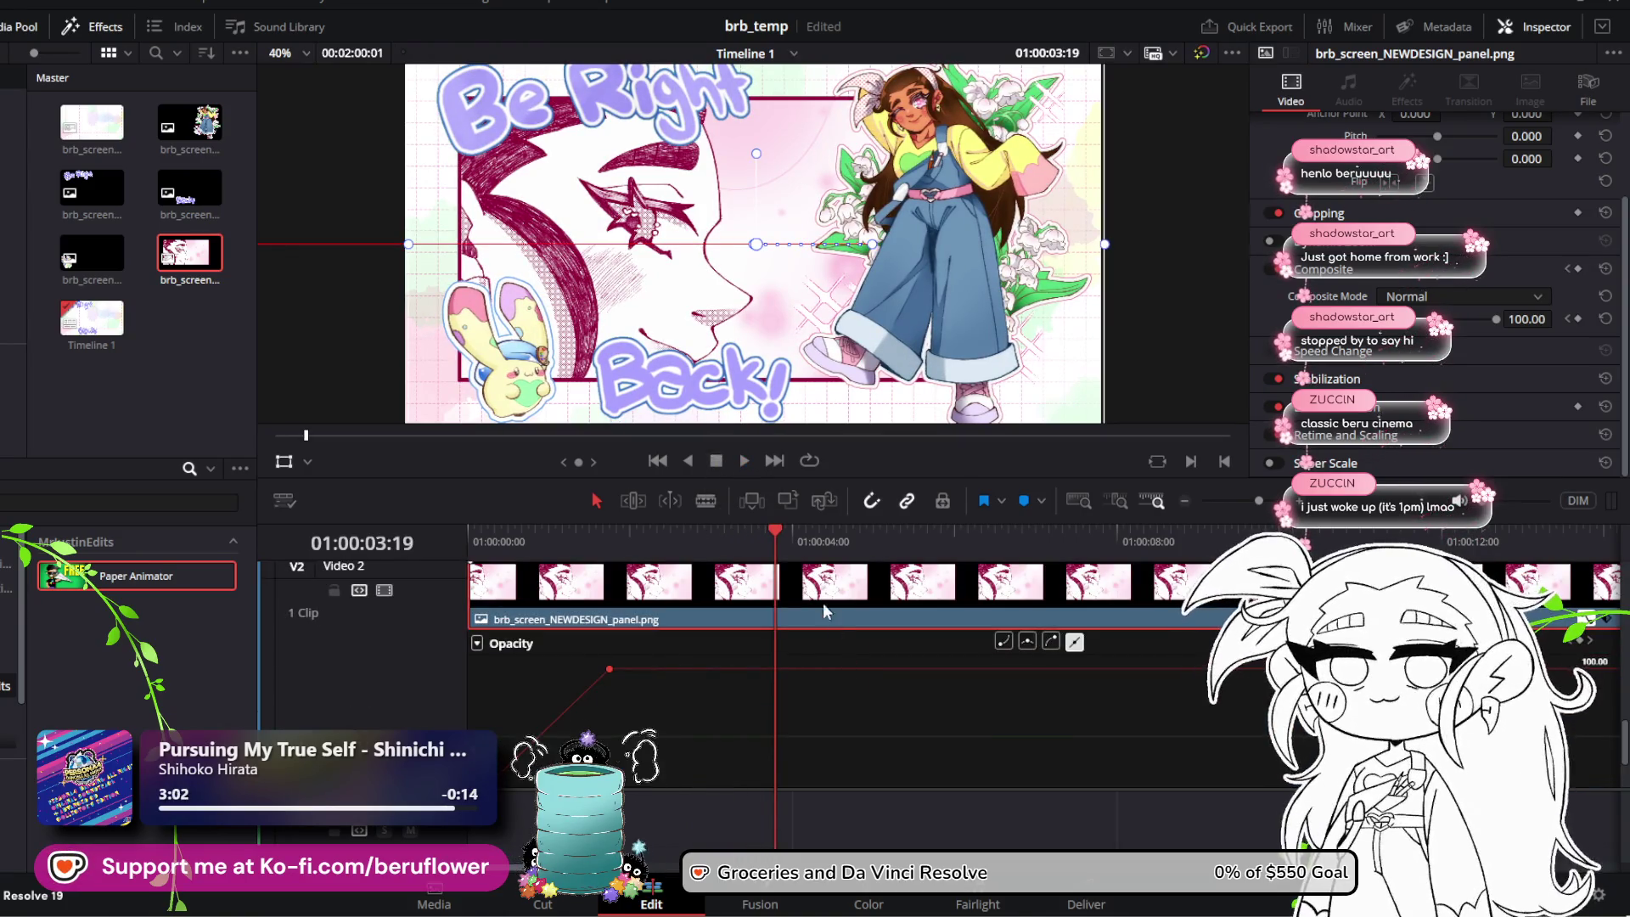
{"action": "left_click_drag", "start_coordinate": [777, 531], "coordinate": [468, 535]}
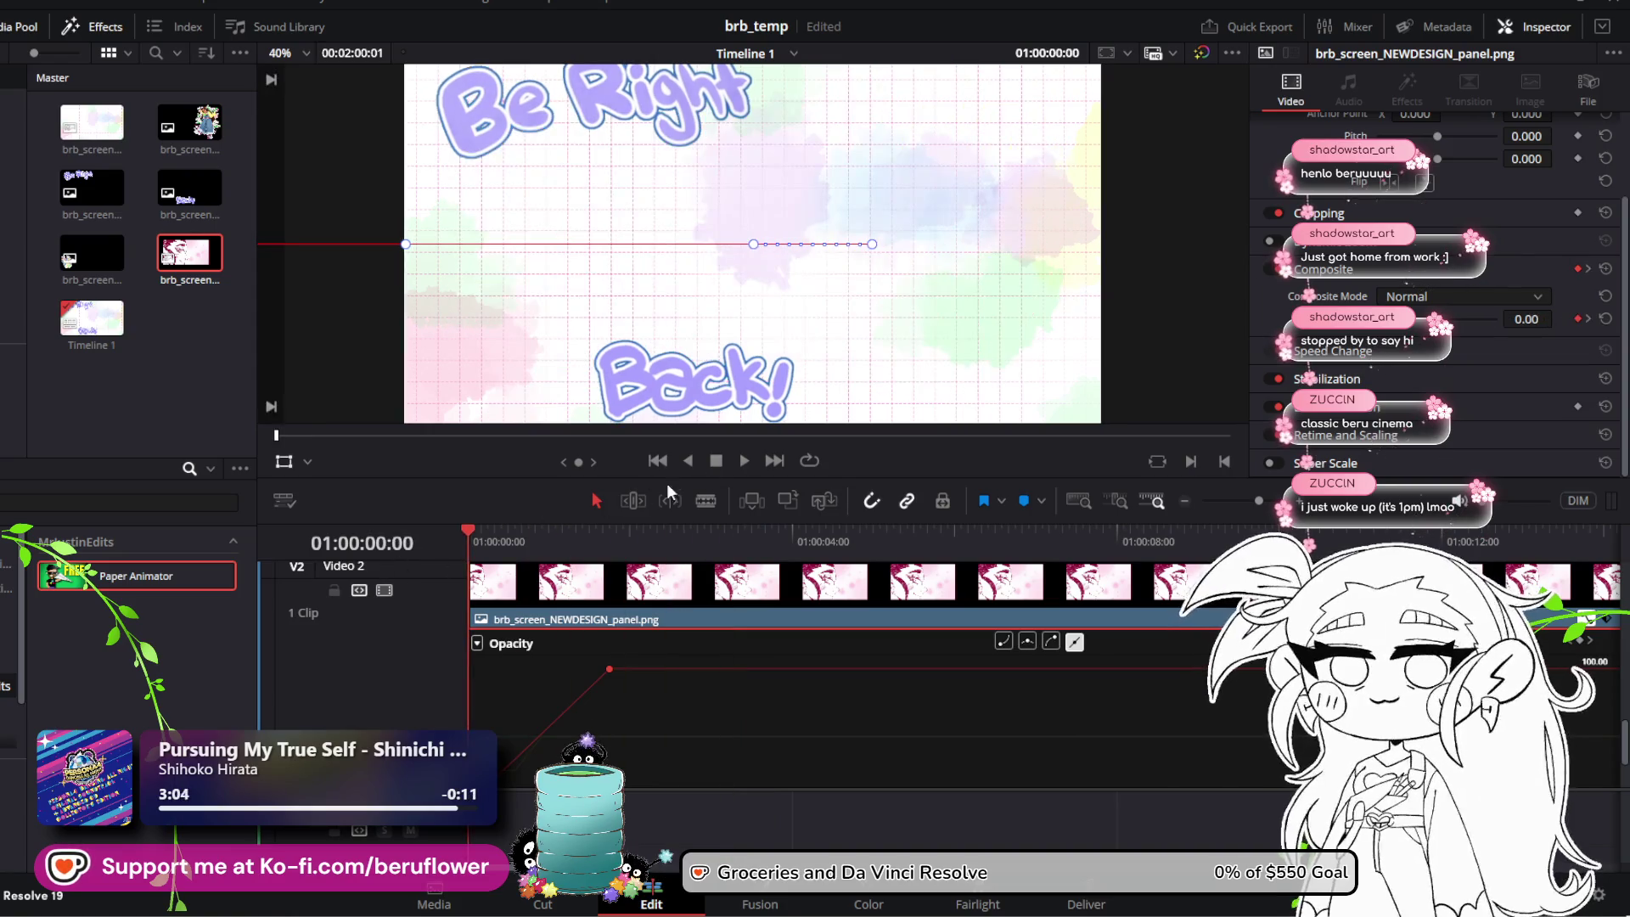
{"action": "left_click", "coordinate": [746, 461]}
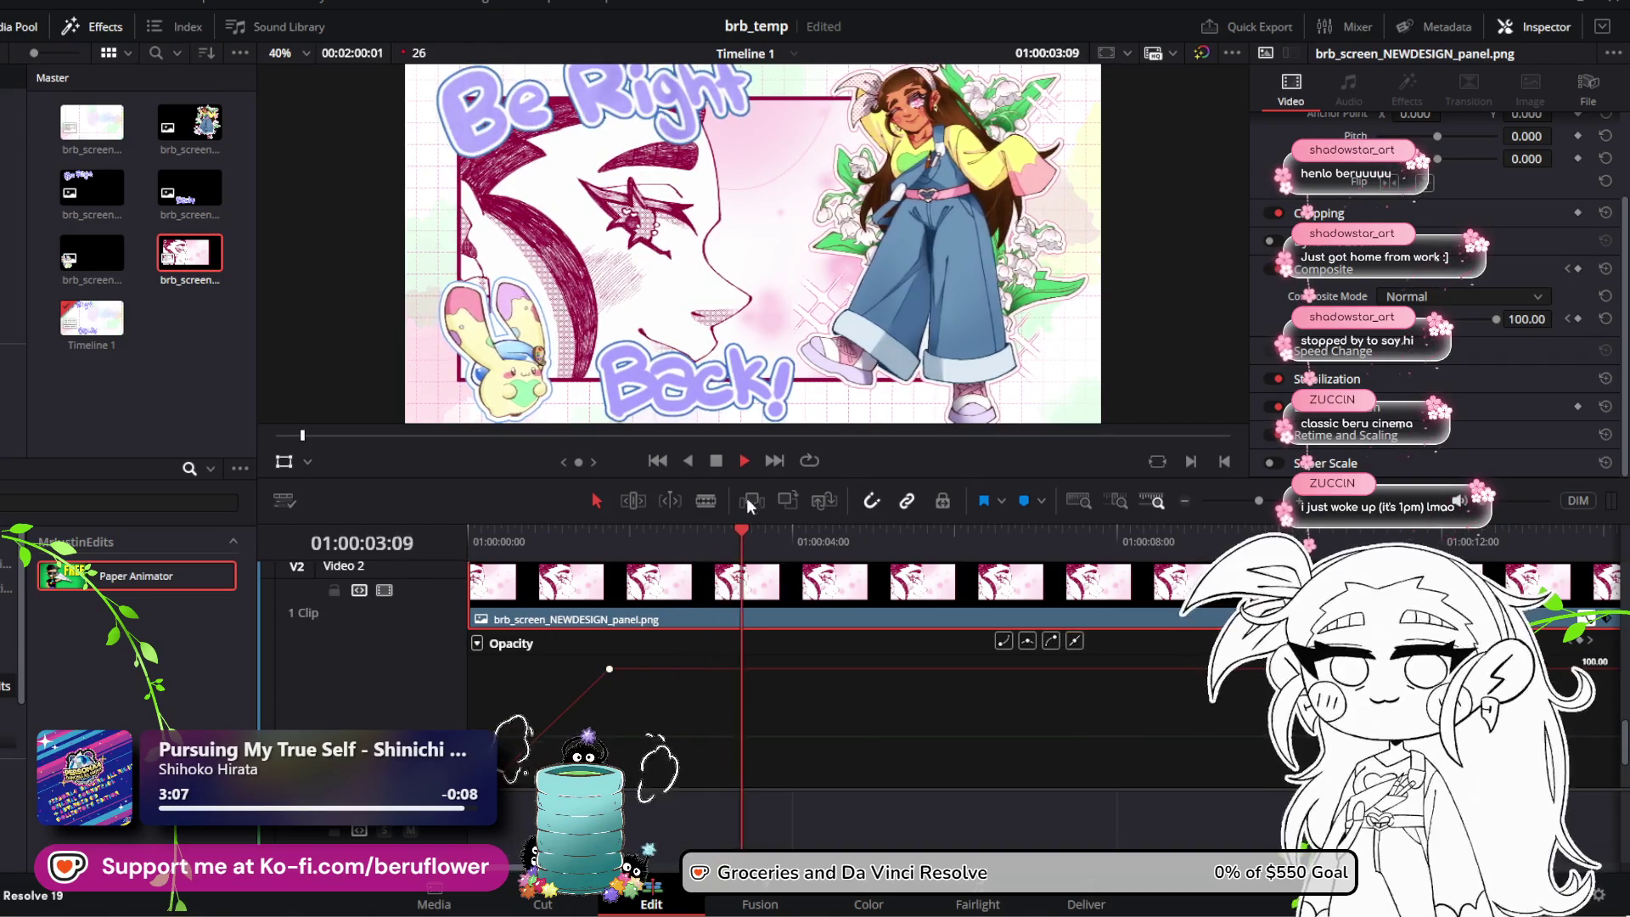
{"action": "key", "text": "space"}
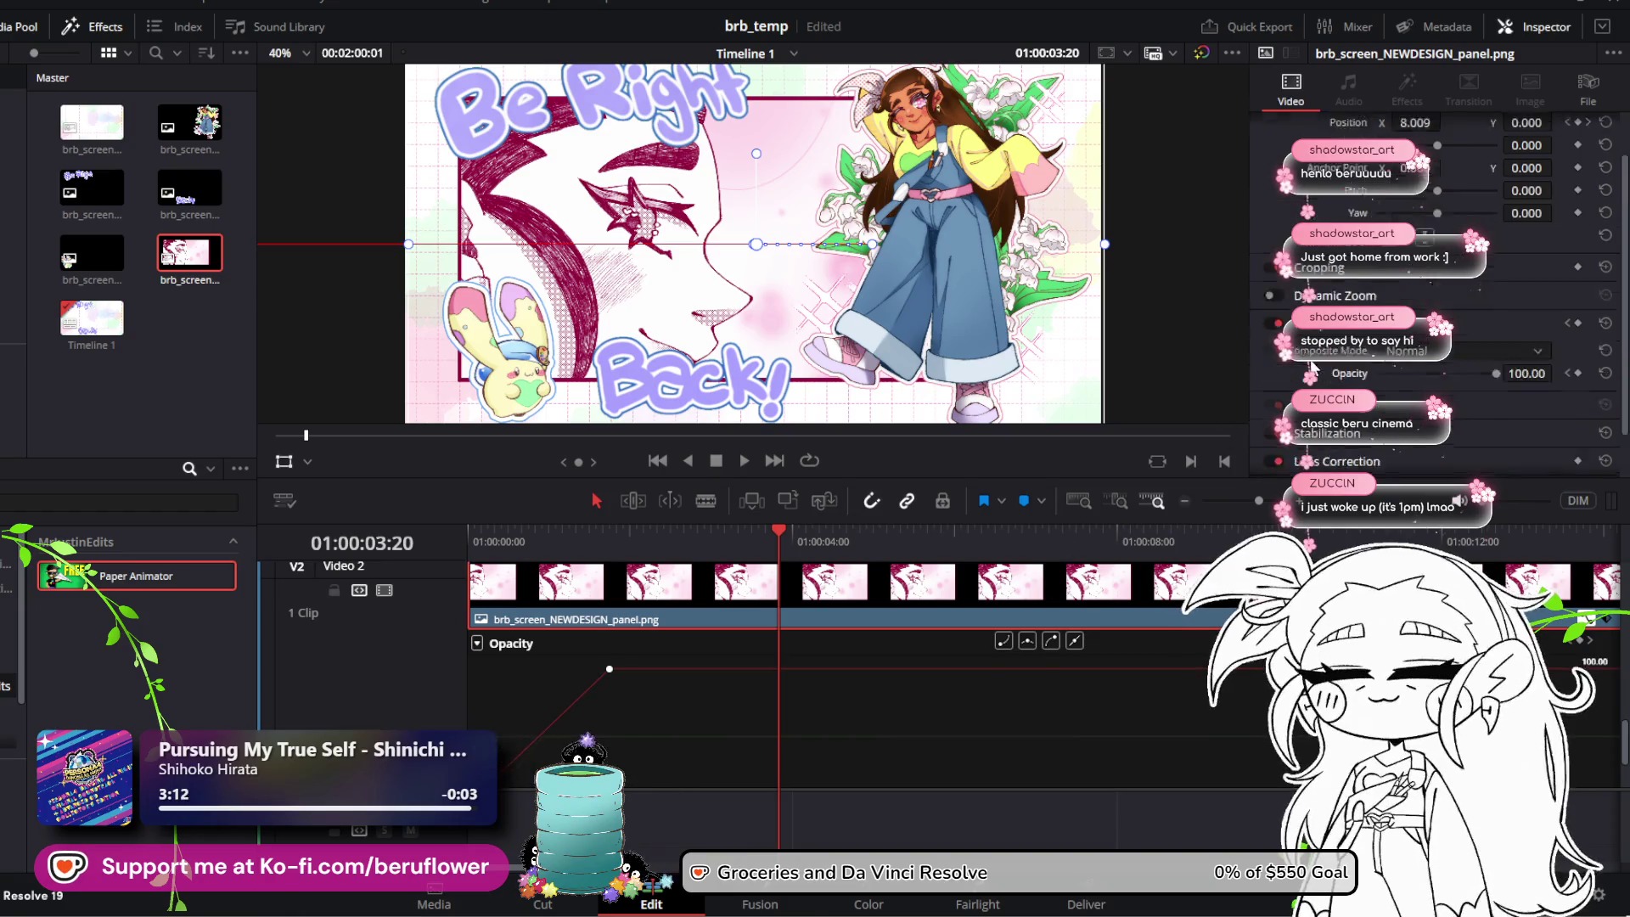
Step: Zoom the timeline far out and back in to examine the panel's keyframes
{"action": "scroll", "coordinate": [1342, 200], "scroll_direction": "up", "scroll_amount": 3}
{"action": "scroll", "coordinate": [1172, 636], "scroll_direction": "up", "scroll_amount": 3}
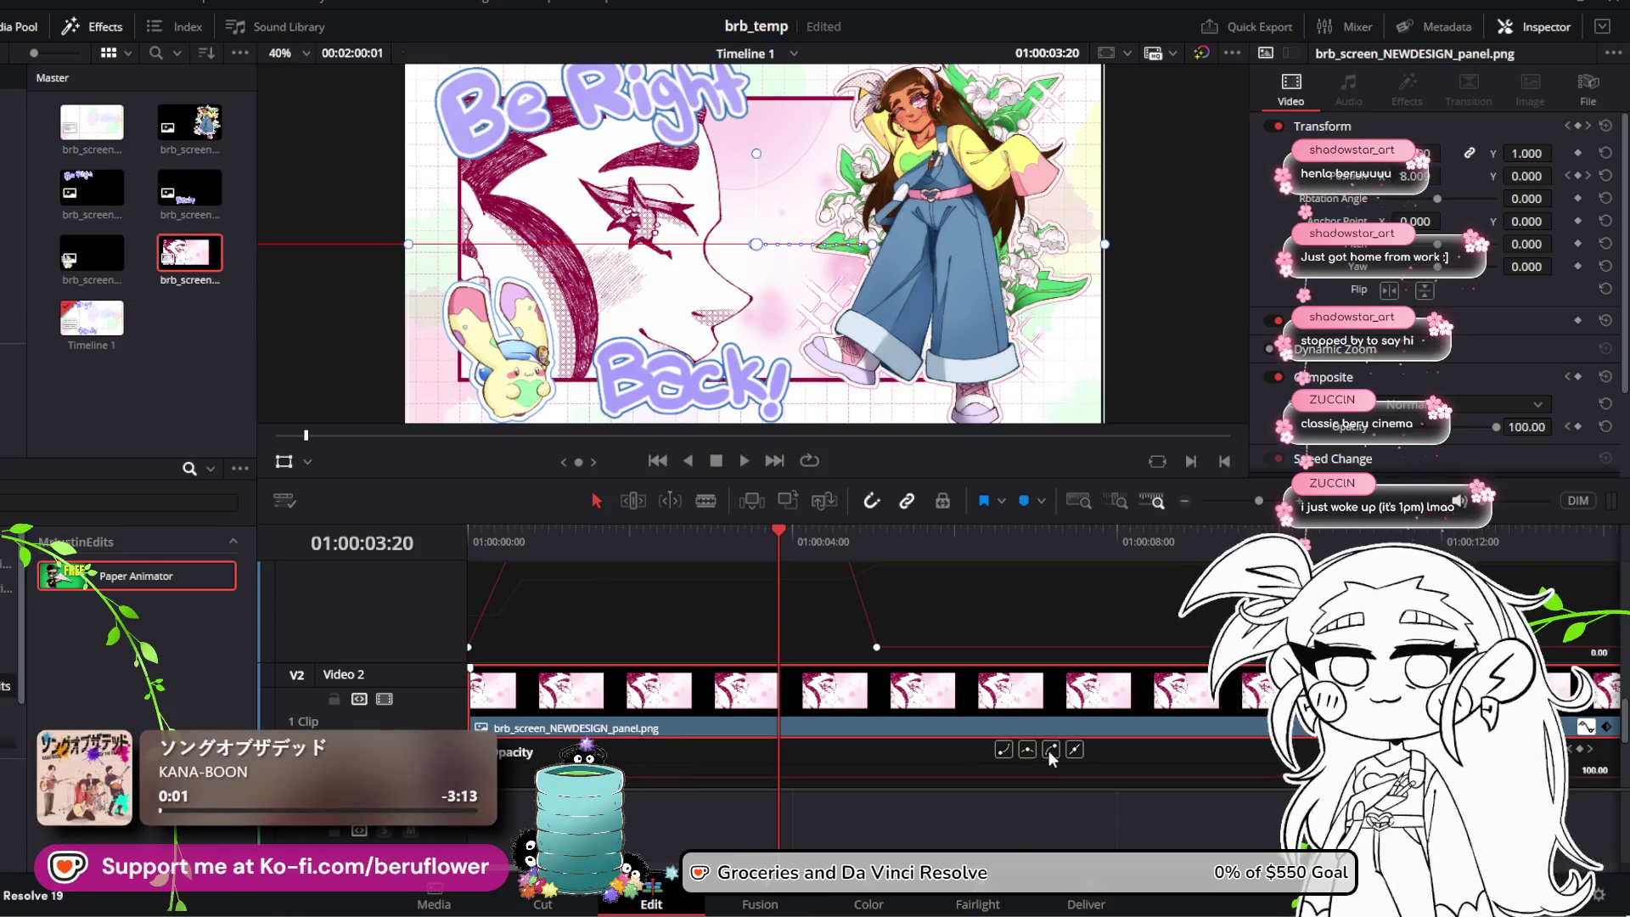
{"action": "scroll", "coordinate": [1104, 742], "scroll_direction": "down", "scroll_amount": 3}
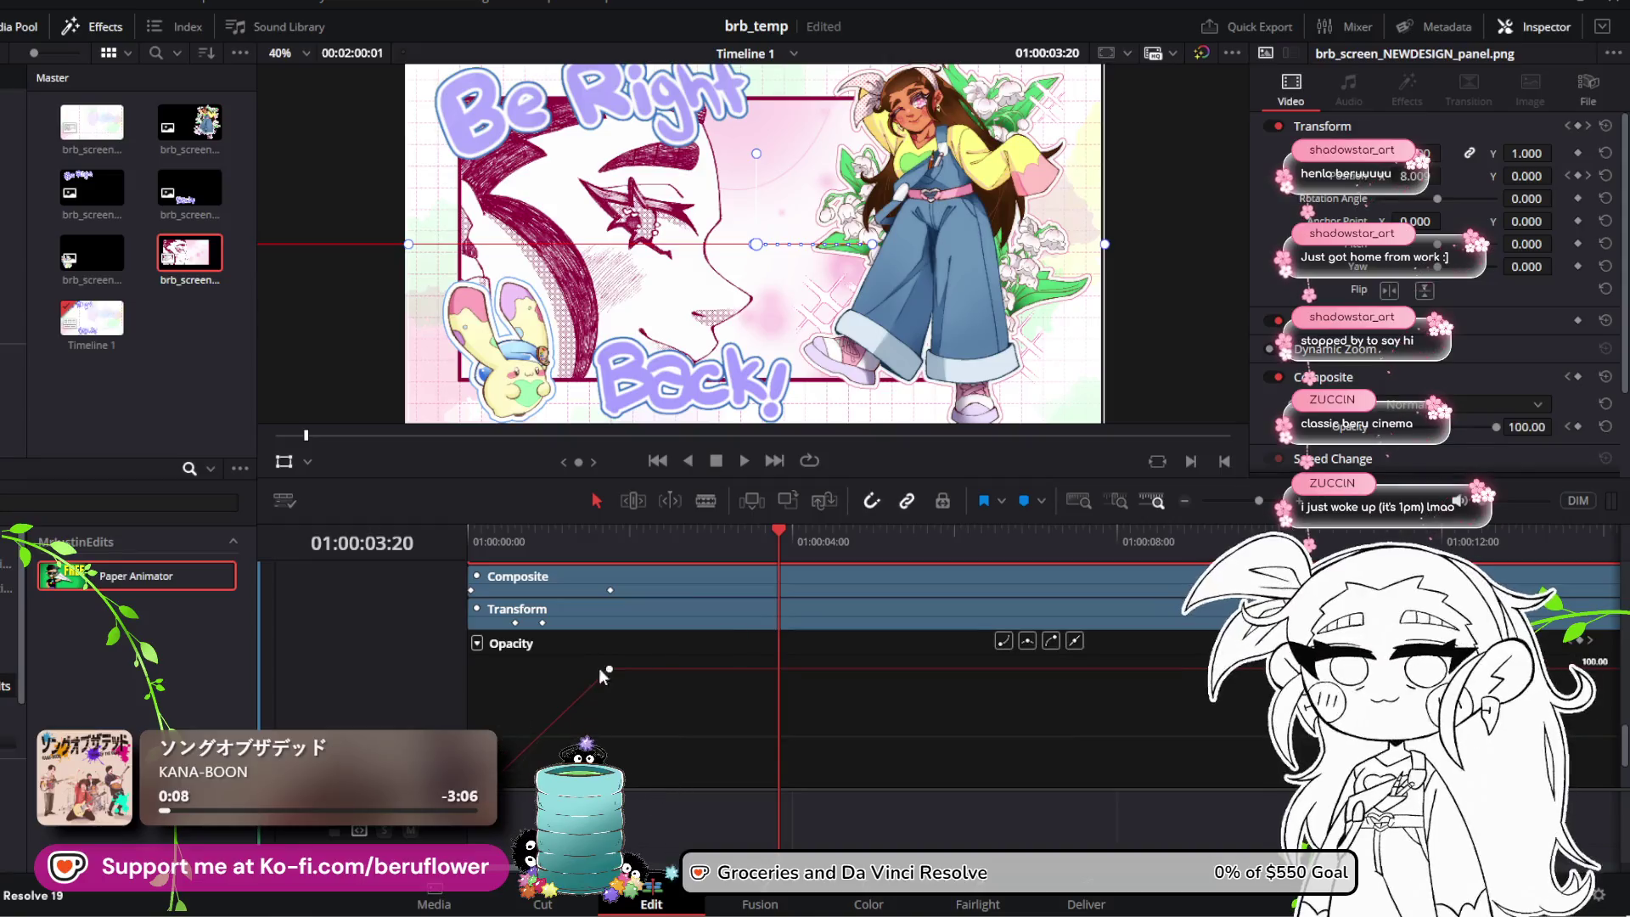
{"action": "scroll", "coordinate": [934, 696], "scroll_direction": "down", "scroll_amount": 3}
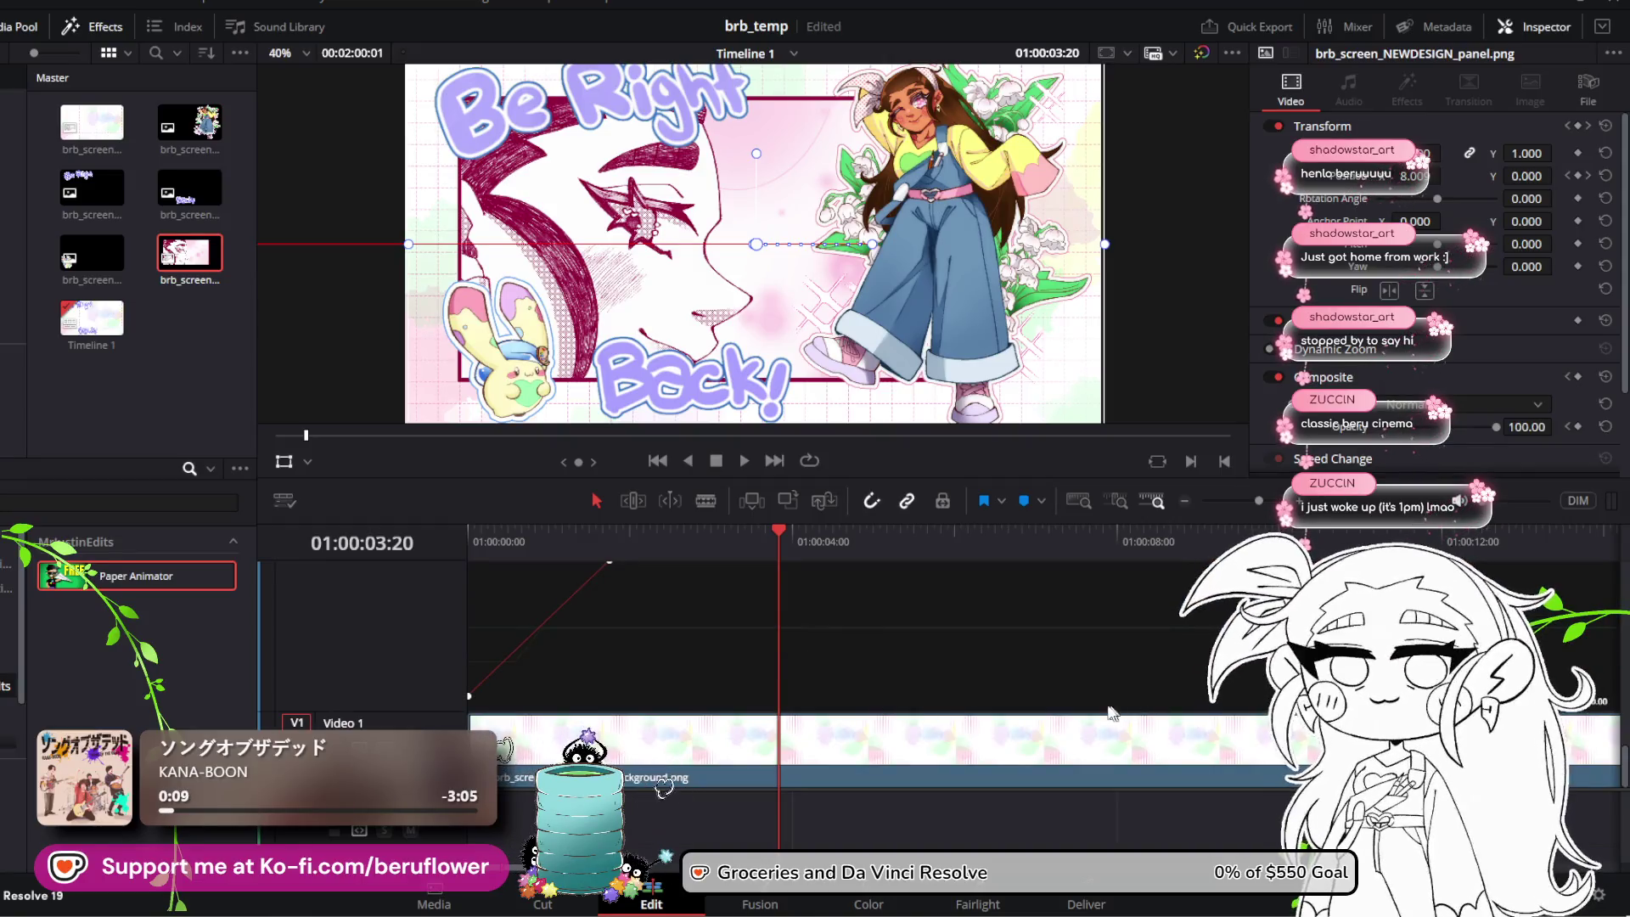
{"action": "scroll", "coordinate": [1110, 714], "scroll_direction": "up", "scroll_amount": 3}
{"action": "left_click", "coordinate": [1199, 500]}
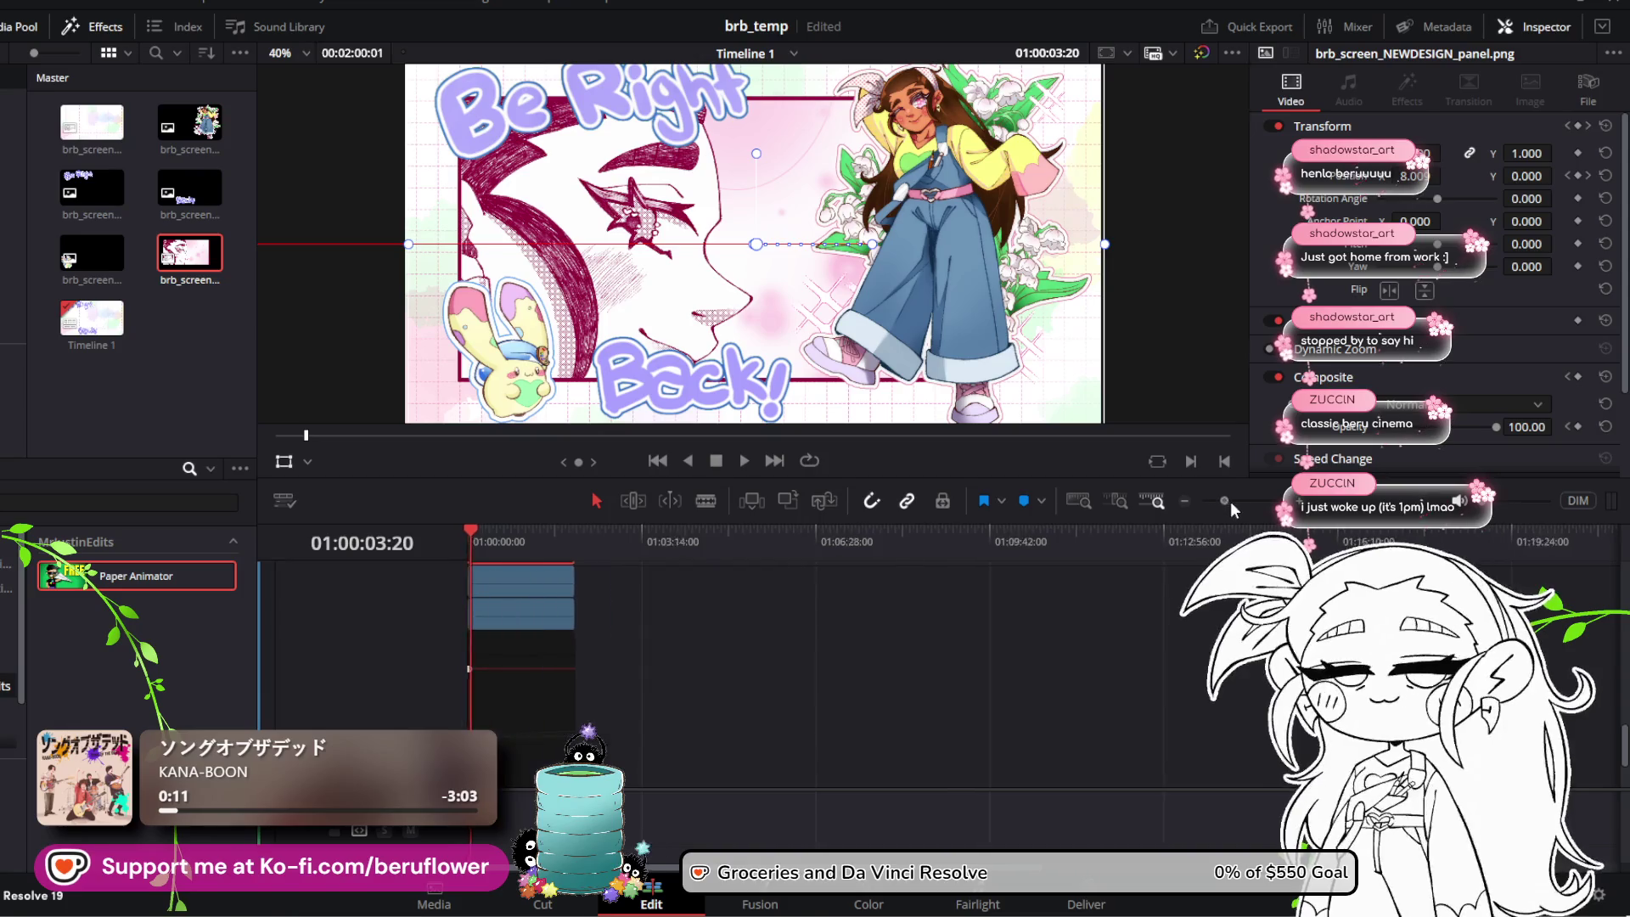
{"action": "left_click_drag", "start_coordinate": [1227, 501], "coordinate": [1256, 503]}
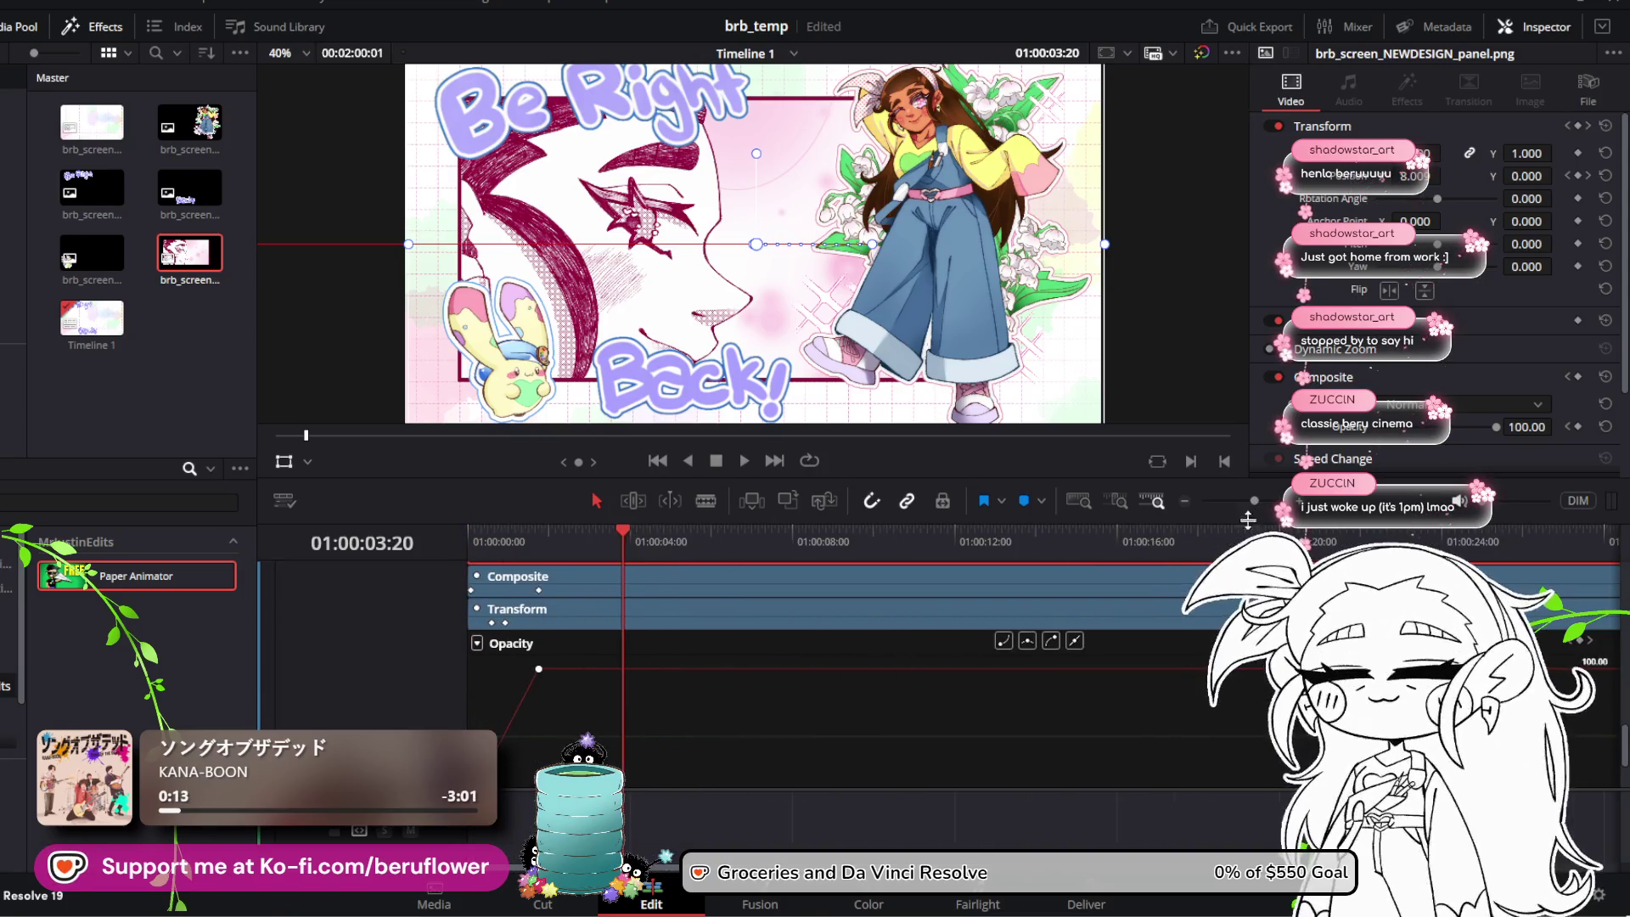
{"action": "scroll", "coordinate": [814, 604], "scroll_direction": "up", "scroll_amount": 3}
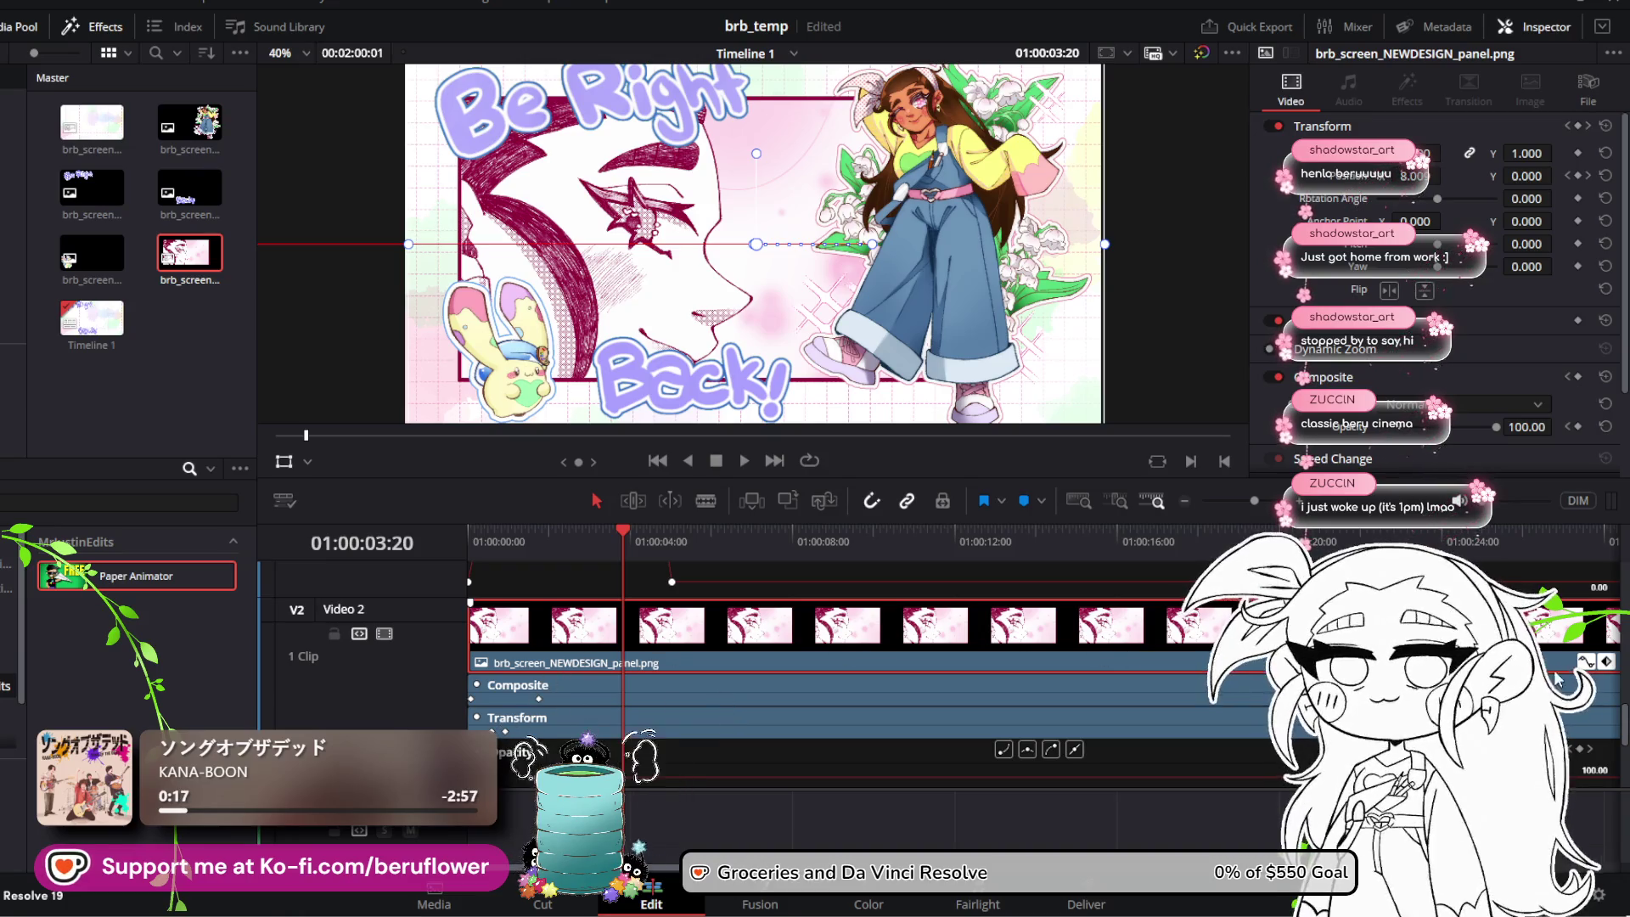
{"action": "scroll", "coordinate": [1559, 679], "scroll_direction": "down", "scroll_amount": 1}
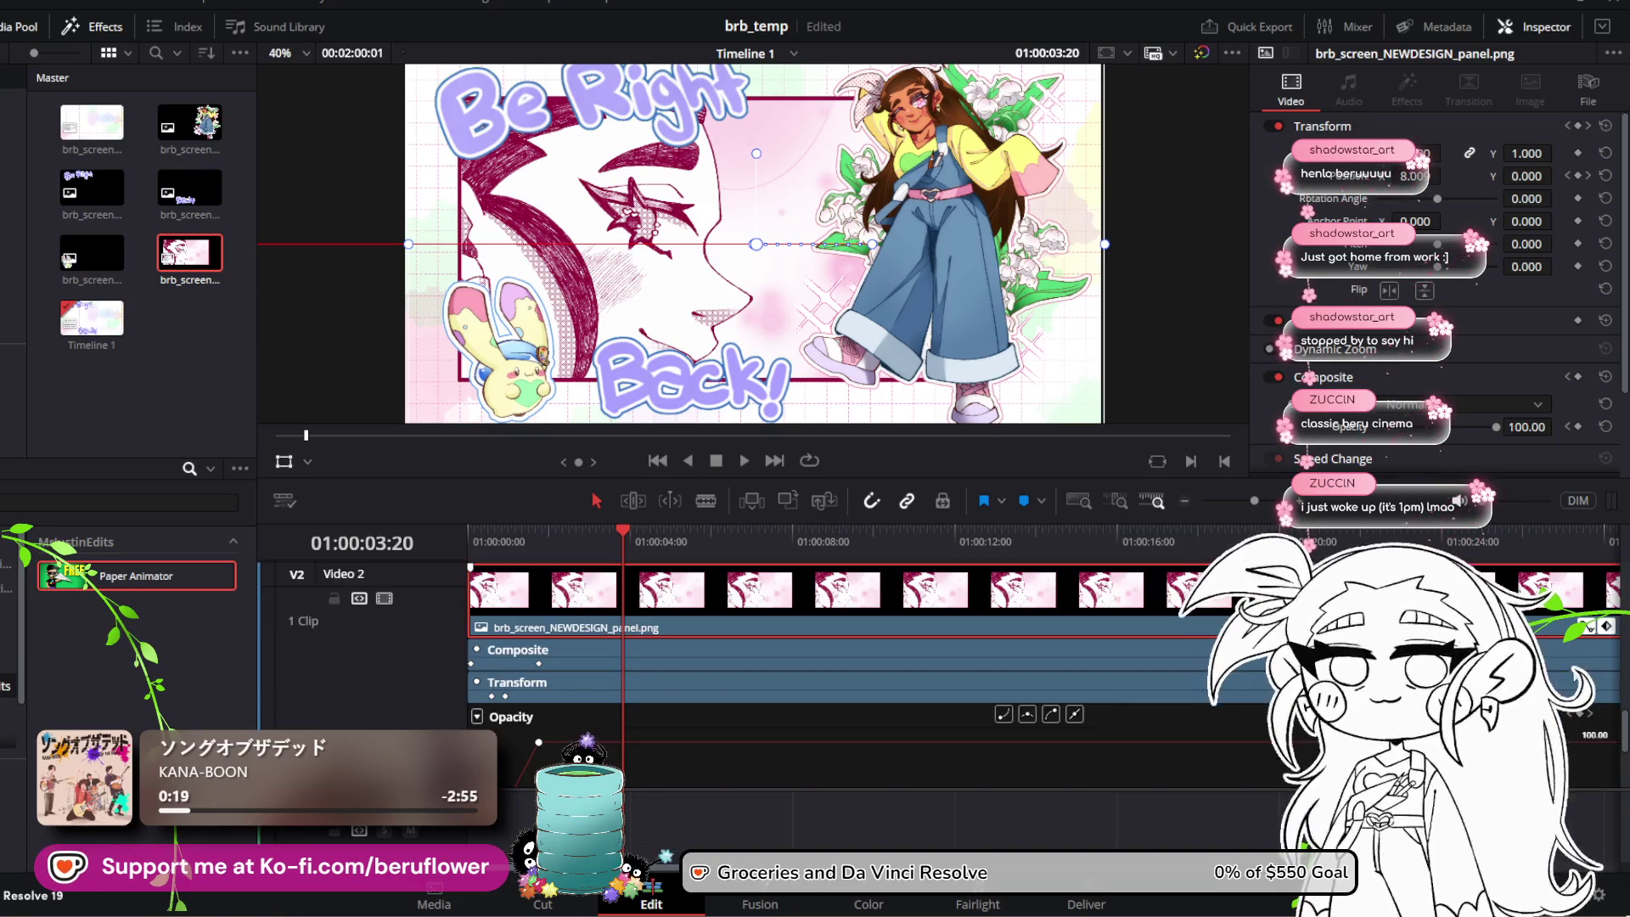
{"action": "scroll", "coordinate": [1210, 749], "scroll_direction": "up", "scroll_amount": 5}
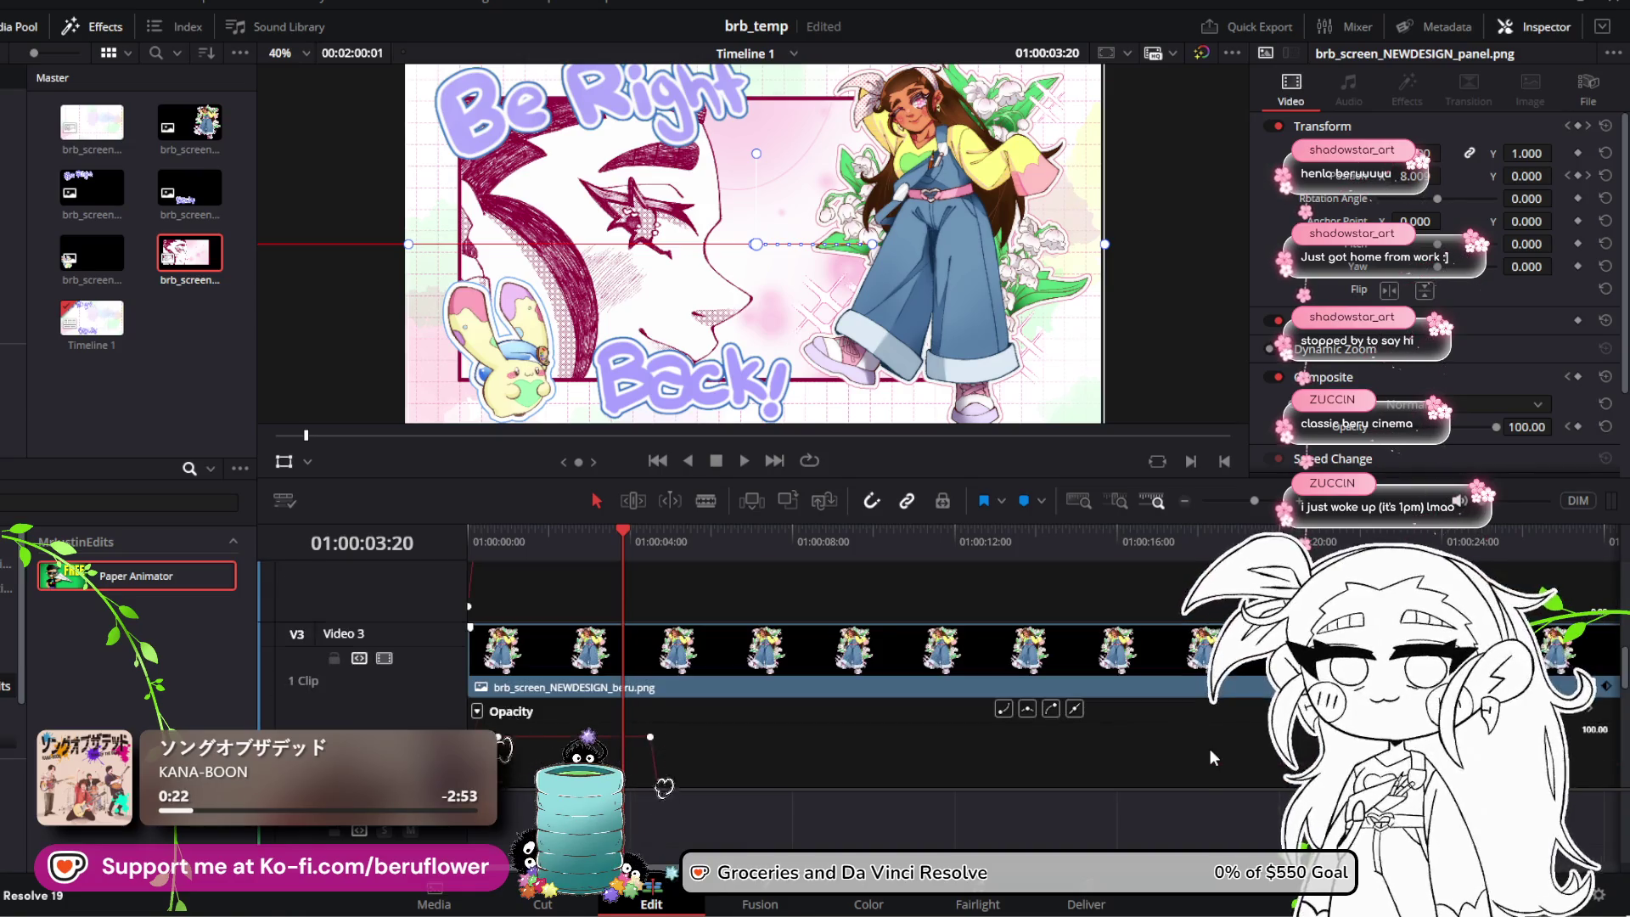
{"action": "scroll", "coordinate": [1210, 749], "scroll_direction": "down", "scroll_amount": 3}
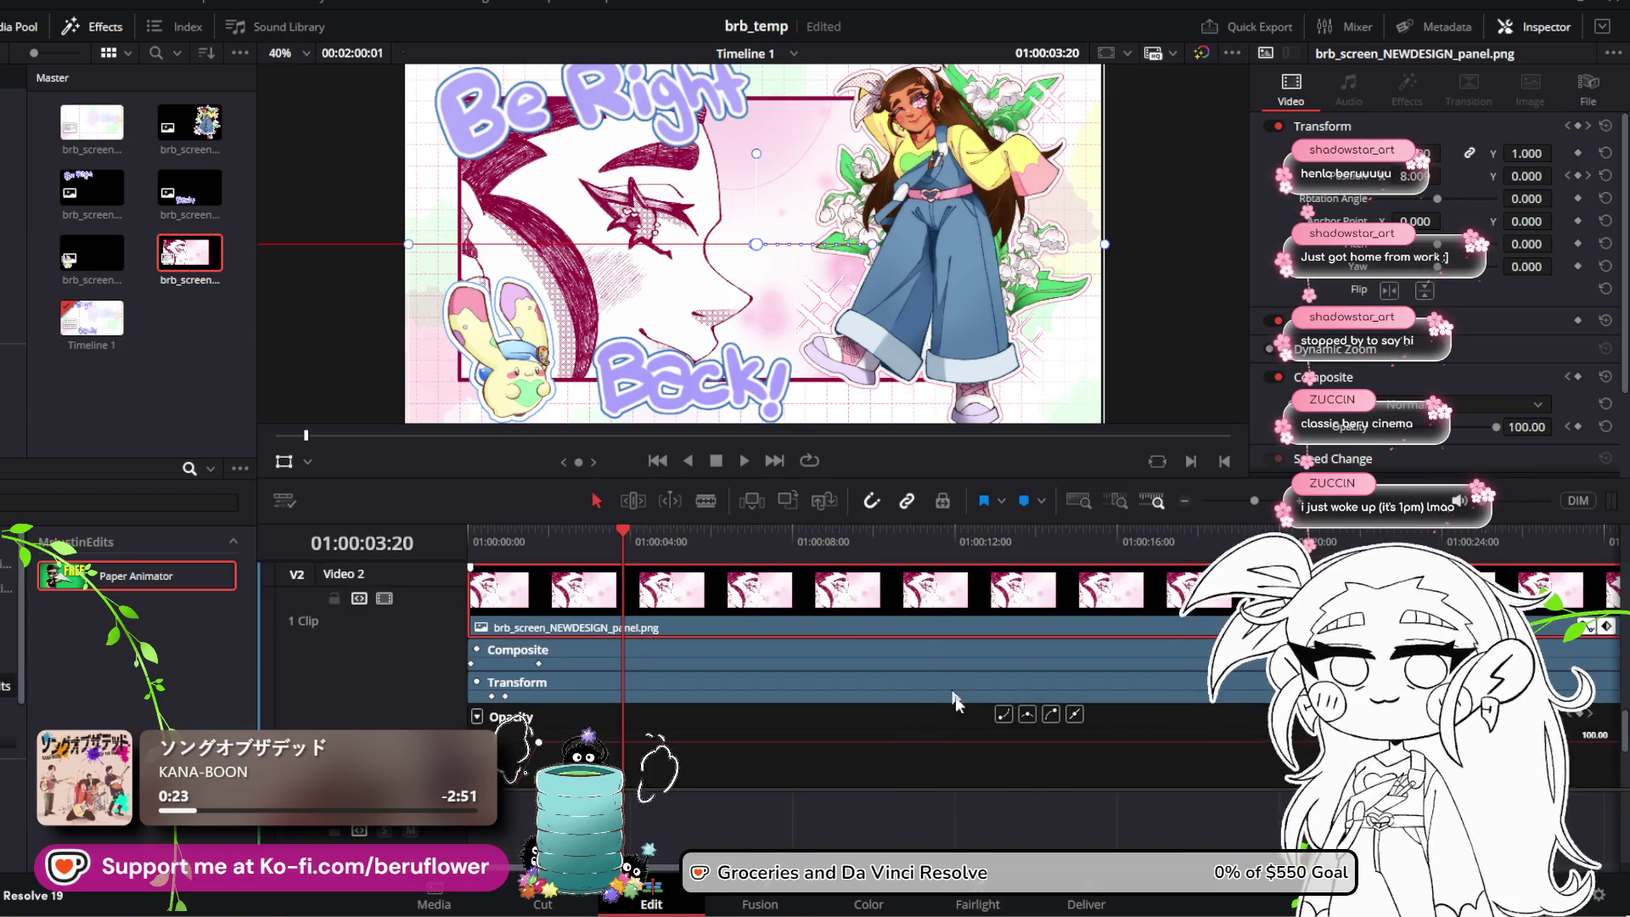
{"action": "scroll", "coordinate": [960, 726], "scroll_direction": "down", "scroll_amount": 3}
{"action": "scroll", "coordinate": [955, 741], "scroll_direction": "up", "scroll_amount": 3}
{"action": "scroll", "coordinate": [955, 741], "scroll_direction": "down", "scroll_amount": 3}
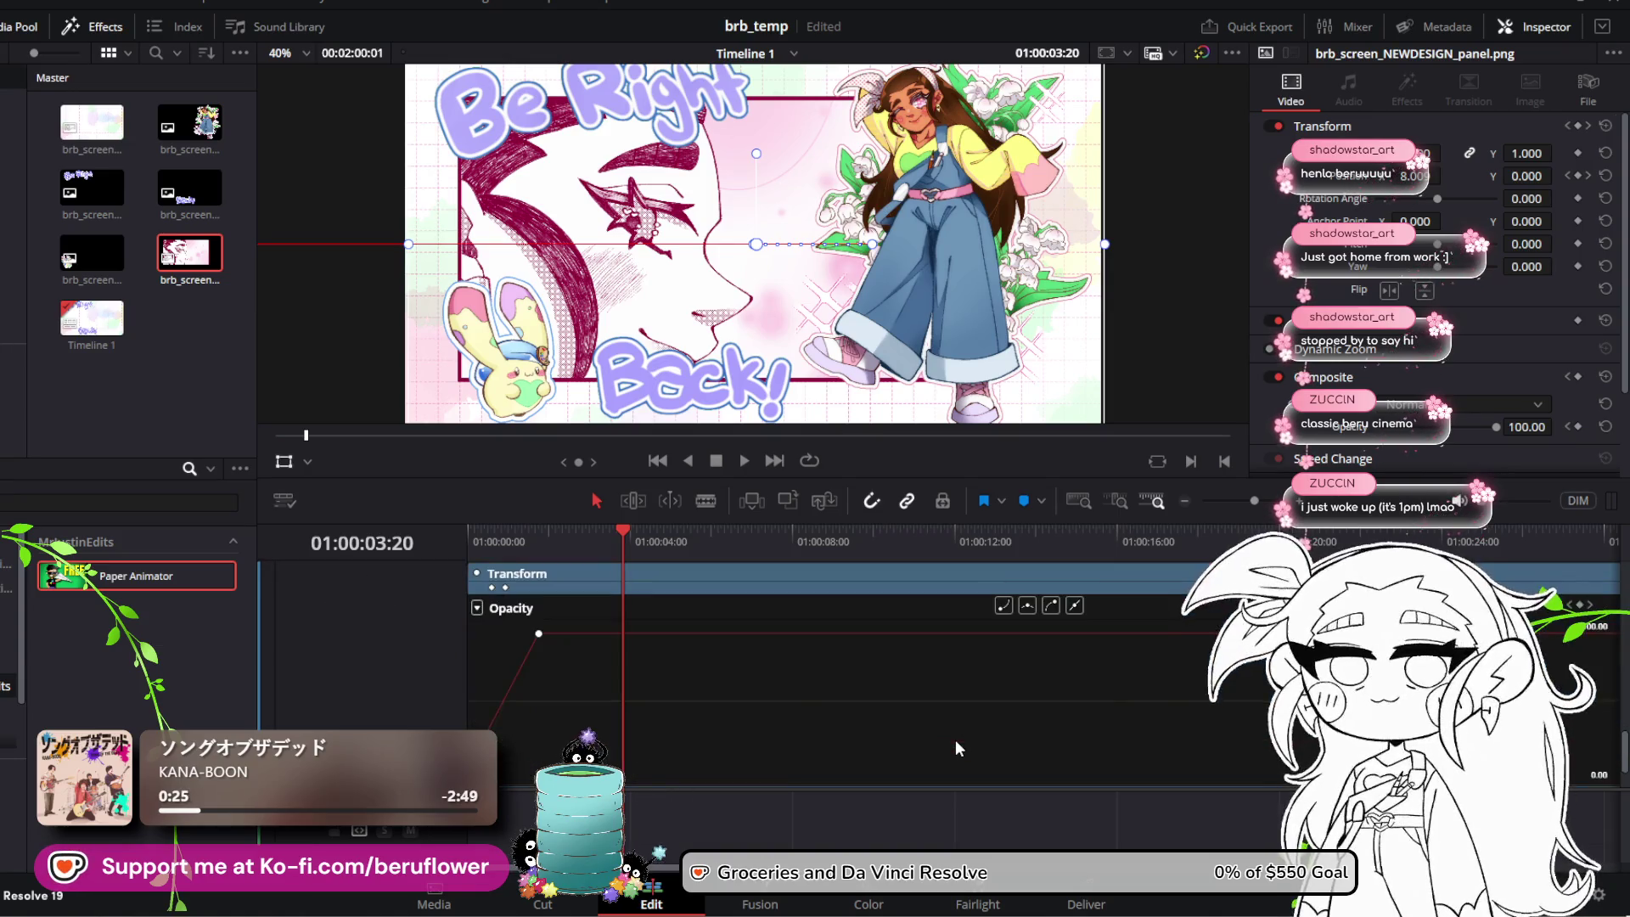
{"action": "scroll", "coordinate": [955, 741], "scroll_direction": "up", "scroll_amount": 3}
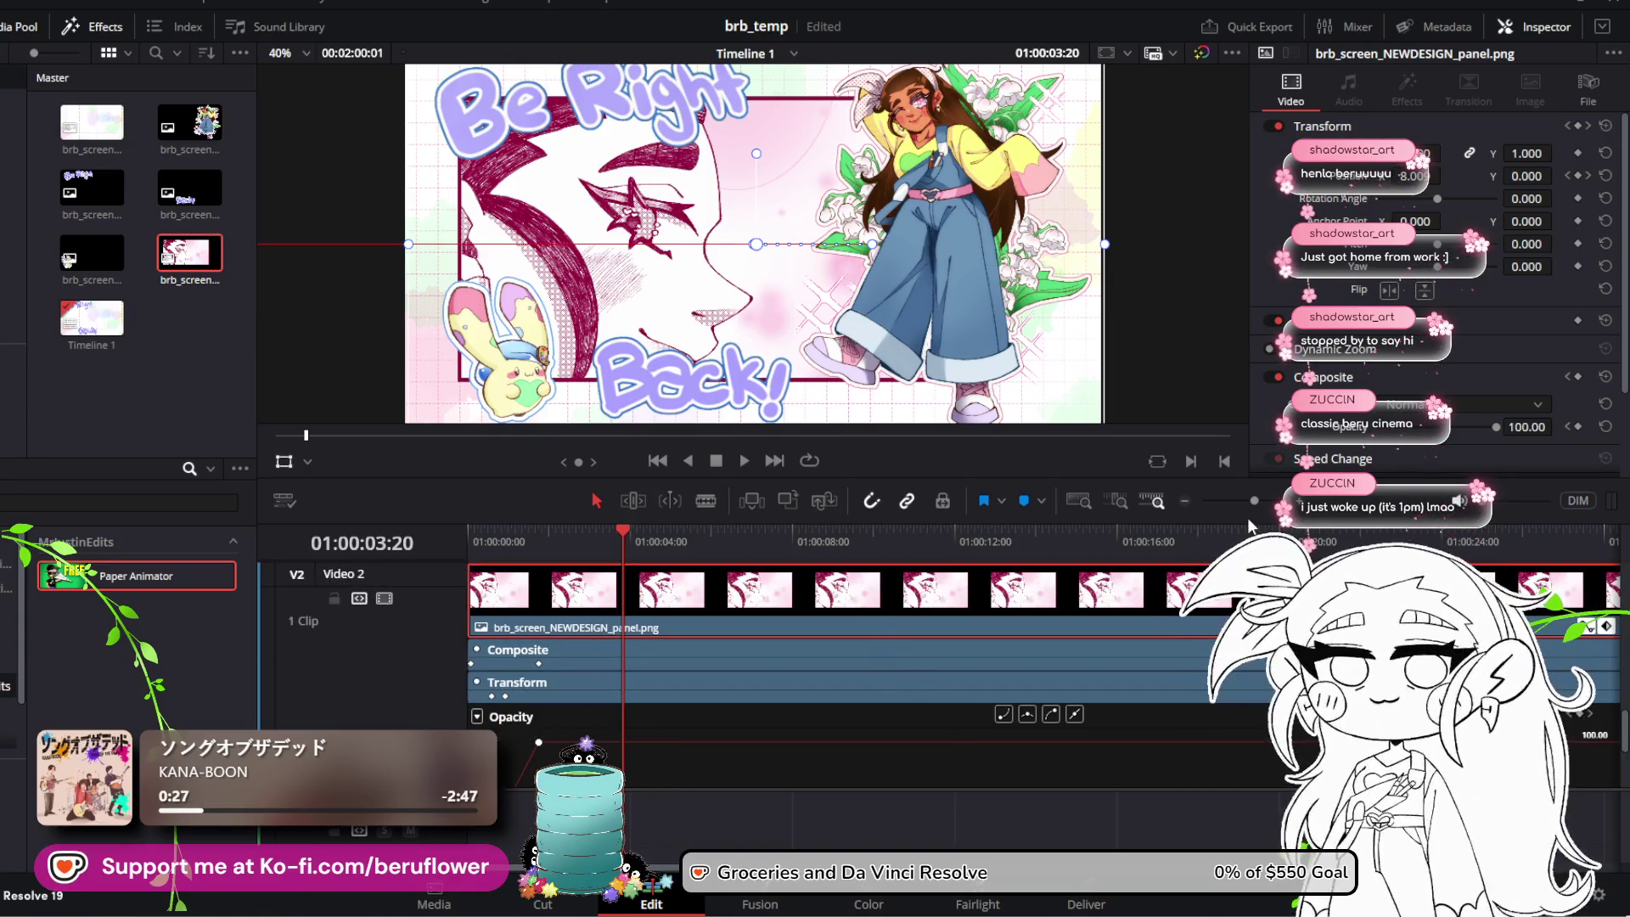
Step: Try raising the panel's Position X, undo it, and replay the animation from the start
{"action": "left_click_drag", "start_coordinate": [1409, 176], "coordinate": [1446, 174]}
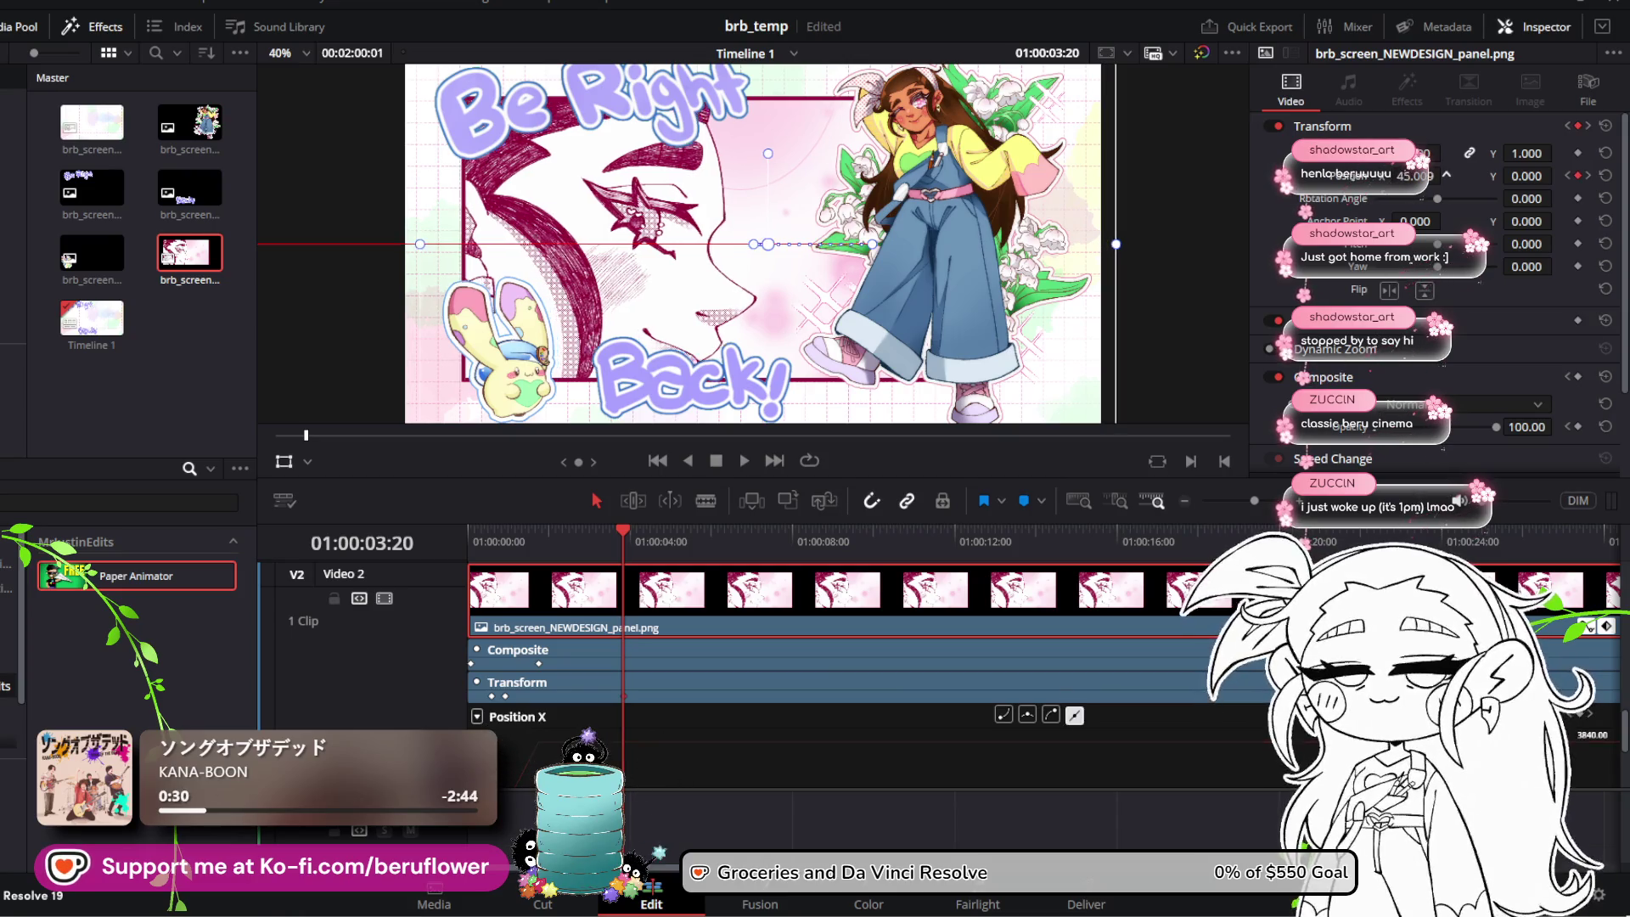
{"action": "key", "text": "ctrl+z"}
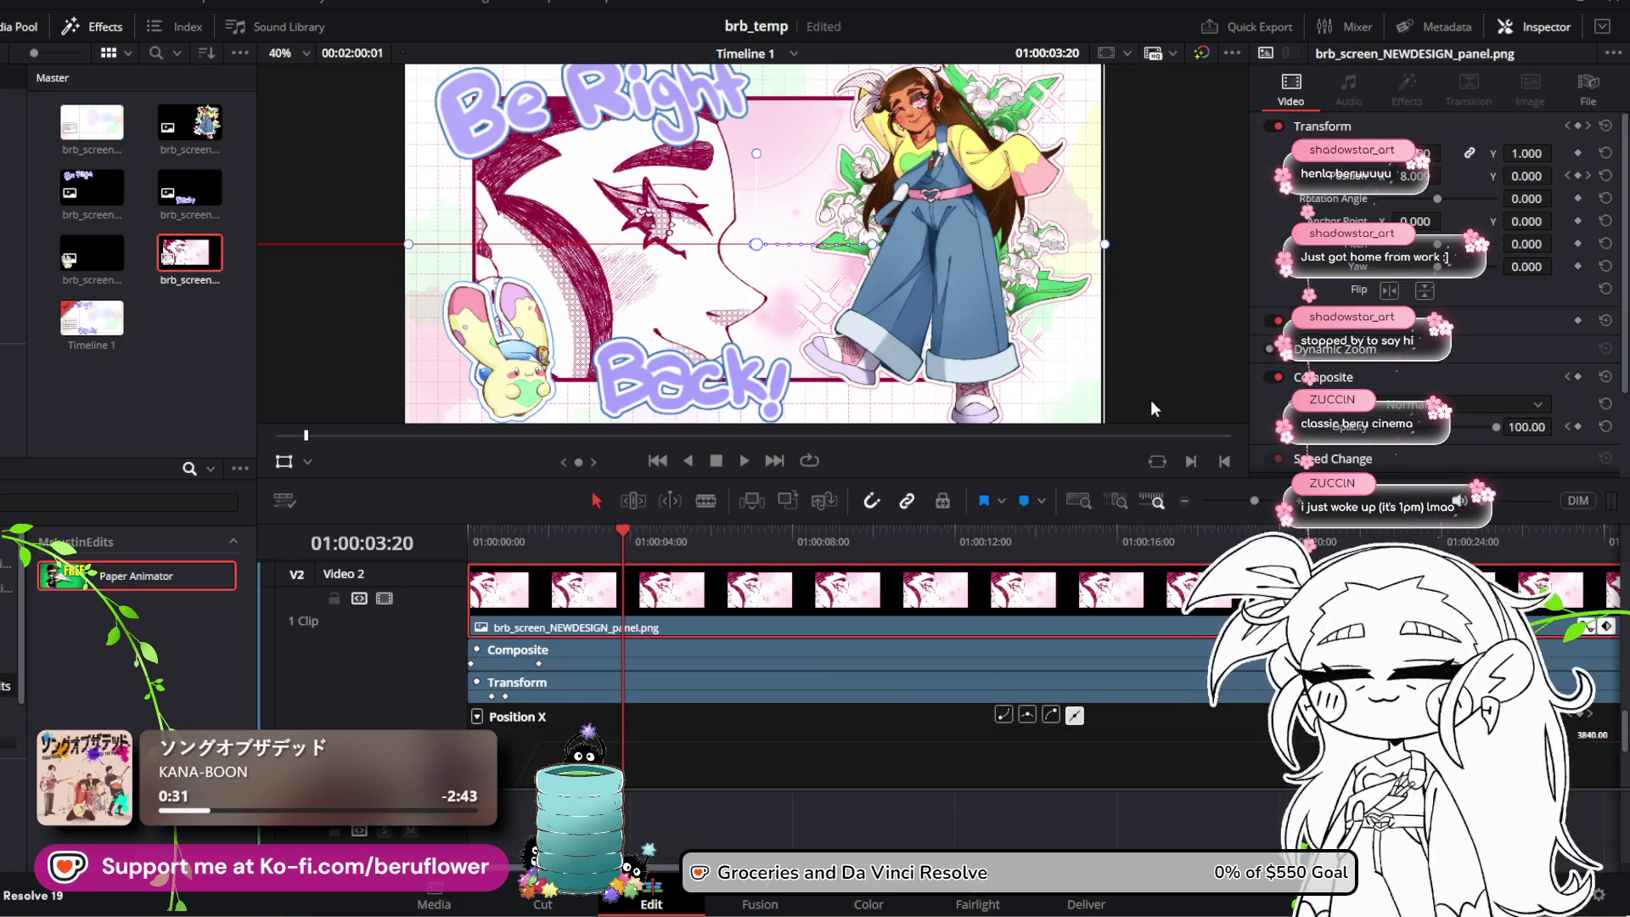
{"action": "key", "text": "ctrl+z"}
{"action": "scroll", "coordinate": [897, 733], "scroll_direction": "down", "scroll_amount": 3}
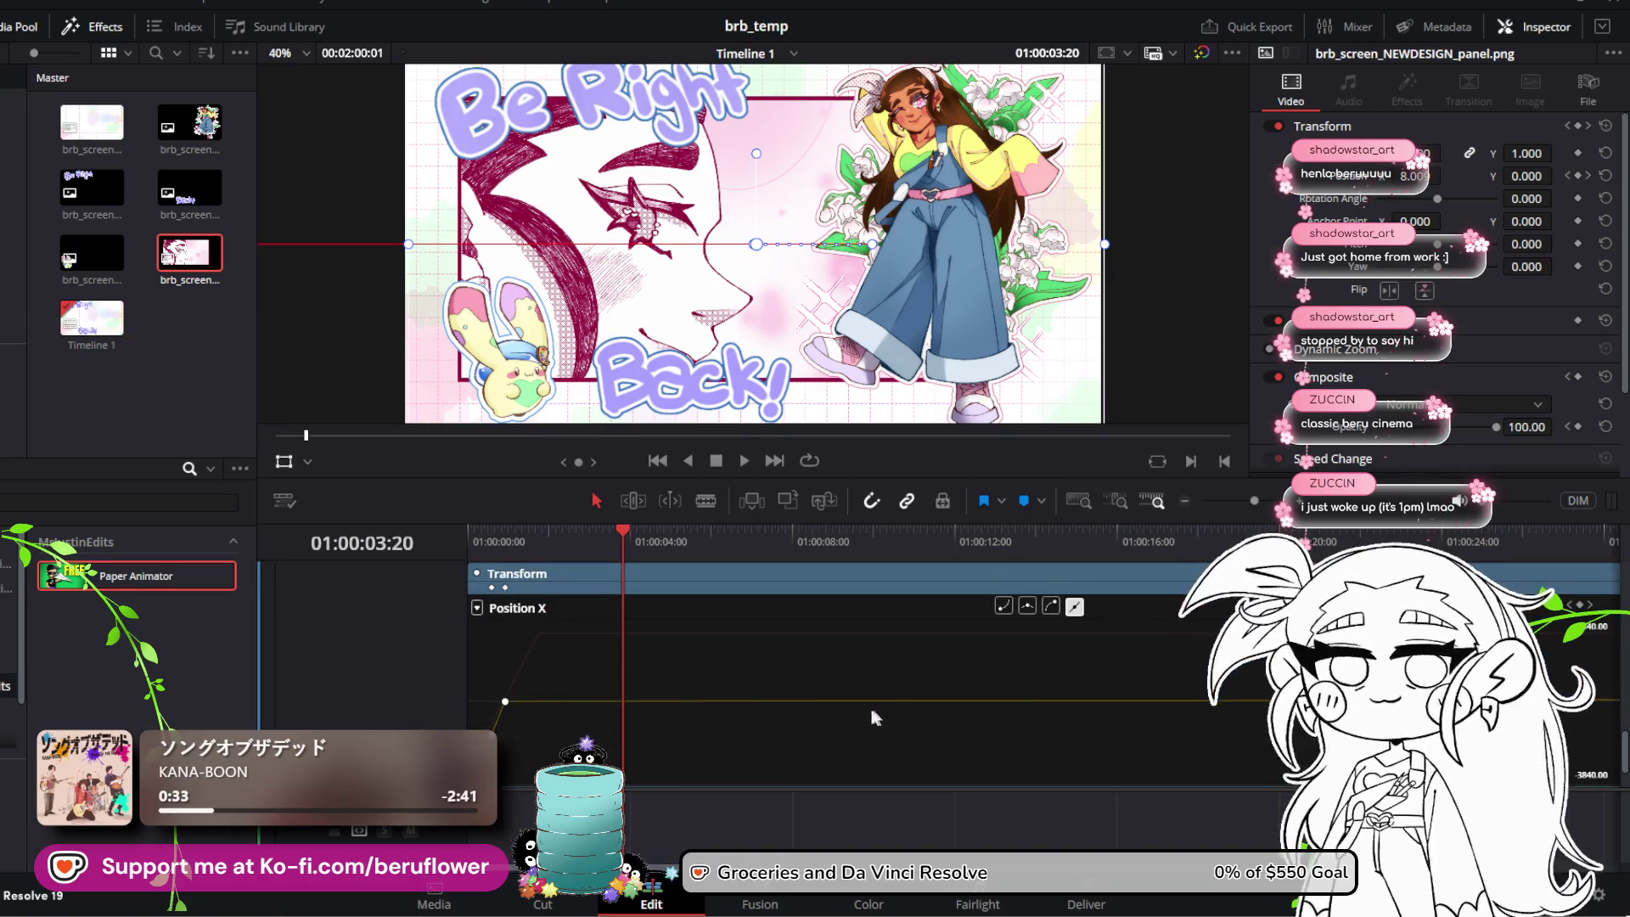
{"action": "left_click_drag", "start_coordinate": [623, 543], "coordinate": [510, 532]}
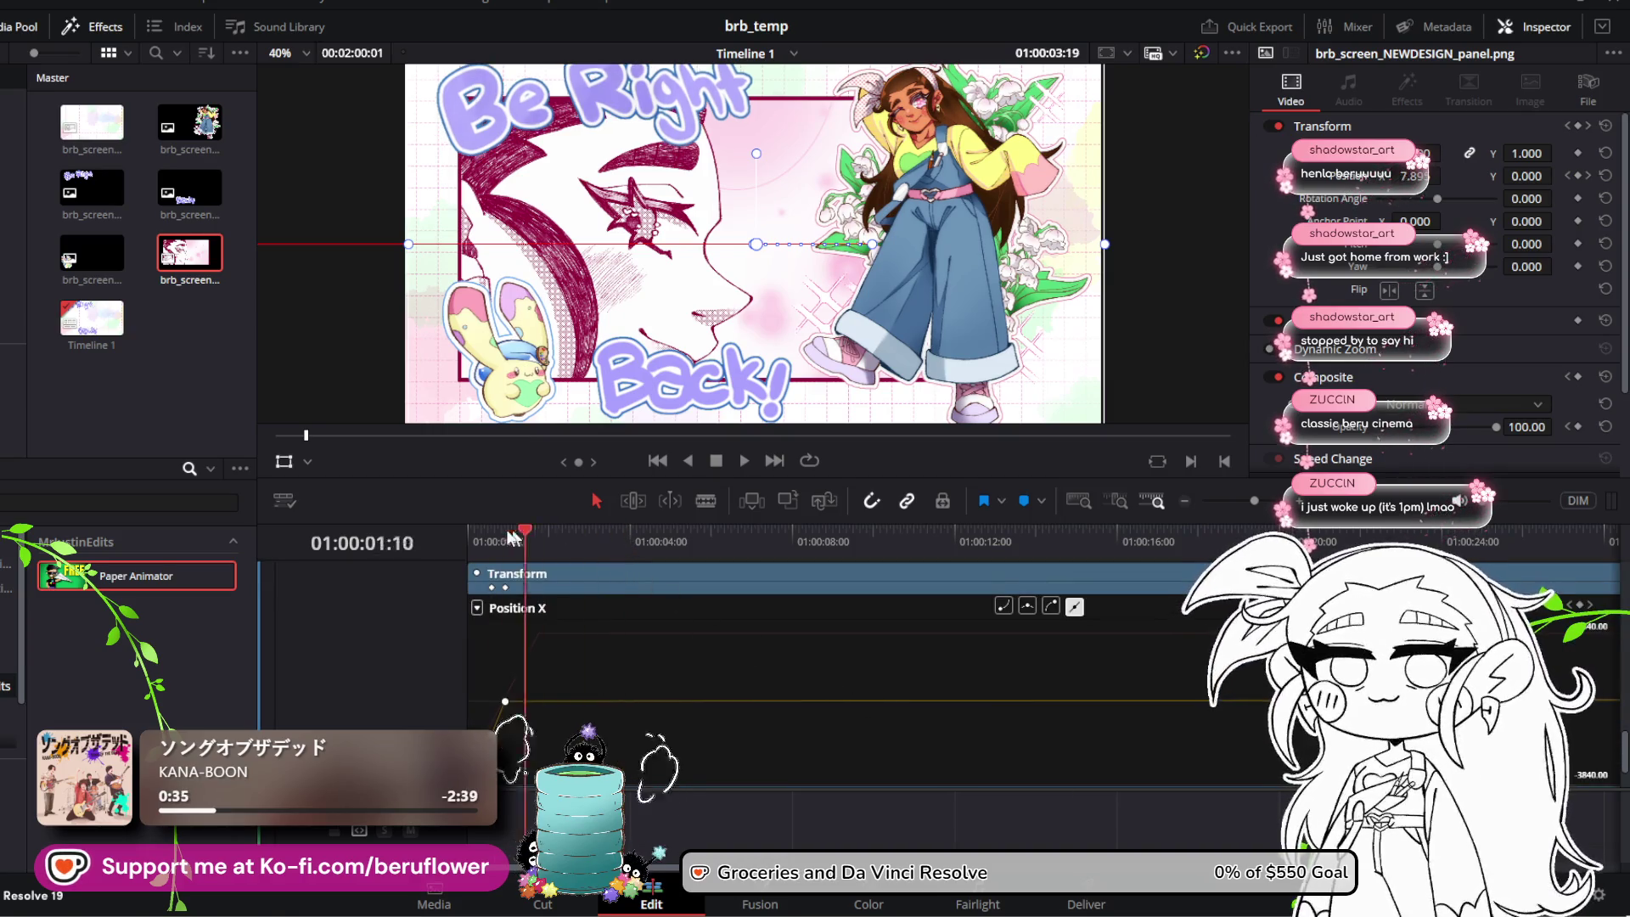
{"action": "key", "text": "Home"}
{"action": "key", "text": "space"}
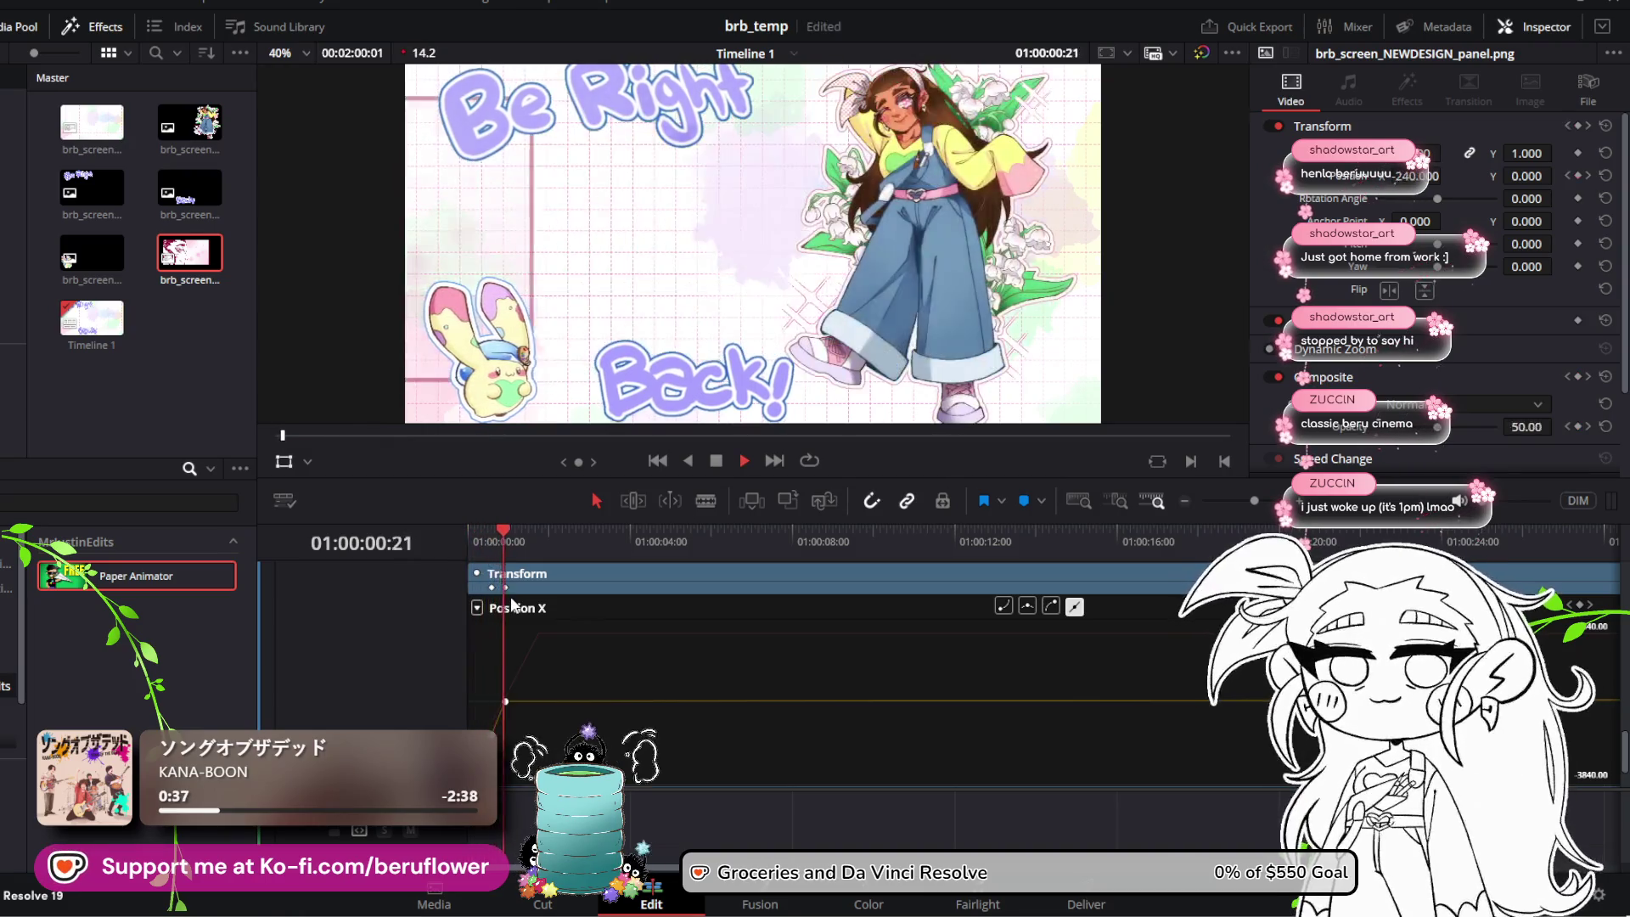
{"action": "key", "text": "space"}
Step: Scrub to 01:00:03:20 and zoom the timeline out to view the whole Position X curve
{"action": "scroll", "coordinate": [564, 645], "scroll_direction": "up", "scroll_amount": 3}
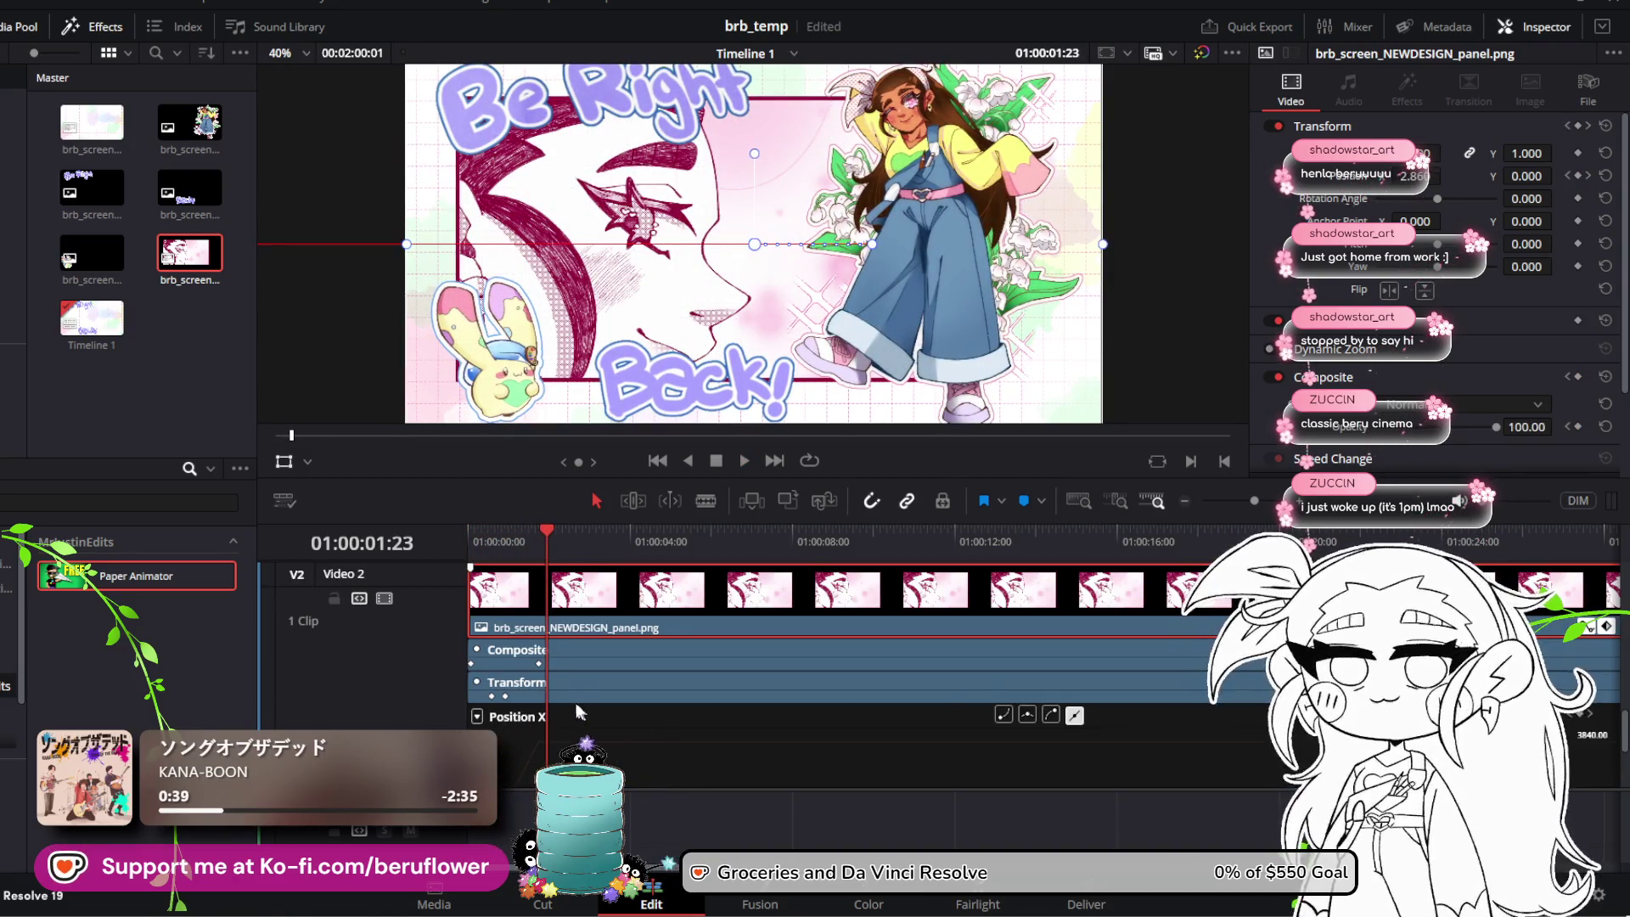
{"action": "scroll", "coordinate": [516, 601], "scroll_direction": "down", "scroll_amount": 2}
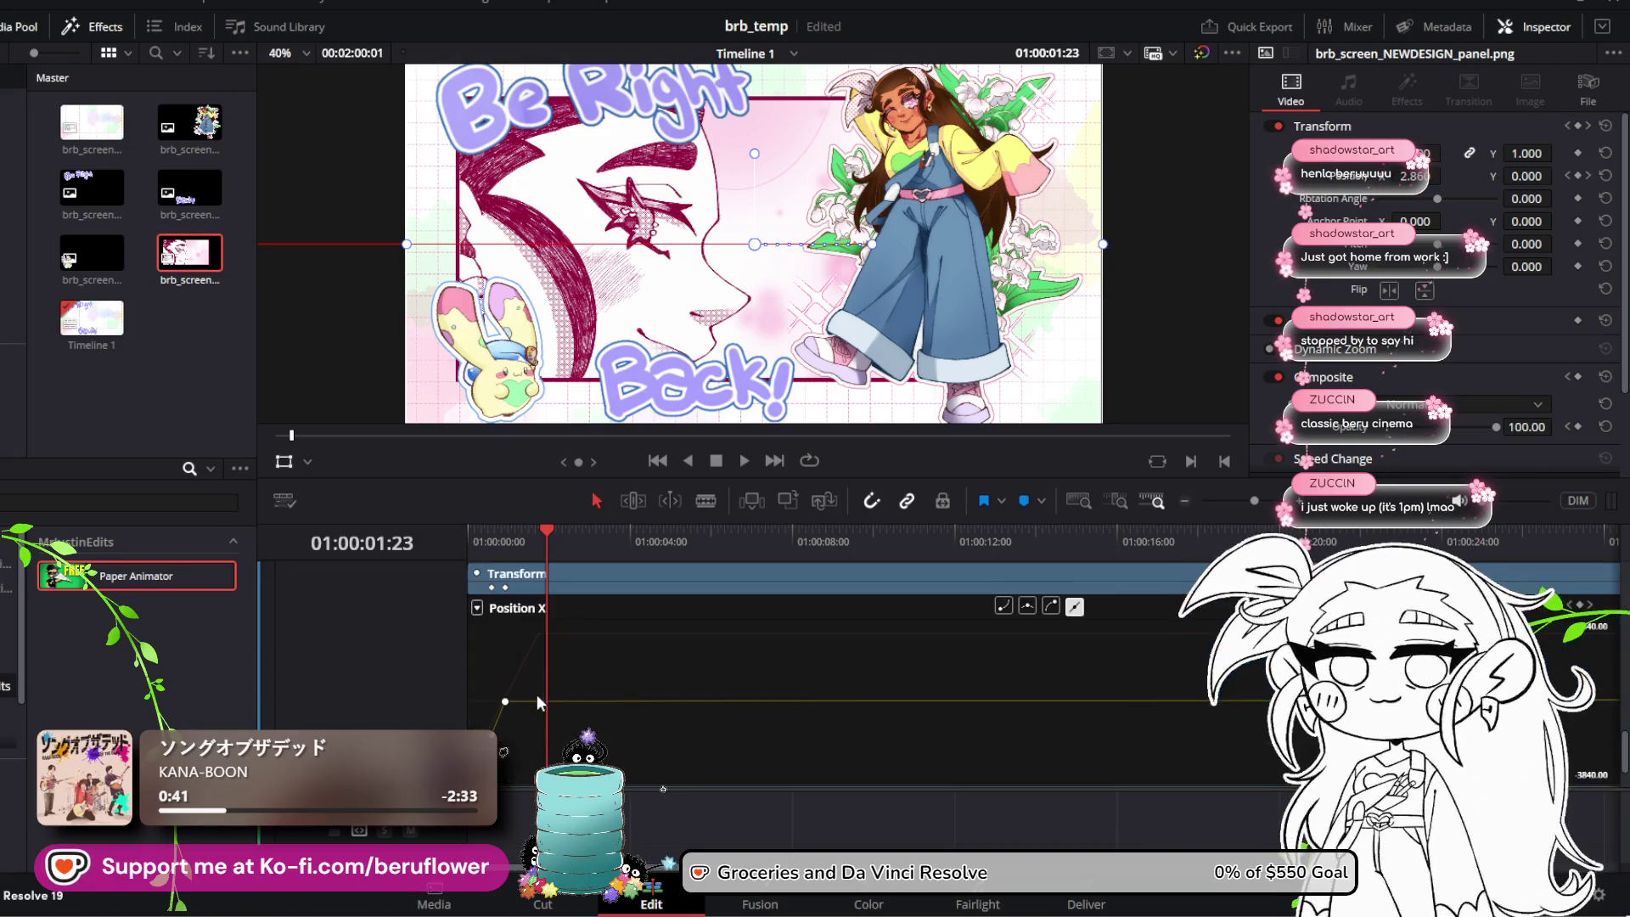
{"action": "mouse_move", "coordinate": [547, 537]}
{"action": "left_mouse_down"}
{"action": "mouse_move", "coordinate": [720, 543]}
{"action": "mouse_move", "coordinate": [626, 550]}
{"action": "left_mouse_up"}
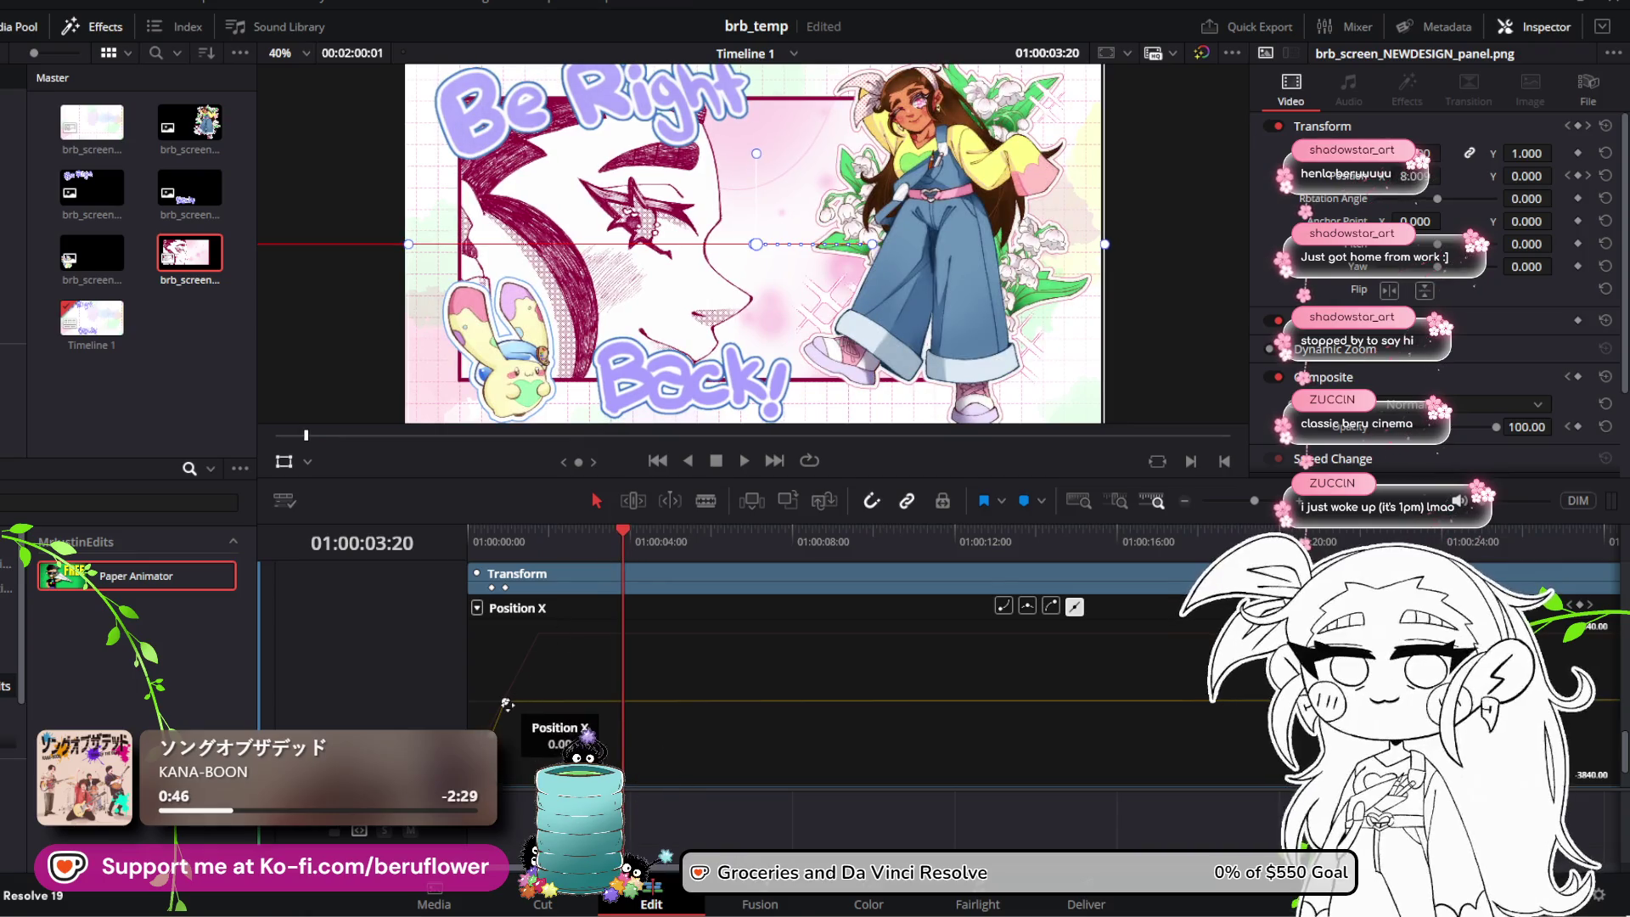
{"action": "left_click_drag", "start_coordinate": [1255, 501], "coordinate": [1240, 501]}
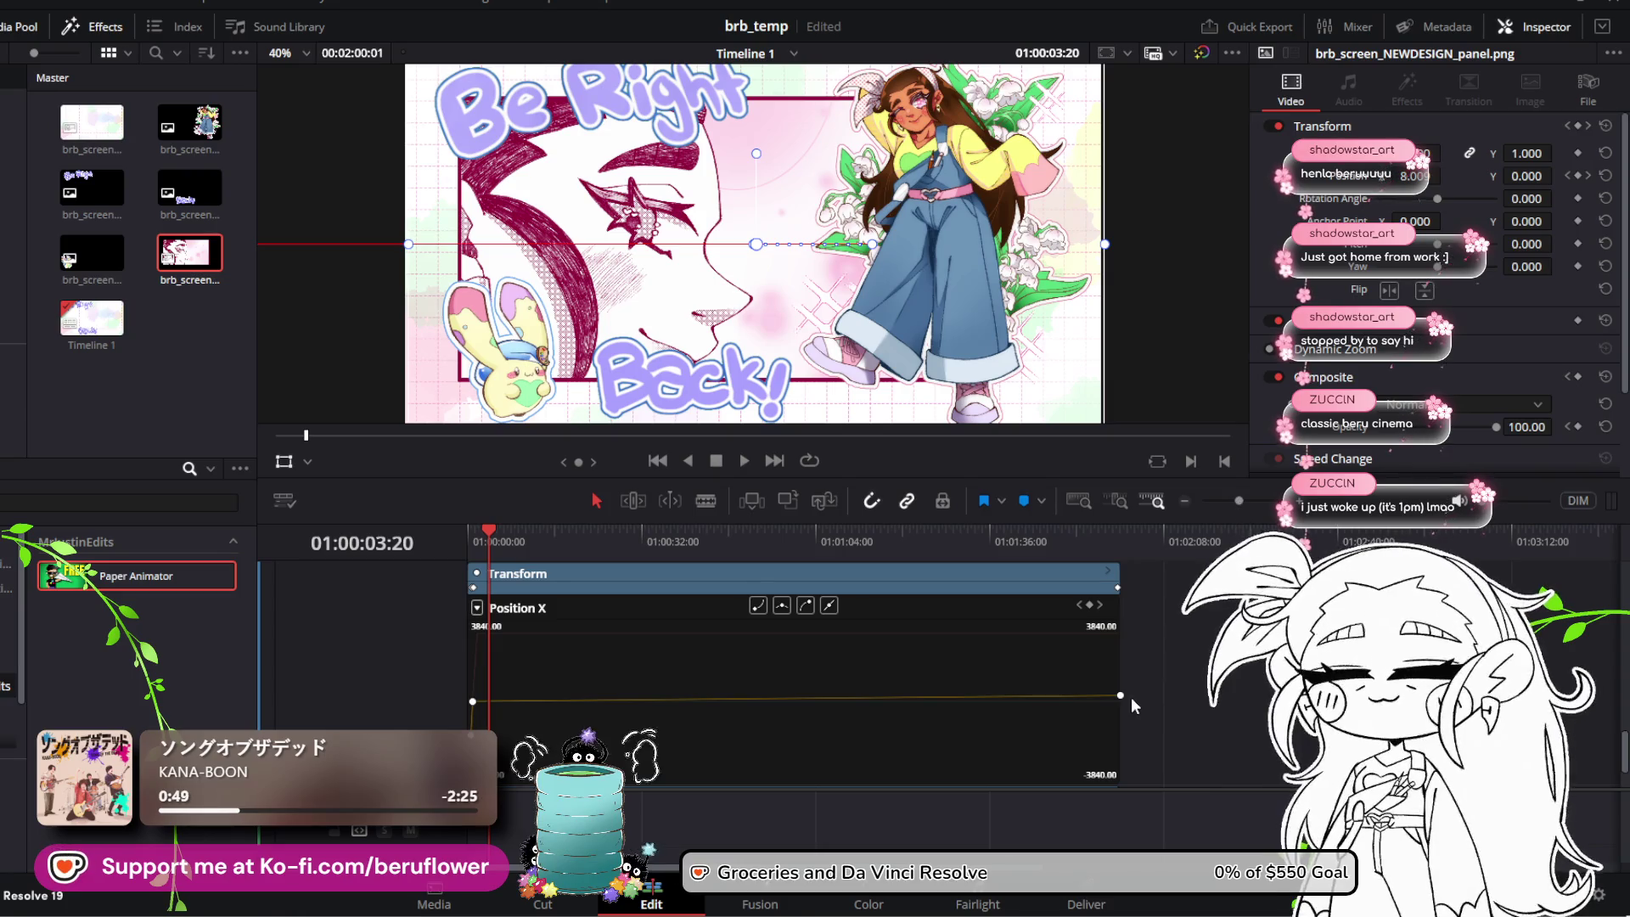
Step: Select the beru.png clip on Video 3
{"action": "mouse_move", "coordinate": [1112, 695]}
{"action": "scroll", "coordinate": [884, 700], "scroll_direction": "down", "scroll_amount": 5}
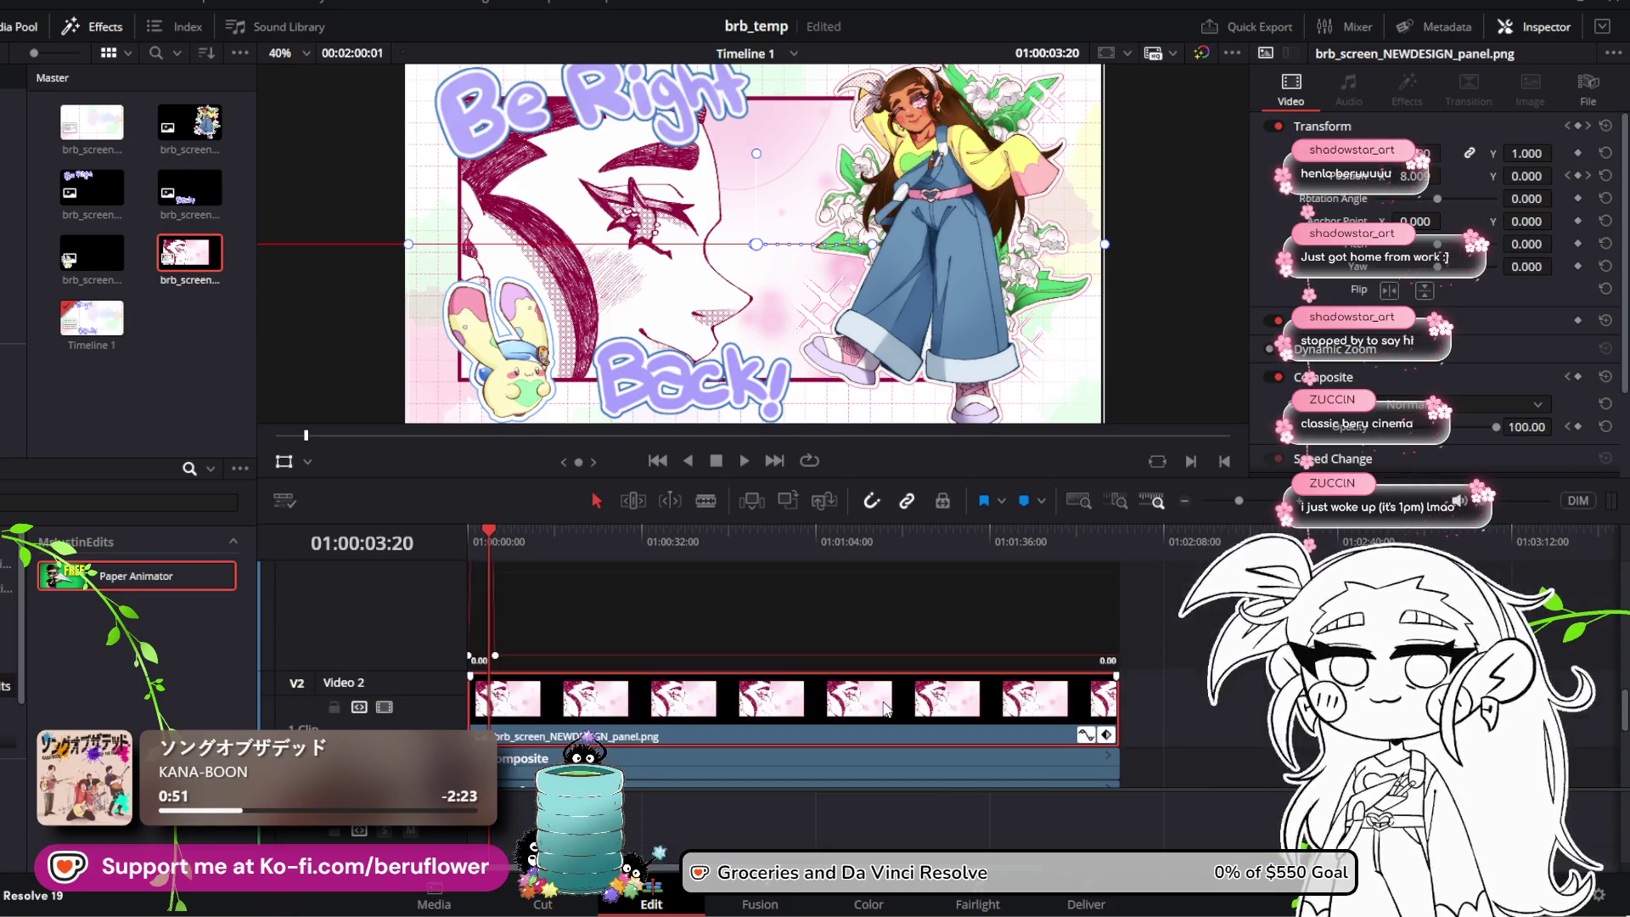
{"action": "scroll", "coordinate": [883, 704], "scroll_direction": "down", "scroll_amount": 2}
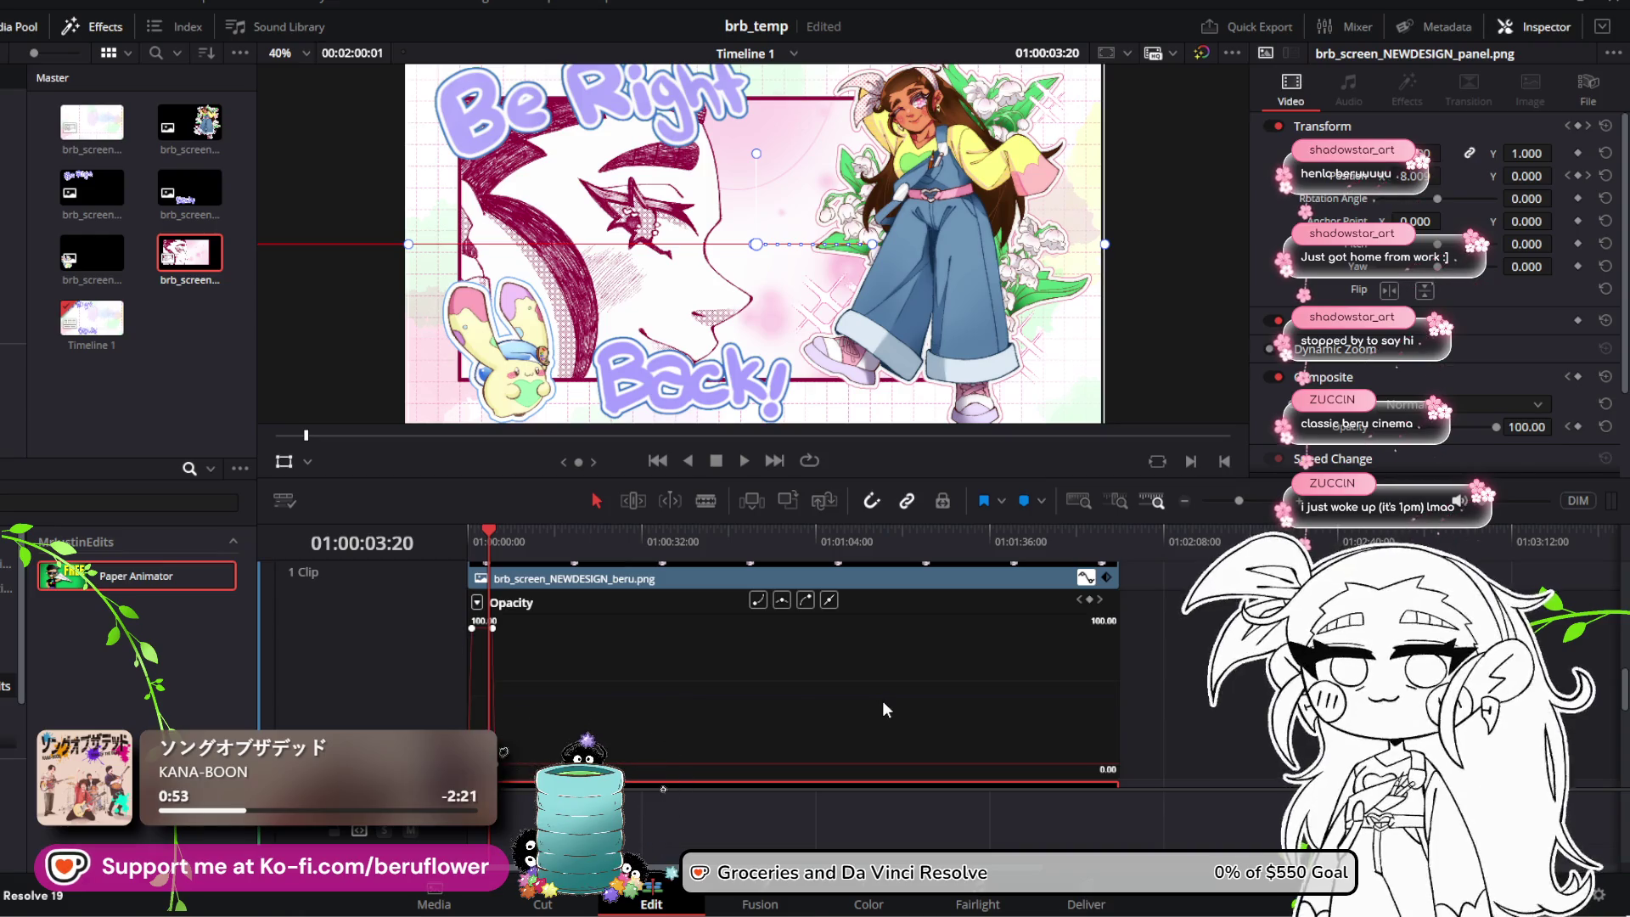
{"action": "scroll", "coordinate": [884, 703], "scroll_direction": "up", "scroll_amount": 2}
{"action": "scroll", "coordinate": [883, 703], "scroll_direction": "down", "scroll_amount": 2}
{"action": "scroll", "coordinate": [884, 700], "scroll_direction": "up", "scroll_amount": 2}
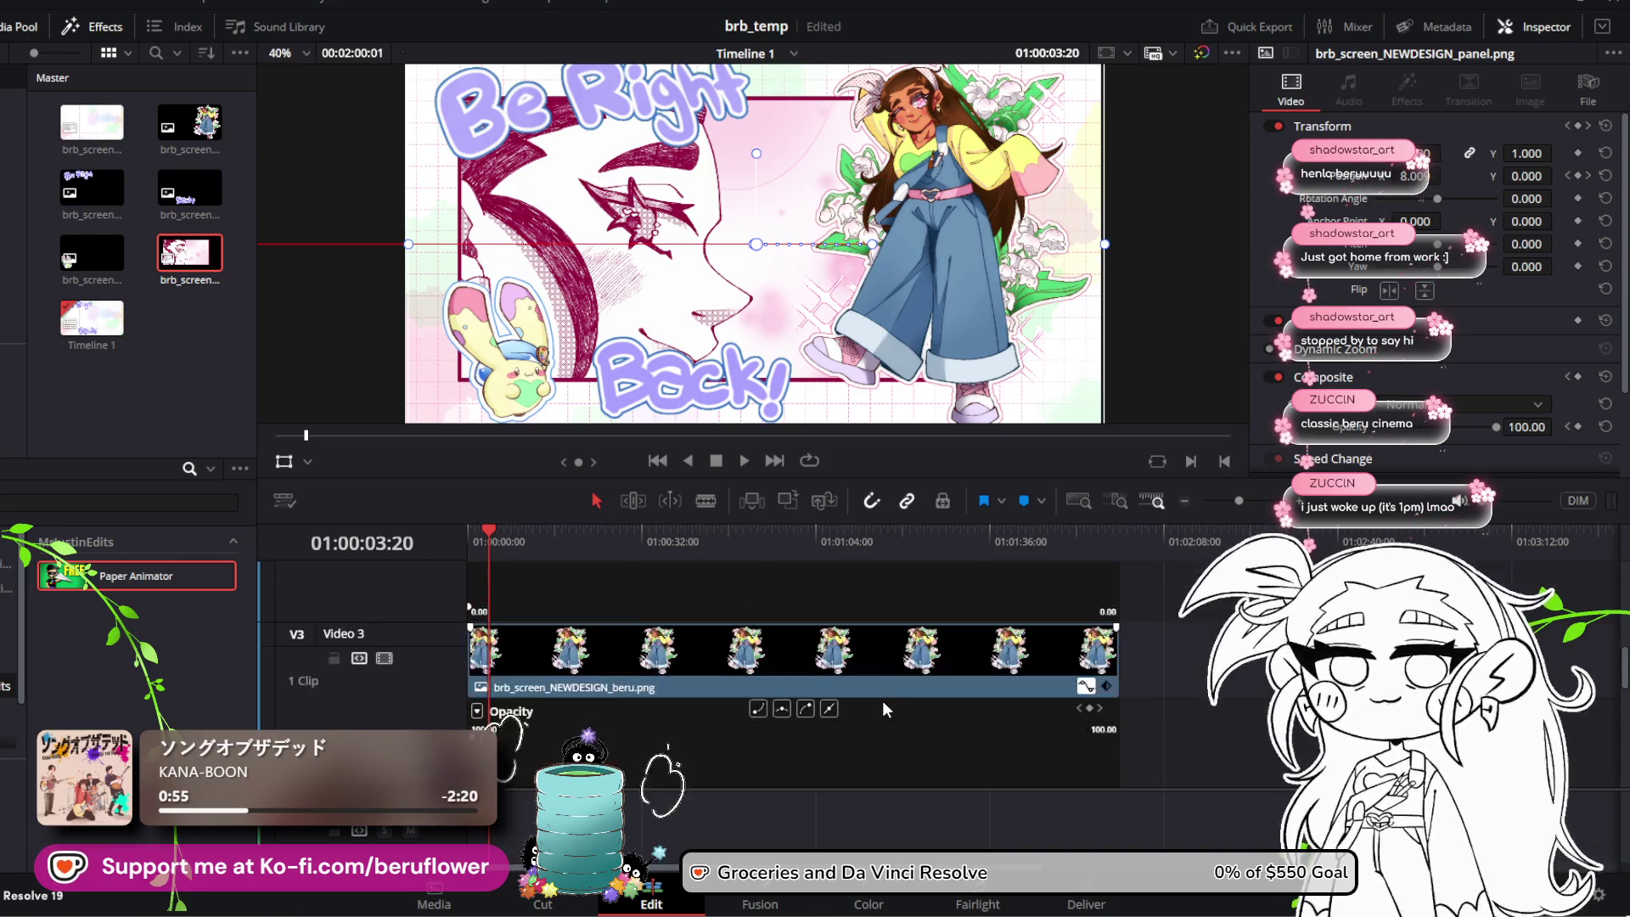
{"action": "scroll", "coordinate": [883, 700], "scroll_direction": "down", "scroll_amount": 2}
{"action": "left_click", "coordinate": [830, 600]}
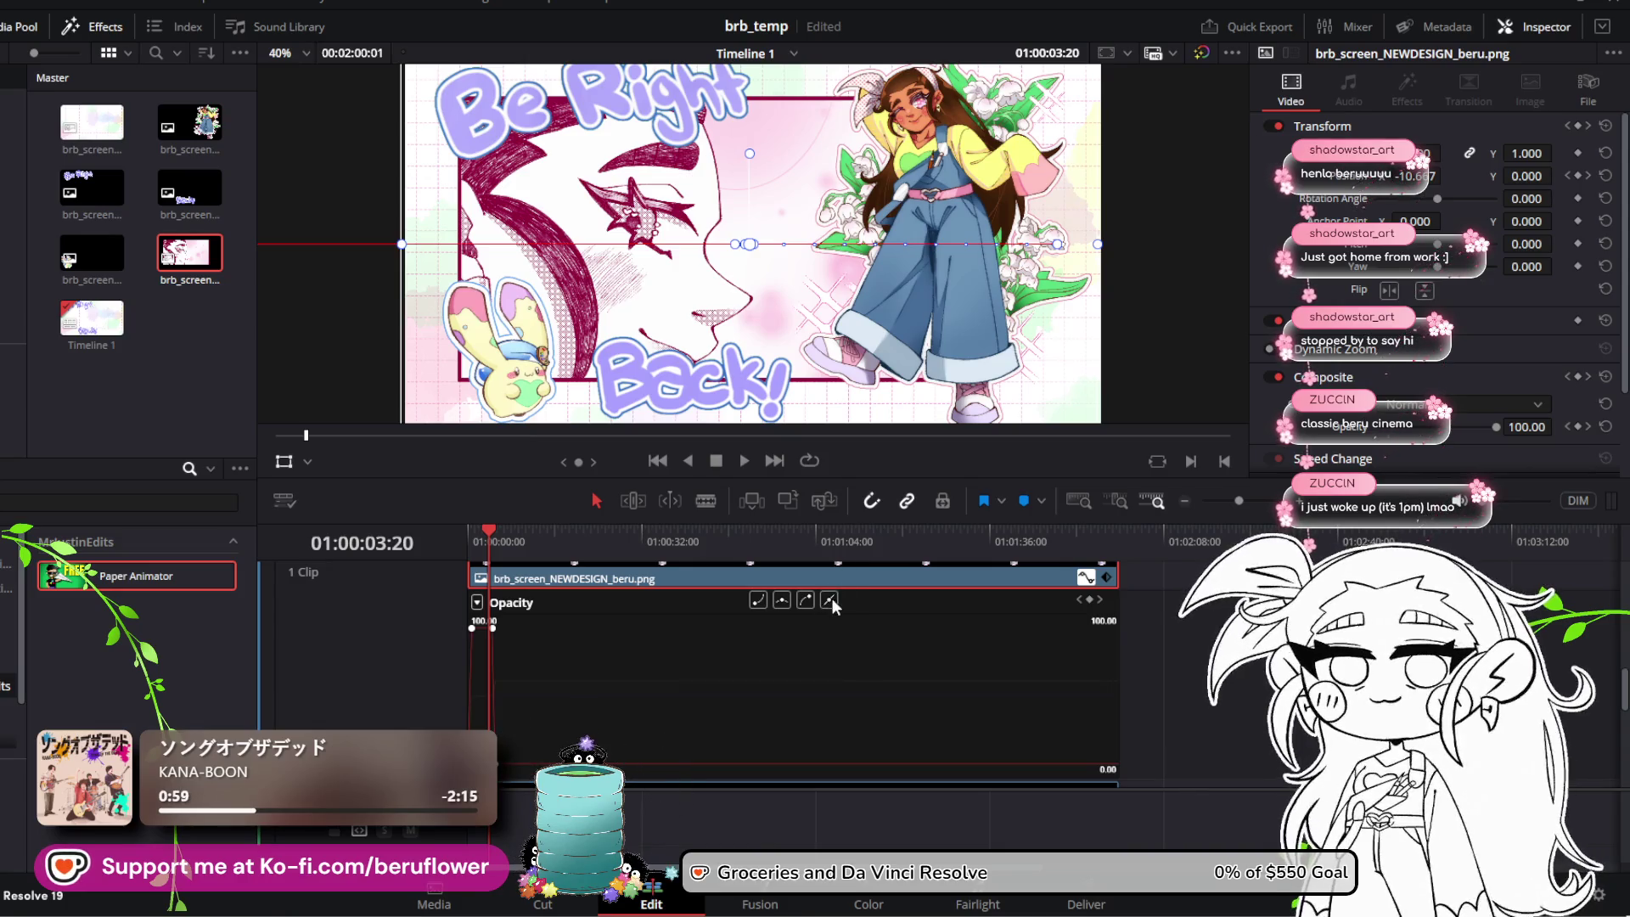
Step: Reveal the beru clip's keyframe lanes and open its Opacity curve editor
{"action": "scroll", "coordinate": [829, 611], "scroll_direction": "up", "scroll_amount": 2}
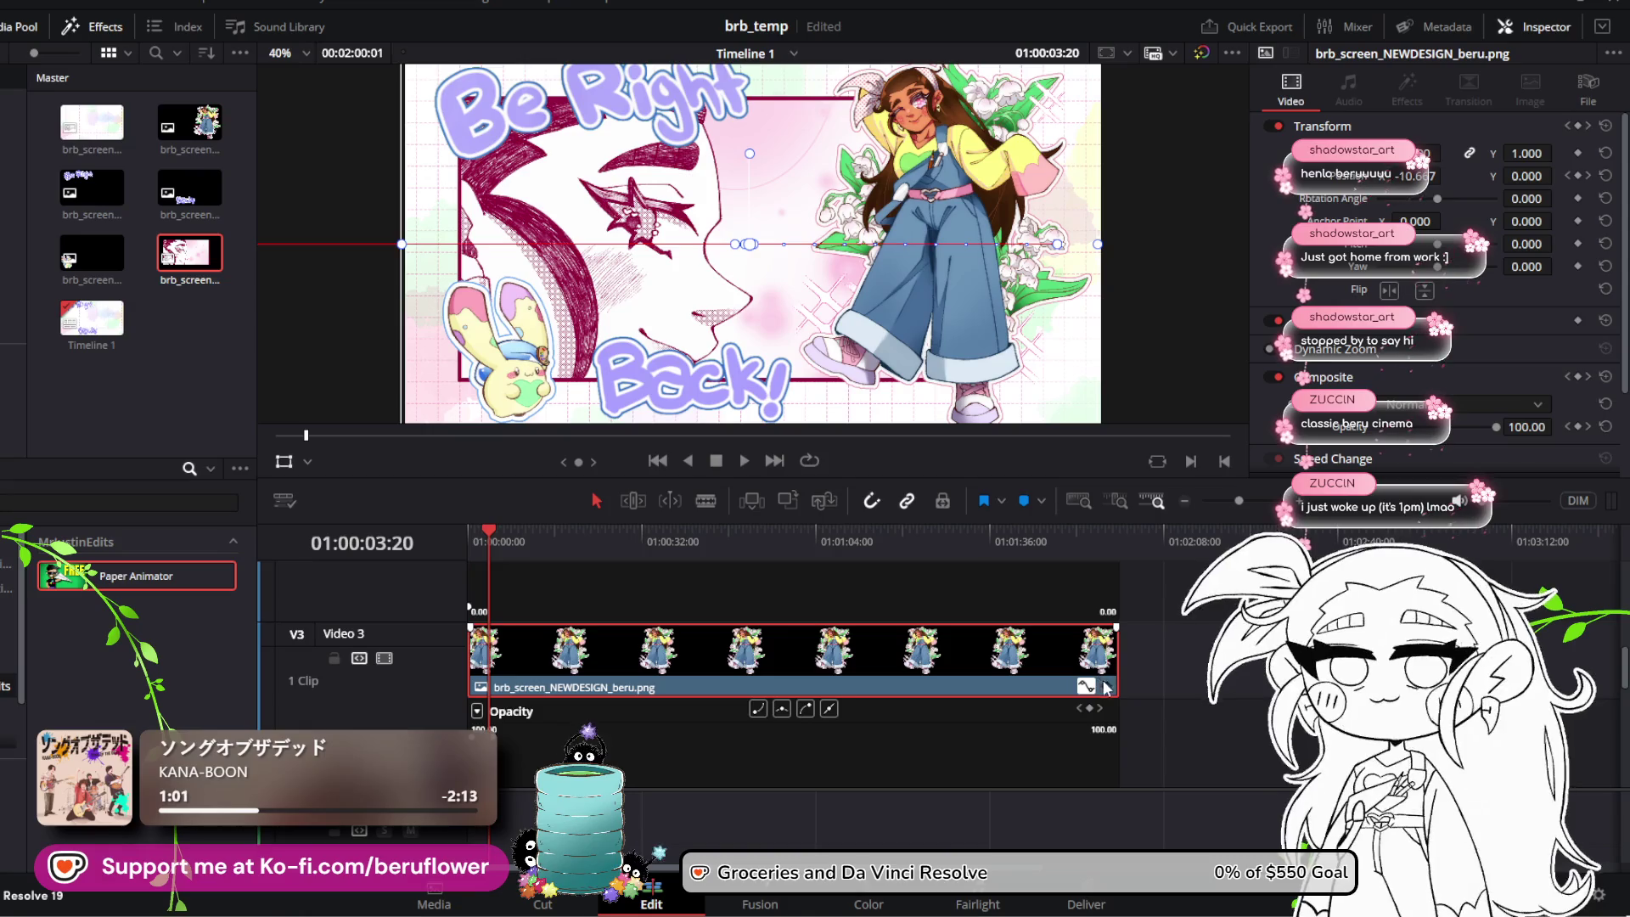
{"action": "left_click", "coordinate": [1107, 688]}
{"action": "scroll", "coordinate": [1022, 605], "scroll_direction": "up", "scroll_amount": 2}
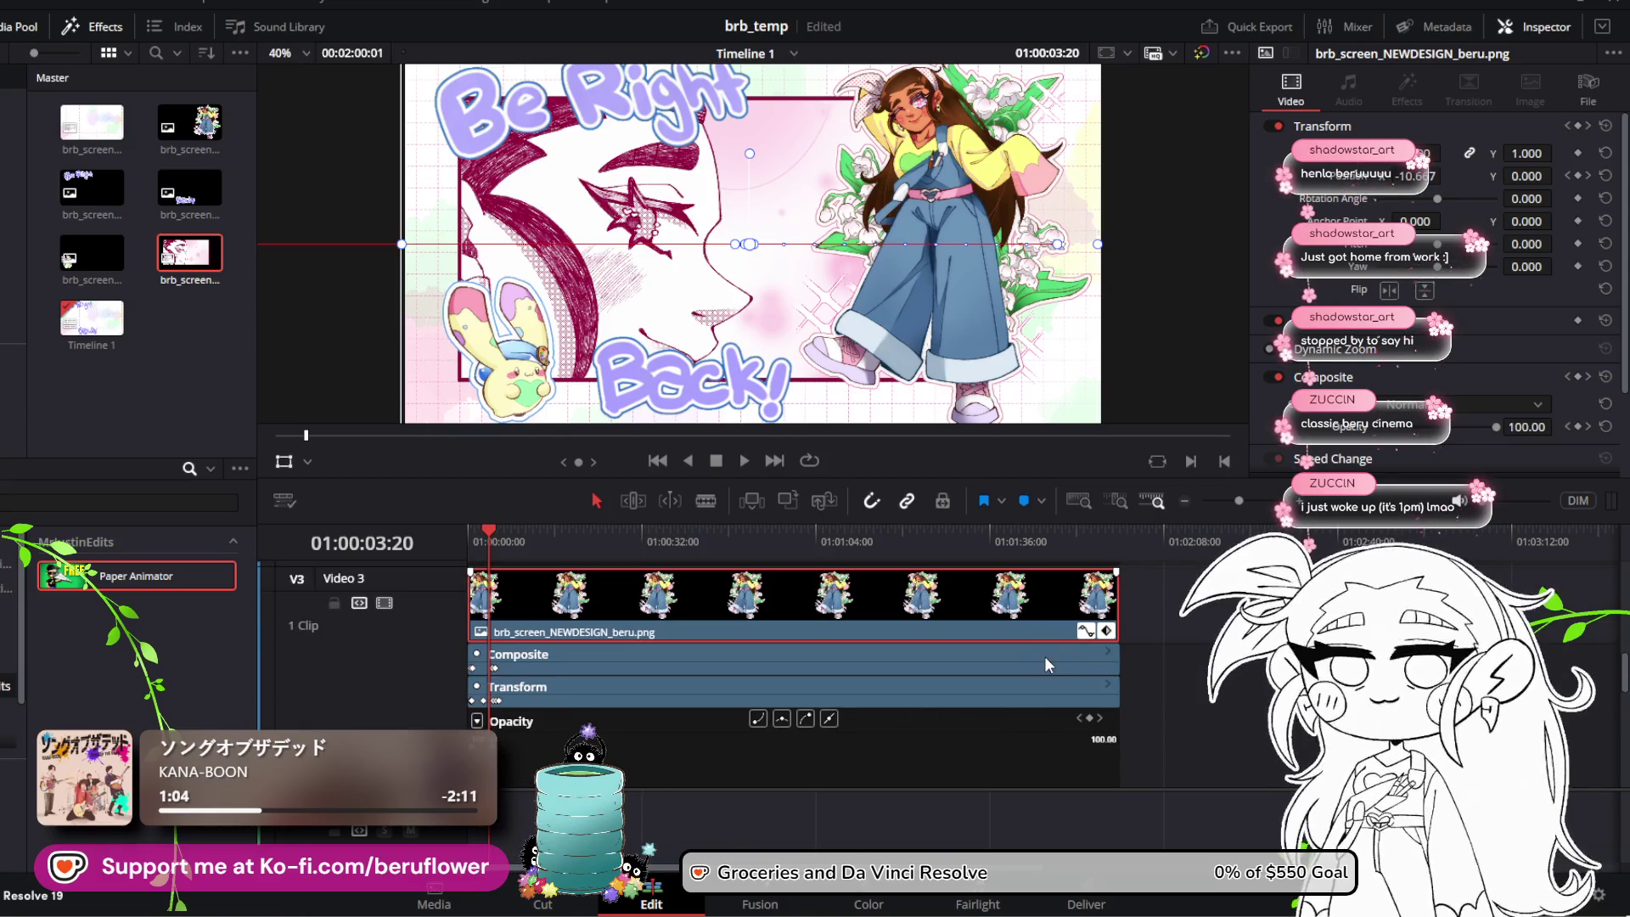
{"action": "left_click", "coordinate": [1088, 631]}
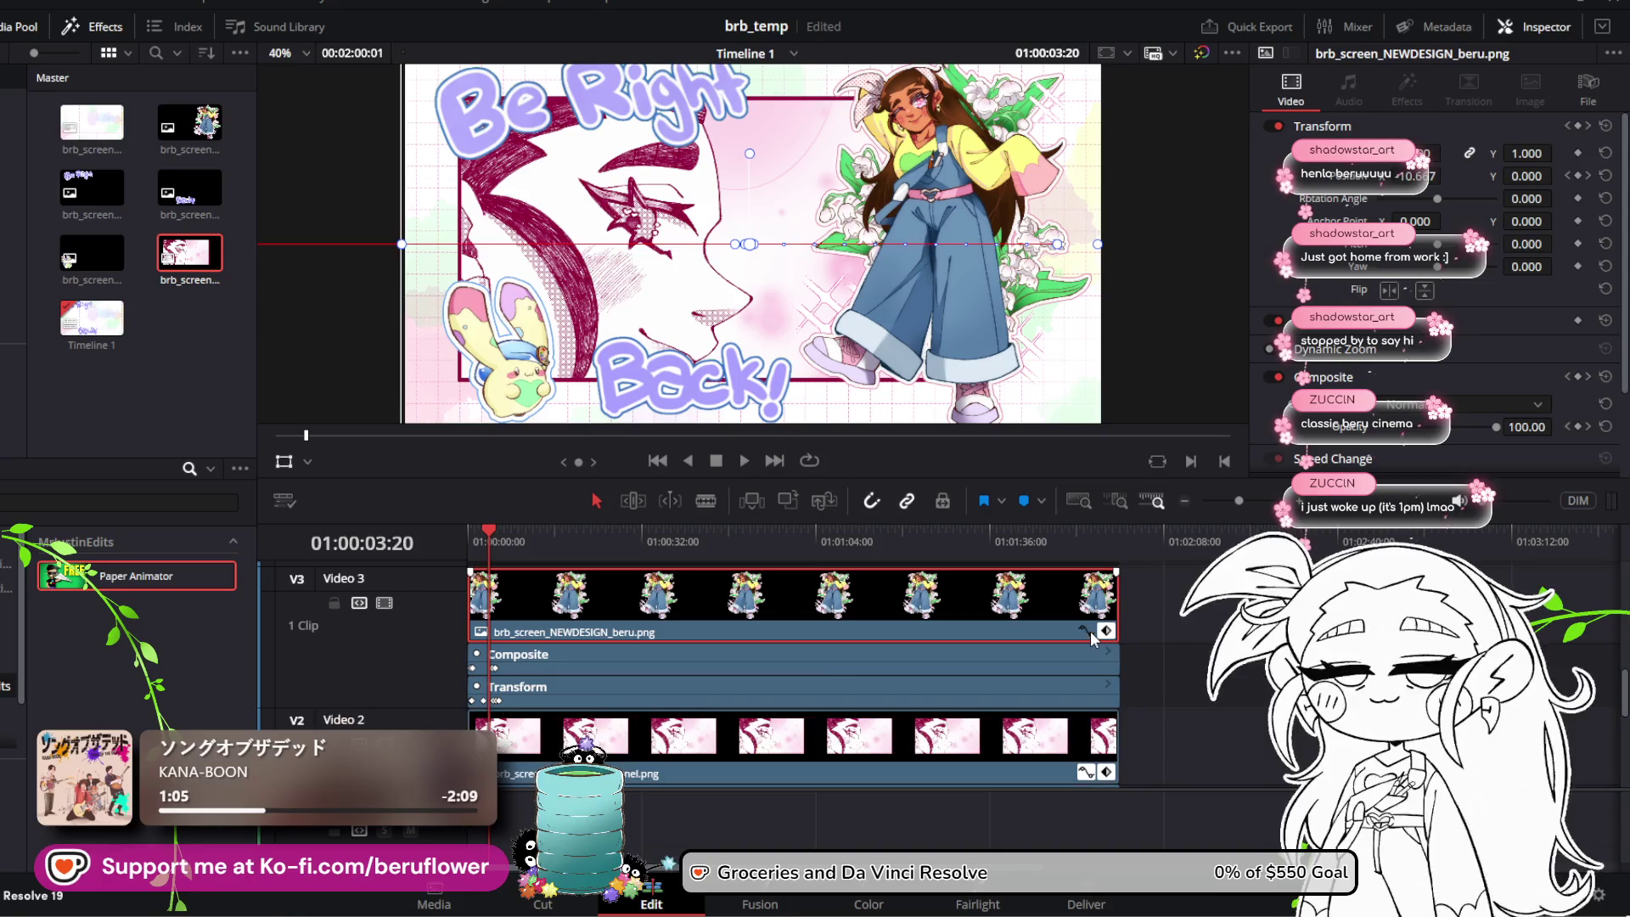
{"action": "left_click", "coordinate": [1094, 633]}
{"action": "left_click", "coordinate": [1105, 631]}
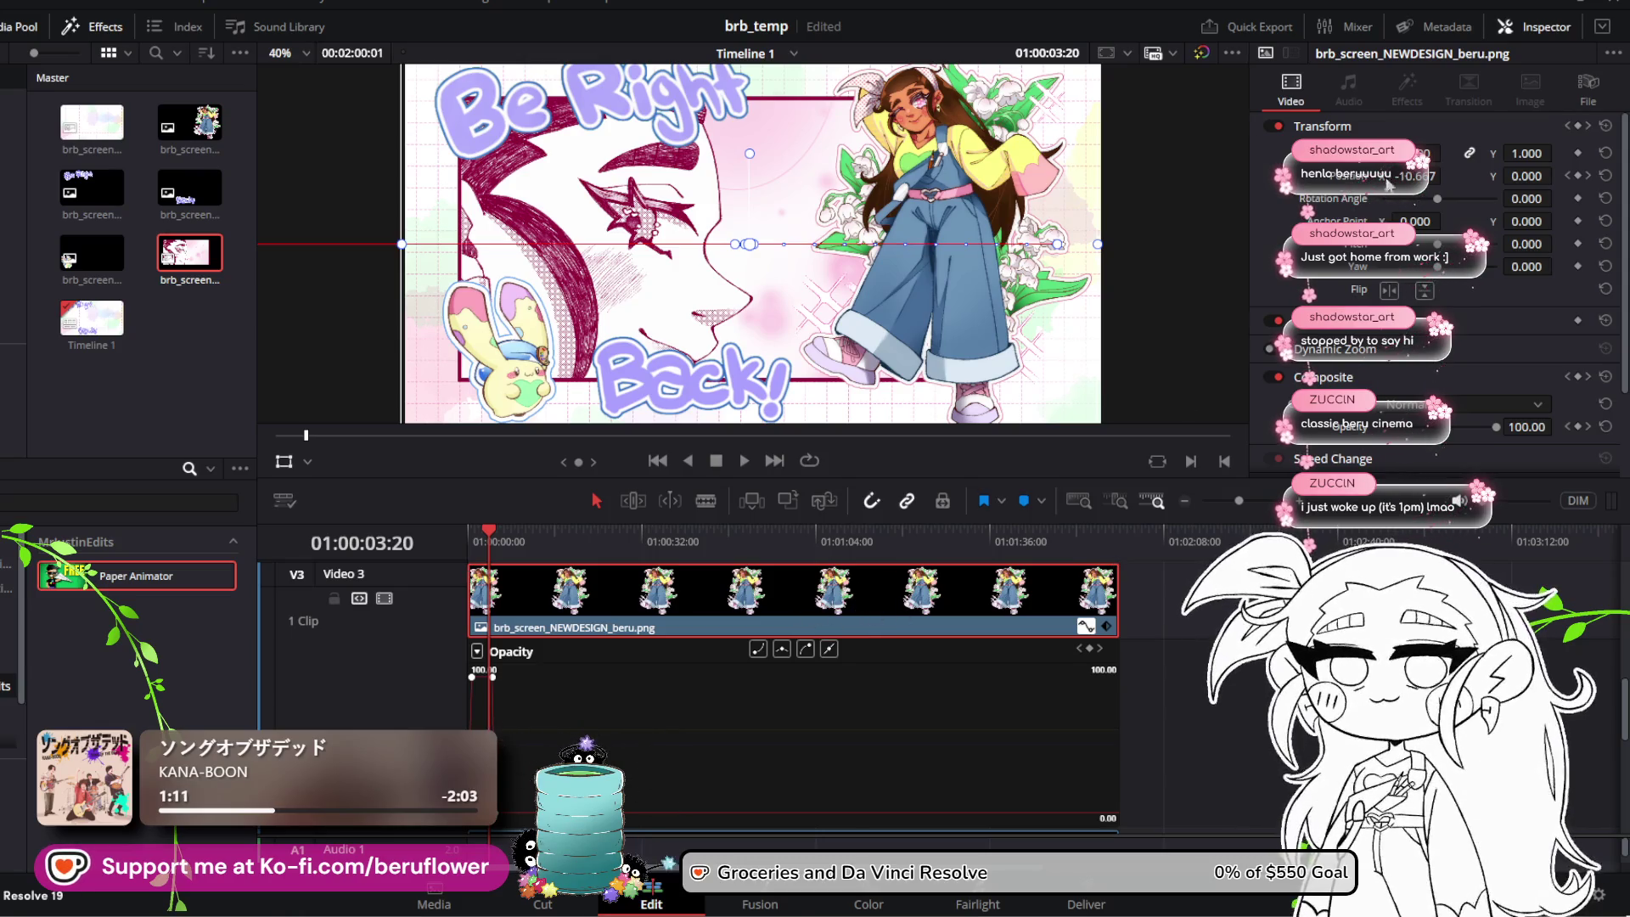
Step: Show beru's Position X curve, scrub its entrance, and play it from the start
{"action": "left_click_drag", "start_coordinate": [504, 756], "coordinate": [503, 752]}
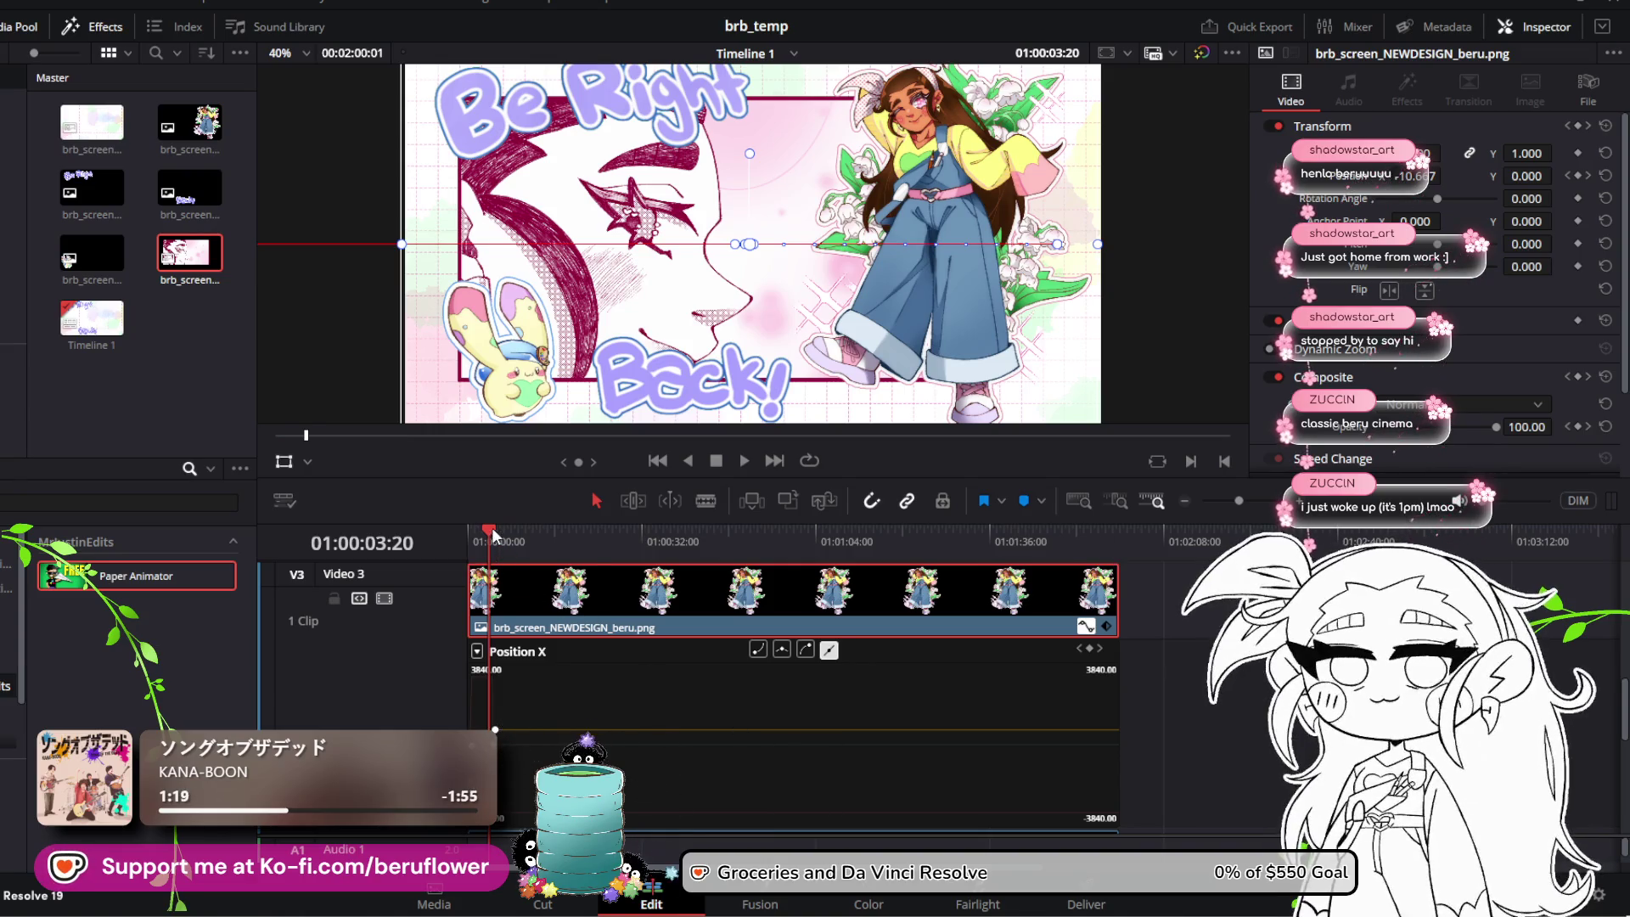
{"action": "mouse_move", "coordinate": [493, 533]}
{"action": "left_mouse_down"}
{"action": "mouse_move", "coordinate": [576, 540]}
{"action": "mouse_move", "coordinate": [487, 571]}
{"action": "left_mouse_up"}
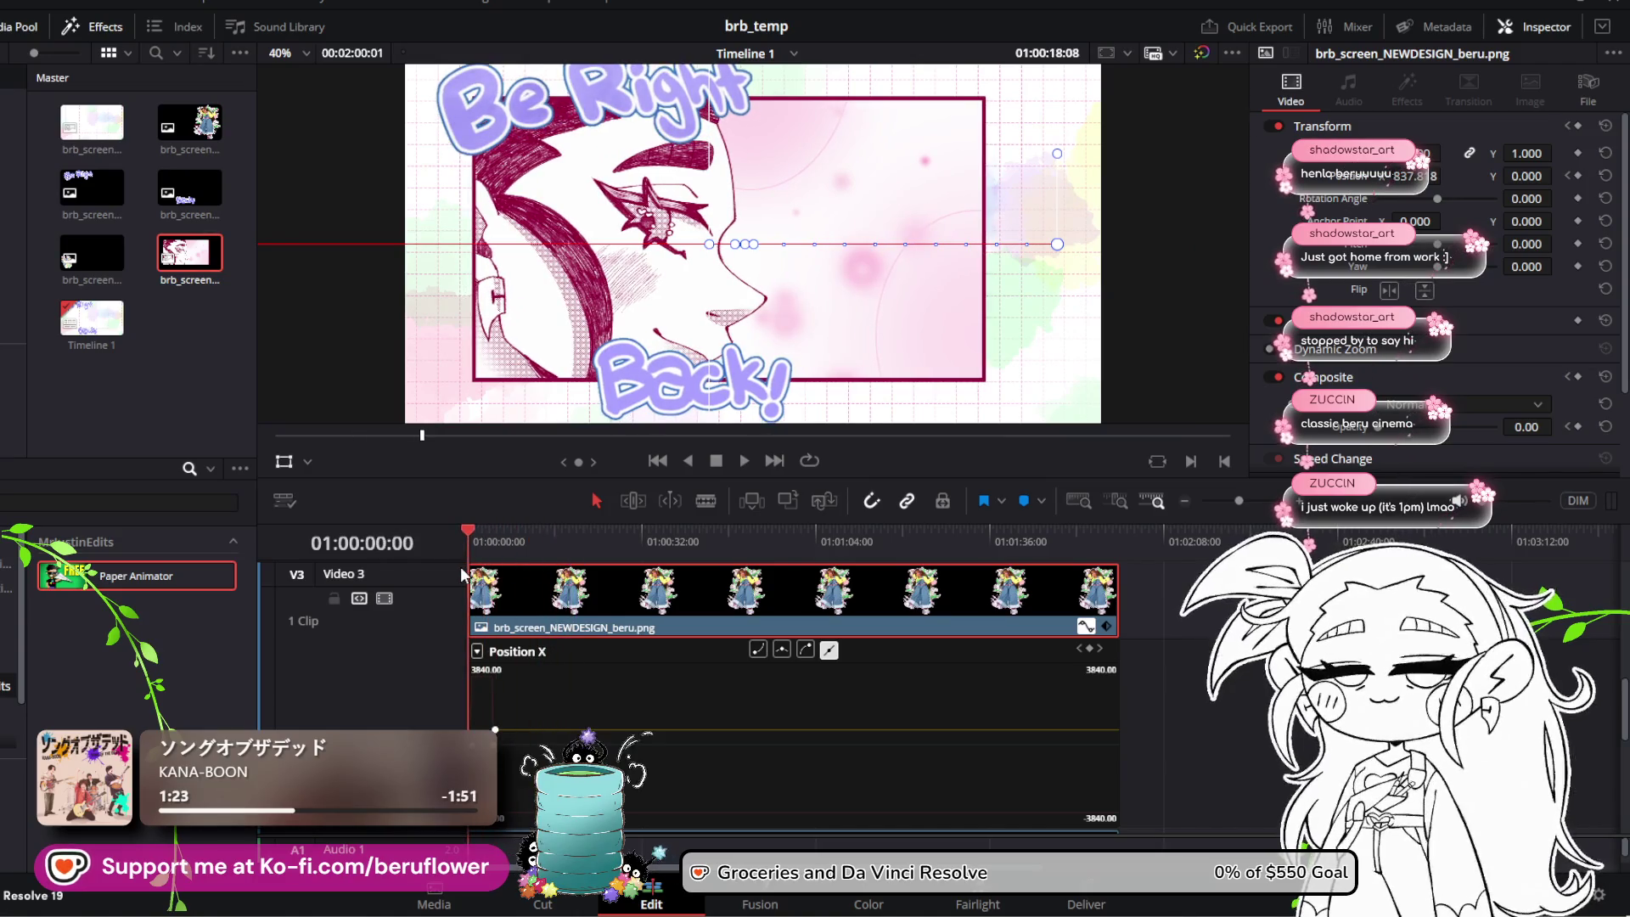
{"action": "key", "text": "space"}
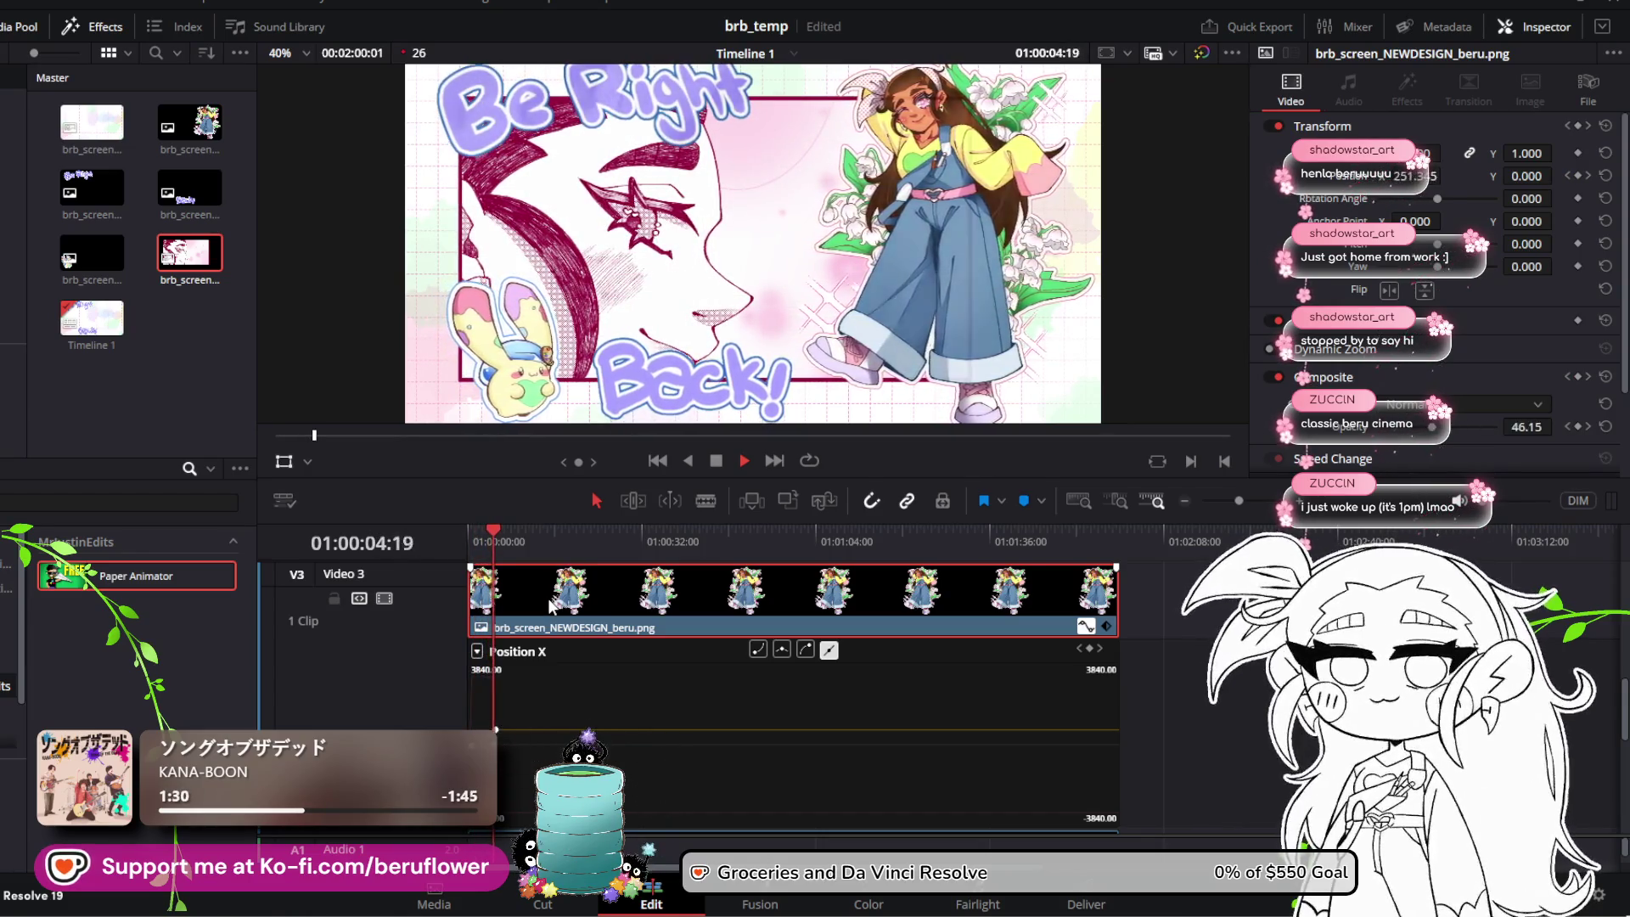
{"action": "key", "text": "space"}
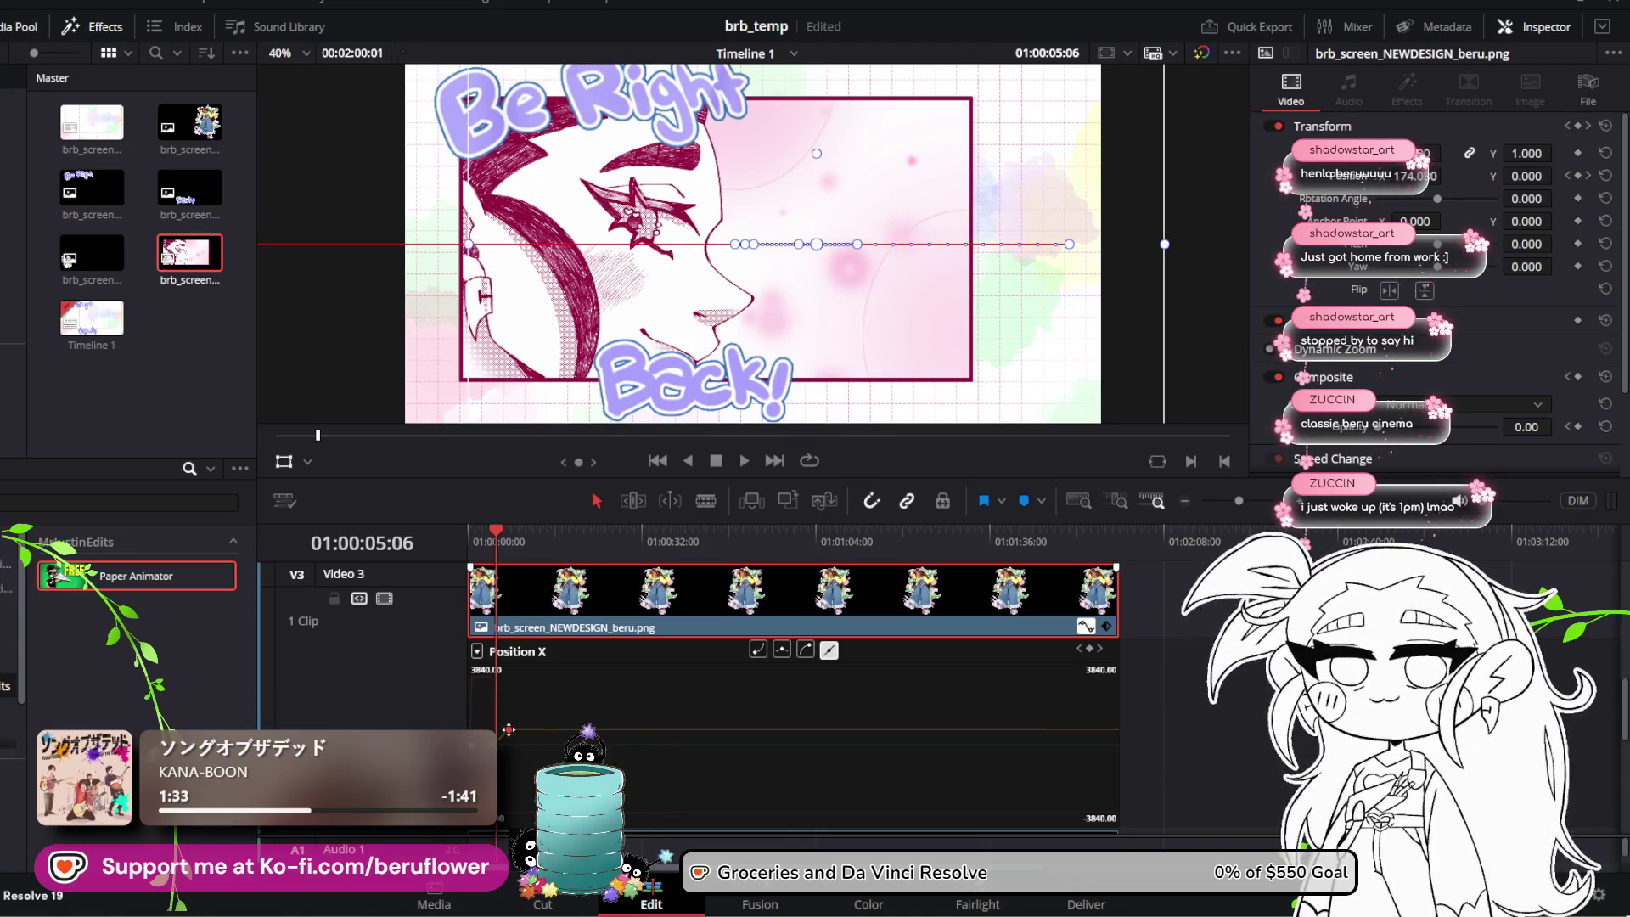
{"action": "key", "text": "Home"}
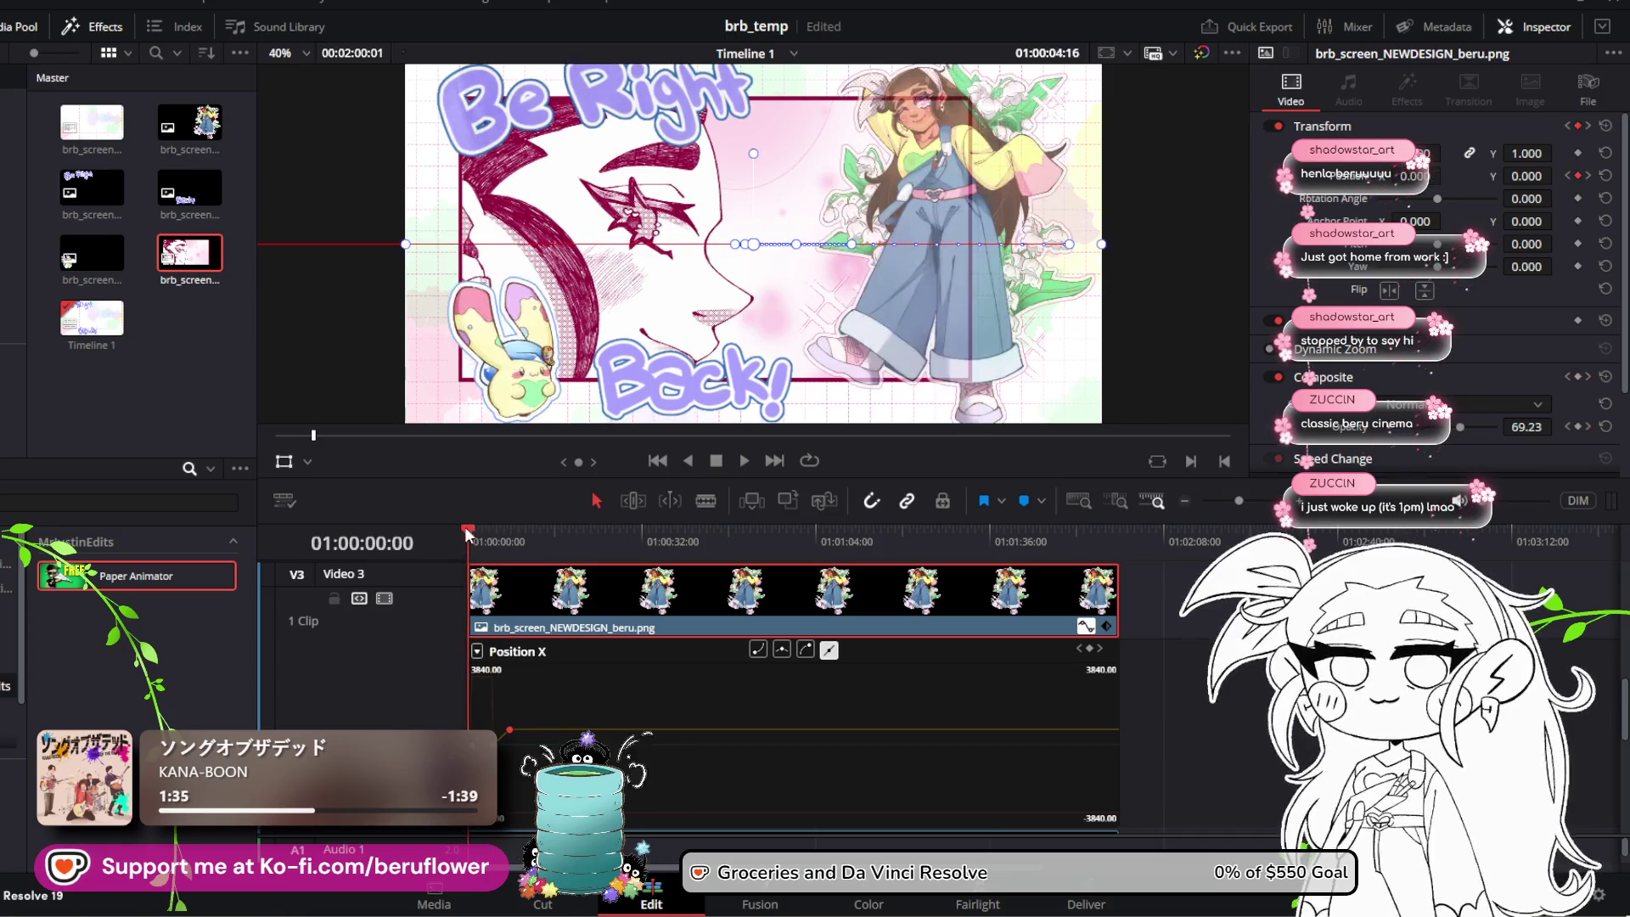
{"action": "left_click", "coordinate": [744, 462]}
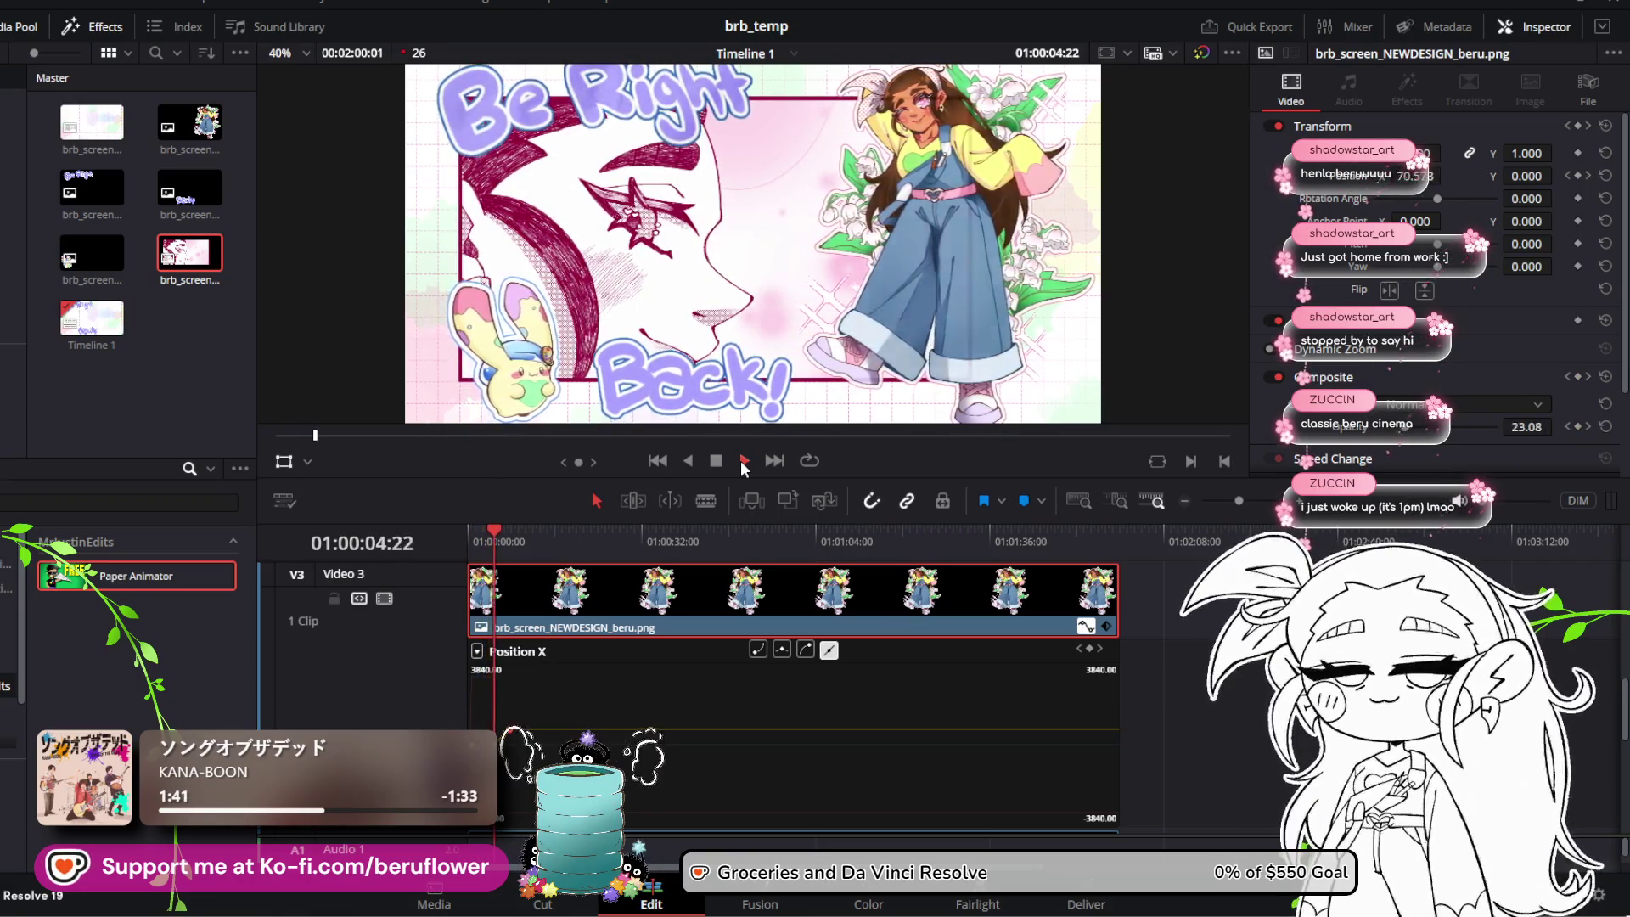
{"action": "left_click", "coordinate": [744, 463]}
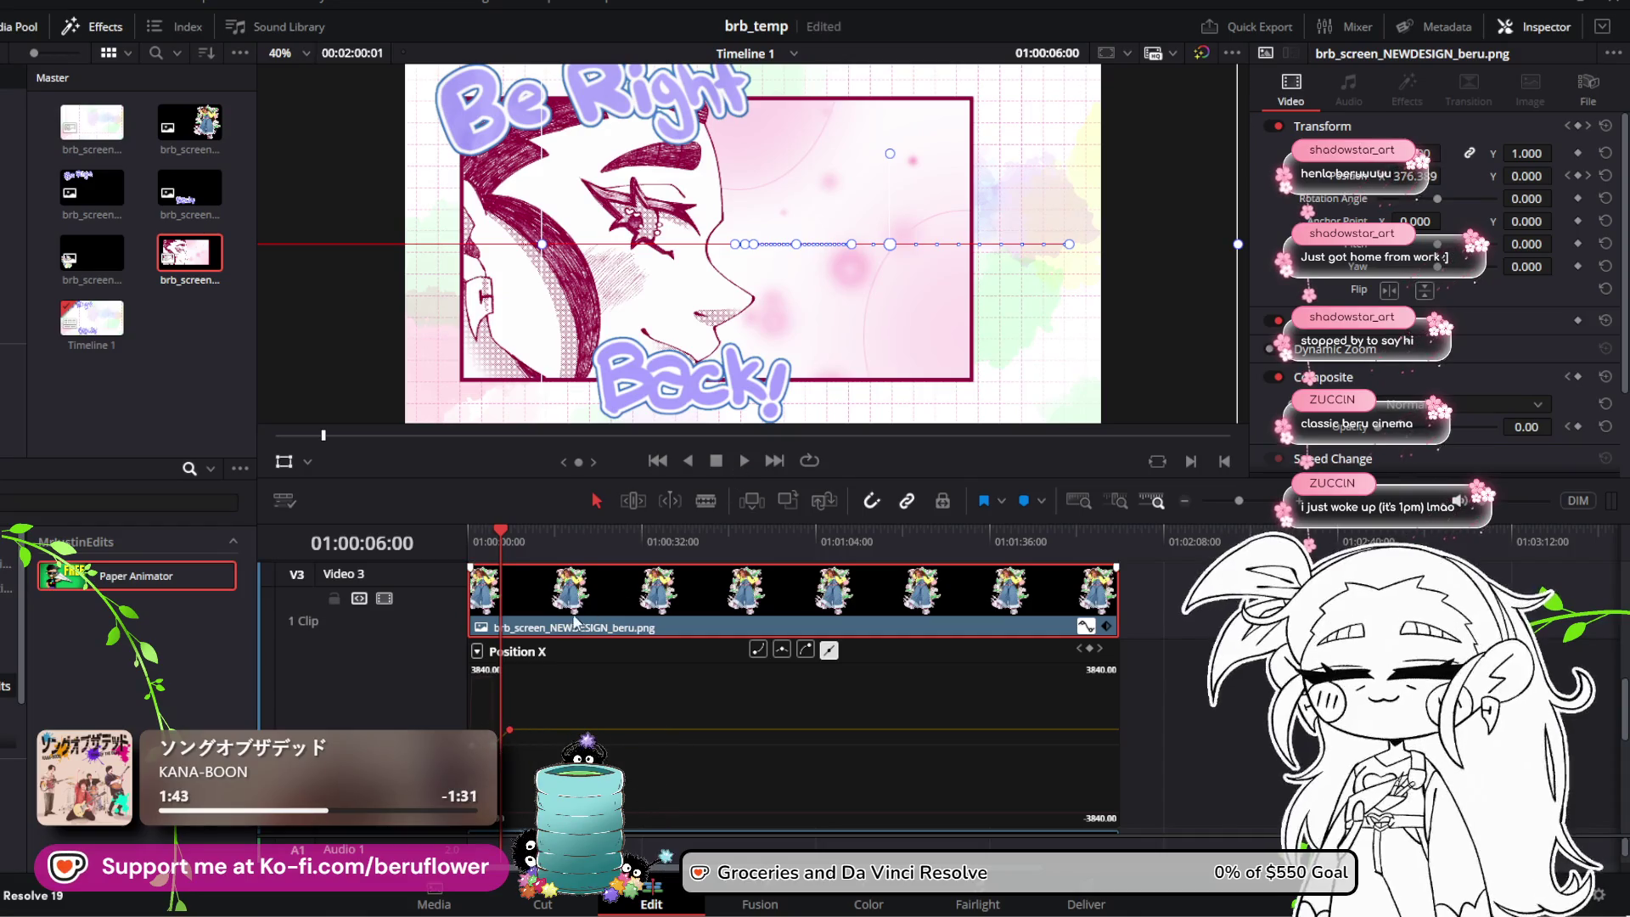
Step: Replay beru's slide-in from -2048 and fade-in from the first frame a few more times
{"action": "mouse_move", "coordinate": [501, 562]}
{"action": "left_mouse_down"}
{"action": "mouse_move", "coordinate": [496, 537]}
{"action": "mouse_move", "coordinate": [468, 537]}
{"action": "left_mouse_up"}
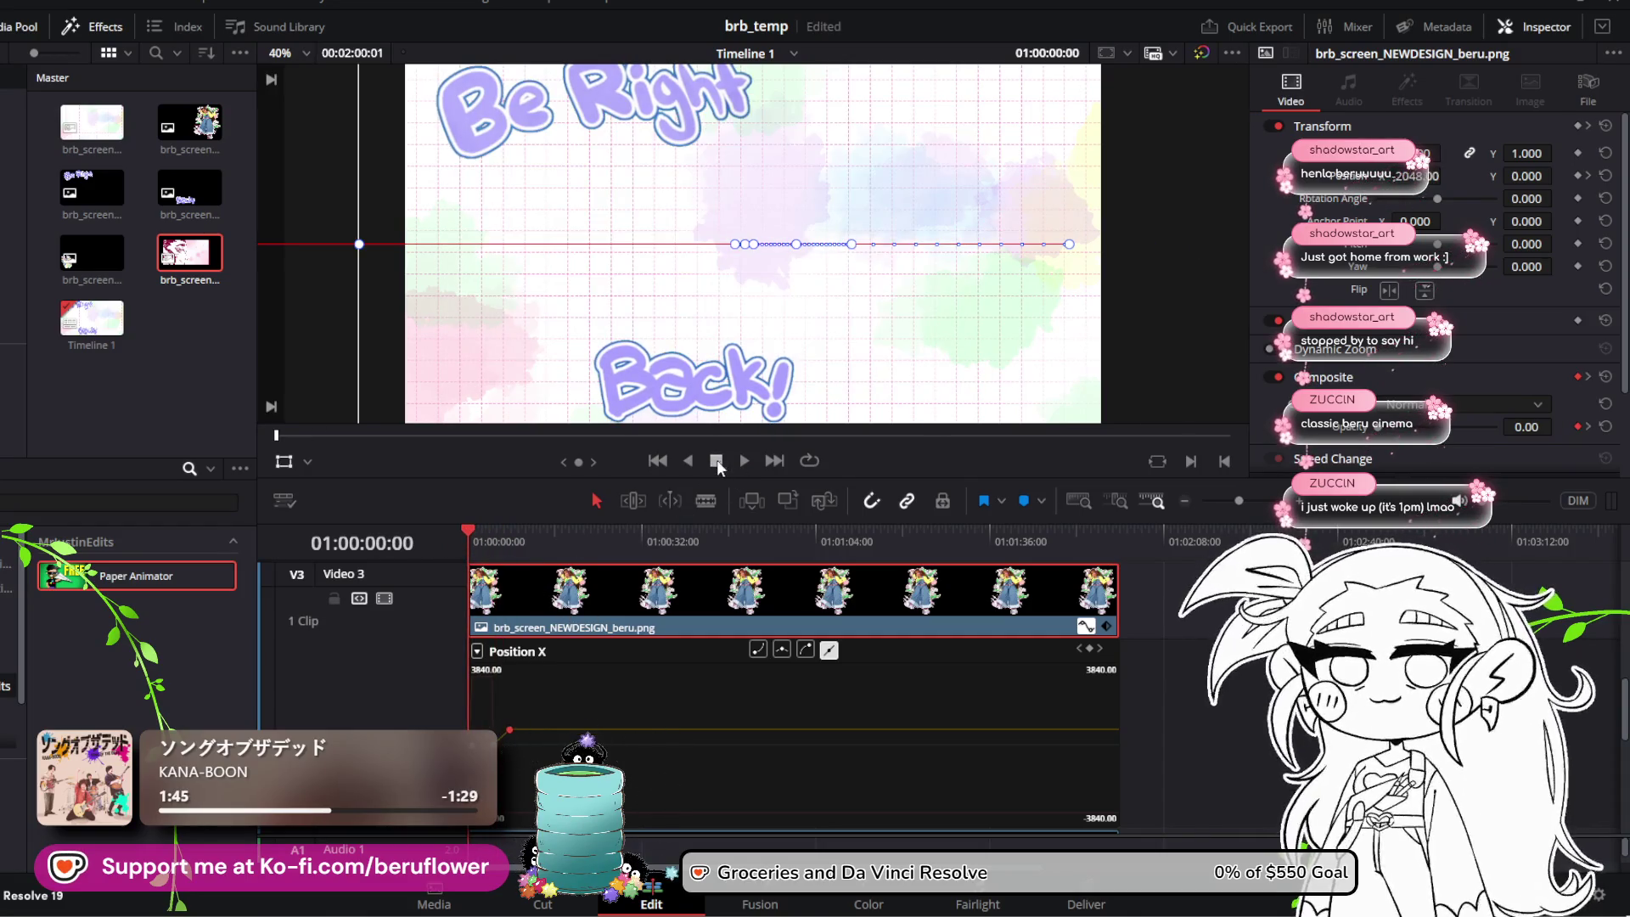
{"action": "left_click", "coordinate": [741, 460]}
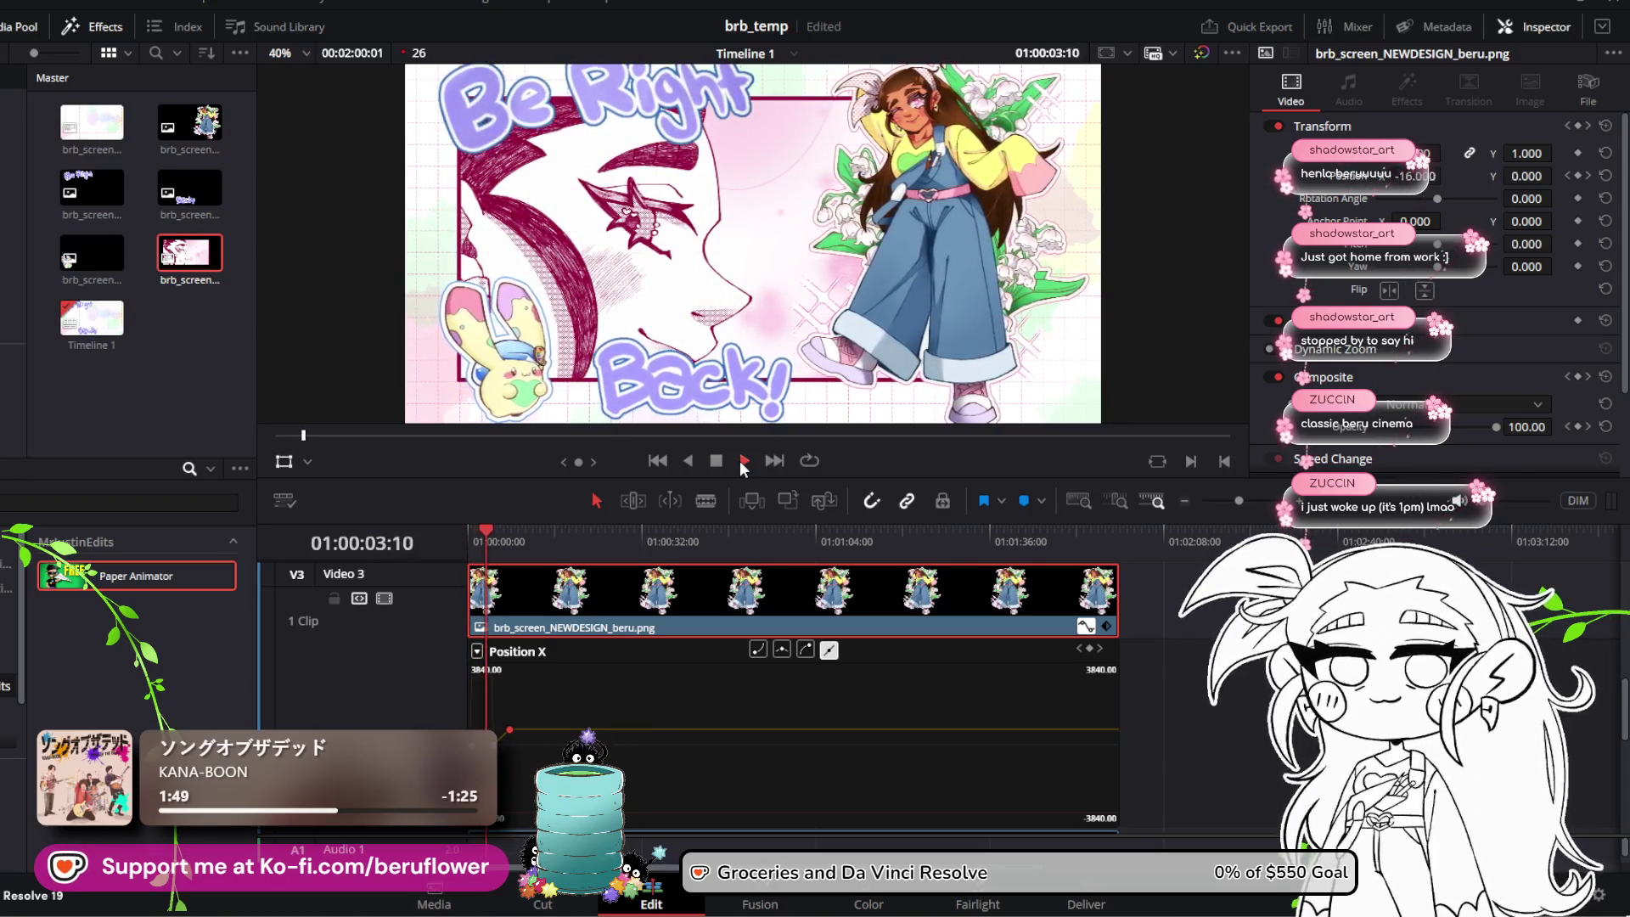
{"action": "left_click", "coordinate": [742, 460]}
{"action": "scroll", "coordinate": [897, 308], "scroll_direction": "down", "scroll_amount": 1}
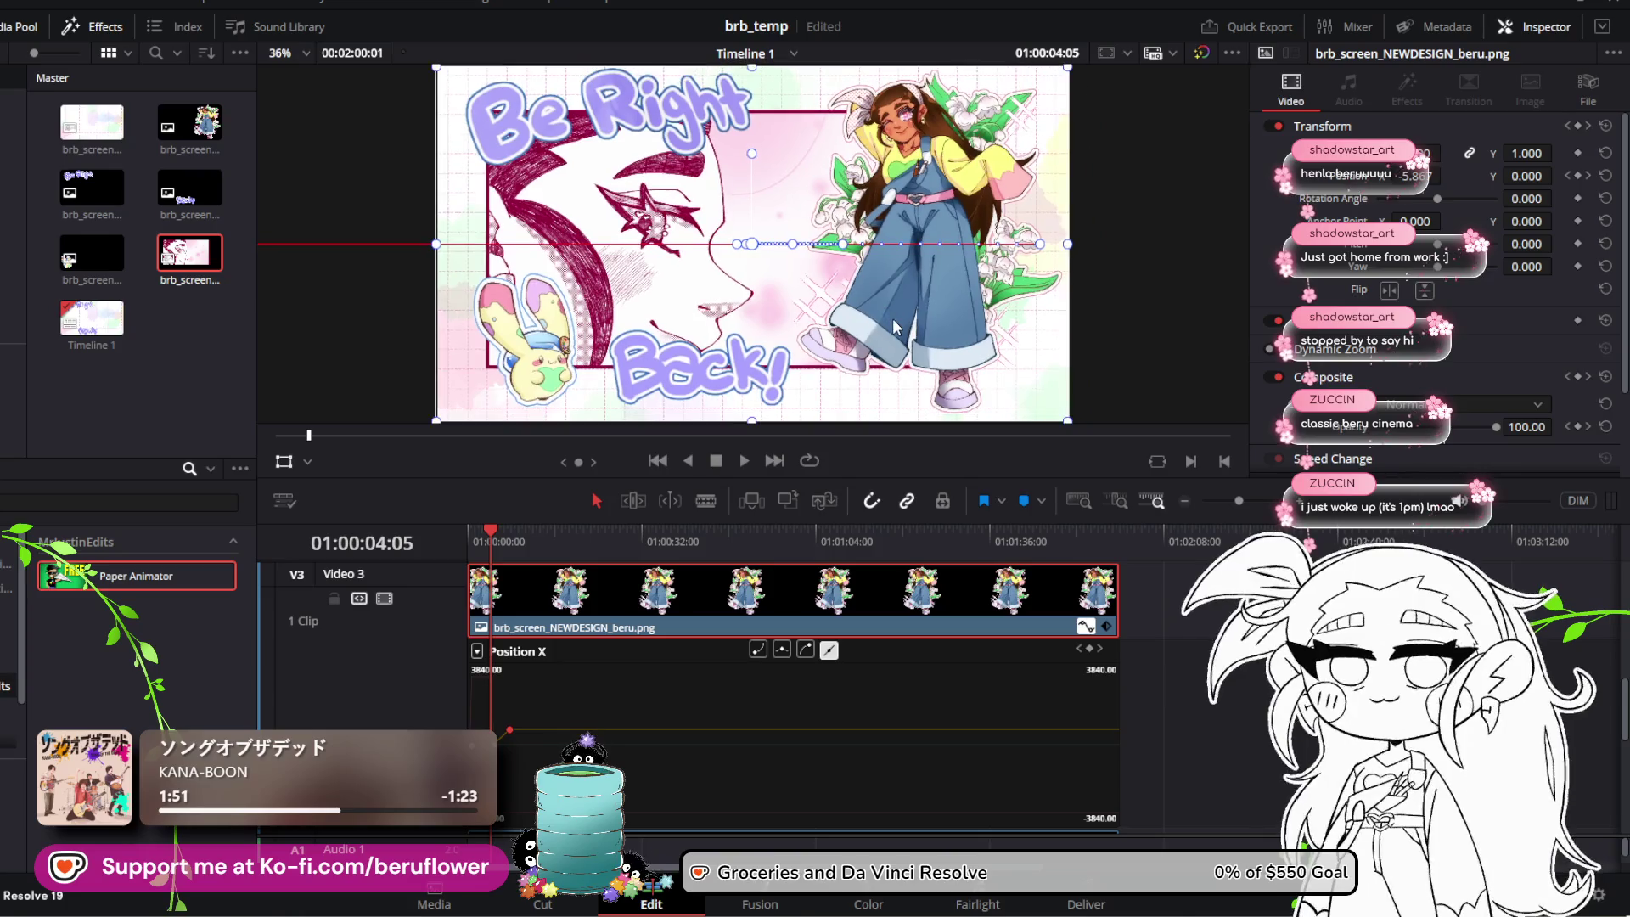
{"action": "left_click", "coordinate": [472, 535]}
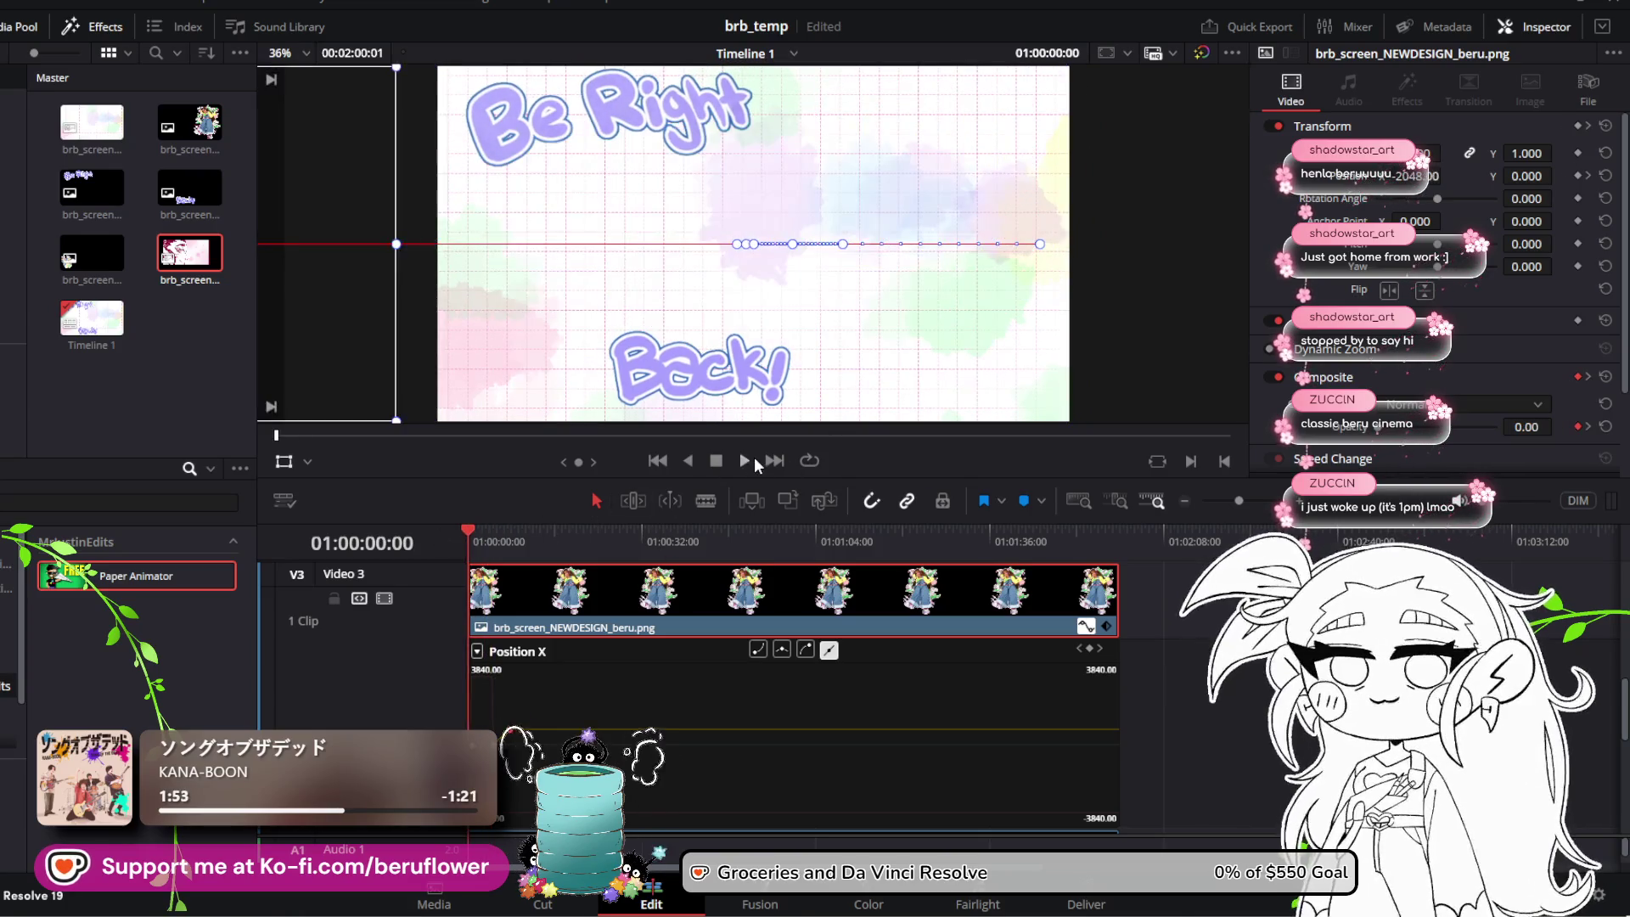
{"action": "left_click", "coordinate": [745, 460]}
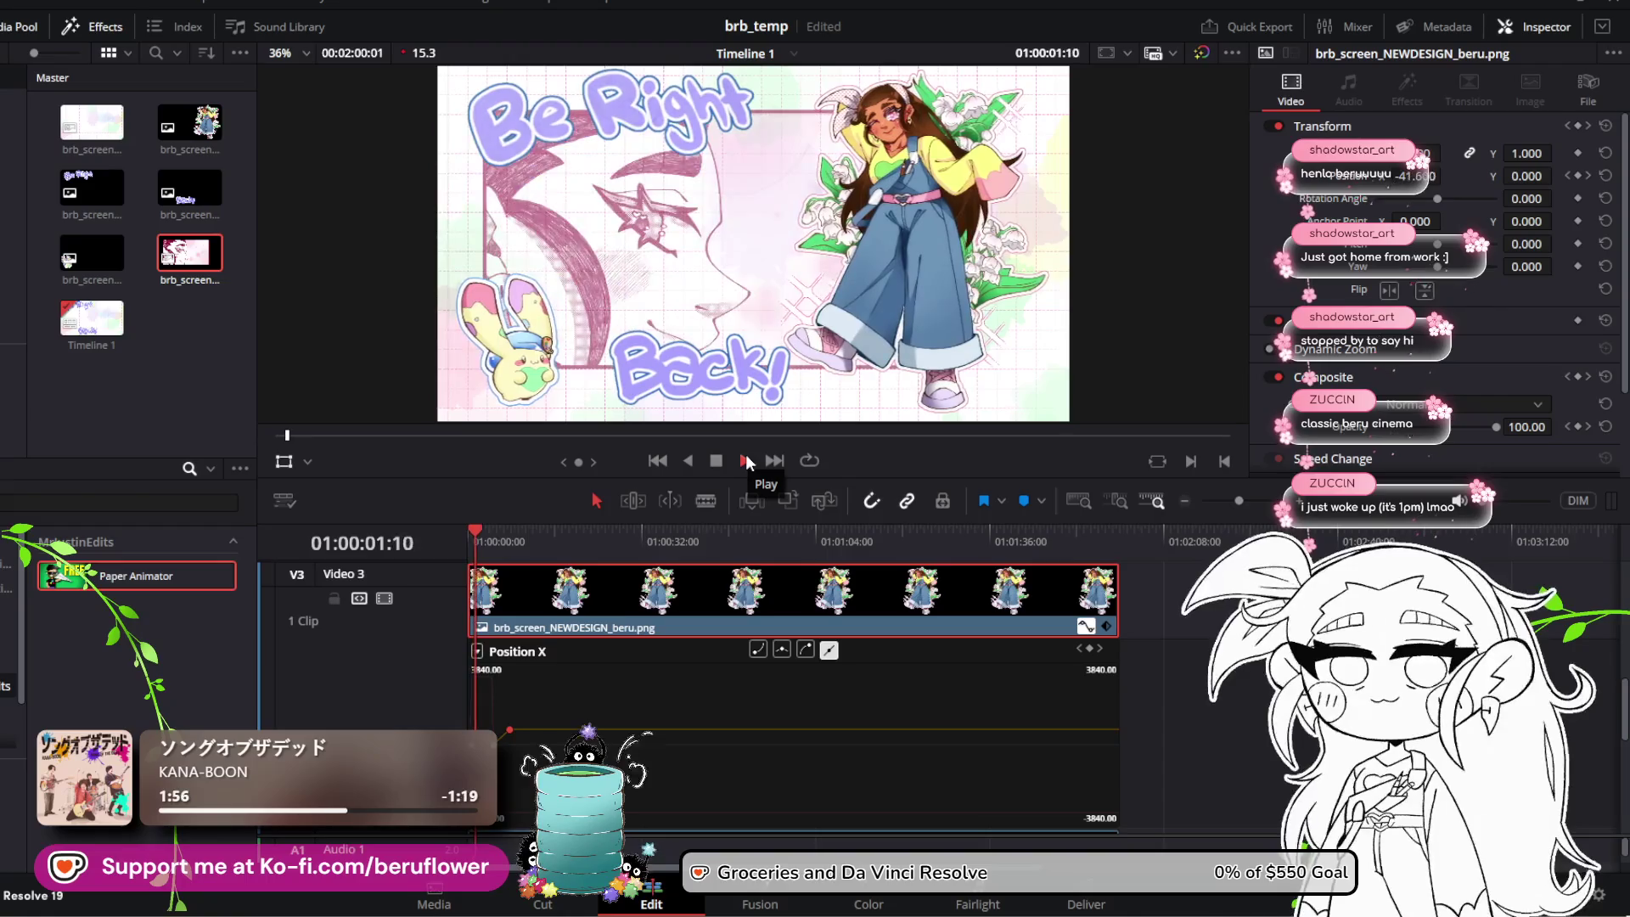
{"action": "left_click", "coordinate": [746, 460]}
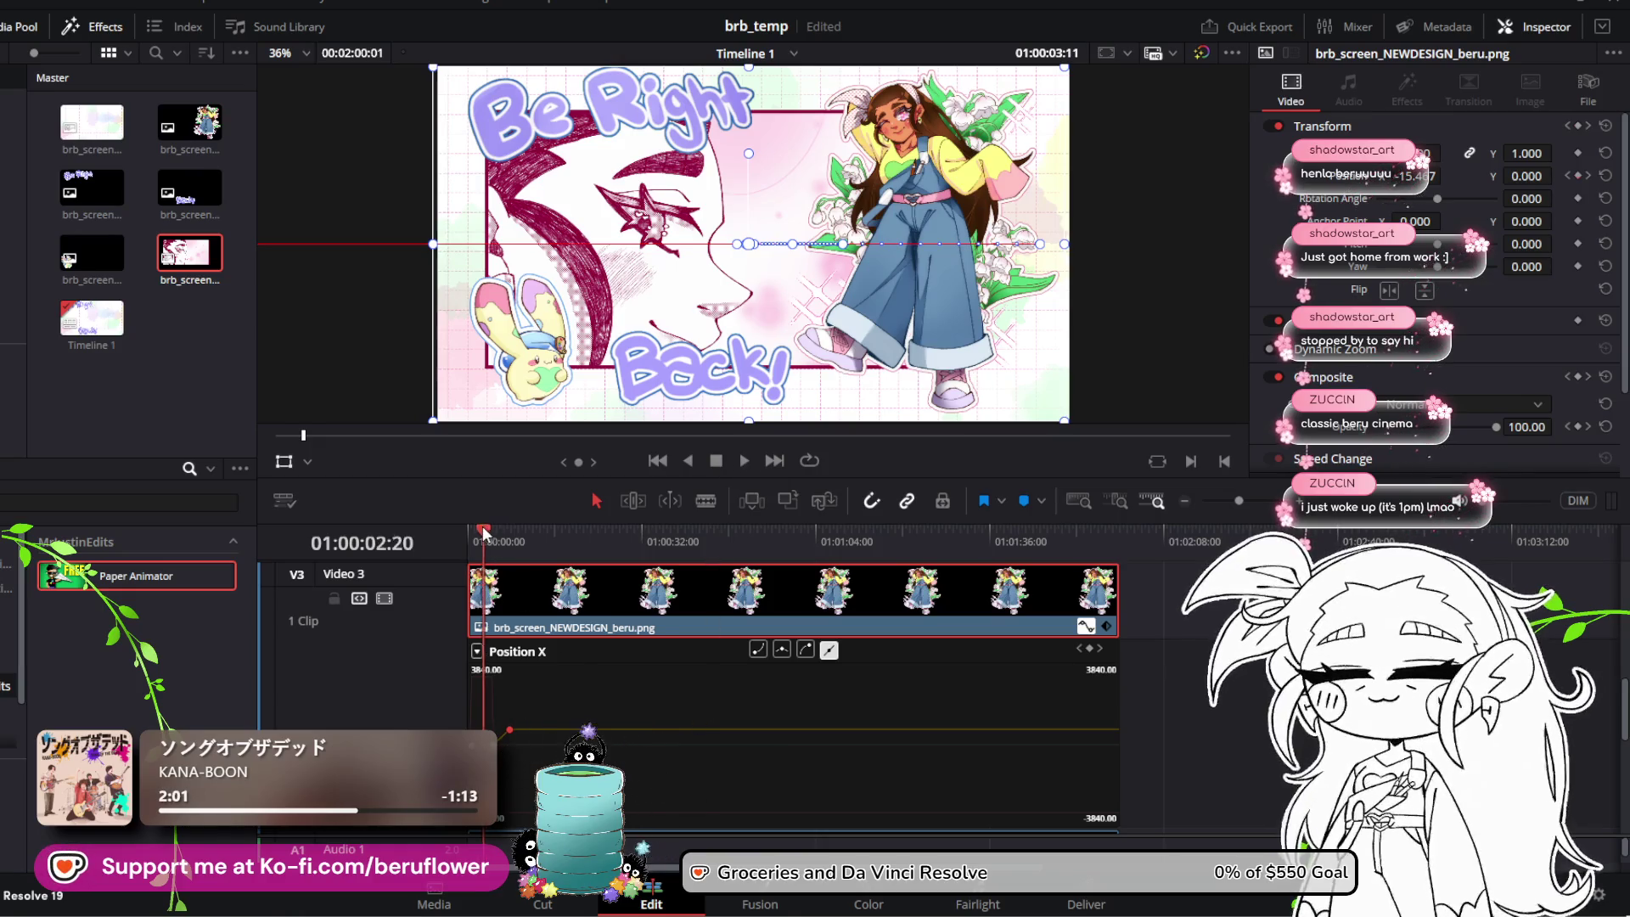
{"action": "left_click_drag", "start_coordinate": [485, 533], "coordinate": [468, 533]}
{"action": "left_click", "coordinate": [737, 461]}
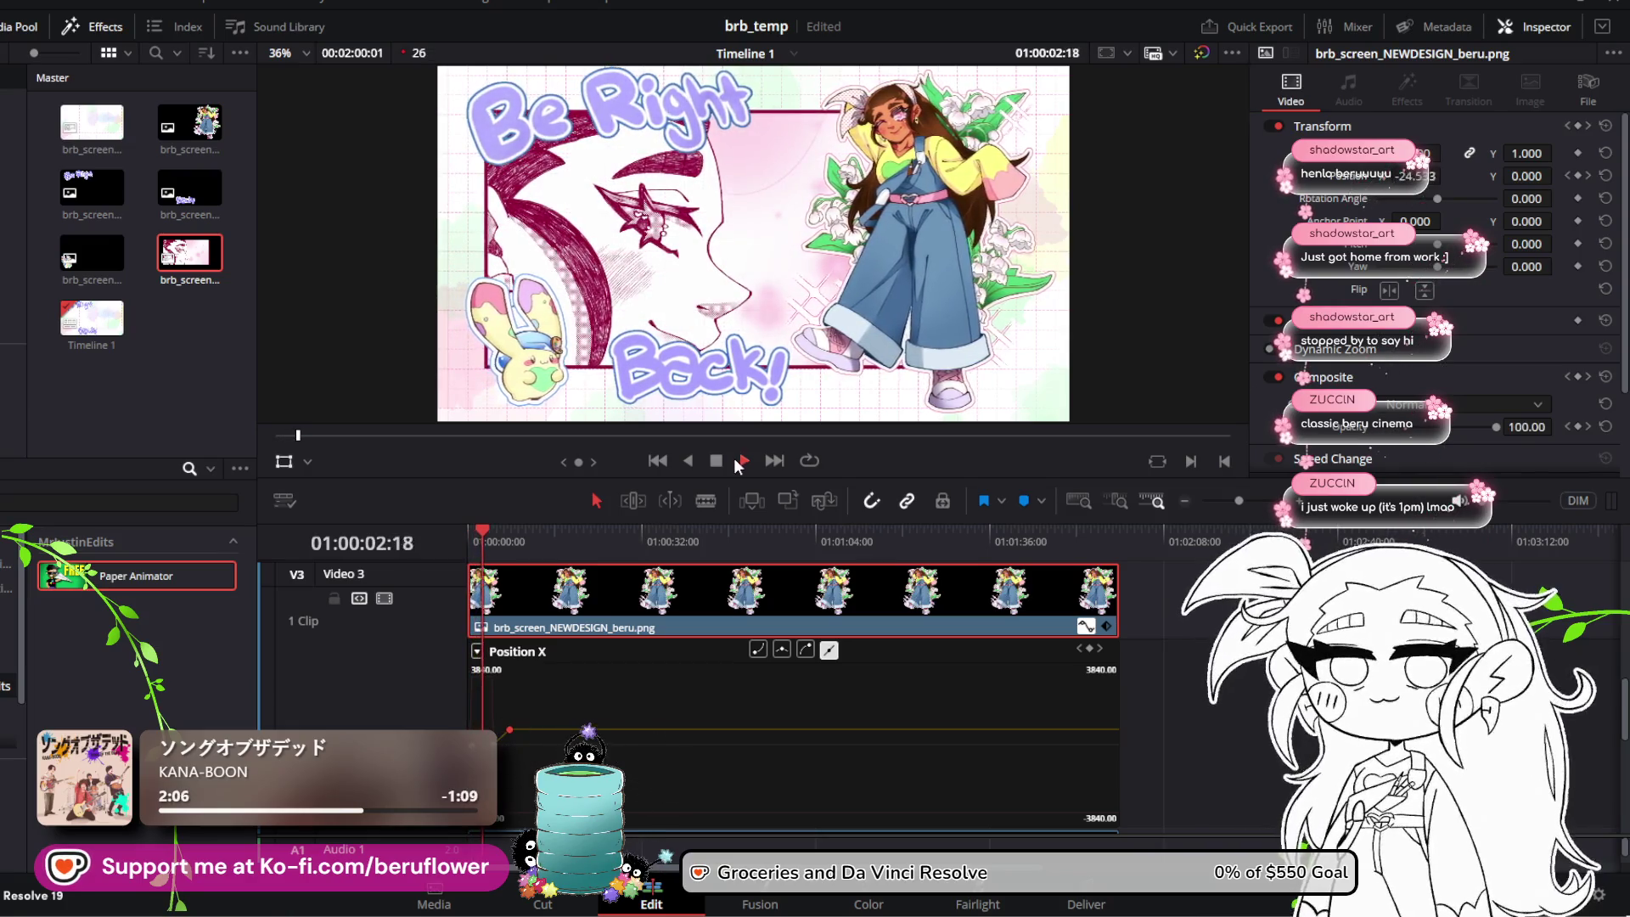
Step: Stop at 01:00:03:15 and select panel.png on V2, scrolling to its Position X curve
{"action": "key", "text": "space"}
{"action": "scroll", "coordinate": [681, 686], "scroll_direction": "down", "scroll_amount": 3}
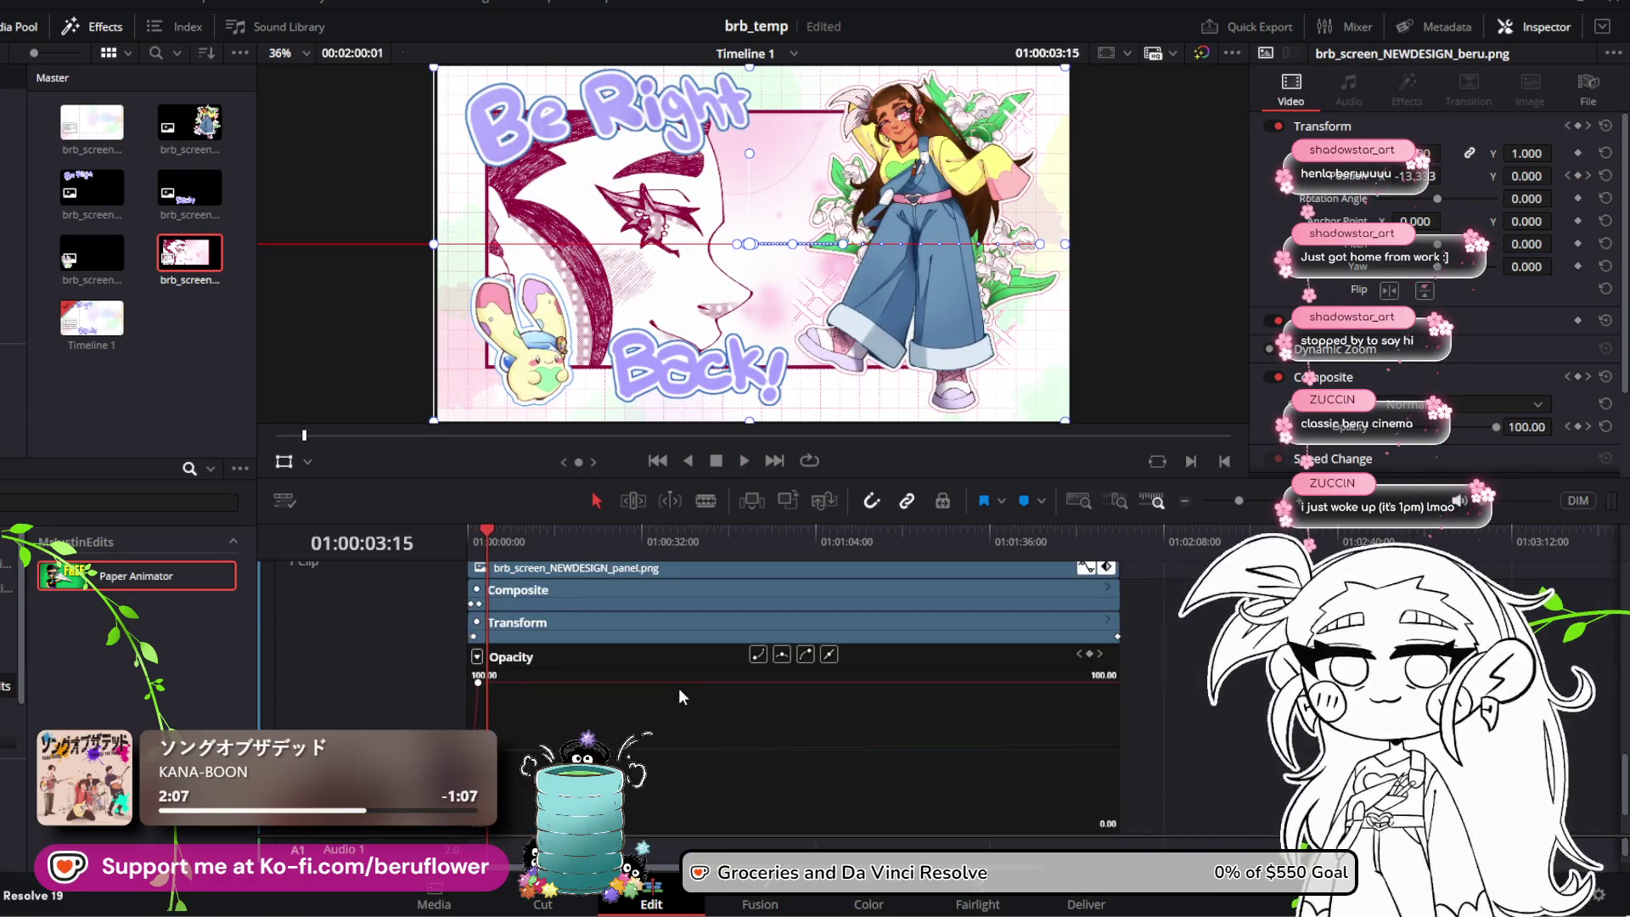
{"action": "scroll", "coordinate": [639, 661], "scroll_direction": "up", "scroll_amount": 2}
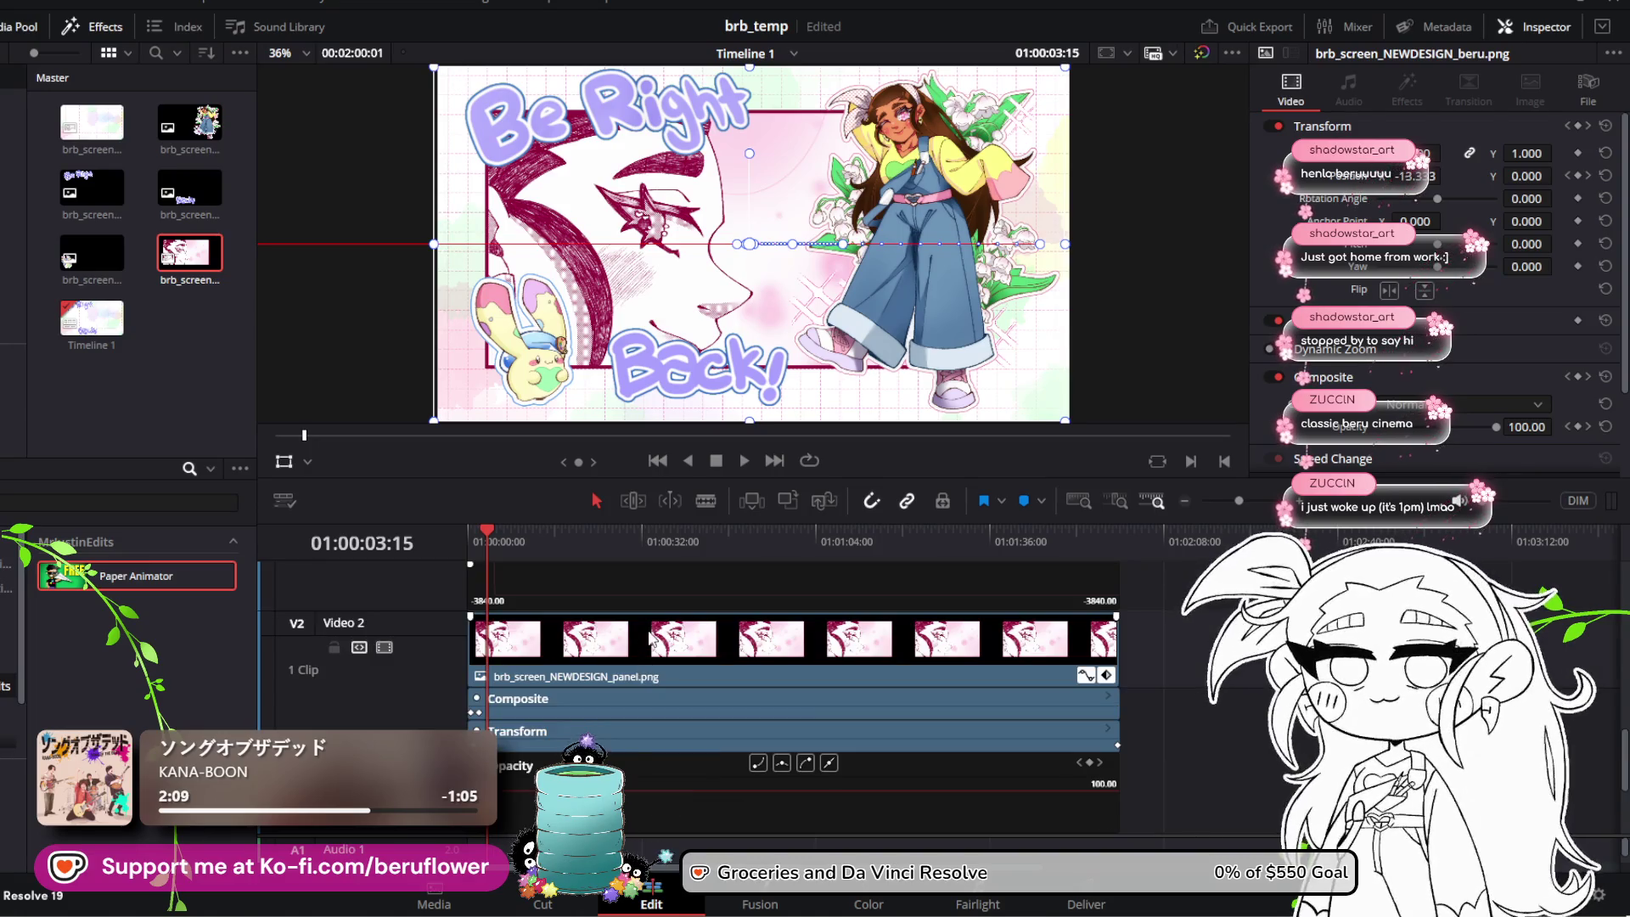
{"action": "left_click", "coordinate": [646, 645]}
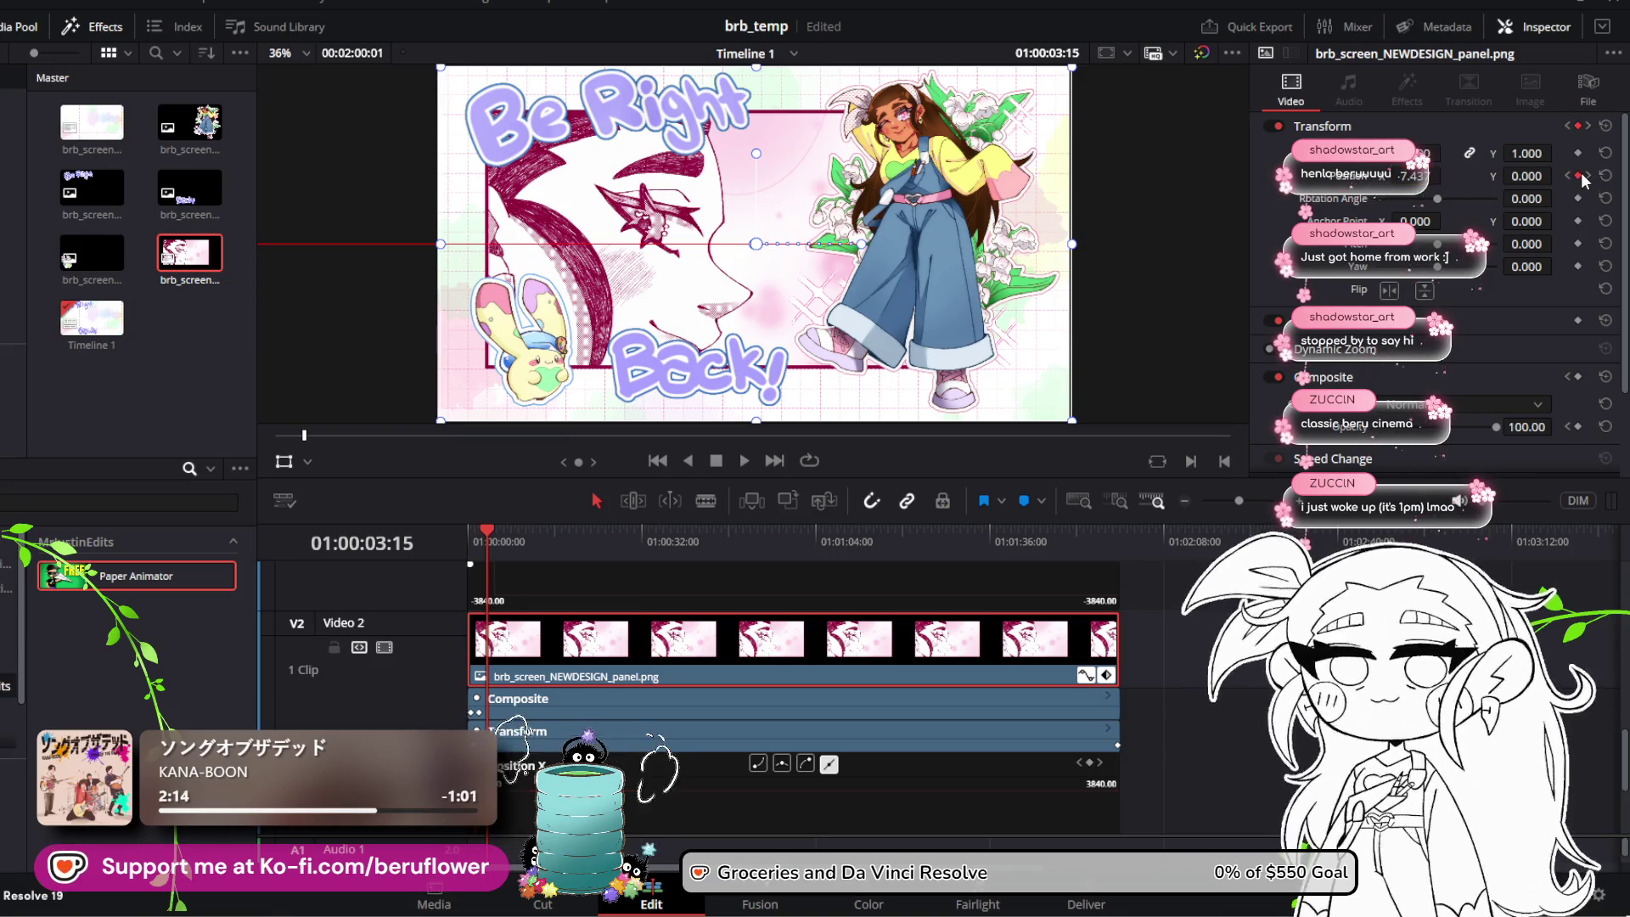
{"action": "scroll", "coordinate": [1011, 681], "scroll_direction": "down", "scroll_amount": 4}
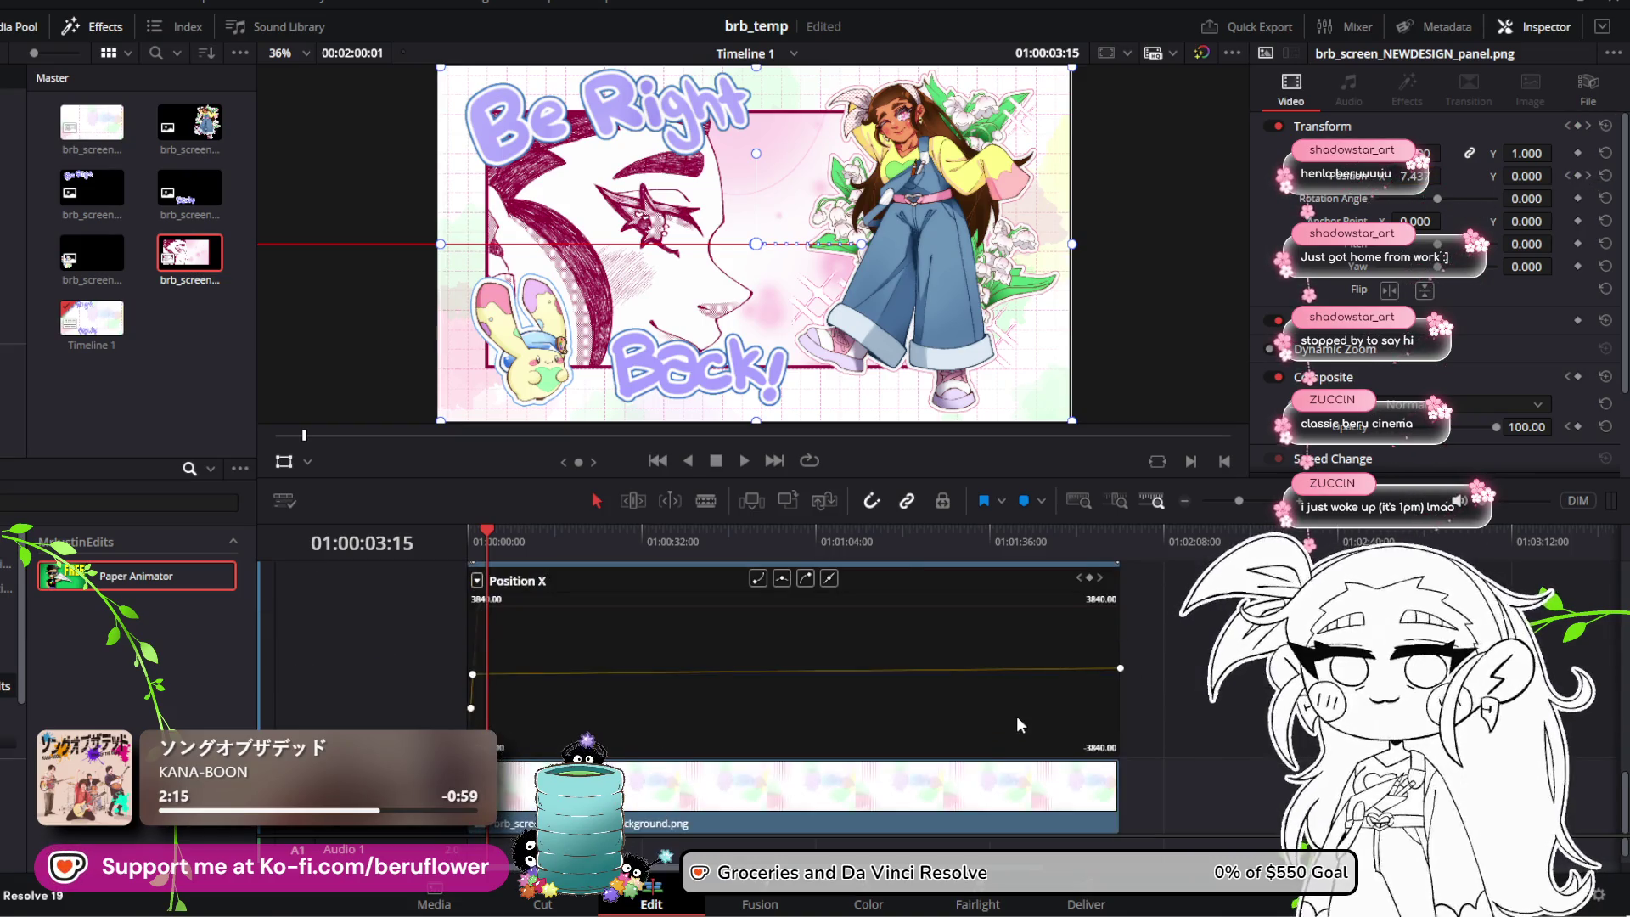
{"action": "scroll", "coordinate": [1016, 716], "scroll_direction": "up", "scroll_amount": 2}
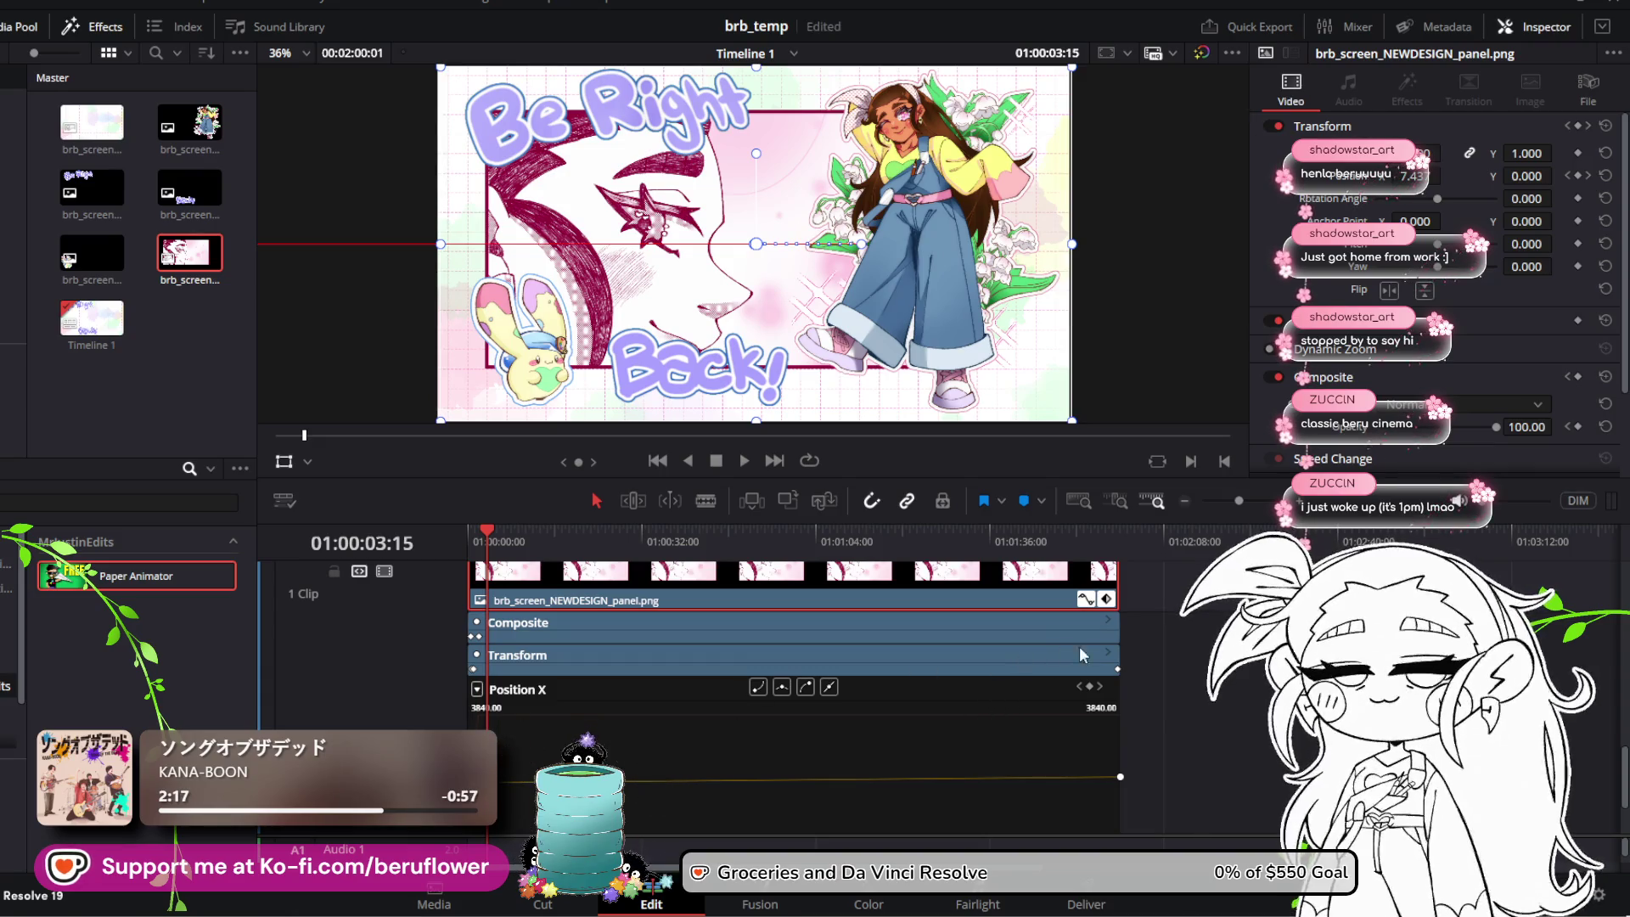
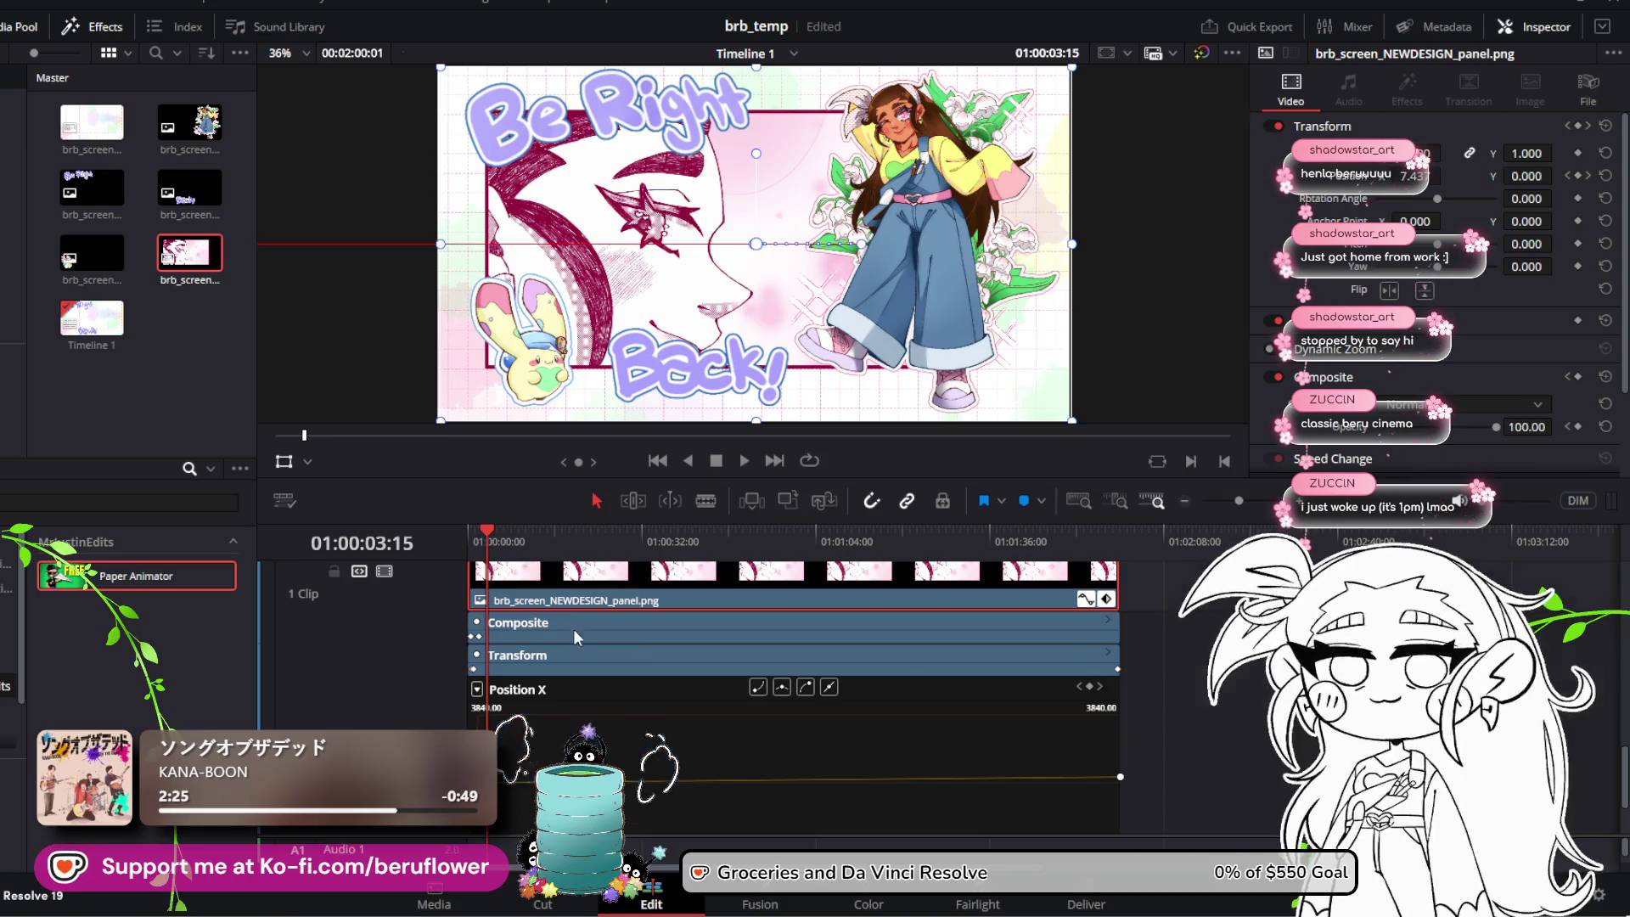
Step: Nudge the art panel right to set a Position X keyframe, then preview the slide-in from the start
{"action": "scroll", "coordinate": [574, 637], "scroll_direction": "up", "scroll_amount": 4}
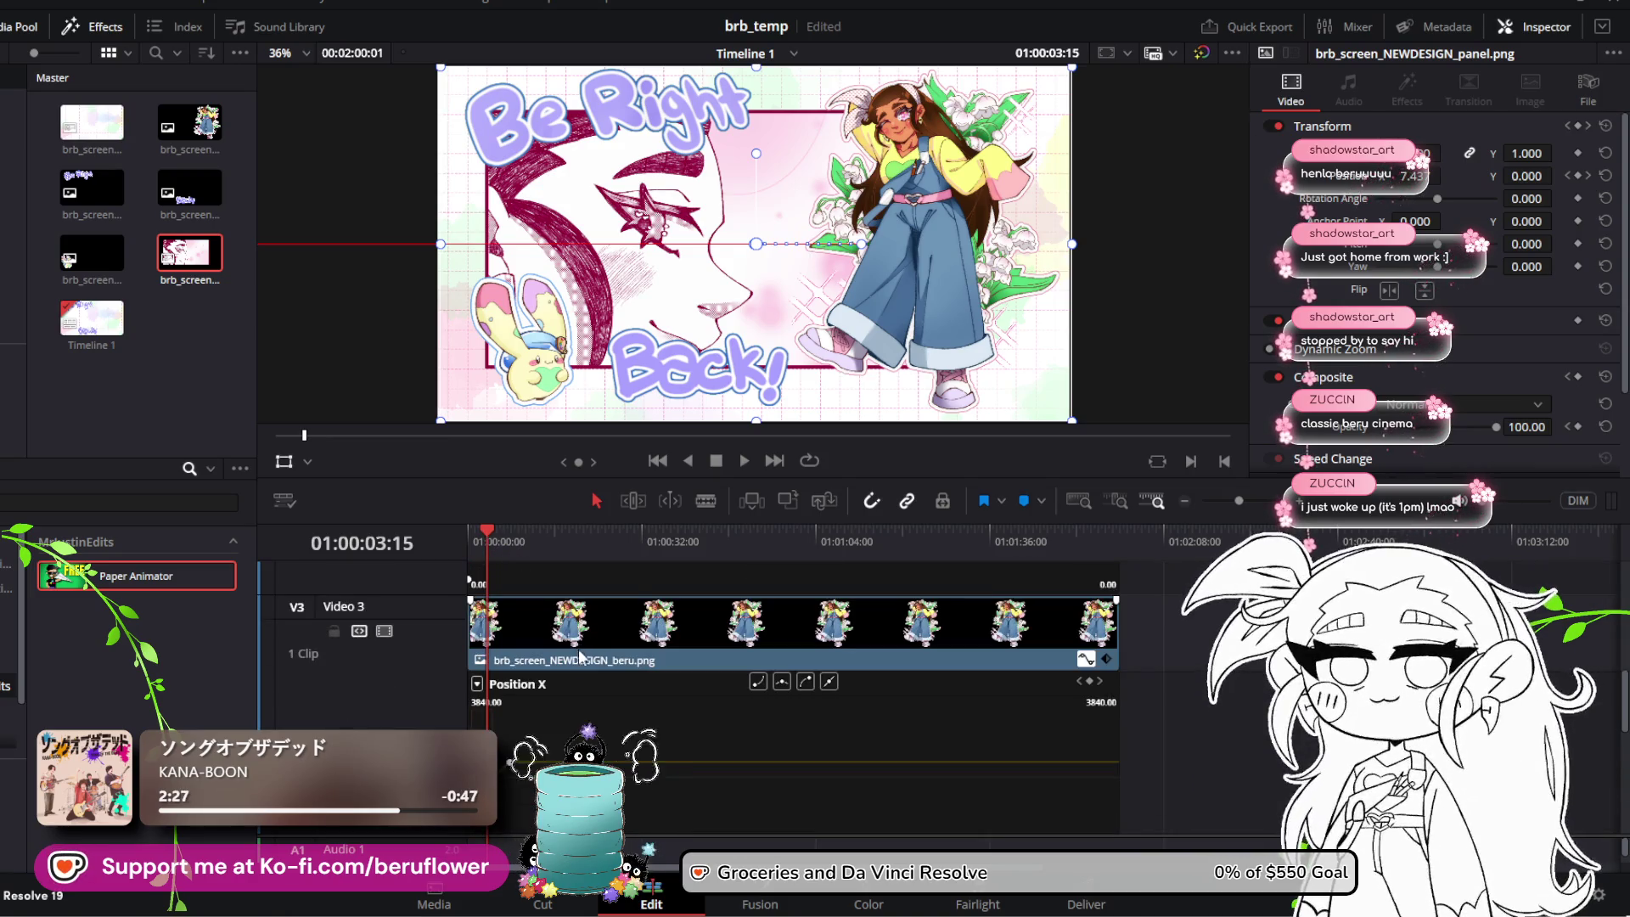
{"action": "scroll", "coordinate": [507, 708], "scroll_direction": "down", "scroll_amount": 2}
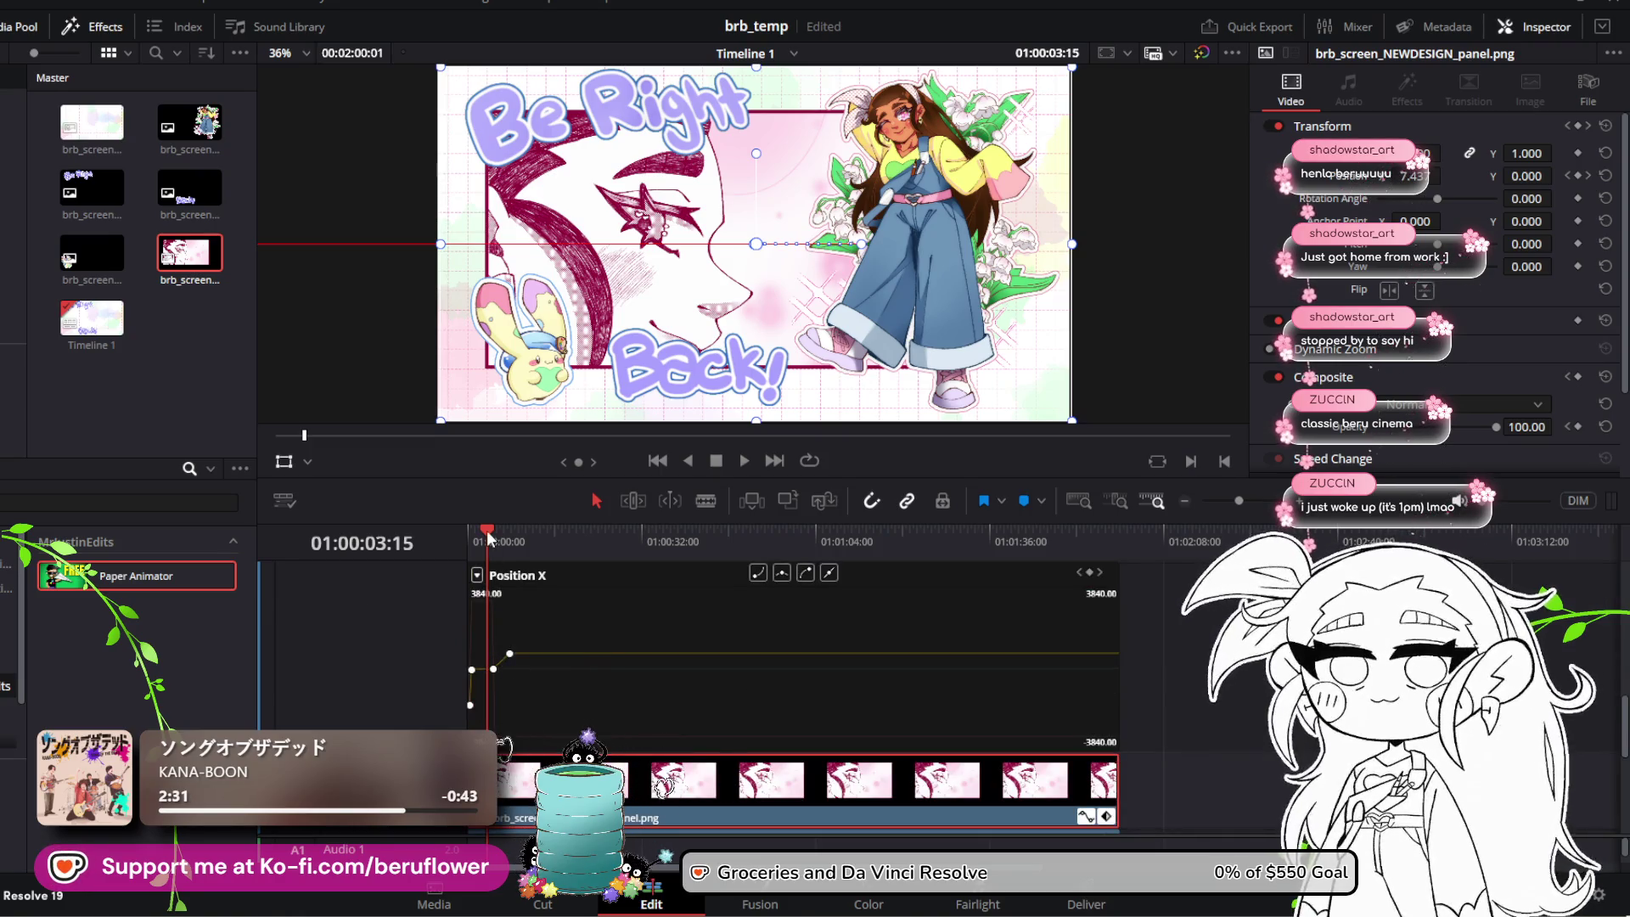
{"action": "left_click_drag", "start_coordinate": [488, 537], "coordinate": [494, 537]}
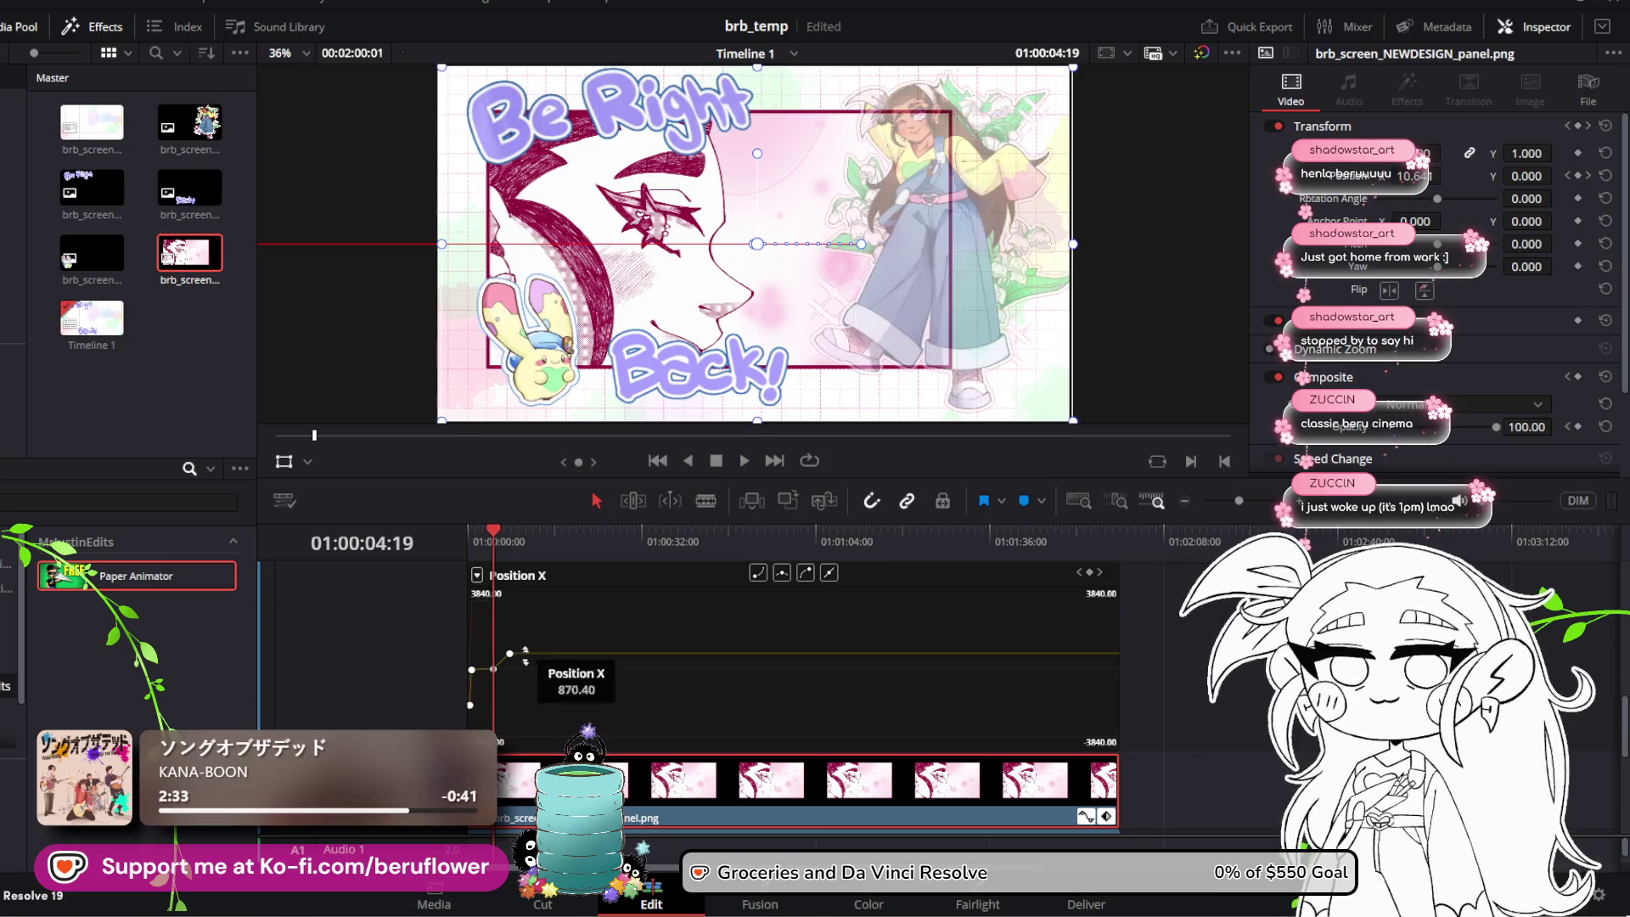
{"action": "scroll", "coordinate": [525, 656], "scroll_direction": "down", "scroll_amount": 5}
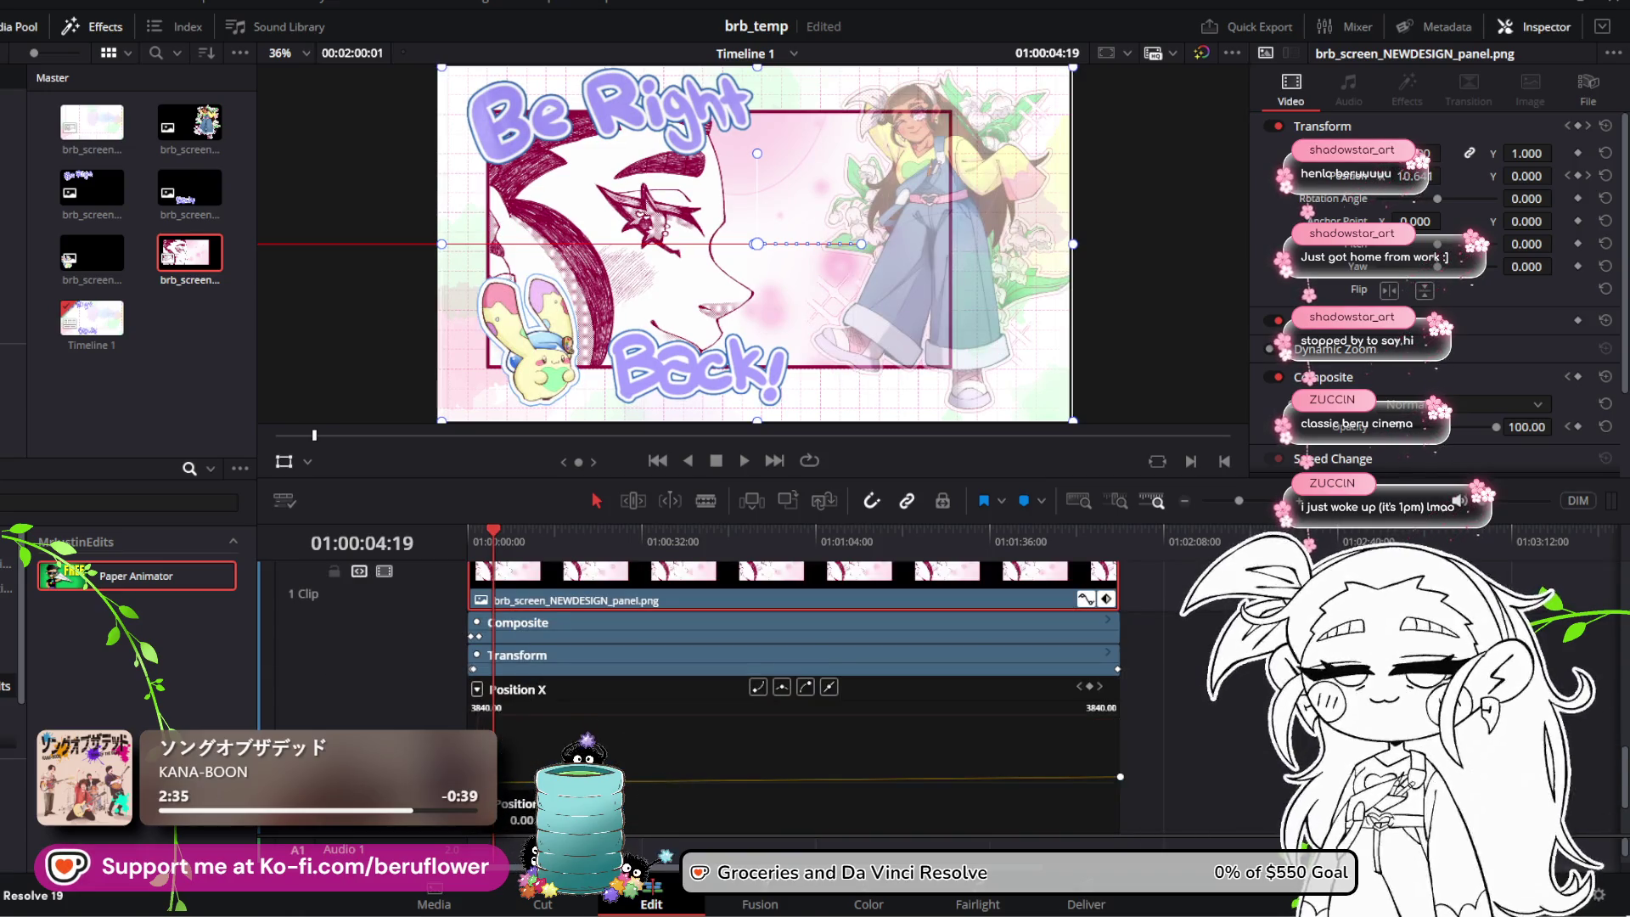
{"action": "left_click_drag", "start_coordinate": [1406, 176], "coordinate": [1444, 175]}
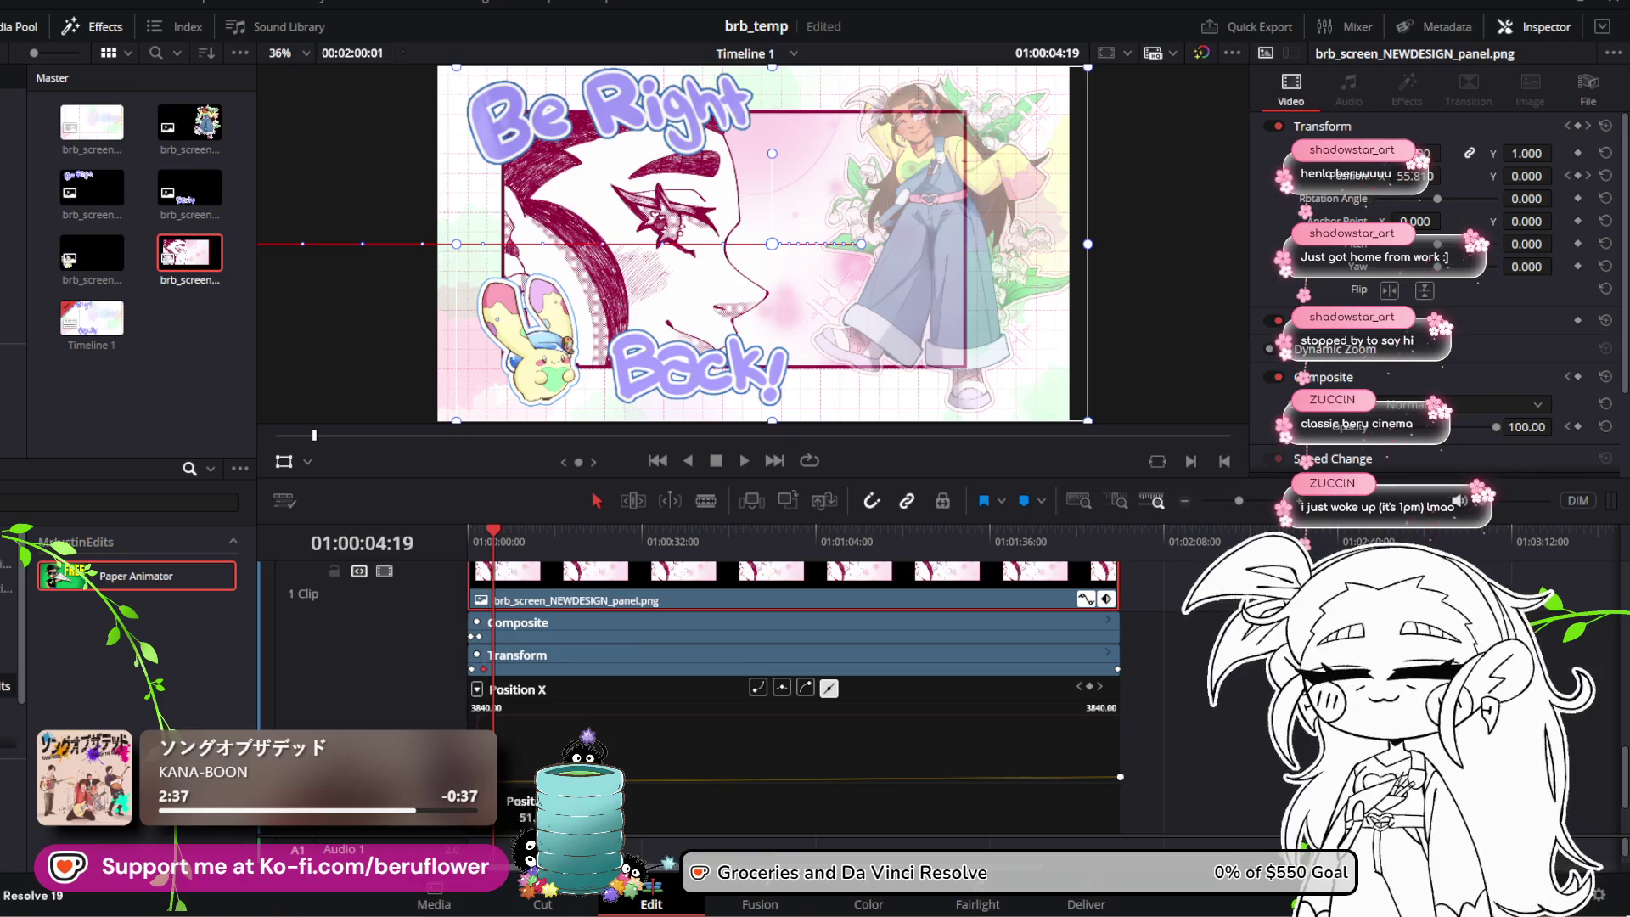
{"action": "left_click_drag", "start_coordinate": [480, 541], "coordinate": [437, 544]}
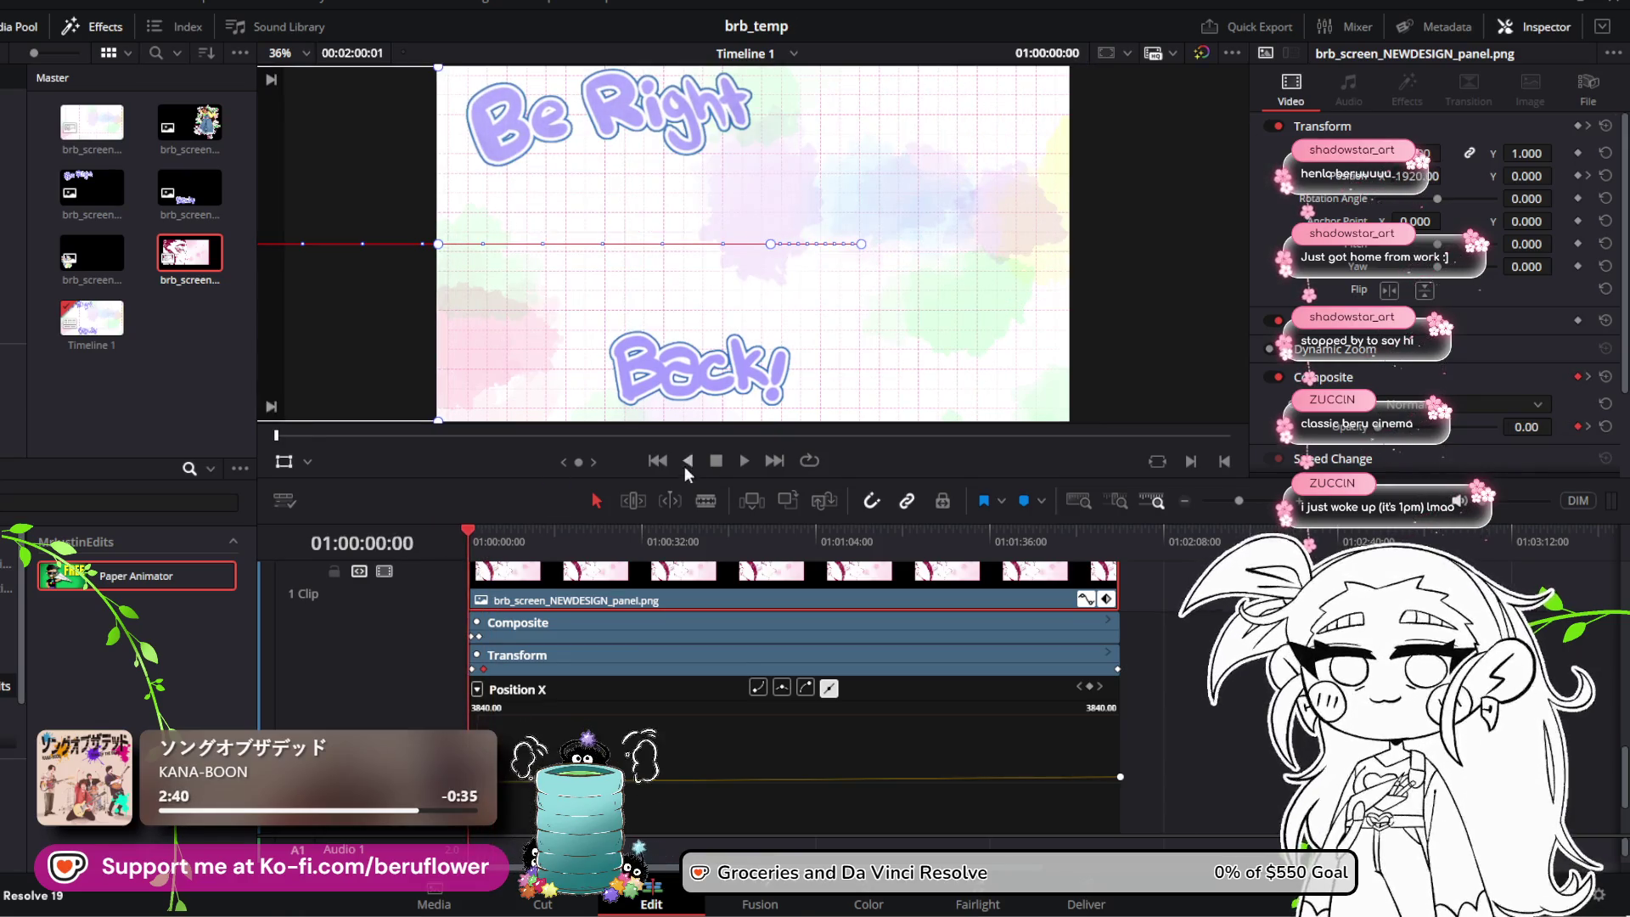
{"action": "left_click", "coordinate": [746, 461]}
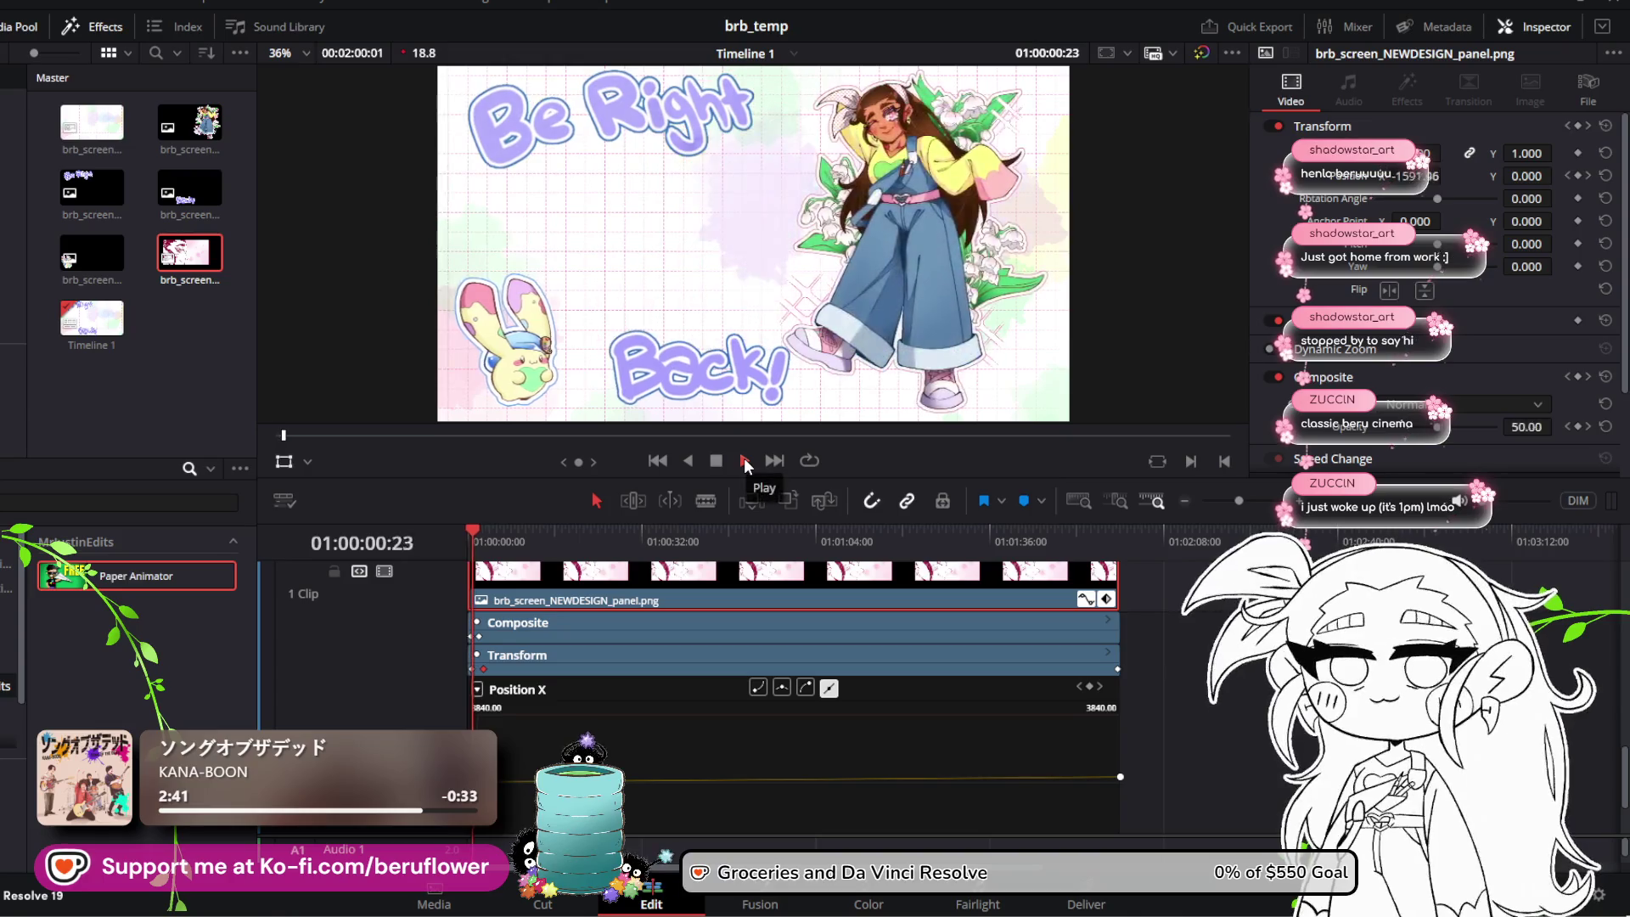
{"action": "left_click", "coordinate": [718, 462]}
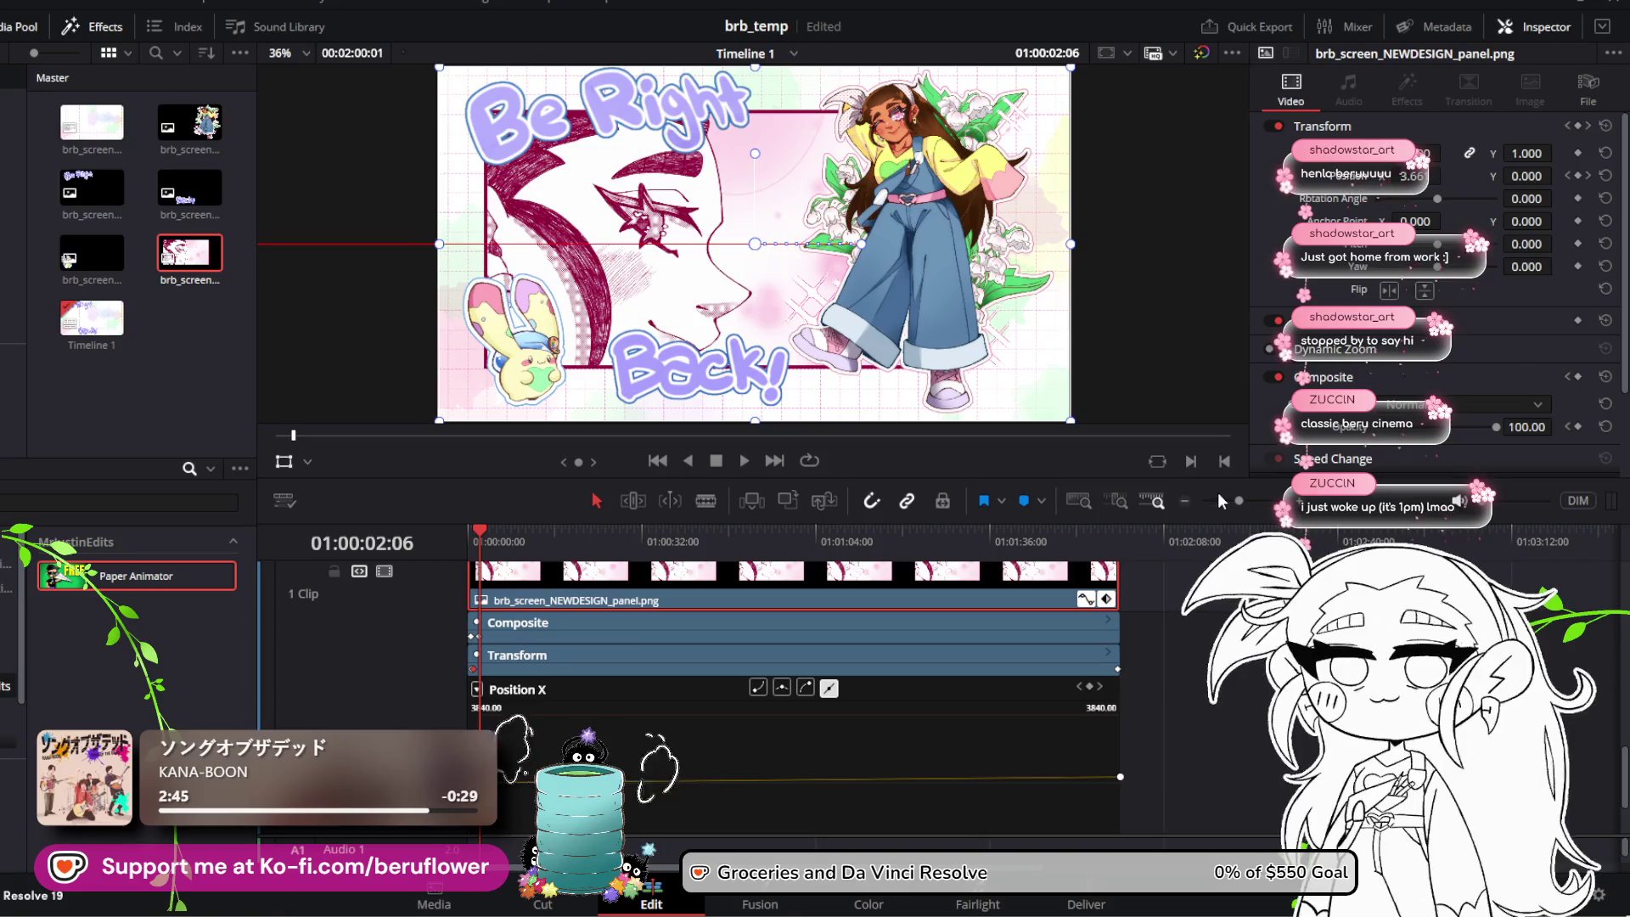
Step: Zoom into the opening seconds, move the Position X keyframe slightly earlier, and rewind
{"action": "left_click_drag", "start_coordinate": [1221, 499], "coordinate": [1257, 512]}
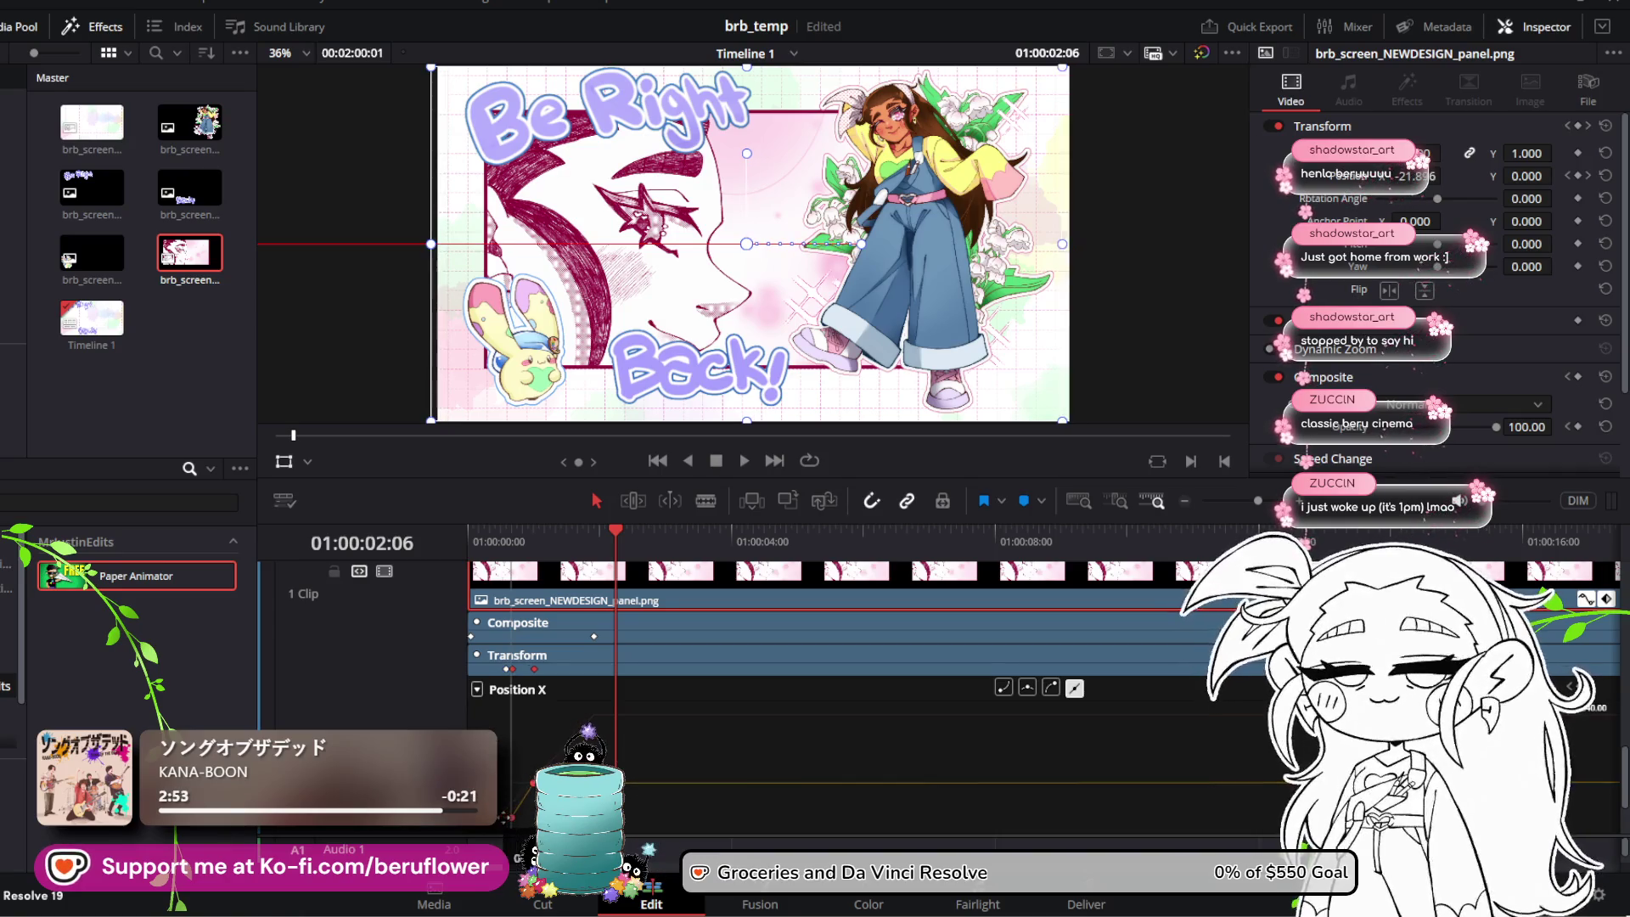
{"action": "left_click_drag", "start_coordinate": [517, 783], "coordinate": [503, 783]}
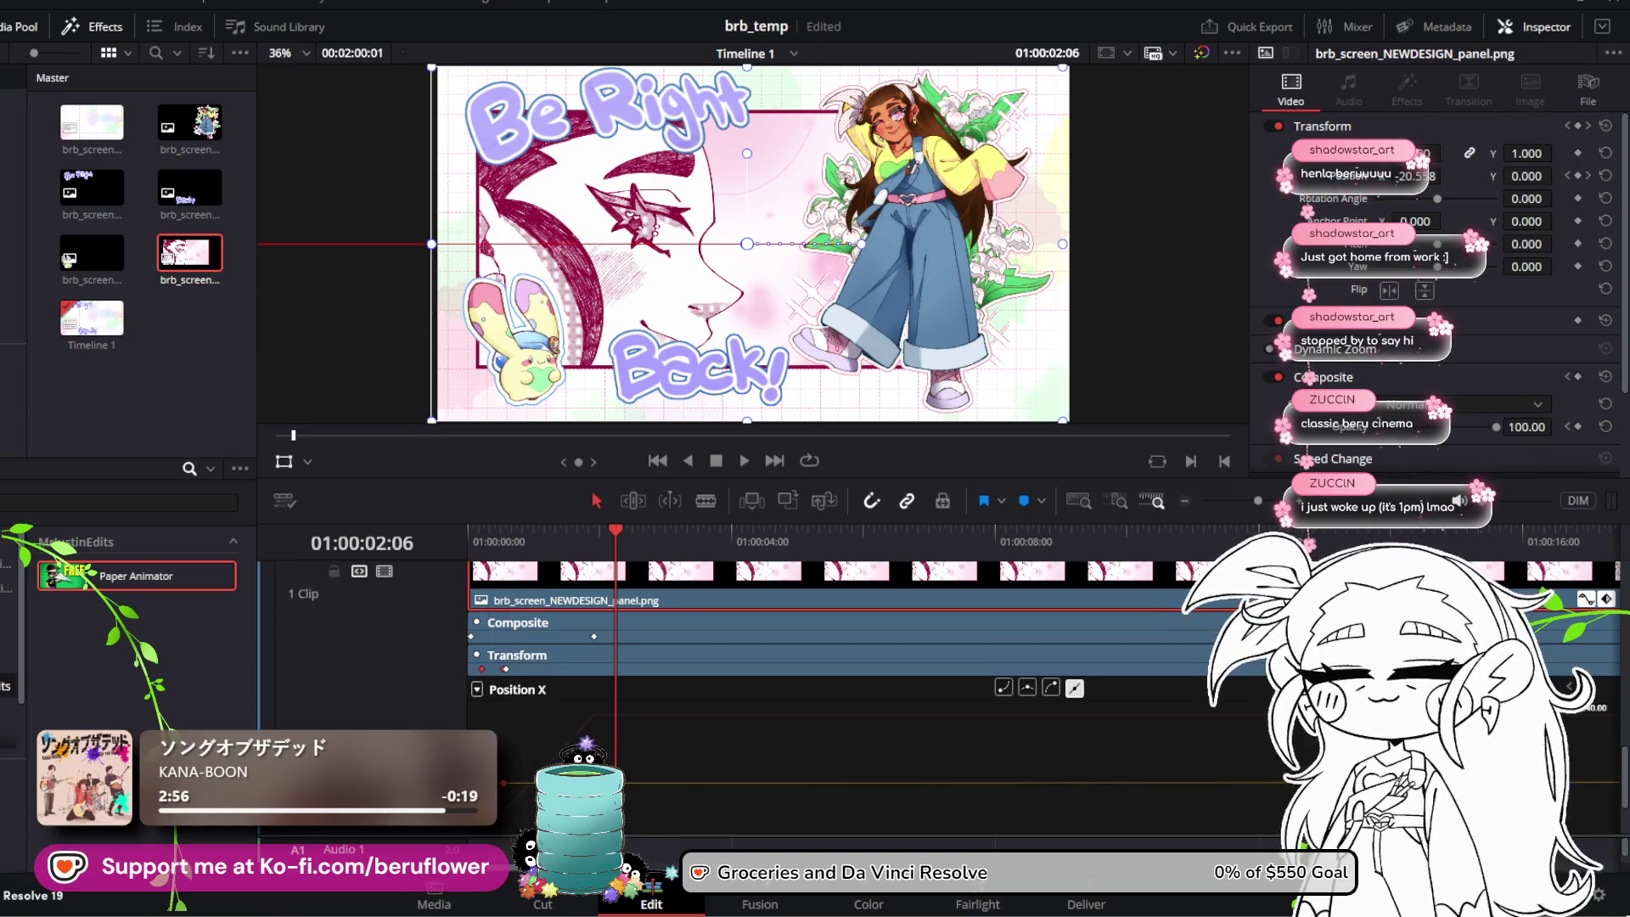
{"action": "left_click_drag", "start_coordinate": [609, 527], "coordinate": [447, 528]}
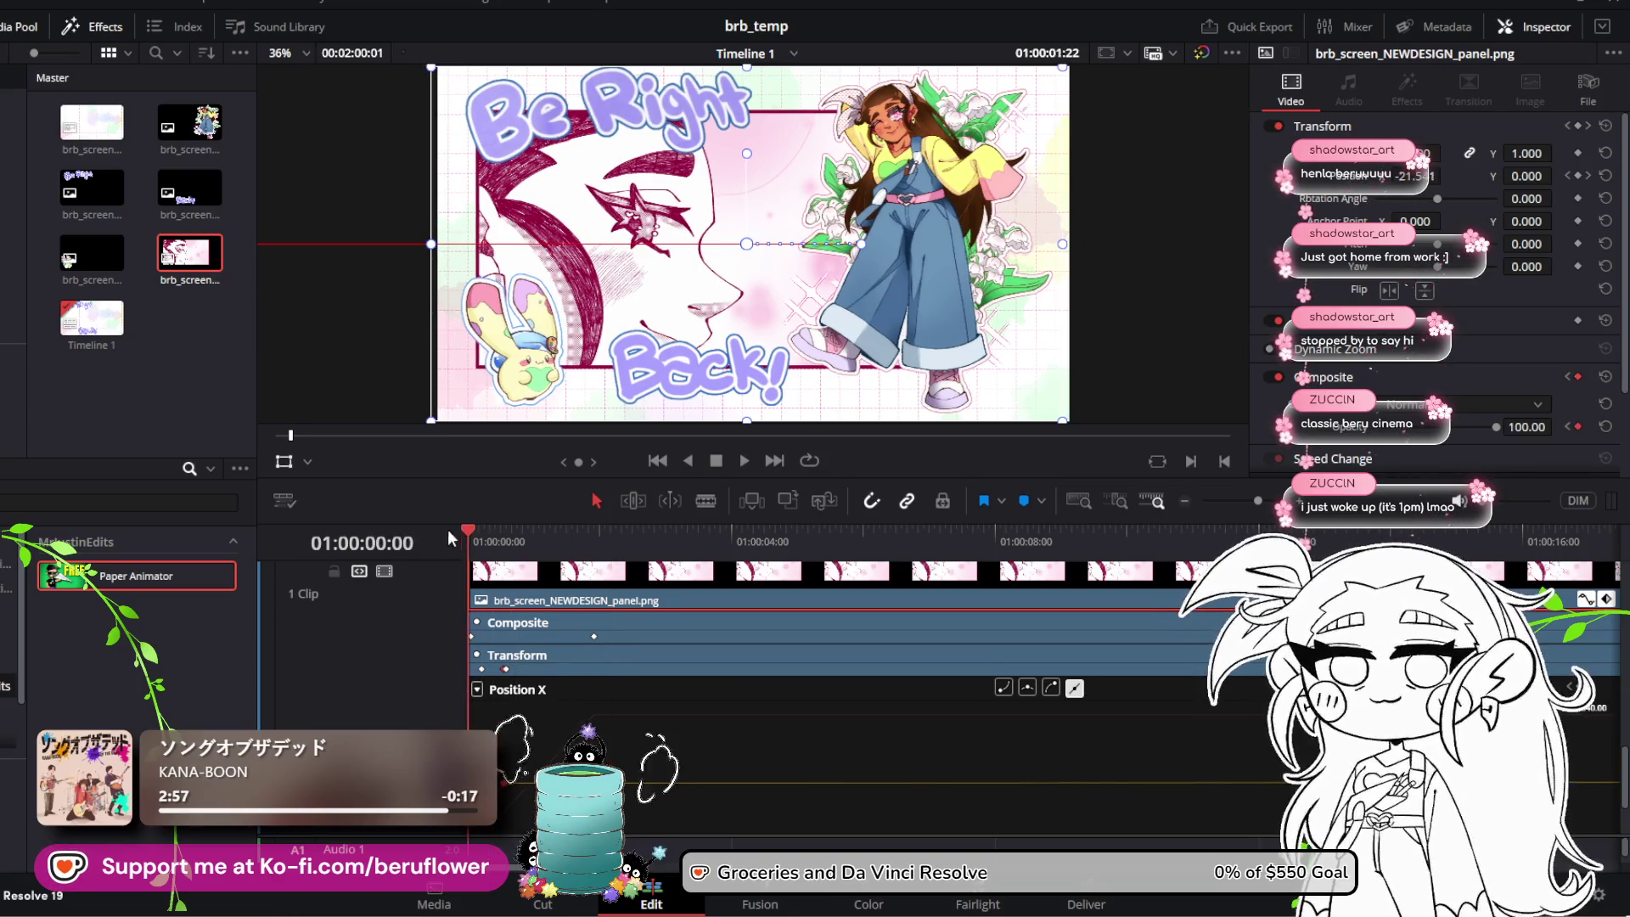
{"action": "left_click", "coordinate": [744, 460]}
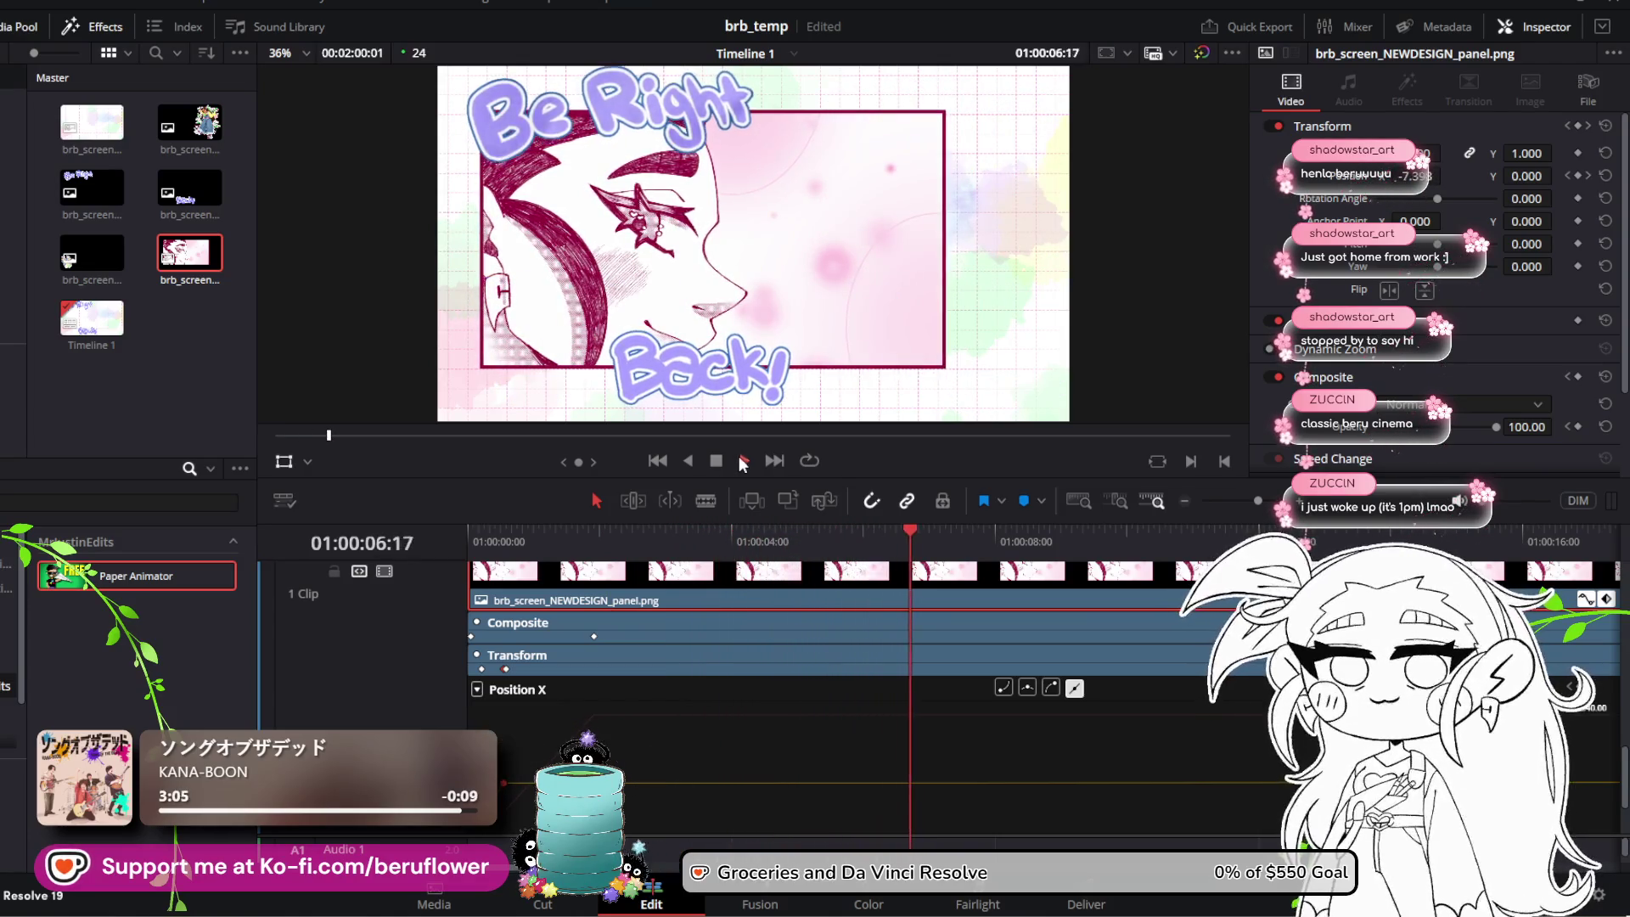
{"action": "left_click", "coordinate": [744, 462]}
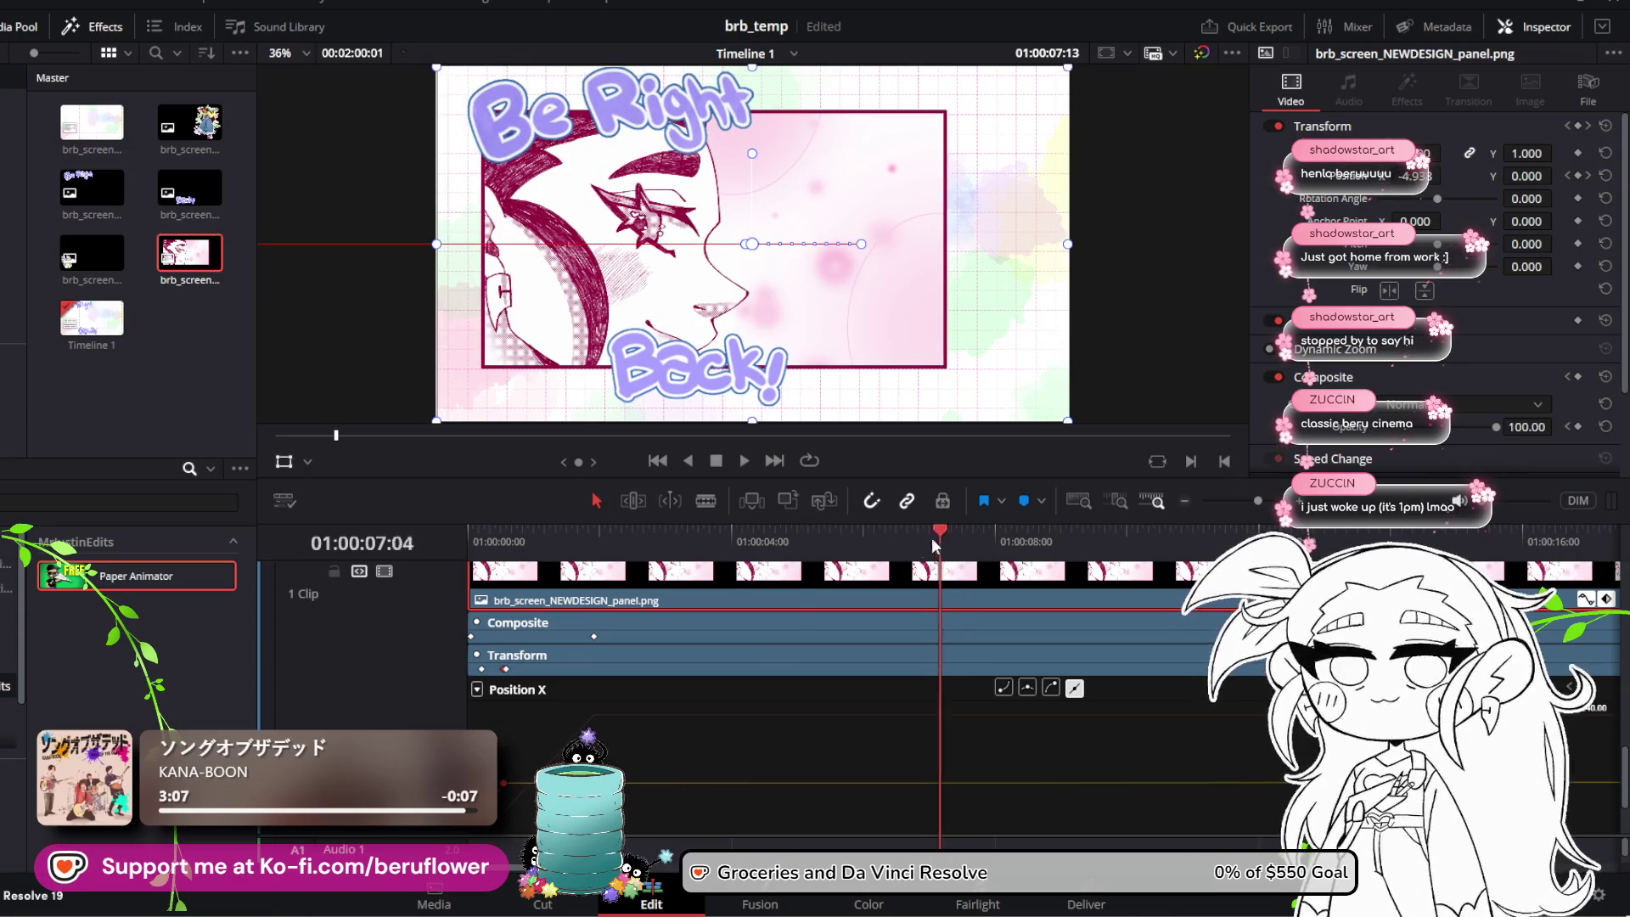
{"action": "left_click", "coordinate": [659, 462]}
{"action": "left_click", "coordinate": [744, 461]}
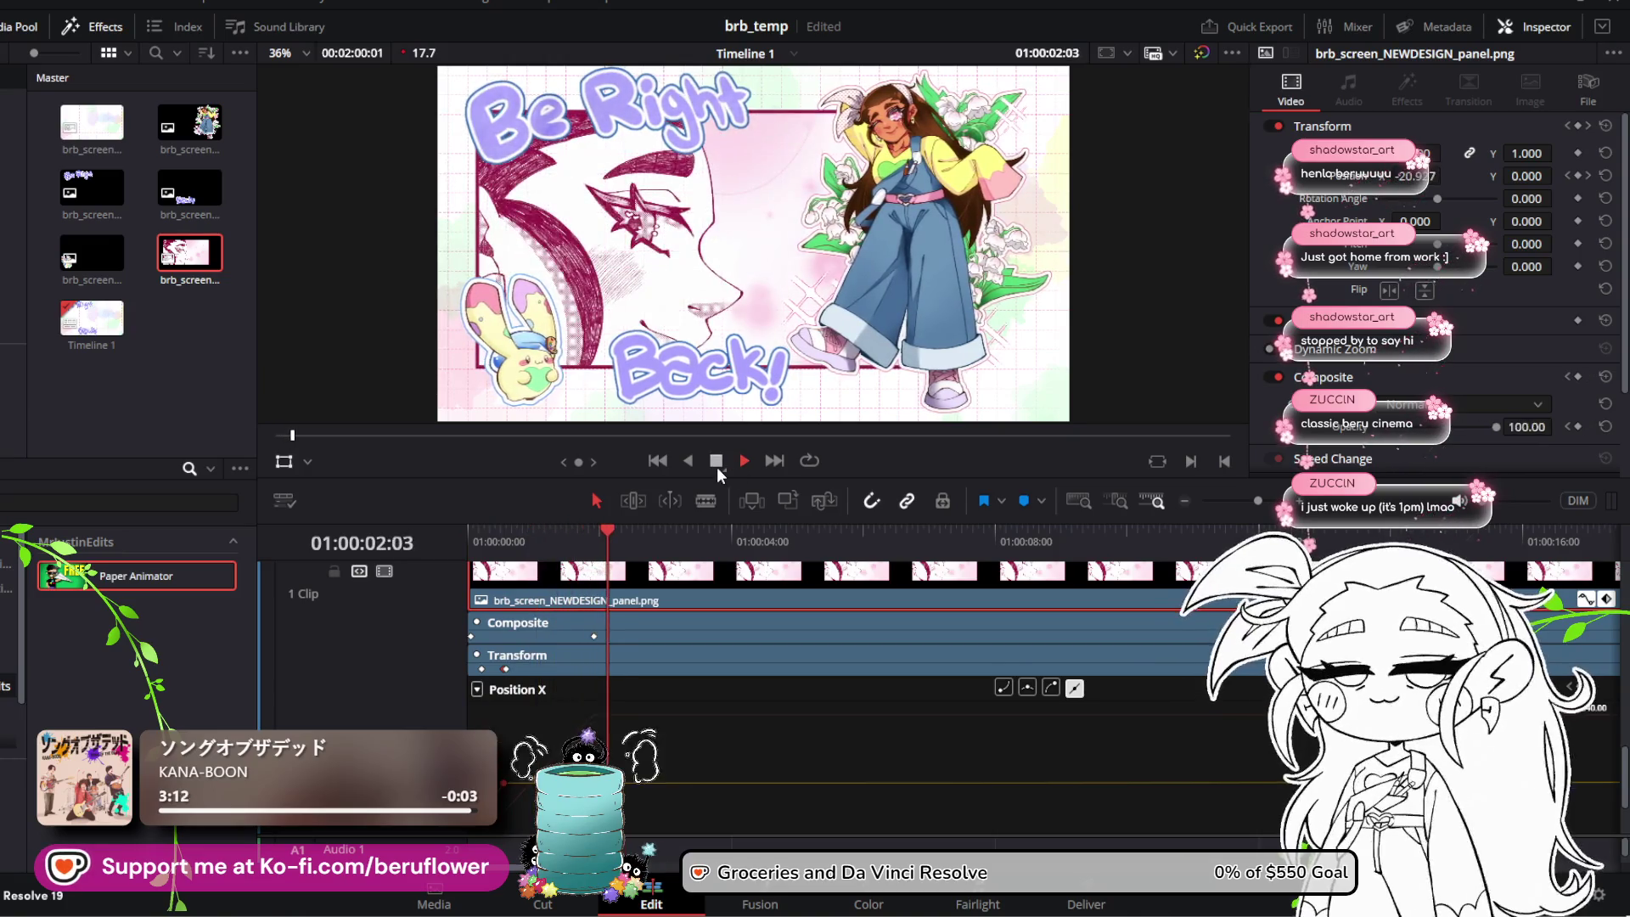
{"action": "left_click", "coordinate": [717, 466]}
{"action": "left_click_drag", "start_coordinate": [622, 530], "coordinate": [468, 531]}
{"action": "left_click", "coordinate": [743, 462]}
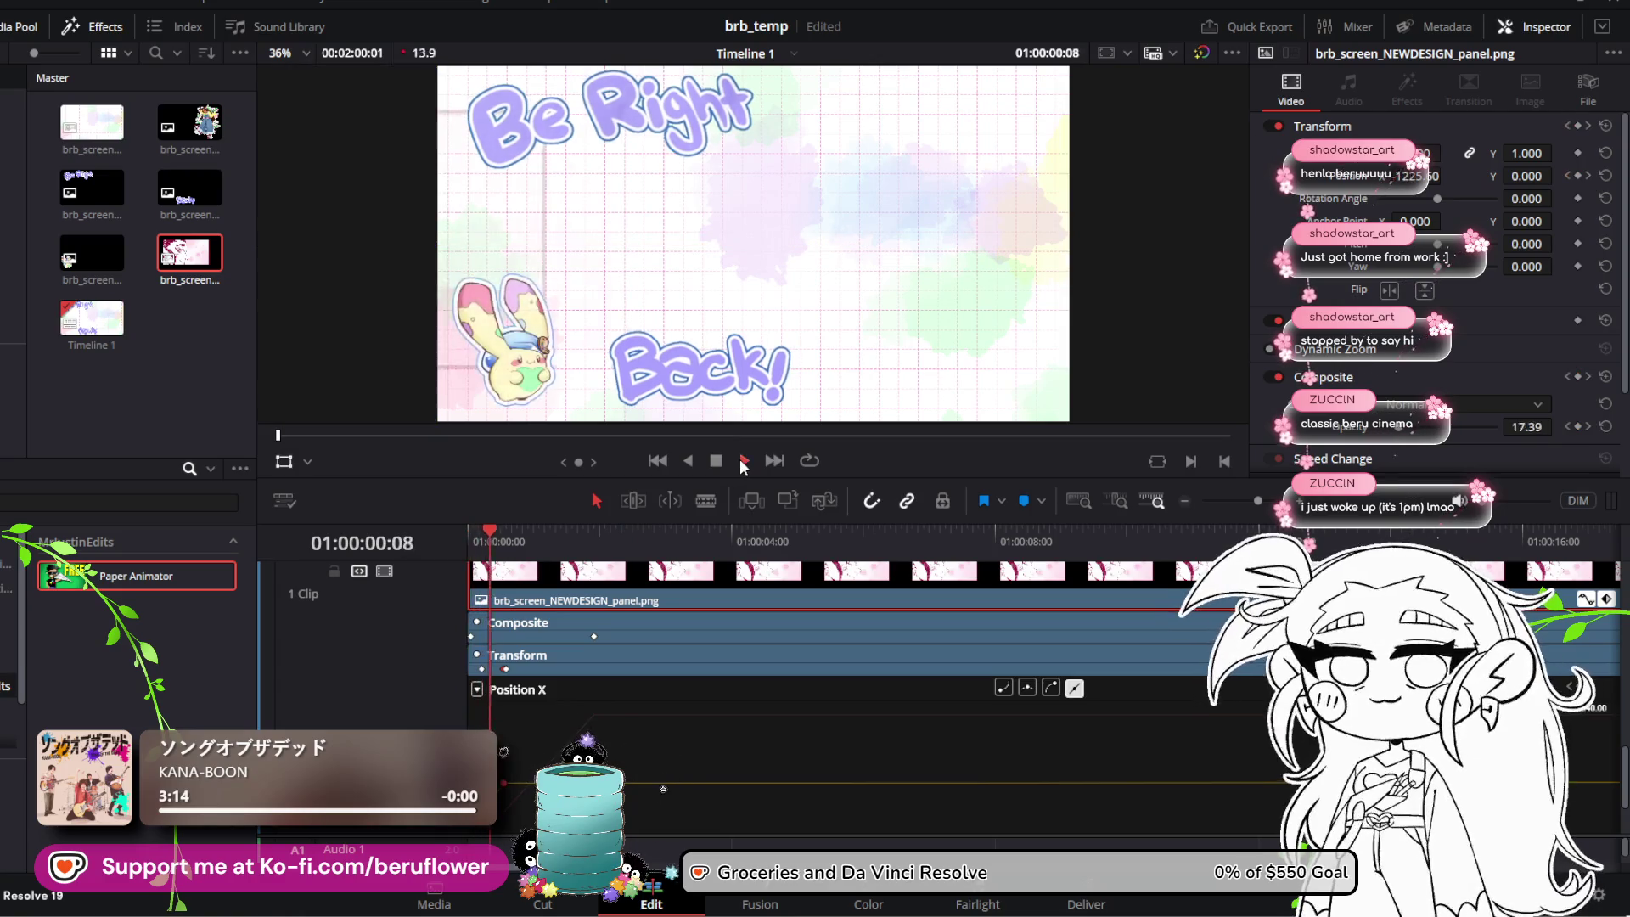
{"action": "left_click", "coordinate": [717, 460]}
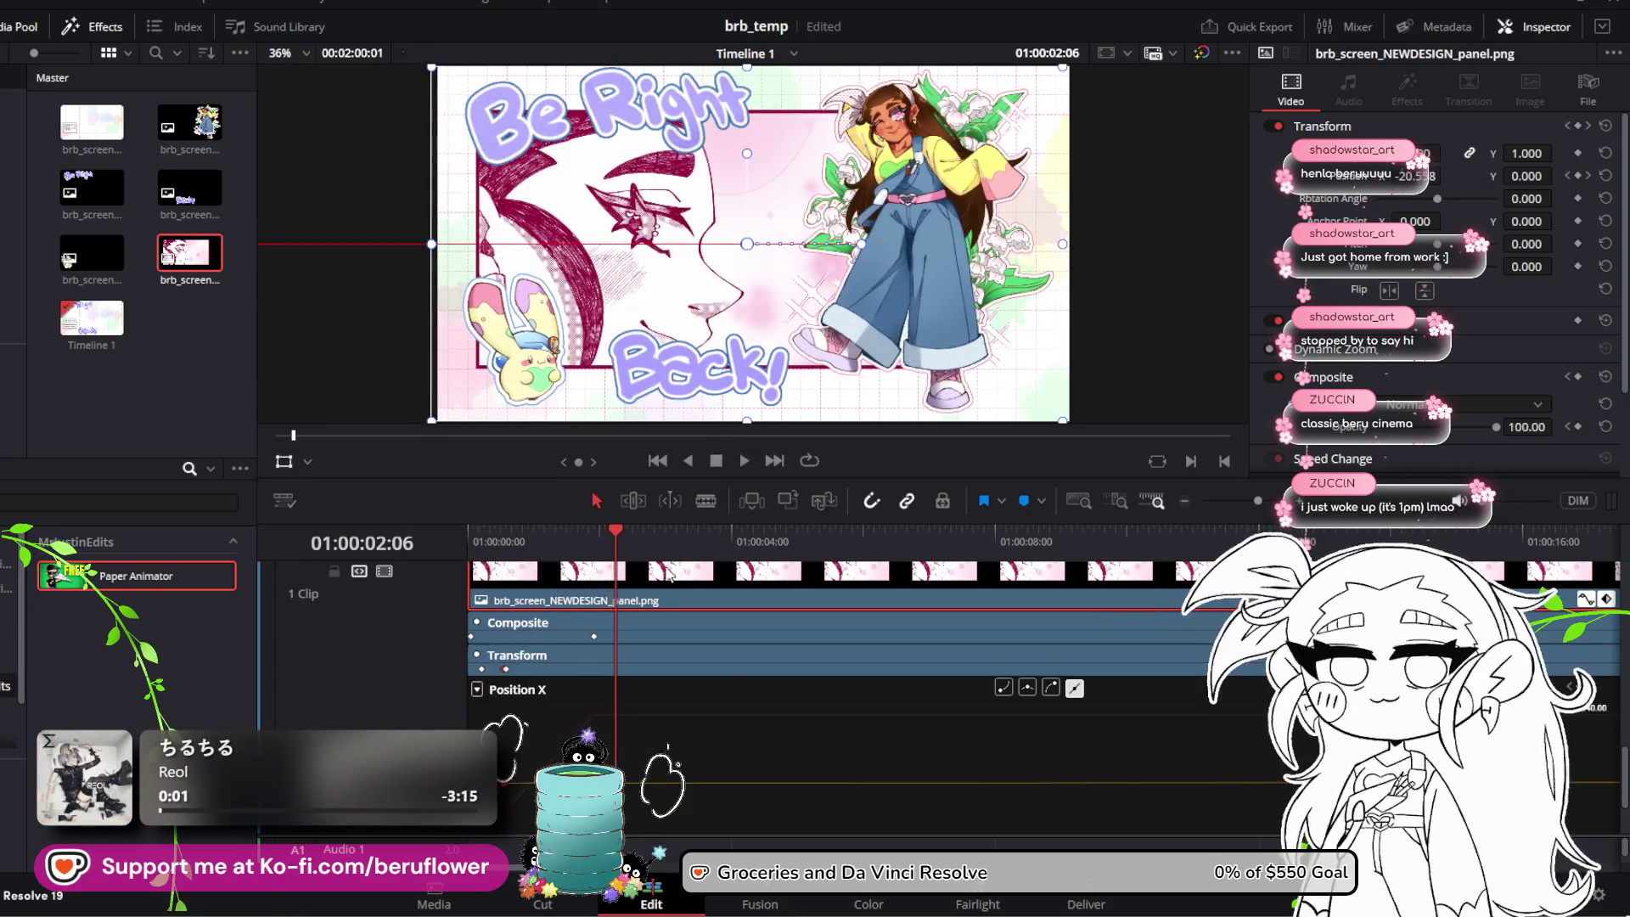
{"action": "mouse_move", "coordinate": [622, 533]}
{"action": "left_mouse_down"}
{"action": "mouse_move", "coordinate": [679, 542]}
{"action": "mouse_move", "coordinate": [544, 535]}
{"action": "mouse_move", "coordinate": [786, 543]}
{"action": "mouse_move", "coordinate": [613, 543]}
{"action": "mouse_move", "coordinate": [654, 544]}
{"action": "left_mouse_up"}
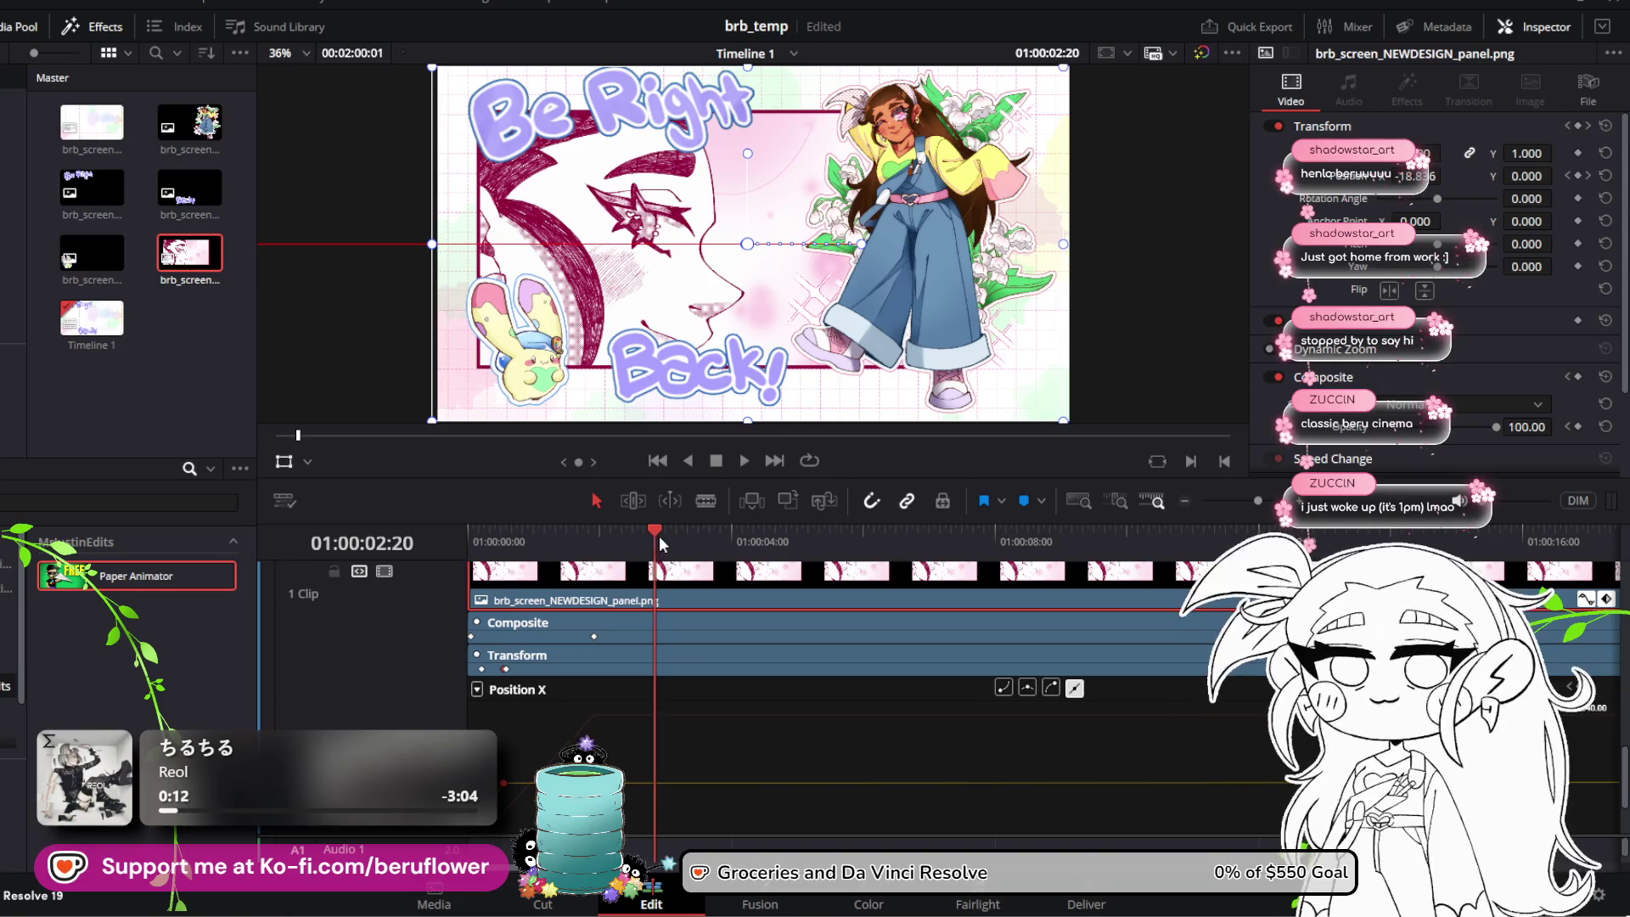
{"action": "mouse_move", "coordinate": [660, 540]}
{"action": "left_mouse_down"}
{"action": "mouse_move", "coordinate": [828, 553]}
{"action": "mouse_move", "coordinate": [809, 561]}
{"action": "mouse_move", "coordinate": [847, 579]}
{"action": "mouse_move", "coordinate": [745, 574]}
{"action": "mouse_move", "coordinate": [788, 577]}
{"action": "left_mouse_up"}
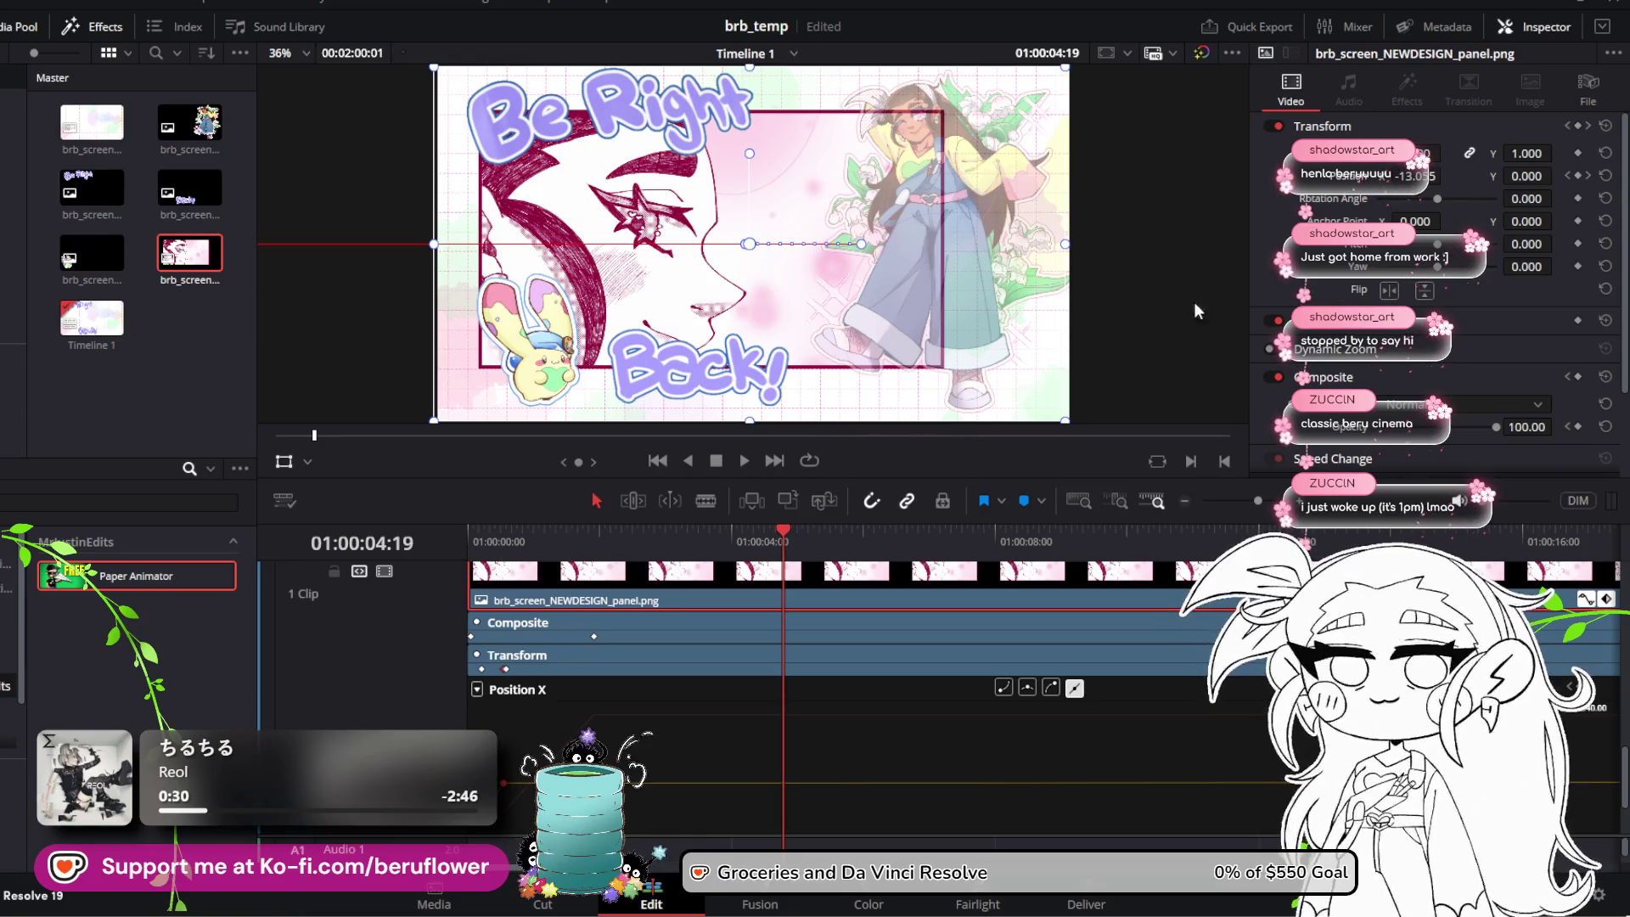
Step: Add a position keyframe and move the end Position X keyframe later to lengthen the slide
{"action": "left_click", "coordinate": [1578, 177]}
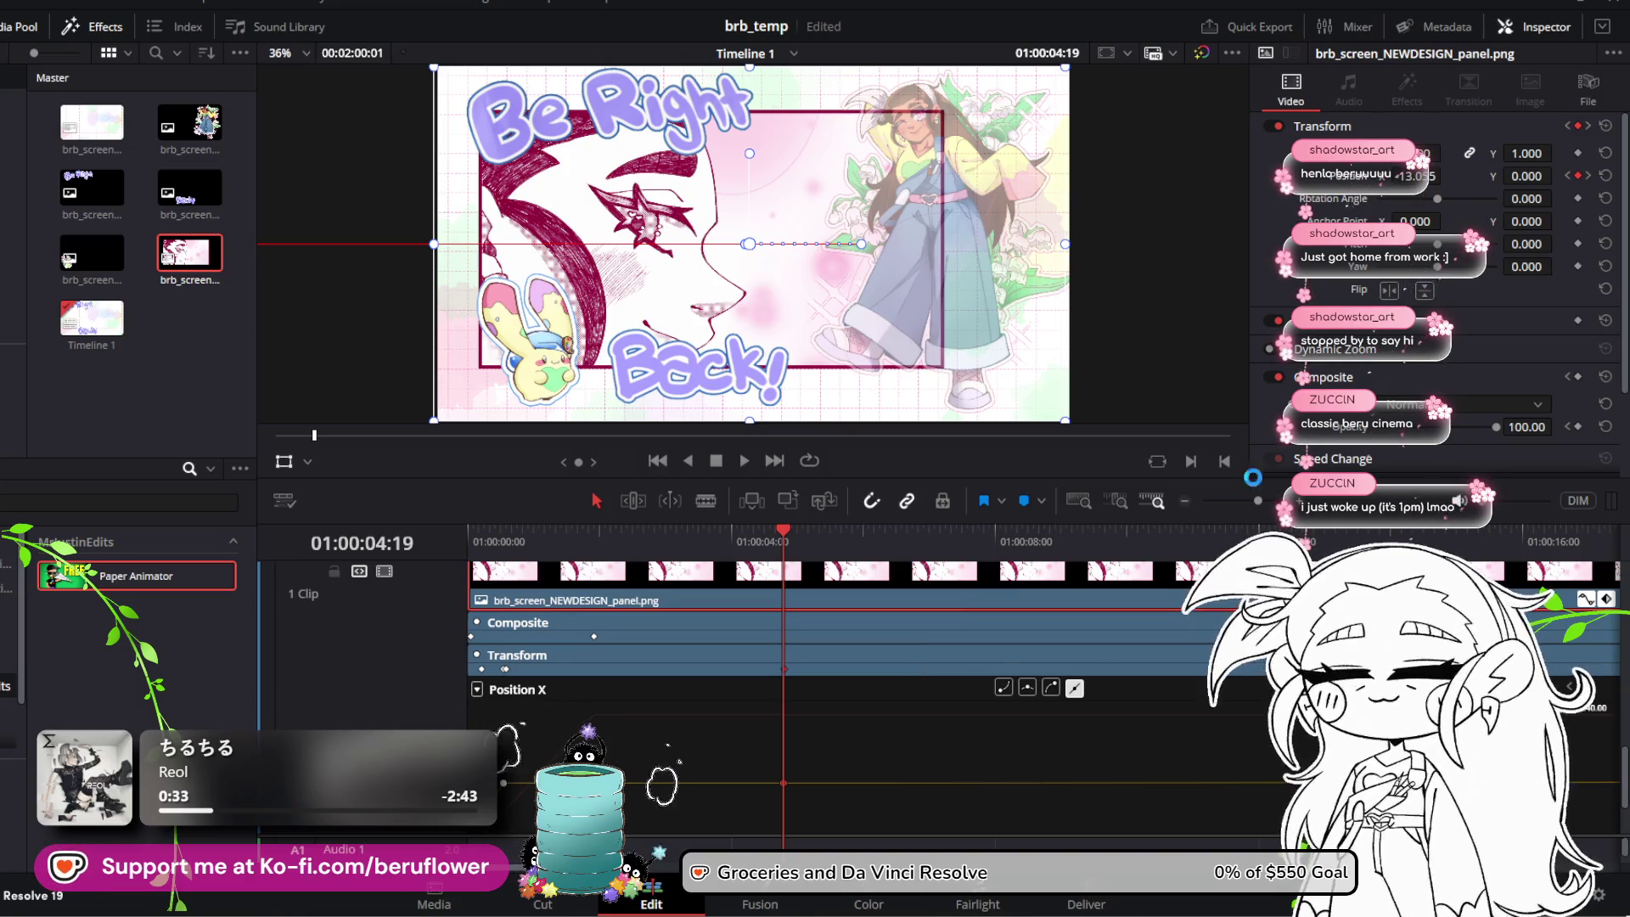
{"action": "left_click_drag", "start_coordinate": [1213, 501], "coordinate": [1239, 501]}
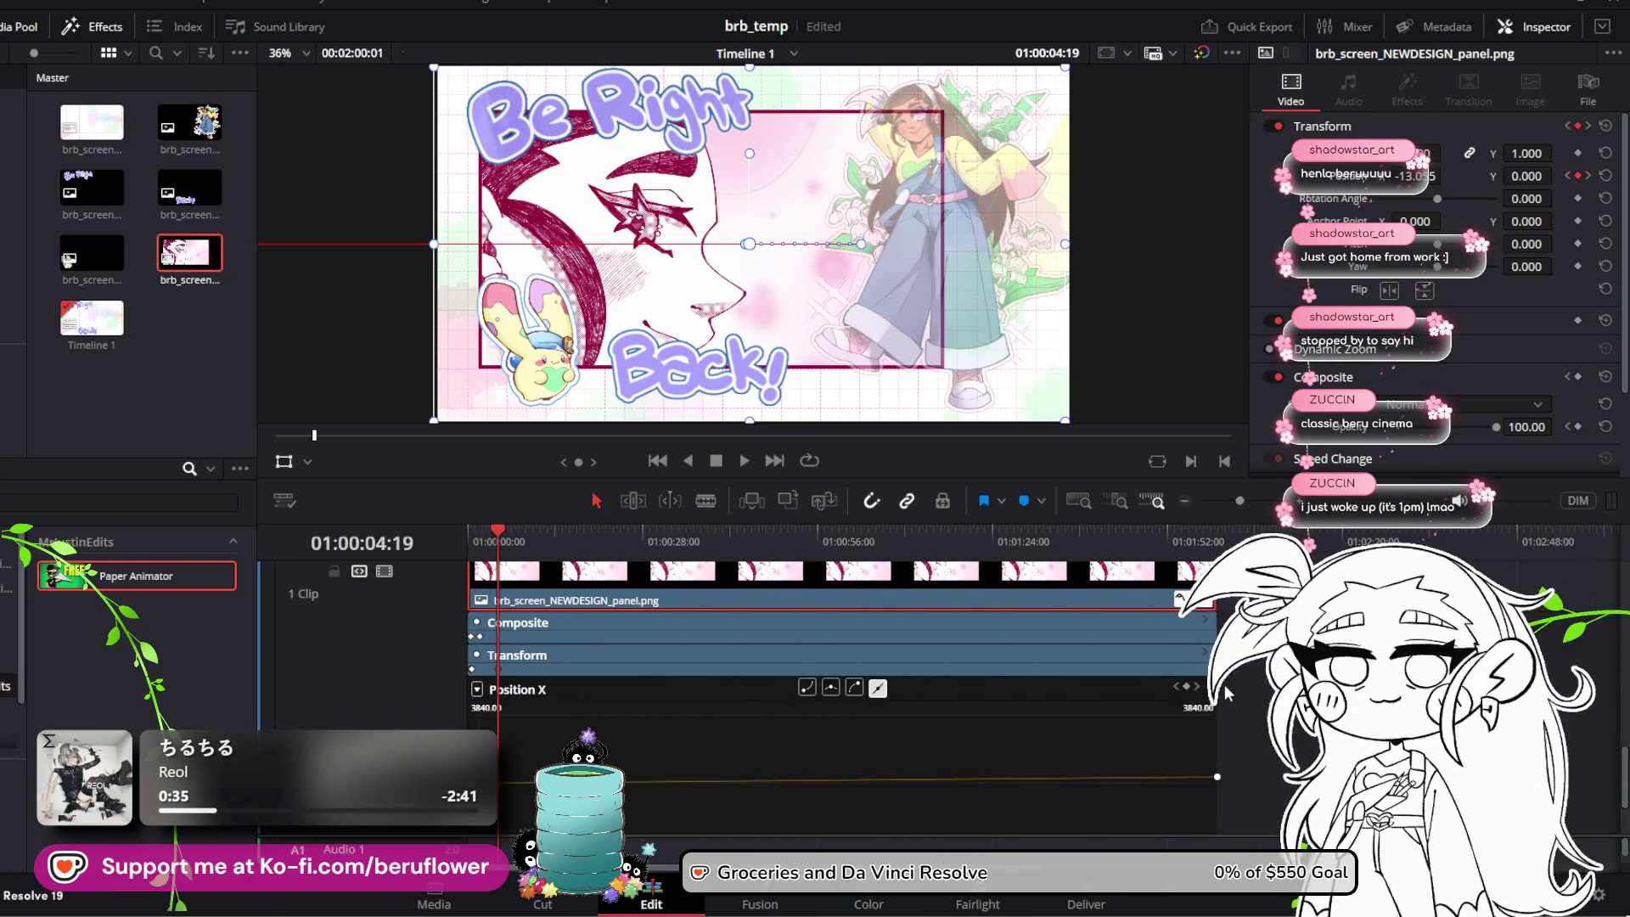
{"action": "mouse_move", "coordinate": [1220, 774]}
{"action": "left_mouse_down"}
{"action": "mouse_move", "coordinate": [855, 756]}
{"action": "mouse_move", "coordinate": [534, 774]}
{"action": "left_mouse_up"}
{"action": "left_click_drag", "start_coordinate": [499, 536], "coordinate": [533, 533]}
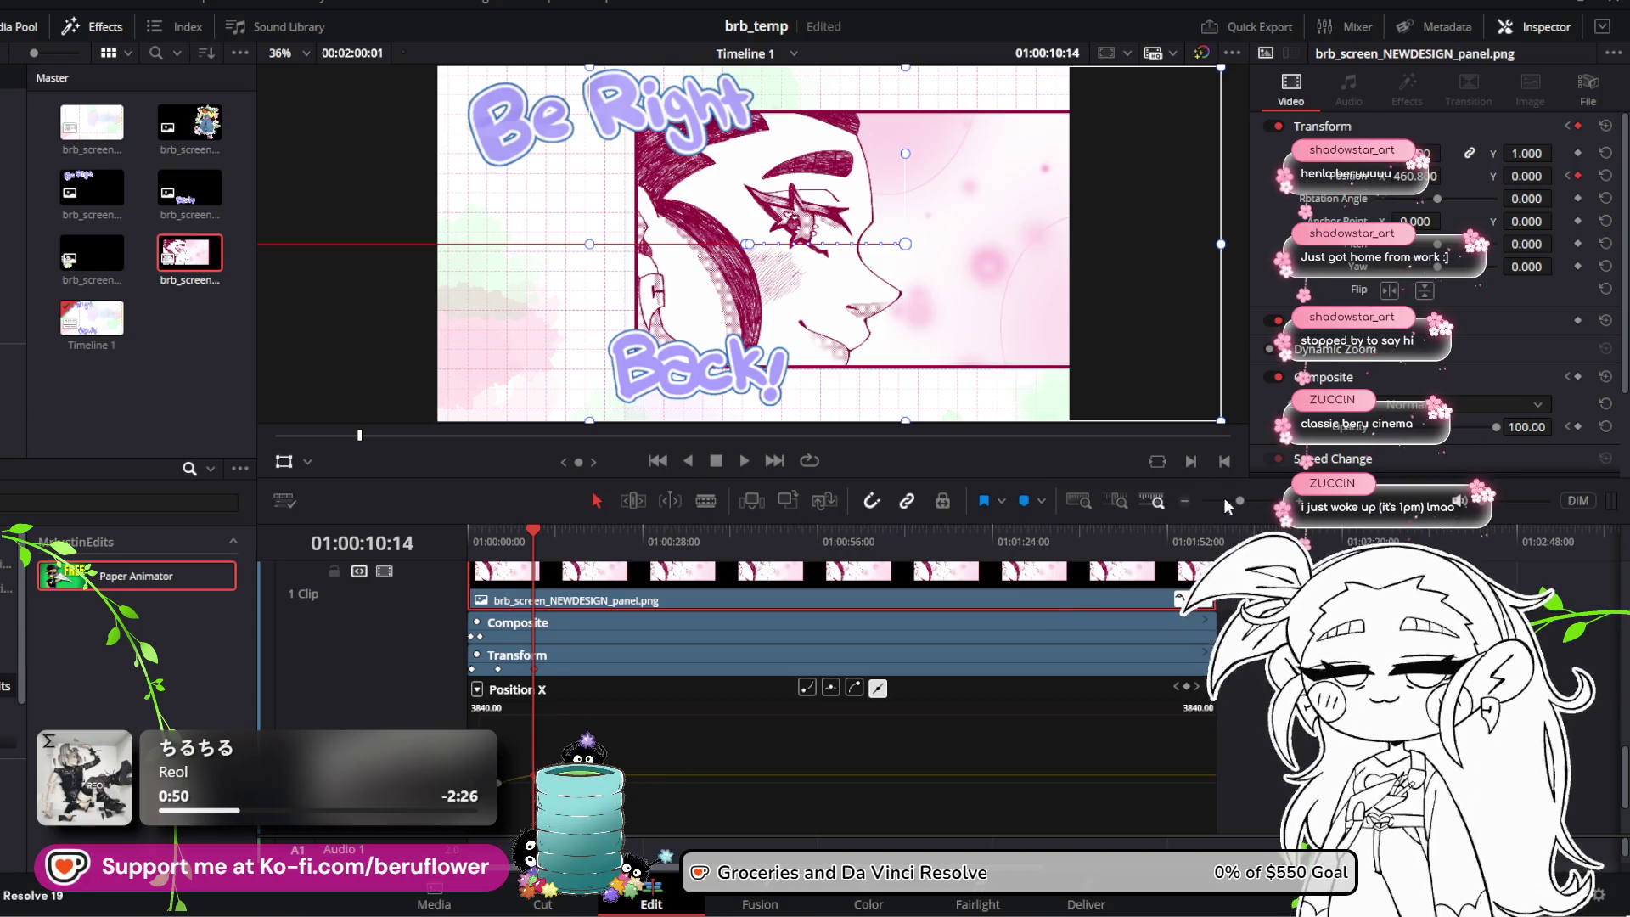
Step: Show the Opacity curve near the start and undo the keyframe at the playhead
{"action": "left_click_drag", "start_coordinate": [1230, 498], "coordinate": [1252, 497]}
{"action": "mouse_move", "coordinate": [766, 778]}
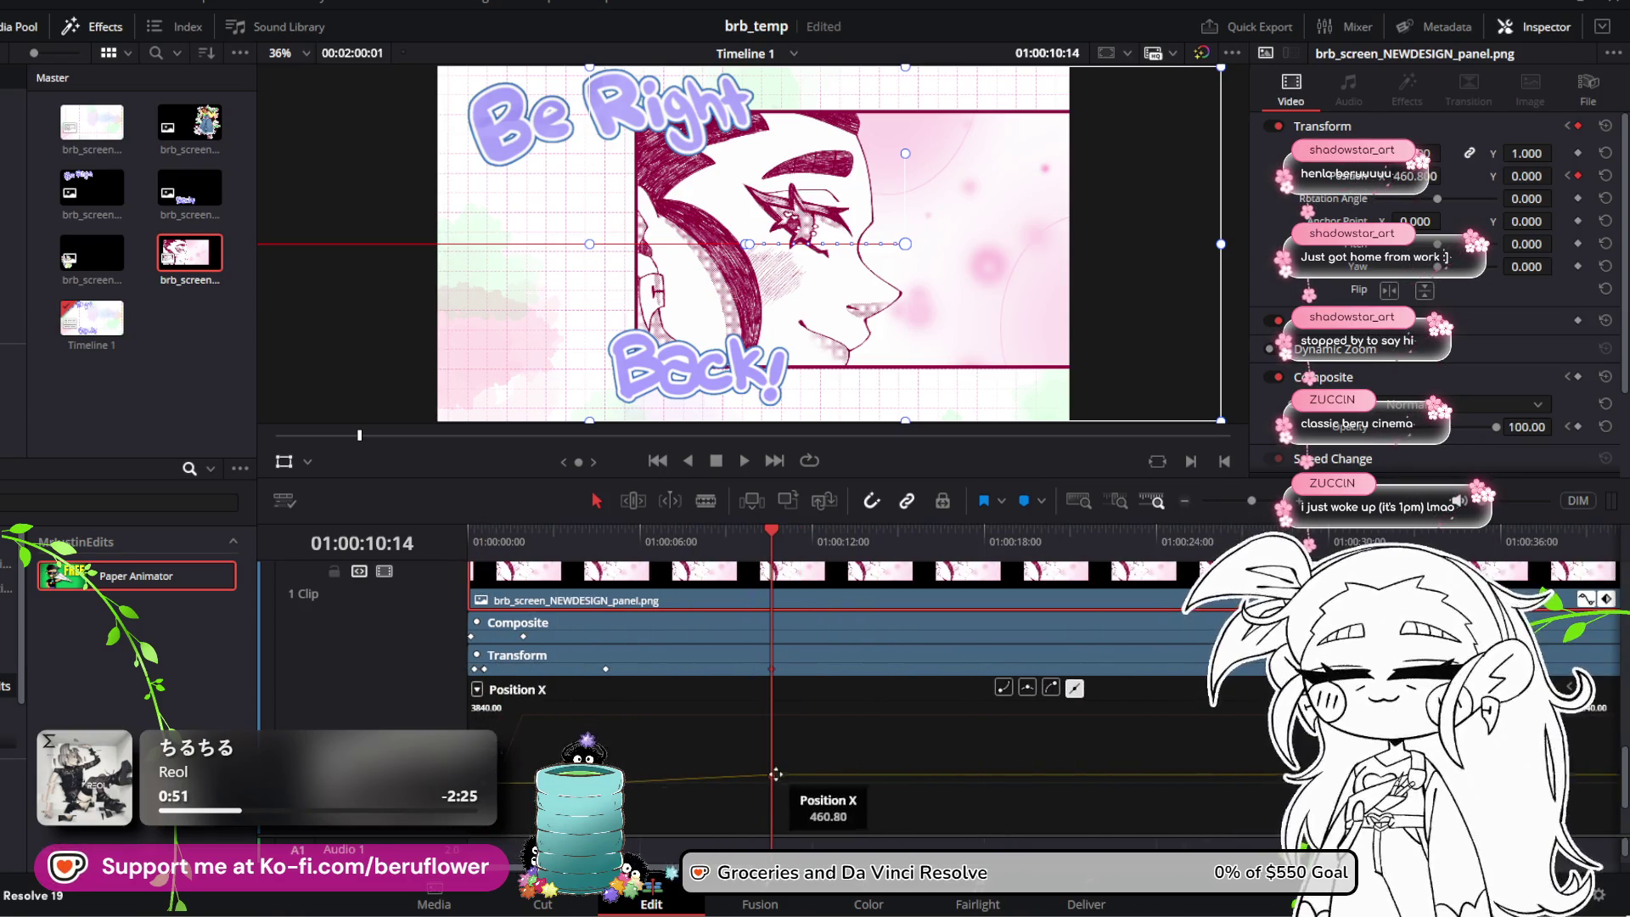
{"action": "left_click", "coordinate": [772, 757]}
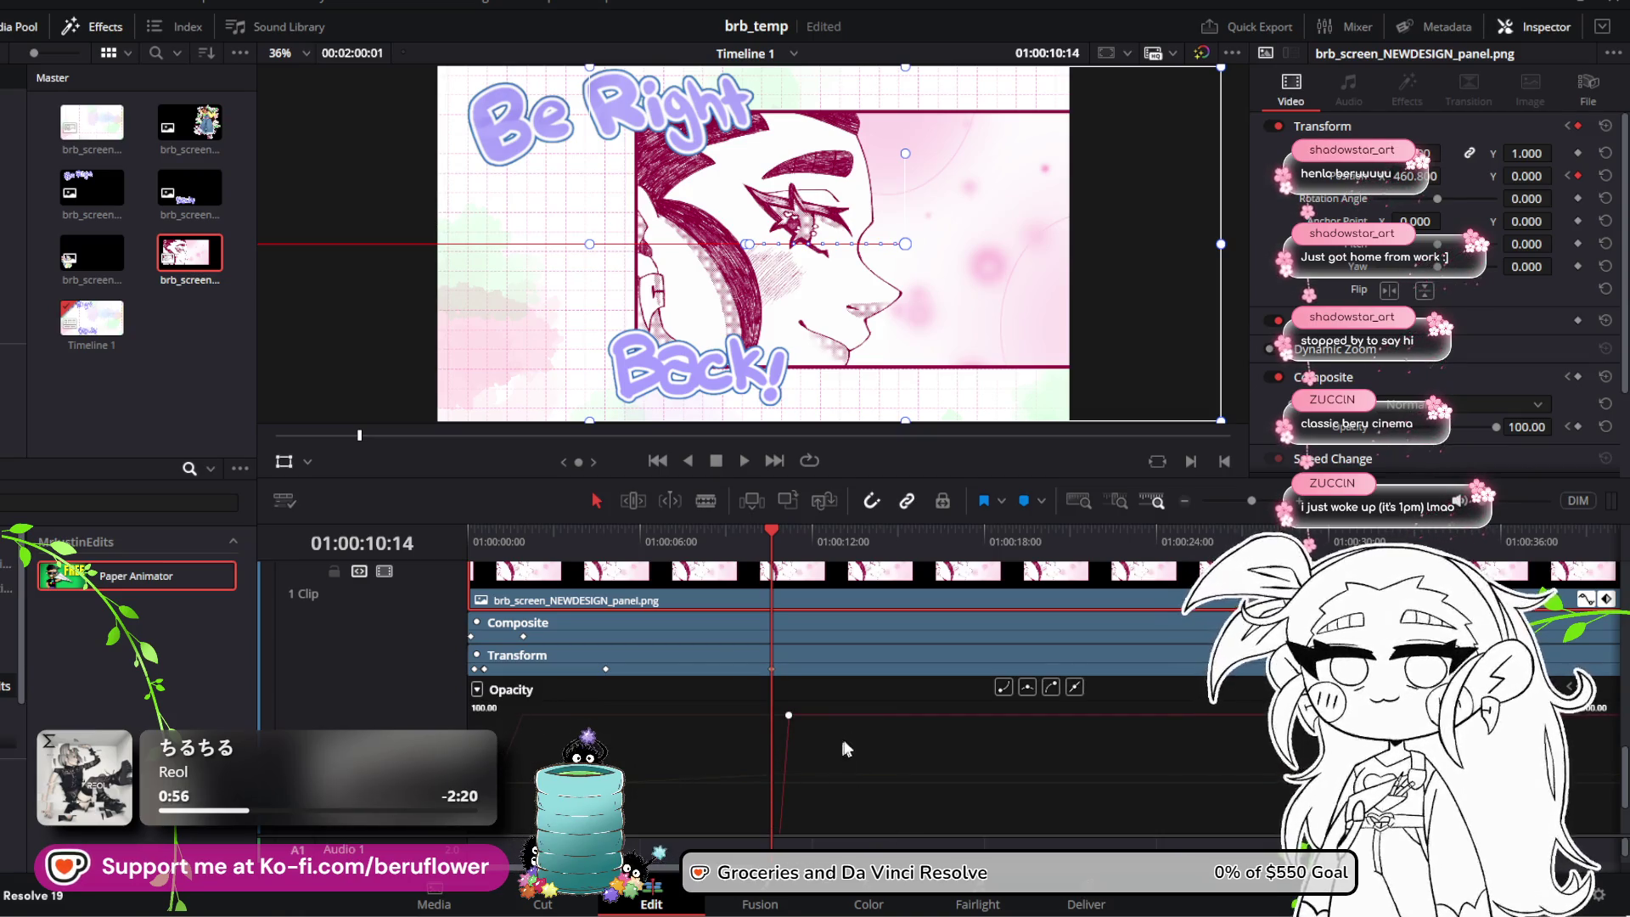
{"action": "scroll", "coordinate": [845, 739], "scroll_direction": "down", "scroll_amount": 2}
{"action": "scroll", "coordinate": [849, 739], "scroll_direction": "up", "scroll_amount": 2}
{"action": "key", "text": "ctrl+z"}
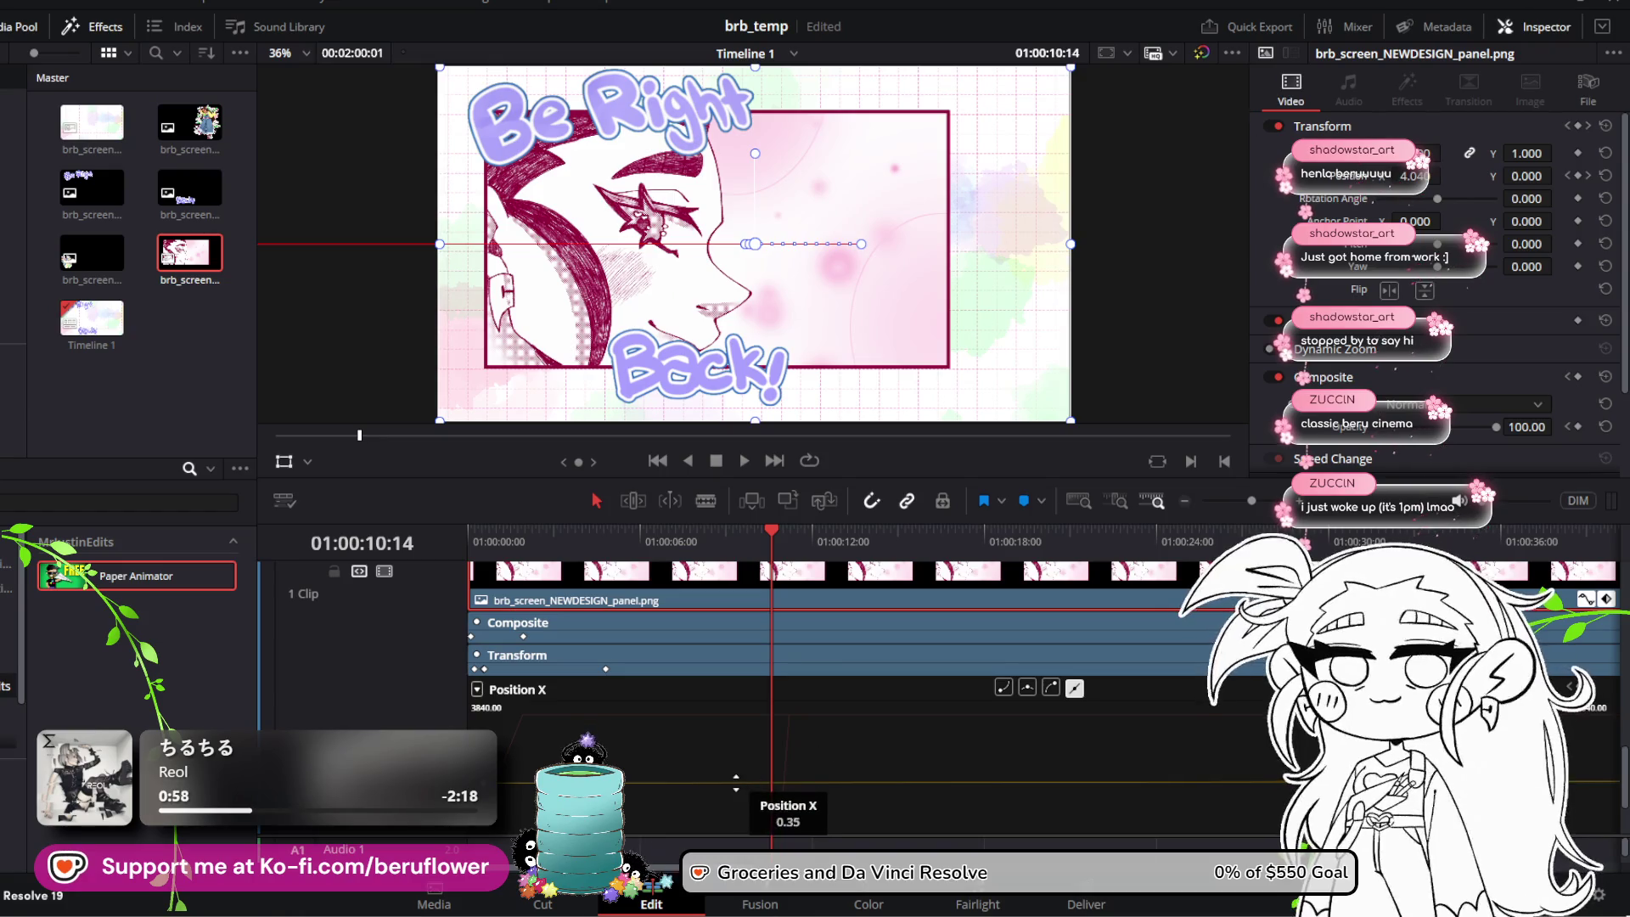
{"action": "scroll", "coordinate": [737, 790], "scroll_direction": "down", "scroll_amount": 2}
{"action": "scroll", "coordinate": [737, 790], "scroll_direction": "up", "scroll_amount": 2}
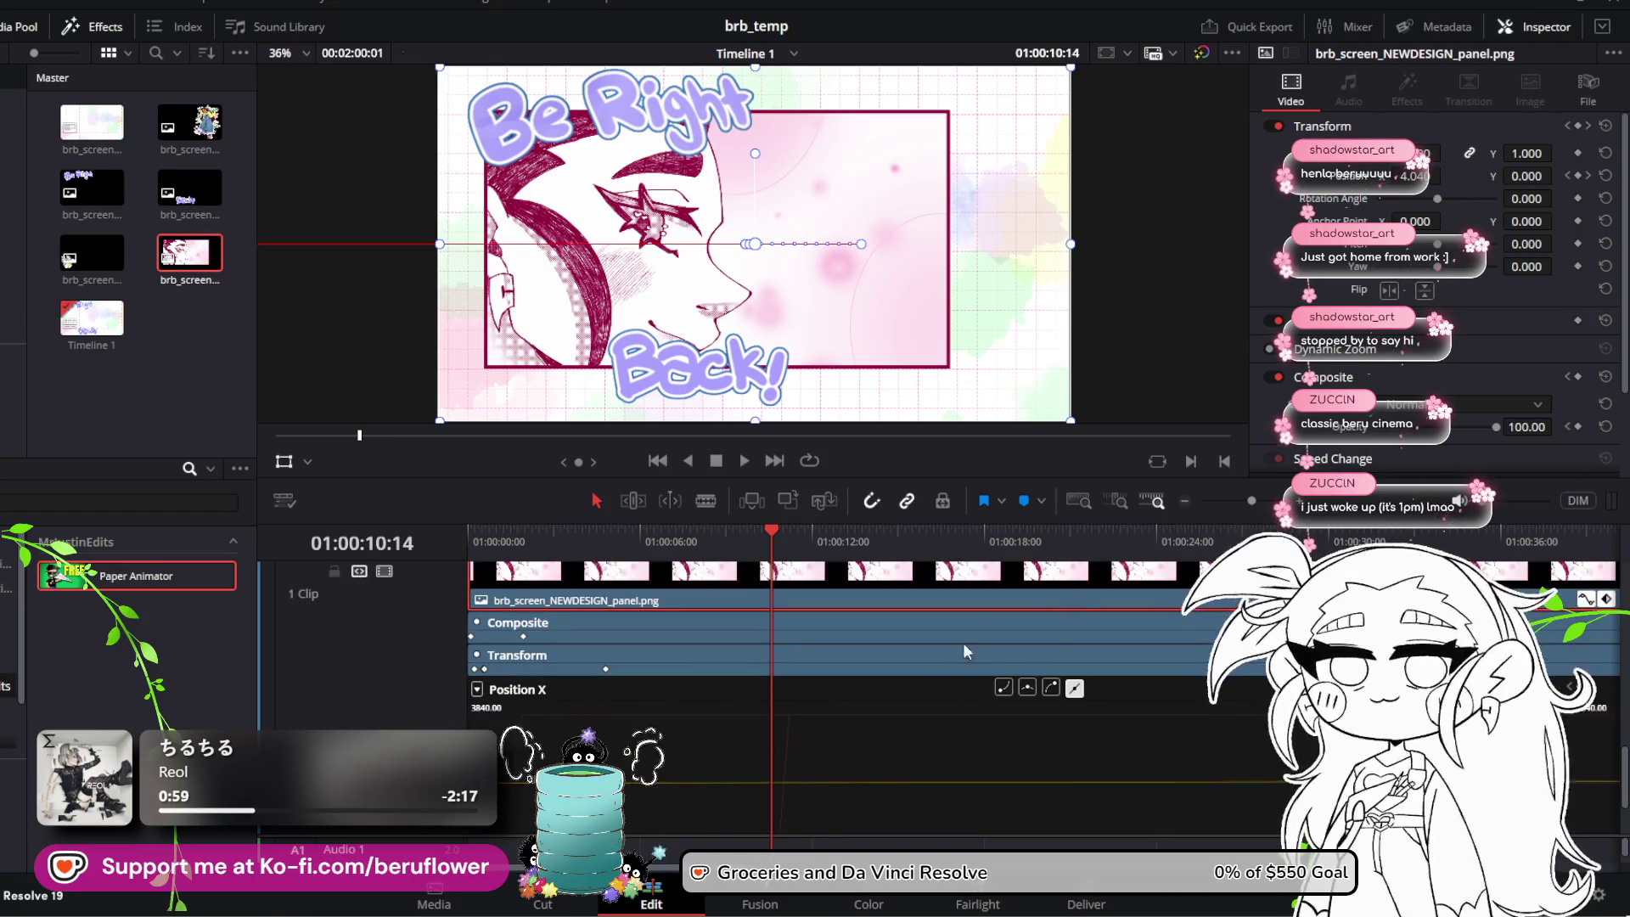
Step: Select a position keyframe on the panel clip and raise its Position X value
{"action": "left_click", "coordinate": [605, 836]}
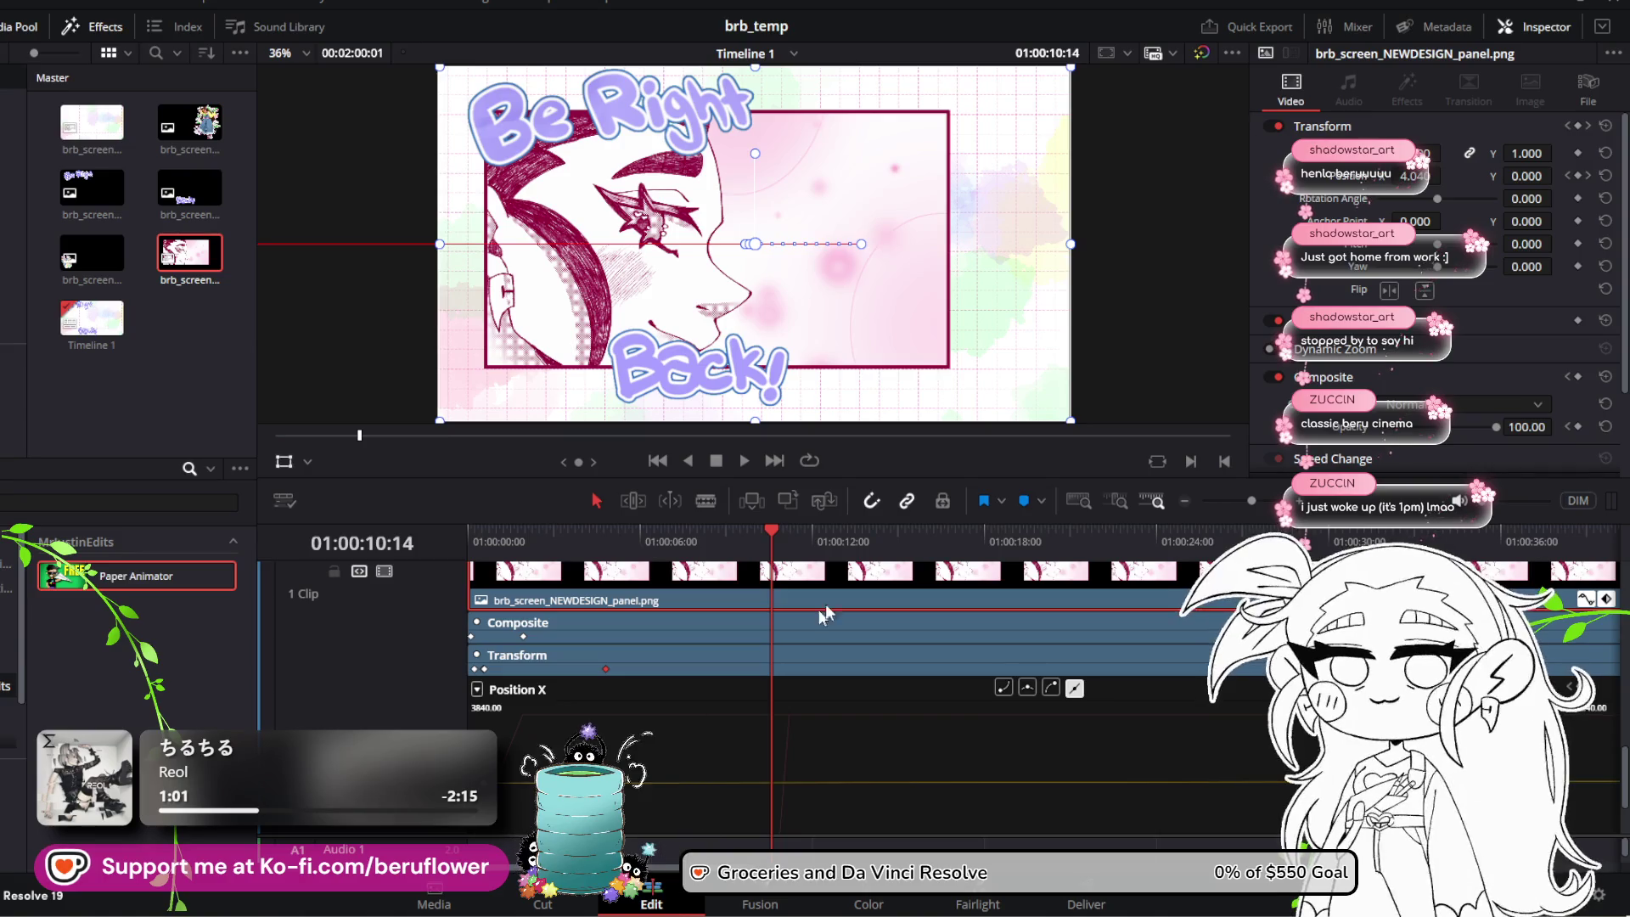
{"action": "scroll", "coordinate": [849, 739], "scroll_direction": "right", "scroll_amount": 15}
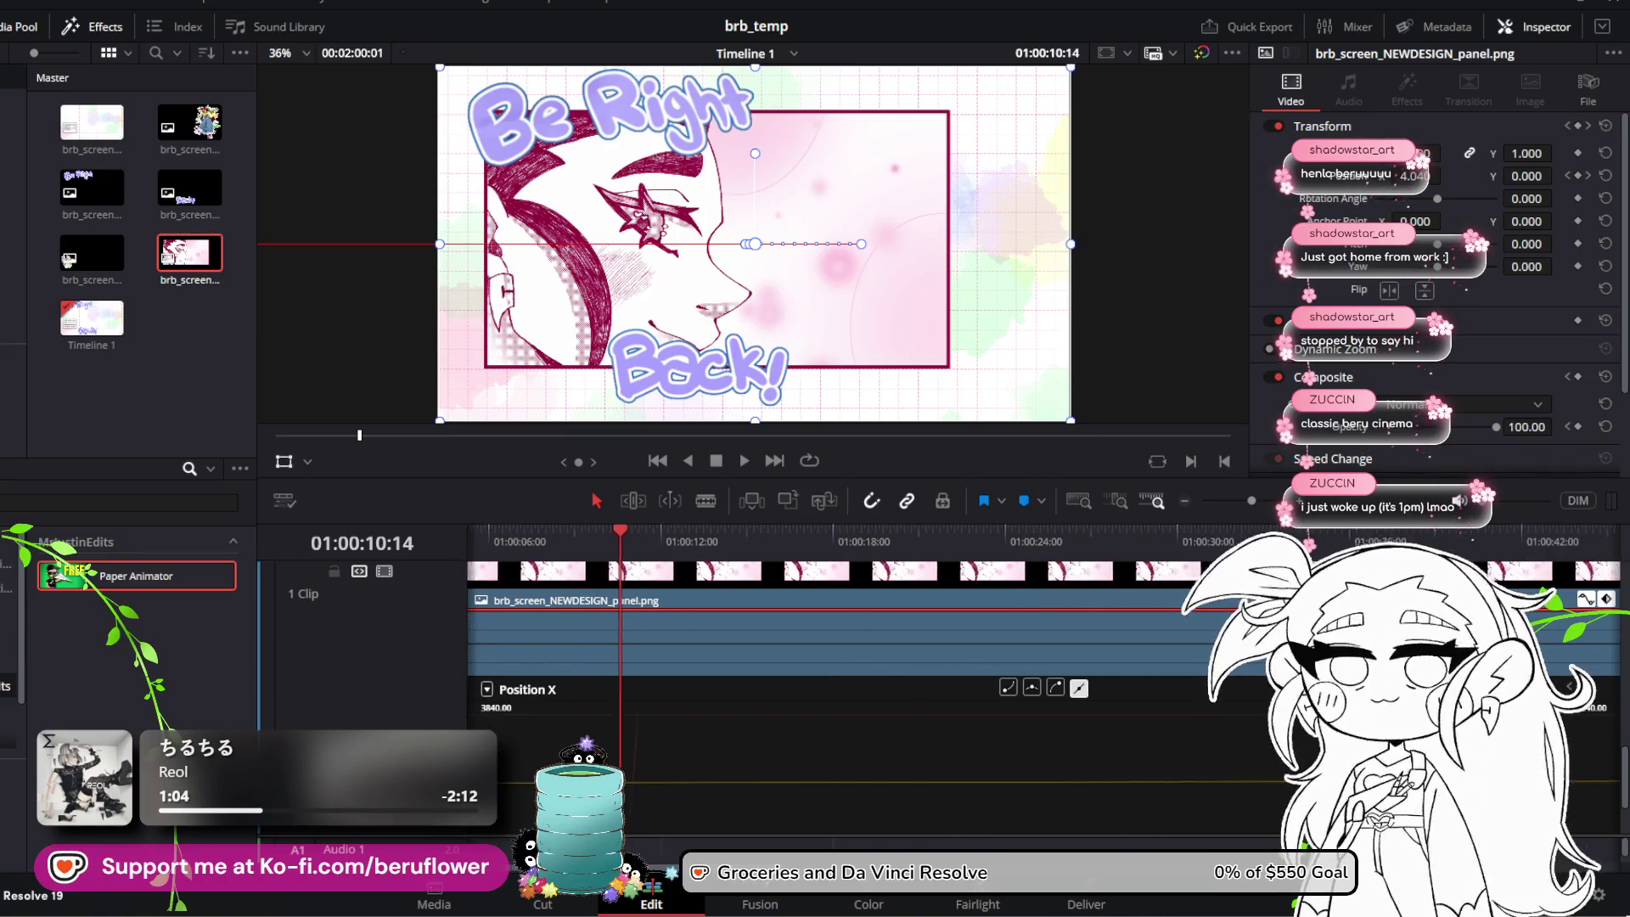
{"action": "scroll", "coordinate": [849, 739], "scroll_direction": "right", "scroll_amount": 3}
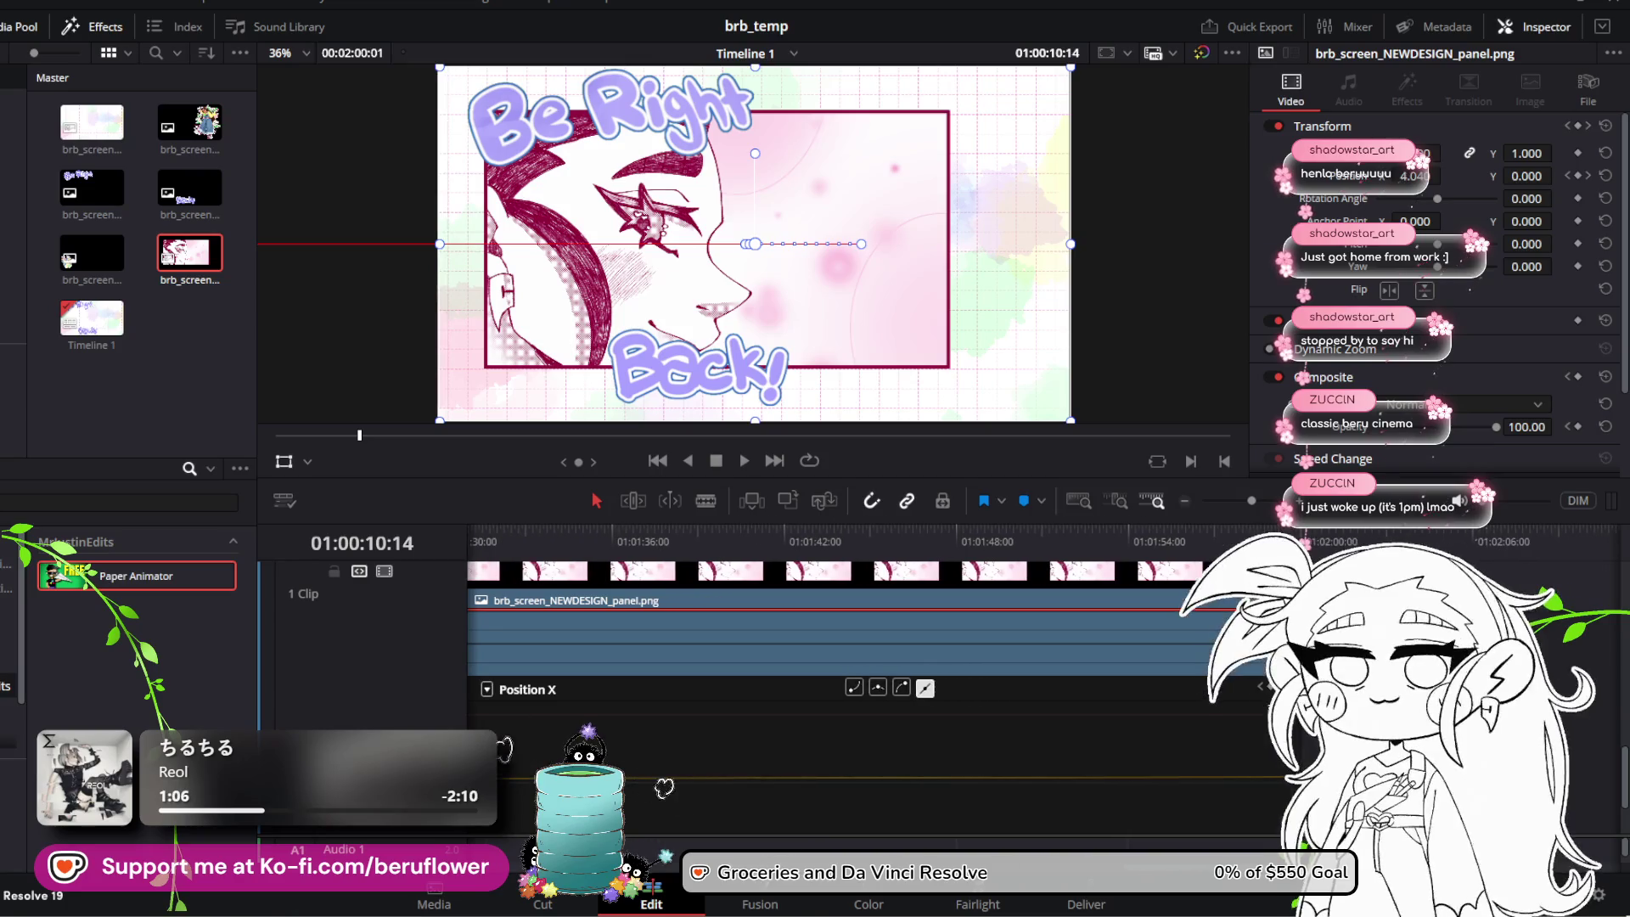
{"action": "left_click_drag", "start_coordinate": [544, 836], "coordinate": [544, 810]}
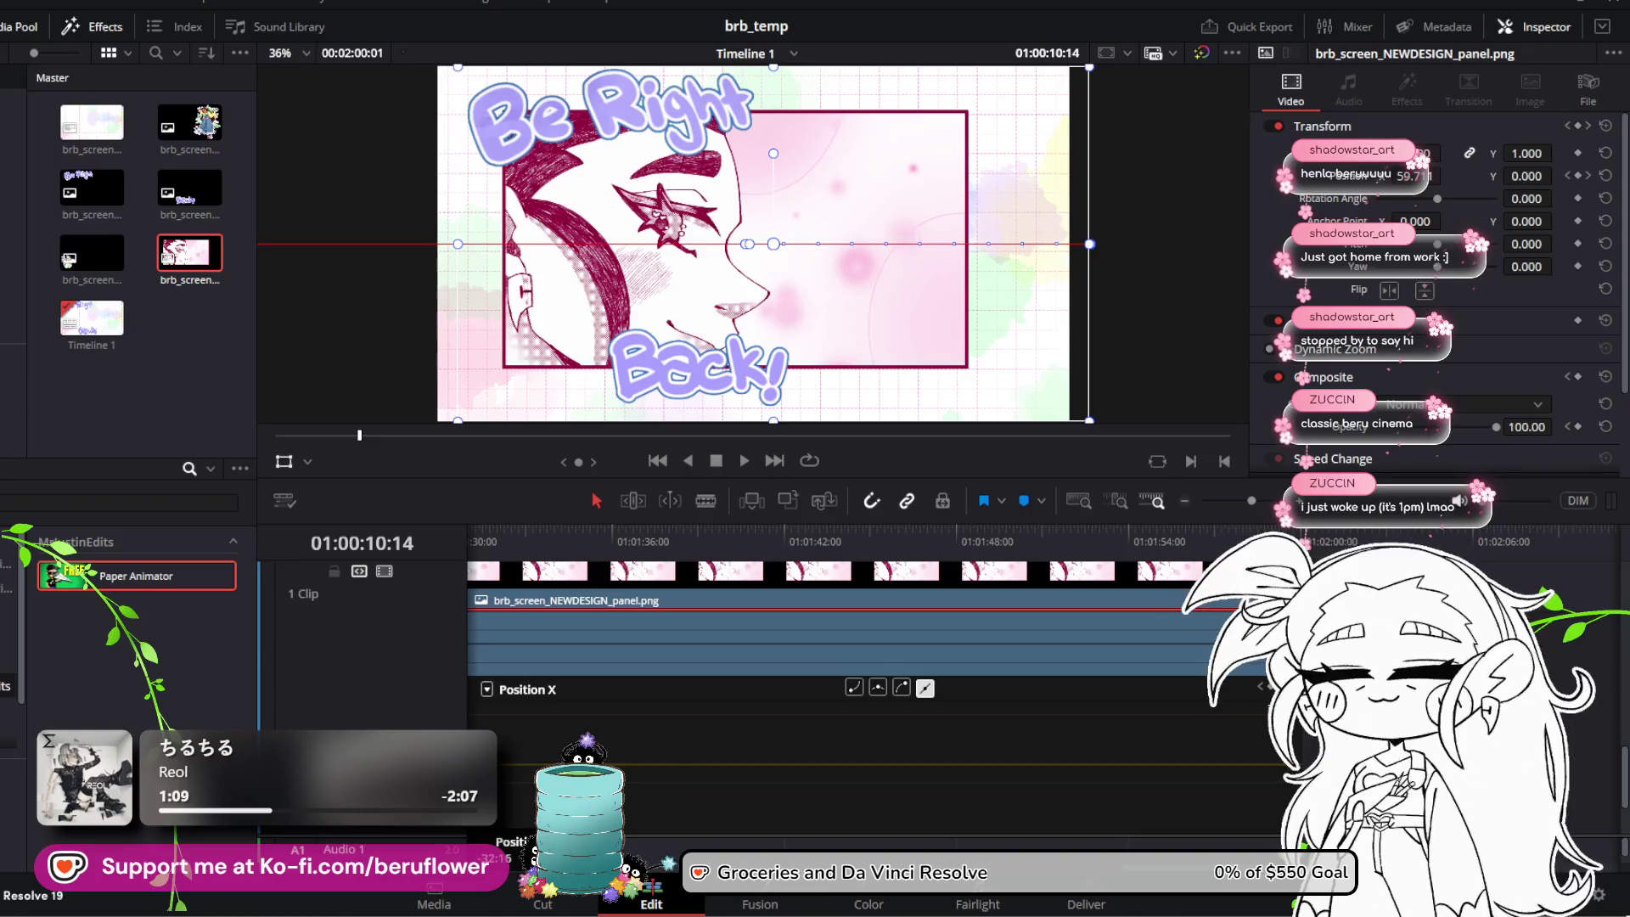
{"action": "scroll", "coordinate": [934, 764], "scroll_direction": "left", "scroll_amount": 10}
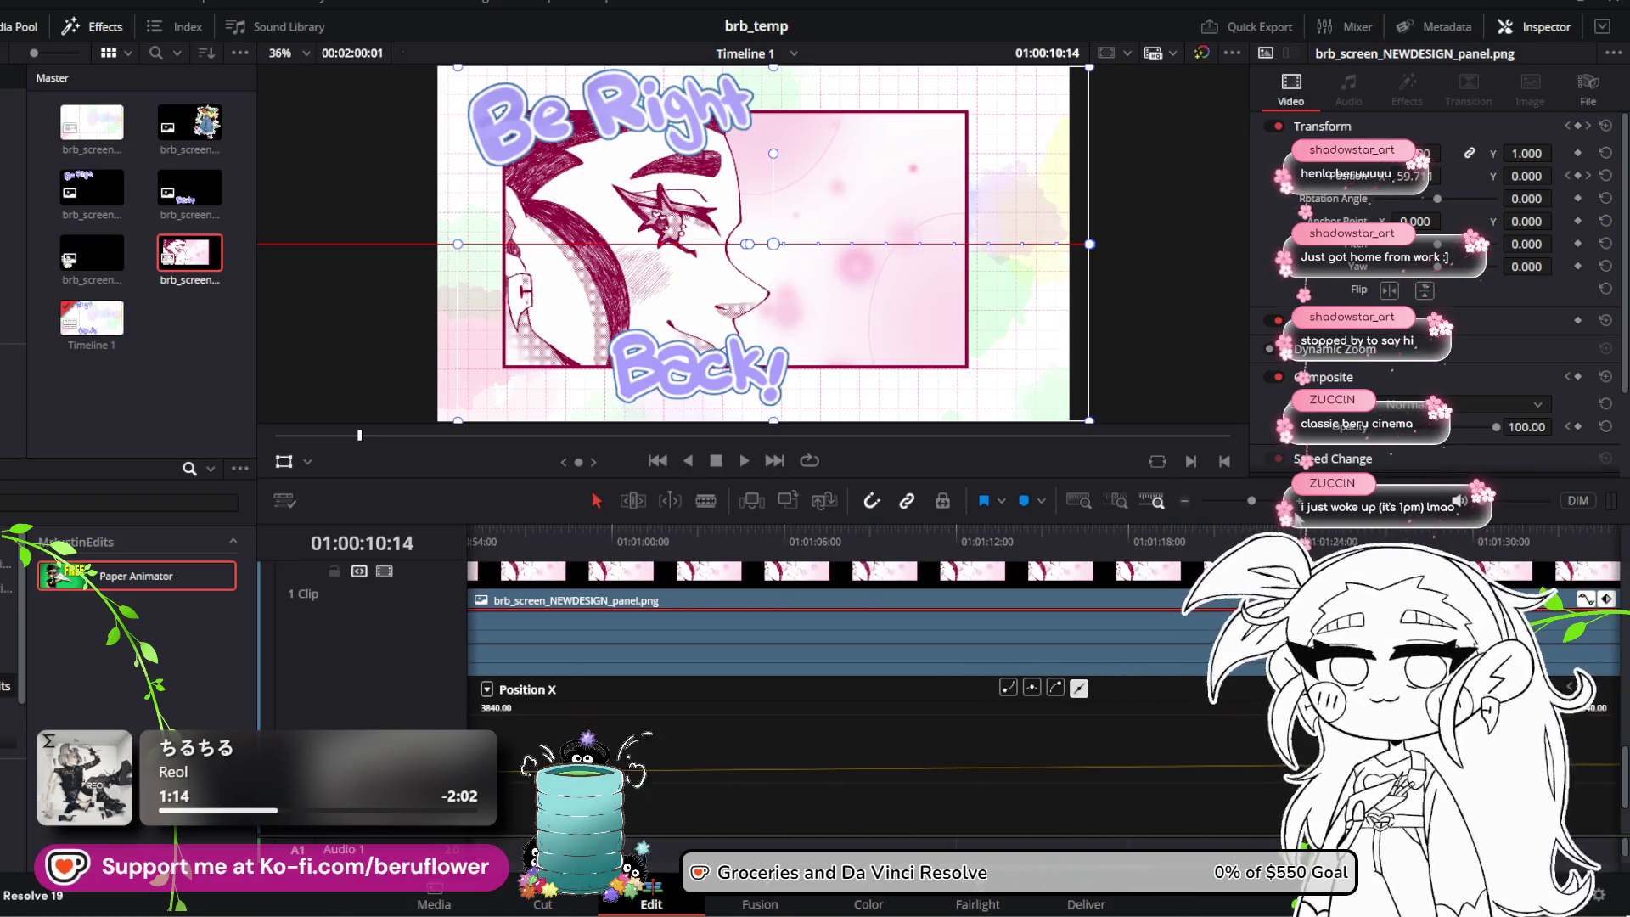
Step: Save the project and expand the Transform keyframes into Position X and Position Y rows
{"action": "left_click_drag", "start_coordinate": [1251, 501], "coordinate": [1239, 501]}
{"action": "mouse_move", "coordinate": [941, 765]}
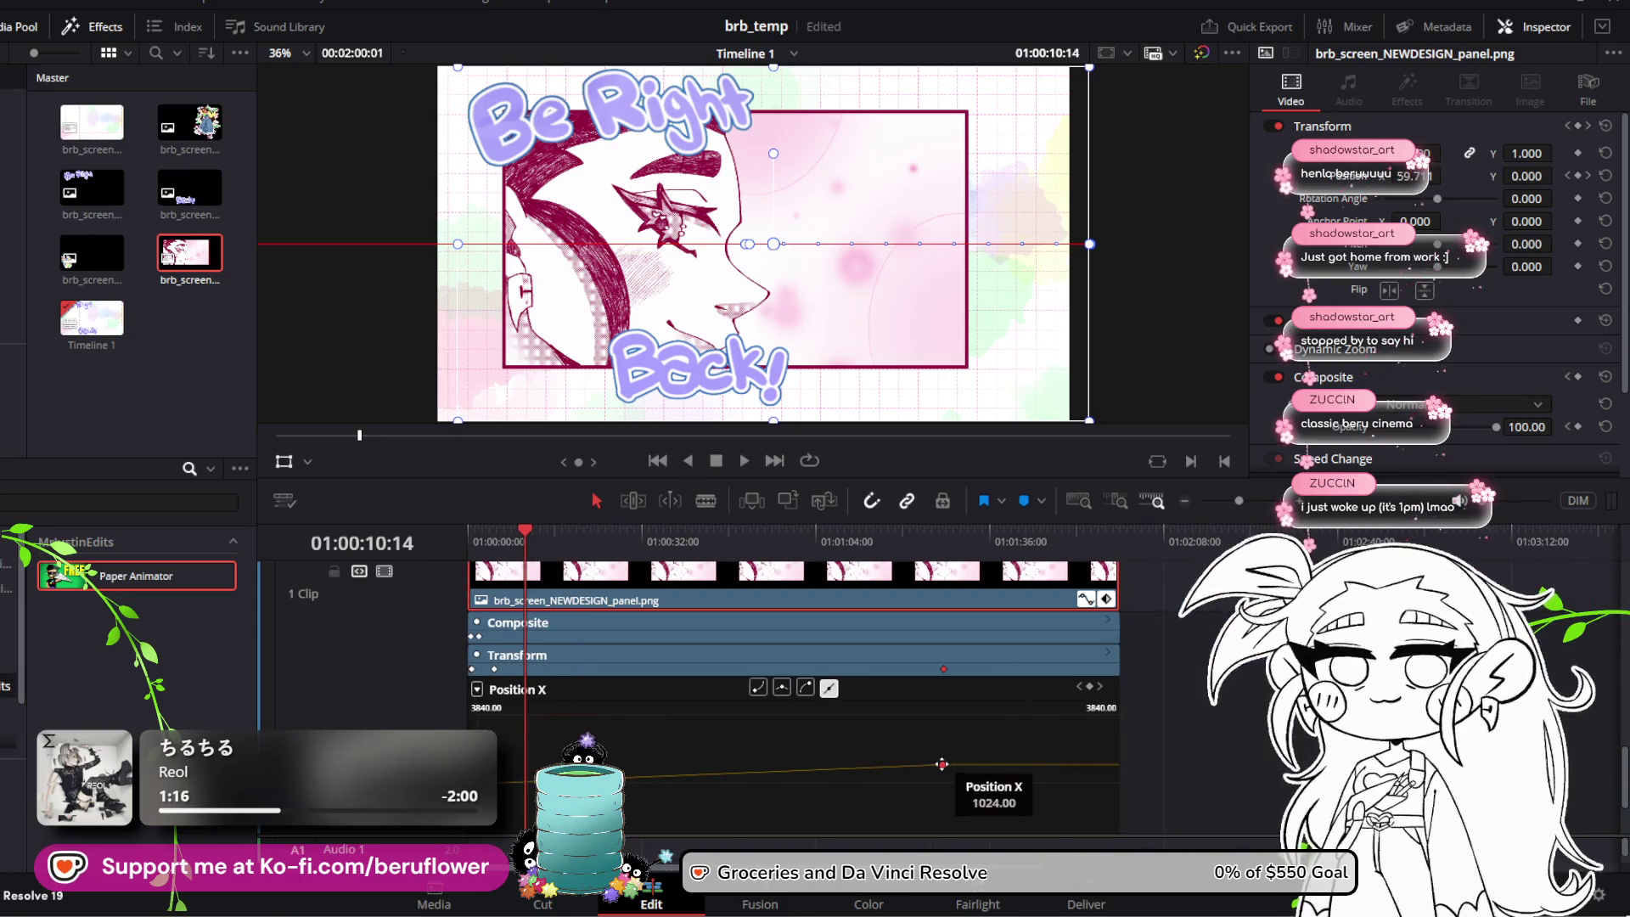
{"action": "left_click", "coordinate": [653, 820]}
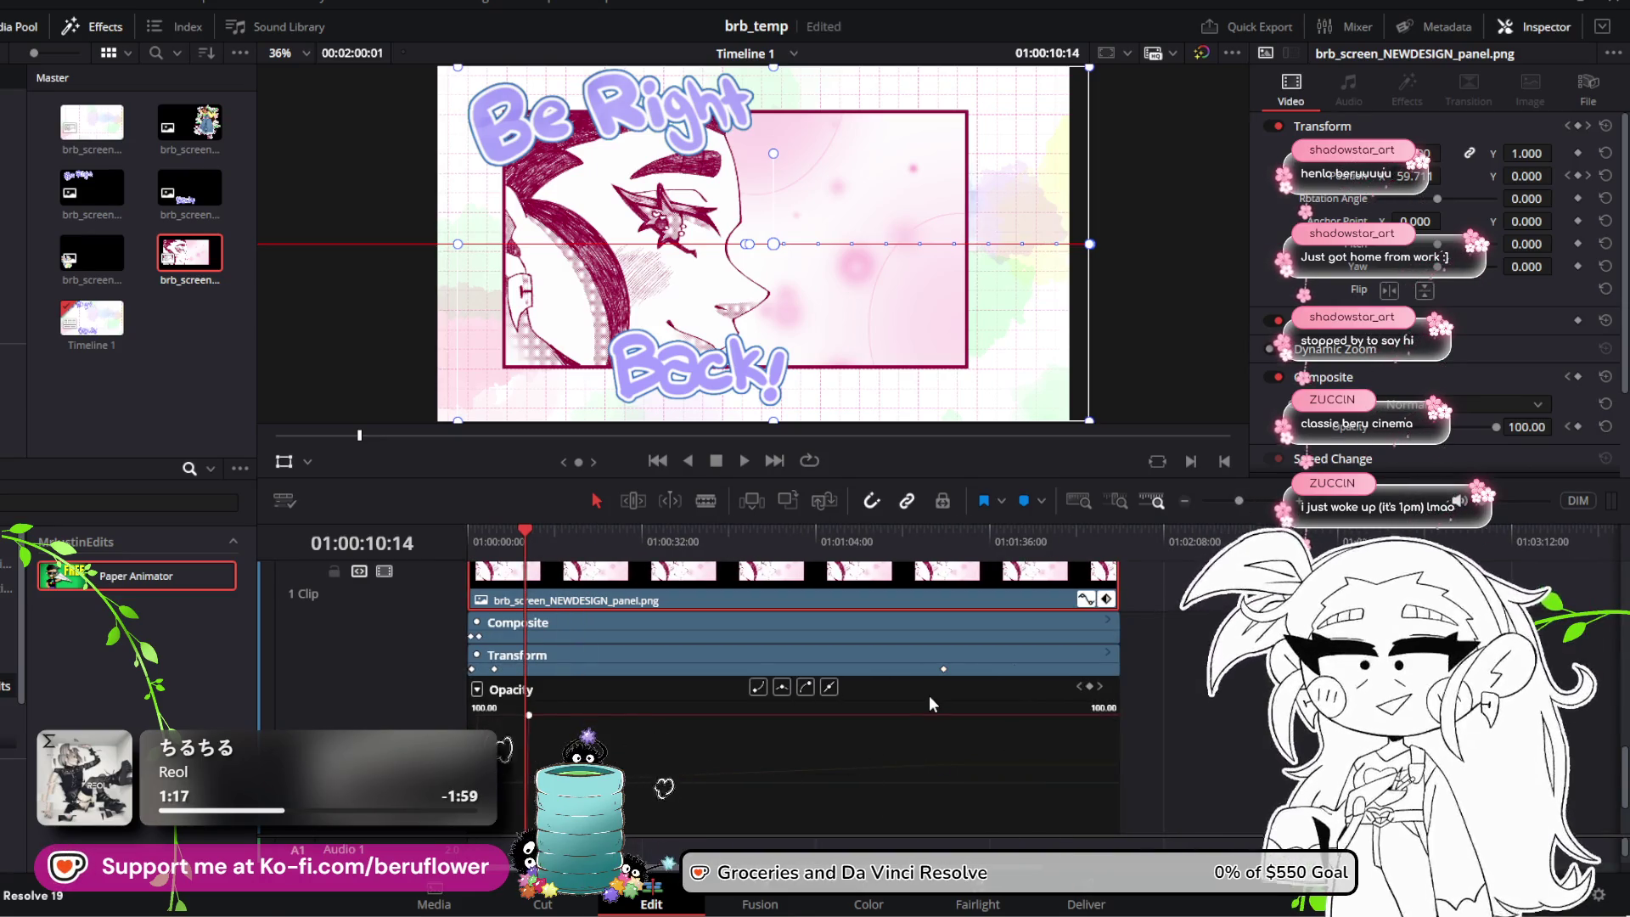
{"action": "key", "text": "ctrl+s"}
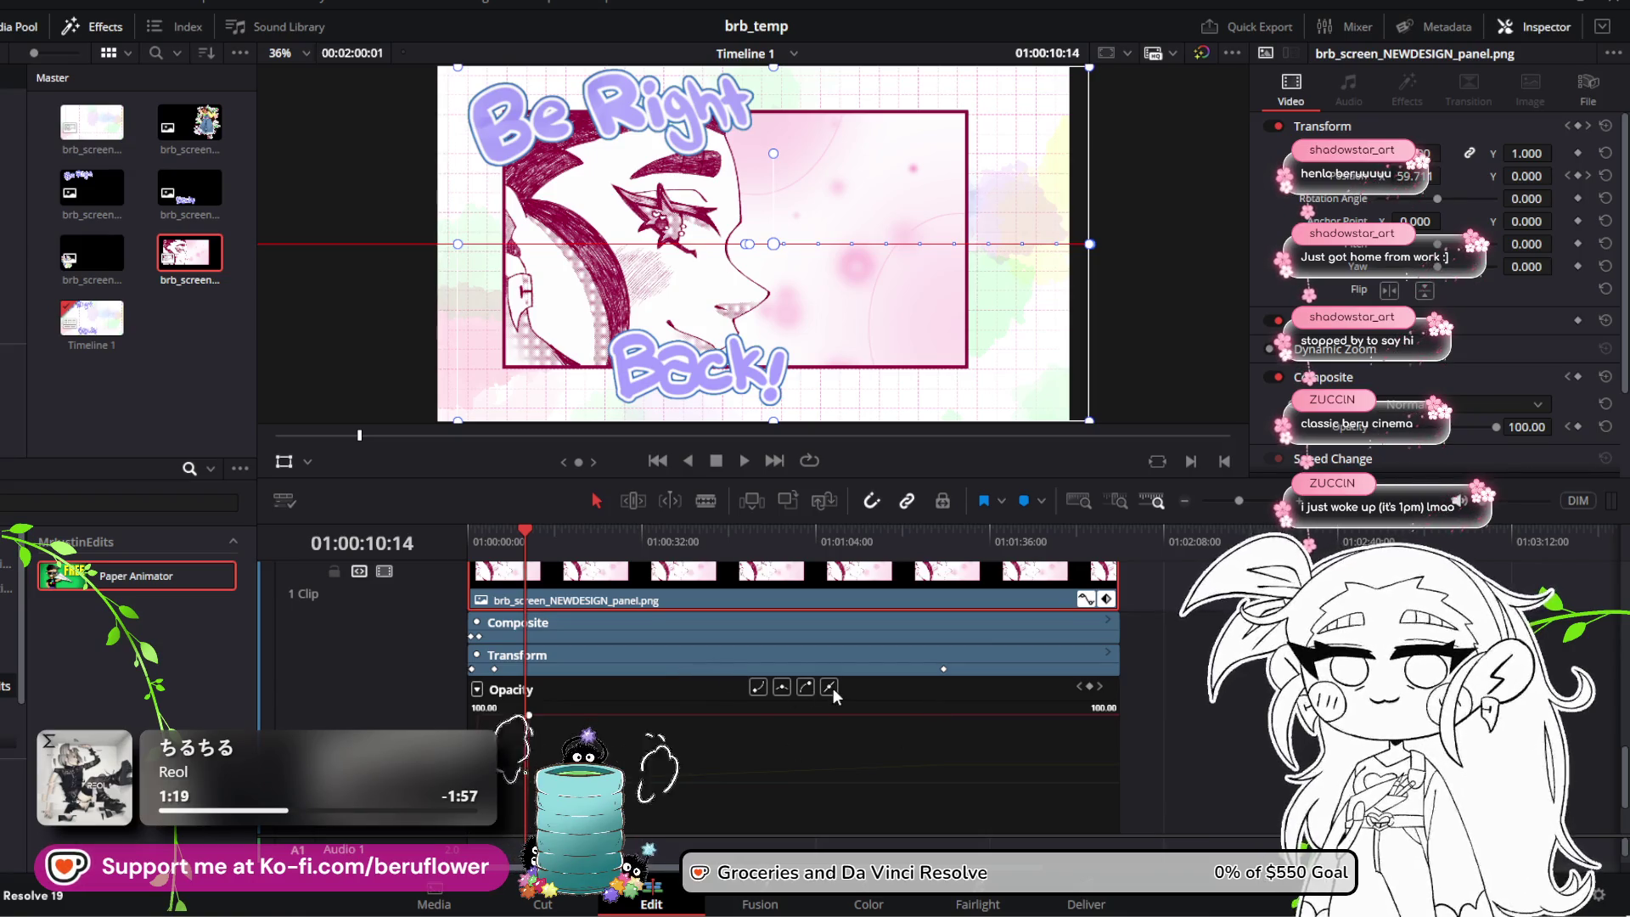
{"action": "left_click", "coordinate": [1109, 656]}
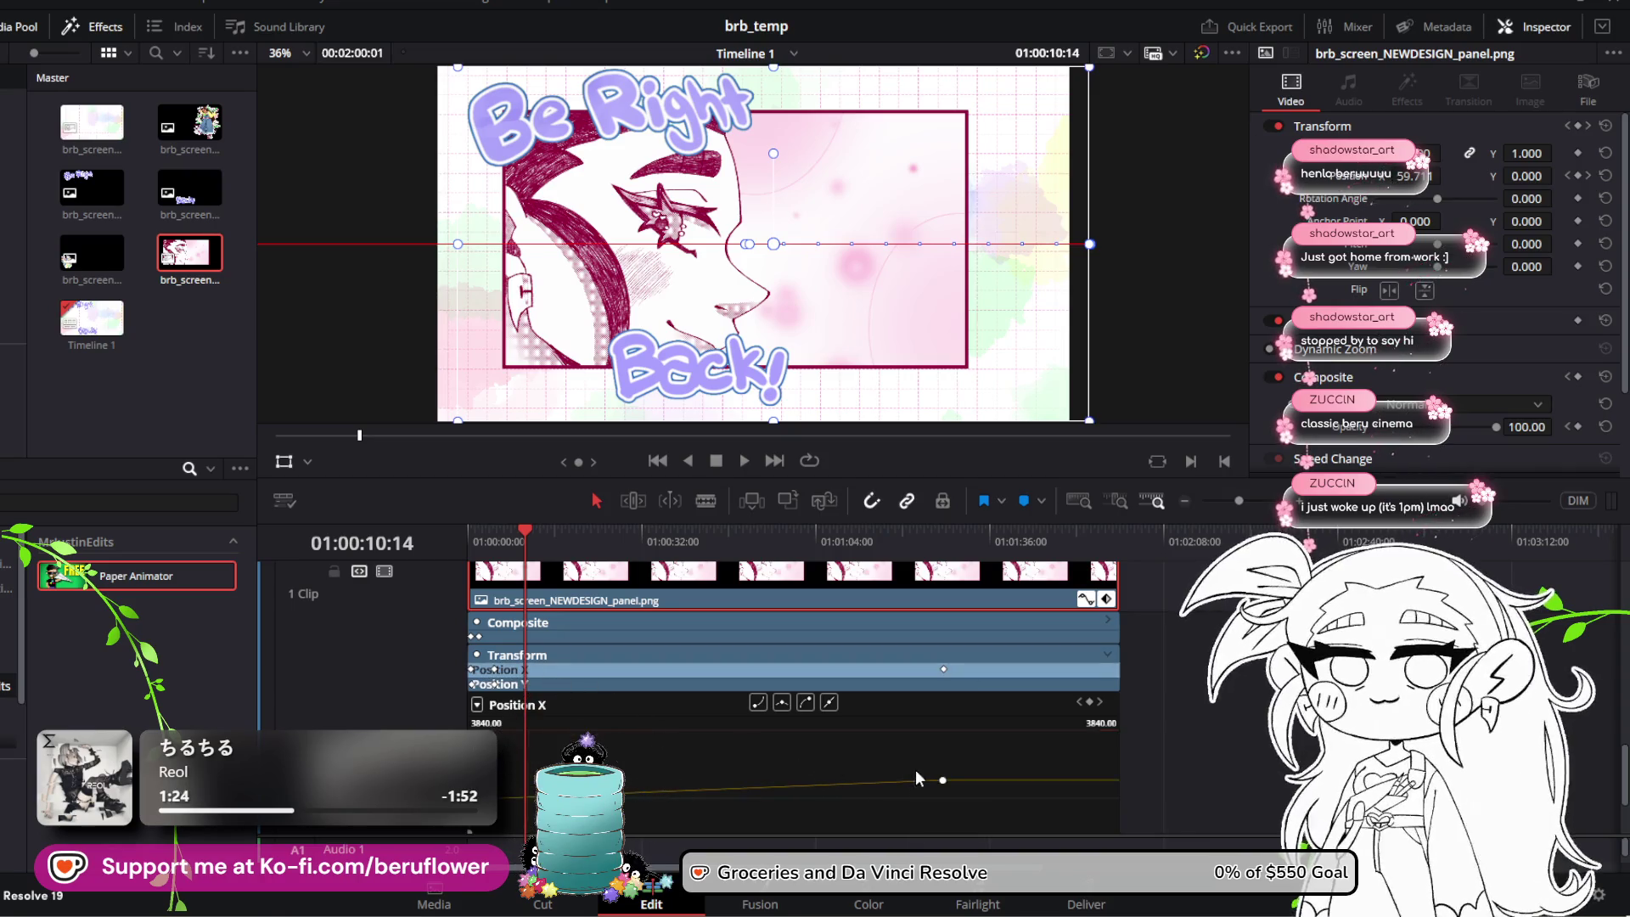
Step: Move the Position X keyframe much earlier and play the slide-in from the start
{"action": "mouse_move", "coordinate": [945, 780]}
{"action": "left_mouse_down"}
{"action": "mouse_move", "coordinate": [680, 776]}
{"action": "mouse_move", "coordinate": [584, 811]}
{"action": "mouse_move", "coordinate": [494, 798]}
{"action": "left_mouse_up"}
{"action": "scroll", "coordinate": [493, 798], "scroll_direction": "down", "scroll_amount": 2}
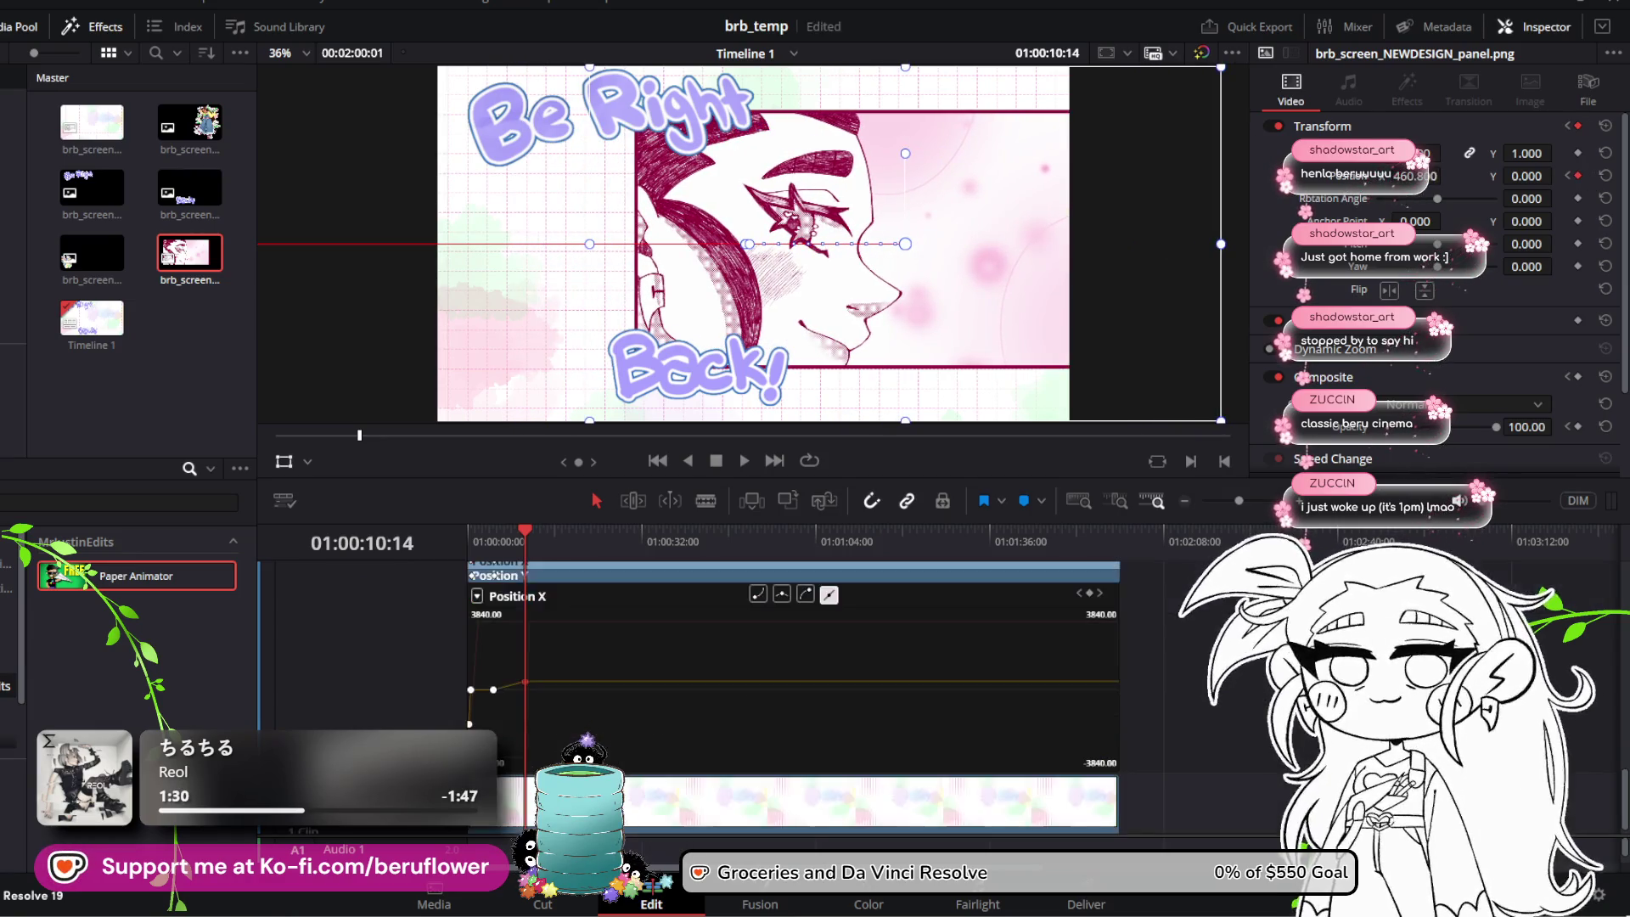
{"action": "scroll", "coordinate": [513, 712], "scroll_direction": "up", "scroll_amount": 2}
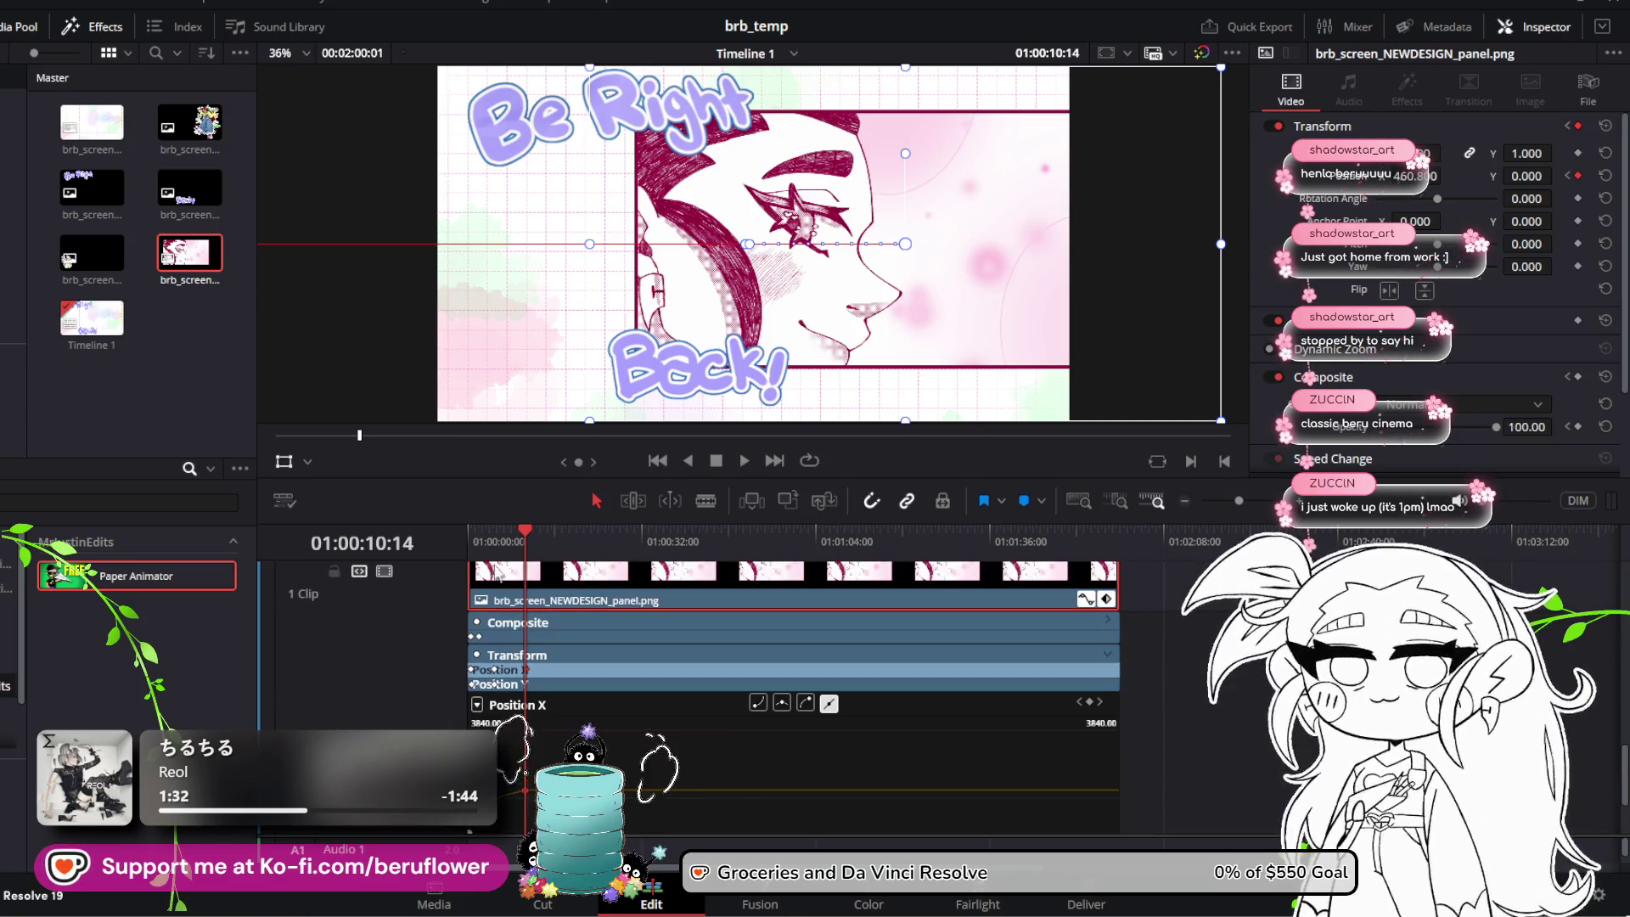
{"action": "left_click_drag", "start_coordinate": [528, 521], "coordinate": [473, 537]}
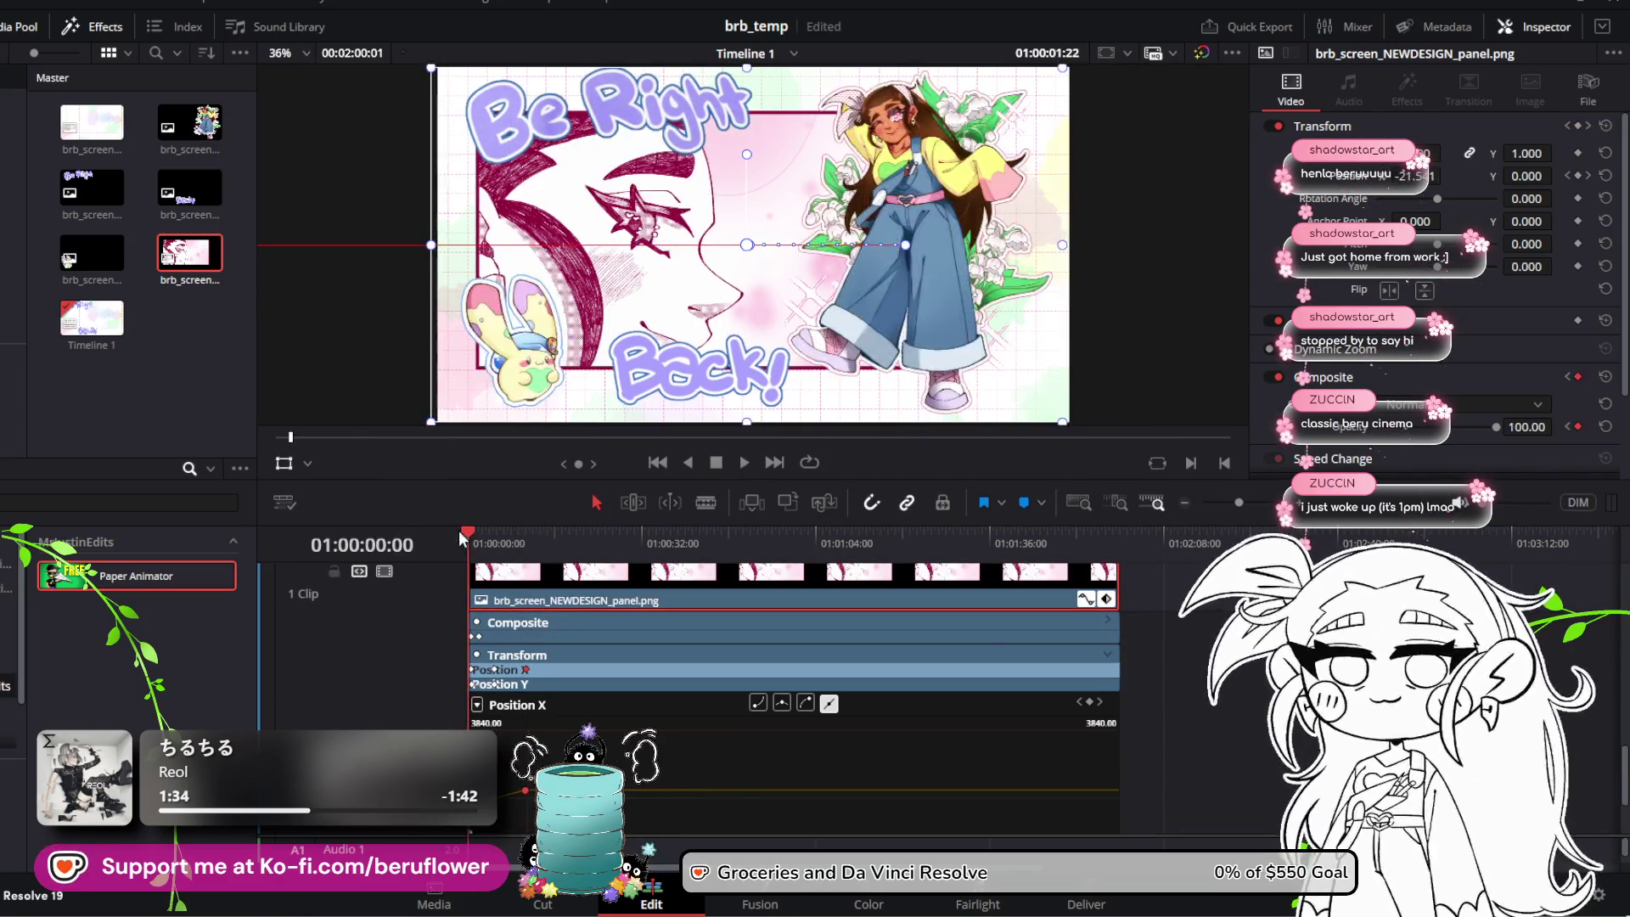
{"action": "key", "text": "space"}
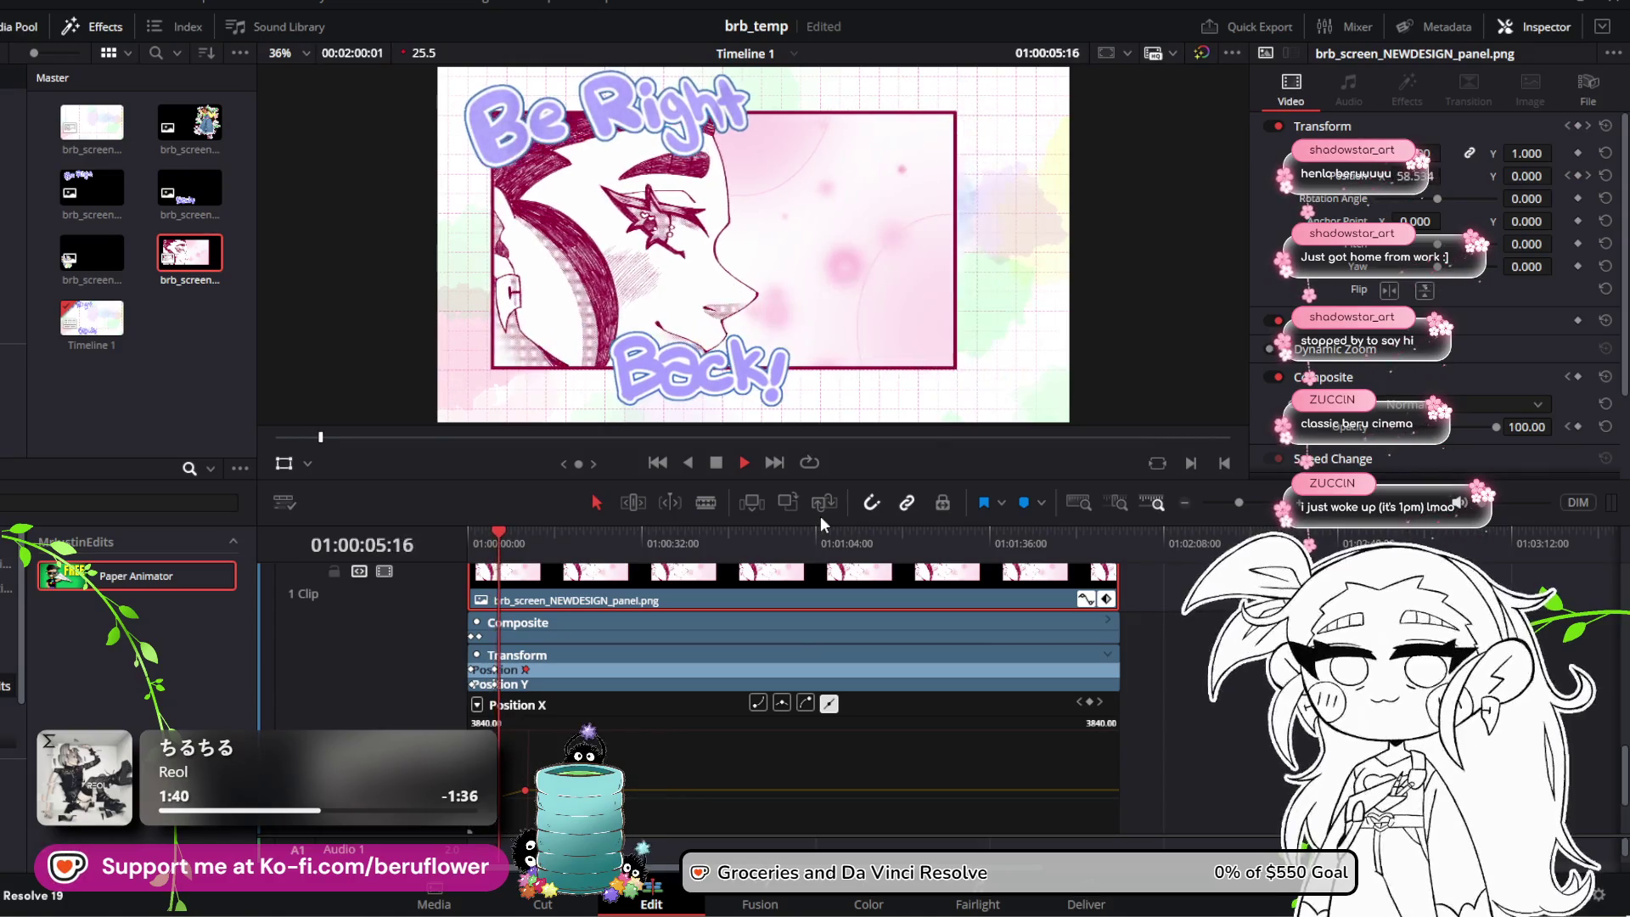
{"action": "key", "text": "space"}
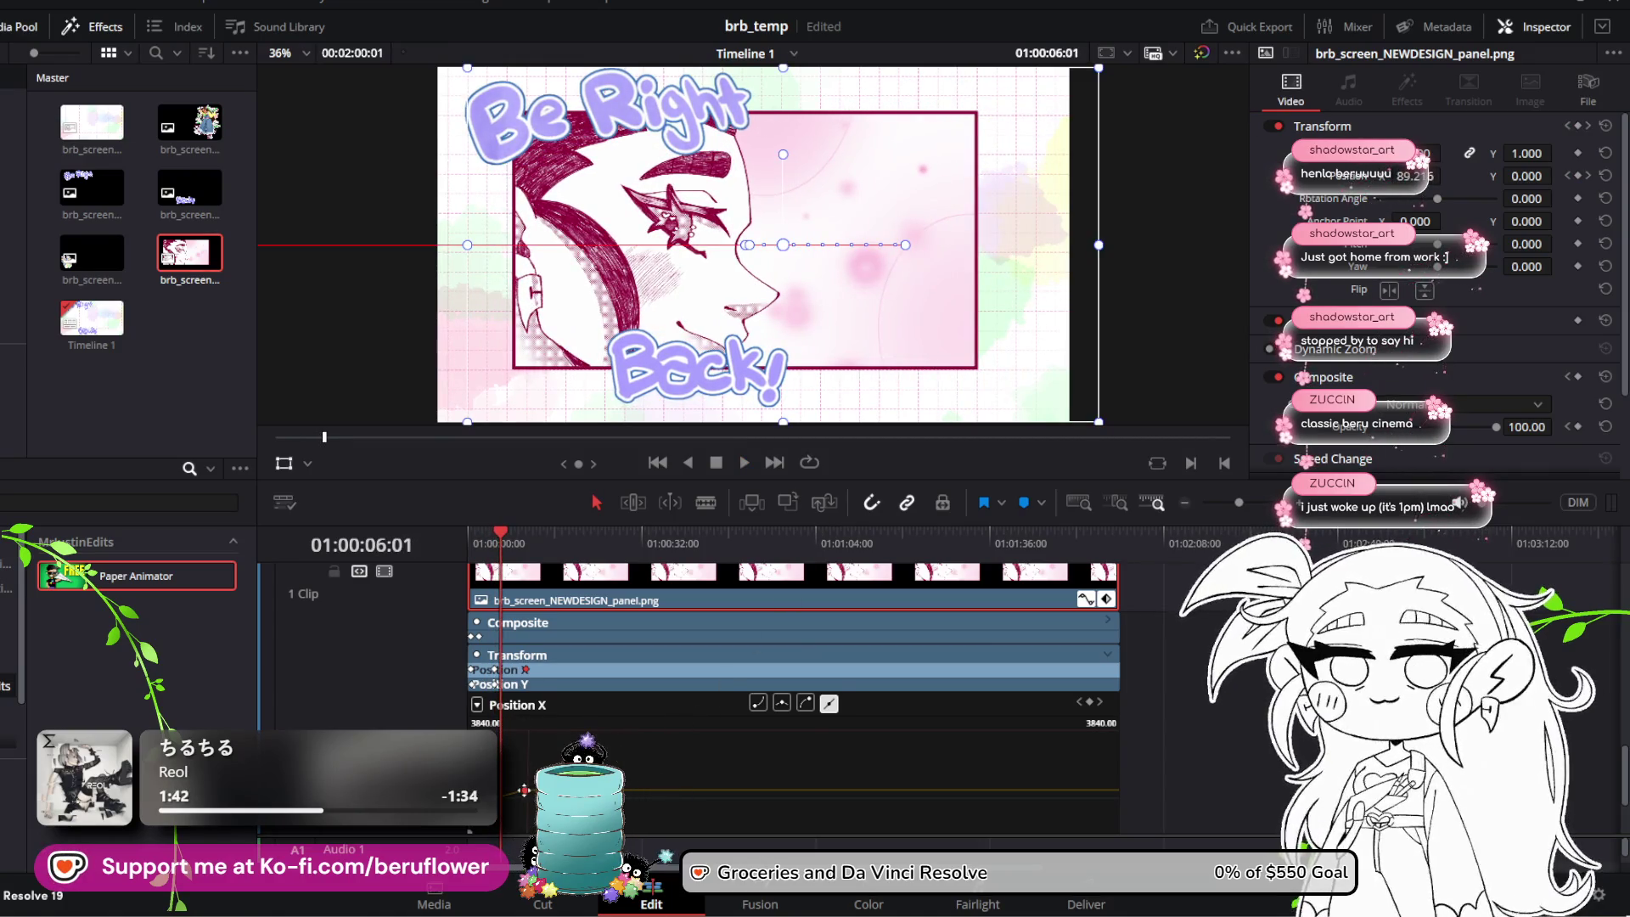
Step: Raise Position X slightly, zoom the timeline, and delete a later Position X keyframe
{"action": "left_click", "coordinate": [510, 792]}
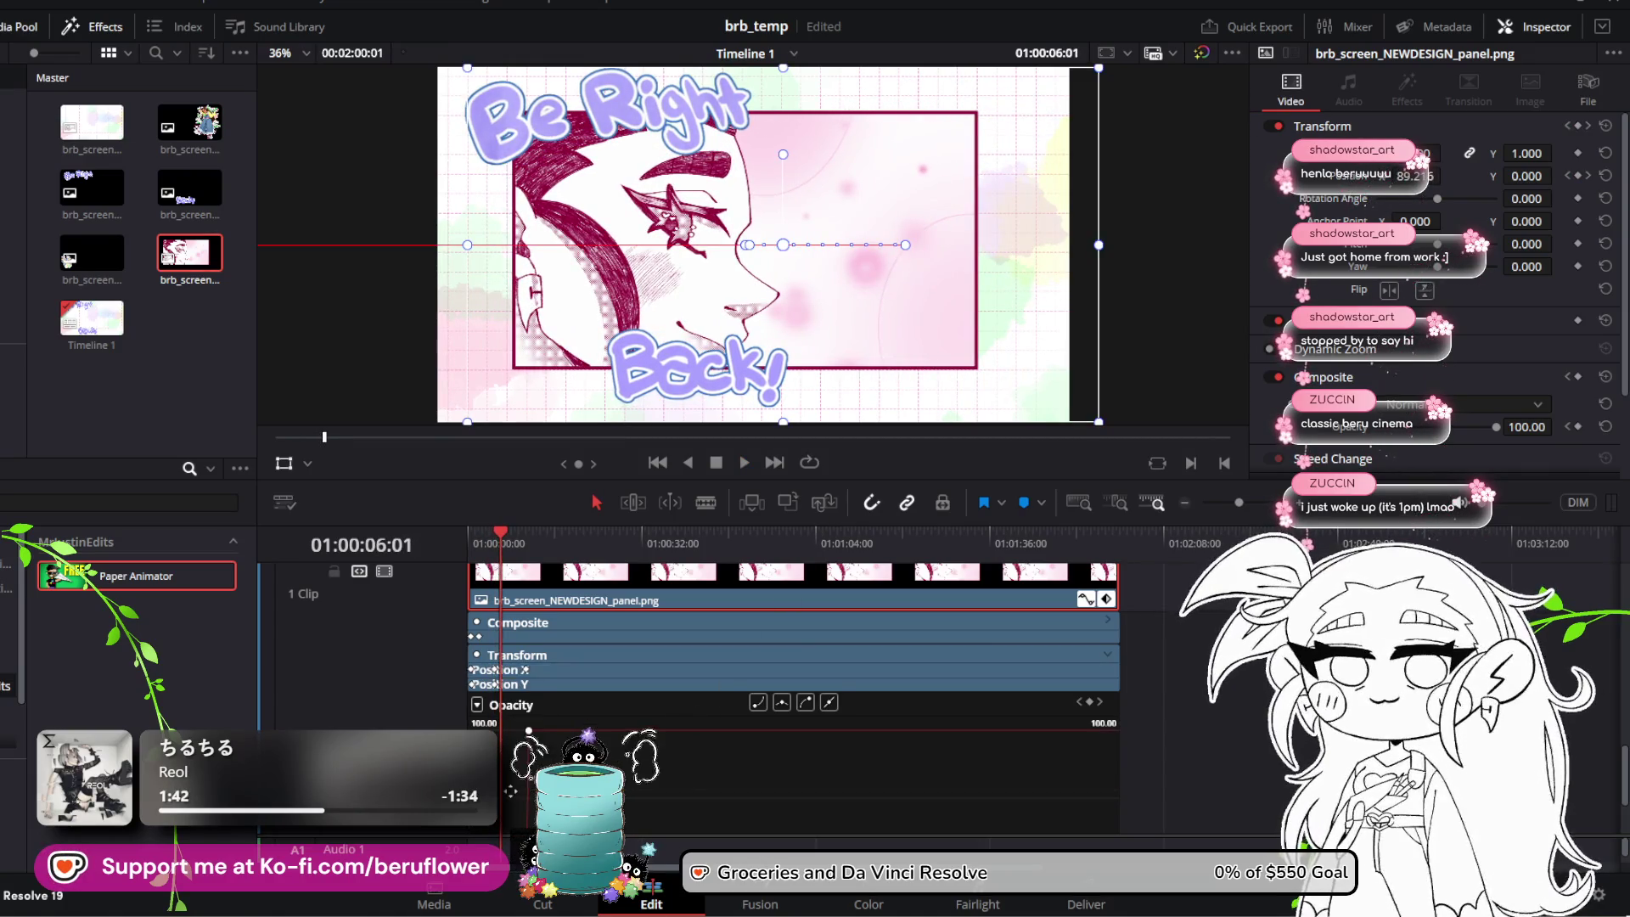
{"action": "left_click", "coordinate": [658, 672]}
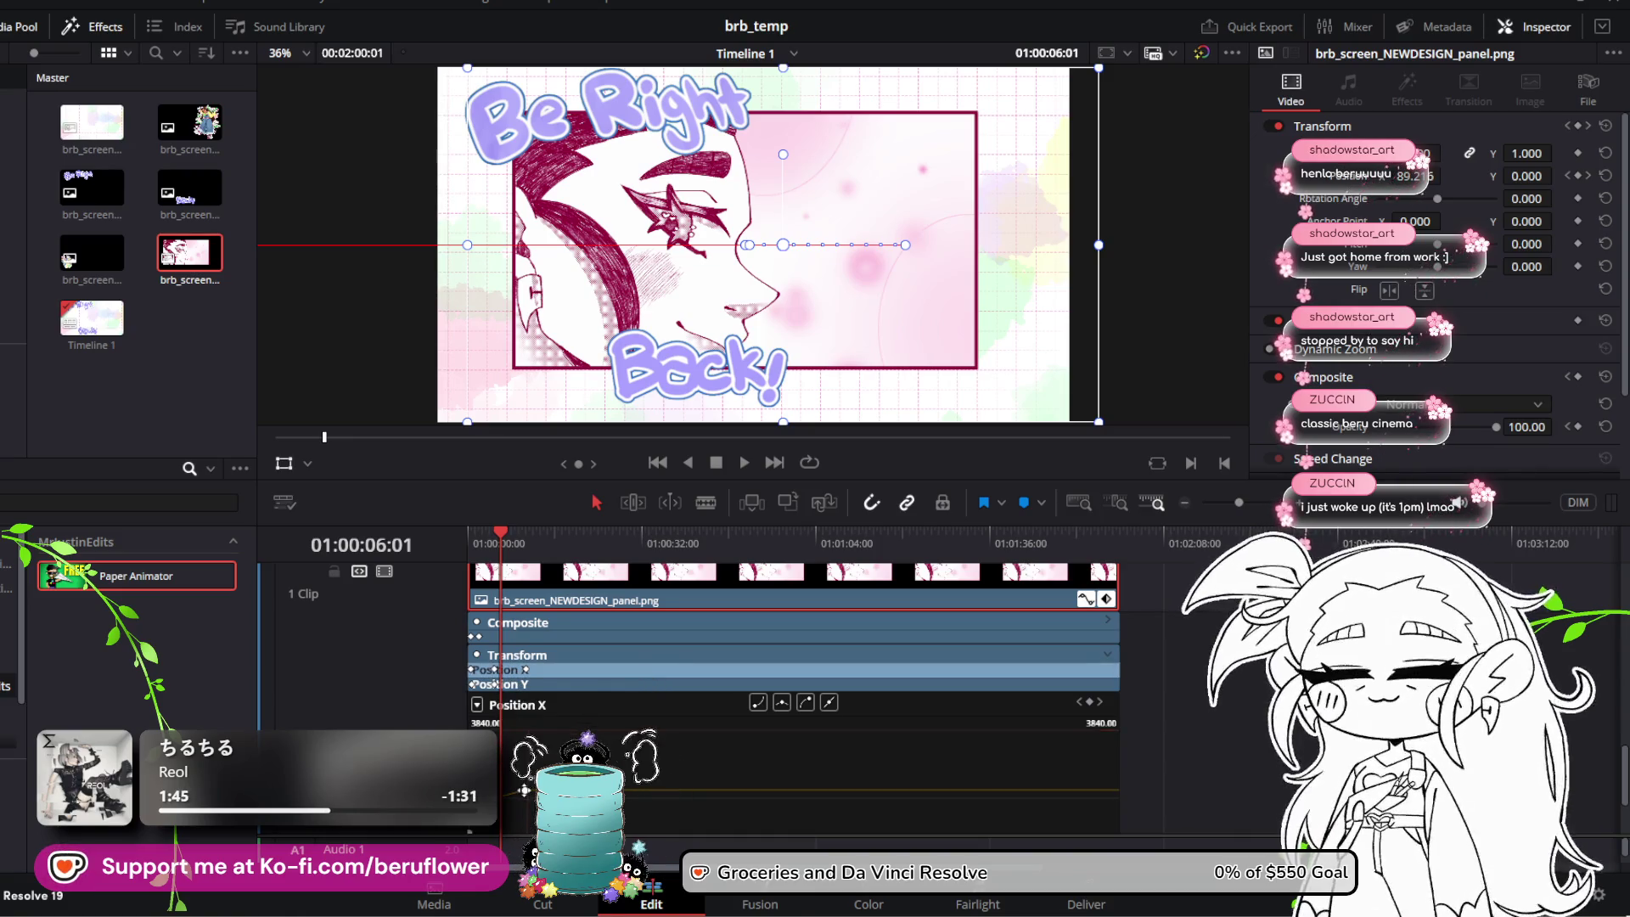
{"action": "left_click_drag", "start_coordinate": [525, 791], "coordinate": [515, 791]}
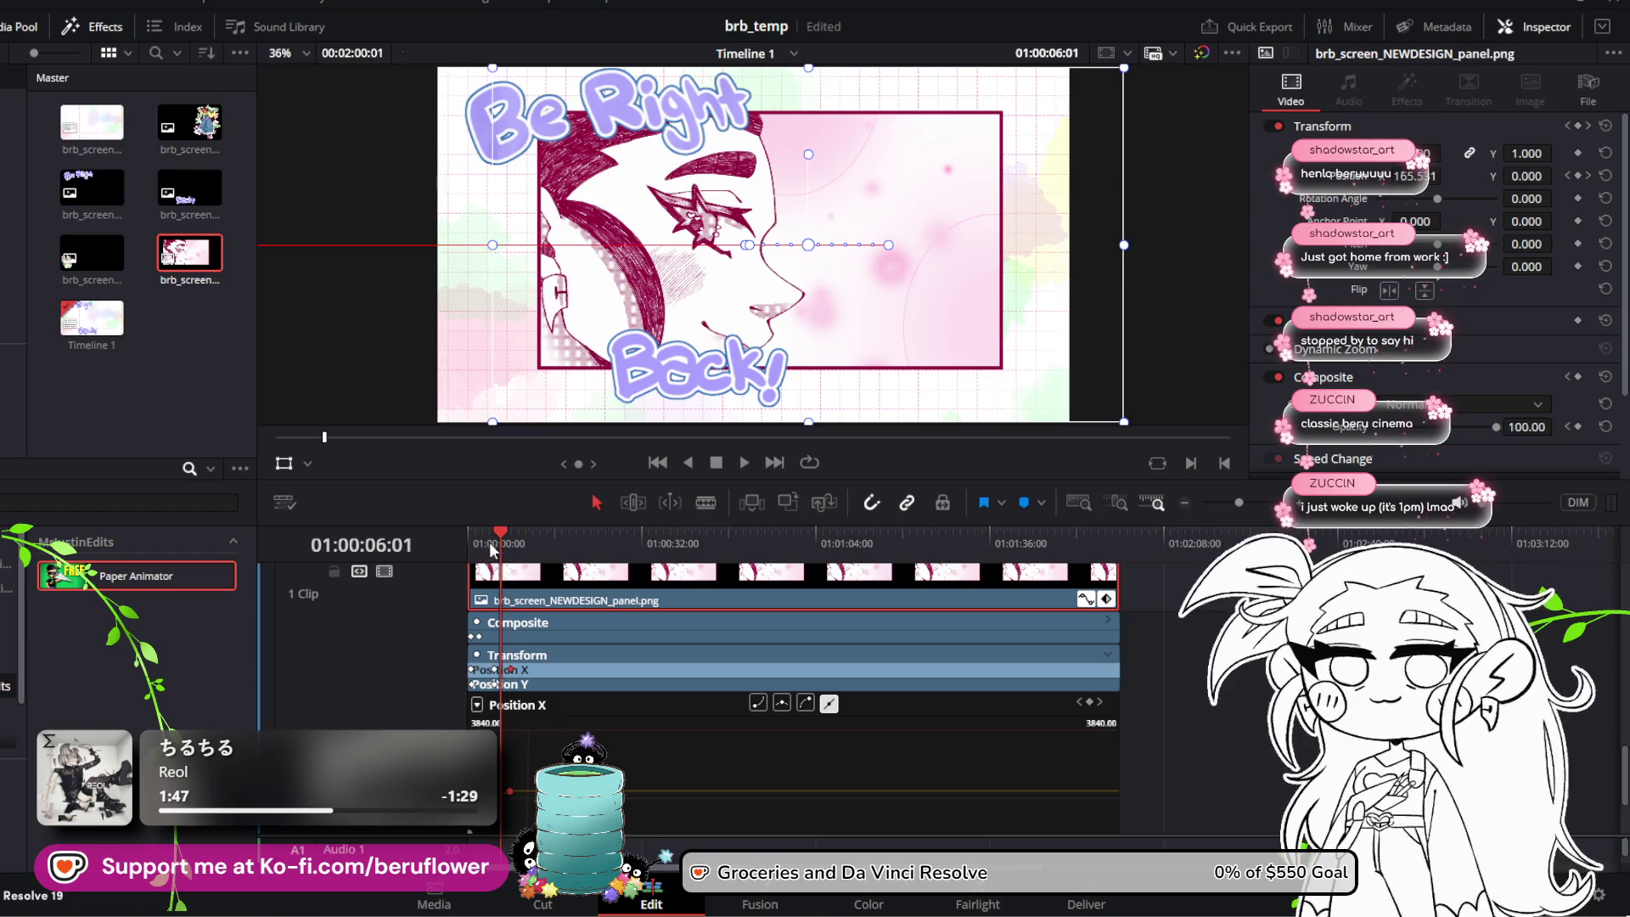
{"action": "left_click_drag", "start_coordinate": [1236, 503], "coordinate": [1252, 503]}
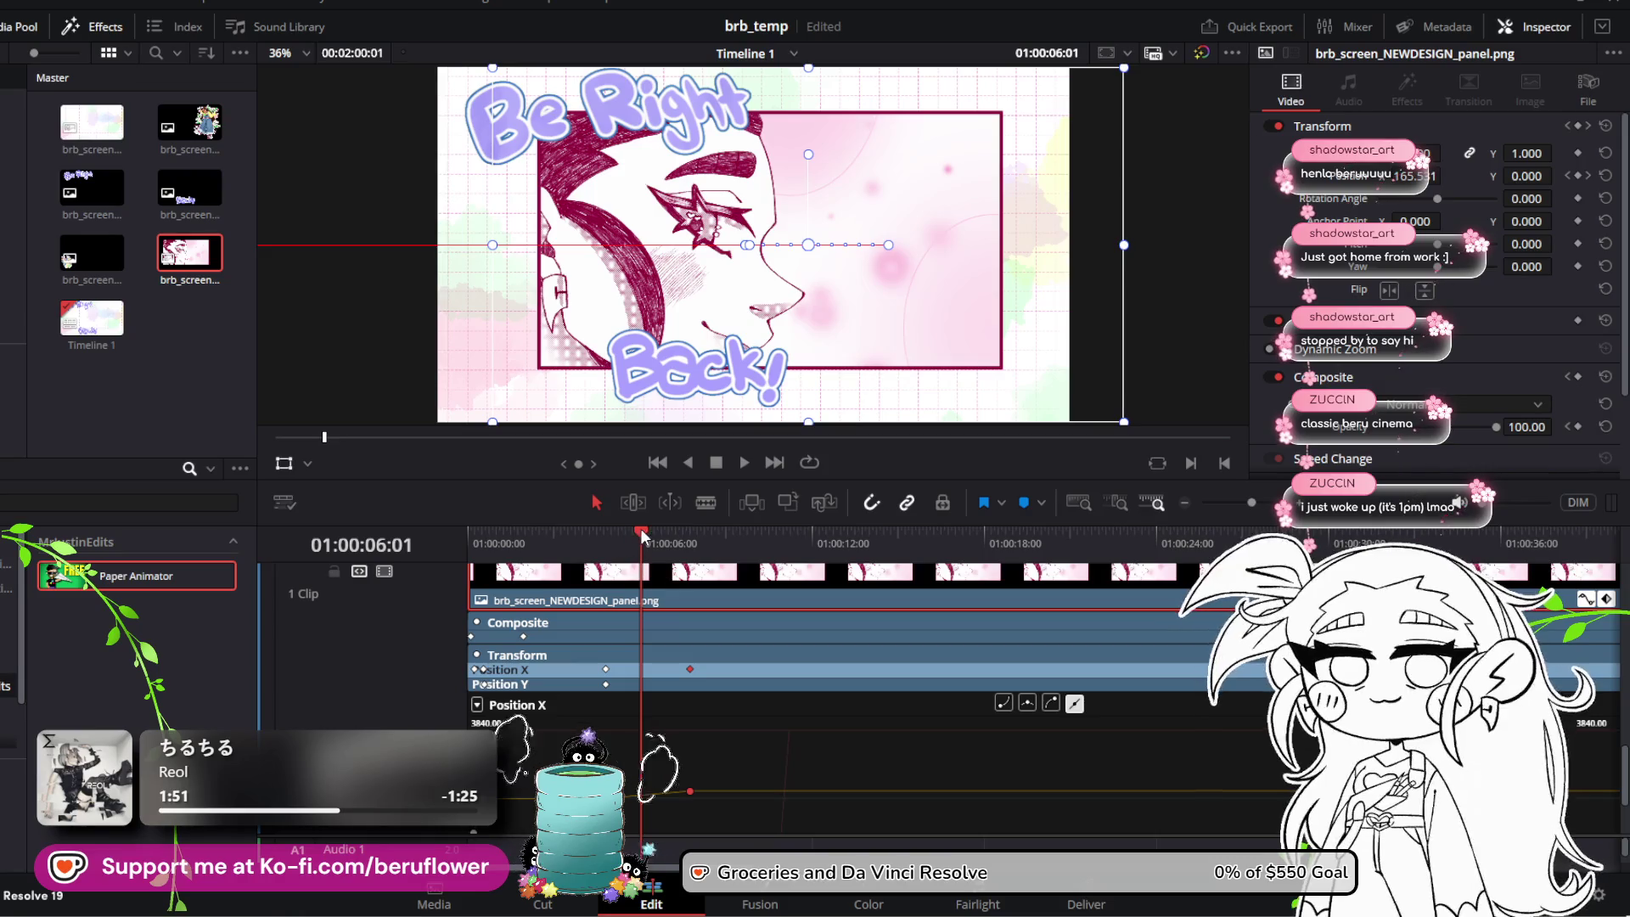
{"action": "mouse_move", "coordinate": [643, 535]}
{"action": "left_mouse_down"}
{"action": "mouse_move", "coordinate": [962, 573]}
{"action": "mouse_move", "coordinate": [667, 609]}
{"action": "mouse_move", "coordinate": [689, 611]}
{"action": "left_mouse_up"}
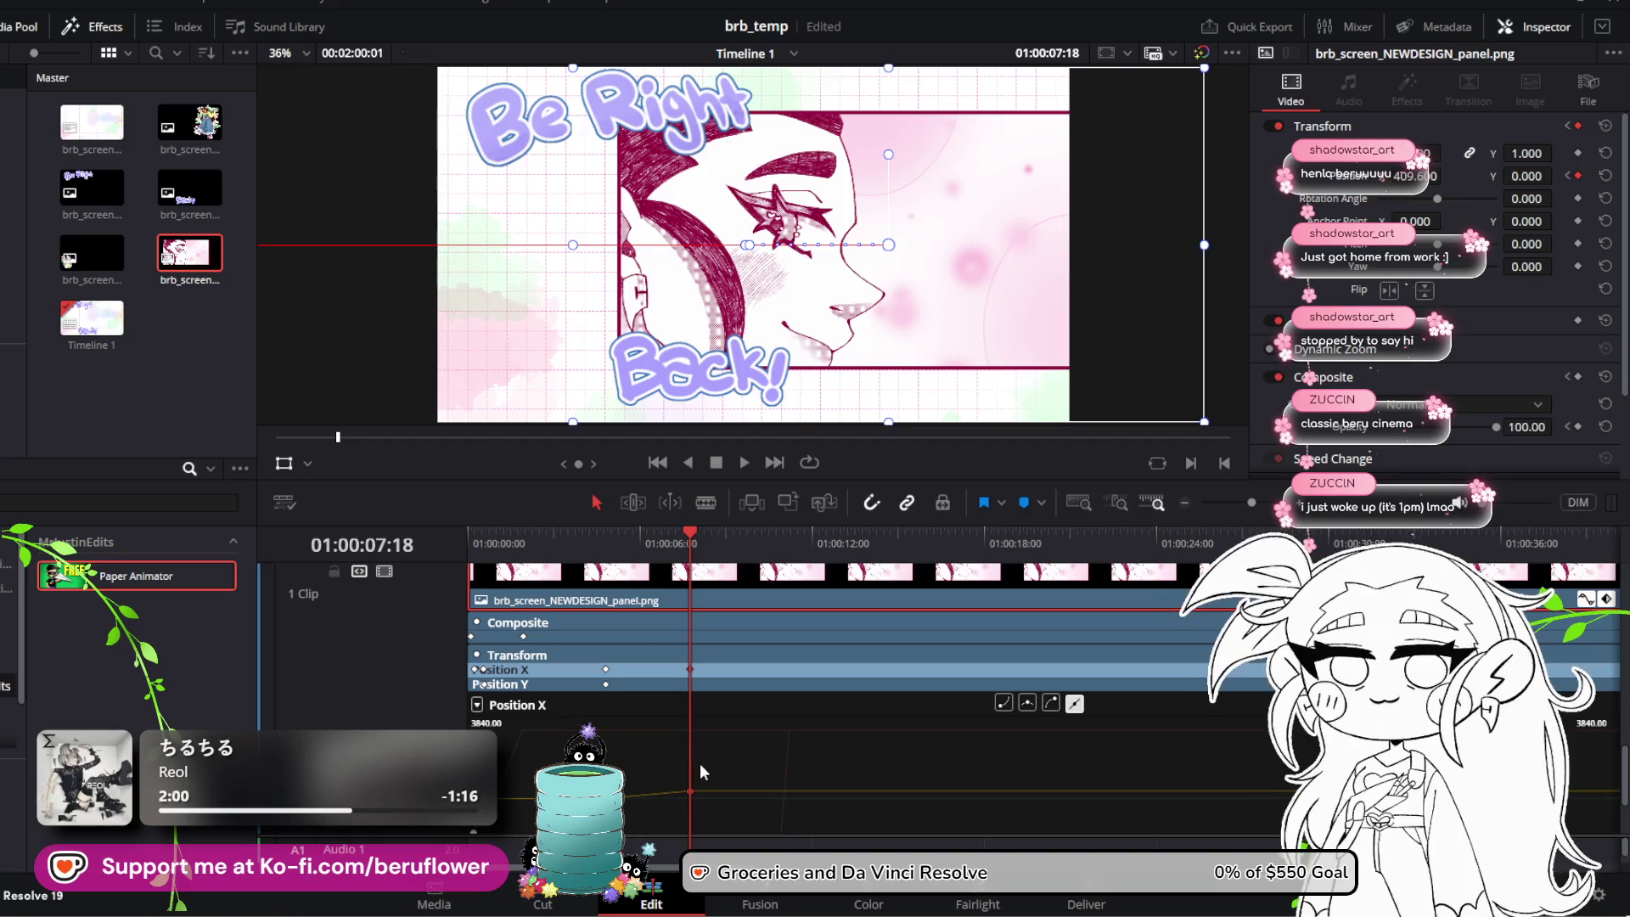
{"action": "key", "text": "Delete"}
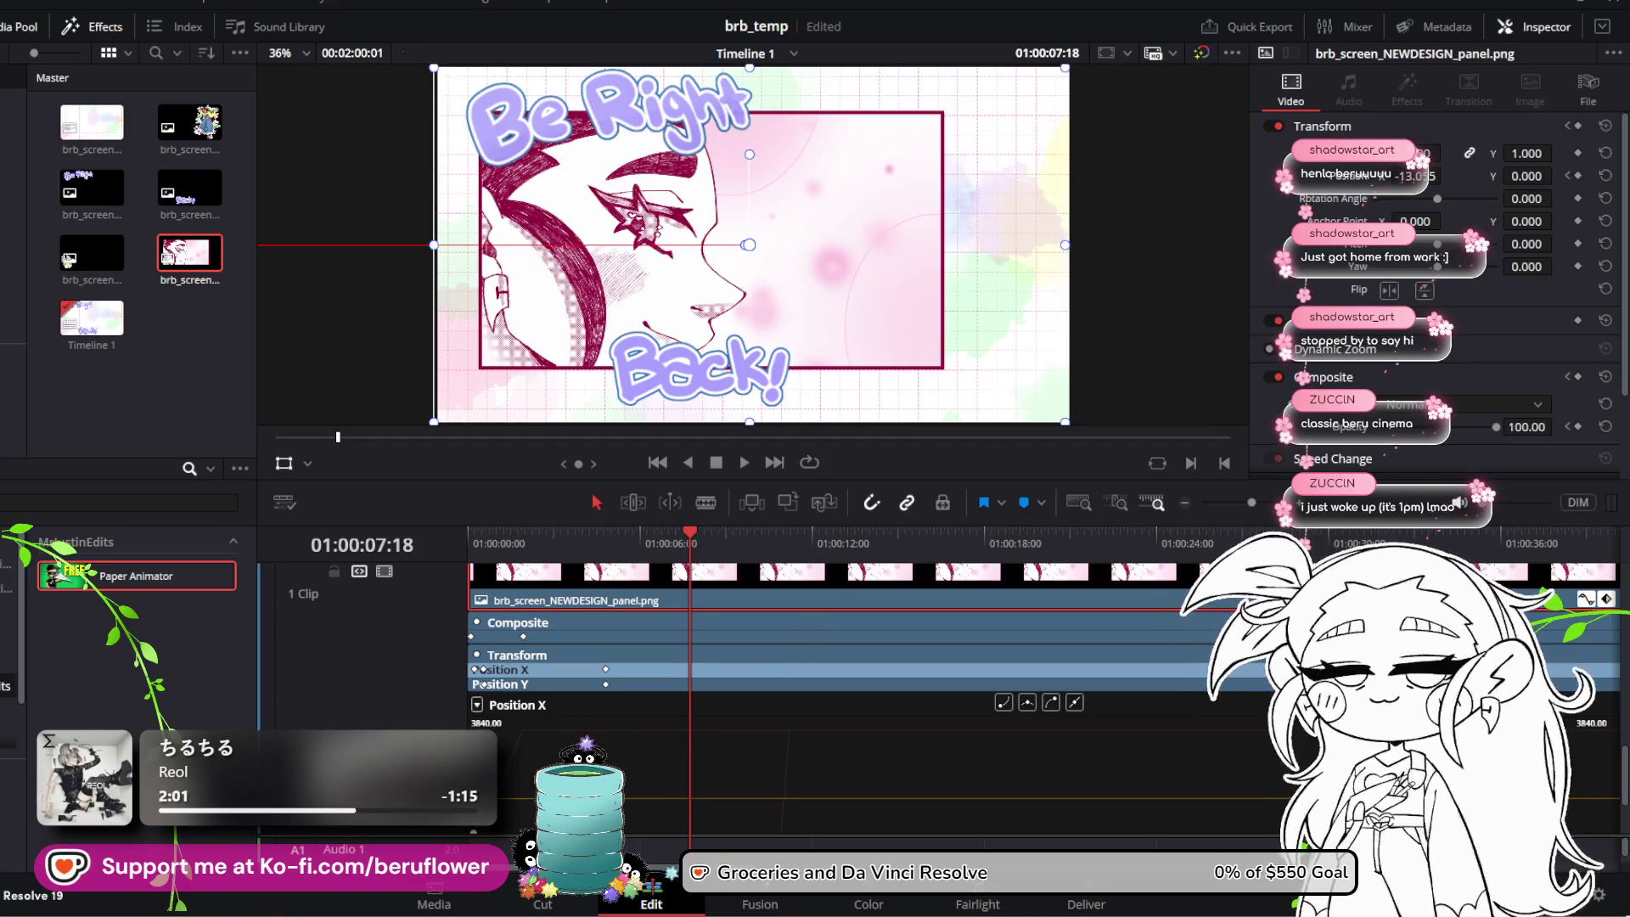
Step: Keyframe the panel pushed off to the right and replay the slide-in animation
{"action": "left_click_drag", "start_coordinate": [1427, 154], "coordinate": [1446, 154]}
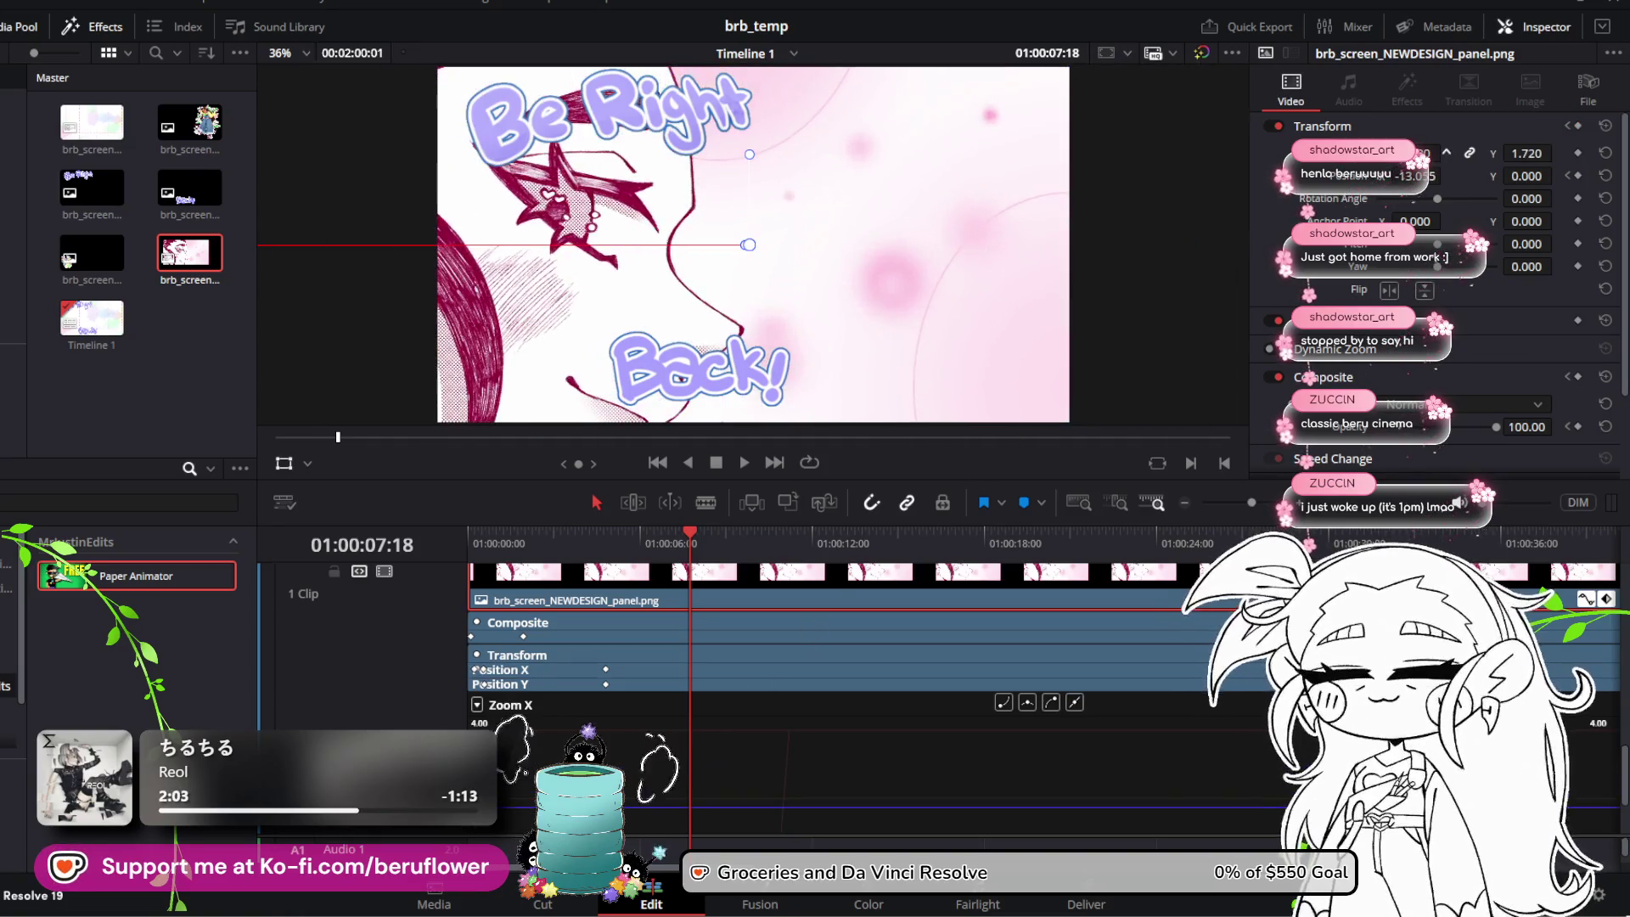
{"action": "key", "text": "ctrl+z"}
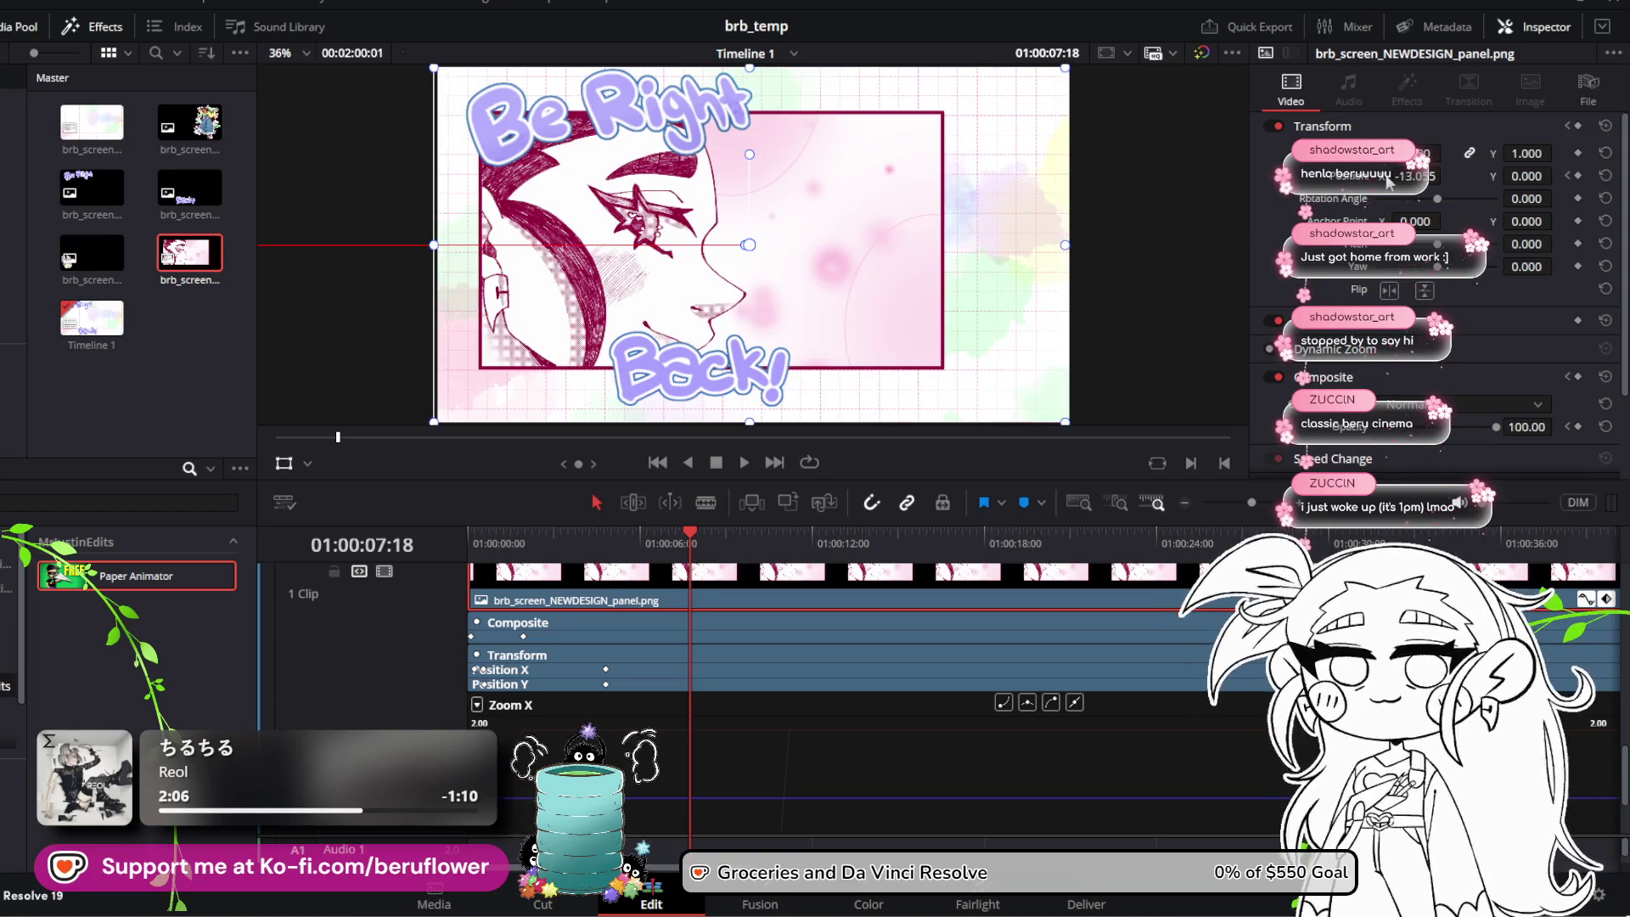
{"action": "left_click_drag", "start_coordinate": [1401, 176], "coordinate": [1447, 174]}
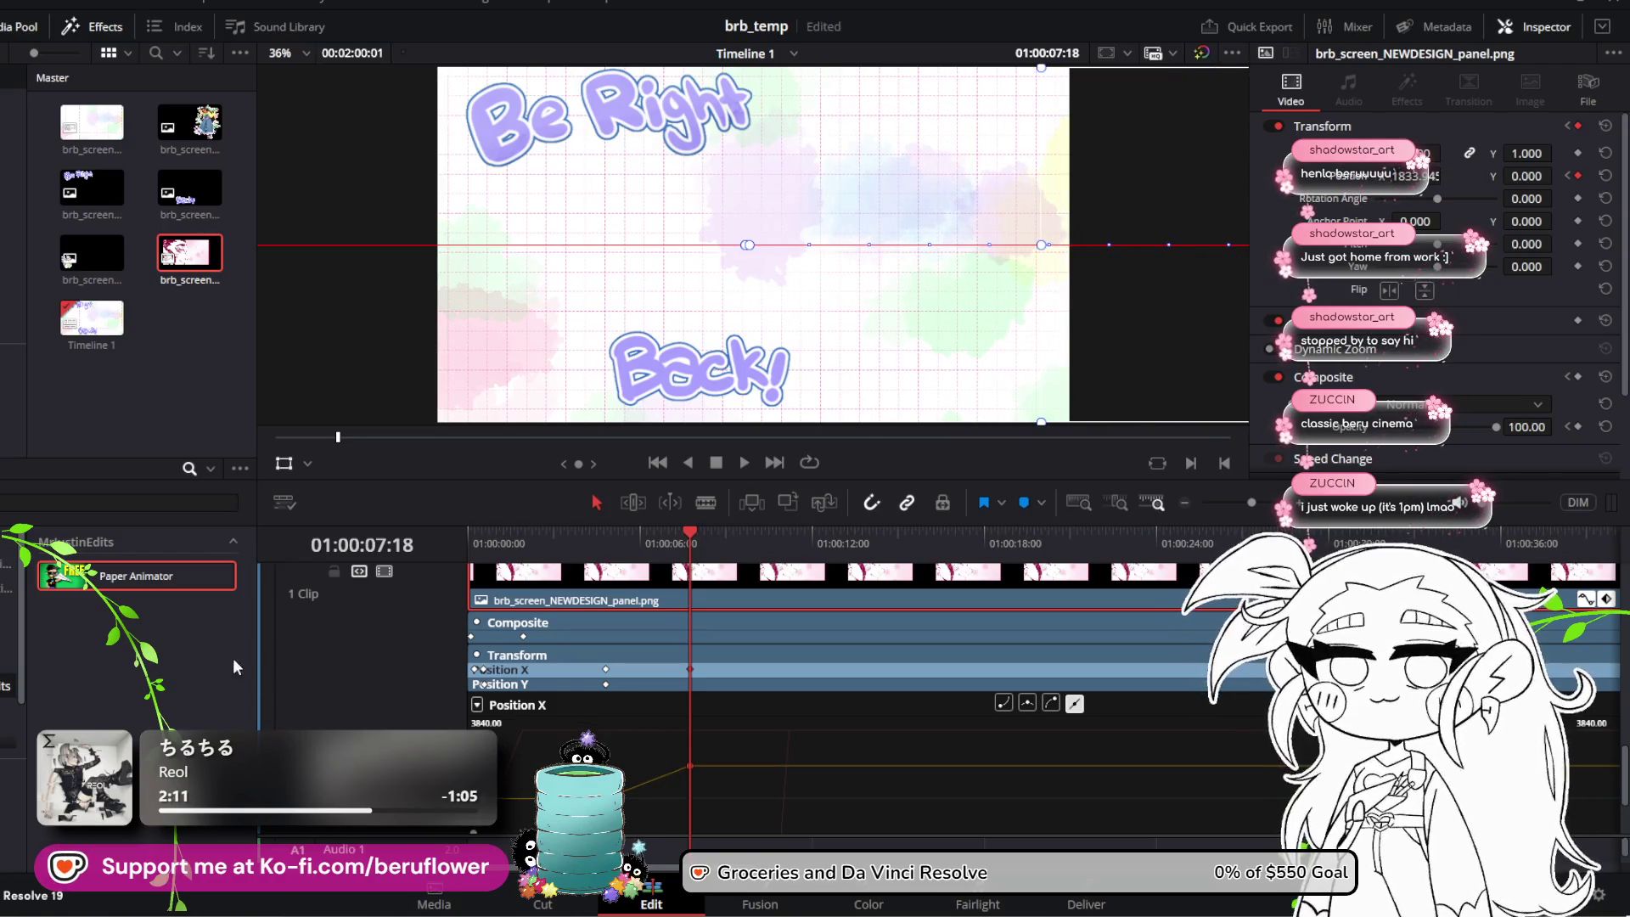
{"action": "left_click_drag", "start_coordinate": [690, 541], "coordinate": [480, 543]}
{"action": "key", "text": "space"}
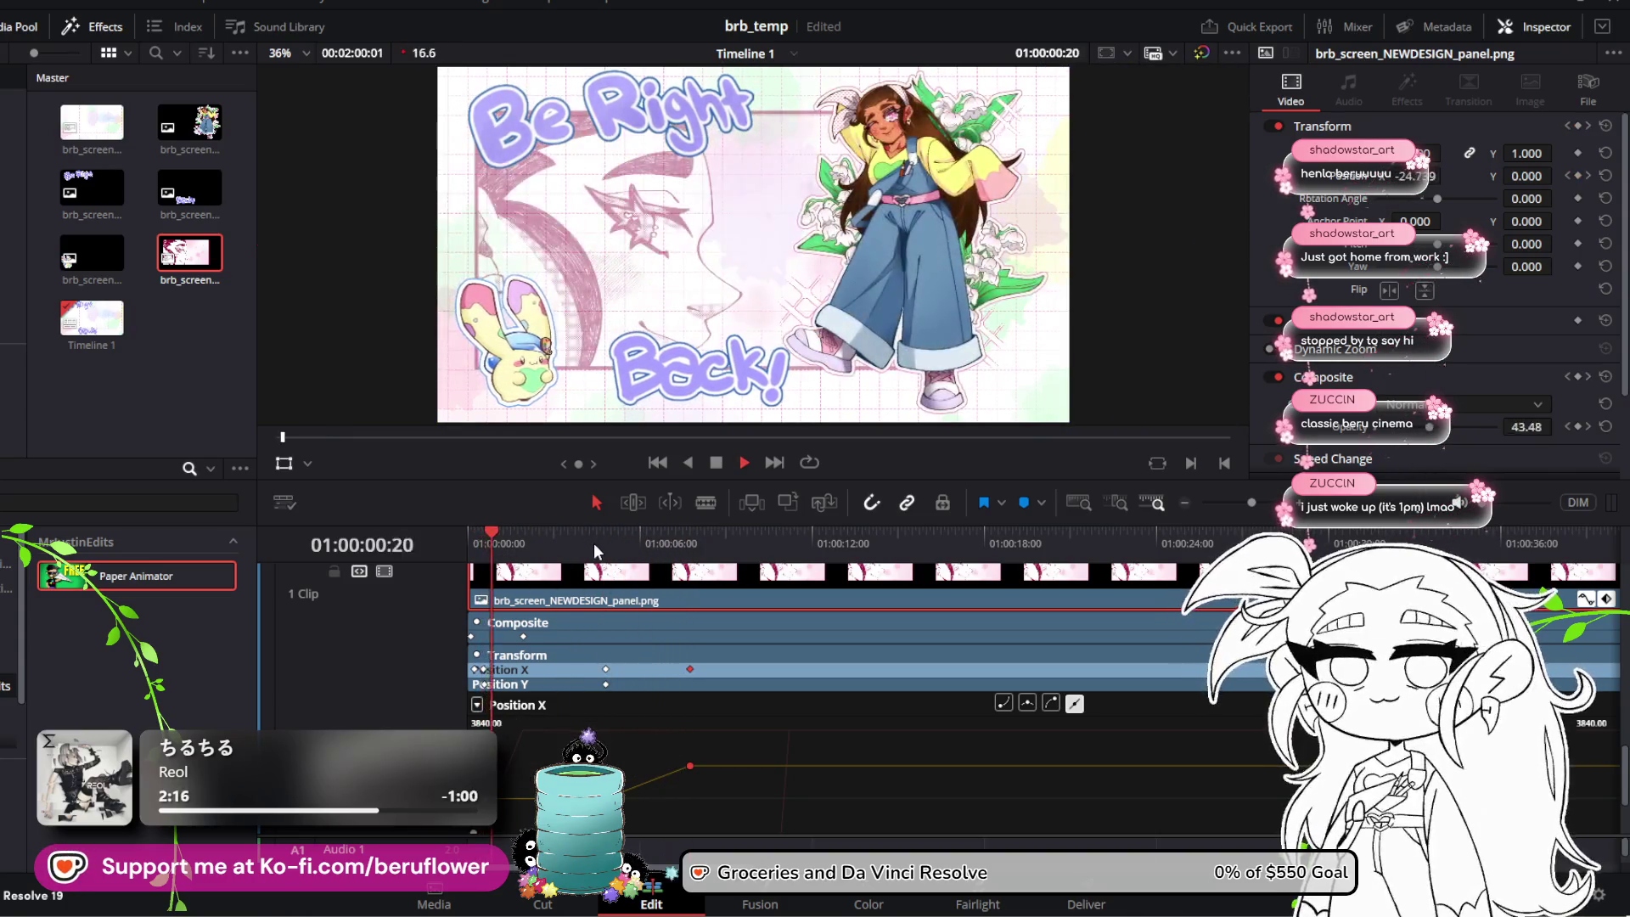
{"action": "left_click", "coordinate": [466, 537]}
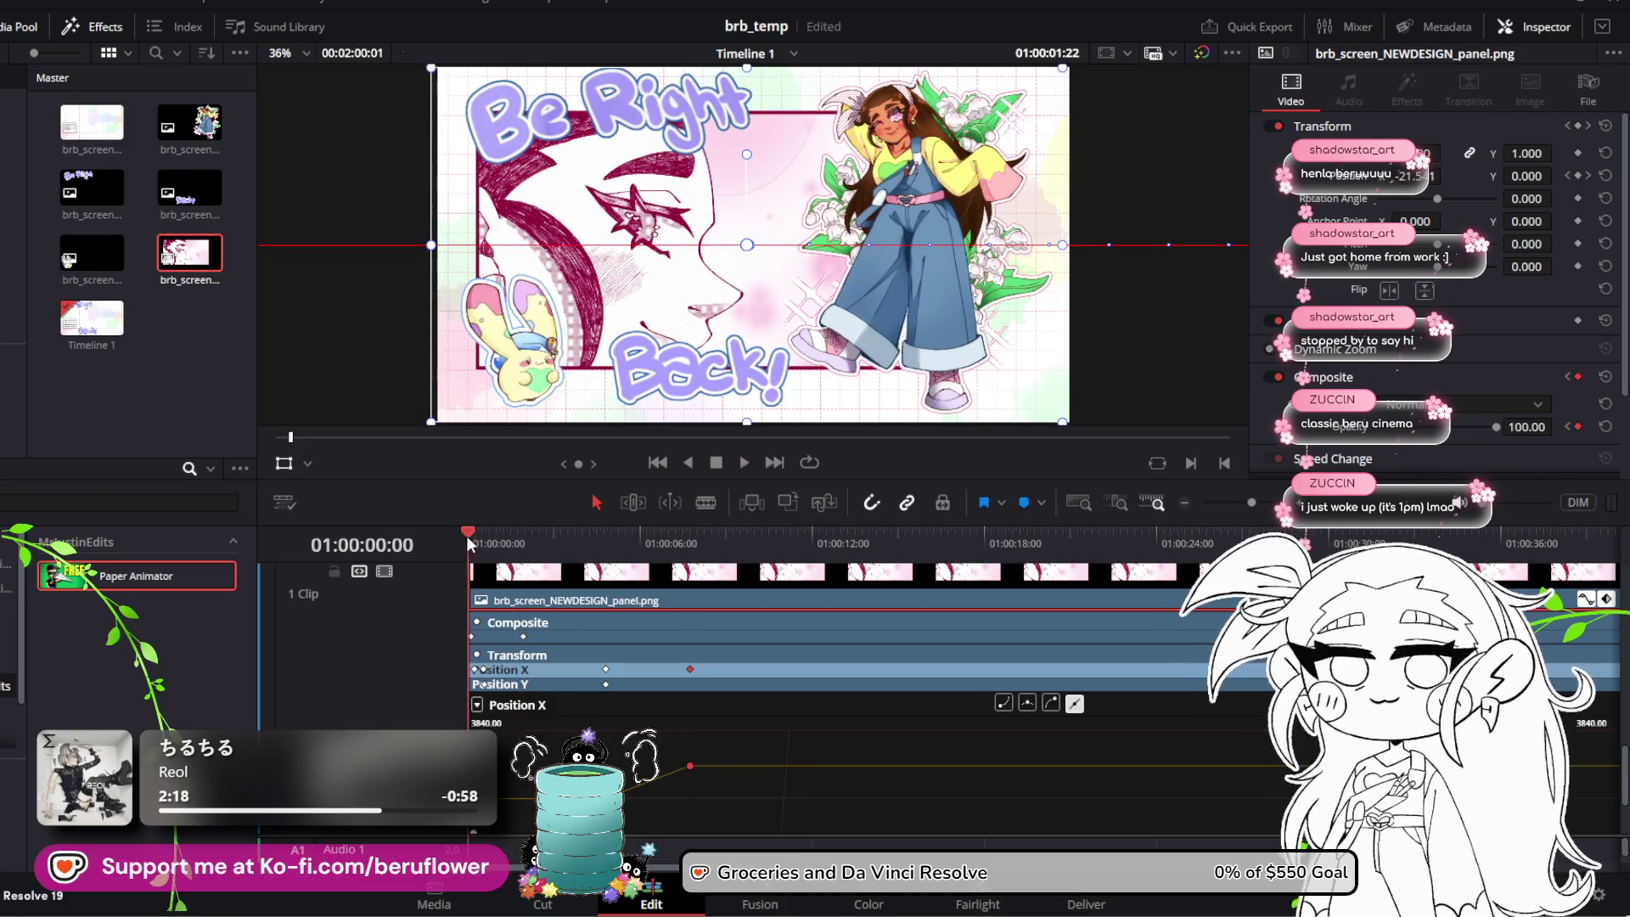
{"action": "key", "text": "space"}
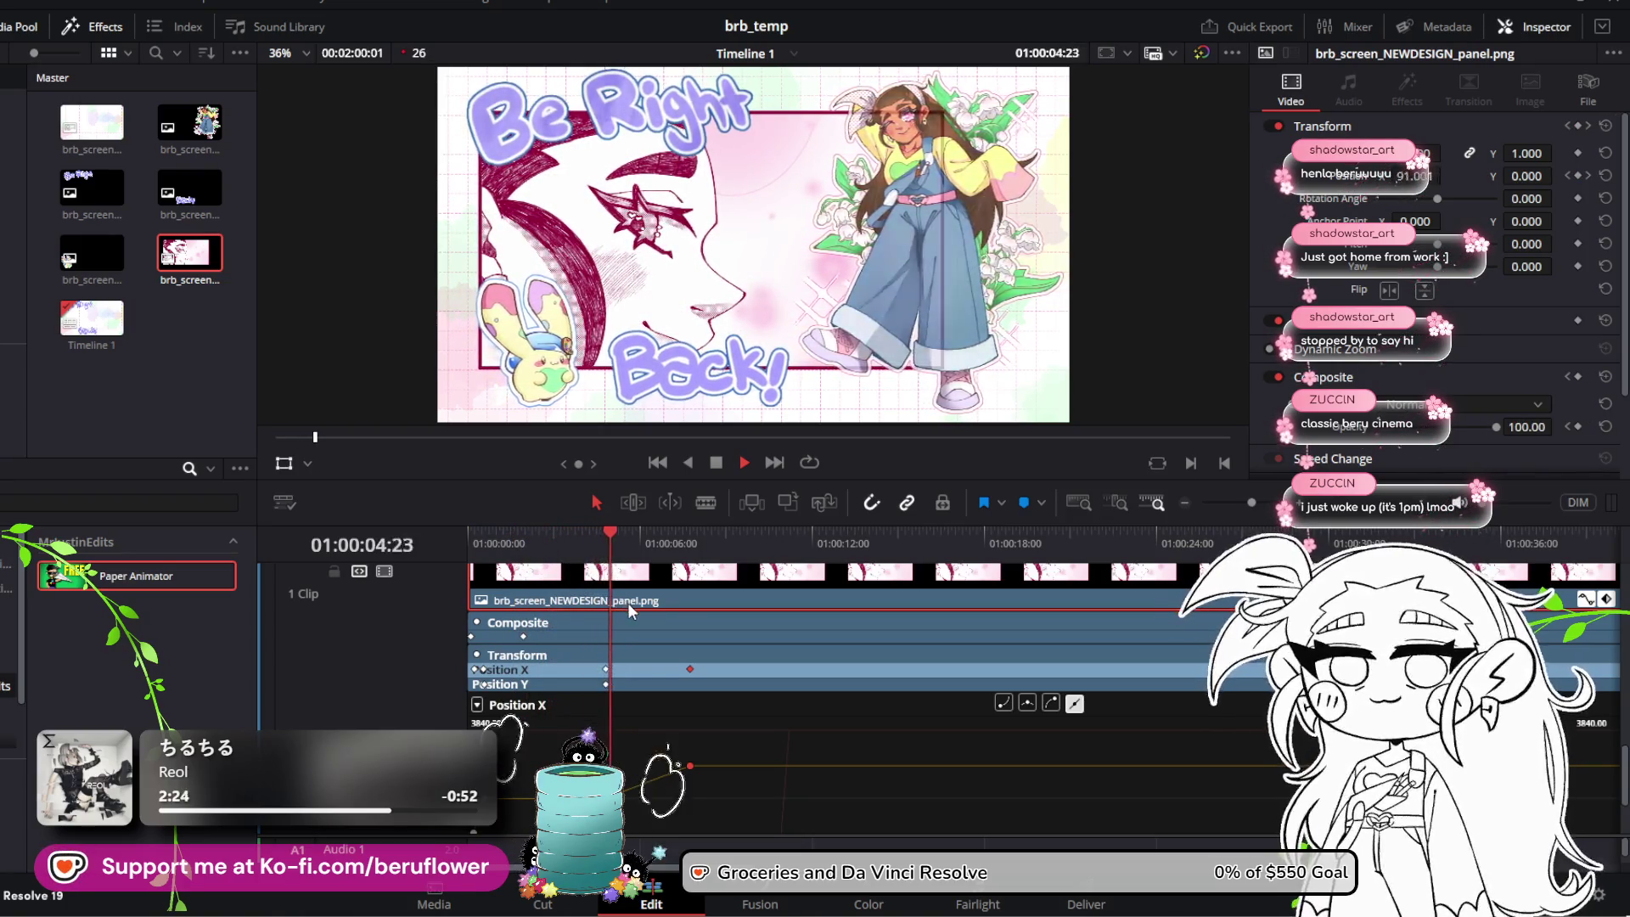
{"action": "key", "text": "space"}
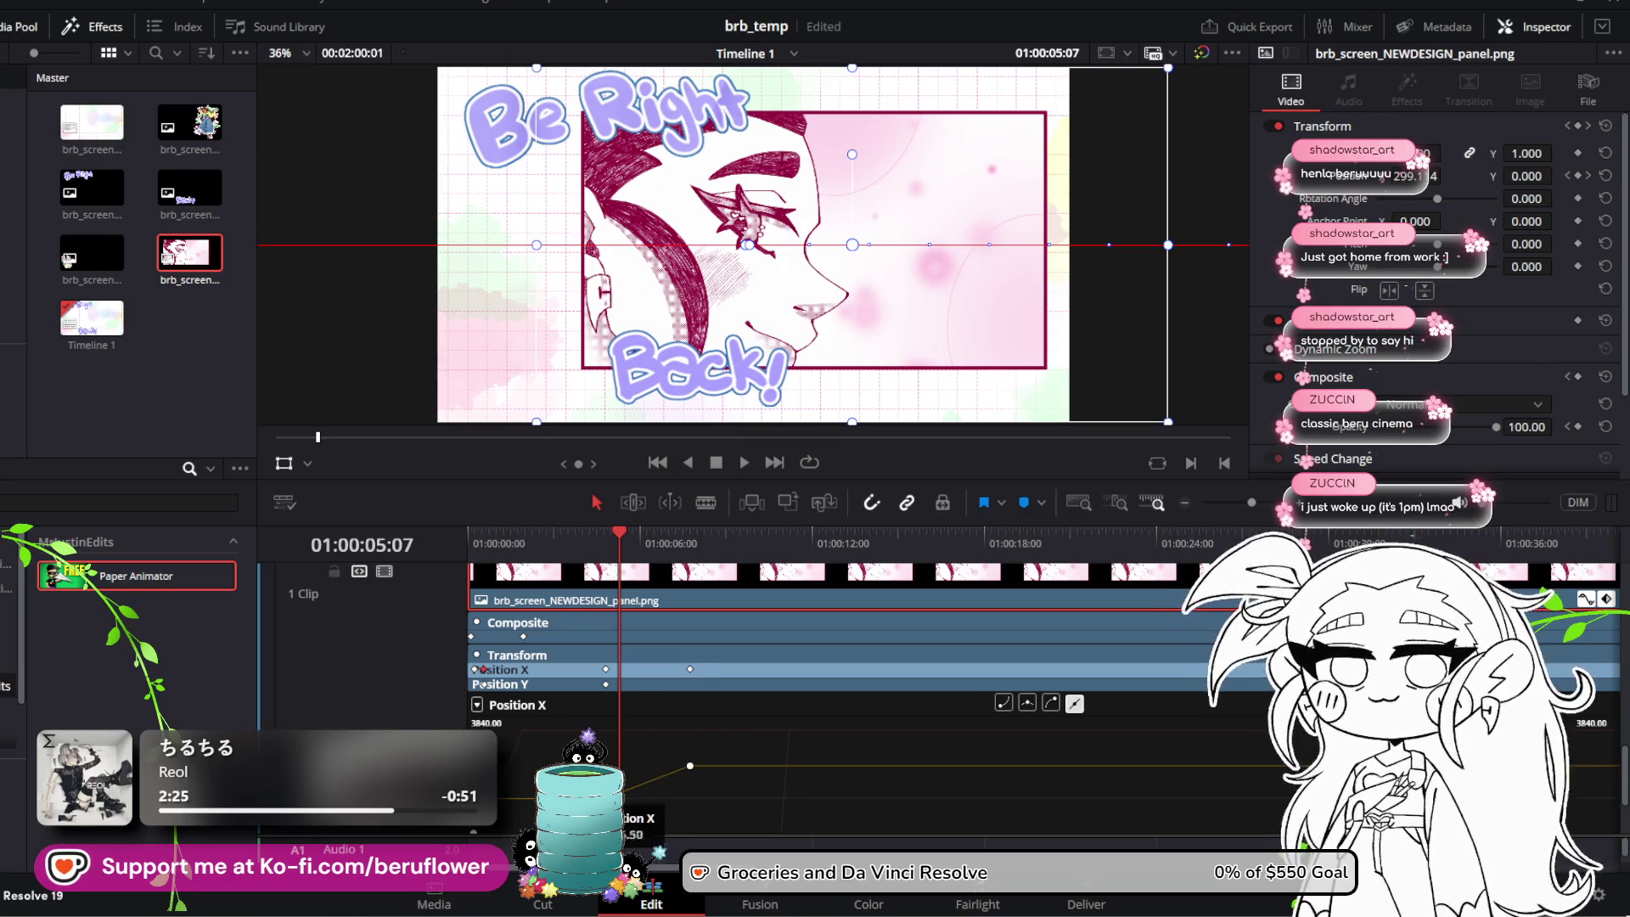
Step: Place the Position X keyframe at about 01:00:02:11 with X at -51.20
{"action": "left_click_drag", "start_coordinate": [624, 548], "coordinate": [538, 554]}
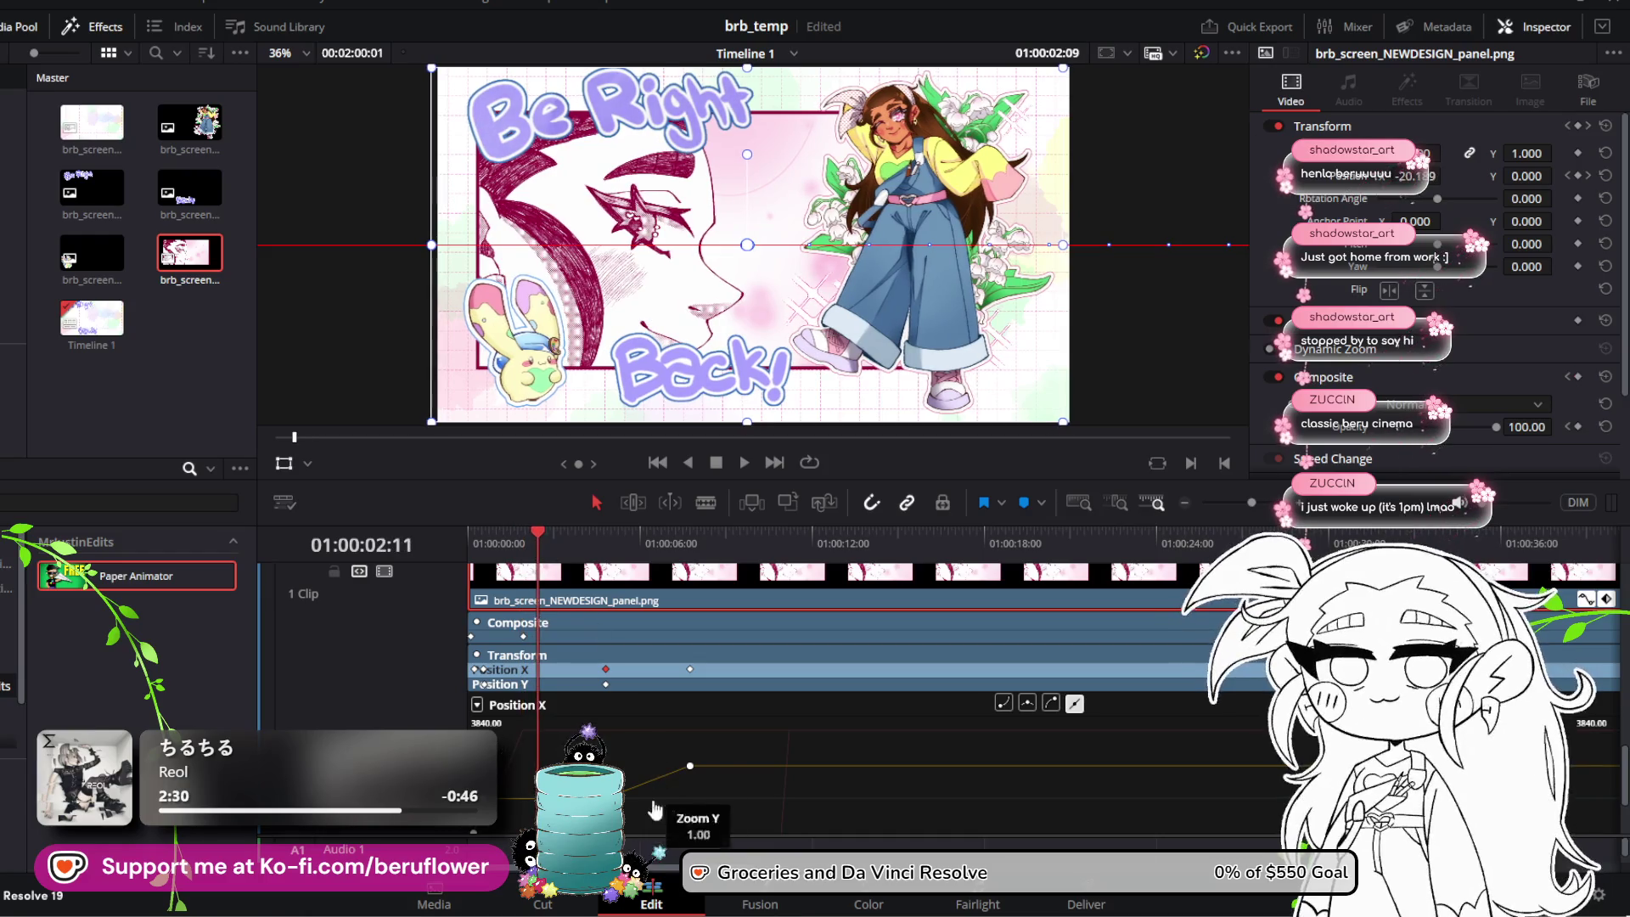
{"action": "mouse_move", "coordinate": [609, 811]}
{"action": "left_mouse_down"}
{"action": "mouse_move", "coordinate": [538, 822]}
{"action": "mouse_move", "coordinate": [605, 803]}
{"action": "left_mouse_up"}
{"action": "key", "text": "ctrl+z"}
{"action": "key", "text": "ctrl+z"}
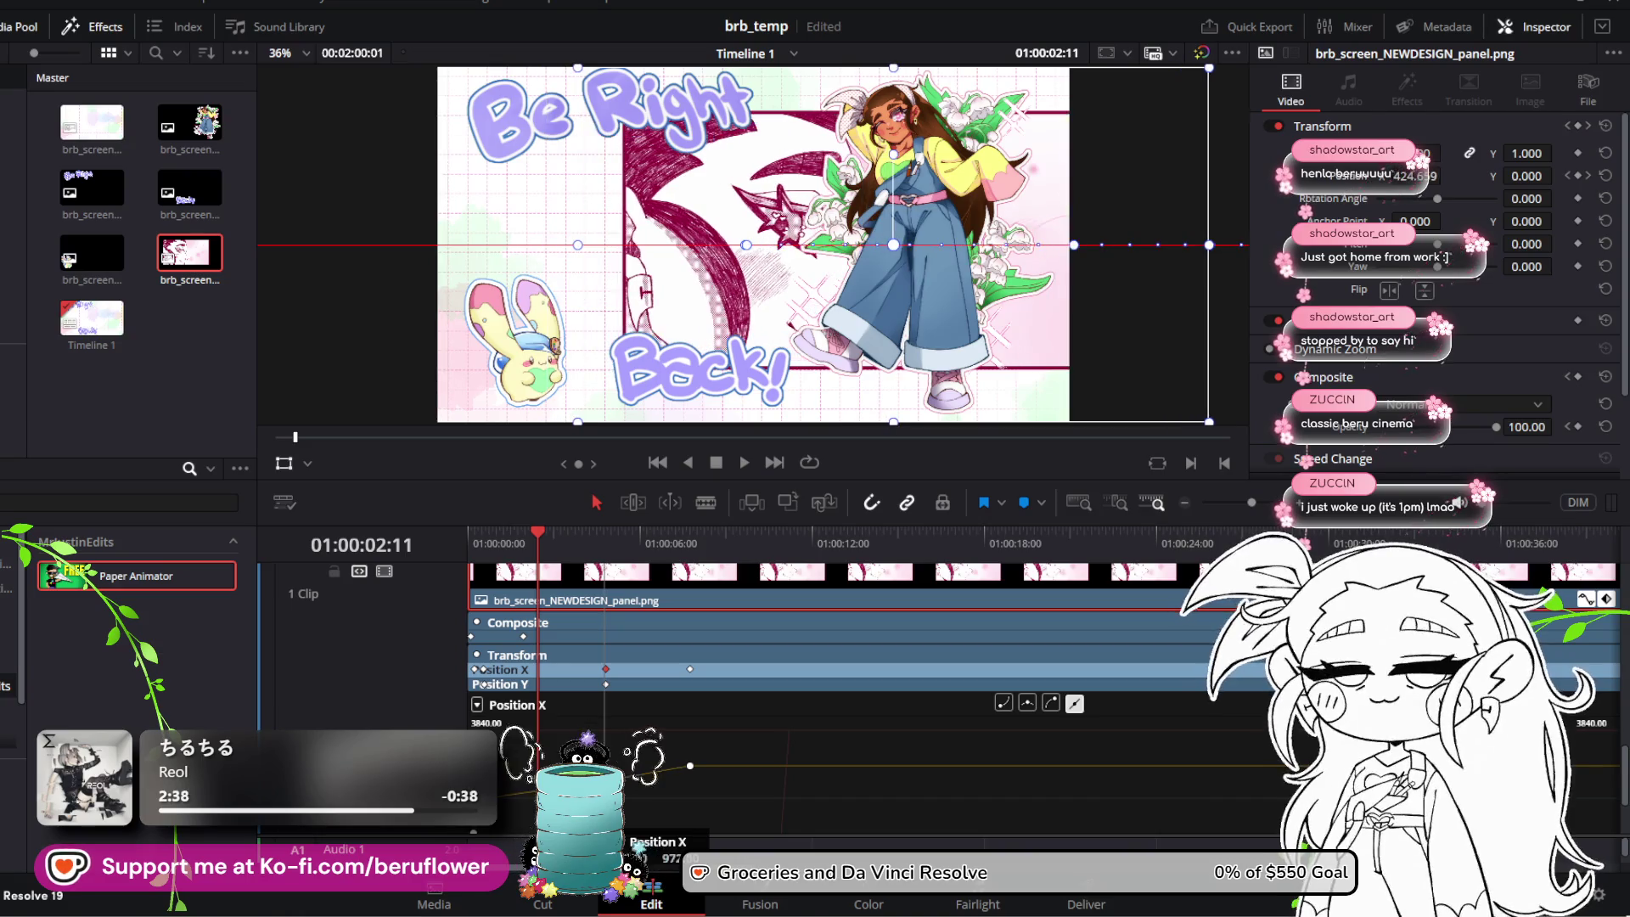
{"action": "key", "text": "ctrl+z"}
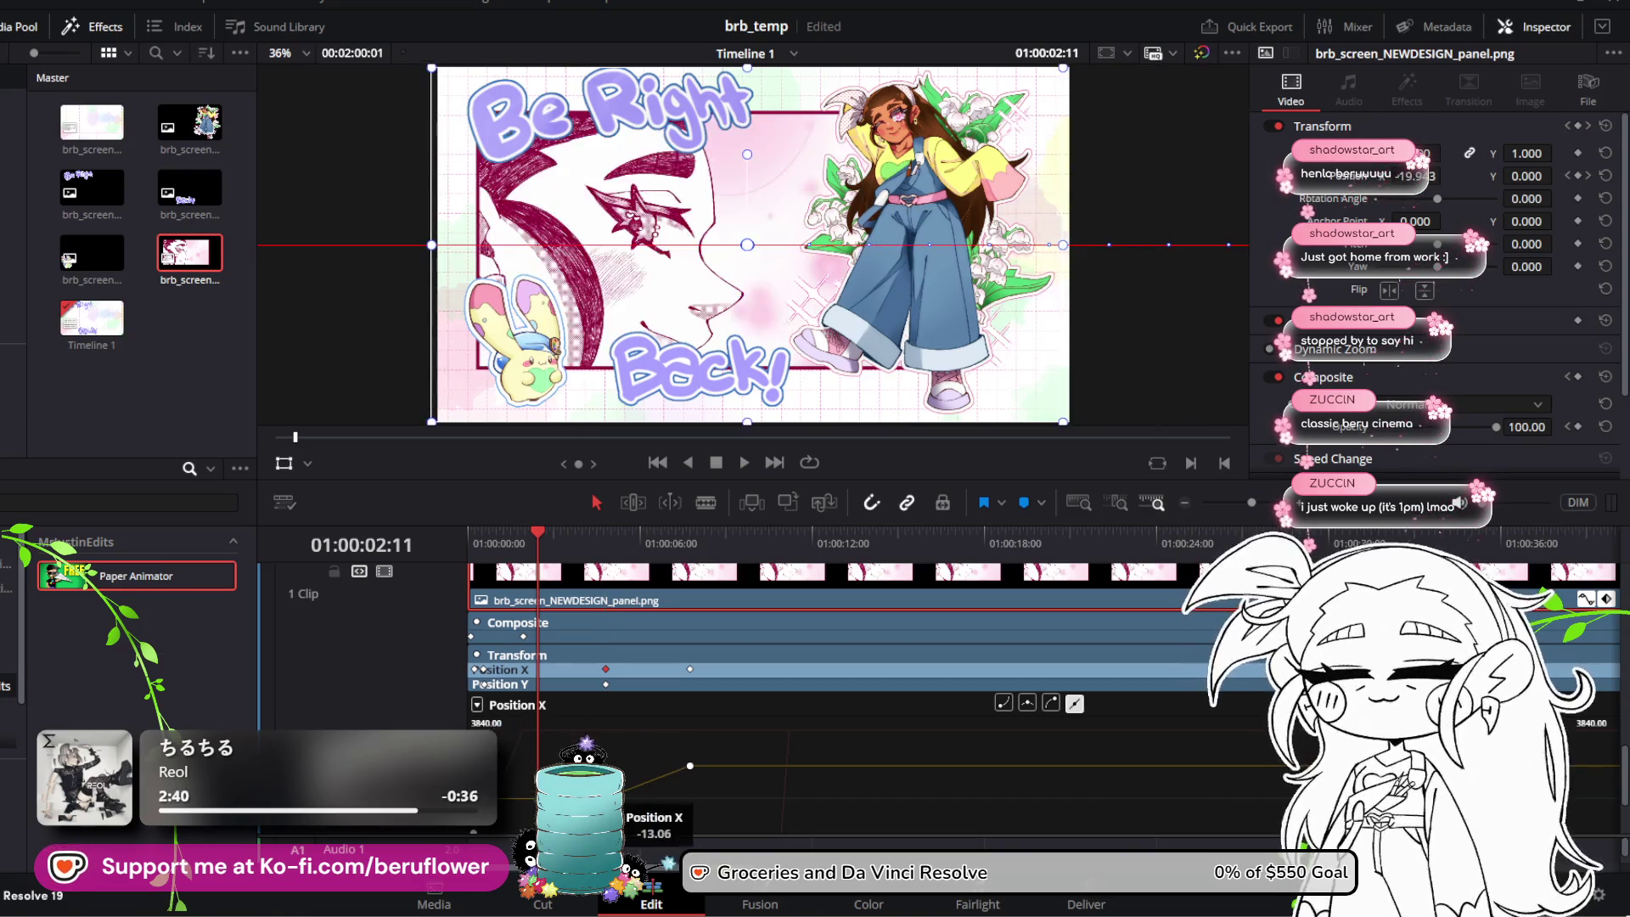
{"action": "left_click_drag", "start_coordinate": [607, 814], "coordinate": [535, 799]}
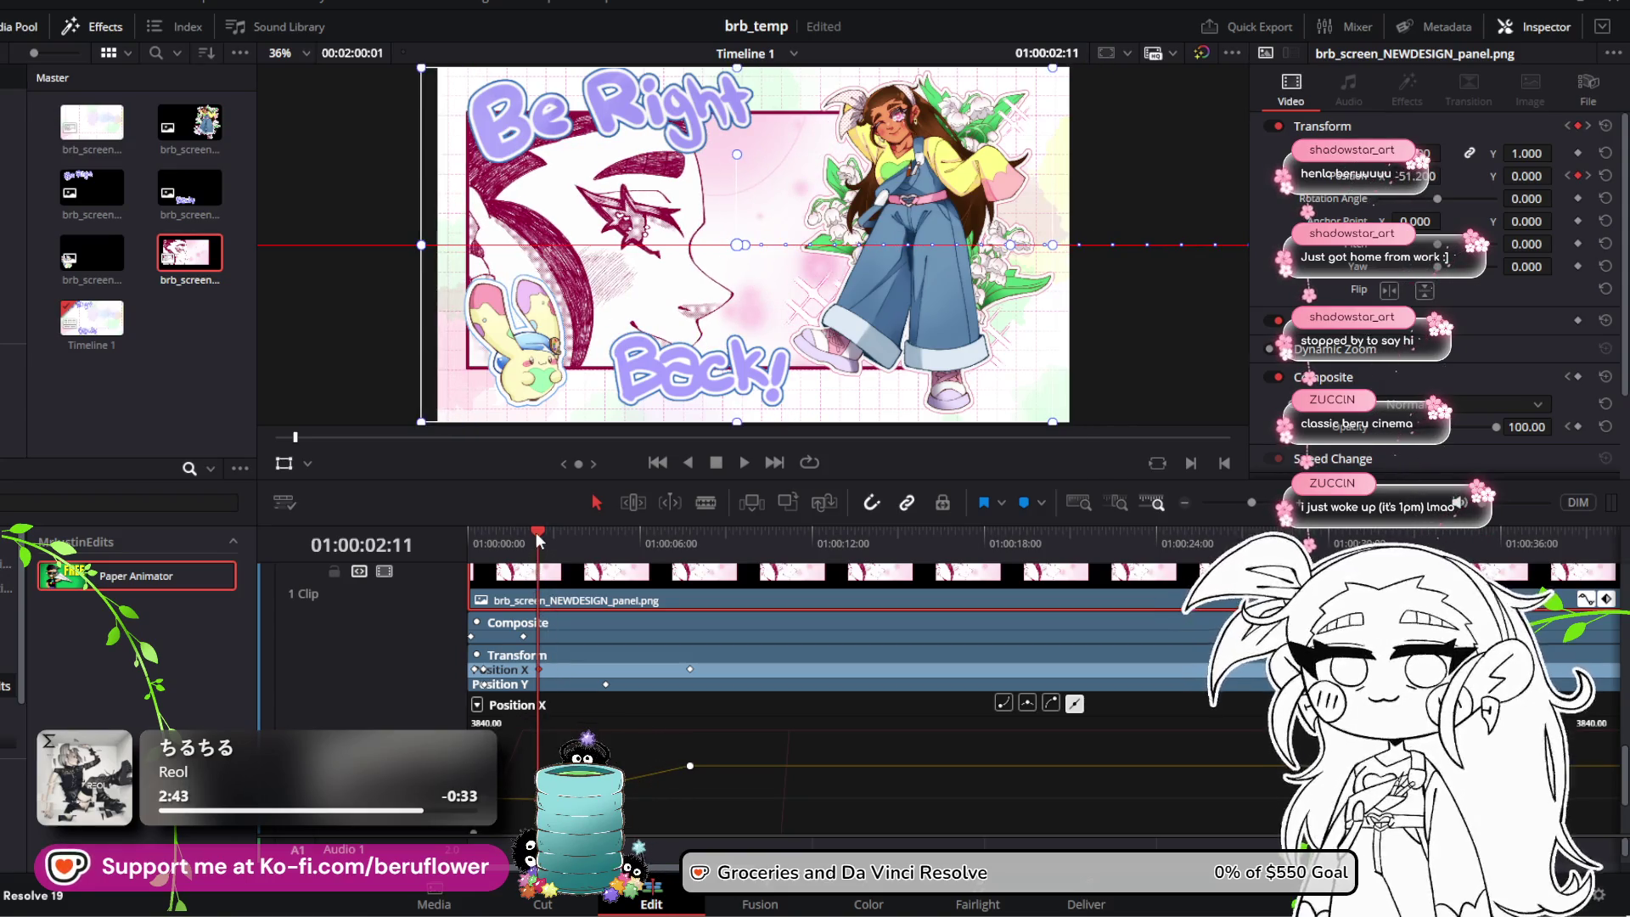
Step: Nudge the panel's Position X to the right and replay the entrance
{"action": "left_click_drag", "start_coordinate": [537, 532], "coordinate": [452, 532]}
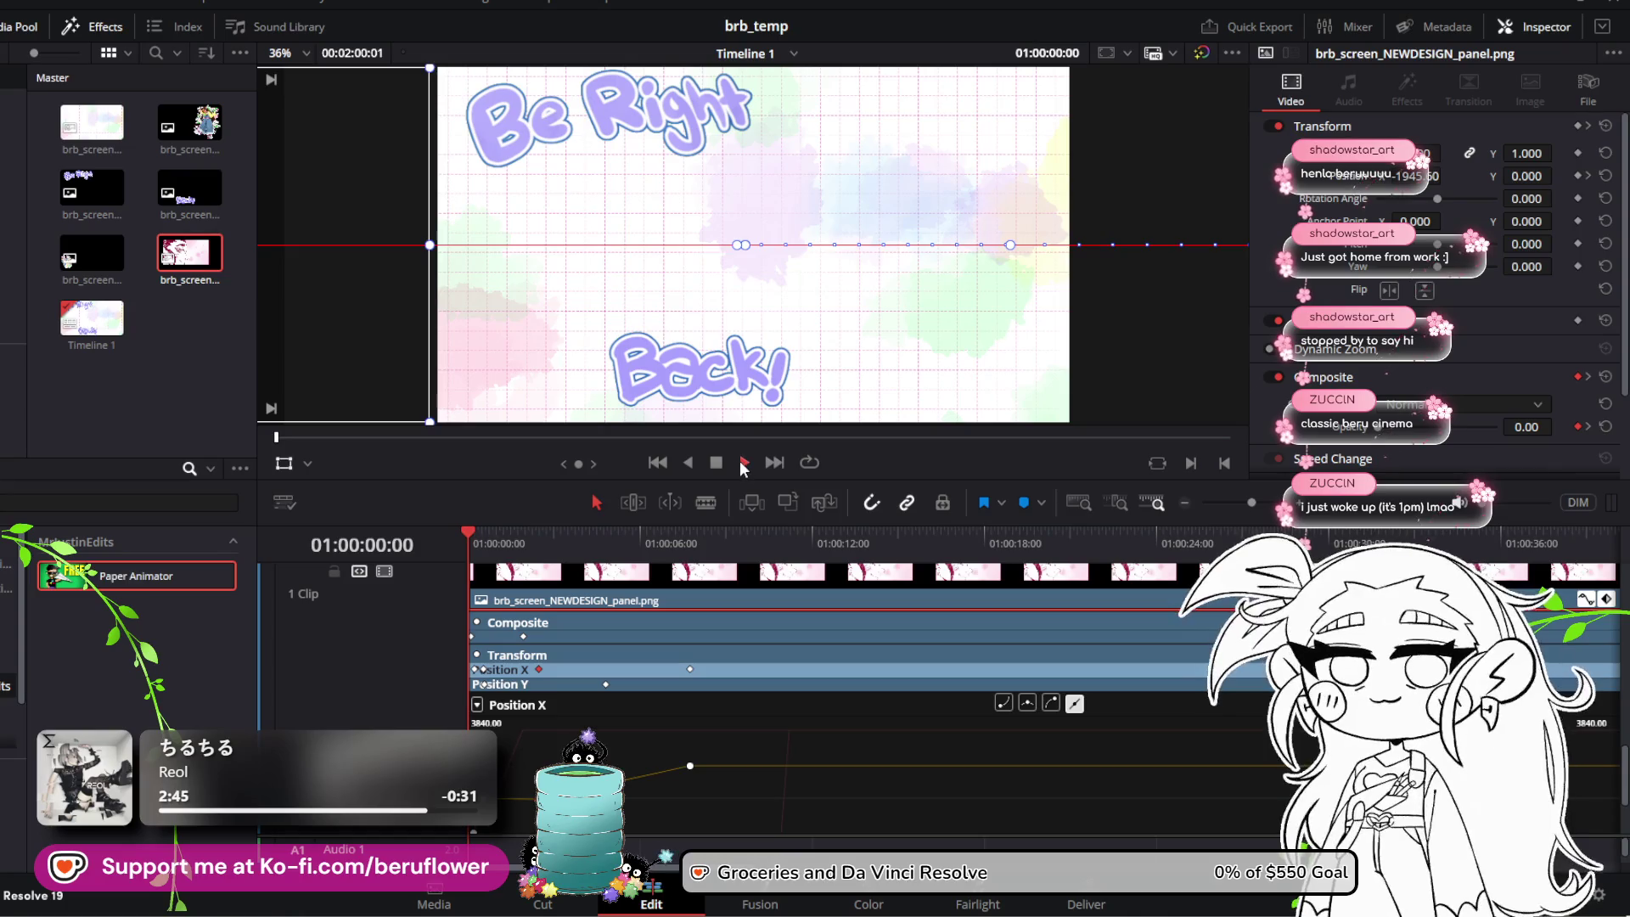
{"action": "left_click", "coordinate": [743, 463]}
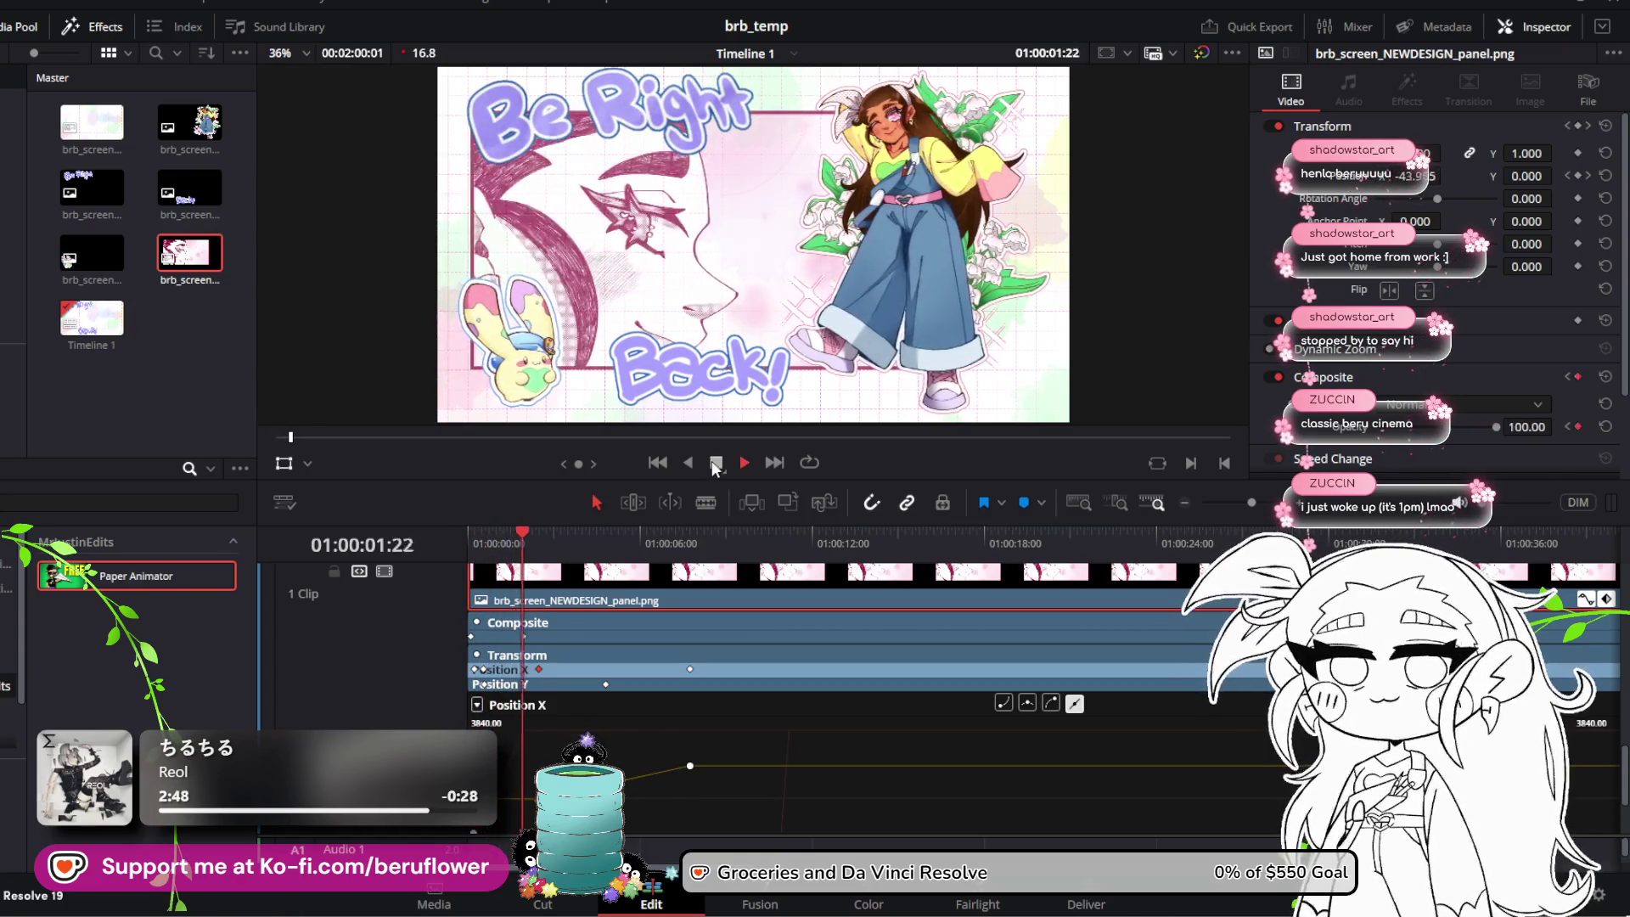
{"action": "left_click", "coordinate": [716, 464]}
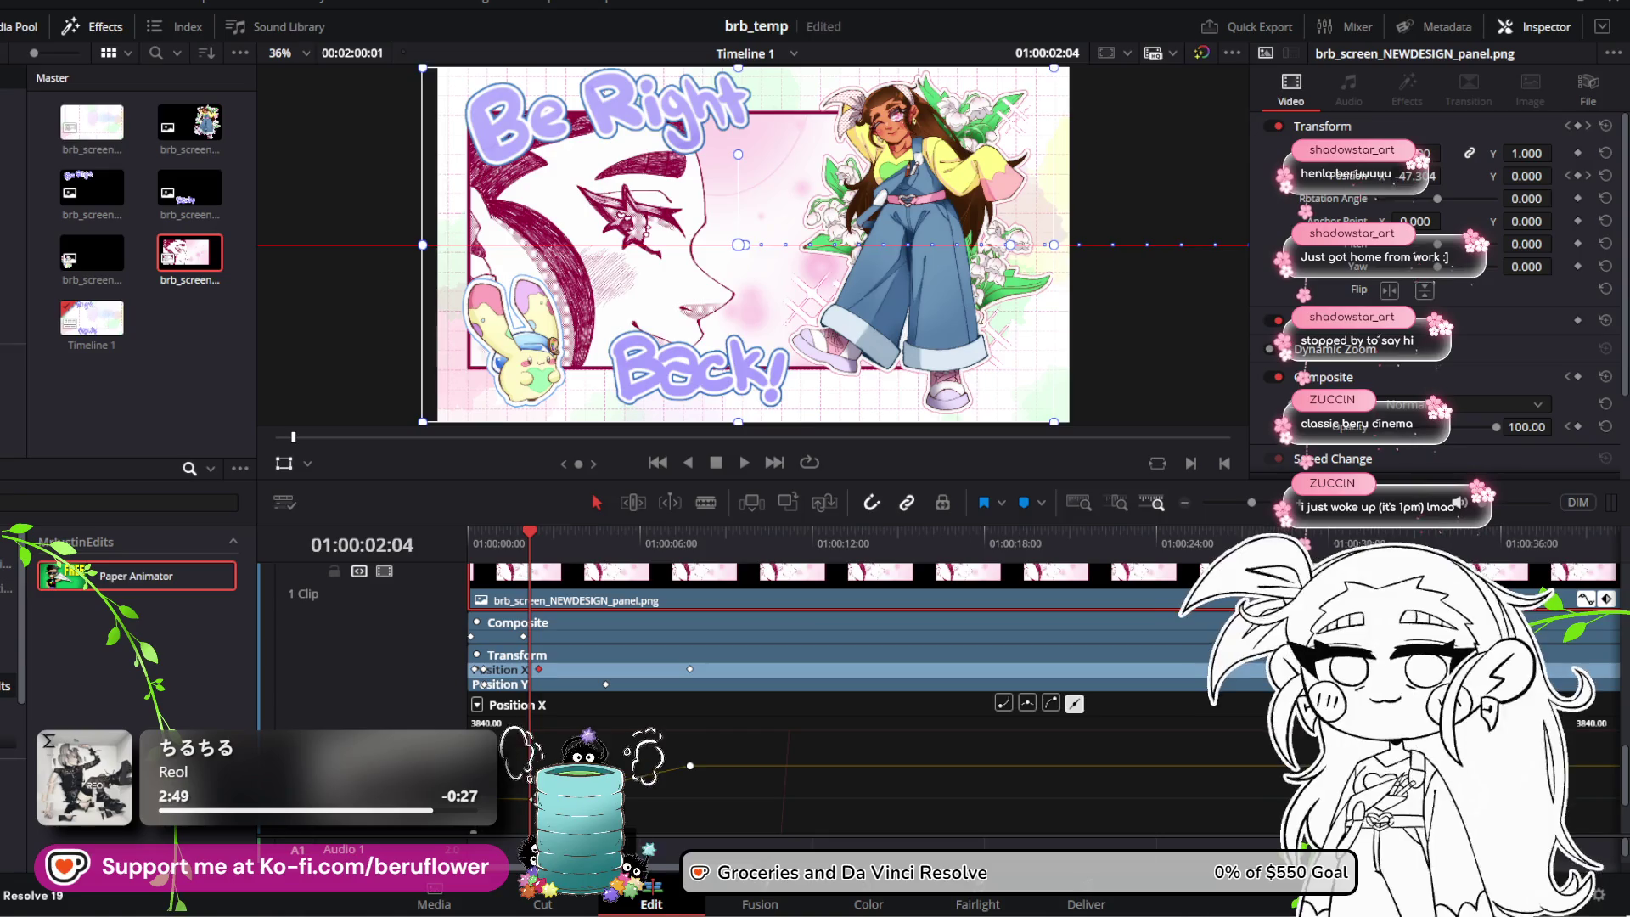
{"action": "left_click_drag", "start_coordinate": [1414, 176], "coordinate": [1448, 176]}
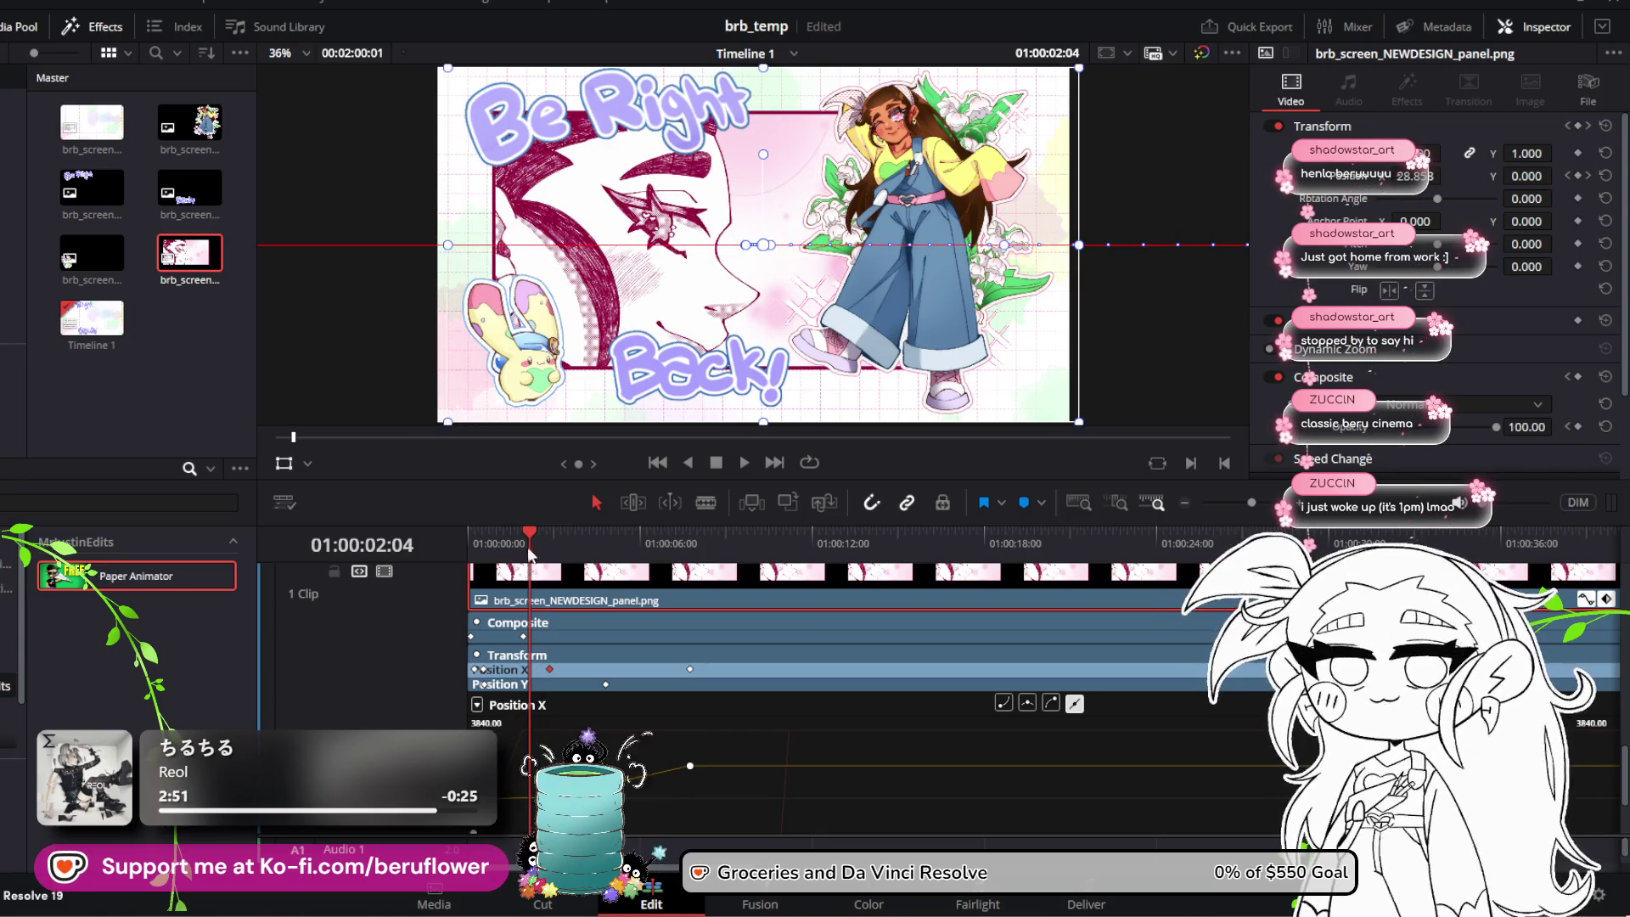
{"action": "left_click_drag", "start_coordinate": [530, 553], "coordinate": [467, 541]}
{"action": "left_click", "coordinate": [745, 463]}
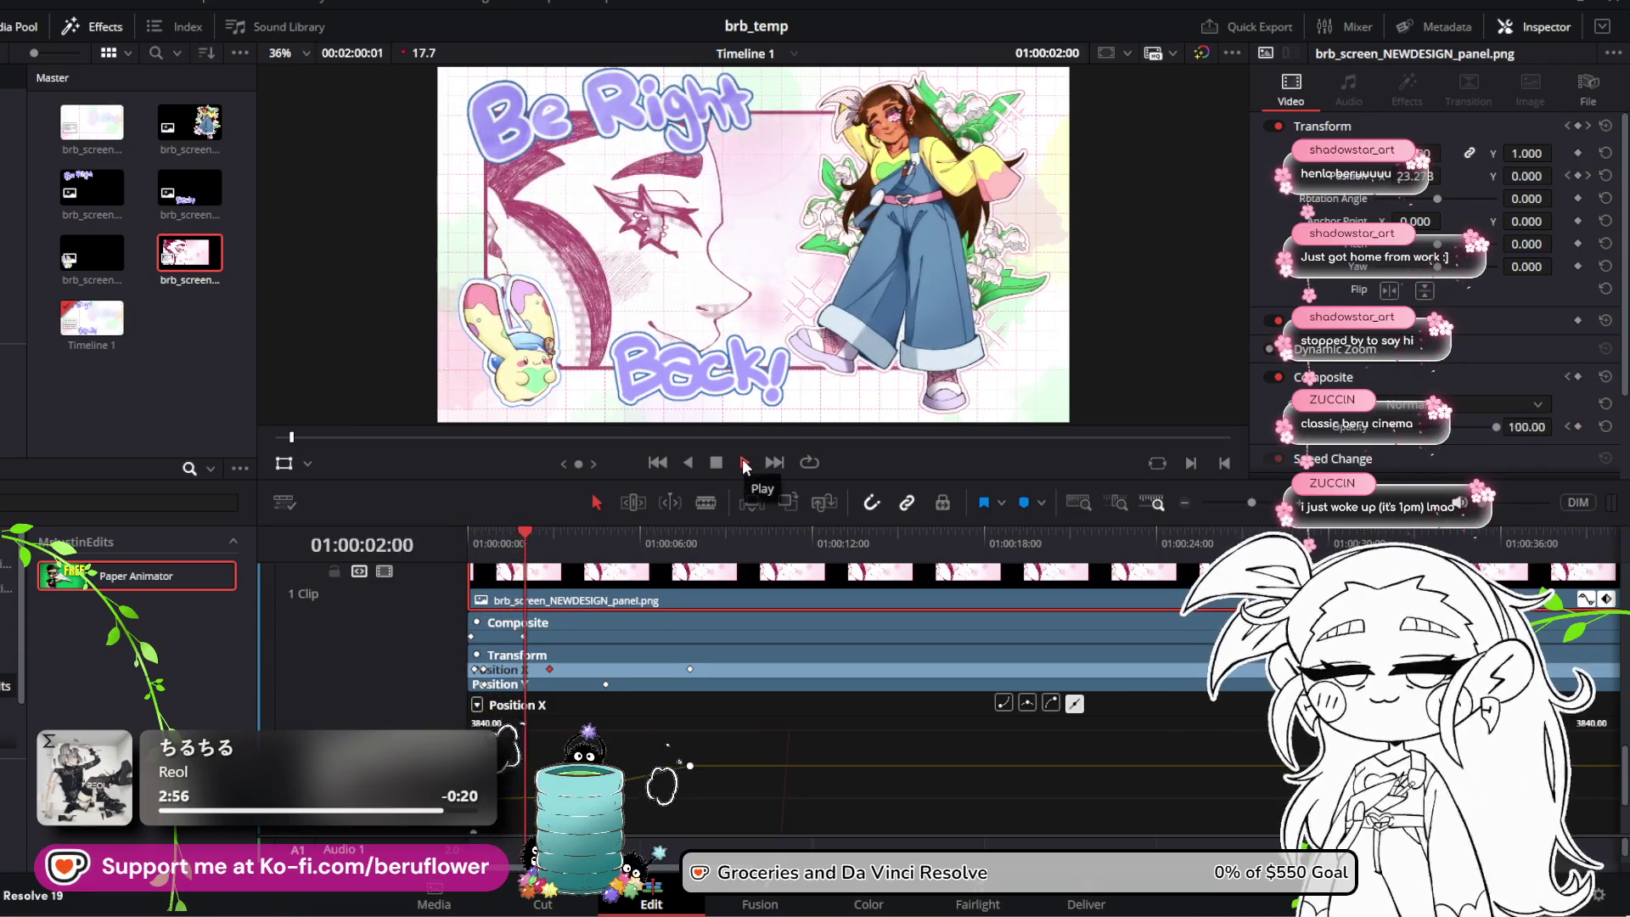
{"action": "left_click", "coordinate": [742, 461]}
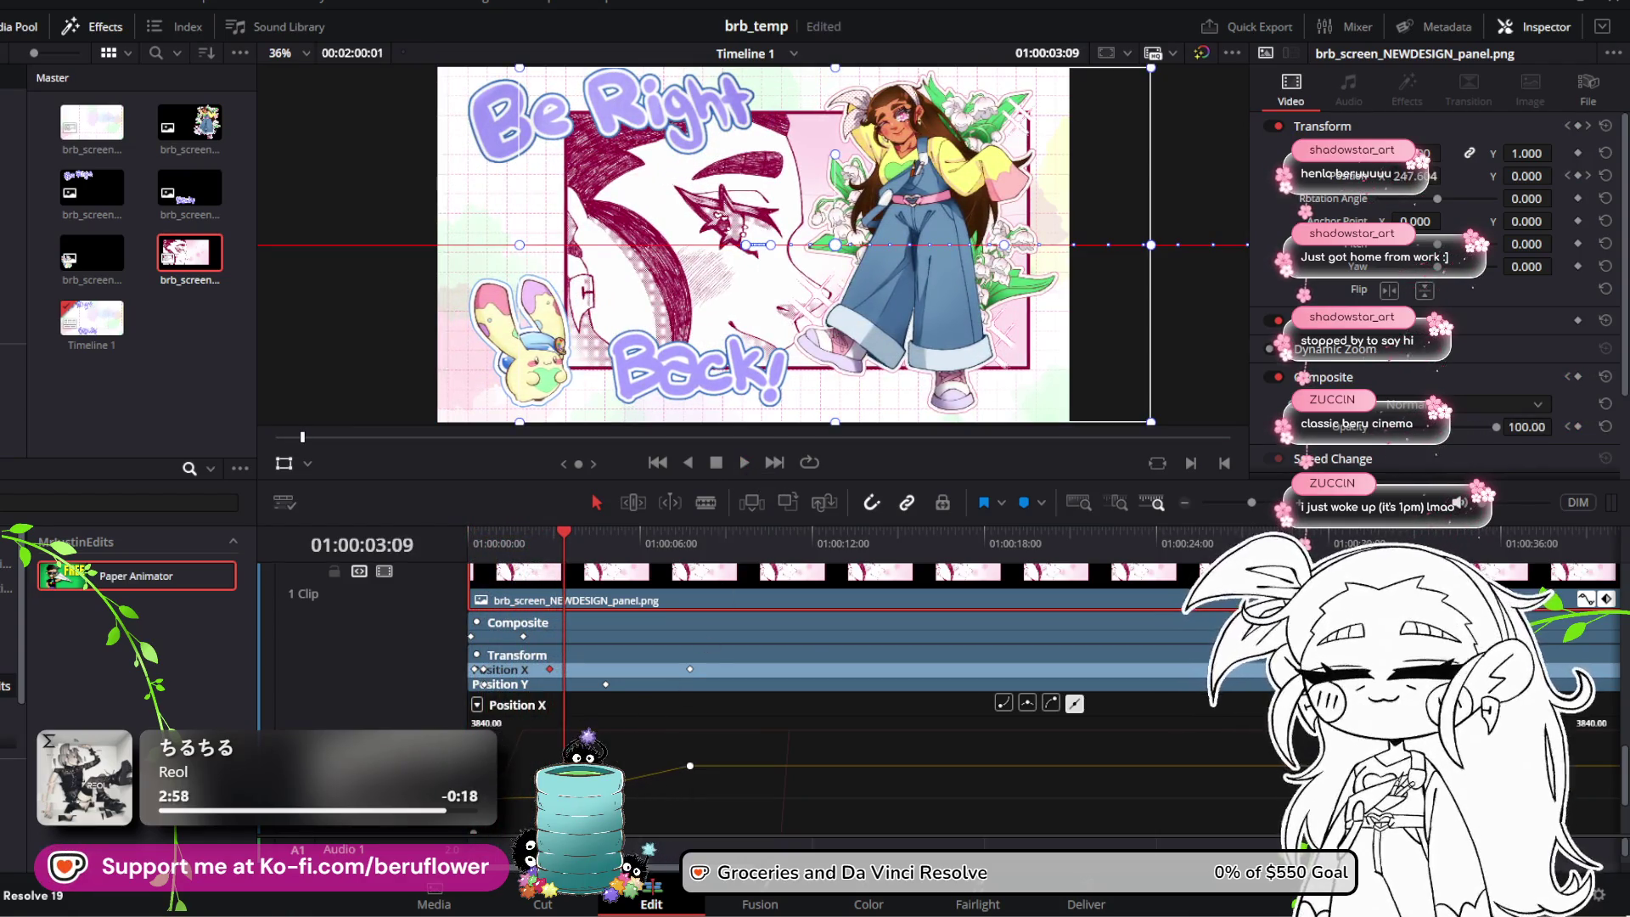
Step: Retime a Position X keyframe in the curve editor and review frames around 01:00:04–05
{"action": "mouse_move", "coordinate": [689, 769]}
{"action": "left_mouse_down"}
{"action": "mouse_move", "coordinate": [688, 815]}
{"action": "mouse_move", "coordinate": [586, 820]}
{"action": "left_mouse_up"}
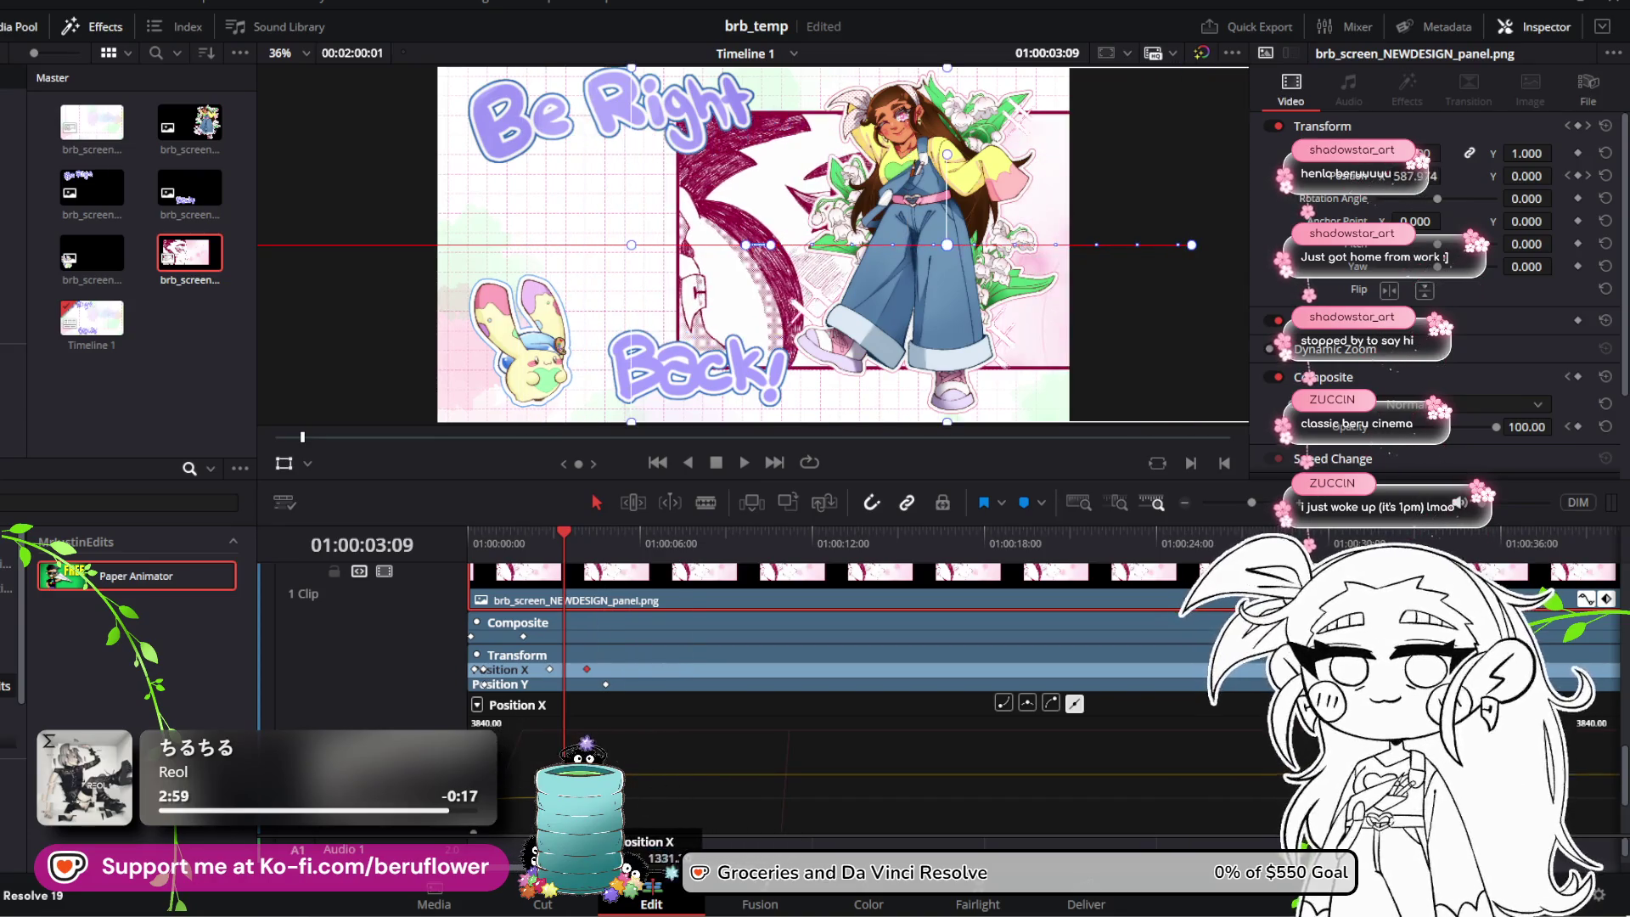
{"action": "key", "text": "Home"}
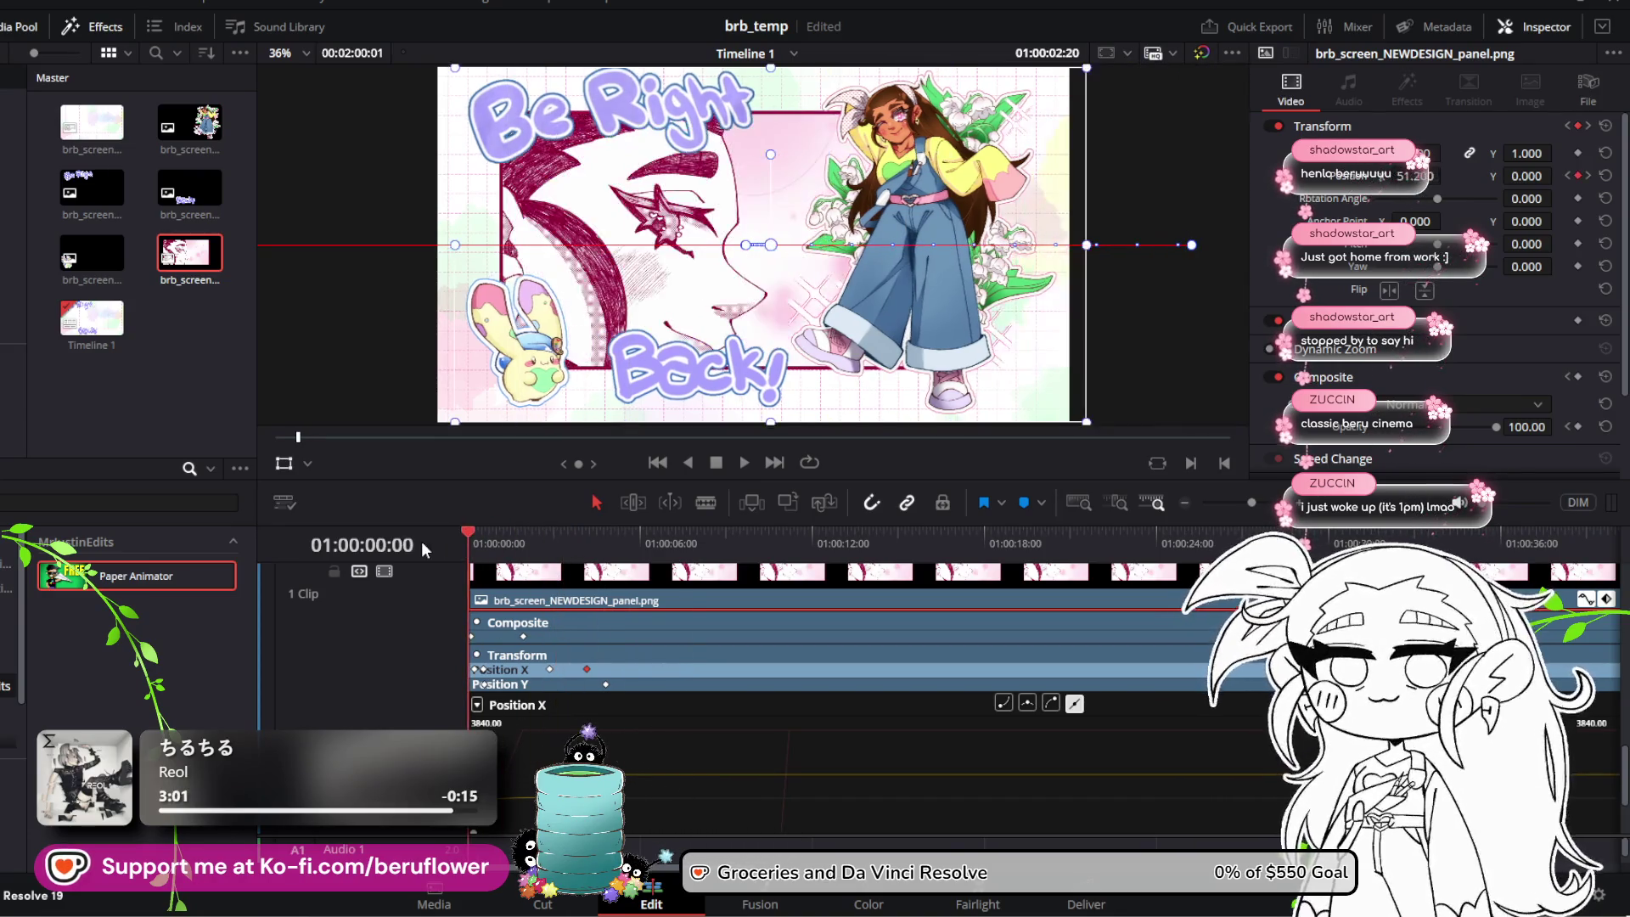
{"action": "key", "text": "space"}
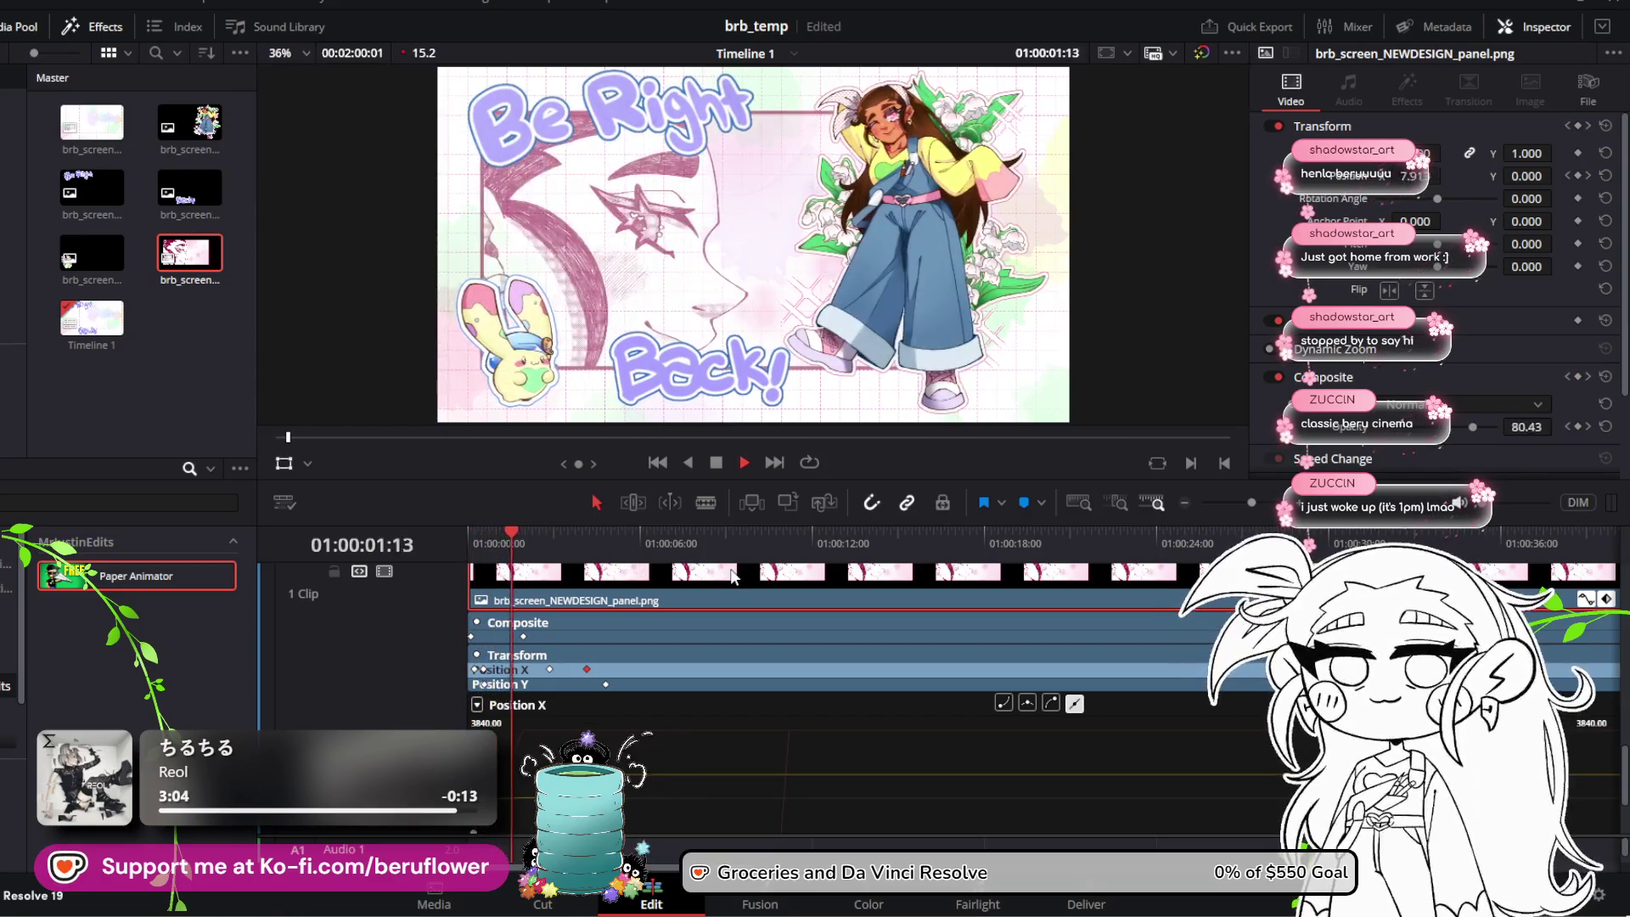
{"action": "key", "text": "space"}
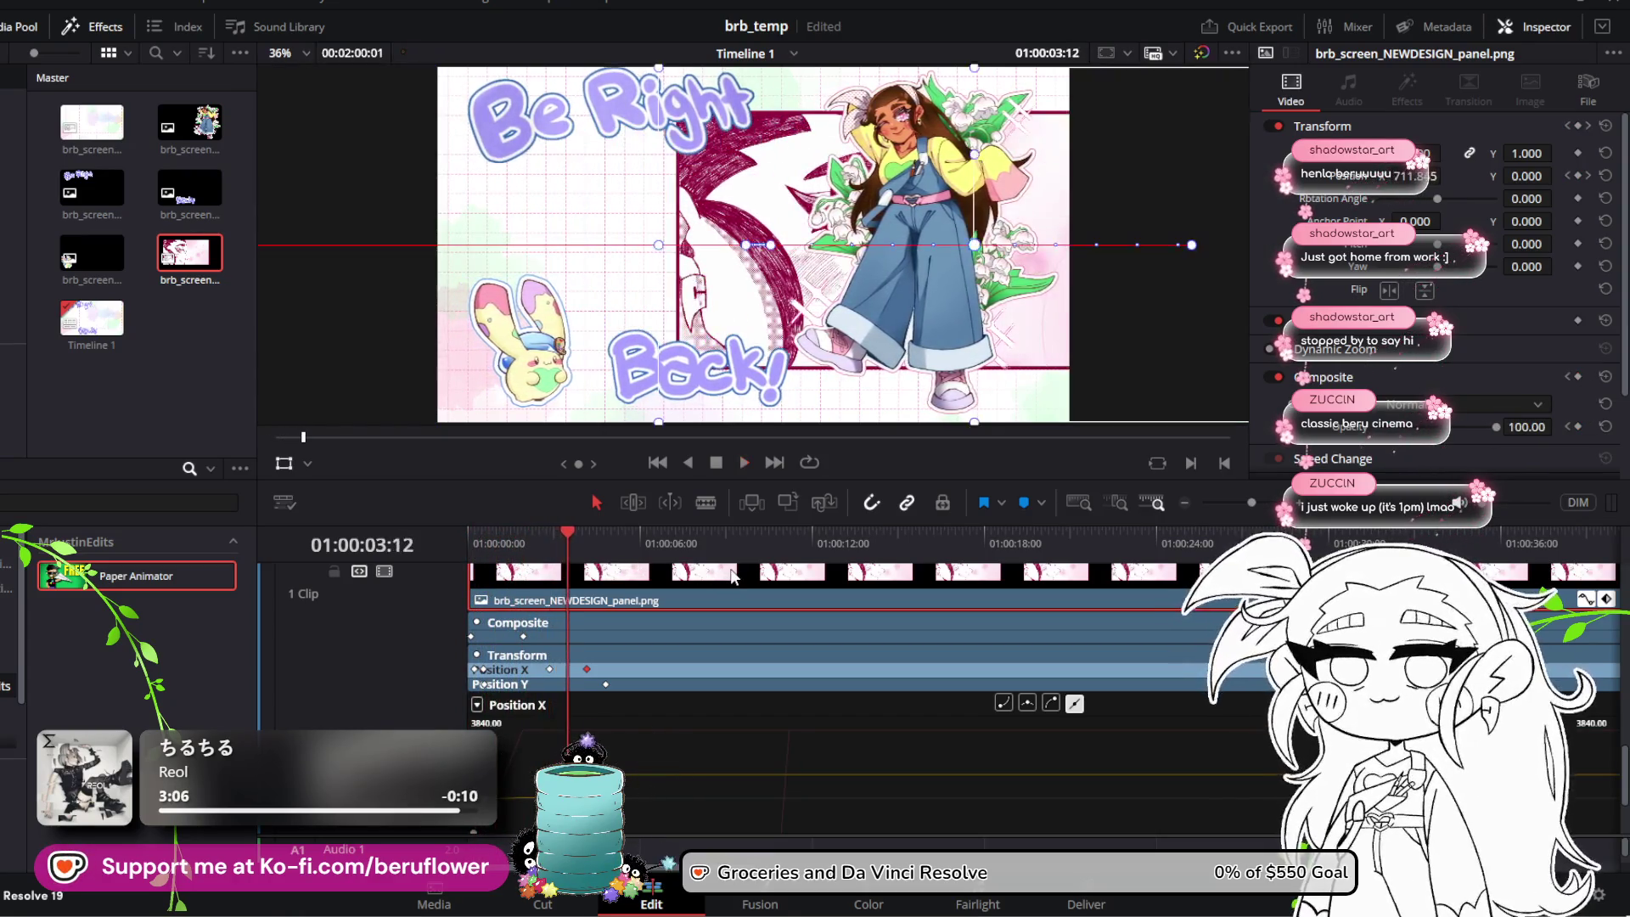
{"action": "left_click", "coordinate": [584, 536]}
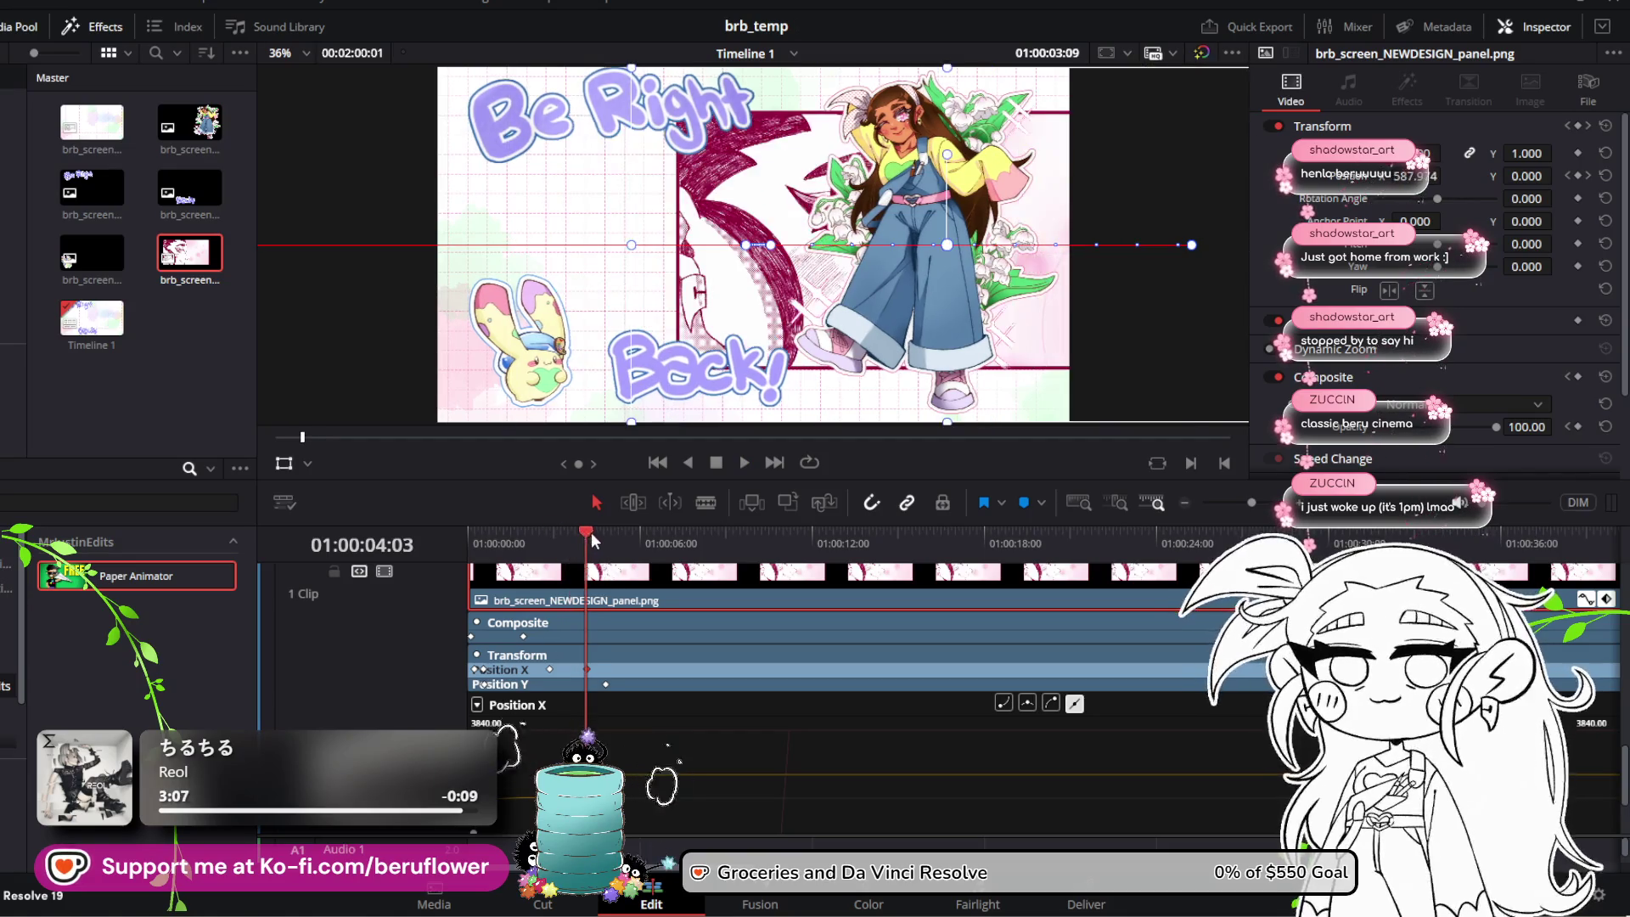
{"action": "left_click_drag", "start_coordinate": [584, 537], "coordinate": [606, 552]}
Step: Set the Position X keyframe value through 1536 and 1382.4, finally to 1331.2
{"action": "left_click", "coordinate": [527, 724]}
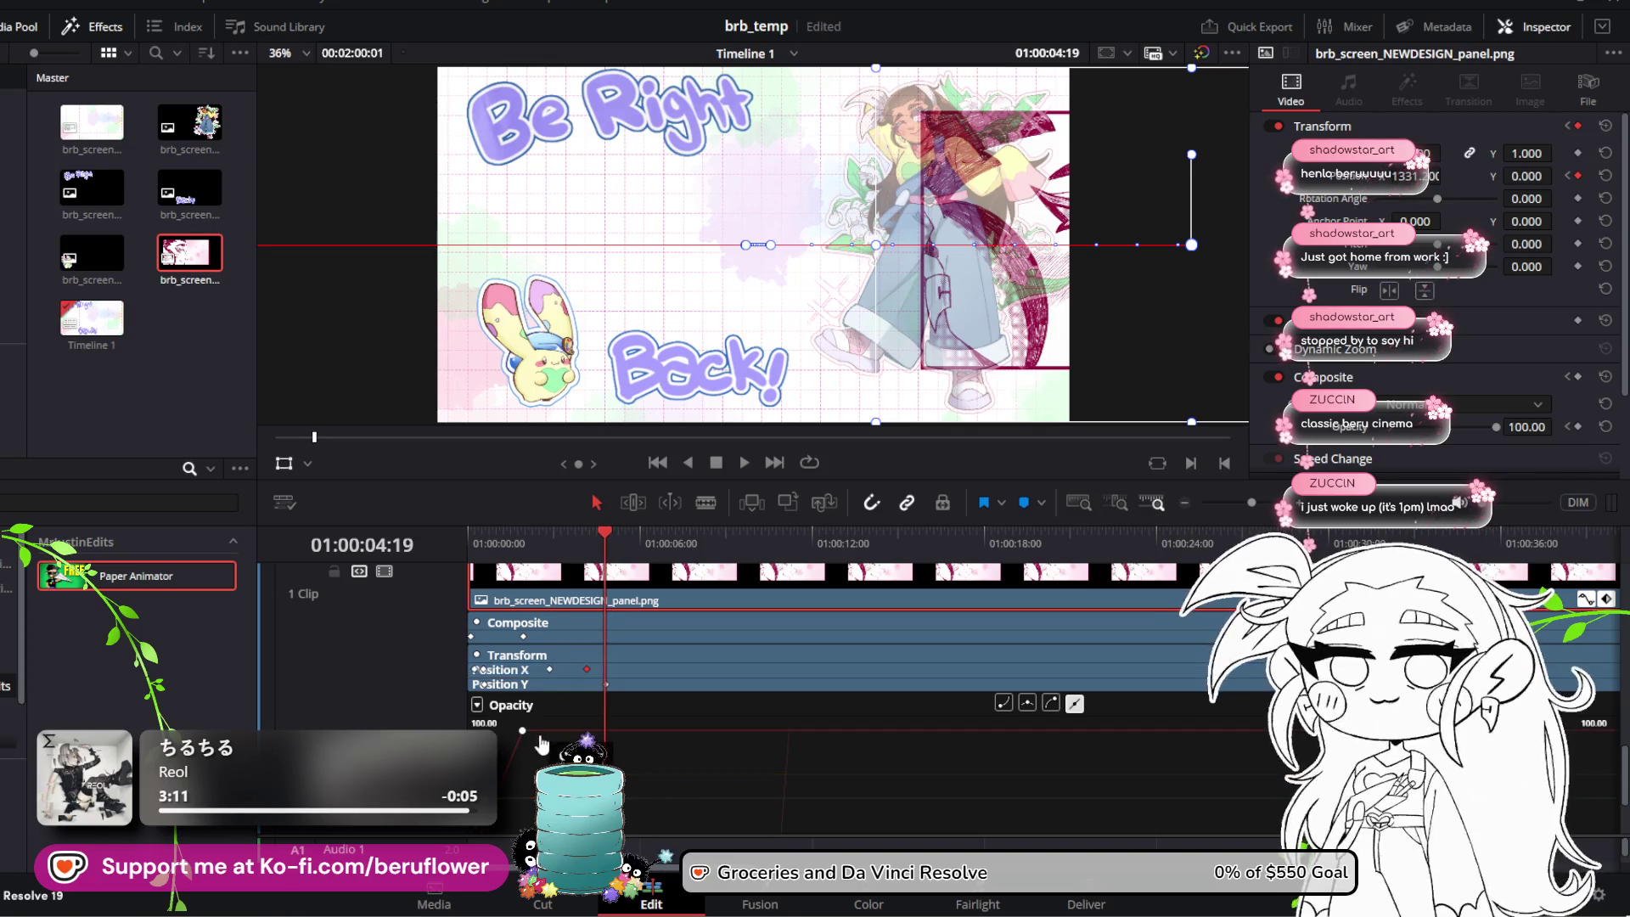
{"action": "left_click", "coordinate": [559, 678]}
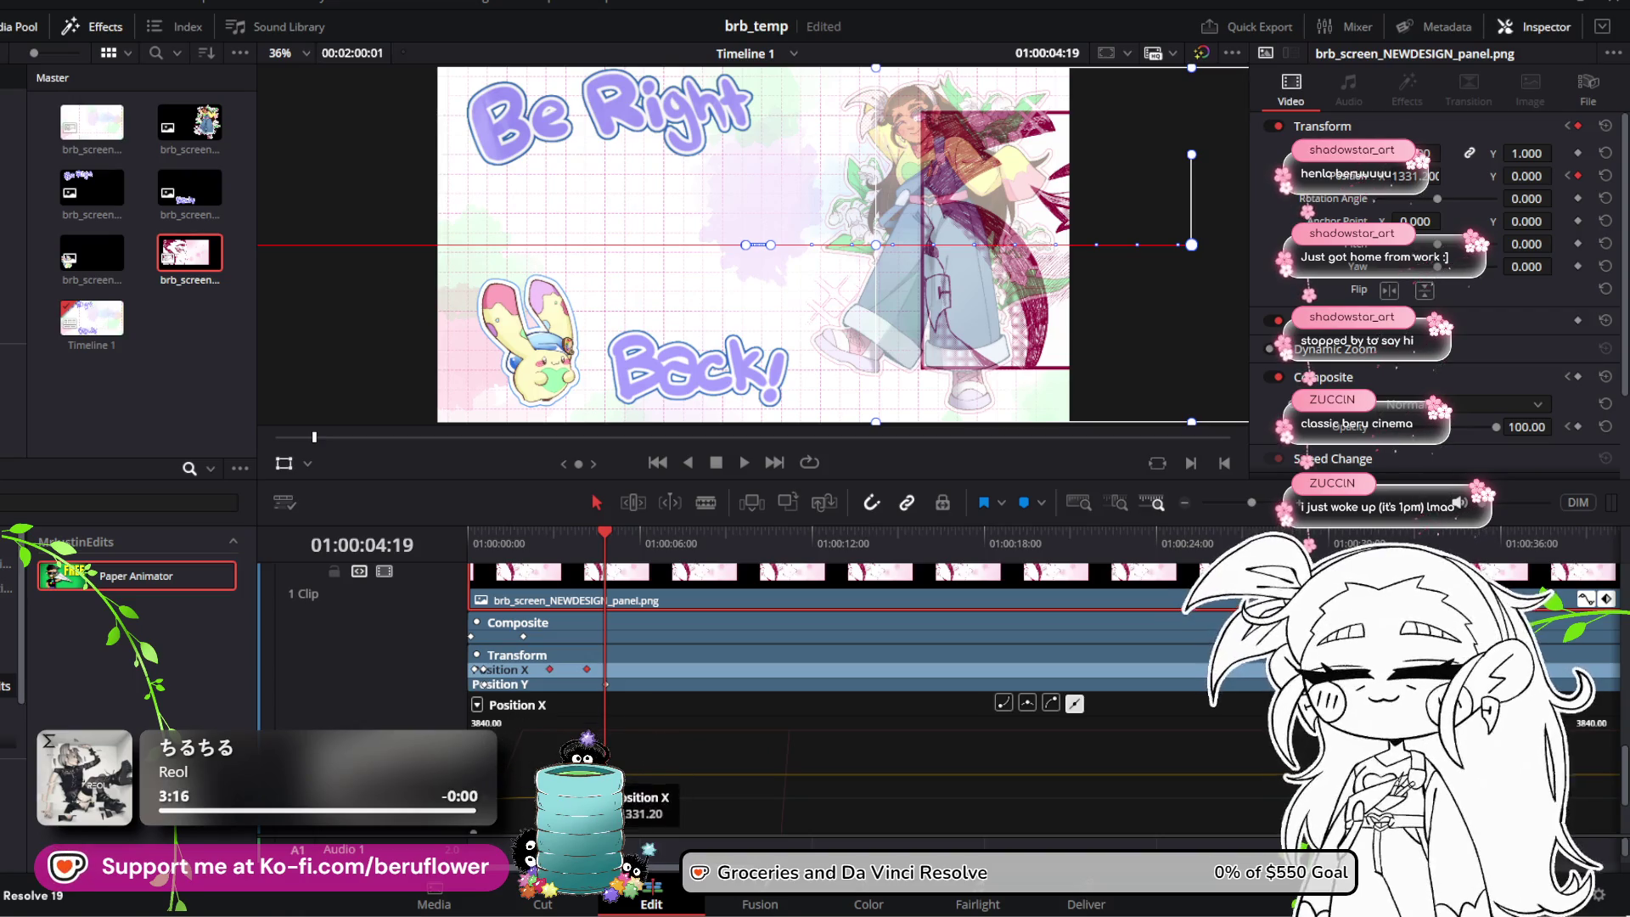
{"action": "left_click_drag", "start_coordinate": [618, 785], "coordinate": [618, 831]}
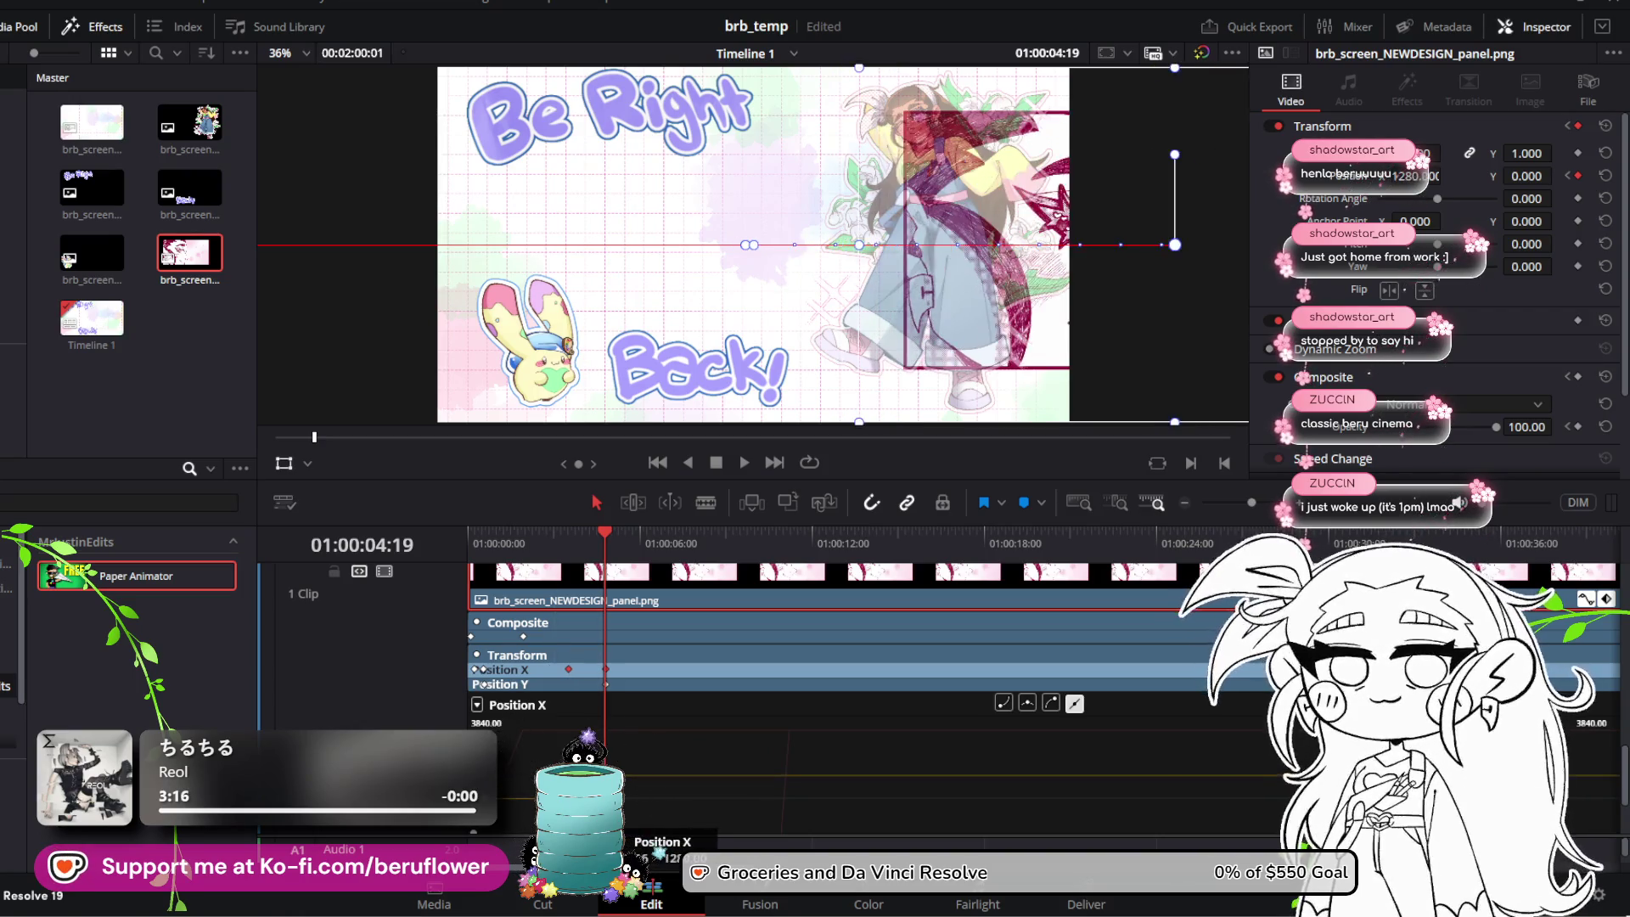
{"action": "type", "text": "1536"}
{"action": "key", "text": "Return"}
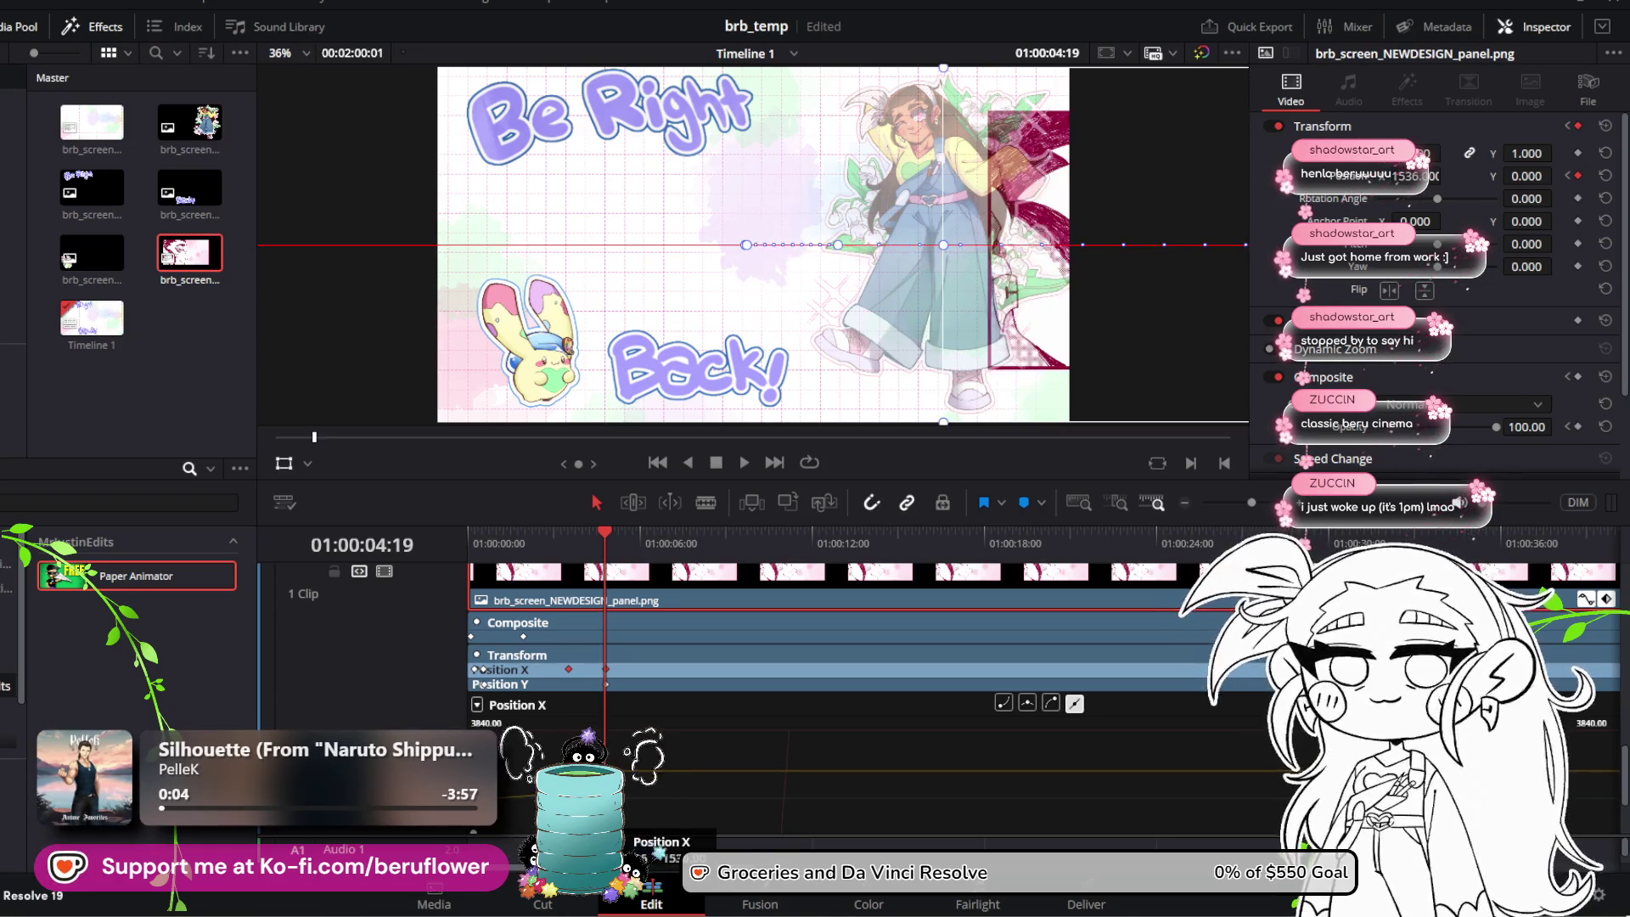
{"action": "type", "text": "1382.4"}
{"action": "key", "text": "Return"}
{"action": "type", "text": "1331.2"}
{"action": "key", "text": "Return"}
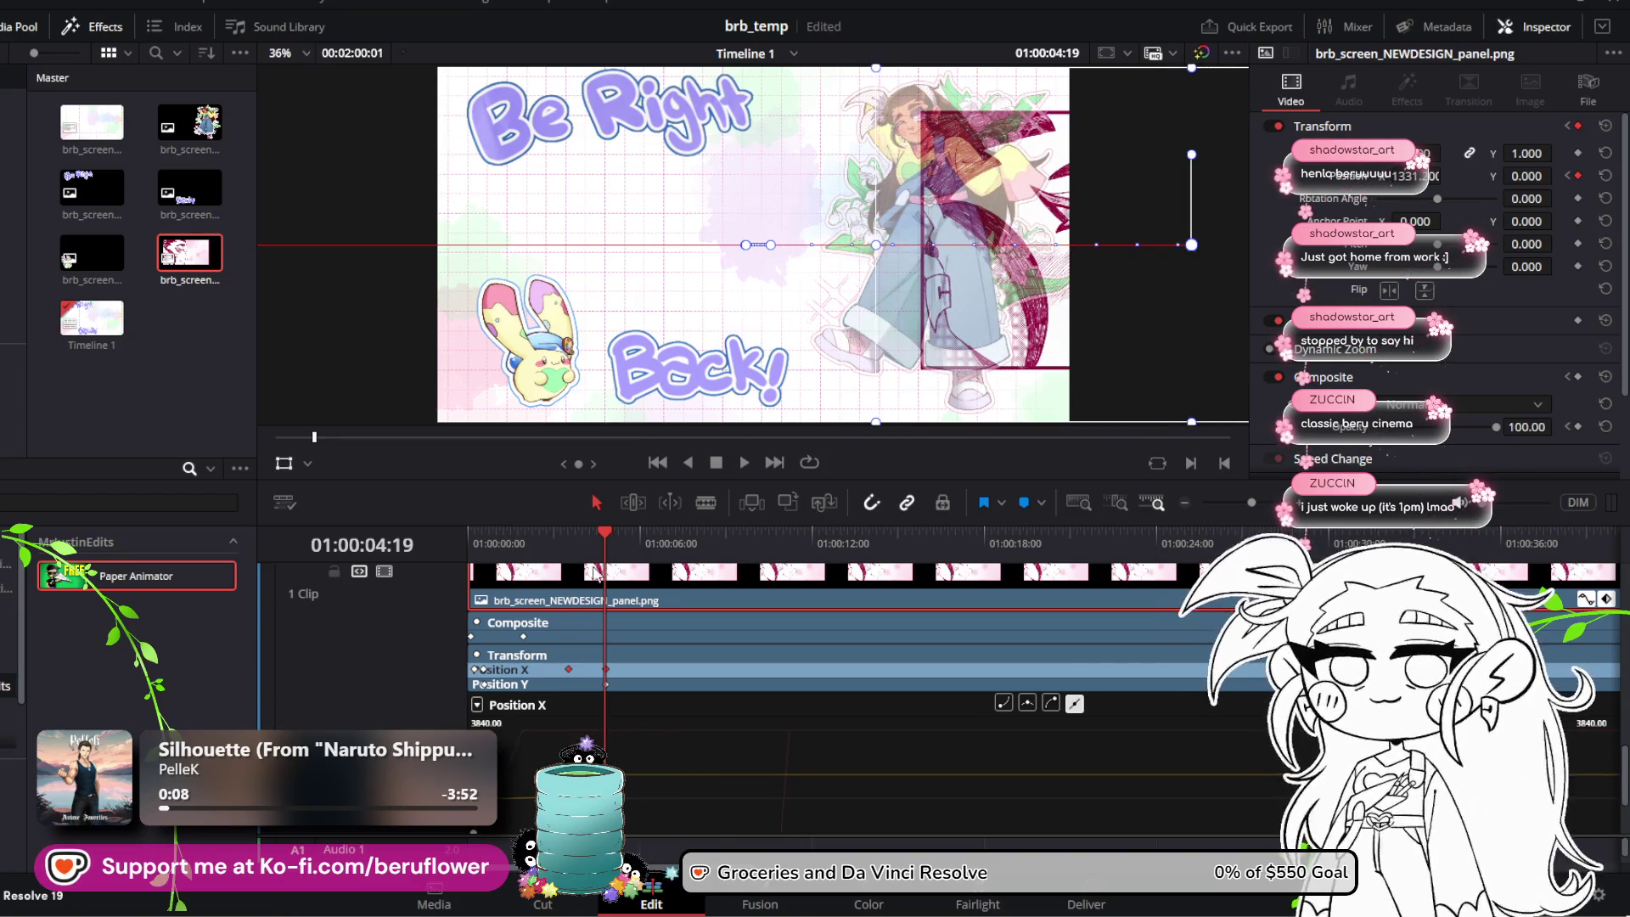
Step: Add a Position X keyframe at 01:00:04:10 shifting the panel right, then replay
{"action": "left_click_drag", "start_coordinate": [608, 538], "coordinate": [405, 526]}
{"action": "key", "text": "space"}
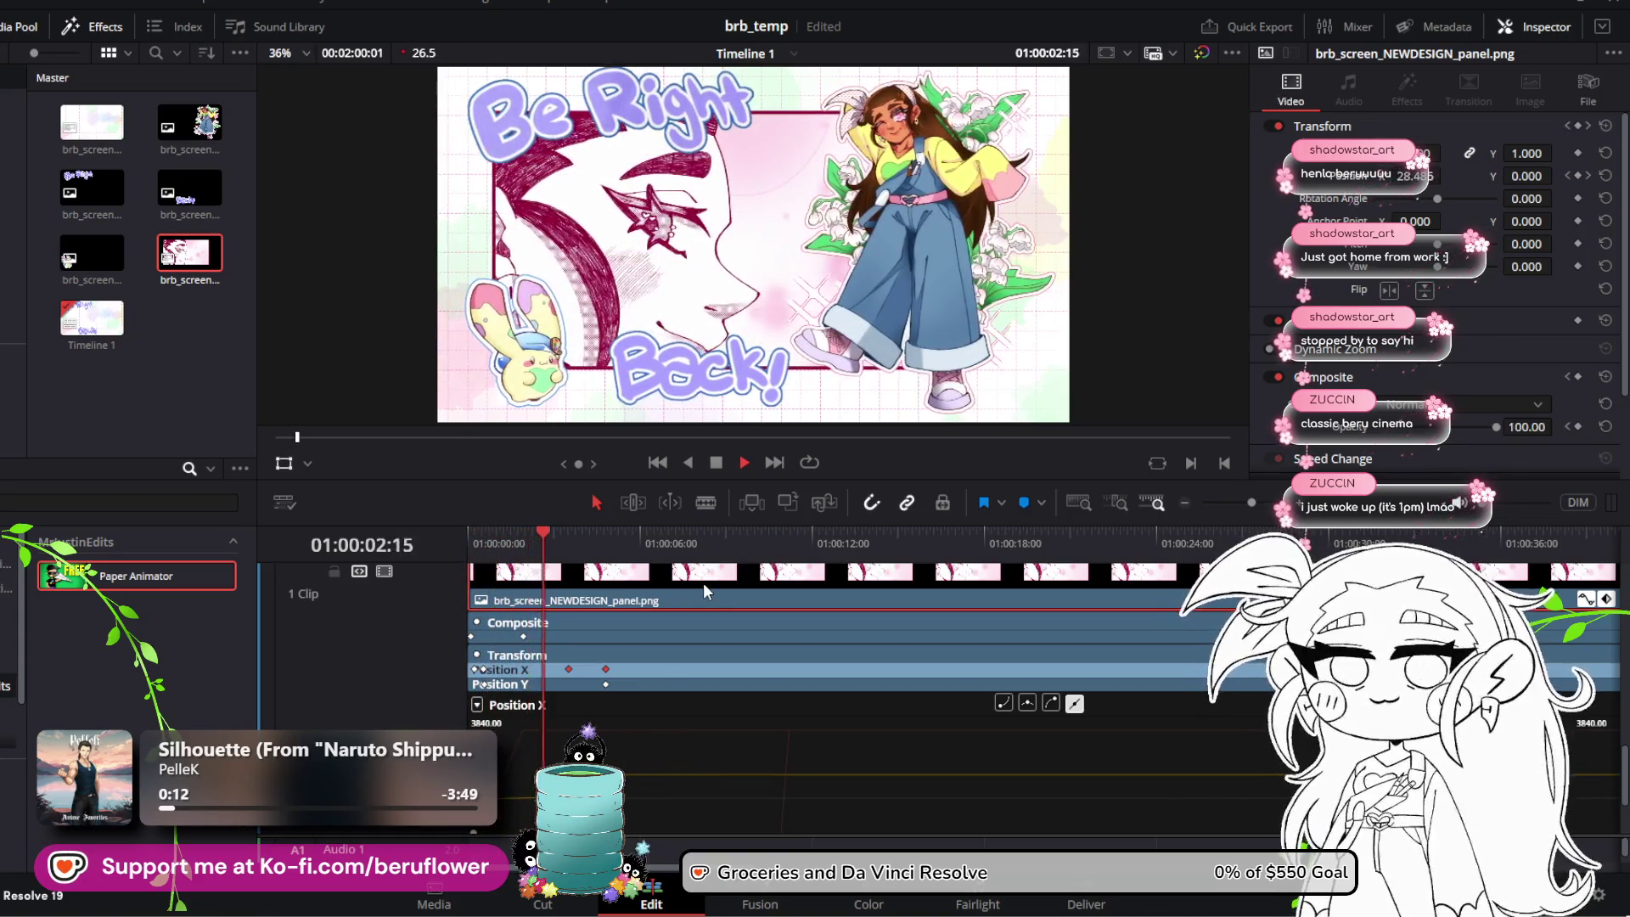
{"action": "key", "text": "space"}
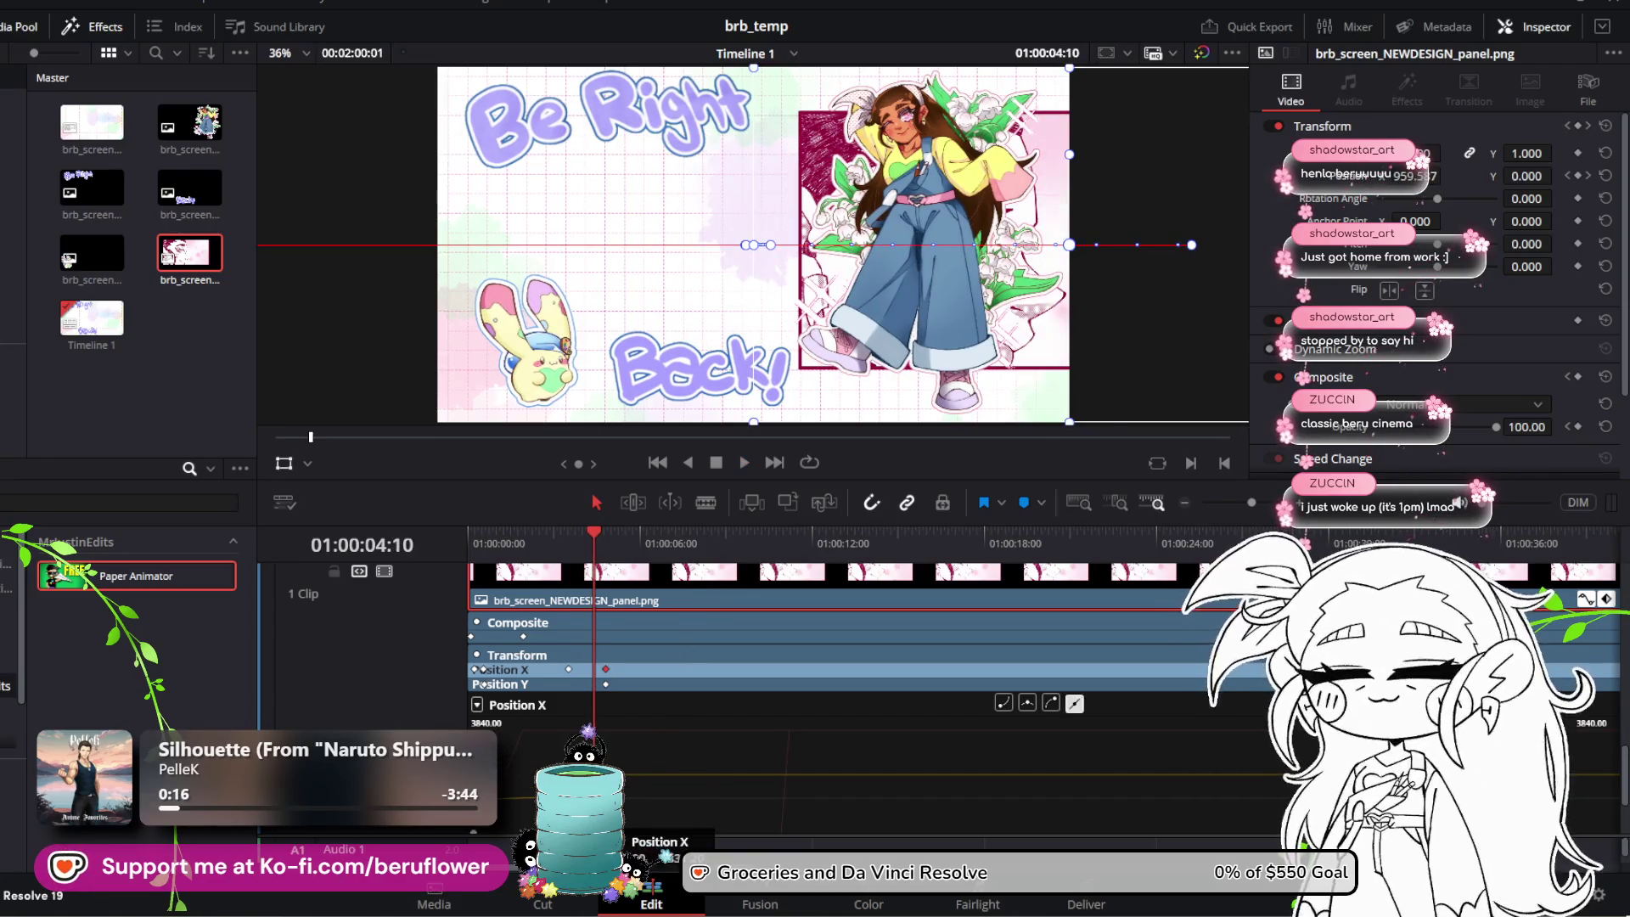
{"action": "left_click_drag", "start_coordinate": [1401, 176], "coordinate": [1494, 176]}
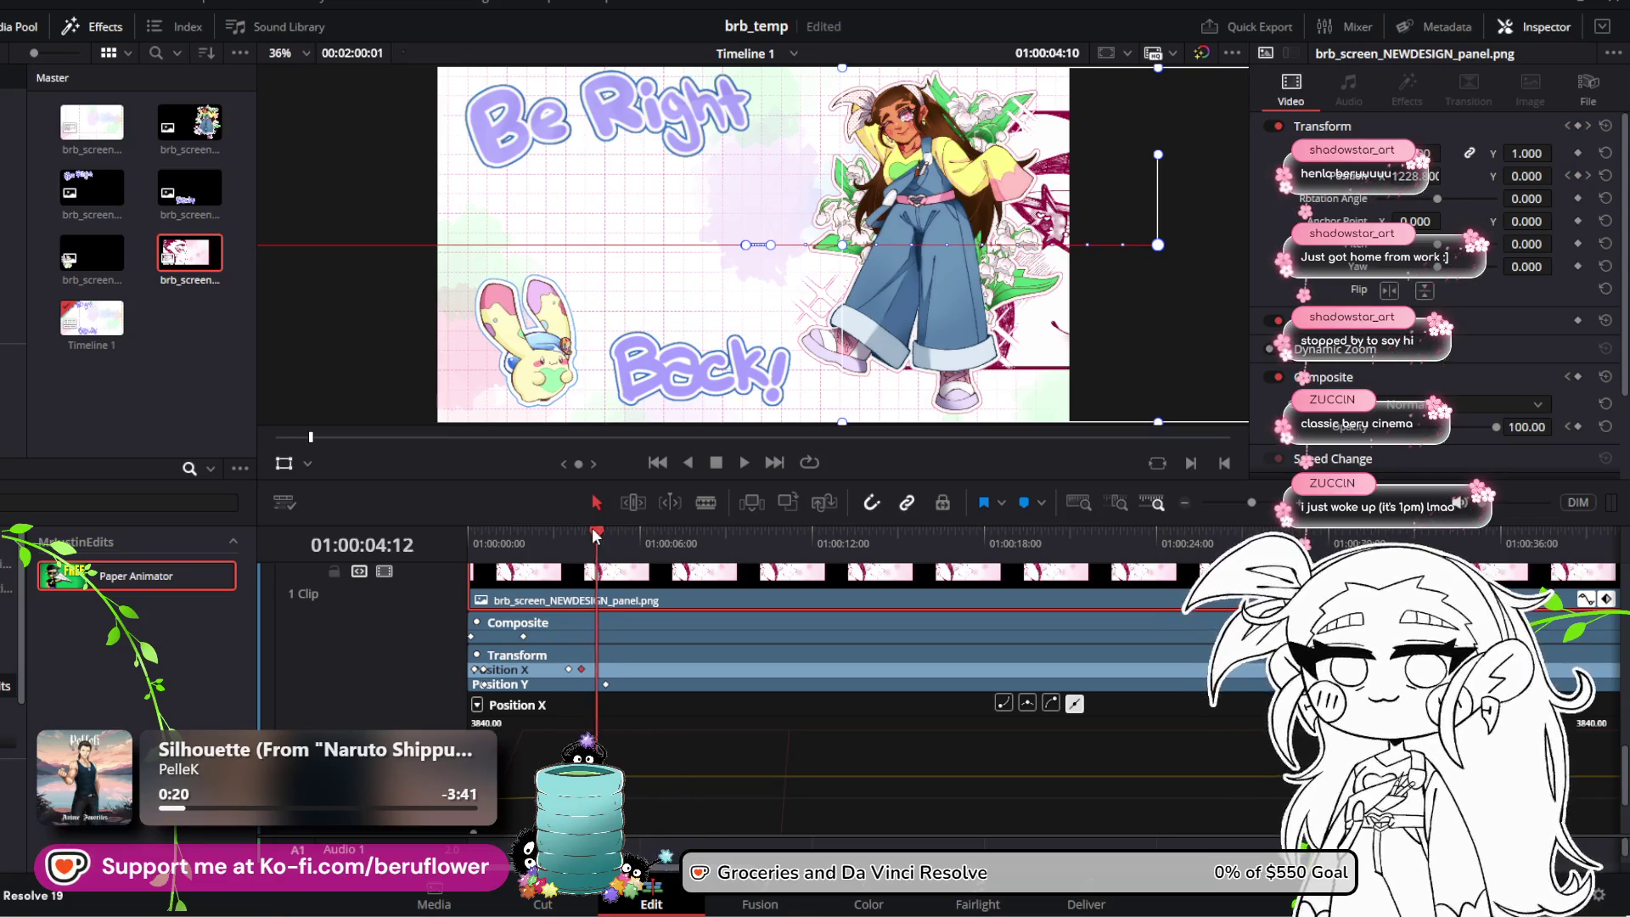
{"action": "key", "text": "Home"}
{"action": "key", "text": "space"}
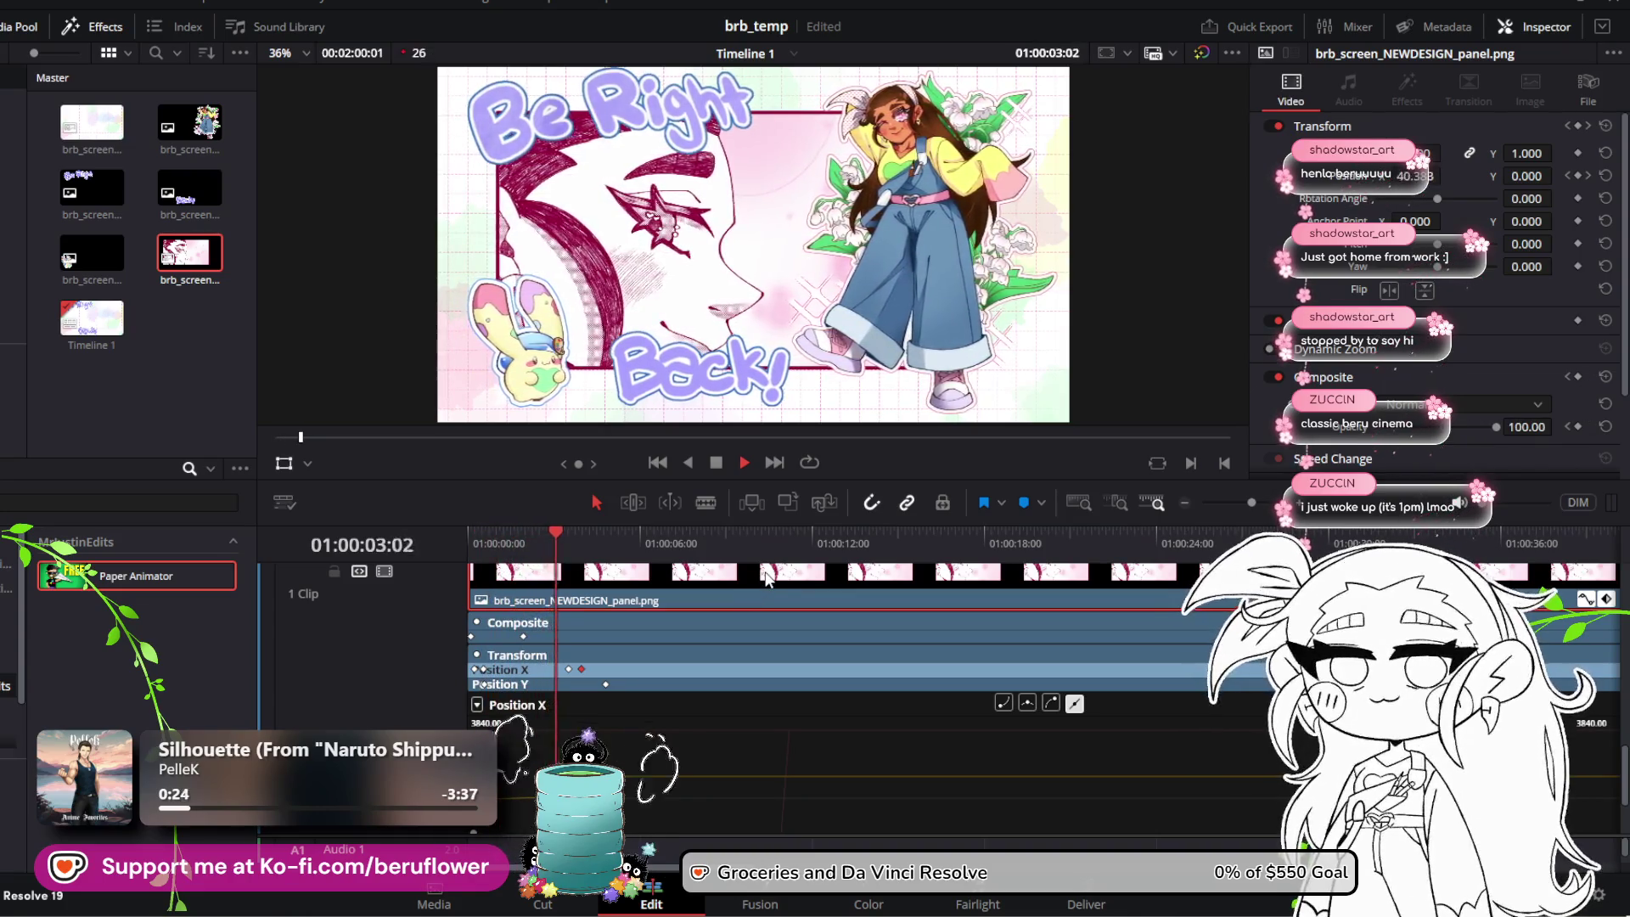
Step: Move the later Position X keyframe to 01:00:05:05 and raise it to 1894.4
{"action": "key", "text": "space"}
{"action": "scroll", "coordinate": [749, 623], "scroll_direction": "up", "scroll_amount": 3}
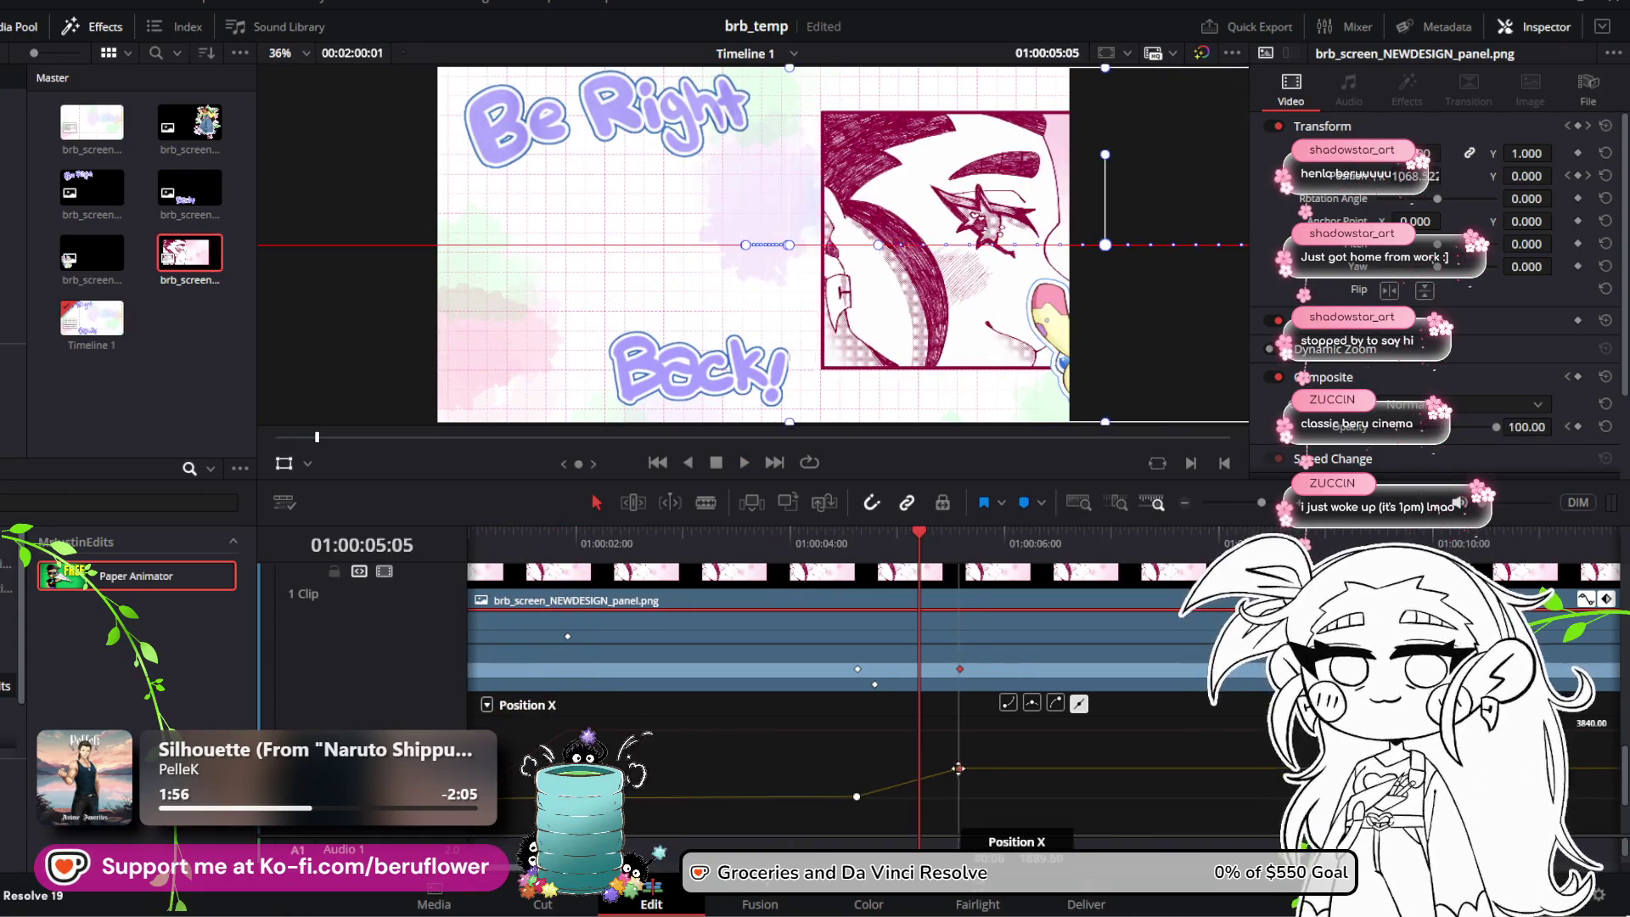
{"action": "left_click_drag", "start_coordinate": [959, 768], "coordinate": [923, 769]}
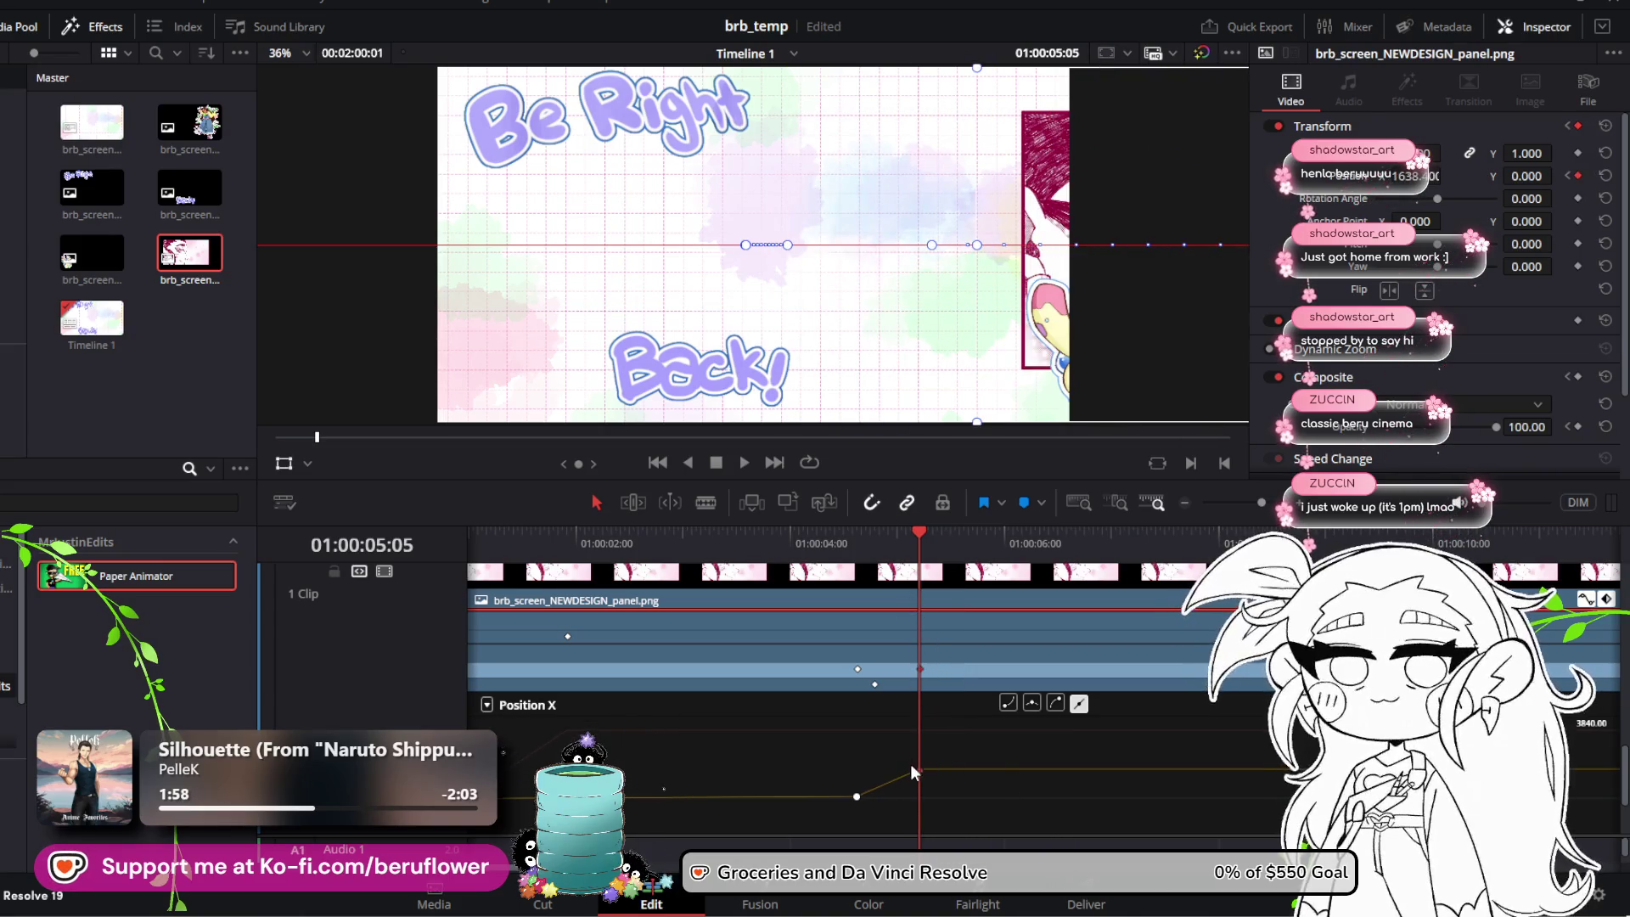
{"action": "left_click_drag", "start_coordinate": [914, 769], "coordinate": [913, 765]}
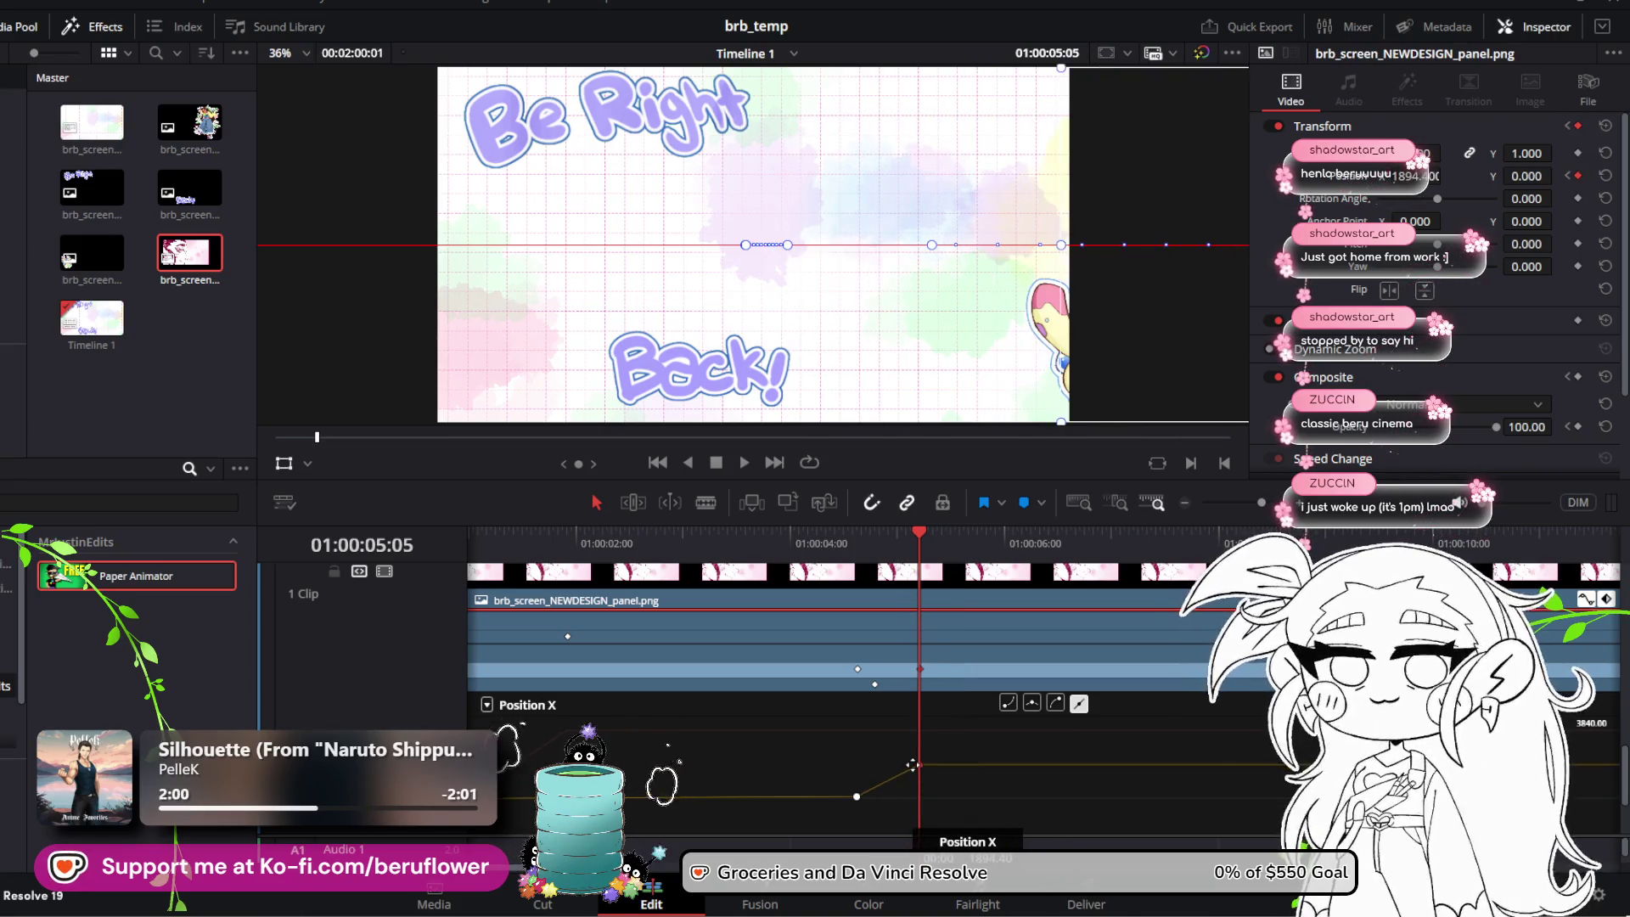
Step: Replay the rightward slide several times and park the playhead at 01:00:04:19
{"action": "left_click", "coordinate": [813, 544]}
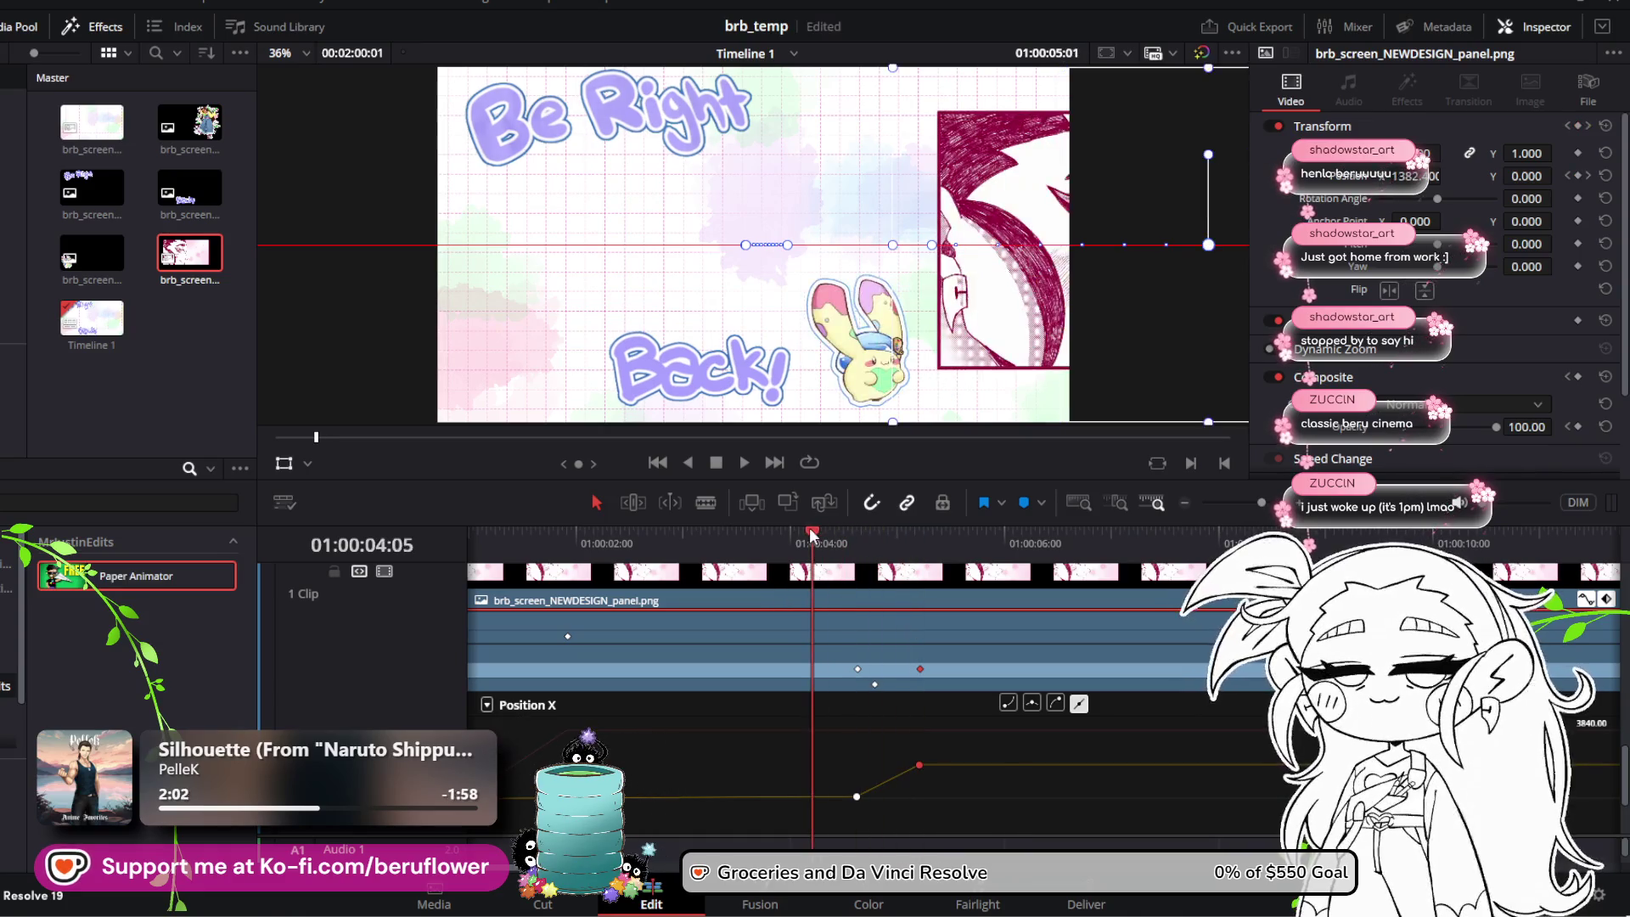
{"action": "key", "text": "space"}
{"action": "key", "text": "space"}
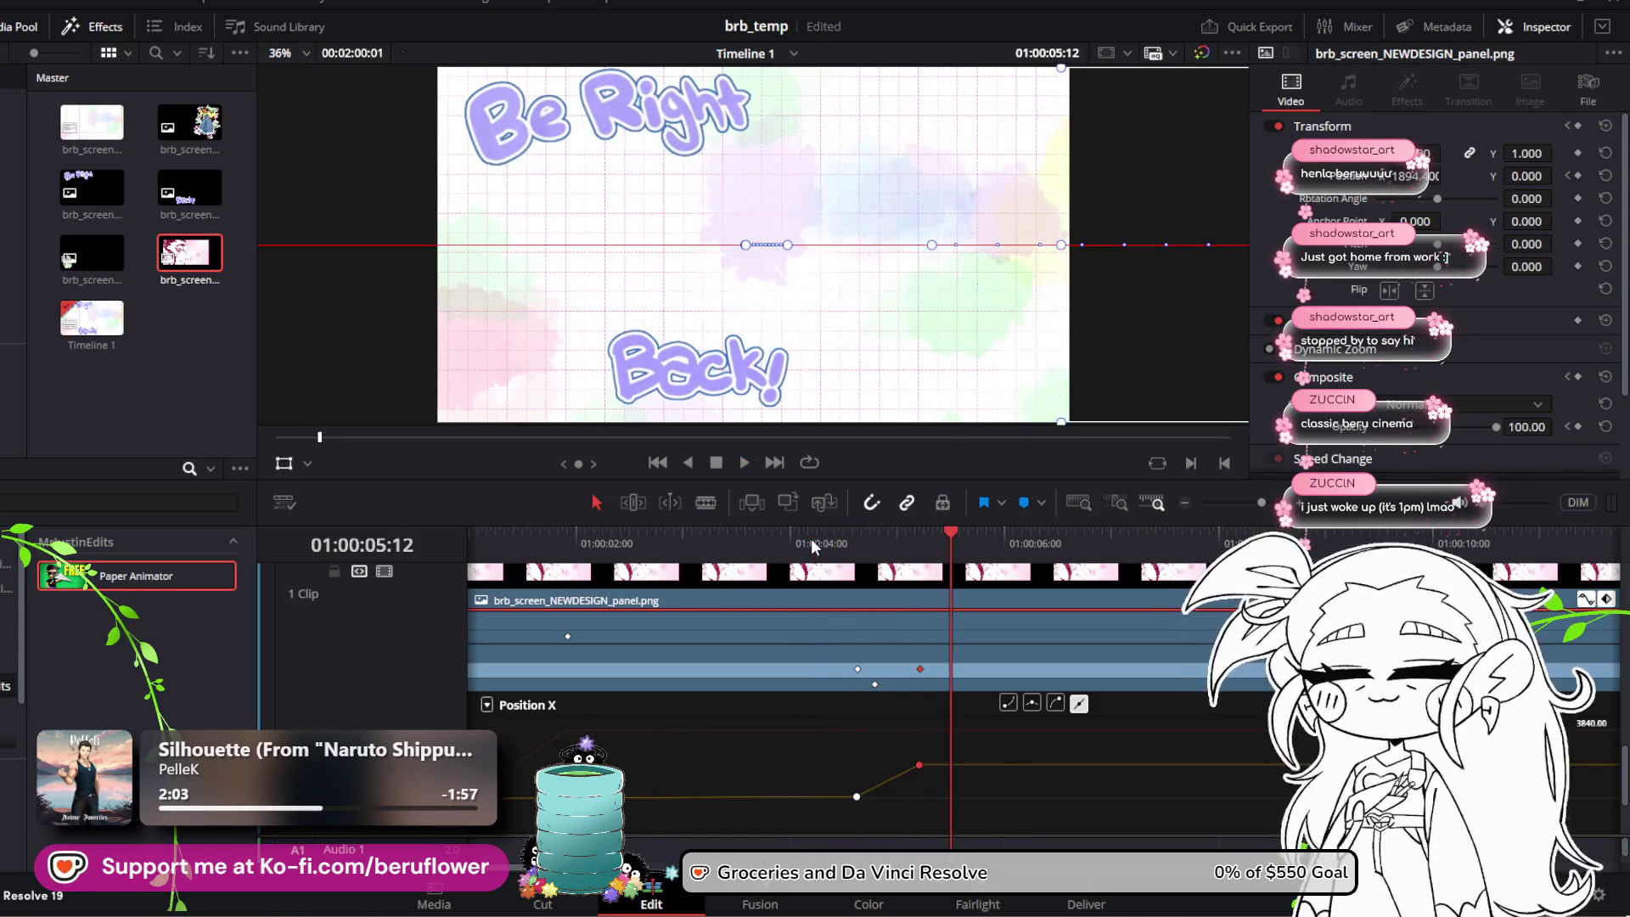
{"action": "left_click_drag", "start_coordinate": [942, 535], "coordinate": [704, 539]}
{"action": "key", "text": "space"}
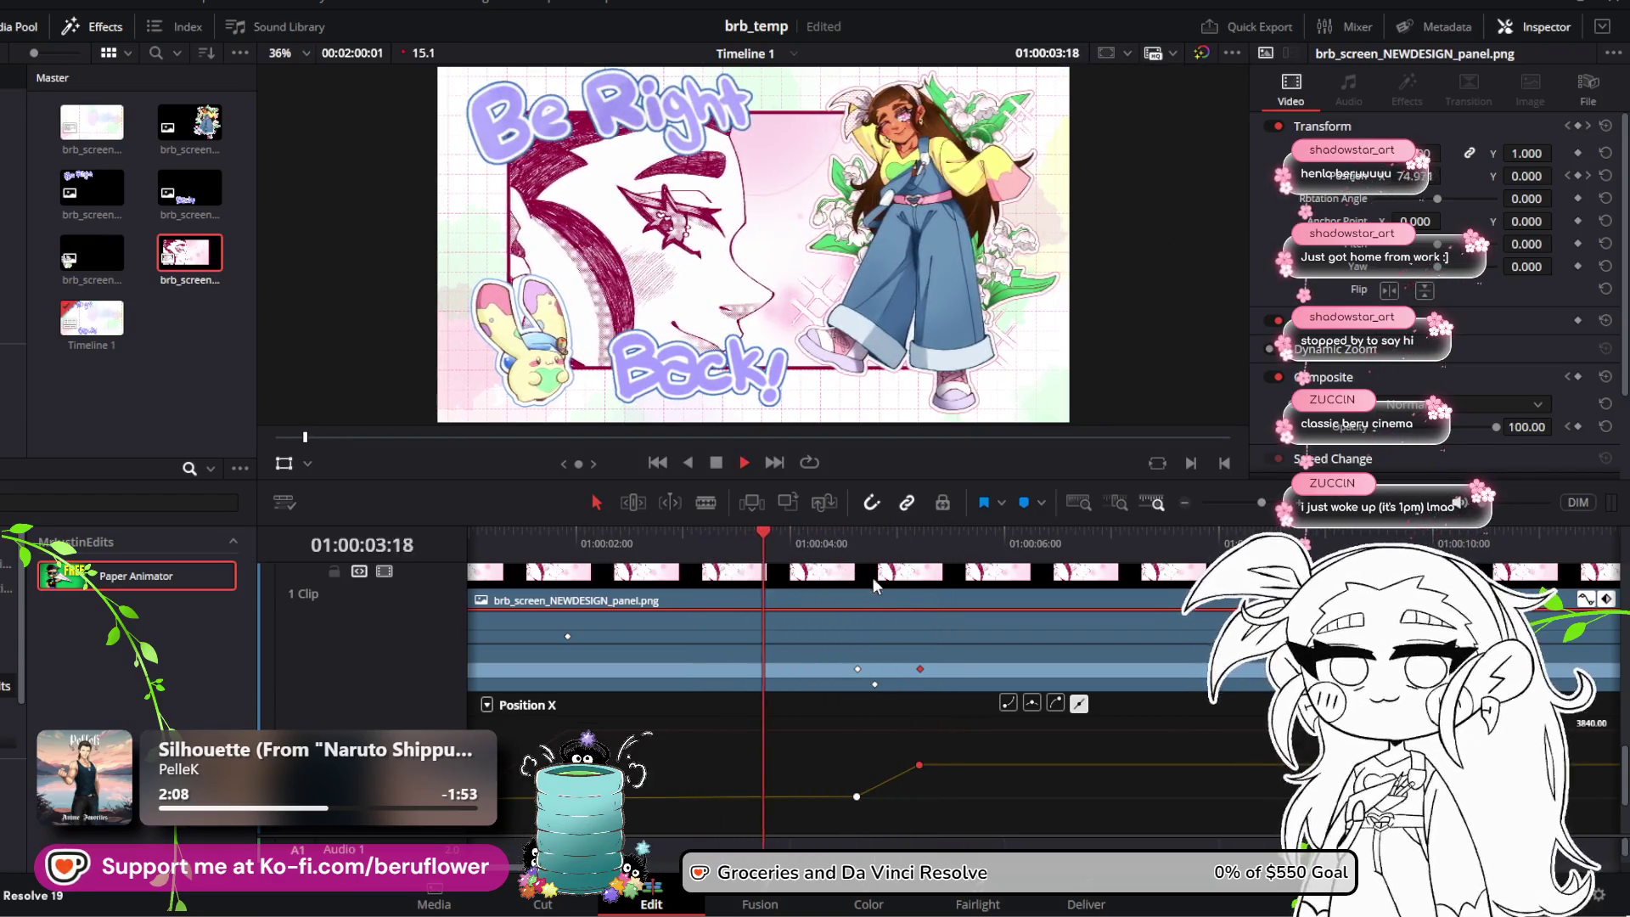
{"action": "key", "text": "space"}
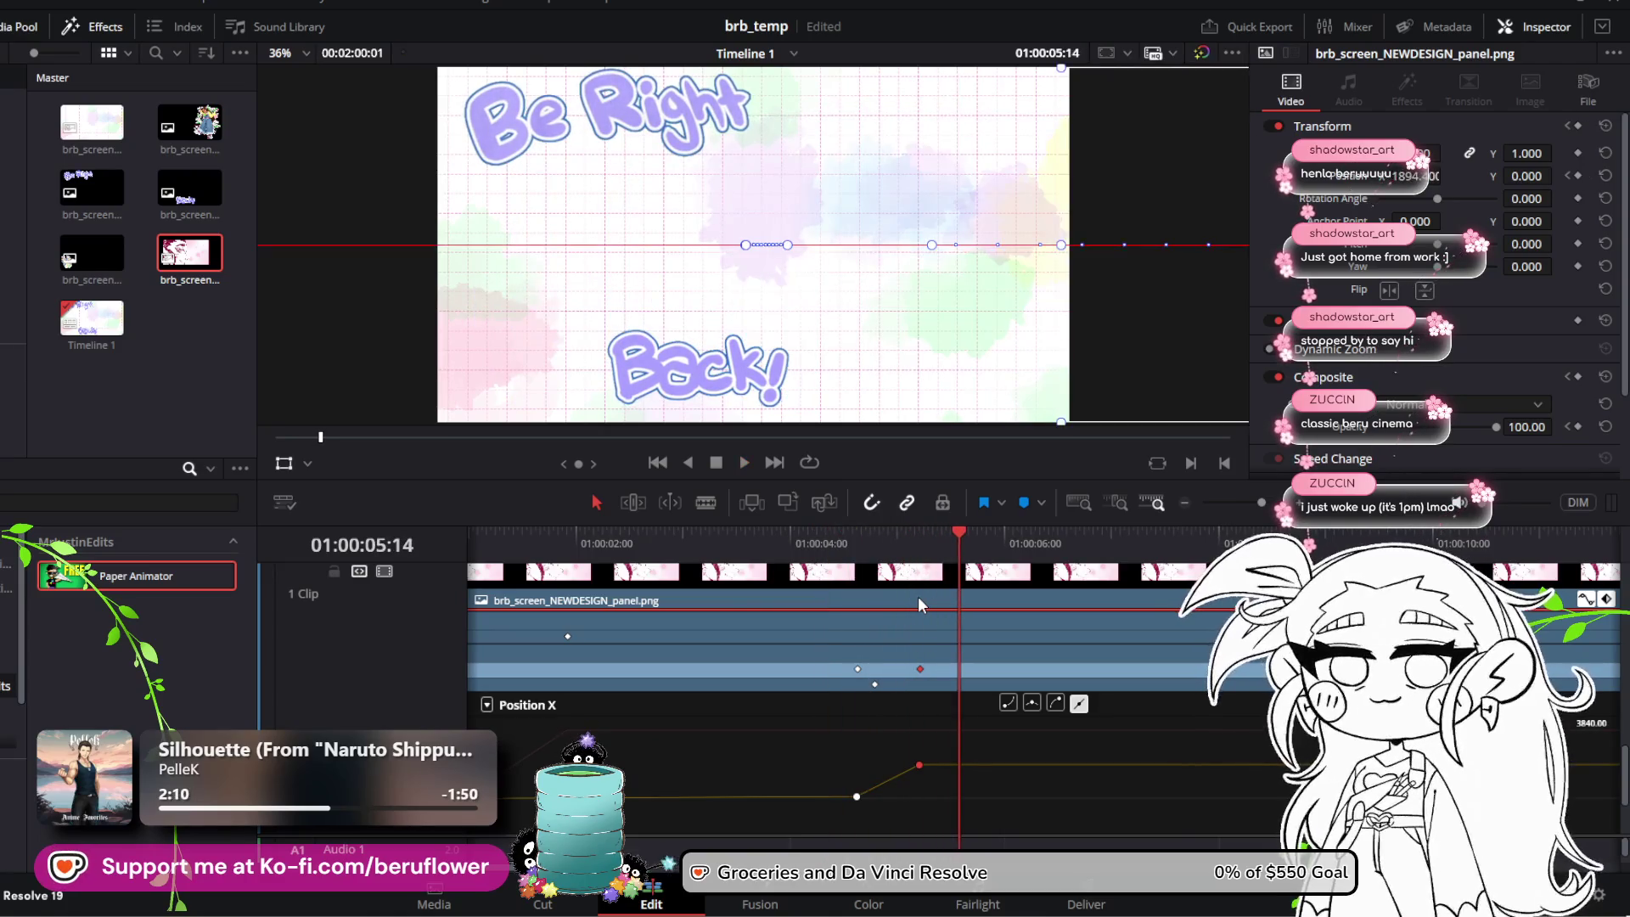
{"action": "left_click_drag", "start_coordinate": [967, 538], "coordinate": [719, 543]}
{"action": "key", "text": "space"}
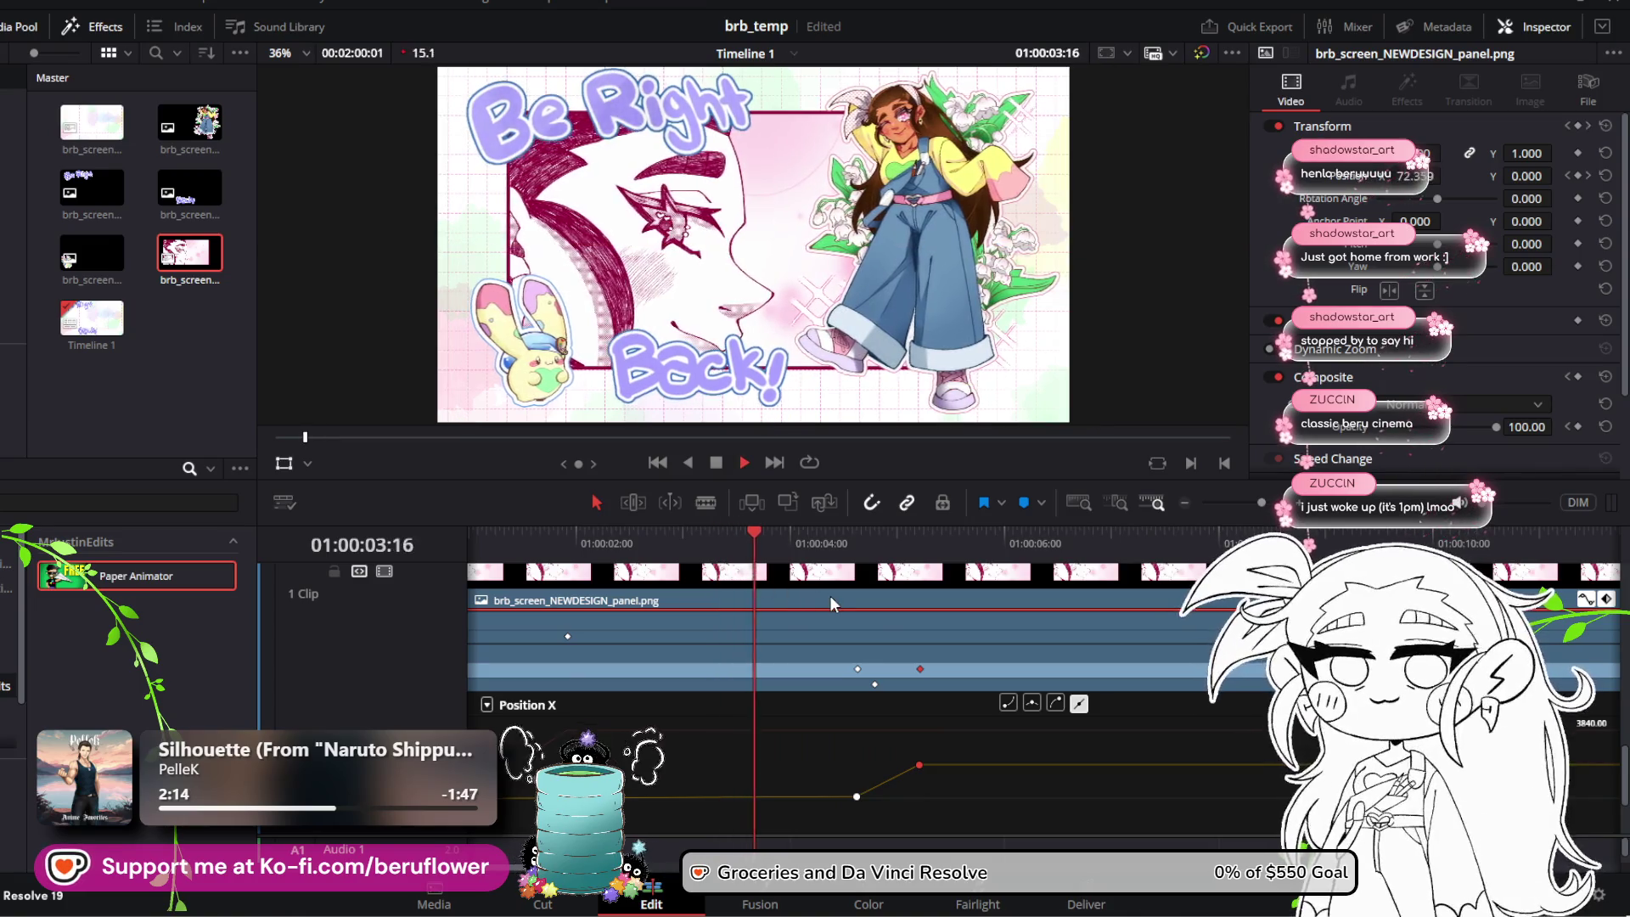
{"action": "key", "text": "space"}
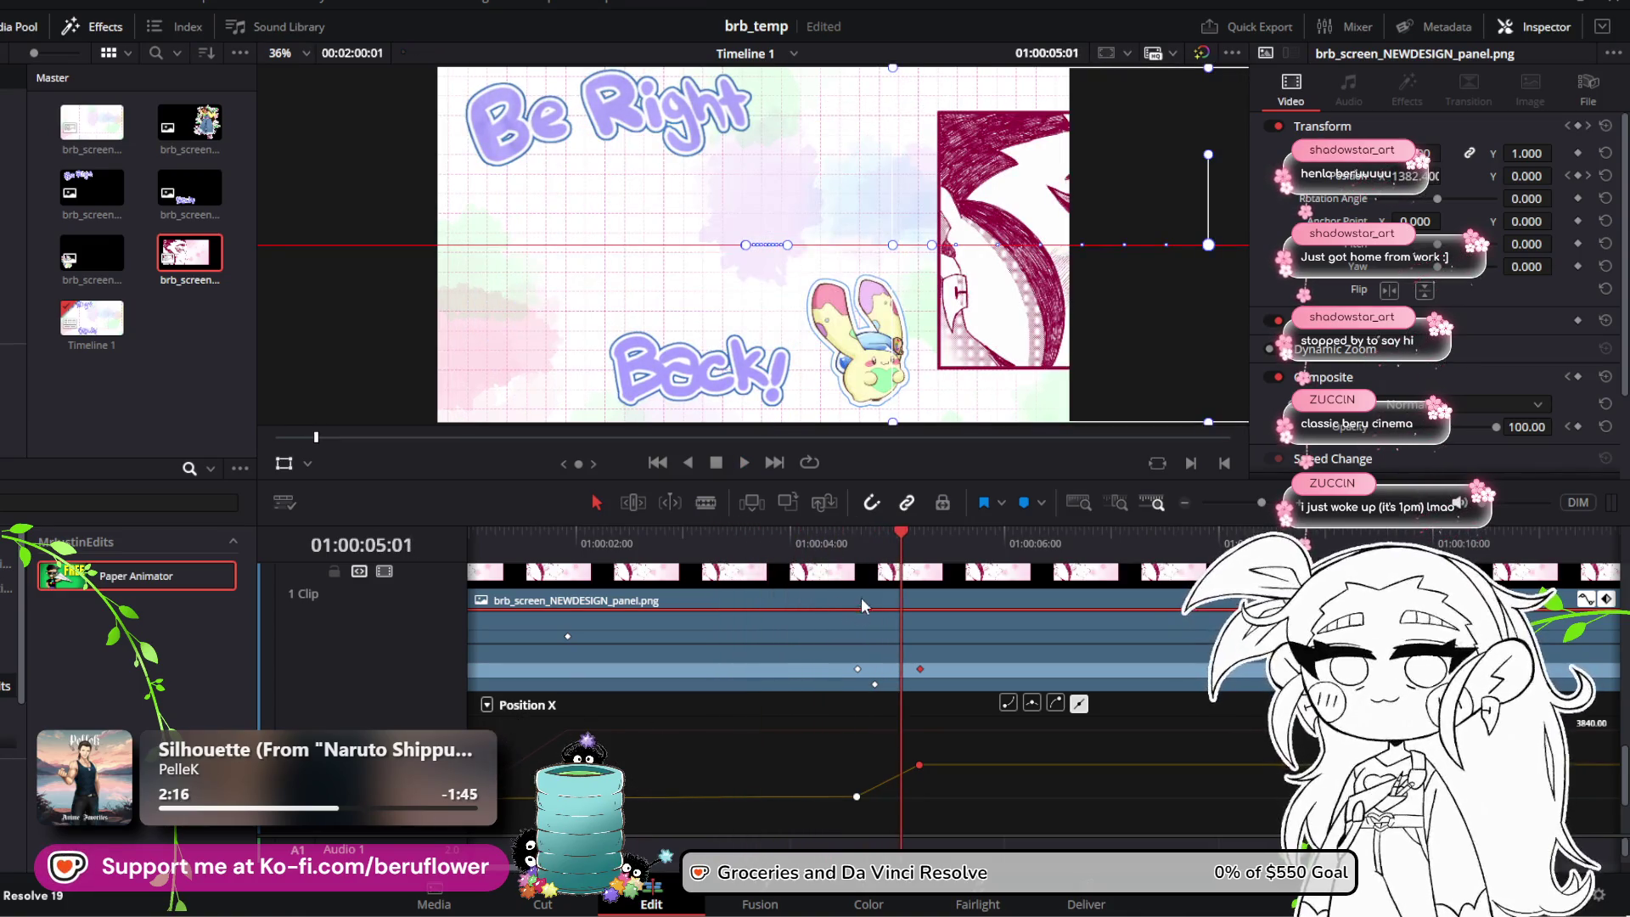
{"action": "left_click_drag", "start_coordinate": [894, 532], "coordinate": [865, 544]}
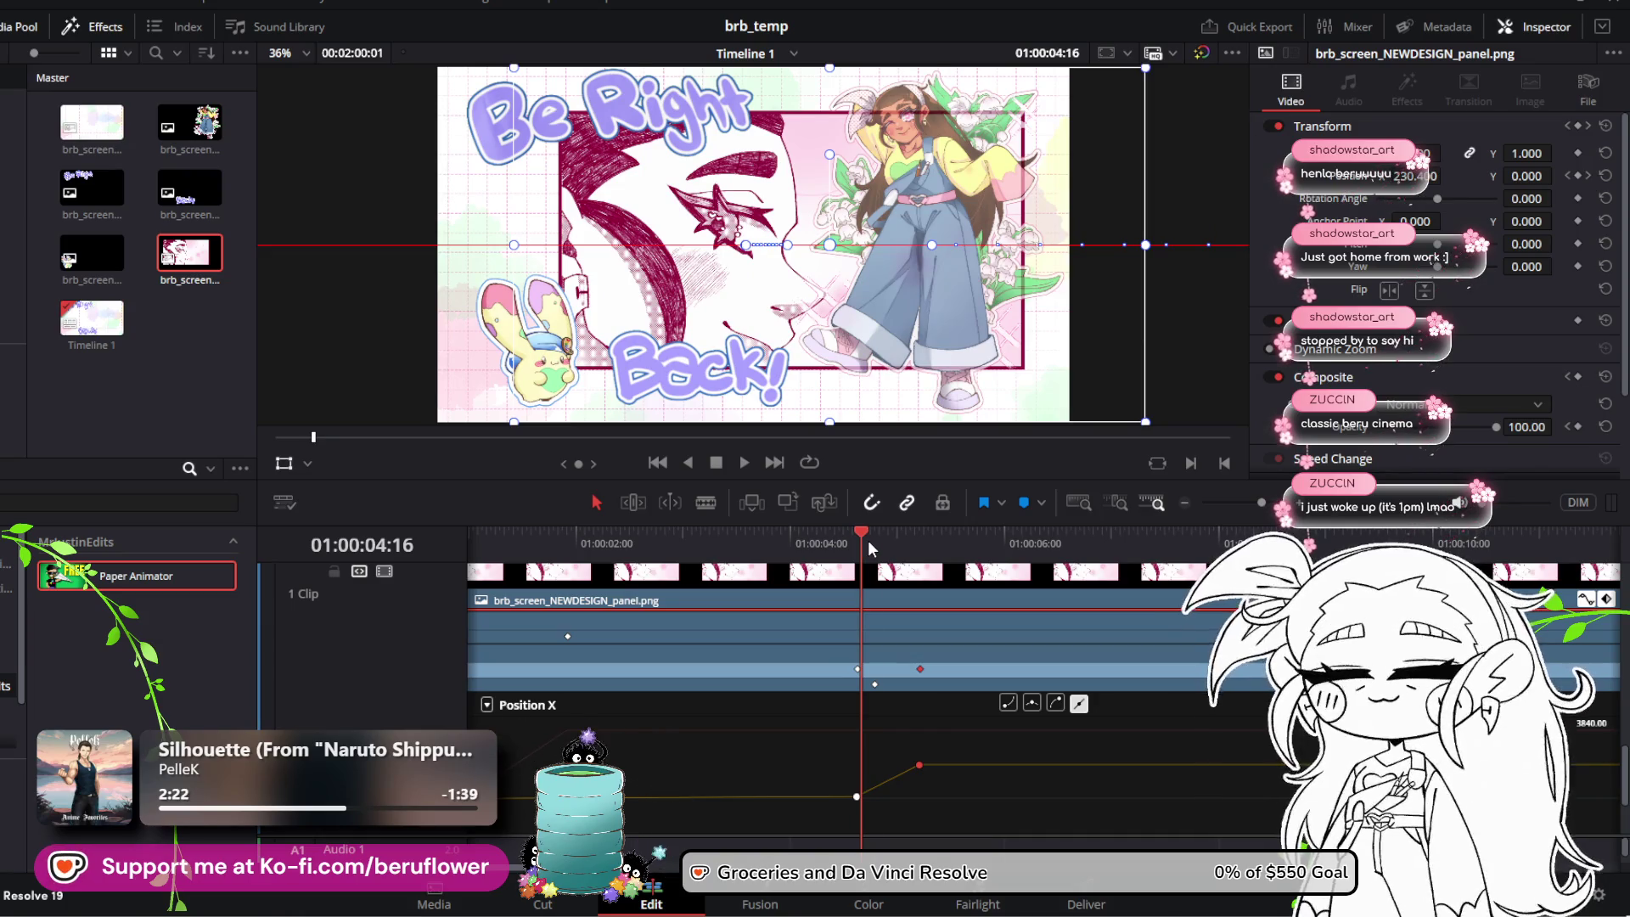
{"action": "left_click", "coordinate": [874, 546]}
Step: Keyframe the panel's Opacity, drop it to 0 at 01:00:04:19, and play from the start
{"action": "scroll", "coordinate": [1433, 342], "scroll_direction": "down", "scroll_amount": 2}
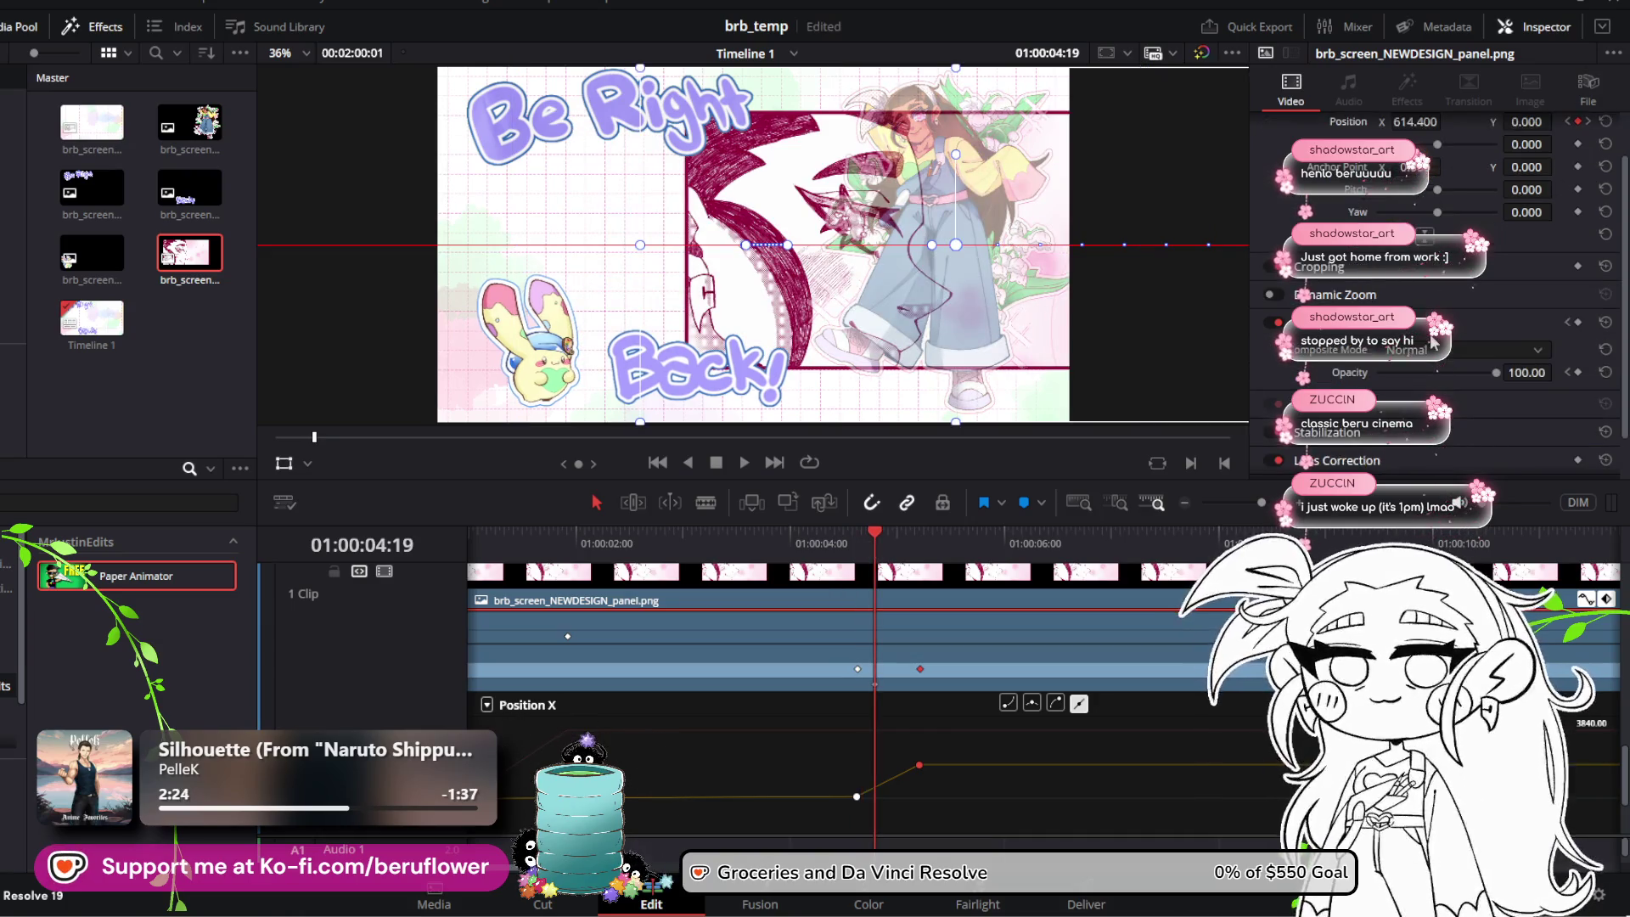
{"action": "left_click", "coordinate": [1577, 373]}
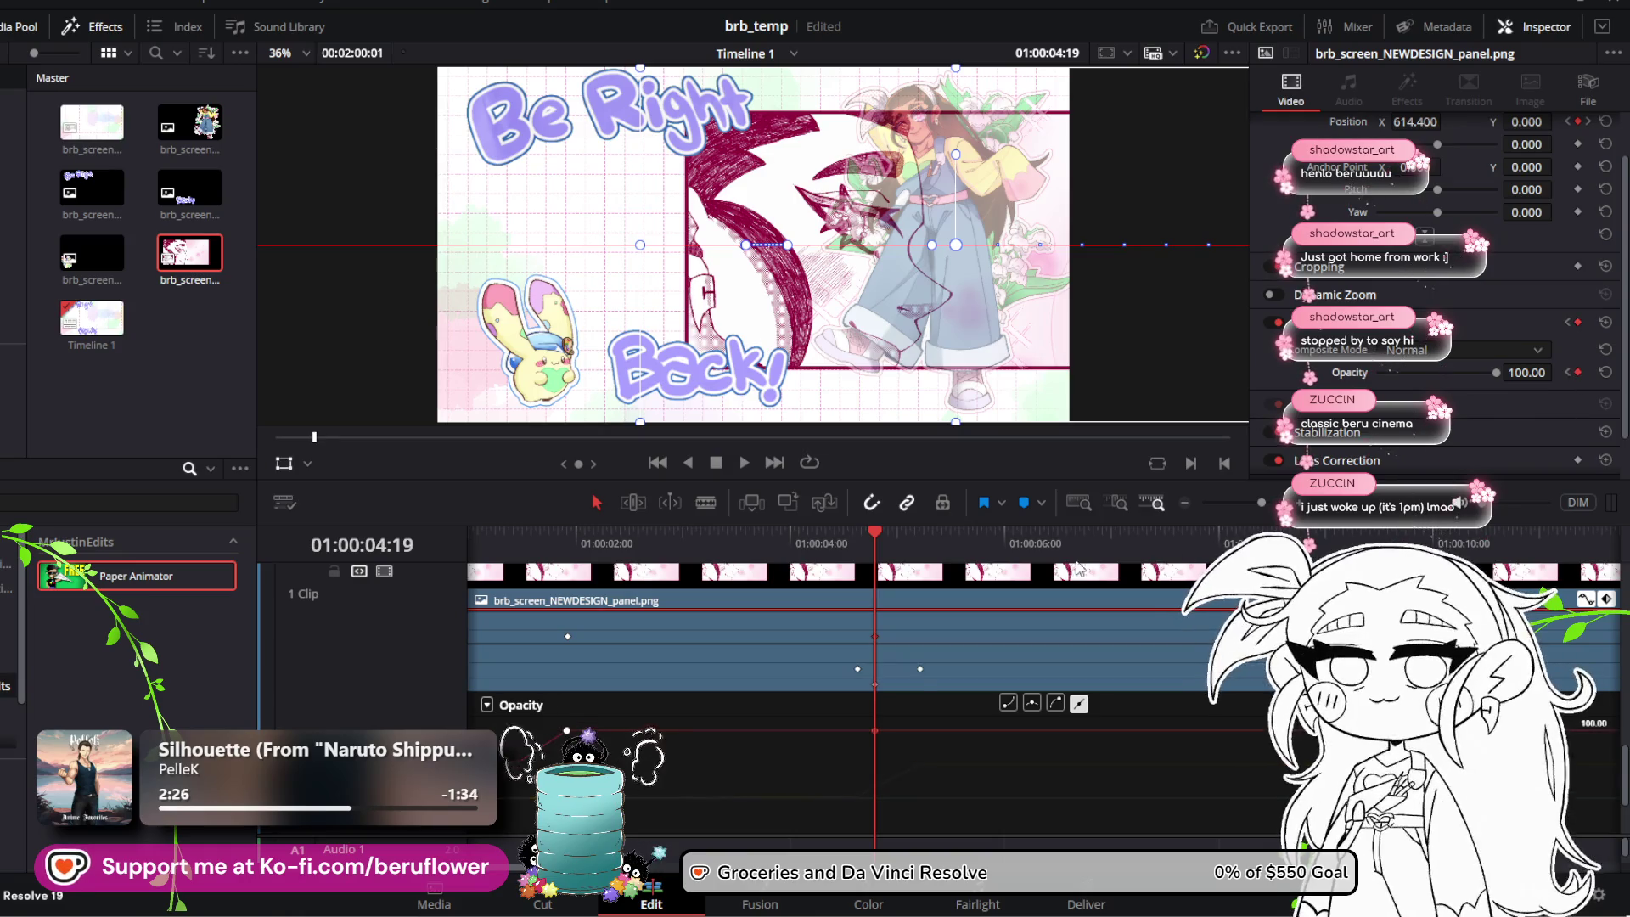
{"action": "mouse_move", "coordinate": [896, 534]}
{"action": "left_mouse_down"}
{"action": "mouse_move", "coordinate": [944, 533]}
{"action": "mouse_move", "coordinate": [902, 535]}
{"action": "left_mouse_up"}
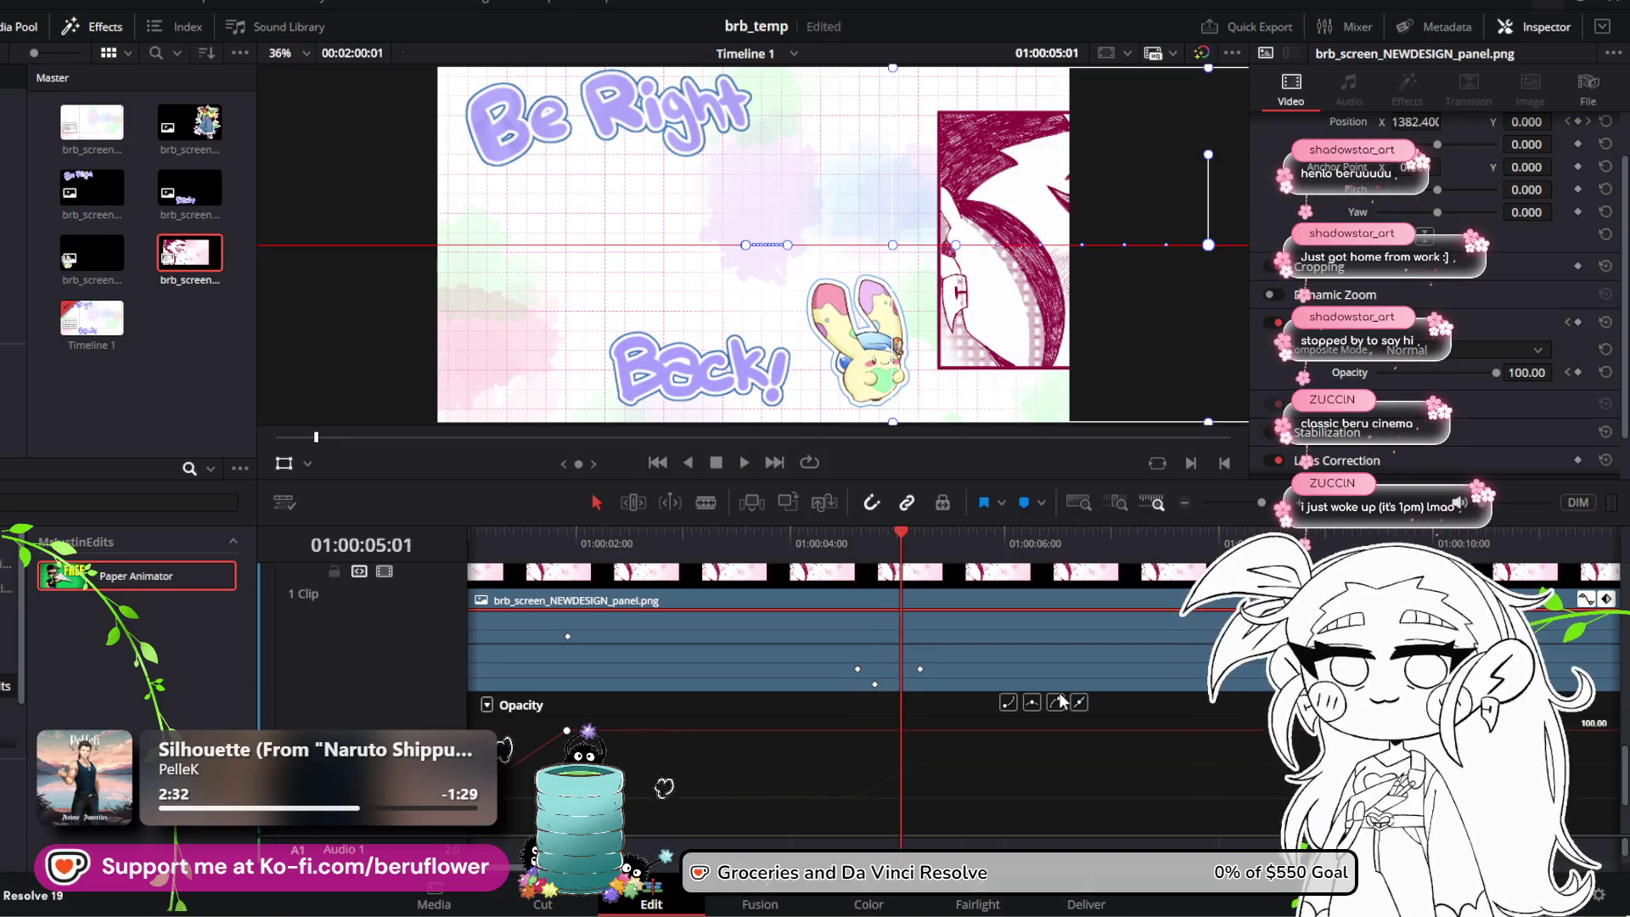
{"action": "mouse_move", "coordinate": [894, 541]}
{"action": "left_mouse_down"}
{"action": "mouse_move", "coordinate": [771, 533]}
{"action": "mouse_move", "coordinate": [812, 545]}
{"action": "left_mouse_up"}
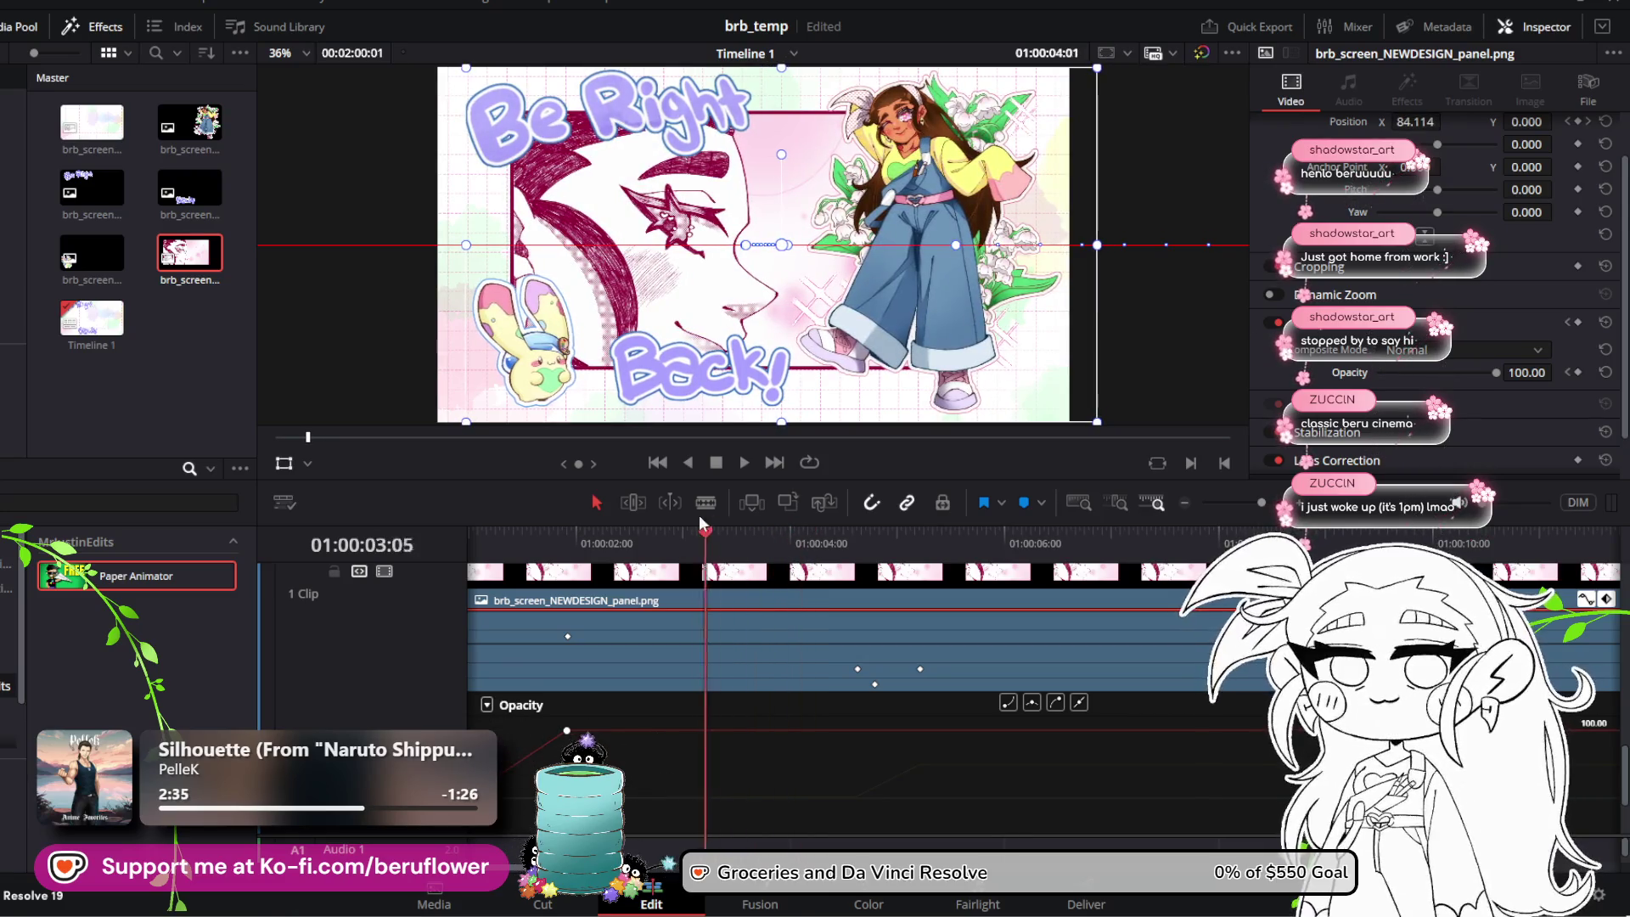
{"action": "left_click_drag", "start_coordinate": [700, 515], "coordinate": [757, 533]}
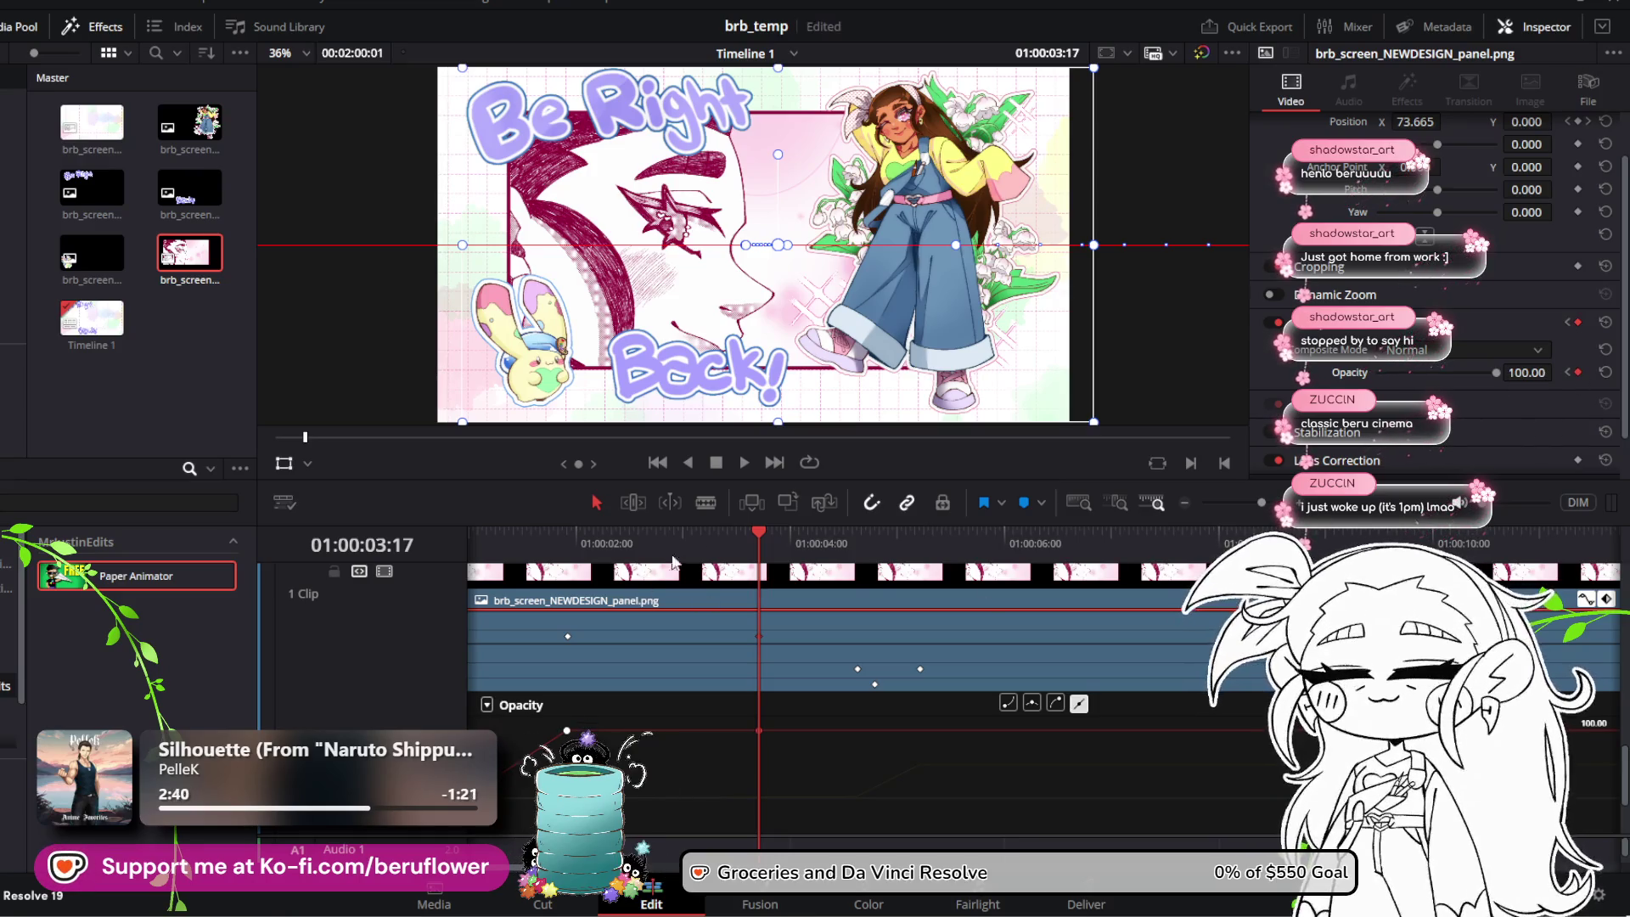
{"action": "mouse_move", "coordinate": [760, 538]}
{"action": "left_mouse_down"}
{"action": "mouse_move", "coordinate": [959, 549]}
{"action": "mouse_move", "coordinate": [876, 556]}
{"action": "left_mouse_up"}
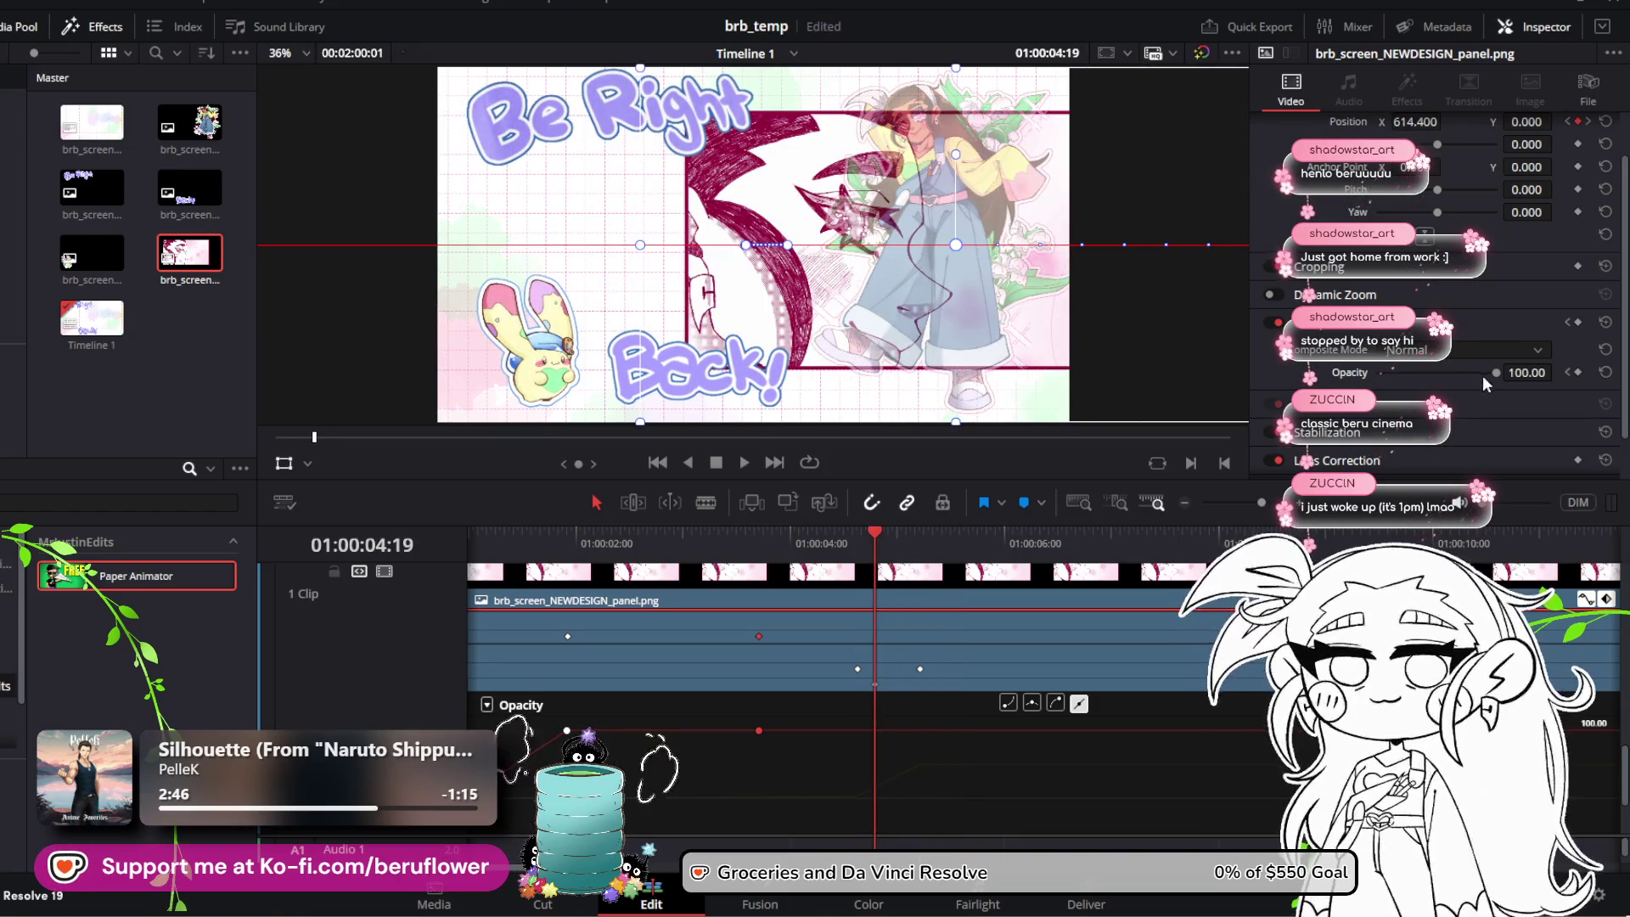
{"action": "left_click_drag", "start_coordinate": [1495, 378], "coordinate": [1226, 414]}
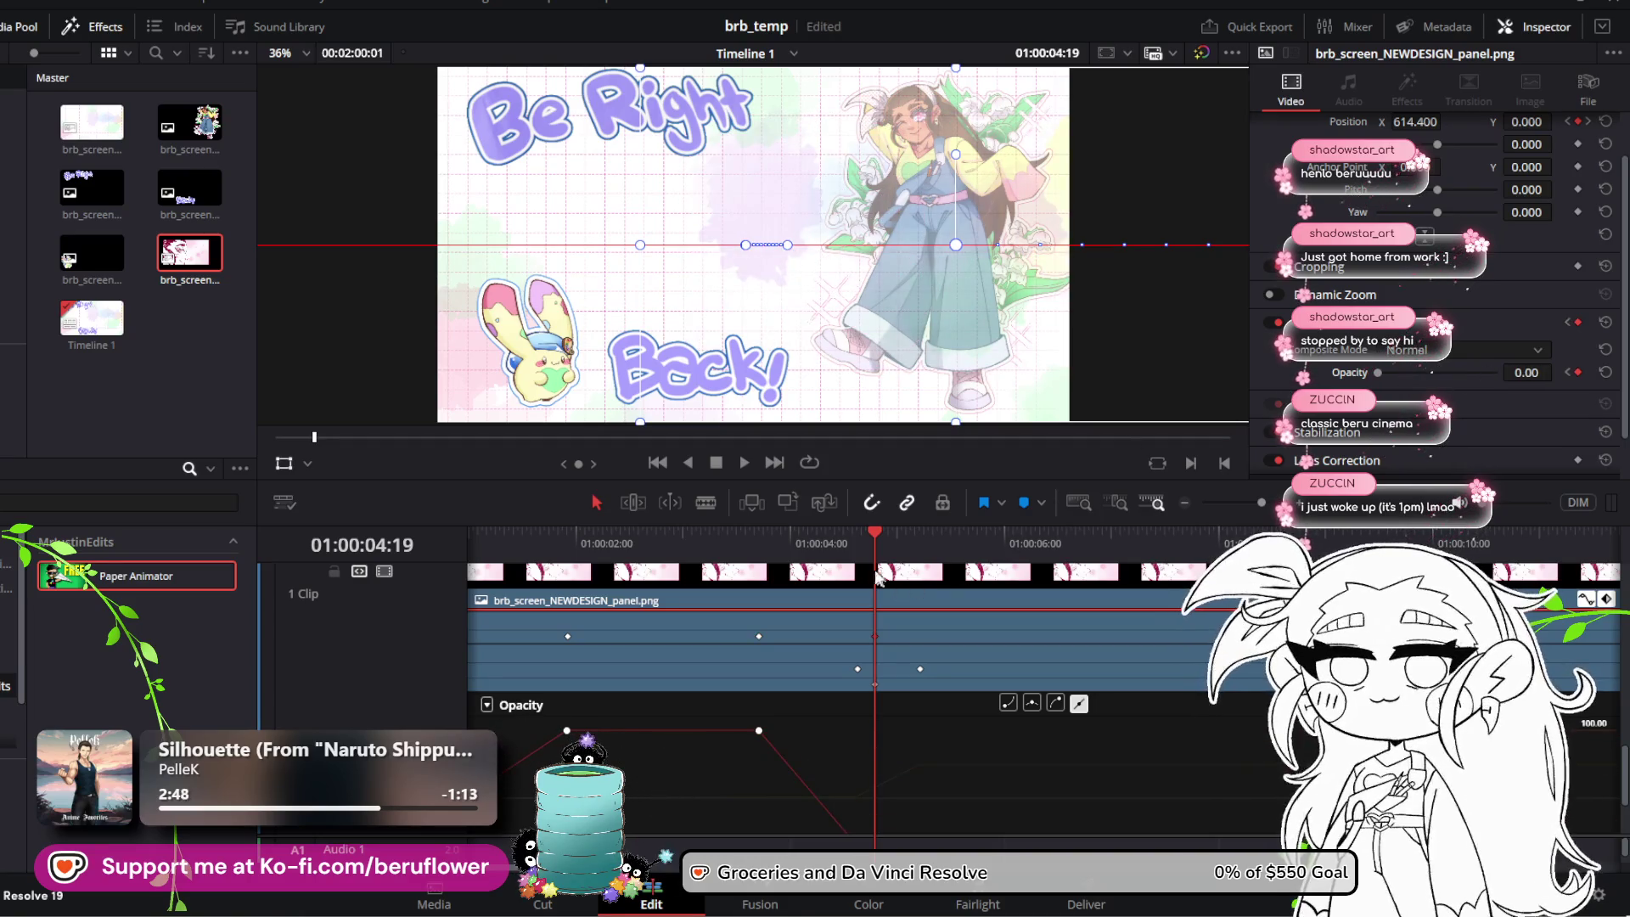
{"action": "left_click_drag", "start_coordinate": [868, 538], "coordinate": [461, 552]}
{"action": "key", "text": "space"}
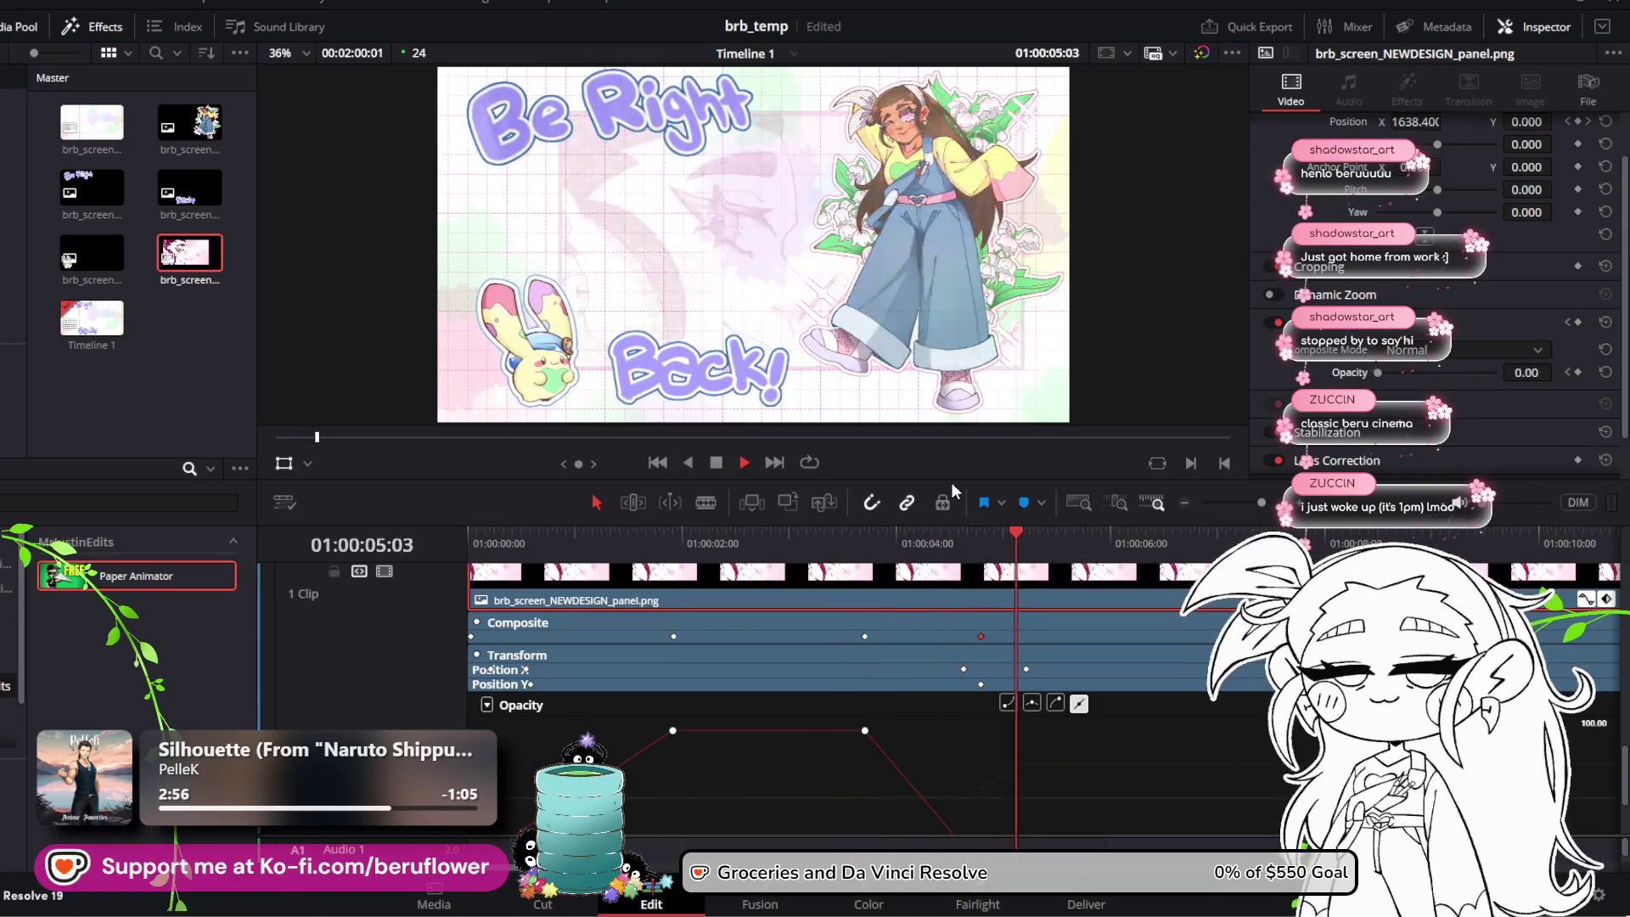
Step: Drag the final Opacity keyframe later so the panel stays opaque until about 01:00:03
{"action": "key", "text": "space"}
{"action": "scroll", "coordinate": [1068, 737], "scroll_direction": "down", "scroll_amount": 3}
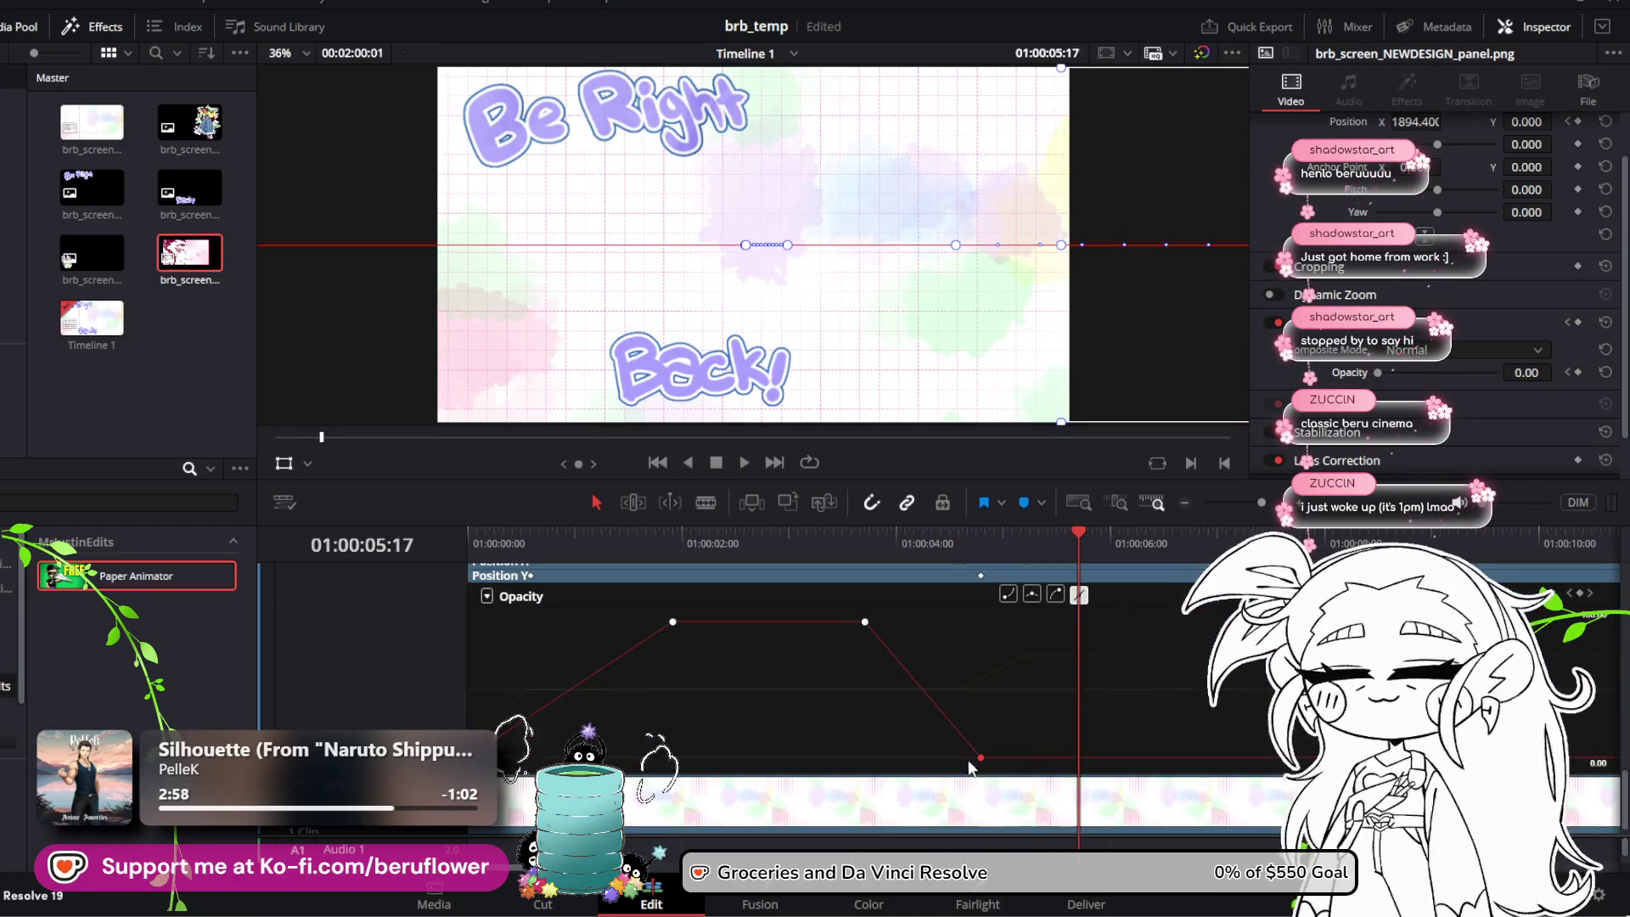
{"action": "left_click_drag", "start_coordinate": [981, 756], "coordinate": [1056, 756]}
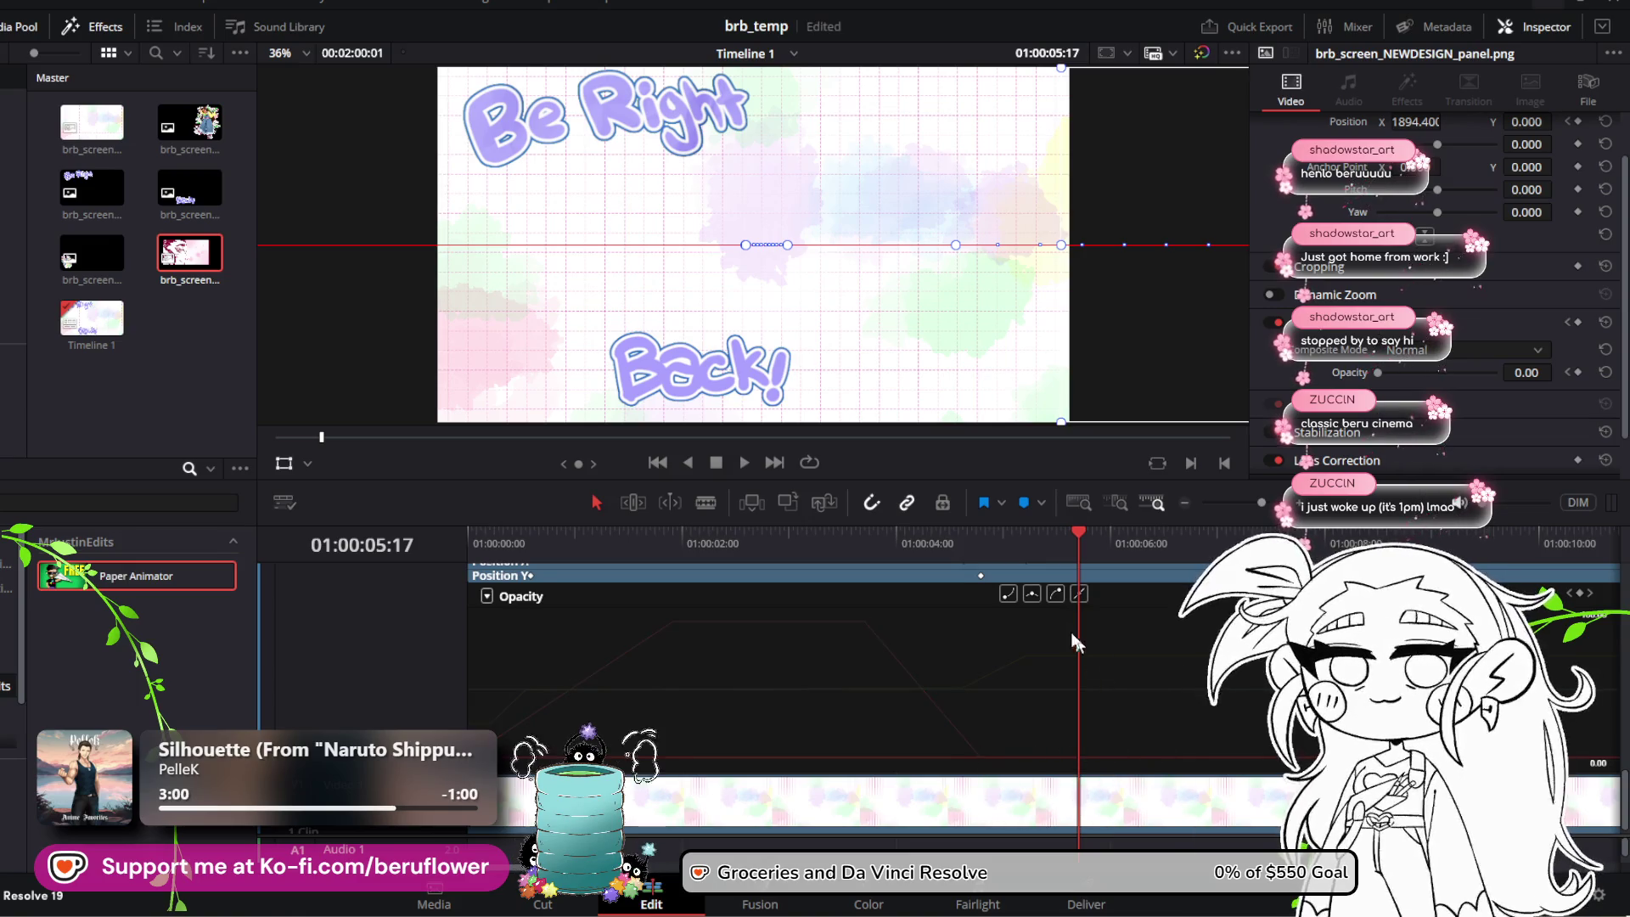
{"action": "scroll", "coordinate": [826, 588], "scroll_direction": "up", "scroll_amount": 3}
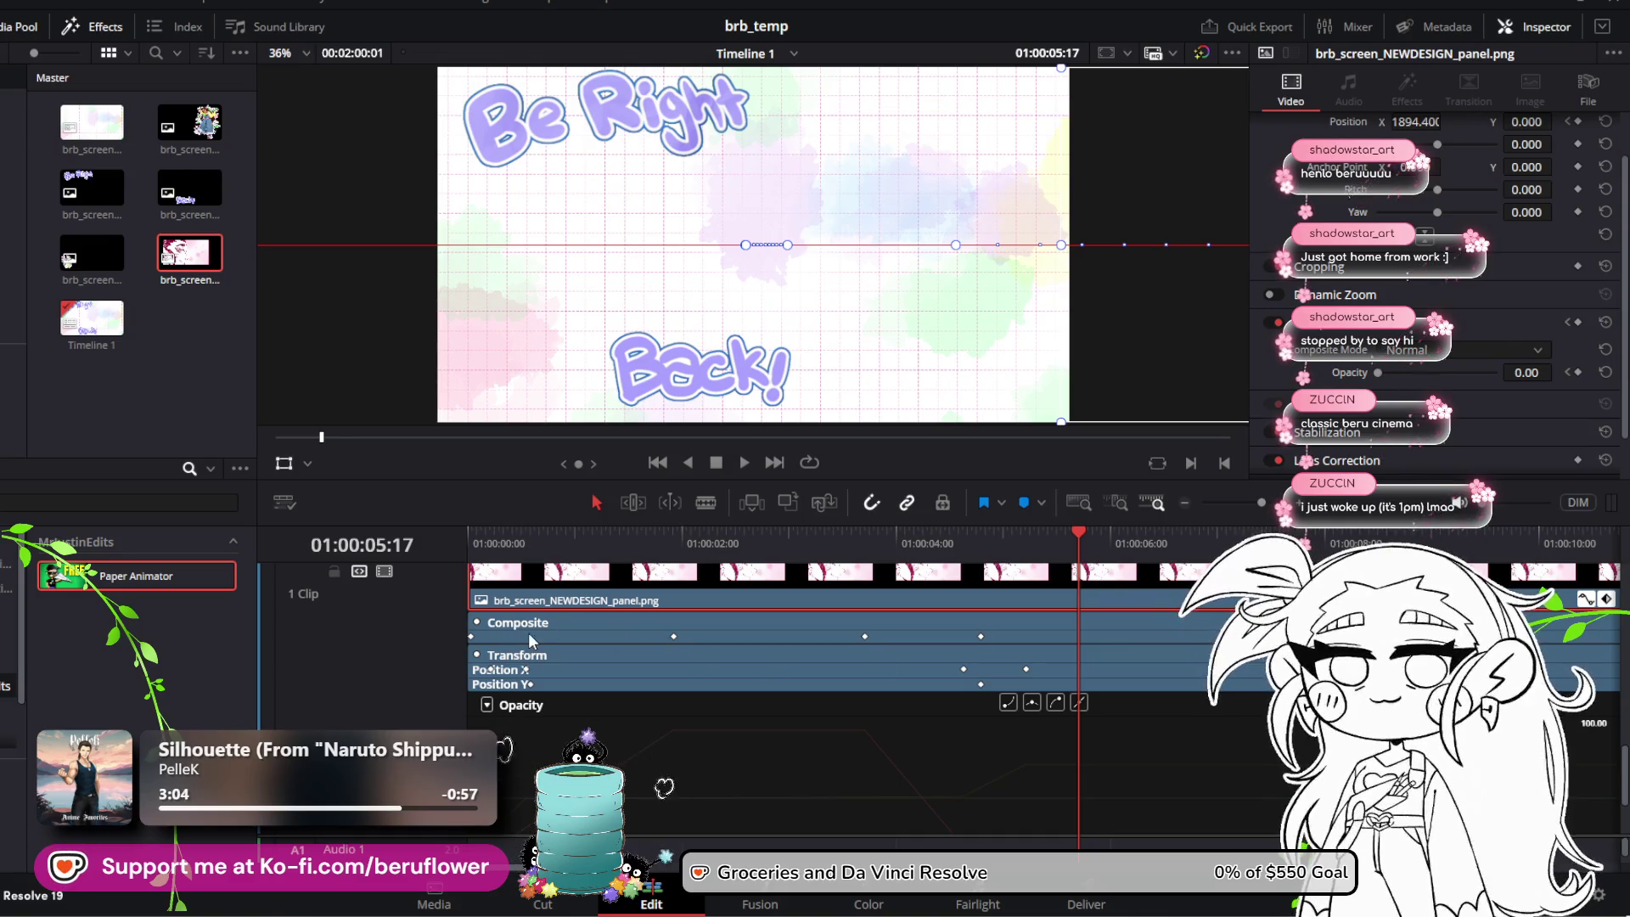
Step: Compare the Position X and Position Y curves and adjust the Position Y keyframe easing
{"action": "left_click", "coordinate": [752, 669]}
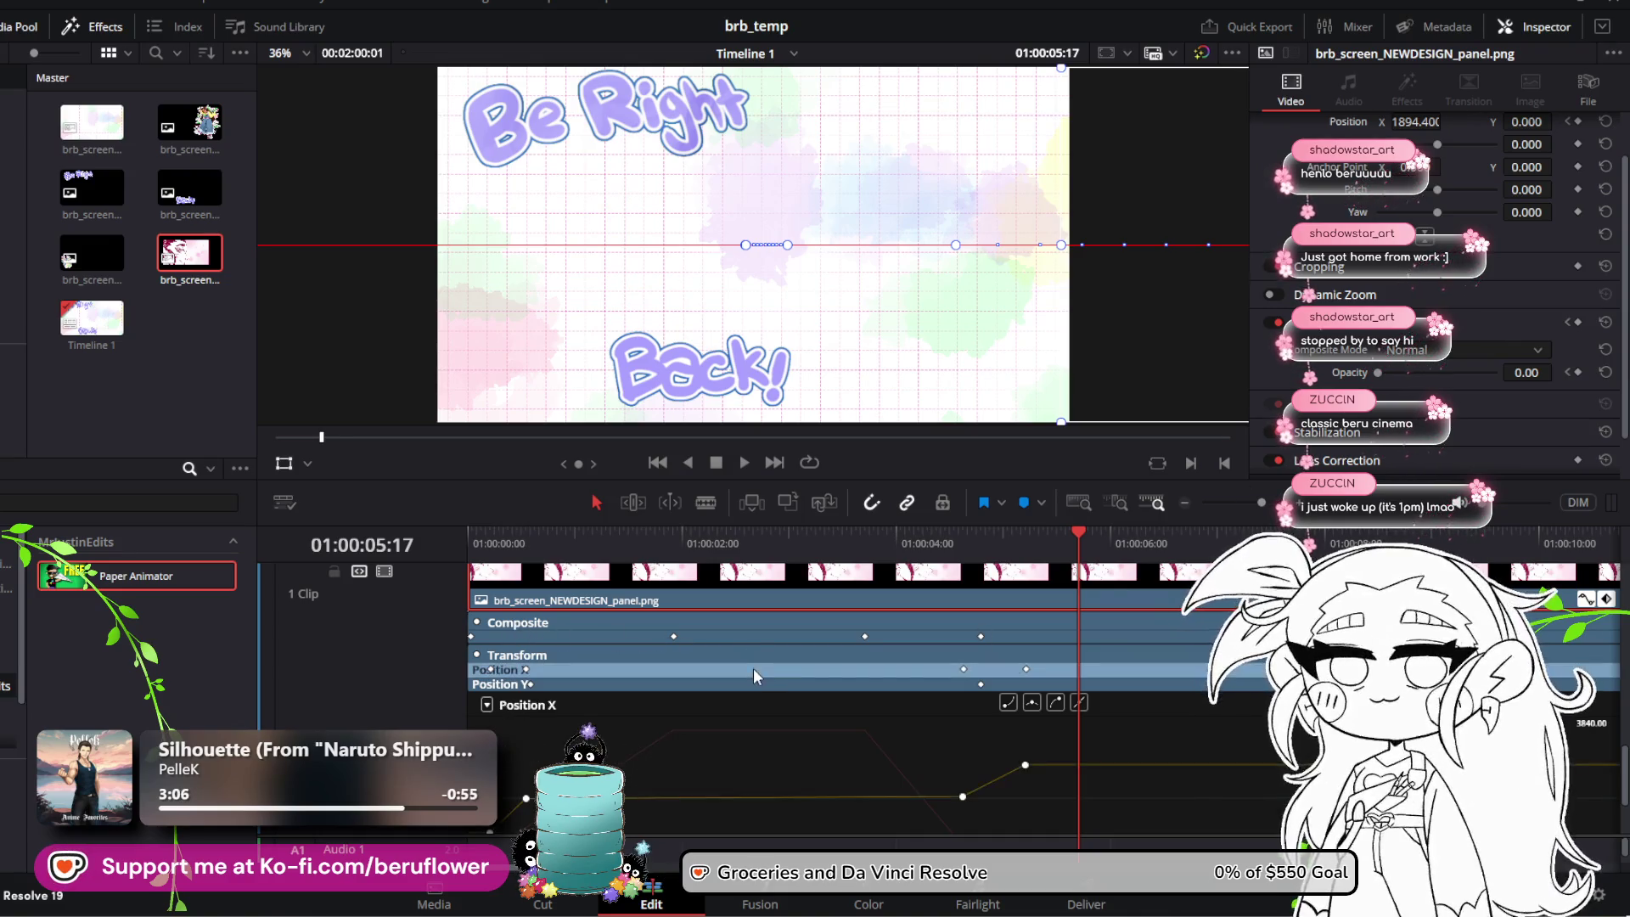
{"action": "left_click", "coordinate": [746, 685]}
{"action": "left_click", "coordinate": [776, 666]}
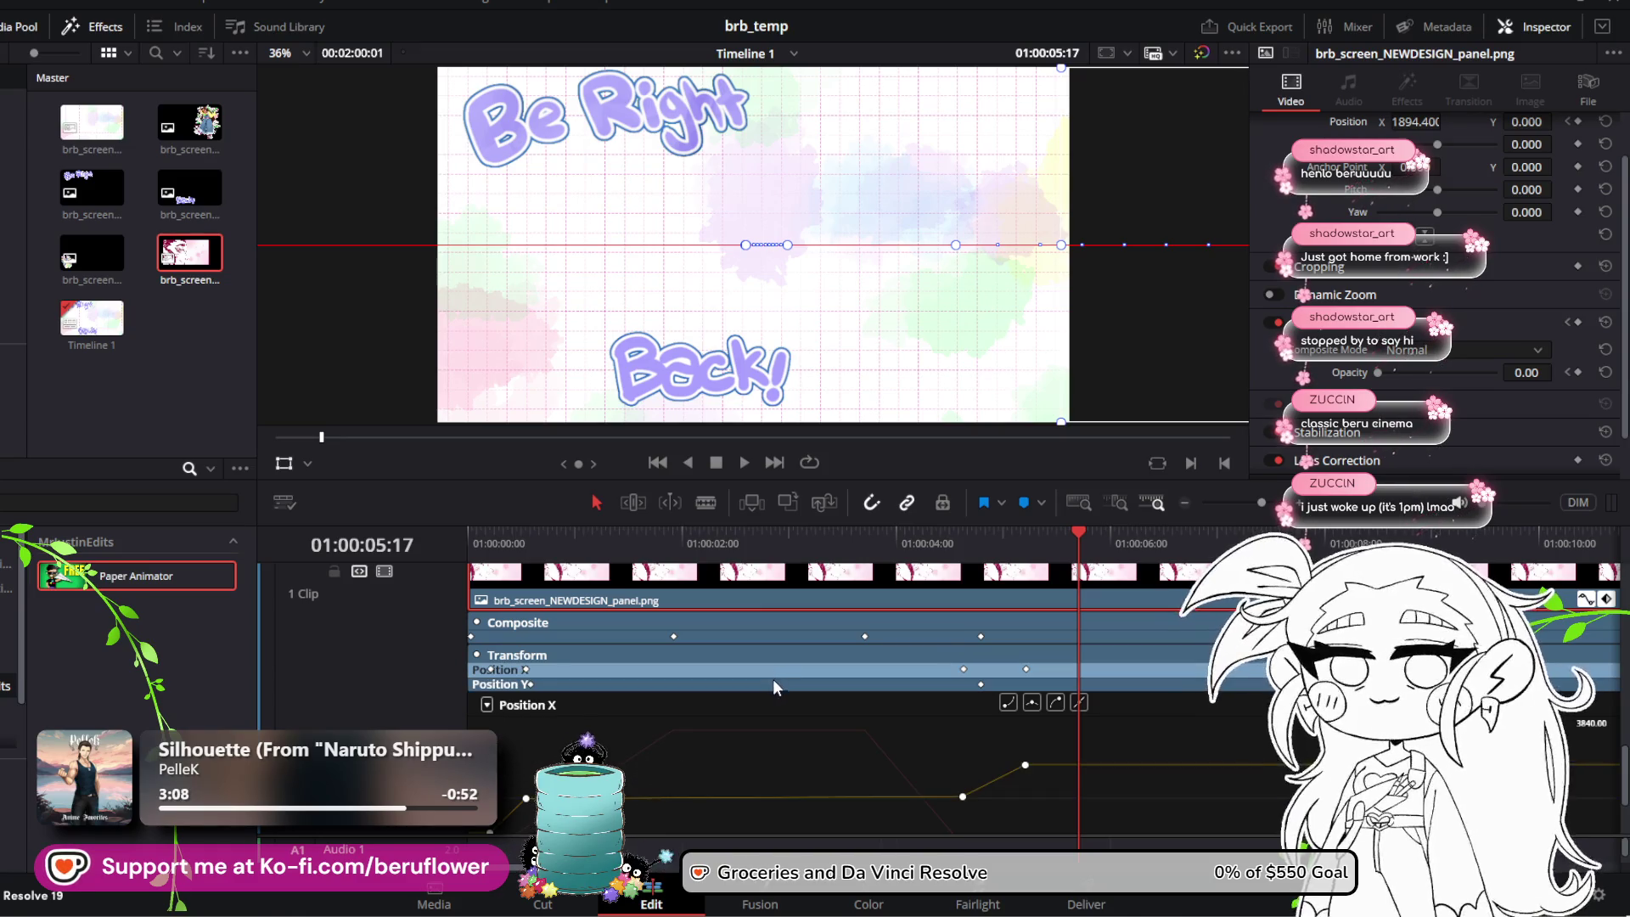
{"action": "left_click", "coordinate": [773, 679]}
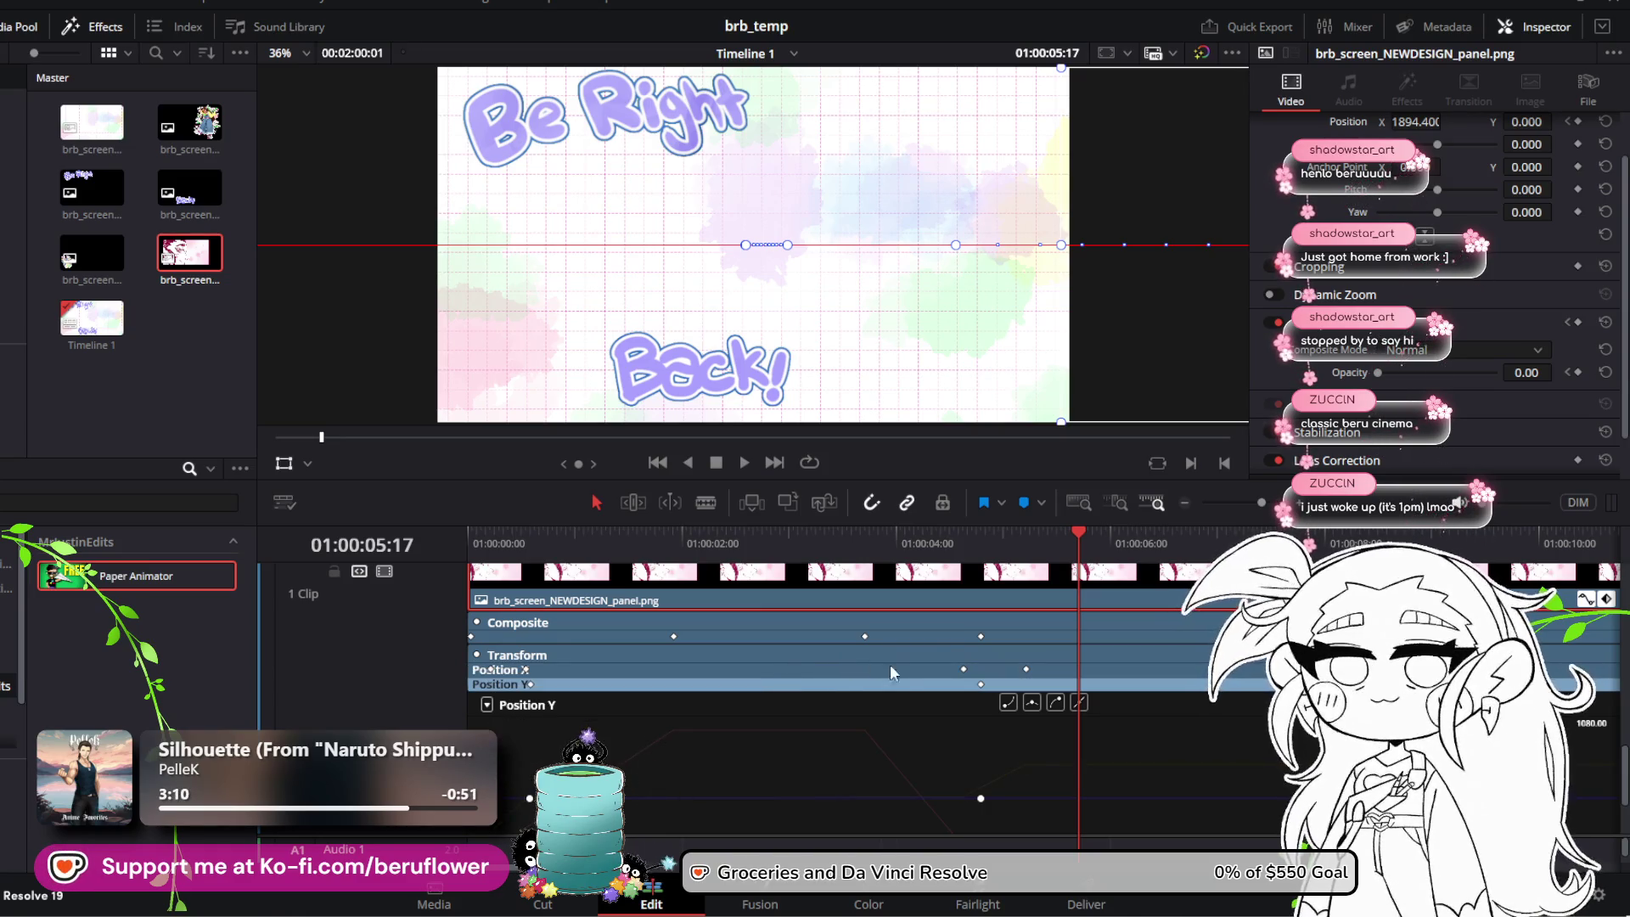
{"action": "scroll", "coordinate": [1092, 745], "scroll_direction": "down", "scroll_amount": 3}
{"action": "scroll", "coordinate": [1096, 756], "scroll_direction": "up", "scroll_amount": 2}
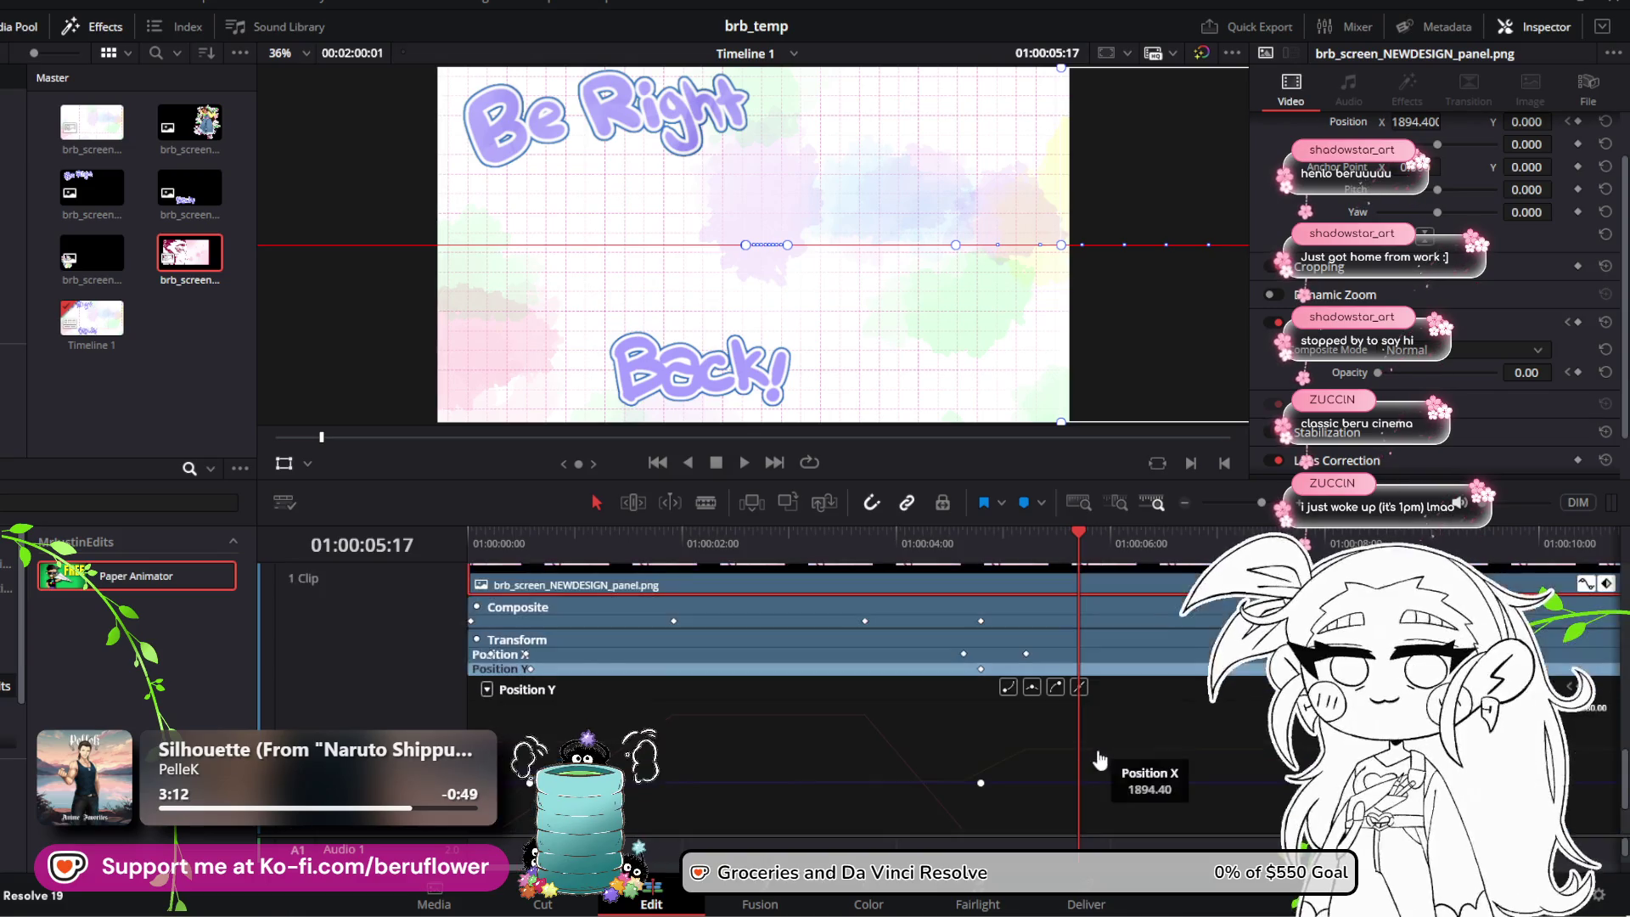
{"action": "left_click", "coordinate": [1063, 686]}
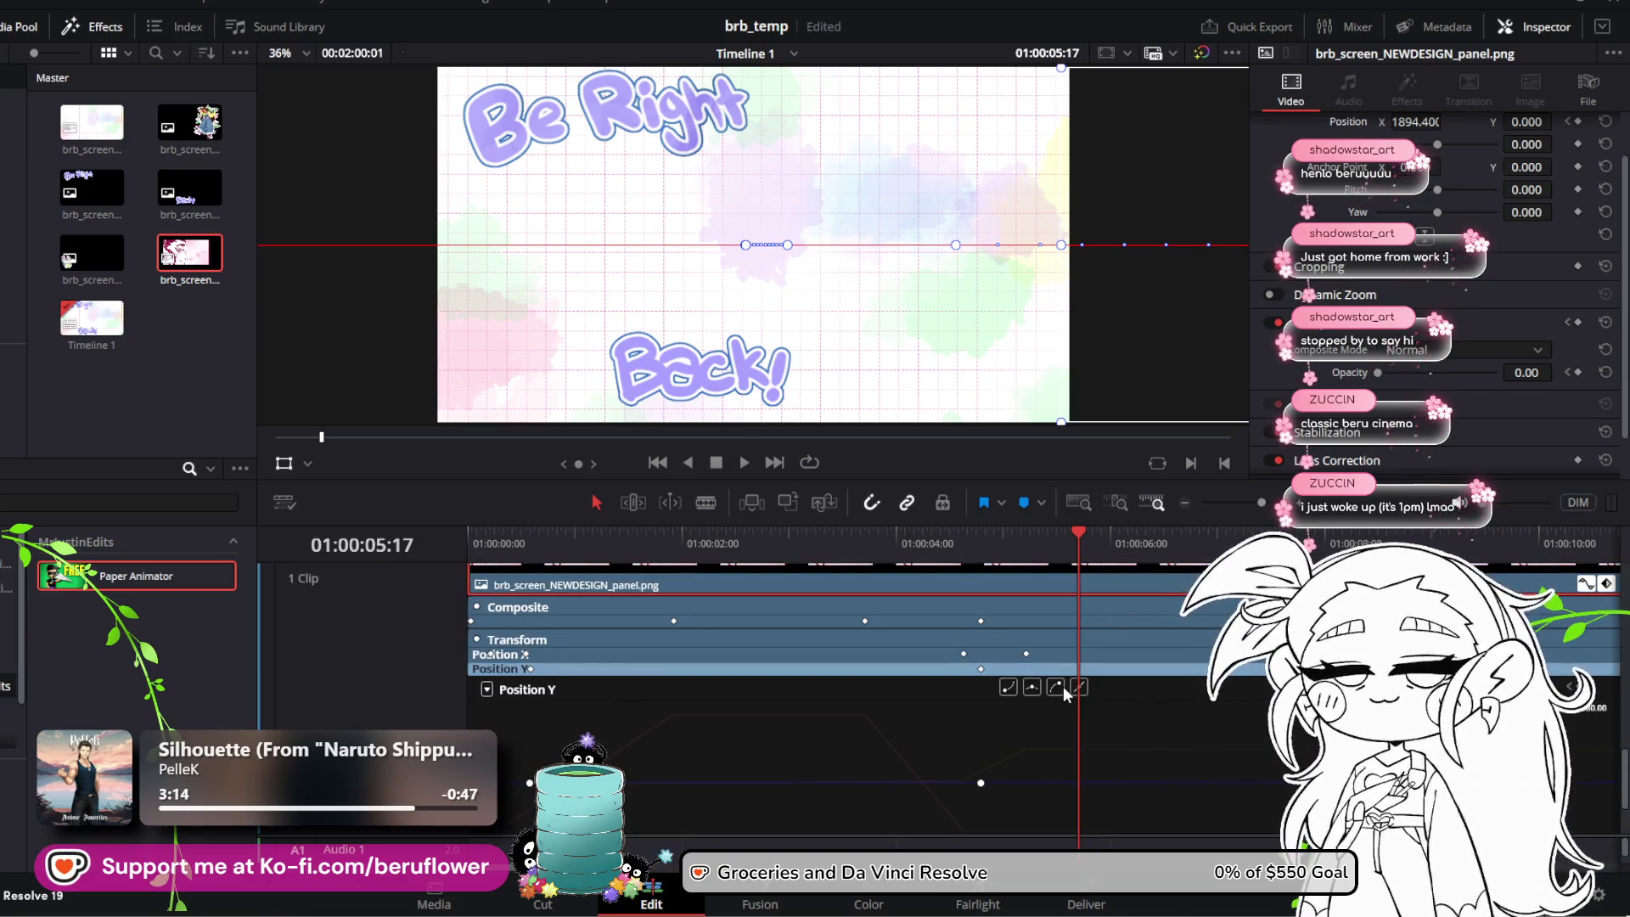
{"action": "scroll", "coordinate": [1567, 671], "scroll_direction": "up", "scroll_amount": 2}
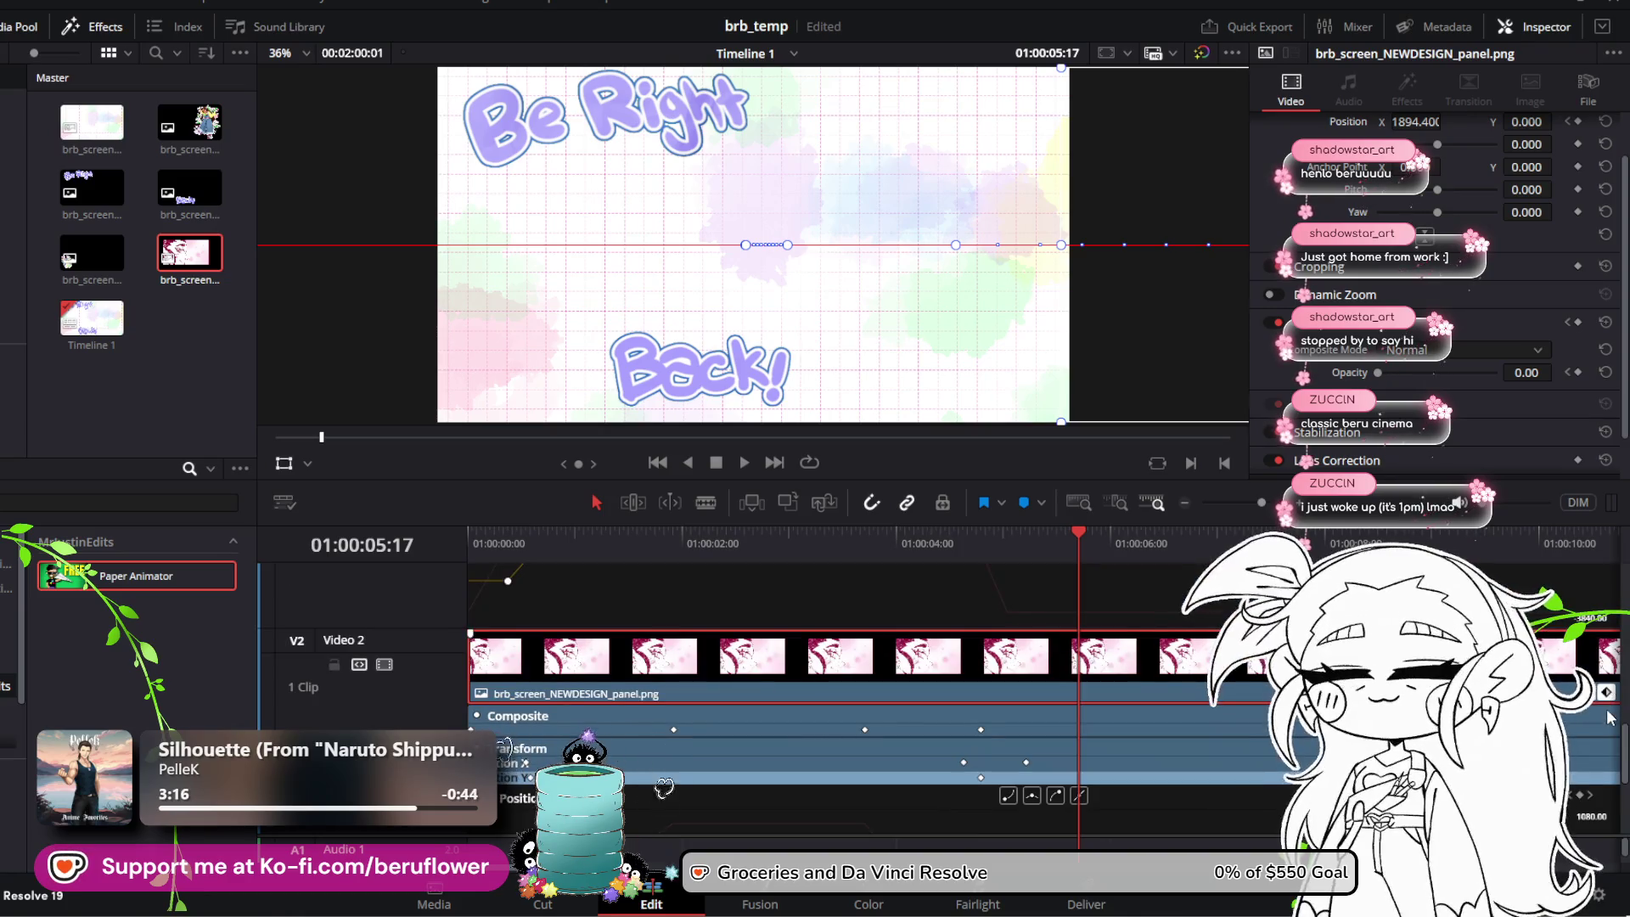
{"action": "scroll", "coordinate": [1235, 700], "scroll_direction": "down", "scroll_amount": 2}
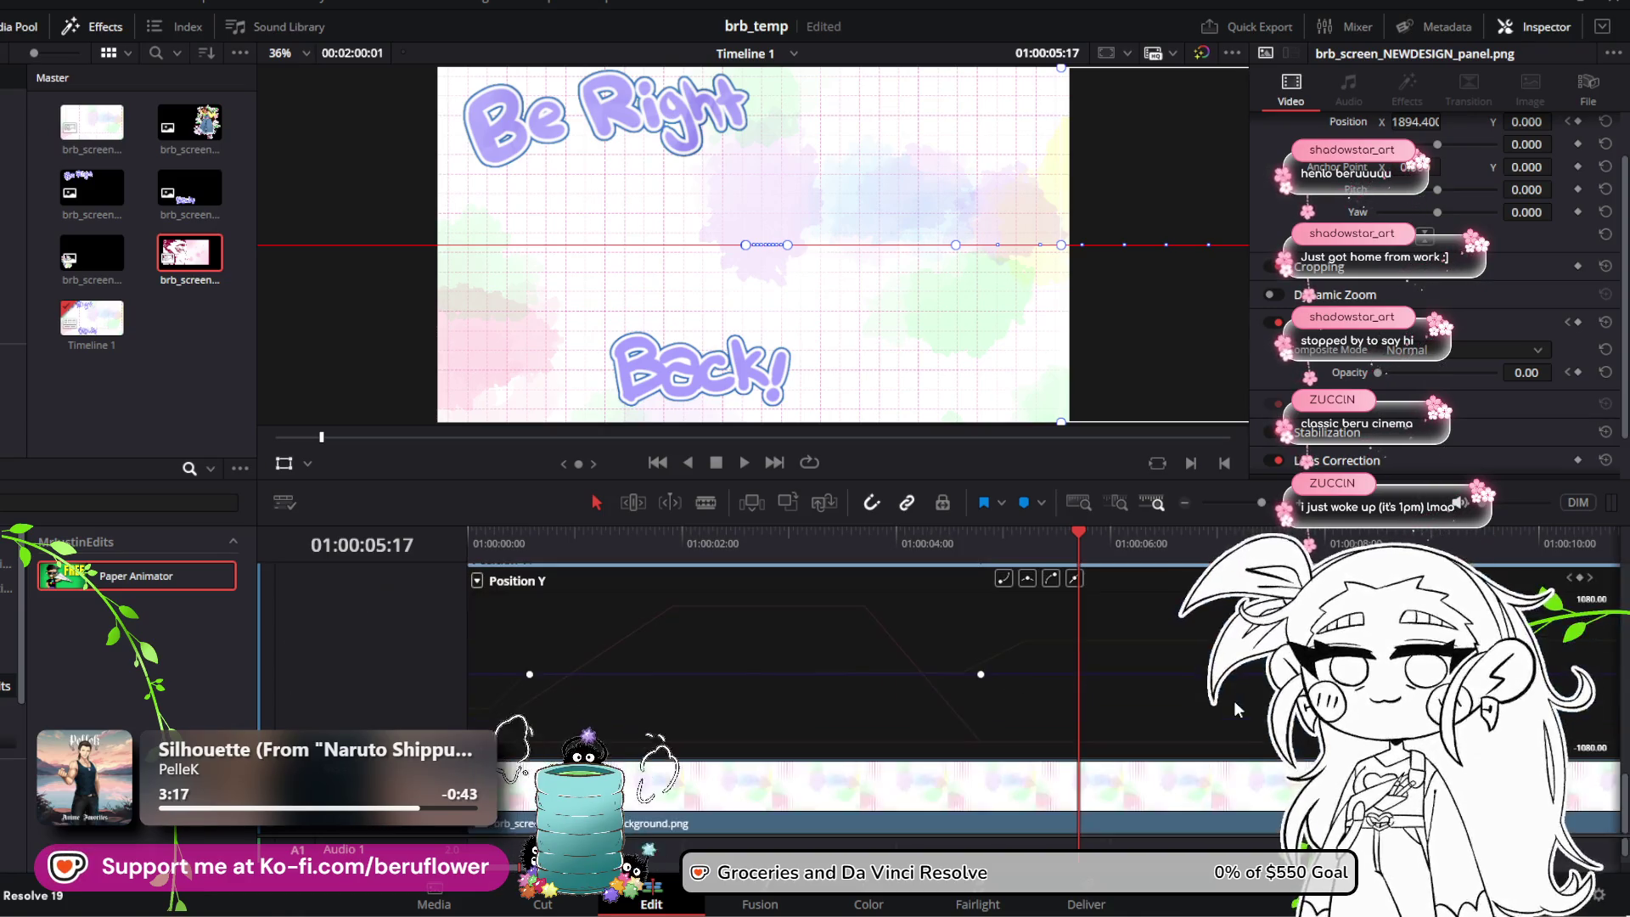
{"action": "left_click", "coordinate": [573, 653]}
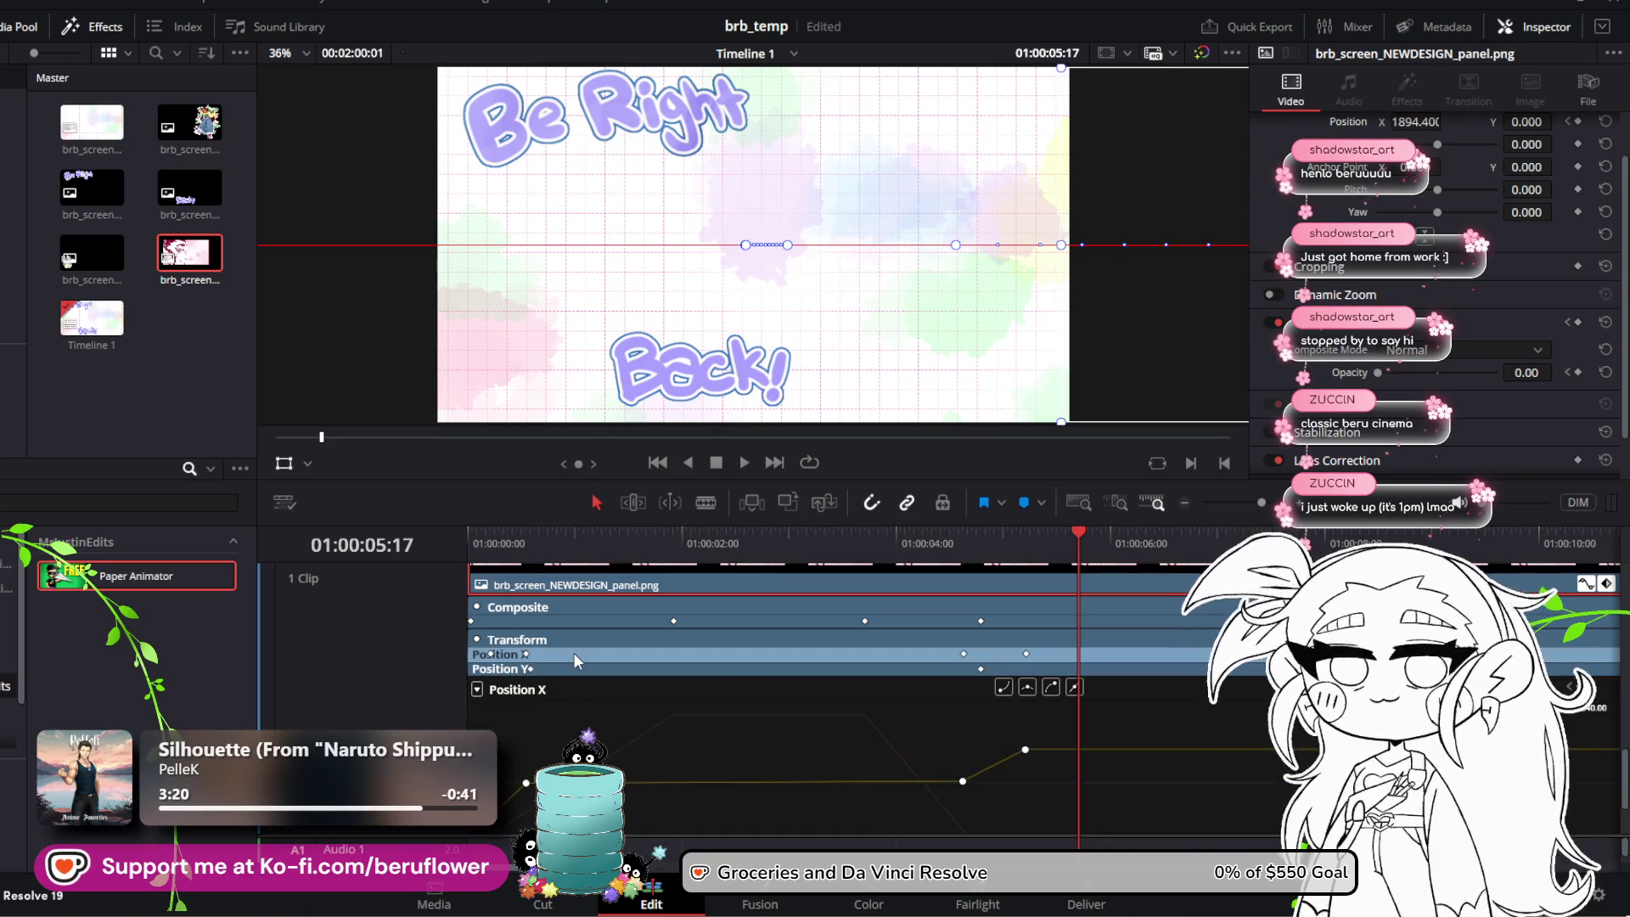
{"action": "left_click", "coordinate": [673, 621]}
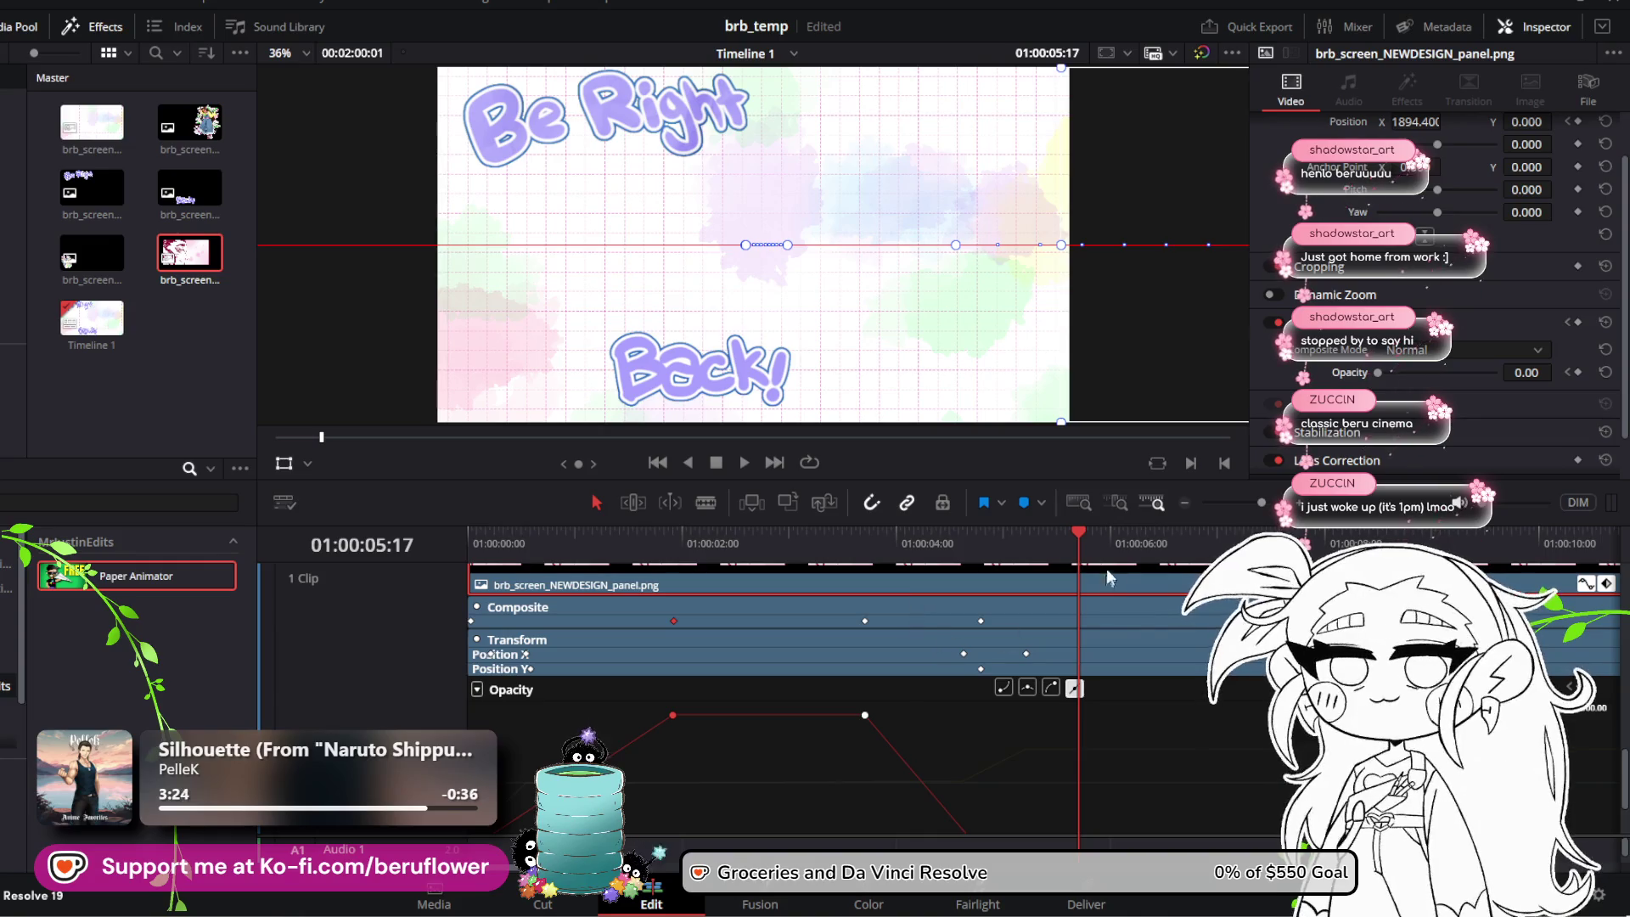
Step: Raise the art panel's final opacity keyframe to about 70% and preview the fade from two seconds in
{"action": "scroll", "coordinate": [1097, 729], "scroll_direction": "down", "scroll_amount": 2}
{"action": "left_click", "coordinate": [981, 742]}
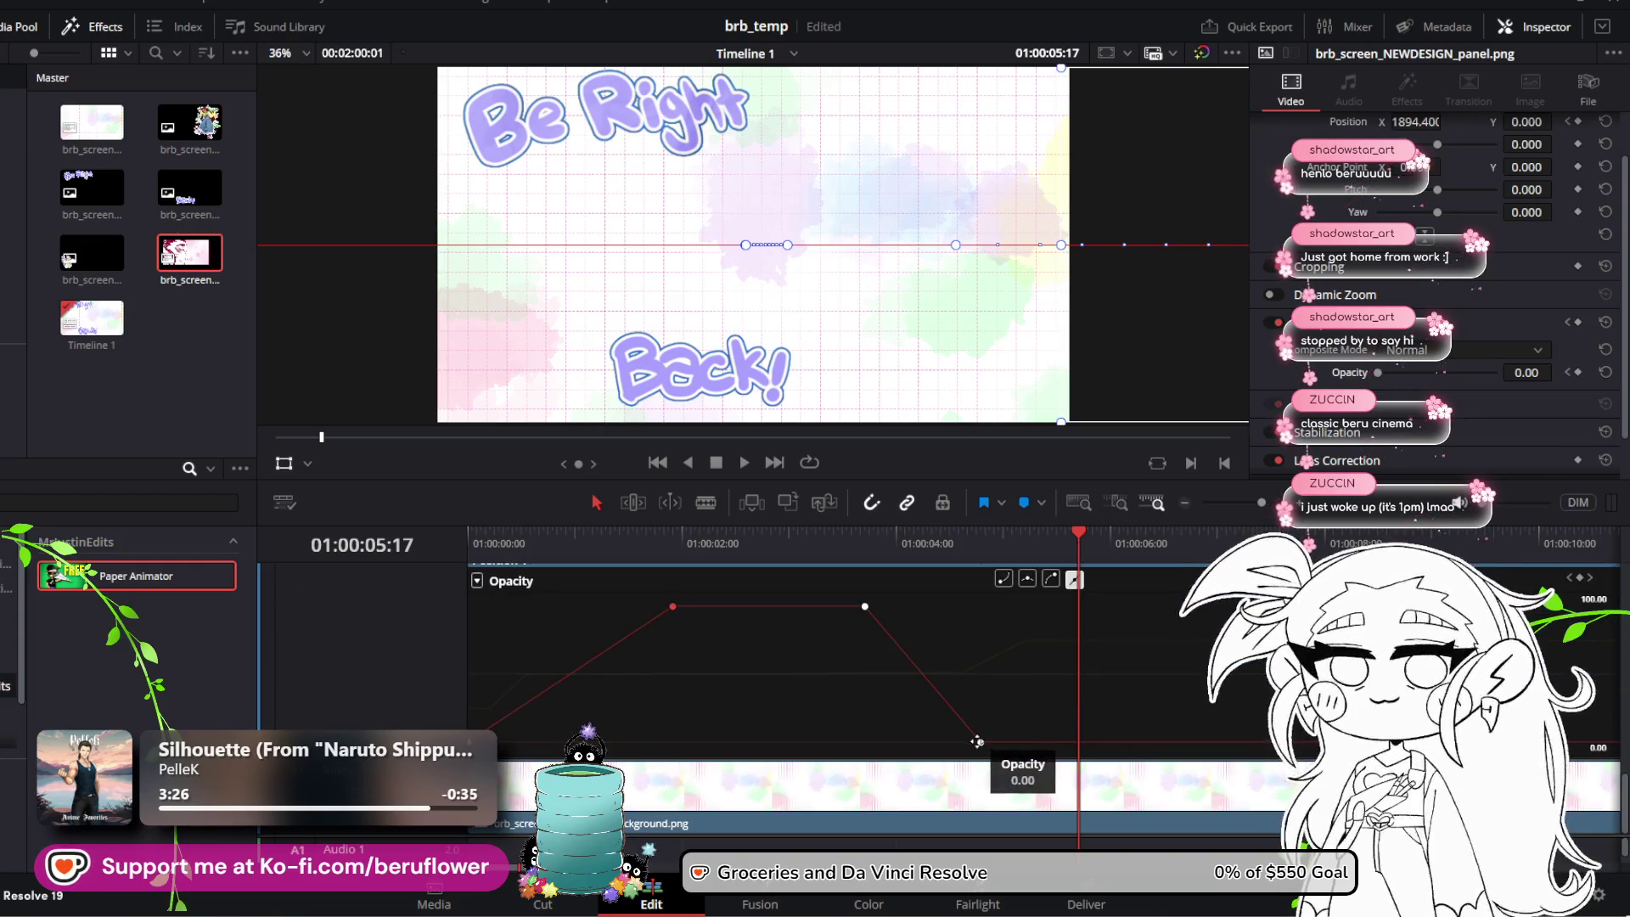
{"action": "left_click_drag", "start_coordinate": [981, 742], "coordinate": [1013, 646]}
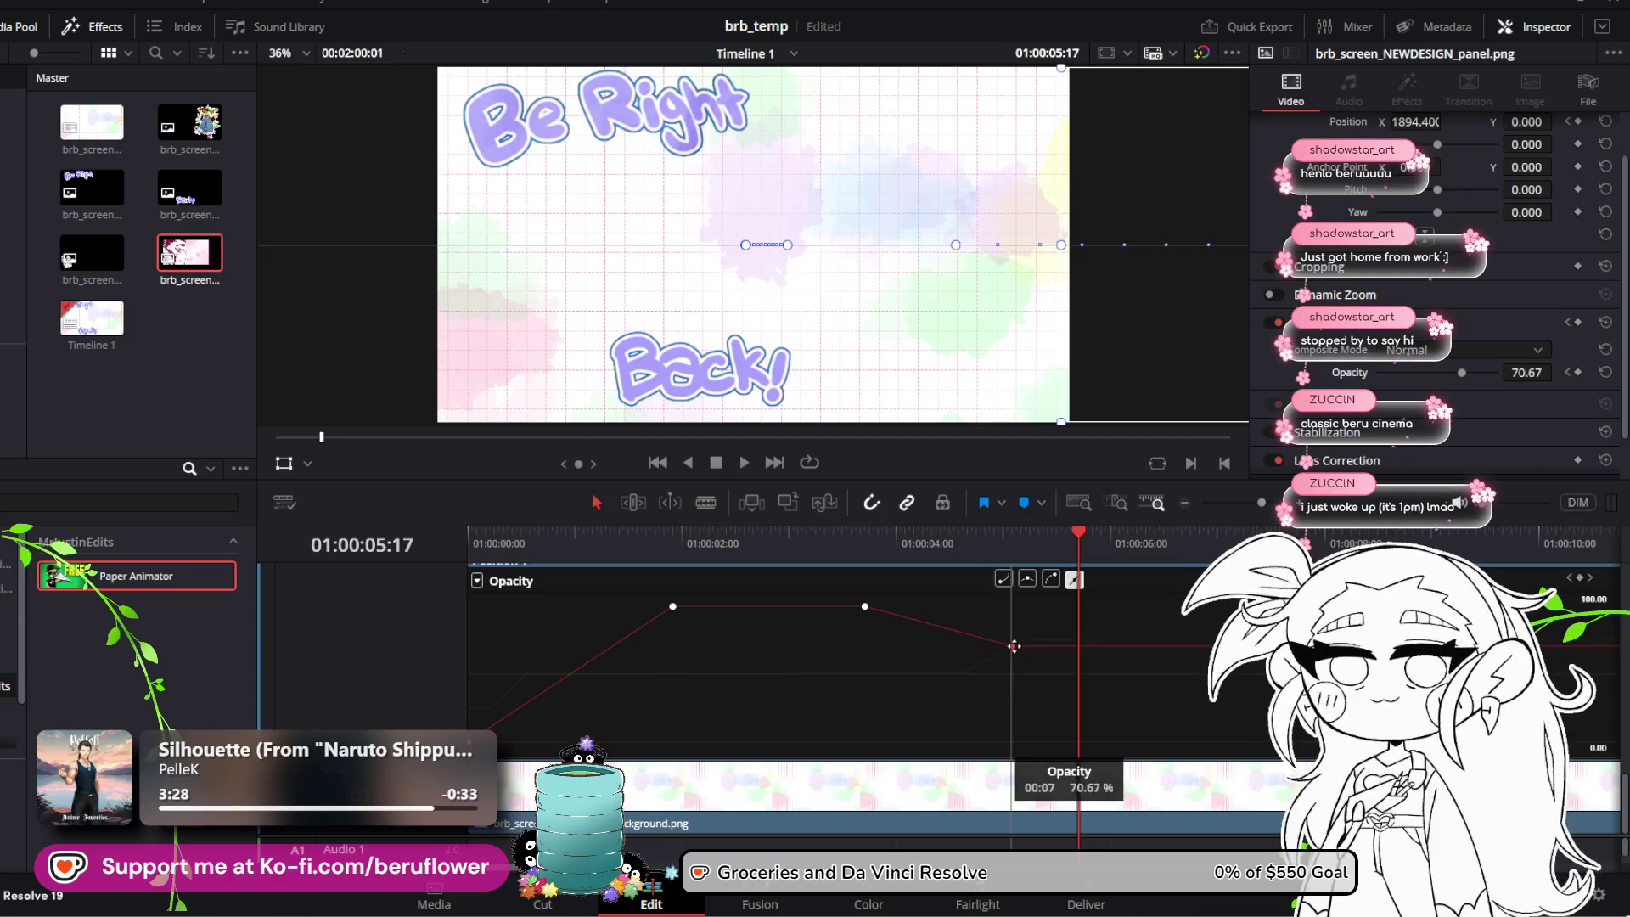
{"action": "mouse_move", "coordinate": [1078, 533]}
{"action": "left_mouse_down"}
{"action": "mouse_move", "coordinate": [870, 538]}
{"action": "mouse_move", "coordinate": [980, 583]}
{"action": "left_mouse_up"}
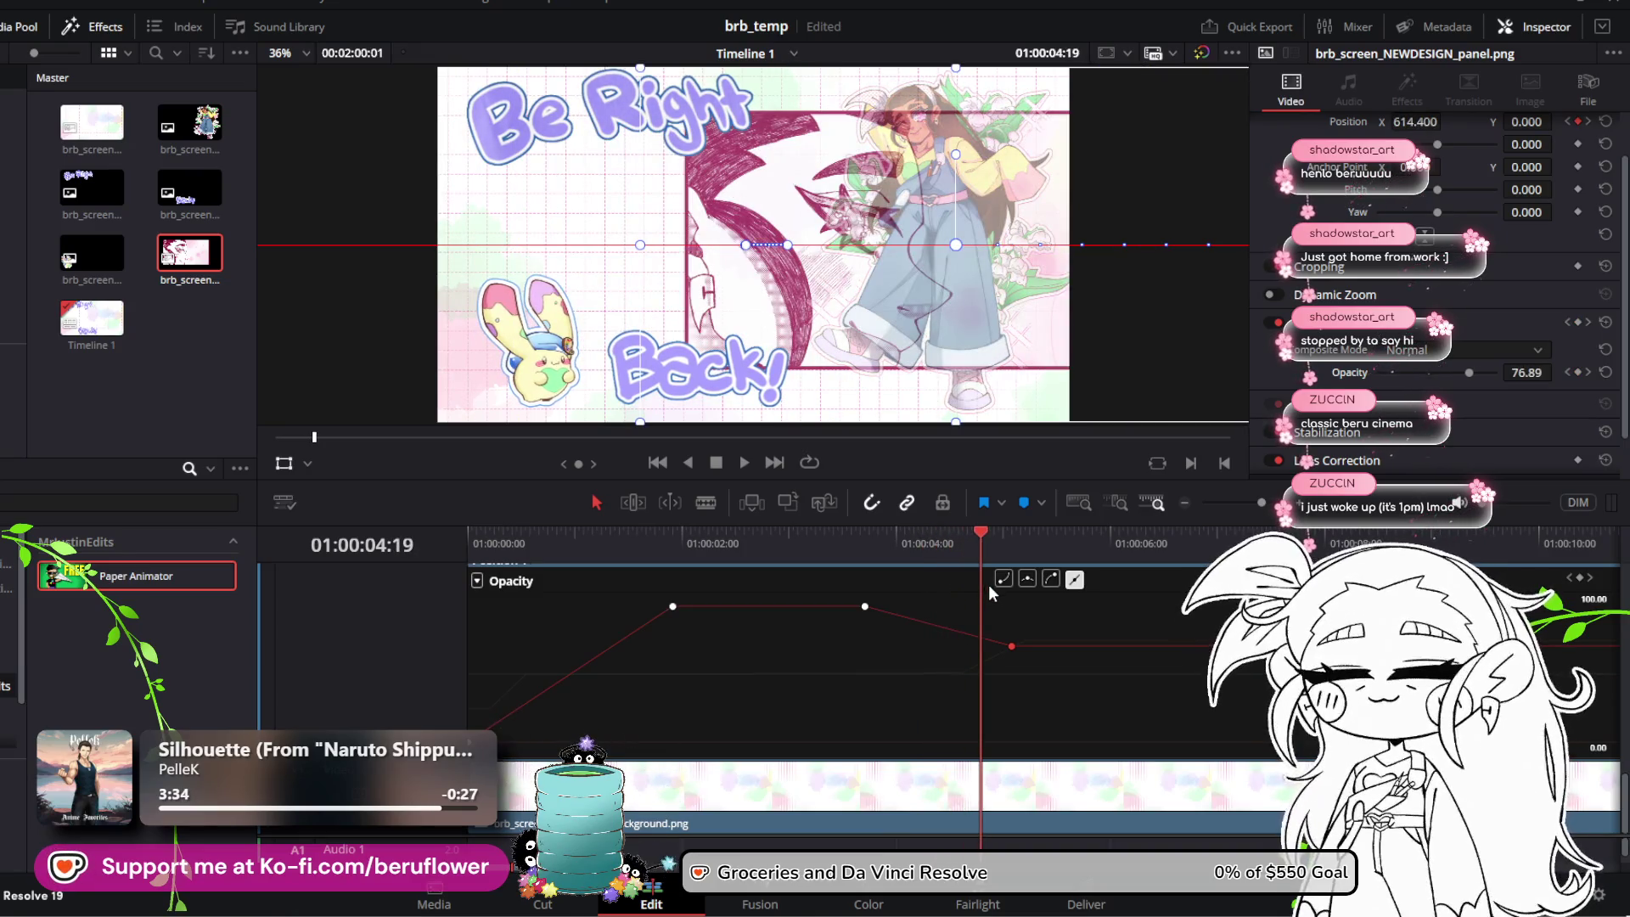
{"action": "scroll", "coordinate": [1010, 732], "scroll_direction": "up", "scroll_amount": 3}
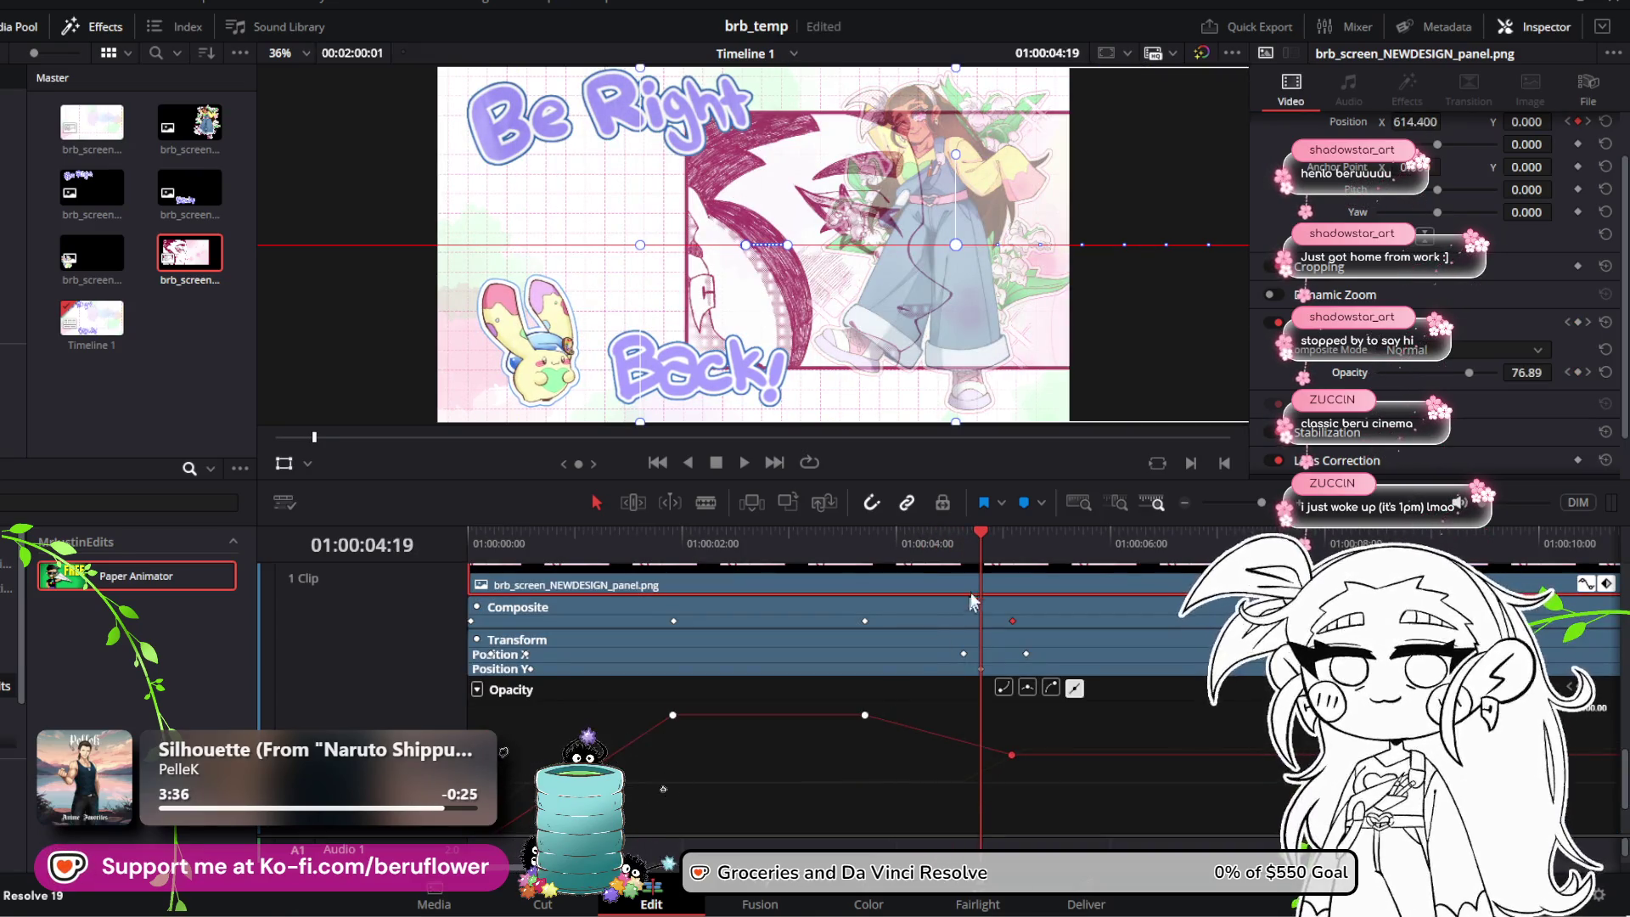
{"action": "left_click_drag", "start_coordinate": [985, 538], "coordinate": [703, 556]}
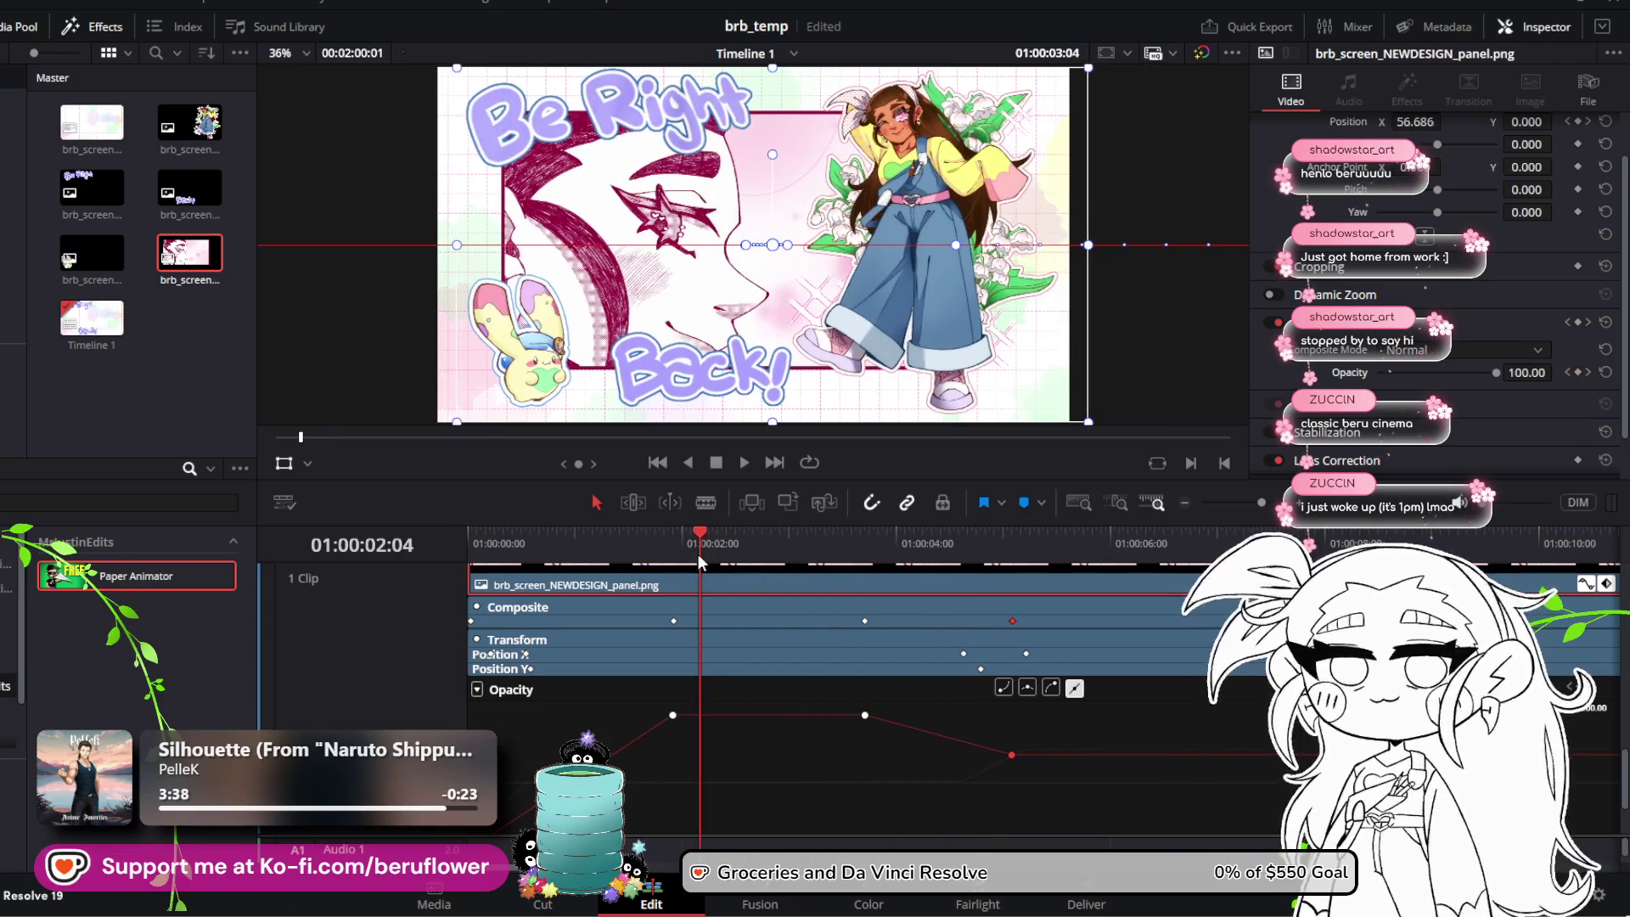
{"action": "key", "text": "space"}
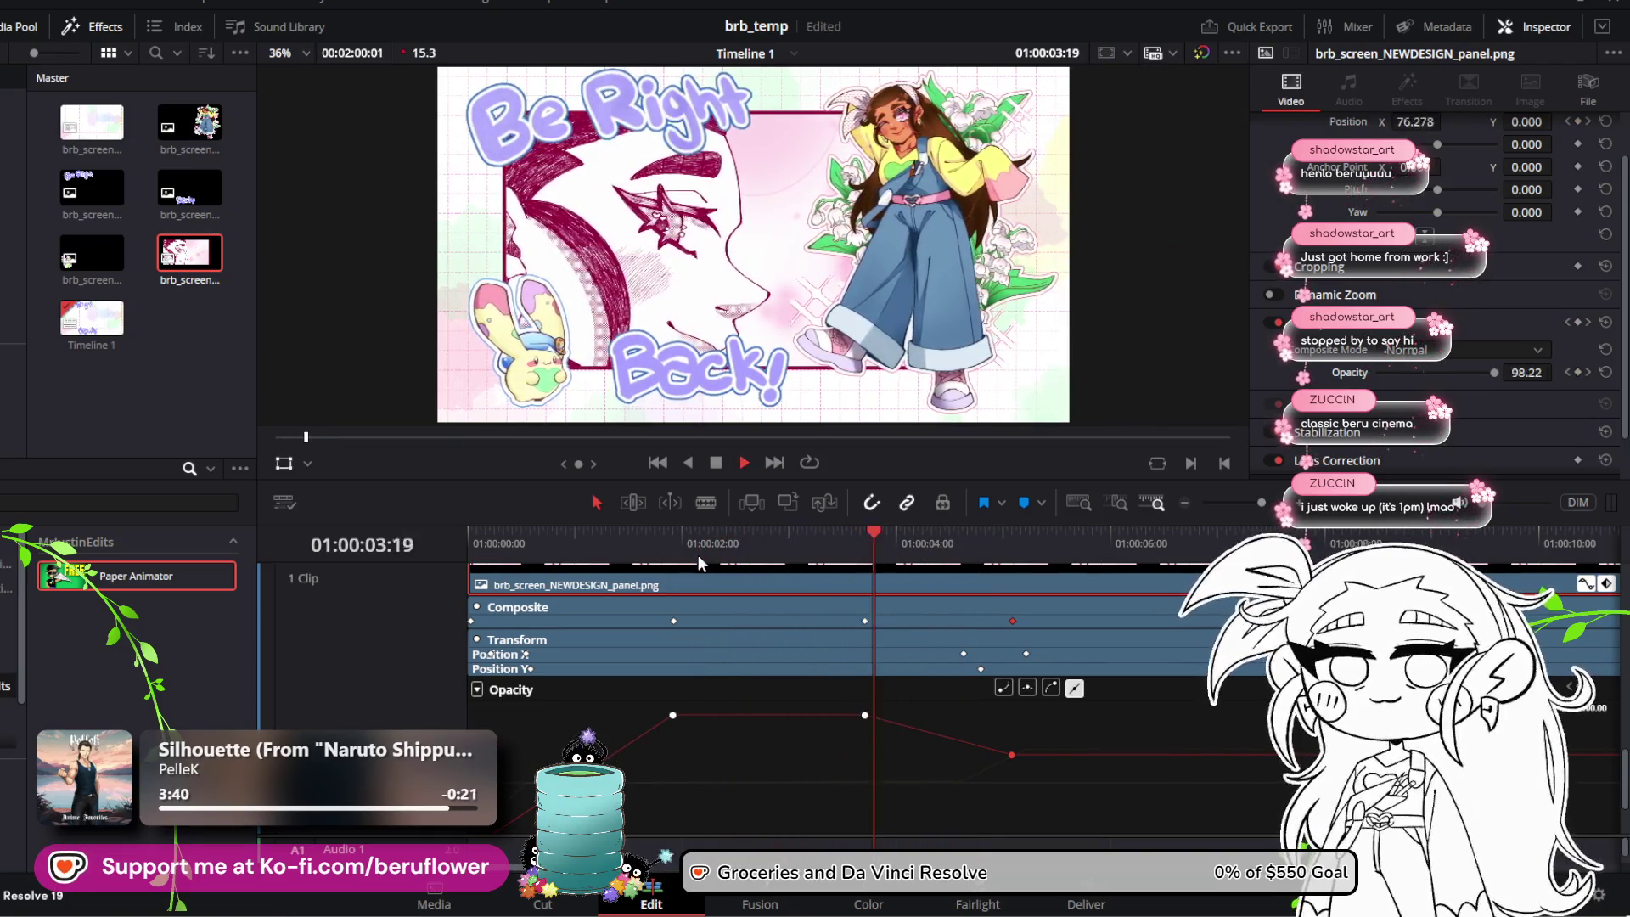
{"action": "key", "text": "space"}
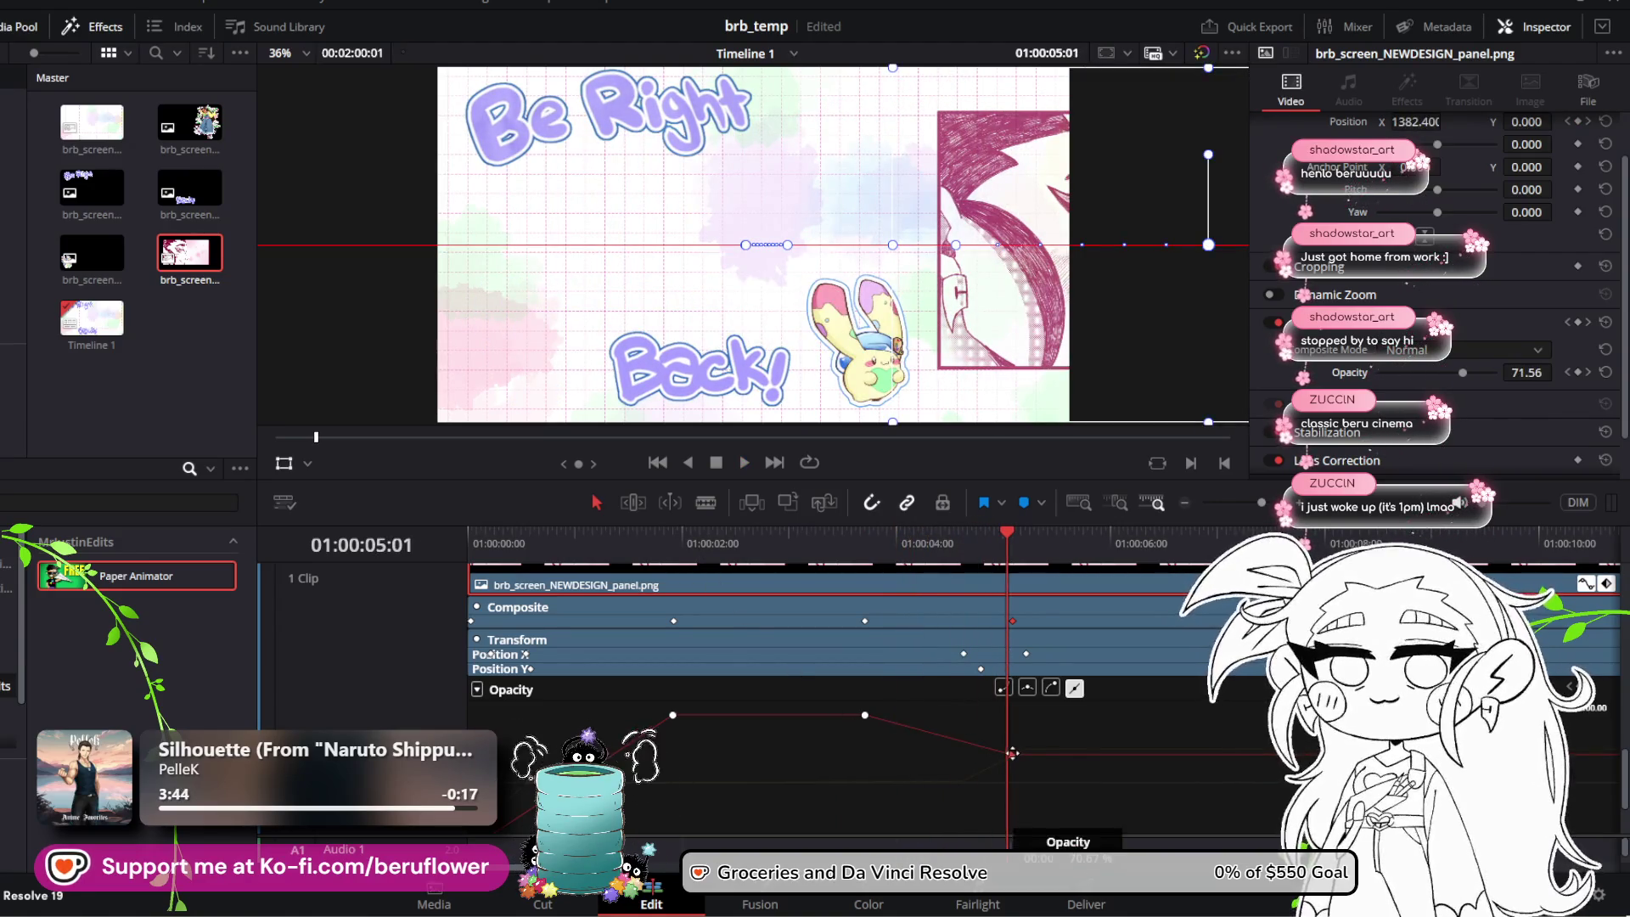
Step: Lower the final opacity keyframe to about 27% and below, then replay from the start
{"action": "left_click_drag", "start_coordinate": [1012, 753], "coordinate": [981, 814]}
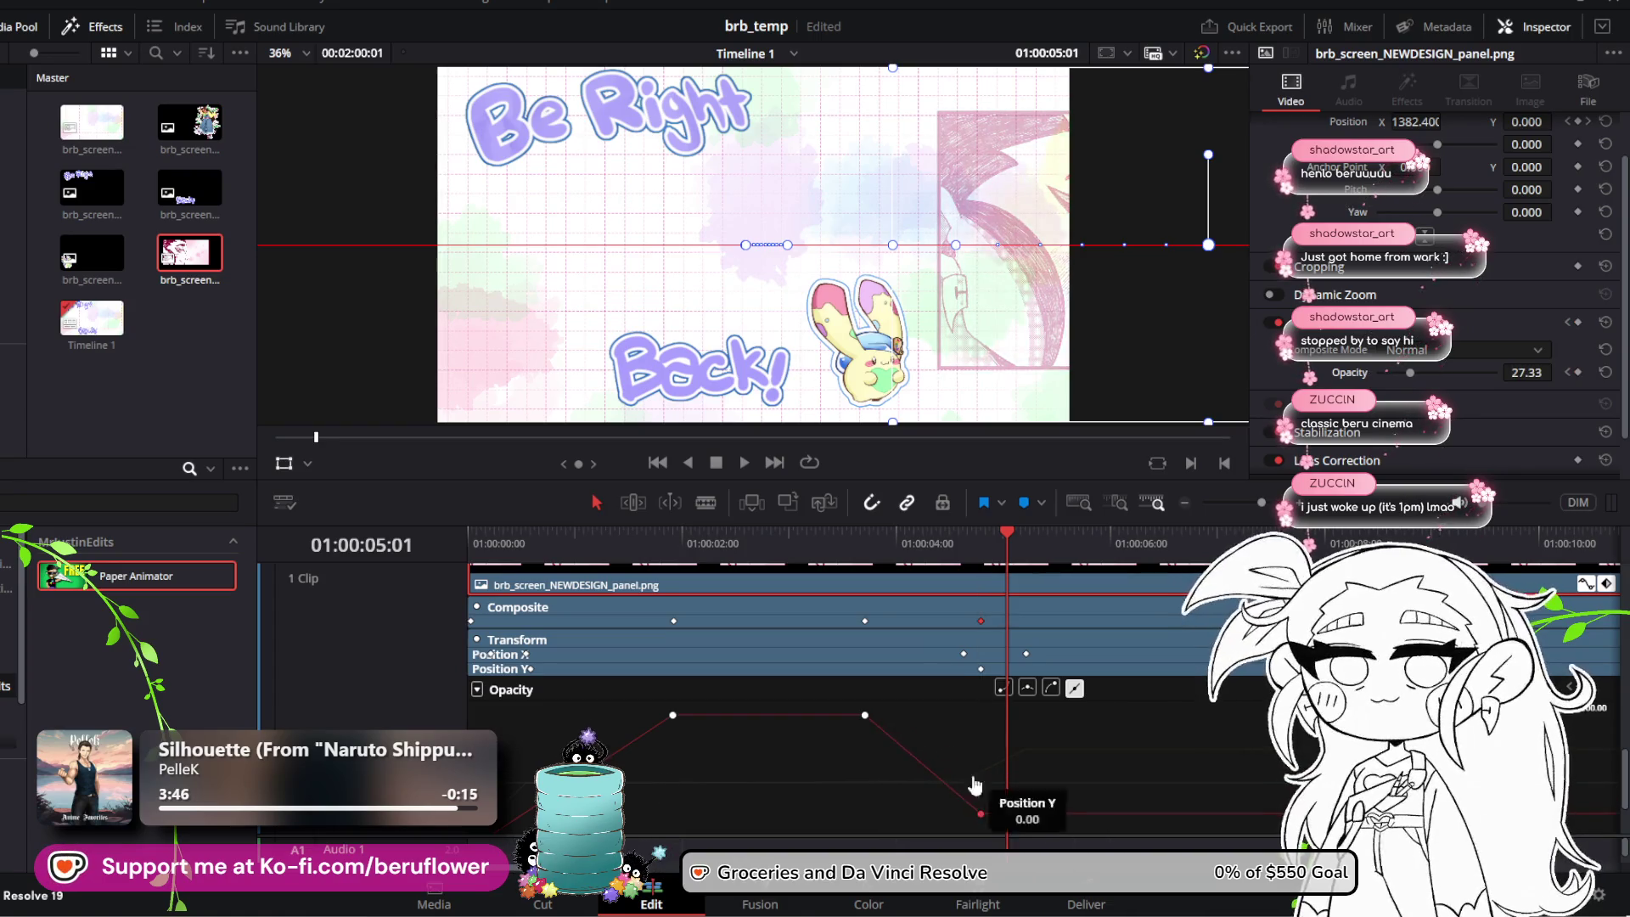
{"action": "scroll", "coordinate": [966, 760], "scroll_direction": "down", "scroll_amount": 2}
{"action": "left_click_drag", "start_coordinate": [980, 707], "coordinate": [937, 741]}
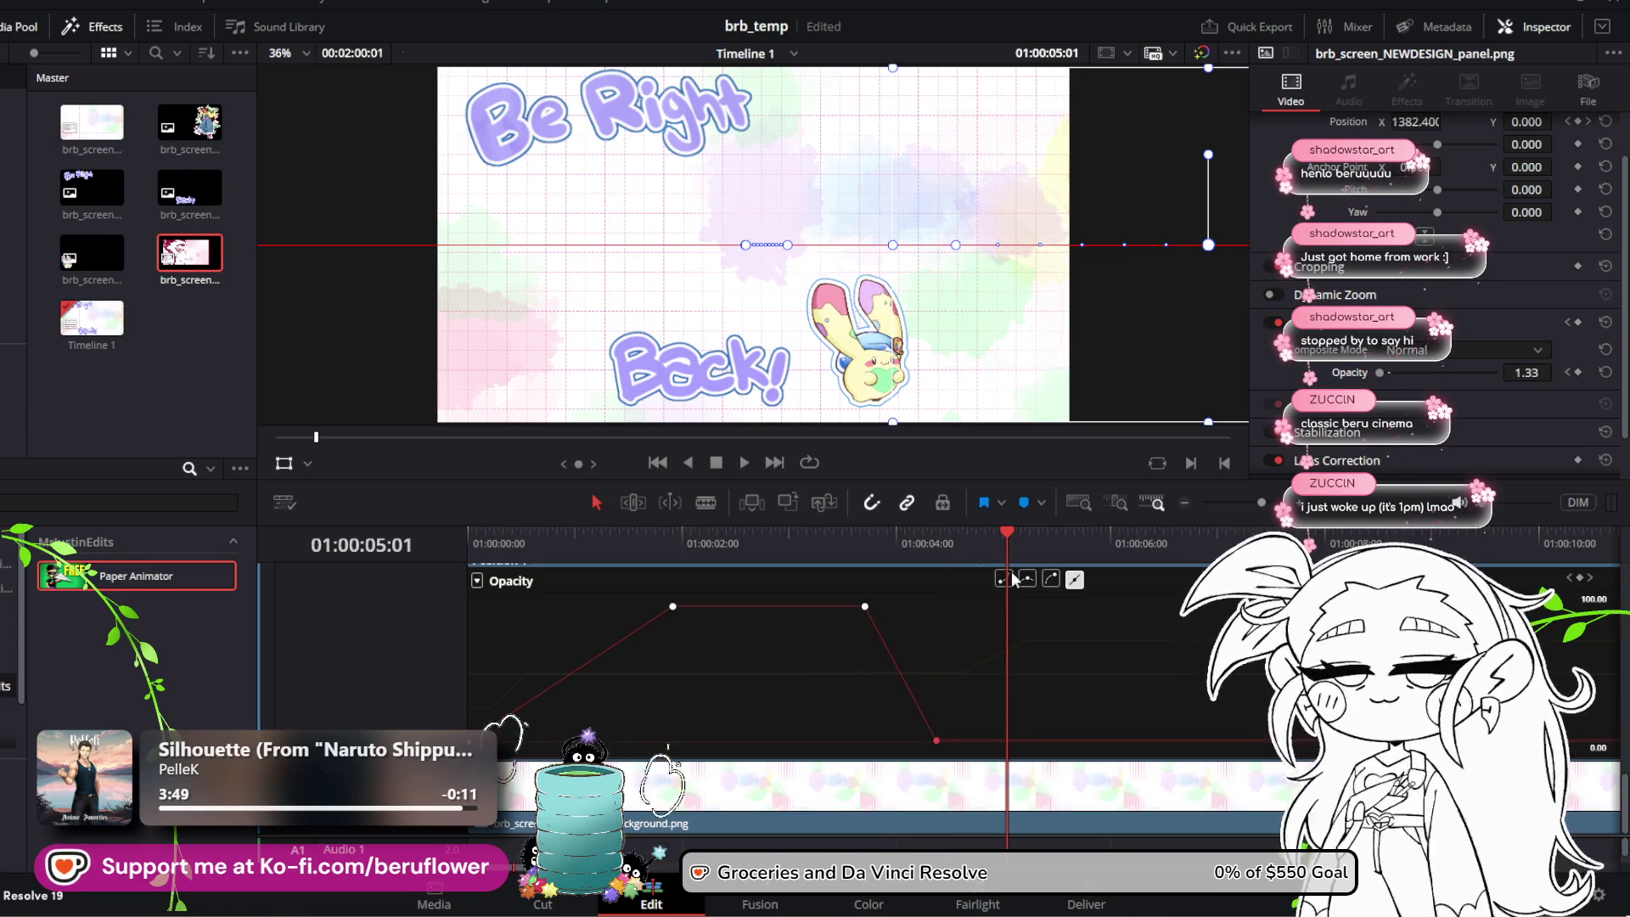
{"action": "left_click_drag", "start_coordinate": [1003, 531], "coordinate": [881, 539]}
{"action": "left_click_drag", "start_coordinate": [611, 539], "coordinate": [473, 537]}
{"action": "key", "text": "space"}
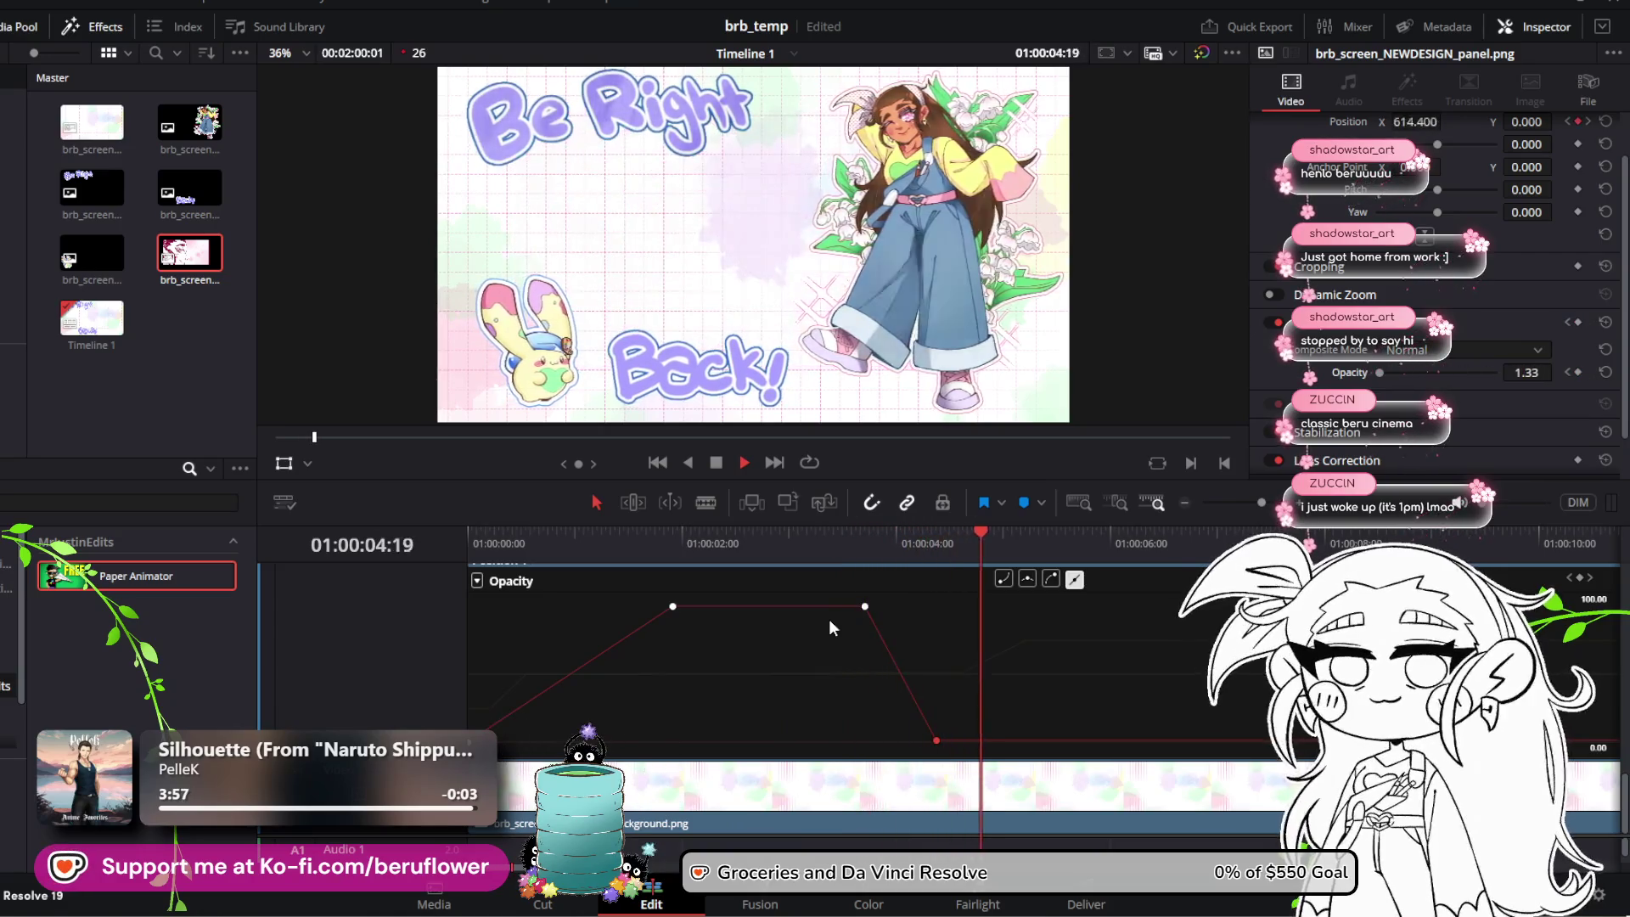
{"action": "key", "text": "space"}
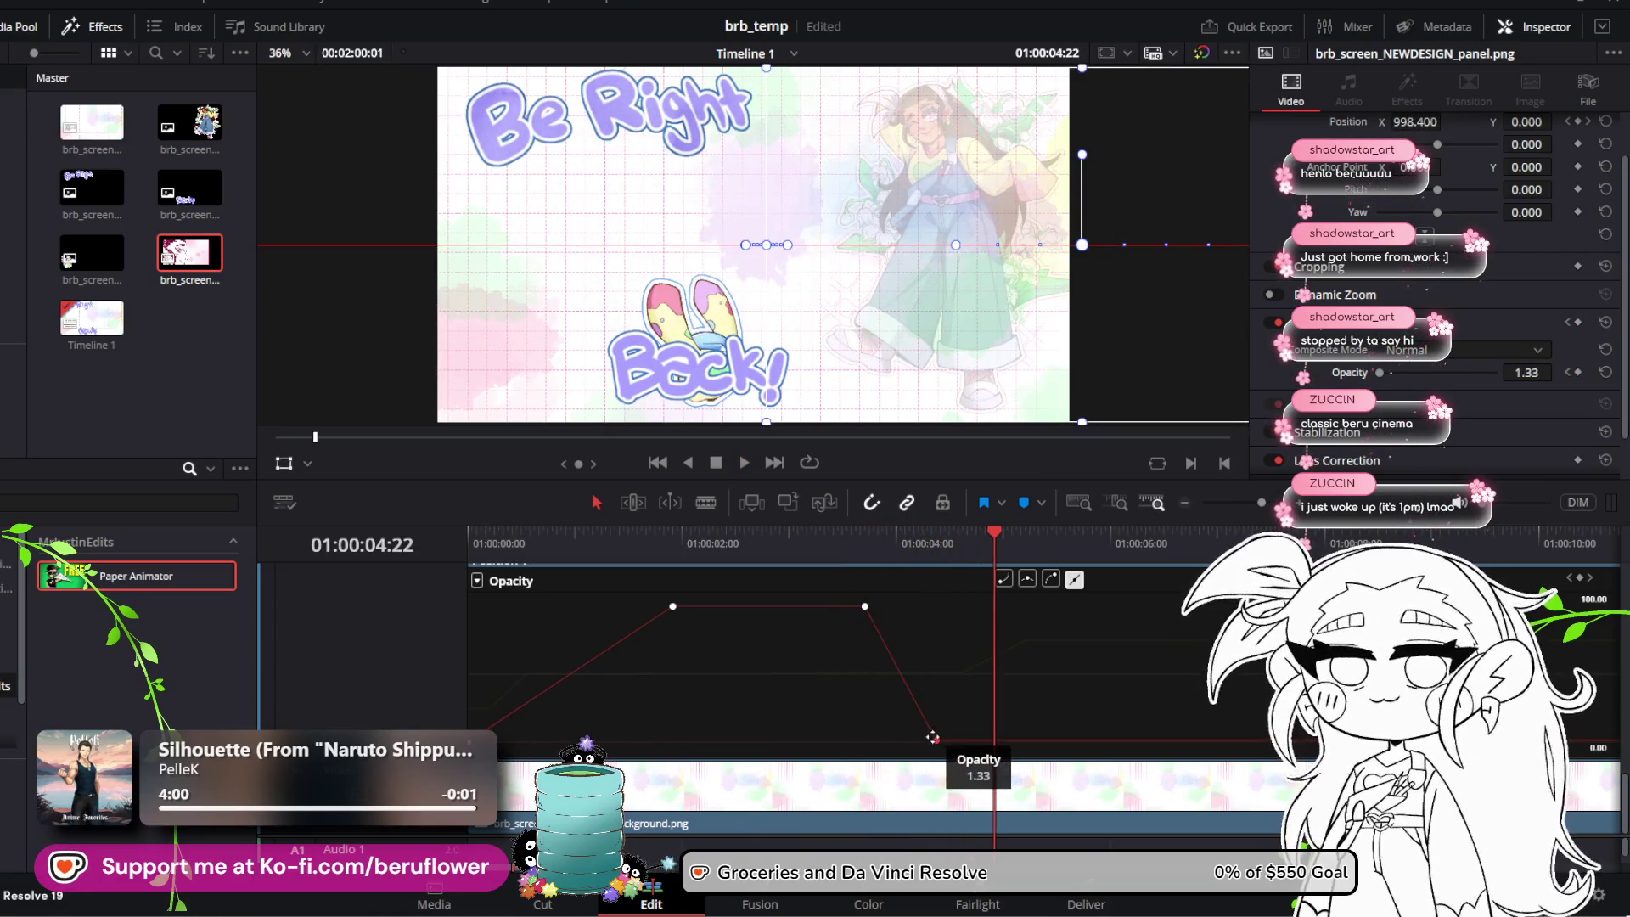
Step: Return the final keyframe to 0% slightly later and preview the revised fade-out
{"action": "left_click_drag", "start_coordinate": [939, 740], "coordinate": [1022, 755]}
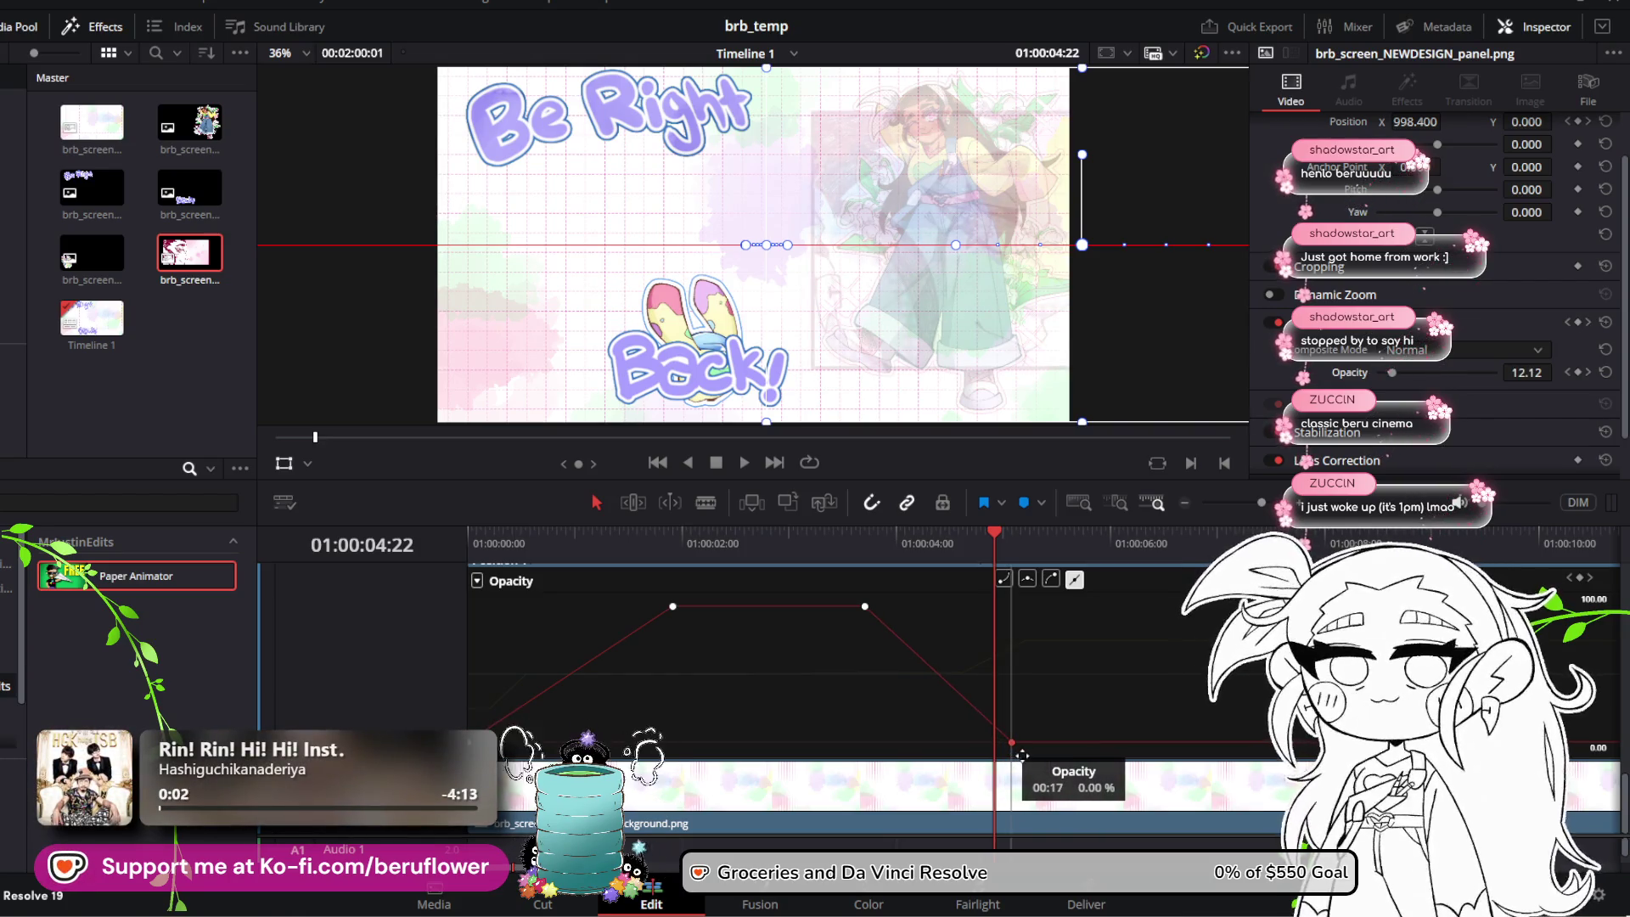
{"action": "left_click_drag", "start_coordinate": [996, 543], "coordinate": [695, 528]}
{"action": "key", "text": "space"}
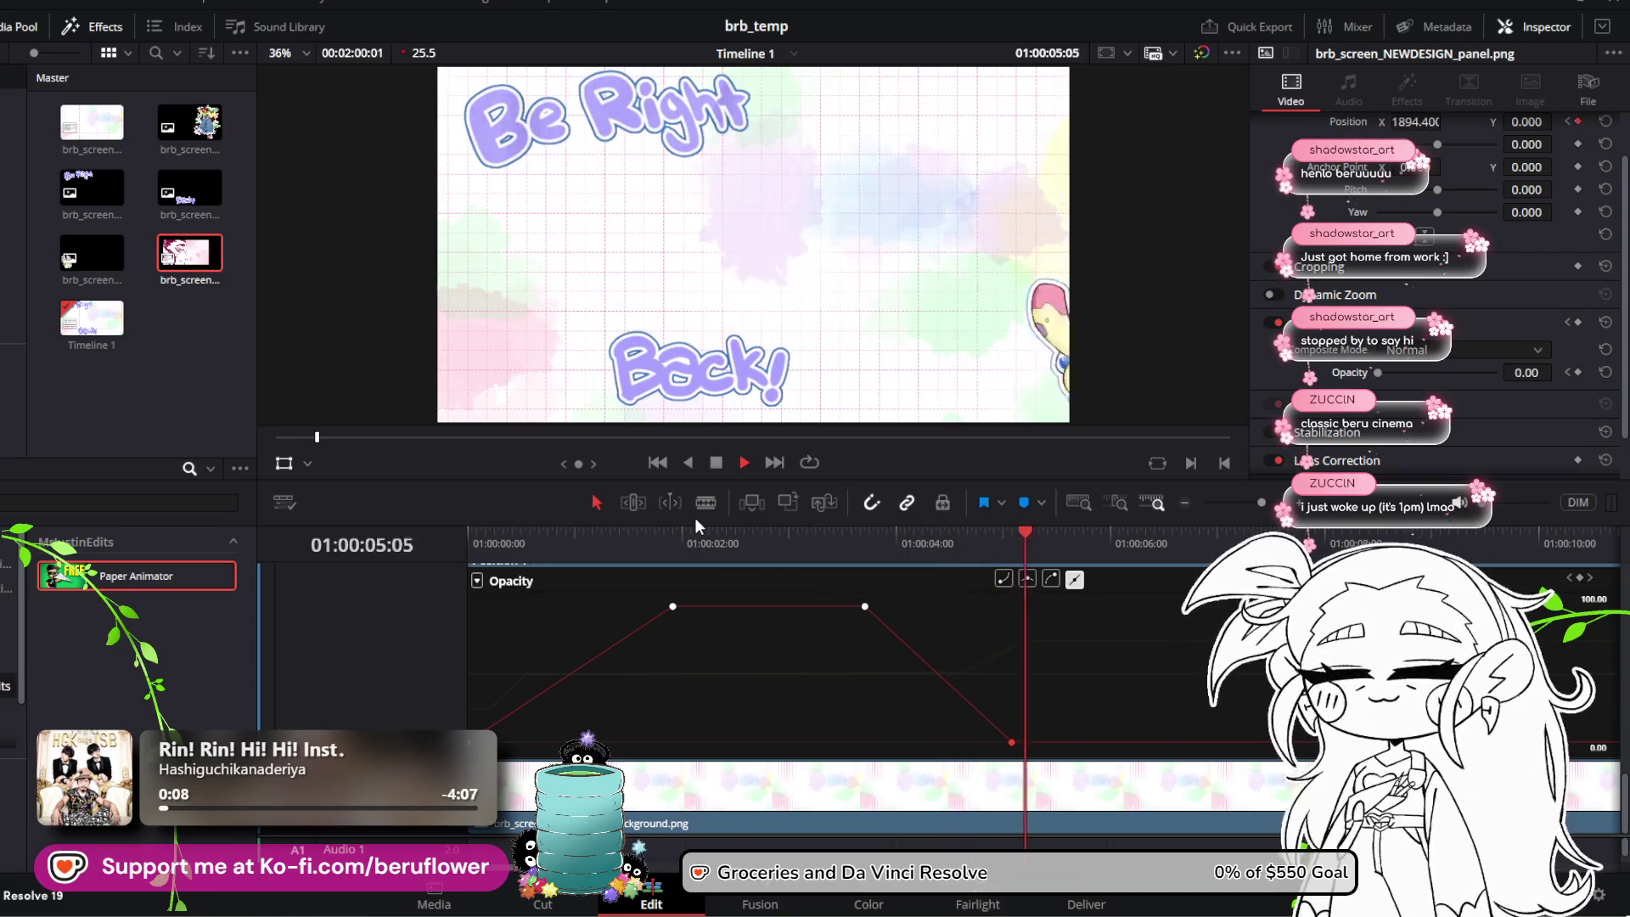
Step: Replay the art panel animation from the start to review its current fade
{"action": "key", "text": "space"}
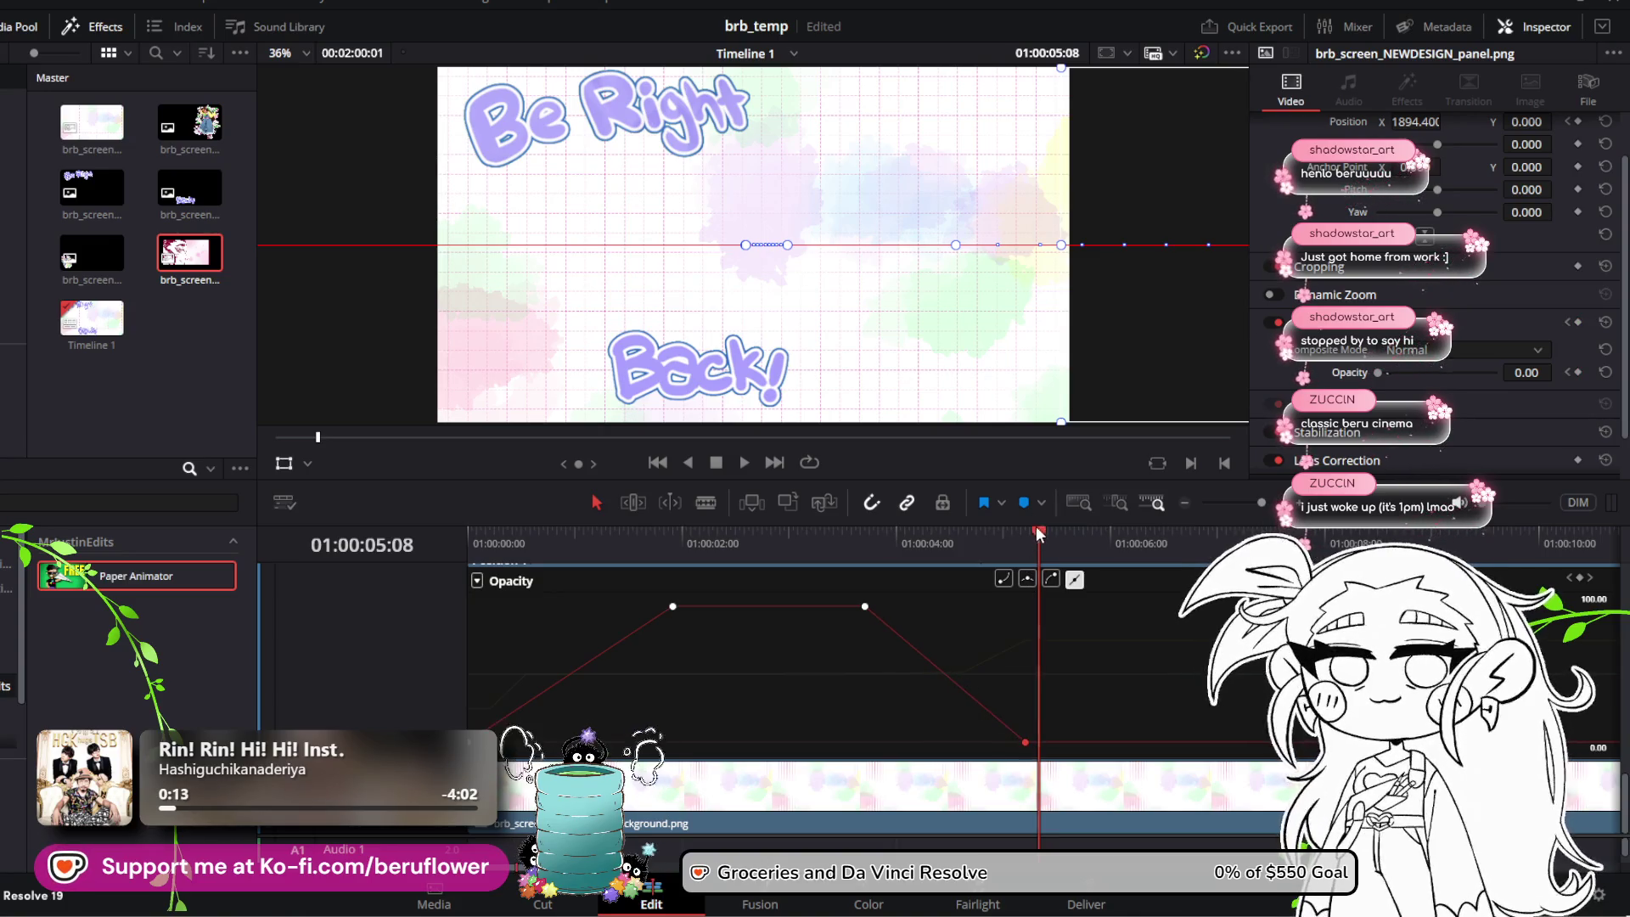
{"action": "left_click_drag", "start_coordinate": [1039, 533], "coordinate": [812, 537]}
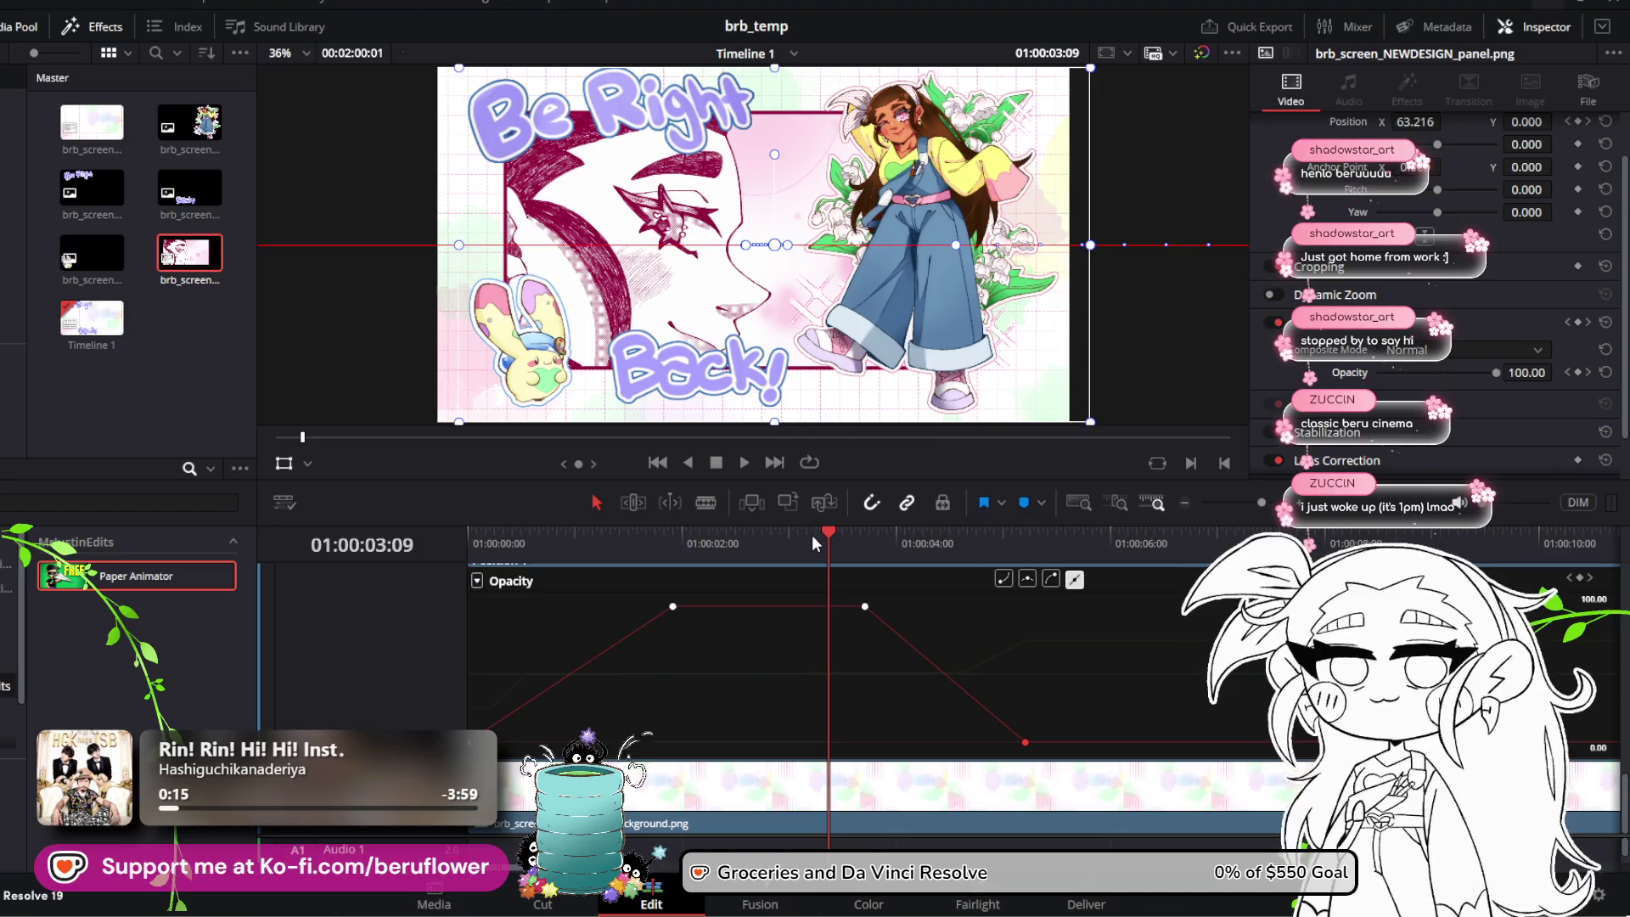
{"action": "key", "text": "space"}
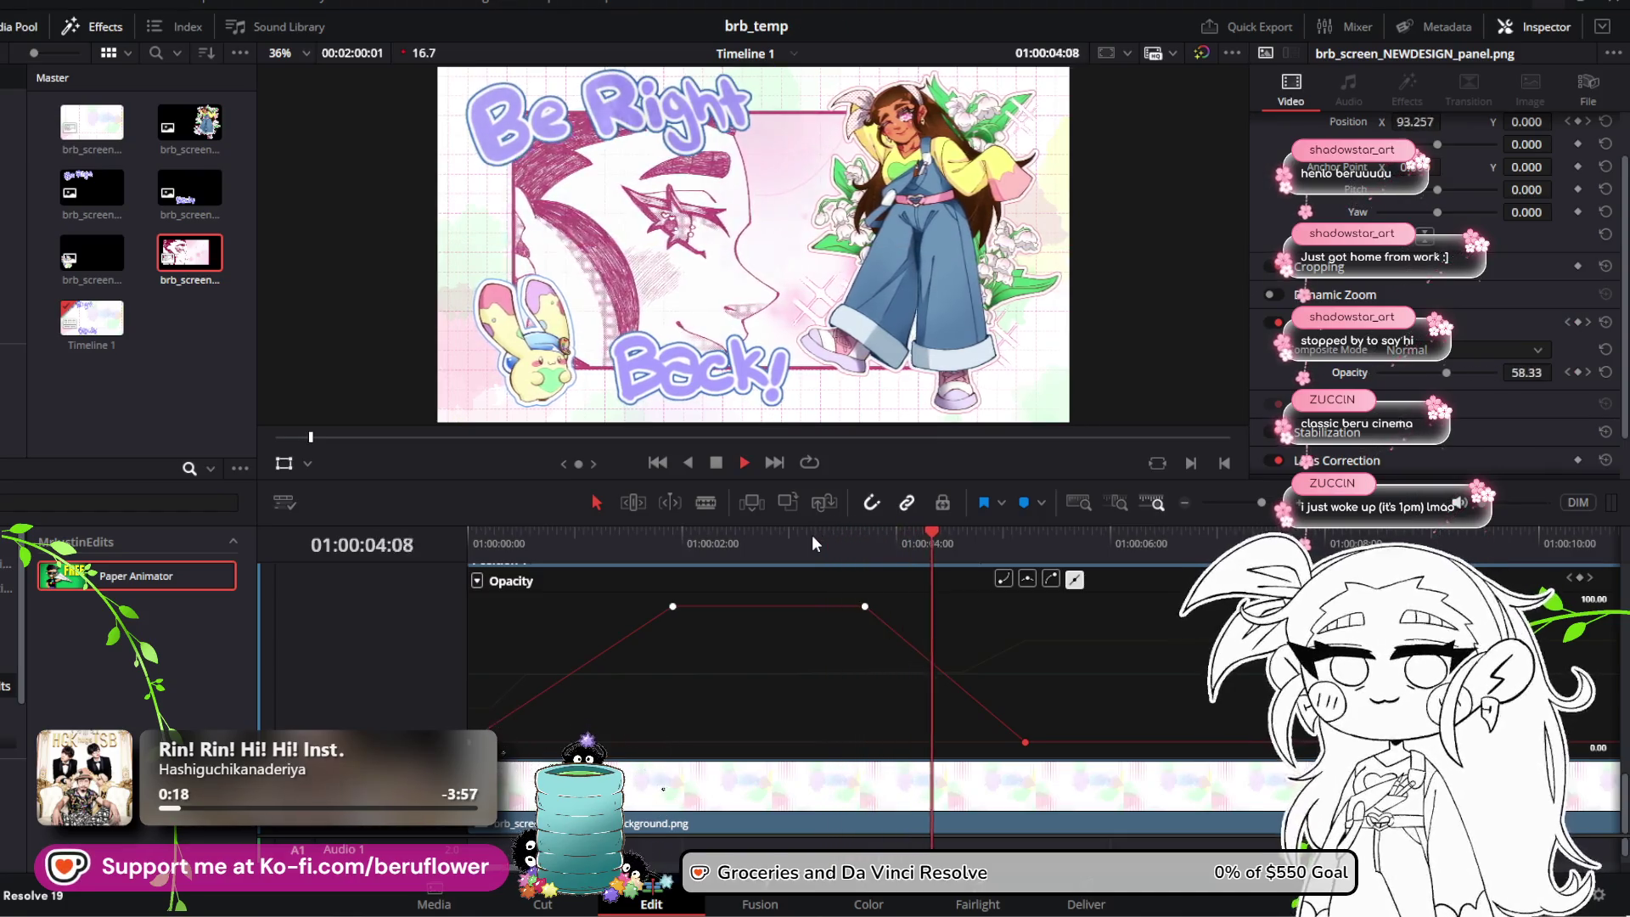
{"action": "key", "text": "space"}
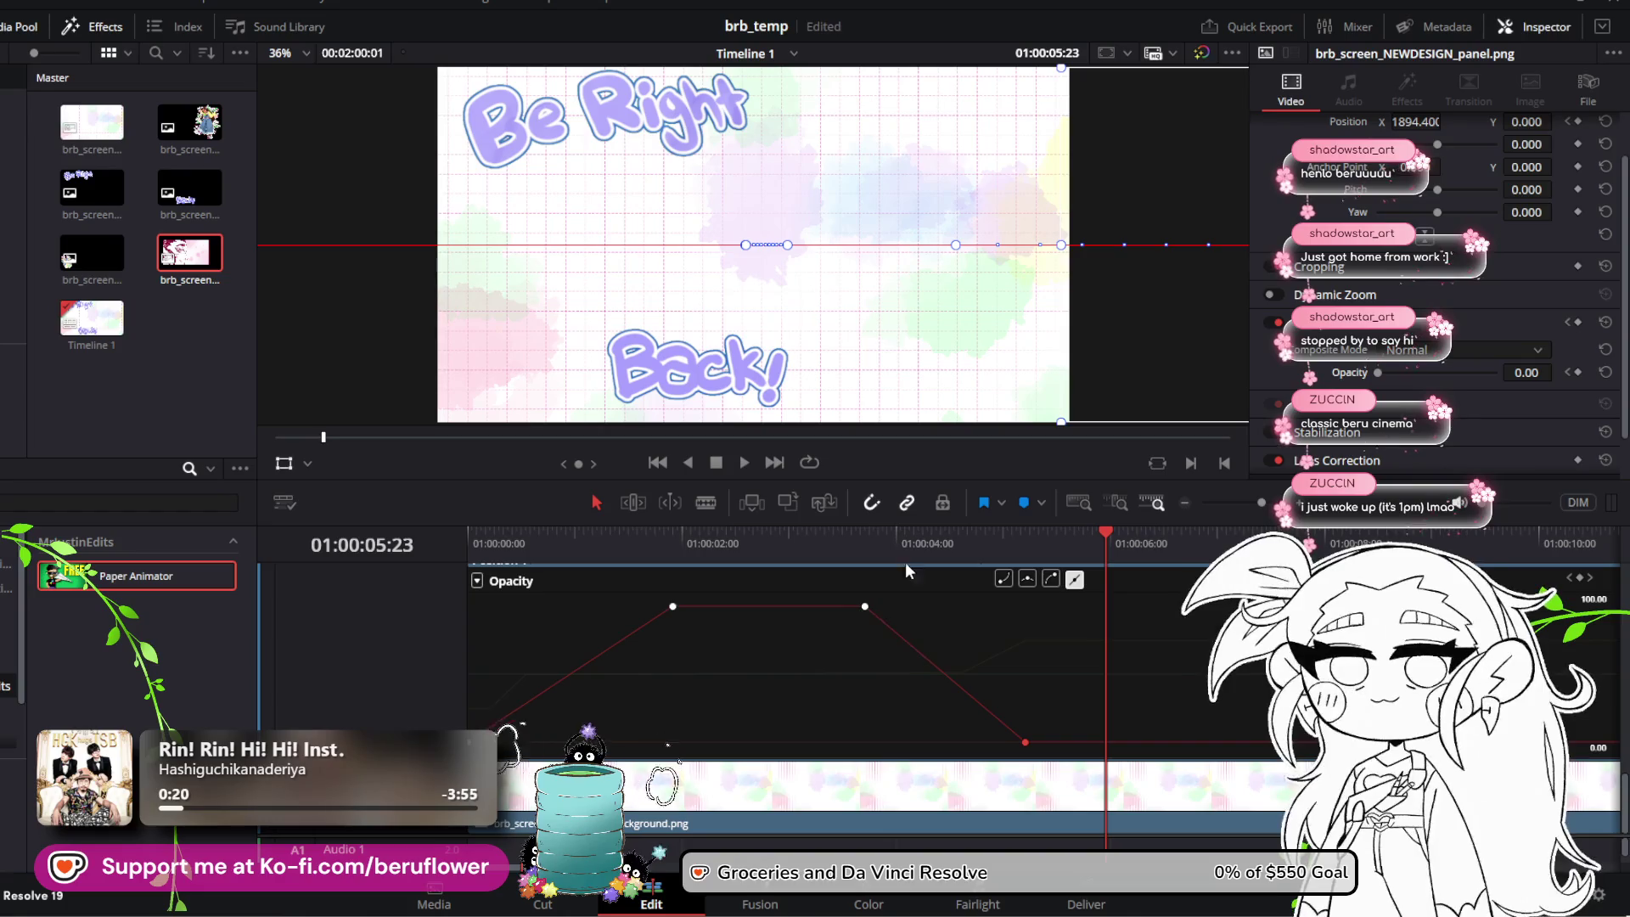
{"action": "left_click_drag", "start_coordinate": [1112, 548], "coordinate": [985, 548]}
{"action": "key", "text": "Home"}
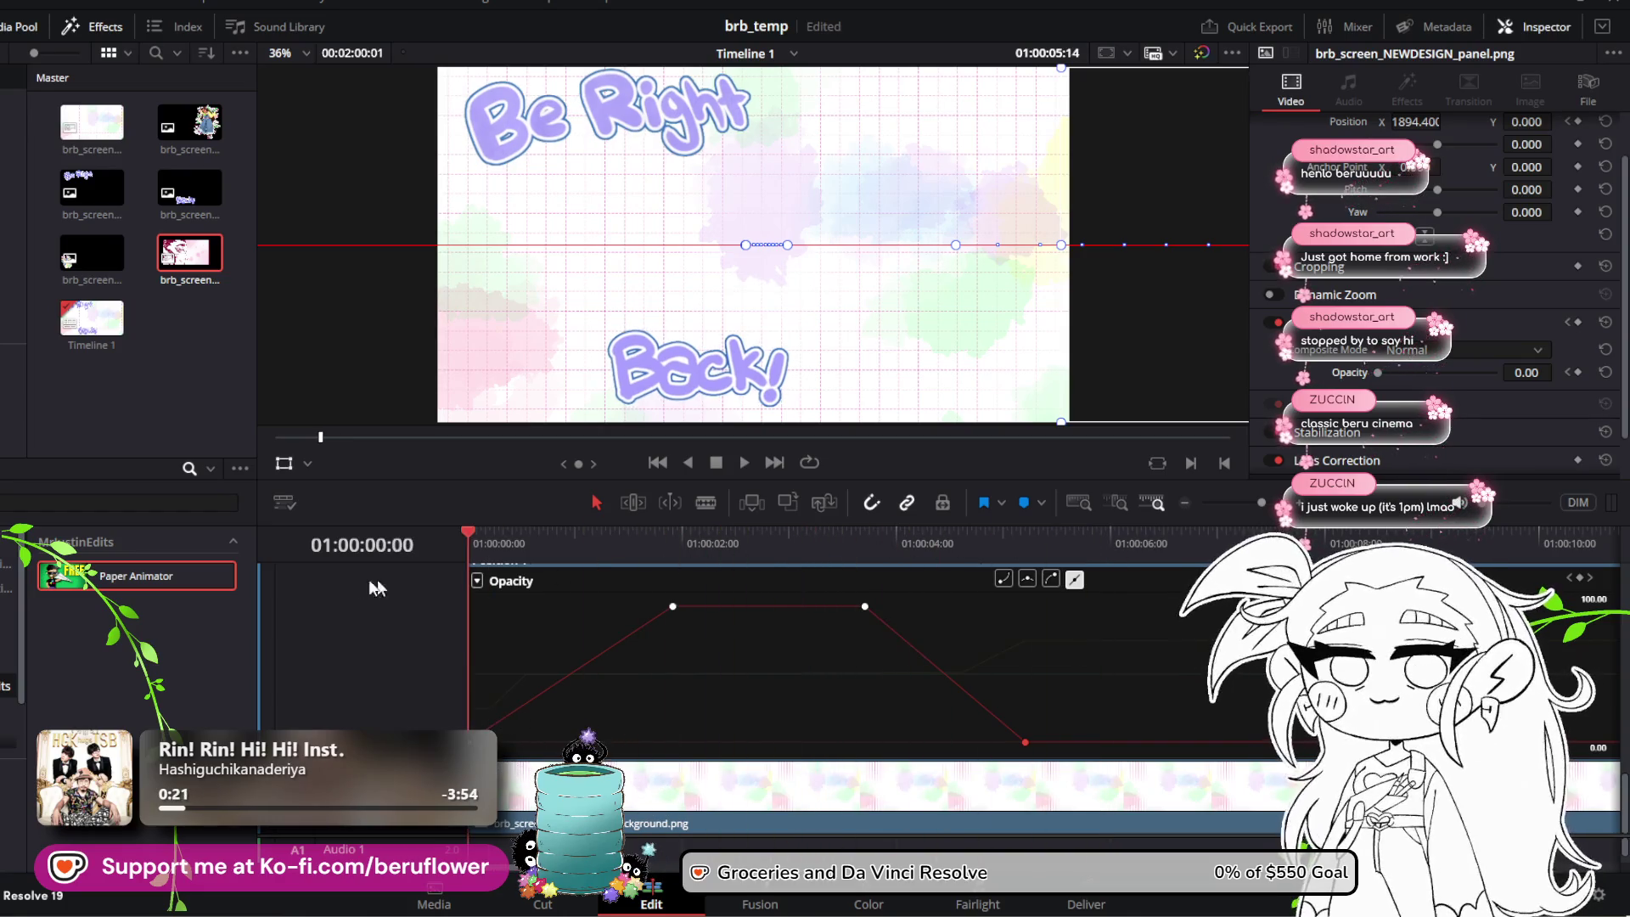
{"action": "key", "text": "space"}
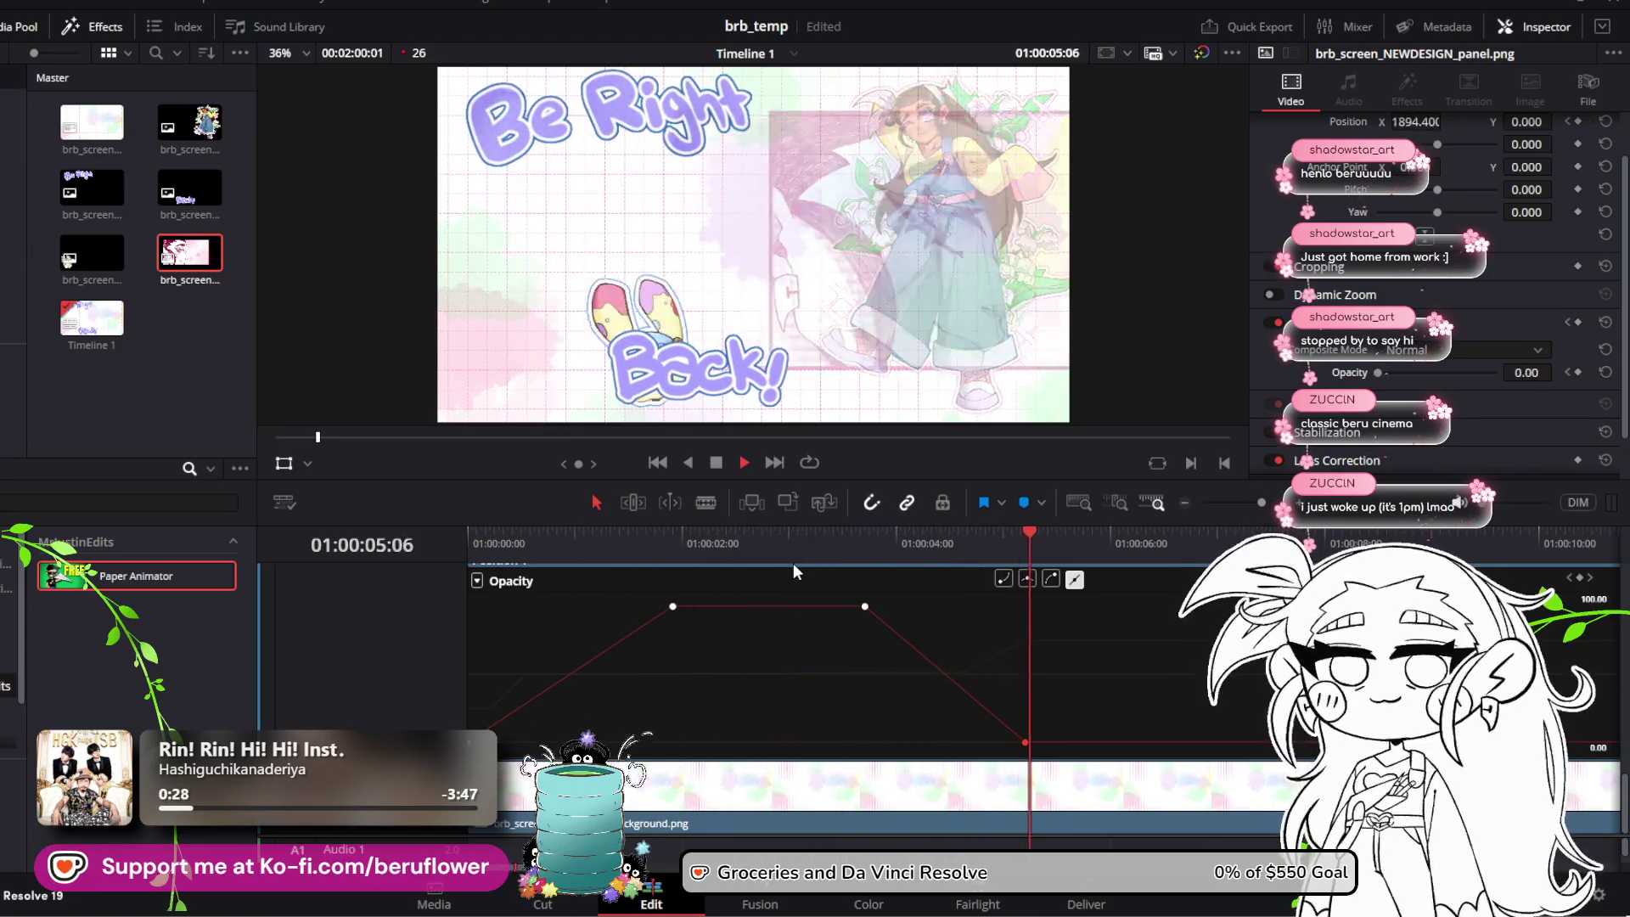
{"action": "key", "text": "space"}
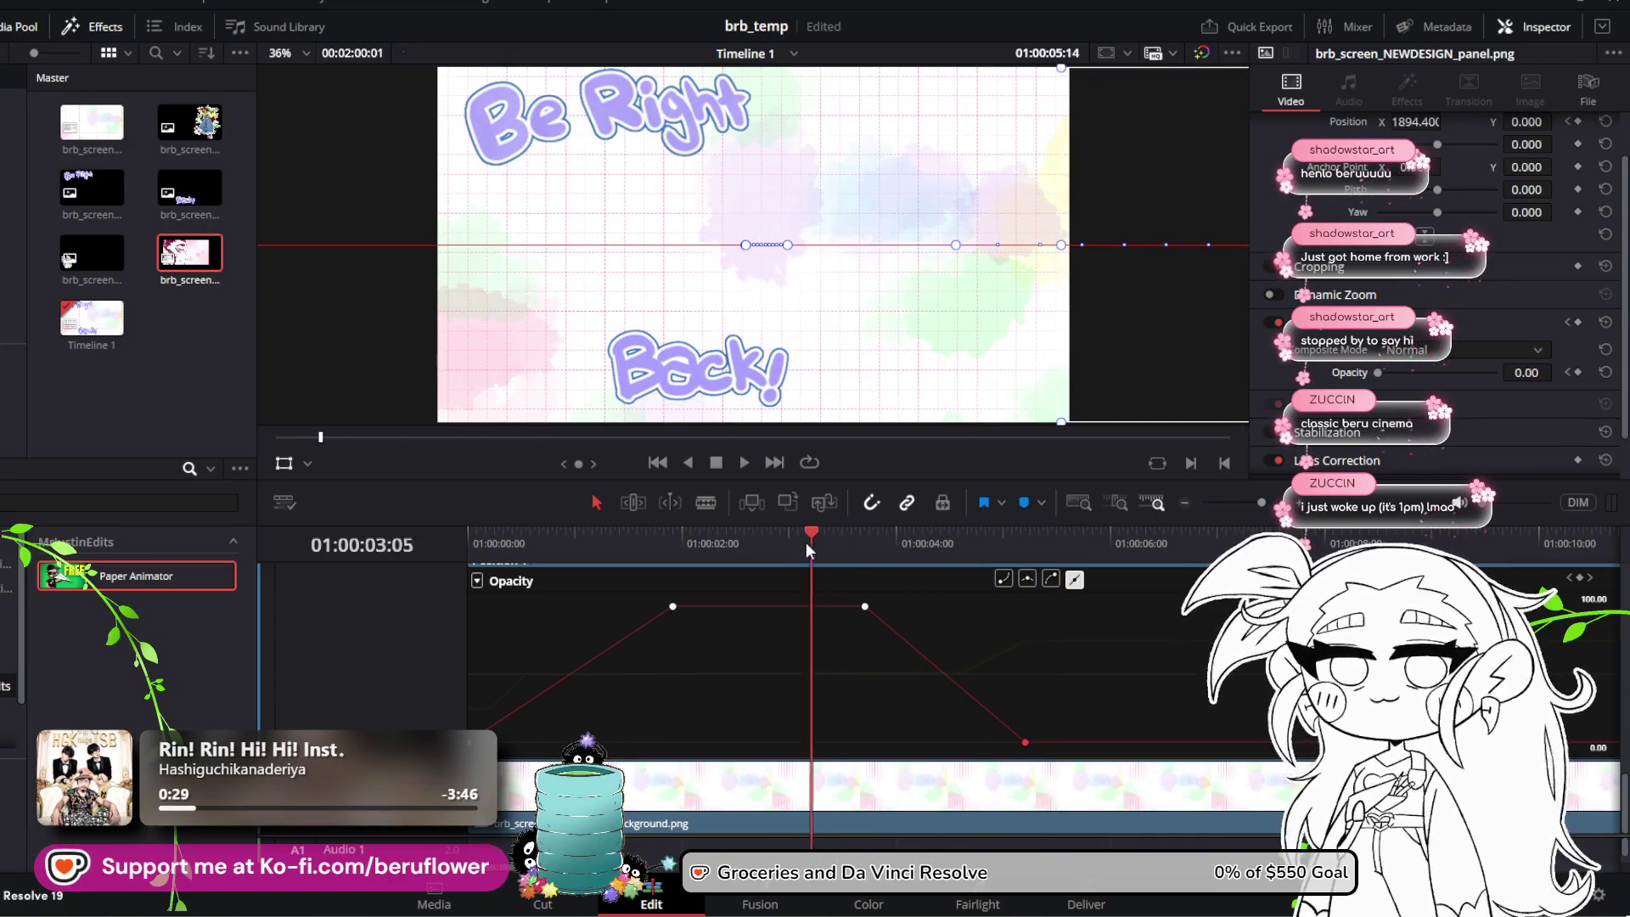
Step: Move the full-opacity keyframe earlier so the art panel fades in sooner, then replay
{"action": "left_click_drag", "start_coordinate": [807, 542], "coordinate": [518, 554]}
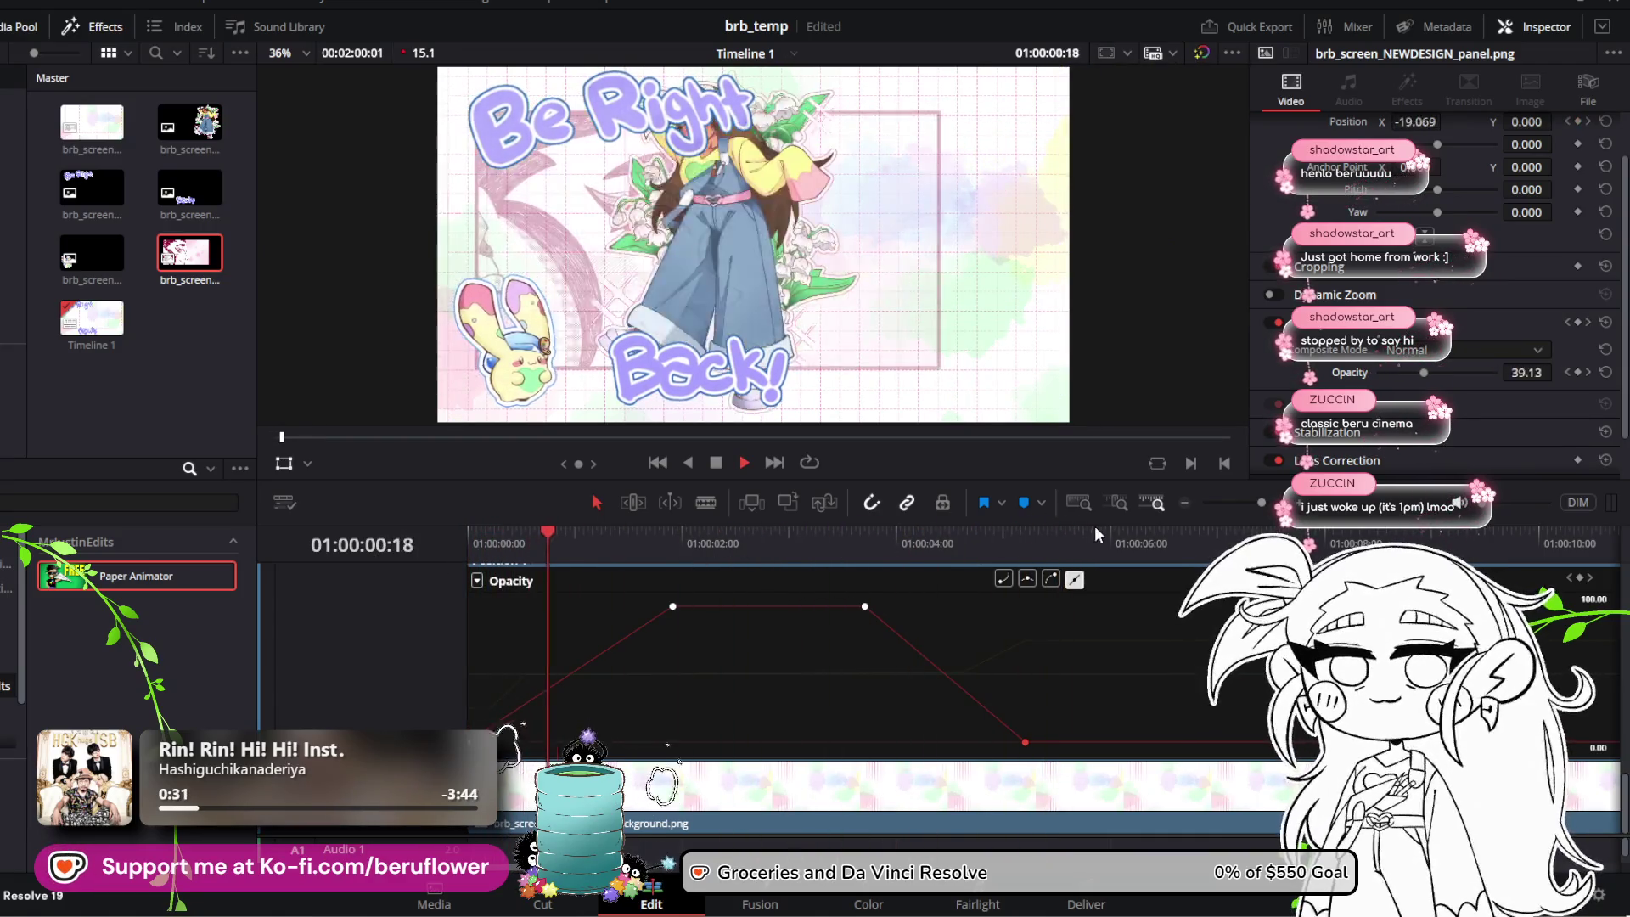
{"action": "key", "text": "space"}
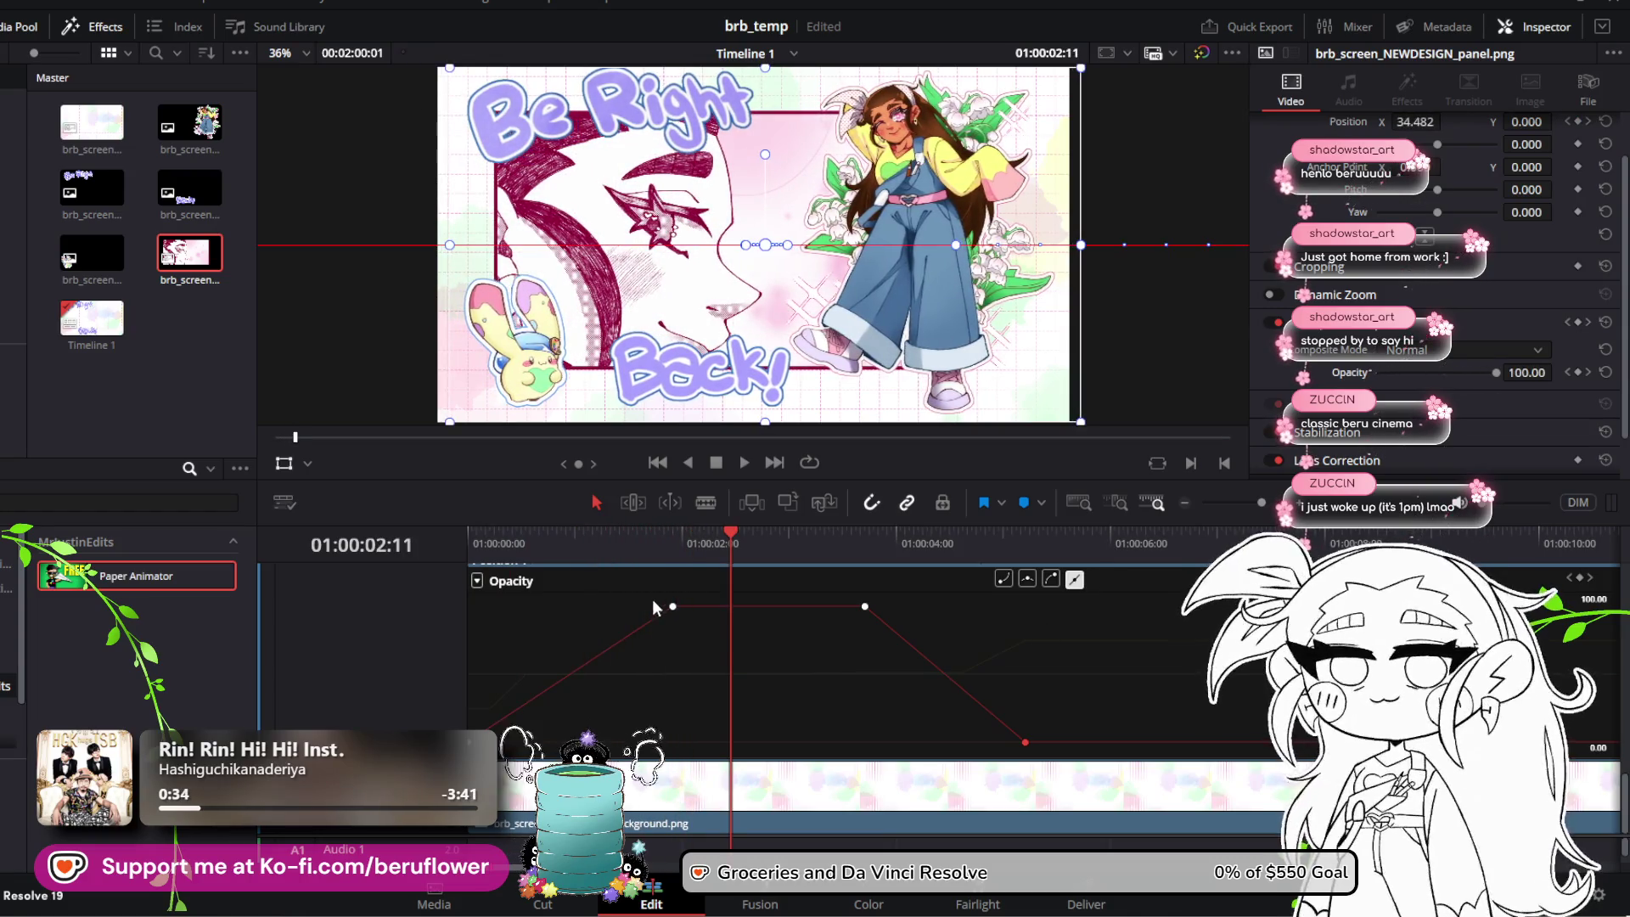
{"action": "left_click_drag", "start_coordinate": [667, 604], "coordinate": [610, 604]}
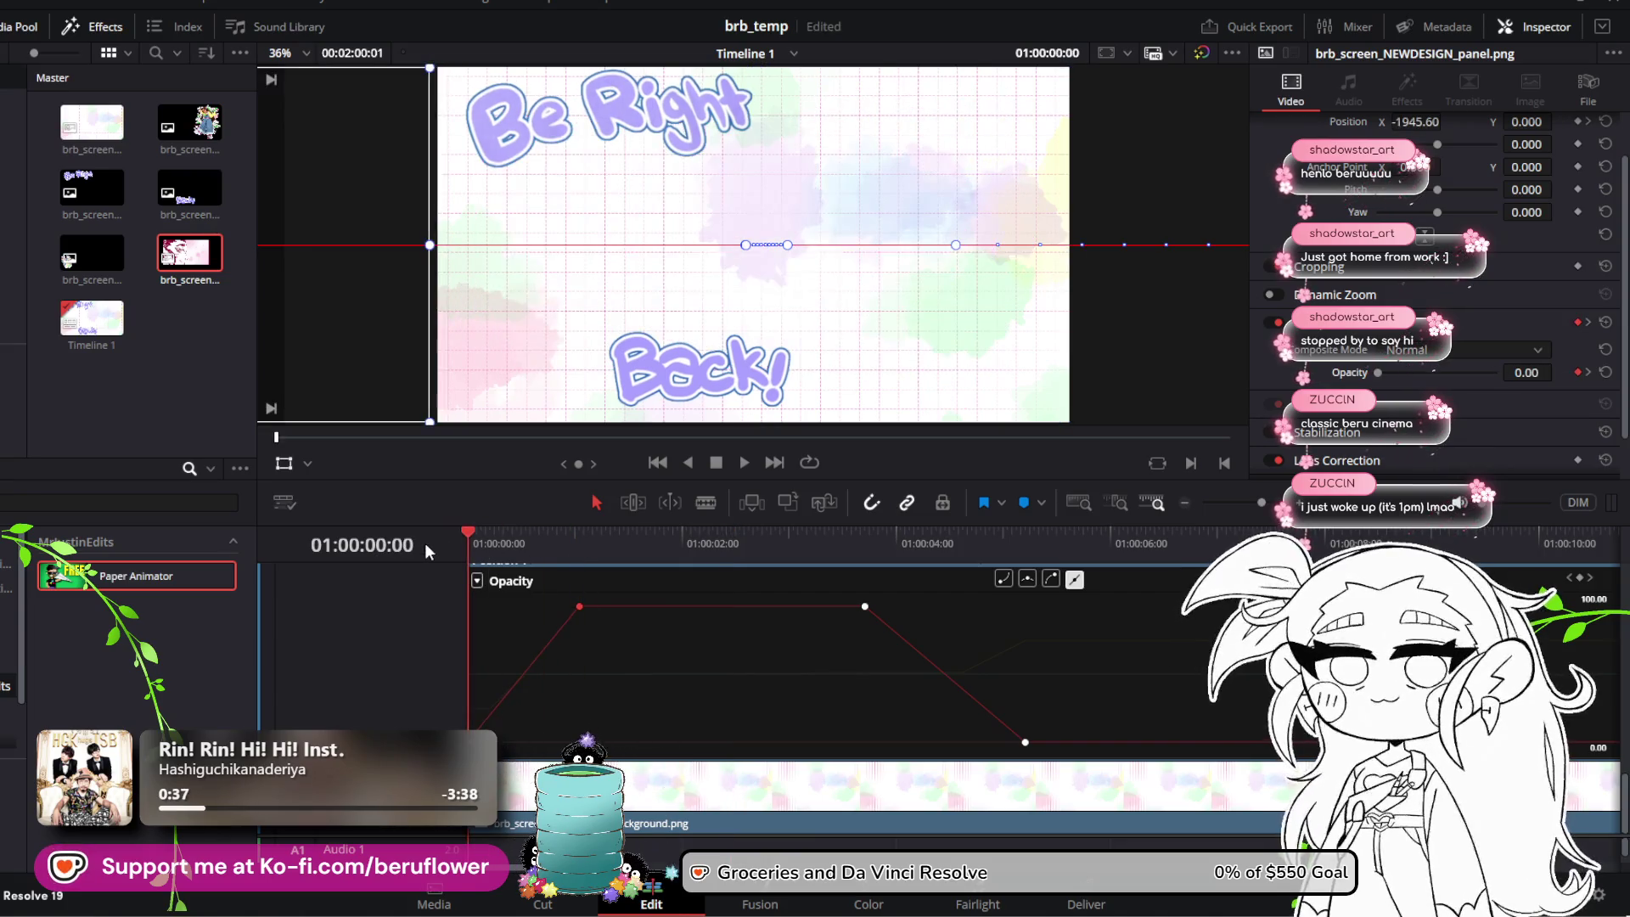
{"action": "key", "text": "space"}
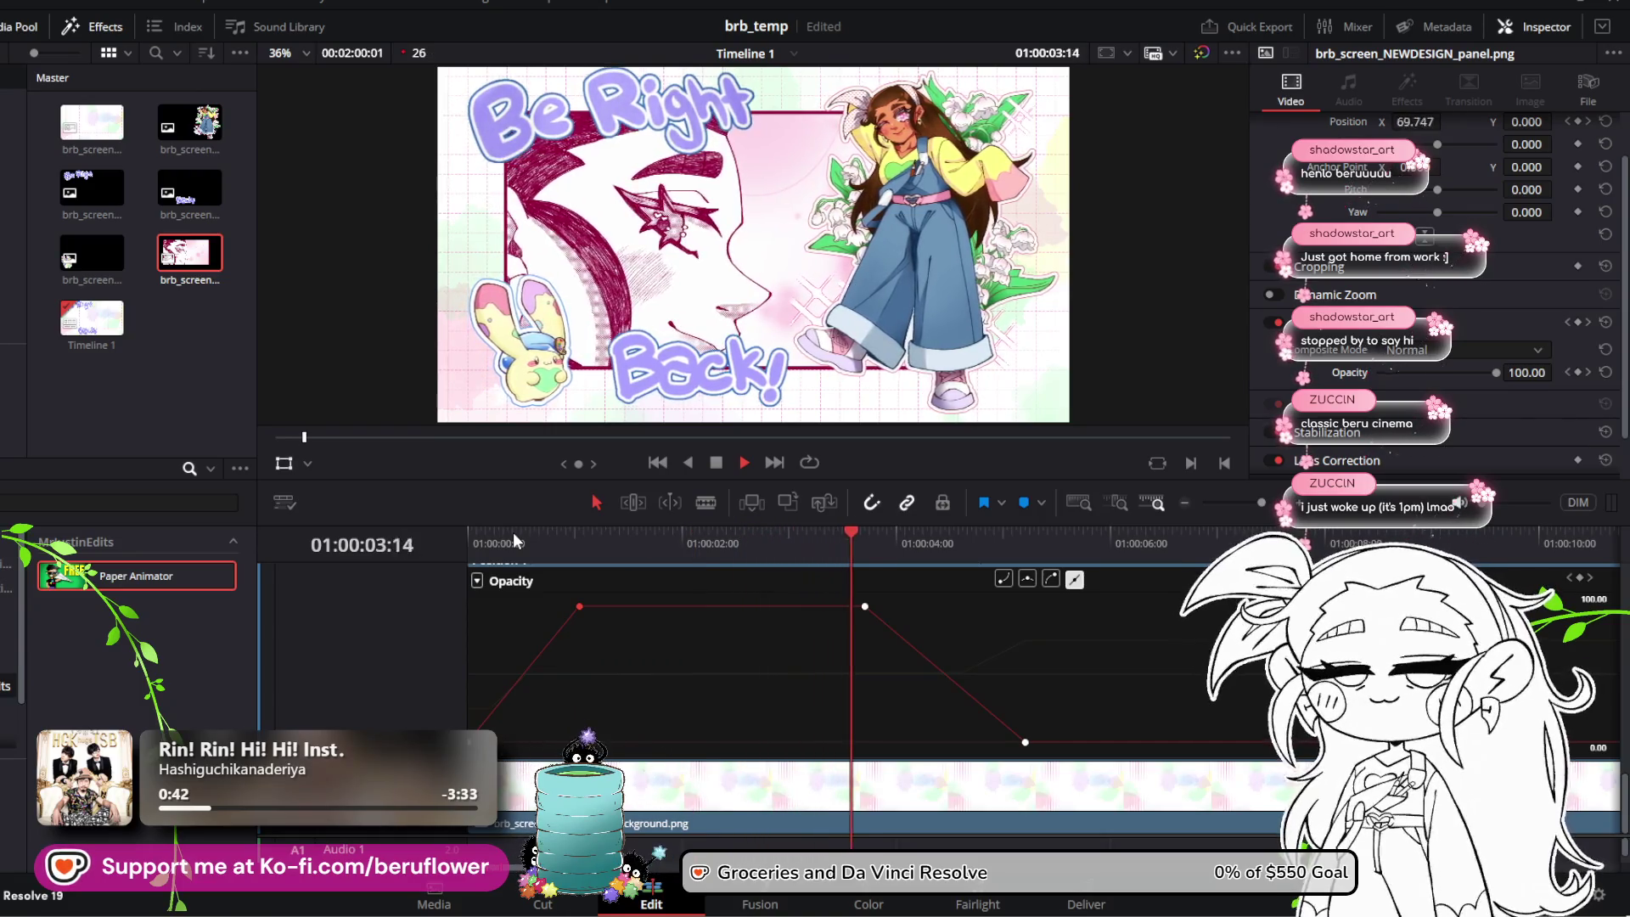
{"action": "key", "text": "space"}
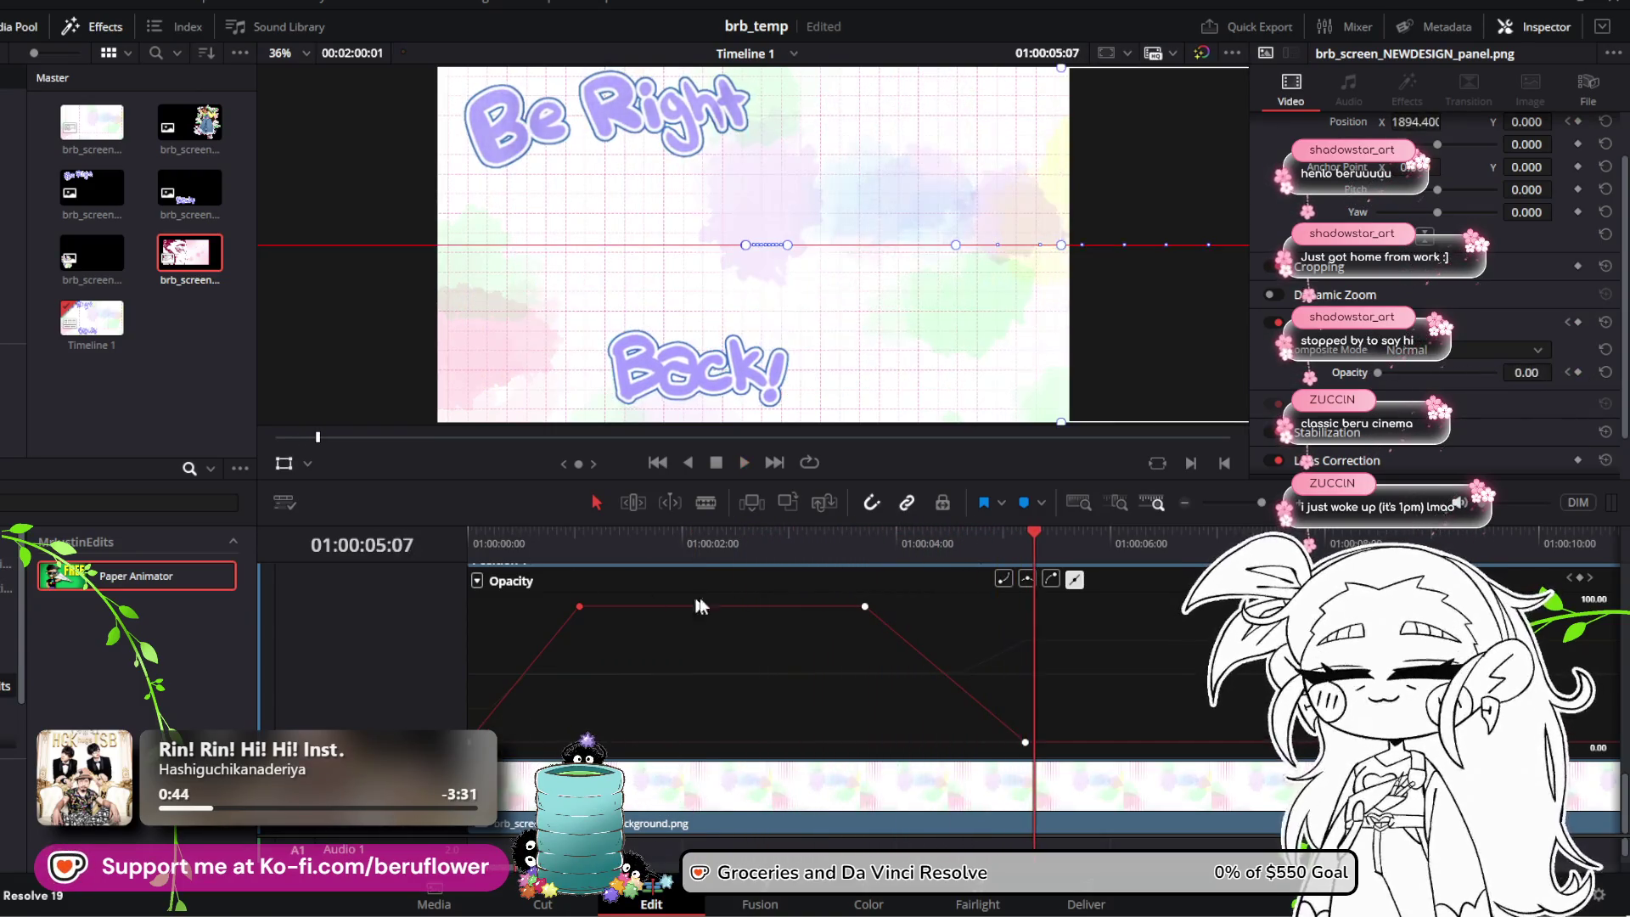
Step: Drag the fade-out start keyframe later so the panel stays fully visible longer, then replay
{"action": "left_click_drag", "start_coordinate": [1044, 531], "coordinate": [819, 542]}
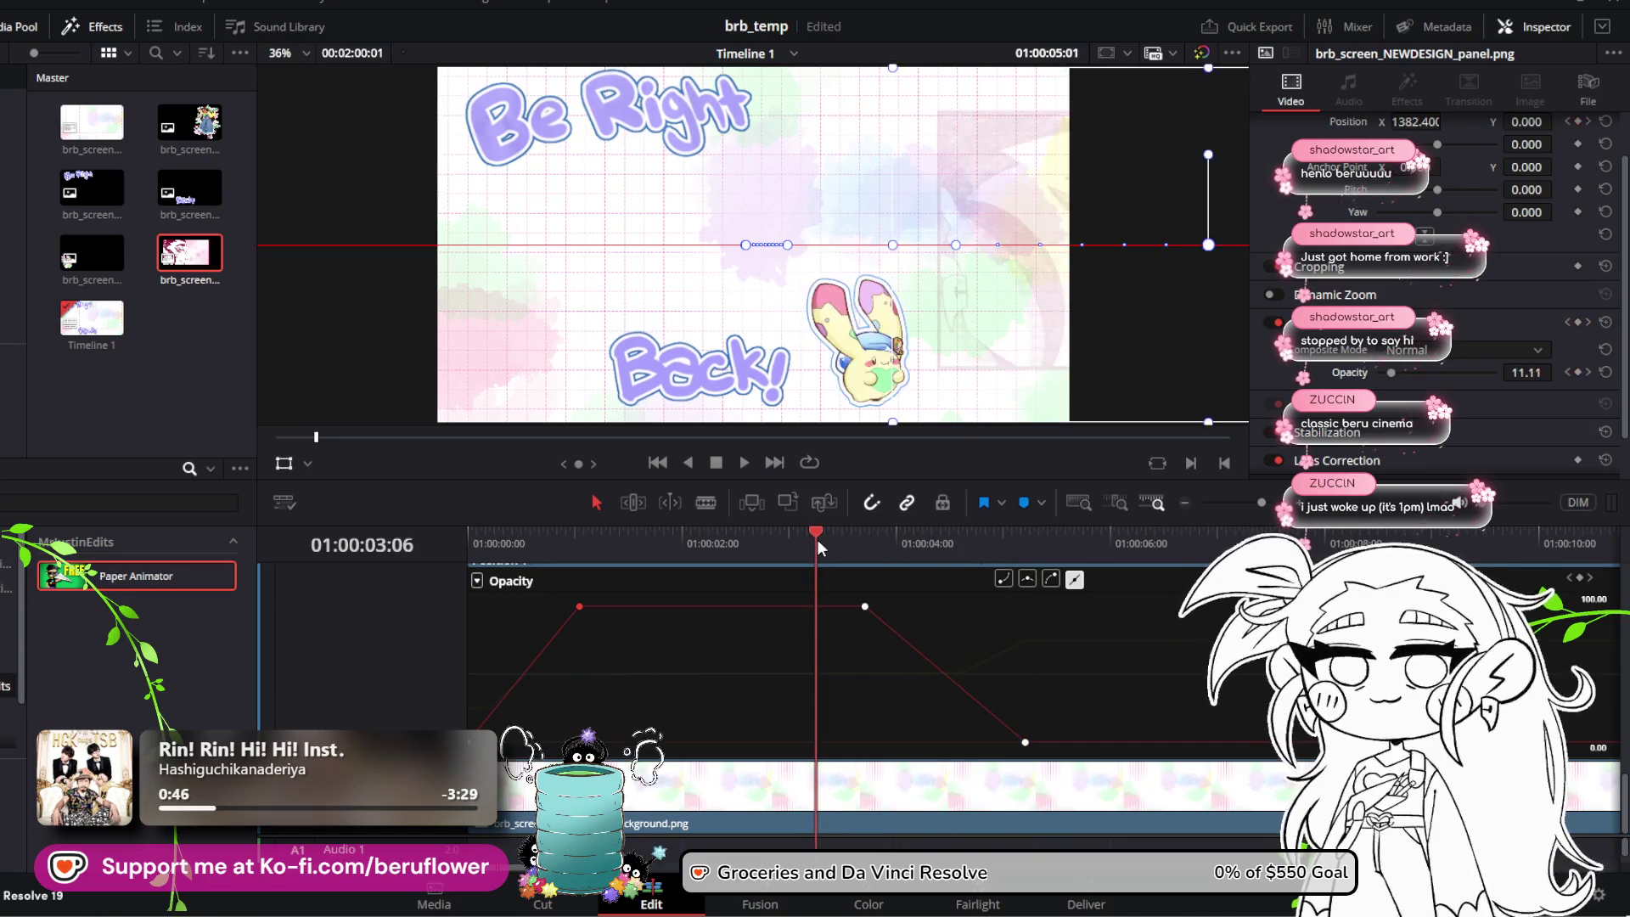
{"action": "mouse_move", "coordinate": [863, 604]}
{"action": "left_click_drag", "start_coordinate": [892, 605], "coordinate": [950, 605]}
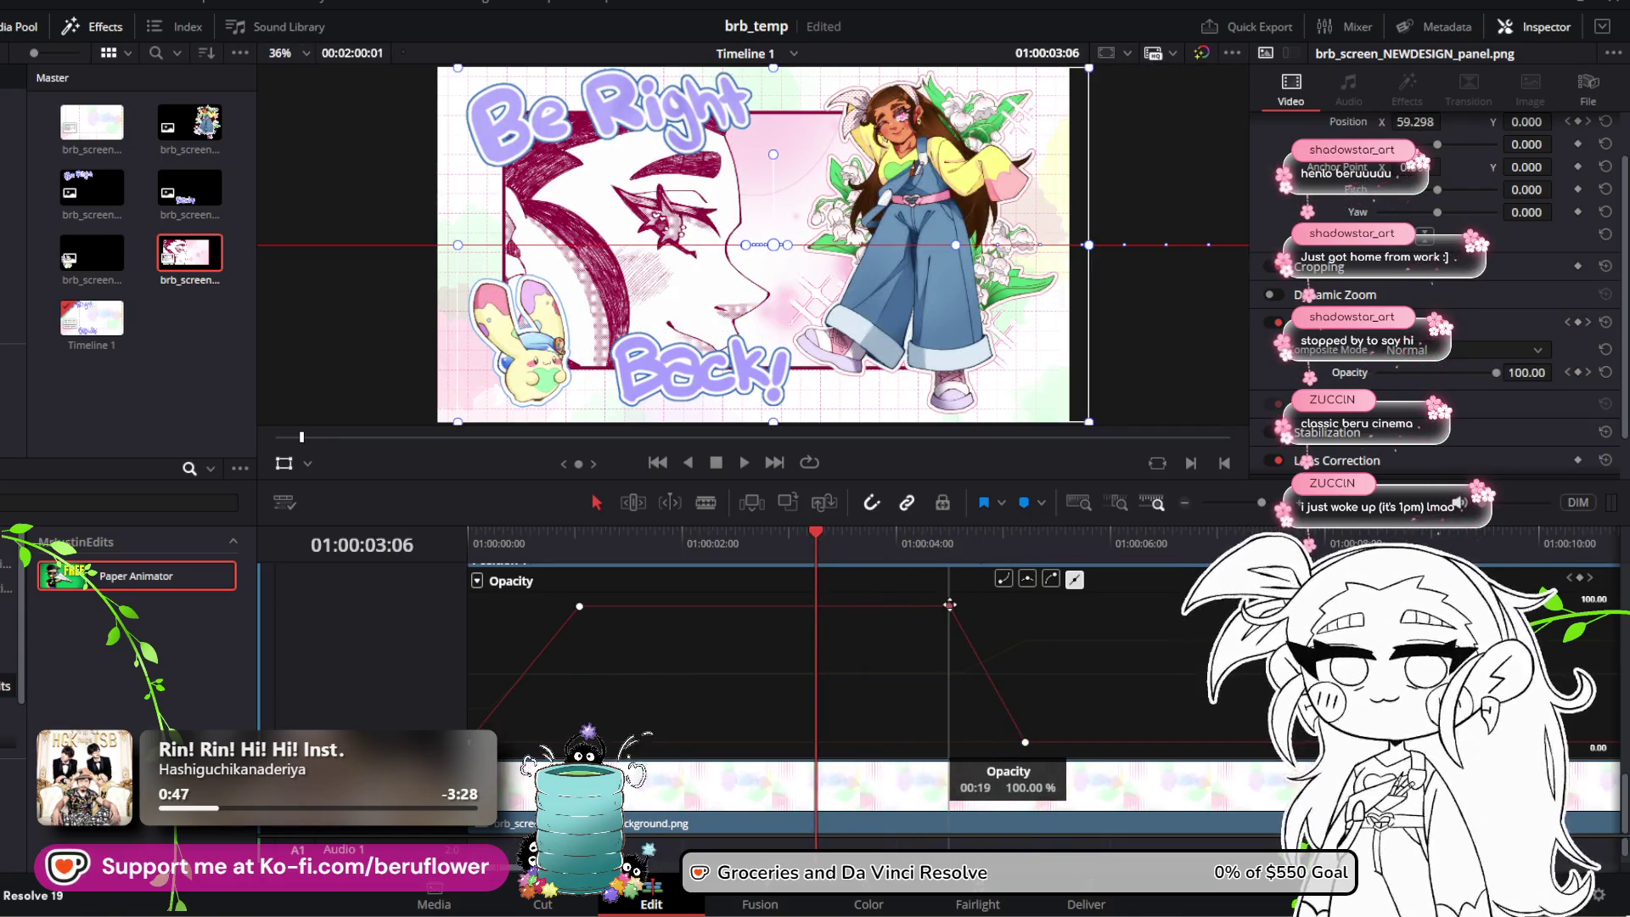
{"action": "left_click_drag", "start_coordinate": [819, 536], "coordinate": [473, 537]}
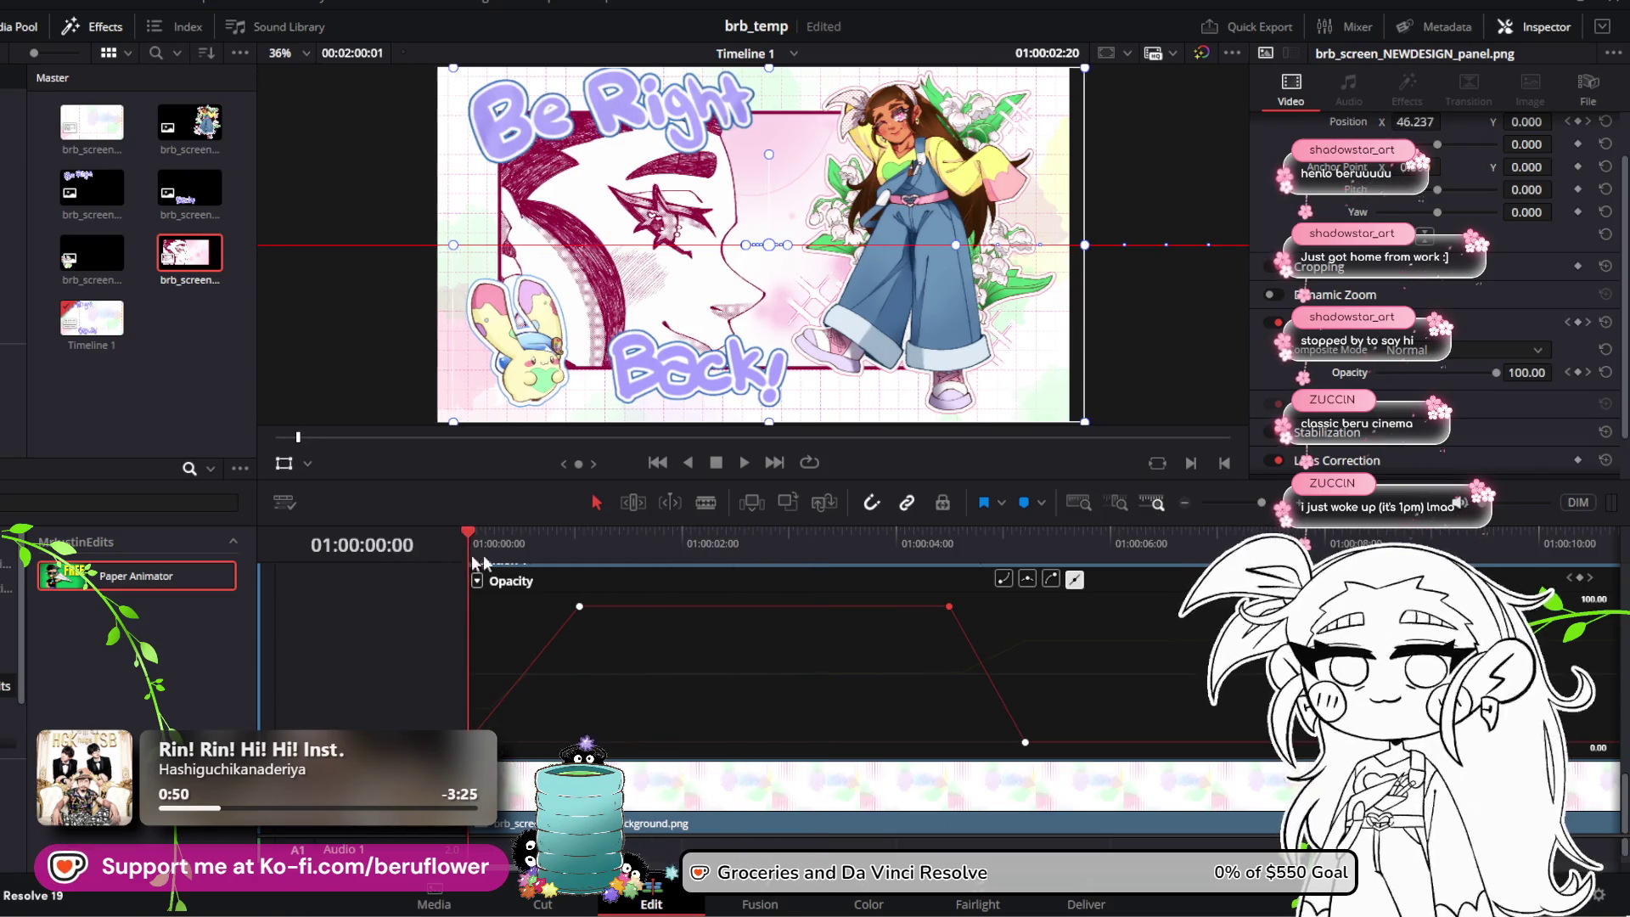
{"action": "key", "text": "space"}
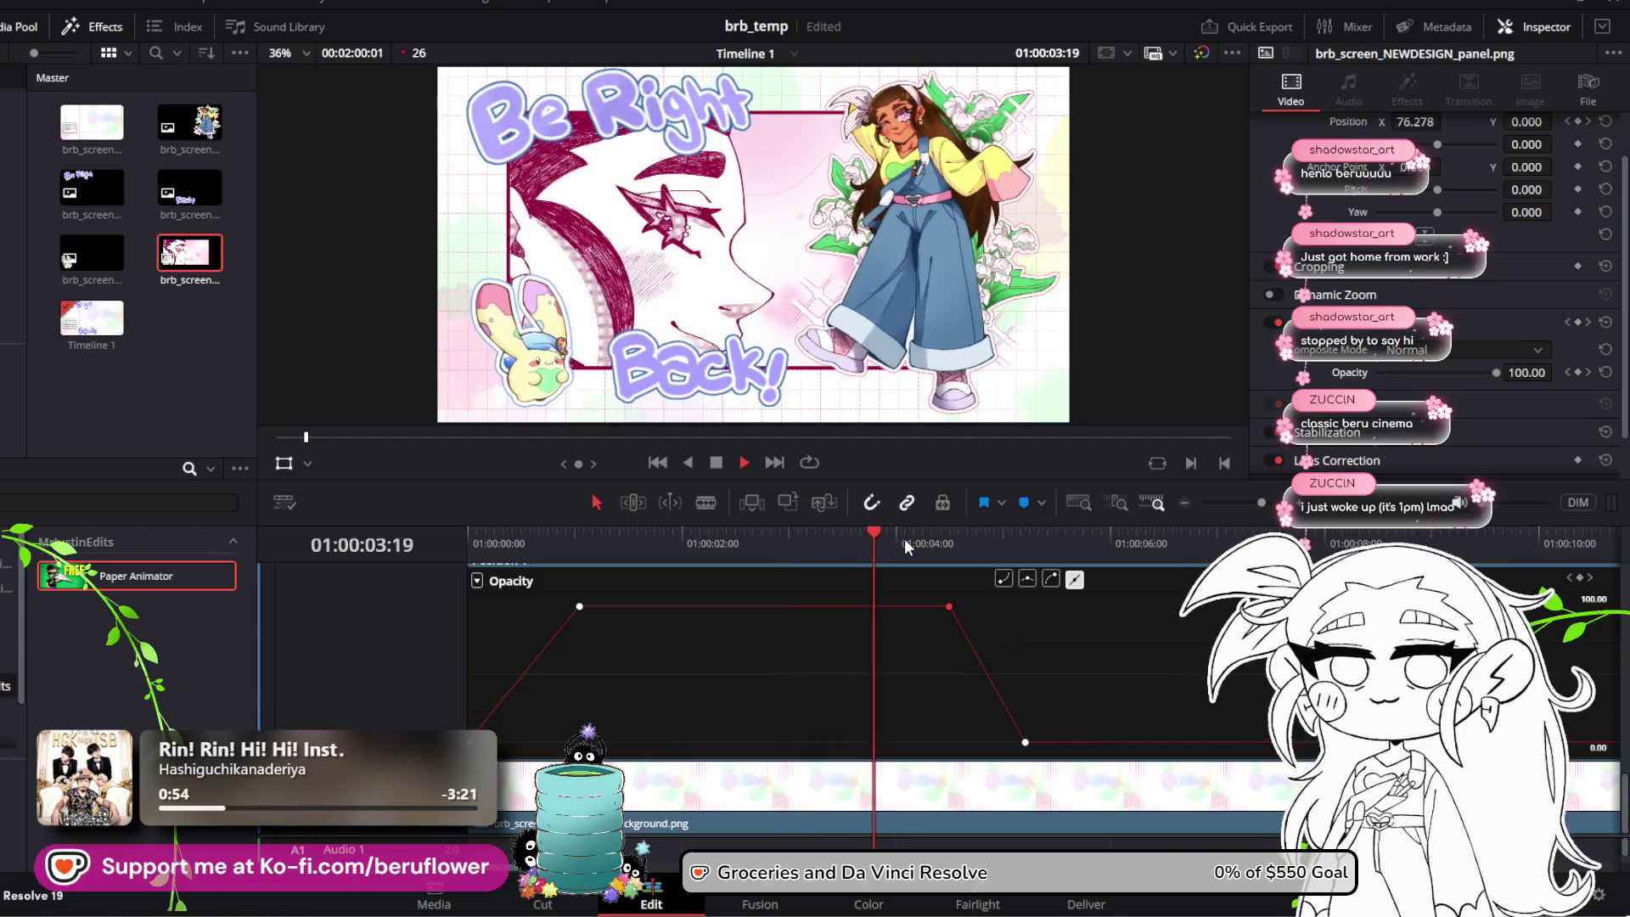
{"action": "key", "text": "space"}
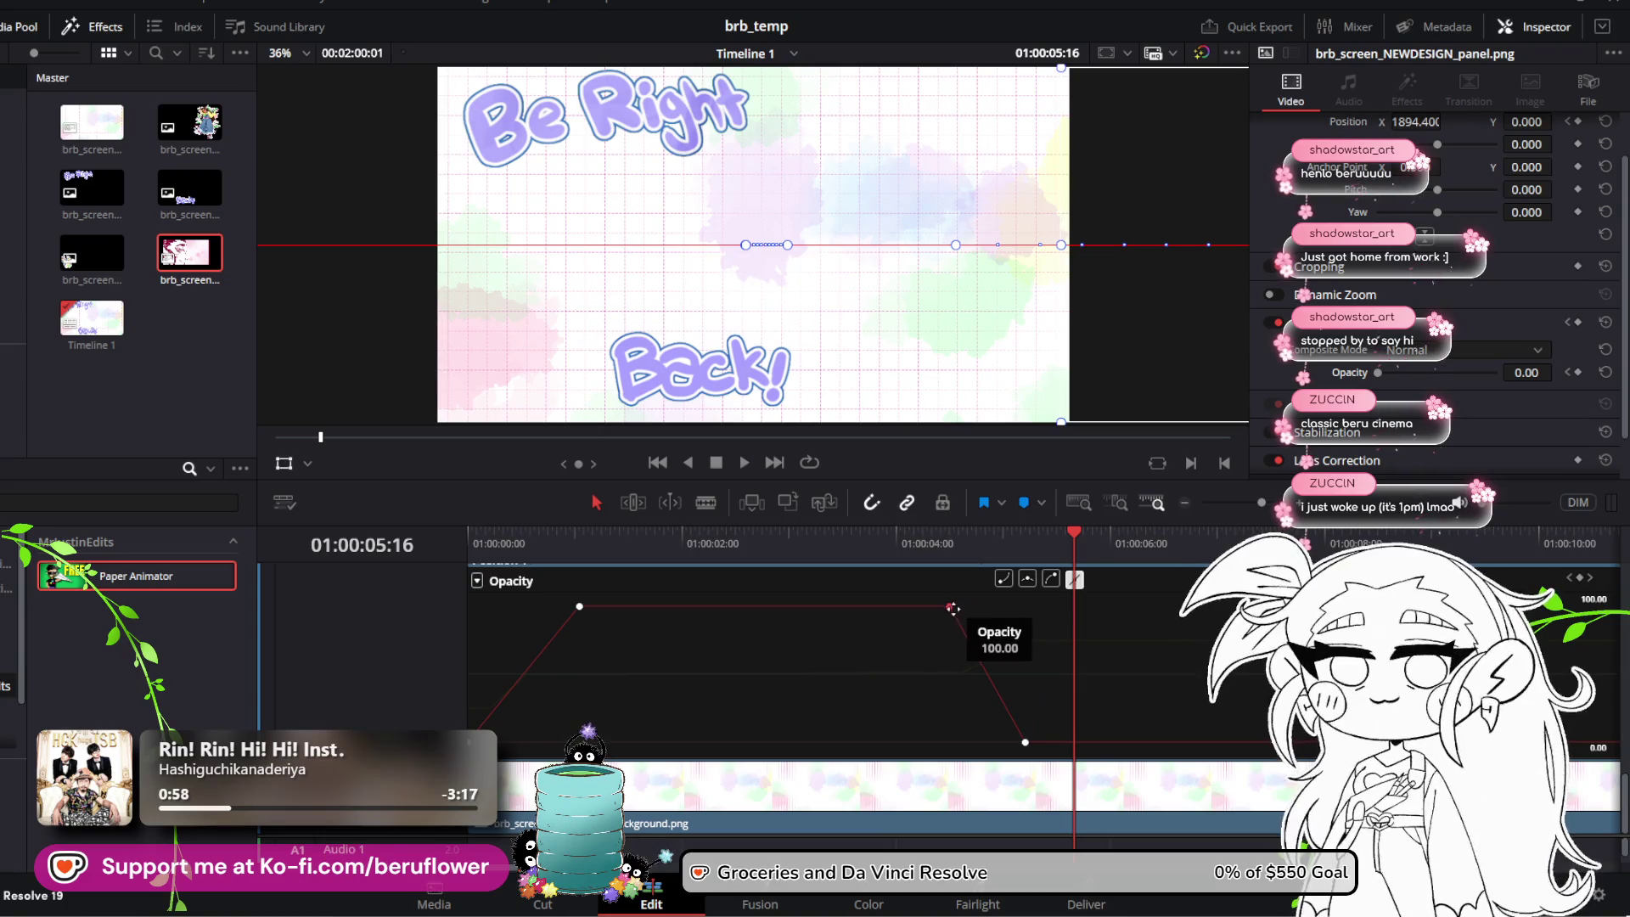
Step: Adjust the fade-out start and pull the fade-out end earlier for a quicker fade, then replay
{"action": "mouse_move", "coordinate": [953, 608]}
{"action": "left_mouse_down"}
{"action": "mouse_move", "coordinate": [1003, 607]}
{"action": "mouse_move", "coordinate": [900, 595]}
{"action": "left_mouse_up"}
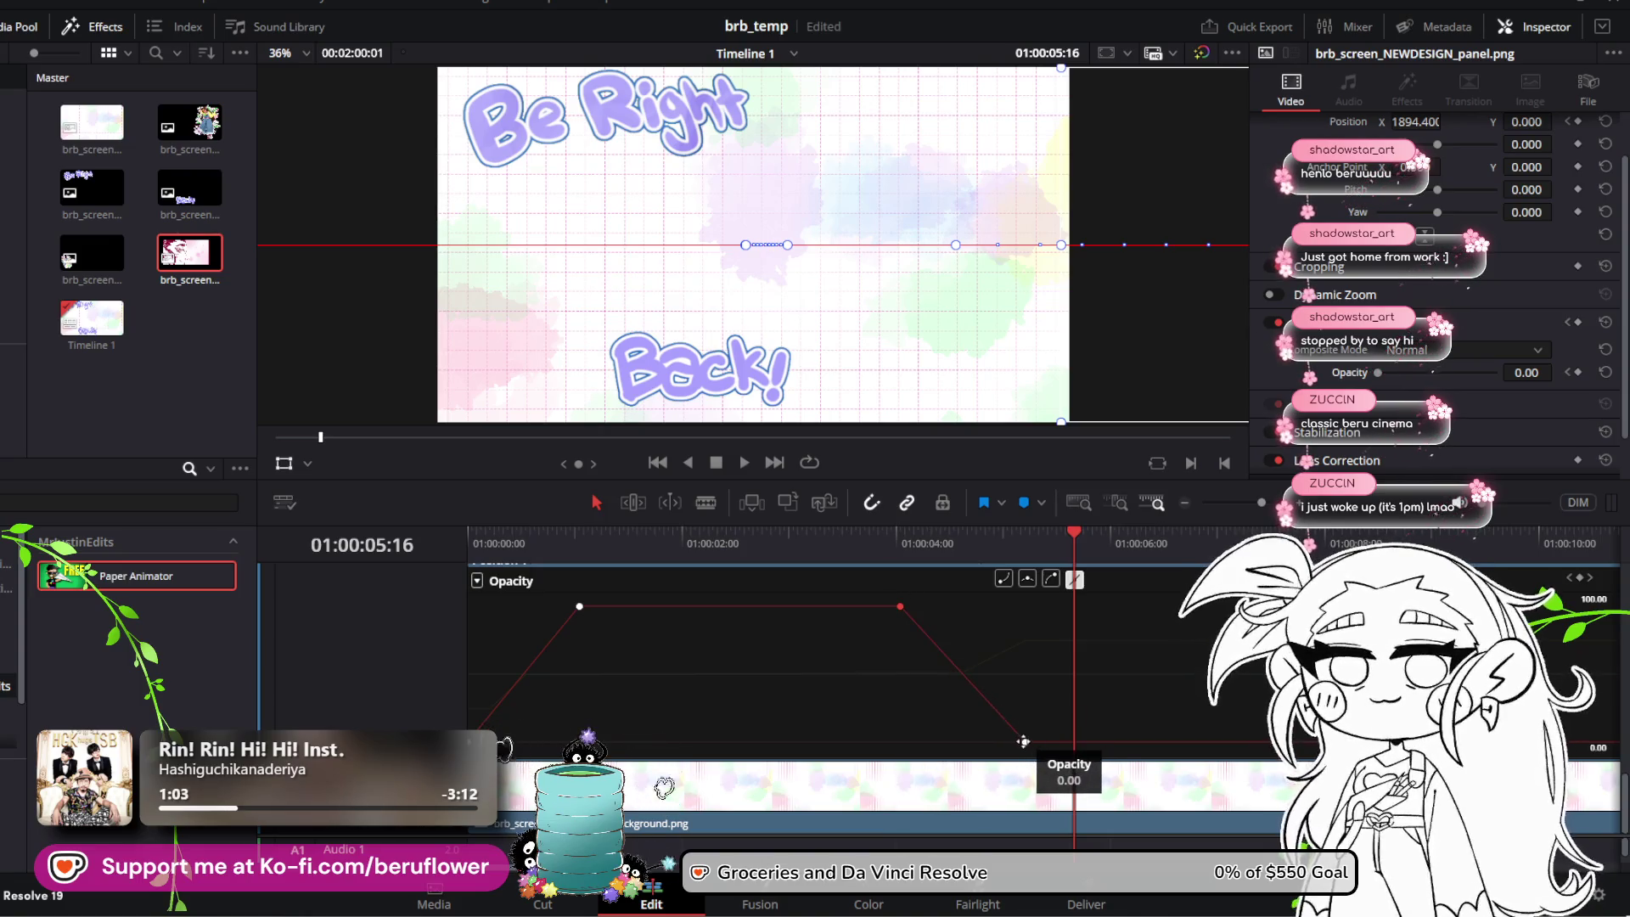
{"action": "left_click_drag", "start_coordinate": [1023, 741], "coordinate": [928, 735]}
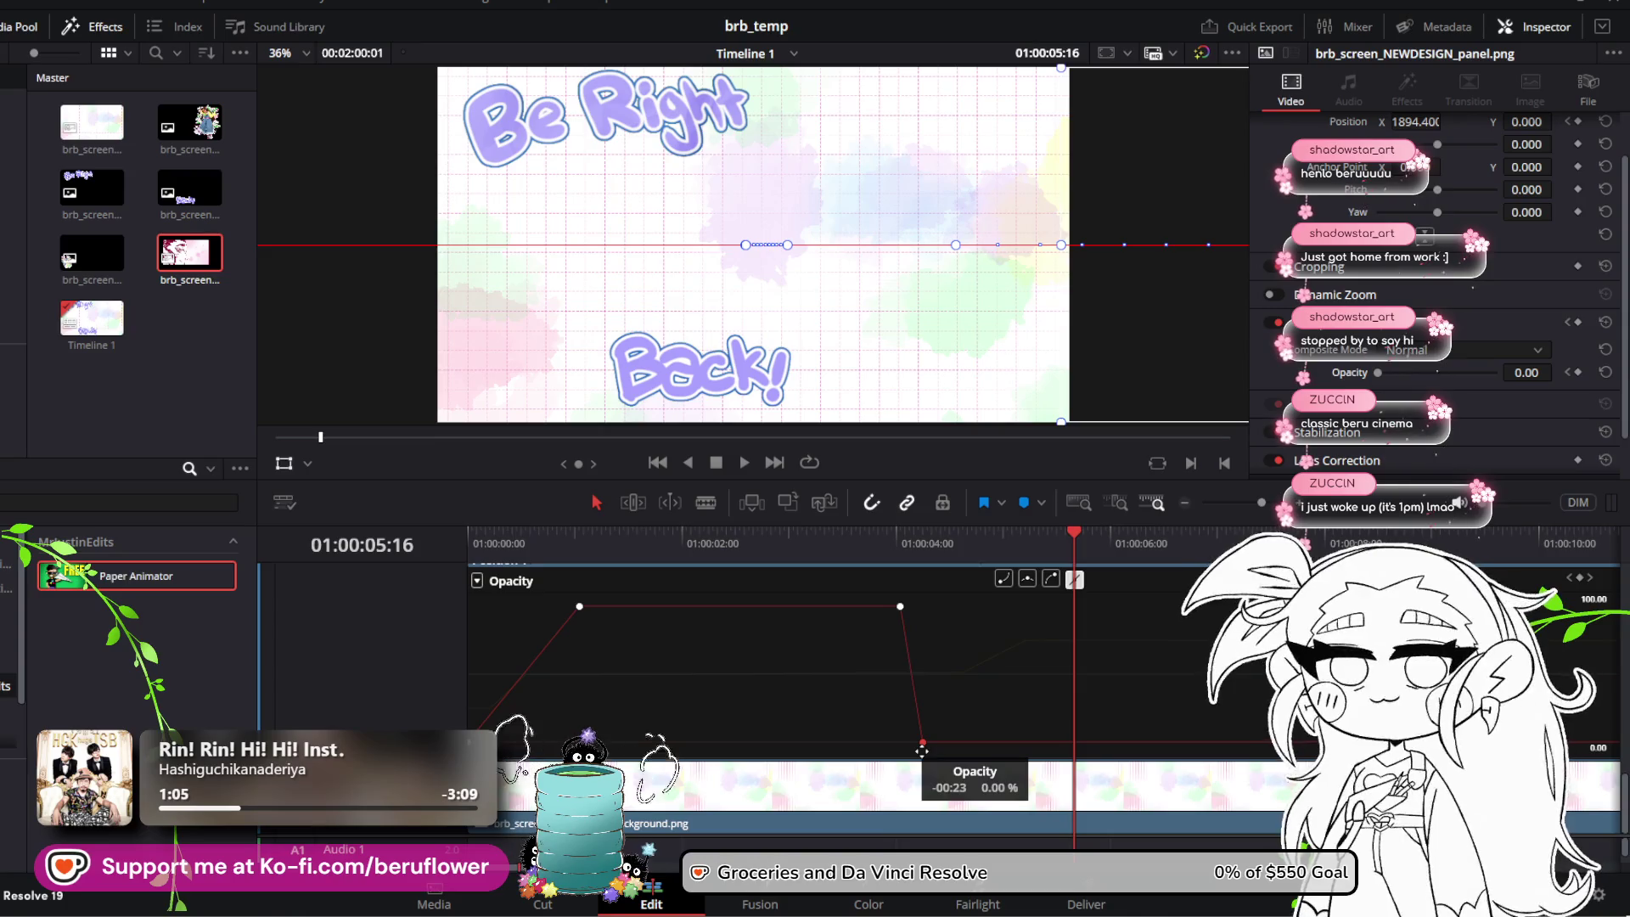
{"action": "mouse_move", "coordinate": [1069, 535]}
{"action": "left_mouse_down"}
{"action": "mouse_move", "coordinate": [706, 559]}
{"action": "mouse_move", "coordinate": [472, 552]}
{"action": "left_mouse_up"}
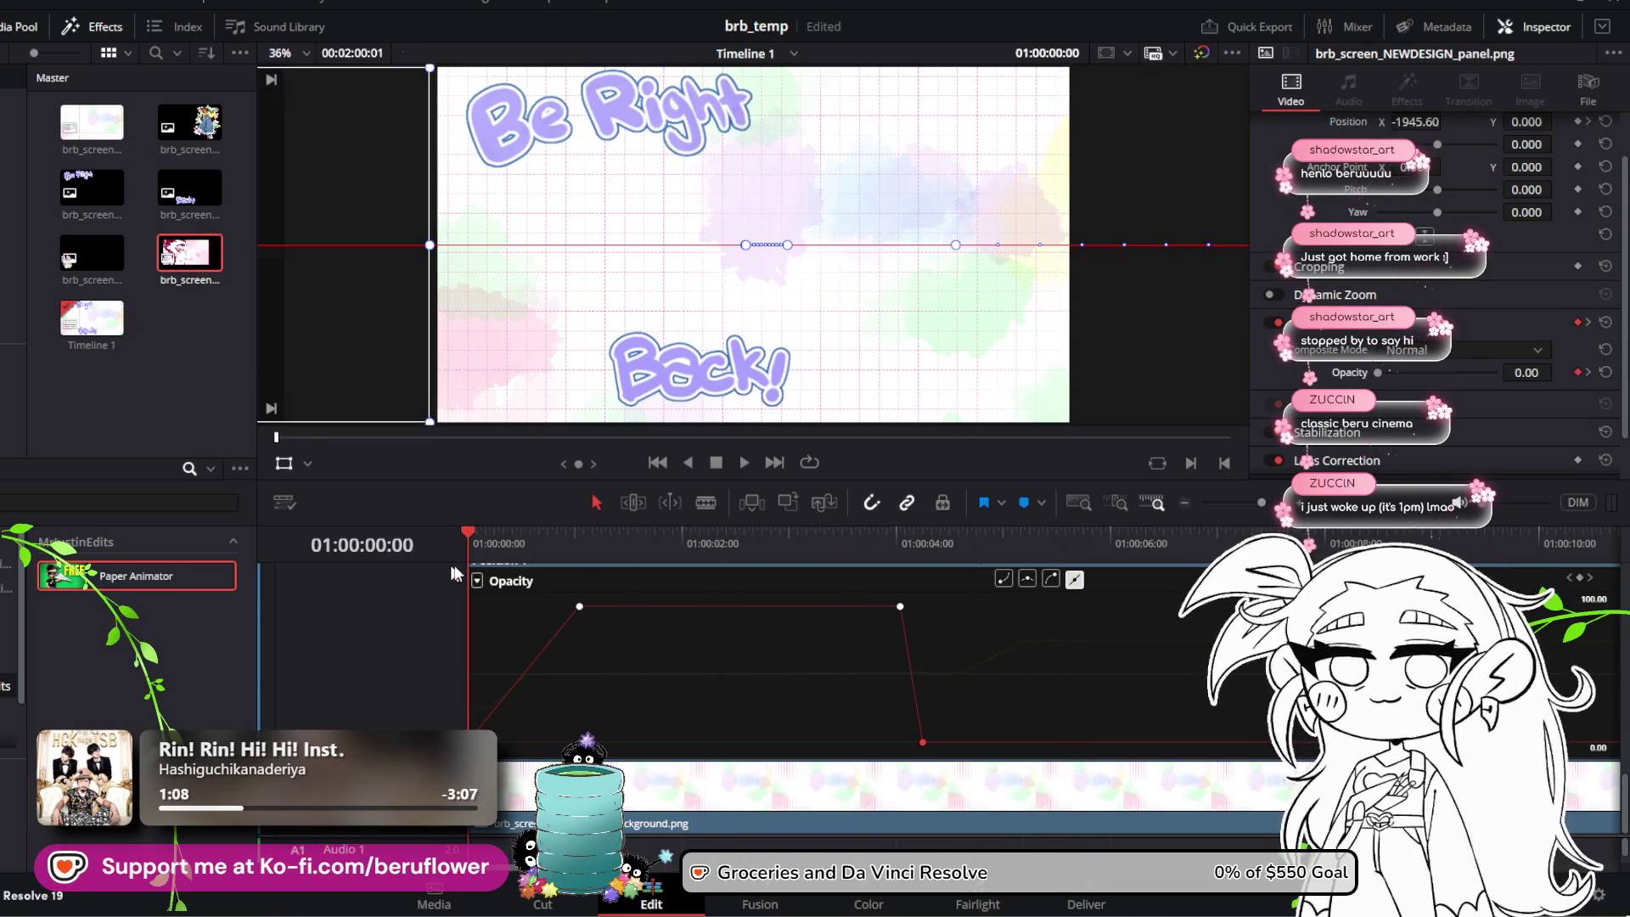
{"action": "key", "text": "space"}
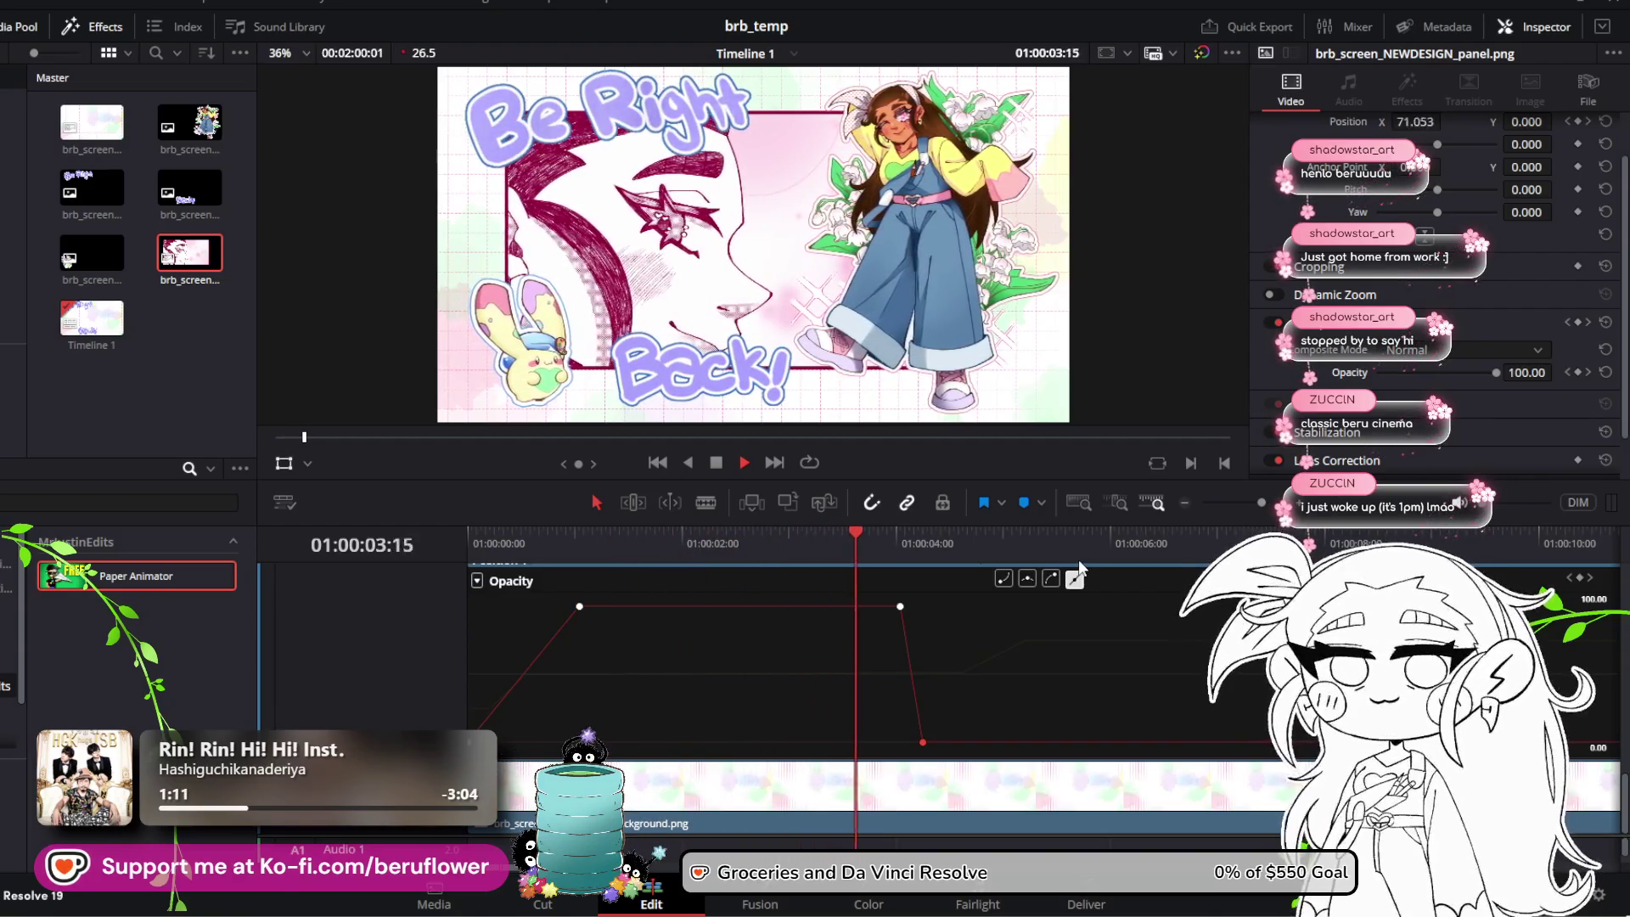
{"action": "key", "text": "space"}
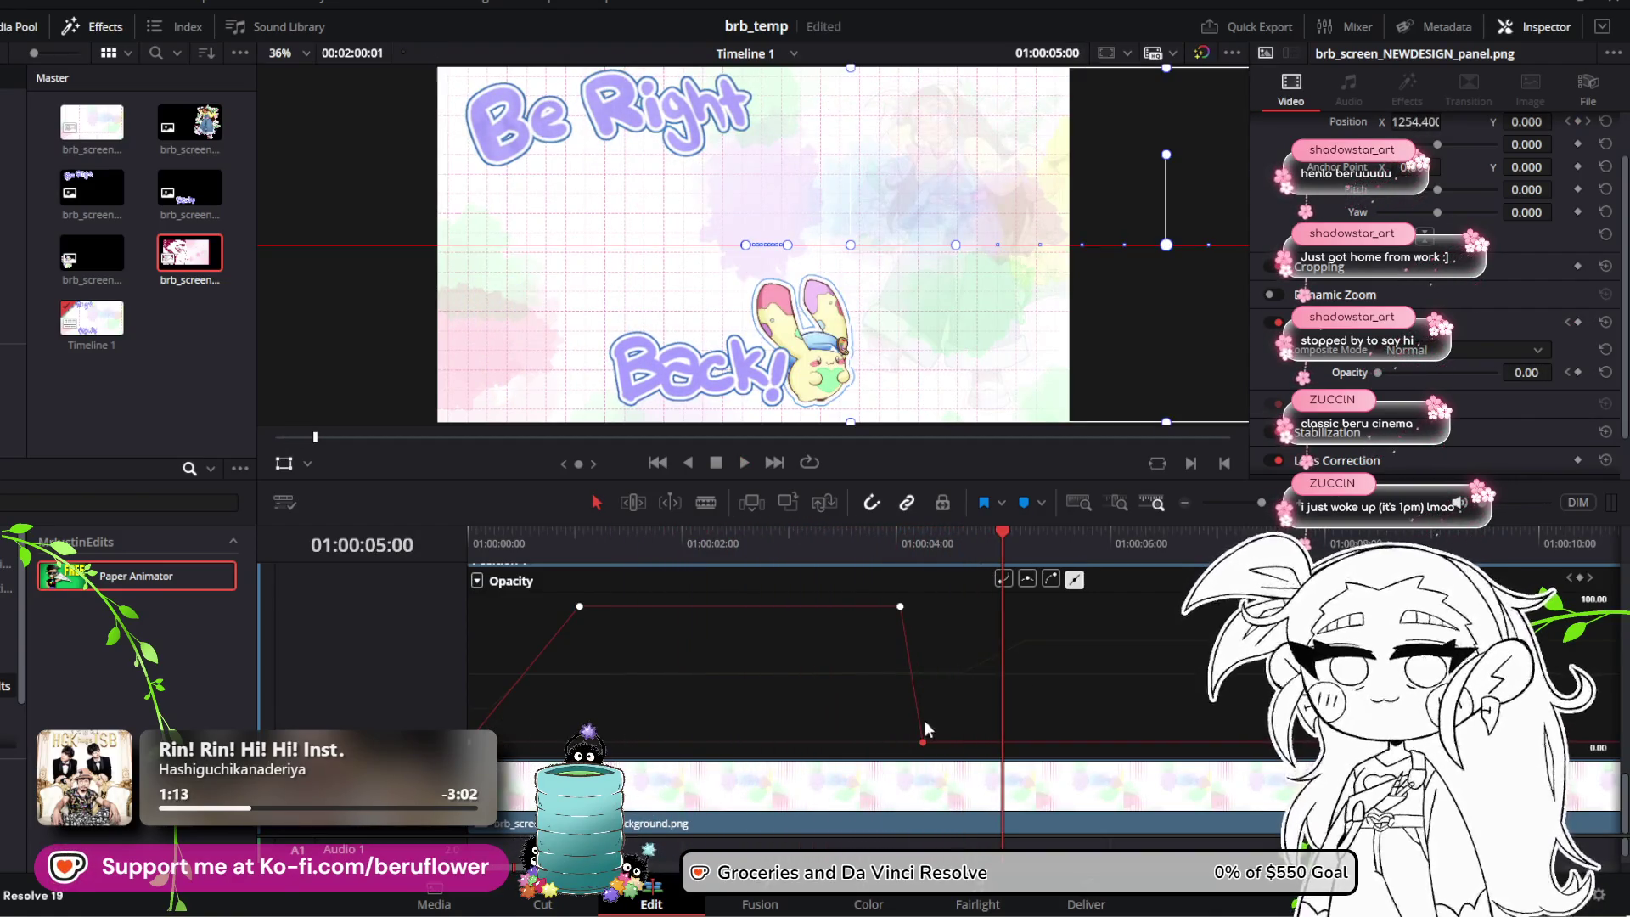
Step: Move the fade-out end keyframe later for a softer fade and play the revised animation
{"action": "mouse_move", "coordinate": [924, 743]}
{"action": "left_mouse_down"}
{"action": "mouse_move", "coordinate": [1080, 742]}
{"action": "mouse_move", "coordinate": [1025, 743]}
{"action": "left_mouse_up"}
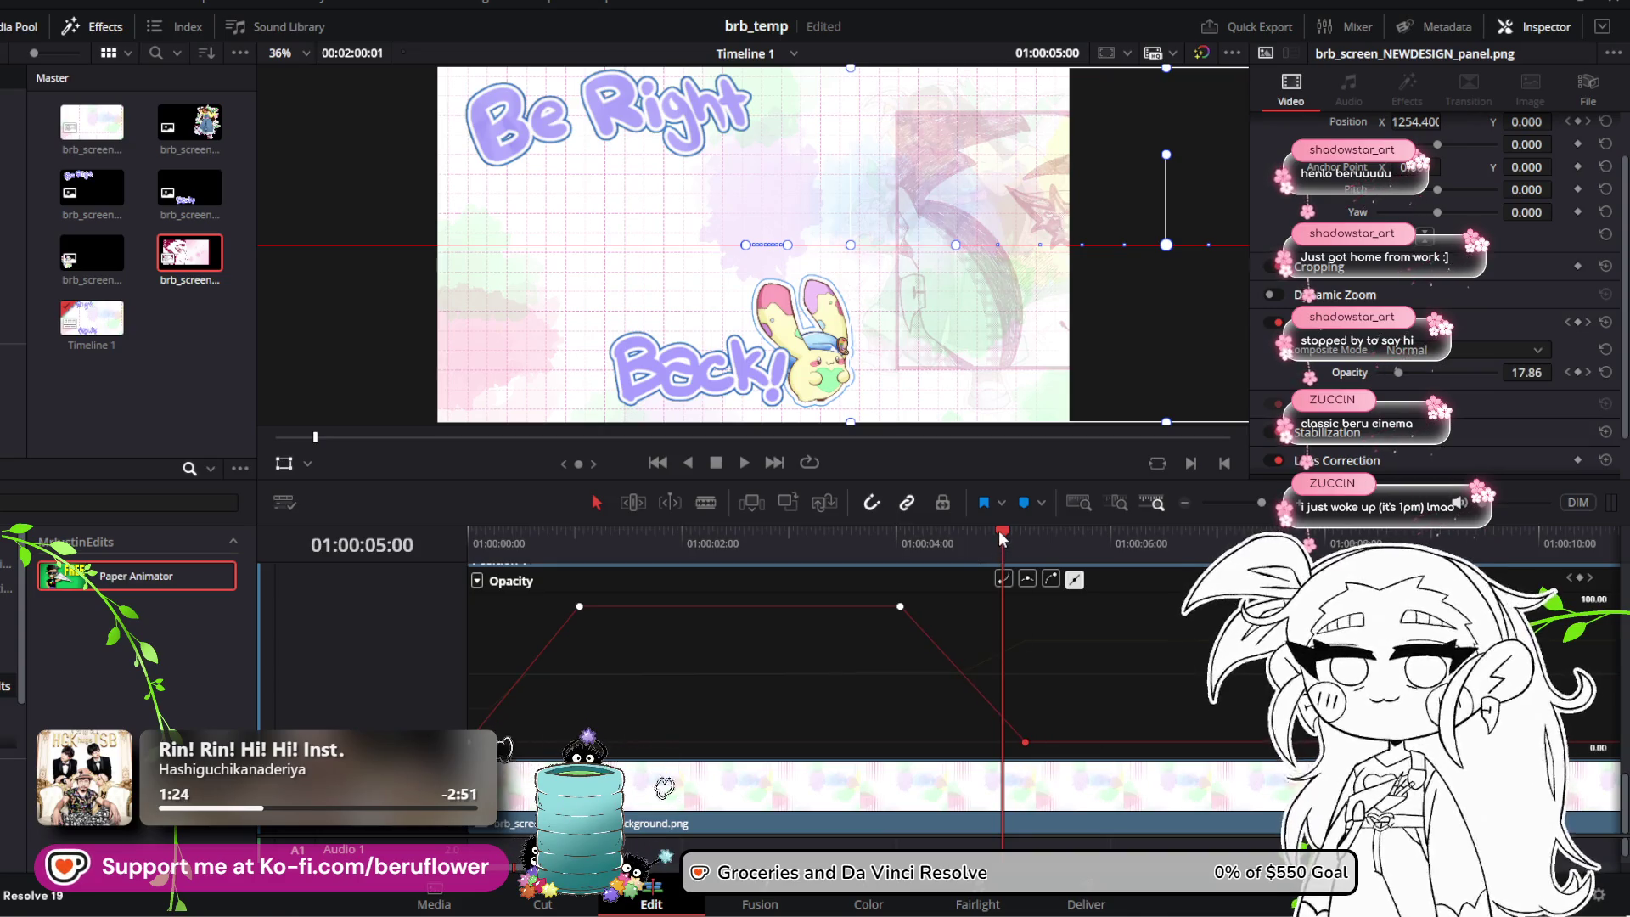
{"action": "left_click_drag", "start_coordinate": [998, 530], "coordinate": [466, 563]}
{"action": "key", "text": "space"}
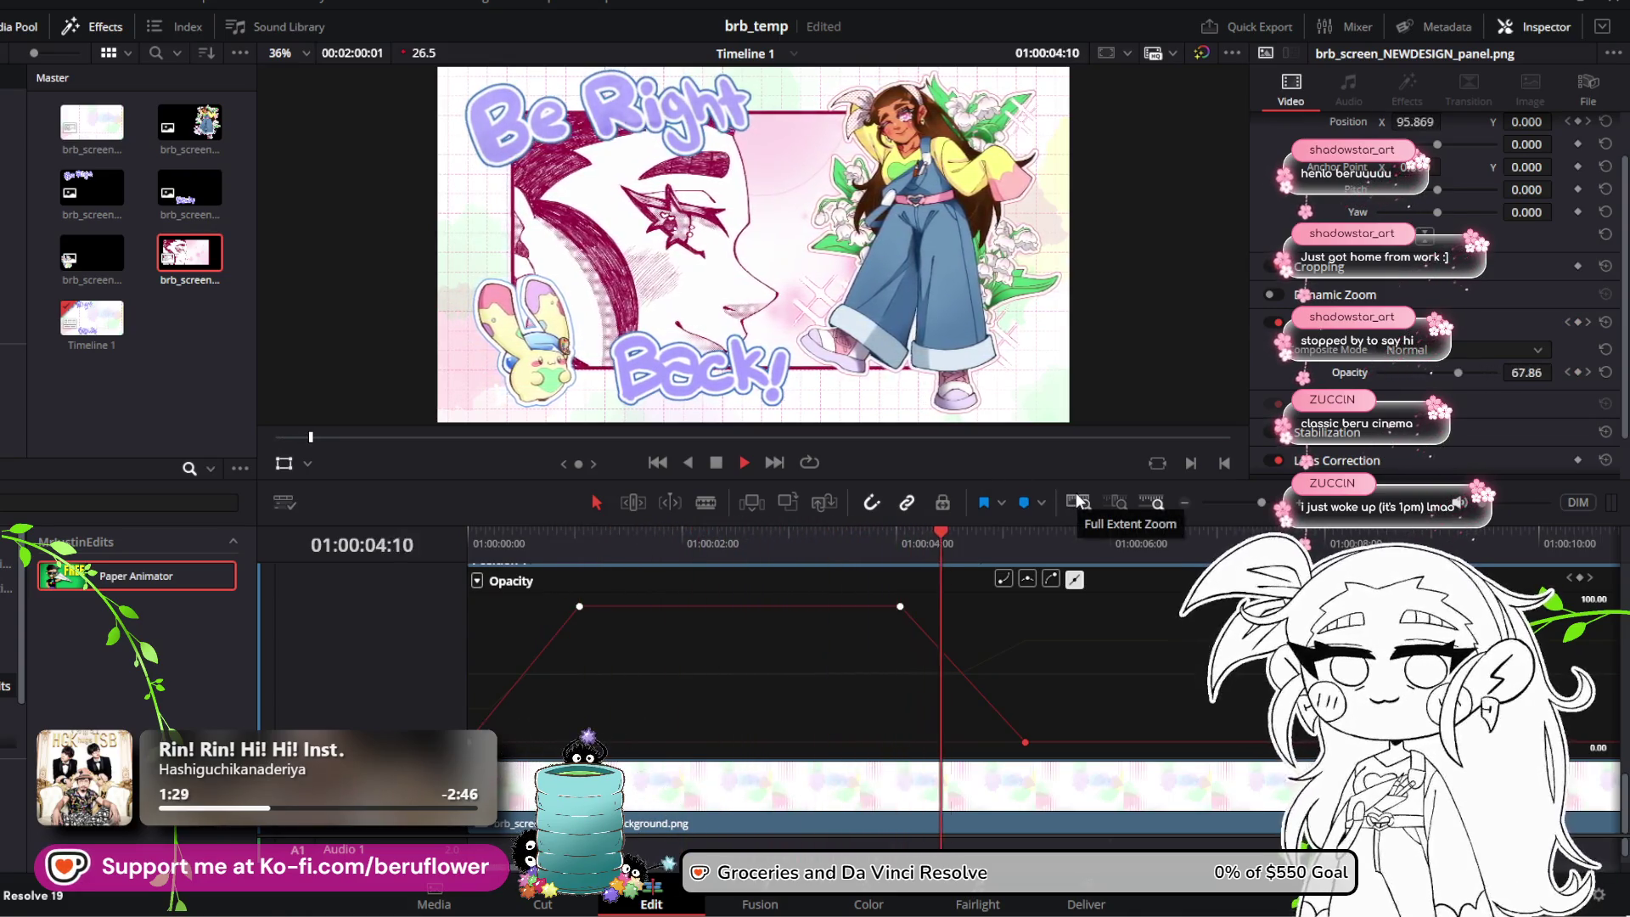
{"action": "key", "text": "space"}
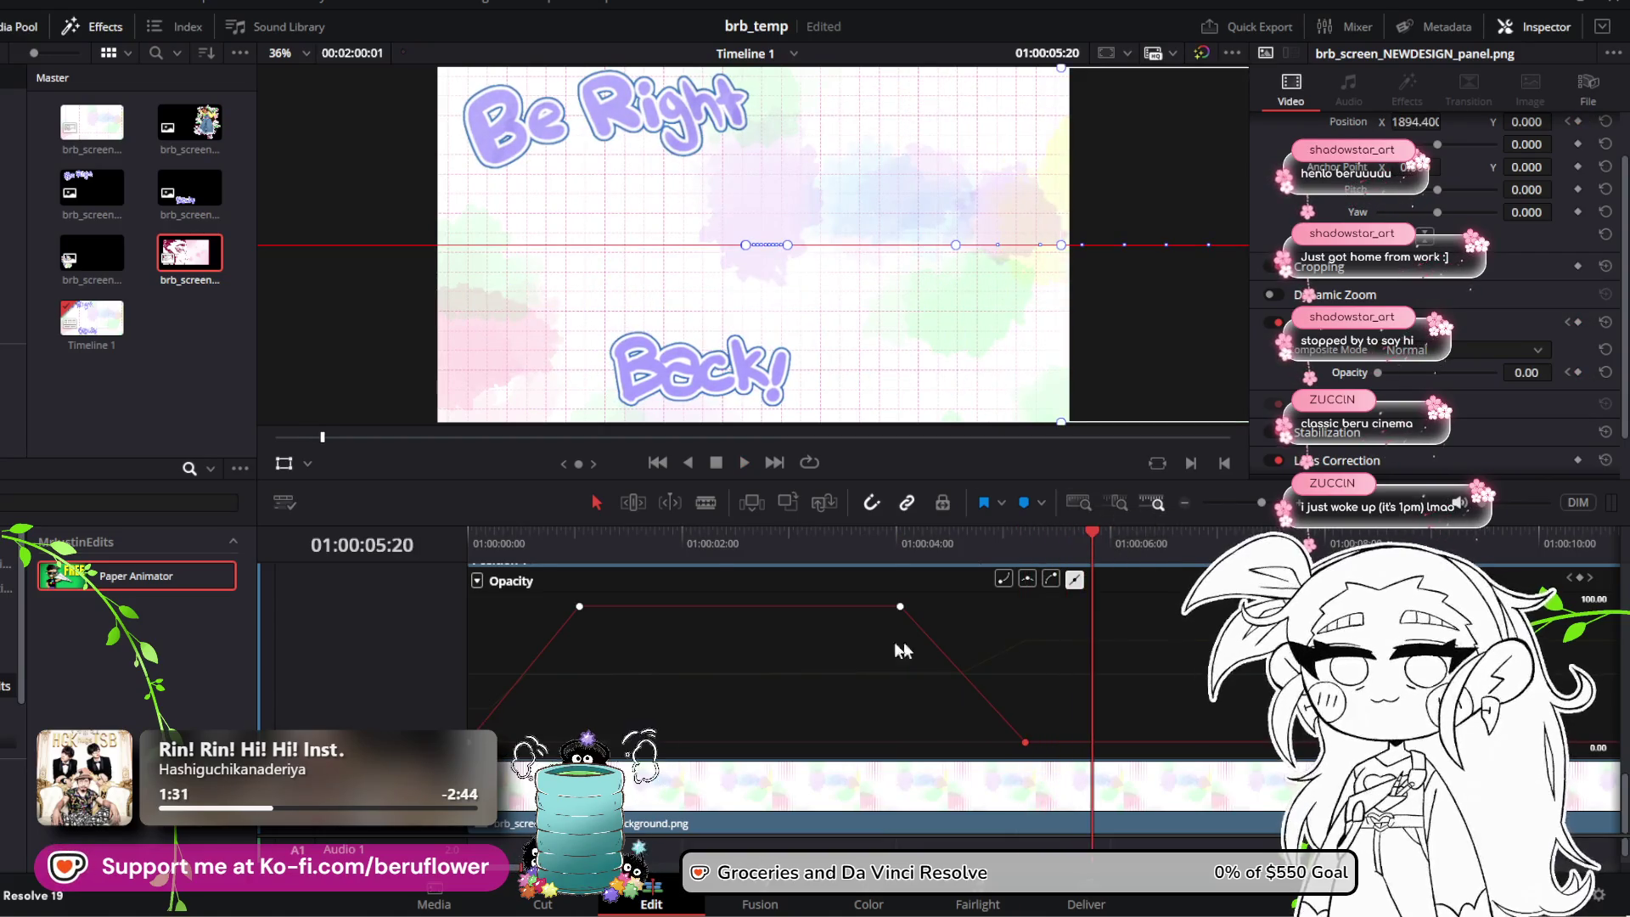
Step: Select the mallow bunny clip and play the animation from the start
{"action": "scroll", "coordinate": [603, 684], "scroll_direction": "up", "scroll_amount": 3}
{"action": "scroll", "coordinate": [900, 727], "scroll_direction": "down", "scroll_amount": 3}
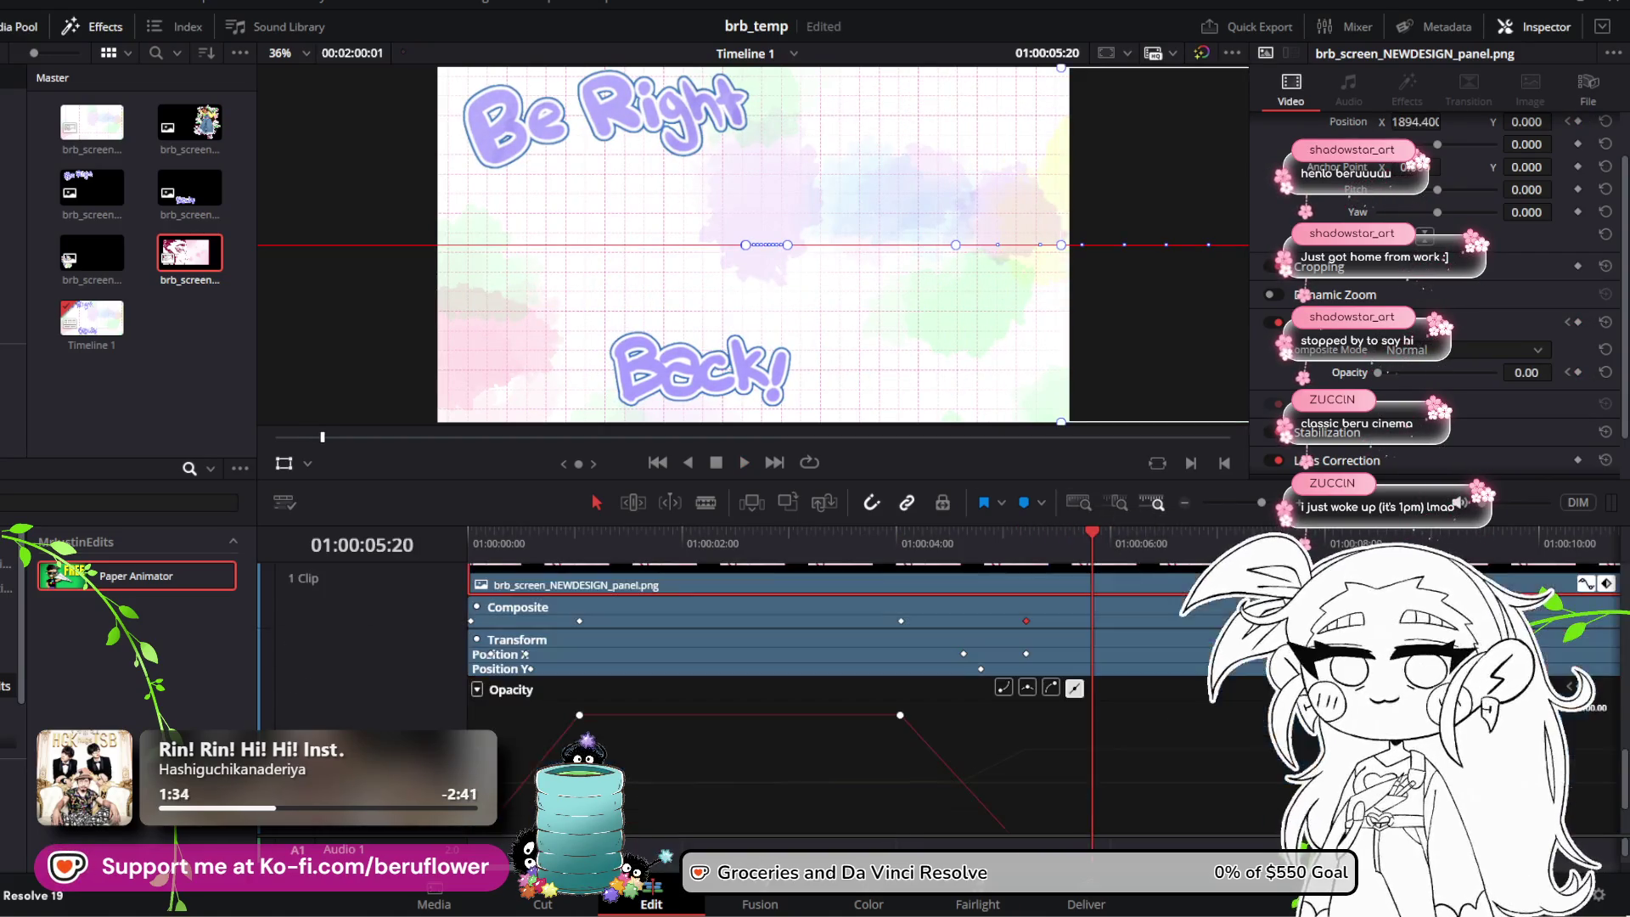
{"action": "scroll", "coordinate": [607, 716], "scroll_direction": "up", "scroll_amount": 3}
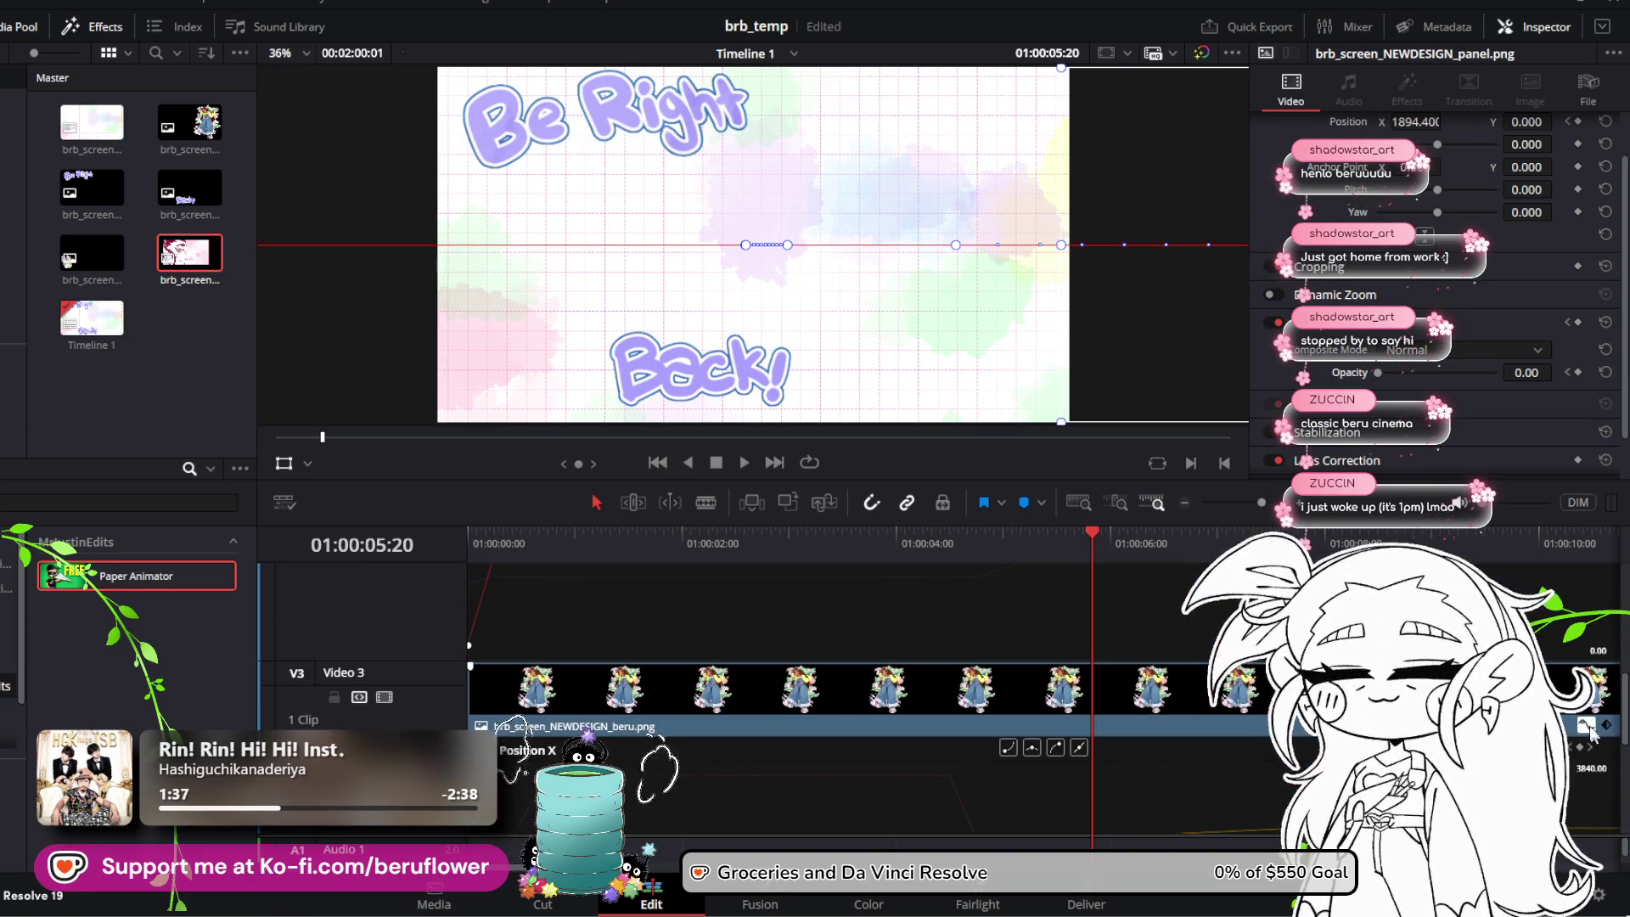
{"action": "scroll", "coordinate": [1030, 702], "scroll_direction": "down", "scroll_amount": 3}
{"action": "left_click", "coordinate": [1047, 652]}
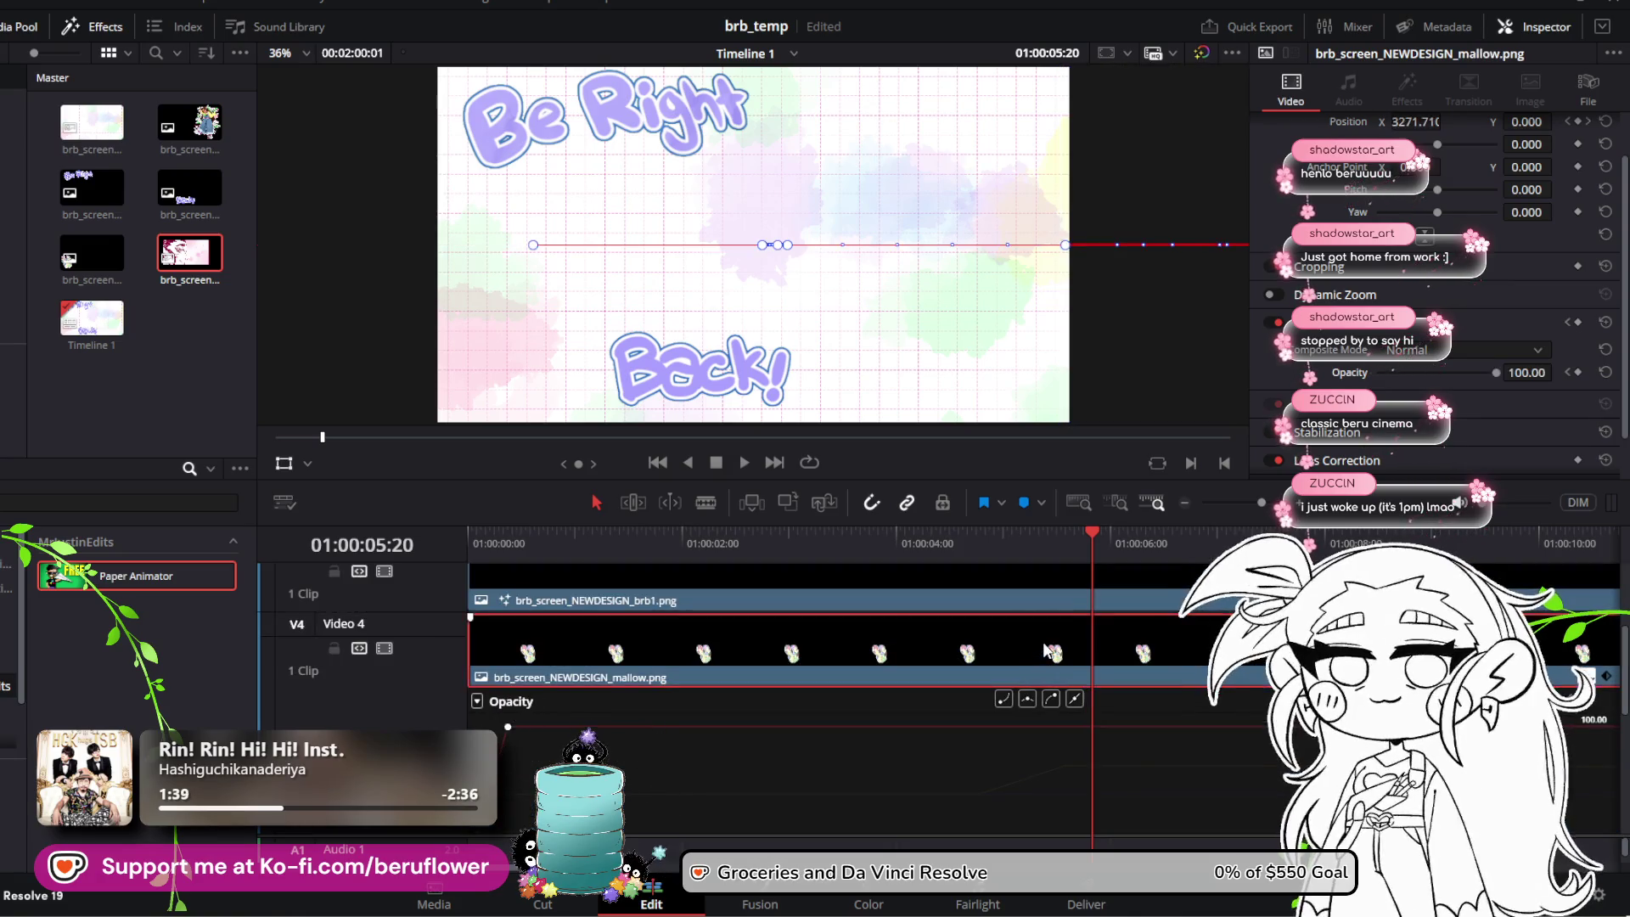
{"action": "key", "text": "Home"}
{"action": "key", "text": "space"}
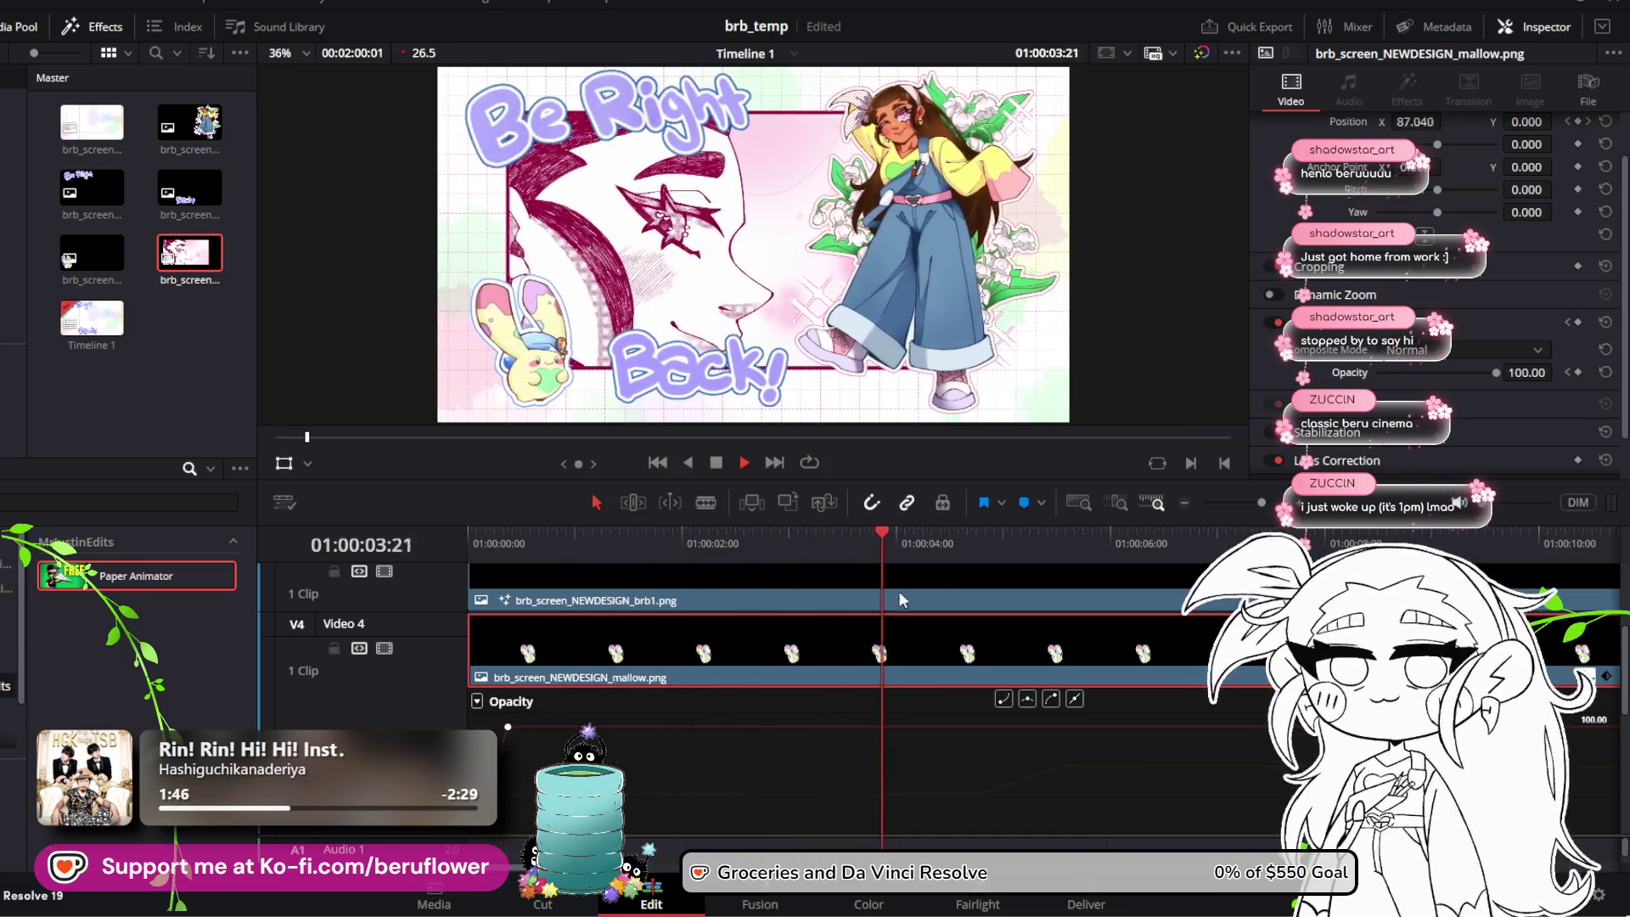
{"action": "key", "text": "space"}
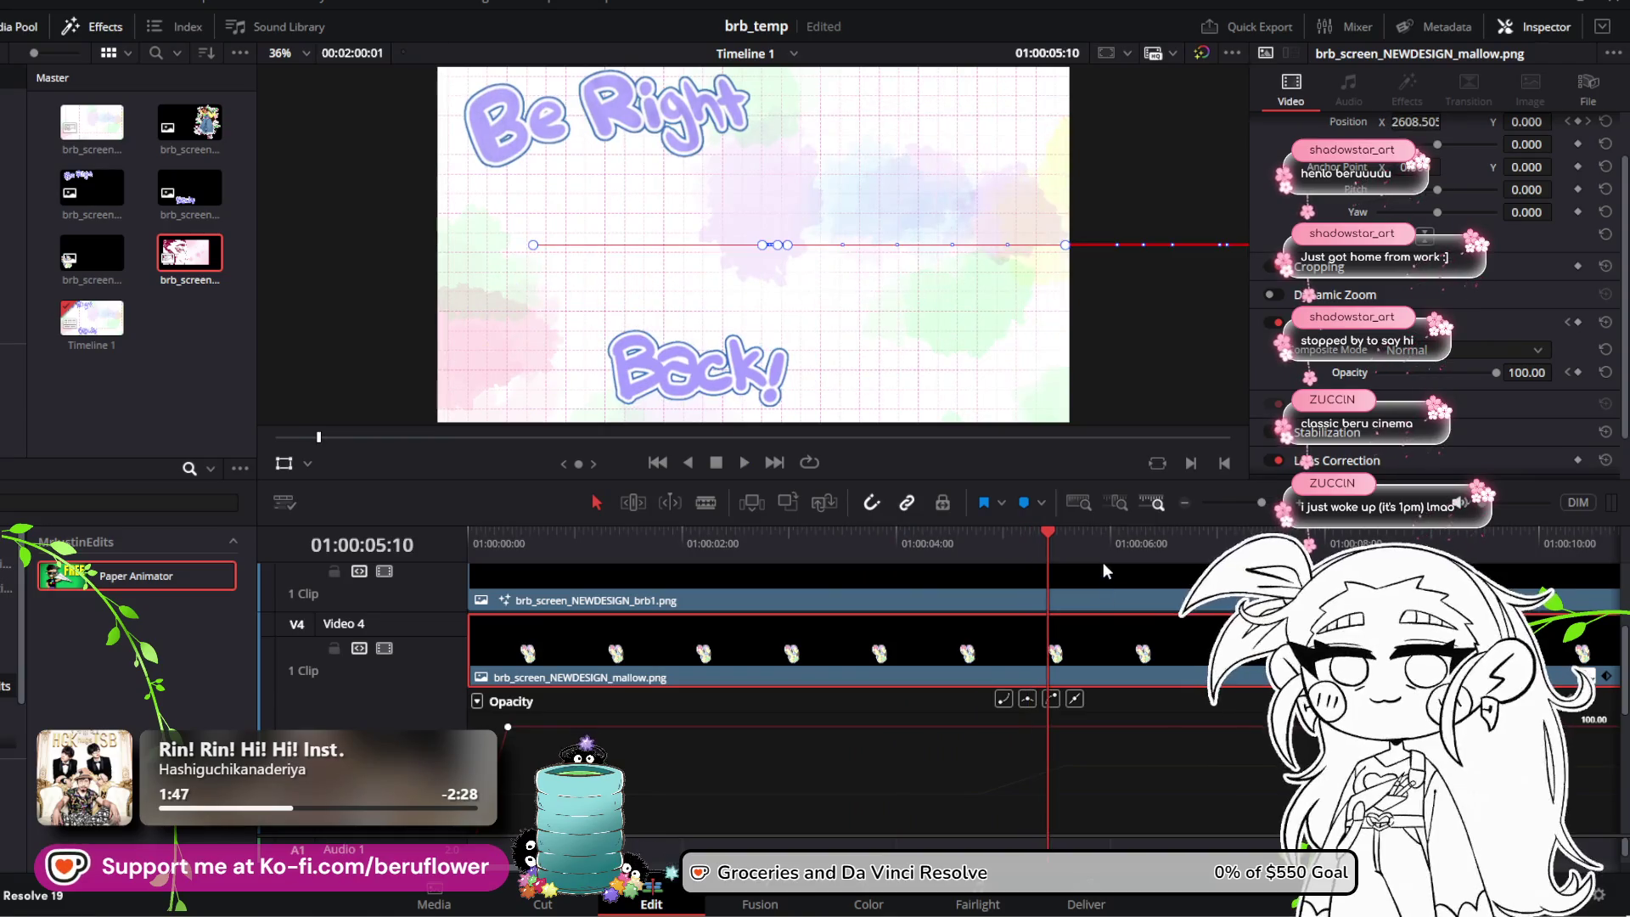
Step: At 01:00:05:02, drag the Inspector Opacity from 100 to 0 to key the bunny's fade-out
{"action": "mouse_move", "coordinate": [1055, 537]}
{"action": "left_mouse_down"}
{"action": "mouse_move", "coordinate": [944, 541]}
{"action": "mouse_move", "coordinate": [1025, 548]}
{"action": "mouse_move", "coordinate": [1010, 554]}
{"action": "left_mouse_up"}
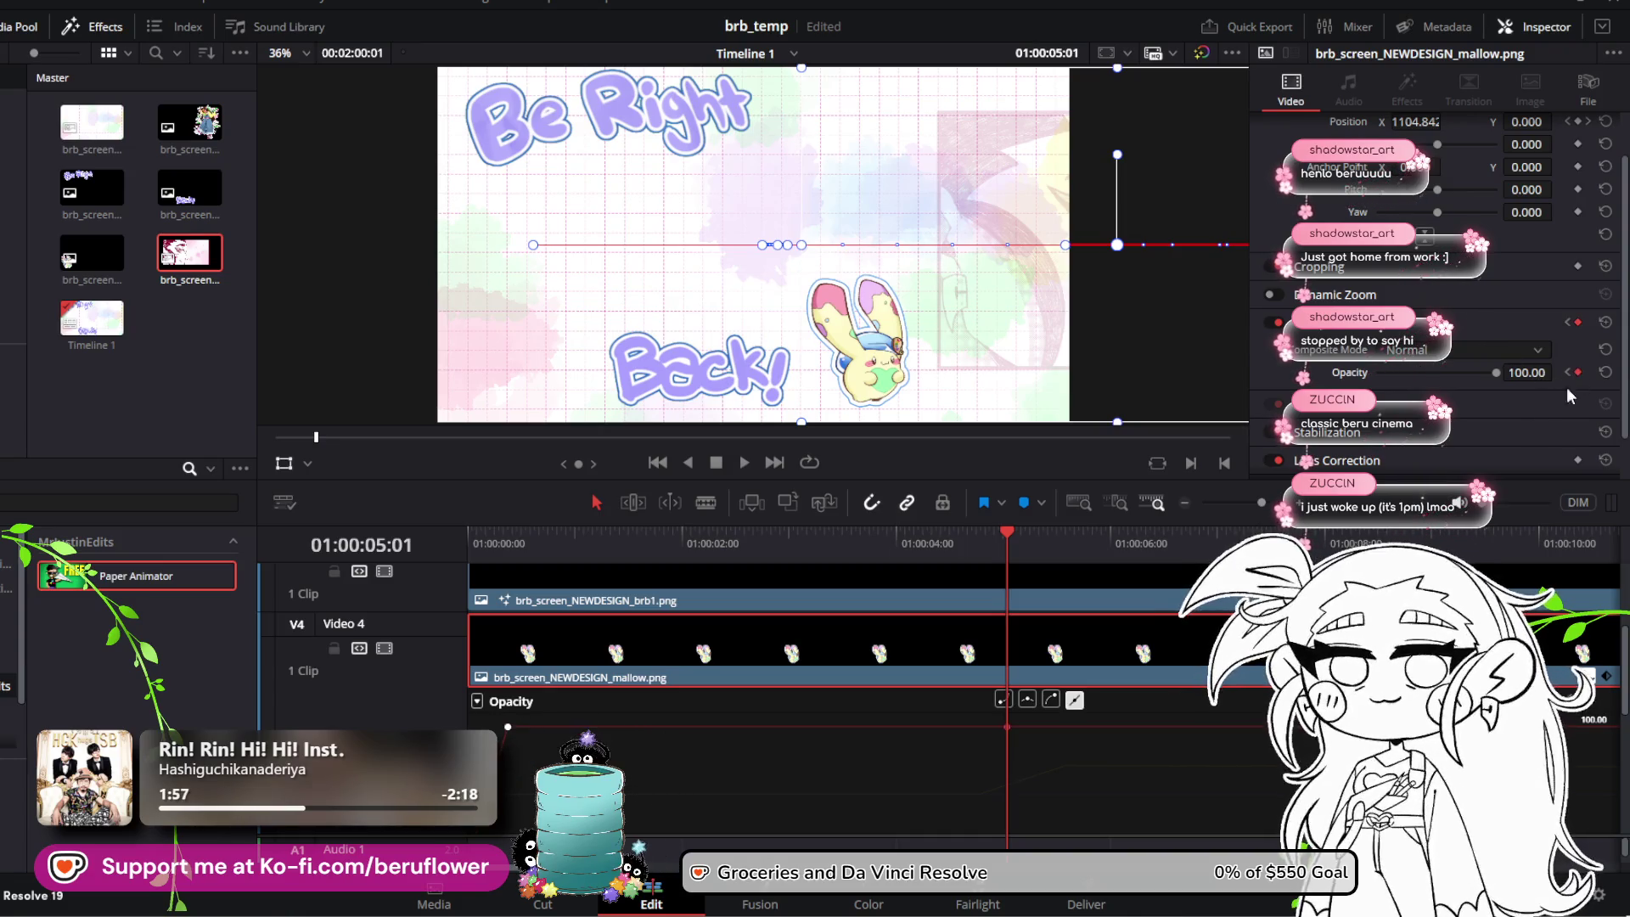
{"action": "mouse_move", "coordinate": [1011, 533]}
{"action": "left_mouse_down"}
{"action": "mouse_move", "coordinate": [1129, 537]}
{"action": "mouse_move", "coordinate": [1065, 537]}
{"action": "left_mouse_up"}
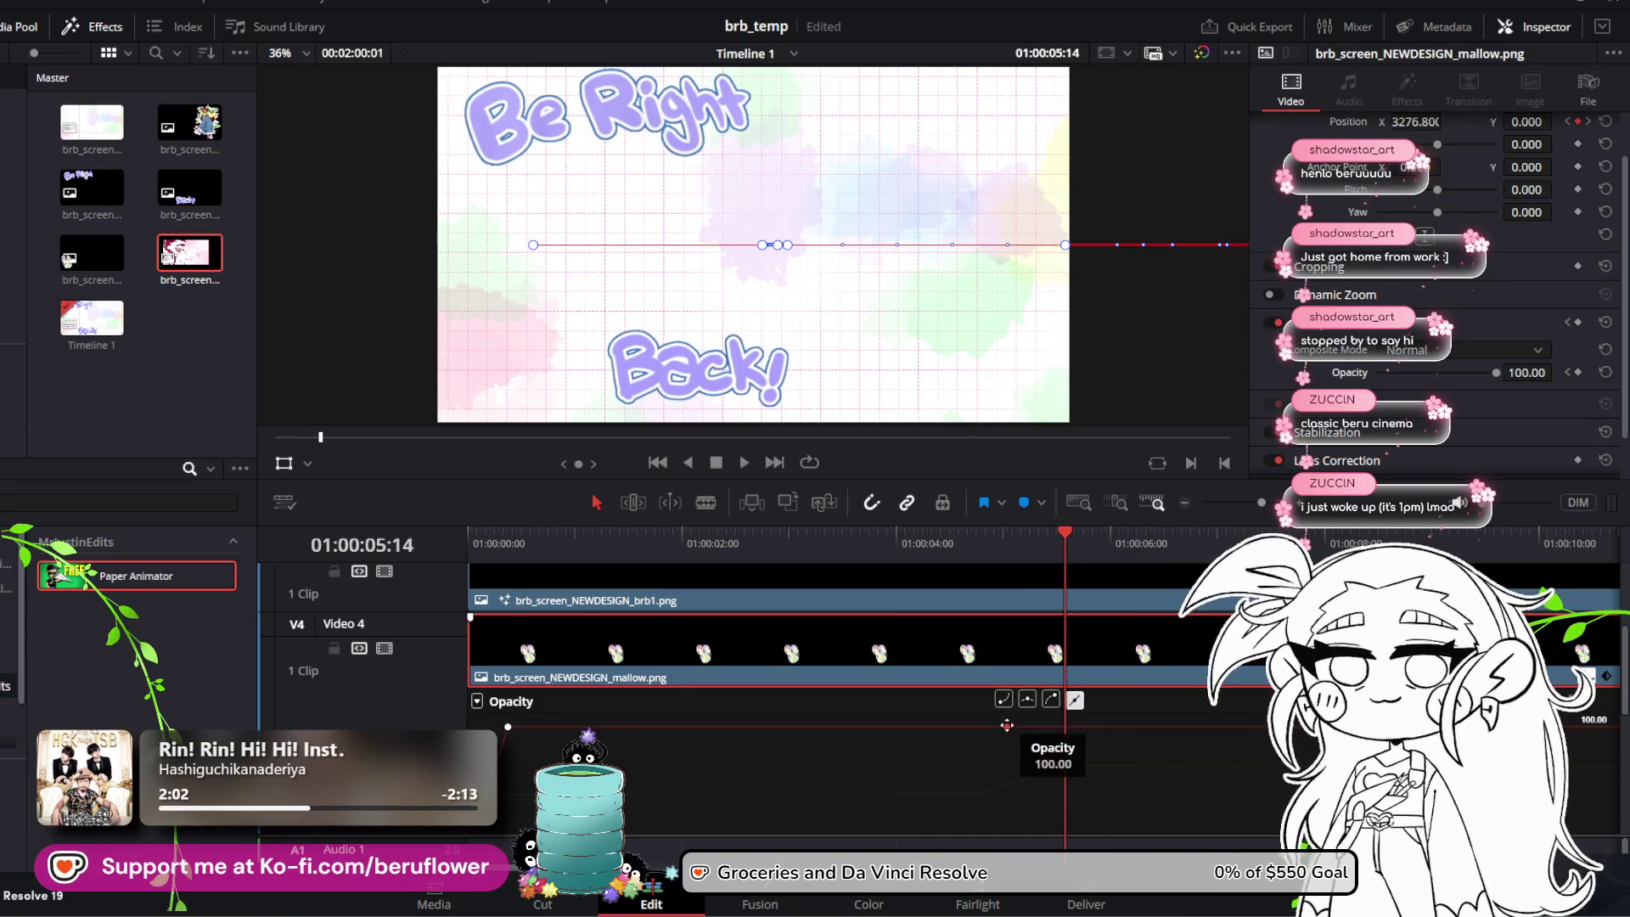
{"action": "mouse_move", "coordinate": [1007, 727]}
{"action": "left_mouse_down"}
{"action": "mouse_move", "coordinate": [761, 722]}
{"action": "mouse_move", "coordinate": [887, 688]}
{"action": "left_mouse_up"}
{"action": "mouse_move", "coordinate": [1058, 530]}
{"action": "left_mouse_down"}
{"action": "mouse_move", "coordinate": [900, 549]}
{"action": "mouse_move", "coordinate": [1066, 568]}
{"action": "left_mouse_up"}
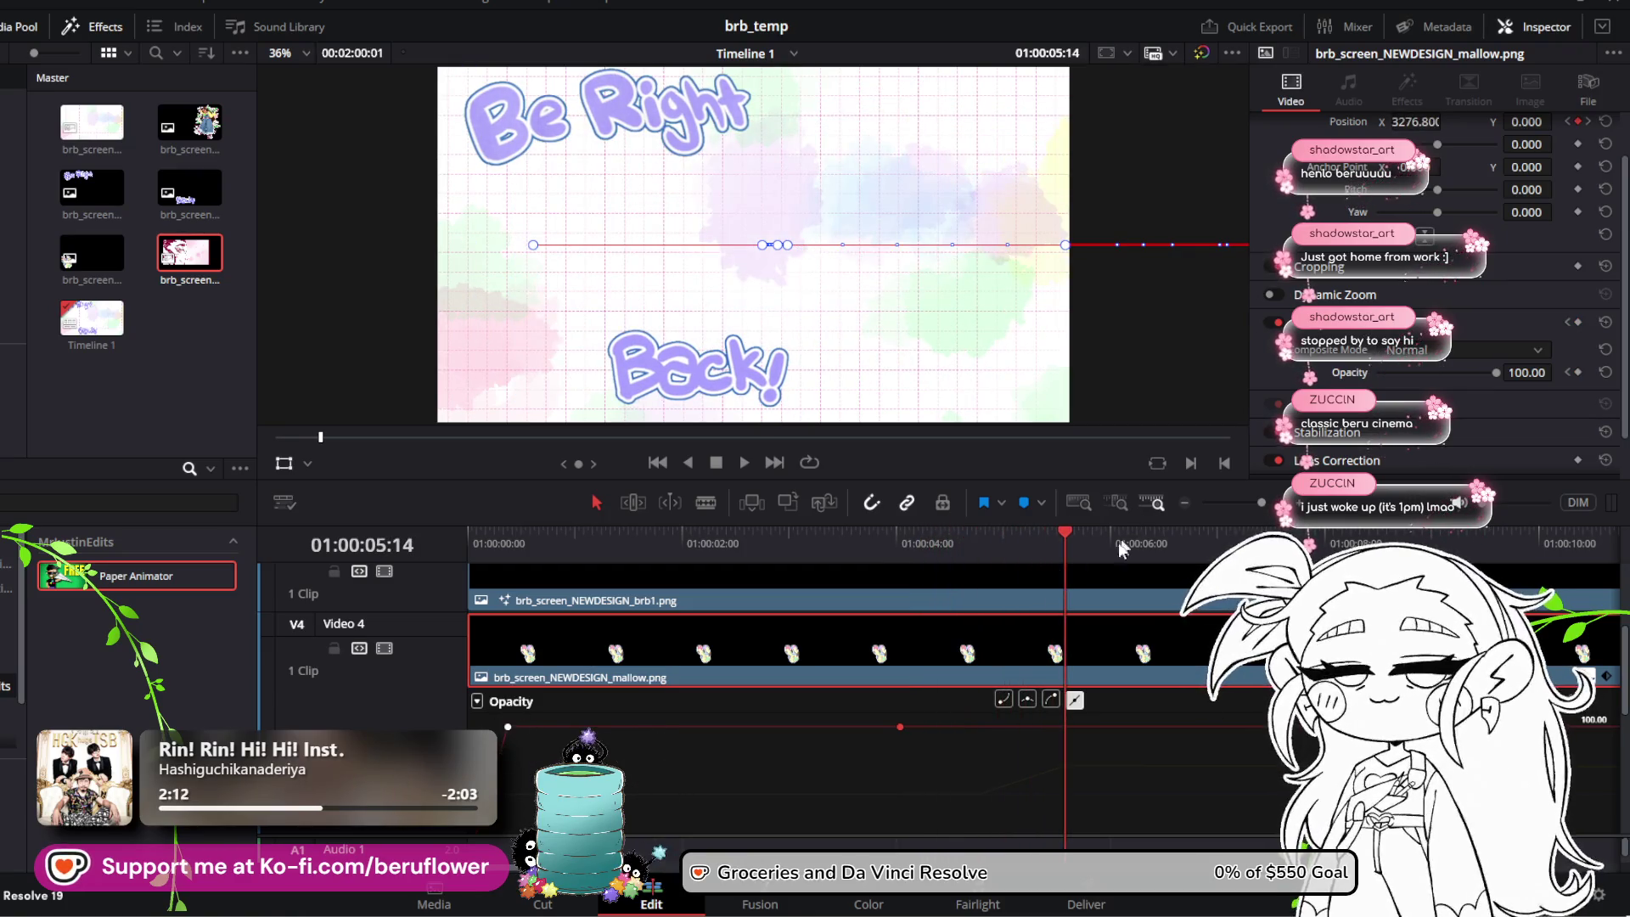
{"action": "left_click_drag", "start_coordinate": [1051, 535], "coordinate": [1012, 530]}
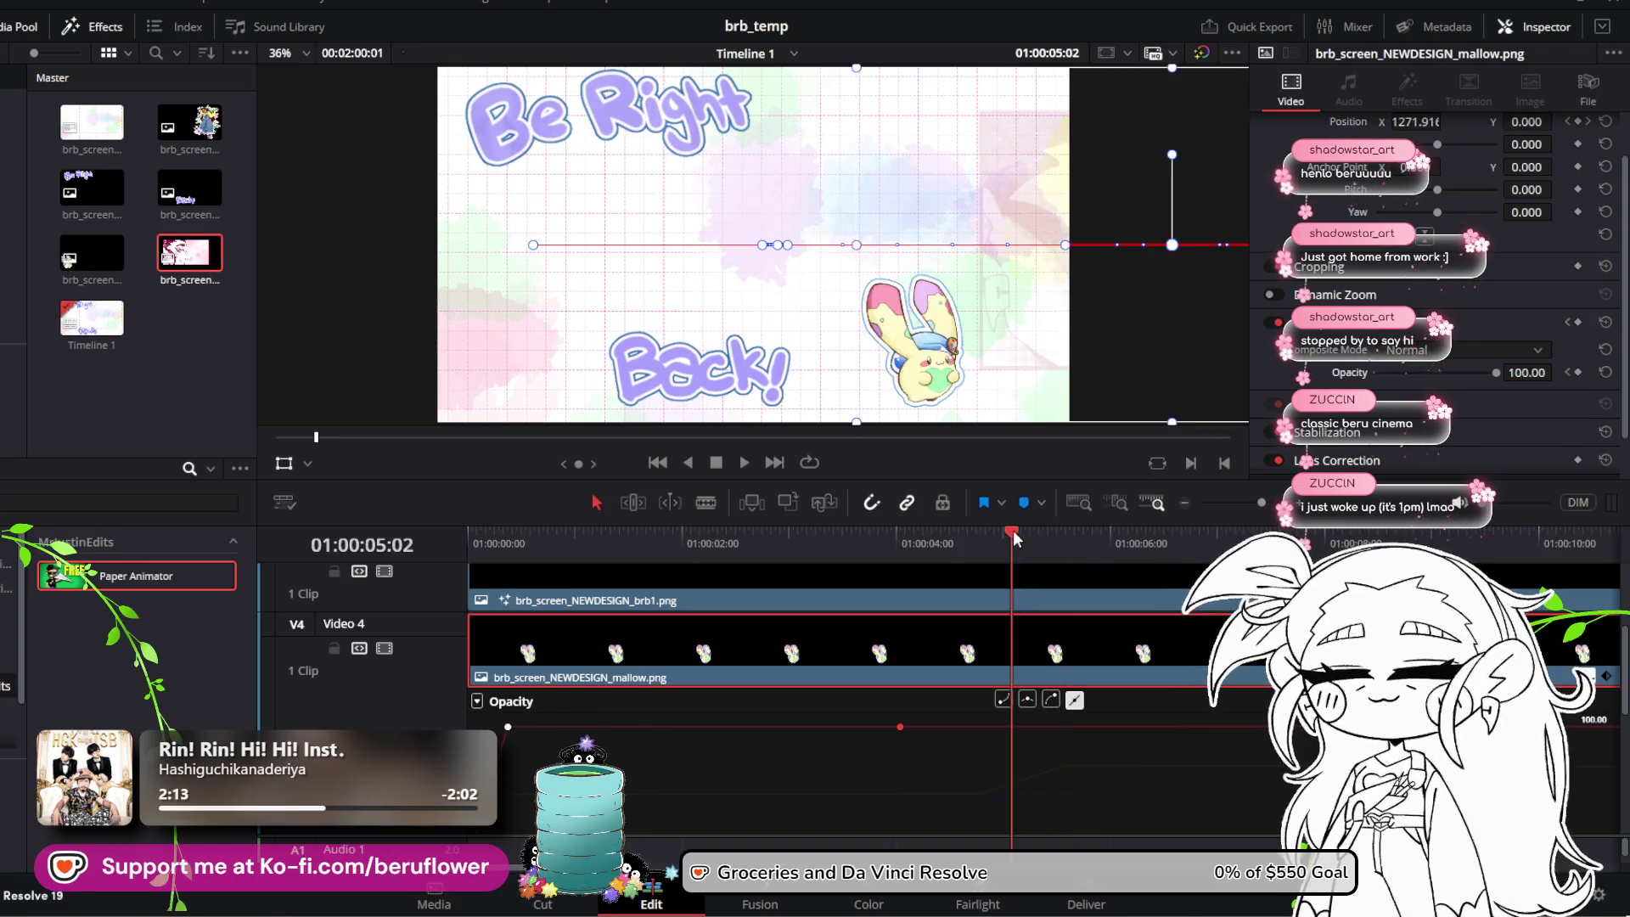
{"action": "left_click_drag", "start_coordinate": [1497, 374], "coordinate": [1222, 416]}
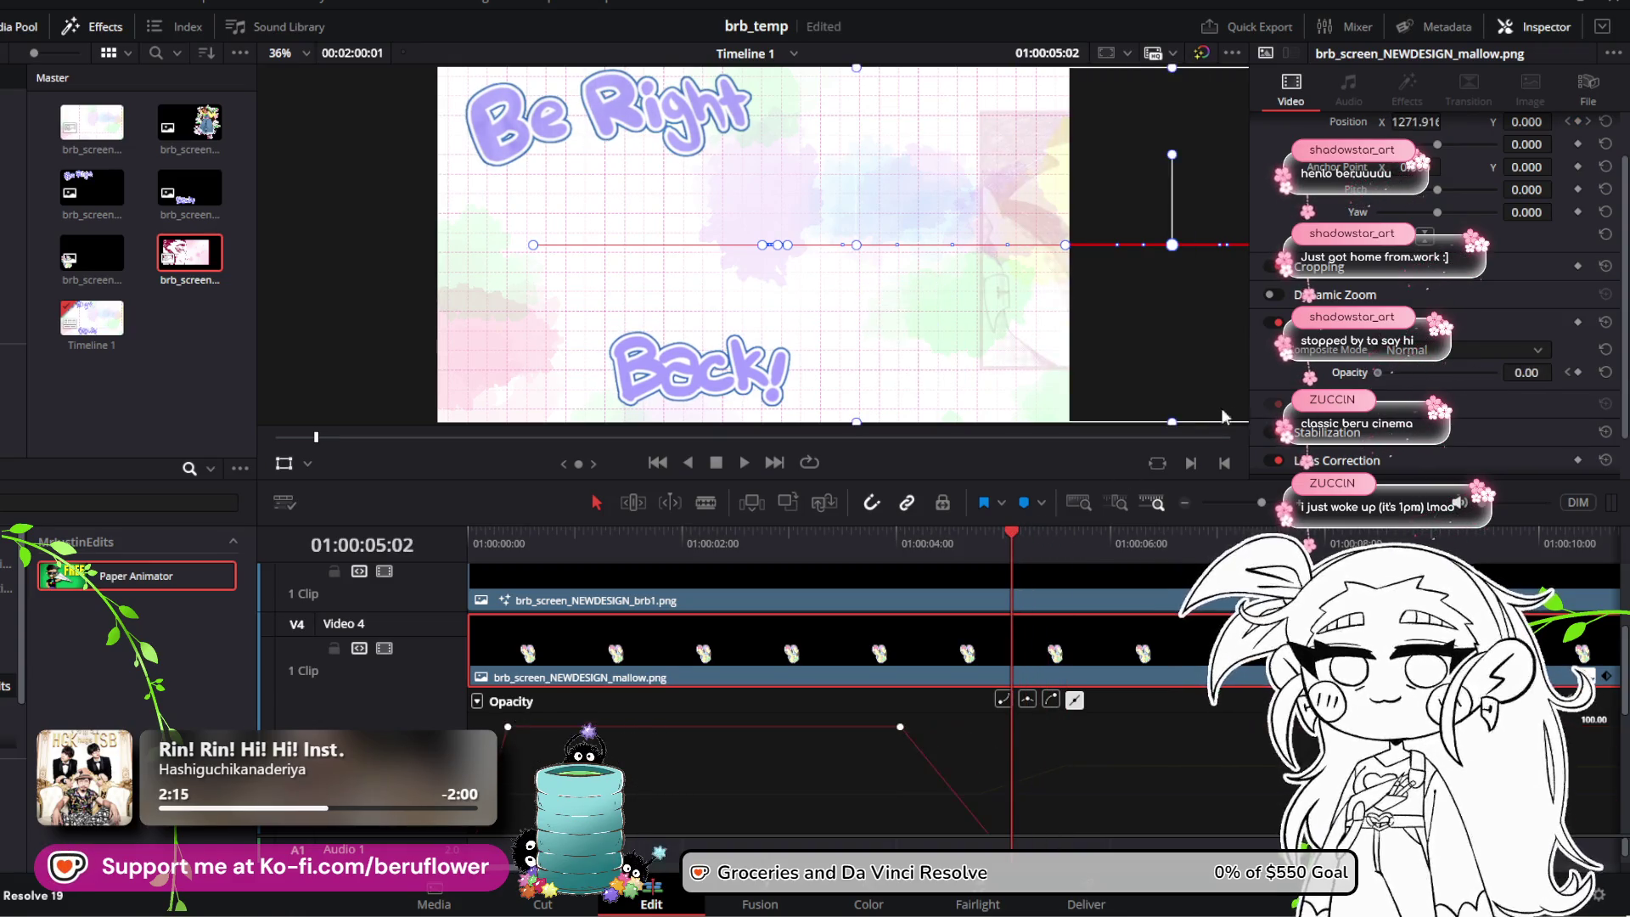
Step: Shift both of the bunny's fade opacity keyframes later and preview the result
{"action": "scroll", "coordinate": [935, 720], "scroll_direction": "down", "scroll_amount": 2}
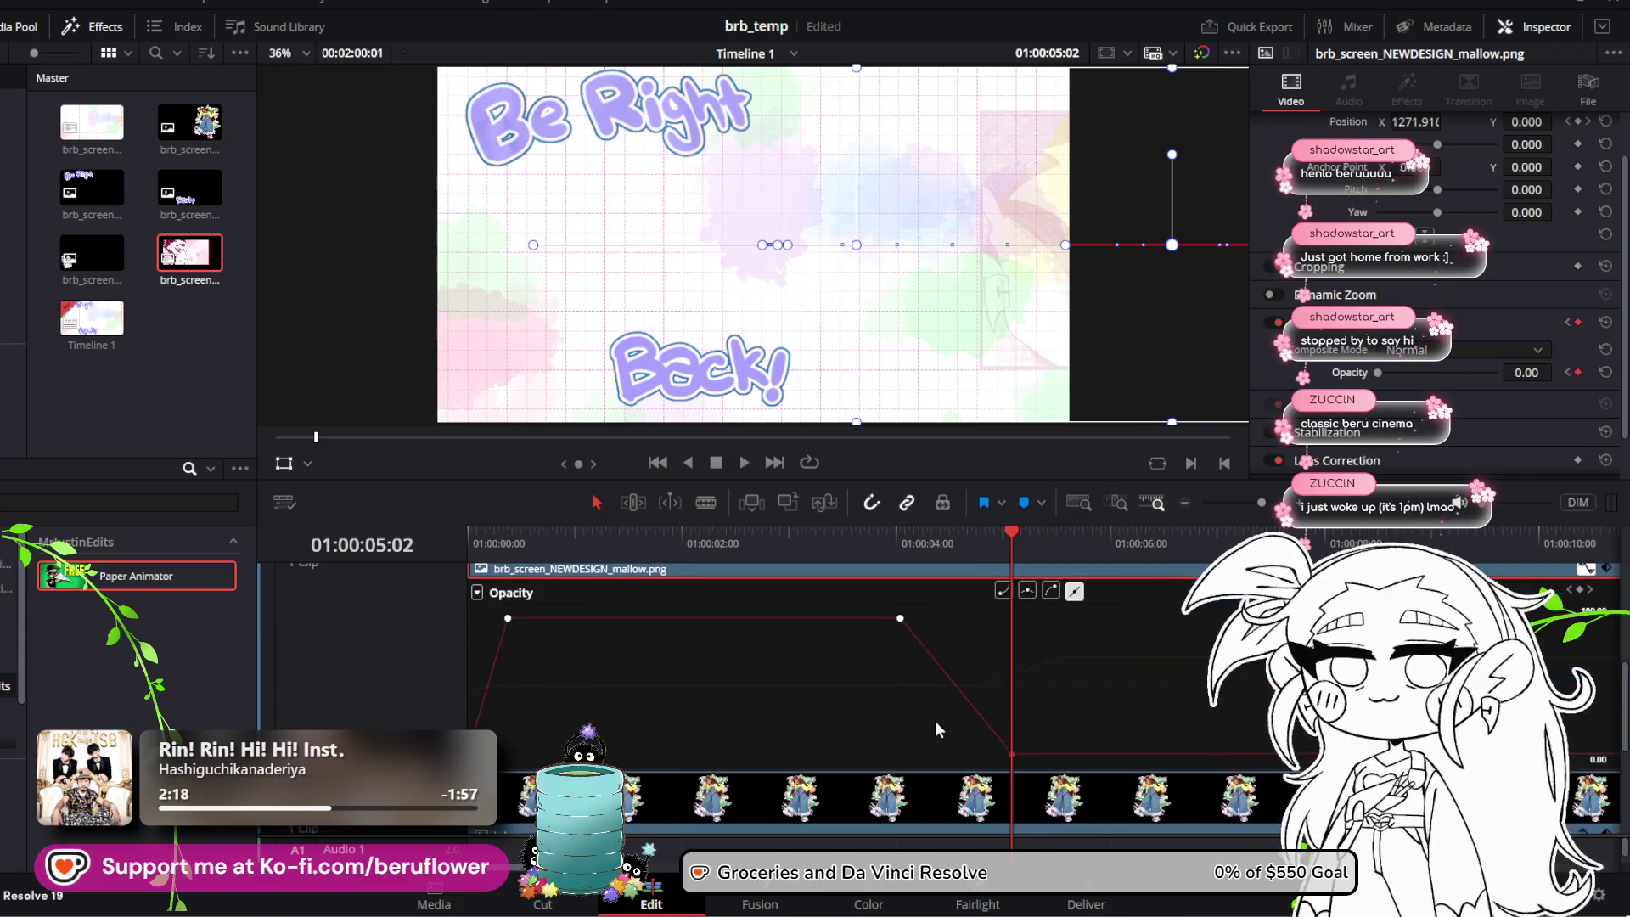
{"action": "left_click_drag", "start_coordinate": [1004, 542], "coordinate": [365, 567]}
{"action": "key", "text": "space"}
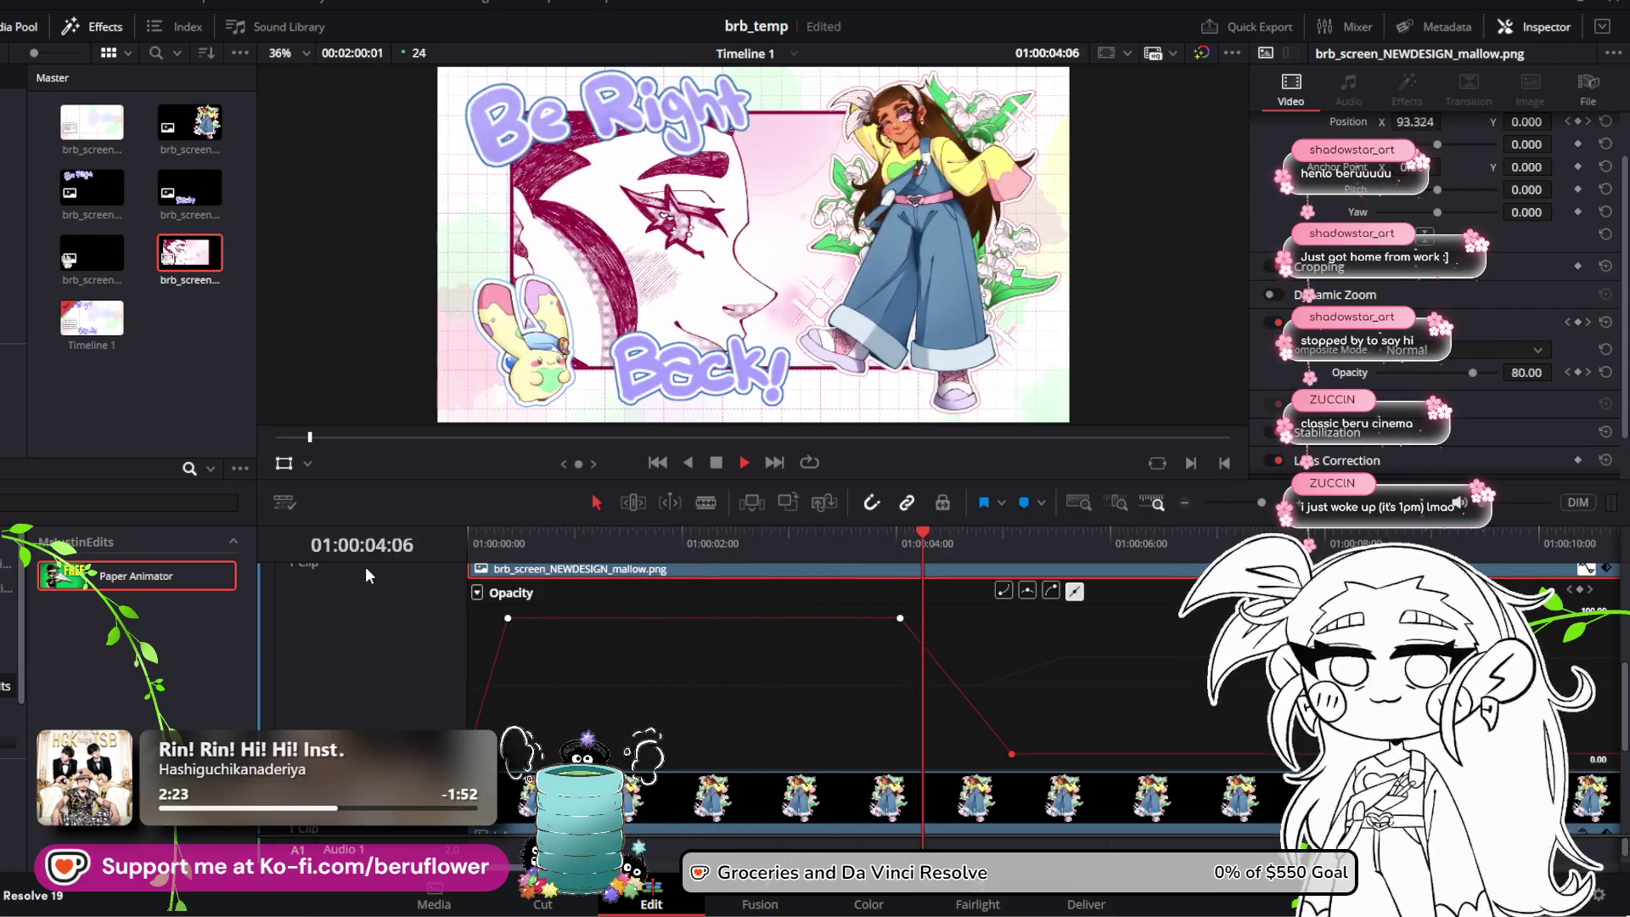
{"action": "key", "text": "space"}
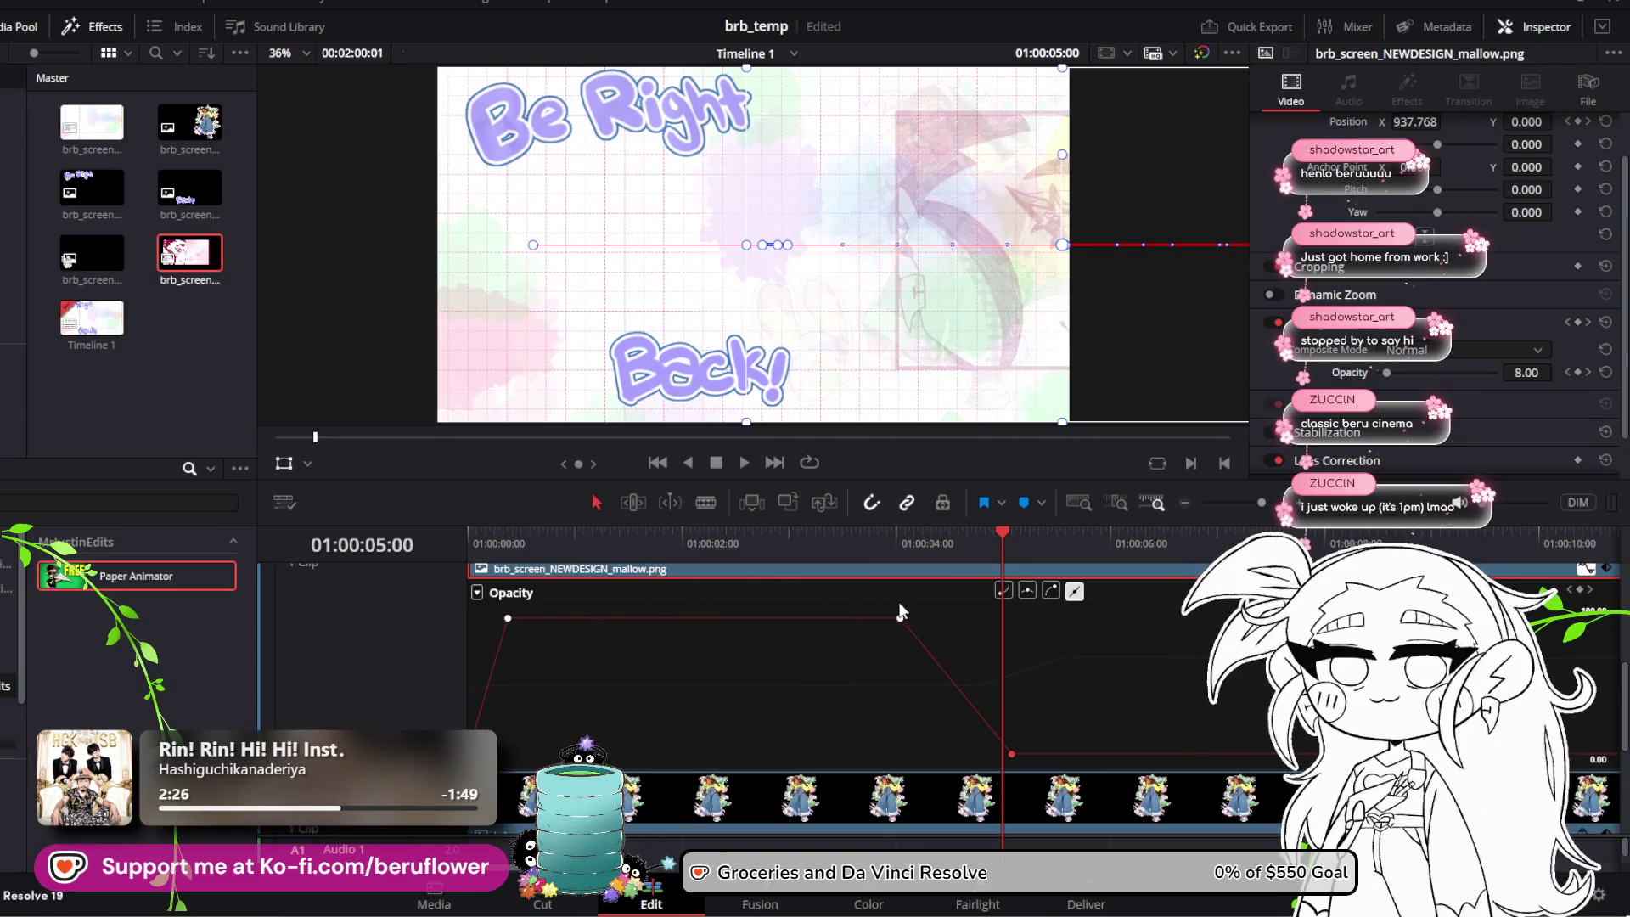
{"action": "mouse_move", "coordinate": [881, 601]}
{"action": "left_mouse_down"}
{"action": "mouse_move", "coordinate": [1044, 758]}
{"action": "mouse_move", "coordinate": [938, 620]}
{"action": "mouse_move", "coordinate": [1066, 624]}
{"action": "mouse_move", "coordinate": [924, 619]}
{"action": "left_mouse_up"}
{"action": "key", "text": "space"}
{"action": "key", "text": "space"}
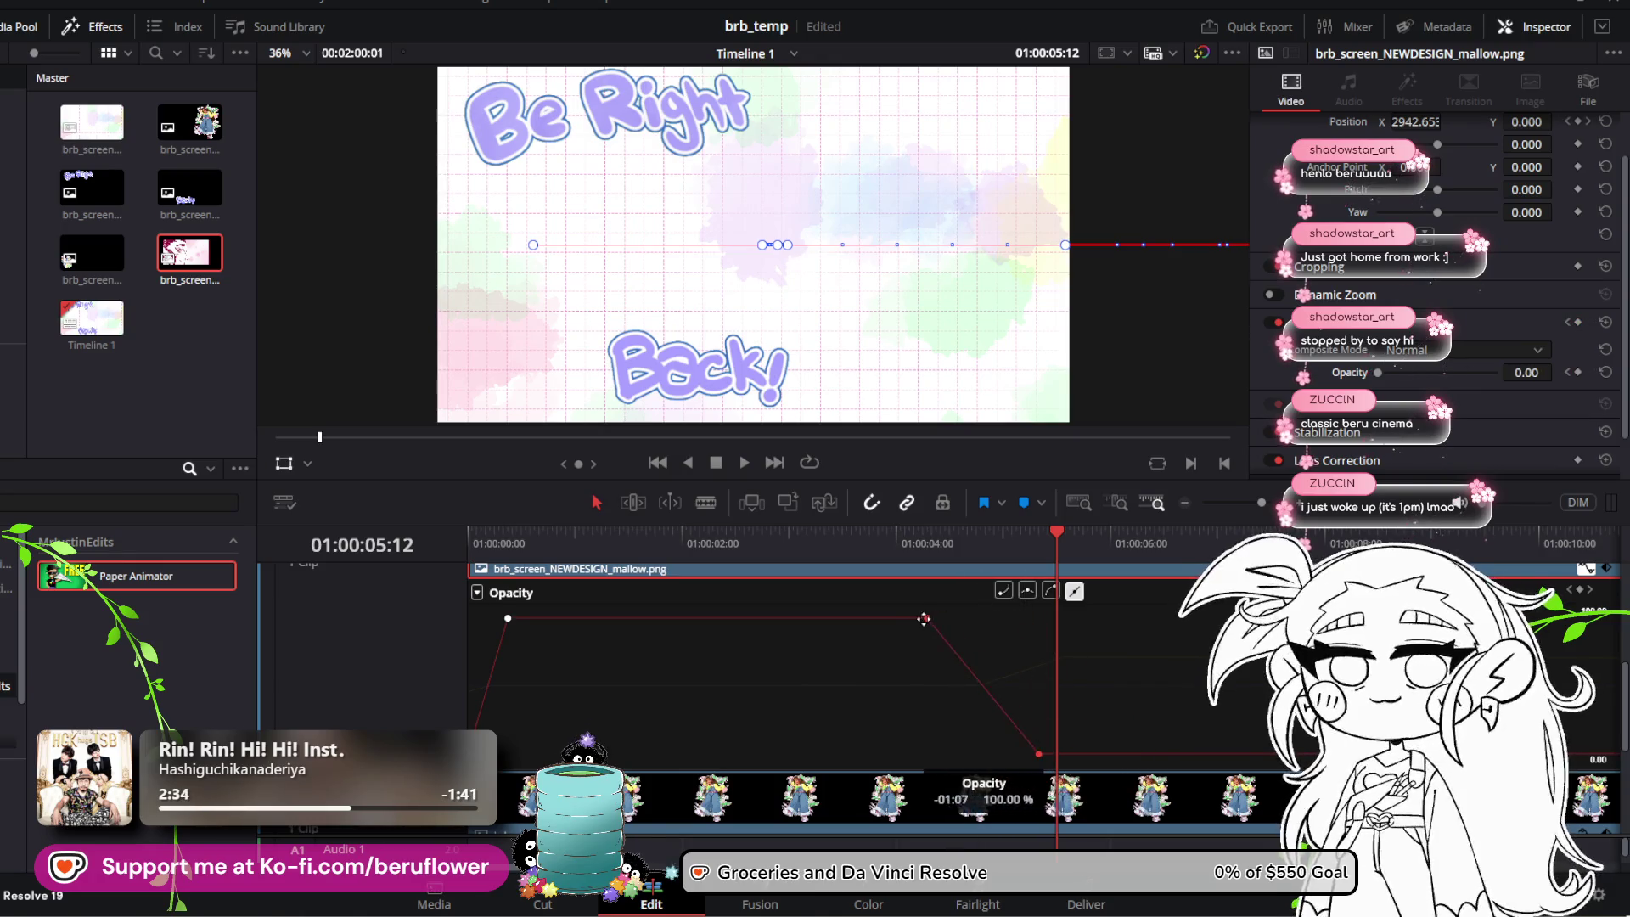
Step: Place the full-opacity keyframe near 01:00:04:22 so the bunny drops quickly to 0 by 05:02
{"action": "mouse_move", "coordinate": [1016, 533]}
{"action": "left_mouse_down"}
{"action": "mouse_move", "coordinate": [818, 542]}
{"action": "mouse_move", "coordinate": [1016, 571]}
{"action": "left_mouse_up"}
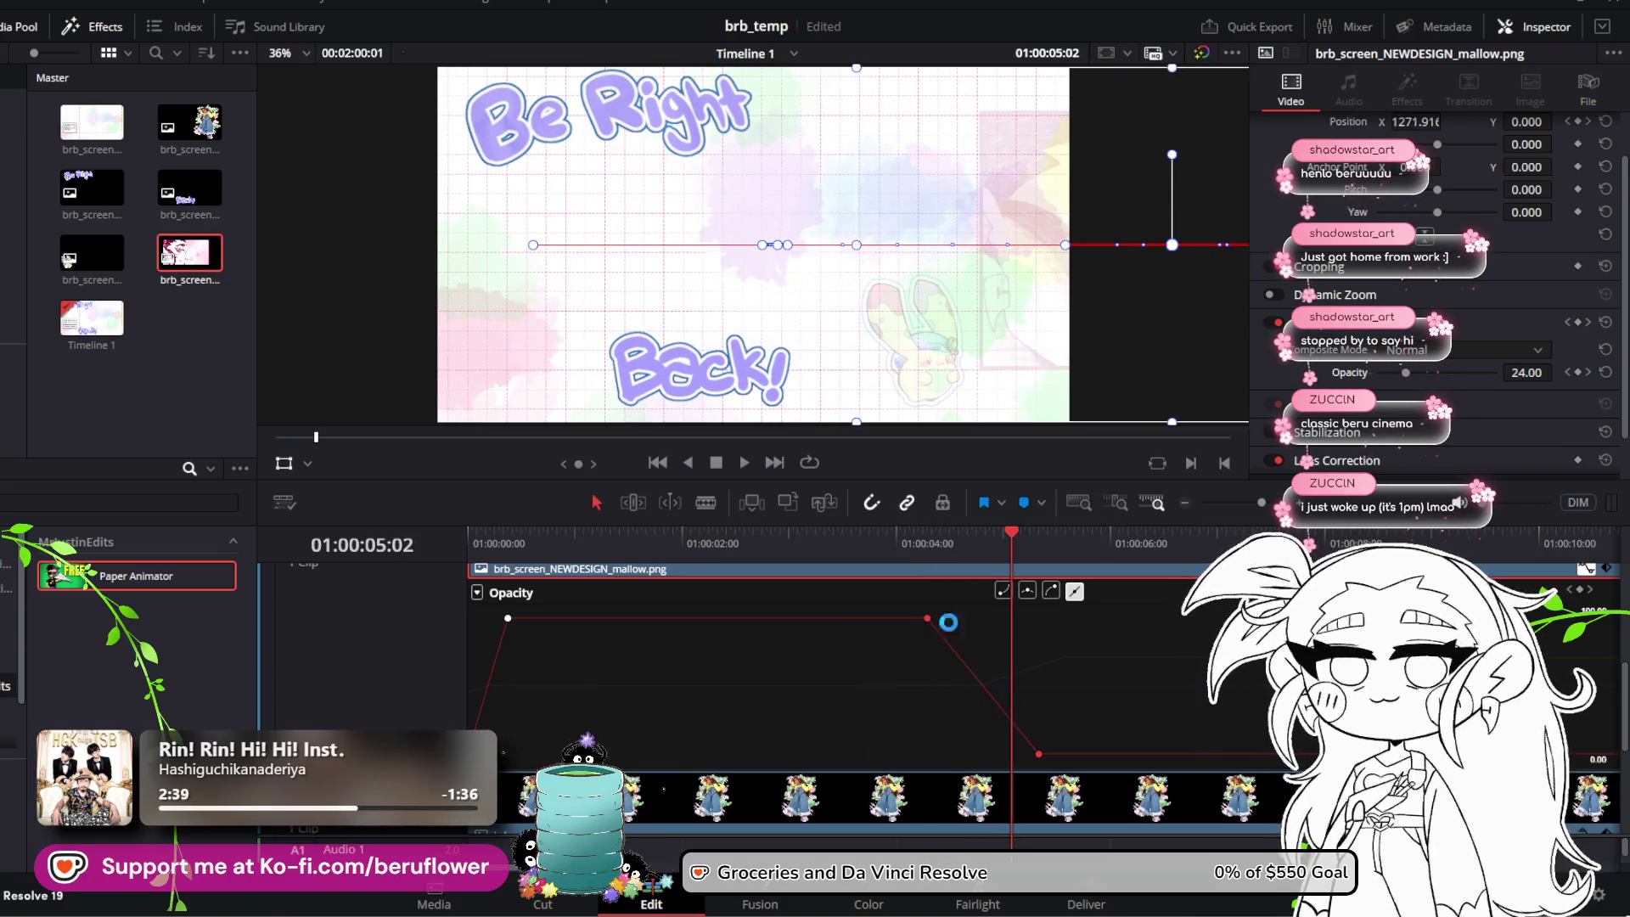
{"action": "left_click_drag", "start_coordinate": [928, 614], "coordinate": [1012, 618]}
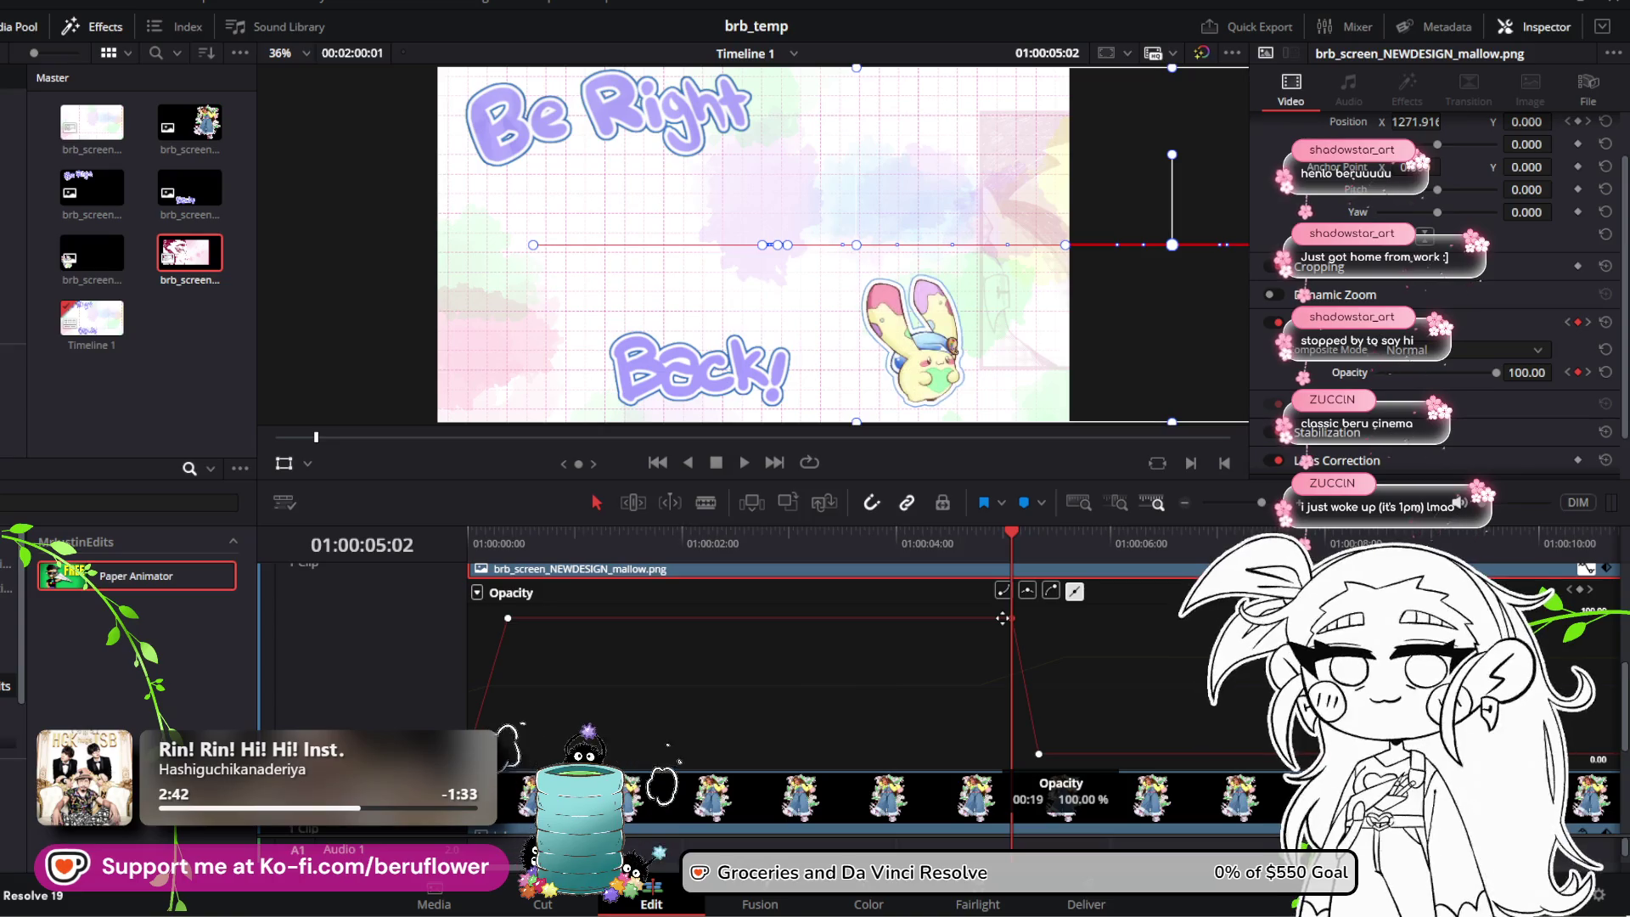
{"action": "mouse_move", "coordinate": [1015, 542]}
{"action": "left_mouse_down"}
{"action": "mouse_move", "coordinate": [1039, 543]}
{"action": "mouse_move", "coordinate": [965, 542]}
{"action": "mouse_move", "coordinate": [991, 545]}
{"action": "left_mouse_up"}
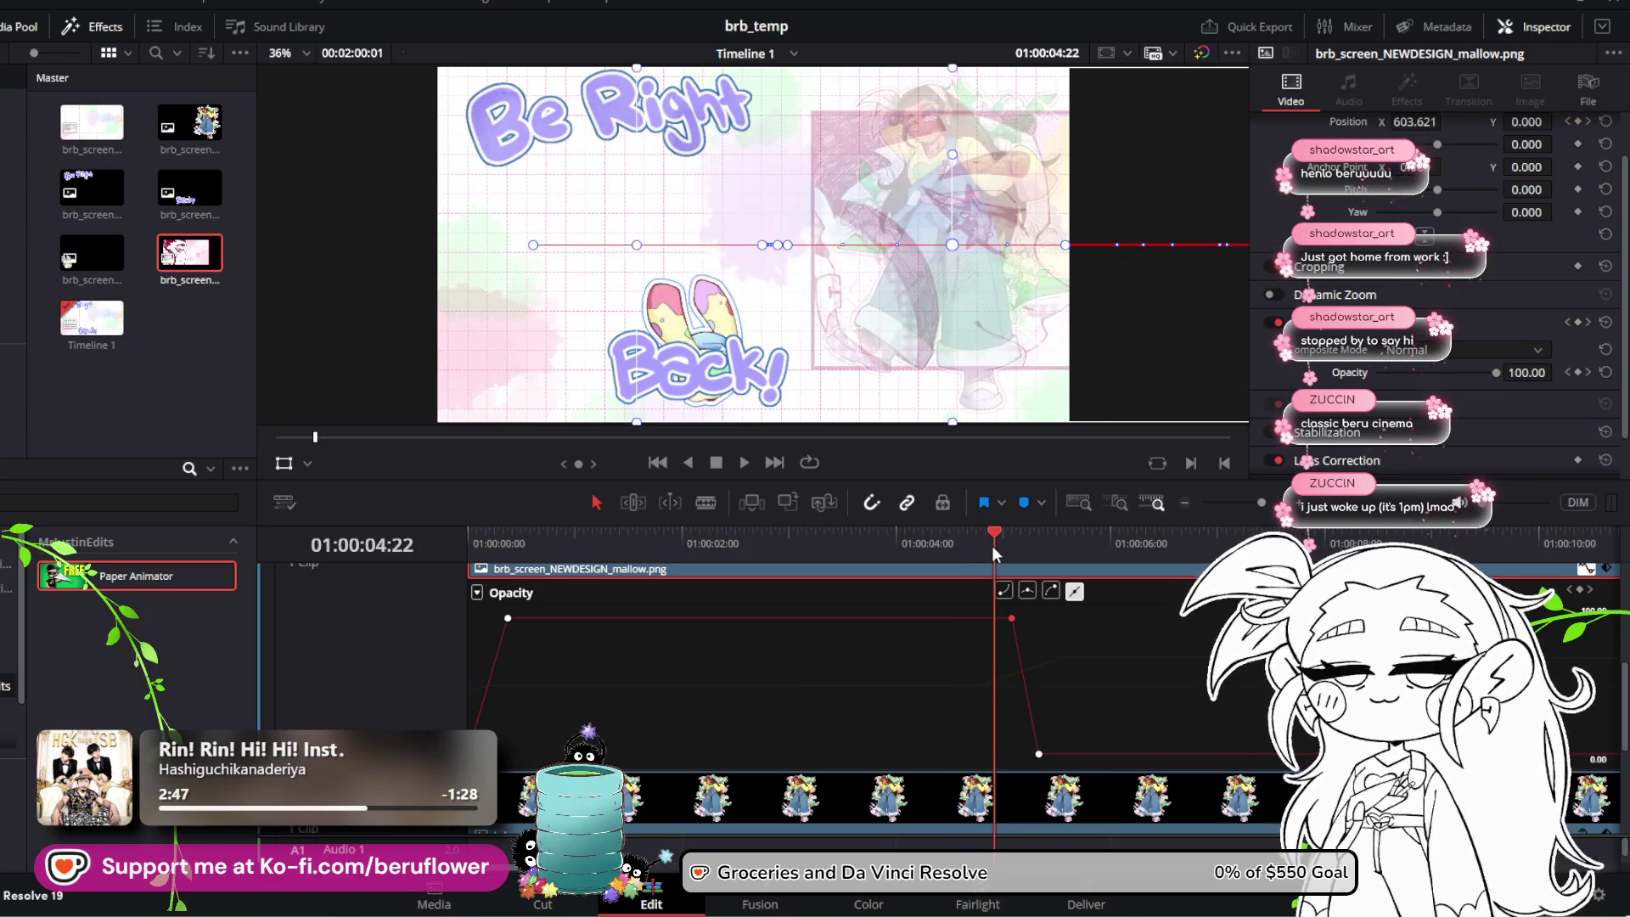
{"action": "left_click_drag", "start_coordinate": [1013, 621], "coordinate": [1007, 617]}
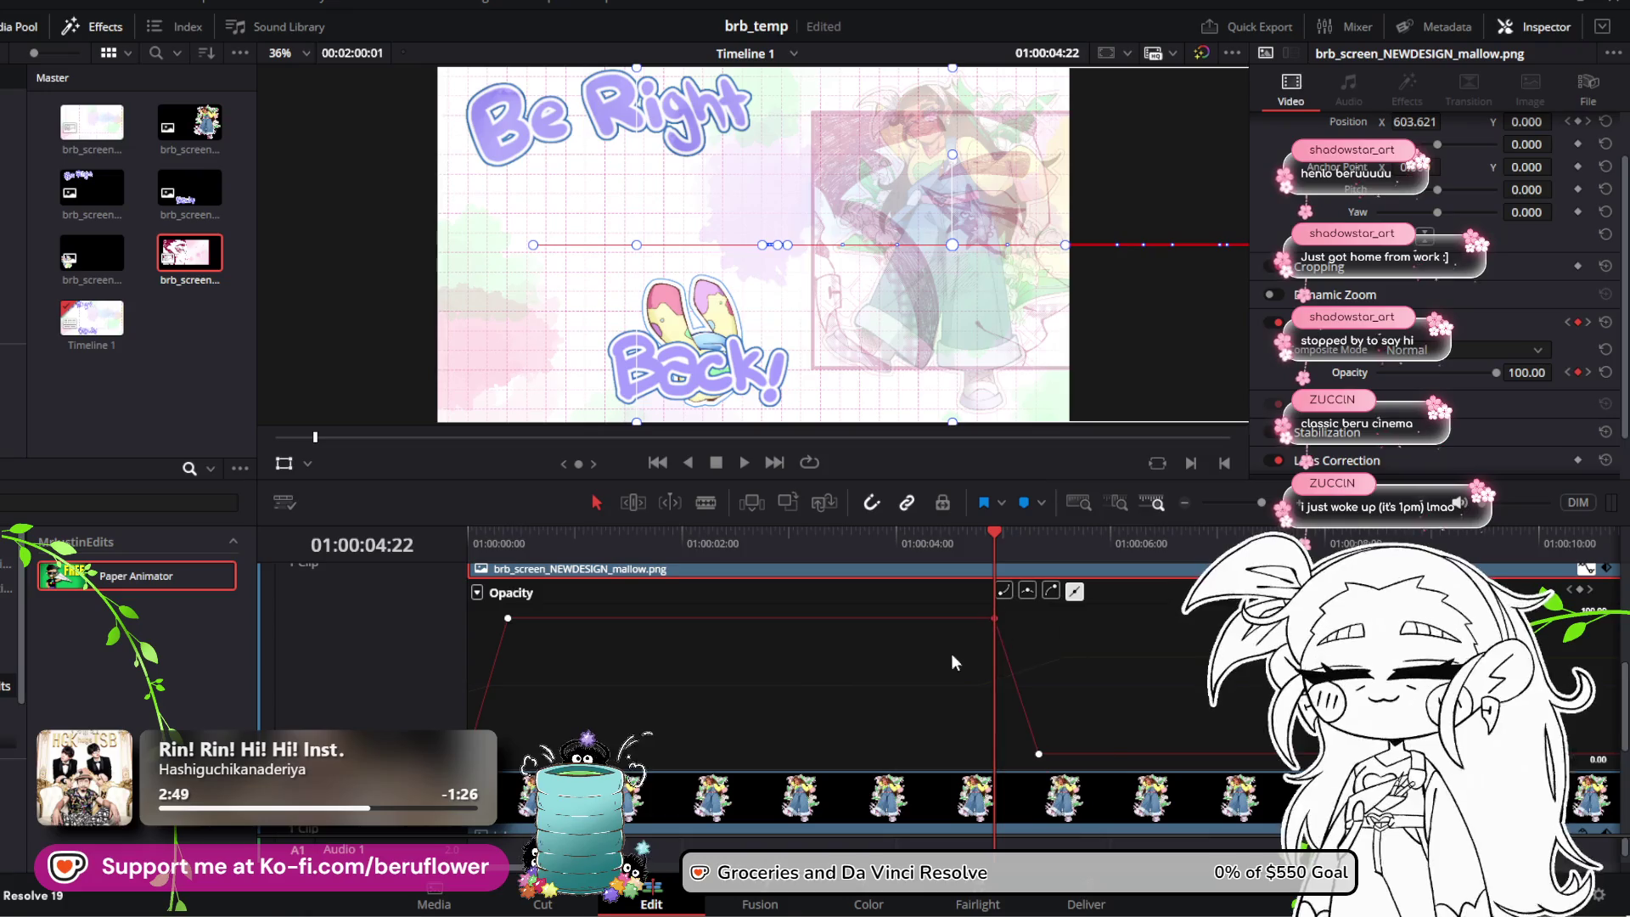
{"action": "key", "text": "space"}
{"action": "key", "text": "Home"}
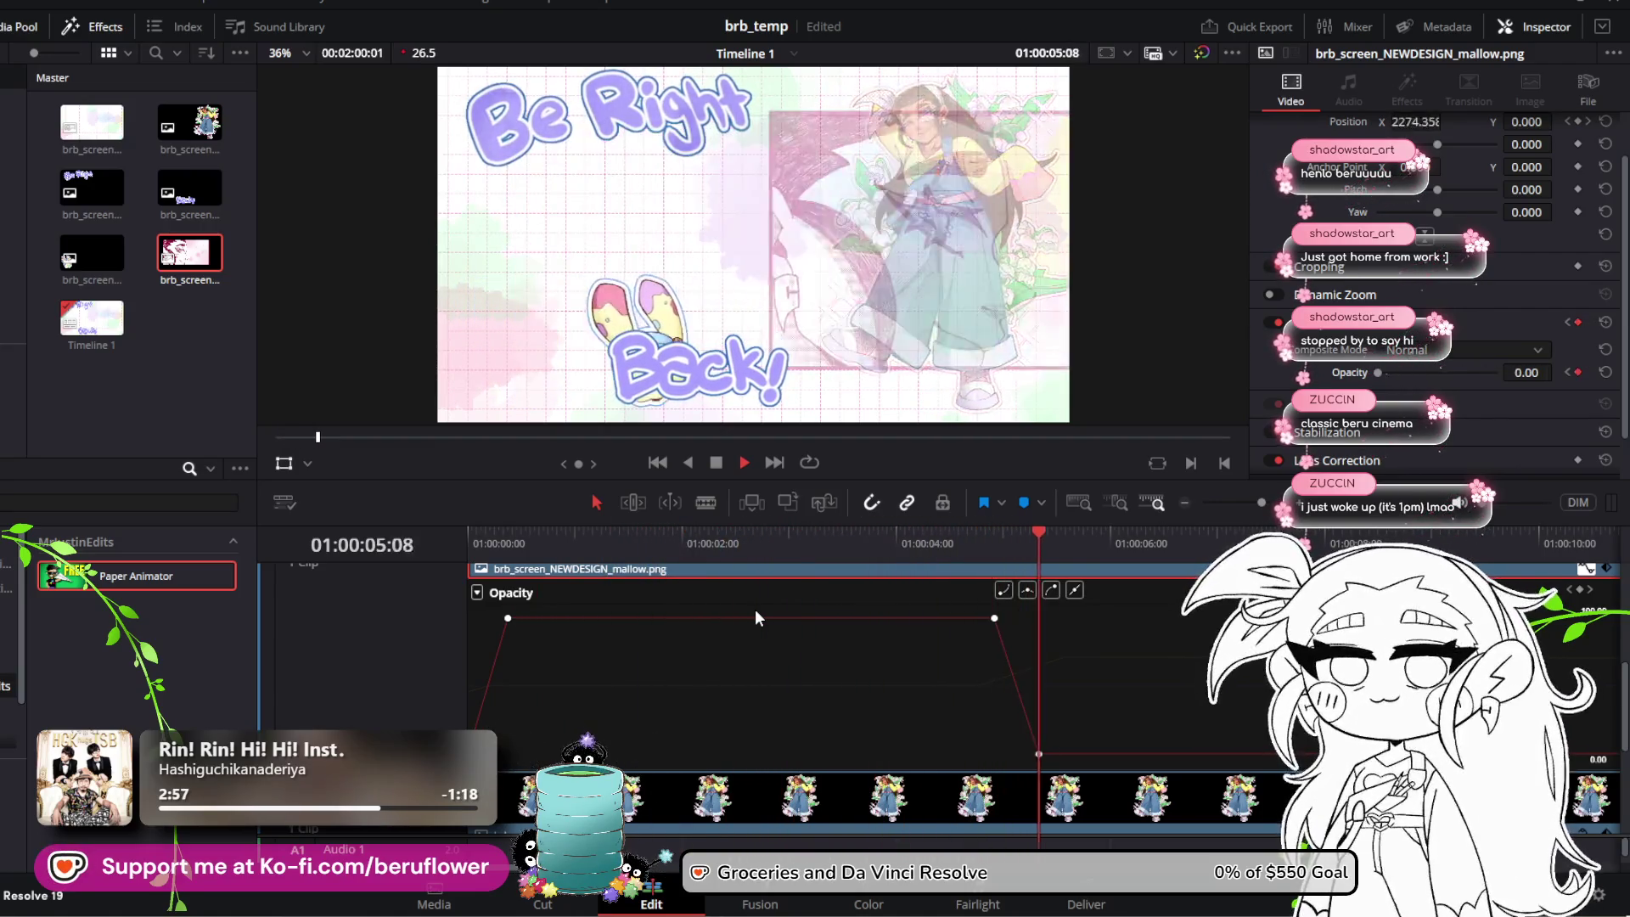
{"action": "key", "text": "space"}
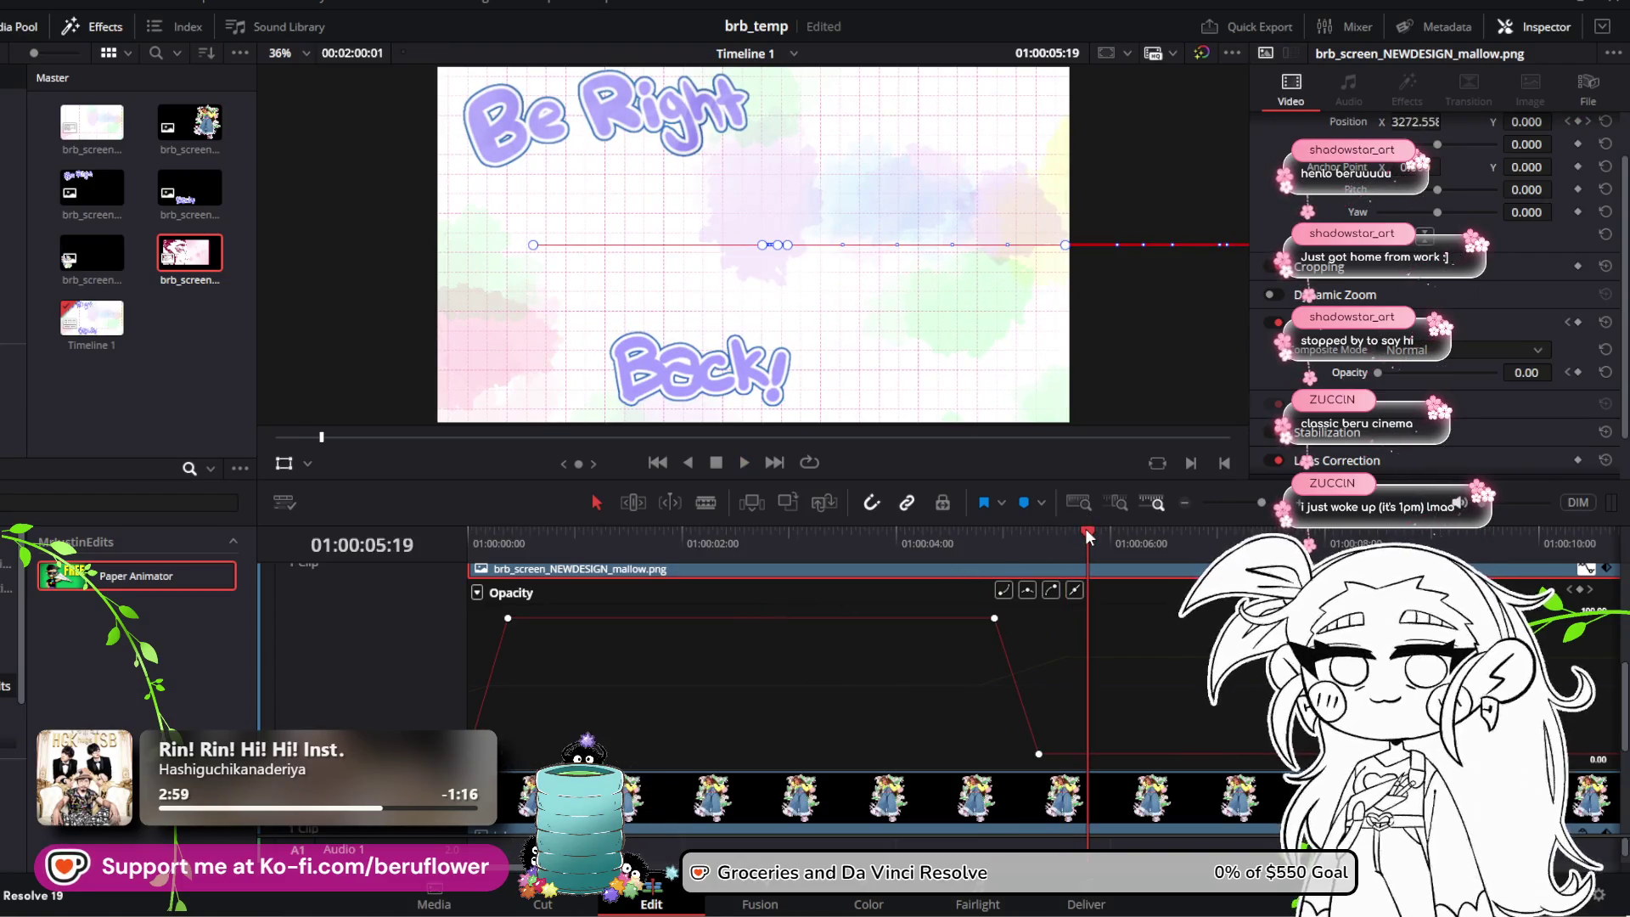
{"action": "left_click_drag", "start_coordinate": [1087, 535], "coordinate": [521, 513]}
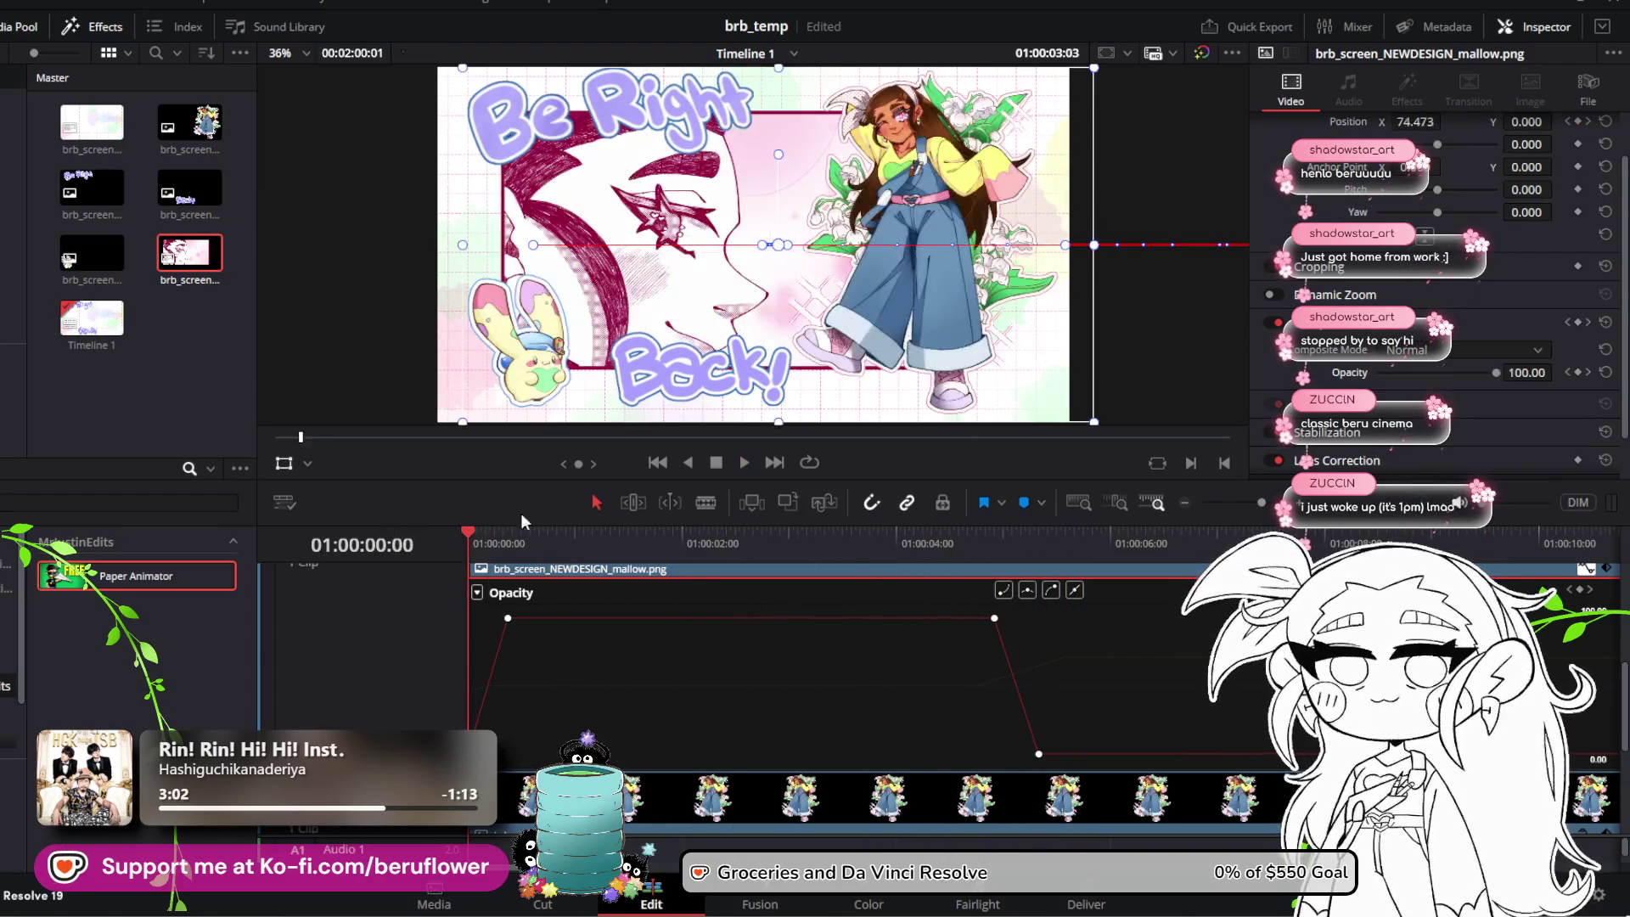
{"action": "key", "text": "space"}
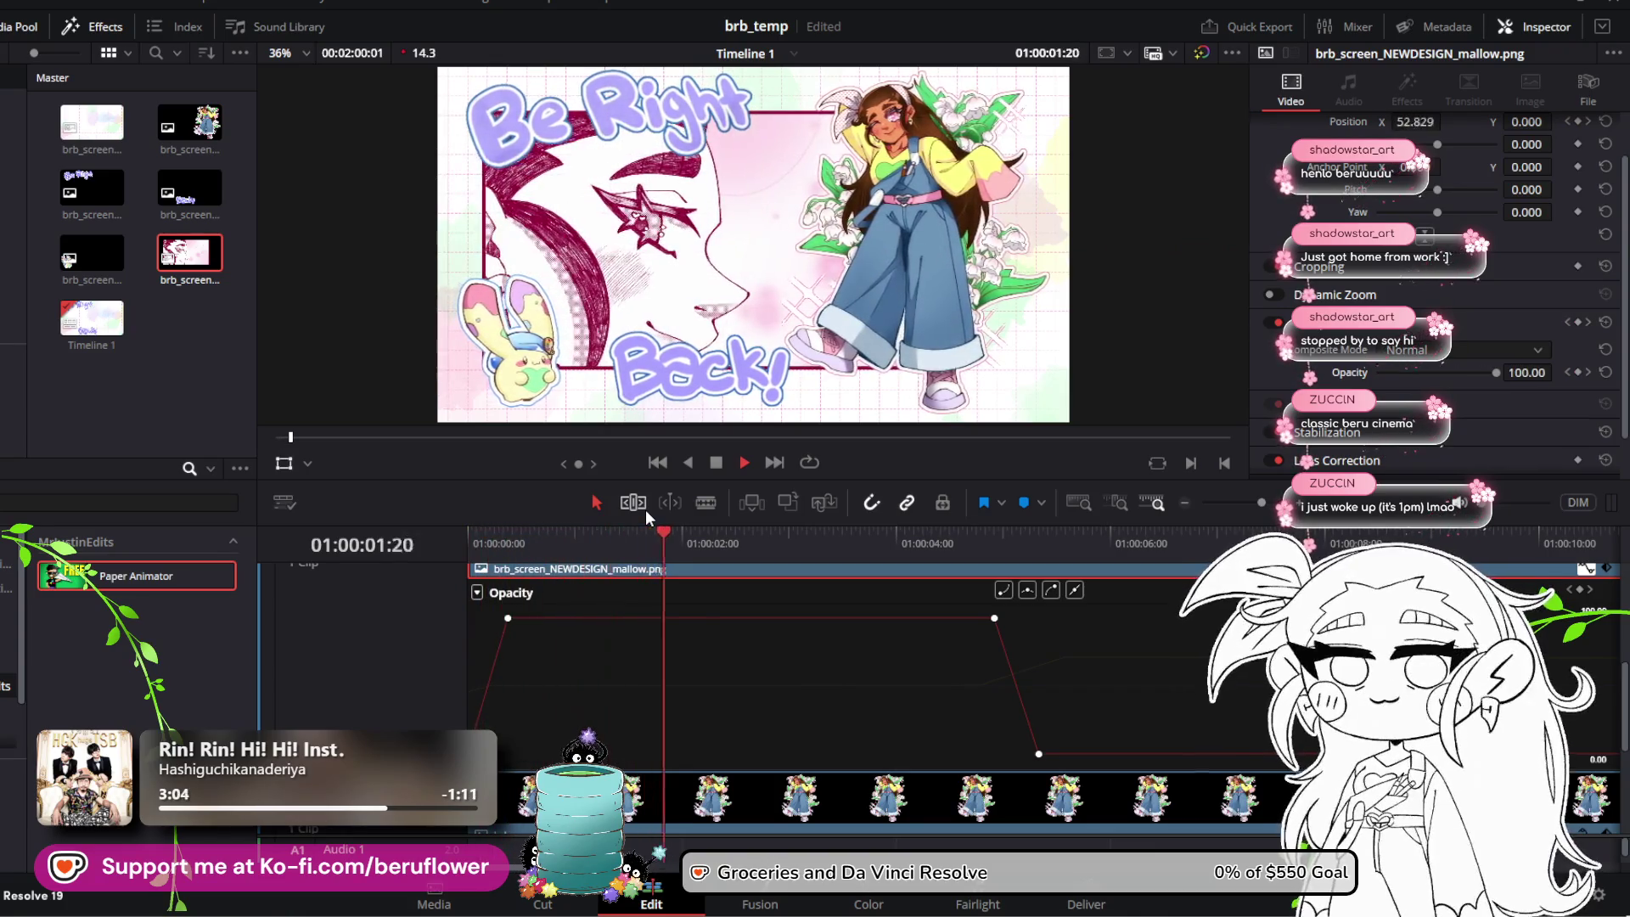
{"action": "key", "text": "space"}
Step: Collapse the bunny's opacity curve and enlarge the timeline to show more video tracks
{"action": "scroll", "coordinate": [540, 649], "scroll_direction": "up", "scroll_amount": 5}
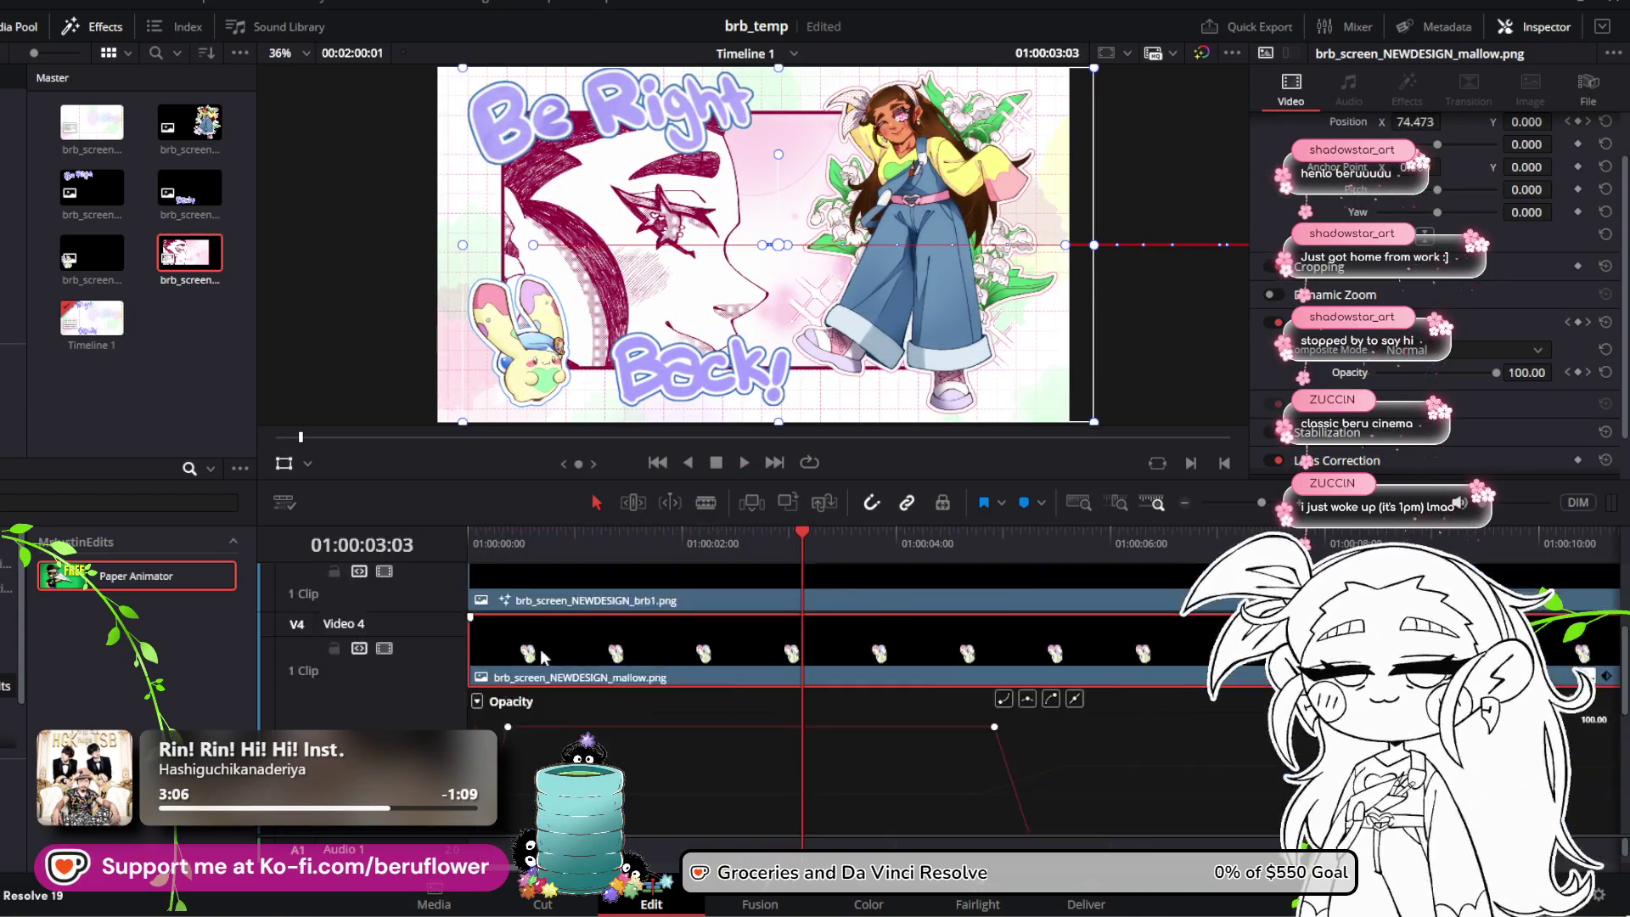
{"action": "left_click", "coordinate": [1588, 786]}
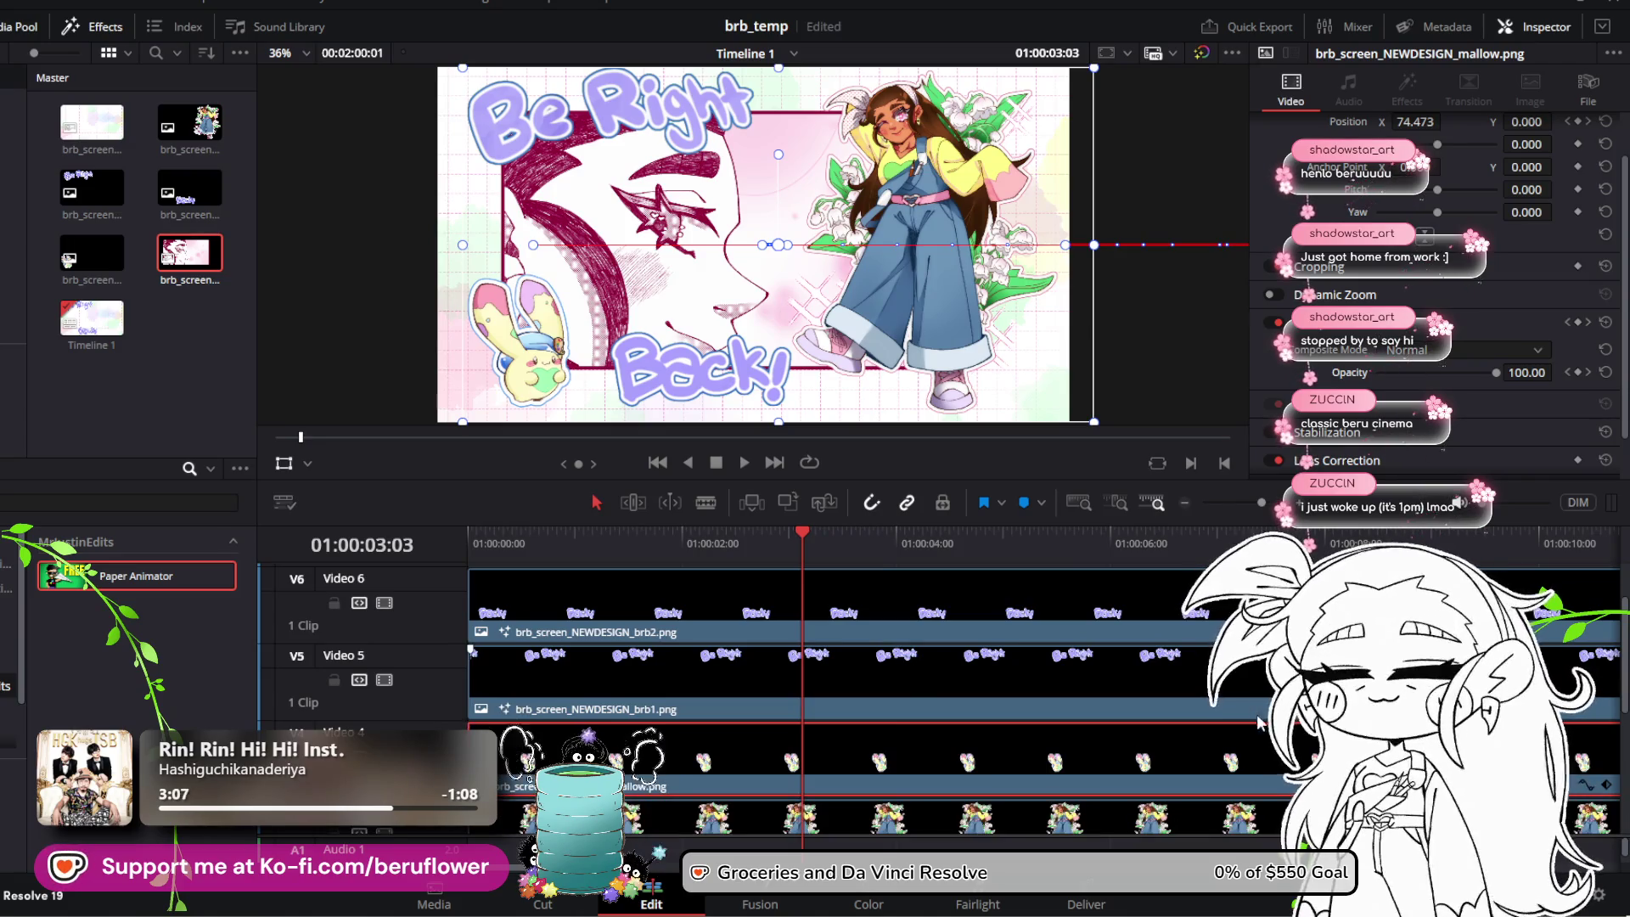
{"action": "scroll", "coordinate": [904, 697], "scroll_direction": "down", "scroll_amount": 5}
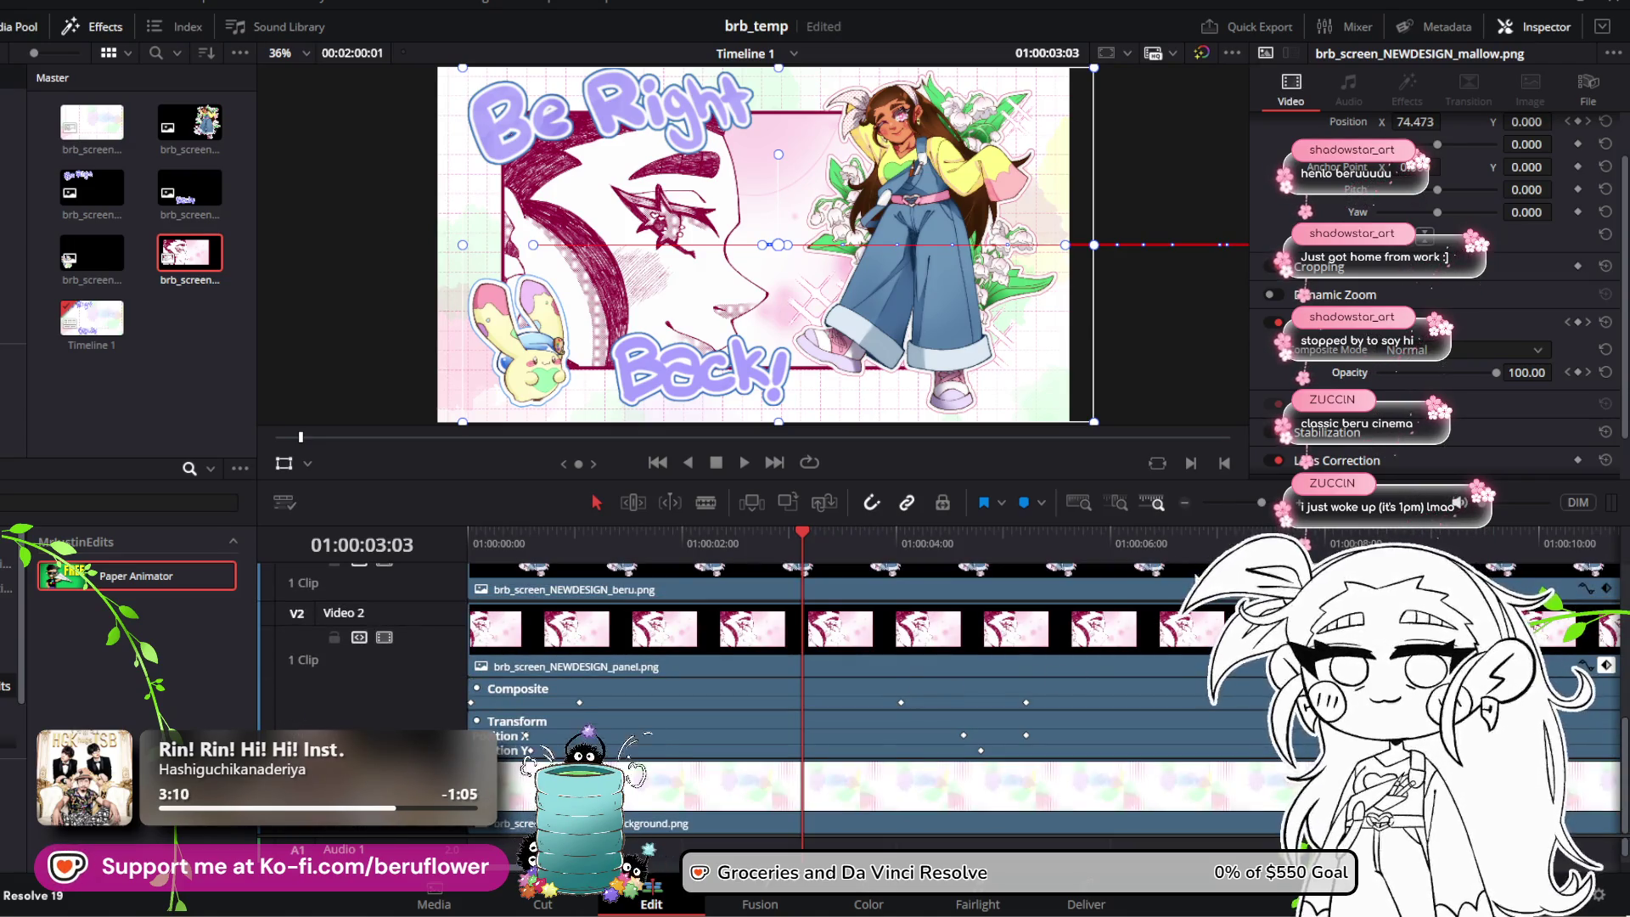
{"action": "left_click", "coordinate": [1155, 556]}
{"action": "scroll", "coordinate": [1011, 641], "scroll_direction": "up", "scroll_amount": 3}
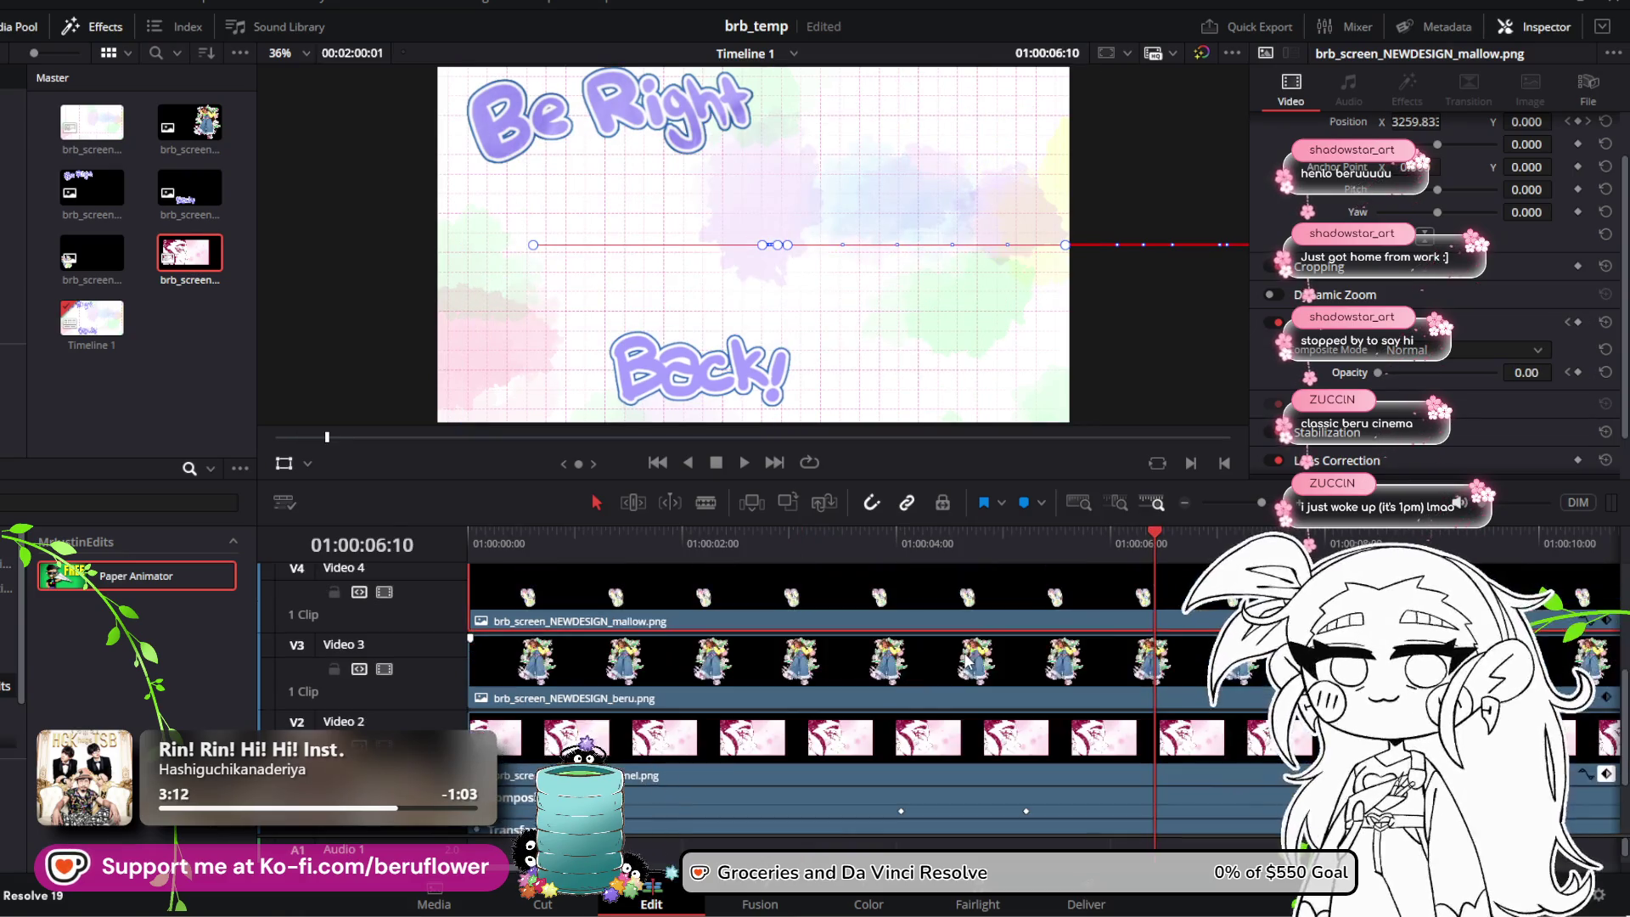
{"action": "left_click", "coordinate": [1007, 670]}
{"action": "left_click", "coordinate": [1026, 558]}
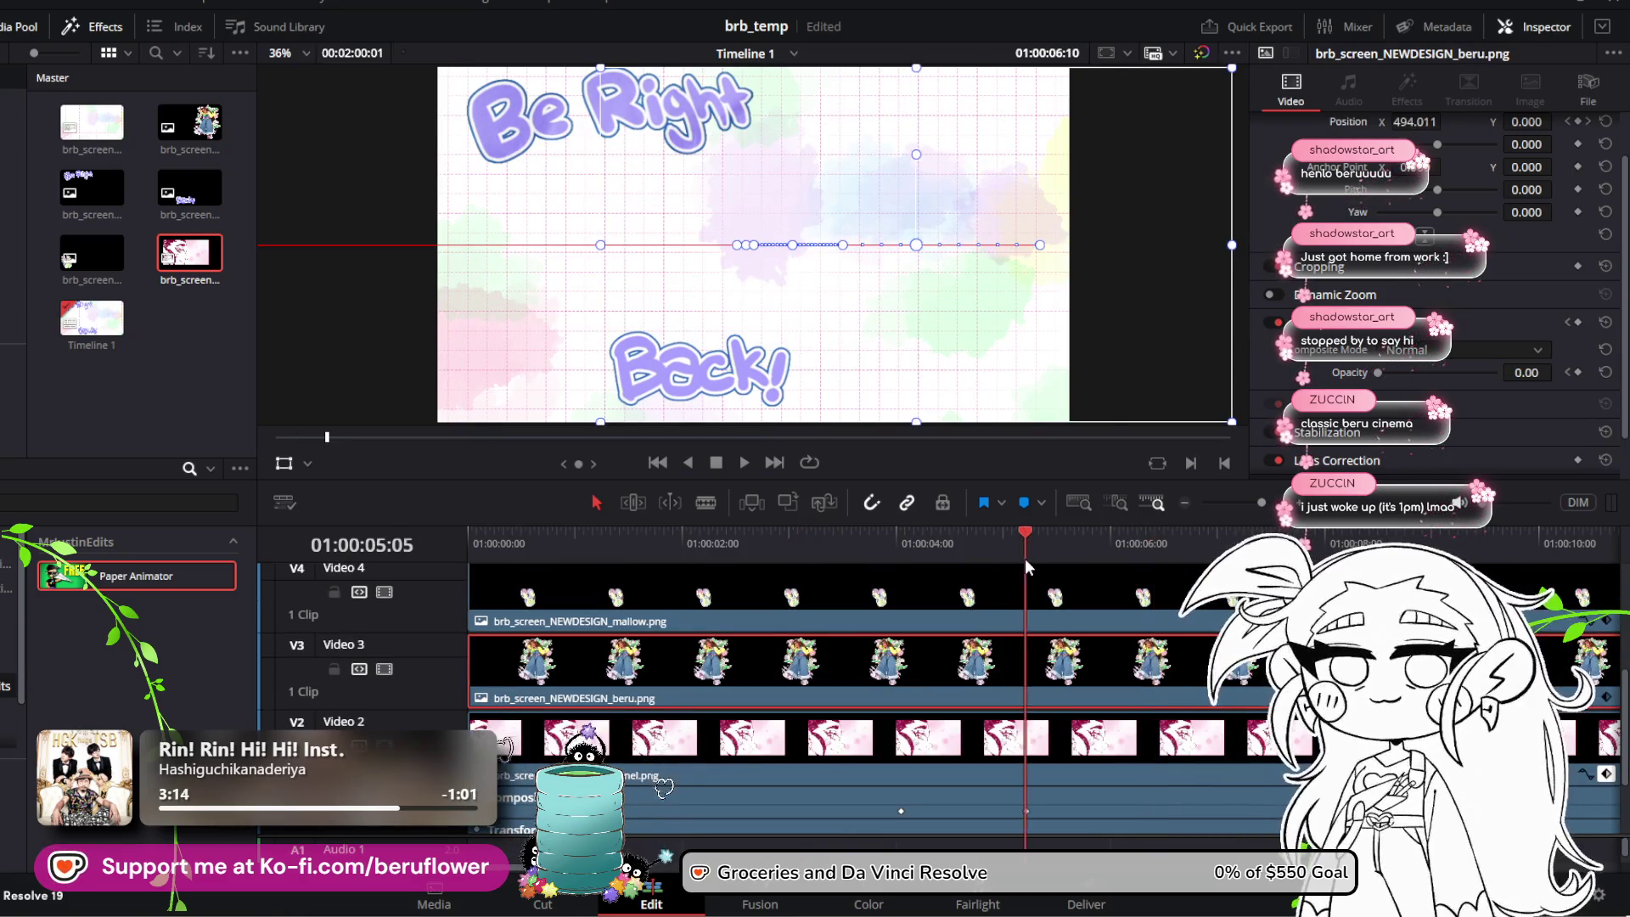
{"action": "left_click_drag", "start_coordinate": [1090, 524], "coordinate": [1068, 255]}
Step: Move the brb1.png title clip up to V6 and save the project
{"action": "scroll", "coordinate": [968, 433], "scroll_direction": "up", "scroll_amount": 2}
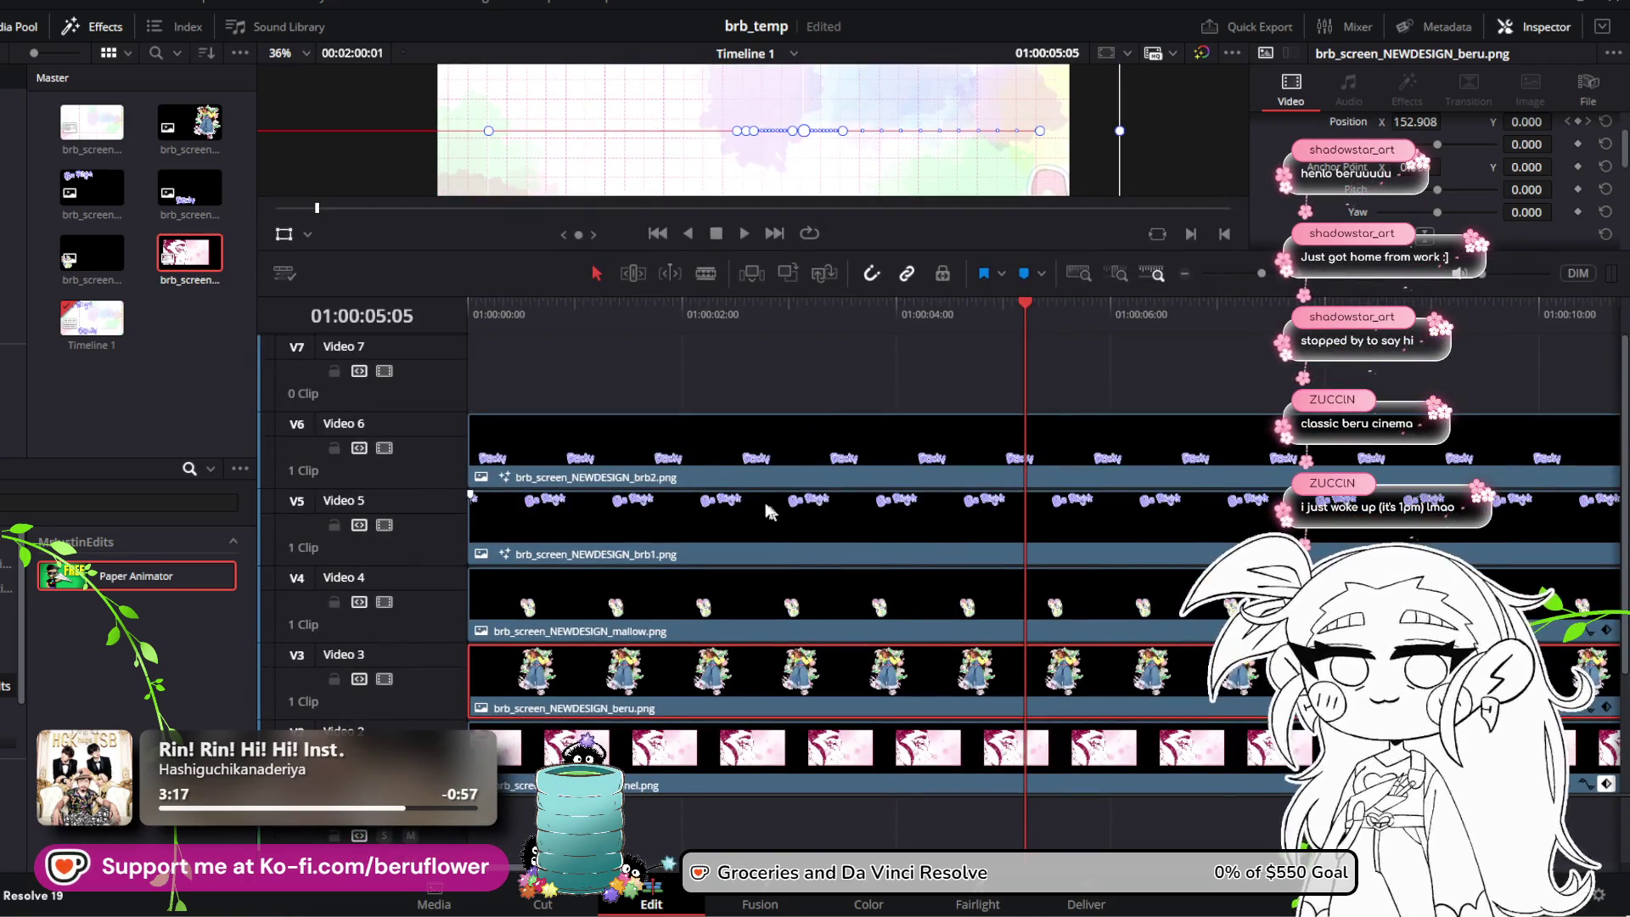
{"action": "left_click", "coordinate": [704, 399]}
{"action": "left_click_drag", "start_coordinate": [678, 507], "coordinate": [678, 482]}
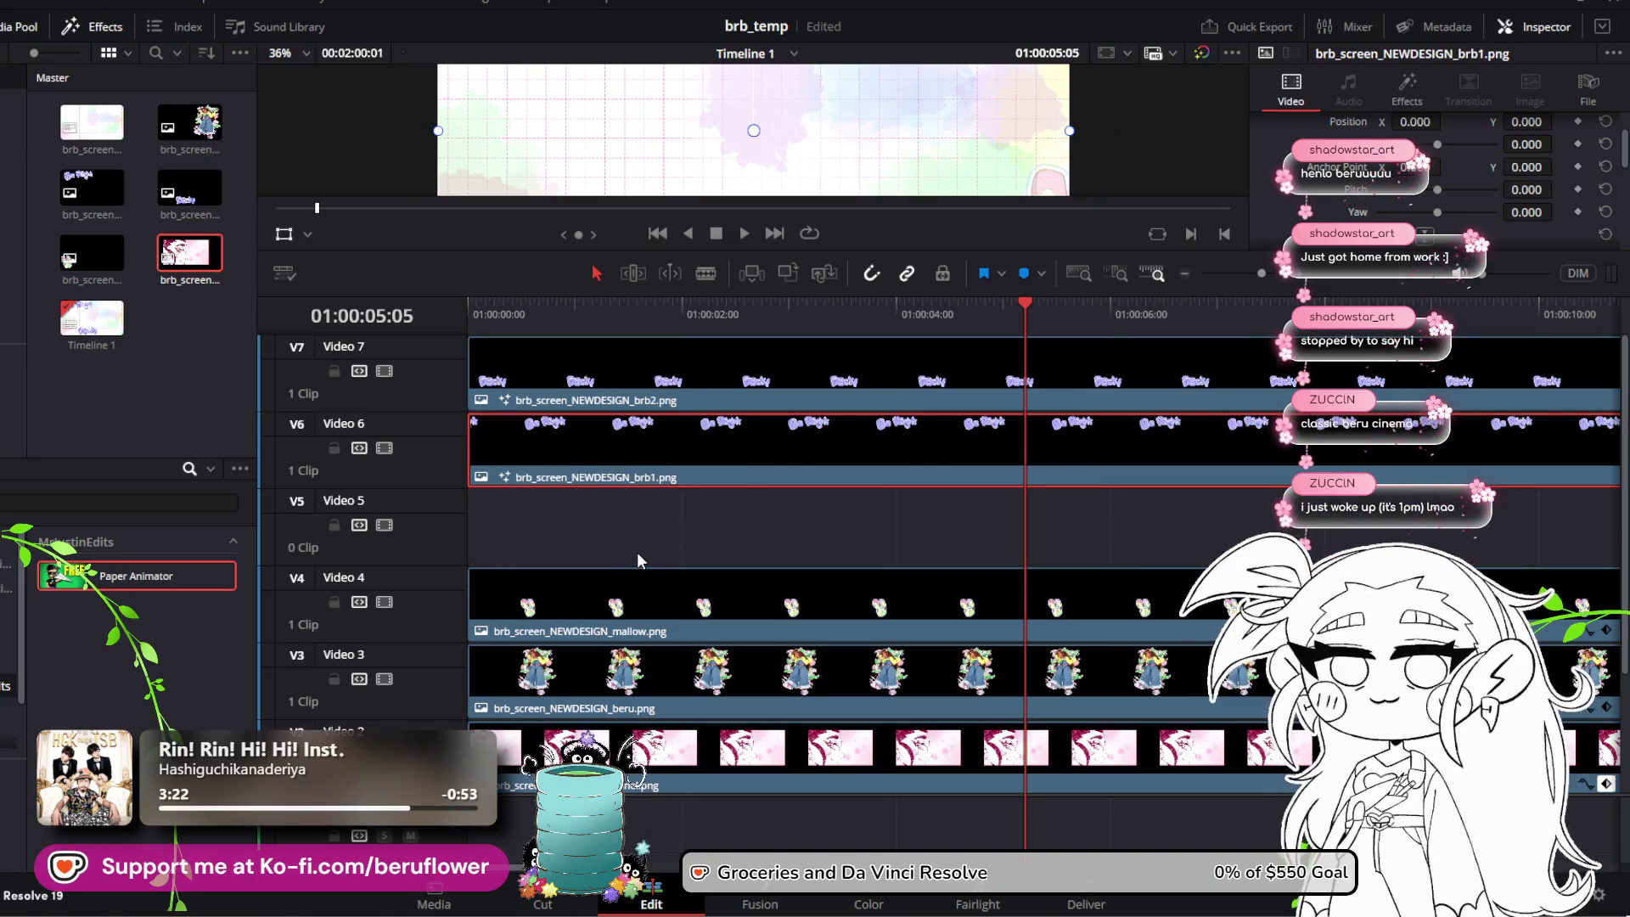
{"action": "key", "text": "ctrl+s"}
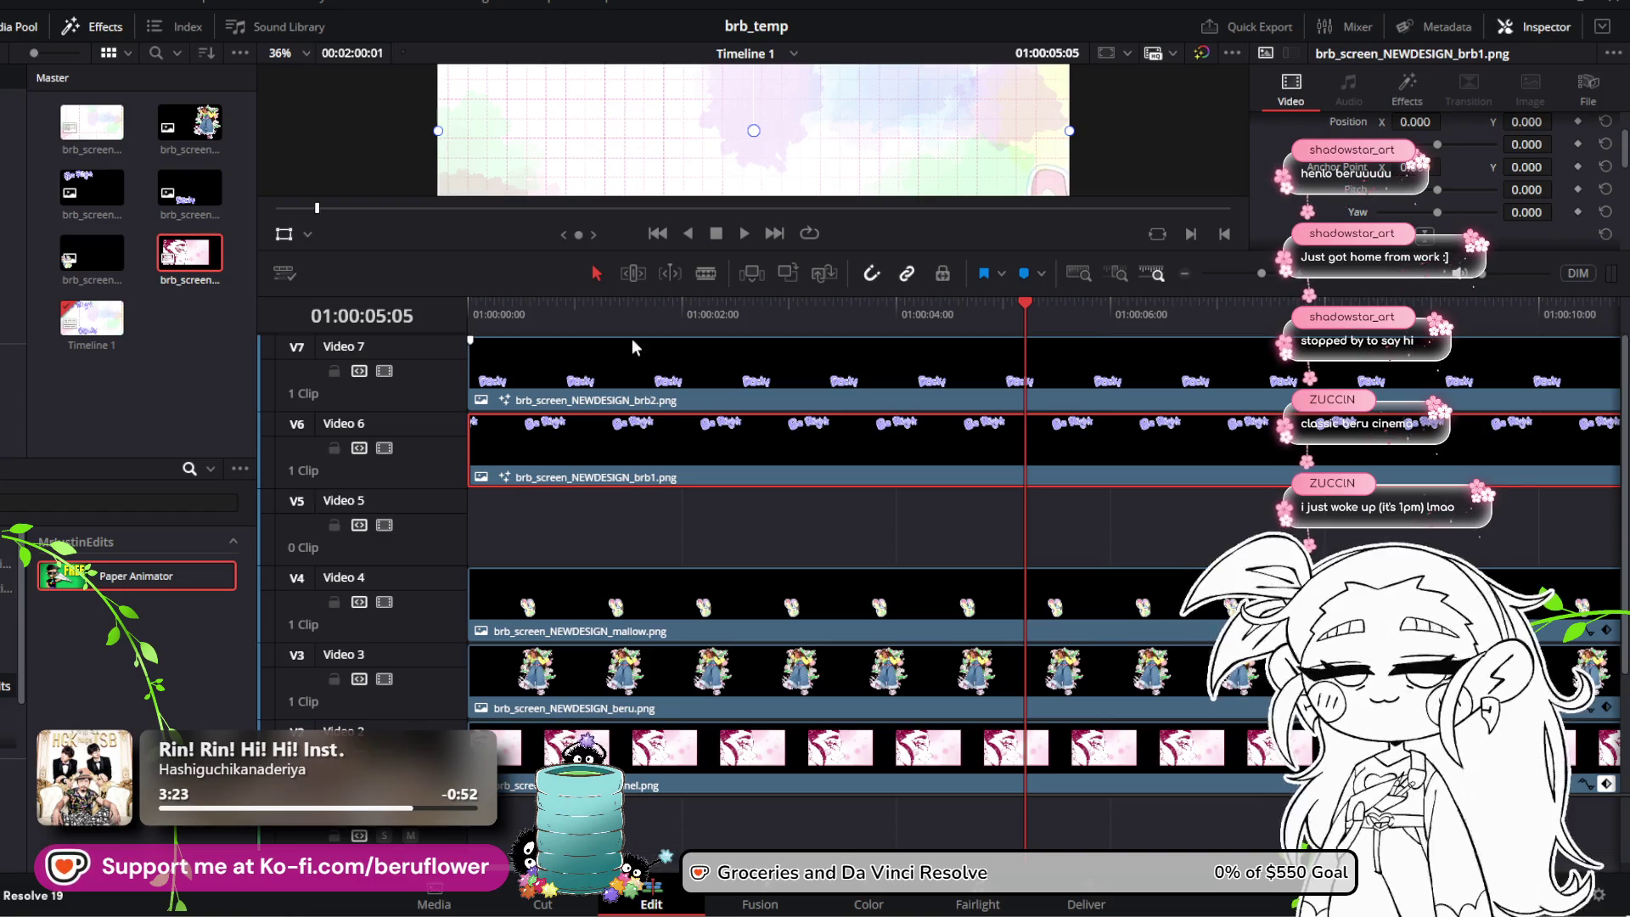
Step: Move brb2.png onto a new V8 track aligned to the start, and brb1 toward V7
{"action": "left_click", "coordinate": [616, 365]}
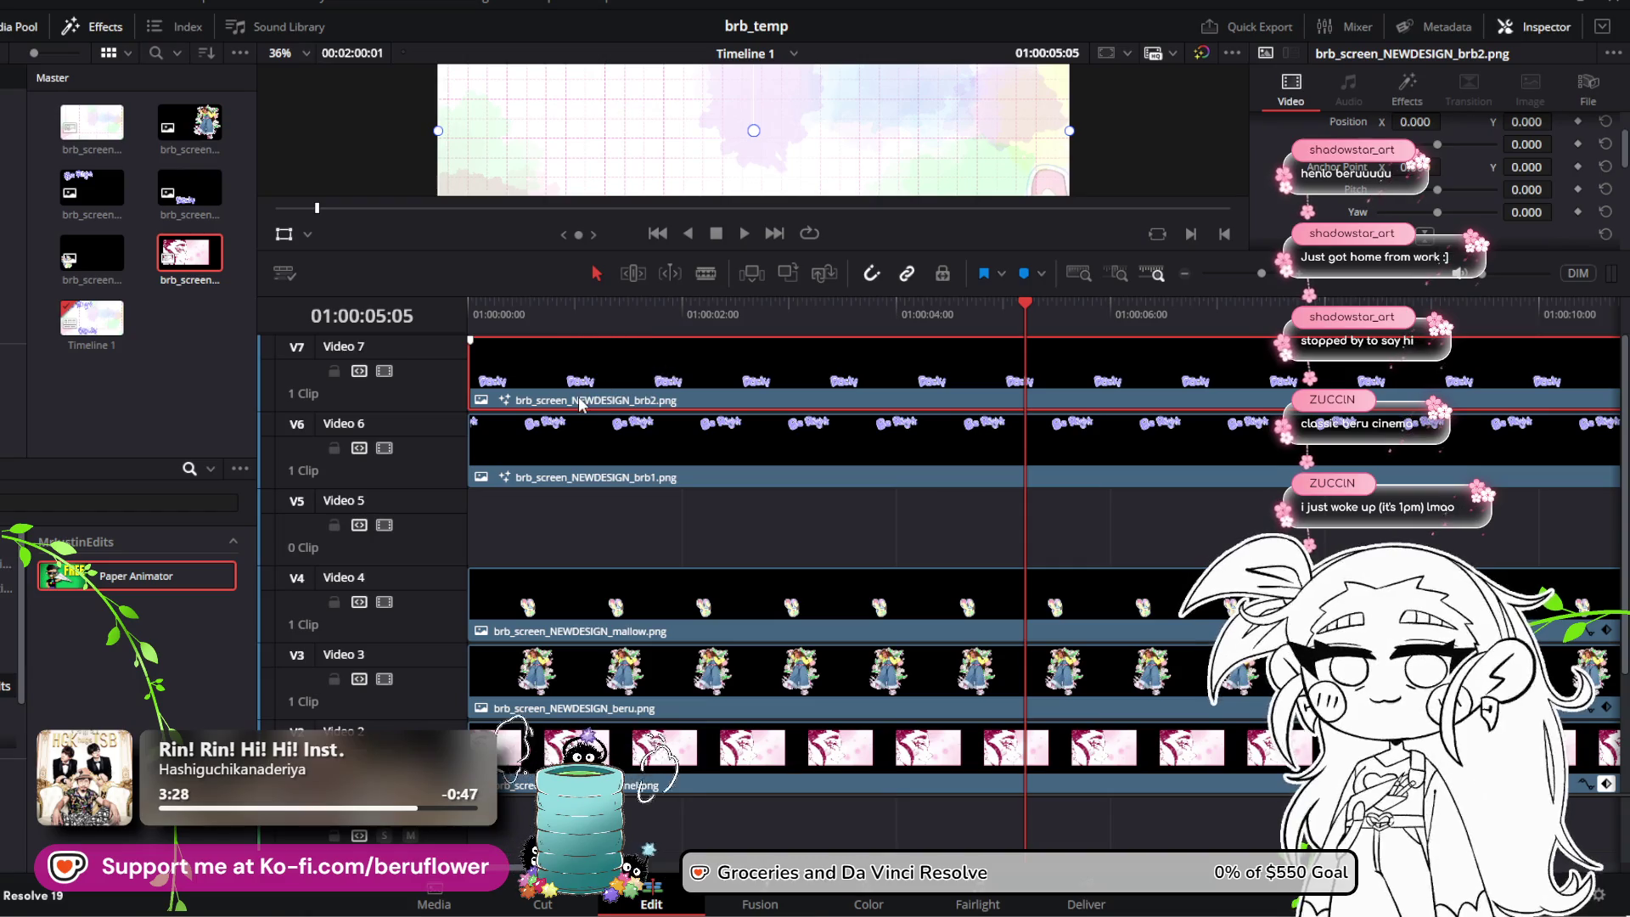
{"action": "left_click_drag", "start_coordinate": [582, 338], "coordinate": [596, 303]}
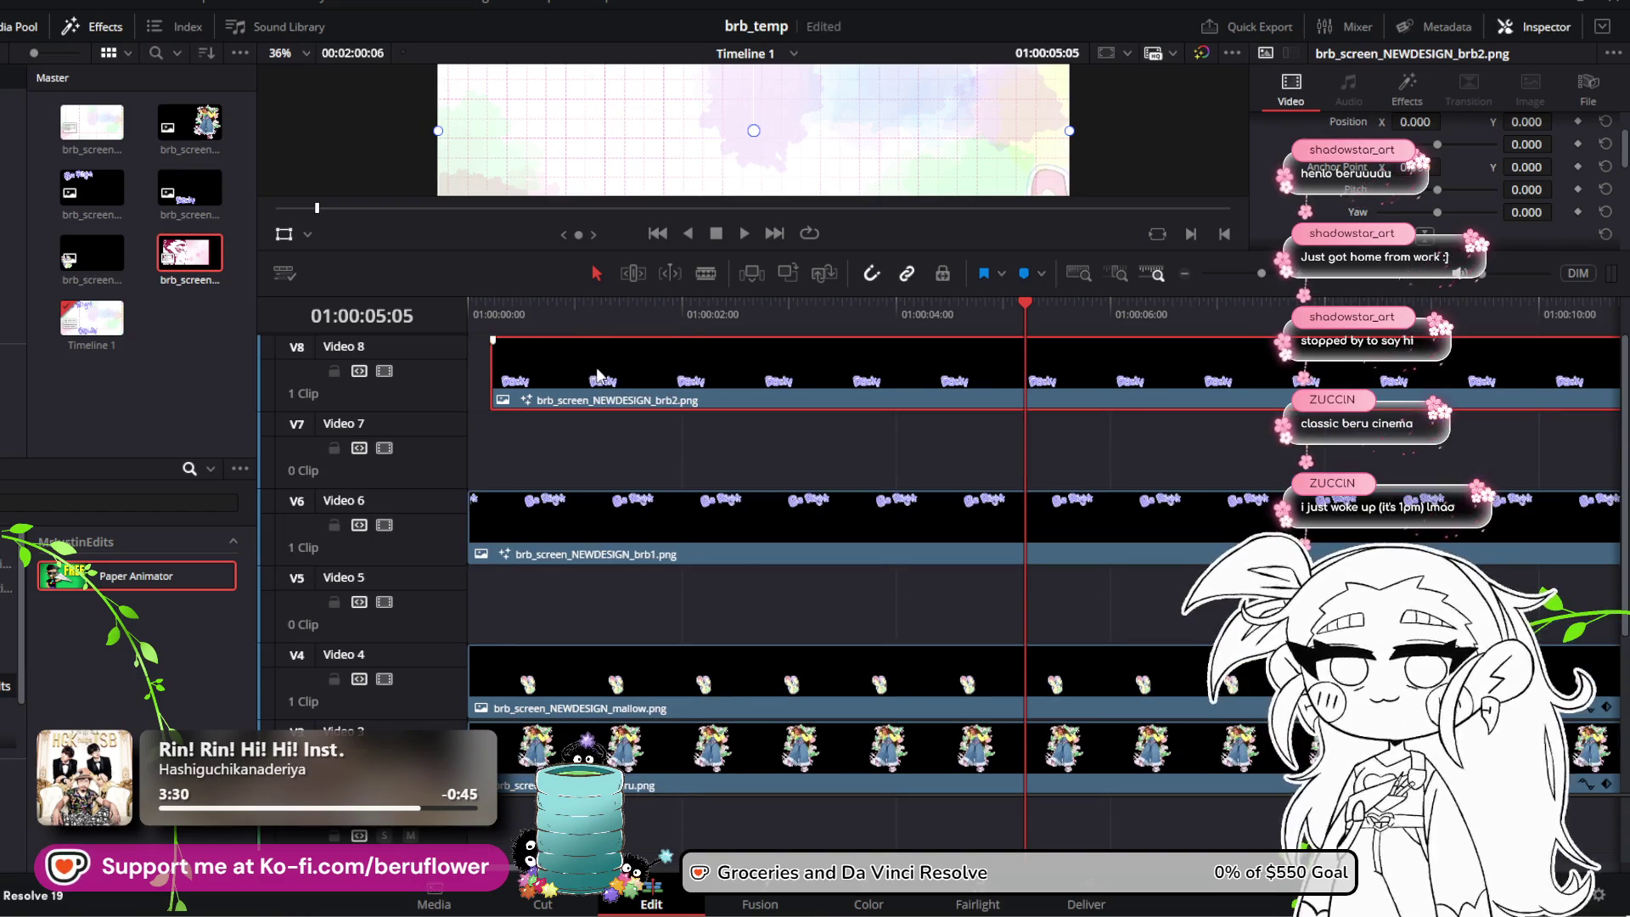
{"action": "left_click_drag", "start_coordinate": [598, 376], "coordinate": [575, 377]}
{"action": "mouse_move", "coordinate": [637, 544]}
{"action": "left_mouse_down"}
{"action": "mouse_move", "coordinate": [637, 466]}
{"action": "mouse_move", "coordinate": [671, 764]}
{"action": "left_mouse_up"}
Step: Restack the mallow, beru and panel clips so each ends one track lower
{"action": "scroll", "coordinate": [633, 593], "scroll_direction": "down", "scroll_amount": 2}
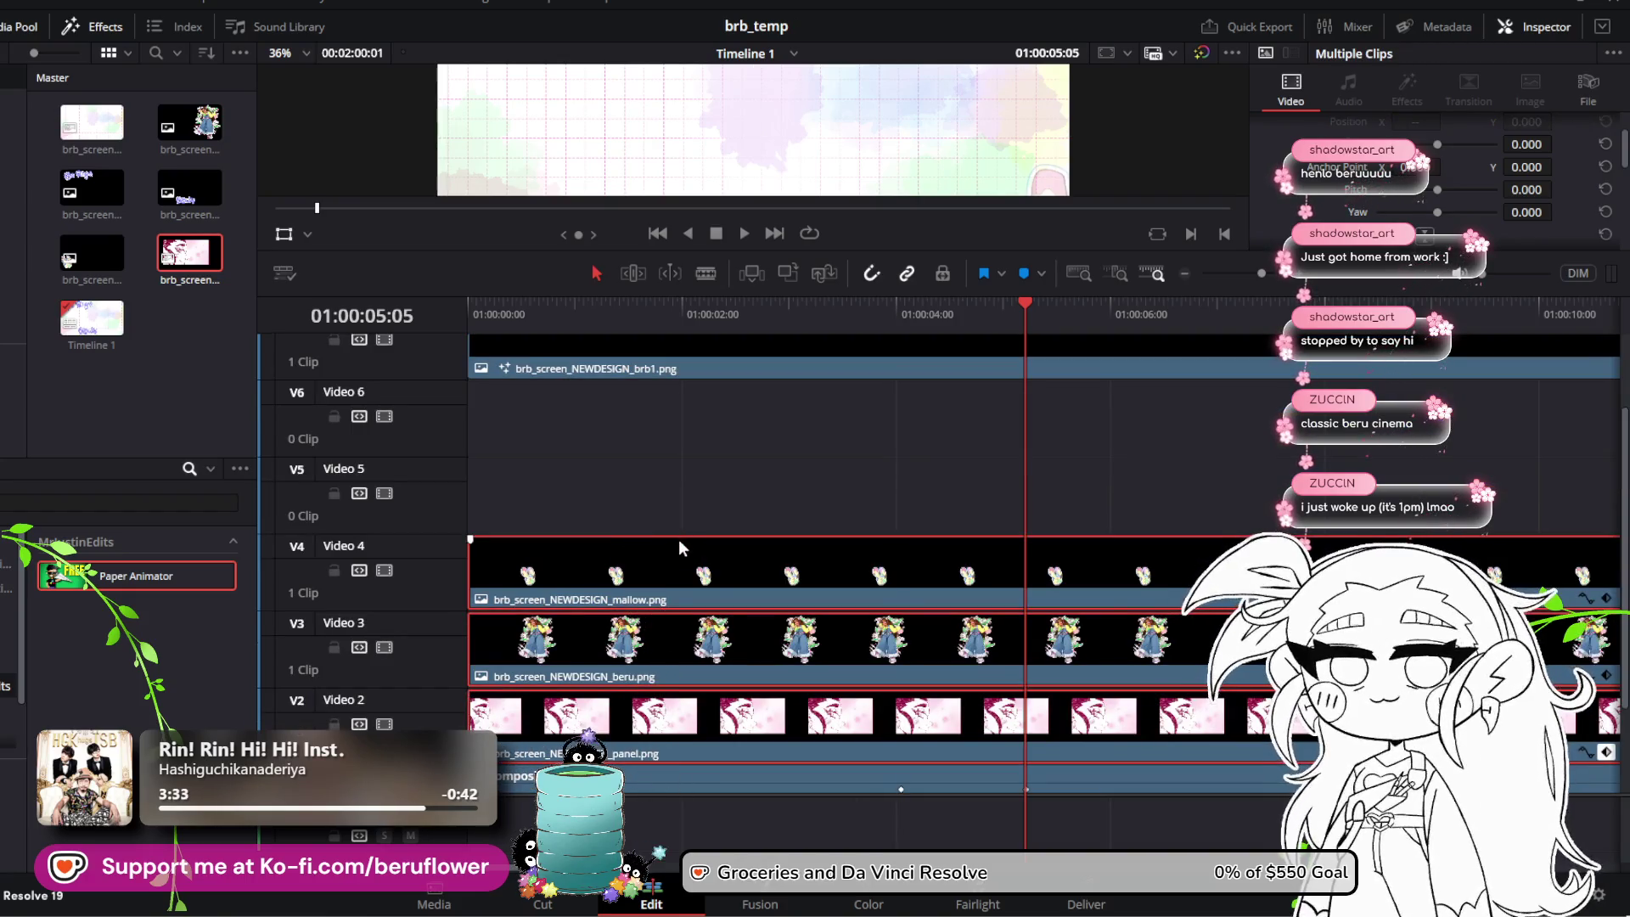
{"action": "mouse_move", "coordinate": [679, 538]}
{"action": "left_mouse_down"}
{"action": "mouse_move", "coordinate": [671, 420]}
{"action": "mouse_move", "coordinate": [645, 414]}
{"action": "left_mouse_up"}
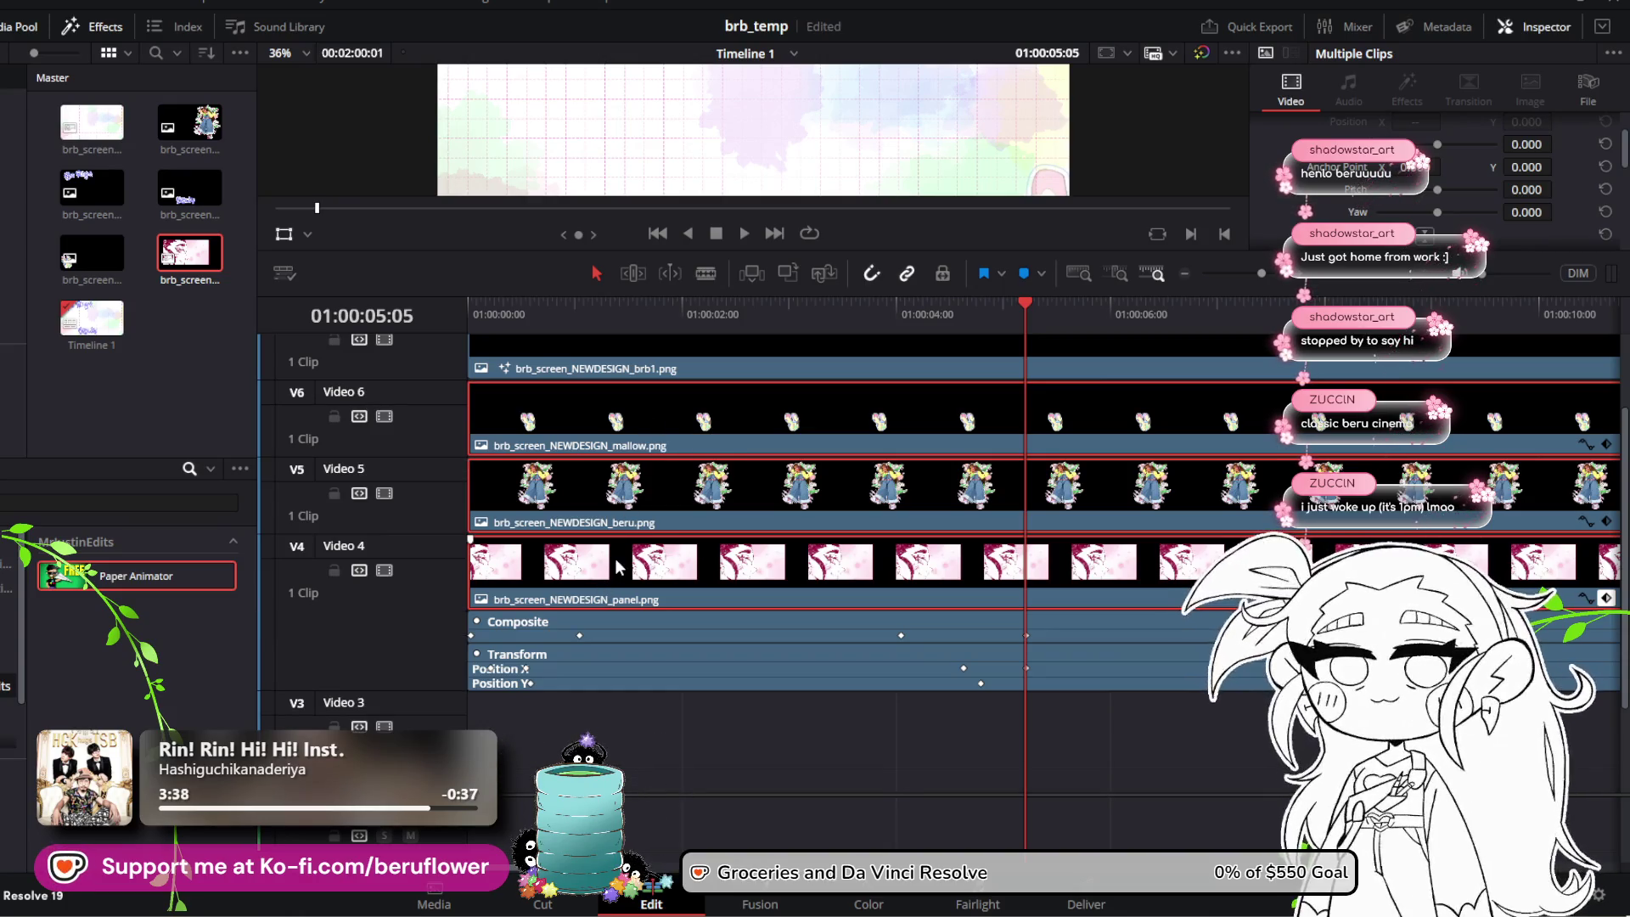
{"action": "left_click_drag", "start_coordinate": [605, 633], "coordinate": [604, 694]}
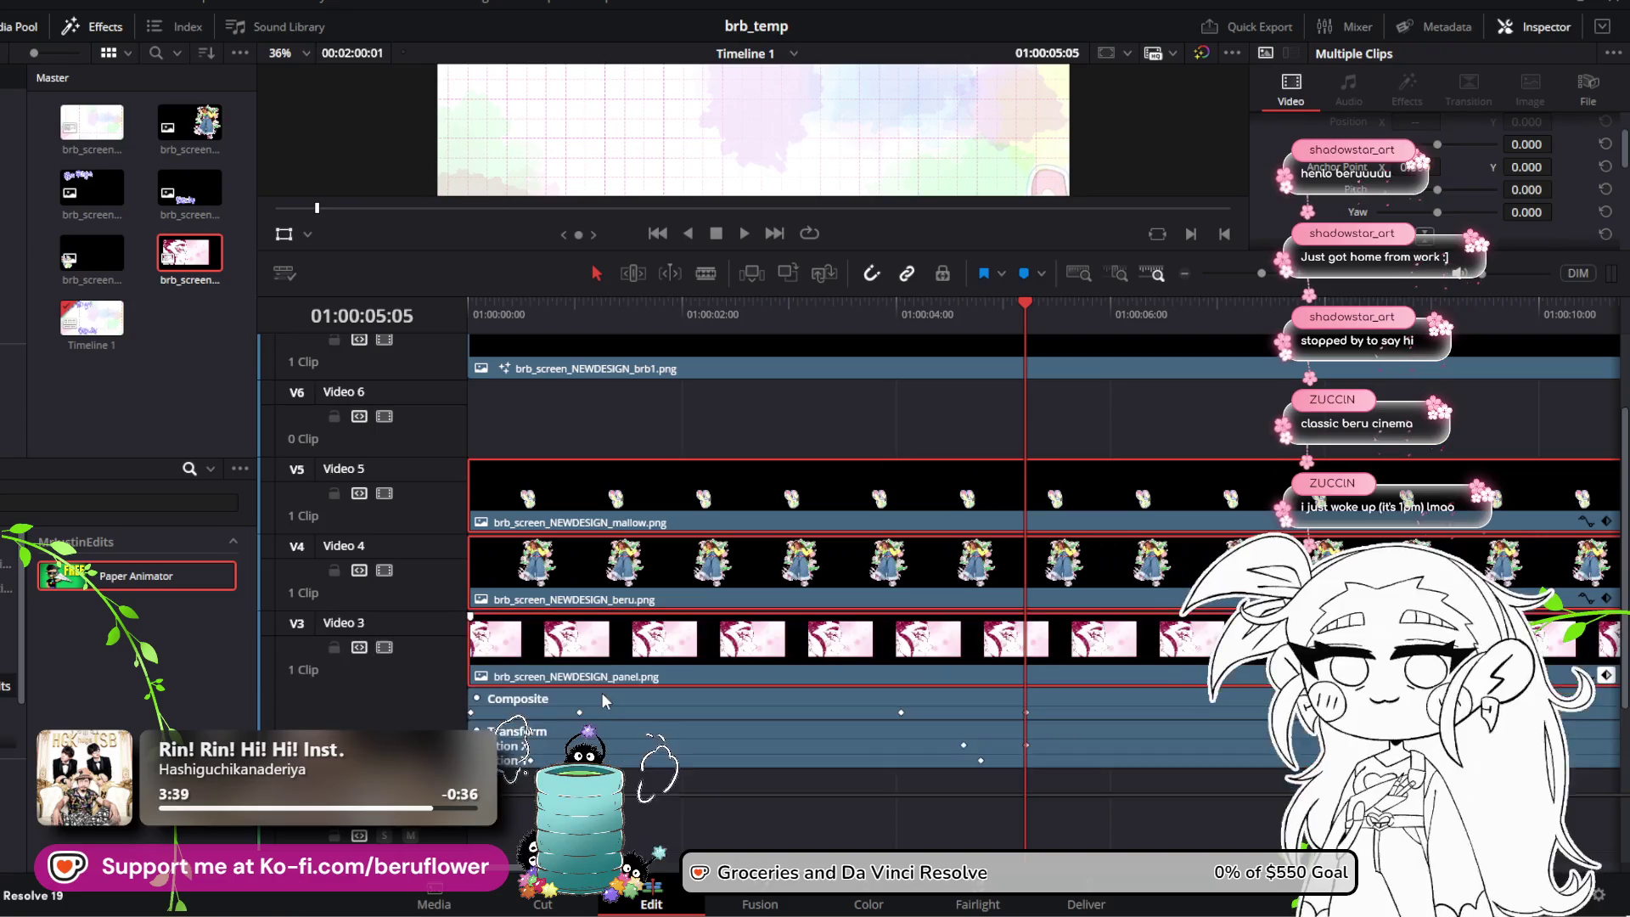
{"action": "scroll", "coordinate": [615, 653], "scroll_direction": "down", "scroll_amount": 2}
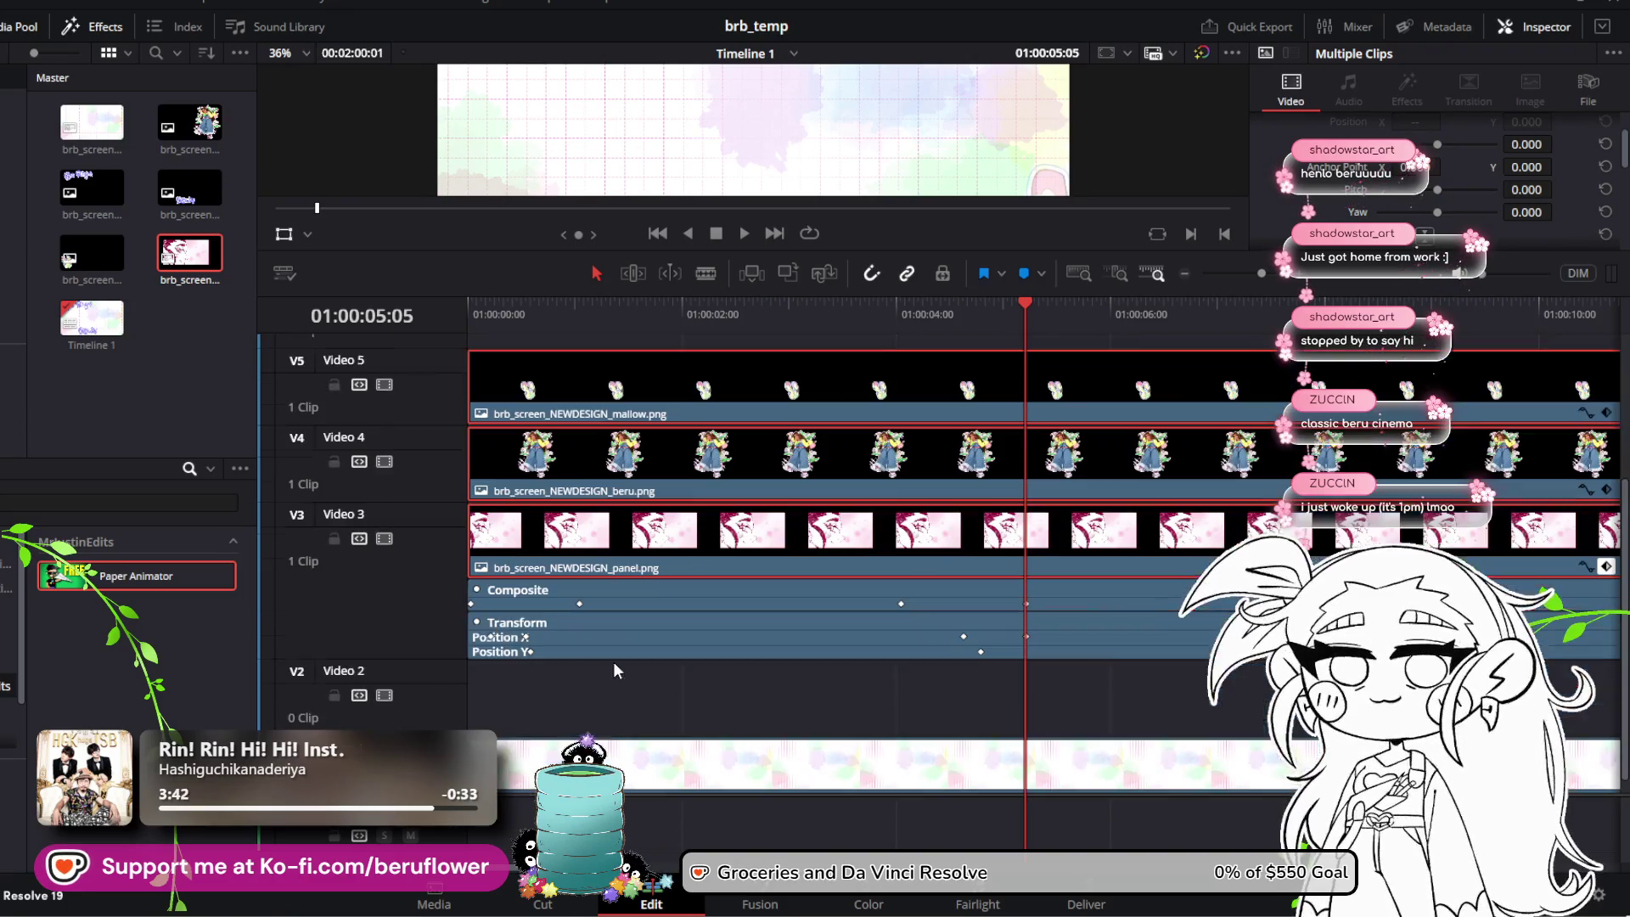
{"action": "left_click", "coordinate": [602, 586]}
{"action": "mouse_move", "coordinate": [588, 654]}
{"action": "left_mouse_down"}
{"action": "mouse_move", "coordinate": [586, 514]}
{"action": "mouse_move", "coordinate": [607, 526]}
{"action": "mouse_move", "coordinate": [612, 458]}
{"action": "mouse_move", "coordinate": [605, 478]}
{"action": "left_mouse_up"}
Step: Select both brb1 and brb2 title clips and move them down to Video 4 and 3
{"action": "scroll", "coordinate": [594, 648], "scroll_direction": "up", "scroll_amount": 2}
{"action": "scroll", "coordinate": [605, 477], "scroll_direction": "up", "scroll_amount": 3}
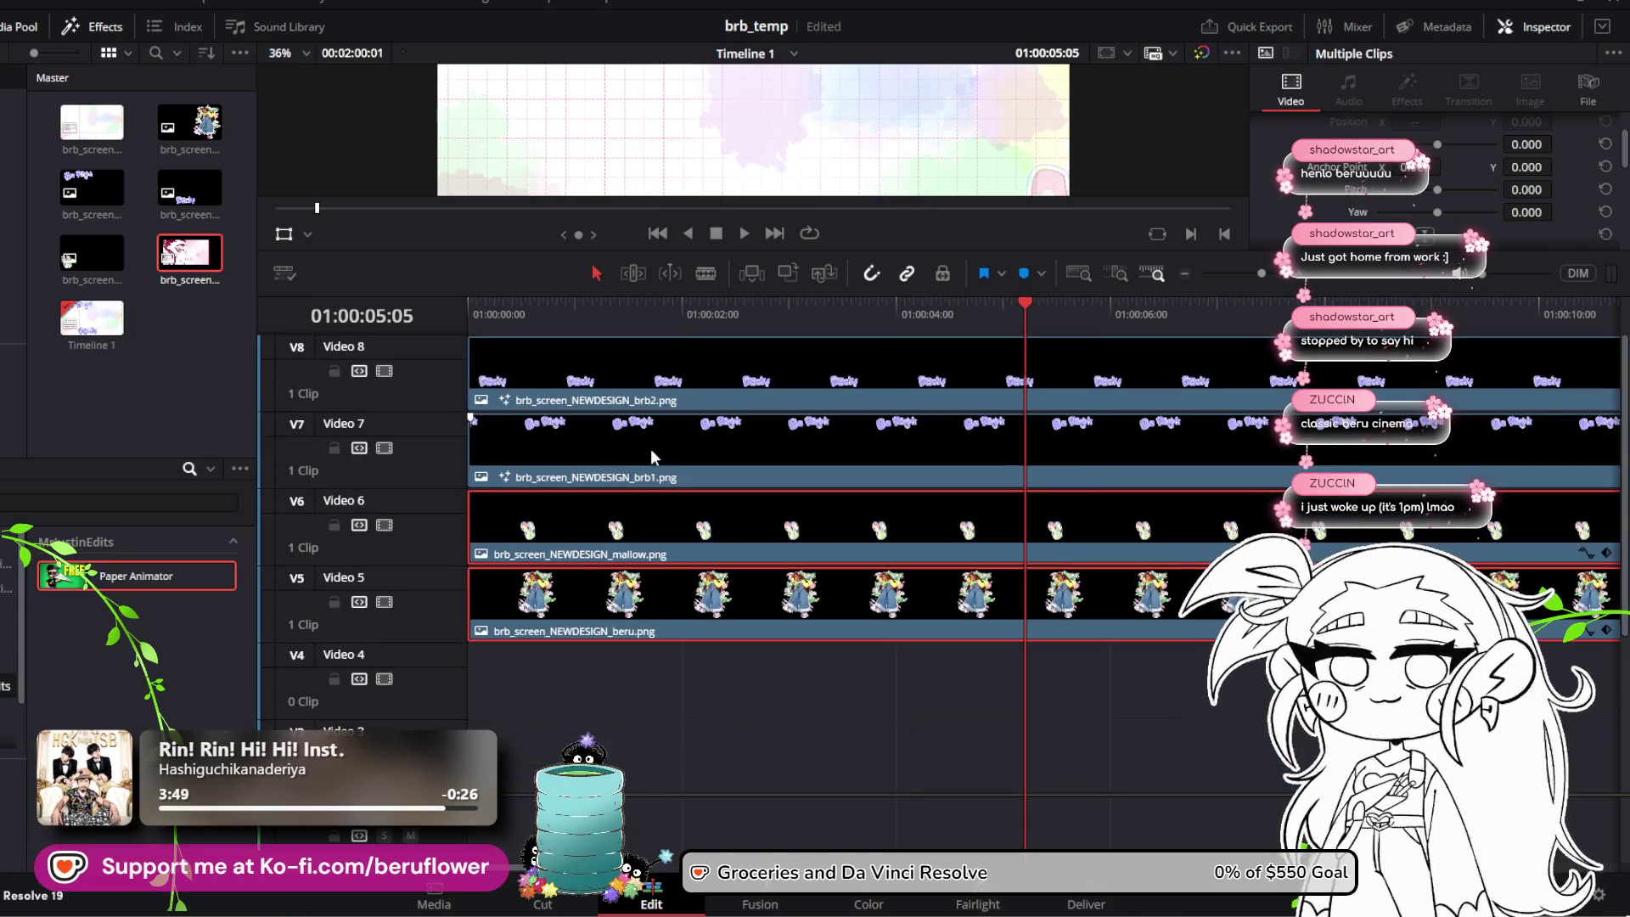
{"action": "left_click", "coordinate": [655, 458]}
{"action": "left_click", "coordinate": [670, 388], "text": "ctrl"}
{"action": "left_click_drag", "start_coordinate": [655, 471], "coordinate": [625, 751]}
Step: Reselect the mallow clip and enlarge the viewer for a bigger preview
{"action": "scroll", "coordinate": [625, 737], "scroll_direction": "down", "scroll_amount": 3}
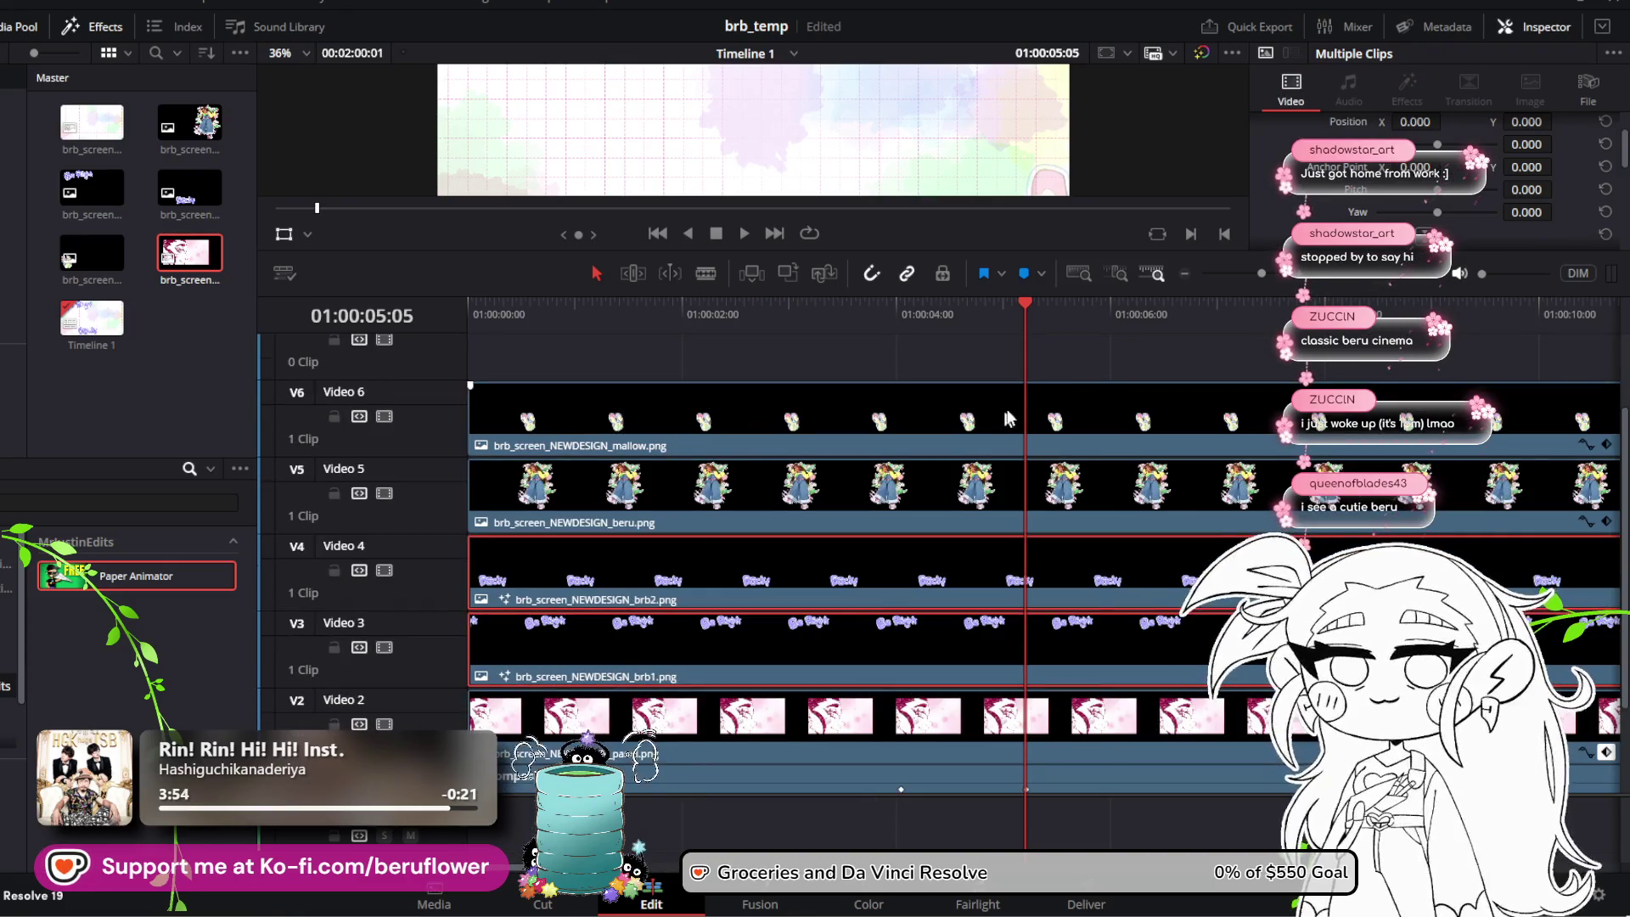
{"action": "scroll", "coordinate": [1009, 419], "scroll_direction": "up", "scroll_amount": 3}
{"action": "left_click", "coordinate": [753, 388]}
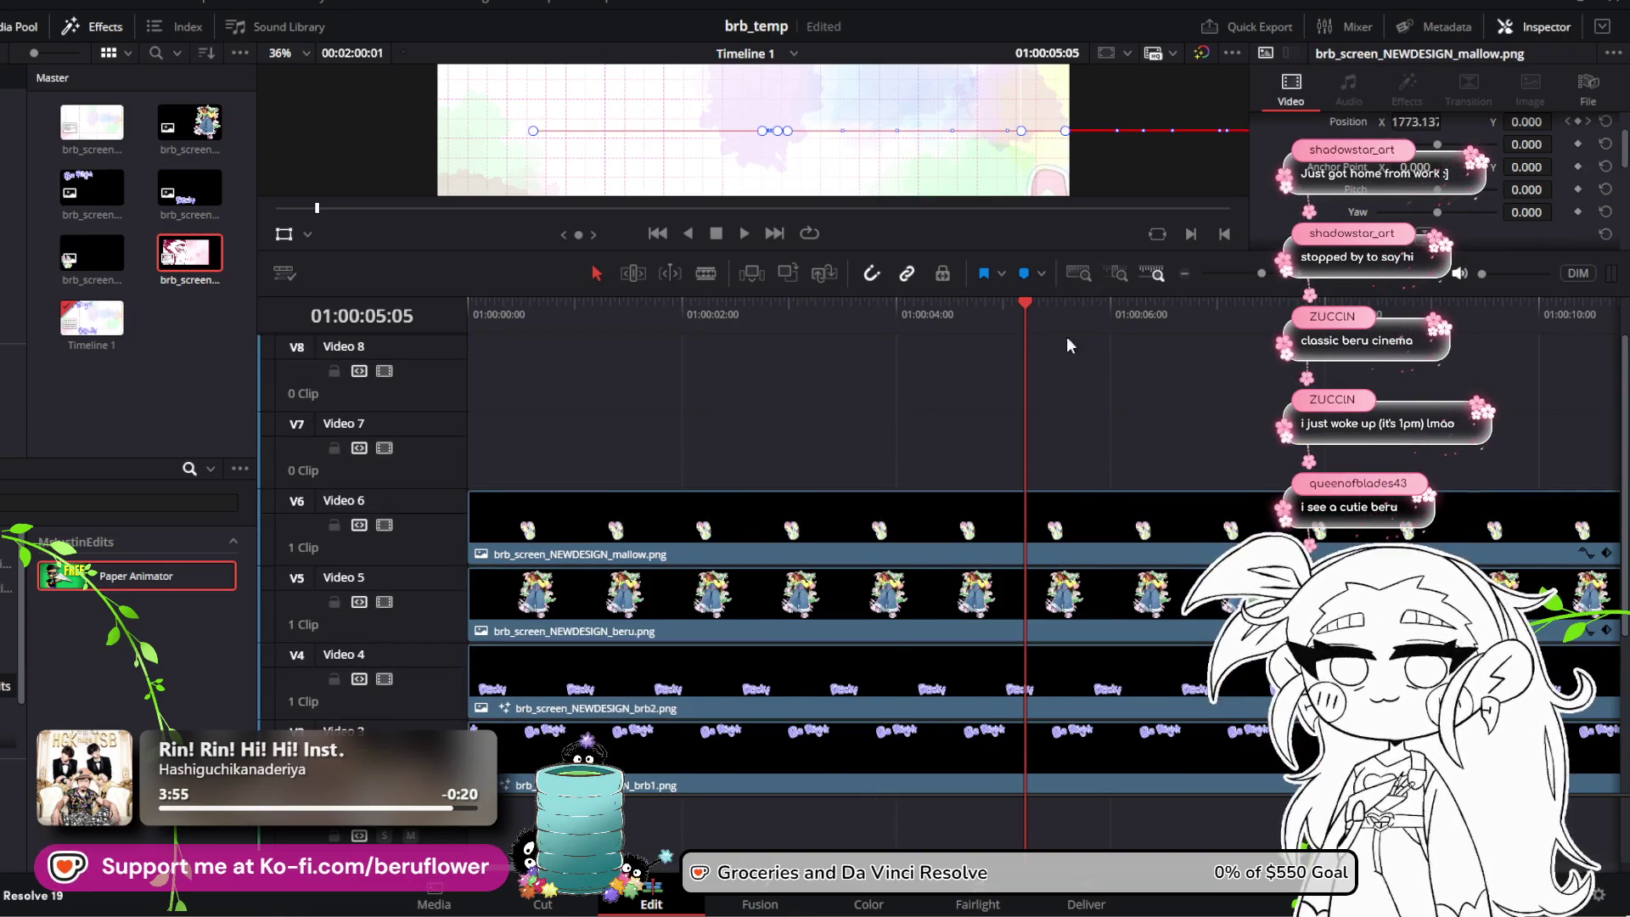
{"action": "scroll", "coordinate": [1007, 417], "scroll_direction": "down", "scroll_amount": 1}
{"action": "left_click_drag", "start_coordinate": [1017, 309], "coordinate": [364, 381]}
{"action": "scroll", "coordinate": [651, 495], "scroll_direction": "down", "scroll_amount": 5}
{"action": "scroll", "coordinate": [649, 486], "scroll_direction": "up", "scroll_amount": 5}
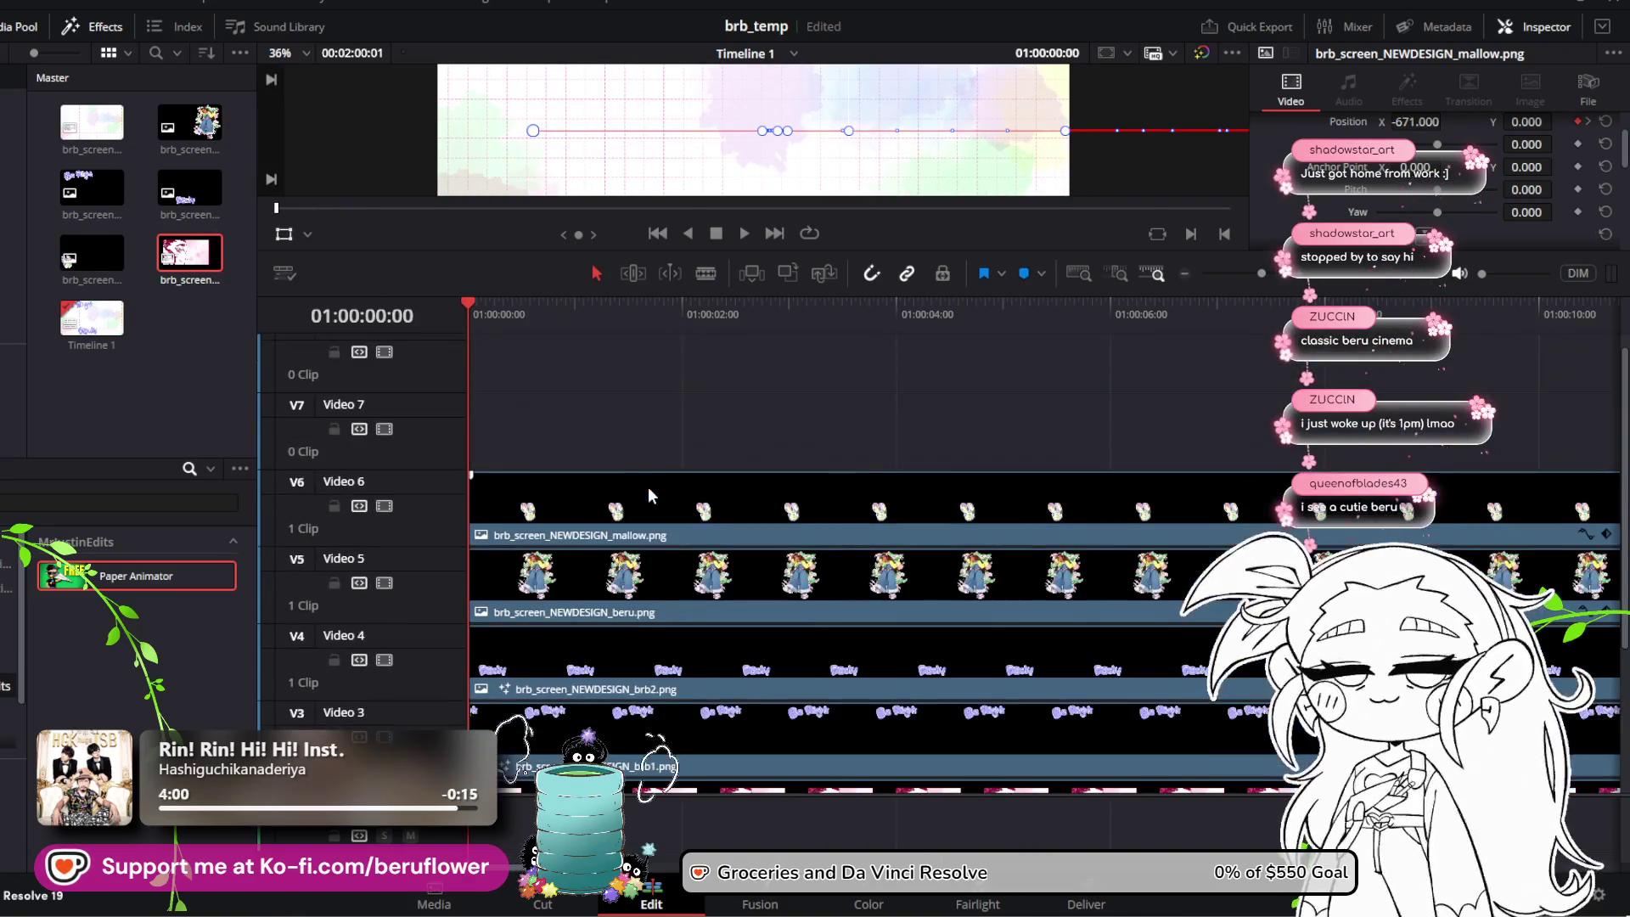
{"action": "left_click_drag", "start_coordinate": [725, 291], "coordinate": [698, 490]}
Step: Select the beru character clip and make the viewer area taller
{"action": "scroll", "coordinate": [697, 584], "scroll_direction": "up", "scroll_amount": 3}
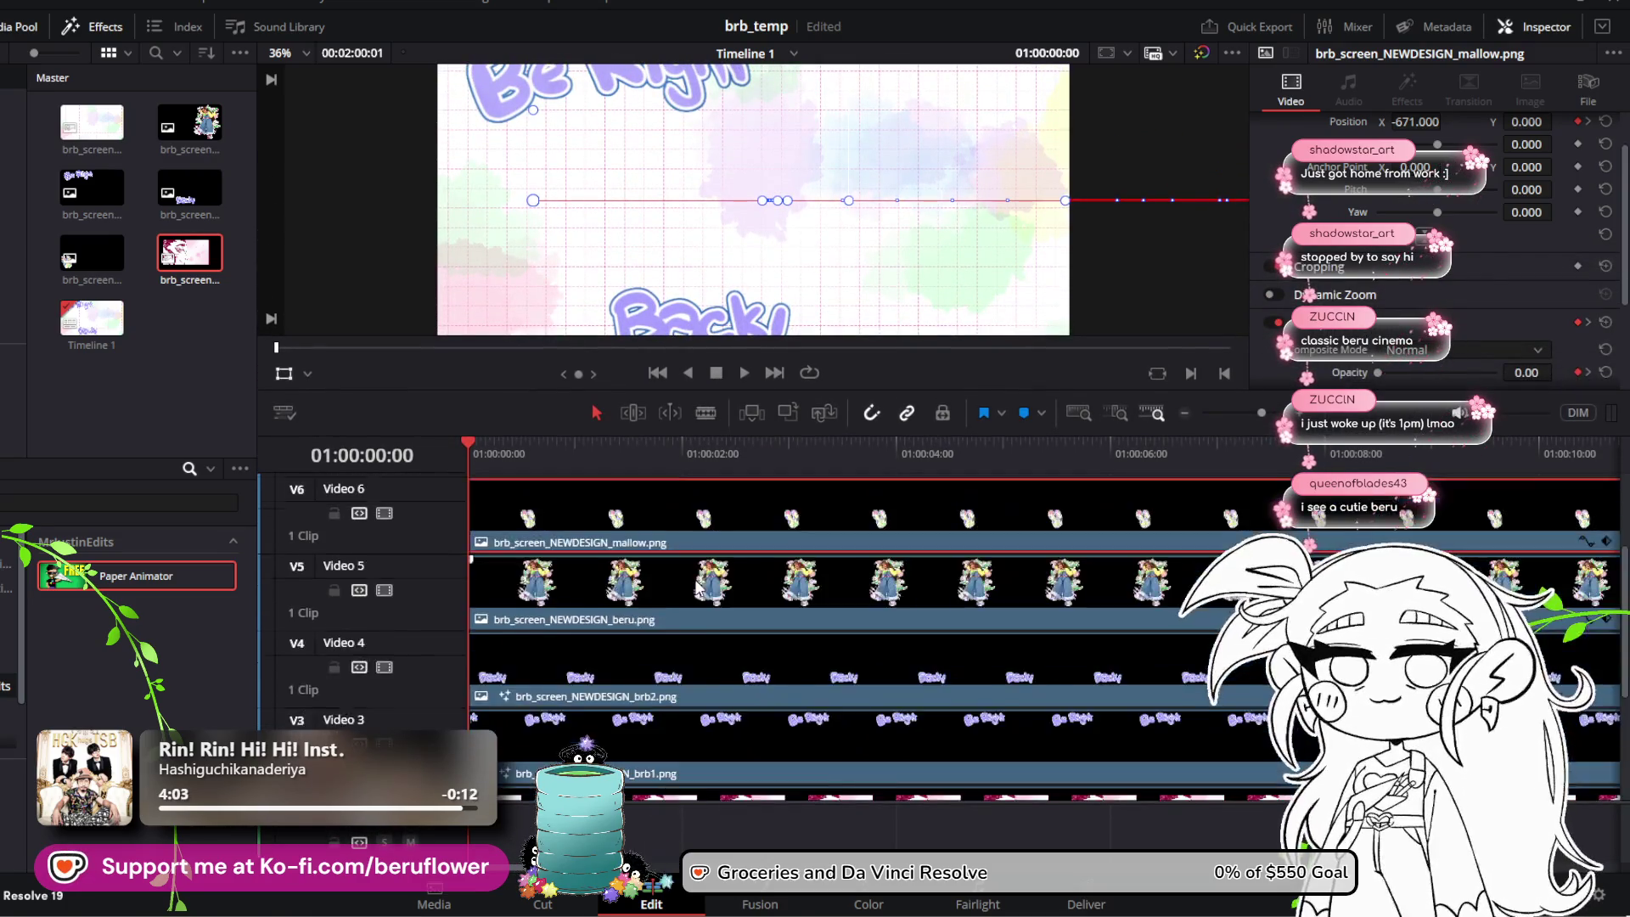
{"action": "scroll", "coordinate": [659, 620], "scroll_direction": "down", "scroll_amount": 3}
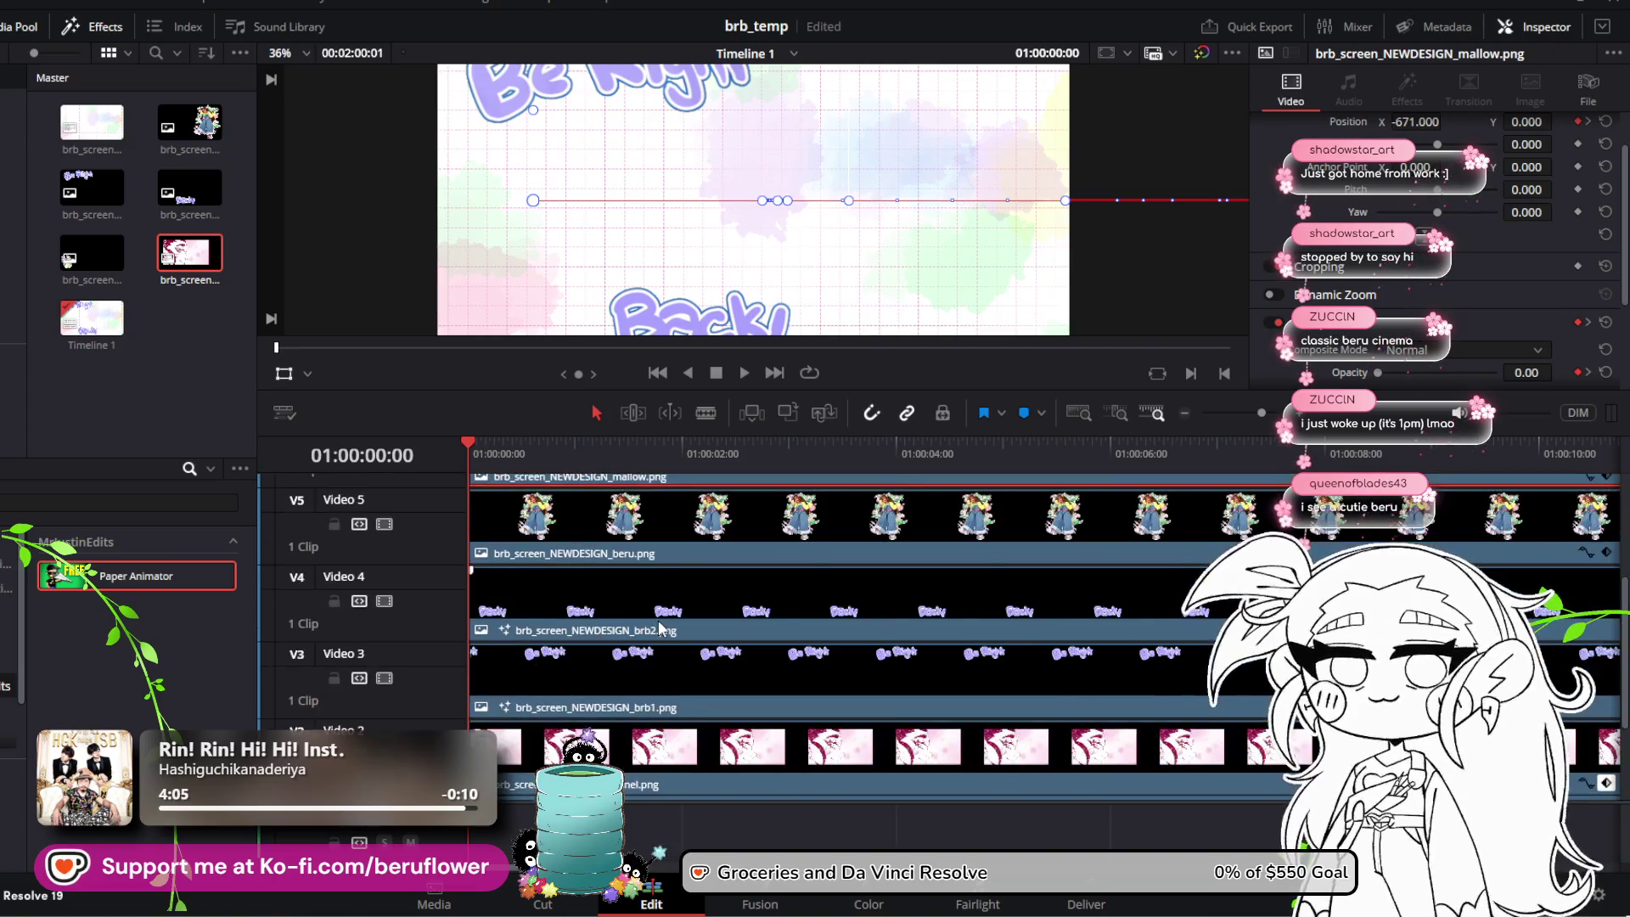
{"action": "left_click", "coordinate": [661, 626]}
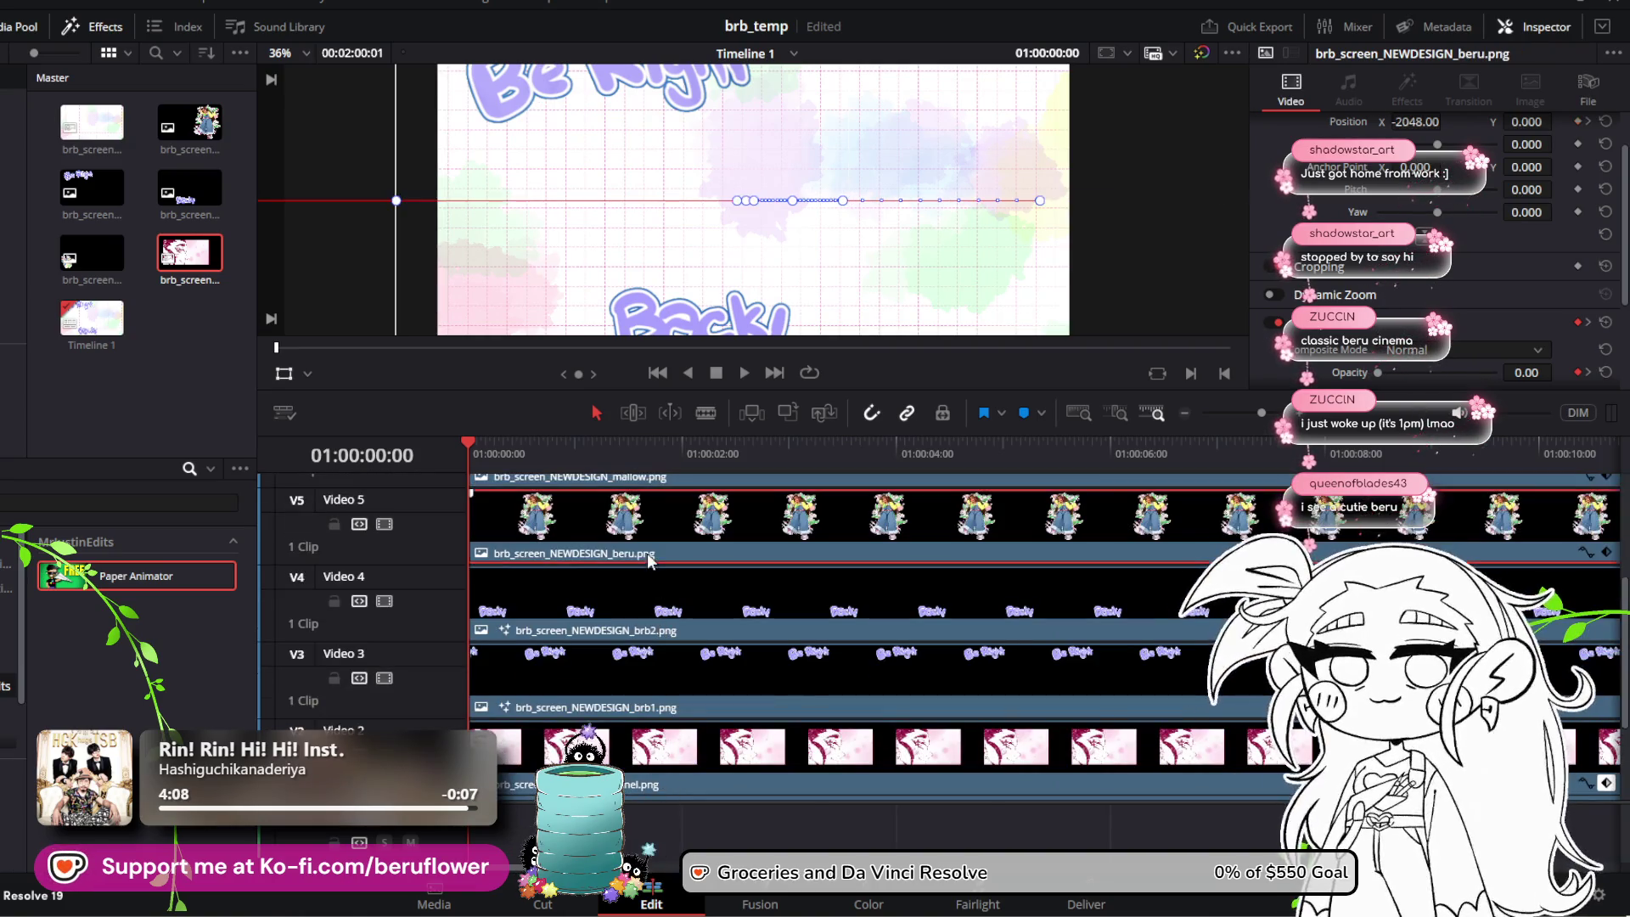
{"action": "scroll", "coordinate": [791, 268], "scroll_direction": "down", "scroll_amount": 1}
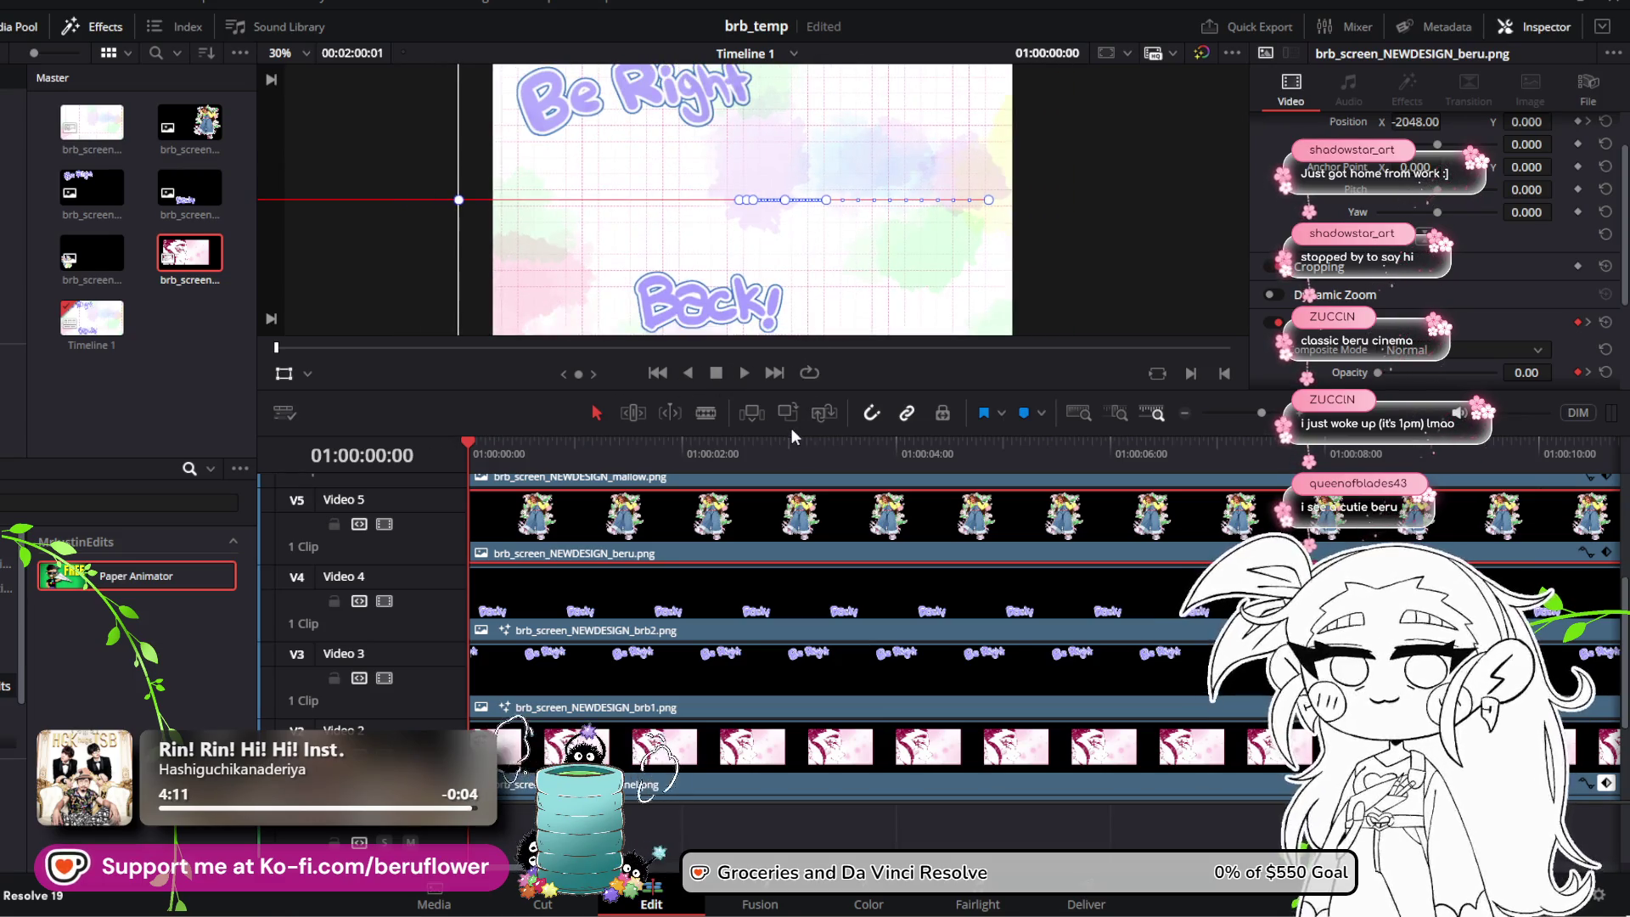
{"action": "mouse_move", "coordinate": [791, 429]}
{"action": "left_mouse_down"}
{"action": "mouse_move", "coordinate": [788, 516]}
{"action": "mouse_move", "coordinate": [788, 459]}
{"action": "left_mouse_up"}
{"action": "scroll", "coordinate": [615, 546], "scroll_direction": "up", "scroll_amount": 3}
{"action": "scroll", "coordinate": [613, 539], "scroll_direction": "up", "scroll_amount": 2}
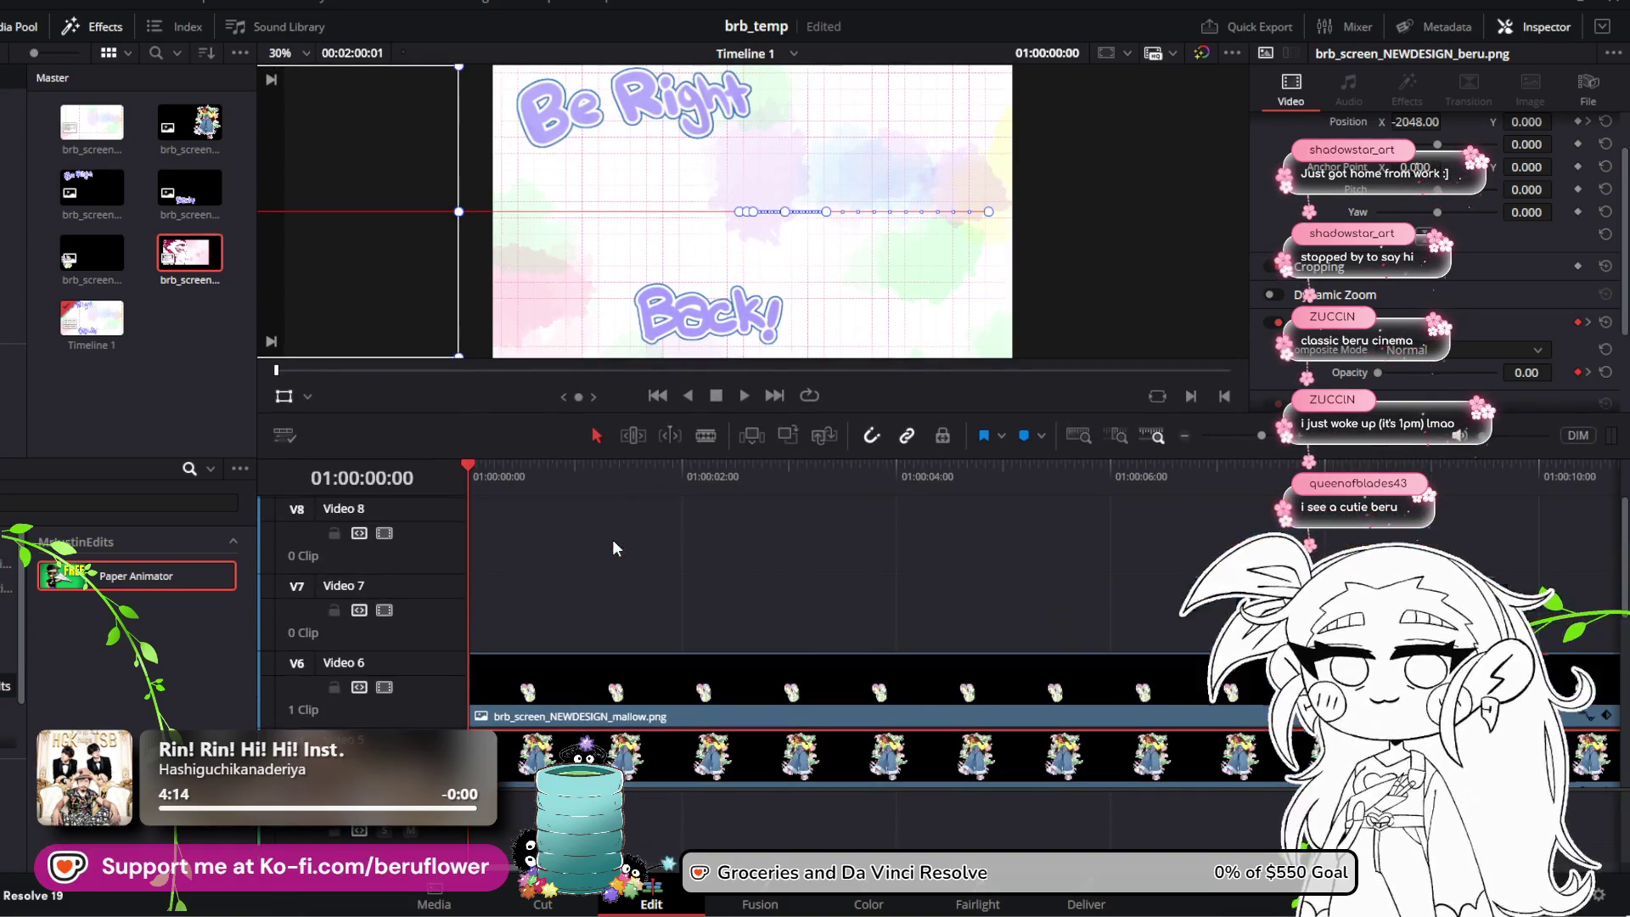
{"action": "scroll", "coordinate": [623, 552], "scroll_direction": "up", "scroll_amount": 1}
{"action": "scroll", "coordinate": [642, 586], "scroll_direction": "down", "scroll_amount": 3}
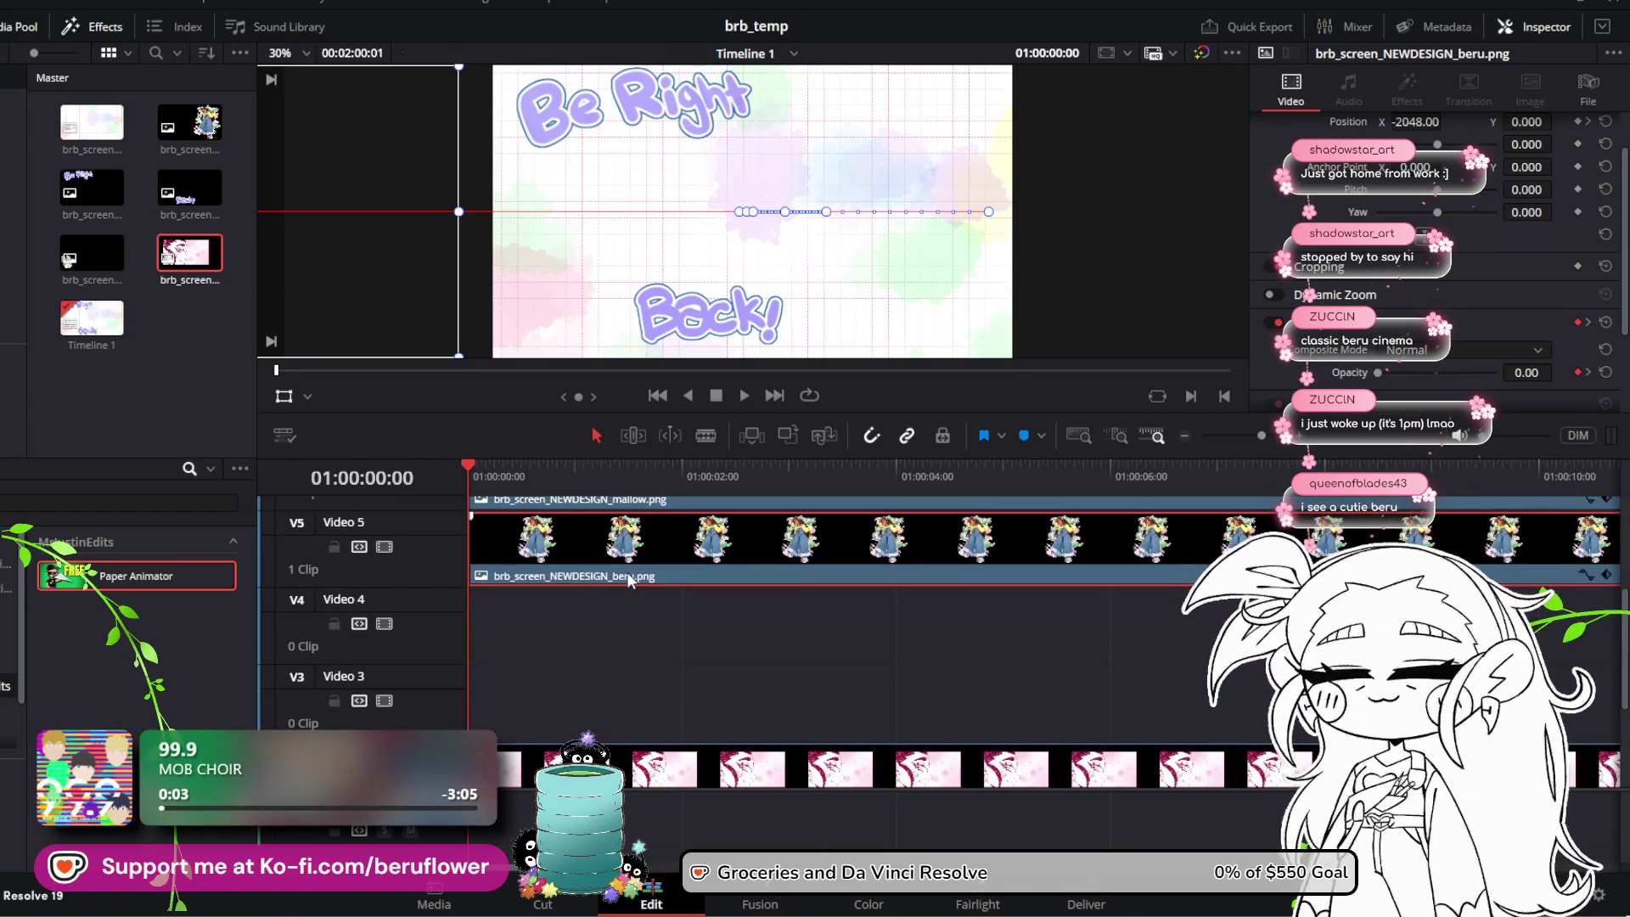
{"action": "scroll", "coordinate": [626, 682], "scroll_direction": "down", "scroll_amount": 2}
{"action": "scroll", "coordinate": [626, 684], "scroll_direction": "up", "scroll_amount": 5}
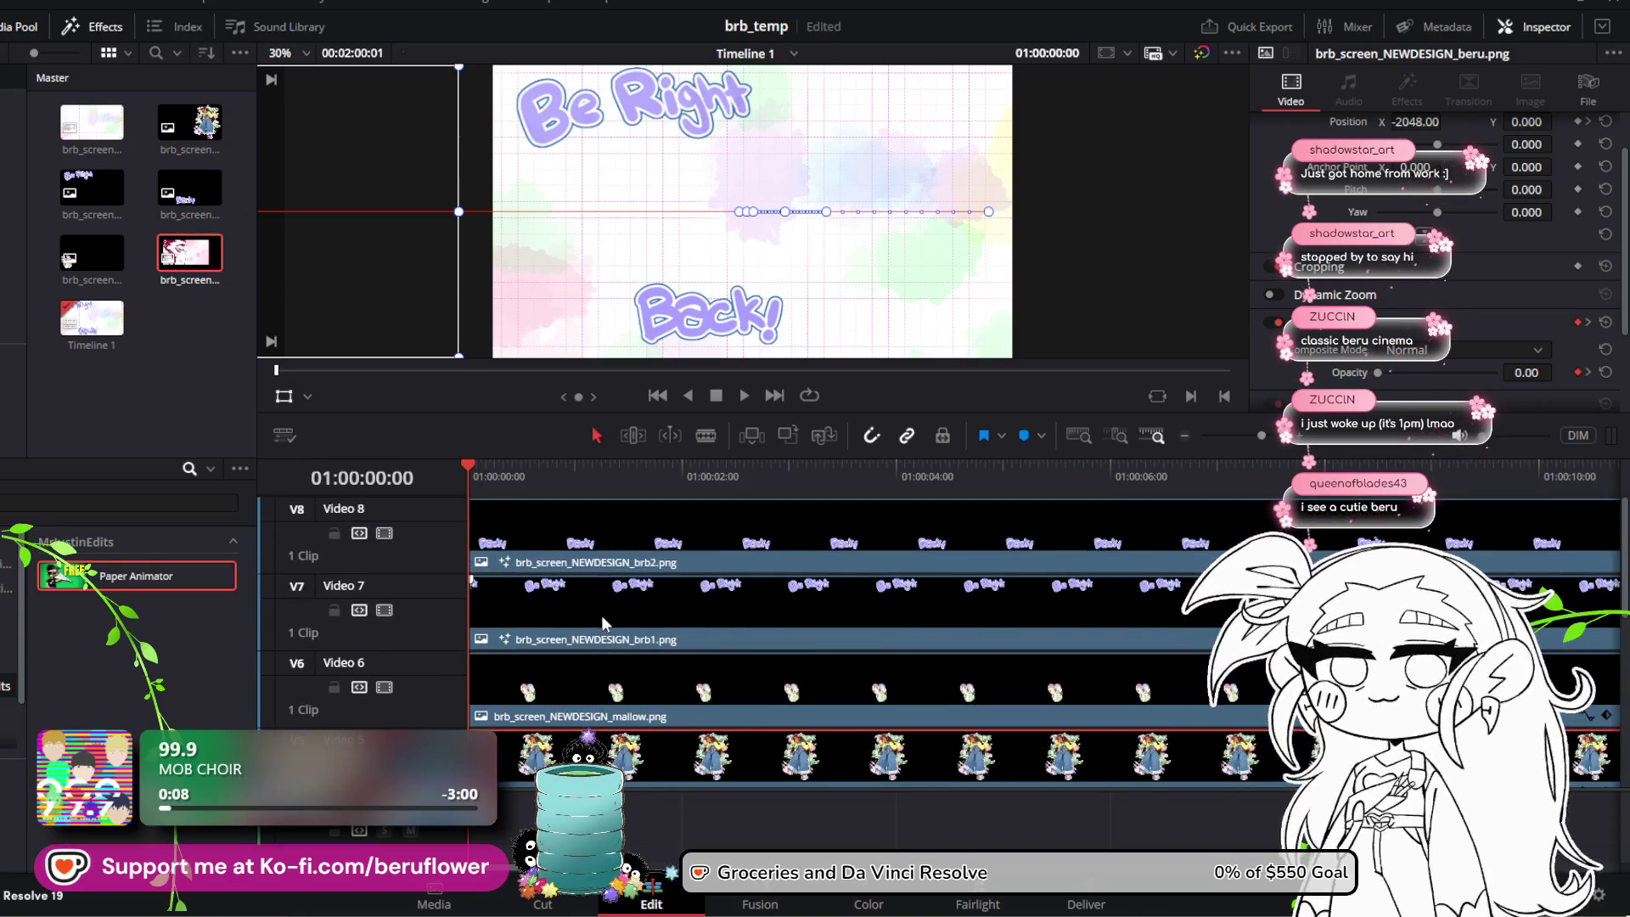
Step: Drag both title clips between tracks, settling brb1 on Video 7 beneath brb2 on Video 8
{"action": "left_click", "coordinate": [601, 615]}
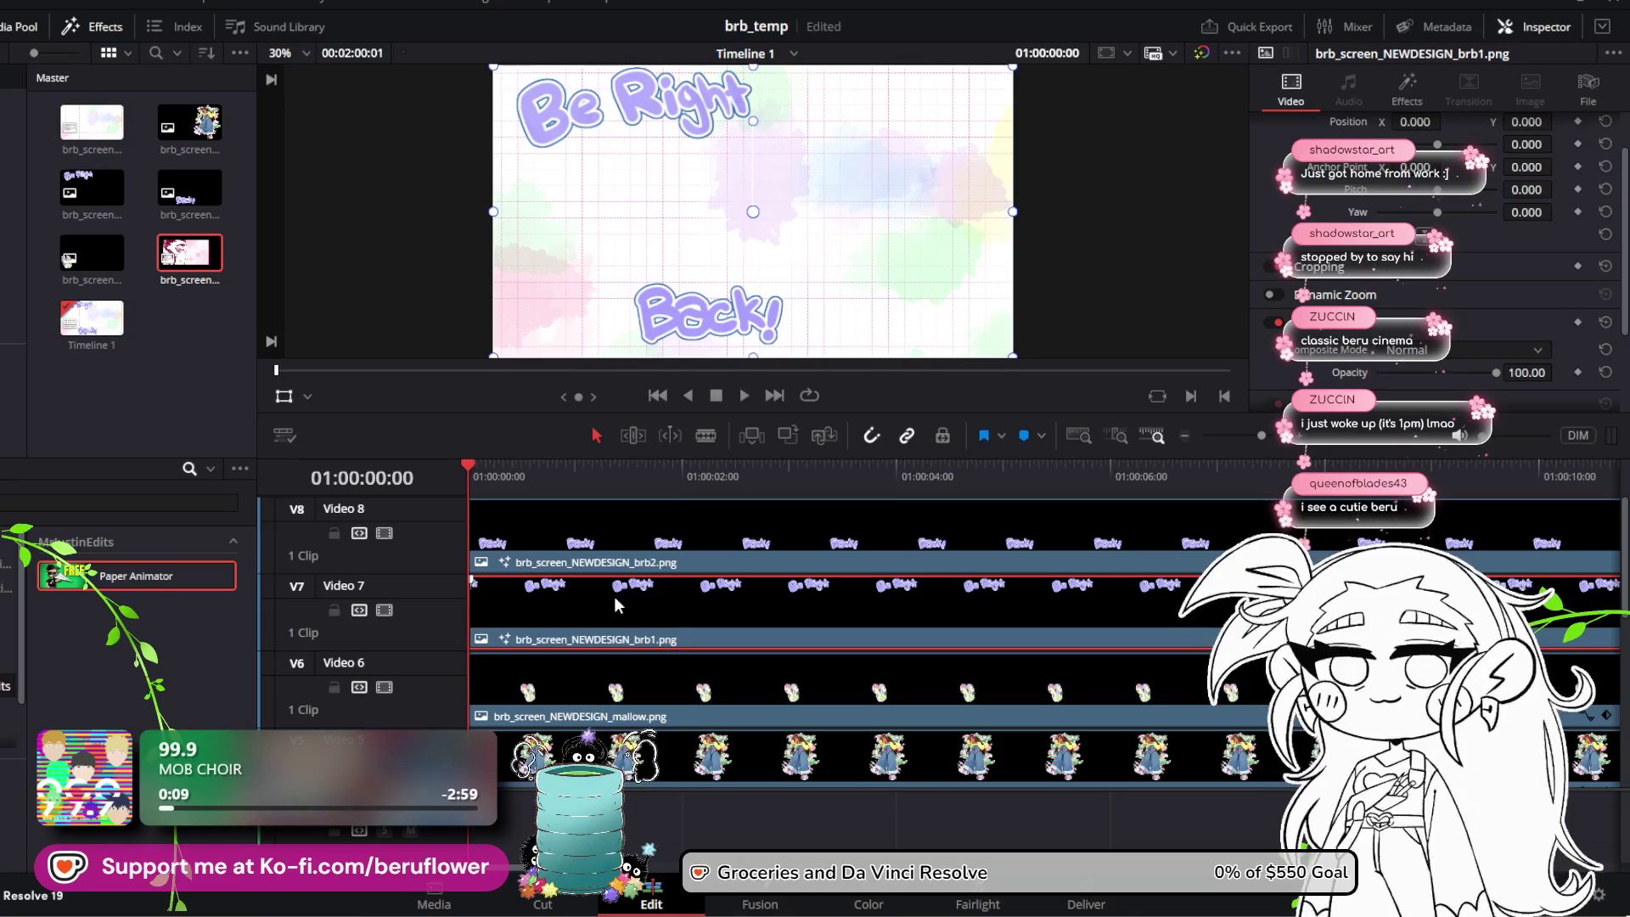
{"action": "left_click", "coordinate": [624, 563], "text": "ctrl"}
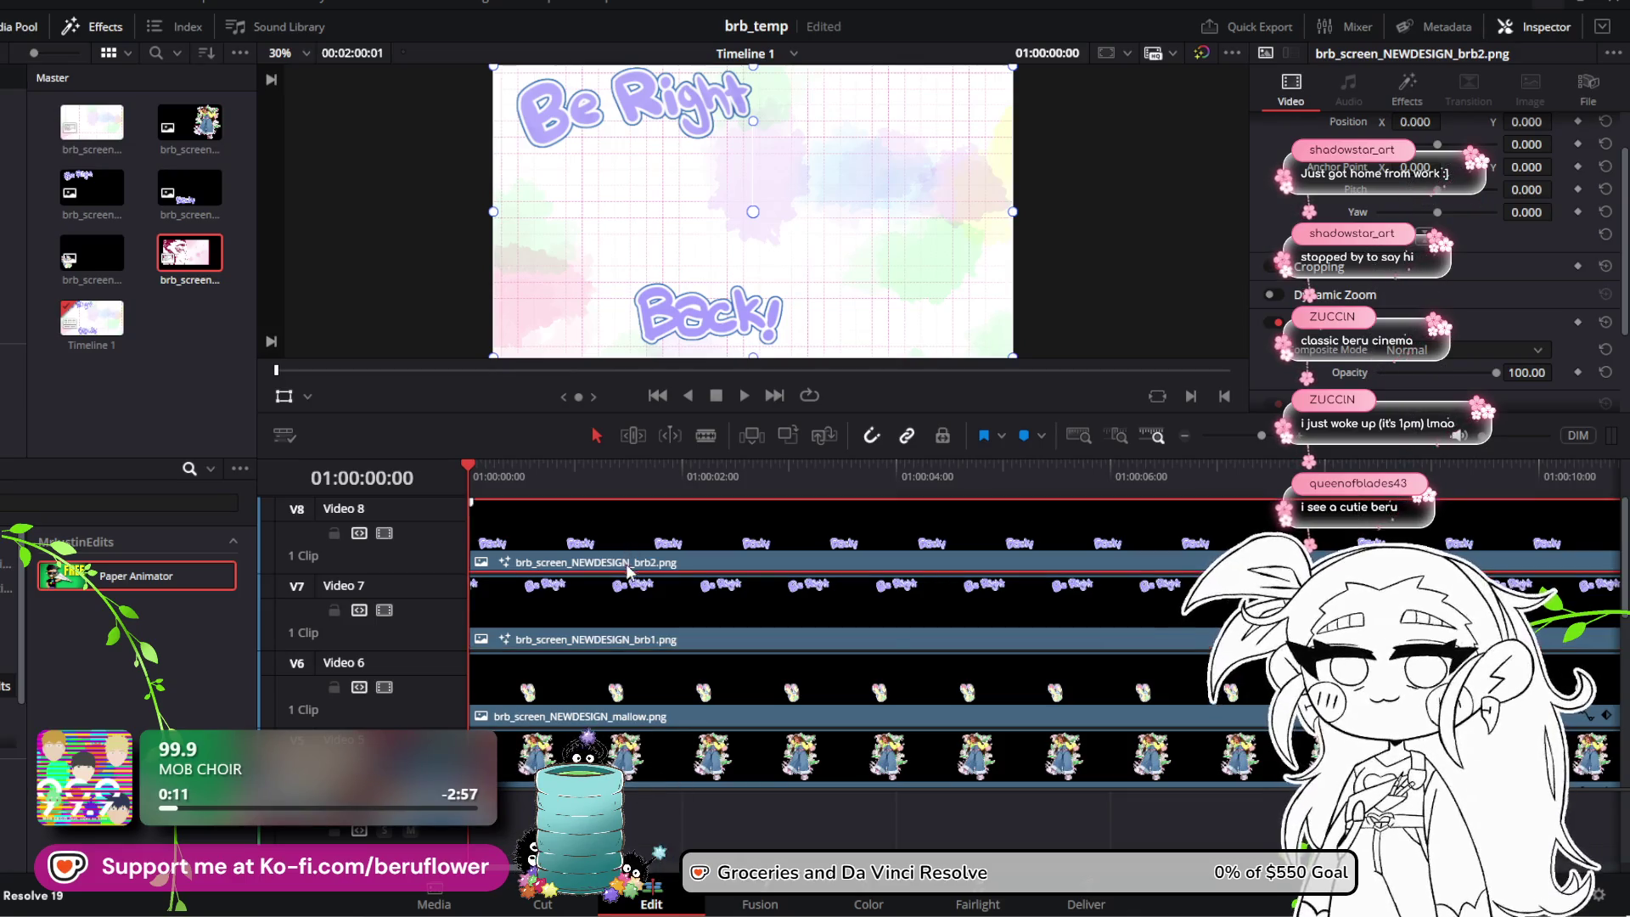
{"action": "mouse_move", "coordinate": [625, 595]}
{"action": "left_mouse_down"}
{"action": "mouse_move", "coordinate": [636, 801]}
{"action": "mouse_move", "coordinate": [663, 634]}
{"action": "mouse_move", "coordinate": [605, 665]}
{"action": "mouse_move", "coordinate": [654, 749]}
{"action": "left_mouse_up"}
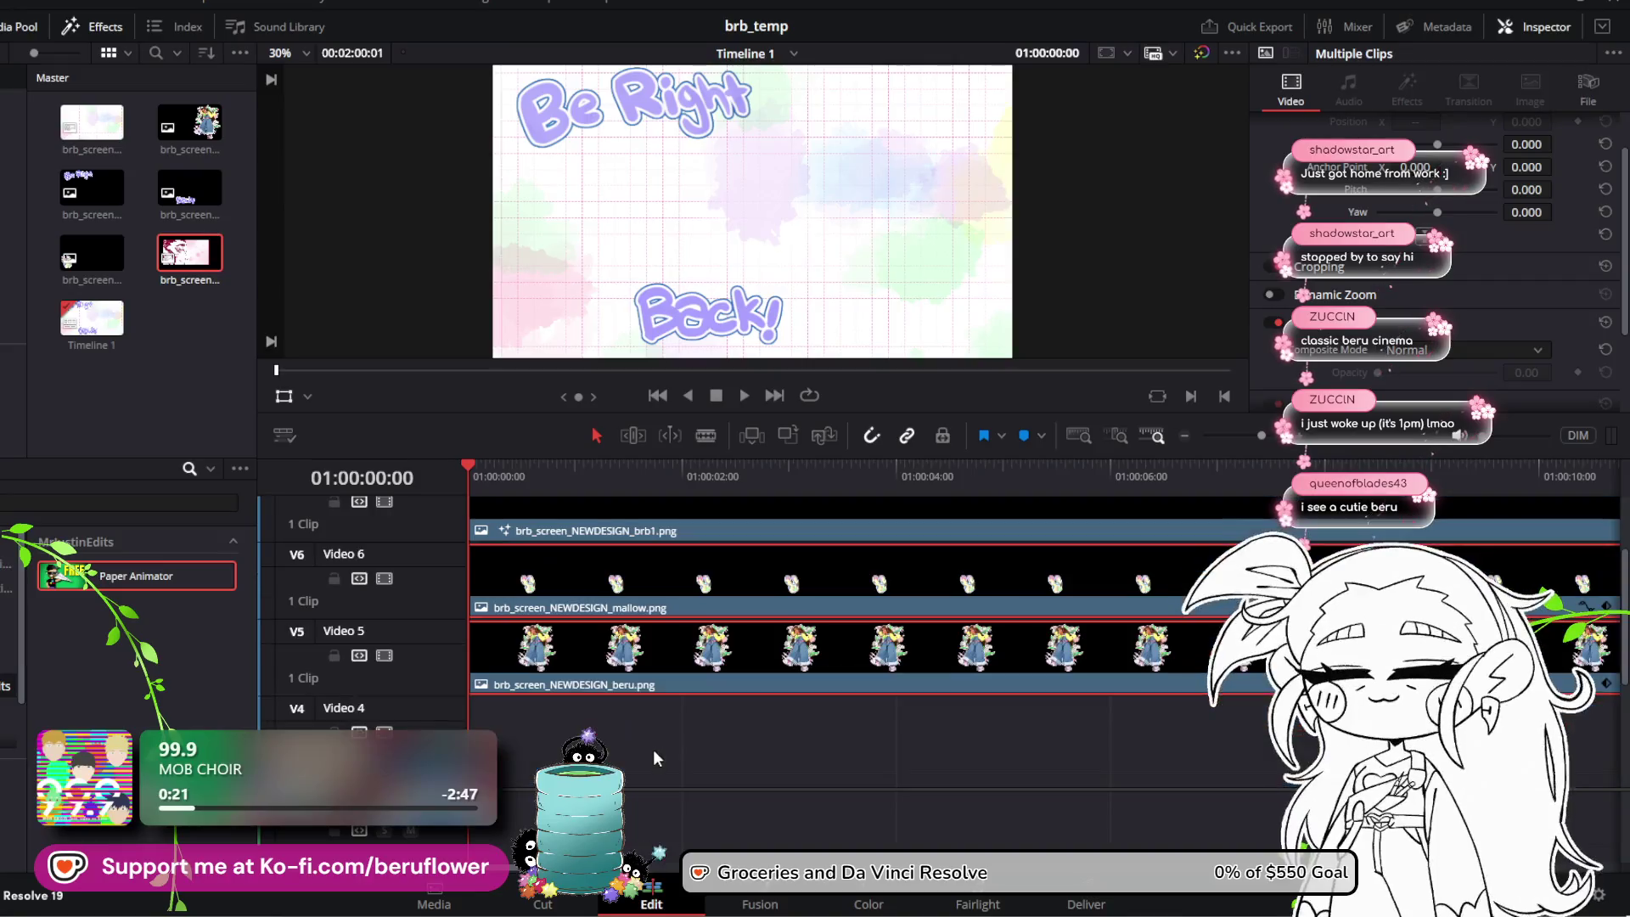
{"action": "scroll", "coordinate": [618, 593], "scroll_direction": "up", "scroll_amount": 2}
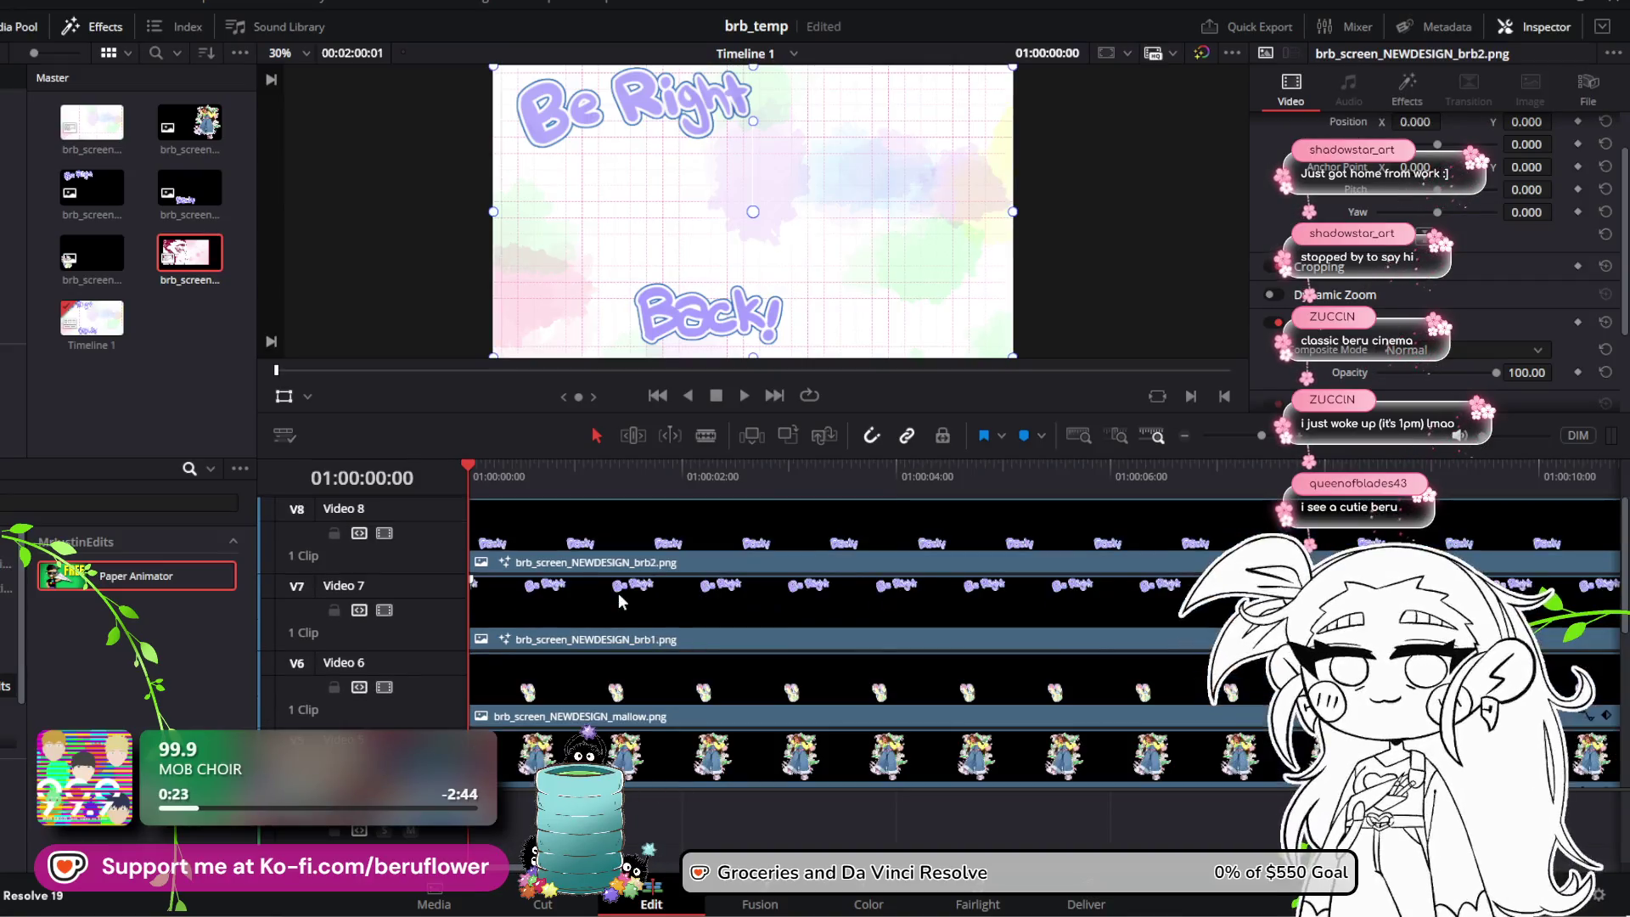
{"action": "left_click_drag", "start_coordinate": [616, 598], "coordinate": [599, 747]}
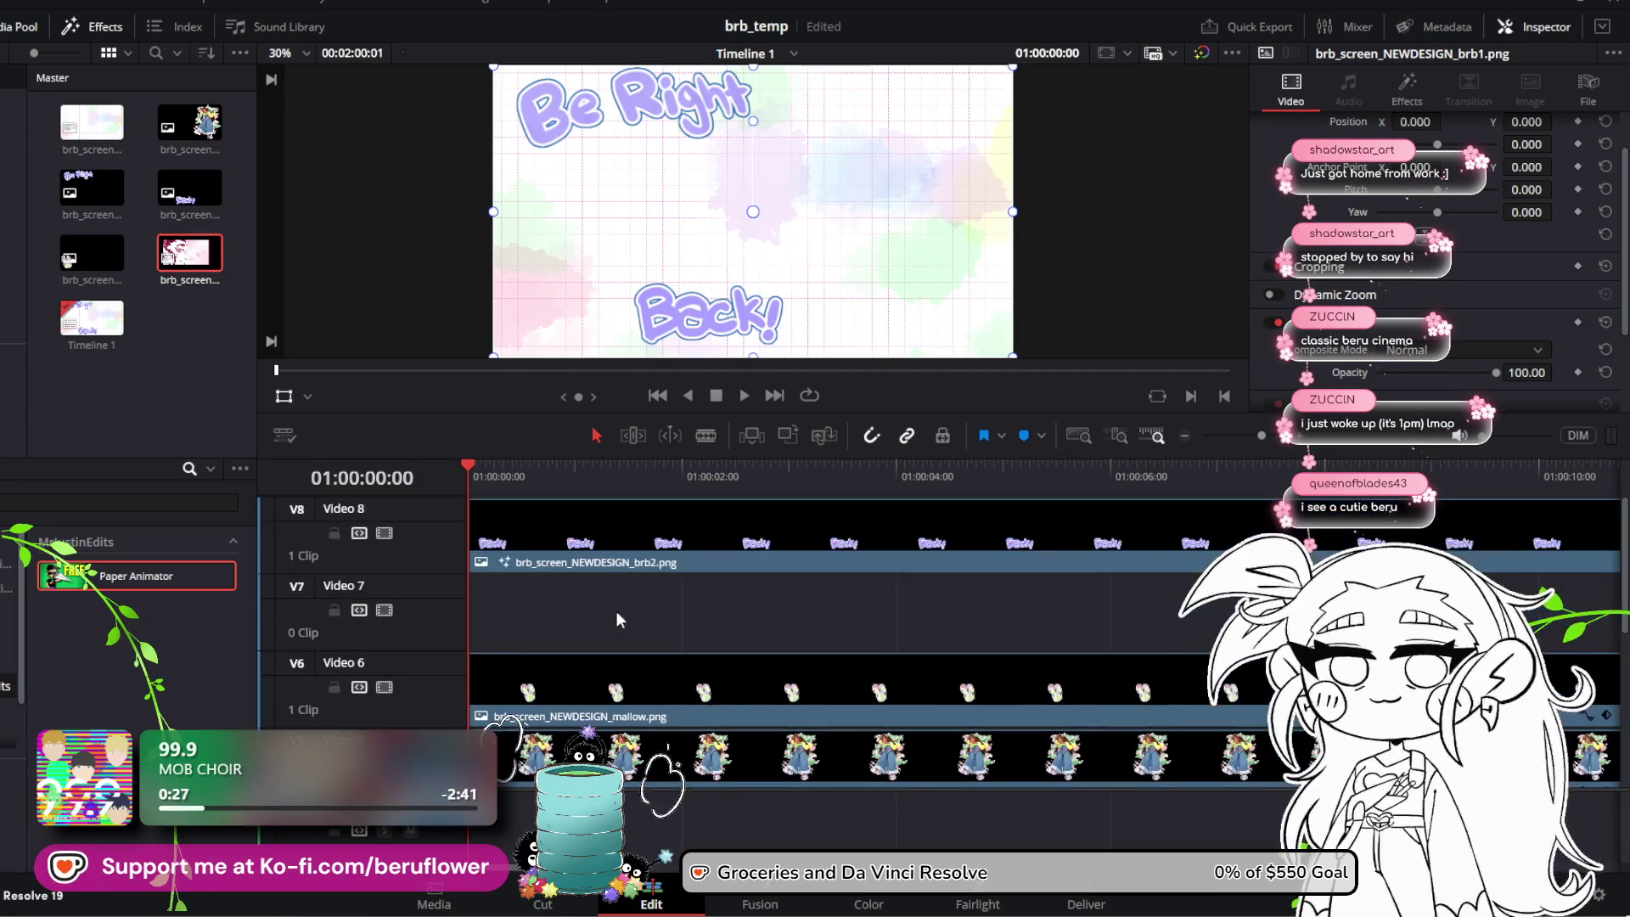
{"action": "scroll", "coordinate": [615, 609], "scroll_direction": "down", "scroll_amount": 2}
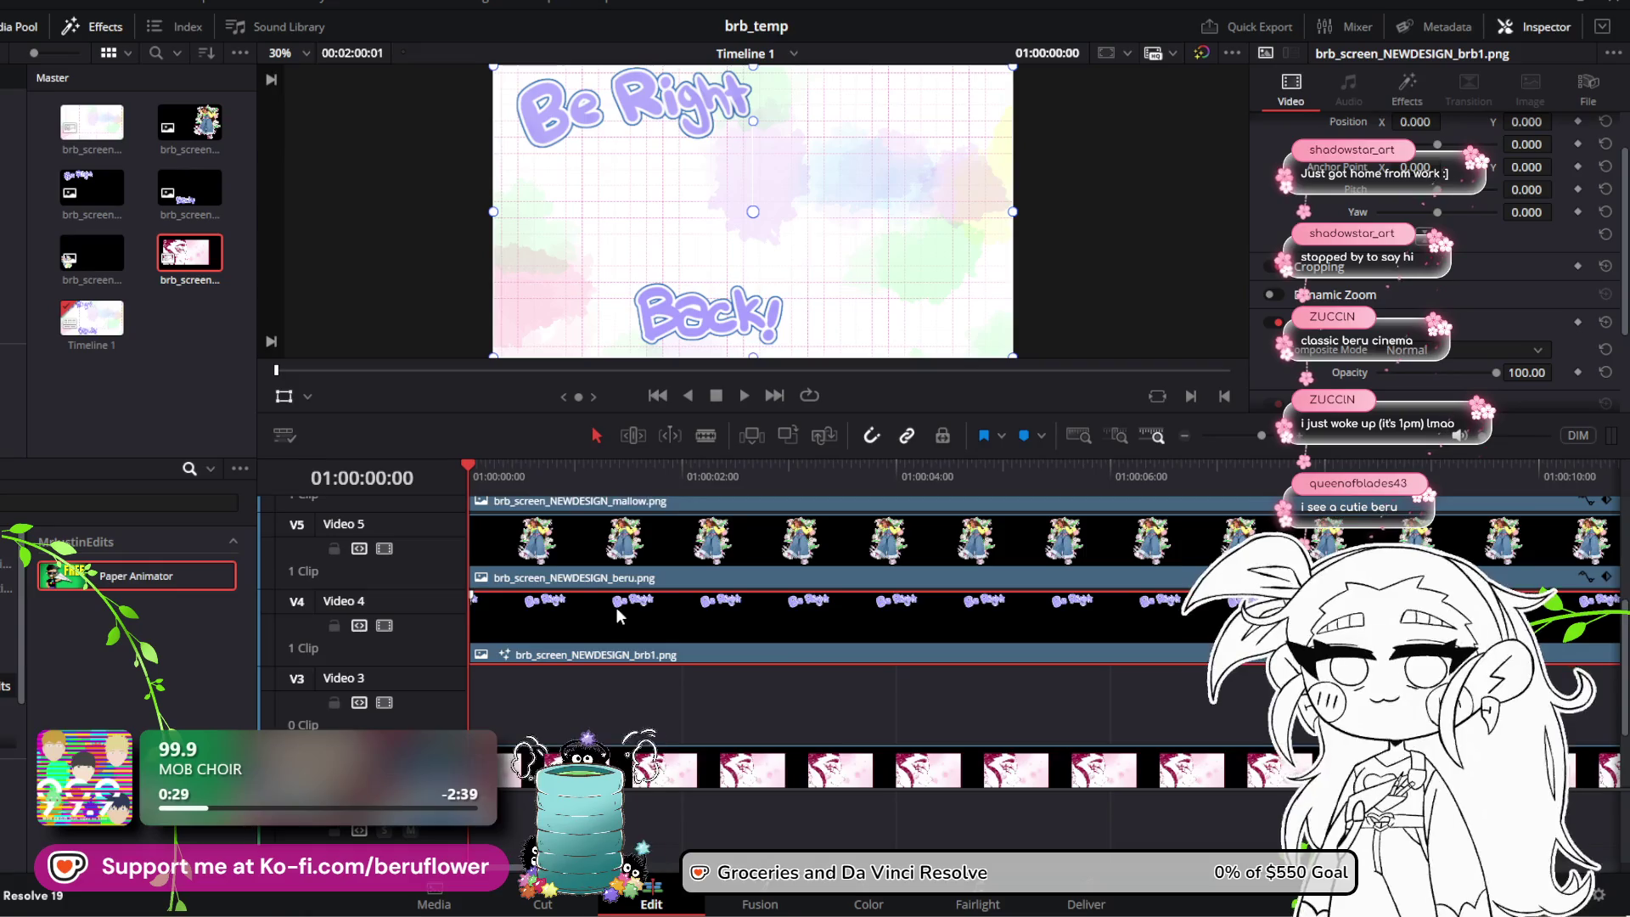
{"action": "scroll", "coordinate": [616, 608], "scroll_direction": "up", "scroll_amount": 3}
{"action": "mouse_move", "coordinate": [596, 625]}
{"action": "left_mouse_down"}
{"action": "mouse_move", "coordinate": [595, 788]}
{"action": "mouse_move", "coordinate": [609, 634]}
{"action": "left_mouse_up"}
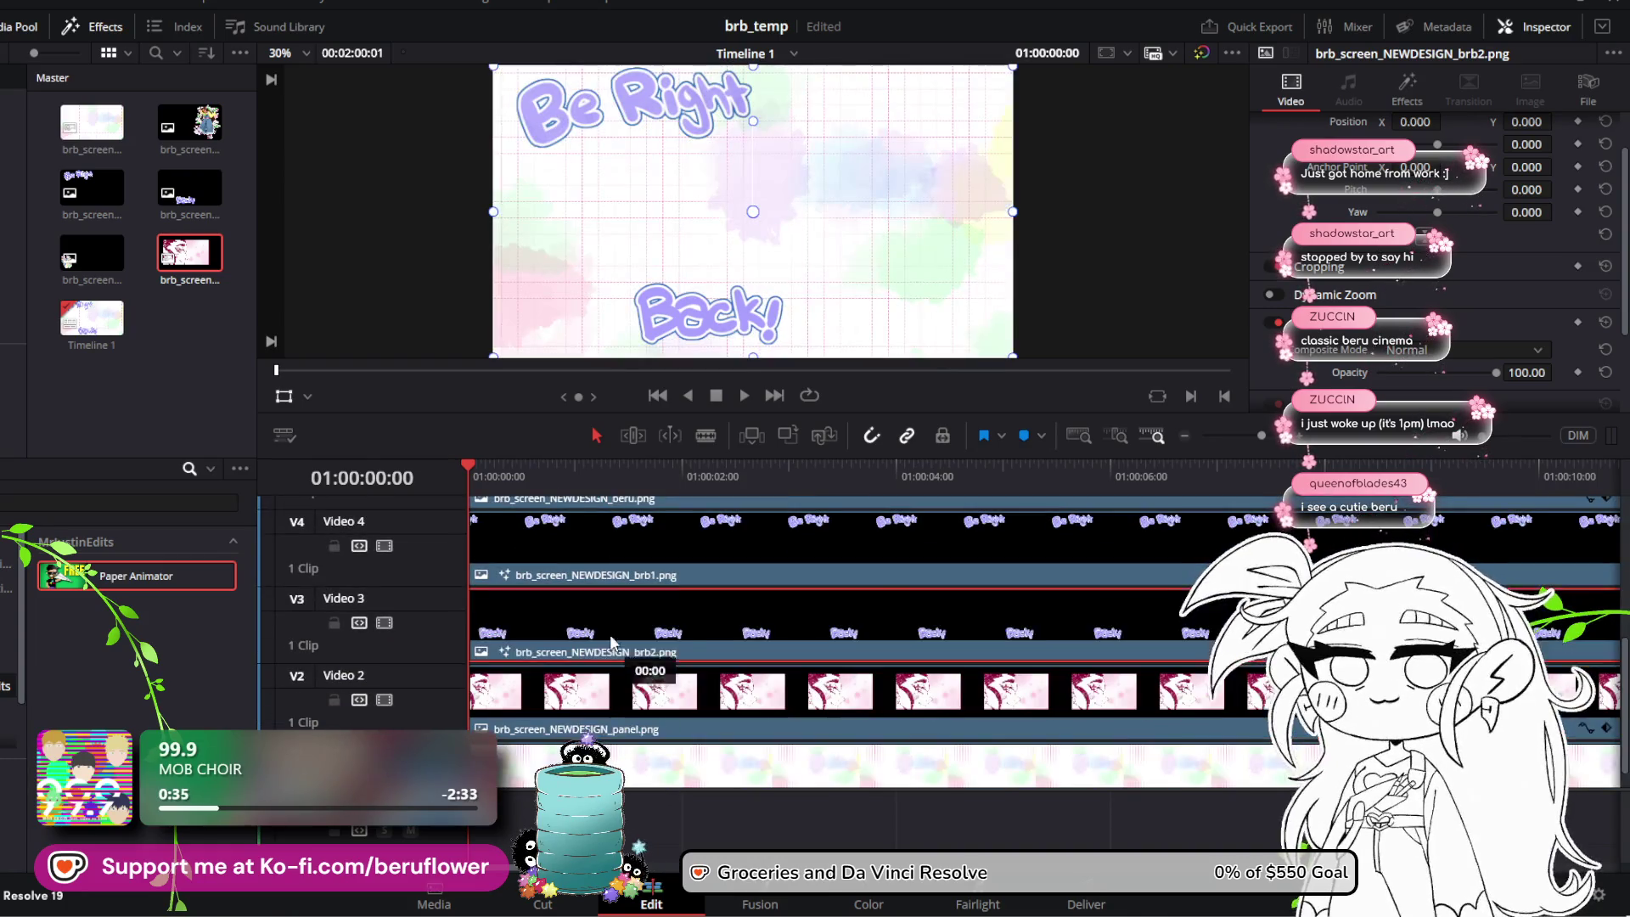
{"action": "scroll", "coordinate": [612, 624], "scroll_direction": "up", "scroll_amount": 3}
{"action": "scroll", "coordinate": [621, 637], "scroll_direction": "down", "scroll_amount": 2}
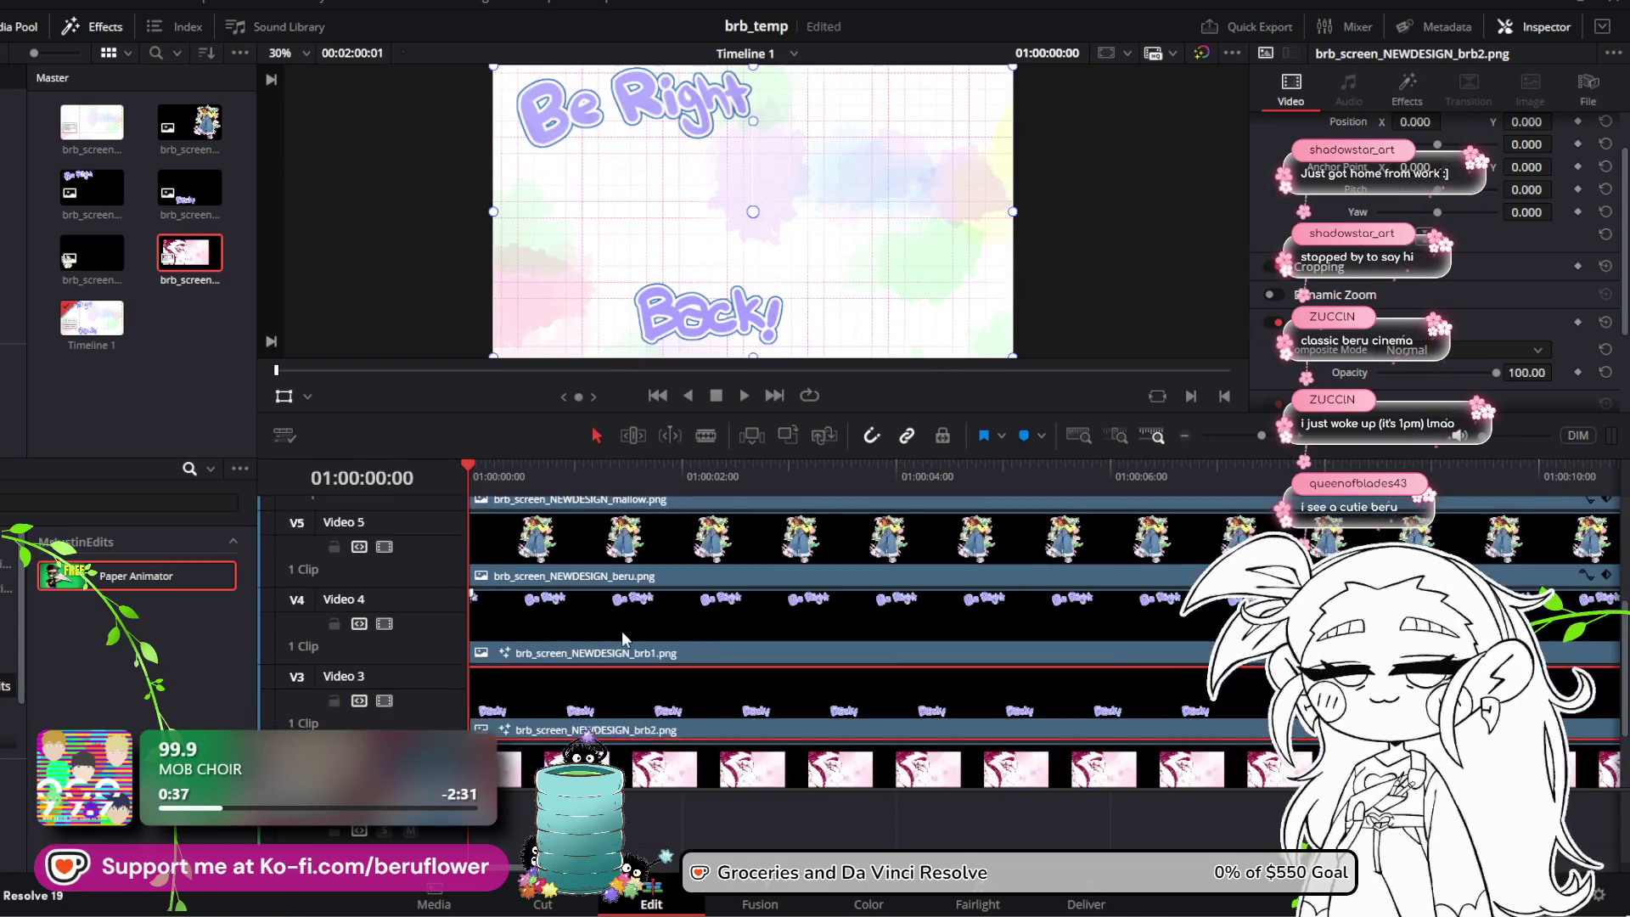
{"action": "scroll", "coordinate": [619, 628], "scroll_direction": "up", "scroll_amount": 2}
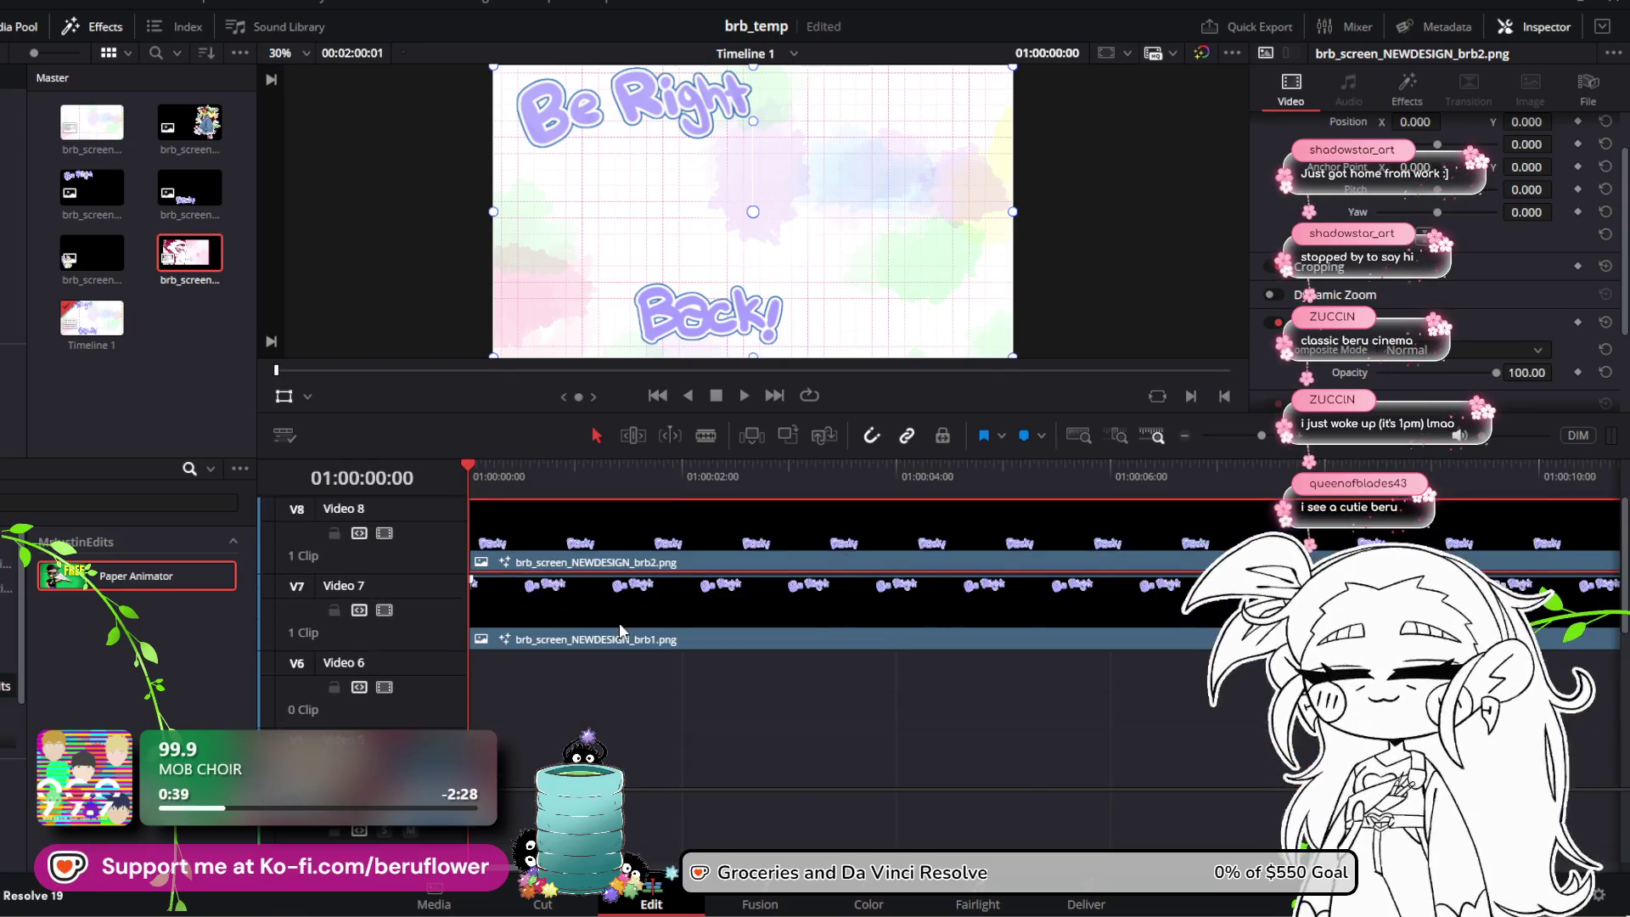
Step: Move the brb1 title clip down the track stack toward Video 5
{"action": "mouse_move", "coordinate": [609, 630]}
{"action": "left_mouse_down"}
{"action": "mouse_move", "coordinate": [588, 659]}
{"action": "mouse_move", "coordinate": [584, 633]}
{"action": "mouse_move", "coordinate": [580, 665]}
{"action": "left_mouse_up"}
{"action": "scroll", "coordinate": [588, 649], "scroll_direction": "up", "scroll_amount": 2}
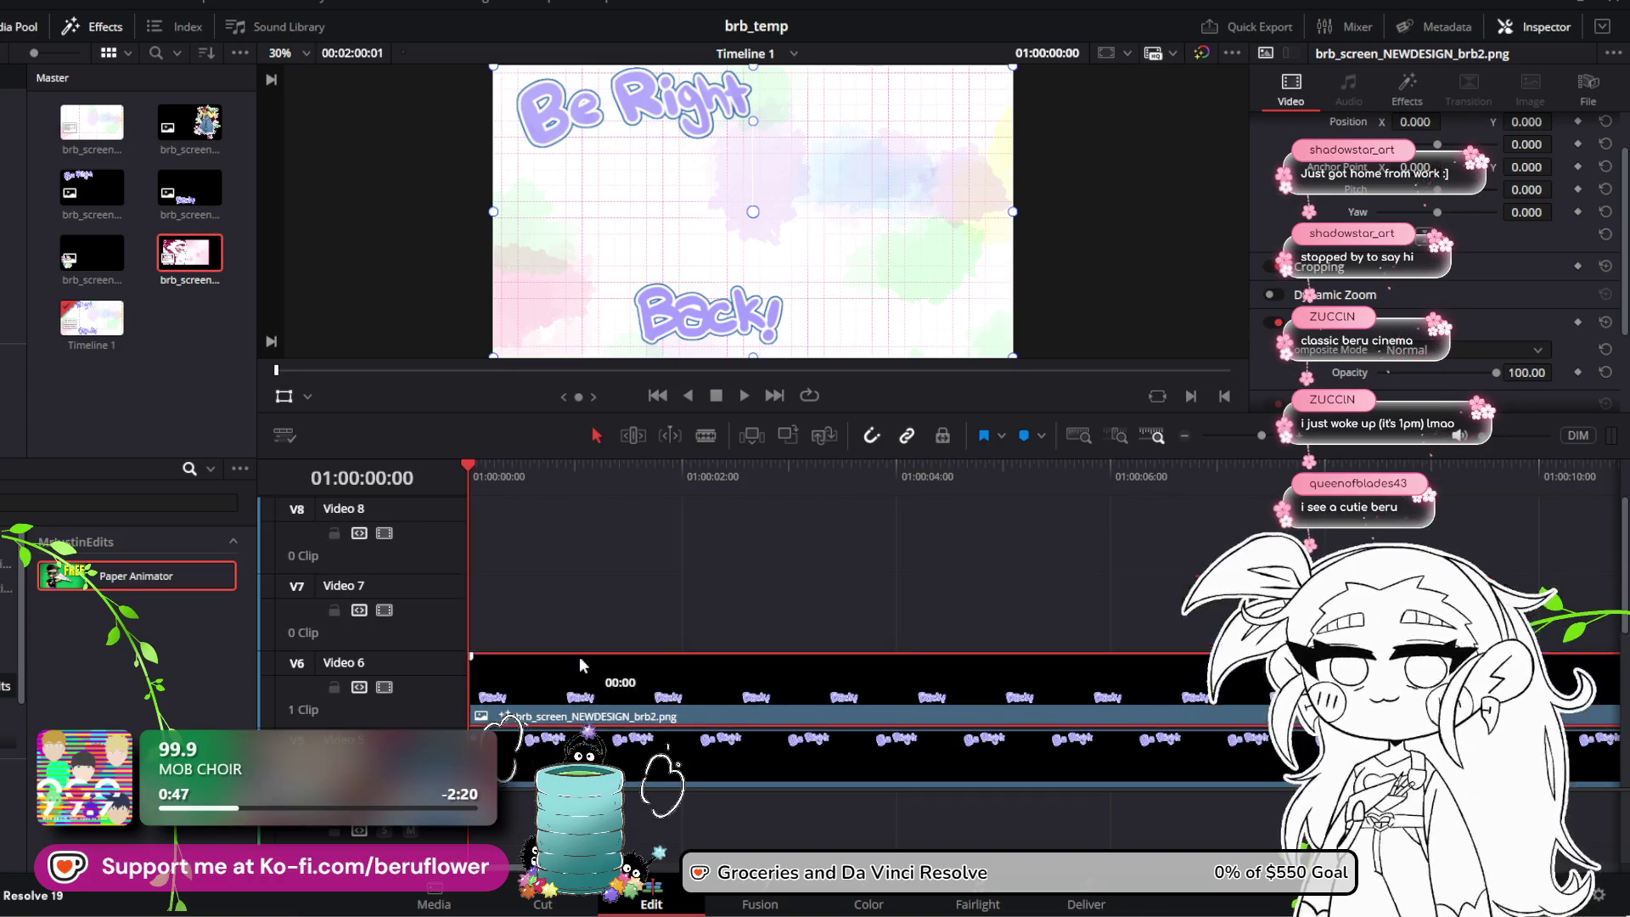
{"action": "scroll", "coordinate": [581, 642], "scroll_direction": "down", "scroll_amount": 1}
{"action": "scroll", "coordinate": [583, 579], "scroll_direction": "down", "scroll_amount": 1}
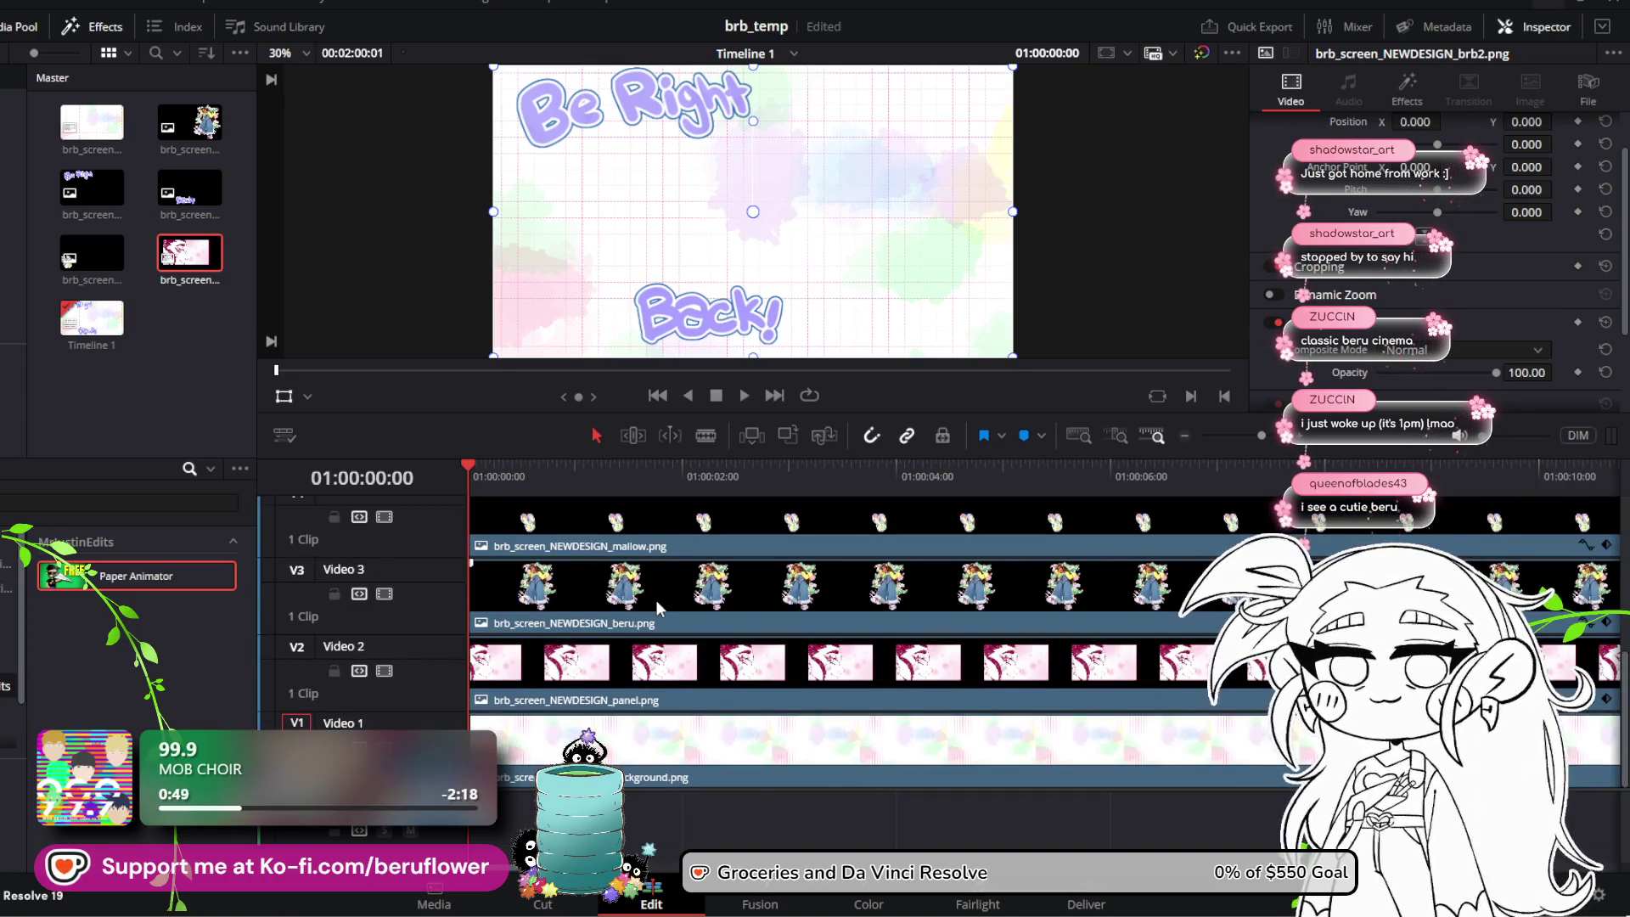
{"action": "scroll", "coordinate": [656, 608], "scroll_direction": "down", "scroll_amount": 1}
{"action": "scroll", "coordinate": [656, 599], "scroll_direction": "up", "scroll_amount": 1}
{"action": "scroll", "coordinate": [661, 577], "scroll_direction": "up", "scroll_amount": 1}
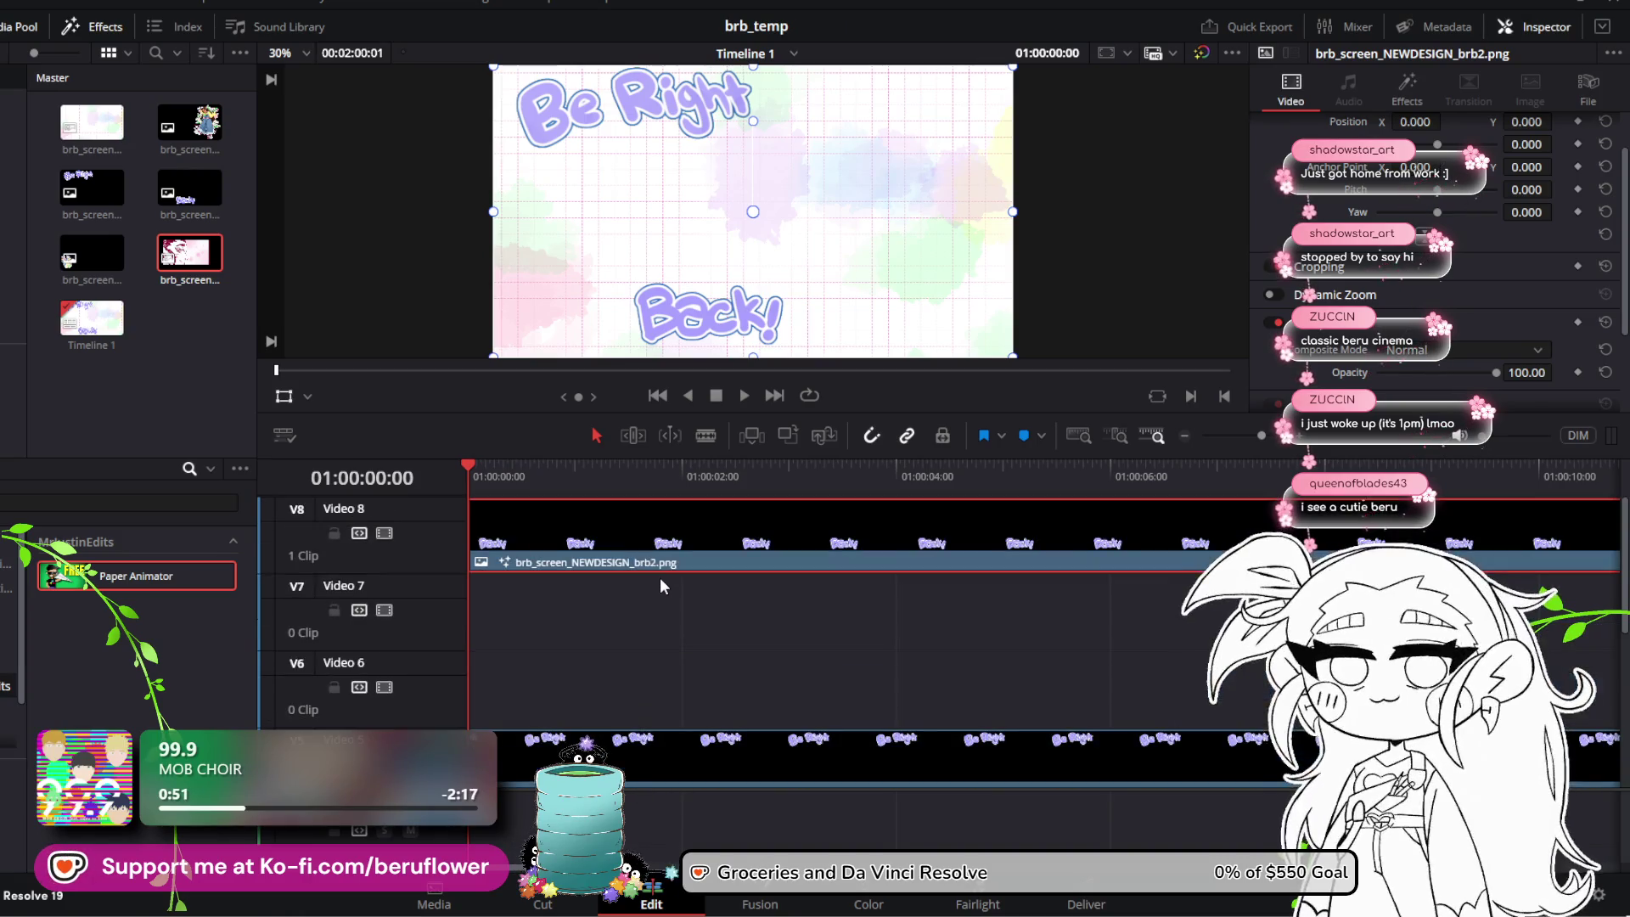
{"action": "scroll", "coordinate": [638, 686], "scroll_direction": "down", "scroll_amount": 1}
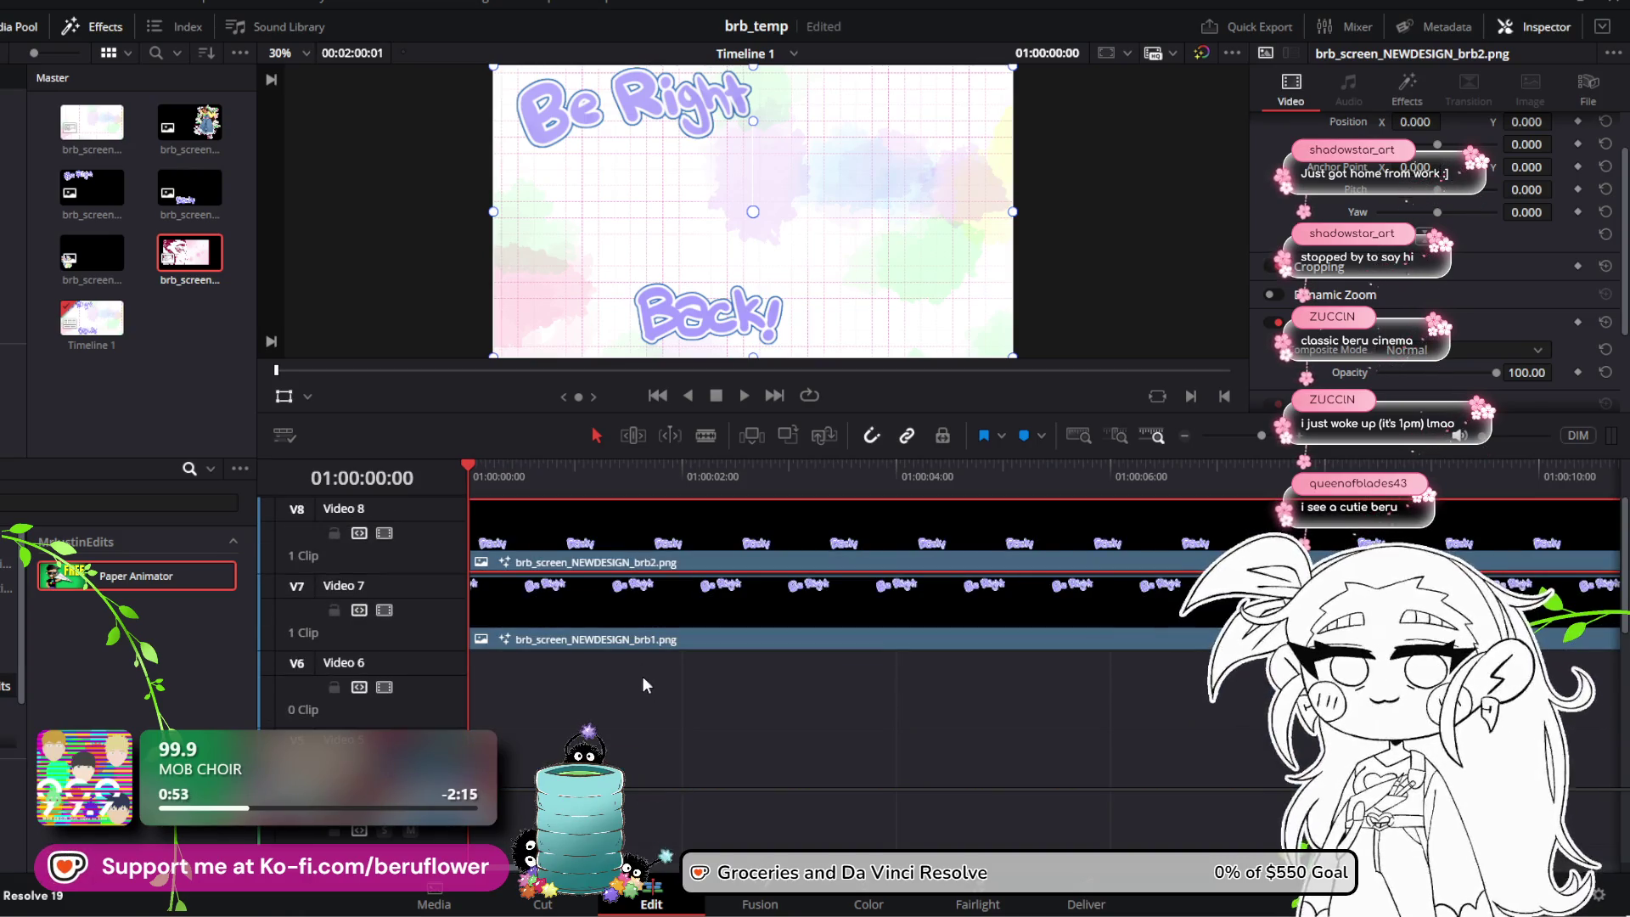
{"action": "scroll", "coordinate": [642, 679], "scroll_direction": "down", "scroll_amount": 1}
{"action": "scroll", "coordinate": [642, 679], "scroll_direction": "down", "scroll_amount": 1}
Step: Shift the mallow and beru character clips up to Video 6 and 5, then save
{"action": "left_click_drag", "start_coordinate": [671, 533], "coordinate": [699, 778]}
{"action": "left_click_drag", "start_coordinate": [697, 529], "coordinate": [691, 711]}
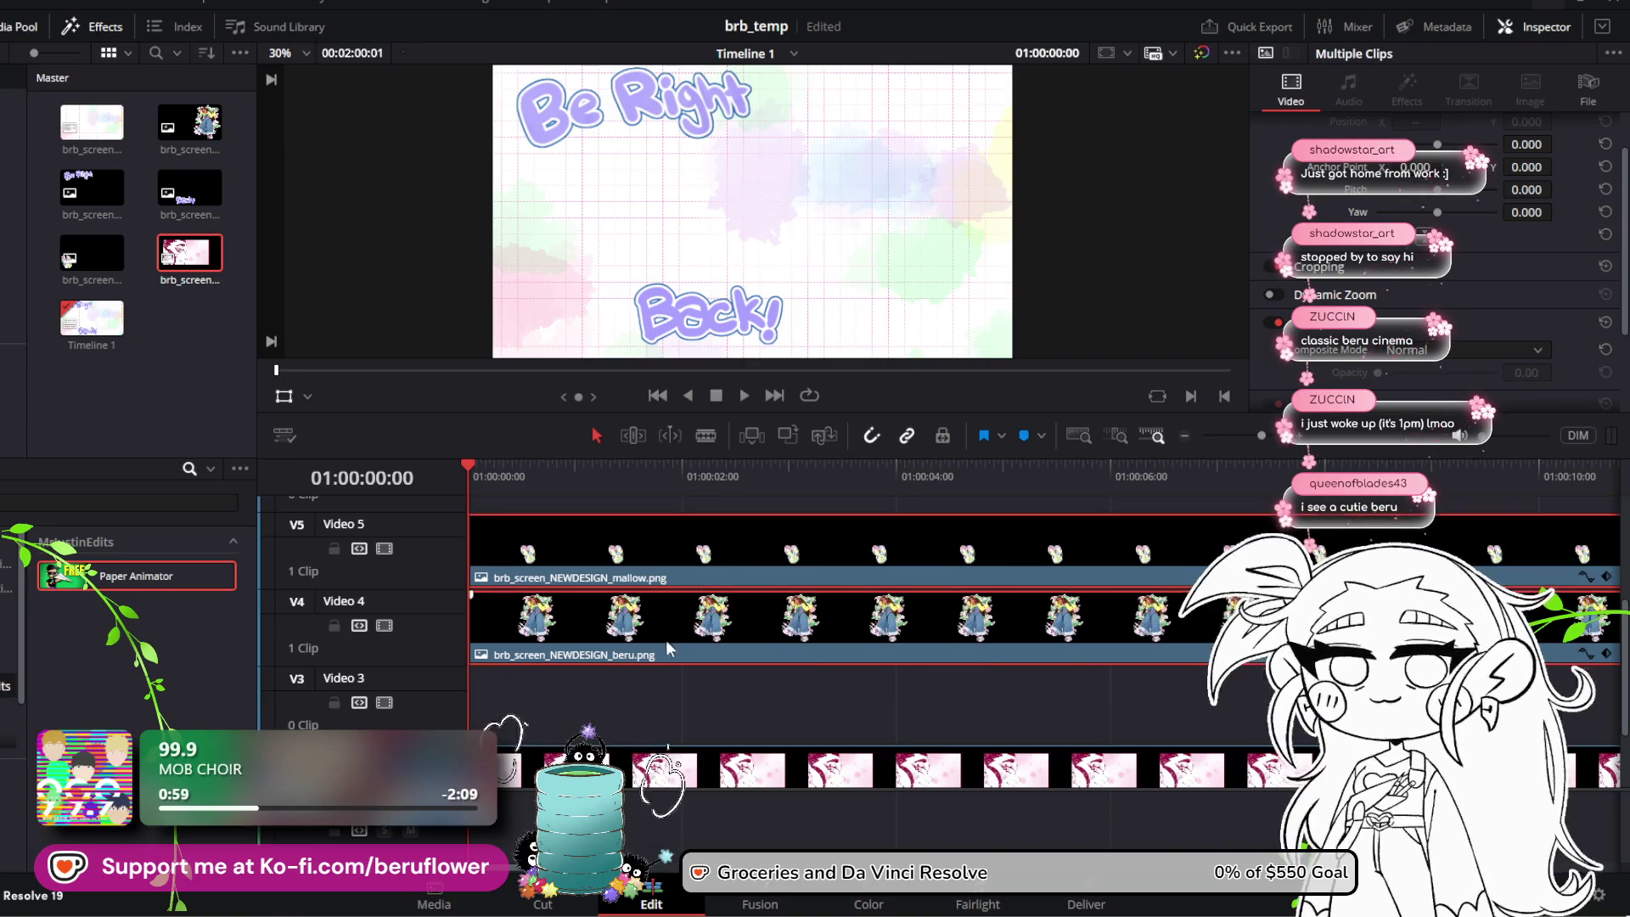
{"action": "key", "text": "alt+Up"}
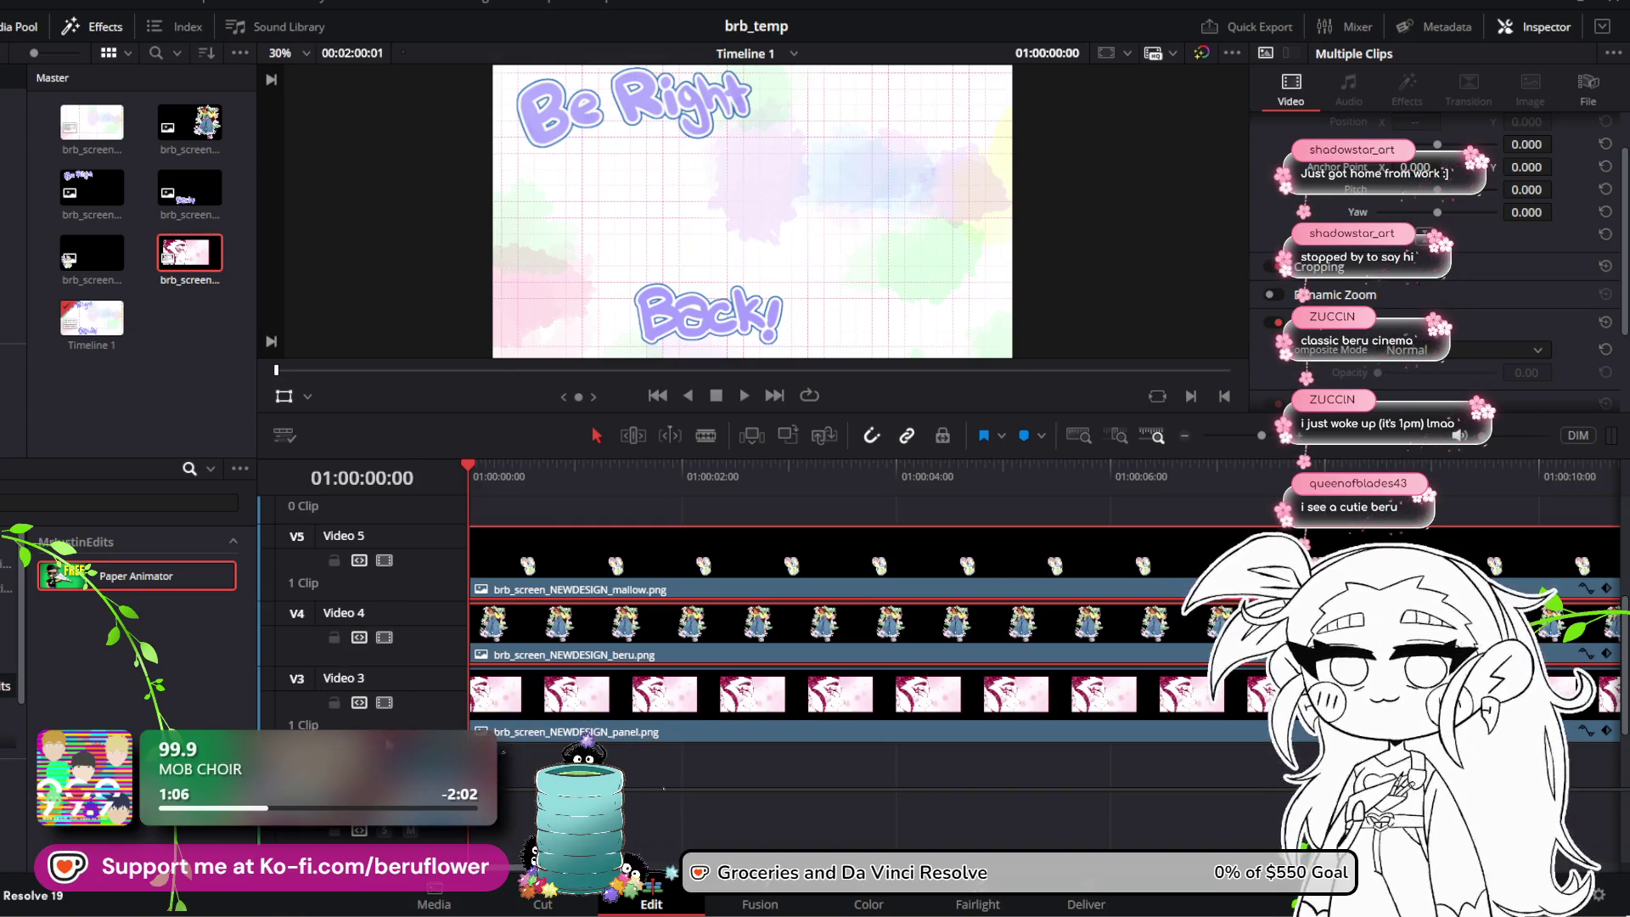
{"action": "scroll", "coordinate": [593, 517], "scroll_direction": "up", "scroll_amount": 2}
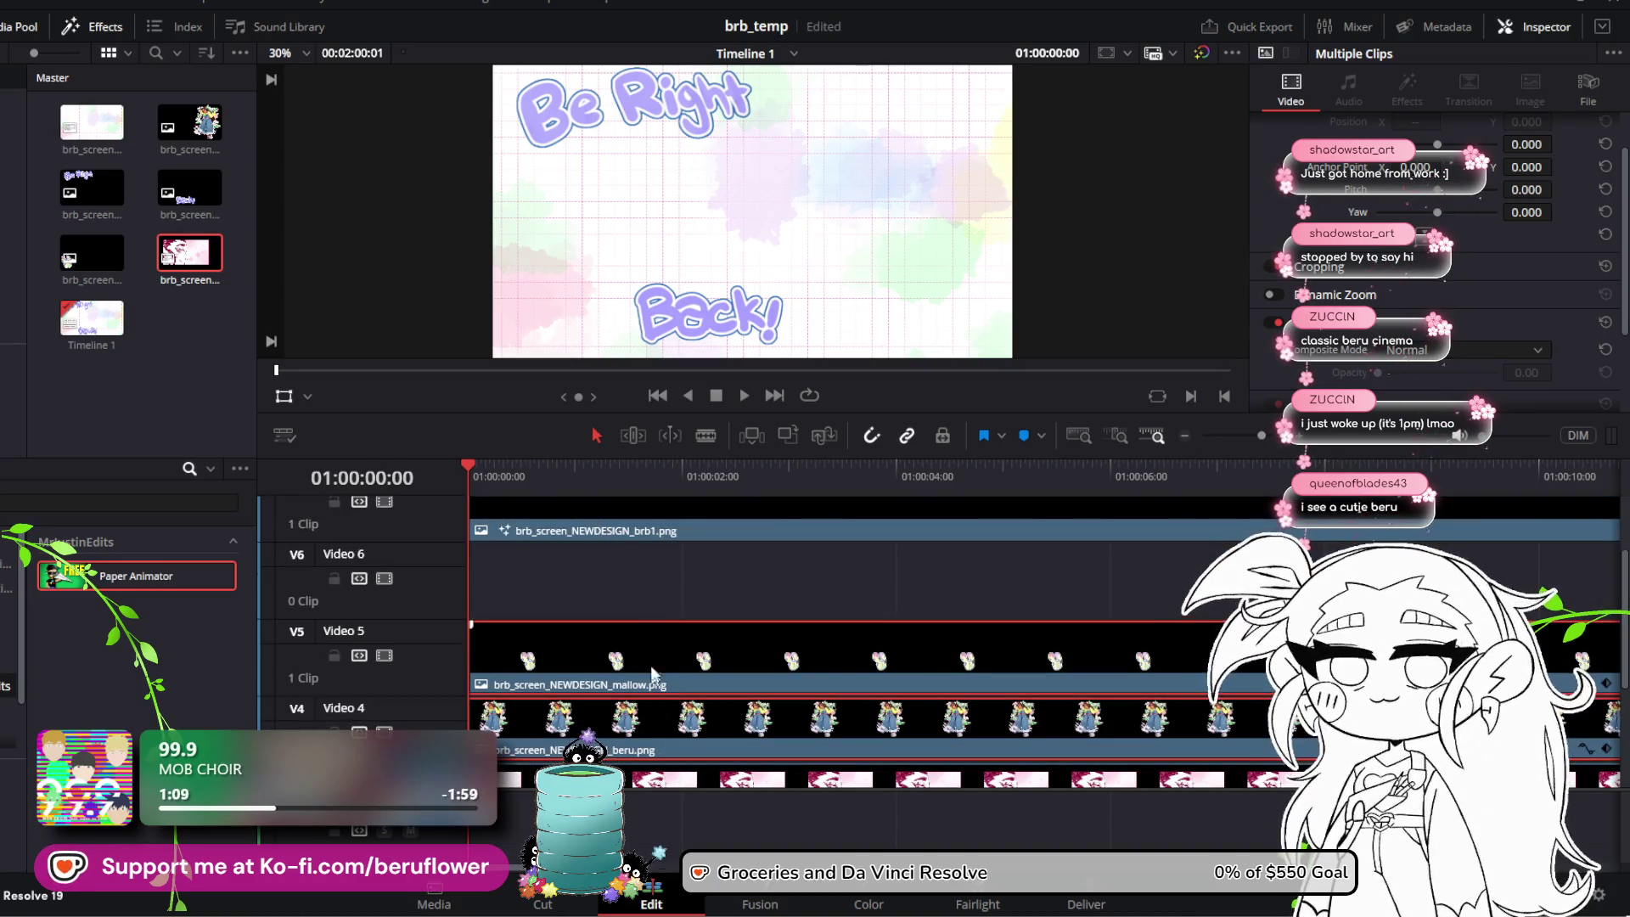
{"action": "left_click_drag", "start_coordinate": [663, 690], "coordinate": [665, 615]}
{"action": "left_click", "coordinate": [633, 718]}
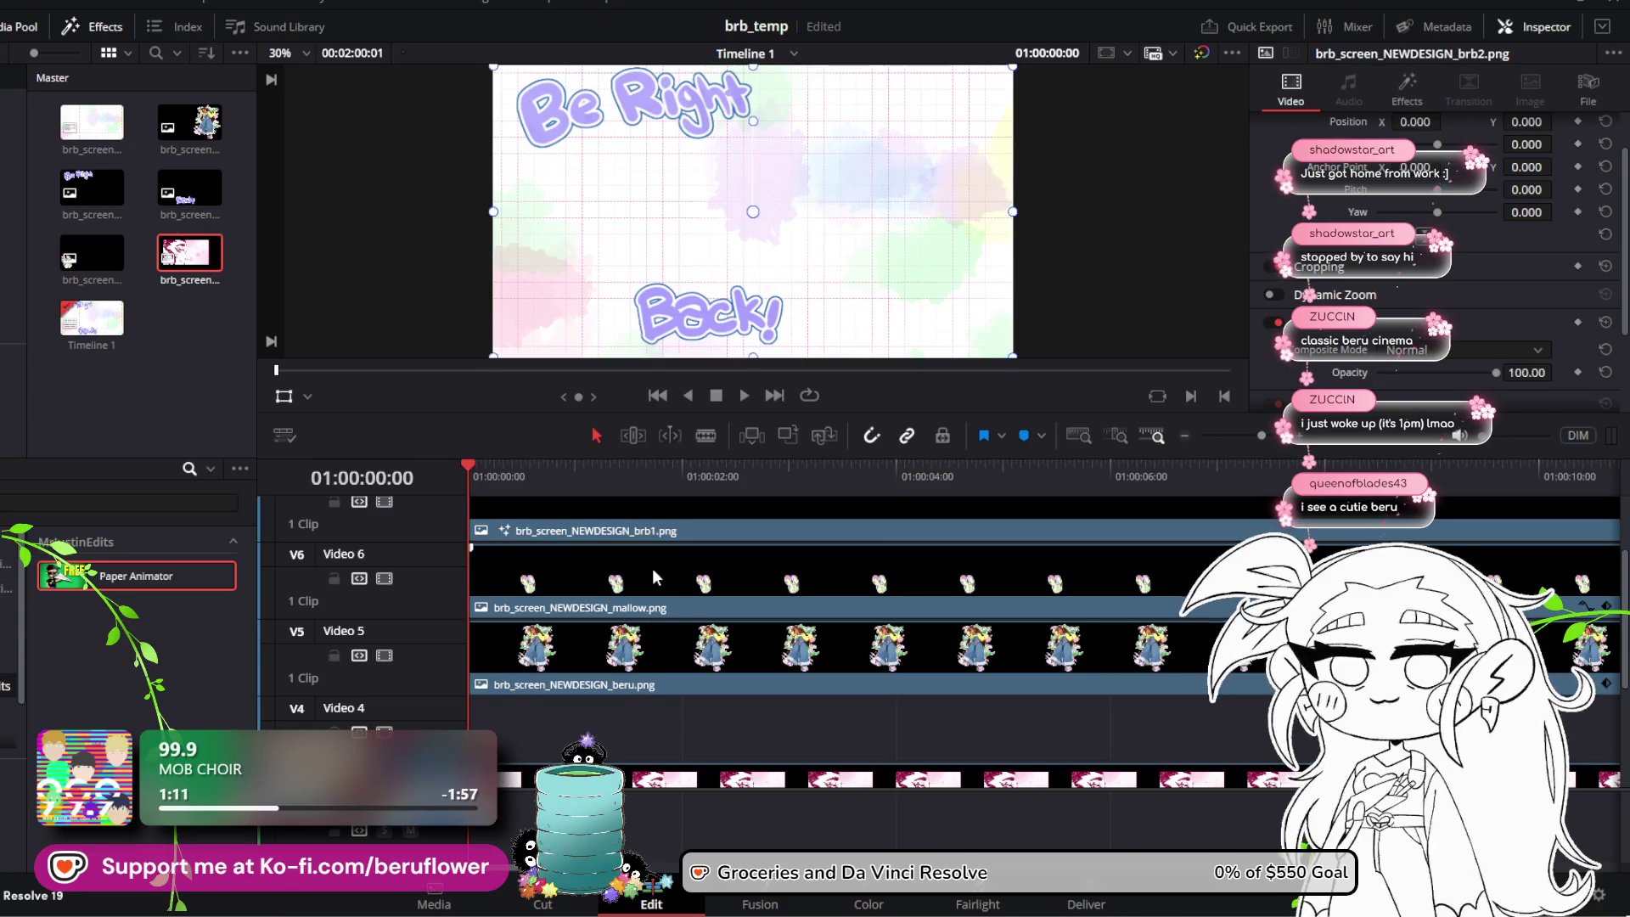
{"action": "scroll", "coordinate": [652, 568], "scroll_direction": "up", "scroll_amount": 2}
{"action": "key", "text": "ctrl+s"}
Step: Drag the brb2.png title clip down from V8 into the lower tracks
{"action": "left_click", "coordinate": [618, 634]}
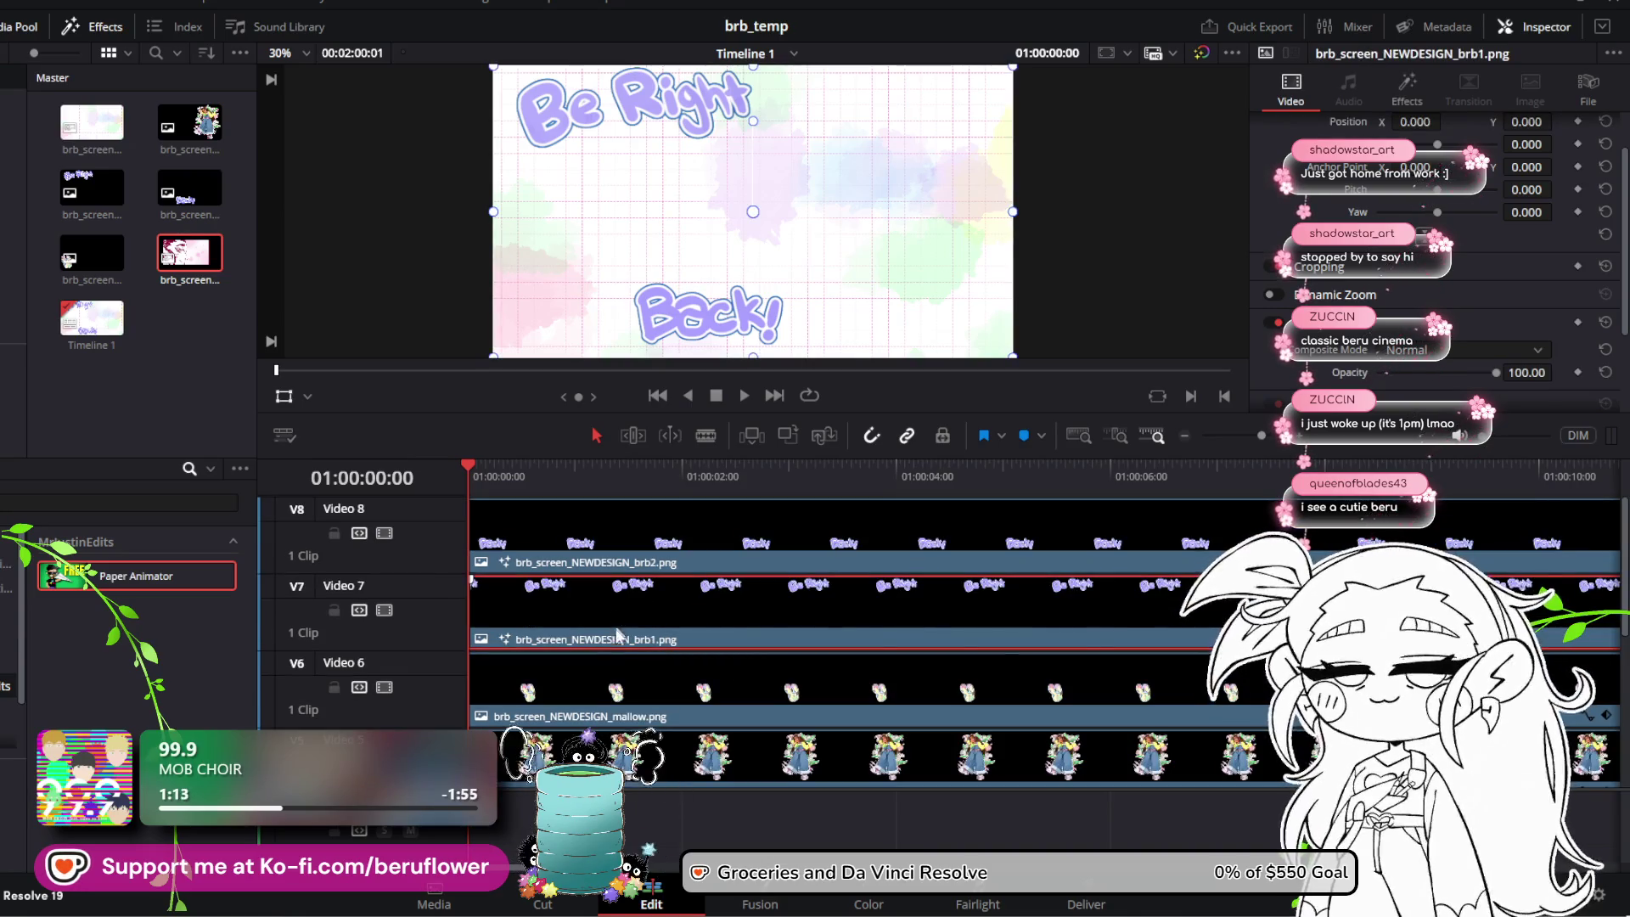
{"action": "left_click", "coordinate": [675, 552]}
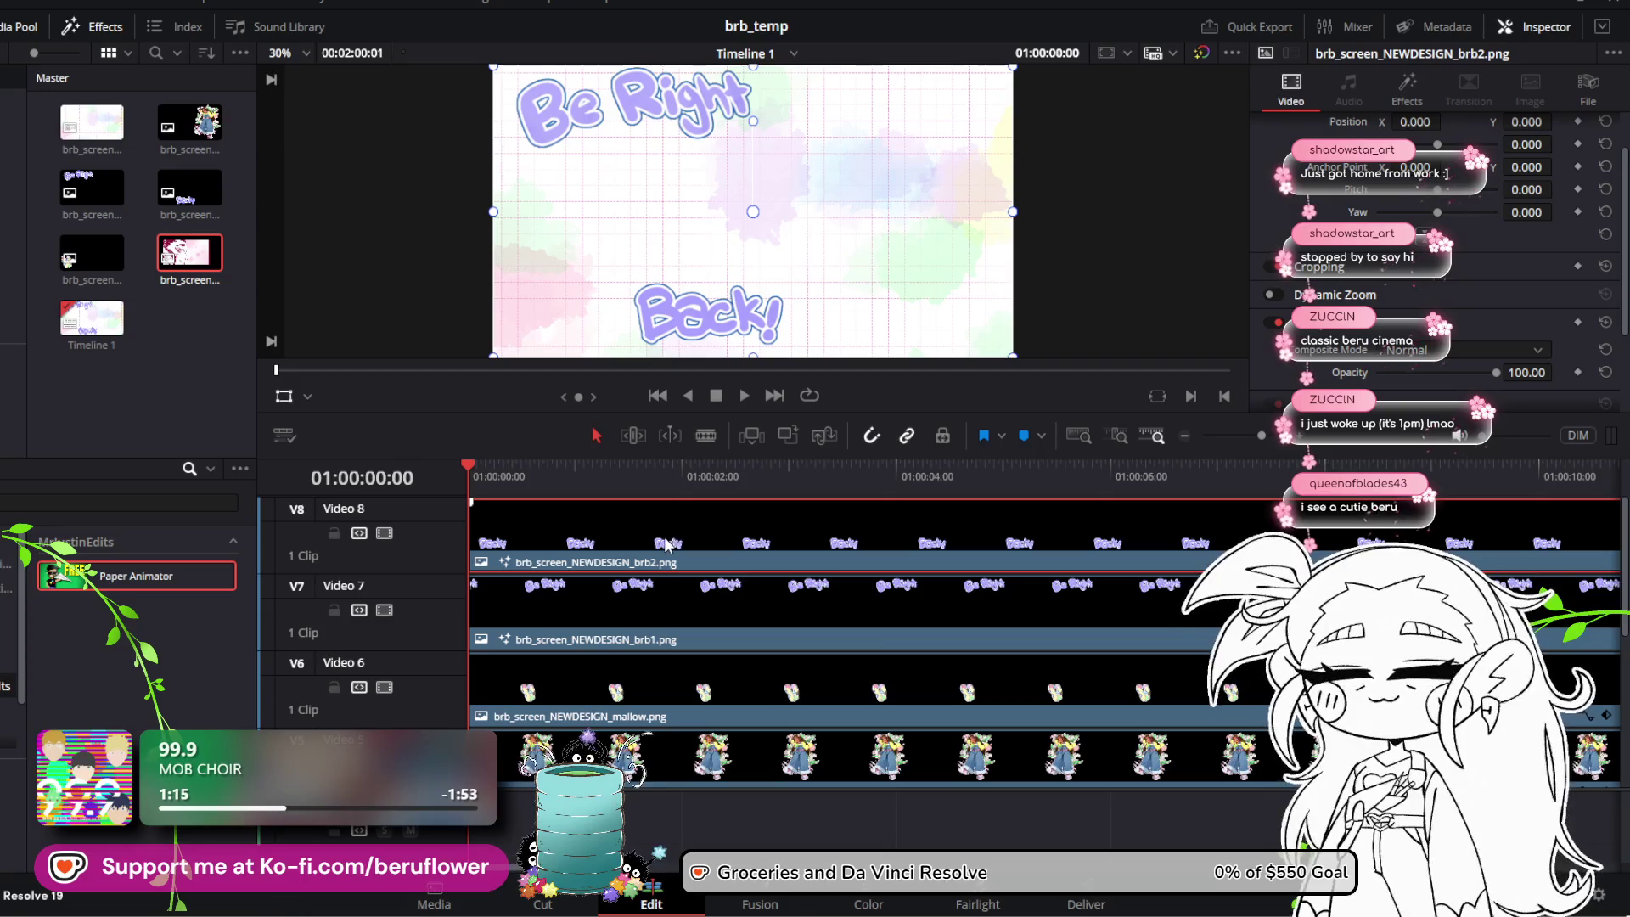
{"action": "mouse_move", "coordinate": [667, 544]}
{"action": "left_mouse_down"}
{"action": "mouse_move", "coordinate": [641, 786]}
{"action": "mouse_move", "coordinate": [668, 665]}
{"action": "mouse_move", "coordinate": [639, 662]}
{"action": "left_mouse_up"}
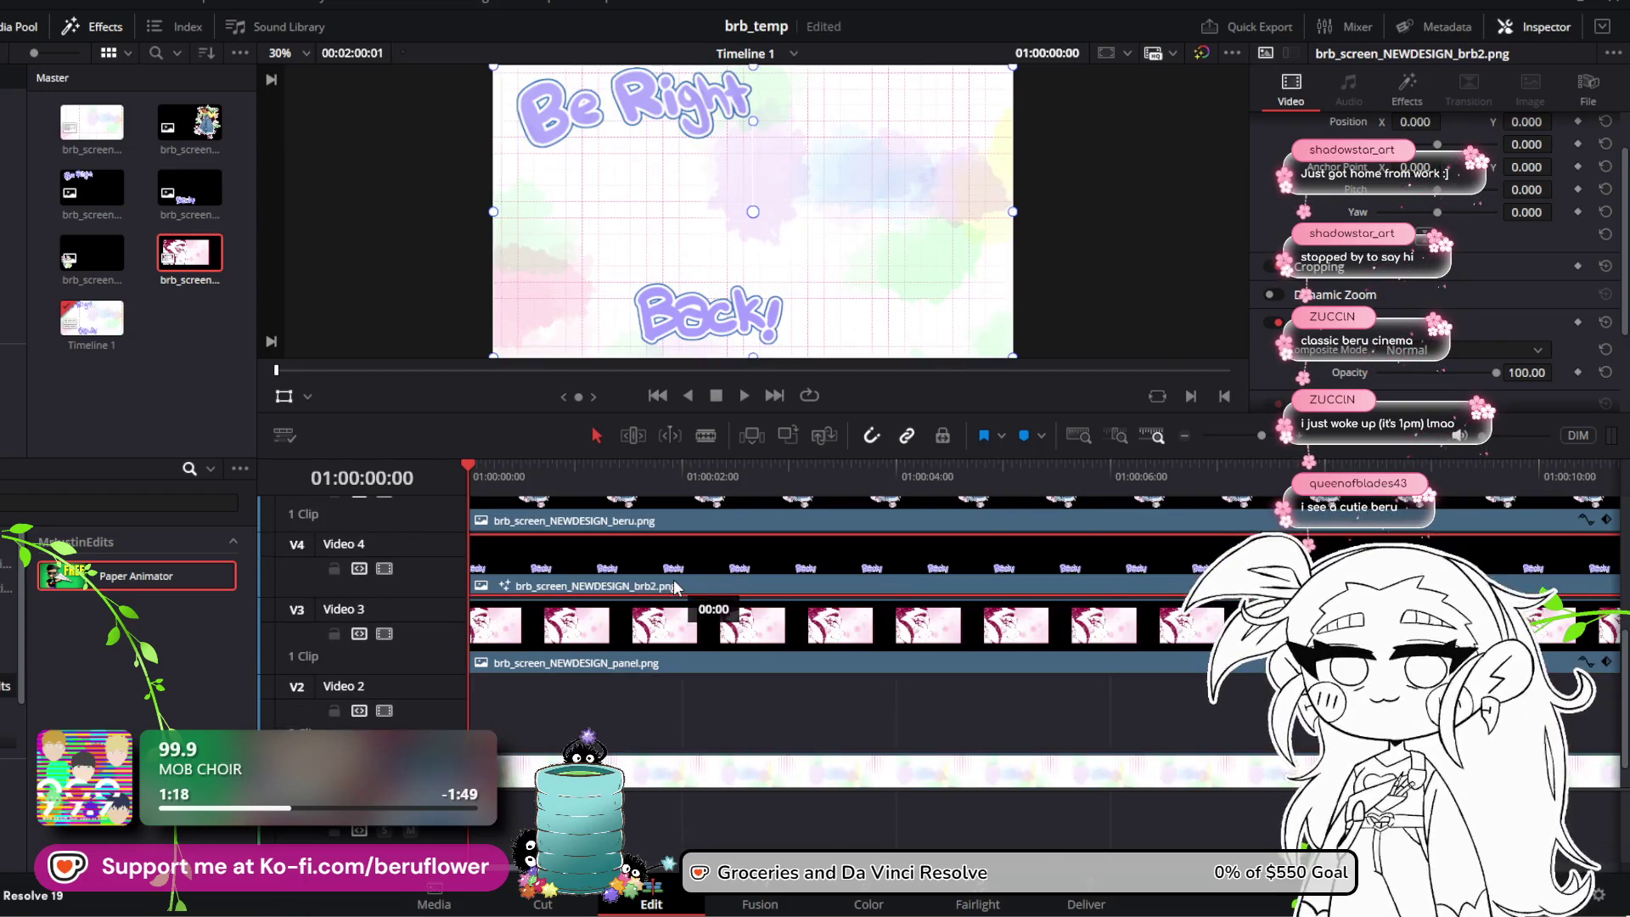
{"action": "scroll", "coordinate": [636, 659], "scroll_direction": "down", "scroll_amount": 1}
{"action": "left_click", "coordinate": [634, 658]}
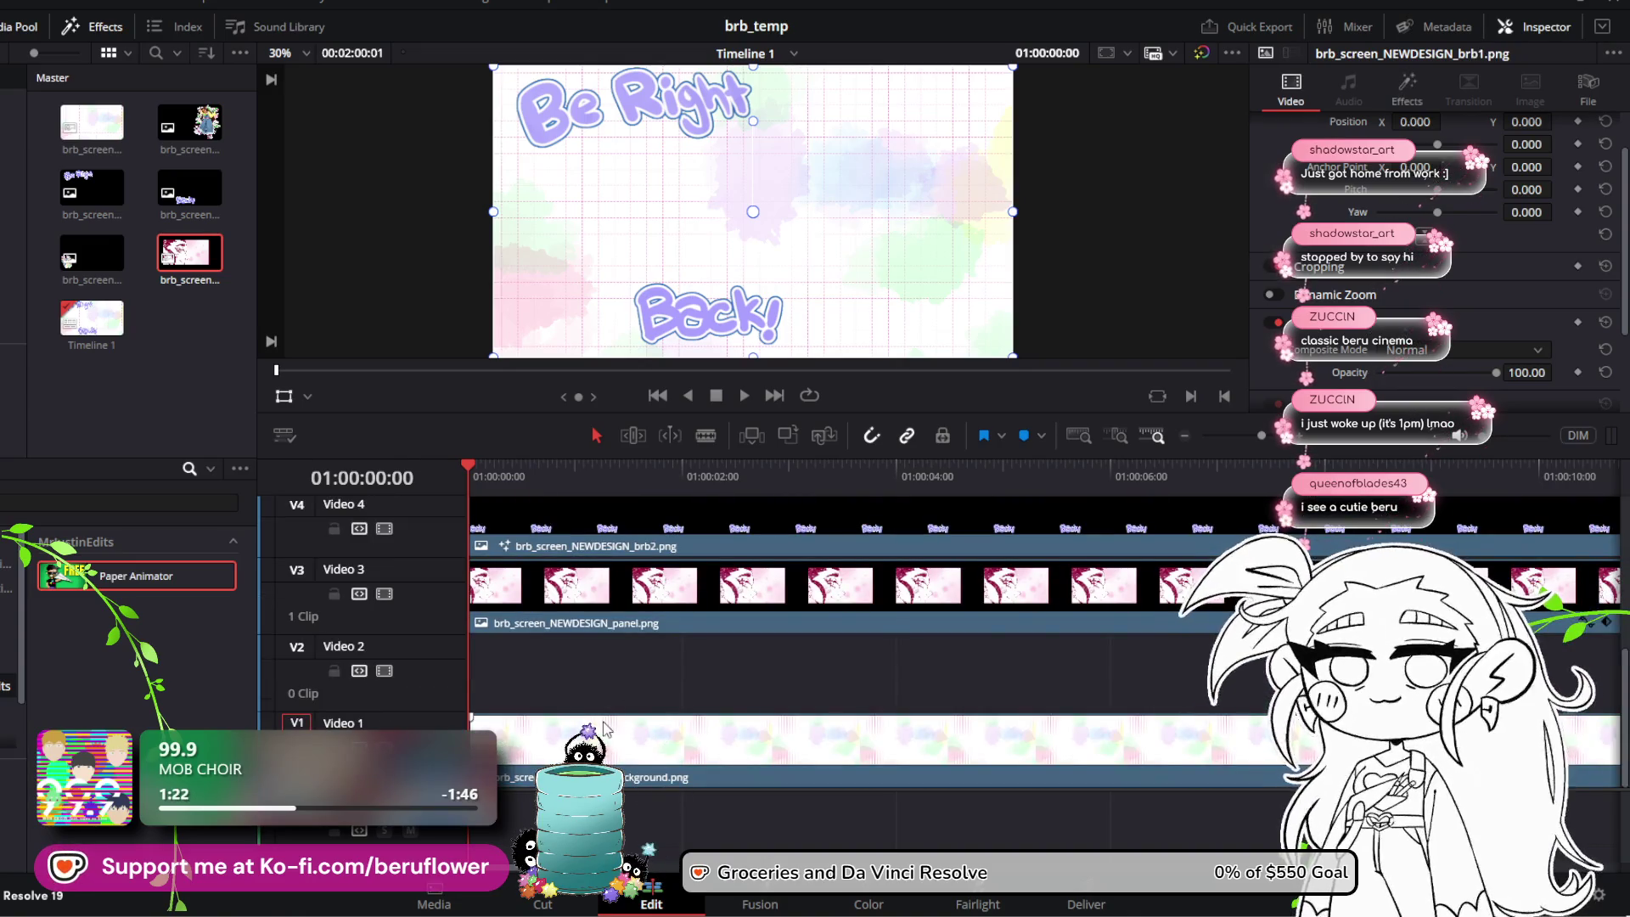
{"action": "scroll", "coordinate": [600, 706], "scroll_direction": "up", "scroll_amount": 5}
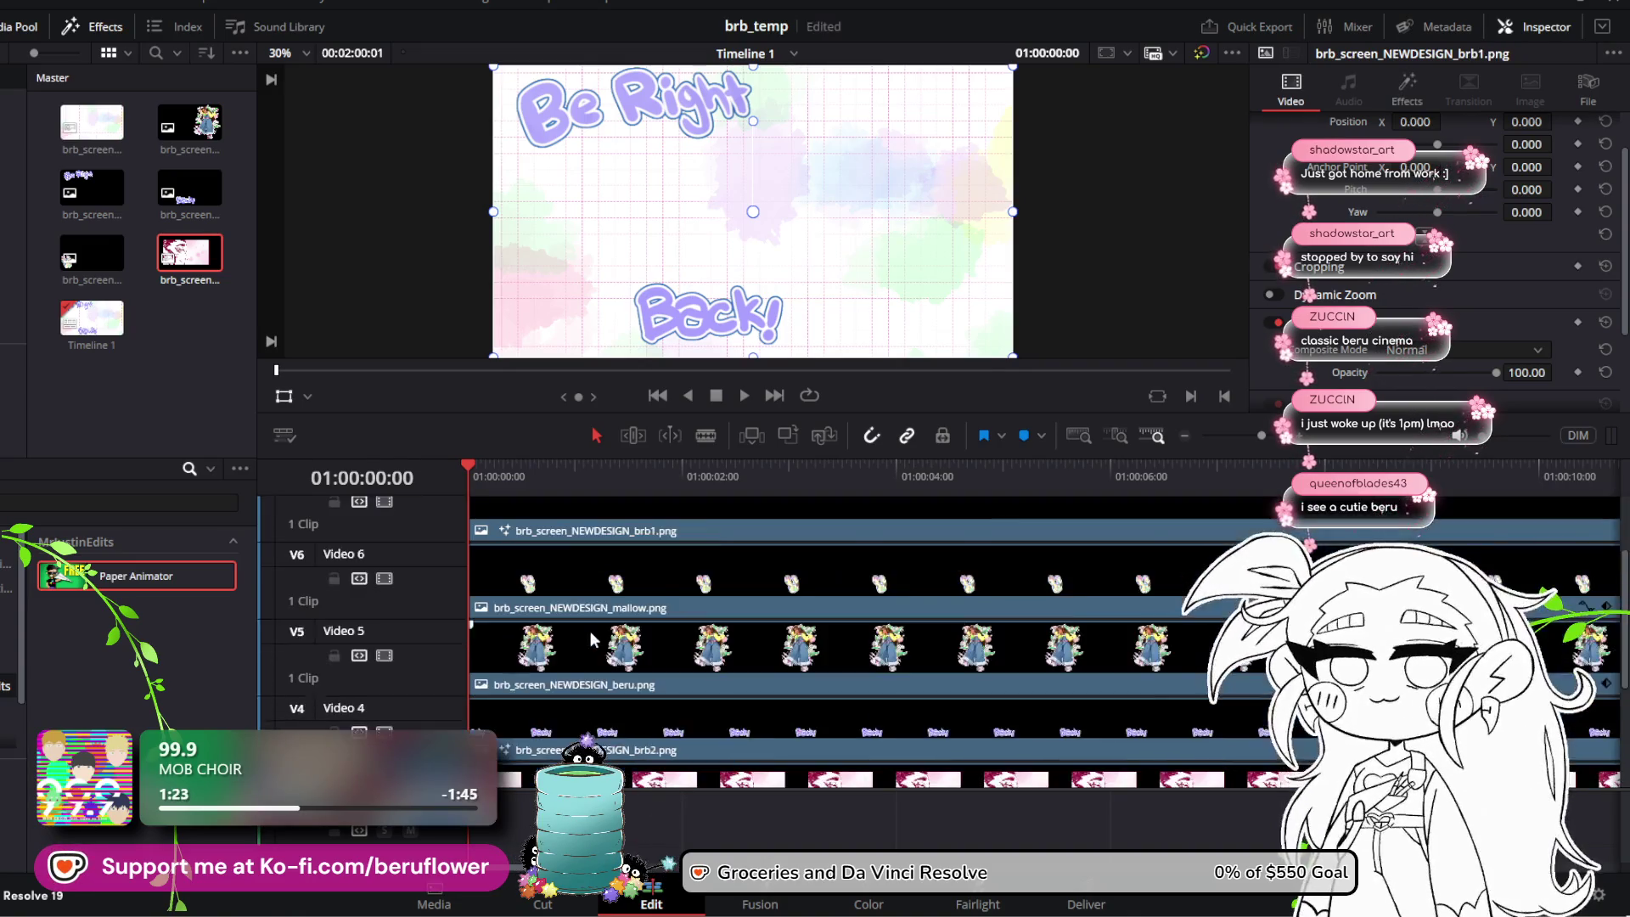
{"action": "scroll", "coordinate": [589, 629], "scroll_direction": "down", "scroll_amount": 5}
Step: Place brb1.png on V4, with brb2.png on V3 and panel.png on V2 below
{"action": "left_click", "coordinate": [588, 624]}
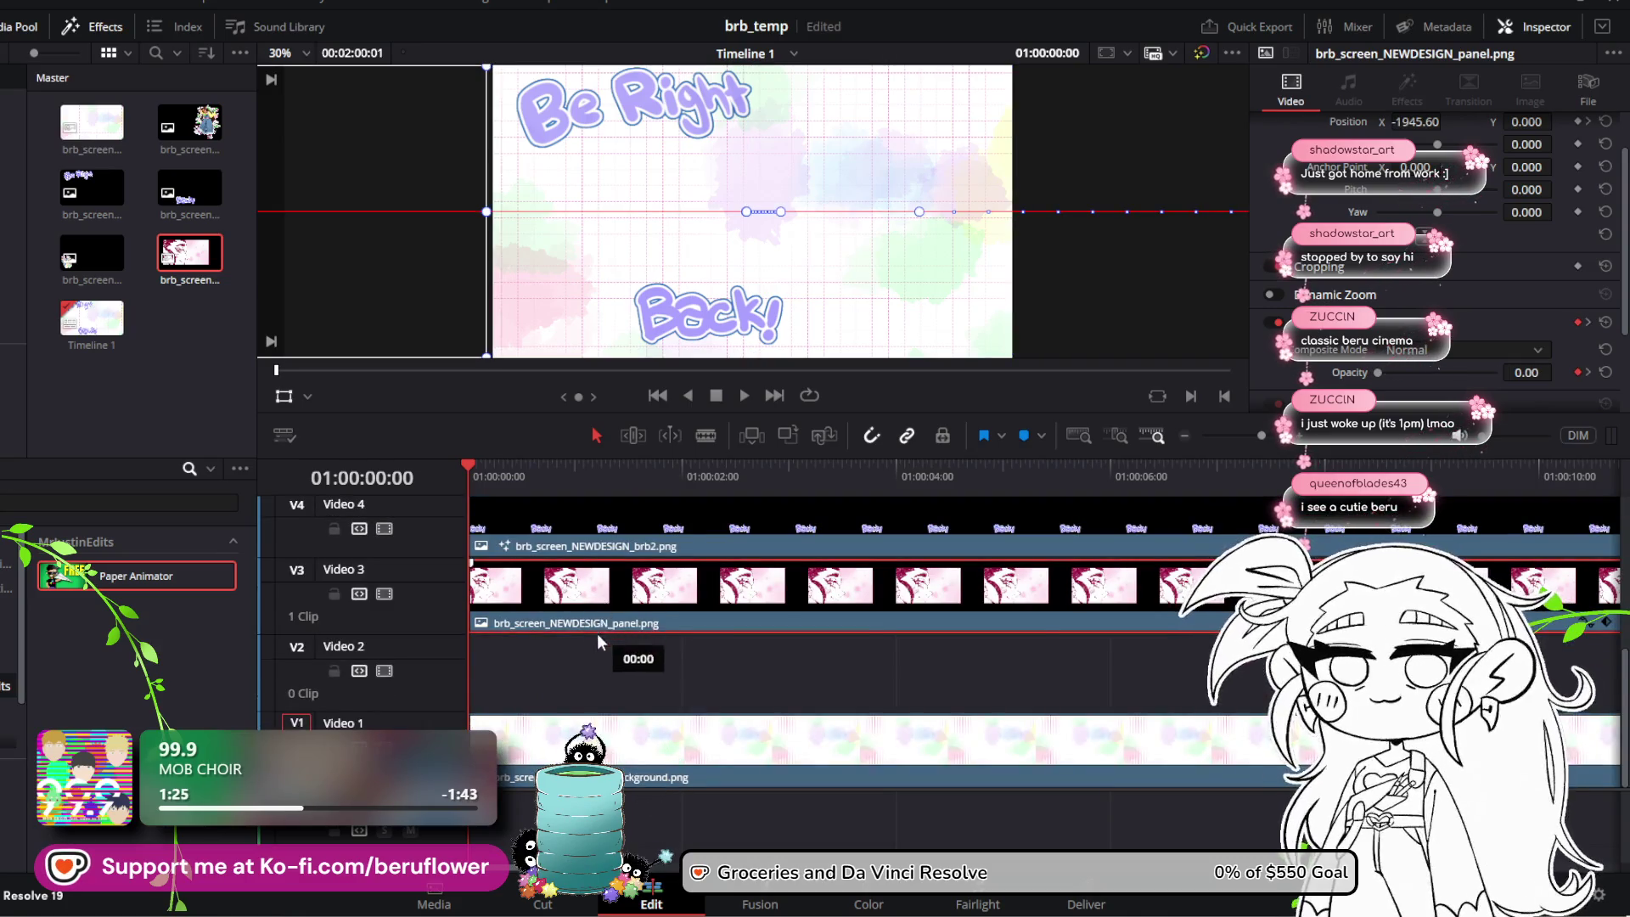
{"action": "scroll", "coordinate": [591, 576], "scroll_direction": "up", "scroll_amount": 3}
{"action": "left_click", "coordinate": [580, 649]}
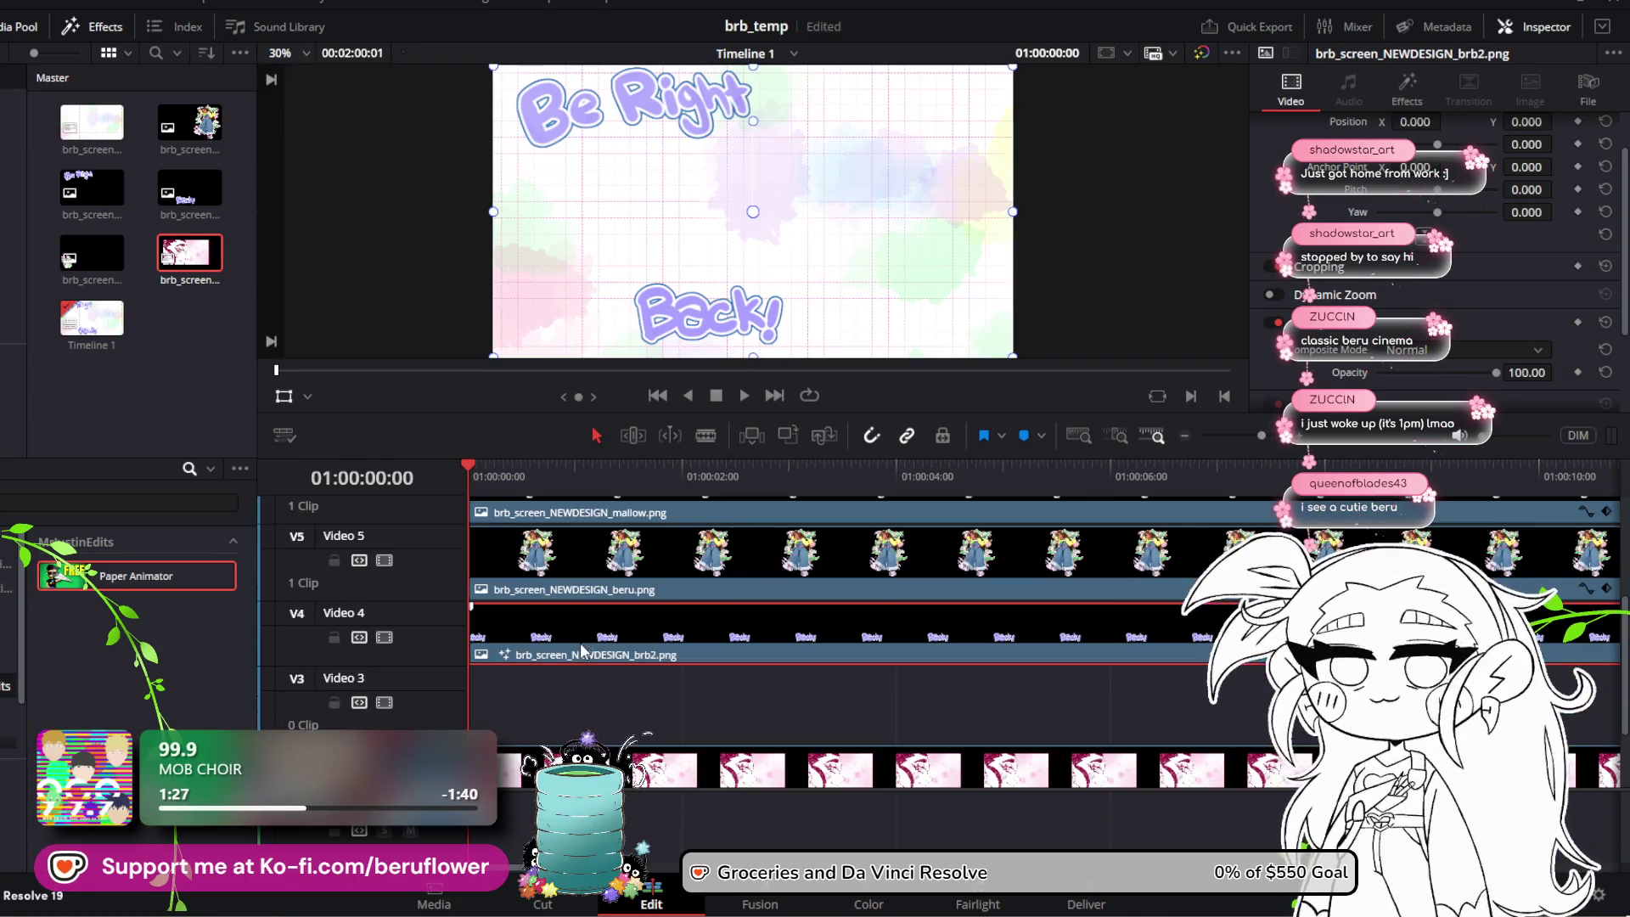
{"action": "scroll", "coordinate": [579, 643], "scroll_direction": "up", "scroll_amount": 6}
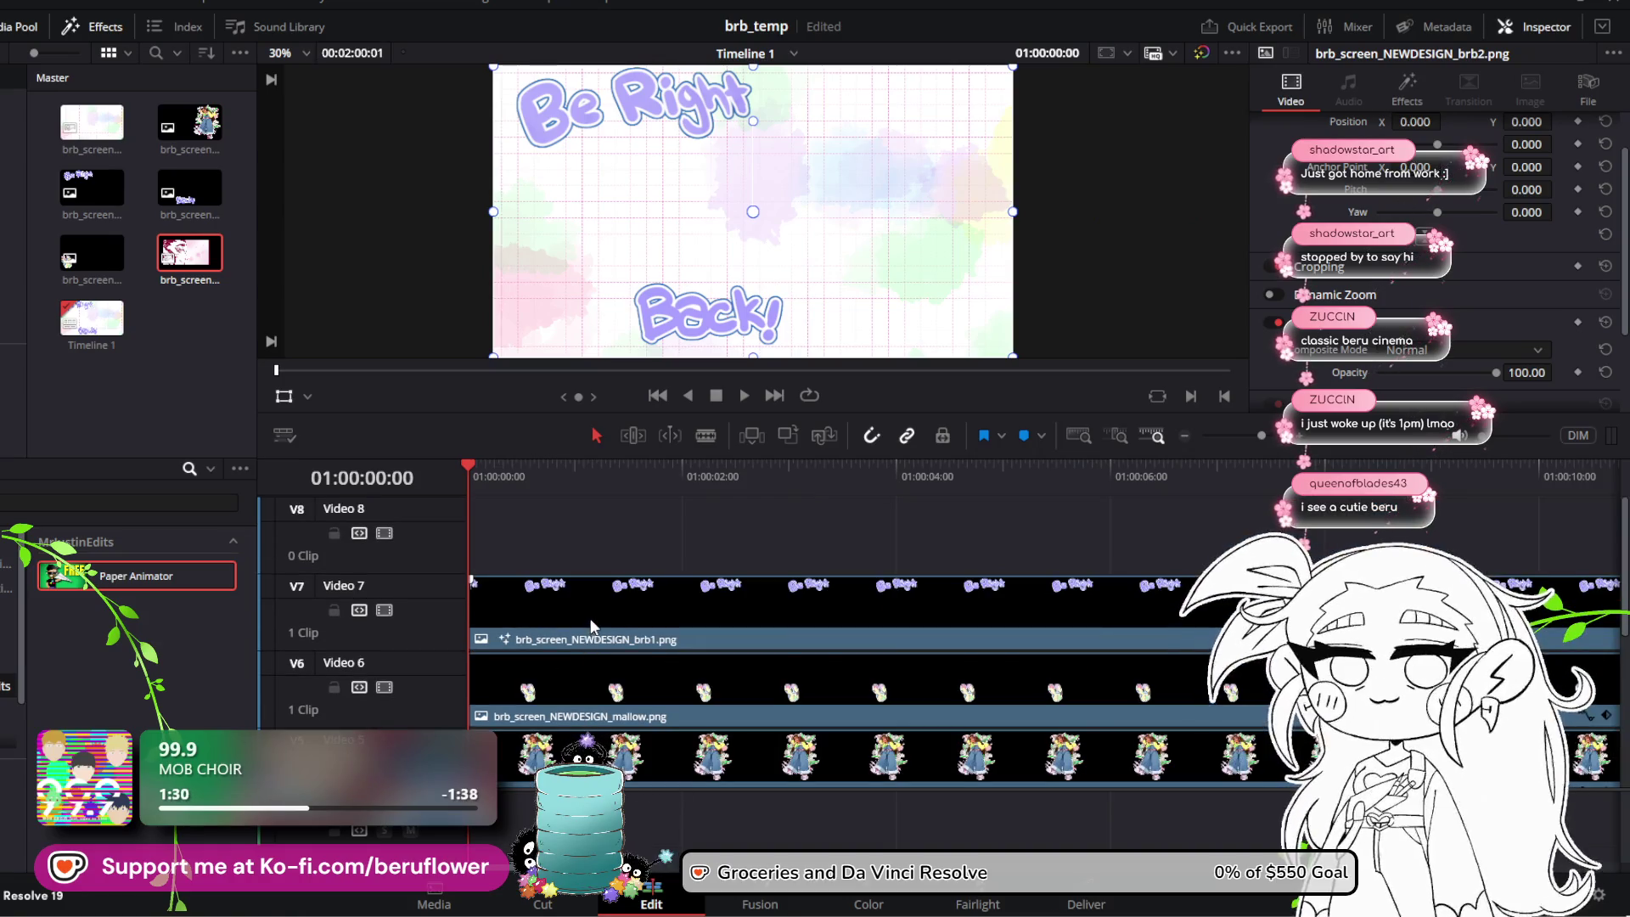
{"action": "mouse_move", "coordinate": [591, 626]}
{"action": "left_mouse_down"}
{"action": "mouse_move", "coordinate": [591, 778]}
{"action": "mouse_move", "coordinate": [607, 714]}
{"action": "left_mouse_up"}
{"action": "scroll", "coordinate": [591, 779], "scroll_direction": "down", "scroll_amount": 3}
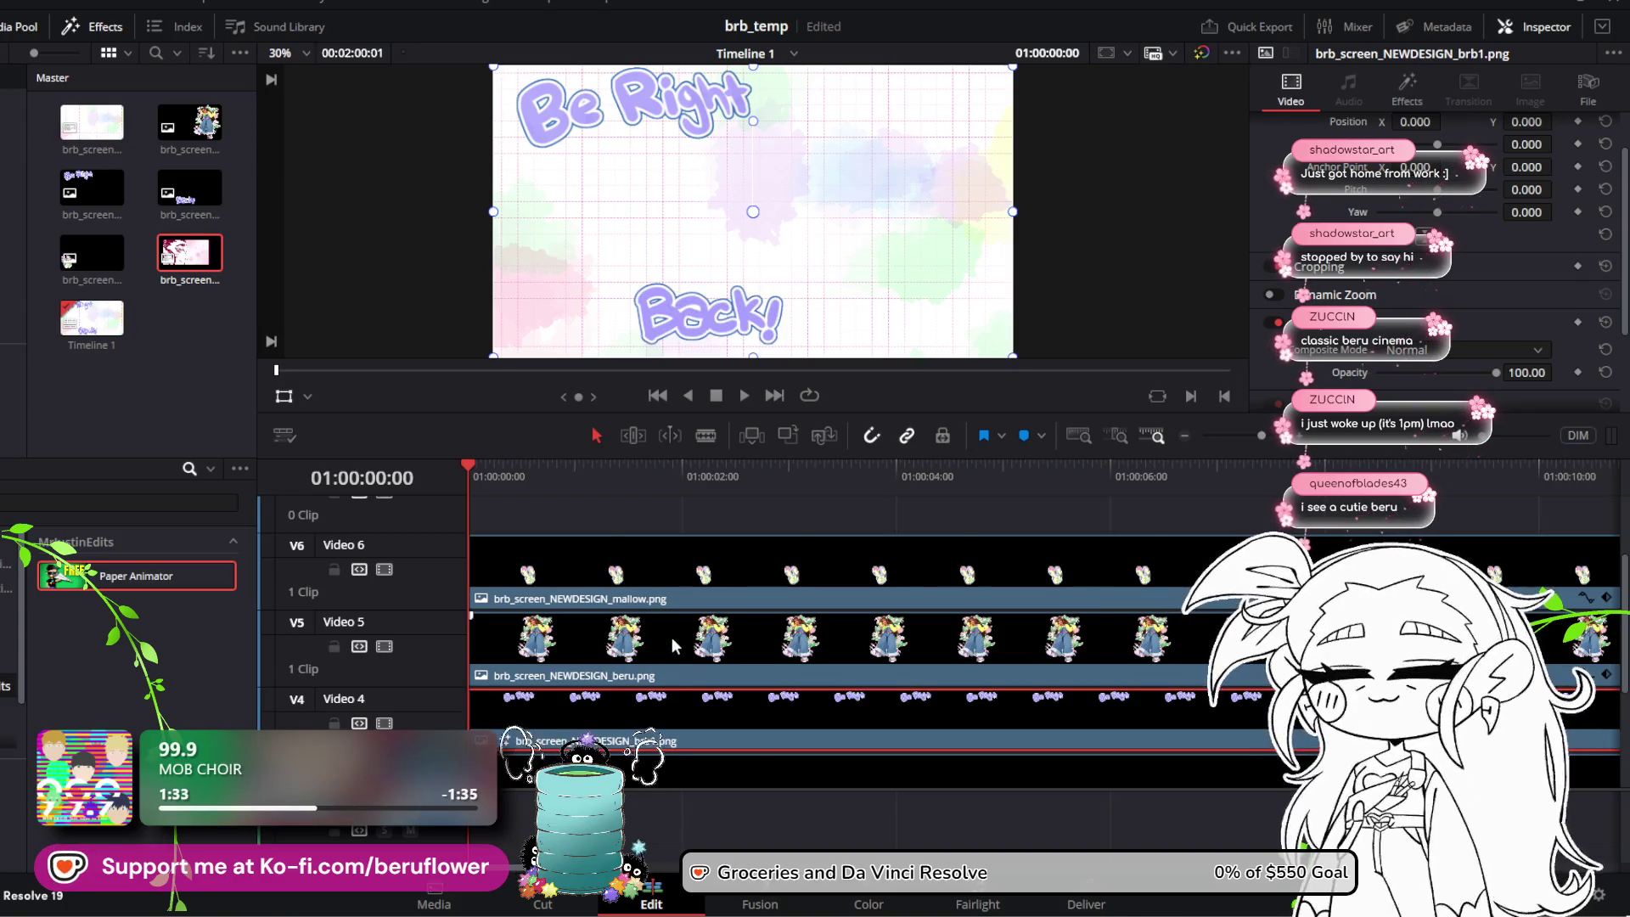
{"action": "scroll", "coordinate": [667, 620], "scroll_direction": "up", "scroll_amount": 3}
{"action": "scroll", "coordinate": [620, 586], "scroll_direction": "down", "scroll_amount": 4}
{"action": "scroll", "coordinate": [578, 543], "scroll_direction": "up", "scroll_amount": 3}
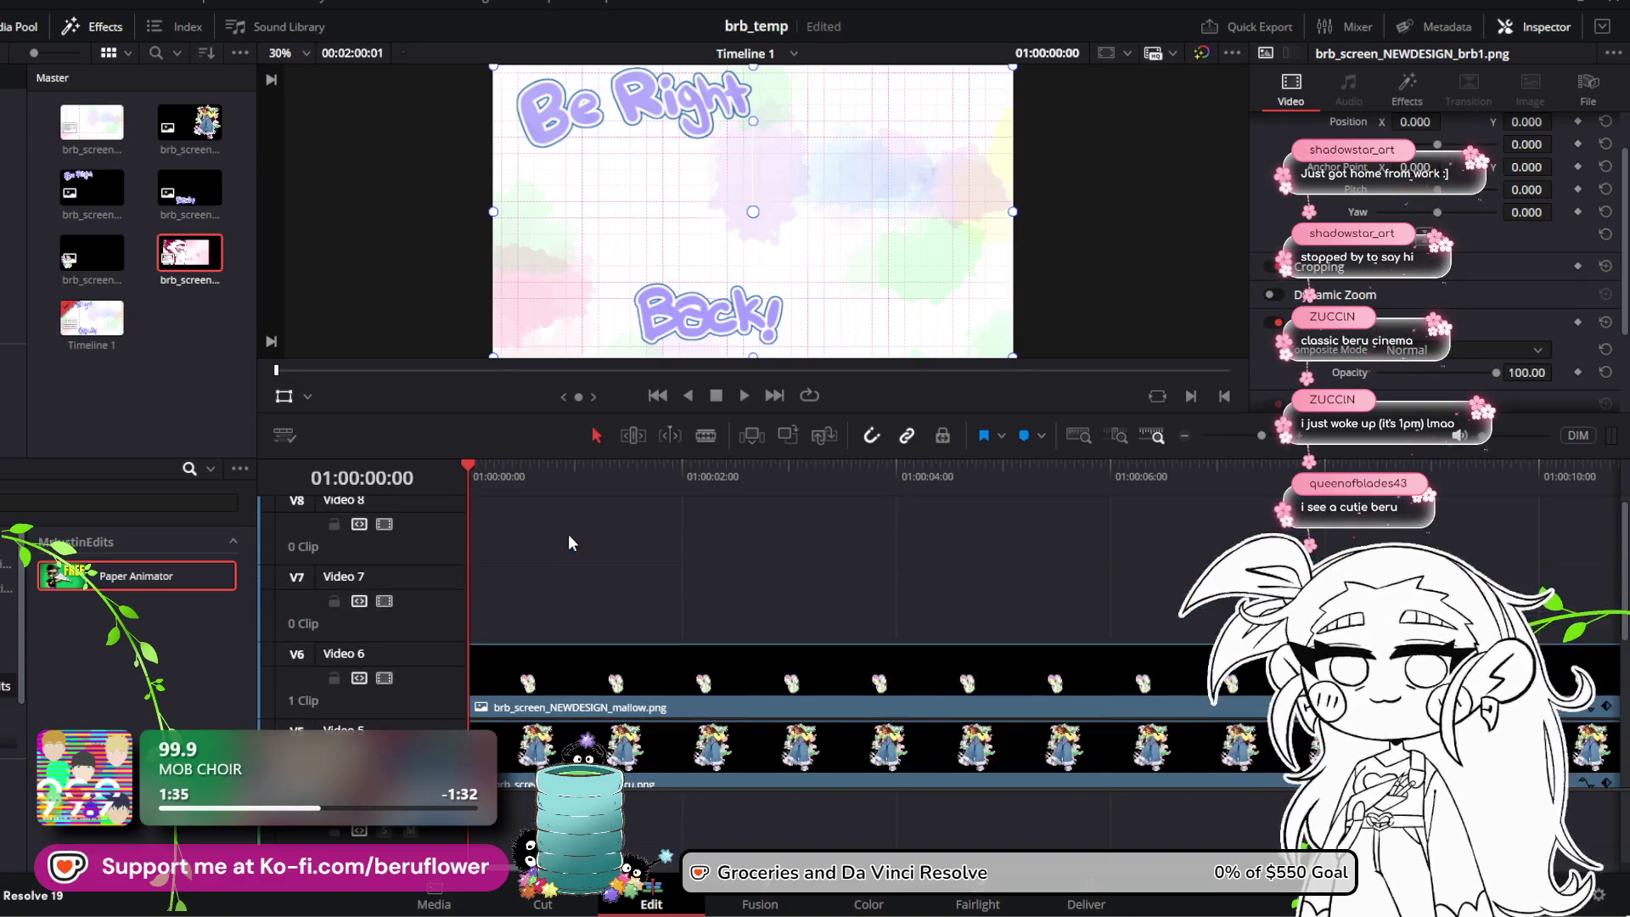
Step: Play the opening briefly, then zoom the timeline out to show whole clips
{"action": "left_click", "coordinate": [746, 398]}
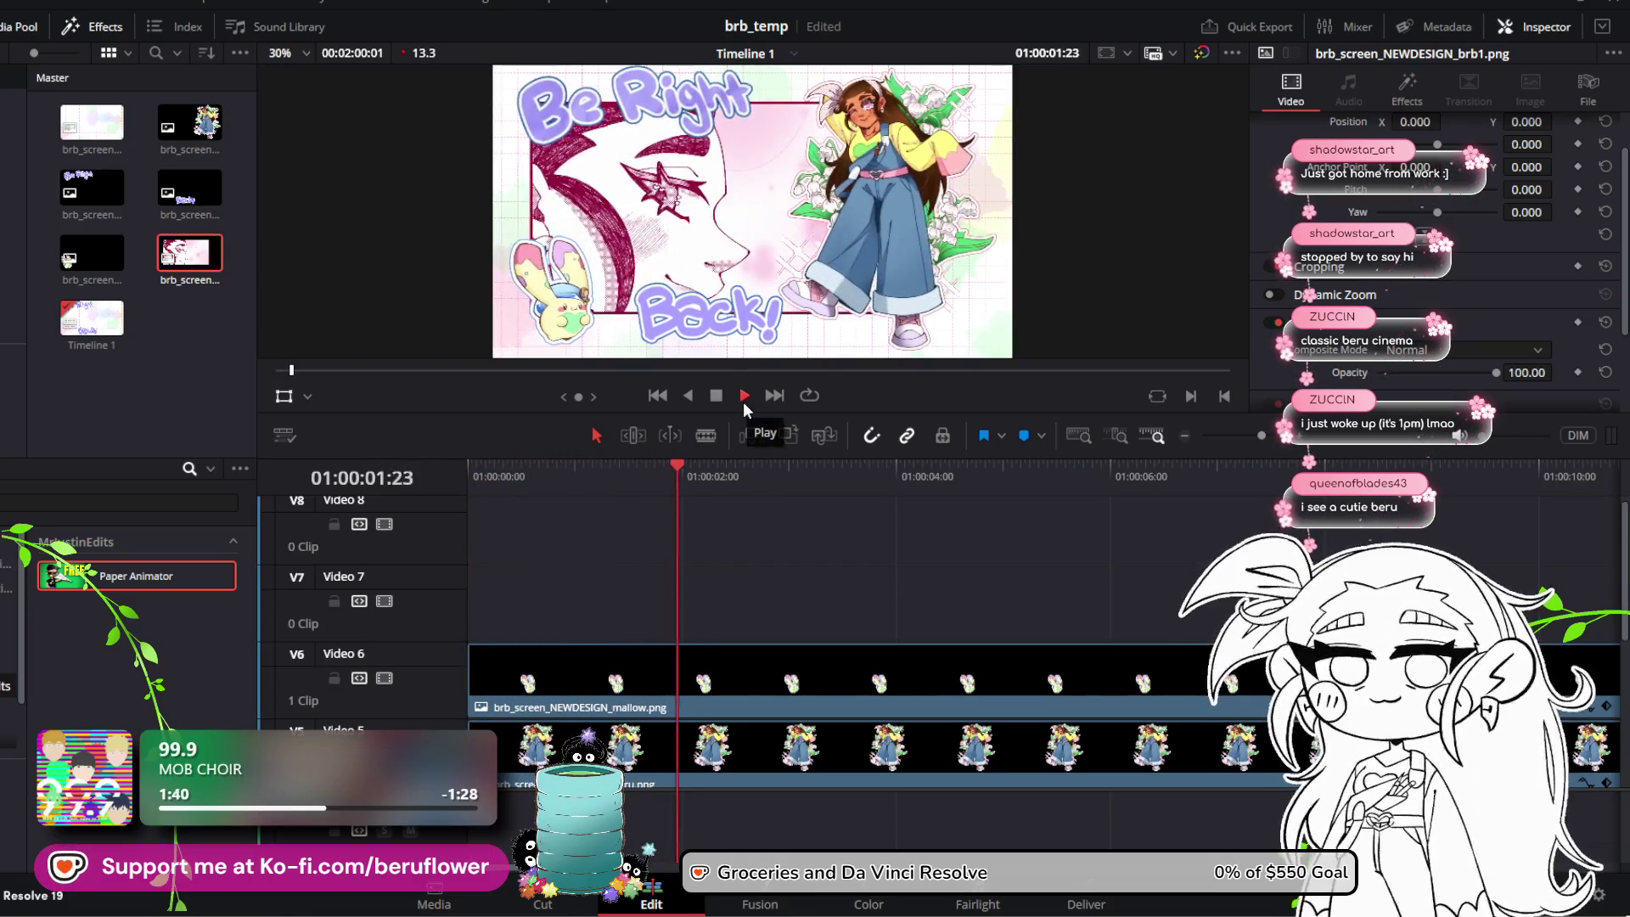
{"action": "key", "text": "space"}
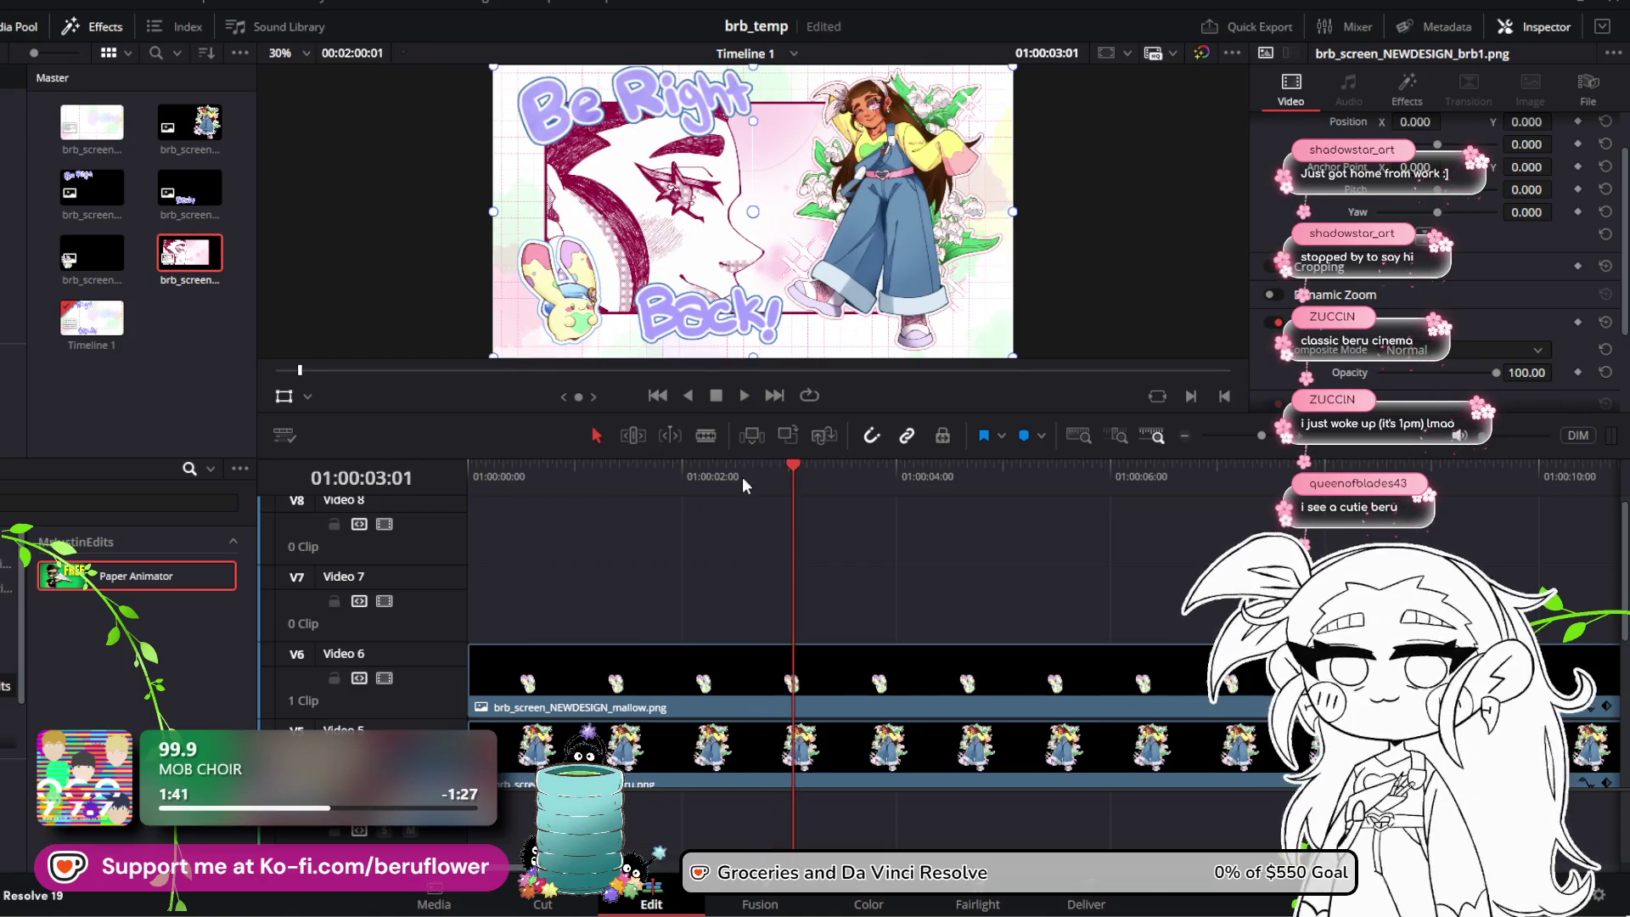
{"action": "left_click", "coordinate": [900, 595]}
{"action": "scroll", "coordinate": [908, 595], "scroll_direction": "down", "scroll_amount": 3}
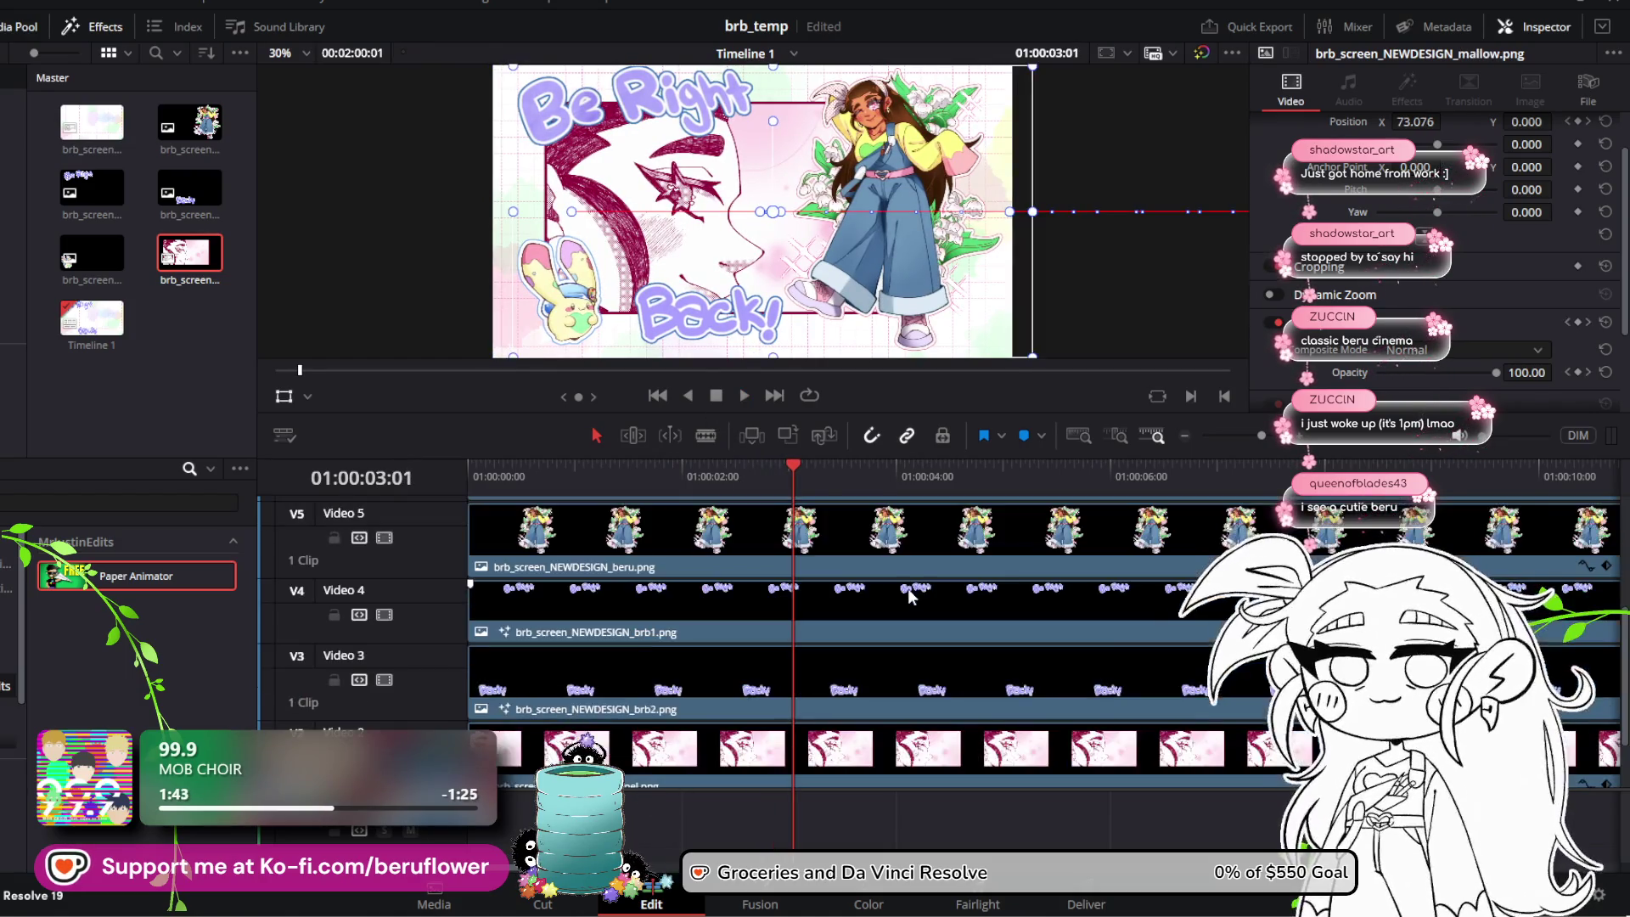
{"action": "left_click_drag", "start_coordinate": [1255, 441], "coordinate": [1243, 443]}
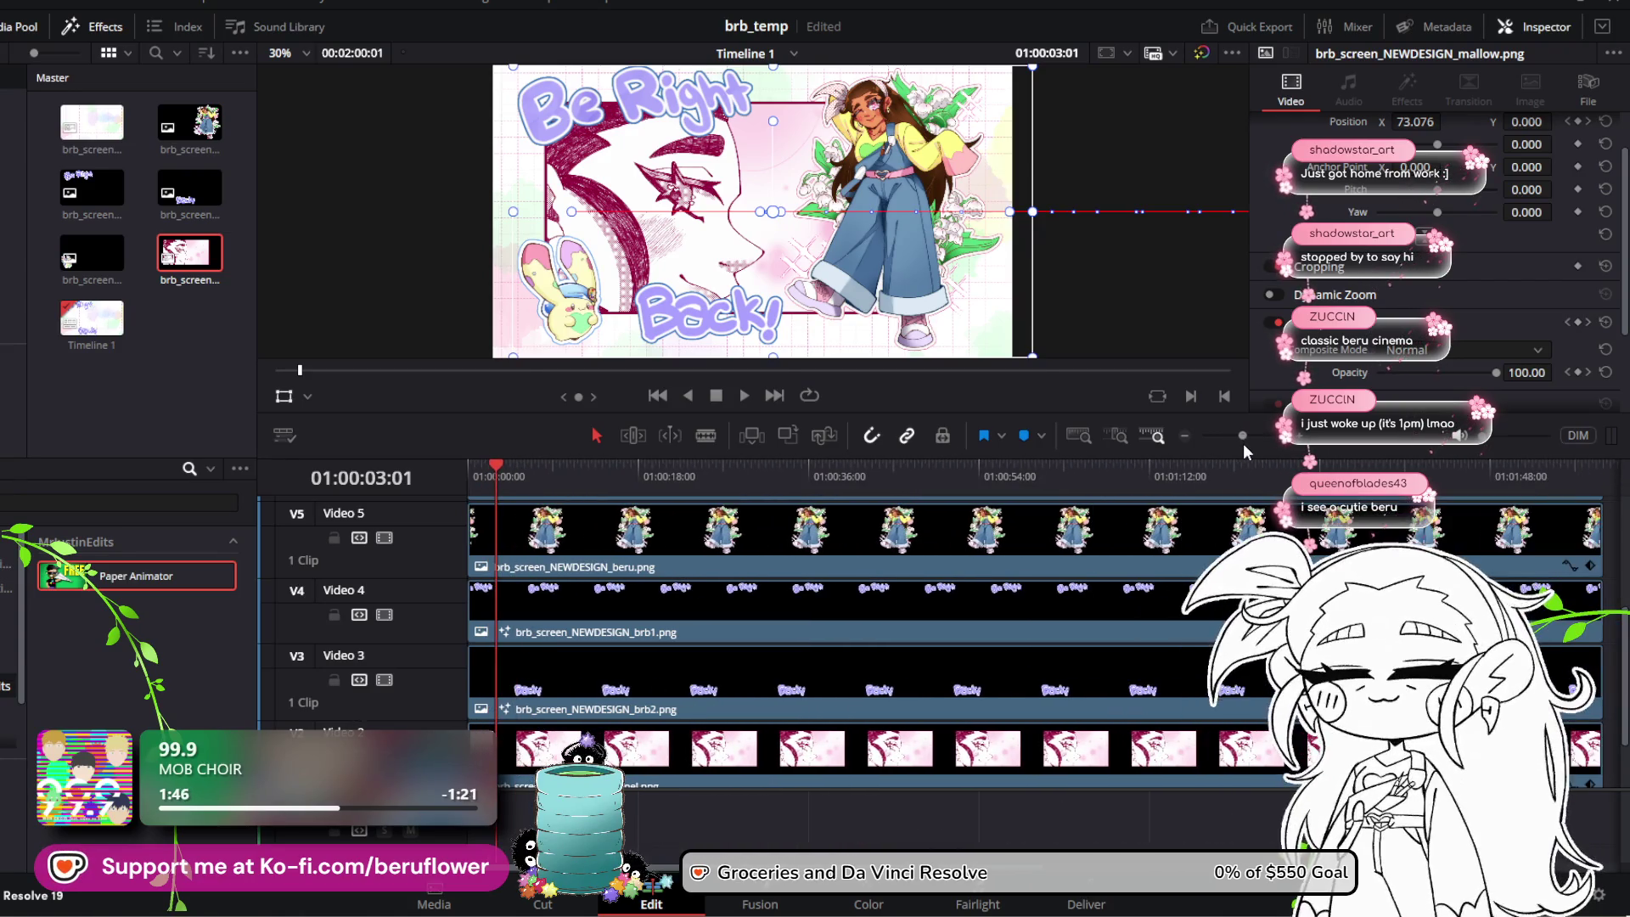
Step: Select brb1.png on V4 and replay the animation from the start
{"action": "left_click", "coordinate": [1038, 594]}
{"action": "left_click", "coordinate": [961, 659]}
{"action": "left_click", "coordinate": [962, 637]}
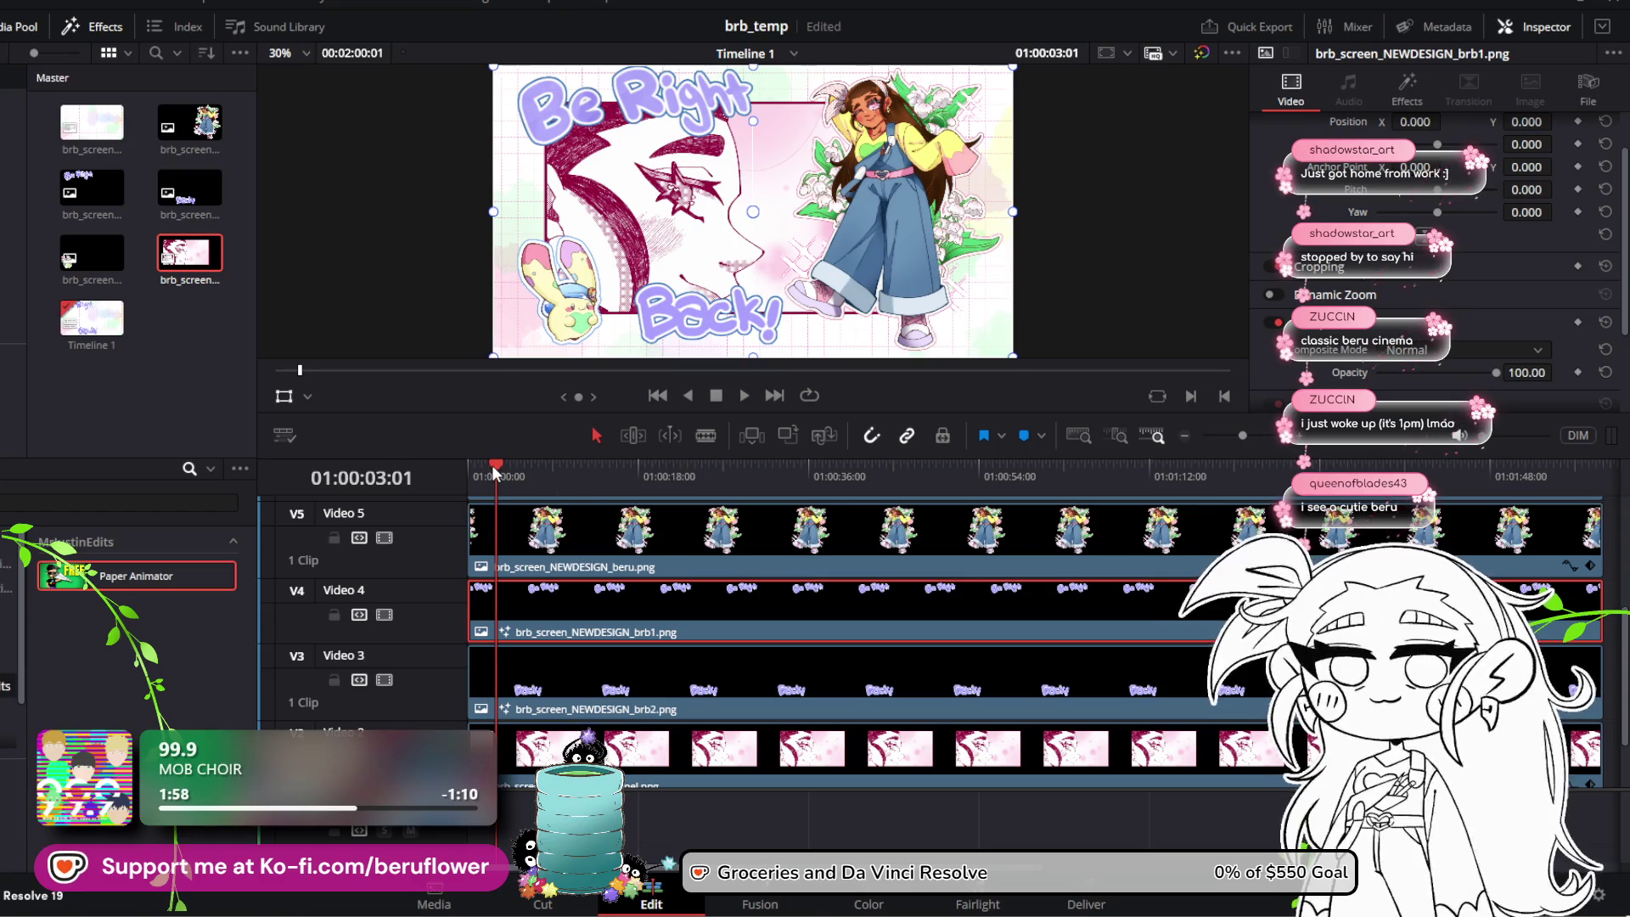
{"action": "left_click_drag", "start_coordinate": [492, 465], "coordinate": [453, 472]}
{"action": "left_click", "coordinate": [735, 395]}
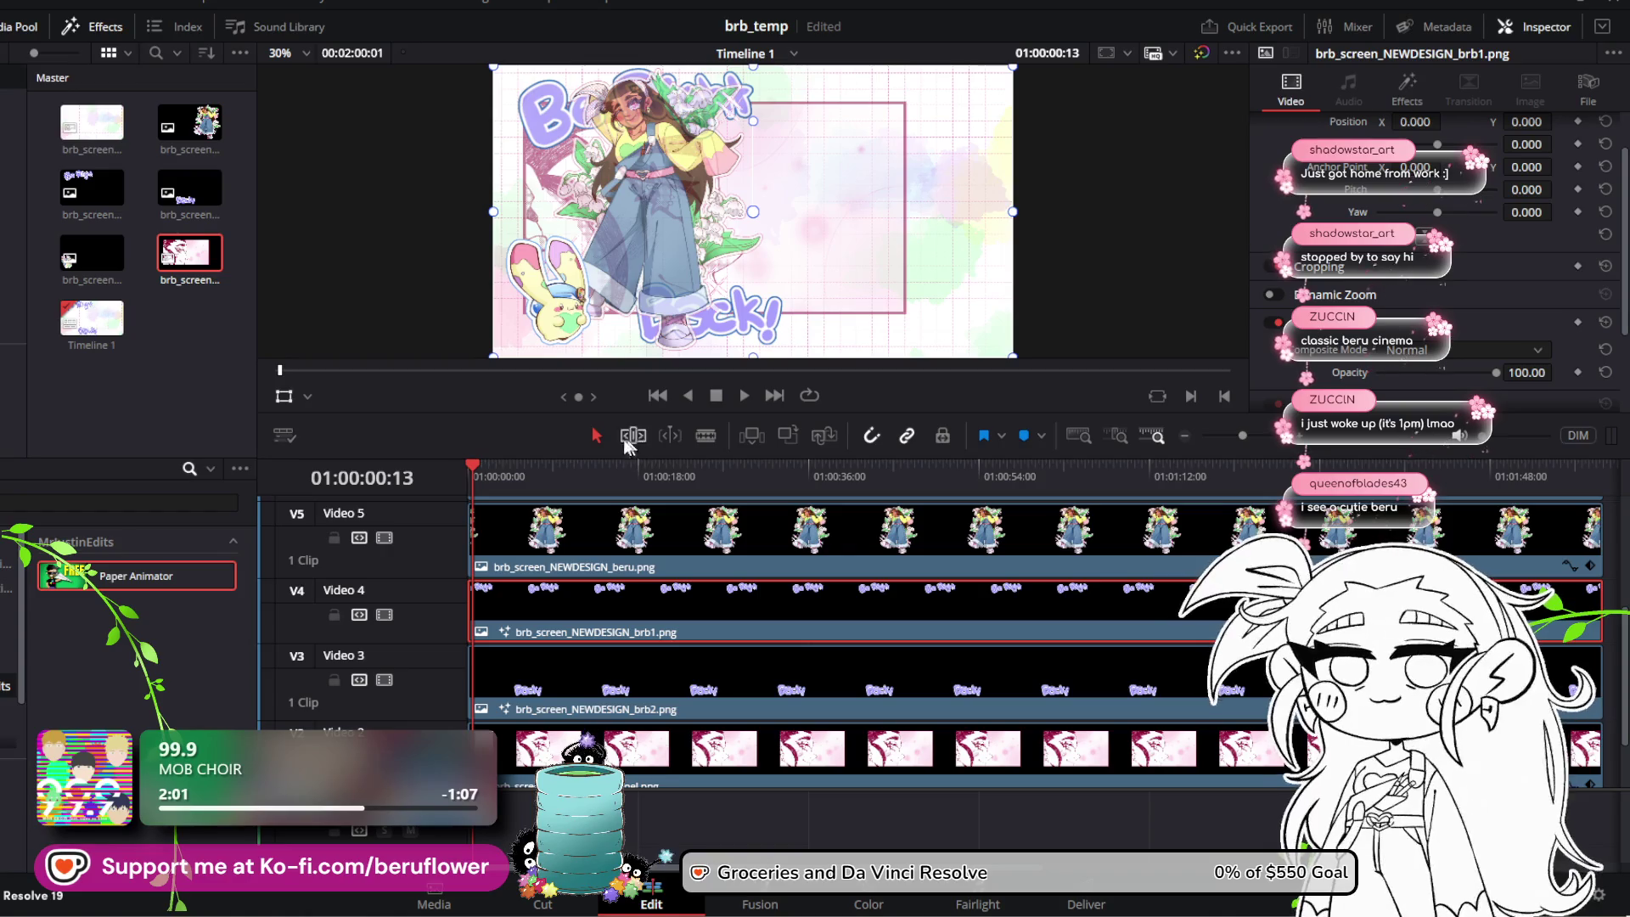
{"action": "left_click", "coordinate": [657, 395]}
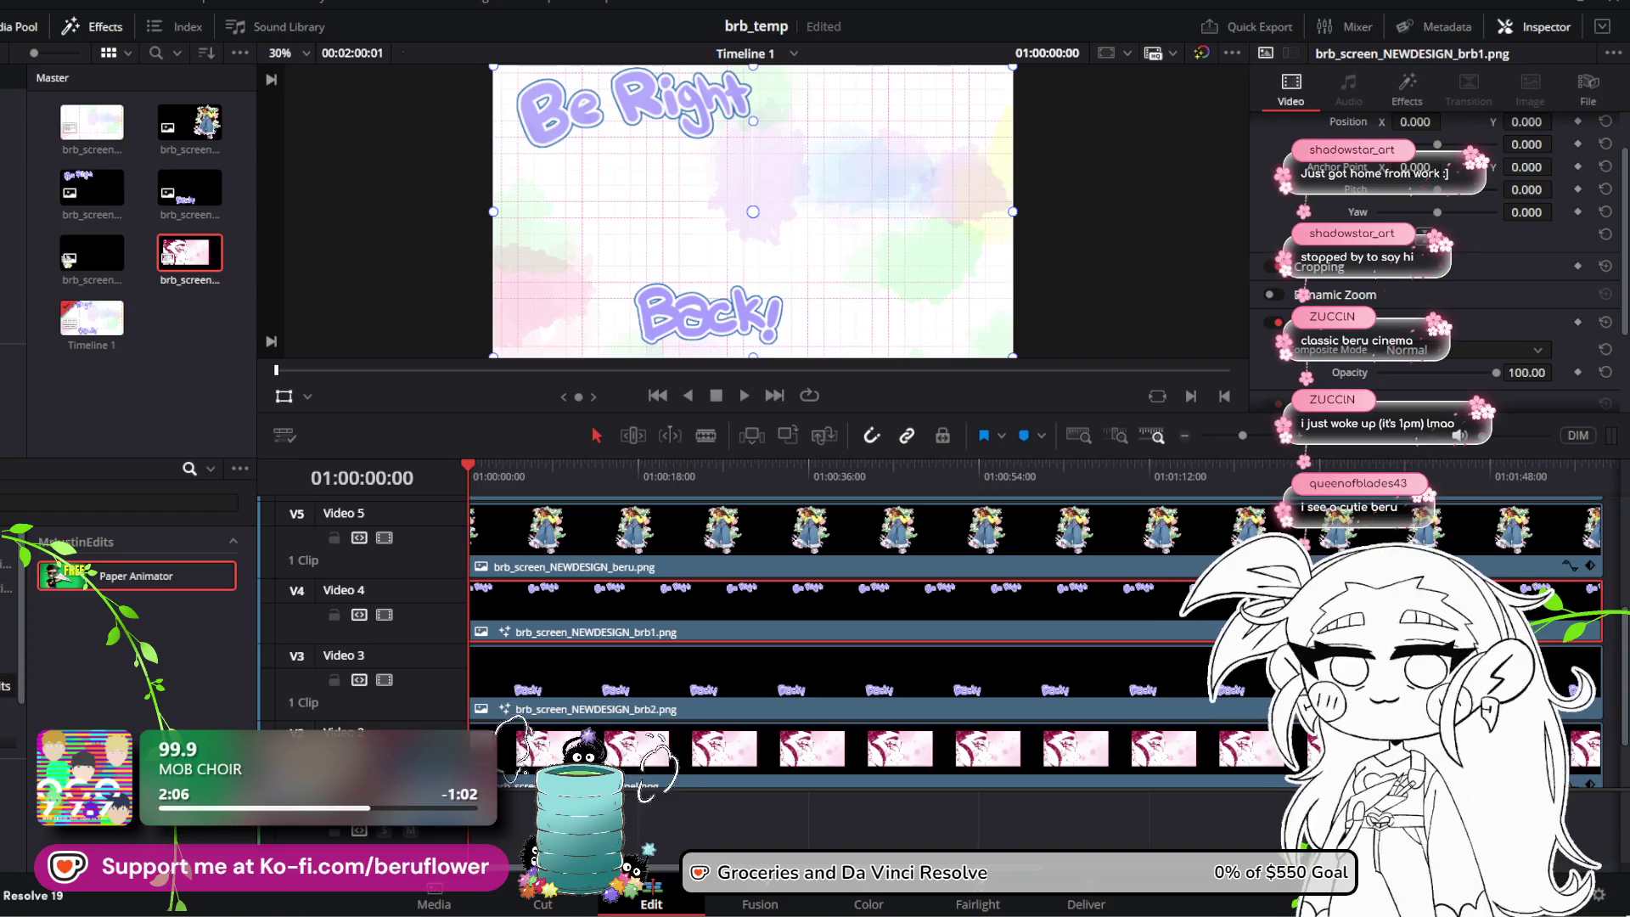
Step: Set brb1.png opacity to 0 and add an opacity keyframe at the start
{"action": "scroll", "coordinate": [1435, 254], "scroll_direction": "down", "scroll_amount": 2}
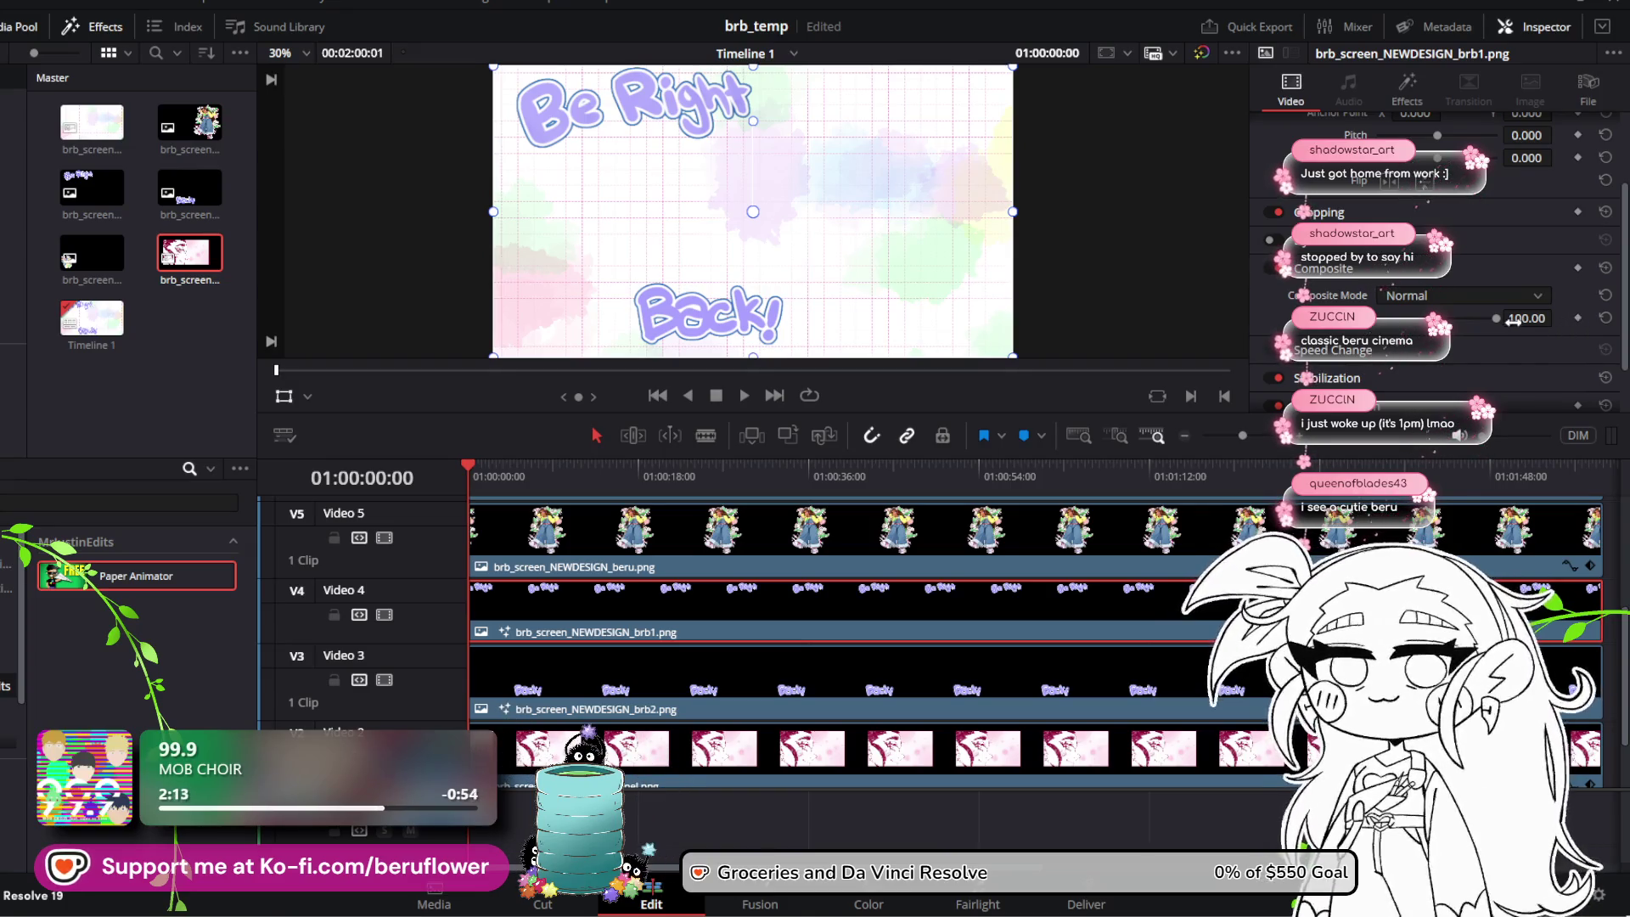
{"action": "left_click_drag", "start_coordinate": [1488, 318], "coordinate": [1379, 318]}
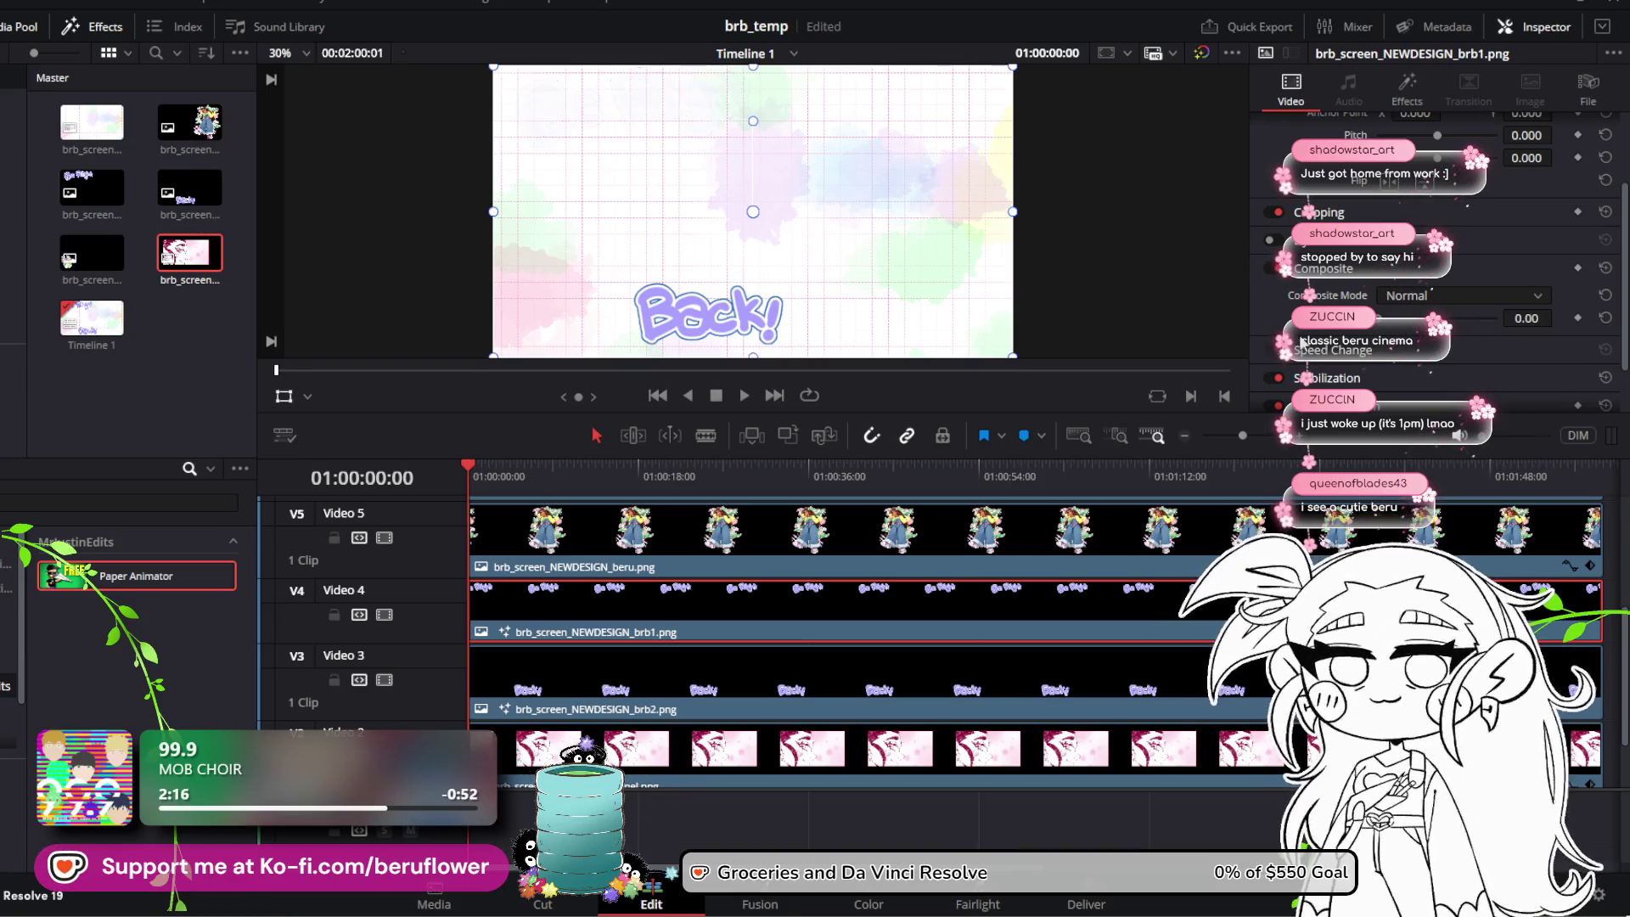
{"action": "left_click", "coordinate": [1578, 318]}
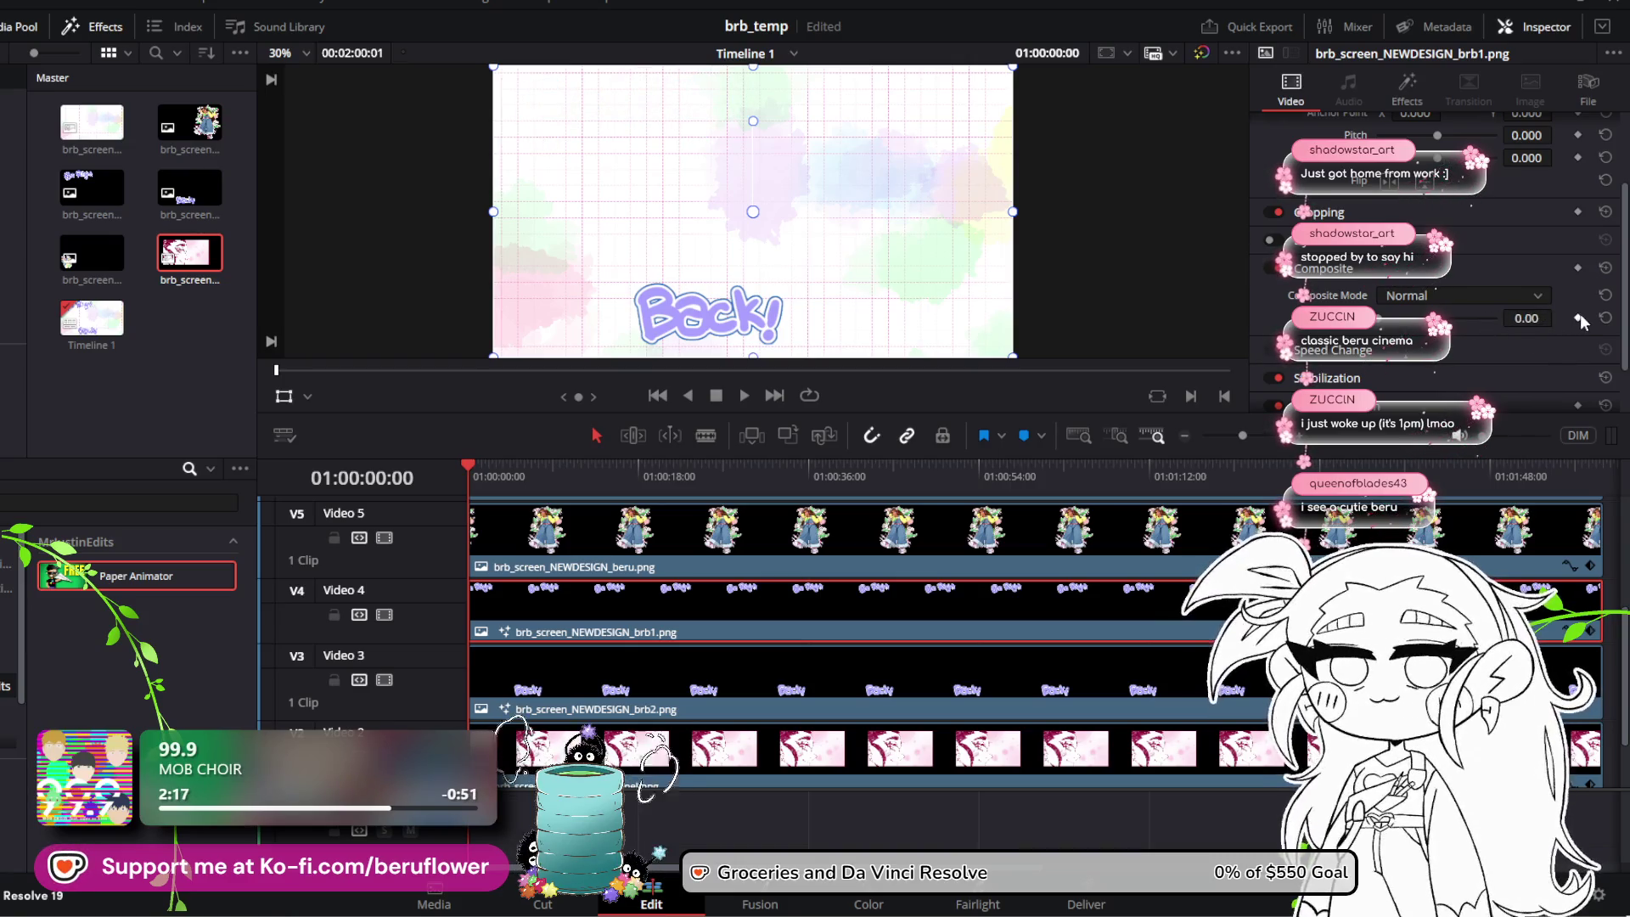
Step: At 01:00:01:12 raise opacity to 100, then replay the fade-in from the start
{"action": "mouse_move", "coordinate": [468, 470]}
{"action": "left_mouse_down"}
{"action": "mouse_move", "coordinate": [493, 470]}
{"action": "mouse_move", "coordinate": [455, 465]}
{"action": "mouse_move", "coordinate": [482, 471]}
{"action": "left_mouse_up"}
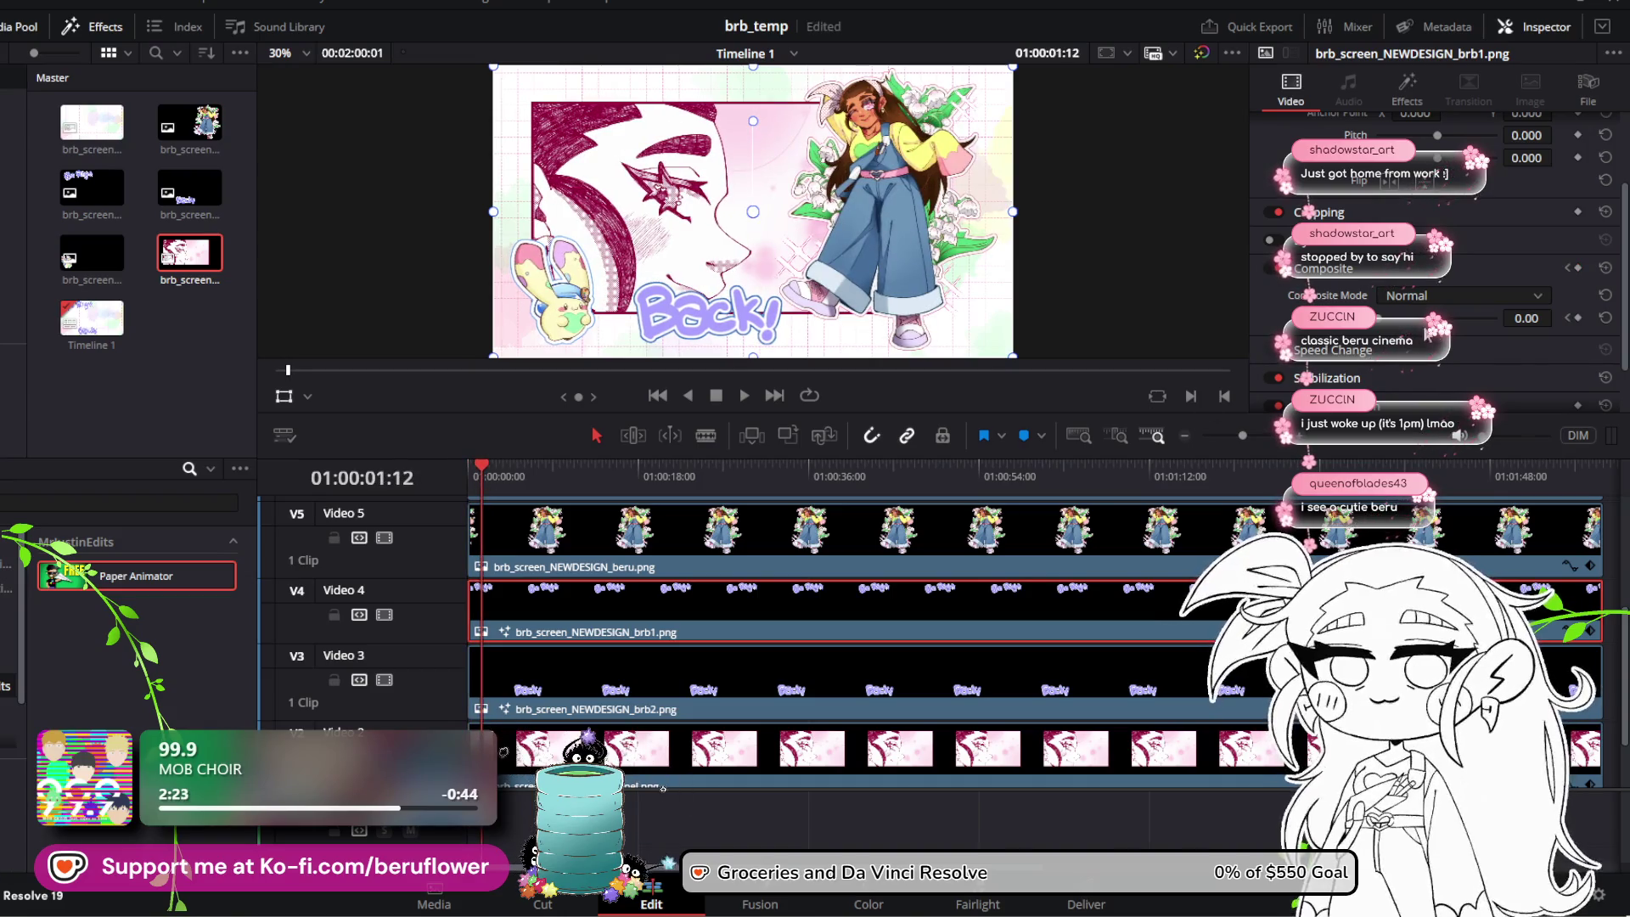
{"action": "left_click_drag", "start_coordinate": [1384, 327], "coordinate": [1499, 322]}
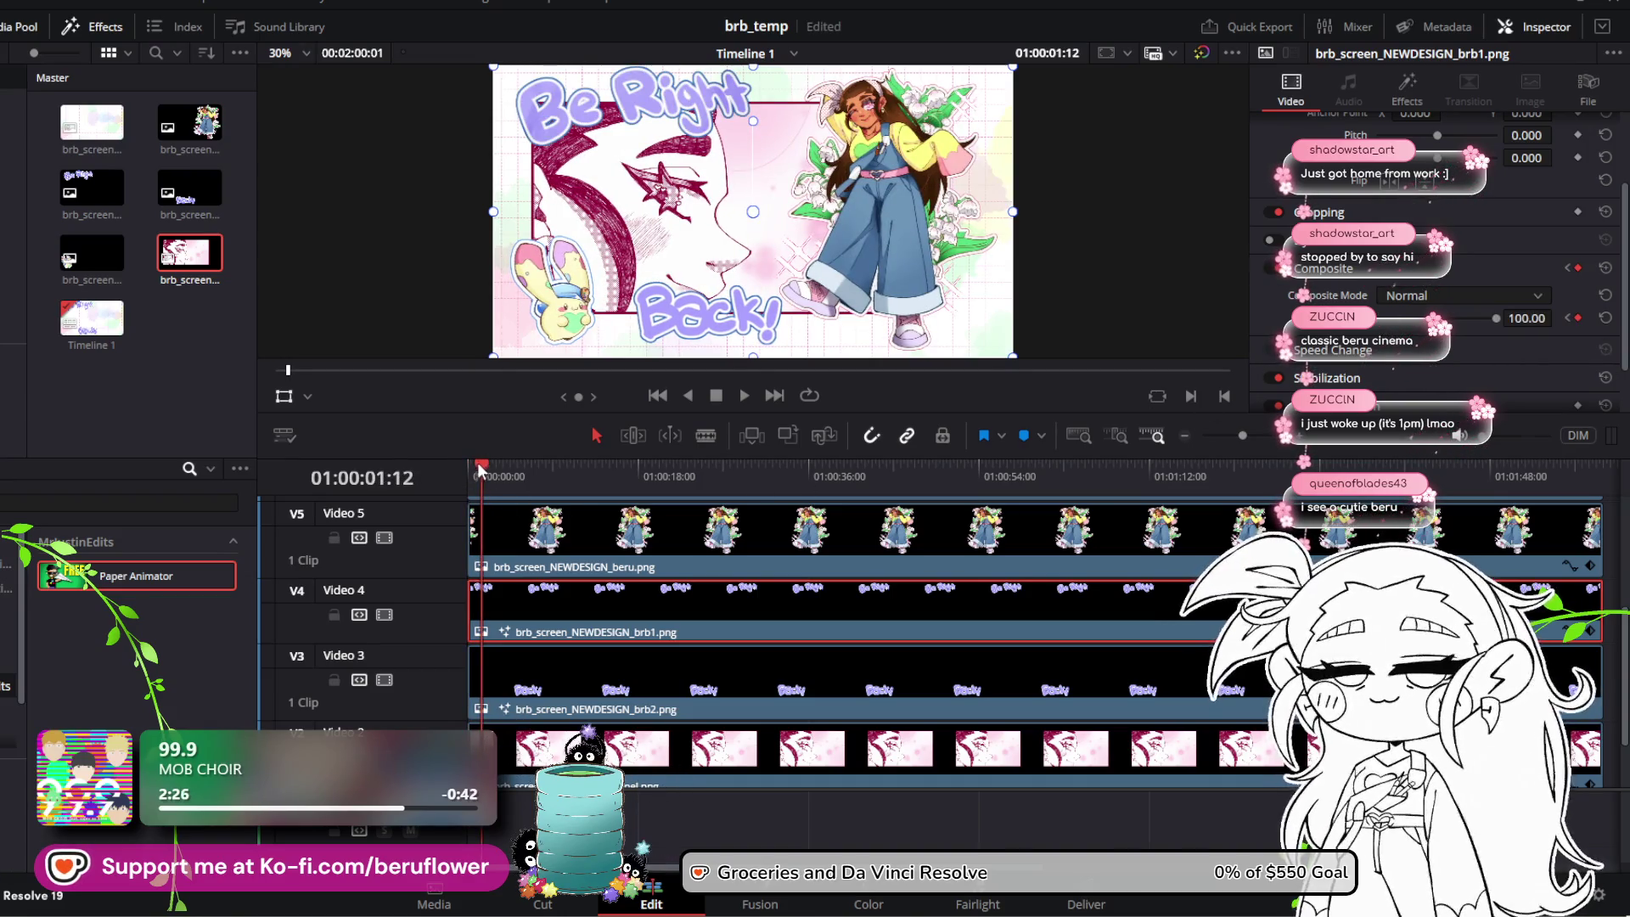
{"action": "key", "text": "Home"}
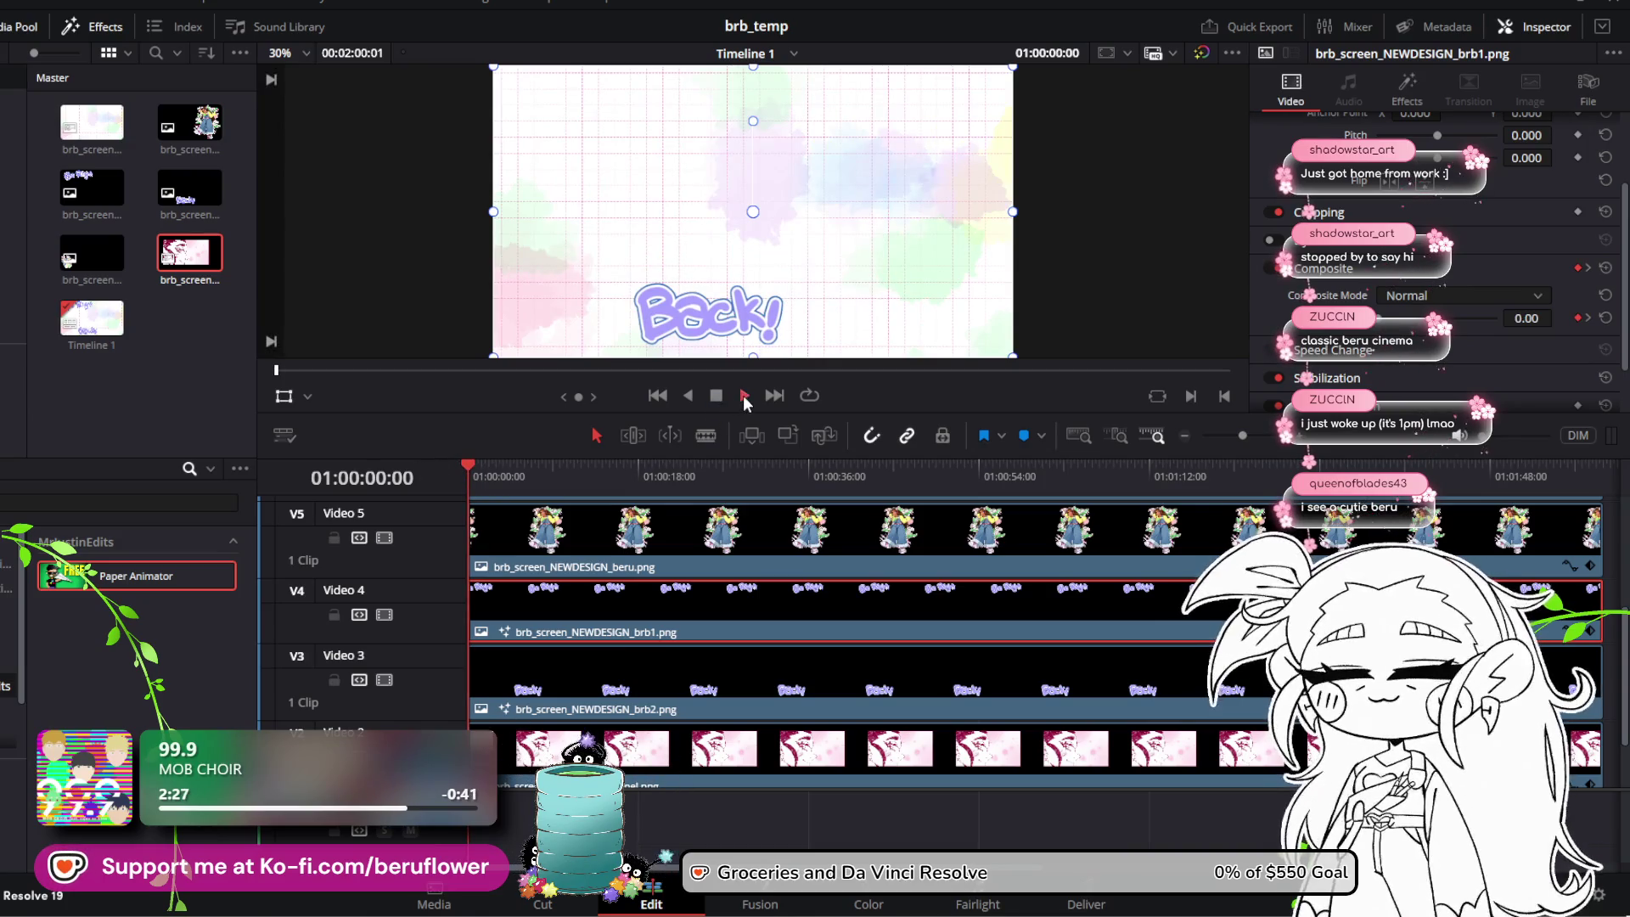
{"action": "left_click", "coordinate": [745, 397]}
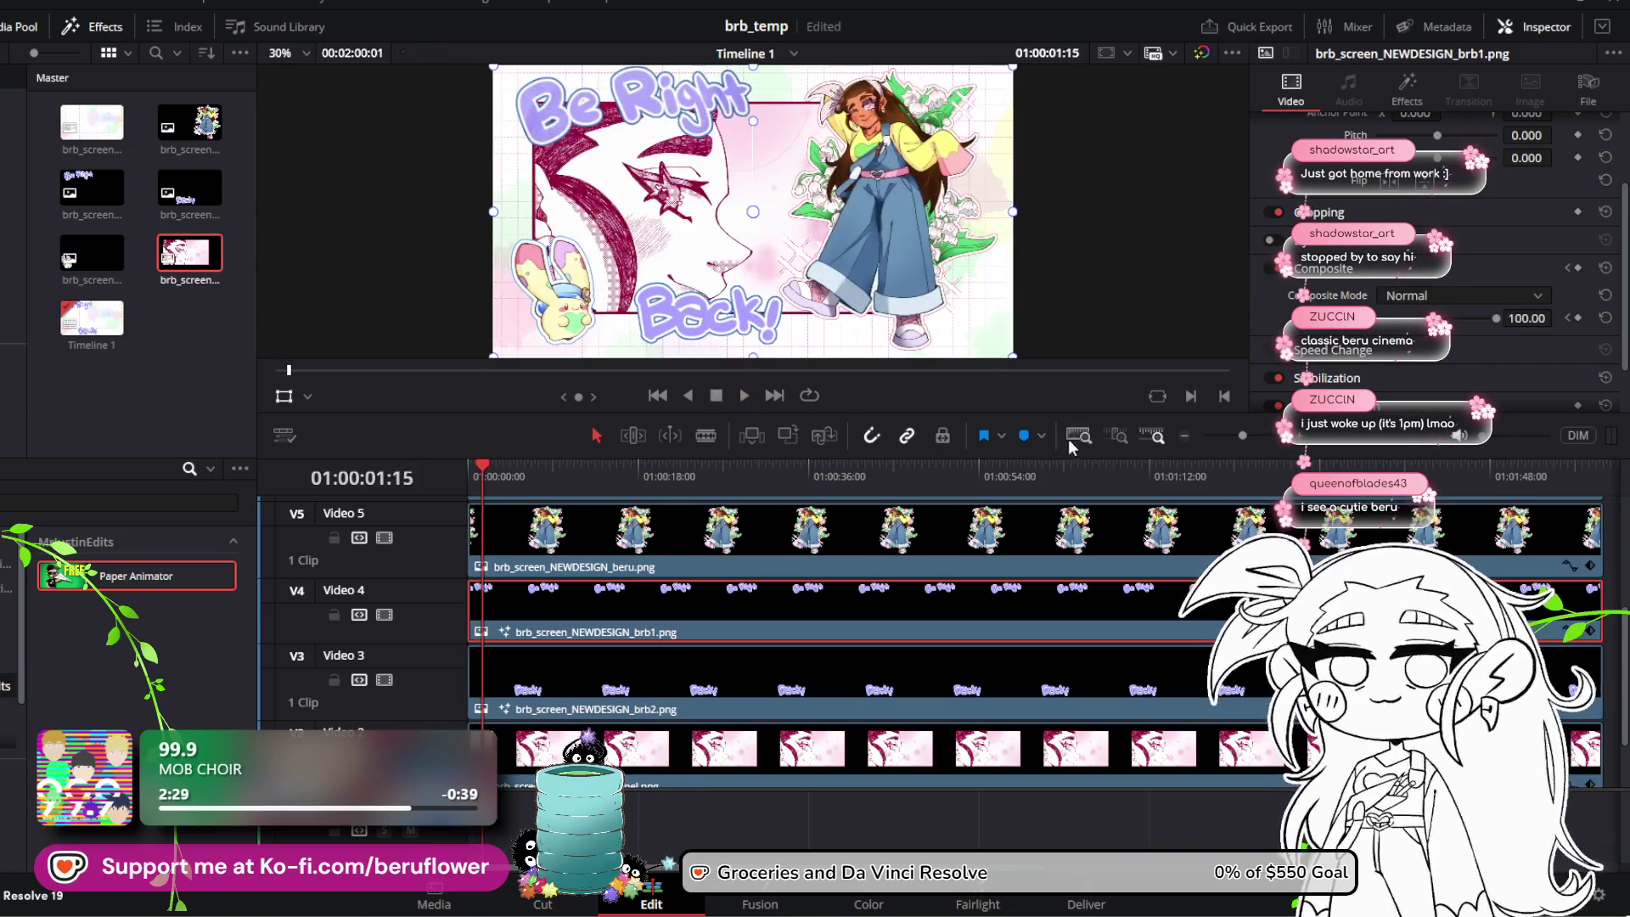
{"action": "left_click_drag", "start_coordinate": [1251, 435], "coordinate": [1260, 439]}
{"action": "left_click", "coordinate": [1586, 631]}
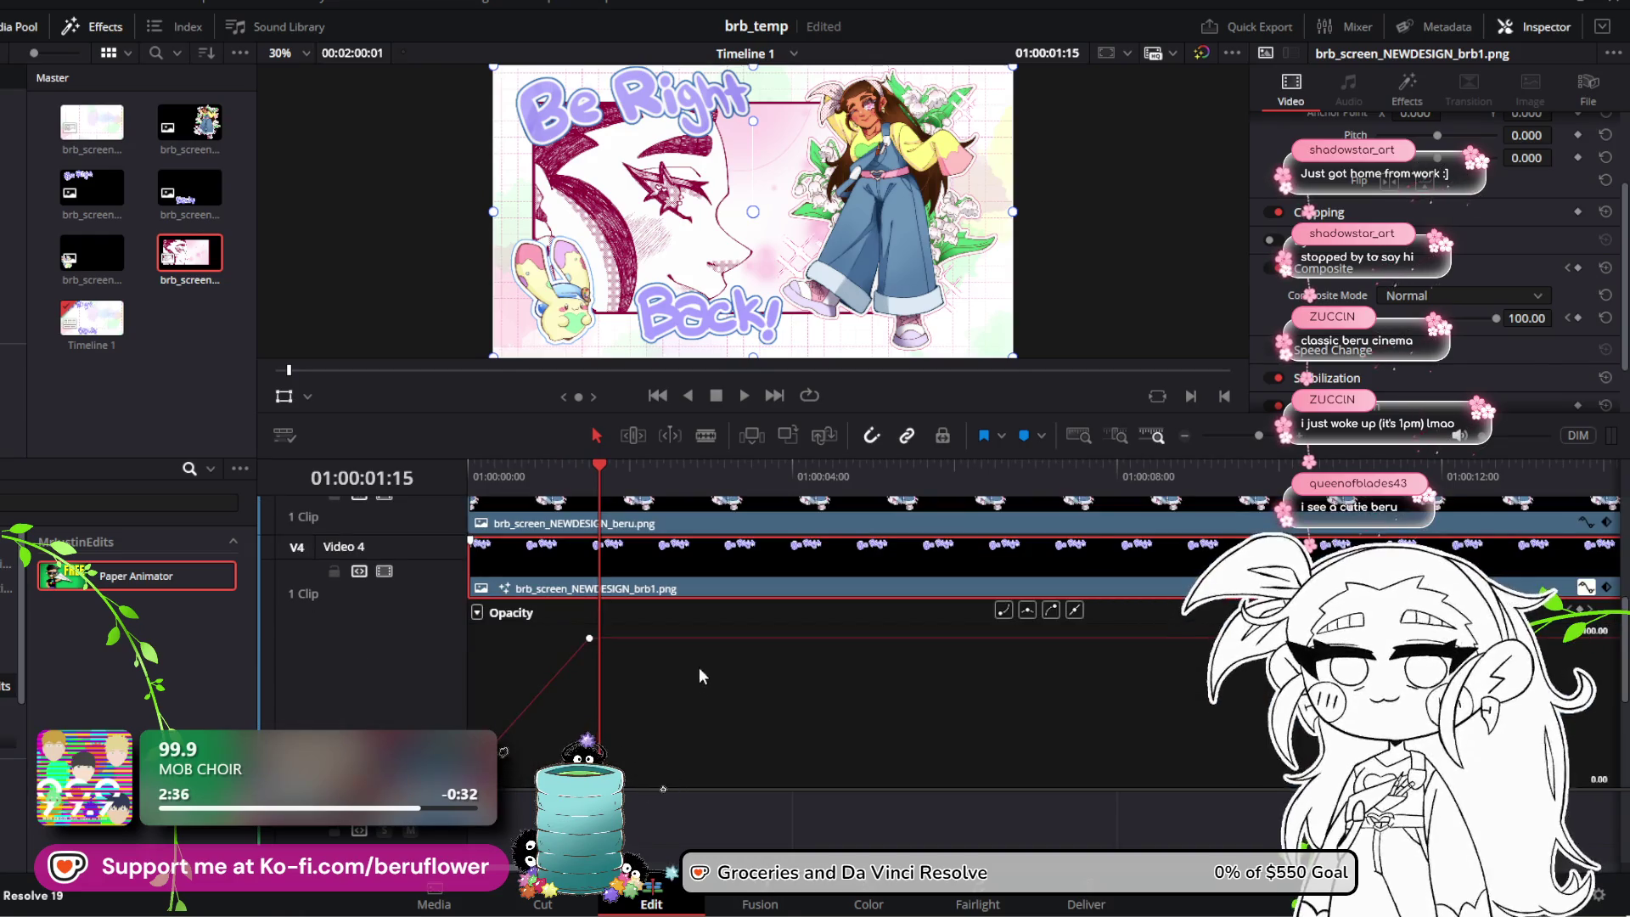
{"action": "left_click_drag", "start_coordinate": [592, 638], "coordinate": [498, 638]}
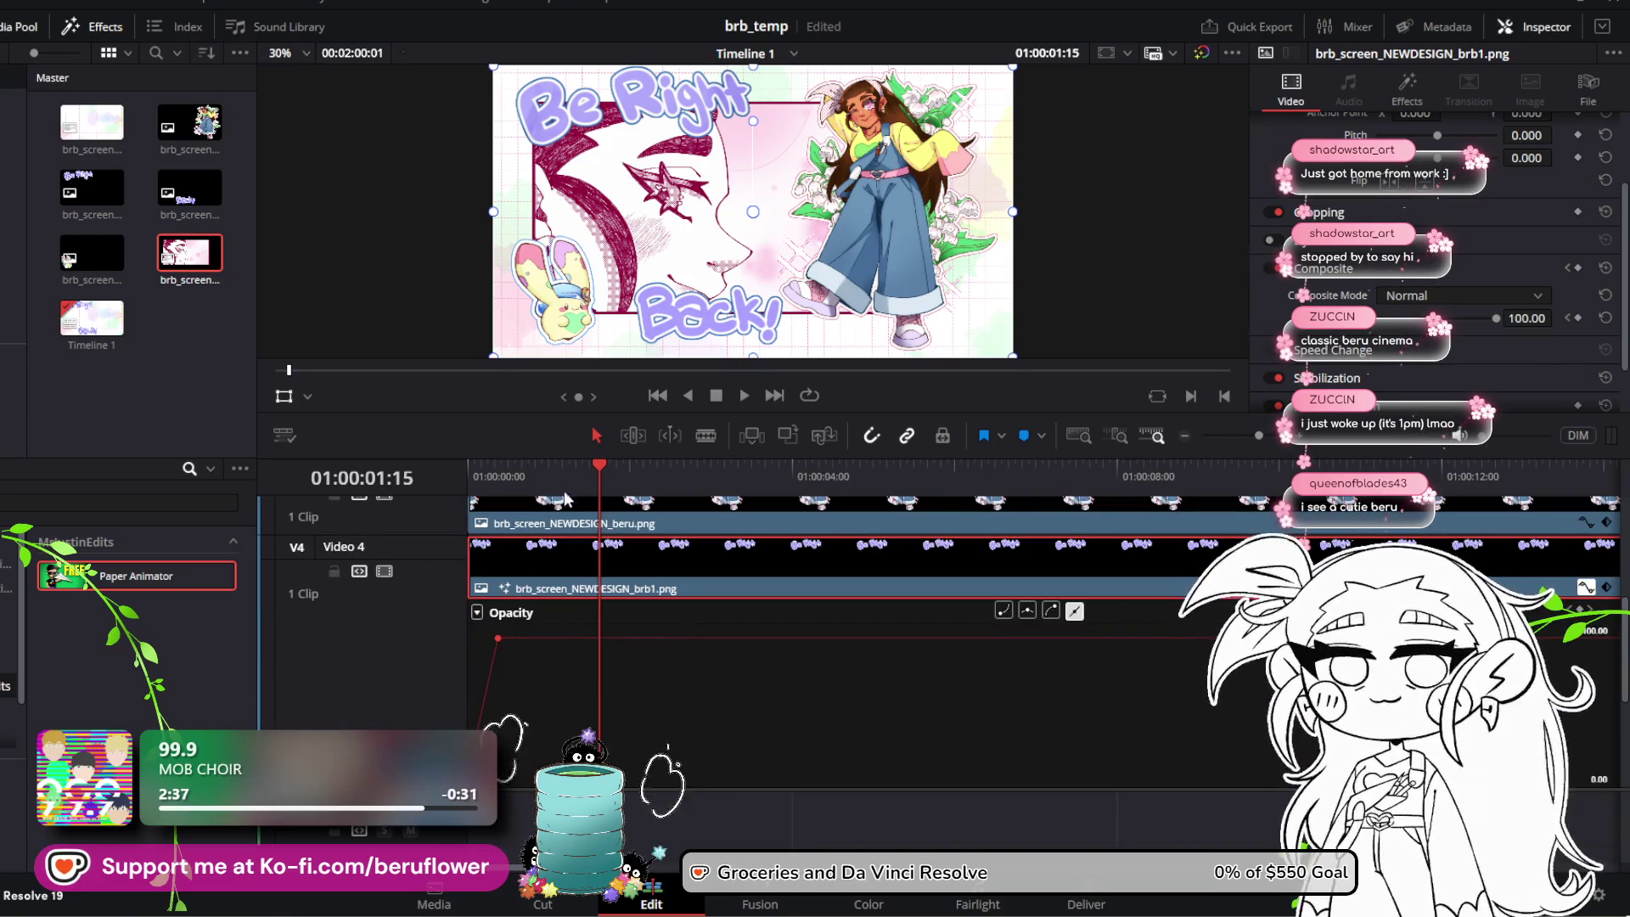
{"action": "left_click_drag", "start_coordinate": [596, 466], "coordinate": [438, 458]}
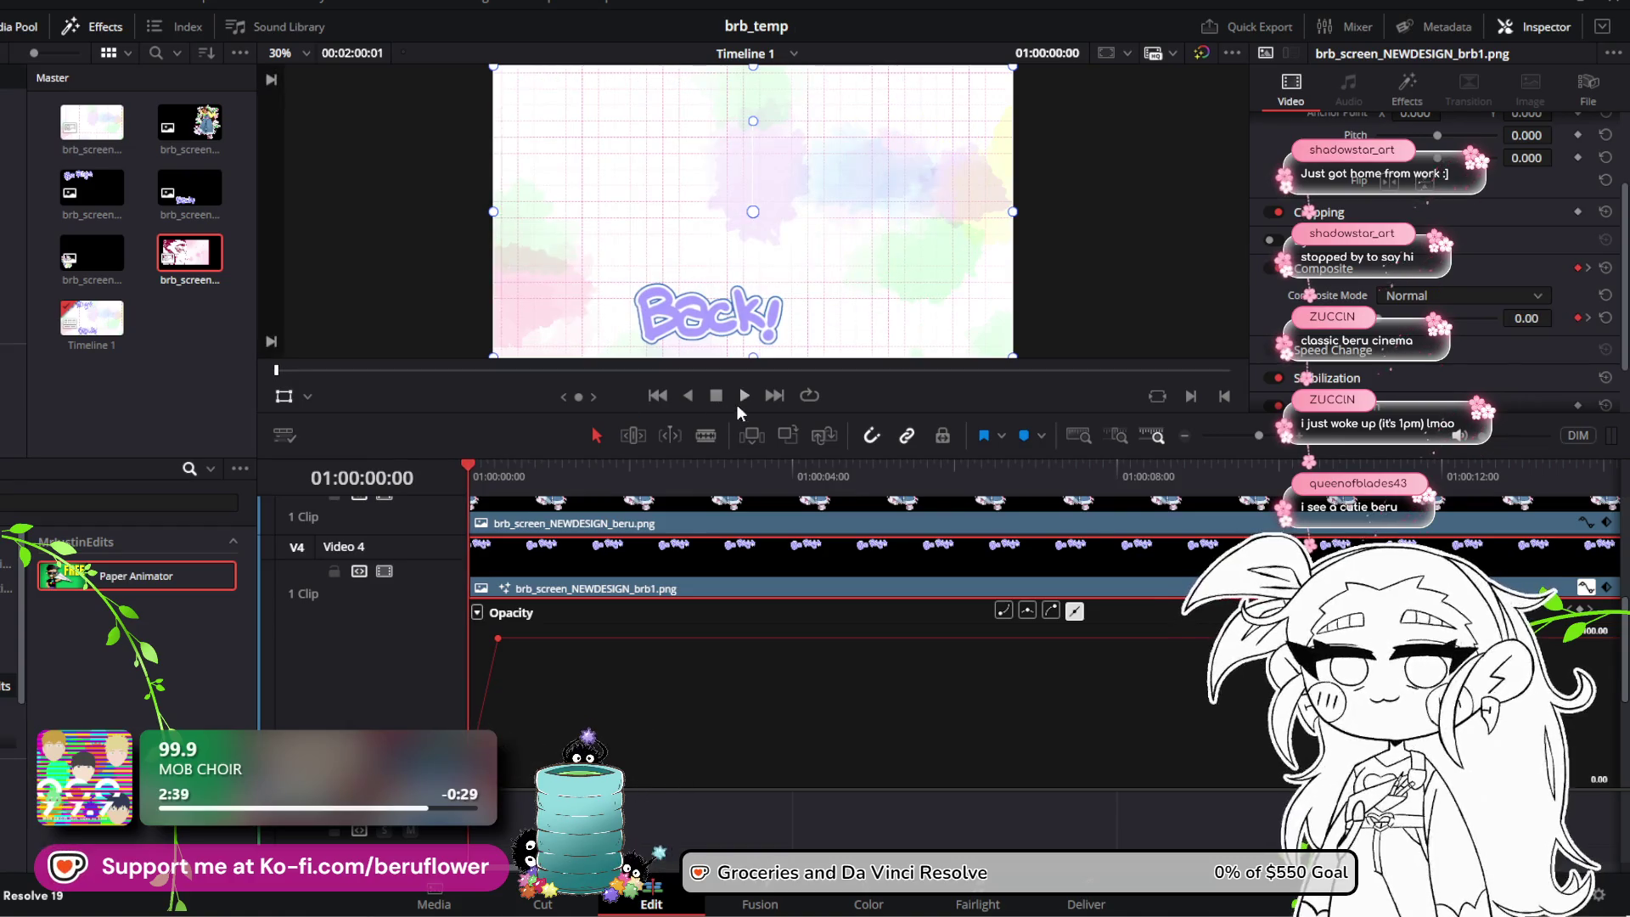
{"action": "left_click", "coordinate": [745, 396]}
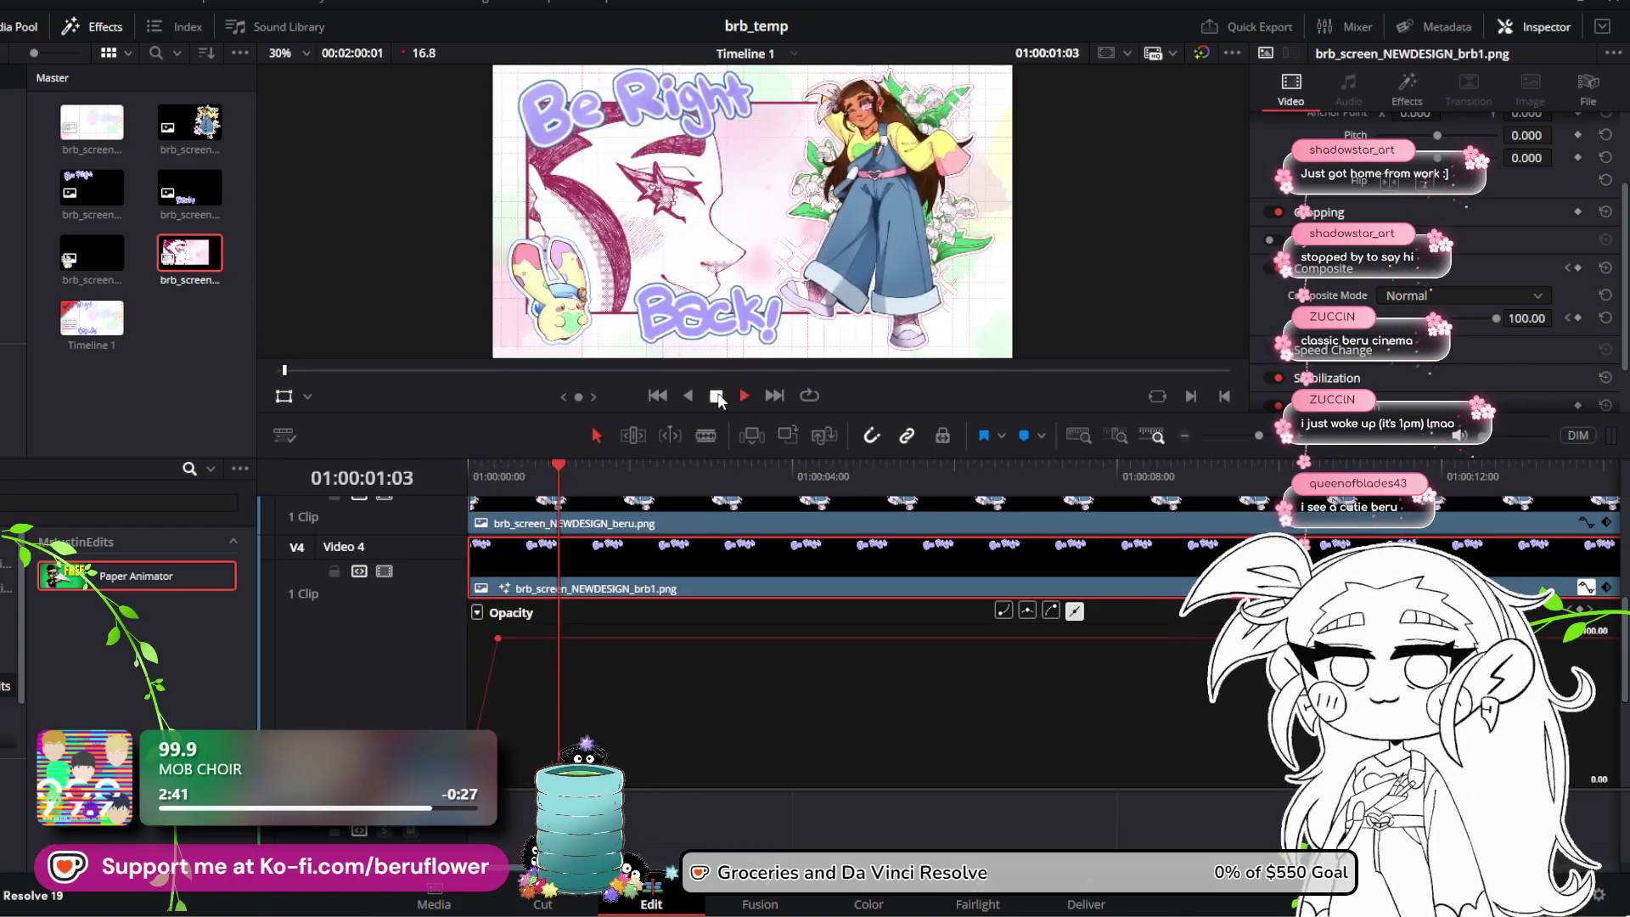
{"action": "mouse_move", "coordinate": [569, 466]}
{"action": "left_mouse_down"}
{"action": "mouse_move", "coordinate": [433, 485]}
{"action": "mouse_move", "coordinate": [539, 507]}
{"action": "mouse_move", "coordinate": [518, 507]}
{"action": "left_mouse_up"}
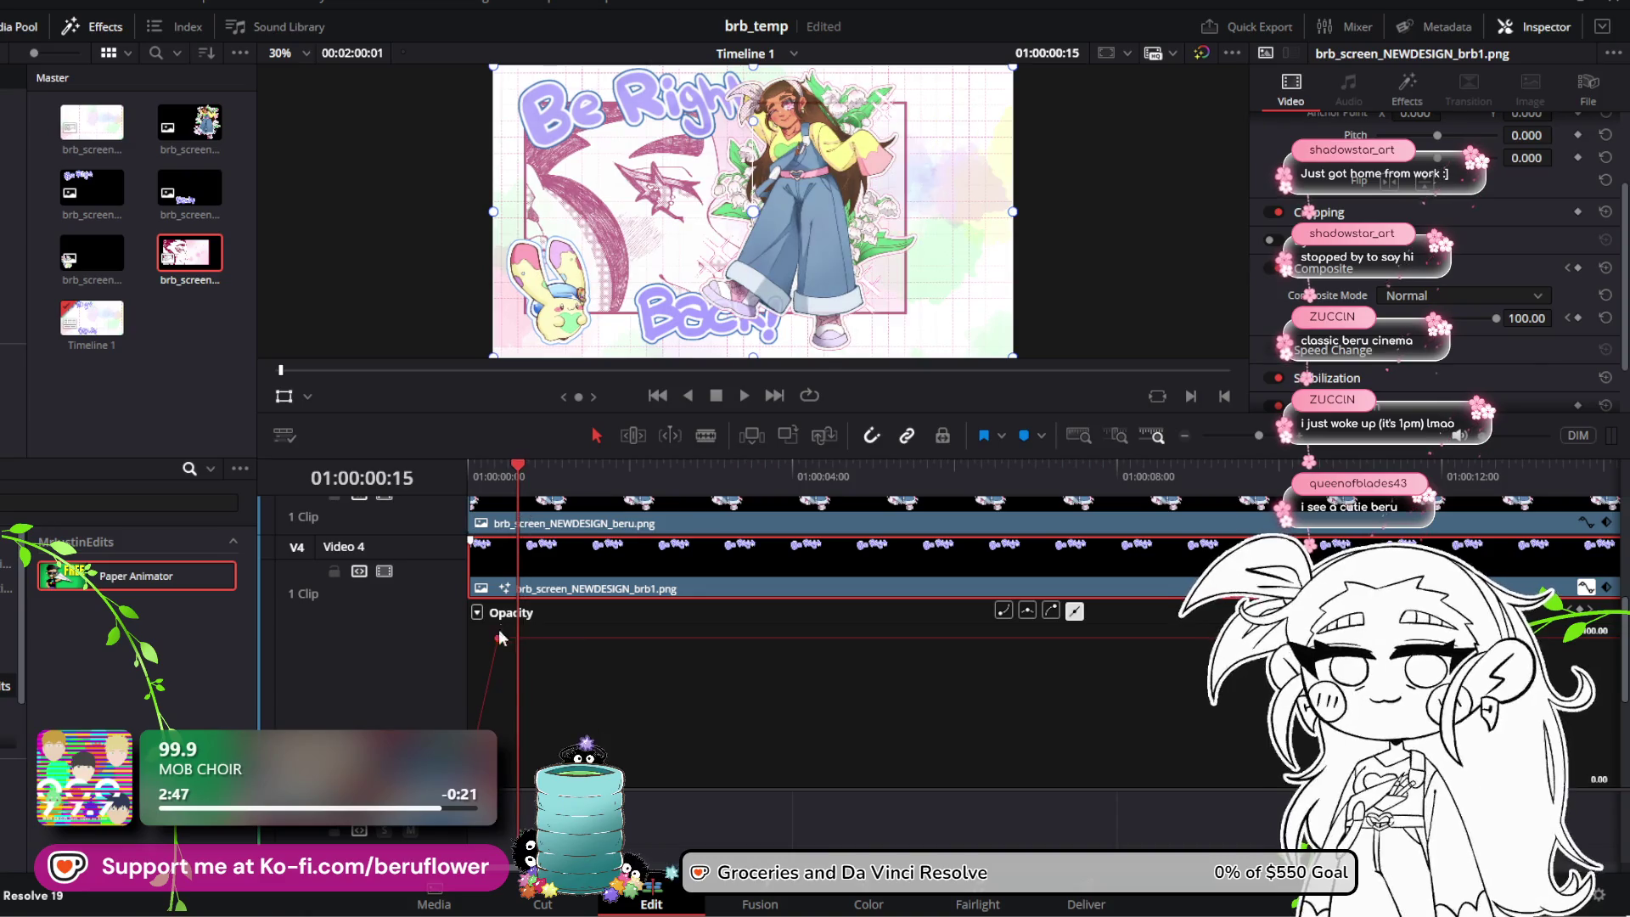
{"action": "mouse_move", "coordinate": [500, 641]}
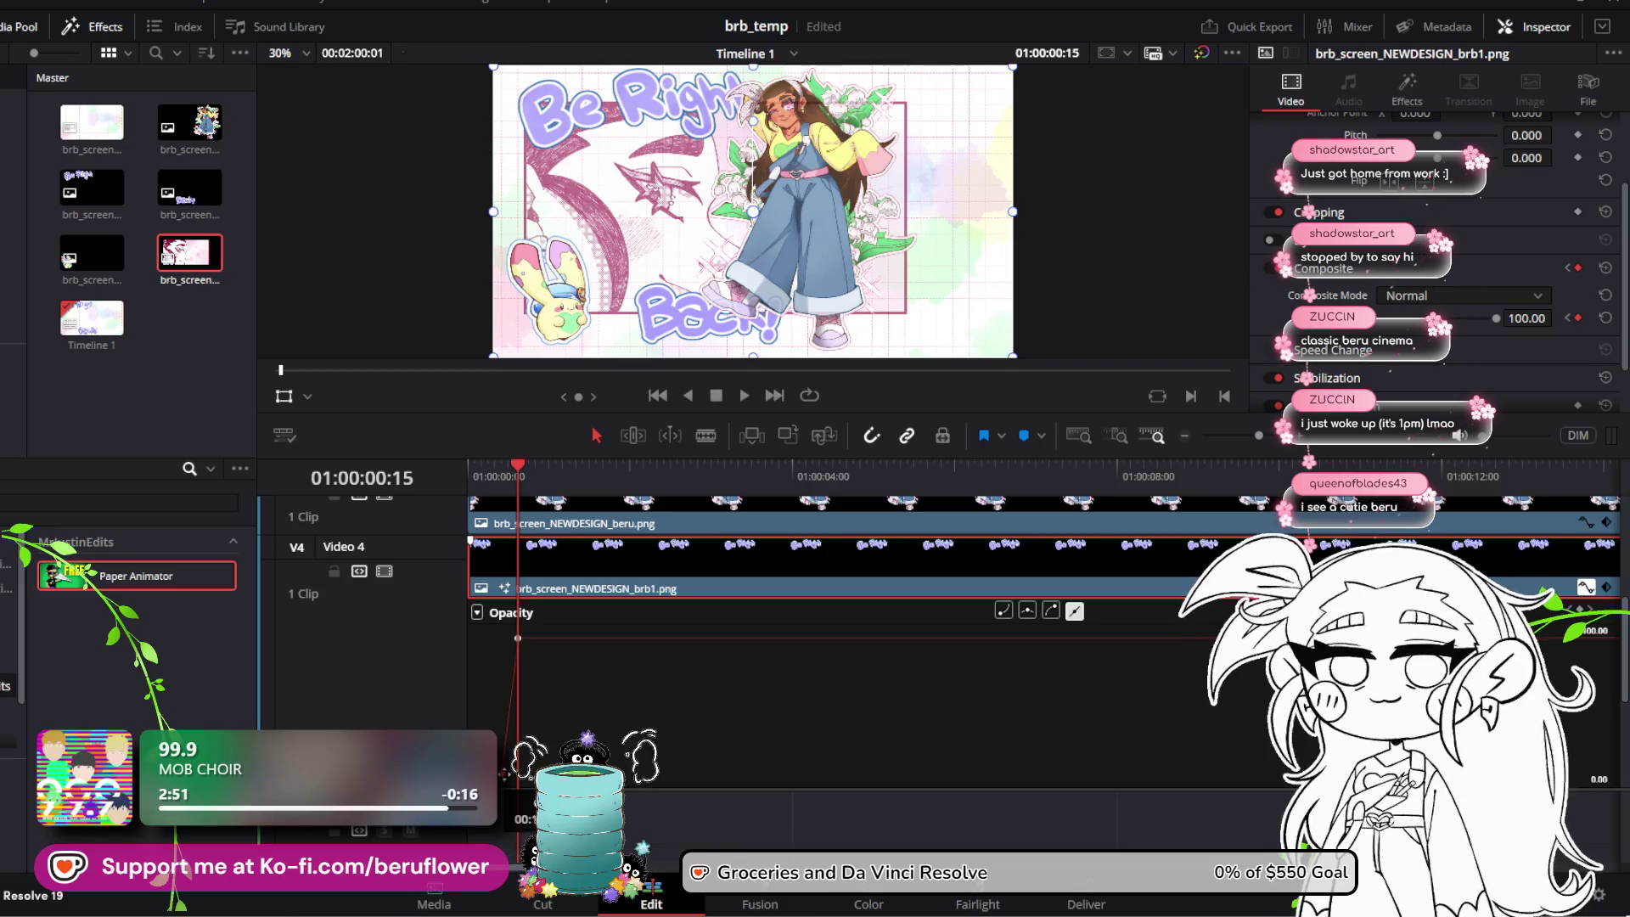
{"action": "left_click_drag", "start_coordinate": [517, 468], "coordinate": [430, 467]}
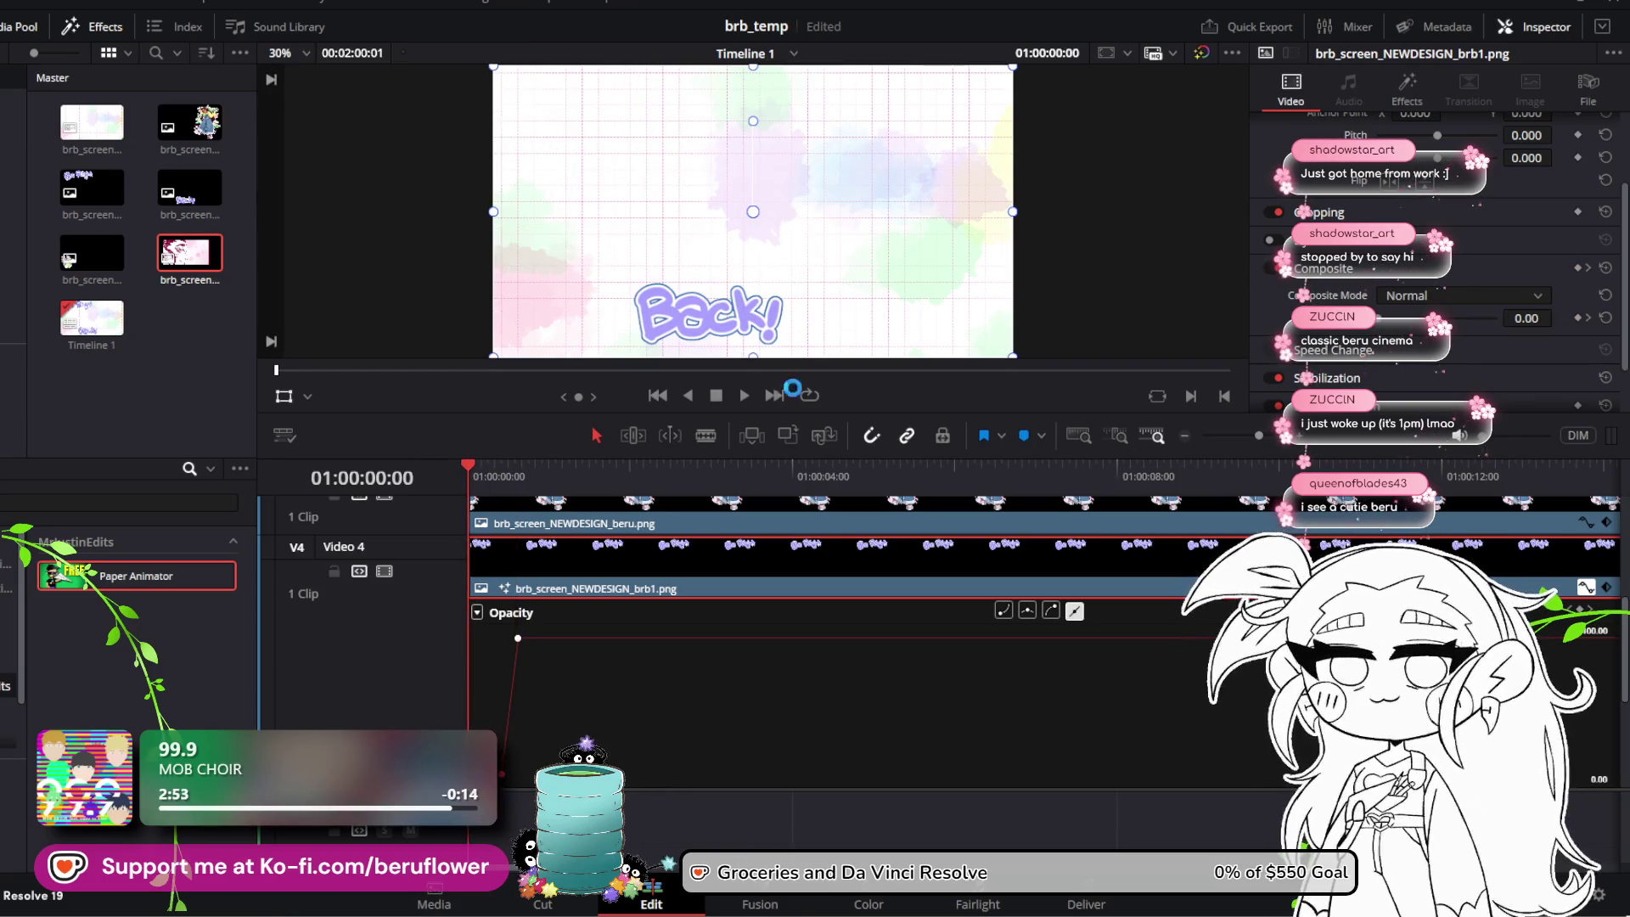
{"action": "left_click", "coordinate": [741, 396]}
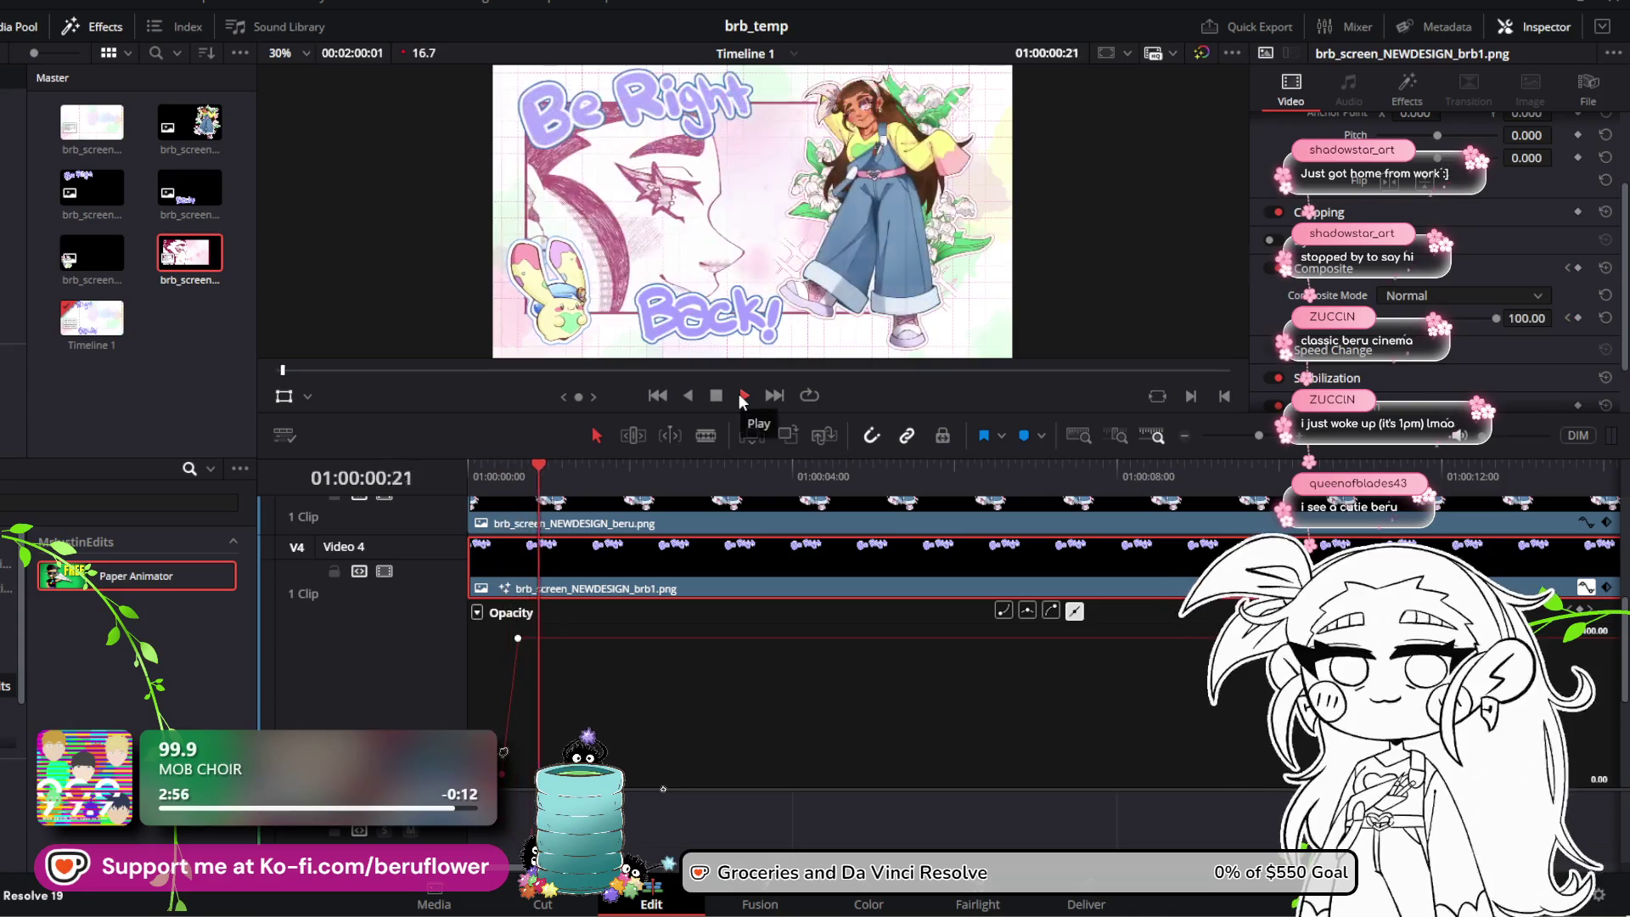
{"action": "left_click", "coordinate": [739, 396]}
{"action": "left_click_drag", "start_coordinate": [644, 464], "coordinate": [415, 481]}
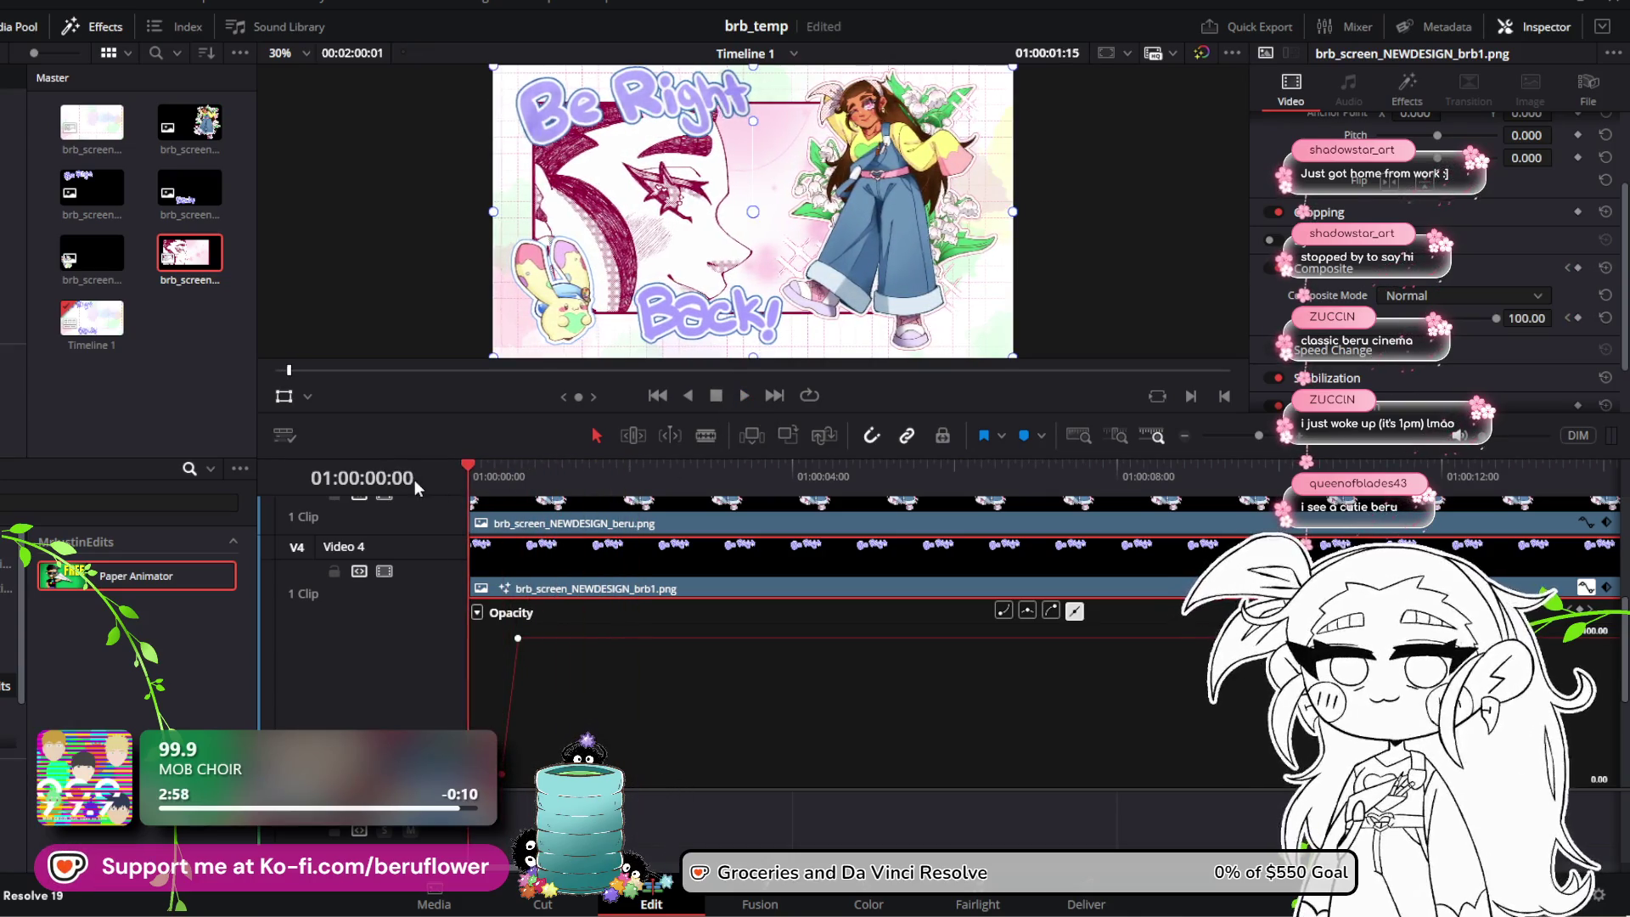
{"action": "left_click", "coordinate": [746, 392]}
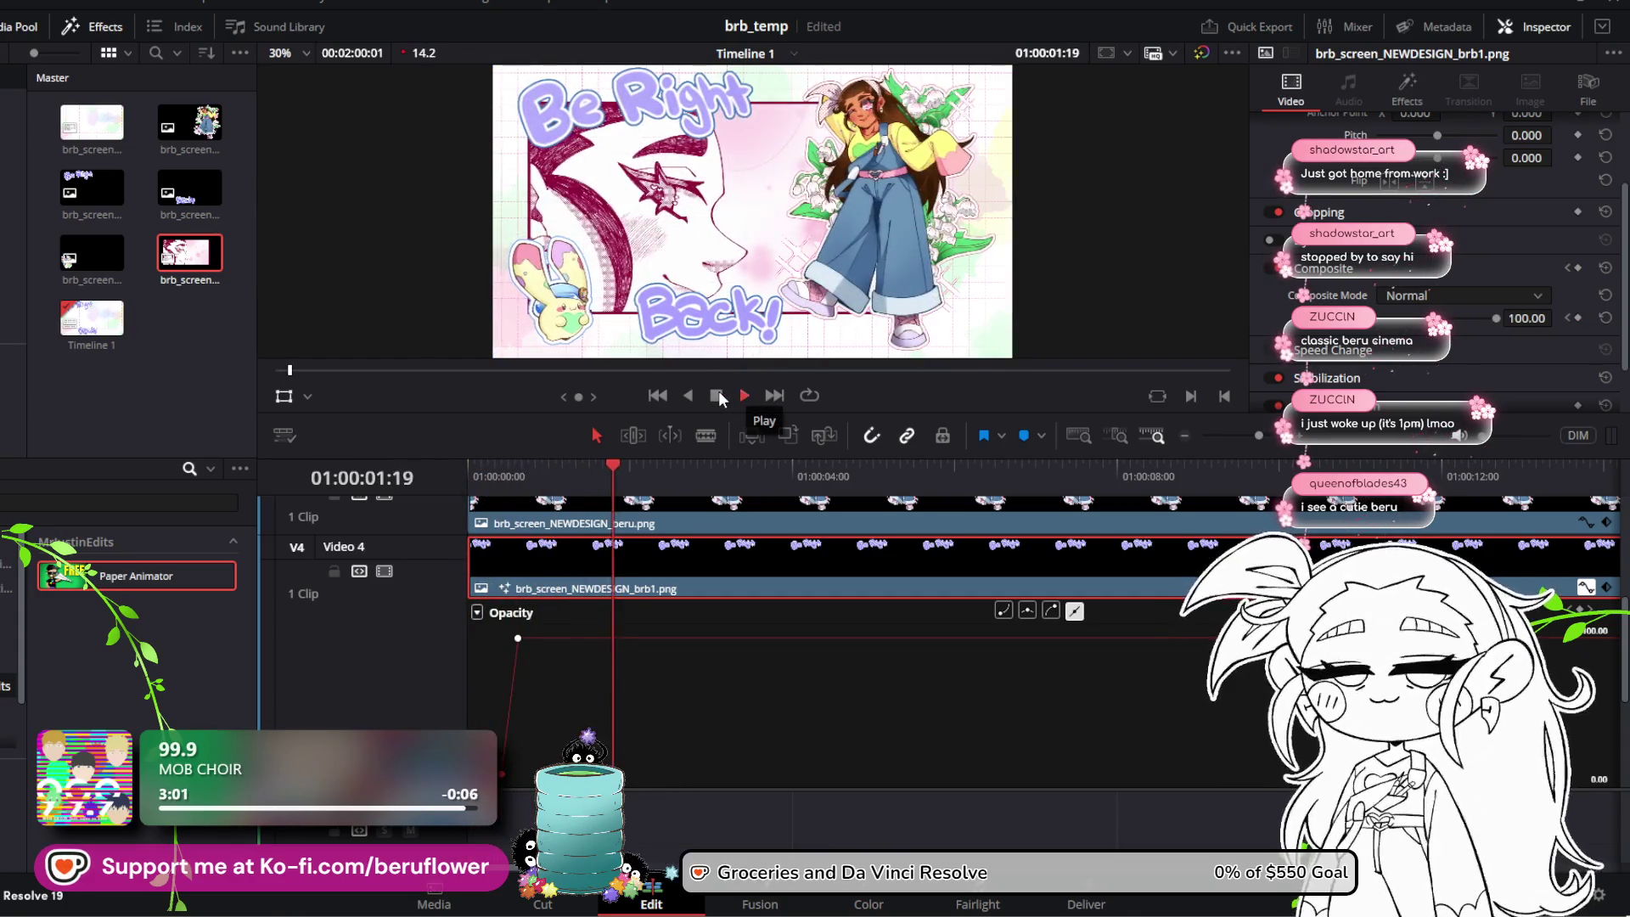
{"action": "left_click", "coordinate": [718, 394]}
{"action": "left_click", "coordinate": [586, 467]}
{"action": "left_click_drag", "start_coordinate": [563, 475], "coordinate": [401, 491]}
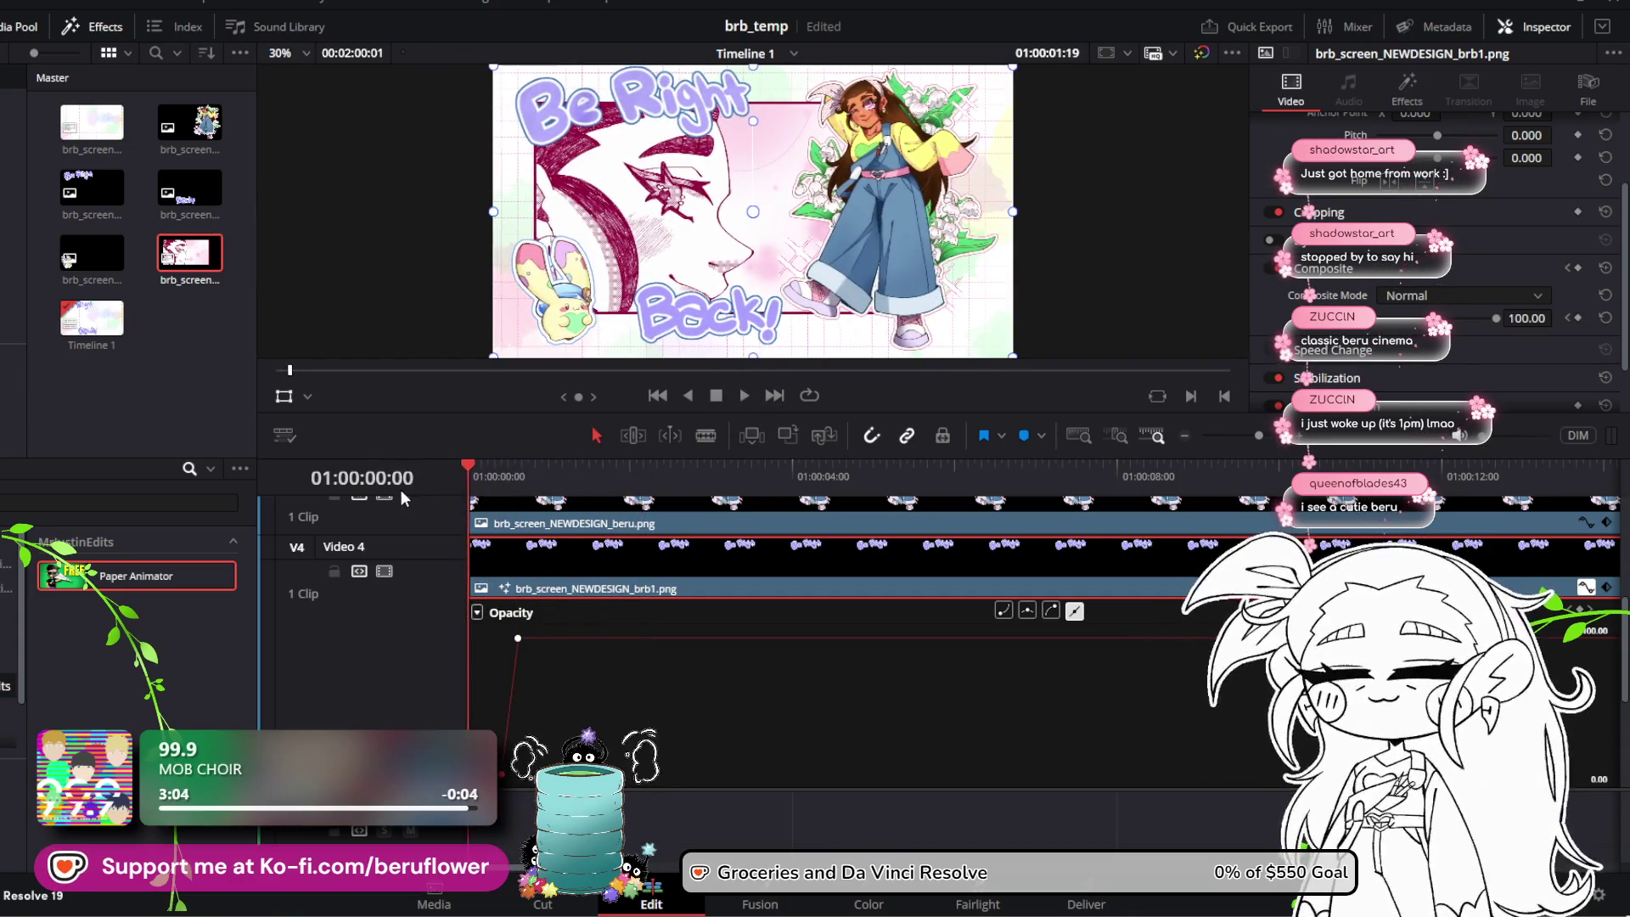
{"action": "left_click", "coordinate": [744, 395]}
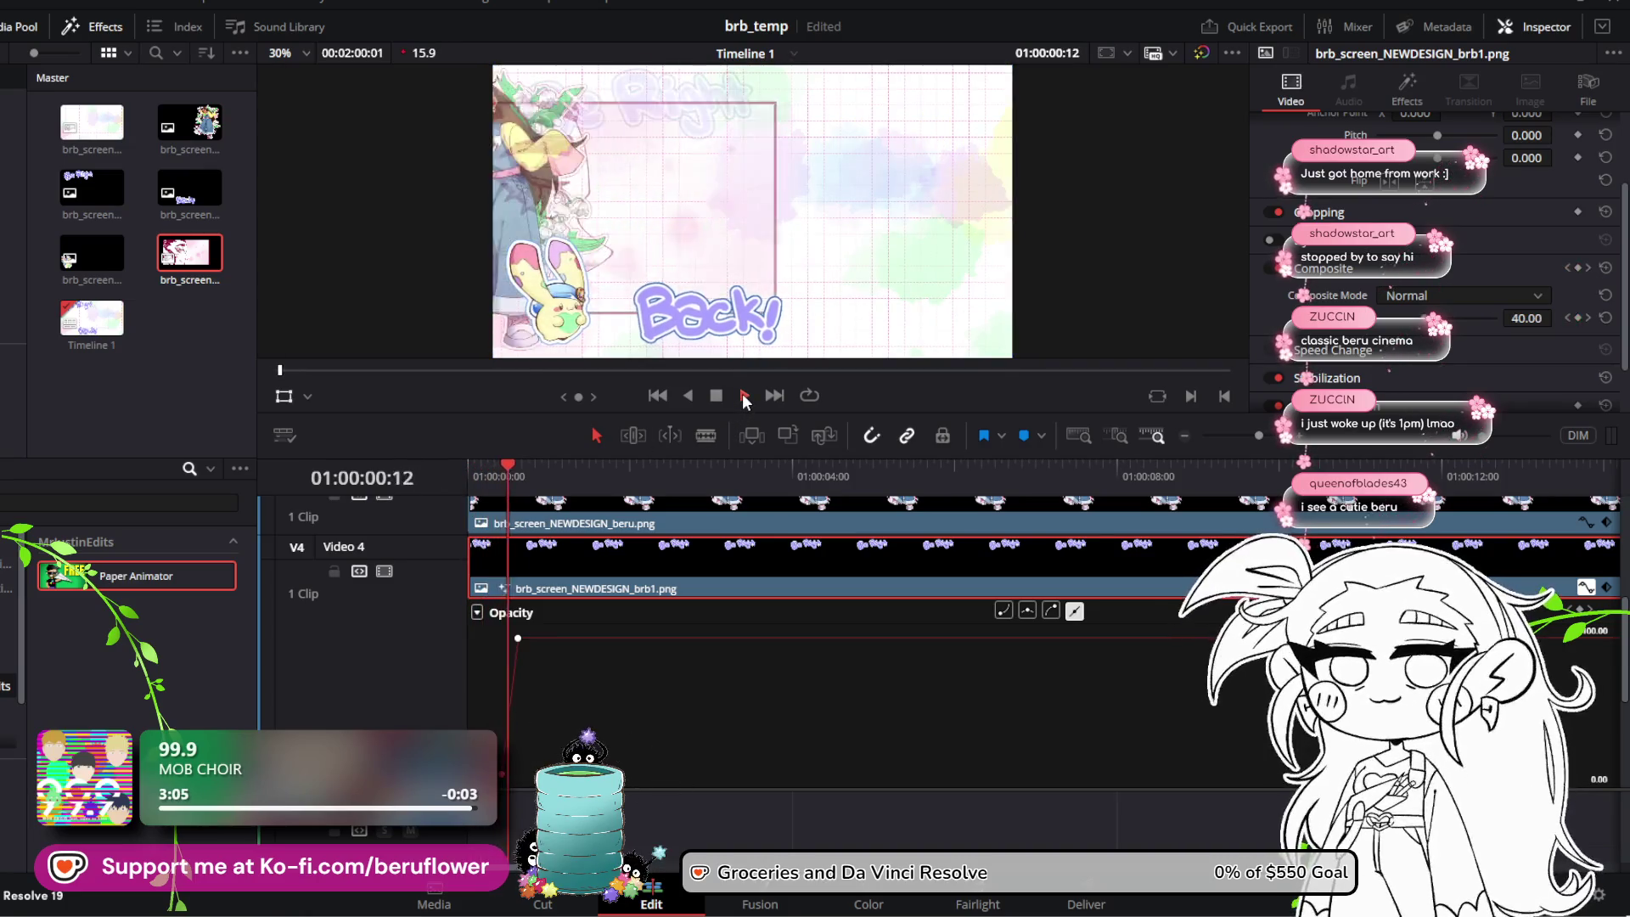
{"action": "left_click", "coordinate": [718, 394]}
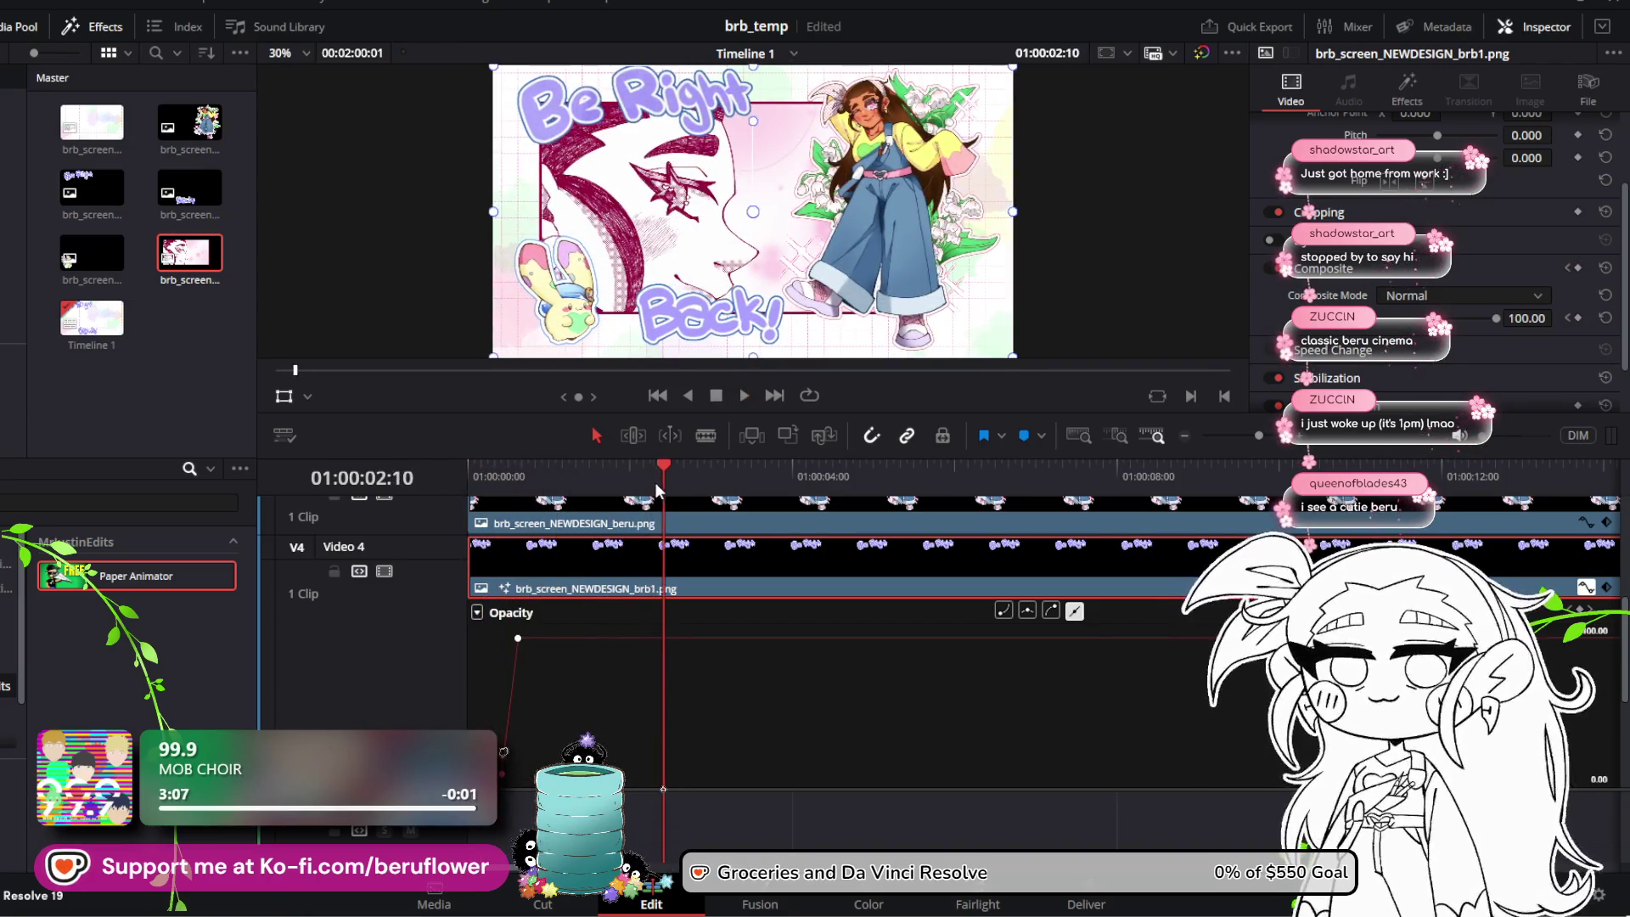
{"action": "left_click_drag", "start_coordinate": [618, 477], "coordinate": [436, 497]}
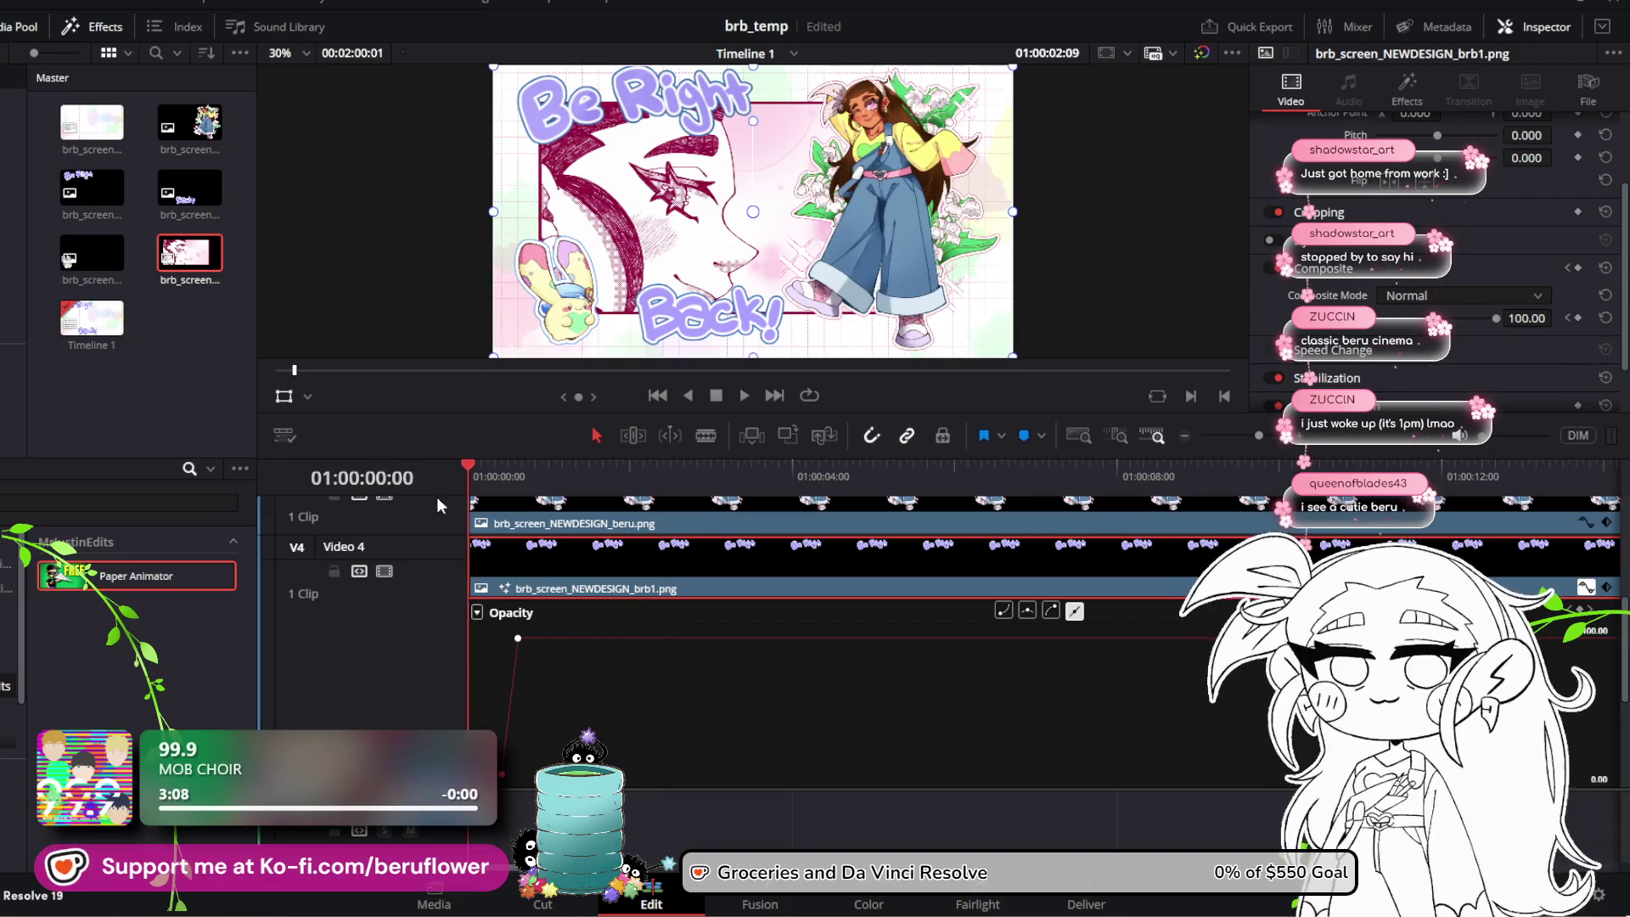
{"action": "left_click", "coordinate": [744, 396]}
{"action": "left_click", "coordinate": [718, 396]}
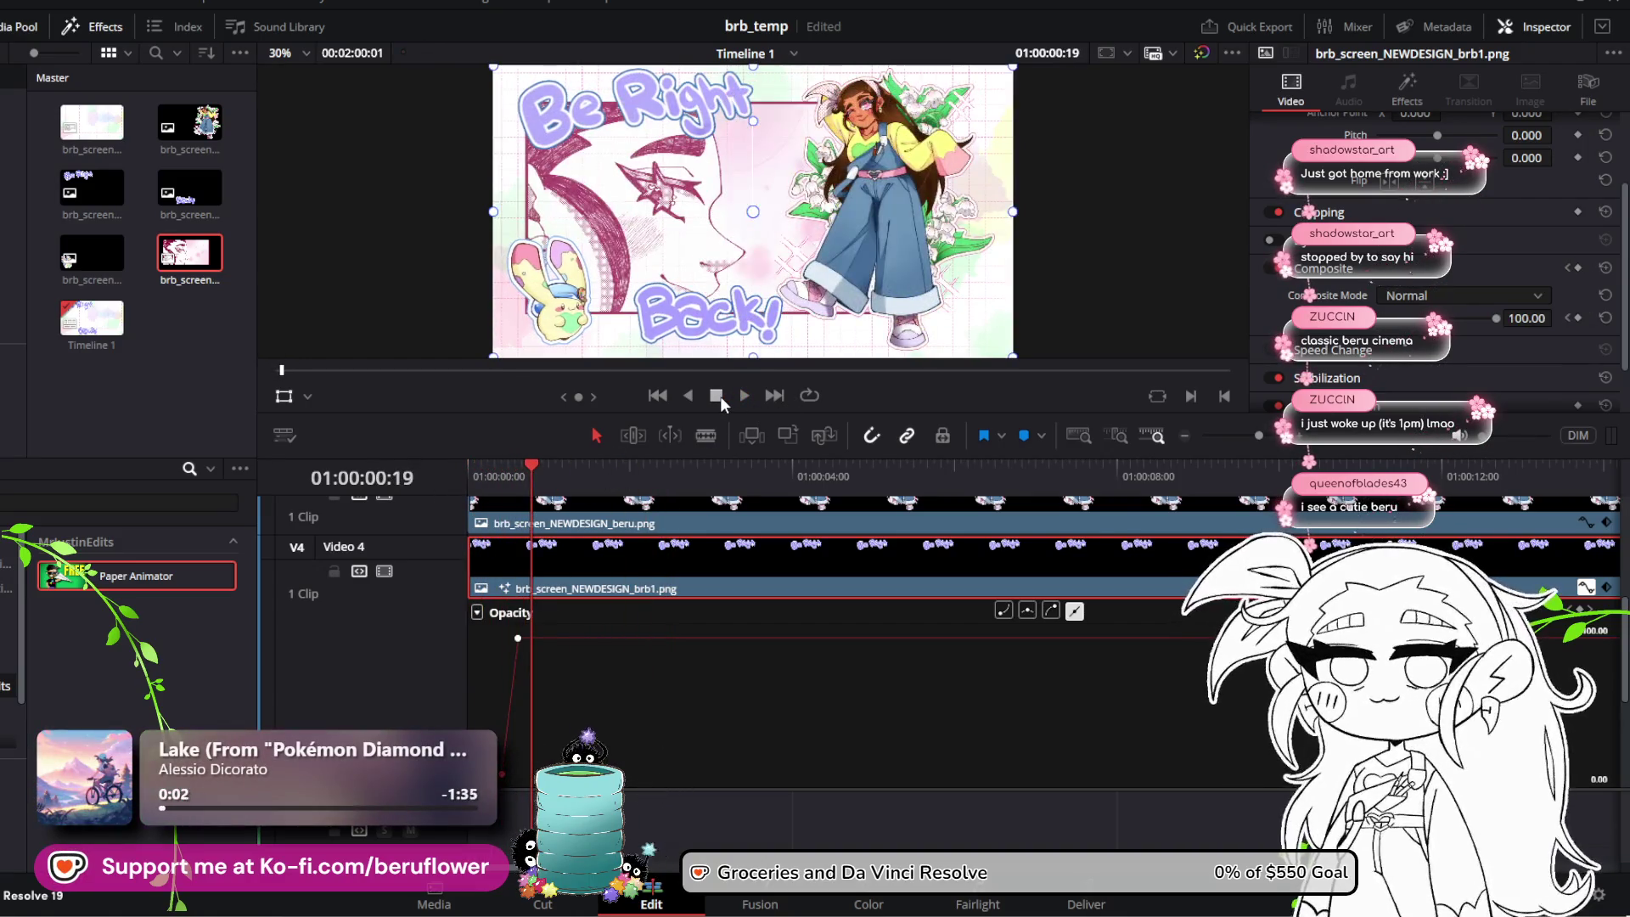
{"action": "key", "text": "Home"}
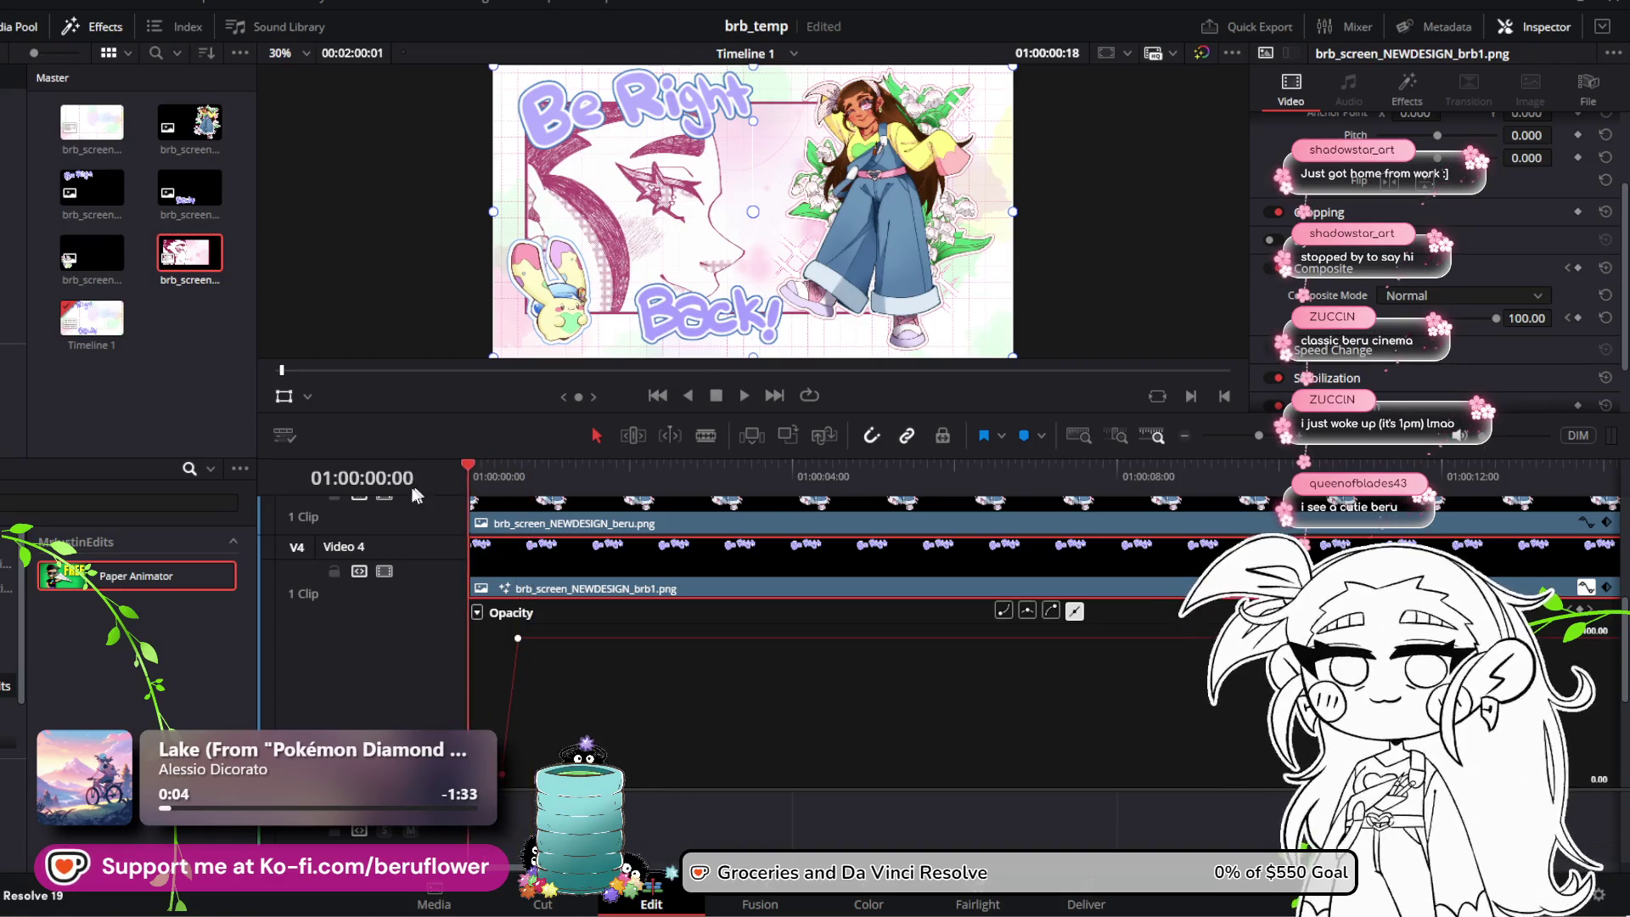
{"action": "left_click", "coordinate": [748, 396]}
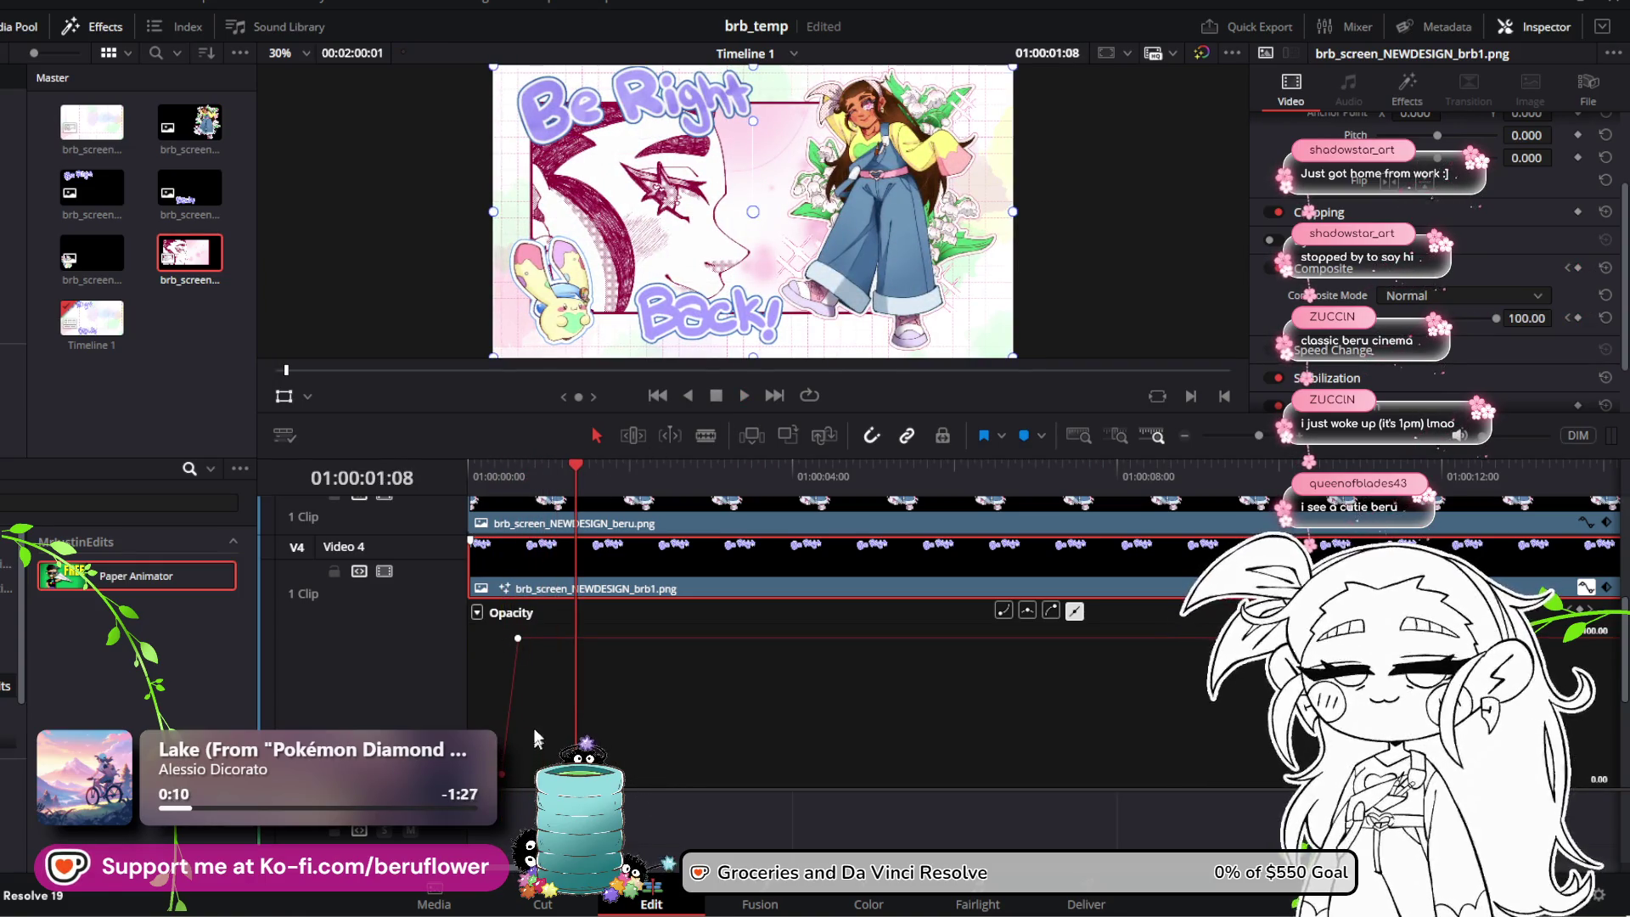
Step: Drag the full-opacity keyframe later and preview the fade from the start
{"action": "left_click_drag", "start_coordinate": [518, 638], "coordinate": [569, 626]}
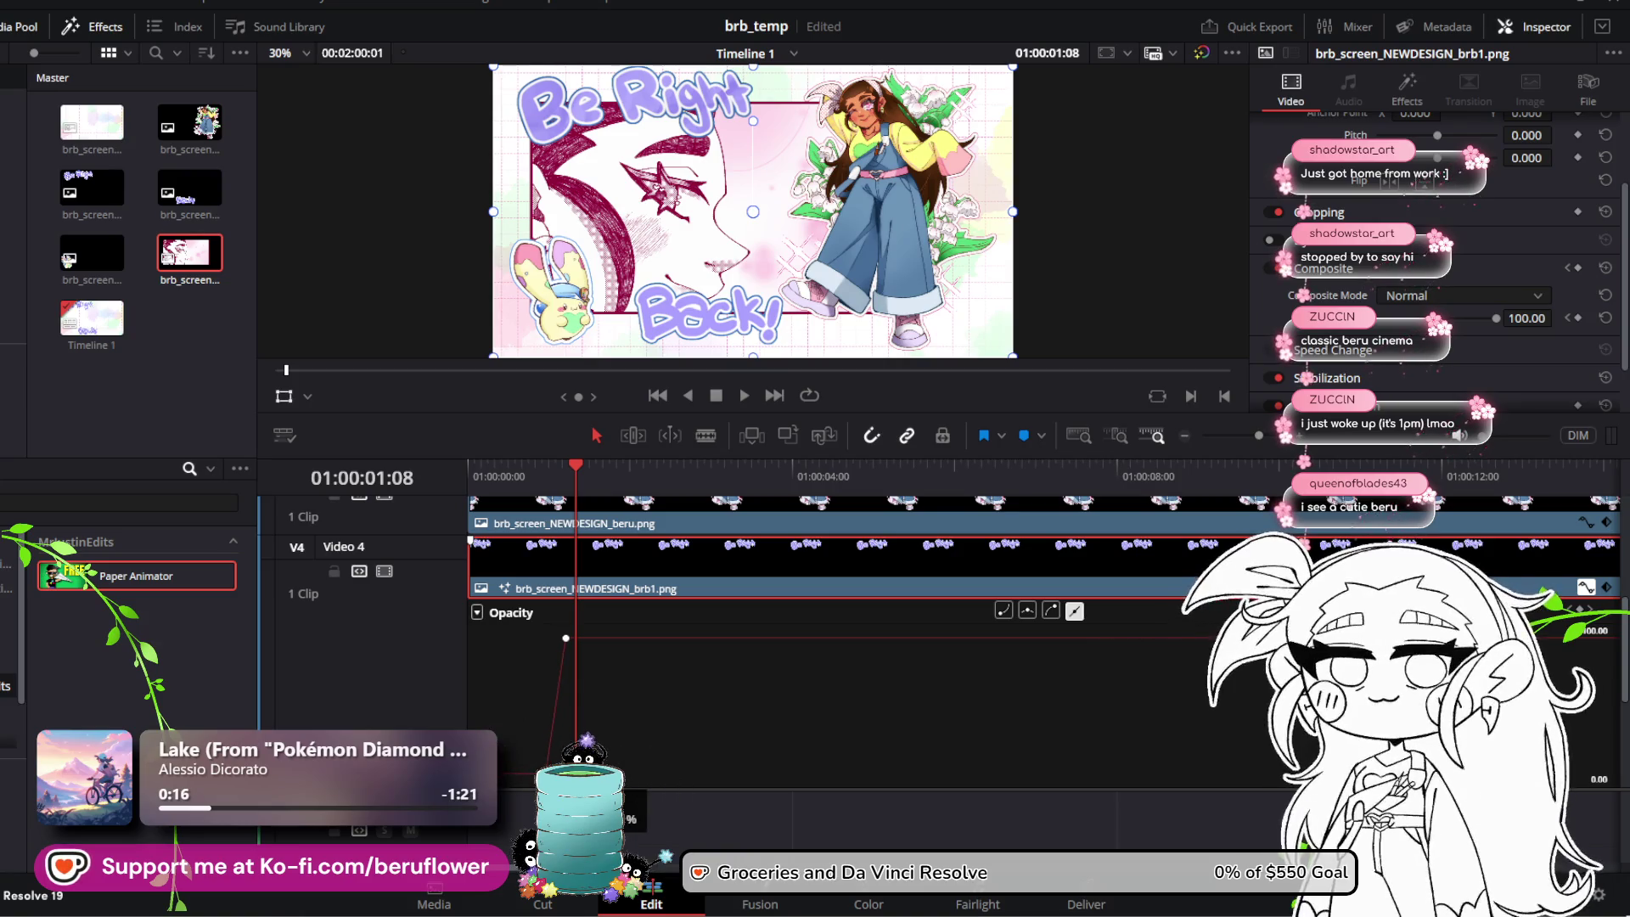
{"action": "left_click_drag", "start_coordinate": [568, 636], "coordinate": [562, 636]}
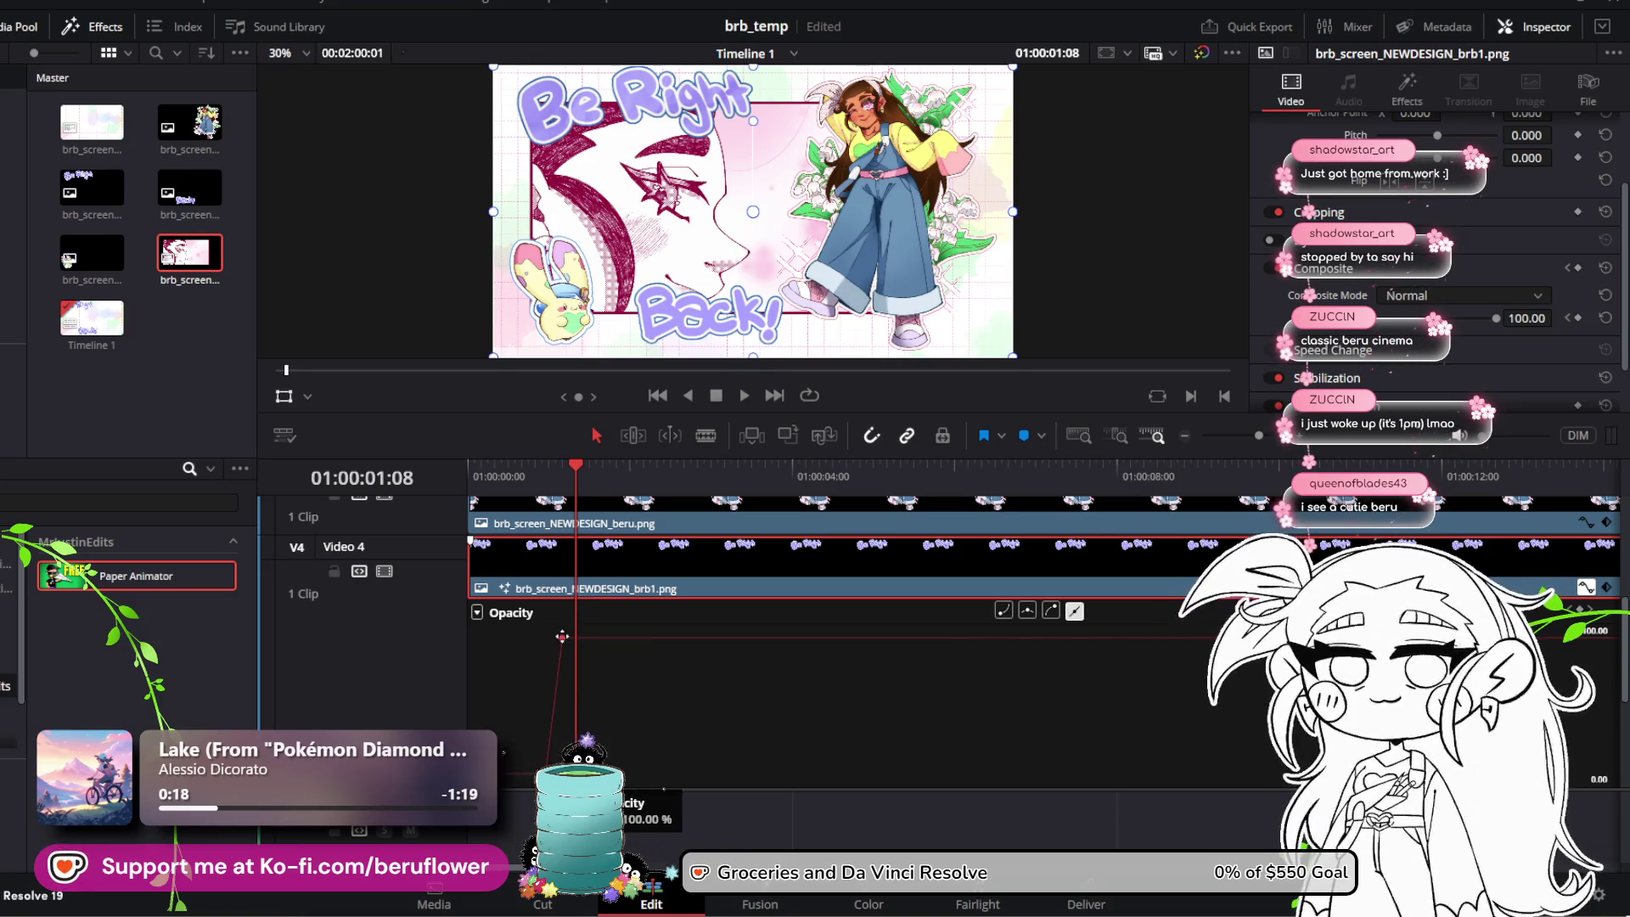
{"action": "left_click_drag", "start_coordinate": [569, 479], "coordinate": [470, 479]}
{"action": "left_click", "coordinate": [742, 397]}
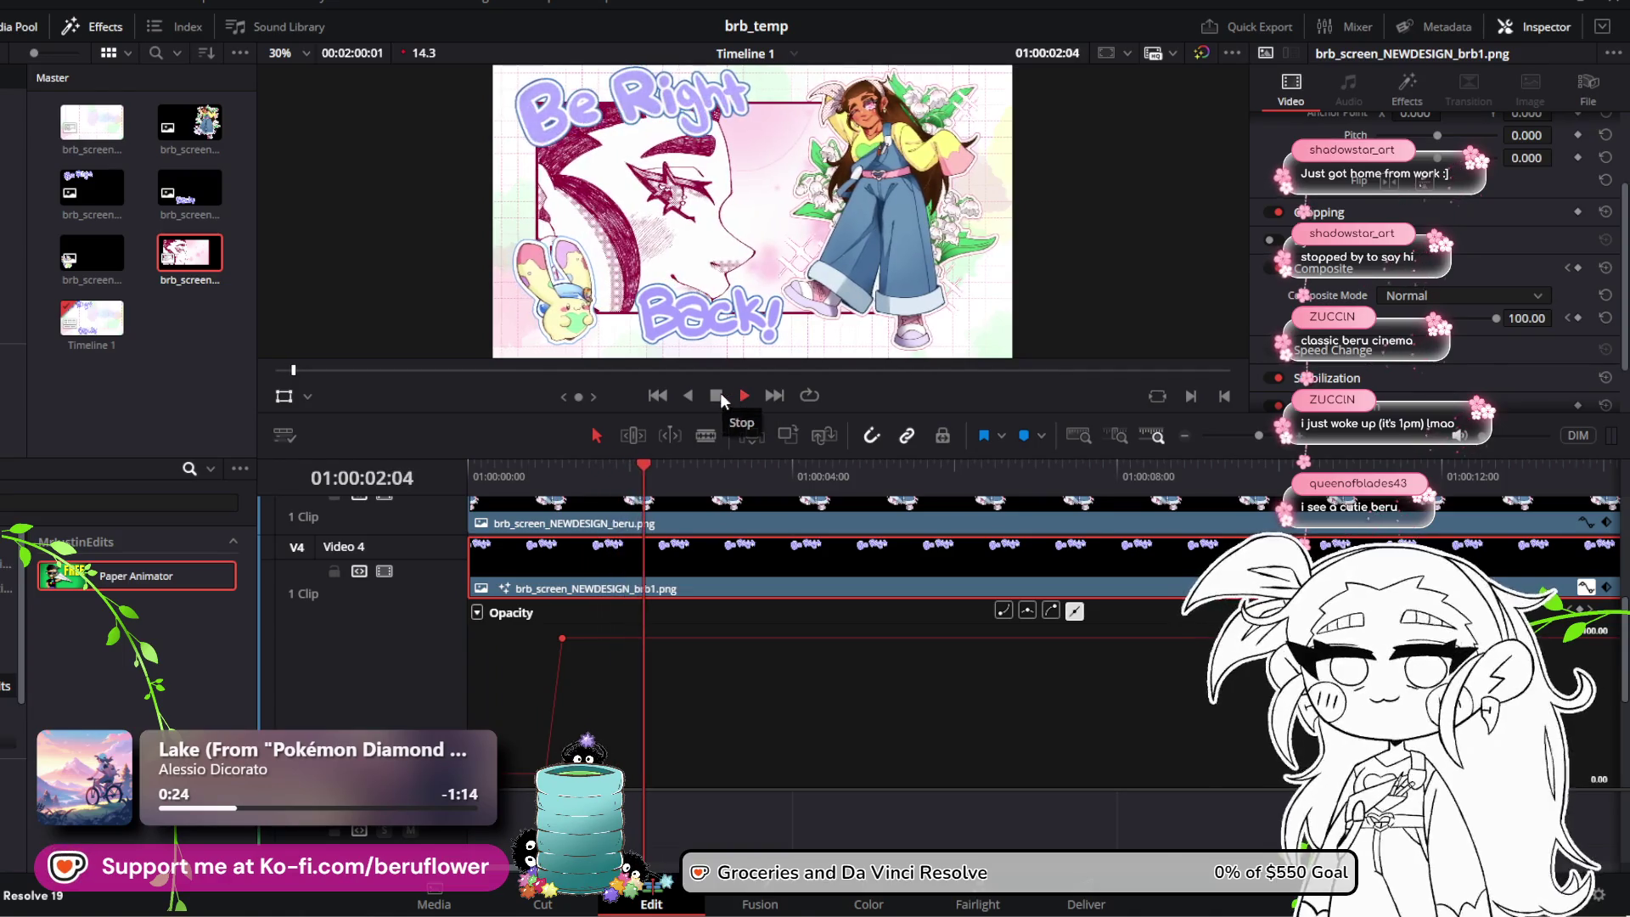
{"action": "left_click", "coordinate": [720, 394]}
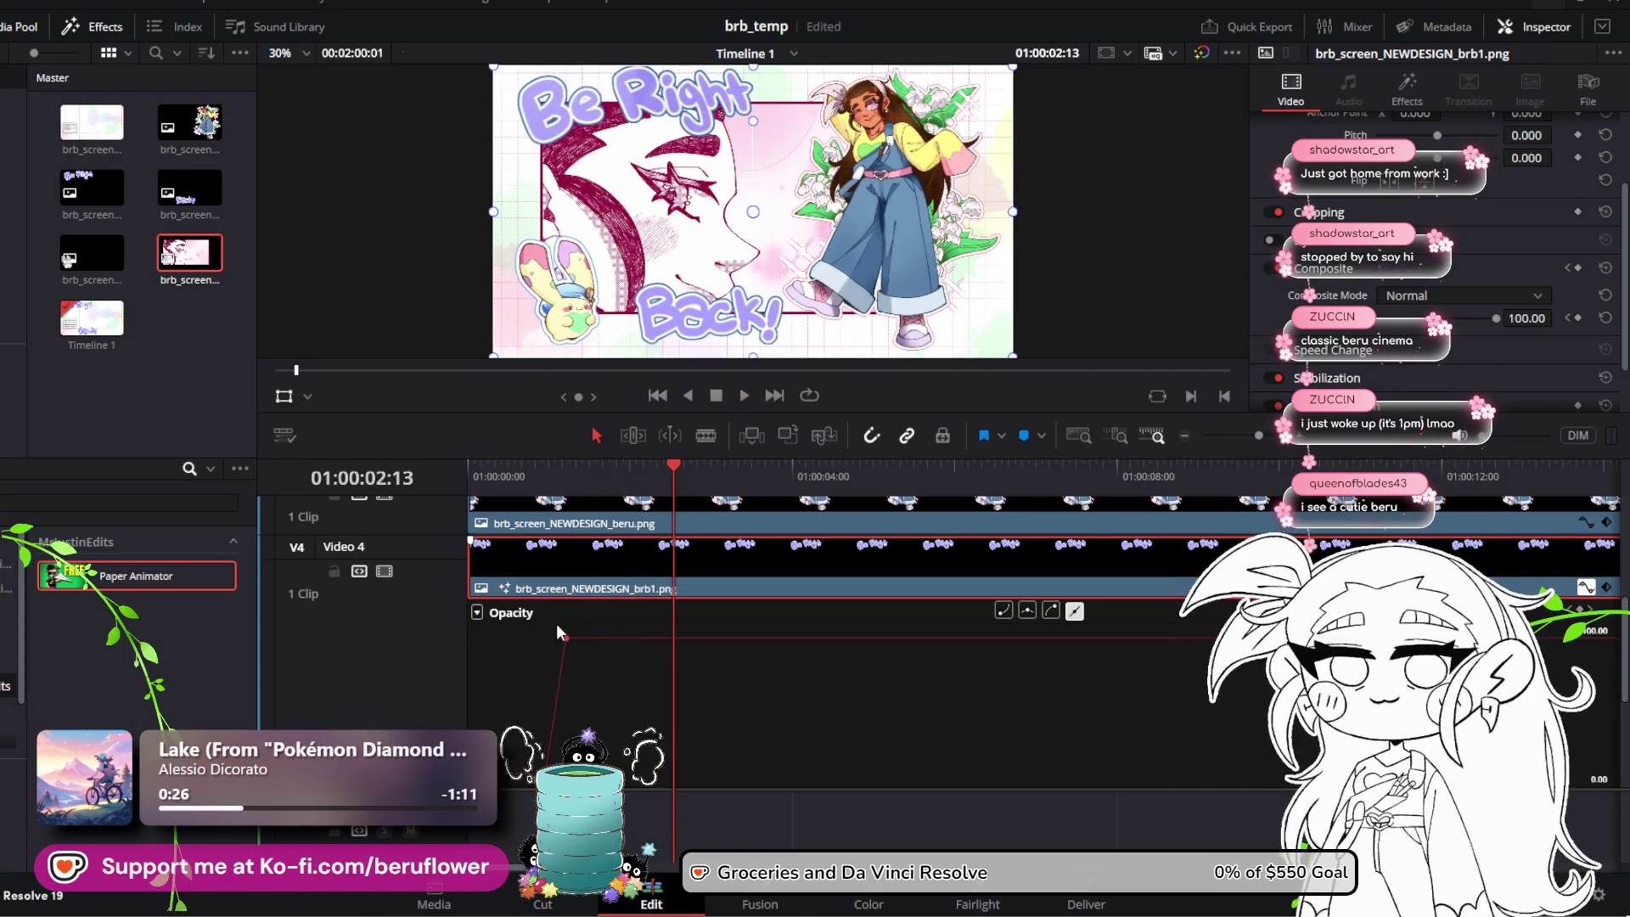
Step: Fine-tune the opacity keyframe timing and step through the fade frame by frame
{"action": "left_click_drag", "start_coordinate": [562, 638], "coordinate": [539, 641]}
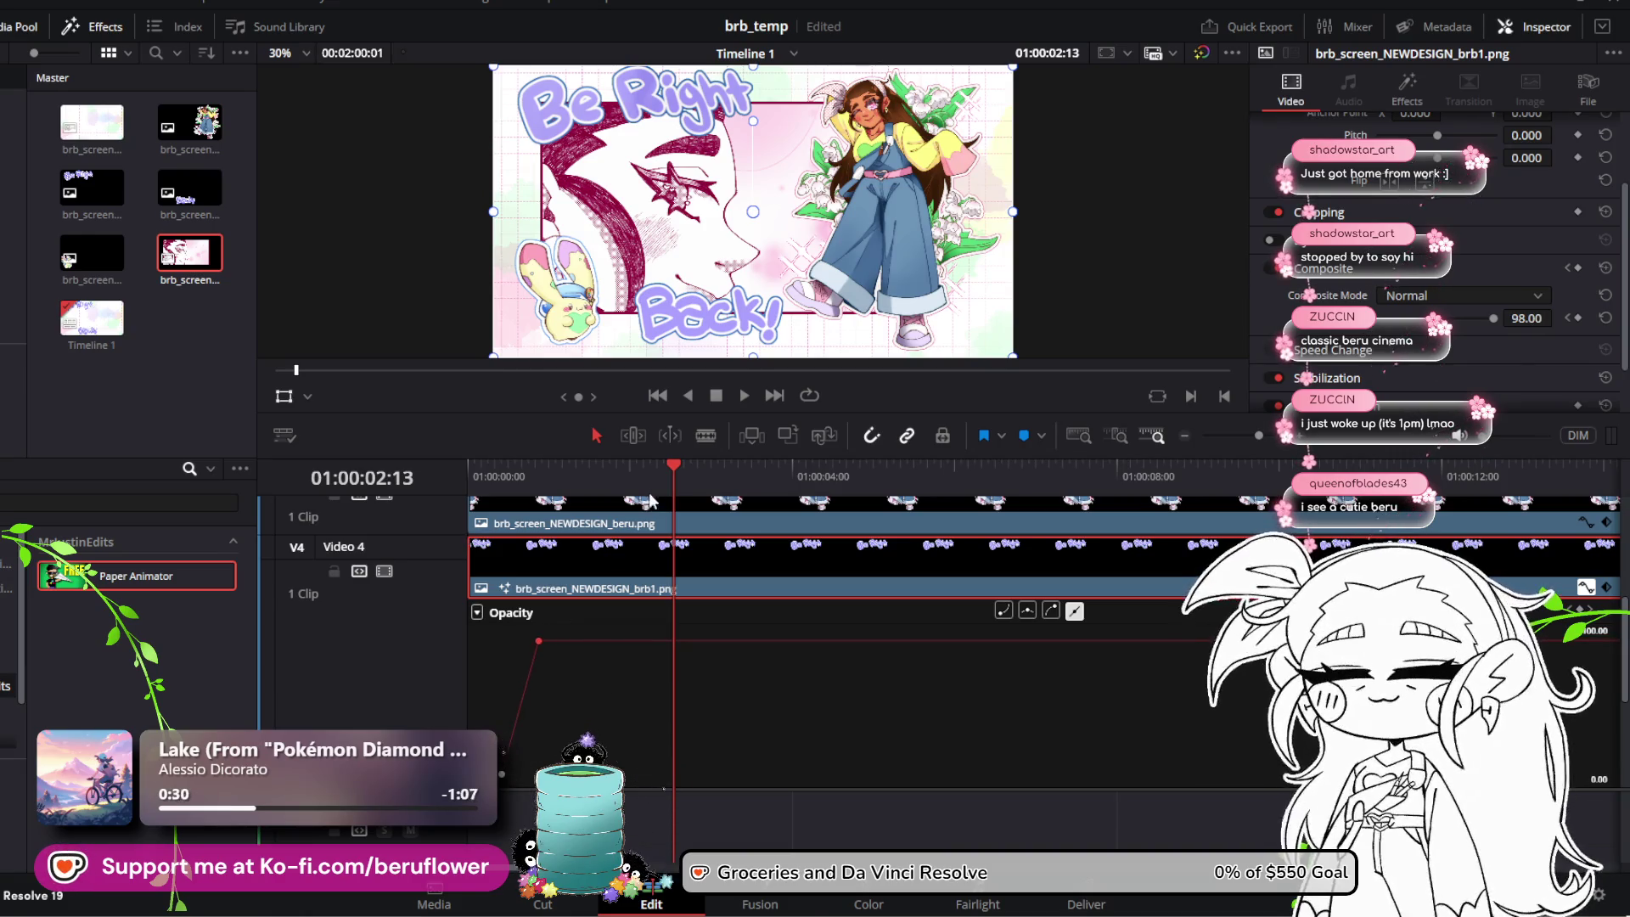
{"action": "key", "text": "Home"}
{"action": "key", "text": "space"}
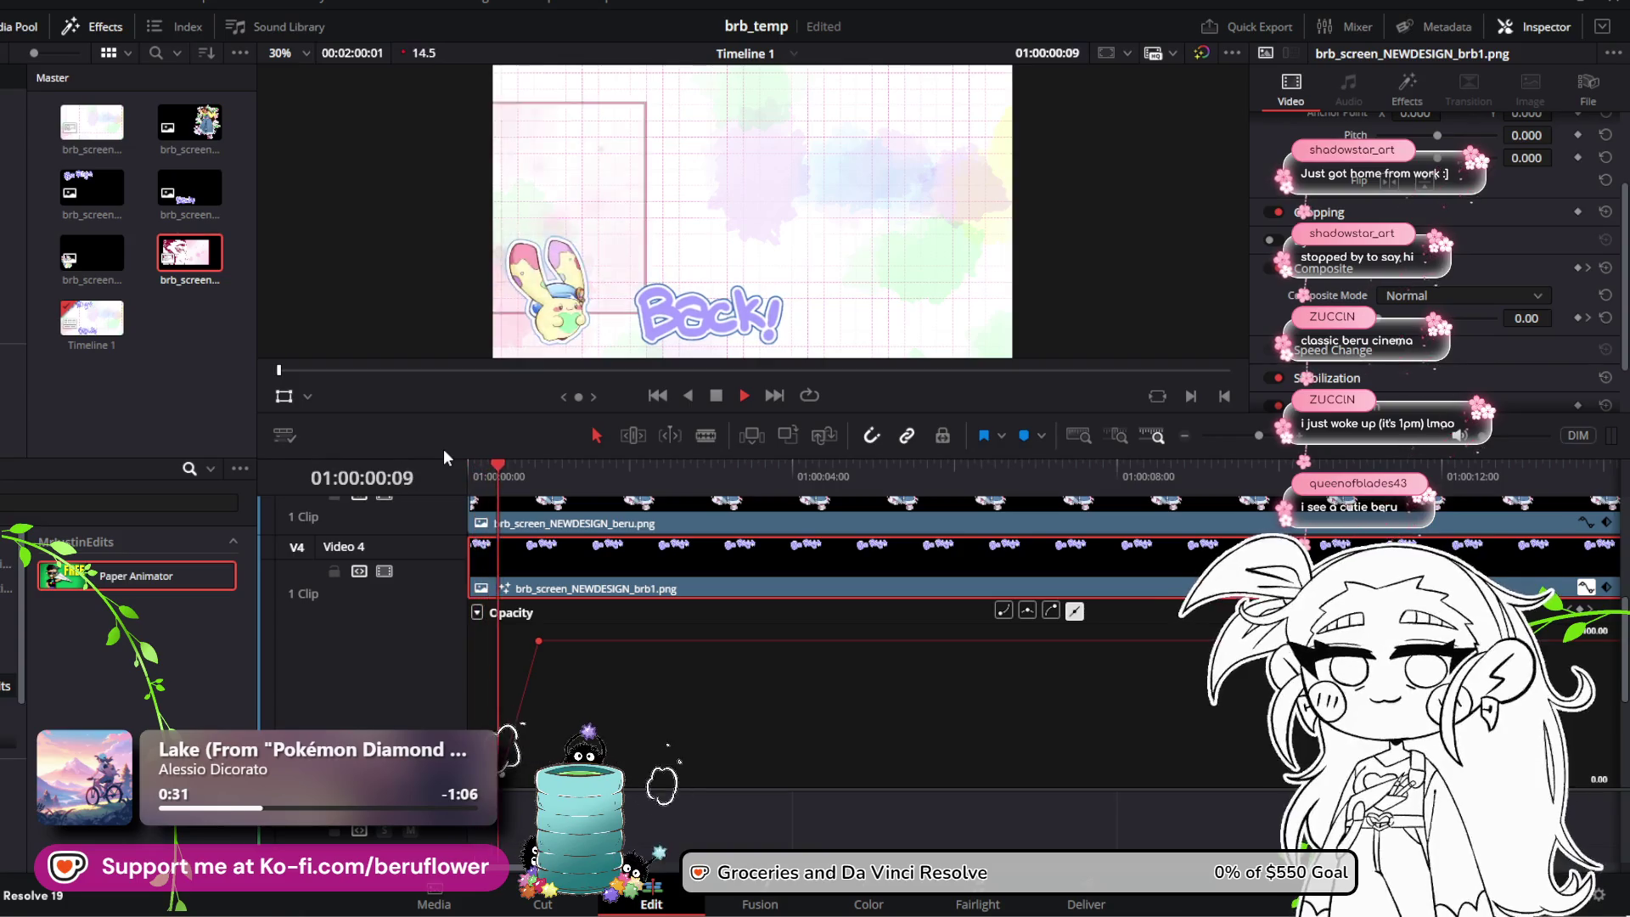
{"action": "key", "text": "space"}
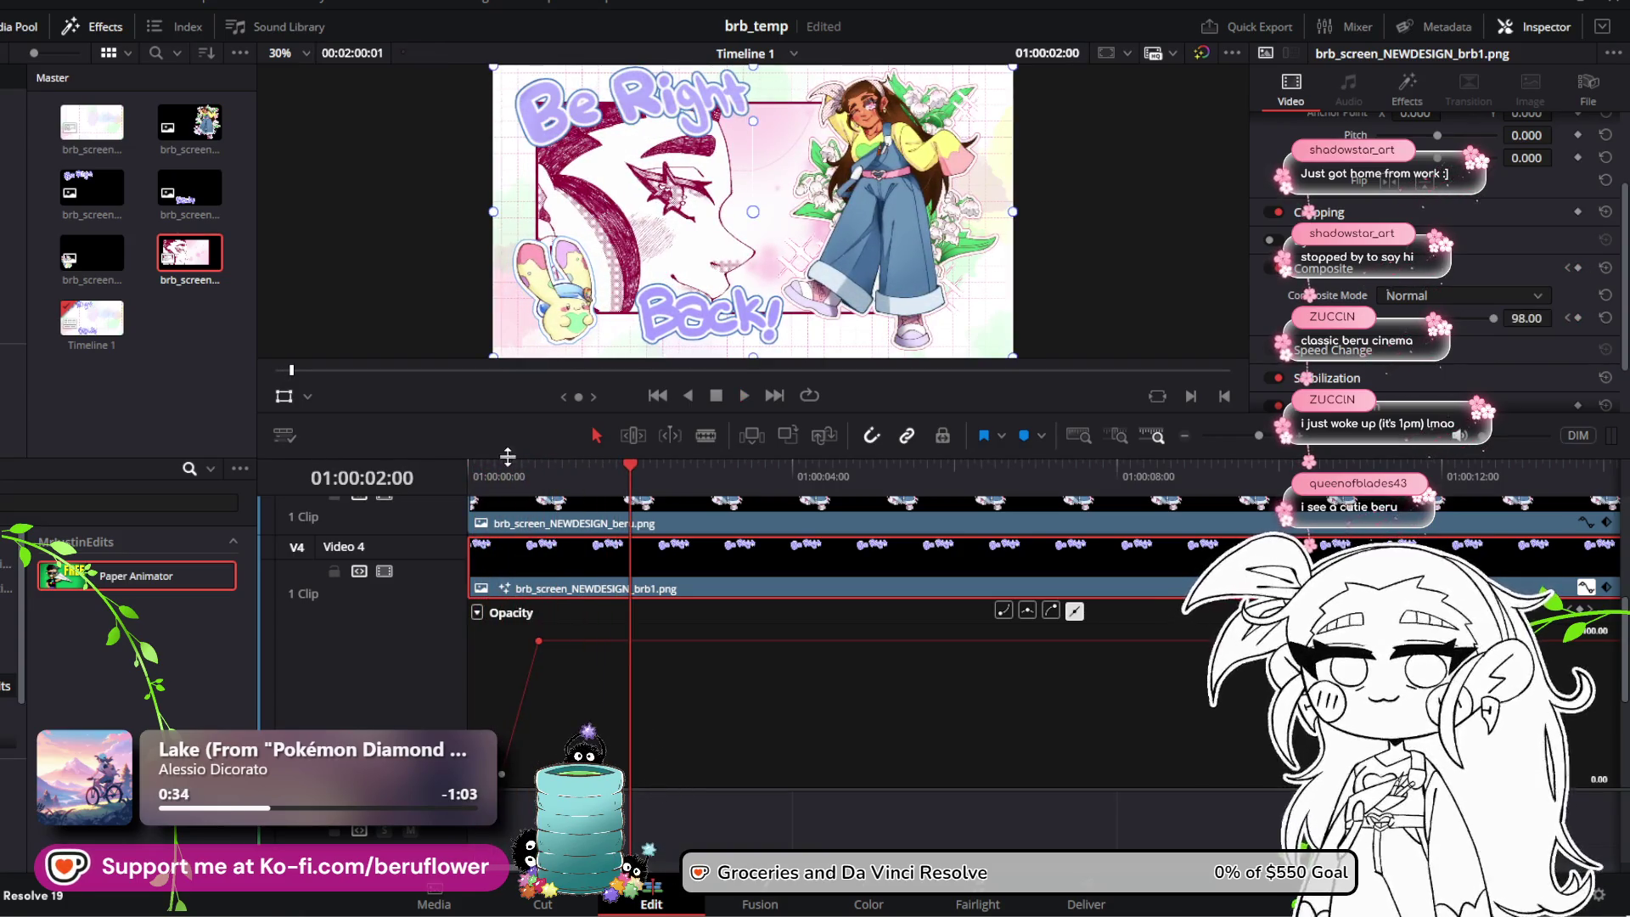
{"action": "left_click_drag", "start_coordinate": [624, 481], "coordinate": [457, 474]}
{"action": "key", "text": "Right"}
{"action": "key", "text": "Right"}
{"action": "key", "text": "Right"}
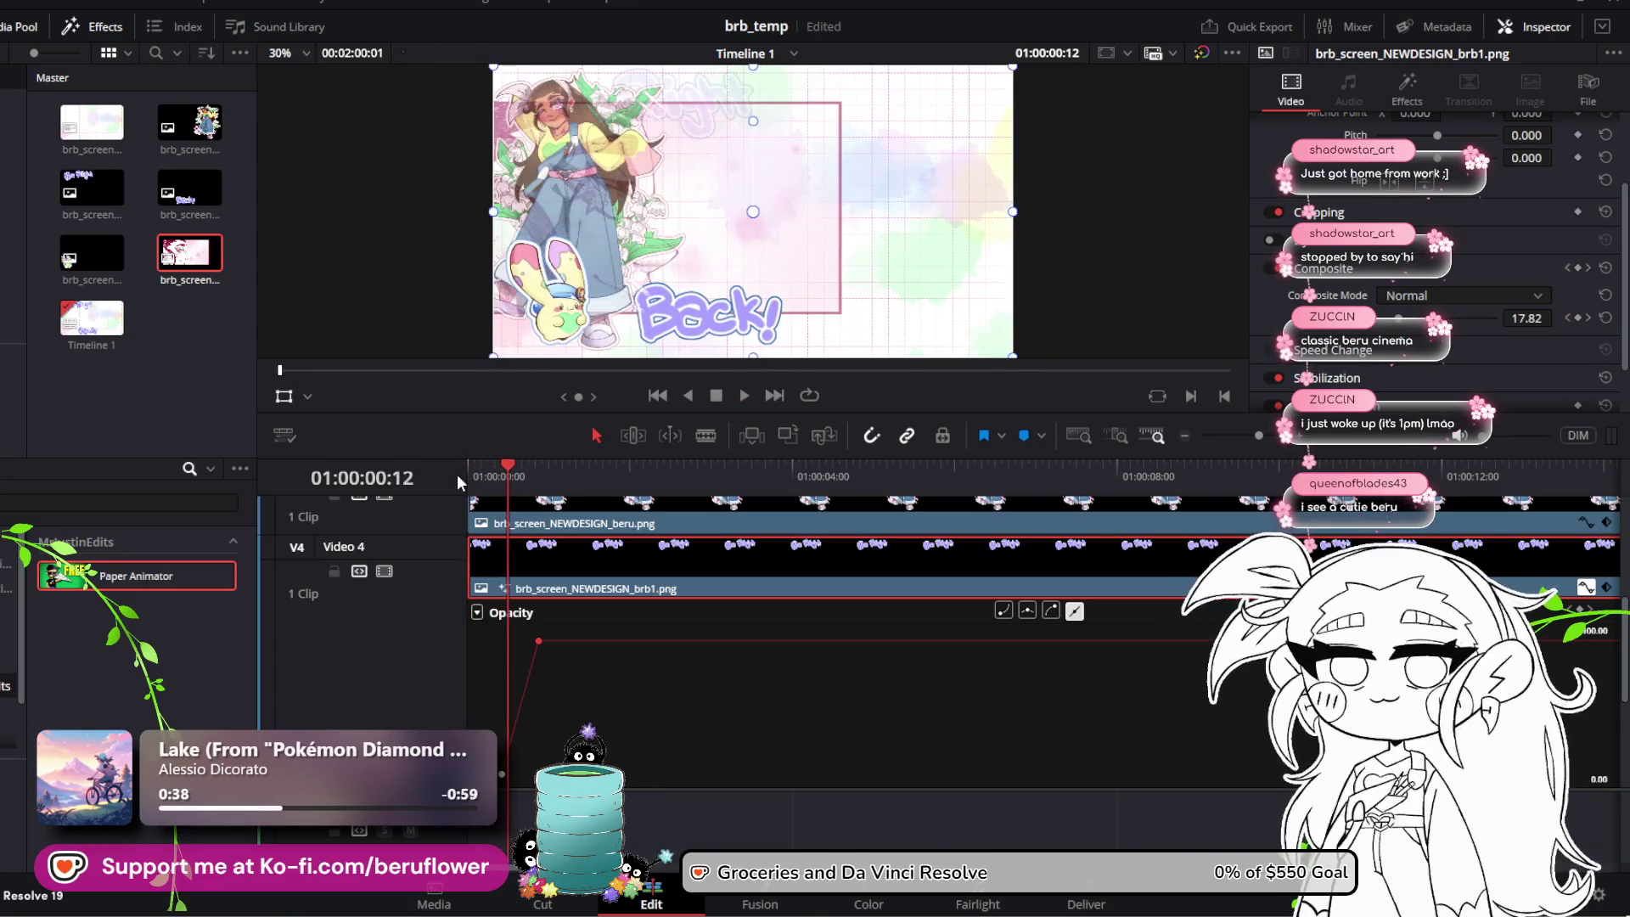
{"action": "mouse_move", "coordinate": [539, 641]}
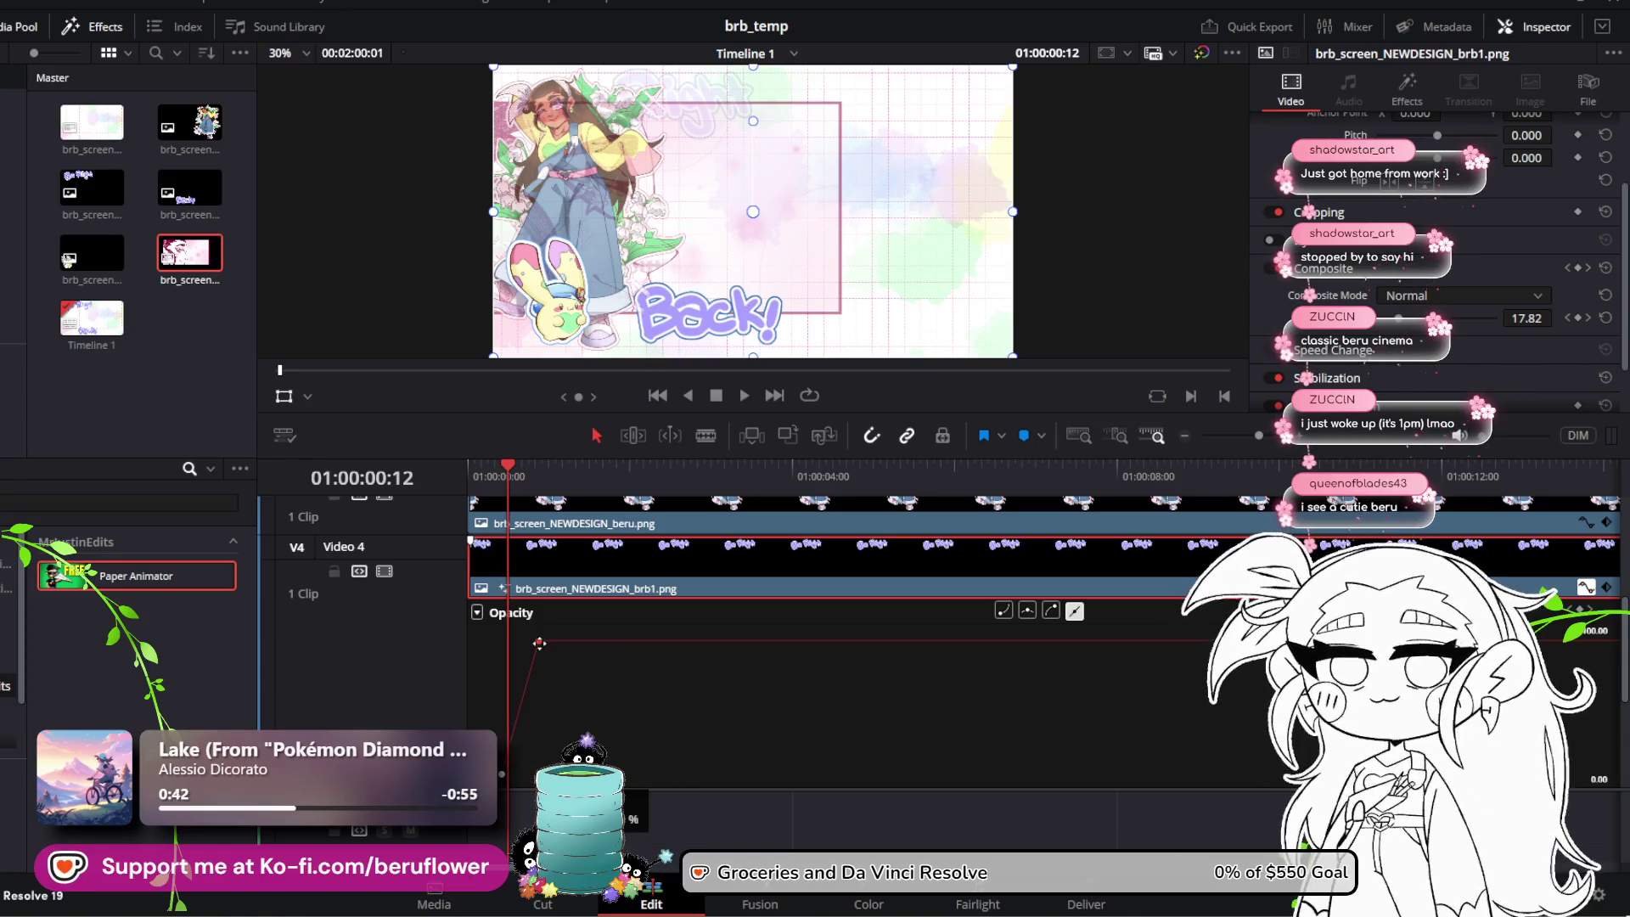
{"action": "key", "text": "Right"}
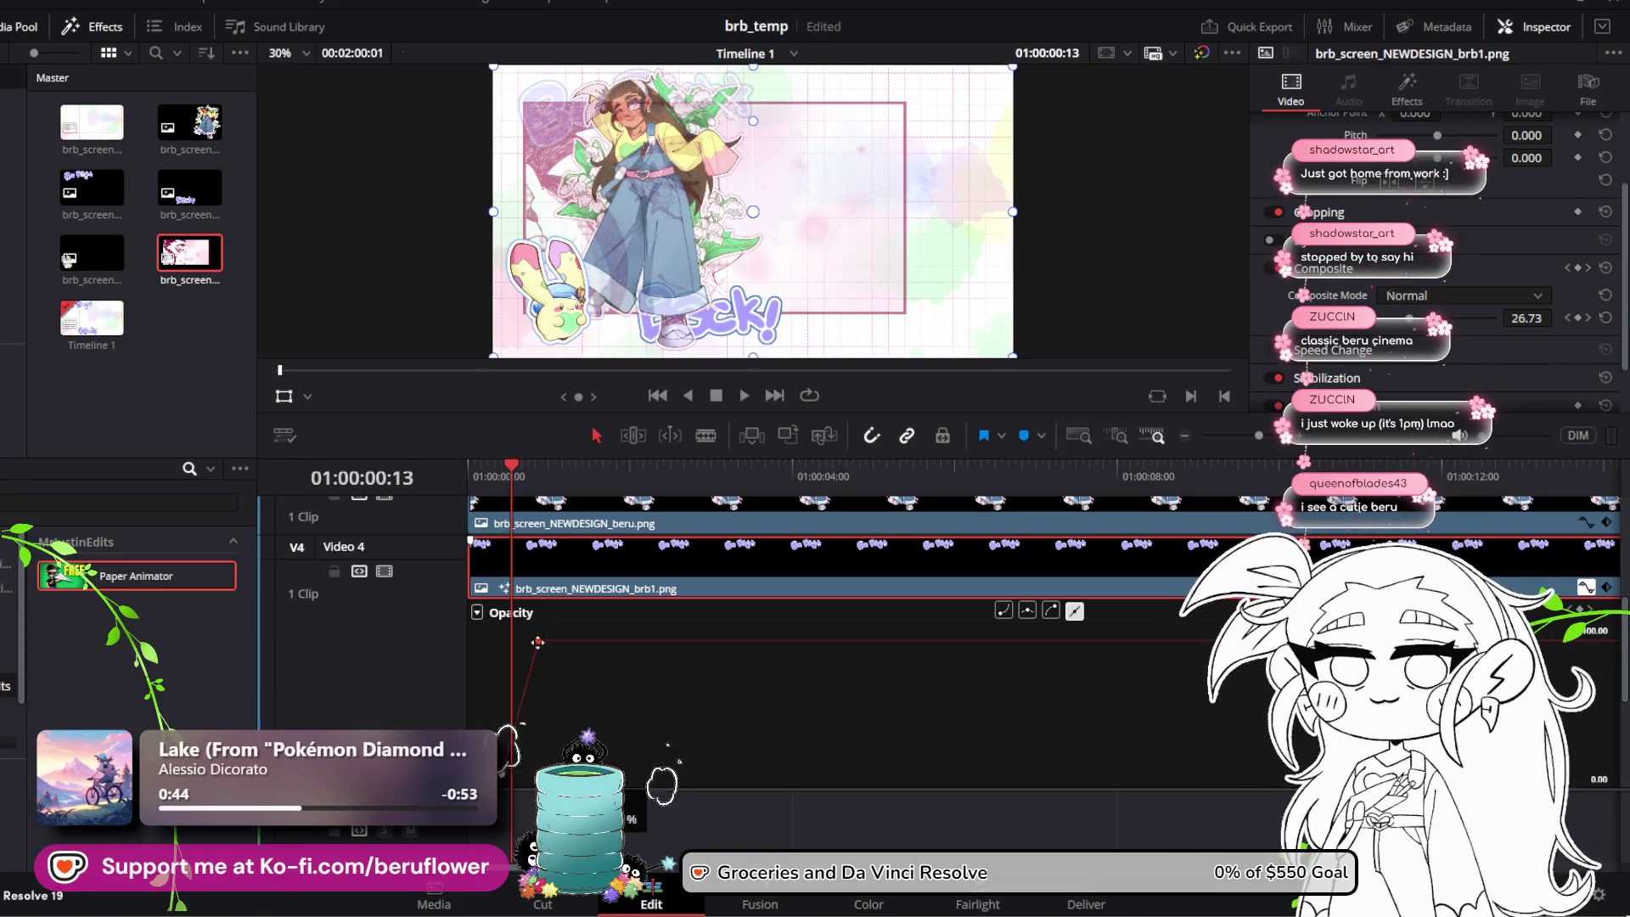
Step: Nudge the keyframe slightly later, save the project, and replay the fade-in
{"action": "left_click_drag", "start_coordinate": [522, 640], "coordinate": [524, 640]}
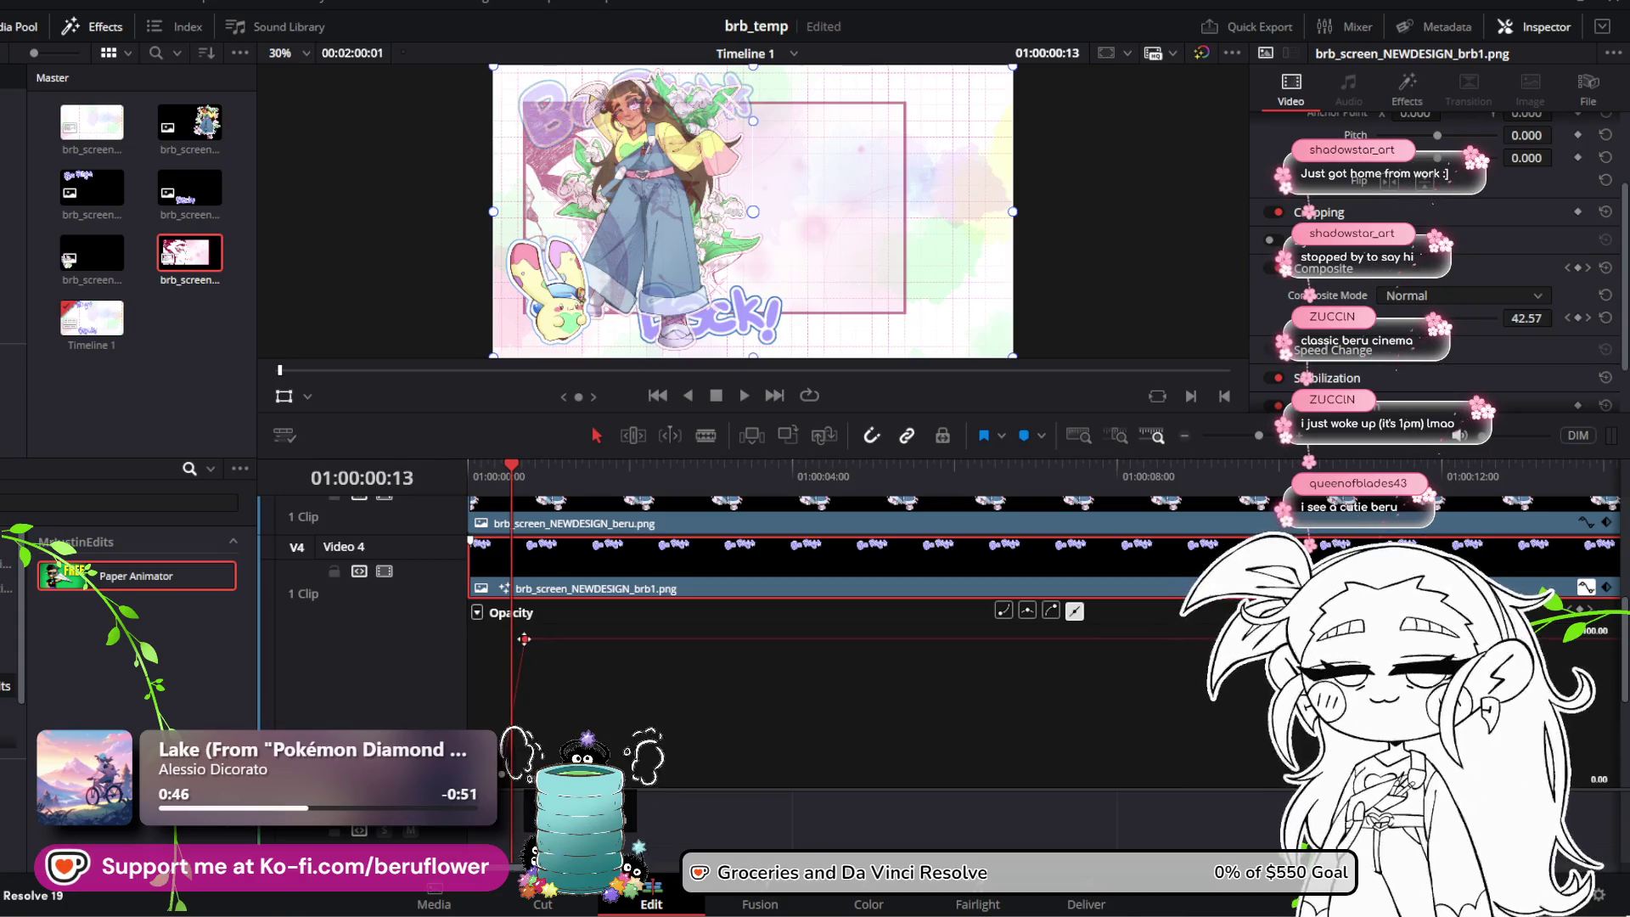
{"action": "left_click_drag", "start_coordinate": [513, 465], "coordinate": [447, 460]}
{"action": "key", "text": "space"}
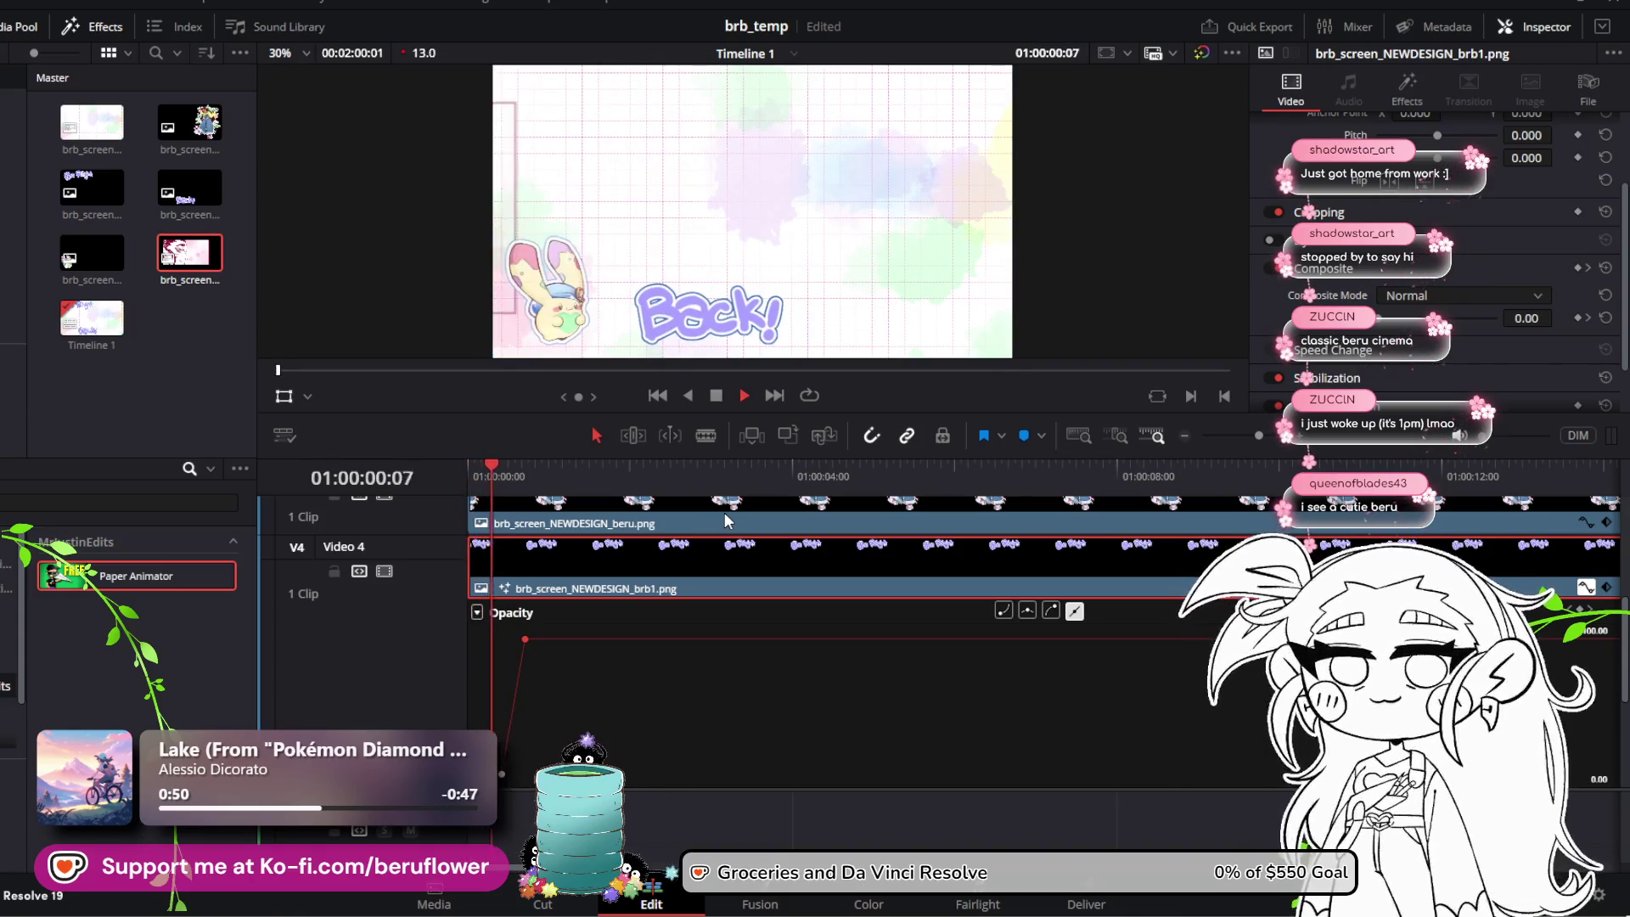
{"action": "key", "text": "space"}
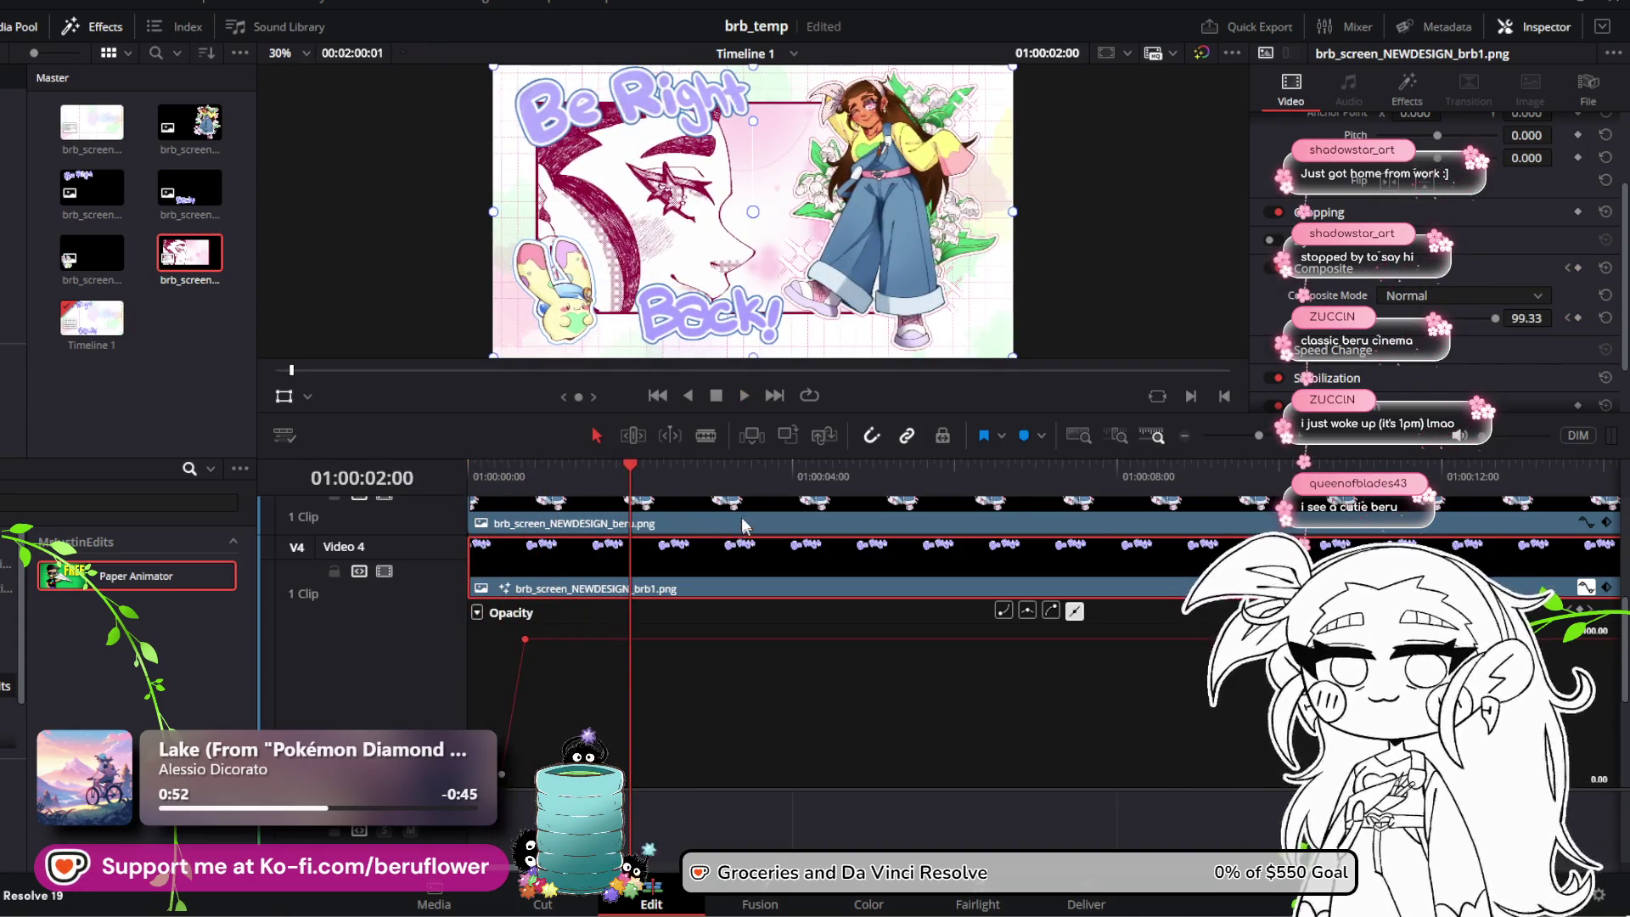
{"action": "key", "text": "ctrl+s"}
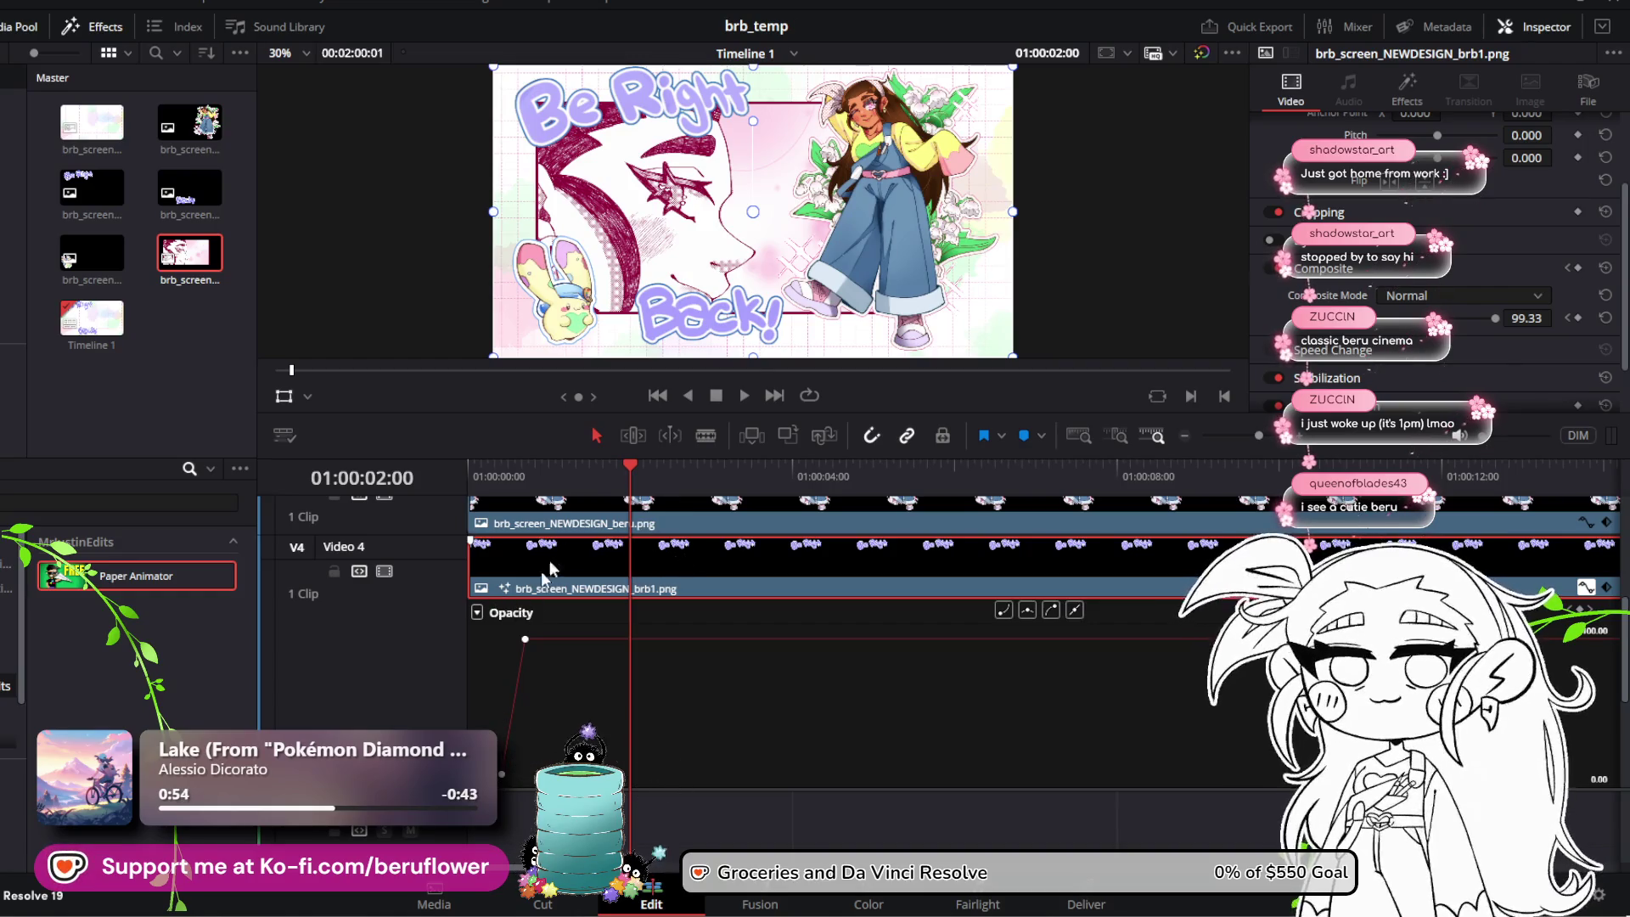
{"action": "left_click_drag", "start_coordinate": [618, 462], "coordinate": [438, 472]}
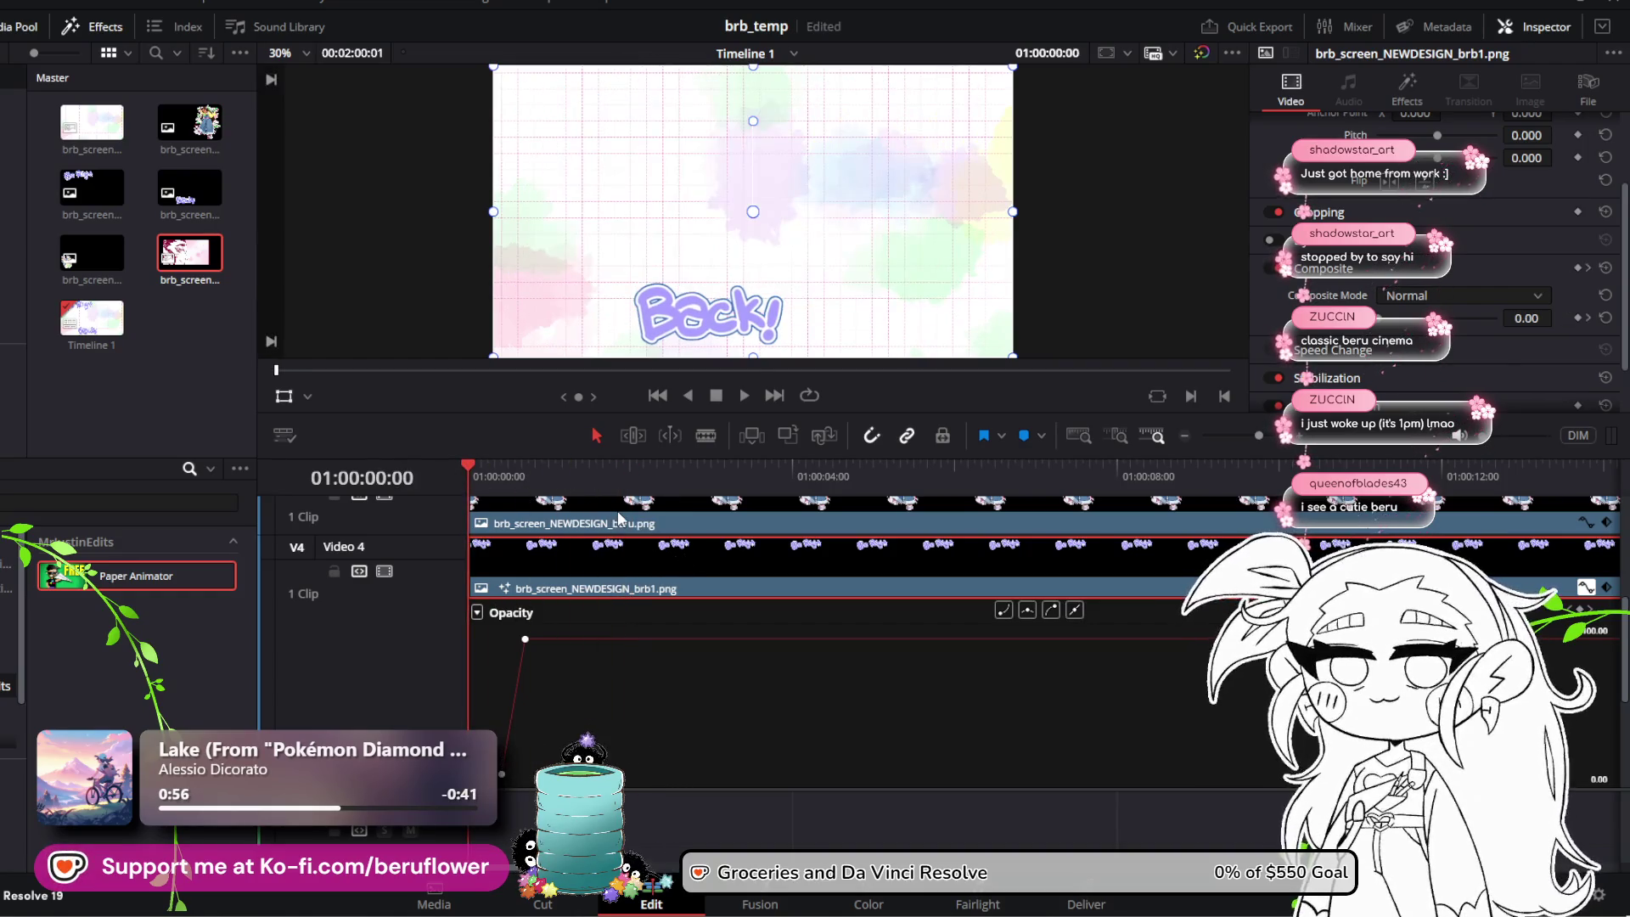
{"action": "key", "text": "space"}
{"action": "key", "text": "space"}
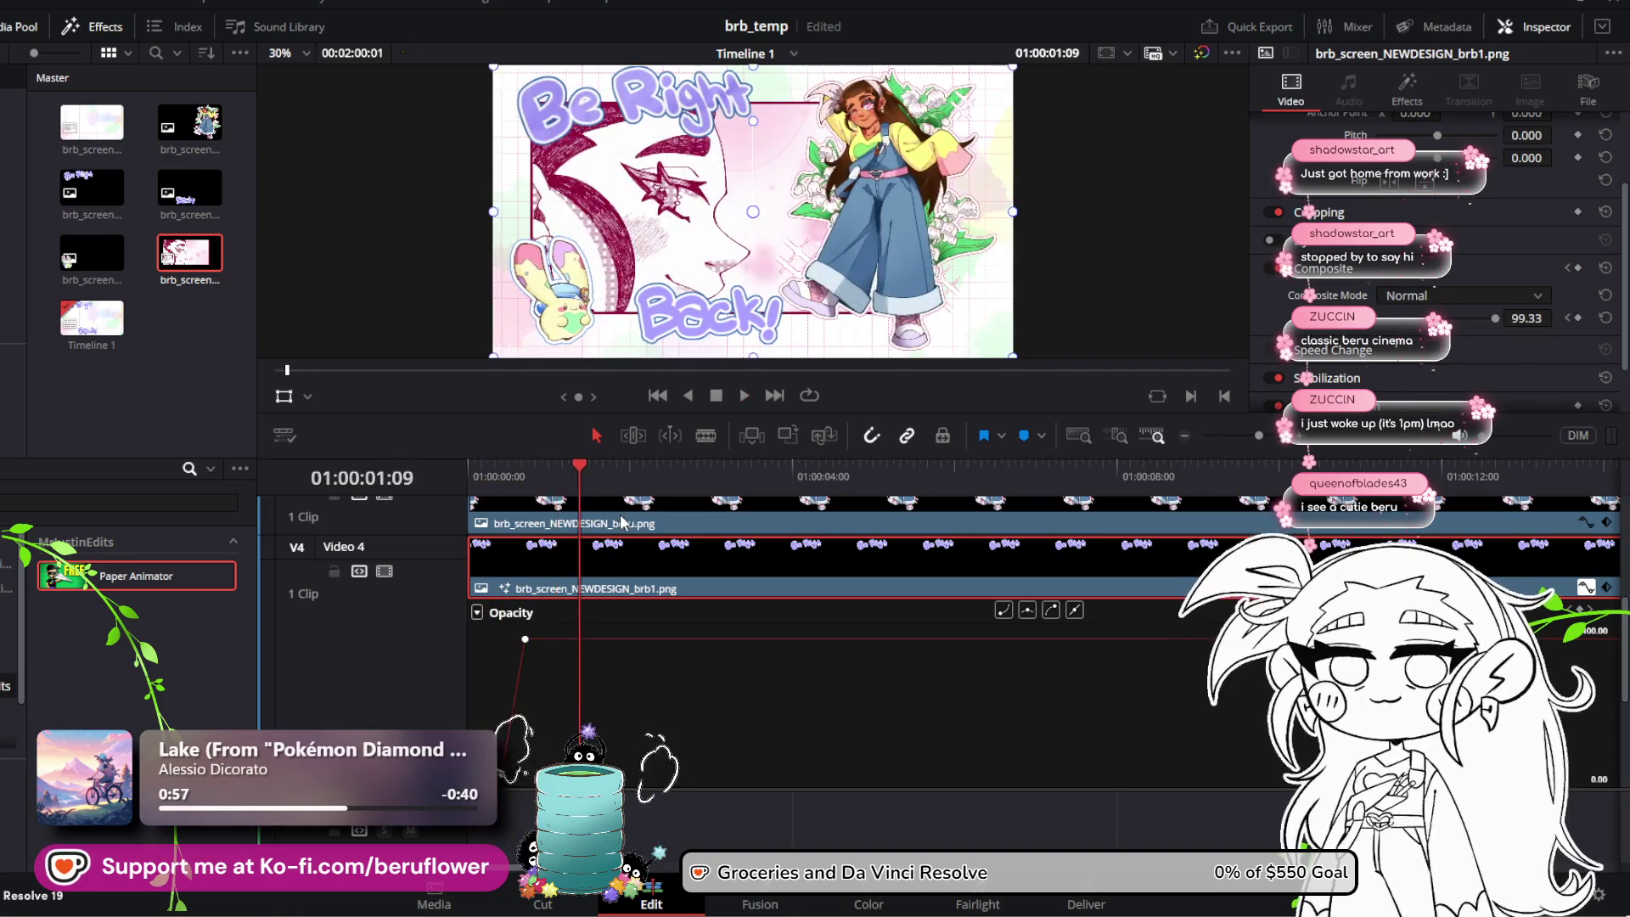
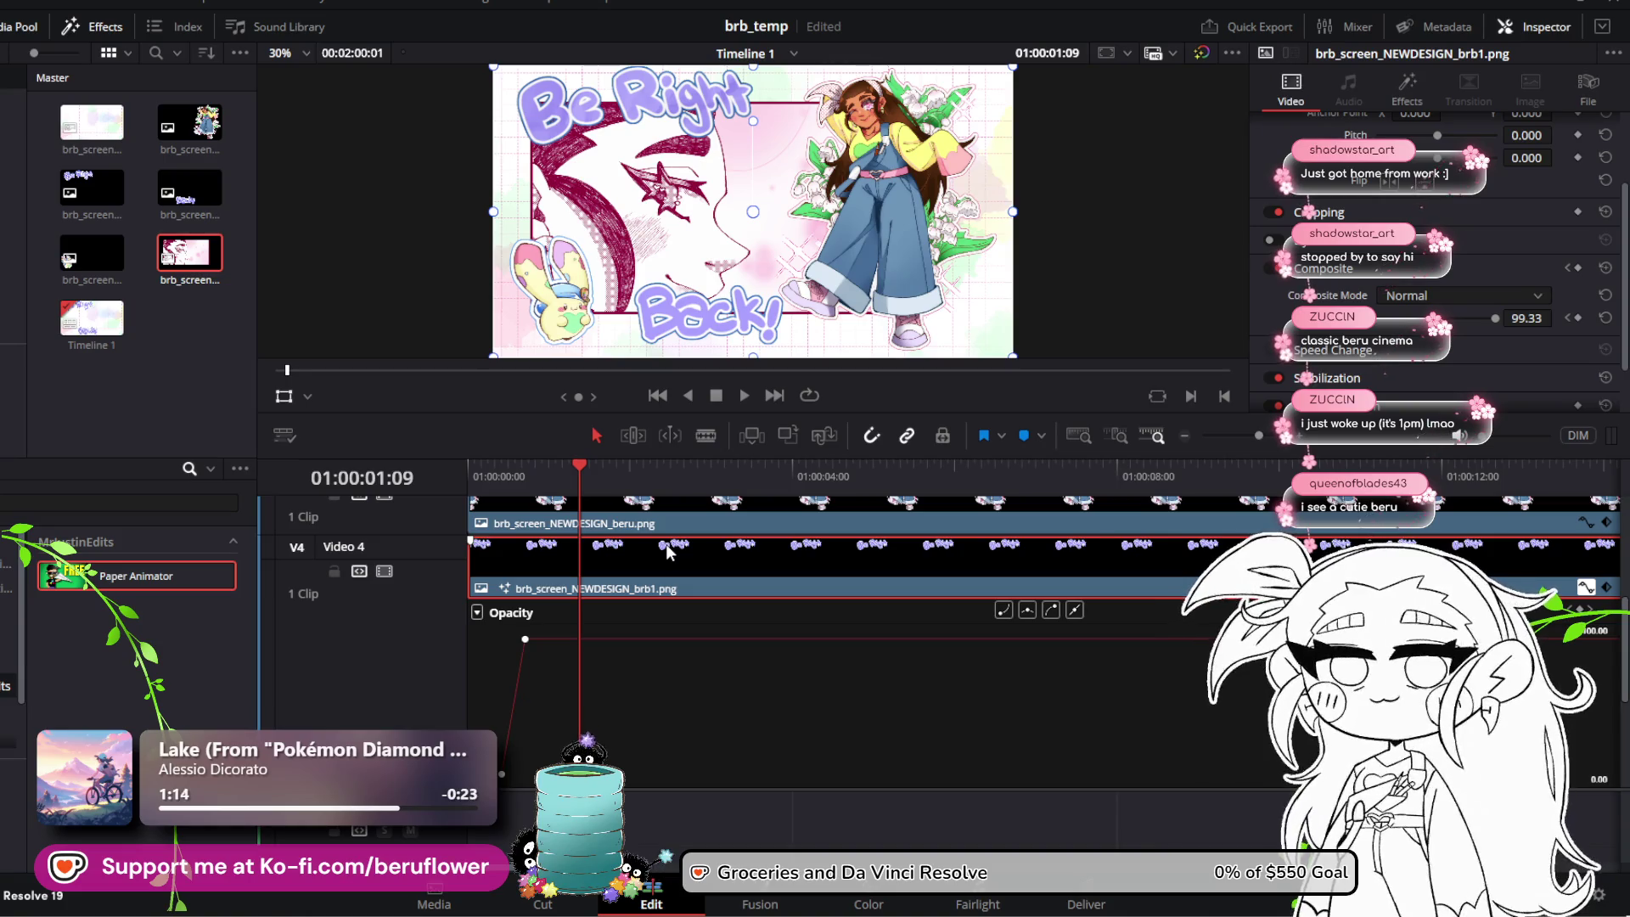
Step: Rewind to the start and preview the opening fade-in
{"action": "left_click_drag", "start_coordinate": [573, 470], "coordinate": [468, 471]}
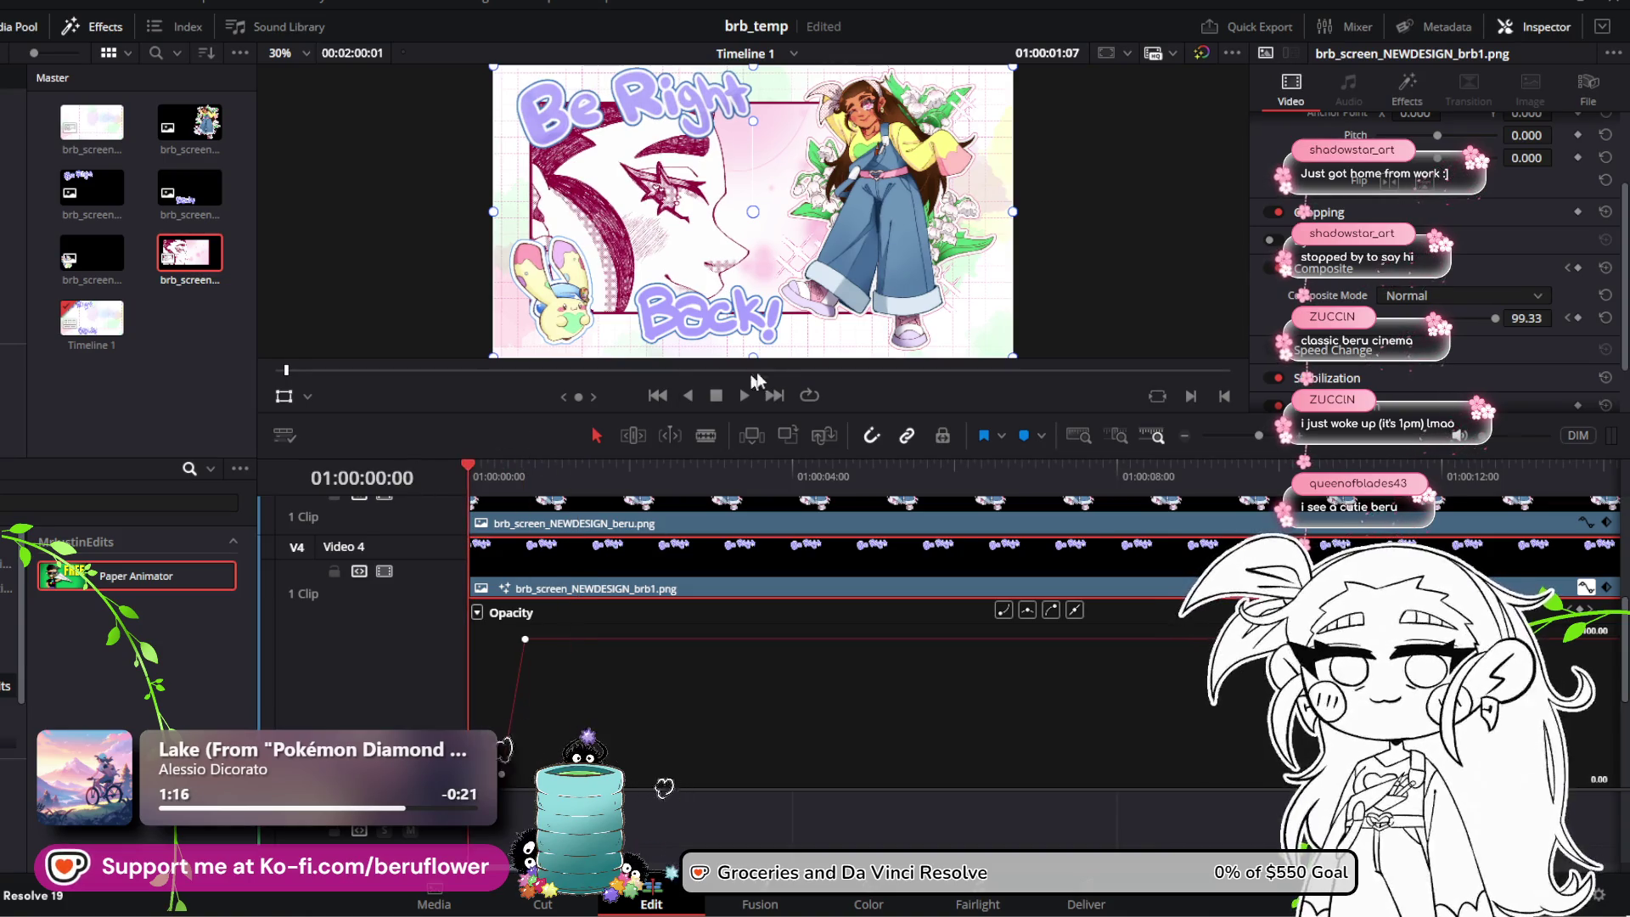
{"action": "left_click", "coordinate": [737, 399]}
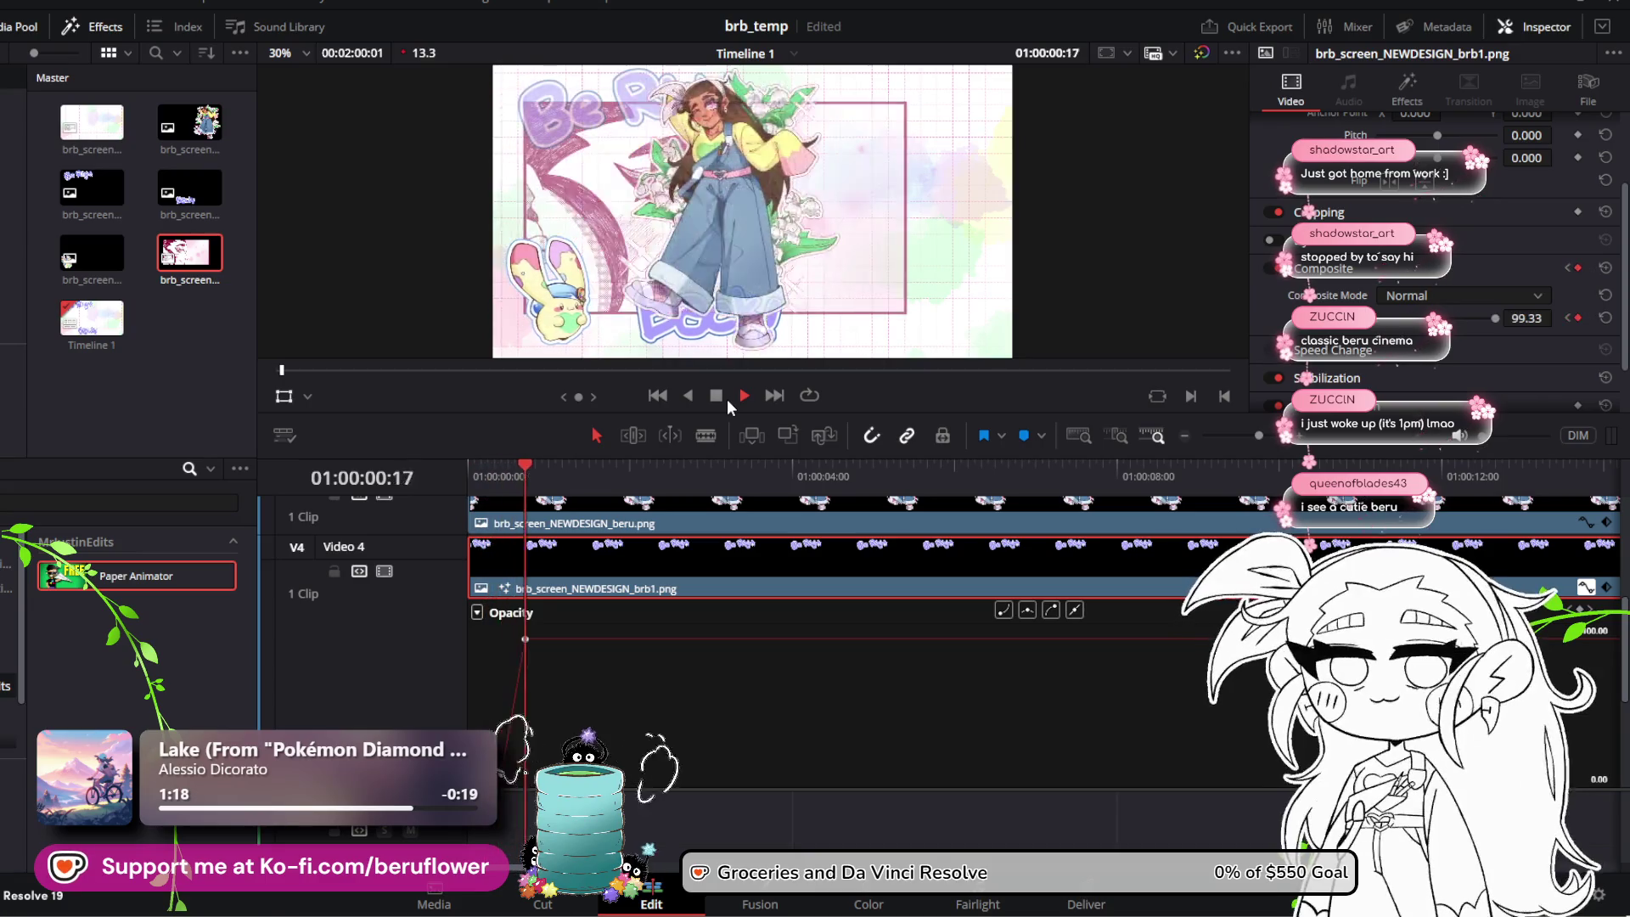
{"action": "left_click", "coordinate": [717, 396]}
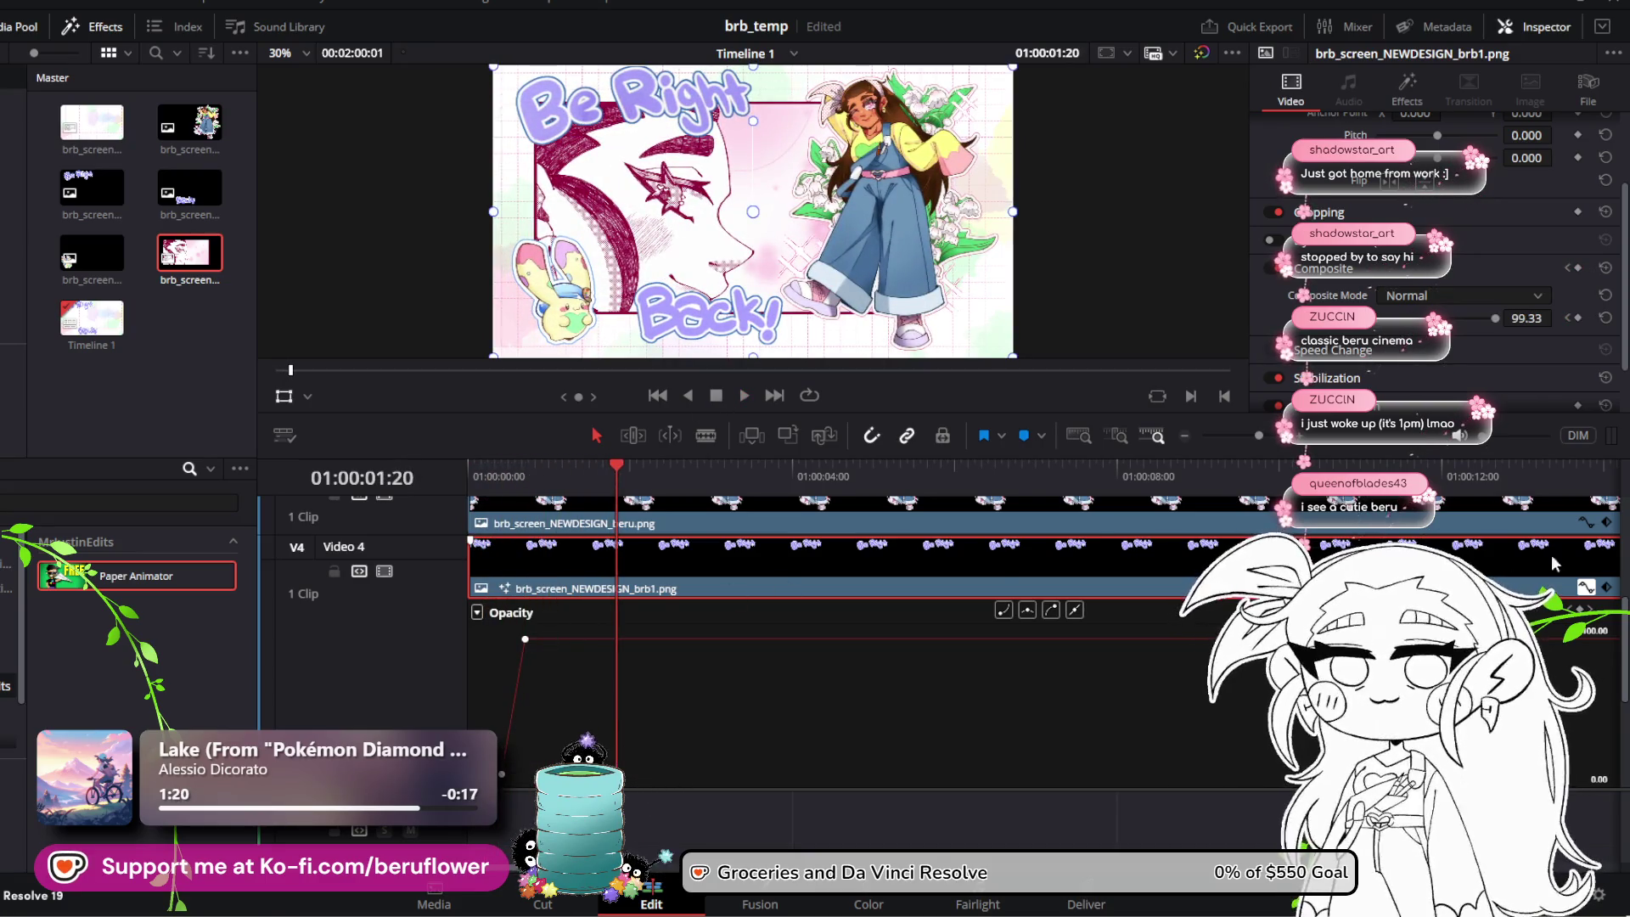
Step: Collapse the brb1 opacity curve, select the brb2.png clip on Video 3, and return to the first frame
{"action": "left_click", "coordinate": [1586, 587]}
{"action": "left_click", "coordinate": [703, 643]}
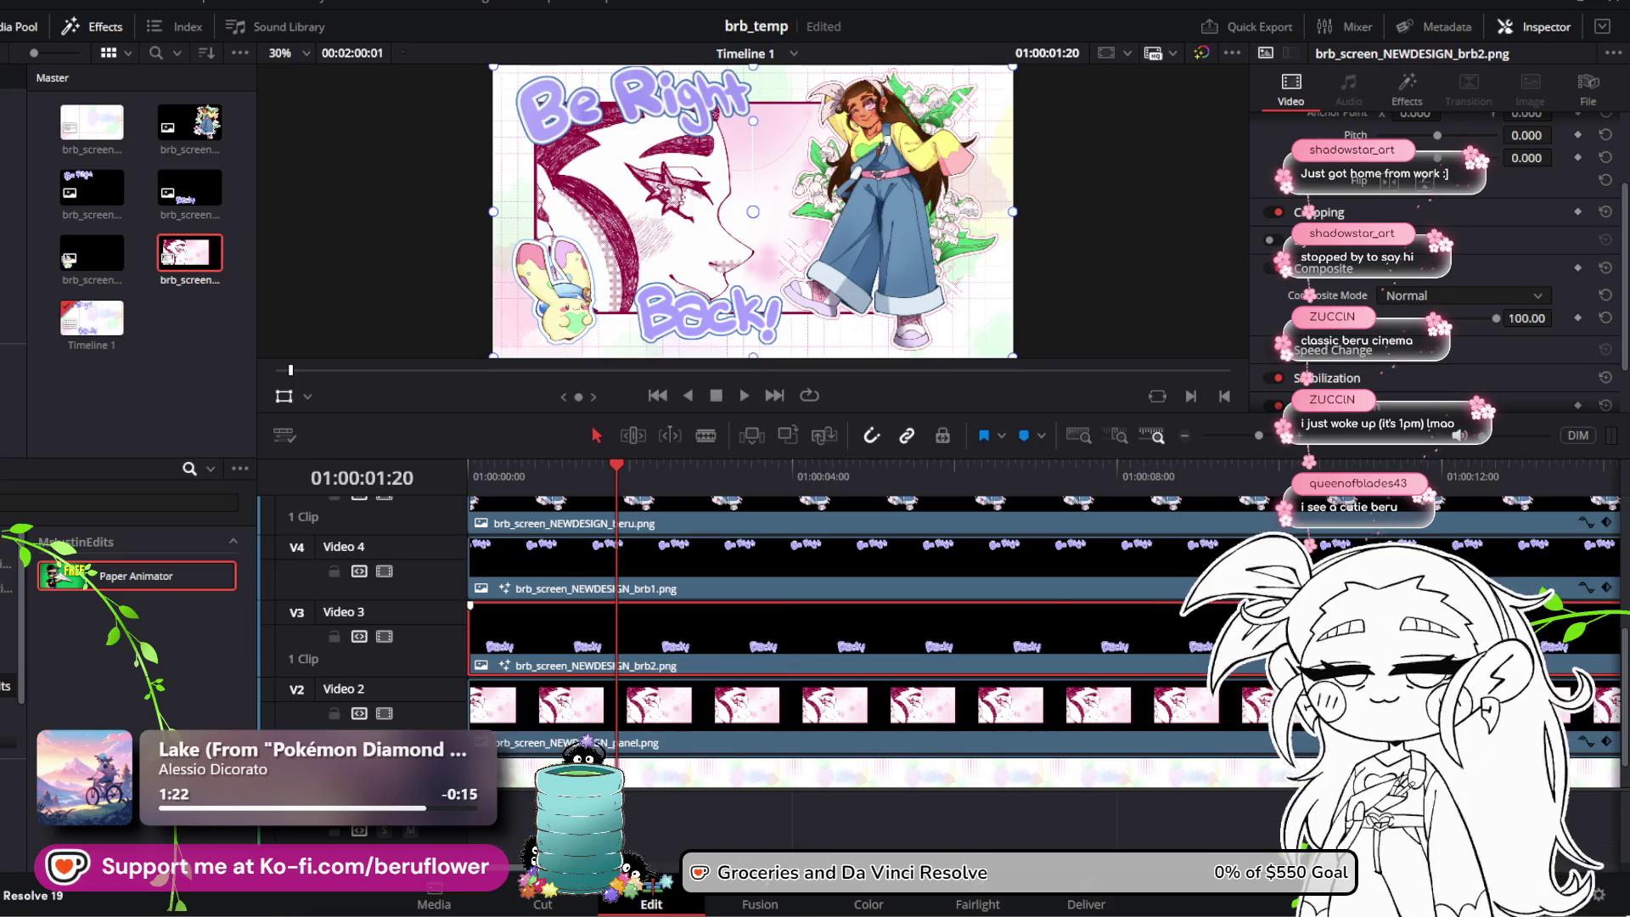
{"action": "scroll", "coordinate": [1561, 645], "scroll_direction": "up", "scroll_amount": 2}
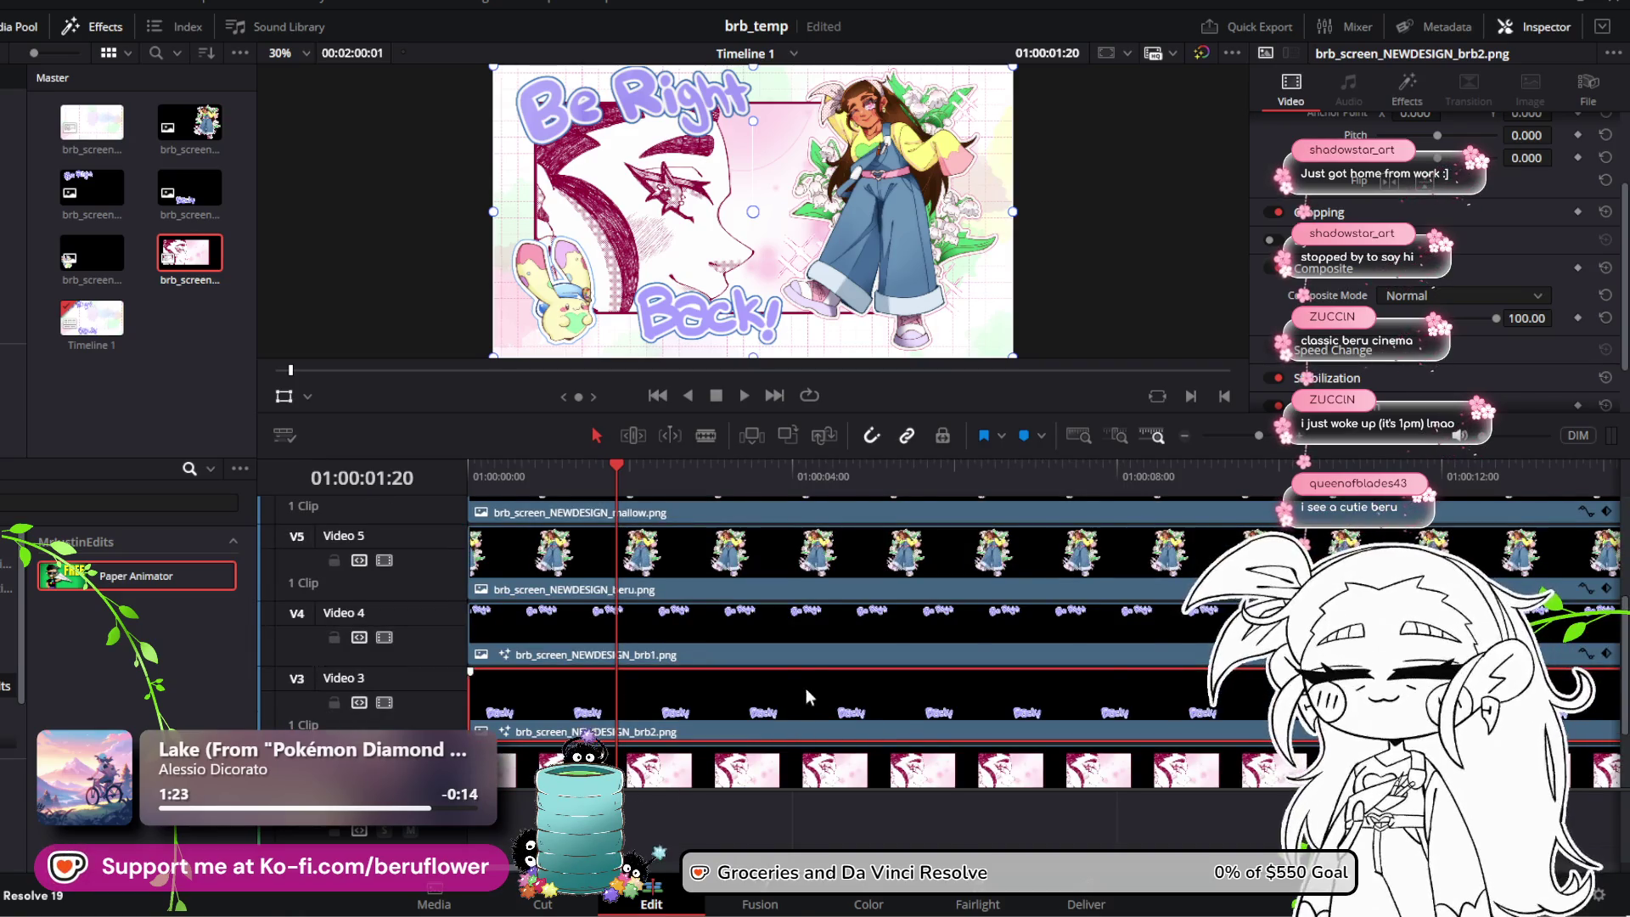
{"action": "scroll", "coordinate": [806, 688], "scroll_direction": "down", "scroll_amount": 3}
{"action": "scroll", "coordinate": [650, 871], "scroll_direction": "right", "scroll_amount": 5}
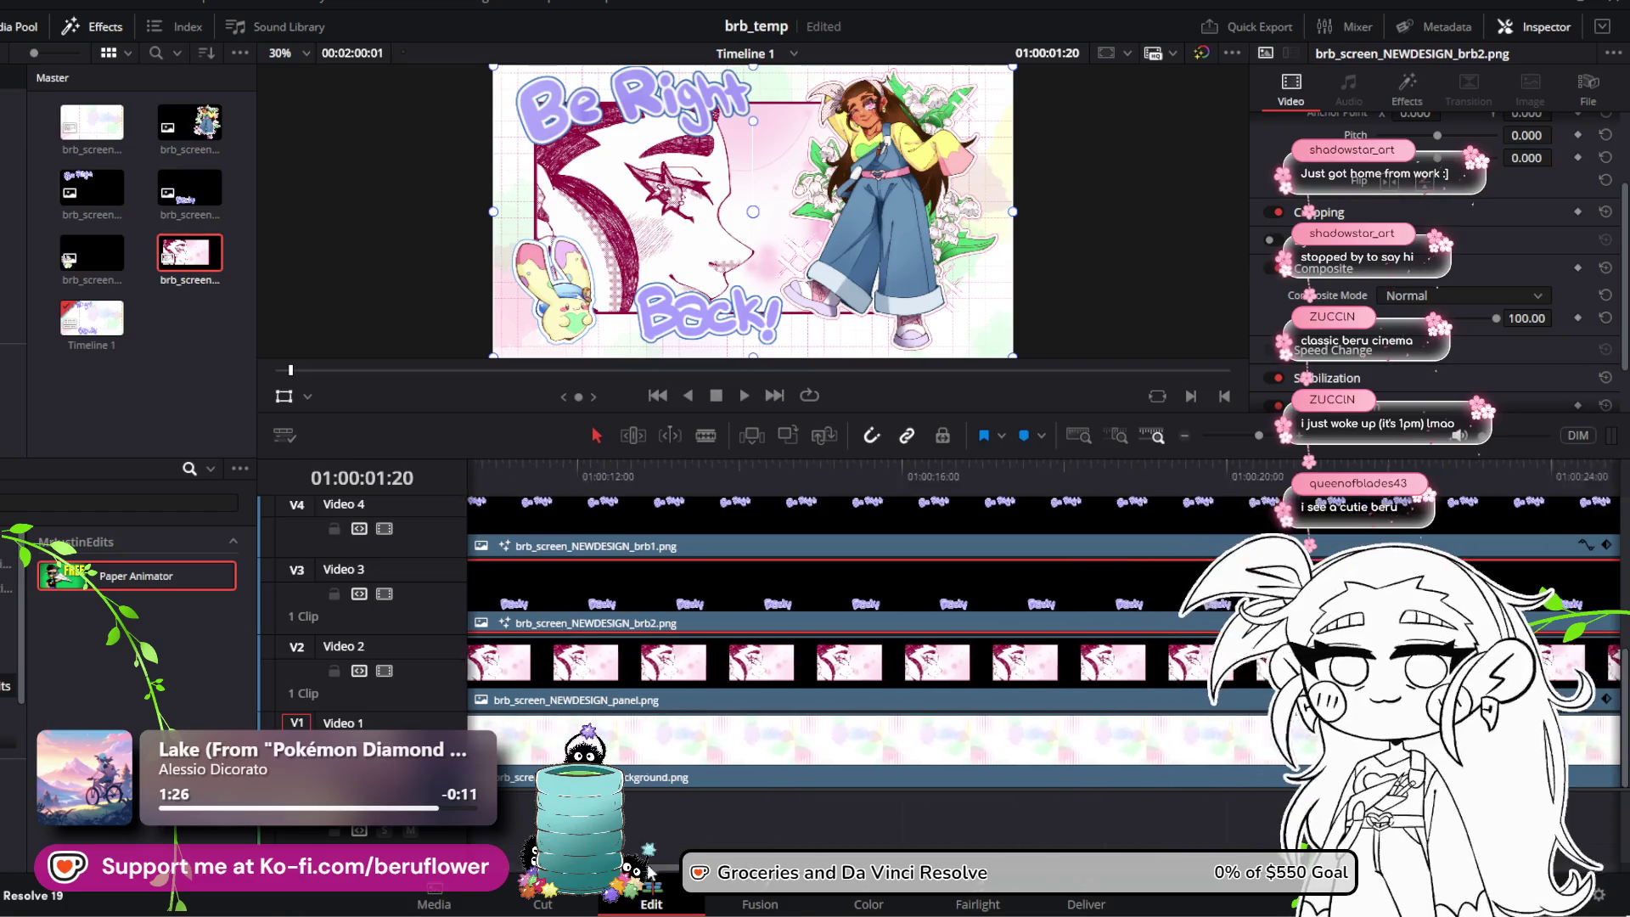
{"action": "scroll", "coordinate": [648, 872], "scroll_direction": "left", "scroll_amount": 5}
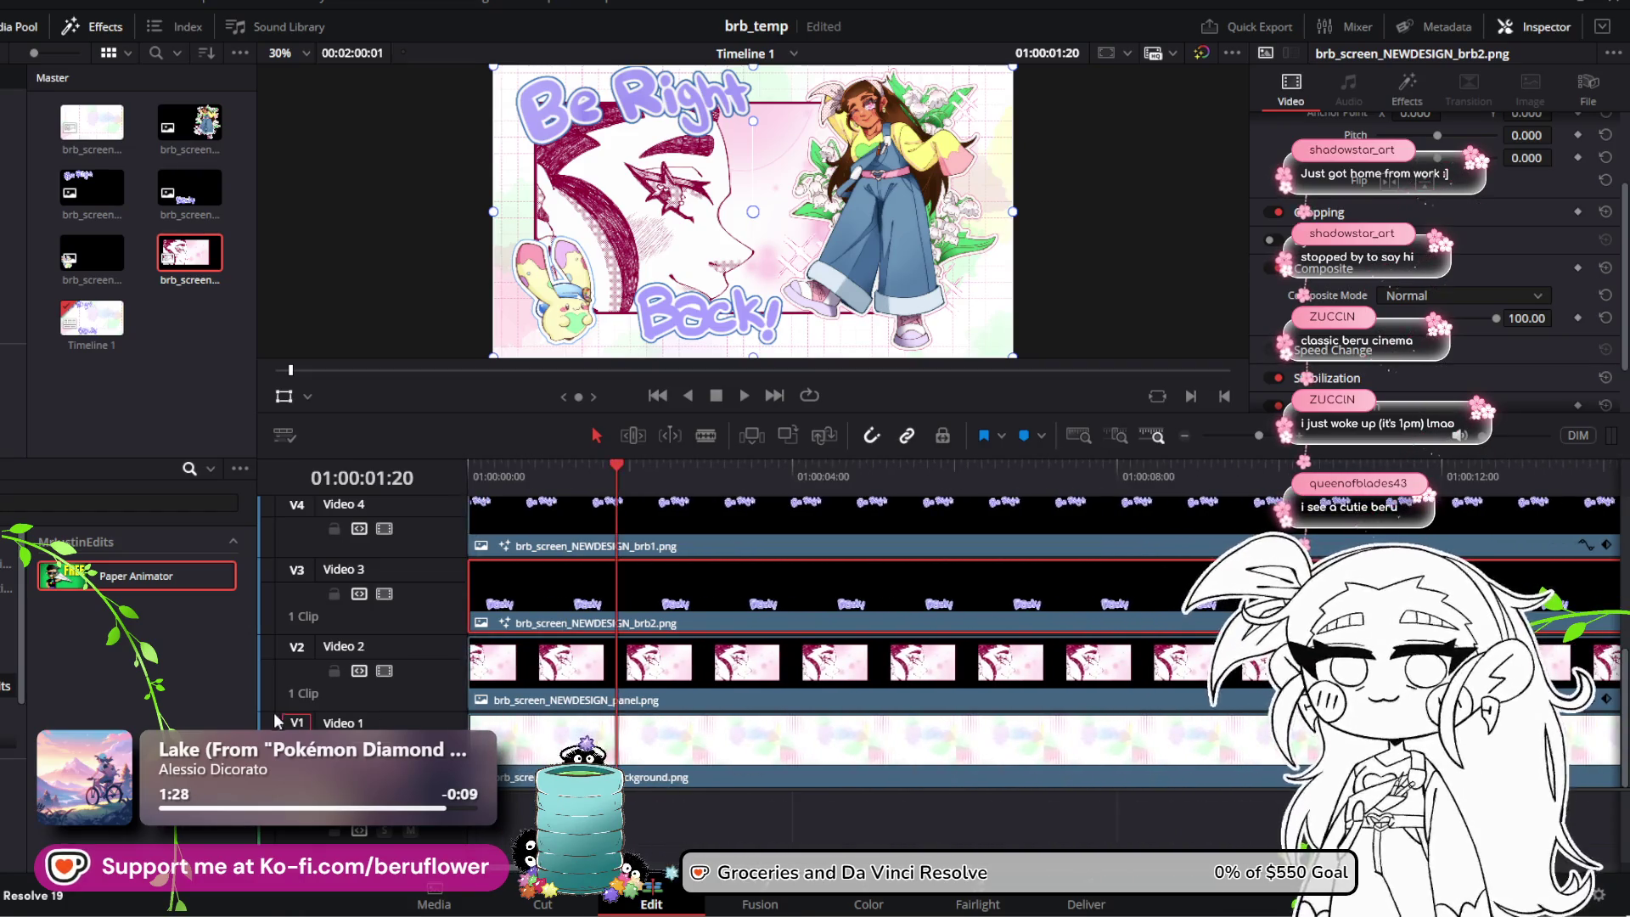
{"action": "left_click_drag", "start_coordinate": [621, 479], "coordinate": [412, 486]}
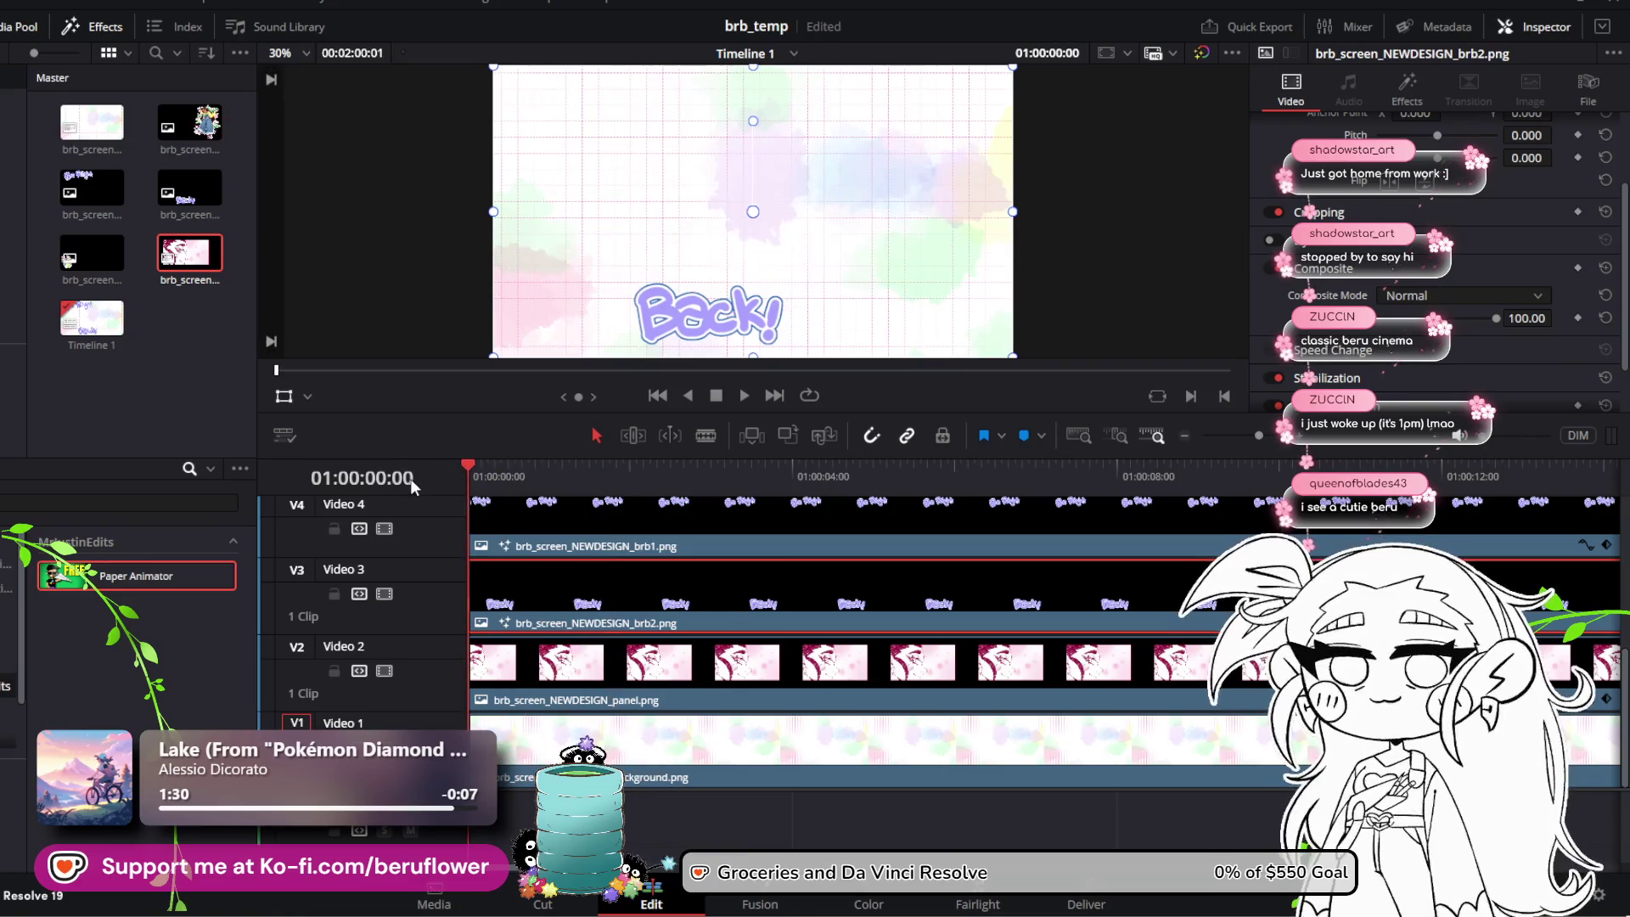
Step: Show brb2's opacity curve, set its opacity to 0 at frame 10, and save
{"action": "left_click", "coordinate": [1584, 545]}
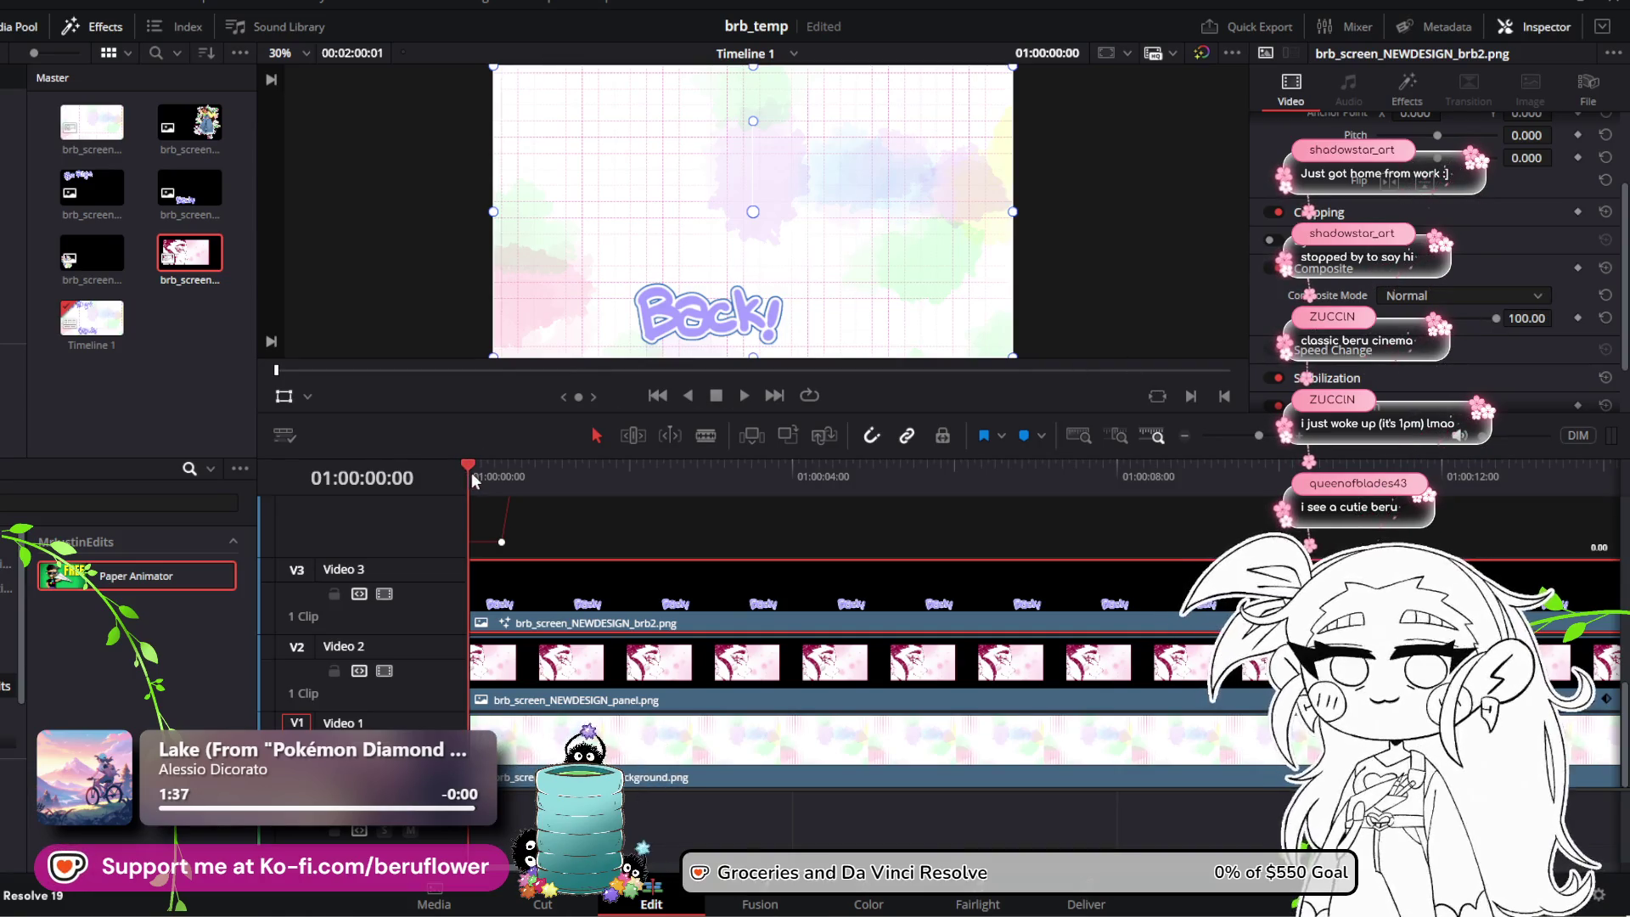
{"action": "left_click_drag", "start_coordinate": [472, 472], "coordinate": [501, 473]}
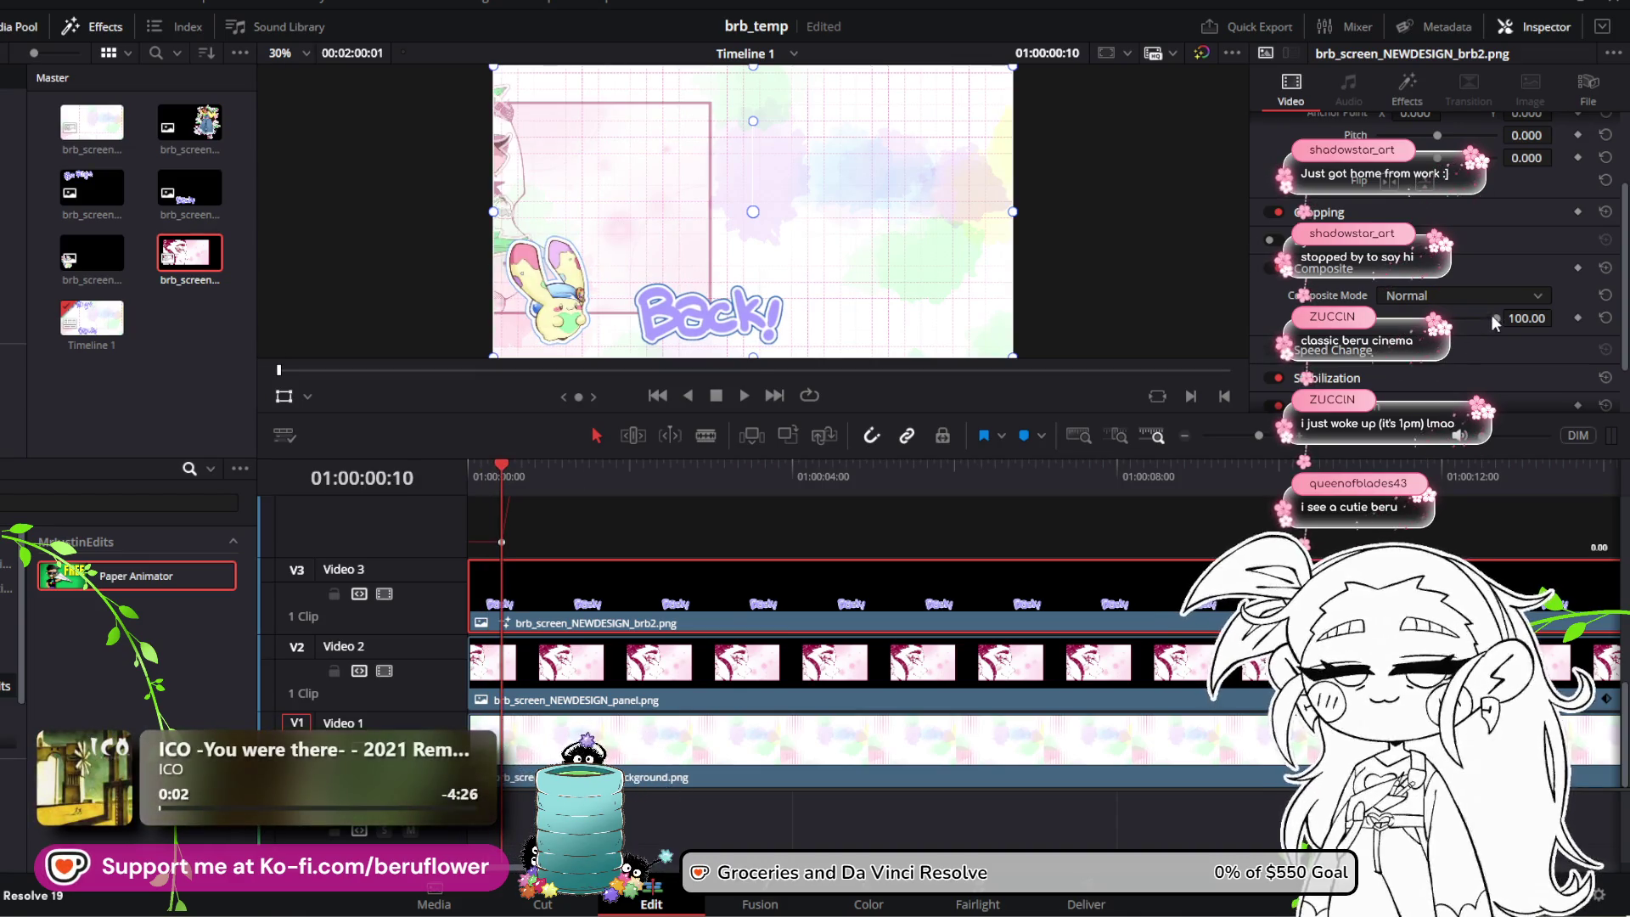
{"action": "left_click_drag", "start_coordinate": [1453, 317], "coordinate": [1378, 318]}
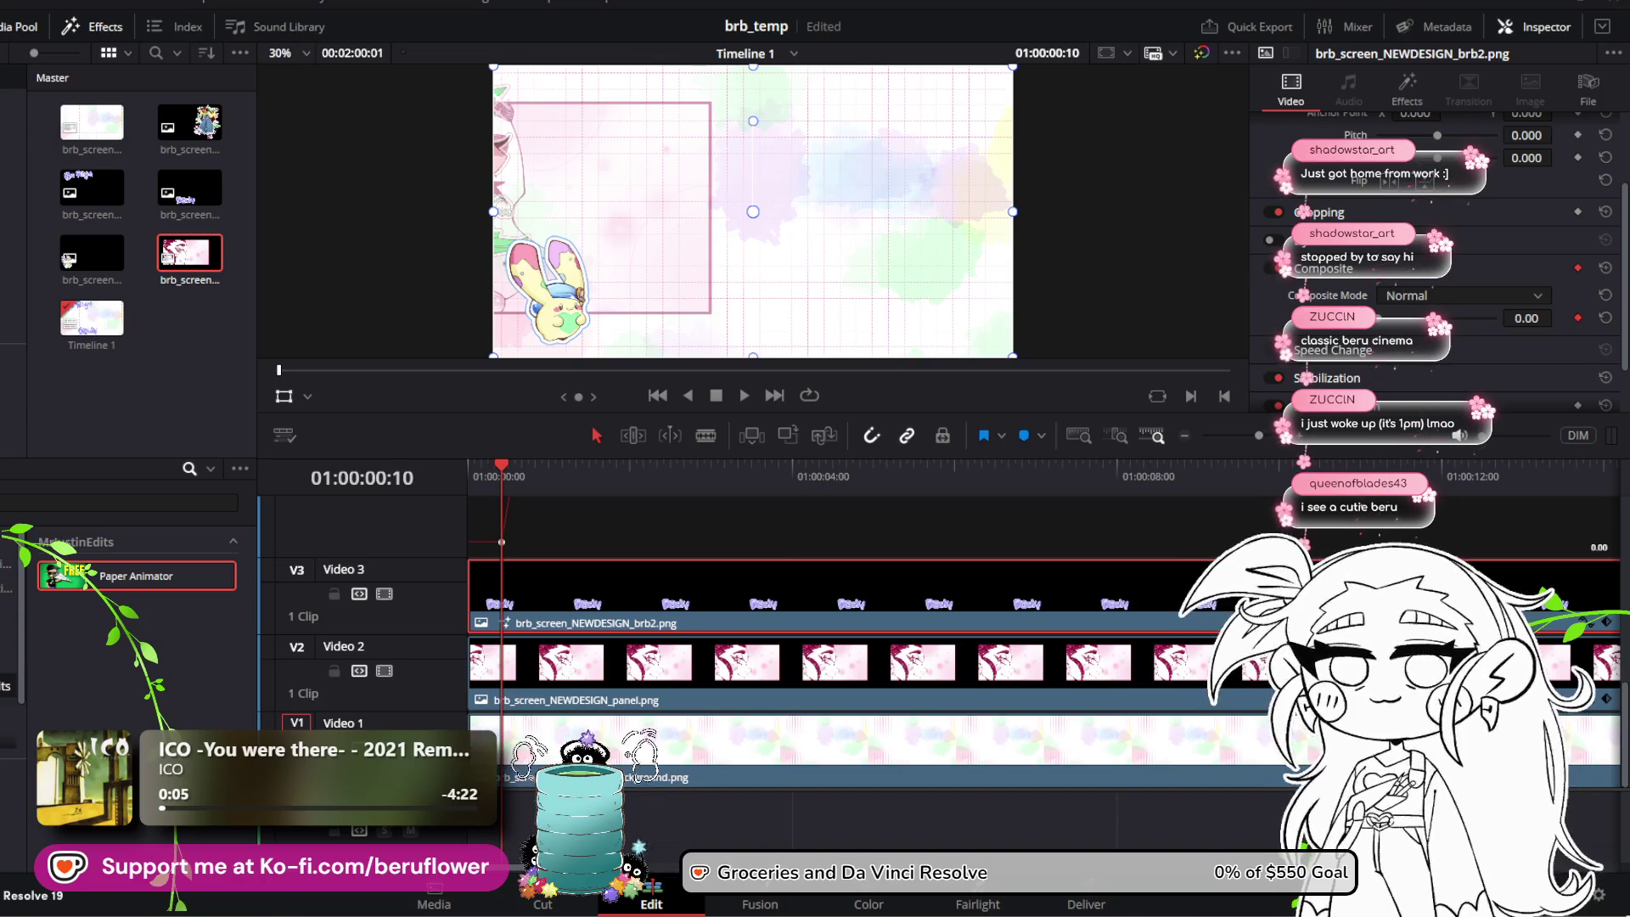
{"action": "key", "text": "ctrl+s"}
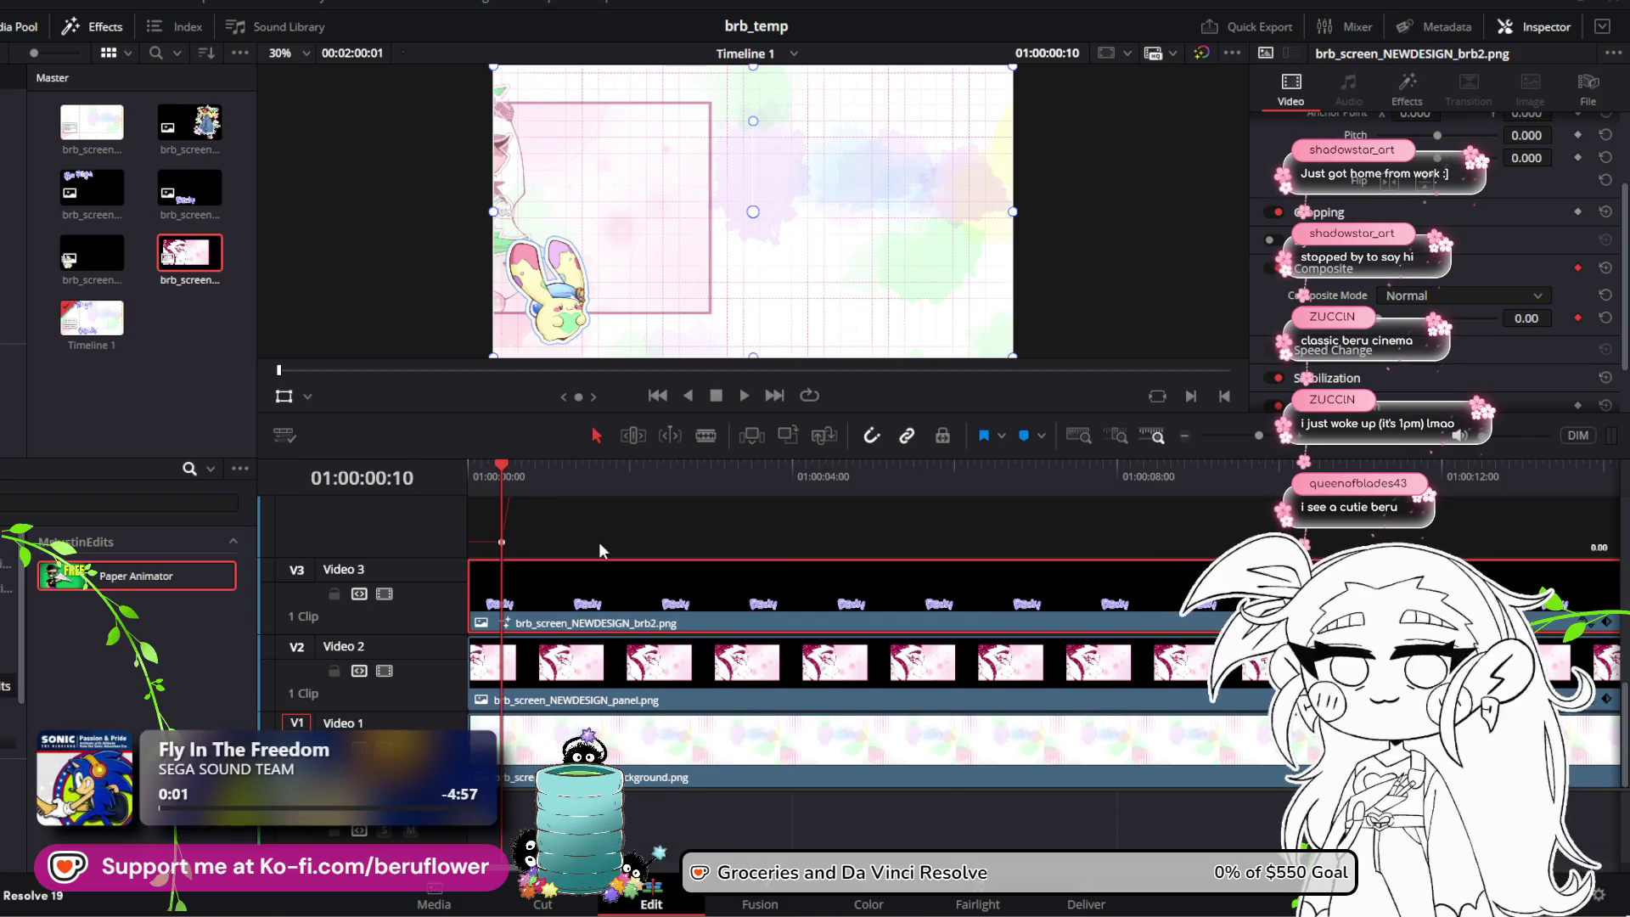
Step: Raise brb2's opacity to 100 at frame 17
{"action": "scroll", "coordinate": [599, 551], "scroll_direction": "up", "scroll_amount": 3}
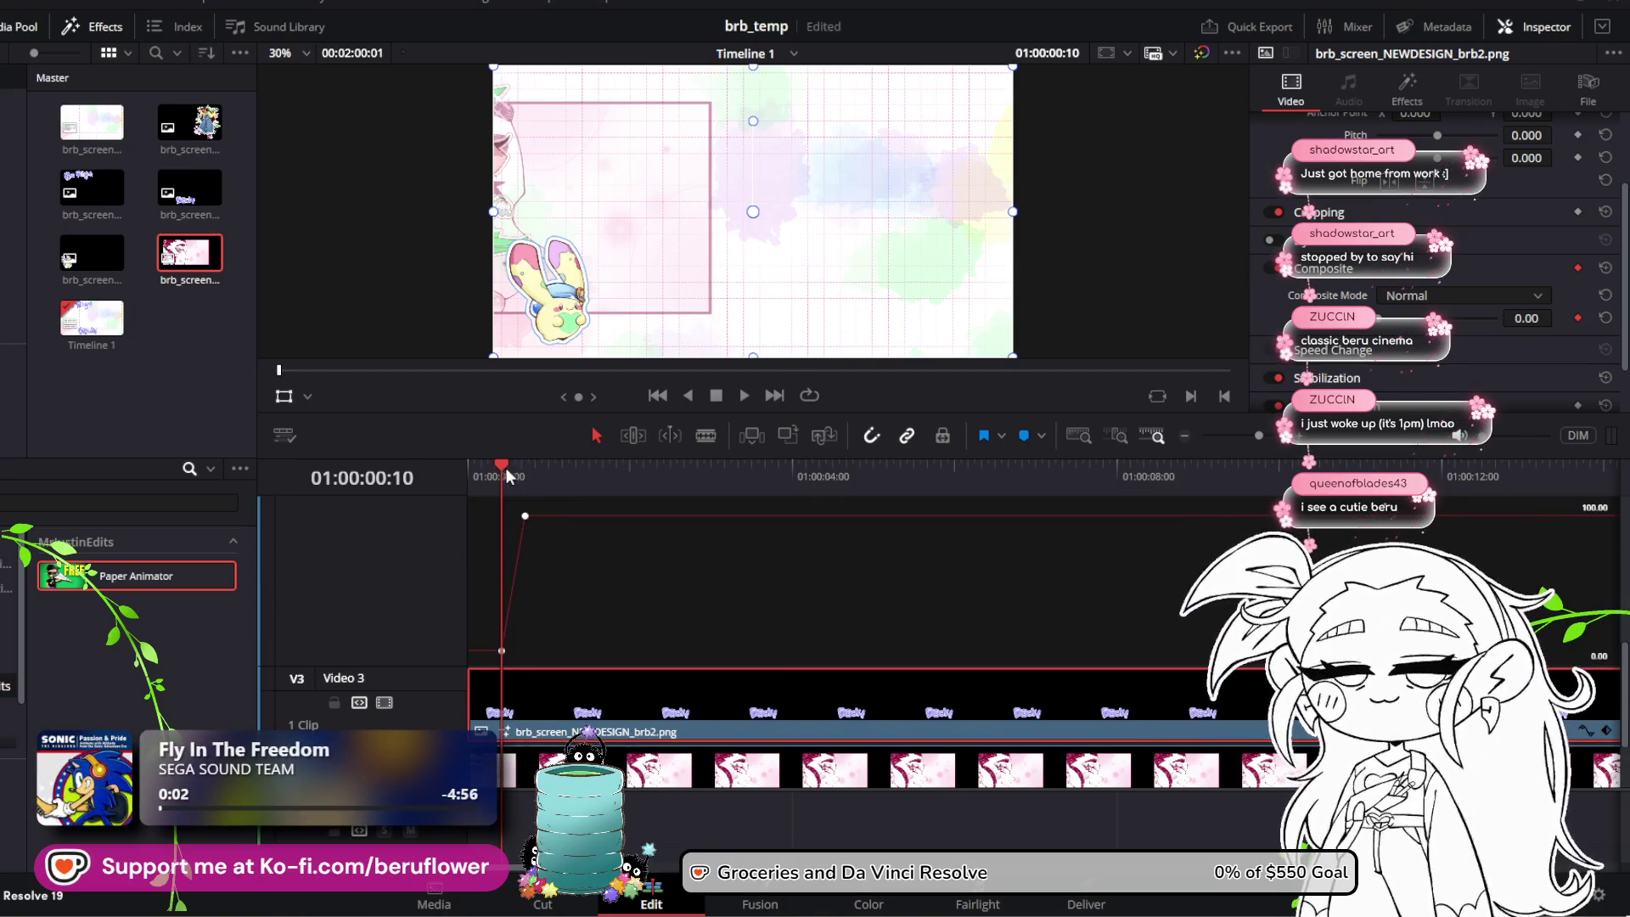
{"action": "left_click_drag", "start_coordinate": [508, 465], "coordinate": [522, 466]}
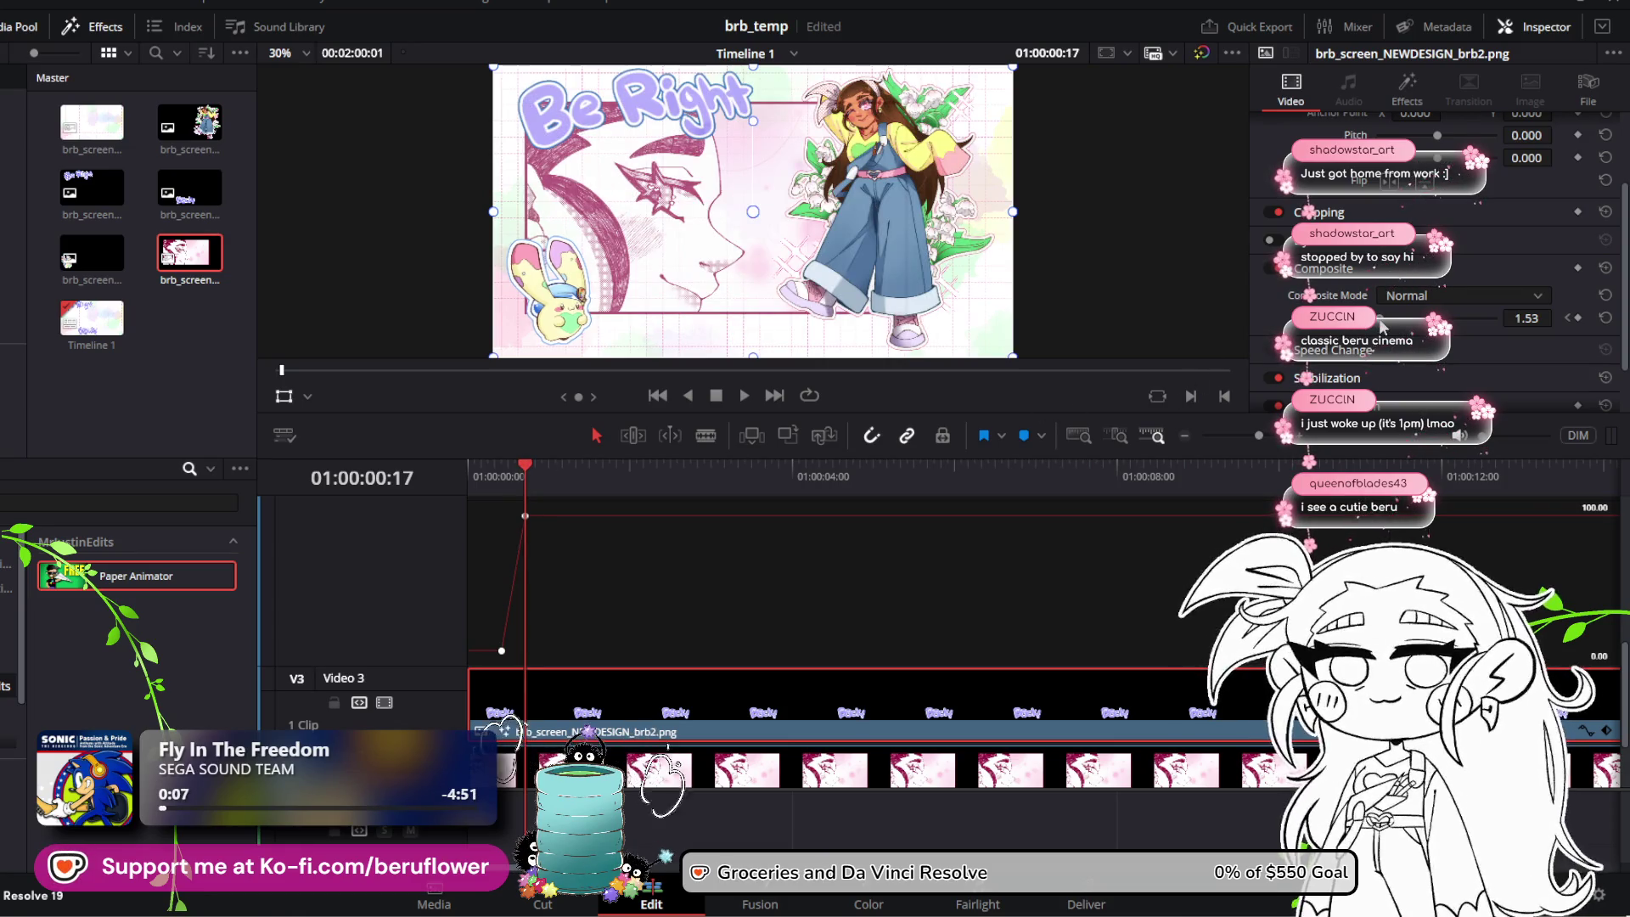
{"action": "left_click_drag", "start_coordinate": [1380, 321], "coordinate": [1496, 319]}
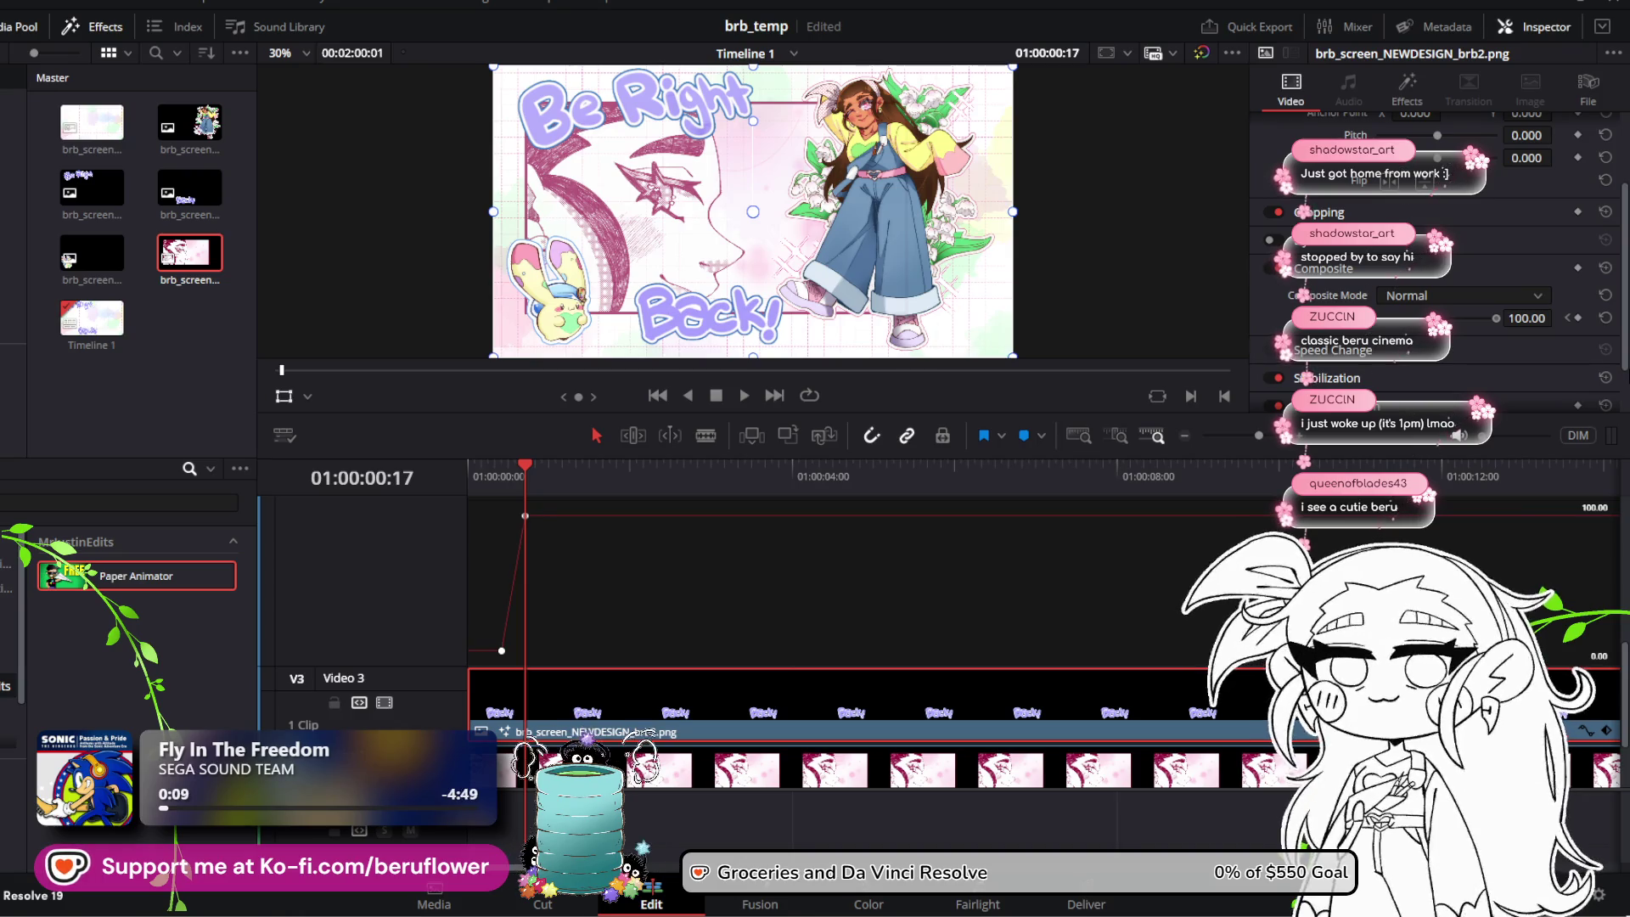
{"action": "scroll", "coordinate": [787, 671], "scroll_direction": "down", "scroll_amount": 2}
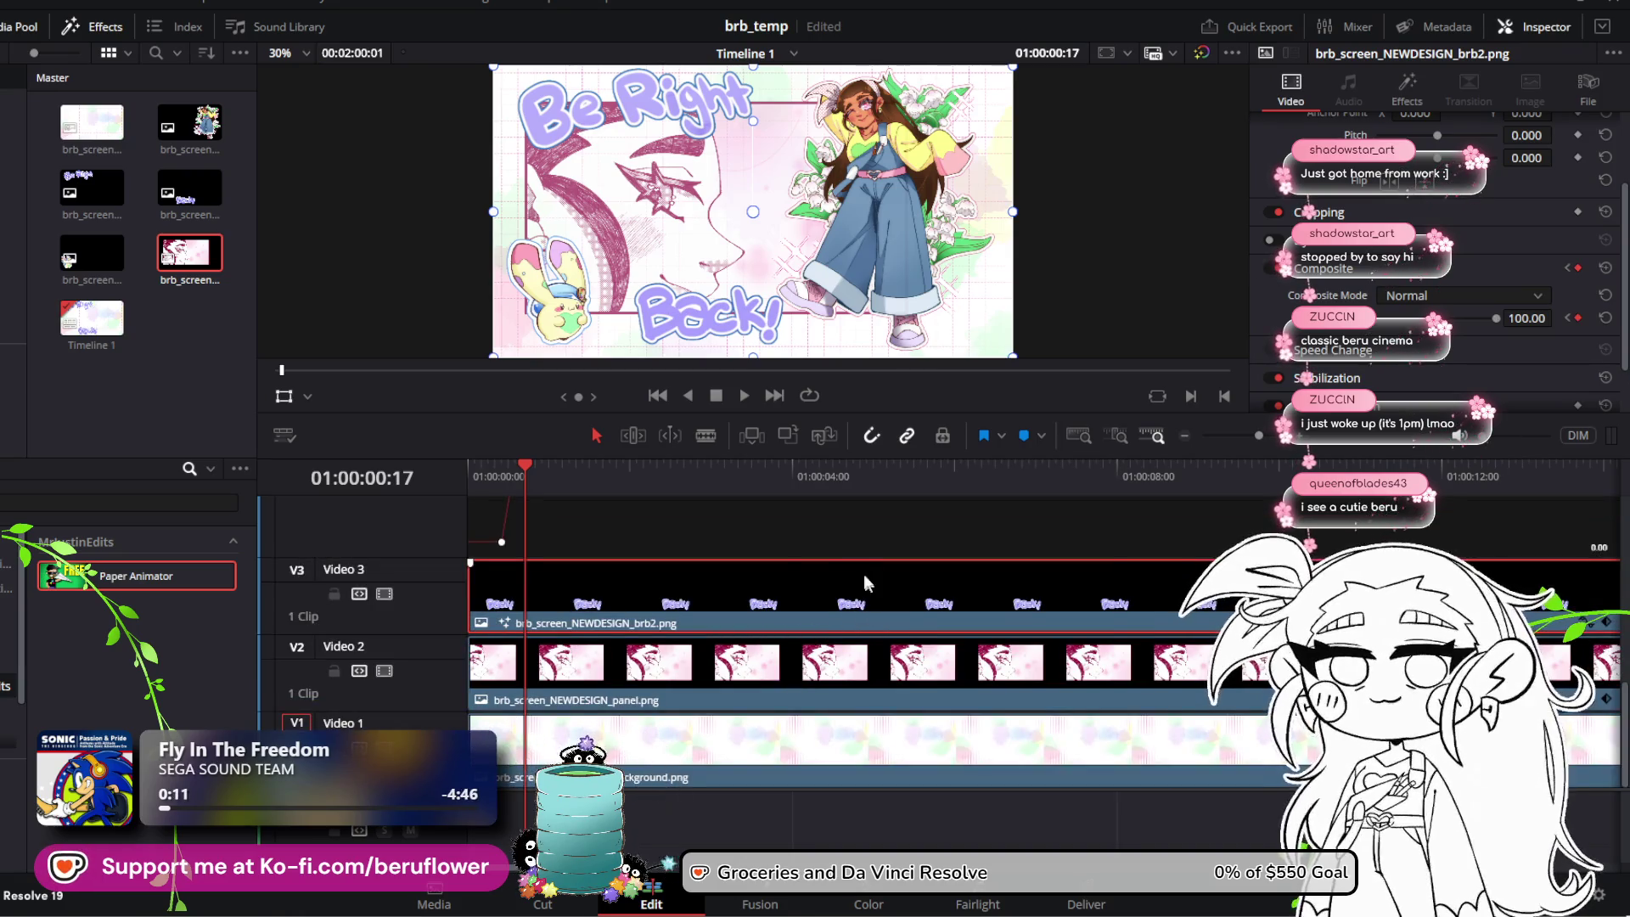
{"action": "scroll", "coordinate": [783, 550], "scroll_direction": "up", "scroll_amount": 4}
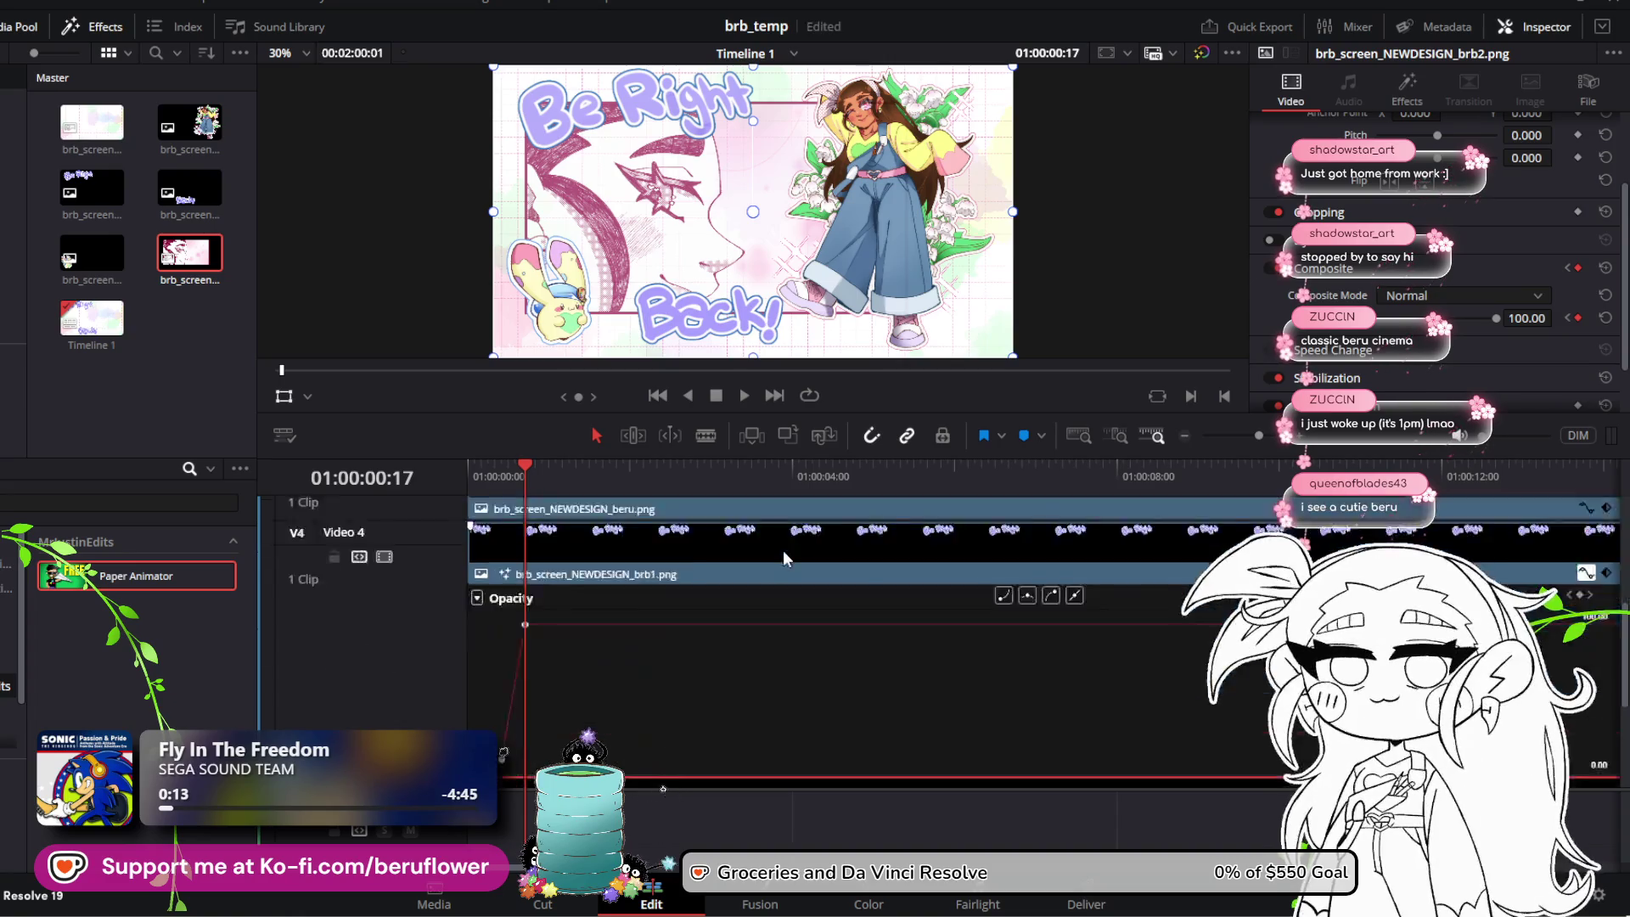
{"action": "scroll", "coordinate": [783, 550], "scroll_direction": "down", "scroll_amount": 3}
Step: Rewind to the start and play back the brb2 fade-in
{"action": "left_click", "coordinate": [482, 470]}
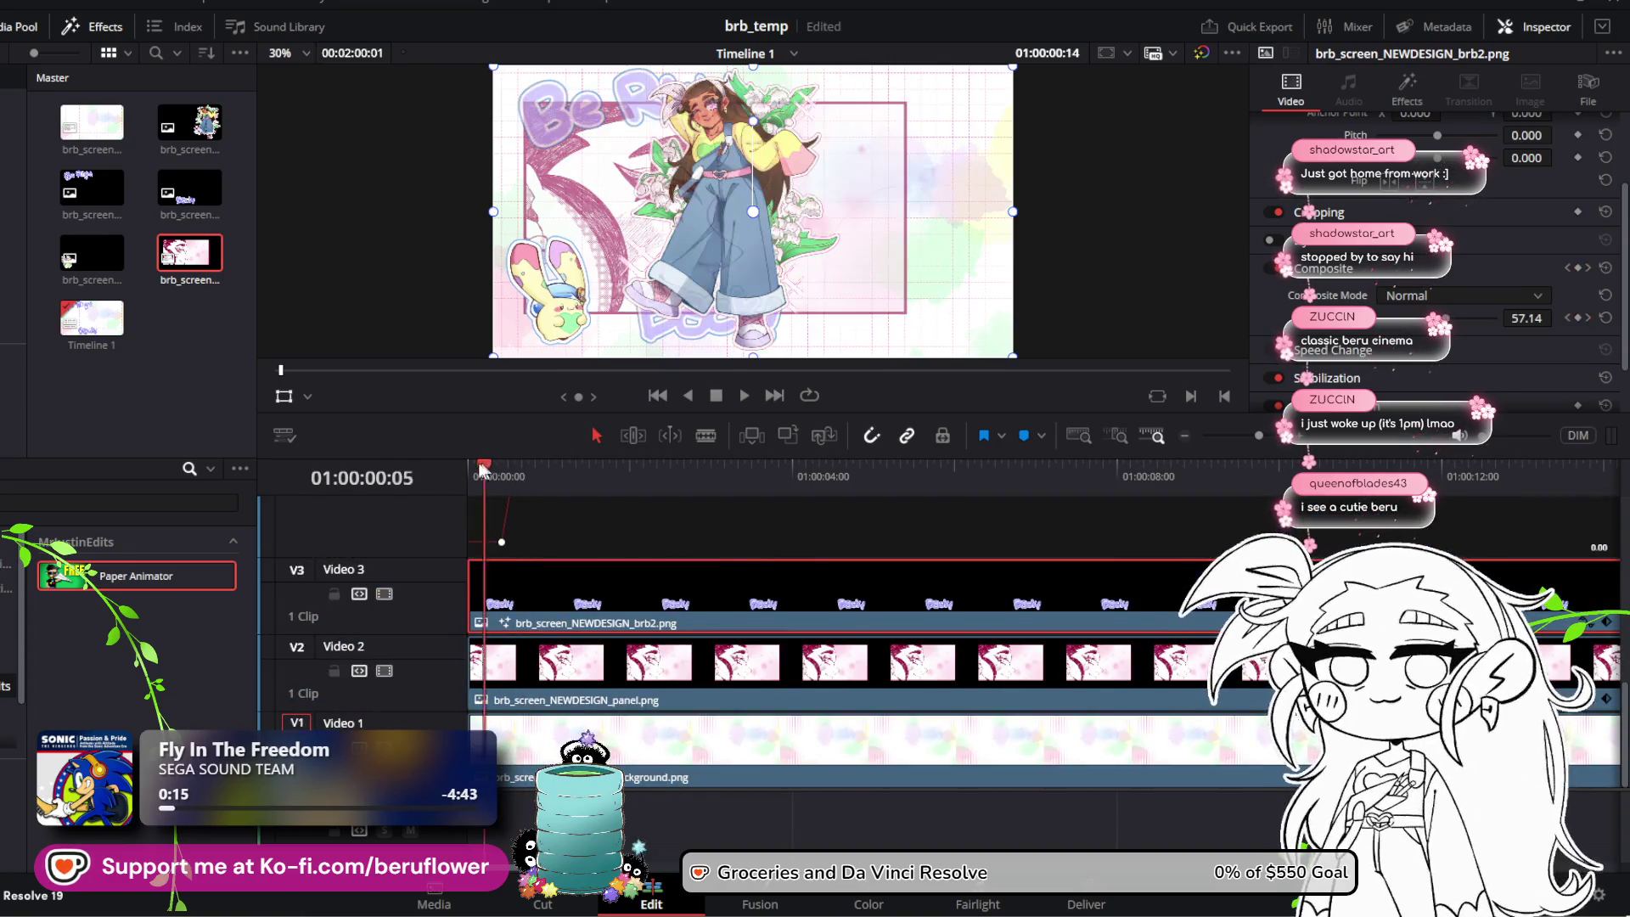
{"action": "left_click_drag", "start_coordinate": [483, 469], "coordinate": [408, 466]}
{"action": "left_click", "coordinate": [745, 396]}
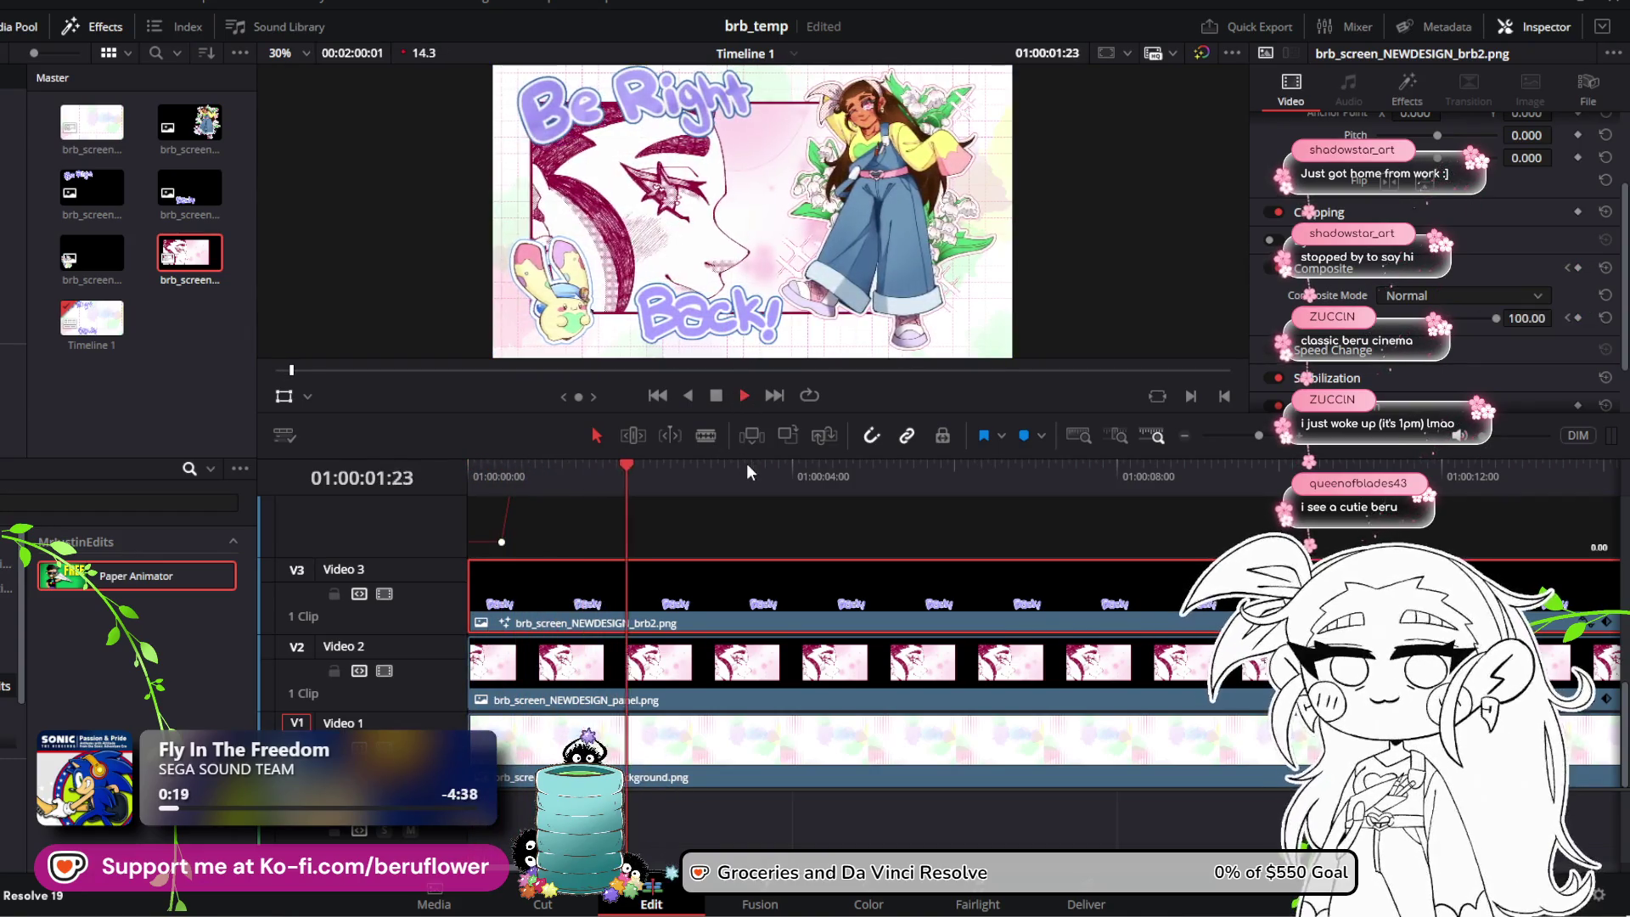
{"action": "left_click", "coordinate": [716, 395]}
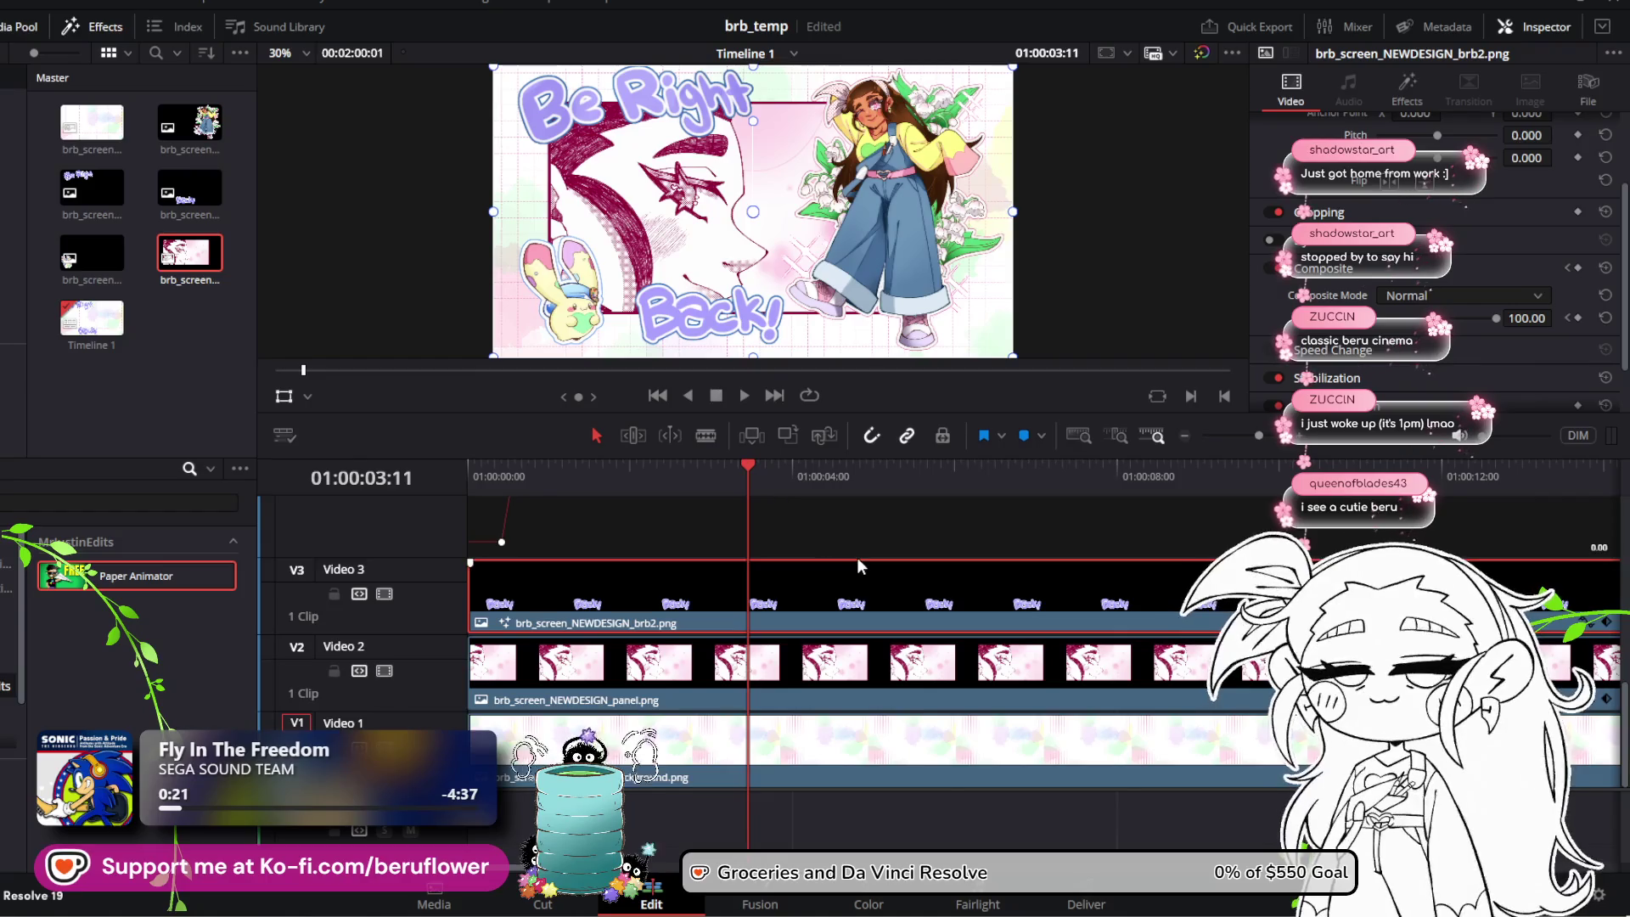
Step: Enlarge the keyframe curve area, scrub through later frames, and select the brb1.png clip on Video 4
{"action": "left_click_drag", "start_coordinate": [857, 560], "coordinate": [858, 670]}
{"action": "left_click", "coordinate": [767, 469]}
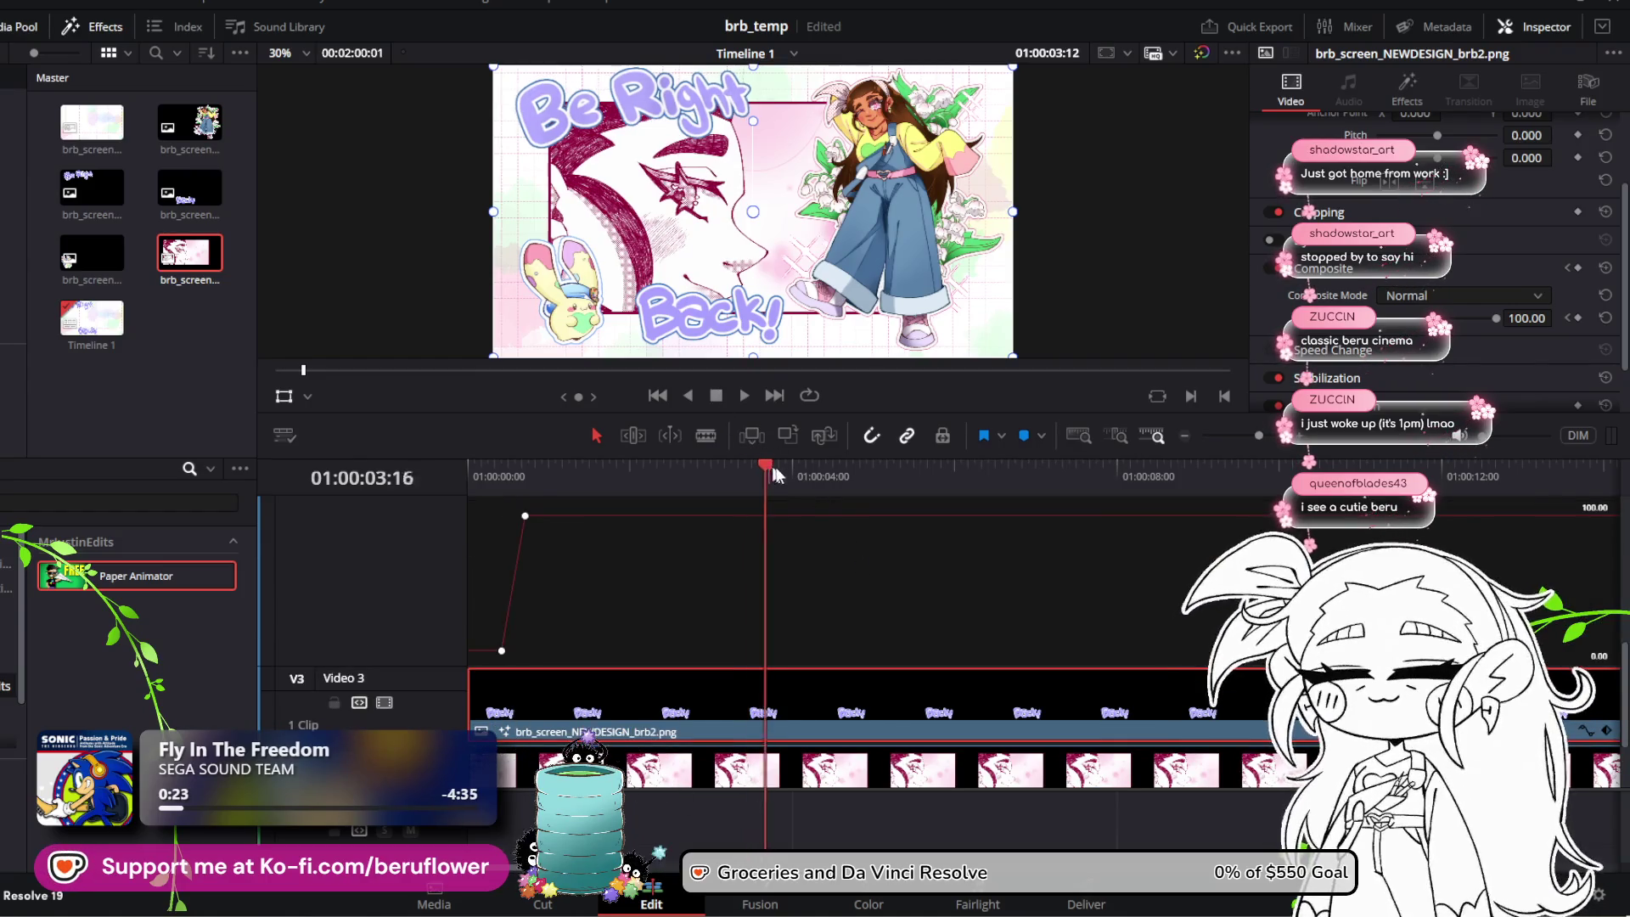
{"action": "left_click_drag", "start_coordinate": [773, 474], "coordinate": [1148, 484]}
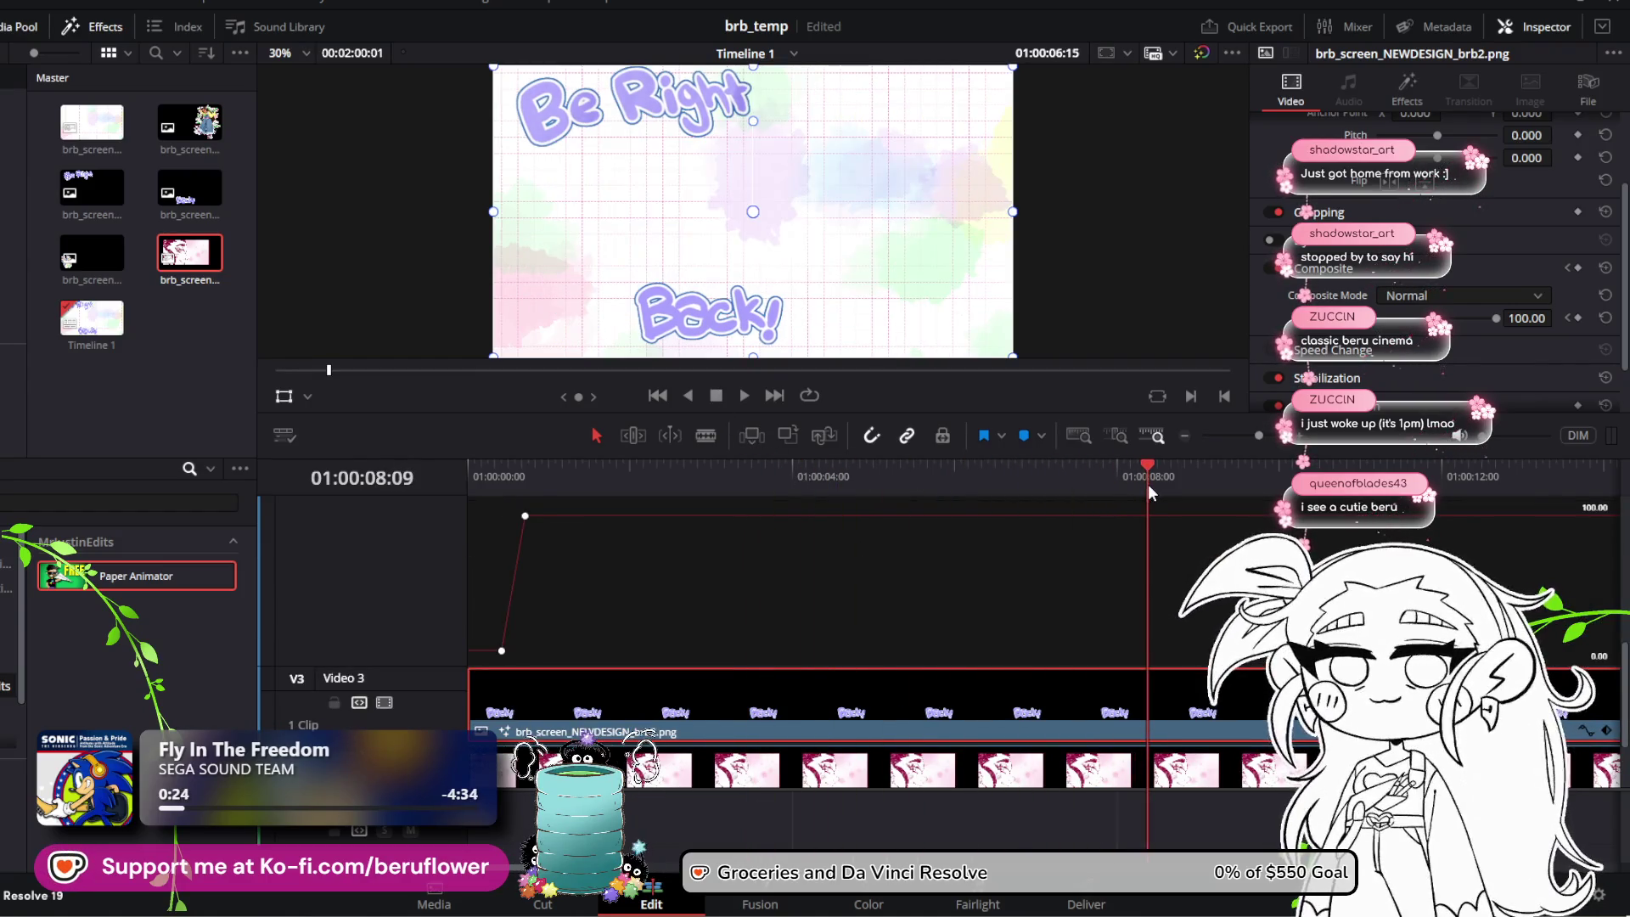
{"action": "scroll", "coordinate": [1172, 541], "scroll_direction": "up", "scroll_amount": 2}
{"action": "left_click", "coordinate": [1171, 533]}
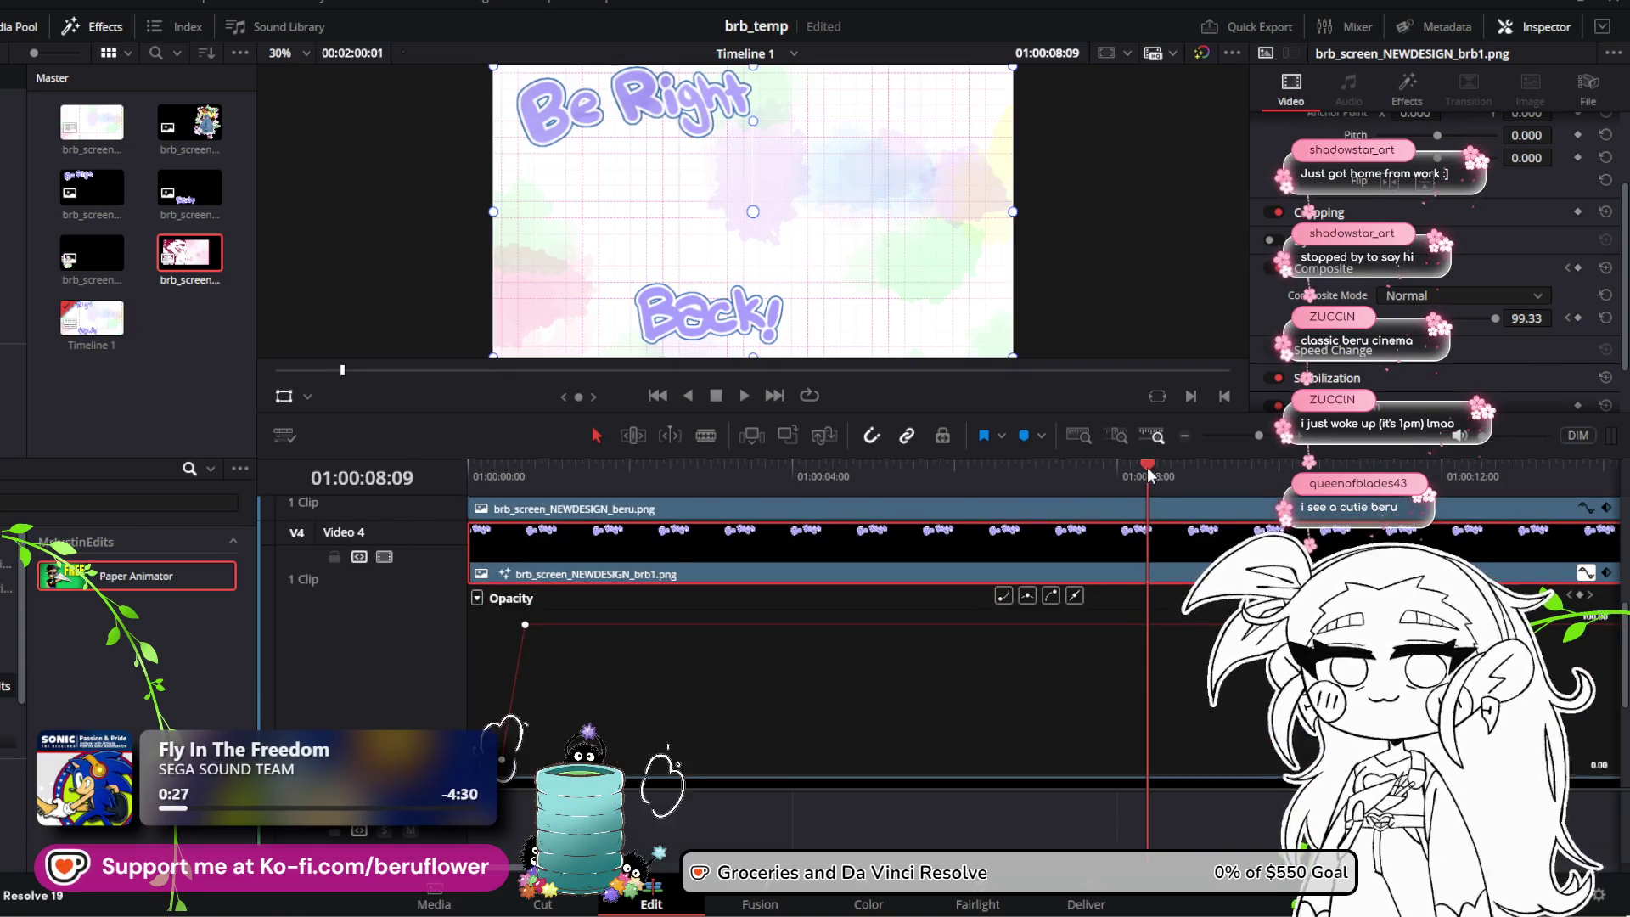
{"action": "mouse_move", "coordinate": [1149, 472]}
{"action": "left_mouse_down"}
{"action": "mouse_move", "coordinate": [588, 510]}
{"action": "mouse_move", "coordinate": [711, 530]}
{"action": "left_mouse_up"}
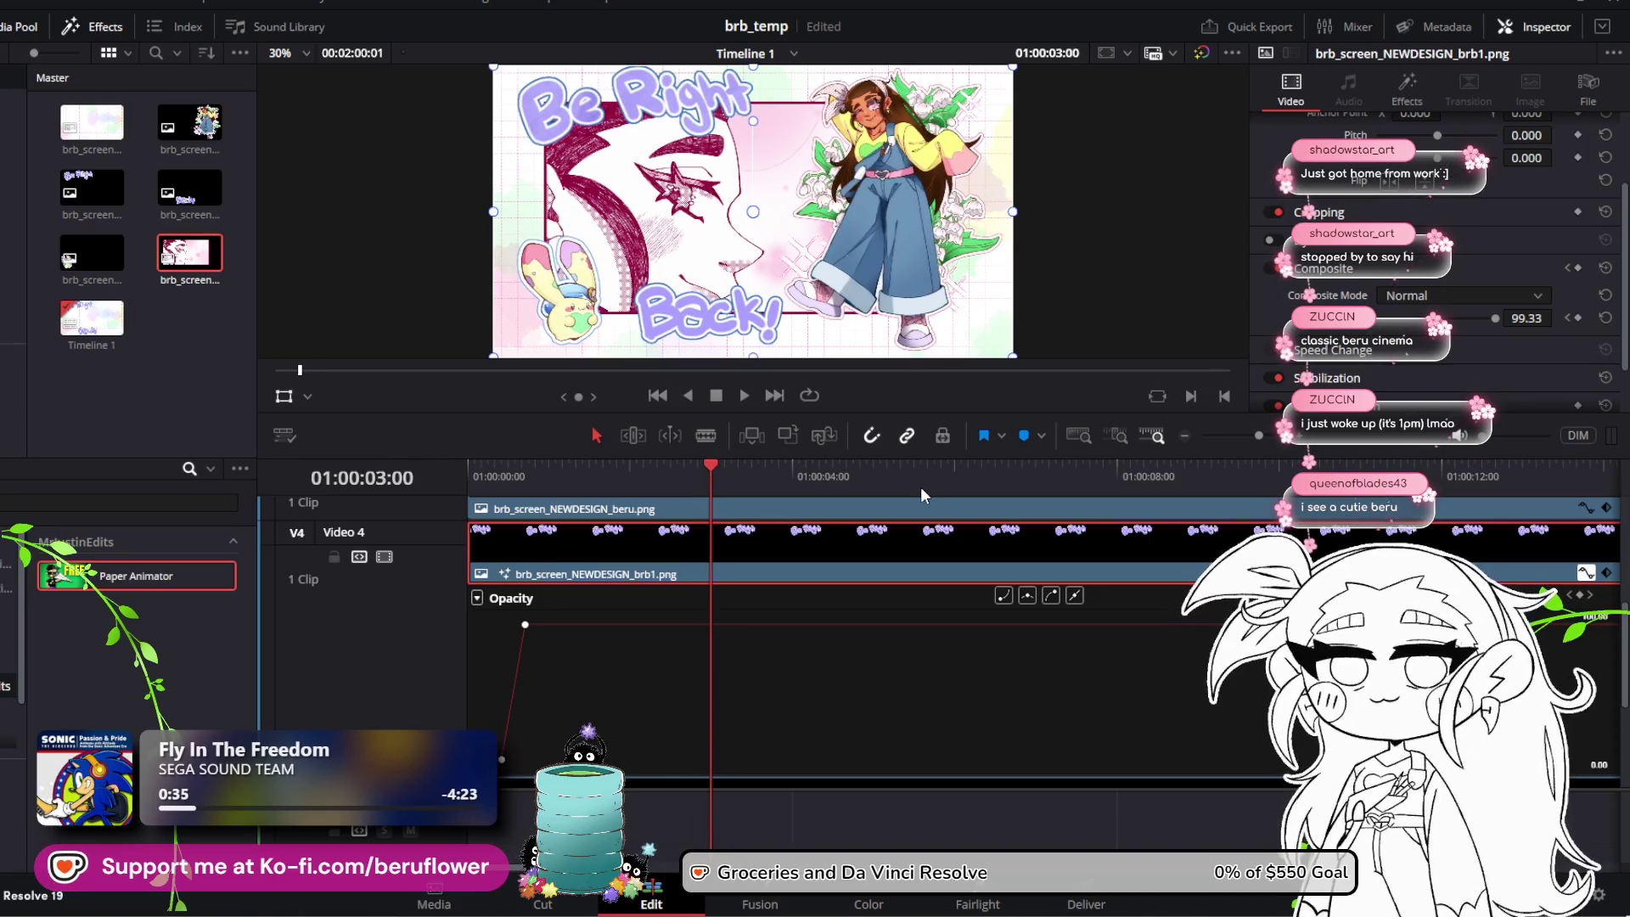
Step: Keyframe brb1's starting position, then slide the layer to the right a little later
{"action": "scroll", "coordinate": [1411, 219], "scroll_direction": "up", "scroll_amount": 3}
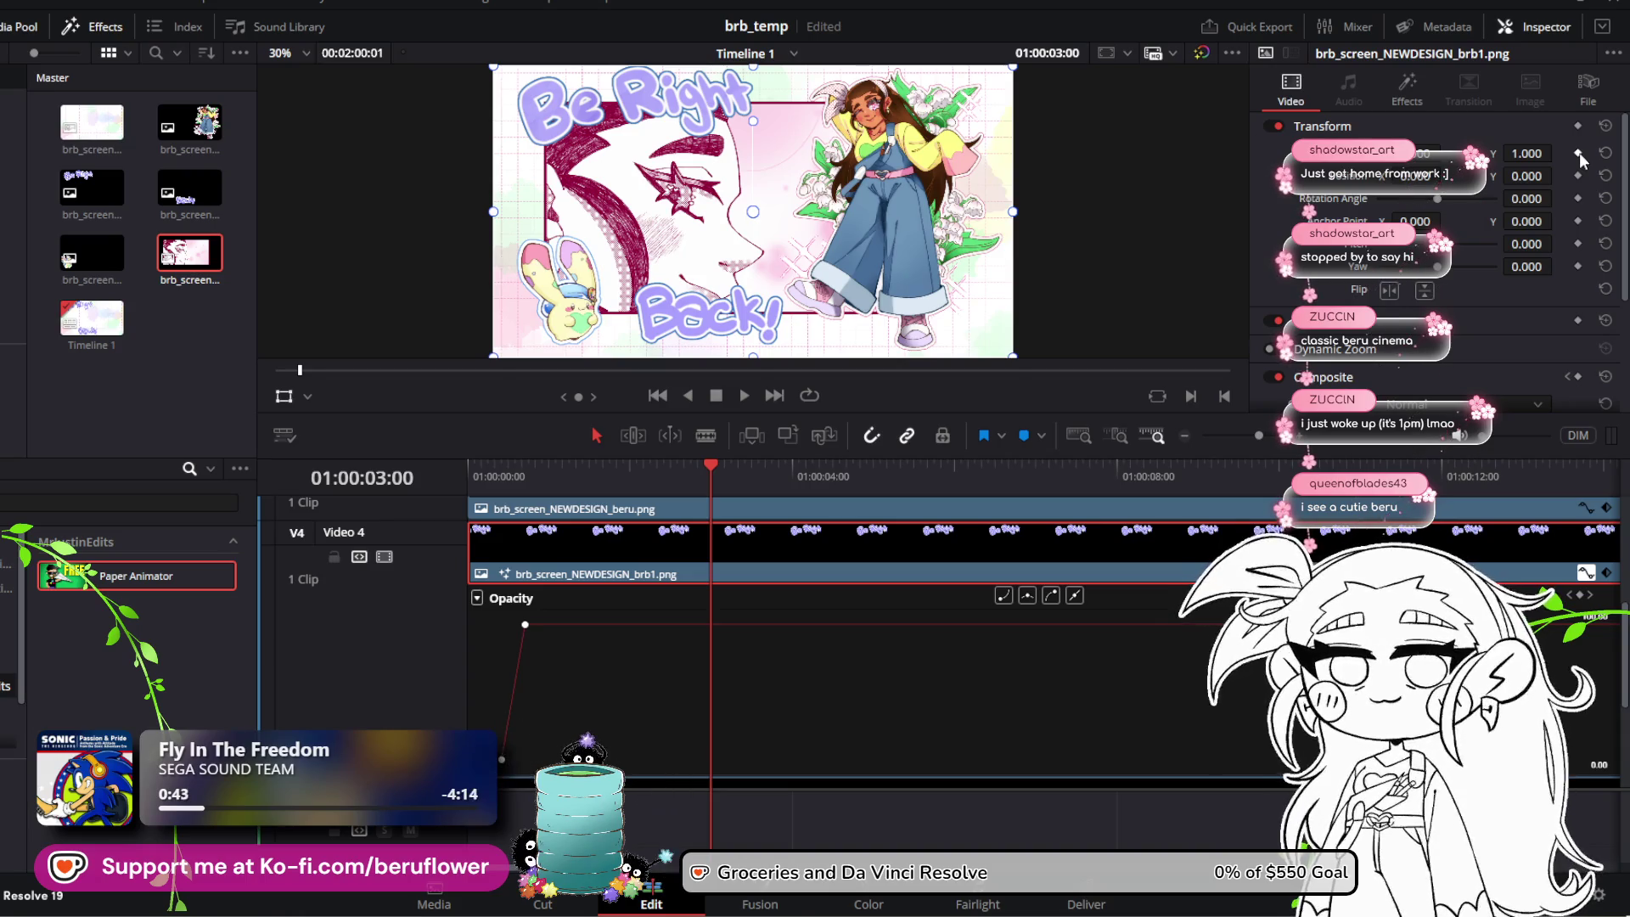
{"action": "left_click", "coordinate": [1576, 177]}
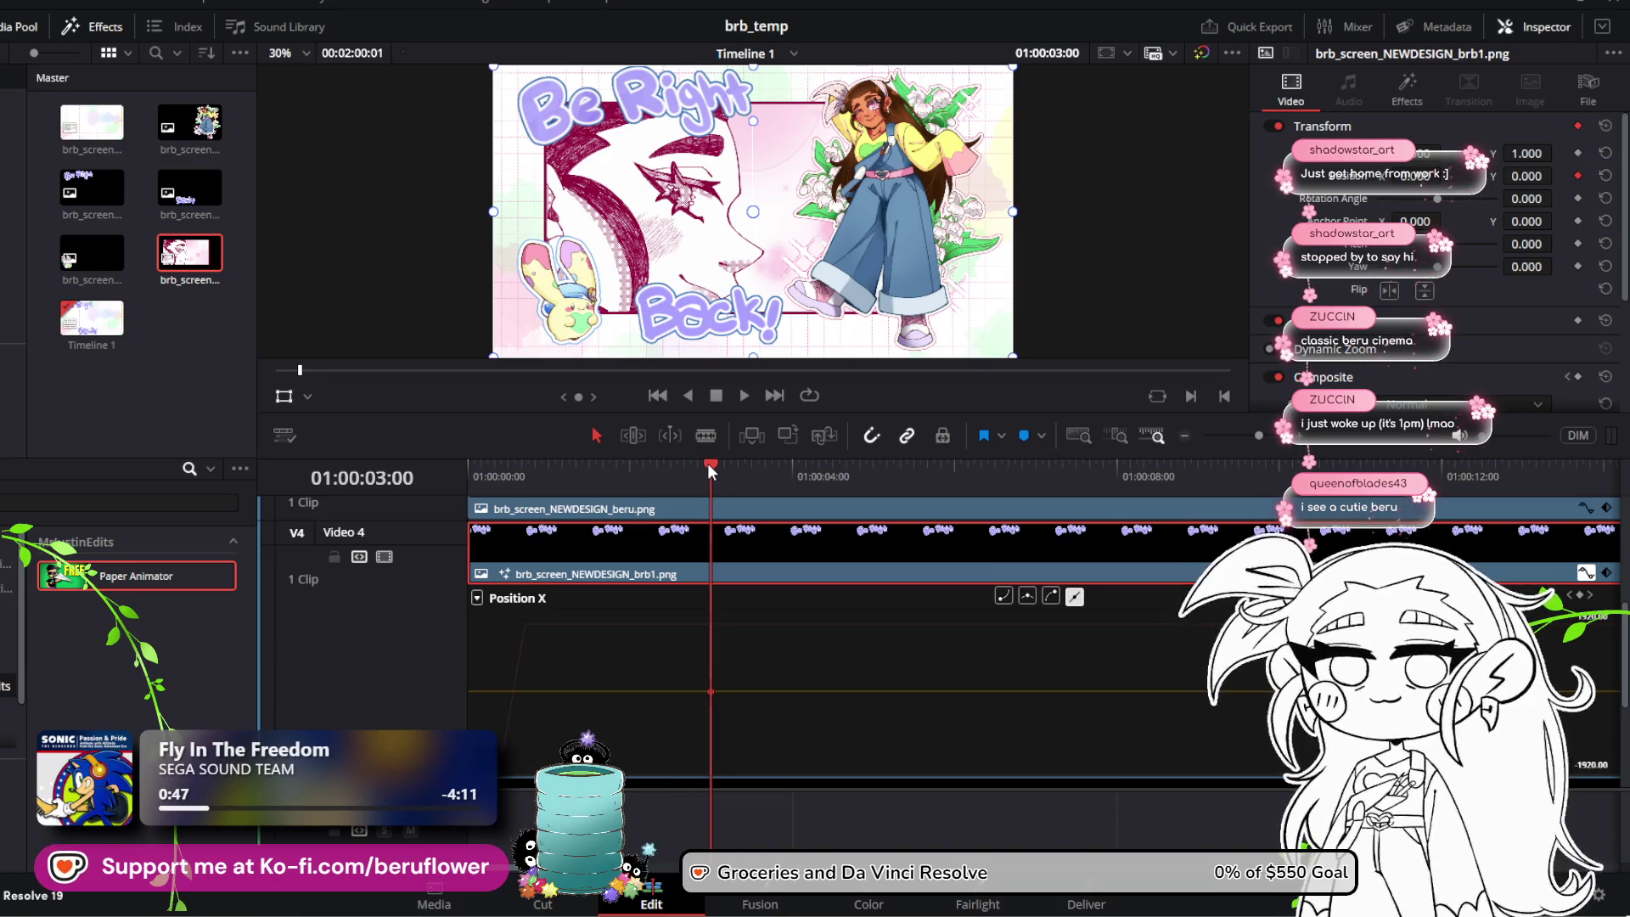
{"action": "mouse_move", "coordinate": [709, 464]}
{"action": "left_mouse_down"}
{"action": "mouse_move", "coordinate": [862, 476]}
{"action": "mouse_move", "coordinate": [846, 472]}
{"action": "left_mouse_up"}
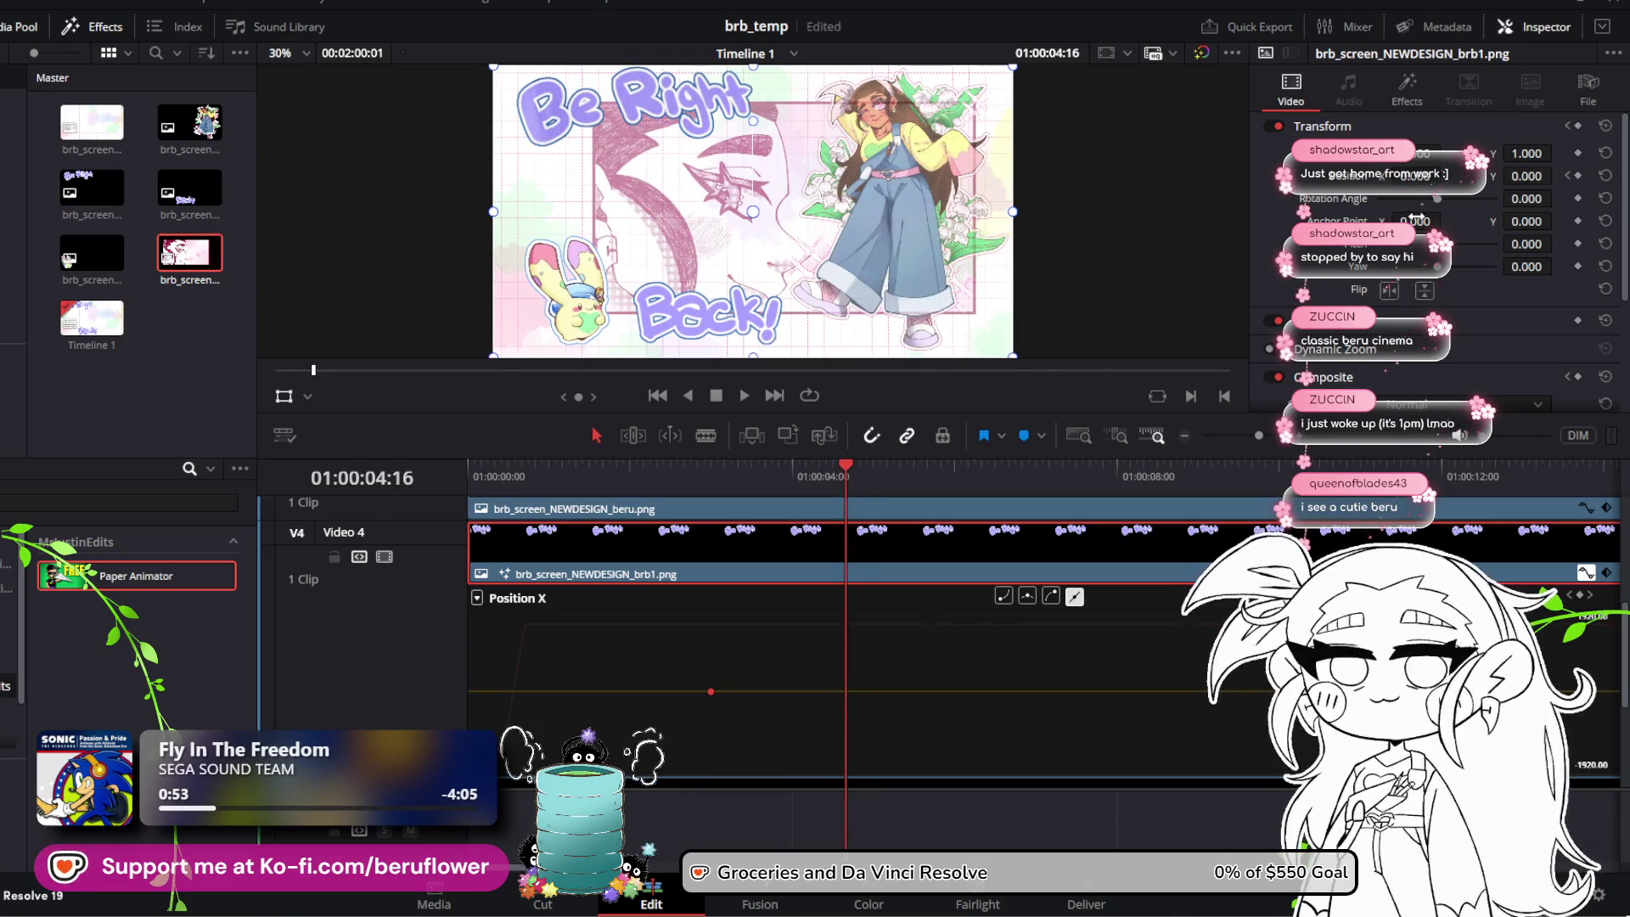
{"action": "left_click_drag", "start_coordinate": [1414, 176], "coordinate": [1559, 176]}
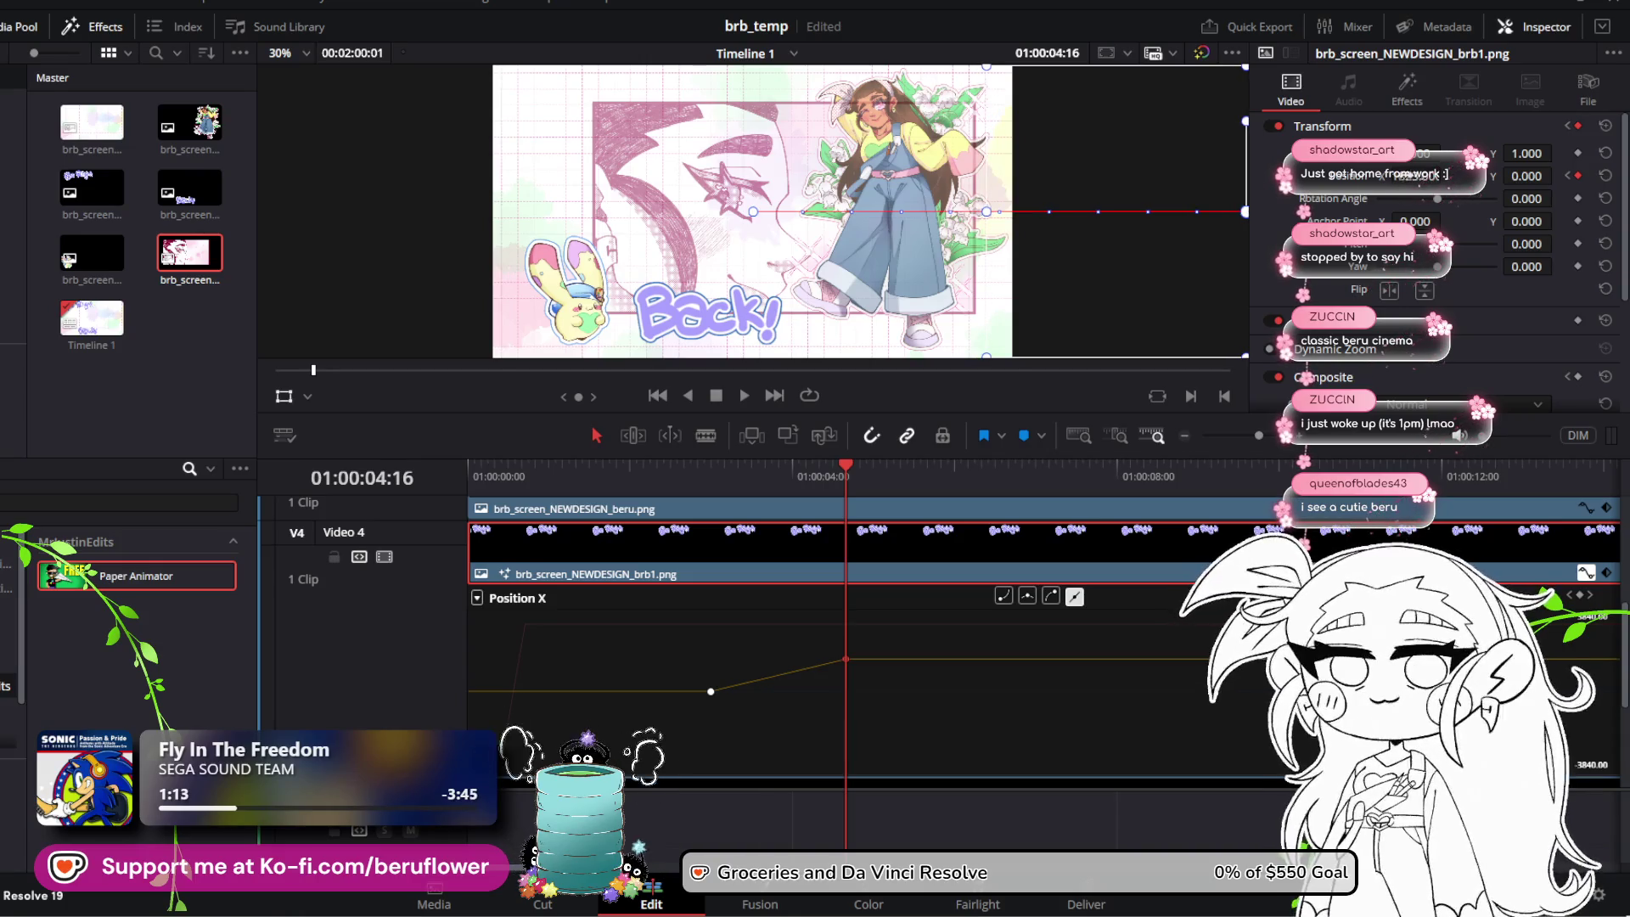
Step: Play back the brb1 slide animation, return to about 3.5 seconds, and save brb_temp
{"action": "left_click_drag", "start_coordinate": [842, 465], "coordinate": [711, 468]}
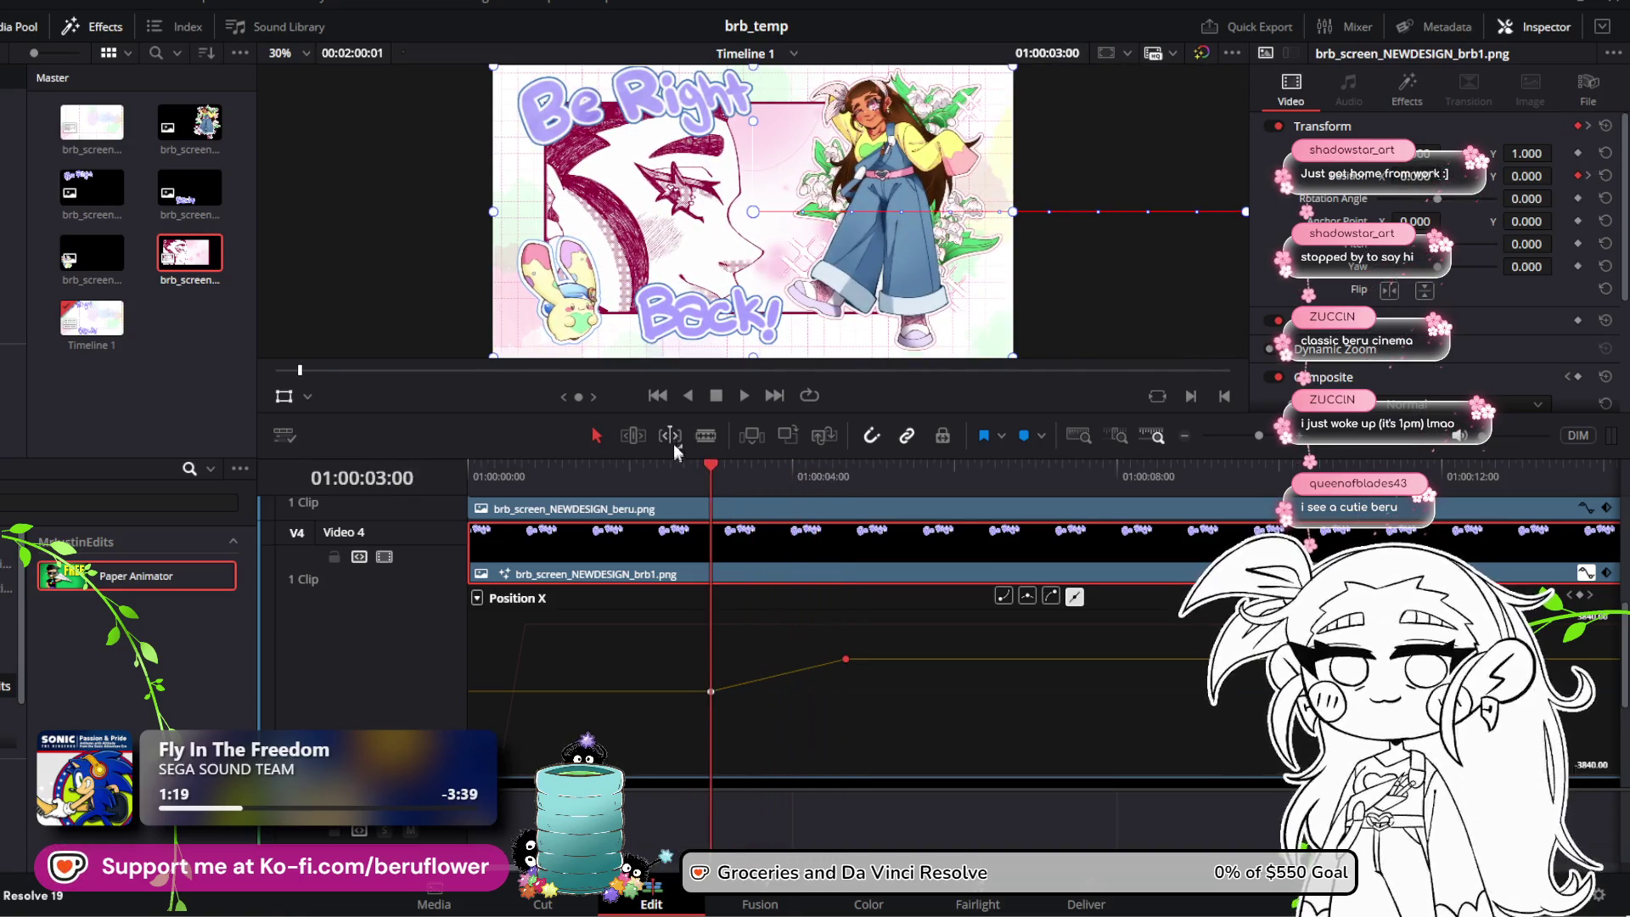
{"action": "left_click", "coordinate": [744, 394]}
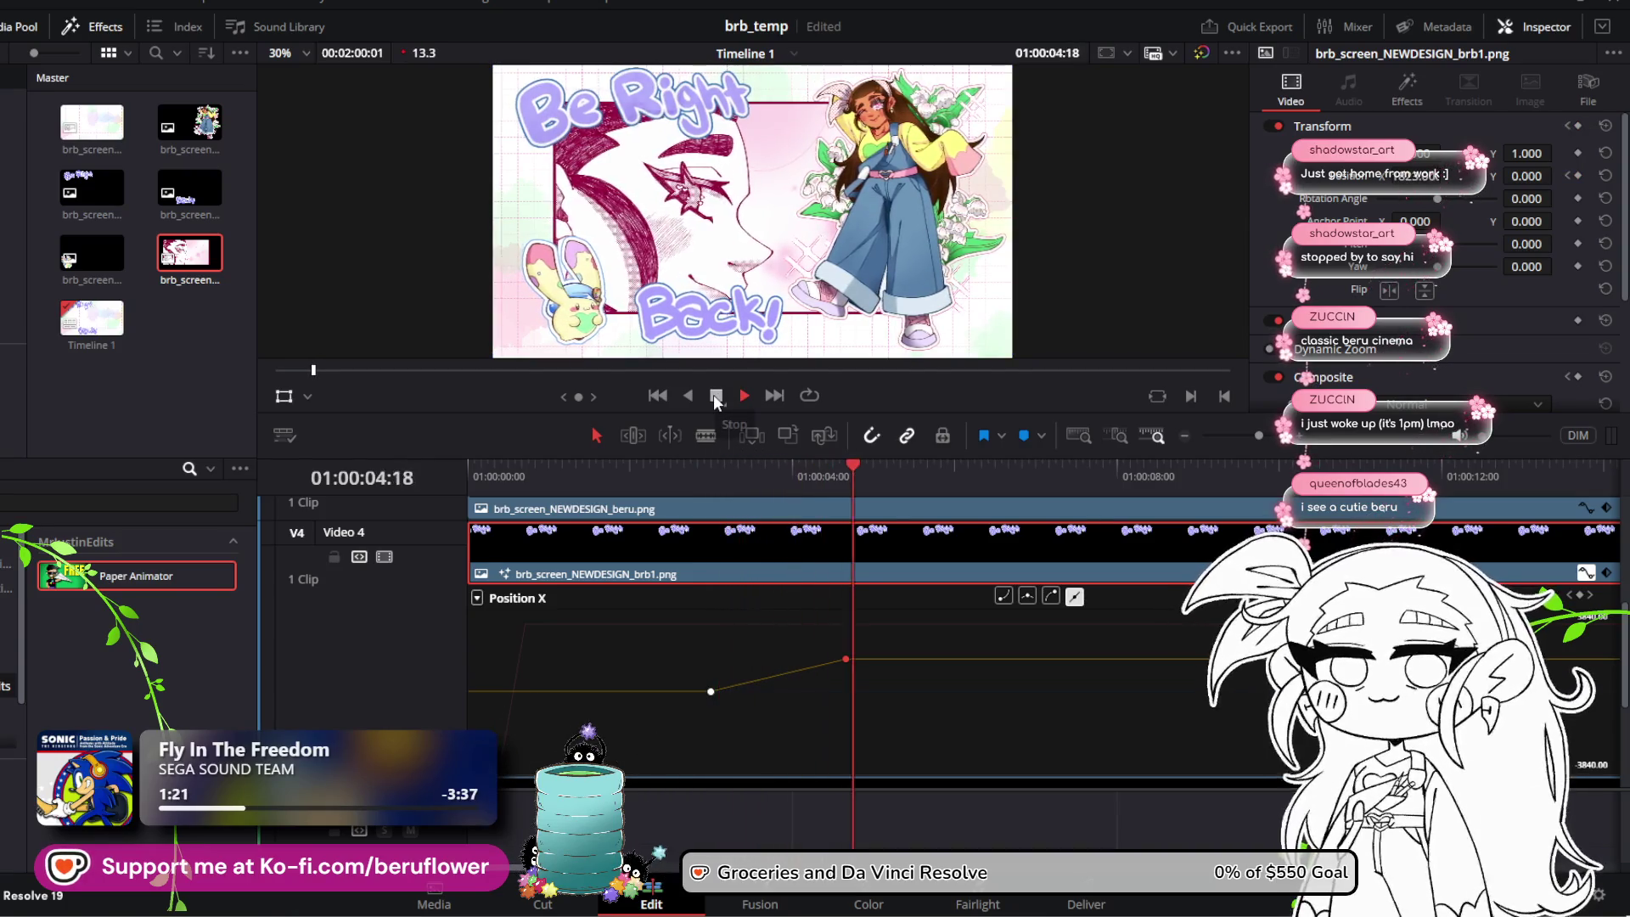
{"action": "left_click", "coordinate": [715, 396]}
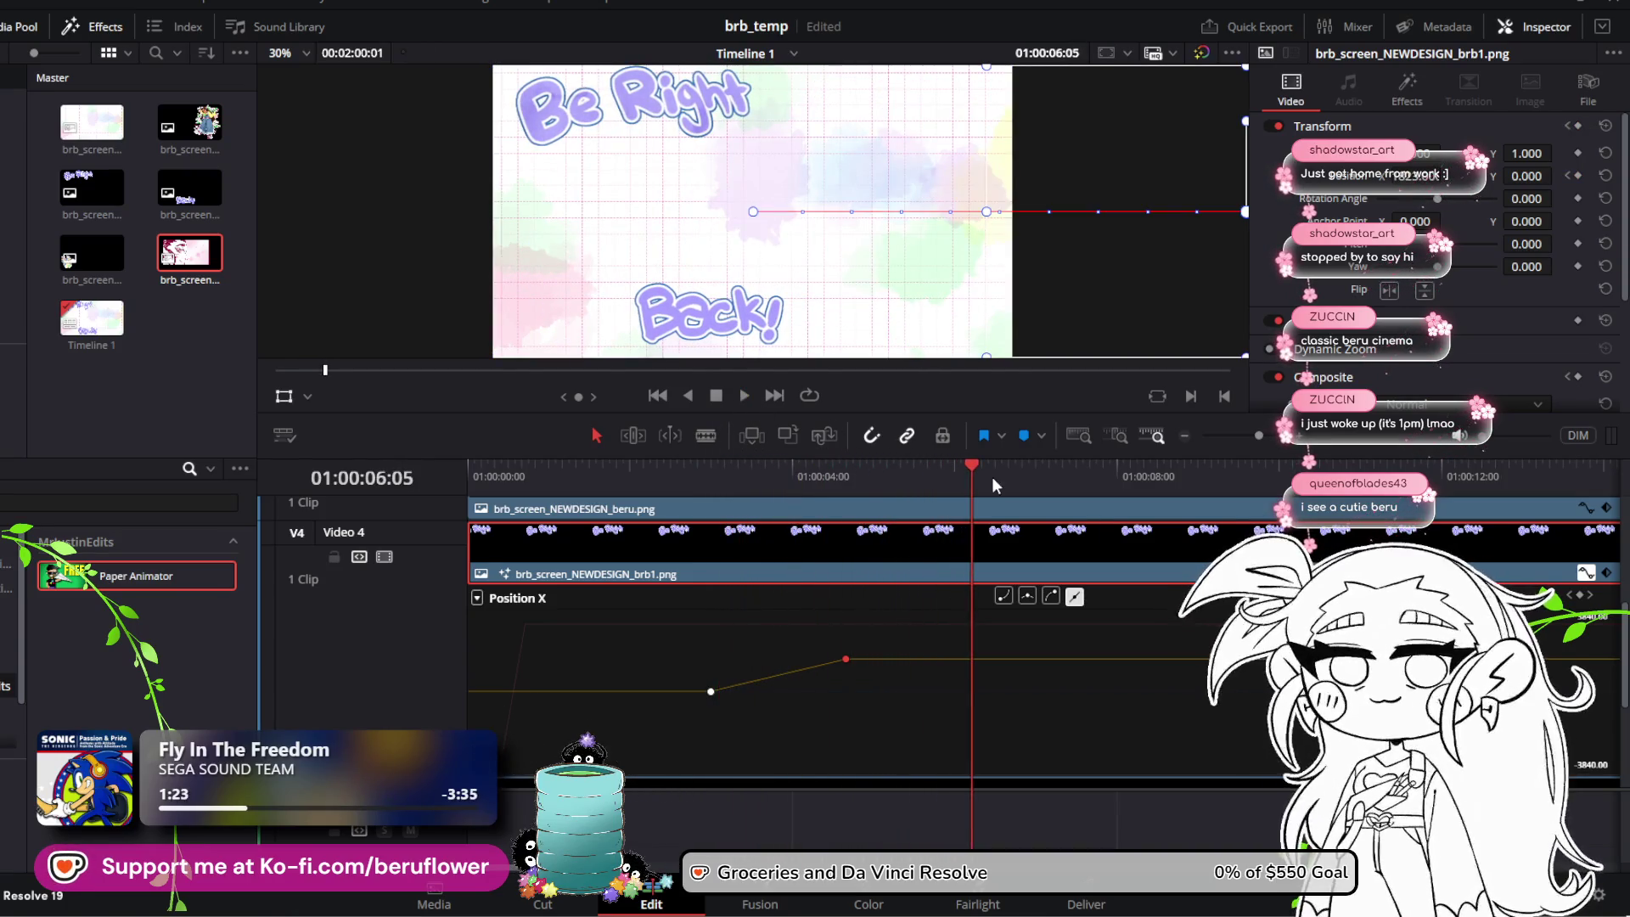
{"action": "mouse_move", "coordinate": [992, 477]}
{"action": "left_mouse_down"}
{"action": "mouse_move", "coordinate": [681, 465]}
{"action": "mouse_move", "coordinate": [848, 482]}
{"action": "left_mouse_up"}
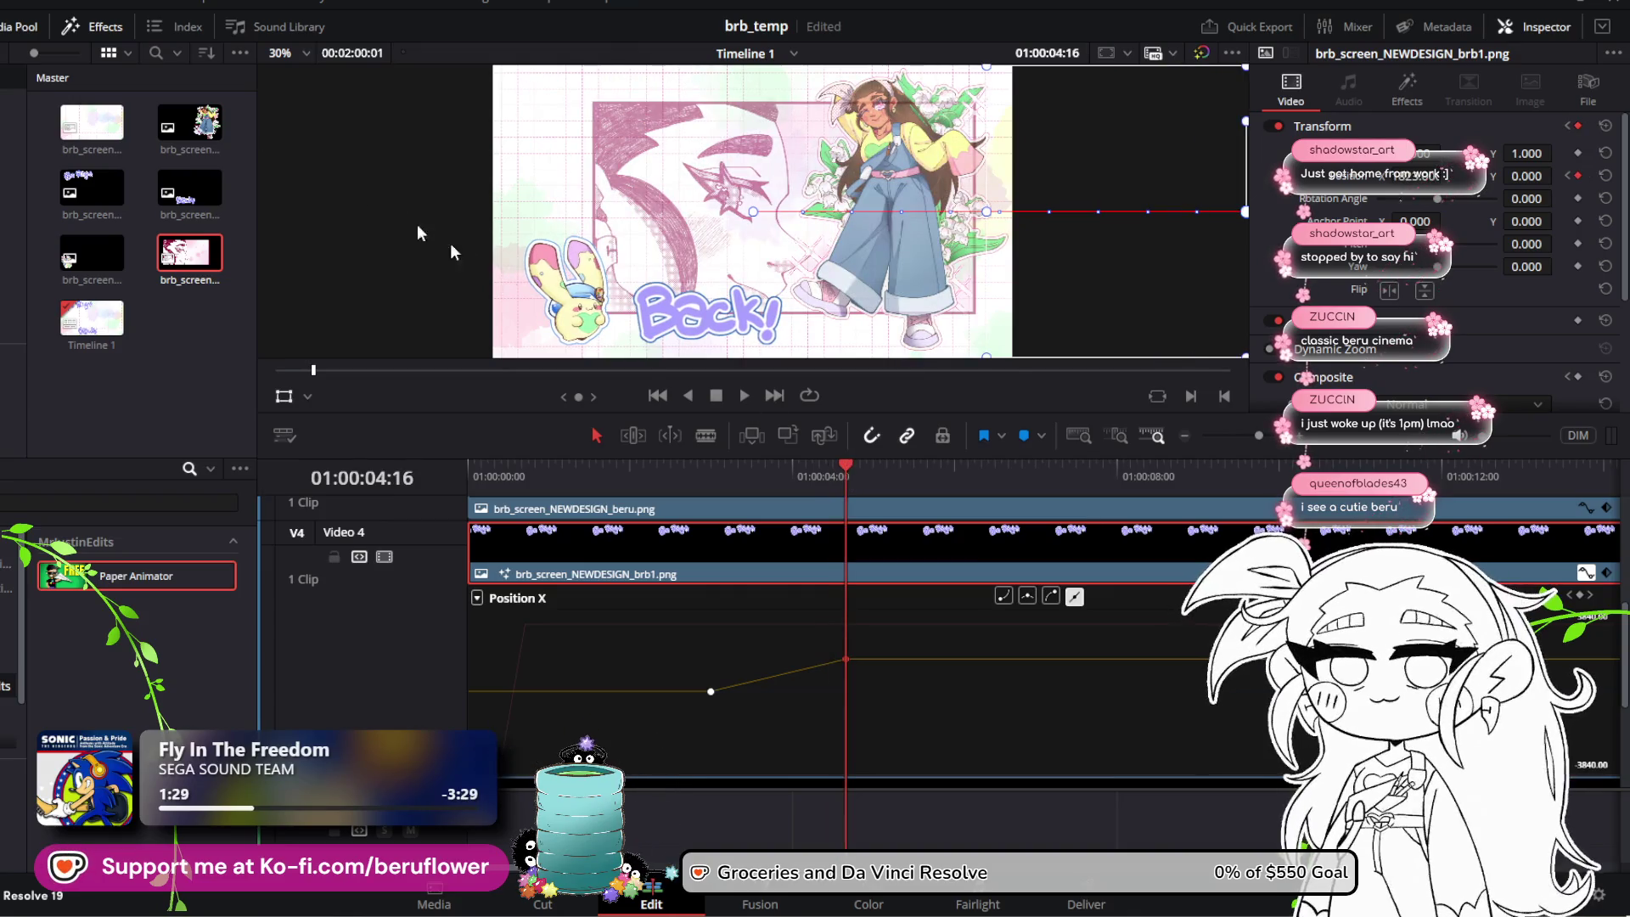
{"action": "key", "text": "ctrl+s"}
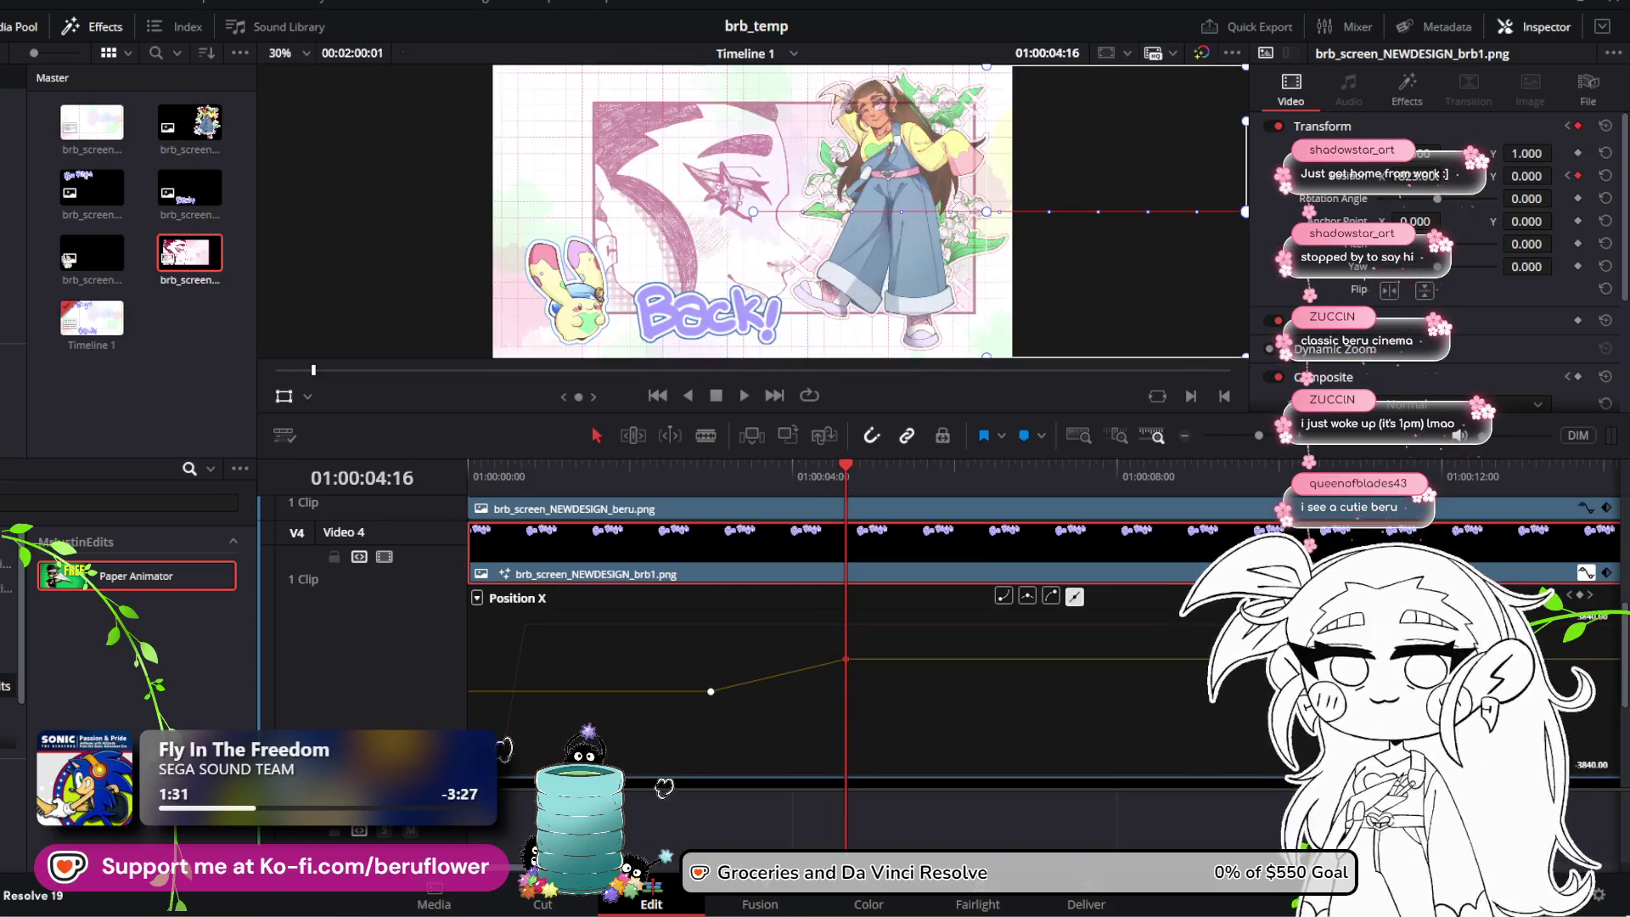
{"action": "left_click", "coordinate": [37, 4]}
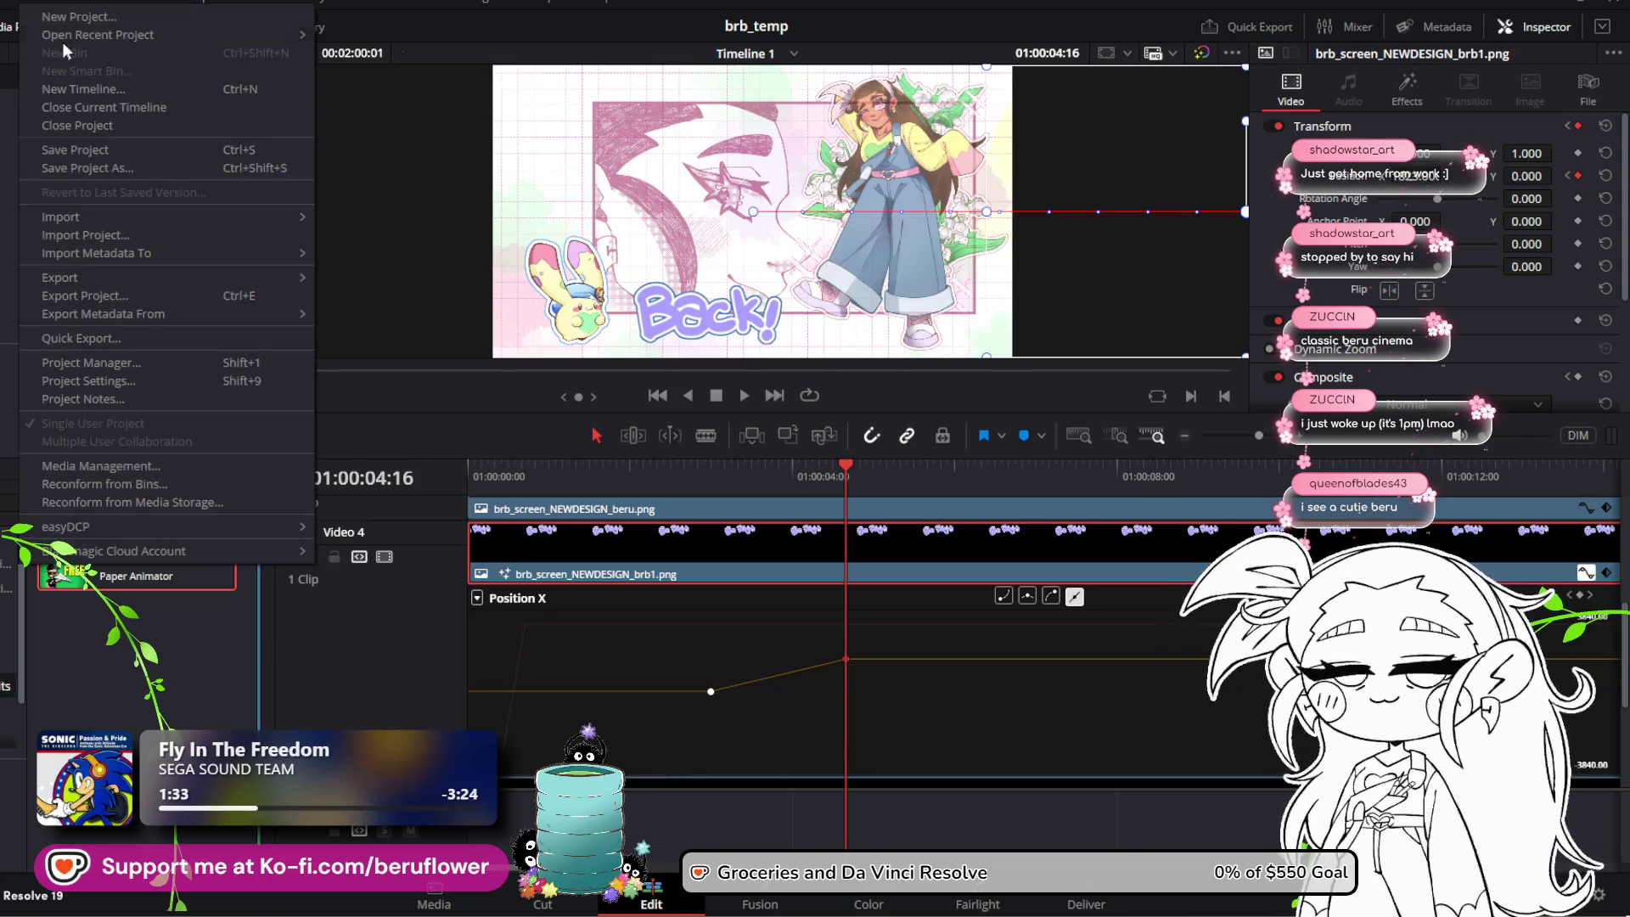
{"action": "mouse_move", "coordinate": [63, 39]}
{"action": "left_click", "coordinate": [420, 36]}
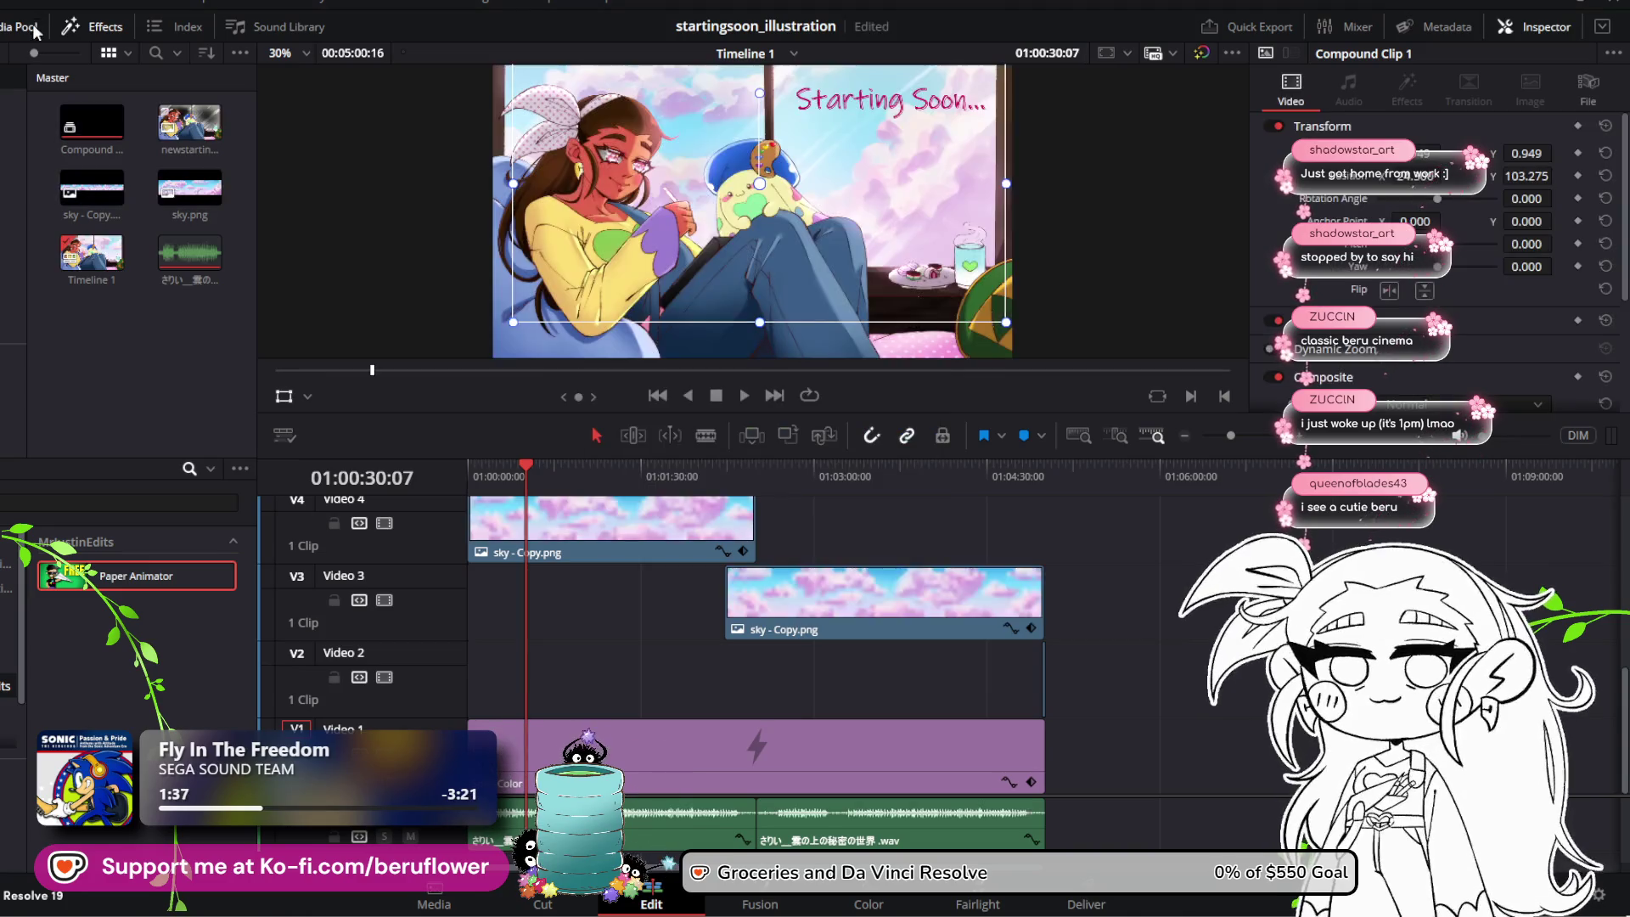
{"action": "left_click", "coordinate": [37, 7]}
{"action": "mouse_move", "coordinate": [83, 39]}
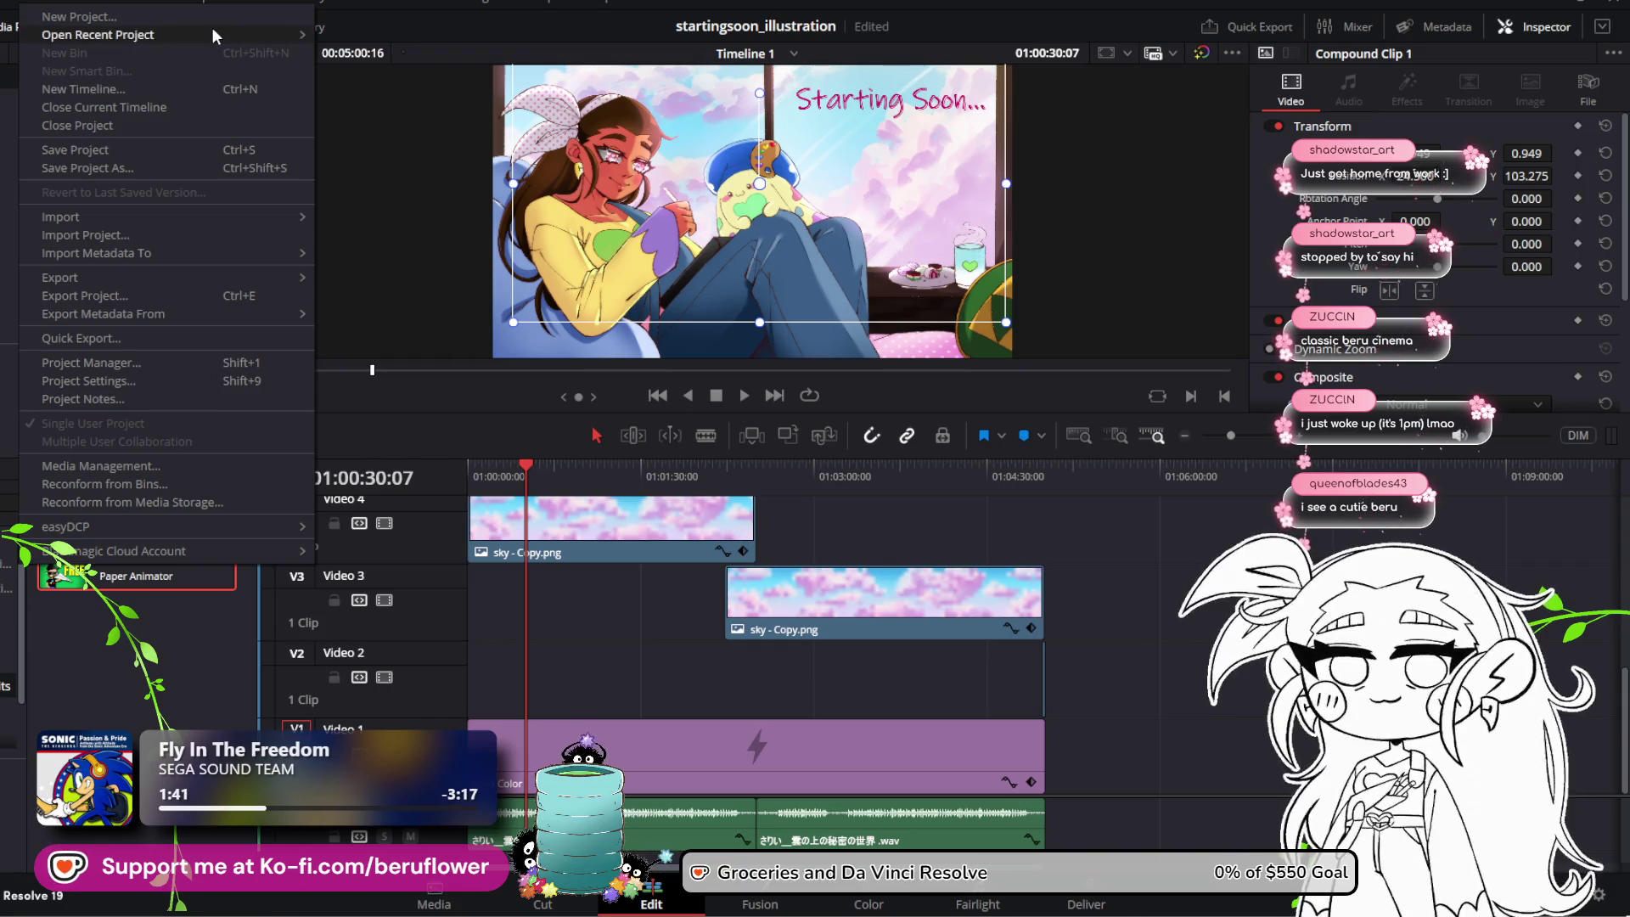
{"action": "mouse_move", "coordinate": [213, 32]}
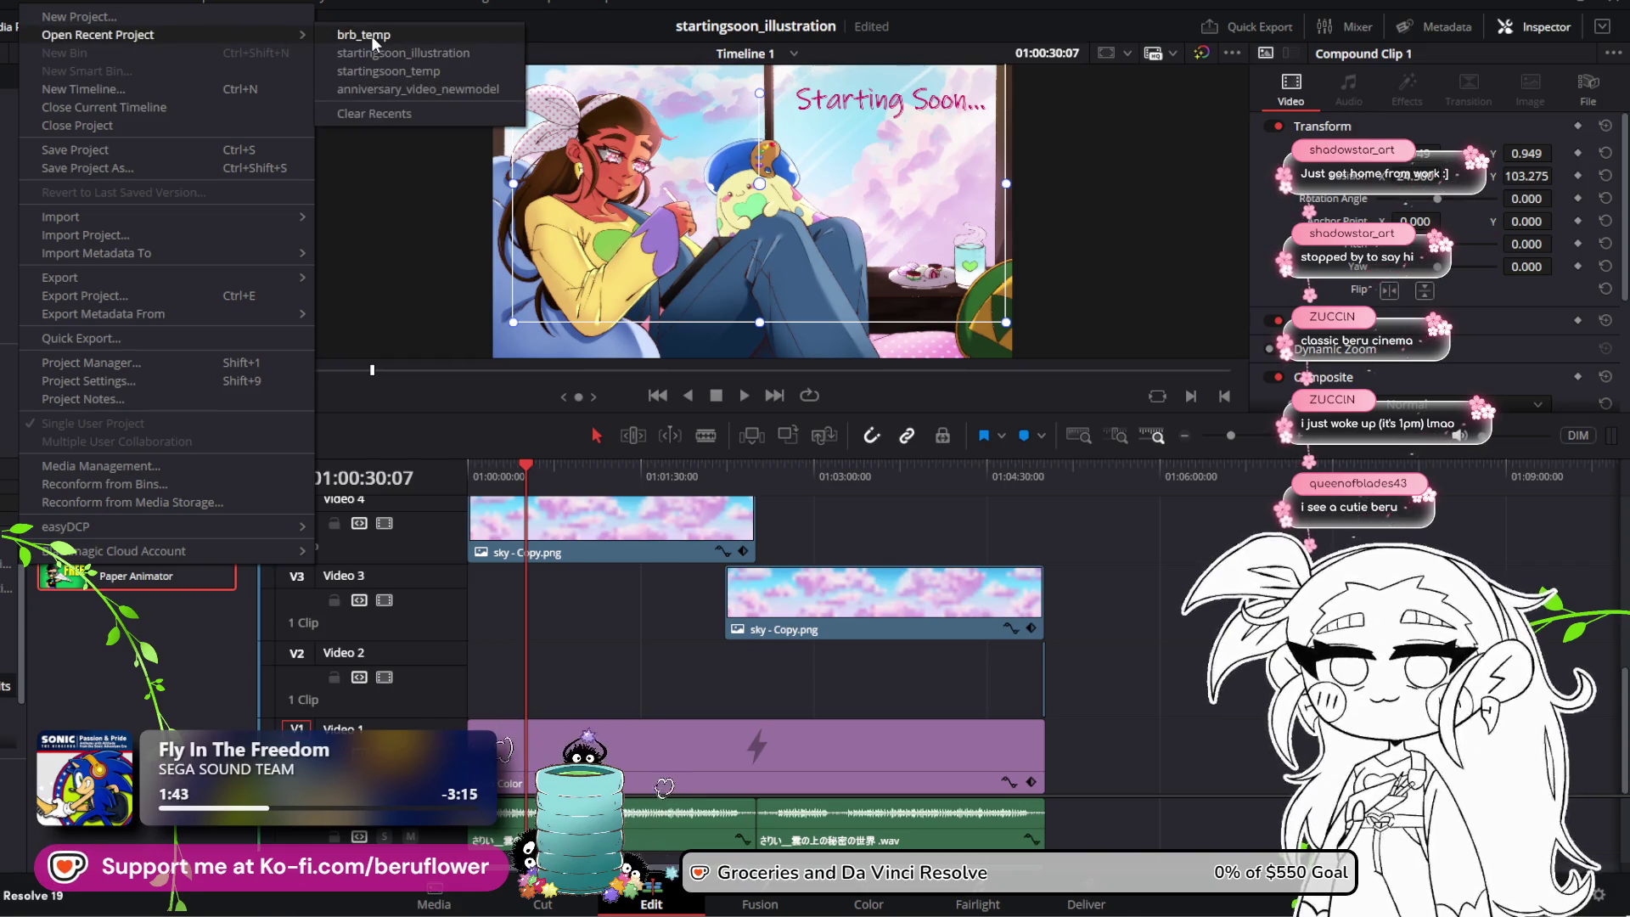
{"action": "left_click", "coordinate": [373, 36]}
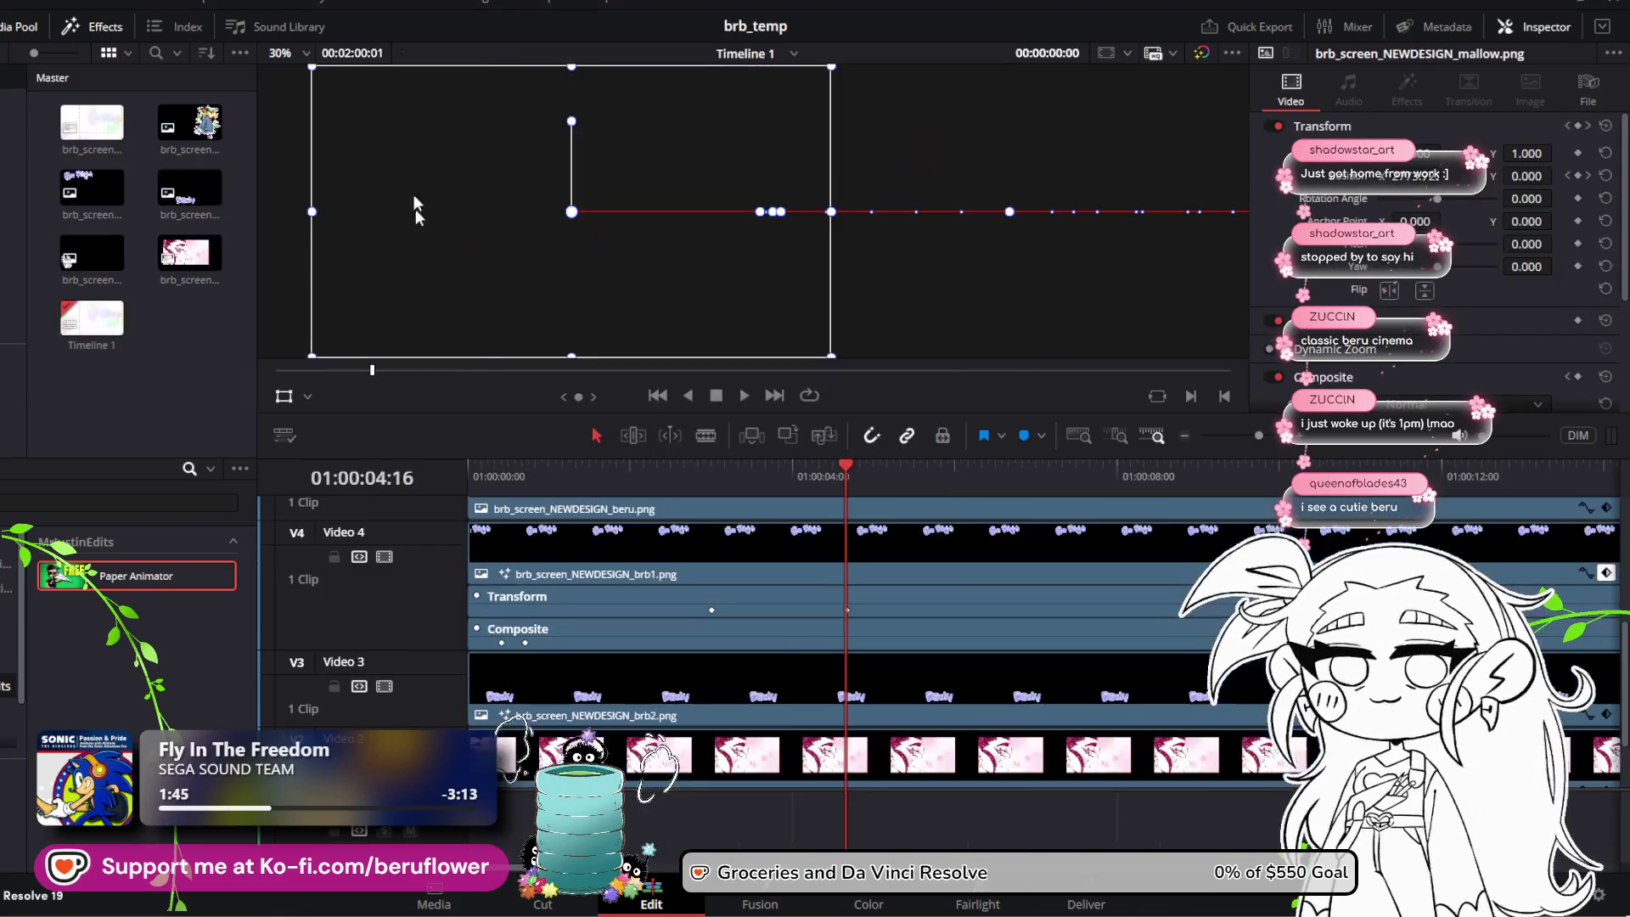
{"action": "left_click_drag", "start_coordinate": [846, 478], "coordinate": [808, 475]}
{"action": "scroll", "coordinate": [885, 559], "scroll_direction": "up", "scroll_amount": 2}
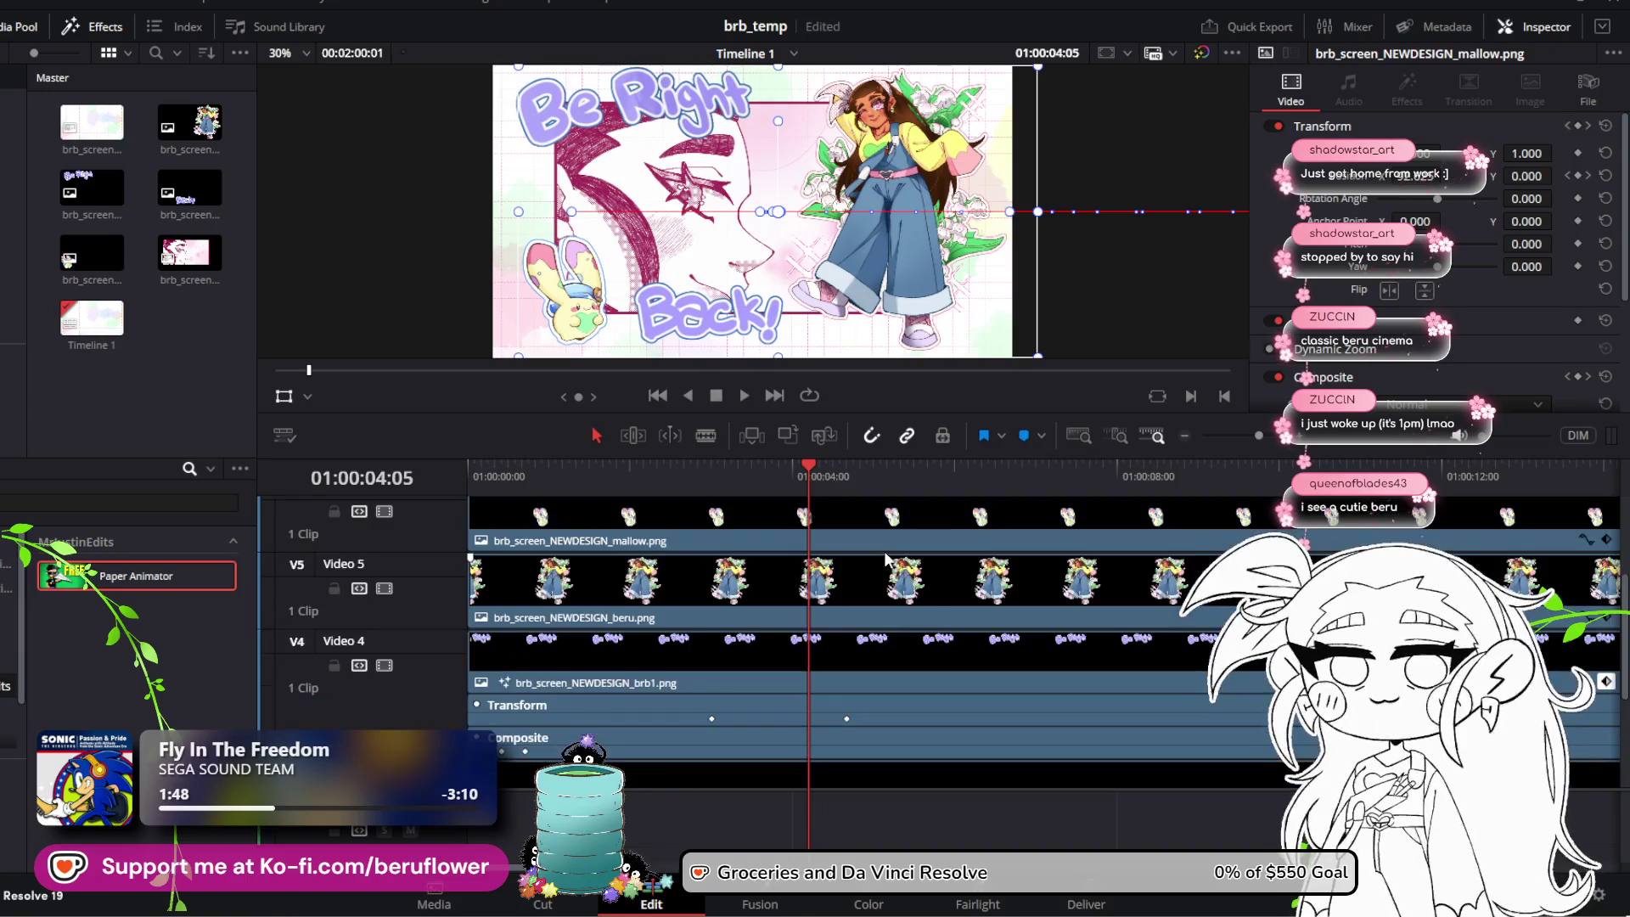
{"action": "scroll", "coordinate": [885, 557], "scroll_direction": "down", "scroll_amount": 2}
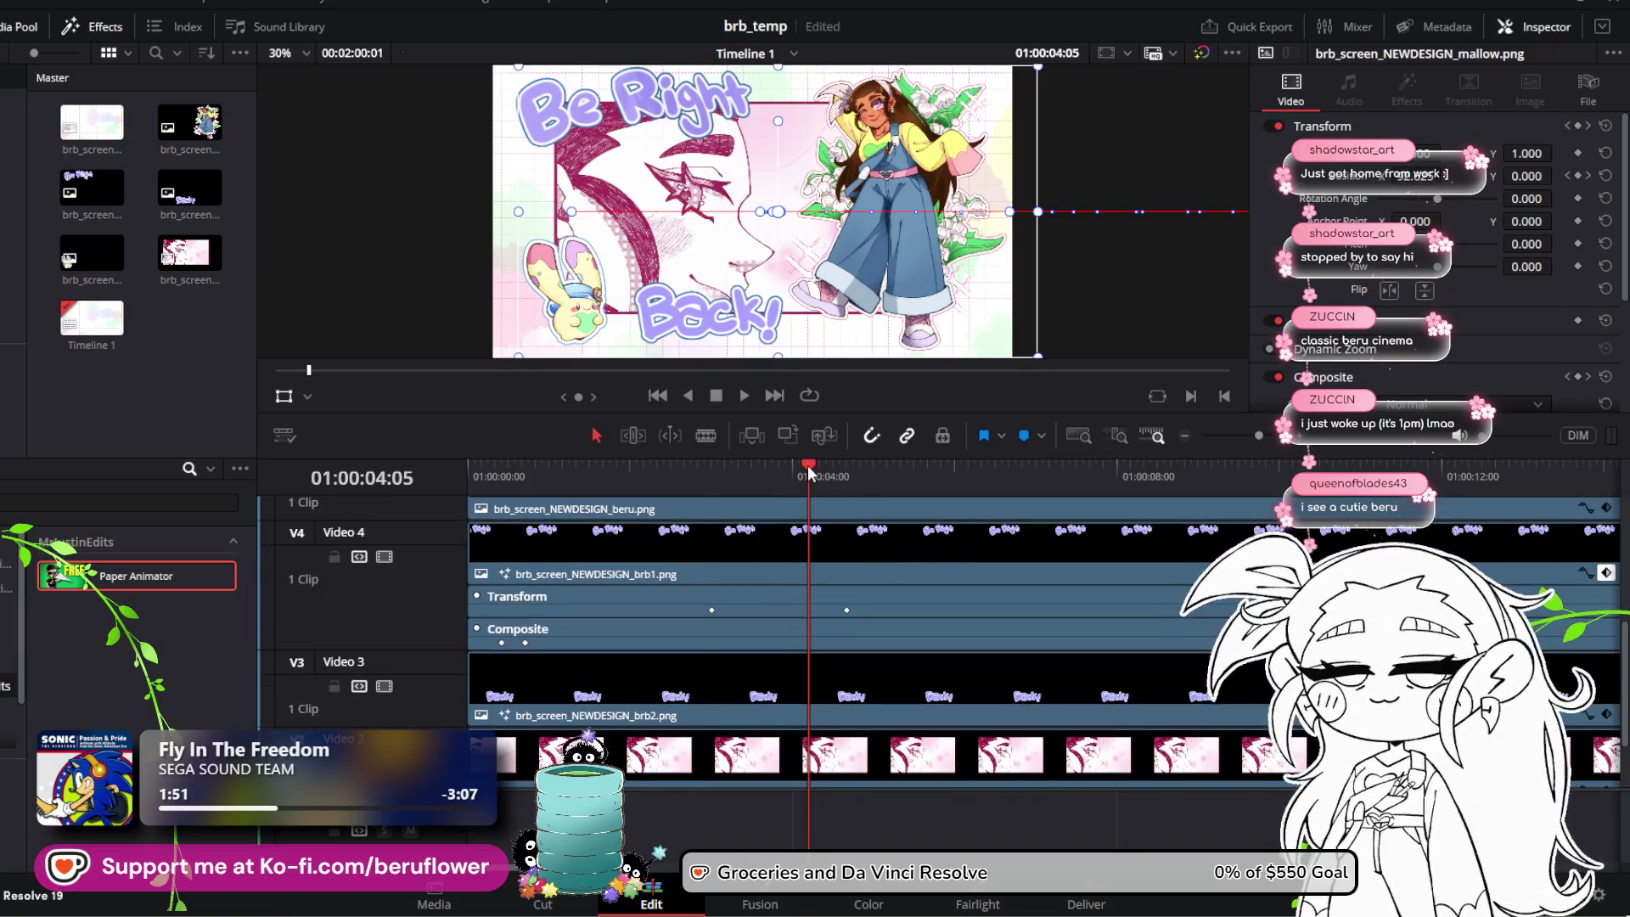
{"action": "left_click_drag", "start_coordinate": [711, 472], "coordinate": [699, 467]}
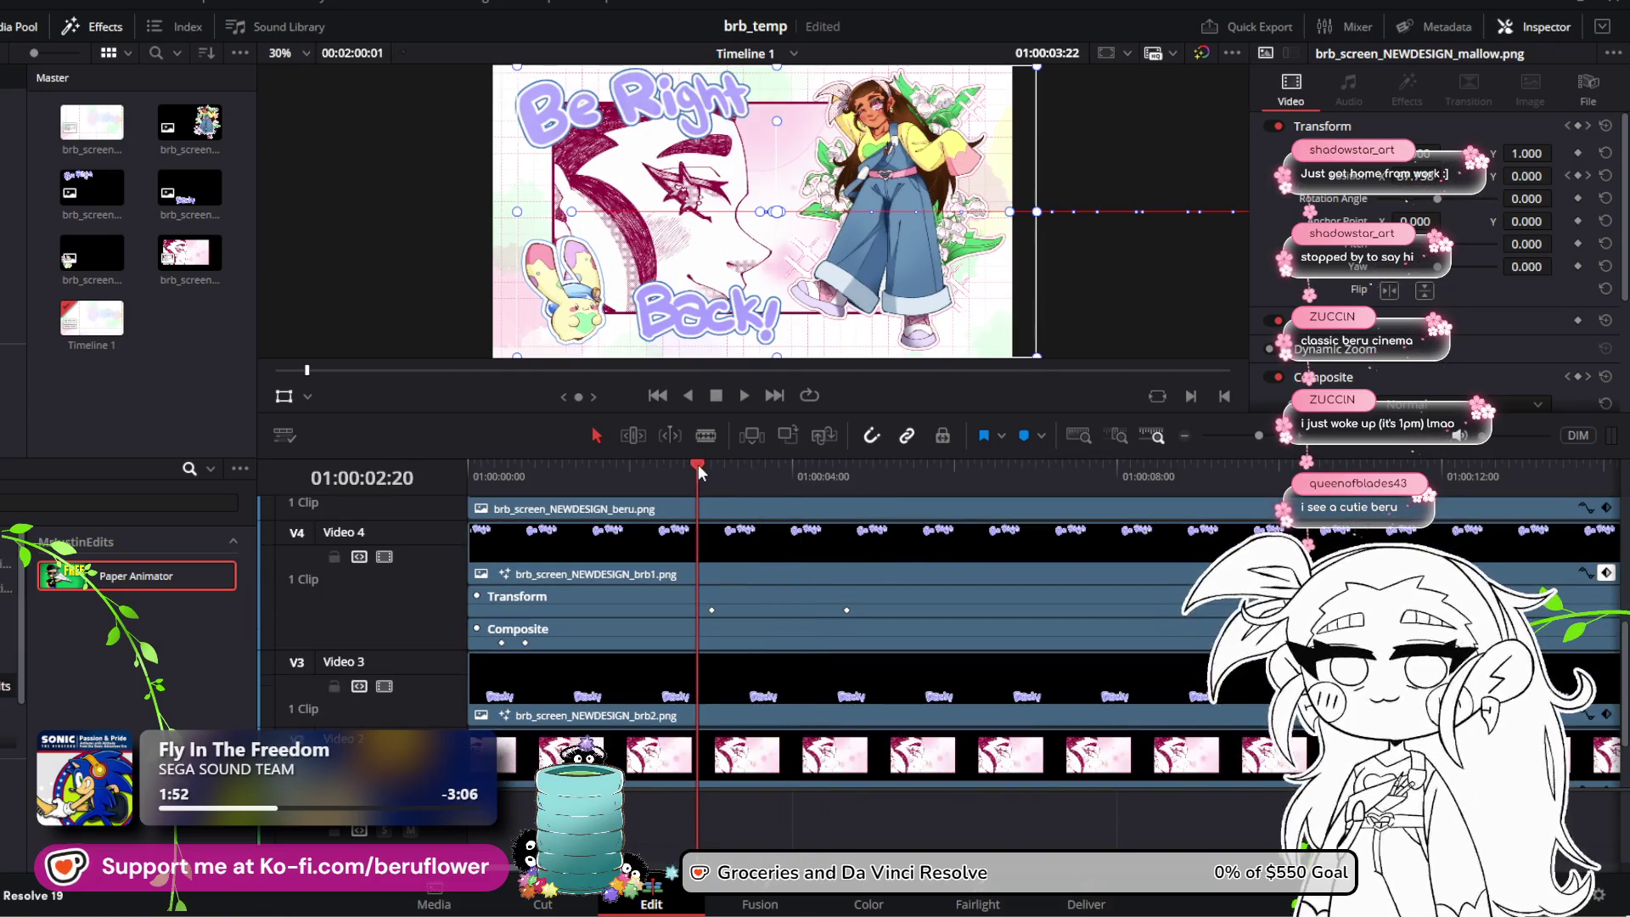
{"action": "left_click", "coordinate": [745, 394]}
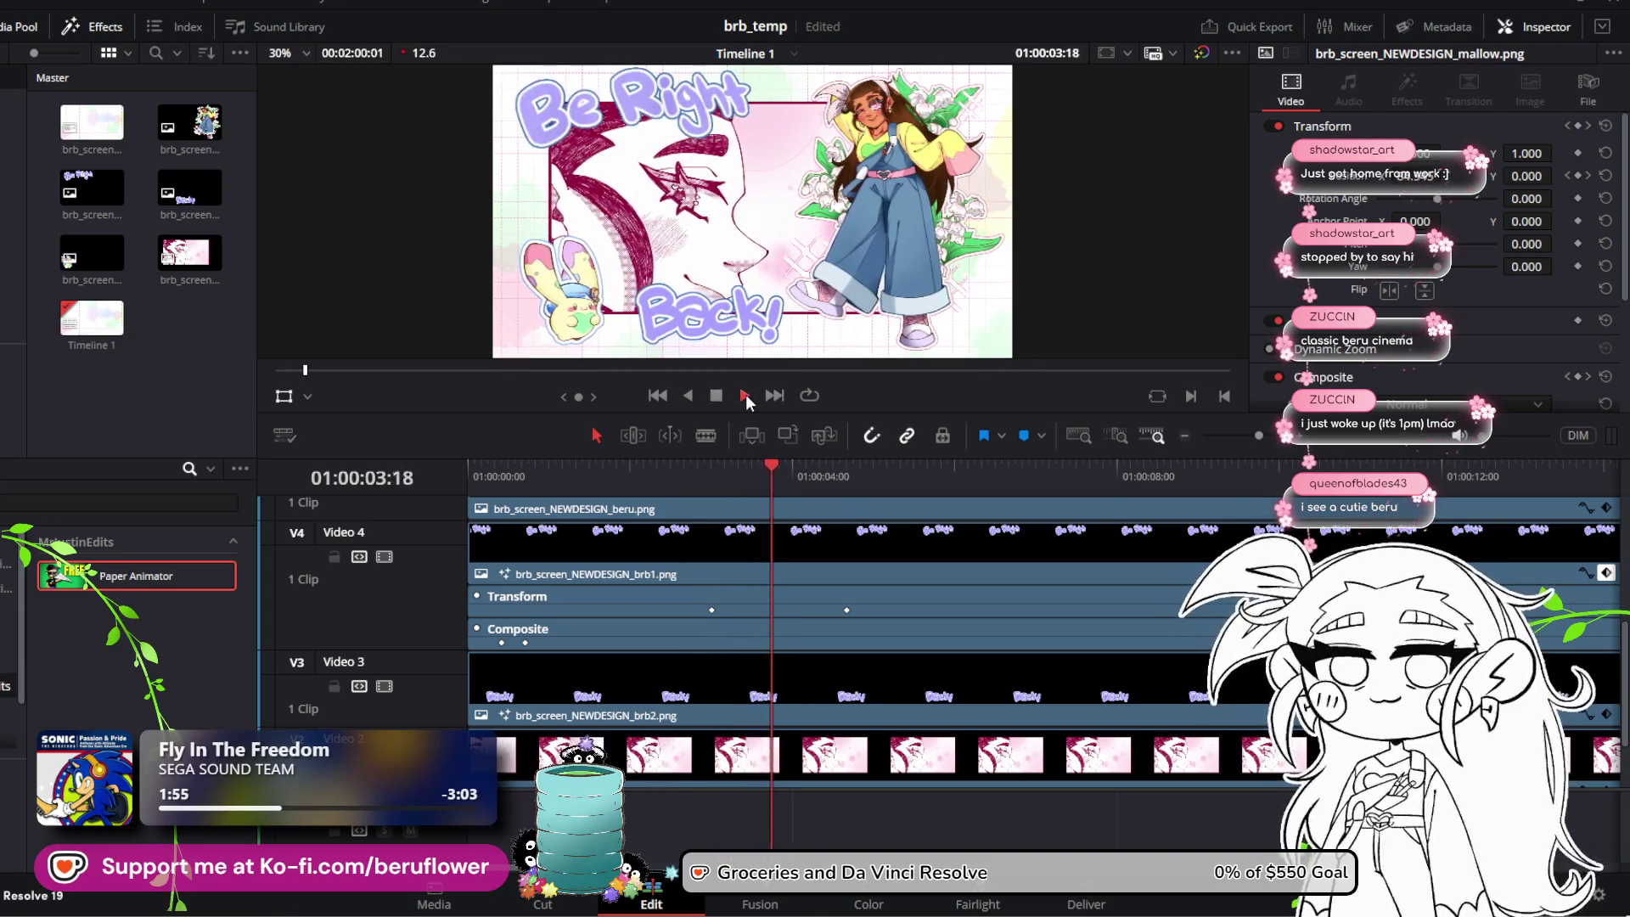
Step: Open brb1's Position X curve on Video 4 and delete its second keyframe
{"action": "left_click", "coordinate": [717, 395]}
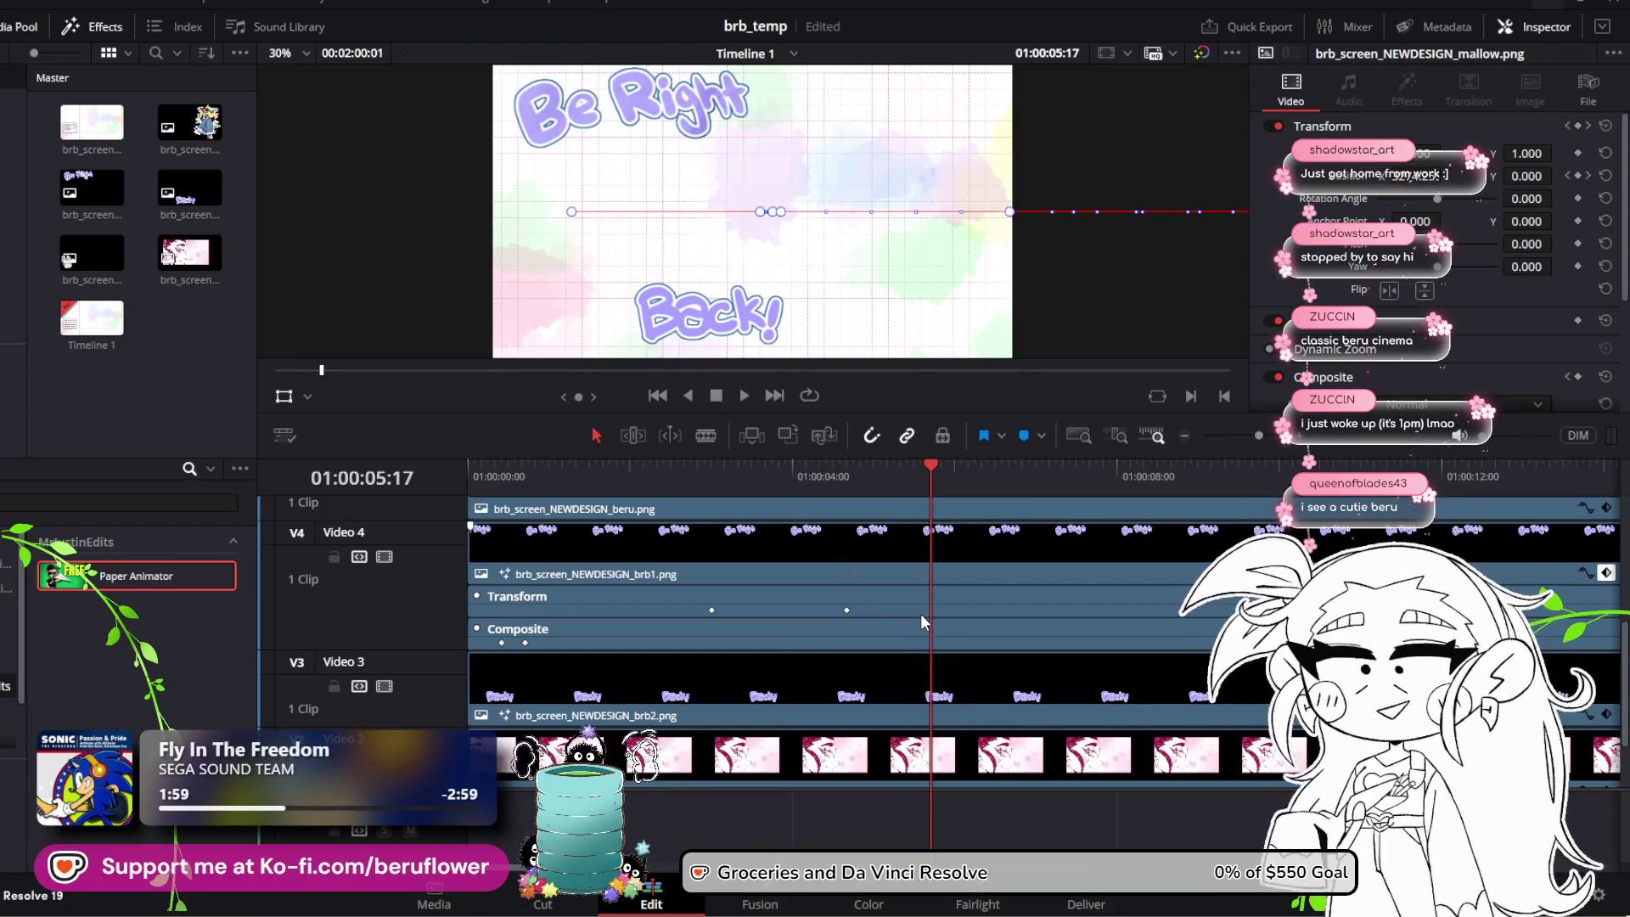
{"action": "left_click", "coordinate": [904, 591]}
{"action": "scroll", "coordinate": [877, 620], "scroll_direction": "up", "scroll_amount": 3}
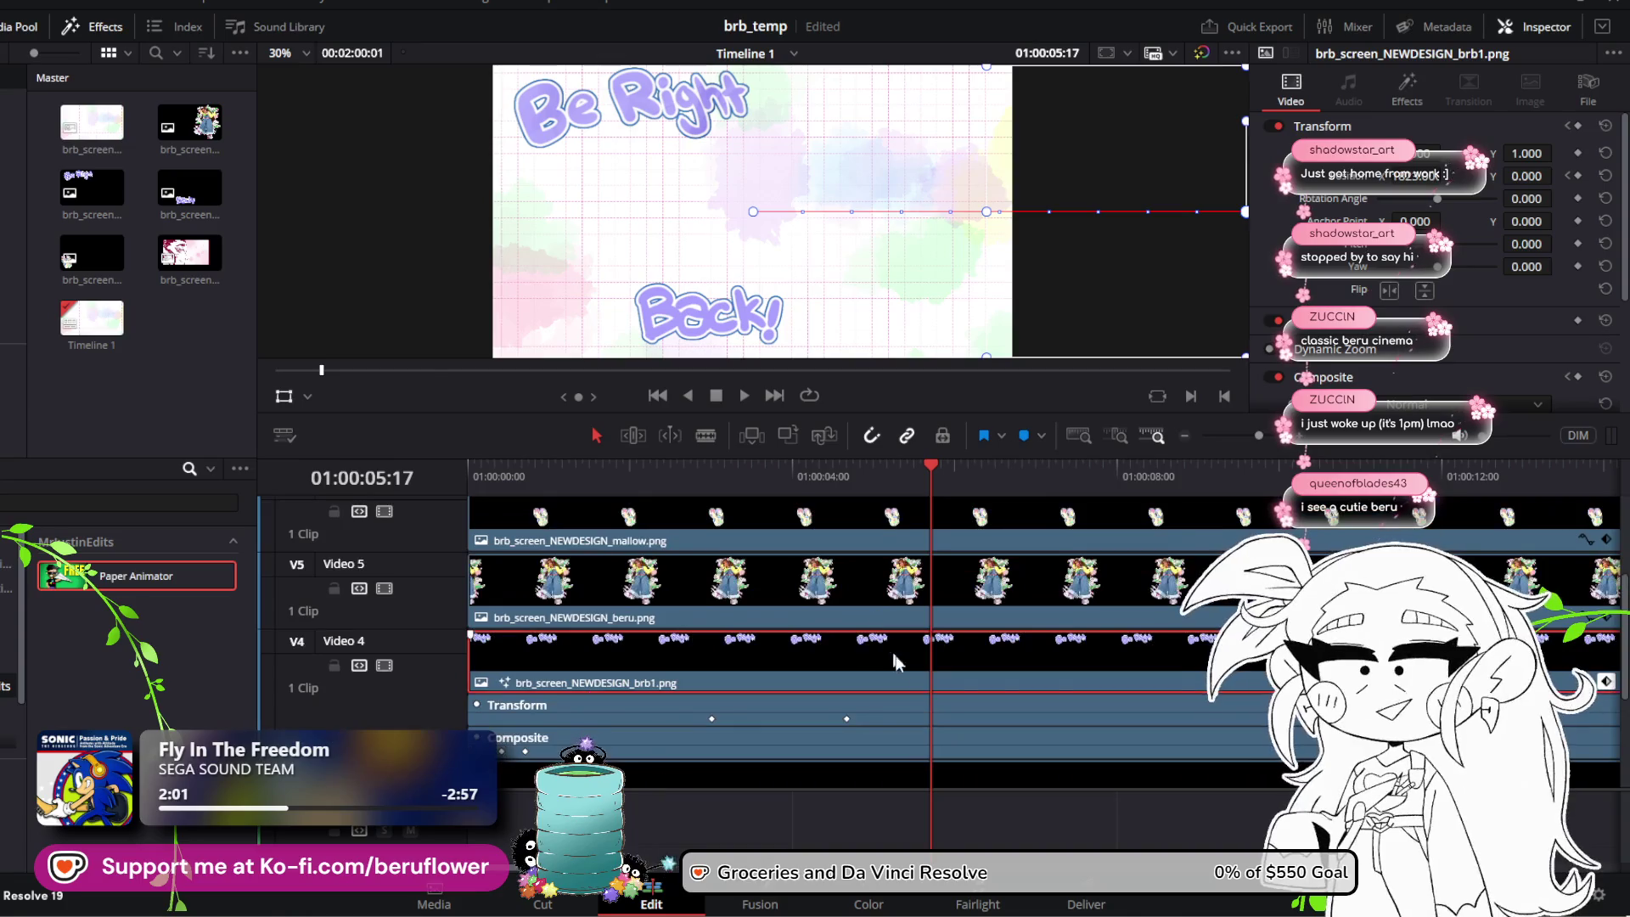
{"action": "left_click", "coordinate": [1586, 539]}
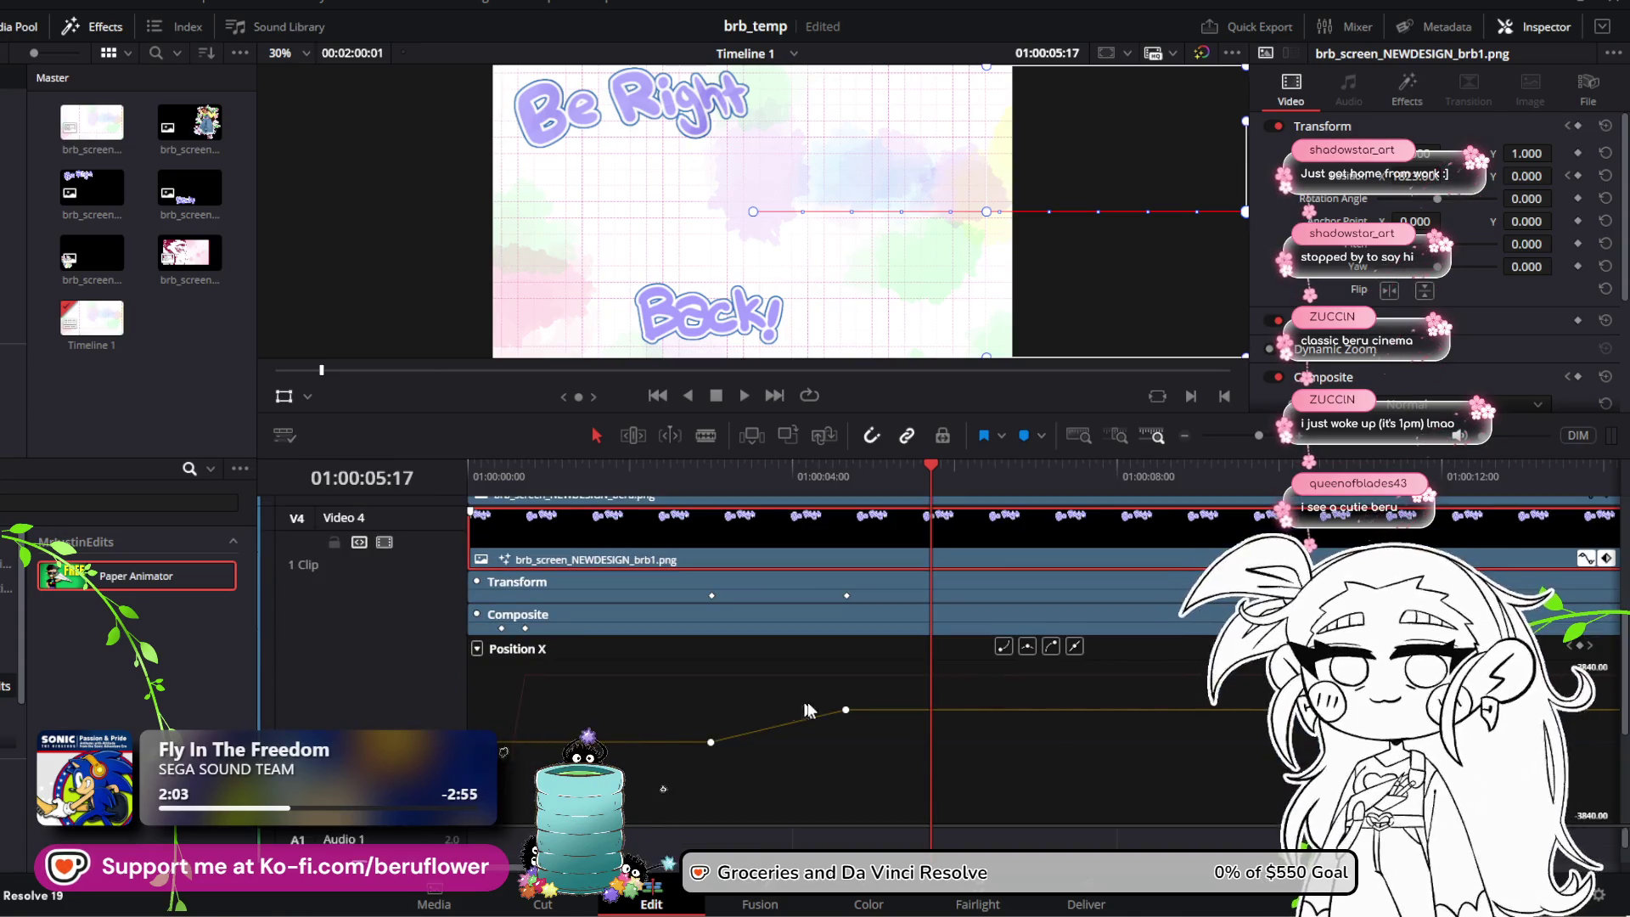
{"action": "left_click", "coordinate": [847, 708]}
{"action": "key", "text": "Delete"}
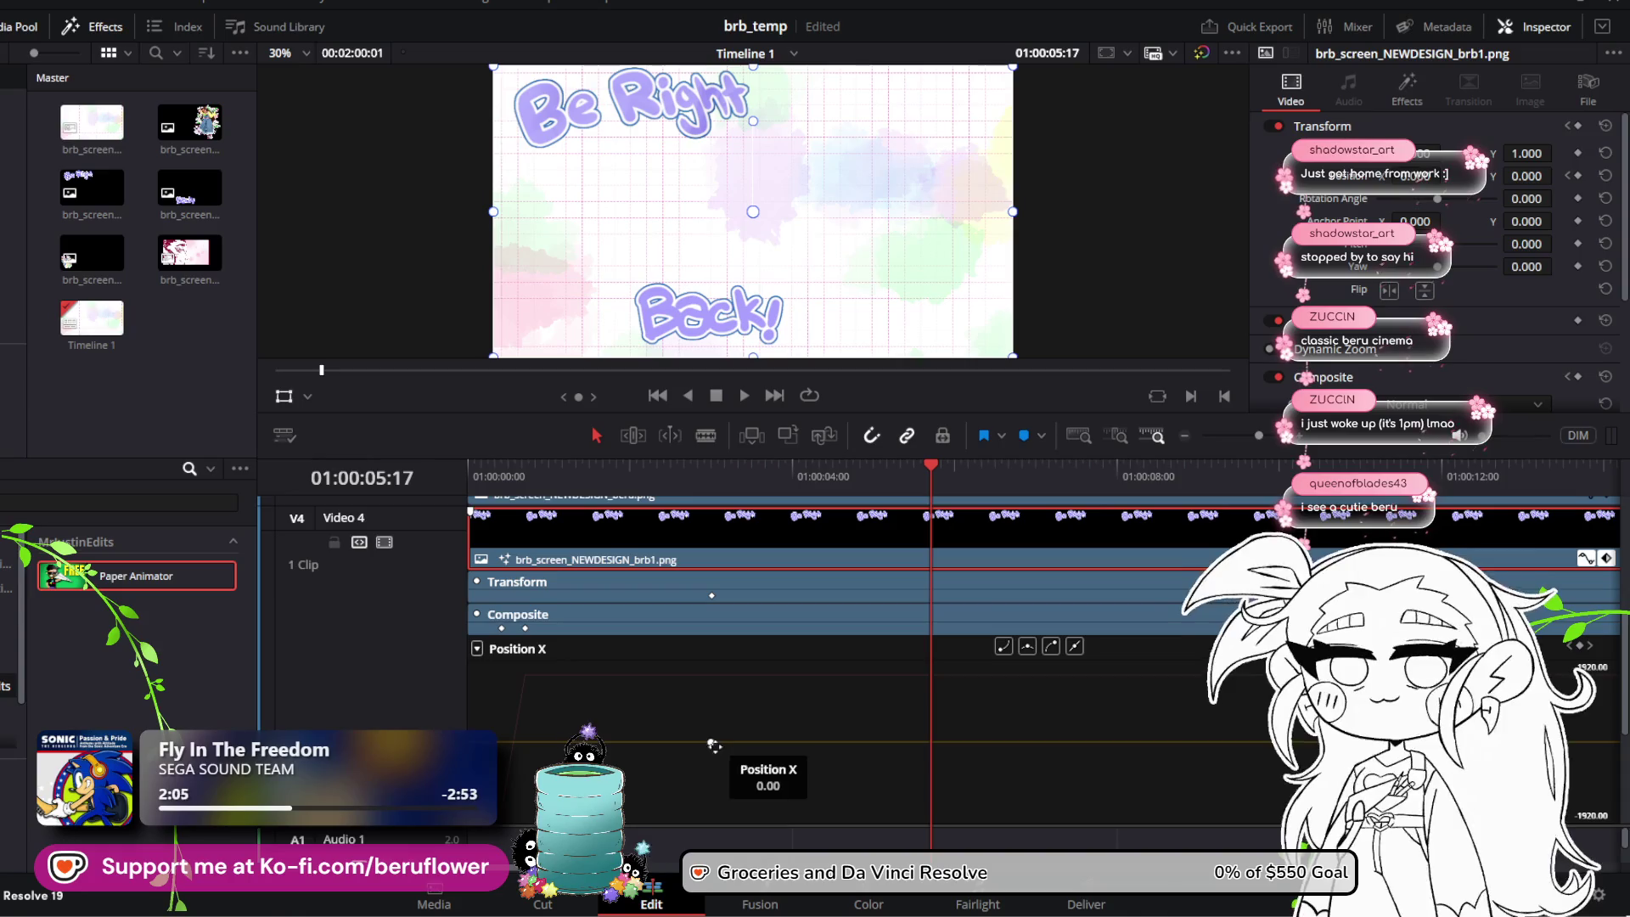
{"action": "left_click", "coordinate": [712, 743]}
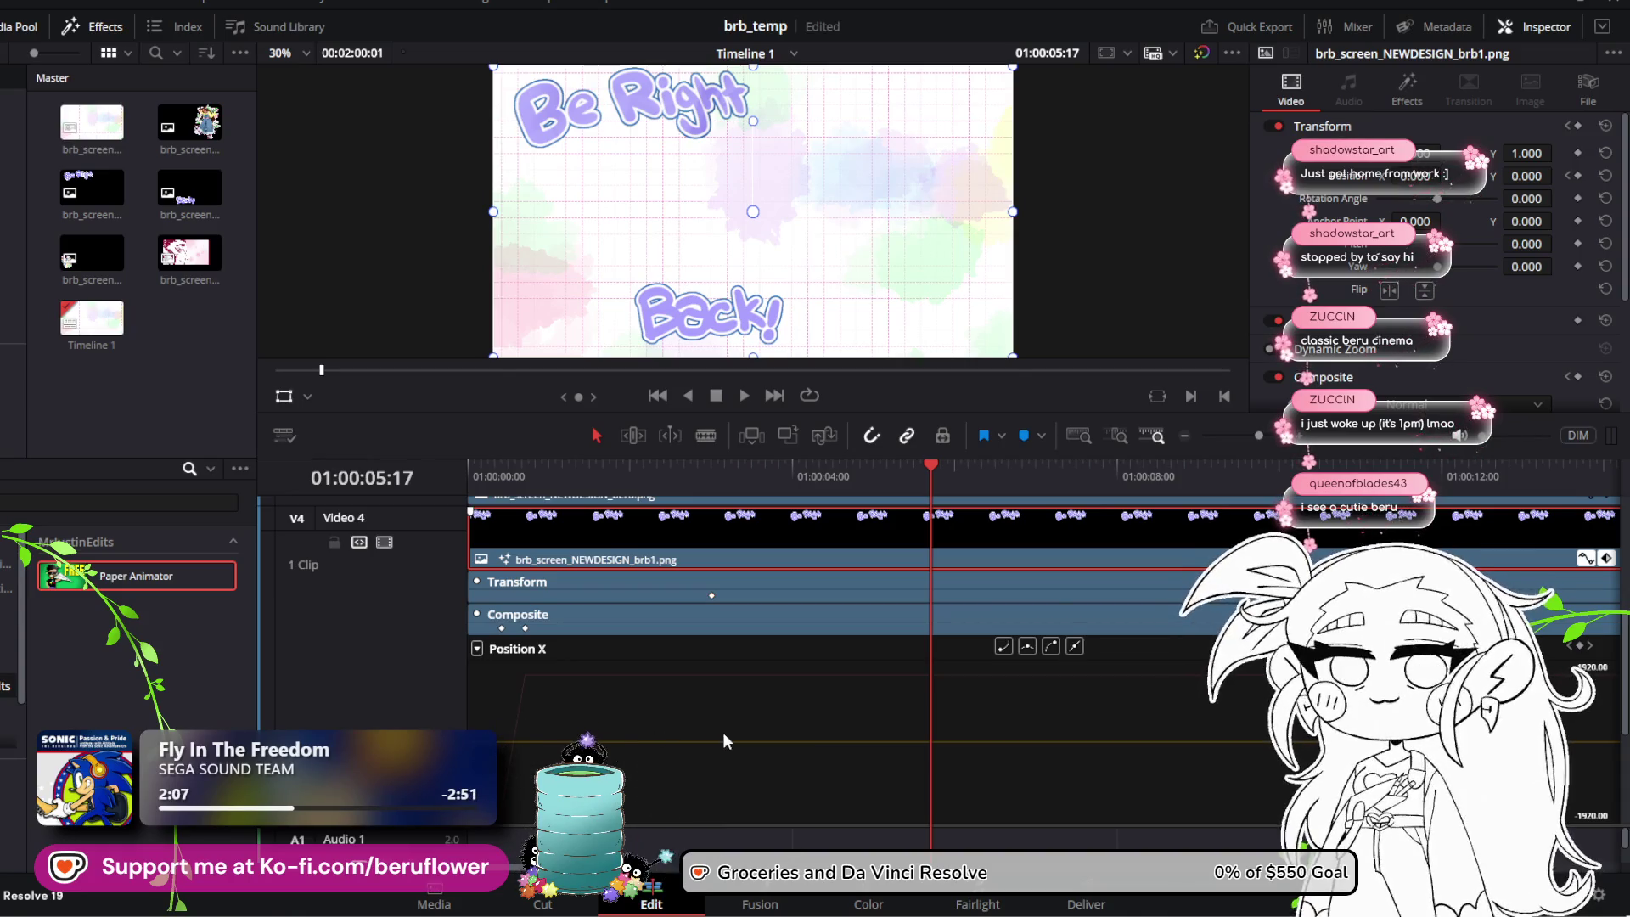
Step: Save brb_temp and replay the animation from the start to check the result
{"action": "key", "text": "ctrl+s"}
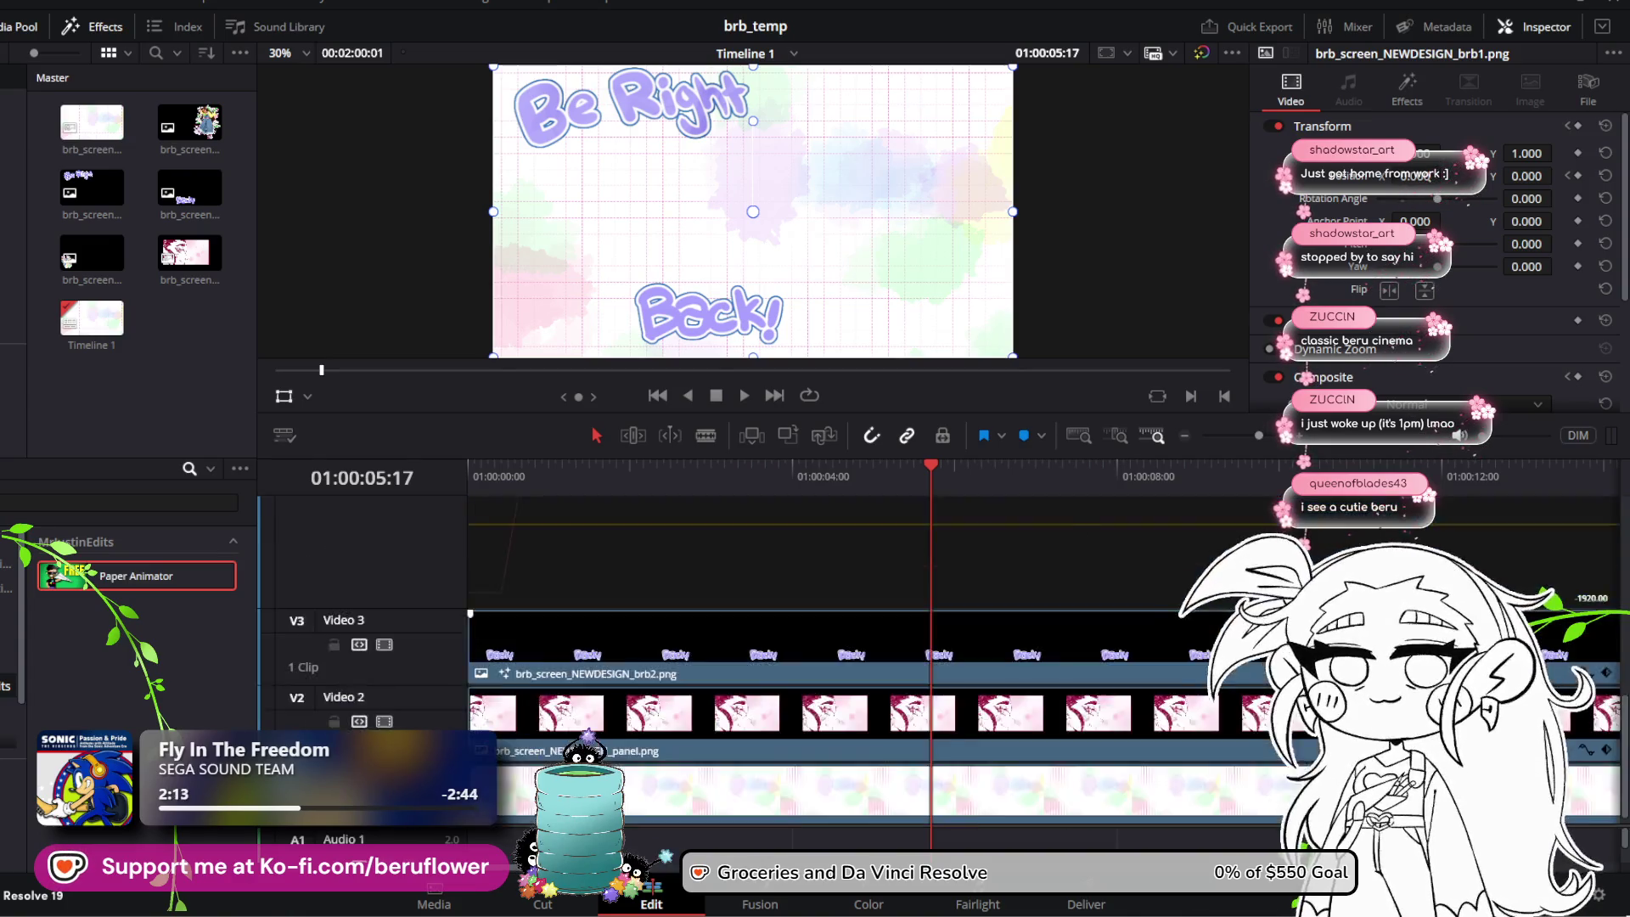
{"action": "mouse_move", "coordinate": [930, 468]}
{"action": "left_mouse_down"}
{"action": "mouse_move", "coordinate": [1110, 469]}
{"action": "mouse_move", "coordinate": [419, 460]}
{"action": "left_mouse_up"}
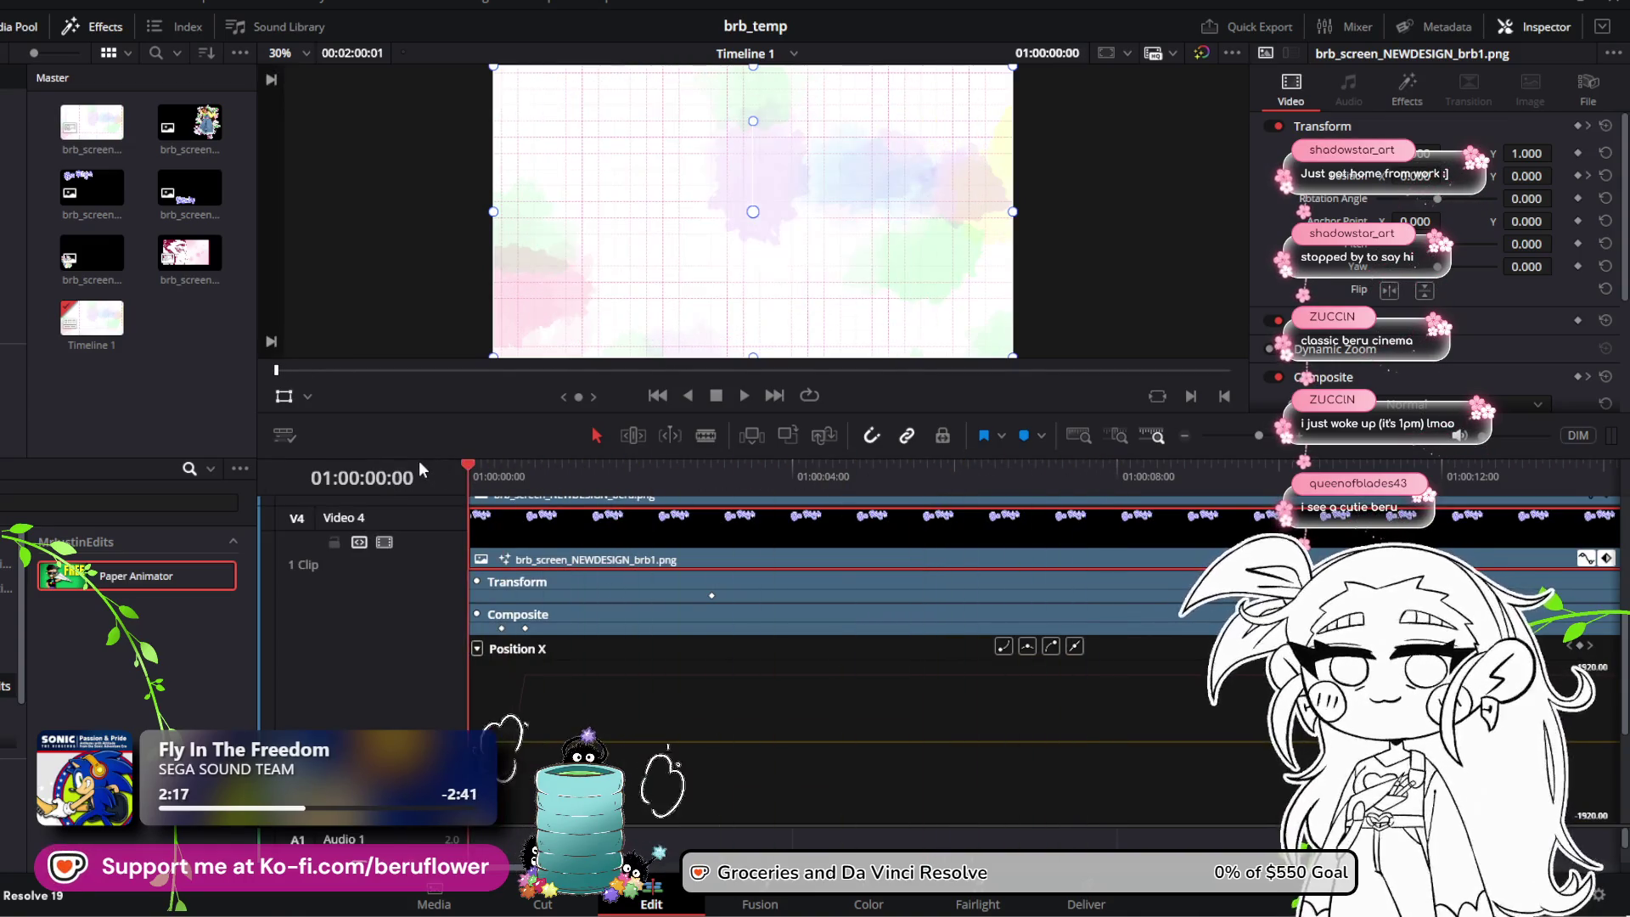
{"action": "left_click", "coordinate": [735, 395]}
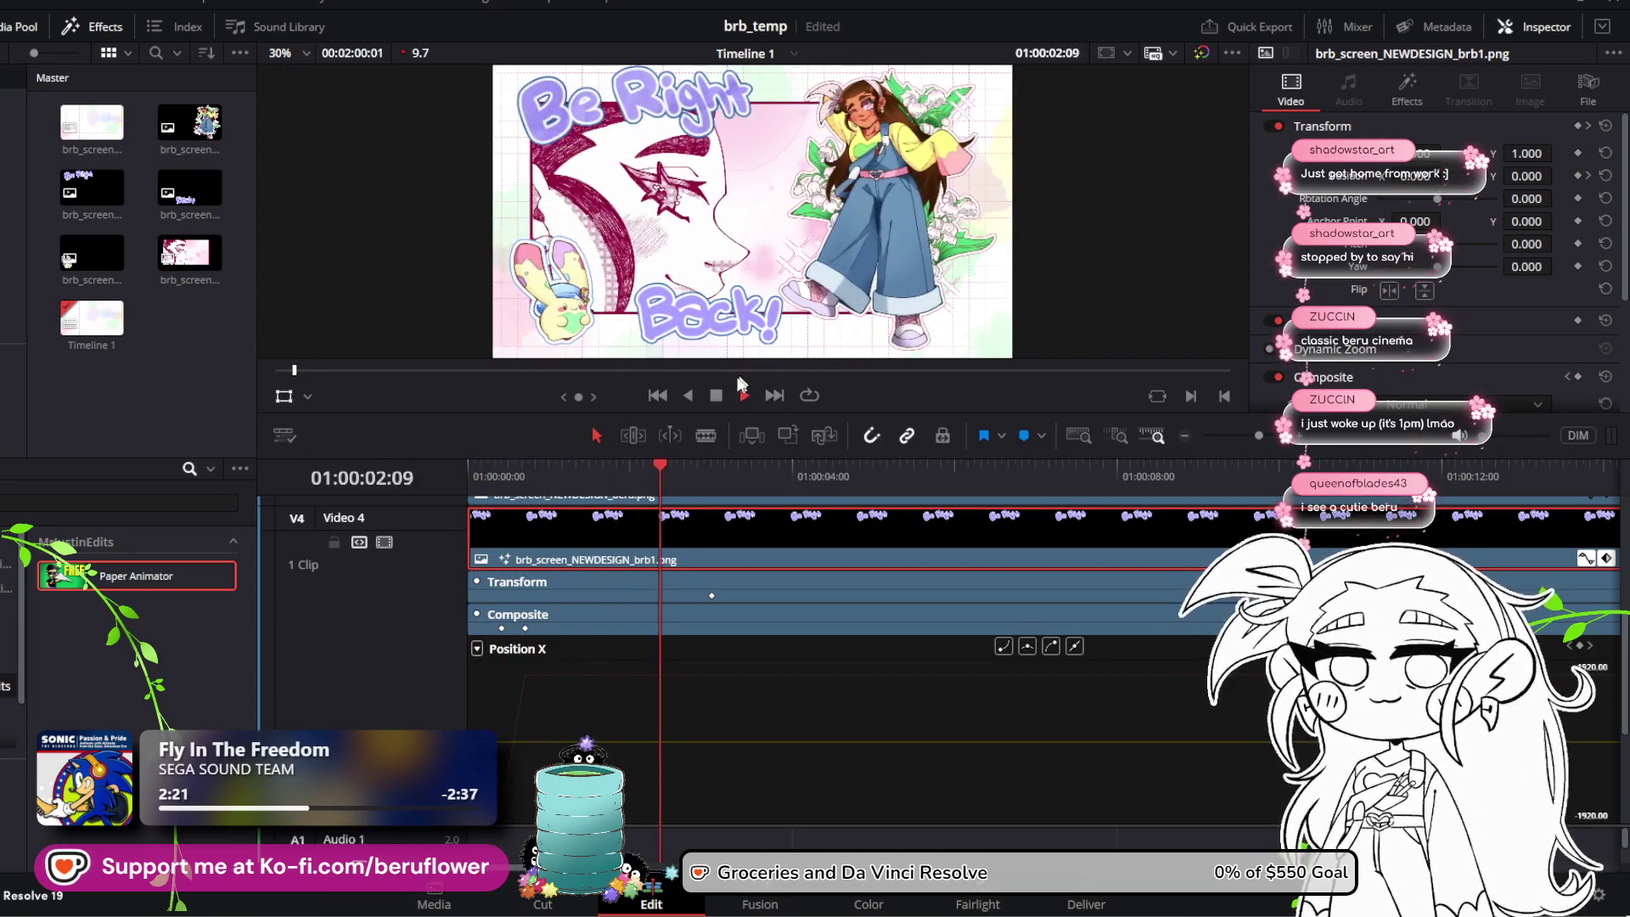
{"action": "left_click", "coordinate": [723, 396]}
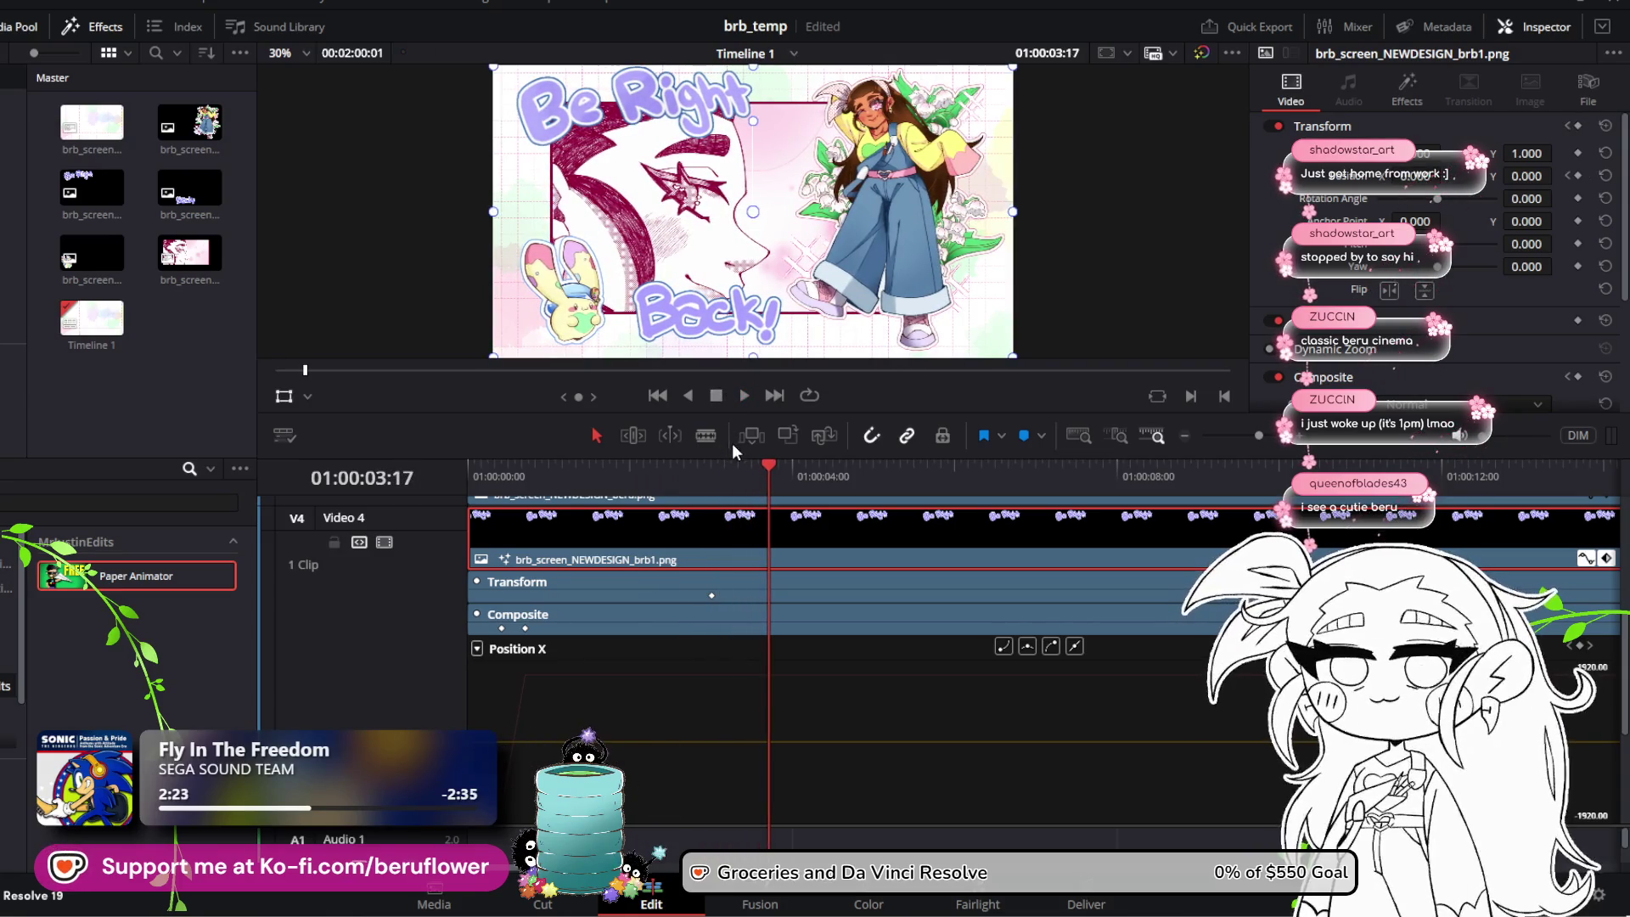
{"action": "scroll", "coordinate": [595, 603], "scroll_direction": "up", "scroll_amount": 3}
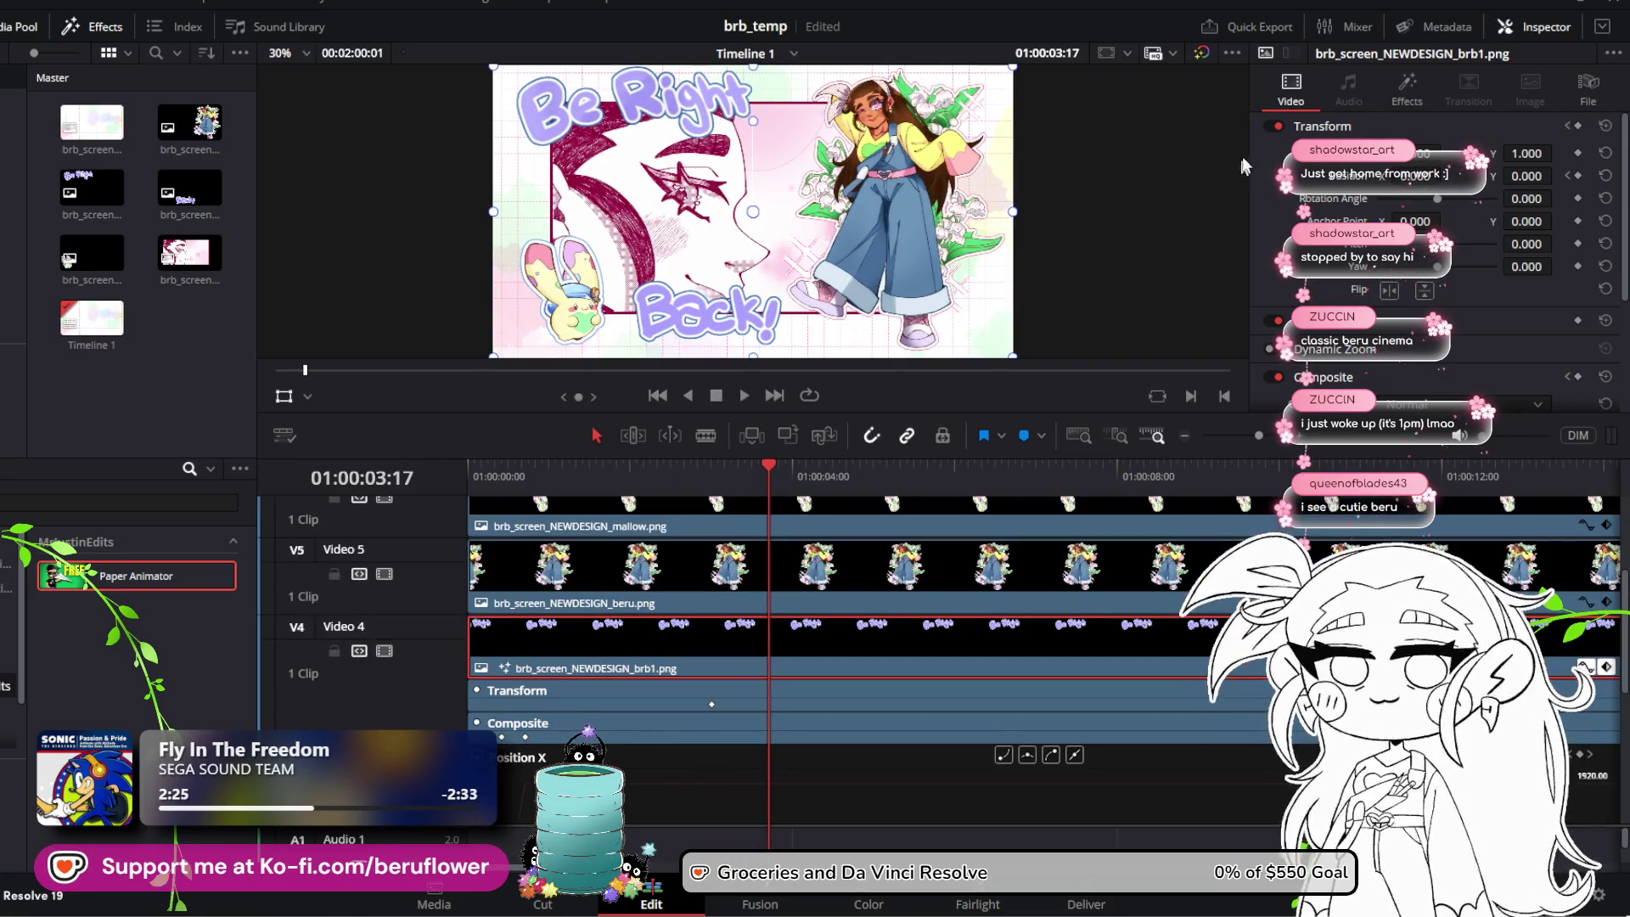
{"action": "left_click", "coordinate": [1407, 95]}
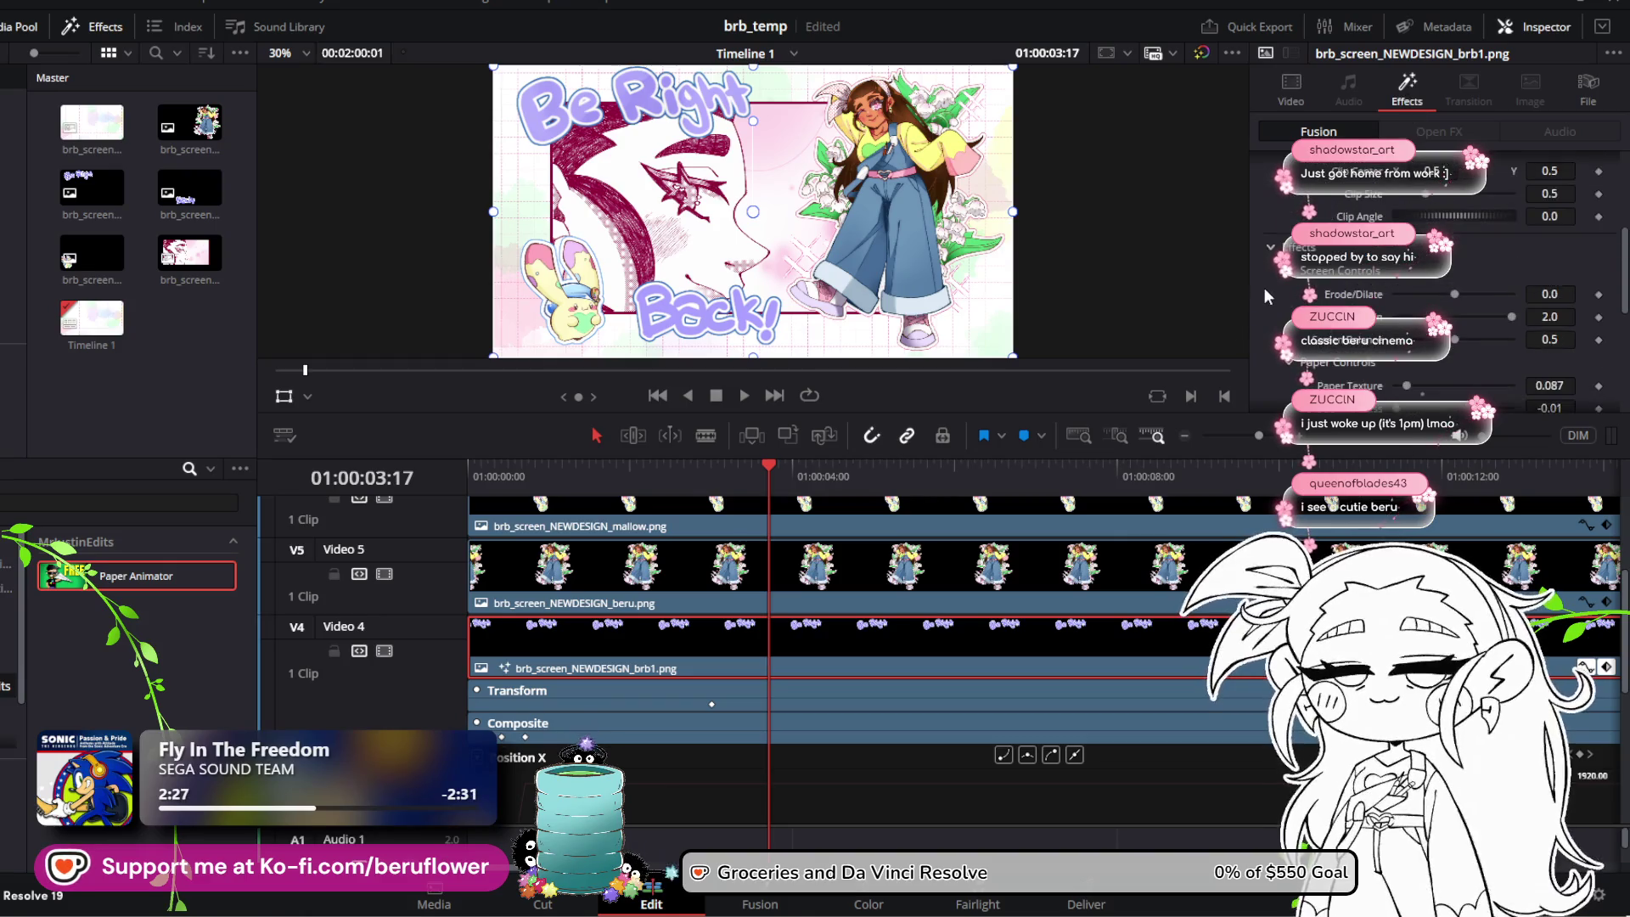
{"action": "scroll", "coordinate": [1265, 288], "scroll_direction": "up", "scroll_amount": 5}
{"action": "scroll", "coordinate": [1263, 293], "scroll_direction": "down", "scroll_amount": 2}
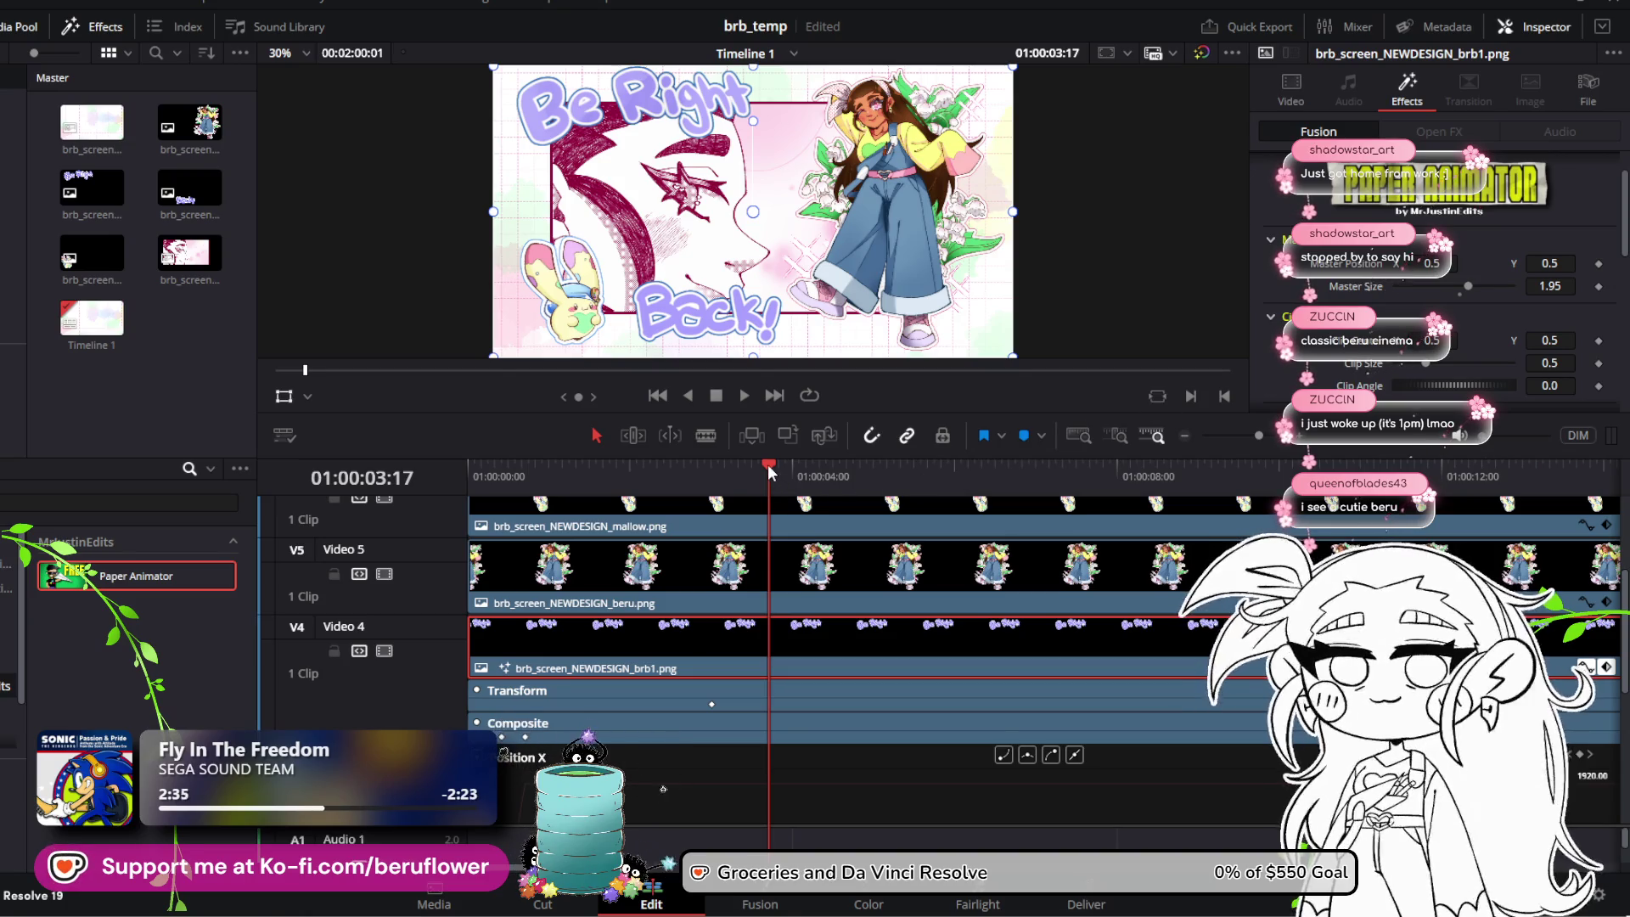
{"action": "mouse_move", "coordinate": [768, 473]}
{"action": "left_mouse_down"}
{"action": "mouse_move", "coordinate": [829, 462]}
{"action": "mouse_move", "coordinate": [731, 468]}
{"action": "left_mouse_up"}
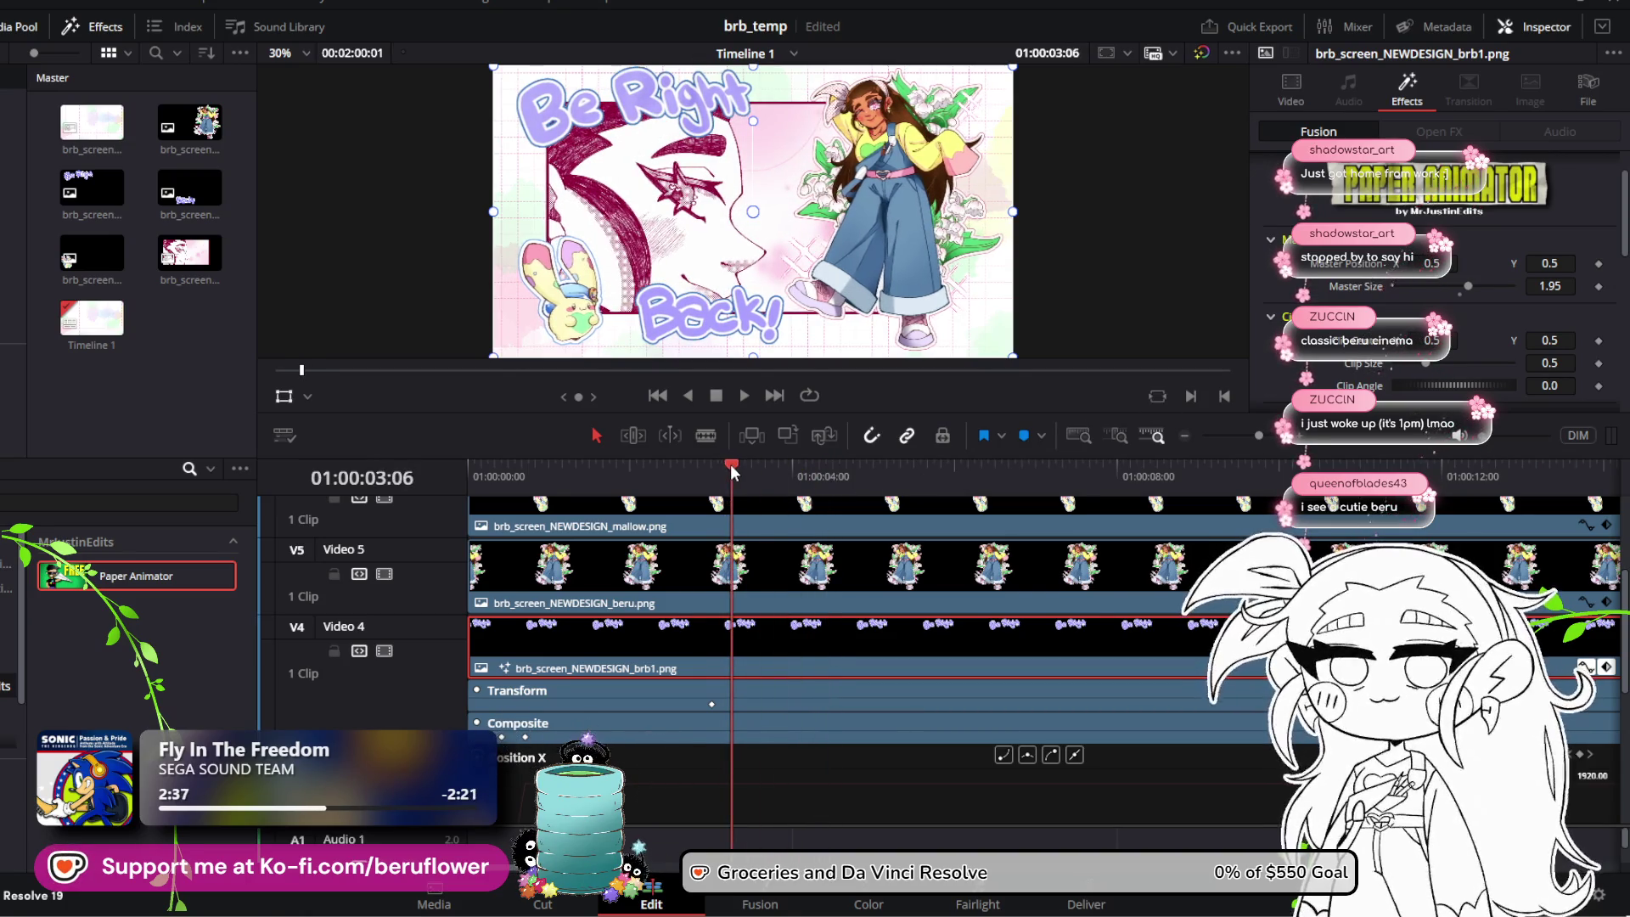
{"action": "key", "text": "Left"}
{"action": "scroll", "coordinate": [762, 536], "scroll_direction": "up", "scroll_amount": 3}
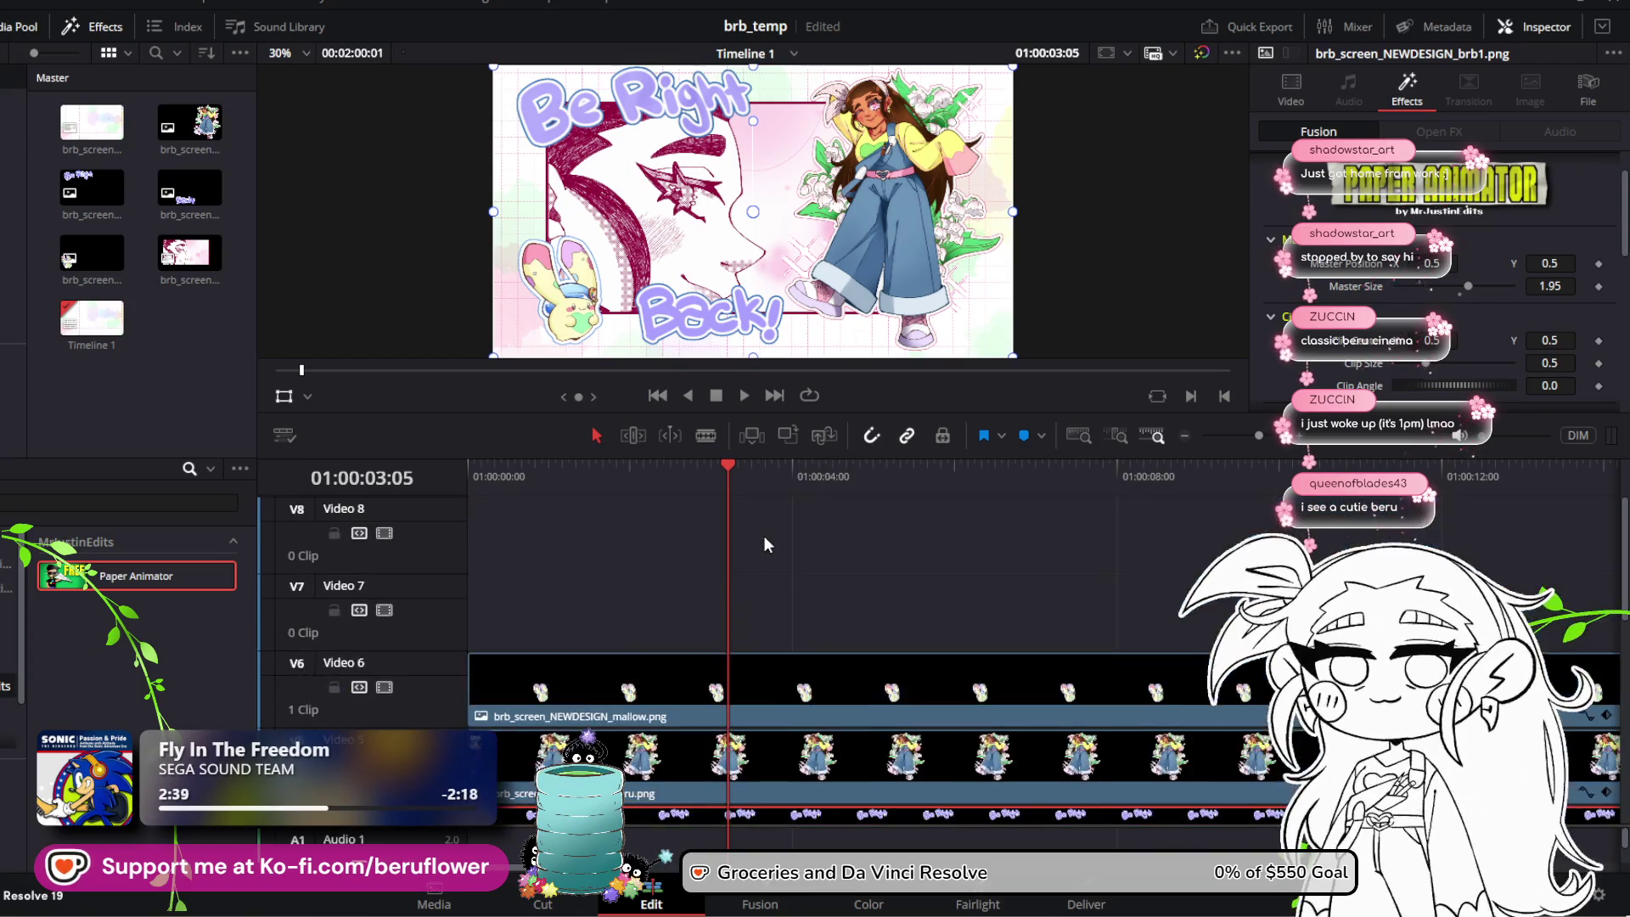
{"action": "scroll", "coordinate": [762, 537], "scroll_direction": "down", "scroll_amount": 3}
{"action": "mouse_move", "coordinate": [731, 467]}
{"action": "left_mouse_down"}
{"action": "mouse_move", "coordinate": [708, 465]}
{"action": "mouse_move", "coordinate": [866, 498]}
{"action": "mouse_move", "coordinate": [801, 508]}
{"action": "left_mouse_up"}
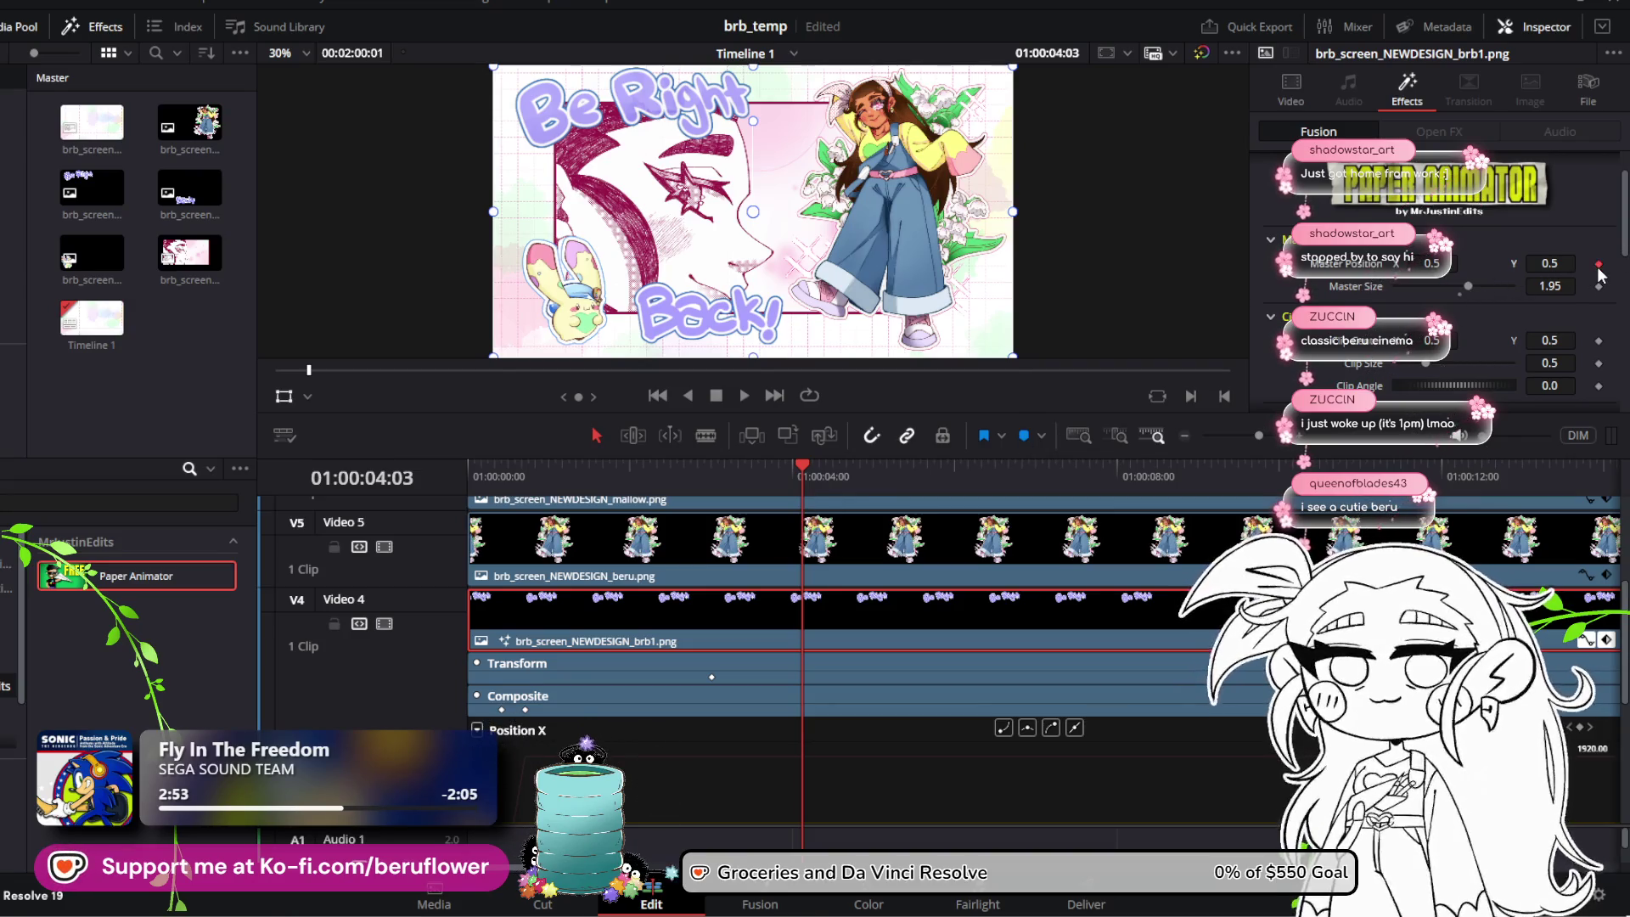
{"action": "mouse_move", "coordinate": [820, 468]}
{"action": "left_mouse_down"}
{"action": "mouse_move", "coordinate": [807, 465]}
{"action": "mouse_move", "coordinate": [865, 467]}
{"action": "mouse_move", "coordinate": [788, 446]}
{"action": "mouse_move", "coordinate": [908, 471]}
{"action": "mouse_move", "coordinate": [823, 462]}
{"action": "left_mouse_up"}
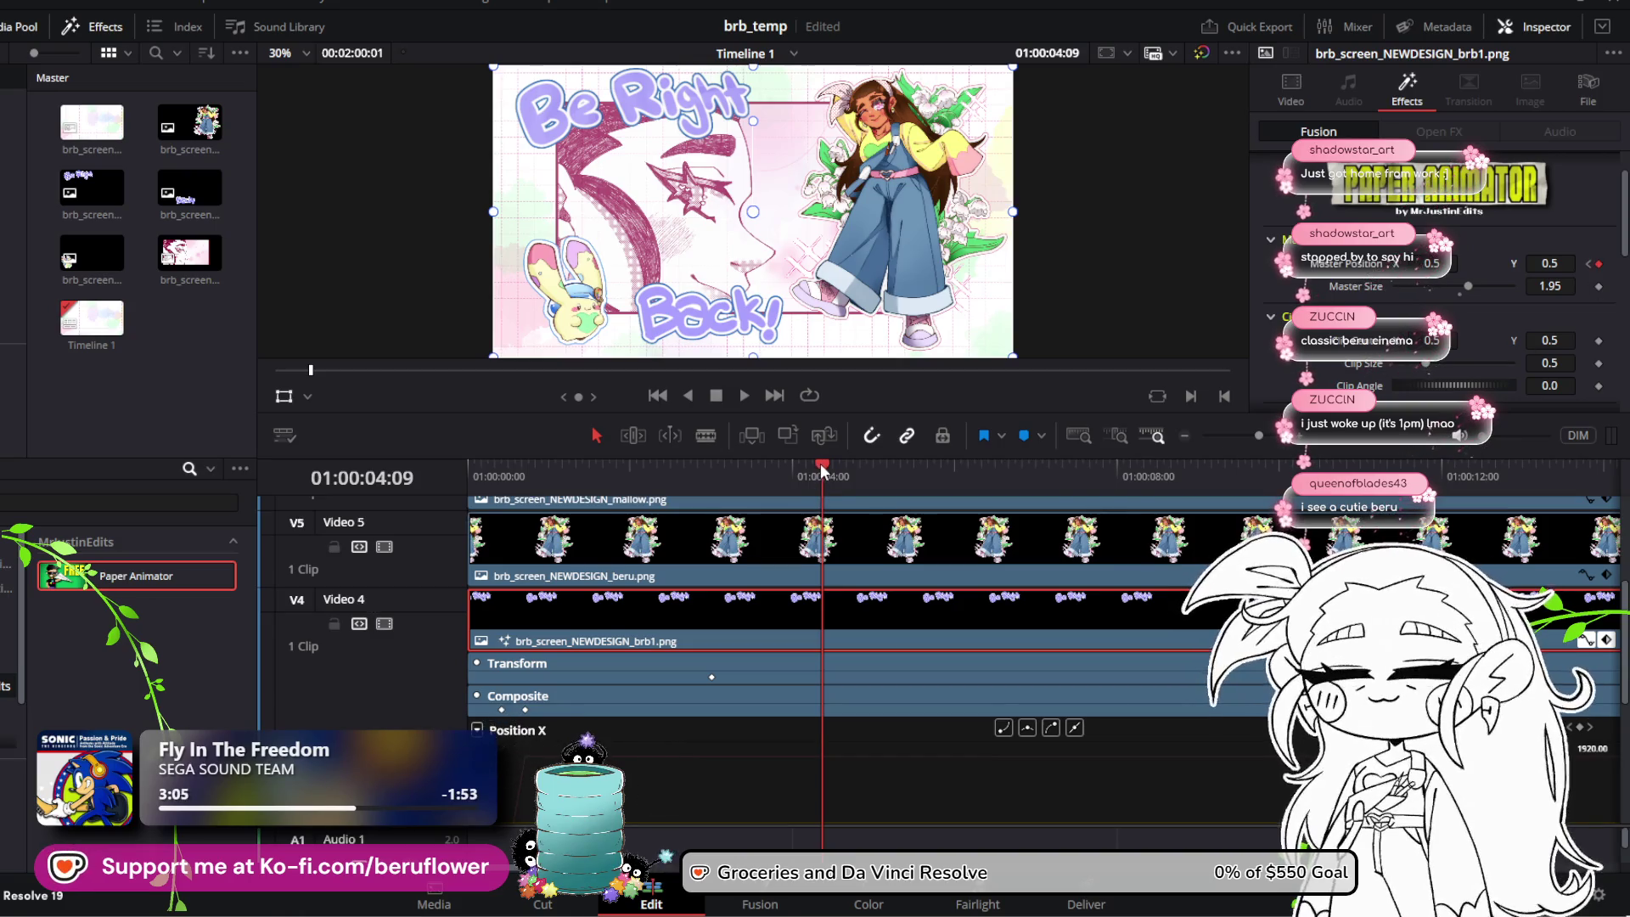
{"action": "mouse_move", "coordinate": [820, 462]}
{"action": "left_mouse_down"}
{"action": "mouse_move", "coordinate": [988, 478]}
{"action": "mouse_move", "coordinate": [975, 479]}
{"action": "left_mouse_up"}
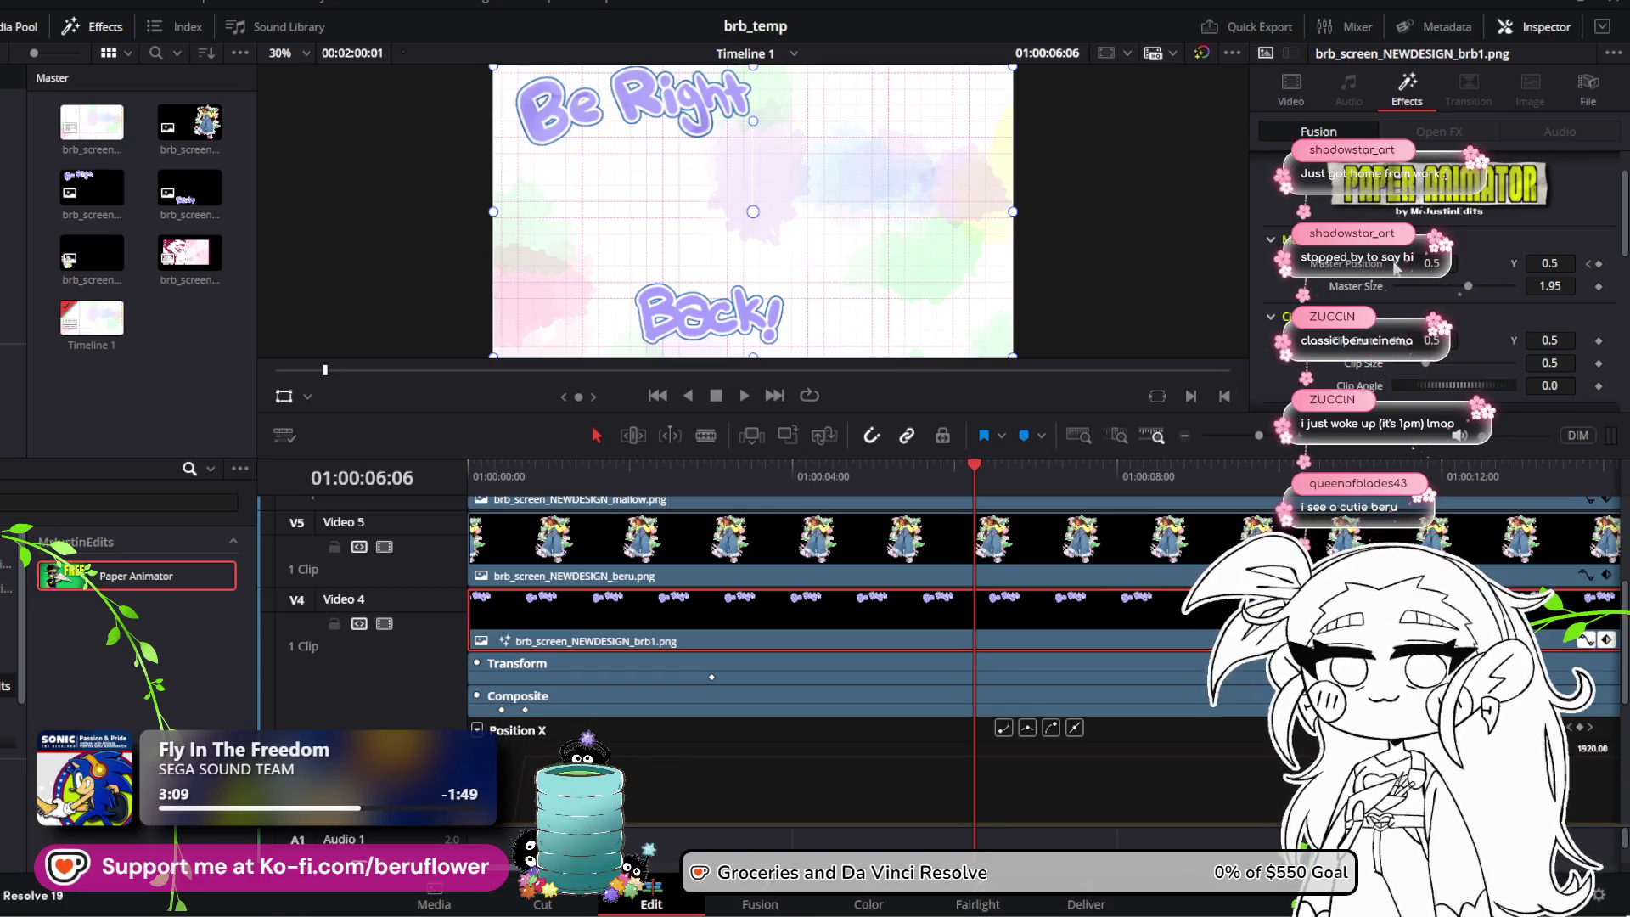
{"action": "left_click_drag", "start_coordinate": [1432, 263], "coordinate": [1490, 263]}
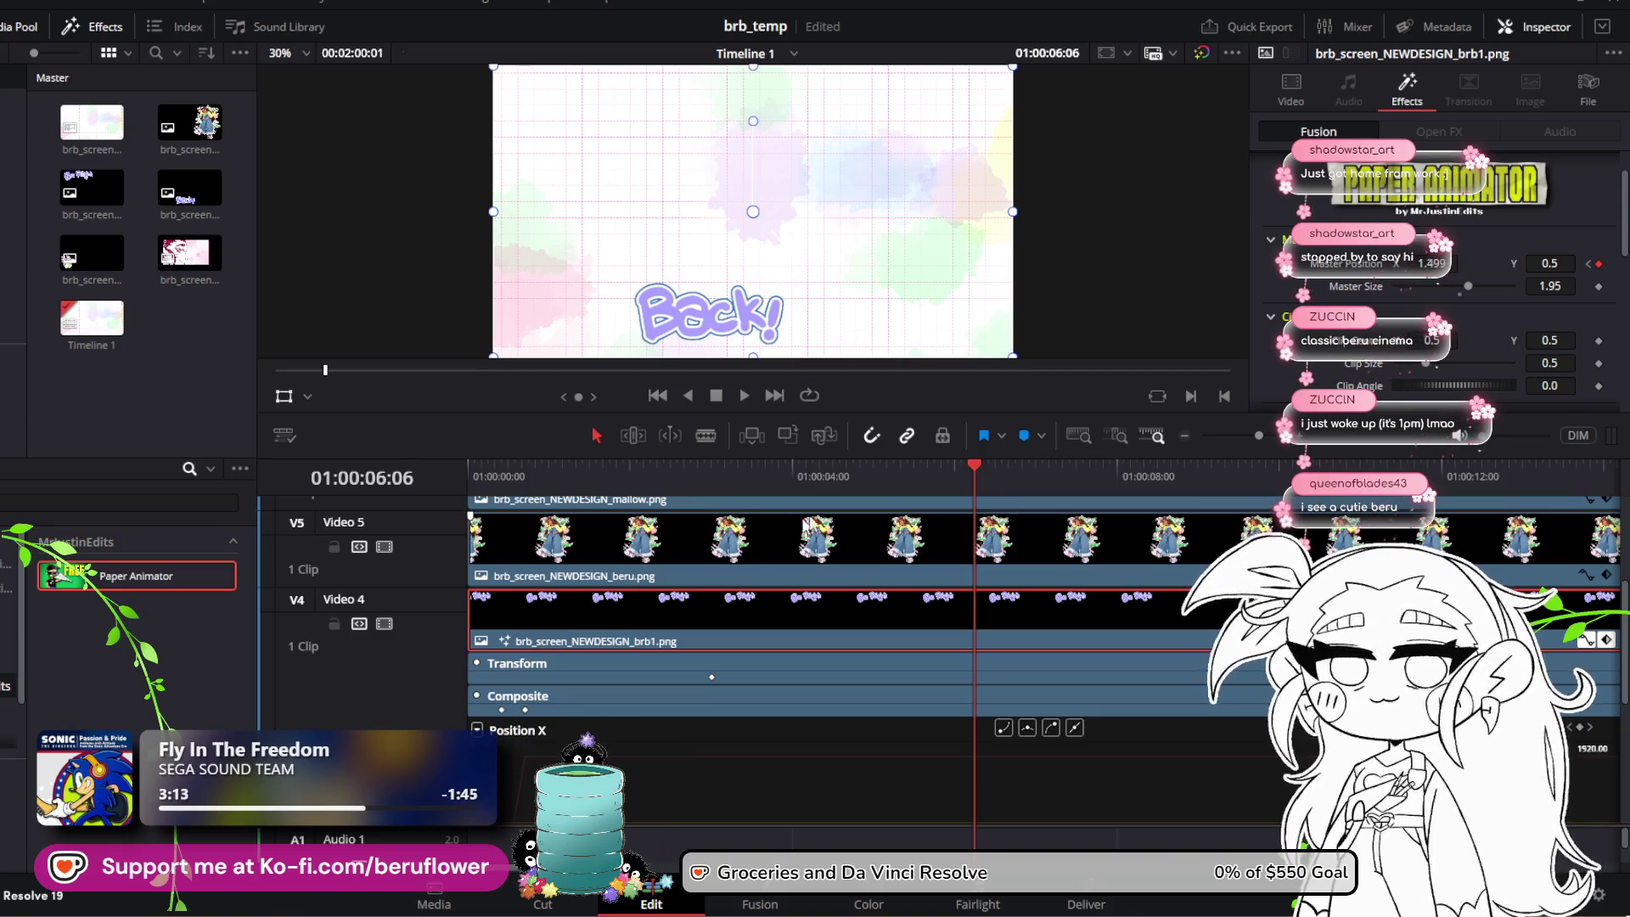
{"action": "mouse_move", "coordinate": [973, 466]}
{"action": "left_mouse_down"}
{"action": "mouse_move", "coordinate": [794, 462]}
{"action": "mouse_move", "coordinate": [956, 470]}
{"action": "mouse_move", "coordinate": [878, 475]}
{"action": "left_mouse_up"}
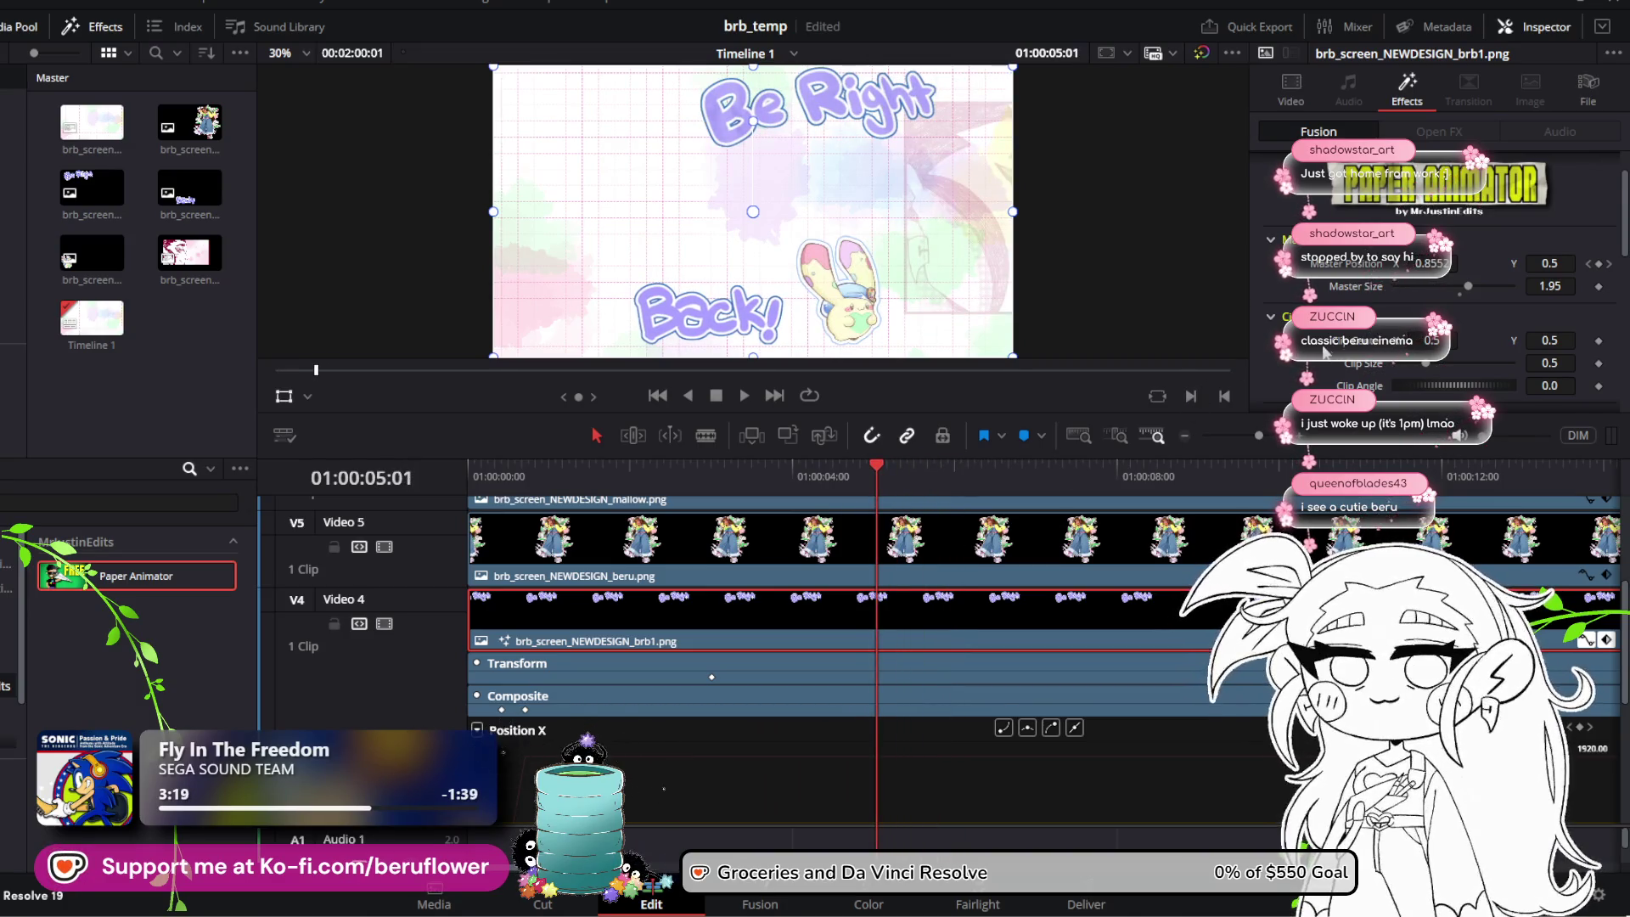
{"action": "scroll", "coordinate": [1322, 353], "scroll_direction": "down", "scroll_amount": 2}
{"action": "scroll", "coordinate": [1322, 352], "scroll_direction": "down", "scroll_amount": 10}
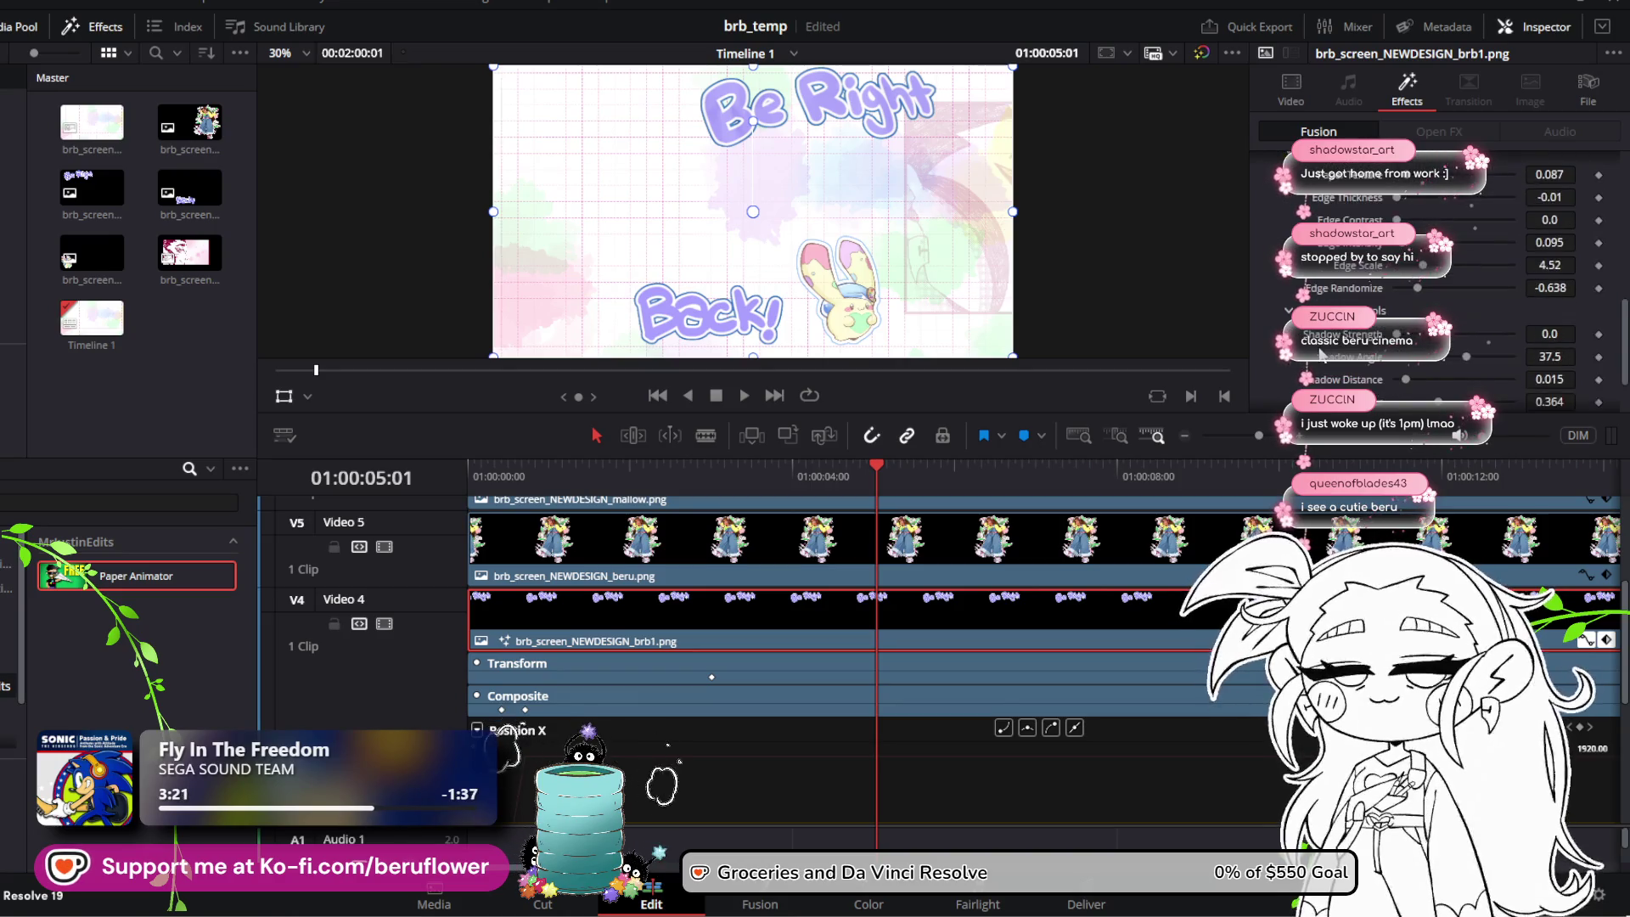
{"action": "scroll", "coordinate": [1299, 372], "scroll_direction": "down", "scroll_amount": 5}
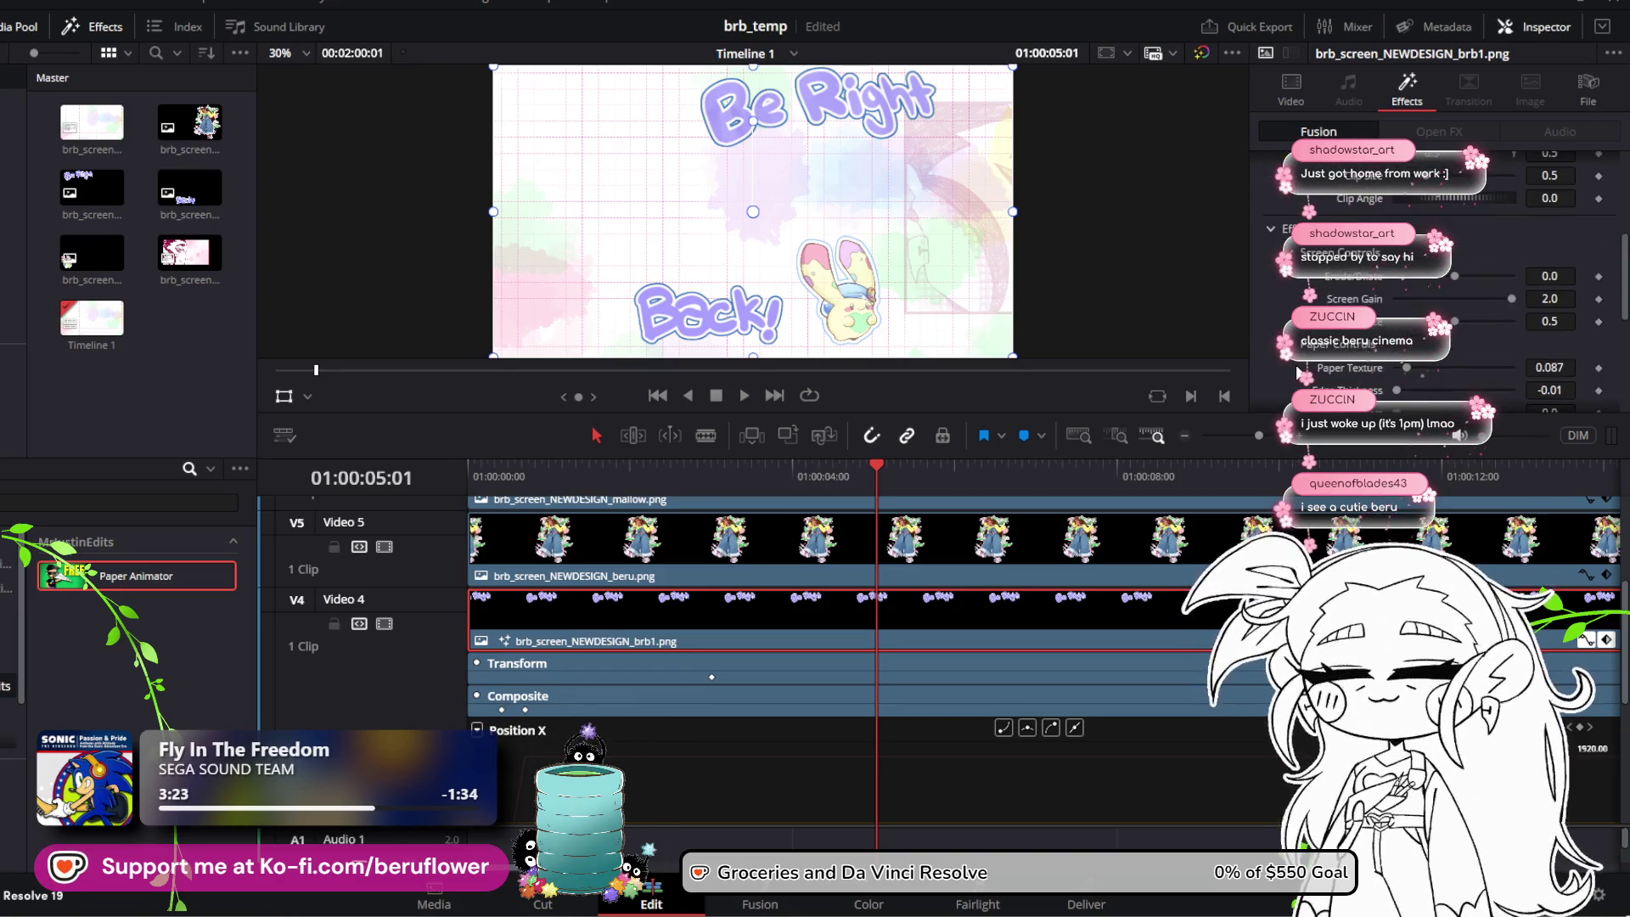
{"action": "scroll", "coordinate": [1299, 357], "scroll_direction": "up", "scroll_amount": 2}
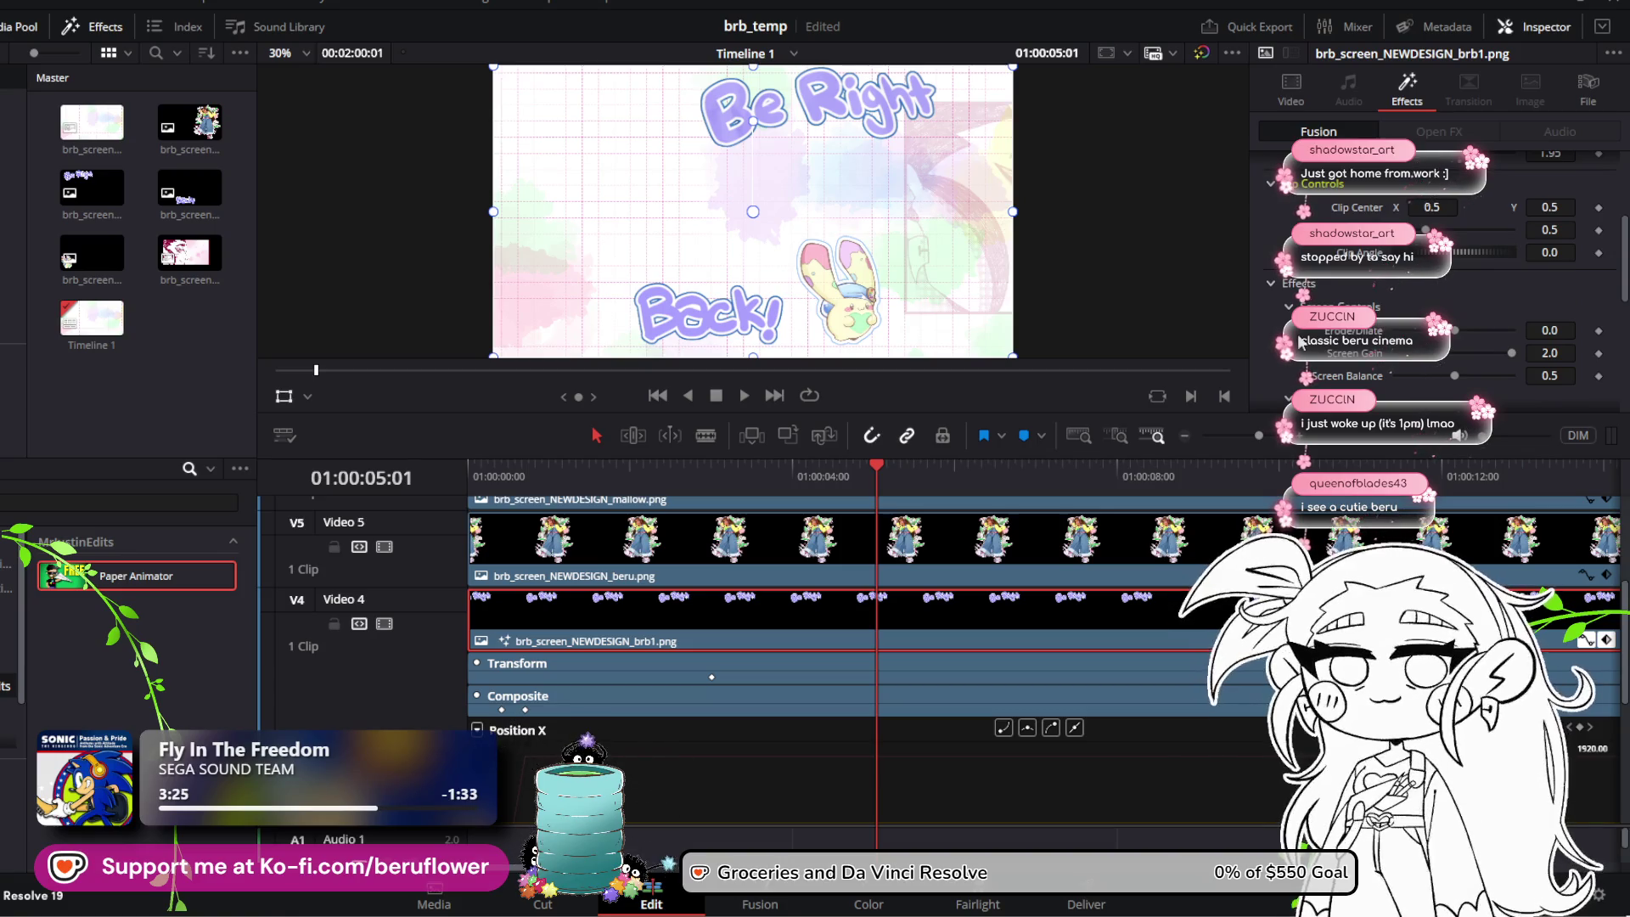
{"action": "scroll", "coordinate": [1299, 342], "scroll_direction": "up", "scroll_amount": 6}
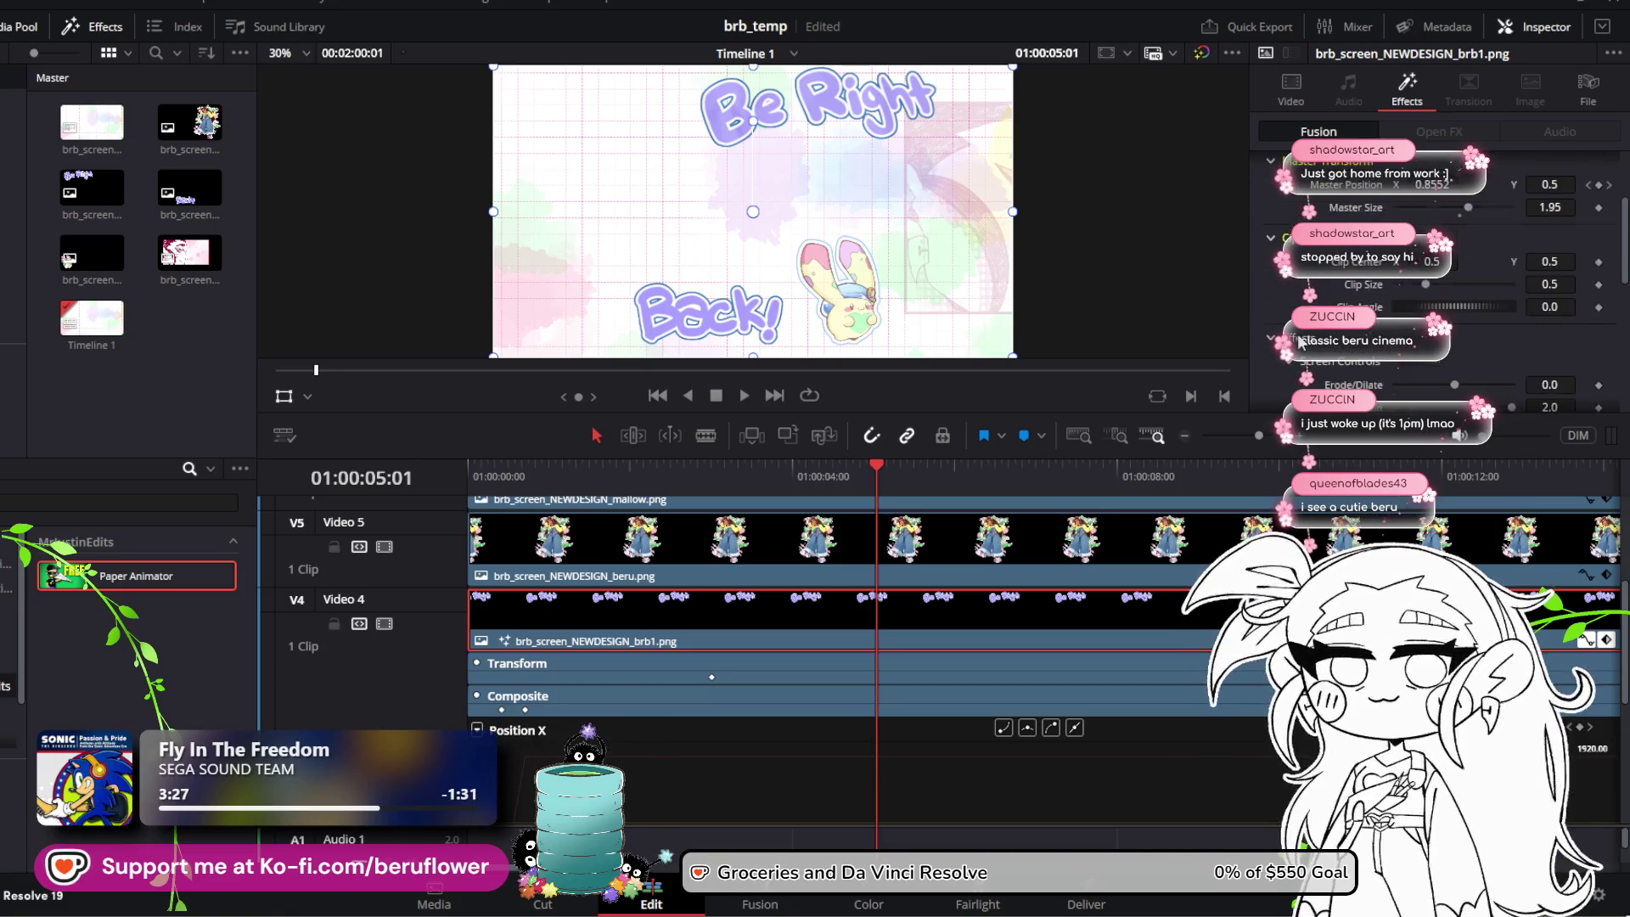
{"action": "scroll", "coordinate": [1299, 342], "scroll_direction": "up", "scroll_amount": 1}
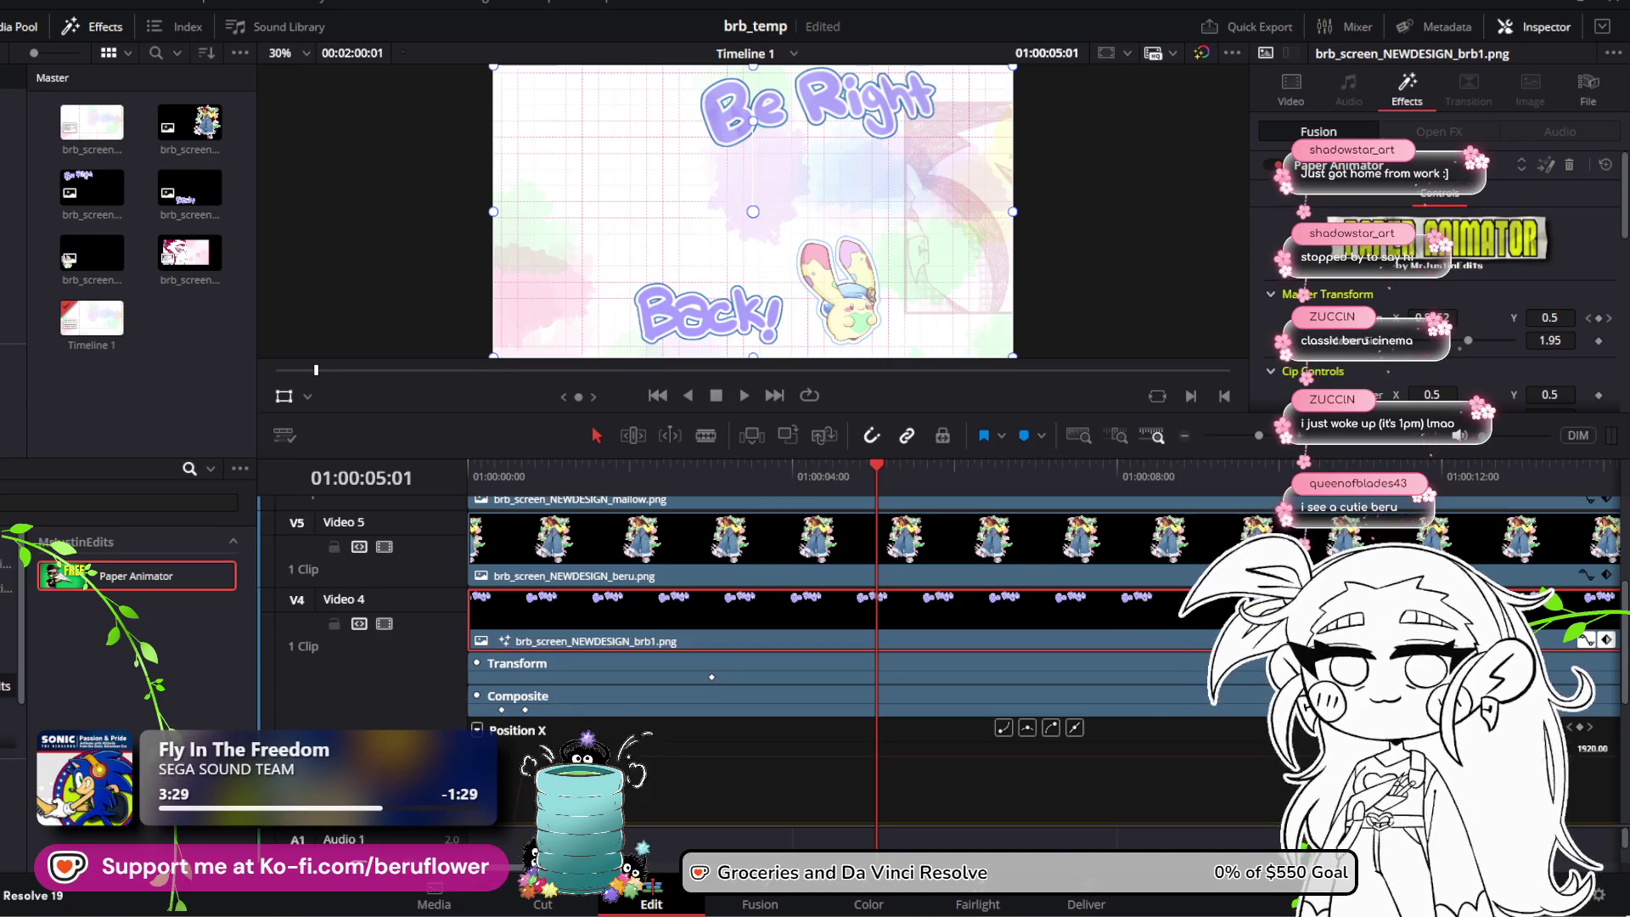
{"action": "left_click", "coordinate": [1269, 164]}
{"action": "left_click", "coordinate": [1270, 164]}
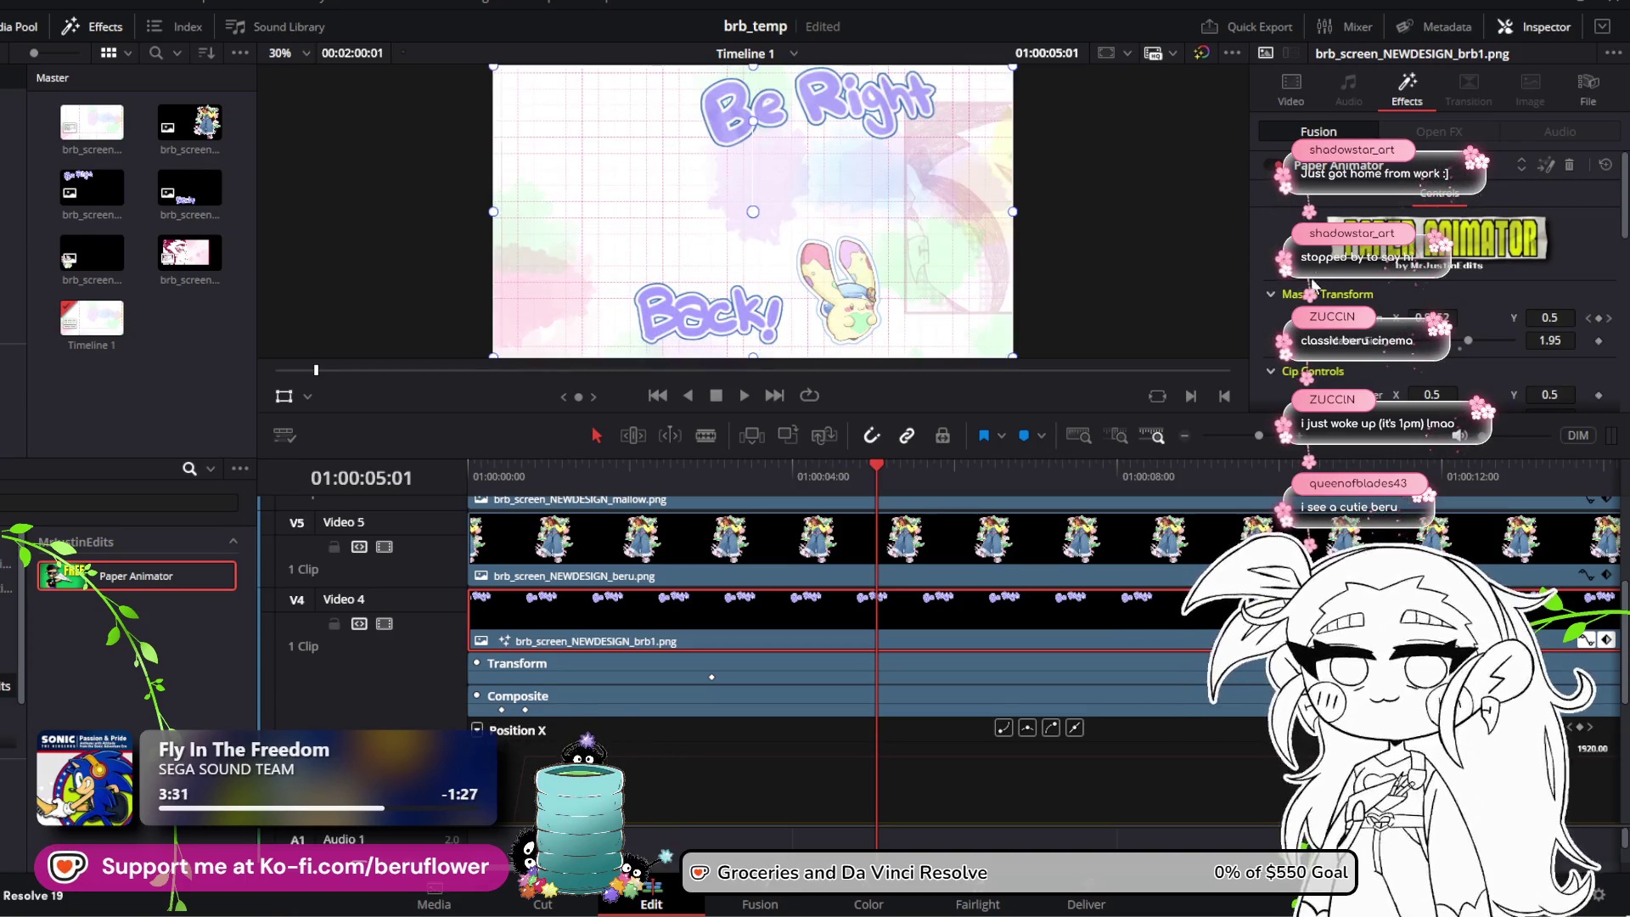
{"action": "scroll", "coordinate": [1308, 284], "scroll_direction": "down", "scroll_amount": 2}
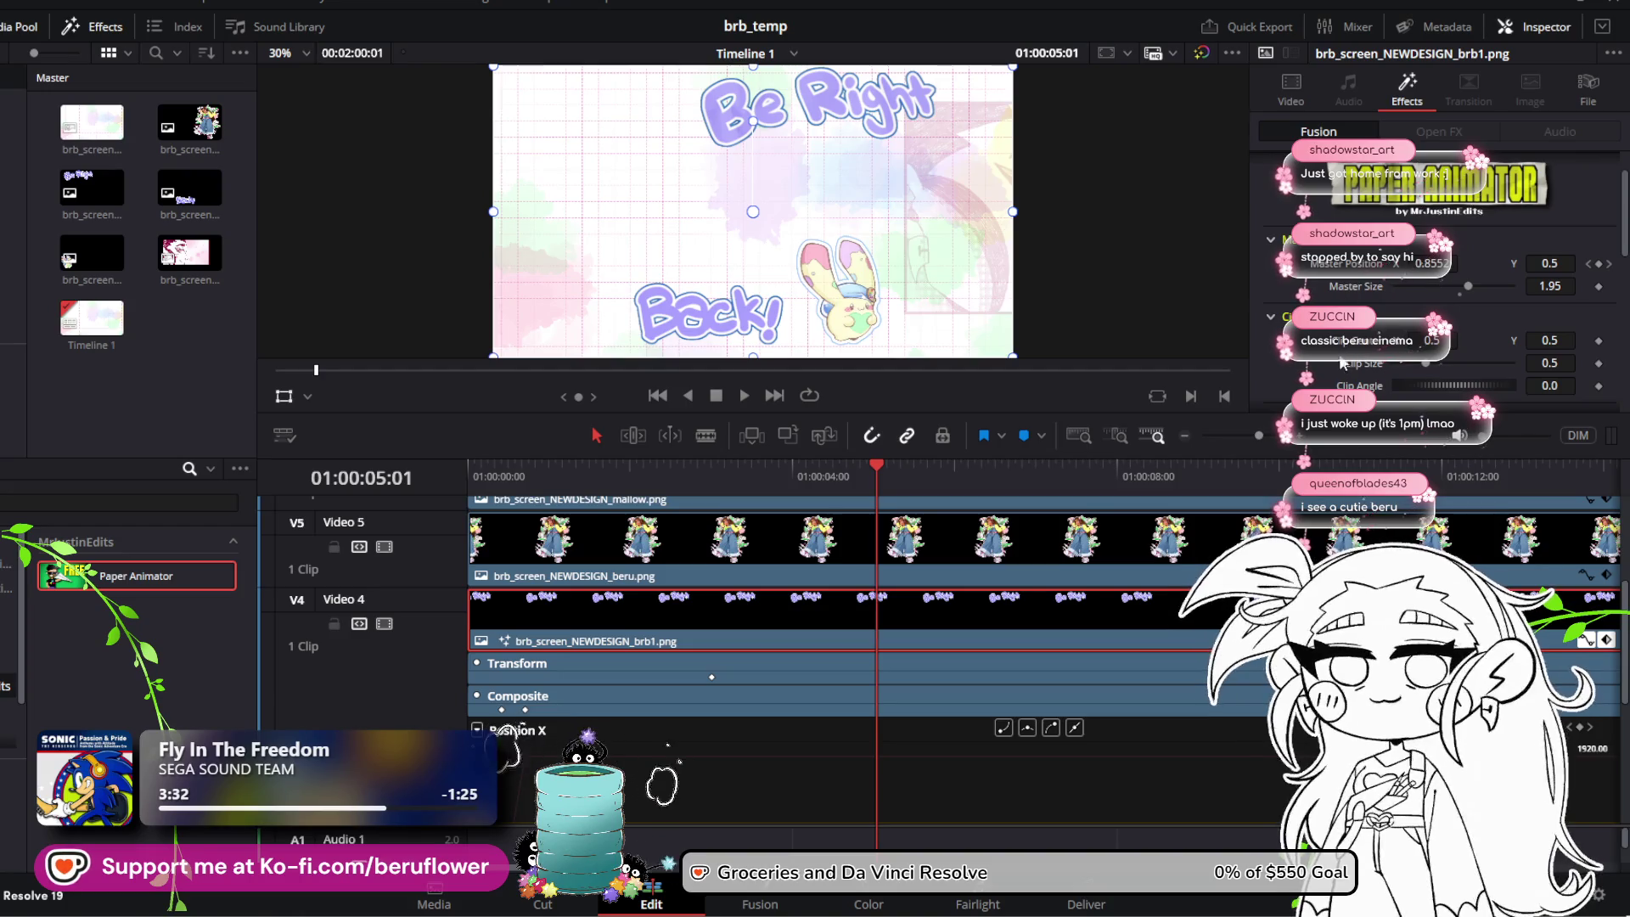
{"action": "scroll", "coordinate": [1340, 361], "scroll_direction": "down", "scroll_amount": 4}
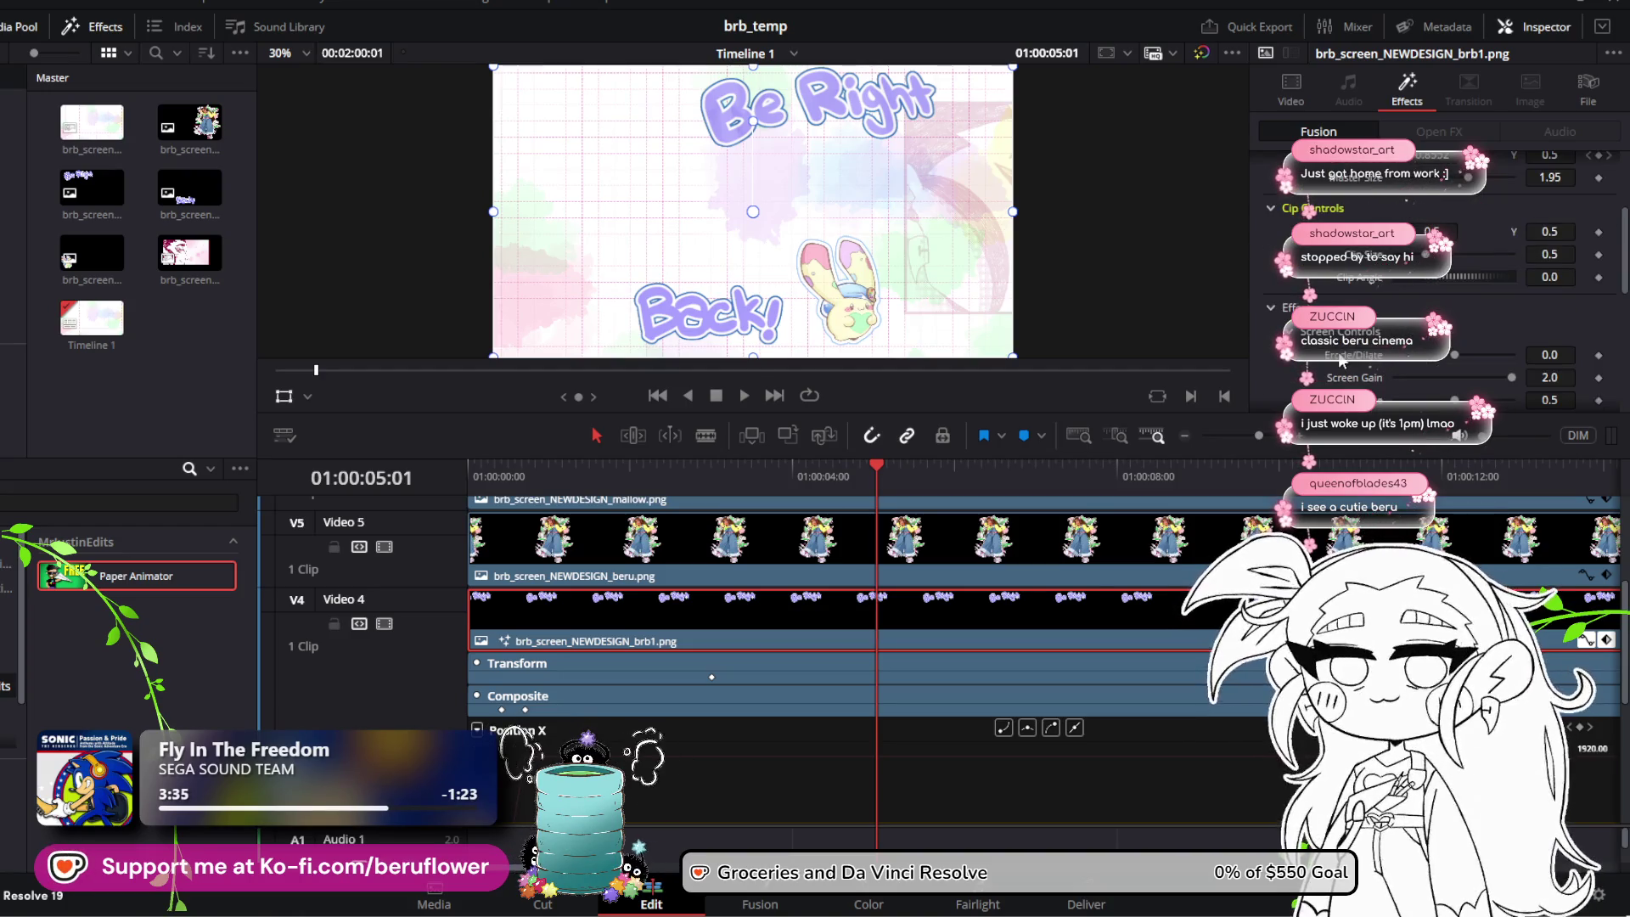
{"action": "scroll", "coordinate": [1338, 352], "scroll_direction": "down", "scroll_amount": 8}
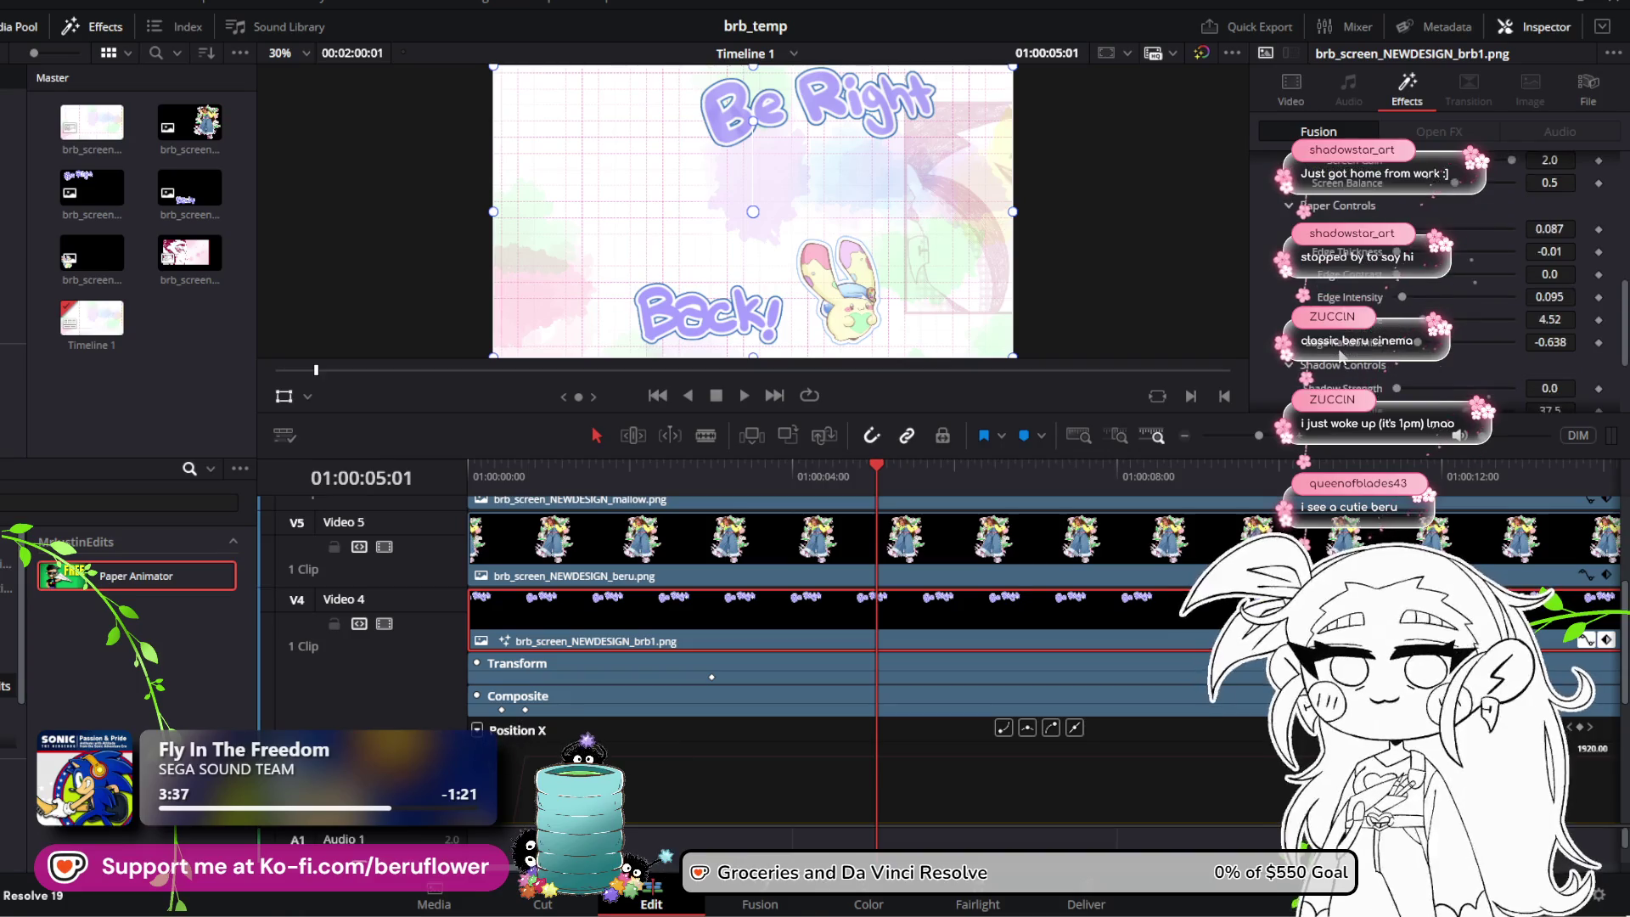
{"action": "scroll", "coordinate": [1340, 355], "scroll_direction": "down", "scroll_amount": 5}
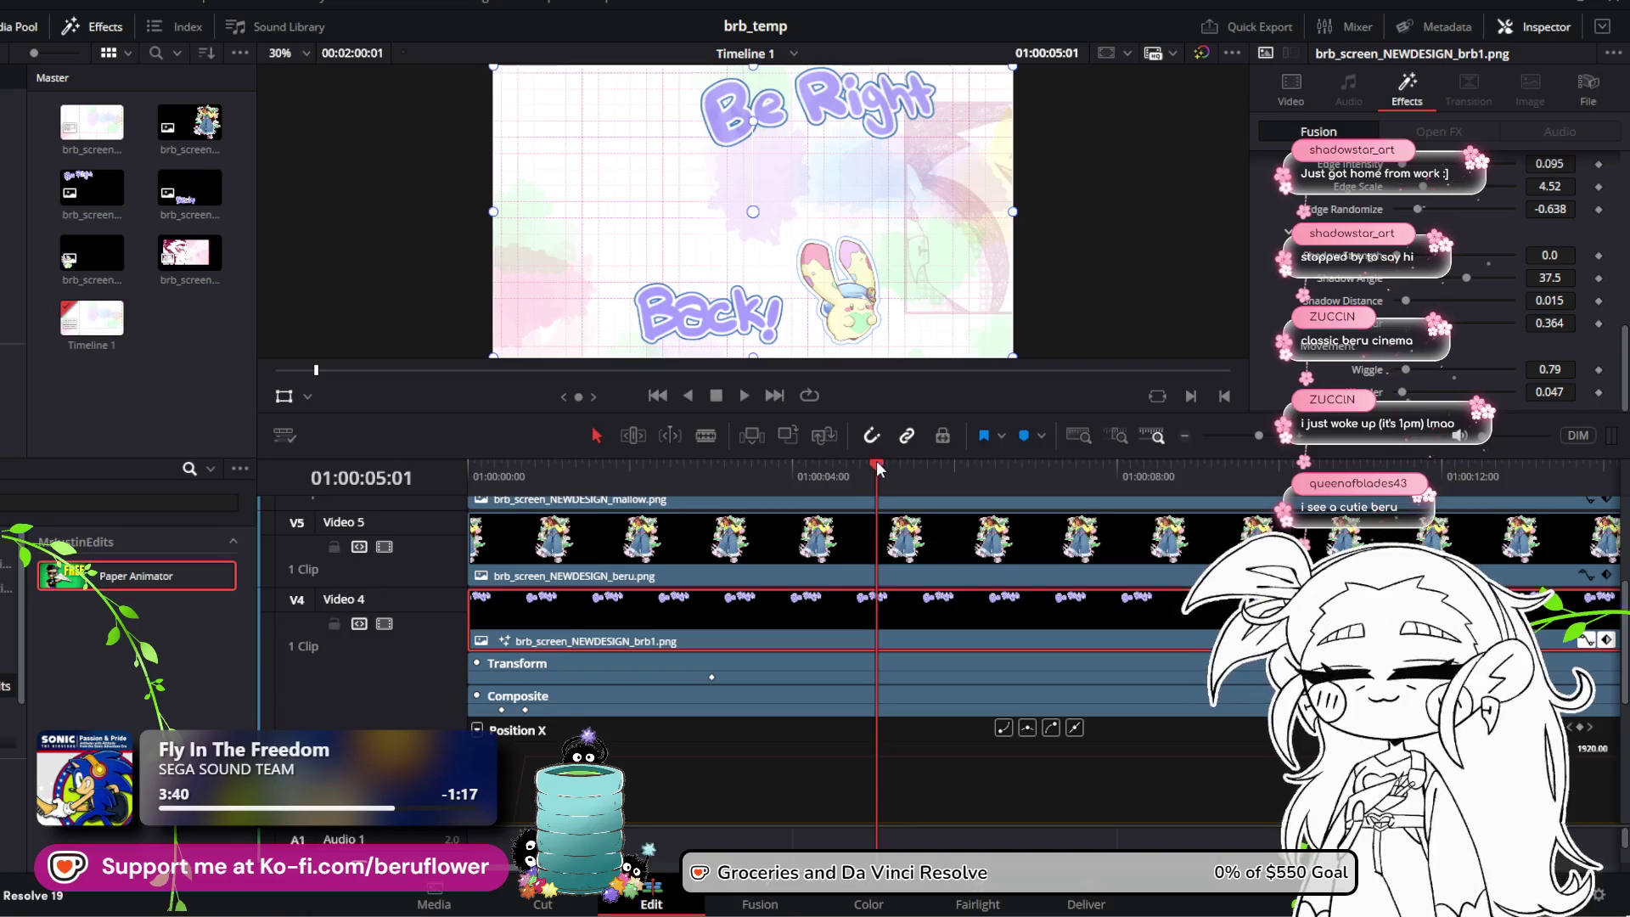
{"action": "mouse_move", "coordinate": [877, 467]}
{"action": "left_mouse_down"}
{"action": "mouse_move", "coordinate": [941, 462]}
{"action": "mouse_move", "coordinate": [881, 466]}
{"action": "left_mouse_up"}
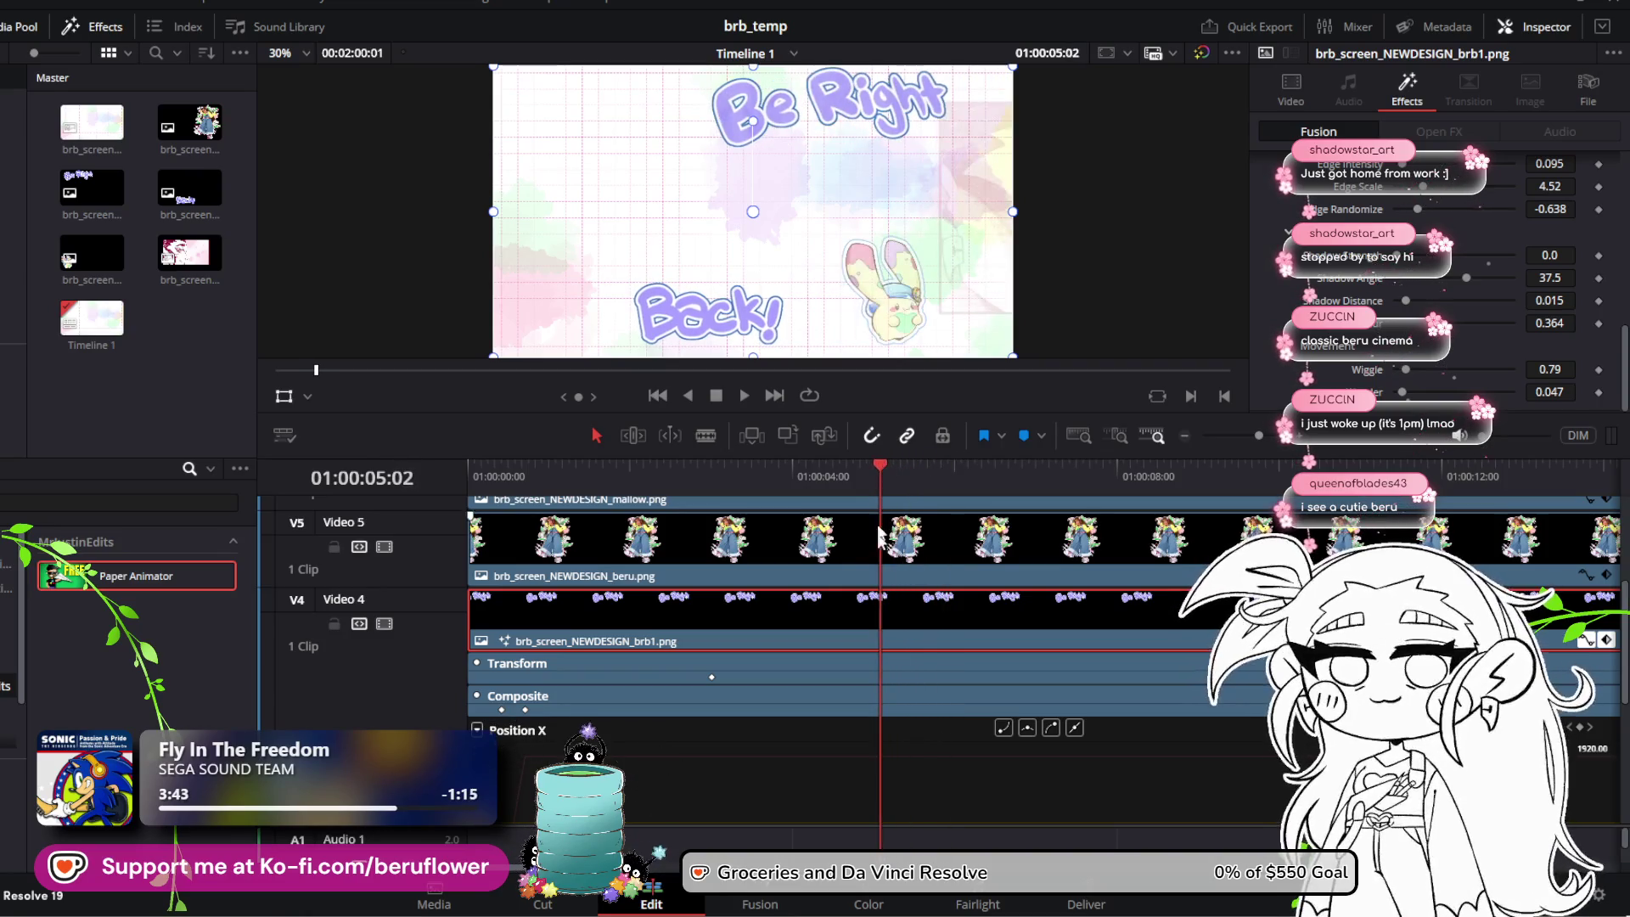
Step: Preview the Be Right slide-in around four seconds with the Video tab's transform settings showing
{"action": "left_click", "coordinate": [1292, 100]}
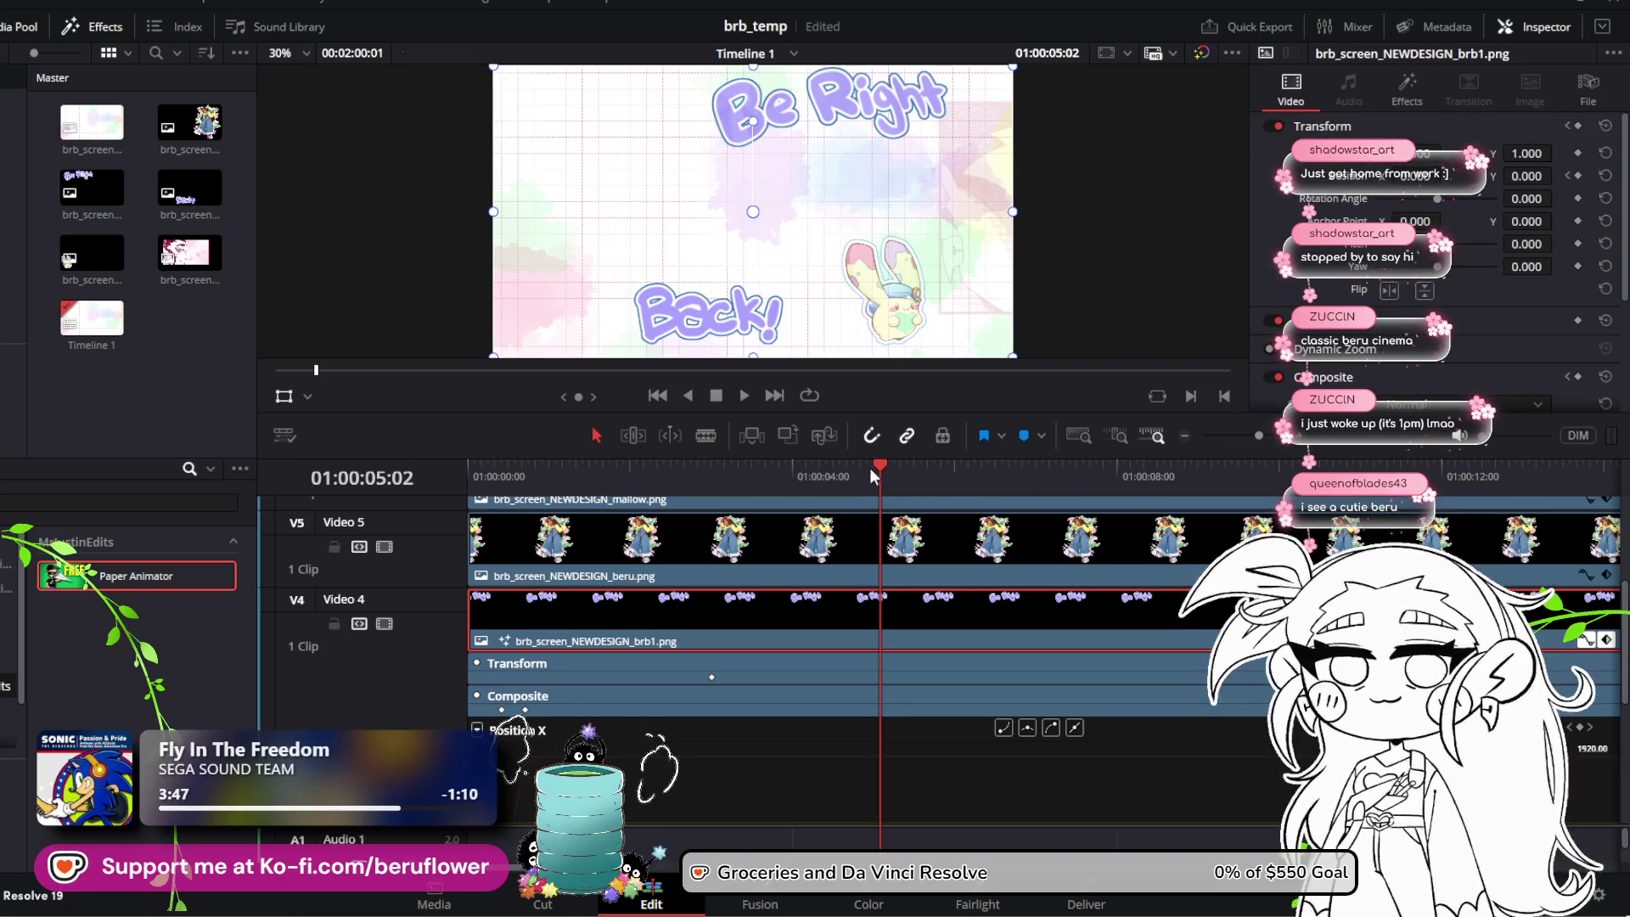
{"action": "mouse_move", "coordinate": [871, 470]}
{"action": "left_mouse_down"}
{"action": "mouse_move", "coordinate": [801, 468]}
{"action": "mouse_move", "coordinate": [915, 480]}
{"action": "mouse_move", "coordinate": [666, 459]}
{"action": "mouse_move", "coordinate": [1078, 484]}
{"action": "mouse_move", "coordinate": [805, 472]}
{"action": "left_mouse_up"}
{"action": "key", "text": "space"}
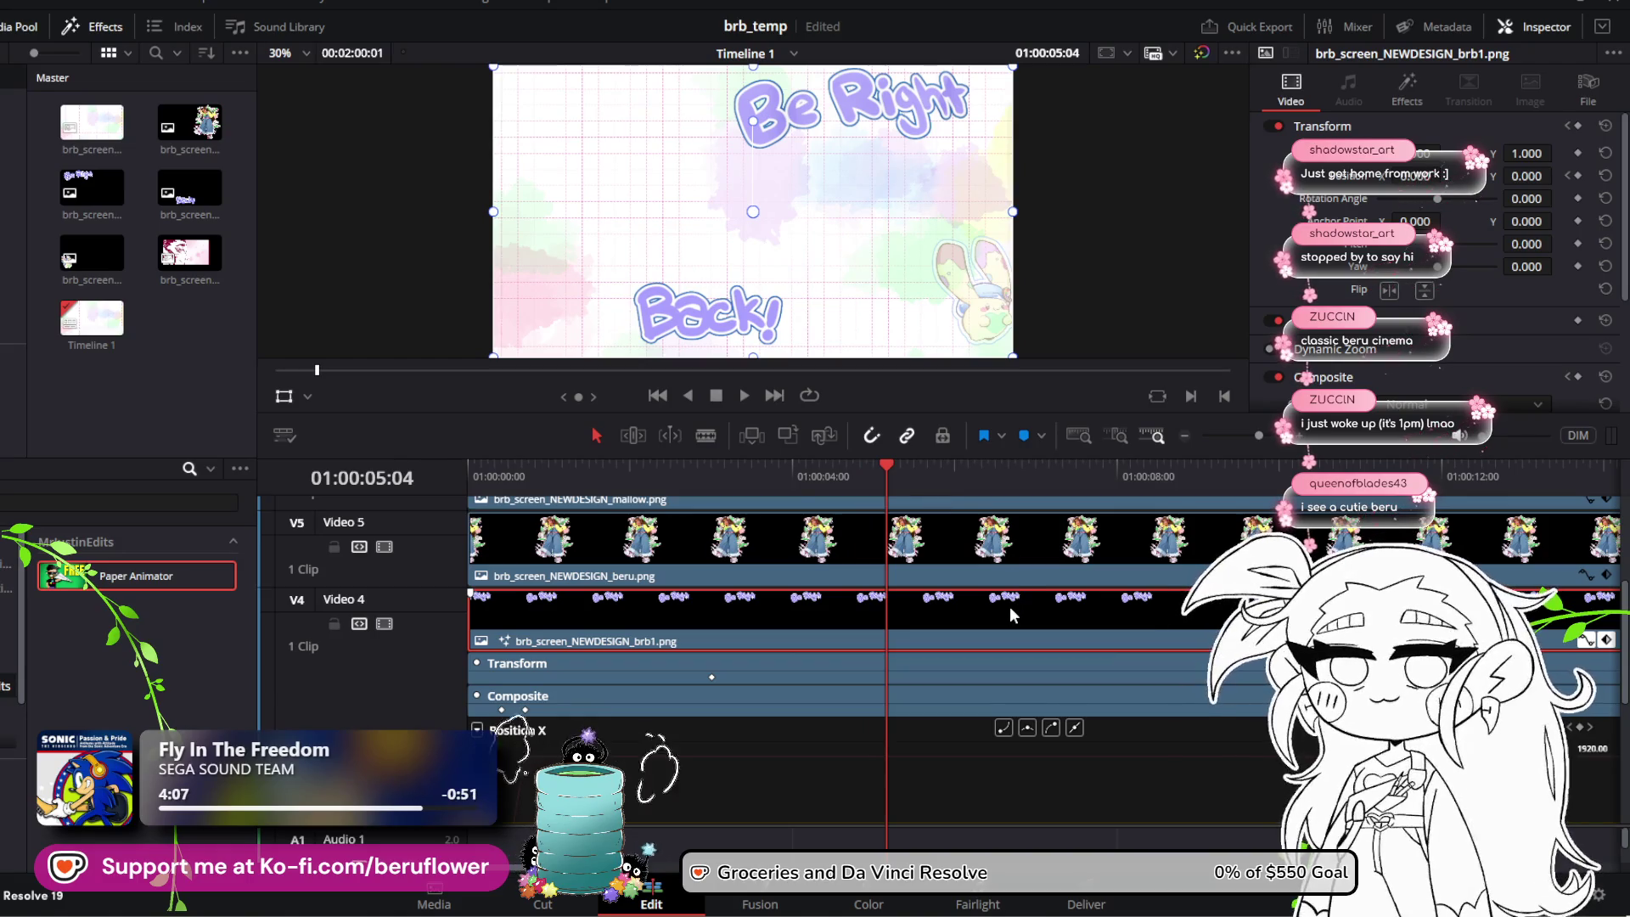
Step: Return to the Paper Animator effect settings and save brb_temp
{"action": "left_click", "coordinate": [1407, 85]}
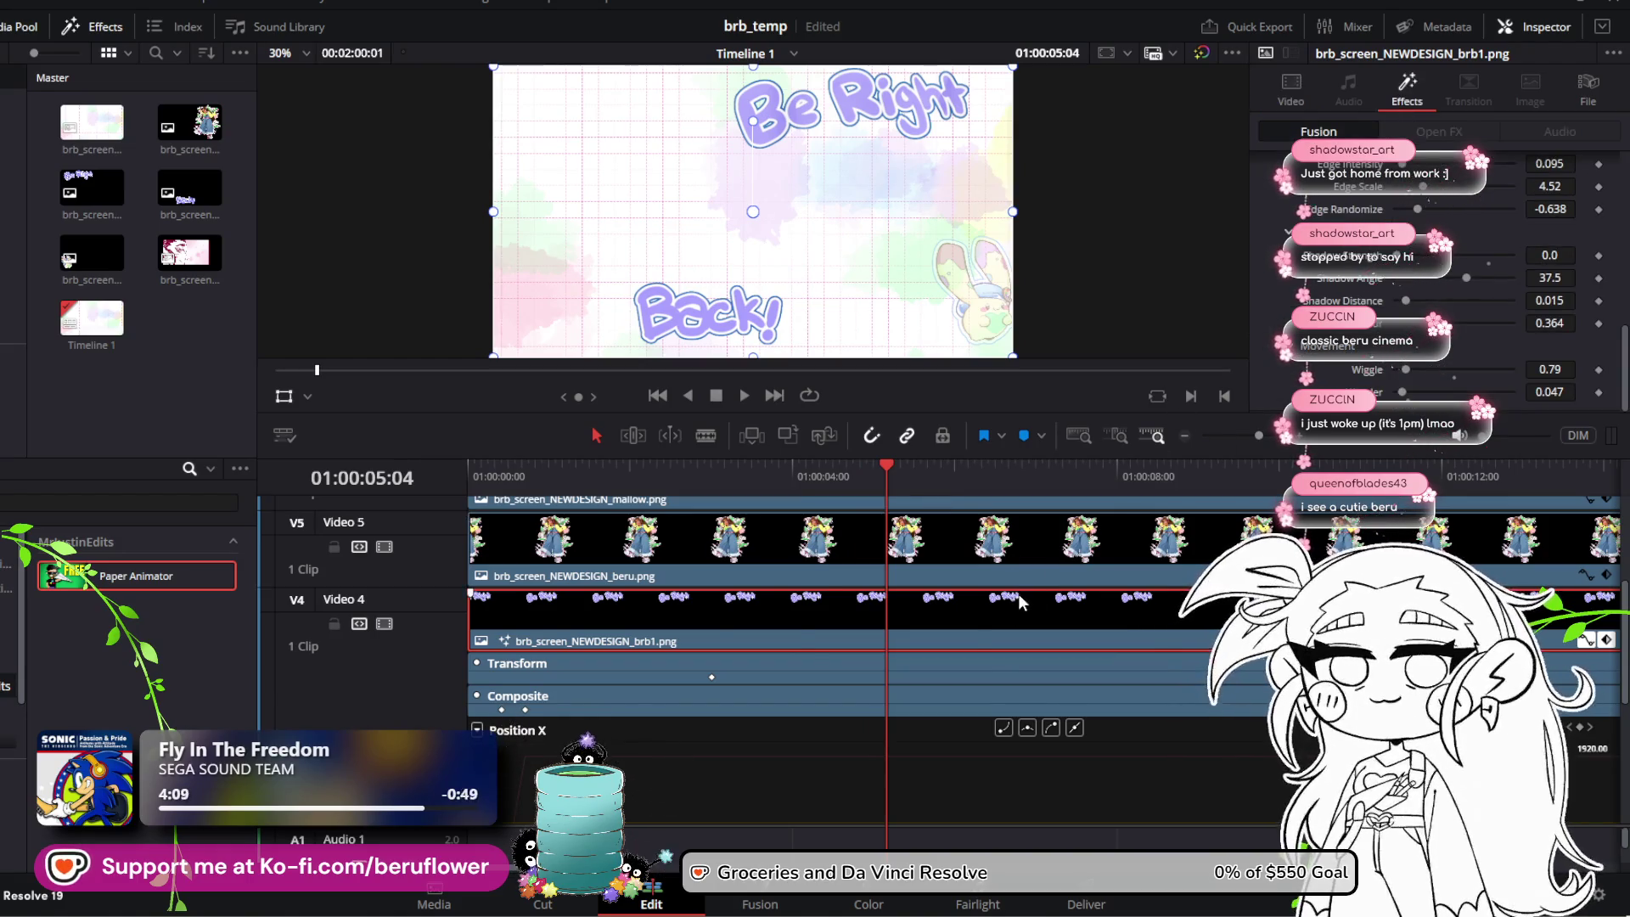
{"action": "scroll", "coordinate": [1422, 335], "scroll_direction": "up", "scroll_amount": 5}
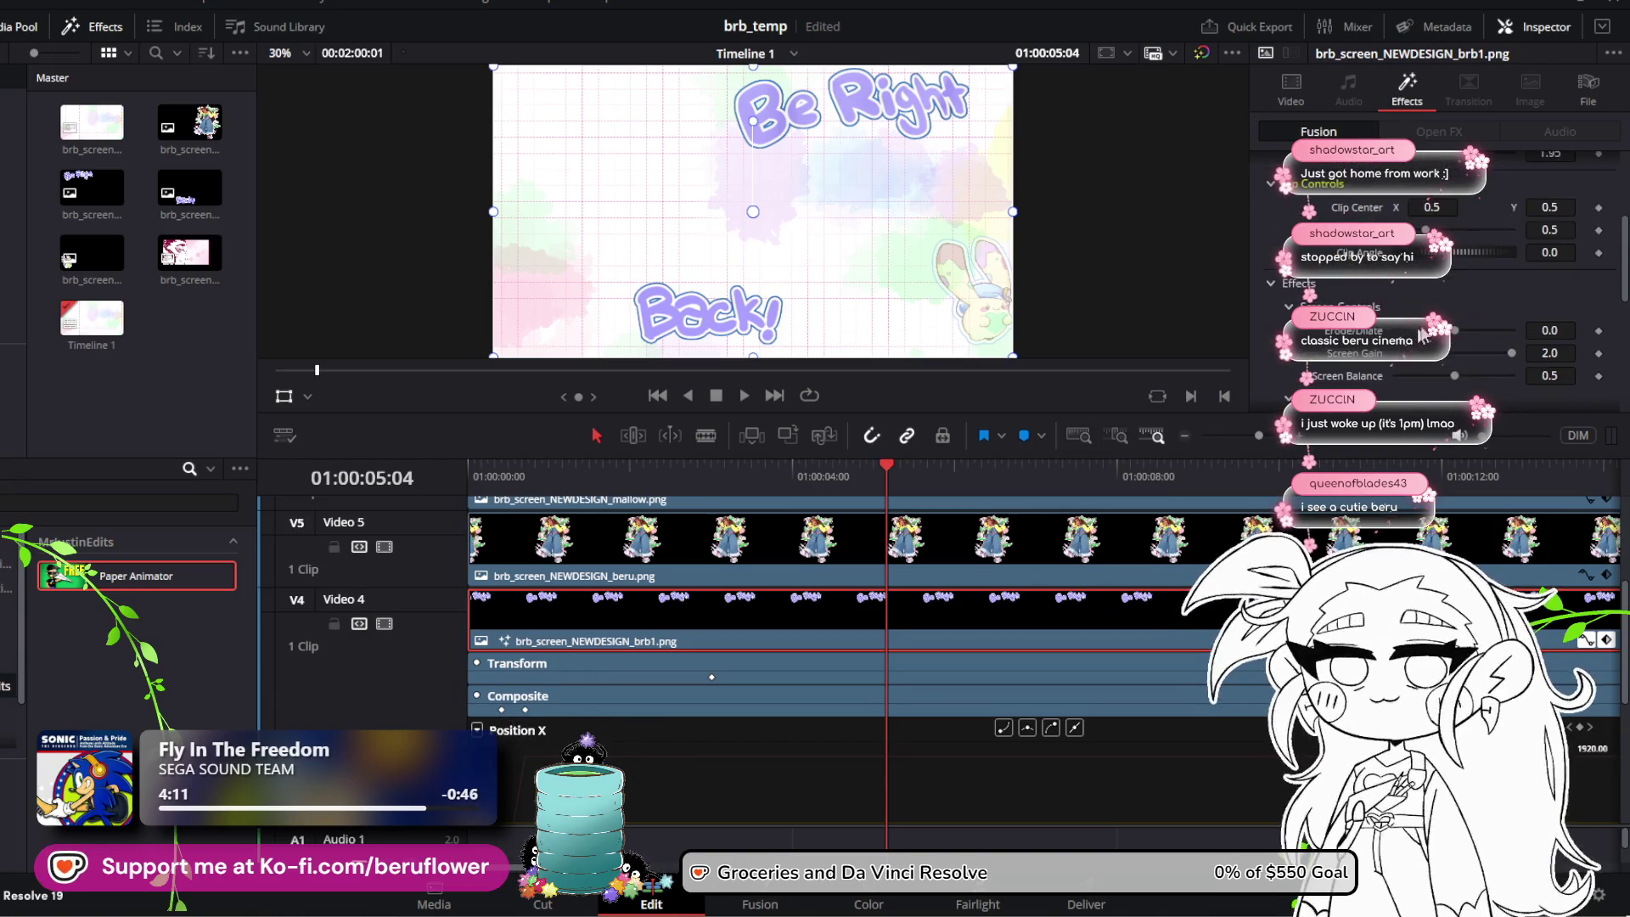
{"action": "scroll", "coordinate": [1422, 336], "scroll_direction": "up", "scroll_amount": 3}
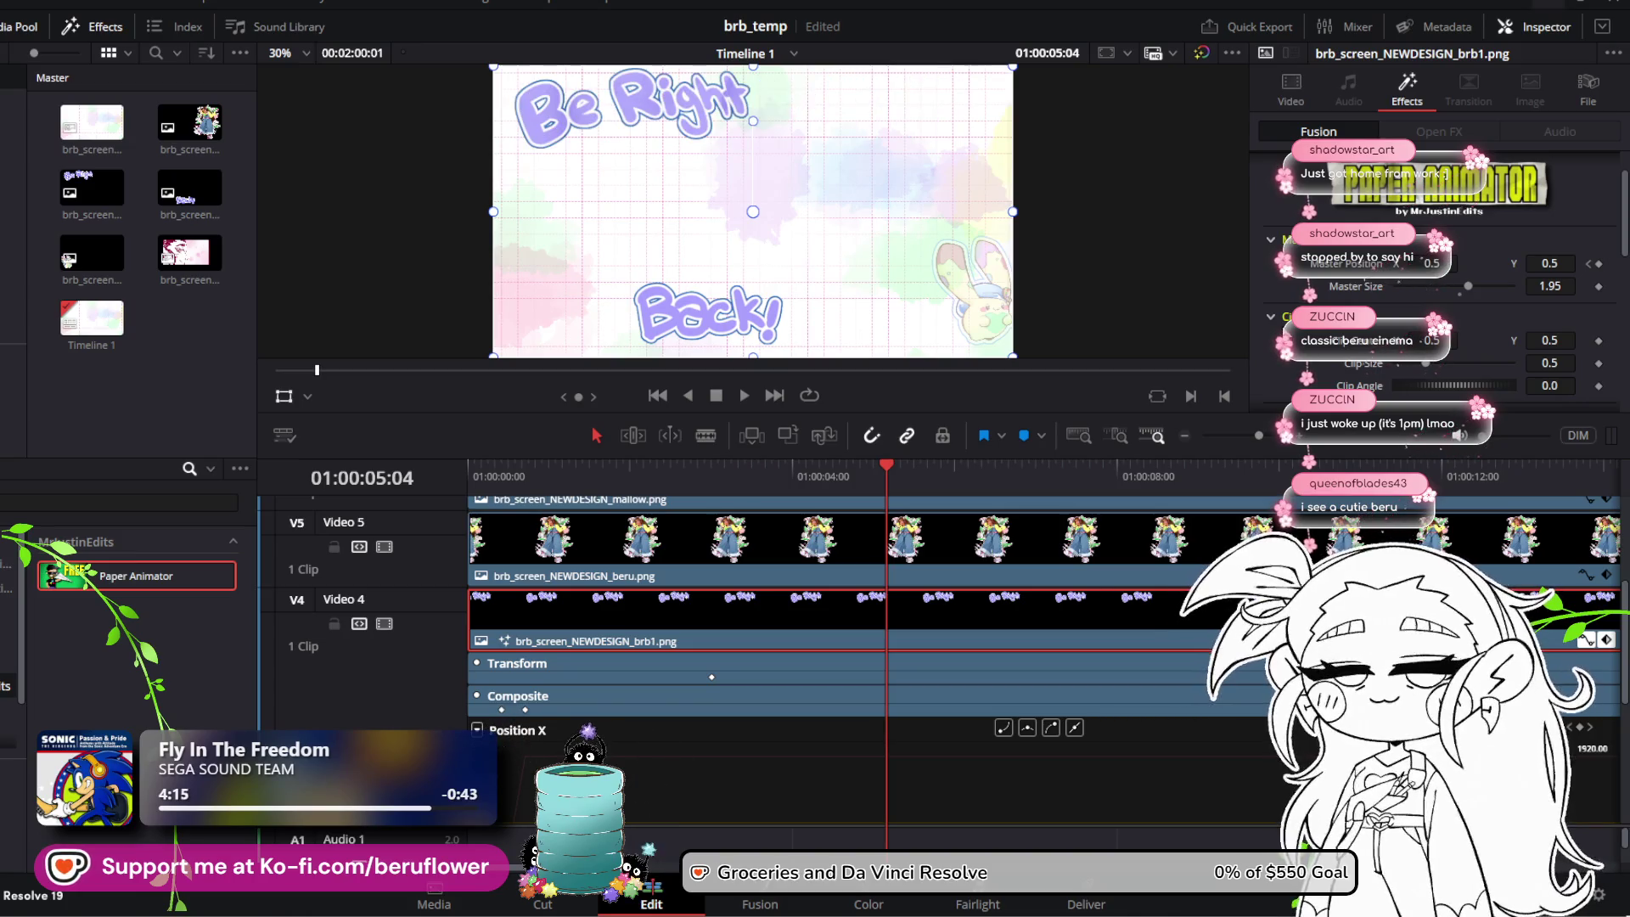
{"action": "key", "text": "ctrl+s"}
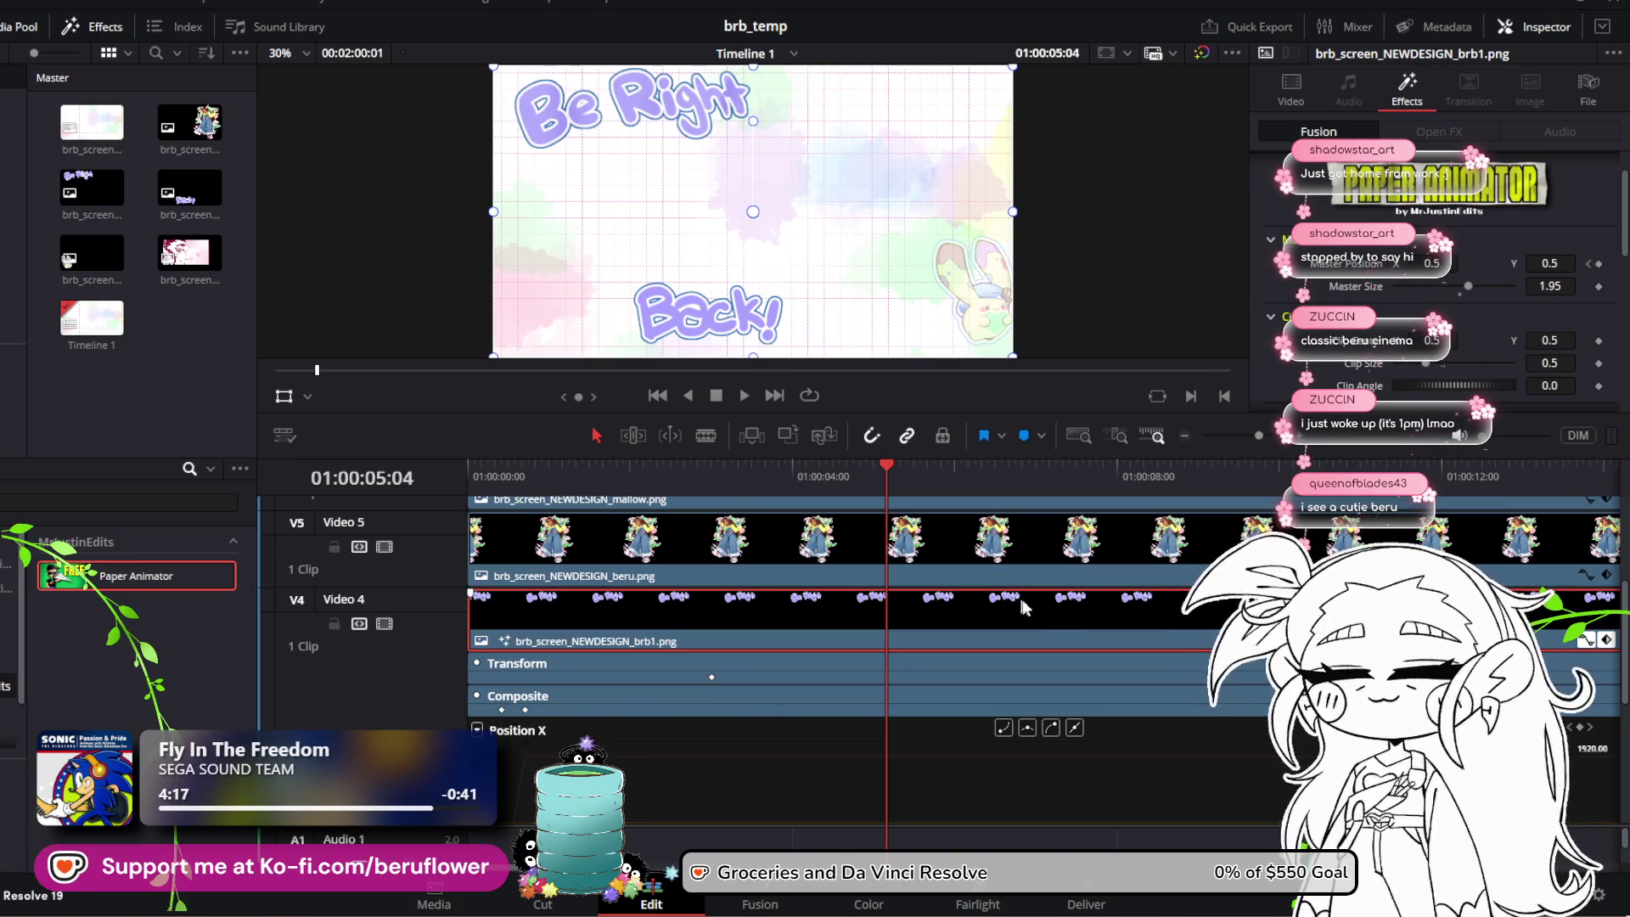
Step: Collapse the Position X curve, open brb1's Position Y curve, and delete its keyframe
{"action": "left_click", "coordinate": [1586, 640]}
{"action": "scroll", "coordinate": [1130, 730], "scroll_direction": "down", "scroll_amount": 2}
{"action": "scroll", "coordinate": [1129, 727], "scroll_direction": "up", "scroll_amount": 2}
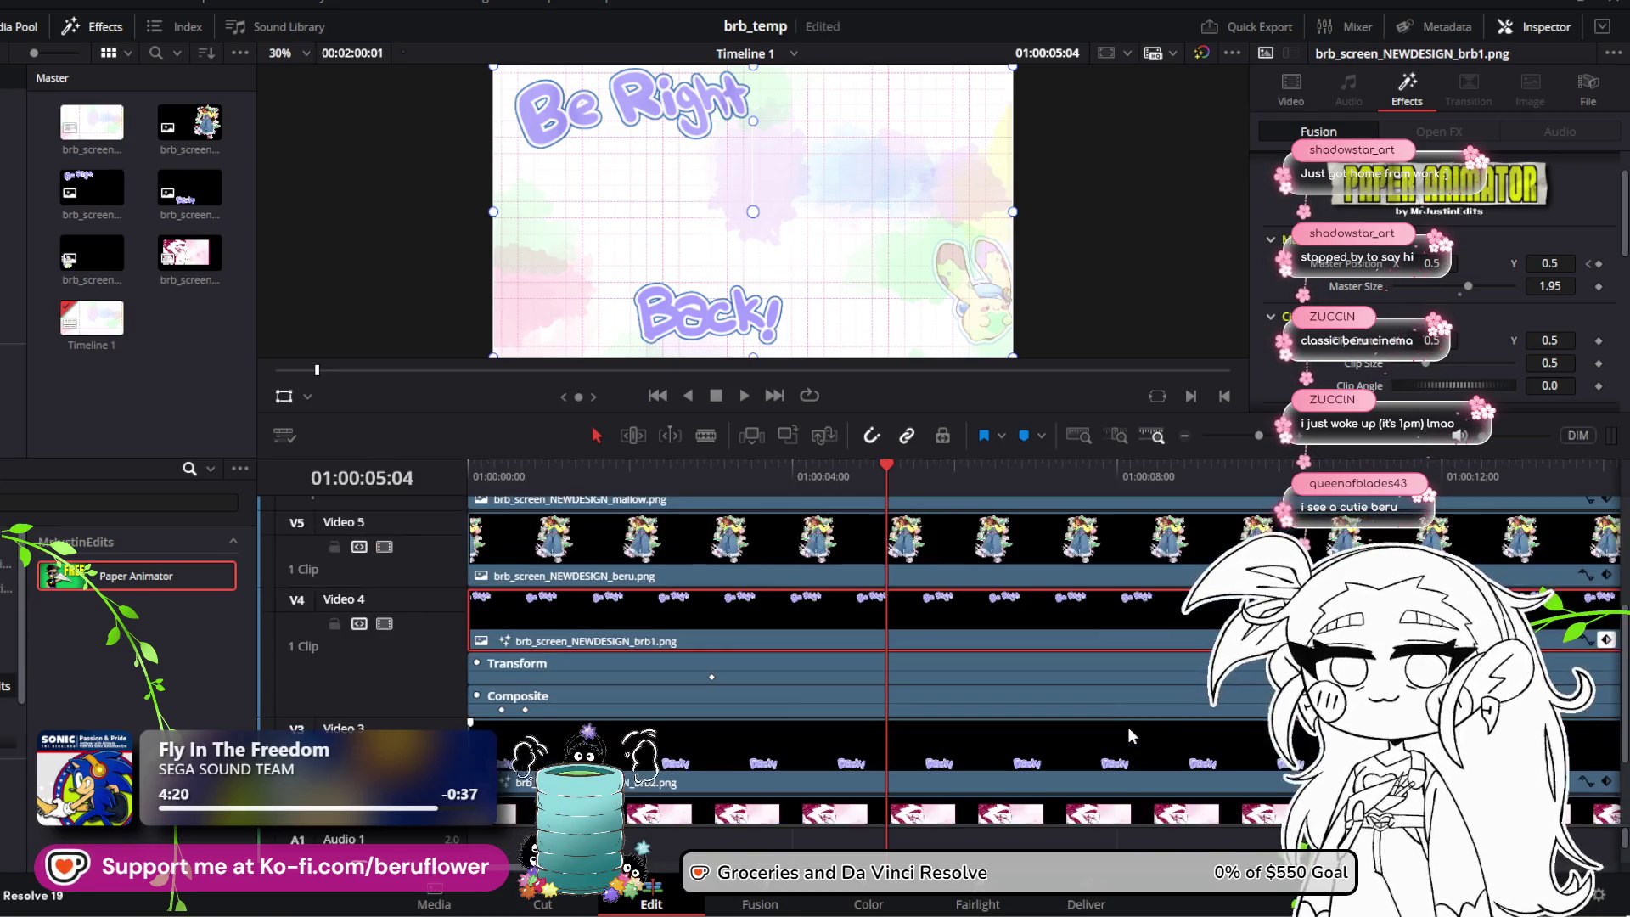
{"action": "scroll", "coordinate": [767, 669], "scroll_direction": "down", "scroll_amount": 2}
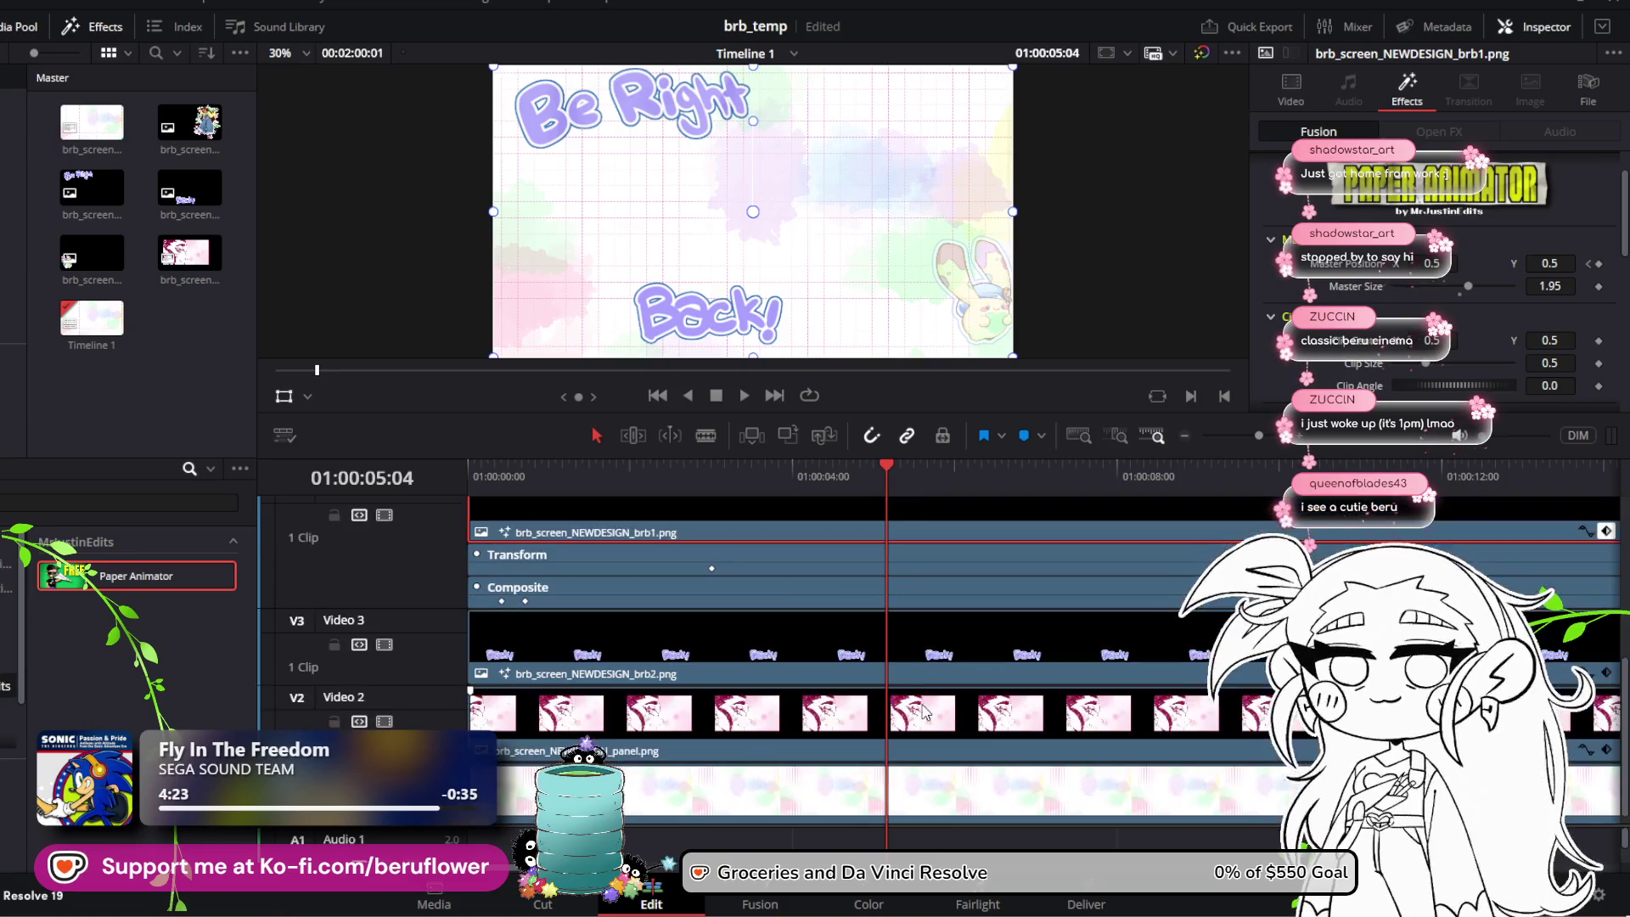
{"action": "scroll", "coordinate": [512, 652], "scroll_direction": "up", "scroll_amount": 2}
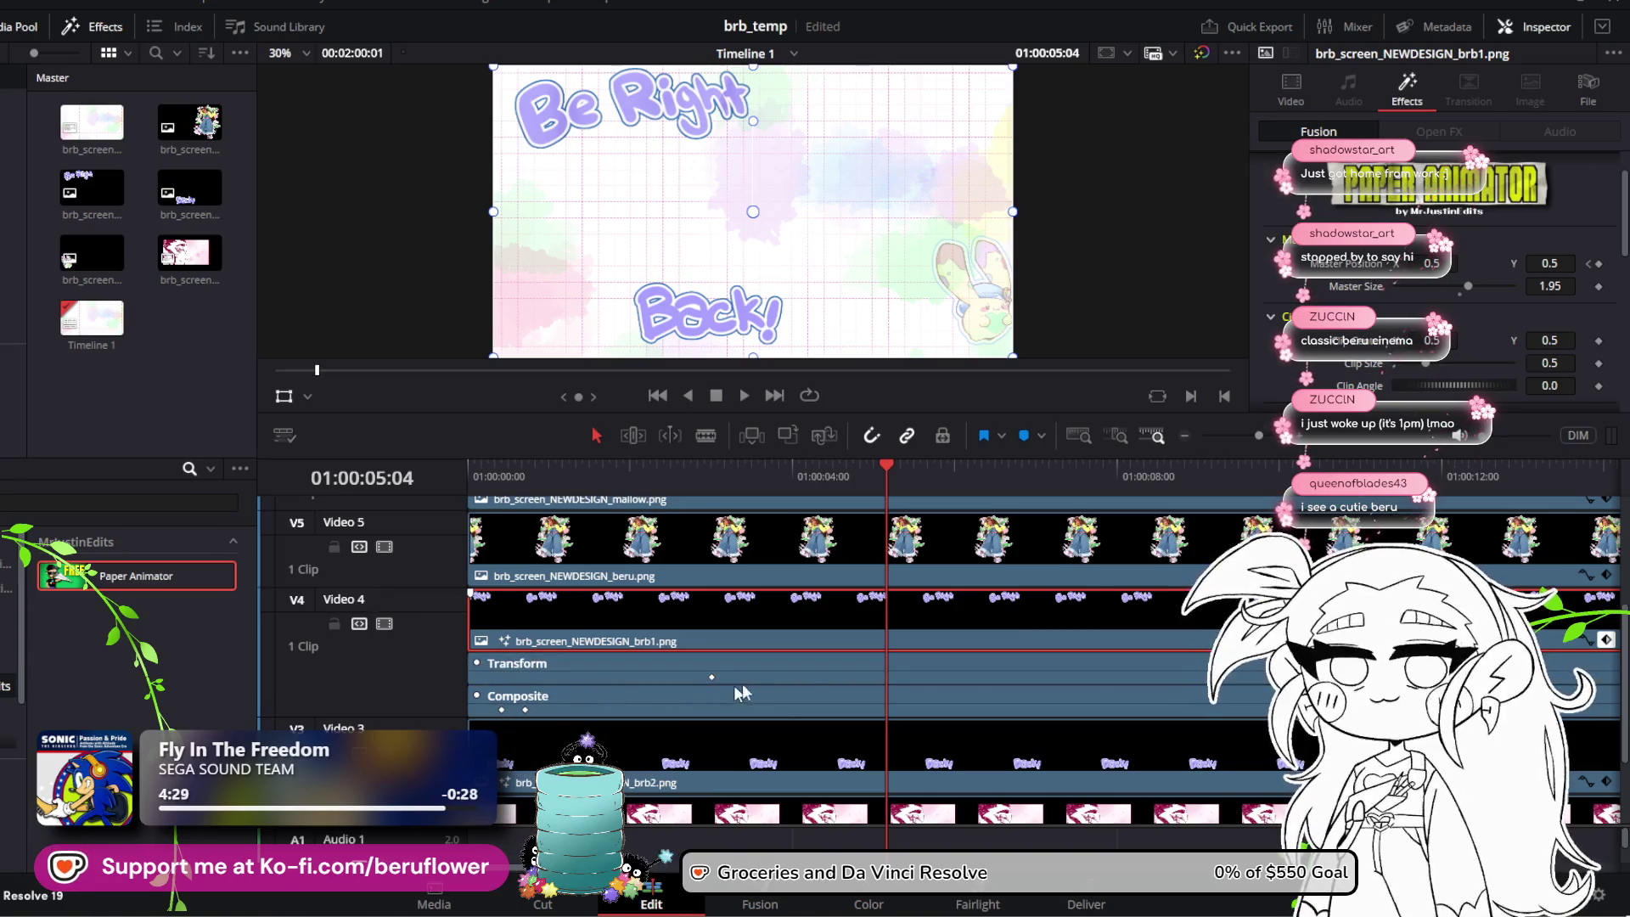
{"action": "left_click", "coordinate": [1587, 641]}
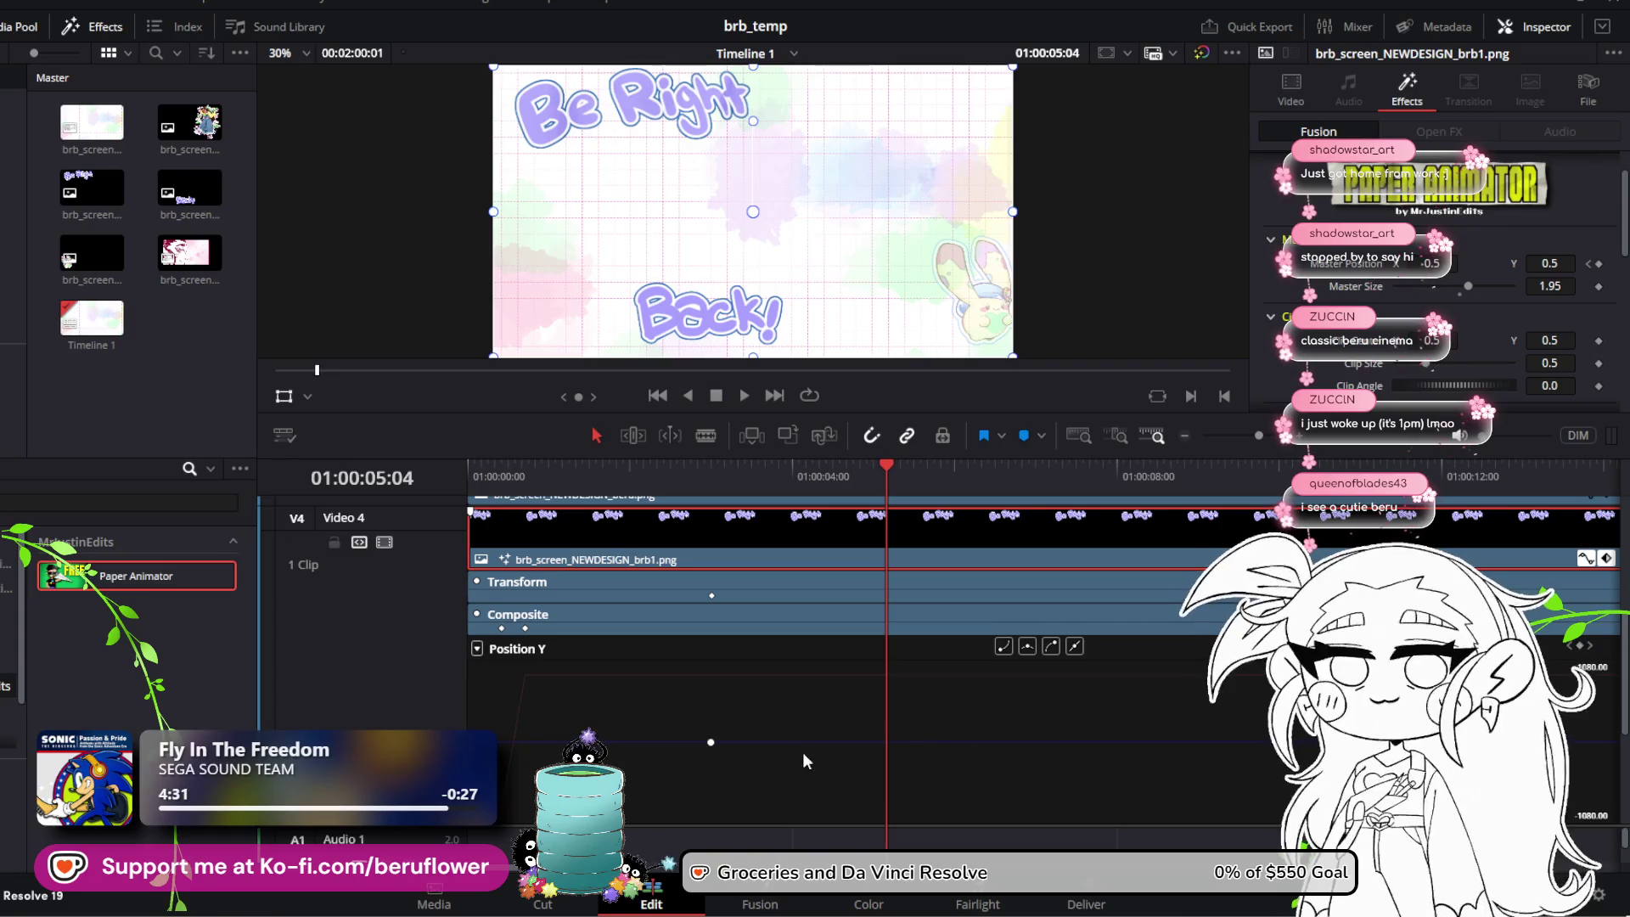
{"action": "left_click", "coordinate": [711, 742]}
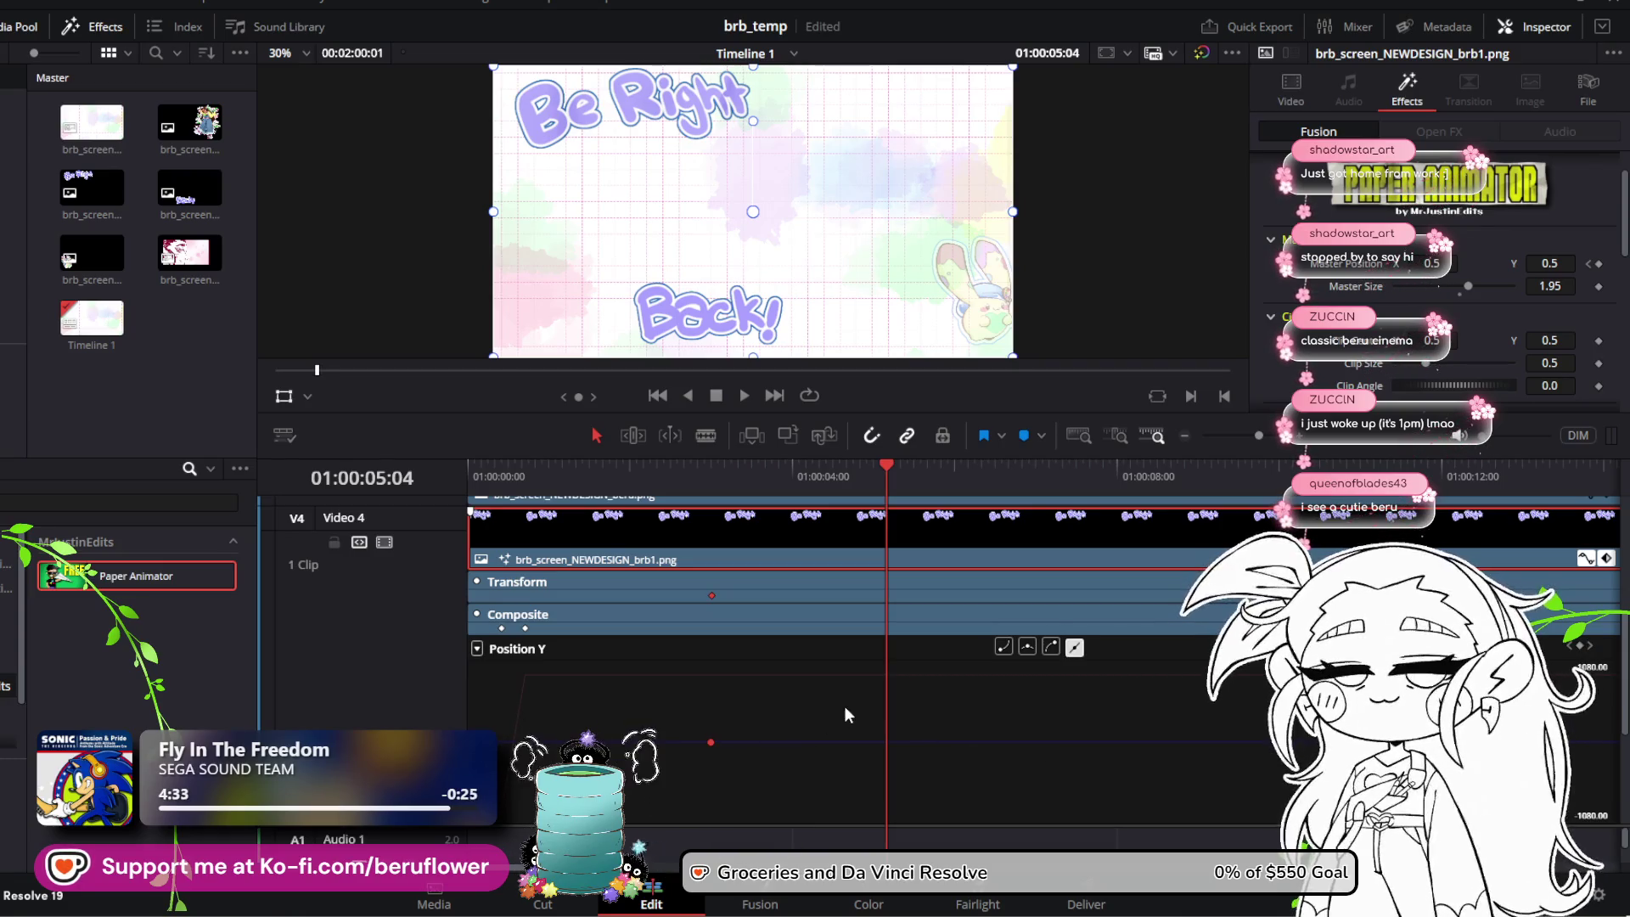
{"action": "key", "text": "Delete"}
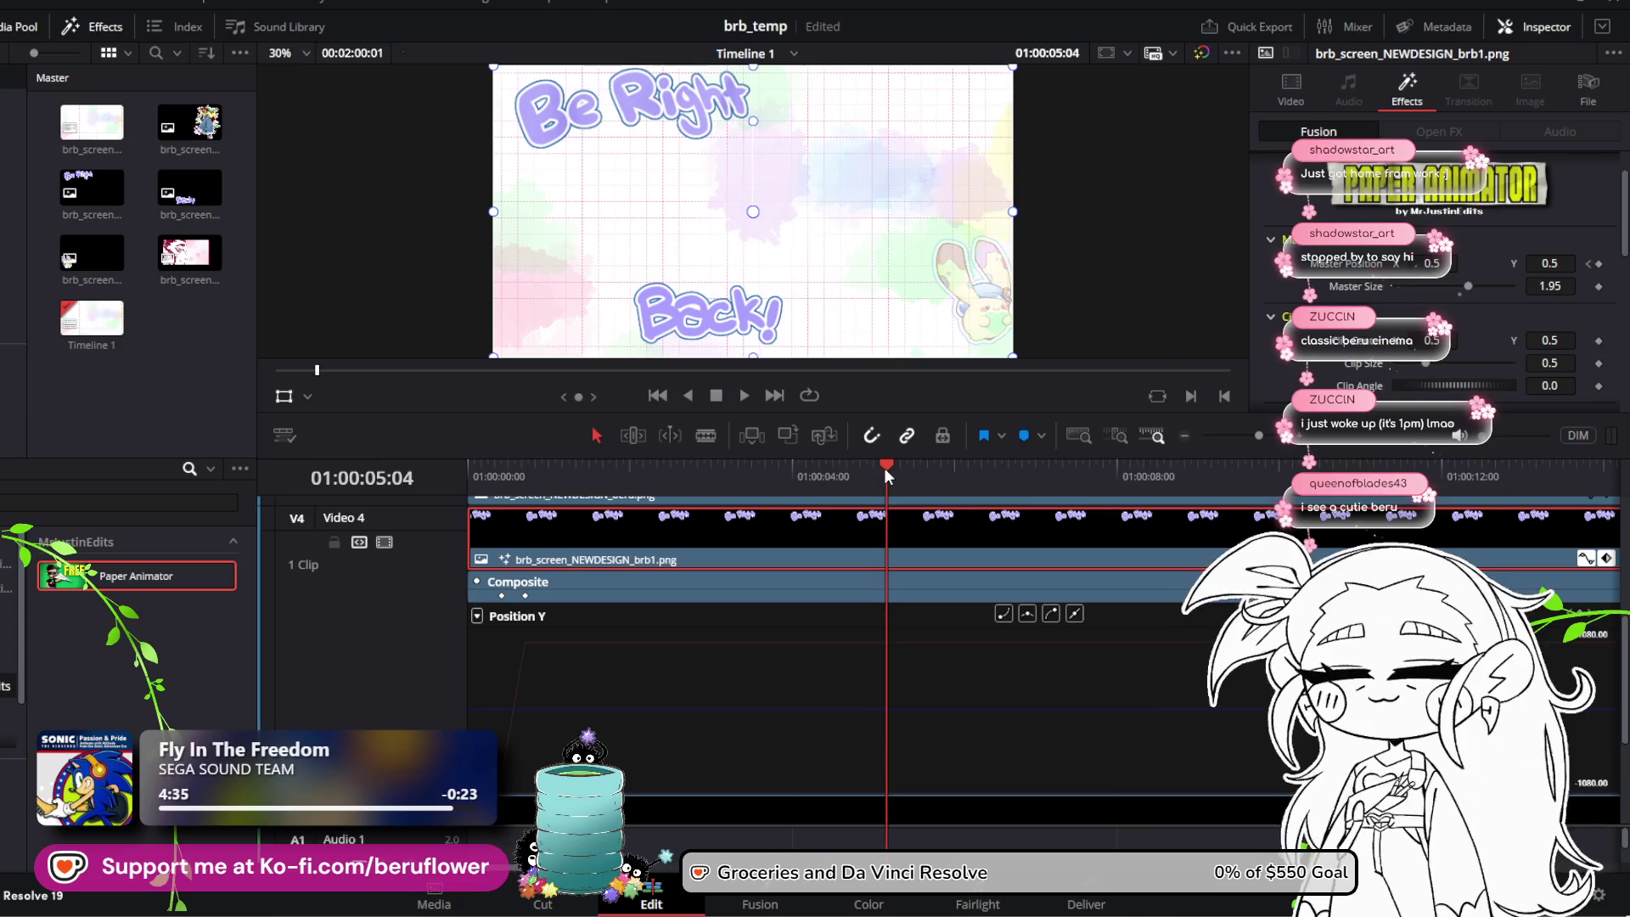
Step: Play the intro from the start and scrub through to about four seconds to check it
{"action": "mouse_move", "coordinate": [884, 468]}
{"action": "left_mouse_down"}
{"action": "mouse_move", "coordinate": [538, 476]}
{"action": "mouse_move", "coordinate": [462, 514]}
{"action": "left_mouse_up"}
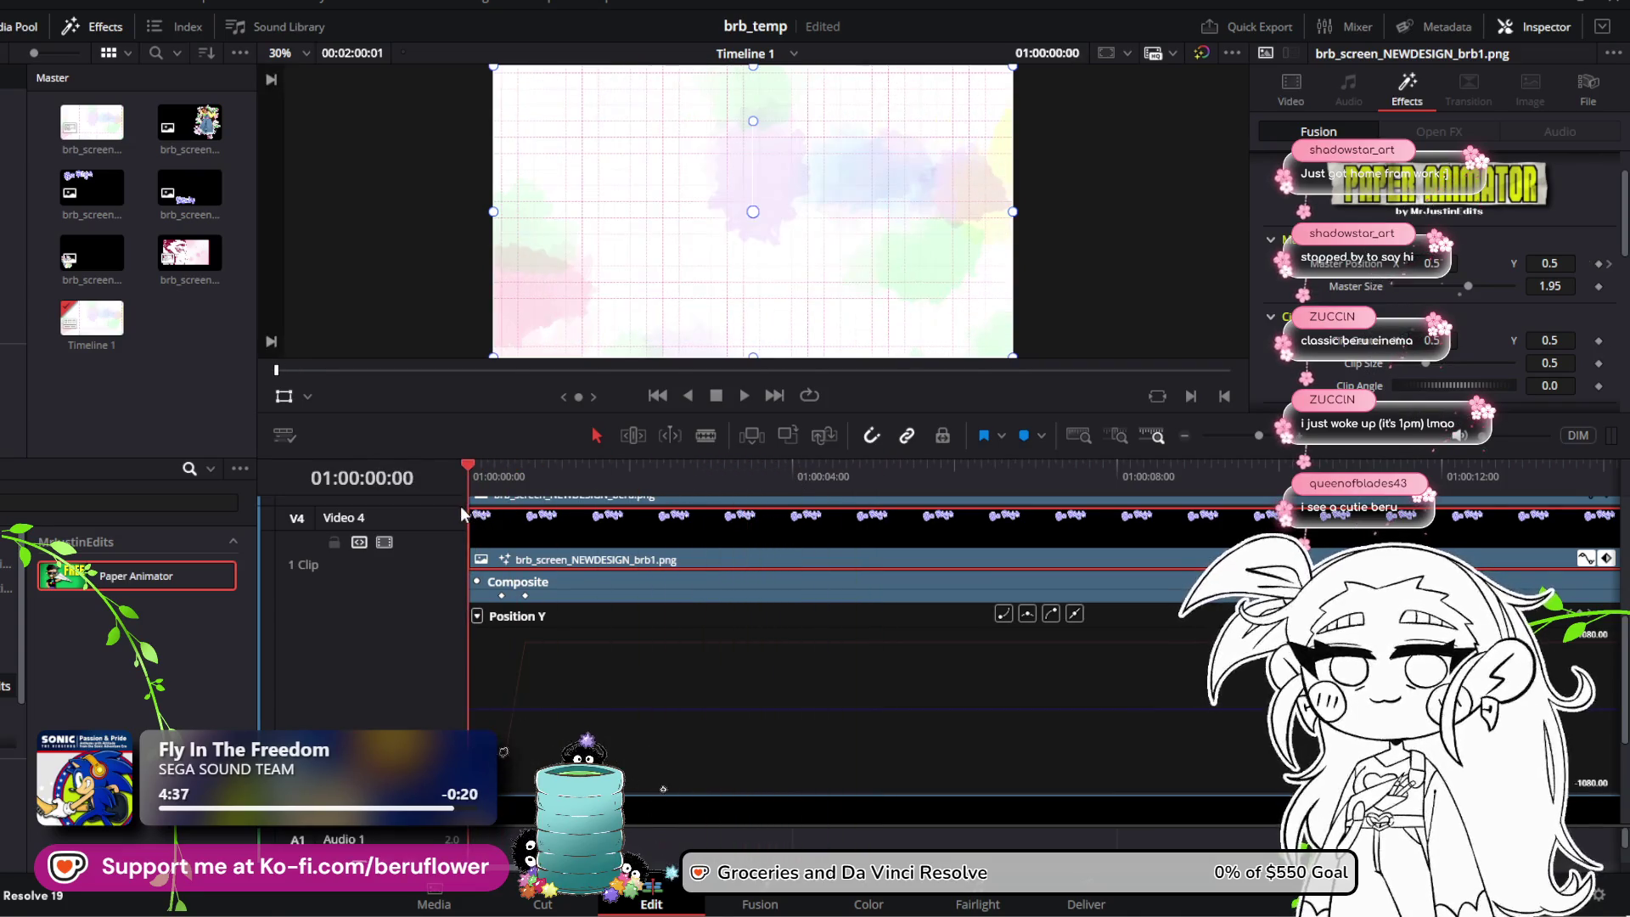
{"action": "left_click", "coordinate": [744, 397]}
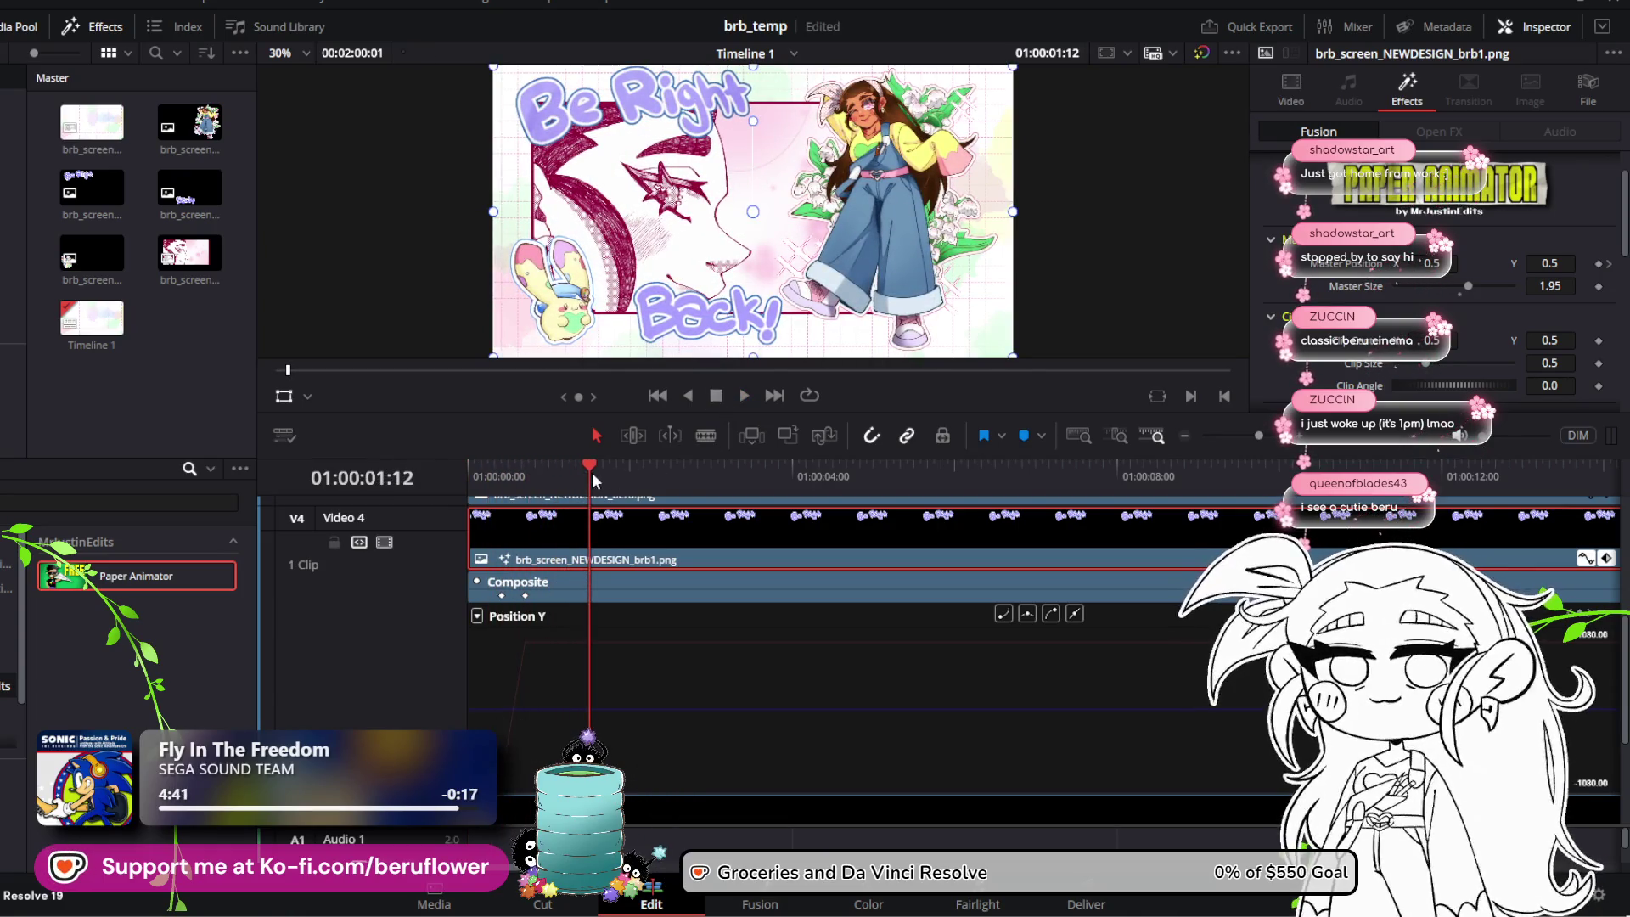
{"action": "left_click_drag", "start_coordinate": [592, 471], "coordinate": [660, 467]}
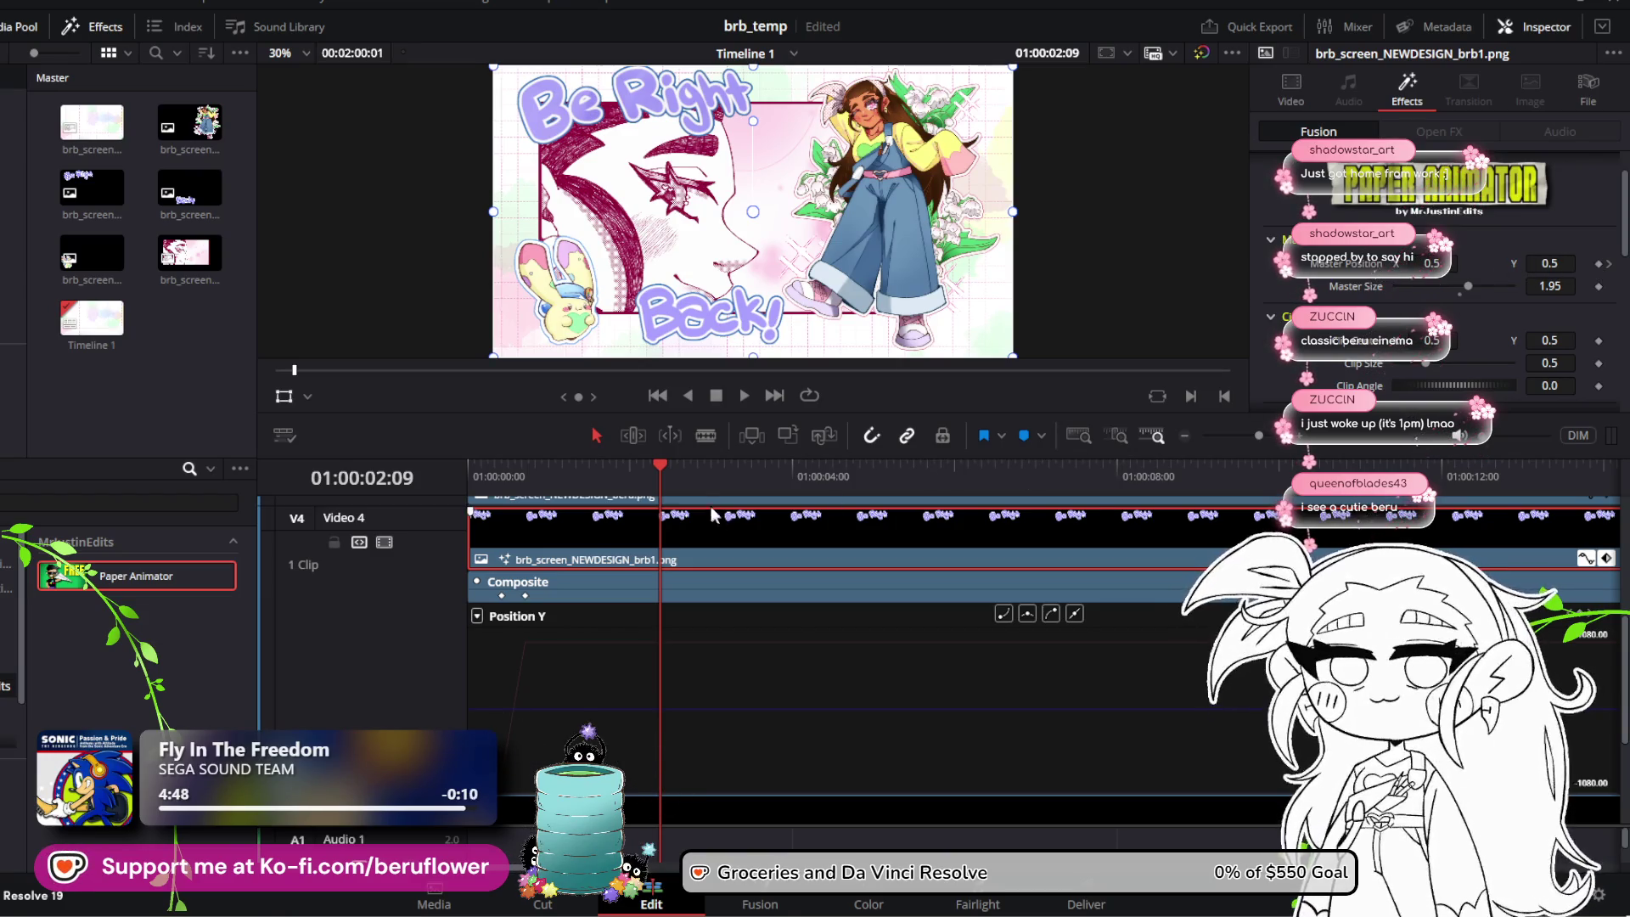
{"action": "mouse_move", "coordinate": [659, 465]}
{"action": "left_mouse_down"}
{"action": "mouse_move", "coordinate": [725, 461]}
{"action": "mouse_move", "coordinate": [808, 486]}
{"action": "mouse_move", "coordinate": [786, 486]}
{"action": "left_mouse_up"}
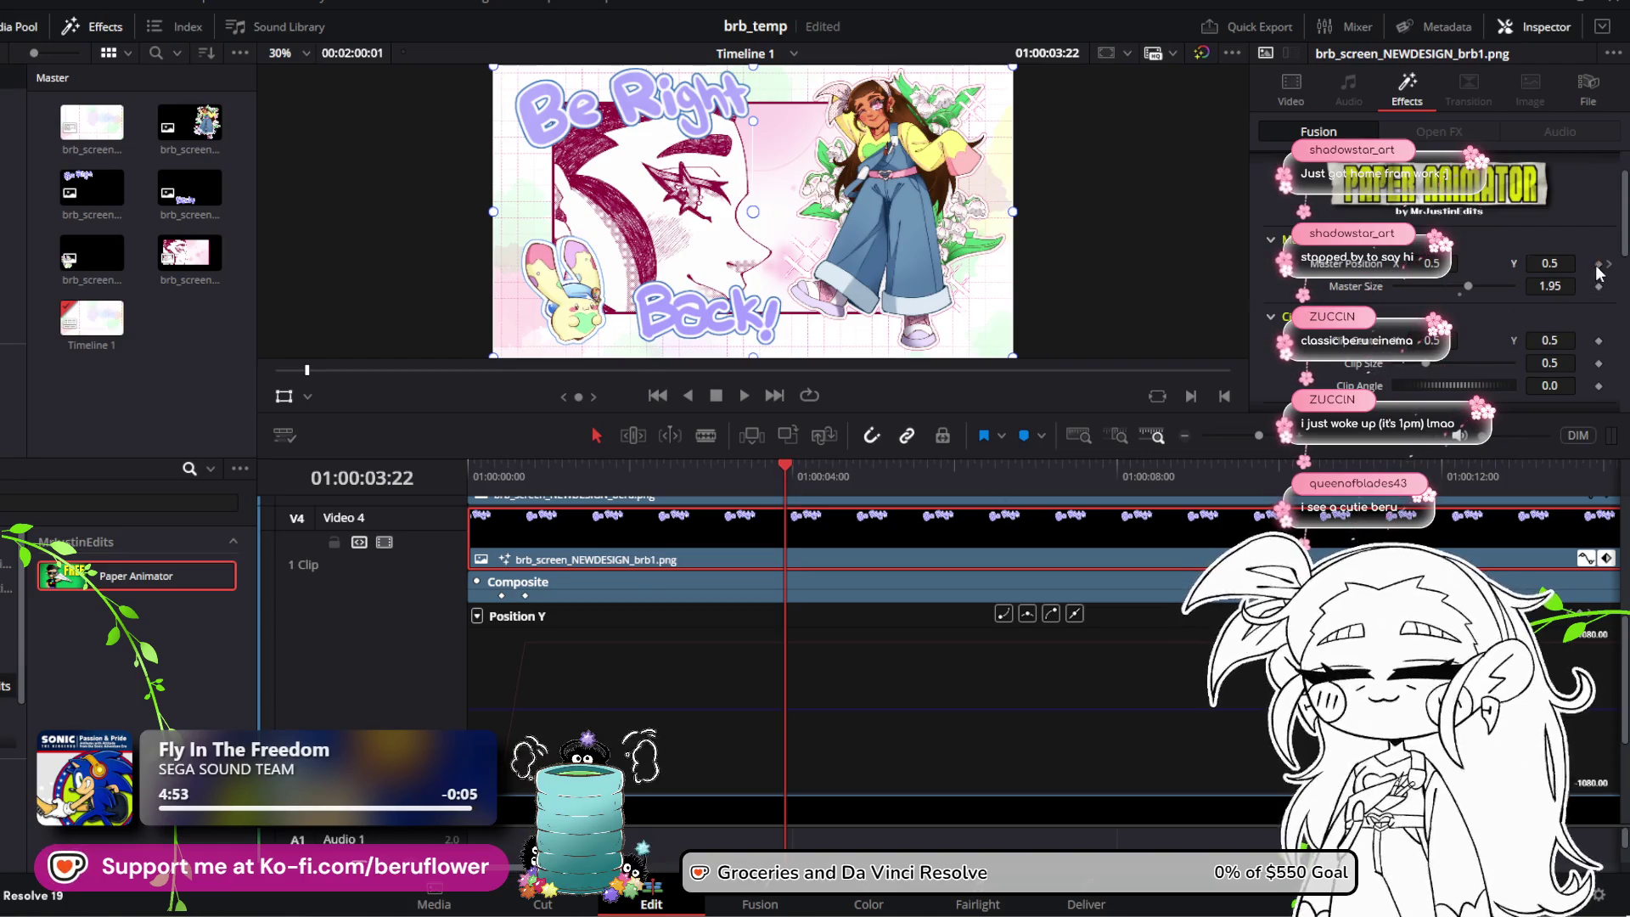
{"action": "mouse_move", "coordinate": [858, 472]}
{"action": "left_mouse_down"}
{"action": "mouse_move", "coordinate": [929, 471]}
{"action": "mouse_move", "coordinate": [869, 471]}
{"action": "mouse_move", "coordinate": [886, 465]}
{"action": "left_mouse_up"}
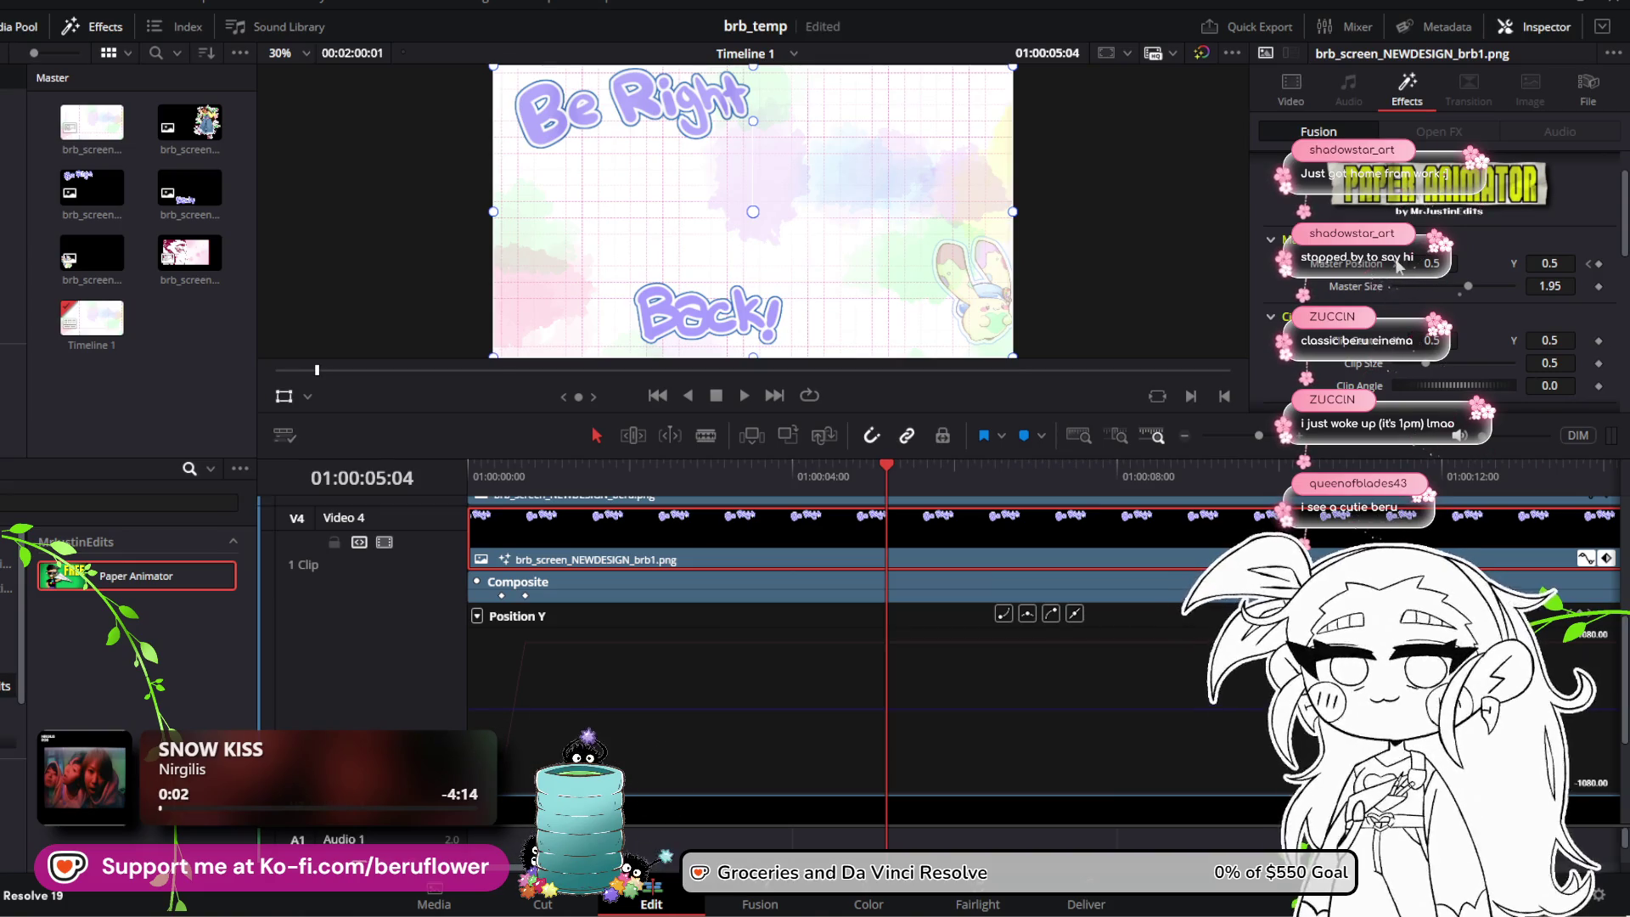
{"action": "mouse_move", "coordinate": [886, 466]}
{"action": "left_mouse_down"}
{"action": "mouse_move", "coordinate": [919, 462]}
{"action": "mouse_move", "coordinate": [788, 470]}
{"action": "mouse_move", "coordinate": [809, 471]}
{"action": "left_mouse_up"}
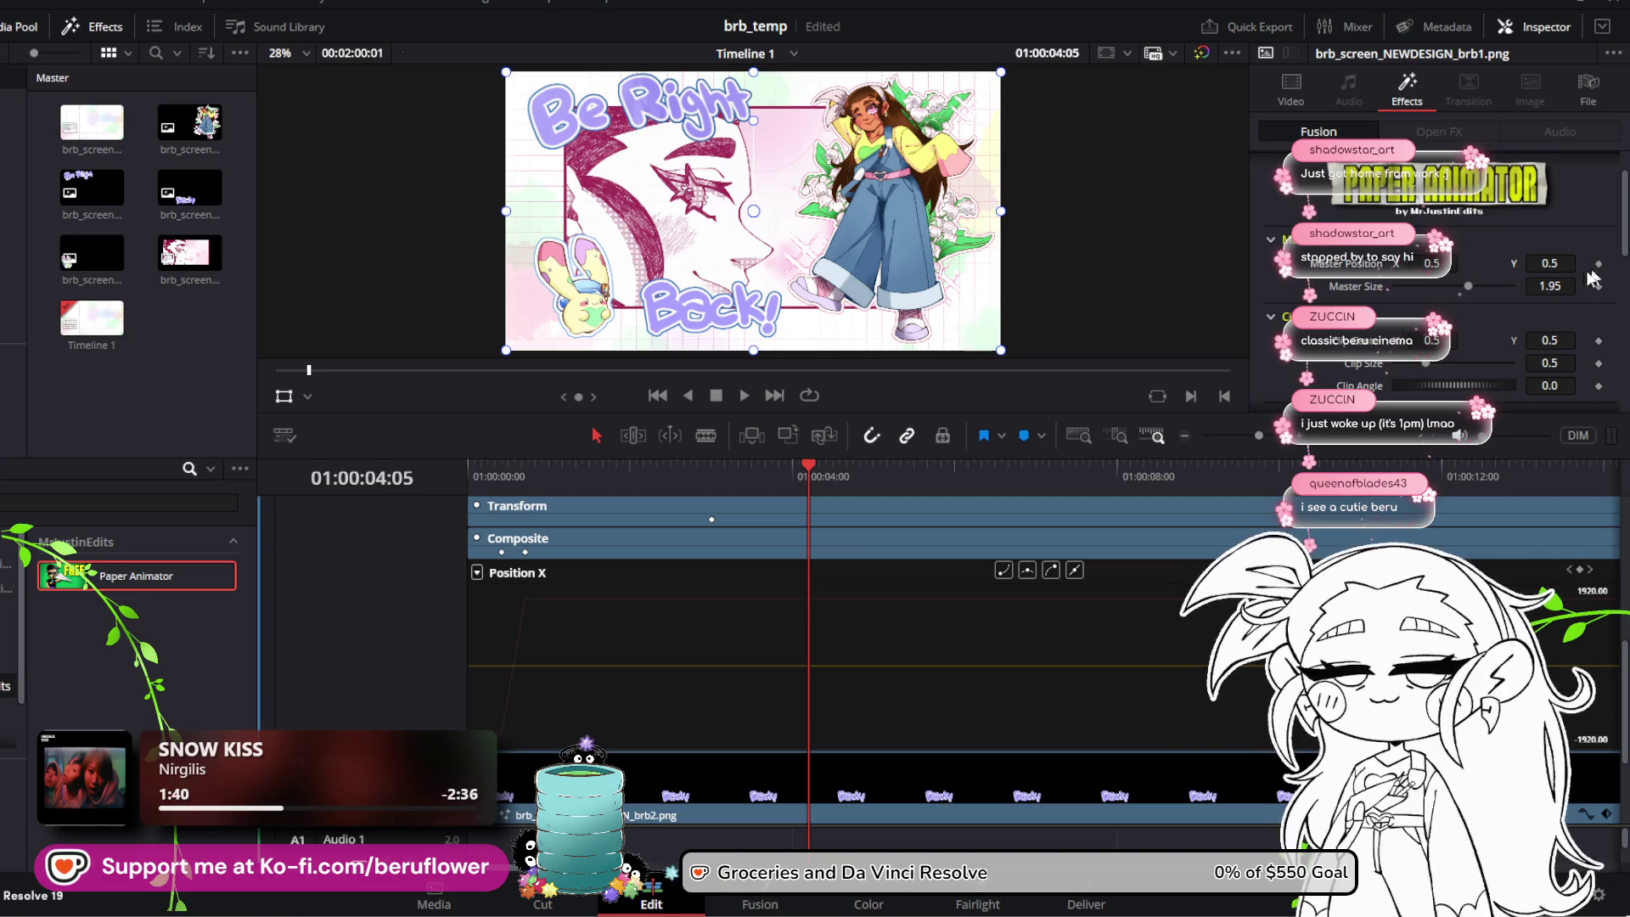
Step: Save, then at about five seconds shift the Be Right title's Master Position X to the right
{"action": "key", "text": "ctrl+s"}
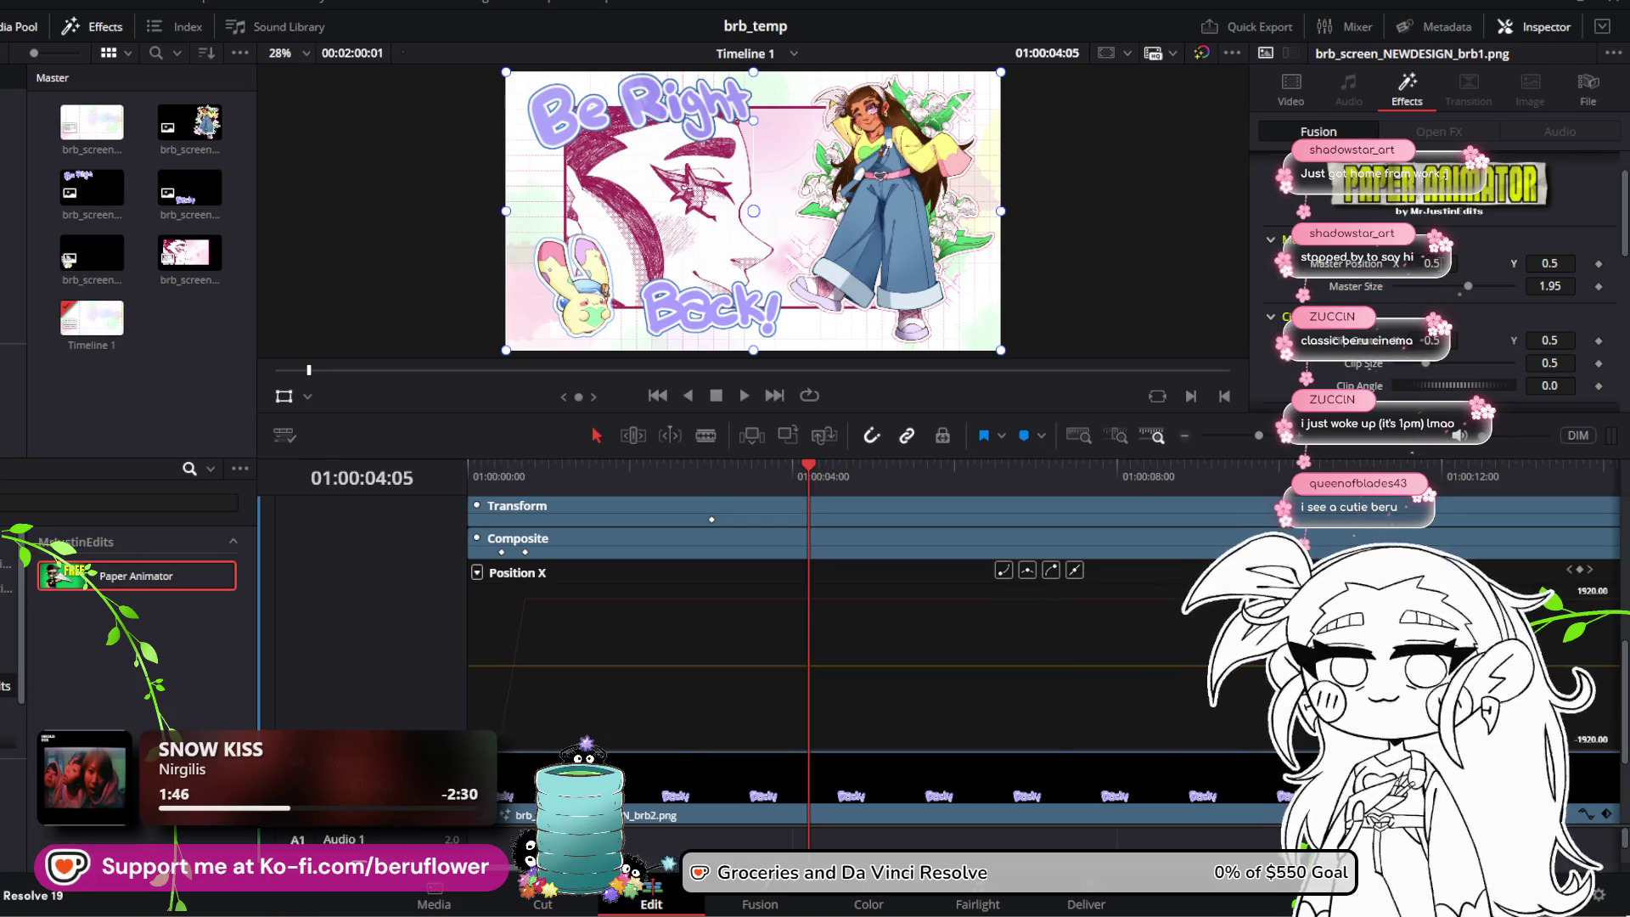
{"action": "mouse_move", "coordinate": [1420, 262]}
{"action": "left_mouse_down"}
{"action": "mouse_move", "coordinate": [1443, 262]}
{"action": "mouse_move", "coordinate": [1427, 263]}
{"action": "left_mouse_up"}
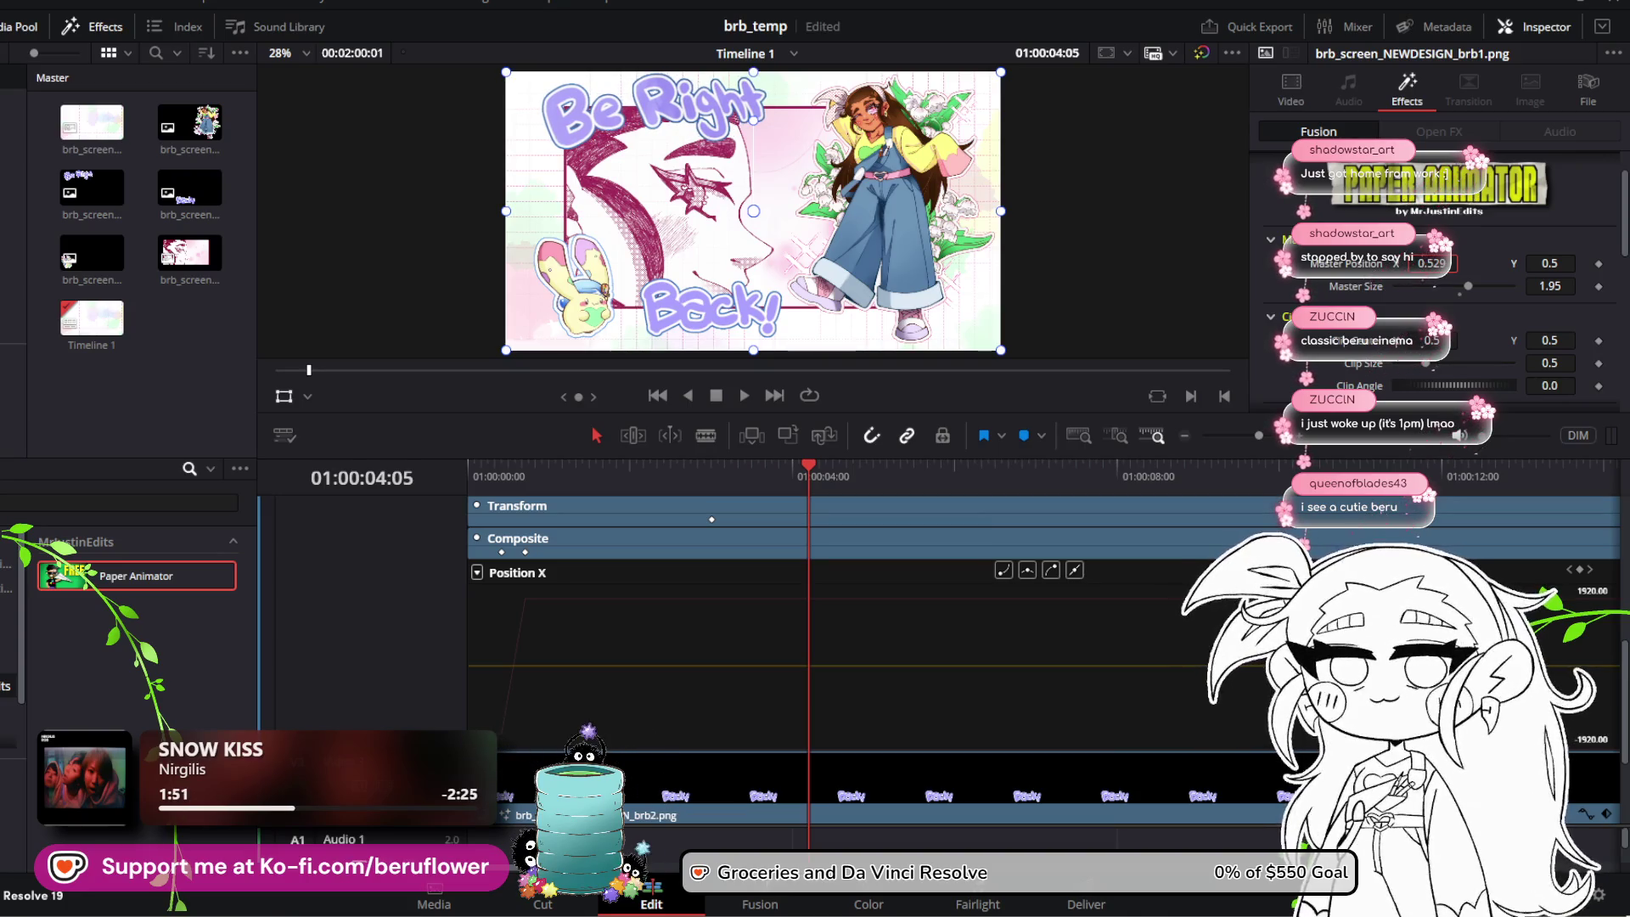
{"action": "key", "text": "ctrl+z"}
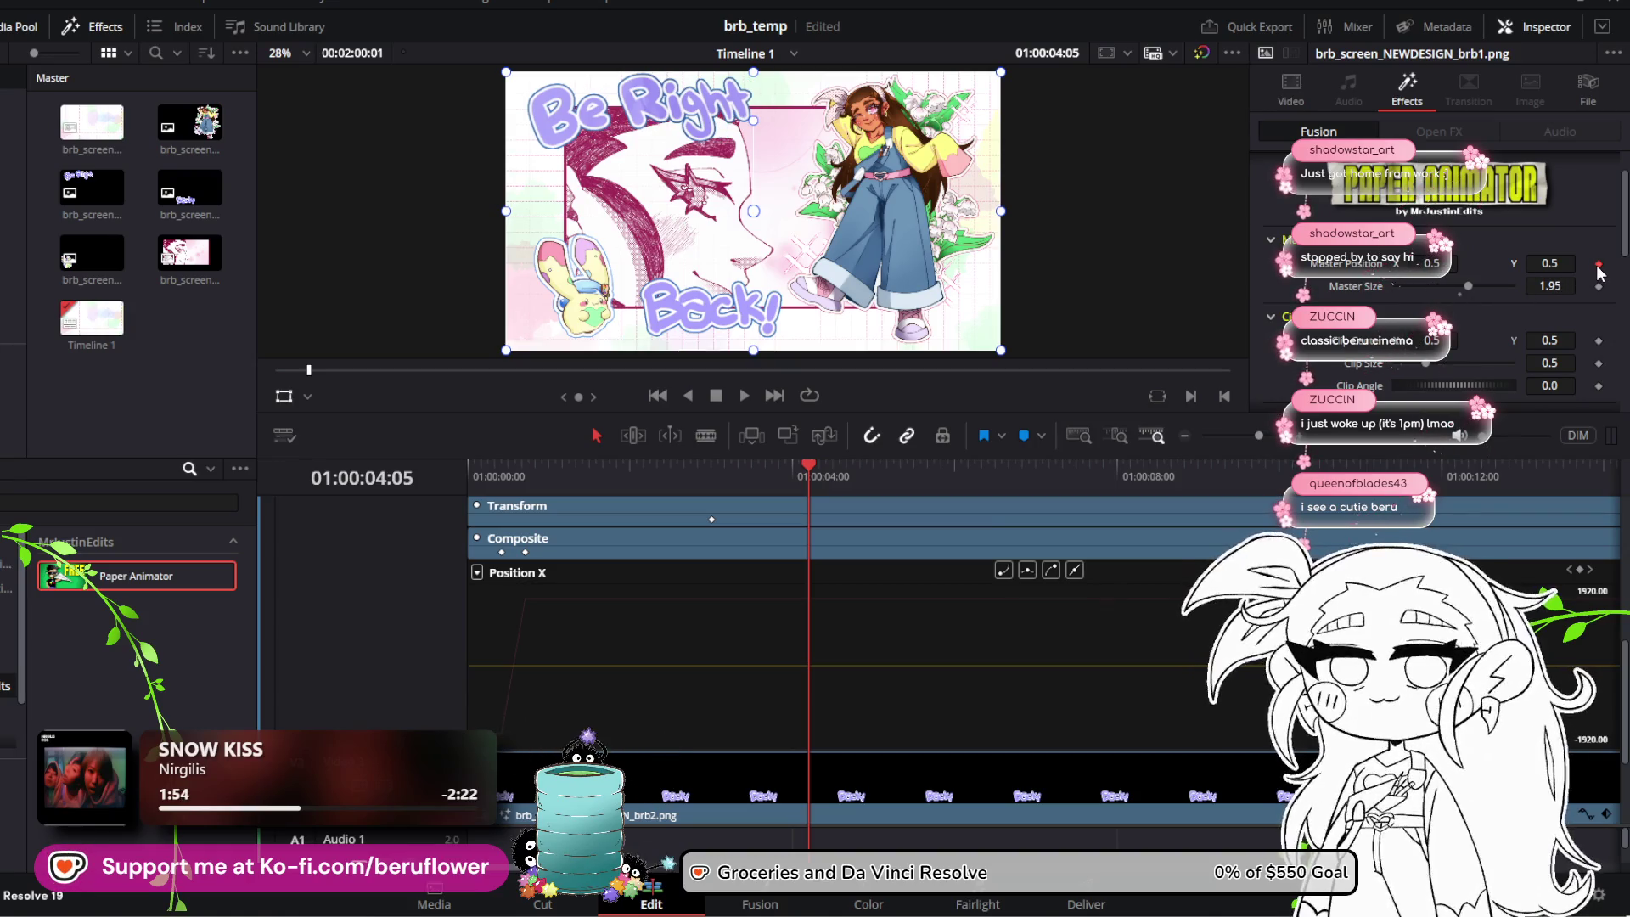
{"action": "left_click_drag", "start_coordinate": [812, 469], "coordinate": [892, 468]}
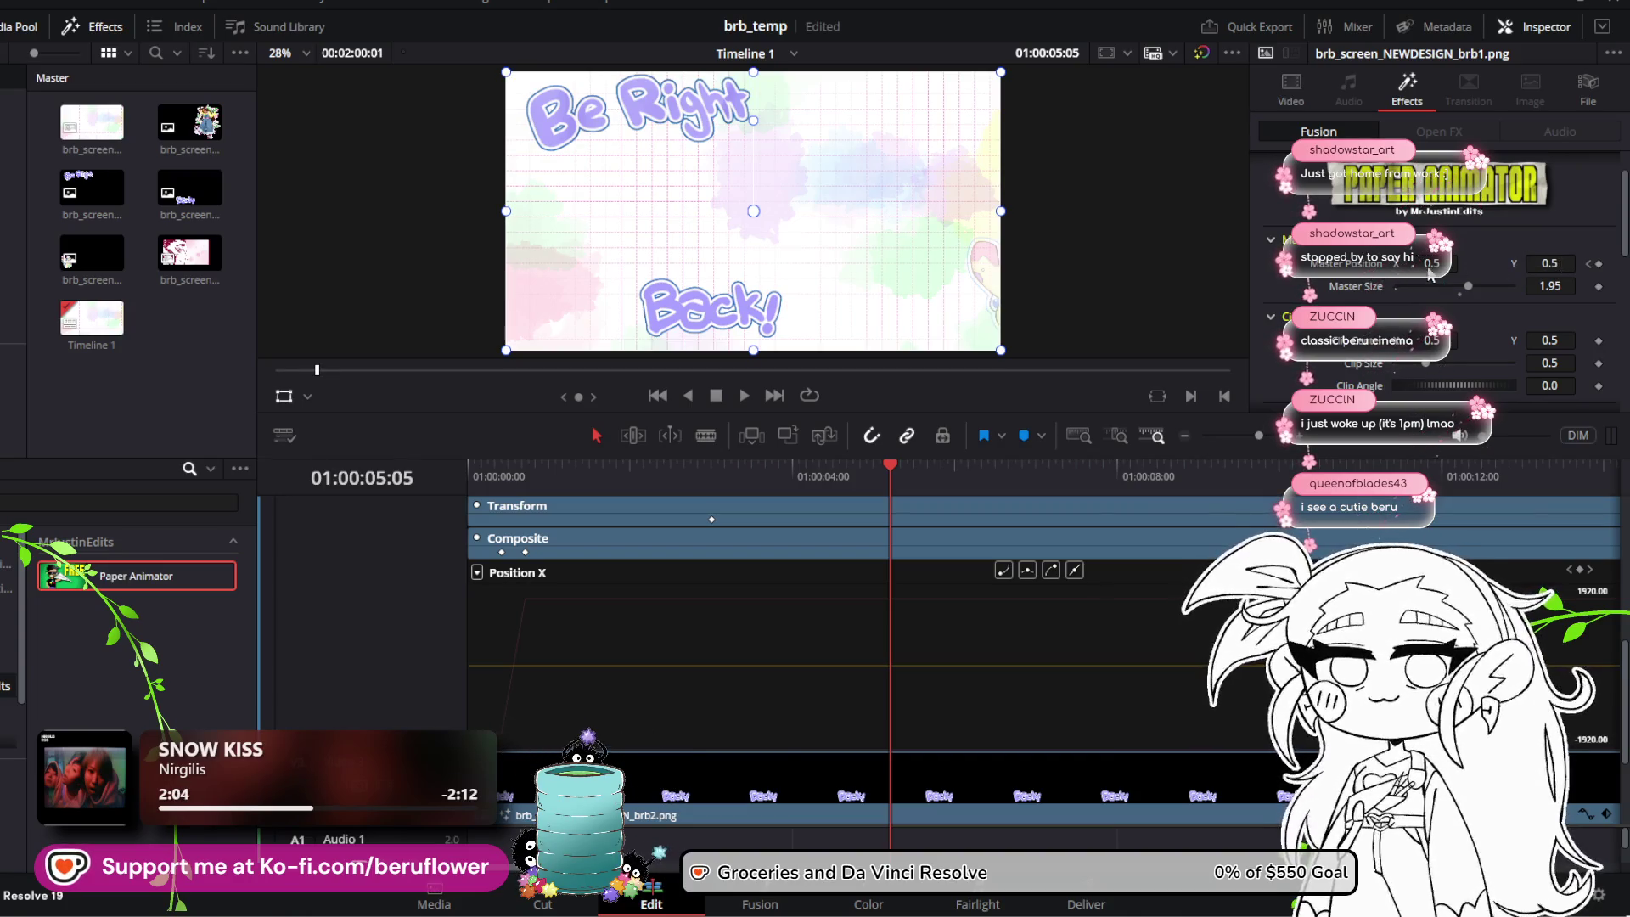
{"action": "left_click_drag", "start_coordinate": [1432, 263], "coordinate": [1569, 264]}
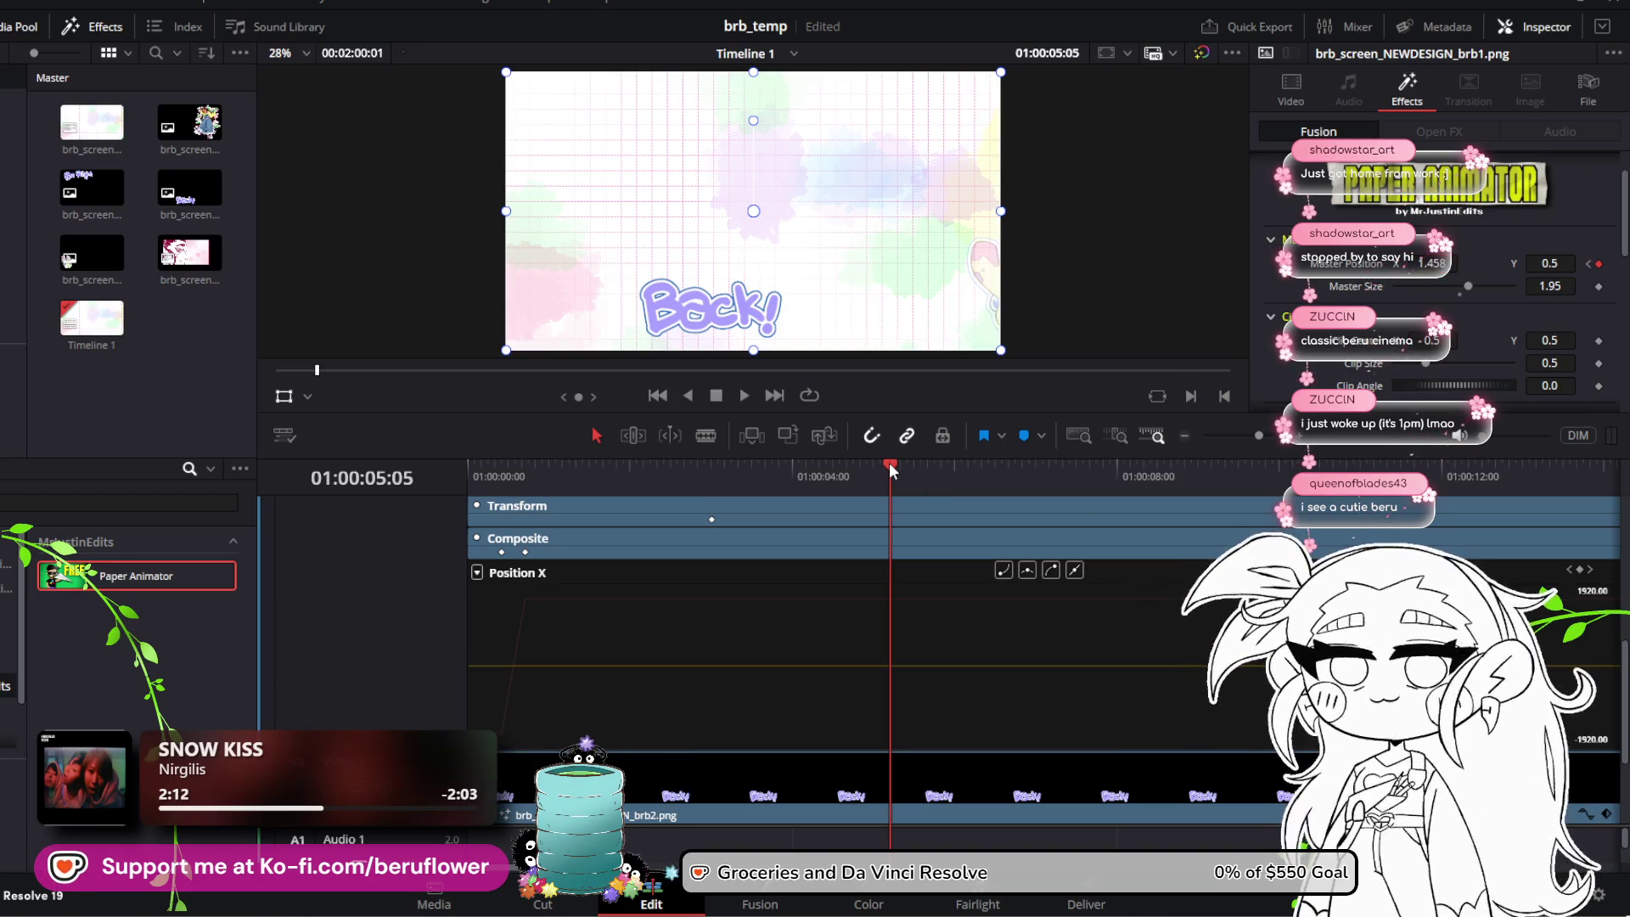
Step: Preview from the start, then at about 6:03 drag Master Position X to about 1.45
{"action": "left_click_drag", "start_coordinate": [892, 470], "coordinate": [440, 499]}
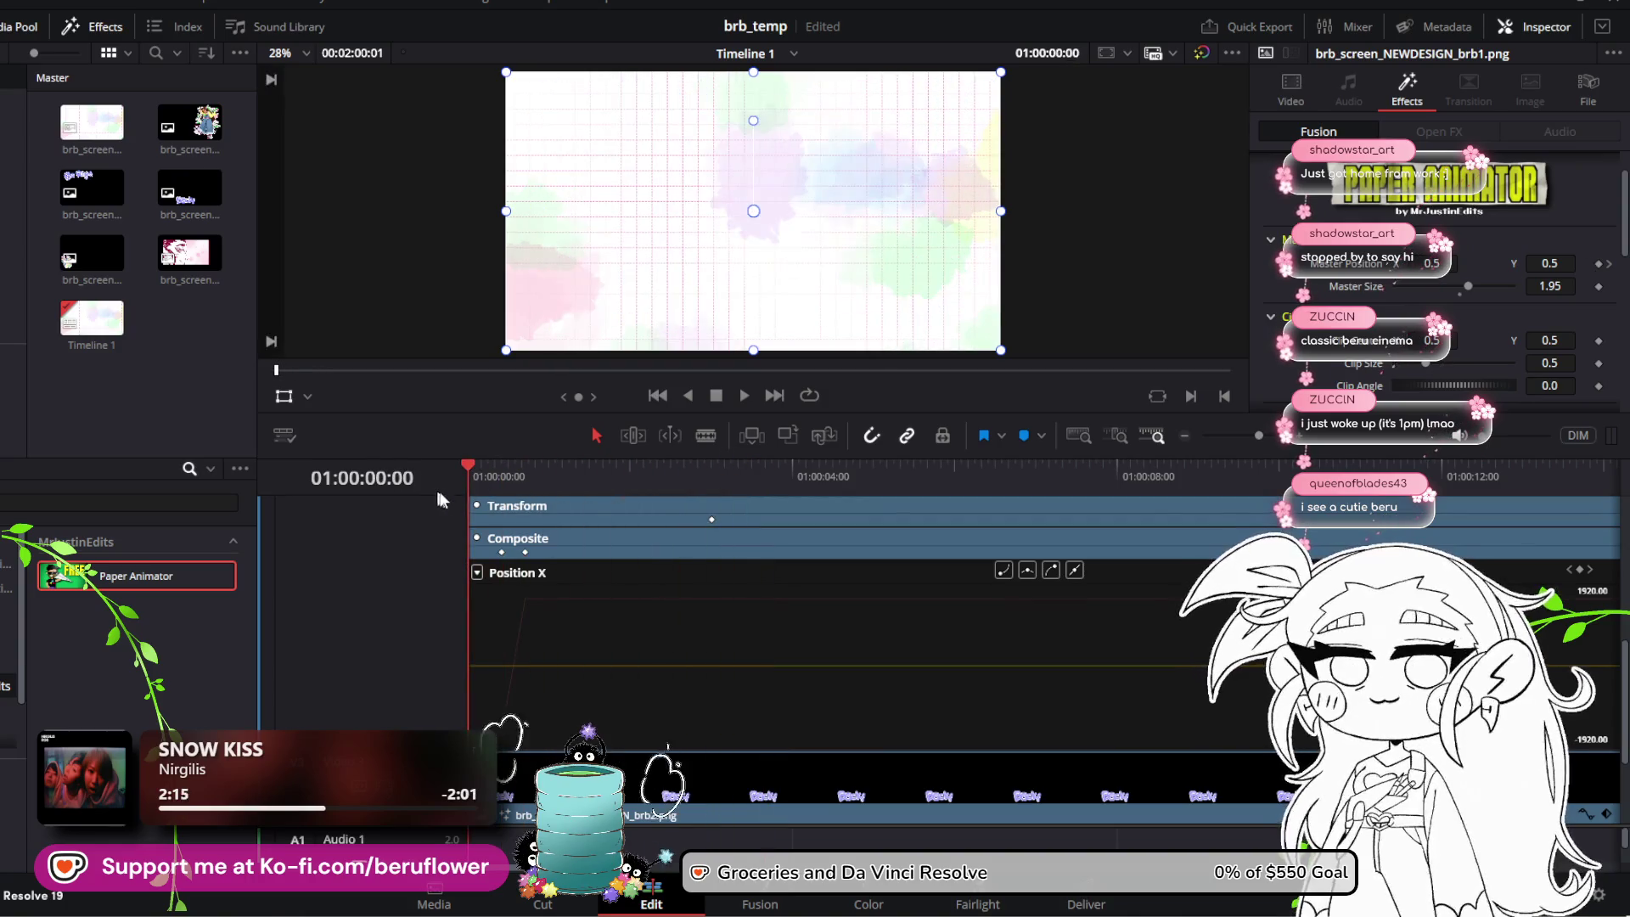
{"action": "key", "text": "space"}
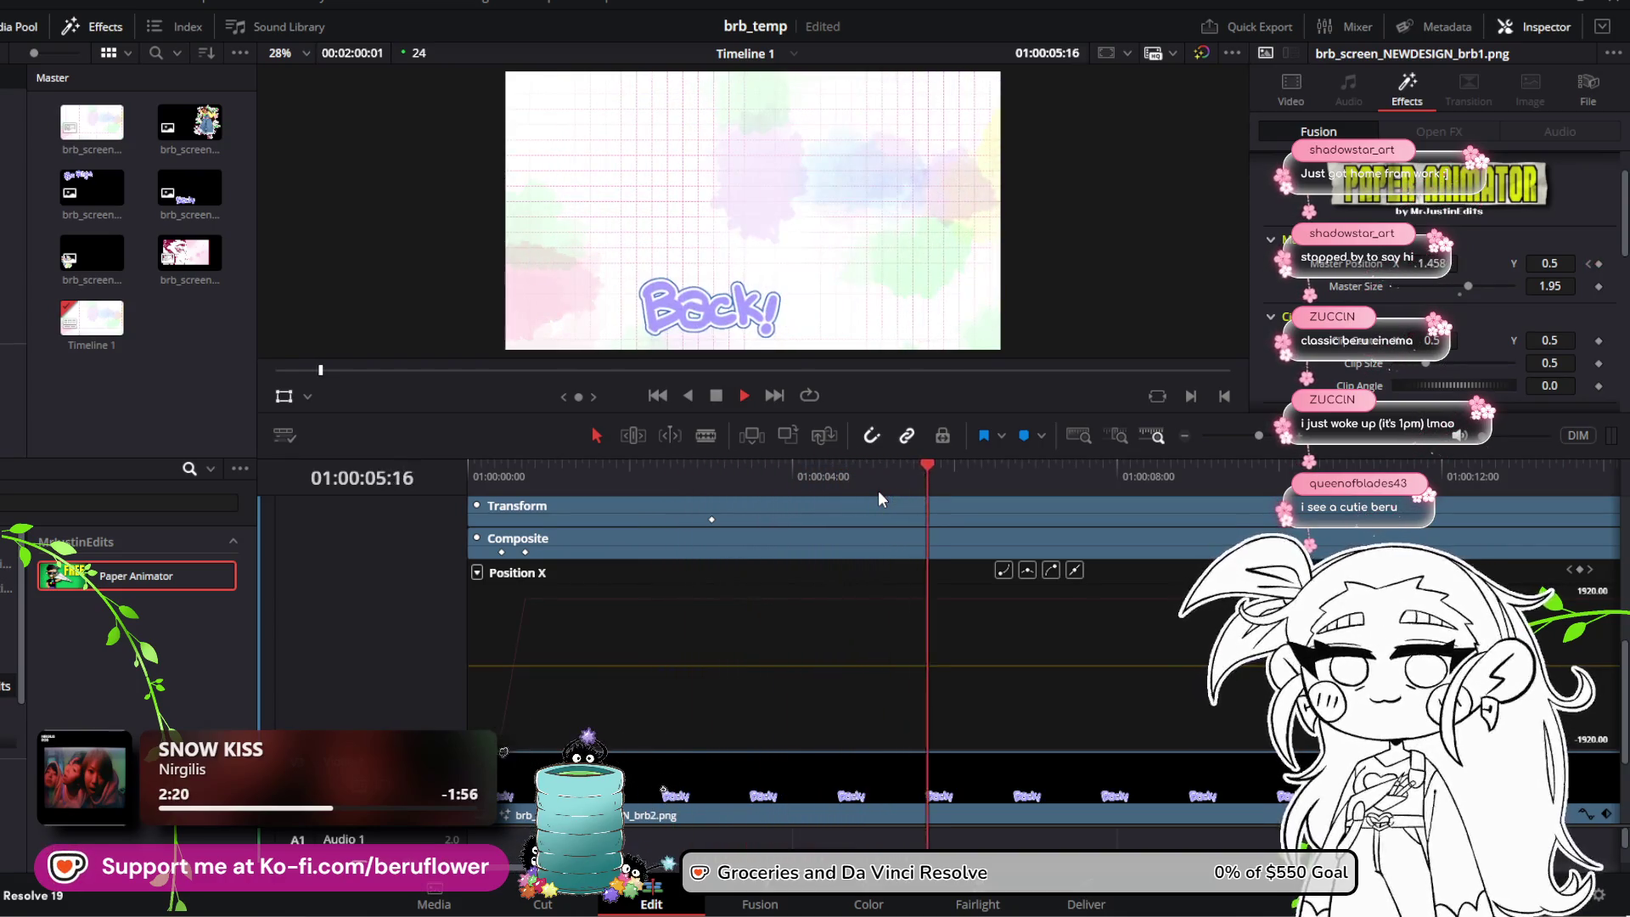
{"action": "key", "text": "space"}
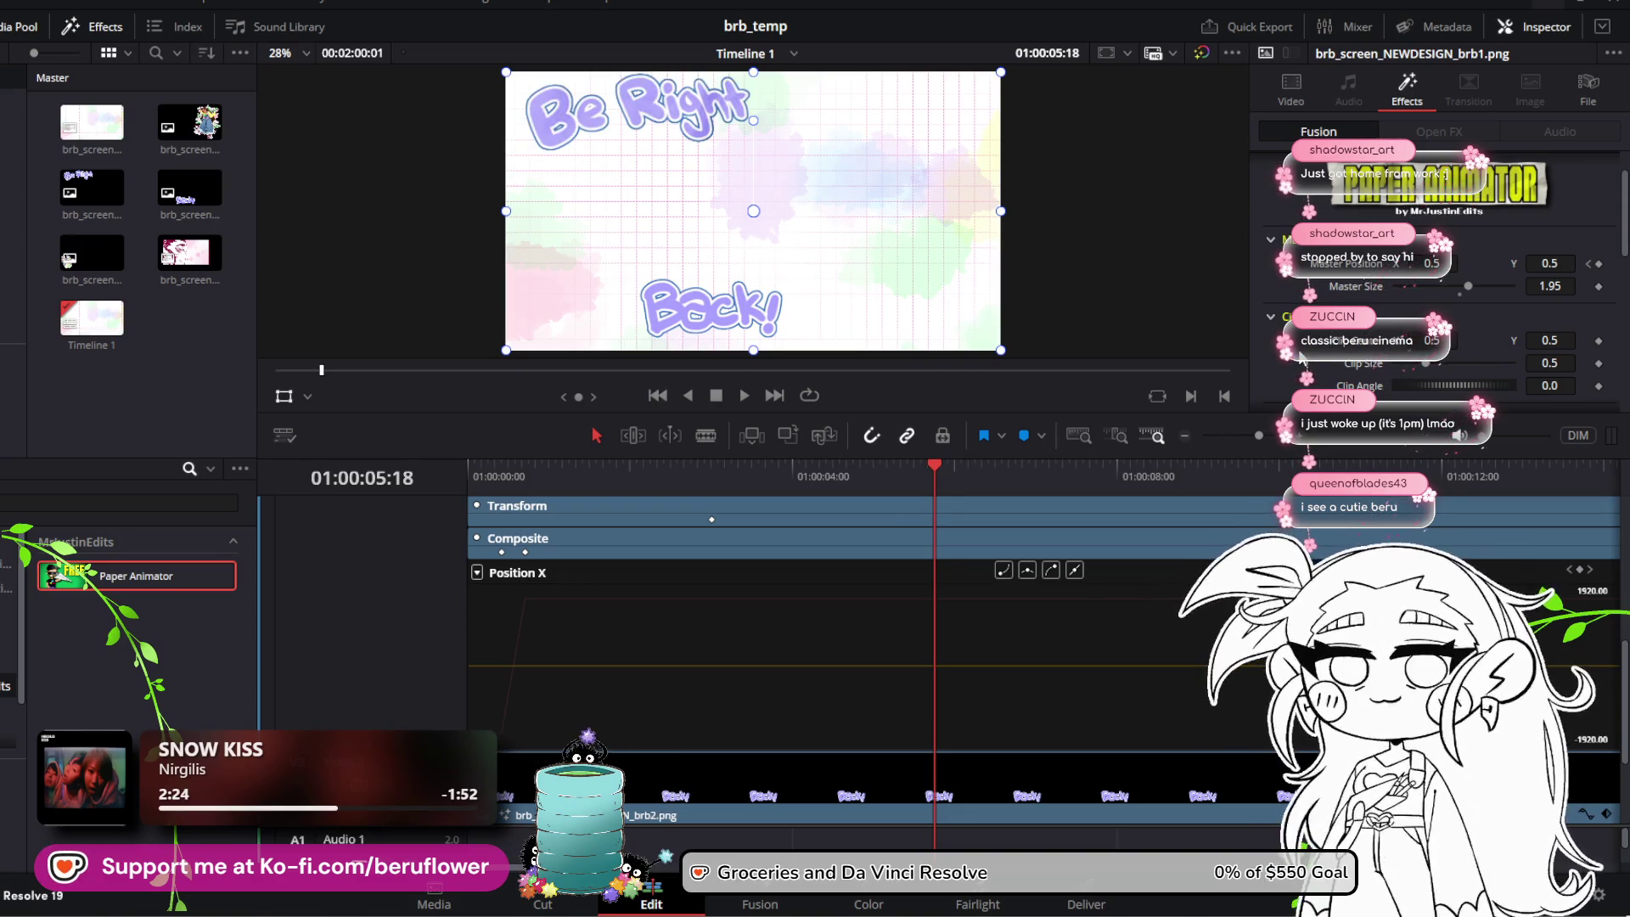
{"action": "mouse_move", "coordinate": [938, 470]}
{"action": "left_mouse_down"}
{"action": "mouse_move", "coordinate": [684, 472]}
{"action": "mouse_move", "coordinate": [984, 475]}
{"action": "mouse_move", "coordinate": [868, 503]}
{"action": "mouse_move", "coordinate": [965, 516]}
{"action": "left_mouse_up"}
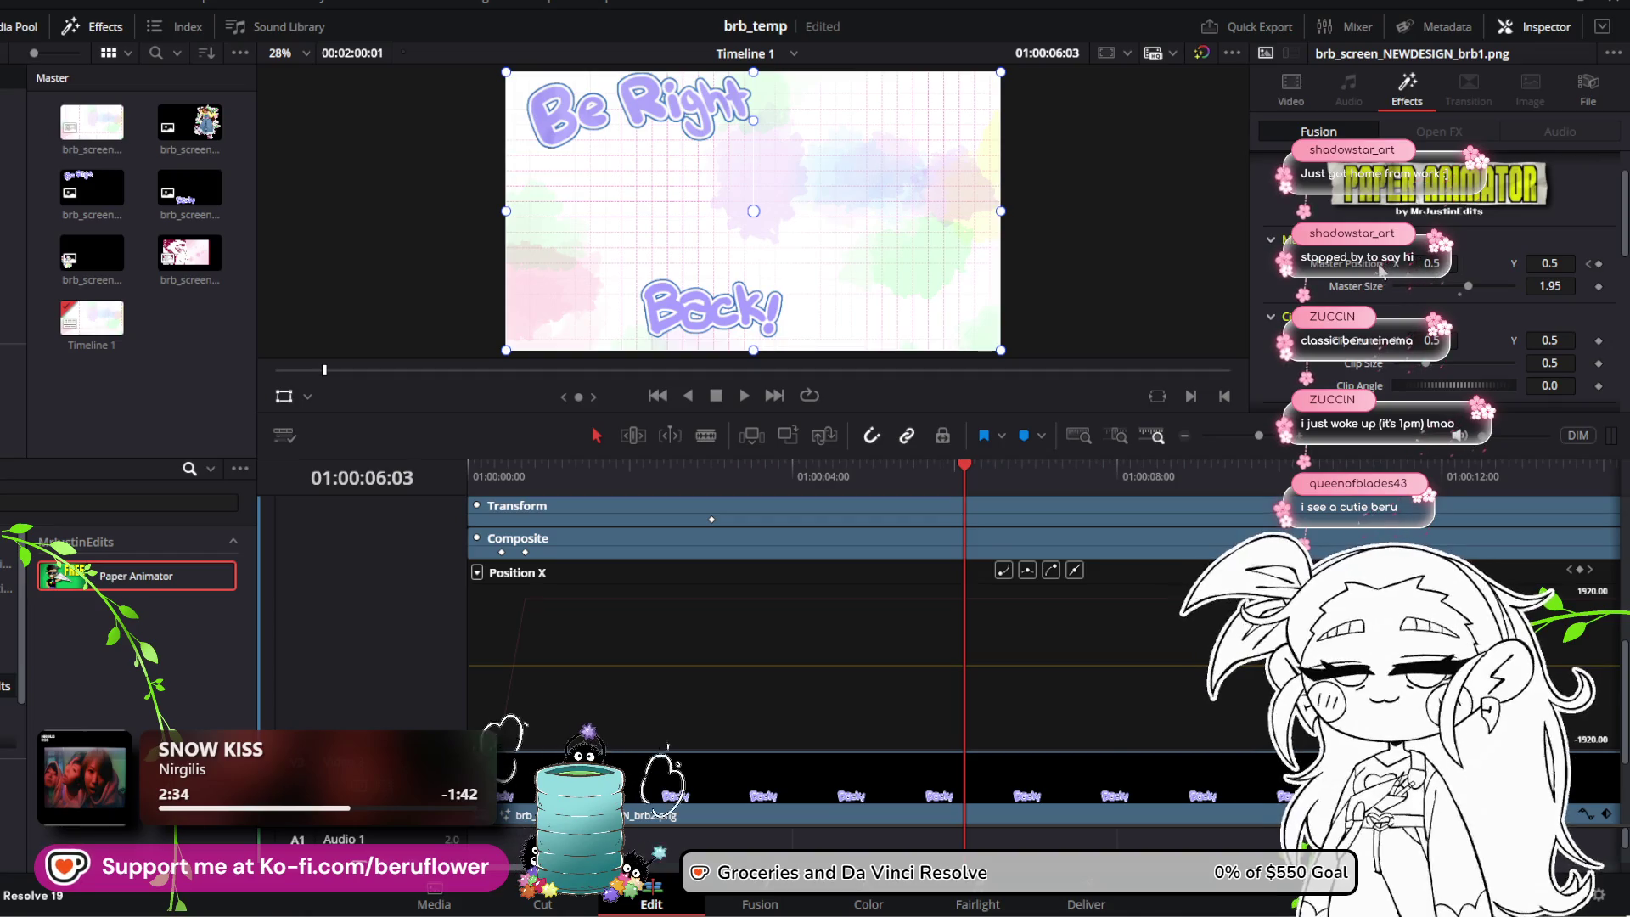
{"action": "left_click_drag", "start_coordinate": [1432, 264], "coordinate": [1614, 263]}
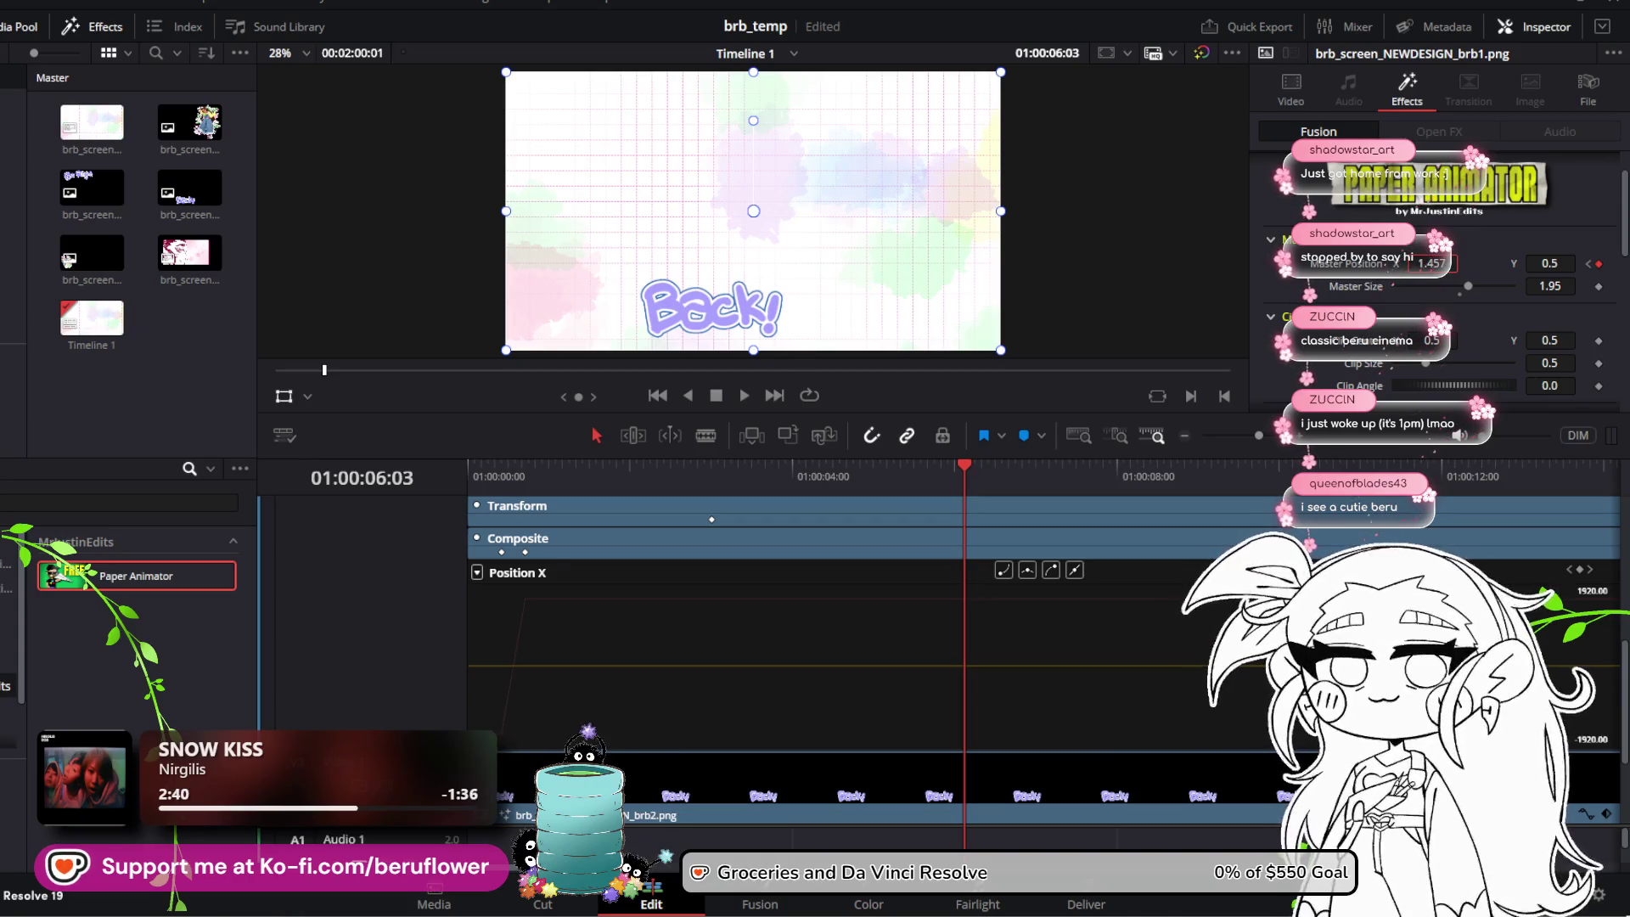
{"action": "scroll", "coordinate": [1121, 618], "scroll_direction": "up", "scroll_amount": 3}
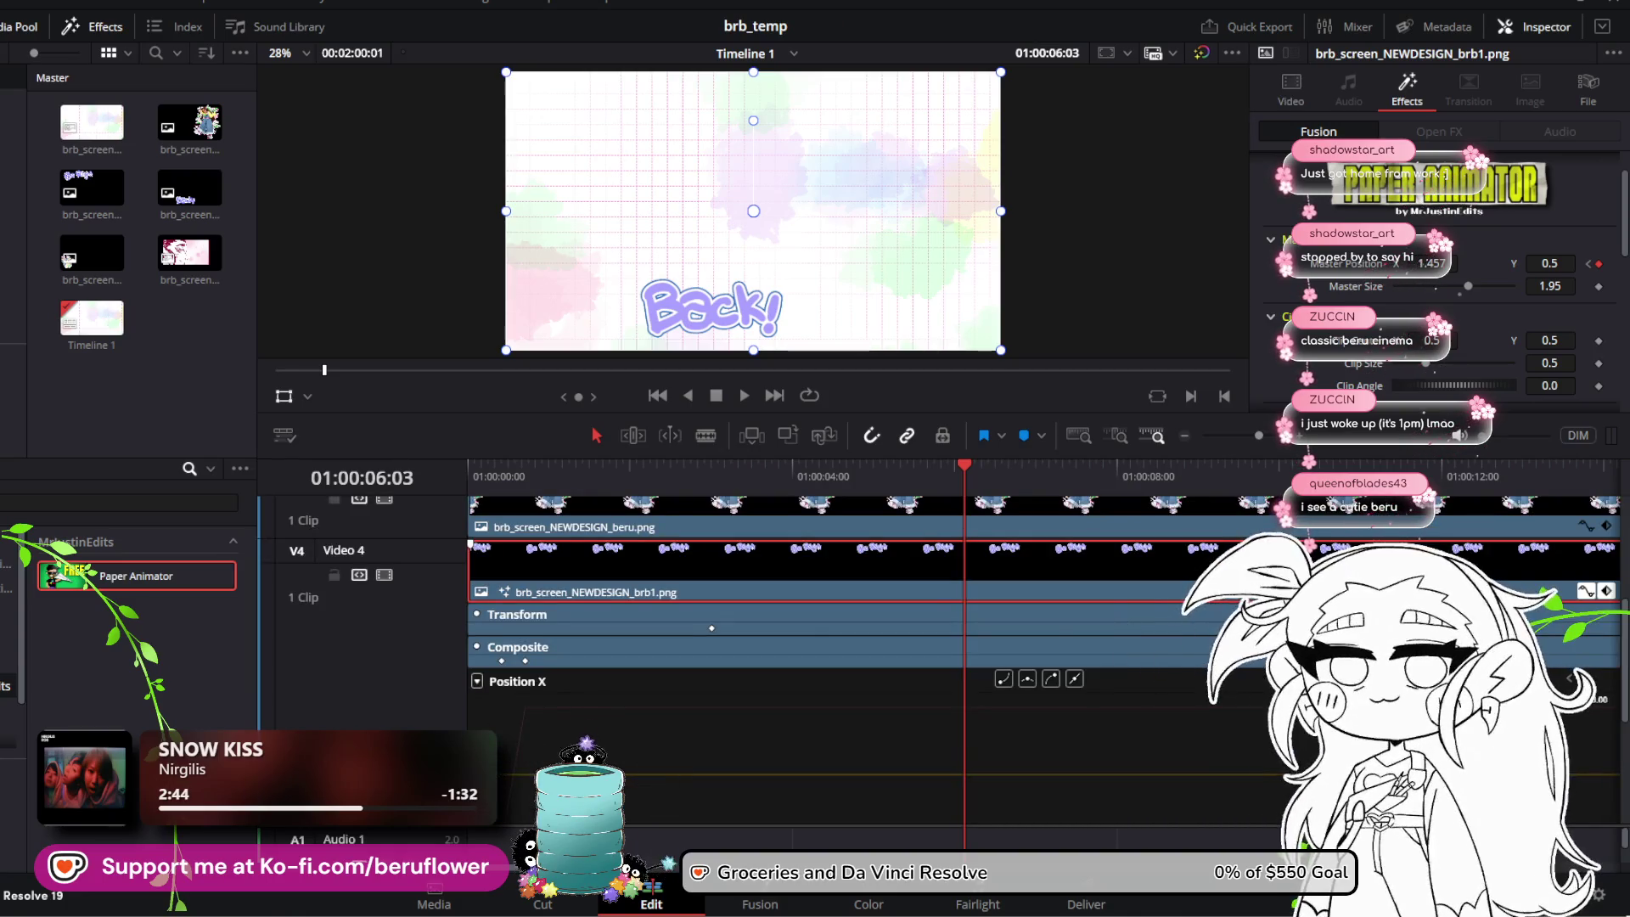
Step: Reopen the brb1 keyframe curve, select the transform keyframe, and play back the slide
{"action": "left_click", "coordinate": [1585, 592]}
{"action": "left_click", "coordinate": [1584, 592]}
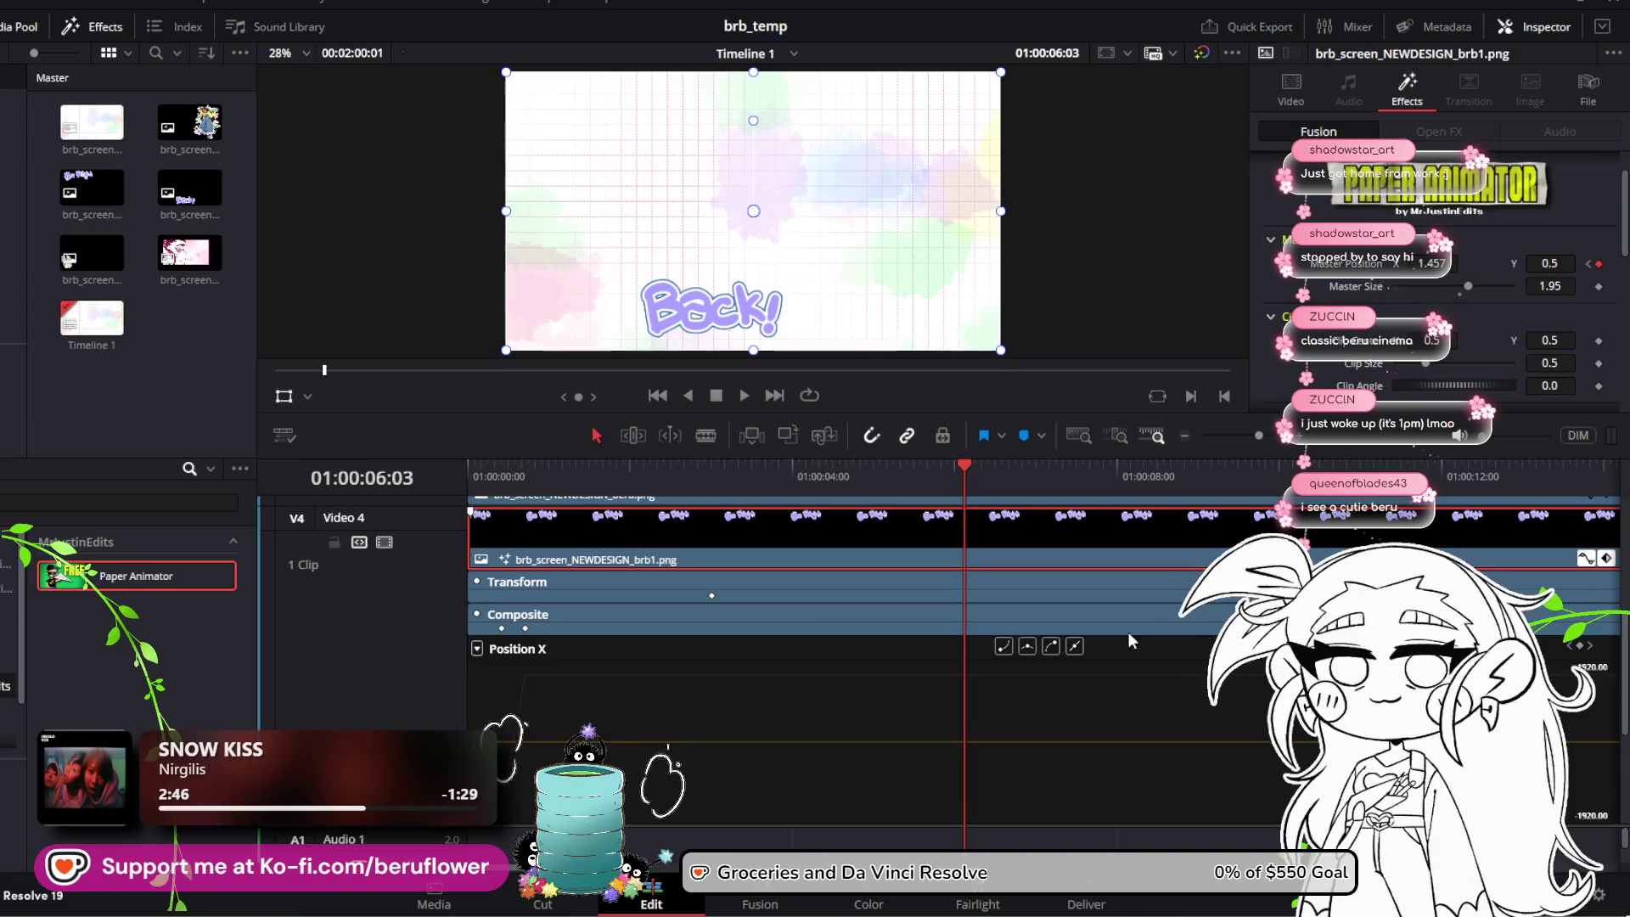
{"action": "left_click", "coordinate": [713, 595]}
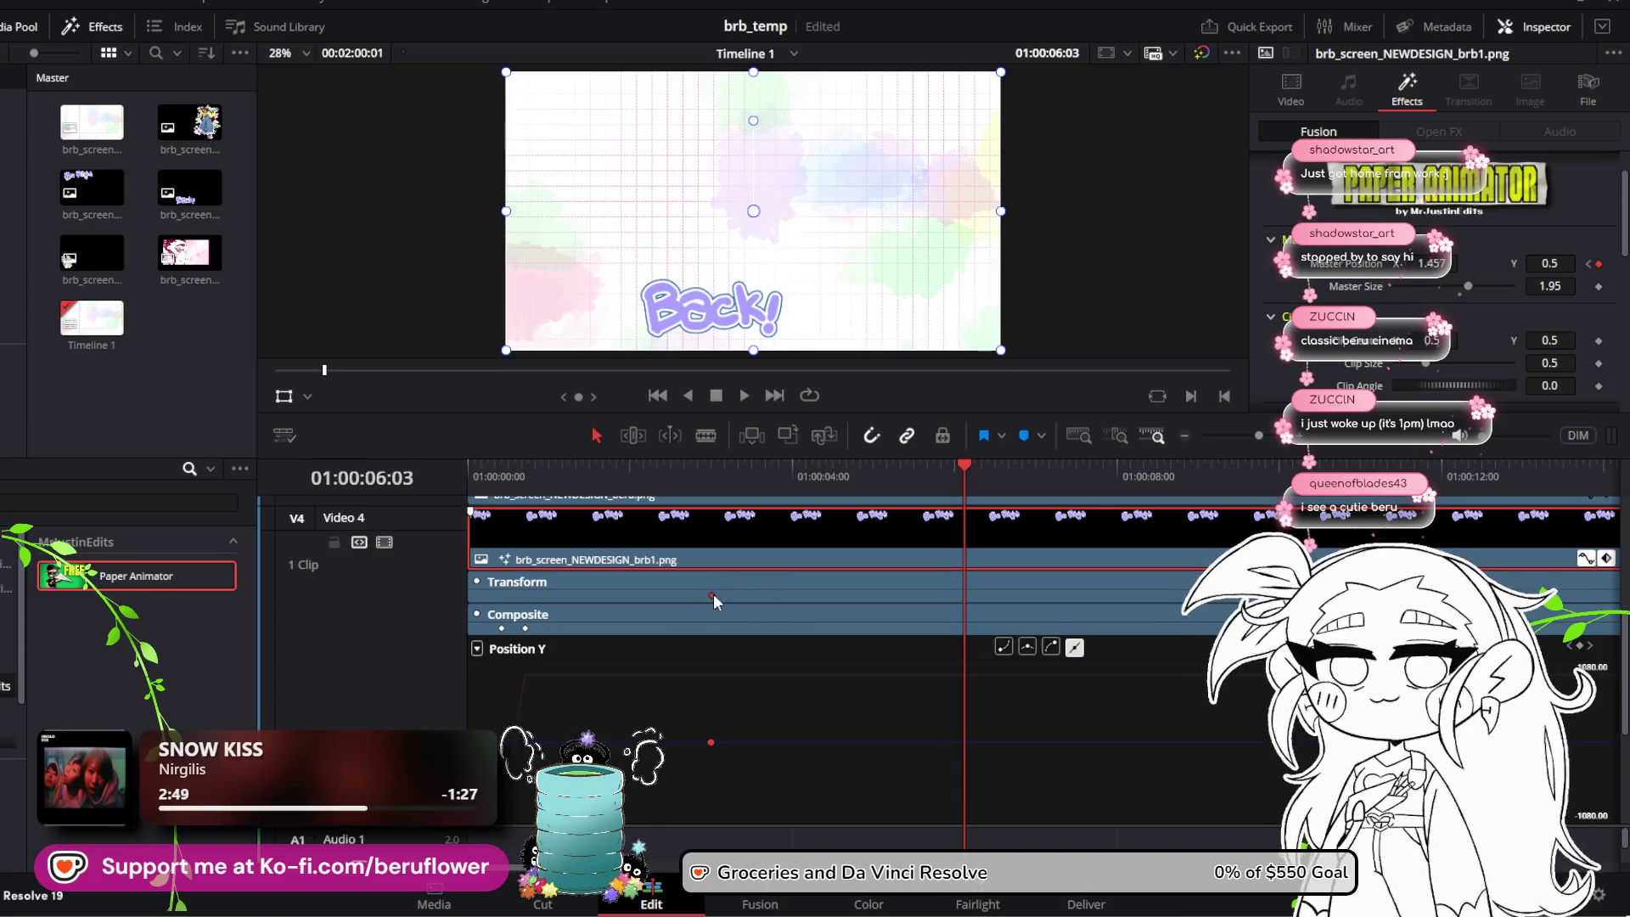
{"action": "mouse_move", "coordinate": [959, 485]}
{"action": "left_mouse_down"}
{"action": "mouse_move", "coordinate": [716, 476]}
{"action": "mouse_move", "coordinate": [903, 480]}
{"action": "mouse_move", "coordinate": [1108, 518]}
{"action": "mouse_move", "coordinate": [527, 503]}
{"action": "left_mouse_up"}
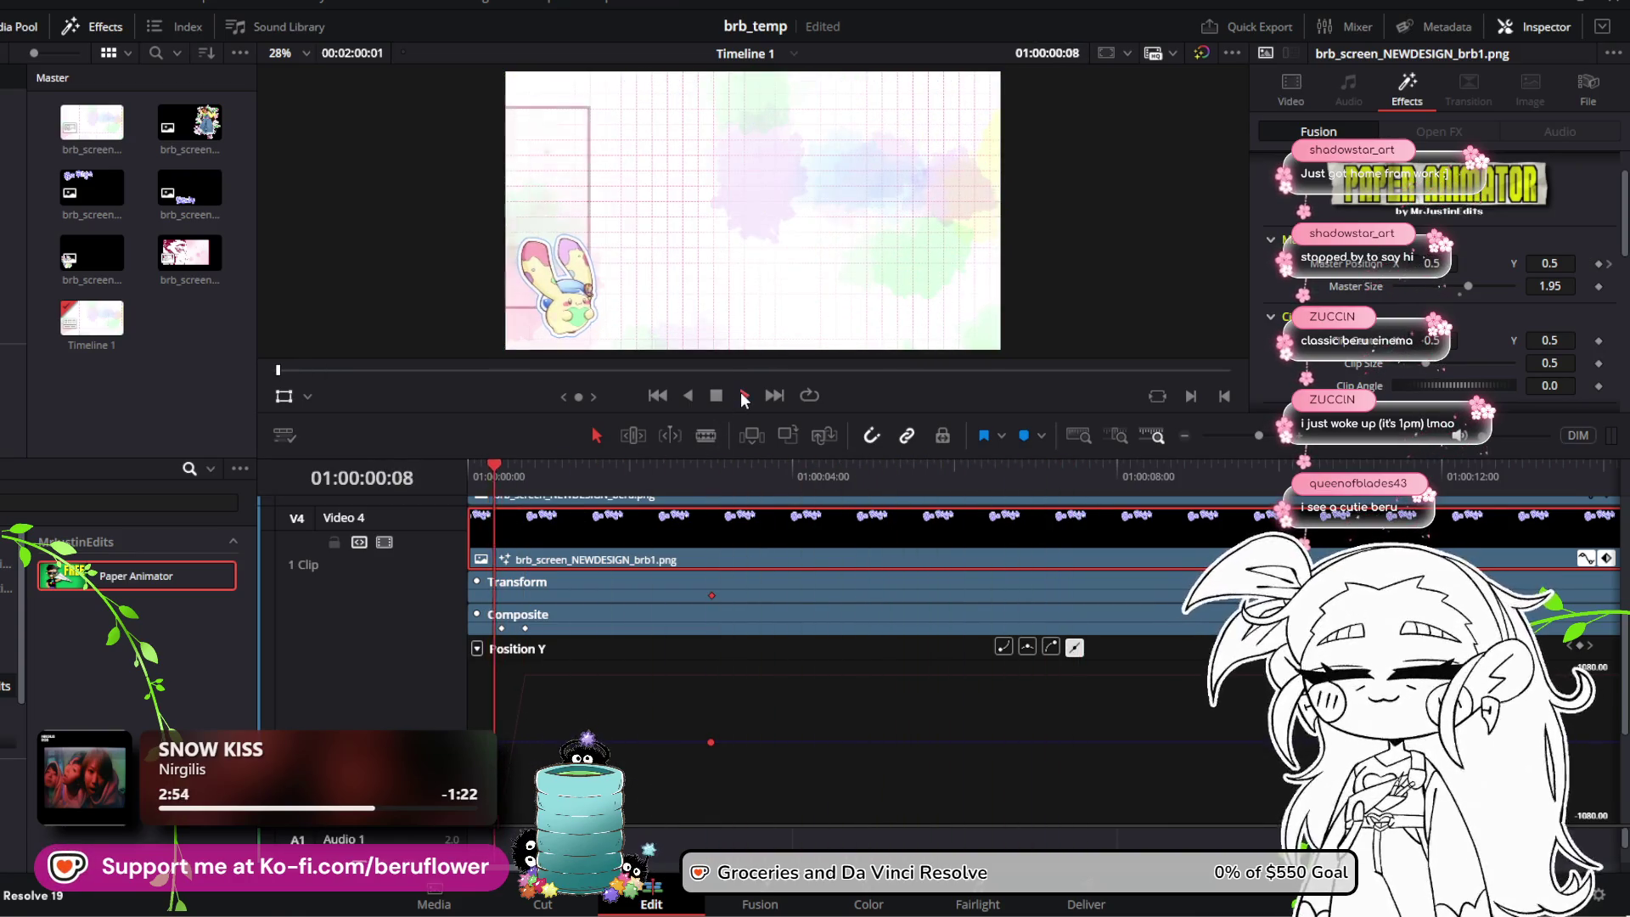
{"action": "left_click", "coordinate": [744, 396]}
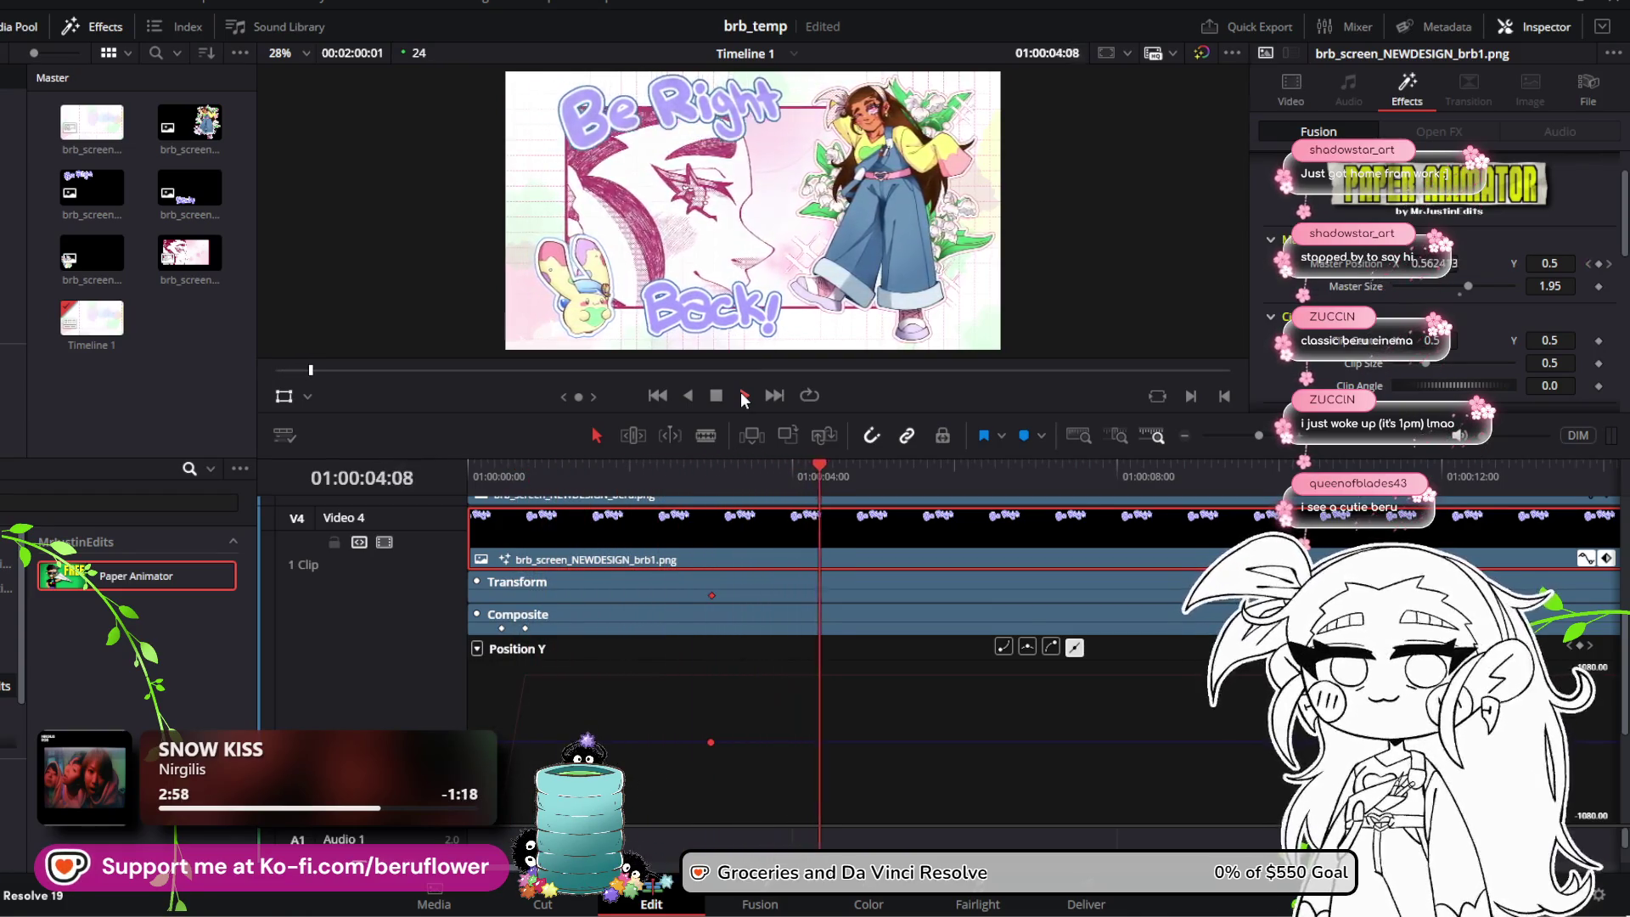
{"action": "left_click", "coordinate": [716, 397]}
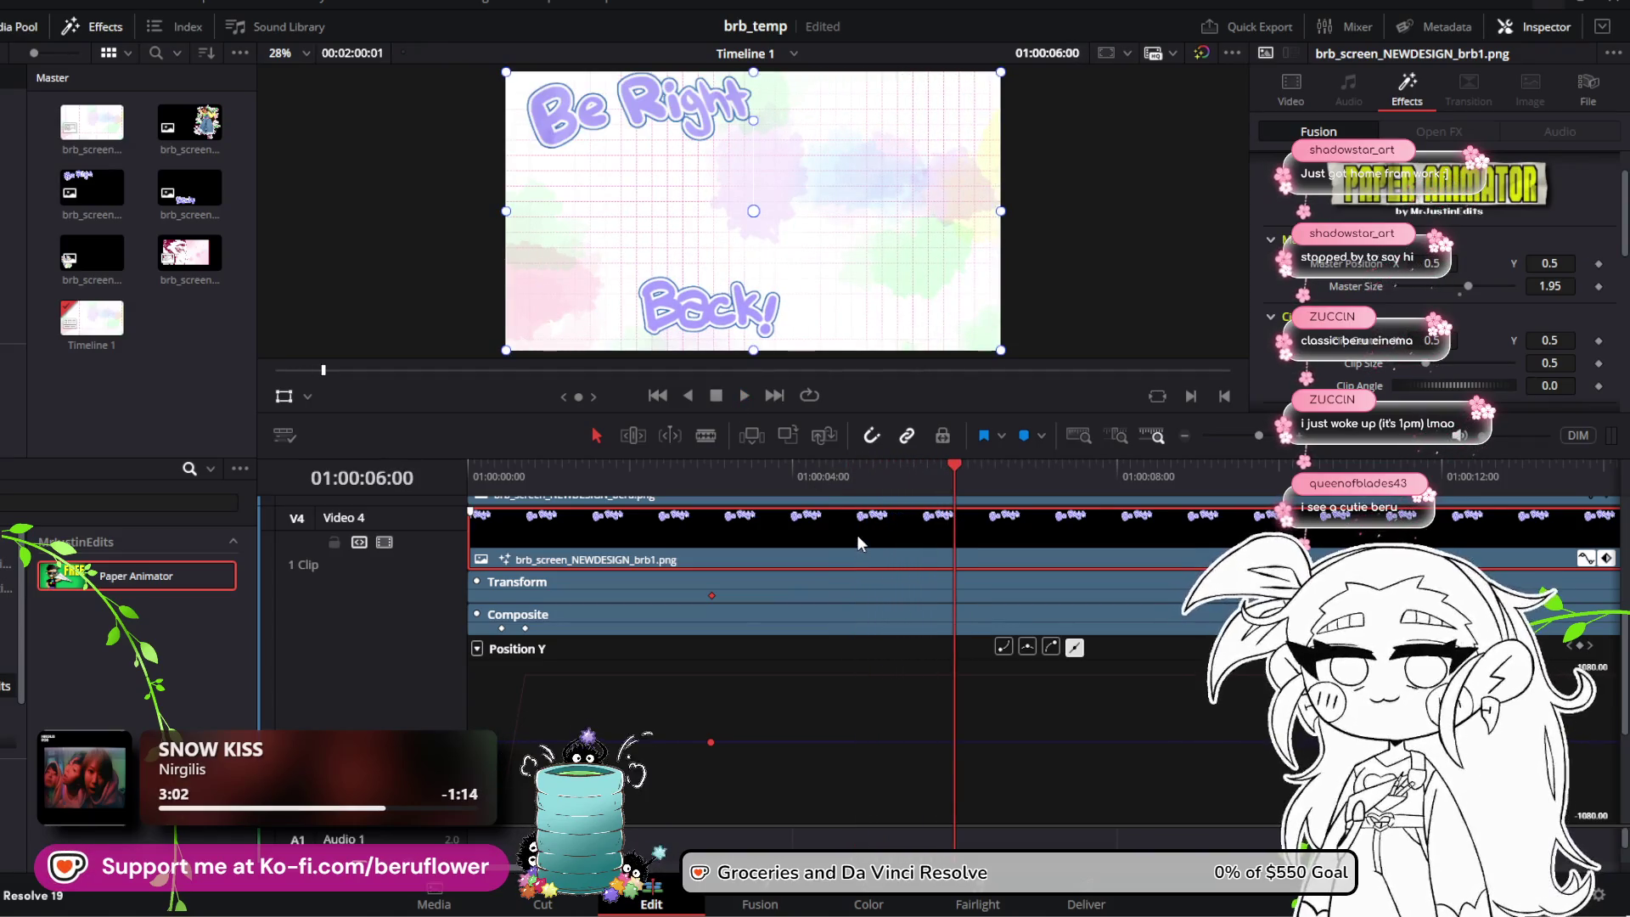
Step: Show the Position X curve, save, and at 5:23 set Master Position X to 1.463
{"action": "left_click", "coordinate": [875, 580]}
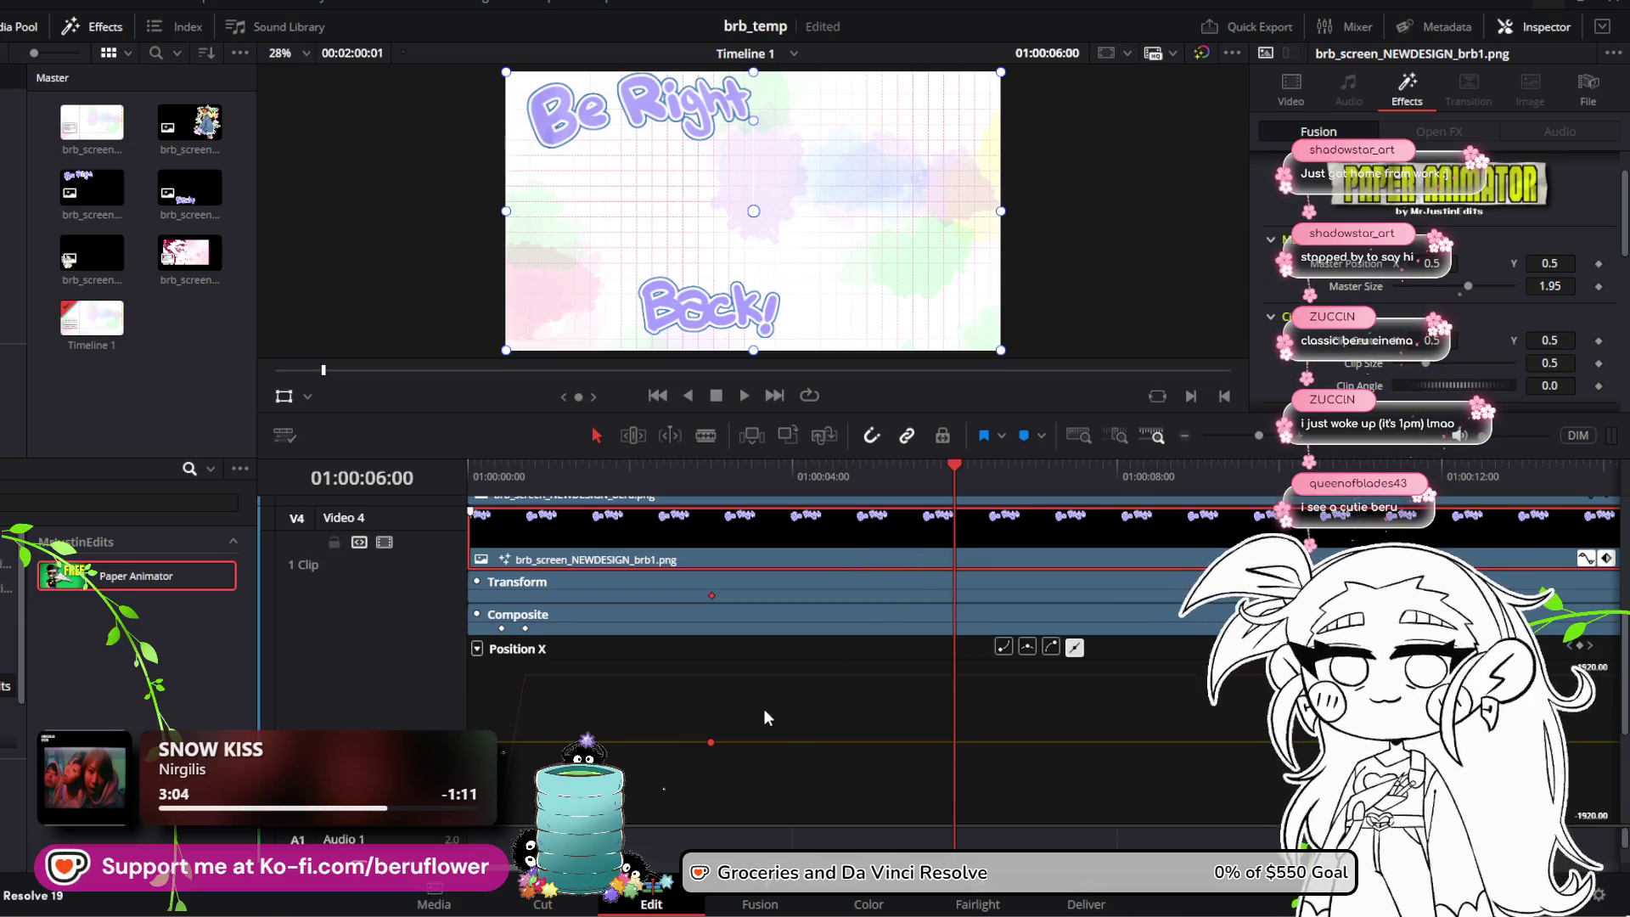
{"action": "key", "text": "ctrl+s"}
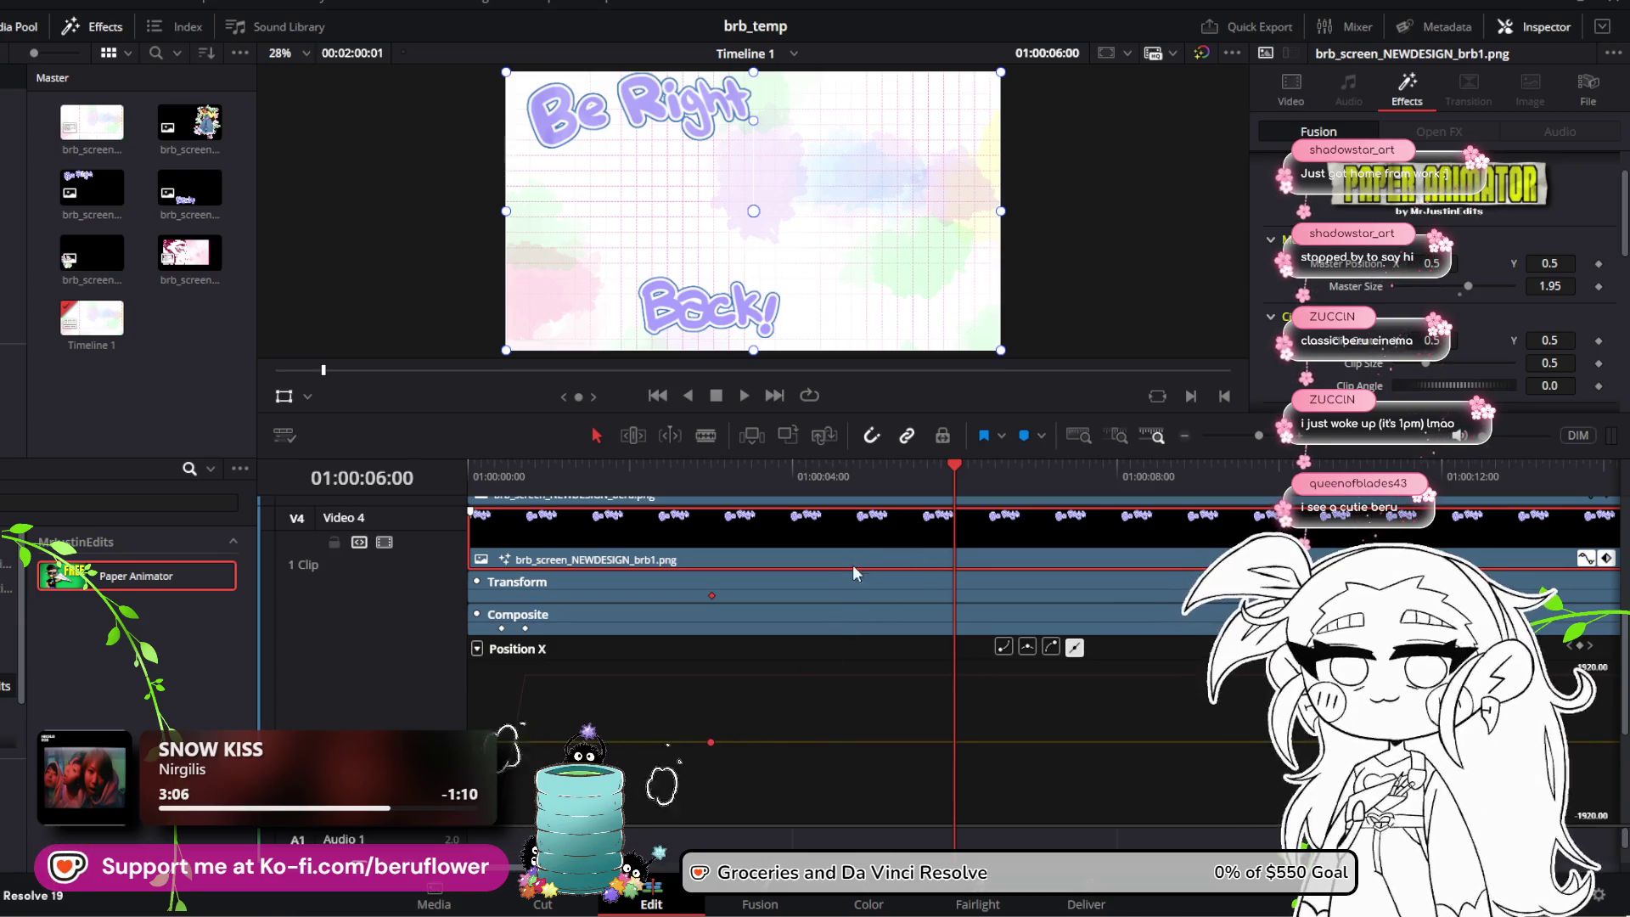
{"action": "mouse_move", "coordinate": [949, 467]}
{"action": "left_mouse_down"}
{"action": "mouse_move", "coordinate": [712, 465]}
{"action": "mouse_move", "coordinate": [951, 499]}
{"action": "left_mouse_up"}
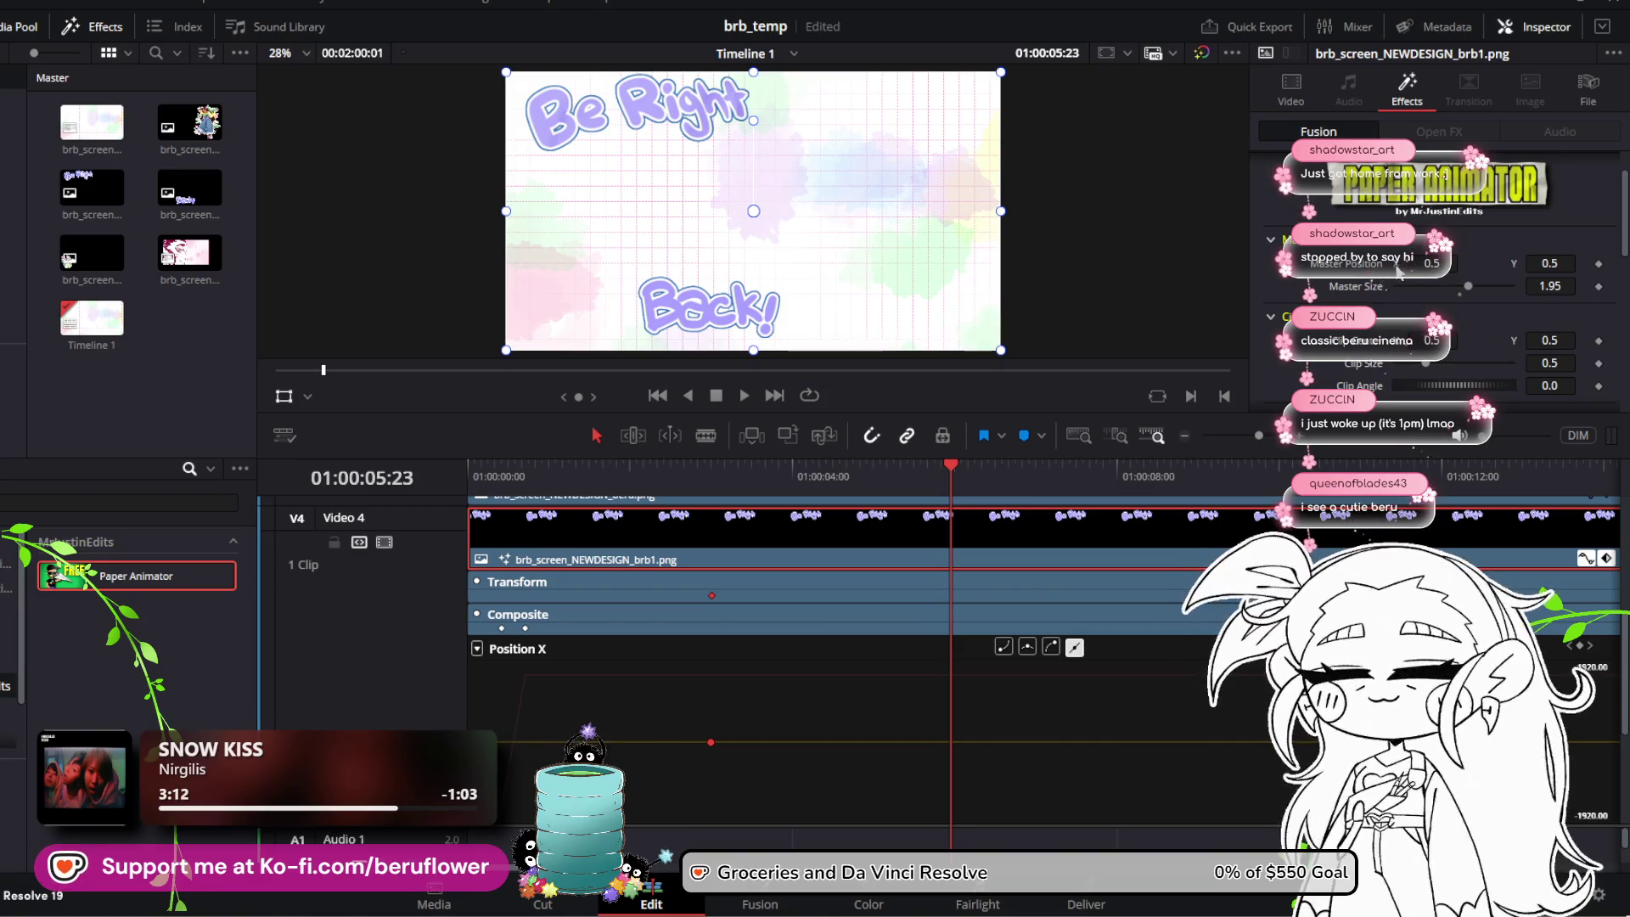
{"action": "left_click_drag", "start_coordinate": [1414, 262], "coordinate": [1541, 261]}
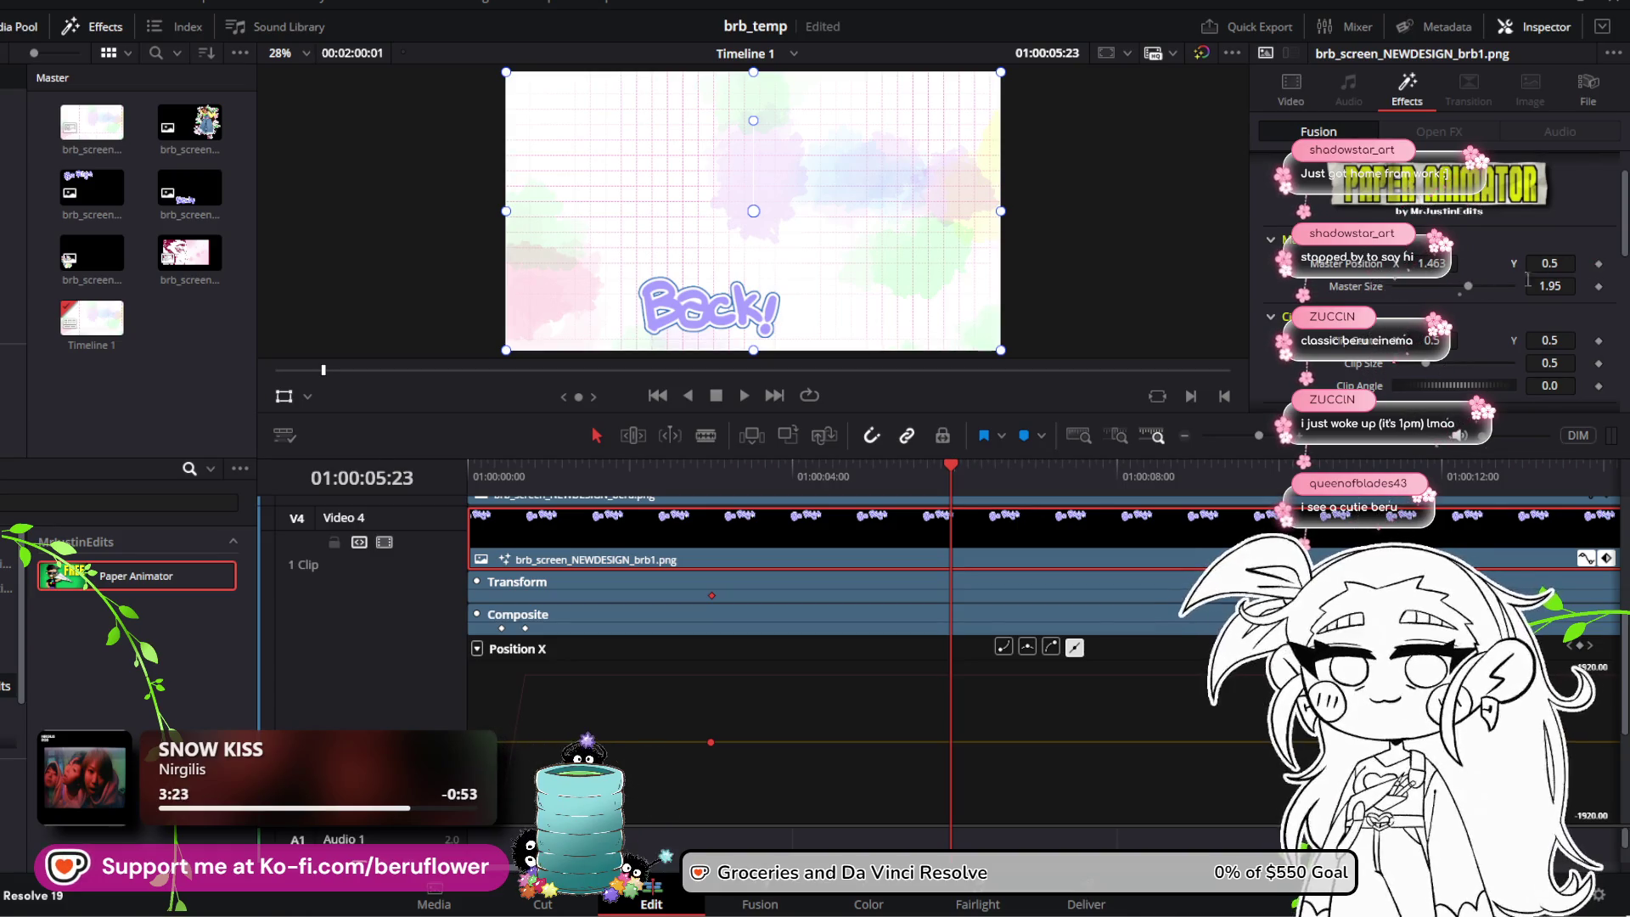
{"action": "left_click", "coordinate": [1599, 287]}
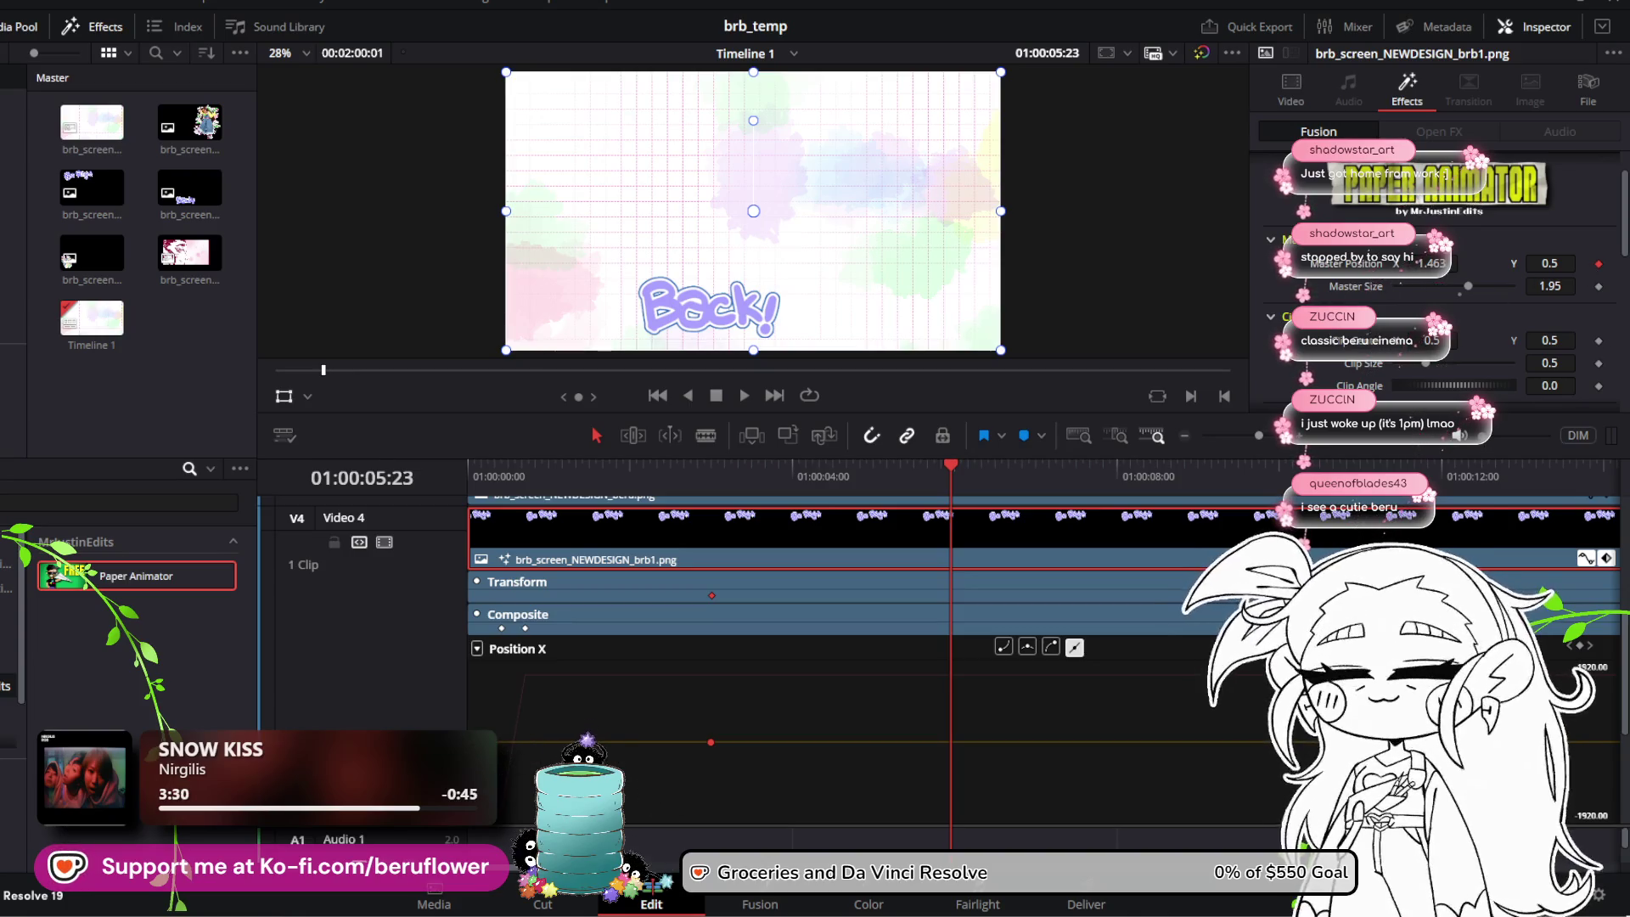
{"action": "scroll", "coordinate": [1087, 648], "scroll_direction": "down", "scroll_amount": 3}
{"action": "mouse_move", "coordinate": [710, 635]}
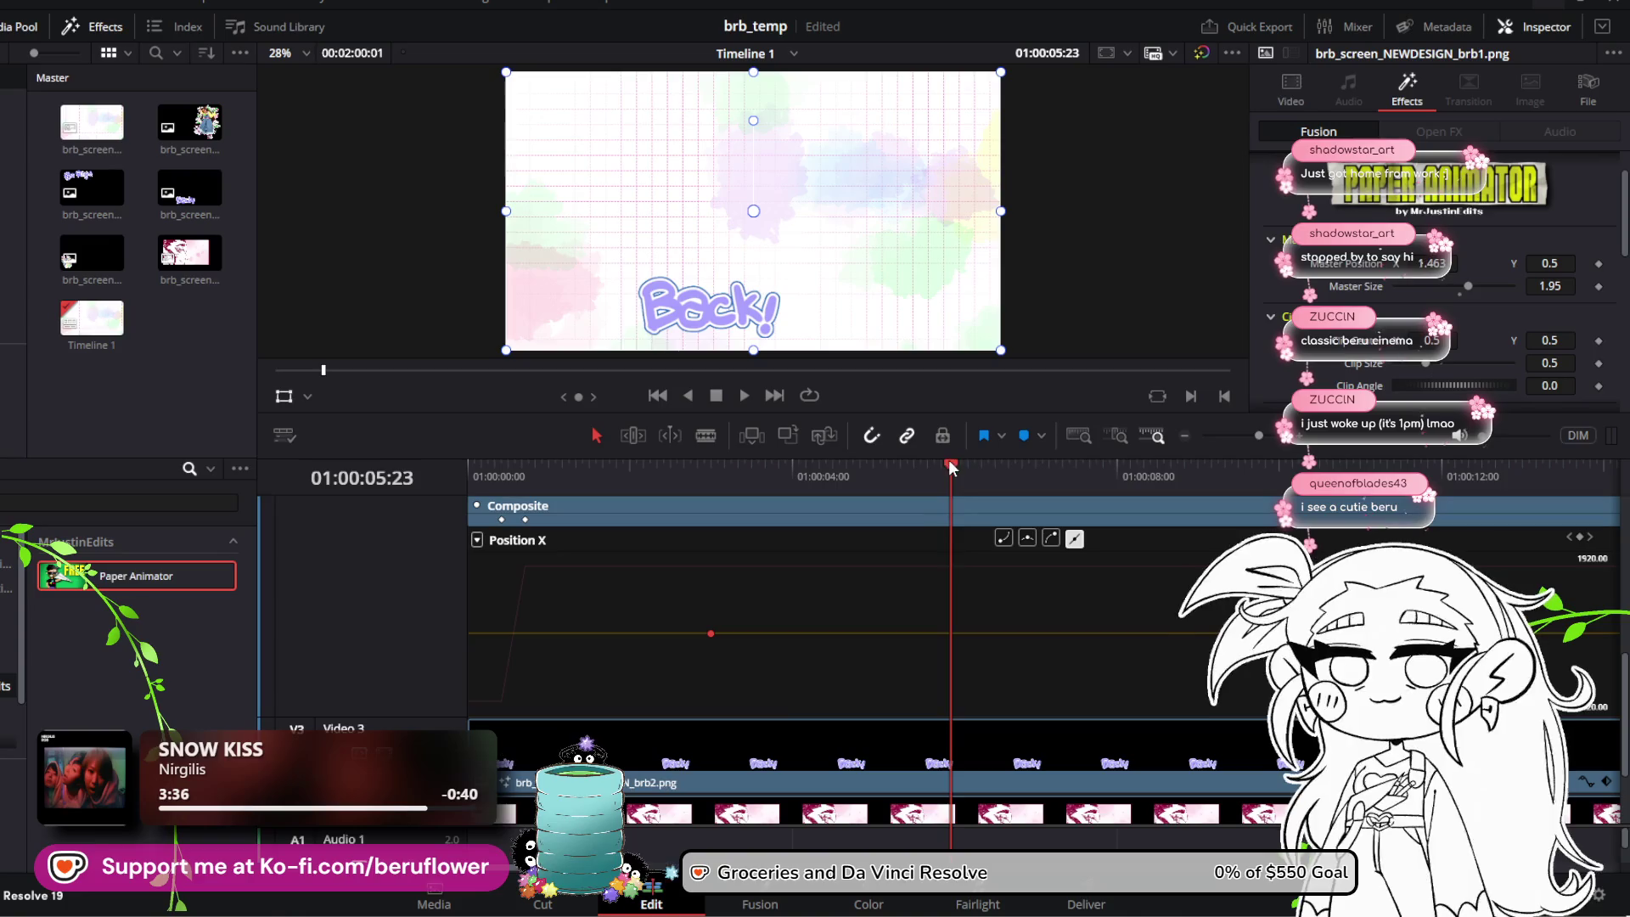
Step: Scrub around the three-second mark to review the Be Right title slide timing
{"action": "mouse_move", "coordinate": [951, 468]}
{"action": "left_mouse_down"}
{"action": "mouse_move", "coordinate": [712, 476]}
{"action": "mouse_move", "coordinate": [727, 481]}
{"action": "left_mouse_up"}
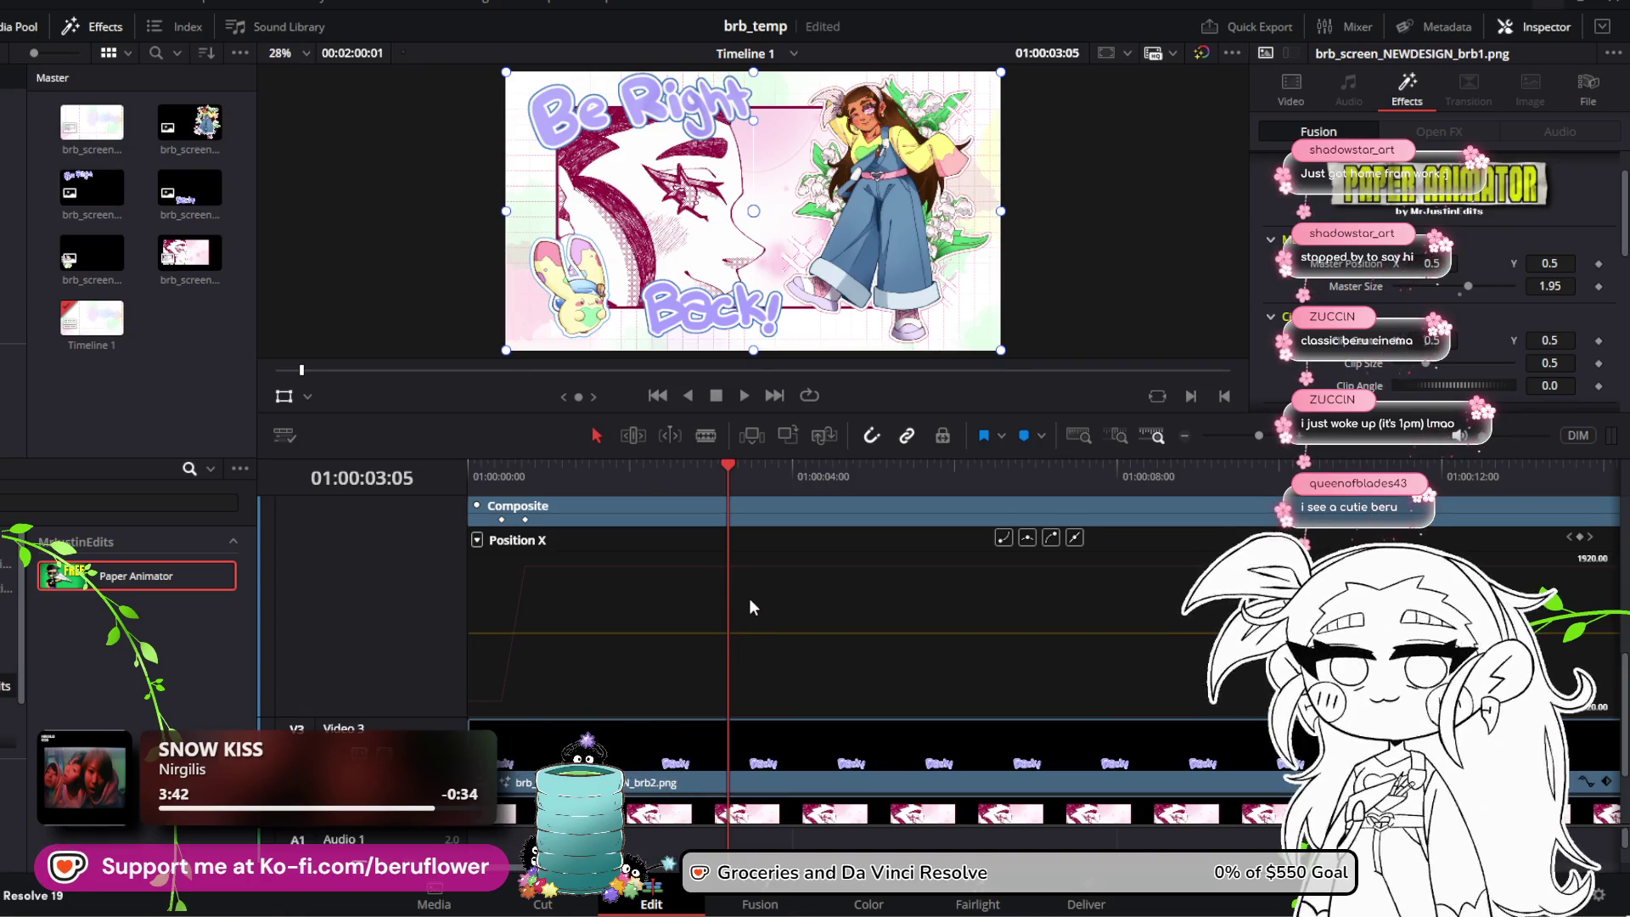
{"action": "scroll", "coordinate": [749, 598], "scroll_direction": "up", "scroll_amount": 2}
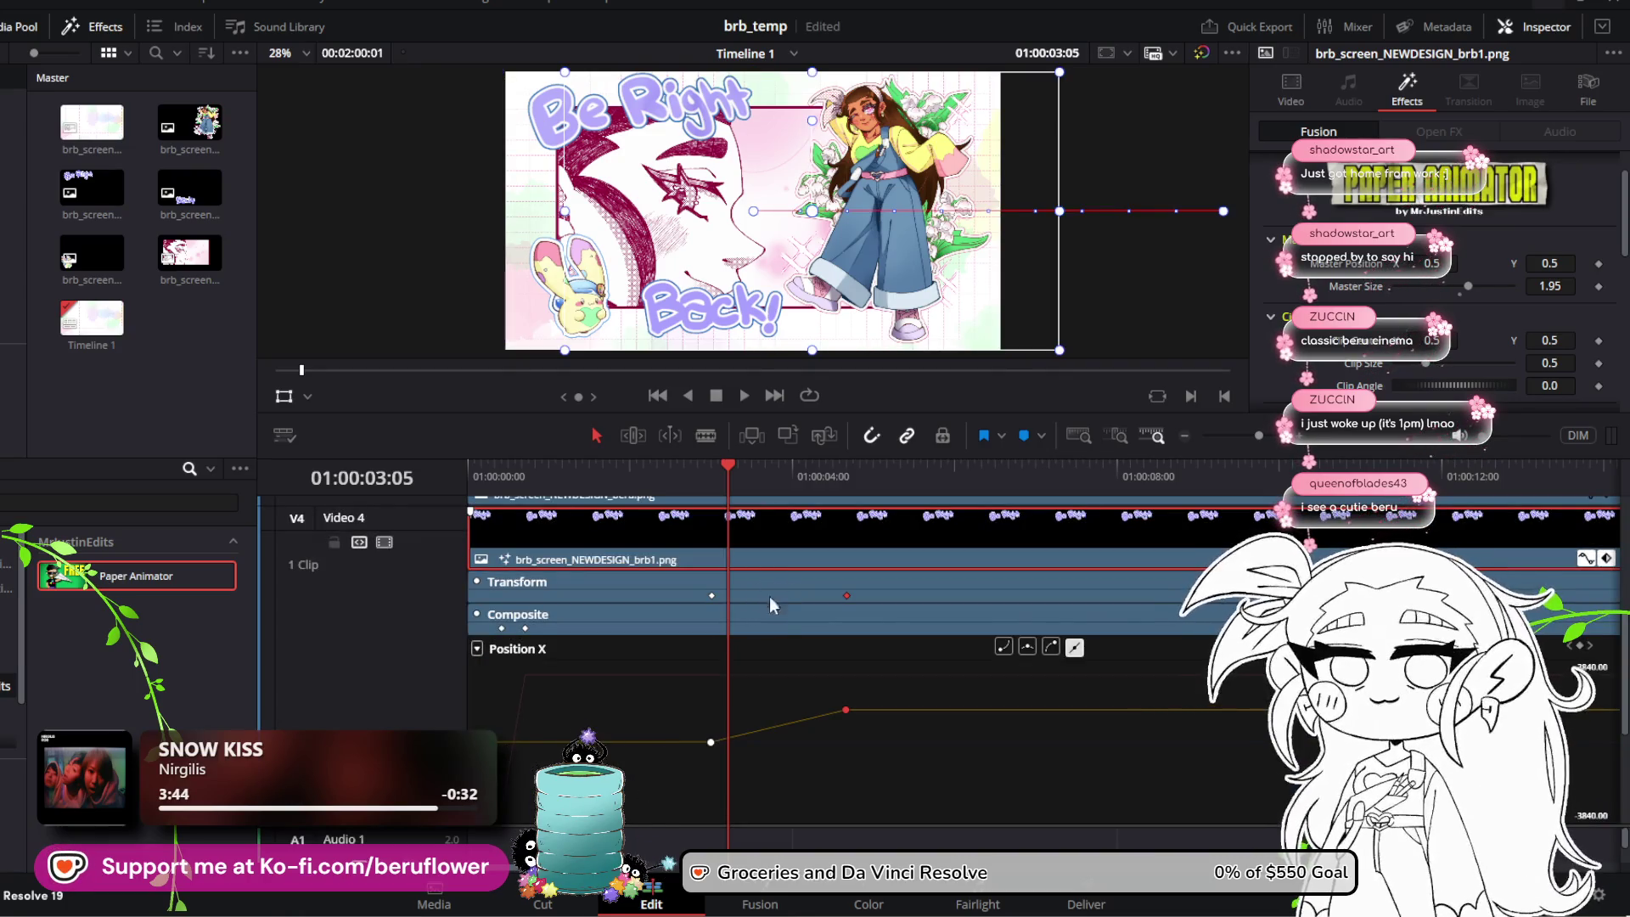
{"action": "mouse_move", "coordinate": [727, 467]}
{"action": "left_mouse_down"}
{"action": "mouse_move", "coordinate": [817, 463]}
{"action": "mouse_move", "coordinate": [695, 471]}
{"action": "left_mouse_up"}
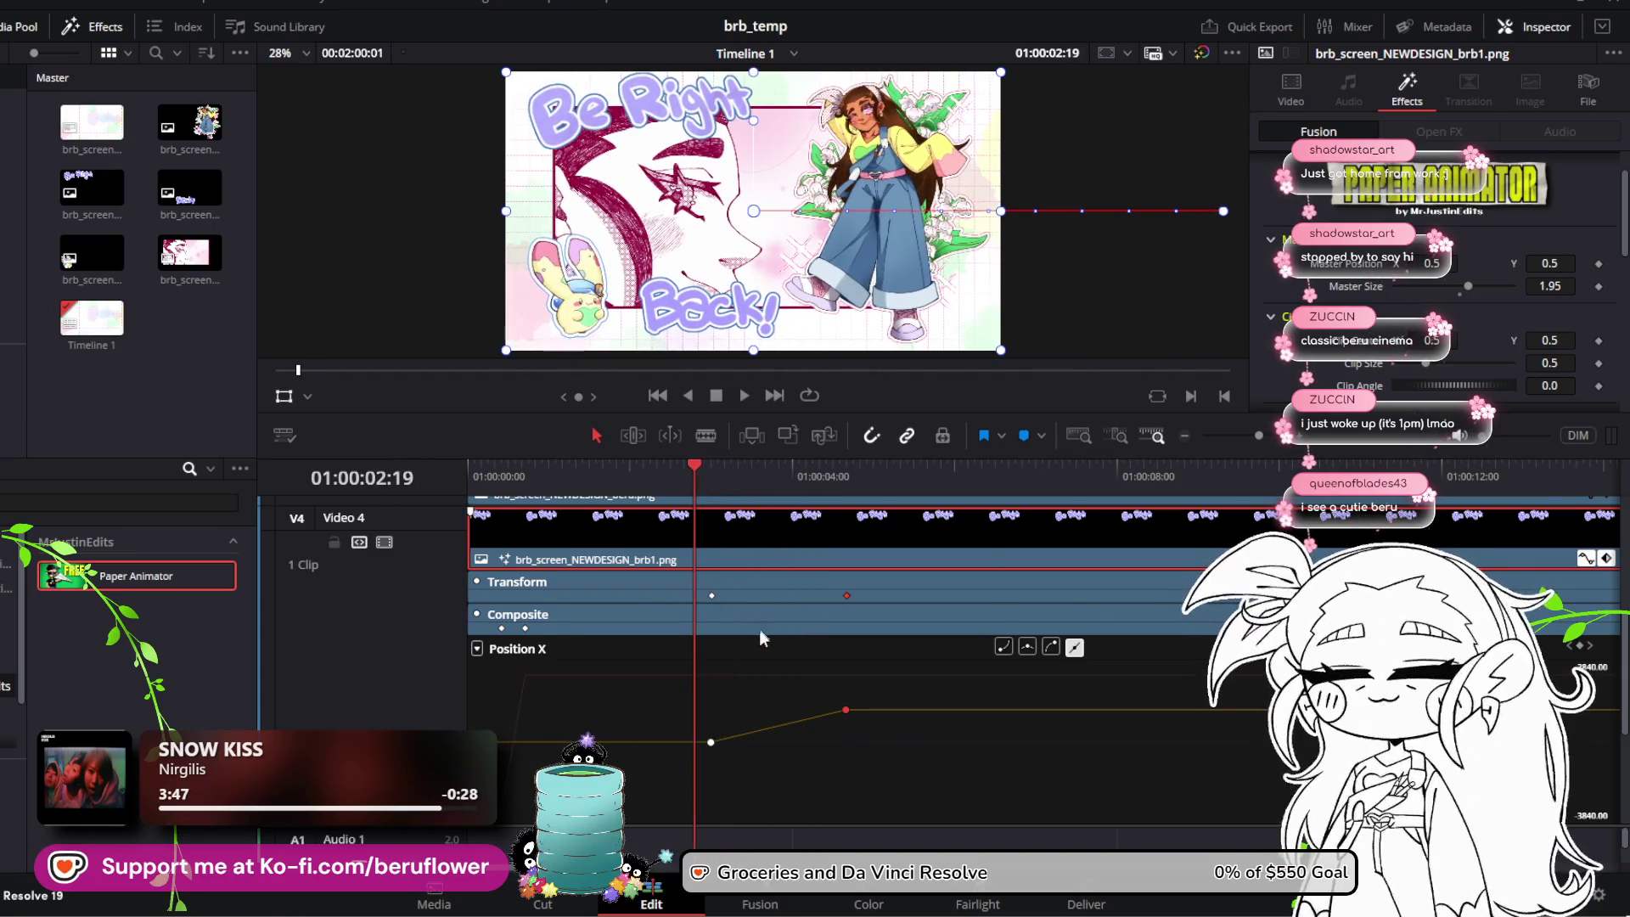
{"action": "scroll", "coordinate": [757, 637], "scroll_direction": "up", "scroll_amount": 2}
{"action": "scroll", "coordinate": [746, 645], "scroll_direction": "down", "scroll_amount": 2}
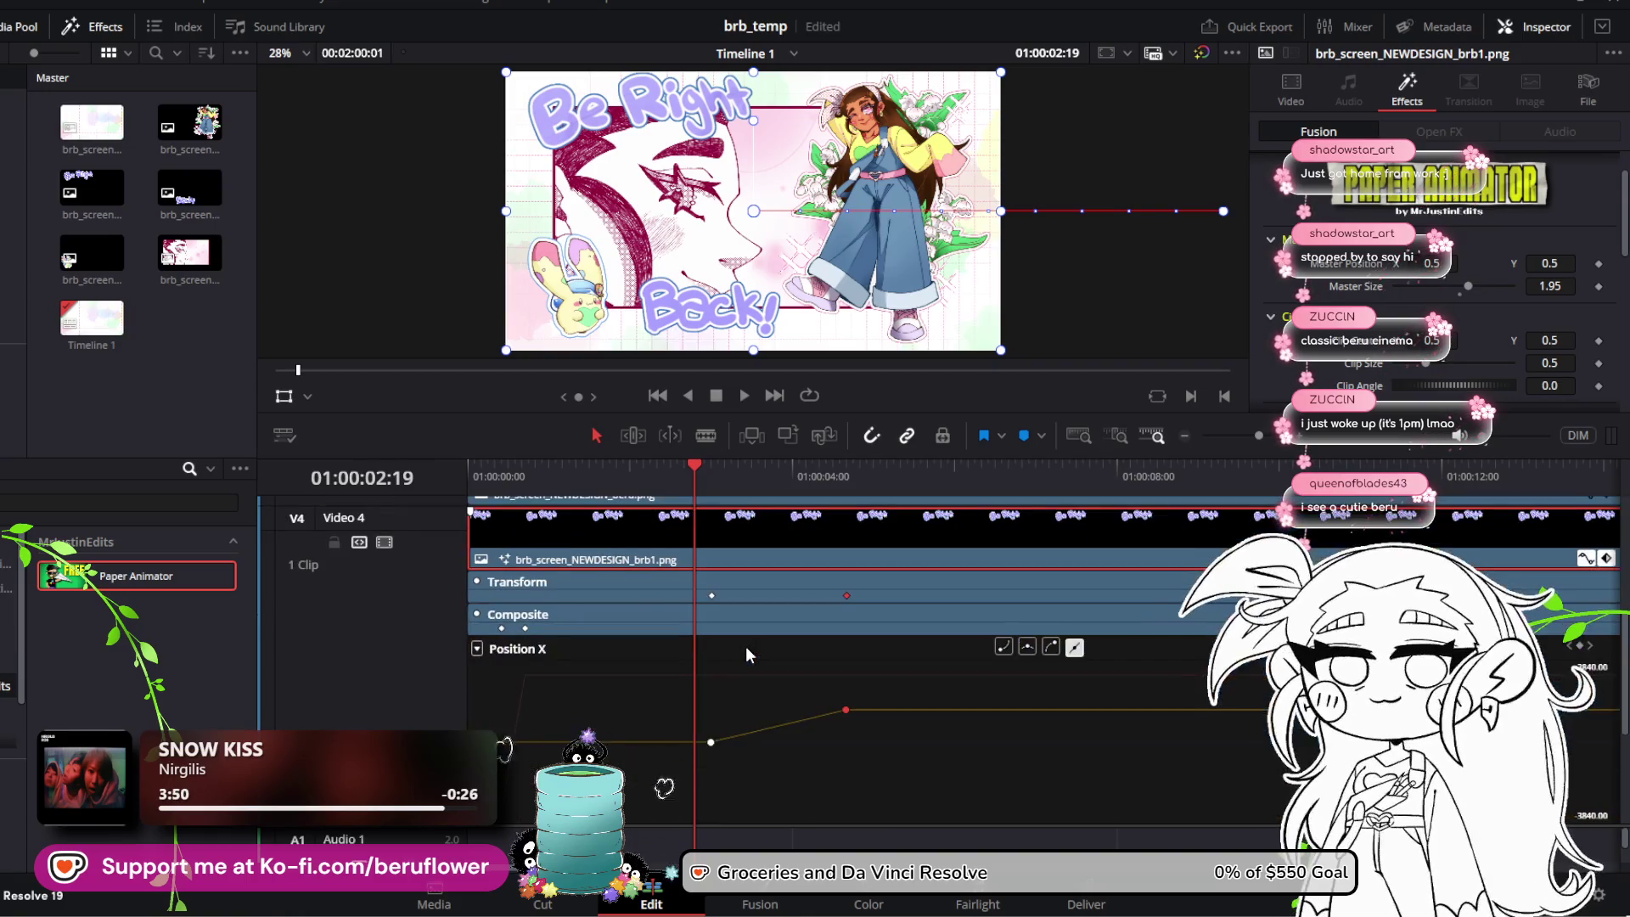
{"action": "scroll", "coordinate": [745, 645], "scroll_direction": "up", "scroll_amount": 2}
{"action": "scroll", "coordinate": [742, 663], "scroll_direction": "down", "scroll_amount": 2}
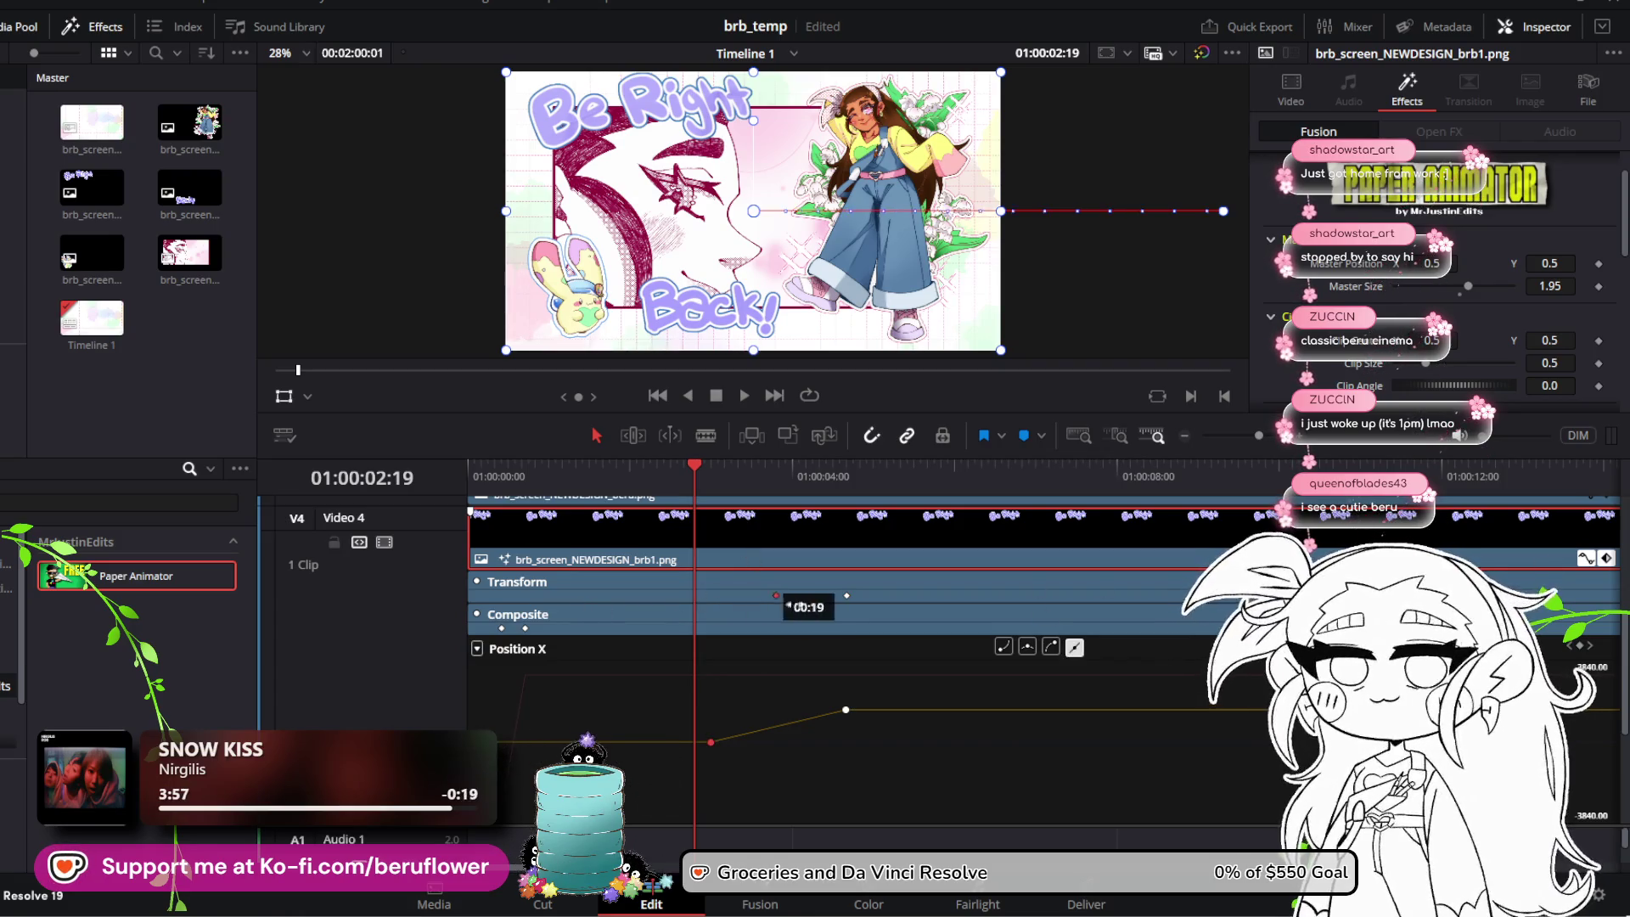
Step: Try retiming the slide's end keyframe, undo it, then delete the second Position X keyframe
{"action": "mouse_move", "coordinate": [803, 602]}
{"action": "left_mouse_down"}
{"action": "mouse_move", "coordinate": [710, 605]}
{"action": "mouse_move", "coordinate": [730, 604]}
{"action": "left_mouse_up"}
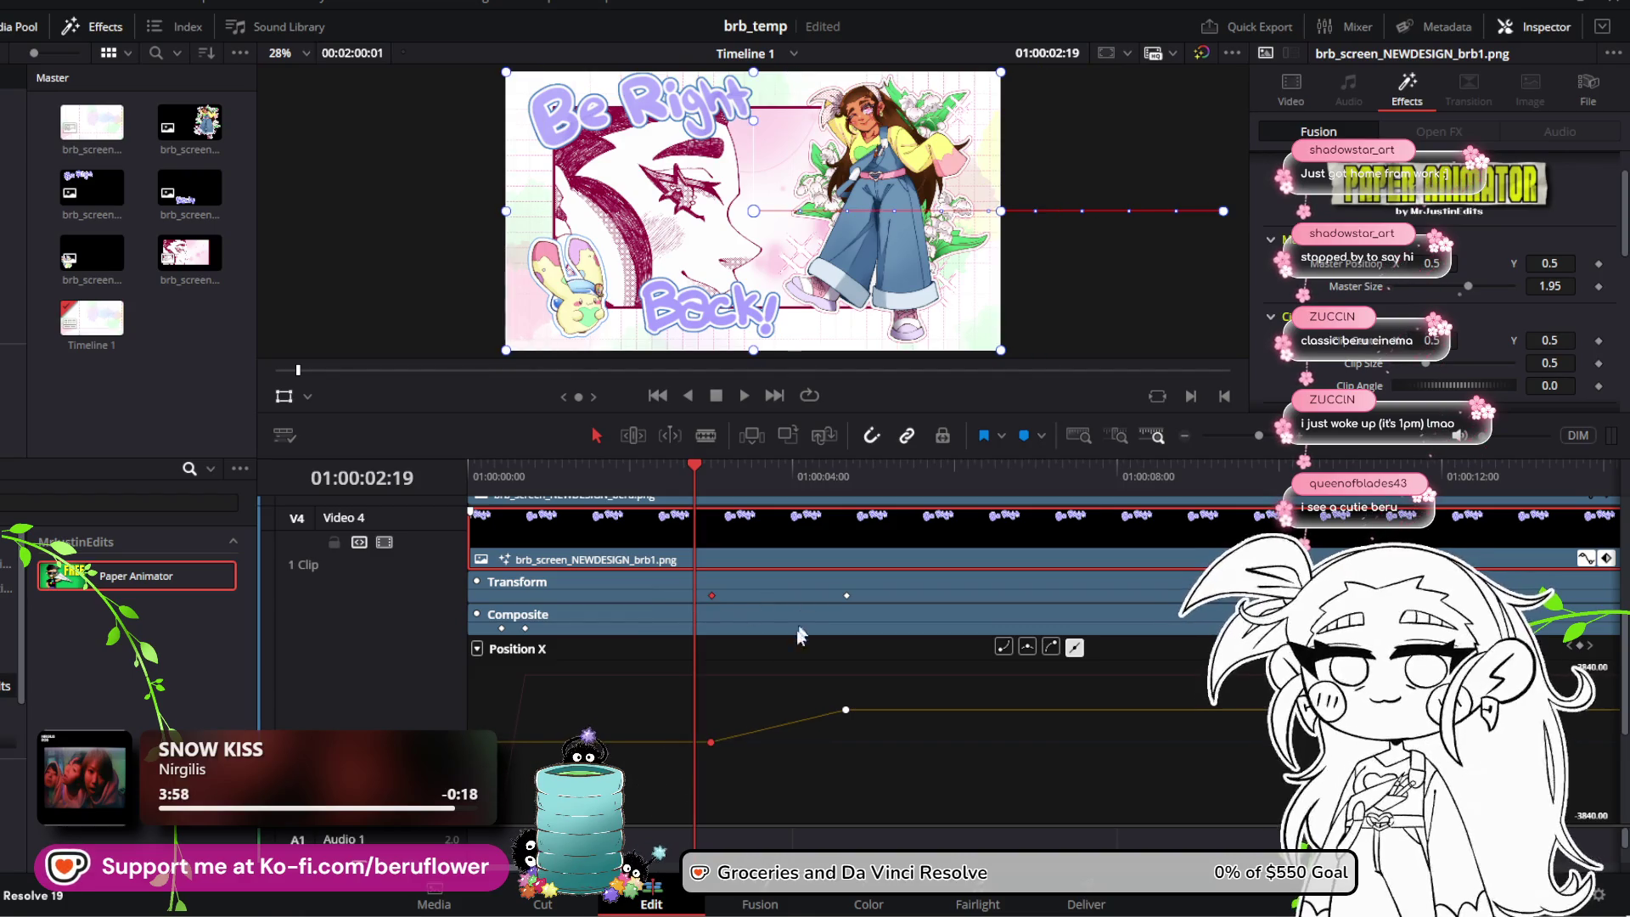
{"action": "mouse_move", "coordinate": [847, 597]}
{"action": "left_mouse_down"}
{"action": "mouse_move", "coordinate": [934, 596]}
{"action": "mouse_move", "coordinate": [772, 595]}
{"action": "left_mouse_up"}
{"action": "mouse_move", "coordinate": [694, 472]}
{"action": "left_mouse_down"}
{"action": "mouse_move", "coordinate": [788, 476]}
{"action": "mouse_move", "coordinate": [762, 492]}
{"action": "left_mouse_up"}
{"action": "key", "text": "ctrl+z"}
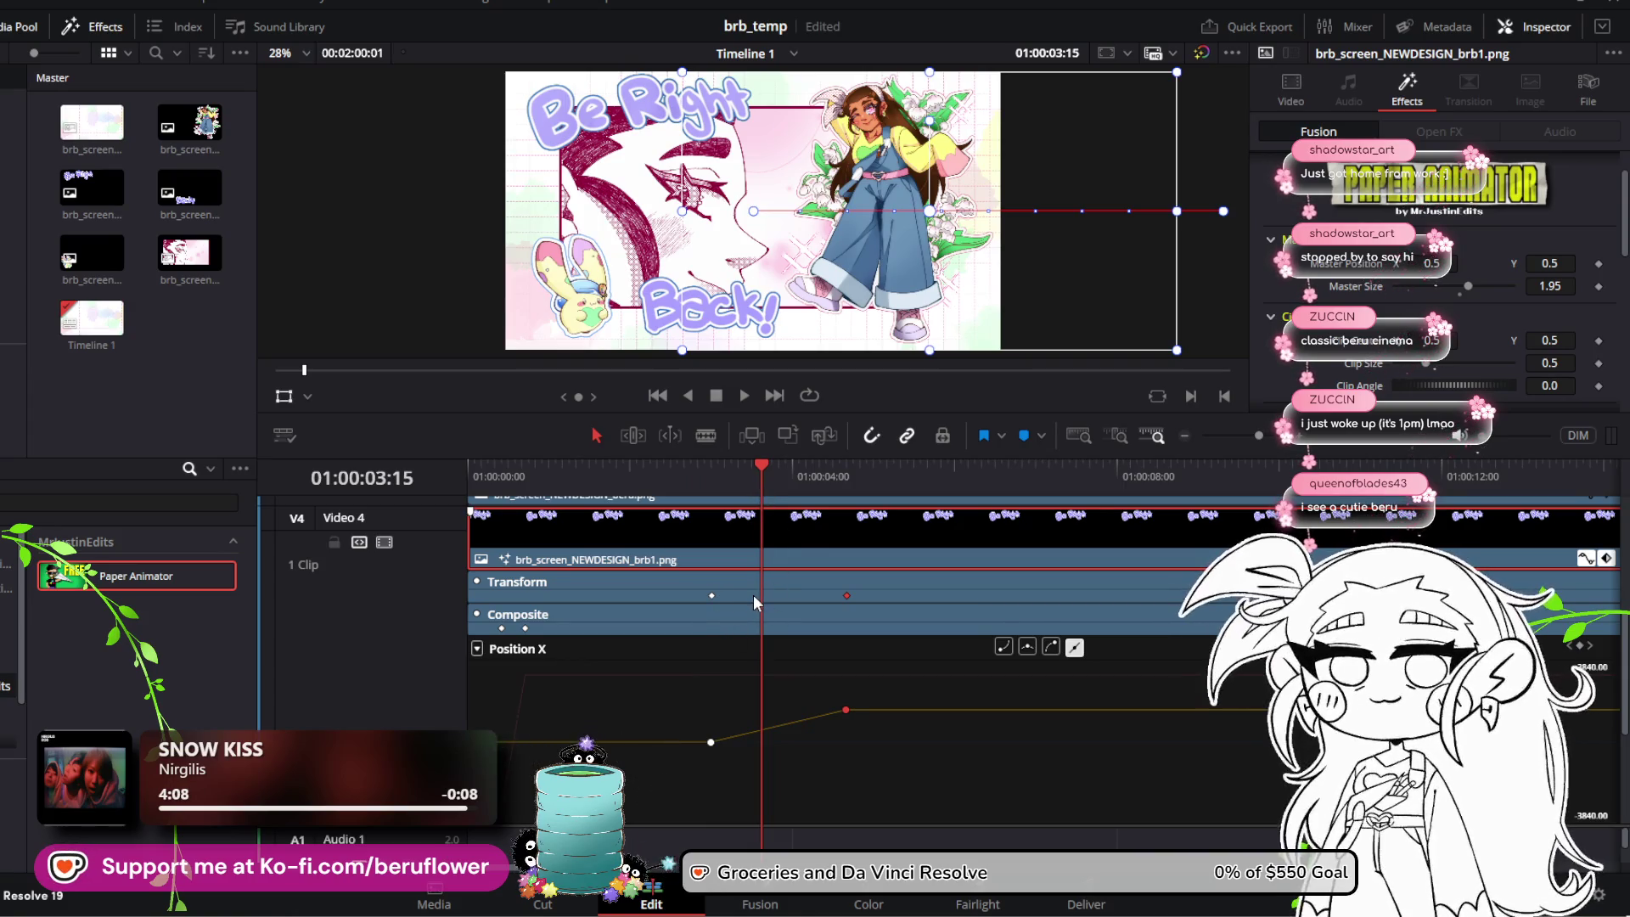
{"action": "left_click", "coordinate": [759, 466]}
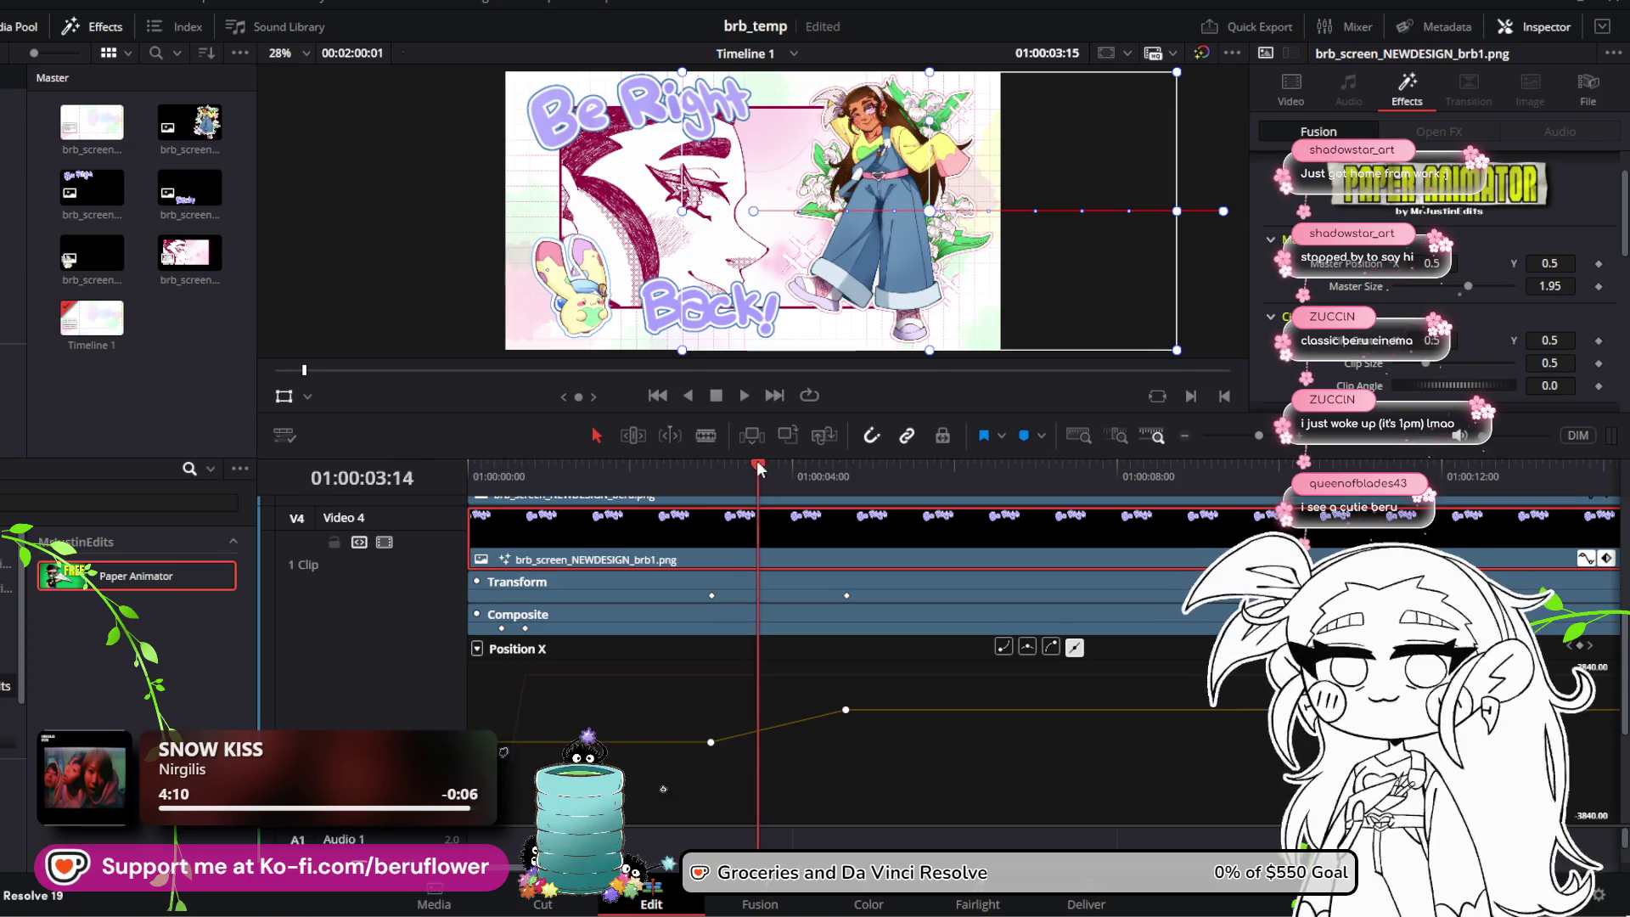
{"action": "mouse_move", "coordinate": [760, 467]}
{"action": "left_mouse_down"}
{"action": "mouse_move", "coordinate": [627, 454]}
{"action": "mouse_move", "coordinate": [804, 481]}
{"action": "mouse_move", "coordinate": [766, 489]}
{"action": "left_mouse_up"}
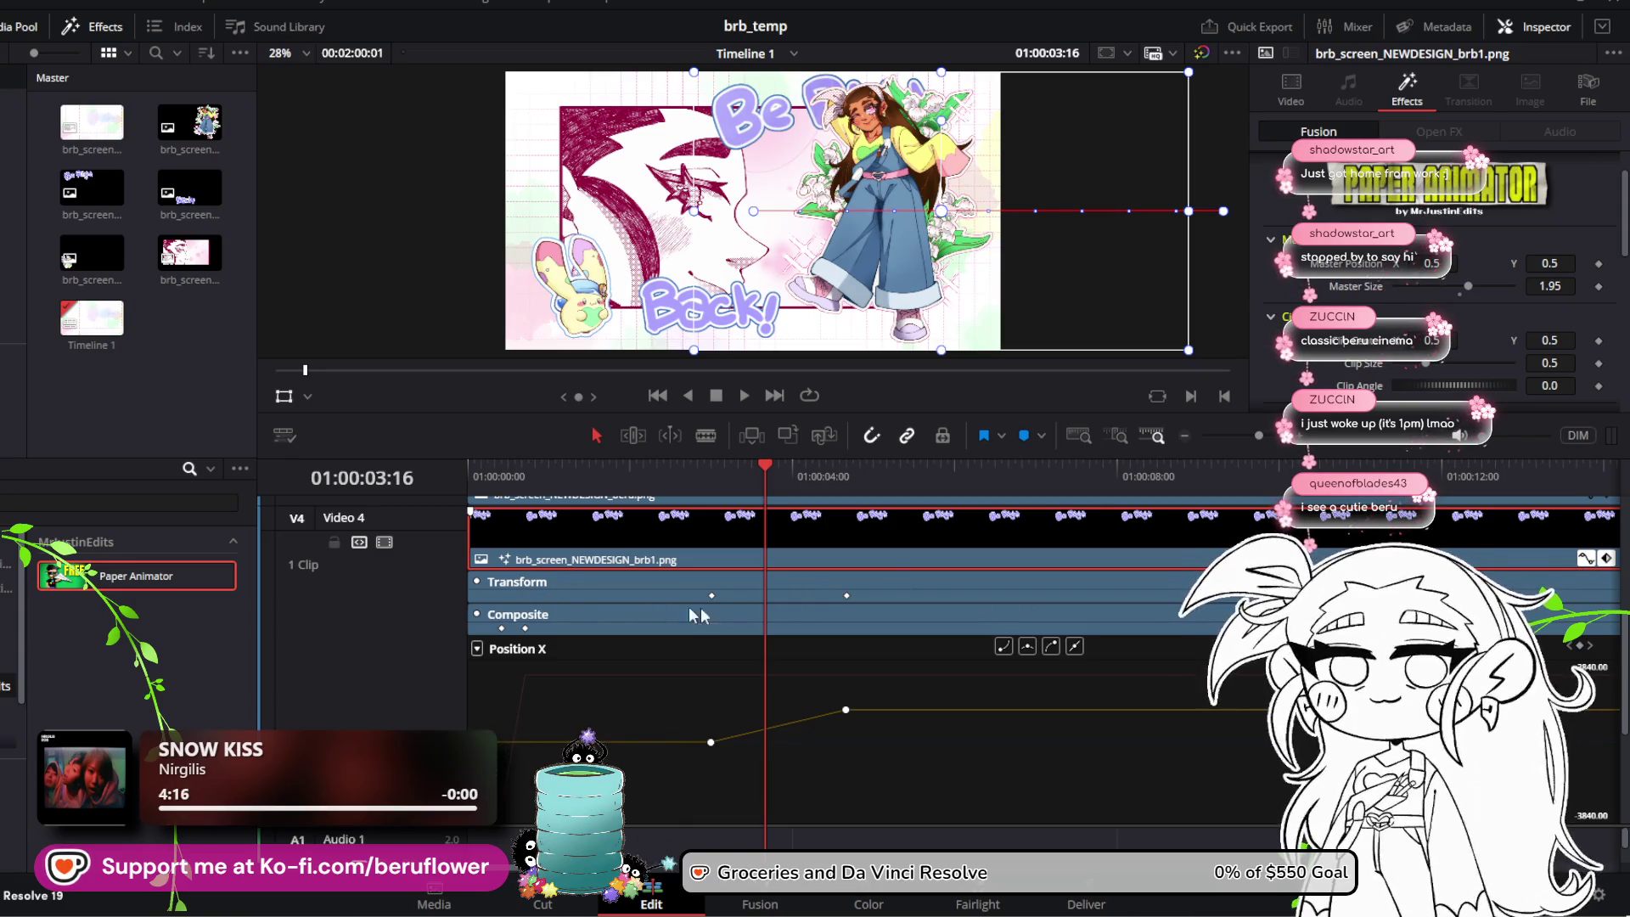
{"action": "left_click", "coordinate": [847, 597]}
{"action": "key", "text": "Delete"}
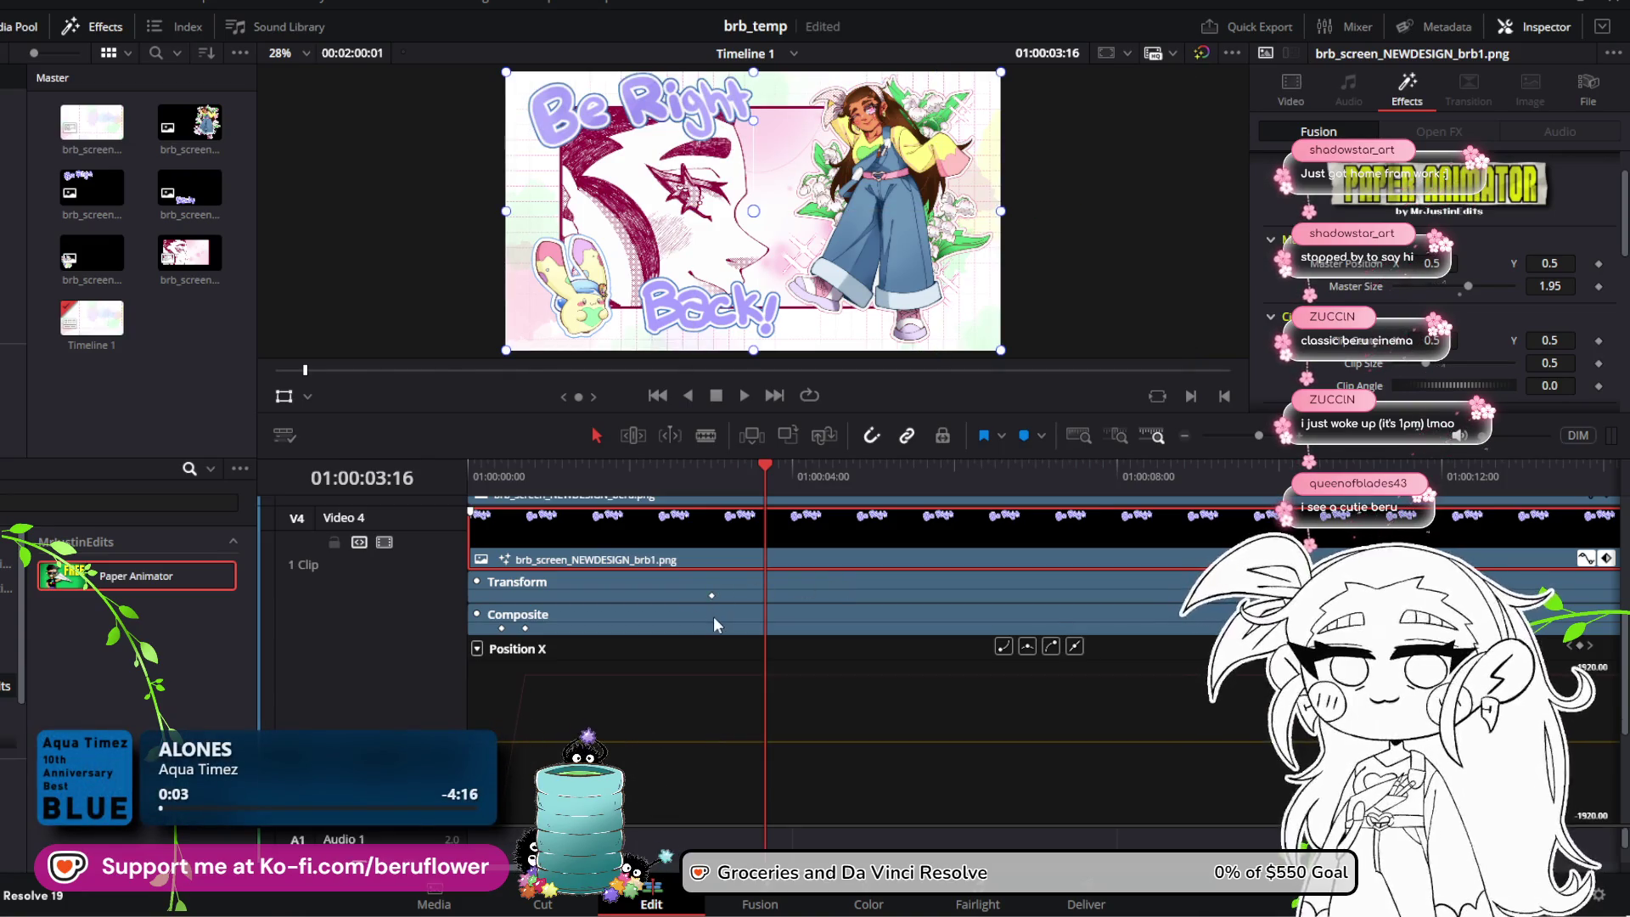
Step: Delete brb1's Position Y keyframe, open its Opacity curve, and replay from the start
{"action": "left_click", "coordinate": [713, 595]}
{"action": "key", "text": "Delete"}
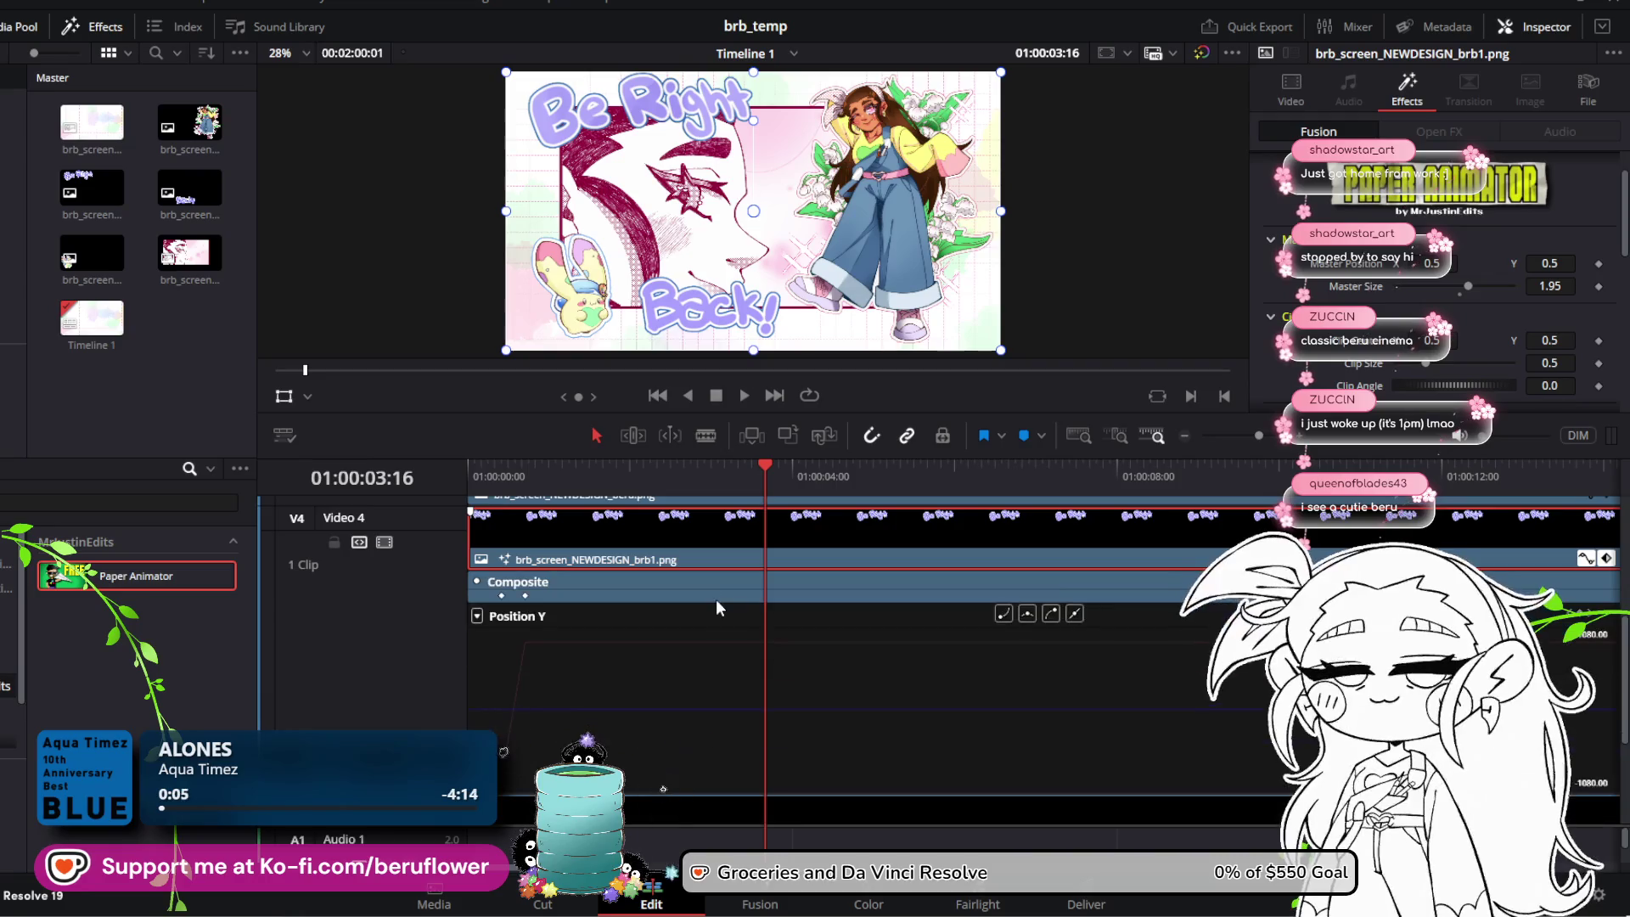
{"action": "left_click", "coordinate": [525, 595]}
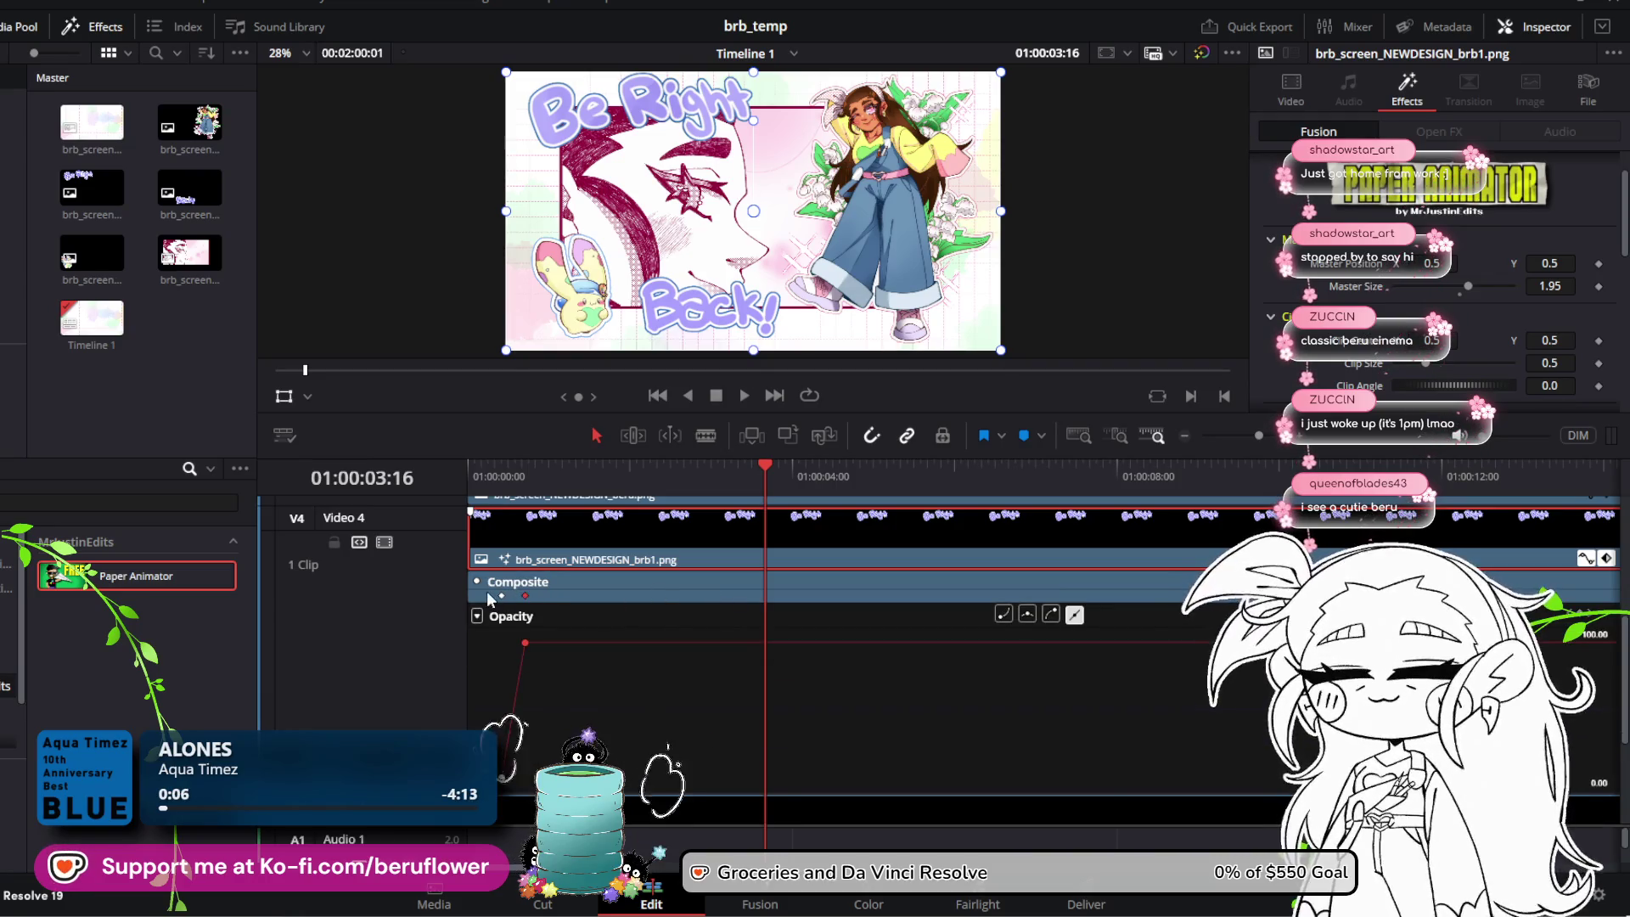
{"action": "left_click", "coordinate": [503, 596]}
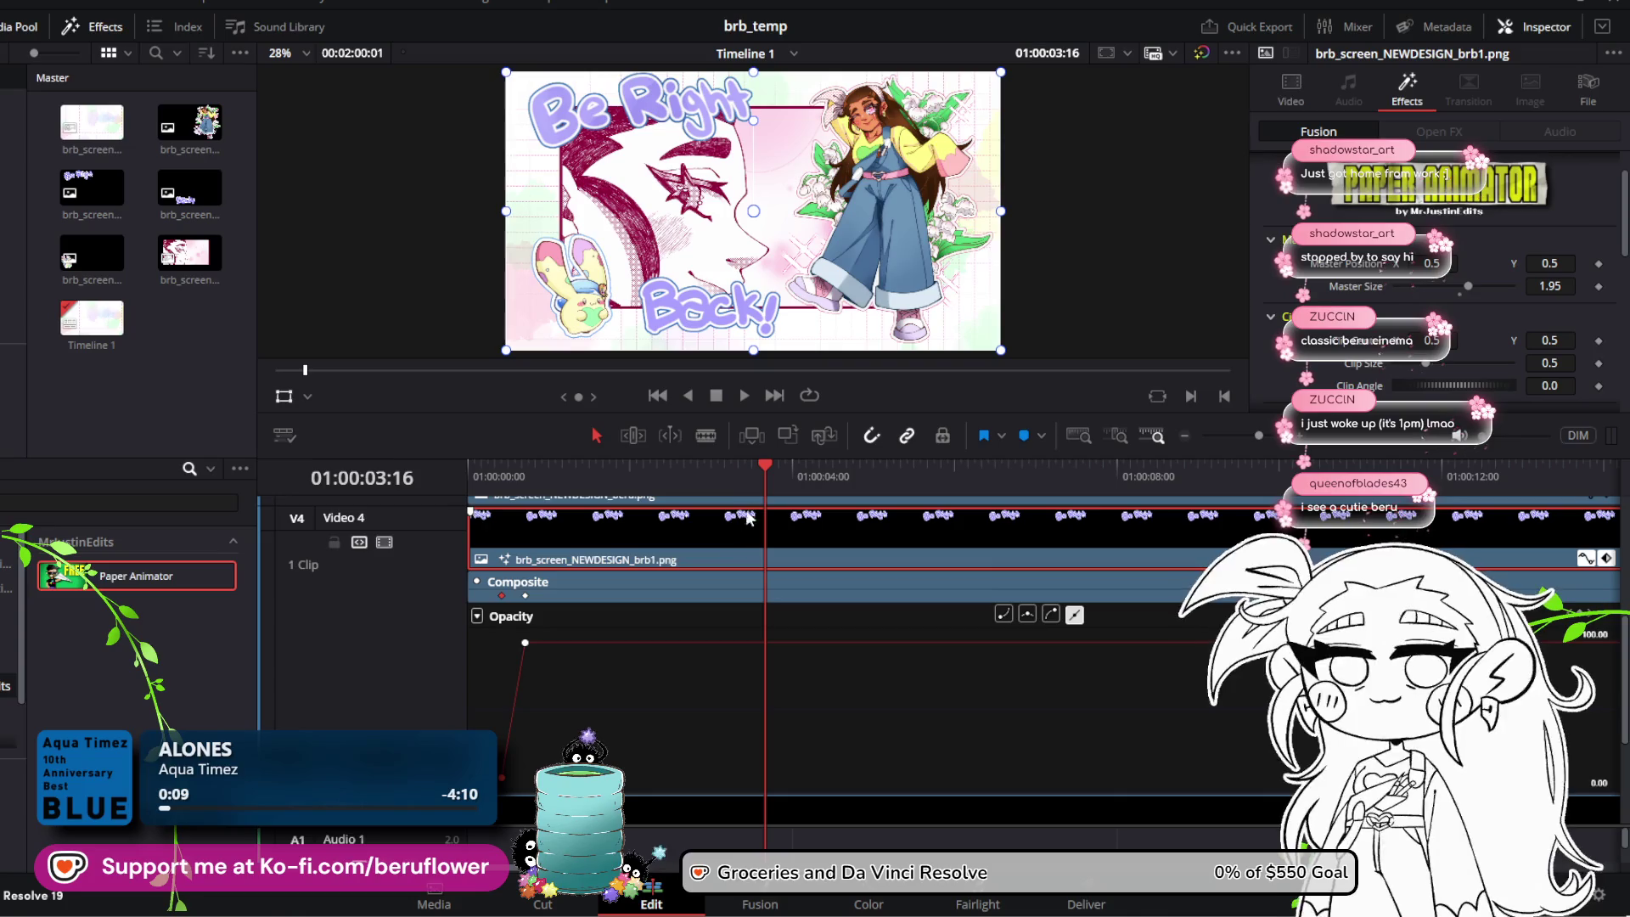
{"action": "mouse_move", "coordinate": [763, 468]}
{"action": "left_mouse_down"}
{"action": "mouse_move", "coordinate": [535, 474]}
{"action": "mouse_move", "coordinate": [462, 512]}
{"action": "left_mouse_up"}
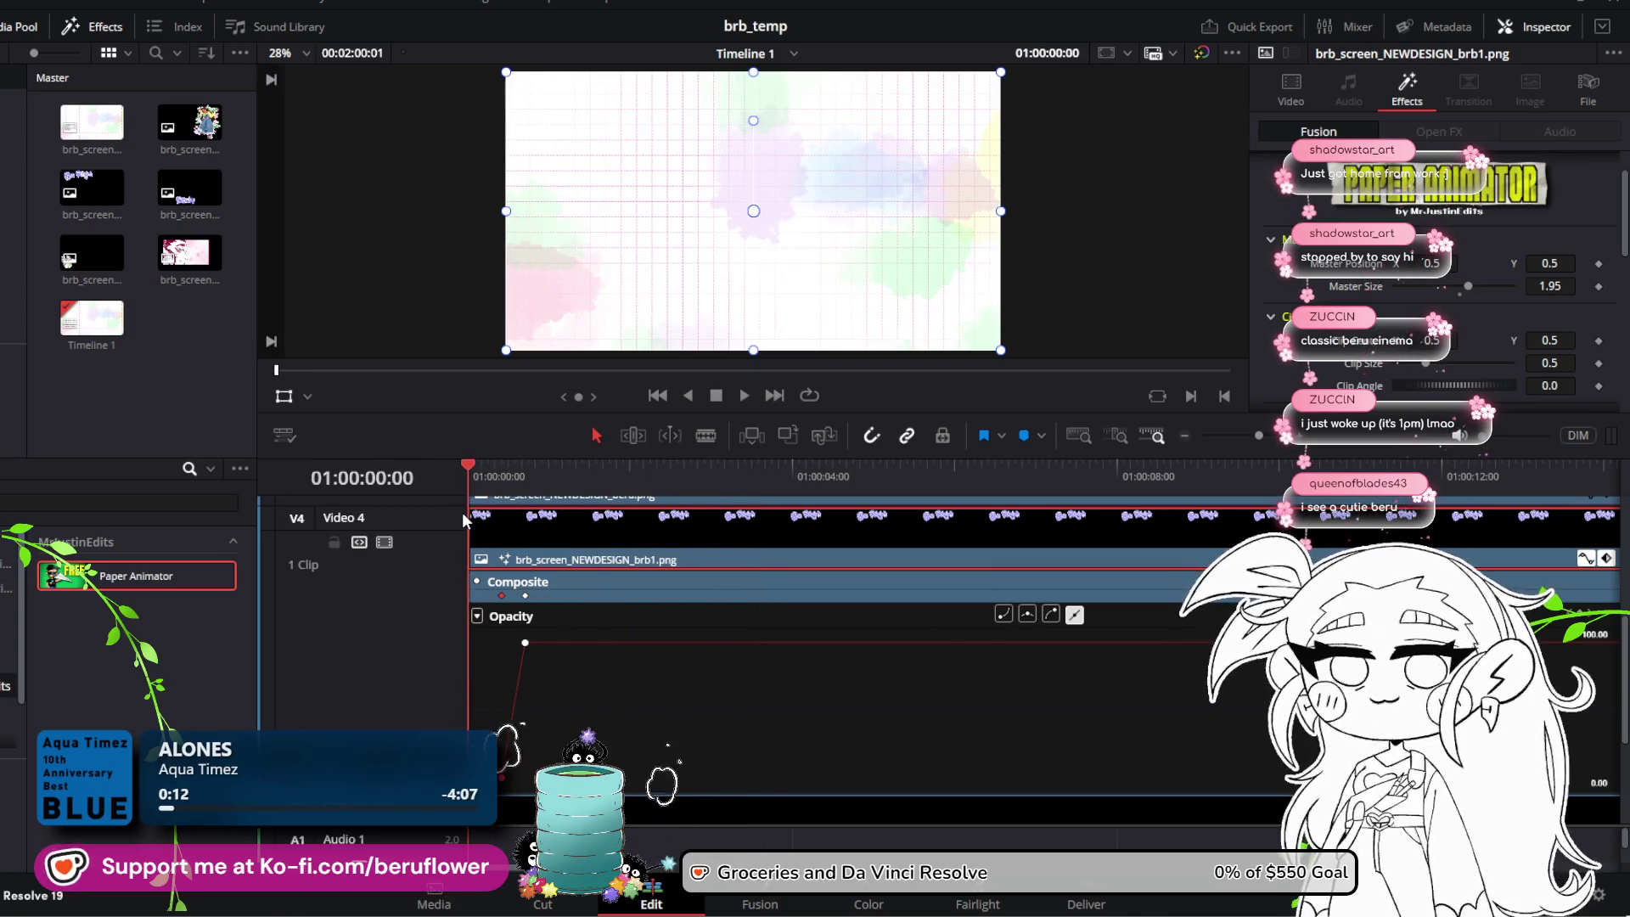
{"action": "left_click", "coordinate": [743, 396]}
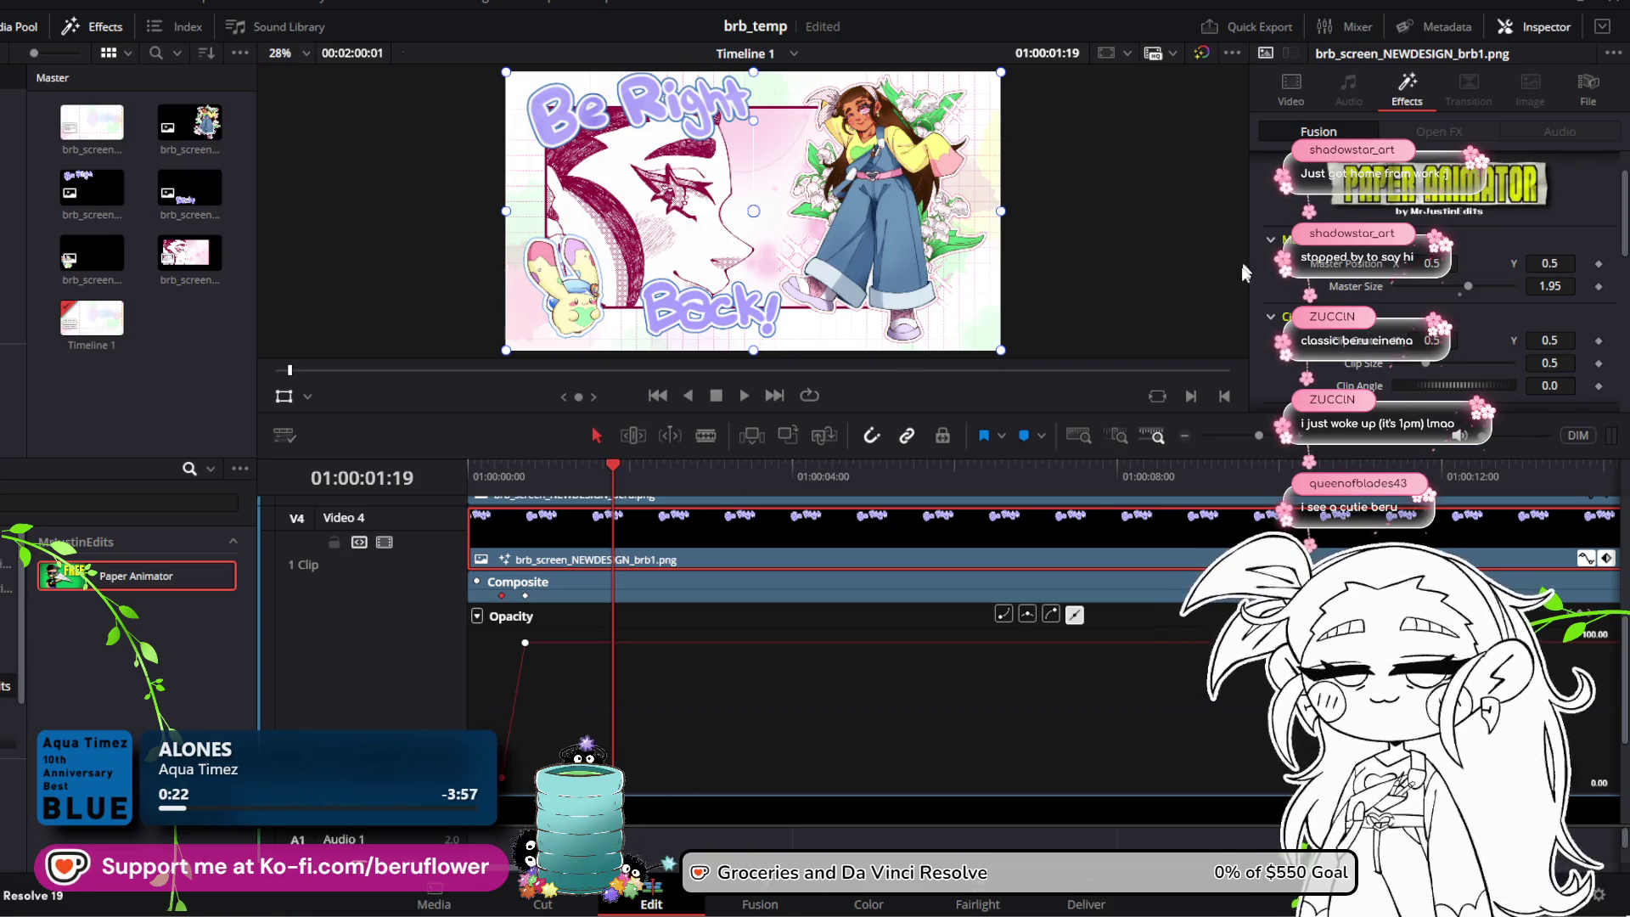
Step: Move brb1's opacity keyframe to just past three seconds and save
{"action": "left_click", "coordinate": [1296, 92]}
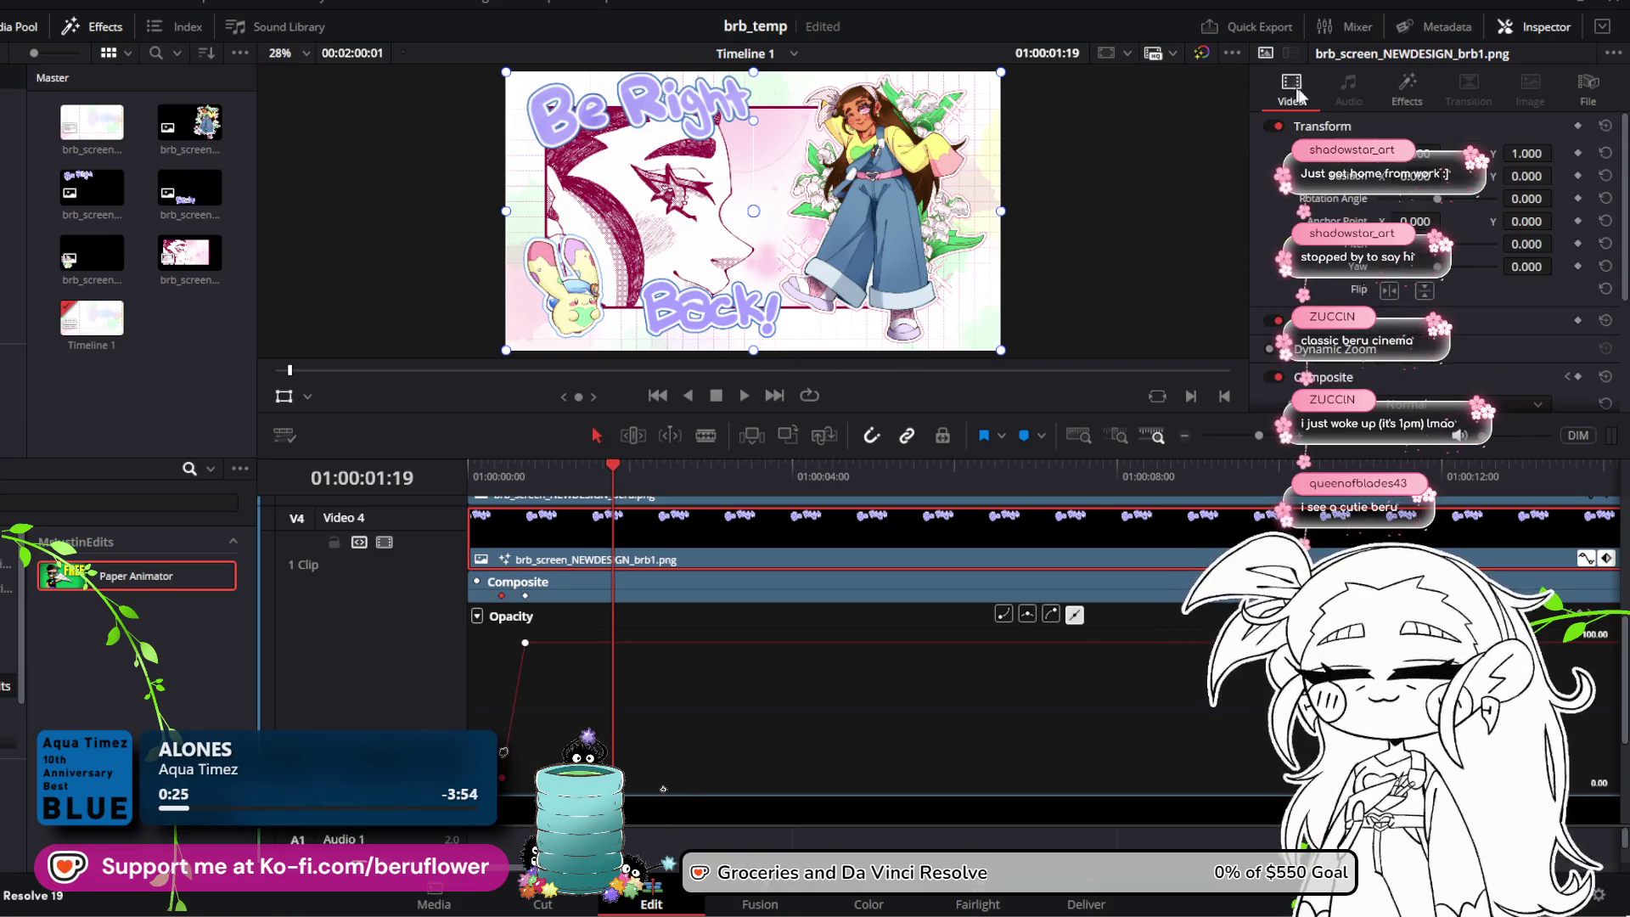
{"action": "scroll", "coordinate": [1308, 296], "scroll_direction": "down", "scroll_amount": 3}
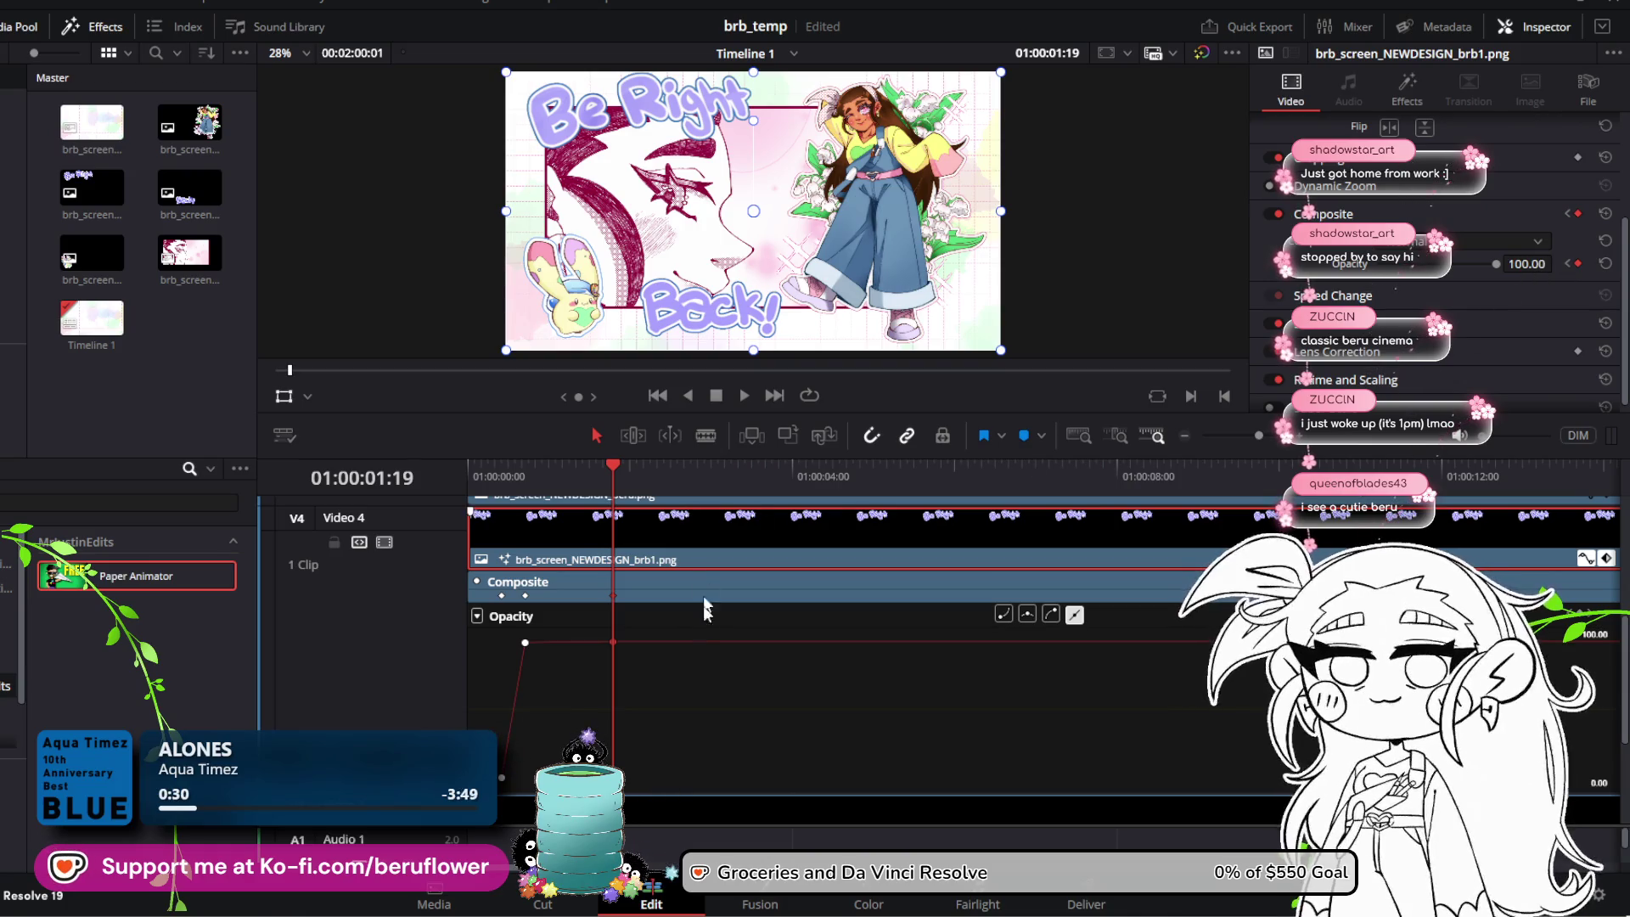
{"action": "mouse_move", "coordinate": [608, 469]}
{"action": "left_mouse_down"}
{"action": "mouse_move", "coordinate": [523, 467]}
{"action": "mouse_move", "coordinate": [819, 484]}
{"action": "left_mouse_up"}
{"action": "mouse_move", "coordinate": [619, 643]}
{"action": "mouse_move", "coordinate": [619, 643]}
{"action": "left_mouse_down"}
{"action": "mouse_move", "coordinate": [798, 643]}
{"action": "mouse_move", "coordinate": [819, 627]}
{"action": "left_mouse_up"}
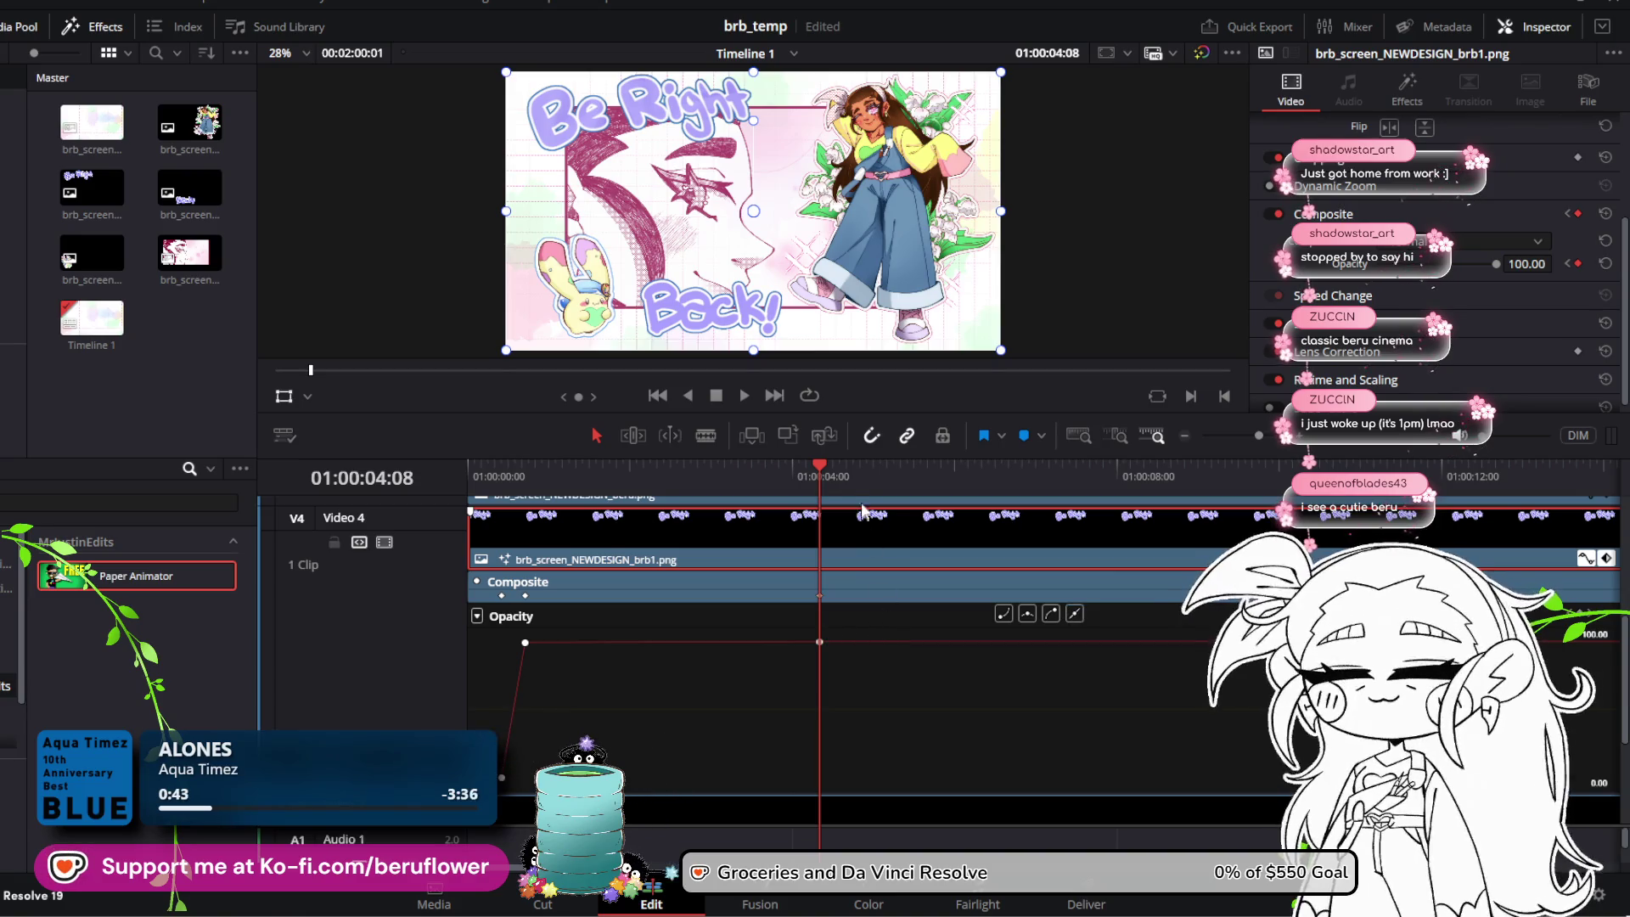
{"action": "left_click_drag", "start_coordinate": [820, 642], "coordinate": [772, 642]}
{"action": "key", "text": "ctrl+s"}
Step: Set brb1's Composite Opacity to 0 at 01:00:04:08 and play back the fade in and out
{"action": "left_click_drag", "start_coordinate": [1494, 270], "coordinate": [1258, 285]}
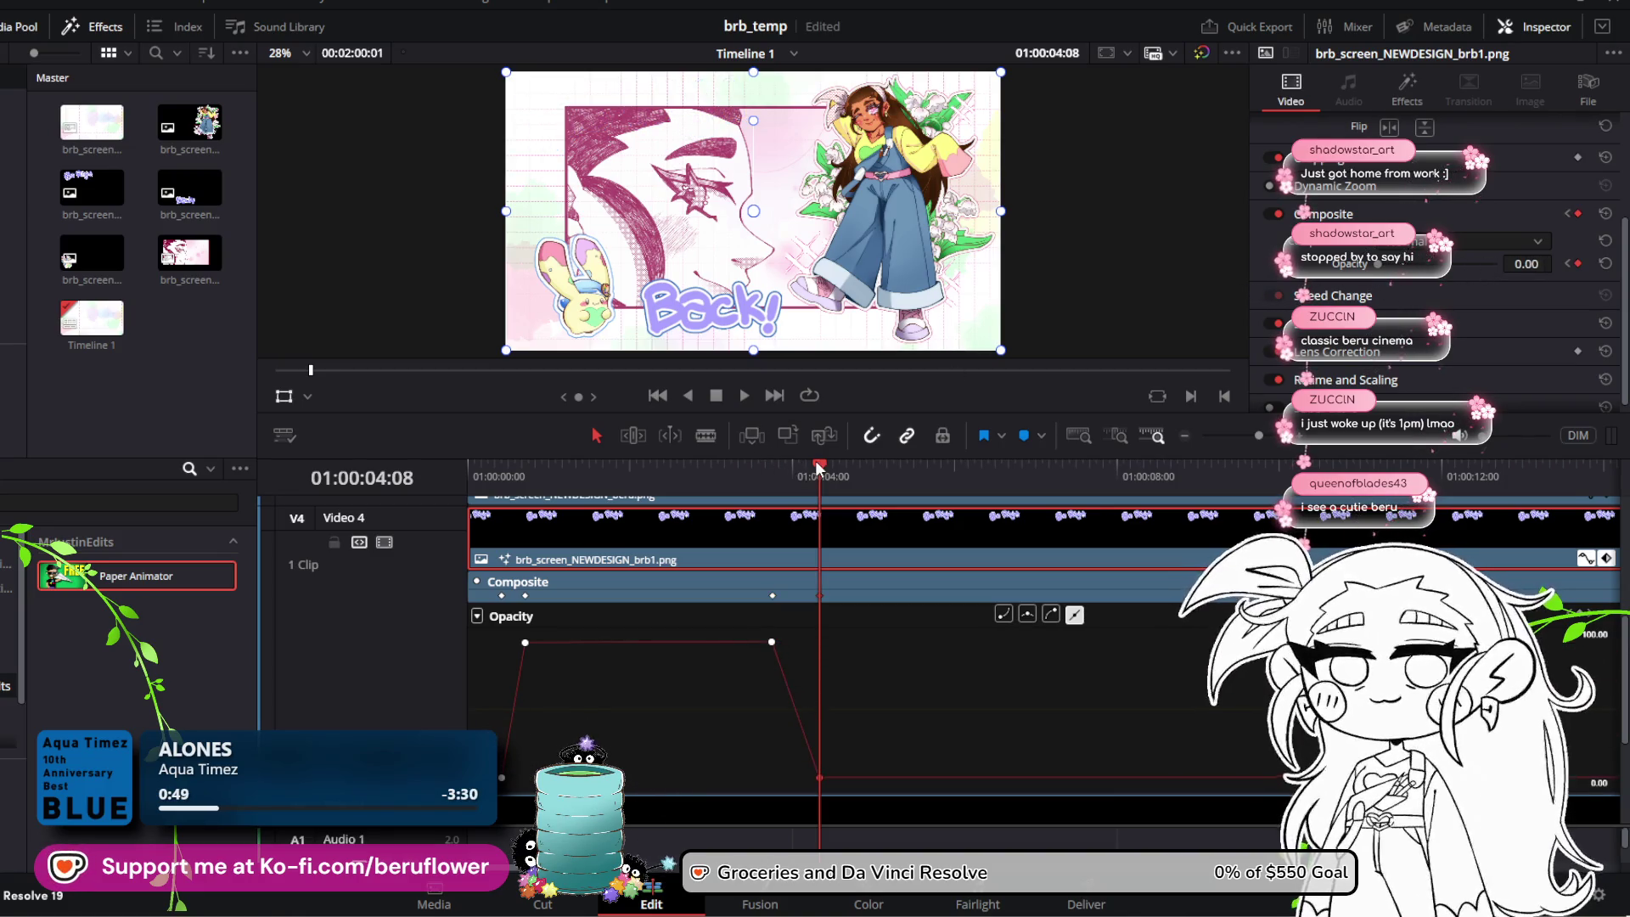
{"action": "left_click_drag", "start_coordinate": [755, 465], "coordinate": [570, 466]}
{"action": "left_click", "coordinate": [661, 396]}
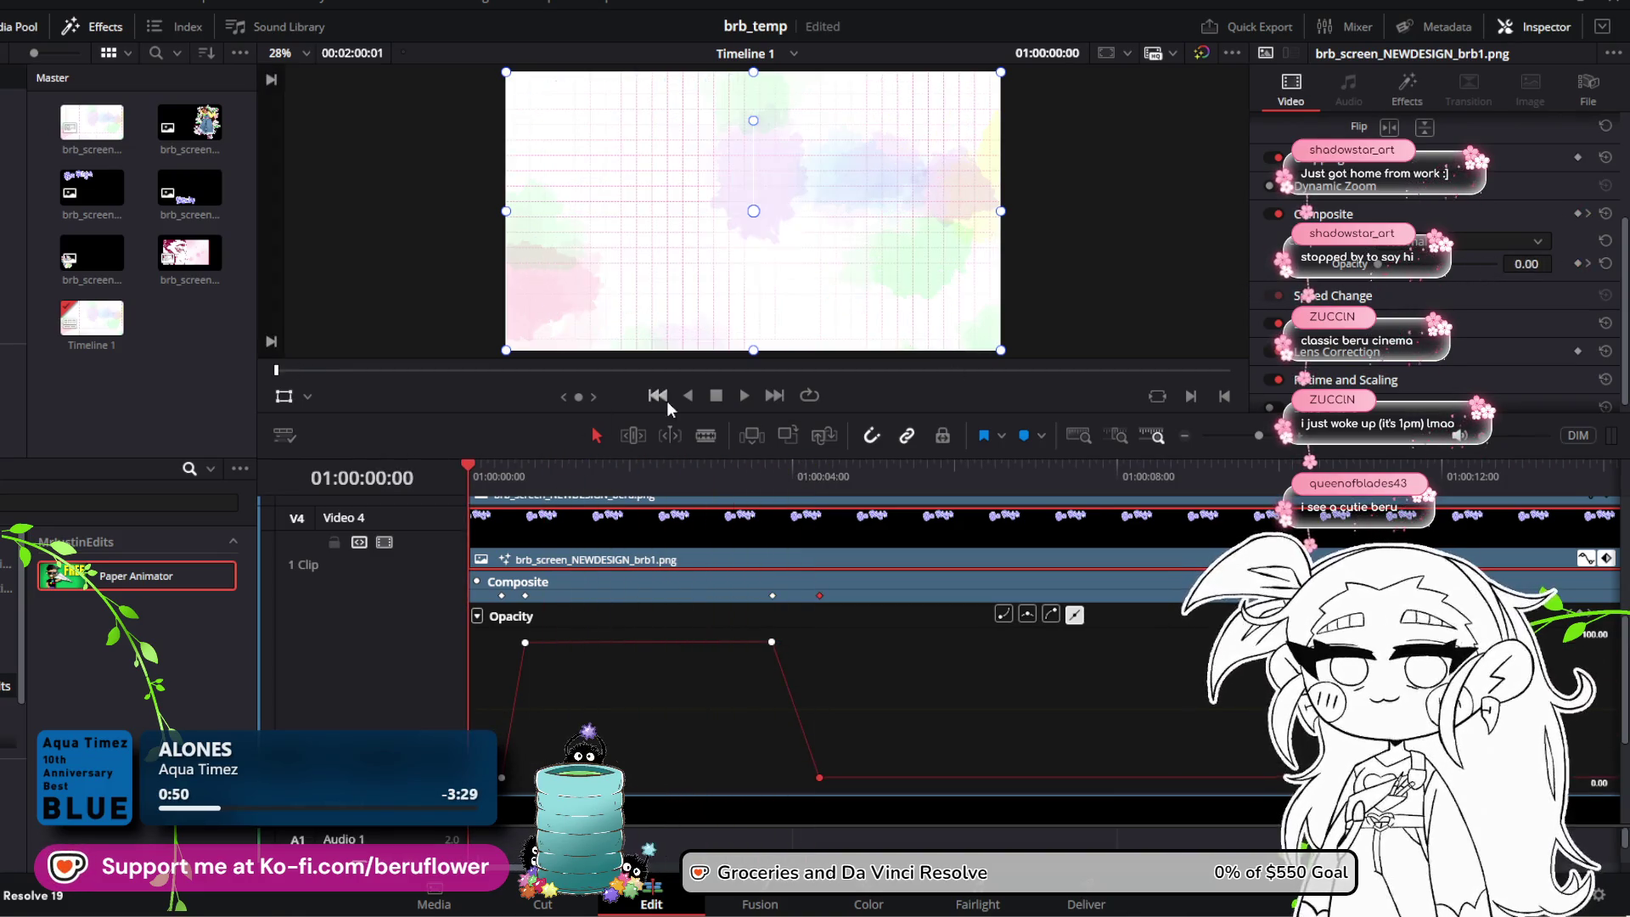
{"action": "left_click", "coordinate": [745, 397]}
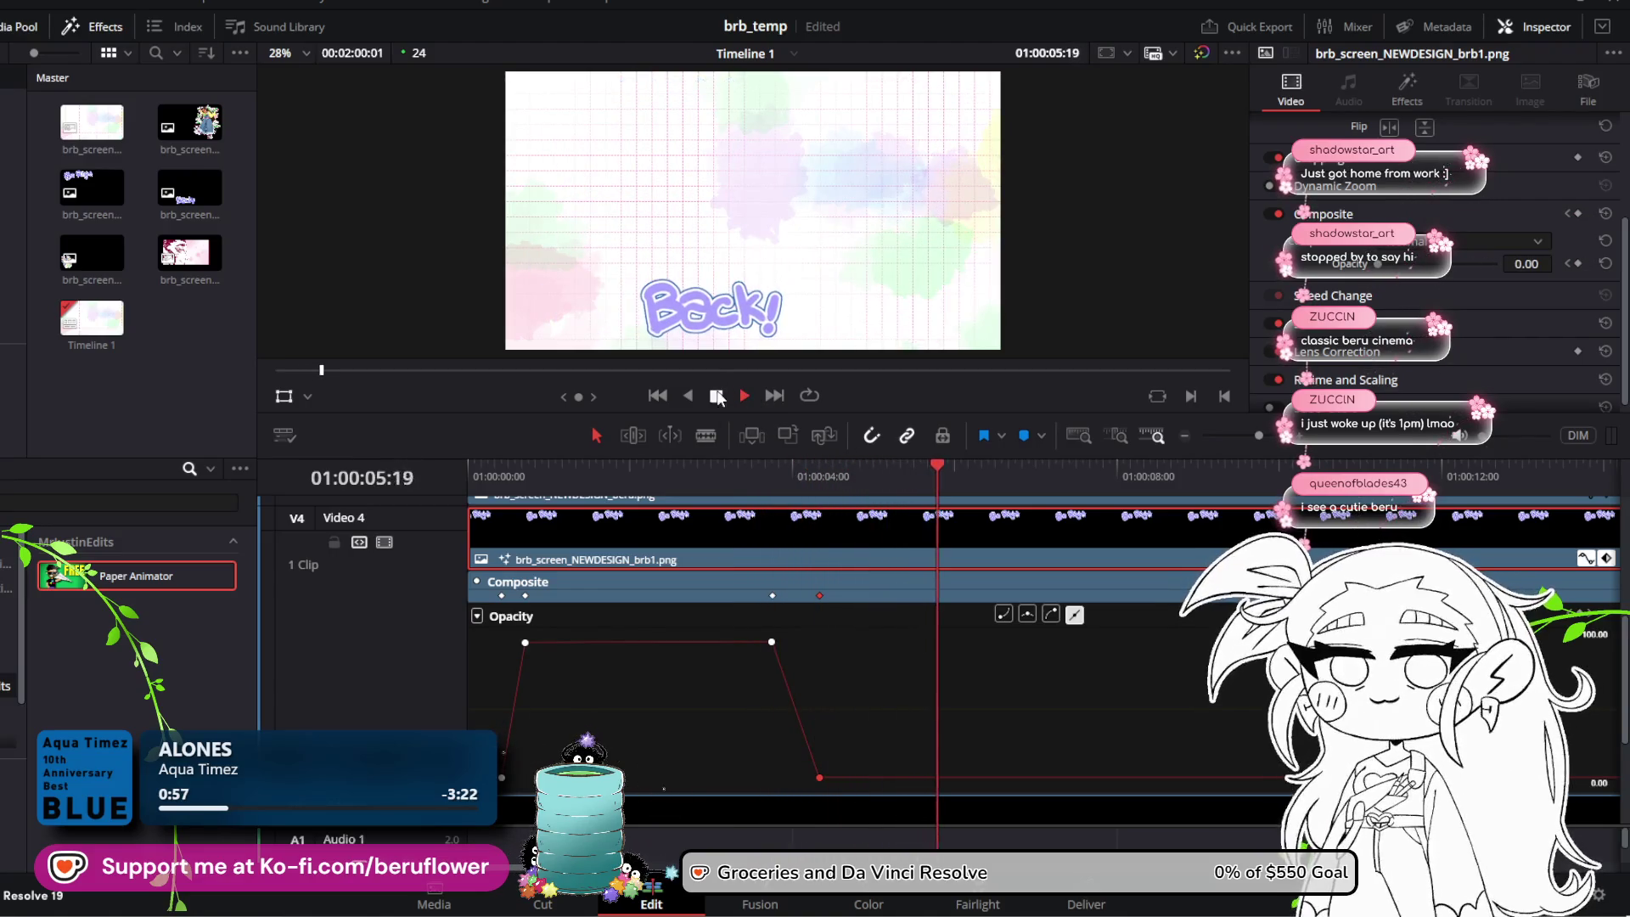
{"action": "left_click", "coordinate": [717, 397]}
Step: Replay from the start to confirm only 'Back!' remains after the fade, then rewind
{"action": "mouse_move", "coordinate": [937, 467]}
{"action": "left_mouse_down"}
{"action": "mouse_move", "coordinate": [735, 466]}
{"action": "mouse_move", "coordinate": [792, 459]}
{"action": "mouse_move", "coordinate": [610, 415]}
{"action": "mouse_move", "coordinate": [461, 406]}
{"action": "left_mouse_up"}
{"action": "scroll", "coordinate": [765, 463], "scroll_direction": "down", "scroll_amount": 2}
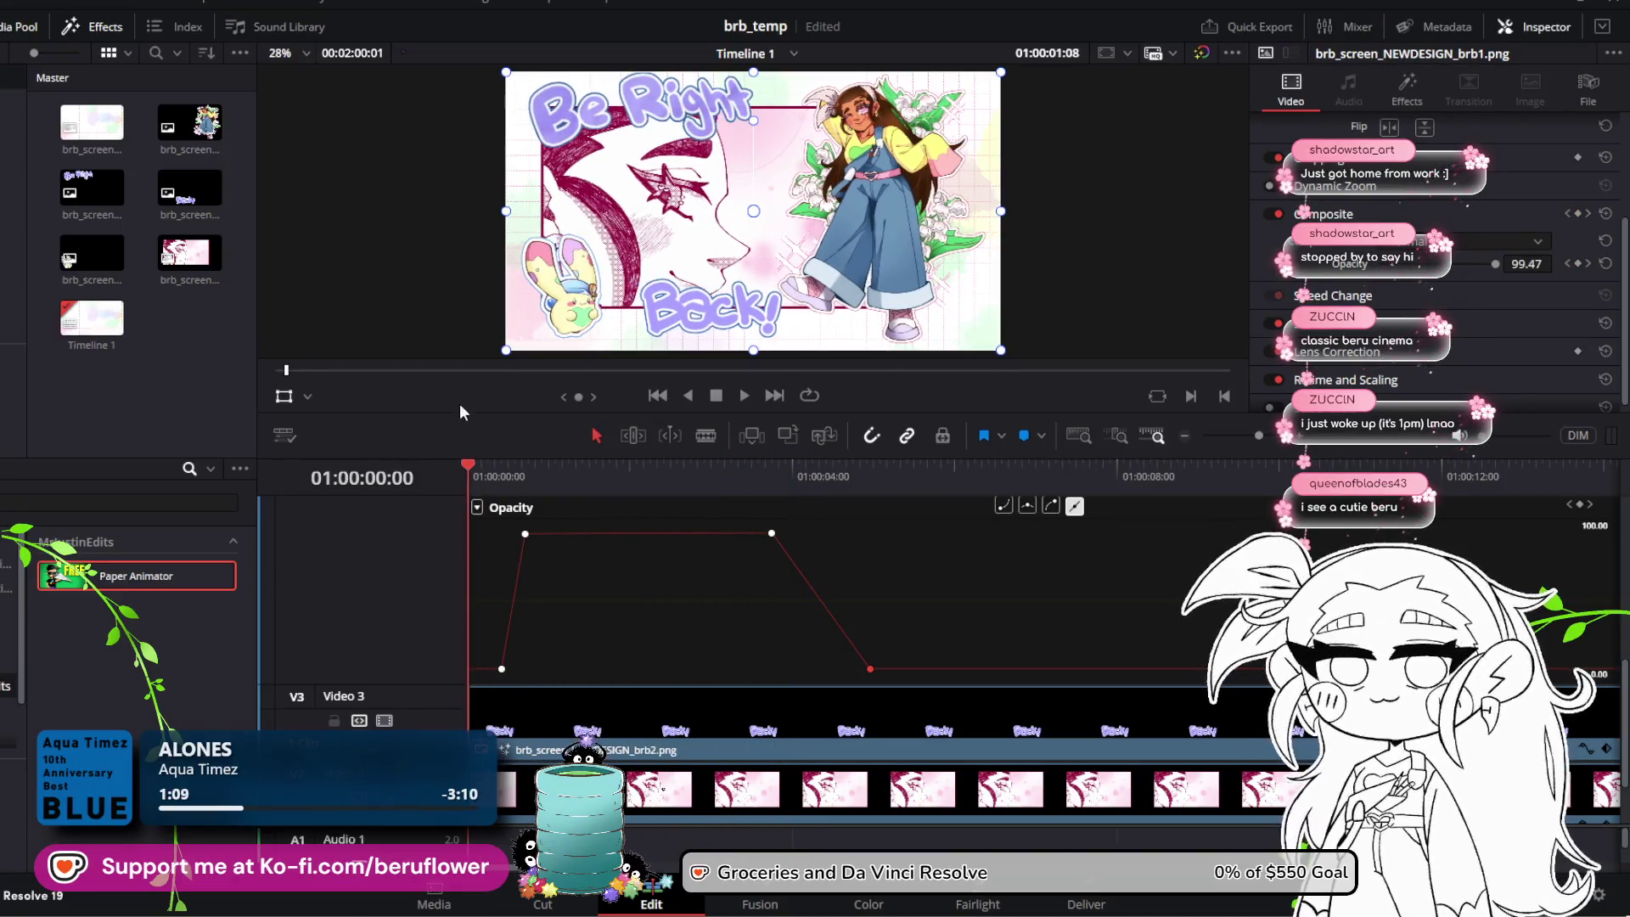
{"action": "left_click", "coordinate": [745, 396]}
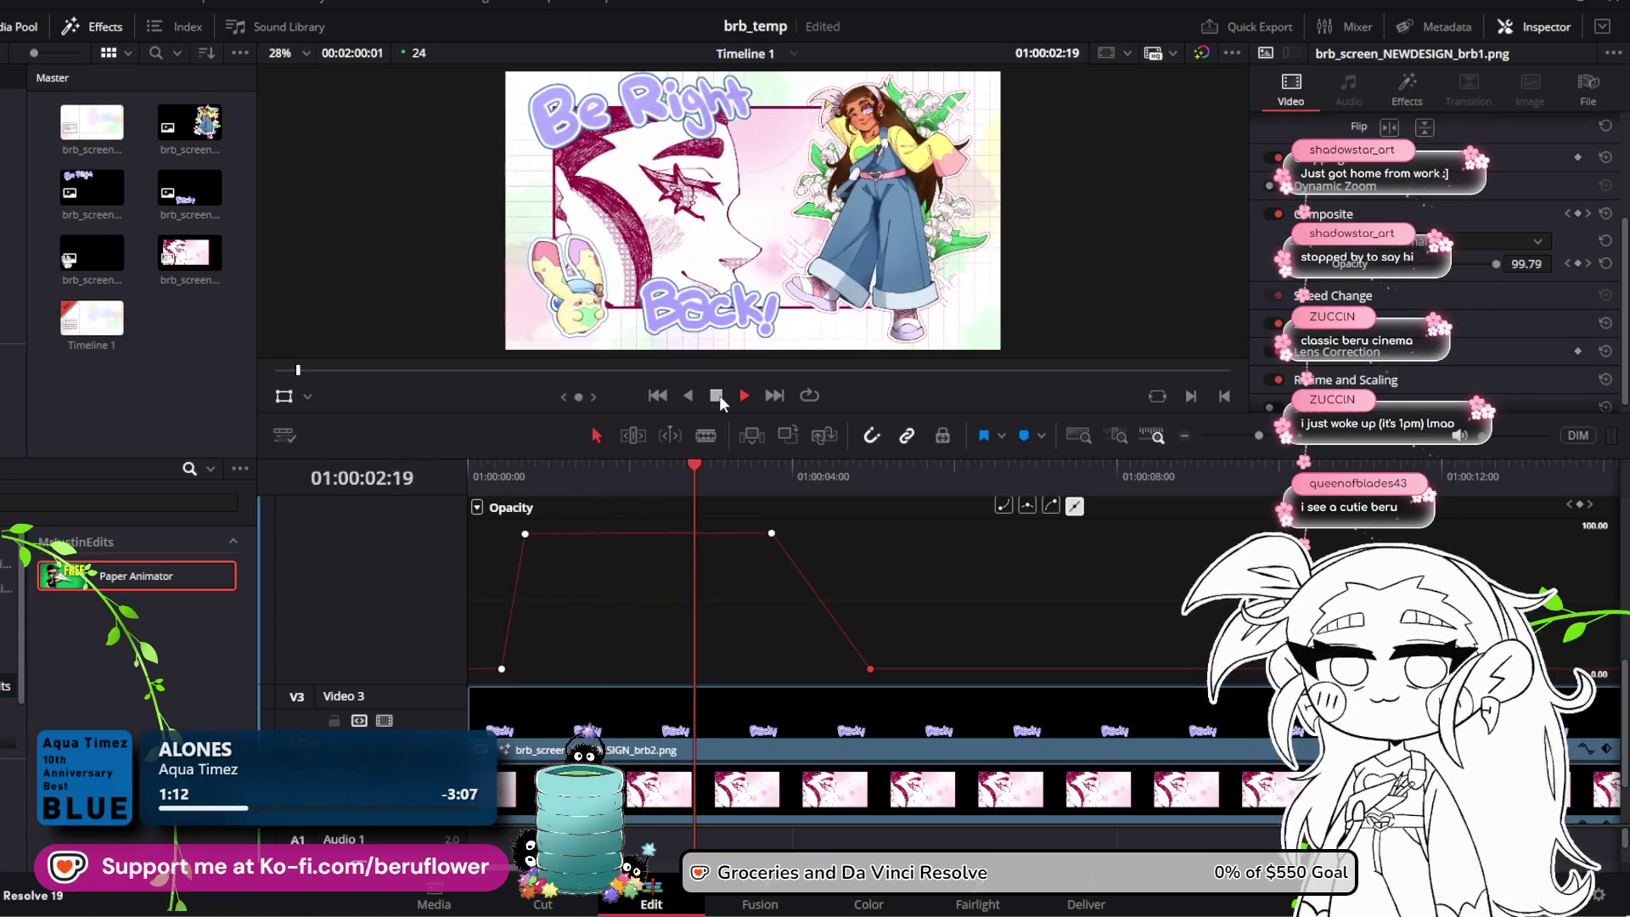
{"action": "left_click", "coordinate": [719, 395]}
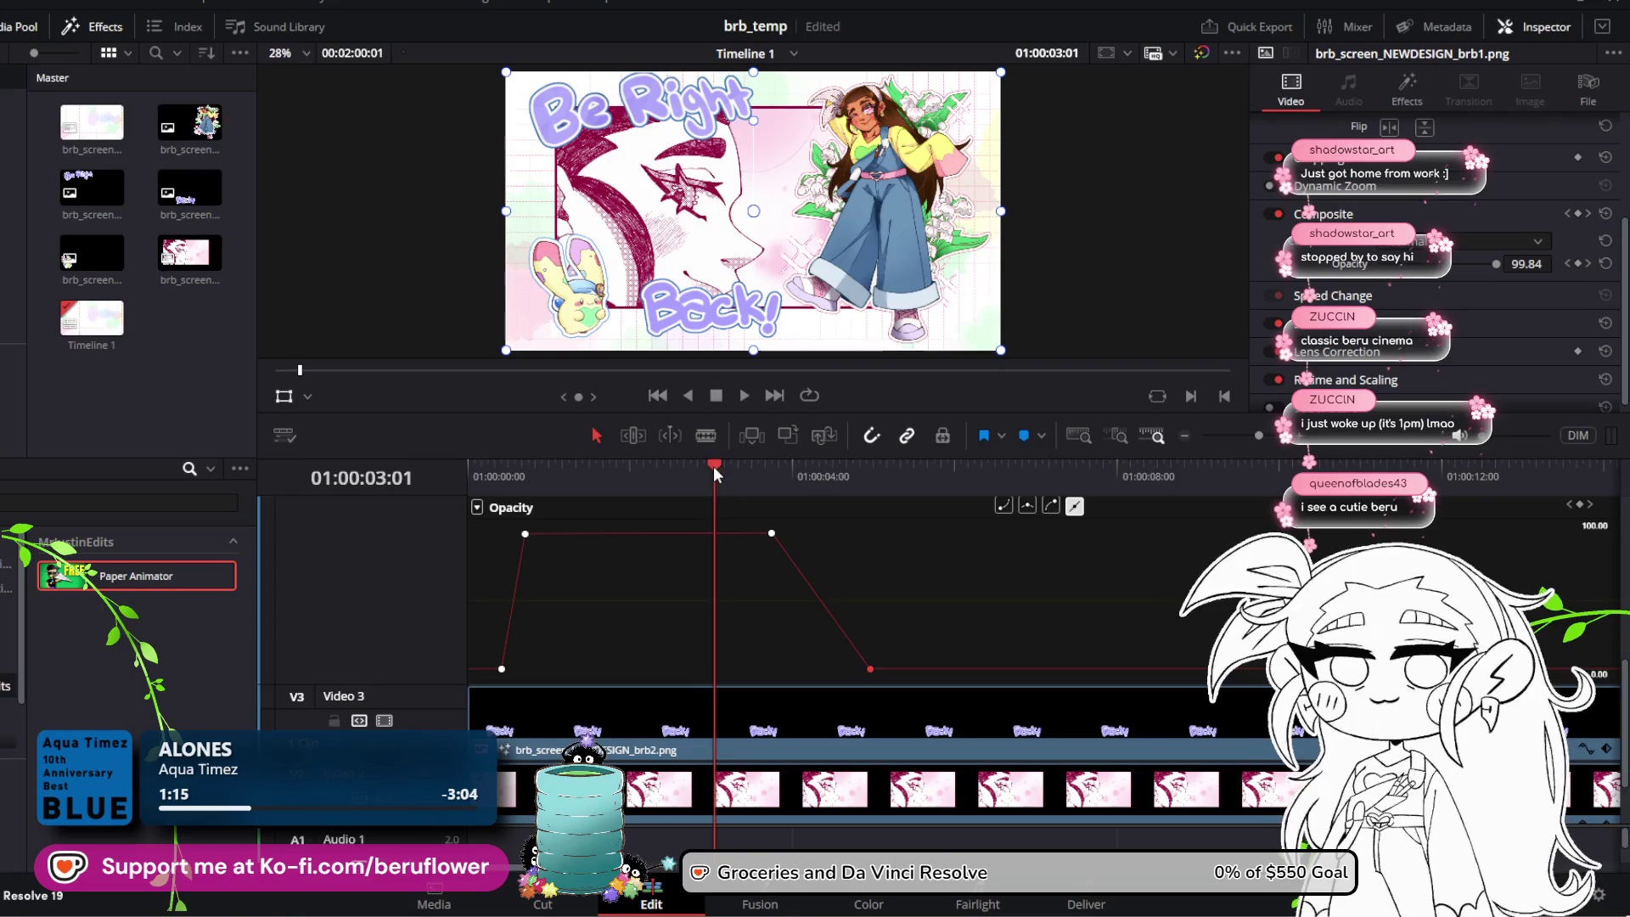
{"action": "left_click_drag", "start_coordinate": [713, 466], "coordinate": [440, 436]}
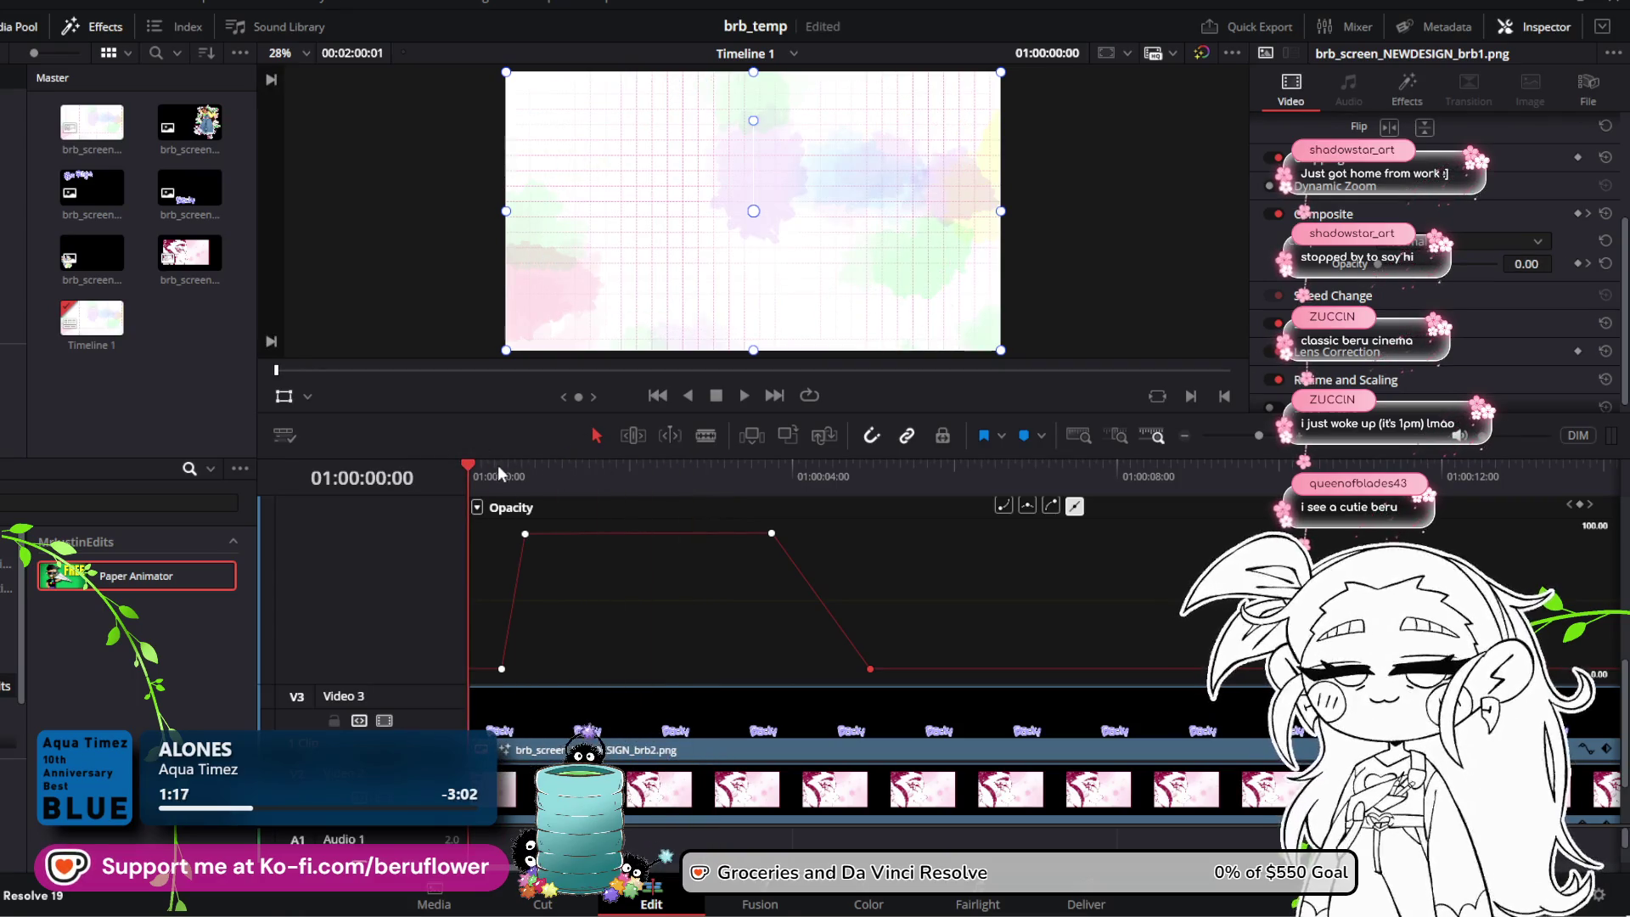
Step: Keyframe brb2's Opacity on V3 at 100 at 01:00:03:18 and 0 at 01:00:04:23
{"action": "scroll", "coordinate": [592, 663], "scroll_direction": "down", "scroll_amount": 2}
{"action": "left_click", "coordinate": [594, 651]}
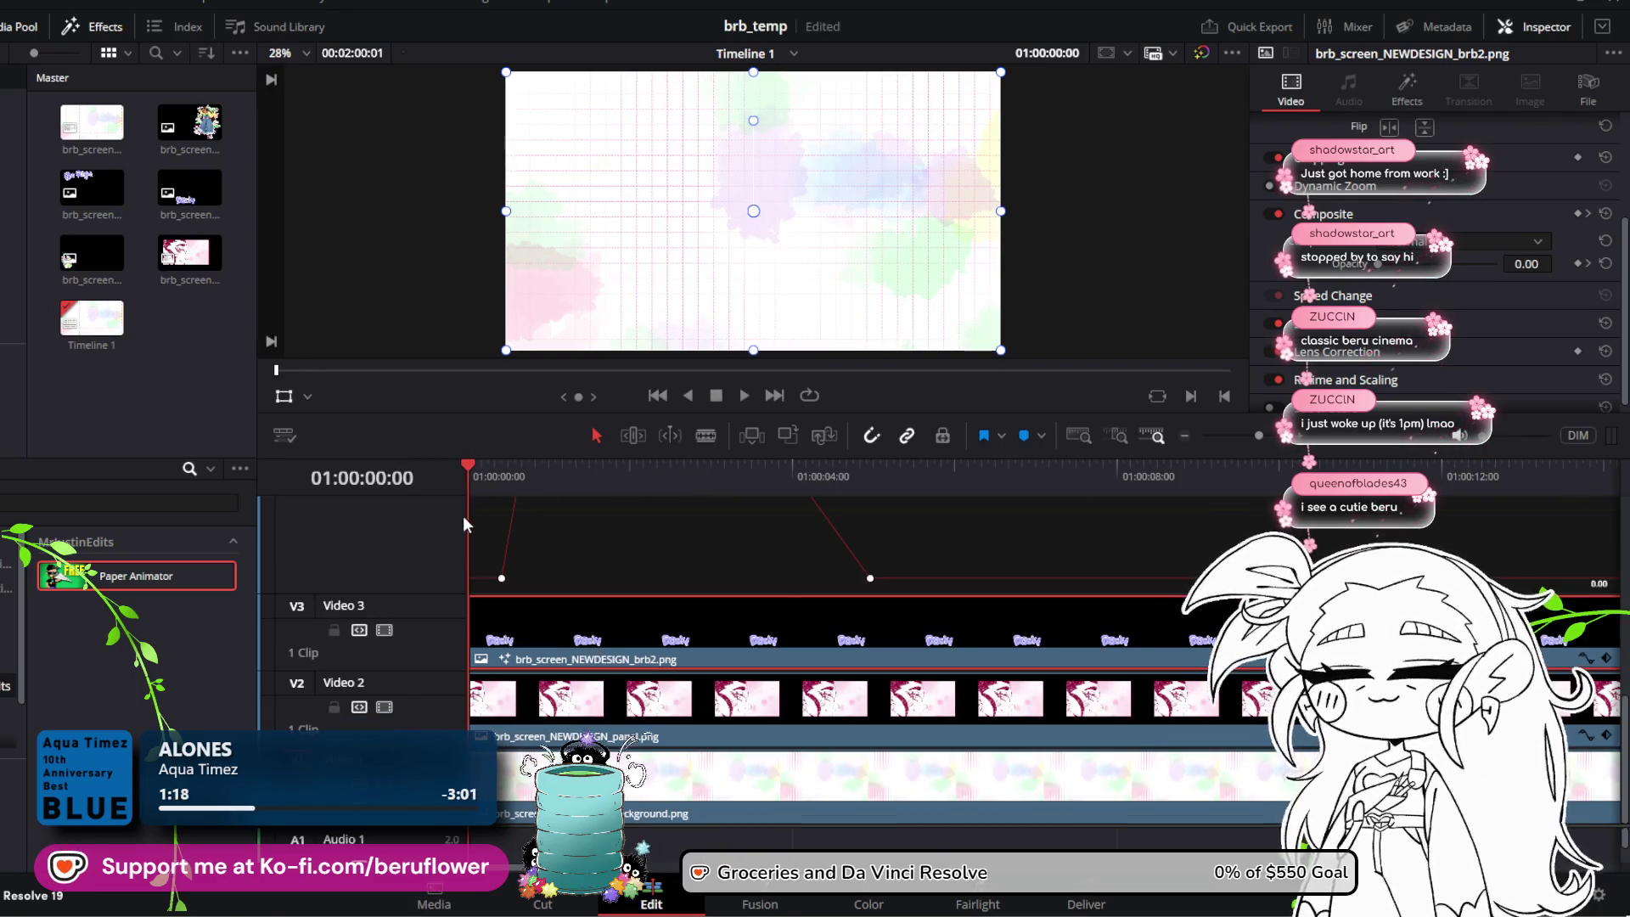
{"action": "left_click_drag", "start_coordinate": [465, 471], "coordinate": [501, 467]}
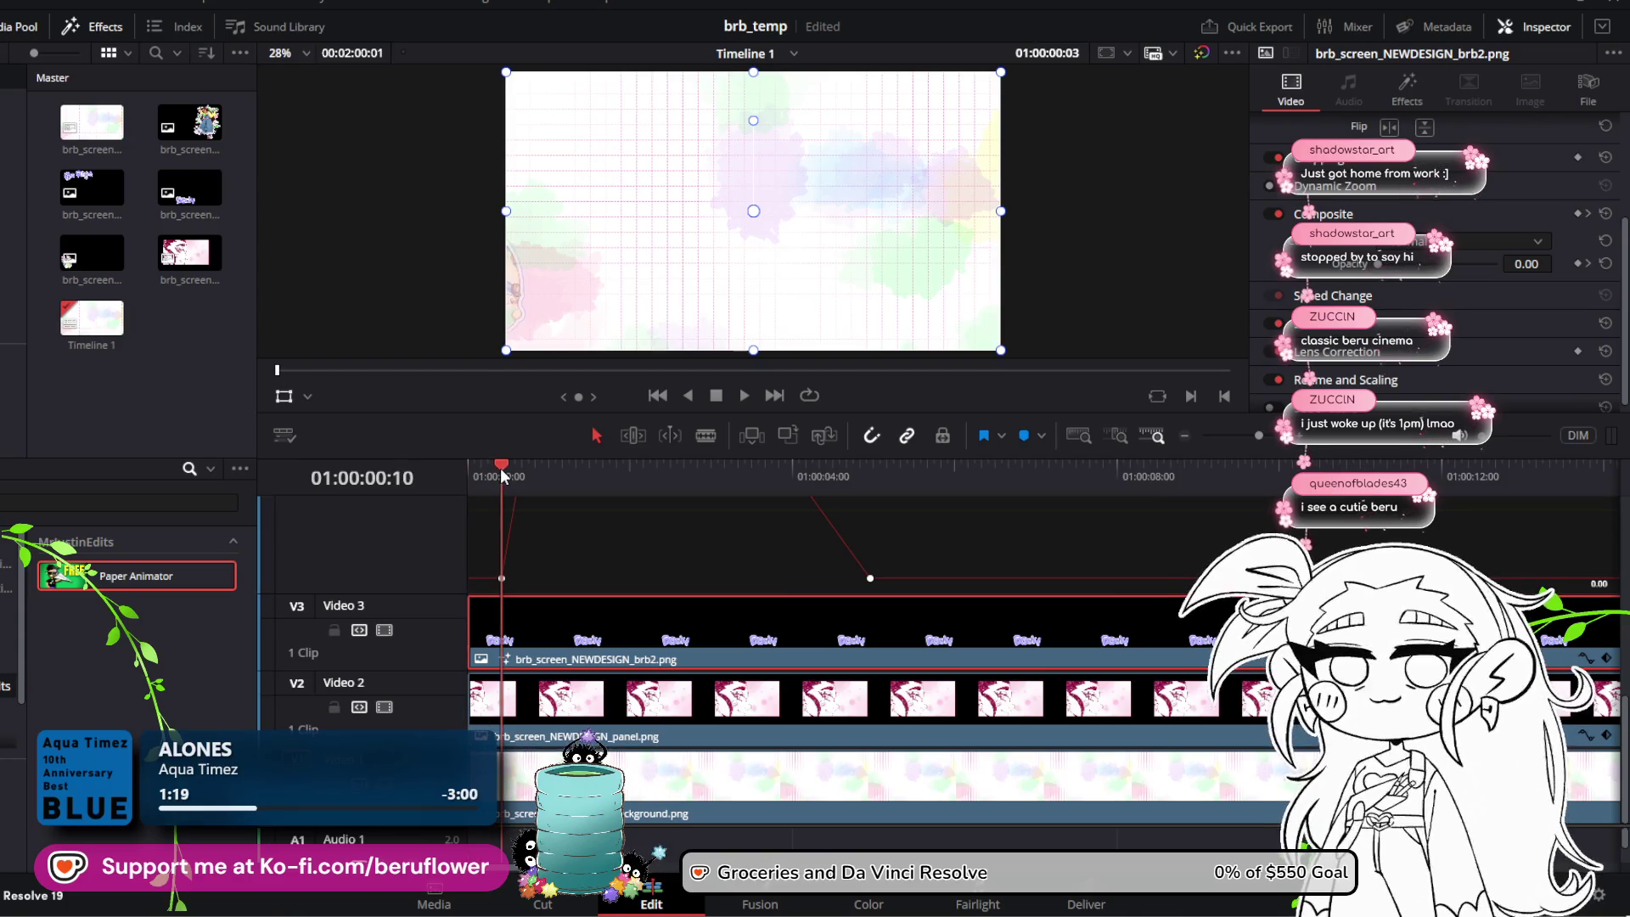
{"action": "left_click", "coordinate": [1585, 659]}
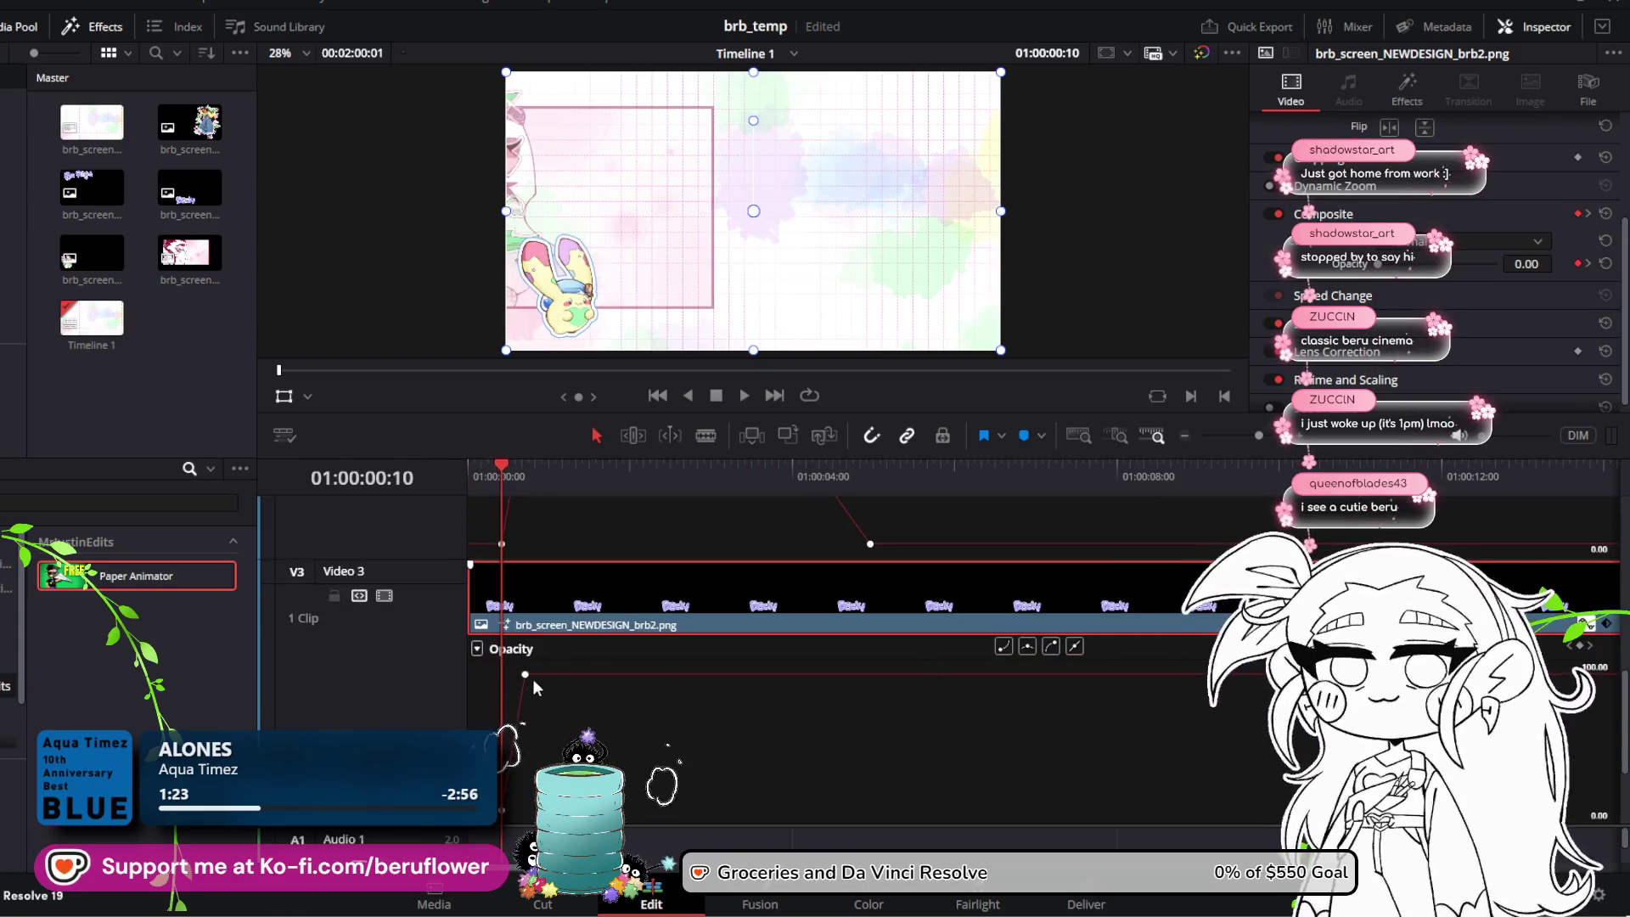
{"action": "scroll", "coordinate": [545, 651], "scroll_direction": "up", "scroll_amount": 2}
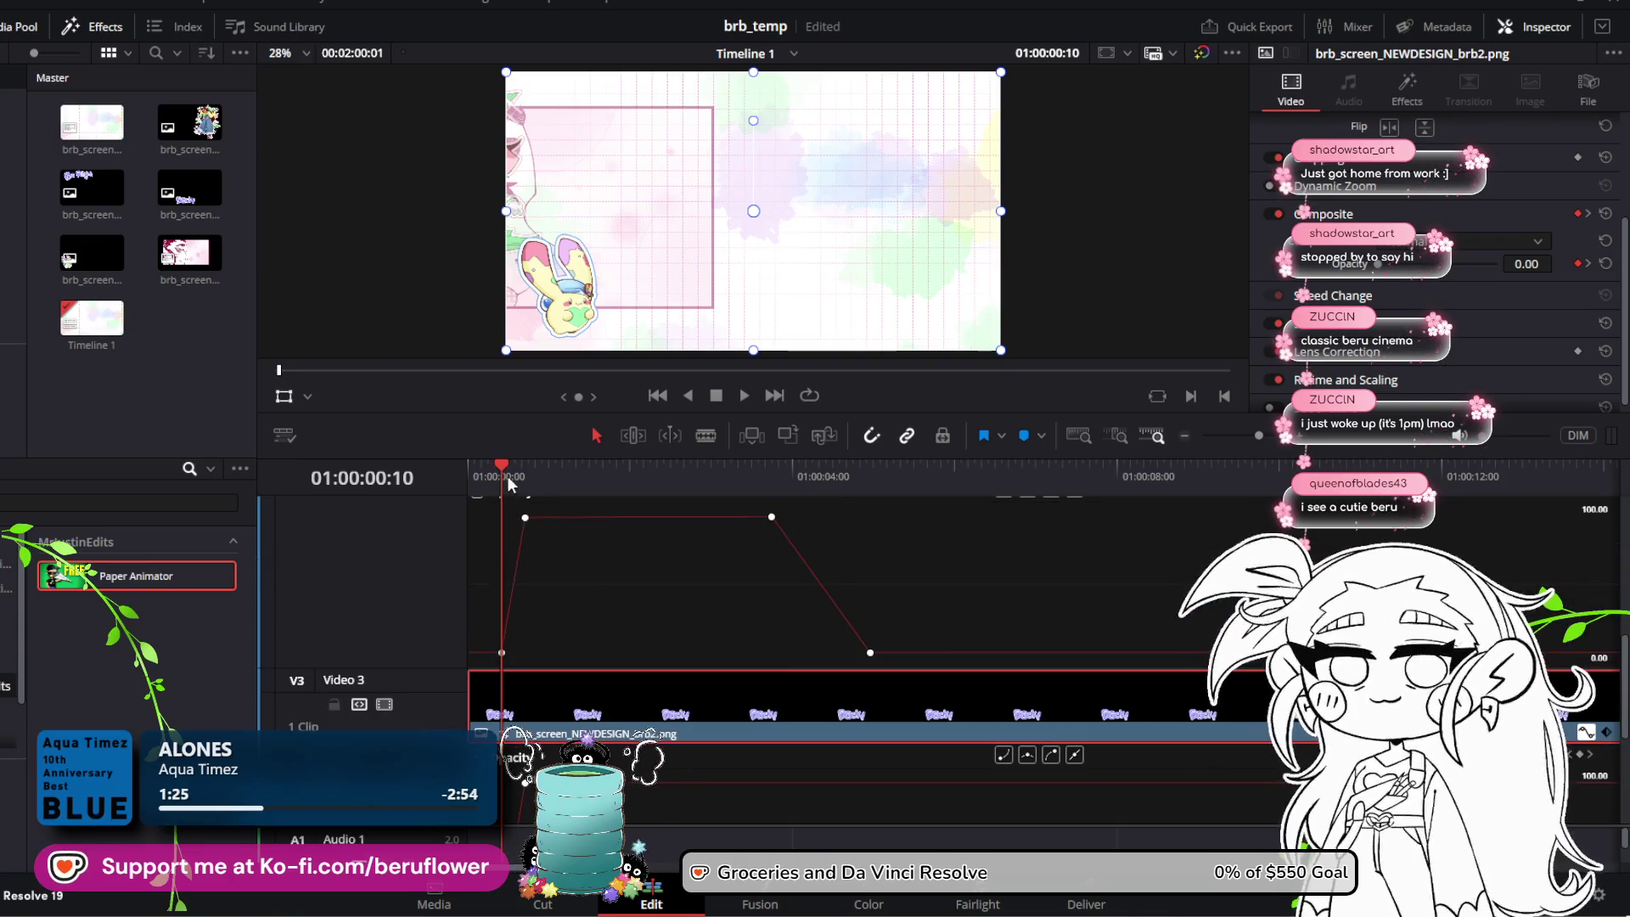
{"action": "left_click_drag", "start_coordinate": [502, 467], "coordinate": [778, 466]}
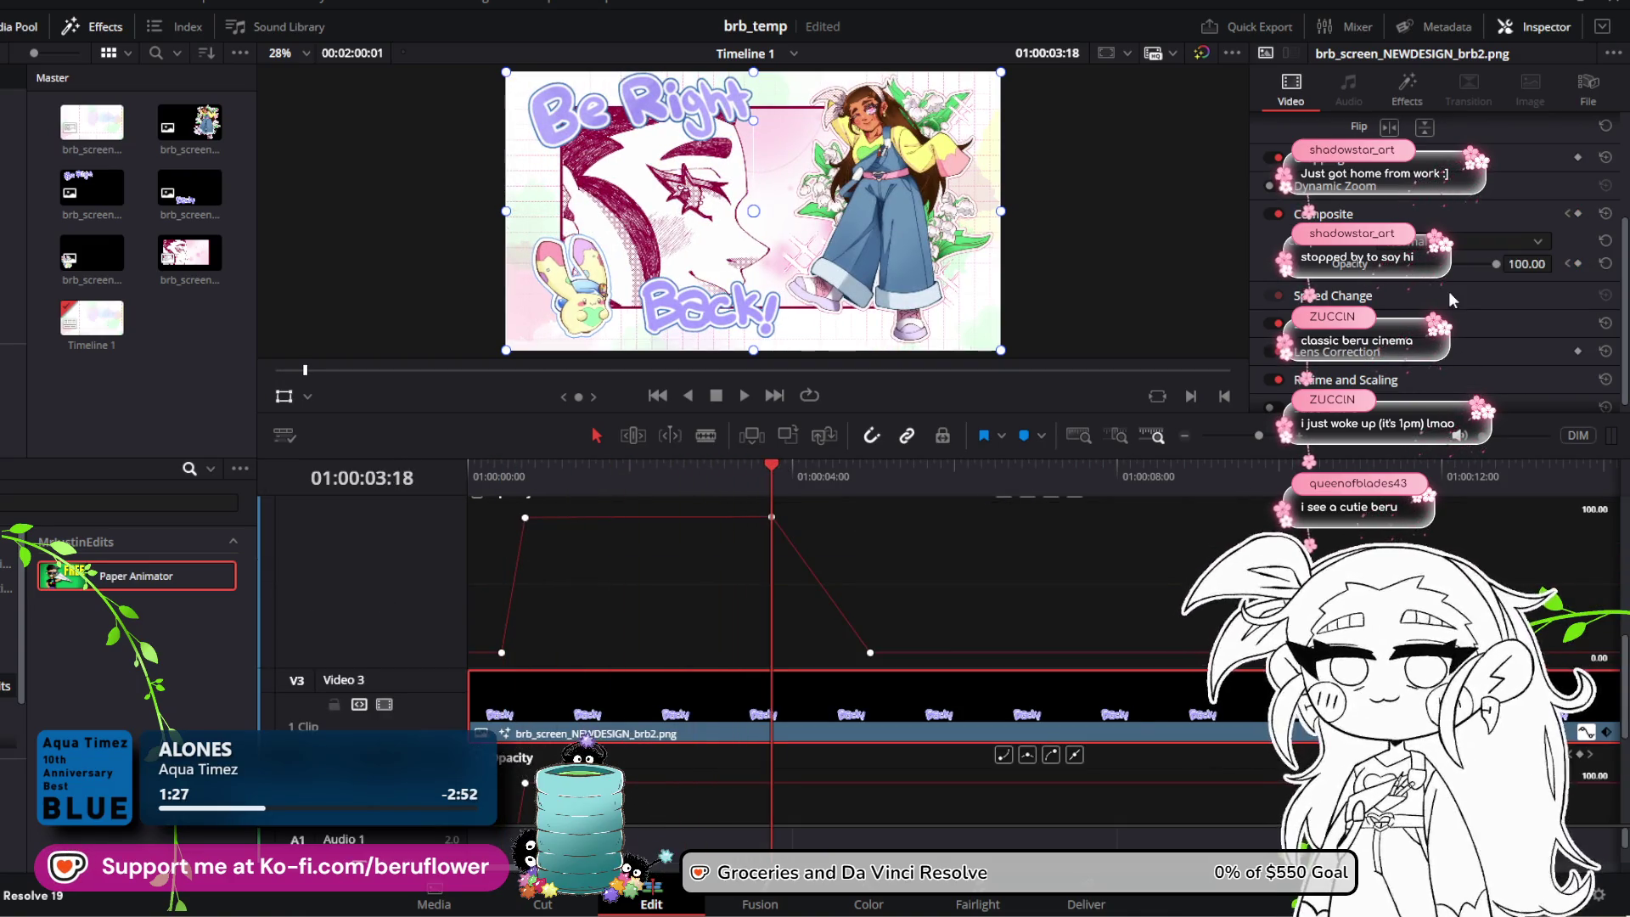
{"action": "left_click", "coordinate": [1580, 263]}
{"action": "left_click_drag", "start_coordinate": [772, 464], "coordinate": [867, 459]}
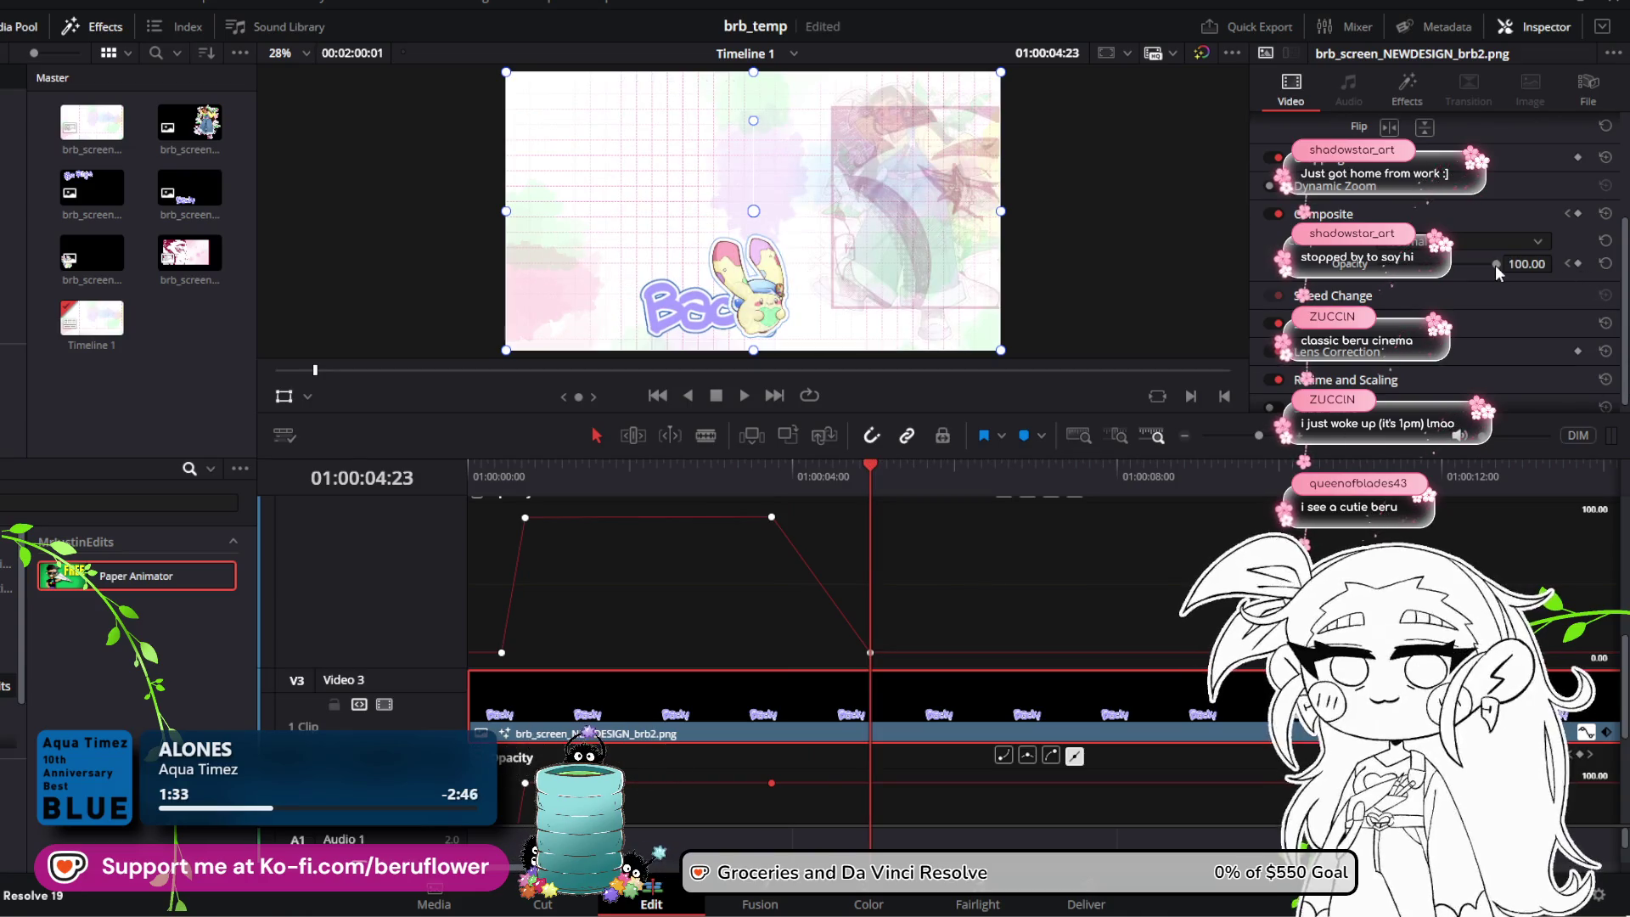
{"action": "left_click_drag", "start_coordinate": [1498, 272], "coordinate": [1084, 261]}
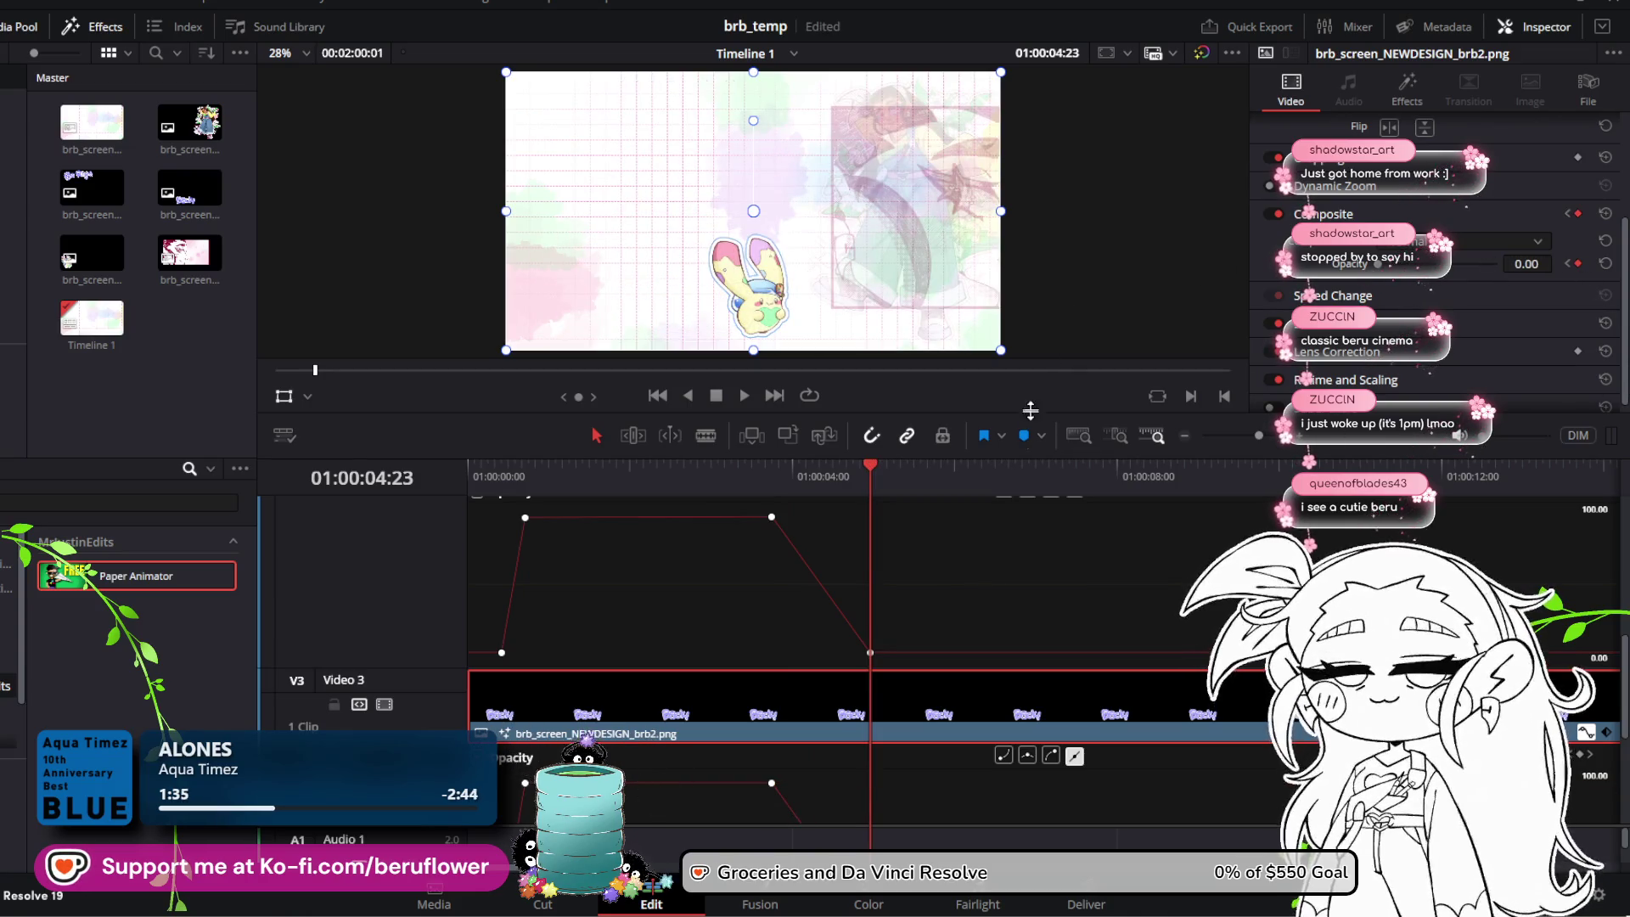
Step: Play the animation from the start twice to check the brb2 fade-out
{"action": "scroll", "coordinate": [1019, 568], "scroll_direction": "down", "scroll_amount": 3}
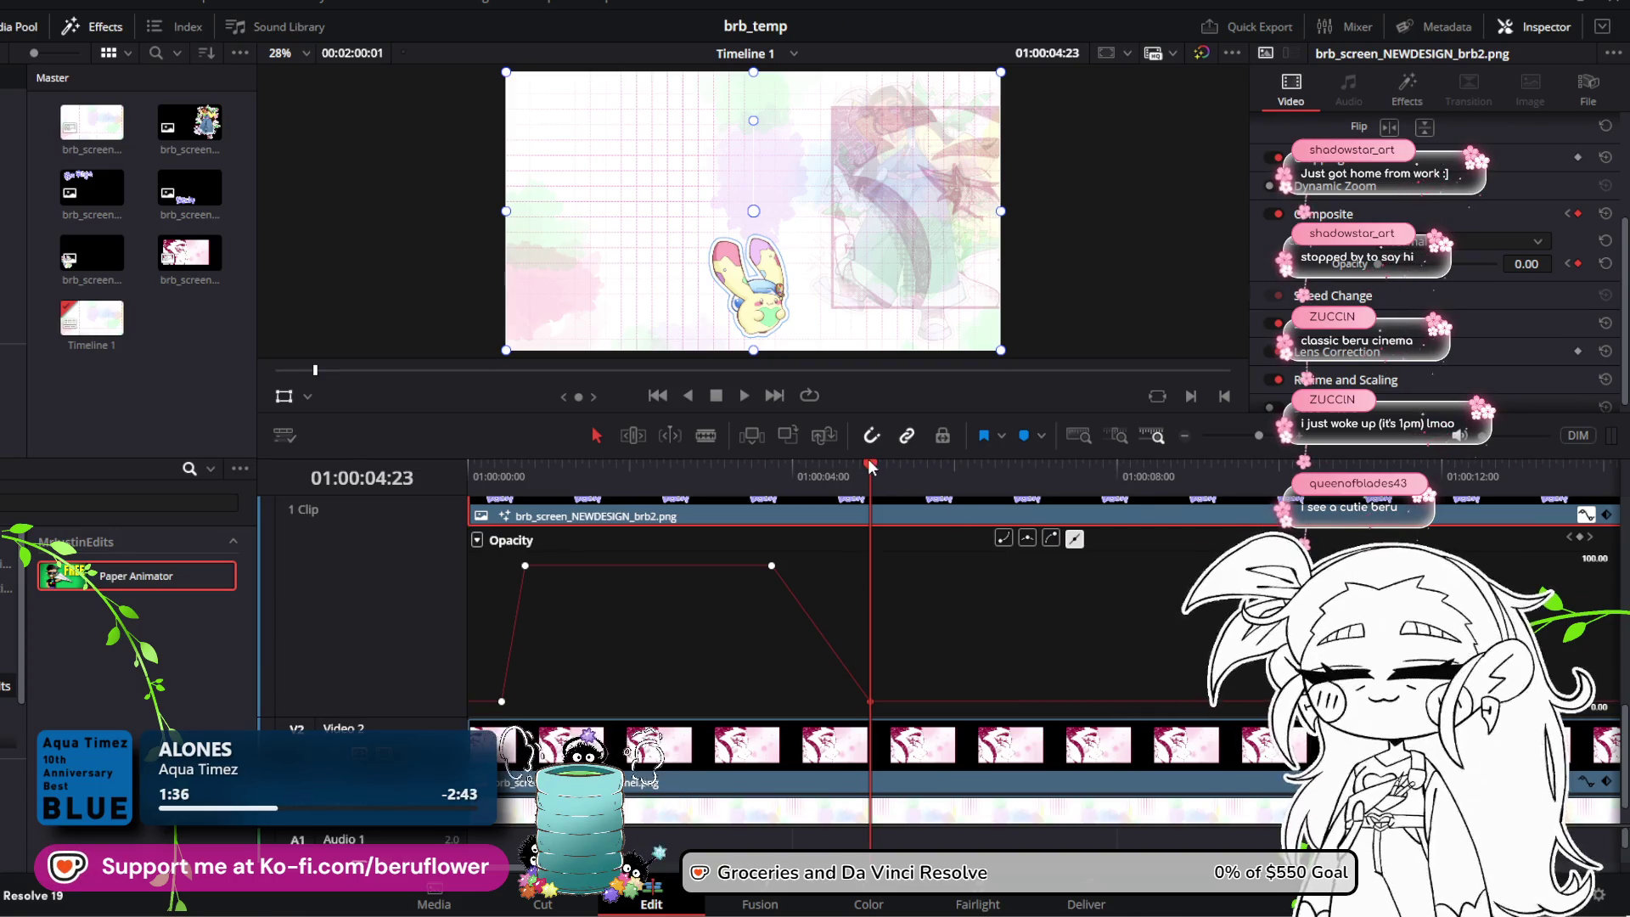
{"action": "left_click_drag", "start_coordinate": [870, 466], "coordinate": [472, 465]}
{"action": "key", "text": "space"}
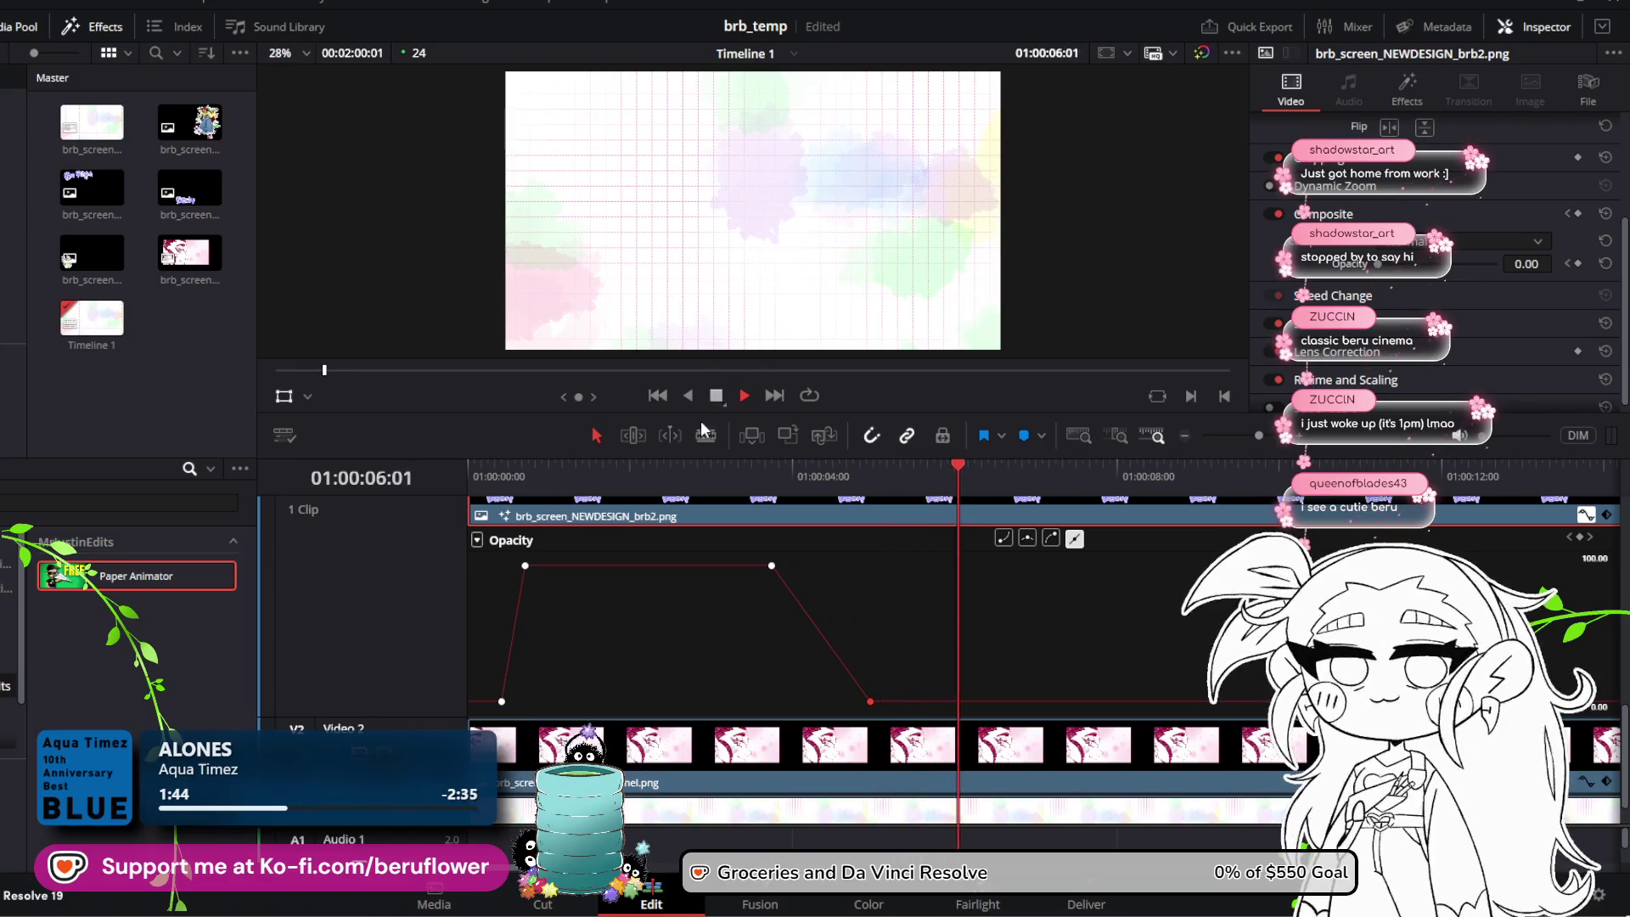
{"action": "left_click", "coordinate": [716, 396]}
{"action": "scroll", "coordinate": [899, 553], "scroll_direction": "up", "scroll_amount": 3}
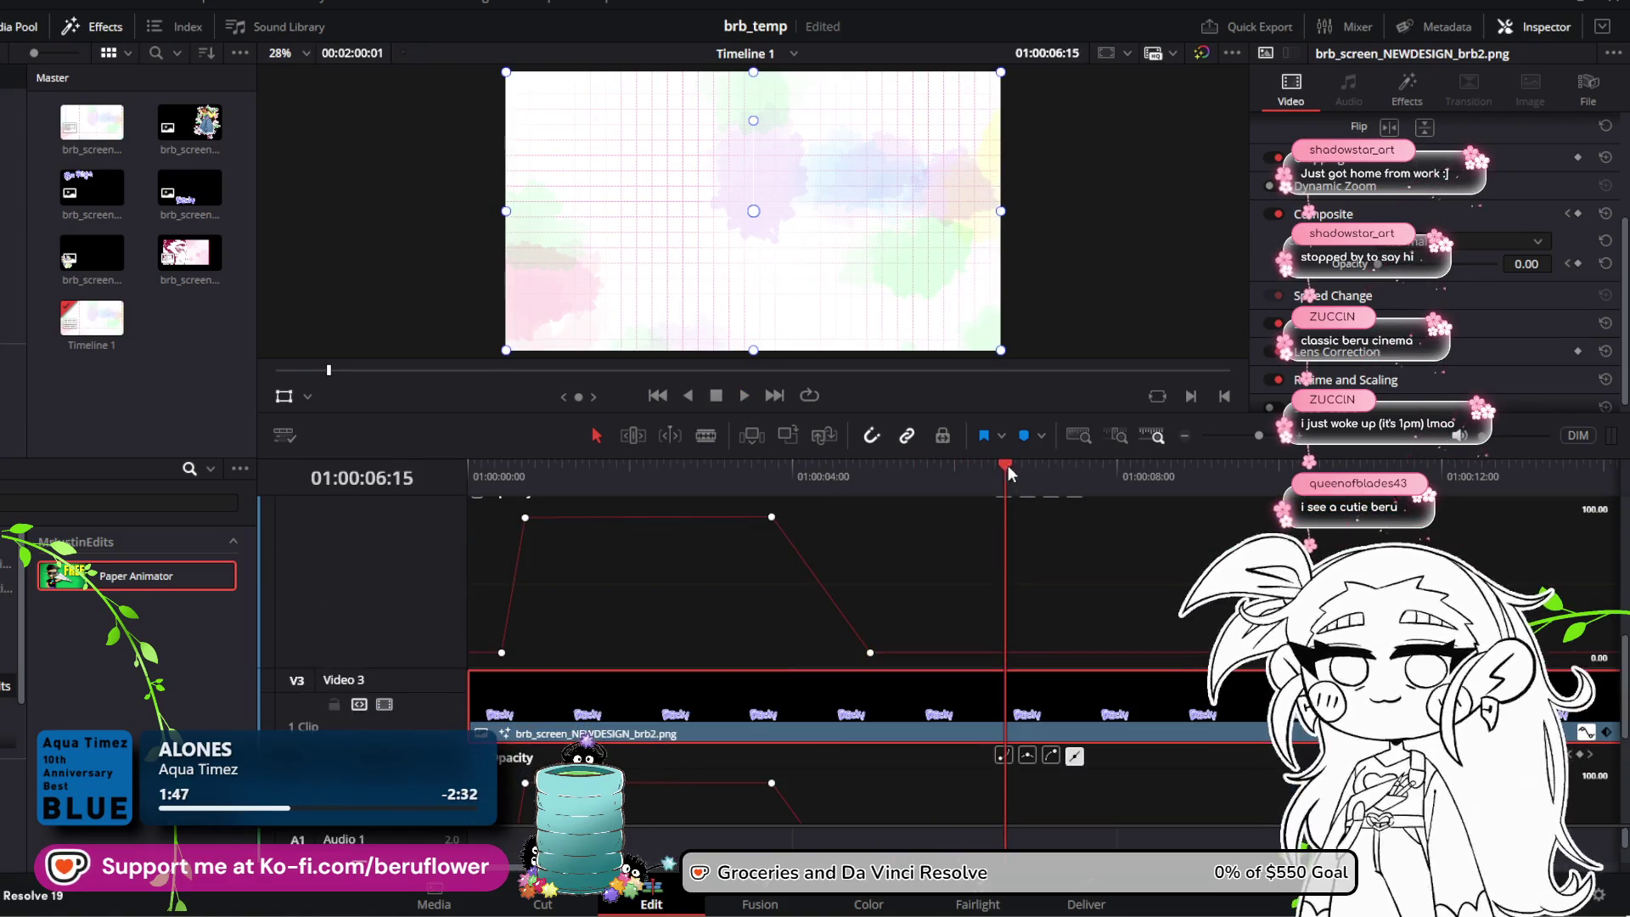
{"action": "left_click_drag", "start_coordinate": [1007, 466], "coordinate": [474, 465]}
{"action": "left_click", "coordinate": [745, 395]}
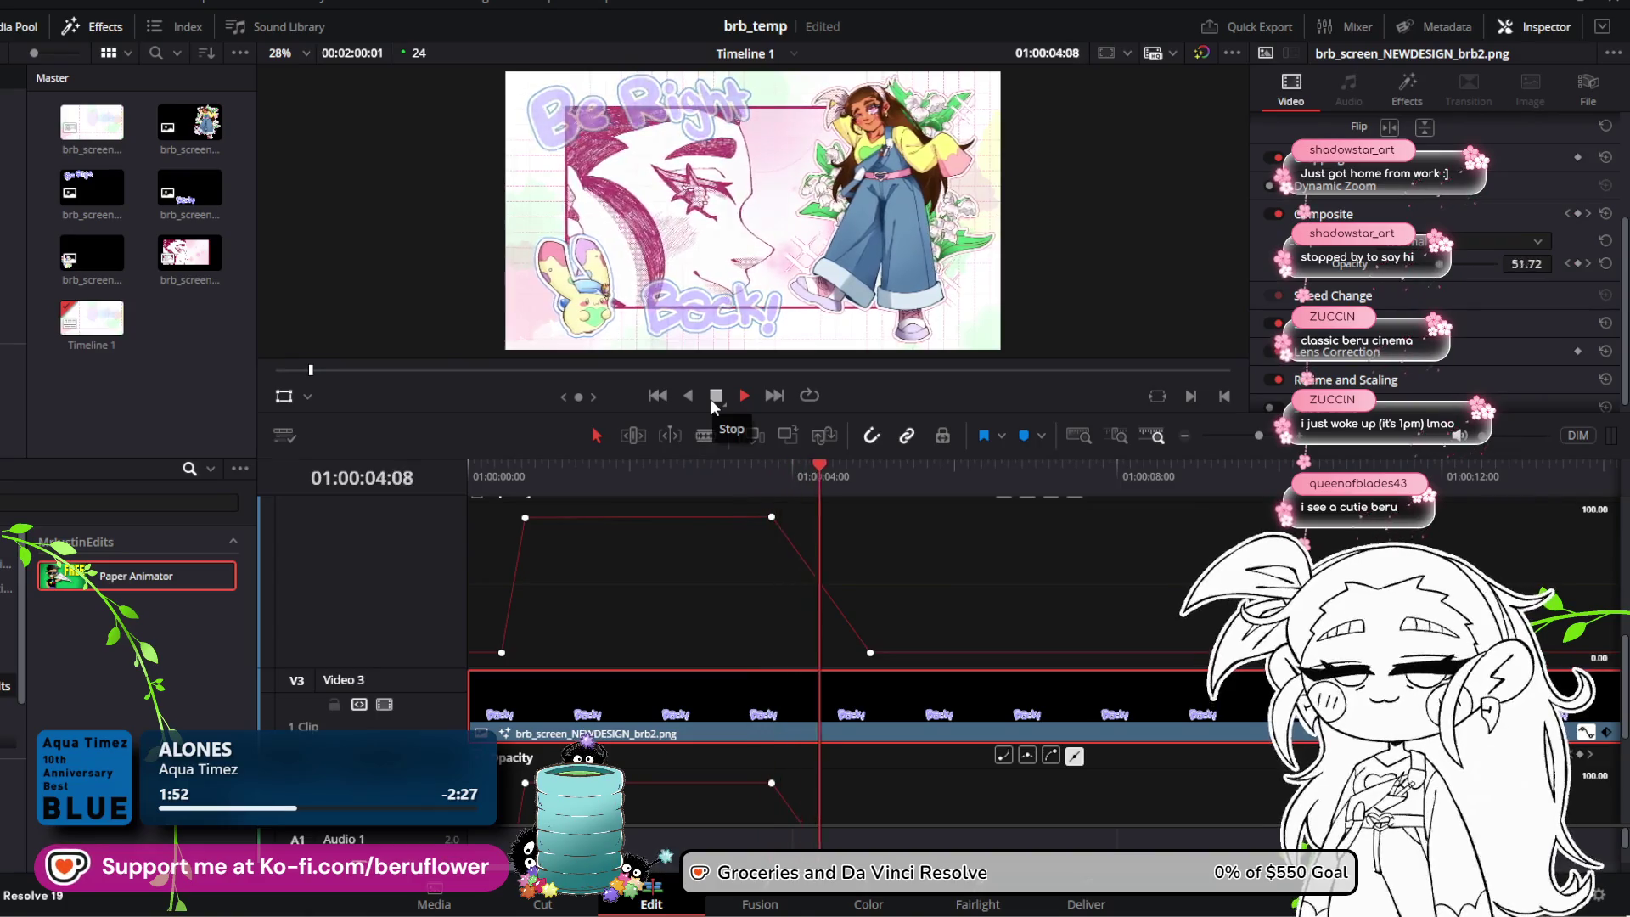
{"action": "left_click", "coordinate": [713, 398]}
{"action": "mouse_move", "coordinate": [867, 465]}
{"action": "left_mouse_down"}
{"action": "mouse_move", "coordinate": [421, 445]}
{"action": "mouse_move", "coordinate": [673, 451]}
{"action": "mouse_move", "coordinate": [858, 492]}
{"action": "left_mouse_up"}
Step: Show the panel.png clip's Position X curve on V2 and shift two keyframes later
{"action": "scroll", "coordinate": [938, 588], "scroll_direction": "up", "scroll_amount": 5}
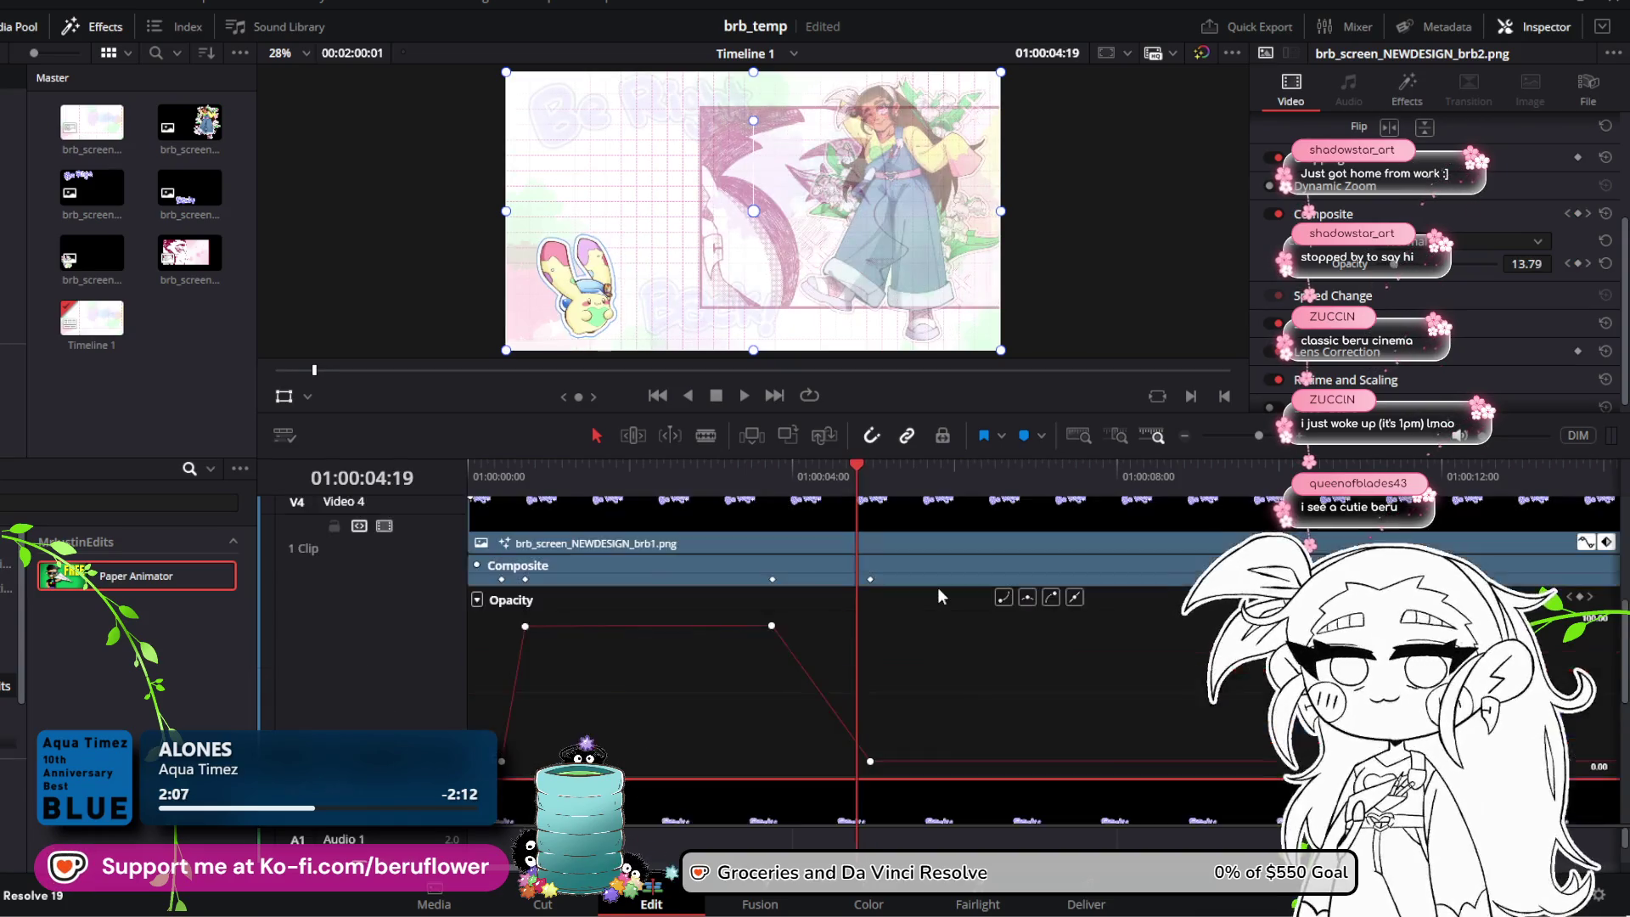
{"action": "scroll", "coordinate": [937, 588], "scroll_direction": "down", "scroll_amount": 5}
{"action": "left_click", "coordinate": [939, 682]}
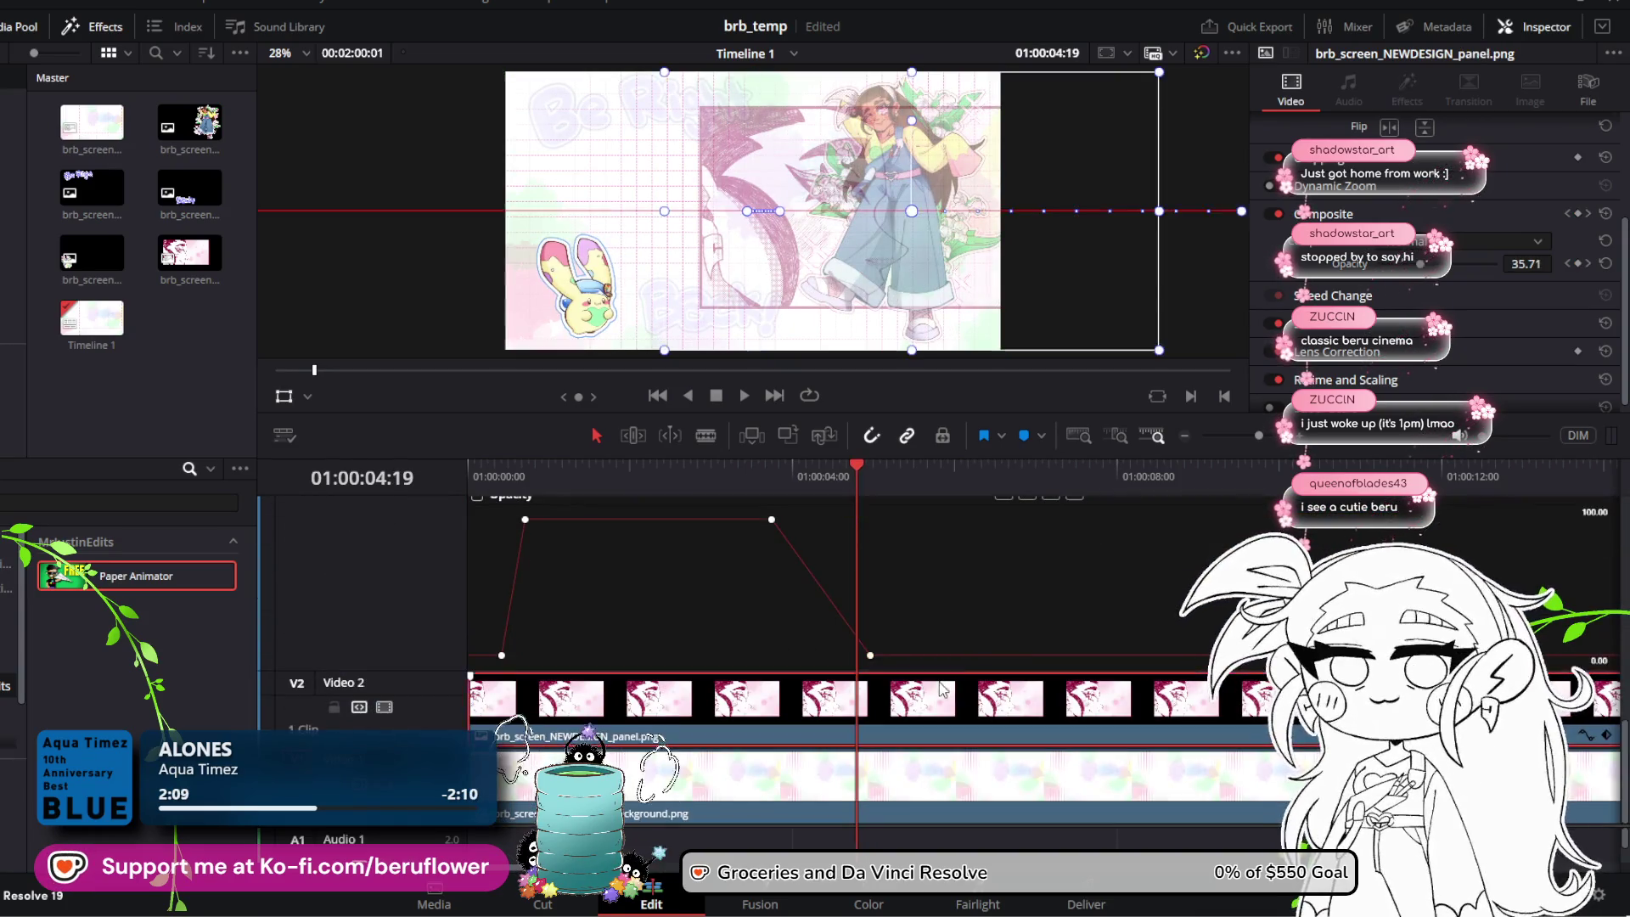
{"action": "left_click", "coordinate": [1585, 735]}
{"action": "scroll", "coordinate": [1100, 653], "scroll_direction": "down", "scroll_amount": 1}
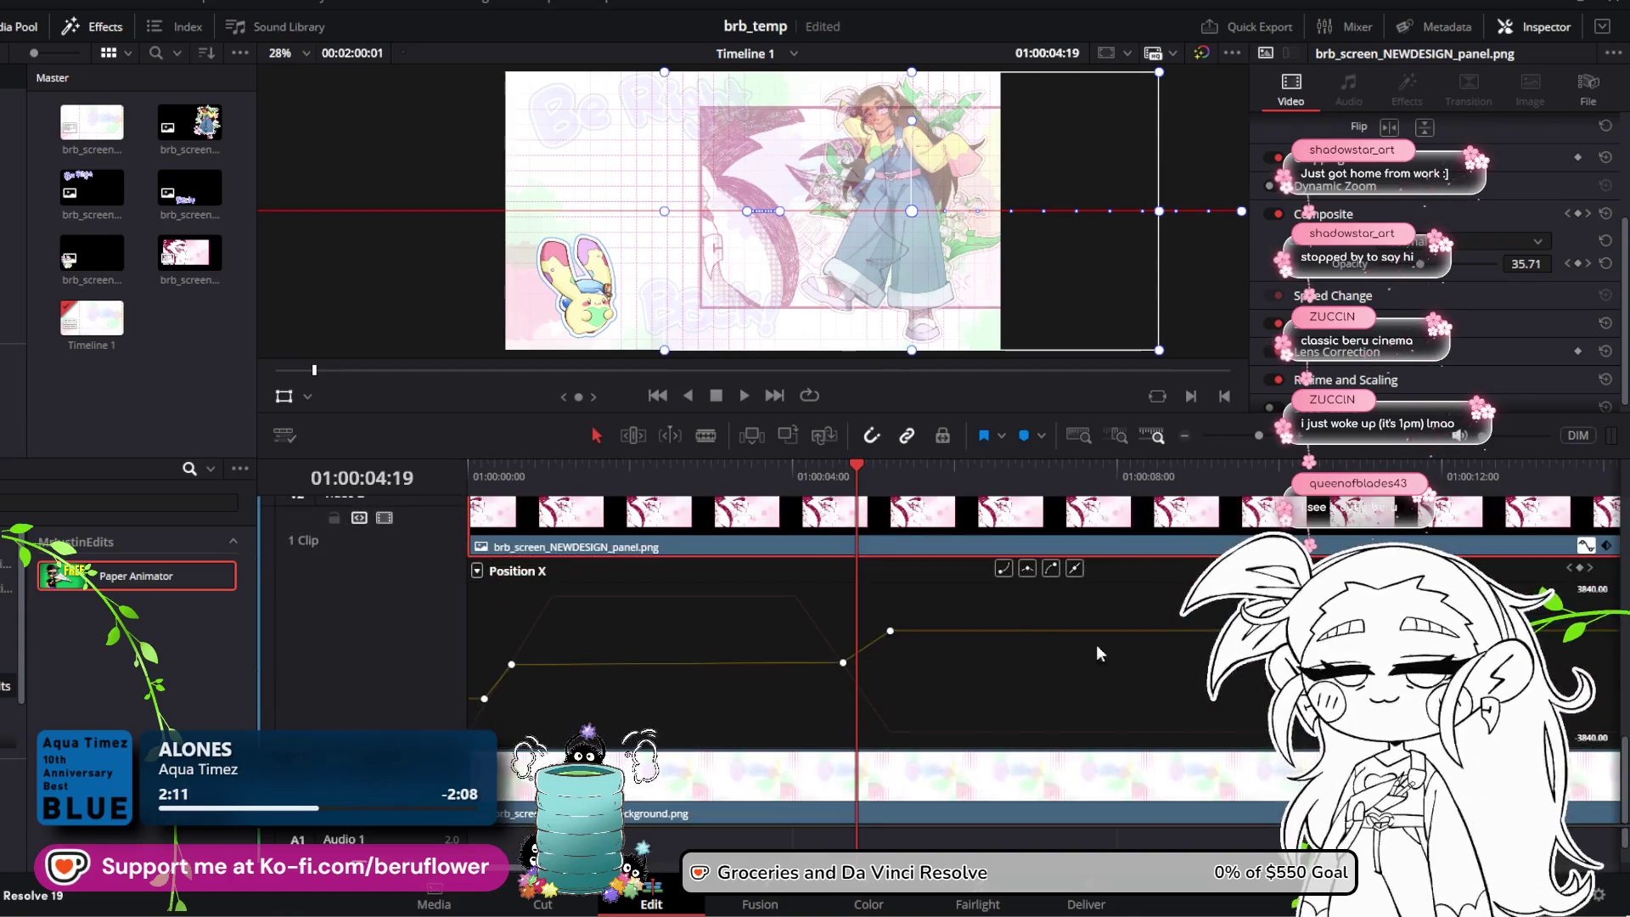
{"action": "mouse_move", "coordinate": [853, 466]}
{"action": "left_mouse_down"}
{"action": "mouse_move", "coordinate": [877, 477]}
{"action": "mouse_move", "coordinate": [845, 486]}
{"action": "left_mouse_up"}
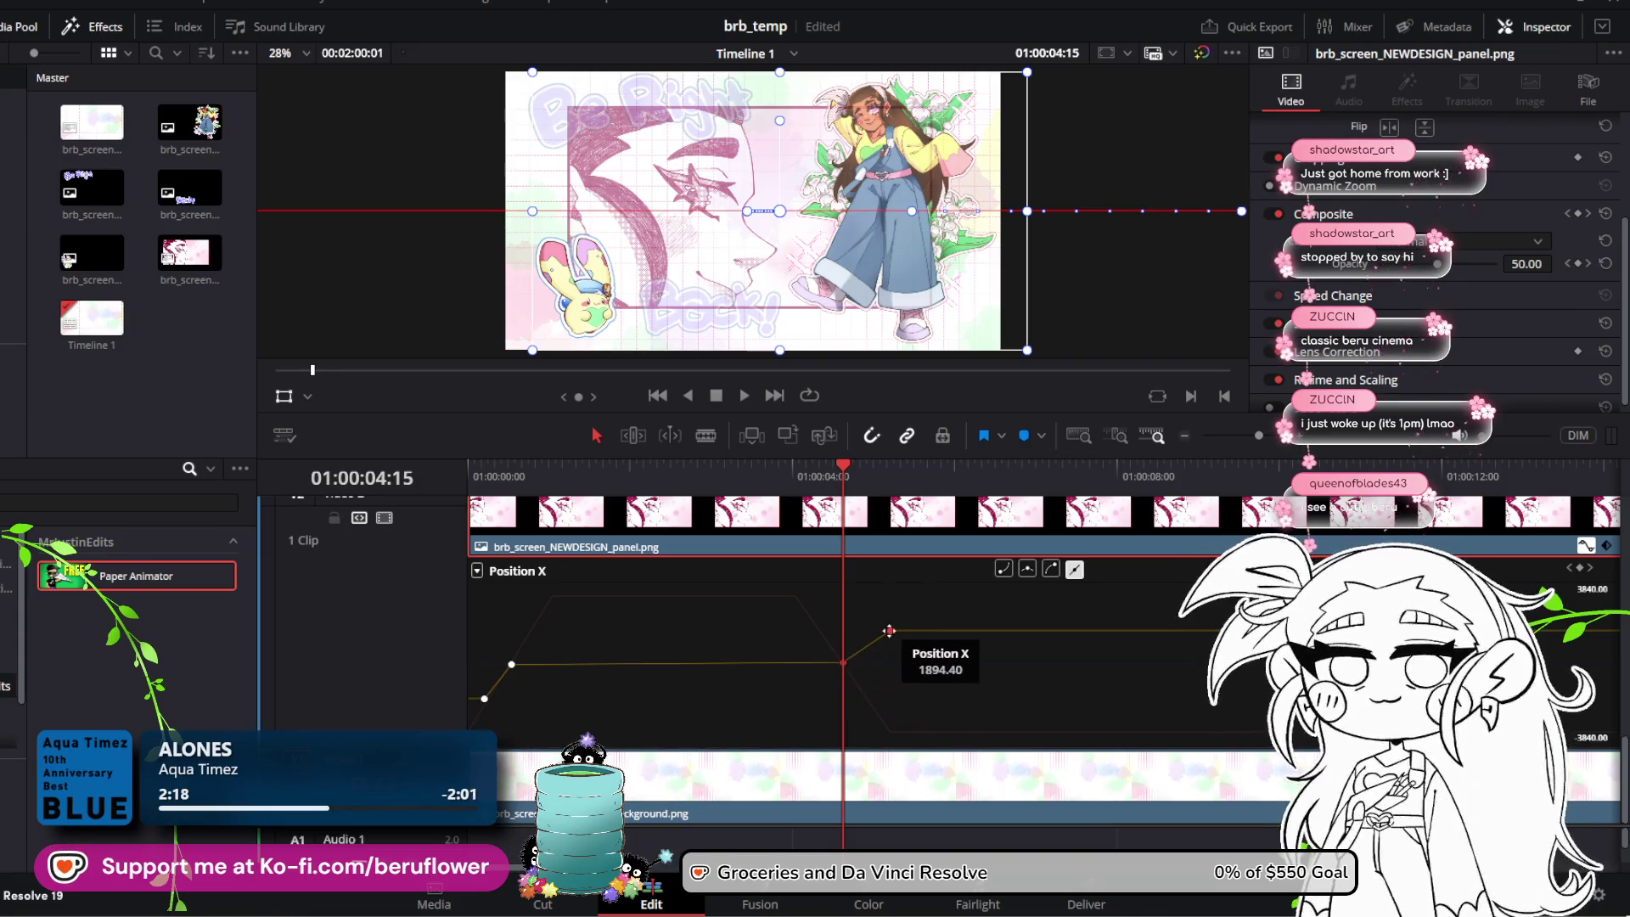
{"action": "mouse_move", "coordinate": [890, 631]}
{"action": "left_mouse_down"}
{"action": "mouse_move", "coordinate": [875, 631]}
{"action": "mouse_move", "coordinate": [1066, 630]}
{"action": "mouse_move", "coordinate": [959, 631]}
{"action": "left_mouse_up"}
{"action": "mouse_move", "coordinate": [854, 483]}
{"action": "left_mouse_down"}
{"action": "mouse_move", "coordinate": [976, 484]}
{"action": "mouse_move", "coordinate": [841, 484]}
{"action": "left_mouse_up"}
Step: Play the animation from the start to review the new slide timing
{"action": "key", "text": "Home"}
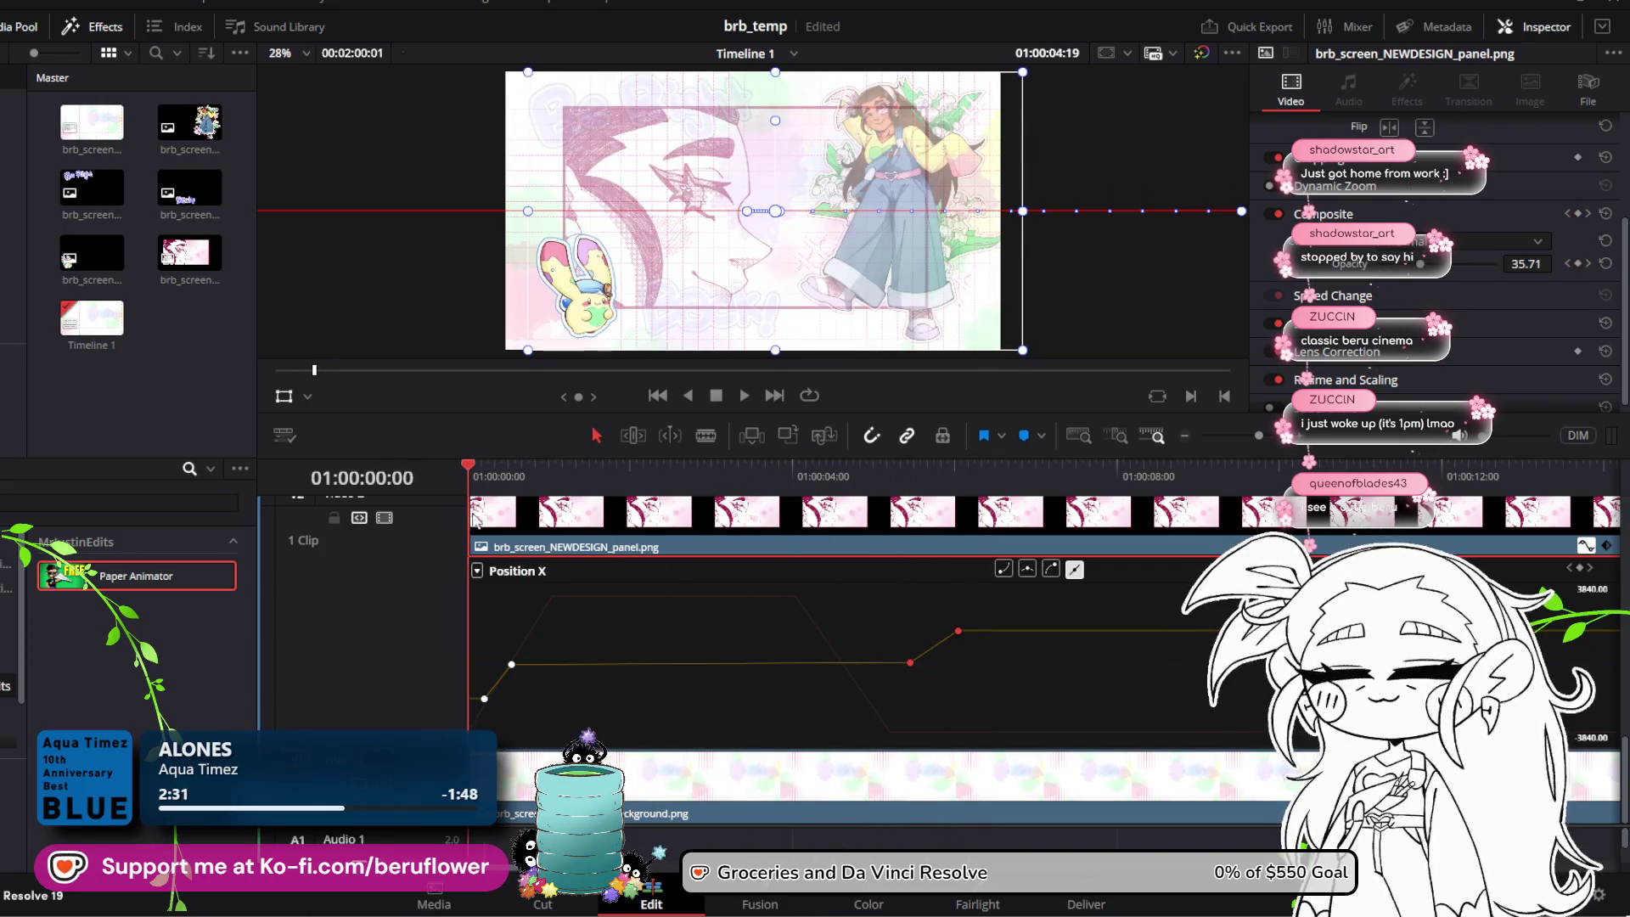
{"action": "left_click", "coordinate": [742, 396]}
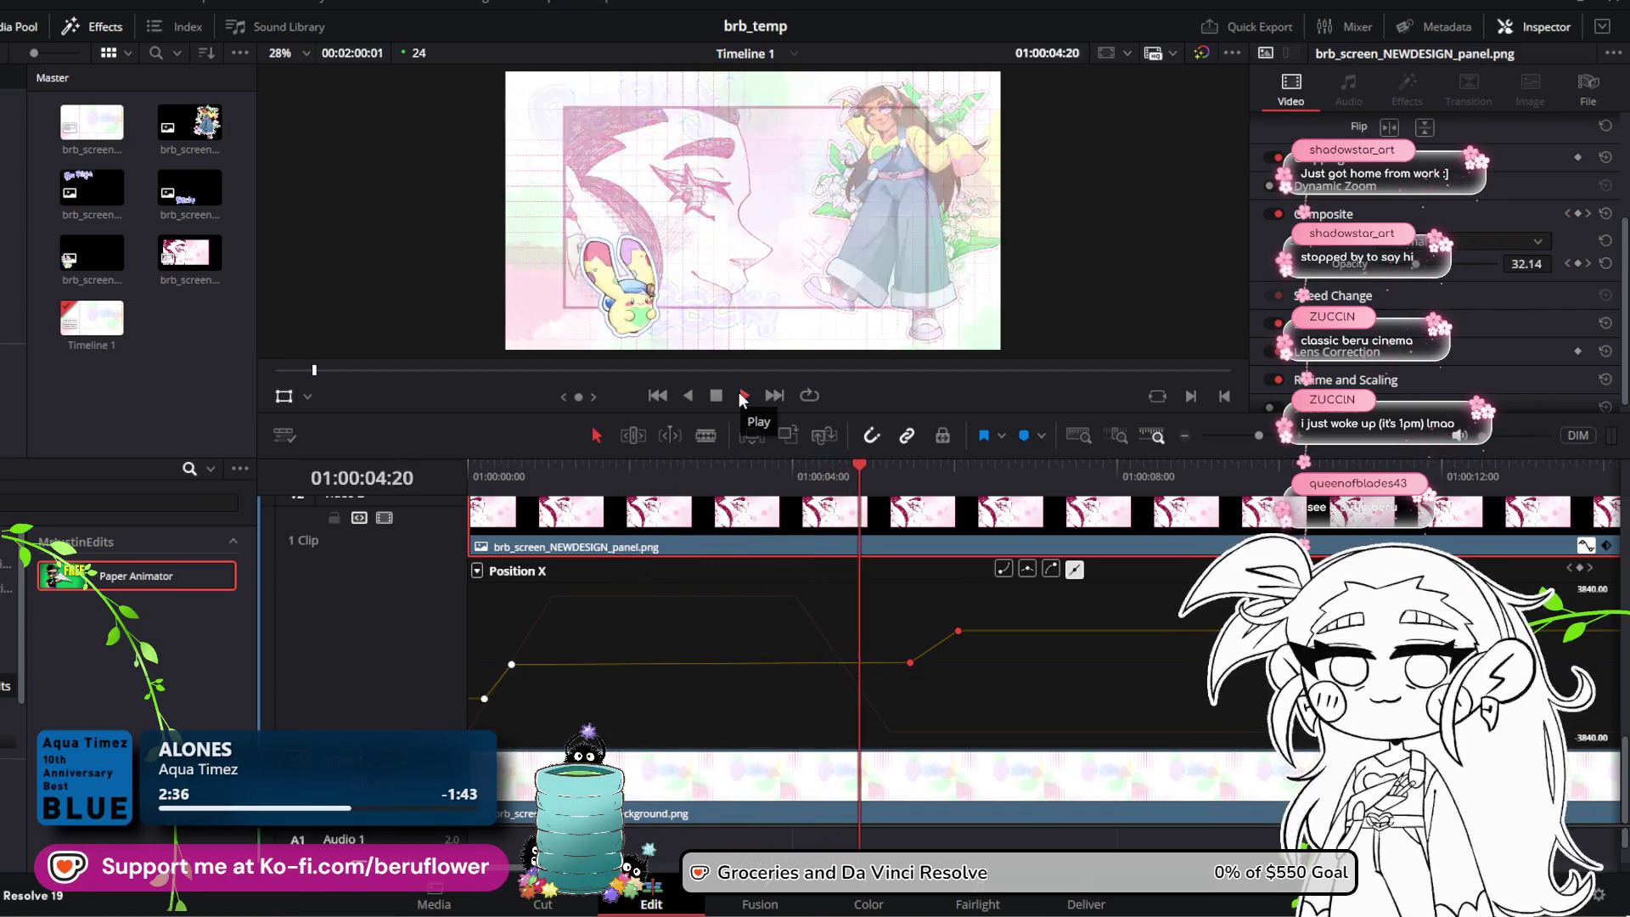
{"action": "left_click", "coordinate": [715, 398]}
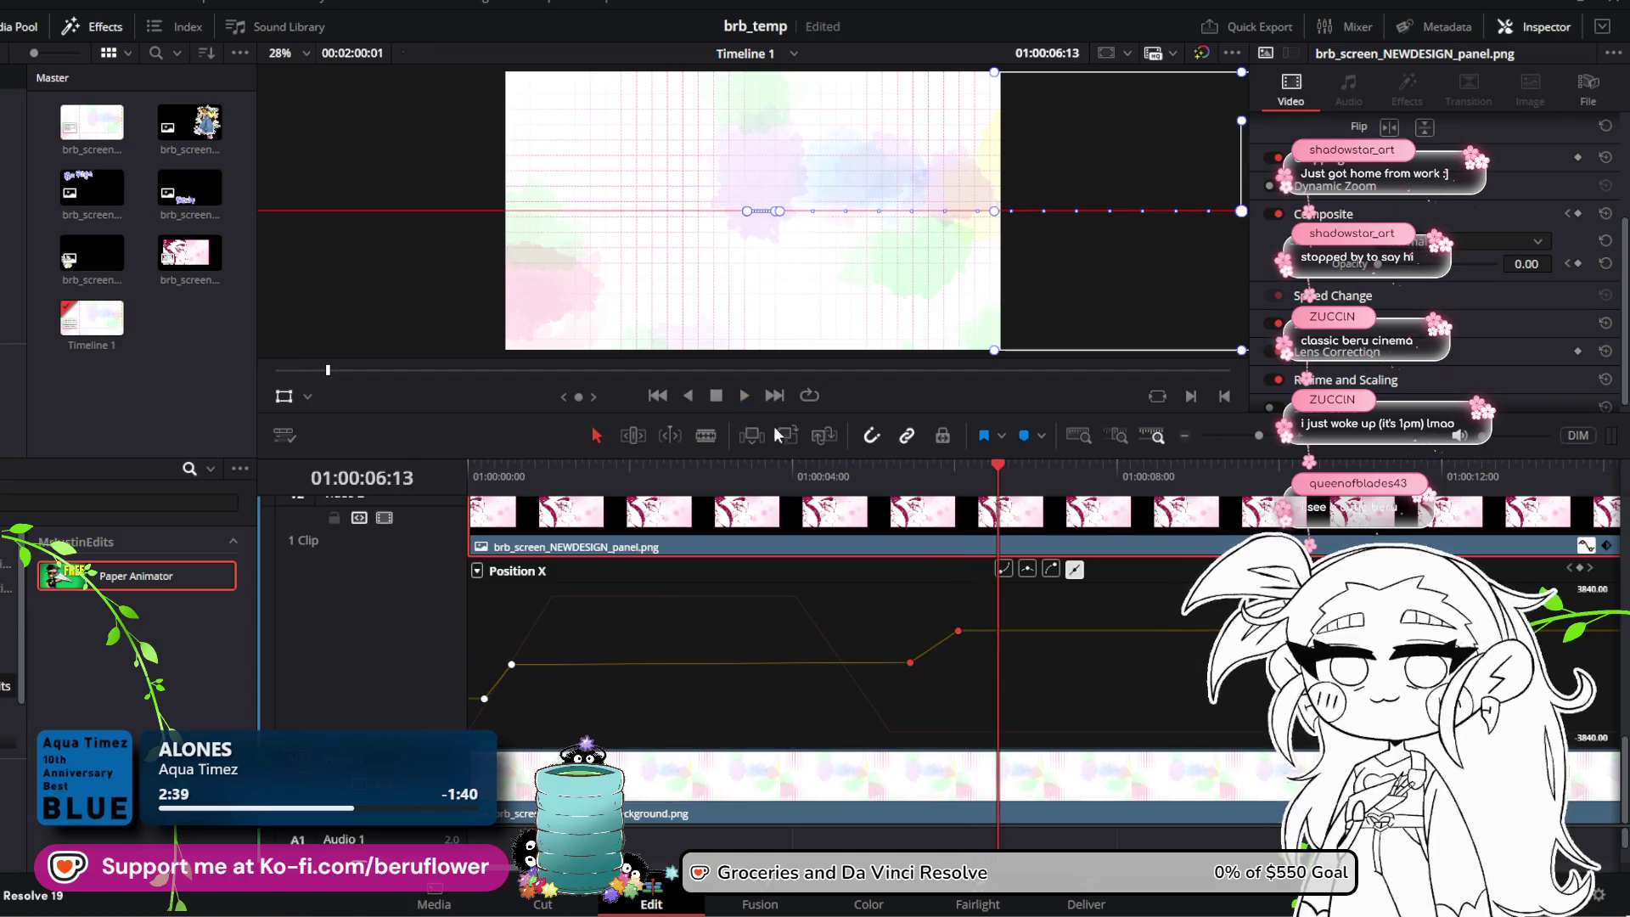
Step: Switch the panel's curve to Opacity, move both fade-out keyframes later, and play it back
{"action": "mouse_move", "coordinate": [955, 631]}
{"action": "mouse_move", "coordinate": [913, 662]}
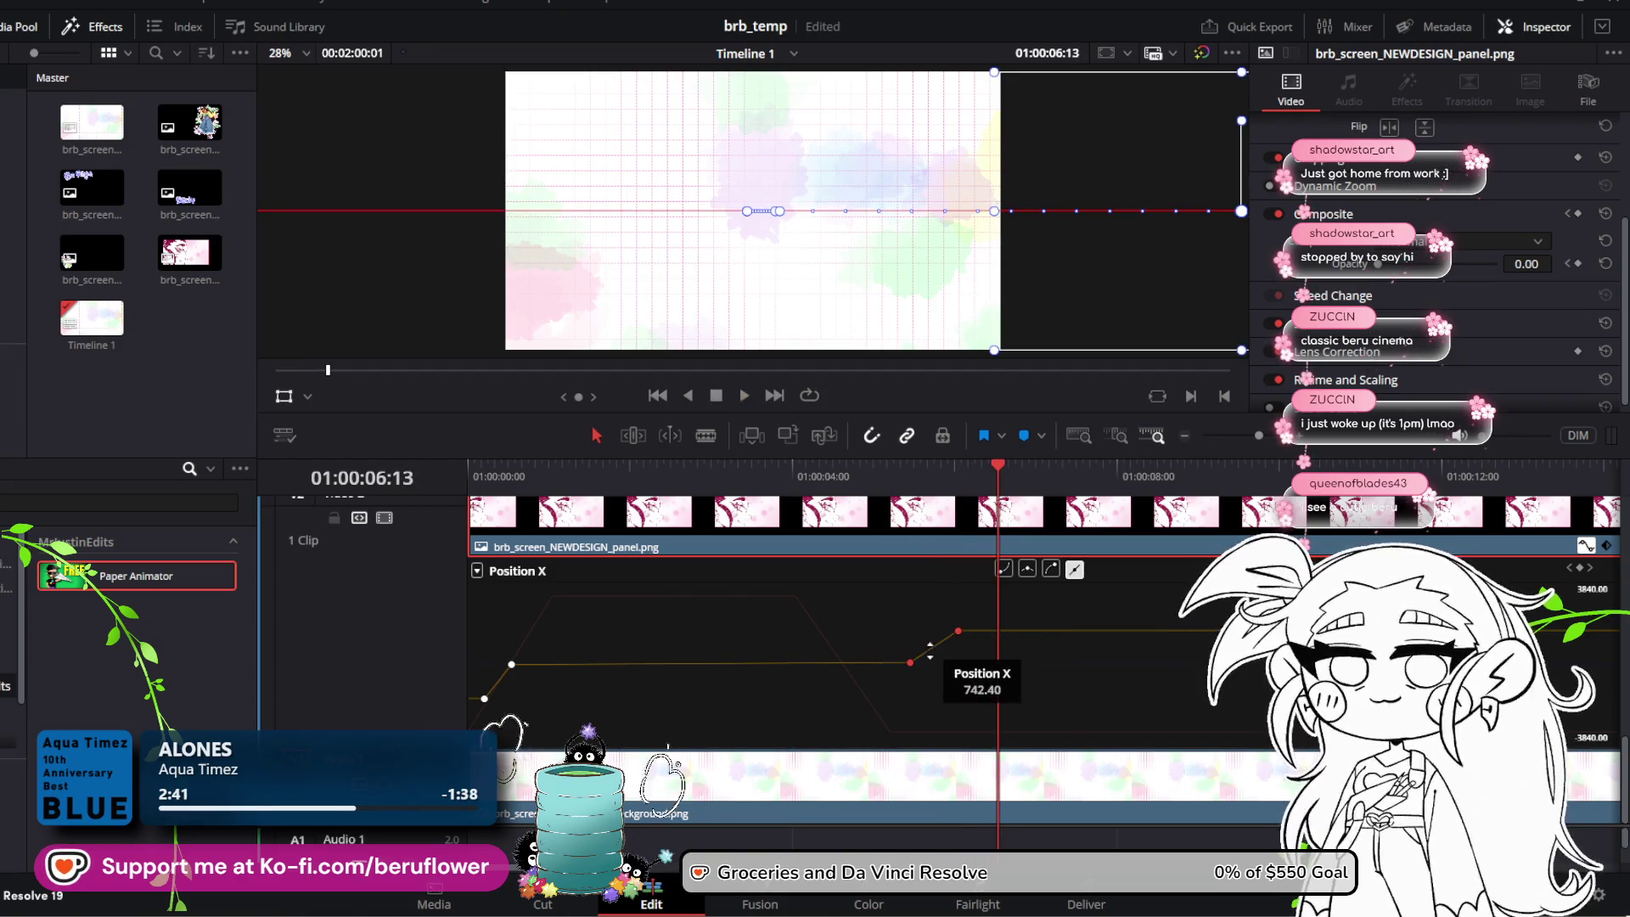
{"action": "left_click", "coordinate": [817, 643]}
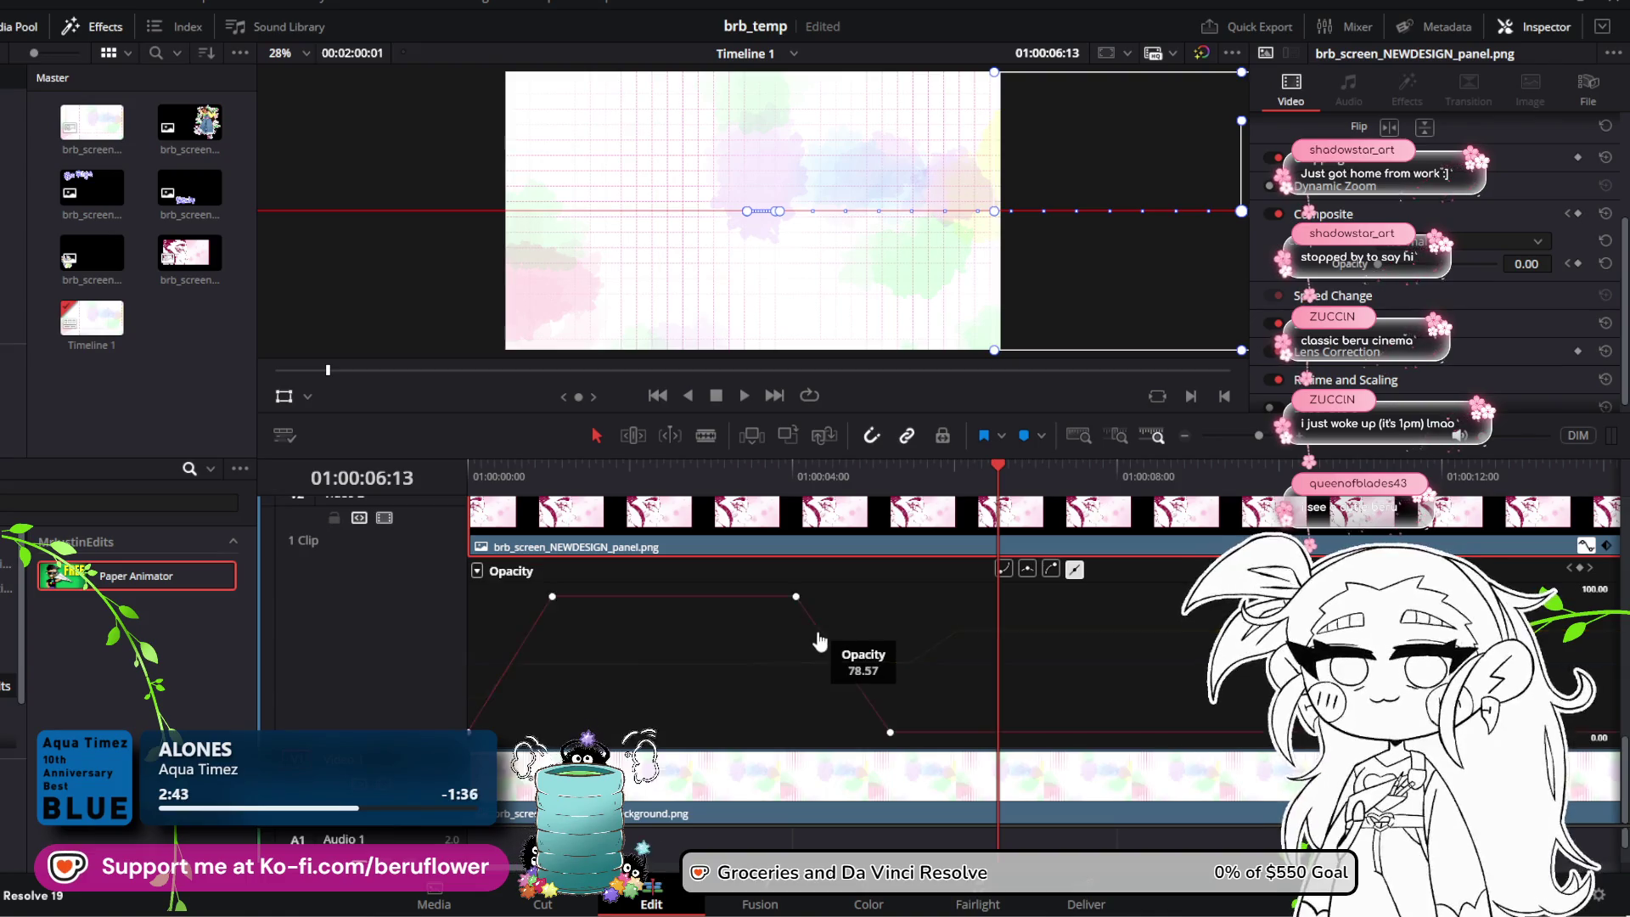
{"action": "mouse_move", "coordinate": [997, 467]}
{"action": "left_mouse_down"}
{"action": "mouse_move", "coordinate": [806, 474]}
{"action": "mouse_move", "coordinate": [800, 491]}
{"action": "mouse_move", "coordinate": [830, 494]}
{"action": "left_mouse_up"}
{"action": "mouse_move", "coordinate": [853, 643]}
{"action": "left_mouse_down"}
{"action": "mouse_move", "coordinate": [951, 746]}
{"action": "mouse_move", "coordinate": [939, 732]}
{"action": "mouse_move", "coordinate": [973, 733]}
{"action": "left_mouse_up"}
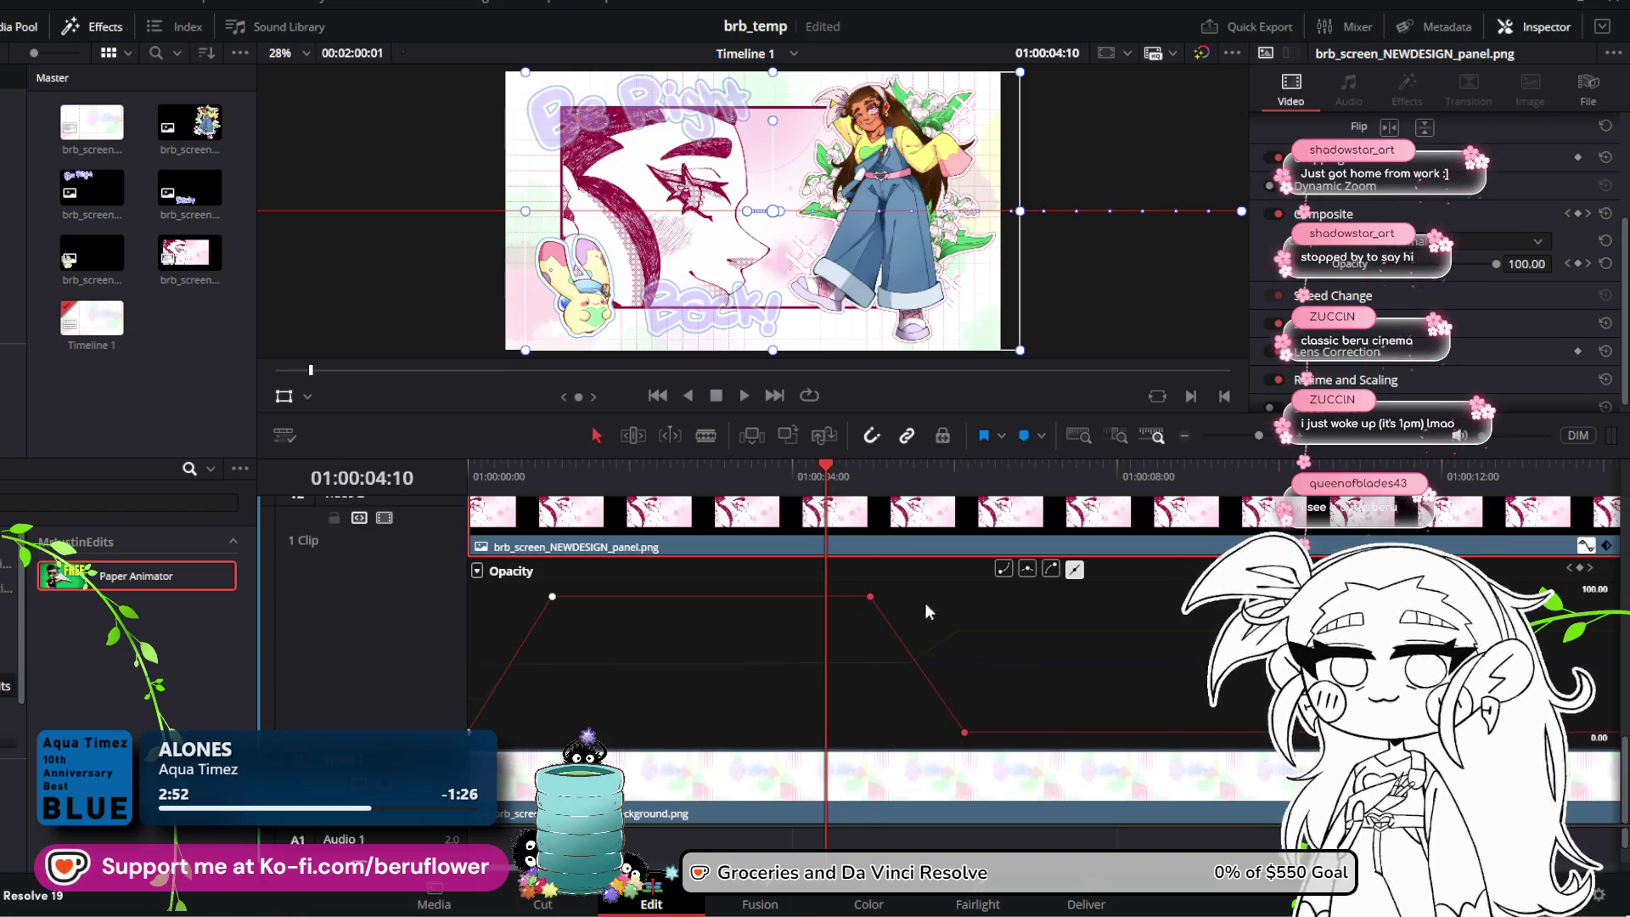
{"action": "mouse_move", "coordinate": [832, 470]}
{"action": "left_mouse_down"}
{"action": "mouse_move", "coordinate": [957, 501]}
{"action": "mouse_move", "coordinate": [503, 476]}
{"action": "left_mouse_up"}
{"action": "left_click", "coordinate": [744, 395]}
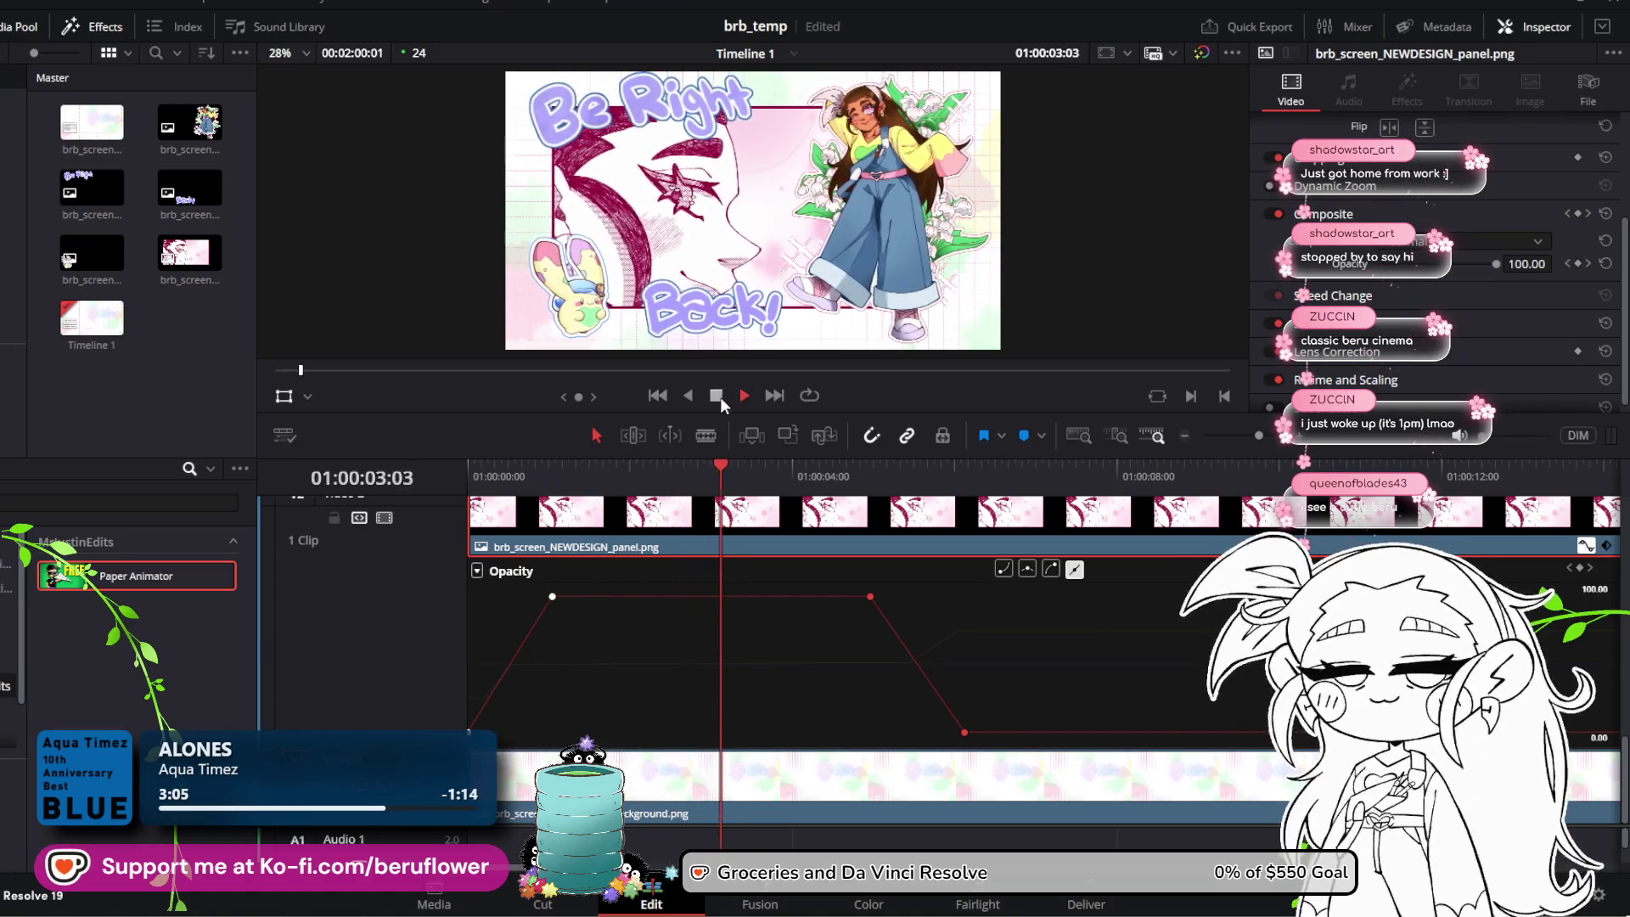
{"action": "left_click", "coordinate": [720, 396]}
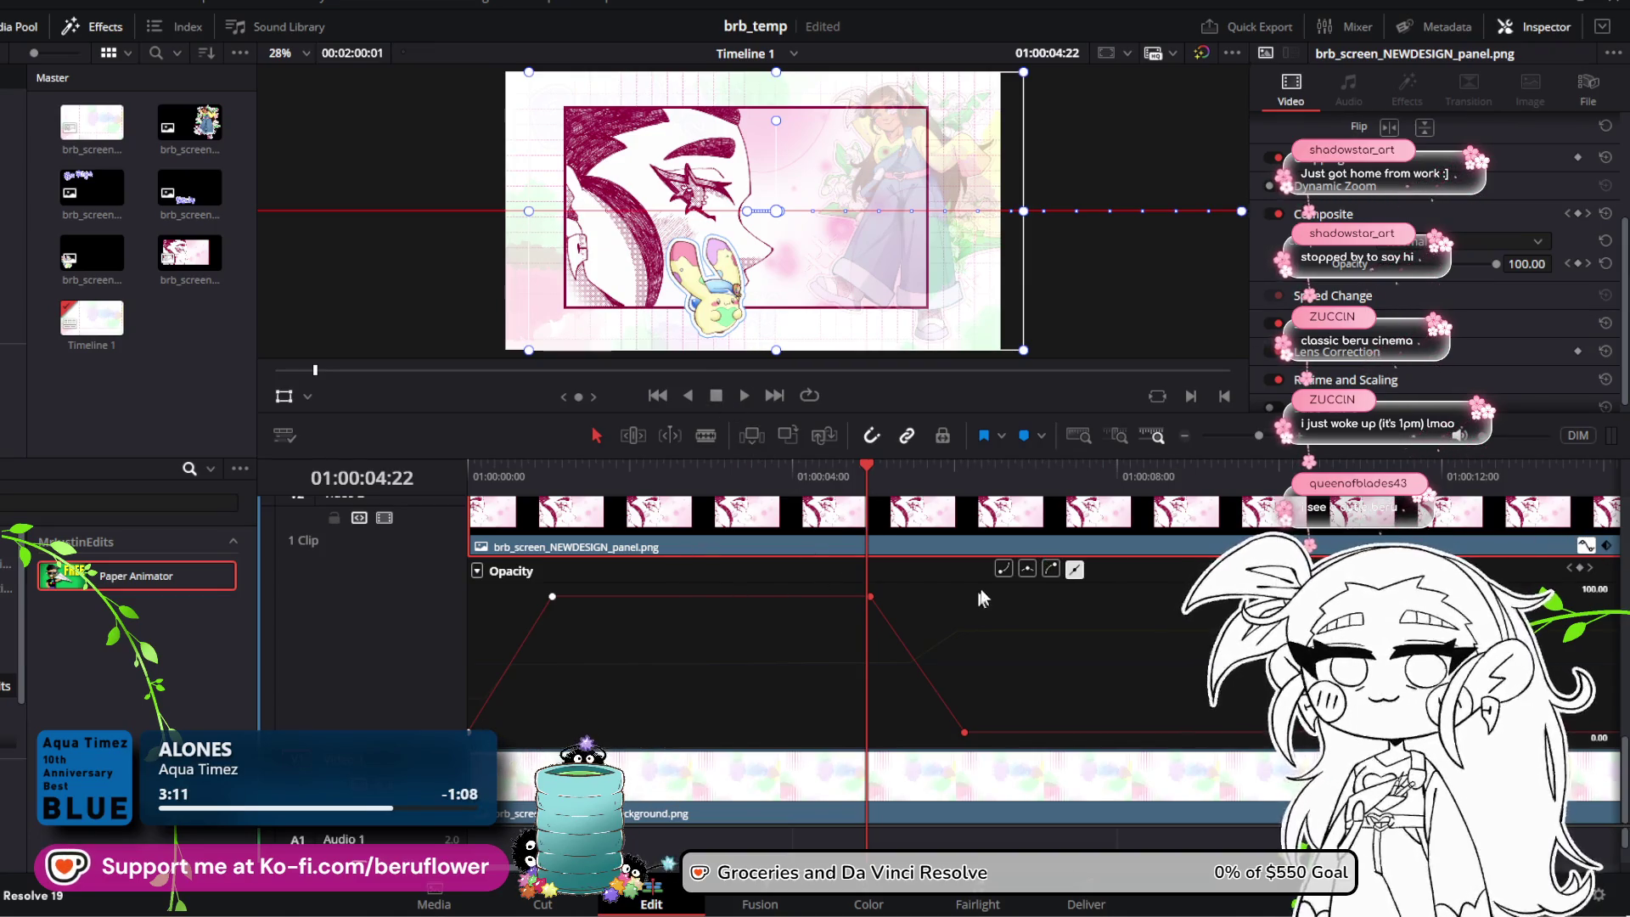
Step: Try easing on the opacity fade, then revert it to a straight linear ramp
{"action": "left_click", "coordinate": [1052, 569]}
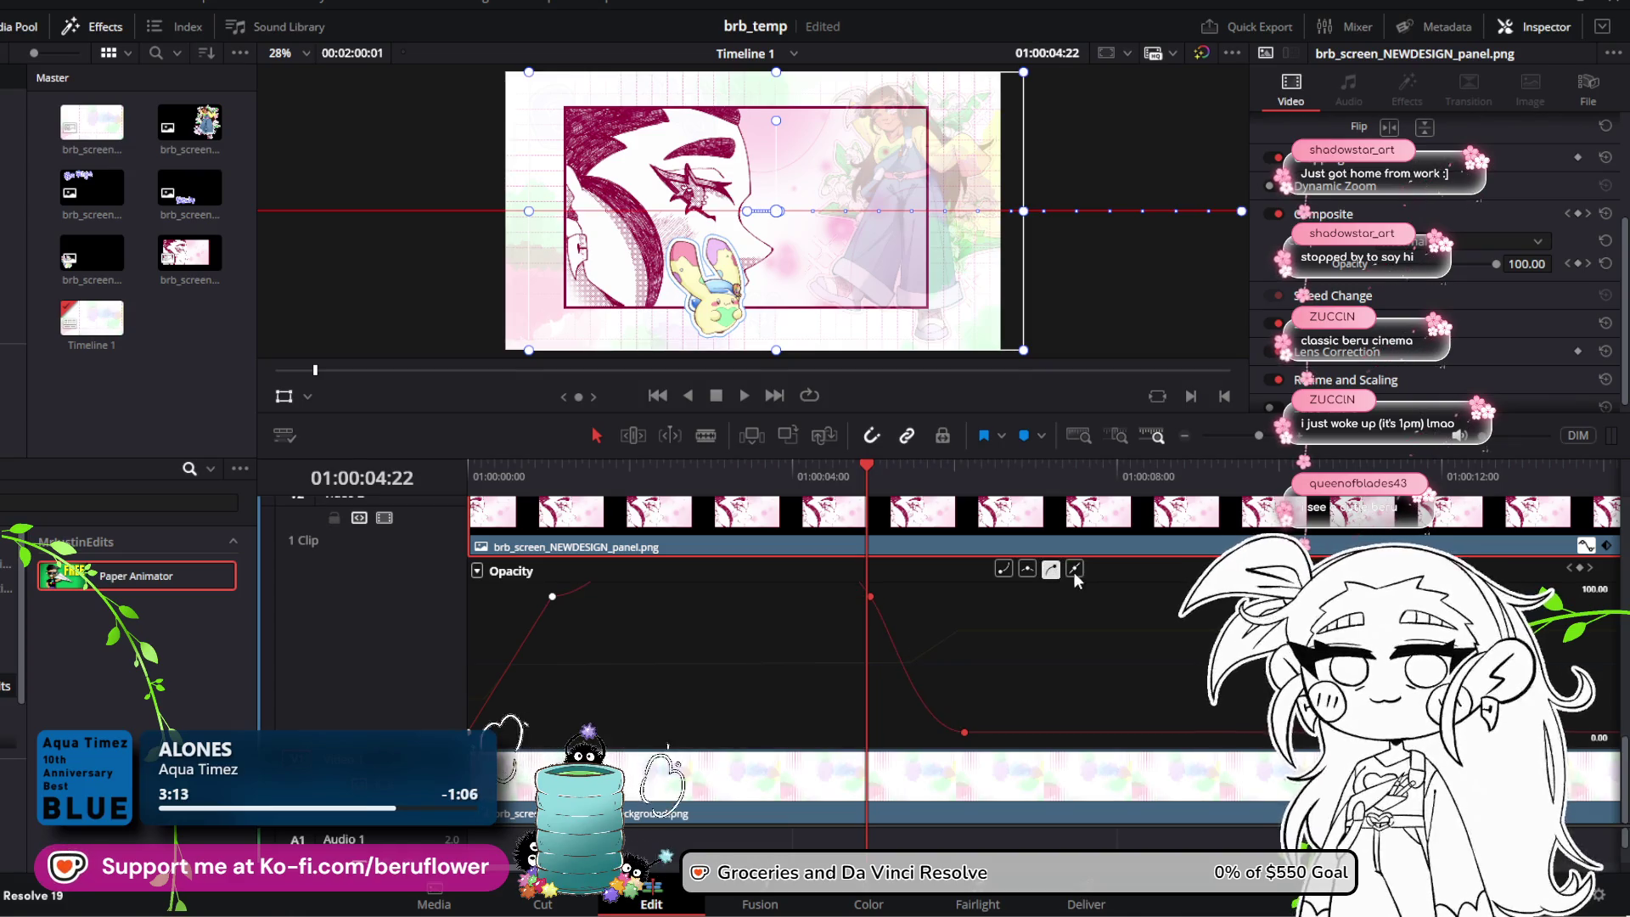
{"action": "left_click", "coordinate": [1016, 573]}
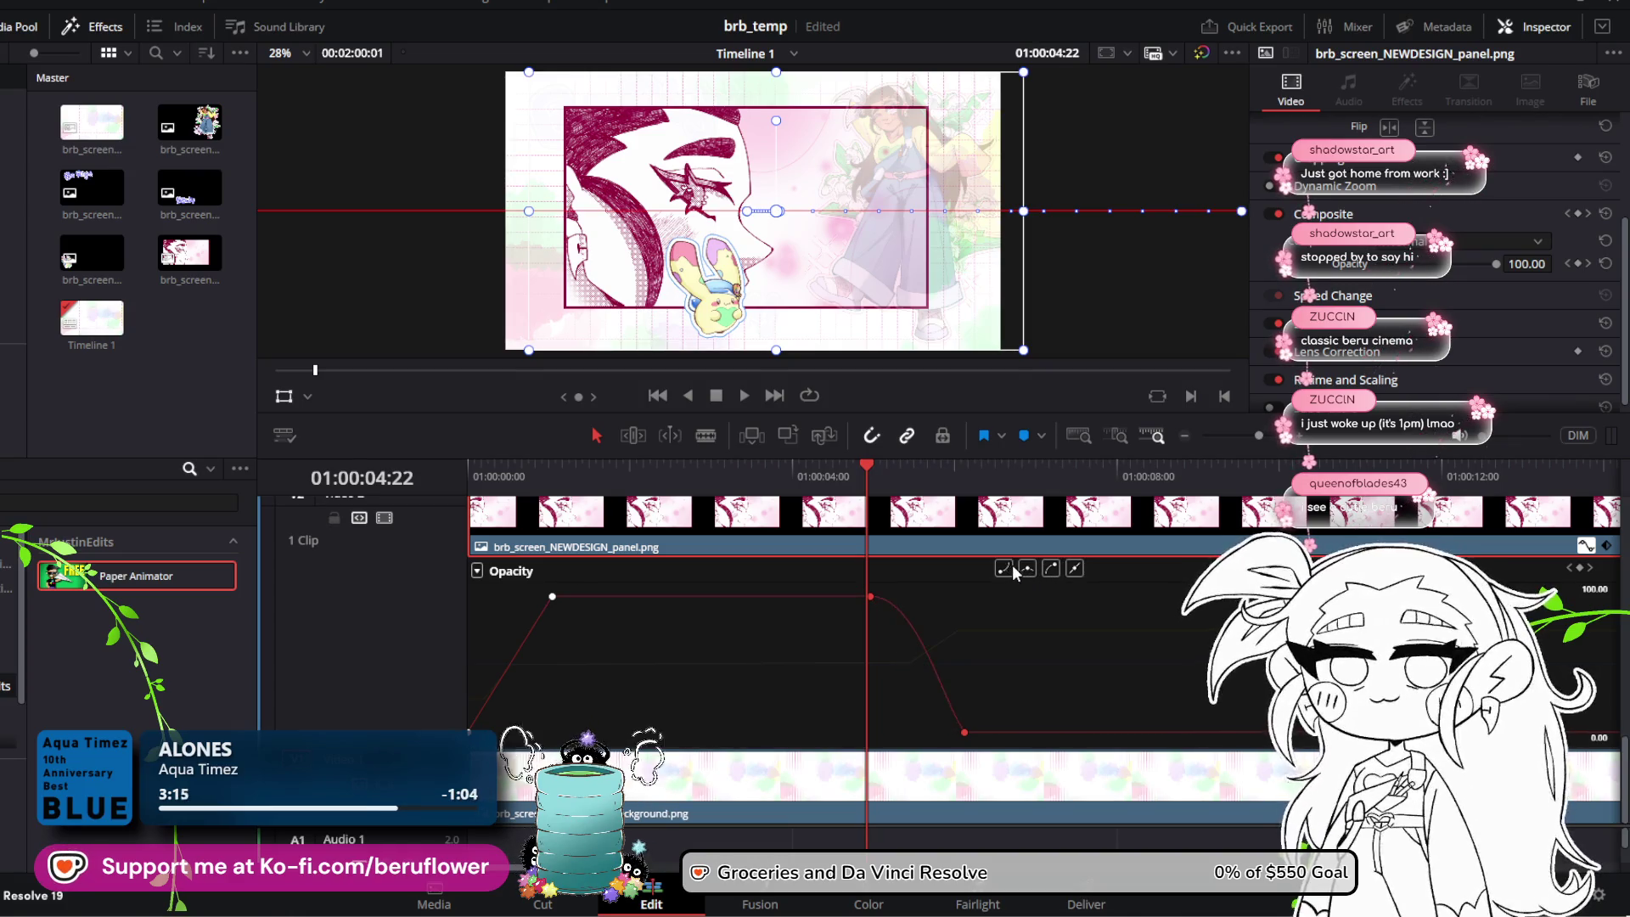
{"action": "left_click", "coordinate": [1073, 571]}
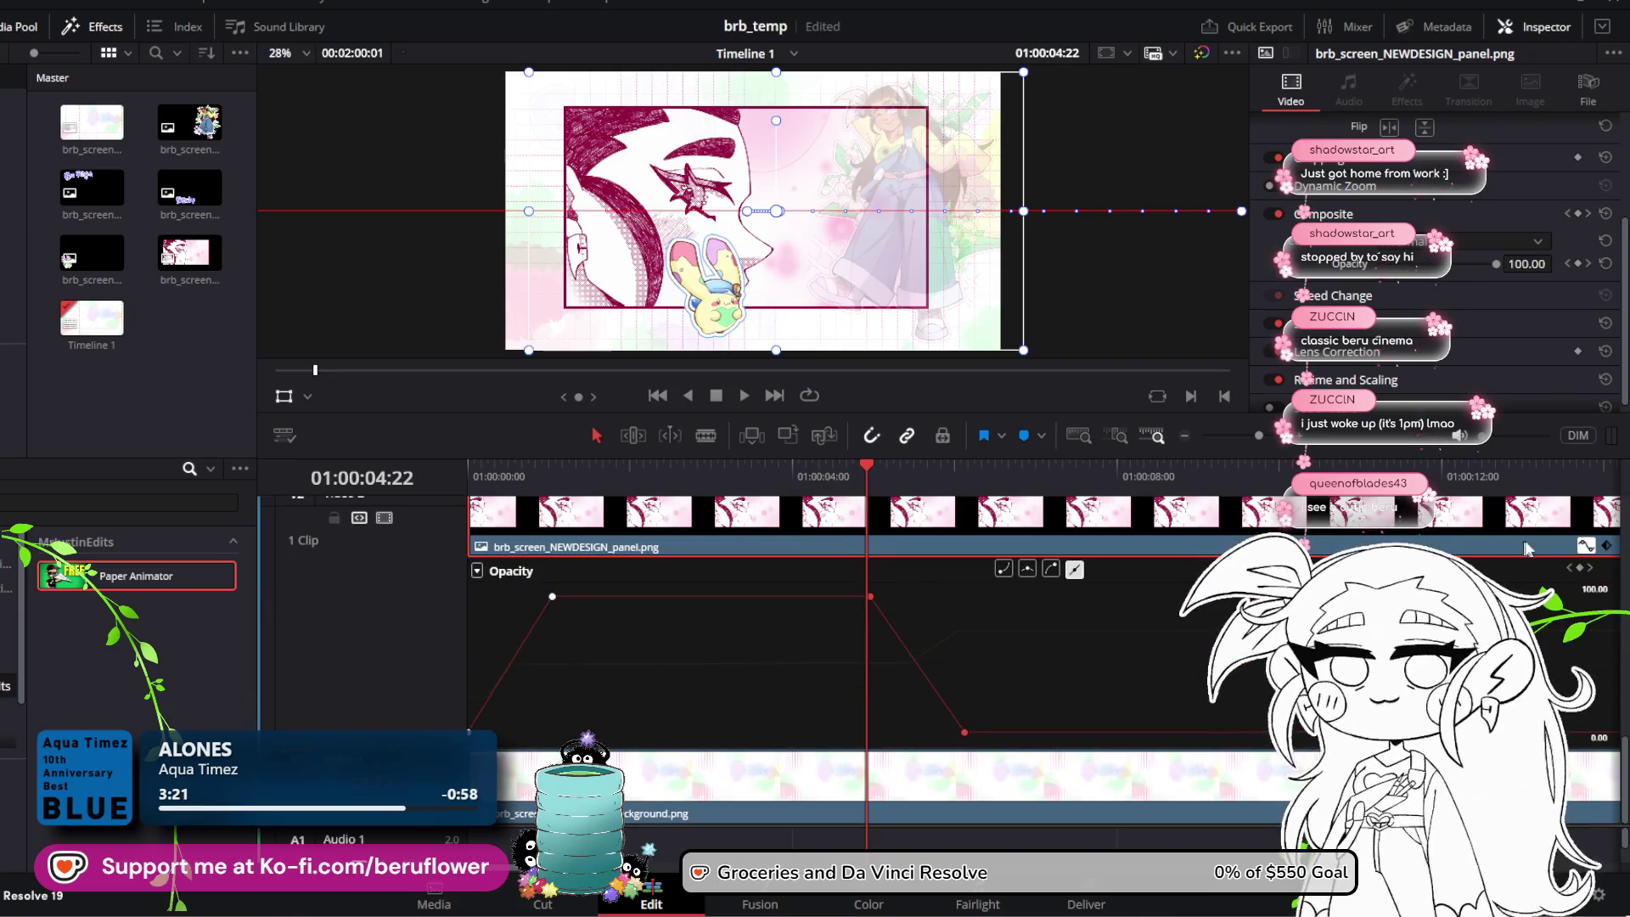
{"action": "left_click", "coordinate": [1609, 546]}
Step: Return to the Position X curve, nudge the two slide keyframes slightly earlier, and play back
{"action": "left_click", "coordinate": [1581, 564]}
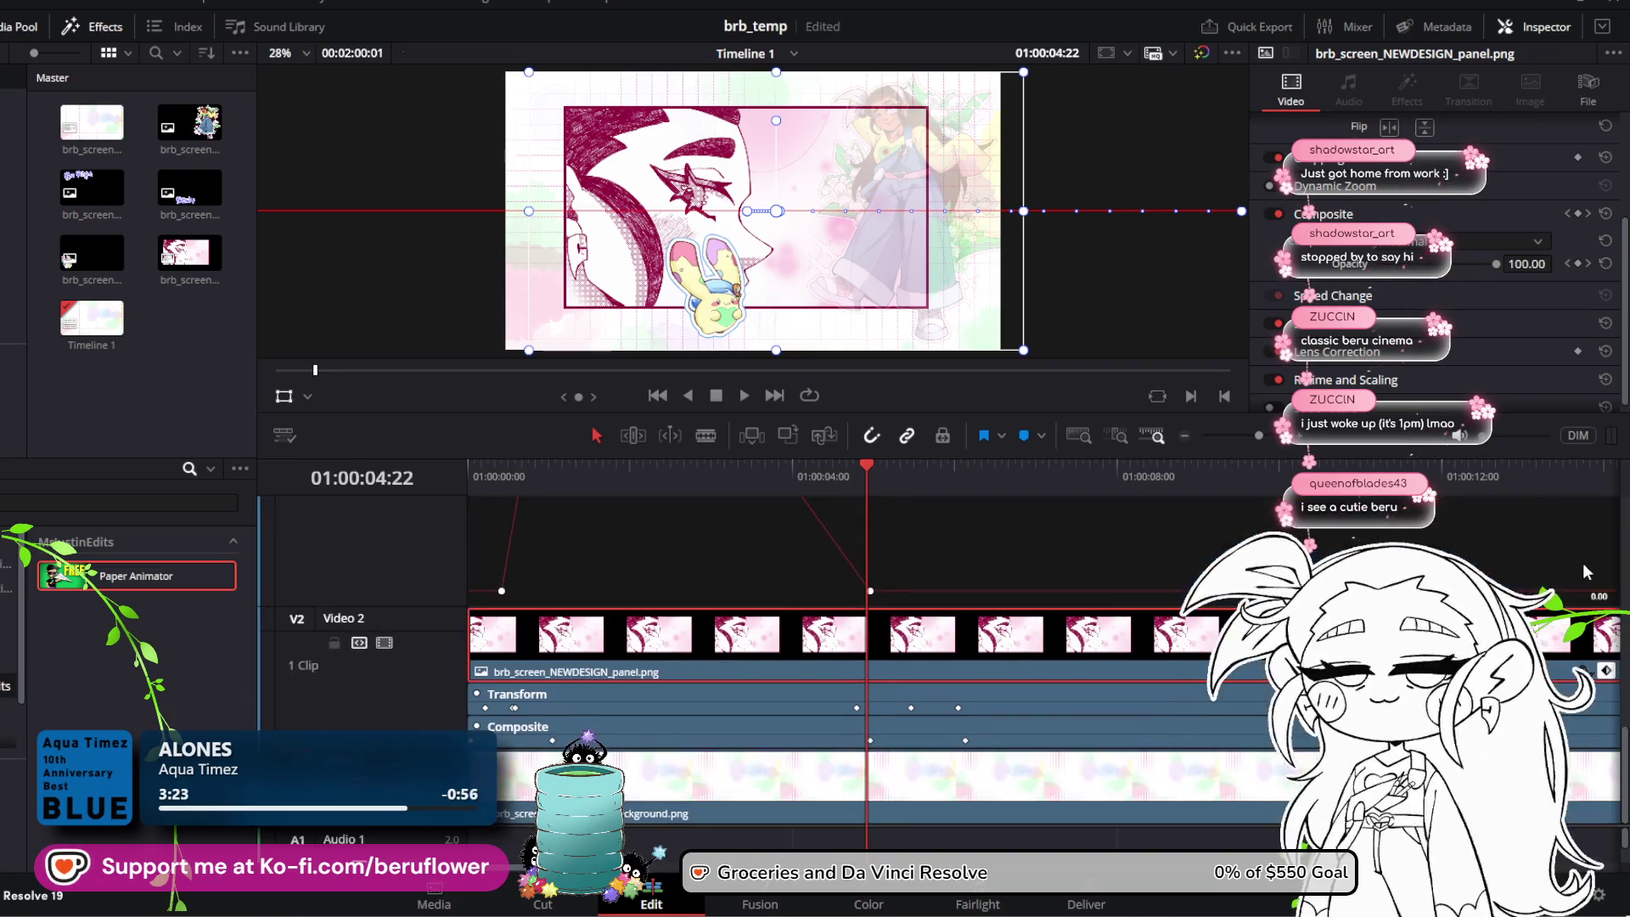
{"action": "scroll", "coordinate": [1193, 648], "scroll_direction": "down", "scroll_amount": 3}
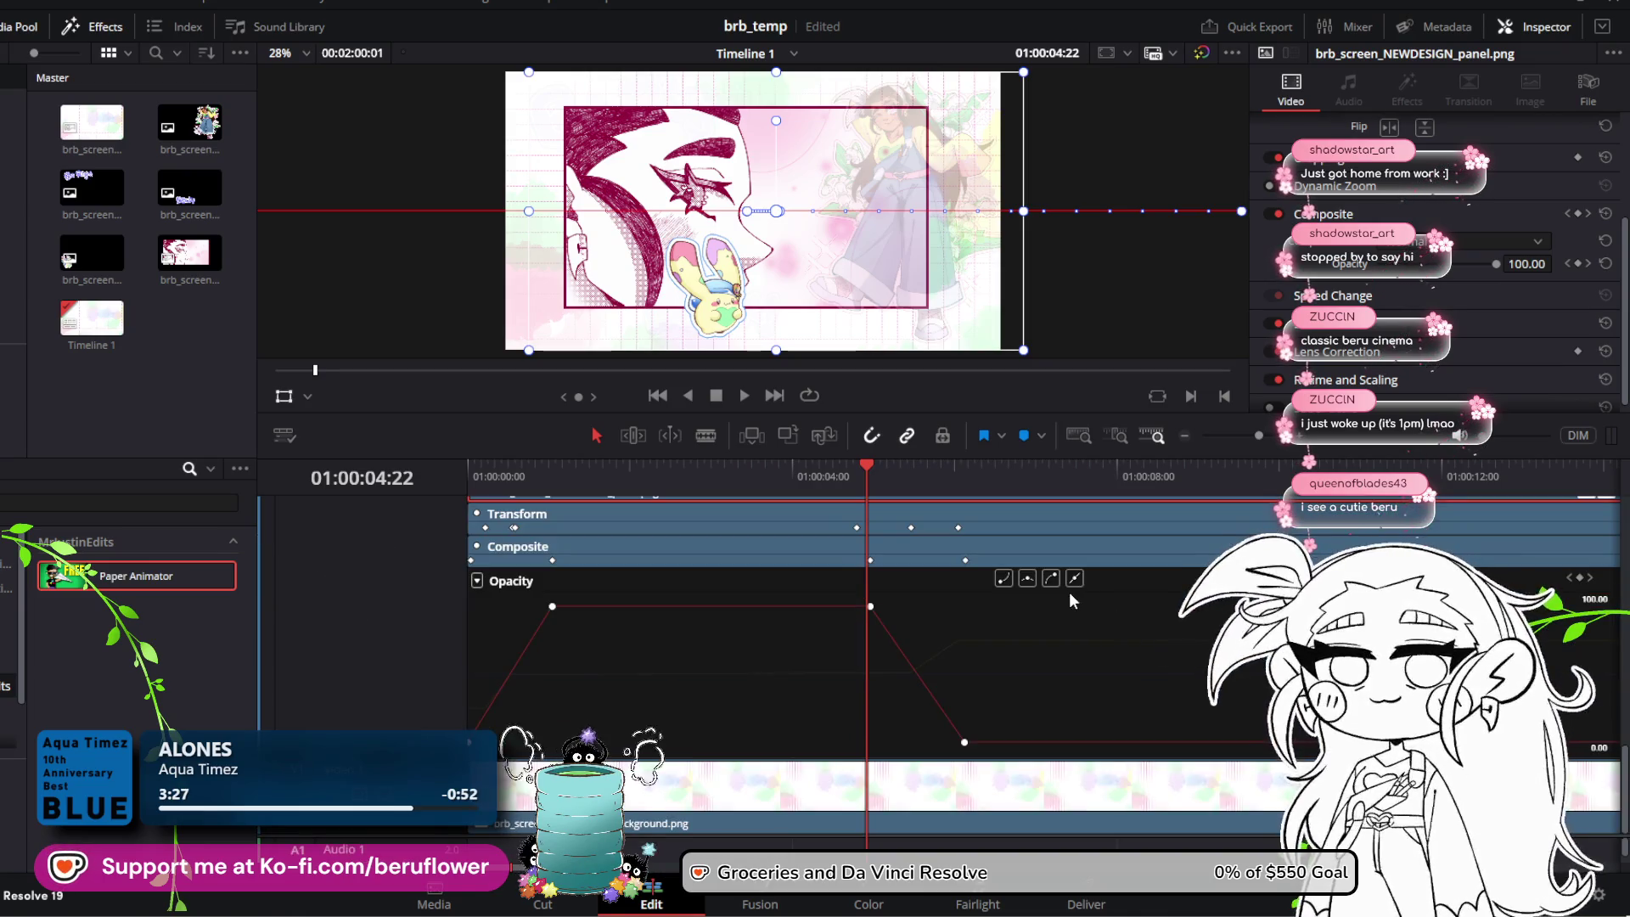
{"action": "left_click", "coordinate": [1002, 641]}
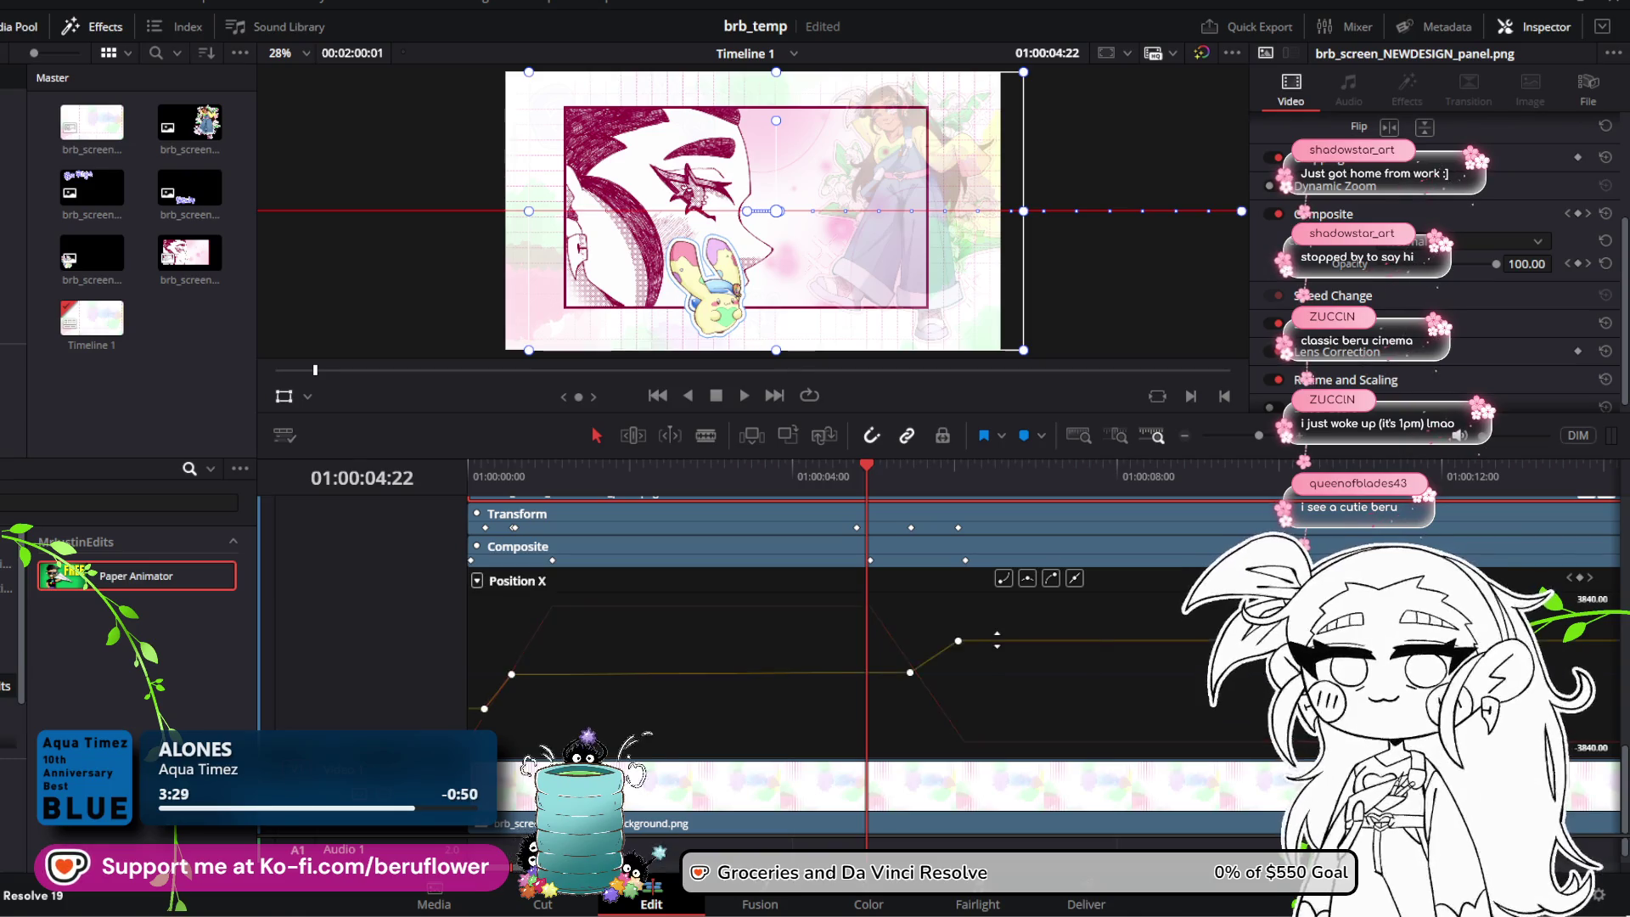
{"action": "left_click", "coordinate": [868, 467]}
{"action": "left_click_drag", "start_coordinate": [868, 467], "coordinate": [902, 469]}
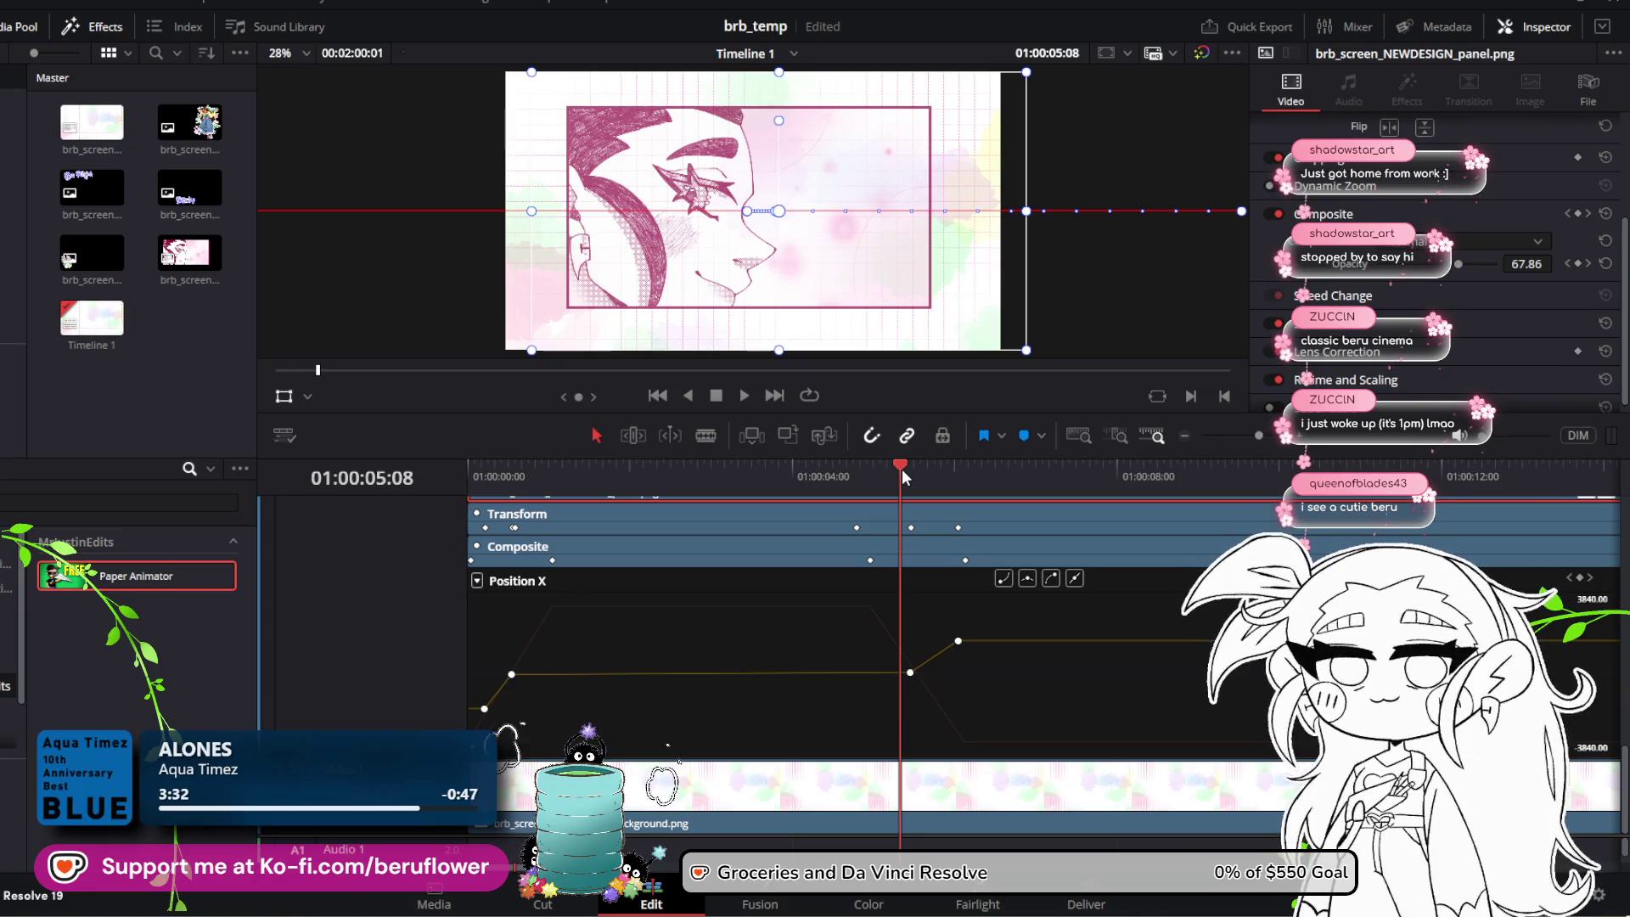
{"action": "left_click", "coordinate": [958, 644]}
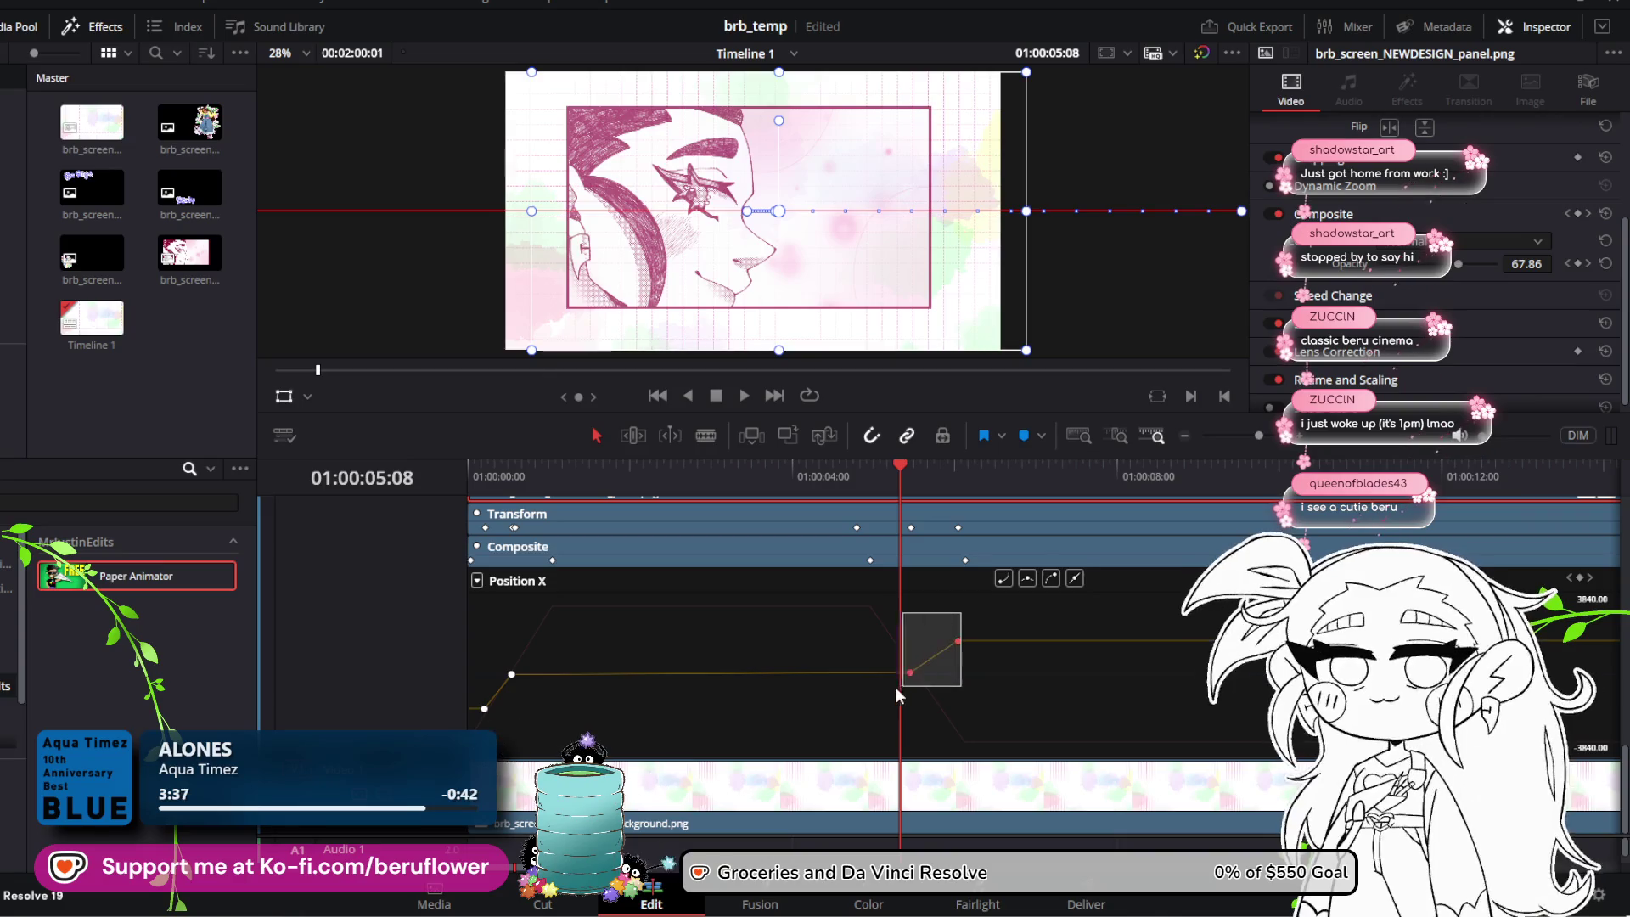
{"action": "left_click_drag", "start_coordinate": [910, 673], "coordinate": [853, 675]}
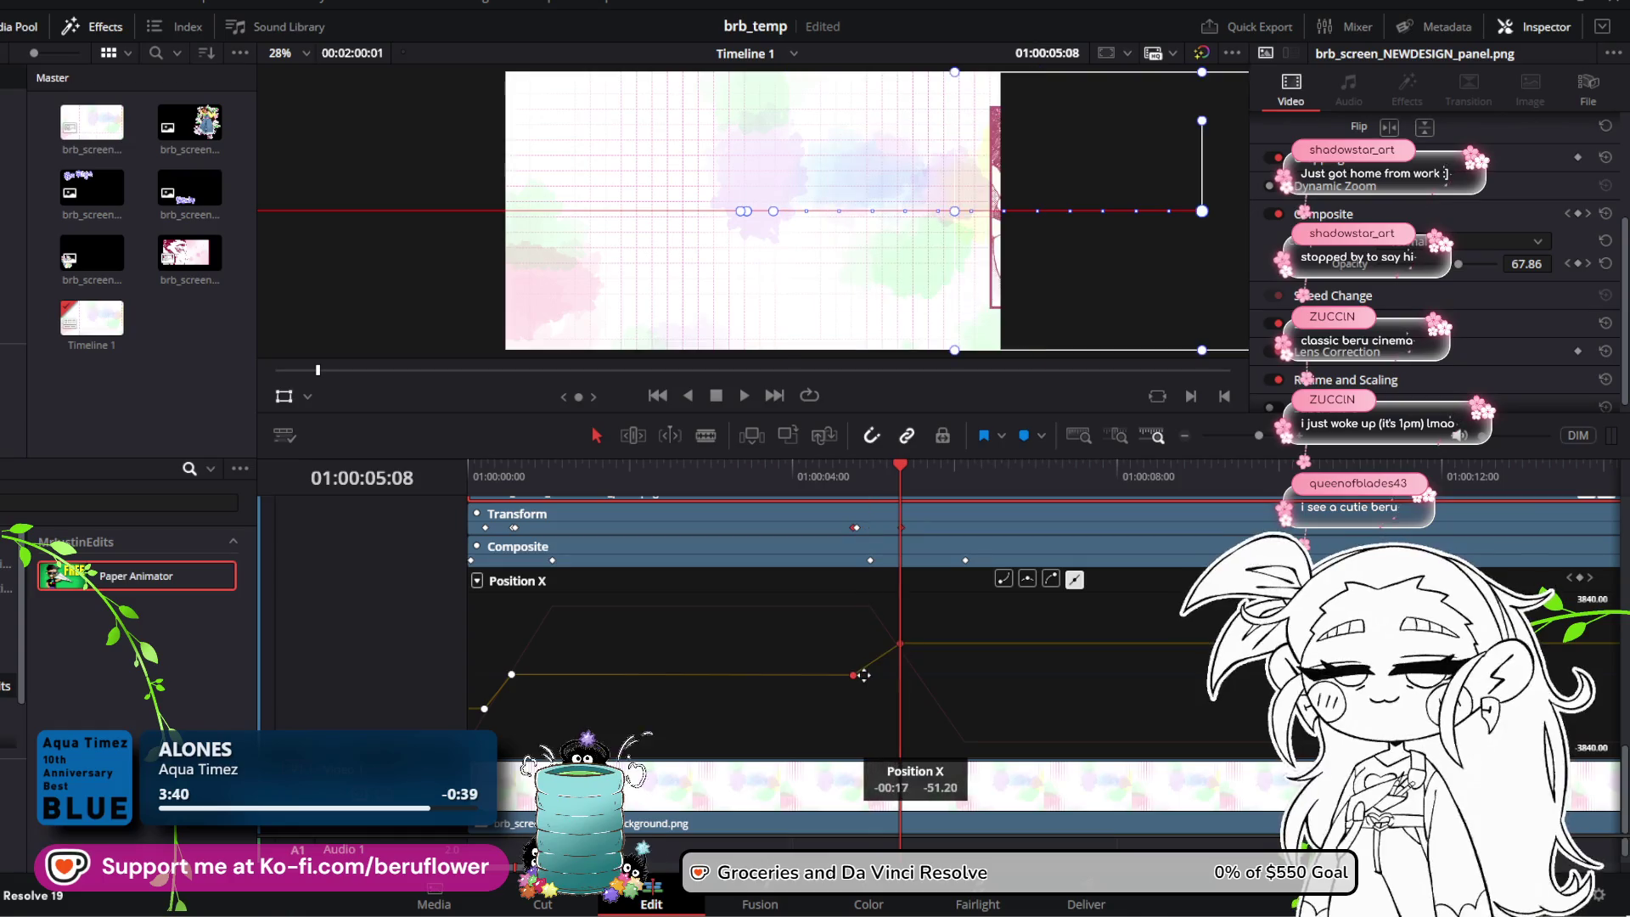
{"action": "left_click_drag", "start_coordinate": [902, 476], "coordinate": [436, 481]}
{"action": "left_click", "coordinate": [741, 395]}
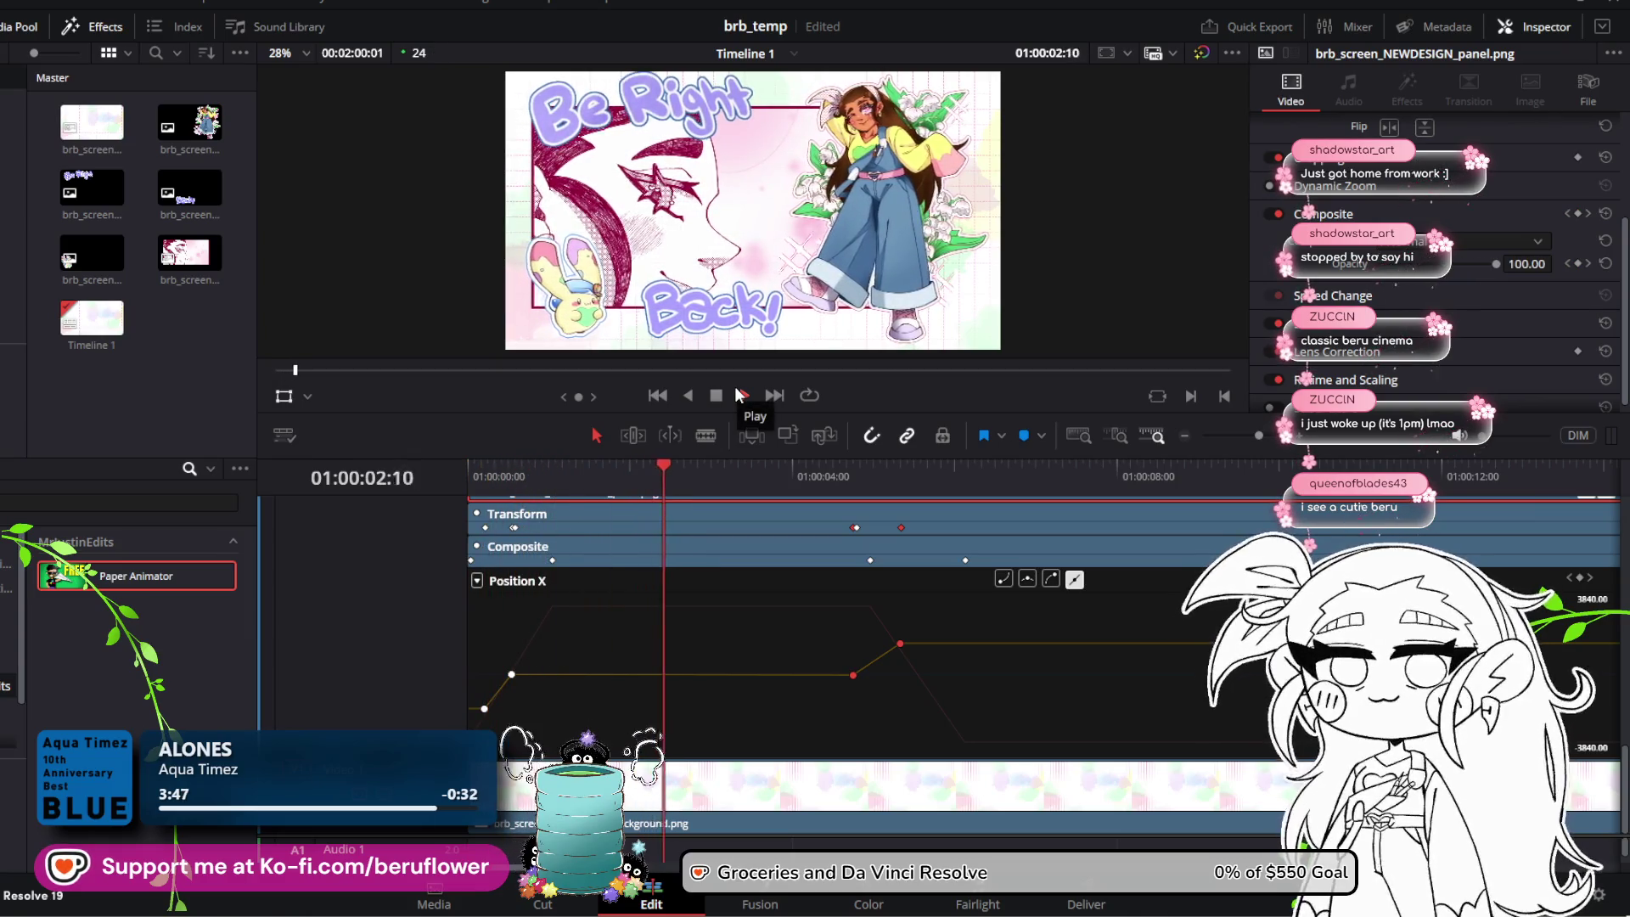
{"action": "left_click", "coordinate": [720, 394]}
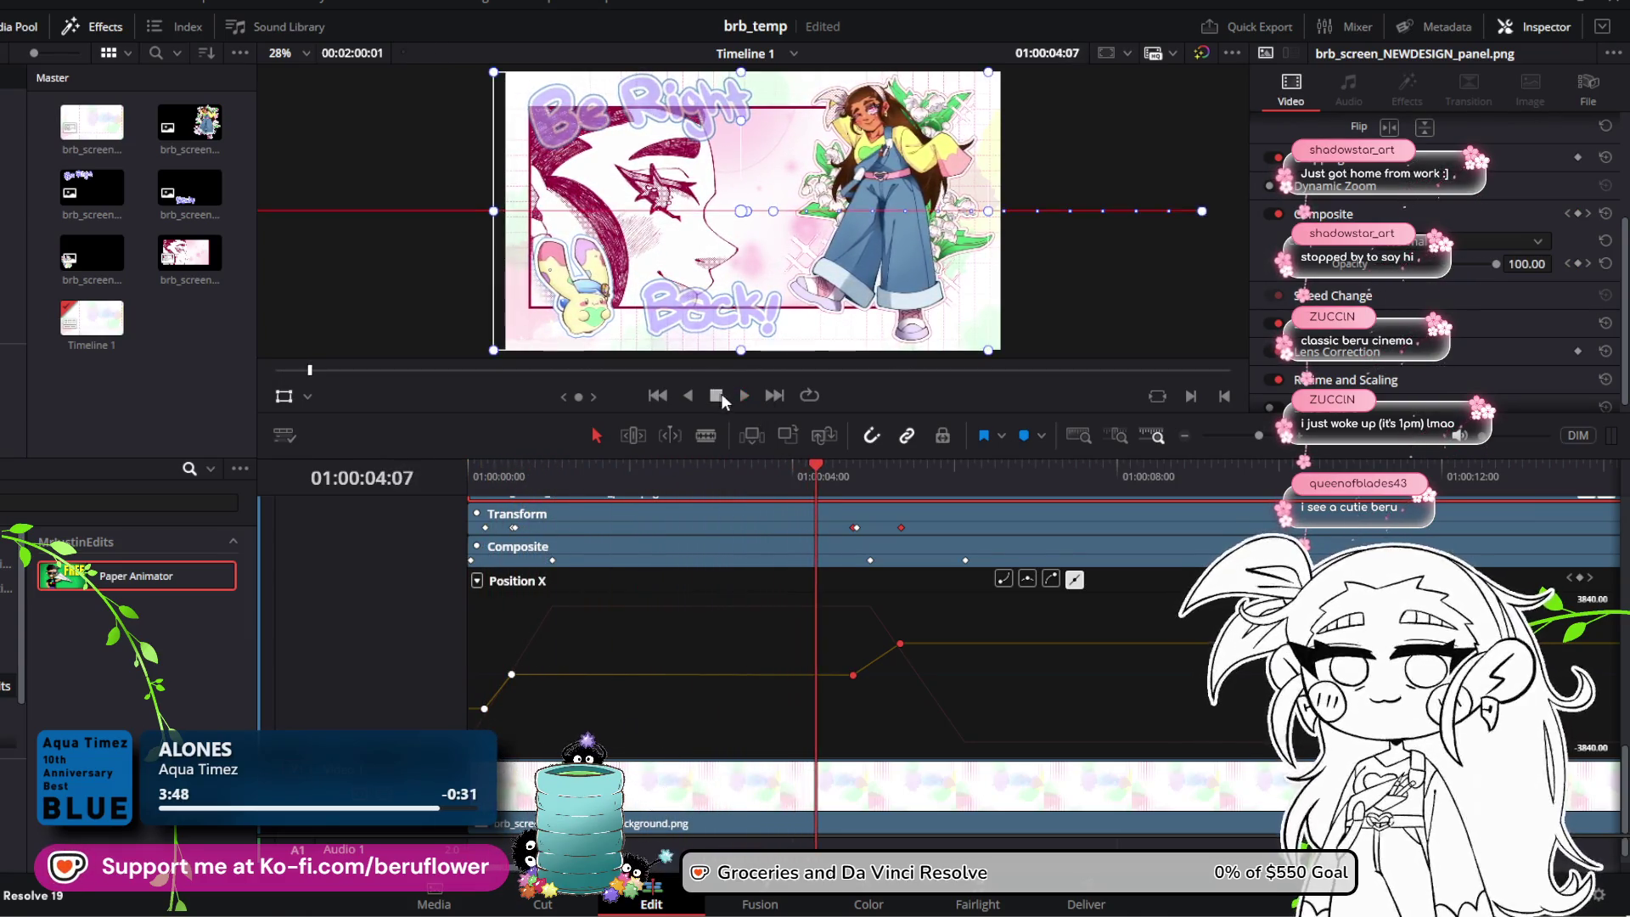
Step: Replay the opening, shift a Position X keyframe two frames later, and replay
{"action": "left_click_drag", "start_coordinate": [822, 478], "coordinate": [469, 469]}
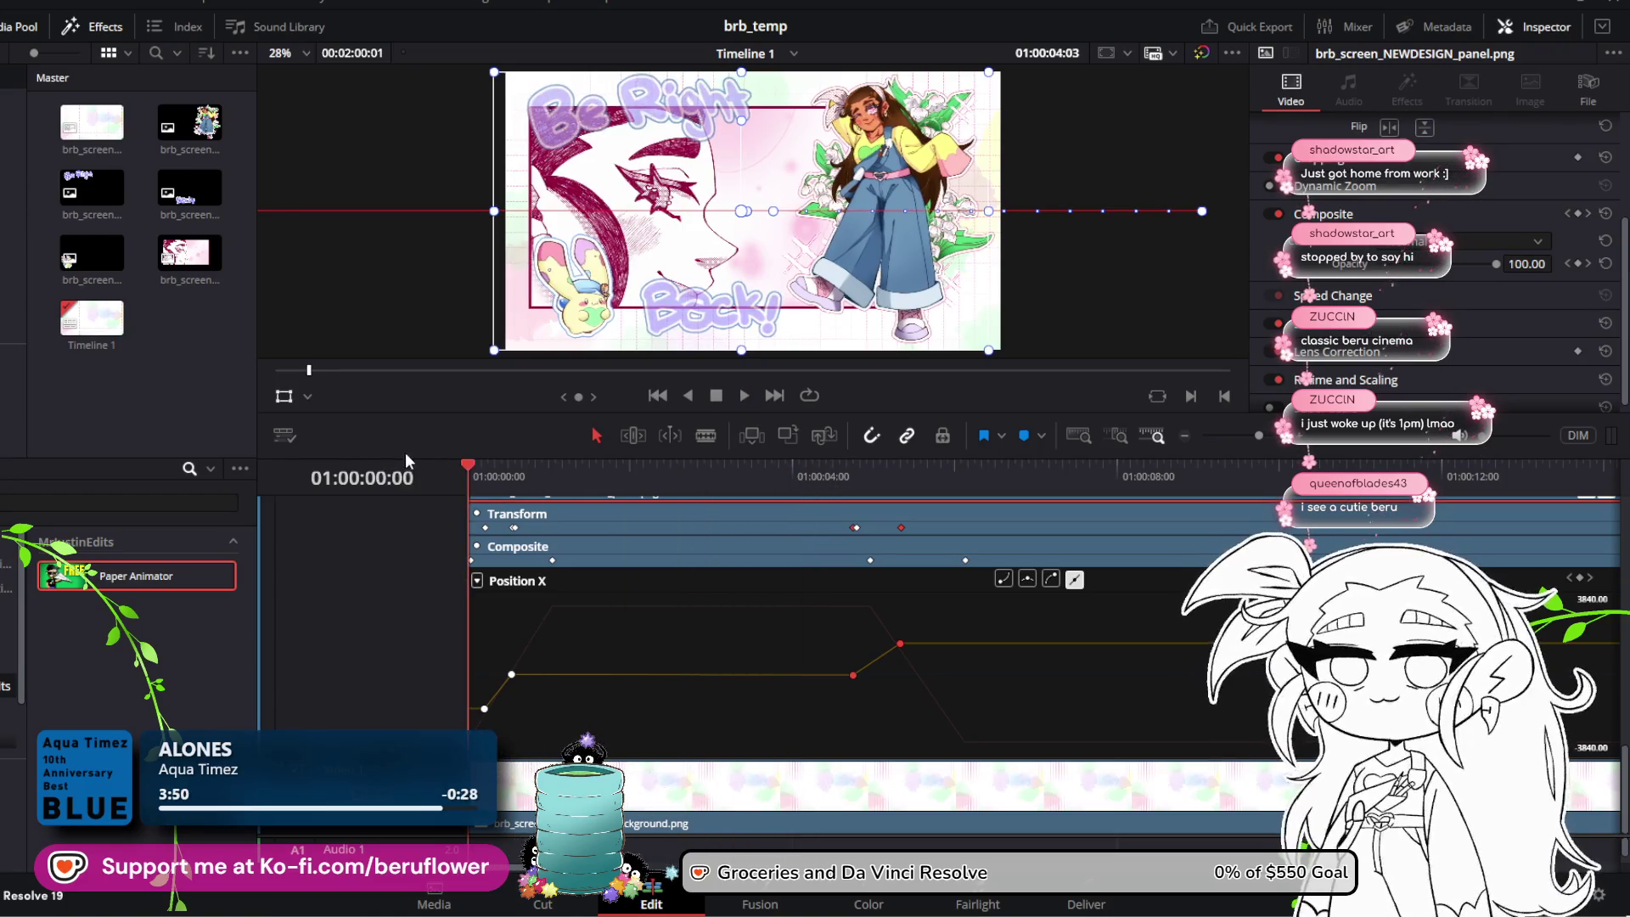
{"action": "left_click", "coordinate": [716, 399]}
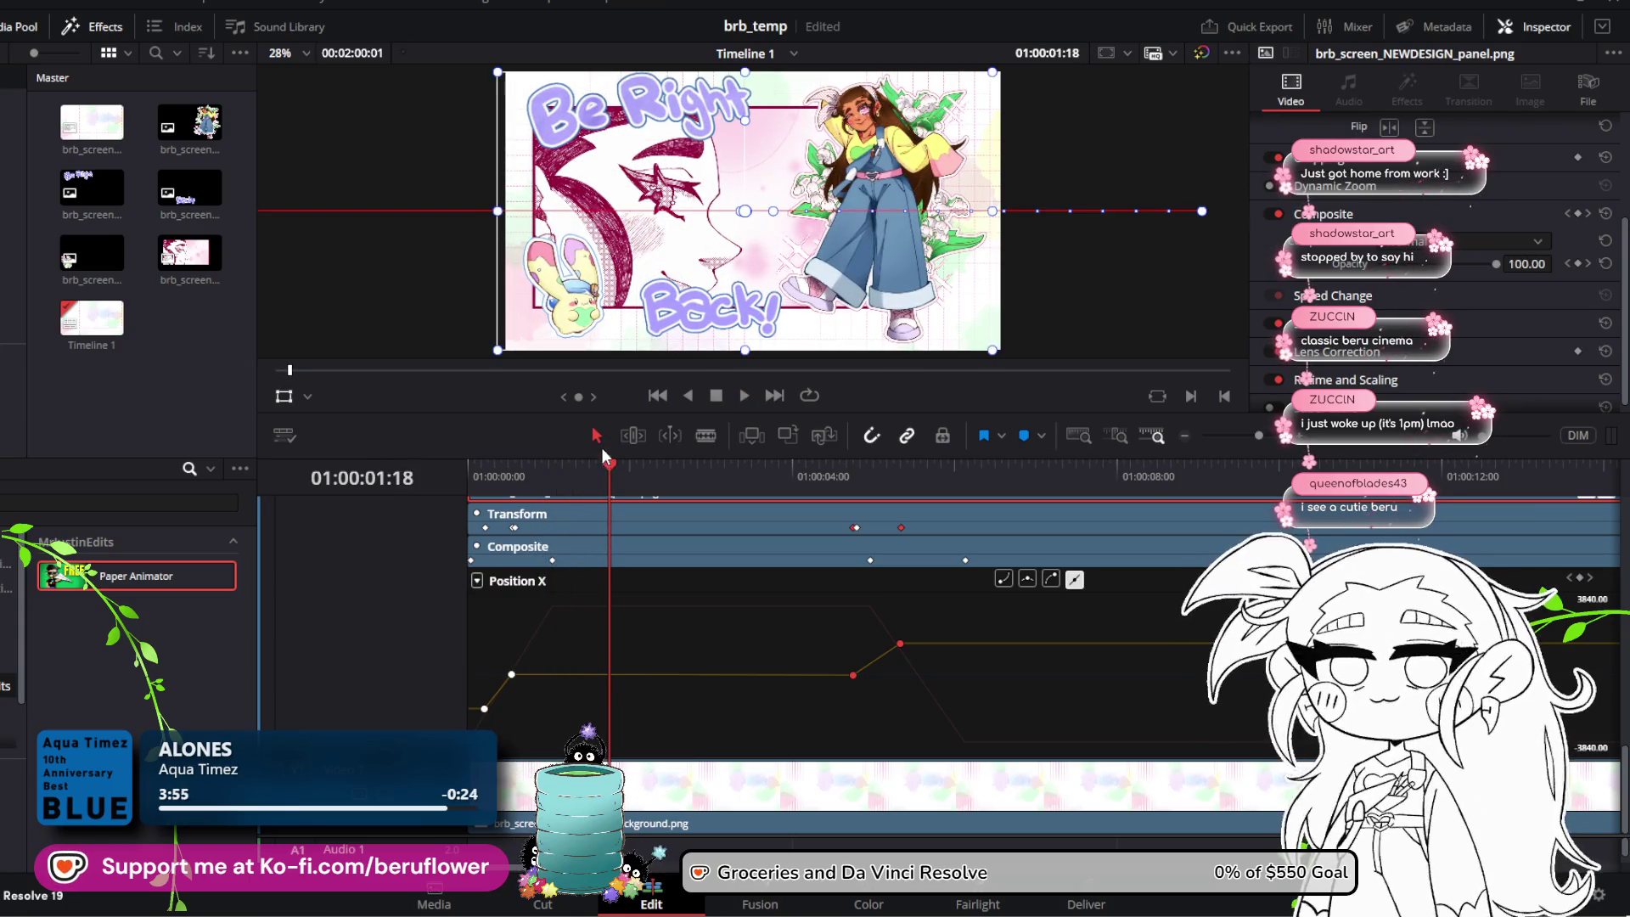
{"action": "left_click_drag", "start_coordinate": [608, 469], "coordinate": [471, 469]}
{"action": "left_click", "coordinate": [739, 395]}
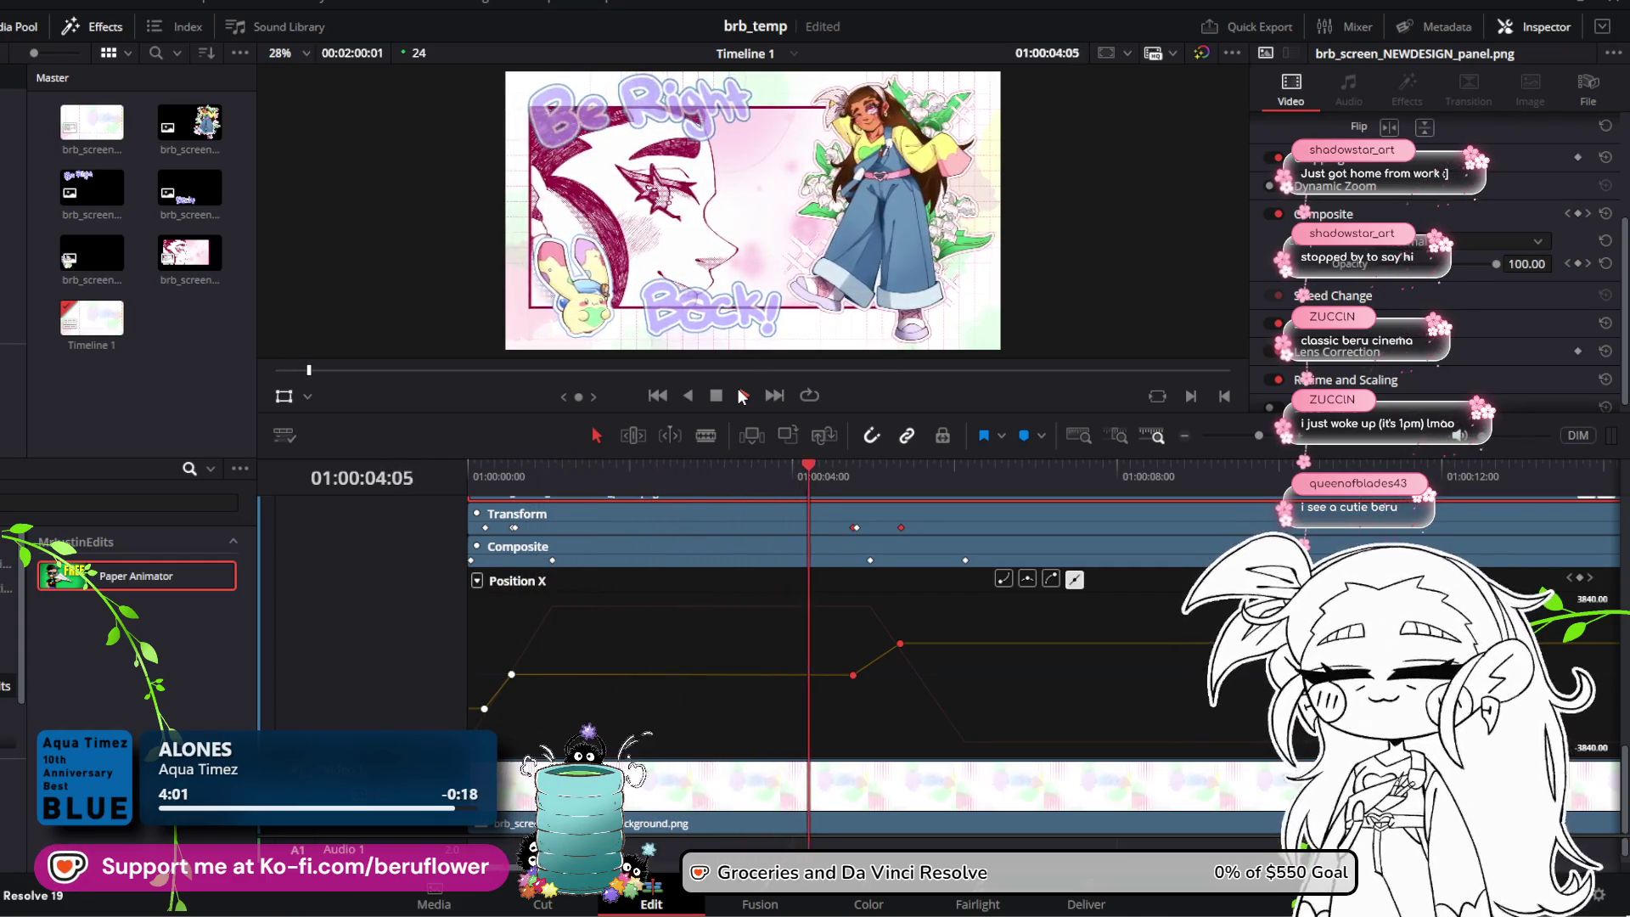
{"action": "left_click", "coordinate": [726, 390]}
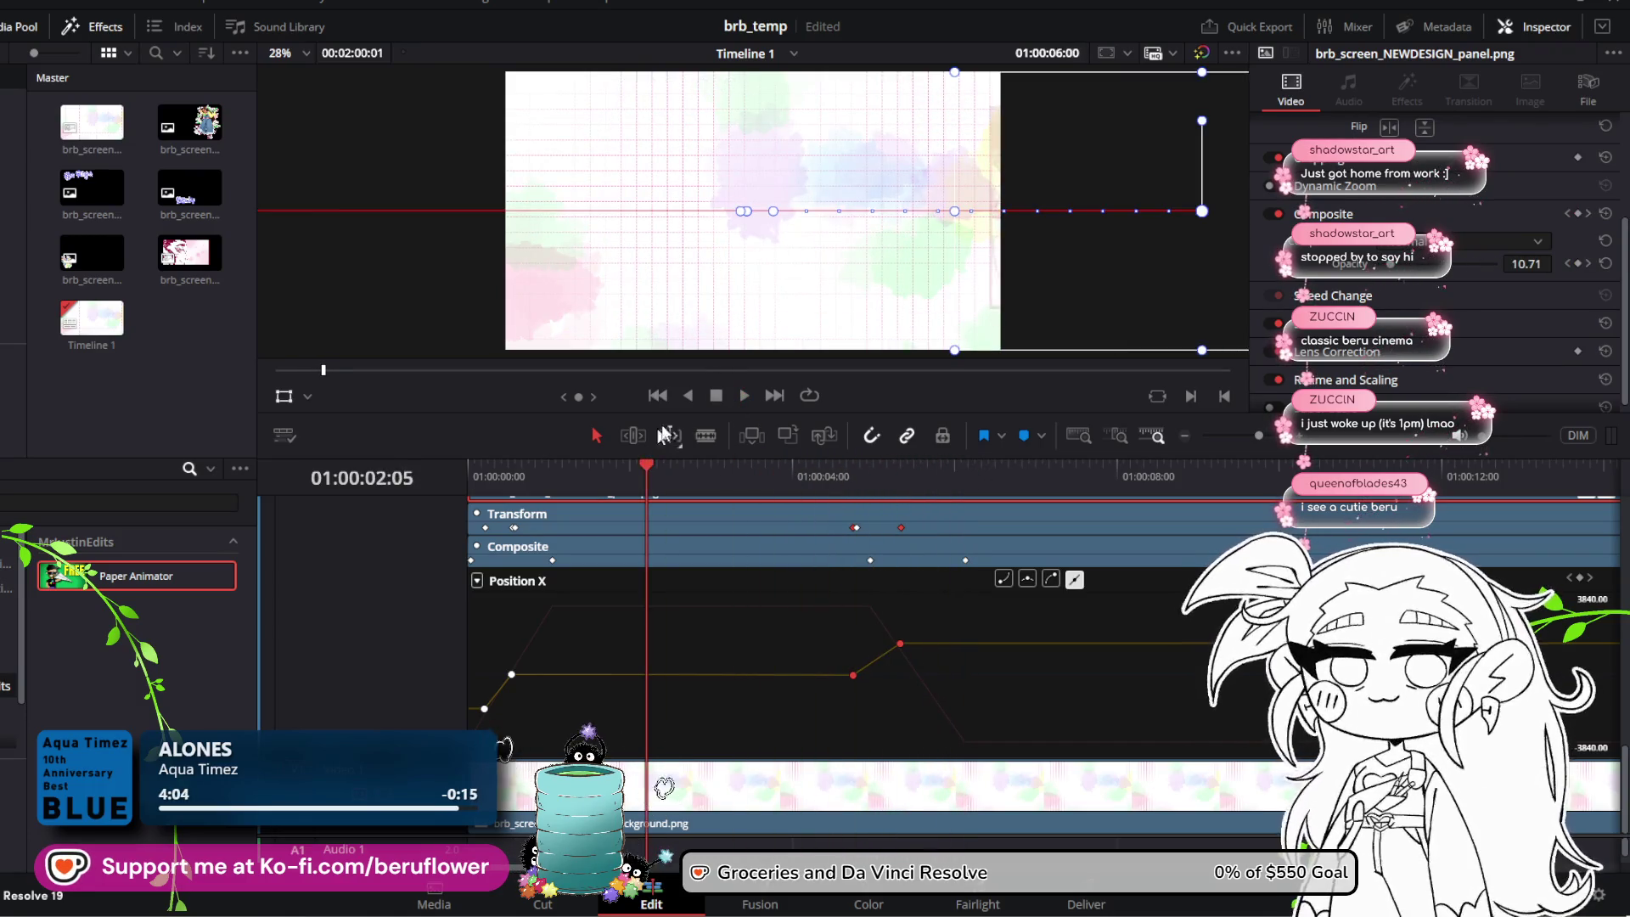
{"action": "left_click", "coordinate": [744, 395]}
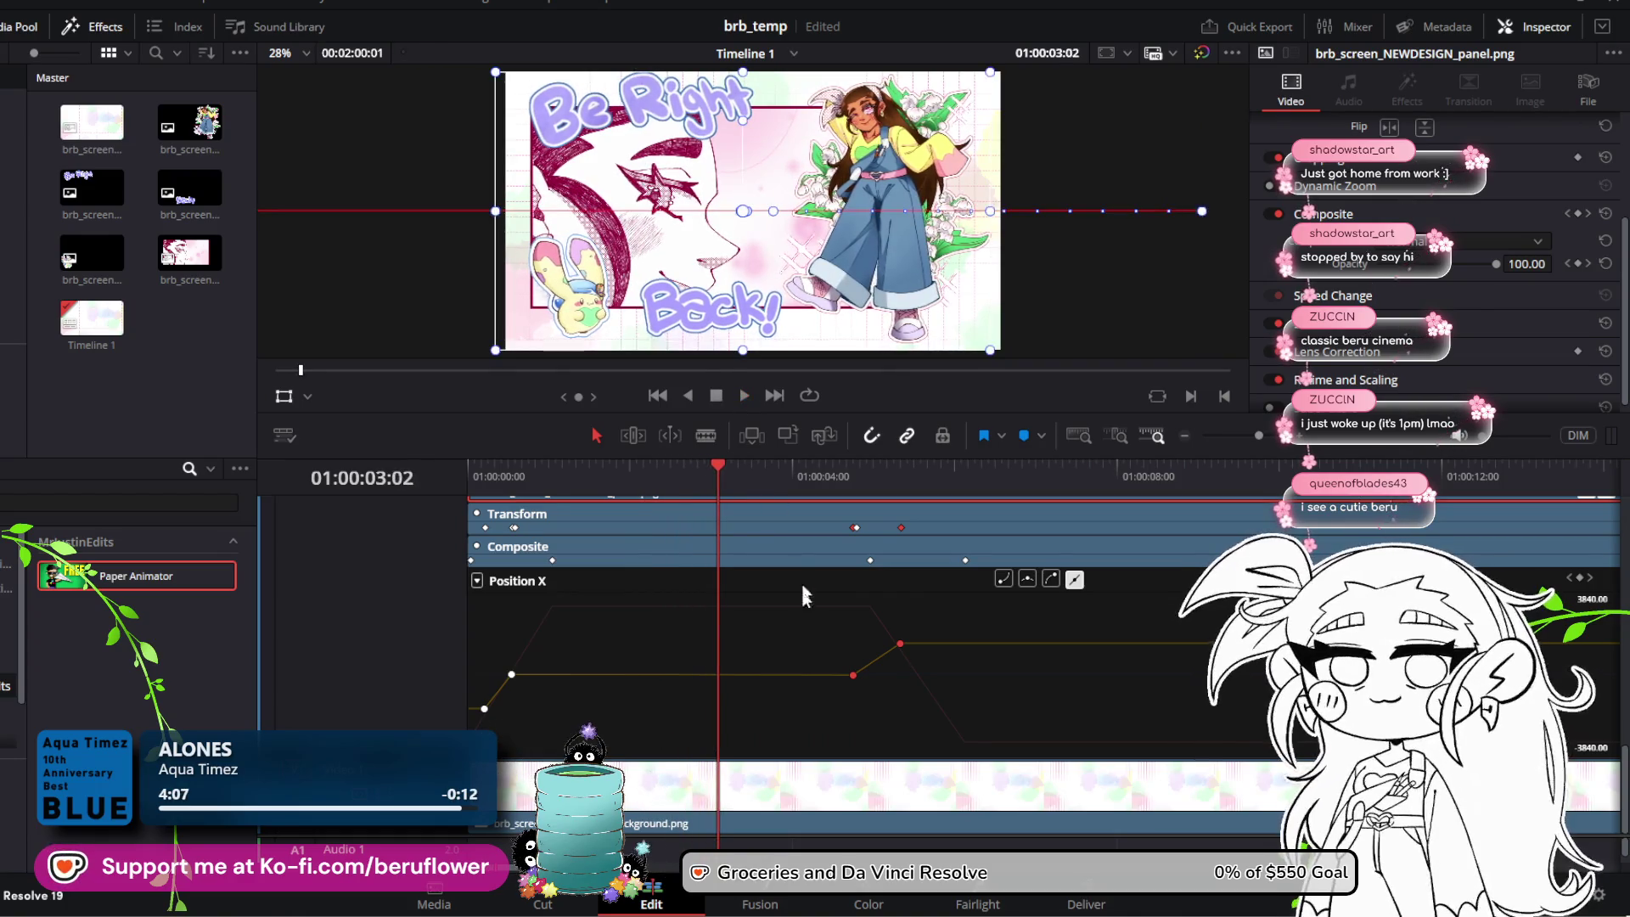
{"action": "left_click_drag", "start_coordinate": [851, 677], "coordinate": [859, 676]}
{"action": "mouse_move", "coordinate": [720, 470]}
{"action": "left_mouse_down"}
{"action": "mouse_move", "coordinate": [912, 475]}
{"action": "mouse_move", "coordinate": [513, 476]}
{"action": "left_mouse_up"}
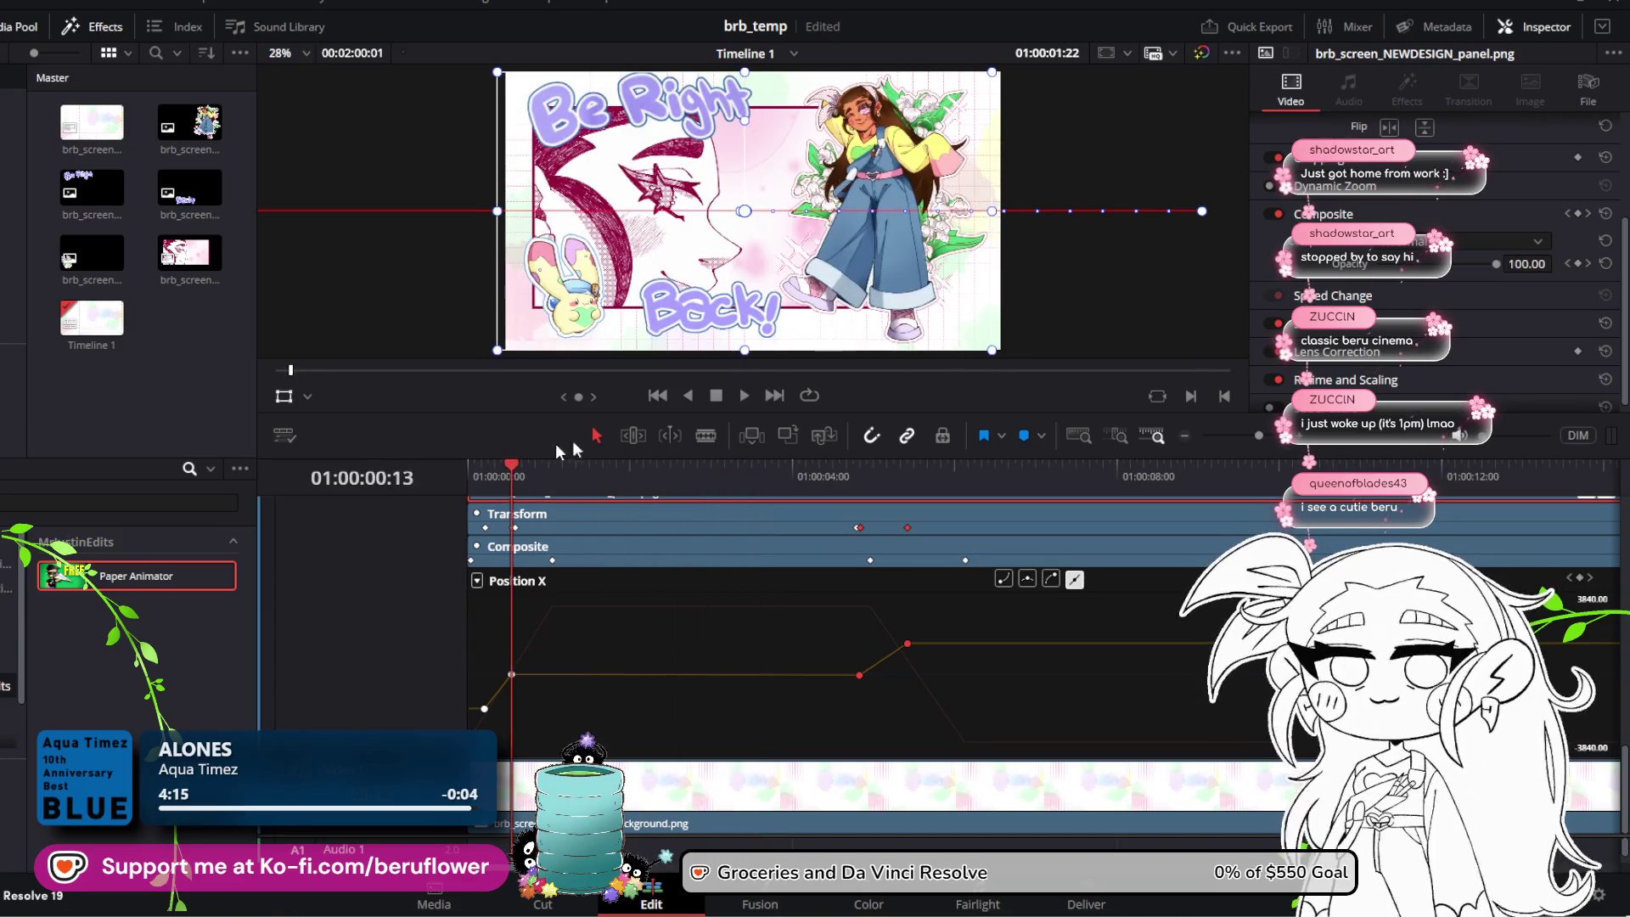
{"action": "left_click", "coordinate": [743, 398]}
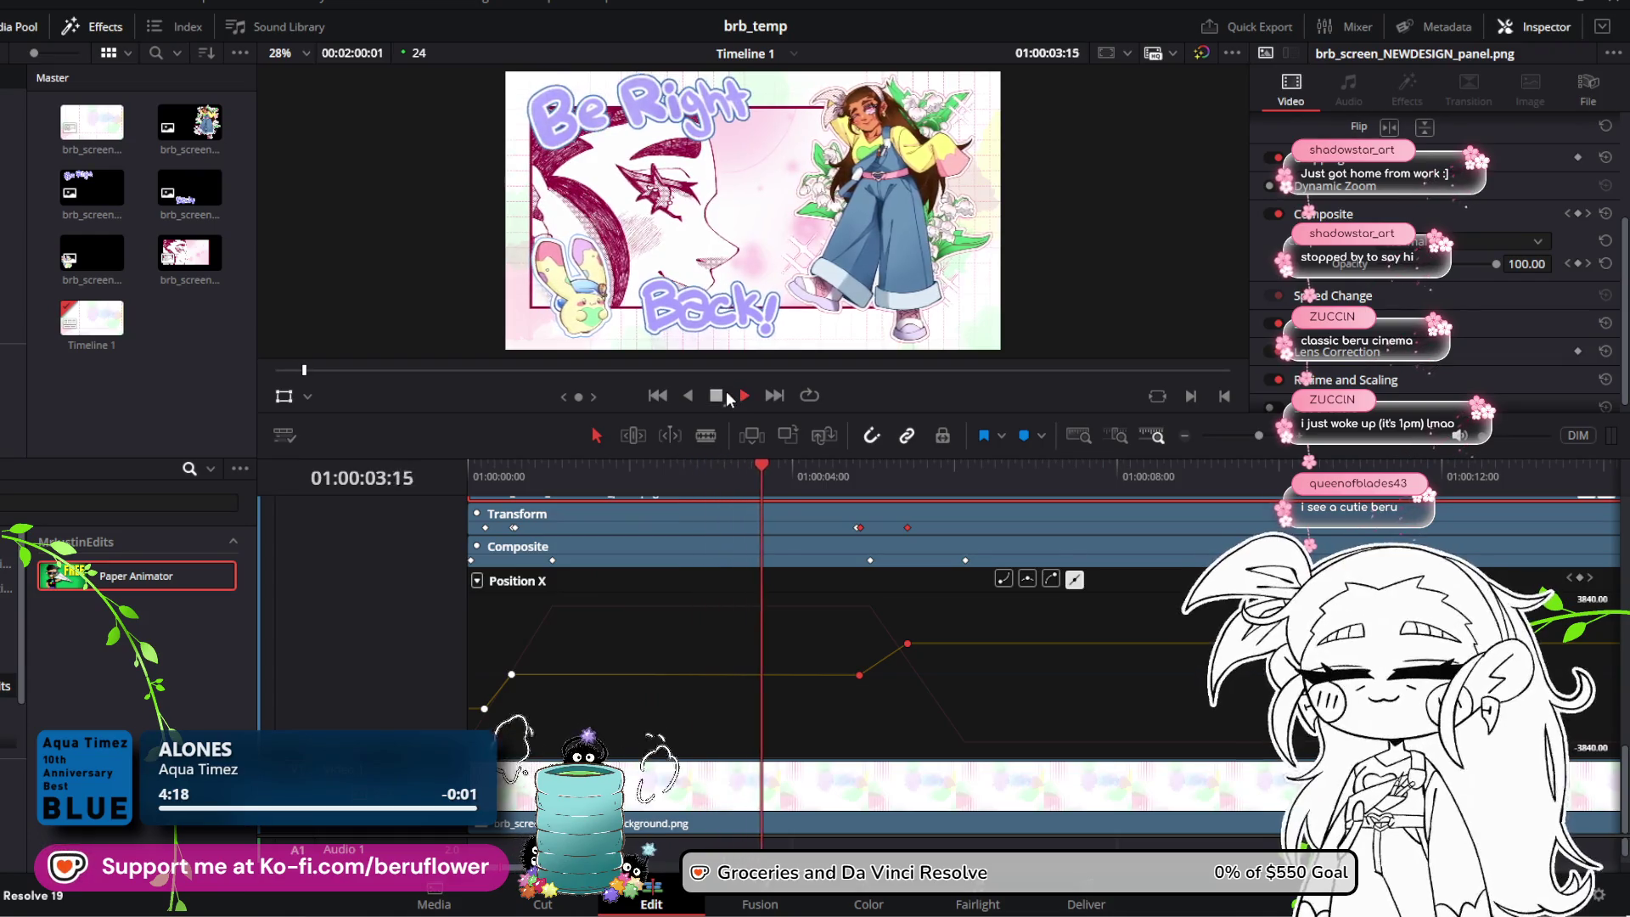
{"action": "left_click", "coordinate": [721, 395]}
Step: Retime the -51.20 Position X keyframe by three frames and play from the start
{"action": "left_click", "coordinate": [856, 674]}
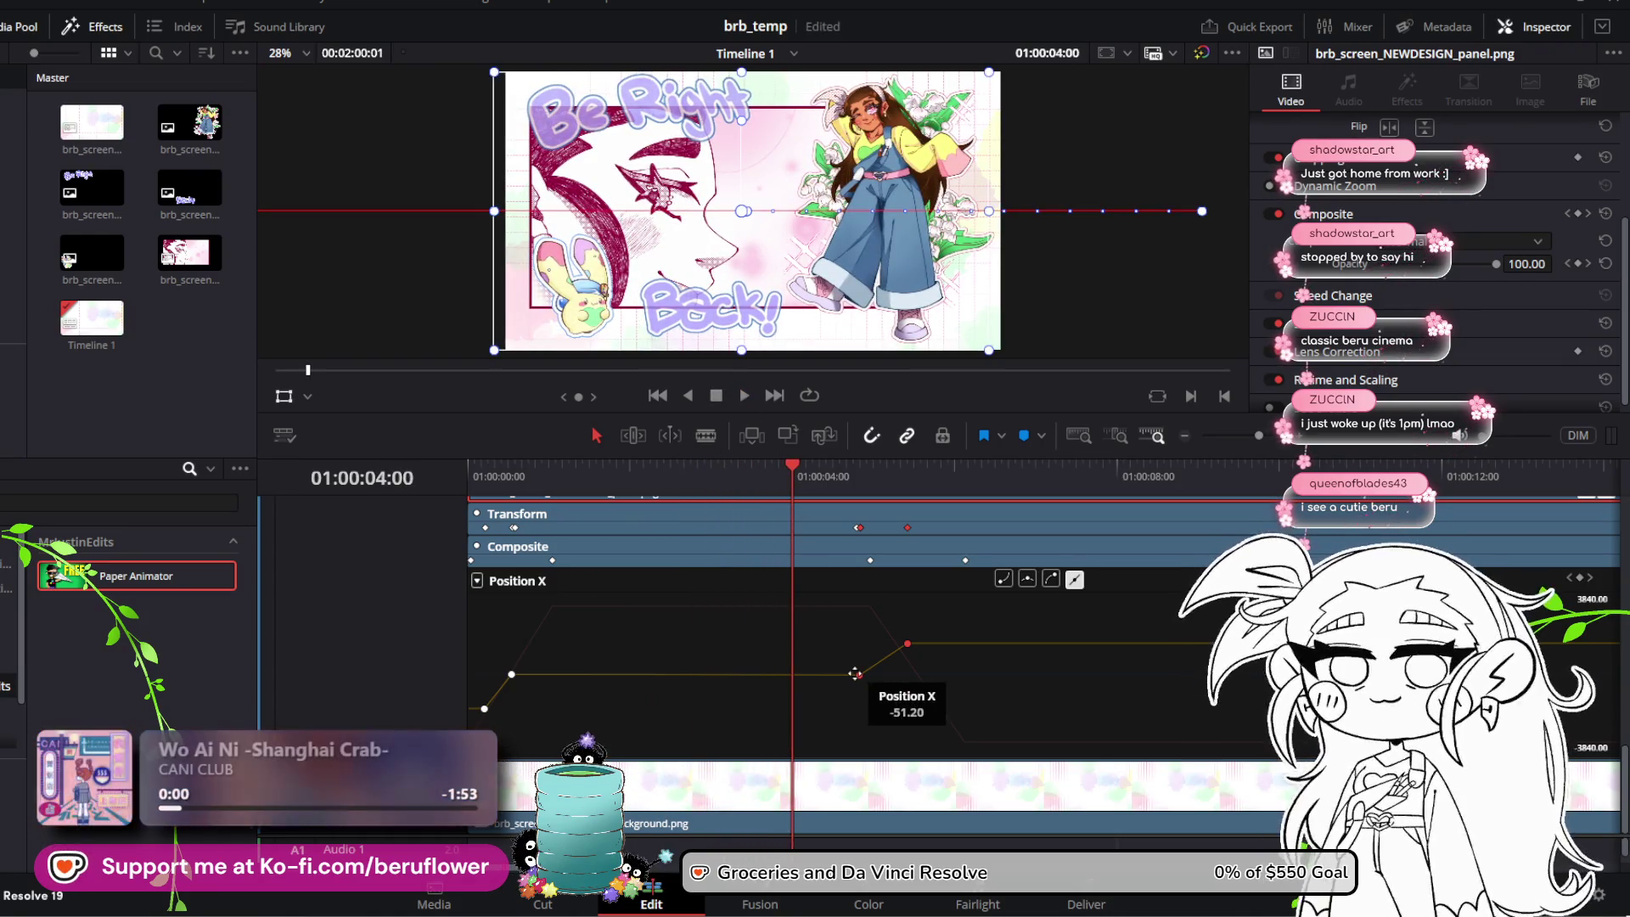
{"action": "left_click_drag", "start_coordinate": [861, 675], "coordinate": [853, 675]}
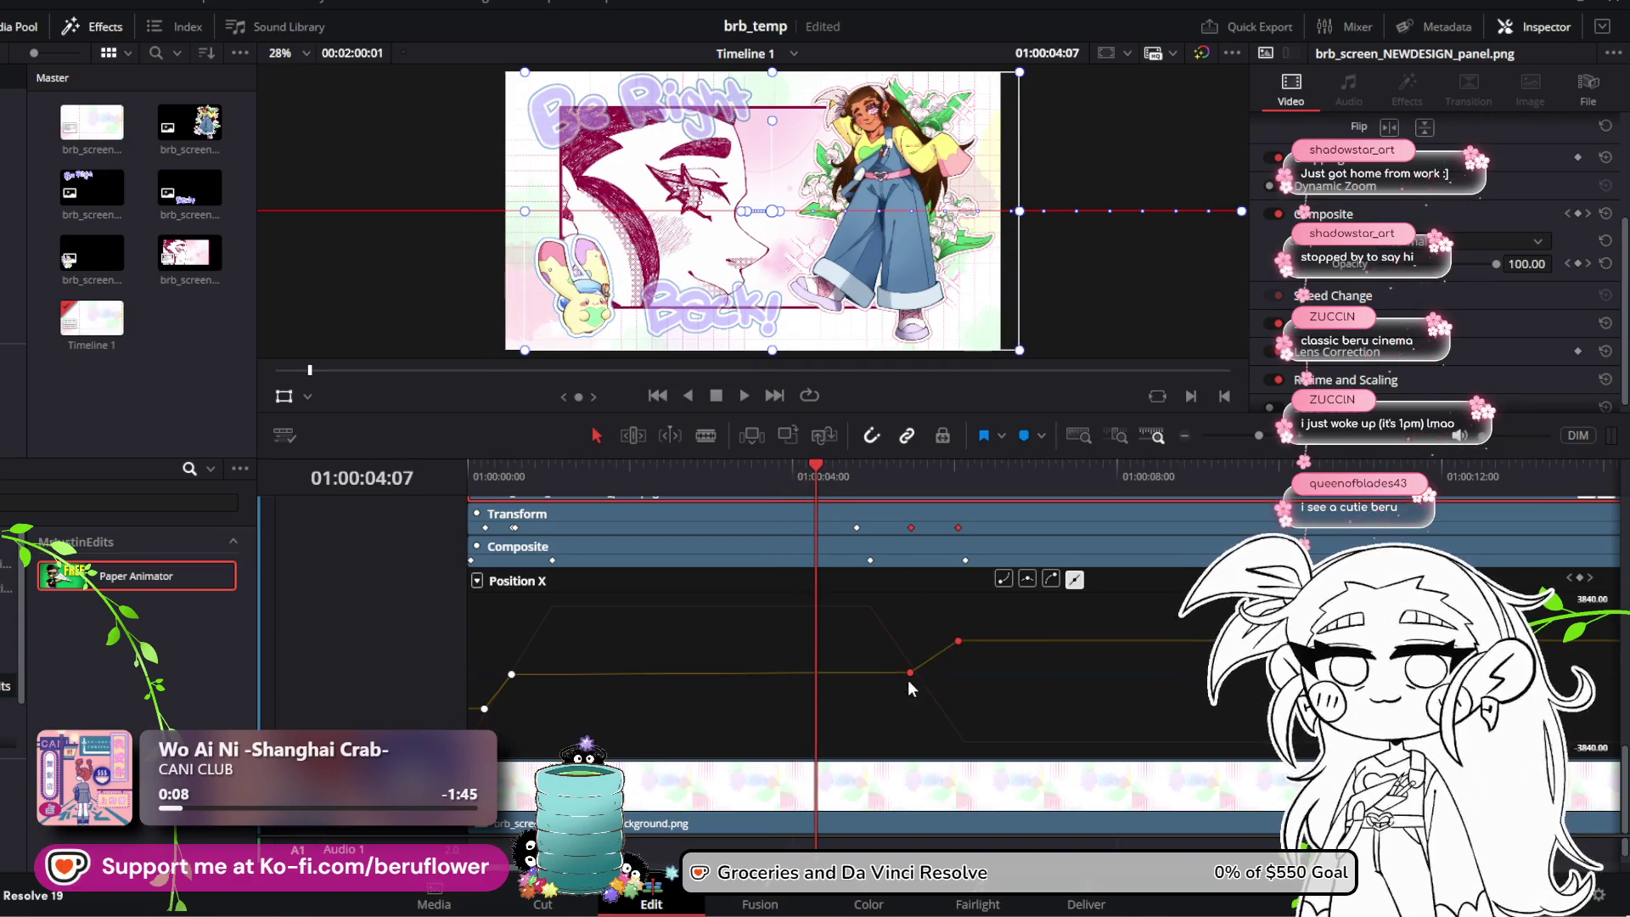
{"action": "mouse_move", "coordinate": [818, 456]}
{"action": "left_mouse_down"}
{"action": "mouse_move", "coordinate": [943, 461]}
{"action": "mouse_move", "coordinate": [738, 466]}
{"action": "left_mouse_up"}
{"action": "left_click", "coordinate": [854, 466]}
{"action": "key", "text": "Home"}
{"action": "key", "text": "space"}
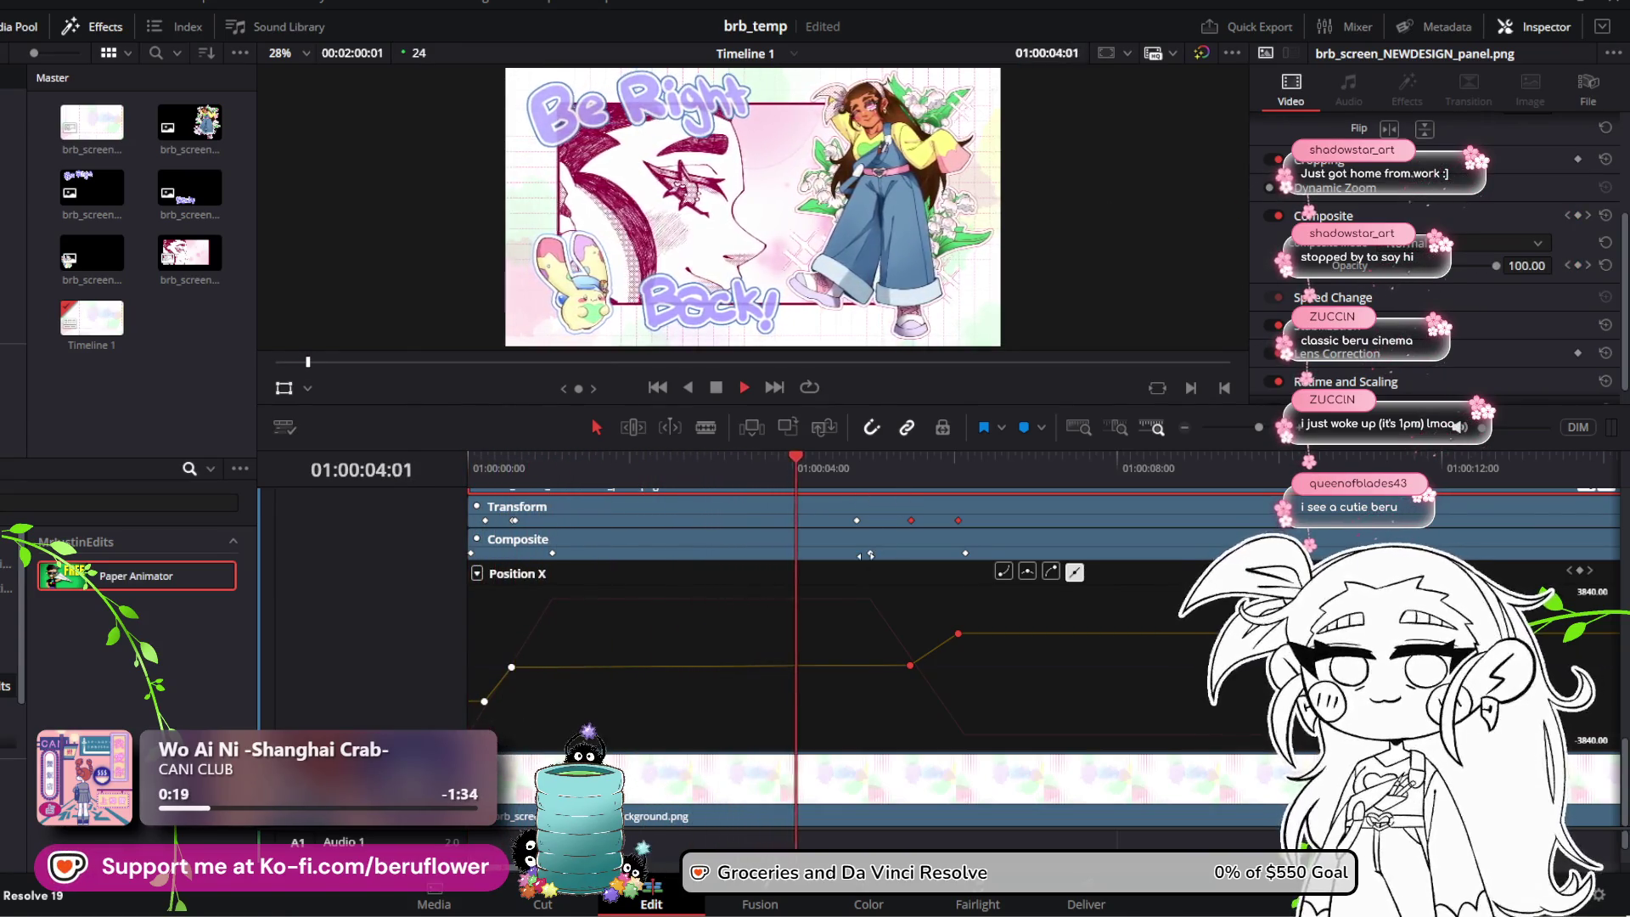
Step: Try moving the panel's slide keyframe earlier, undo it, and scrub through the fade-out
{"action": "key", "text": "space"}
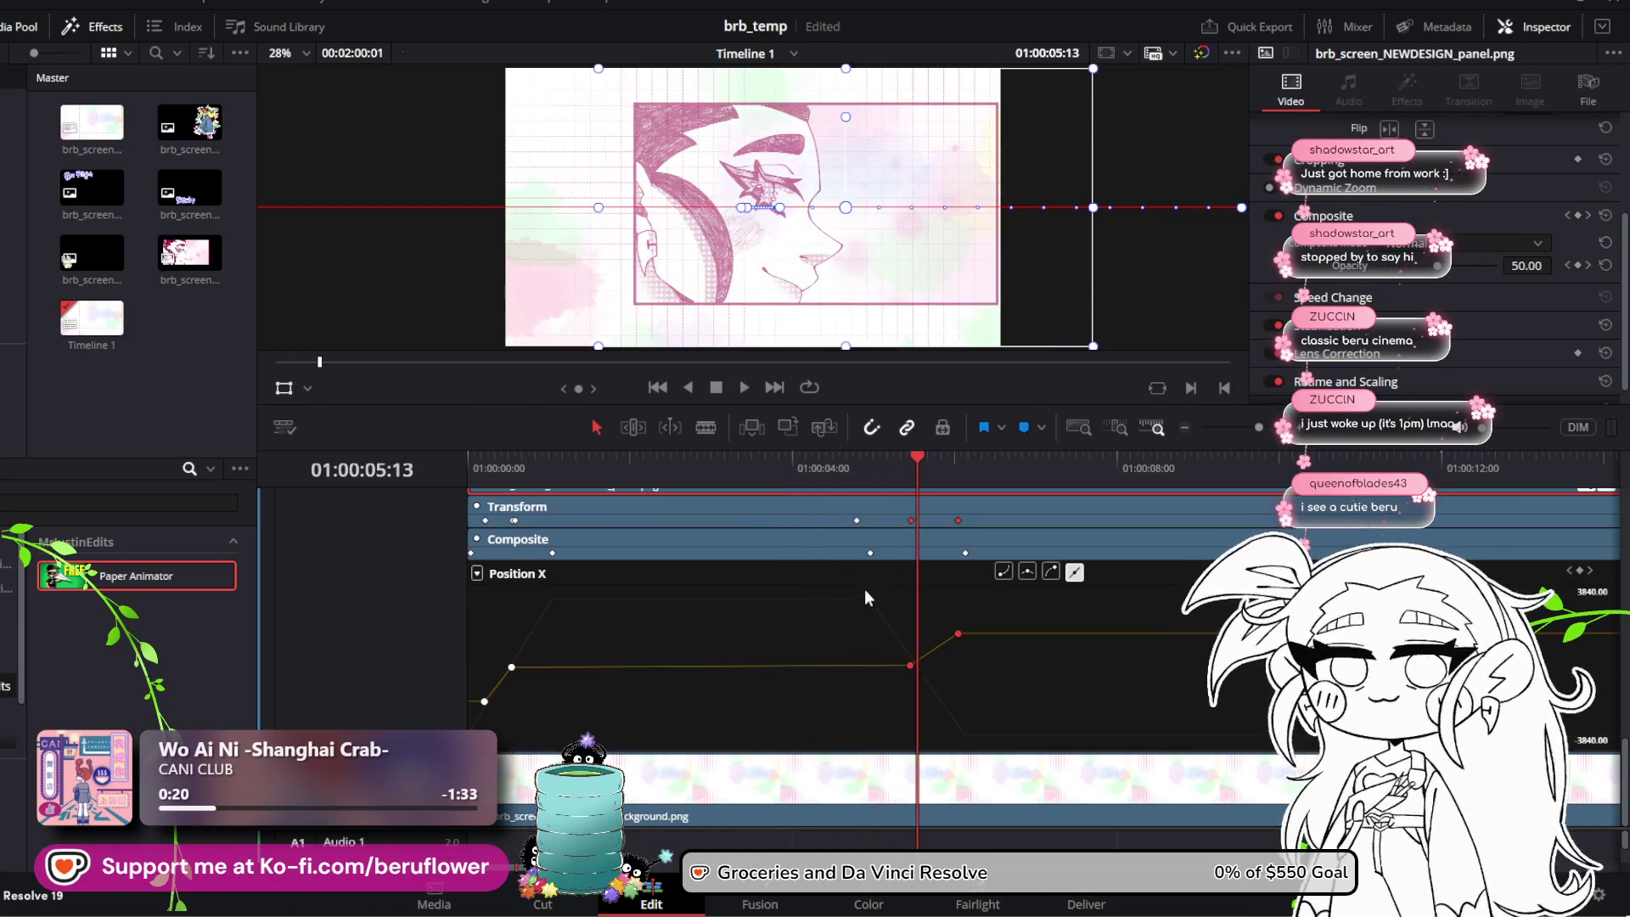
{"action": "mouse_move", "coordinate": [909, 469]}
{"action": "left_mouse_down"}
{"action": "mouse_move", "coordinate": [722, 466]}
{"action": "mouse_move", "coordinate": [871, 463]}
{"action": "left_mouse_up"}
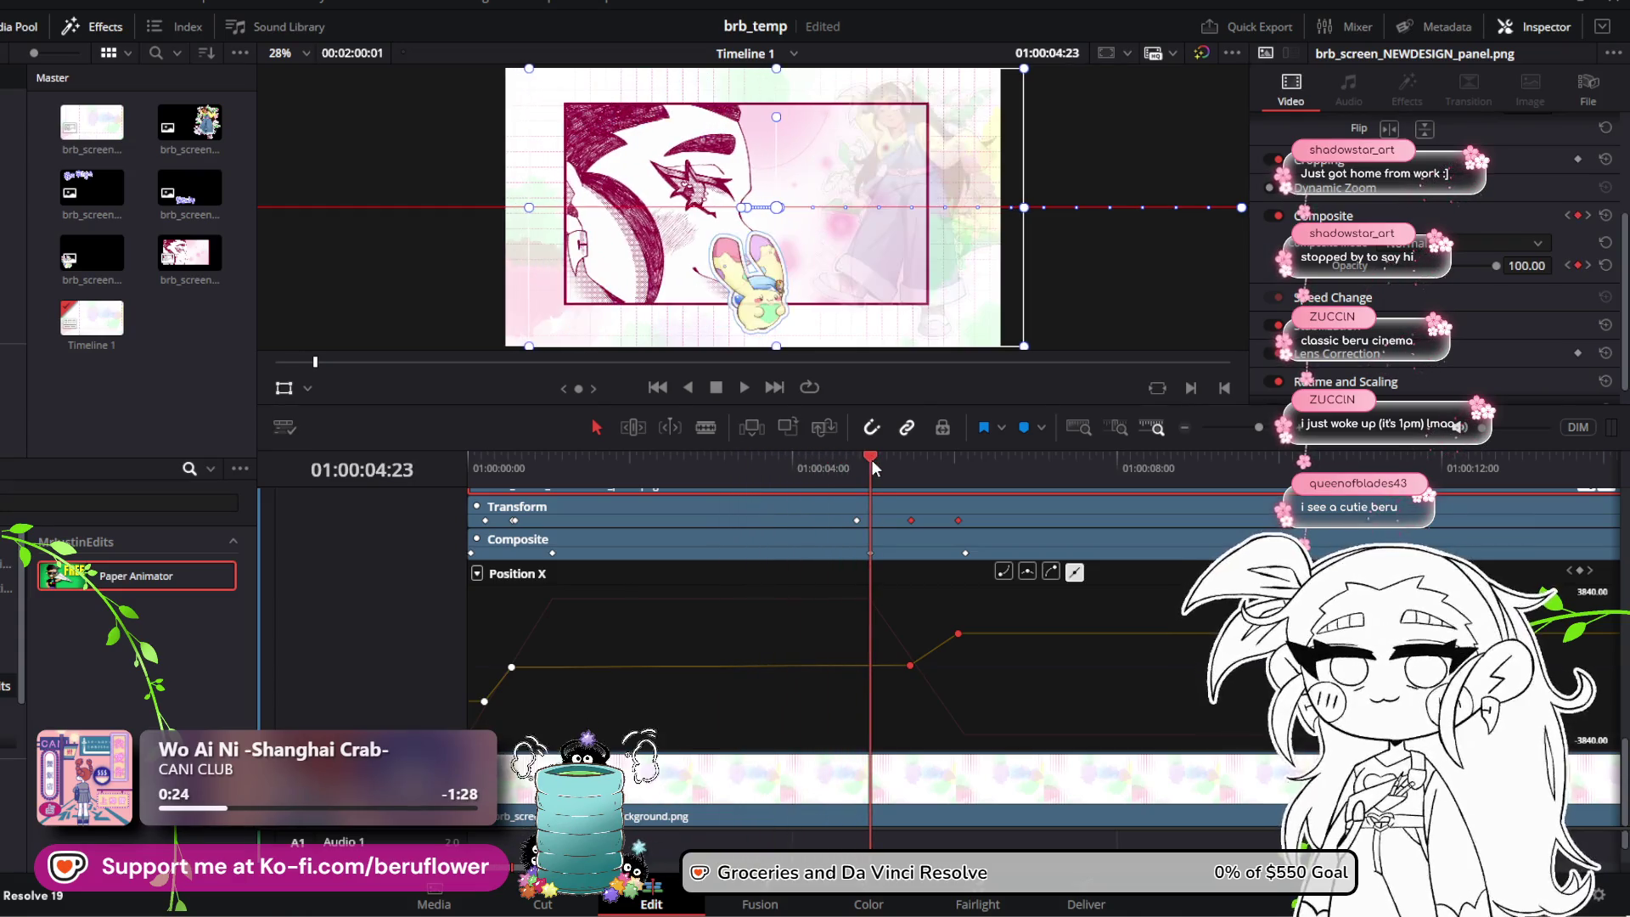
{"action": "mouse_move", "coordinate": [911, 665]}
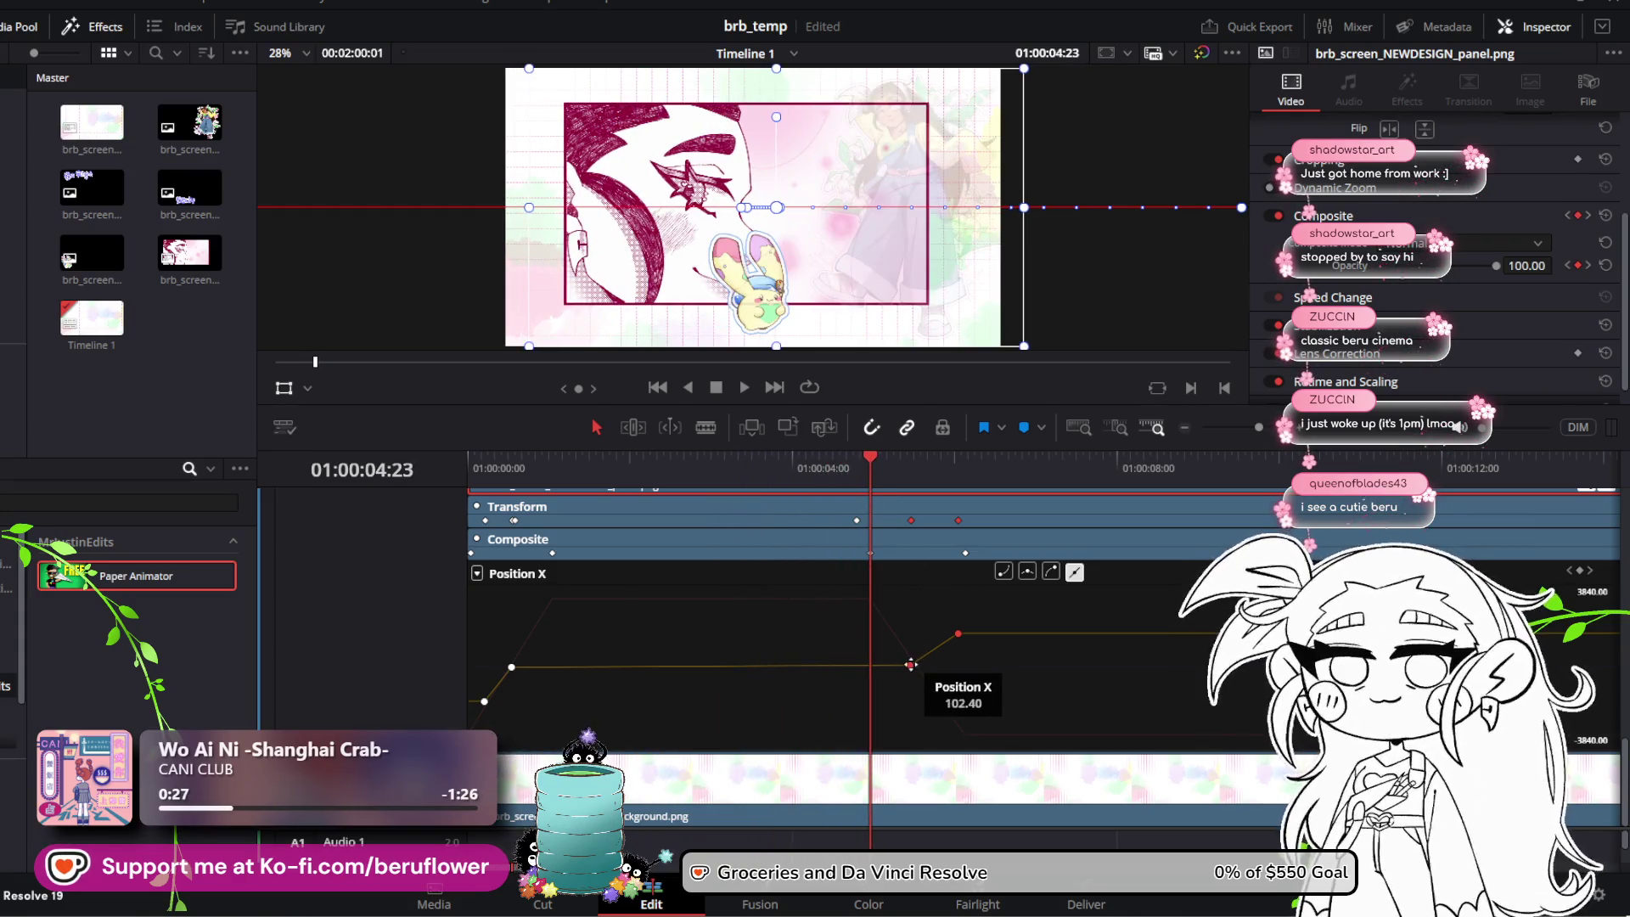
{"action": "mouse_move", "coordinate": [910, 665]}
{"action": "left_mouse_down"}
{"action": "mouse_move", "coordinate": [875, 662]}
{"action": "mouse_move", "coordinate": [912, 632]}
{"action": "left_mouse_up"}
{"action": "key", "text": "ctrl+z"}
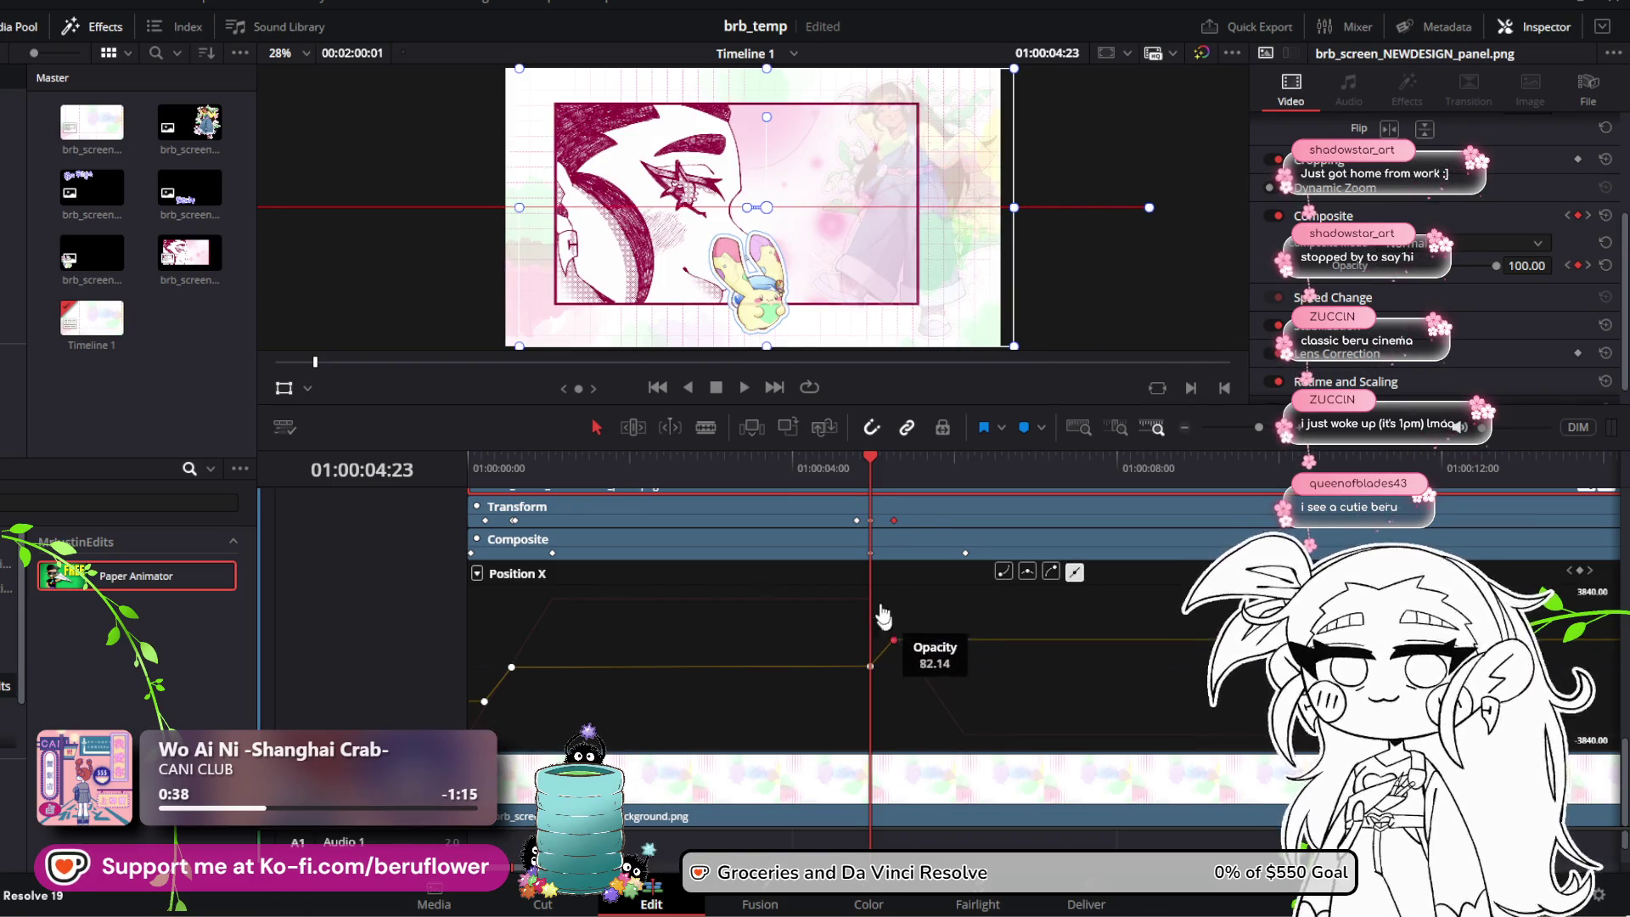
{"action": "left_click_drag", "start_coordinate": [866, 514], "coordinate": [931, 507]}
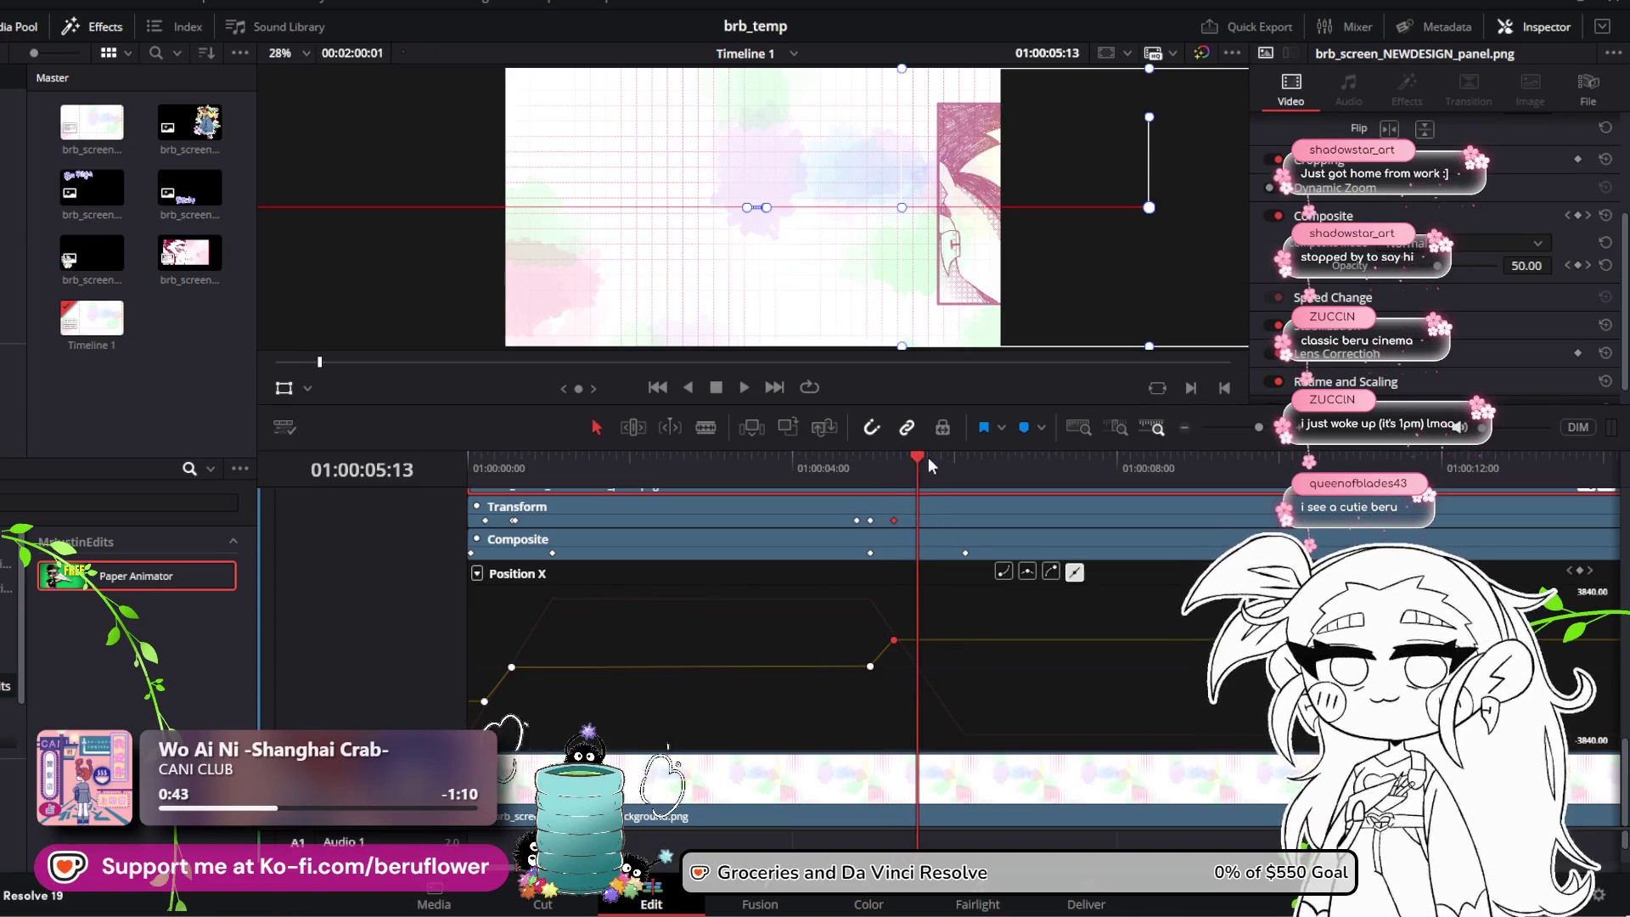
{"action": "mouse_move", "coordinate": [932, 465]}
{"action": "left_mouse_down"}
{"action": "mouse_move", "coordinate": [868, 471]}
{"action": "mouse_move", "coordinate": [913, 478]}
{"action": "mouse_move", "coordinate": [898, 483]}
{"action": "left_mouse_up"}
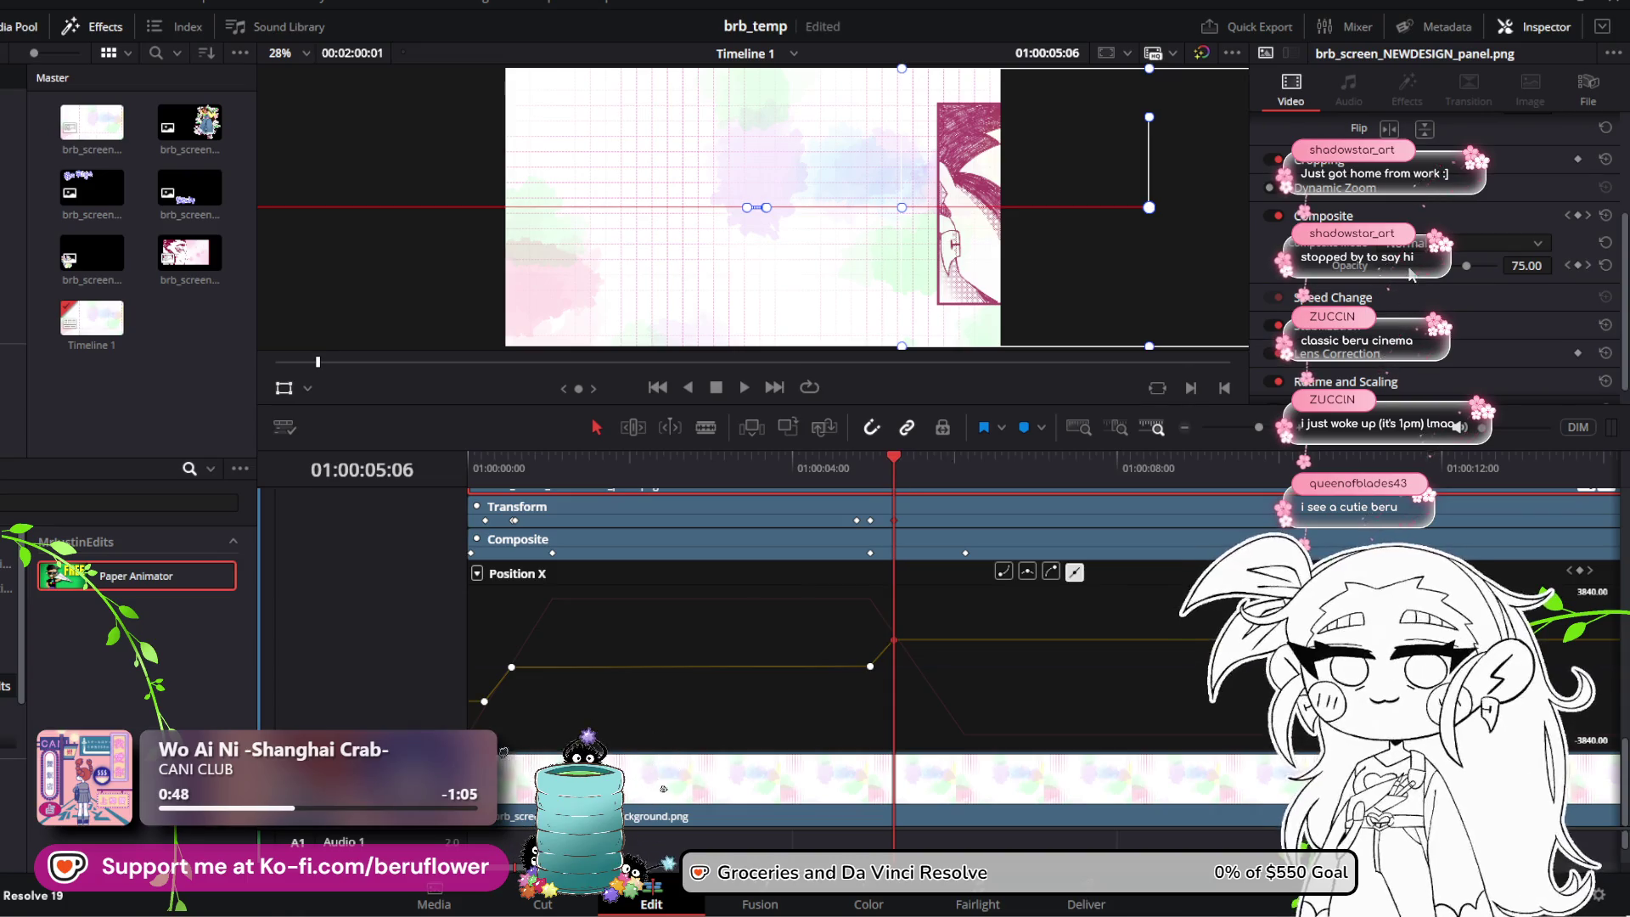
{"action": "scroll", "coordinate": [1412, 274], "scroll_direction": "up", "scroll_amount": 3}
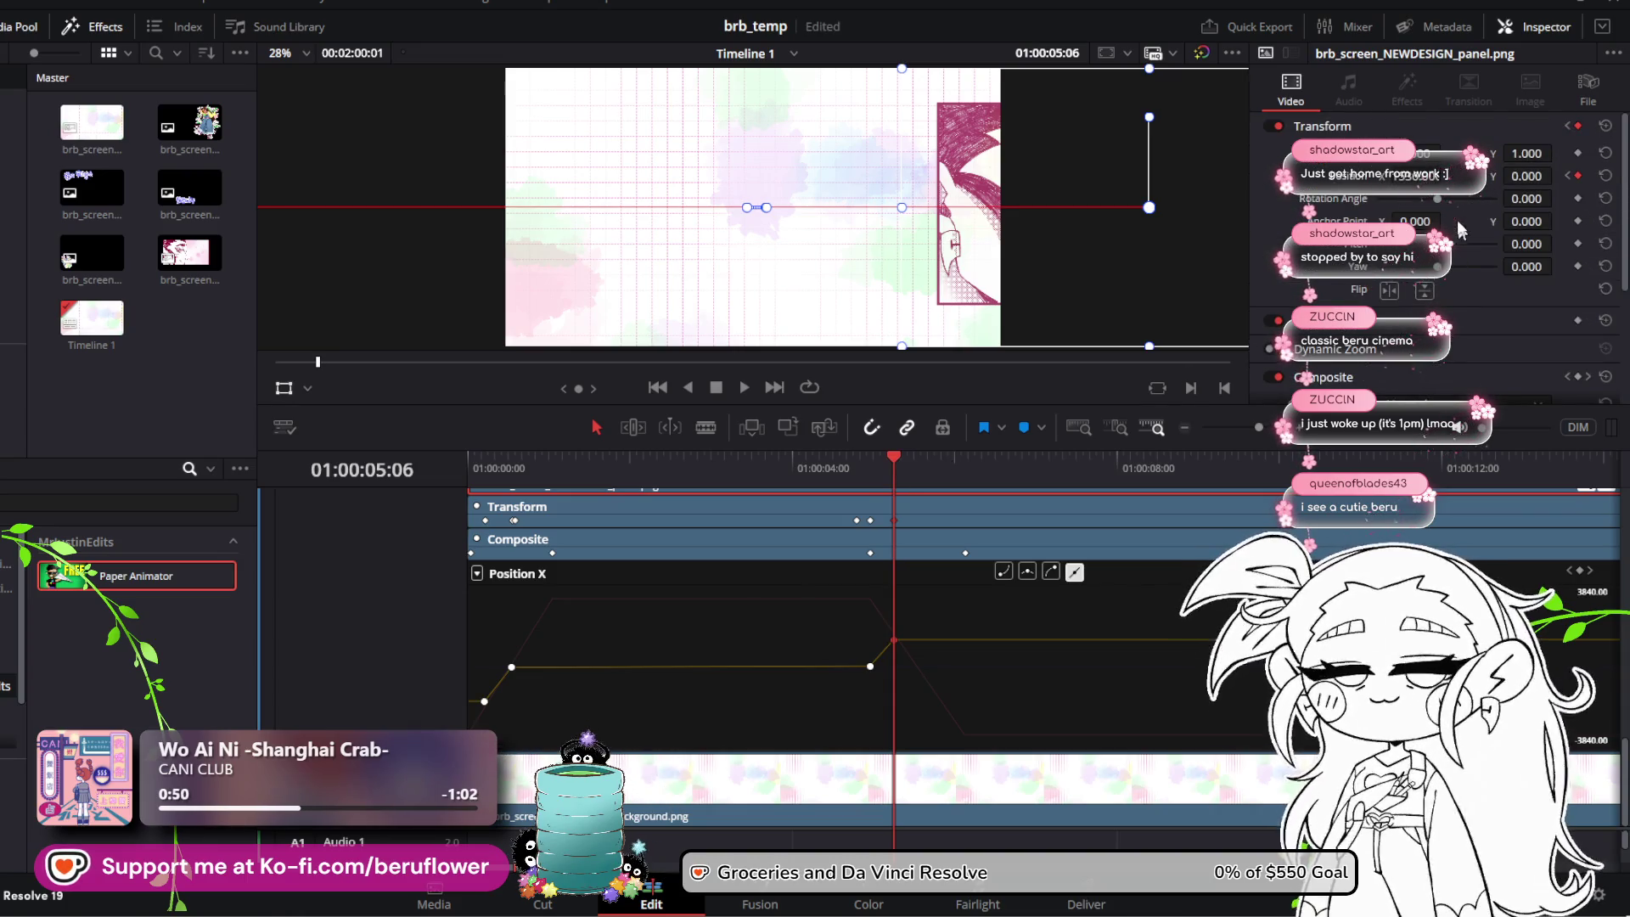
Step: Raise the panel's final Position X keyframe to 7680 and check the slide with playback
{"action": "left_click_drag", "start_coordinate": [1414, 176], "coordinate": [1434, 176]}
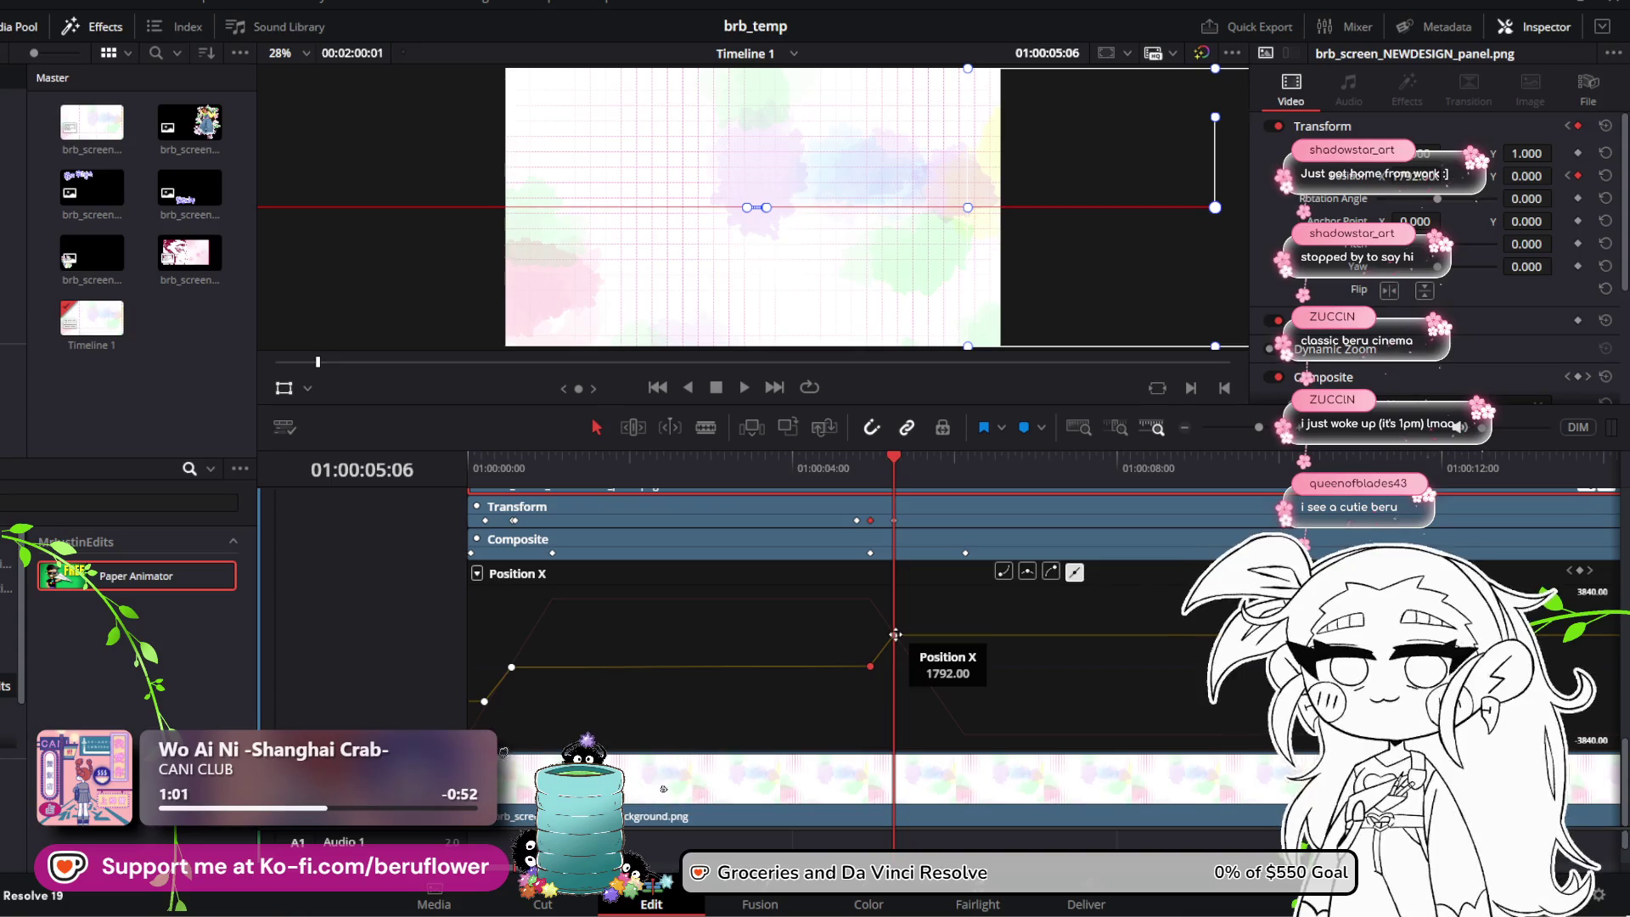
{"action": "left_click_drag", "start_coordinate": [895, 634], "coordinate": [907, 633]}
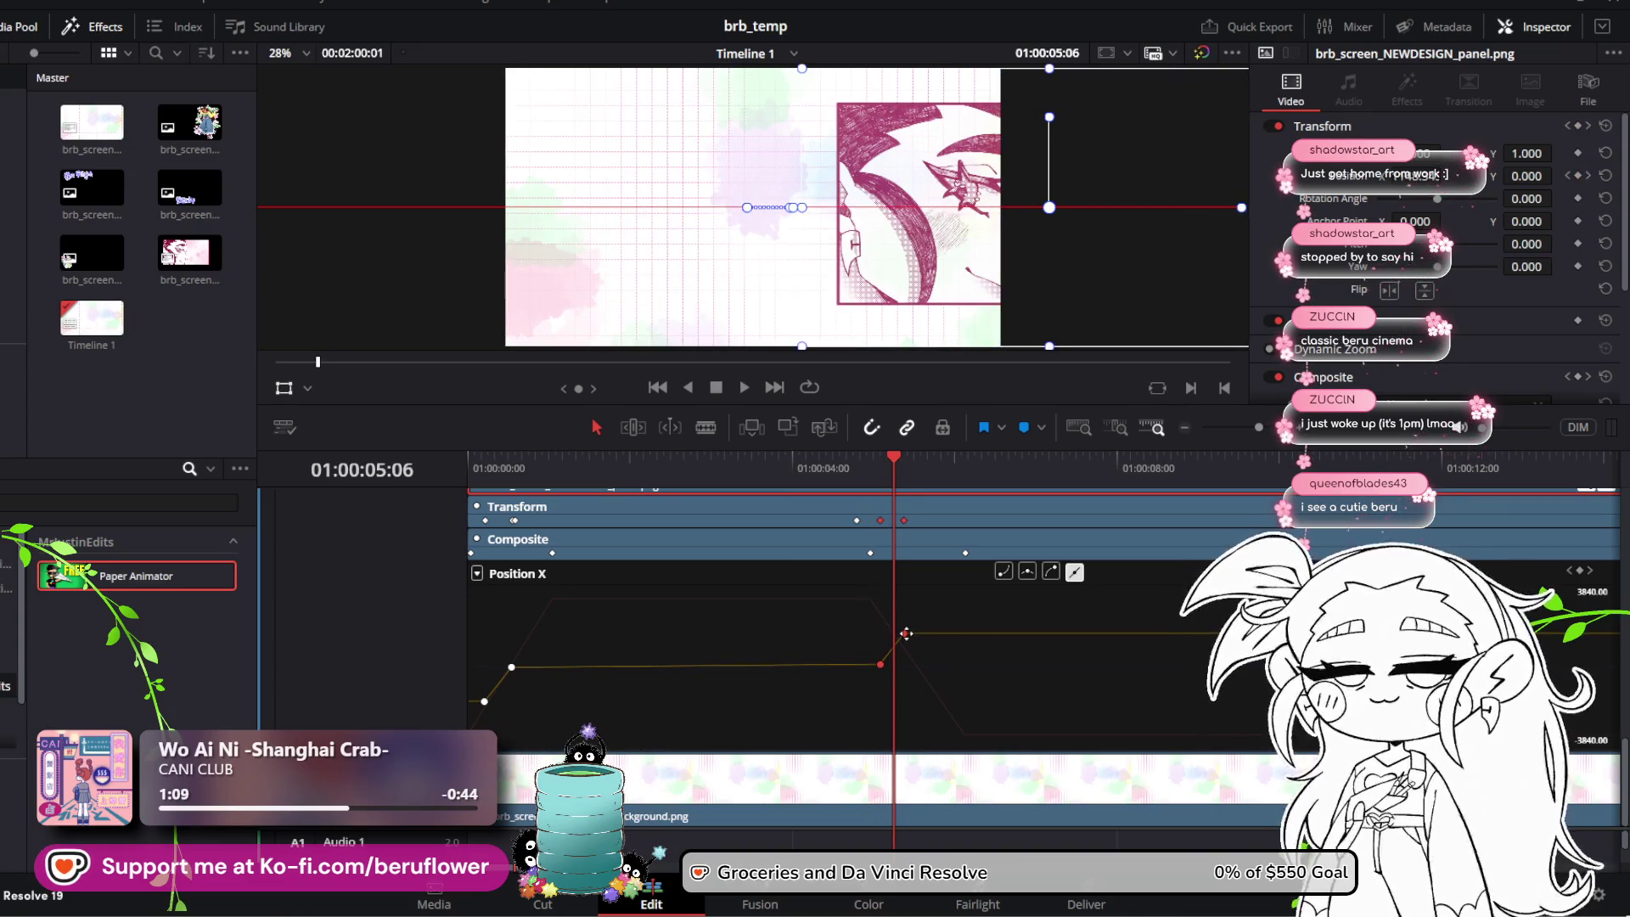
{"action": "left_click_drag", "start_coordinate": [893, 469], "coordinate": [431, 451]}
{"action": "key", "text": "space"}
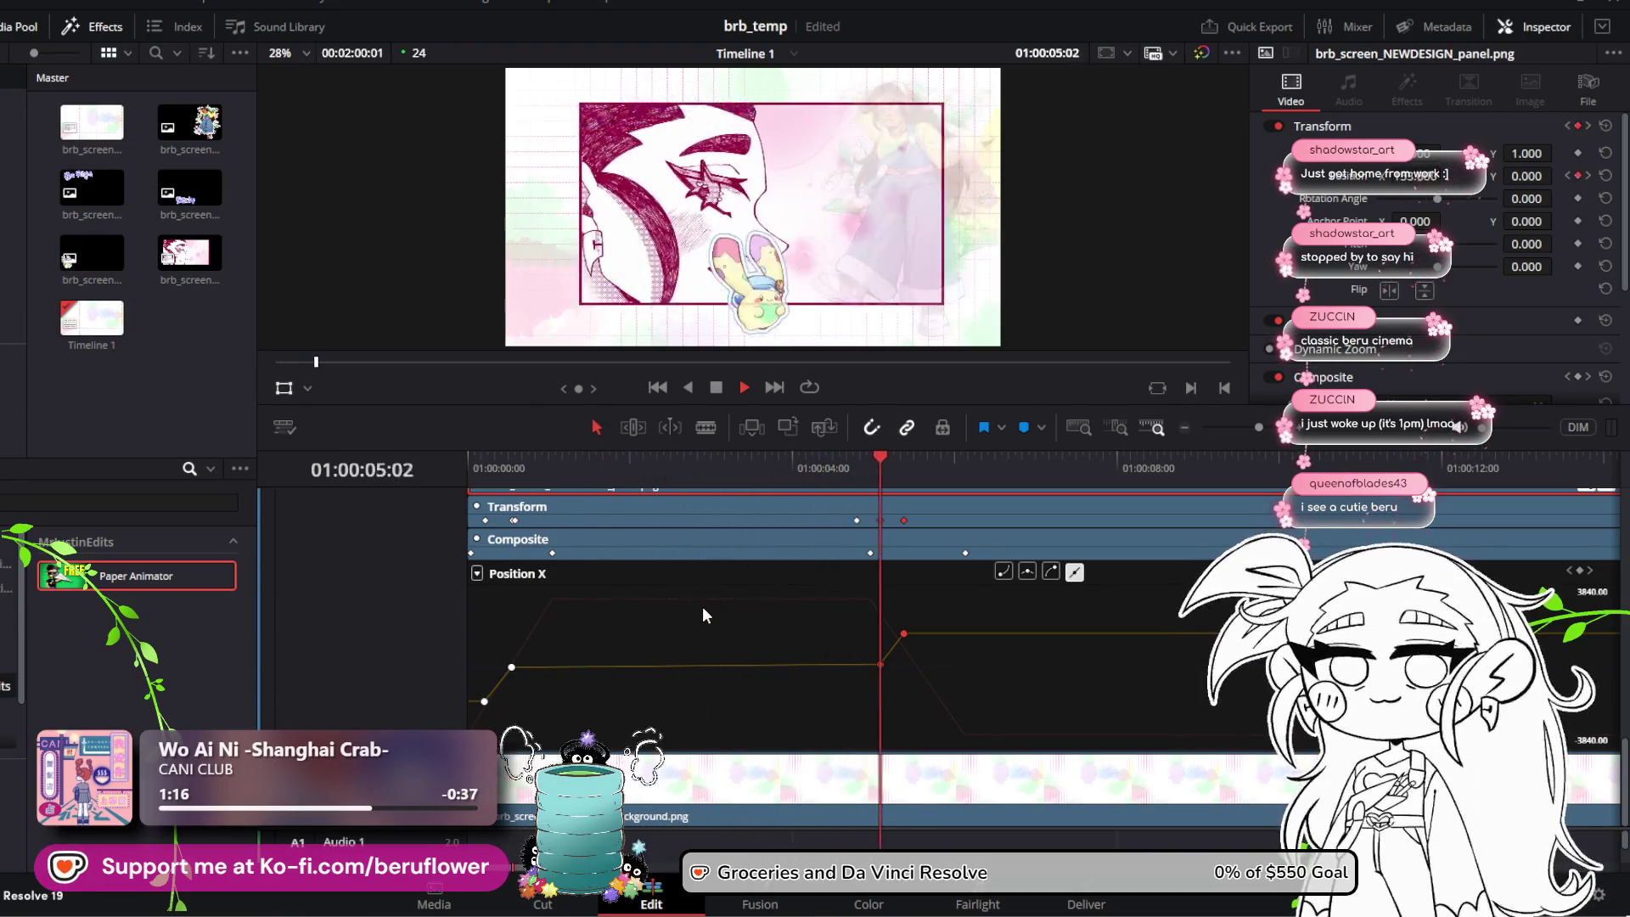
{"action": "key", "text": "space"}
{"action": "mouse_move", "coordinate": [932, 458]}
{"action": "left_mouse_down"}
{"action": "mouse_move", "coordinate": [739, 491]}
{"action": "mouse_move", "coordinate": [440, 455]}
{"action": "left_mouse_up"}
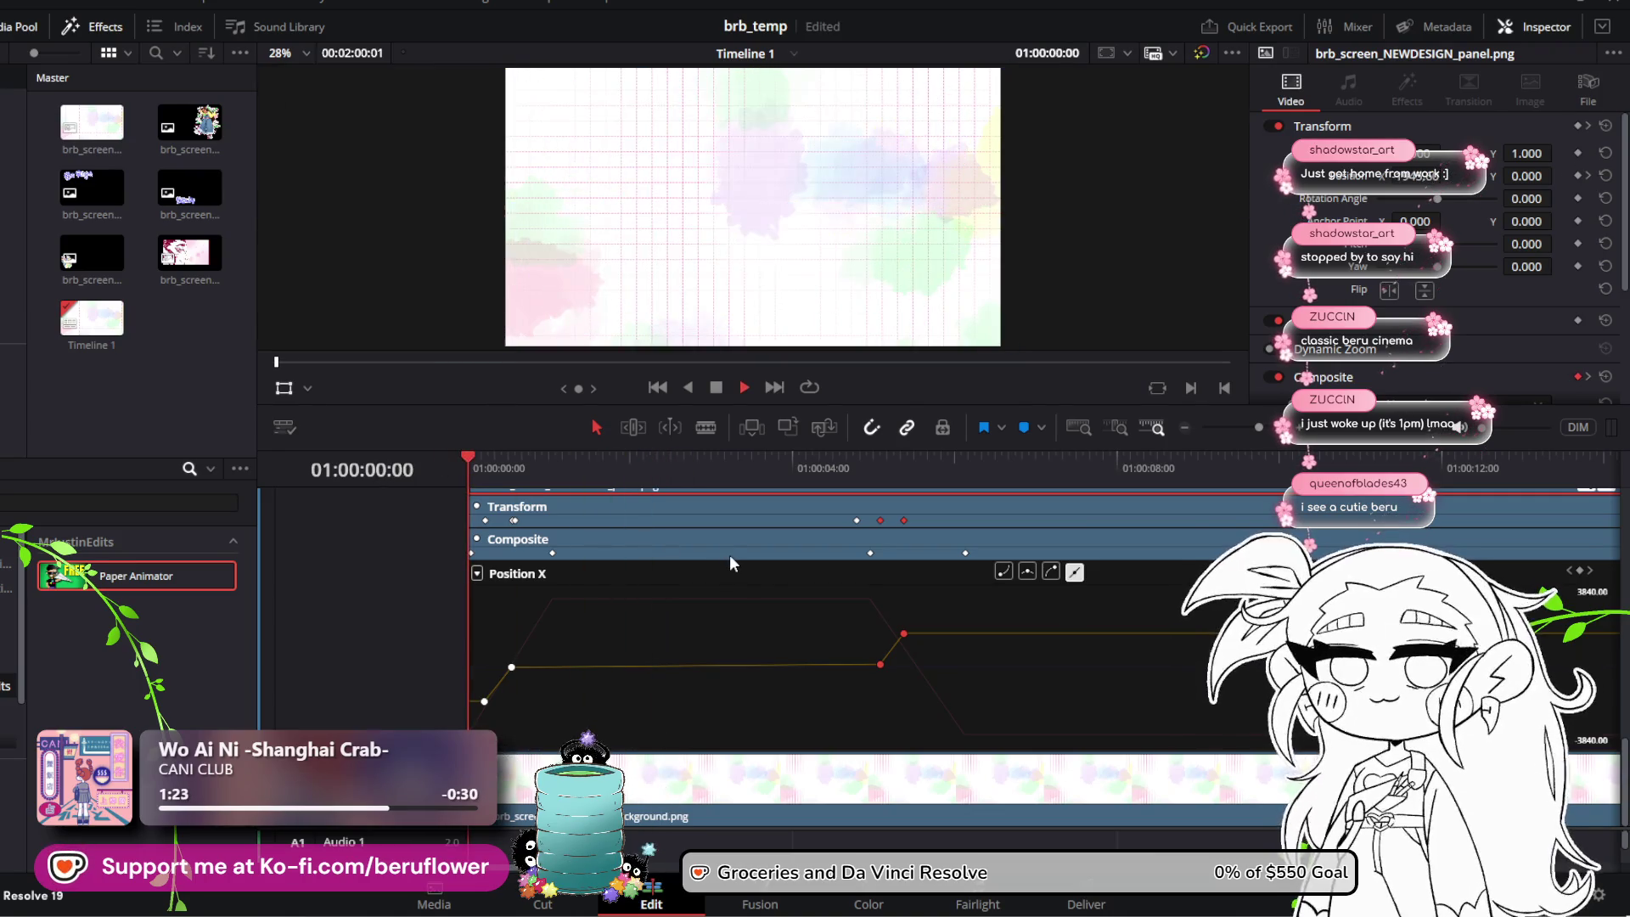
{"action": "key", "text": "space"}
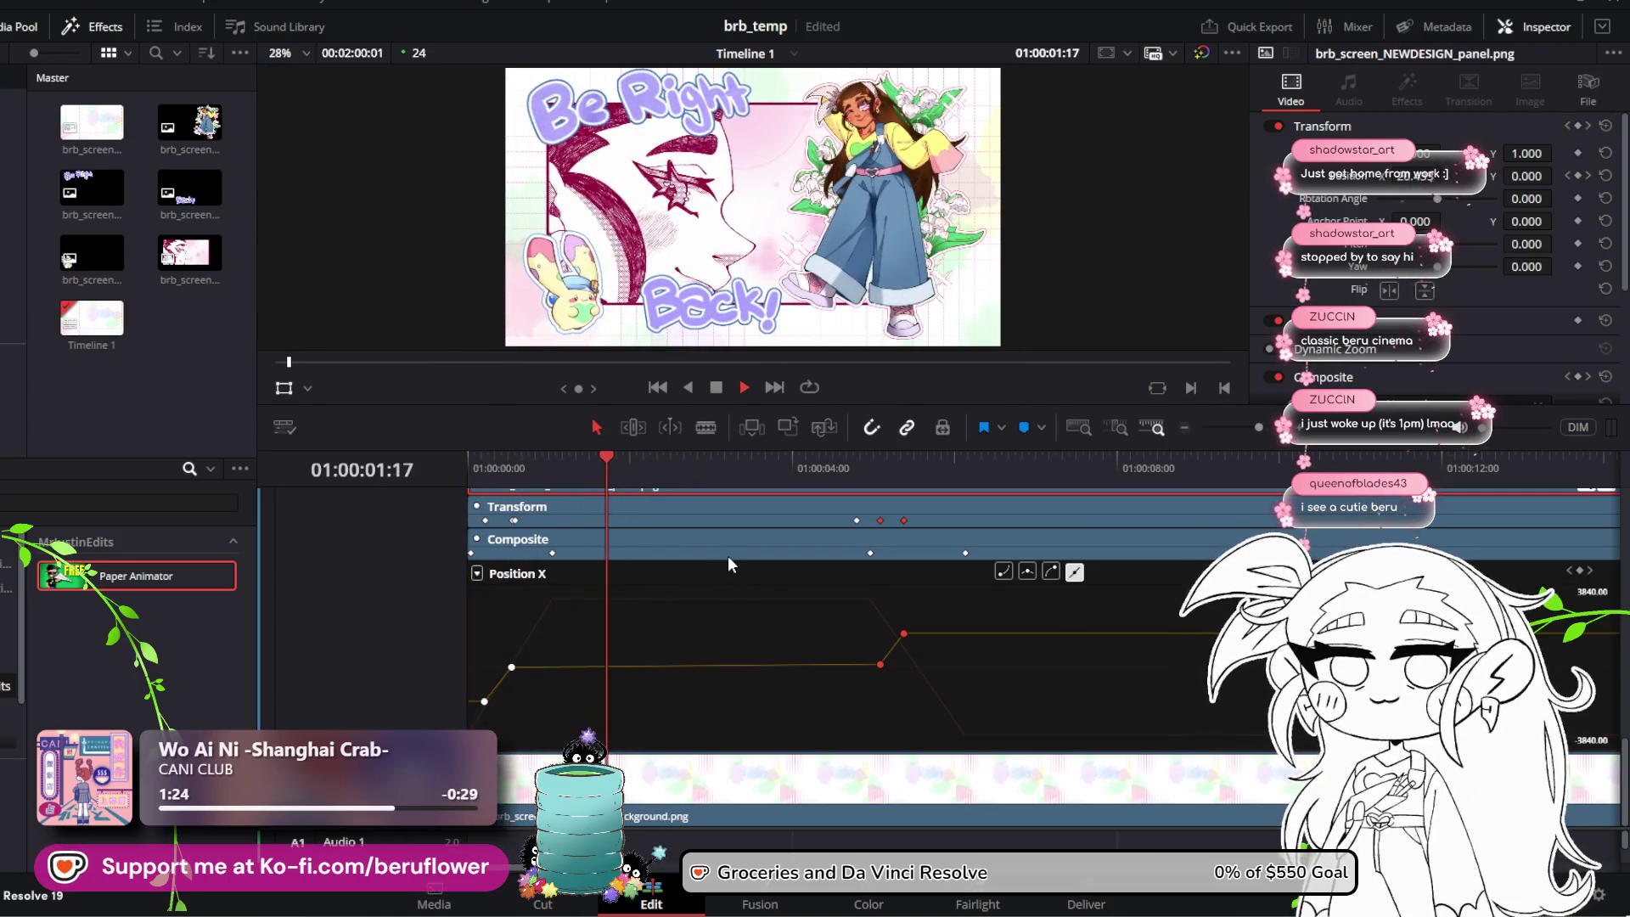
{"action": "key", "text": "space"}
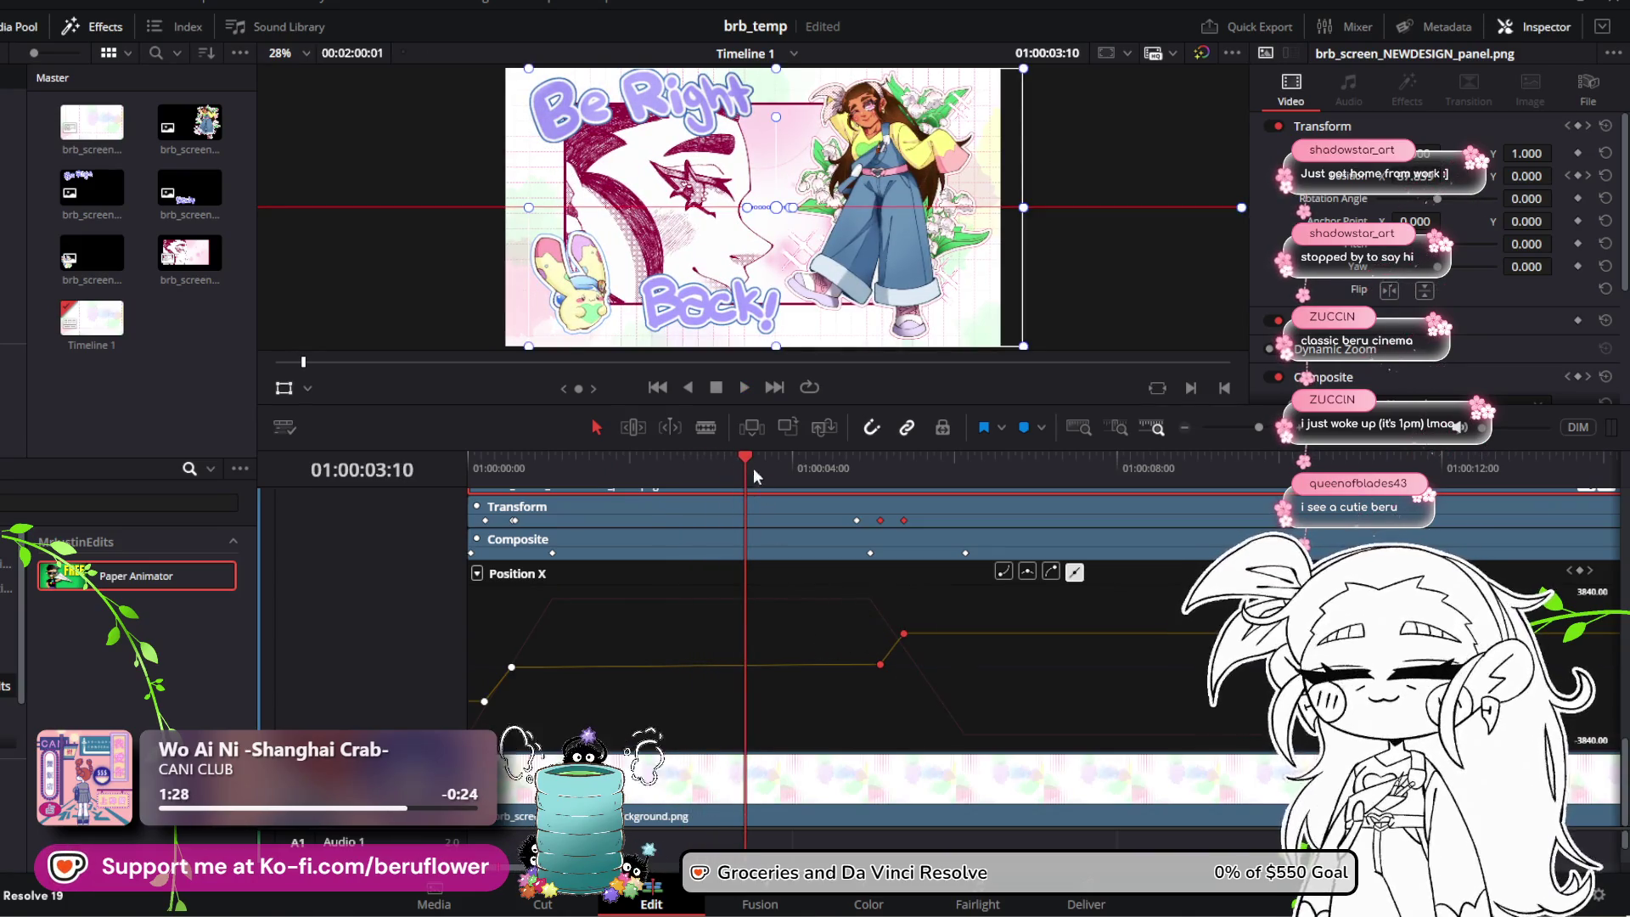
Step: Move the slide-start keyframe earlier, toward 01:00:03:11, and replay the animation
{"action": "left_click_drag", "start_coordinate": [749, 459], "coordinate": [768, 462]}
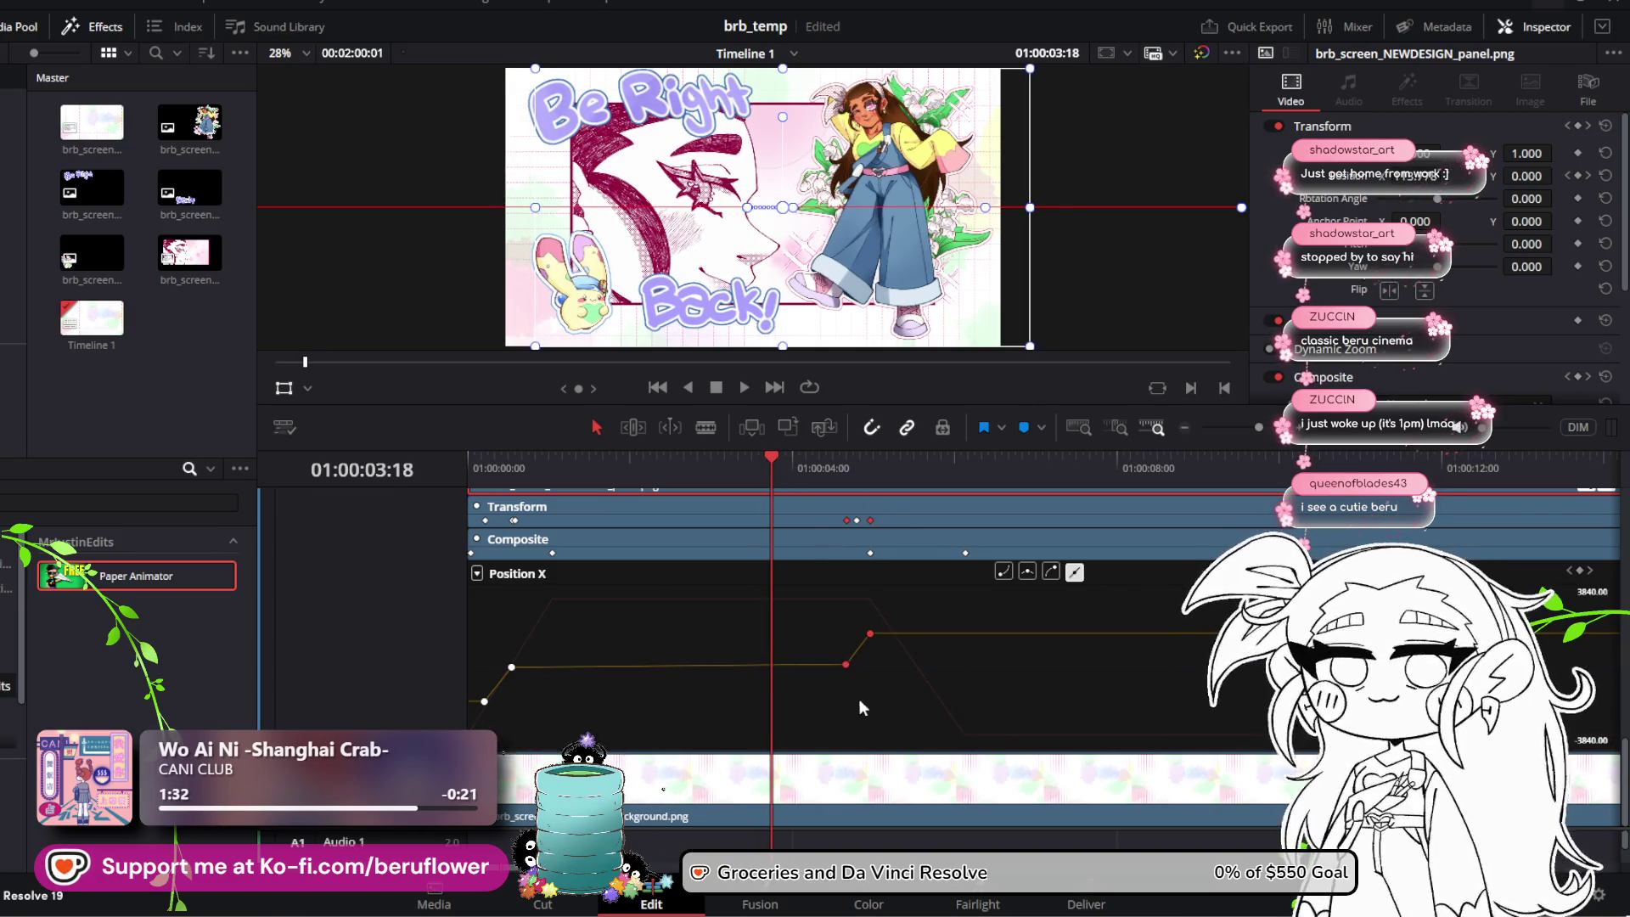
{"action": "left_click_drag", "start_coordinate": [880, 664], "coordinate": [775, 666]}
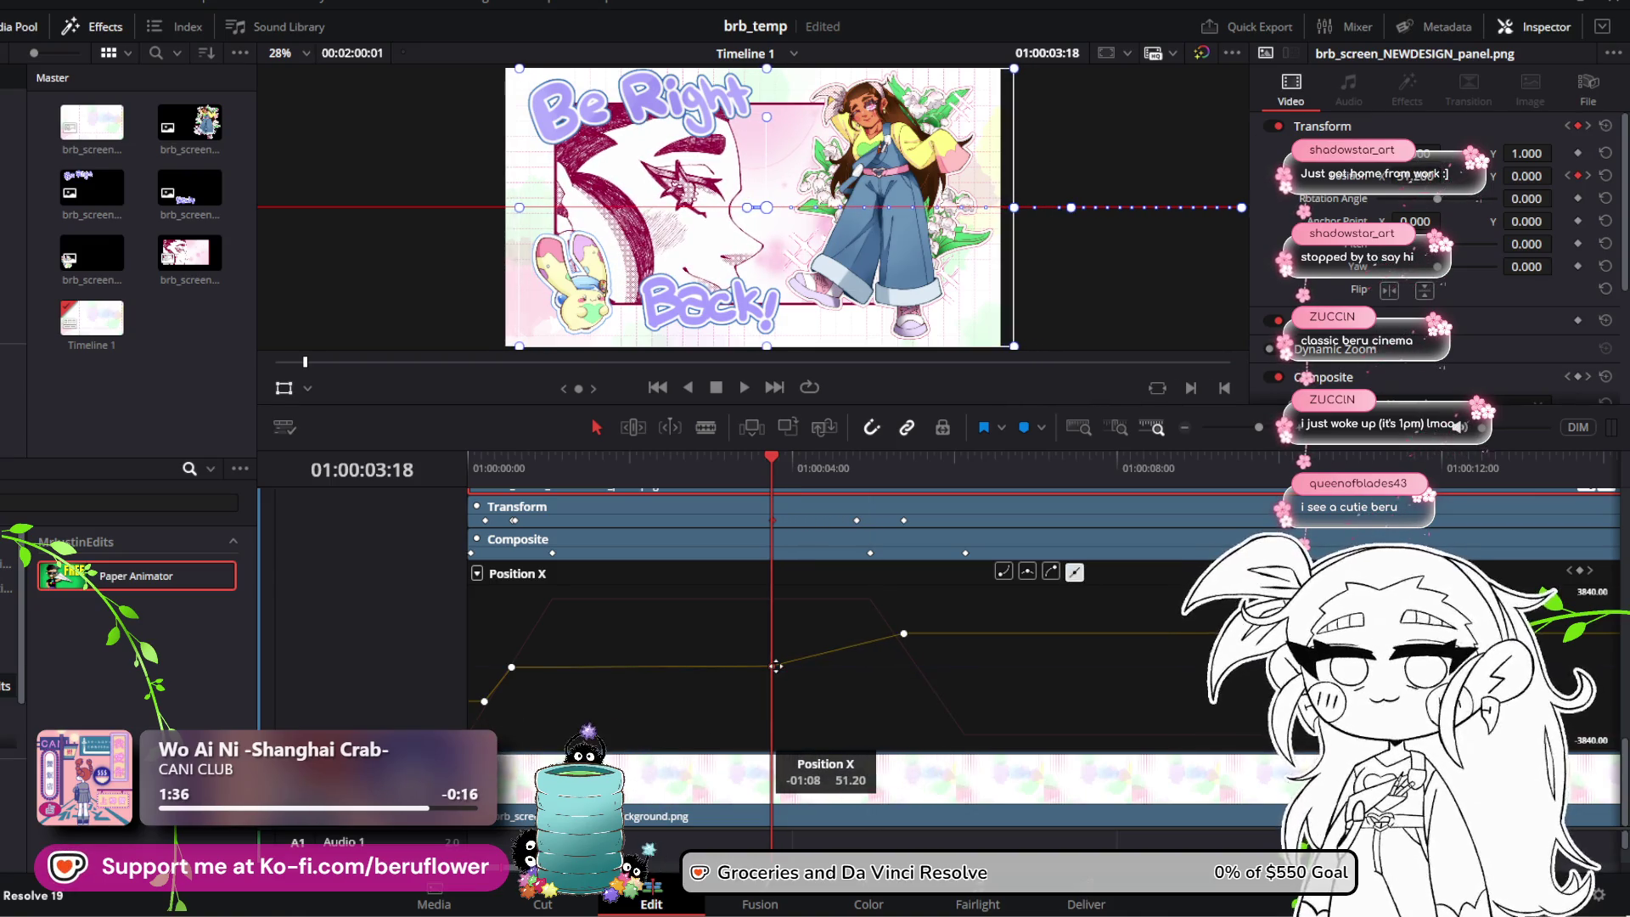
{"action": "left_click_drag", "start_coordinate": [772, 459], "coordinate": [747, 462]}
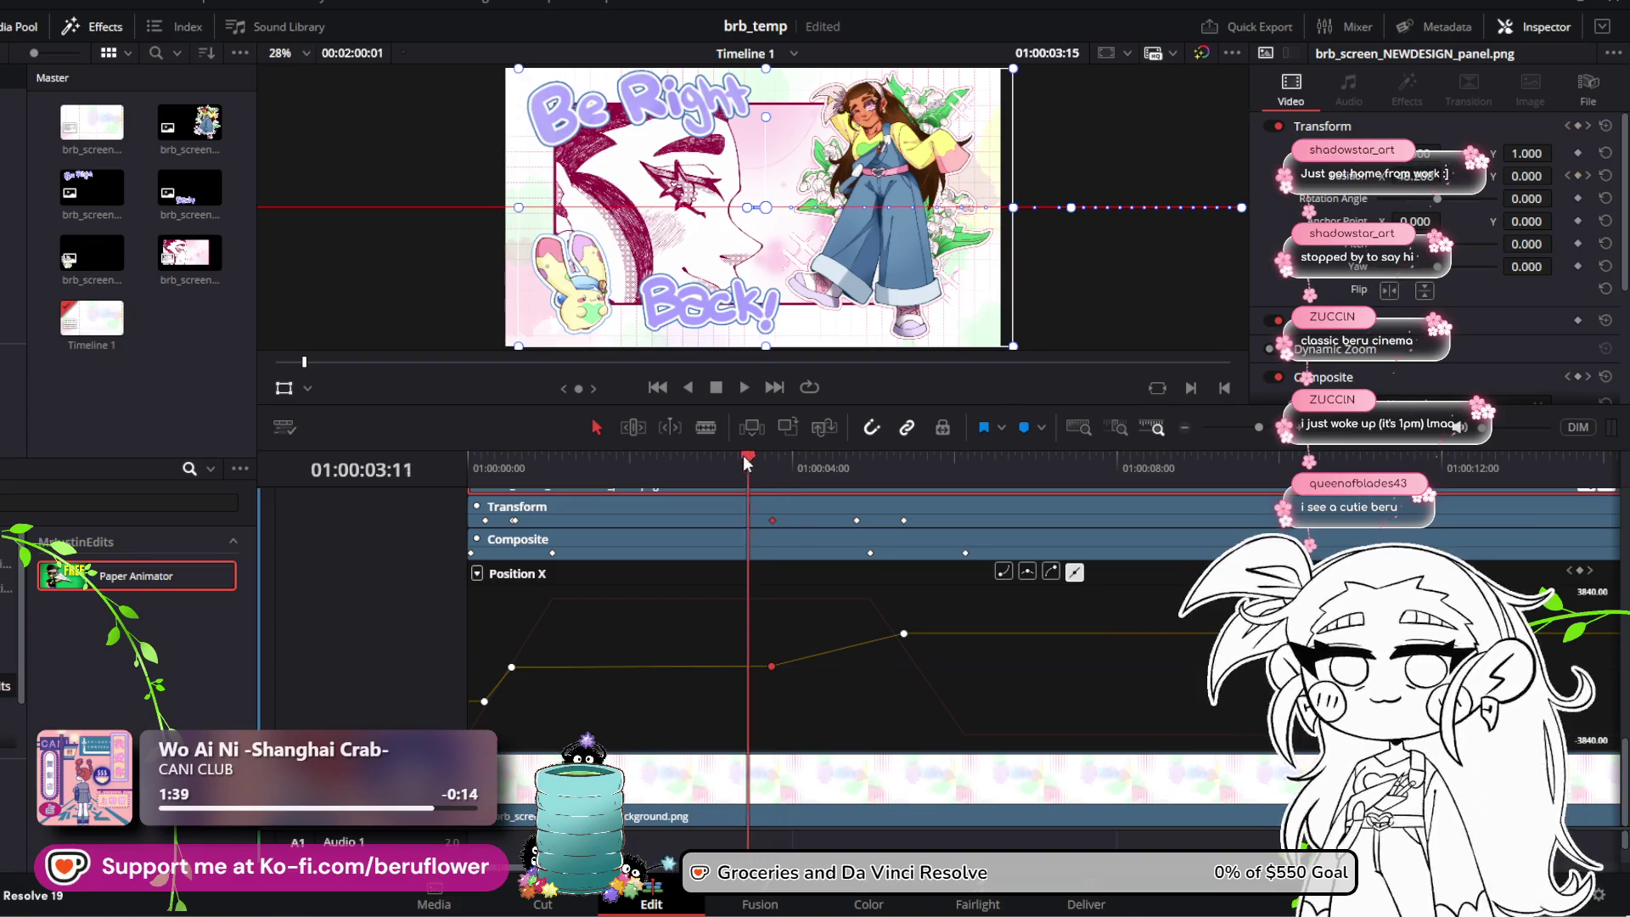
{"action": "left_click_drag", "start_coordinate": [626, 466], "coordinate": [470, 466]}
{"action": "key", "text": "space"}
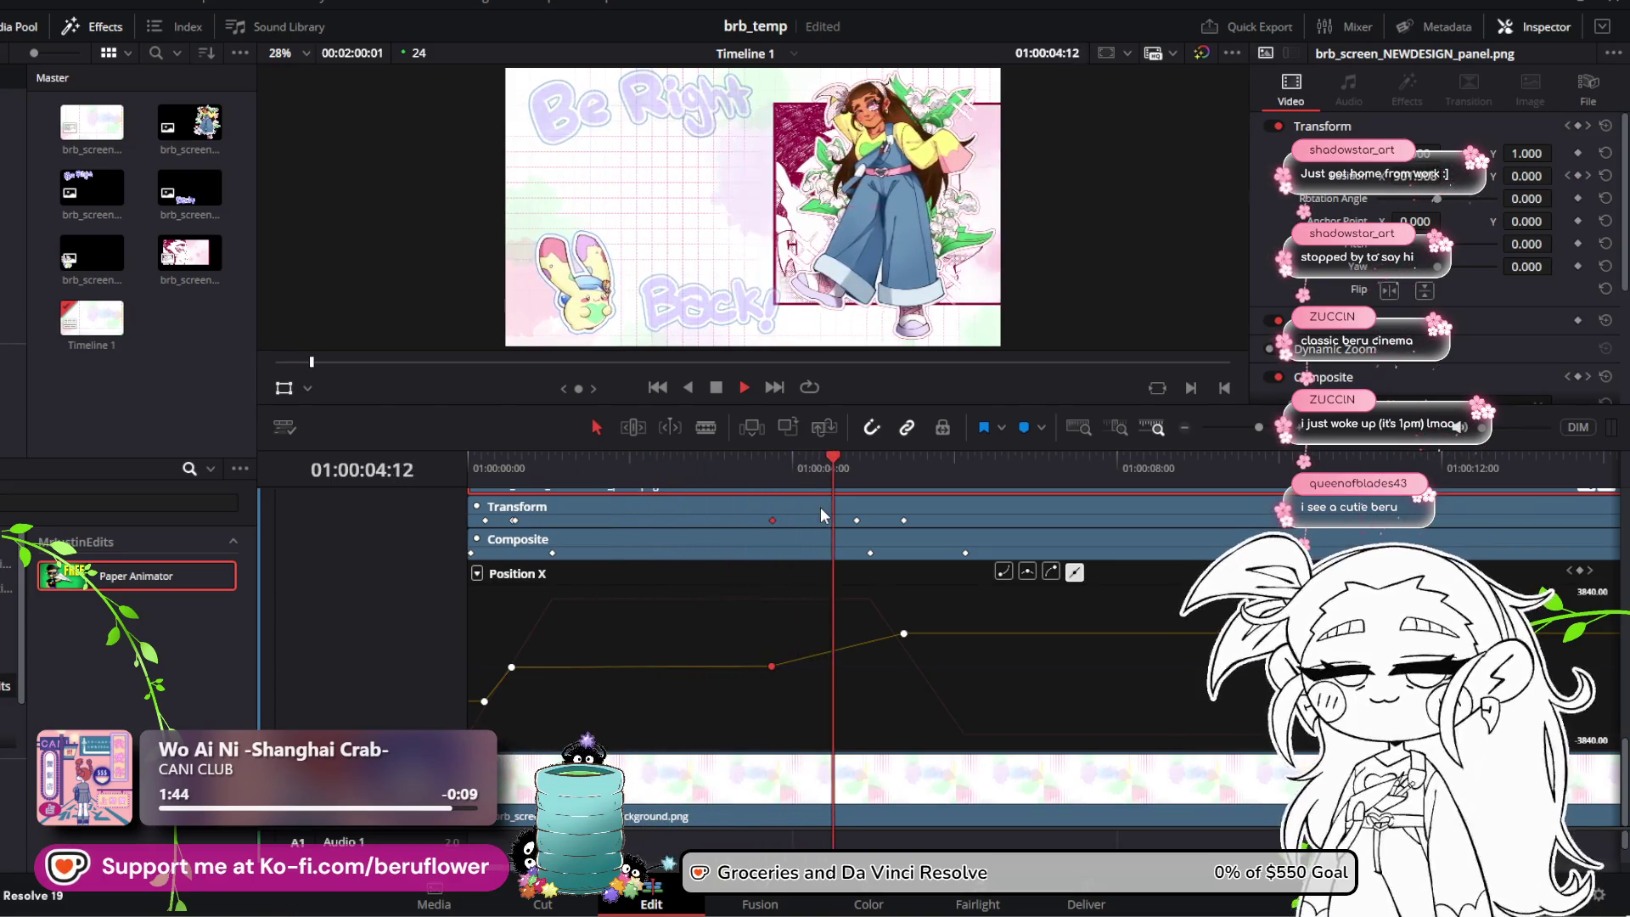
{"action": "key", "text": "space"}
Step: Move the slide's end keyframe much later for a slower glide and play it through
{"action": "left_click_drag", "start_coordinate": [831, 473], "coordinate": [813, 471]}
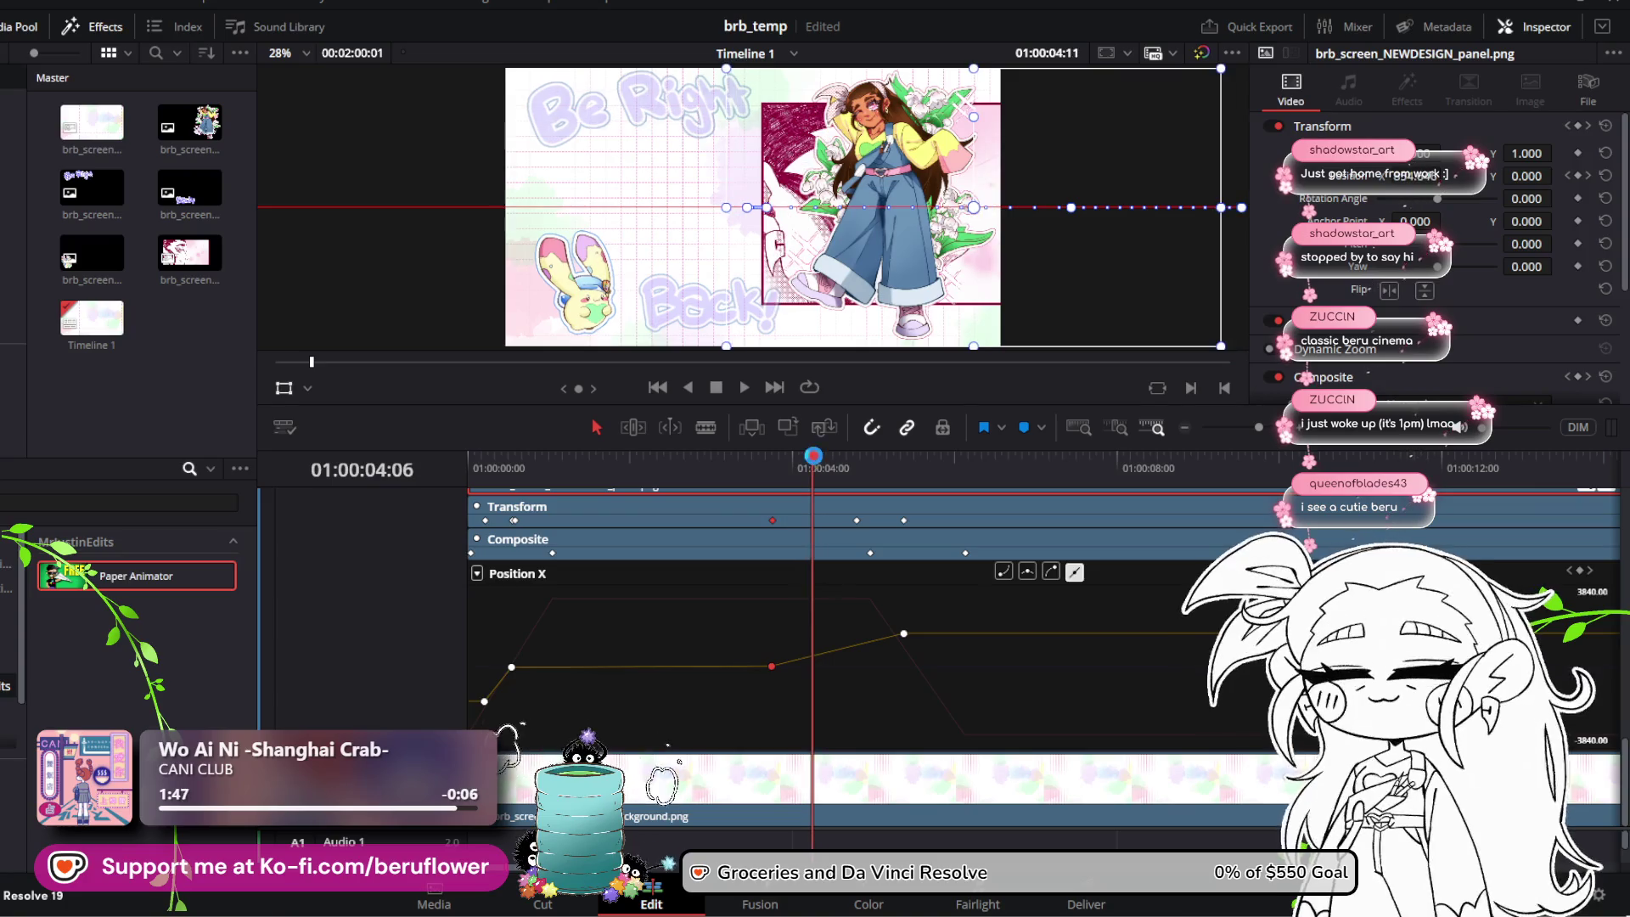
{"action": "mouse_move", "coordinate": [904, 633]}
{"action": "left_mouse_down"}
{"action": "mouse_move", "coordinate": [1173, 641]}
{"action": "mouse_move", "coordinate": [1185, 612]}
{"action": "mouse_move", "coordinate": [1376, 586]}
{"action": "mouse_move", "coordinate": [1367, 561]}
{"action": "mouse_move", "coordinate": [1136, 546]}
{"action": "mouse_move", "coordinate": [1133, 587]}
{"action": "mouse_move", "coordinate": [913, 589]}
{"action": "mouse_move", "coordinate": [990, 589]}
{"action": "mouse_move", "coordinate": [1107, 553]}
{"action": "left_mouse_up"}
{"action": "key", "text": "space"}
{"action": "key", "text": "space"}
Step: Replay the animation, then readjust the slide's end keyframe timing around the fade point
{"action": "left_click_drag", "start_coordinate": [905, 458], "coordinate": [474, 458]}
{"action": "key", "text": "space"}
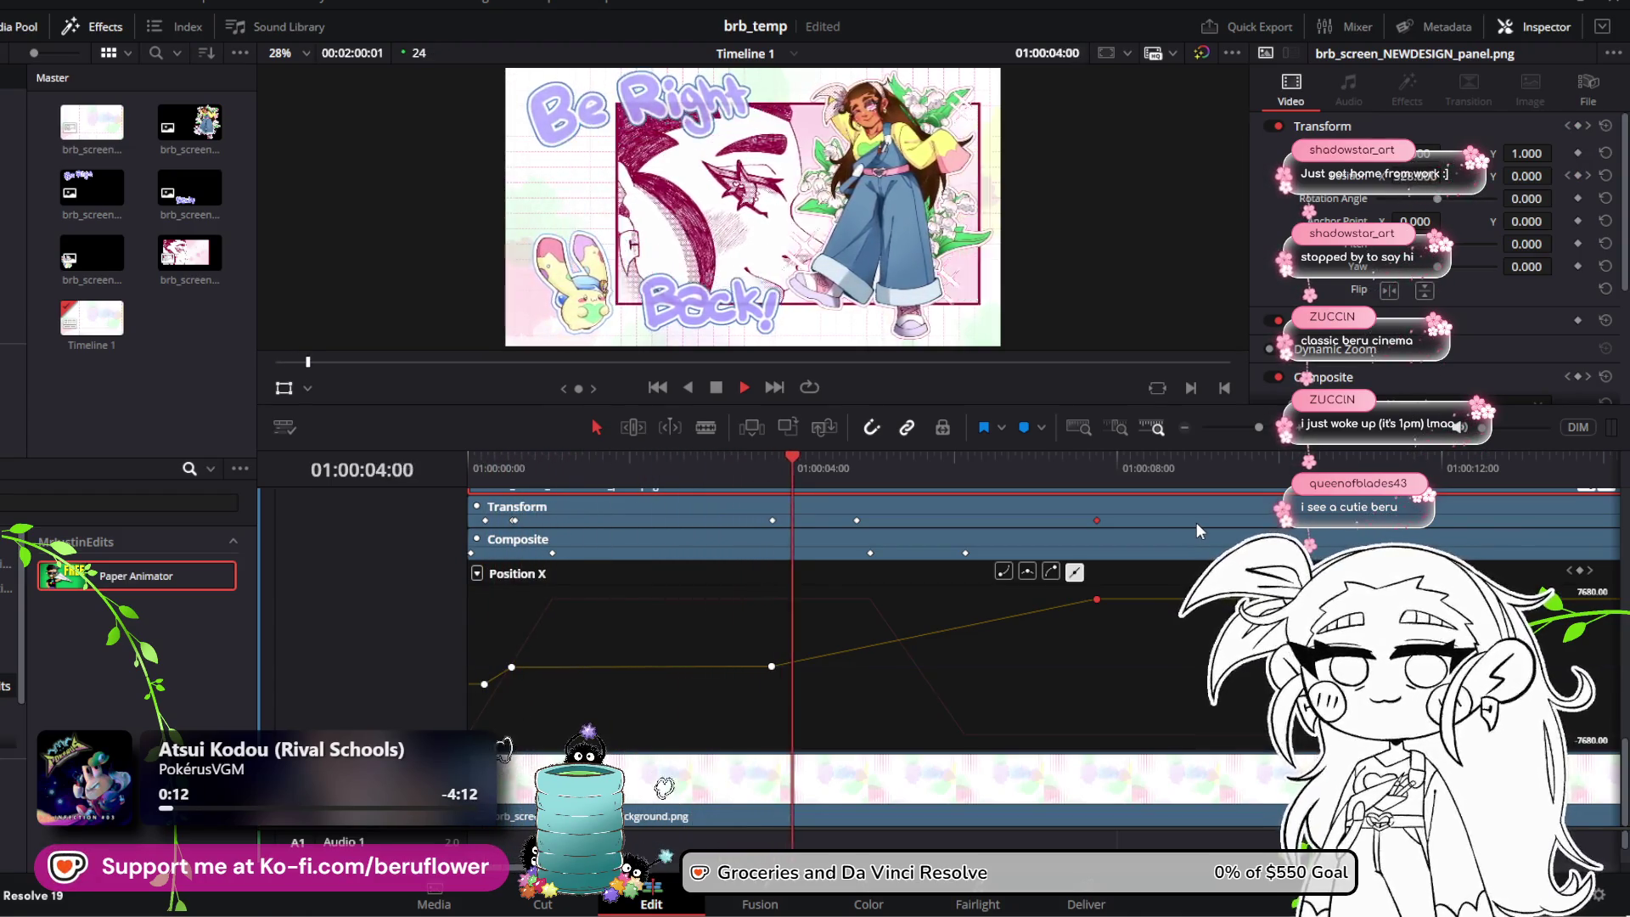
{"action": "key", "text": "space"}
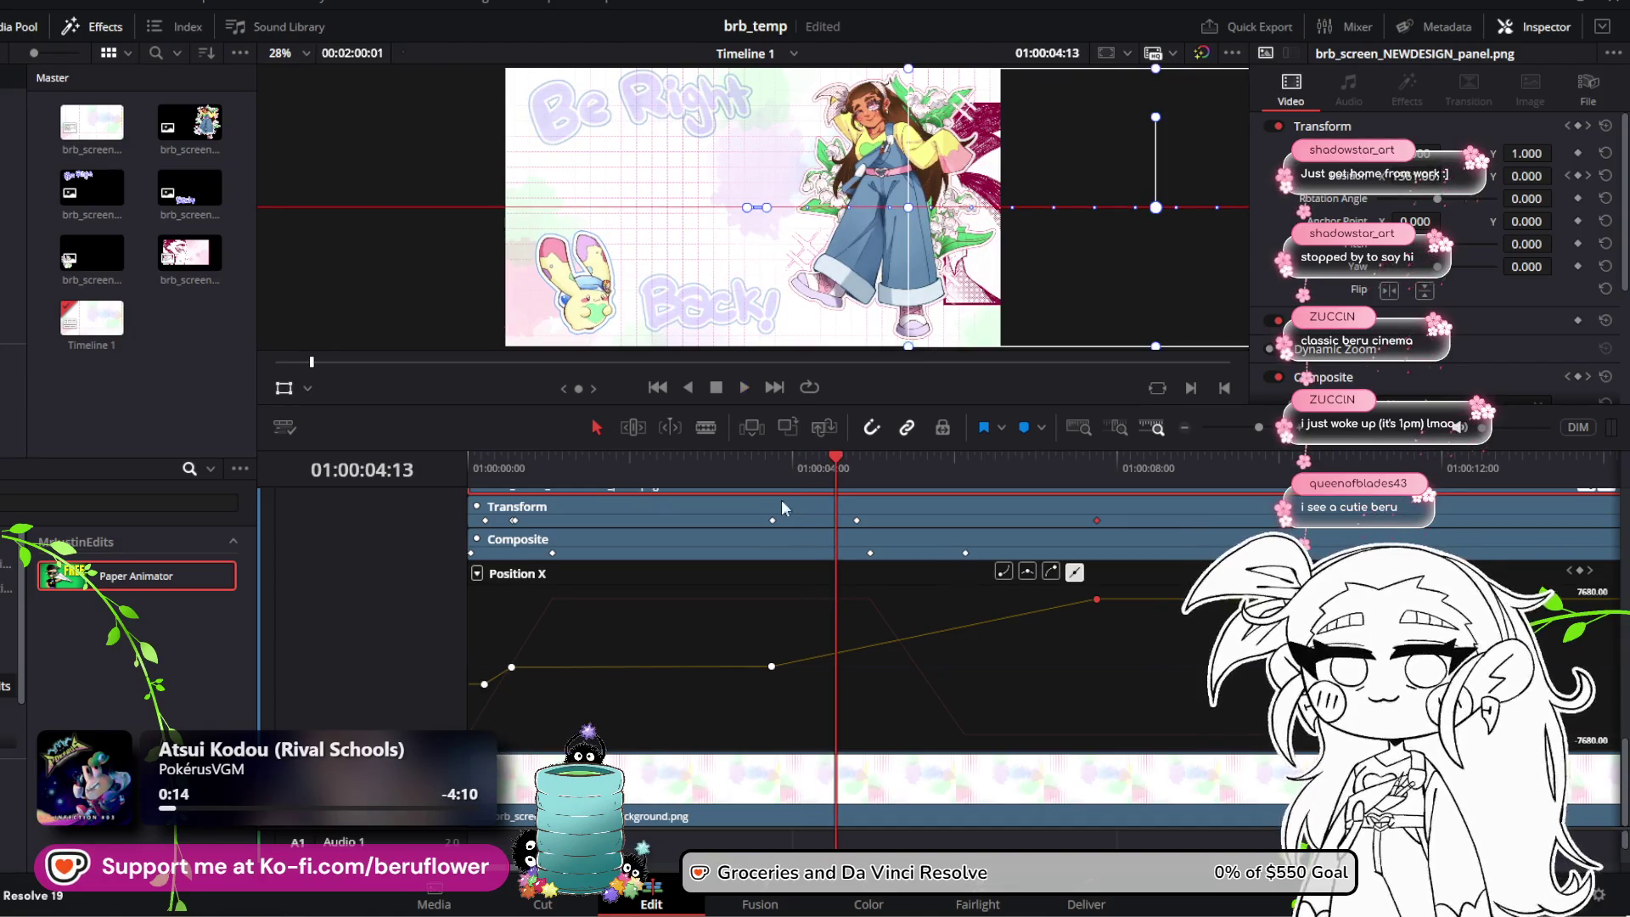
{"action": "left_click_drag", "start_coordinate": [828, 463], "coordinate": [875, 463]}
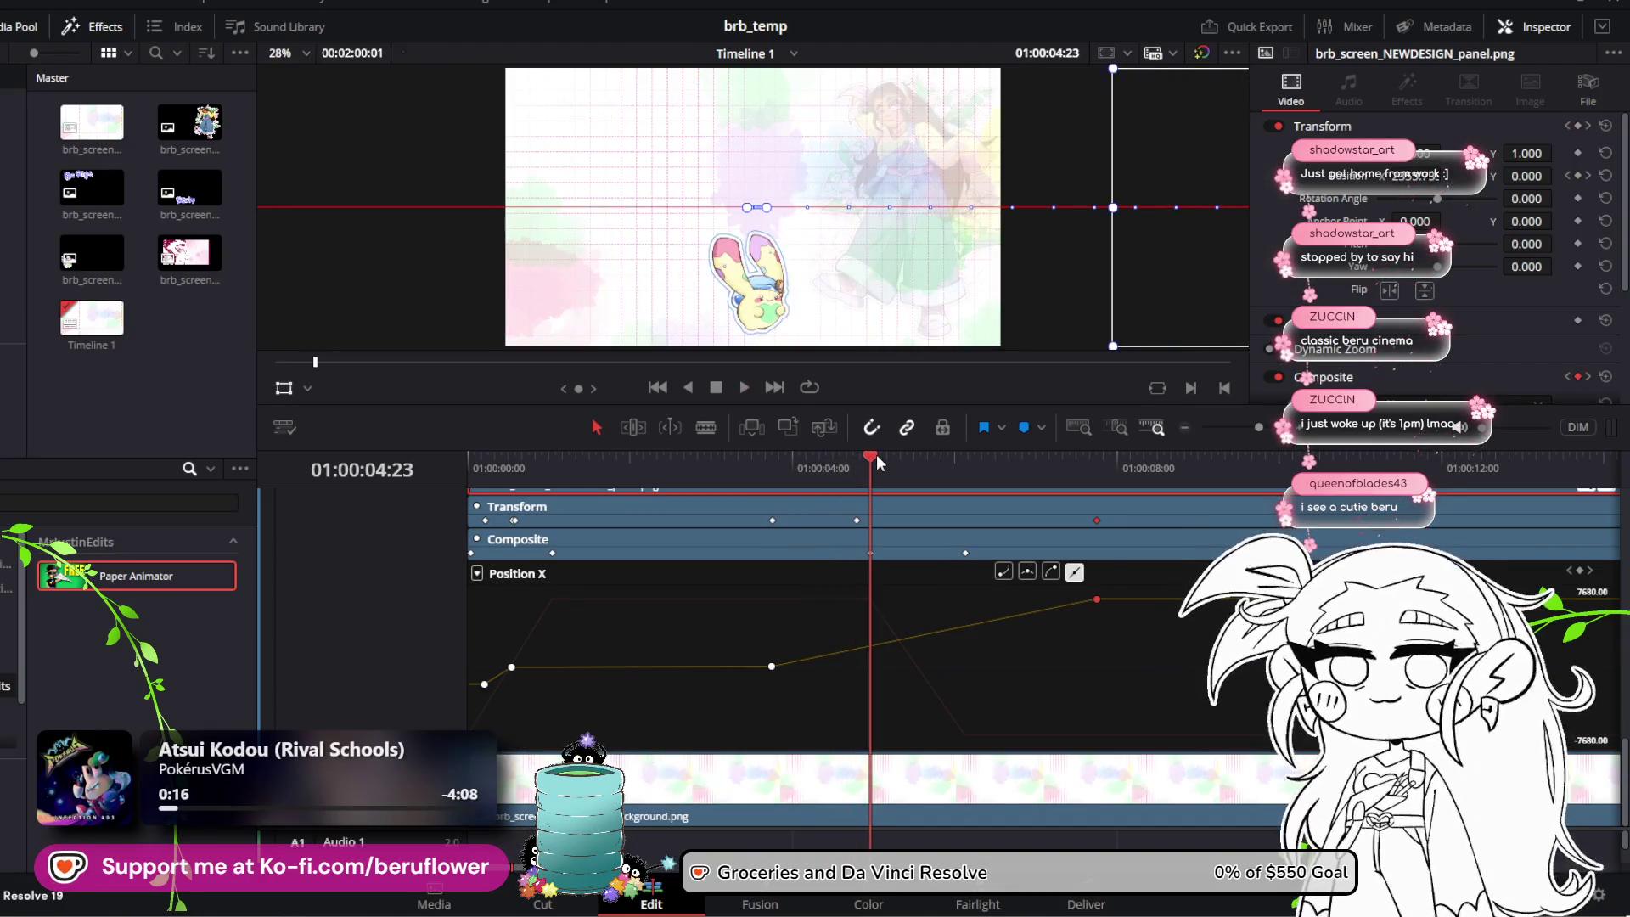
{"action": "mouse_move", "coordinate": [1097, 598]}
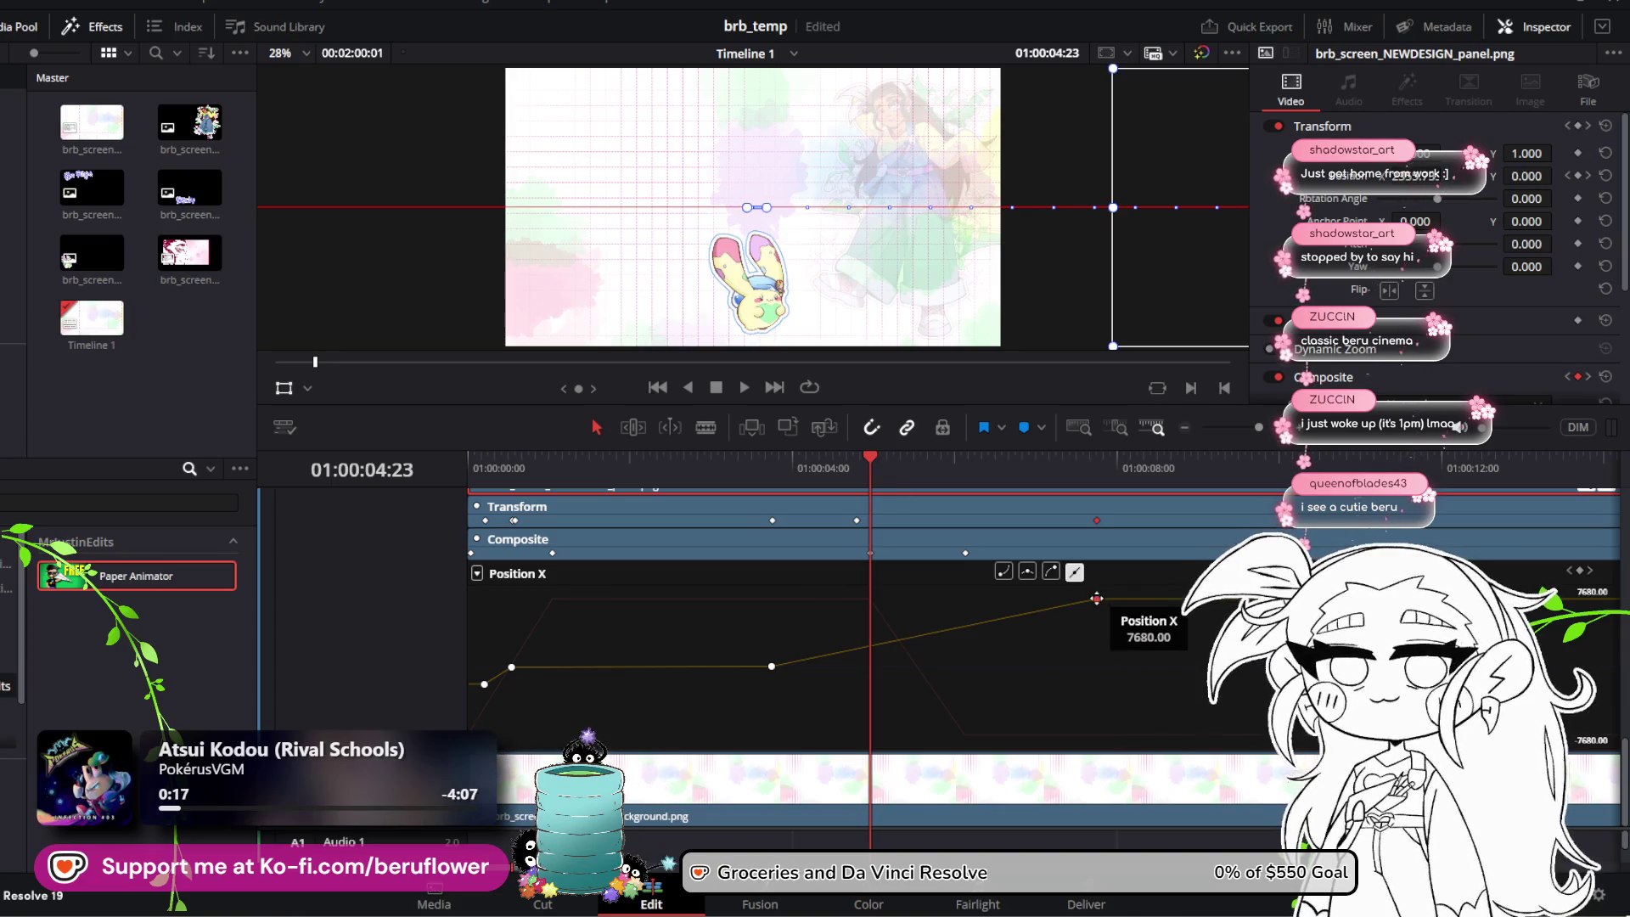
{"action": "mouse_move", "coordinate": [1097, 598]}
{"action": "left_mouse_down"}
{"action": "mouse_move", "coordinate": [875, 588]}
{"action": "mouse_move", "coordinate": [1127, 606]}
{"action": "left_mouse_up"}
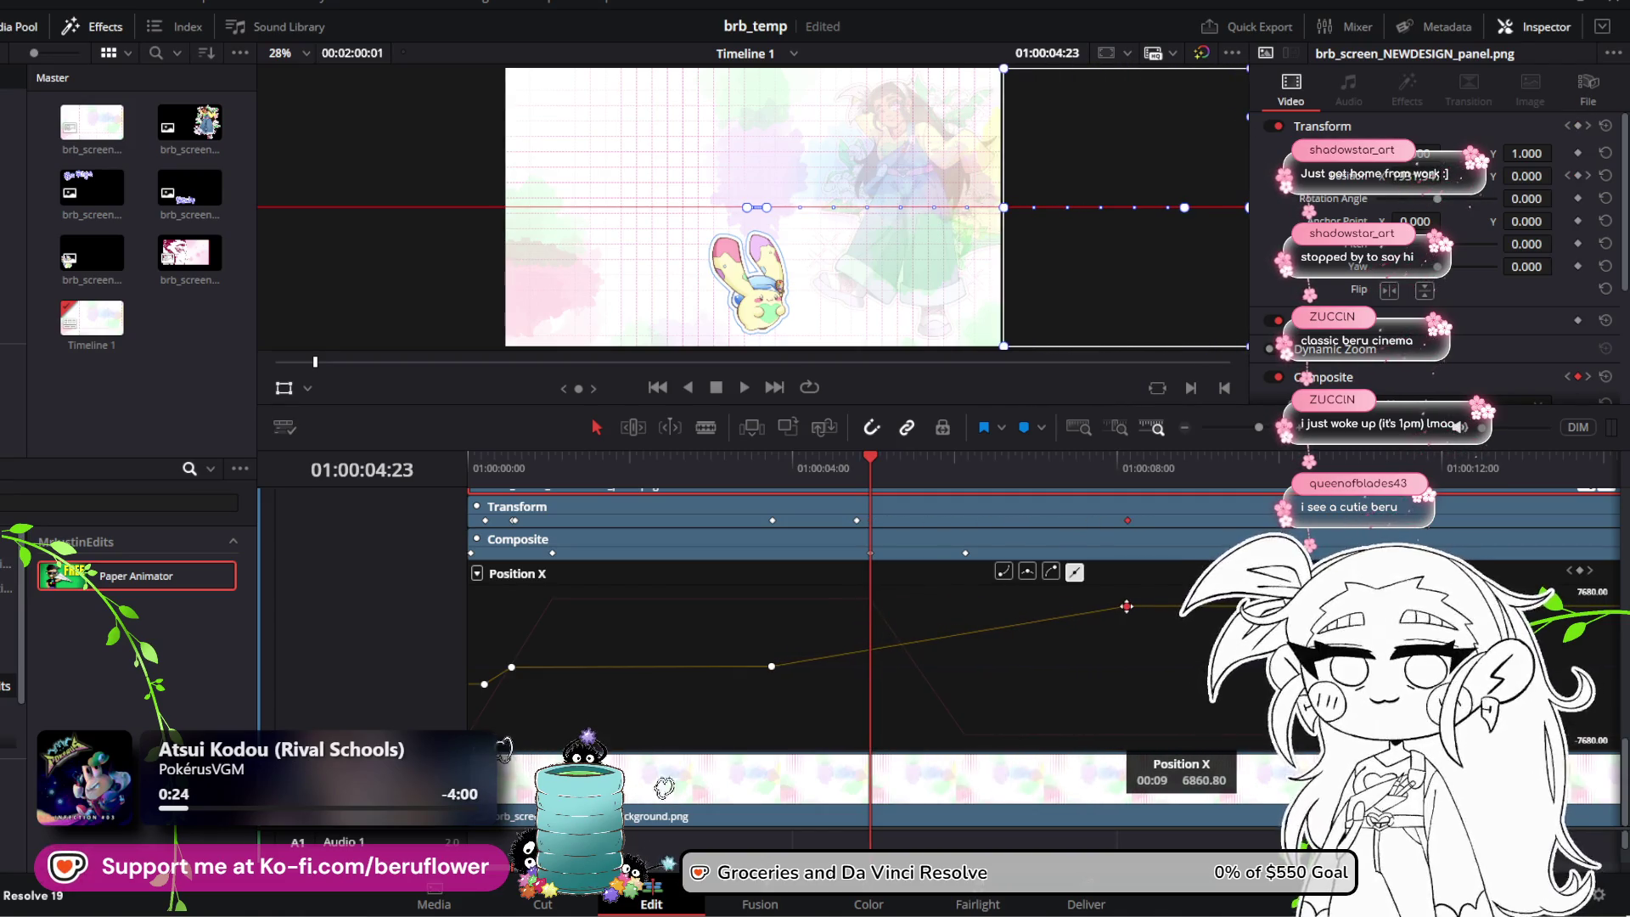
{"action": "left_click_drag", "start_coordinate": [771, 663], "coordinate": [876, 668]}
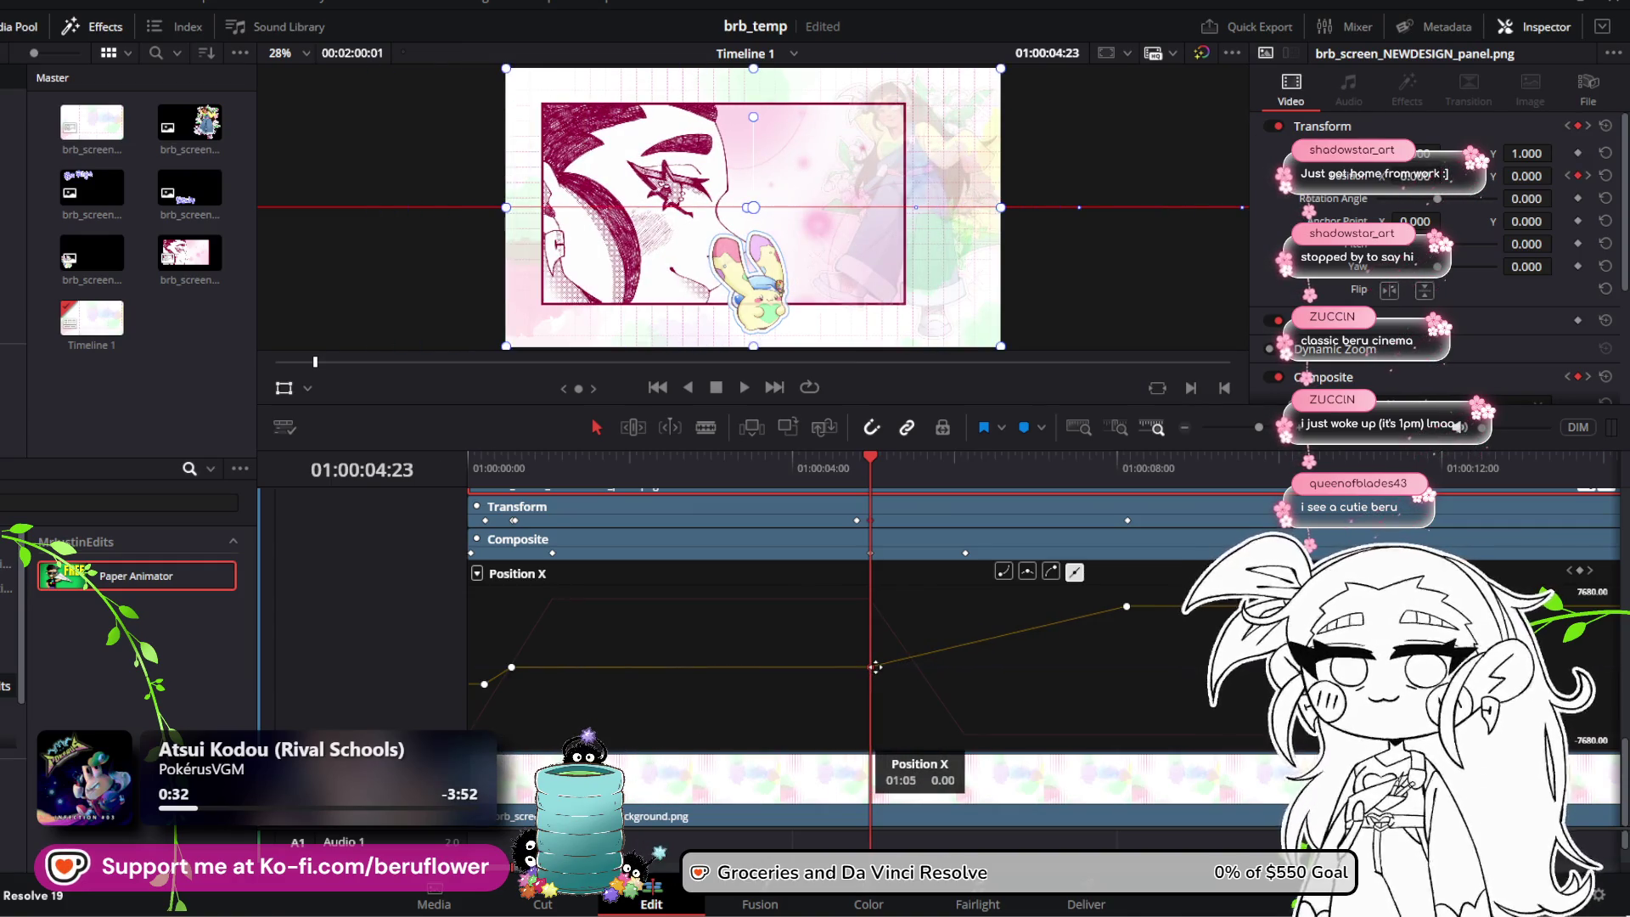
Step: Select the Position X keyframe near 01:00:05:01 and preview the slide from about 01:00:04:14
{"action": "left_click", "coordinate": [617, 465]}
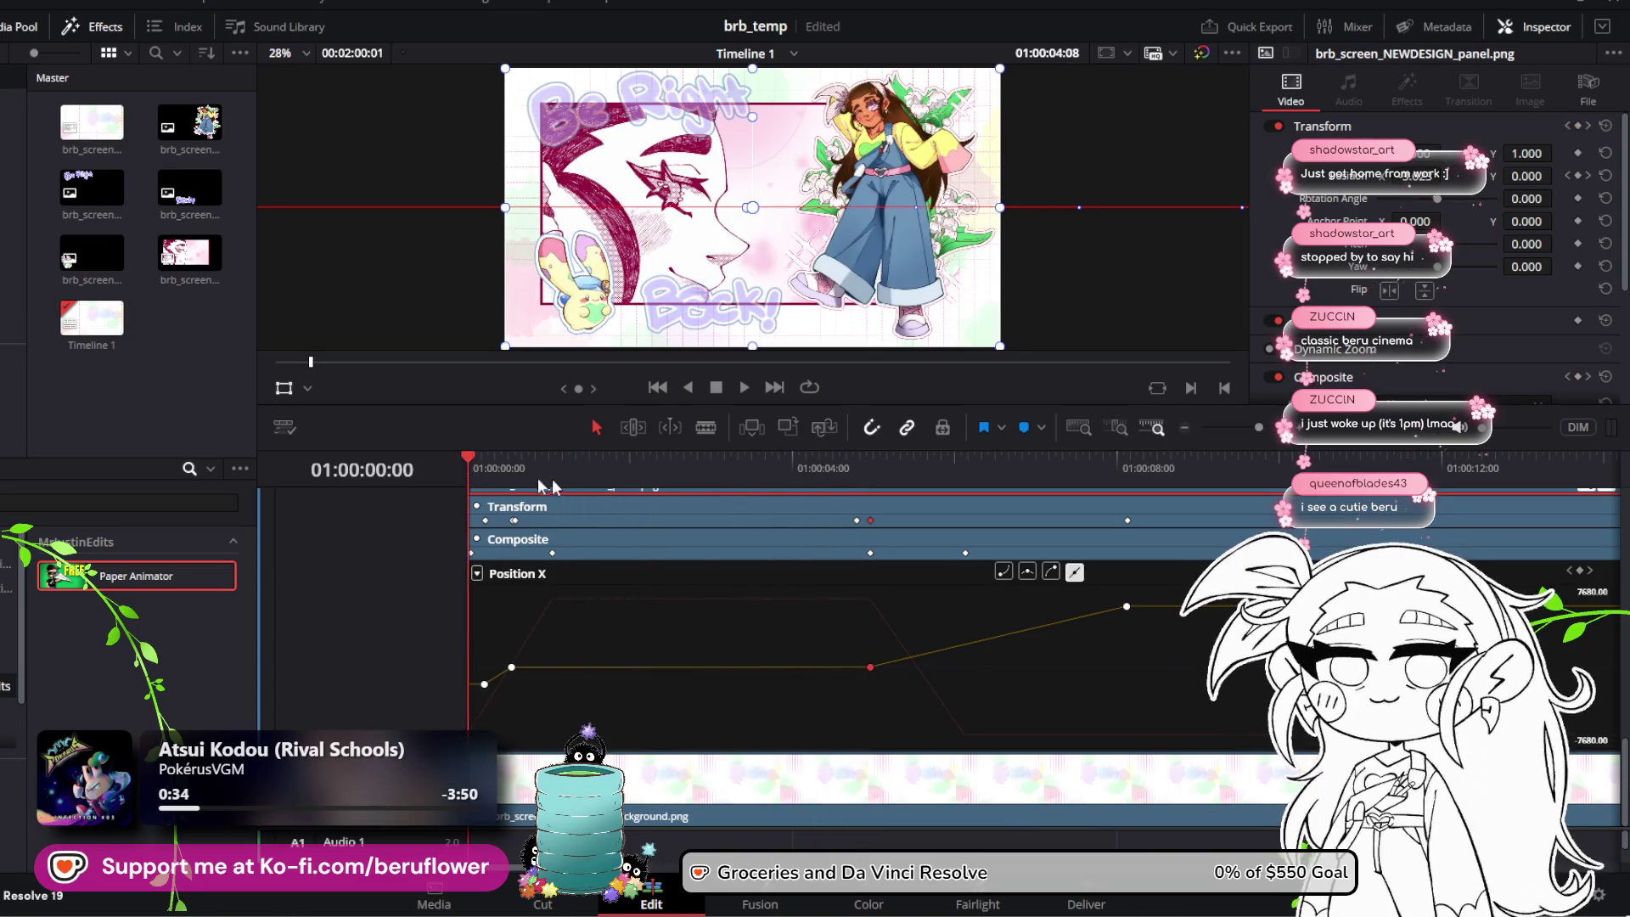
{"action": "key", "text": "space"}
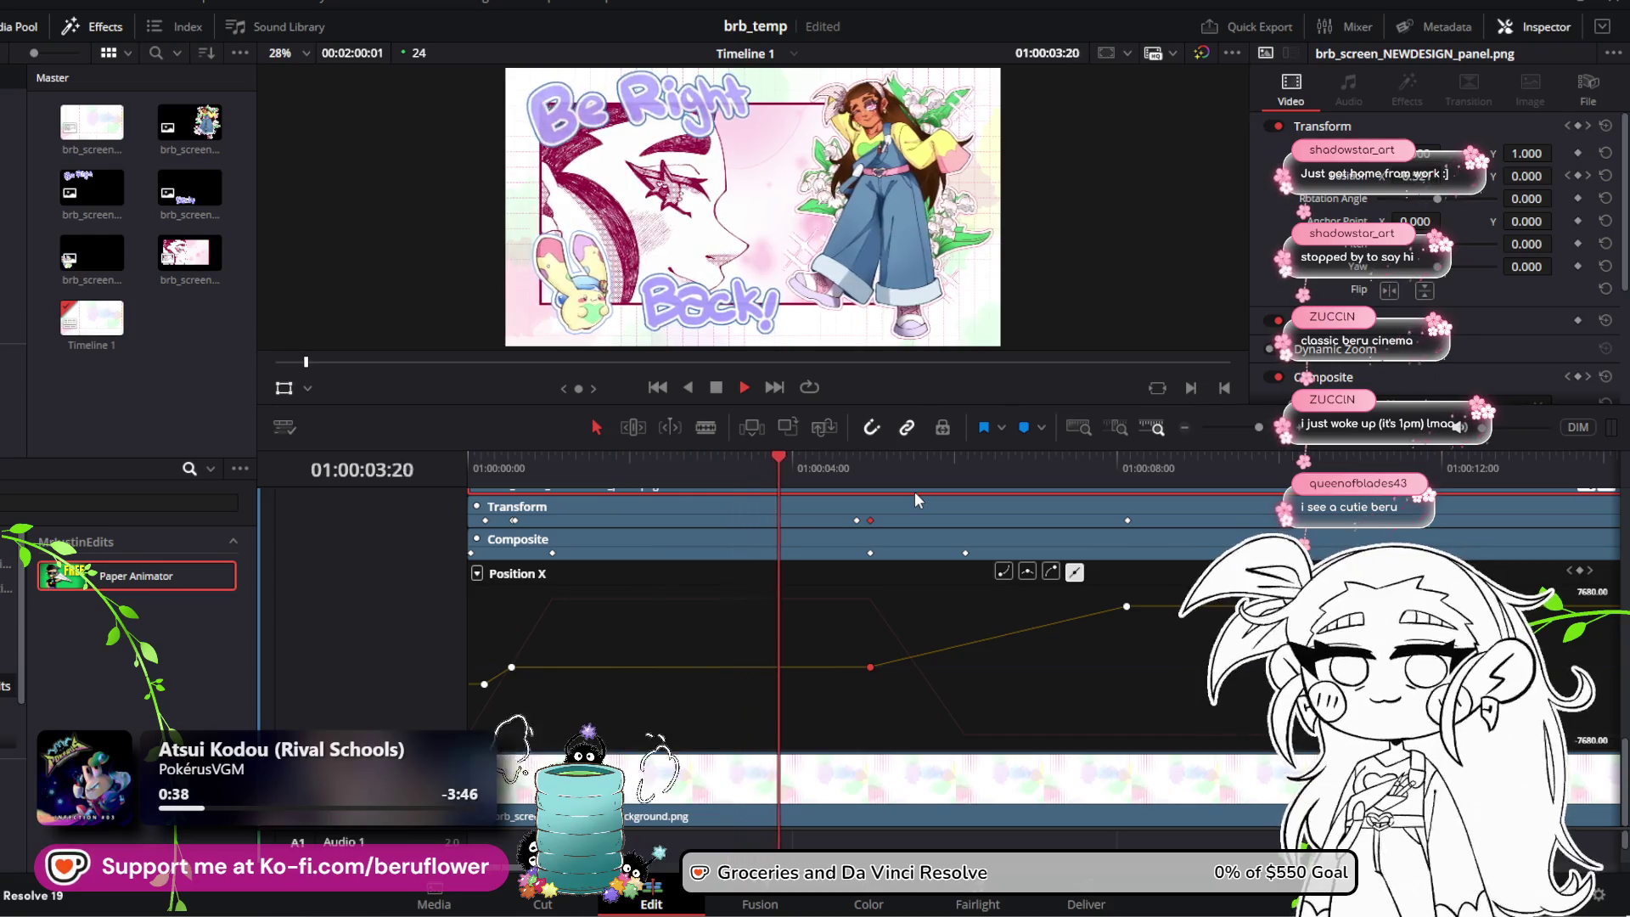
{"action": "key", "text": "space"}
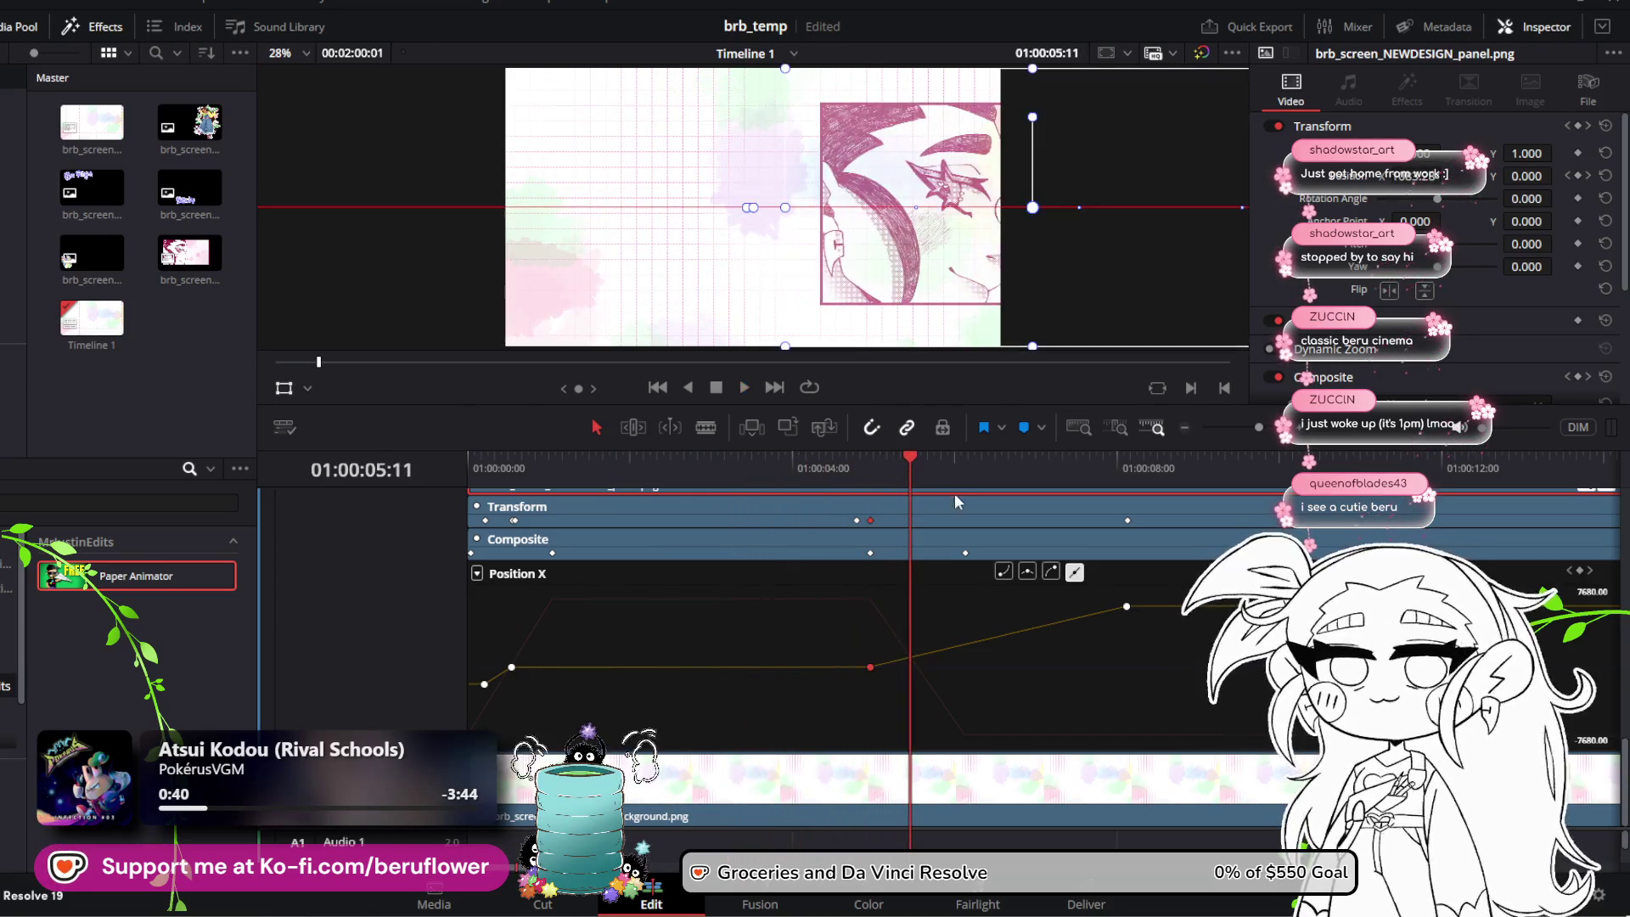
{"action": "left_click_drag", "start_coordinate": [911, 458], "coordinate": [857, 458]}
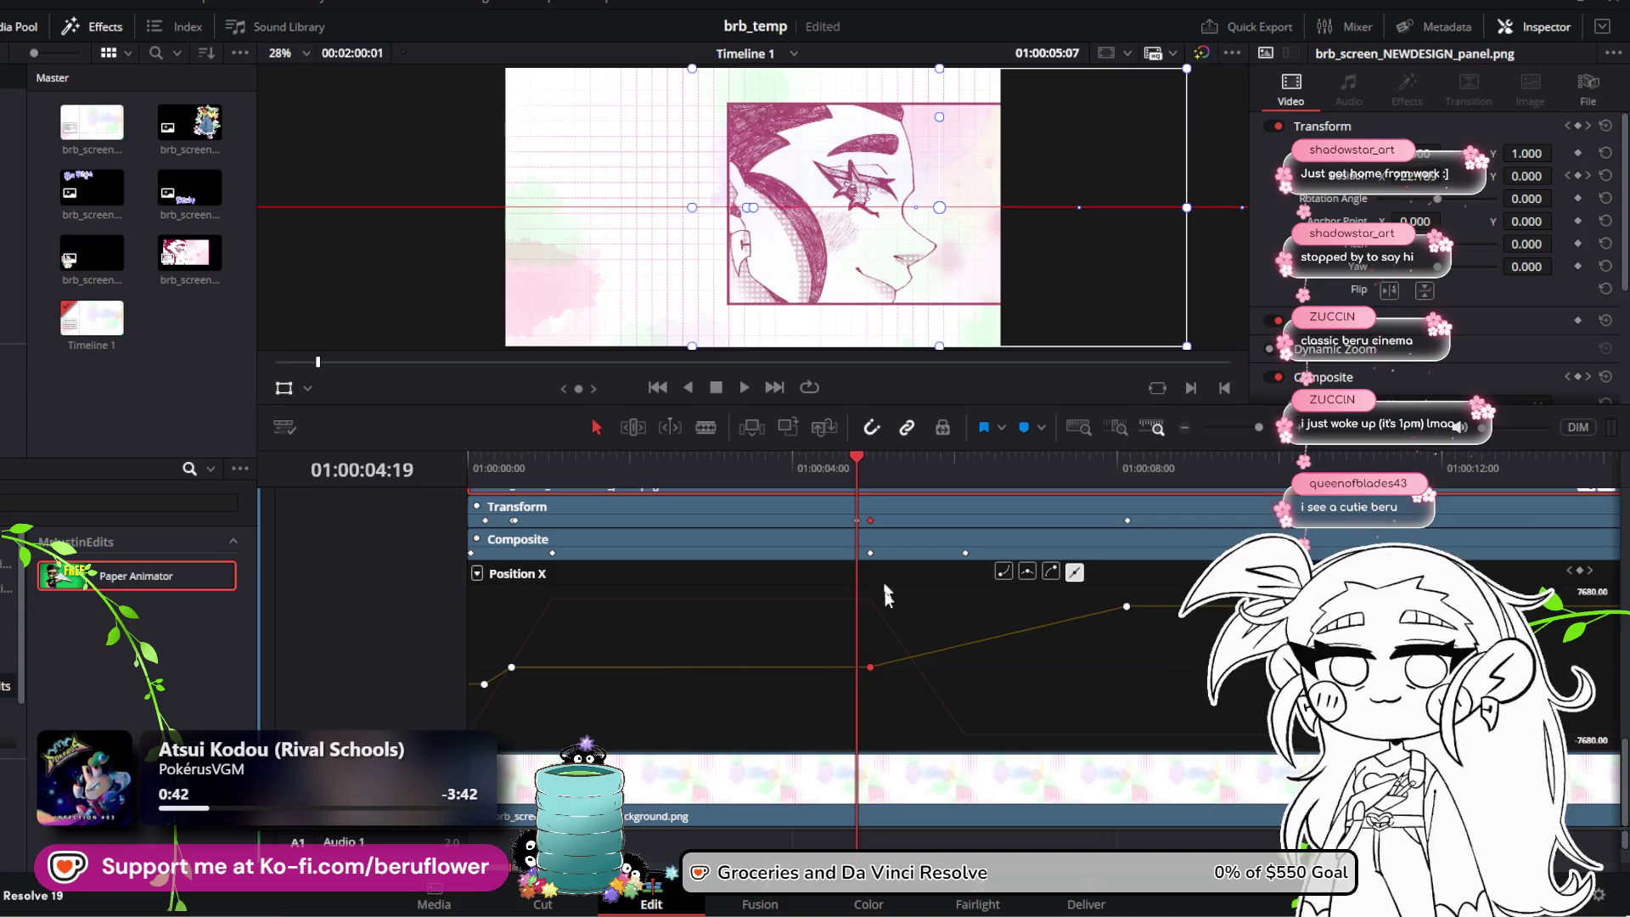
{"action": "left_click", "coordinate": [870, 668]}
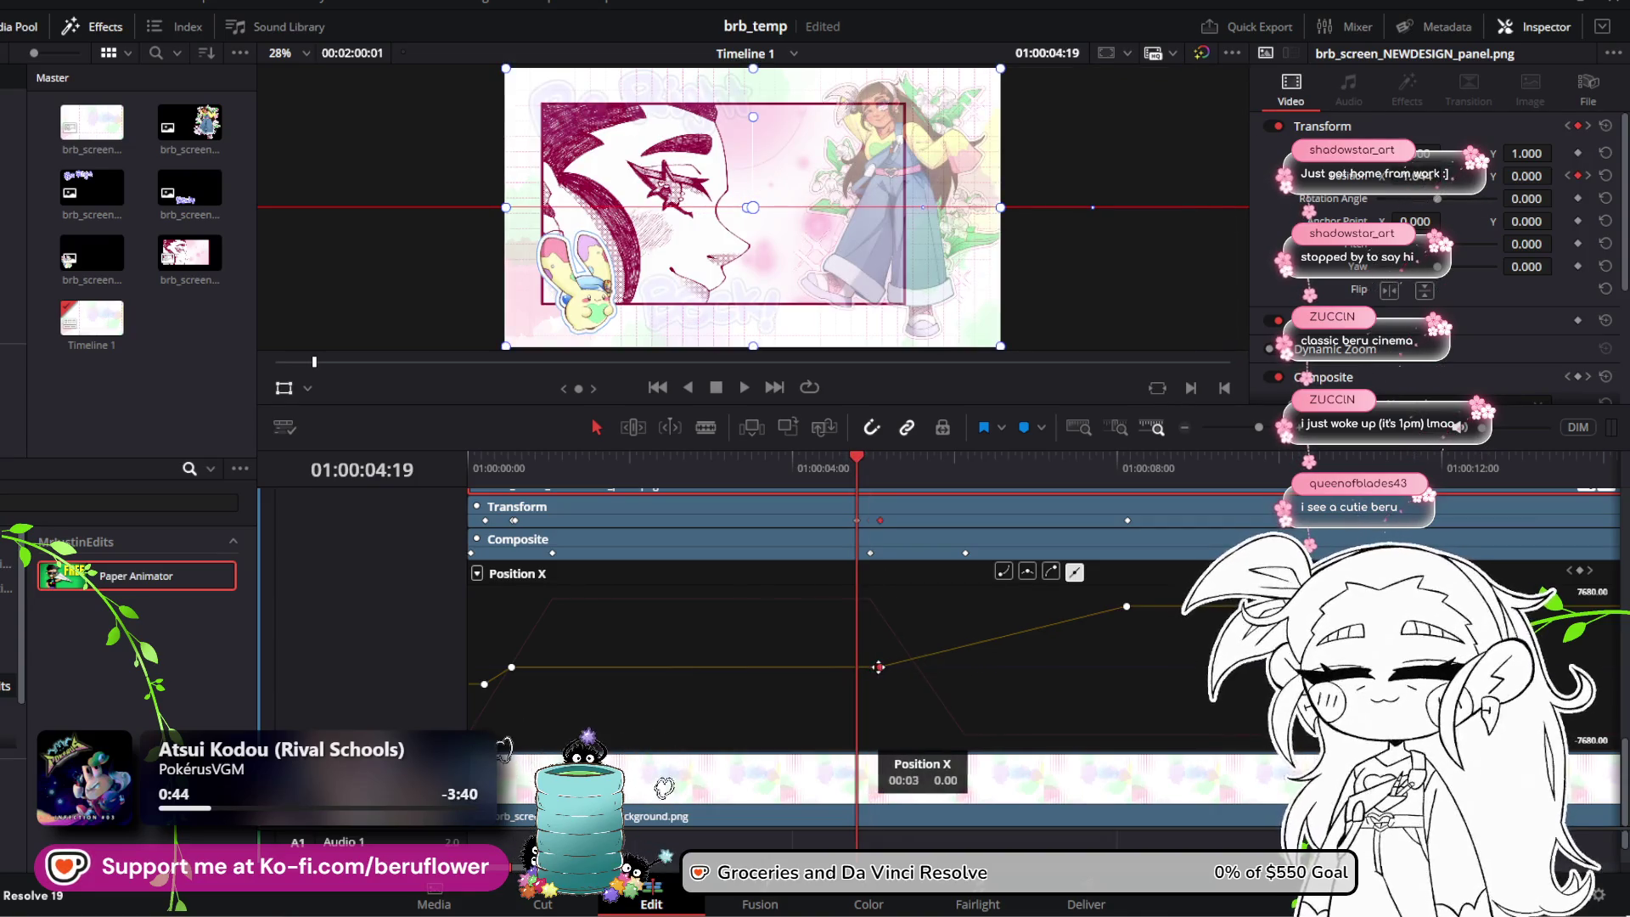
{"action": "key", "text": "space"}
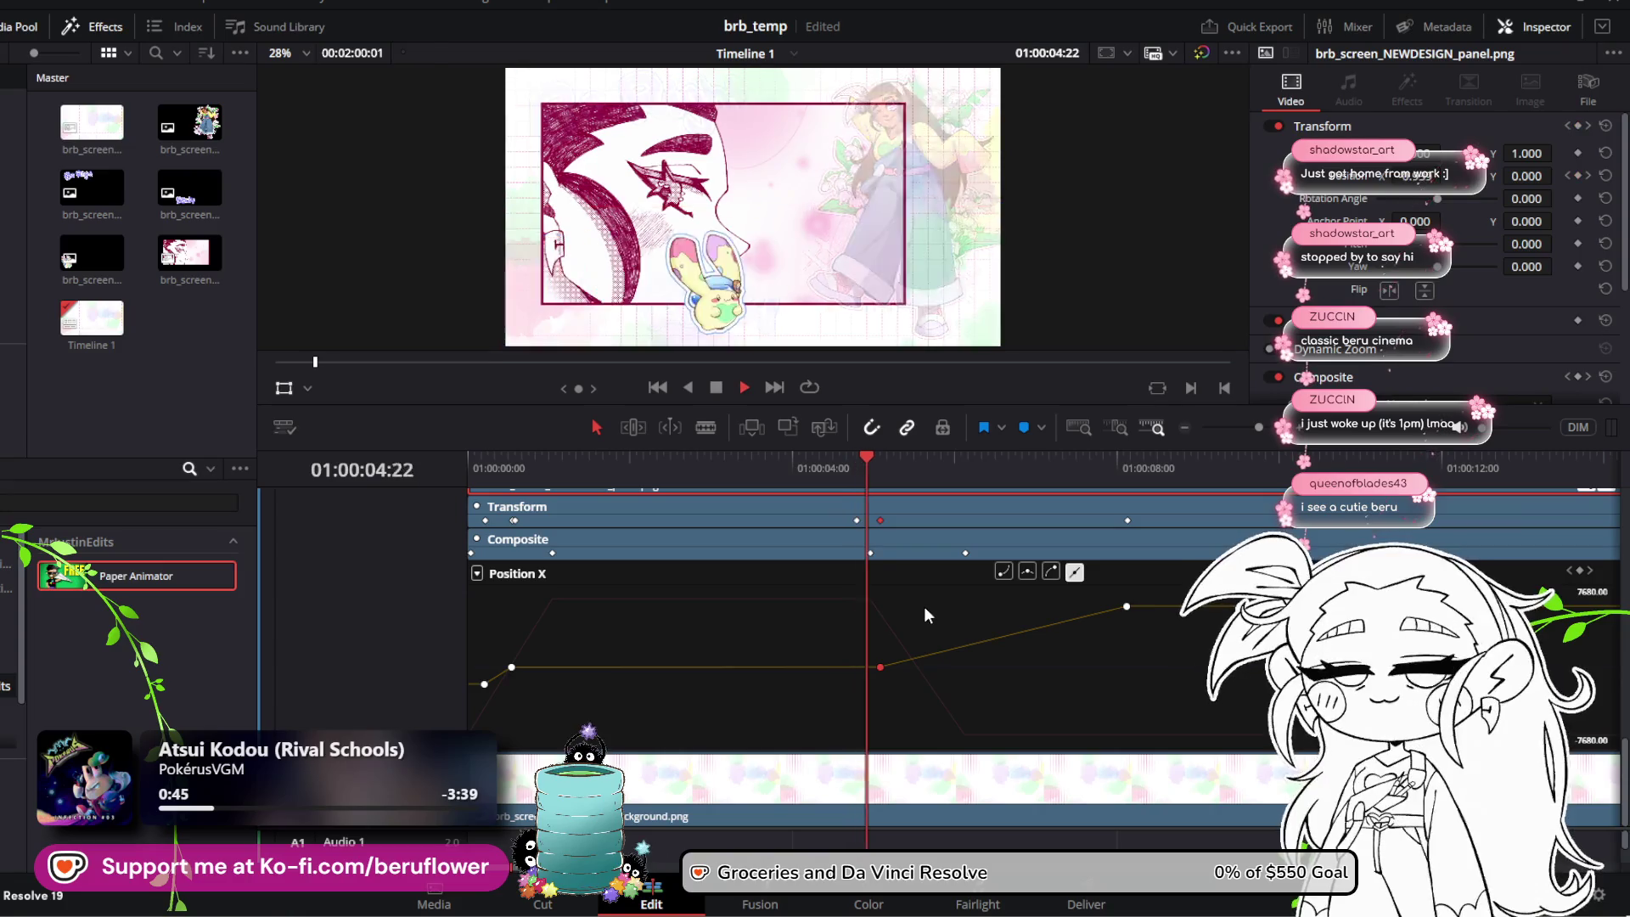
{"action": "left_click_drag", "start_coordinate": [910, 458], "coordinate": [803, 460]}
{"action": "key", "text": "space"}
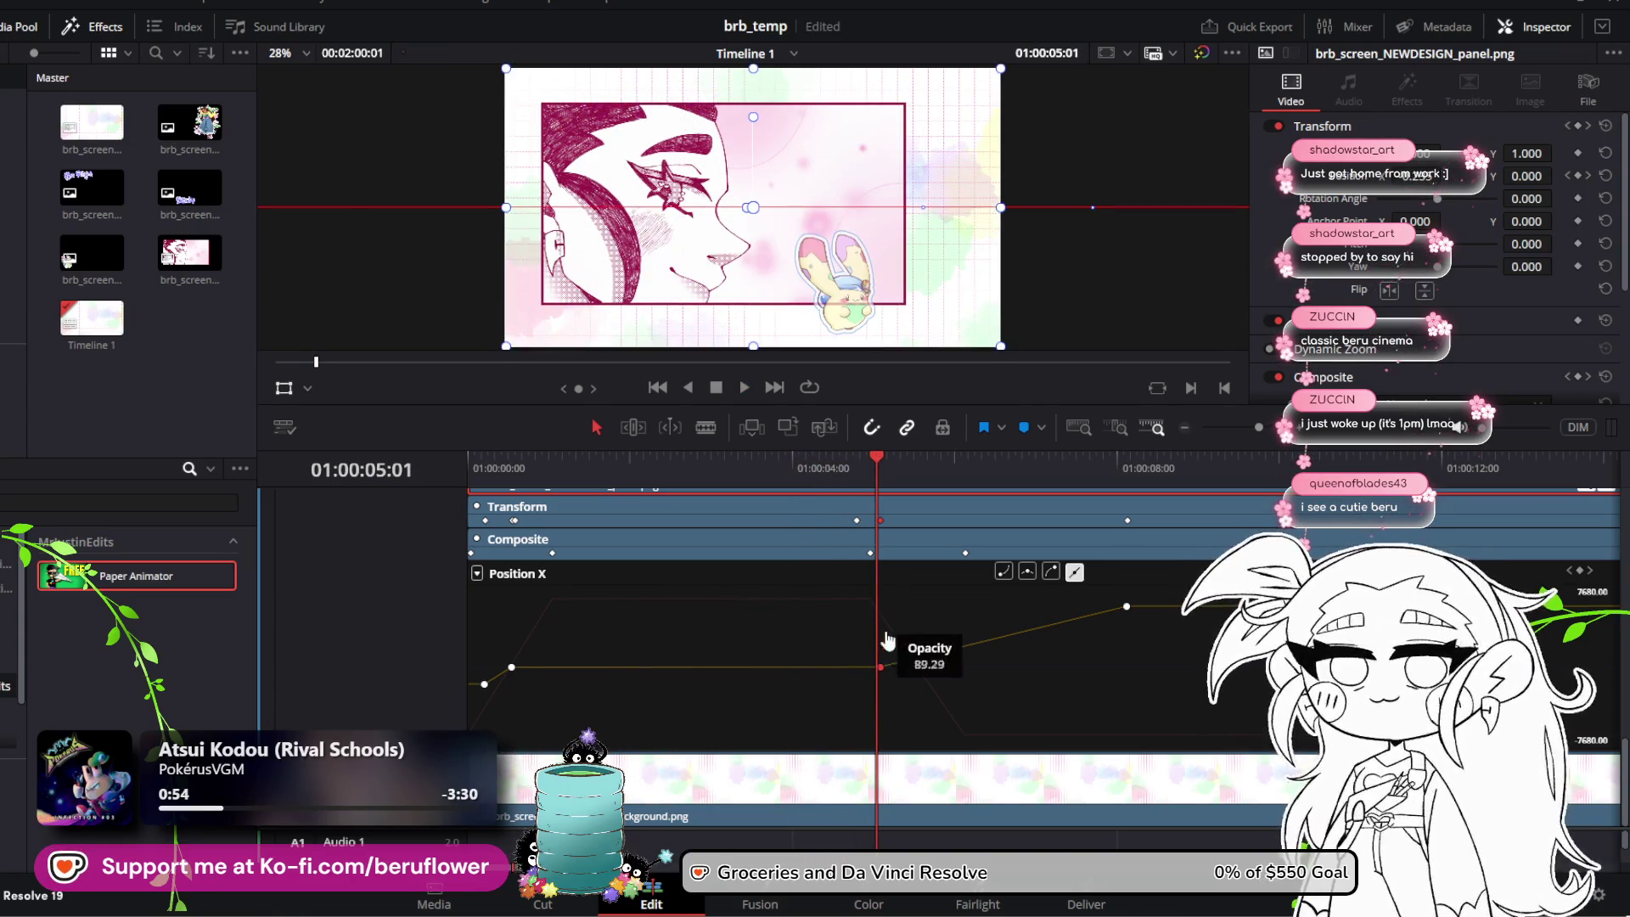
Step: Nudge that Position X keyframe by about a frame and replay from the start
{"action": "left_click_drag", "start_coordinate": [880, 667], "coordinate": [888, 664]}
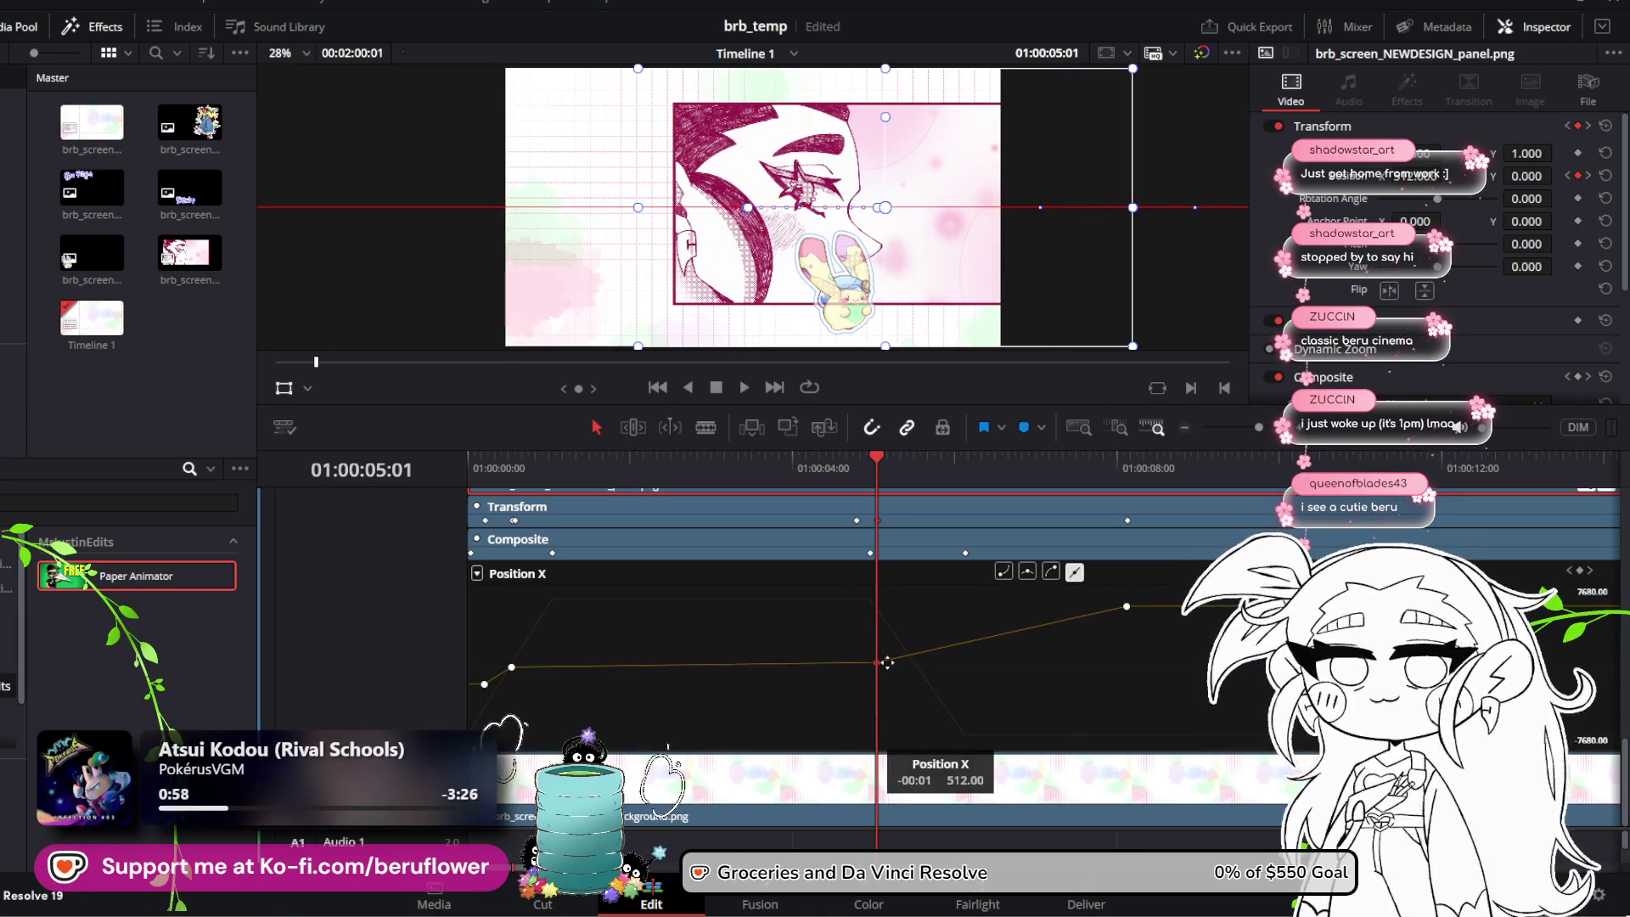
{"action": "left_click_drag", "start_coordinate": [888, 663], "coordinate": [888, 663]}
{"action": "key", "text": "Home"}
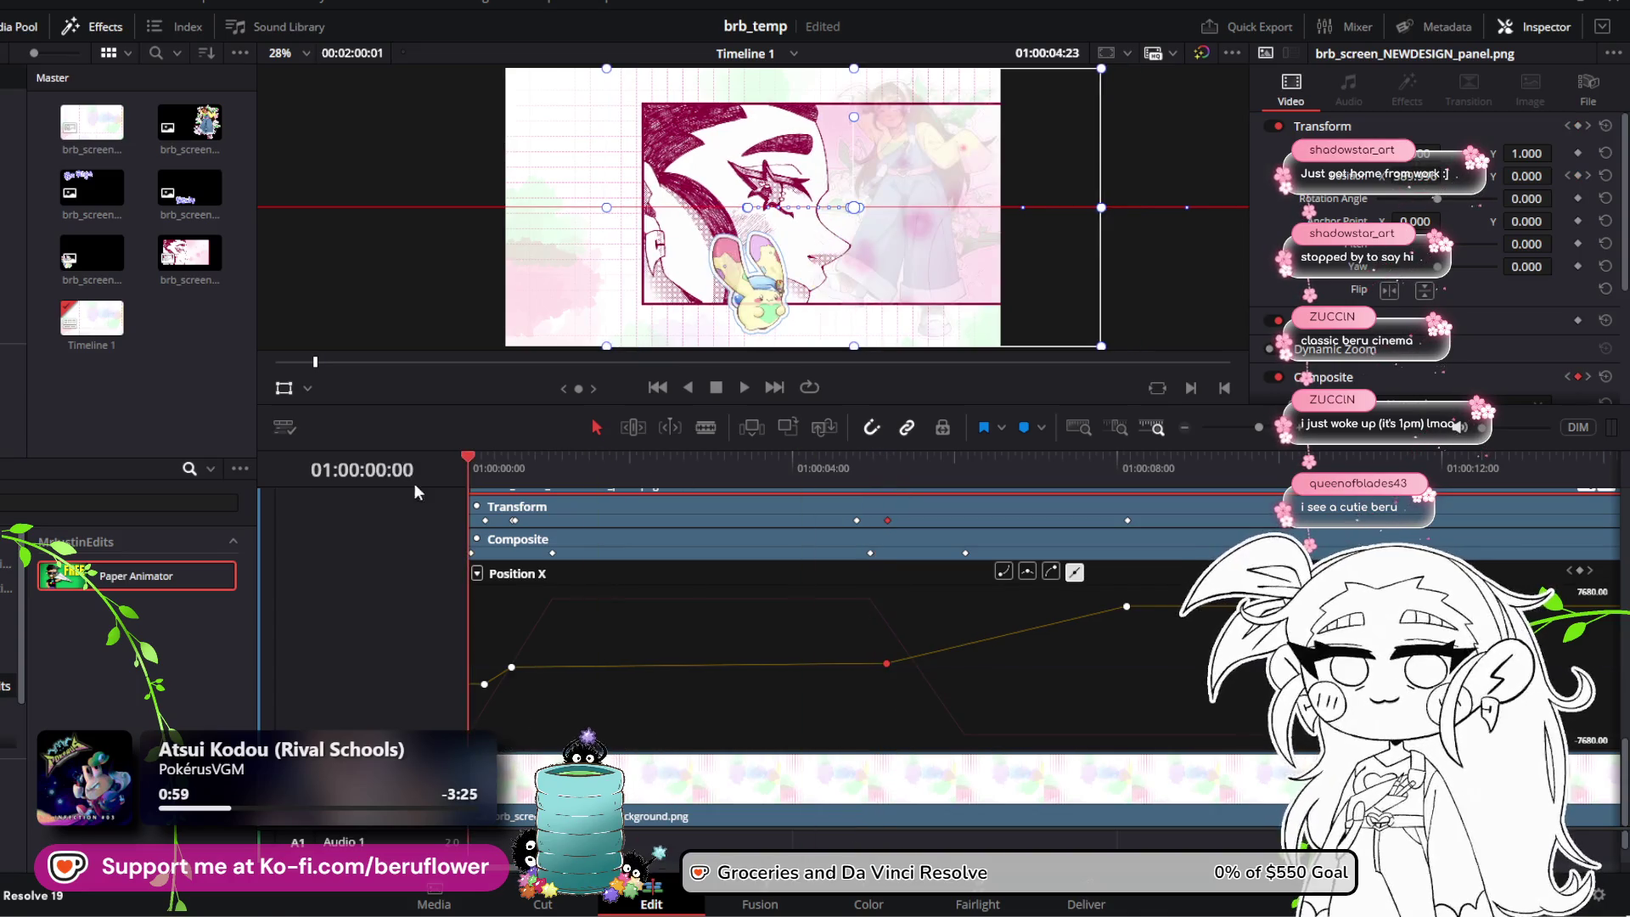
{"action": "key", "text": "space"}
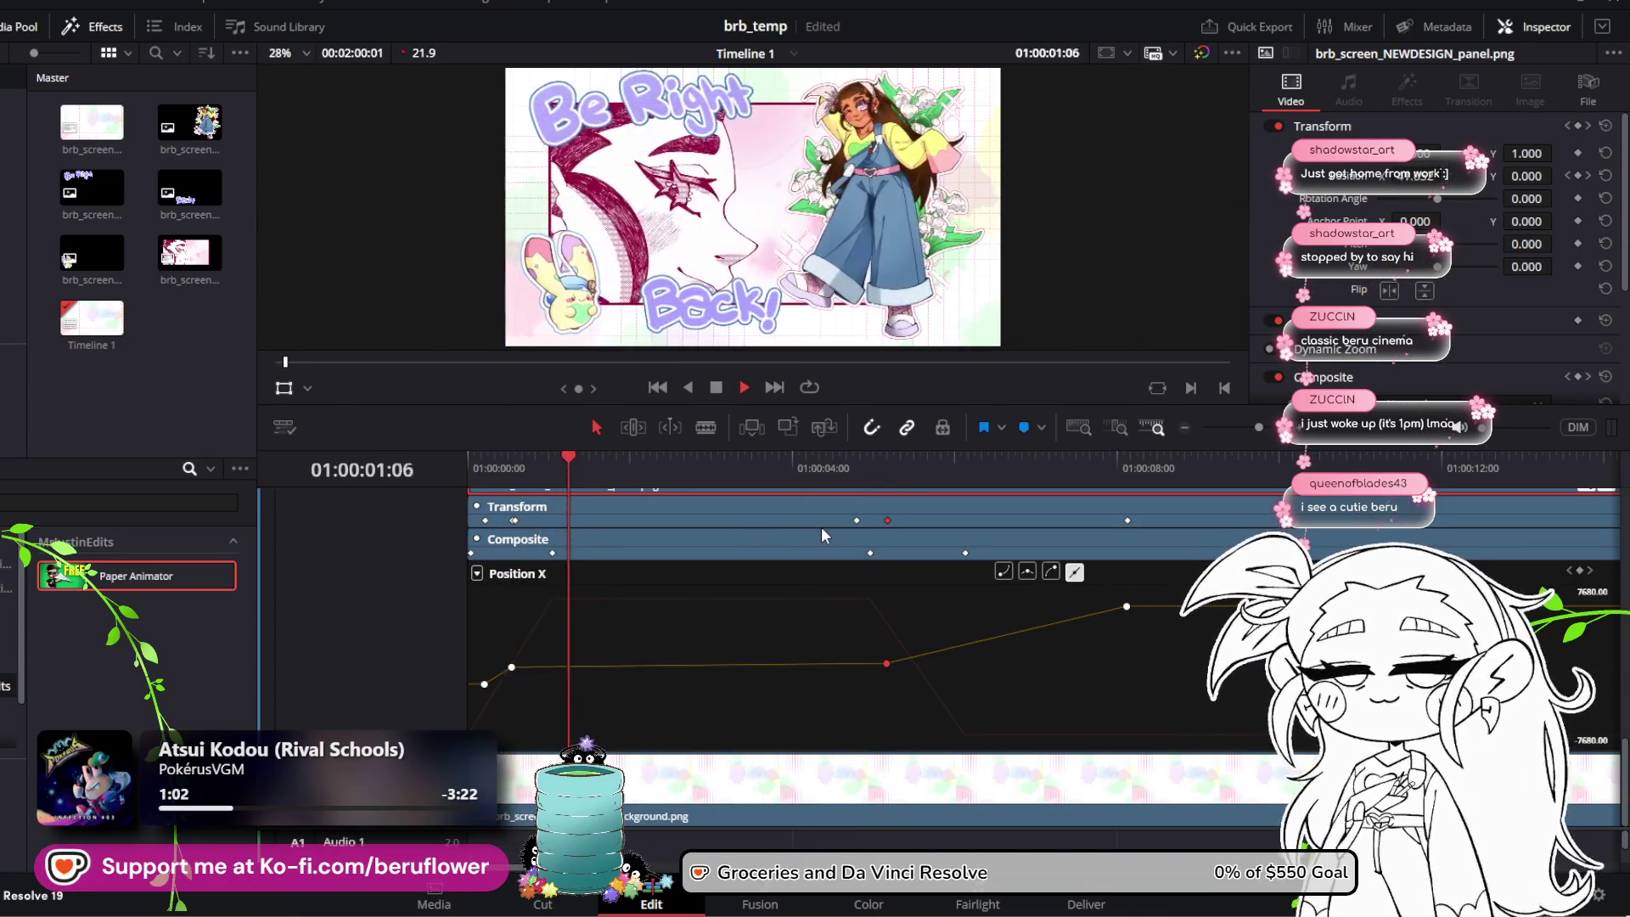
Step: Nudge the Position X keyframe and preview the slide, stopping at 01:00:05:02
{"action": "key", "text": "space"}
{"action": "left_click_drag", "start_coordinate": [889, 664], "coordinate": [886, 668]}
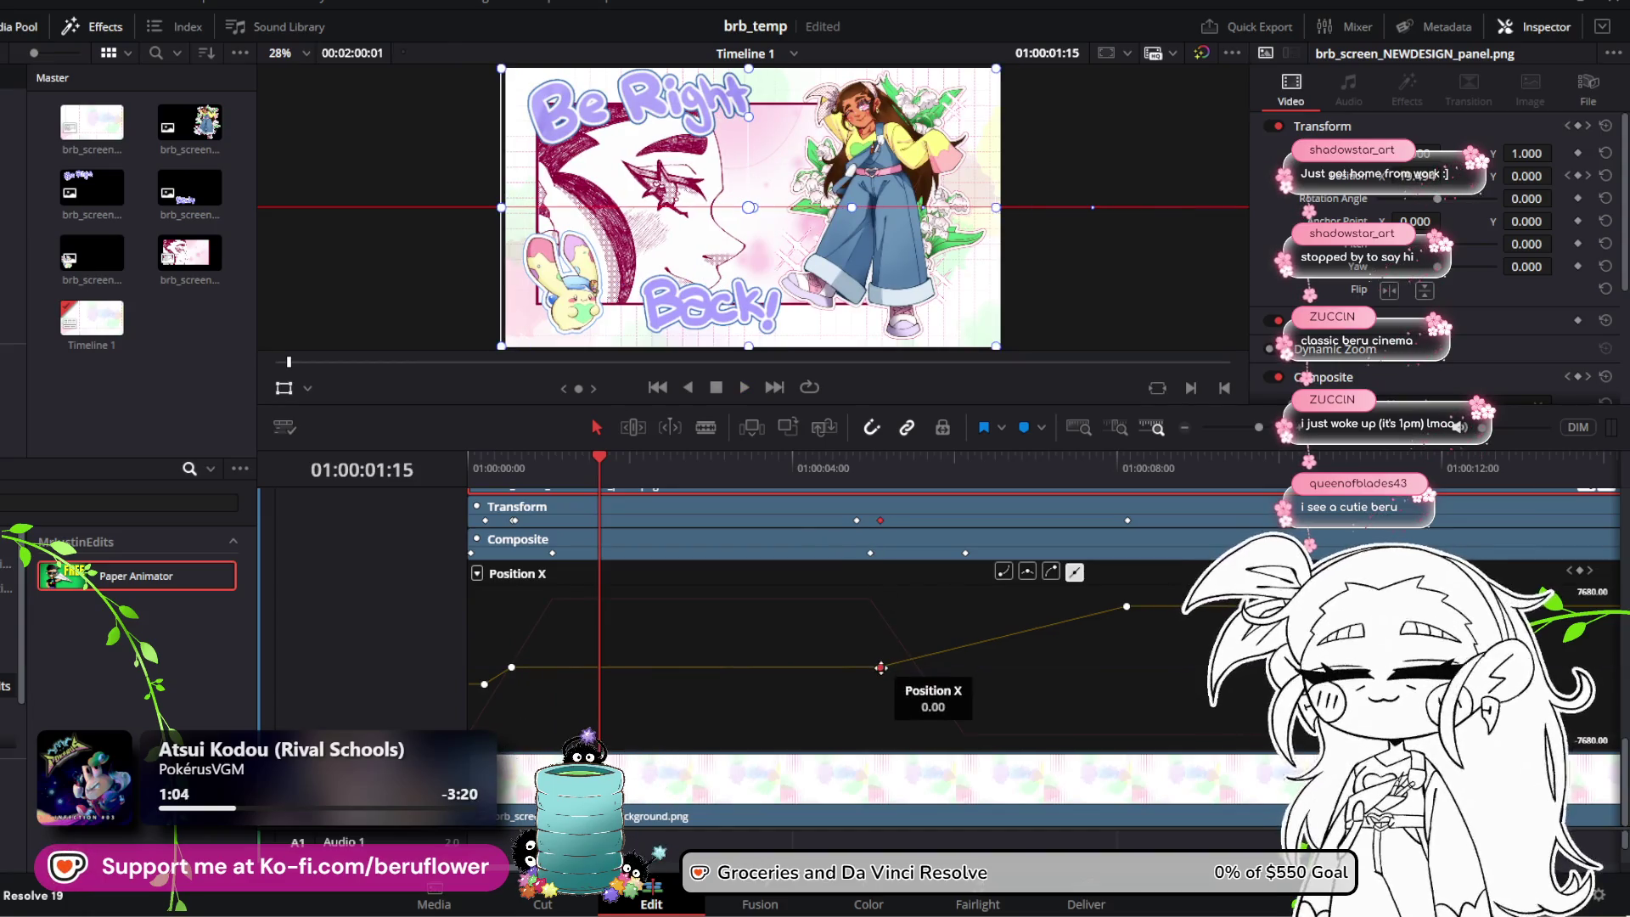
{"action": "mouse_move", "coordinate": [902, 478]}
{"action": "left_mouse_down"}
{"action": "mouse_move", "coordinate": [821, 457]}
{"action": "mouse_move", "coordinate": [843, 483]}
{"action": "left_mouse_up"}
{"action": "key", "text": "space"}
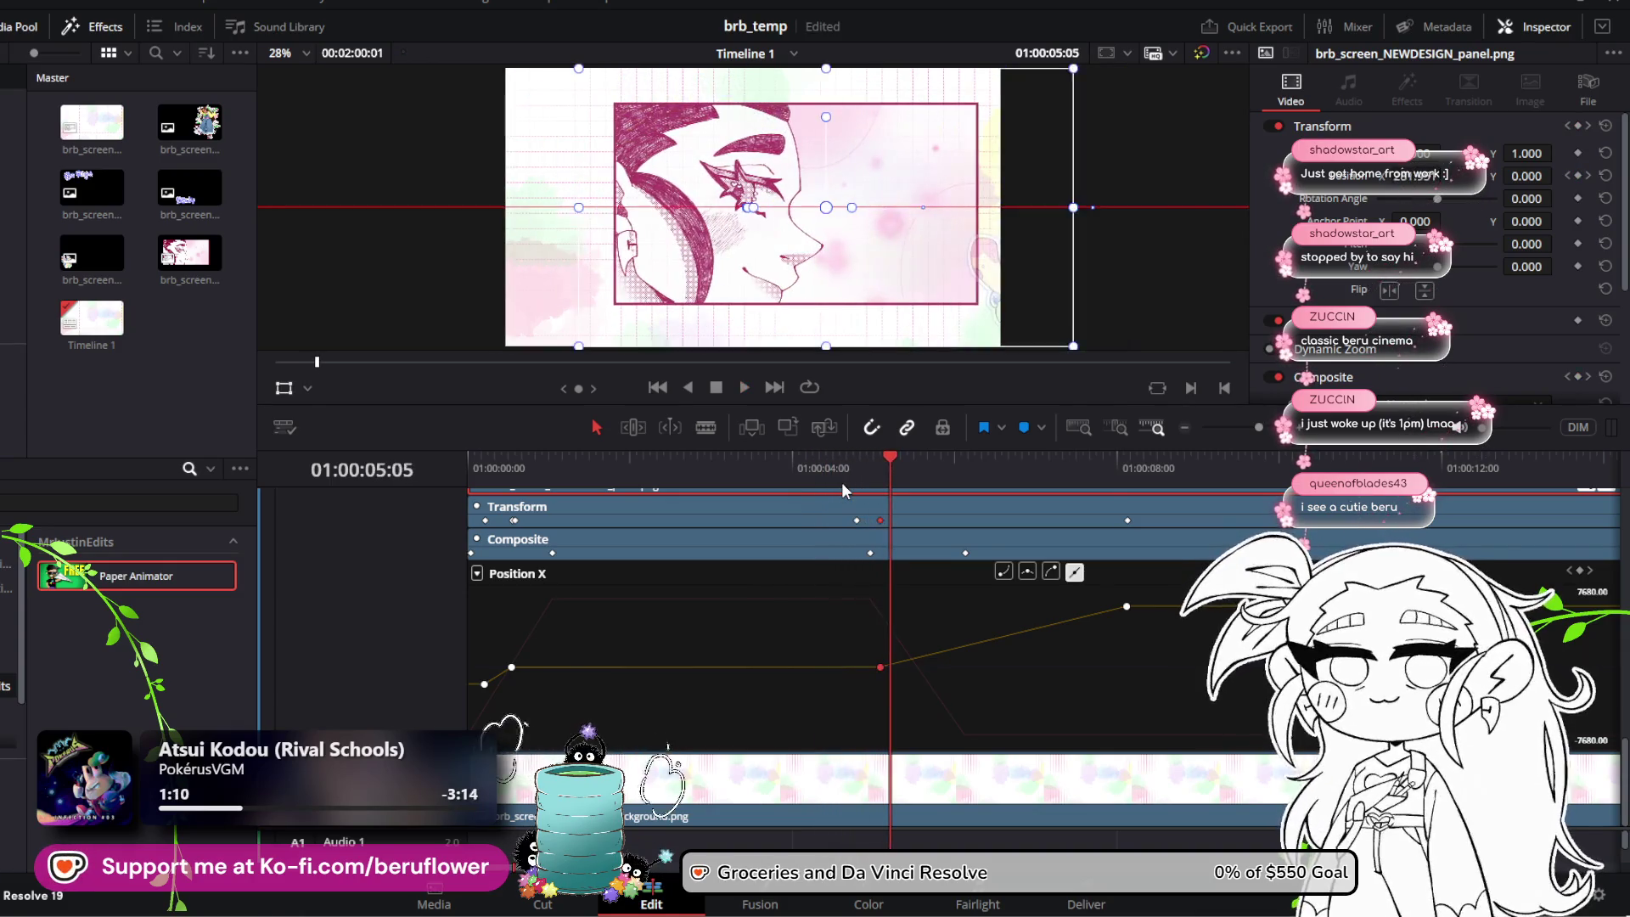
{"action": "left_click_drag", "start_coordinate": [883, 461], "coordinate": [755, 456]}
{"action": "key", "text": "space"}
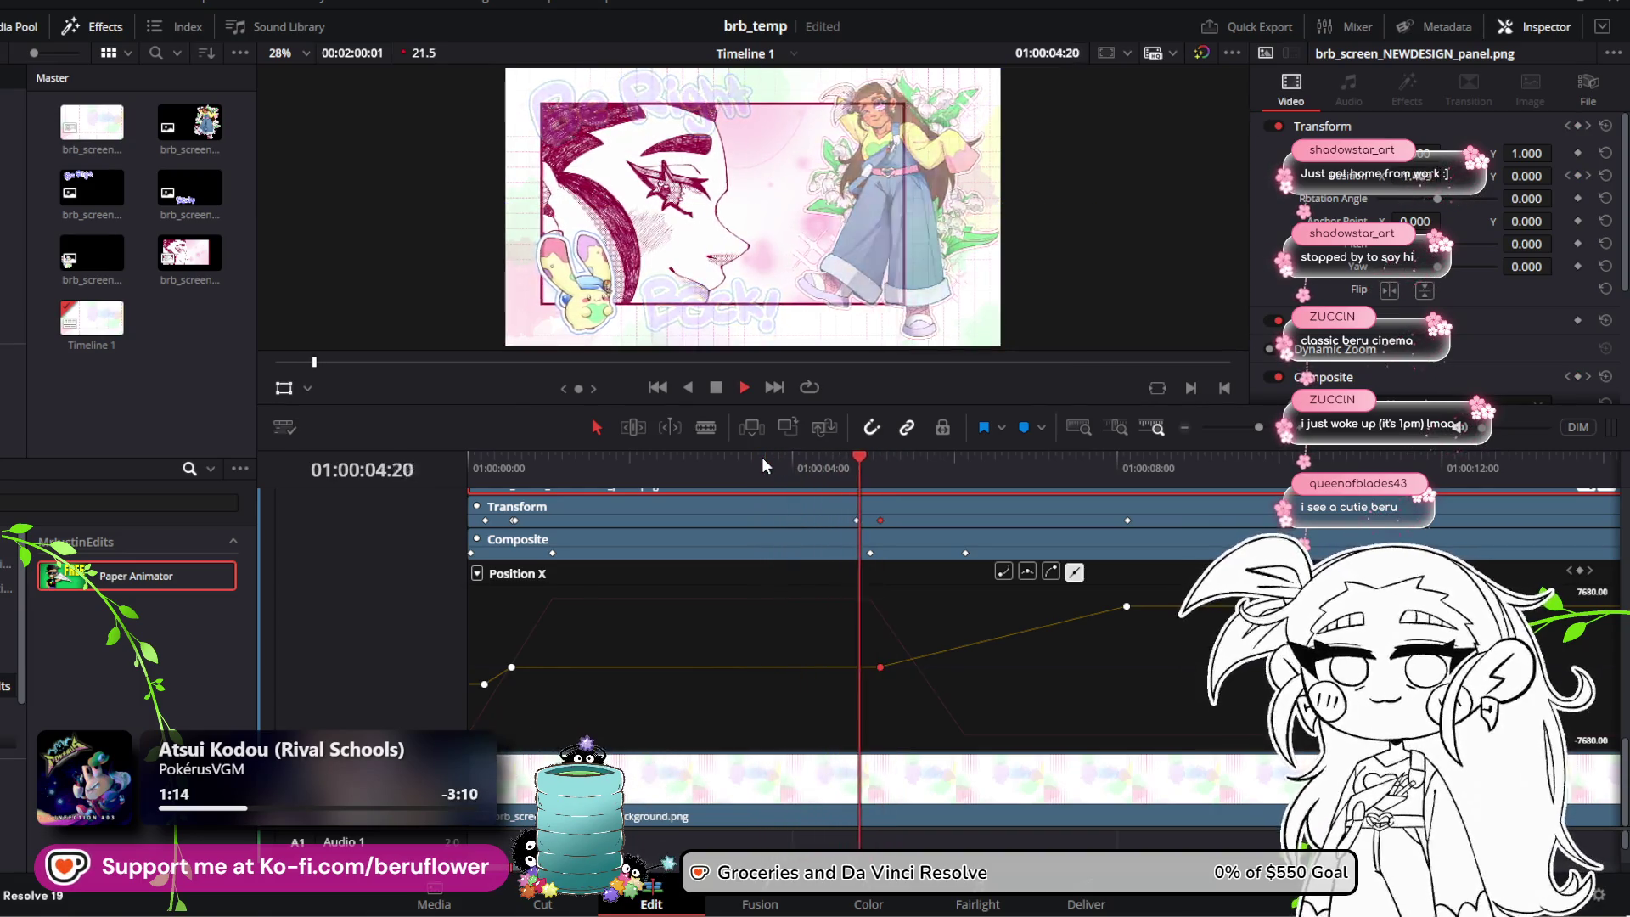
{"action": "key", "text": "space"}
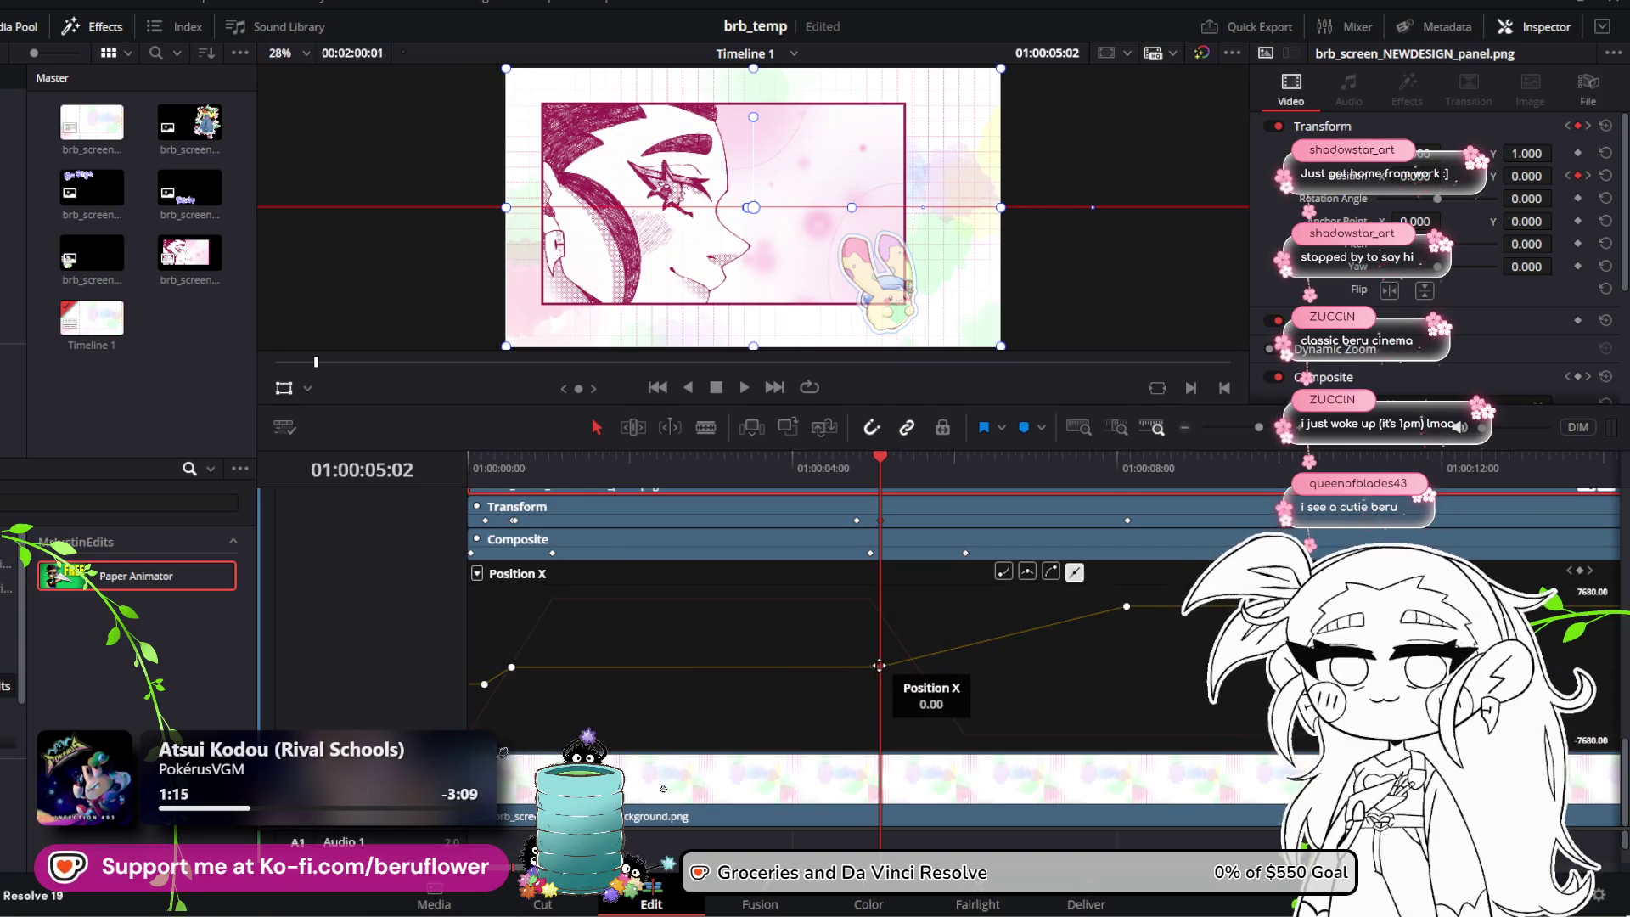
Step: Drag the middle Position X keyframe onto the playhead at exactly 01:00:05:05
{"action": "left_click_drag", "start_coordinate": [880, 665], "coordinate": [908, 666]}
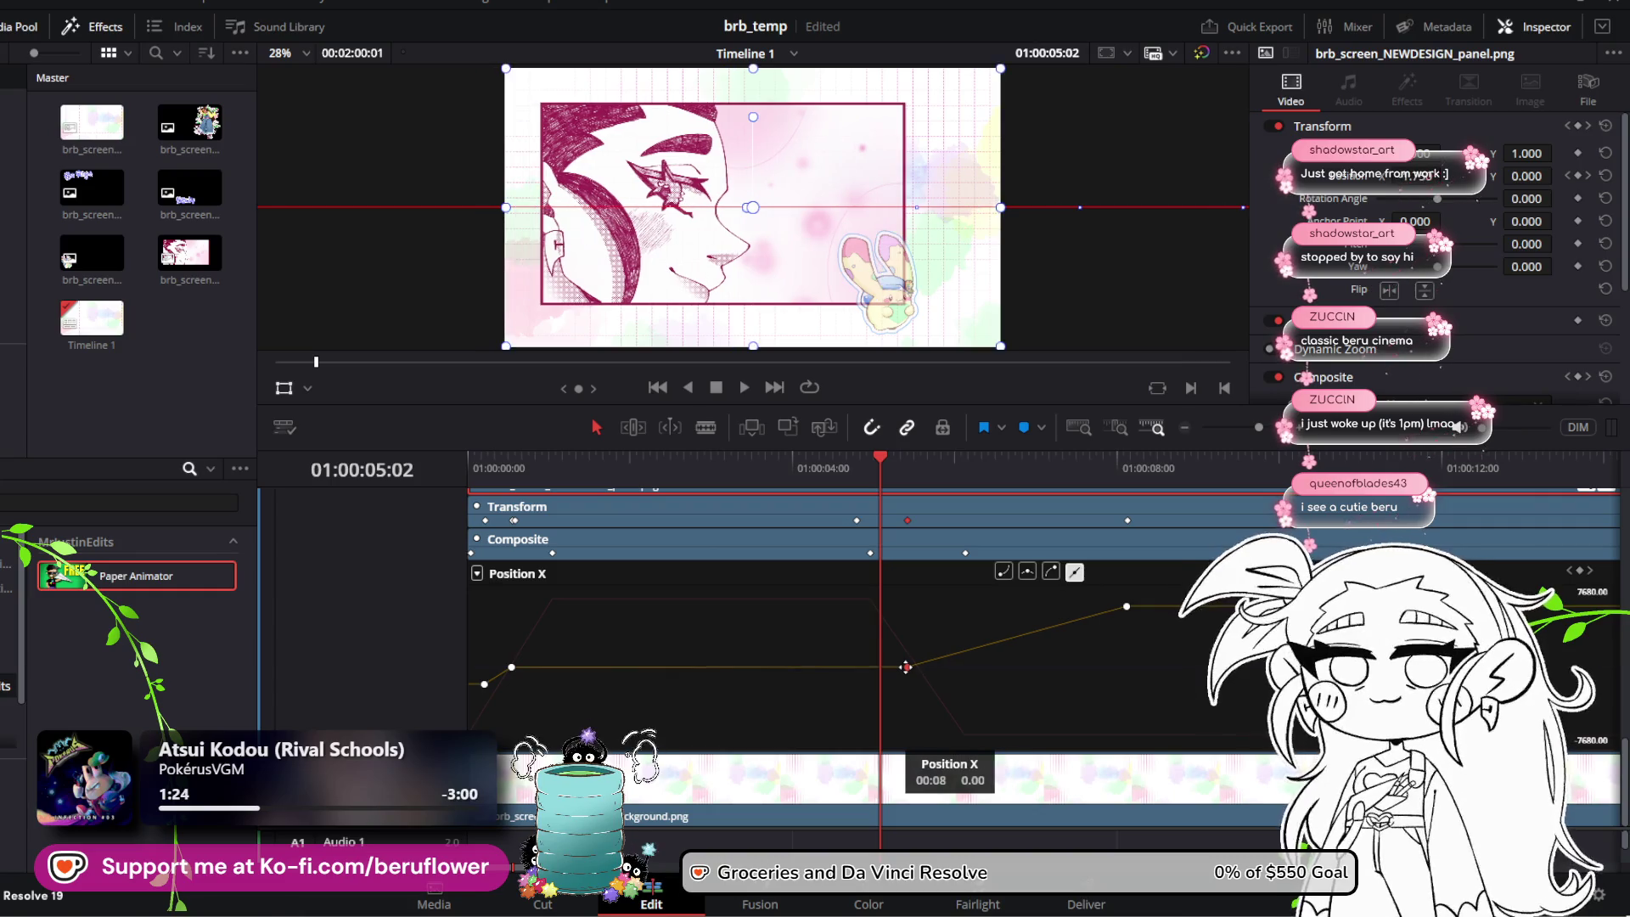
{"action": "mouse_move", "coordinate": [881, 459]}
{"action": "left_mouse_down"}
{"action": "mouse_move", "coordinate": [932, 467]}
{"action": "mouse_move", "coordinate": [806, 473]}
{"action": "left_mouse_up"}
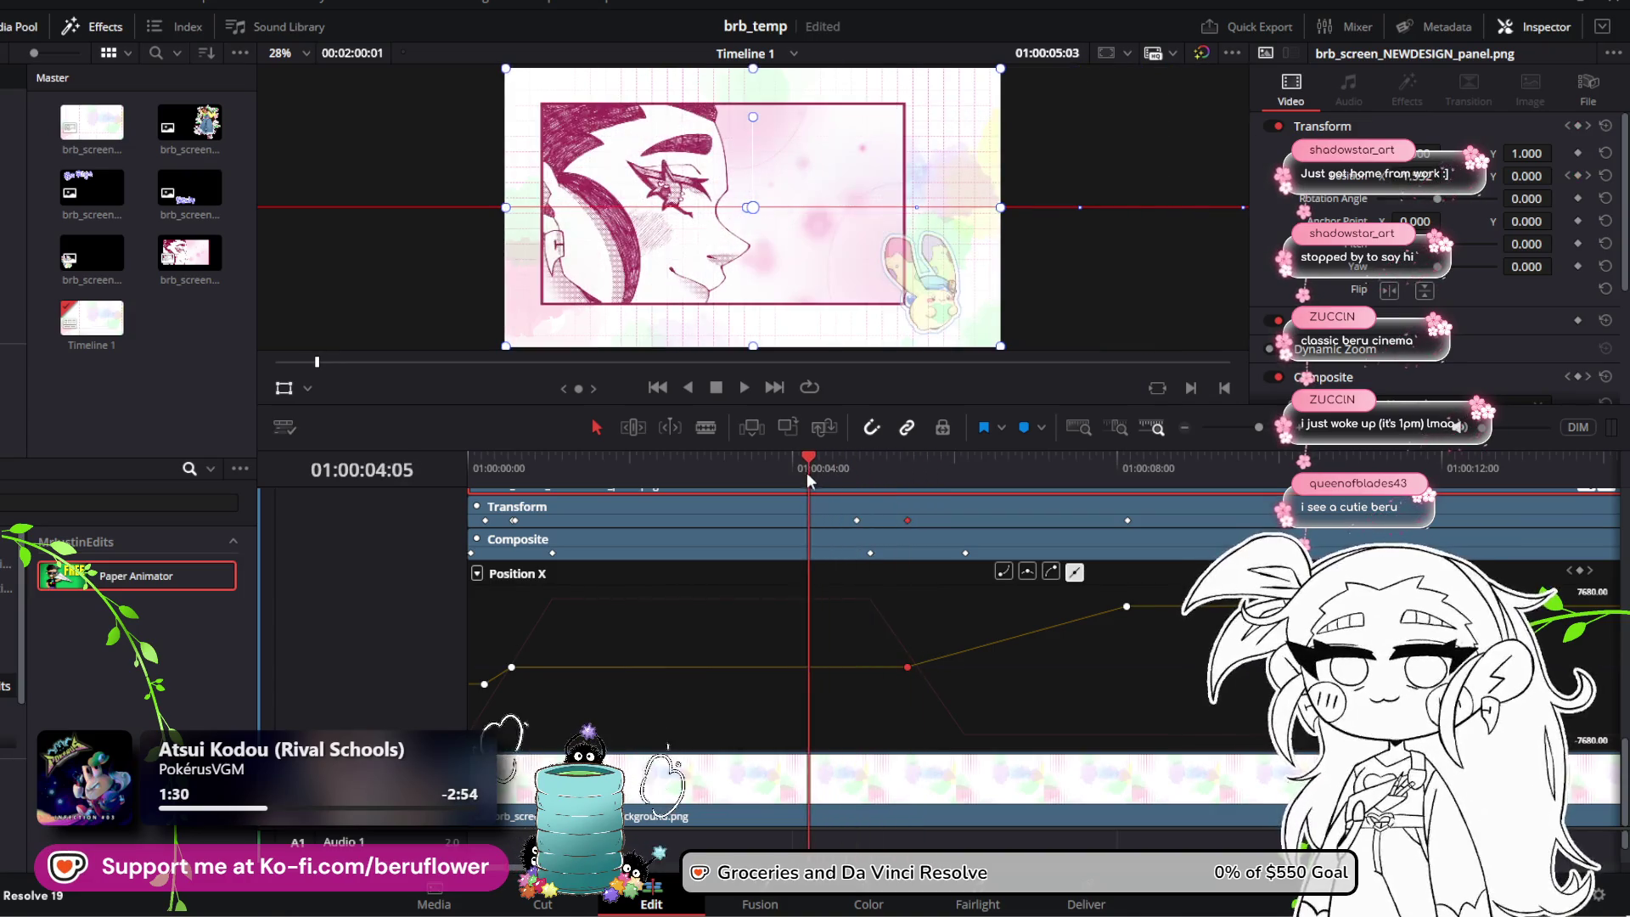
{"action": "key", "text": "space"}
{"action": "key", "text": "space"}
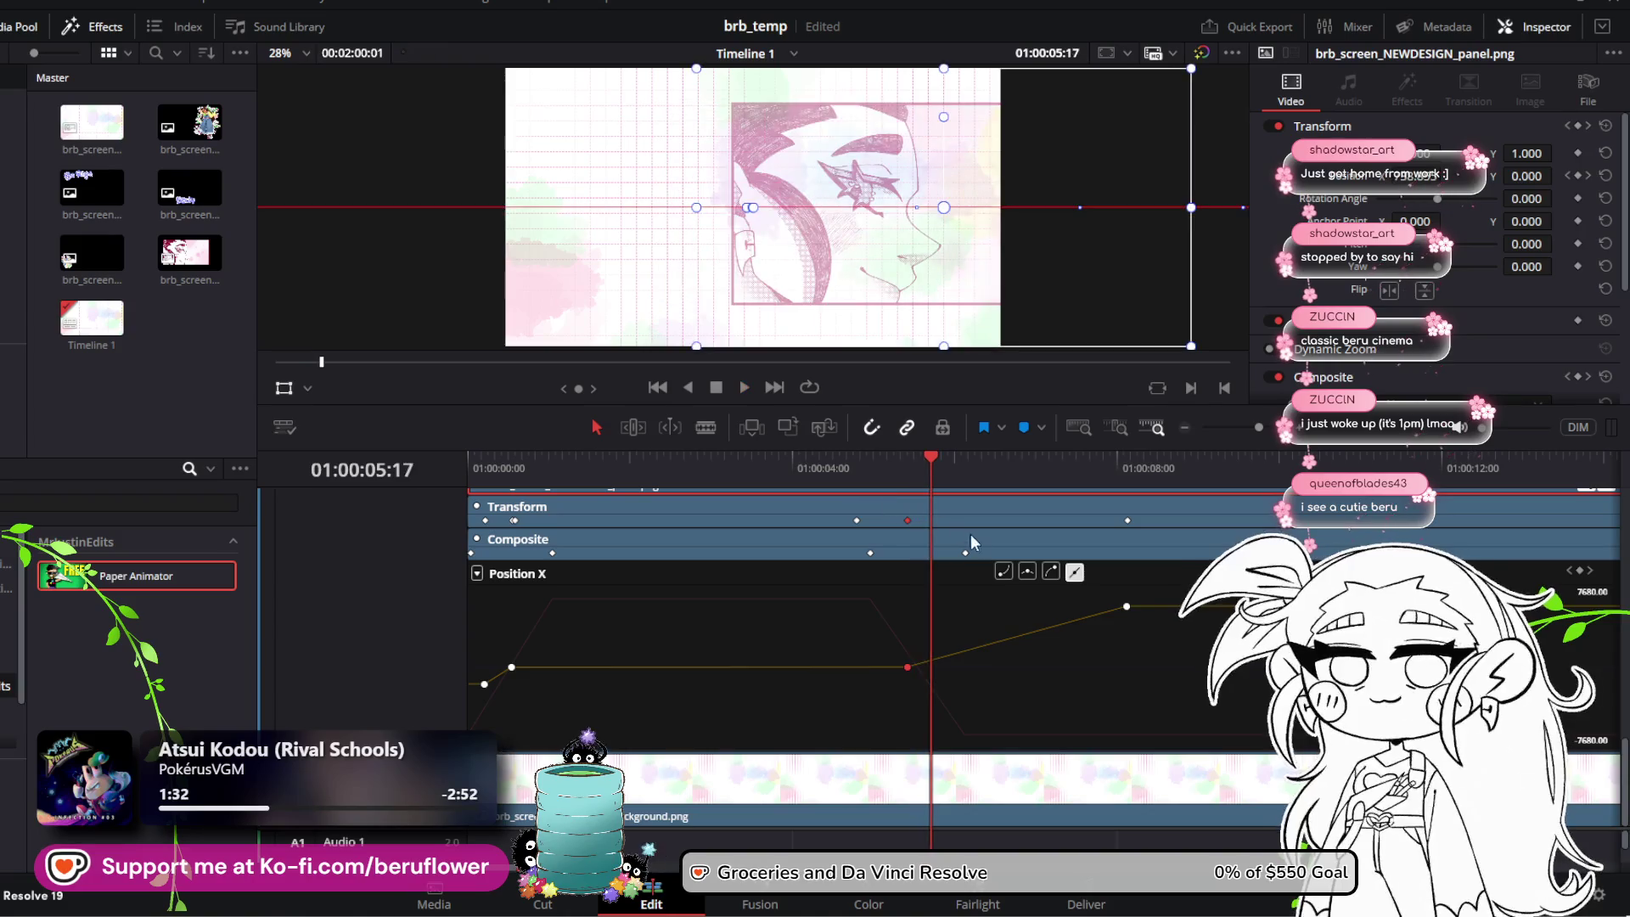
{"action": "left_click_drag", "start_coordinate": [933, 460], "coordinate": [891, 461]}
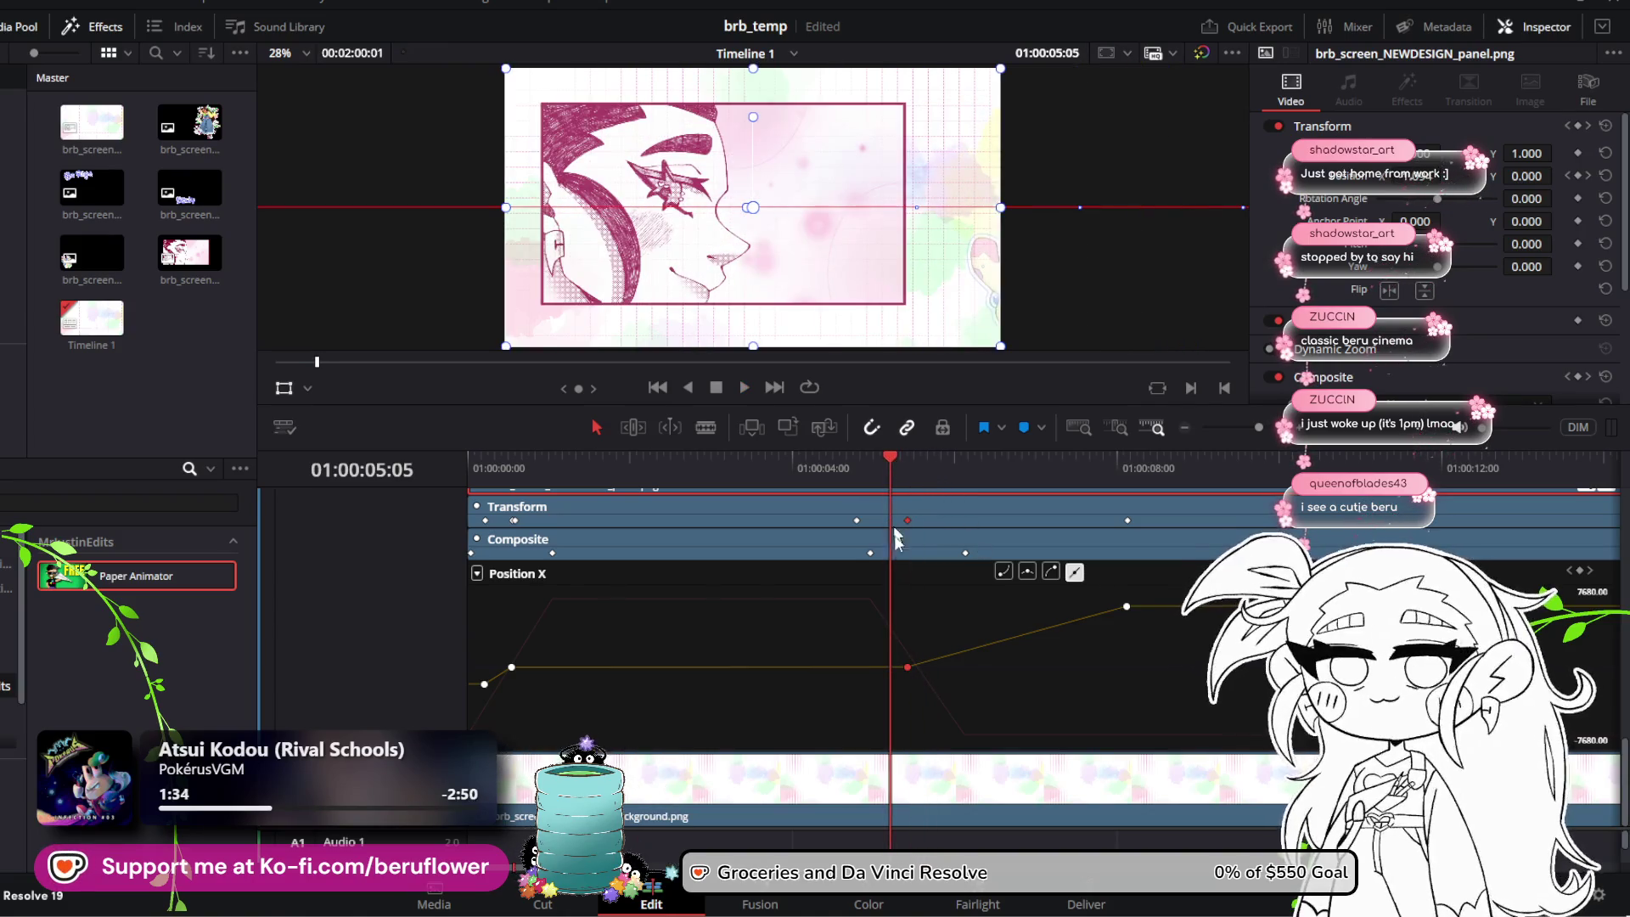
{"action": "left_click_drag", "start_coordinate": [908, 667], "coordinate": [896, 668]}
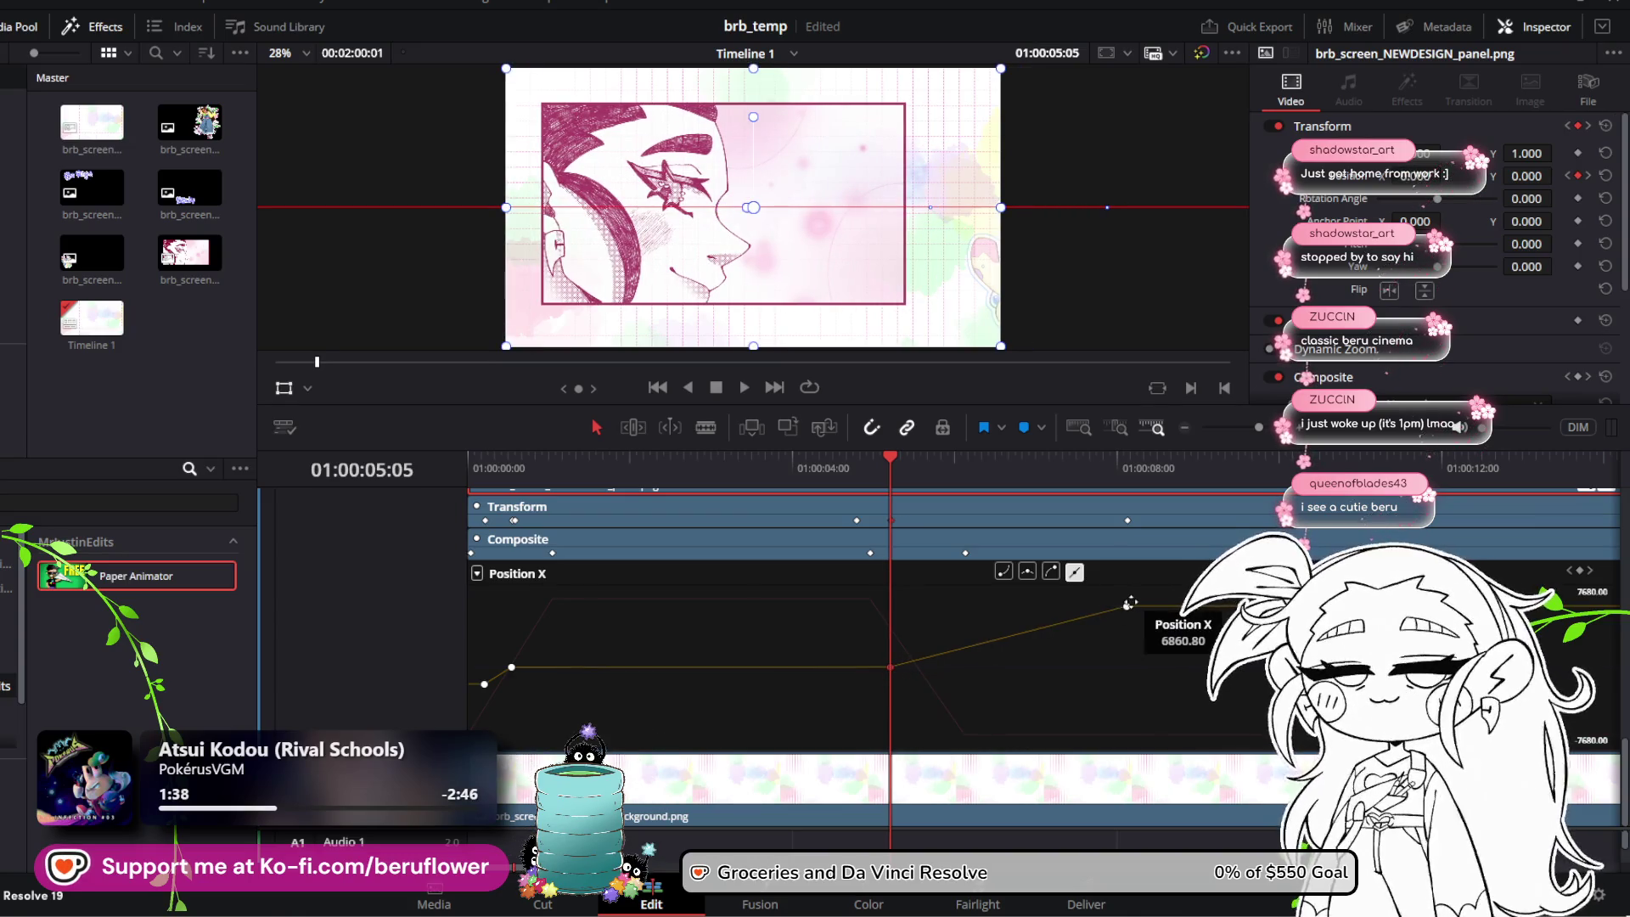
{"action": "left_click_drag", "start_coordinate": [1122, 605], "coordinate": [993, 607]}
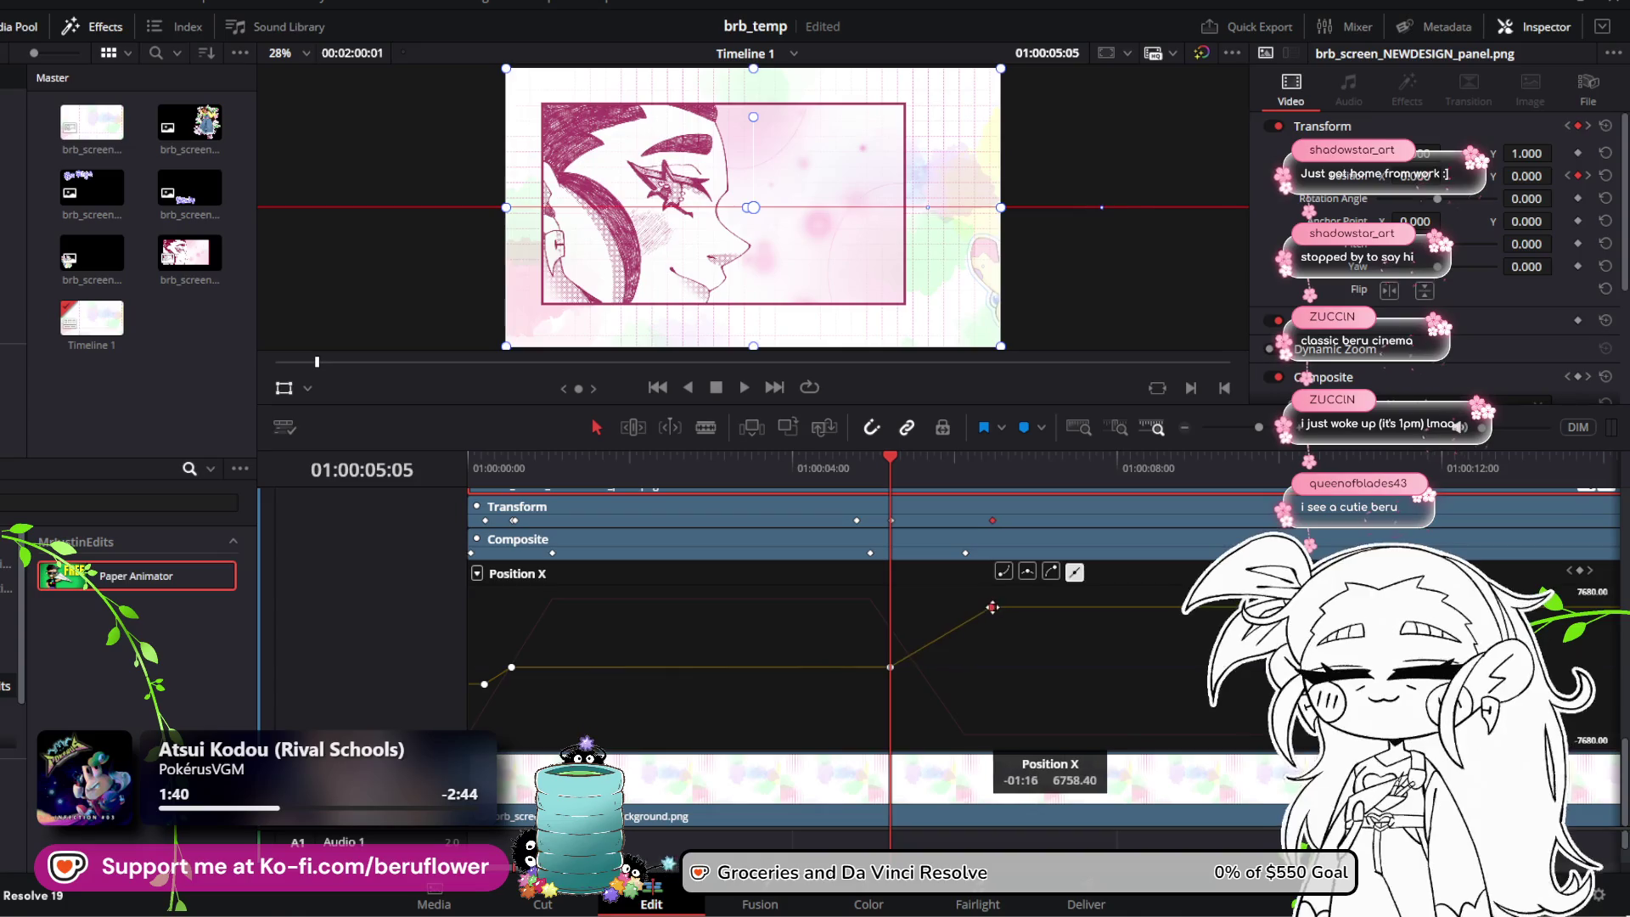
{"action": "left_click_drag", "start_coordinate": [892, 503], "coordinate": [942, 506]}
{"action": "left_click_drag", "start_coordinate": [734, 458], "coordinate": [681, 458]}
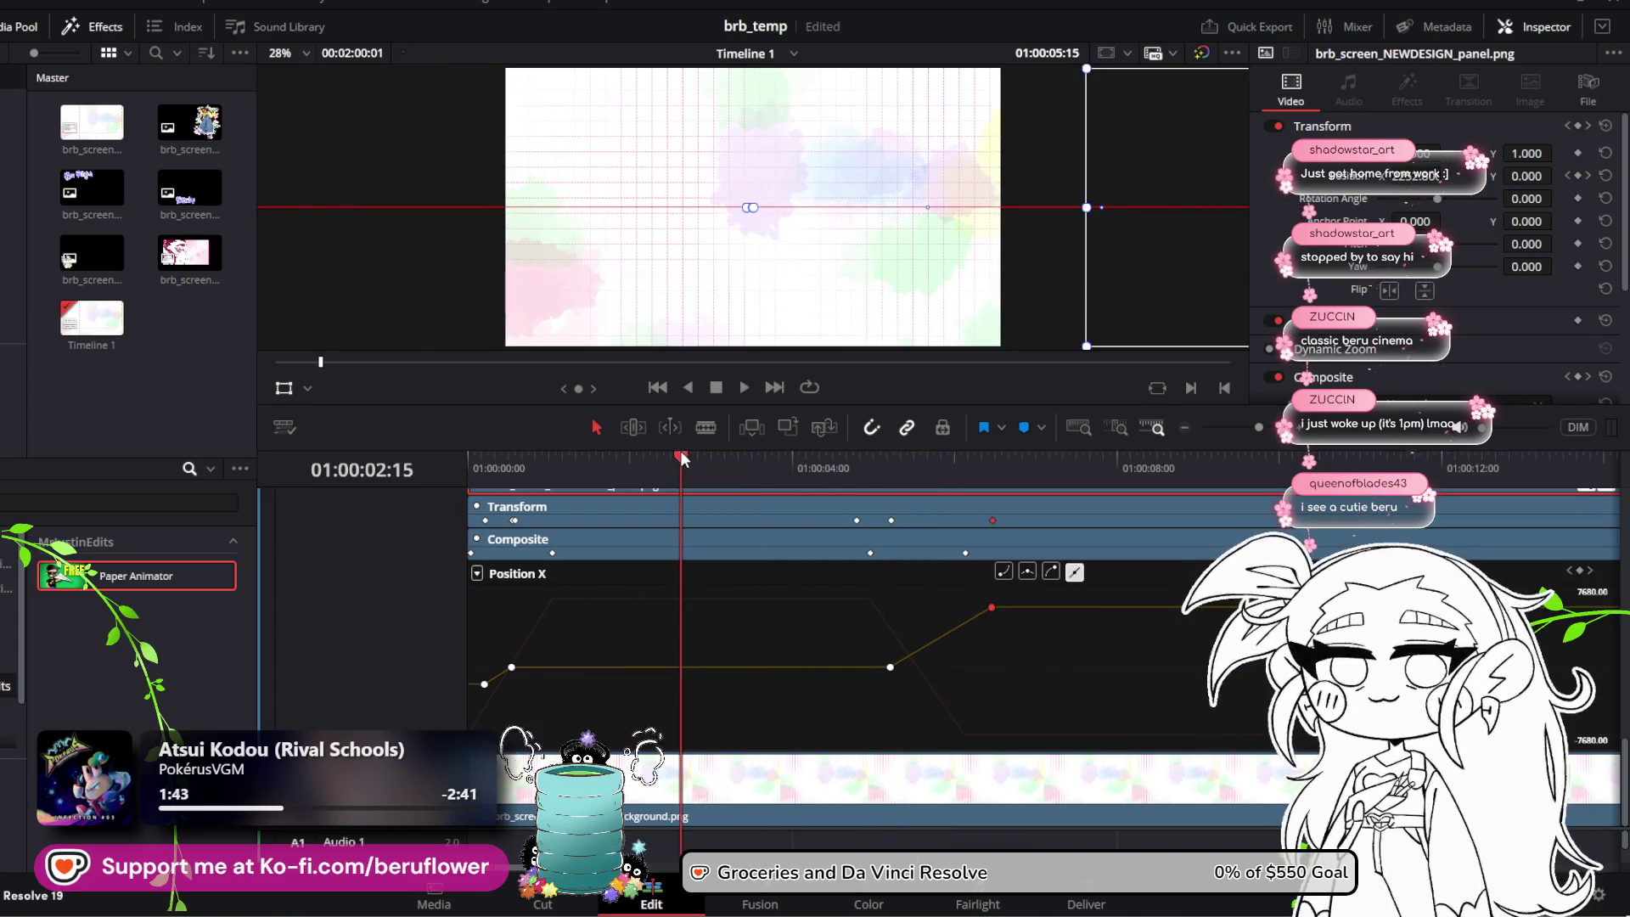
{"action": "key", "text": "space"}
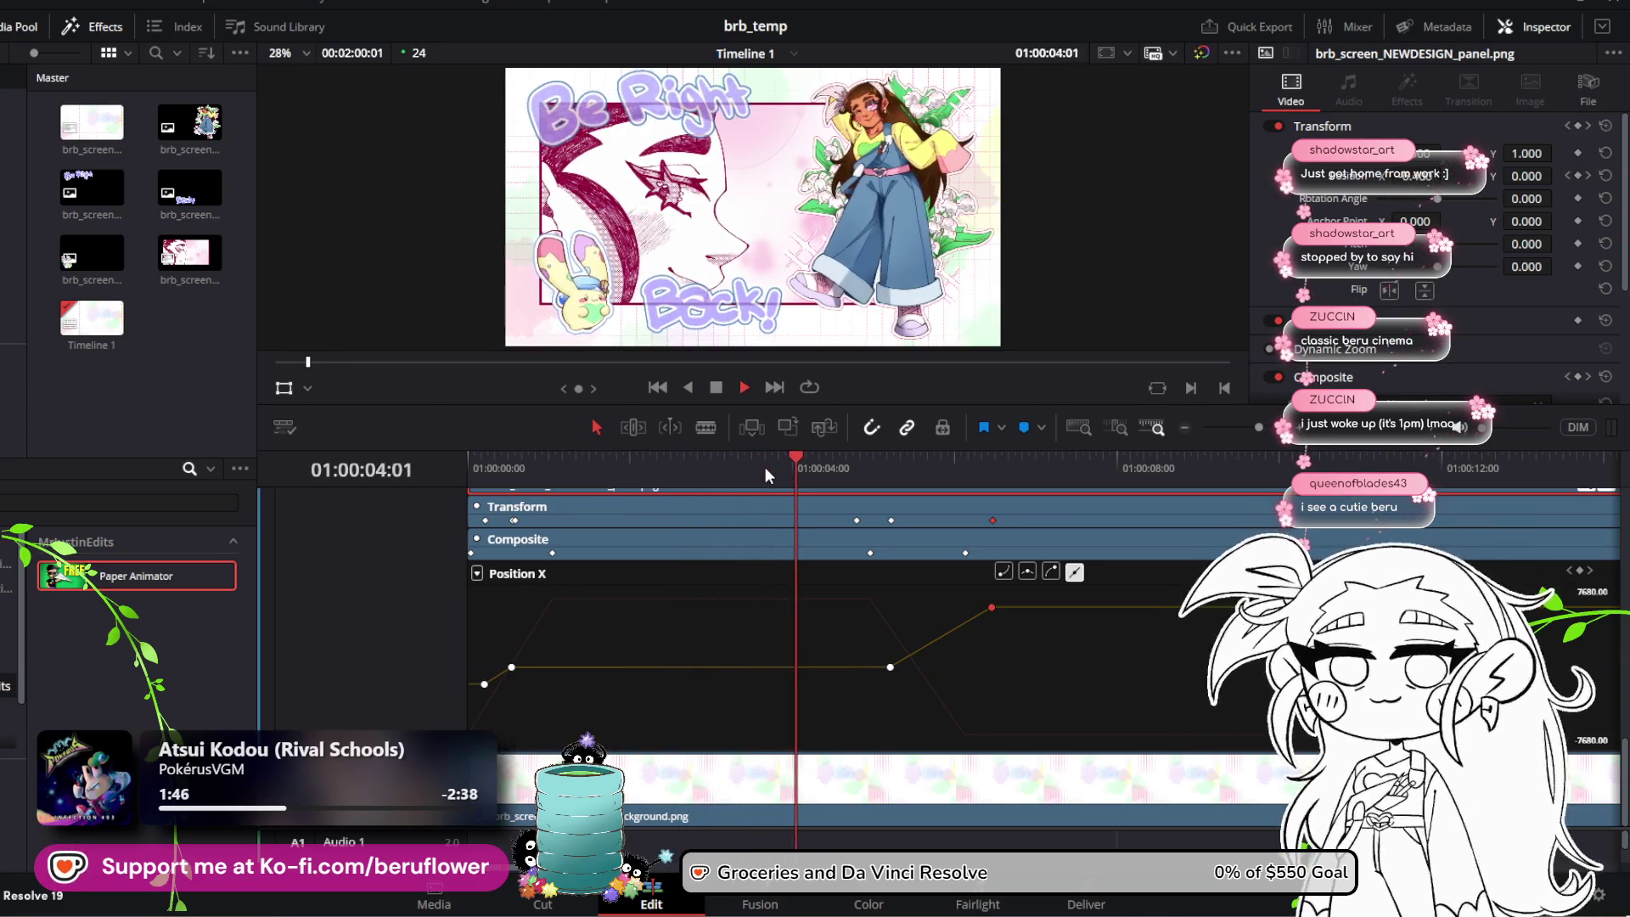
{"action": "key", "text": "space"}
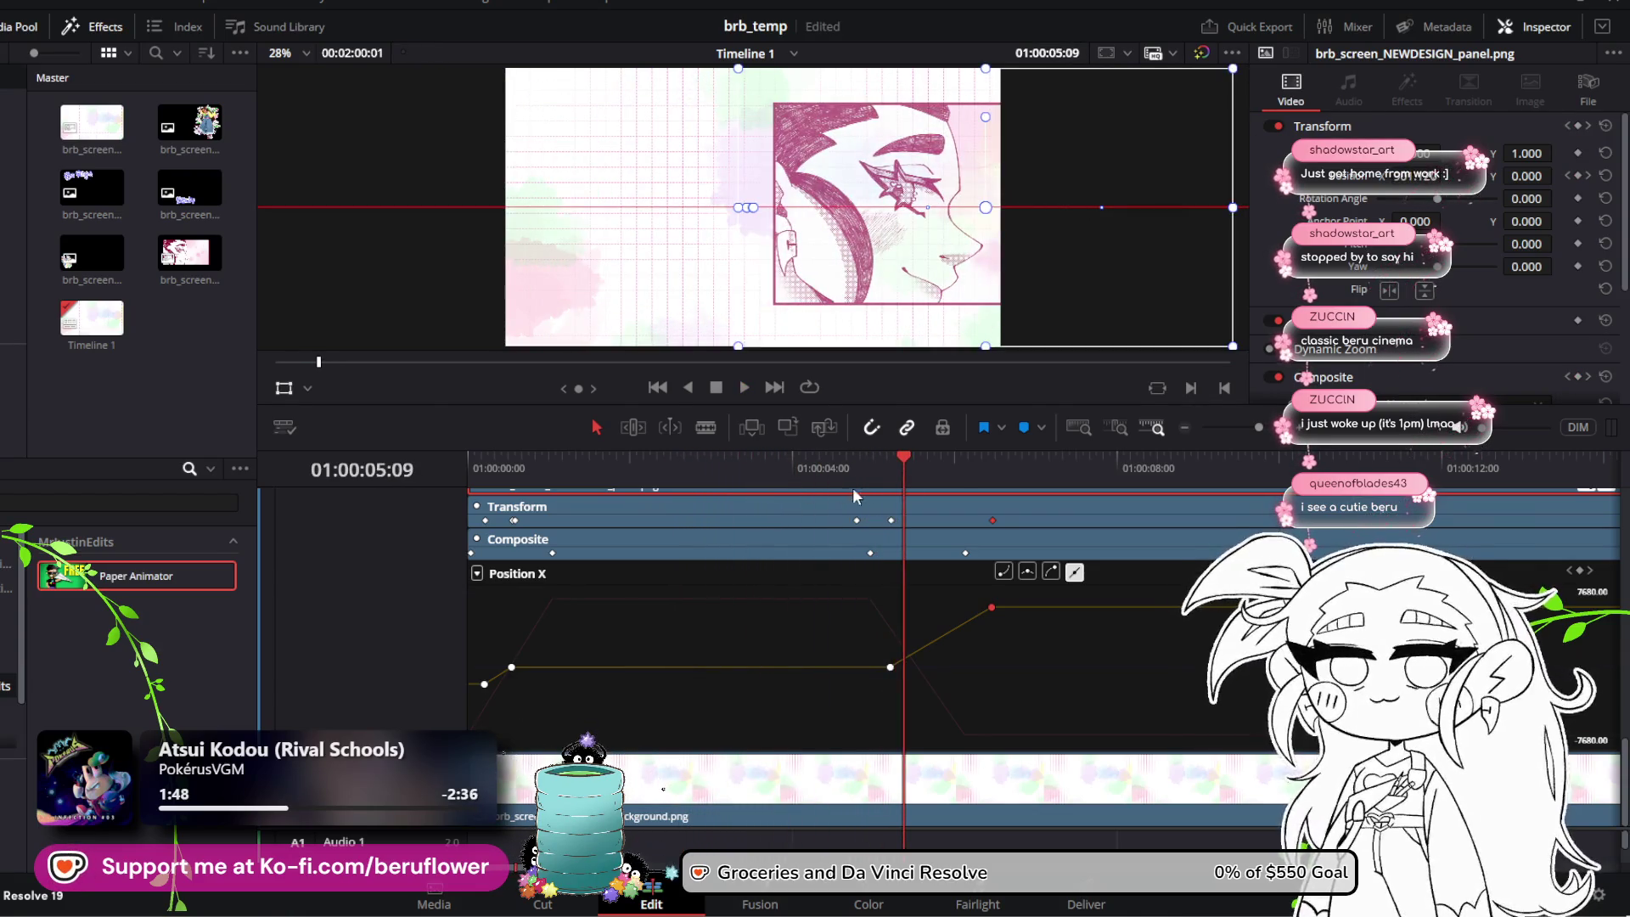
{"action": "left_click_drag", "start_coordinate": [904, 455], "coordinate": [892, 458]}
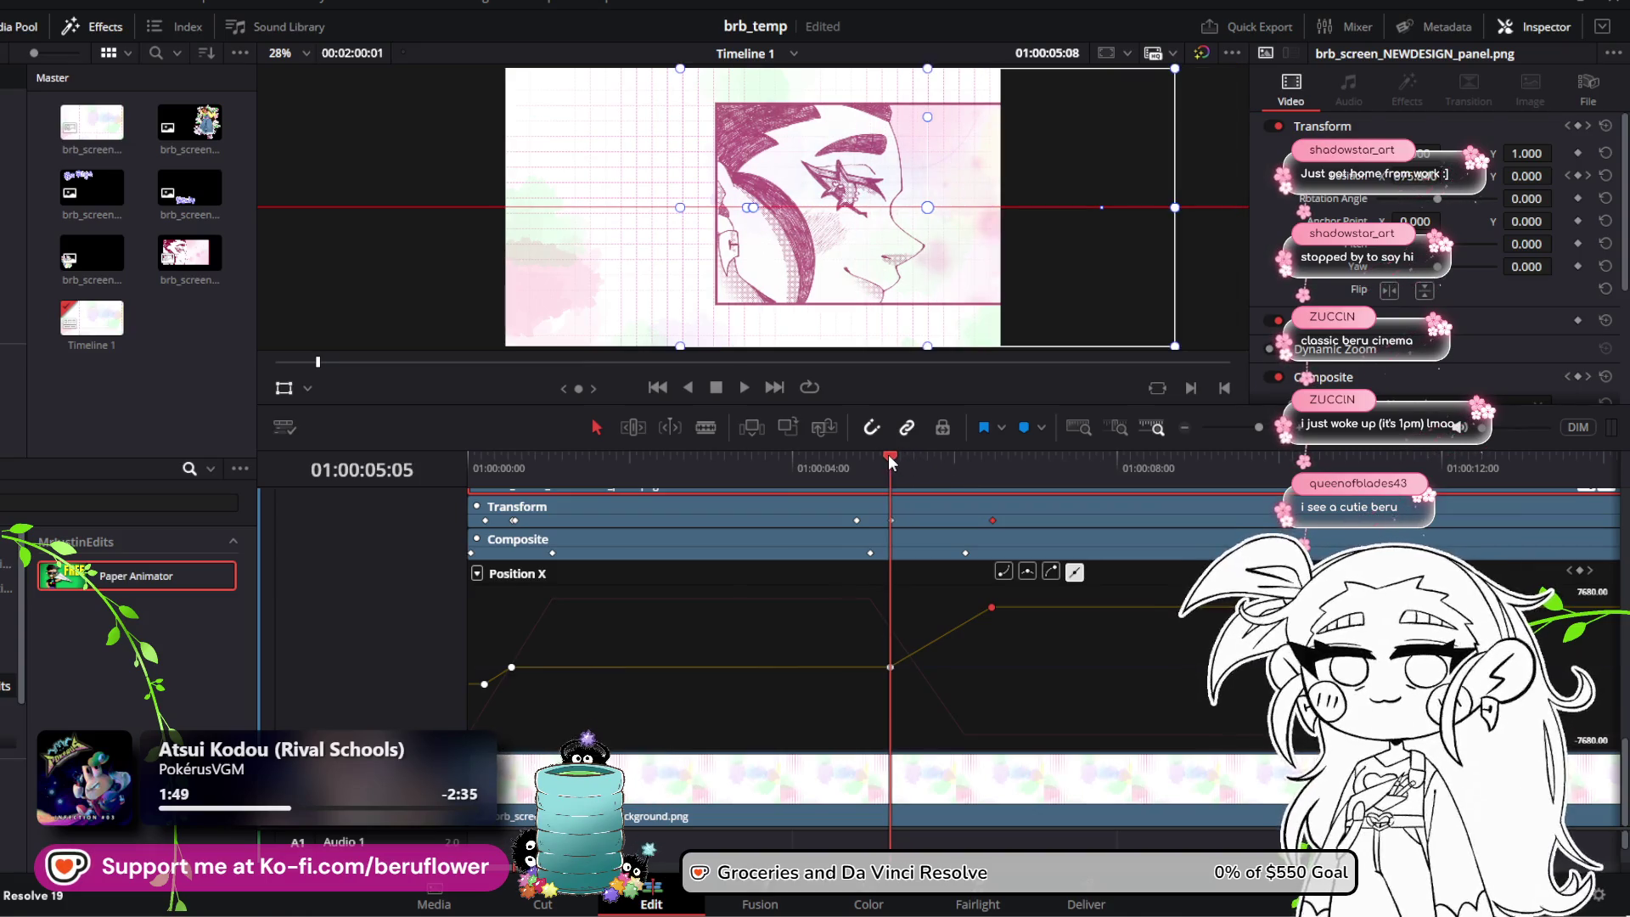
{"action": "left_click_drag", "start_coordinate": [891, 667], "coordinate": [871, 666]}
{"action": "left_click_drag", "start_coordinate": [992, 607], "coordinate": [911, 608]}
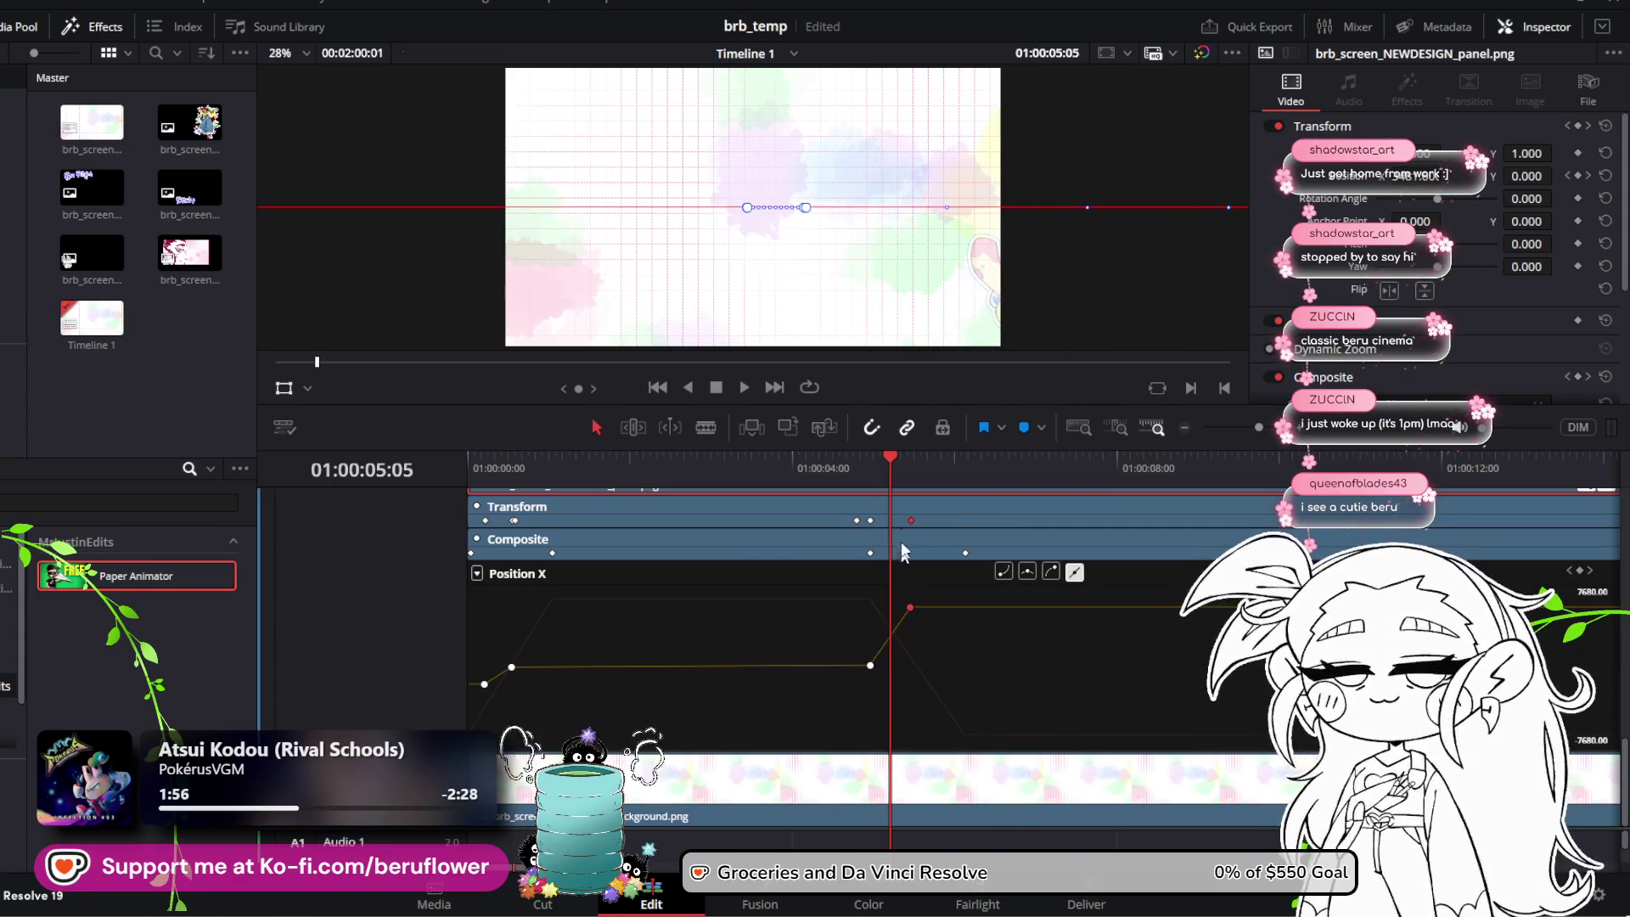
{"action": "left_click_drag", "start_coordinate": [881, 455], "coordinate": [845, 461]}
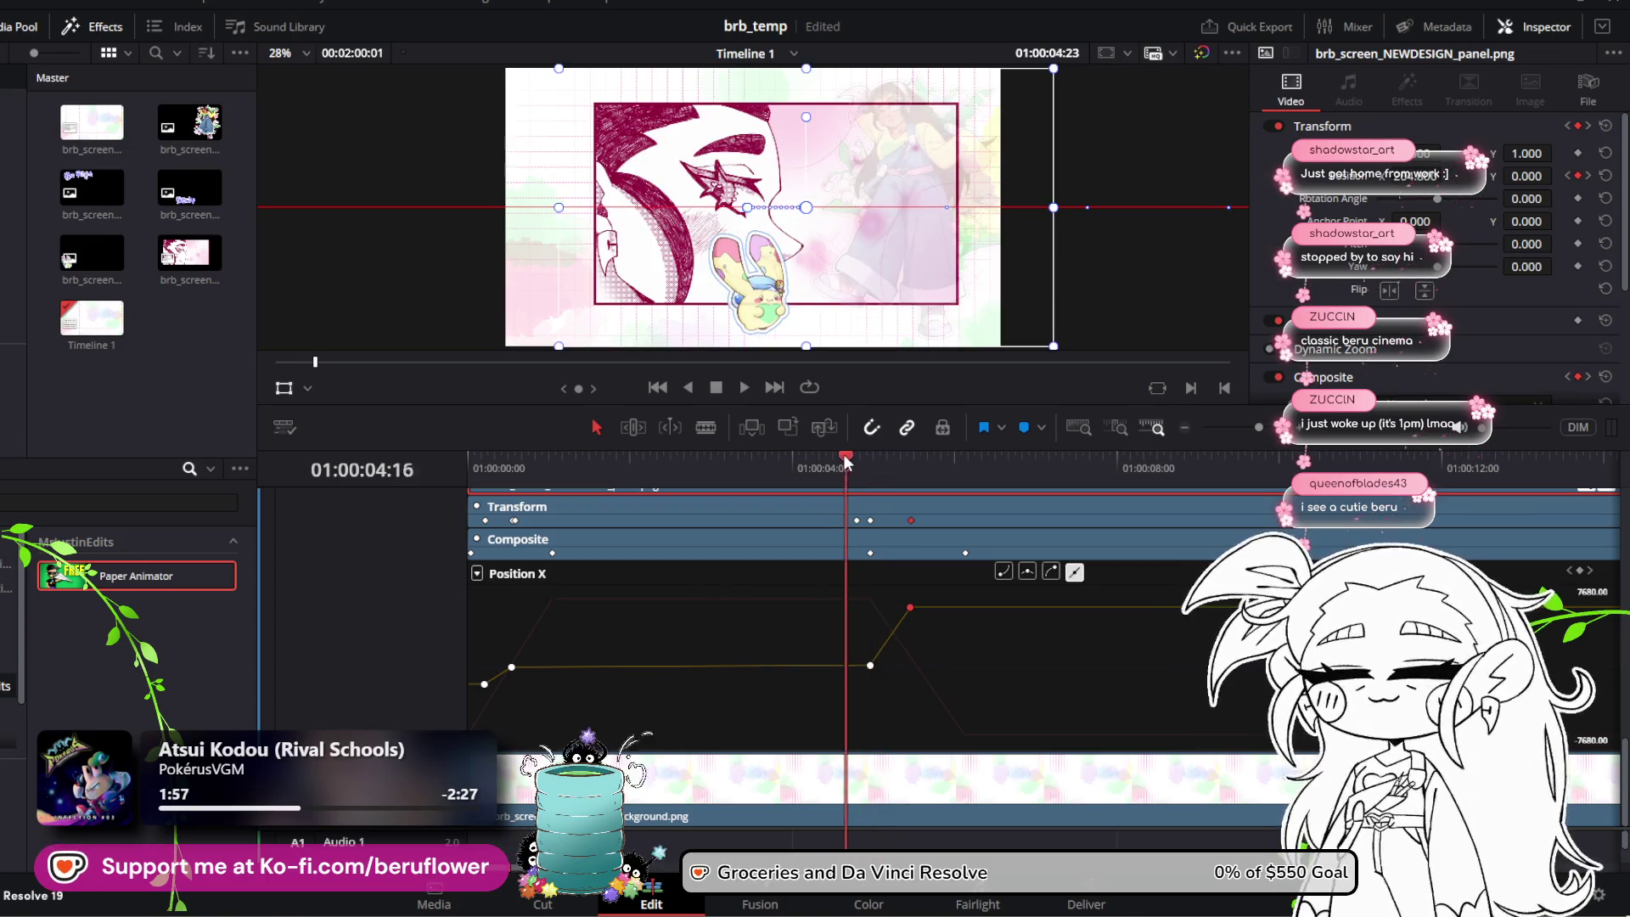
{"action": "key", "text": "j"}
{"action": "key", "text": "j"}
{"action": "key", "text": "space"}
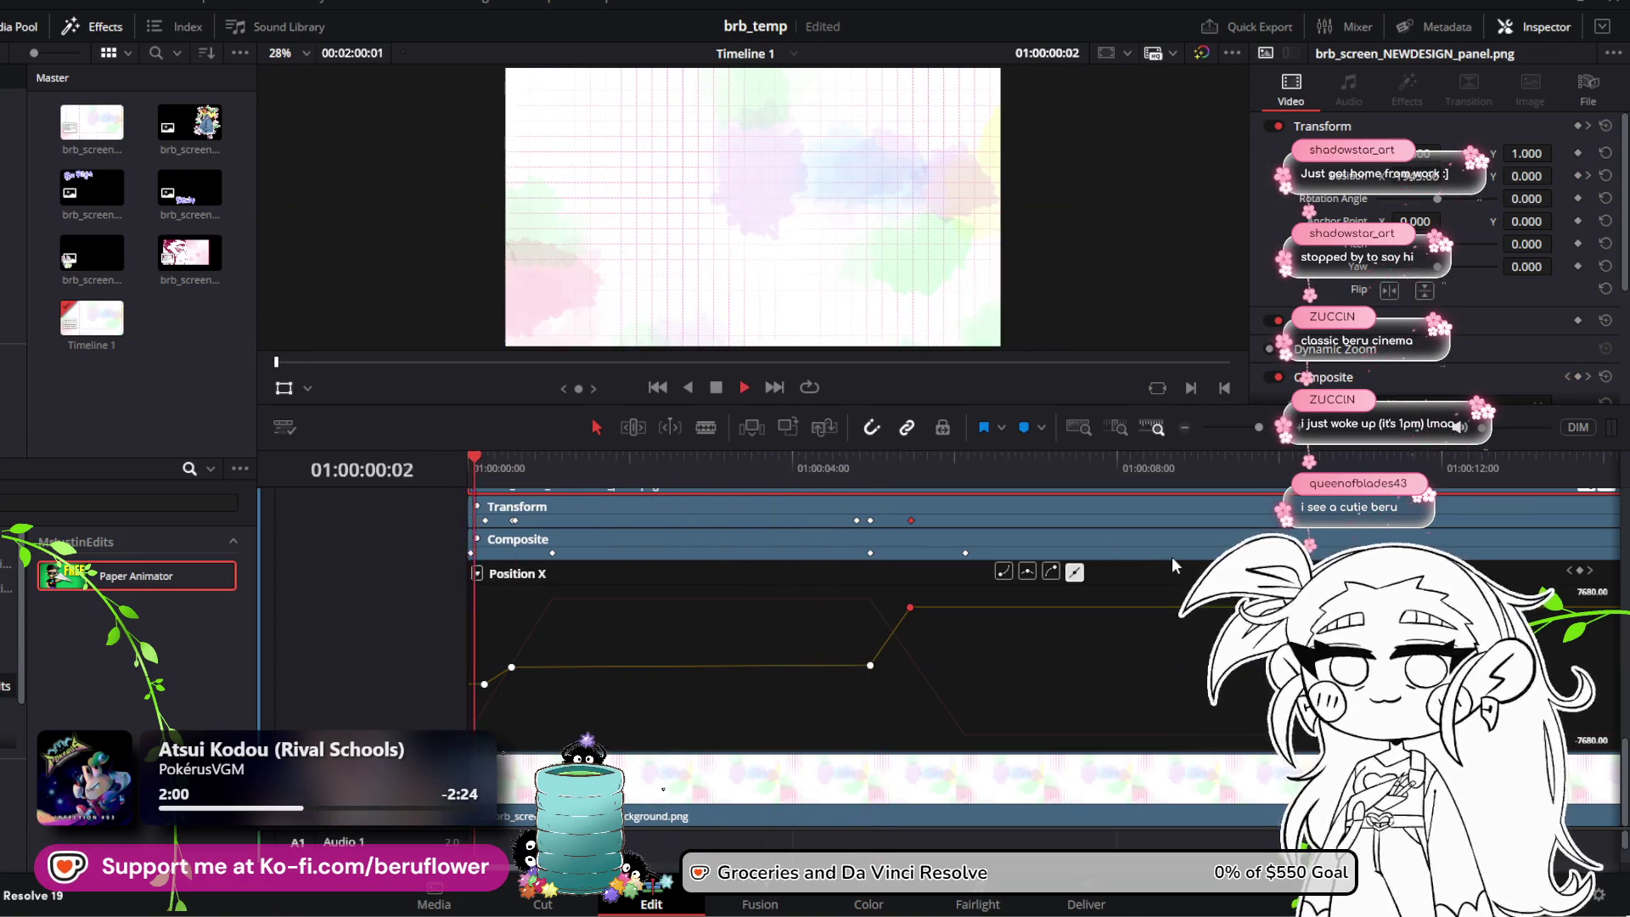
{"action": "key", "text": "space"}
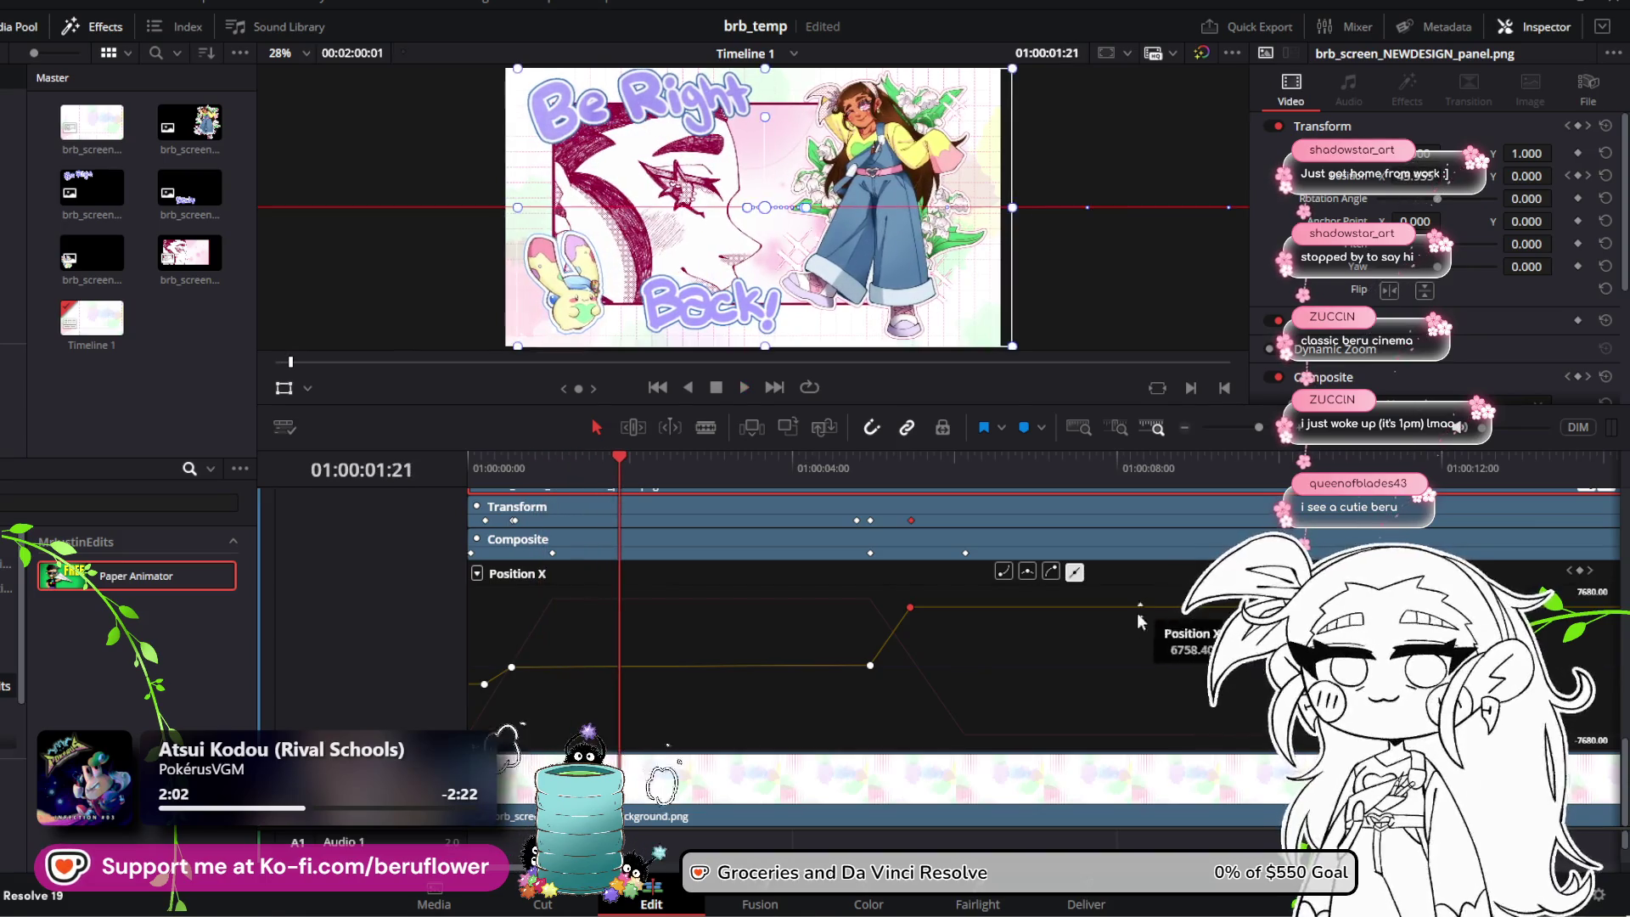
{"action": "left_click_drag", "start_coordinate": [870, 665], "coordinate": [870, 667]}
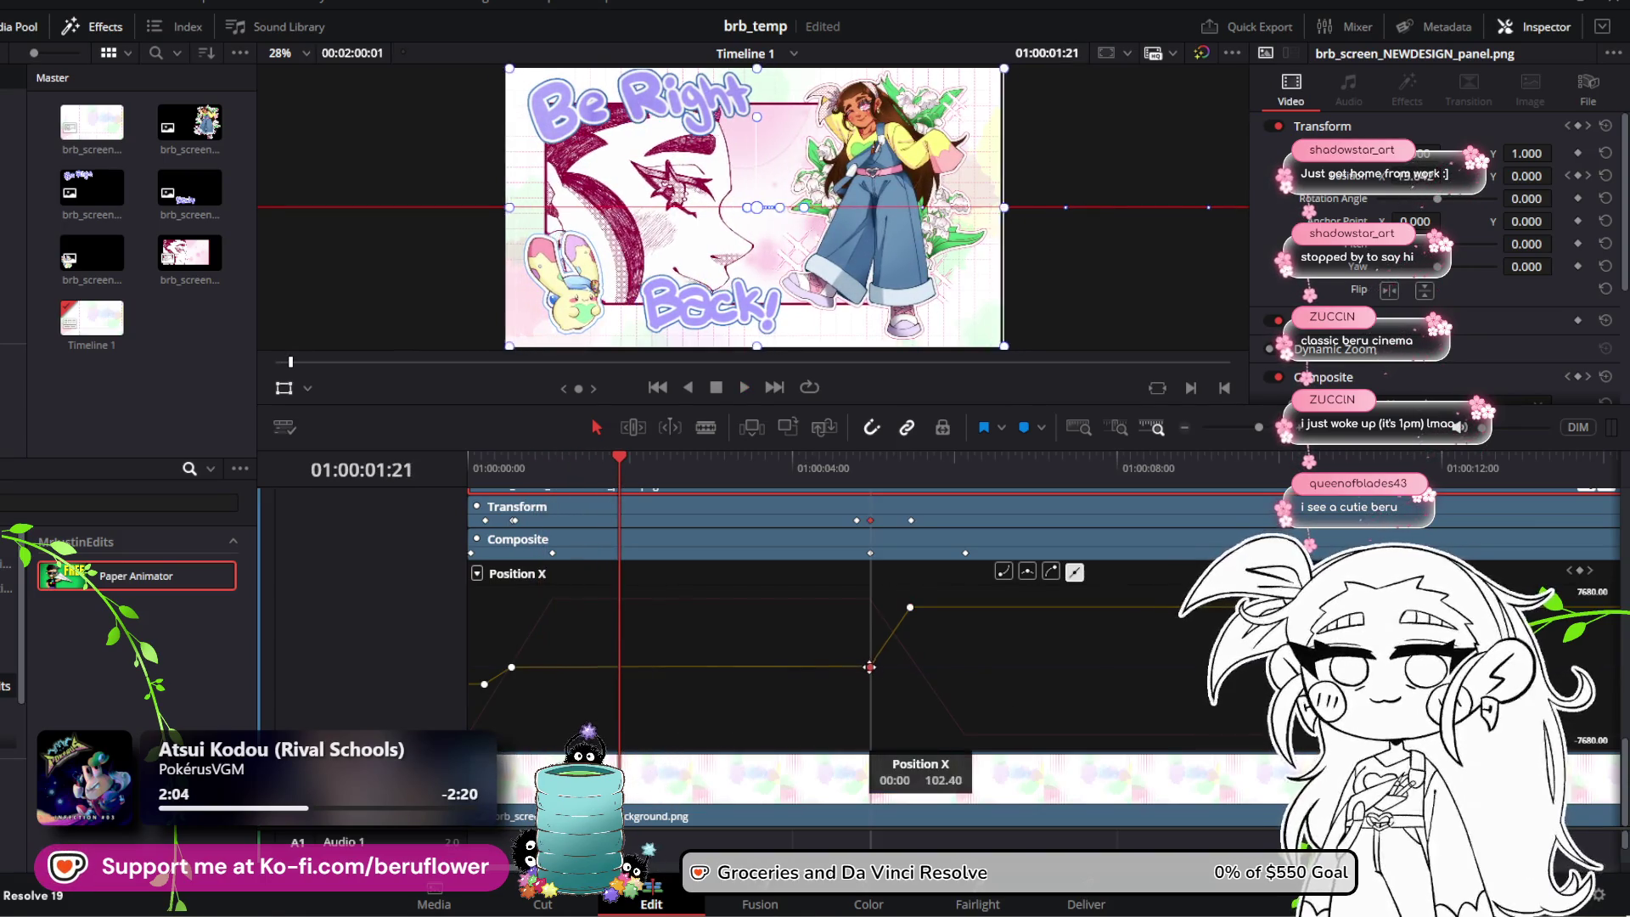
{"action": "key", "text": "space"}
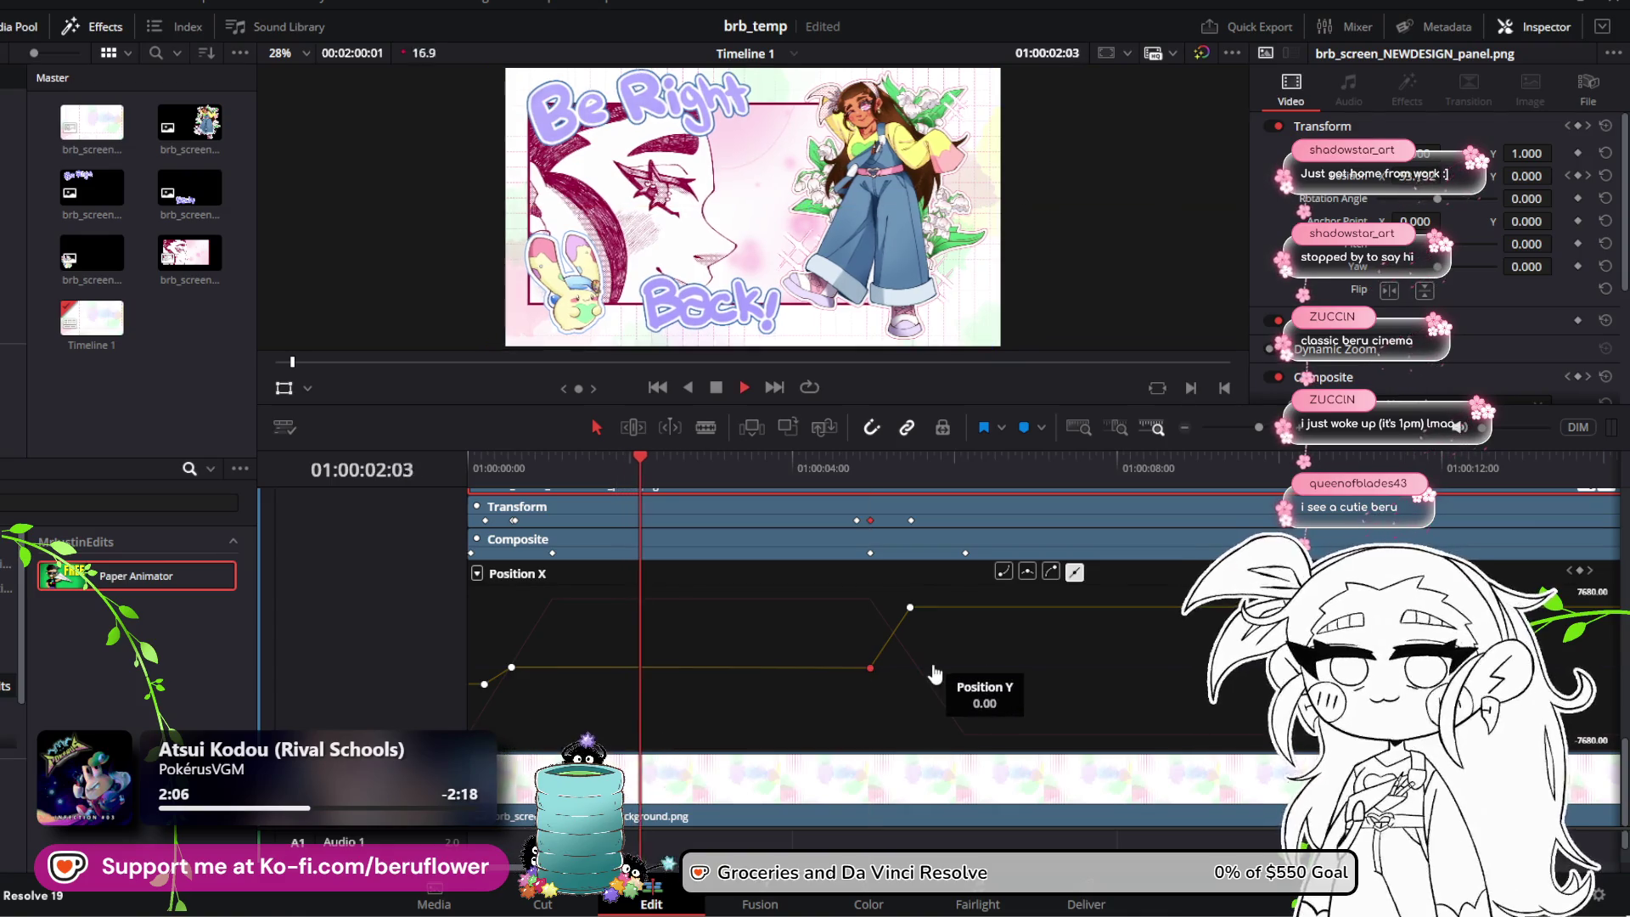
{"action": "key", "text": "space"}
{"action": "left_click_drag", "start_coordinate": [871, 668], "coordinate": [870, 665]}
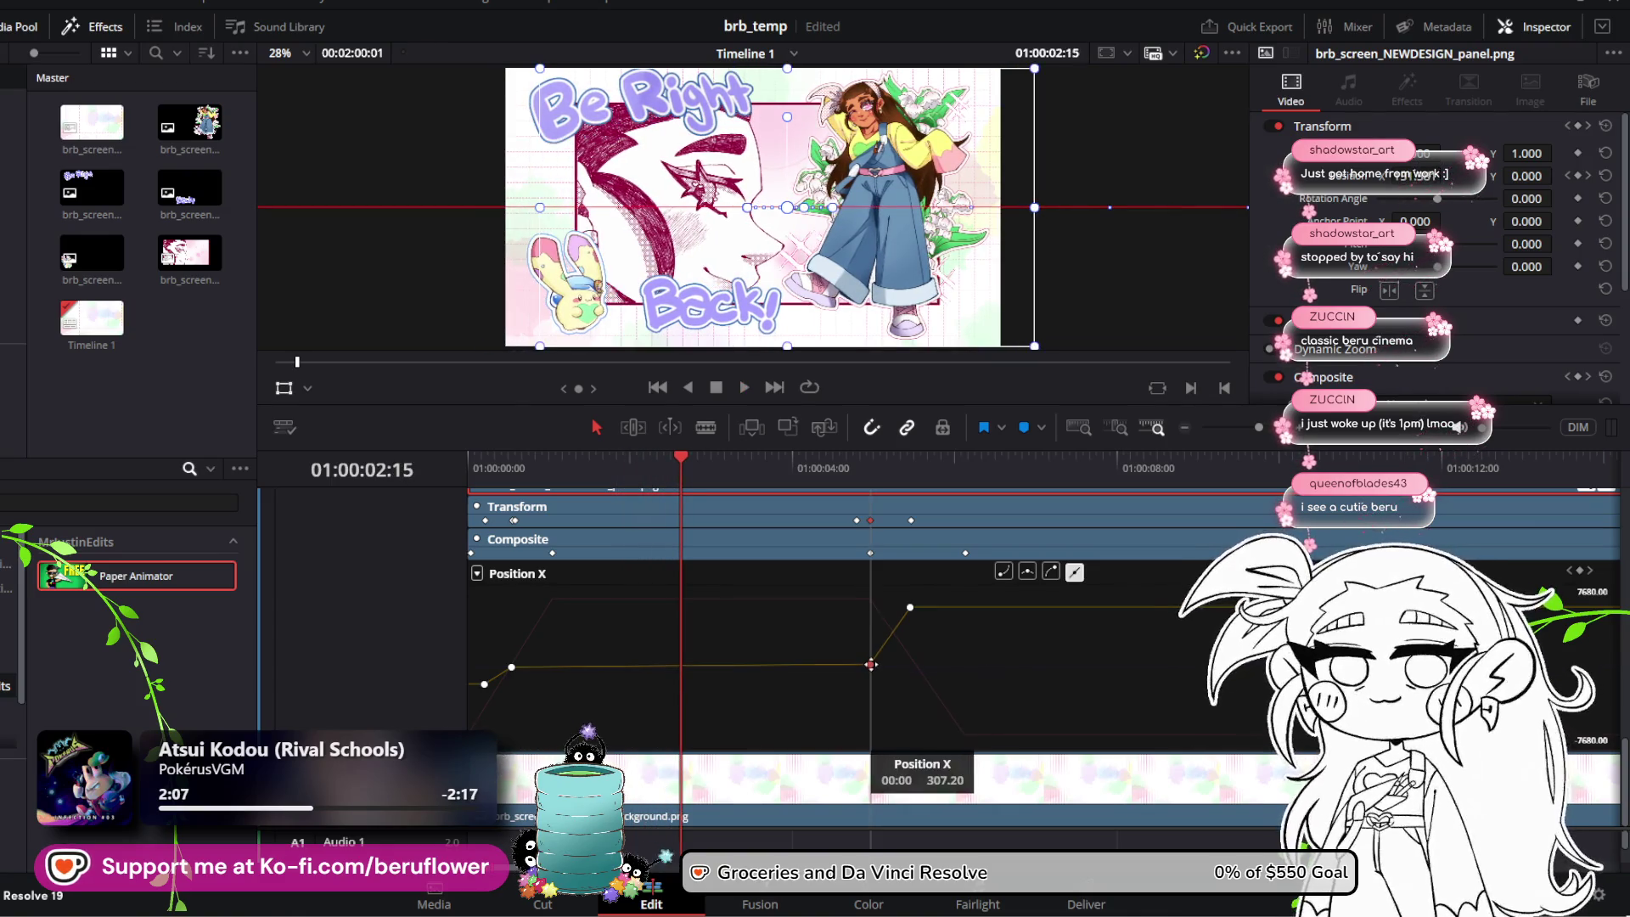
{"action": "left_click_drag", "start_coordinate": [682, 465], "coordinate": [711, 465]}
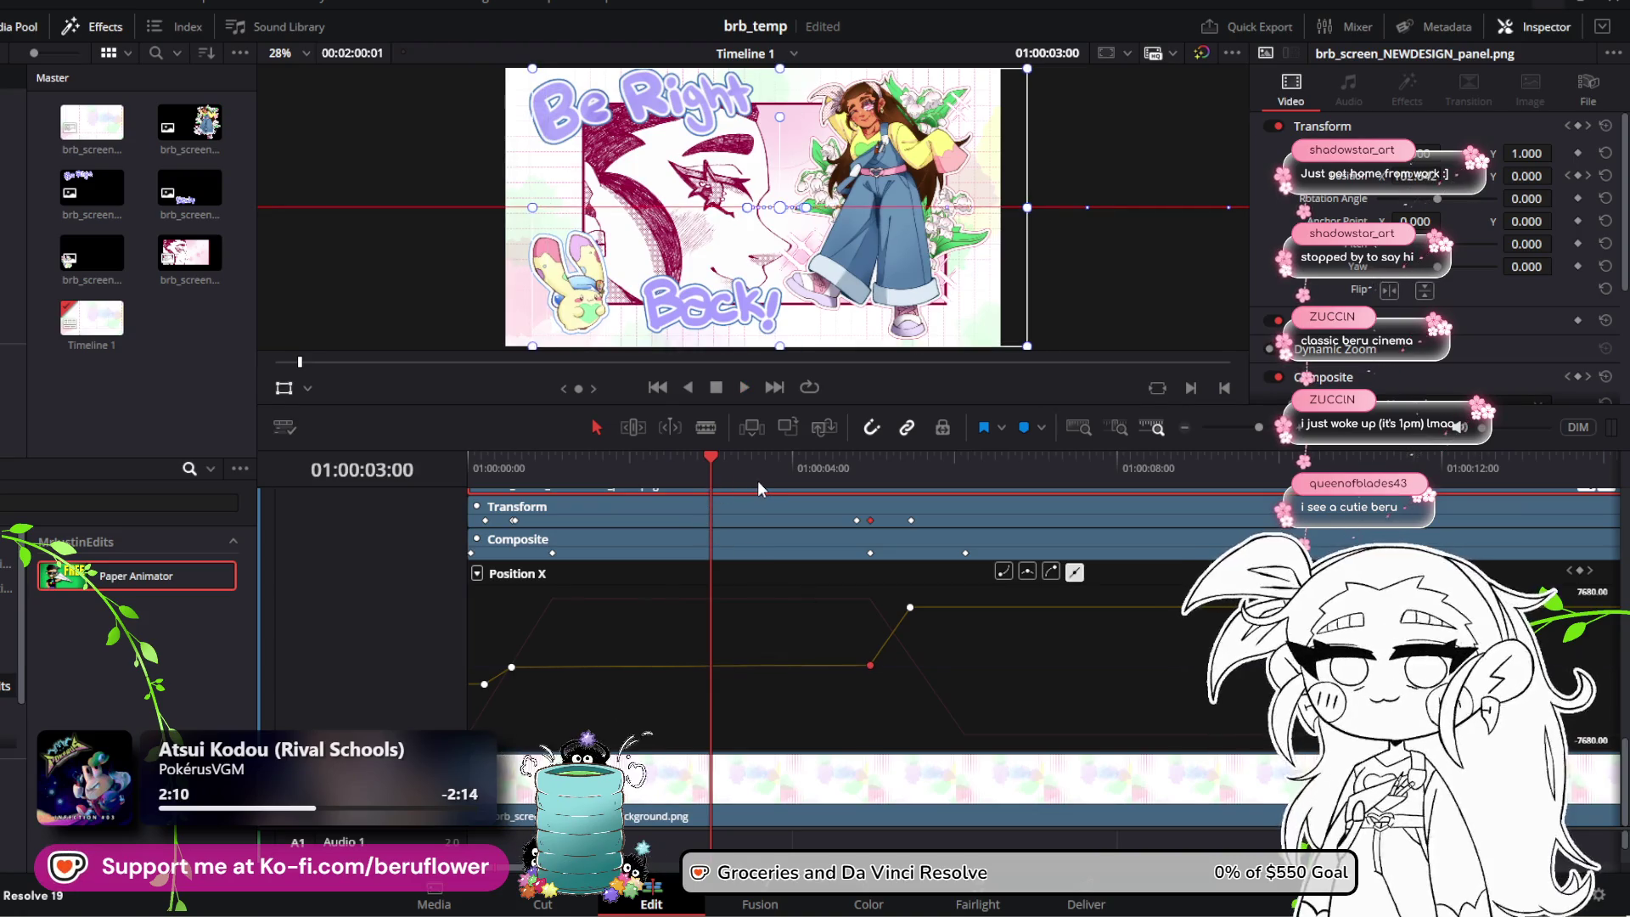
{"action": "left_click_drag", "start_coordinate": [910, 607], "coordinate": [992, 607]}
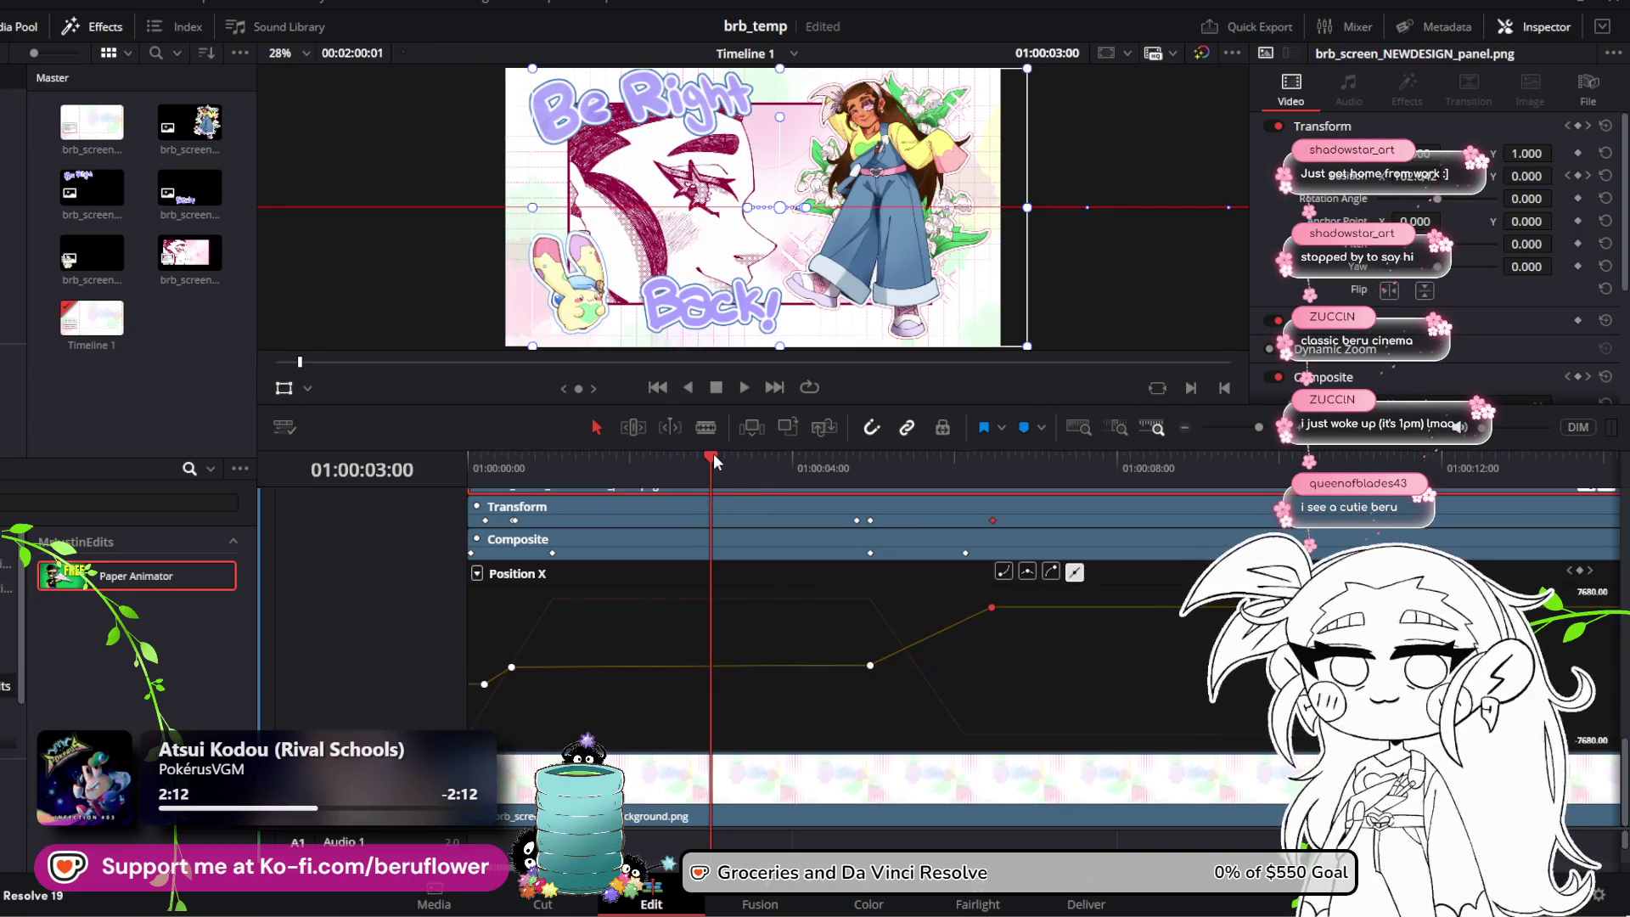
{"action": "left_click_drag", "start_coordinate": [714, 461], "coordinate": [468, 460]}
{"action": "left_click_drag", "start_coordinate": [870, 665], "coordinate": [890, 667]}
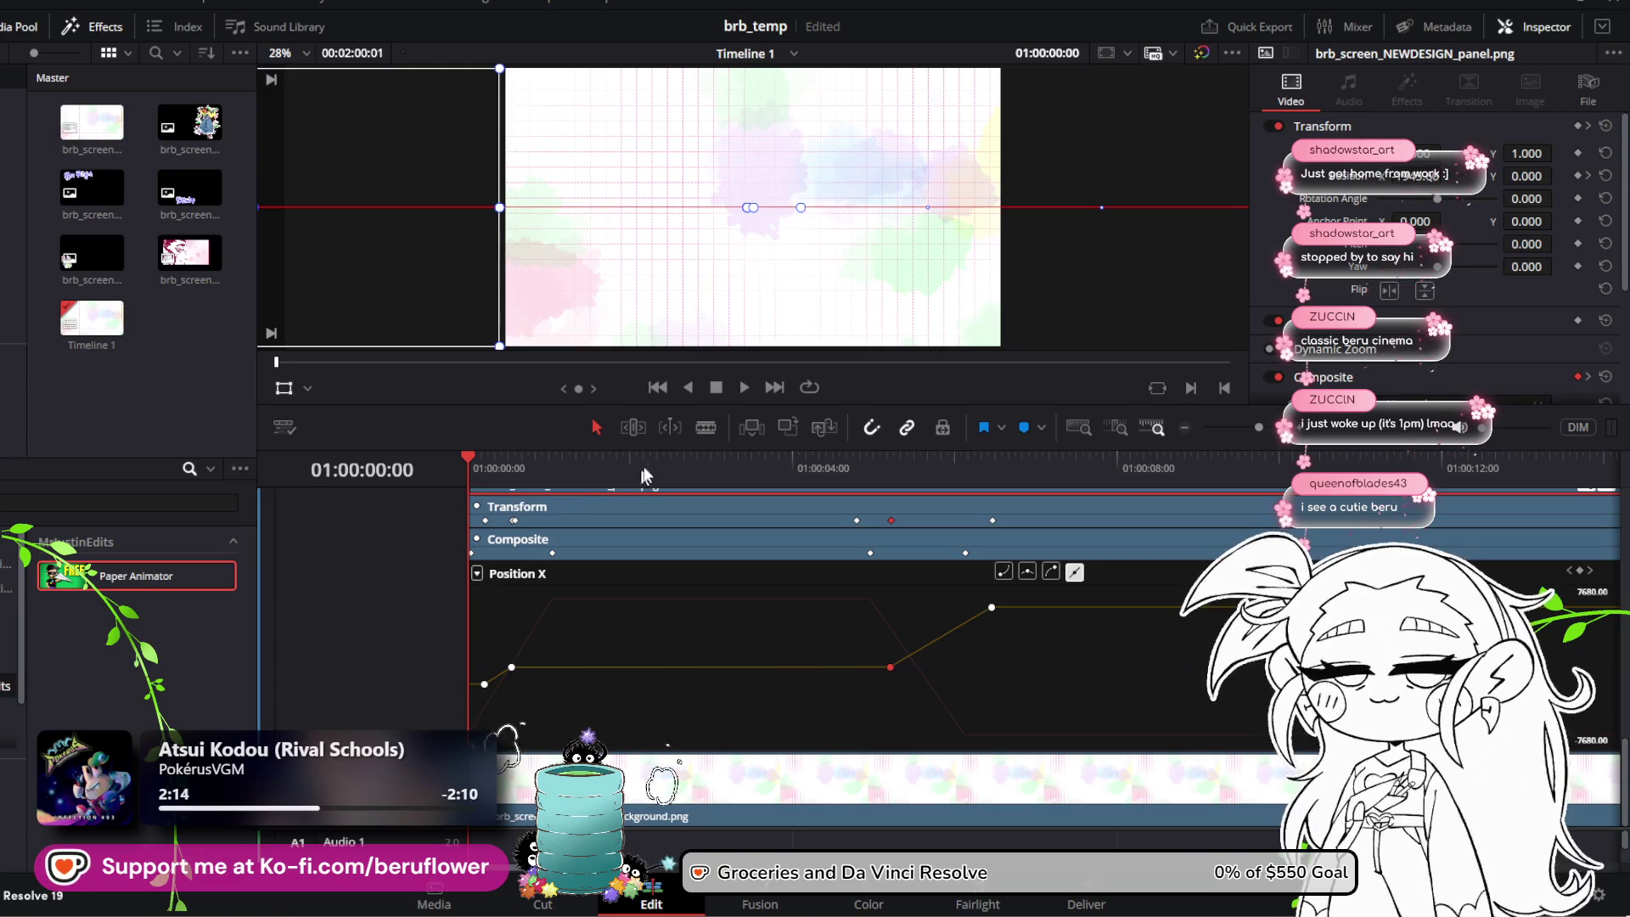
{"action": "key", "text": "space"}
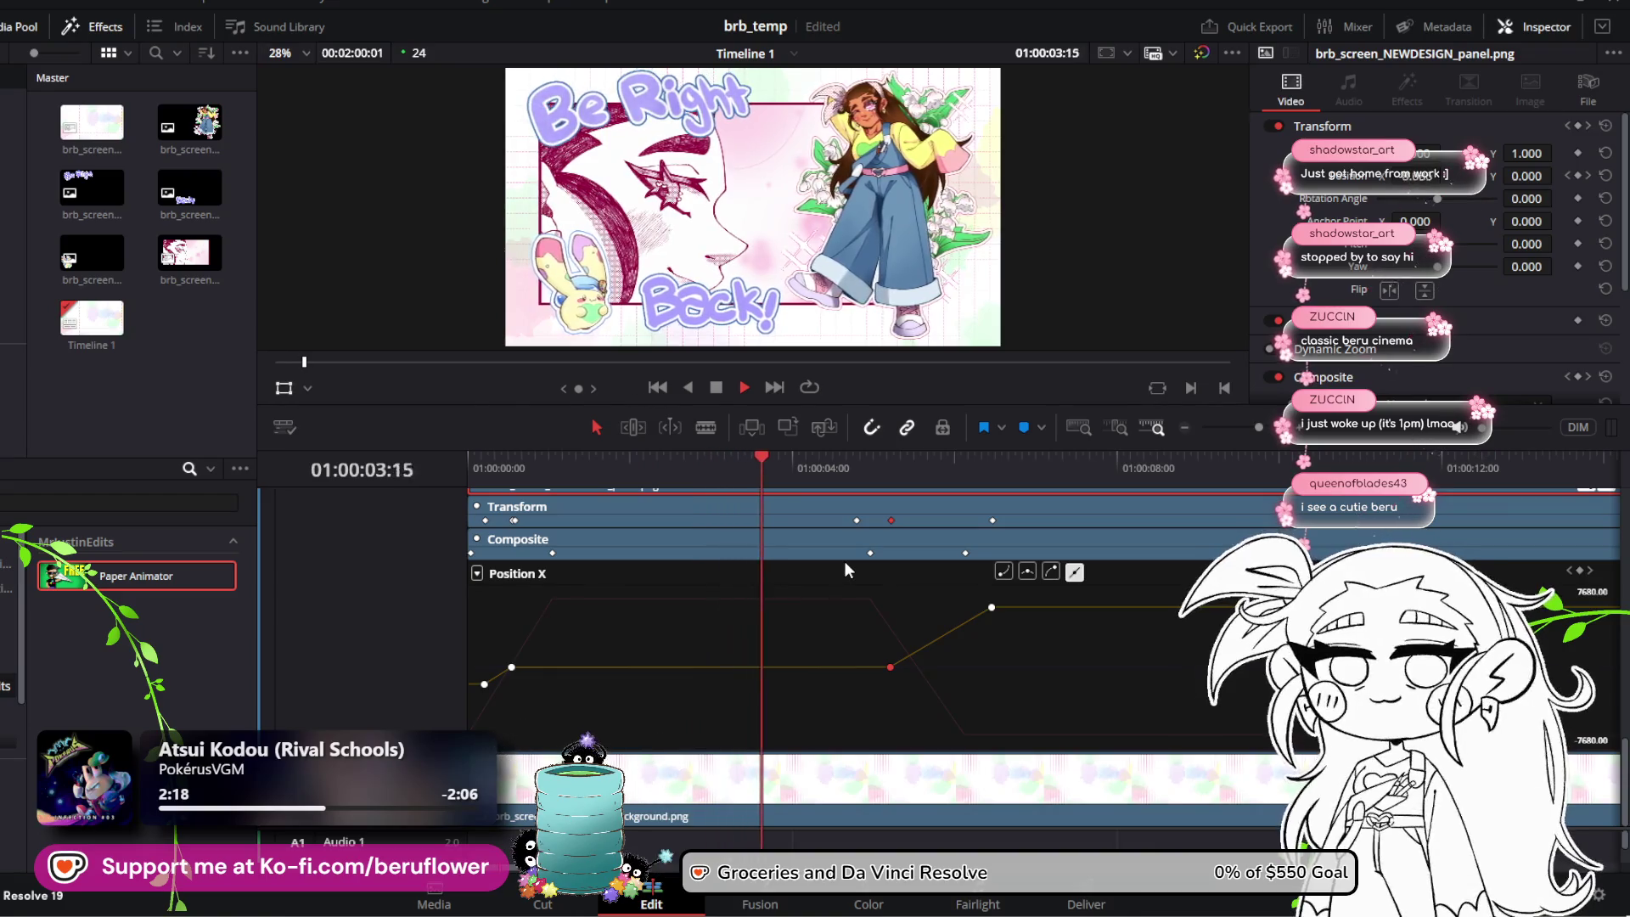
{"action": "key", "text": "space"}
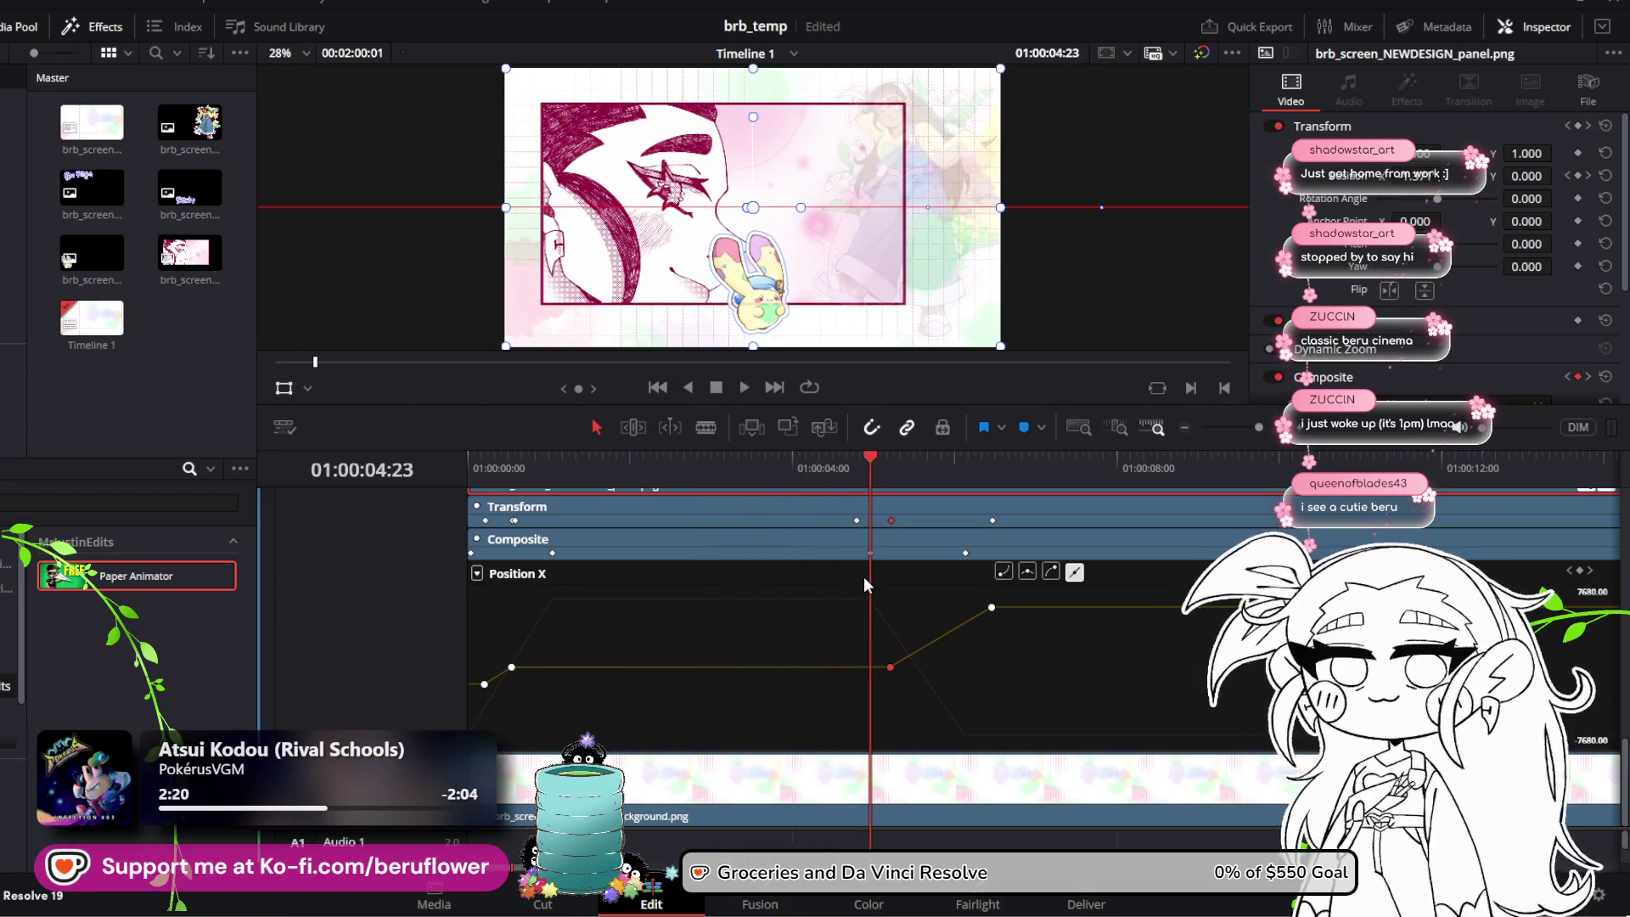
{"action": "key", "text": "Right"}
{"action": "key", "text": "Right"}
{"action": "key", "text": "Right"}
{"action": "mouse_move", "coordinate": [996, 607]}
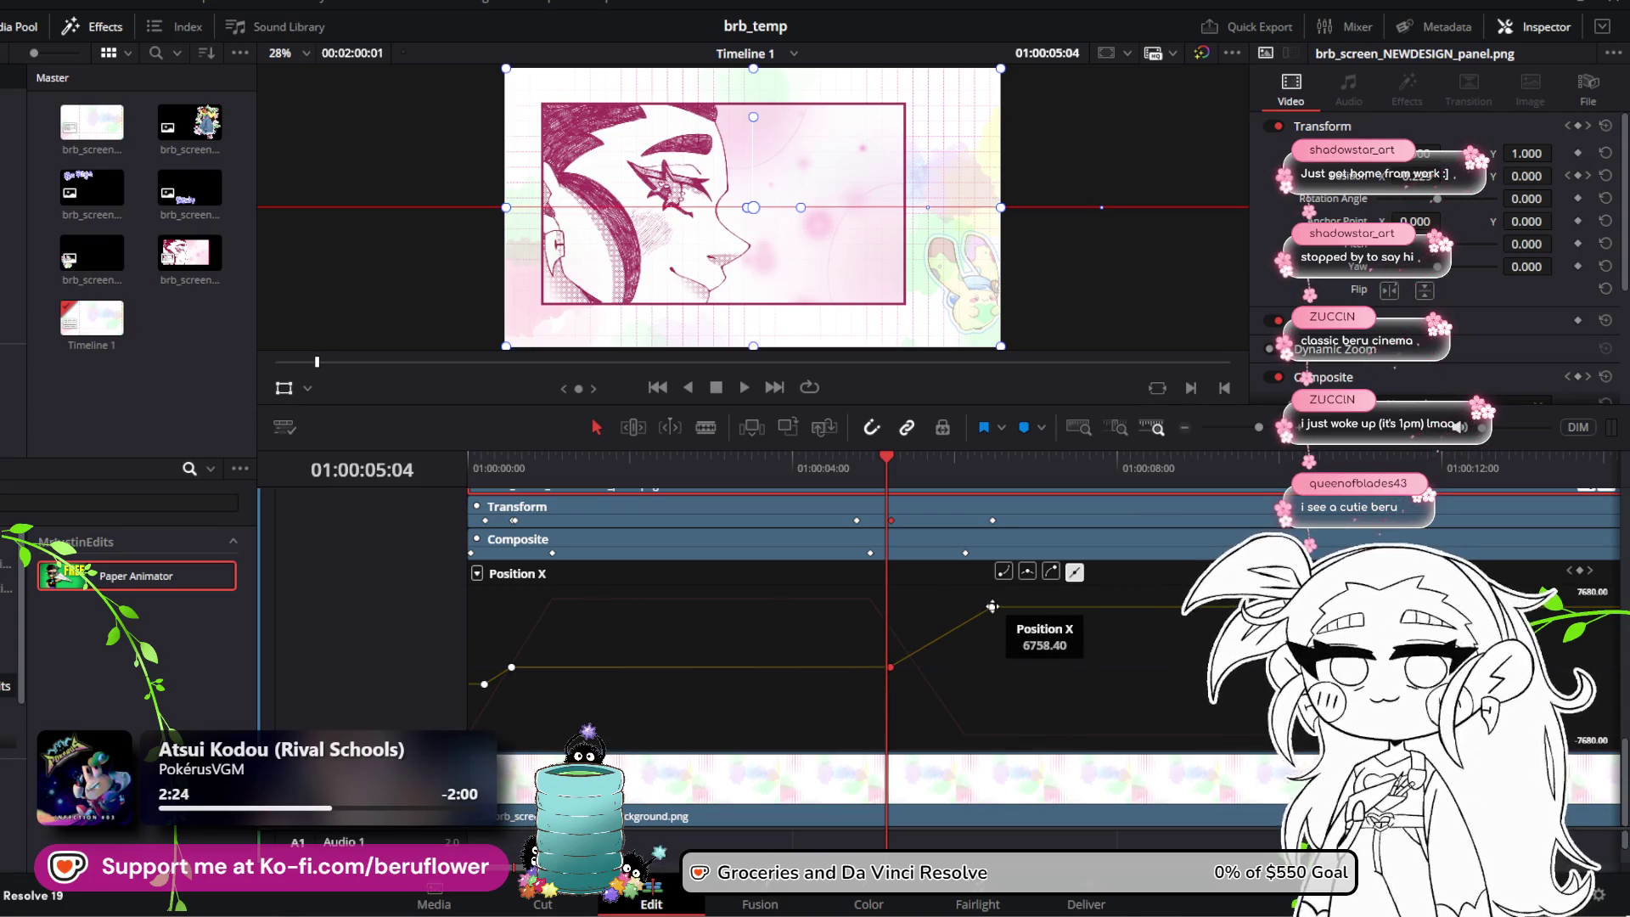
{"action": "left_click_drag", "start_coordinate": [992, 606], "coordinate": [947, 613]}
{"action": "key", "text": "ctrl+z"}
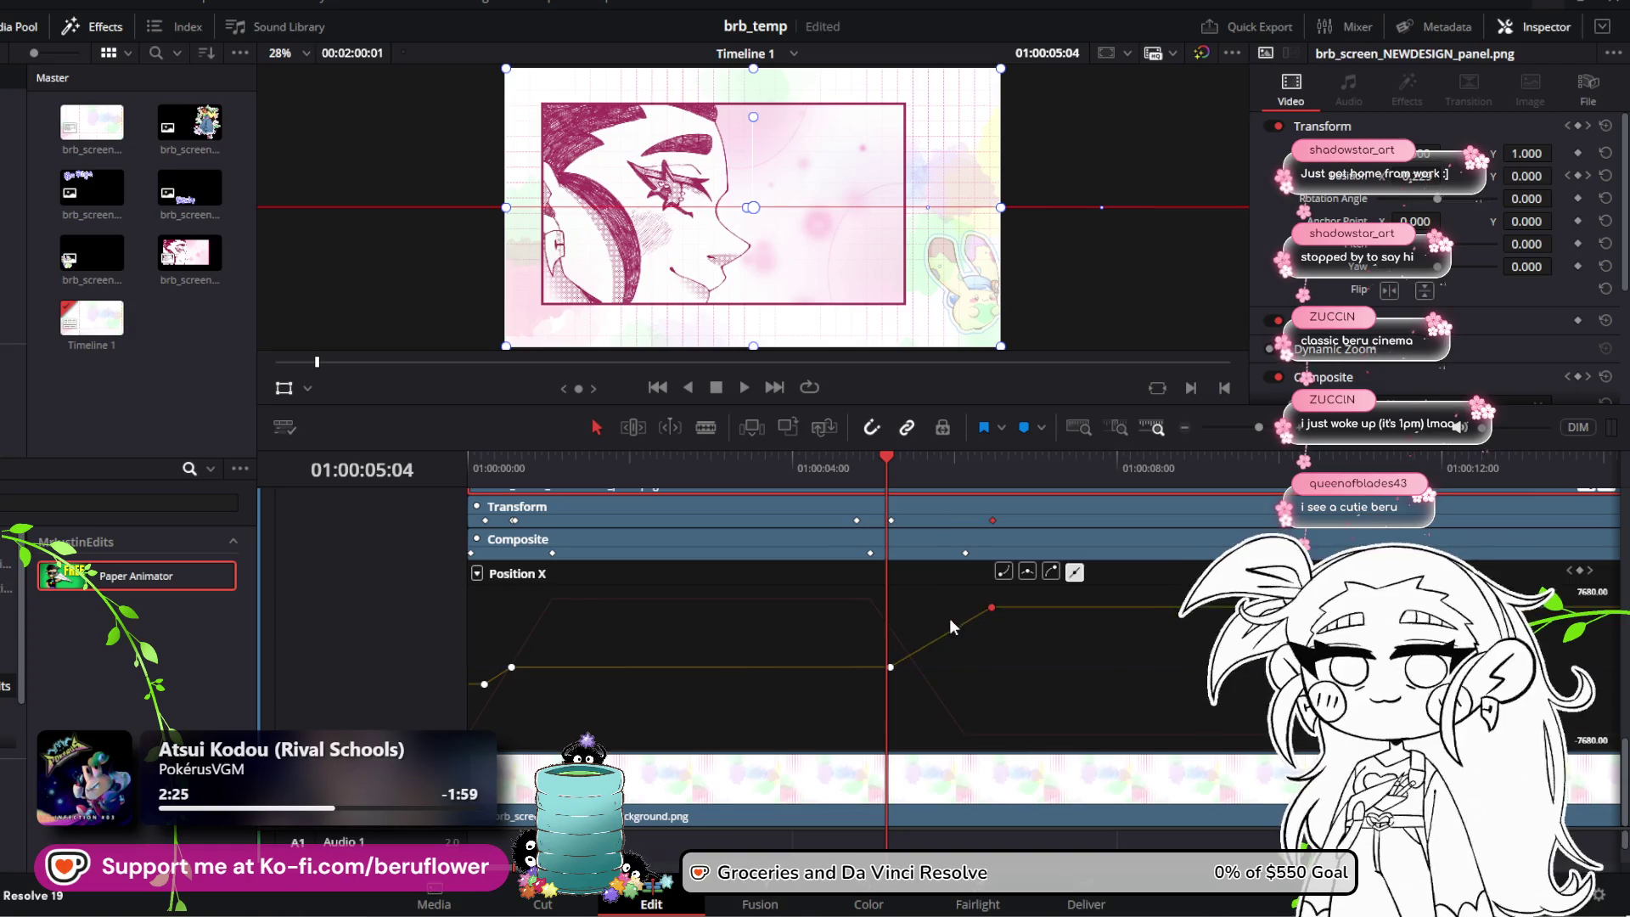
{"action": "left_click_drag", "start_coordinate": [885, 461], "coordinate": [416, 469]}
{"action": "key", "text": "space"}
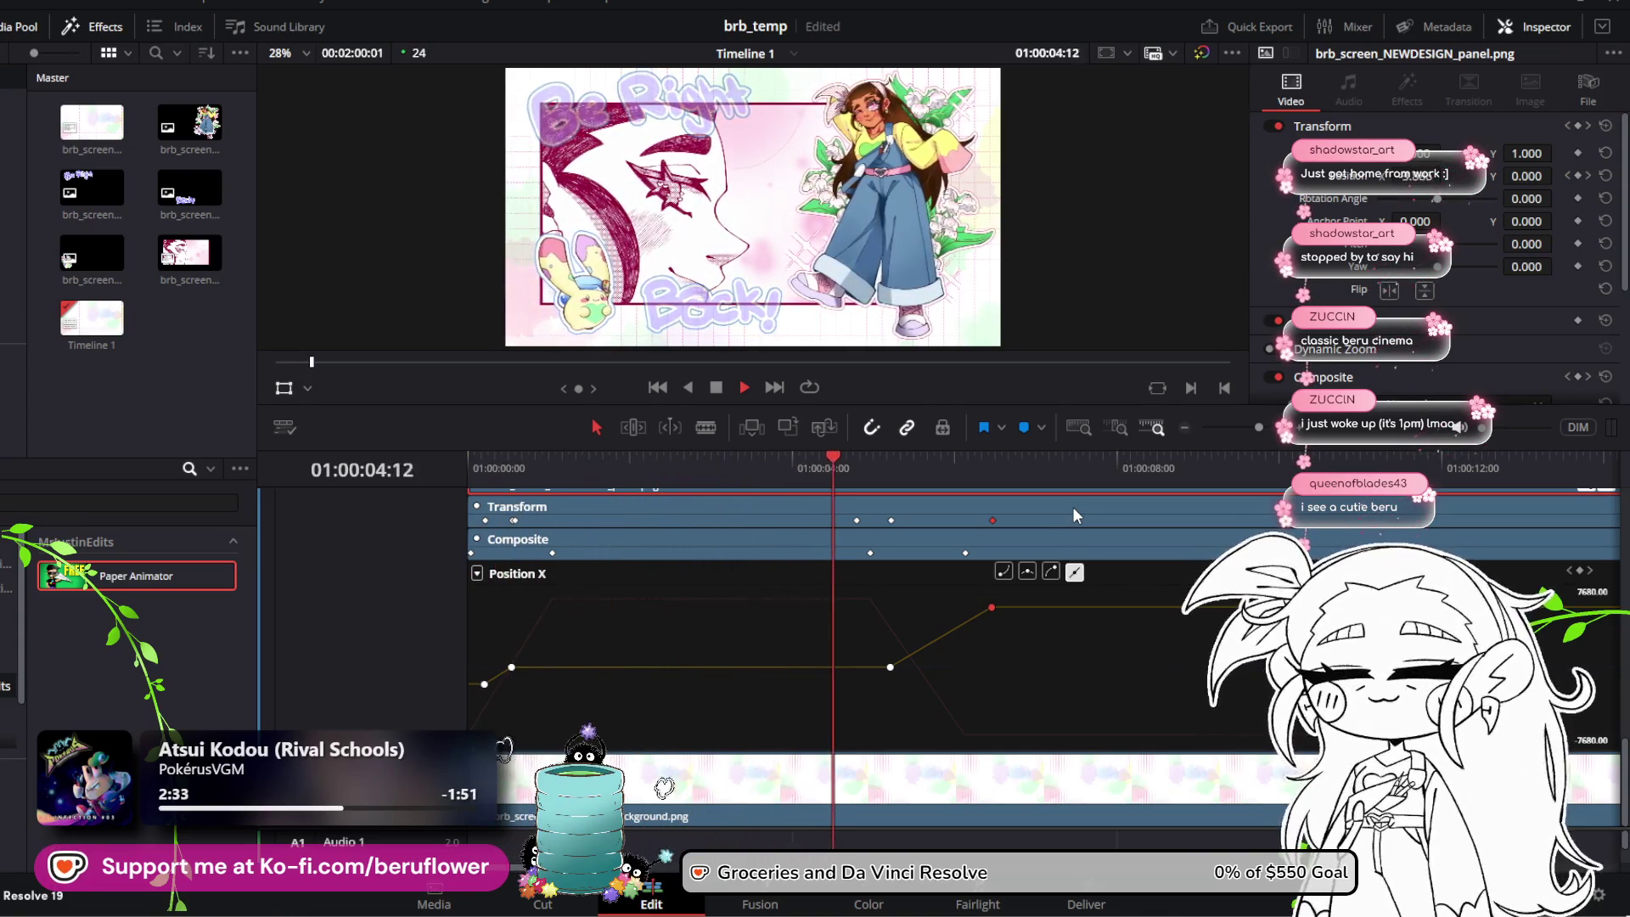
{"action": "key", "text": "space"}
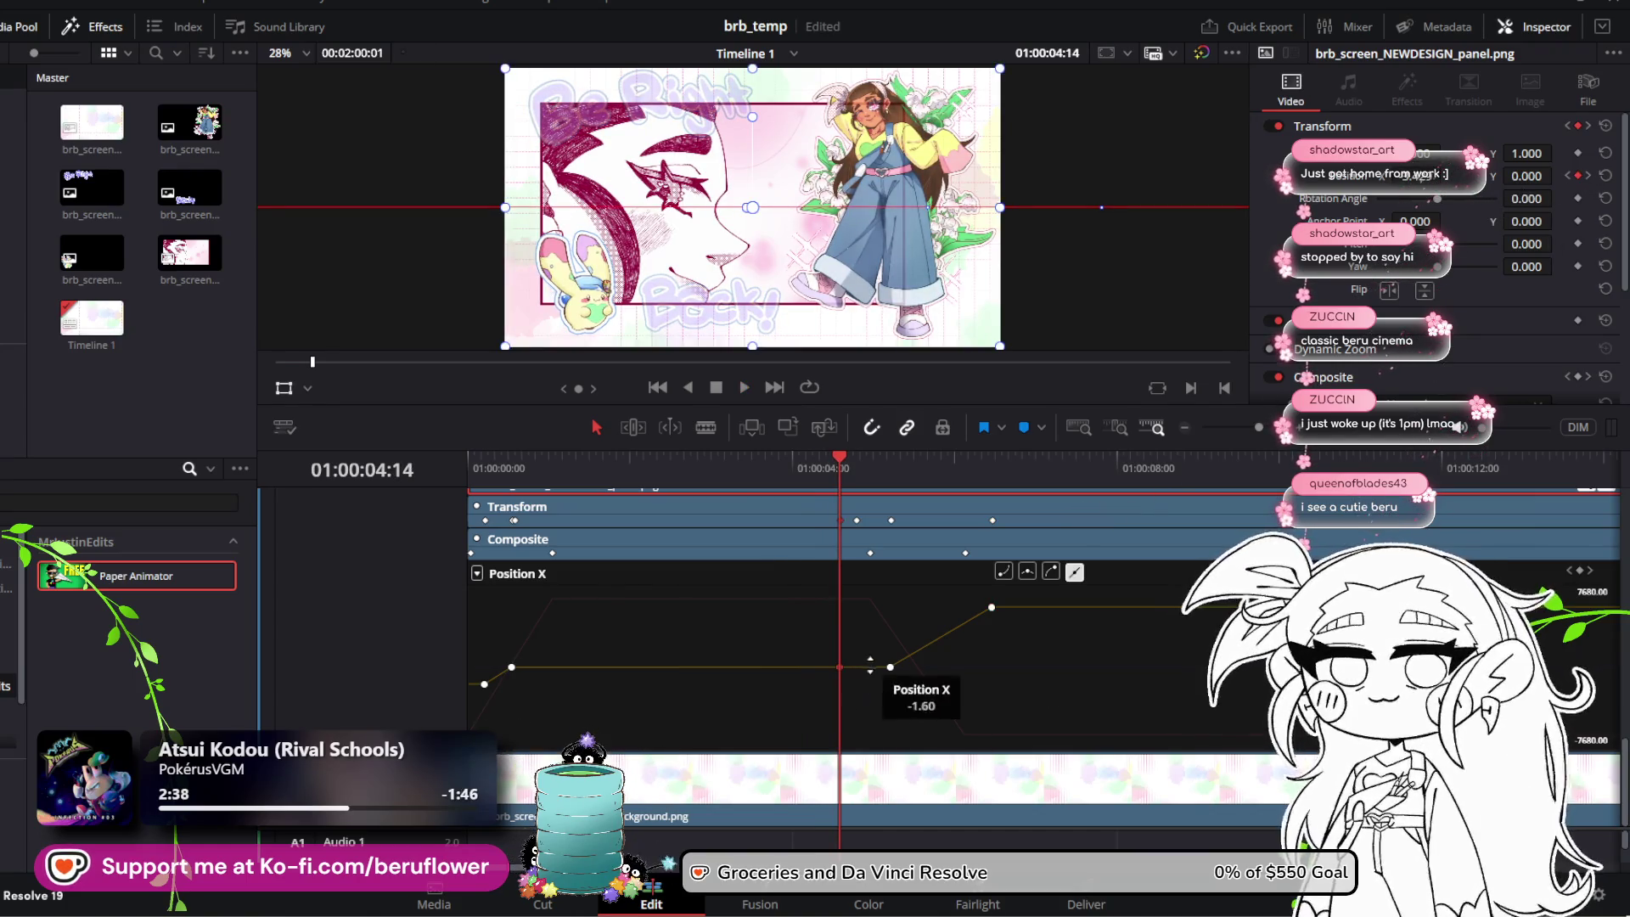
Step: Select the middle Position X keyframe and play back the current slide-out timing
{"action": "left_click", "coordinate": [890, 664]}
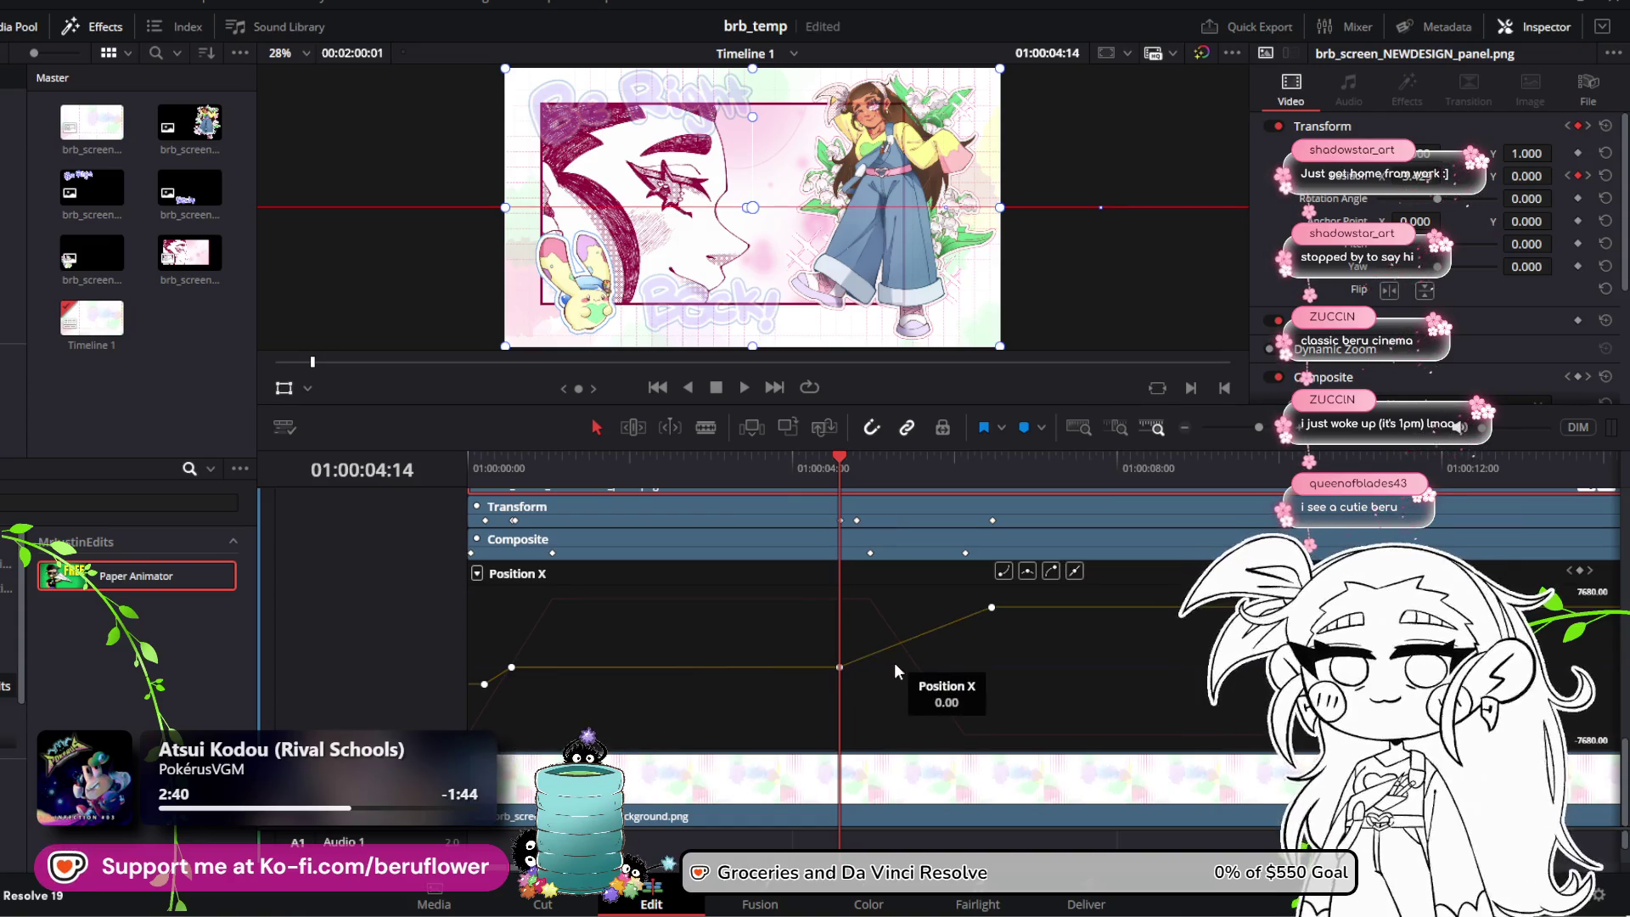
{"action": "key", "text": "space"}
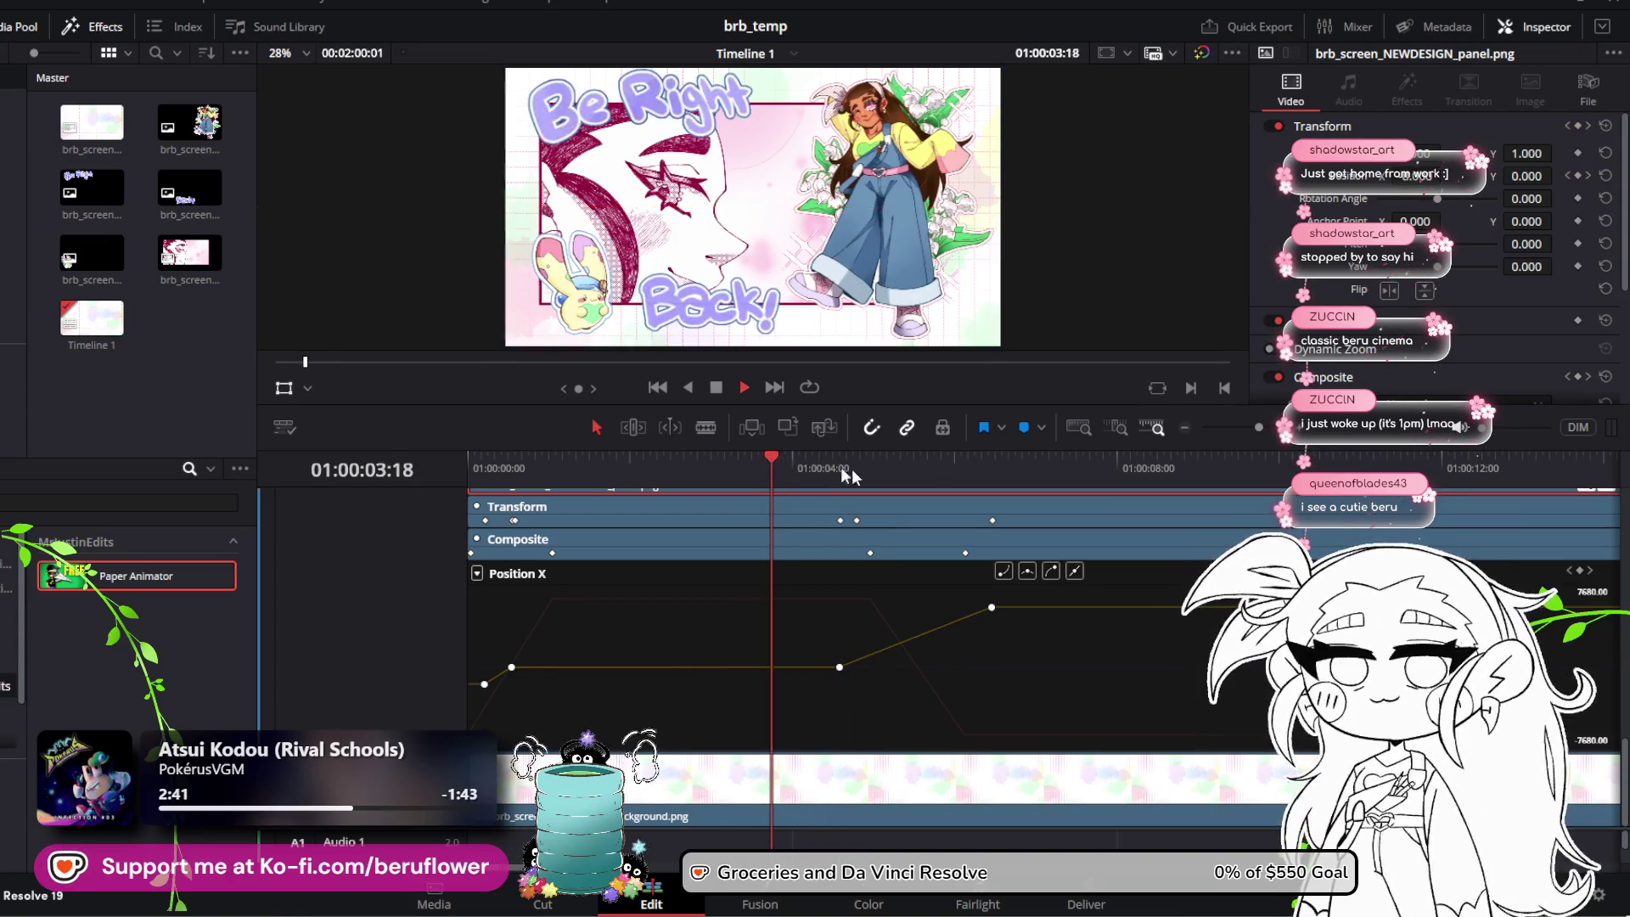
{"action": "key", "text": "space"}
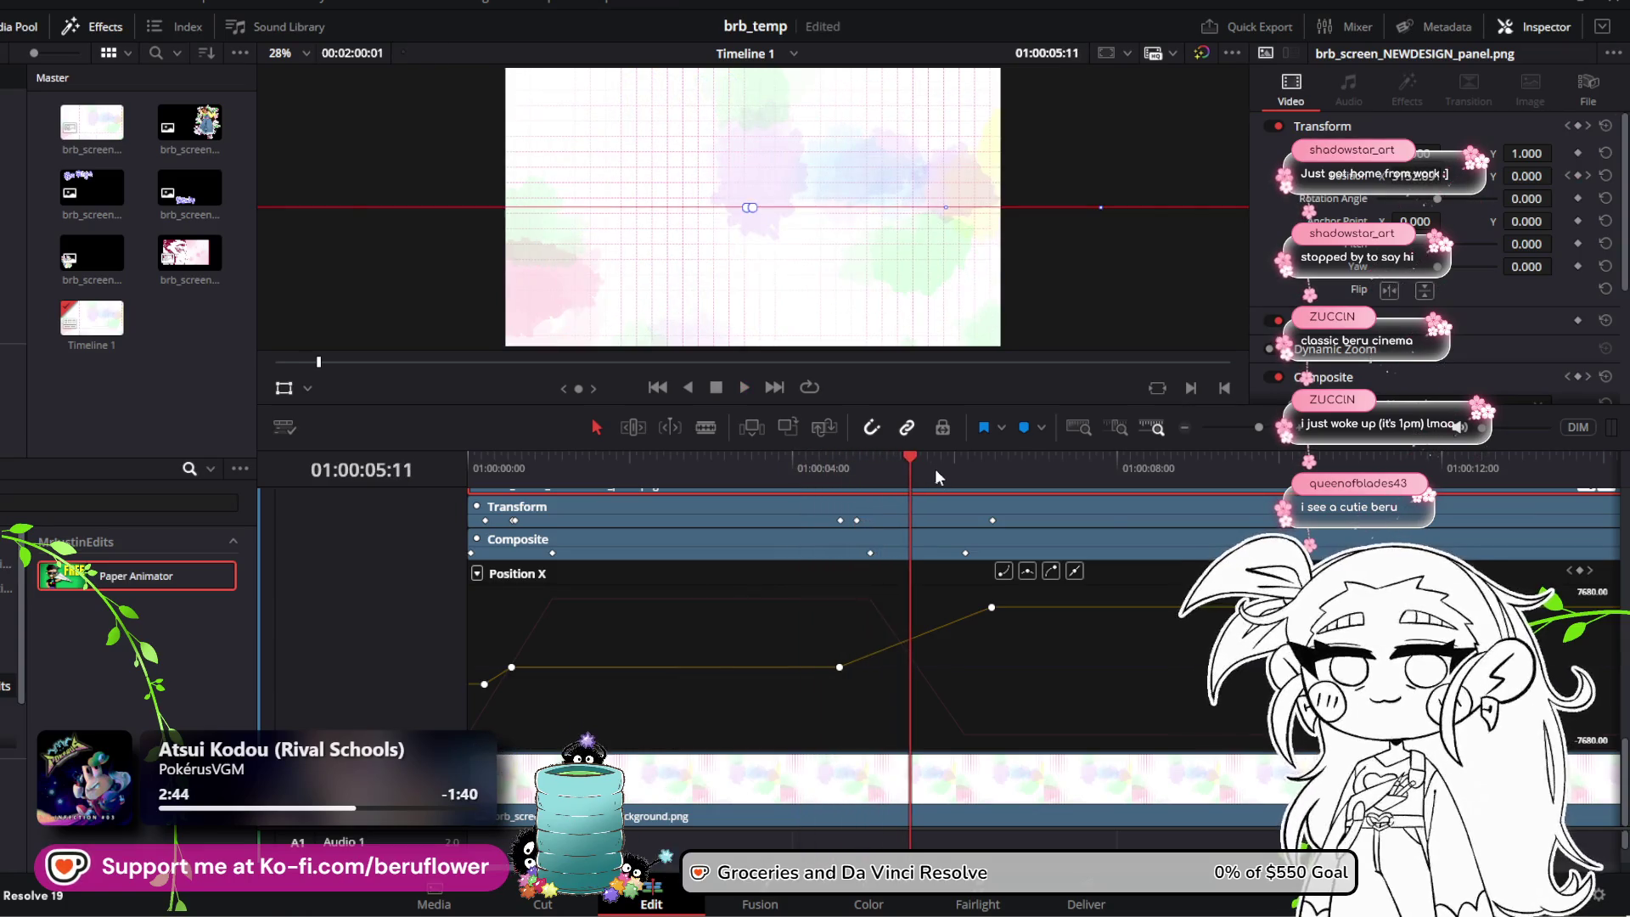
{"action": "left_click_drag", "start_coordinate": [913, 460], "coordinate": [440, 466]}
{"action": "key", "text": "space"}
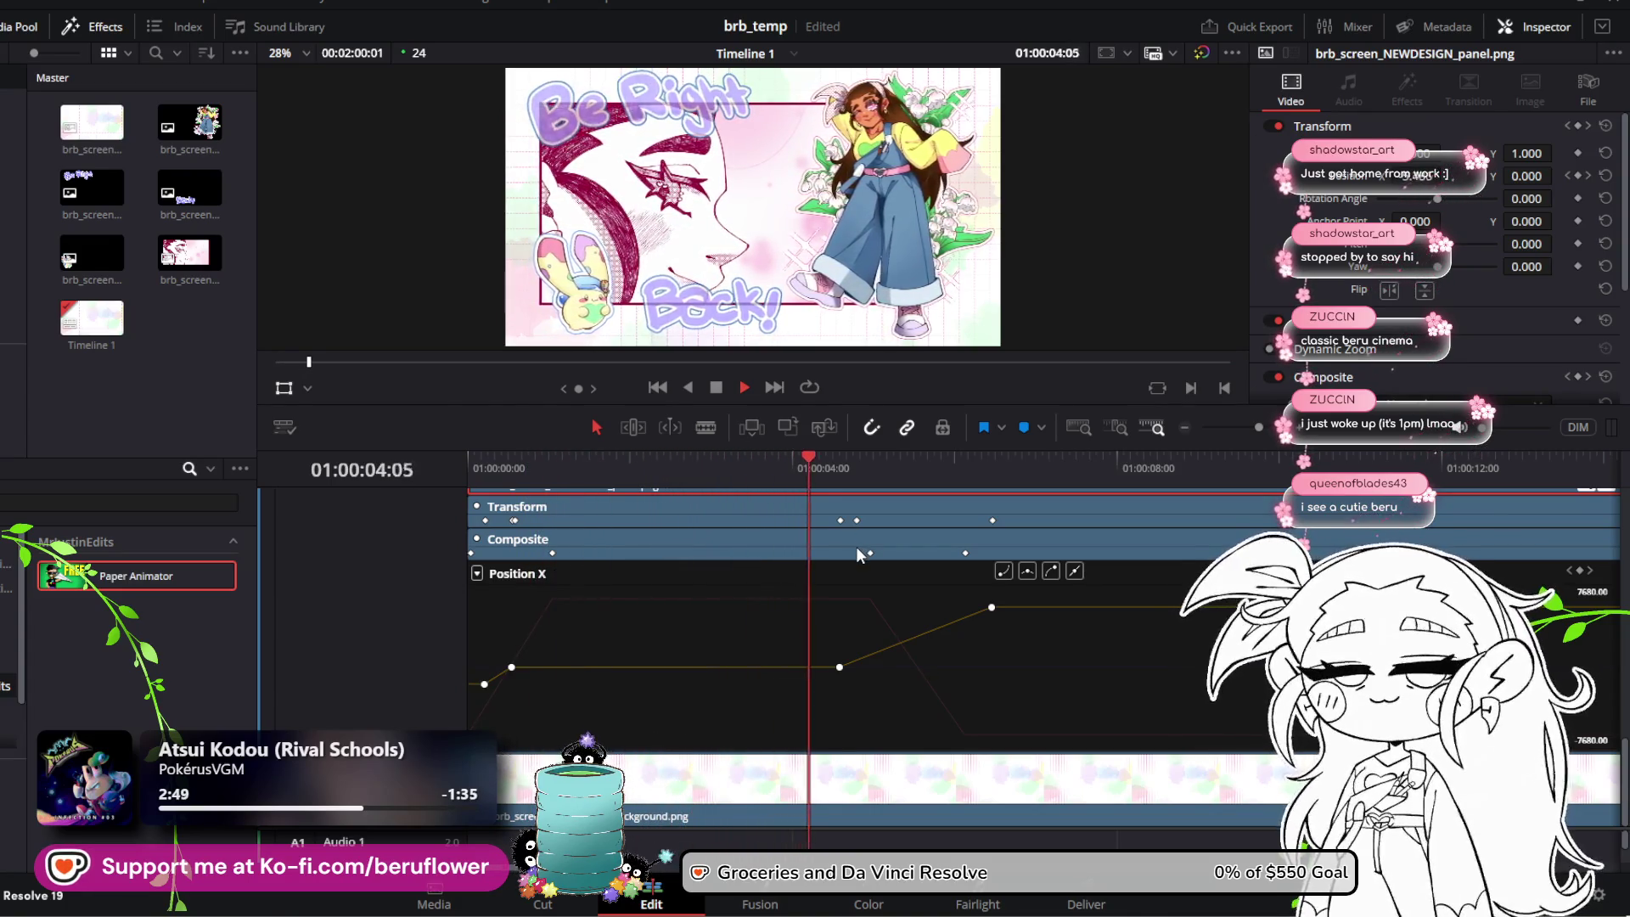
{"action": "key", "text": "space"}
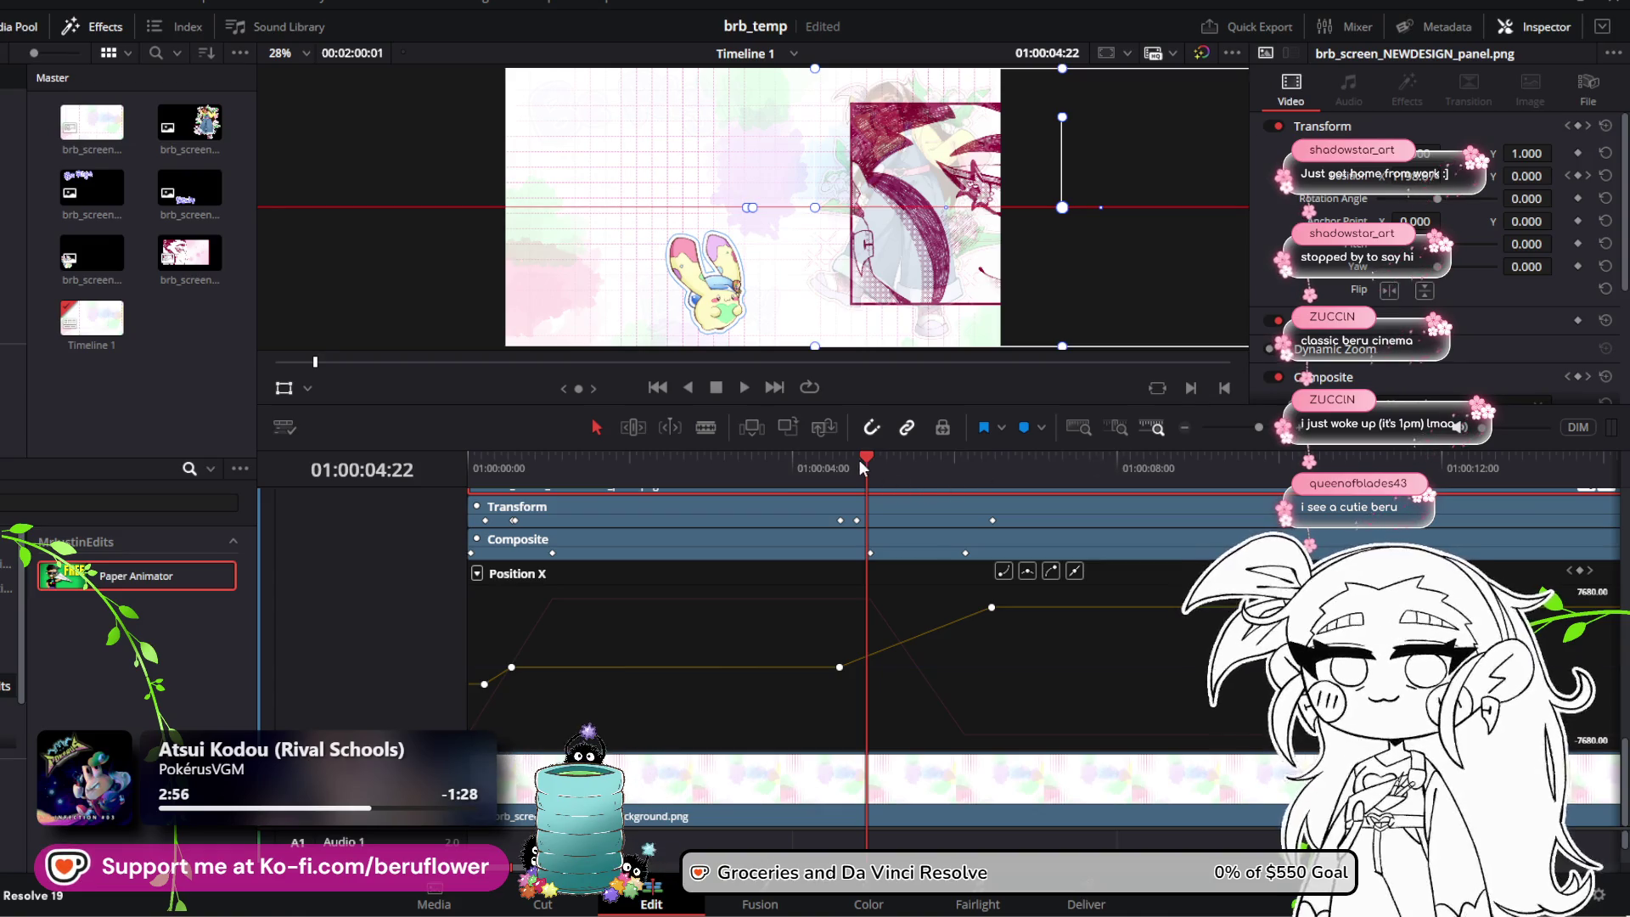
Step: Park the playhead at 01:00:04:11 and select the hold keyframe to retime the slide-out there
{"action": "mouse_move", "coordinate": [859, 460]}
{"action": "left_mouse_down"}
{"action": "mouse_move", "coordinate": [809, 458]}
{"action": "mouse_move", "coordinate": [830, 459]}
{"action": "left_mouse_up"}
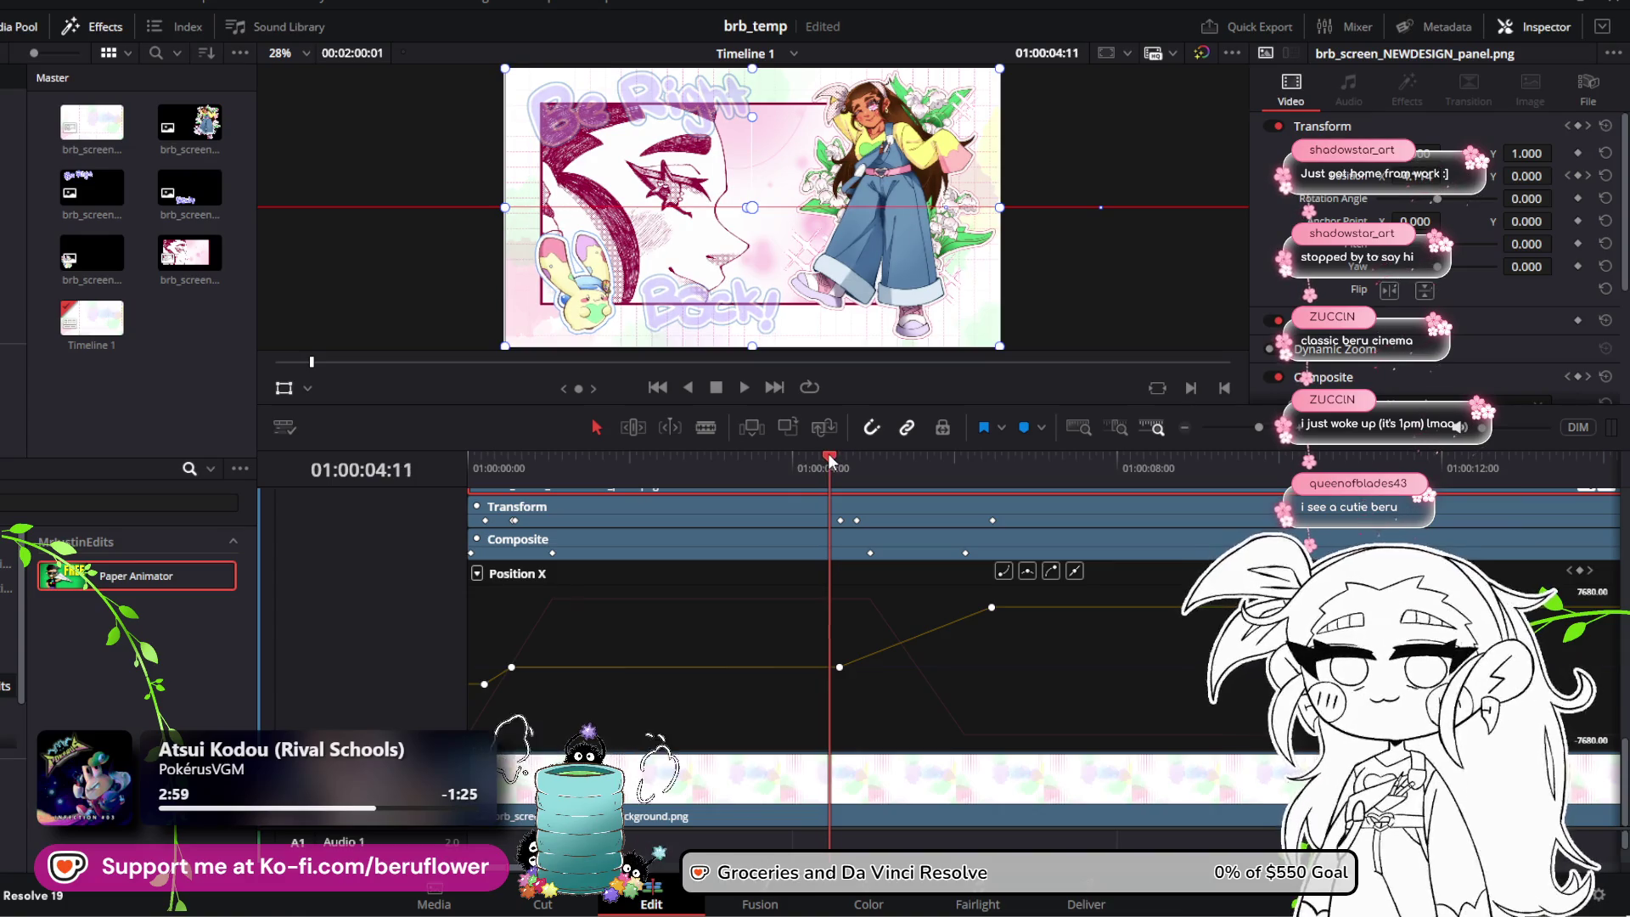
{"action": "left_click", "coordinate": [839, 667]}
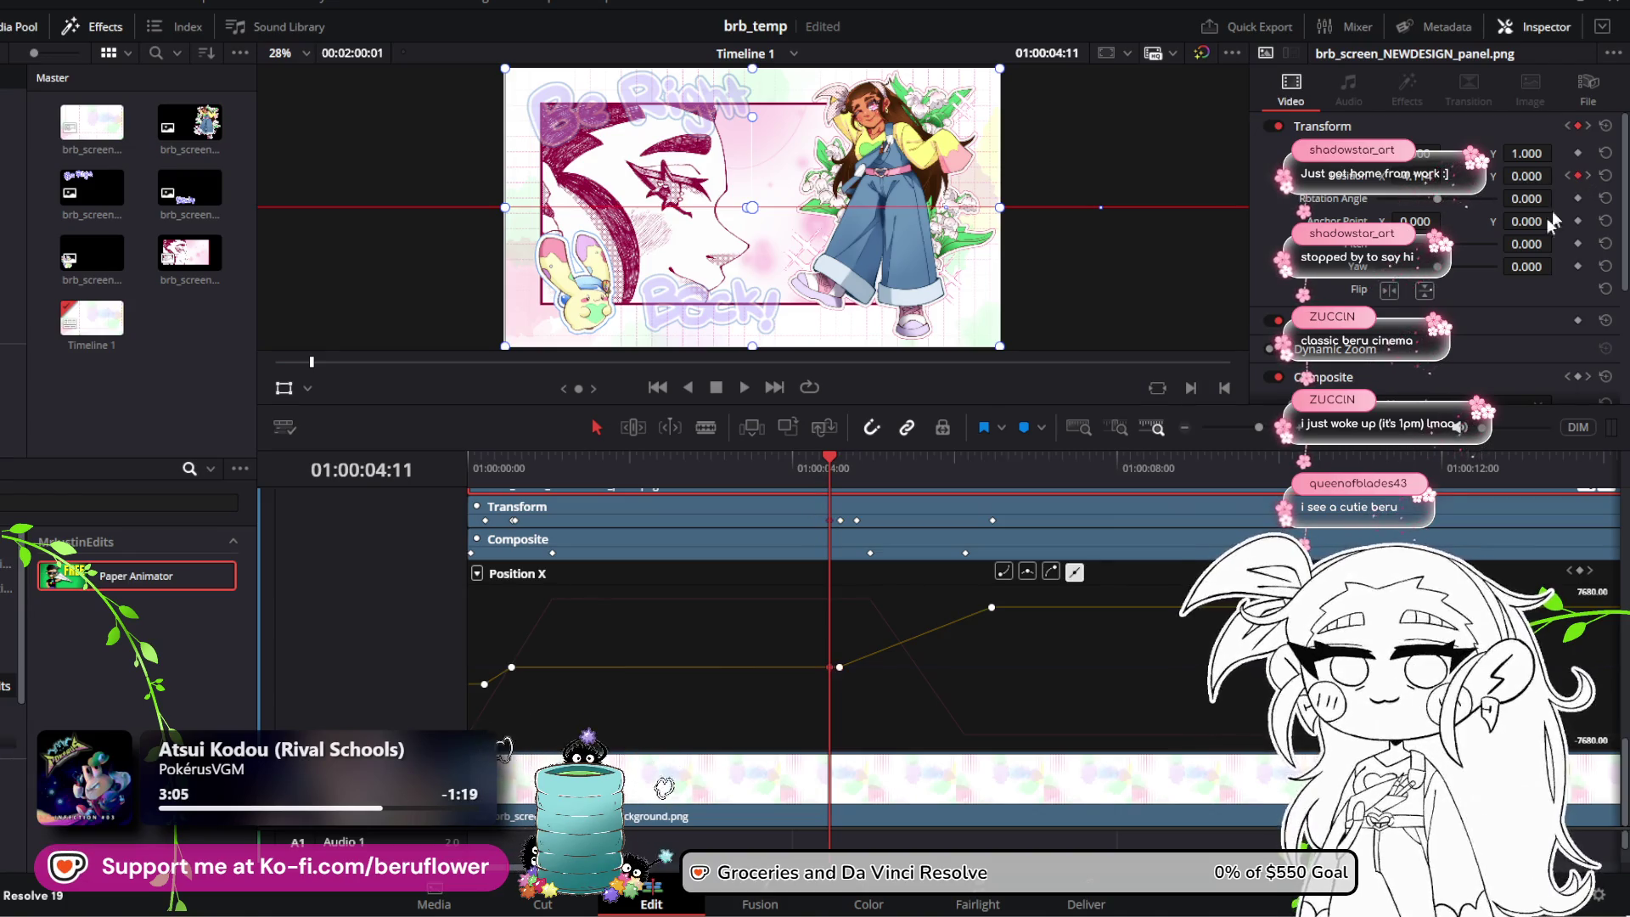
{"action": "left_click", "coordinate": [841, 666]}
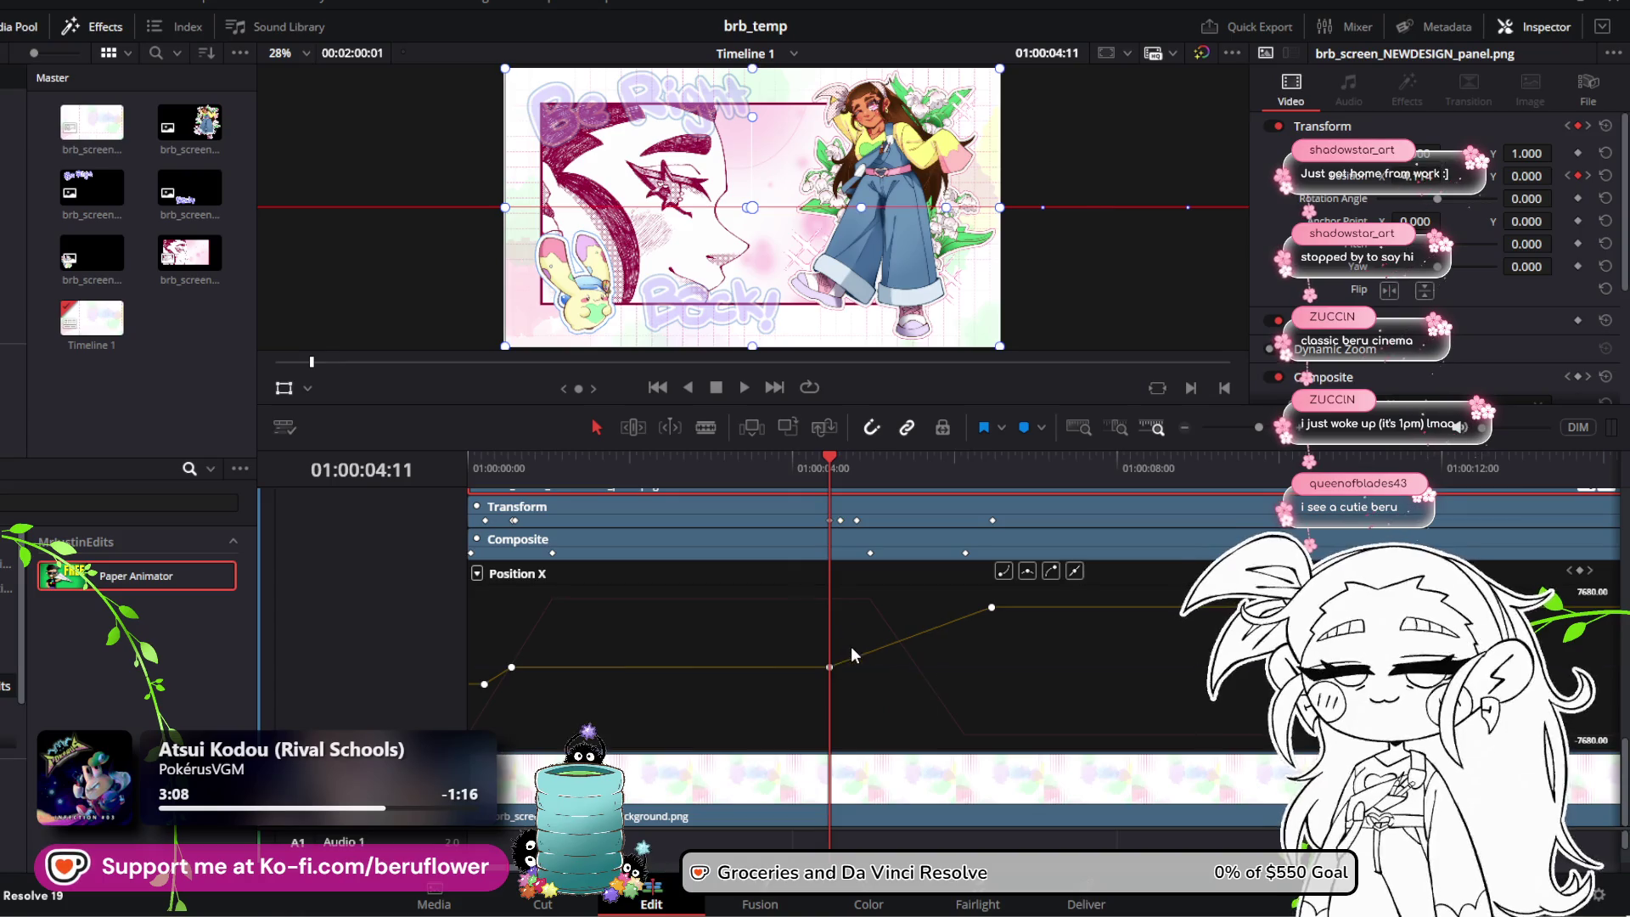
Step: Preview the slide-out from 01:00:02:22 and 01:00:04:03 to check its new timing
{"action": "left_click_drag", "start_coordinate": [841, 459], "coordinate": [705, 458]}
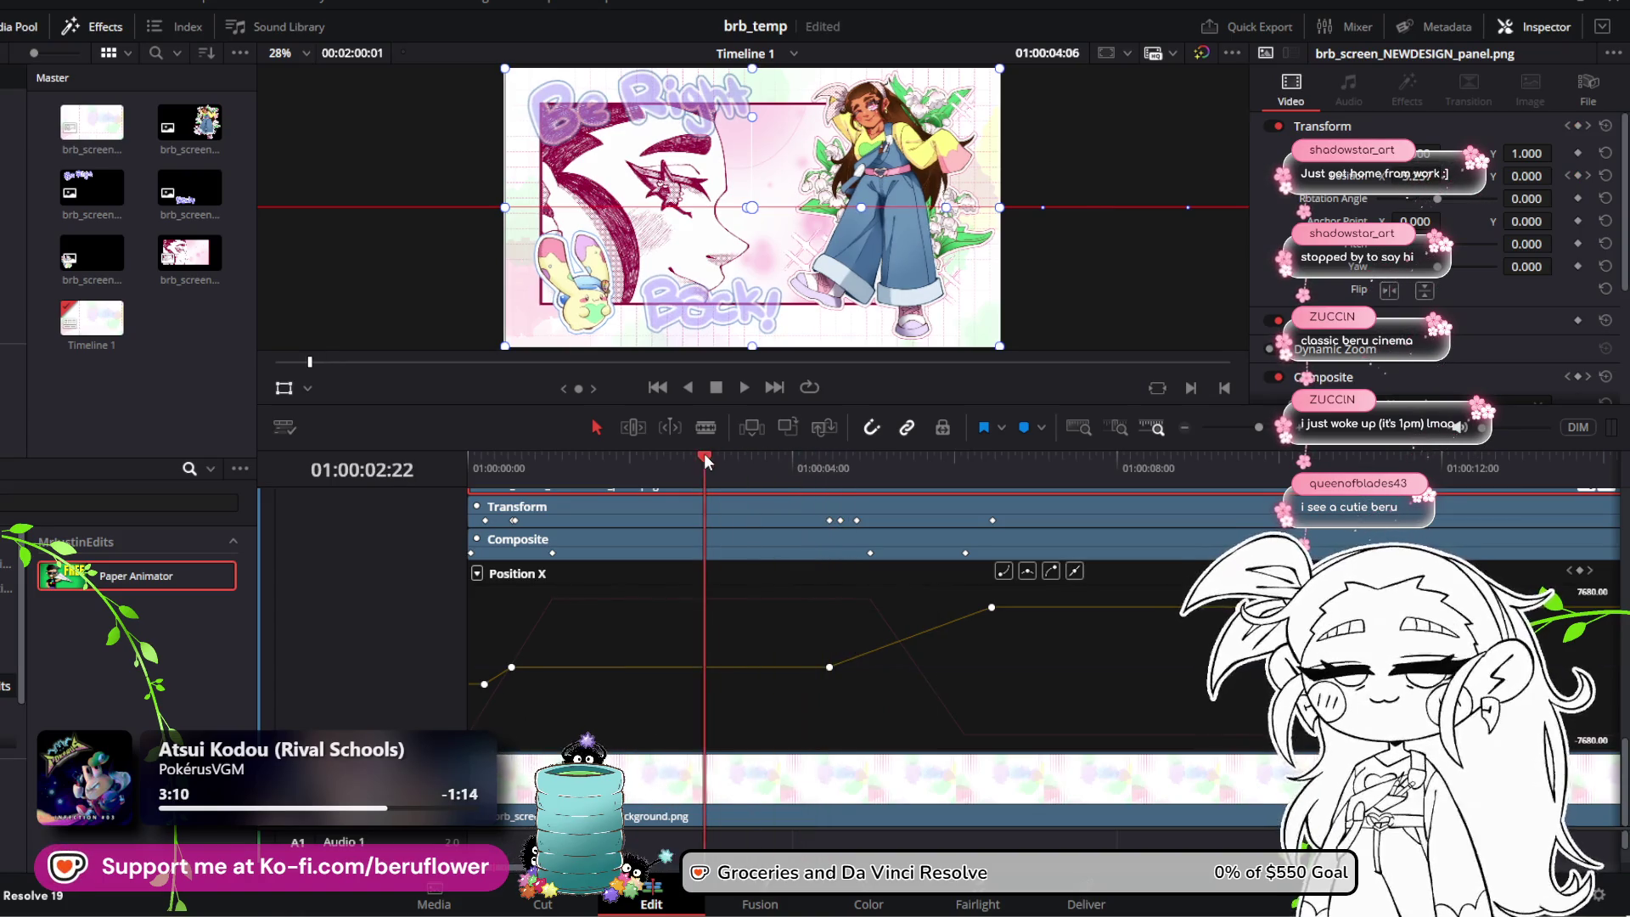
{"action": "key", "text": "space"}
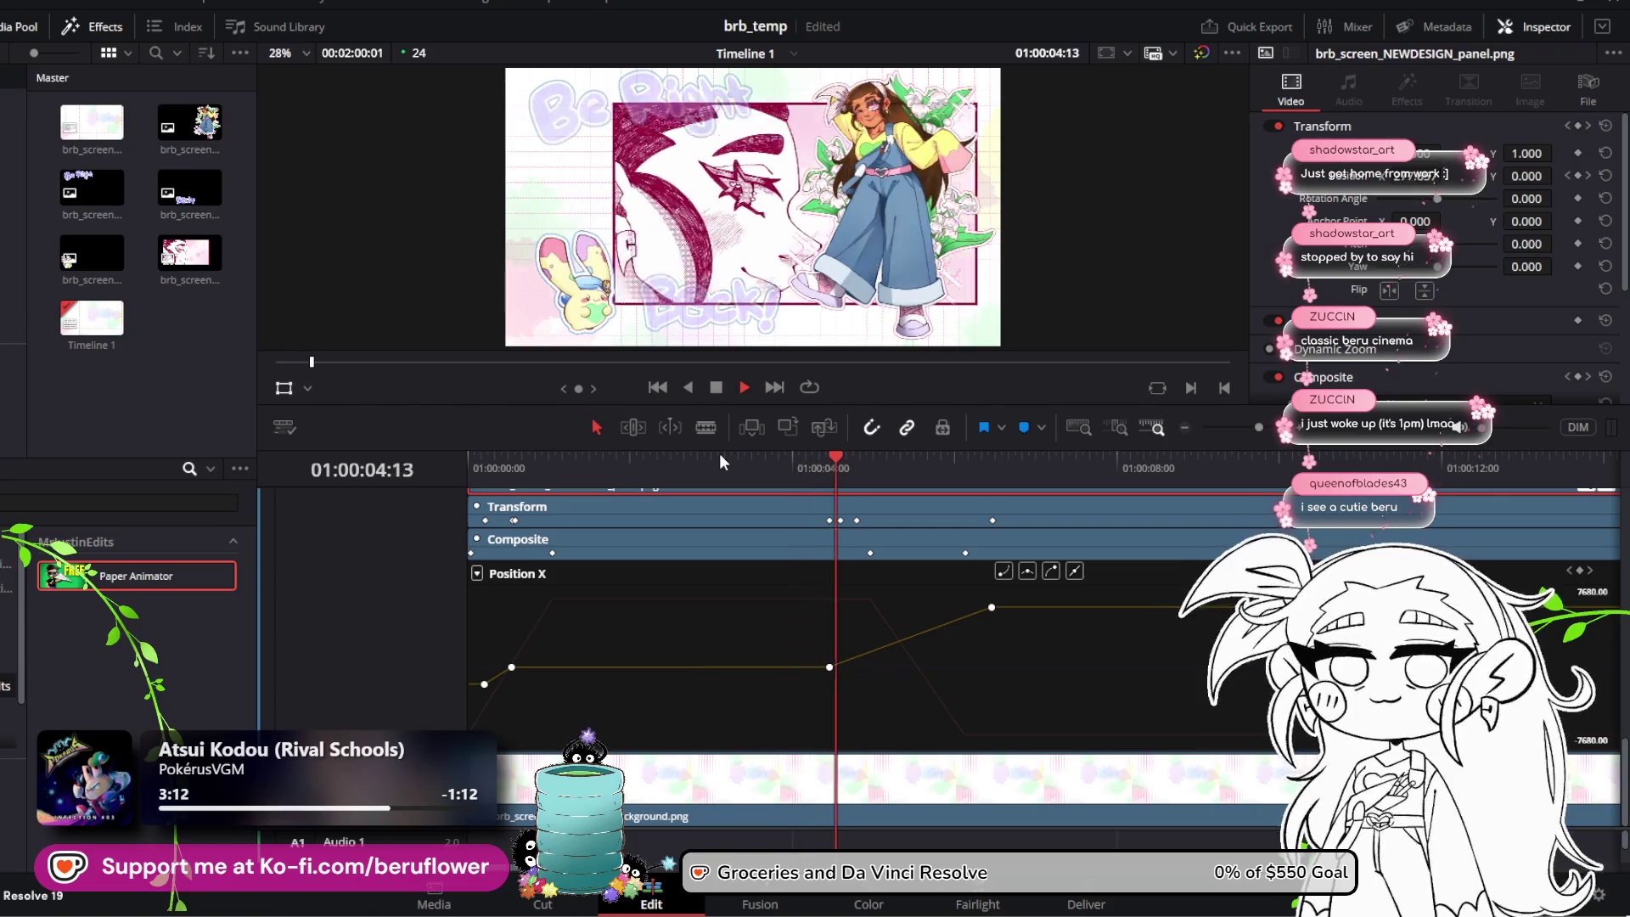
{"action": "key", "text": "space"}
{"action": "left_click", "coordinate": [855, 456]}
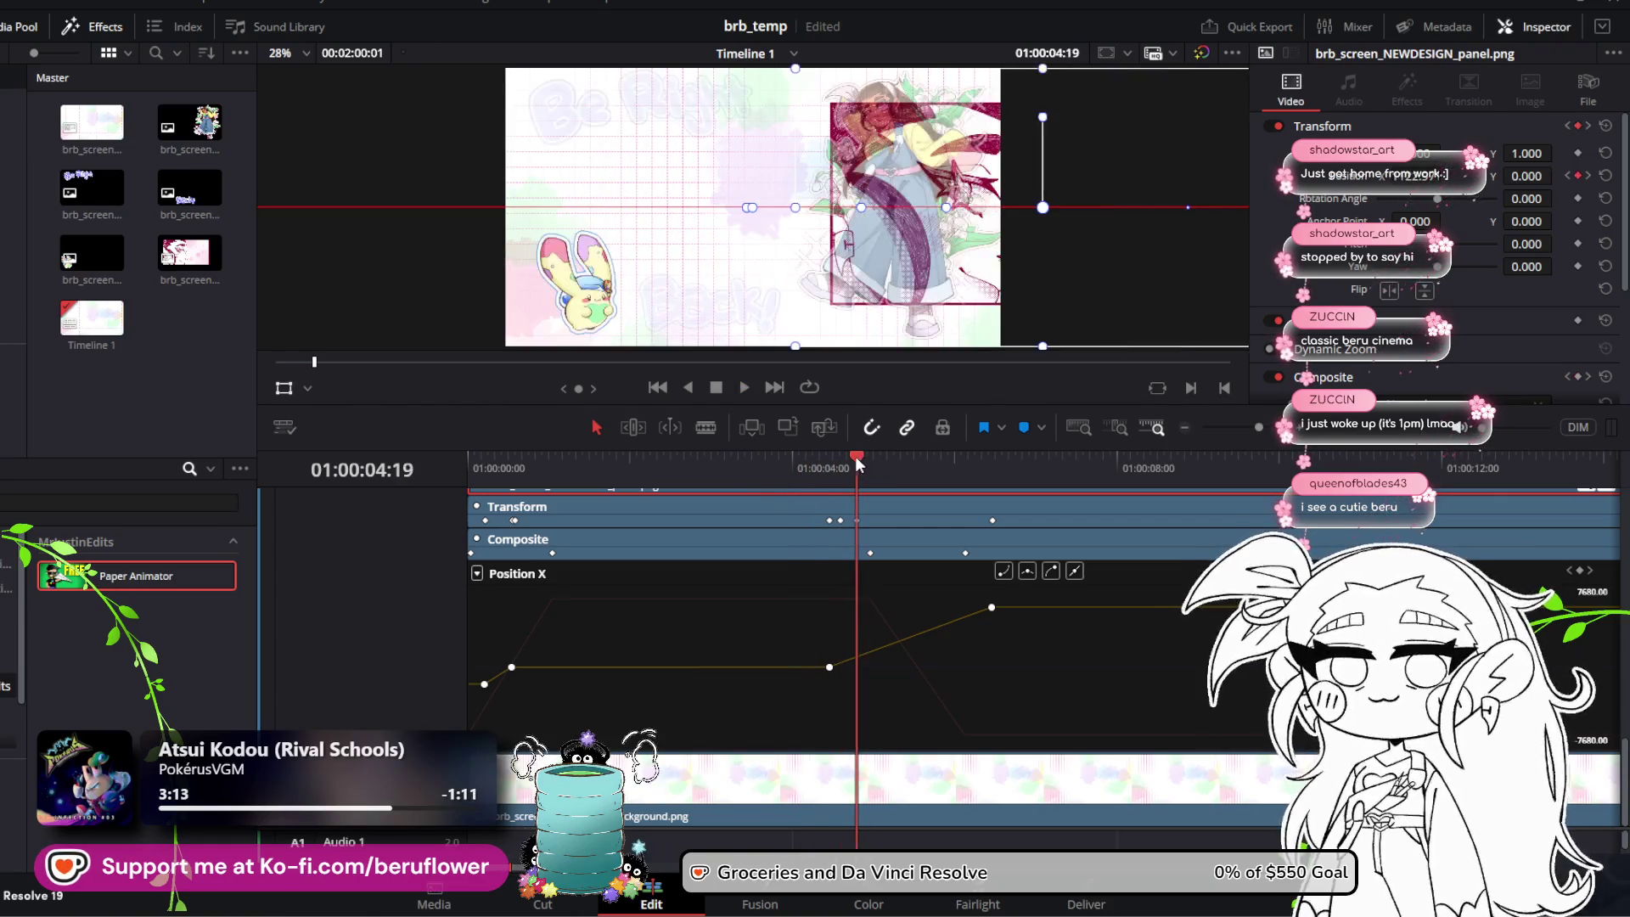
{"action": "left_click_drag", "start_coordinate": [854, 456], "coordinate": [712, 471]}
{"action": "key", "text": "space"}
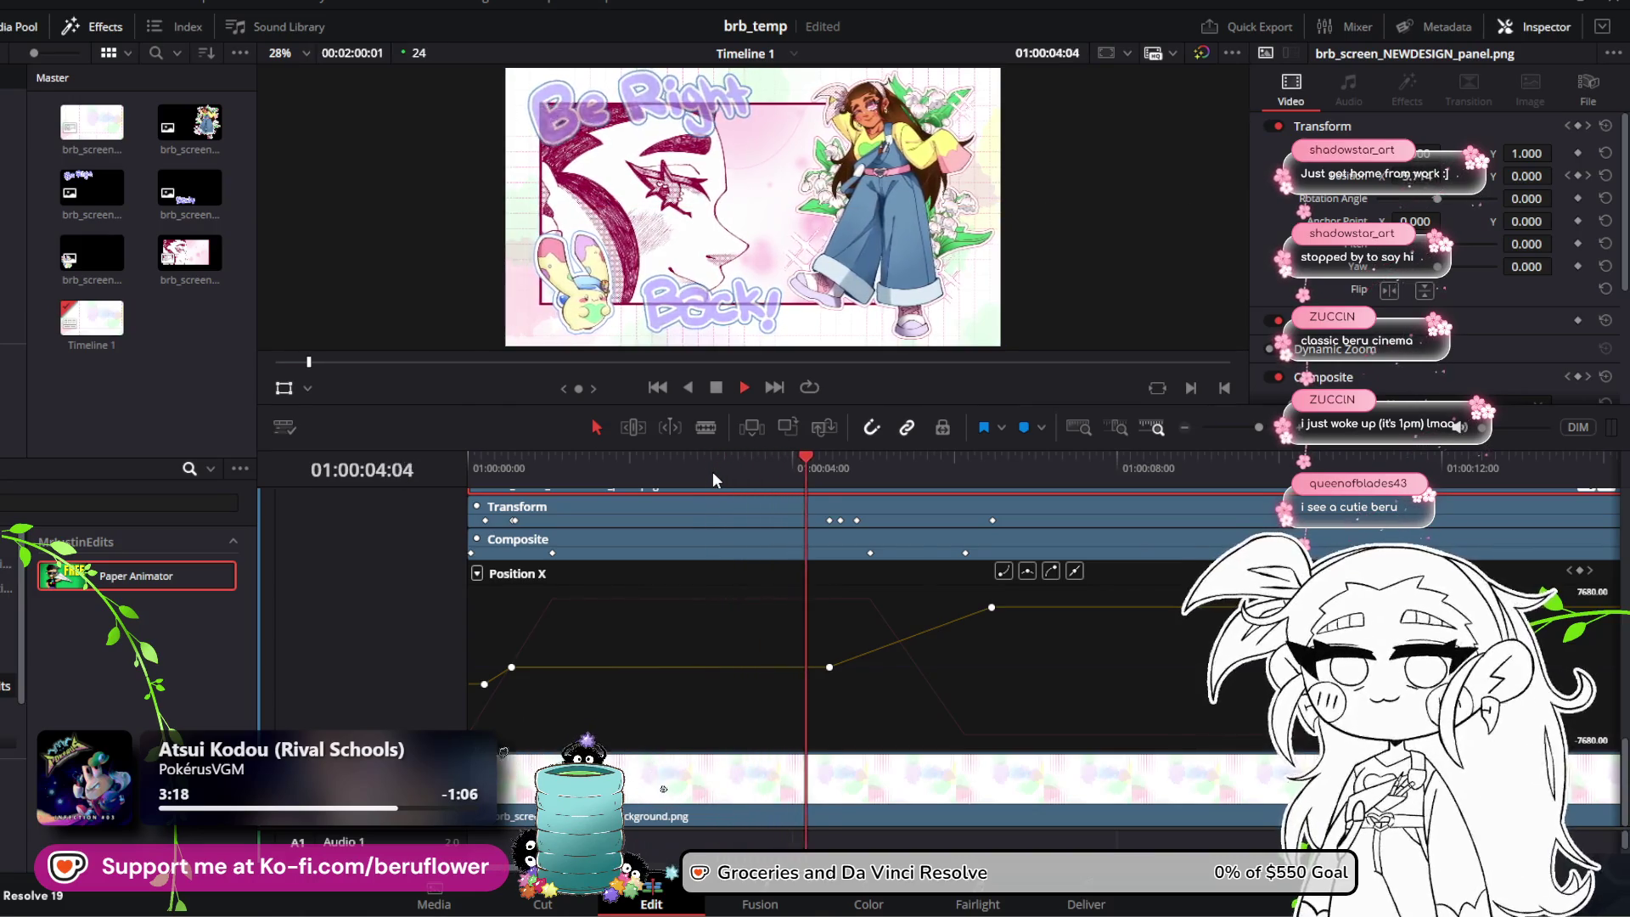
{"action": "key", "text": "space"}
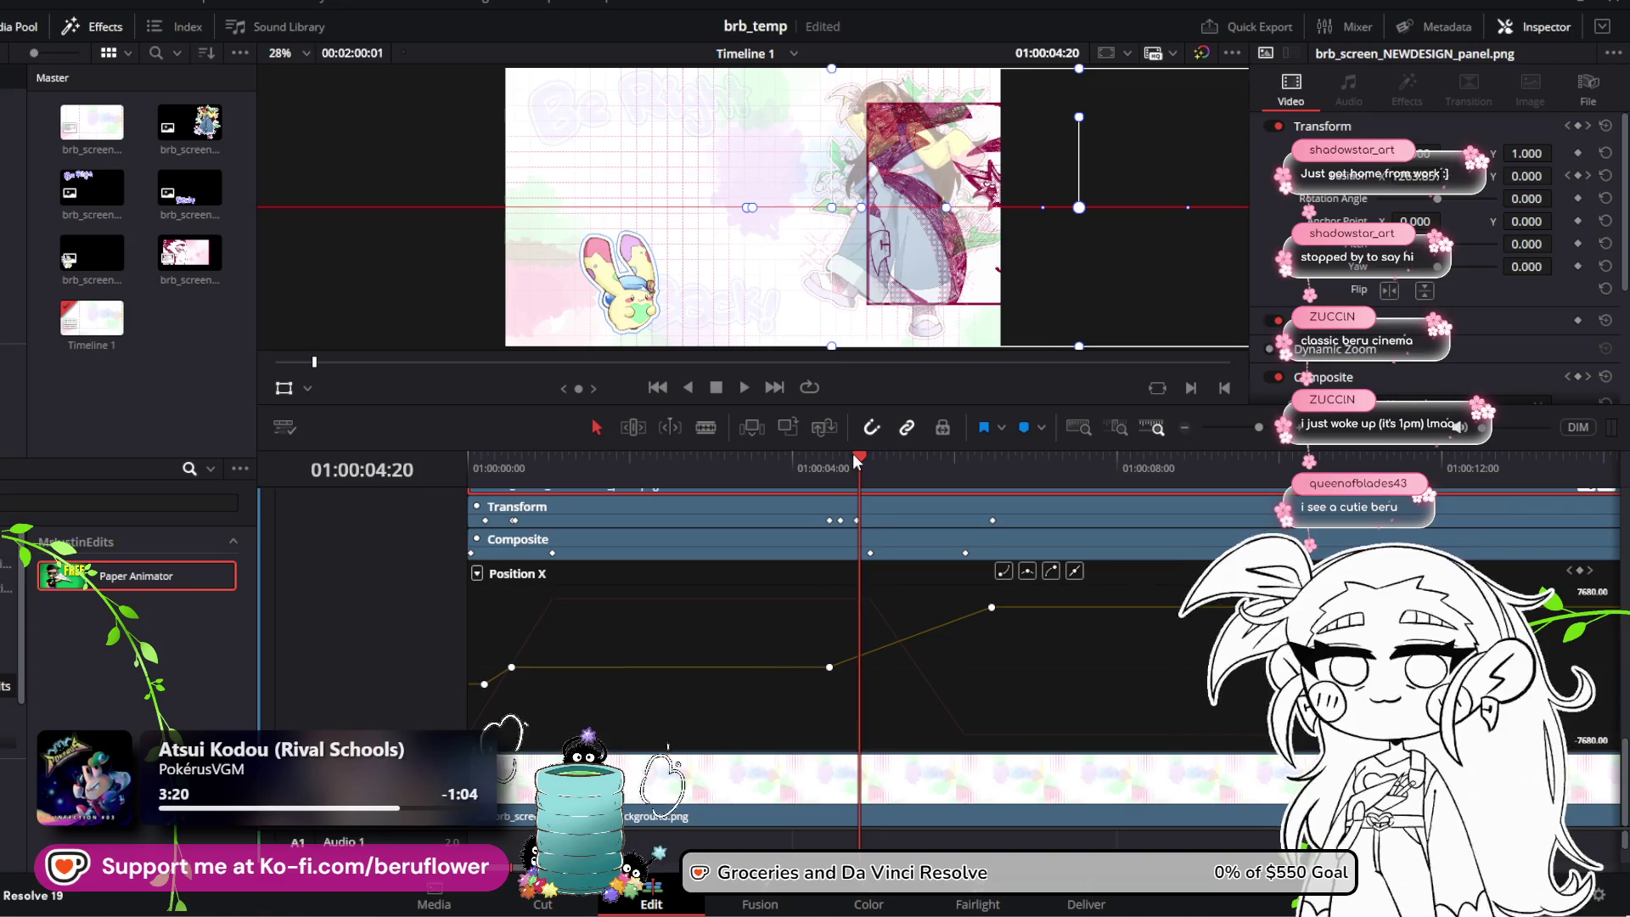
Step: Replay the whole animation from the start several times to confirm the earlier slide-out
{"action": "left_click_drag", "start_coordinate": [858, 461], "coordinate": [493, 477]}
{"action": "key", "text": "space"}
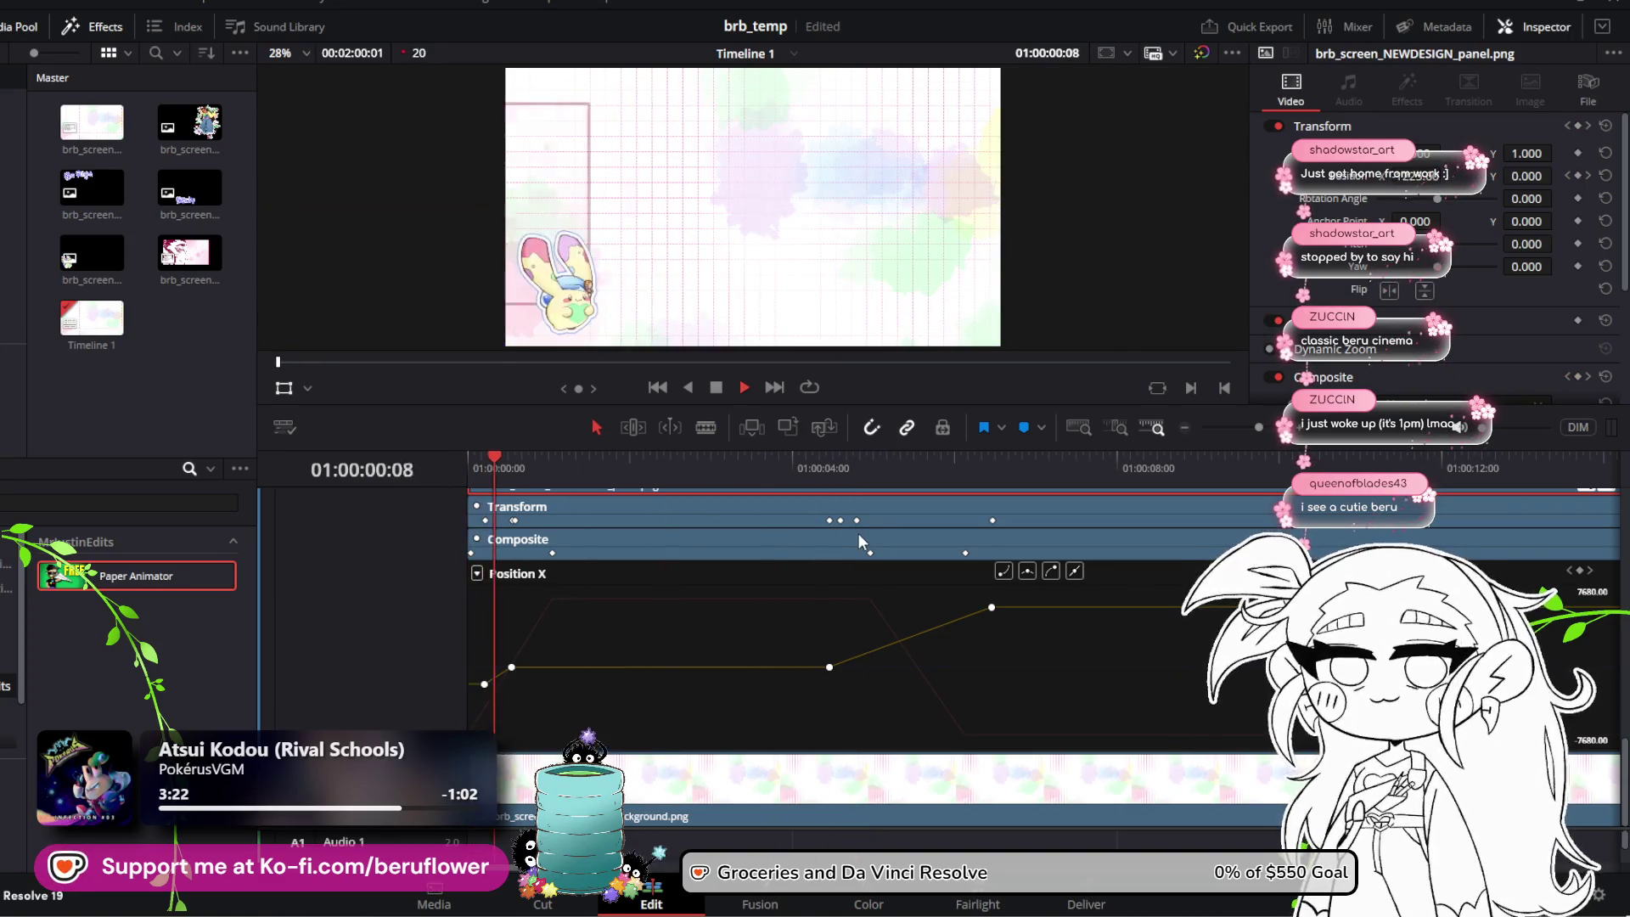
{"action": "left_click", "coordinate": [655, 466]}
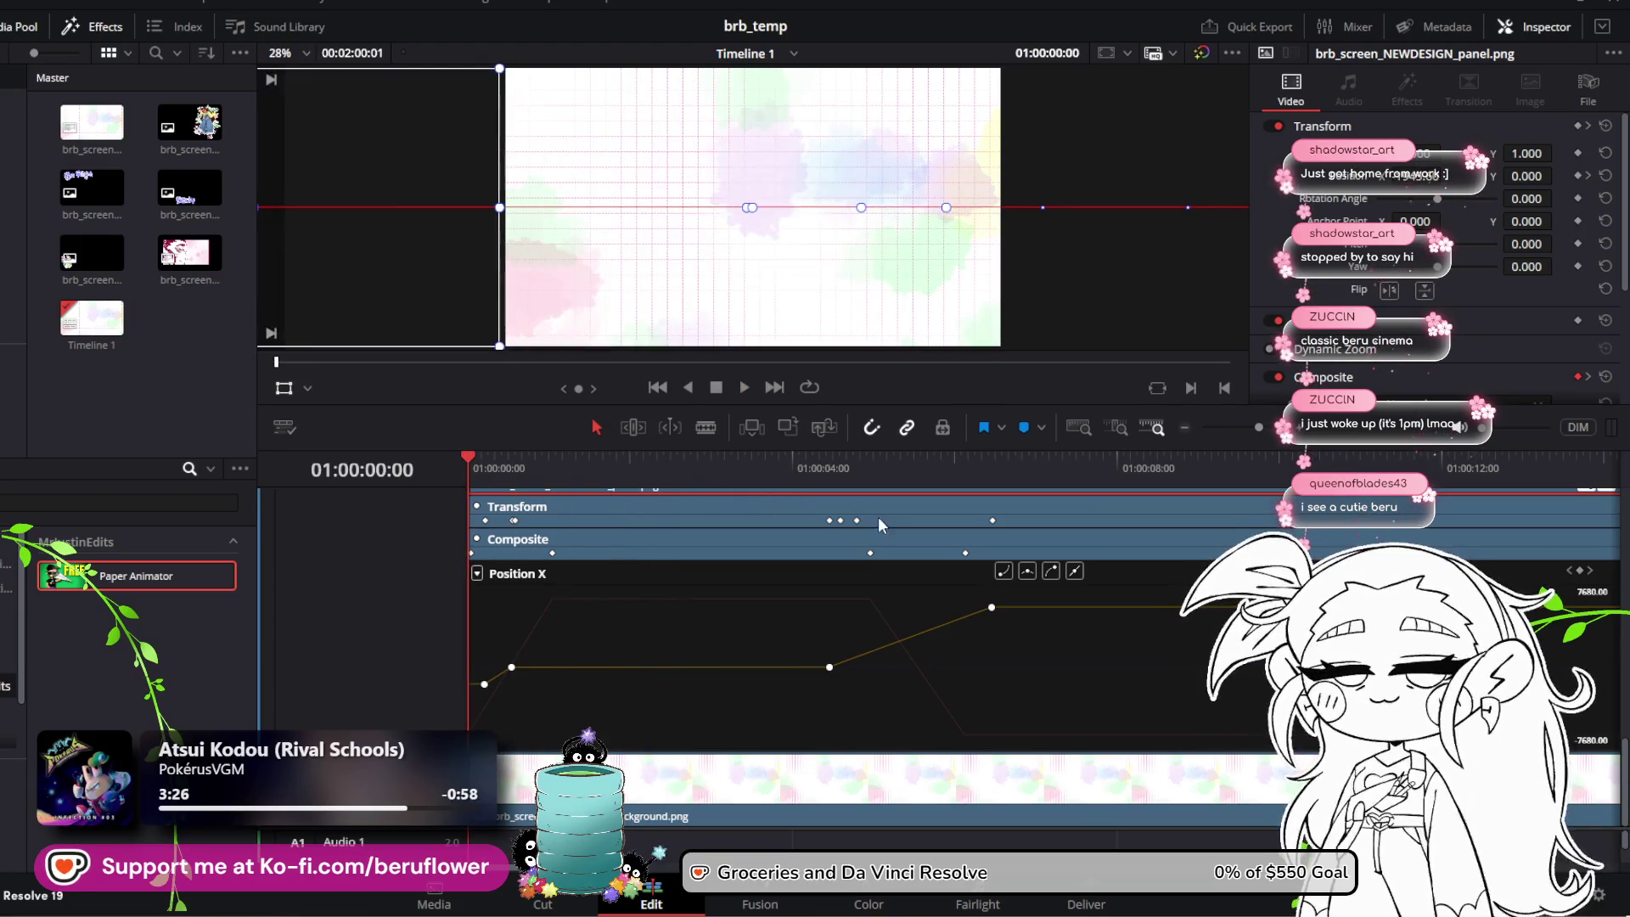
{"action": "key", "text": "space"}
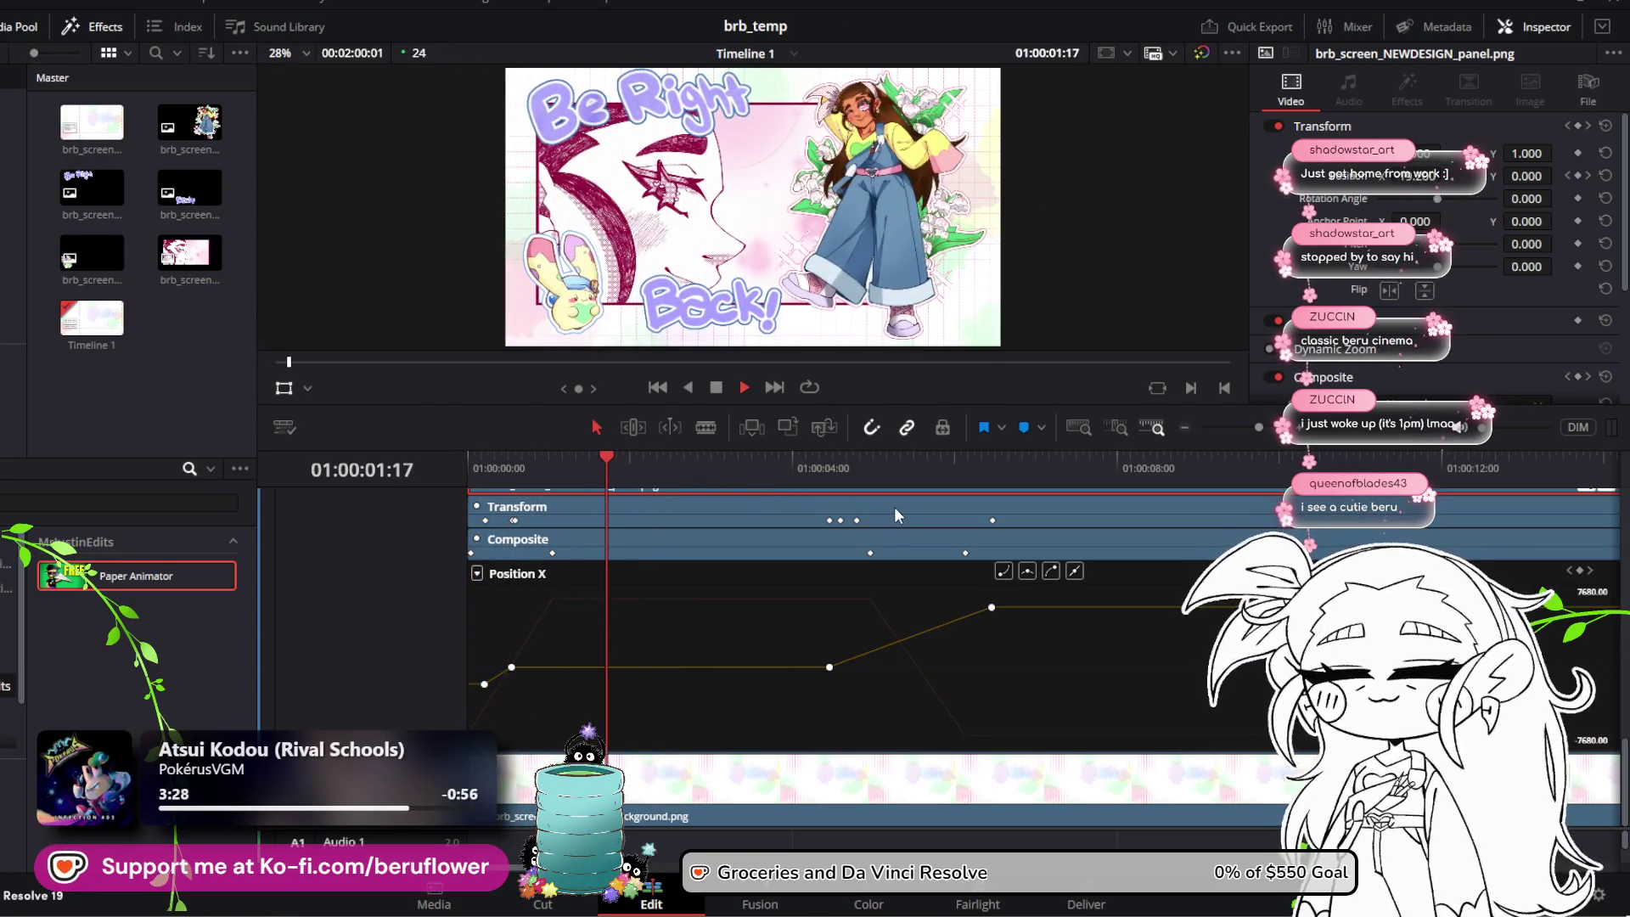
{"action": "key", "text": "space"}
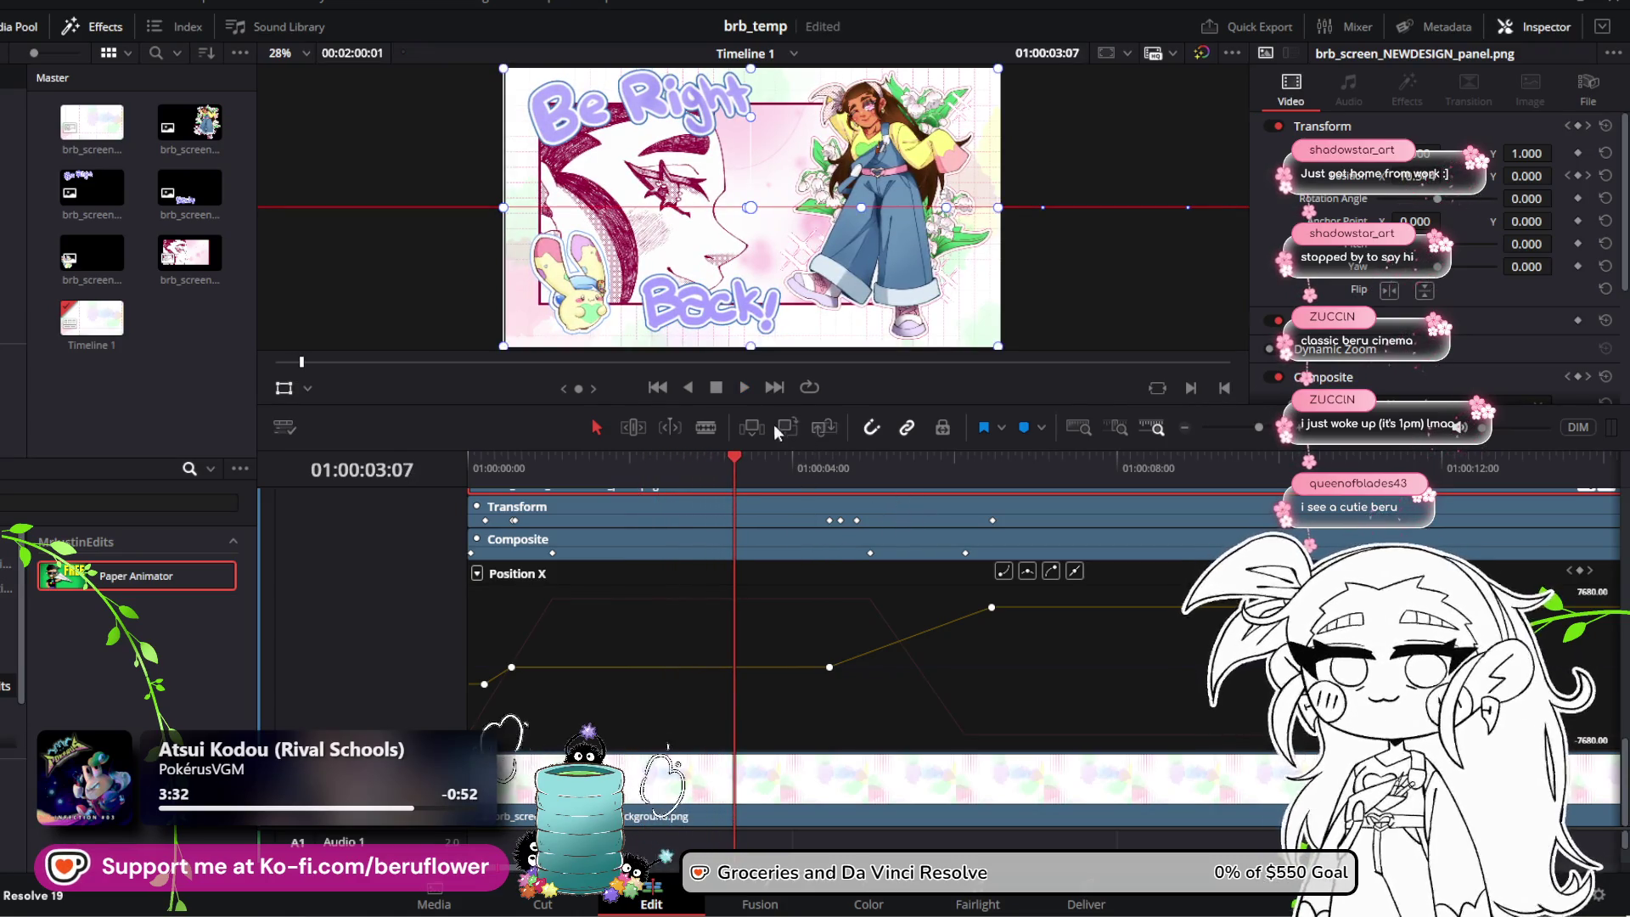
{"action": "left_click_drag", "start_coordinate": [742, 456], "coordinate": [442, 477]}
{"action": "key", "text": "space"}
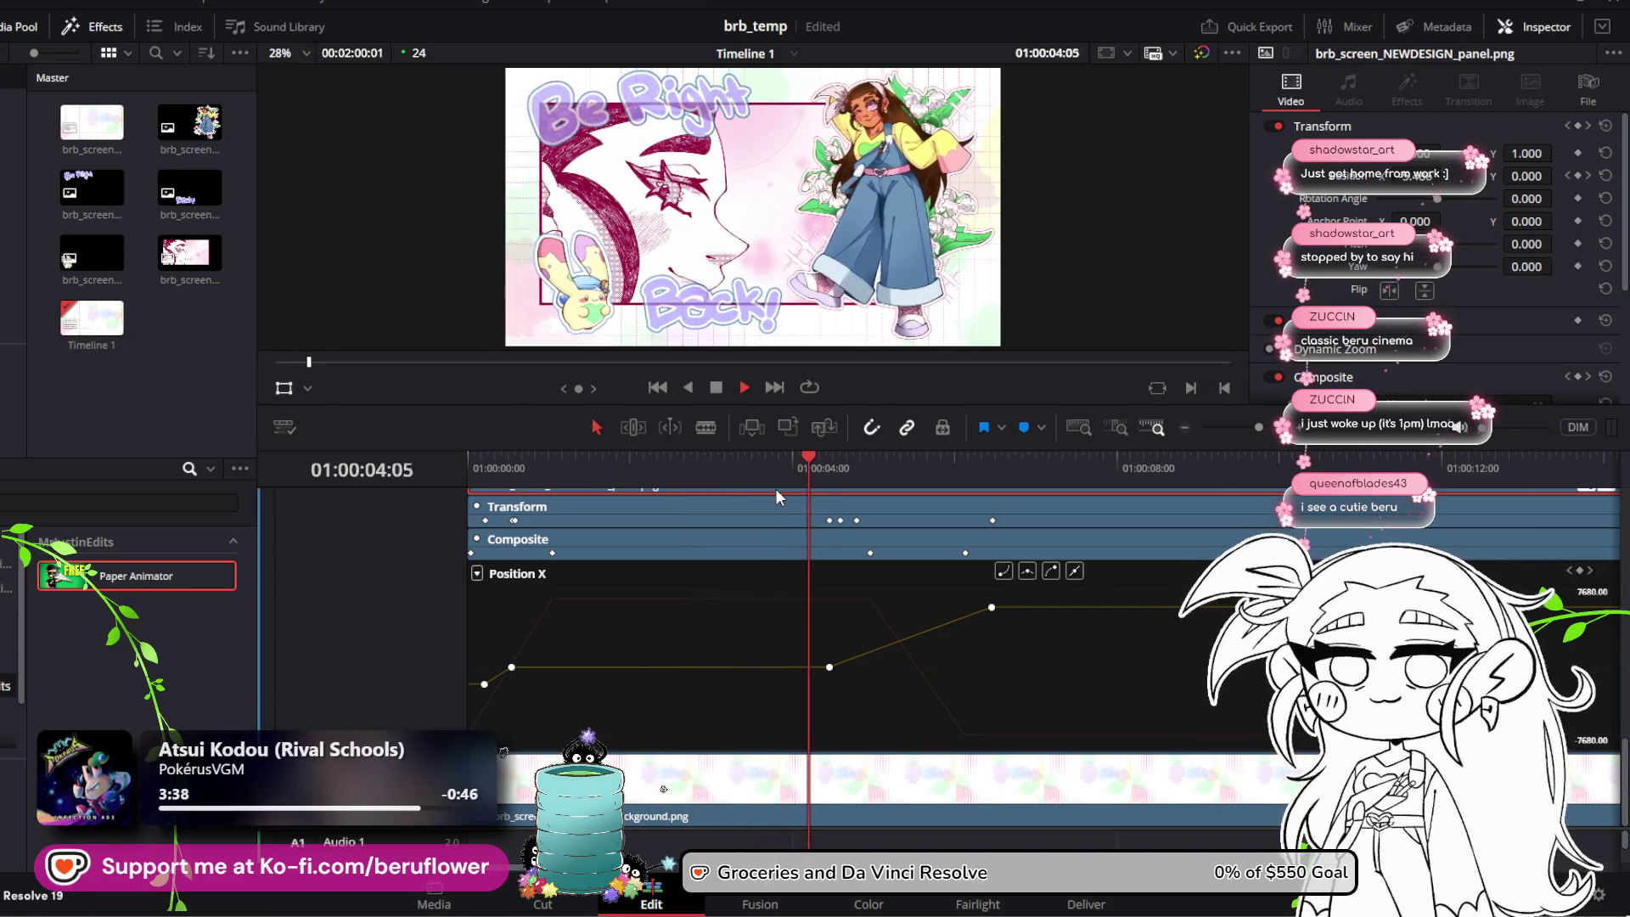
{"action": "key", "text": "space"}
{"action": "left_click_drag", "start_coordinate": [844, 476], "coordinate": [457, 486]}
{"action": "key", "text": "space"}
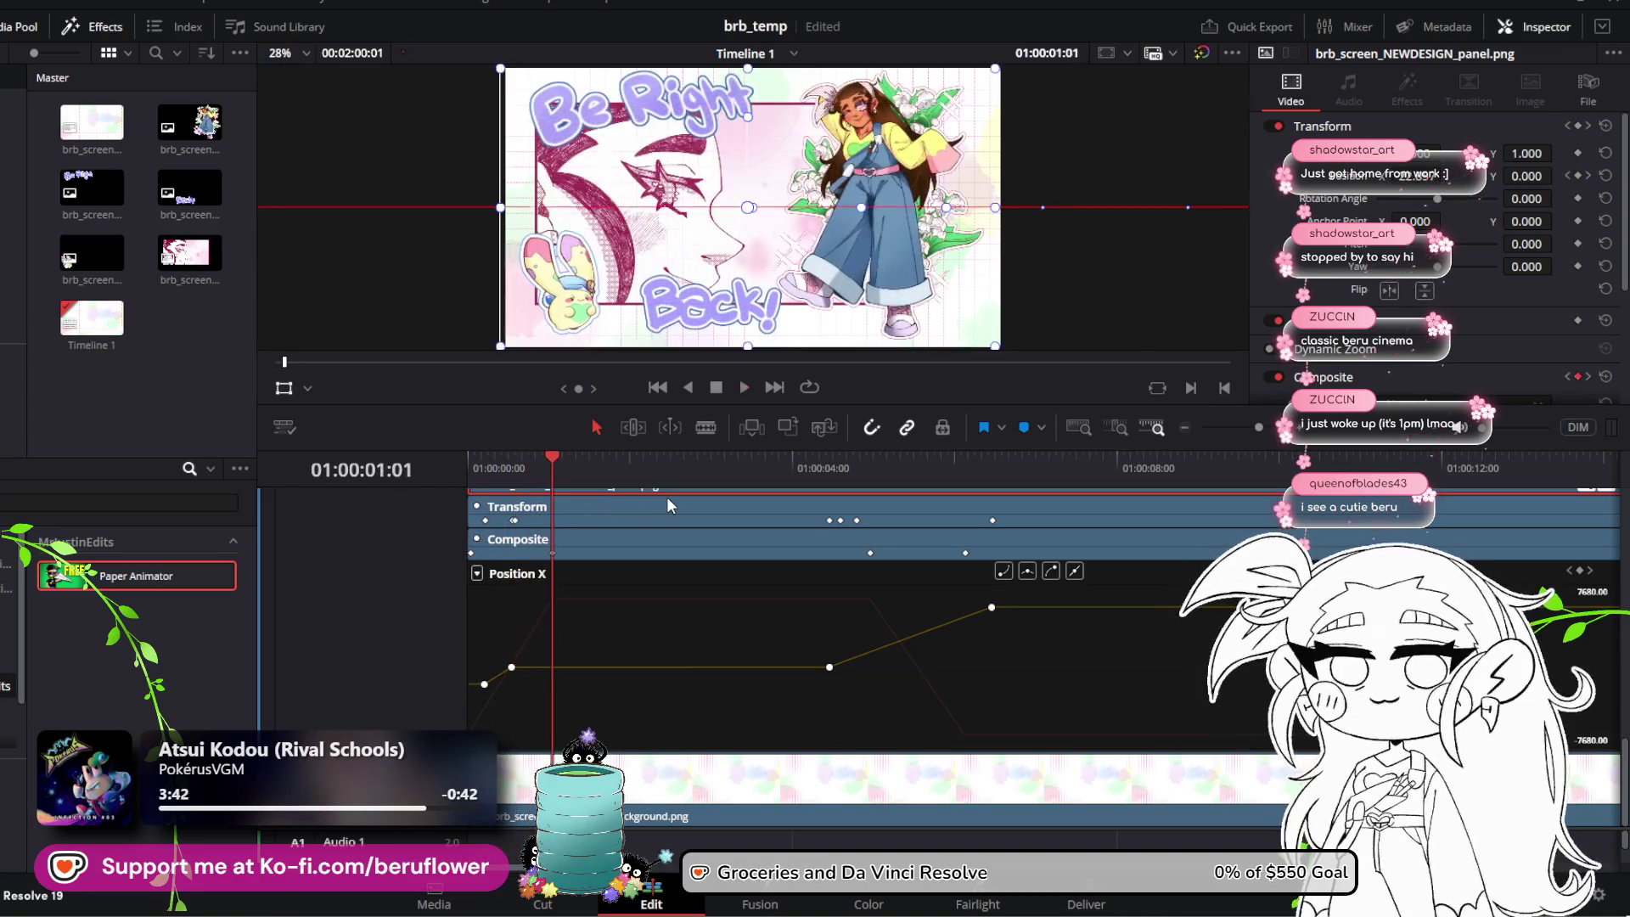
{"action": "key", "text": "space"}
Step: Show the mallow clip's Position X curve and scrub through its slide-in animation
{"action": "scroll", "coordinate": [675, 593], "scroll_direction": "up", "scroll_amount": 5}
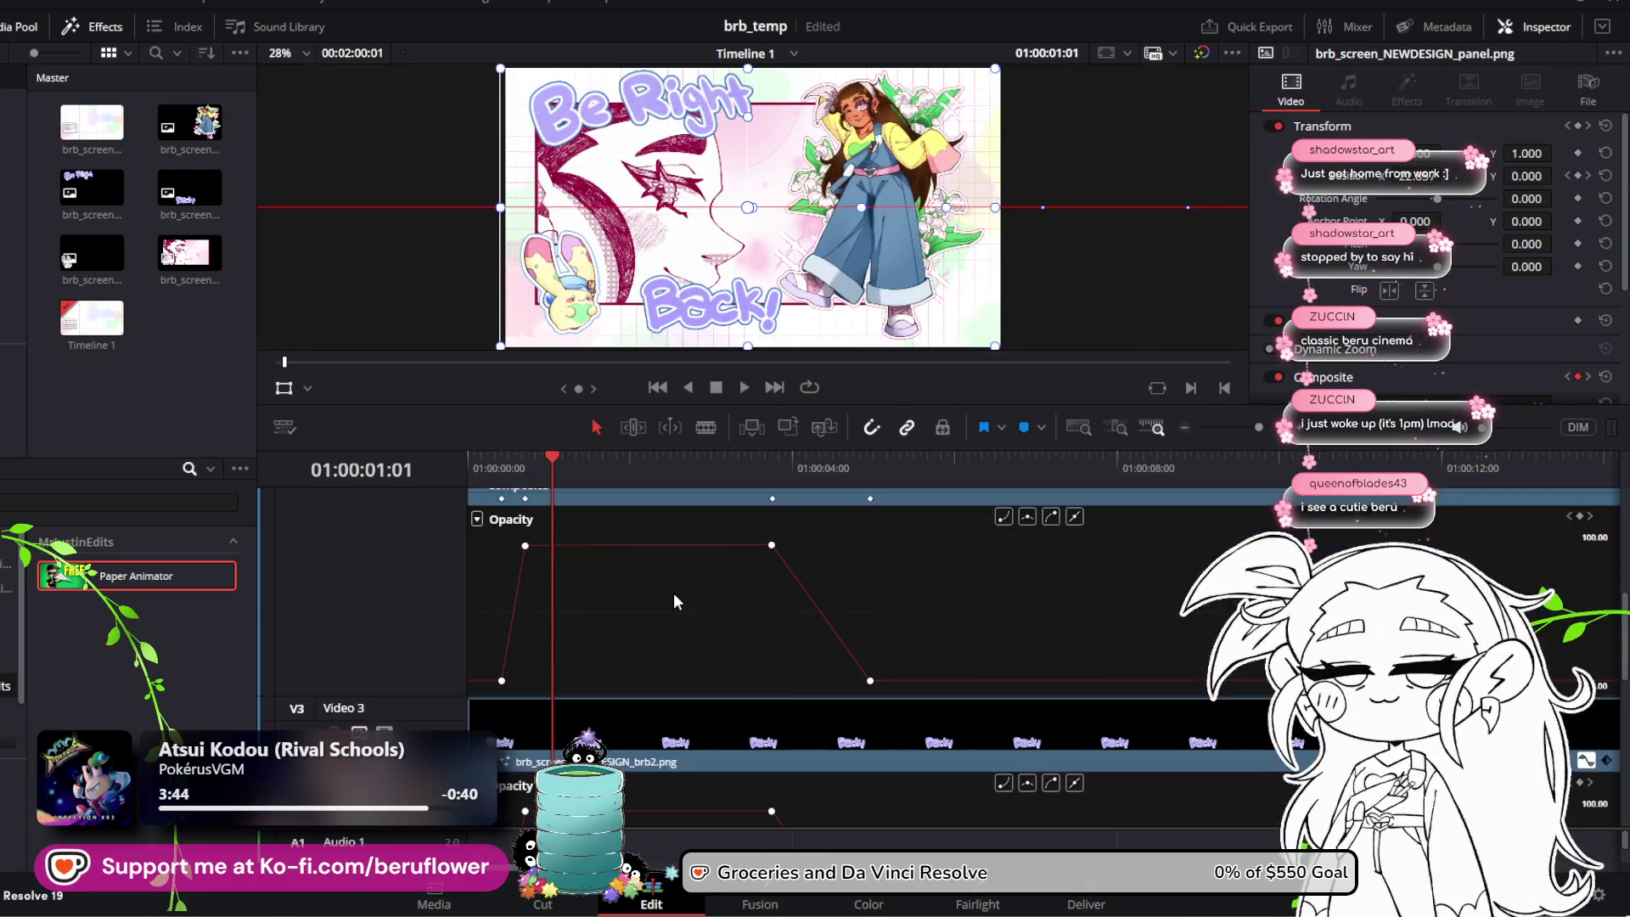
{"action": "scroll", "coordinate": [674, 593], "scroll_direction": "up", "scroll_amount": 3}
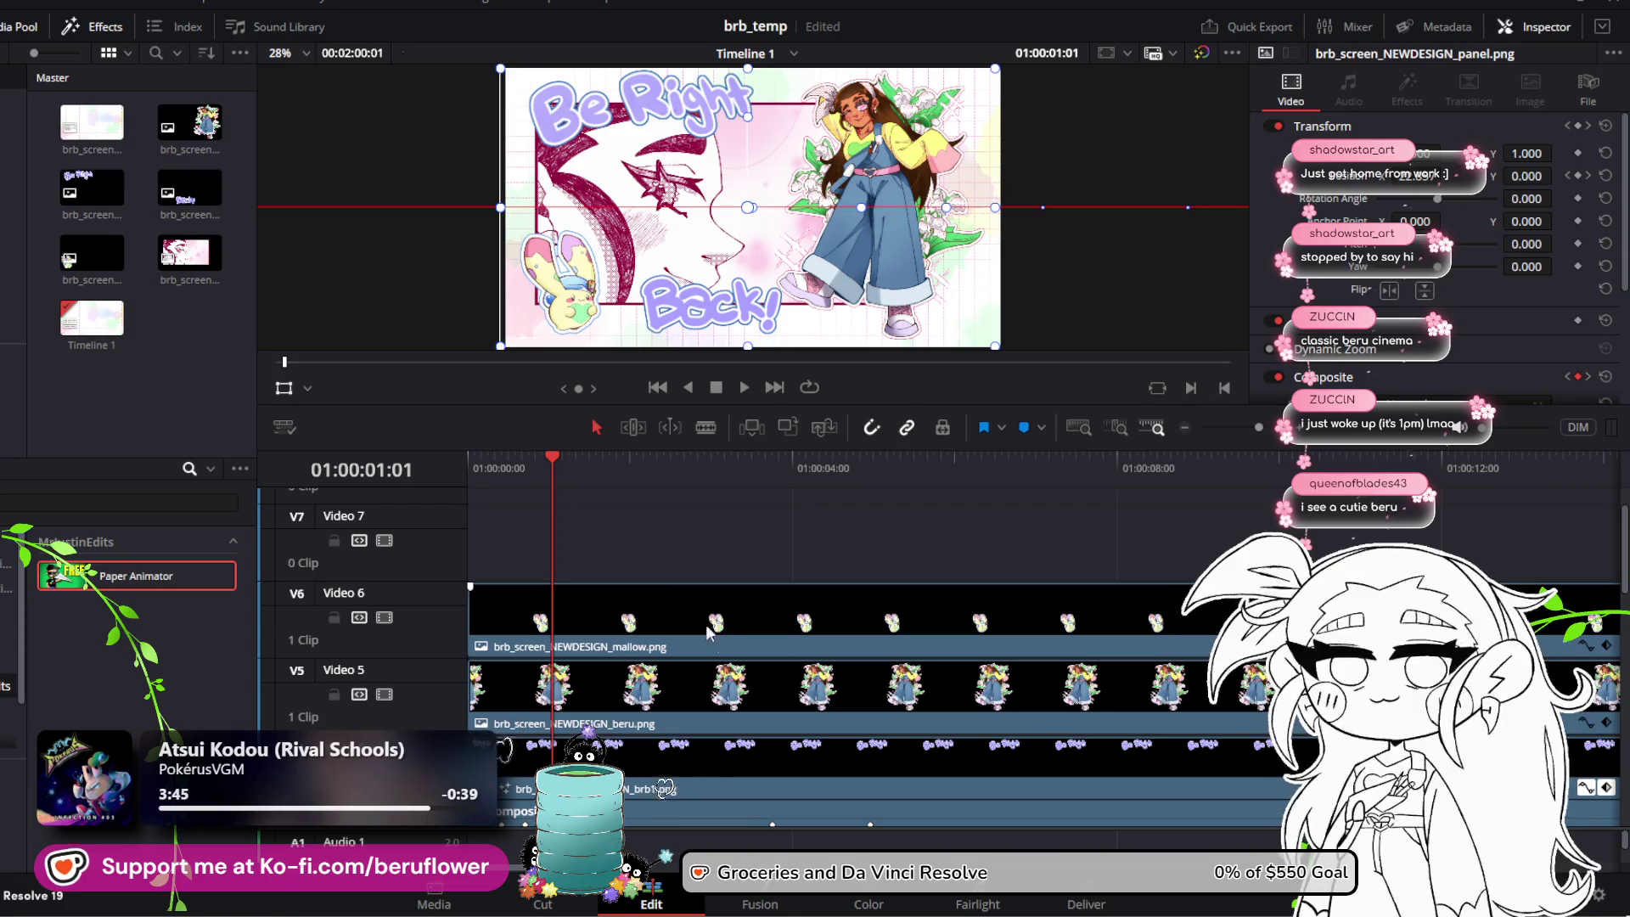
{"action": "left_click", "coordinate": [1595, 649]}
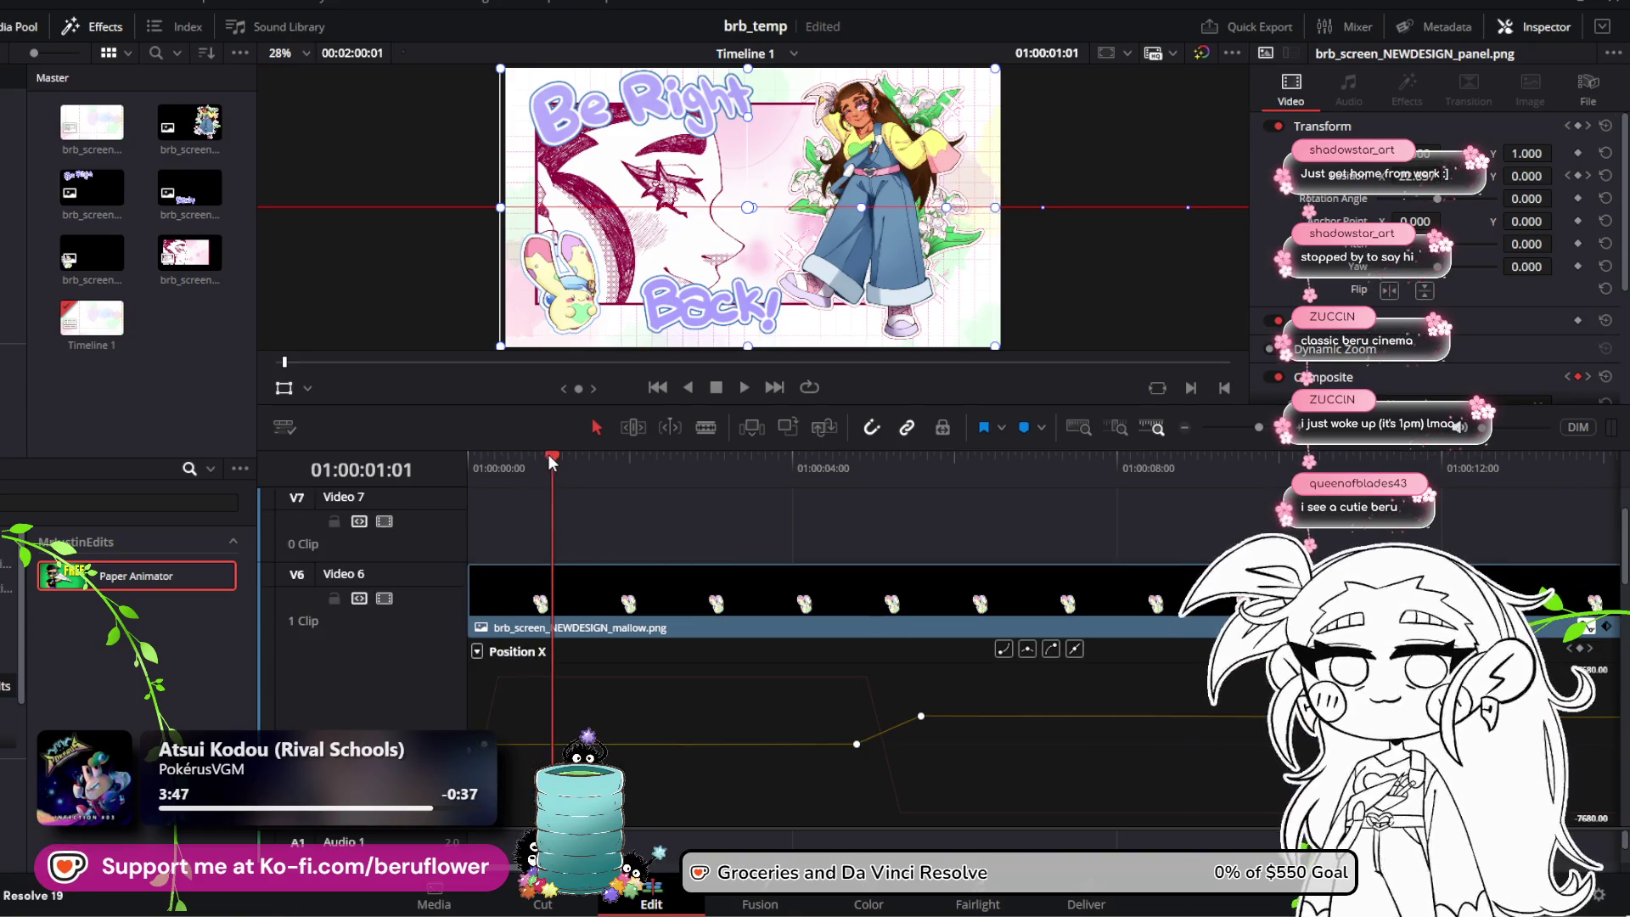
{"action": "left_click_drag", "start_coordinate": [548, 455], "coordinate": [850, 528]}
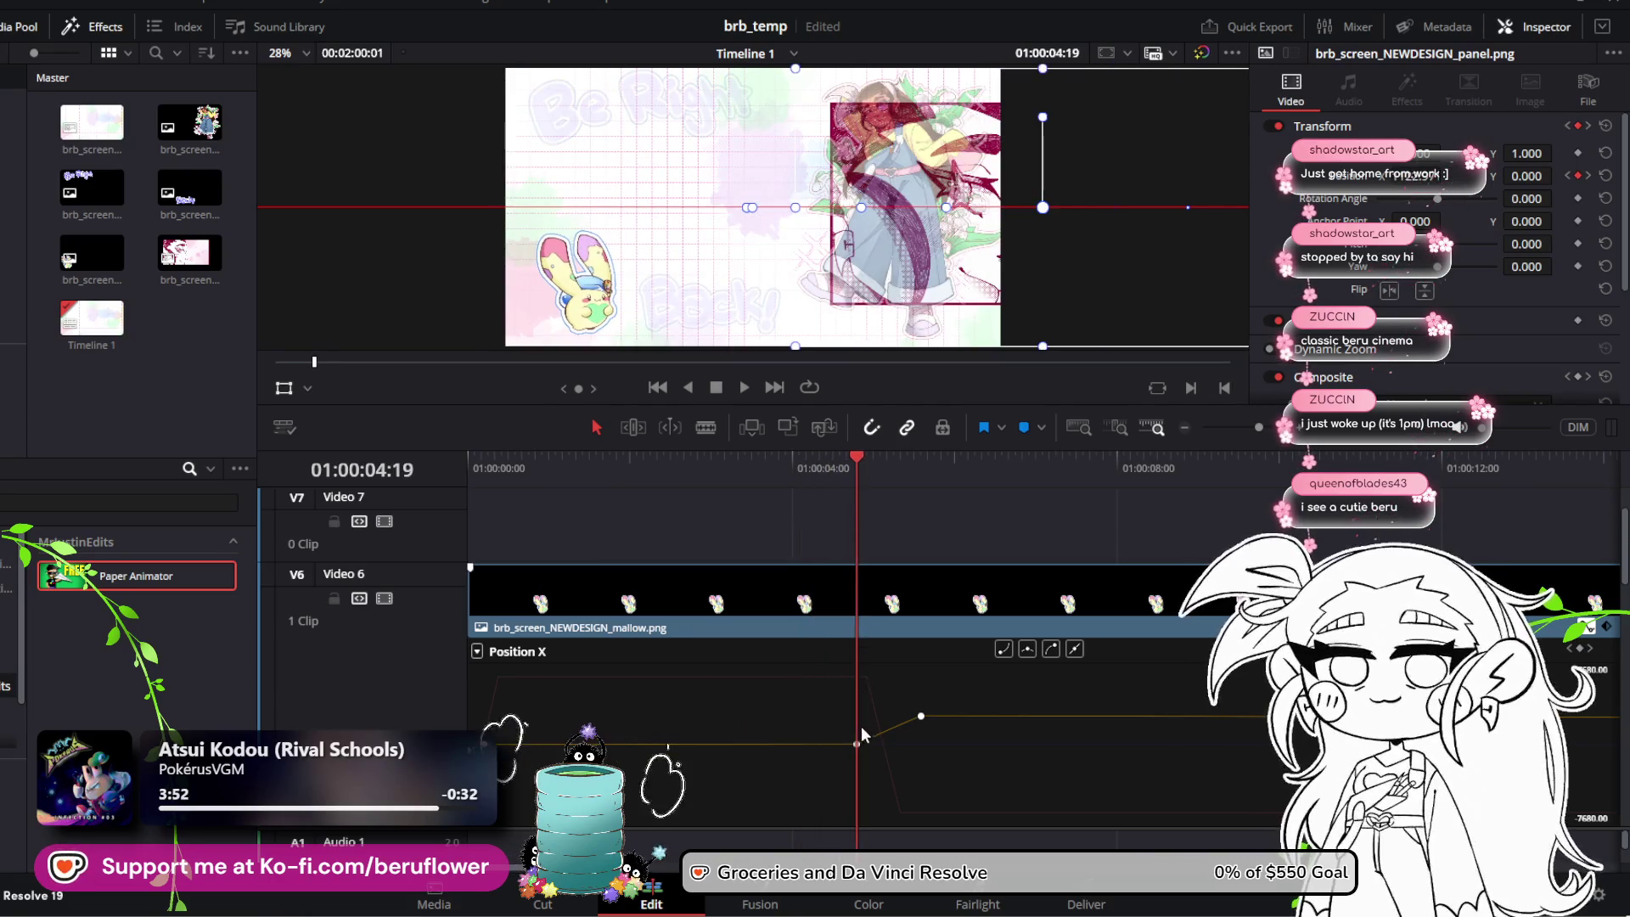
{"action": "mouse_move", "coordinate": [860, 744]}
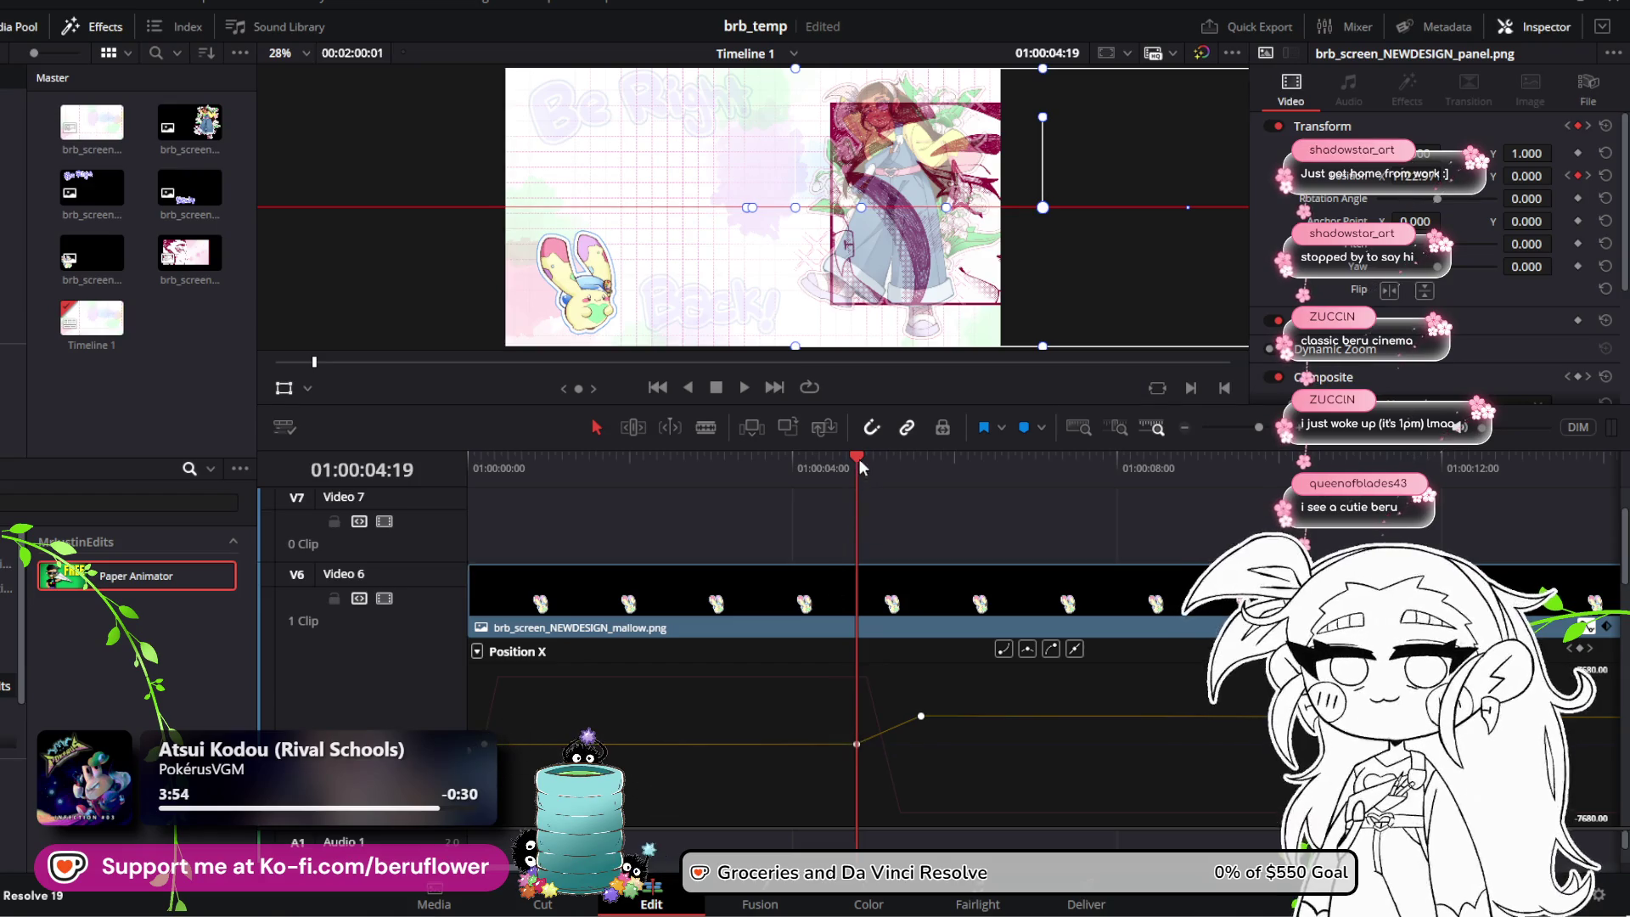
{"action": "left_click_drag", "start_coordinate": [858, 459], "coordinate": [705, 459]}
{"action": "mouse_move", "coordinate": [589, 461]}
{"action": "left_mouse_down"}
{"action": "mouse_move", "coordinate": [486, 472]}
{"action": "mouse_move", "coordinate": [598, 495]}
{"action": "left_mouse_up"}
{"action": "mouse_move", "coordinate": [858, 744]}
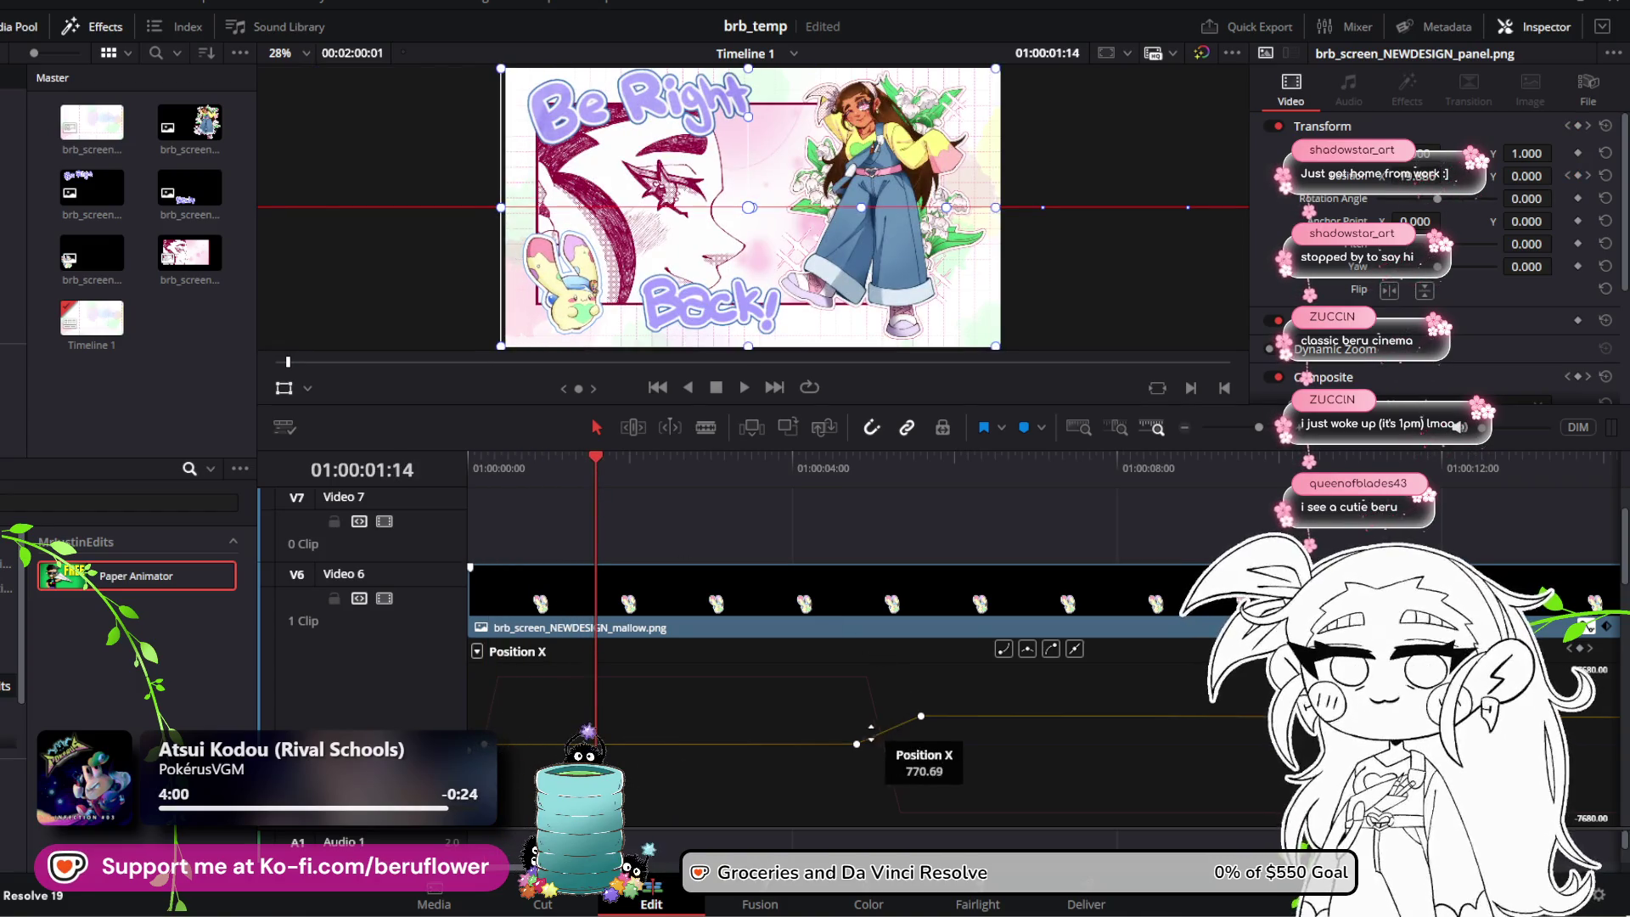
Step: Move the mallow's Position X keyframe earlier and fine-tune its value, undoing the last tweak
{"action": "mouse_move", "coordinate": [853, 743]}
{"action": "left_mouse_down"}
{"action": "mouse_move", "coordinate": [611, 747]}
{"action": "mouse_move", "coordinate": [716, 746]}
{"action": "left_mouse_up"}
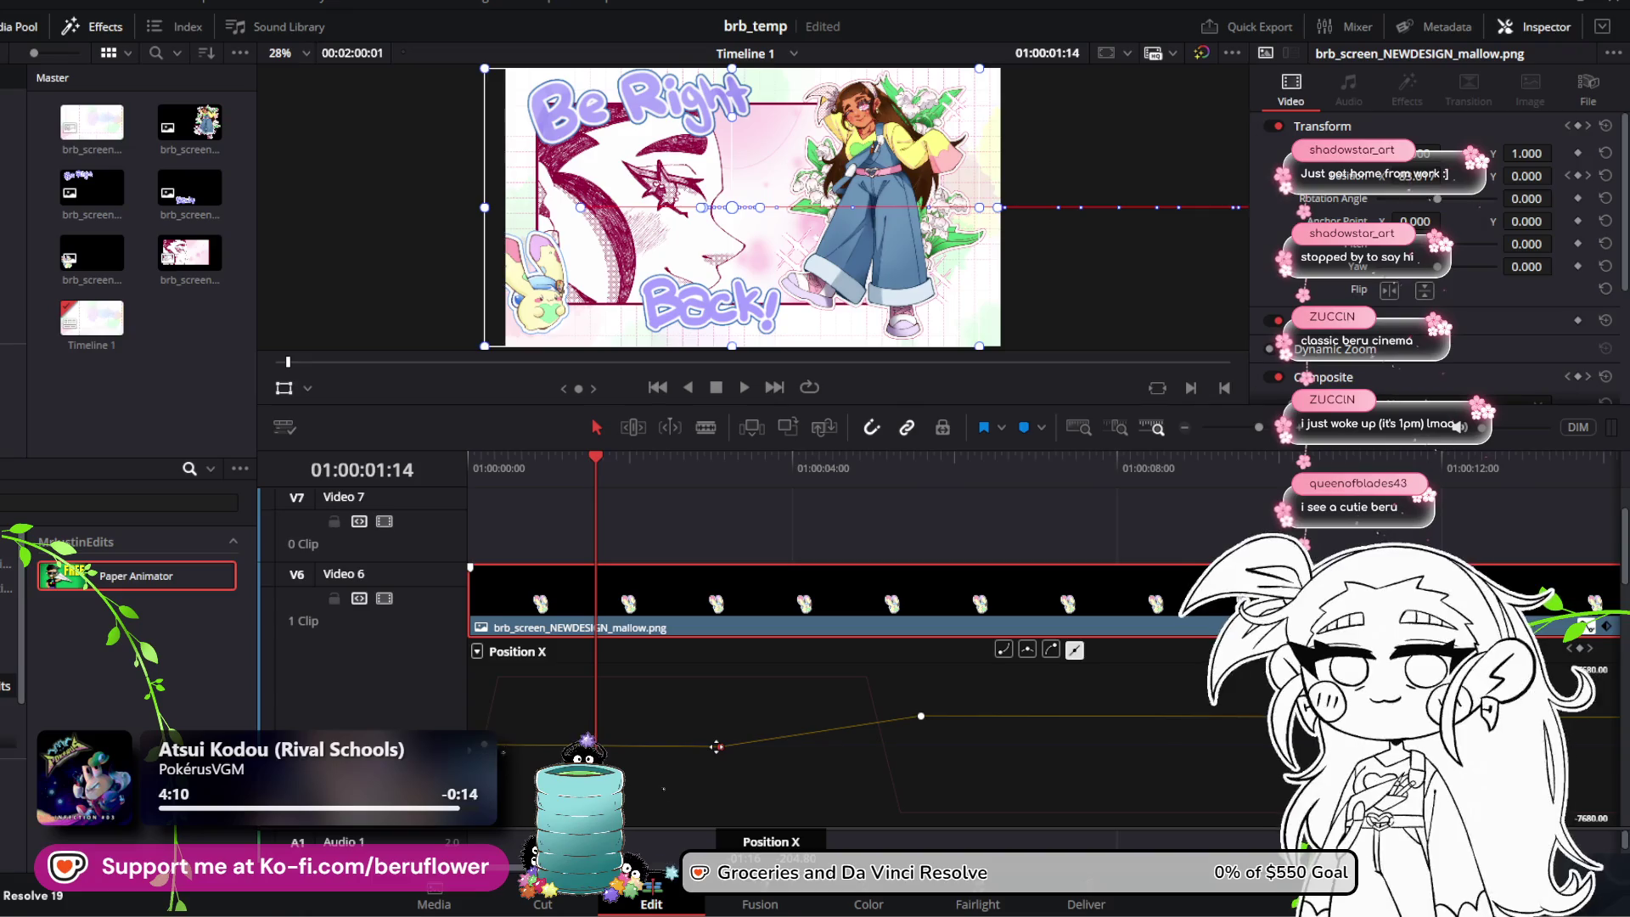
{"action": "left_click_drag", "start_coordinate": [716, 746], "coordinate": [717, 746]}
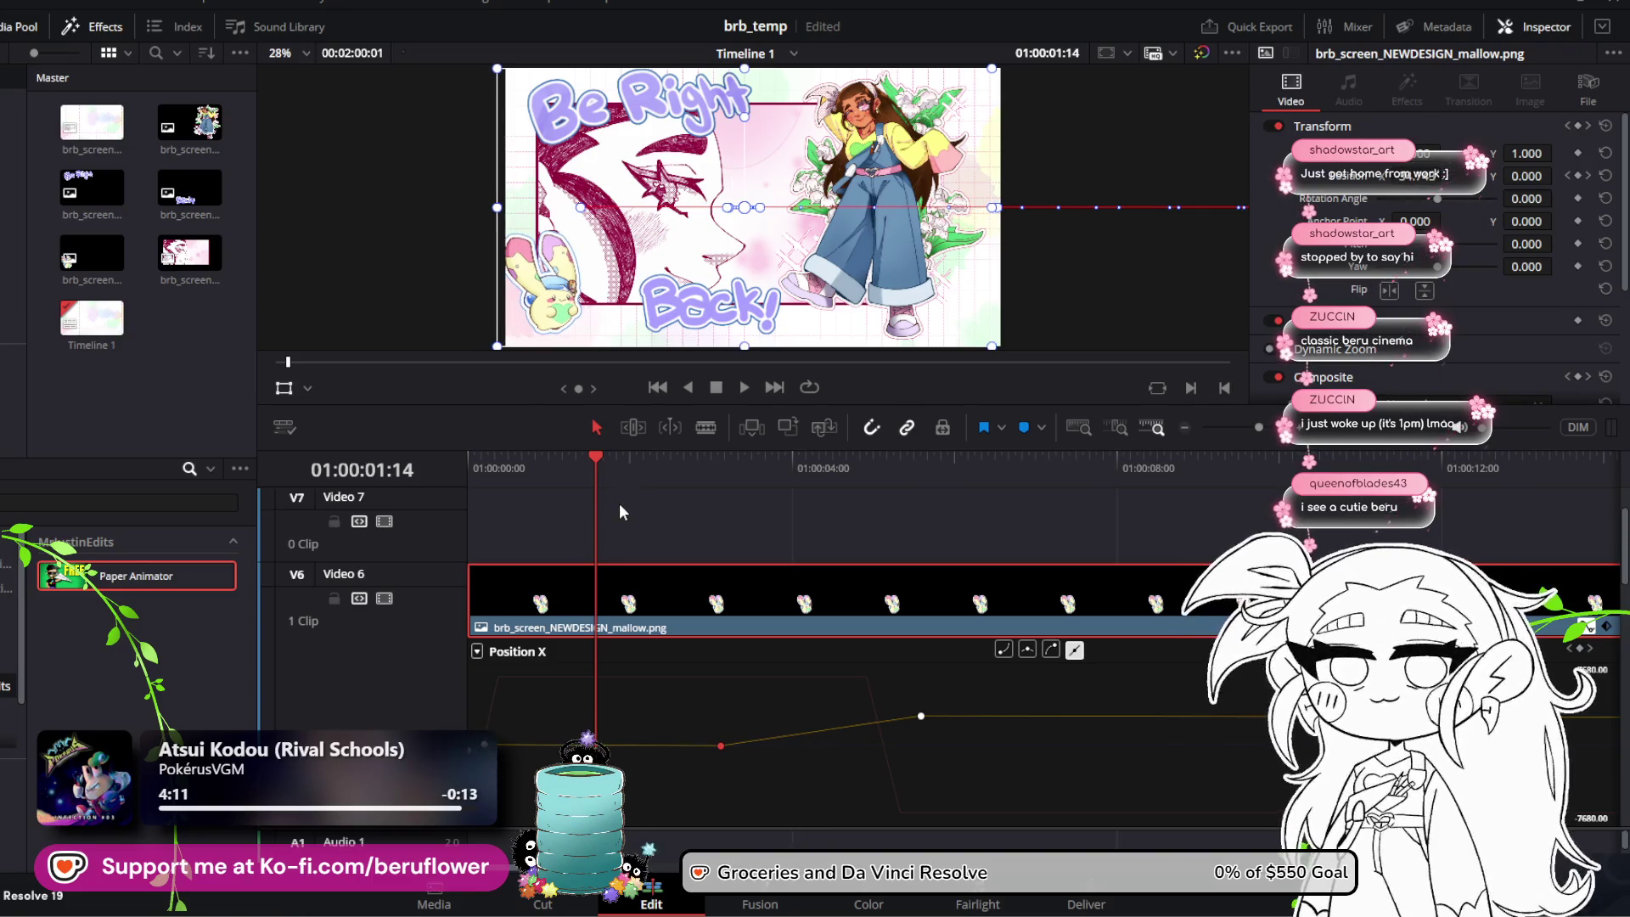
{"action": "key", "text": "space"}
{"action": "key", "text": "space"}
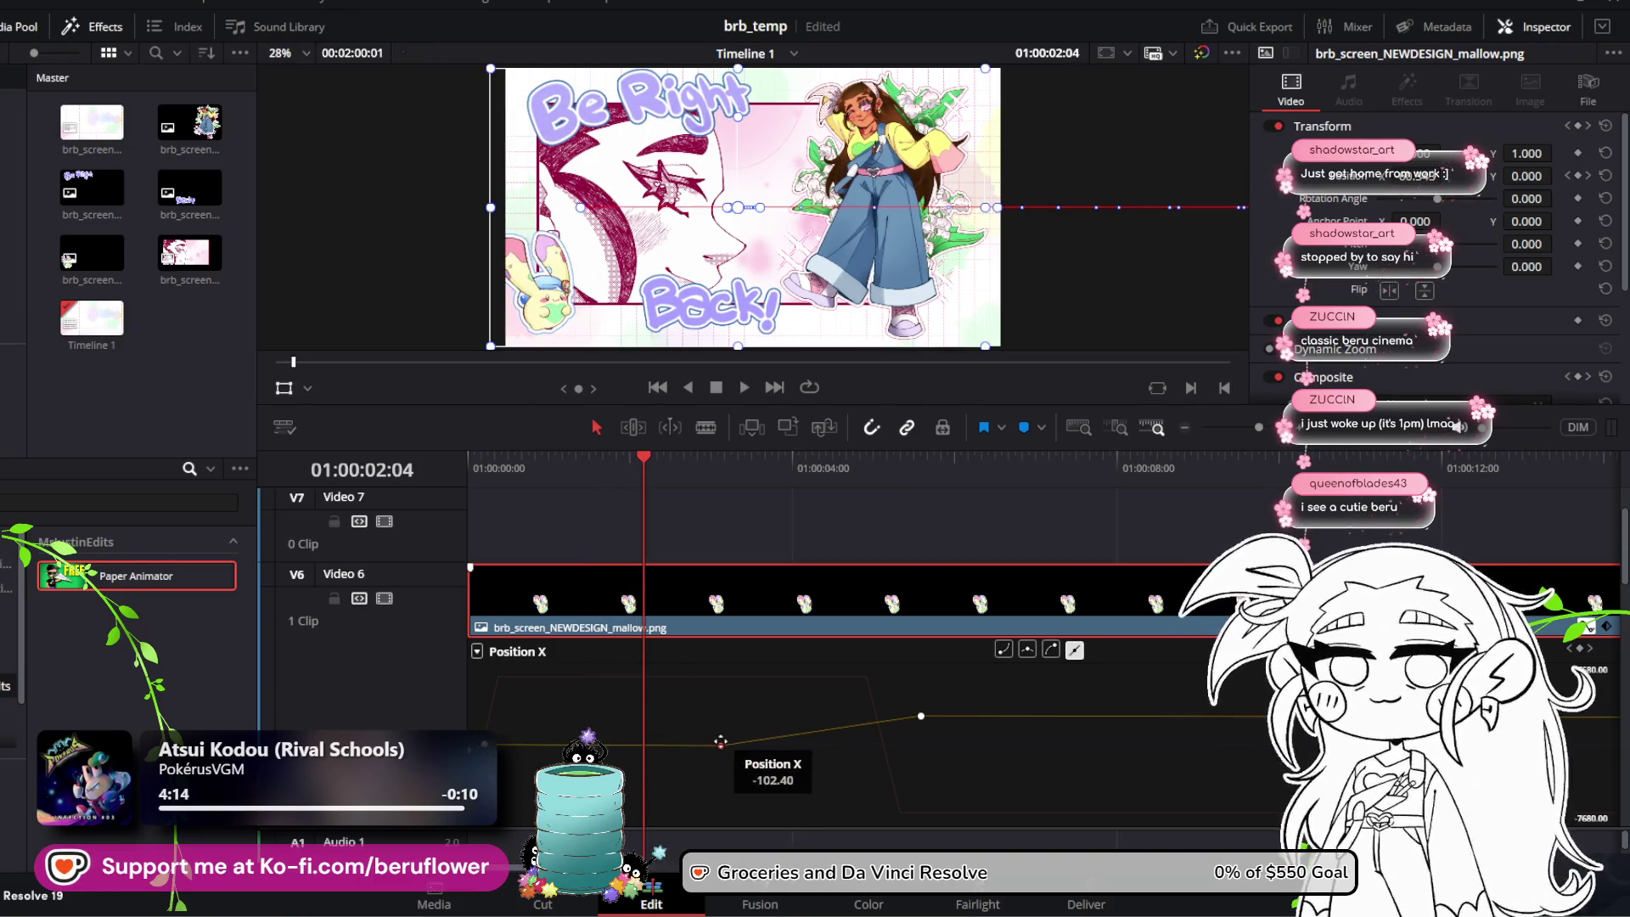
{"action": "left_click", "coordinate": [720, 743]}
{"action": "left_click_drag", "start_coordinate": [721, 743], "coordinate": [720, 743]}
{"action": "left_click_drag", "start_coordinate": [720, 742], "coordinate": [720, 743]}
{"action": "left_click_drag", "start_coordinate": [654, 457], "coordinate": [476, 459]}
{"action": "key", "text": "space"}
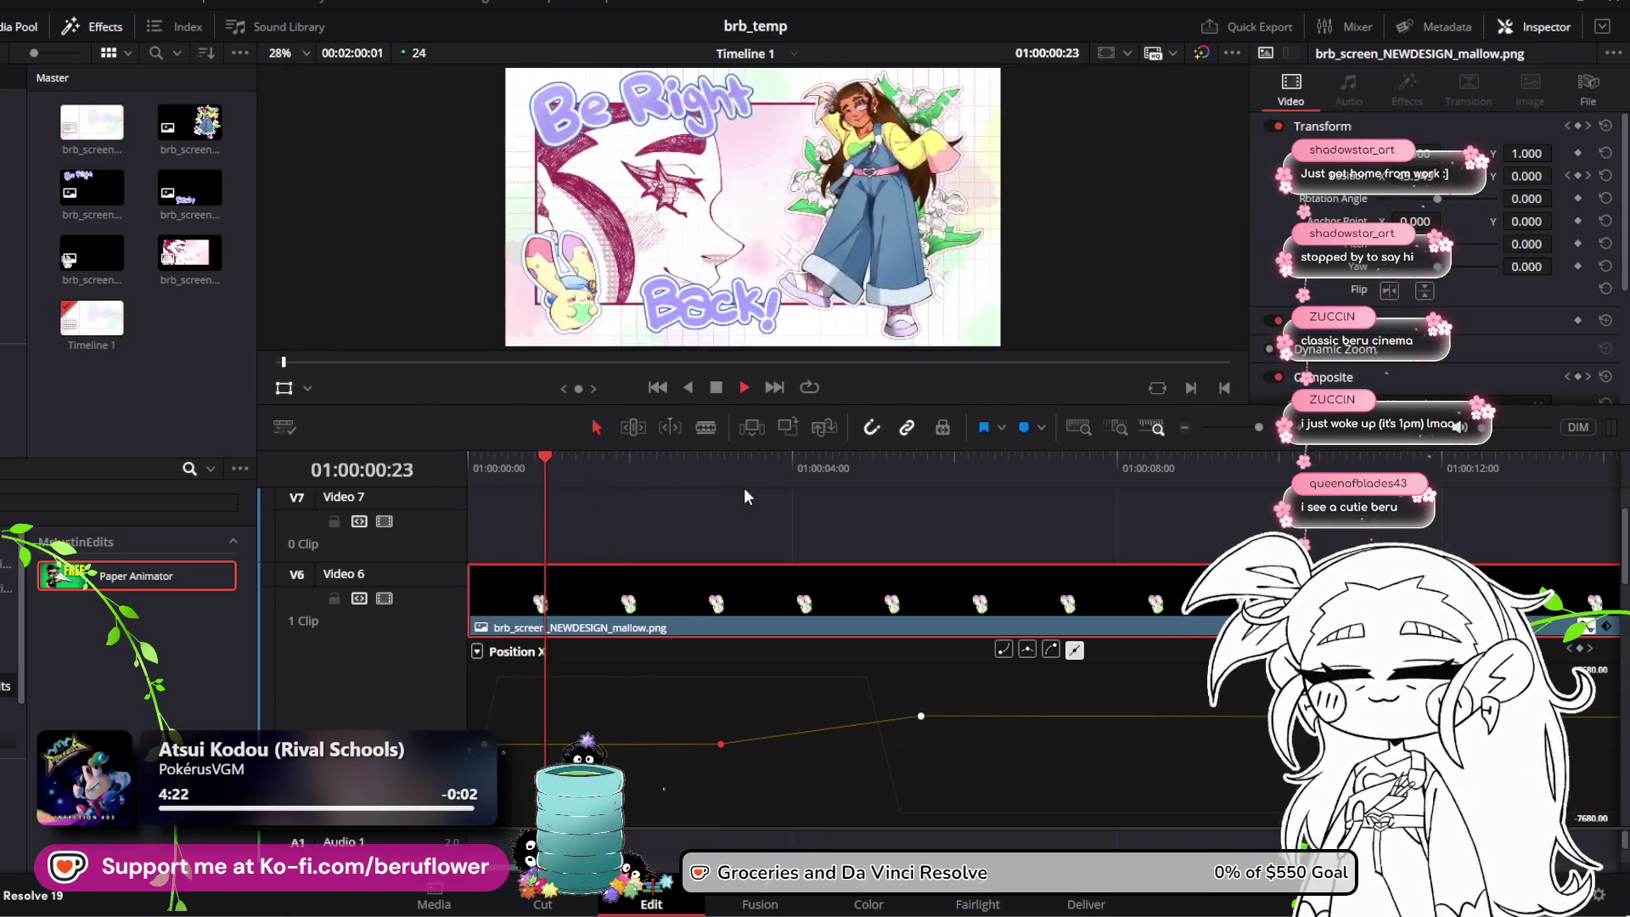
{"action": "key", "text": "space"}
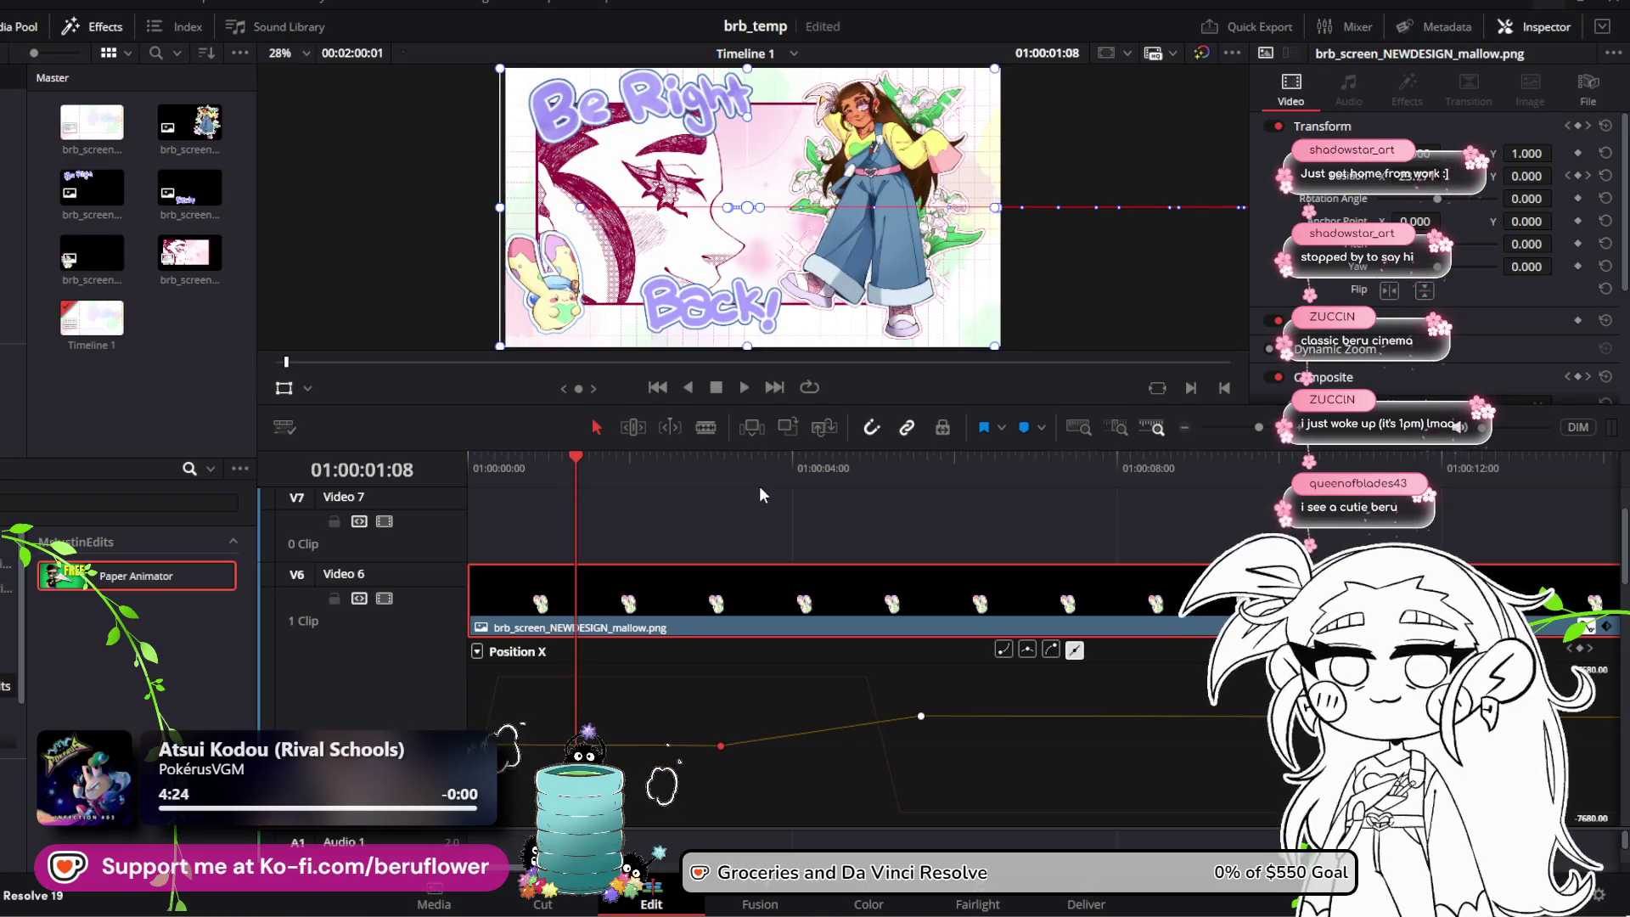
{"action": "key", "text": "ctrl+z"}
Step: Save the project and play the retimed mallow slide-in from the start
{"action": "key", "text": "ctrl+s"}
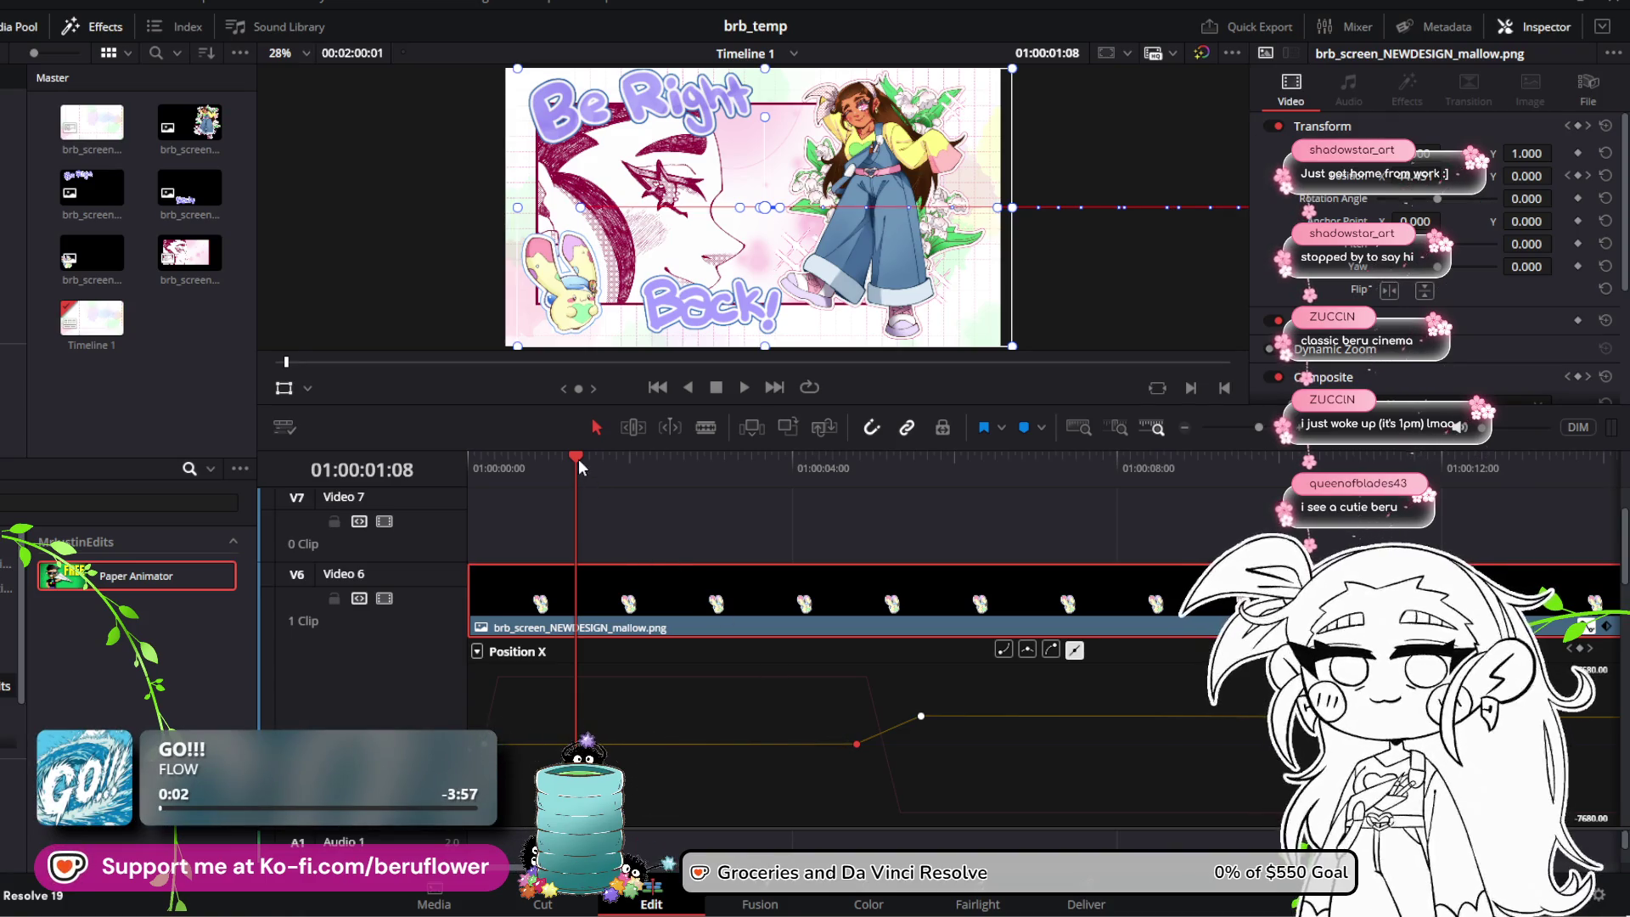
{"action": "left_click_drag", "start_coordinate": [578, 458], "coordinate": [451, 460]}
{"action": "key", "text": "space"}
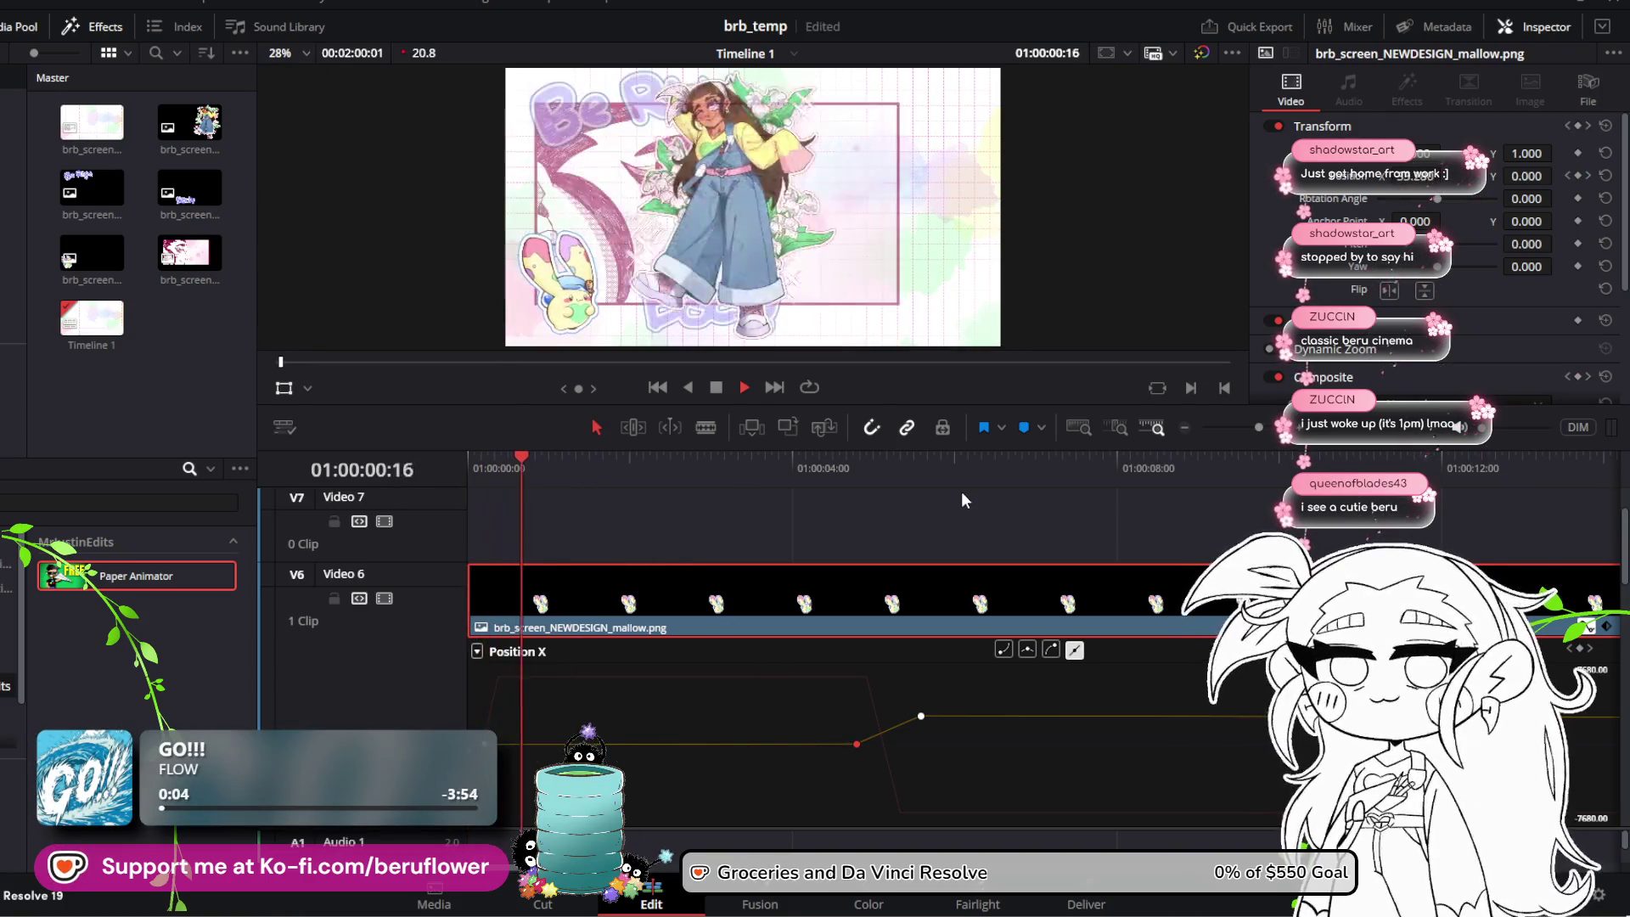
{"action": "key", "text": "space"}
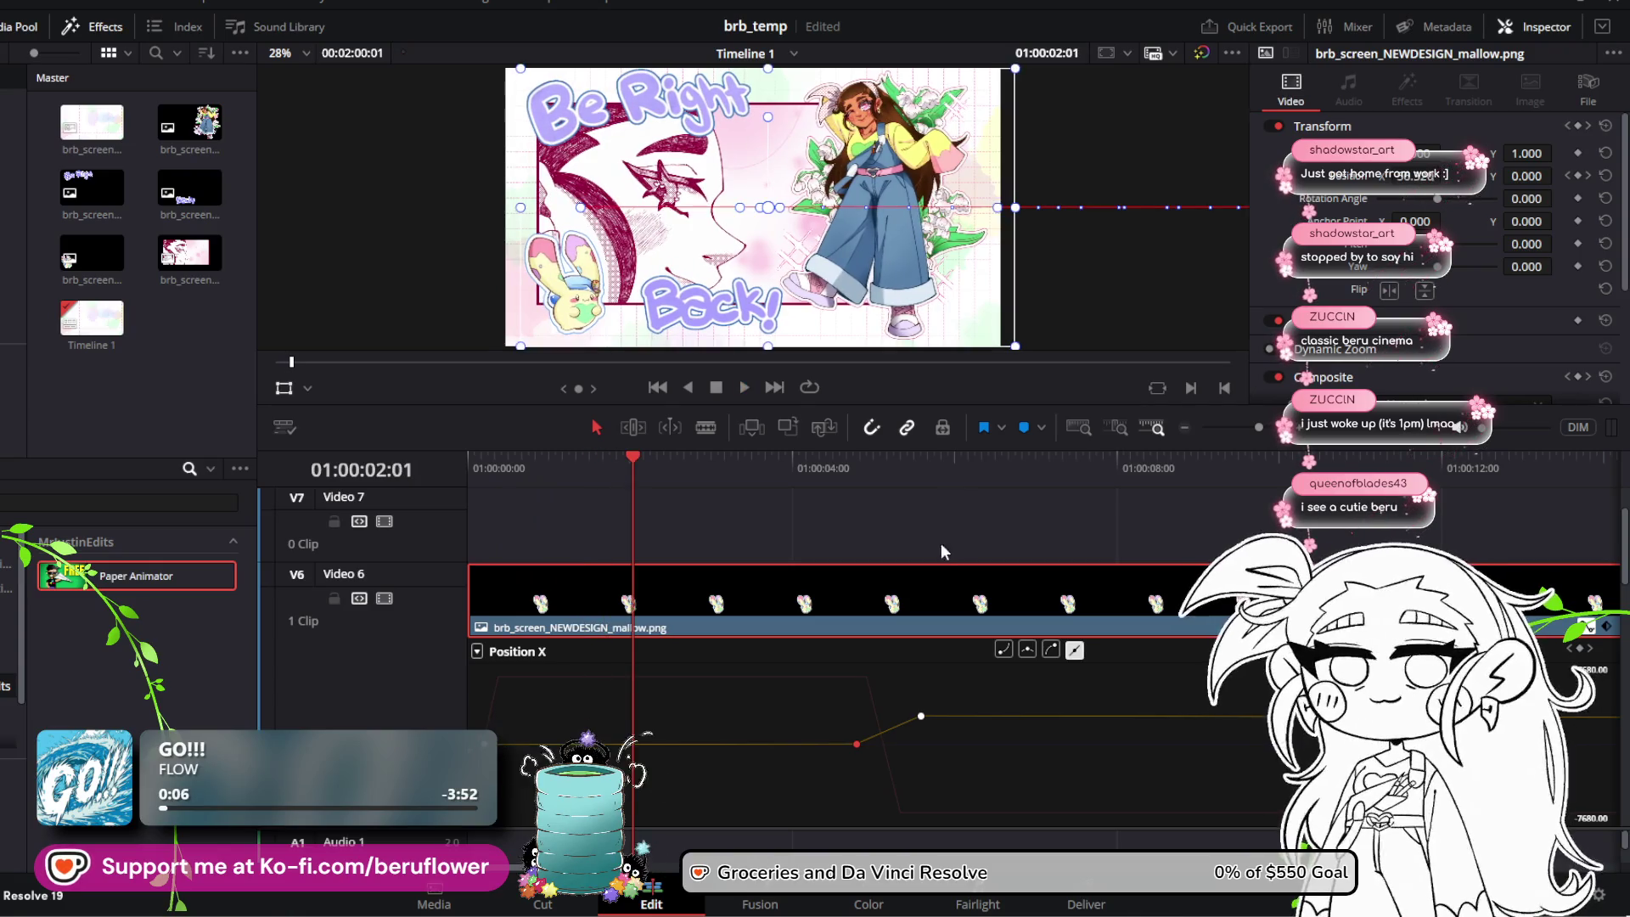
{"action": "key", "text": "space"}
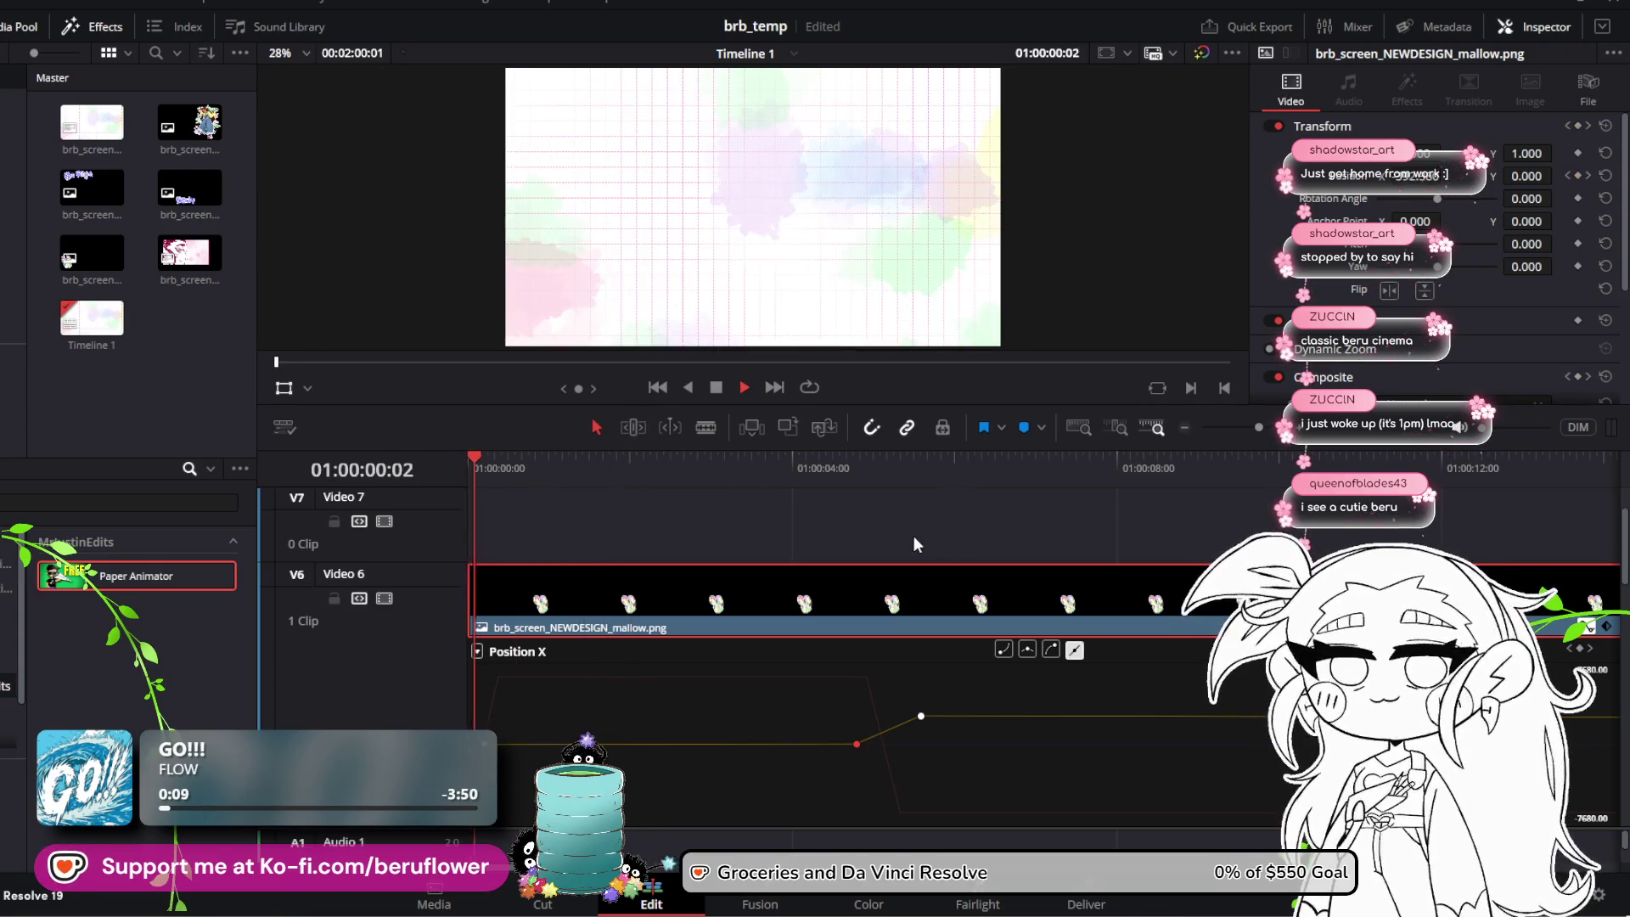
{"action": "key", "text": "space"}
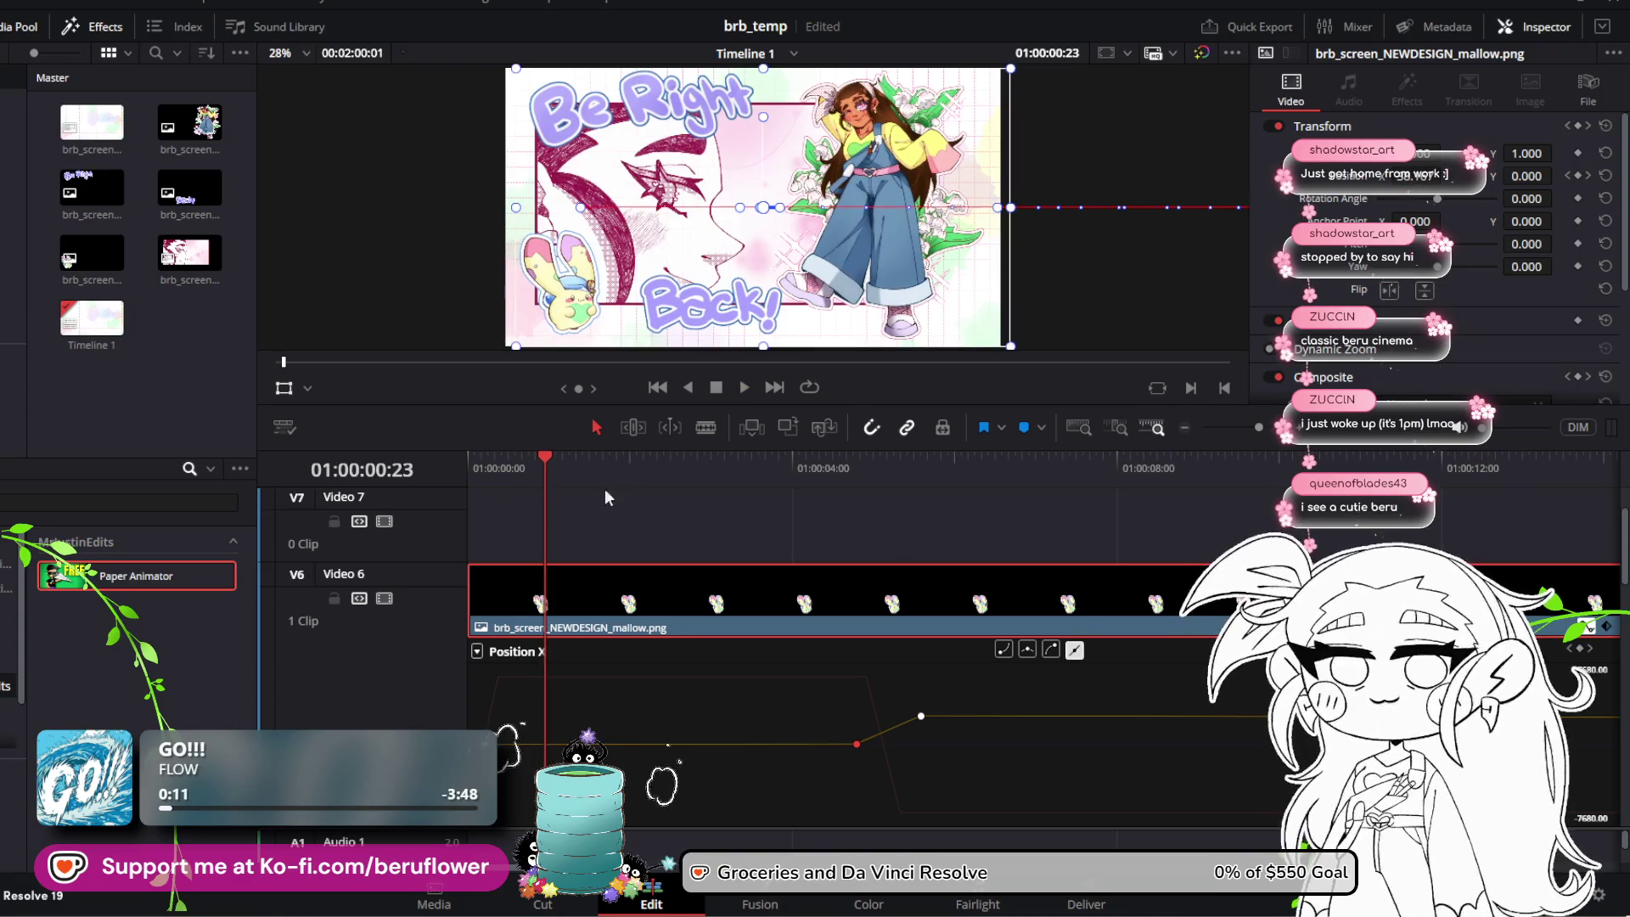
{"action": "key", "text": "Home"}
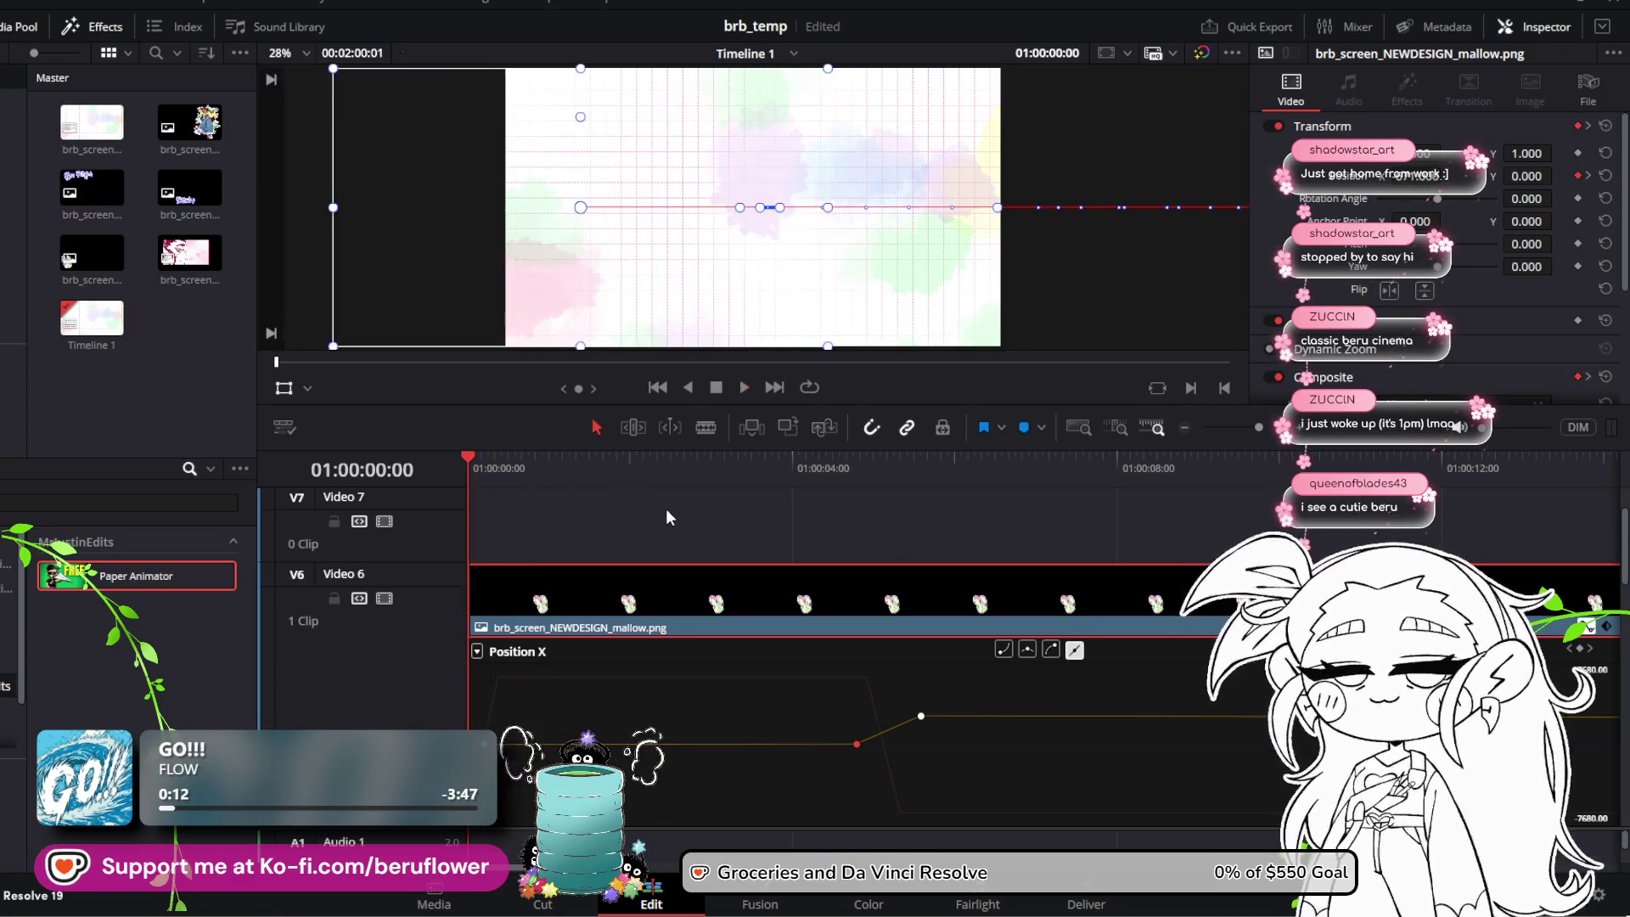
{"action": "key", "text": "space"}
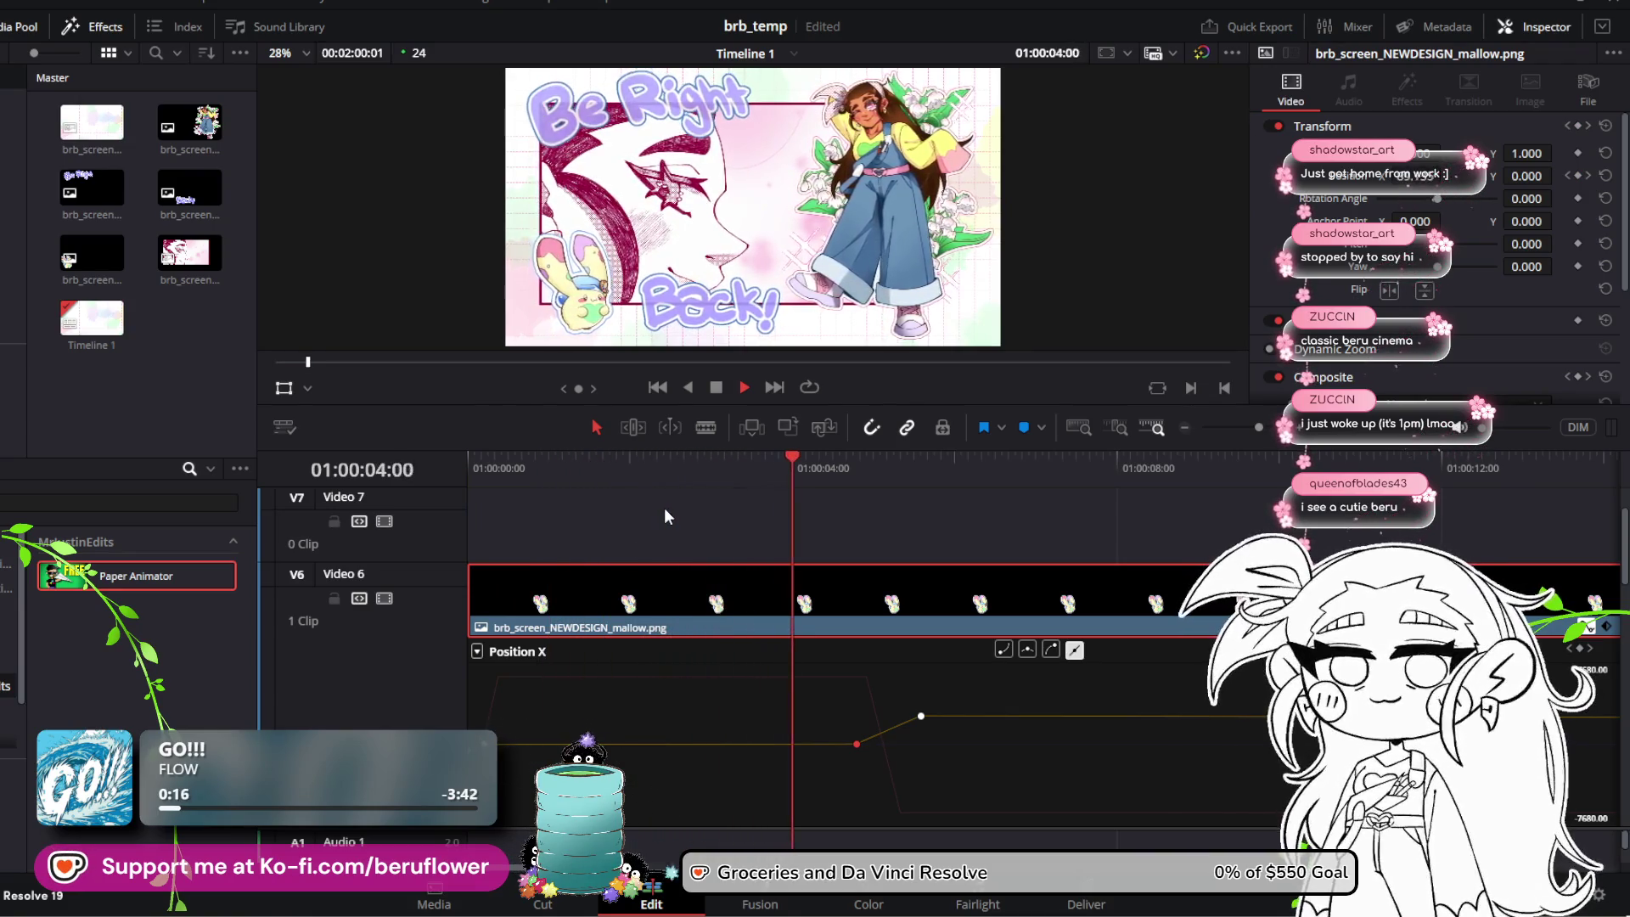
{"action": "key", "text": "space"}
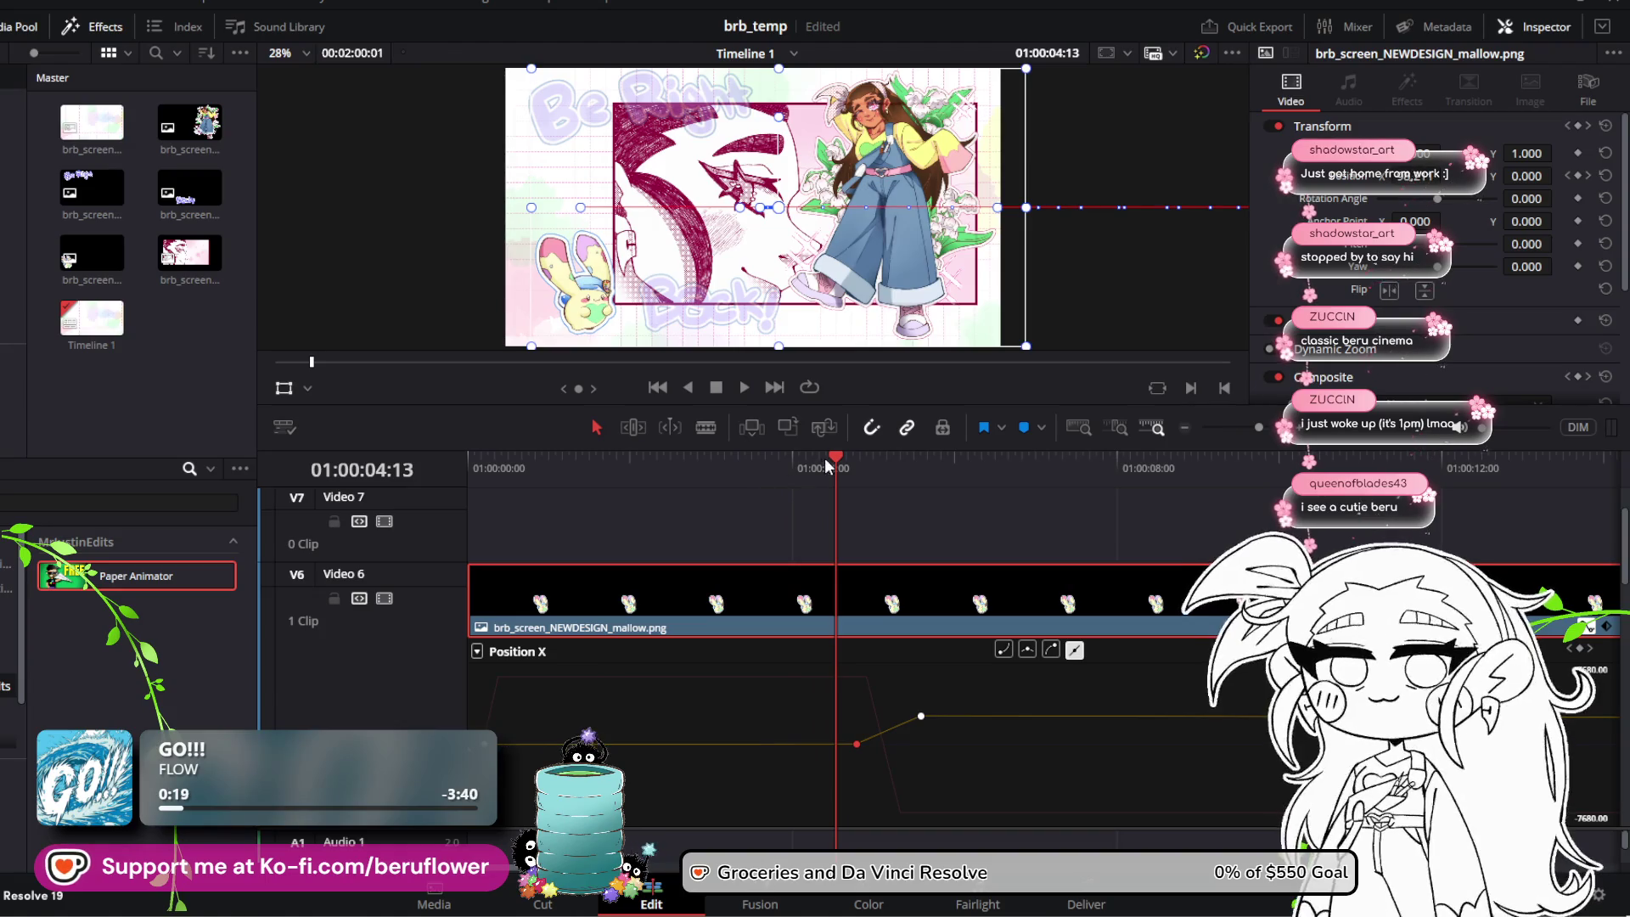
Step: Play the animation from the start to review the panel's current slide-out
{"action": "scroll", "coordinate": [509, 645], "scroll_direction": "down", "scroll_amount": 5}
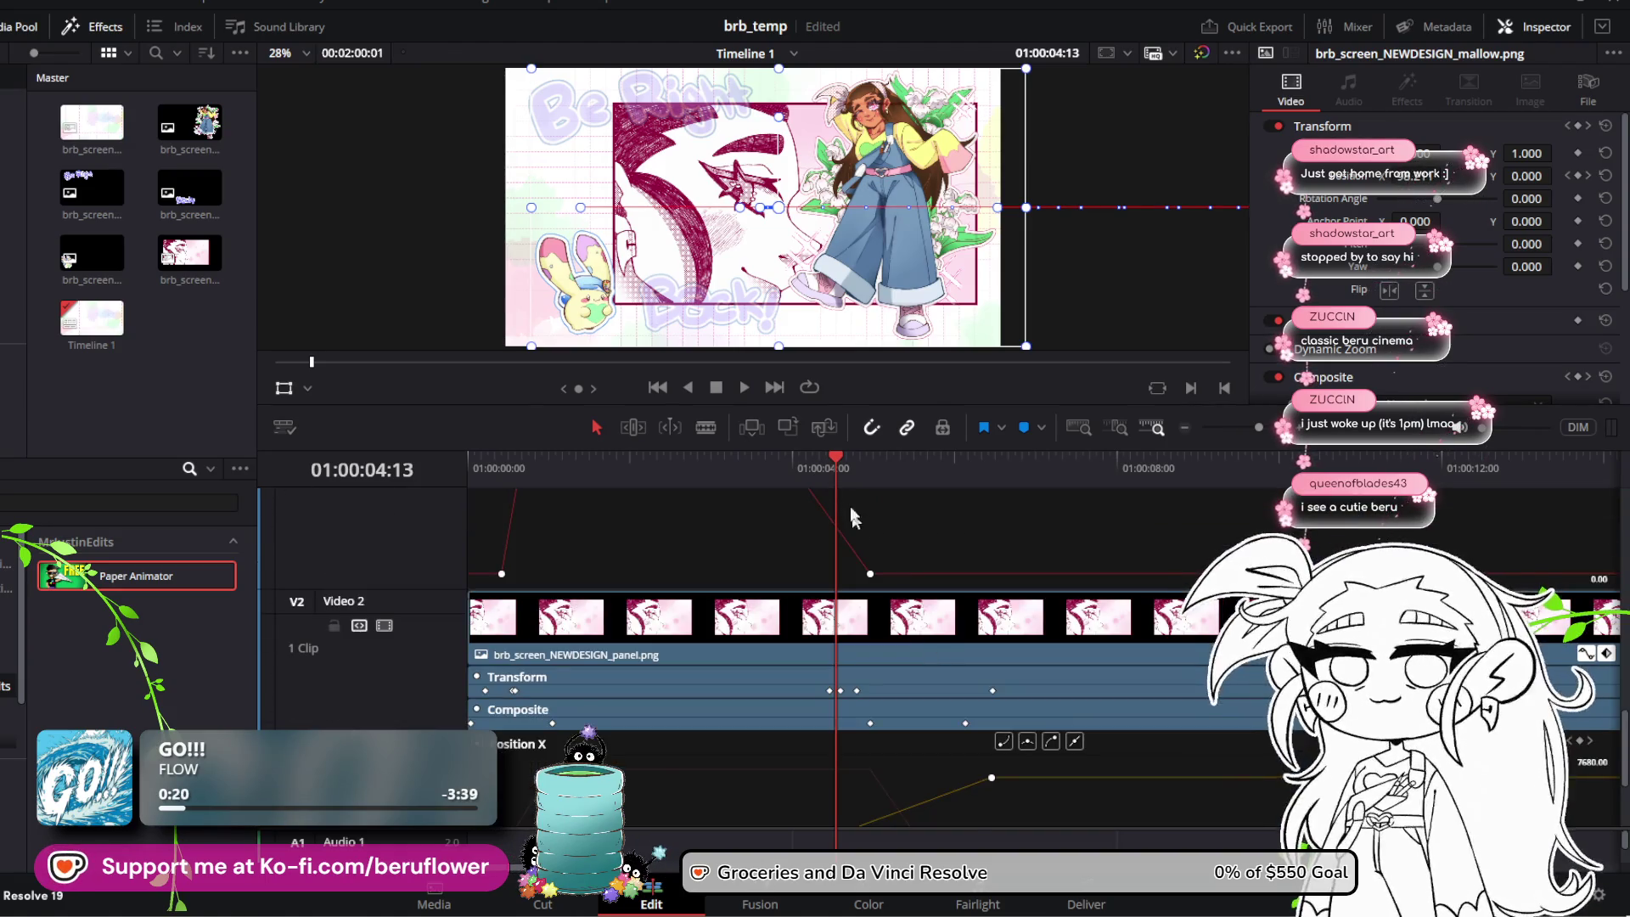
{"action": "left_click_drag", "start_coordinate": [828, 450], "coordinate": [472, 461]}
{"action": "key", "text": "space"}
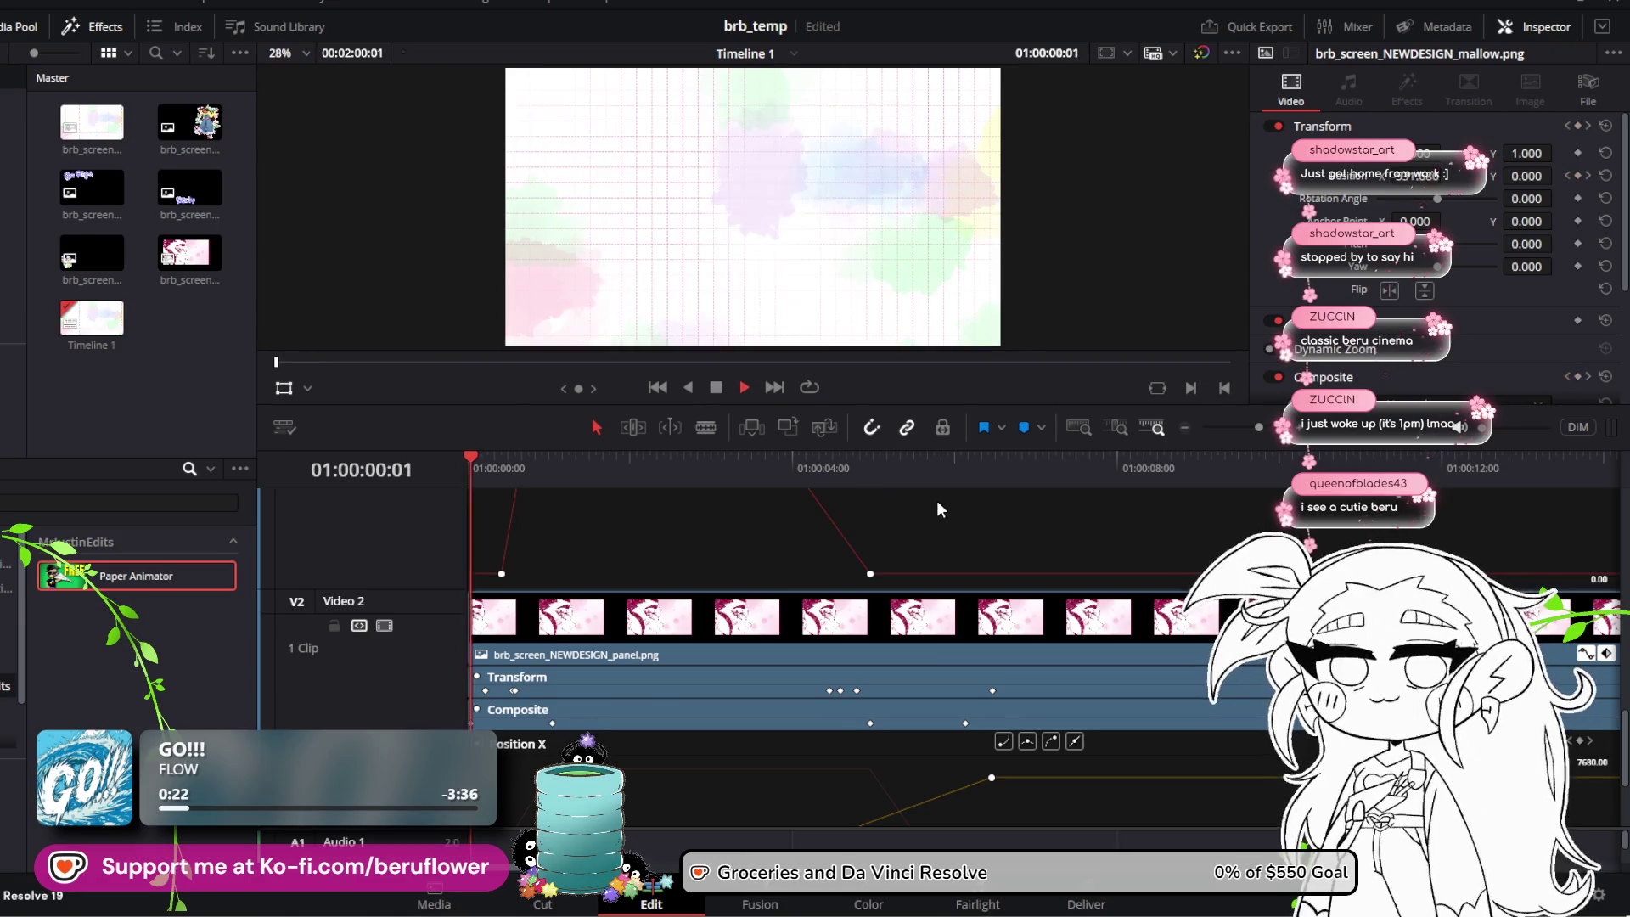
{"action": "key", "text": "space"}
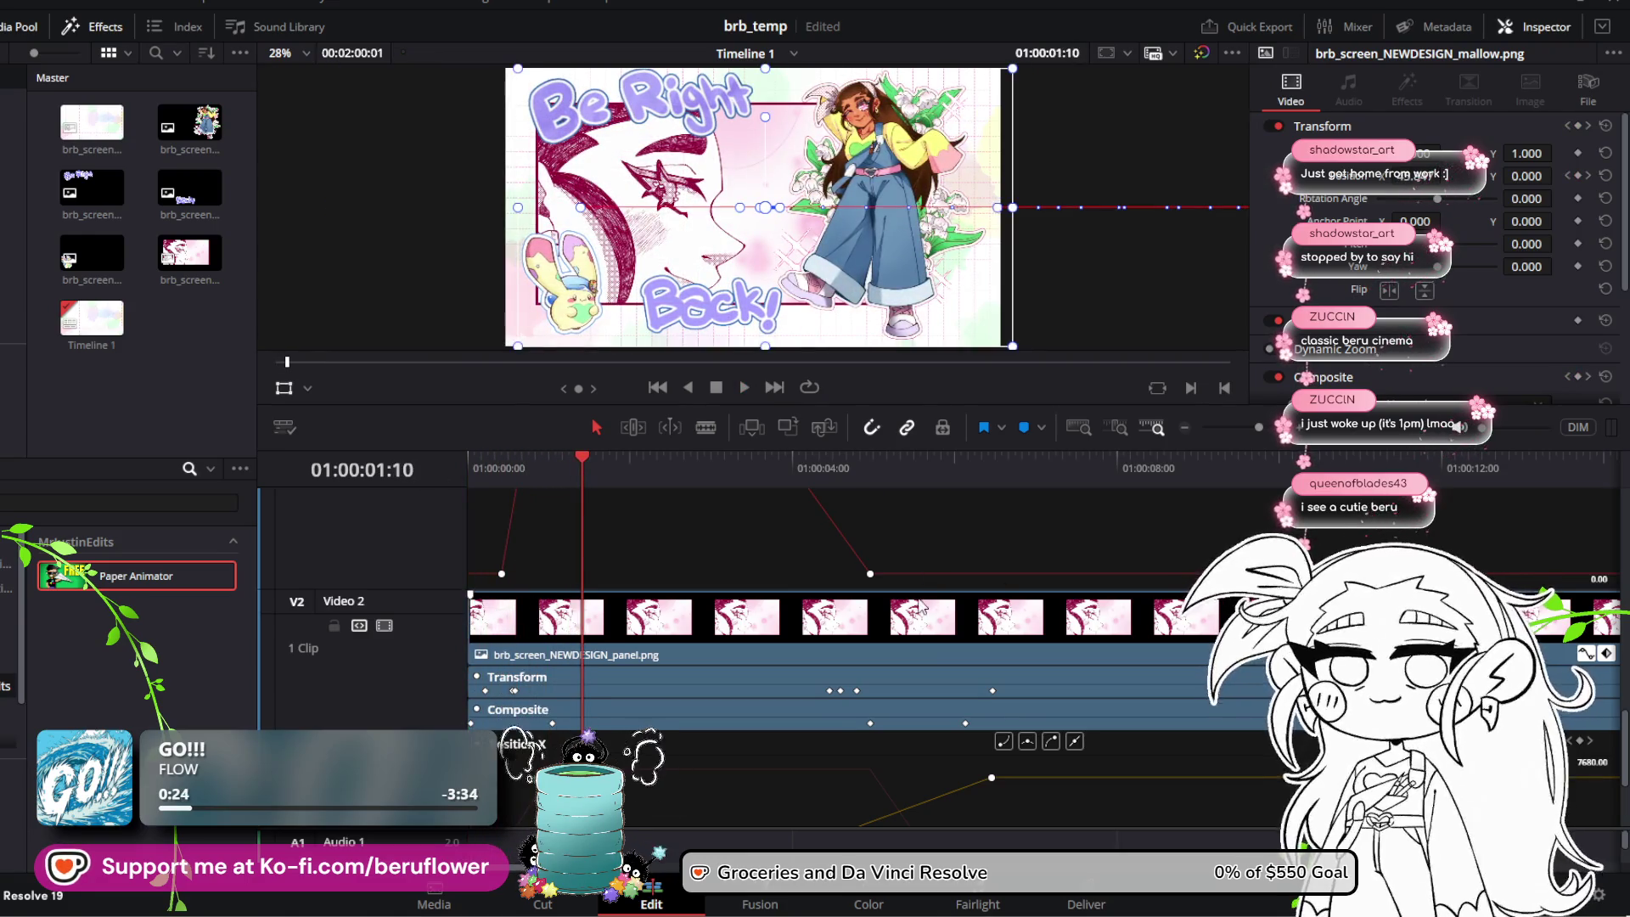
{"action": "scroll", "coordinate": [965, 718], "scroll_direction": "down", "scroll_amount": 3}
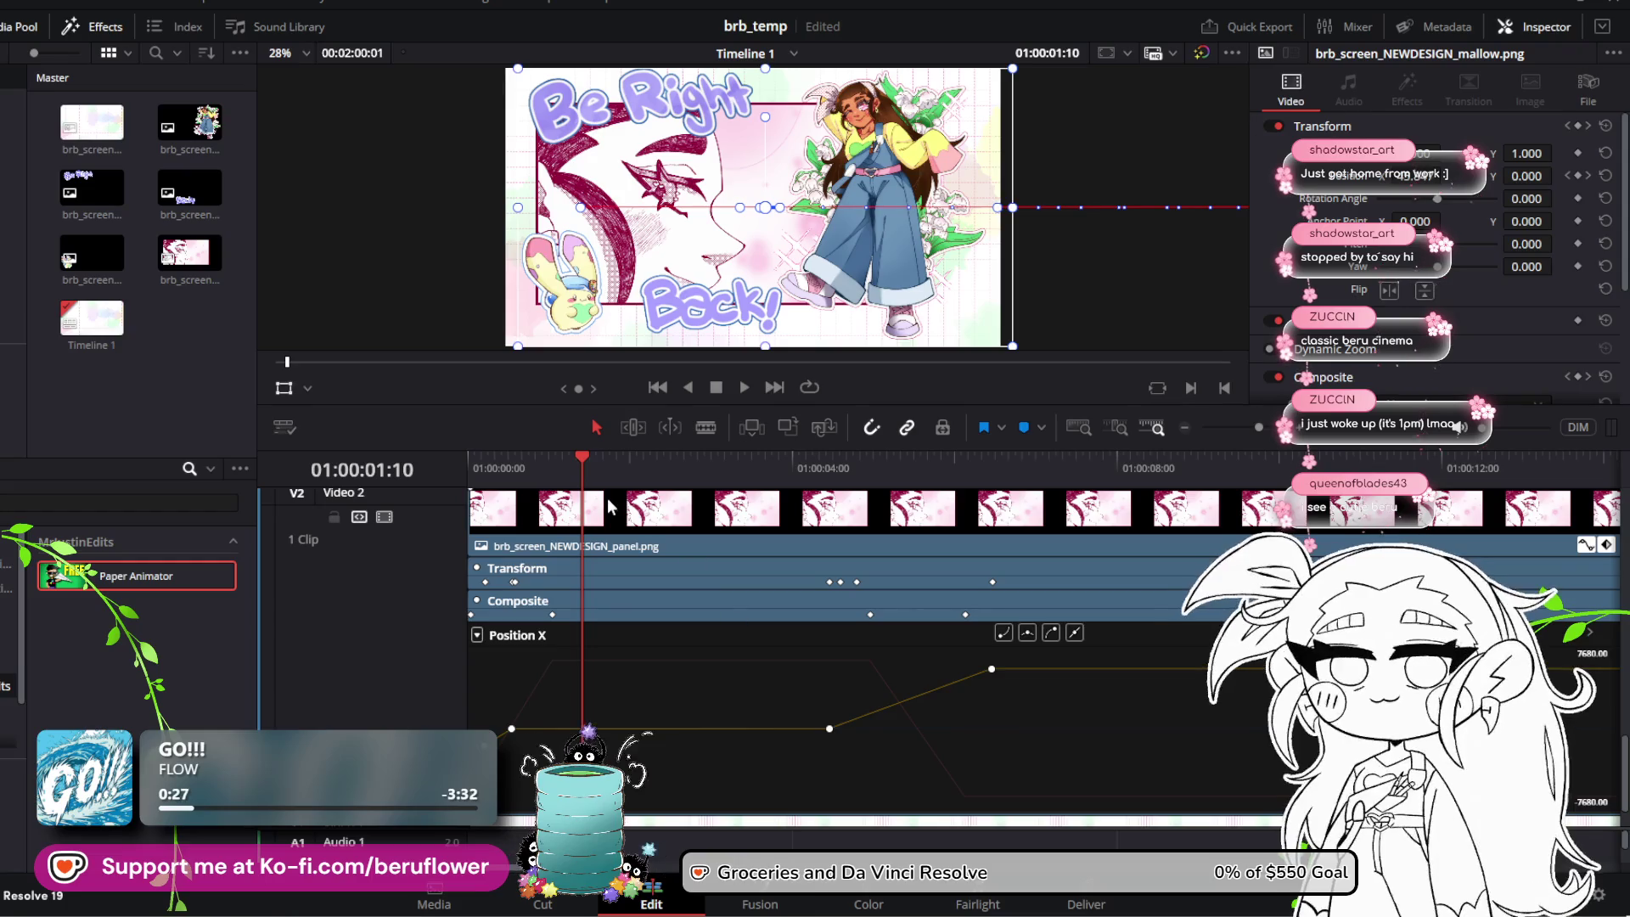
{"action": "left_click", "coordinate": [573, 458]}
{"action": "key", "text": "Home"}
{"action": "key", "text": "space"}
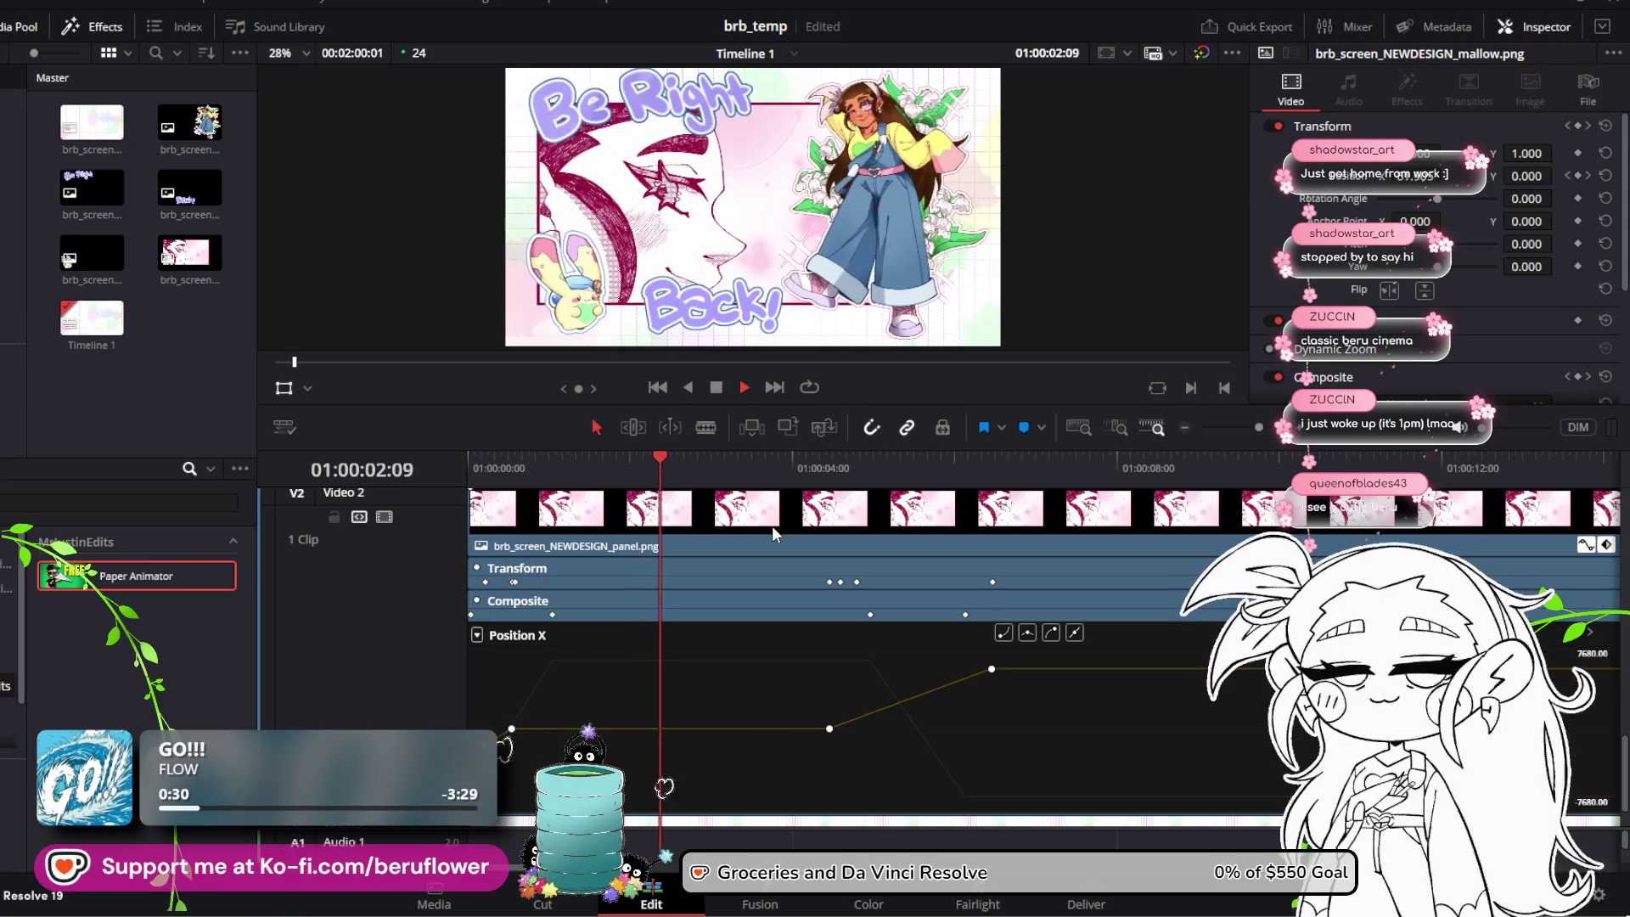
{"action": "key", "text": "space"}
Step: Shift the panel.png clip's lower and upper Position X keyframes later, then preview from the start
{"action": "left_click", "coordinate": [880, 520]}
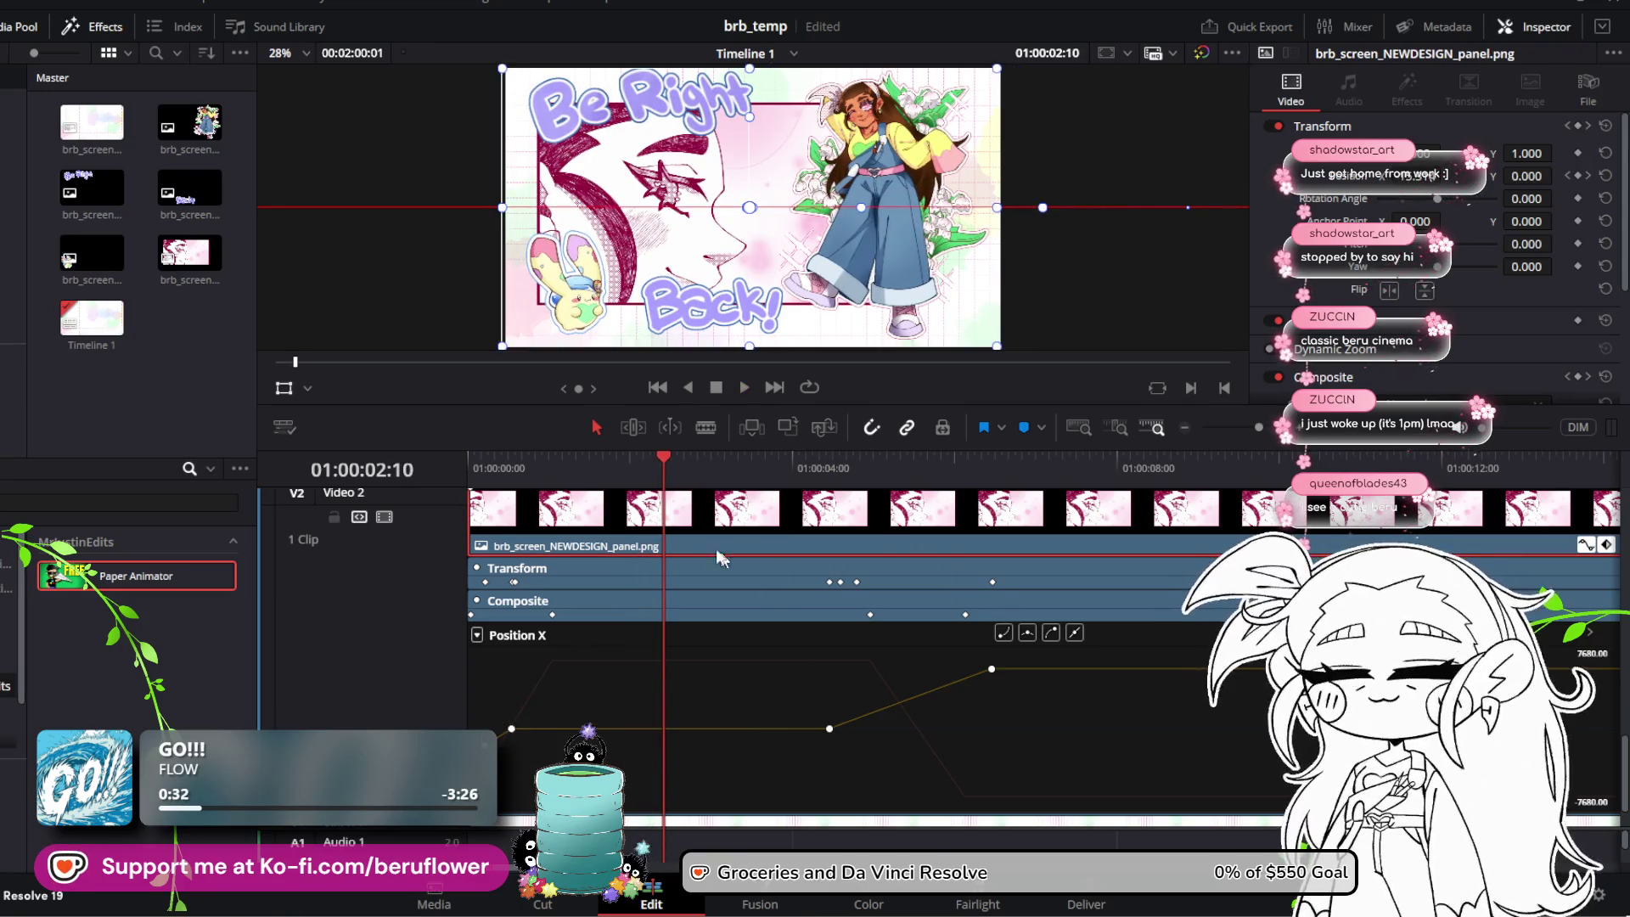
{"action": "left_click_drag", "start_coordinate": [830, 729], "coordinate": [1048, 729]}
{"action": "left_click_drag", "start_coordinate": [992, 669], "coordinate": [1026, 676]}
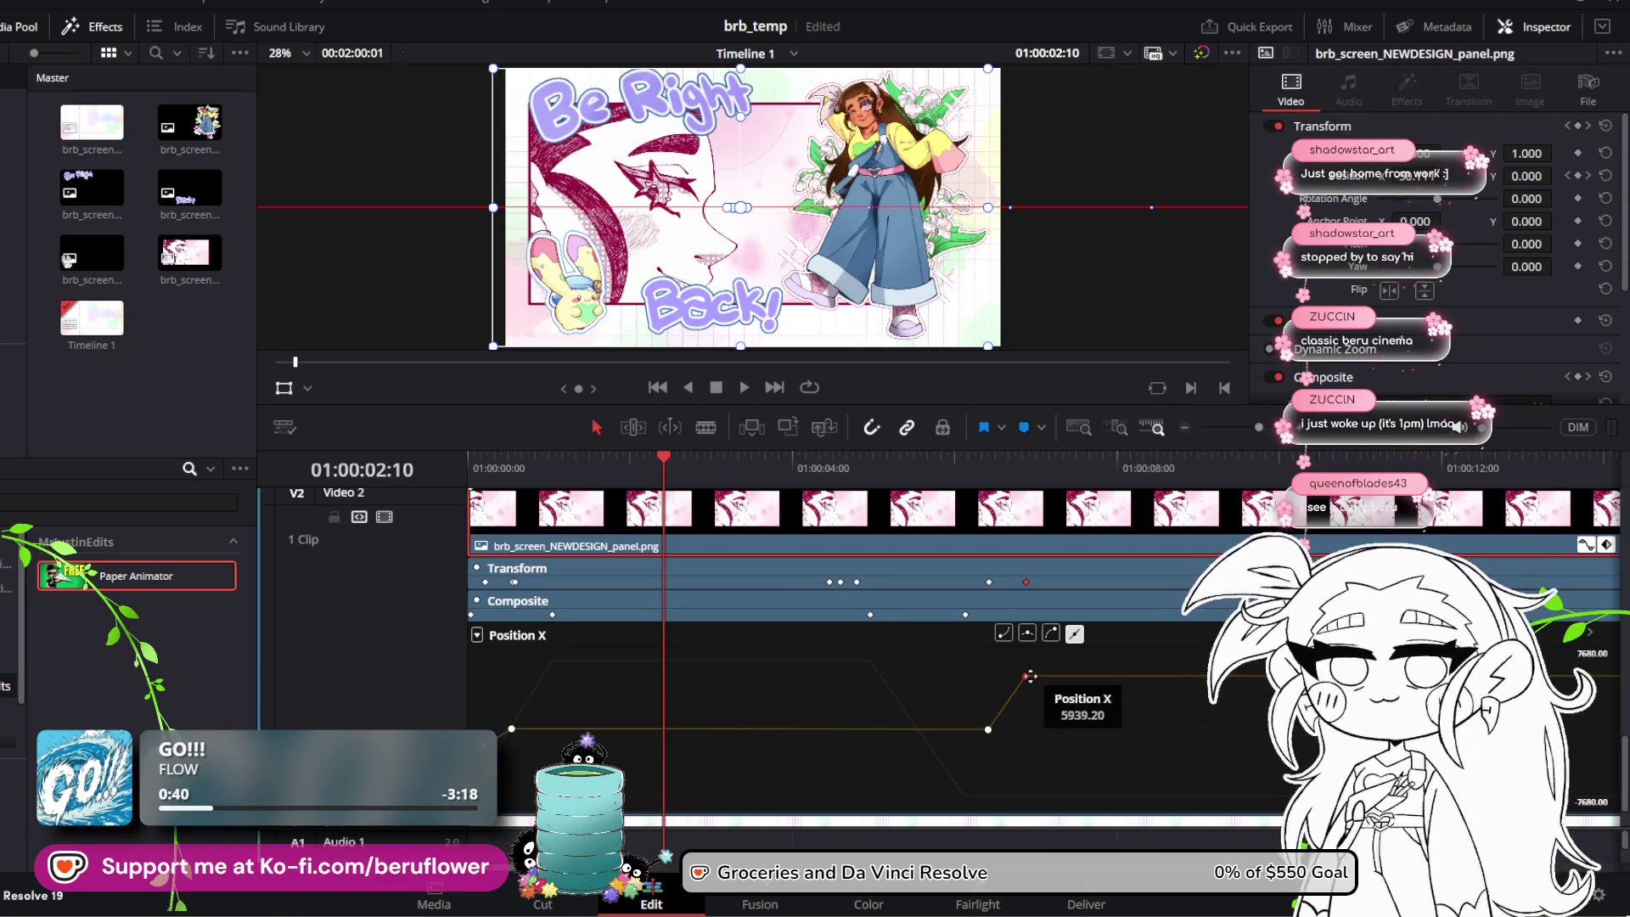
{"action": "key", "text": "space"}
{"action": "key", "text": "space"}
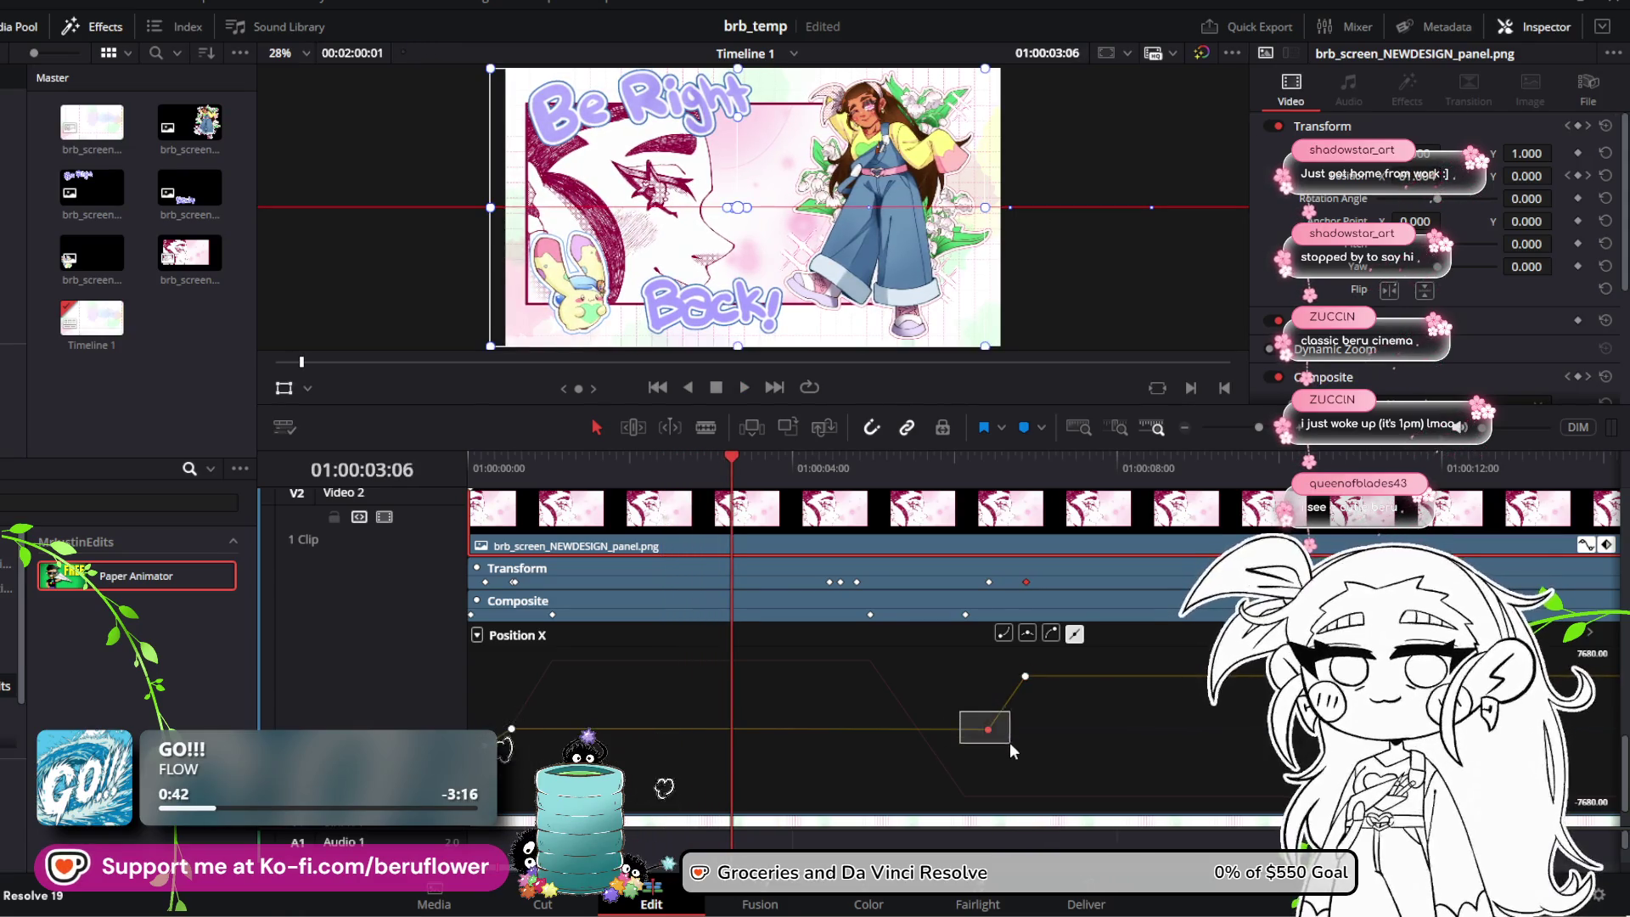
{"action": "left_click_drag", "start_coordinate": [1010, 742], "coordinate": [988, 730]}
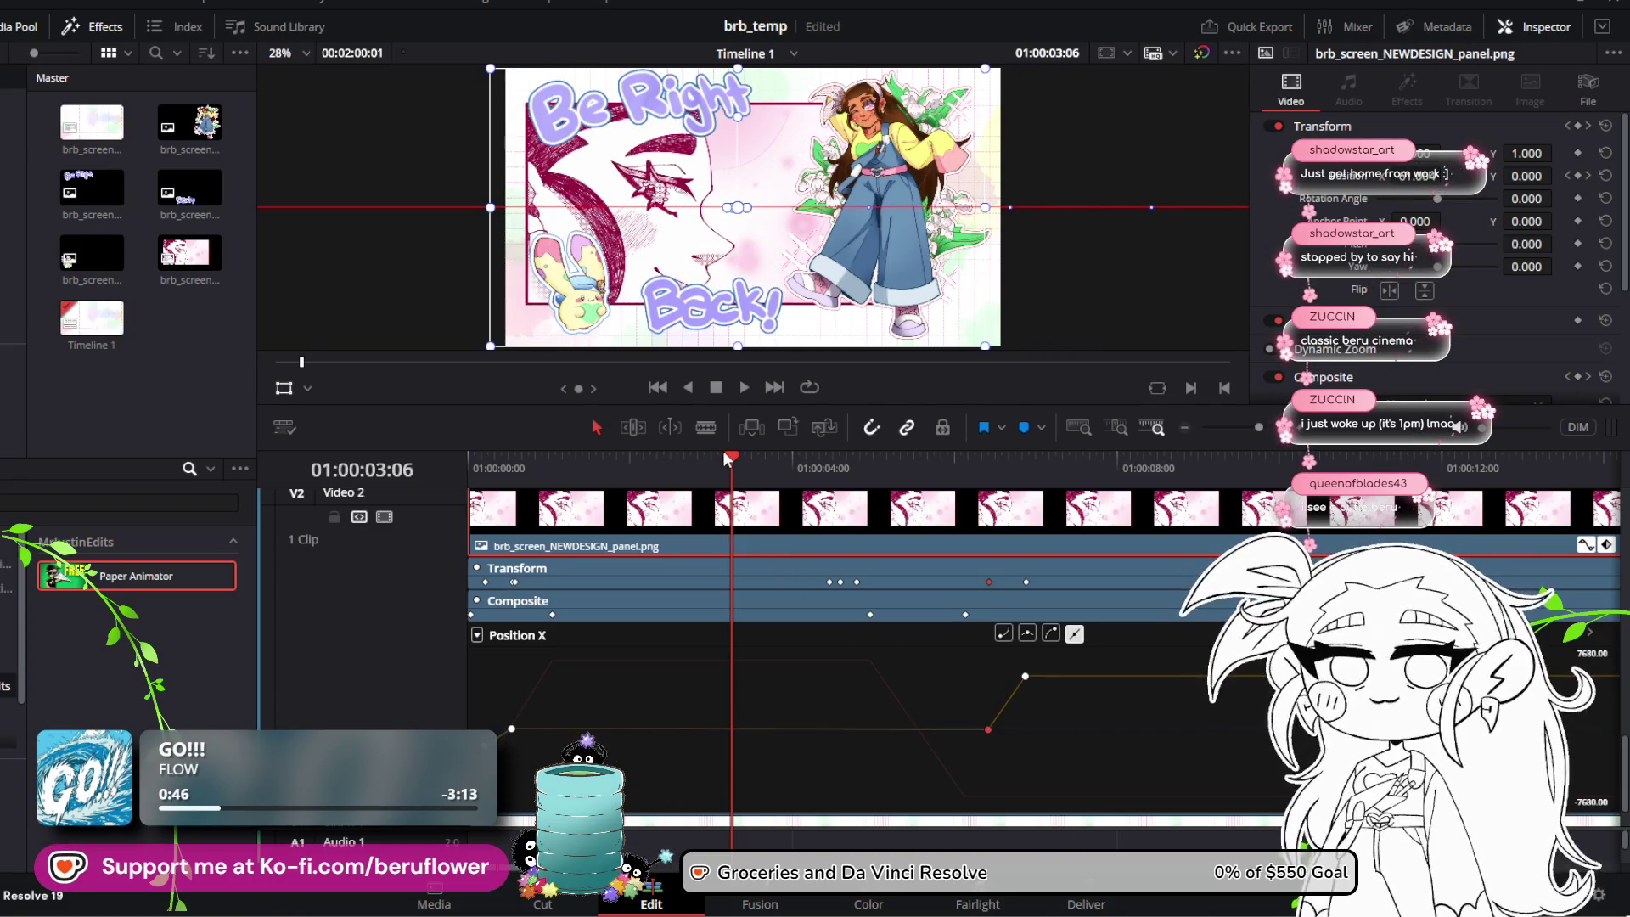
{"action": "left_click_drag", "start_coordinate": [728, 459], "coordinate": [472, 459]}
{"action": "key", "text": "space"}
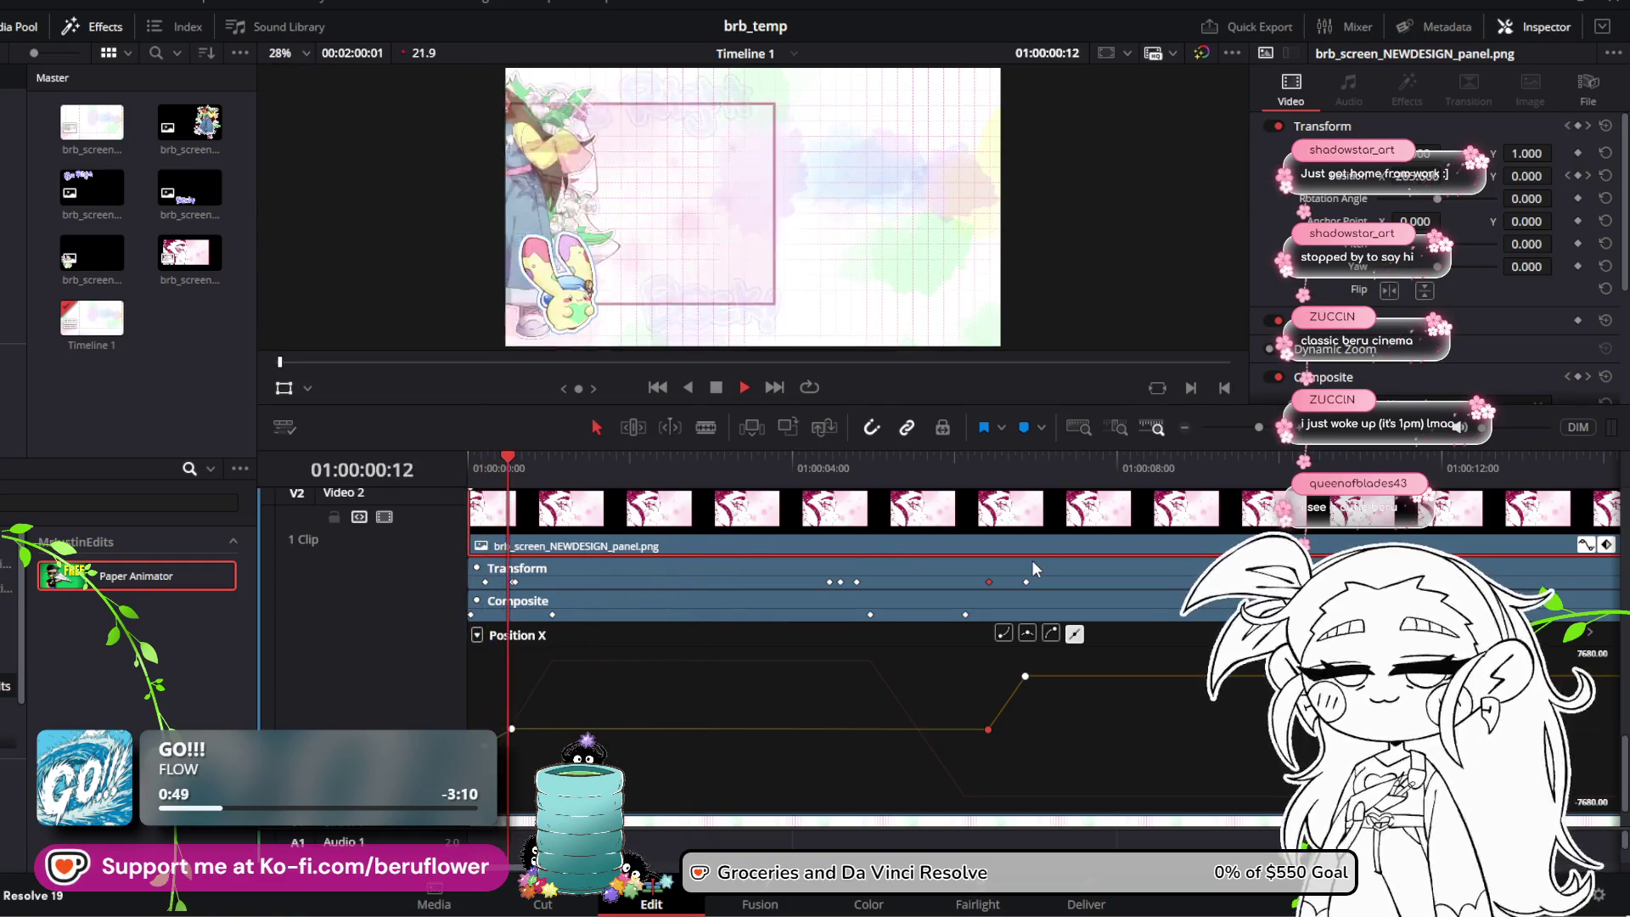
{"action": "key", "text": "space"}
Step: Nudge the panel's middle Position X keyframe to -102.40 and replay, parking at 01:00:04:23
{"action": "left_click", "coordinate": [991, 729]}
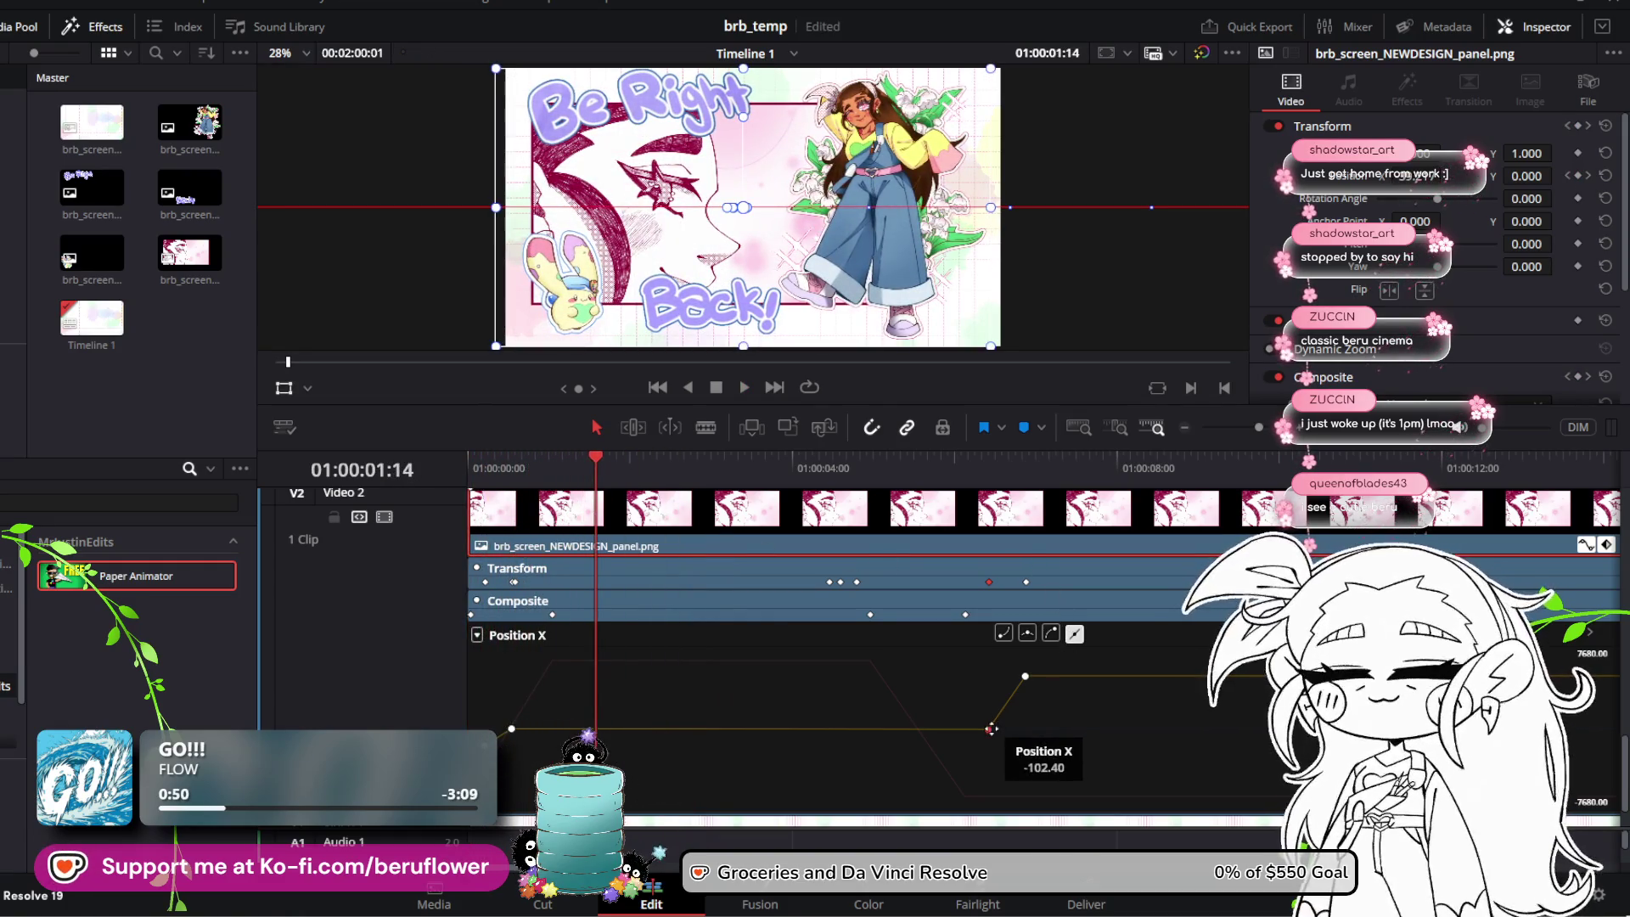
{"action": "left_click_drag", "start_coordinate": [991, 729], "coordinate": [989, 728]}
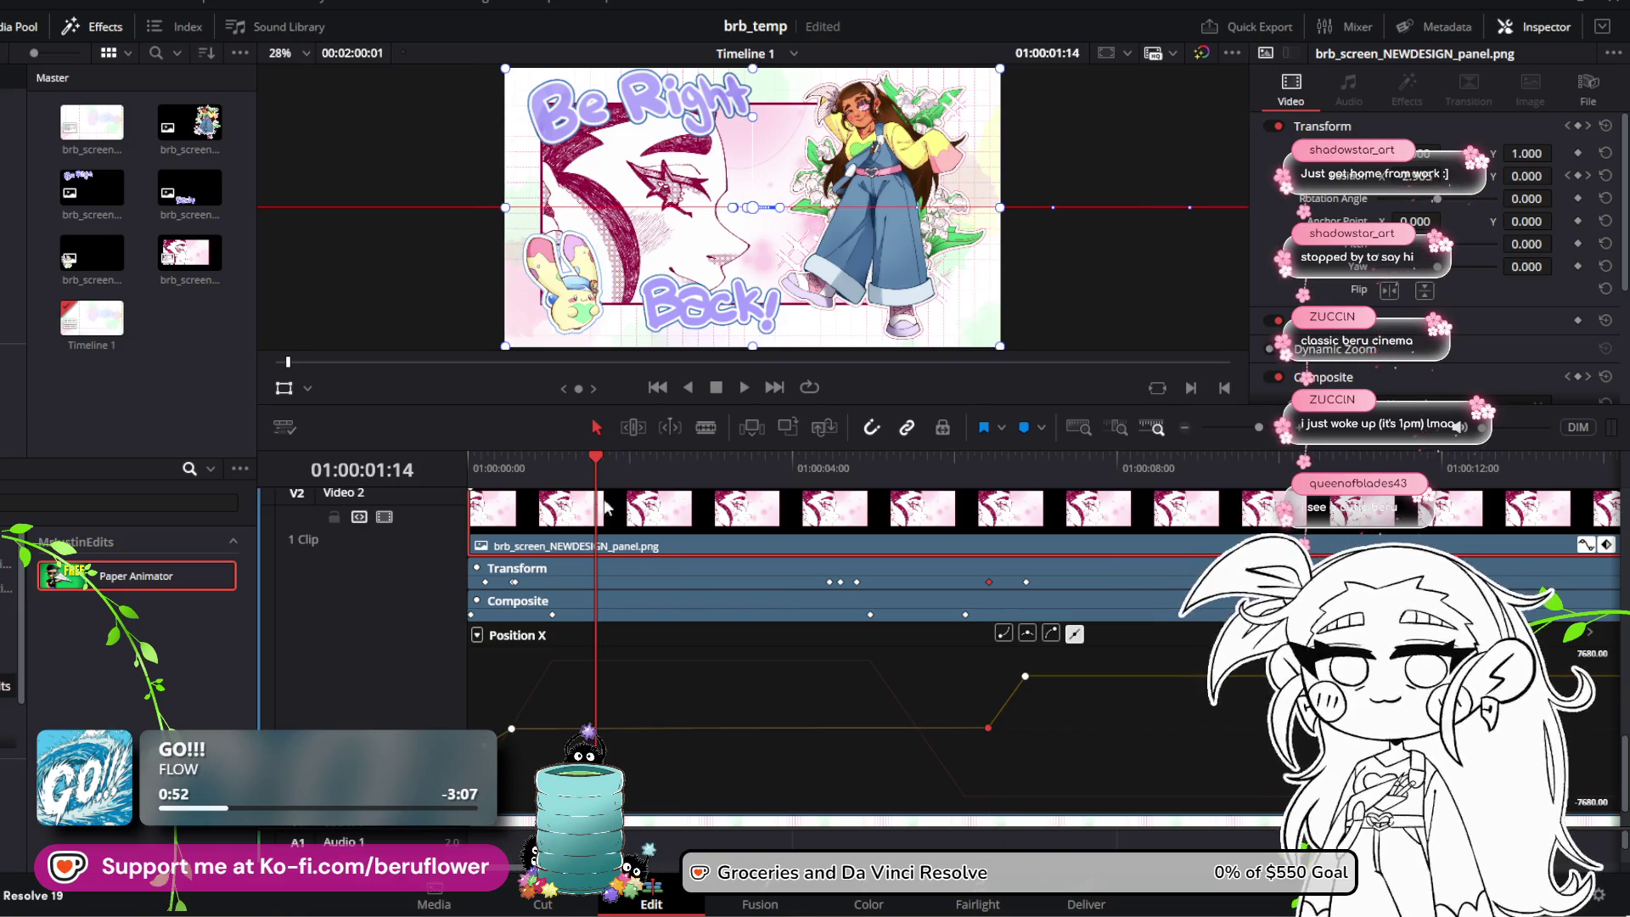
{"action": "left_click_drag", "start_coordinate": [584, 456], "coordinate": [445, 469]}
{"action": "key", "text": "space"}
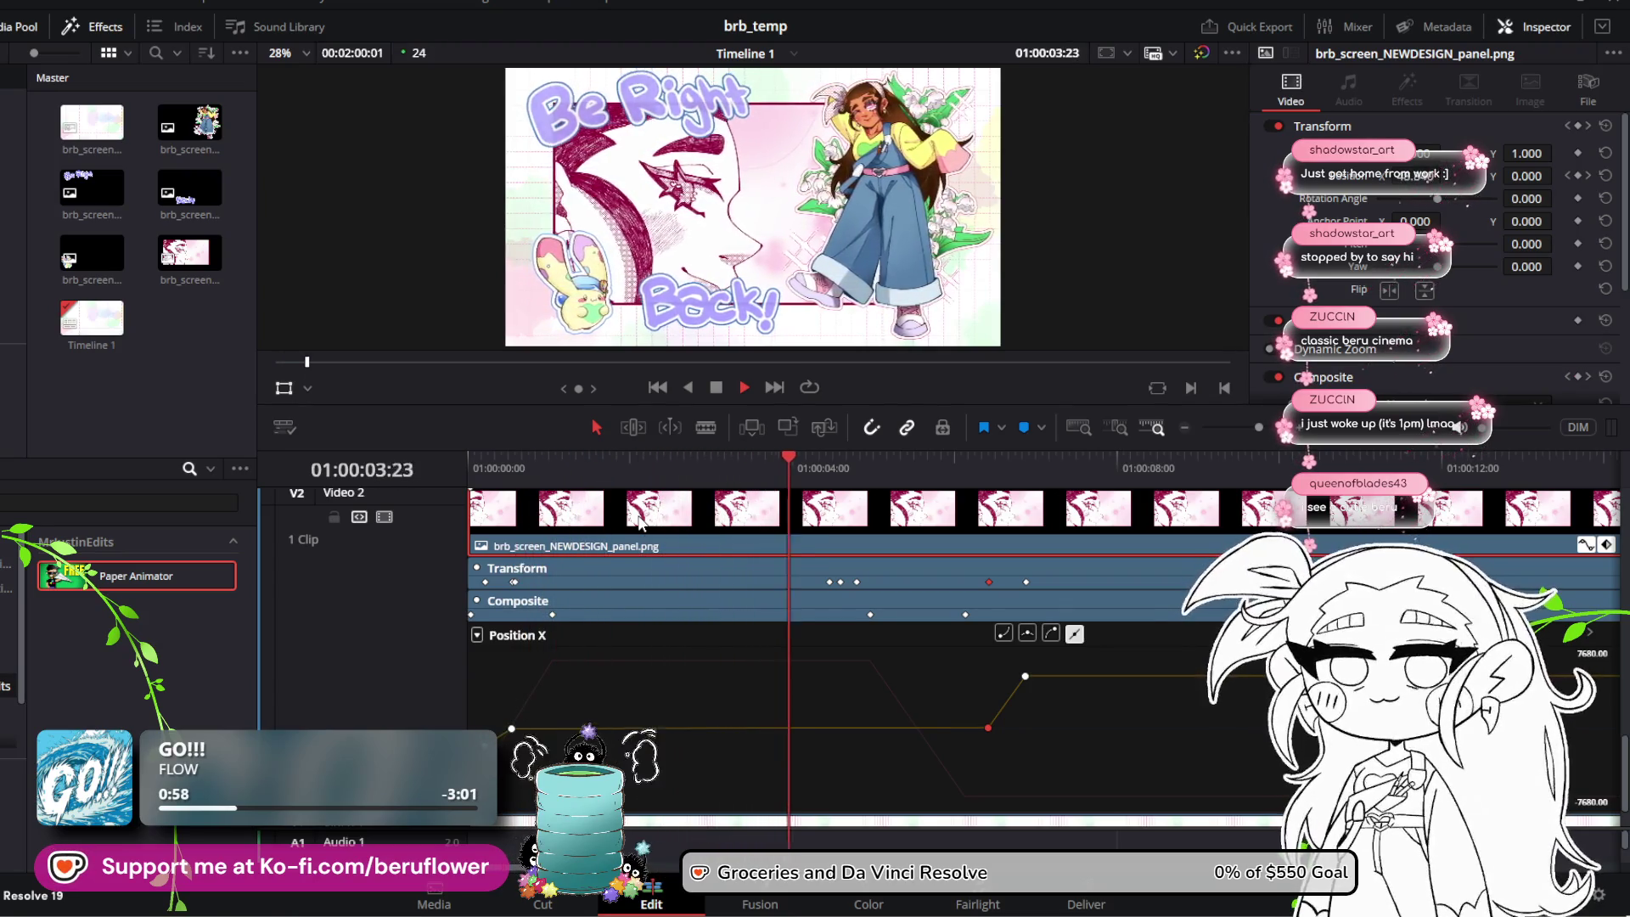
{"action": "key", "text": "space"}
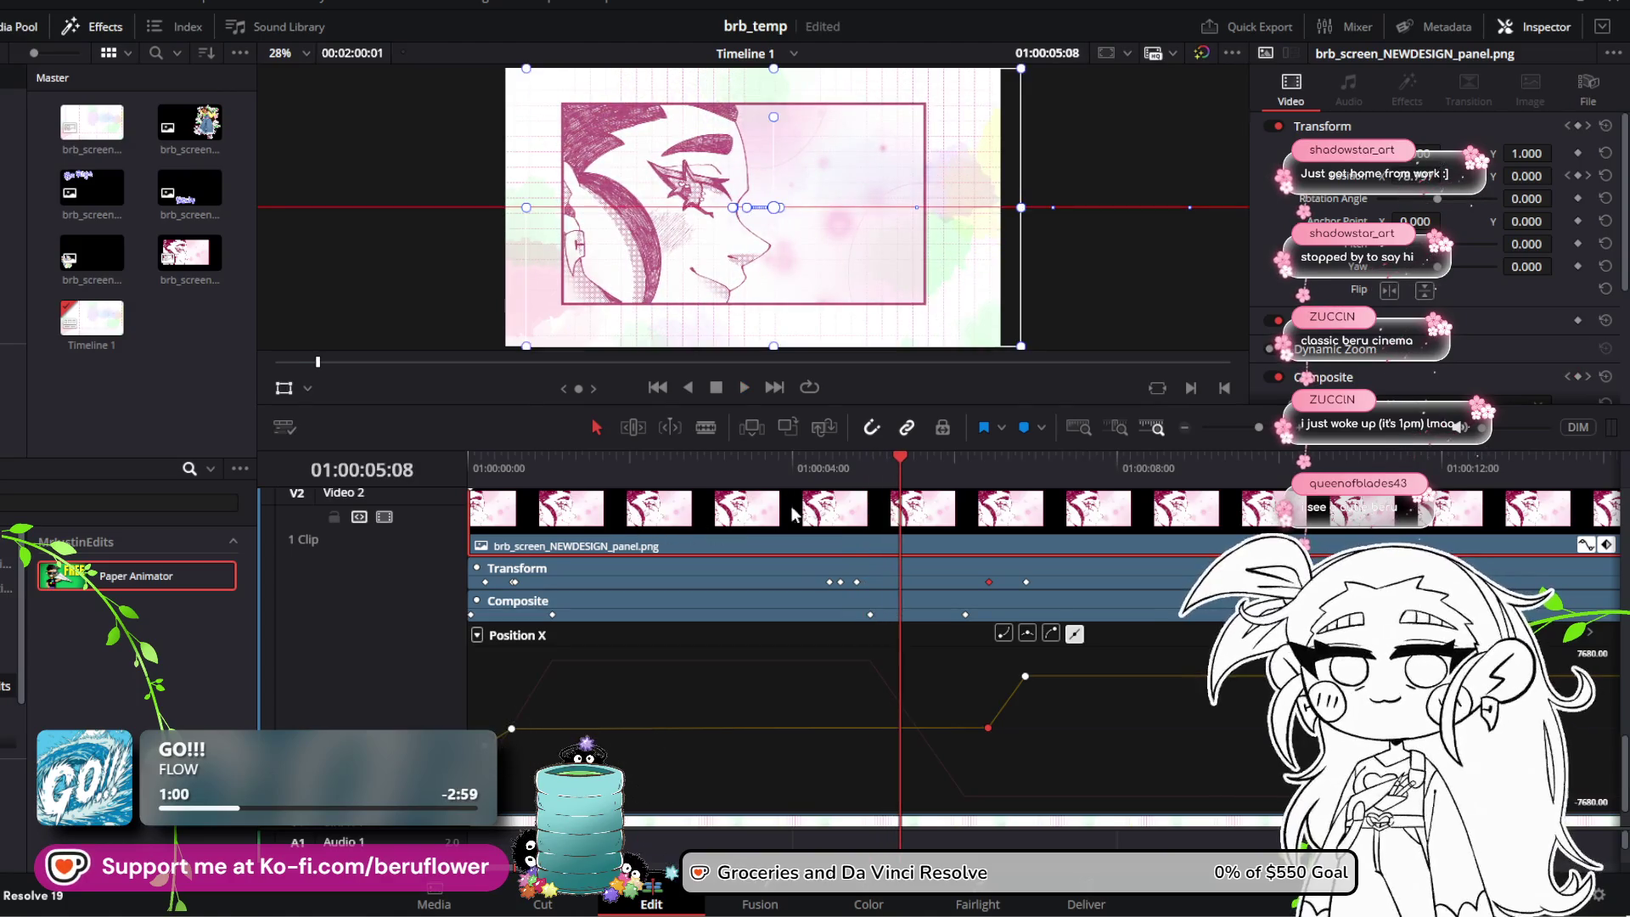
{"action": "left_click_drag", "start_coordinate": [907, 461], "coordinate": [868, 461]}
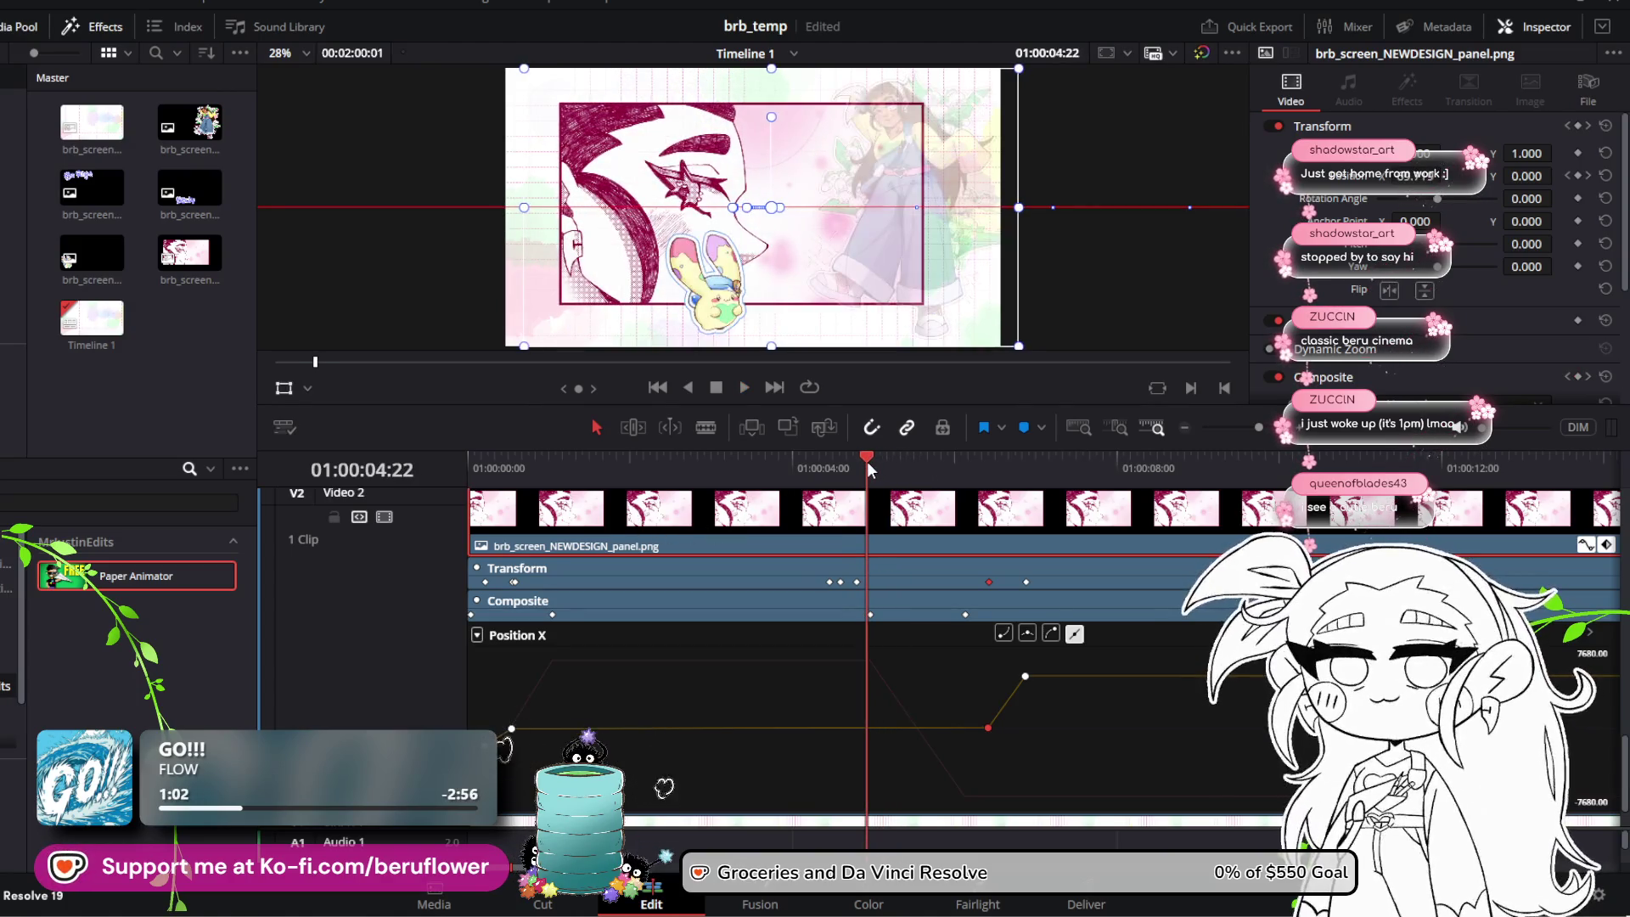
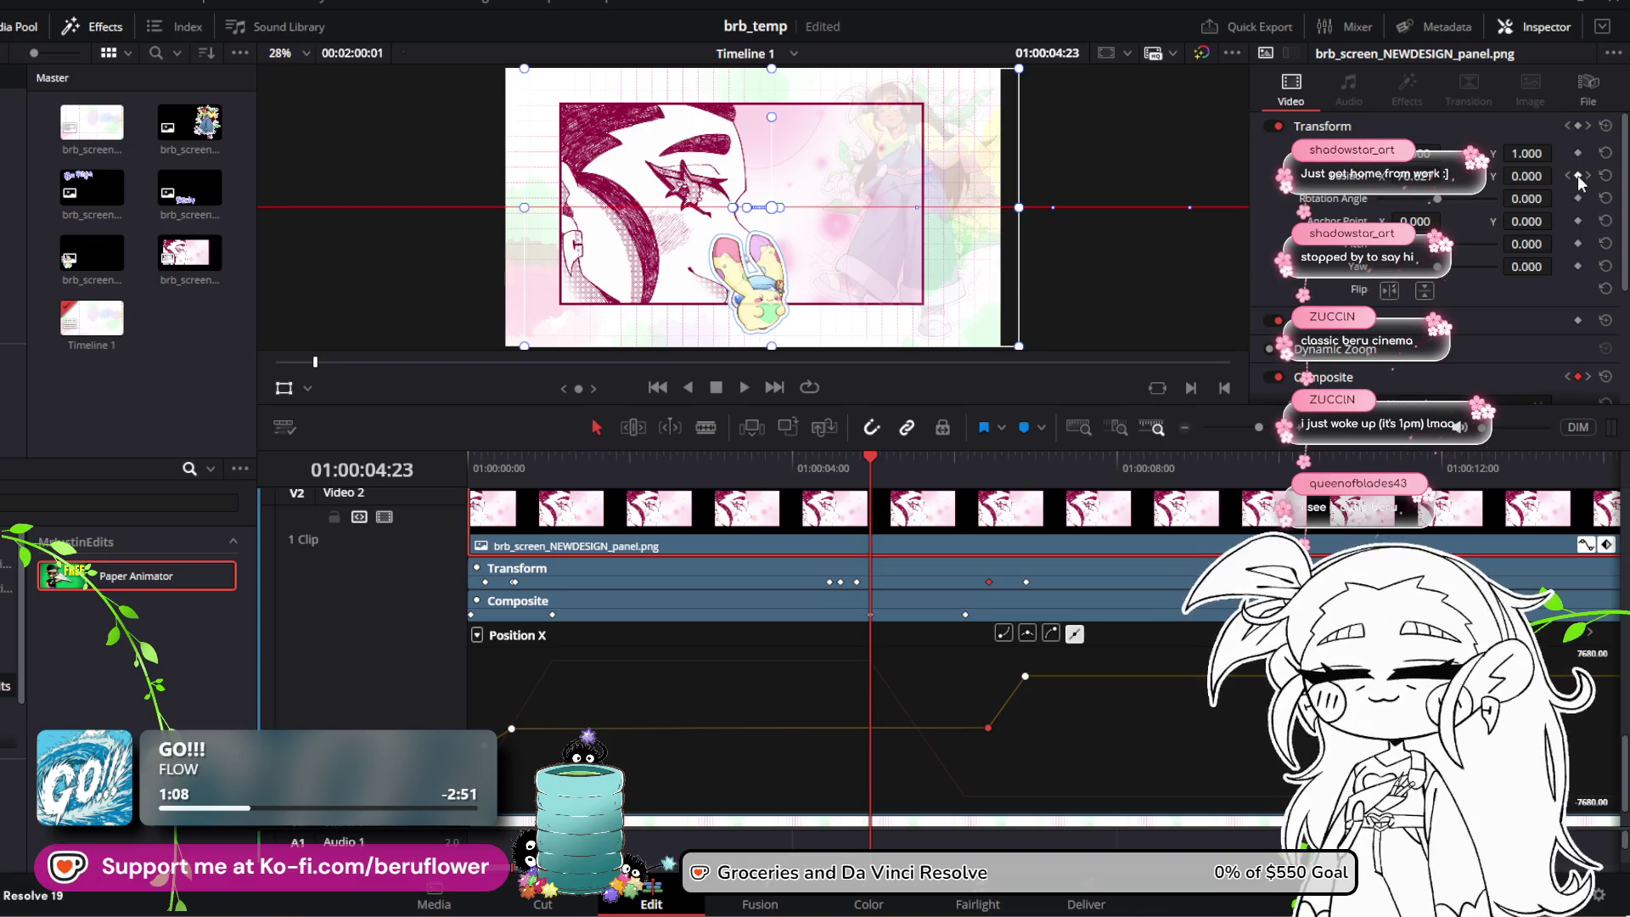
Step: Select the BRB panel's Position X keyframe and preview the slide-in from the start
{"action": "left_click", "coordinate": [989, 727]}
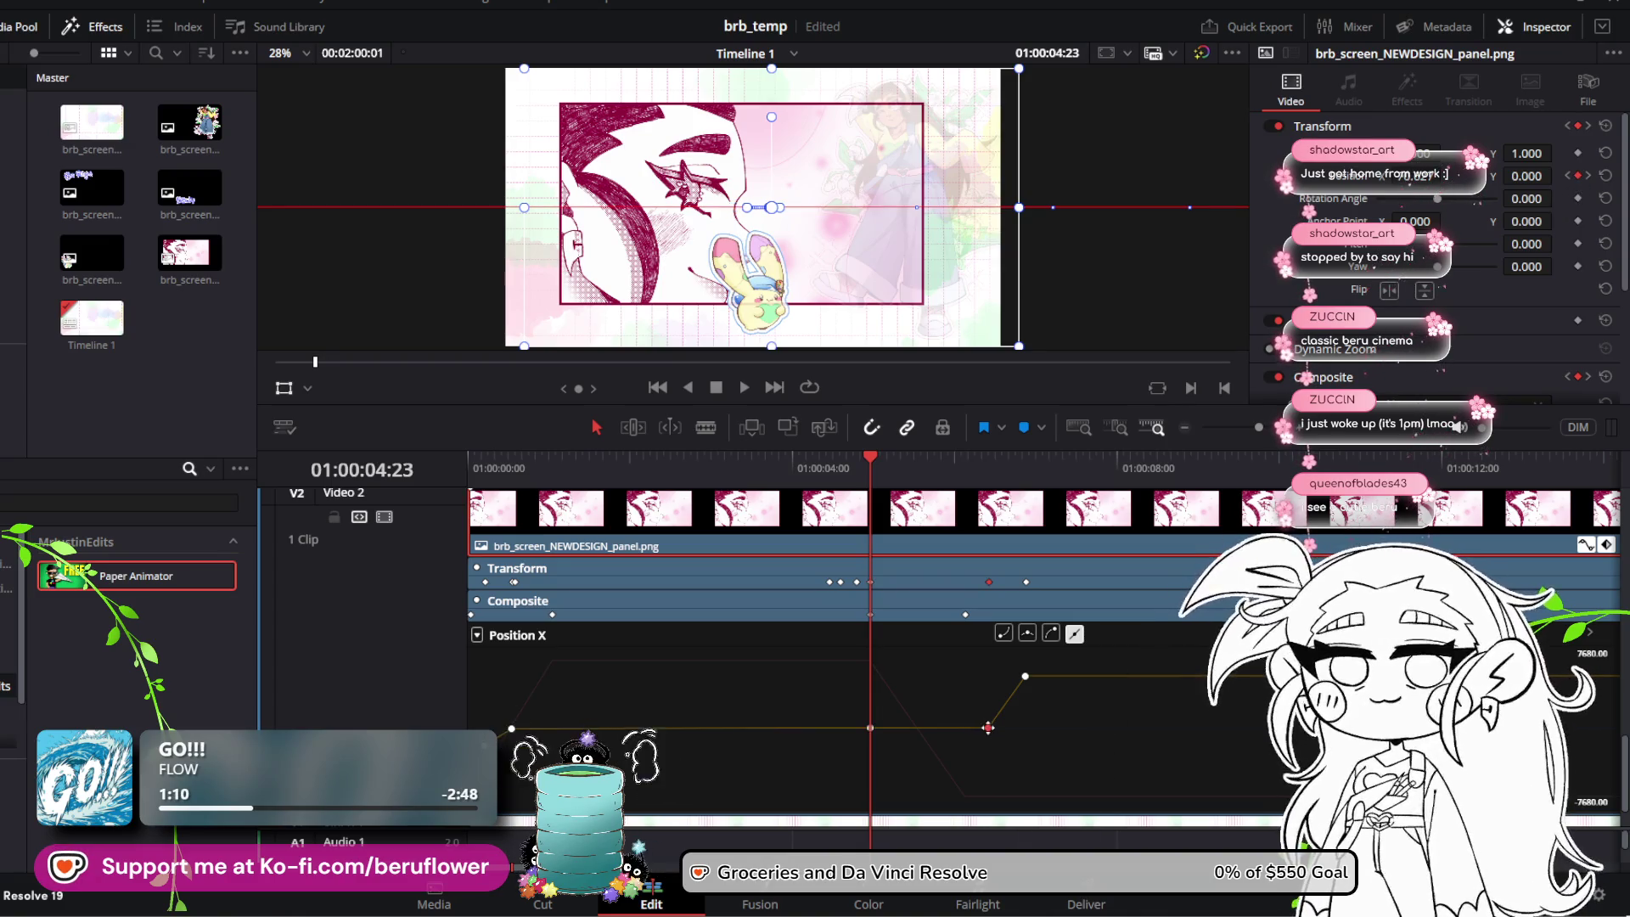
{"action": "key", "text": "space"}
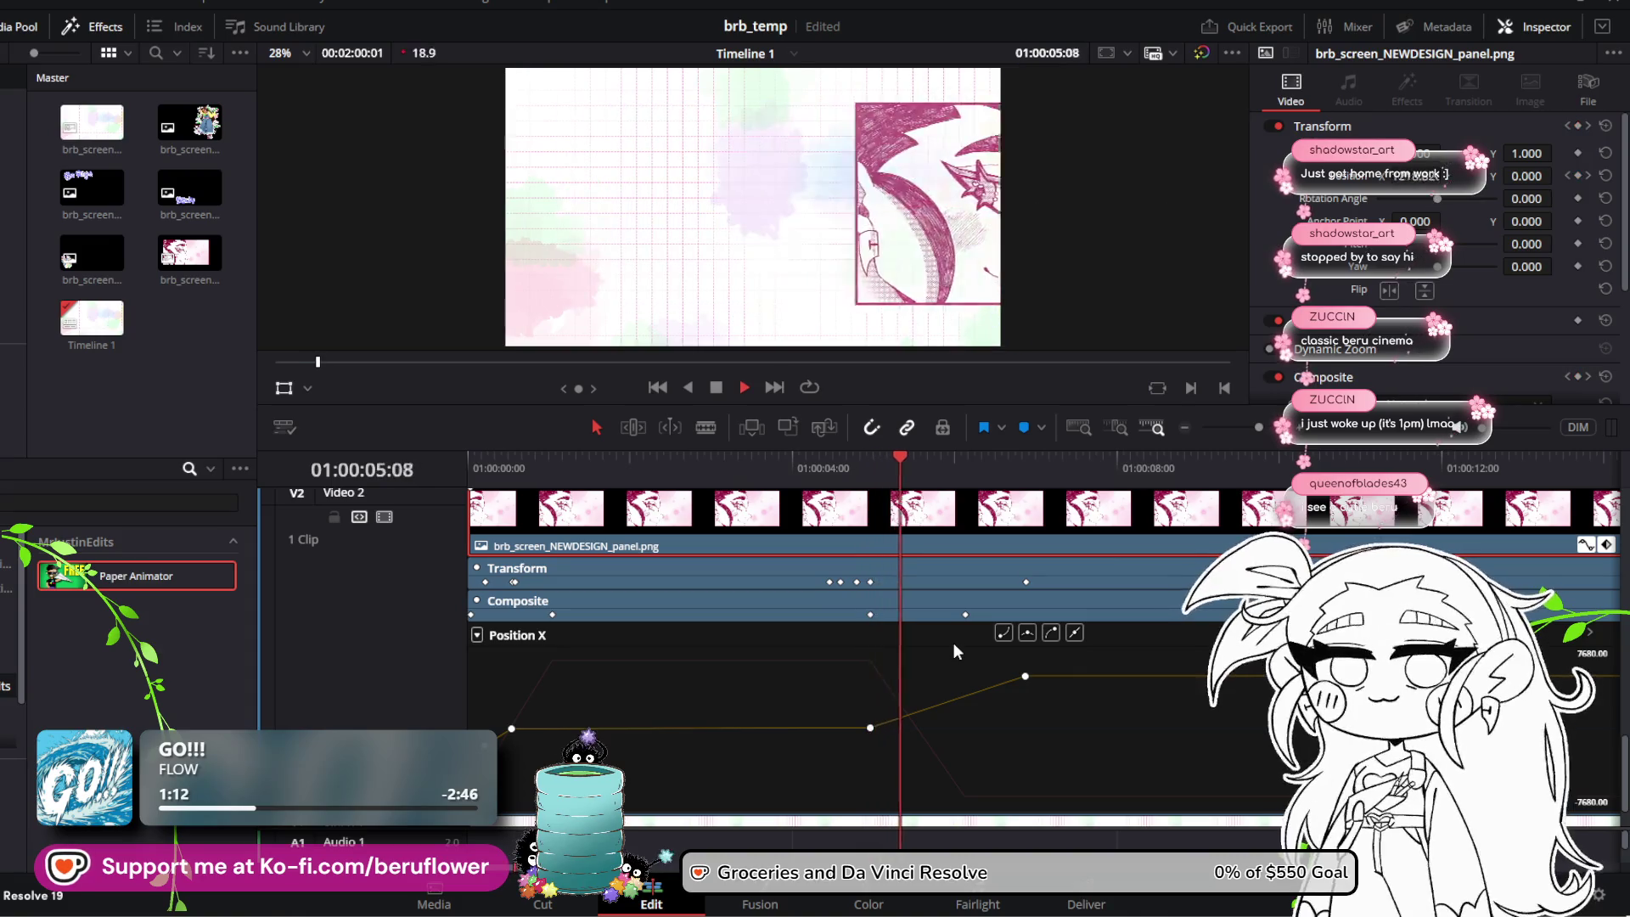
{"action": "key", "text": "space"}
{"action": "key", "text": "Home"}
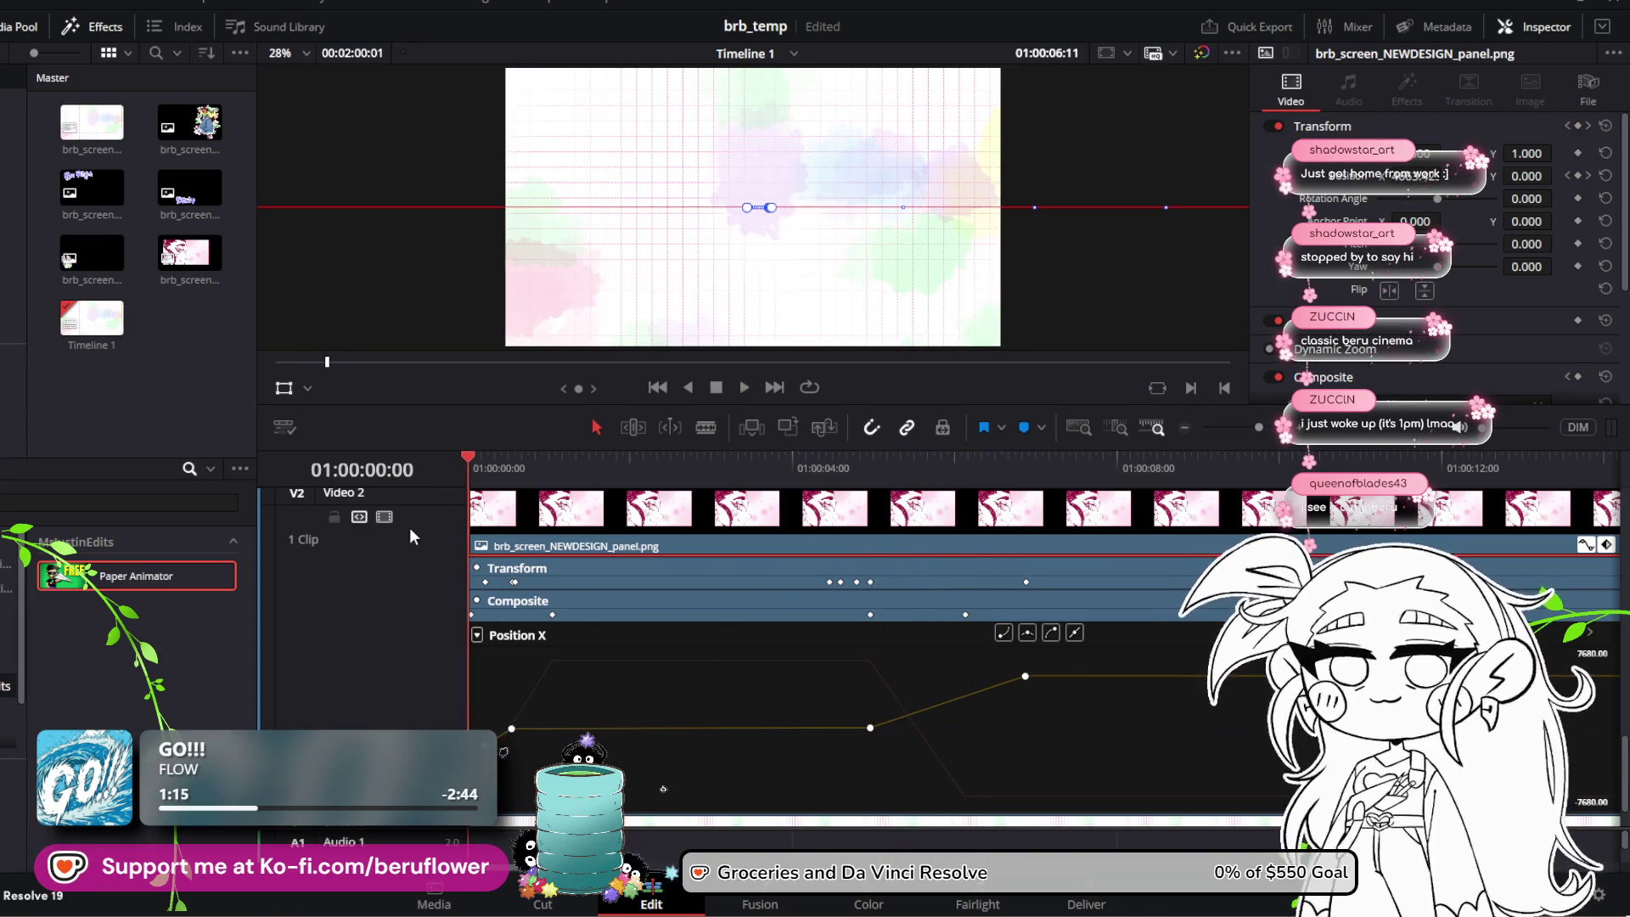
{"action": "key", "text": "space"}
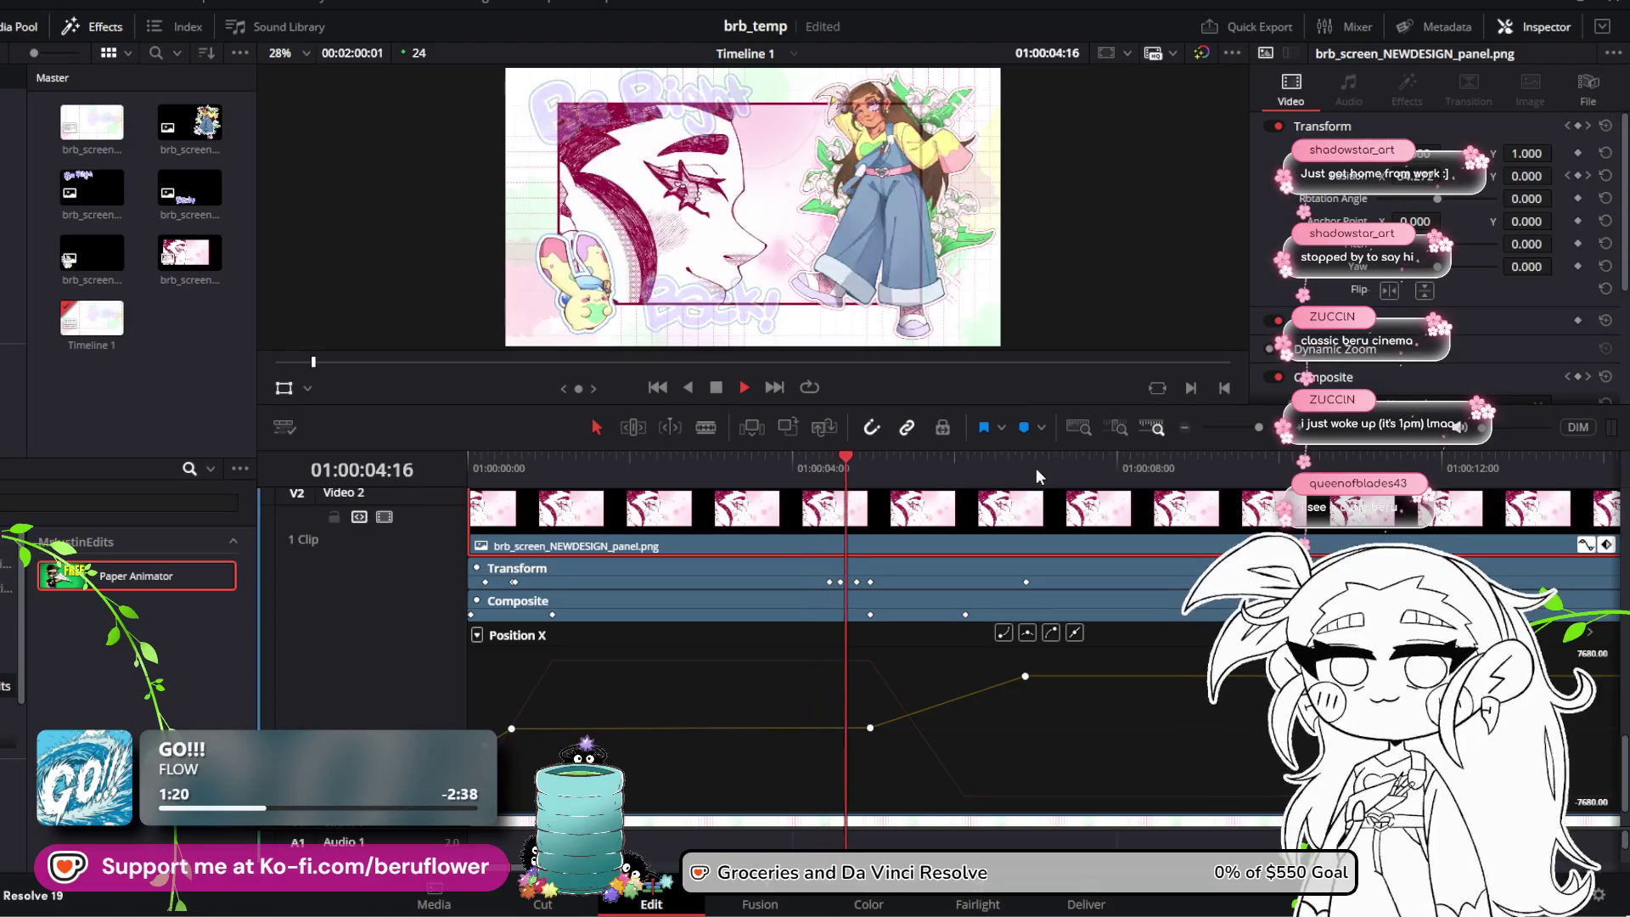
{"action": "key", "text": "space"}
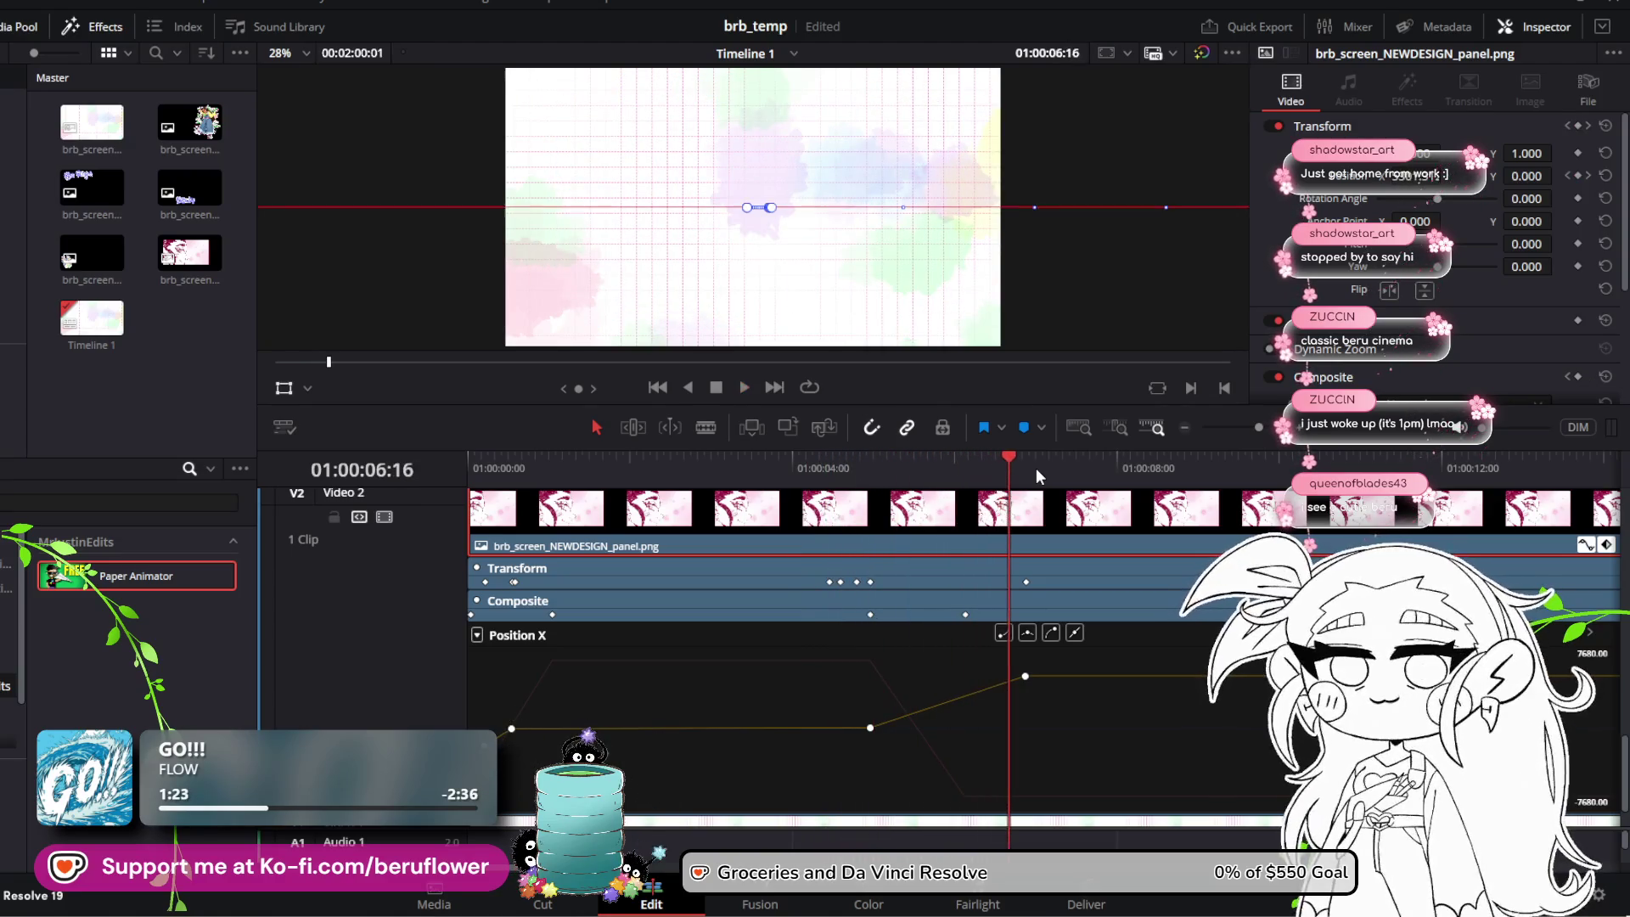
Step: Move the slide's end keyframe earlier in time and replay the animation
{"action": "mouse_move", "coordinate": [1011, 457]}
{"action": "left_mouse_down"}
{"action": "mouse_move", "coordinate": [889, 467]}
{"action": "mouse_move", "coordinate": [932, 463]}
{"action": "left_mouse_up"}
{"action": "left_click_drag", "start_coordinate": [1025, 676], "coordinate": [932, 677]}
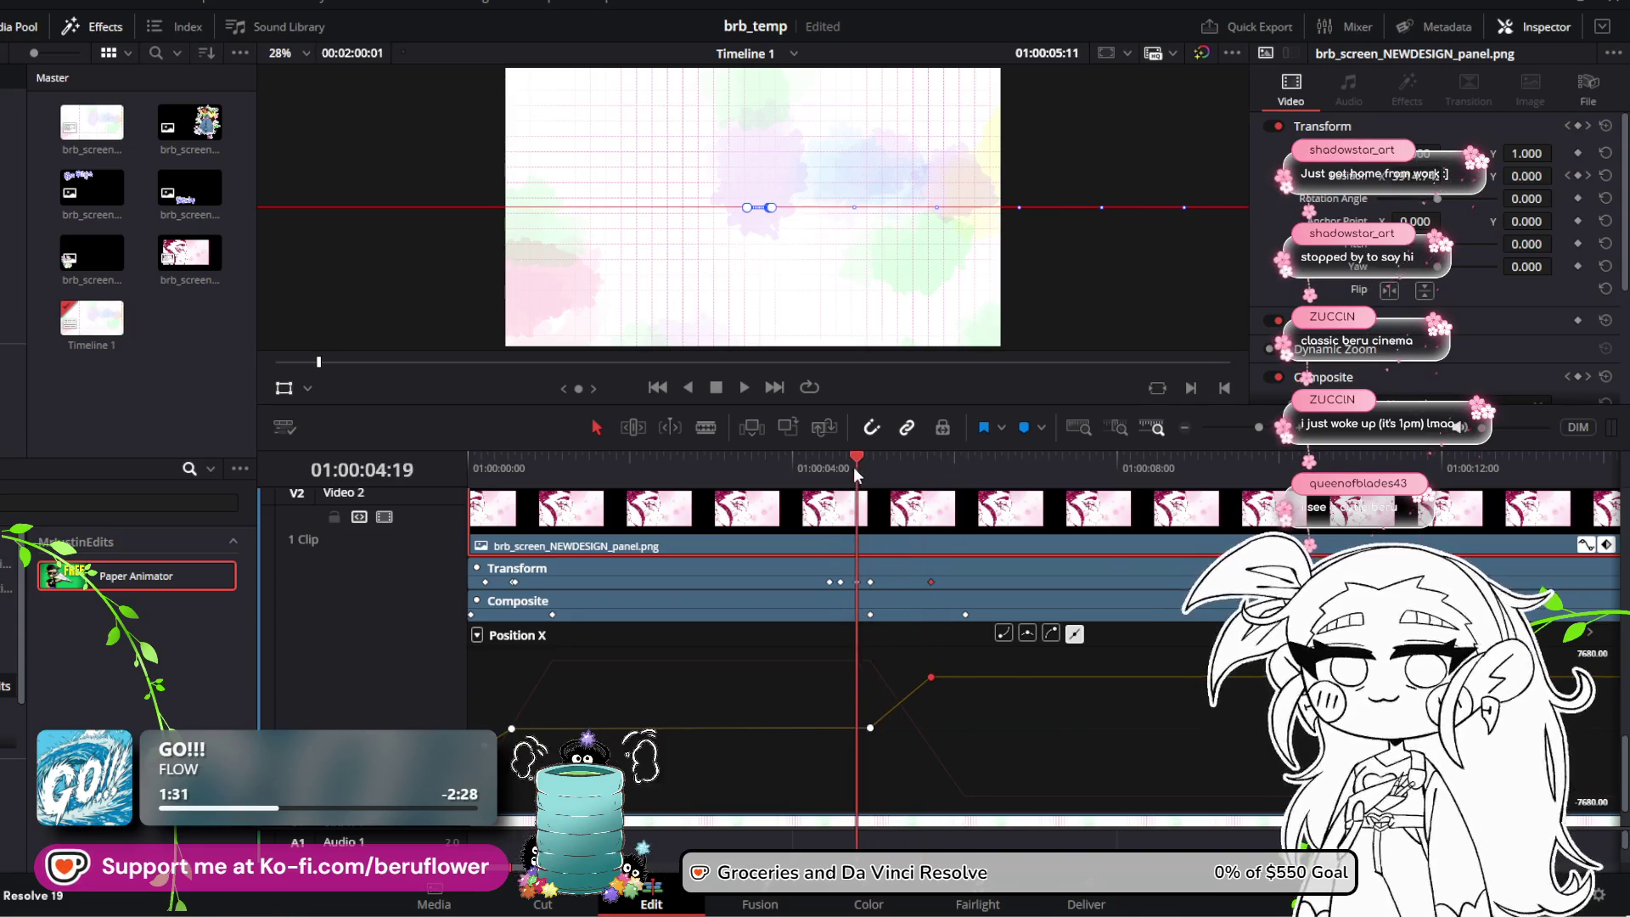
{"action": "key", "text": "j"}
{"action": "key", "text": "j"}
{"action": "key", "text": "j"}
{"action": "key", "text": "space"}
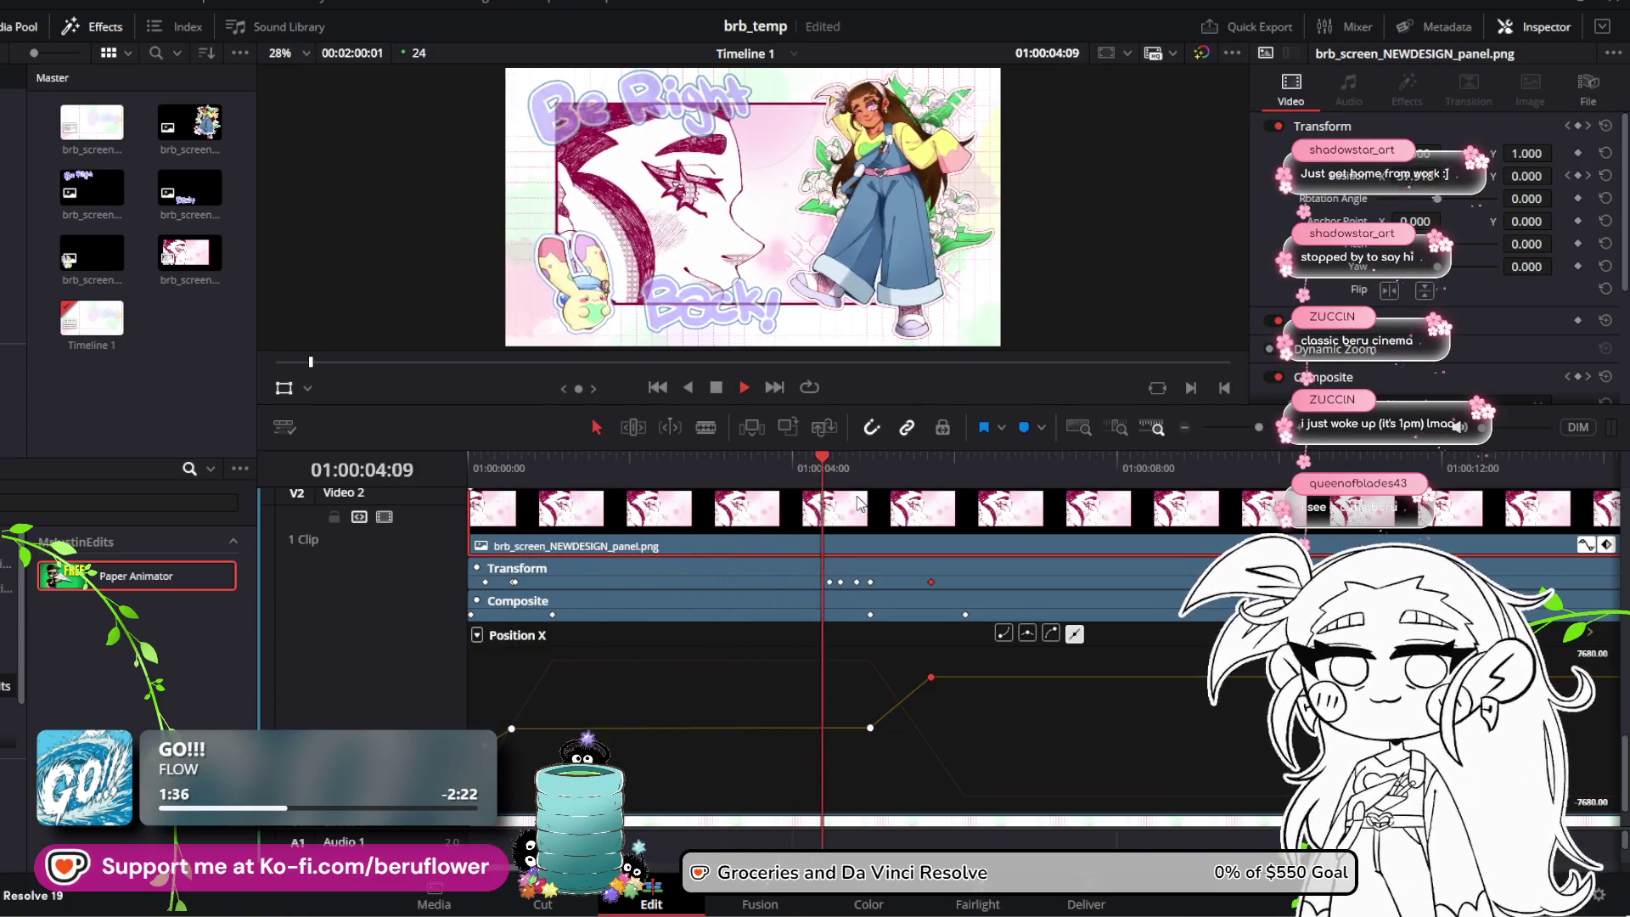
{"action": "key", "text": "space"}
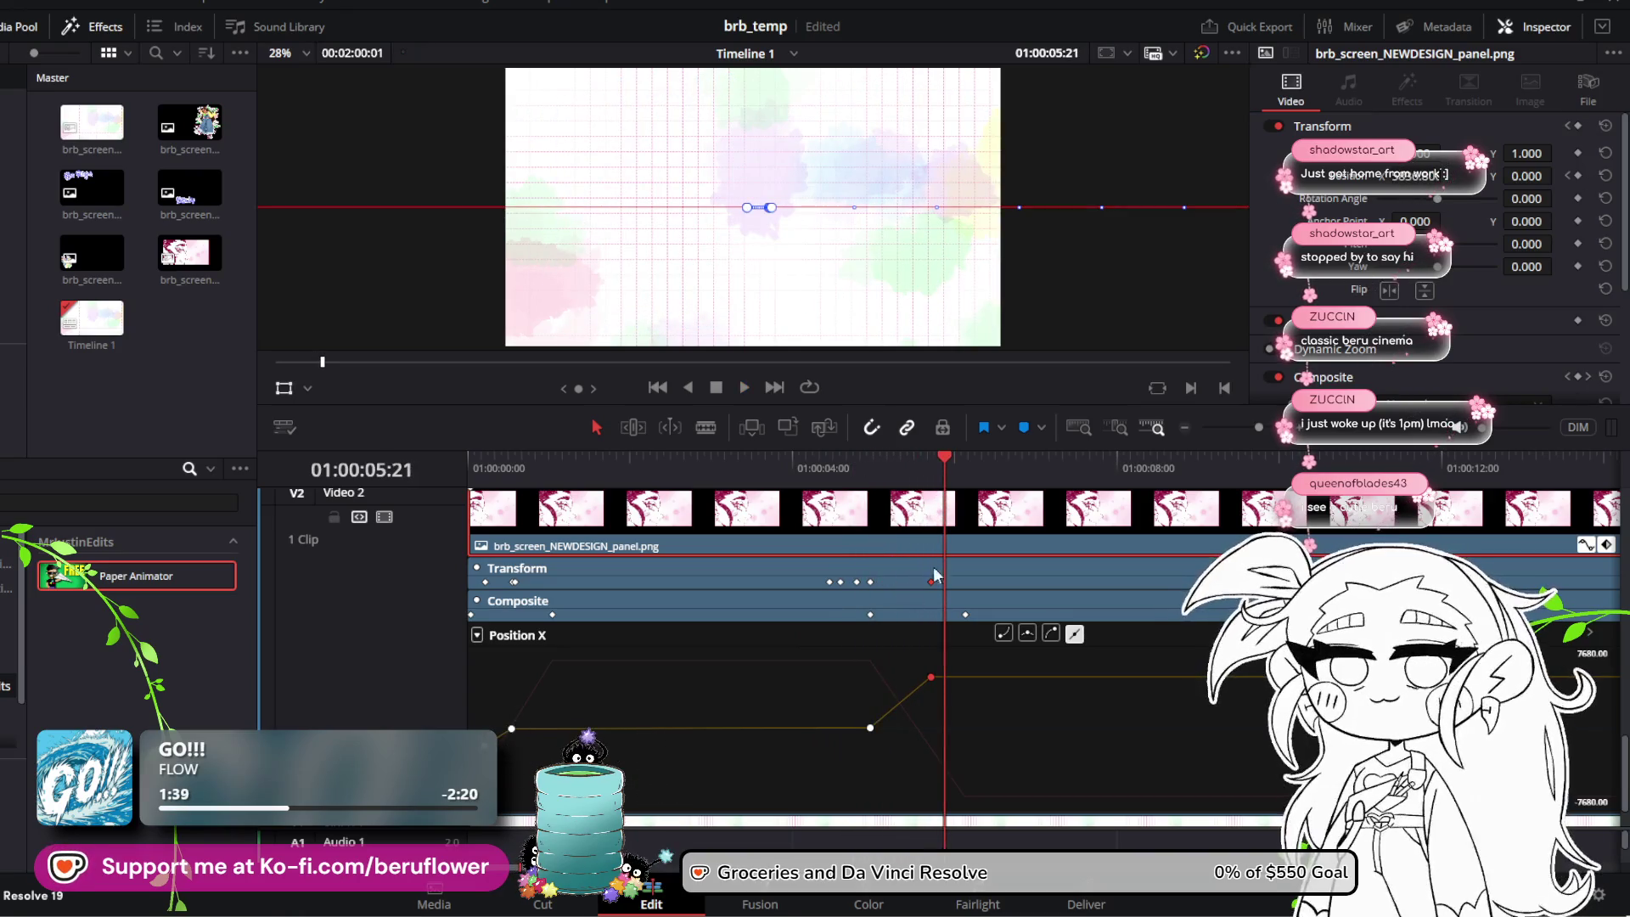
Step: Nudge the end keyframe slightly later, replay the panel motion, and save the project
{"action": "mouse_move", "coordinate": [934, 455]}
{"action": "left_mouse_down"}
{"action": "mouse_move", "coordinate": [870, 465]}
{"action": "mouse_move", "coordinate": [909, 493]}
{"action": "left_mouse_up"}
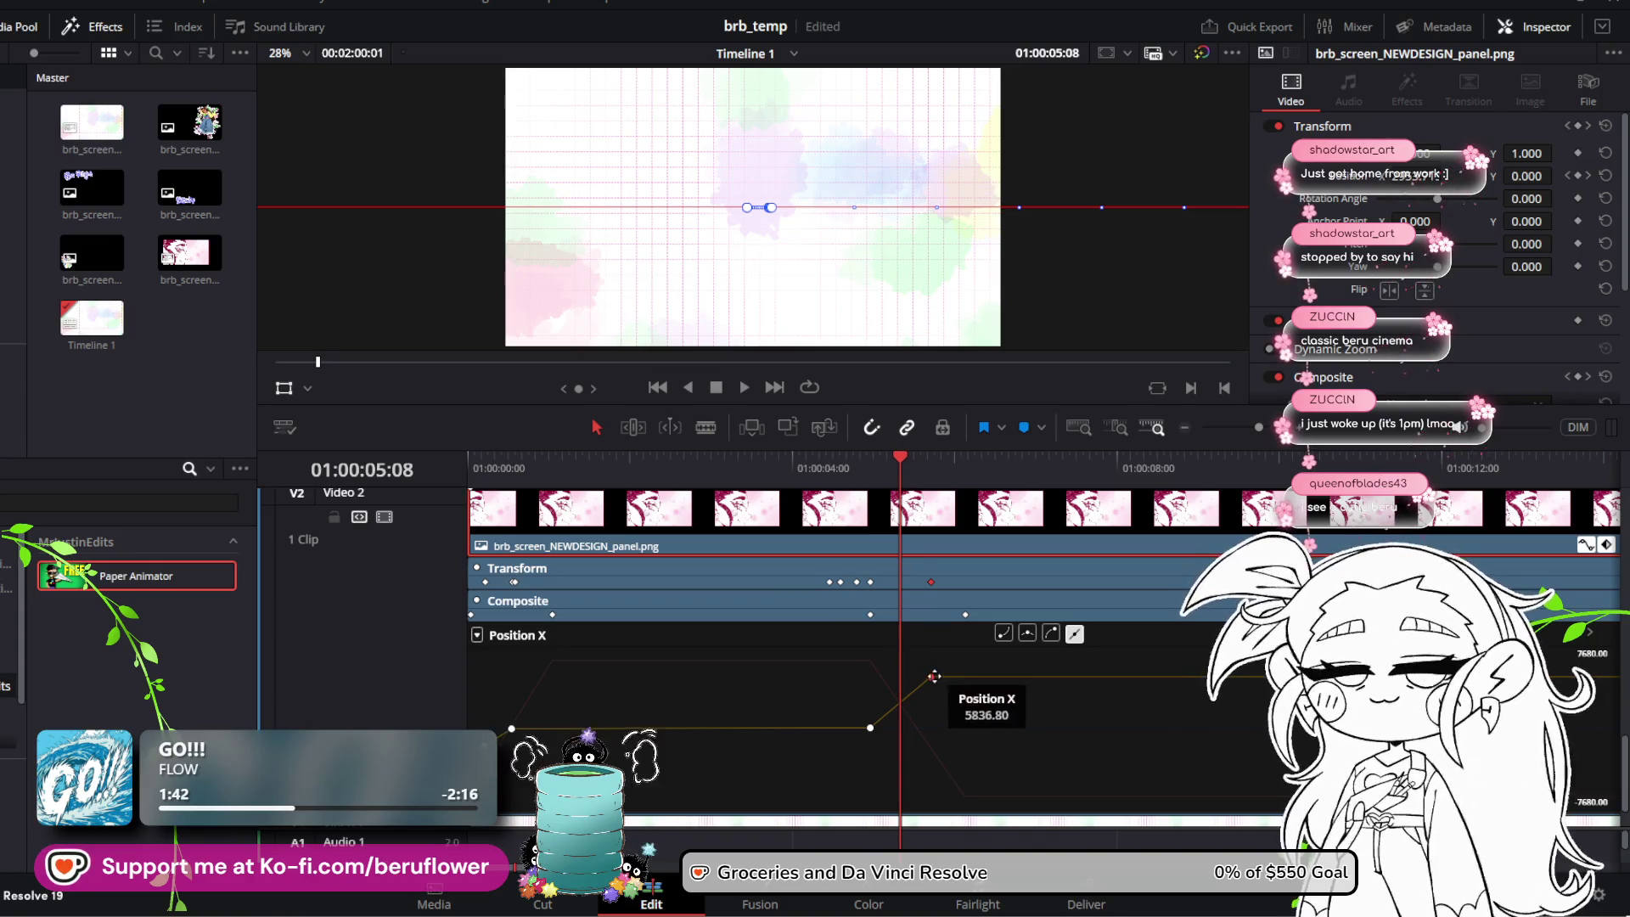
{"action": "left_click_drag", "start_coordinate": [931, 677], "coordinate": [978, 687]}
{"action": "key", "text": "space"}
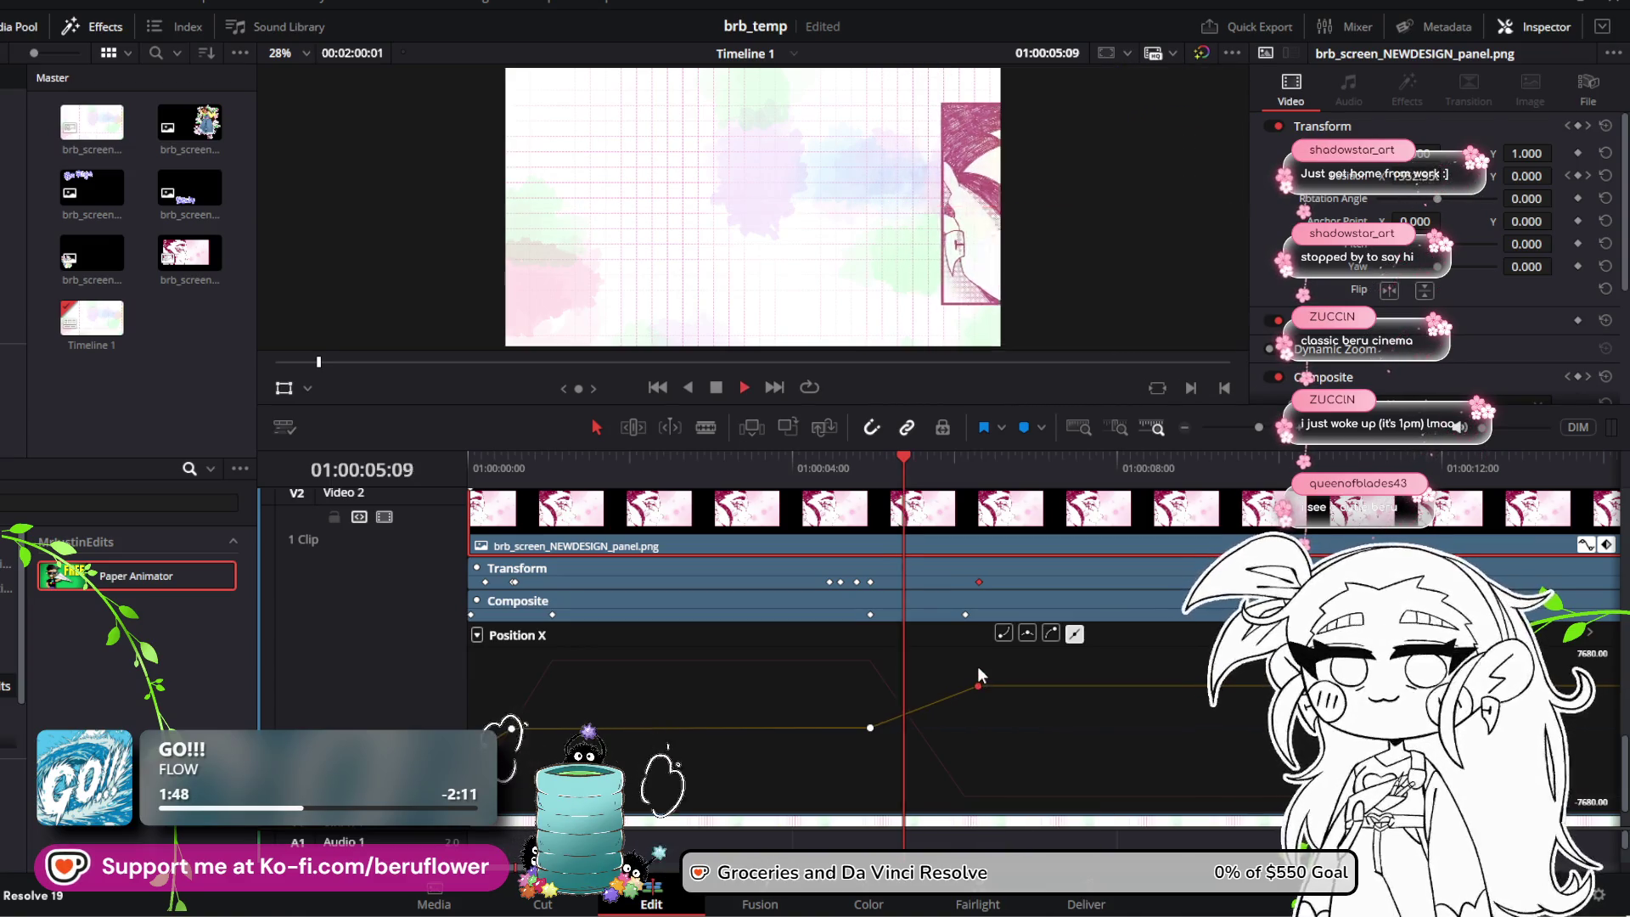
{"action": "left_click_drag", "start_coordinate": [941, 454], "coordinate": [470, 454]}
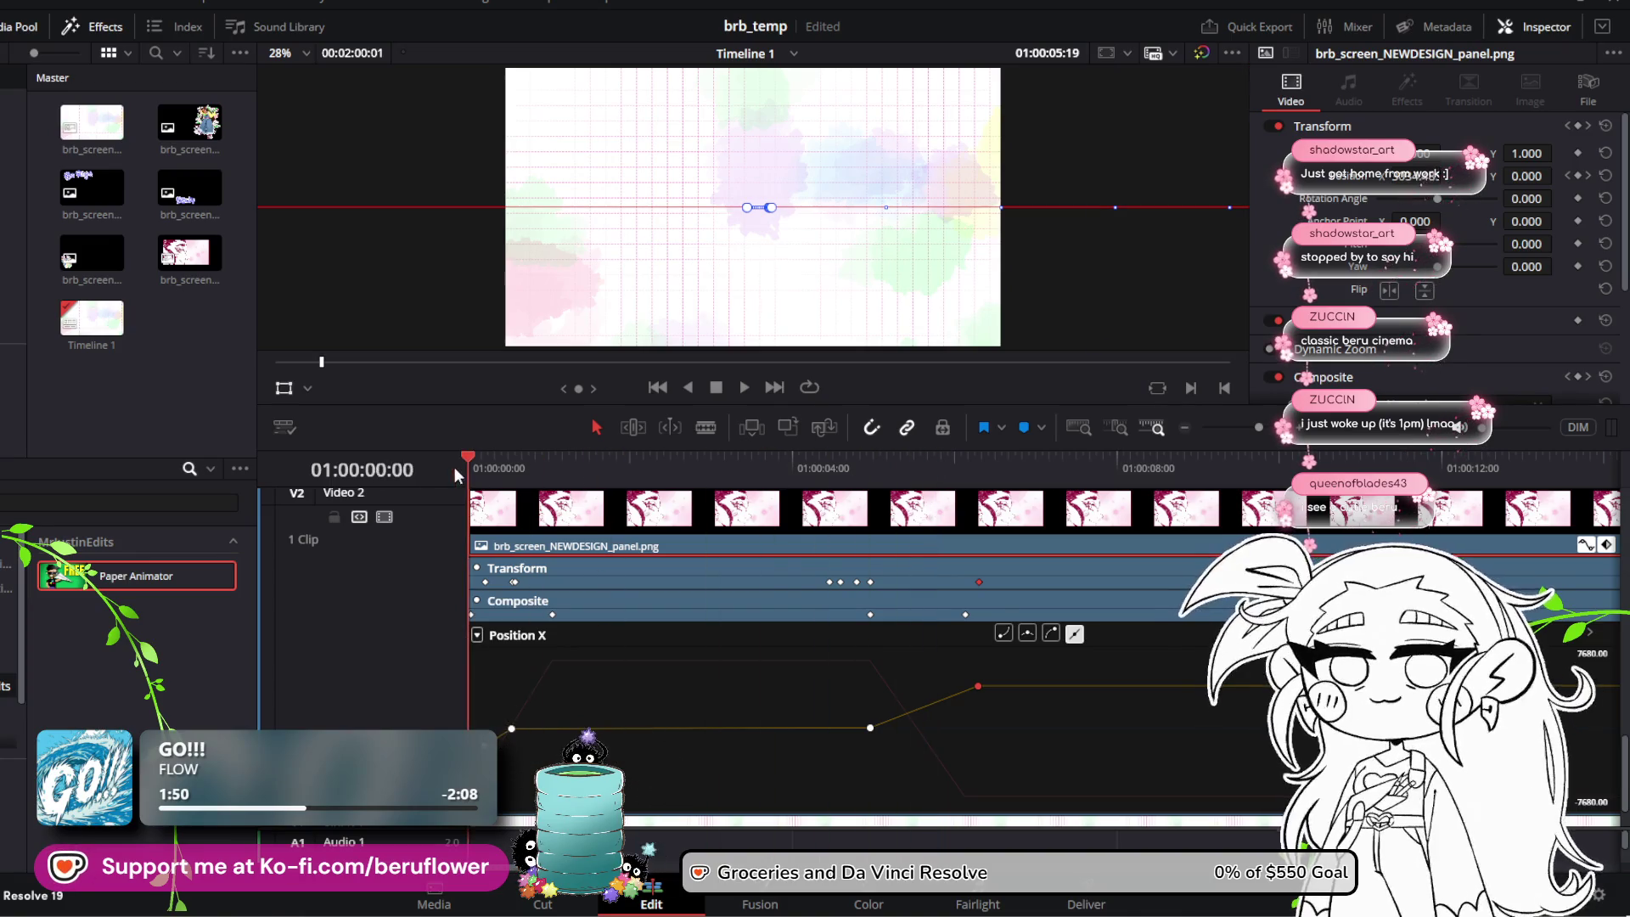
{"action": "key", "text": "space"}
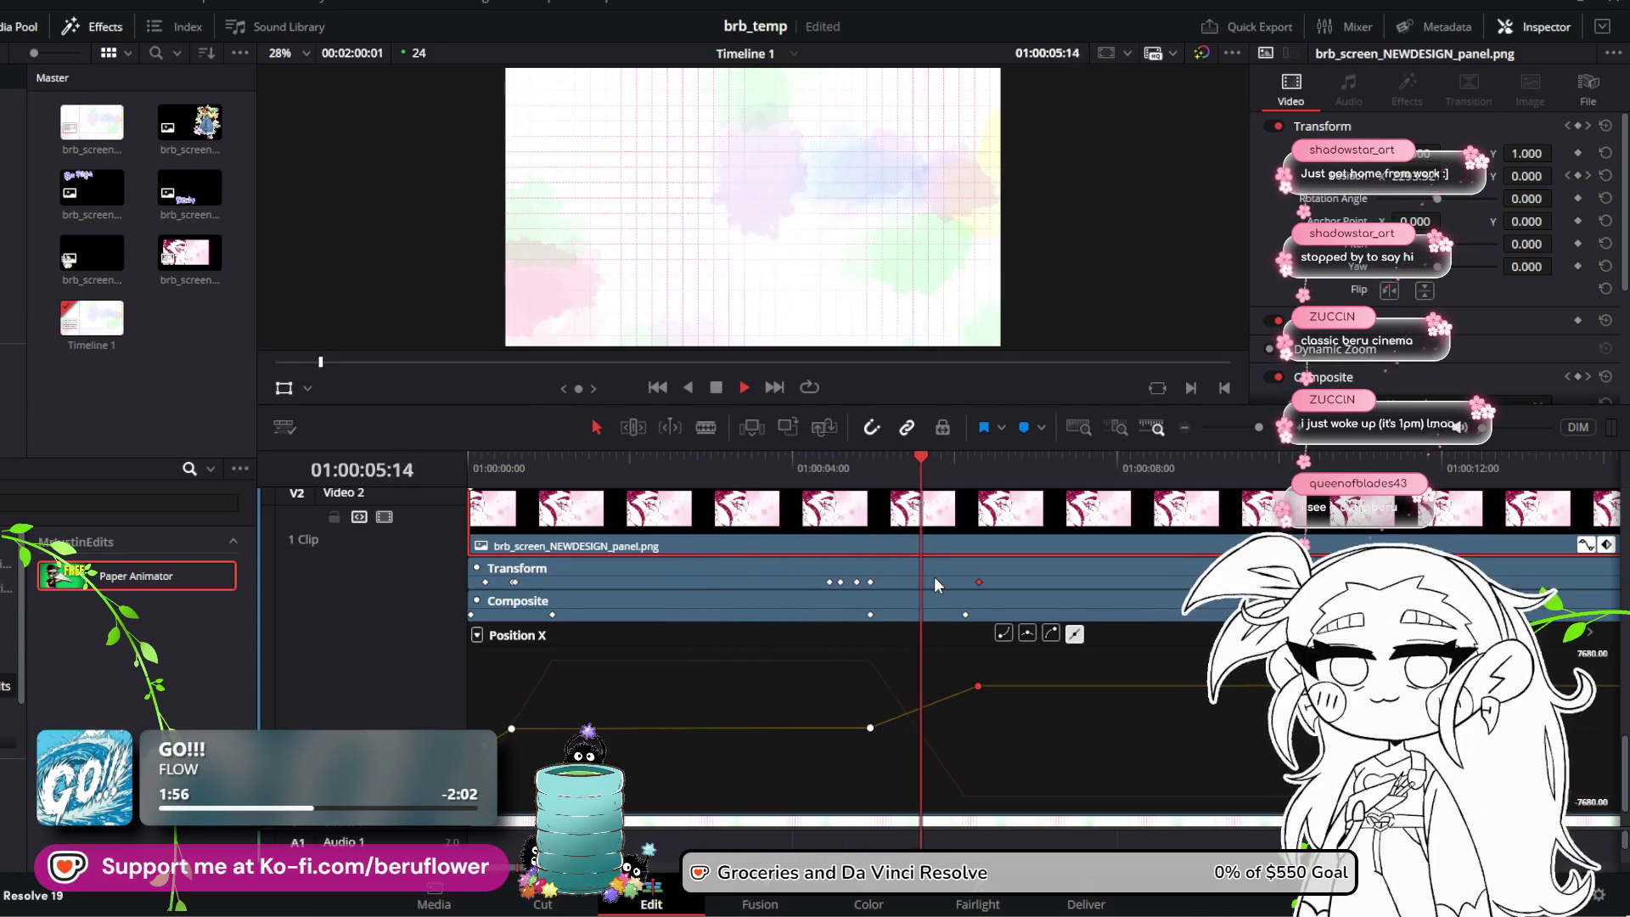
{"action": "key", "text": "space"}
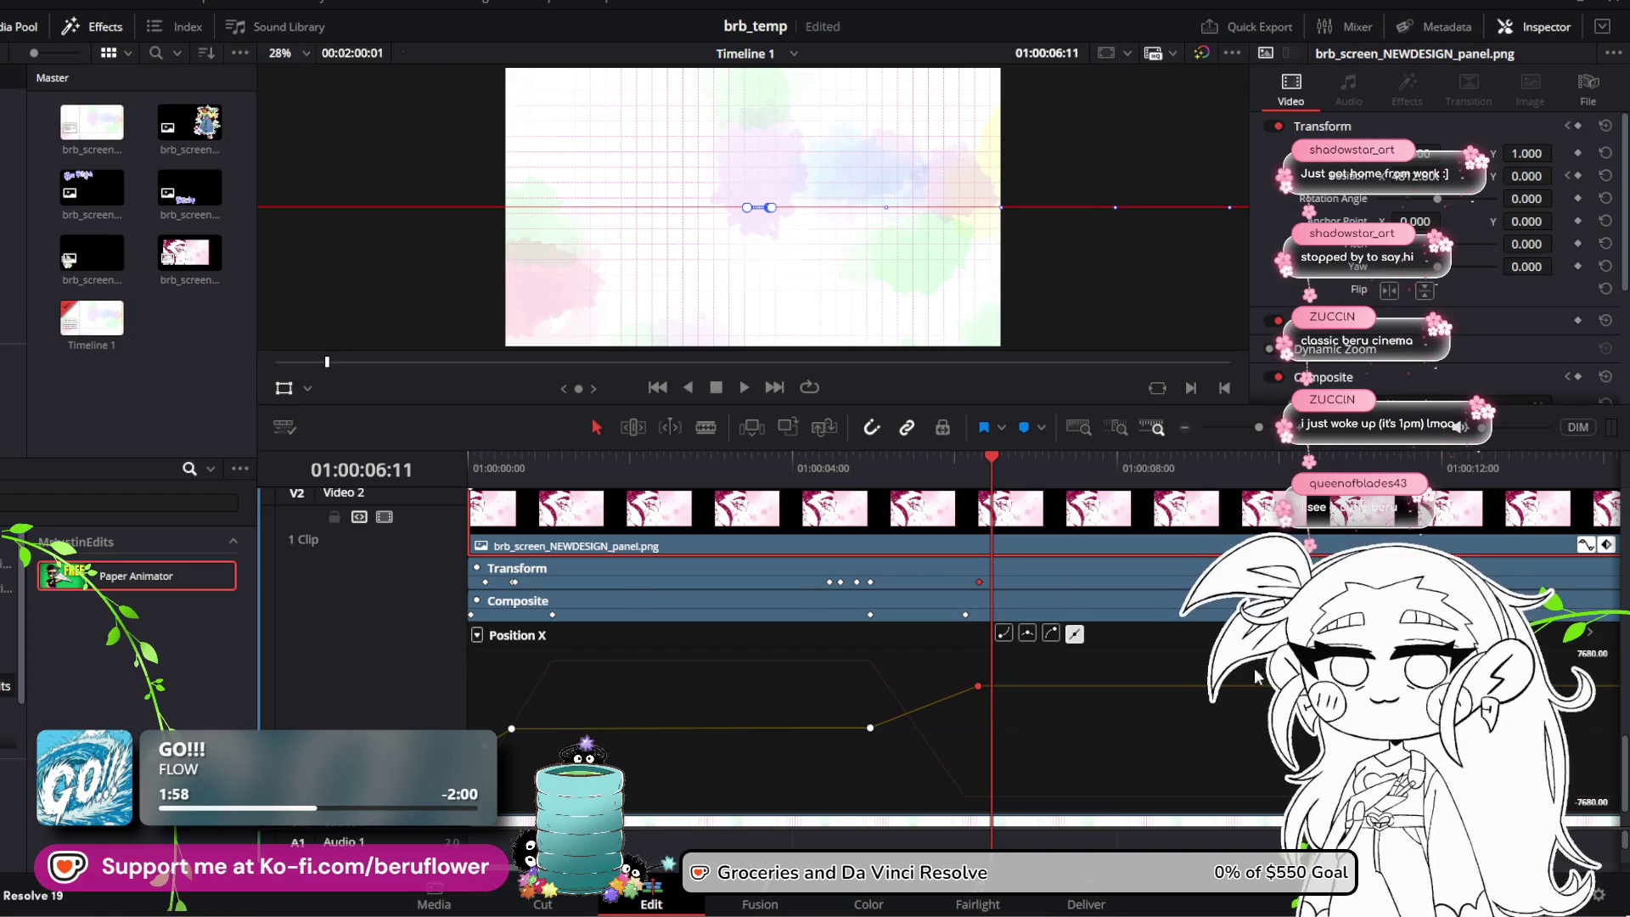
{"action": "key", "text": "ctrl+s"}
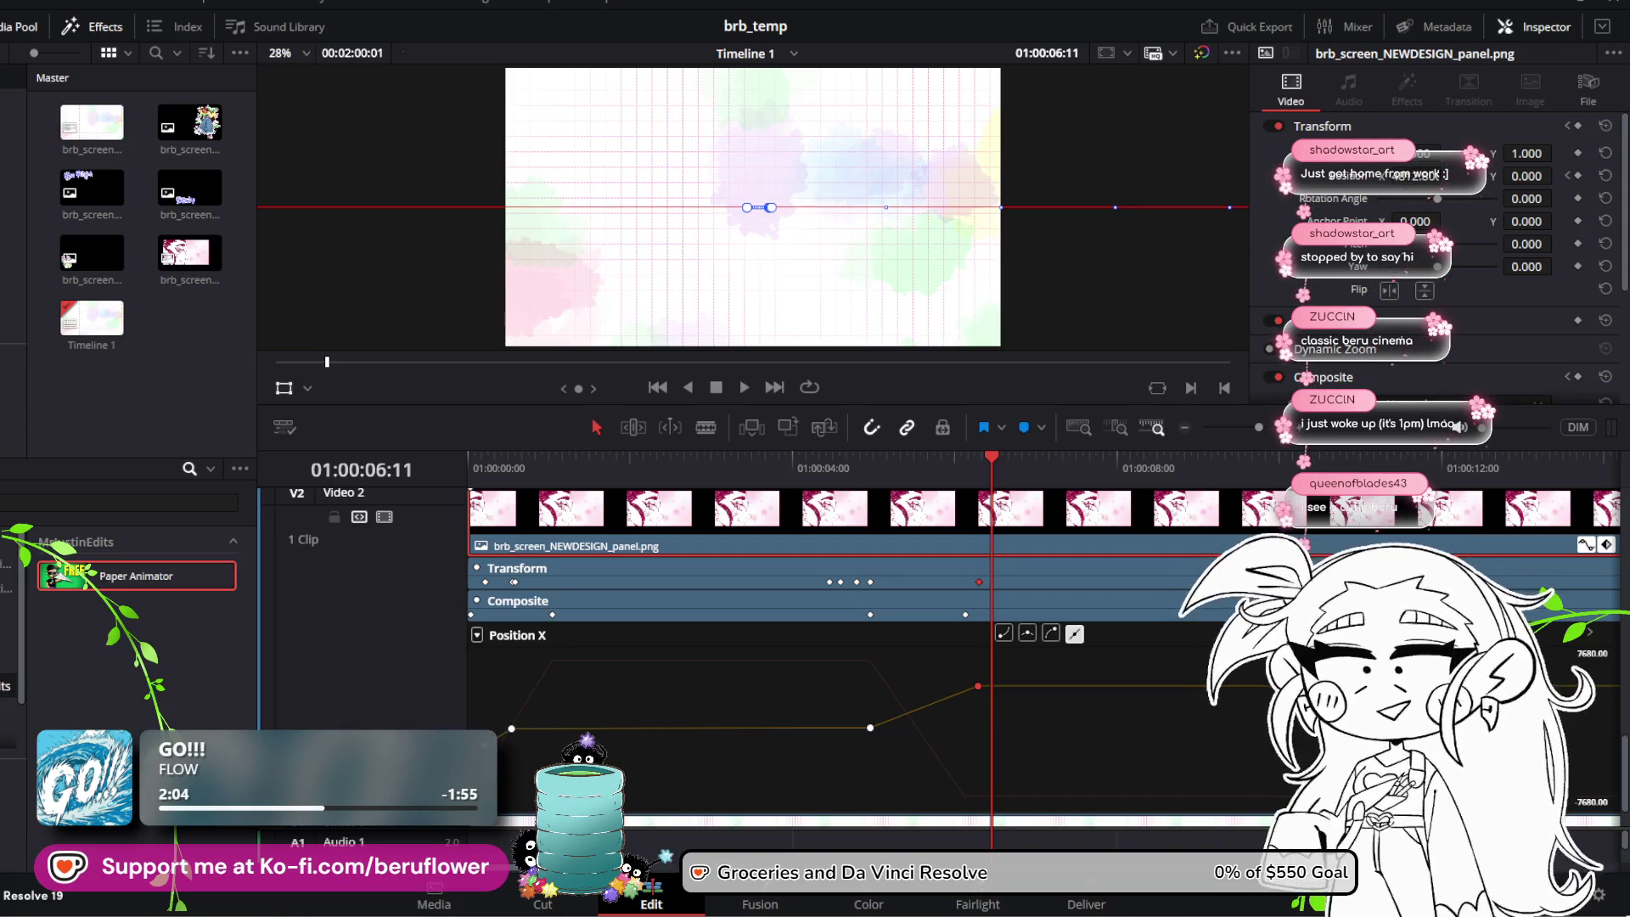
Step: Expand the character (beru) clip's Position X keyframe curve in the video tracks
{"action": "scroll", "coordinate": [849, 645], "scroll_direction": "up", "scroll_amount": 3}
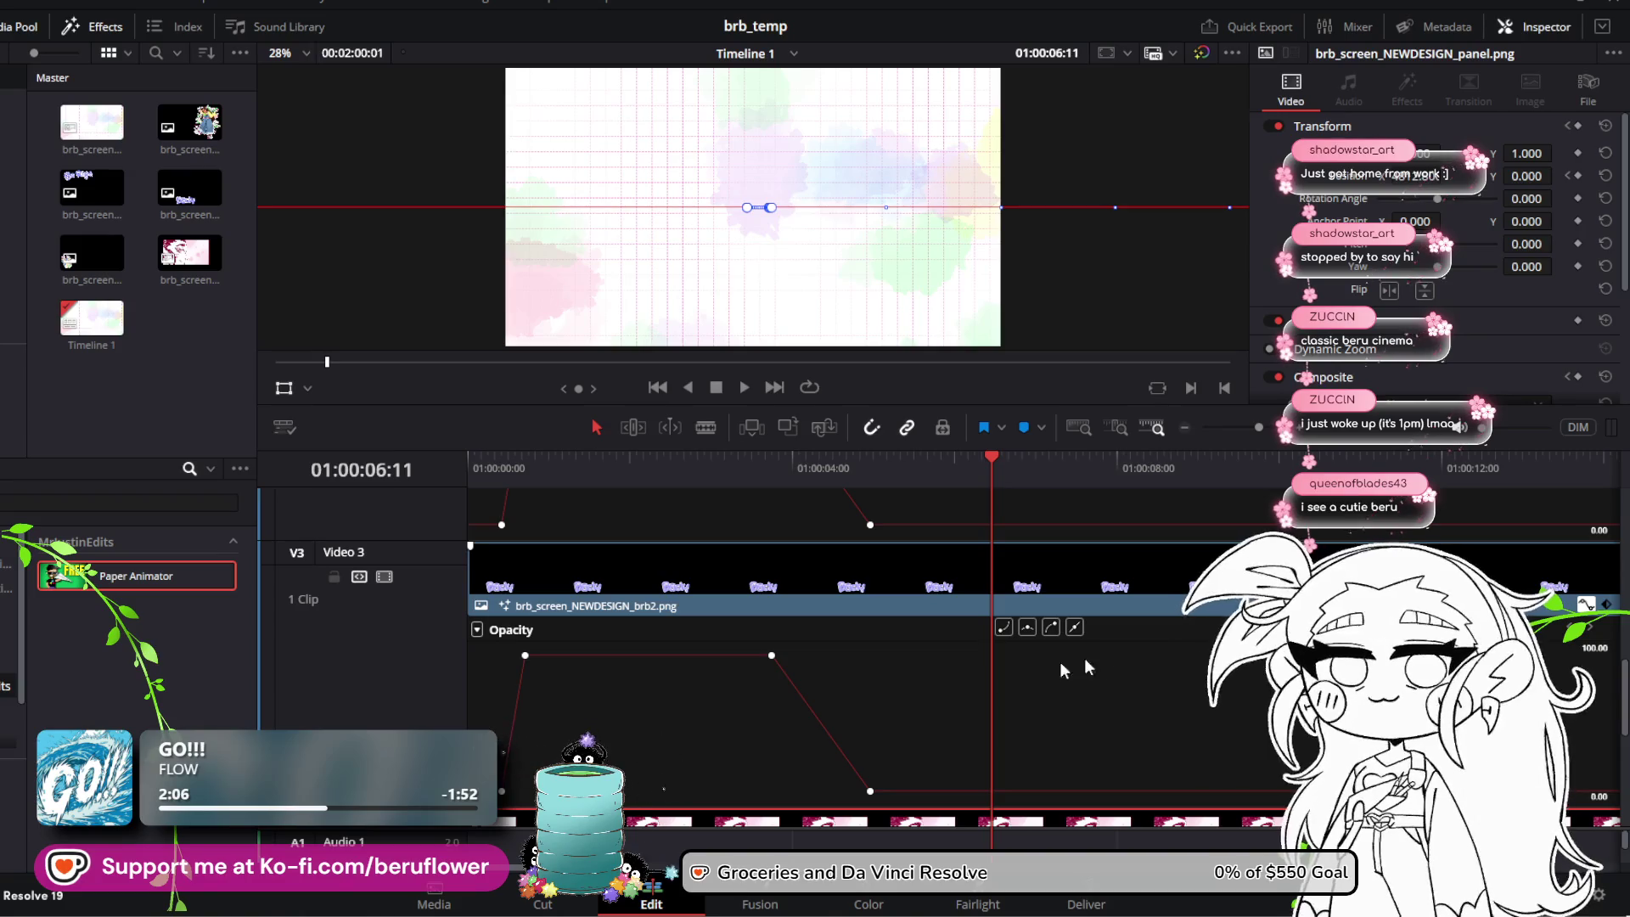
{"action": "scroll", "coordinate": [850, 645], "scroll_direction": "up", "scroll_amount": 5}
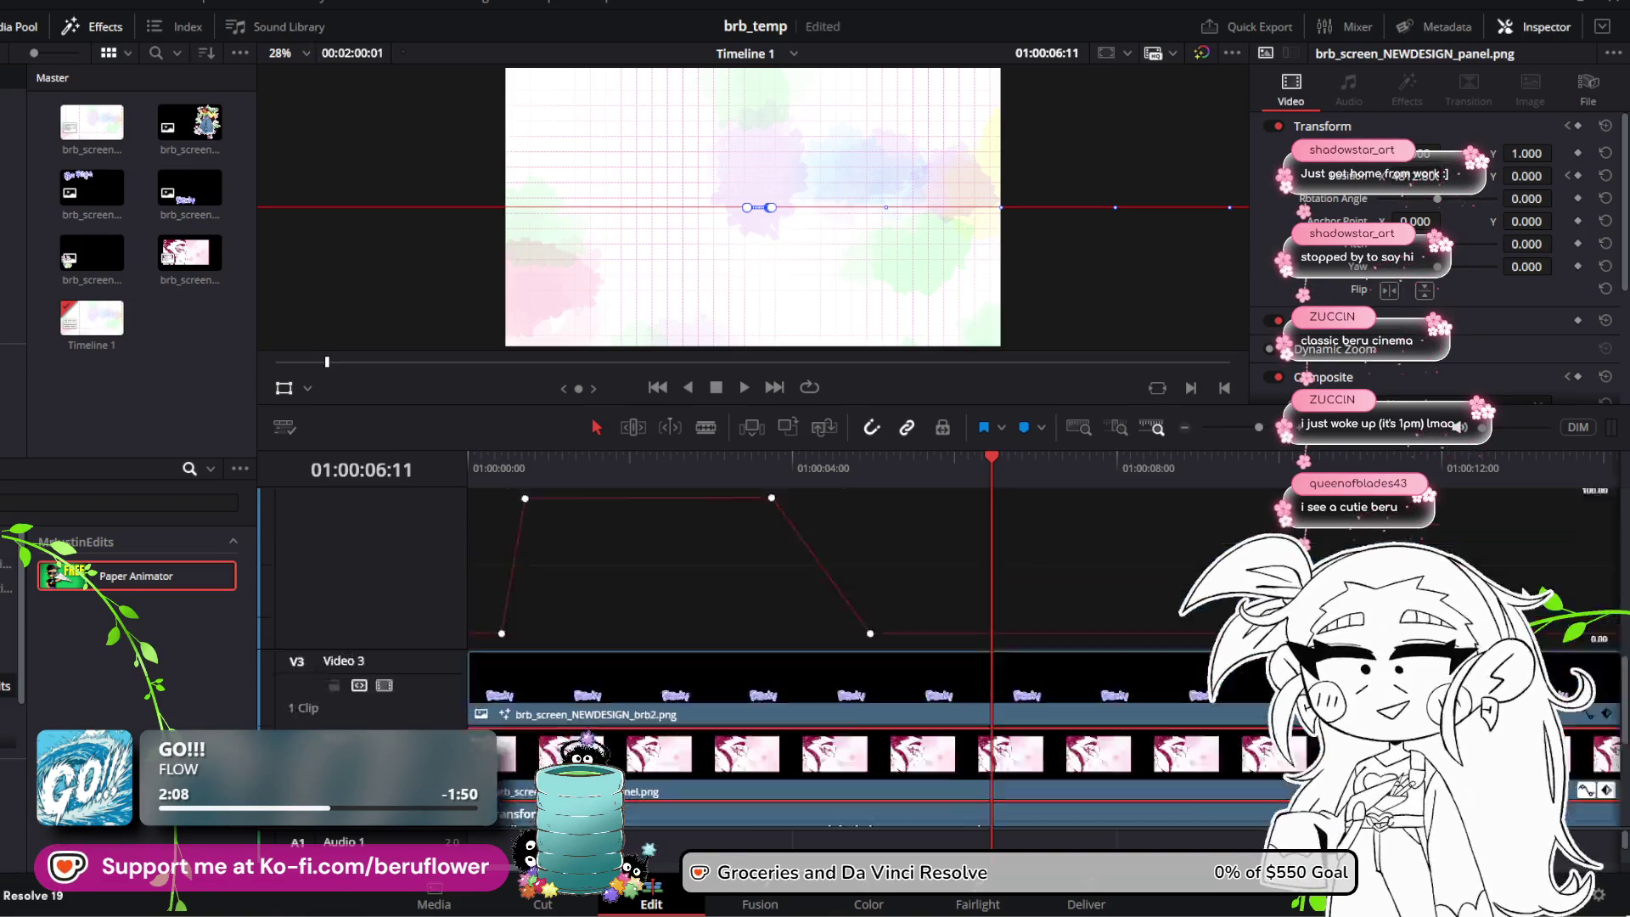
{"action": "left_click", "coordinate": [1605, 633]}
{"action": "left_click", "coordinate": [1605, 566]}
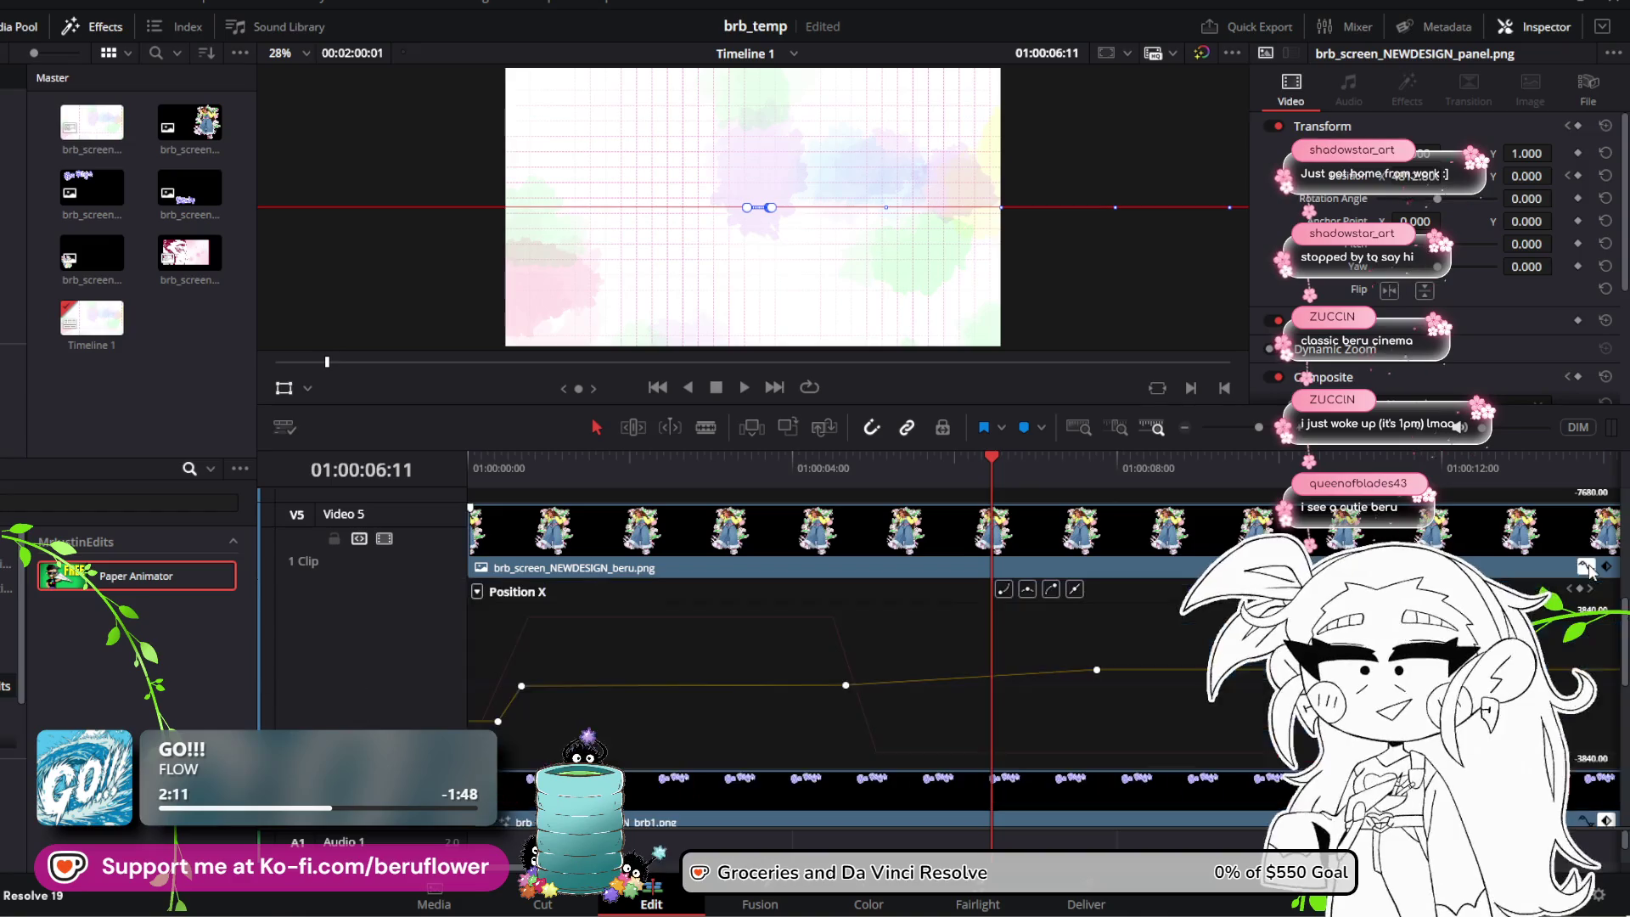
{"action": "scroll", "coordinate": [1584, 585], "scroll_direction": "up", "scroll_amount": 2}
{"action": "scroll", "coordinate": [849, 645], "scroll_direction": "up", "scroll_amount": 3}
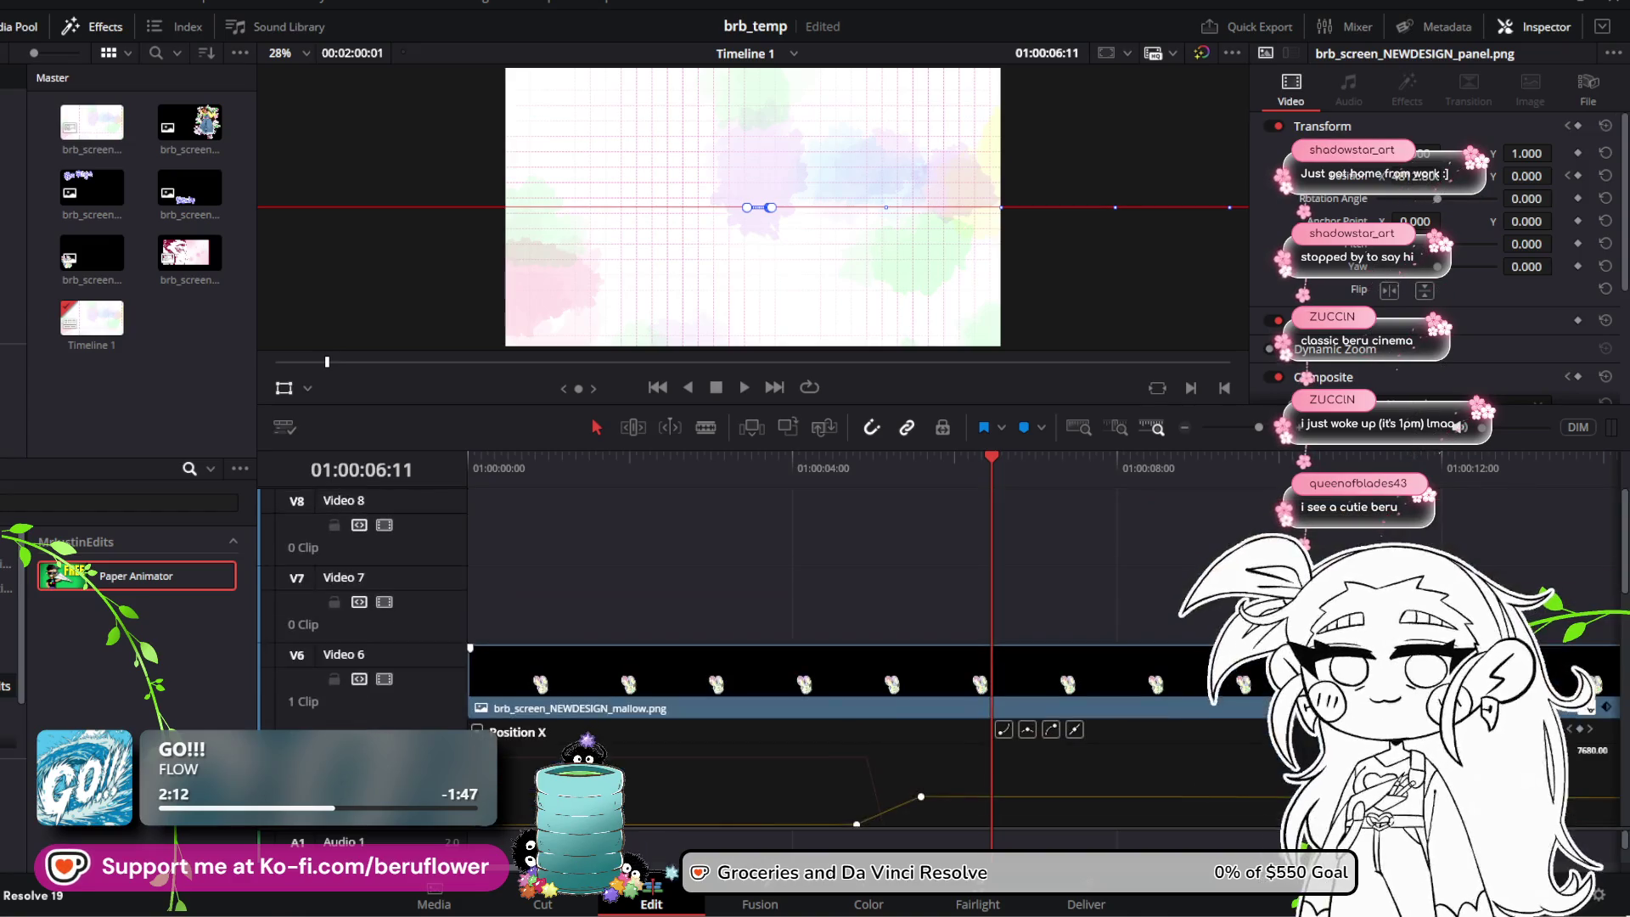
{"action": "scroll", "coordinate": [1573, 712], "scroll_direction": "down", "scroll_amount": 3}
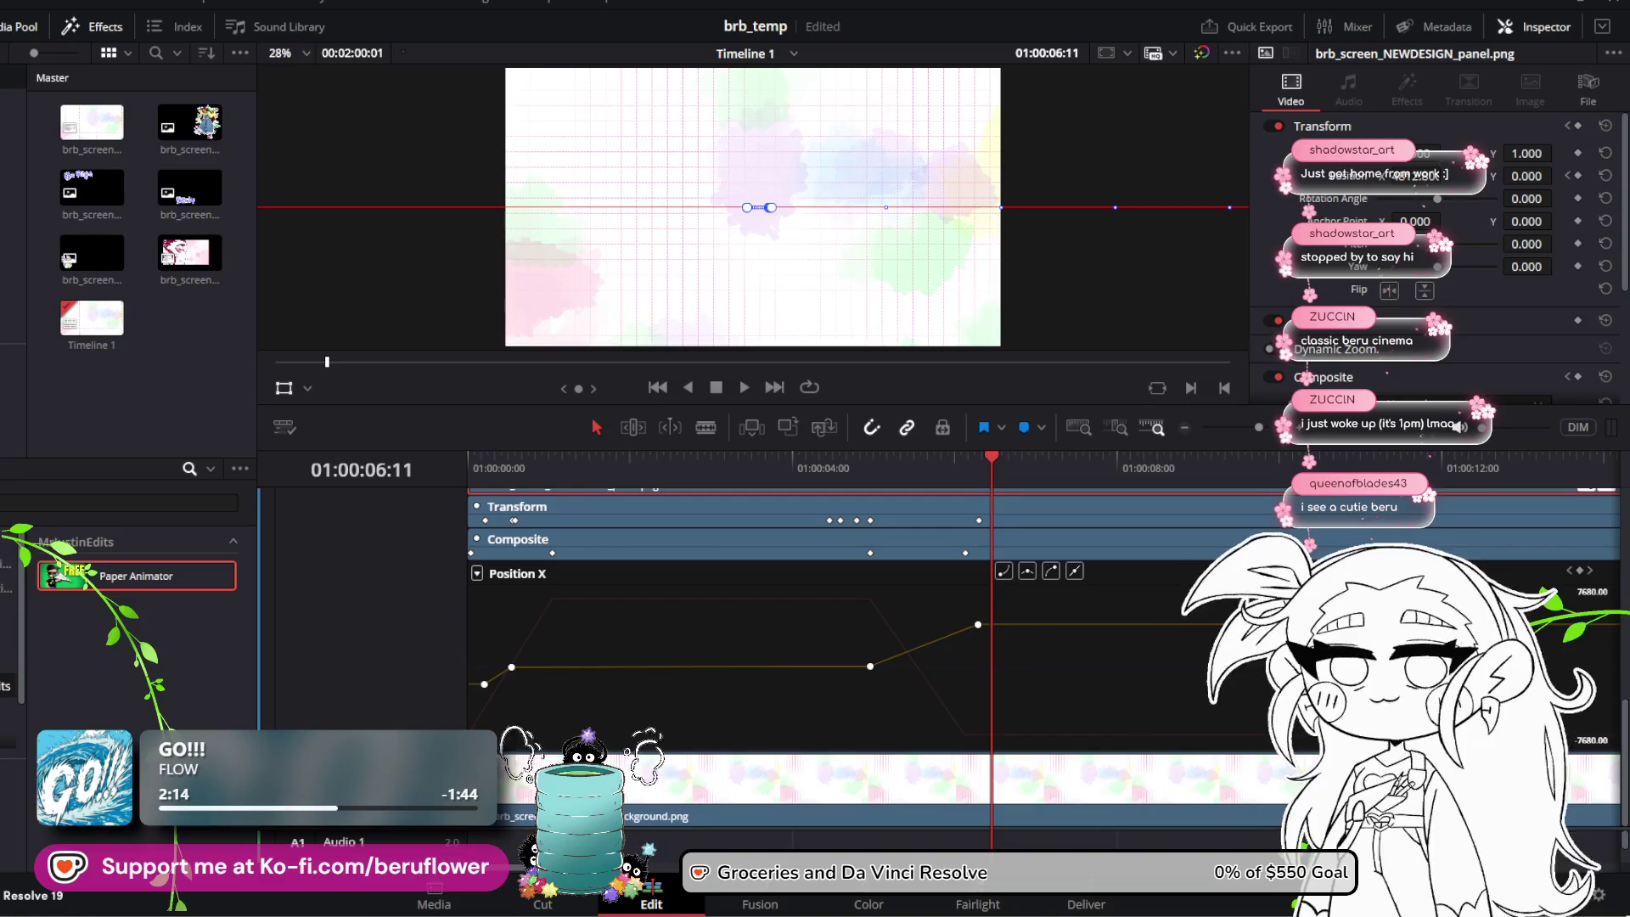
{"action": "scroll", "coordinate": [1575, 592], "scroll_direction": "up", "scroll_amount": 2}
Step: Zoom the timeline out so the whole layered BRB clips are visible
{"action": "scroll", "coordinate": [849, 595], "scroll_direction": "right", "scroll_amount": 10}
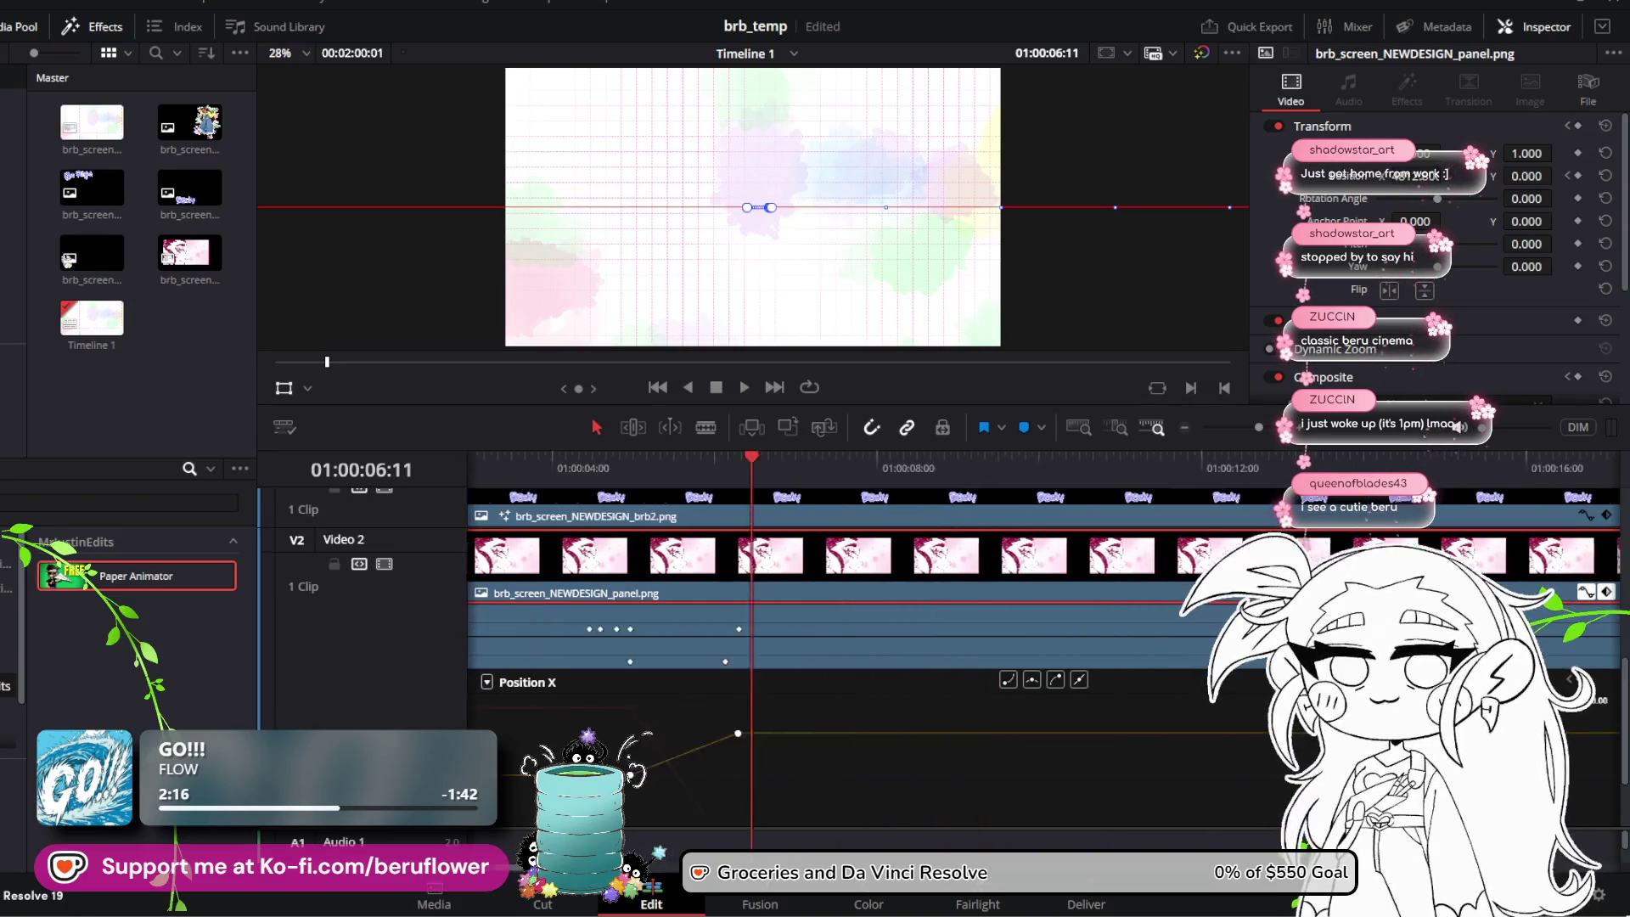
{"action": "scroll", "coordinate": [849, 595], "scroll_direction": "right", "scroll_amount": 10}
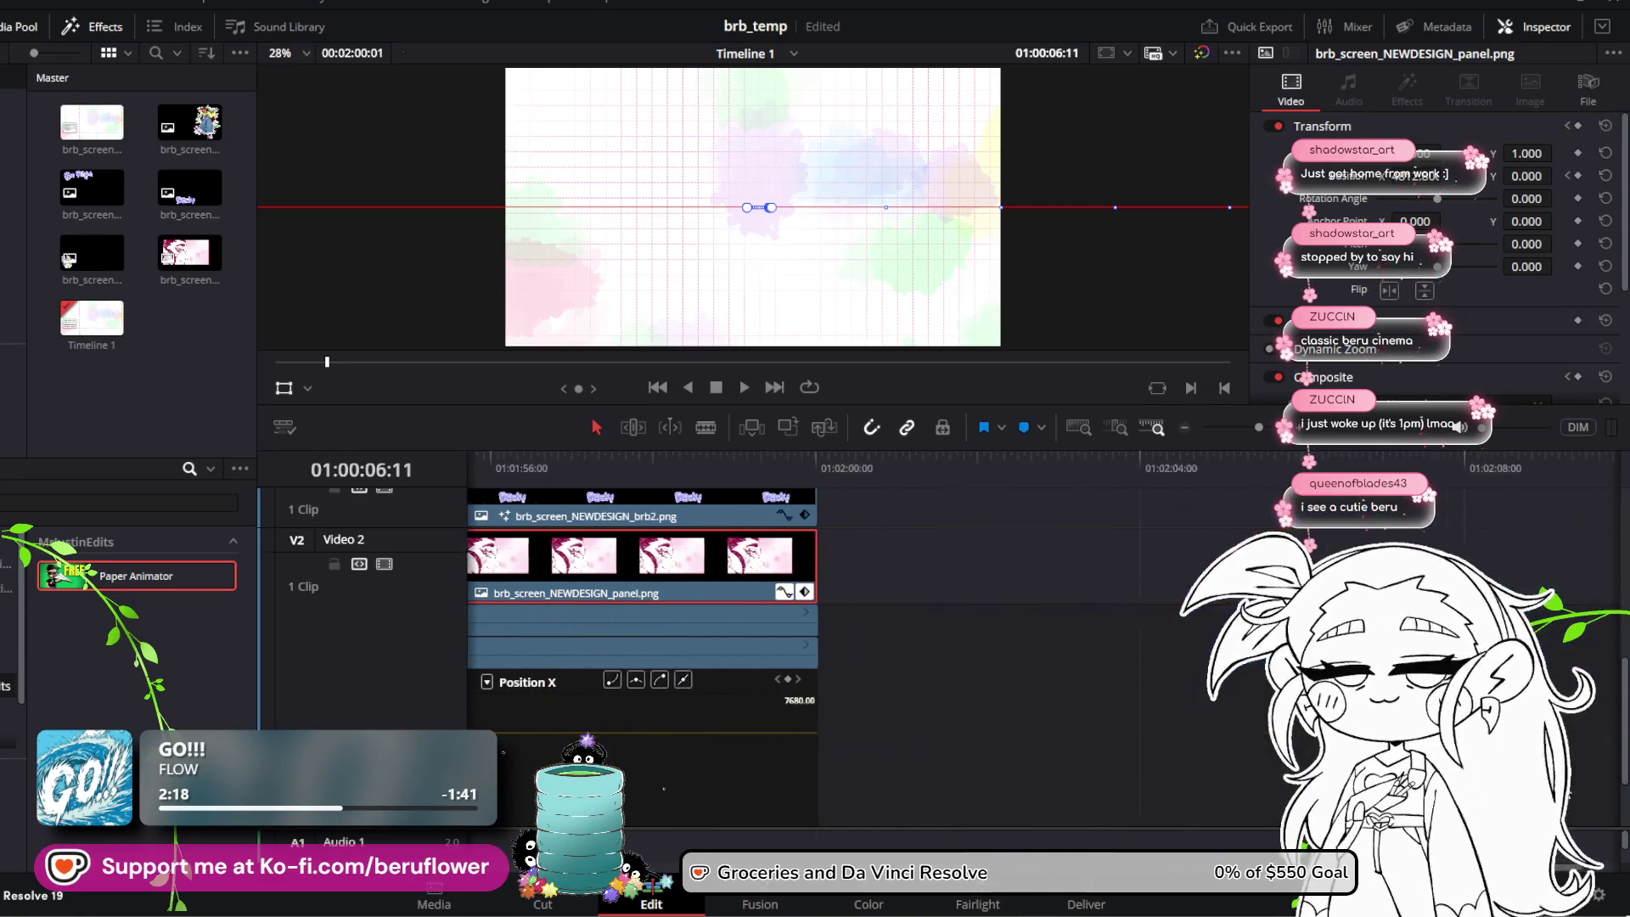
{"action": "scroll", "coordinate": [849, 595], "scroll_direction": "left", "scroll_amount": 2}
{"action": "scroll", "coordinate": [1035, 690], "scroll_direction": "down", "scroll_amount": 2}
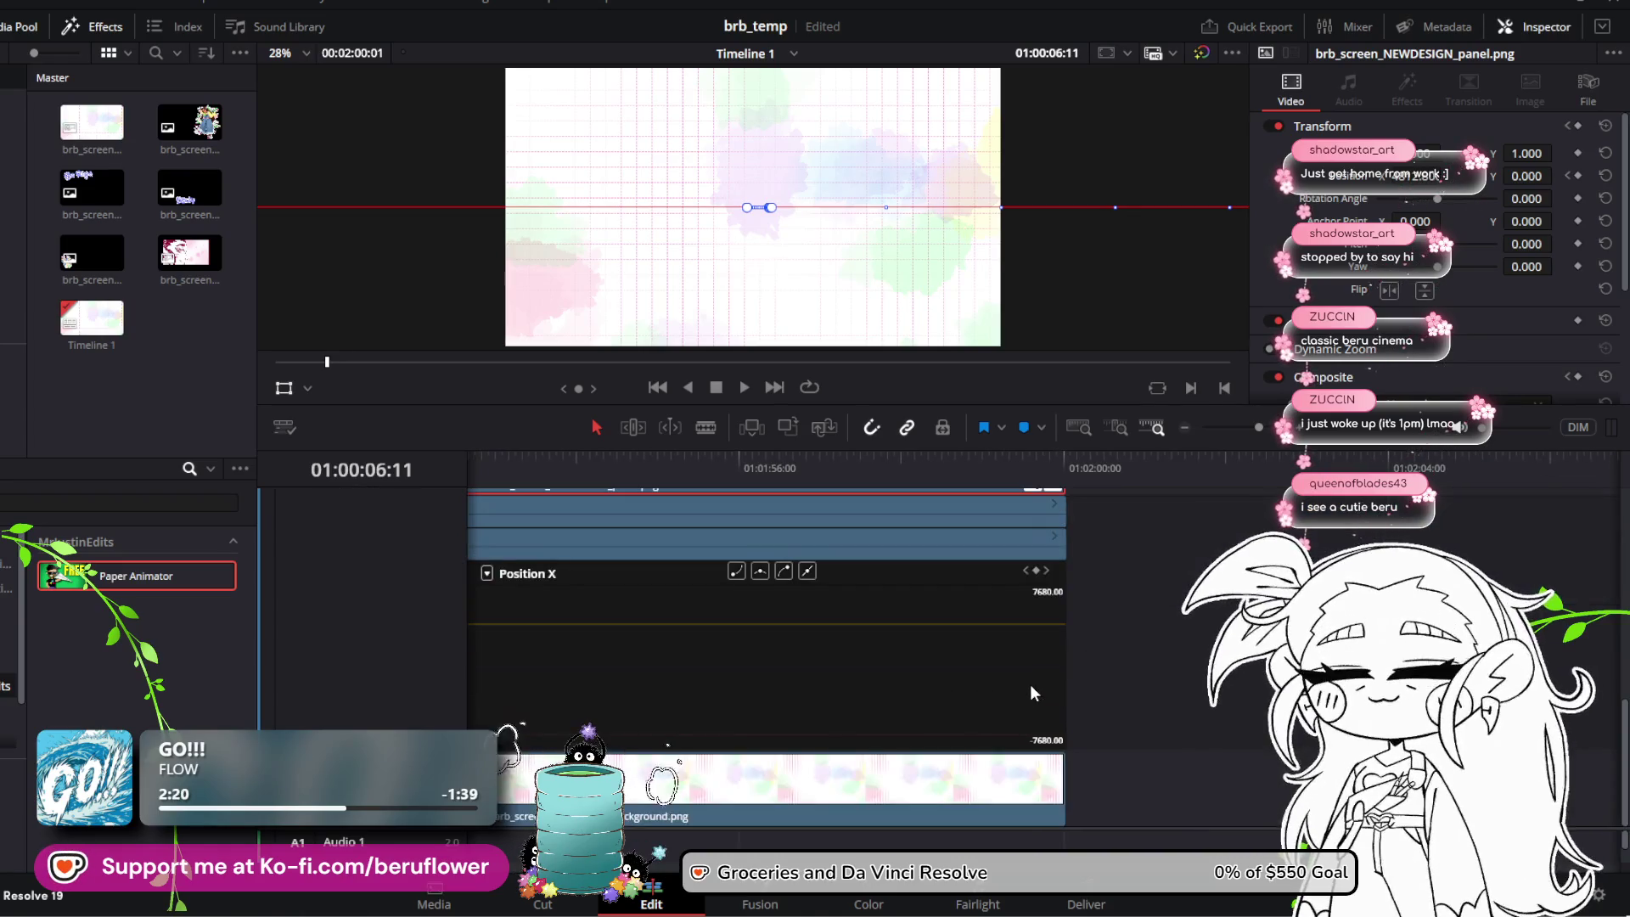
{"action": "scroll", "coordinate": [1031, 684], "scroll_direction": "up", "scroll_amount": 2}
{"action": "scroll", "coordinate": [955, 711], "scroll_direction": "down", "scroll_amount": 2}
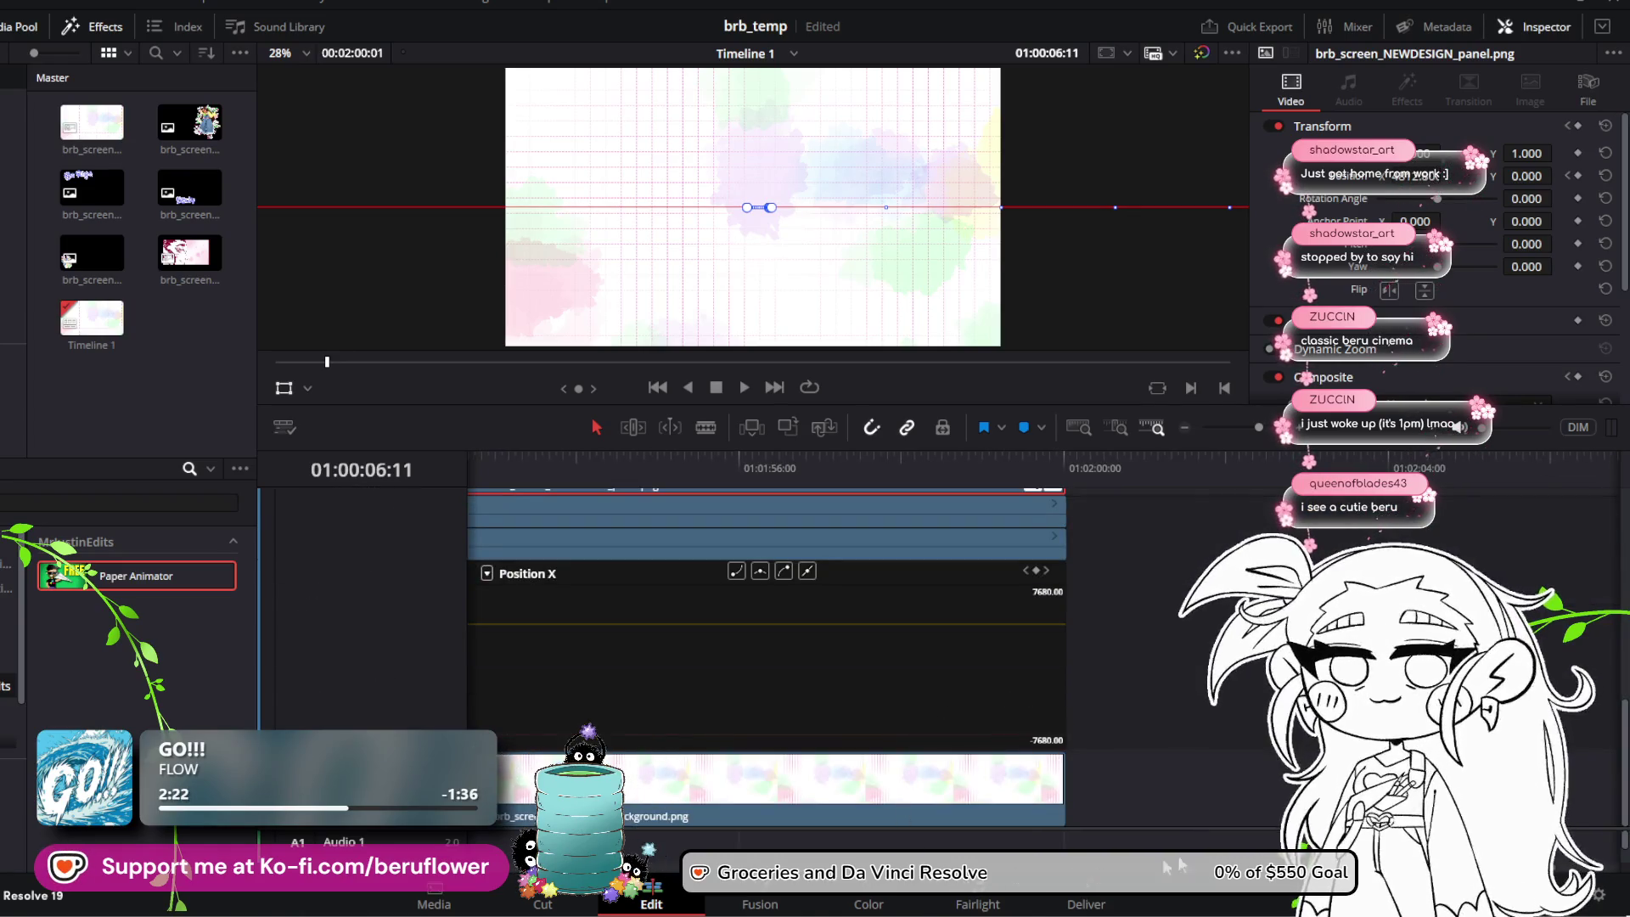
{"action": "scroll", "coordinate": [758, 761], "scroll_direction": "left", "scroll_amount": 10}
{"action": "scroll", "coordinate": [758, 762], "scroll_direction": "up", "scroll_amount": 4}
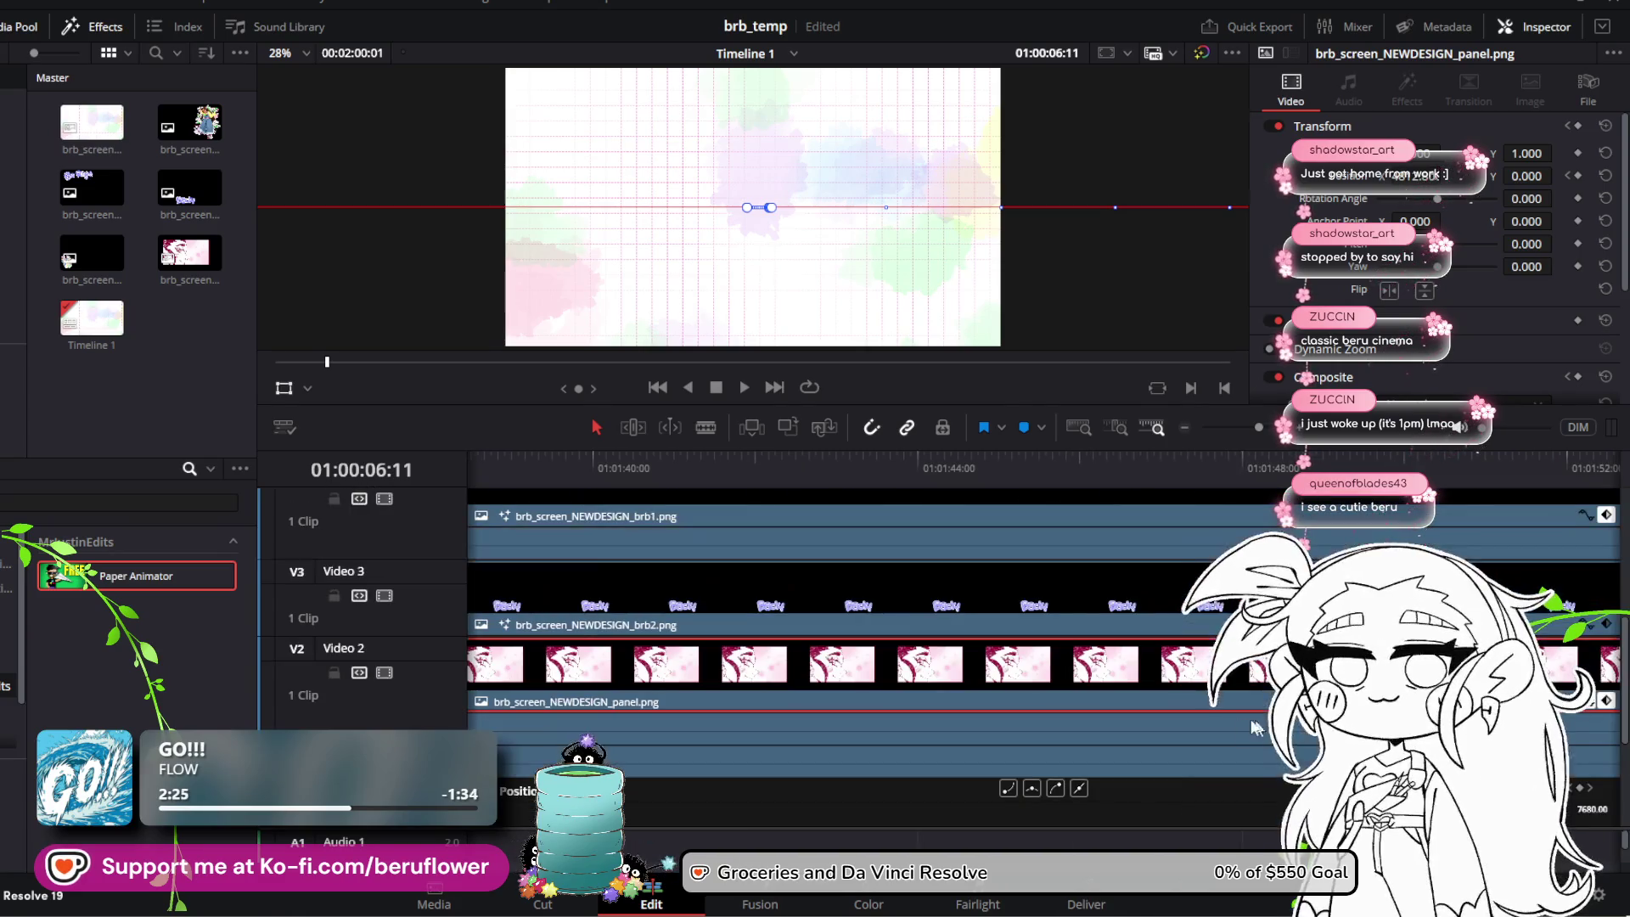
{"action": "left_click", "coordinate": [1231, 427]}
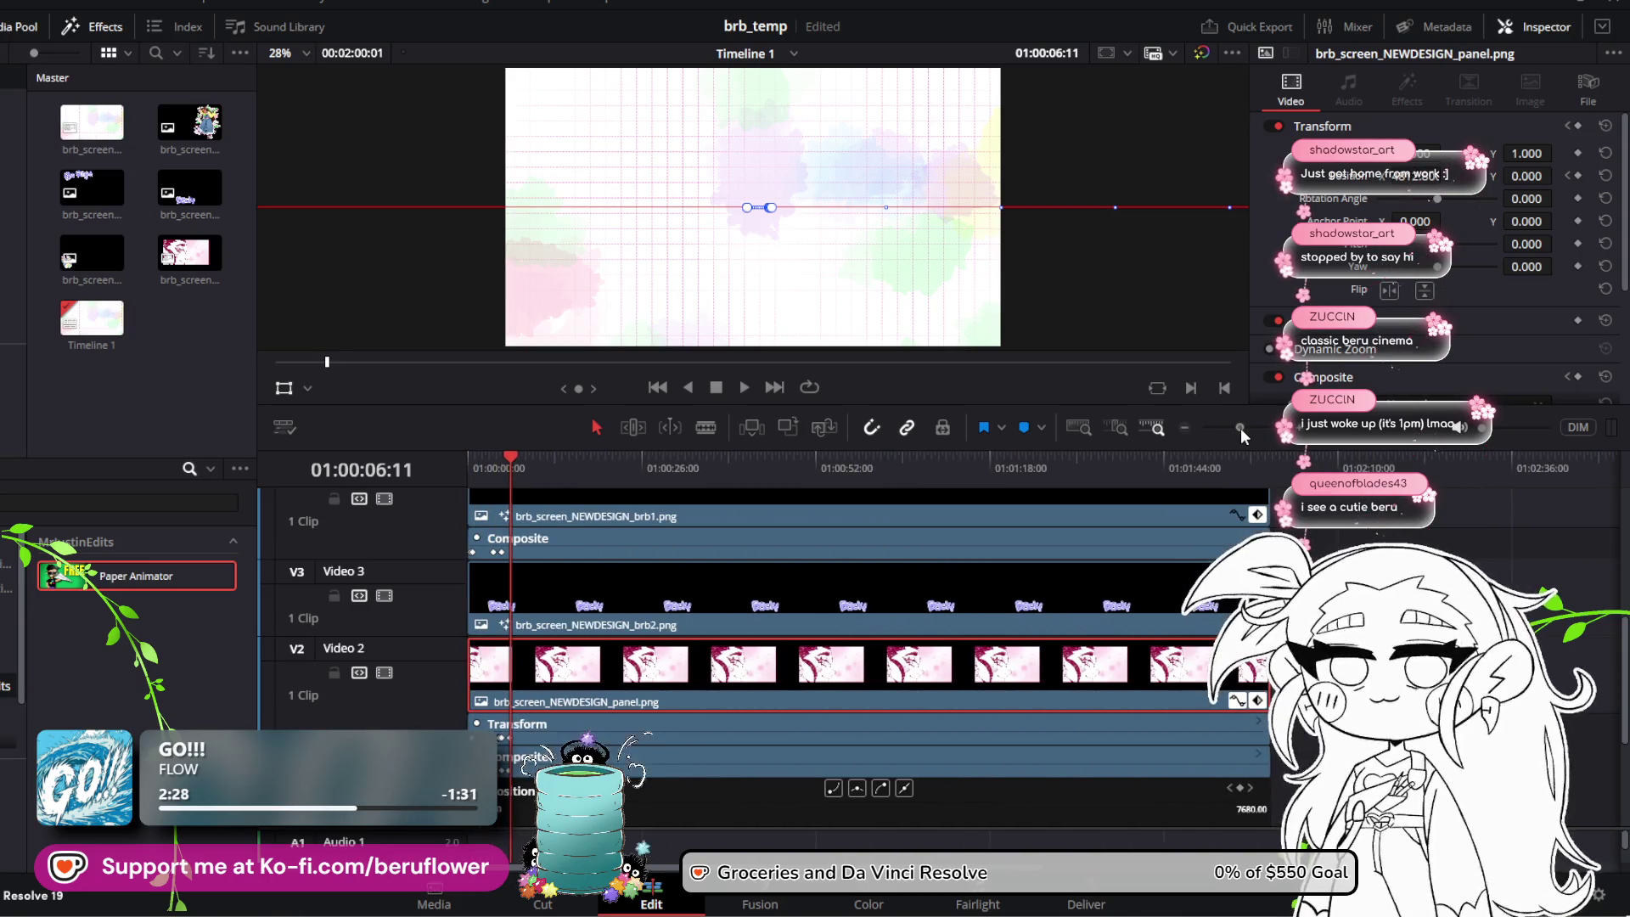
{"action": "scroll", "coordinate": [943, 754], "scroll_direction": "down", "scroll_amount": 2}
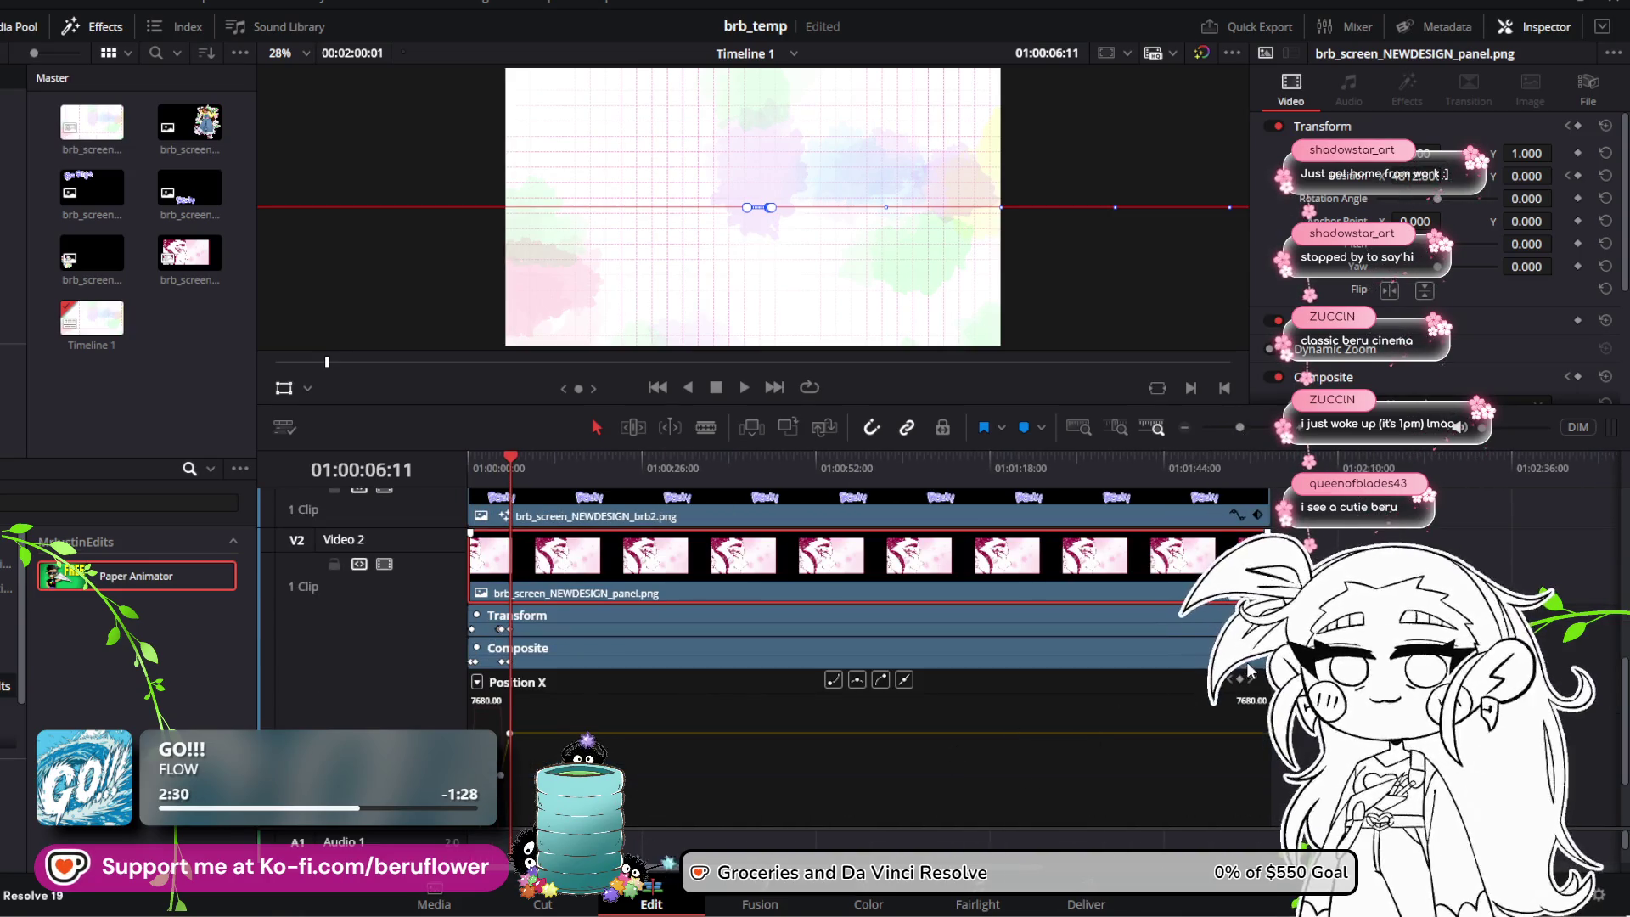